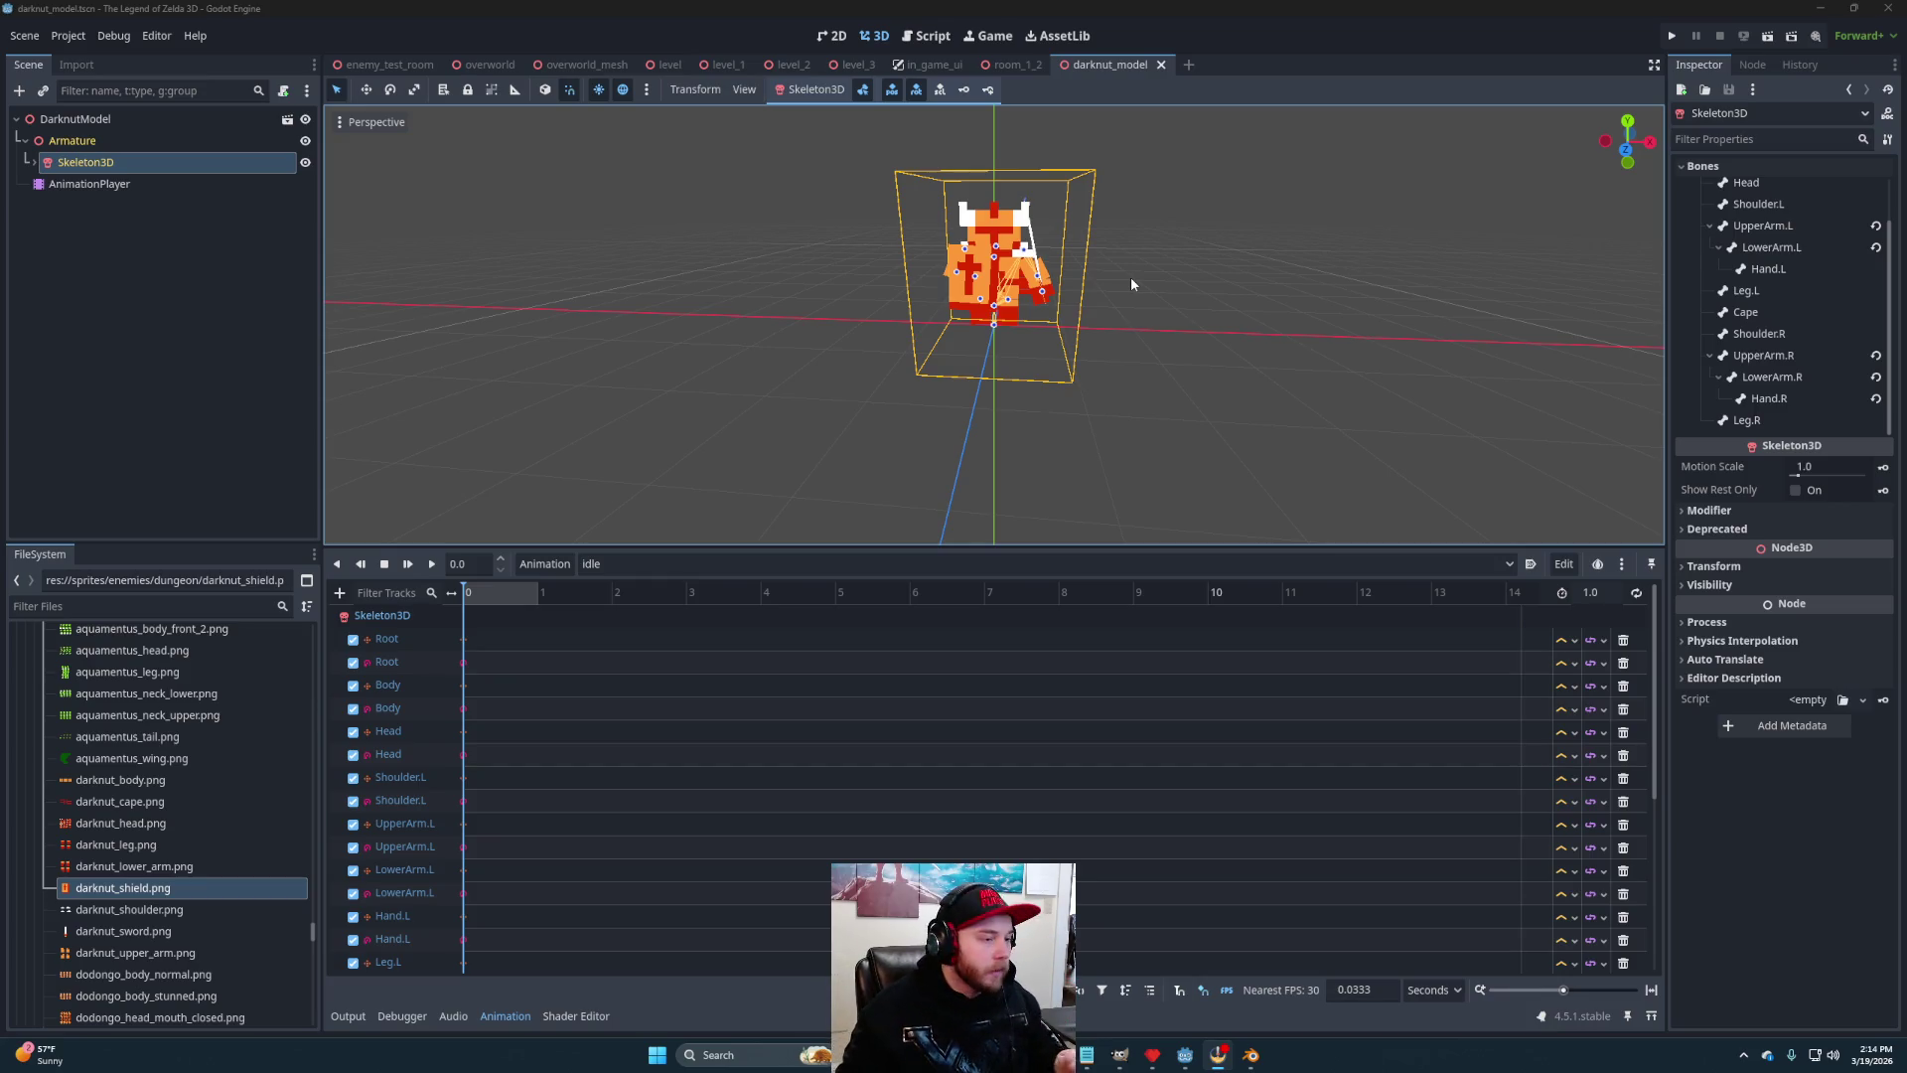
Create a new empty animation named 'walk' from the Animation menu
{"action": "scroll", "coordinate": [909, 349], "scroll_direction": "up", "scroll_amount": 3}
{"action": "mouse_move", "coordinate": [910, 348]}
{"action": "left_mouse_down"}
{"action": "mouse_move", "coordinate": [1178, 342]}
{"action": "mouse_move", "coordinate": [1374, 387]}
{"action": "mouse_move", "coordinate": [933, 387]}
{"action": "mouse_move", "coordinate": [1102, 371]}
{"action": "mouse_move", "coordinate": [1098, 346]}
{"action": "mouse_move", "coordinate": [1039, 349]}
{"action": "mouse_move", "coordinate": [1196, 332]}
{"action": "mouse_move", "coordinate": [1142, 338]}
{"action": "mouse_move", "coordinate": [1251, 356]}
{"action": "mouse_move", "coordinate": [607, 387]}
{"action": "left_mouse_up"}
{"action": "scroll", "coordinate": [1102, 371], "scroll_direction": "down", "scroll_amount": 2}
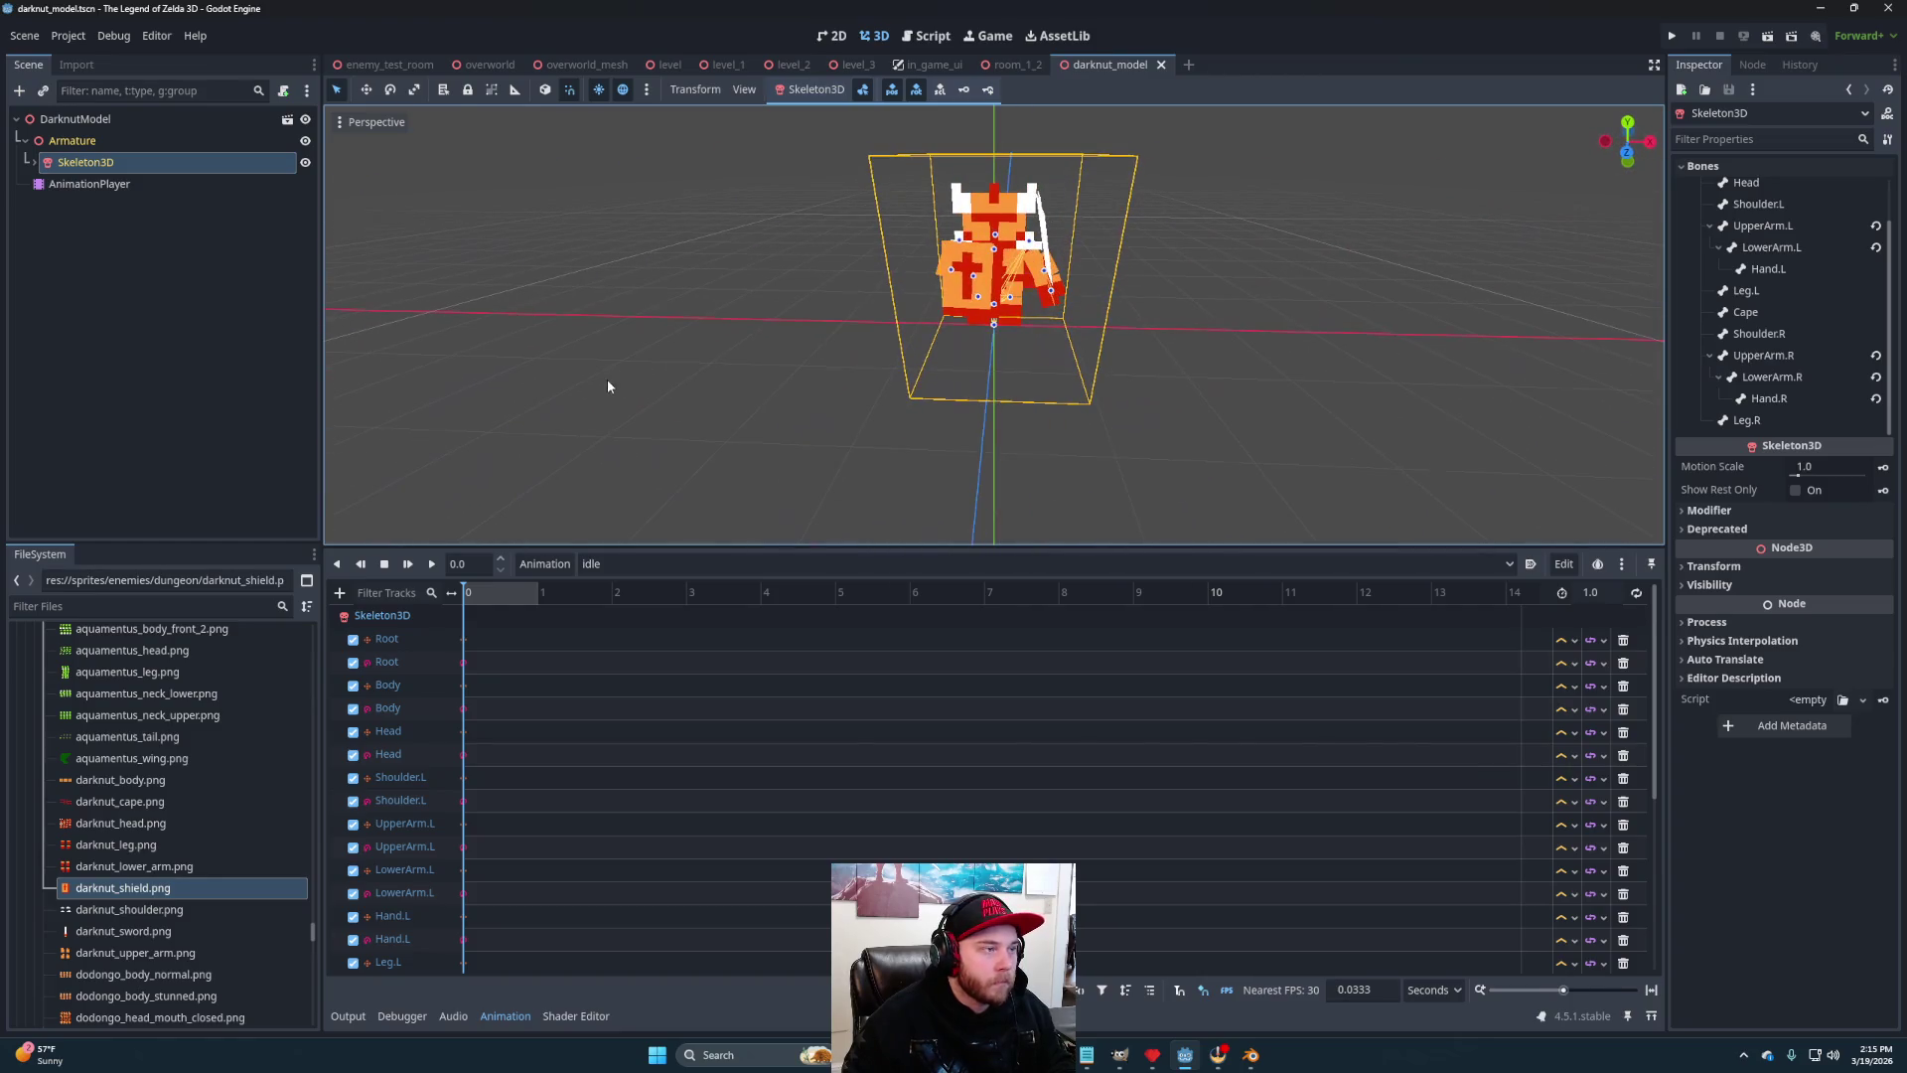
{"action": "left_click", "coordinate": [541, 563]}
{"action": "left_click", "coordinate": [548, 588]}
{"action": "type", "text": "walk"}
{"action": "key", "text": "Return"}
Swing the Leg.L bone back about 40 degrees from a right side view
{"action": "scroll", "coordinate": [954, 350], "scroll_direction": "up", "scroll_amount": 3}
{"action": "mouse_move", "coordinate": [954, 350]}
{"action": "left_mouse_down"}
{"action": "mouse_move", "coordinate": [1019, 360]}
{"action": "mouse_move", "coordinate": [944, 345]}
{"action": "mouse_move", "coordinate": [1004, 324]}
{"action": "mouse_move", "coordinate": [1027, 345]}
{"action": "left_mouse_up"}
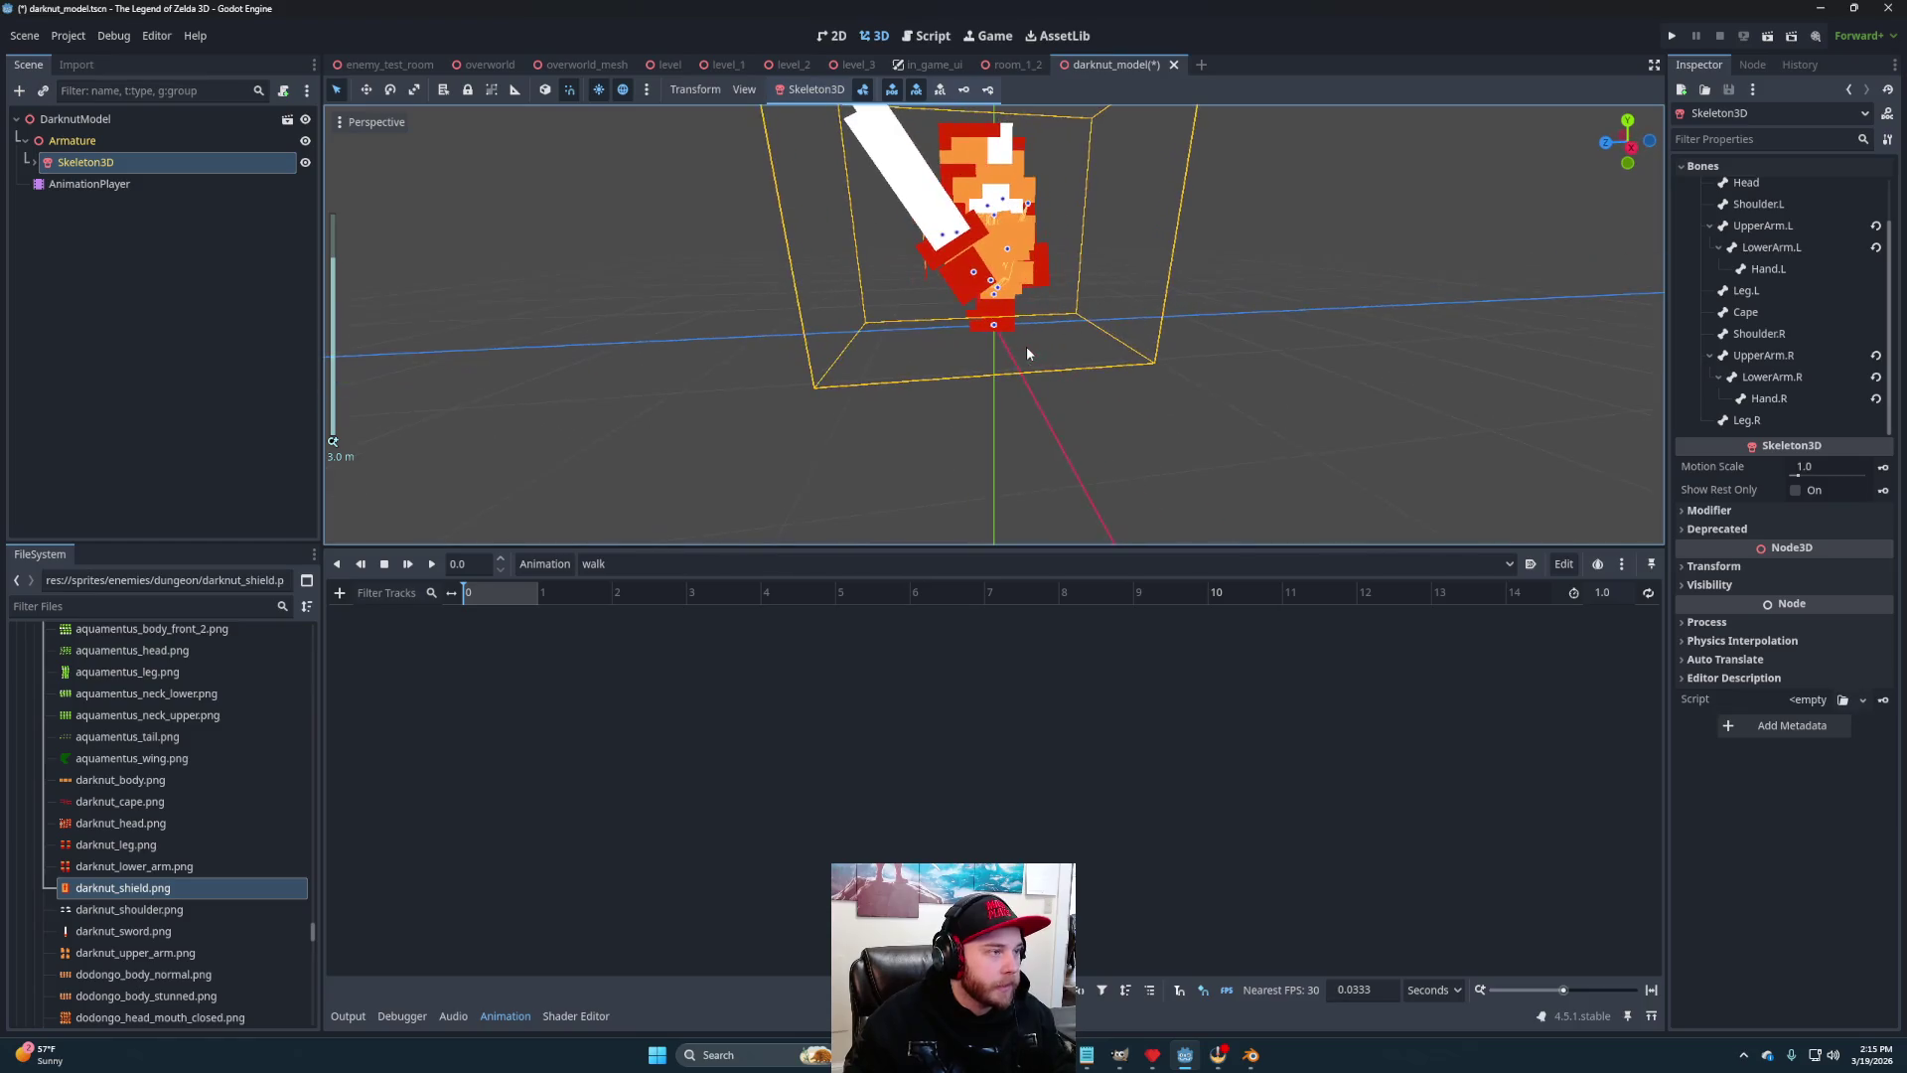
{"action": "left_click", "coordinate": [1627, 145]}
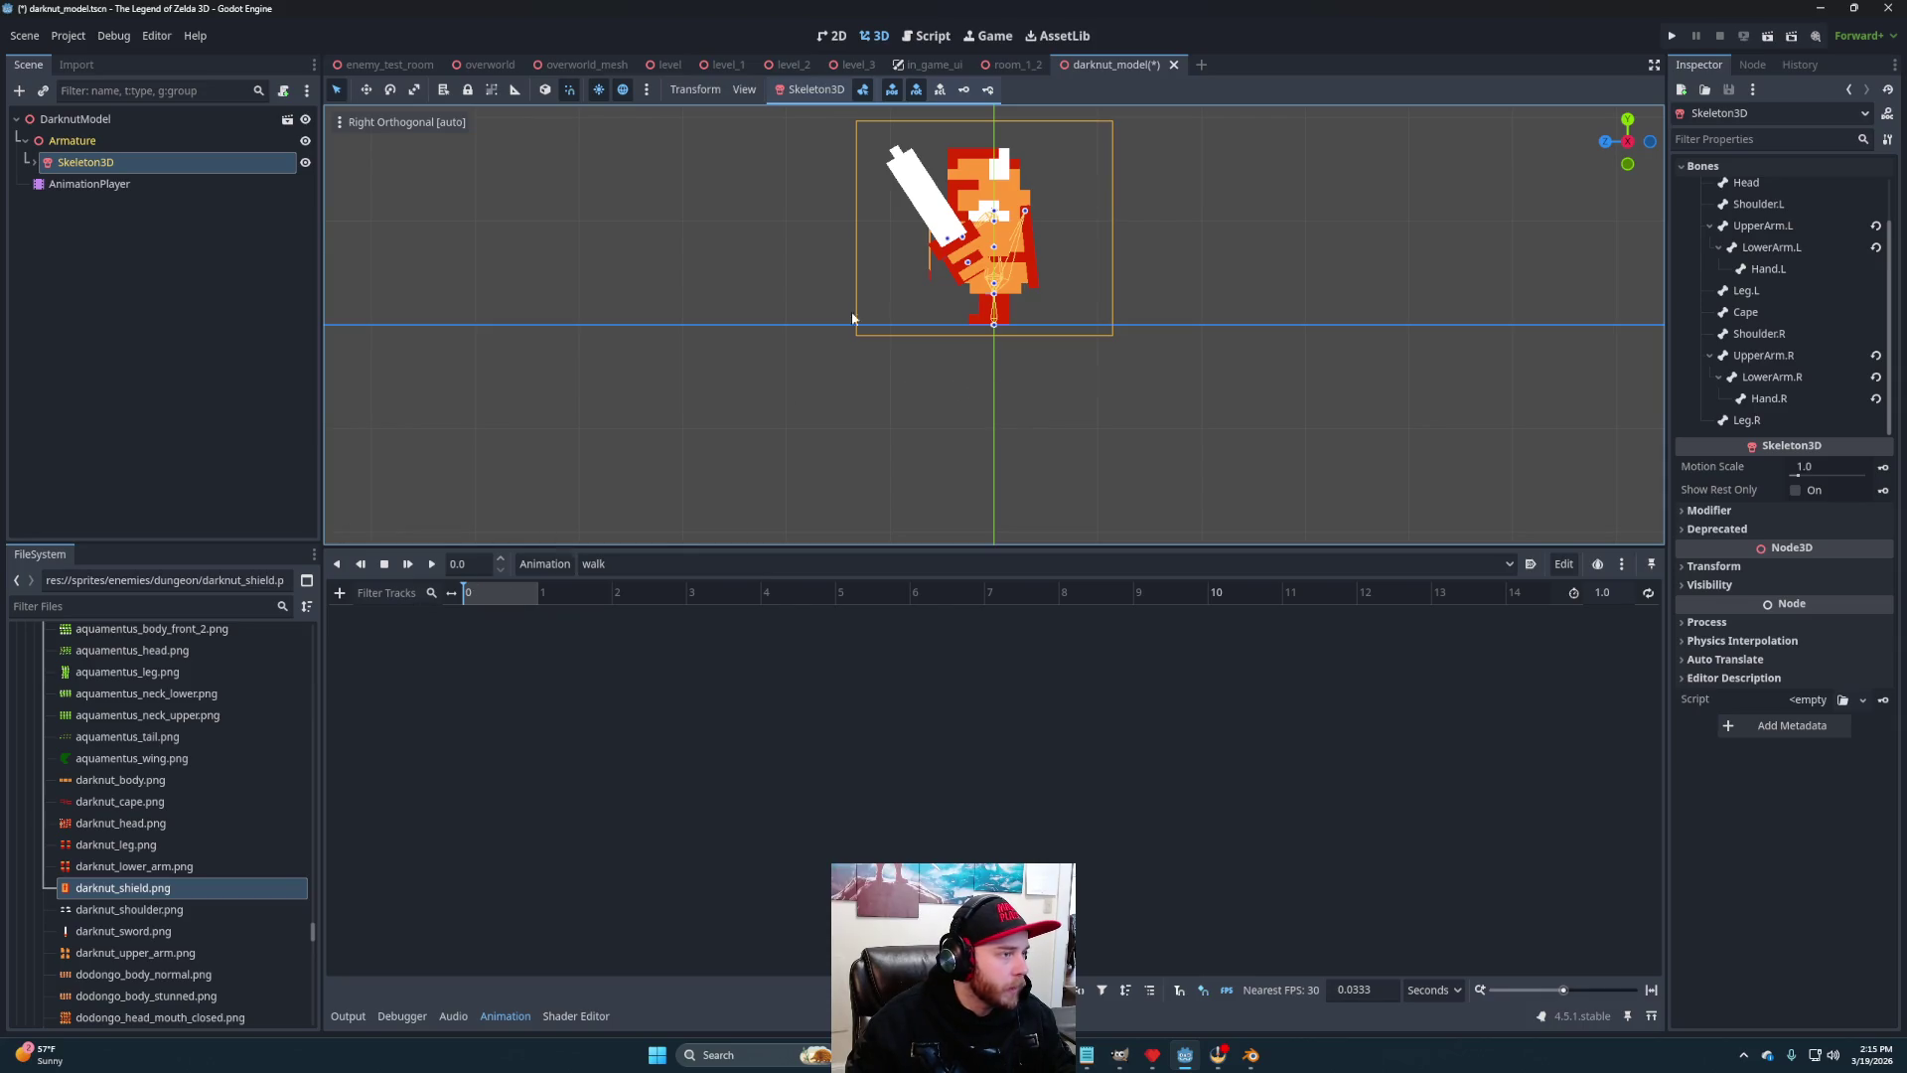
{"action": "left_click", "coordinate": [994, 296]}
{"action": "mouse_move", "coordinate": [946, 343]}
{"action": "left_mouse_down"}
{"action": "mouse_move", "coordinate": [1043, 338]}
{"action": "mouse_move", "coordinate": [1146, 373]}
{"action": "mouse_move", "coordinate": [1026, 298]}
{"action": "left_mouse_up"}
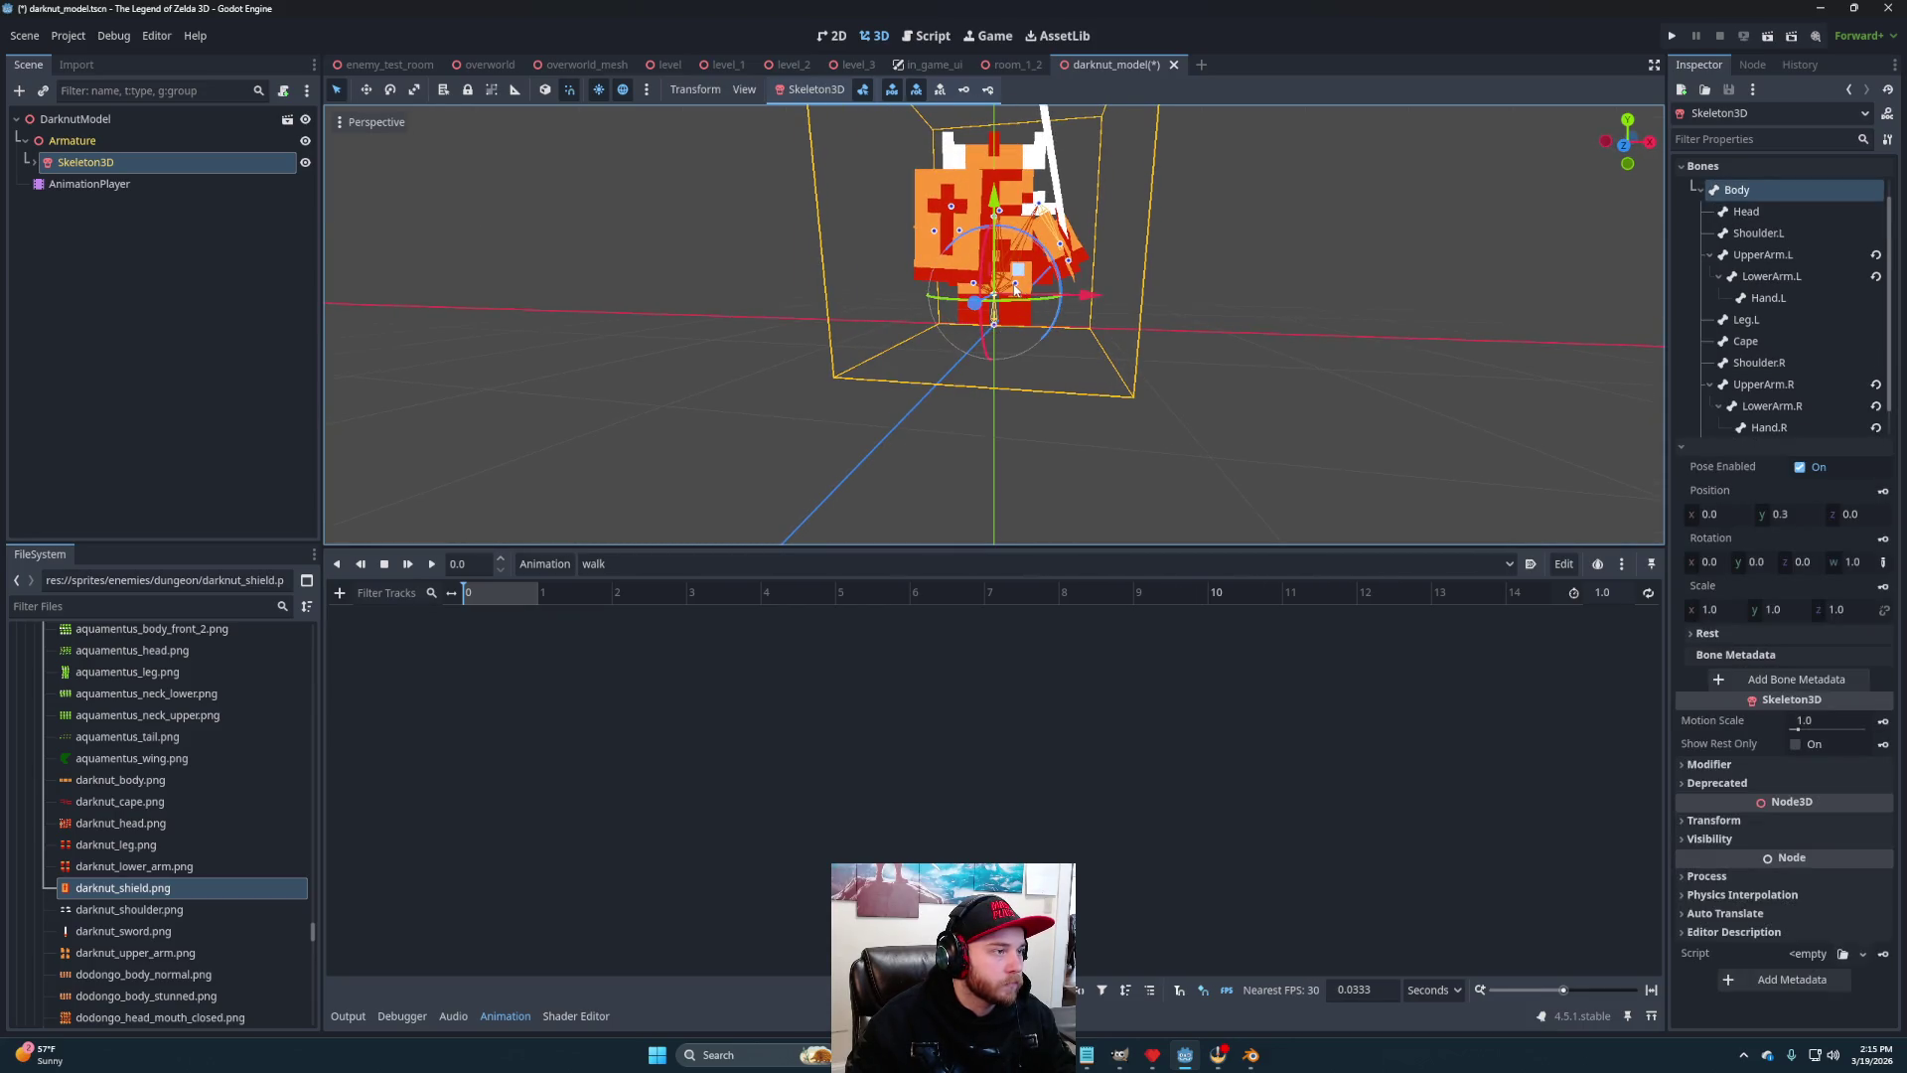
{"action": "left_click", "coordinate": [1019, 288]}
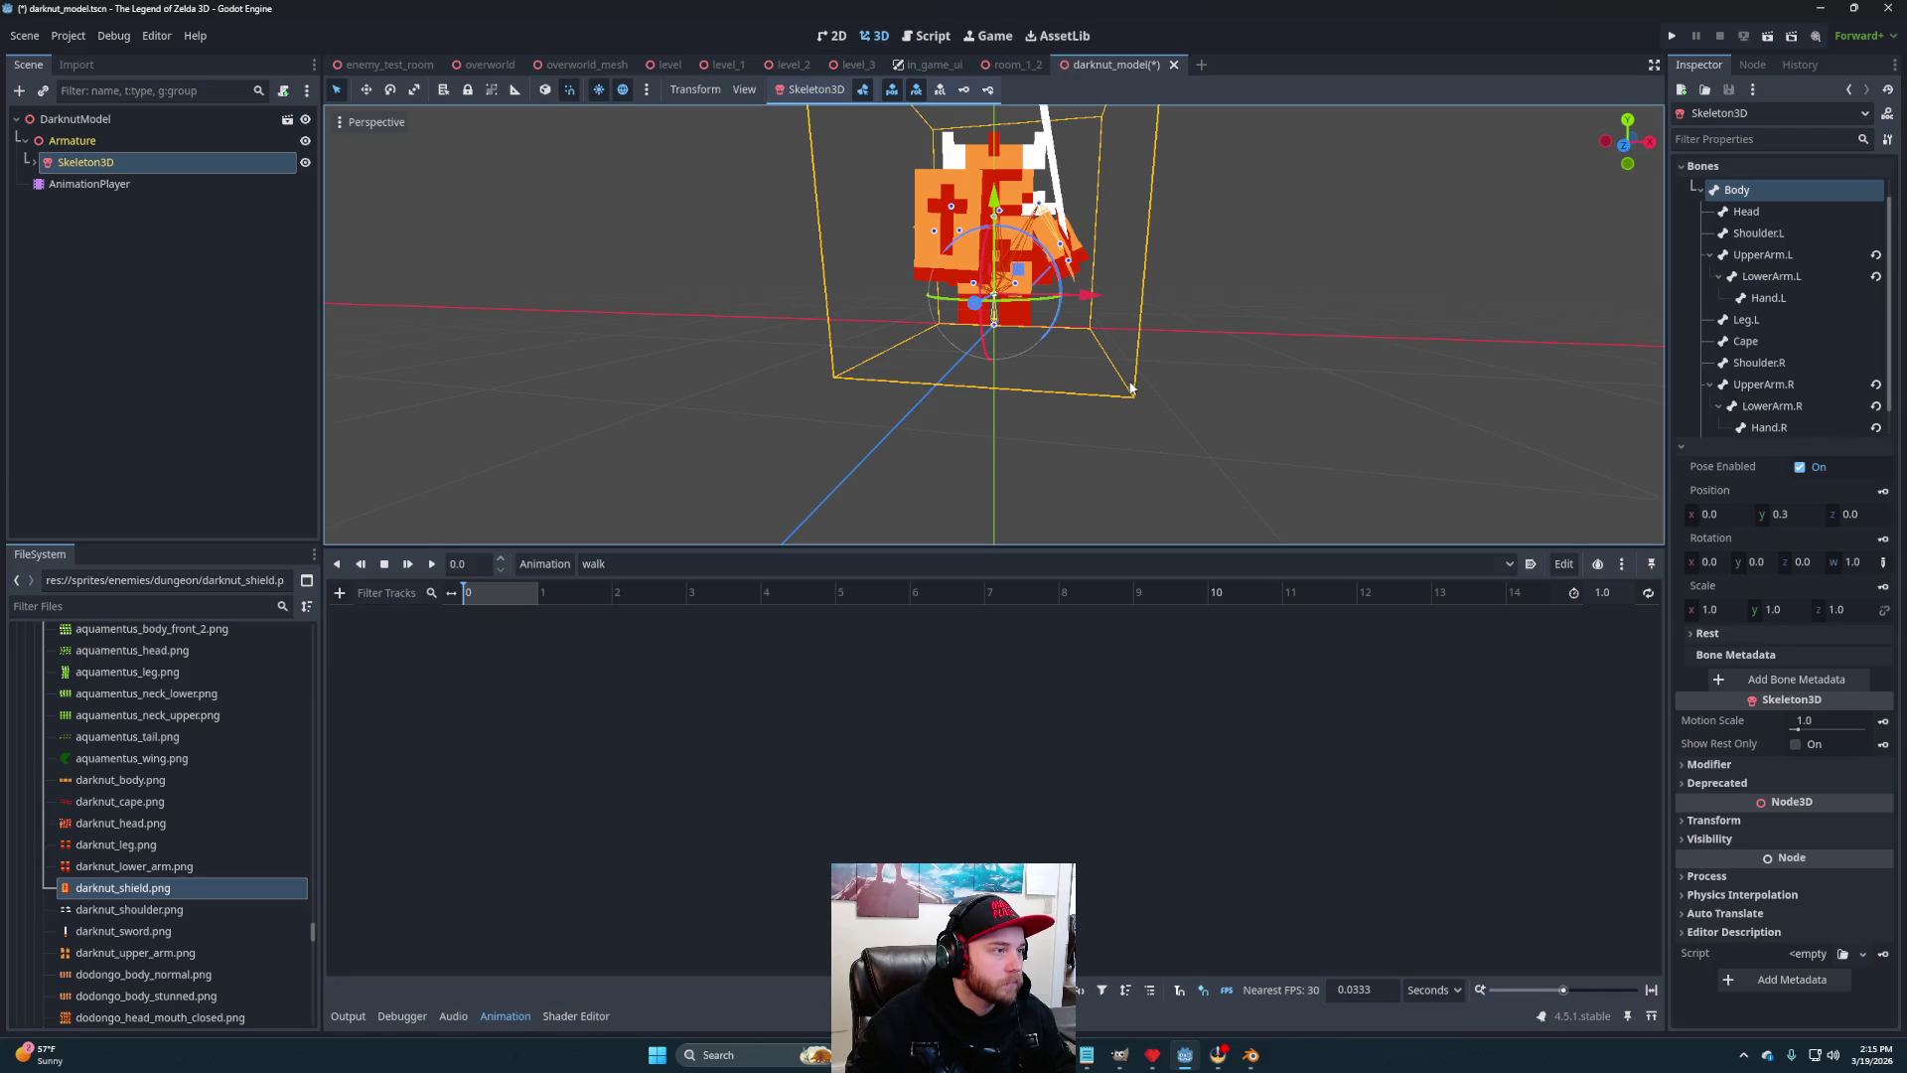
{"action": "left_click", "coordinate": [1021, 288]}
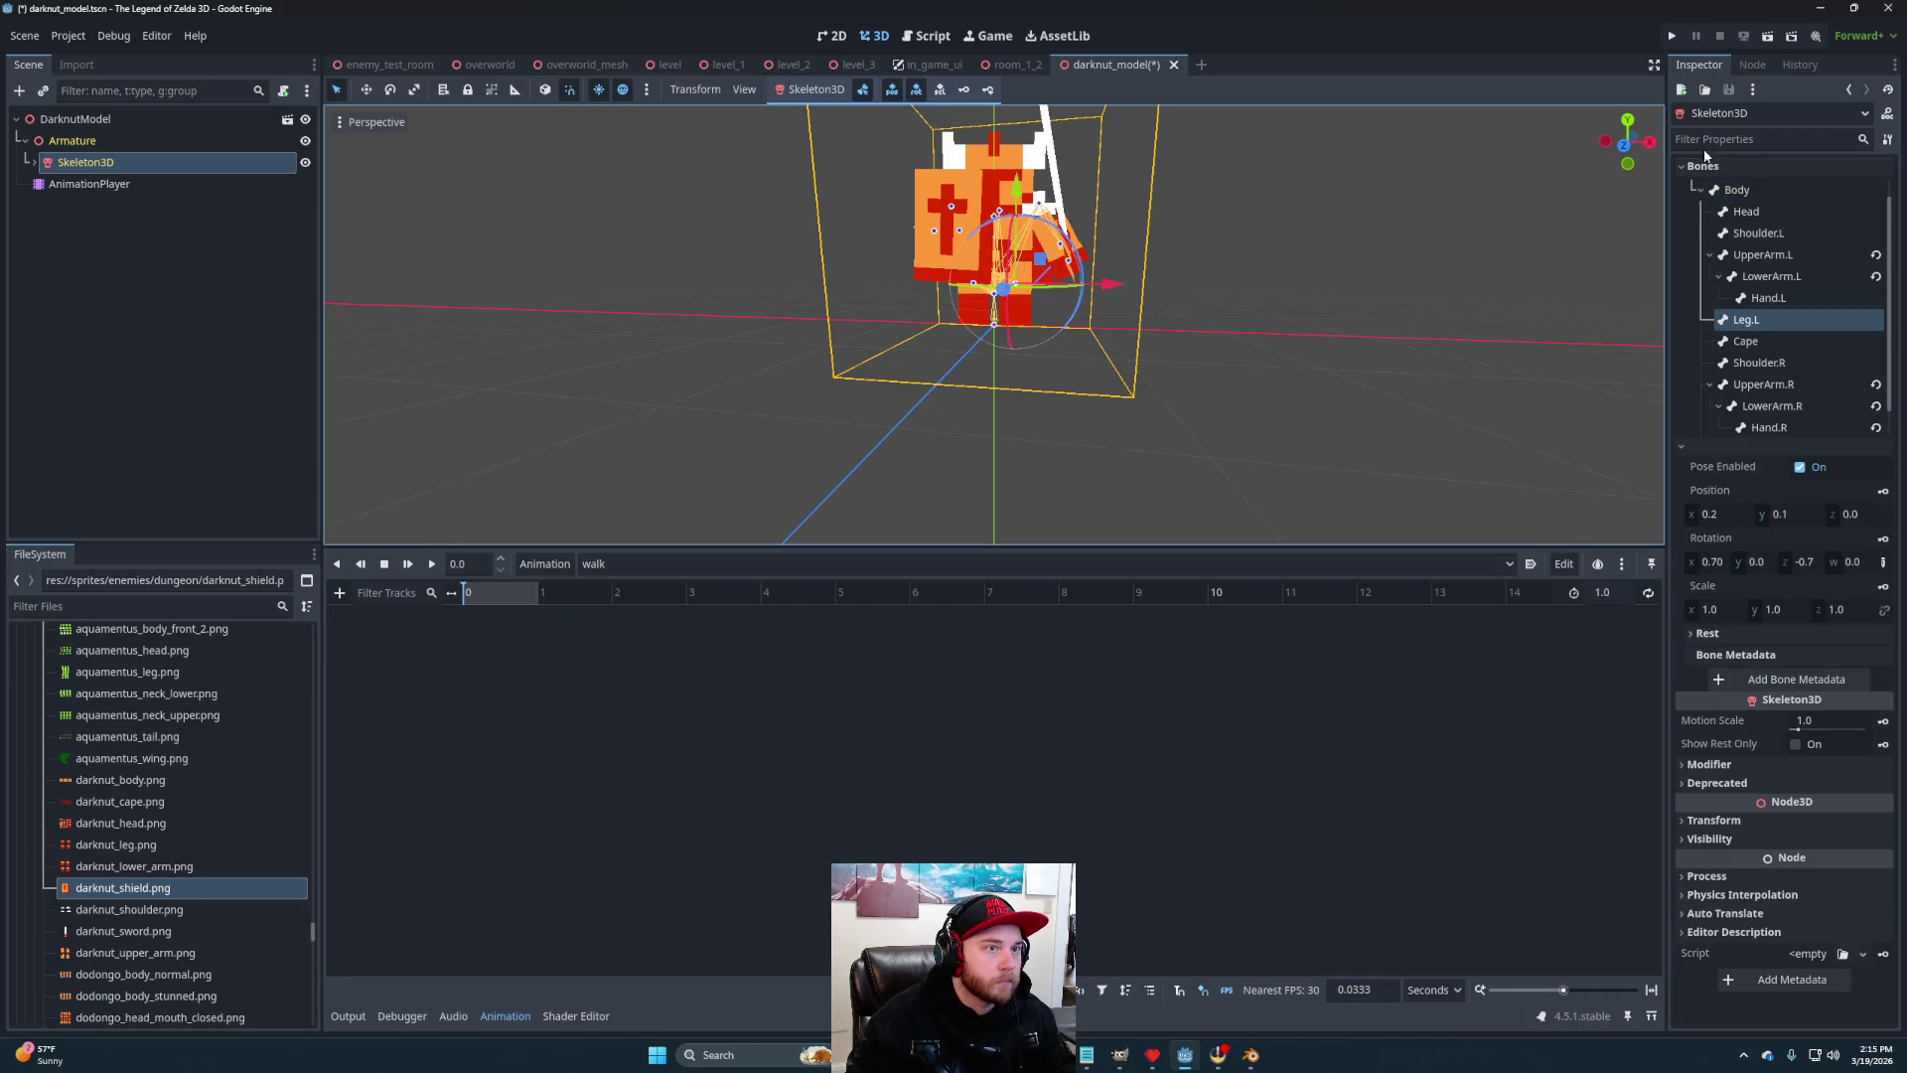
{"action": "left_click", "coordinate": [1650, 141]}
{"action": "left_click_drag", "start_coordinate": [1043, 242], "coordinate": [1087, 290]}
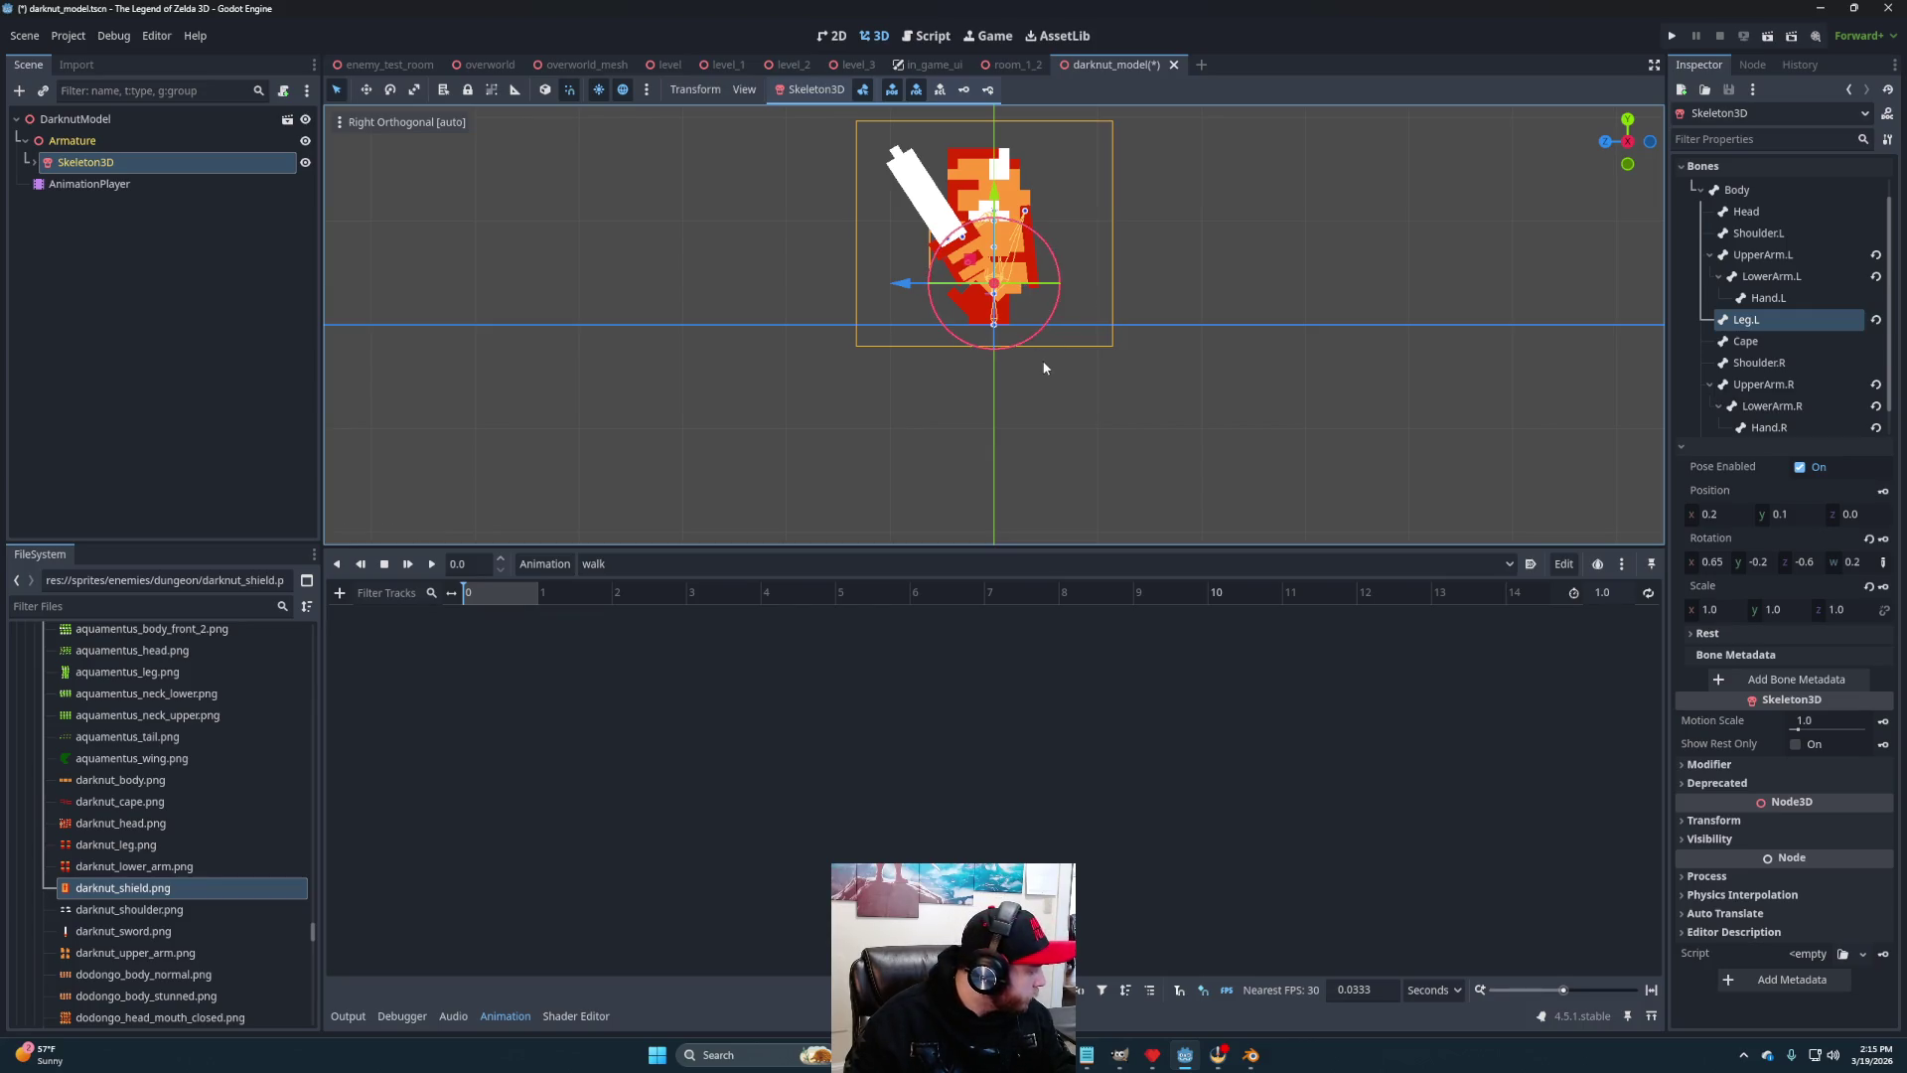
{"action": "mouse_move", "coordinate": [961, 421]}
{"action": "left_mouse_down"}
{"action": "mouse_move", "coordinate": [1111, 430]}
{"action": "mouse_move", "coordinate": [973, 283]}
{"action": "left_mouse_up"}
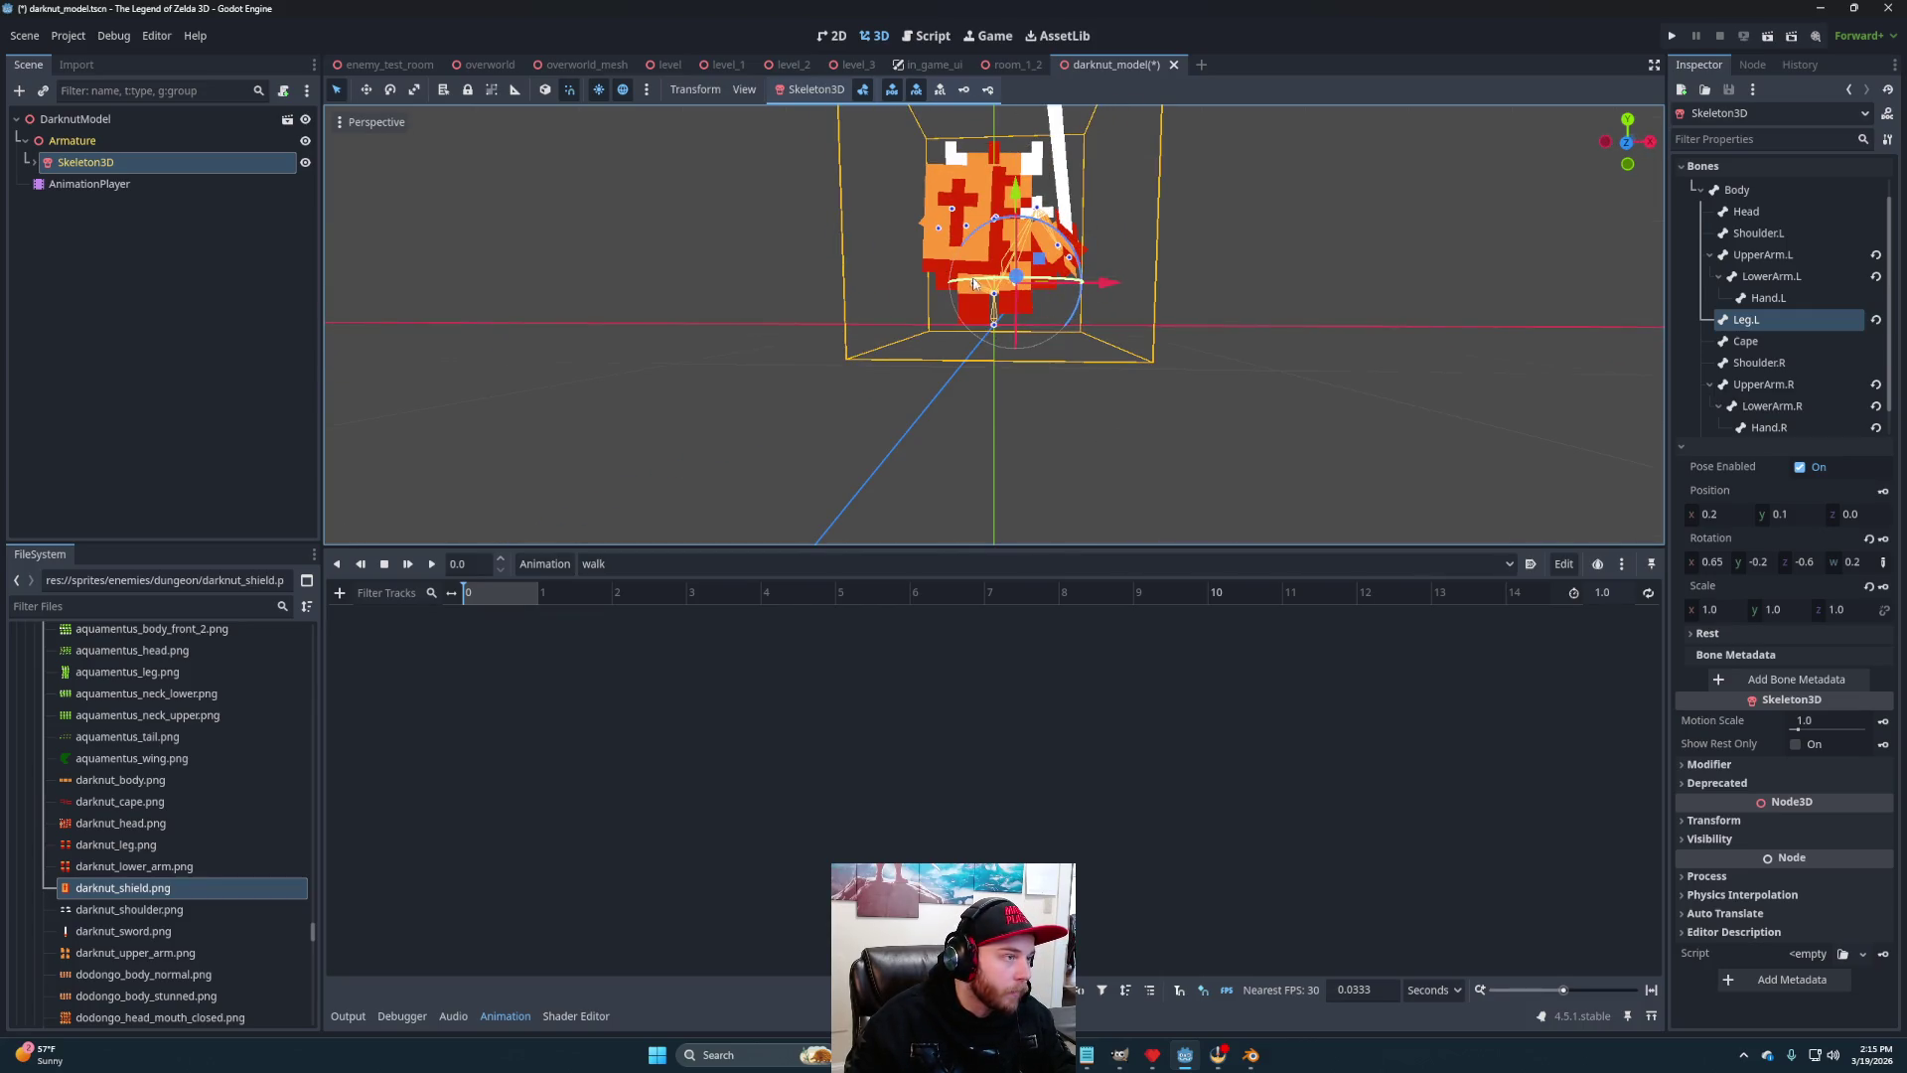
{"action": "left_click", "coordinate": [1011, 413]}
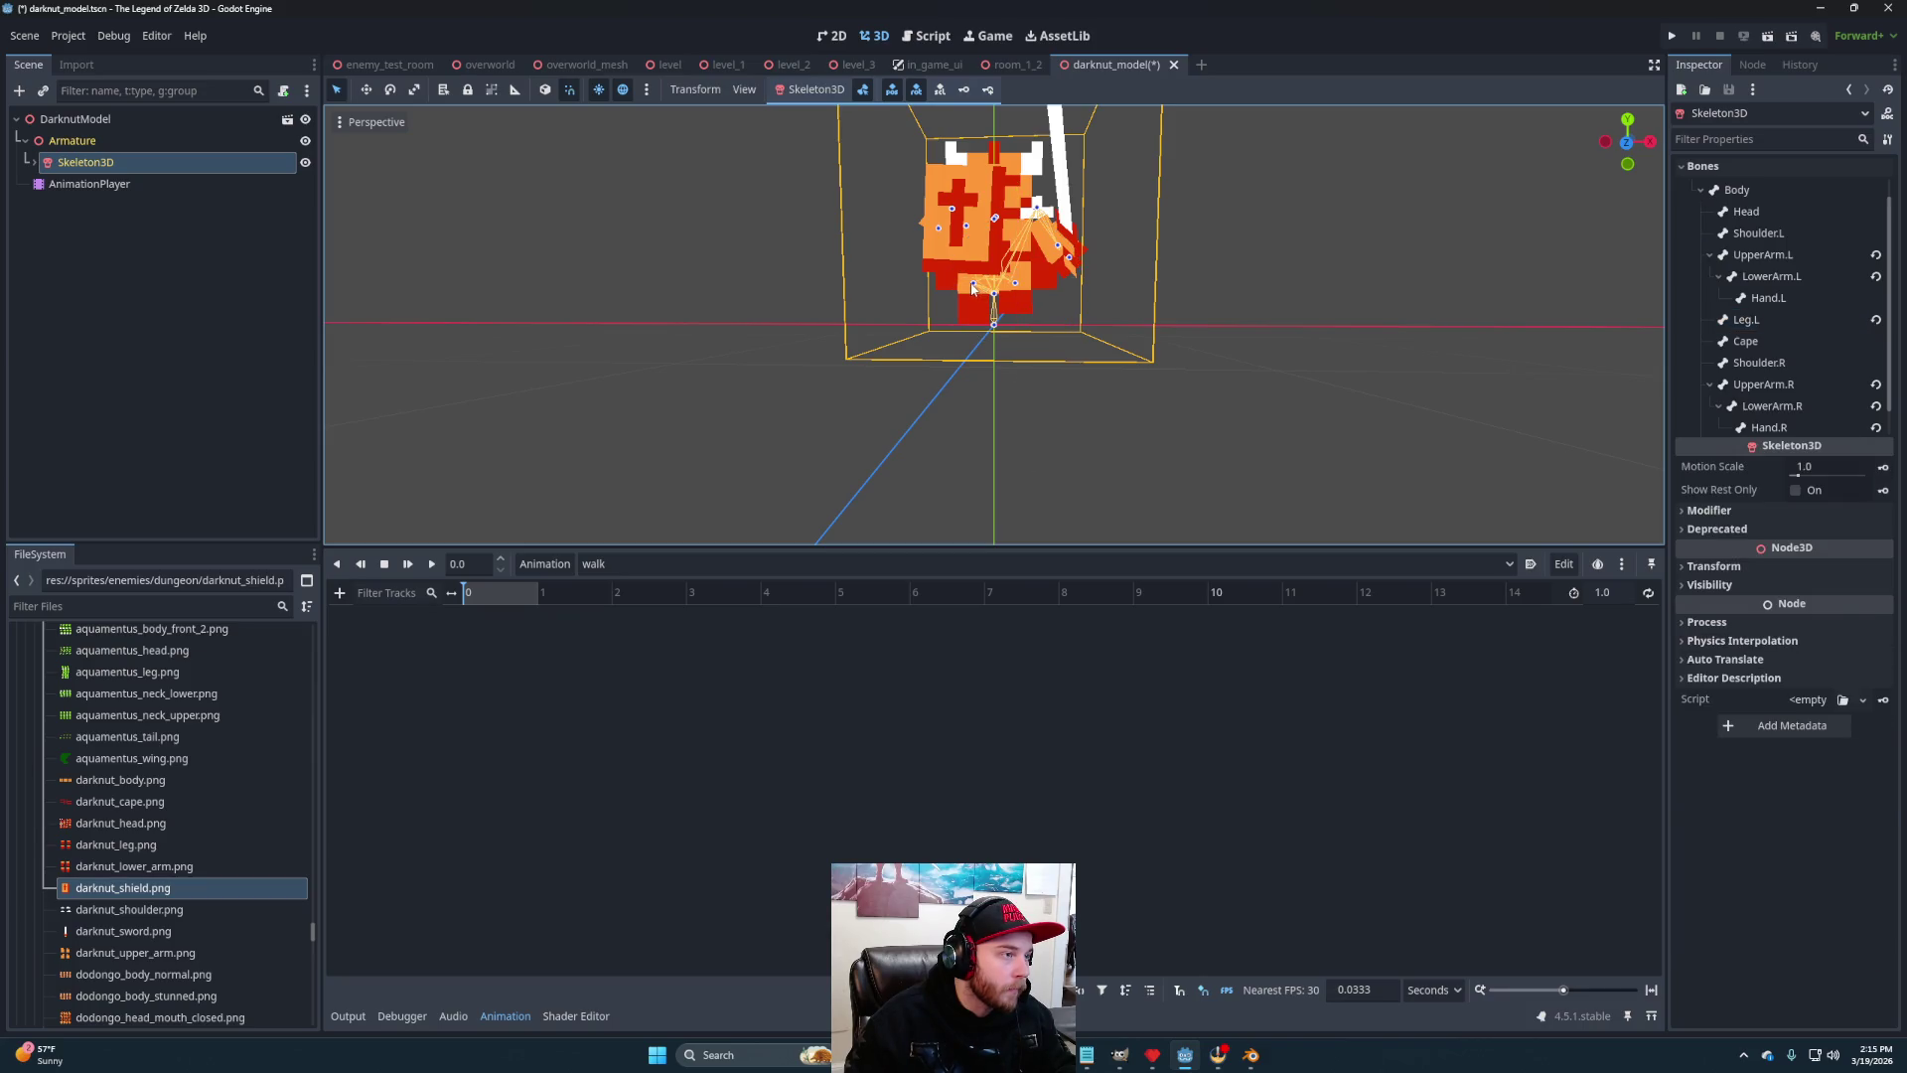
Swing the Leg.R bone forward about 55 degrees
{"action": "left_click", "coordinate": [973, 288]}
{"action": "left_click_drag", "start_coordinate": [1089, 349], "coordinate": [870, 368]}
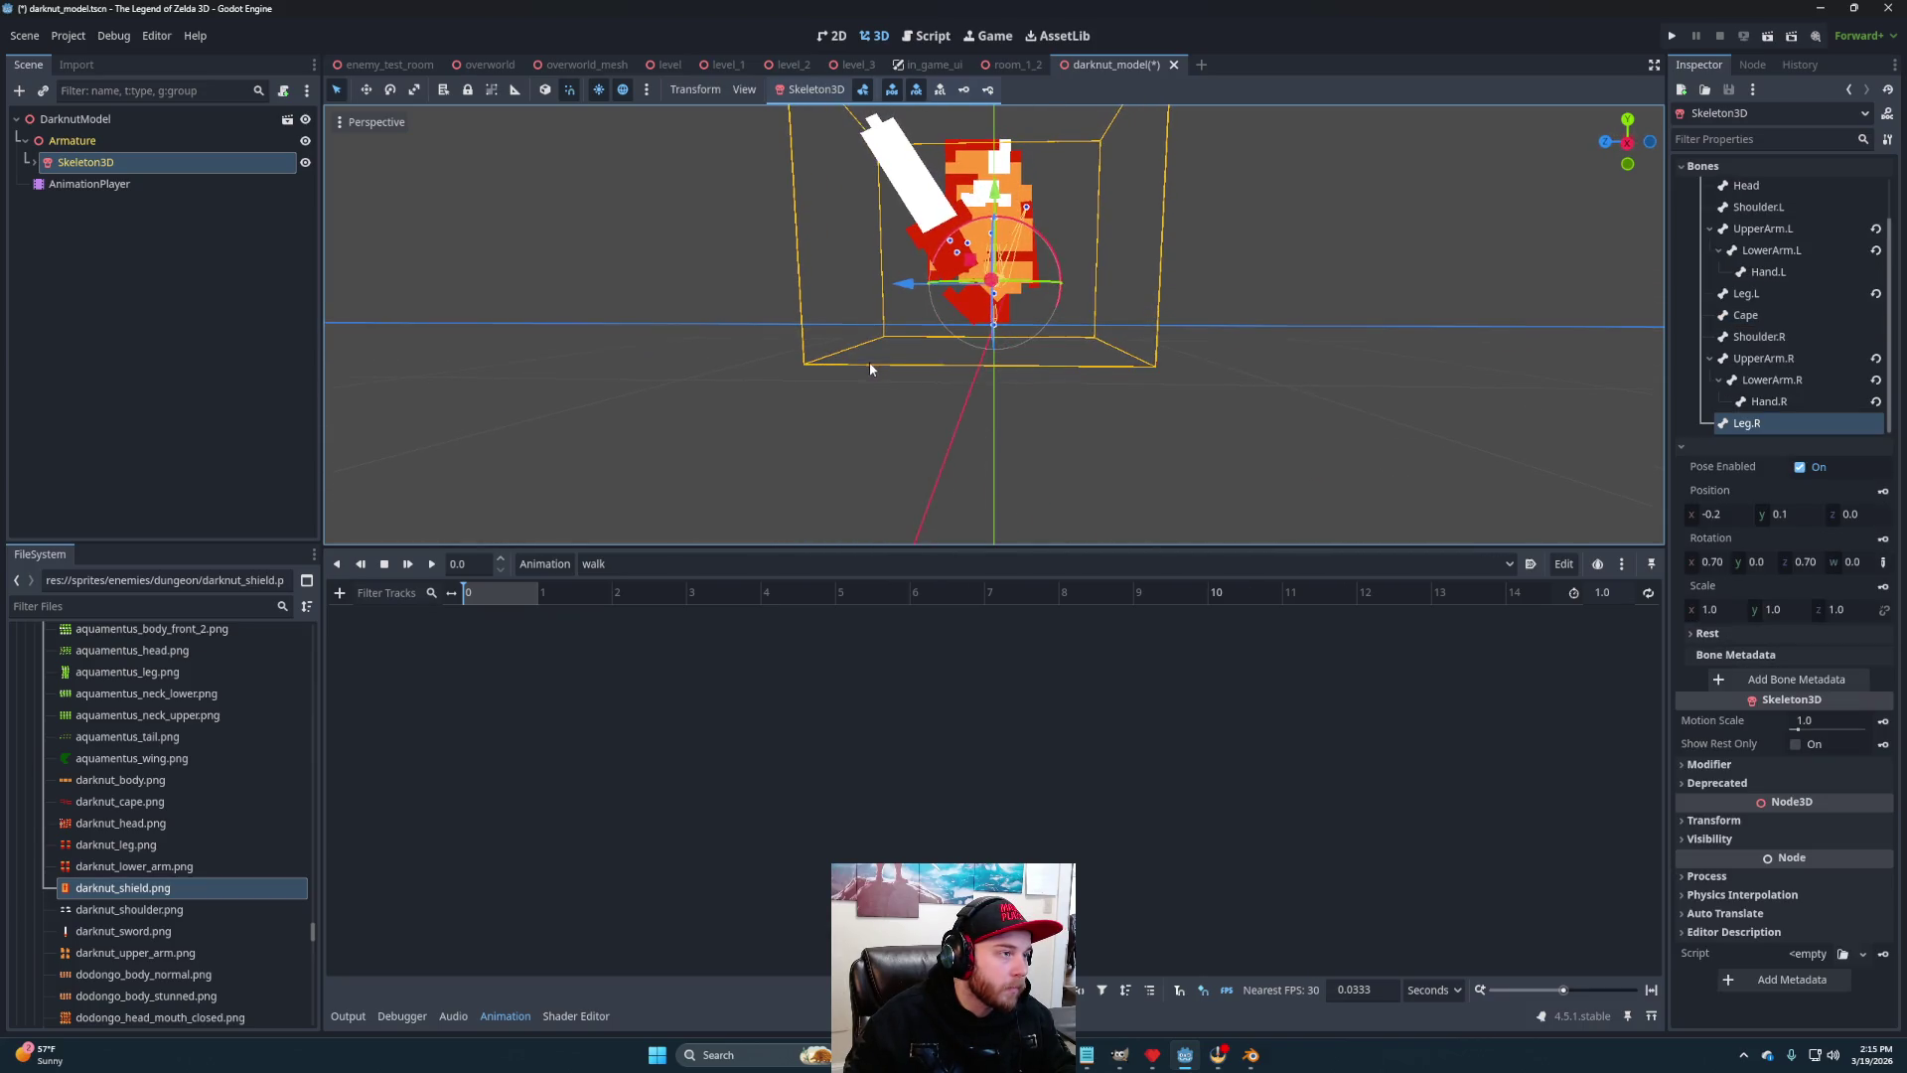
{"action": "left_click_drag", "start_coordinate": [1053, 260], "coordinate": [1005, 228]}
{"action": "left_click_drag", "start_coordinate": [1083, 392], "coordinate": [1321, 402]}
Raise the Body bone, lower the Head, and key every bone's pose at time 0
{"action": "left_click", "coordinate": [1011, 208]}
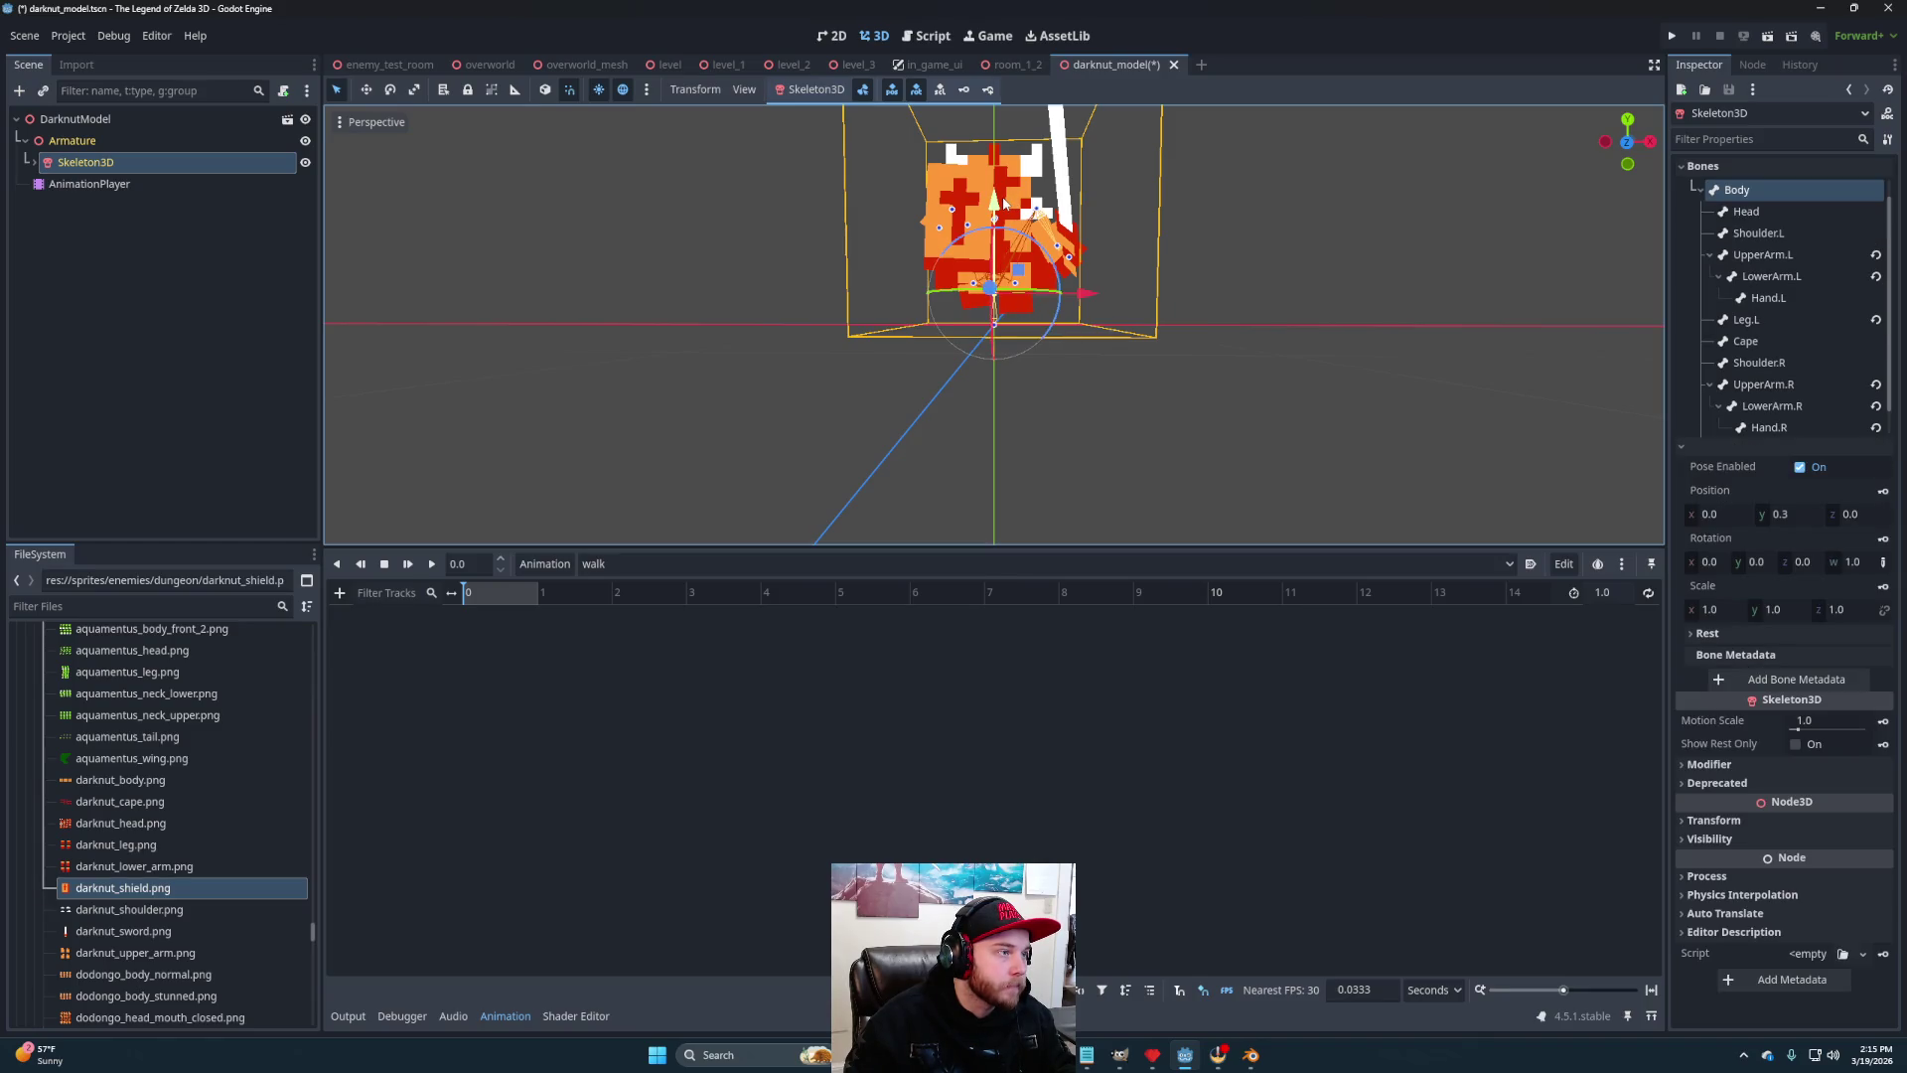
{"action": "left_click_drag", "start_coordinate": [1003, 203], "coordinate": [1004, 187]}
{"action": "mouse_move", "coordinate": [1181, 343]}
{"action": "left_mouse_down"}
{"action": "mouse_move", "coordinate": [901, 370]}
{"action": "mouse_move", "coordinate": [954, 409]}
{"action": "mouse_move", "coordinate": [1104, 364]}
{"action": "mouse_move", "coordinate": [1106, 383]}
{"action": "left_mouse_up"}
{"action": "left_click", "coordinate": [1107, 383]}
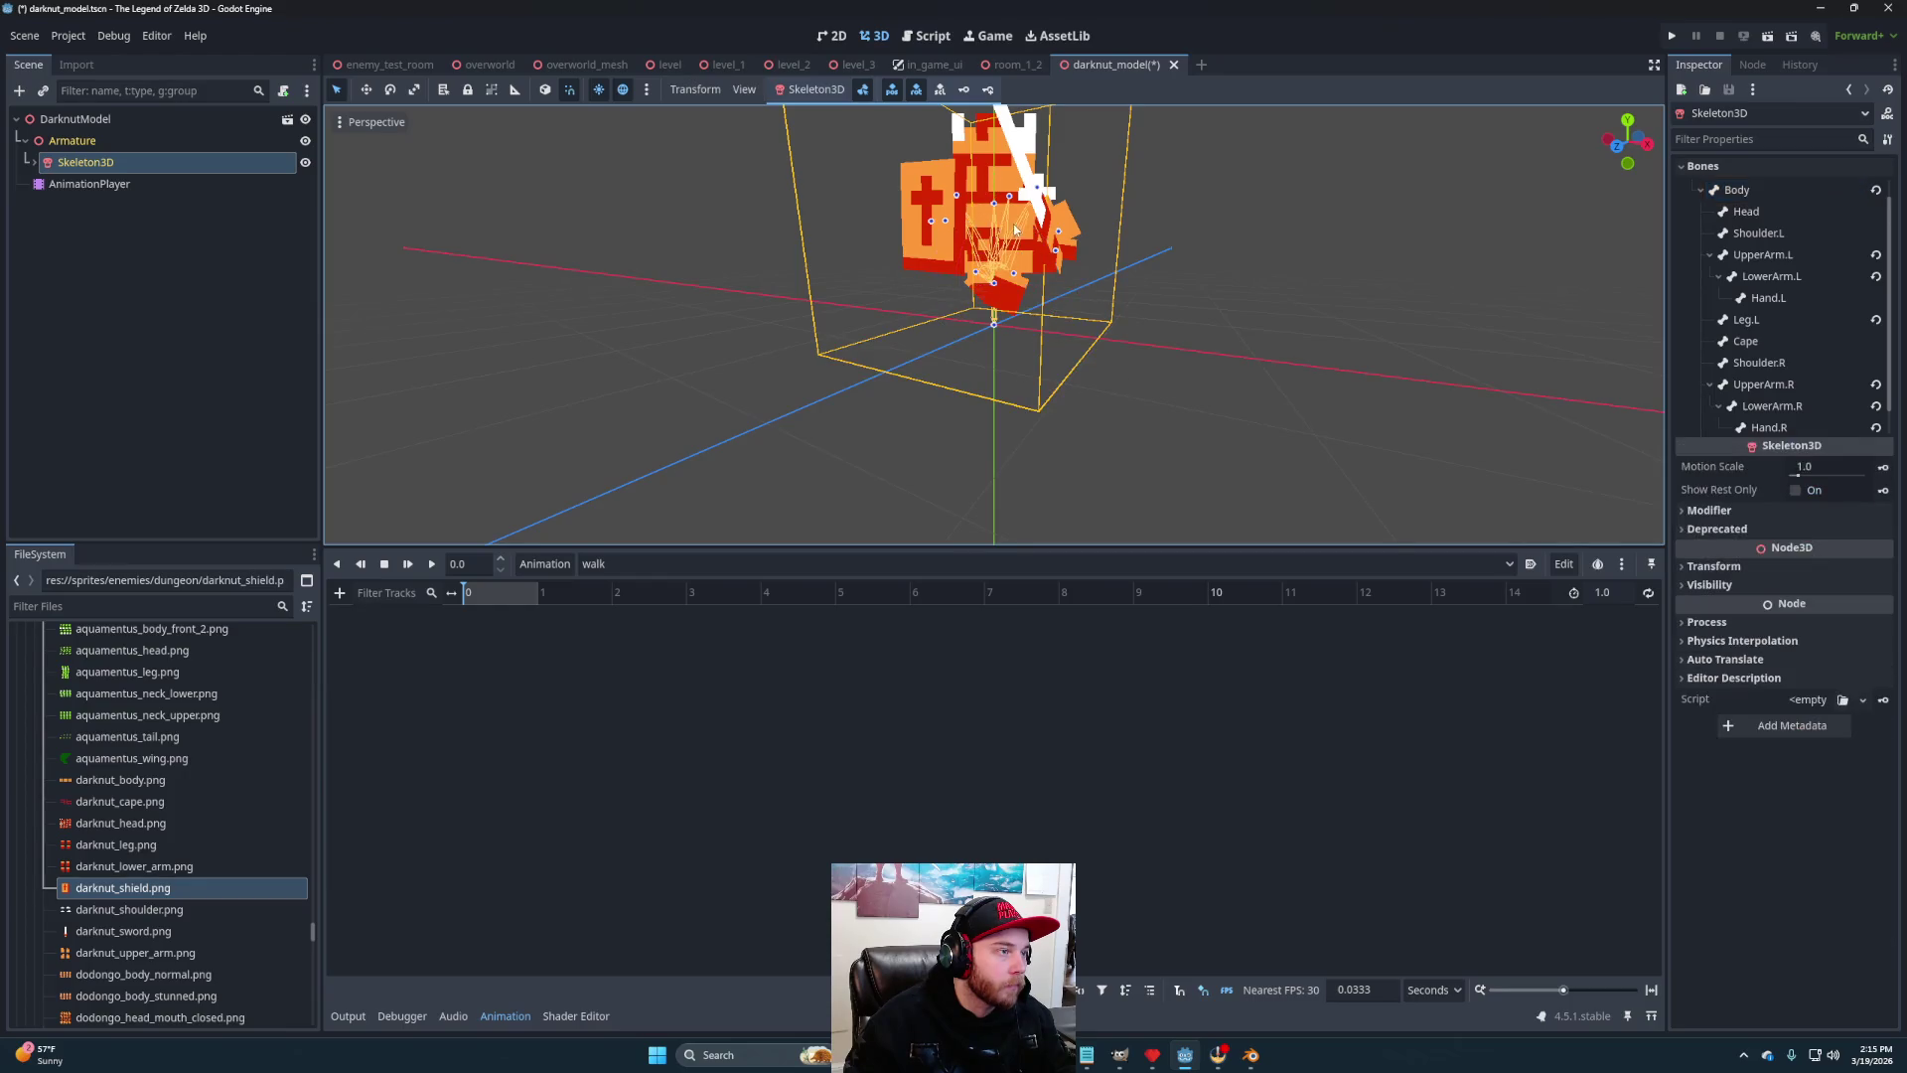
{"action": "left_click", "coordinate": [996, 205]}
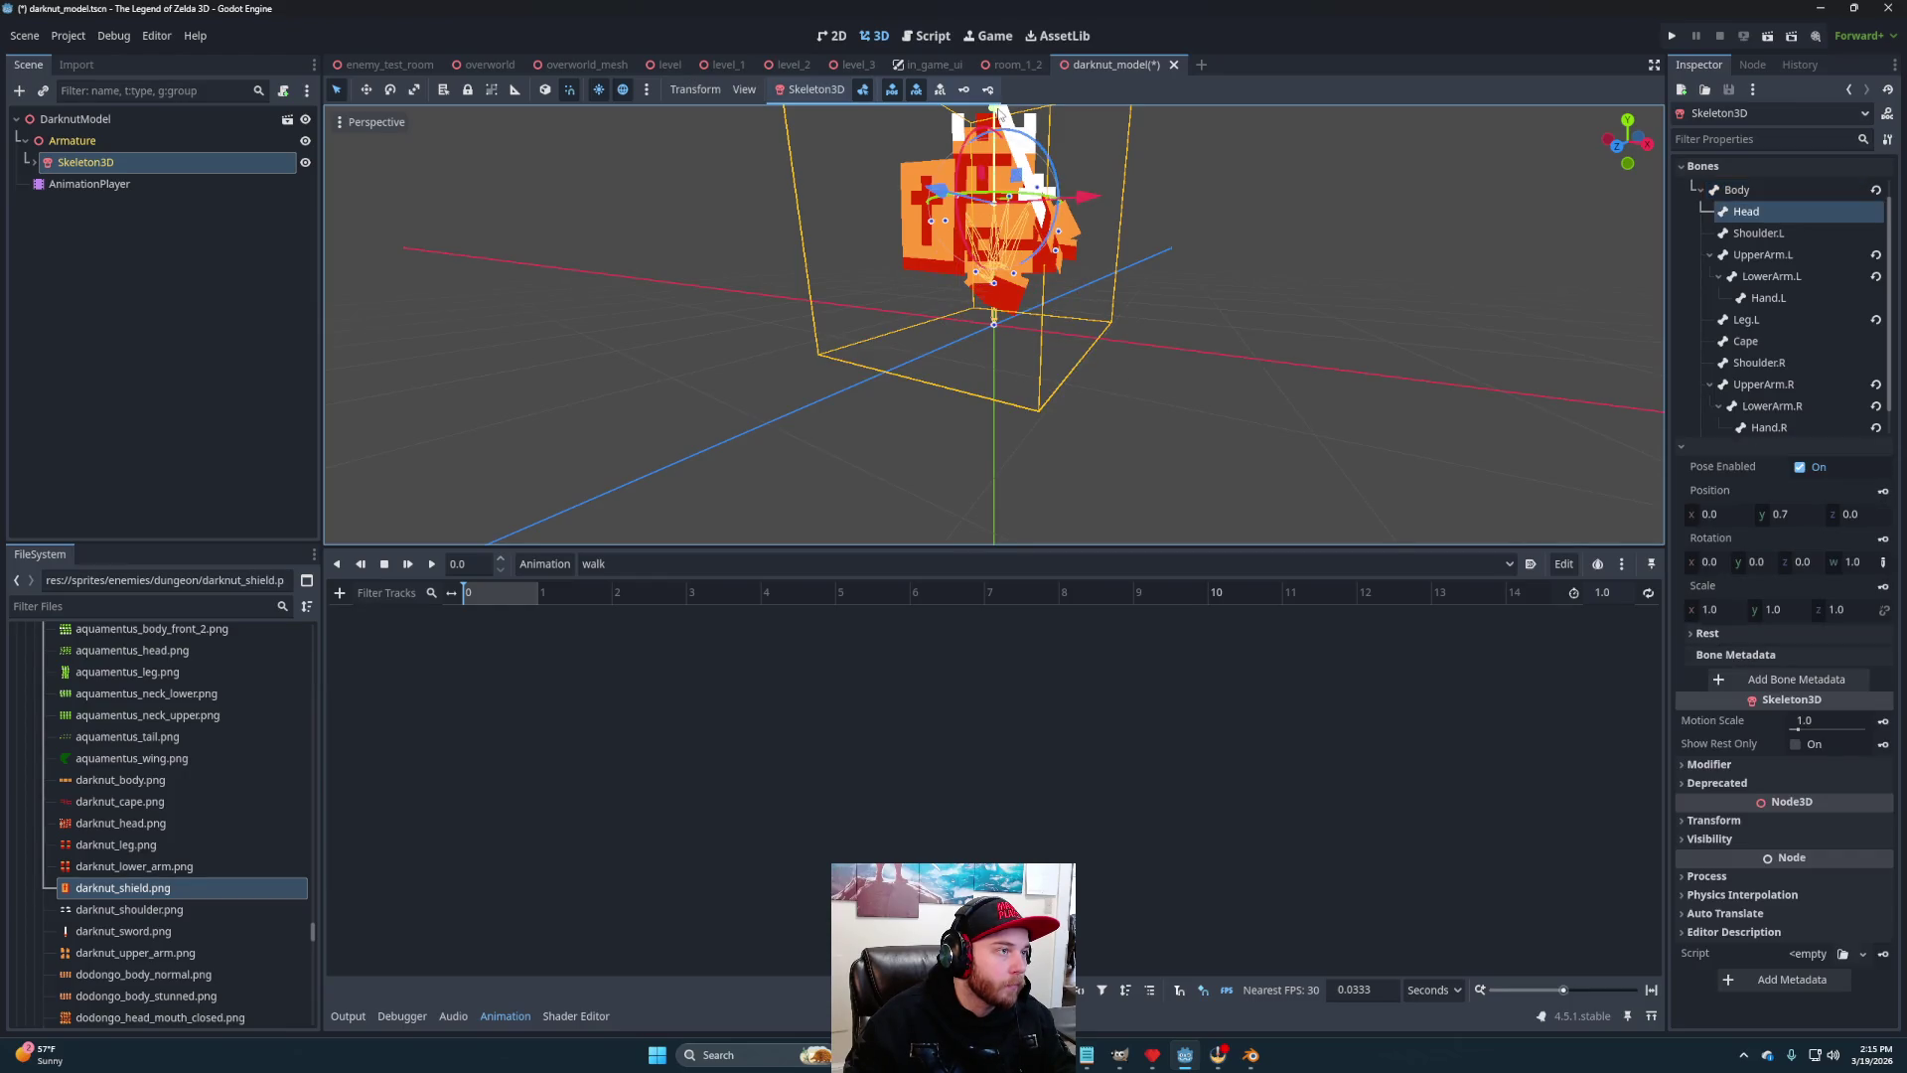
{"action": "left_click_drag", "start_coordinate": [998, 112], "coordinate": [1002, 124]}
{"action": "mouse_move", "coordinate": [1164, 290]}
{"action": "left_mouse_down"}
{"action": "mouse_move", "coordinate": [1041, 334]}
{"action": "mouse_move", "coordinate": [1258, 313]}
{"action": "mouse_move", "coordinate": [1230, 332]}
{"action": "mouse_move", "coordinate": [1034, 341]}
{"action": "mouse_move", "coordinate": [550, 165]}
{"action": "left_mouse_up"}
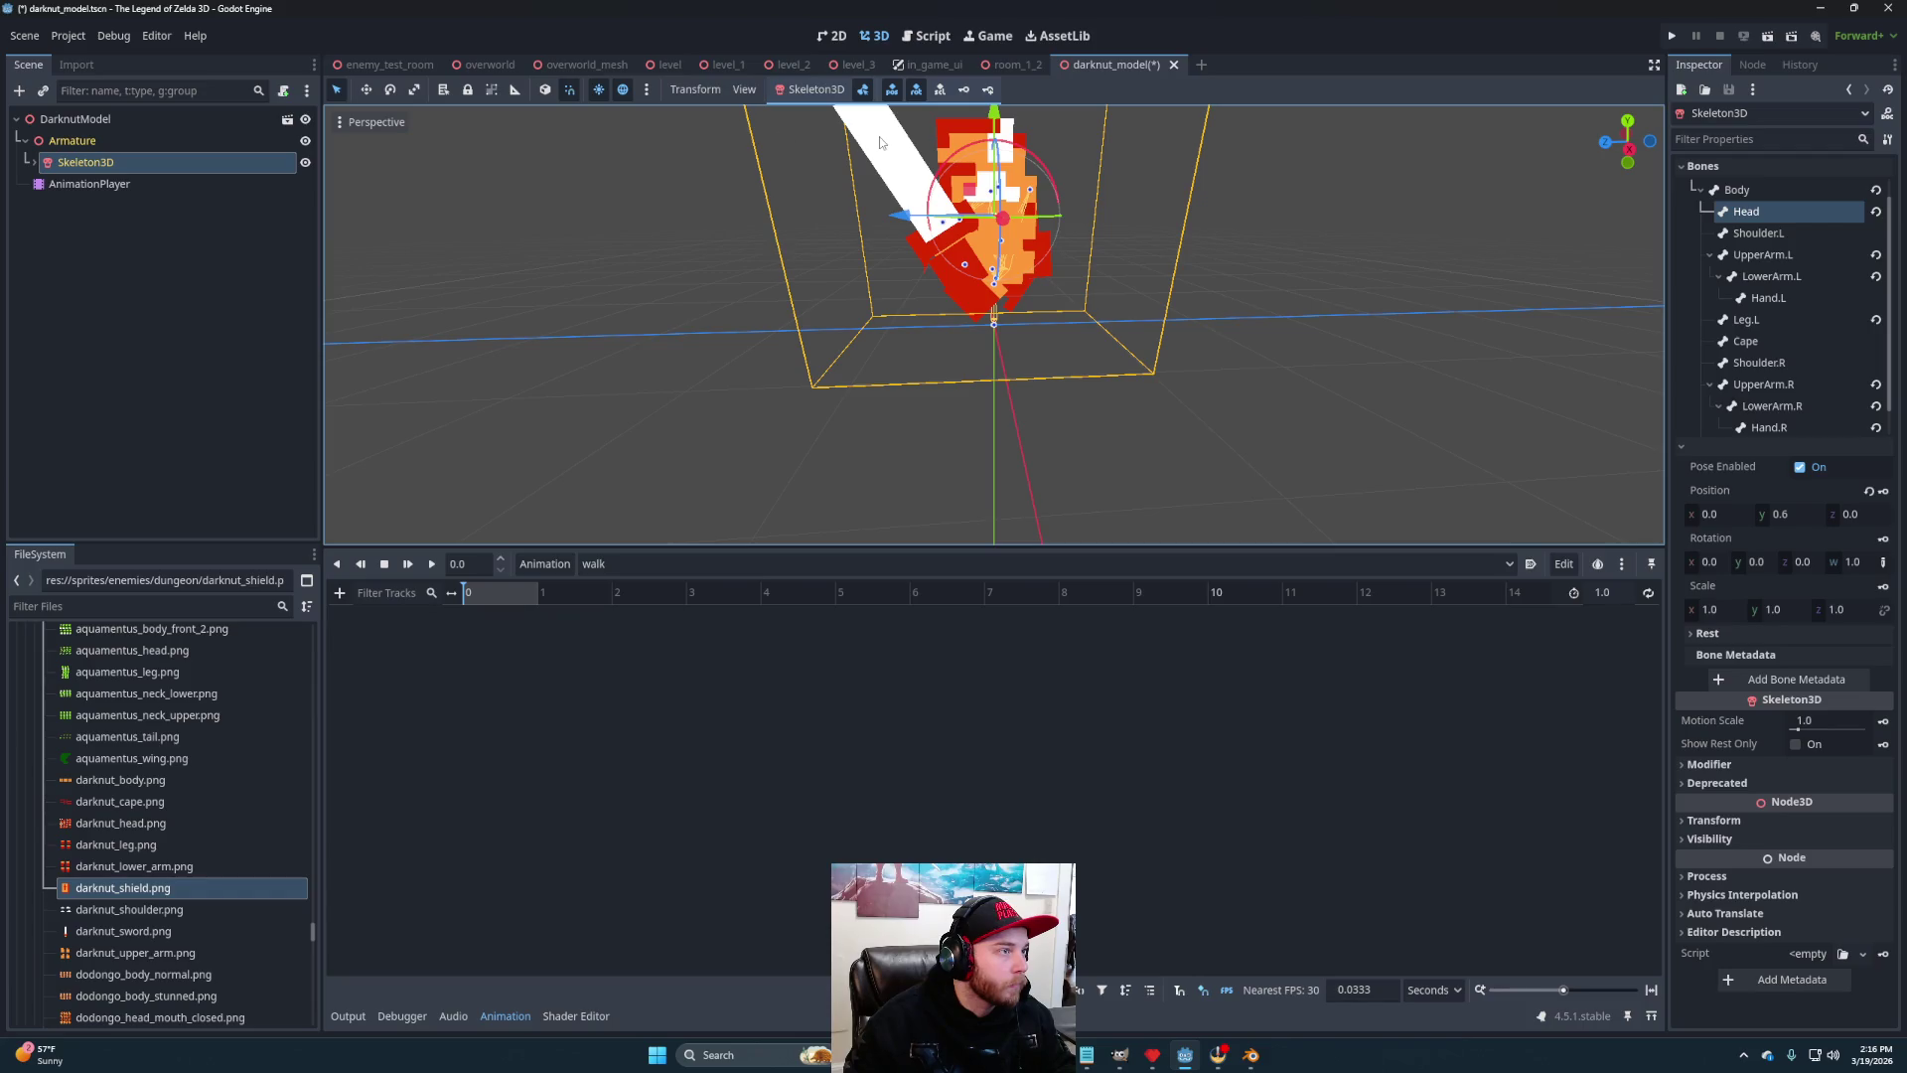
{"action": "left_click", "coordinate": [988, 89]}
{"action": "mouse_move", "coordinate": [1071, 382]}
{"action": "left_mouse_down"}
{"action": "mouse_move", "coordinate": [952, 386]}
{"action": "mouse_move", "coordinate": [1047, 213]}
{"action": "left_mouse_up"}
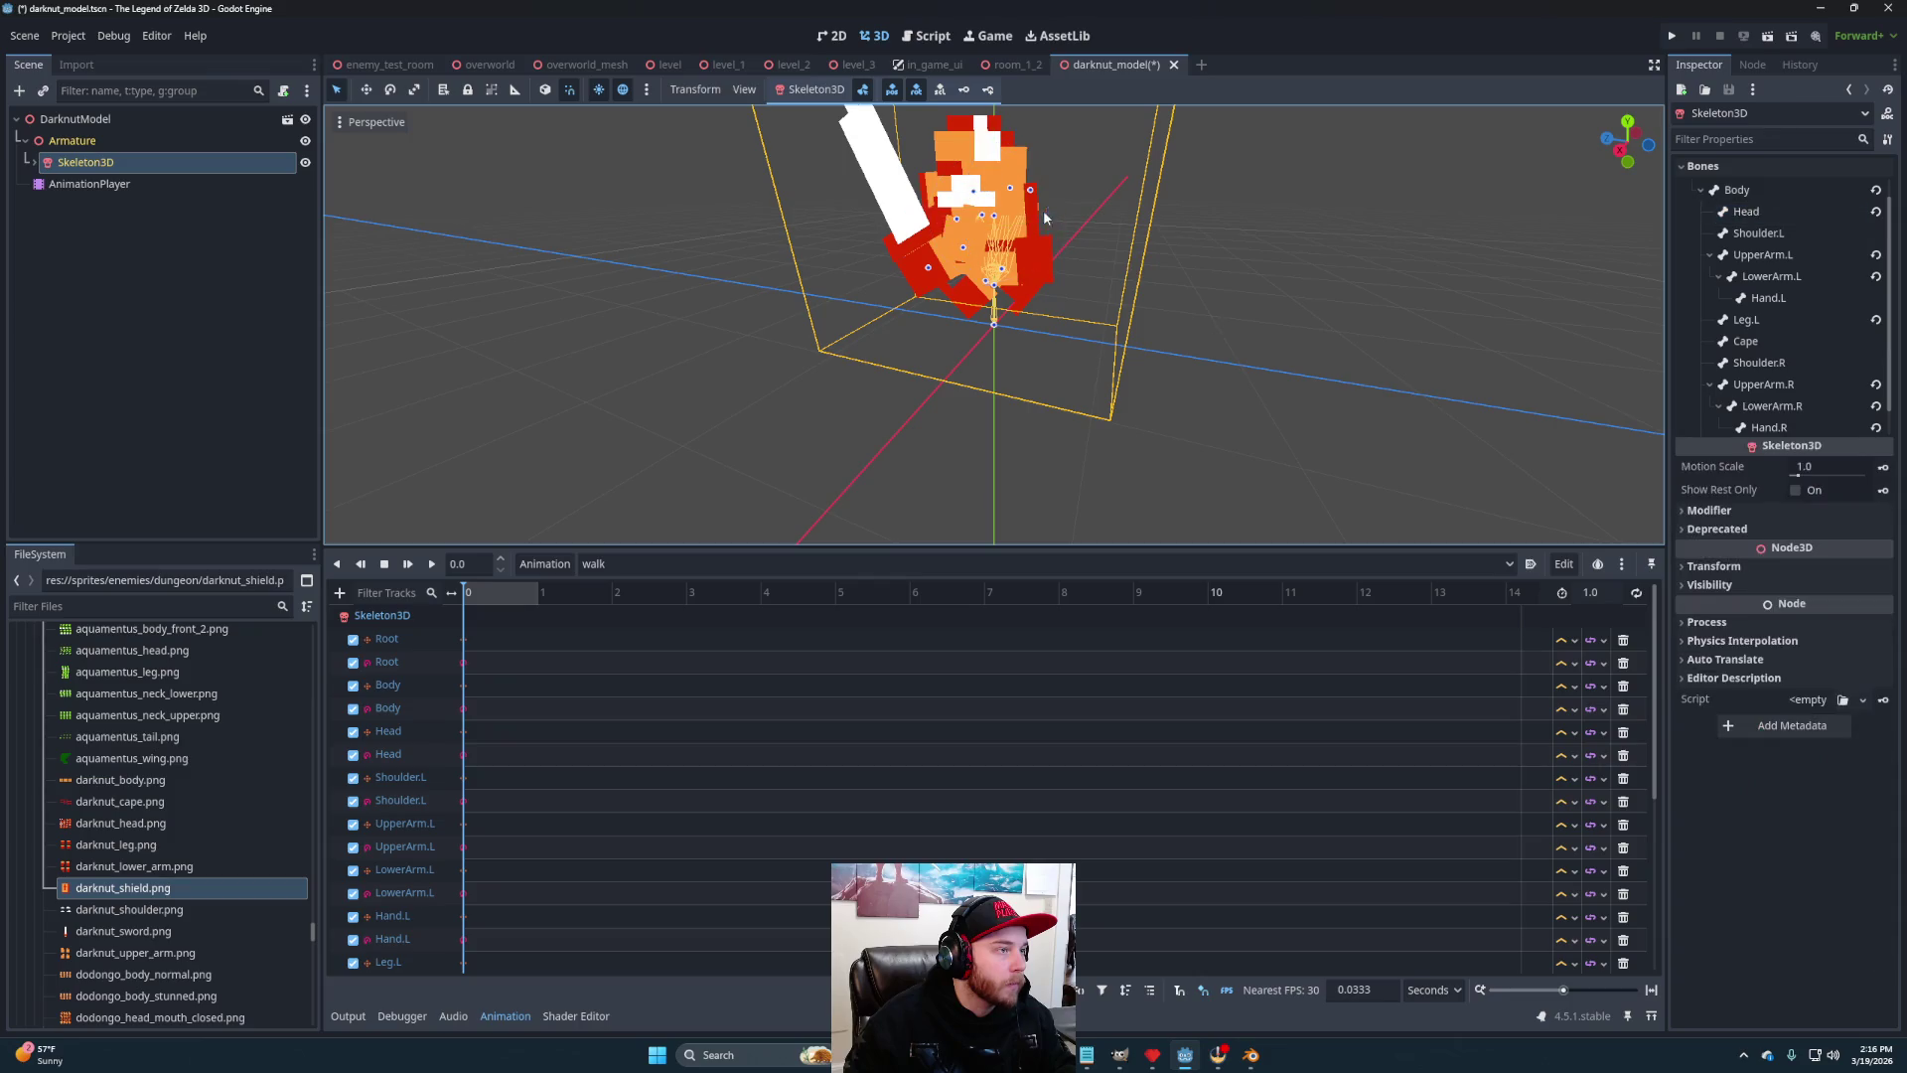
Select the Cape bone and set the playhead to 0.1 seconds with the full timeline visible
{"action": "left_click", "coordinate": [1030, 191]}
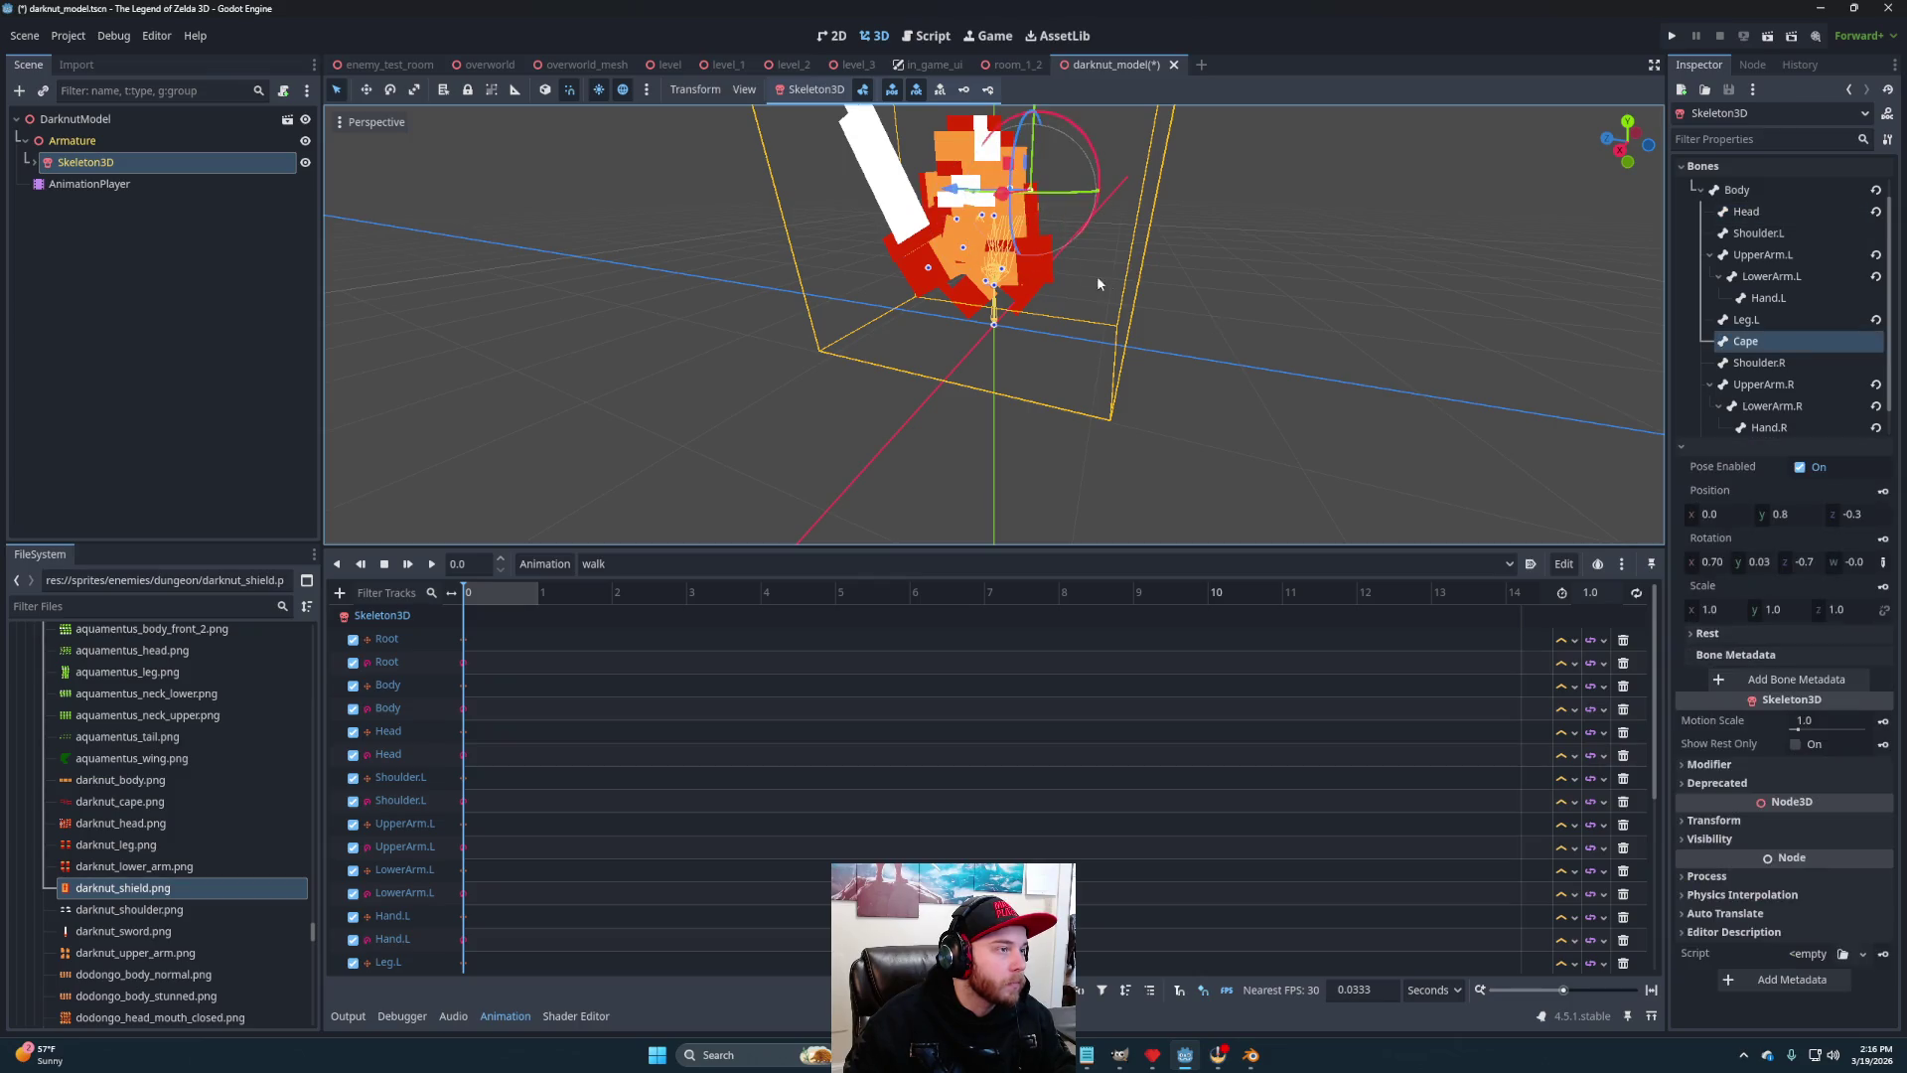
{"action": "left_click_drag", "start_coordinate": [1089, 273], "coordinate": [1108, 253]}
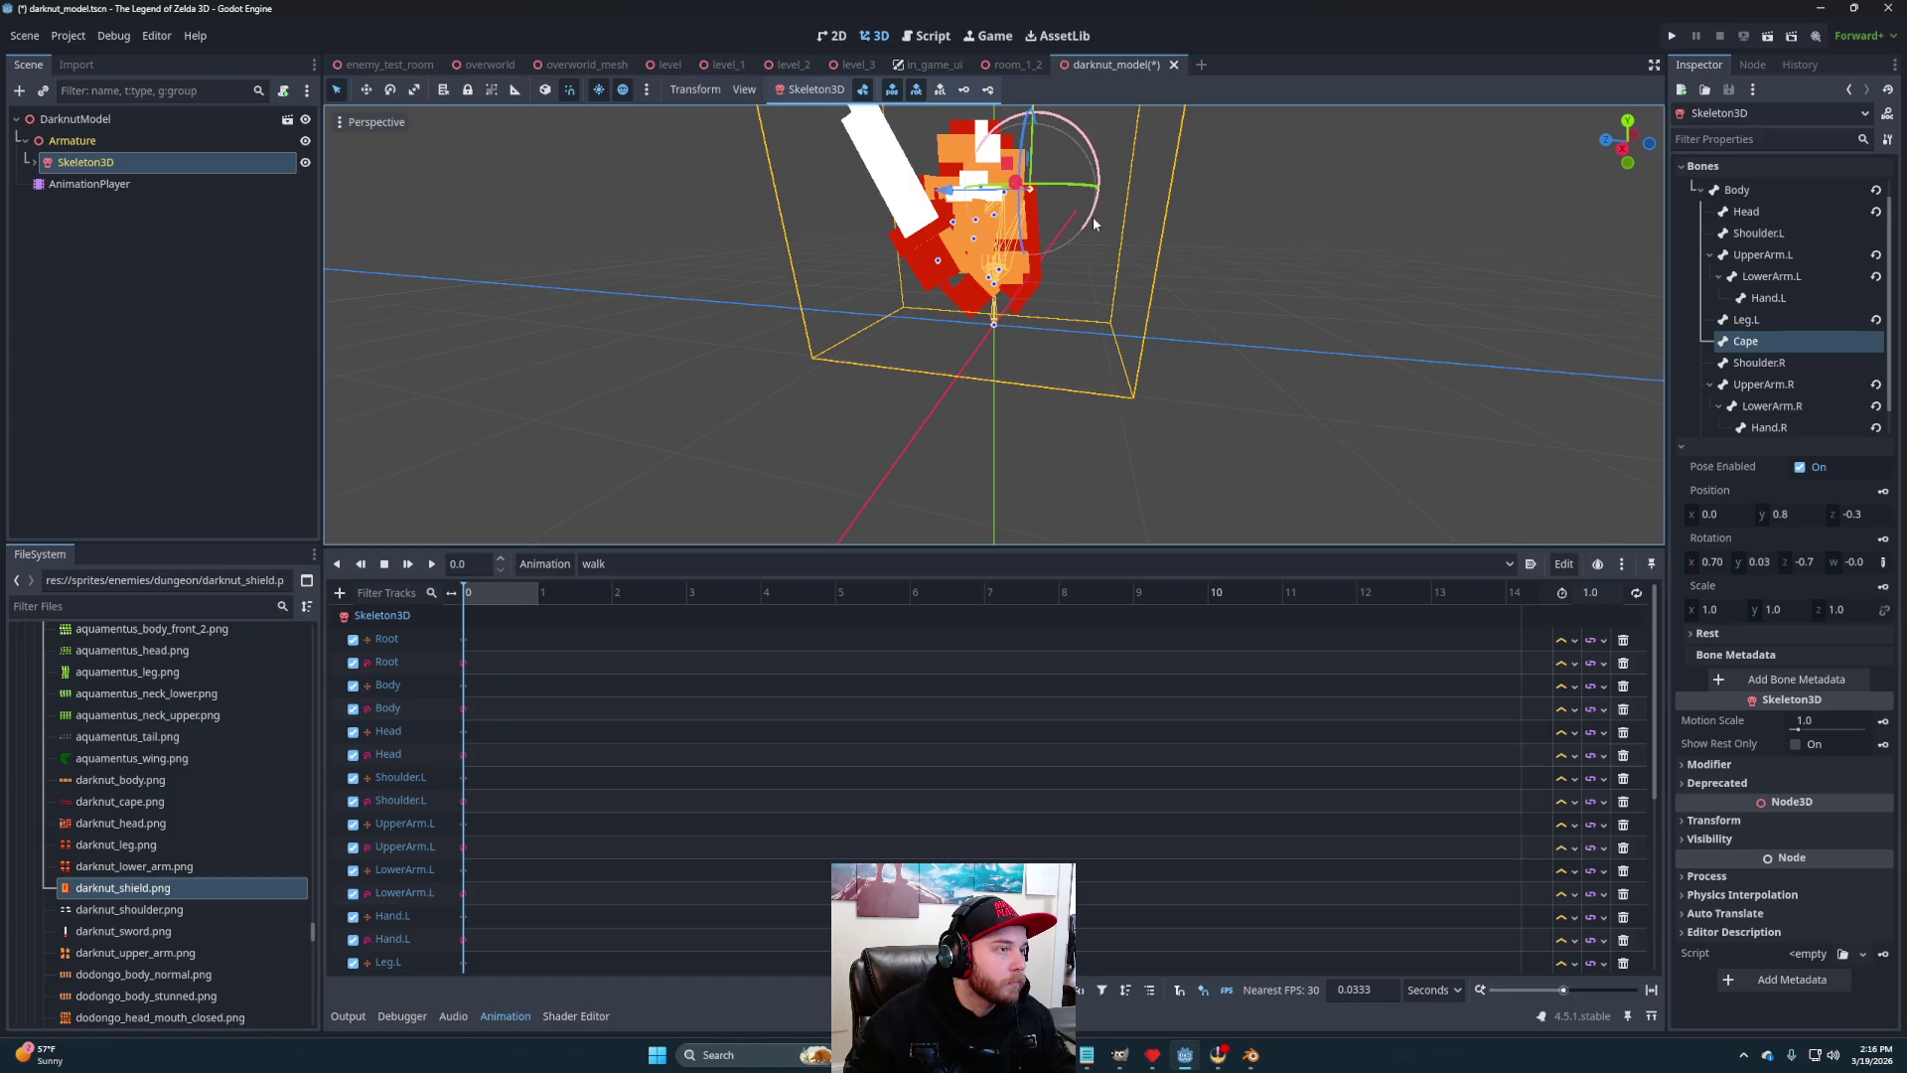
{"action": "mouse_move", "coordinate": [1170, 375]}
{"action": "left_mouse_down"}
{"action": "mouse_move", "coordinate": [1190, 356]}
{"action": "mouse_move", "coordinate": [1187, 373]}
{"action": "left_mouse_up"}
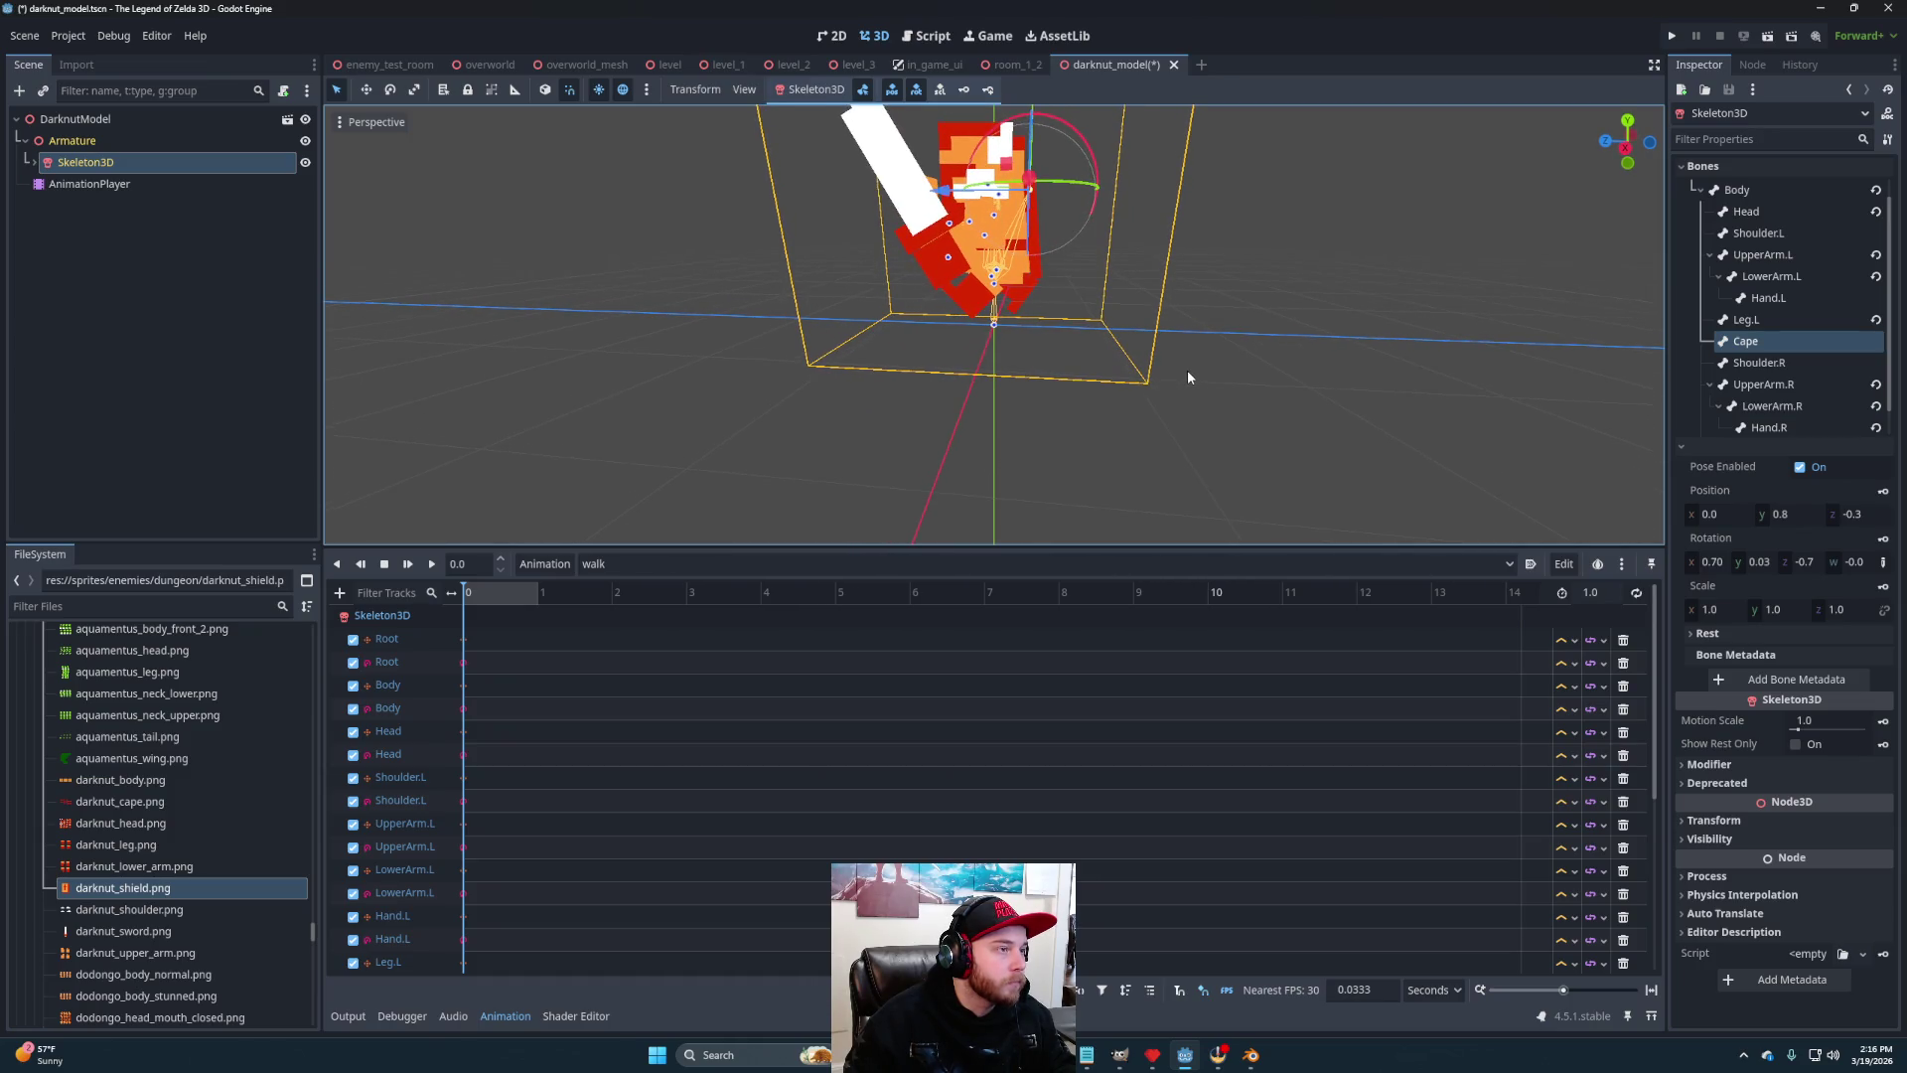
{"action": "left_click", "coordinate": [484, 594]}
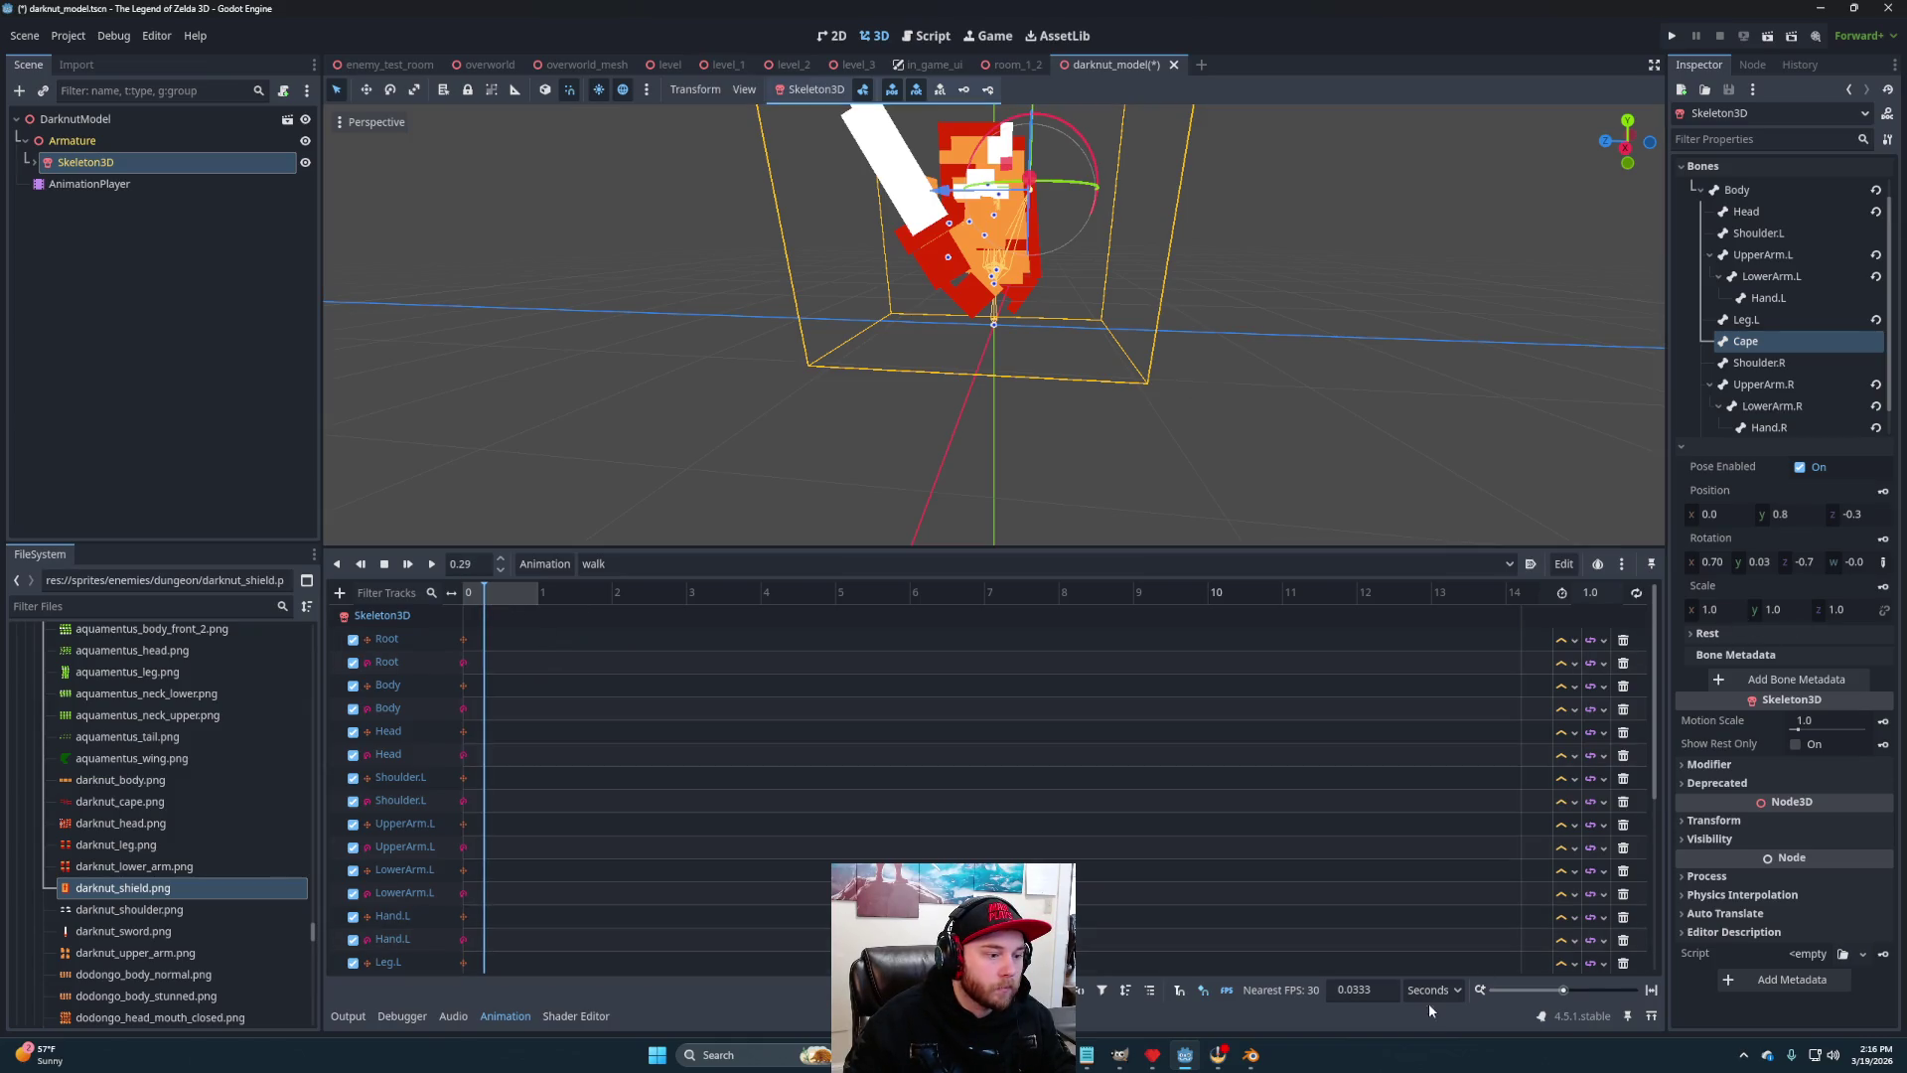
{"action": "left_click", "coordinate": [1652, 989]}
{"action": "left_click", "coordinate": [562, 594]}
{"action": "mouse_move", "coordinate": [562, 600]}
{"action": "left_mouse_down"}
{"action": "mouse_move", "coordinate": [658, 600]}
{"action": "mouse_move", "coordinate": [562, 600]}
{"action": "left_mouse_up"}
{"action": "mouse_move", "coordinate": [1103, 387]}
{"action": "left_mouse_down"}
{"action": "mouse_move", "coordinate": [1069, 368]}
{"action": "mouse_move", "coordinate": [1060, 391]}
{"action": "left_mouse_up"}
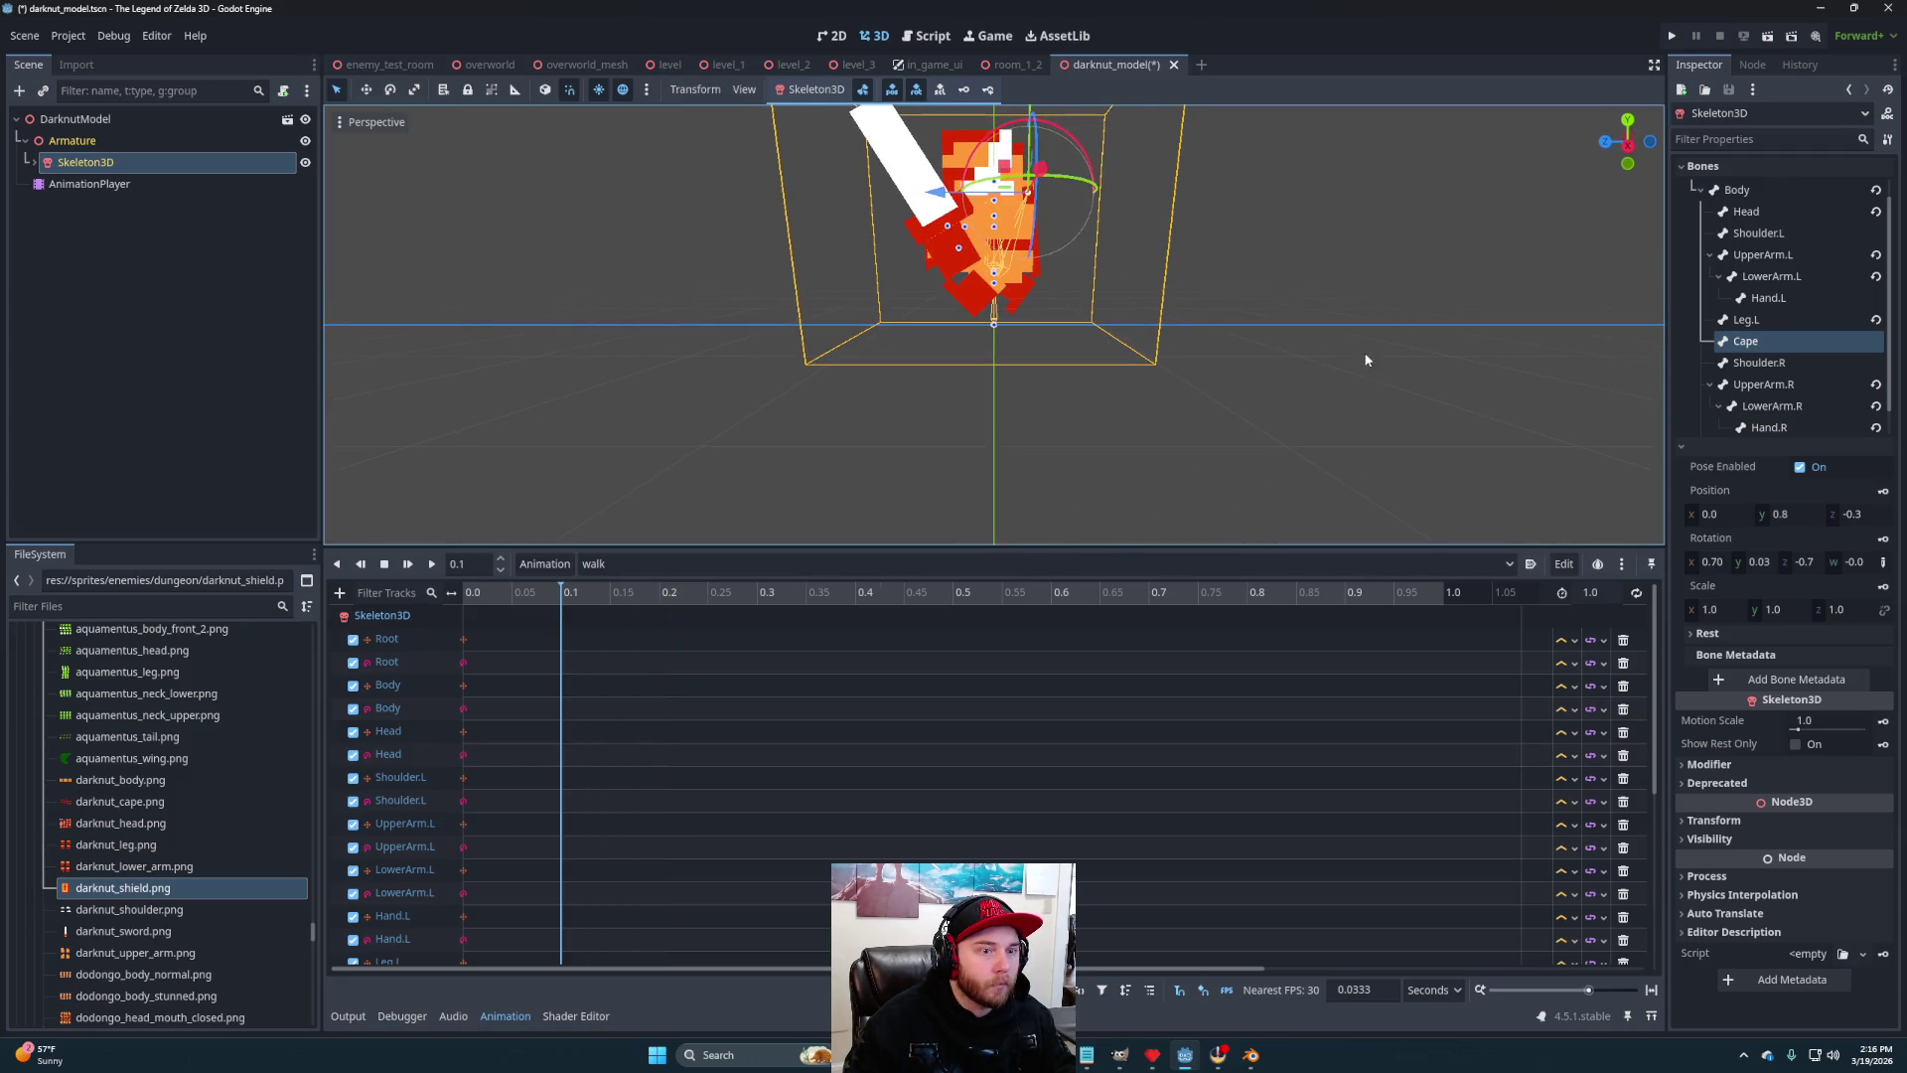
{"action": "scroll", "coordinate": [1828, 368], "scroll_direction": "up", "scroll_amount": 1}
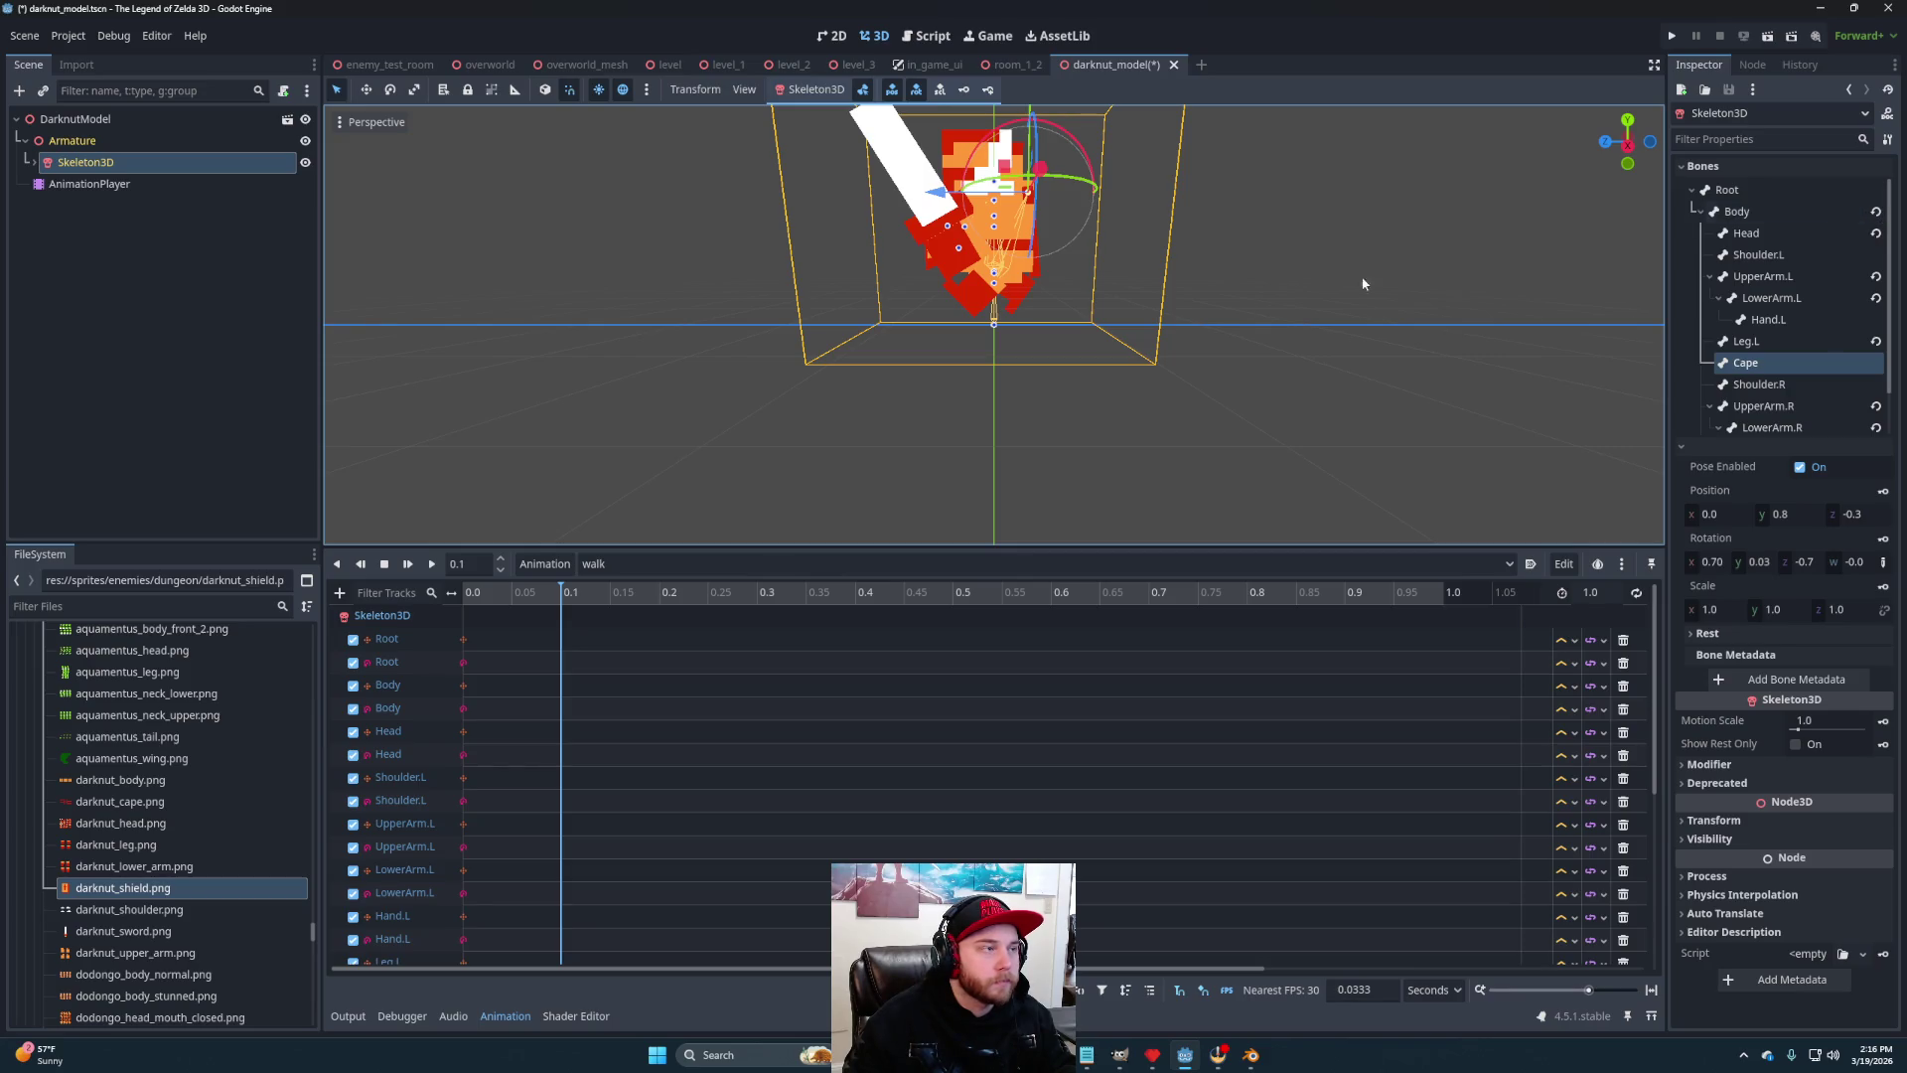
Reset Body, Head, Leg.L and Leg.R to rest, tilt the Cape 5 degrees, and key all bones
{"action": "left_click", "coordinate": [1877, 213]}
{"action": "left_click", "coordinate": [1877, 233]}
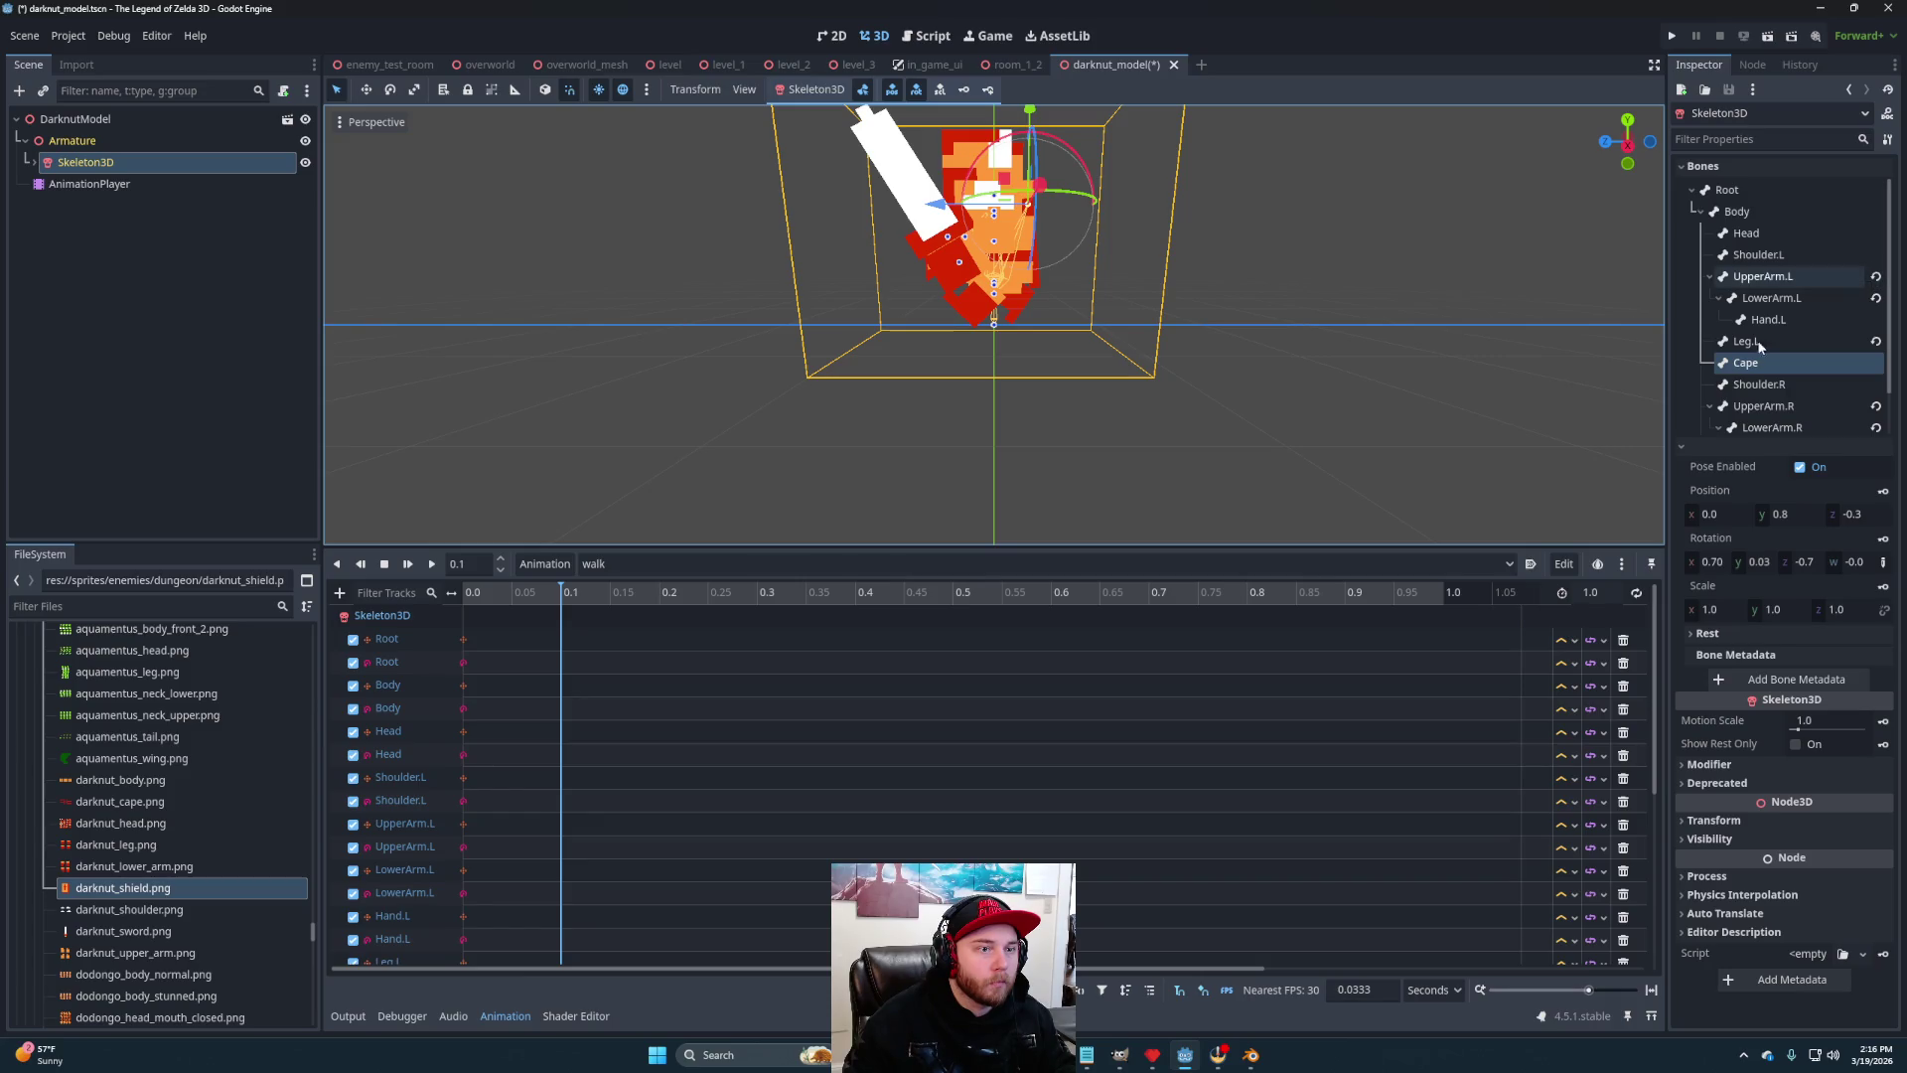
{"action": "left_click", "coordinate": [1876, 341]}
{"action": "scroll", "coordinate": [1838, 367], "scroll_direction": "down", "scroll_amount": 2}
{"action": "left_click", "coordinate": [1877, 420]}
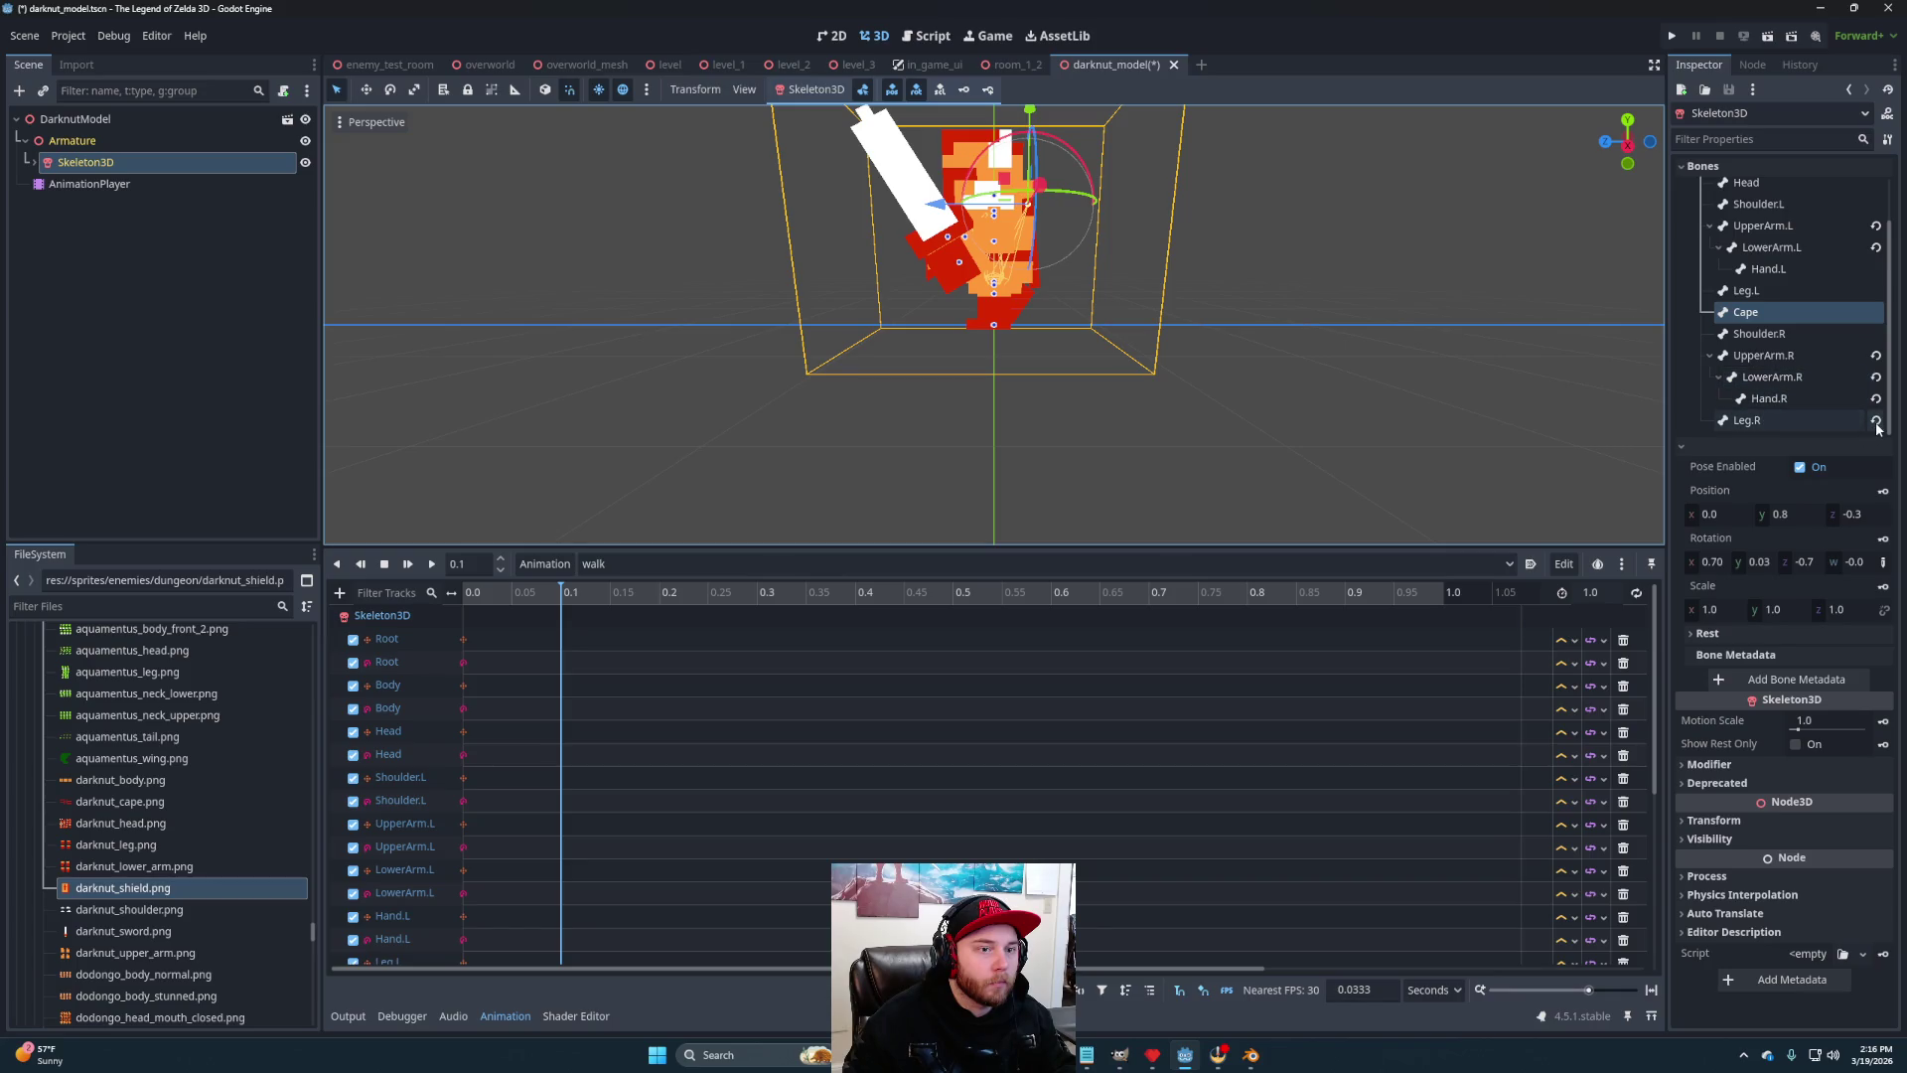
{"action": "mouse_move", "coordinate": [1055, 372]}
{"action": "left_mouse_down"}
{"action": "mouse_move", "coordinate": [1207, 366]}
{"action": "mouse_move", "coordinate": [1260, 438]}
{"action": "mouse_move", "coordinate": [993, 415]}
{"action": "mouse_move", "coordinate": [1200, 389]}
{"action": "left_mouse_up"}
{"action": "mouse_move", "coordinate": [1116, 157]}
{"action": "left_mouse_down"}
{"action": "mouse_move", "coordinate": [1176, 325]}
{"action": "mouse_move", "coordinate": [1286, 285]}
{"action": "mouse_move", "coordinate": [1192, 139]}
{"action": "mouse_move", "coordinate": [1088, 170]}
{"action": "mouse_move", "coordinate": [1091, 189]}
{"action": "left_mouse_up"}
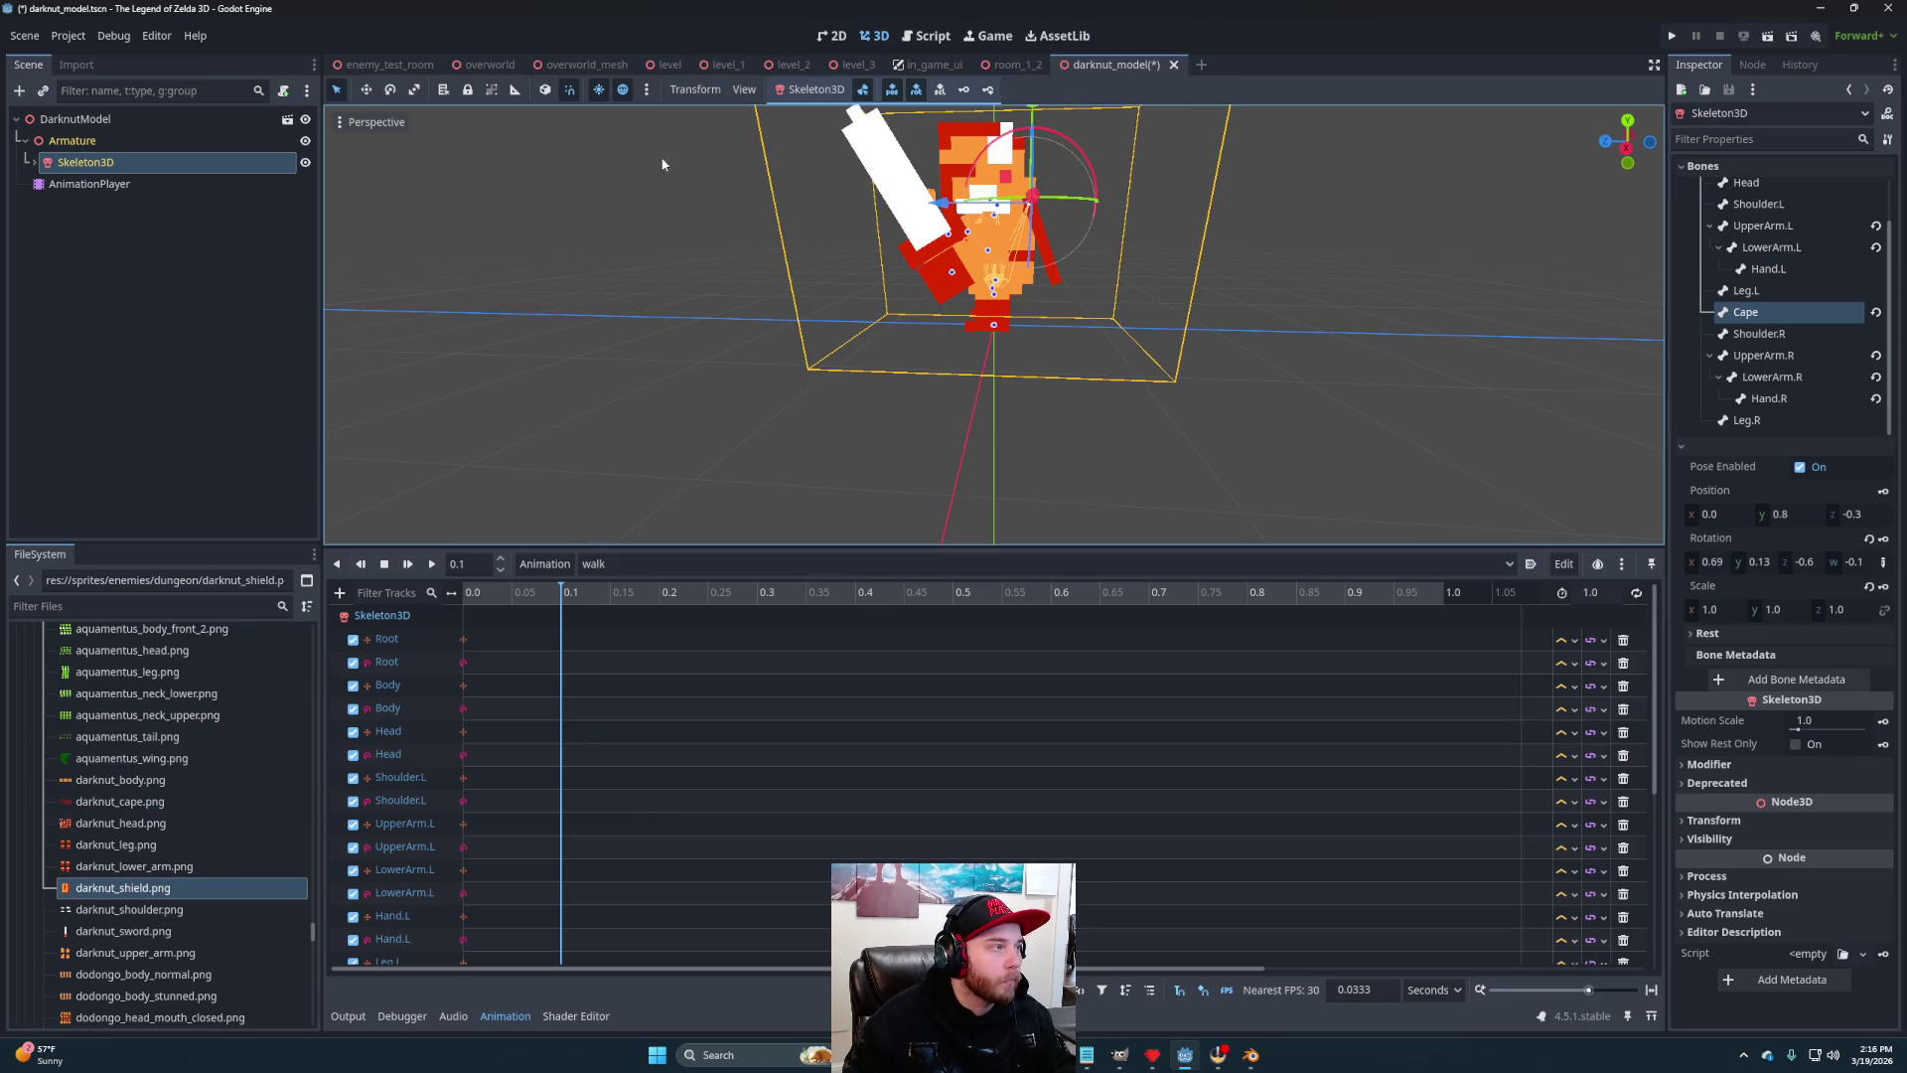
{"action": "left_click", "coordinate": [963, 90]}
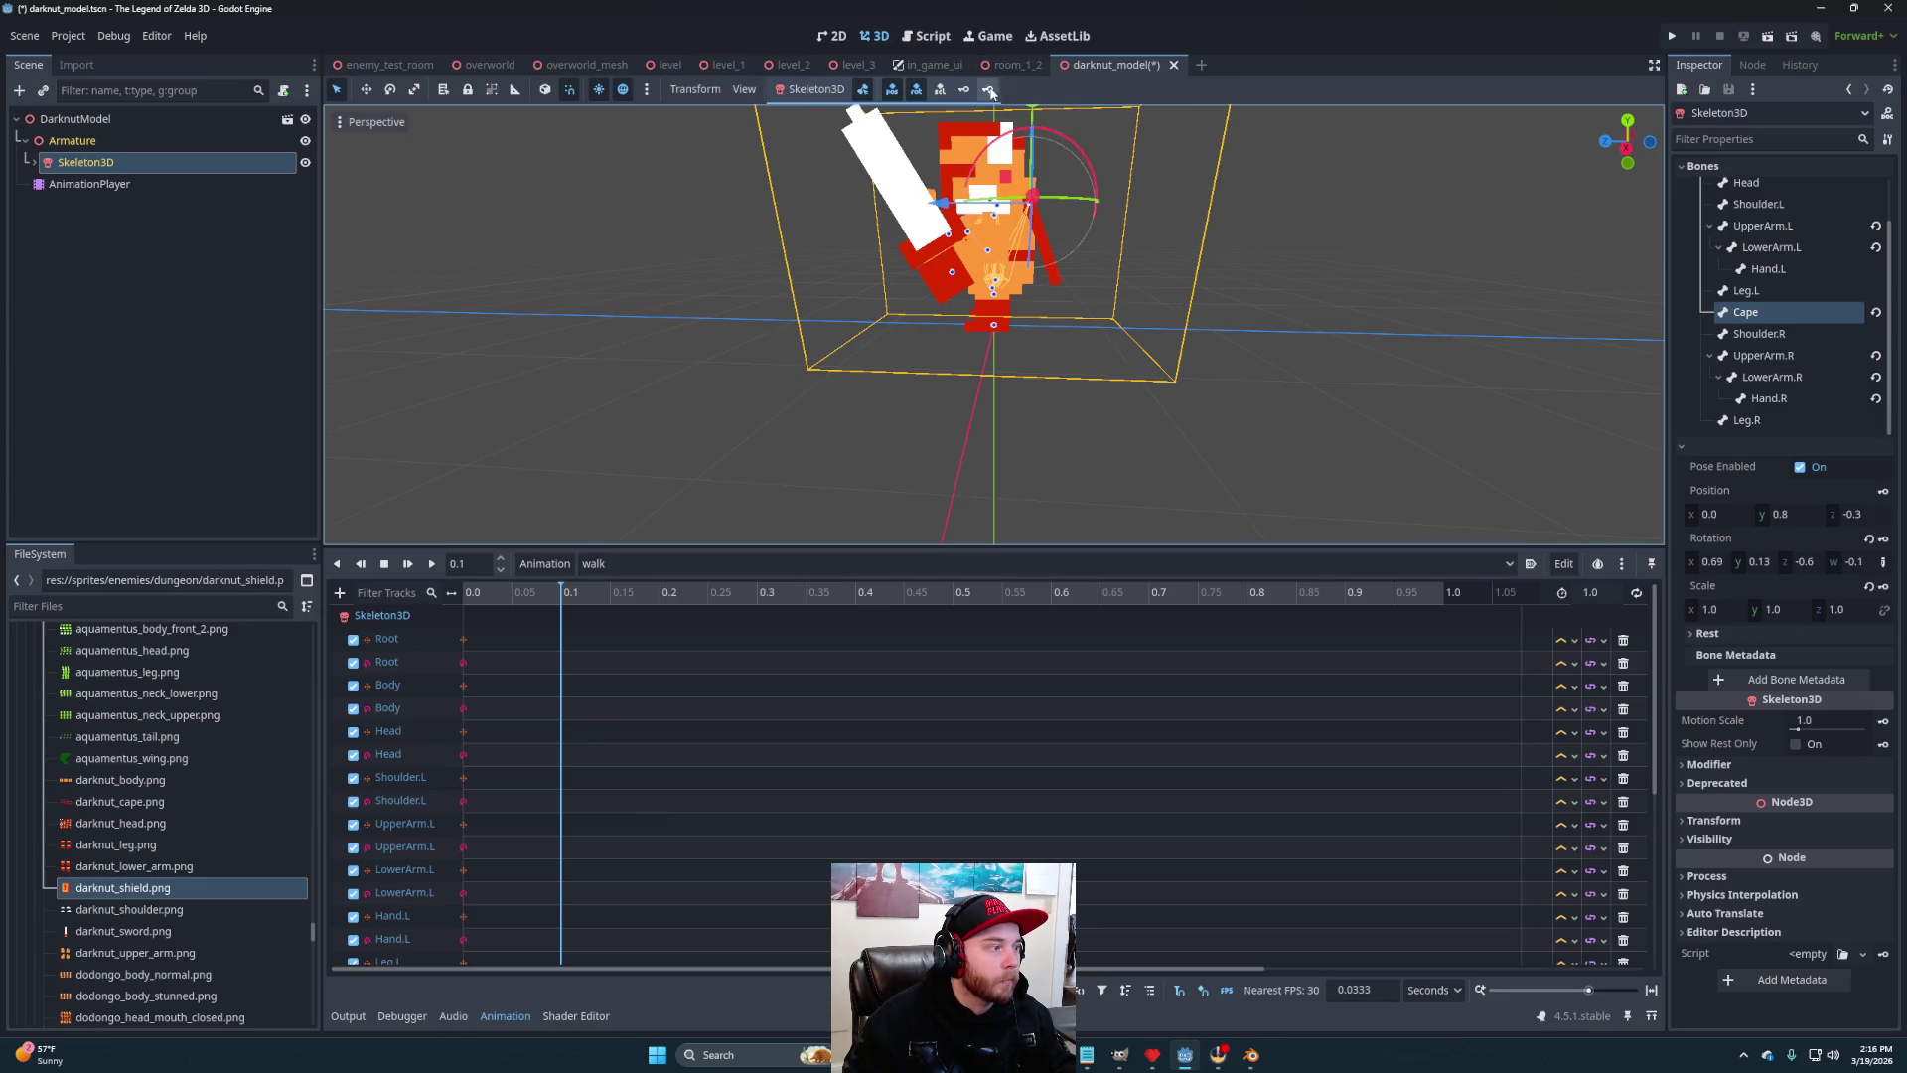
{"action": "left_click", "coordinate": [658, 594]}
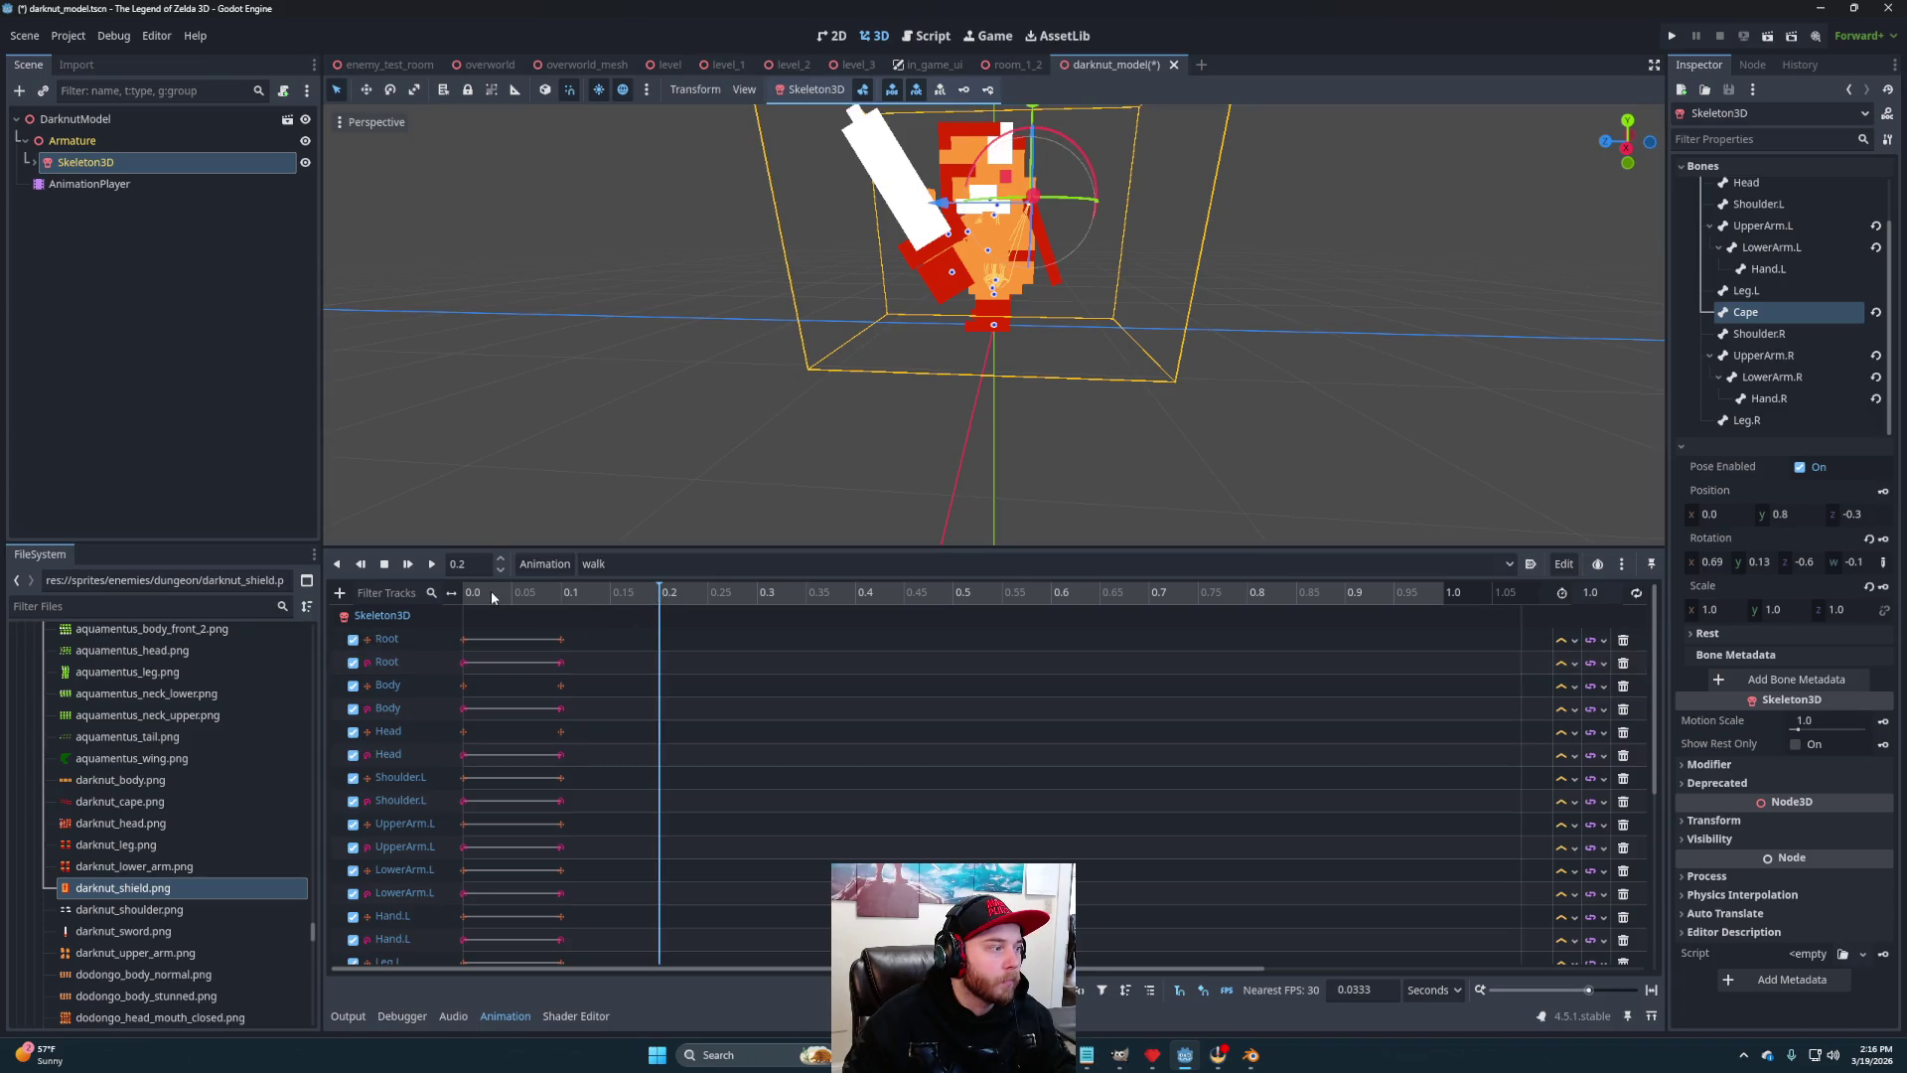
Swing the Leg.L bone about 45 degrees for the 0.2 pose
{"action": "mouse_move", "coordinate": [1075, 371]}
{"action": "left_mouse_down"}
{"action": "mouse_move", "coordinate": [1162, 387]}
{"action": "mouse_move", "coordinate": [1166, 356]}
{"action": "mouse_move", "coordinate": [1226, 389]}
{"action": "left_mouse_up"}
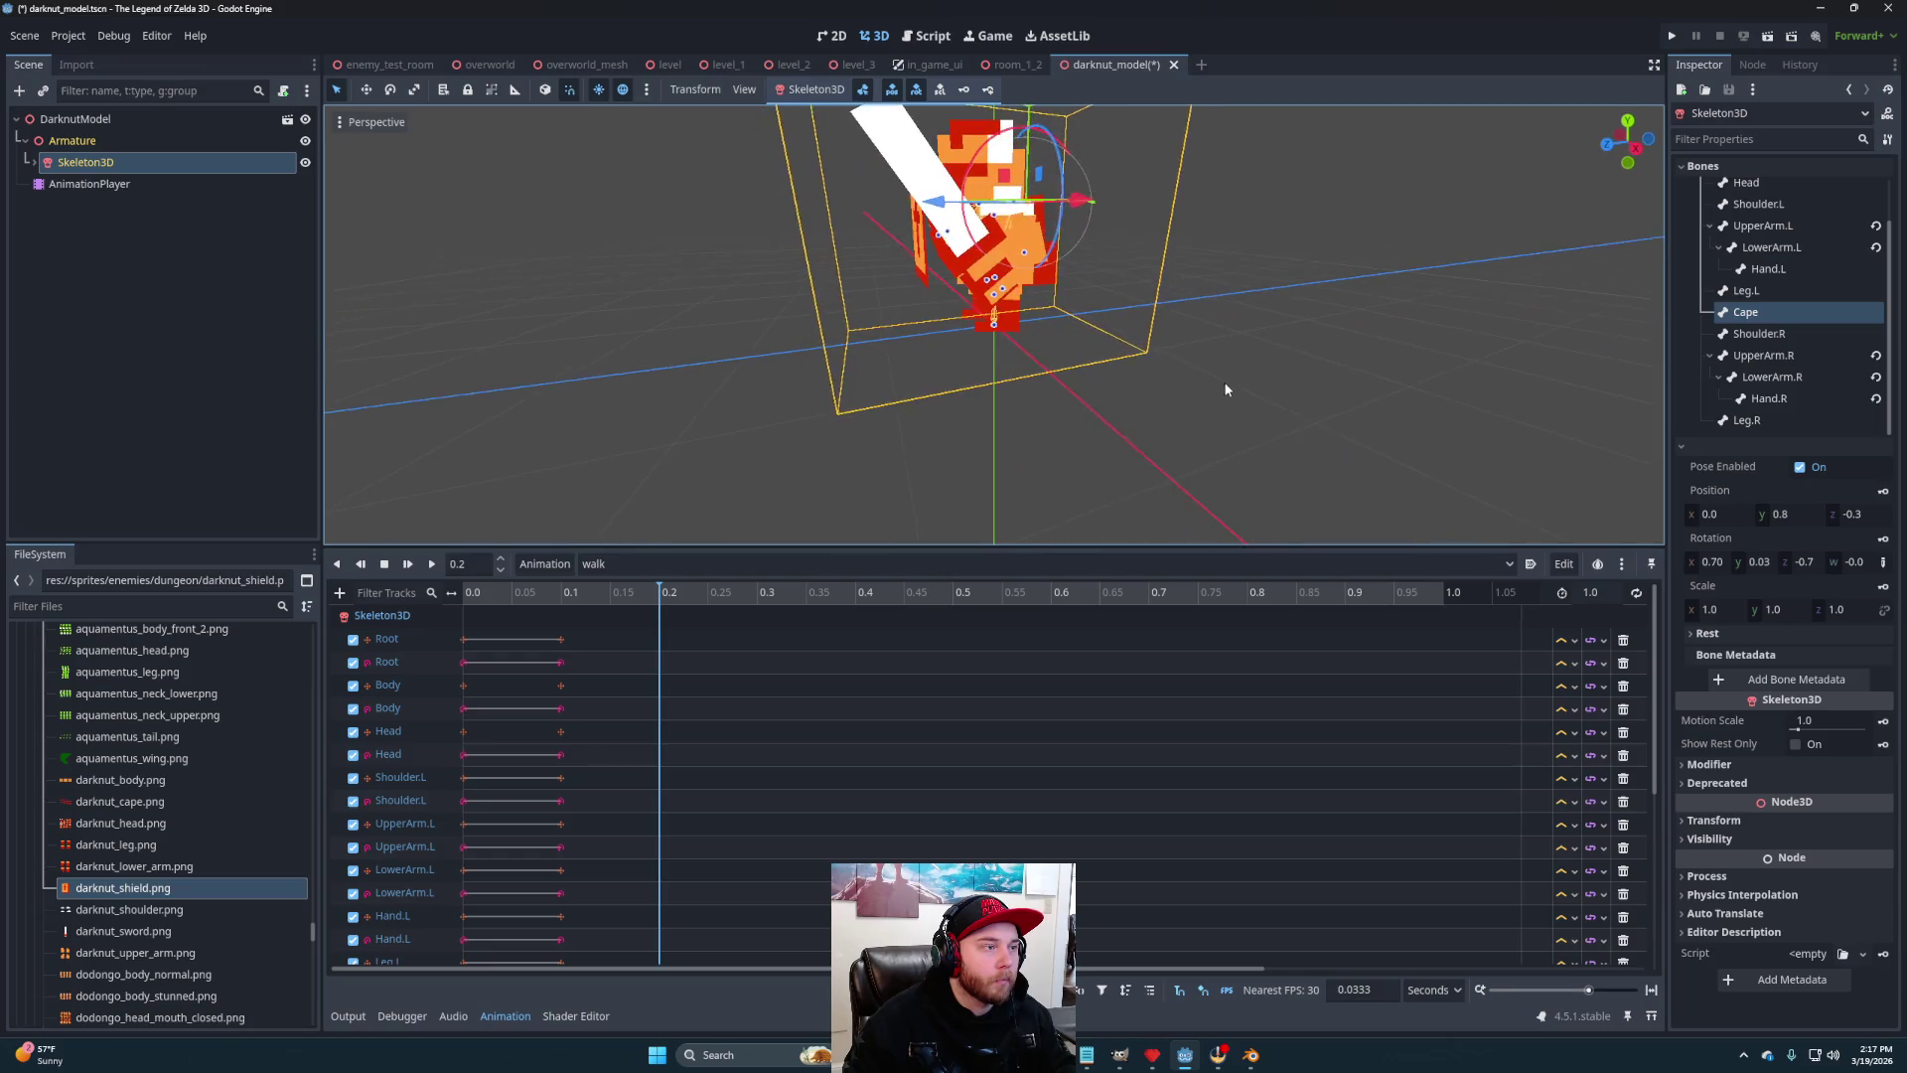
{"action": "left_click", "coordinate": [1006, 295]}
{"action": "mouse_move", "coordinate": [1007, 295]}
{"action": "left_mouse_down"}
{"action": "mouse_move", "coordinate": [956, 342]}
{"action": "mouse_move", "coordinate": [989, 343]}
{"action": "mouse_move", "coordinate": [981, 291]}
{"action": "left_mouse_up"}
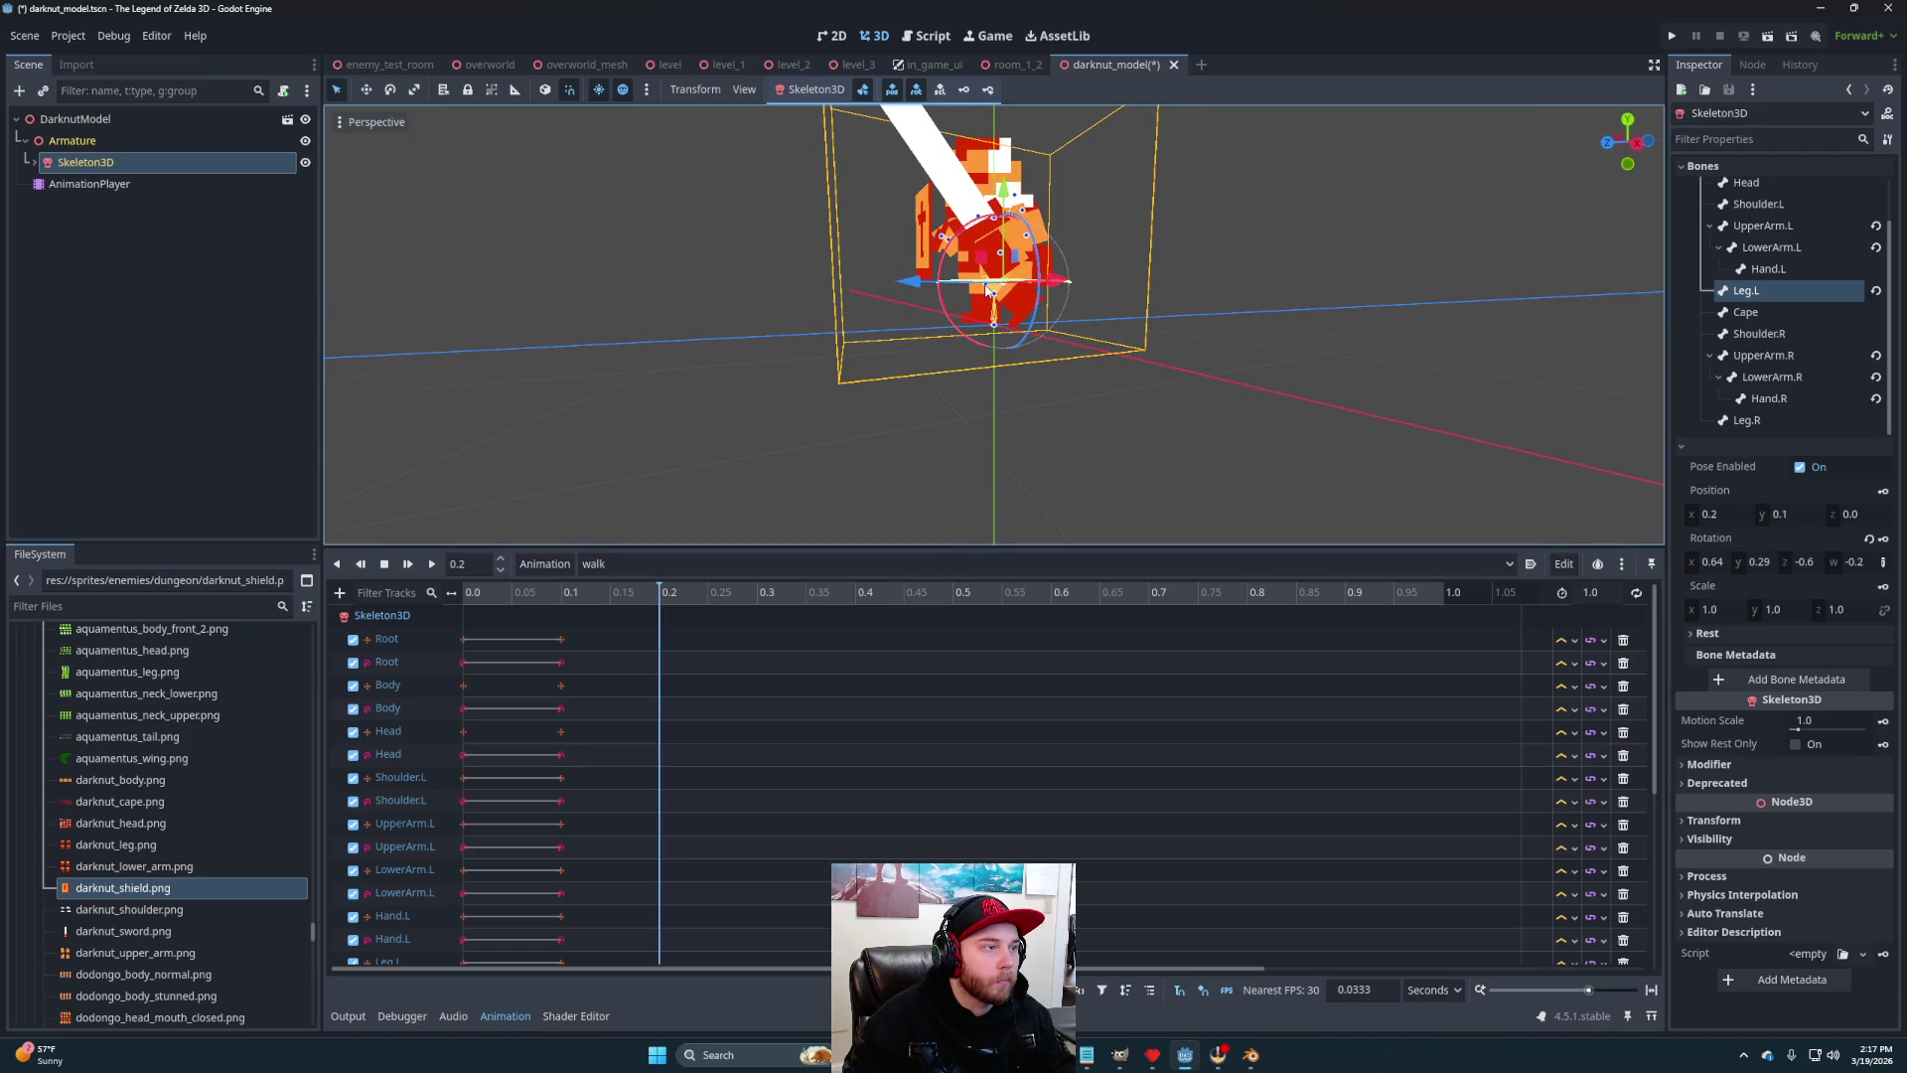
{"action": "left_click", "coordinate": [1162, 517]}
{"action": "left_click", "coordinate": [988, 292]}
{"action": "mouse_move", "coordinate": [987, 292]}
{"action": "left_mouse_down"}
{"action": "mouse_move", "coordinate": [962, 273]}
{"action": "mouse_move", "coordinate": [963, 347]}
{"action": "mouse_move", "coordinate": [1034, 387]}
{"action": "left_mouse_up"}
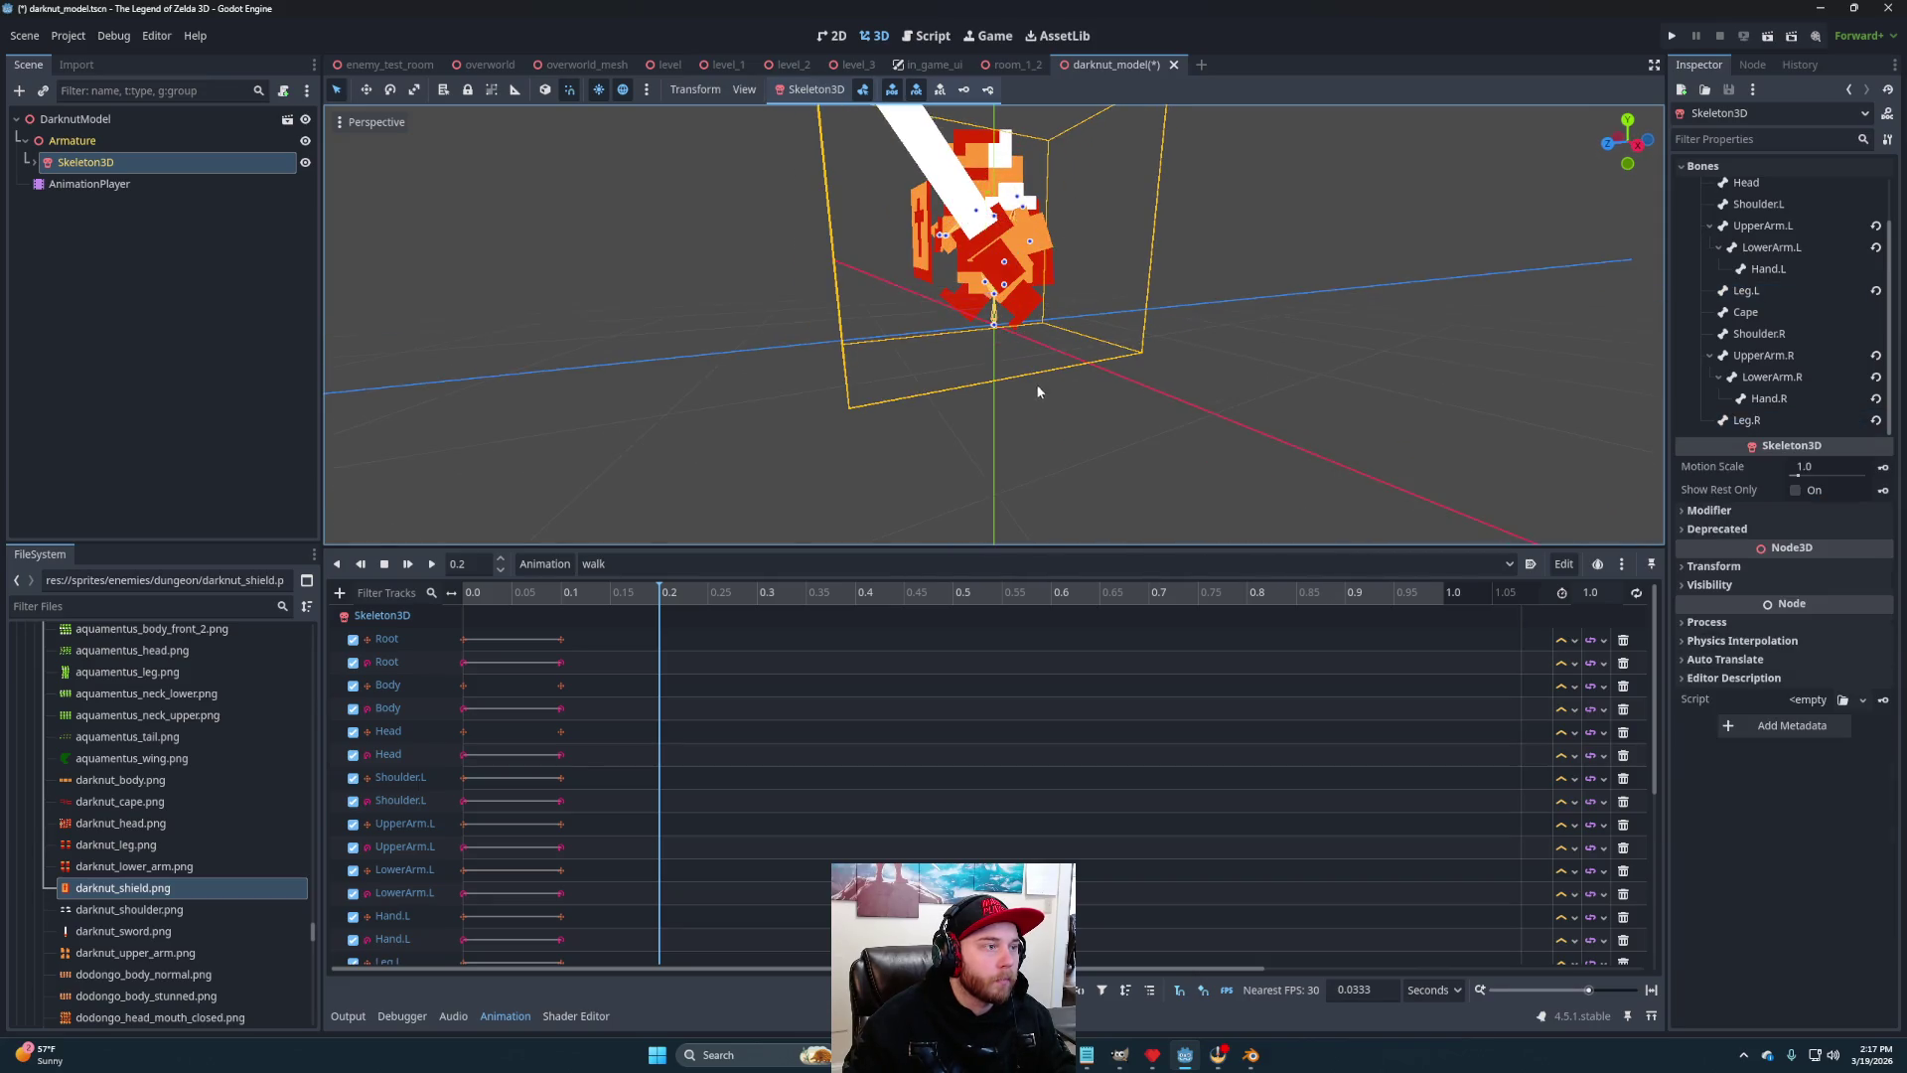
Lower the Head bone to y 0.6 and key all tracks at 0.2 seconds
{"action": "left_click", "coordinate": [995, 299]}
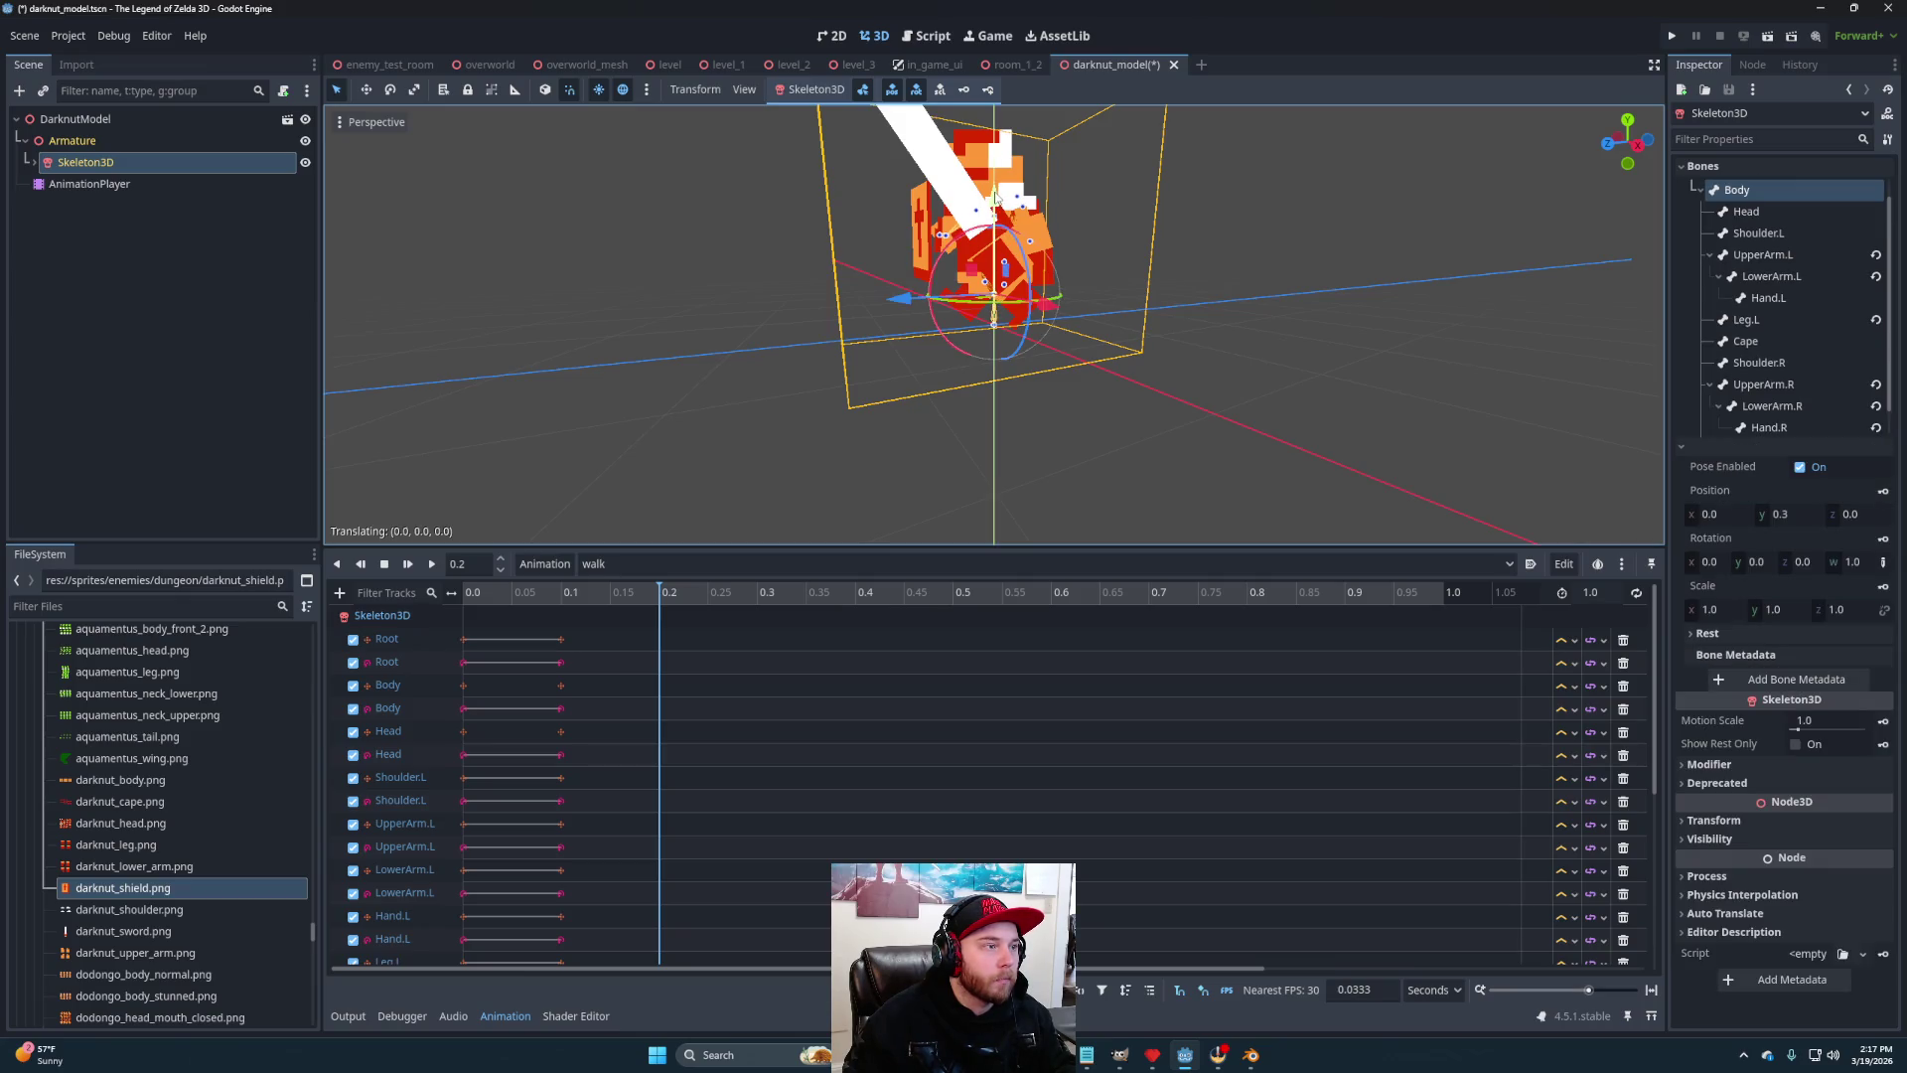
{"action": "mouse_move", "coordinate": [995, 199]}
{"action": "left_mouse_down"}
{"action": "mouse_move", "coordinate": [1303, 385]}
{"action": "mouse_move", "coordinate": [988, 256]}
{"action": "left_mouse_up"}
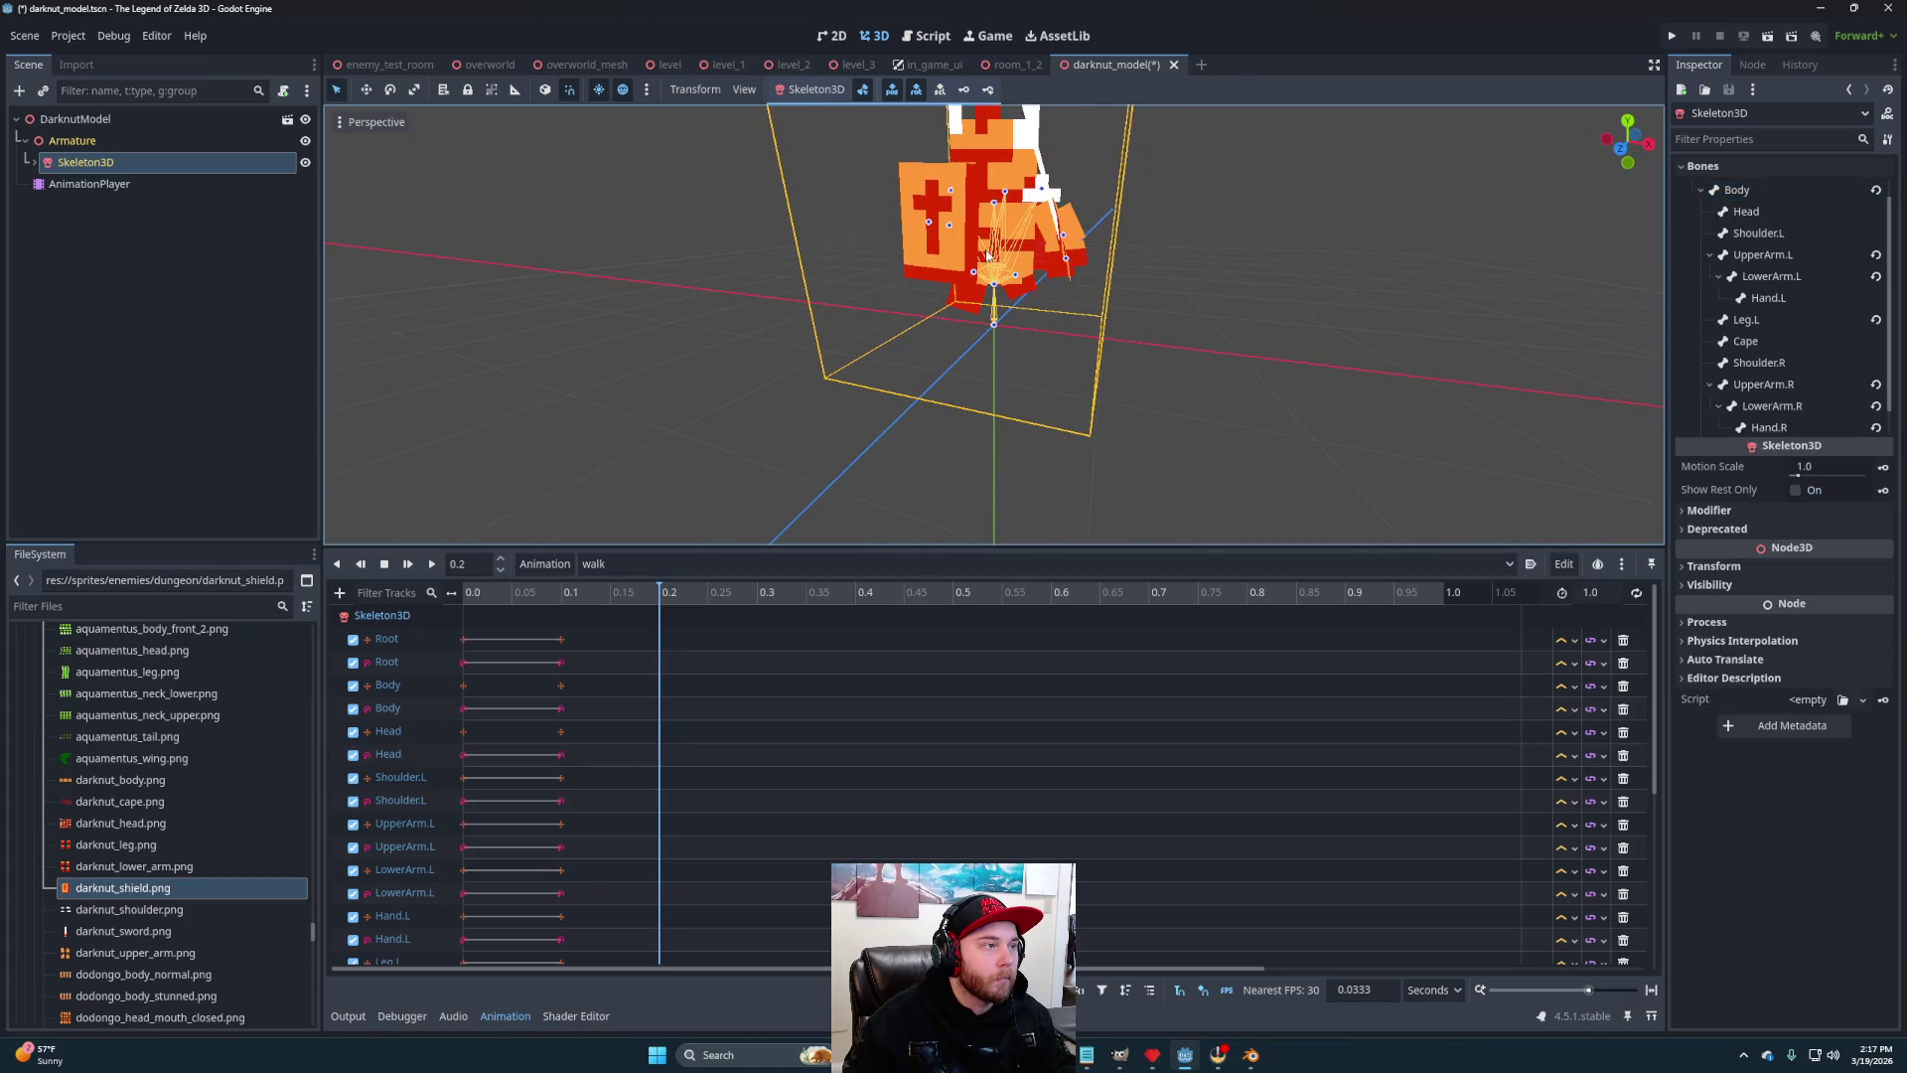
{"action": "left_click", "coordinate": [995, 203]}
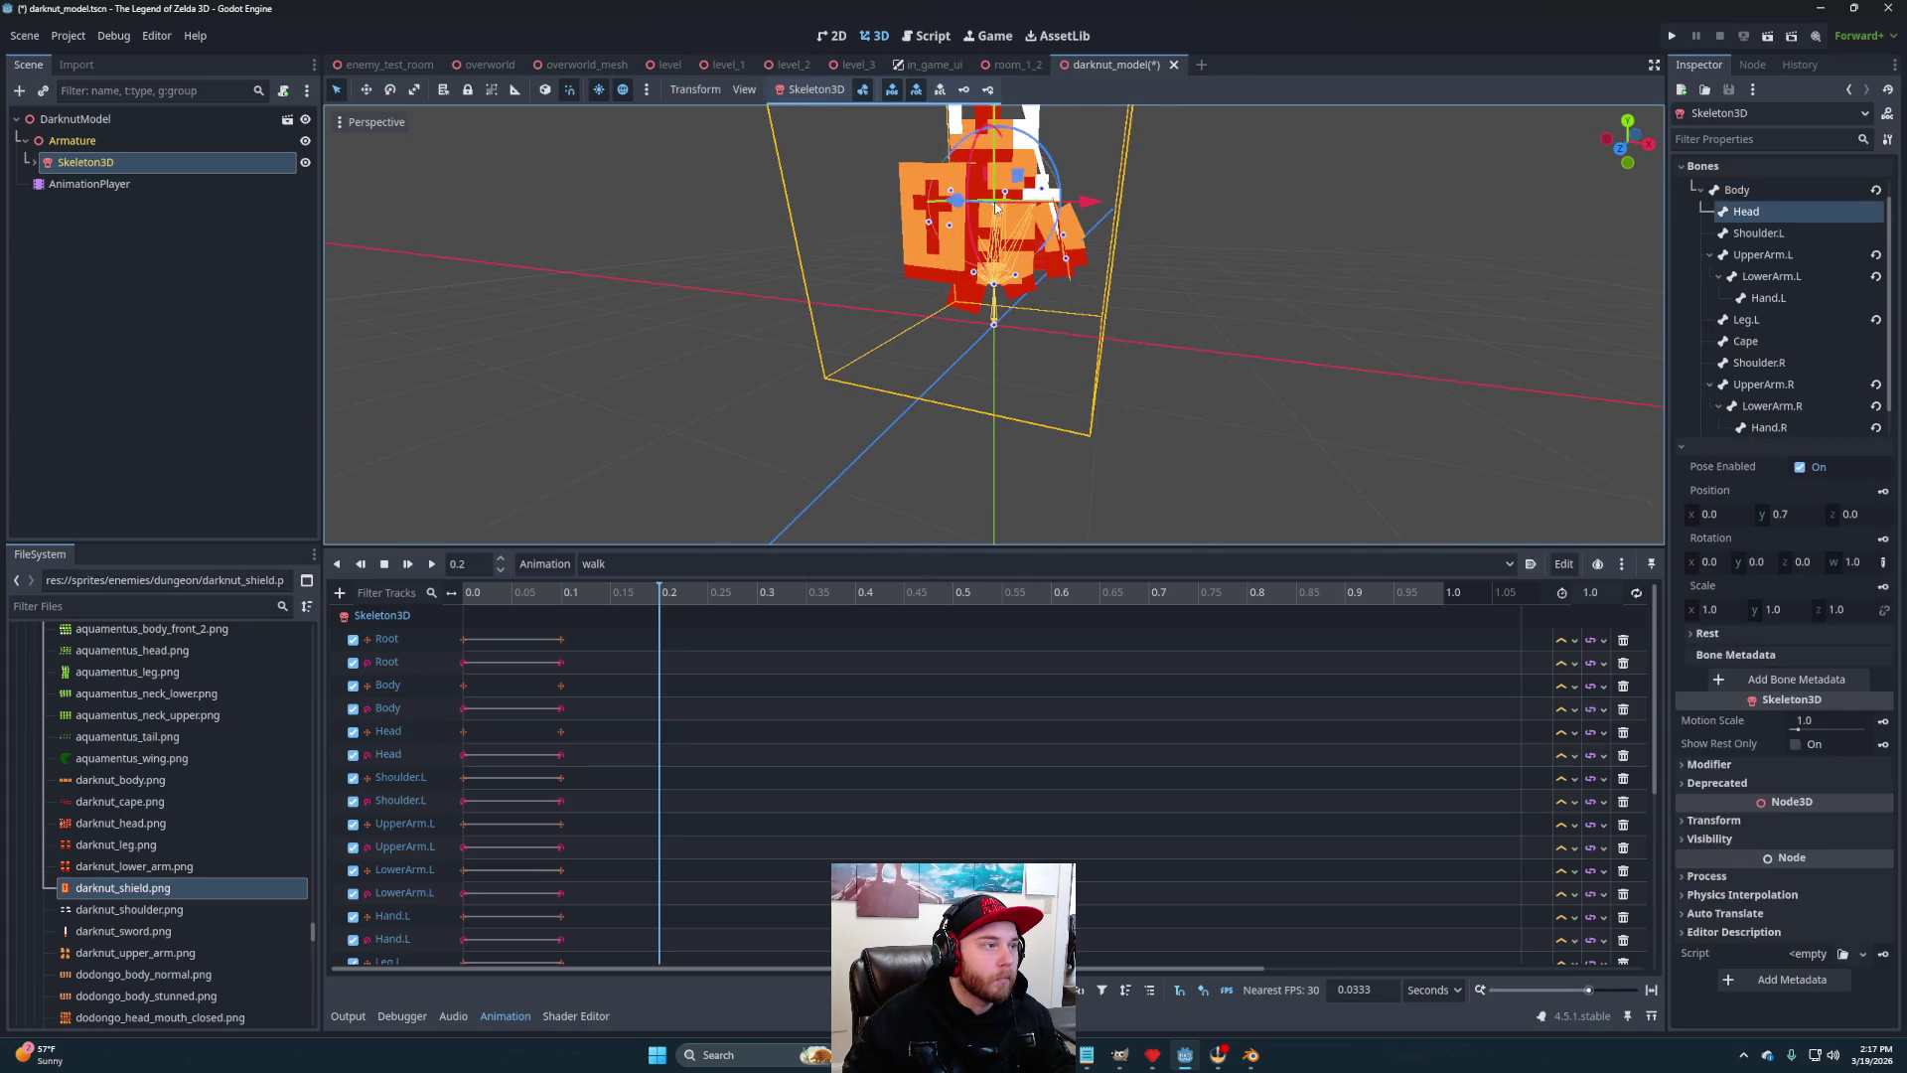
{"action": "left_click_drag", "start_coordinate": [996, 114], "coordinate": [995, 149]}
{"action": "mouse_move", "coordinate": [1238, 363]}
{"action": "left_mouse_down"}
{"action": "mouse_move", "coordinate": [1082, 361]}
{"action": "mouse_move", "coordinate": [1069, 385]}
{"action": "mouse_move", "coordinate": [1013, 362]}
{"action": "left_mouse_up"}
{"action": "scroll", "coordinate": [1069, 385], "scroll_direction": "down", "scroll_amount": 2}
{"action": "left_click", "coordinate": [991, 90]}
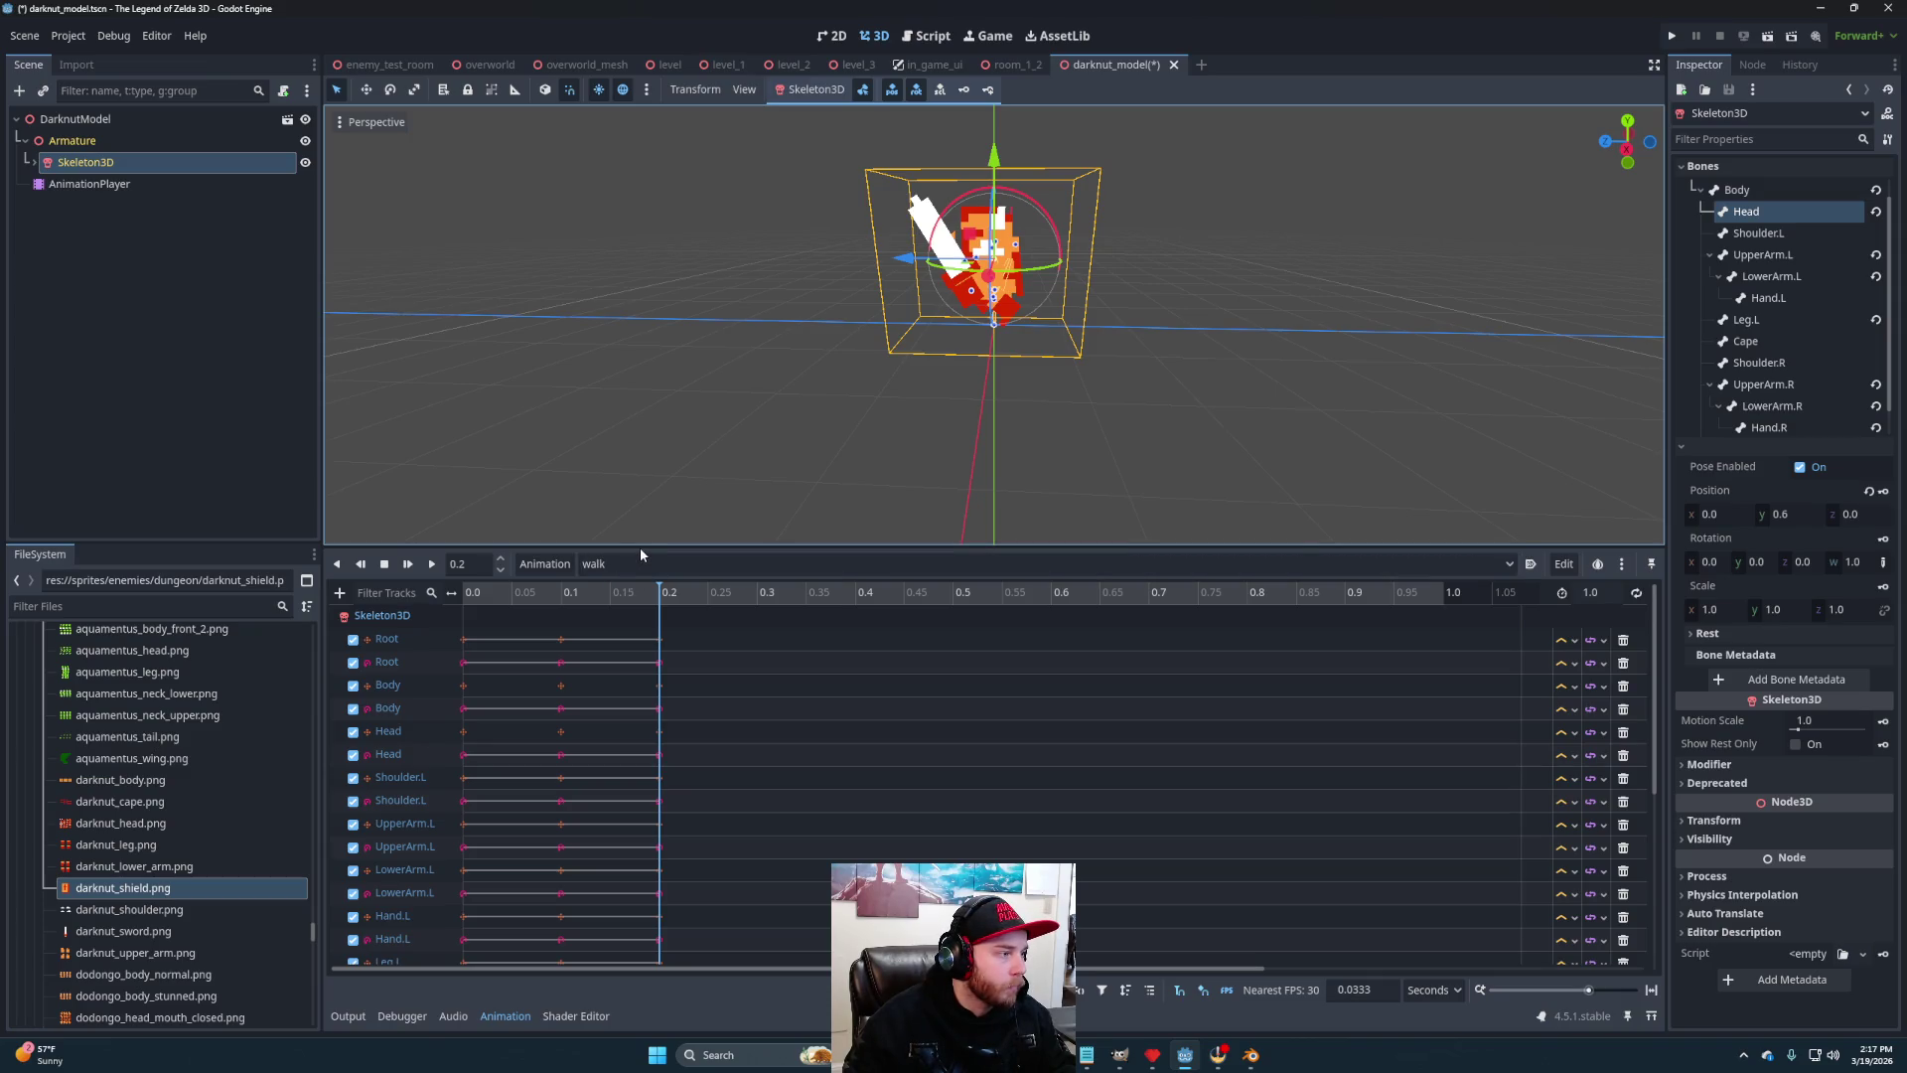
Duplicate the 0.1 keyframes from Head through Leg.R to 0.3 seconds
{"action": "left_click_drag", "start_coordinate": [640, 547], "coordinate": [666, 209]}
{"action": "mouse_move", "coordinate": [580, 924]}
{"action": "left_mouse_down"}
{"action": "mouse_move", "coordinate": [534, 696]}
{"action": "mouse_move", "coordinate": [540, 287]}
{"action": "left_mouse_up"}
{"action": "left_click", "coordinate": [781, 249]}
{"action": "key", "text": "ctrl+d"}
{"action": "left_click", "coordinate": [1604, 250]}
Set the walk animation length to 0.4 seconds and enable looping
{"action": "type", "text": "0.4"}
{"action": "key", "text": "Return"}
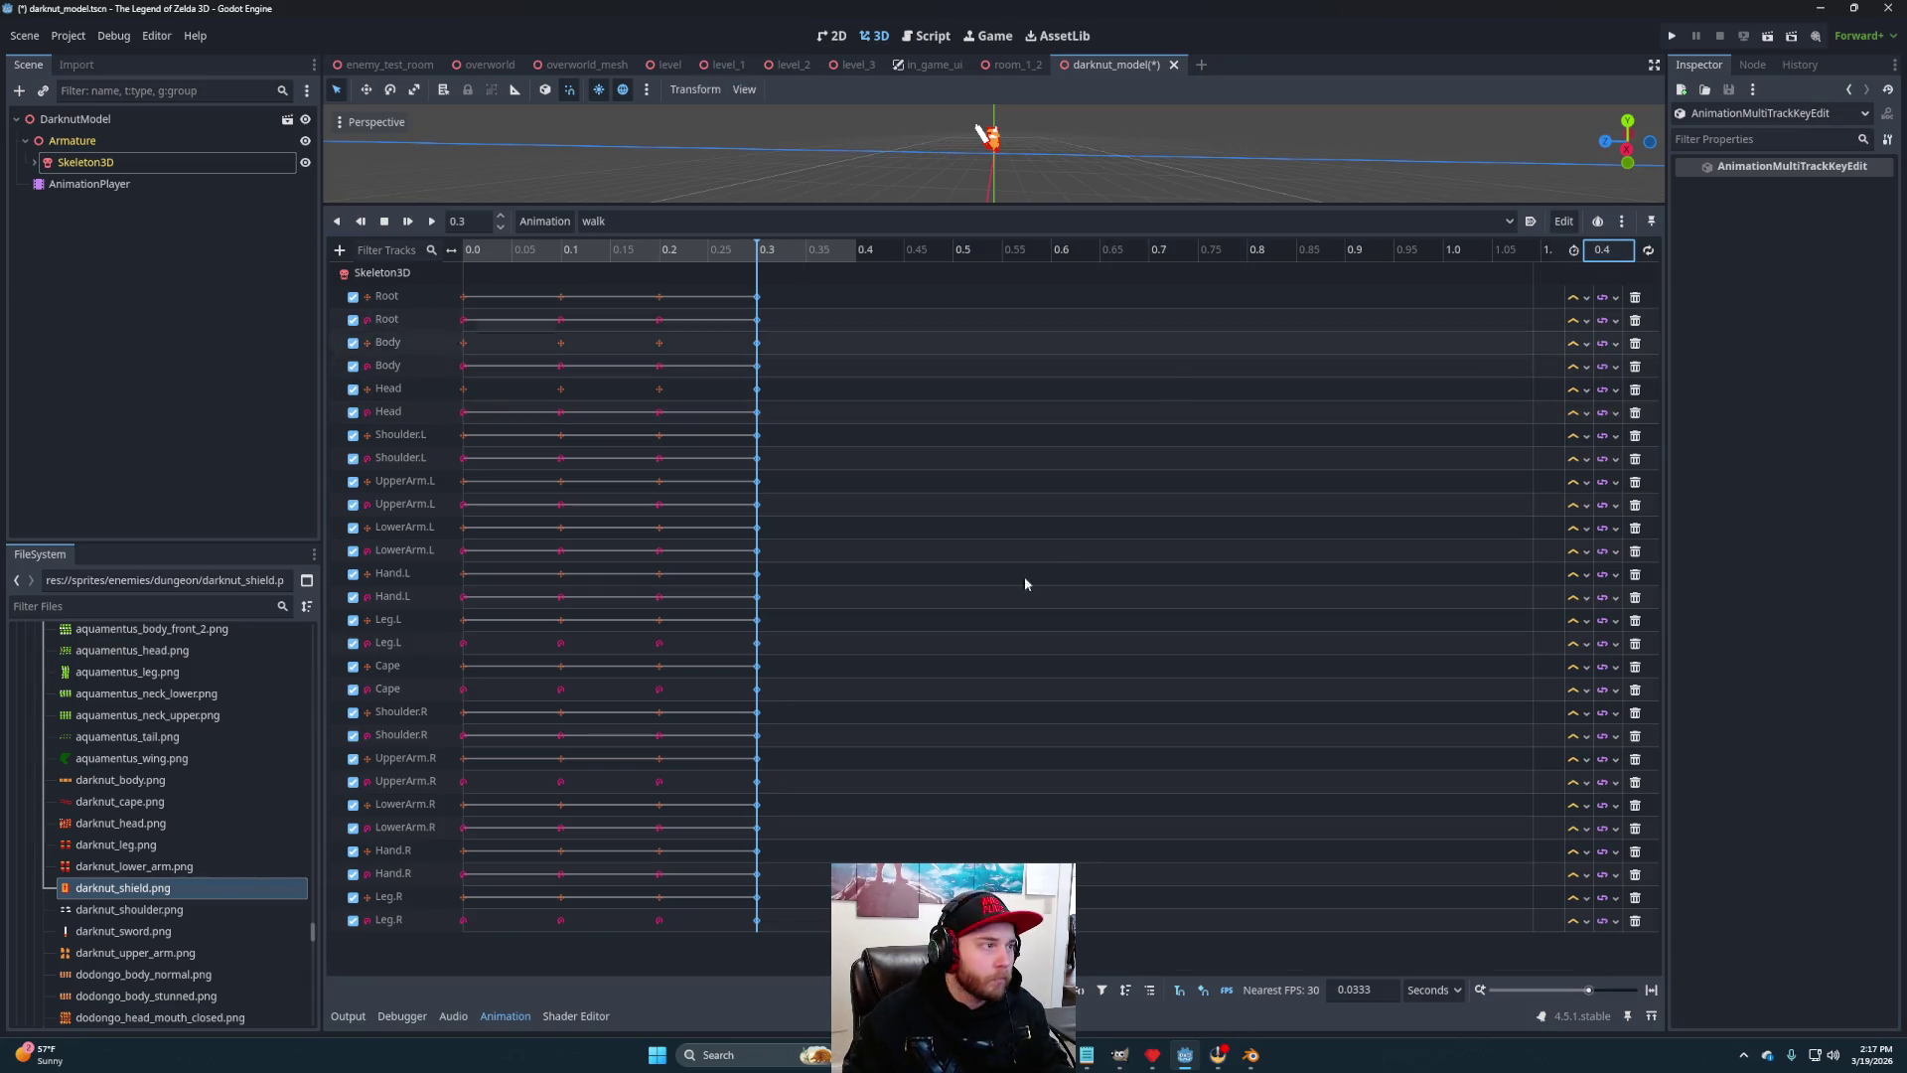
{"action": "left_click", "coordinate": [1648, 250]}
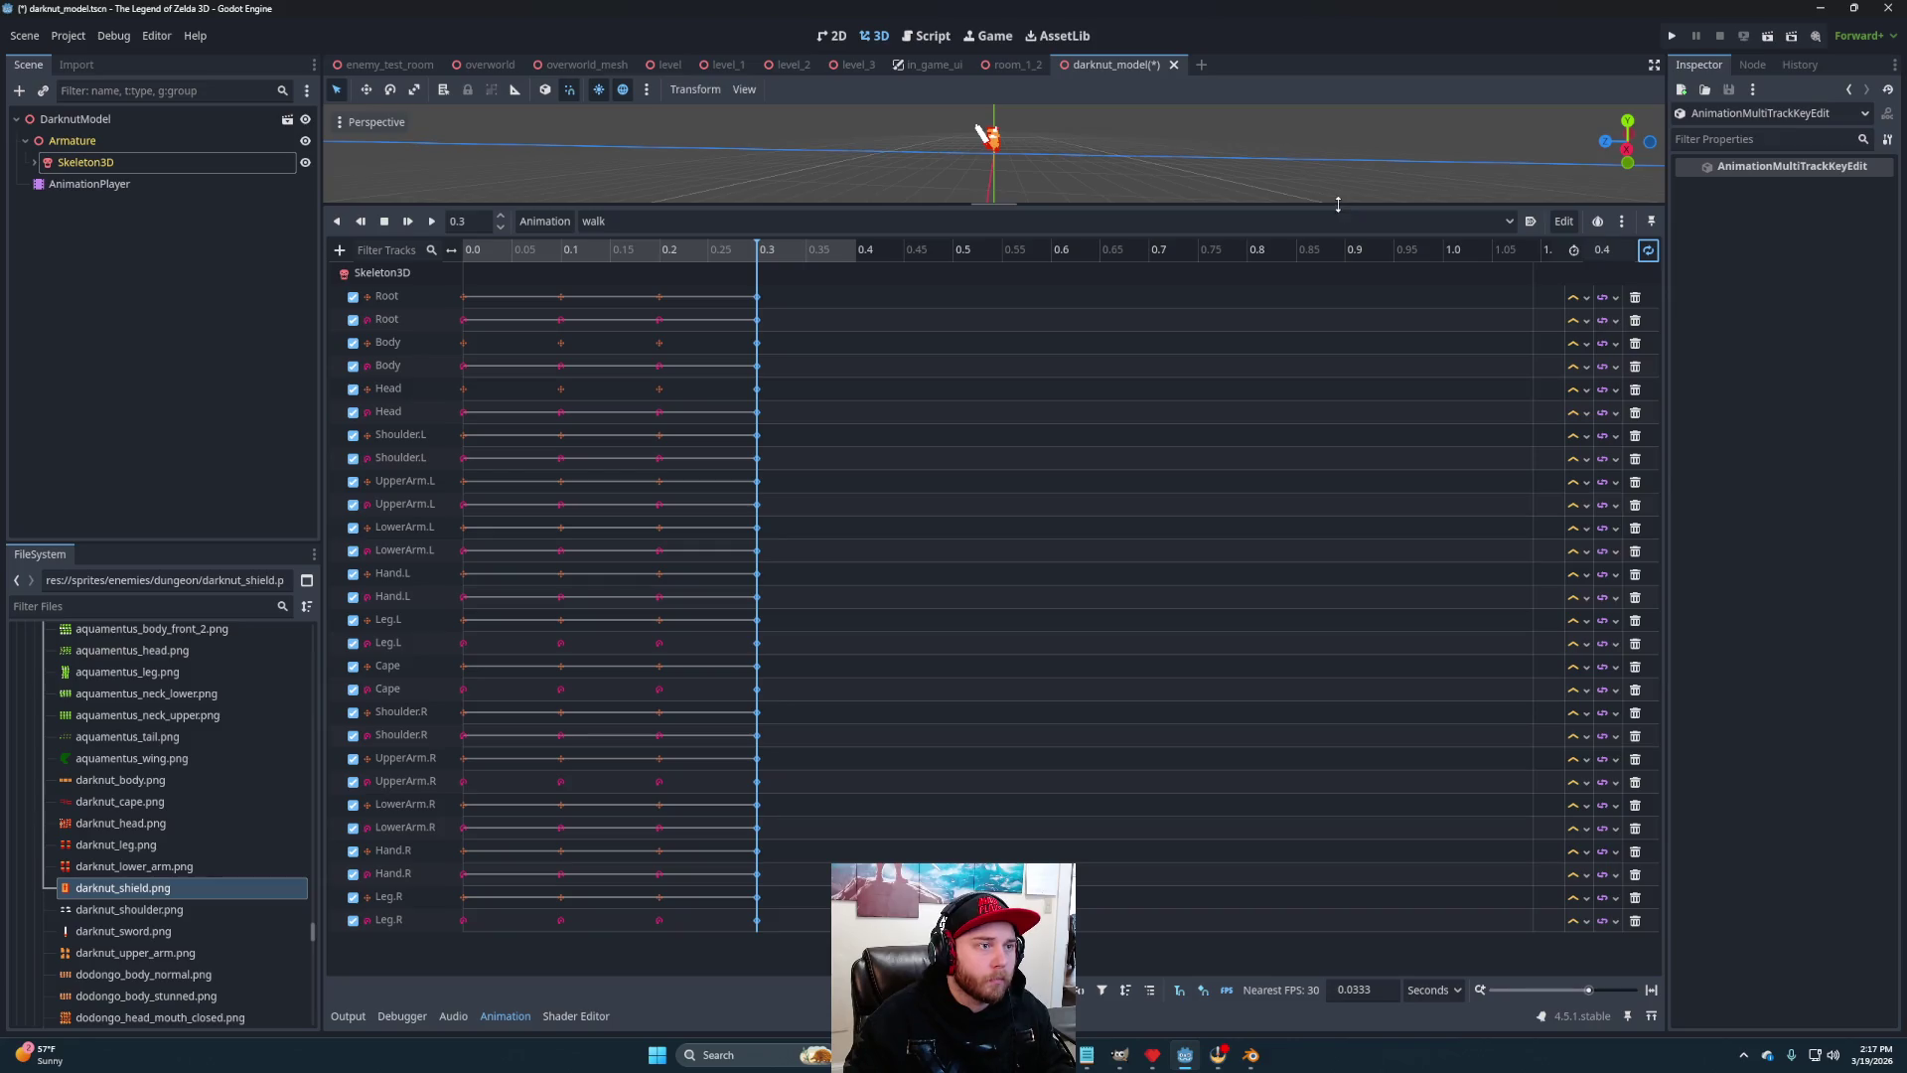
{"action": "left_click_drag", "start_coordinate": [1338, 204], "coordinate": [1338, 659]}
Play the looping walk animation to preview it, then return the playhead to 0.0
{"action": "left_click", "coordinate": [431, 680]}
{"action": "mouse_move", "coordinate": [755, 497]}
{"action": "left_mouse_down"}
{"action": "mouse_move", "coordinate": [857, 469]}
{"action": "mouse_move", "coordinate": [1134, 452]}
{"action": "mouse_move", "coordinate": [1020, 536]}
{"action": "mouse_move", "coordinate": [860, 532]}
{"action": "mouse_move", "coordinate": [906, 506]}
{"action": "mouse_move", "coordinate": [835, 524]}
{"action": "mouse_move", "coordinate": [907, 516]}
{"action": "mouse_move", "coordinate": [871, 502]}
{"action": "mouse_move", "coordinate": [983, 540]}
{"action": "mouse_move", "coordinate": [1175, 545]}
{"action": "mouse_move", "coordinate": [1023, 505]}
{"action": "left_mouse_up"}
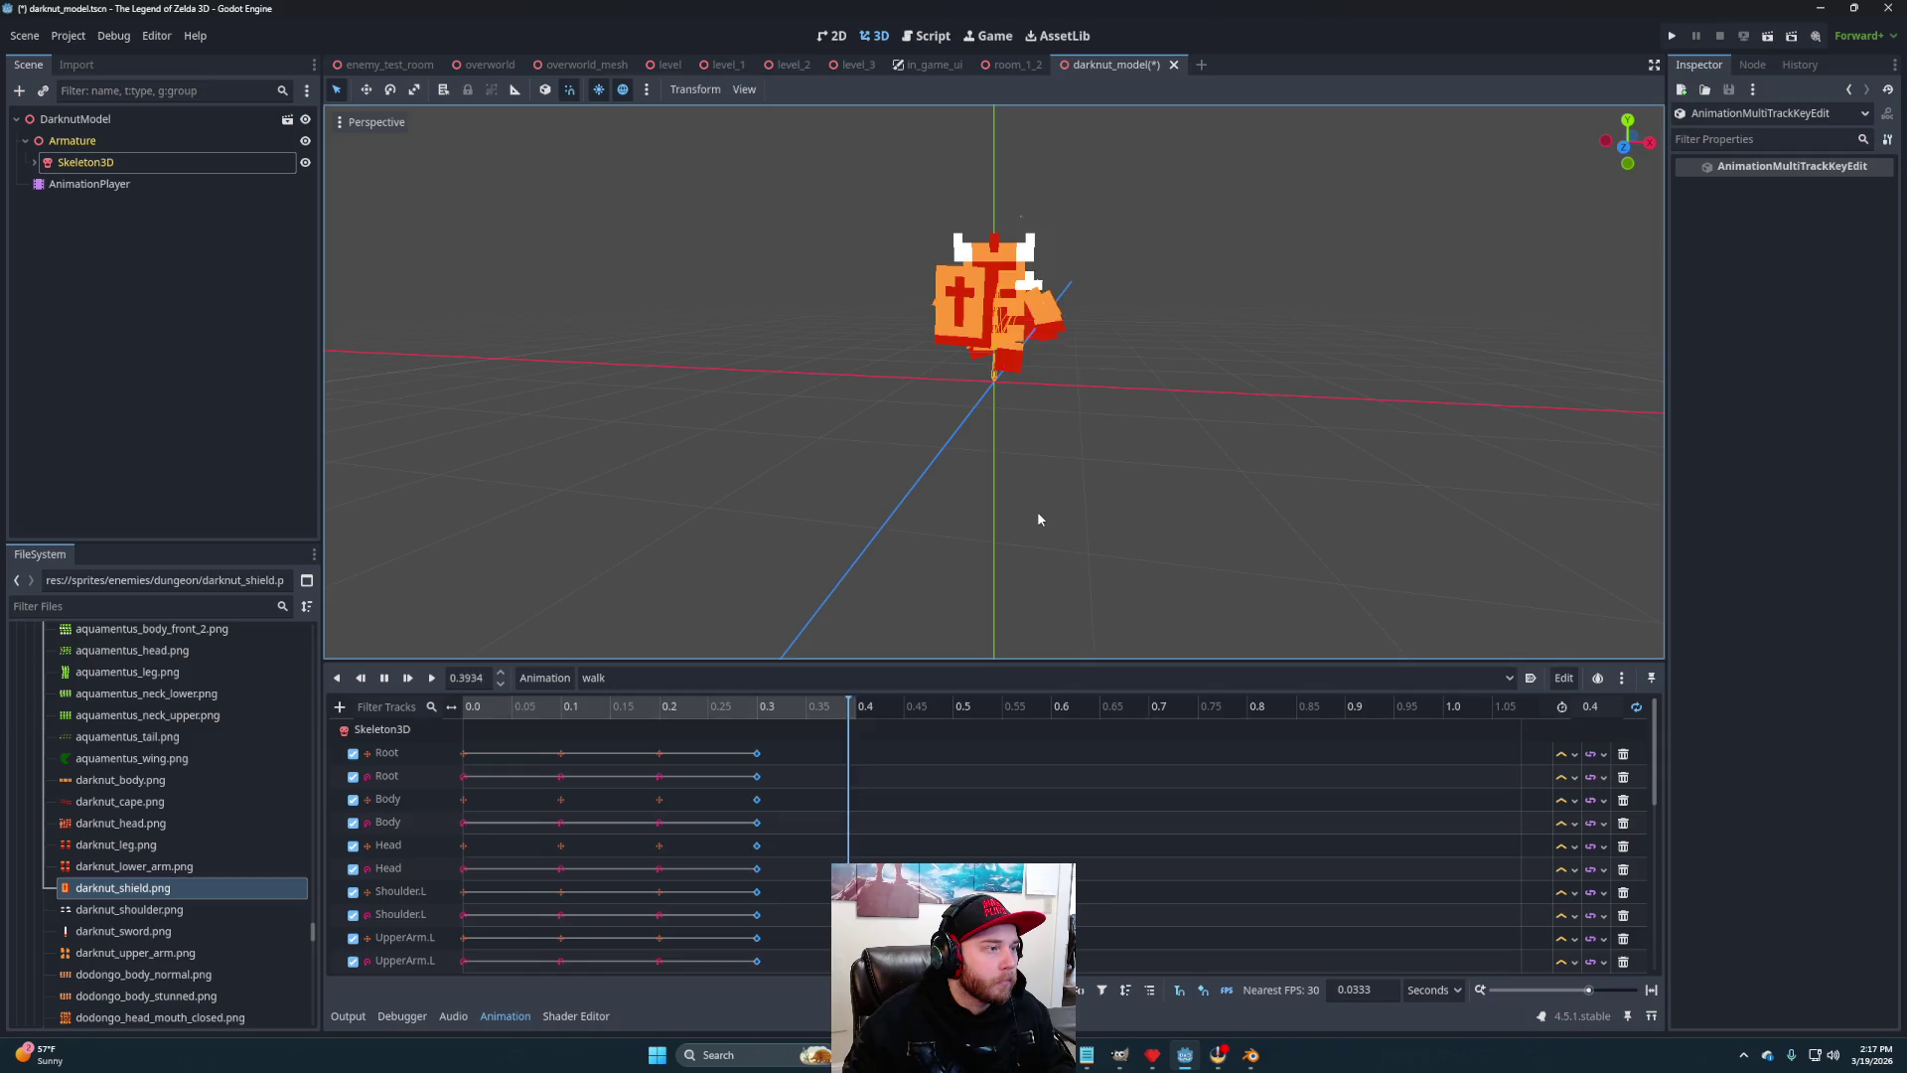
{"action": "left_click", "coordinate": [383, 680]}
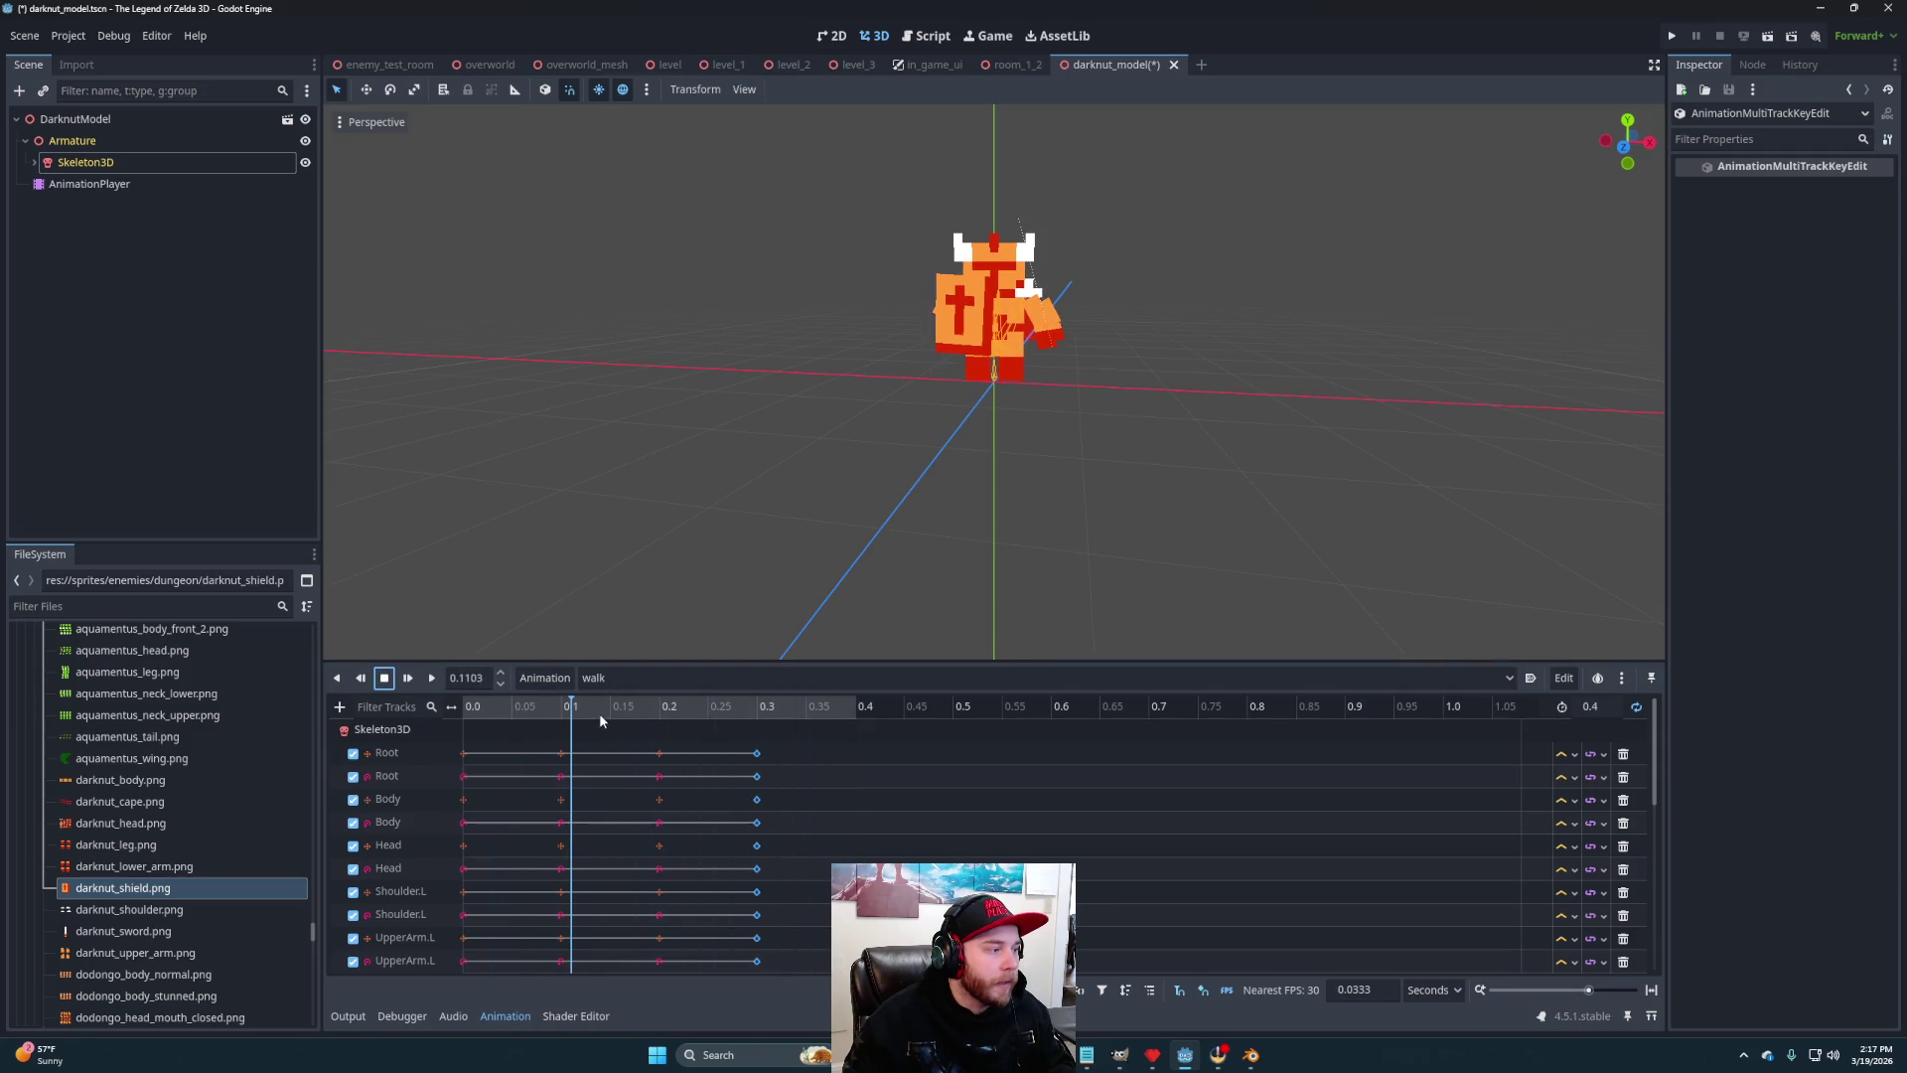
{"action": "left_click_drag", "start_coordinate": [565, 712], "coordinate": [475, 730]}
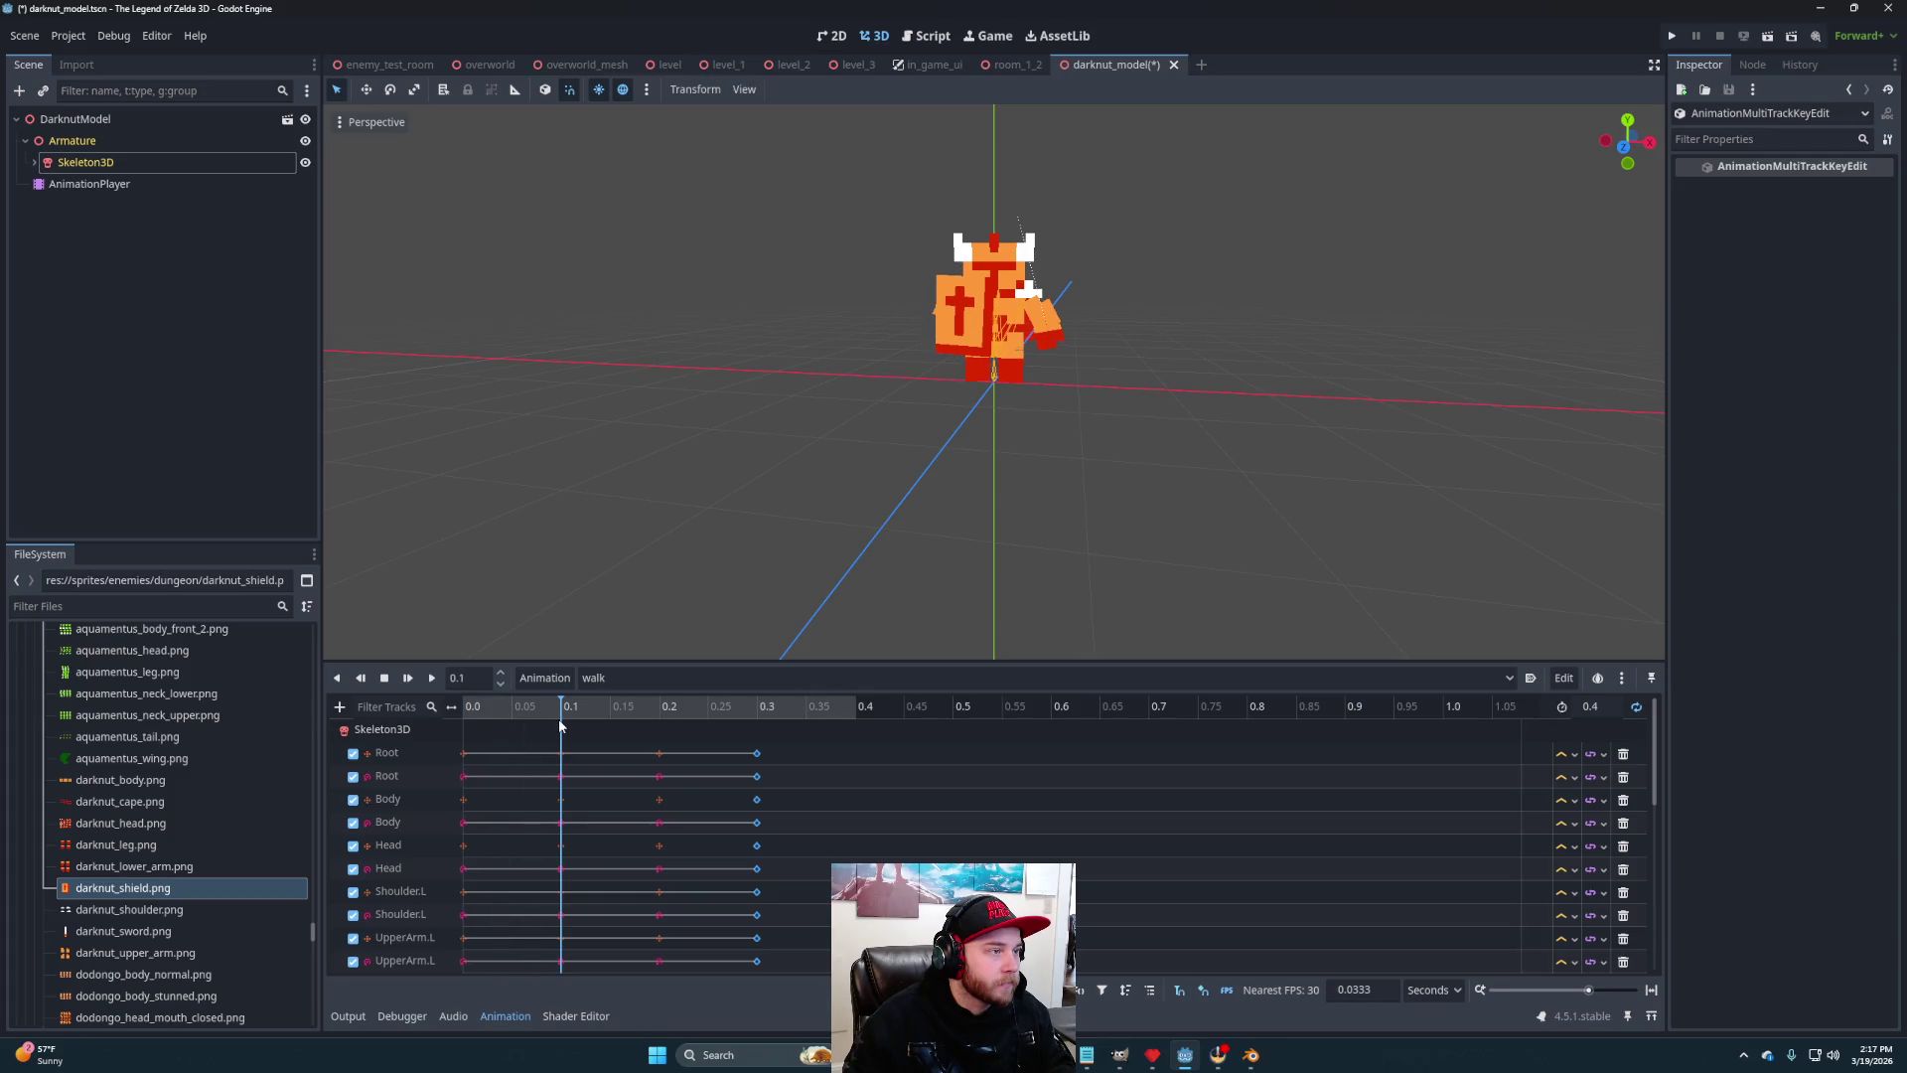
{"action": "left_click_drag", "start_coordinate": [560, 725], "coordinate": [460, 733]}
{"action": "mouse_move", "coordinate": [1175, 497]}
{"action": "left_mouse_down"}
{"action": "mouse_move", "coordinate": [936, 489]}
{"action": "mouse_move", "coordinate": [1146, 502]}
{"action": "mouse_move", "coordinate": [1023, 522]}
{"action": "mouse_move", "coordinate": [1033, 493]}
{"action": "left_mouse_up"}
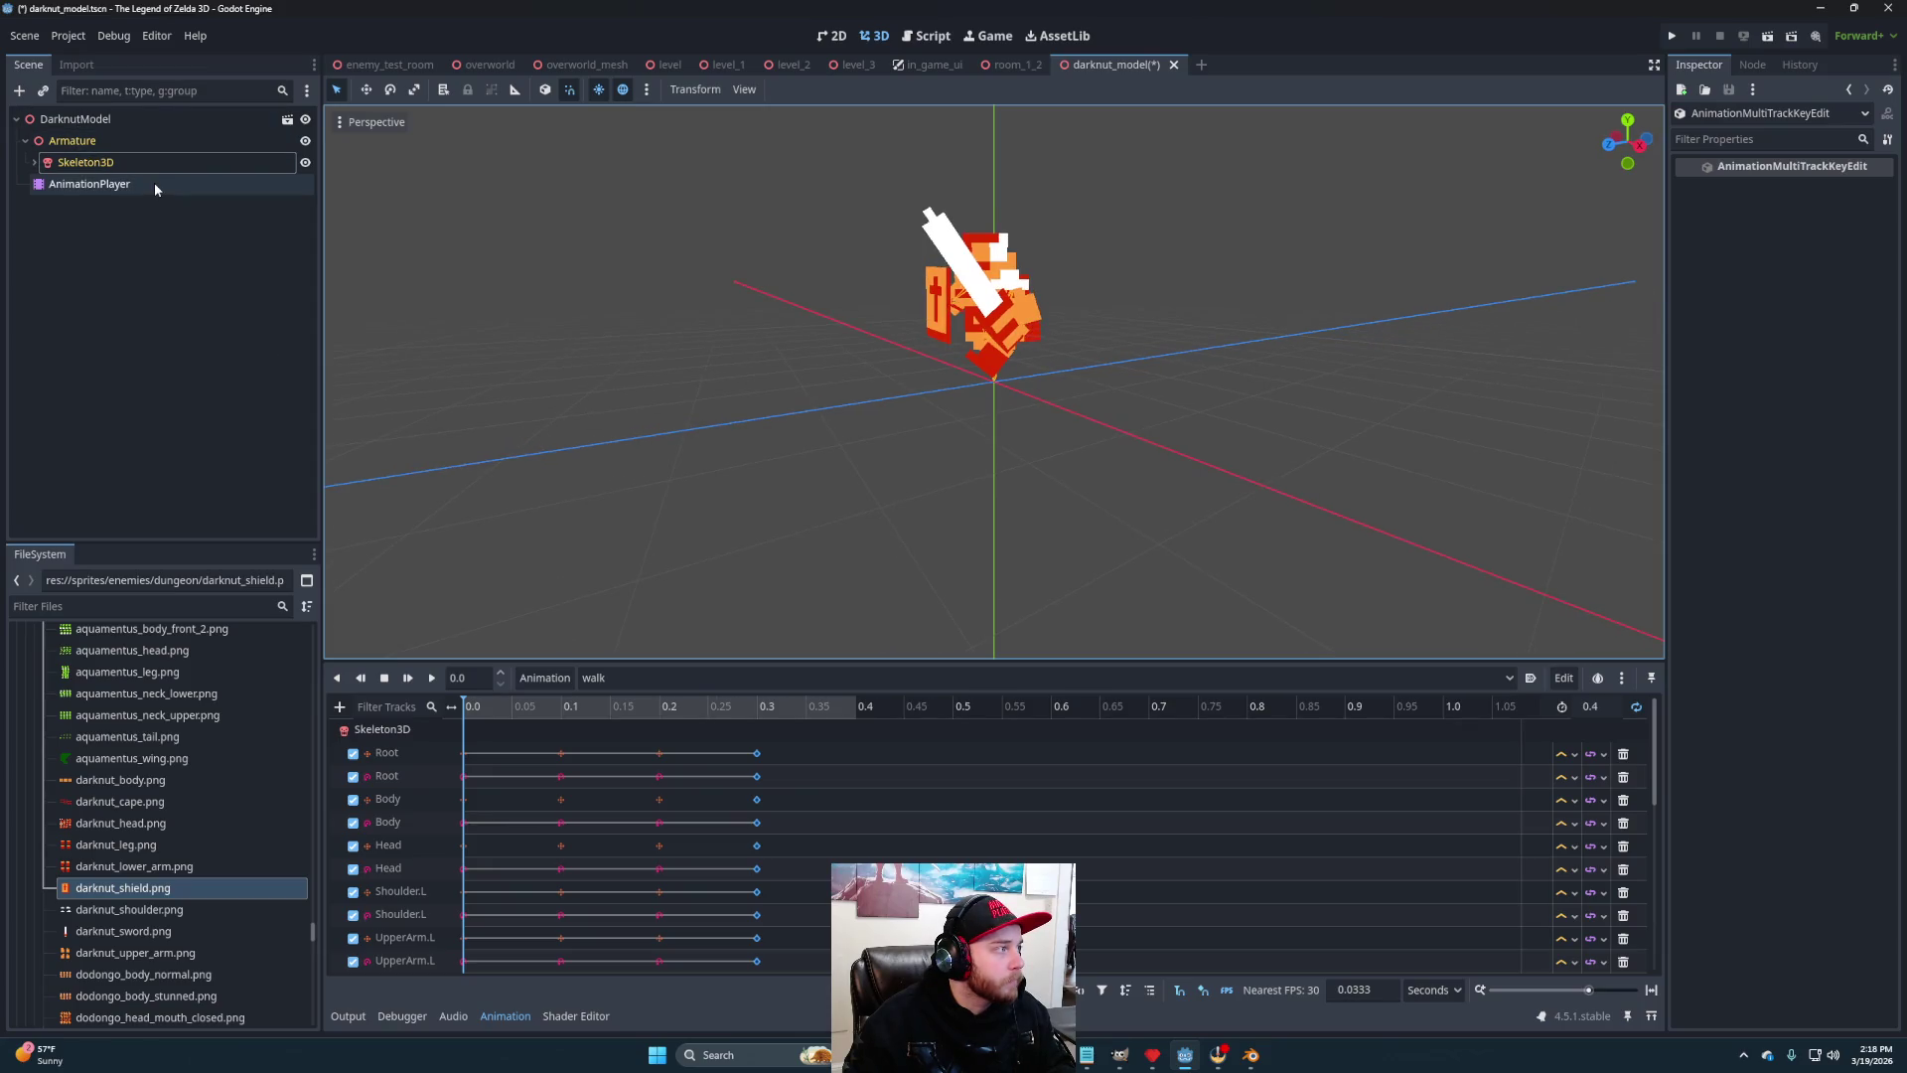
Select the Skeleton3D node and its Head bone, and raise the head
{"action": "left_click", "coordinate": [109, 162]}
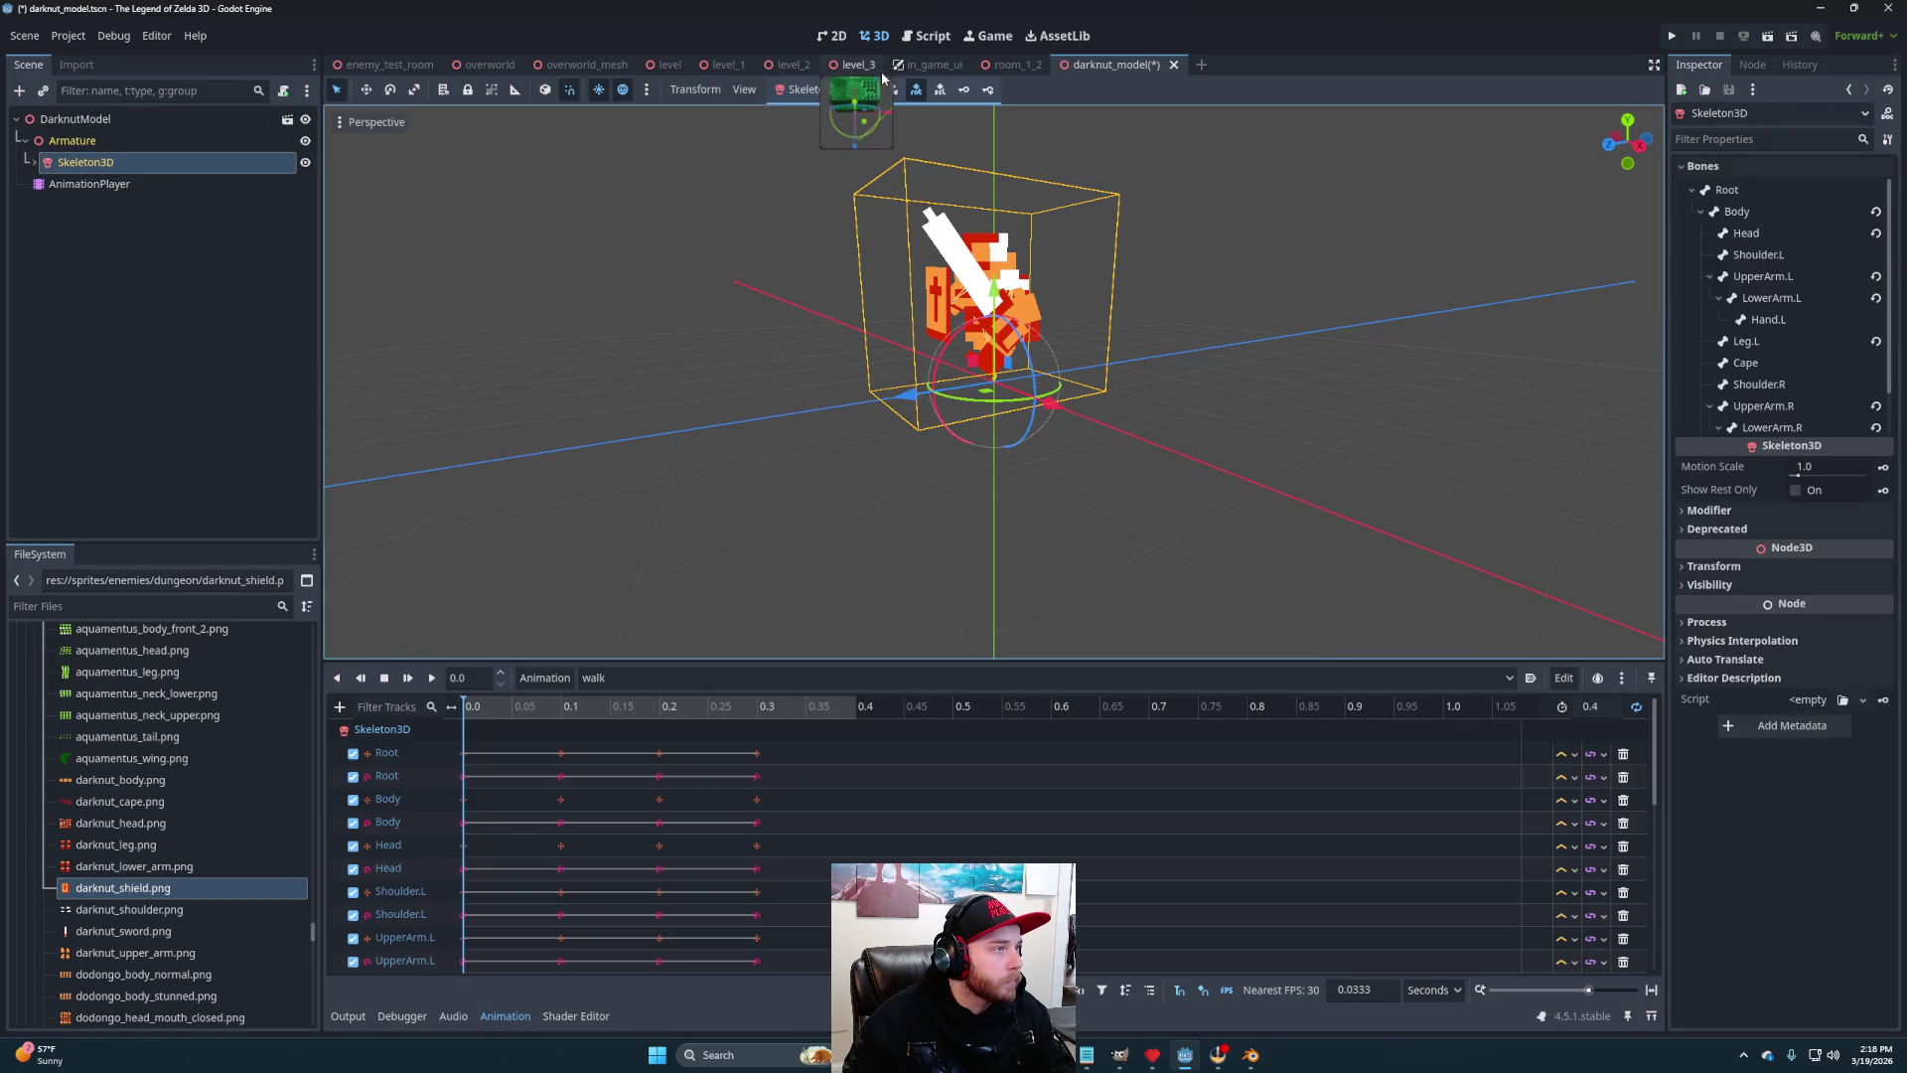
{"action": "left_click_drag", "start_coordinate": [1051, 295], "coordinate": [1006, 325]}
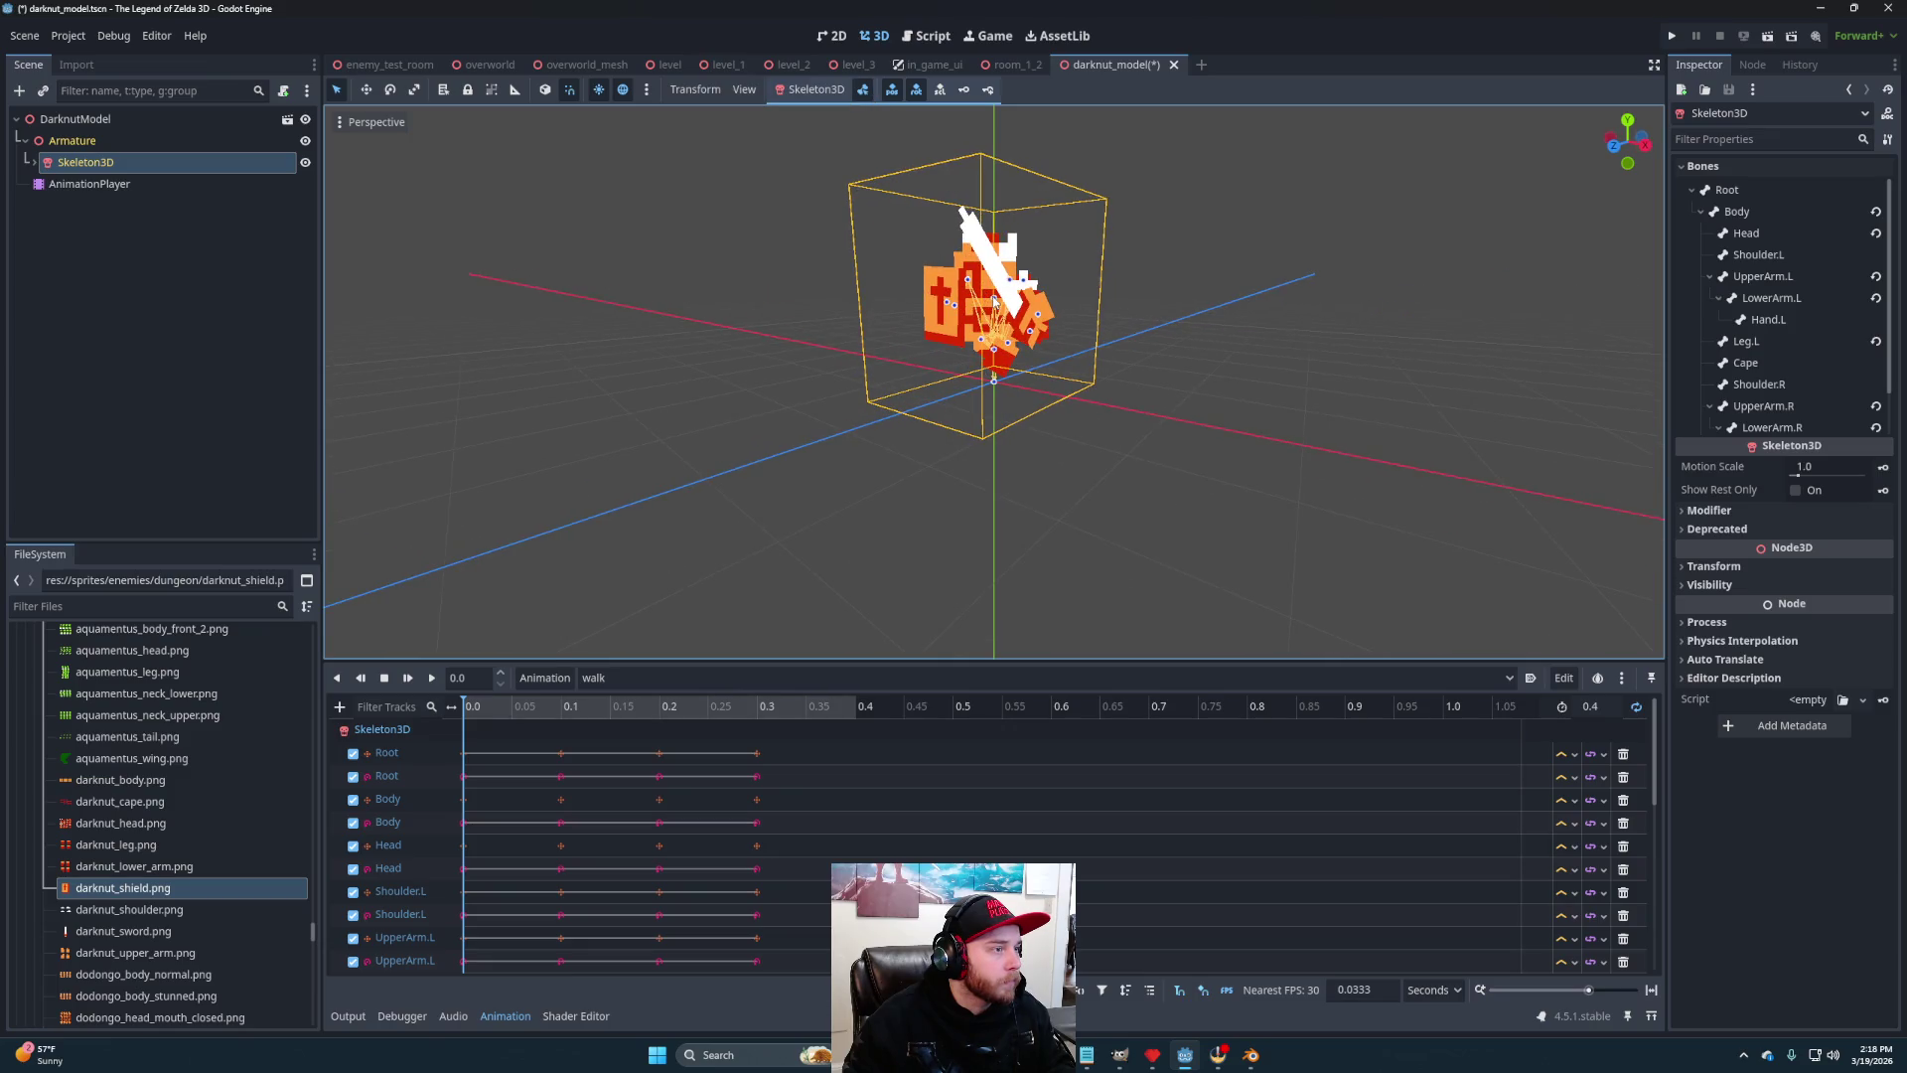
{"action": "left_click", "coordinate": [994, 301]}
{"action": "left_click_drag", "start_coordinate": [998, 196], "coordinate": [961, 308]}
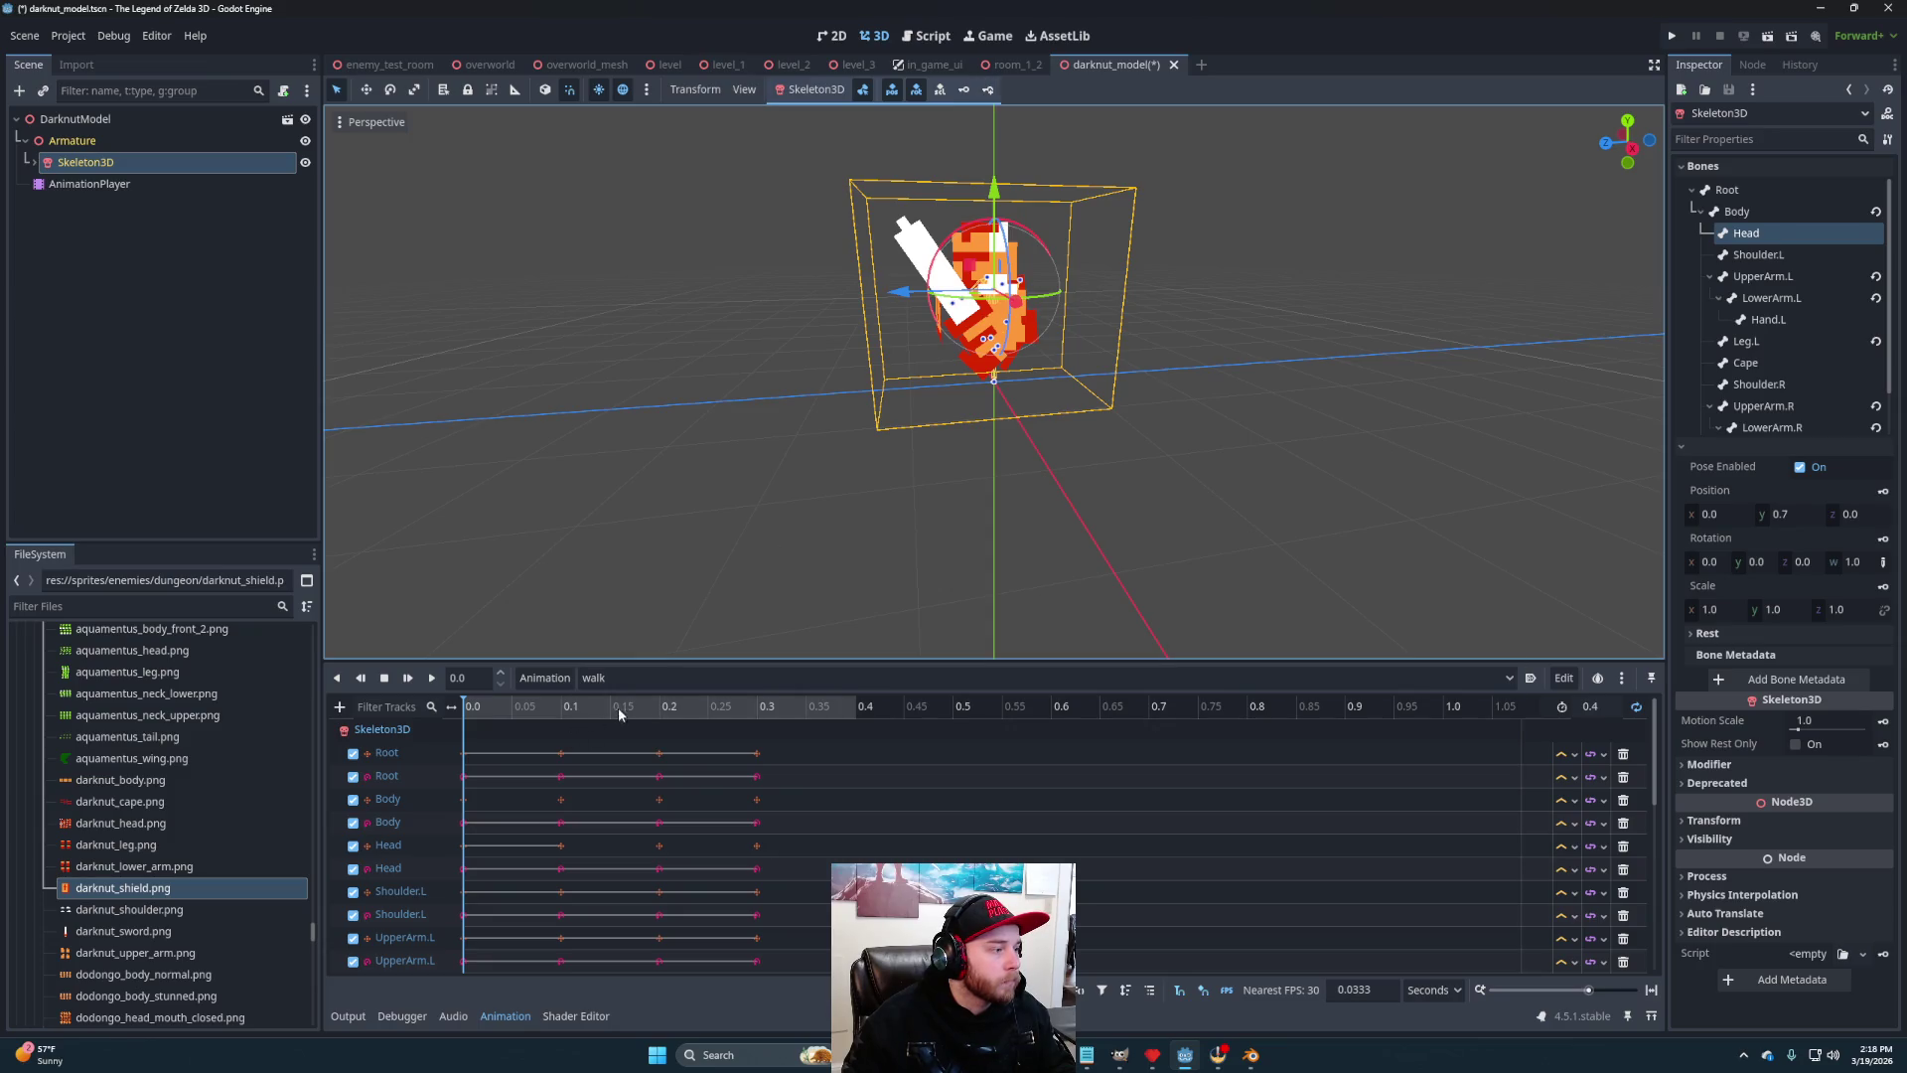
Raise the Head bone to y 0.7 at 0.2 seconds and key it
{"action": "left_click", "coordinate": [657, 708]}
{"action": "left_click_drag", "start_coordinate": [1006, 199], "coordinate": [1004, 187]}
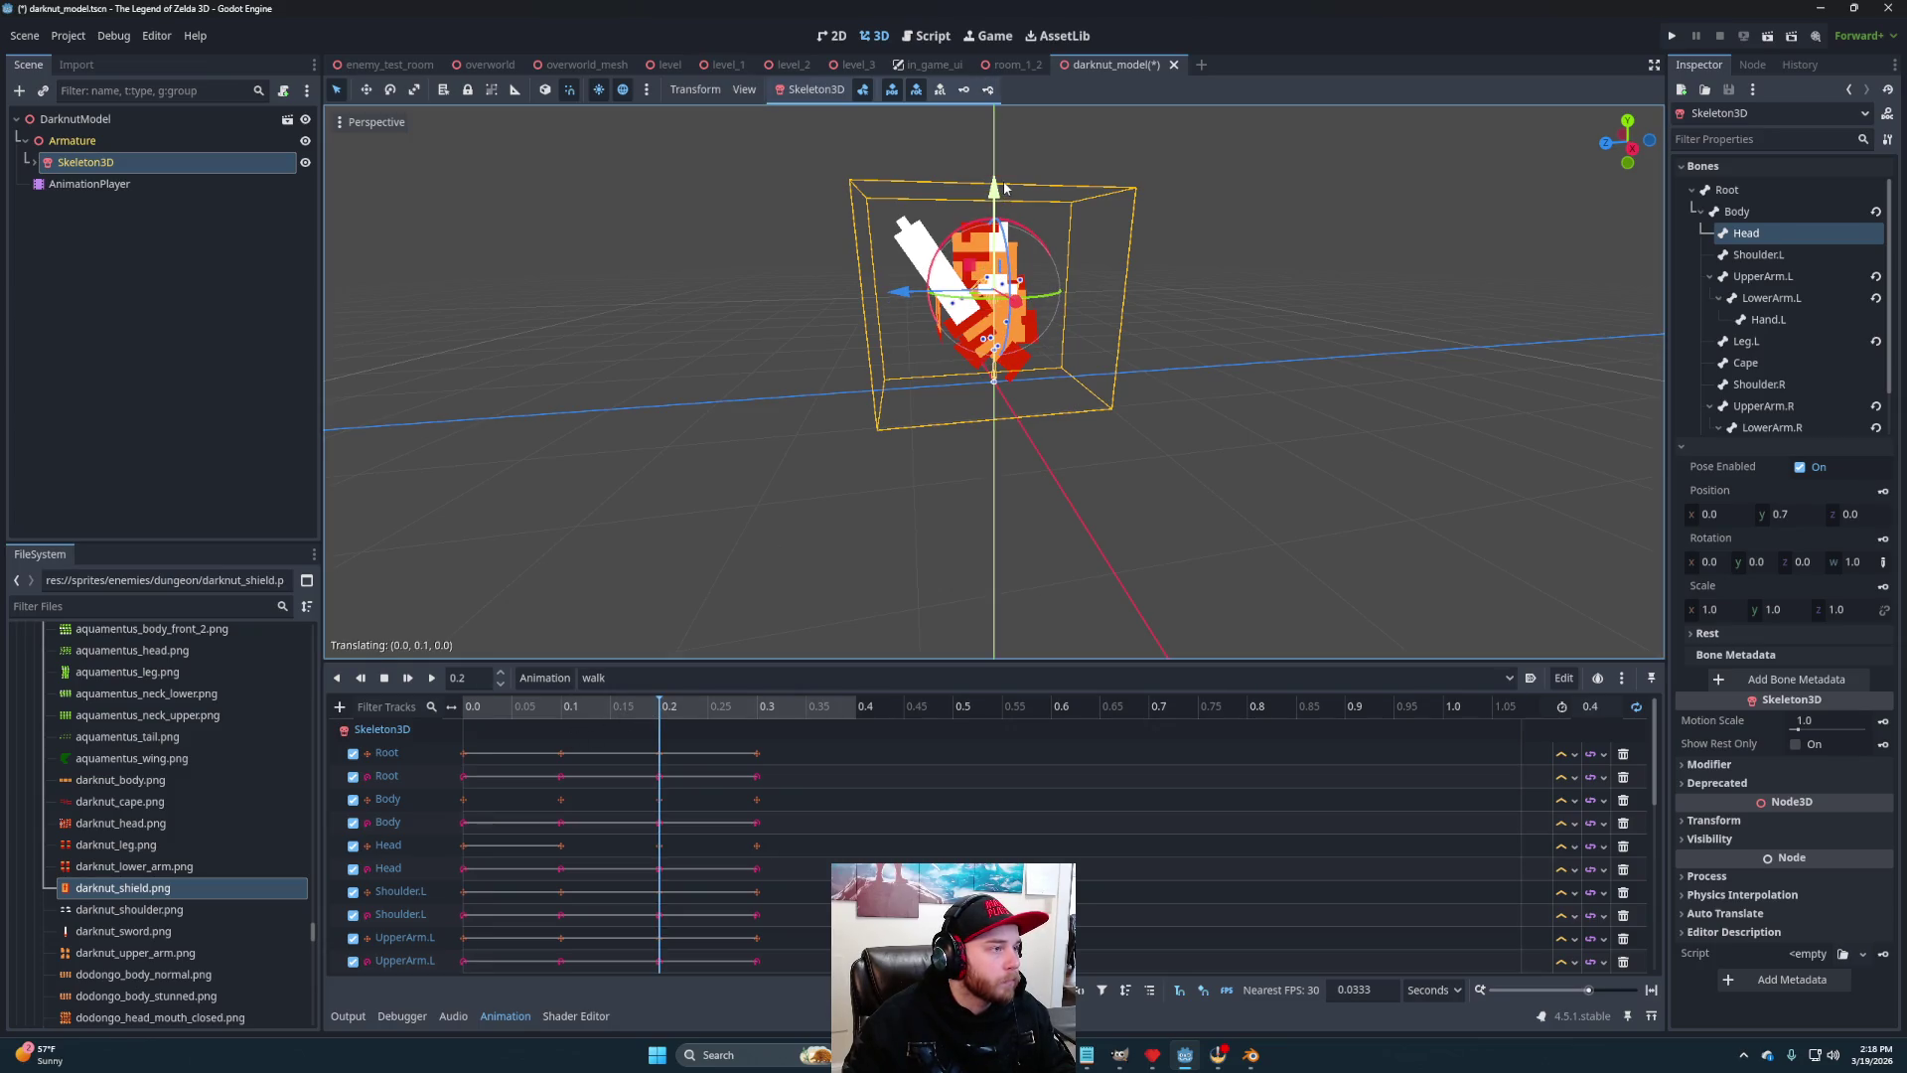
{"action": "left_click", "coordinate": [988, 89]}
Play the walk animation to preview it, then pause and return to 0.0
{"action": "left_click", "coordinate": [431, 677]}
{"action": "mouse_move", "coordinate": [809, 518]}
{"action": "left_mouse_down"}
{"action": "mouse_move", "coordinate": [831, 477]}
{"action": "mouse_move", "coordinate": [987, 532]}
{"action": "mouse_move", "coordinate": [945, 582]}
{"action": "mouse_move", "coordinate": [1069, 558]}
{"action": "mouse_move", "coordinate": [1016, 592]}
{"action": "mouse_move", "coordinate": [1174, 570]}
{"action": "mouse_move", "coordinate": [1081, 514]}
{"action": "mouse_move", "coordinate": [858, 498]}
{"action": "mouse_move", "coordinate": [1053, 505]}
{"action": "mouse_move", "coordinate": [1022, 502]}
{"action": "mouse_move", "coordinate": [1085, 524]}
{"action": "mouse_move", "coordinate": [1089, 566]}
{"action": "mouse_move", "coordinate": [876, 552]}
{"action": "mouse_move", "coordinate": [854, 525]}
{"action": "mouse_move", "coordinate": [971, 518]}
{"action": "mouse_move", "coordinate": [993, 539]}
{"action": "left_mouse_up"}
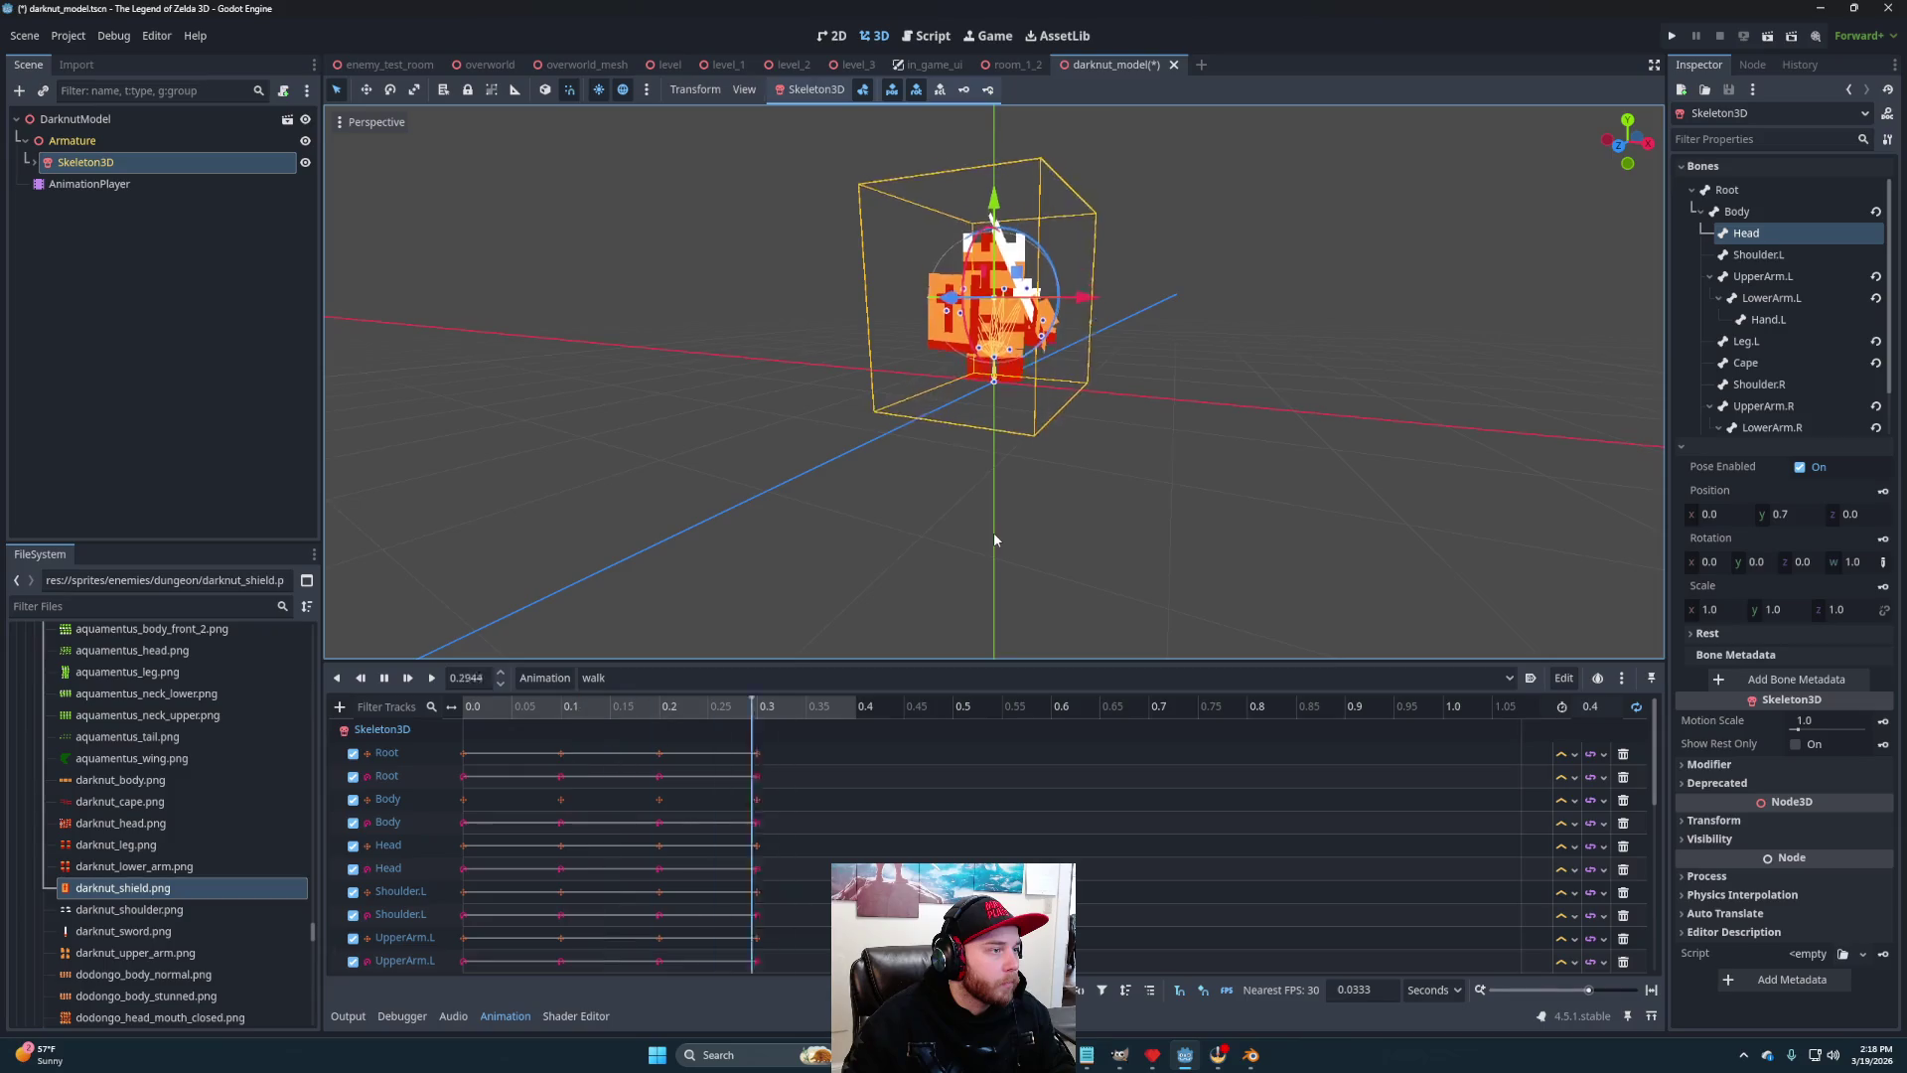
{"action": "left_click", "coordinate": [381, 679]}
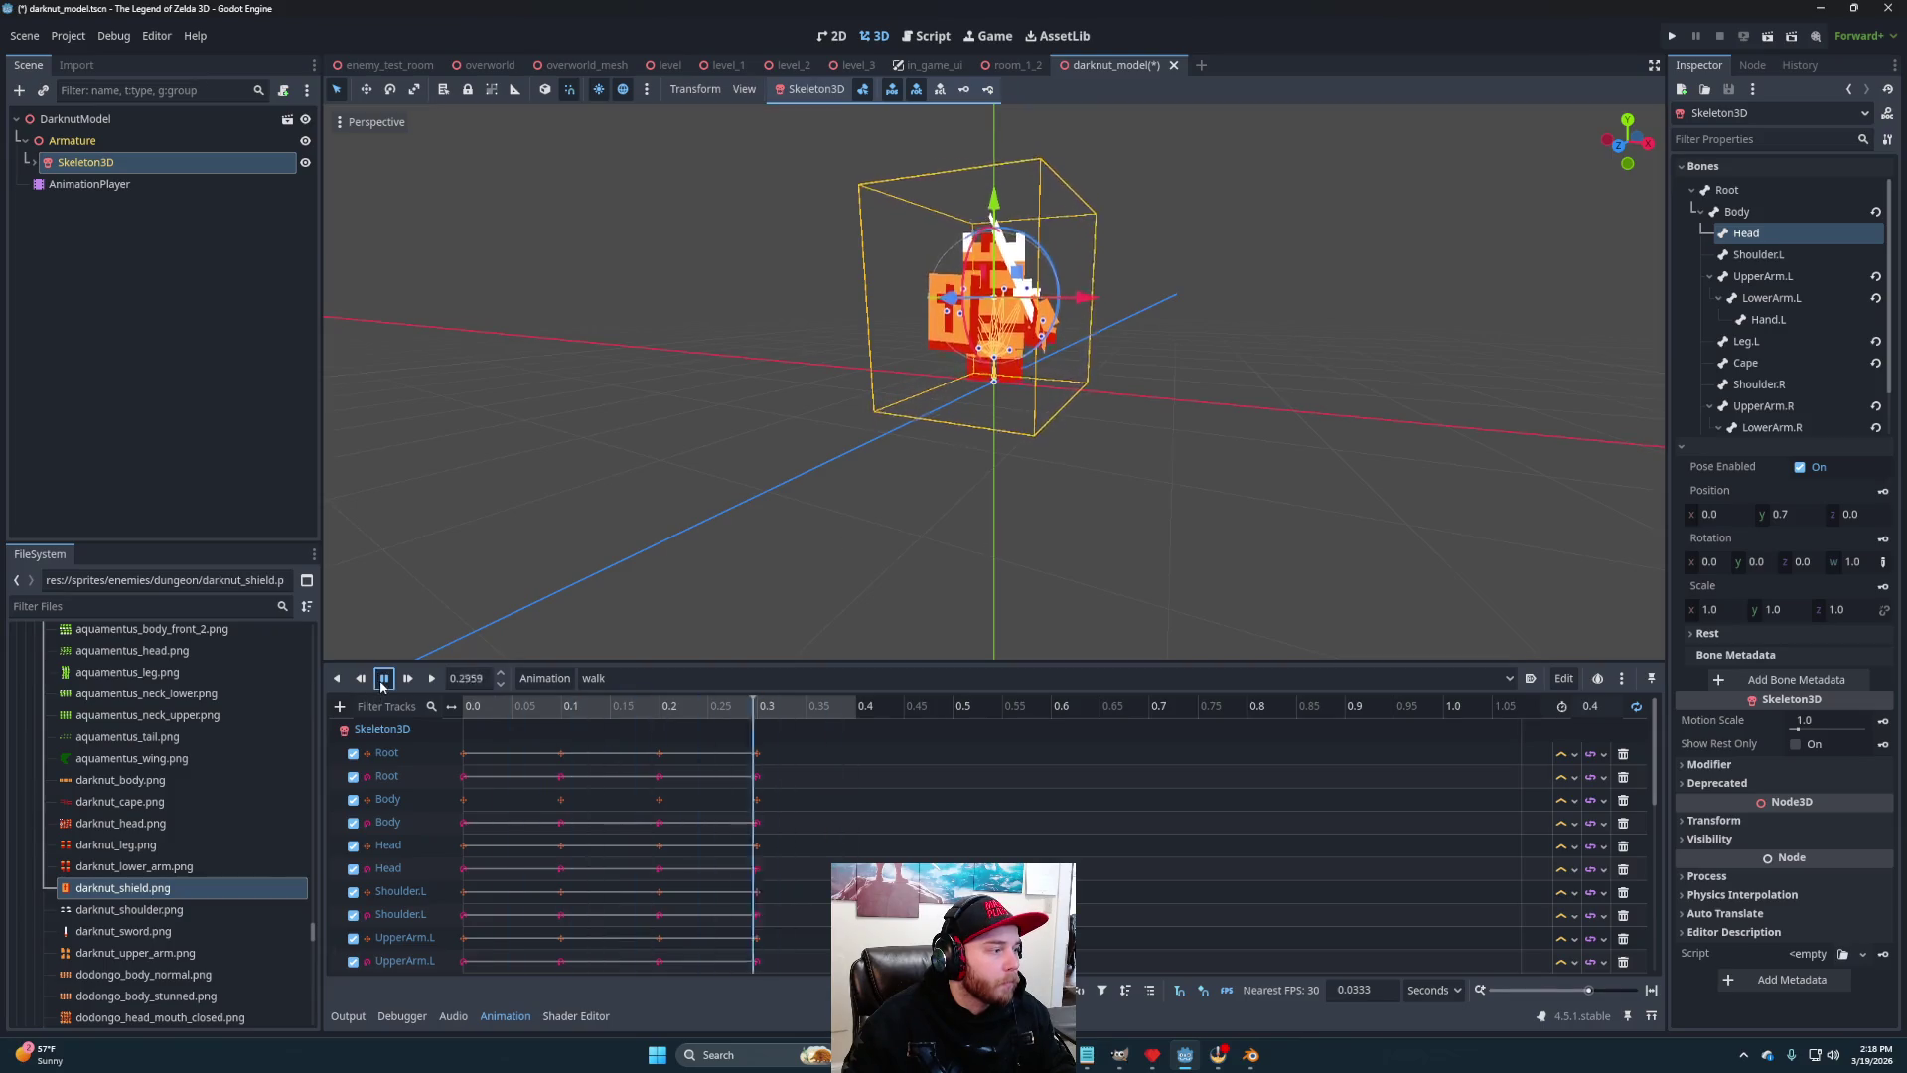
{"action": "left_click", "coordinate": [569, 706]}
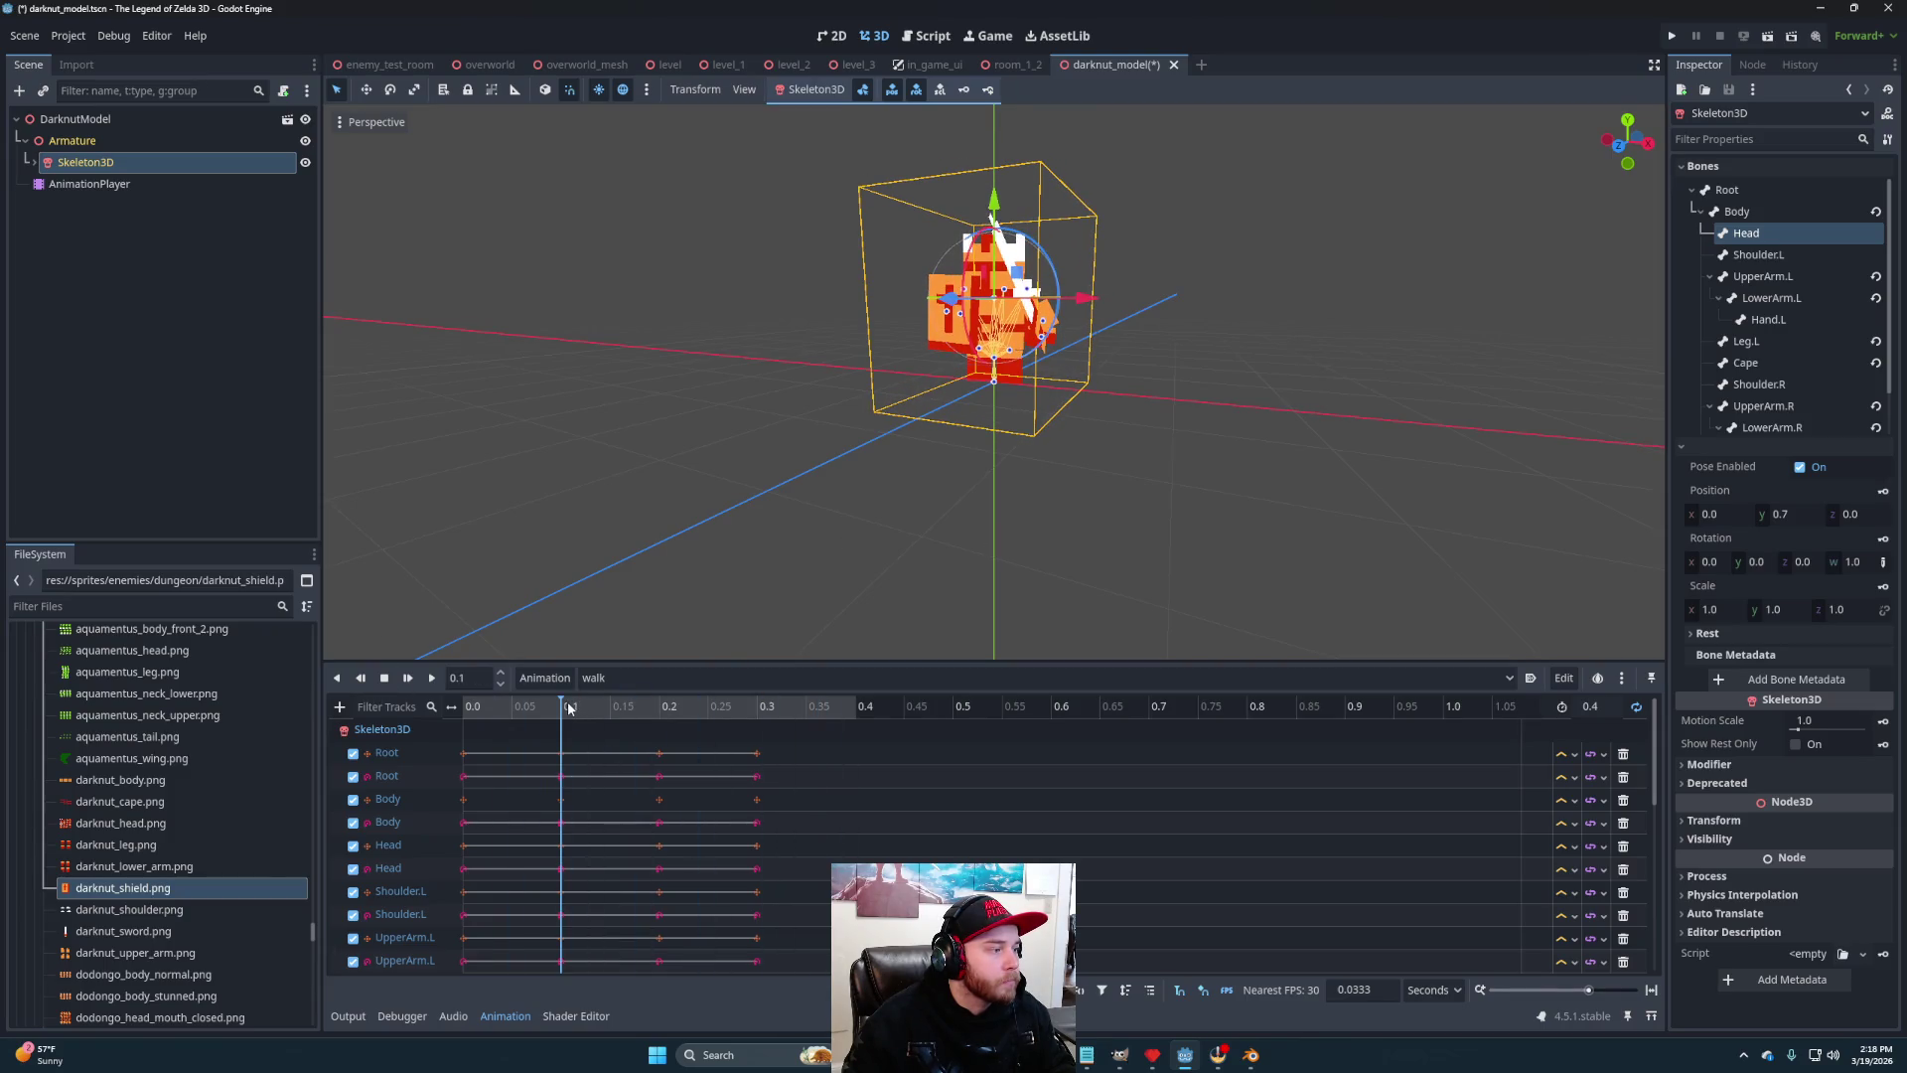
{"action": "left_click", "coordinate": [468, 706]}
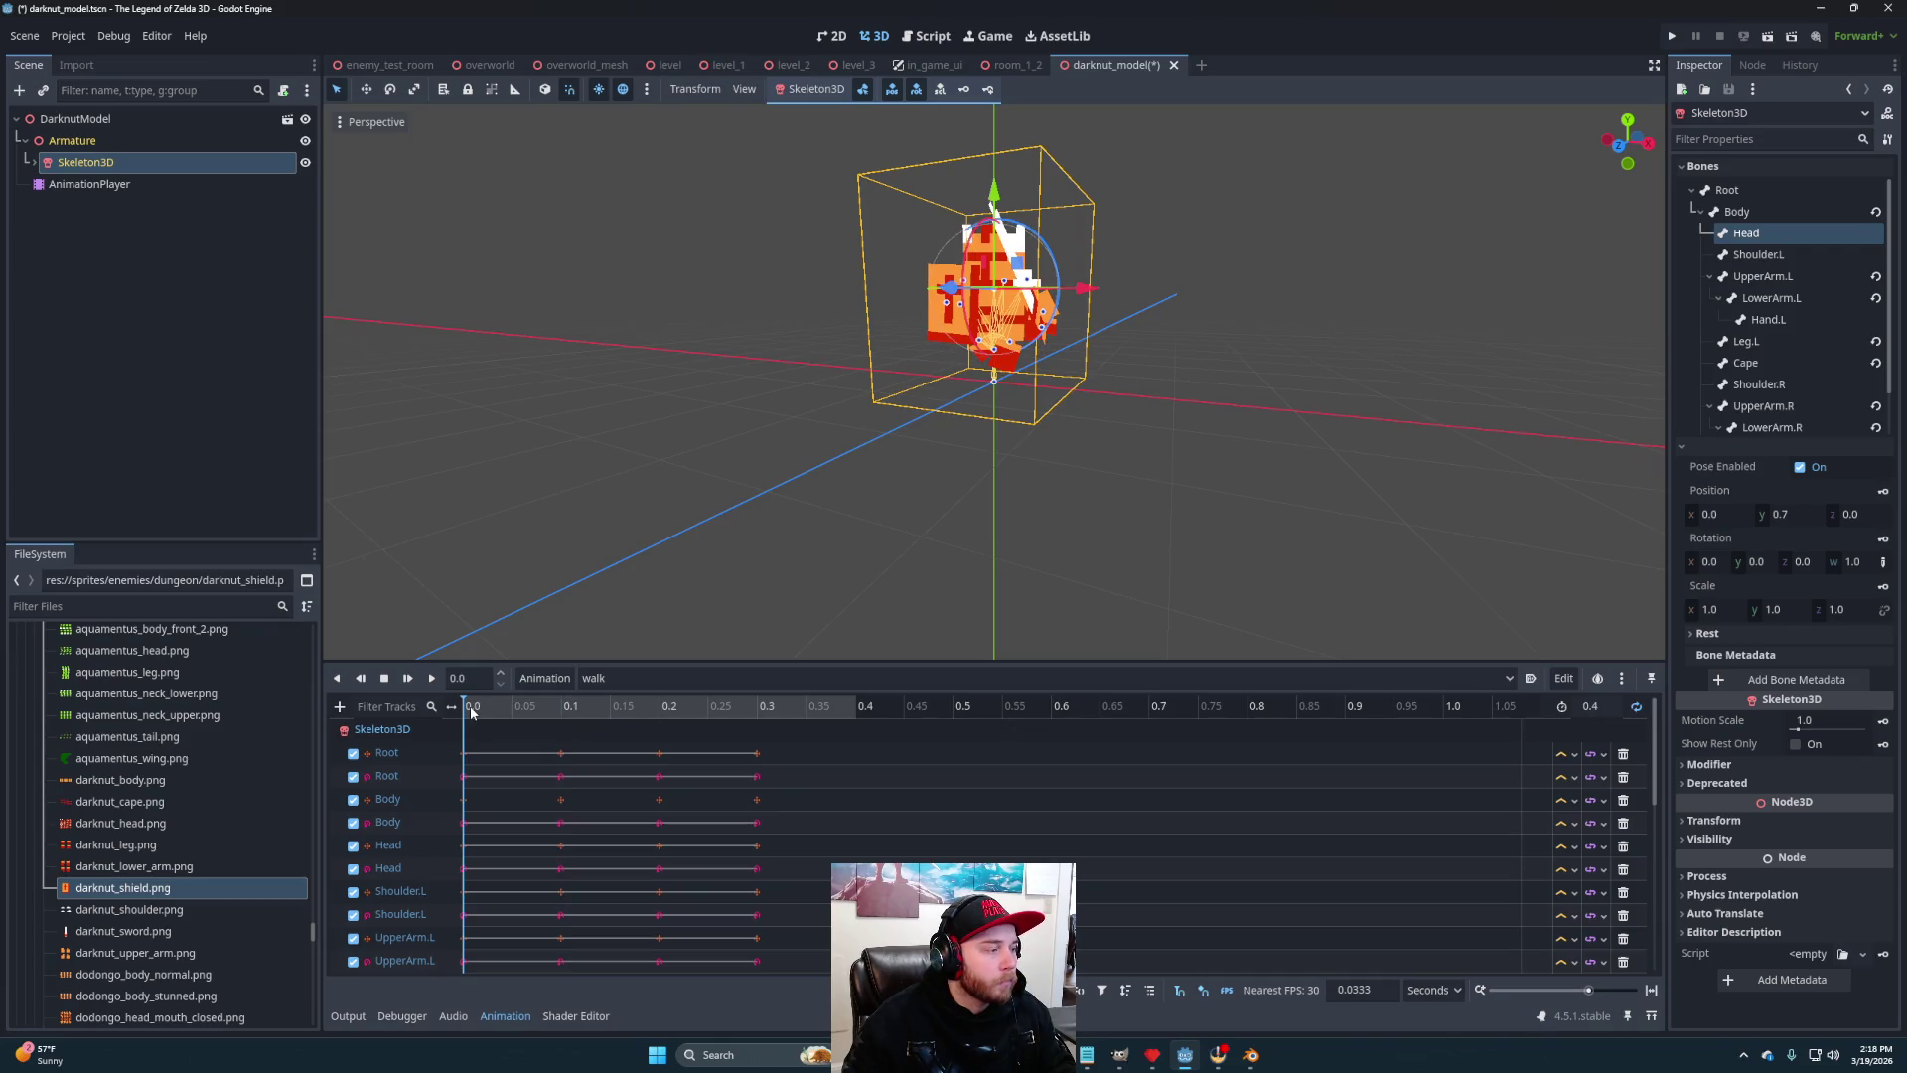
Compare the poses at 0.0 and 0.1 seconds from several angles
{"action": "mouse_move", "coordinate": [1132, 380]}
{"action": "left_mouse_down"}
{"action": "mouse_move", "coordinate": [1120, 468]}
{"action": "mouse_move", "coordinate": [1133, 451]}
{"action": "mouse_move", "coordinate": [1046, 266]}
{"action": "left_mouse_up"}
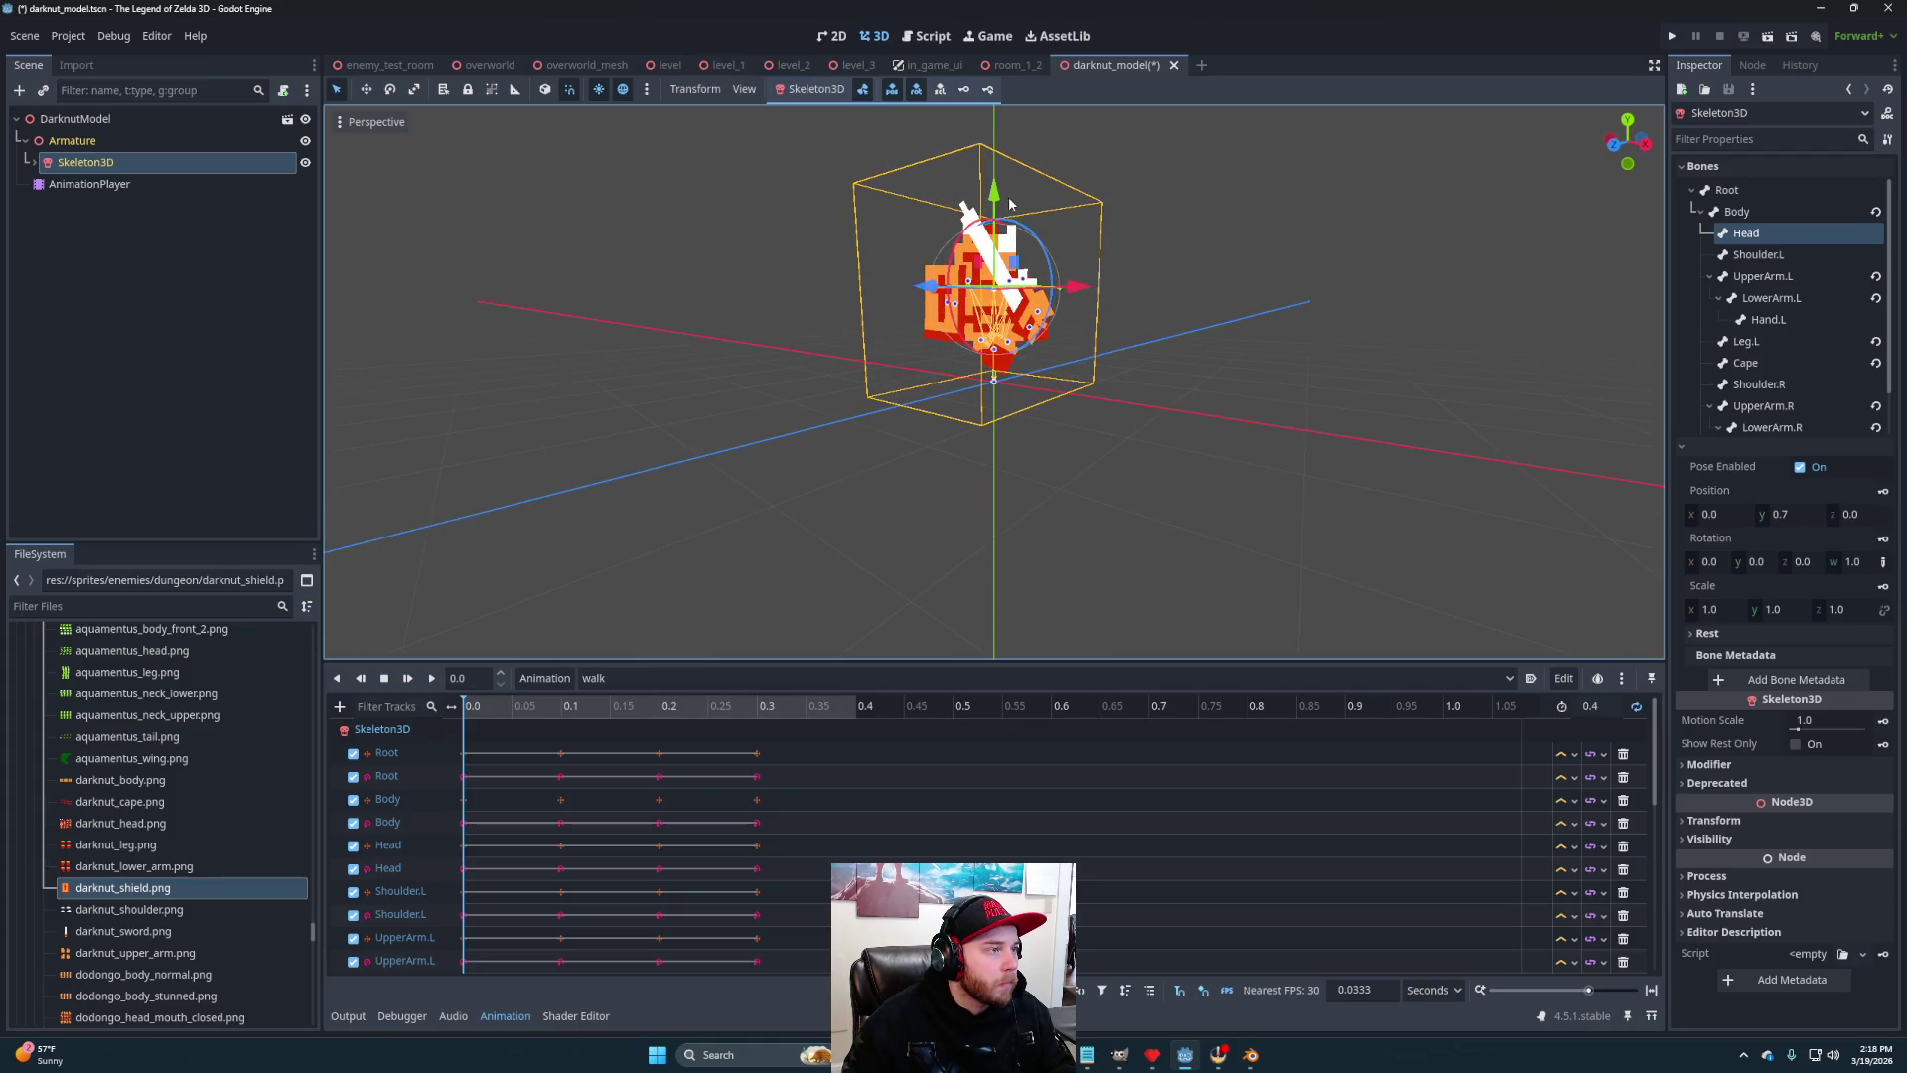
{"action": "left_click_drag", "start_coordinate": [1220, 464], "coordinate": [1180, 477]}
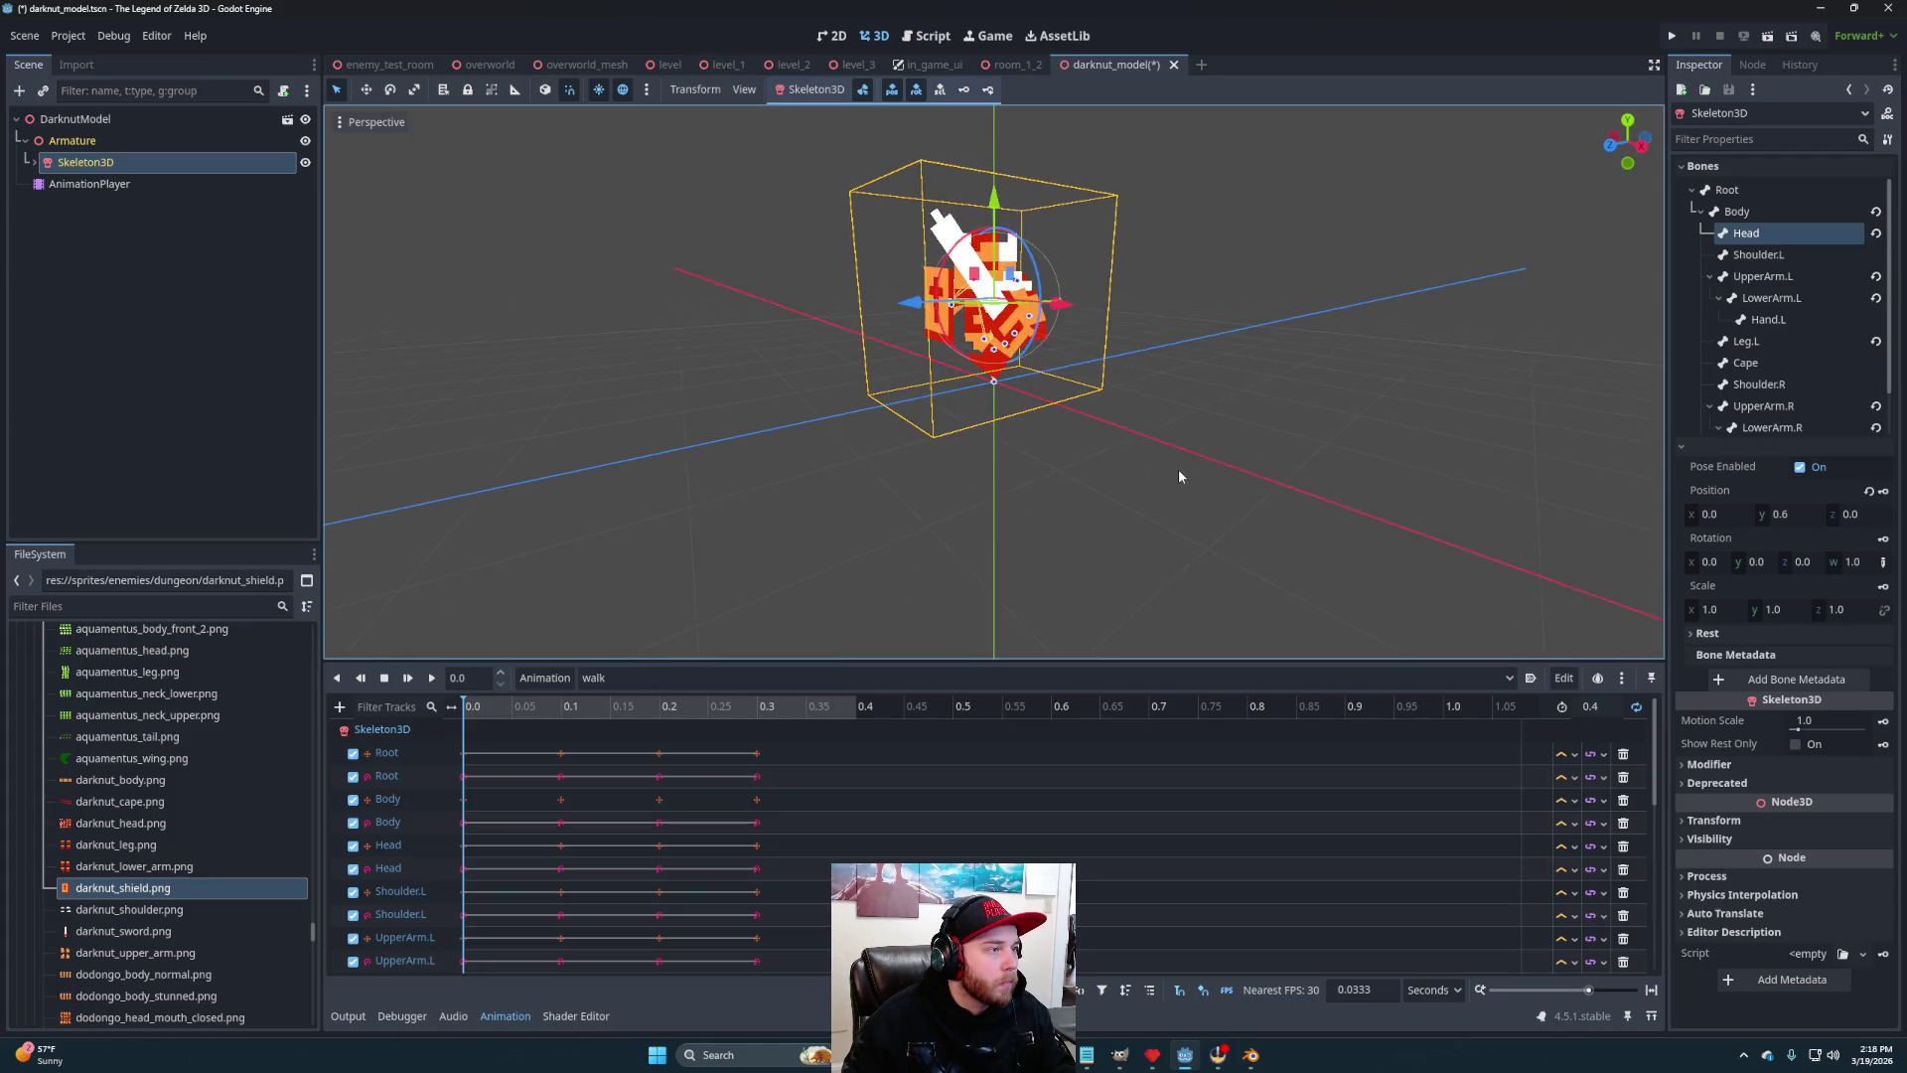
{"action": "left_click", "coordinate": [563, 707]}
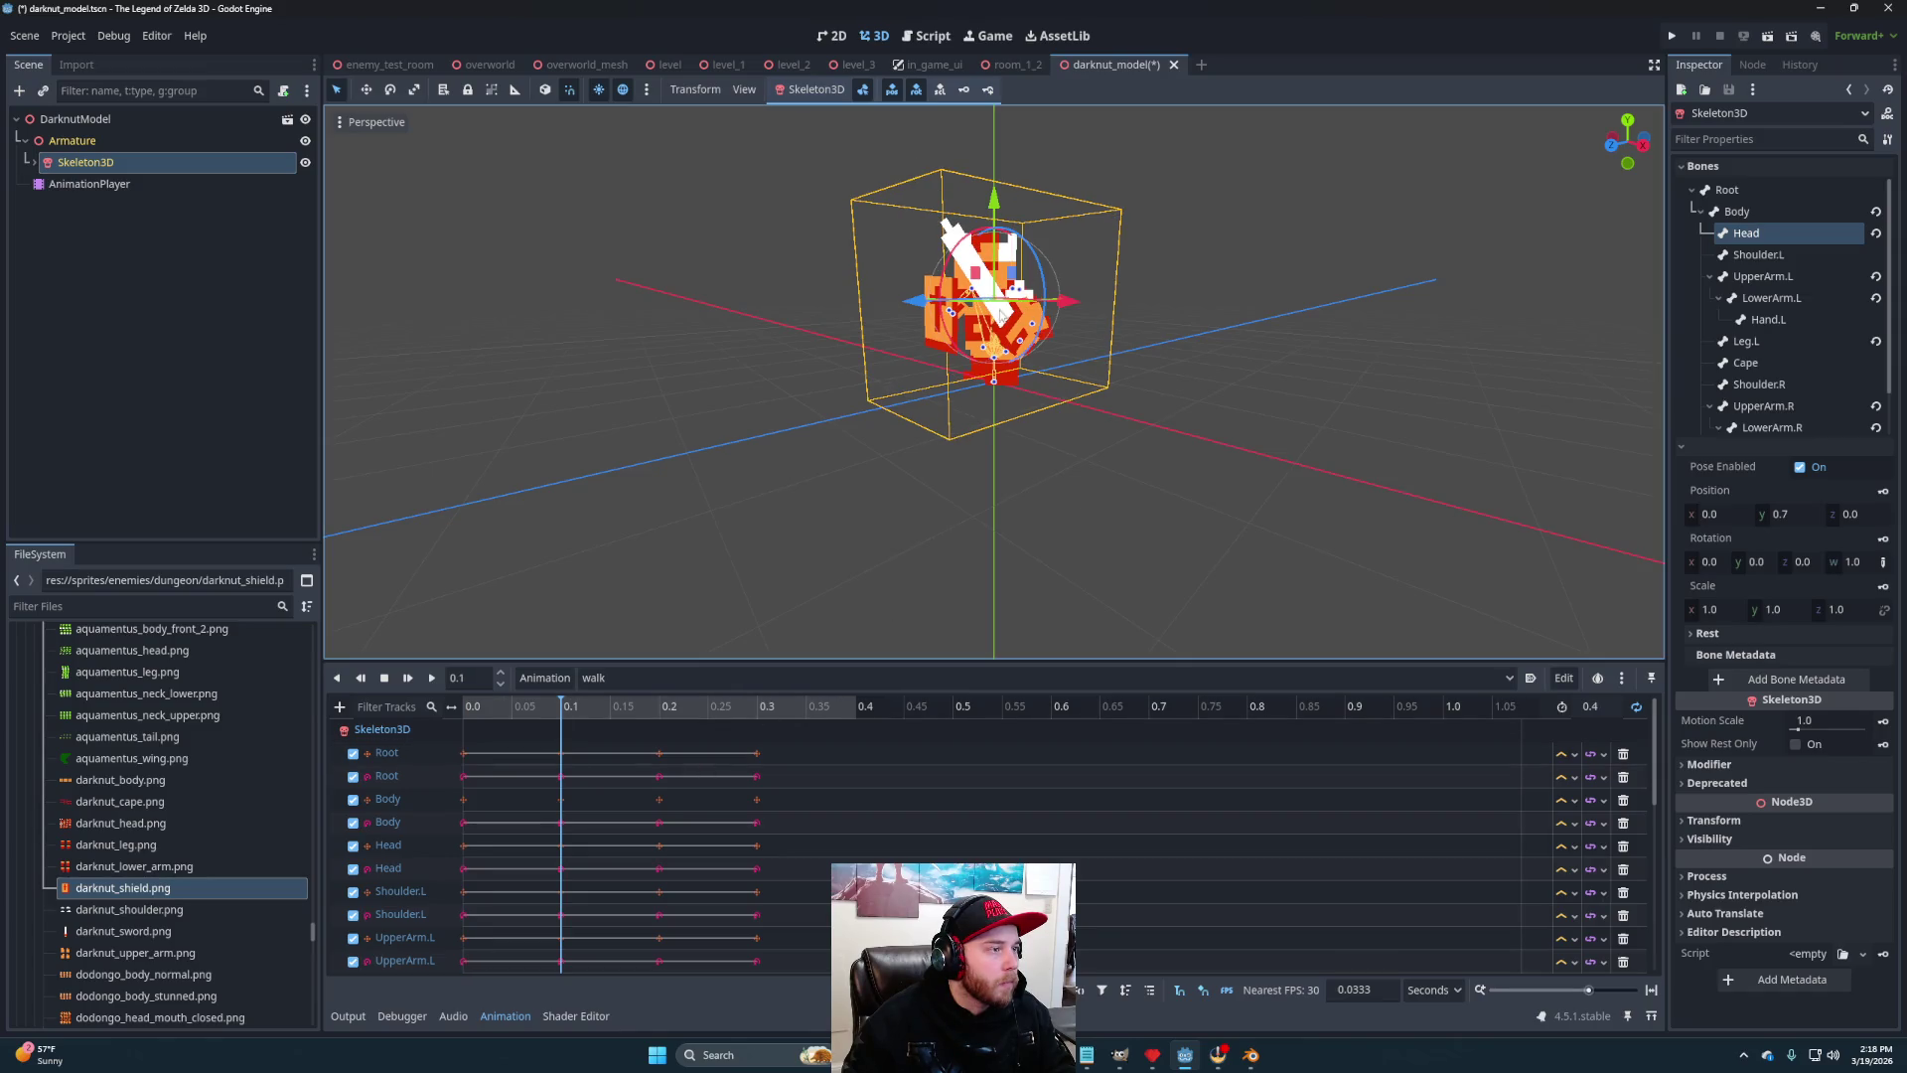
{"action": "mouse_move", "coordinate": [1083, 327]}
{"action": "left_mouse_down"}
{"action": "mouse_move", "coordinate": [1219, 355]}
{"action": "mouse_move", "coordinate": [1225, 381]}
{"action": "mouse_move", "coordinate": [1200, 348]}
{"action": "left_mouse_up"}
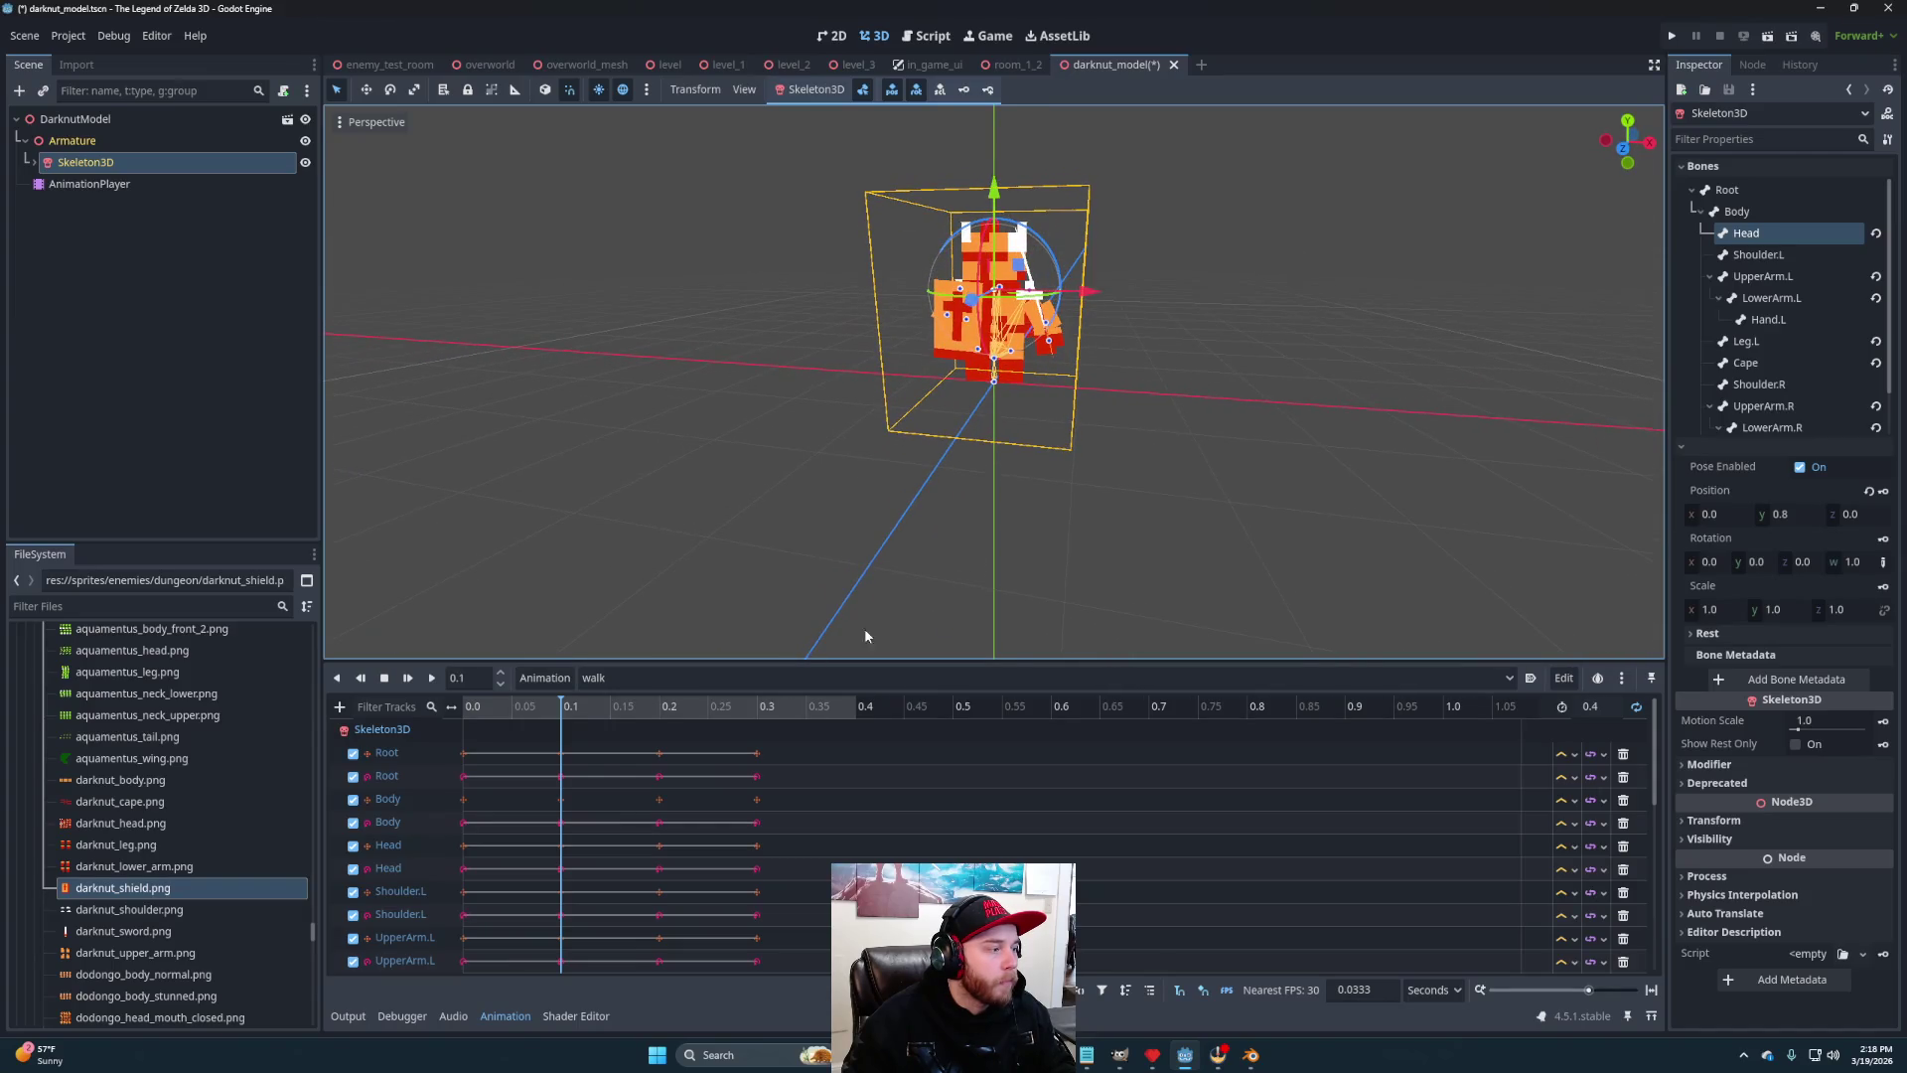
{"action": "left_click", "coordinate": [473, 710]}
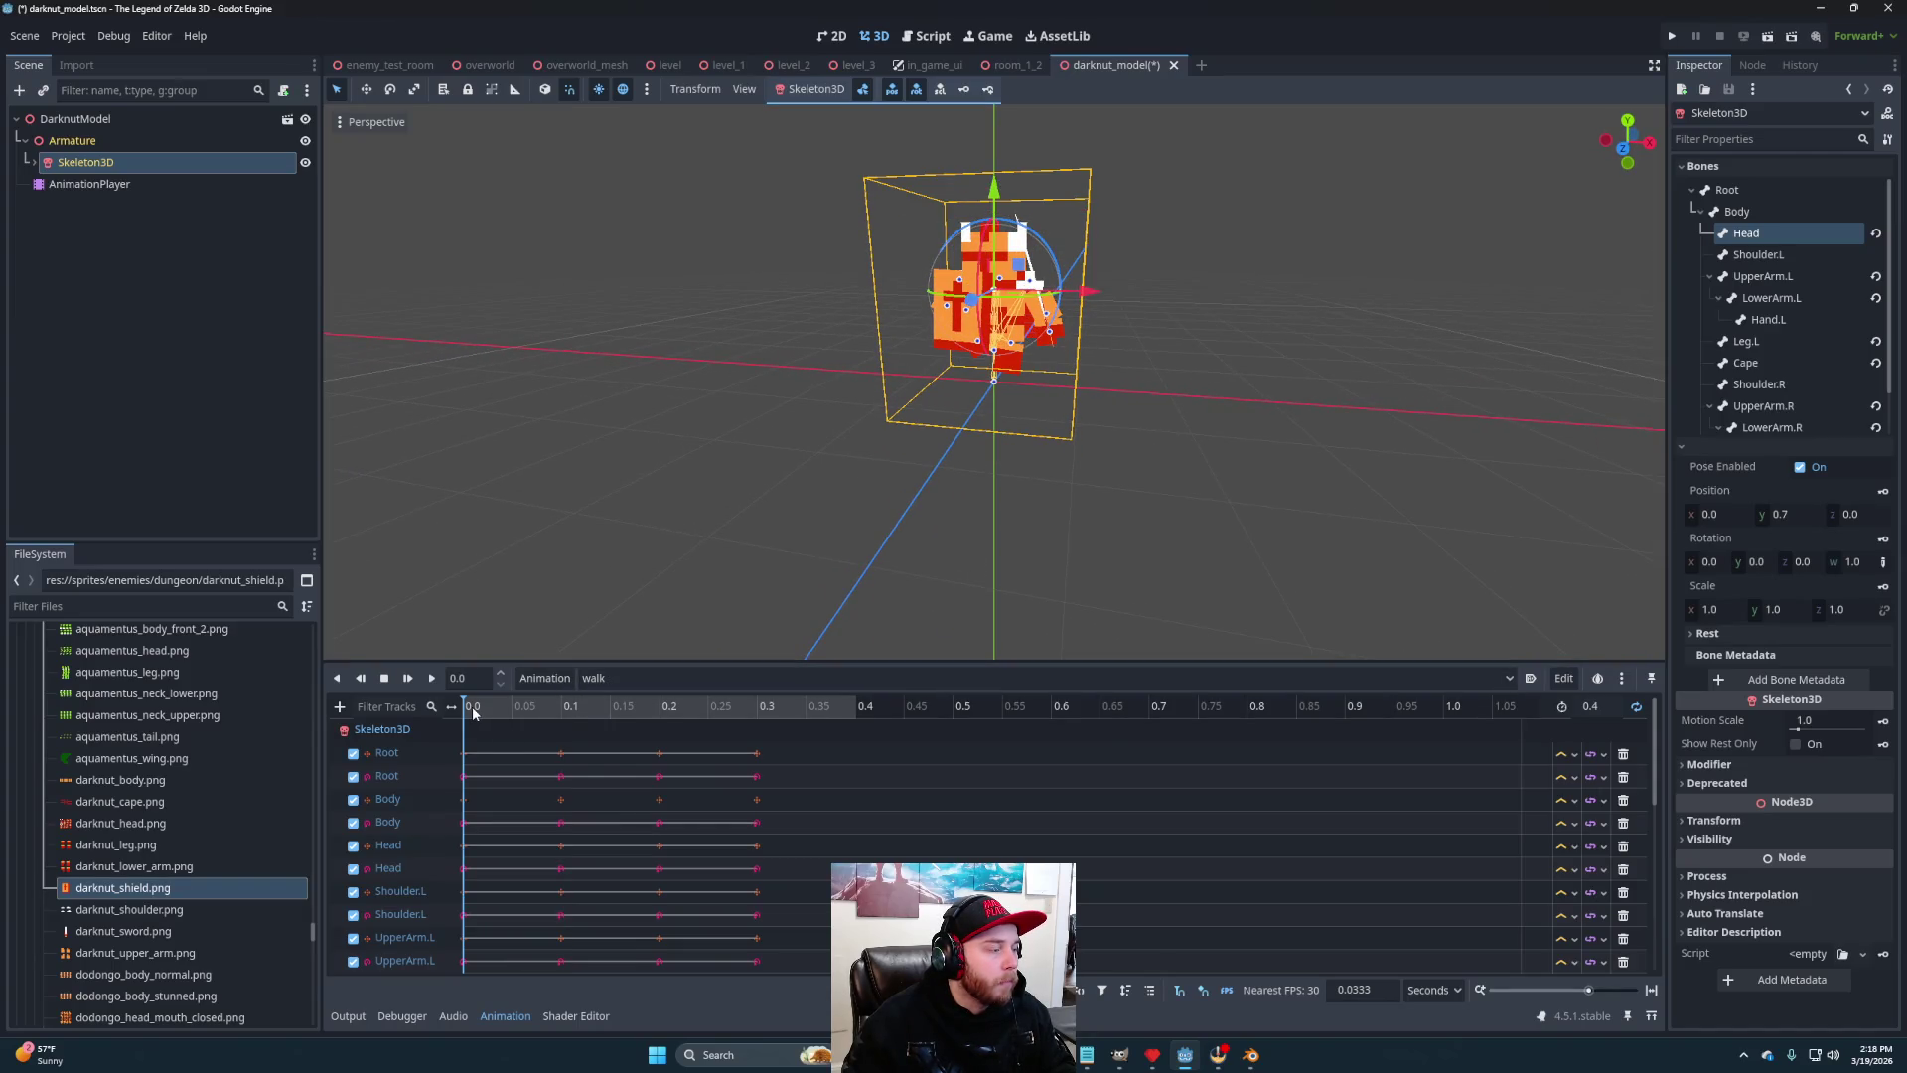
{"action": "left_click", "coordinate": [563, 706]}
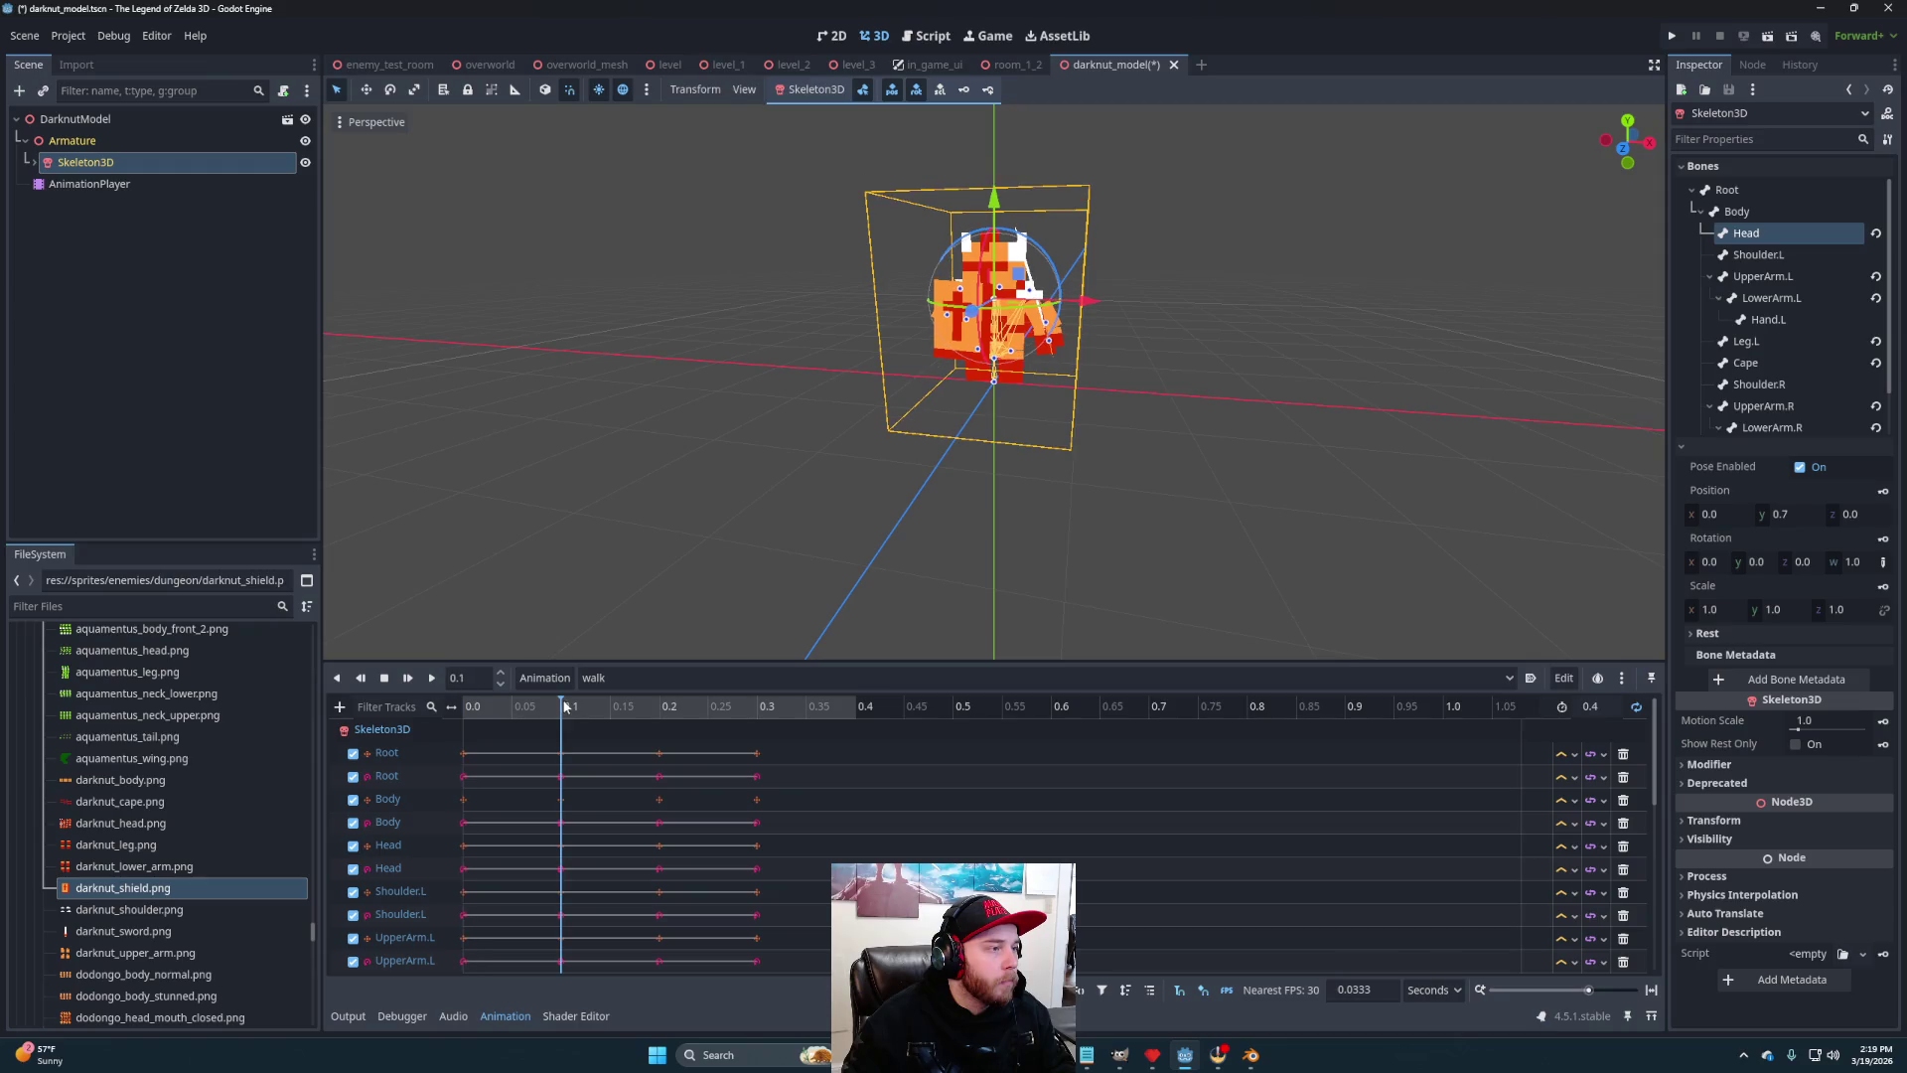
{"action": "left_click", "coordinate": [463, 707]}
{"action": "mouse_move", "coordinate": [914, 477]}
{"action": "left_mouse_down"}
{"action": "mouse_move", "coordinate": [831, 477]}
{"action": "mouse_move", "coordinate": [1174, 450]}
{"action": "mouse_move", "coordinate": [1222, 467]}
{"action": "mouse_move", "coordinate": [1090, 426]}
{"action": "mouse_move", "coordinate": [925, 421]}
{"action": "mouse_move", "coordinate": [1278, 461]}
{"action": "mouse_move", "coordinate": [727, 461]}
{"action": "mouse_move", "coordinate": [910, 465]}
{"action": "mouse_move", "coordinate": [924, 515]}
{"action": "mouse_move", "coordinate": [992, 516]}
{"action": "left_mouse_up"}
{"action": "left_click", "coordinate": [438, 683]}
{"action": "scroll", "coordinate": [924, 515], "scroll_direction": "down", "scroll_amount": 3}
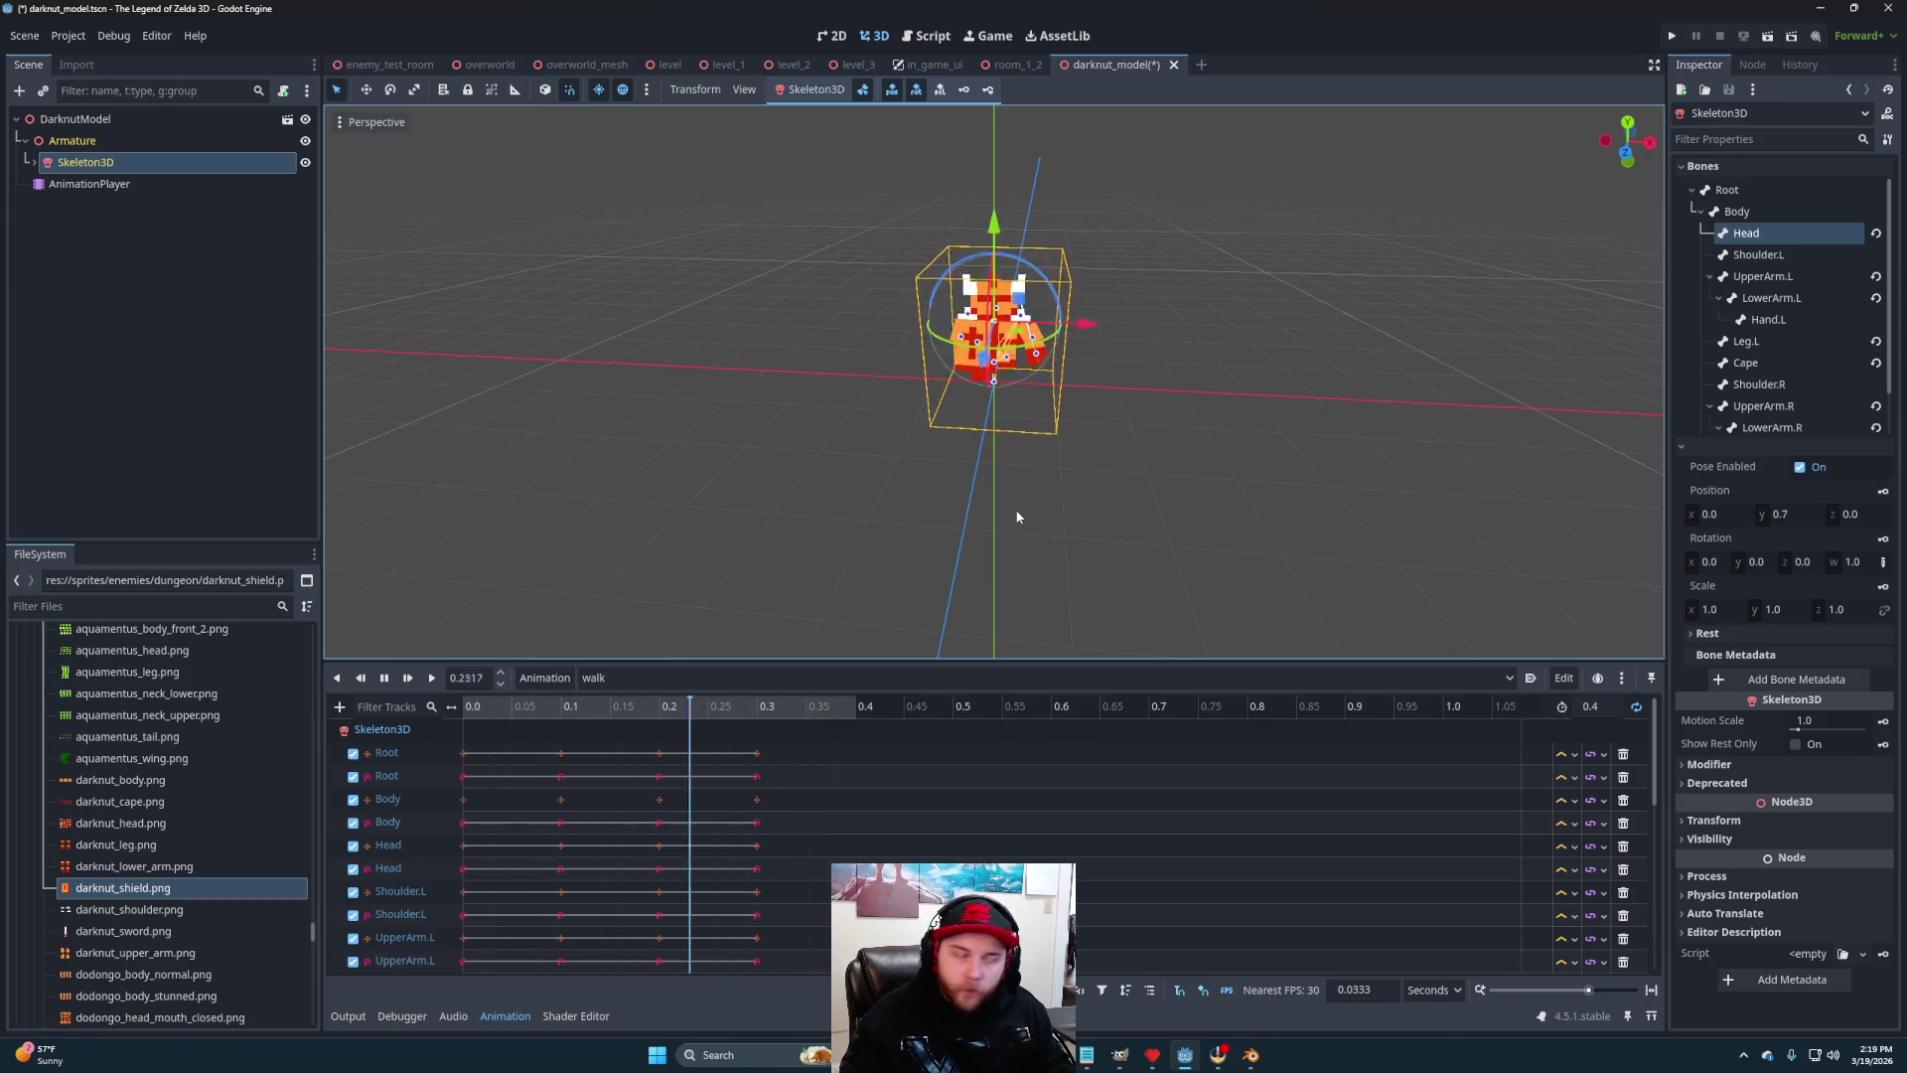
{"action": "left_click_drag", "start_coordinate": [1154, 459], "coordinate": [1161, 434]}
{"action": "scroll", "coordinate": [961, 502], "scroll_direction": "up", "scroll_amount": 2}
{"action": "mouse_move", "coordinate": [961, 502]}
{"action": "left_mouse_down"}
{"action": "mouse_move", "coordinate": [985, 546]}
{"action": "mouse_move", "coordinate": [835, 536]}
{"action": "mouse_move", "coordinate": [1392, 503]}
{"action": "mouse_move", "coordinate": [1371, 542]}
{"action": "mouse_move", "coordinate": [1291, 556]}
{"action": "left_mouse_up"}
{"action": "left_click", "coordinate": [385, 679]}
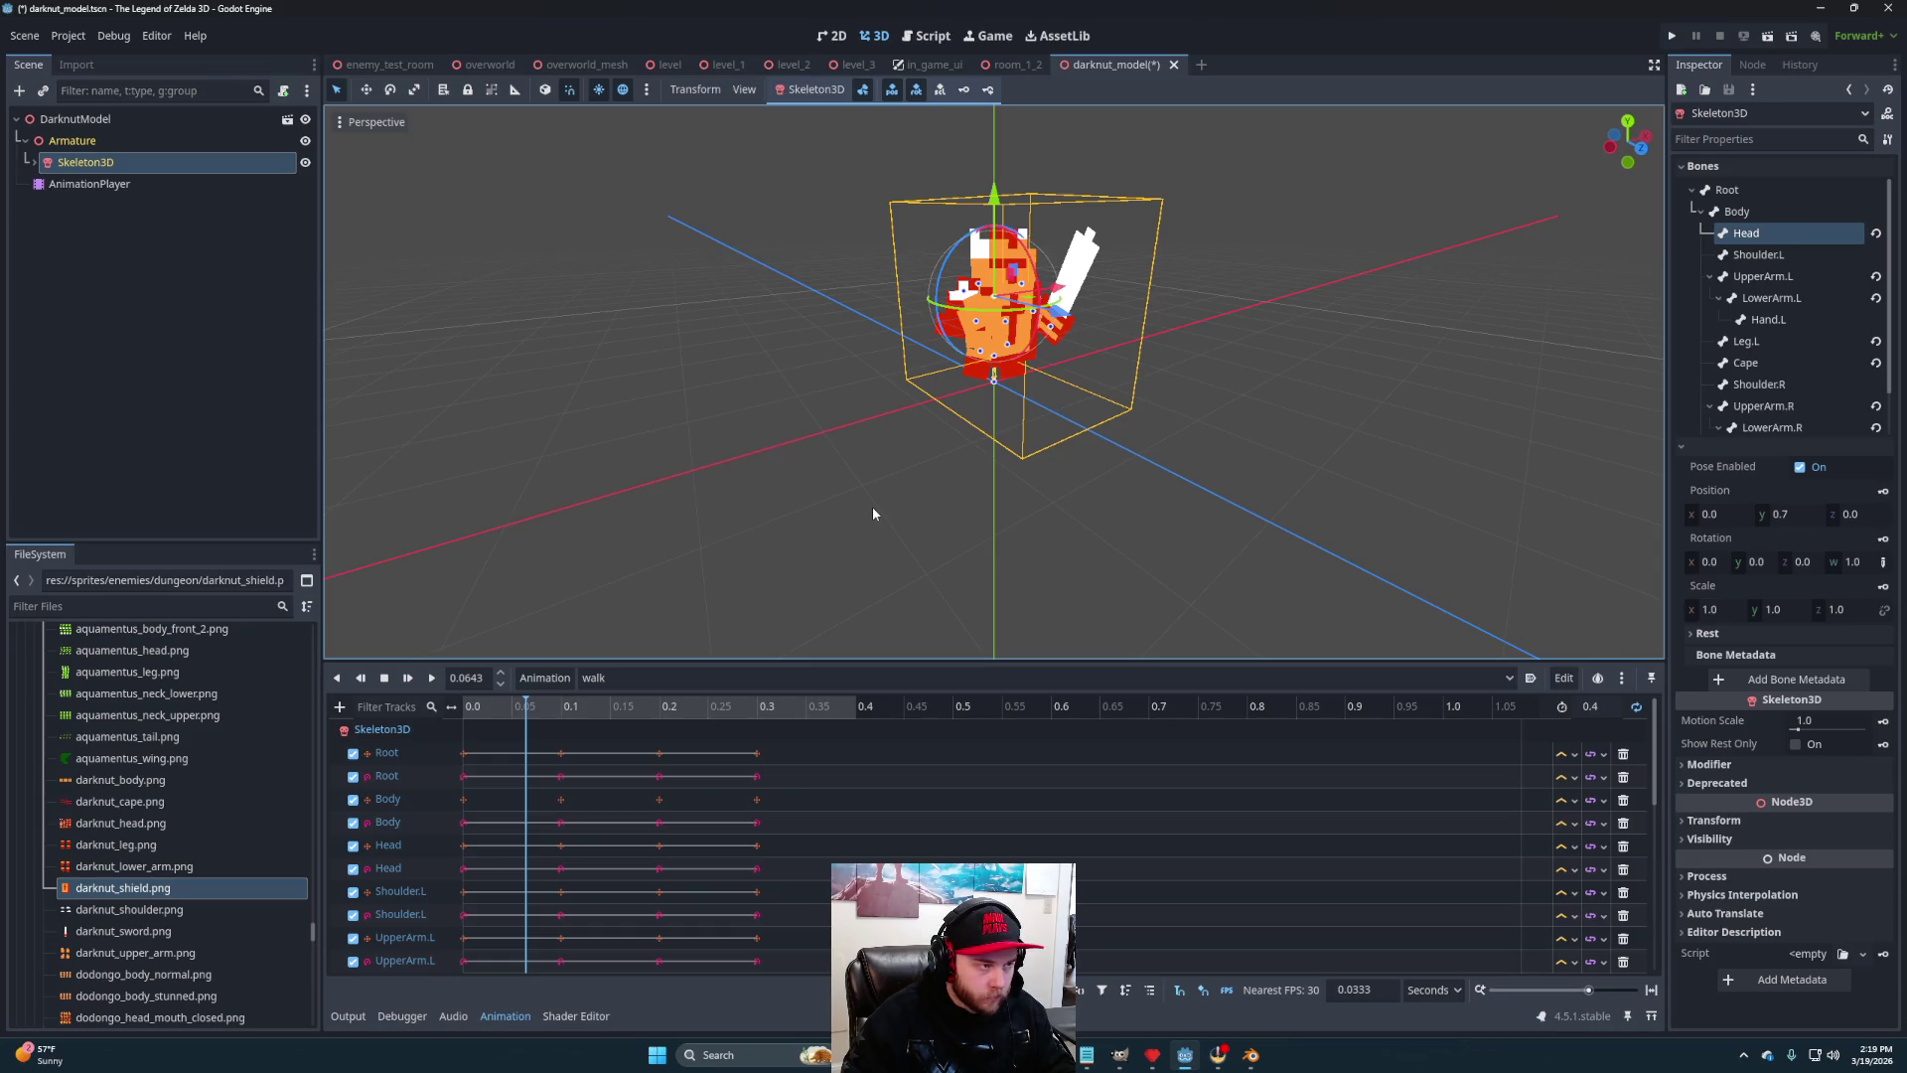
{"action": "mouse_move", "coordinate": [1075, 434]}
{"action": "left_mouse_down"}
{"action": "mouse_move", "coordinate": [826, 462]}
{"action": "mouse_move", "coordinate": [956, 456]}
{"action": "mouse_move", "coordinate": [973, 474]}
{"action": "left_mouse_up"}
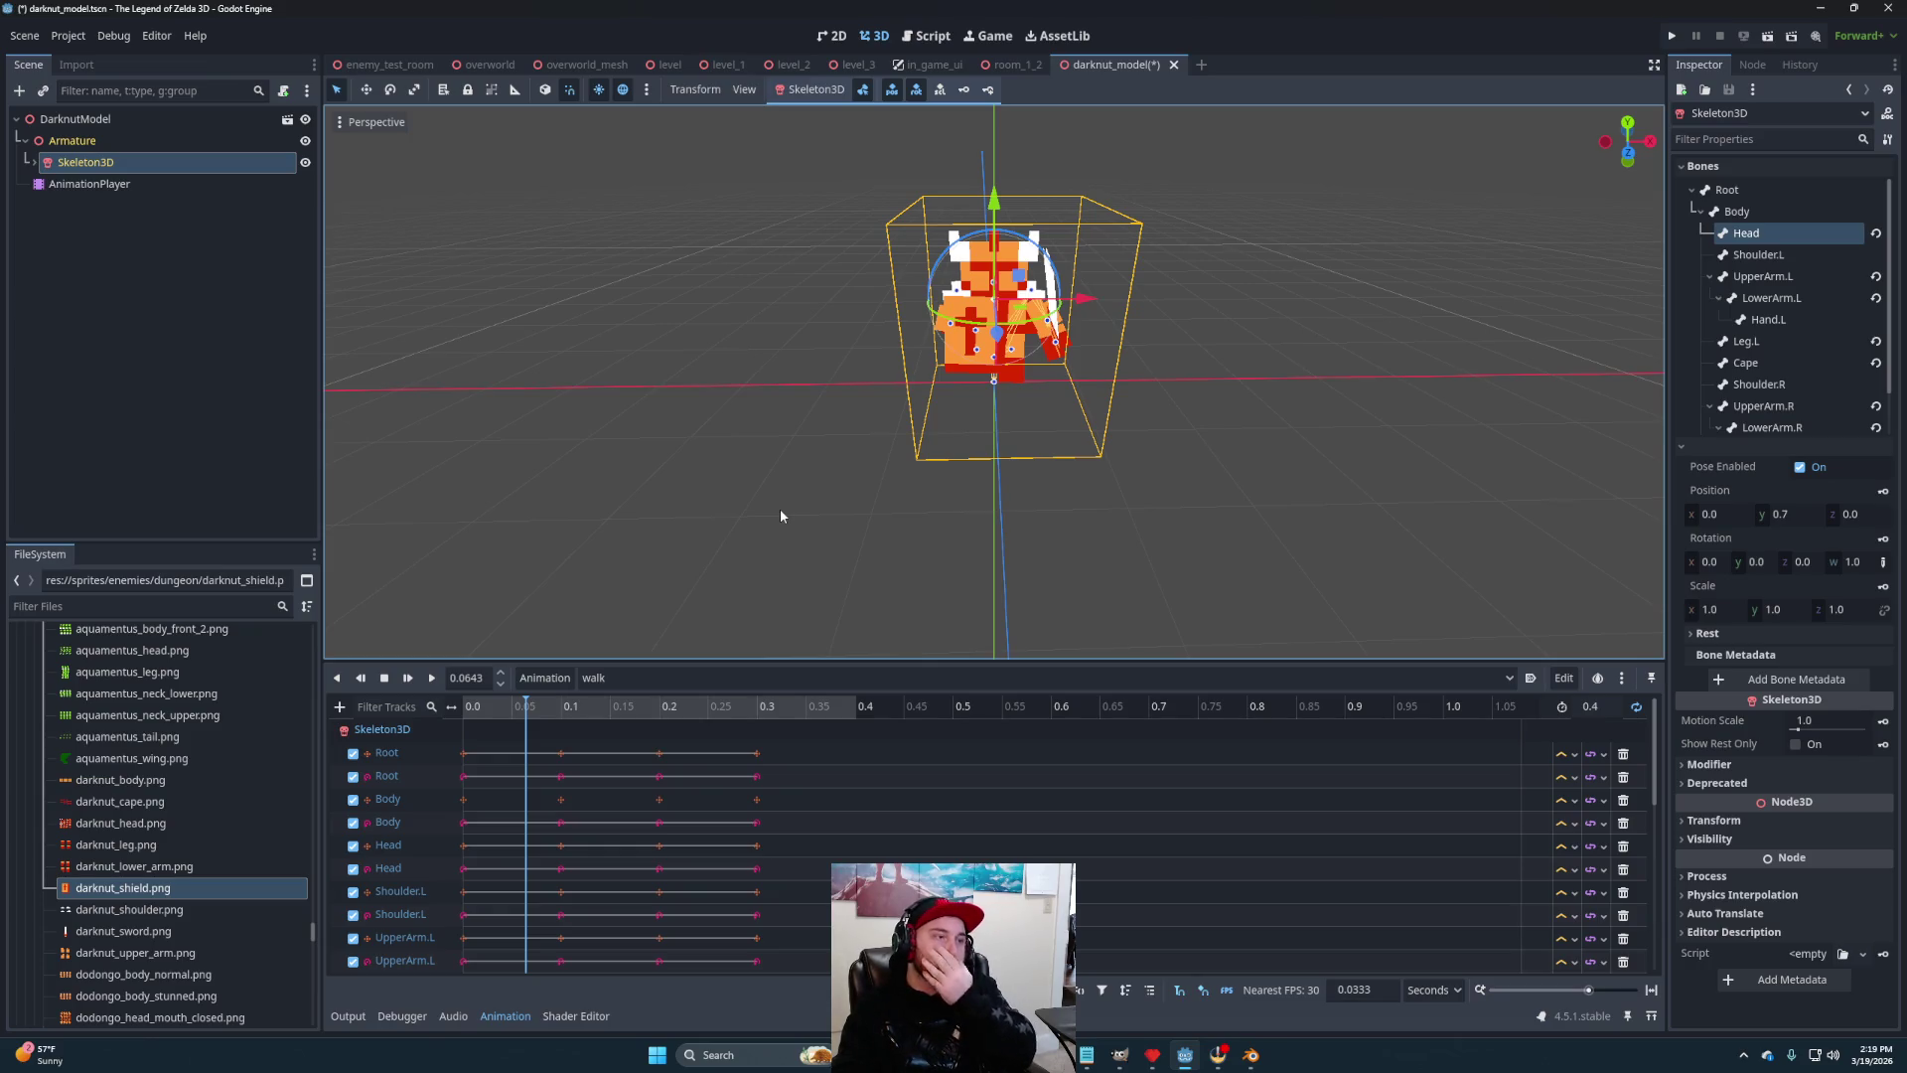
{"action": "mouse_move", "coordinate": [937, 479]}
{"action": "left_mouse_down"}
{"action": "mouse_move", "coordinate": [1219, 493]}
{"action": "mouse_move", "coordinate": [626, 522]}
{"action": "mouse_move", "coordinate": [1022, 545]}
{"action": "mouse_move", "coordinate": [933, 540]}
{"action": "mouse_move", "coordinate": [977, 556]}
{"action": "left_mouse_up"}
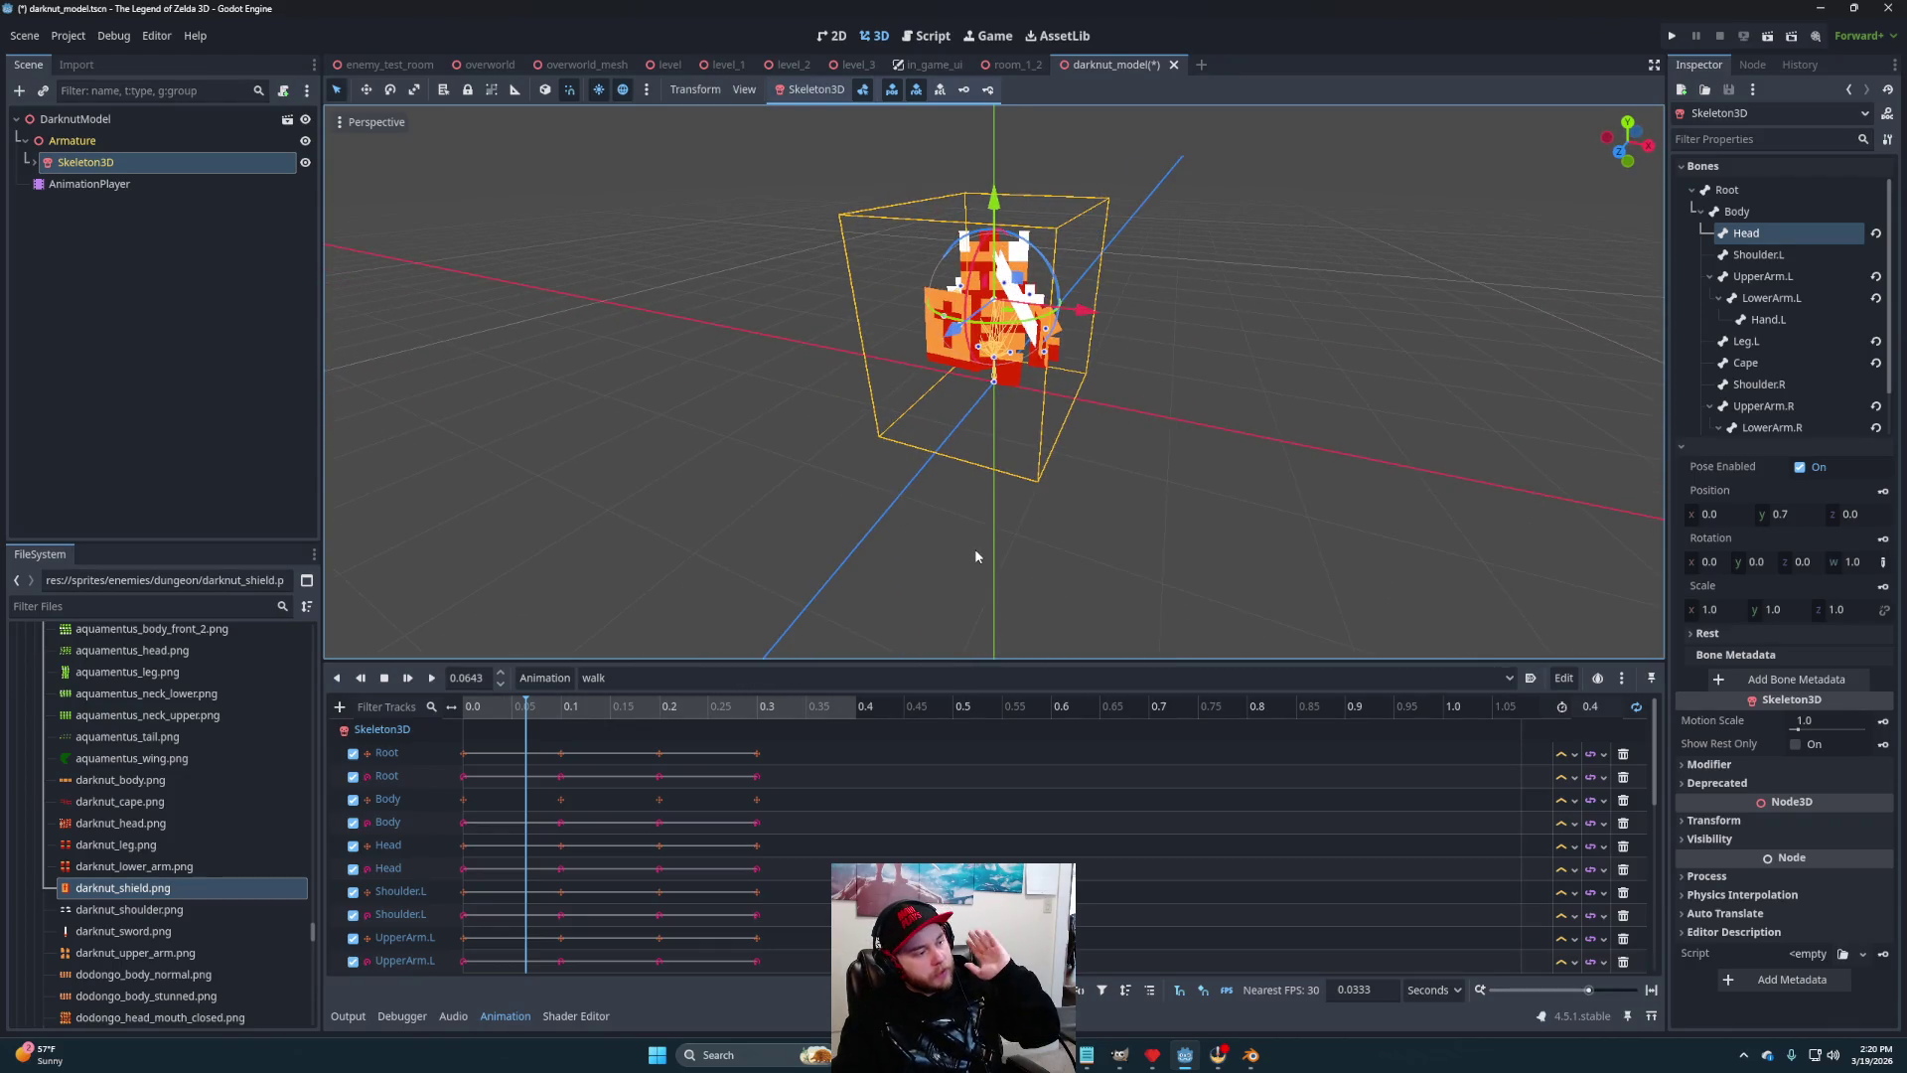
{"action": "mouse_move", "coordinate": [1043, 559]}
{"action": "left_mouse_down"}
{"action": "mouse_move", "coordinate": [1000, 516]}
{"action": "mouse_move", "coordinate": [1119, 536]}
{"action": "mouse_move", "coordinate": [1030, 484]}
{"action": "mouse_move", "coordinate": [1070, 482]}
{"action": "mouse_move", "coordinate": [1045, 504]}
{"action": "mouse_move", "coordinate": [694, 491]}
{"action": "mouse_move", "coordinate": [821, 485]}
{"action": "mouse_move", "coordinate": [920, 535]}
{"action": "left_mouse_up"}
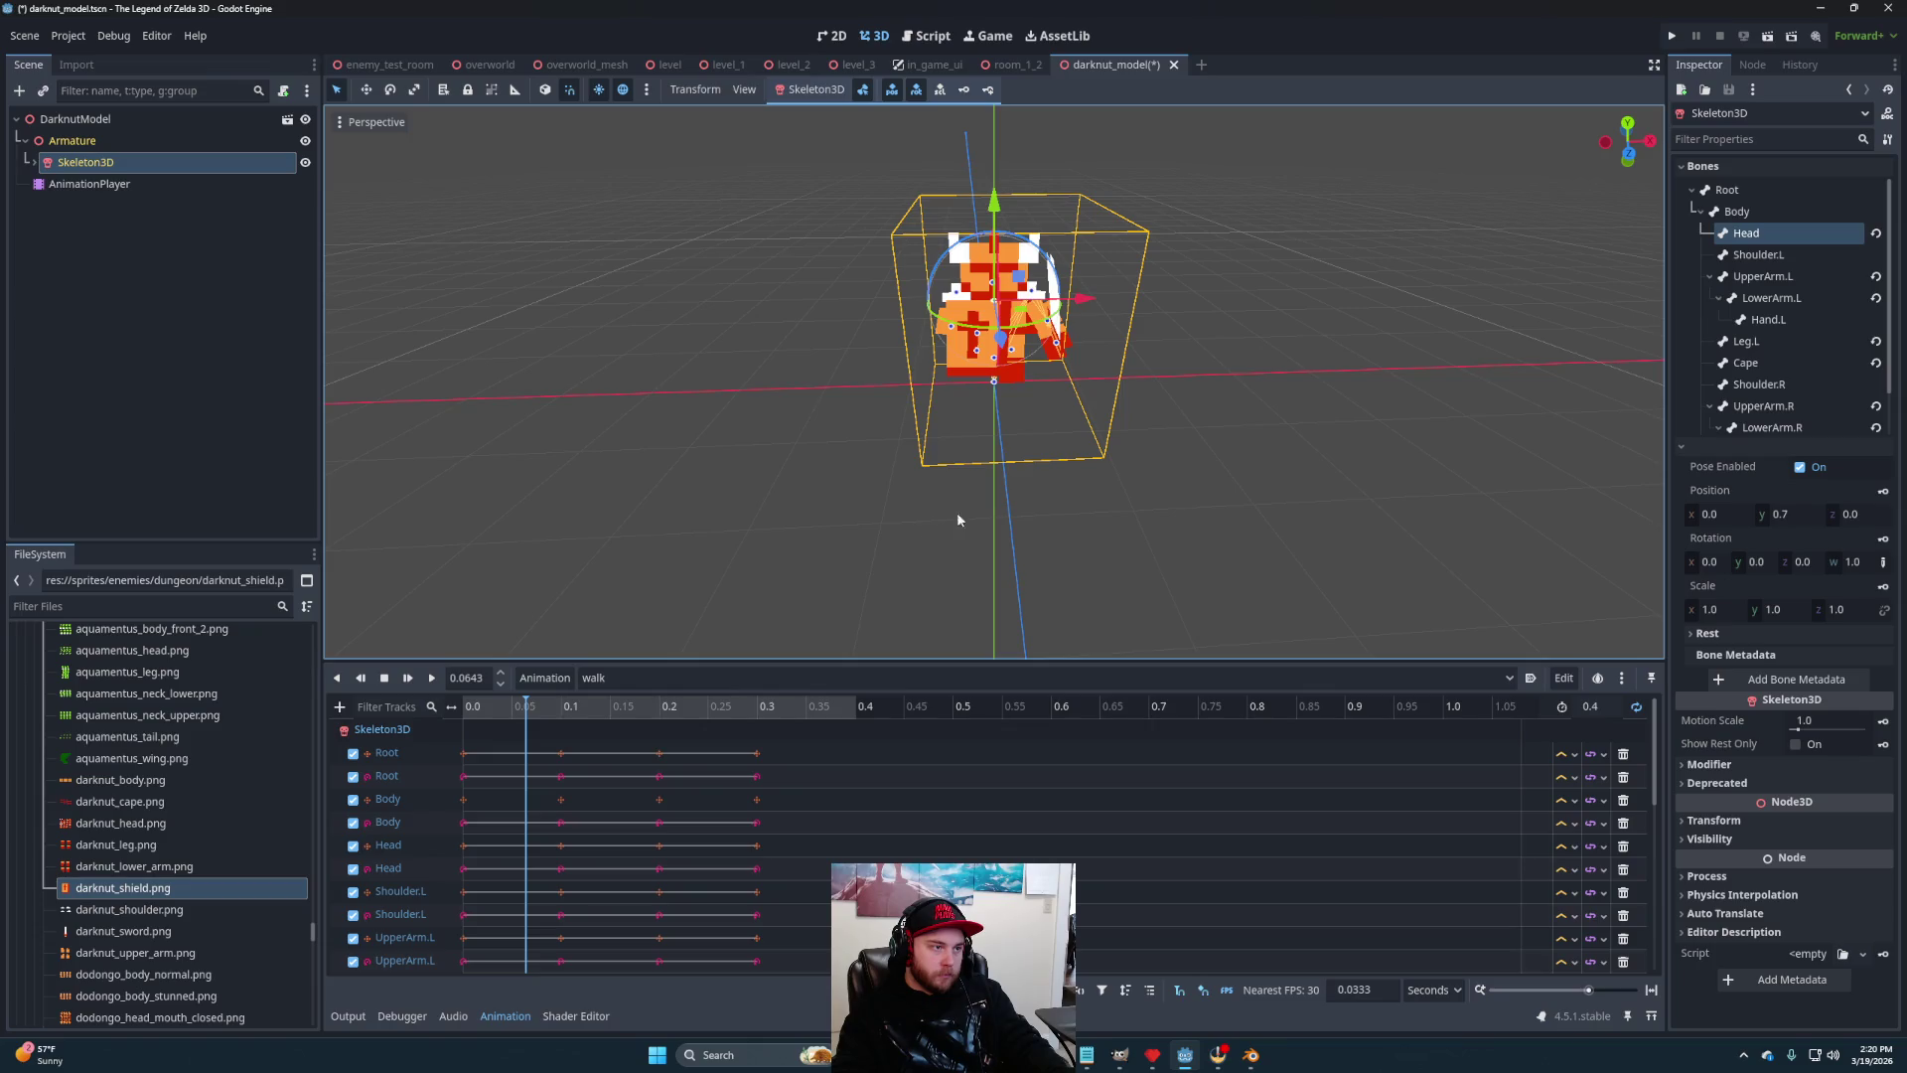
{"action": "mouse_move", "coordinate": [1077, 497]}
{"action": "left_mouse_down"}
{"action": "mouse_move", "coordinate": [940, 503]}
{"action": "mouse_move", "coordinate": [956, 451]}
{"action": "mouse_move", "coordinate": [1034, 477]}
{"action": "mouse_move", "coordinate": [758, 587]}
{"action": "left_mouse_up"}
Switch to the idle animation and create a new animation named 'attack'
{"action": "left_click", "coordinate": [650, 671]}
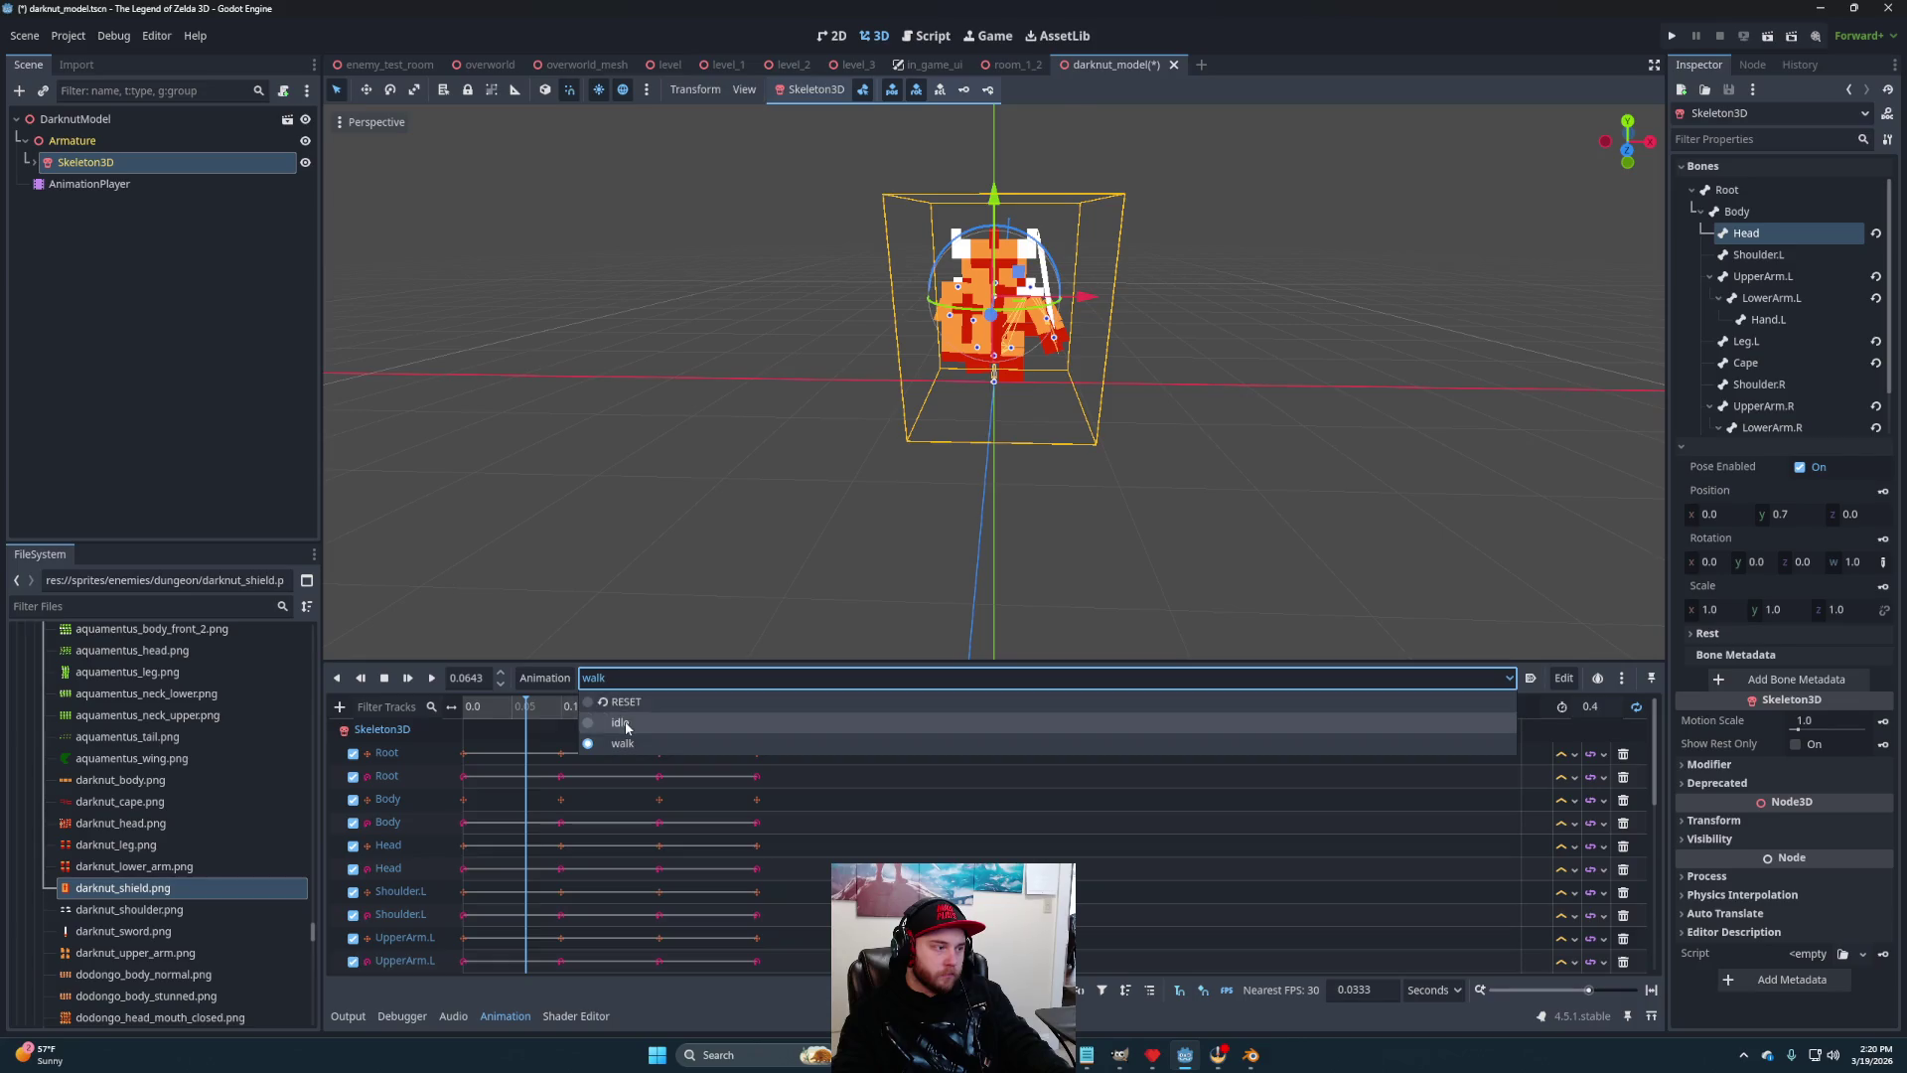
{"action": "left_click", "coordinate": [610, 719]}
{"action": "mouse_move", "coordinate": [952, 404]}
{"action": "left_mouse_down"}
{"action": "mouse_move", "coordinate": [1016, 485]}
{"action": "mouse_move", "coordinate": [819, 598]}
{"action": "mouse_move", "coordinate": [839, 563]}
{"action": "mouse_move", "coordinate": [542, 698]}
{"action": "left_mouse_up"}
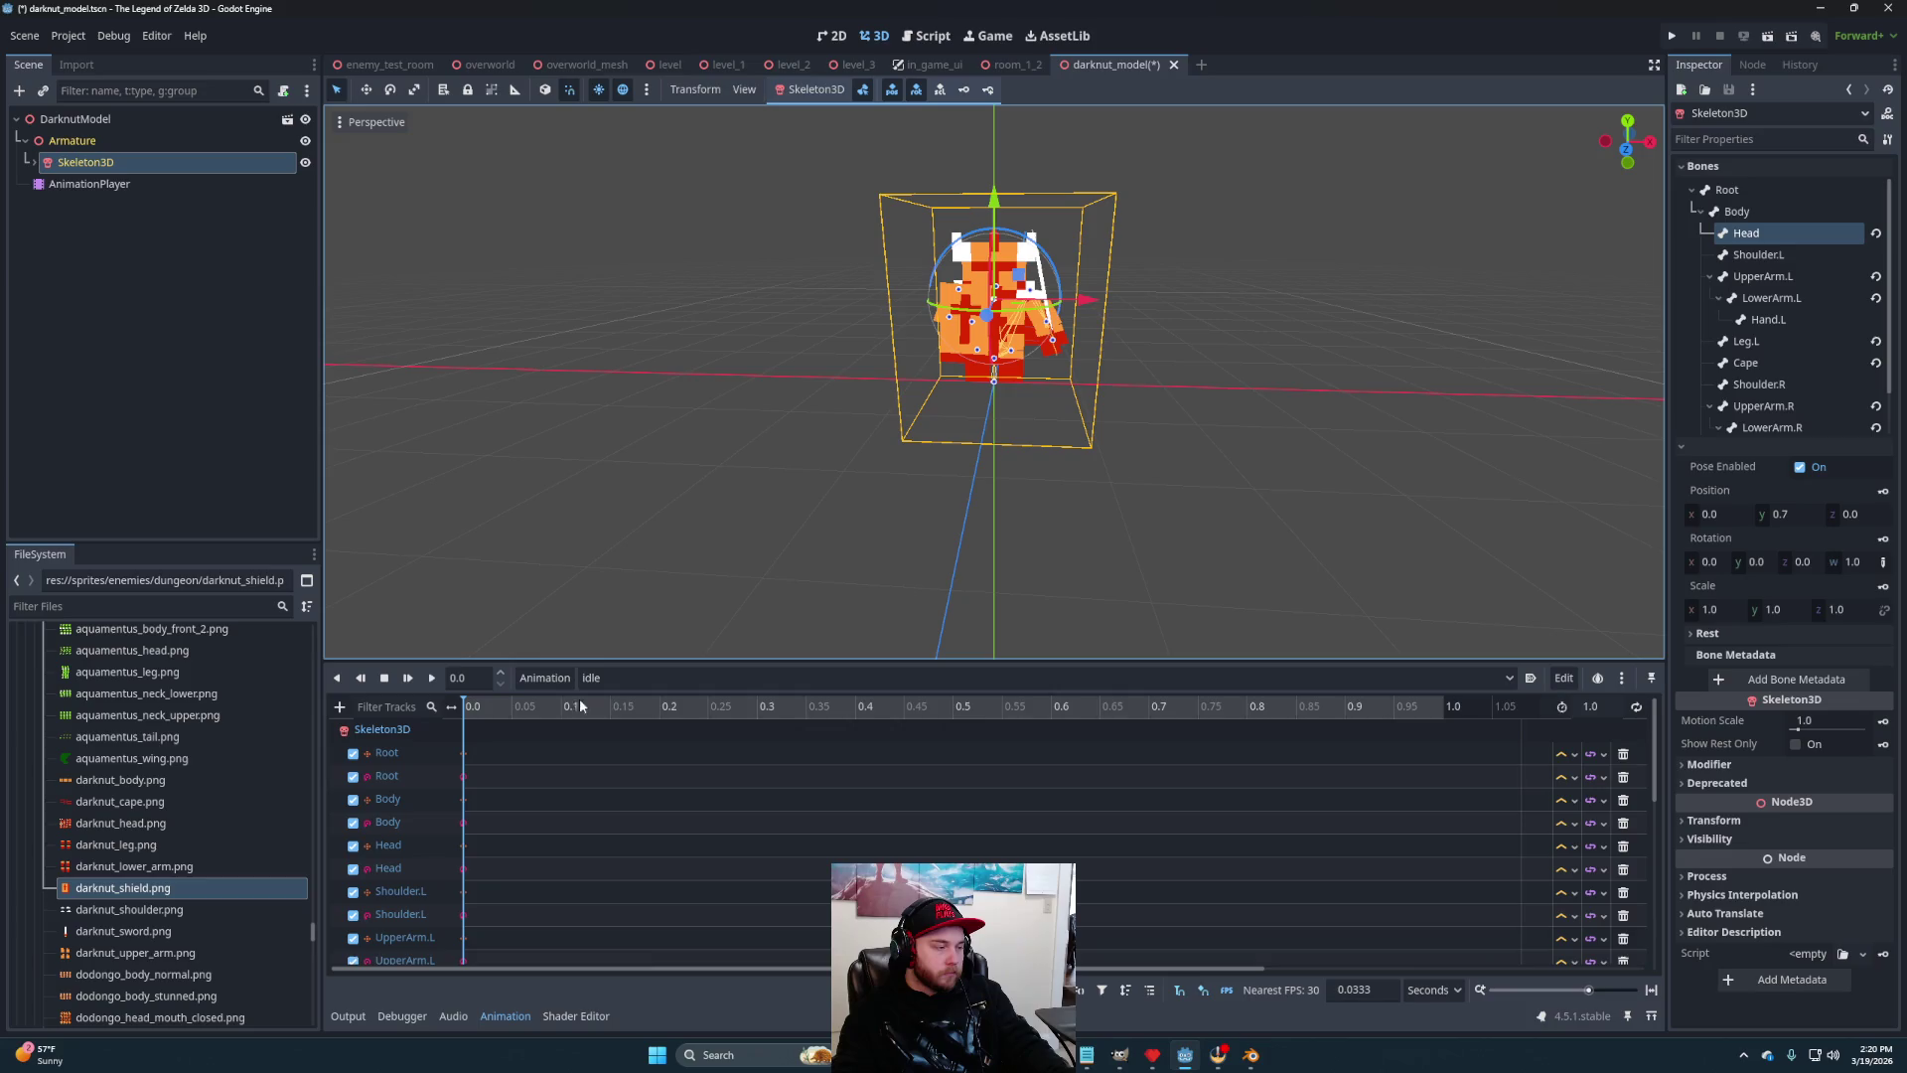
{"action": "left_click", "coordinate": [556, 678]}
{"action": "left_click", "coordinate": [548, 703]}
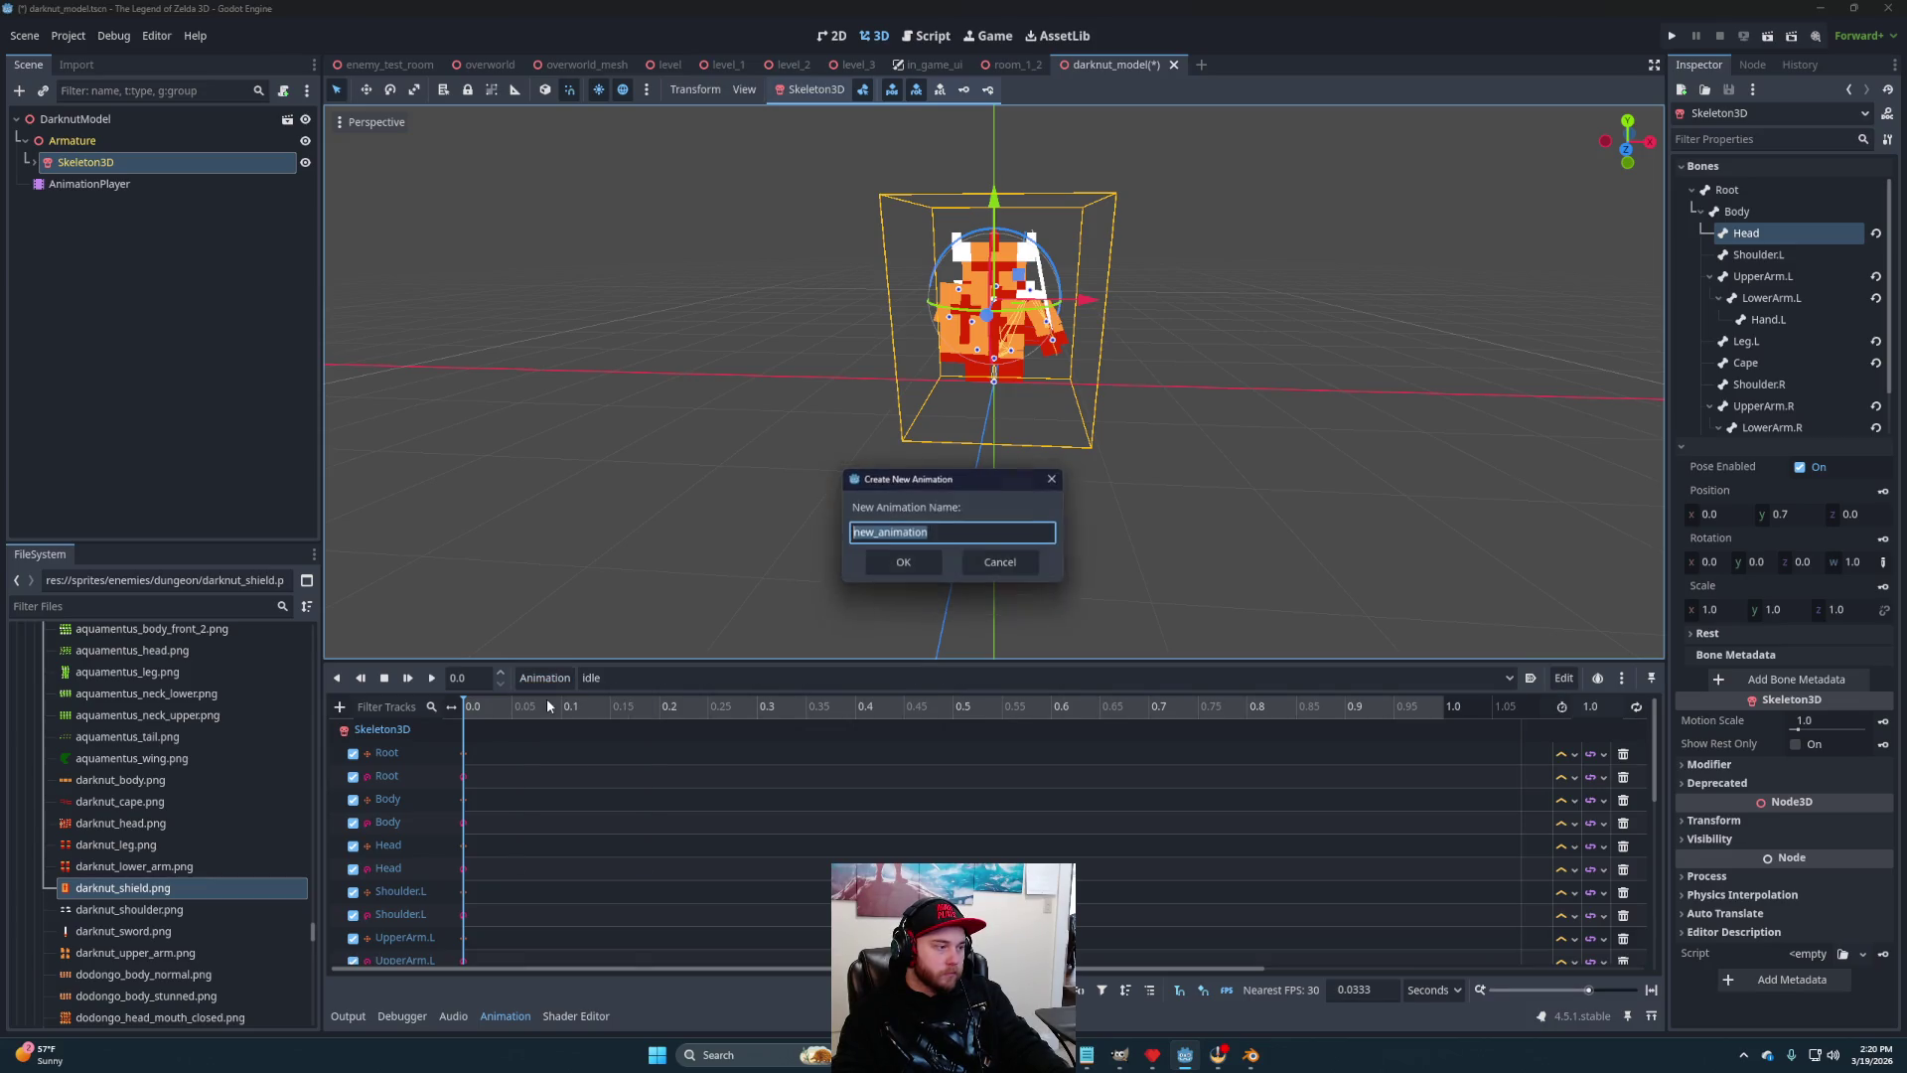
{"action": "type", "text": "attack"}
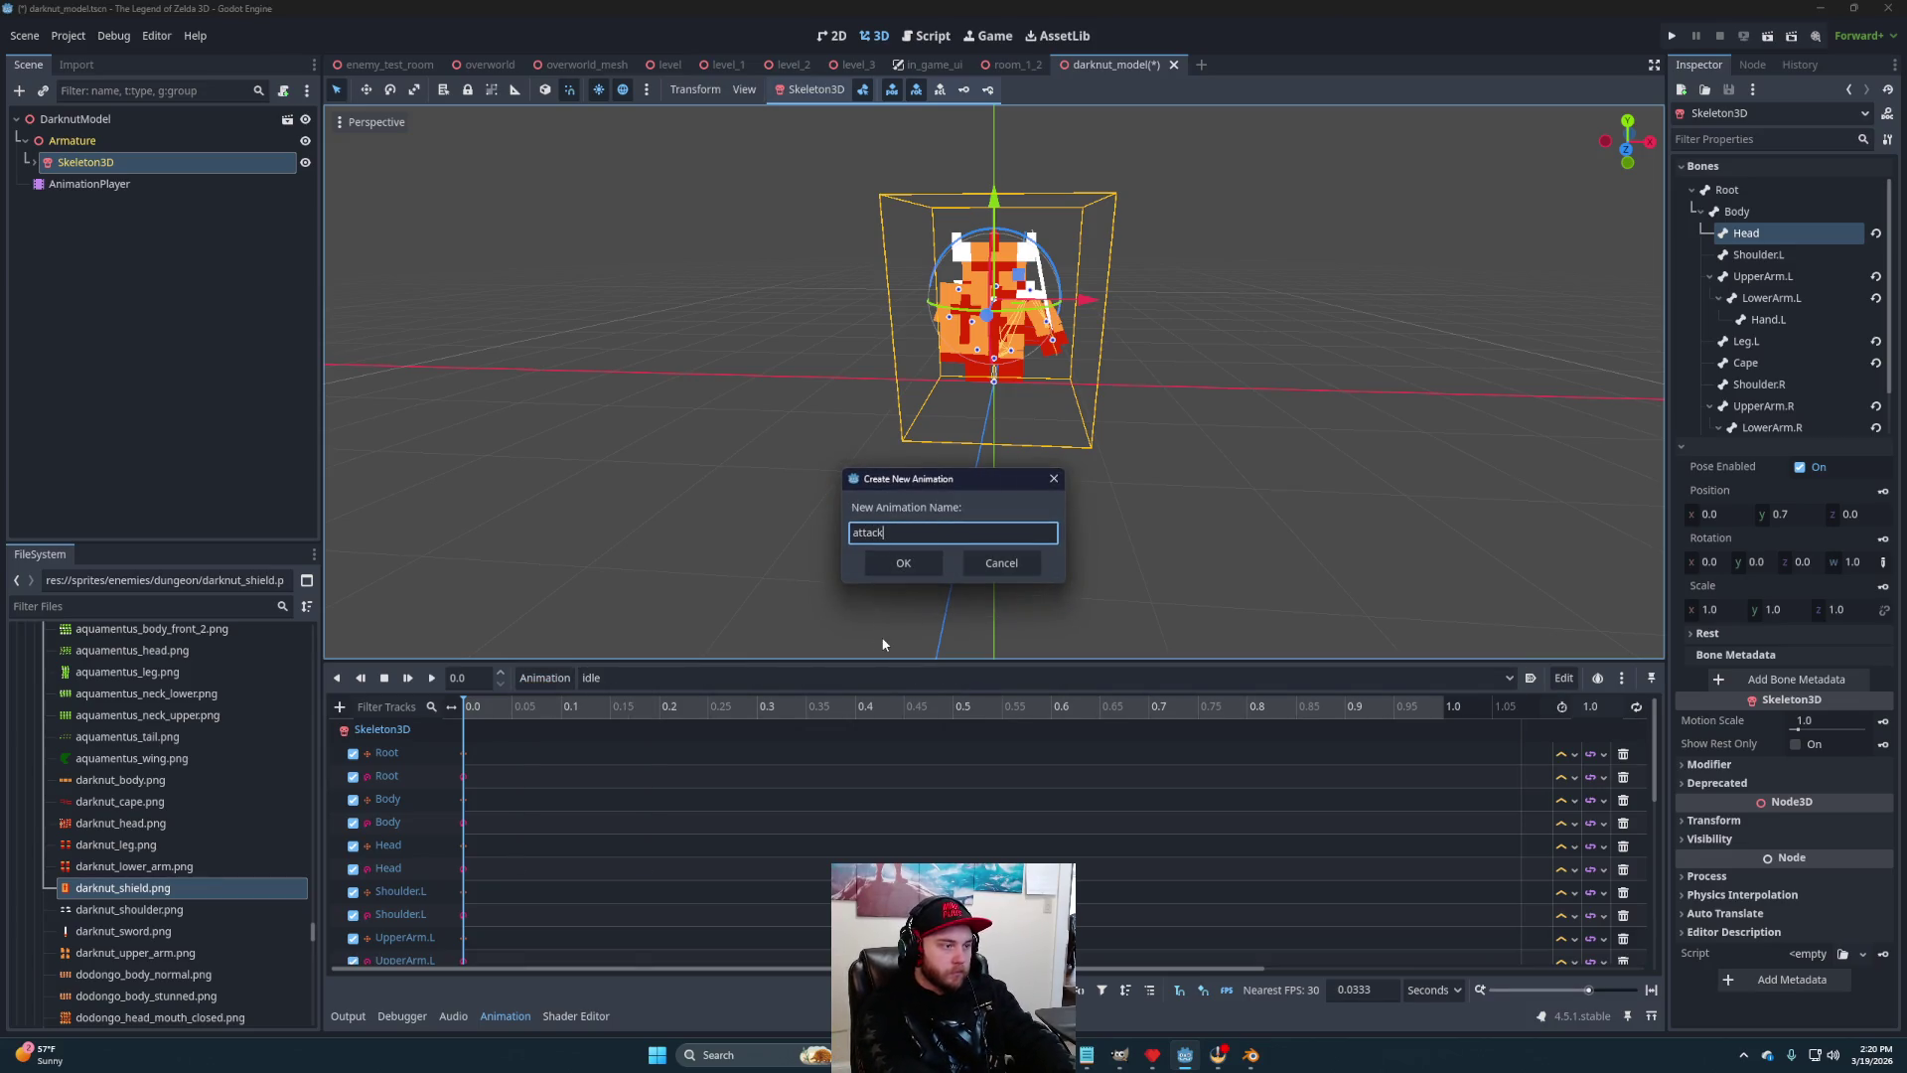
{"action": "left_click", "coordinate": [885, 565]}
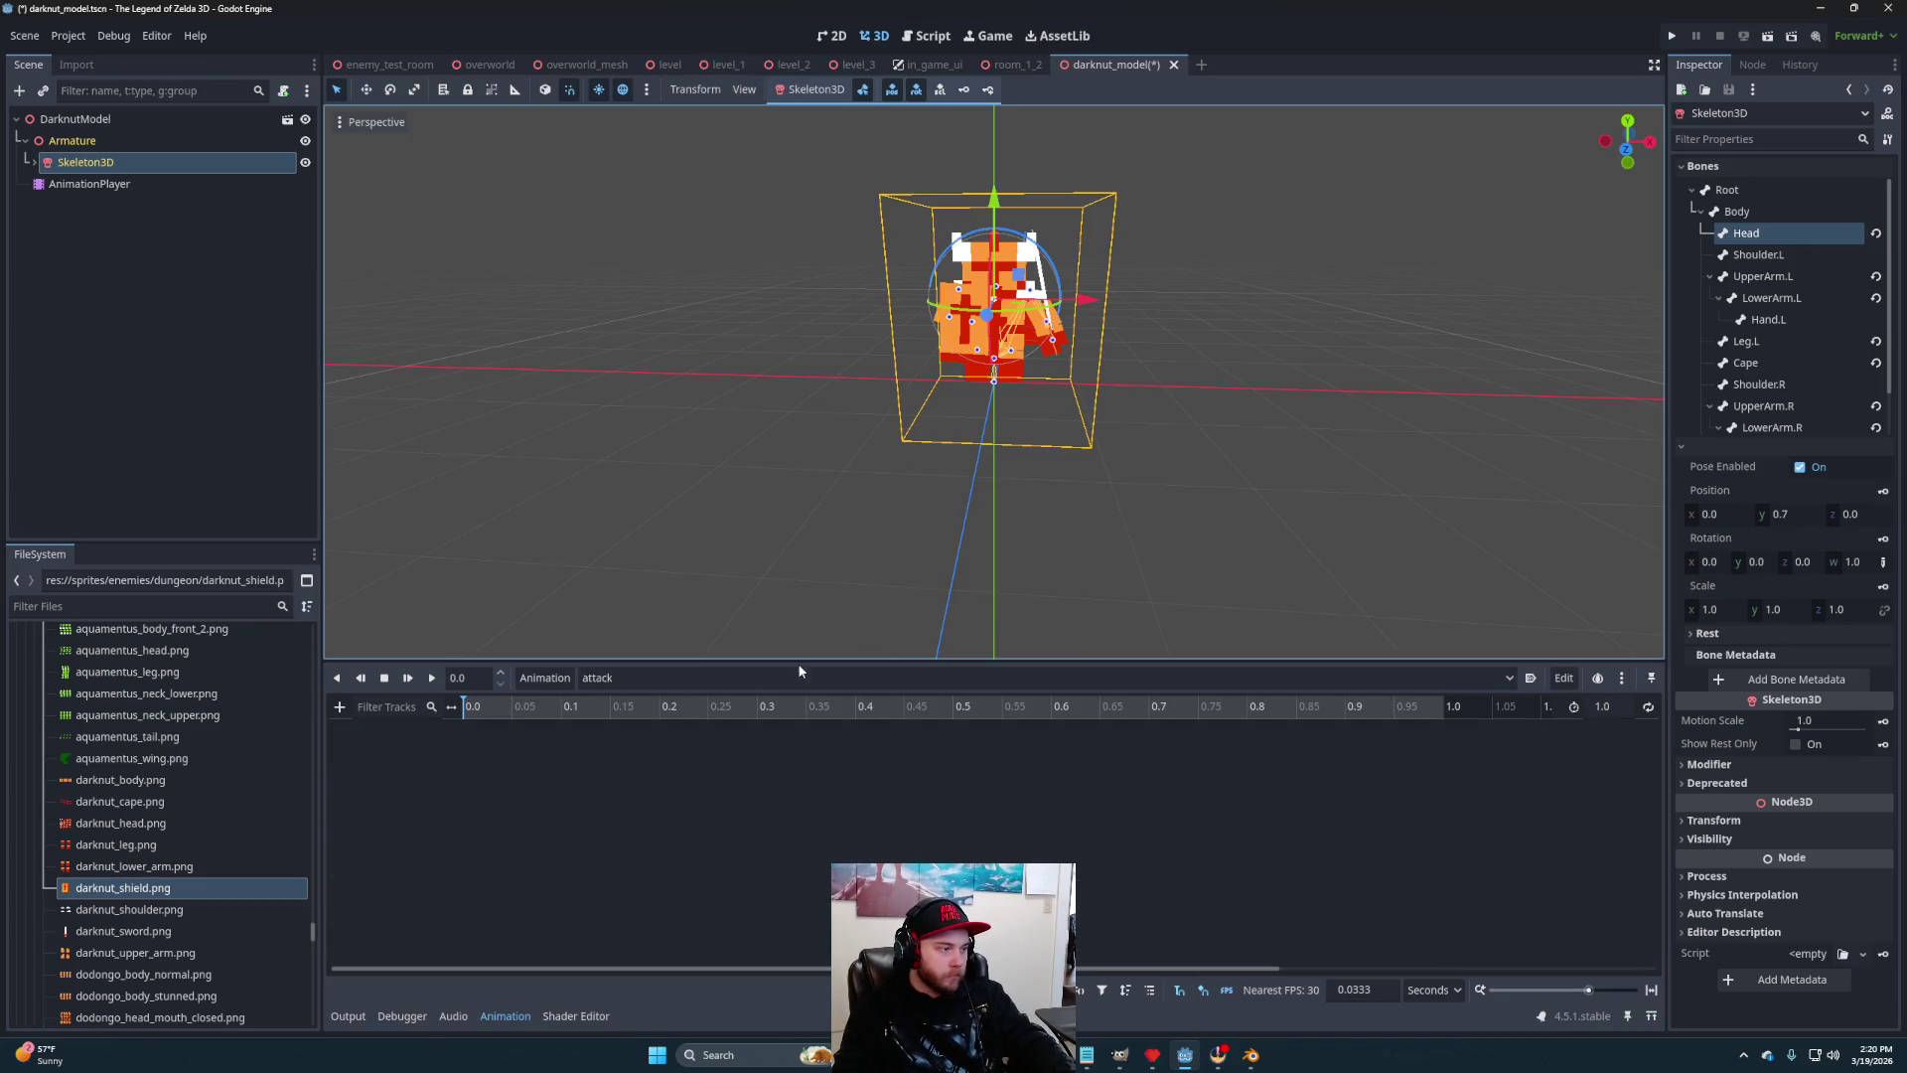
Key position and rotation for every skeleton bone at 0 seconds
{"action": "scroll", "coordinate": [956, 457], "scroll_direction": "up", "scroll_amount": 2}
{"action": "left_click_drag", "start_coordinate": [1024, 505], "coordinate": [984, 298]}
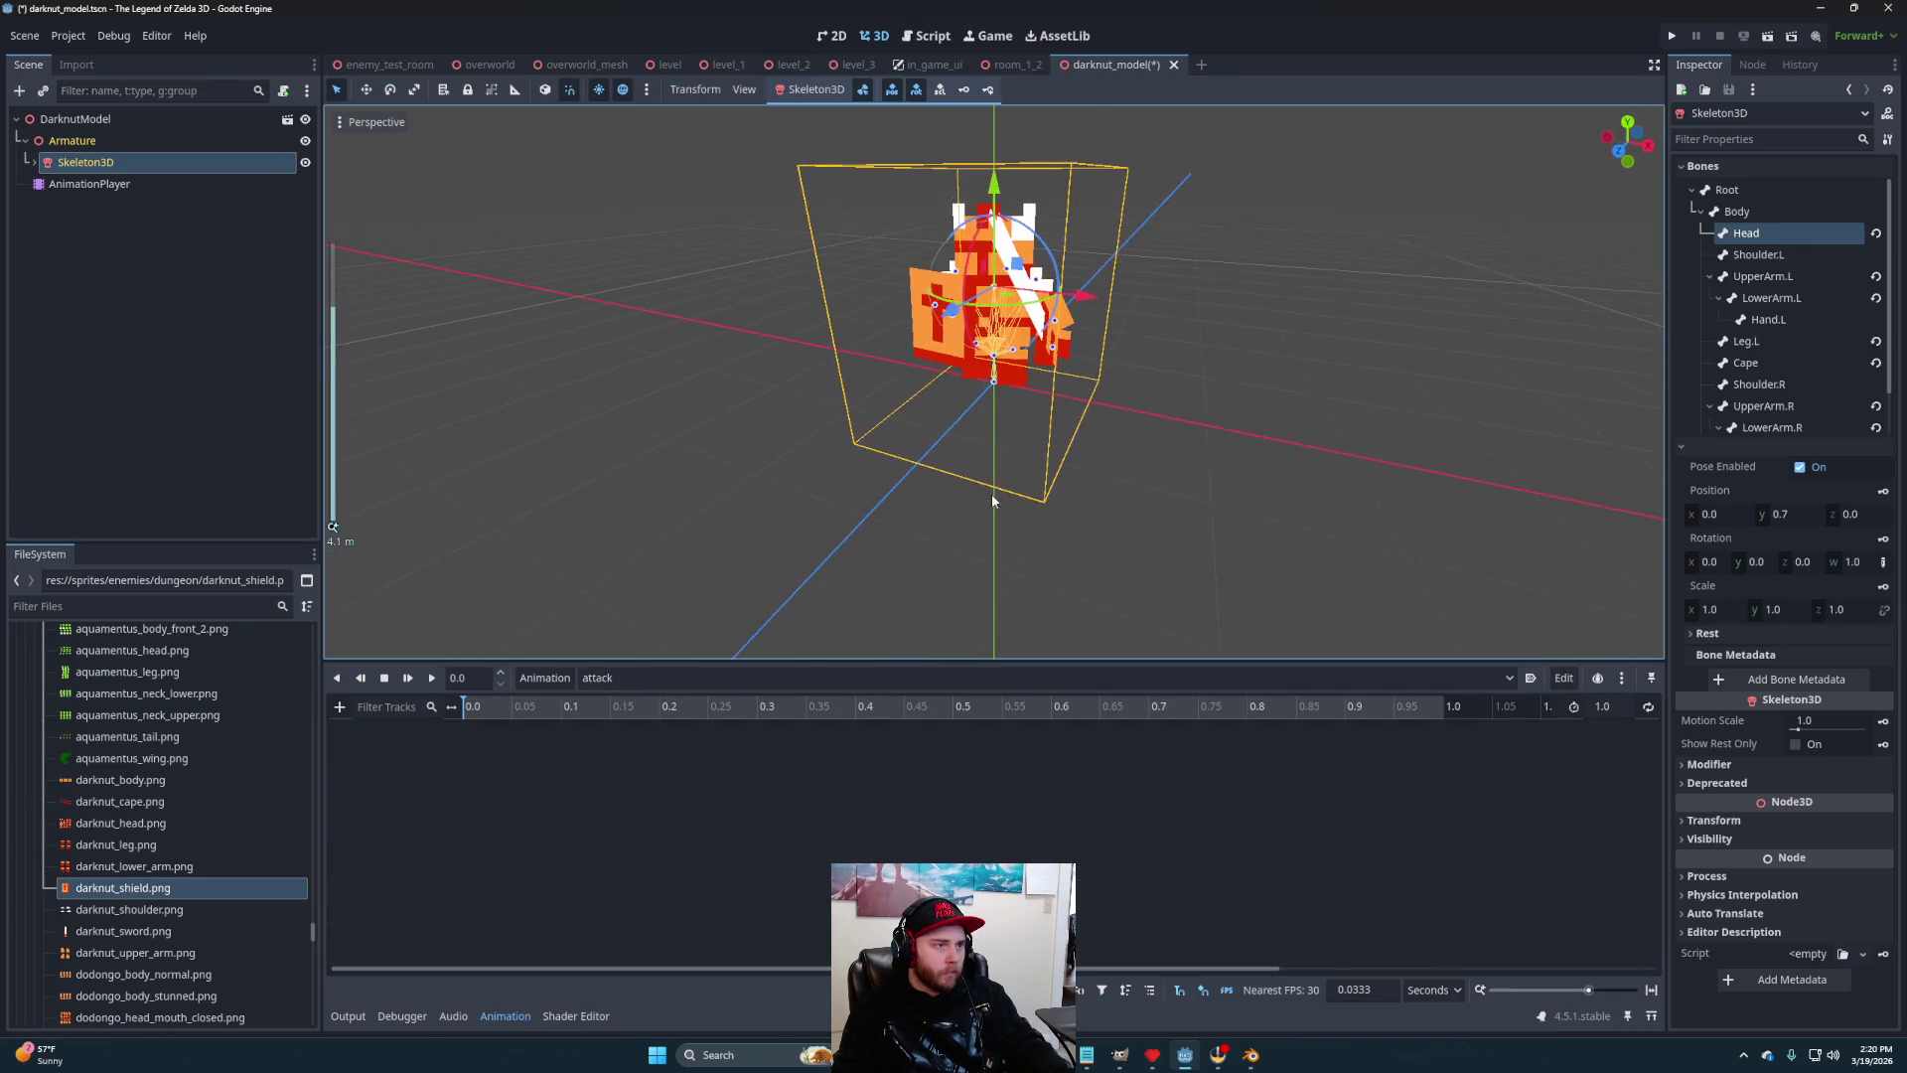
{"action": "left_click", "coordinate": [988, 90]}
{"action": "left_click_drag", "start_coordinate": [1194, 384], "coordinate": [1167, 357]}
{"action": "left_click", "coordinate": [561, 705]}
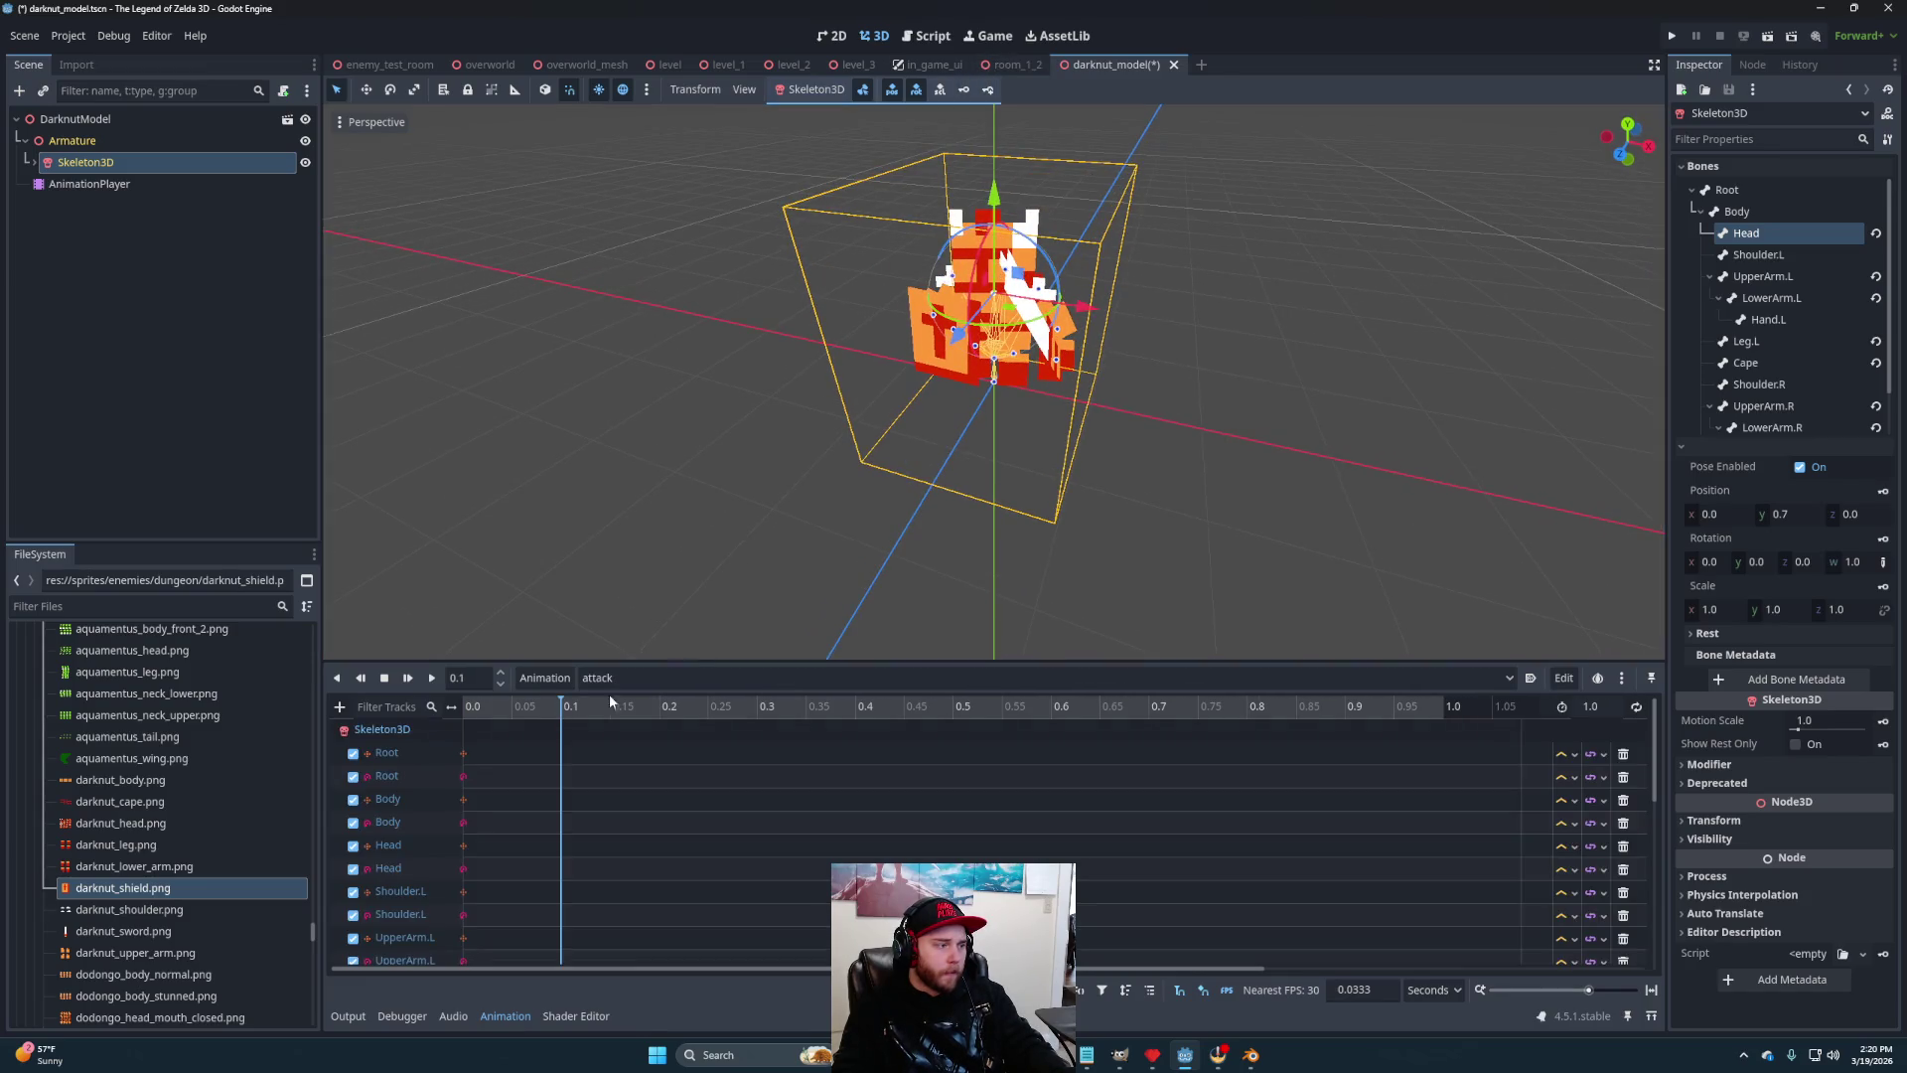
At 0.1 seconds, select the Body bone and turn the Darknut's head slightly
{"action": "mouse_move", "coordinate": [980, 451]}
{"action": "left_mouse_down"}
{"action": "mouse_move", "coordinate": [950, 431]}
{"action": "mouse_move", "coordinate": [996, 360]}
{"action": "mouse_move", "coordinate": [1029, 419]}
{"action": "mouse_move", "coordinate": [1260, 456]}
{"action": "left_mouse_up"}
{"action": "left_click", "coordinate": [994, 377]}
{"action": "left_click", "coordinate": [1259, 456]}
{"action": "left_click", "coordinate": [996, 298]}
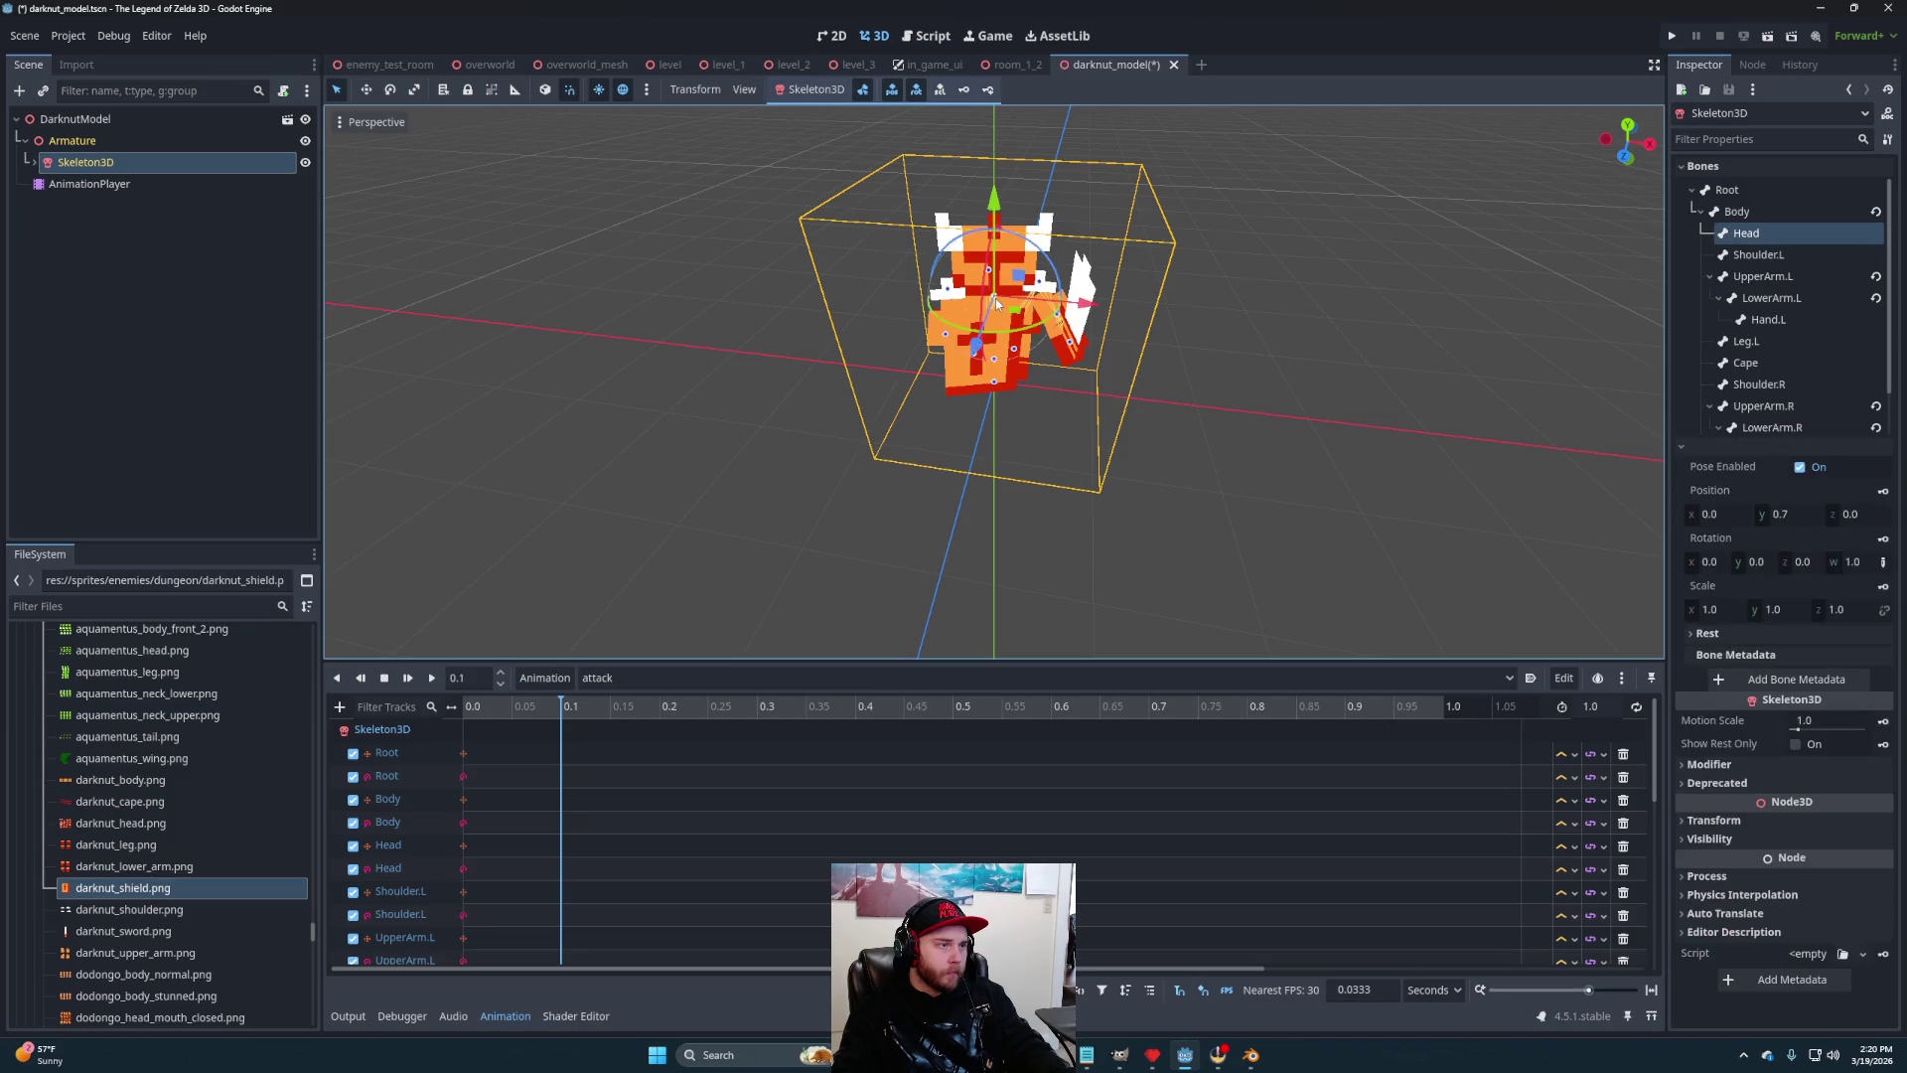
{"action": "mouse_move", "coordinate": [996, 298]}
{"action": "left_mouse_down"}
{"action": "mouse_move", "coordinate": [994, 357]}
{"action": "mouse_move", "coordinate": [1030, 361]}
{"action": "mouse_move", "coordinate": [1023, 336]}
{"action": "mouse_move", "coordinate": [1034, 413]}
{"action": "mouse_move", "coordinate": [646, 389]}
{"action": "mouse_move", "coordinate": [872, 391]}
{"action": "mouse_move", "coordinate": [1221, 298]}
{"action": "mouse_move", "coordinate": [1142, 312]}
{"action": "mouse_move", "coordinate": [1098, 240]}
{"action": "mouse_move", "coordinate": [1124, 249]}
{"action": "left_mouse_up"}
Rotate the UpperArm.L bone about 70 degrees, then select the Hand.R bone
{"action": "left_click", "coordinate": [1030, 303]}
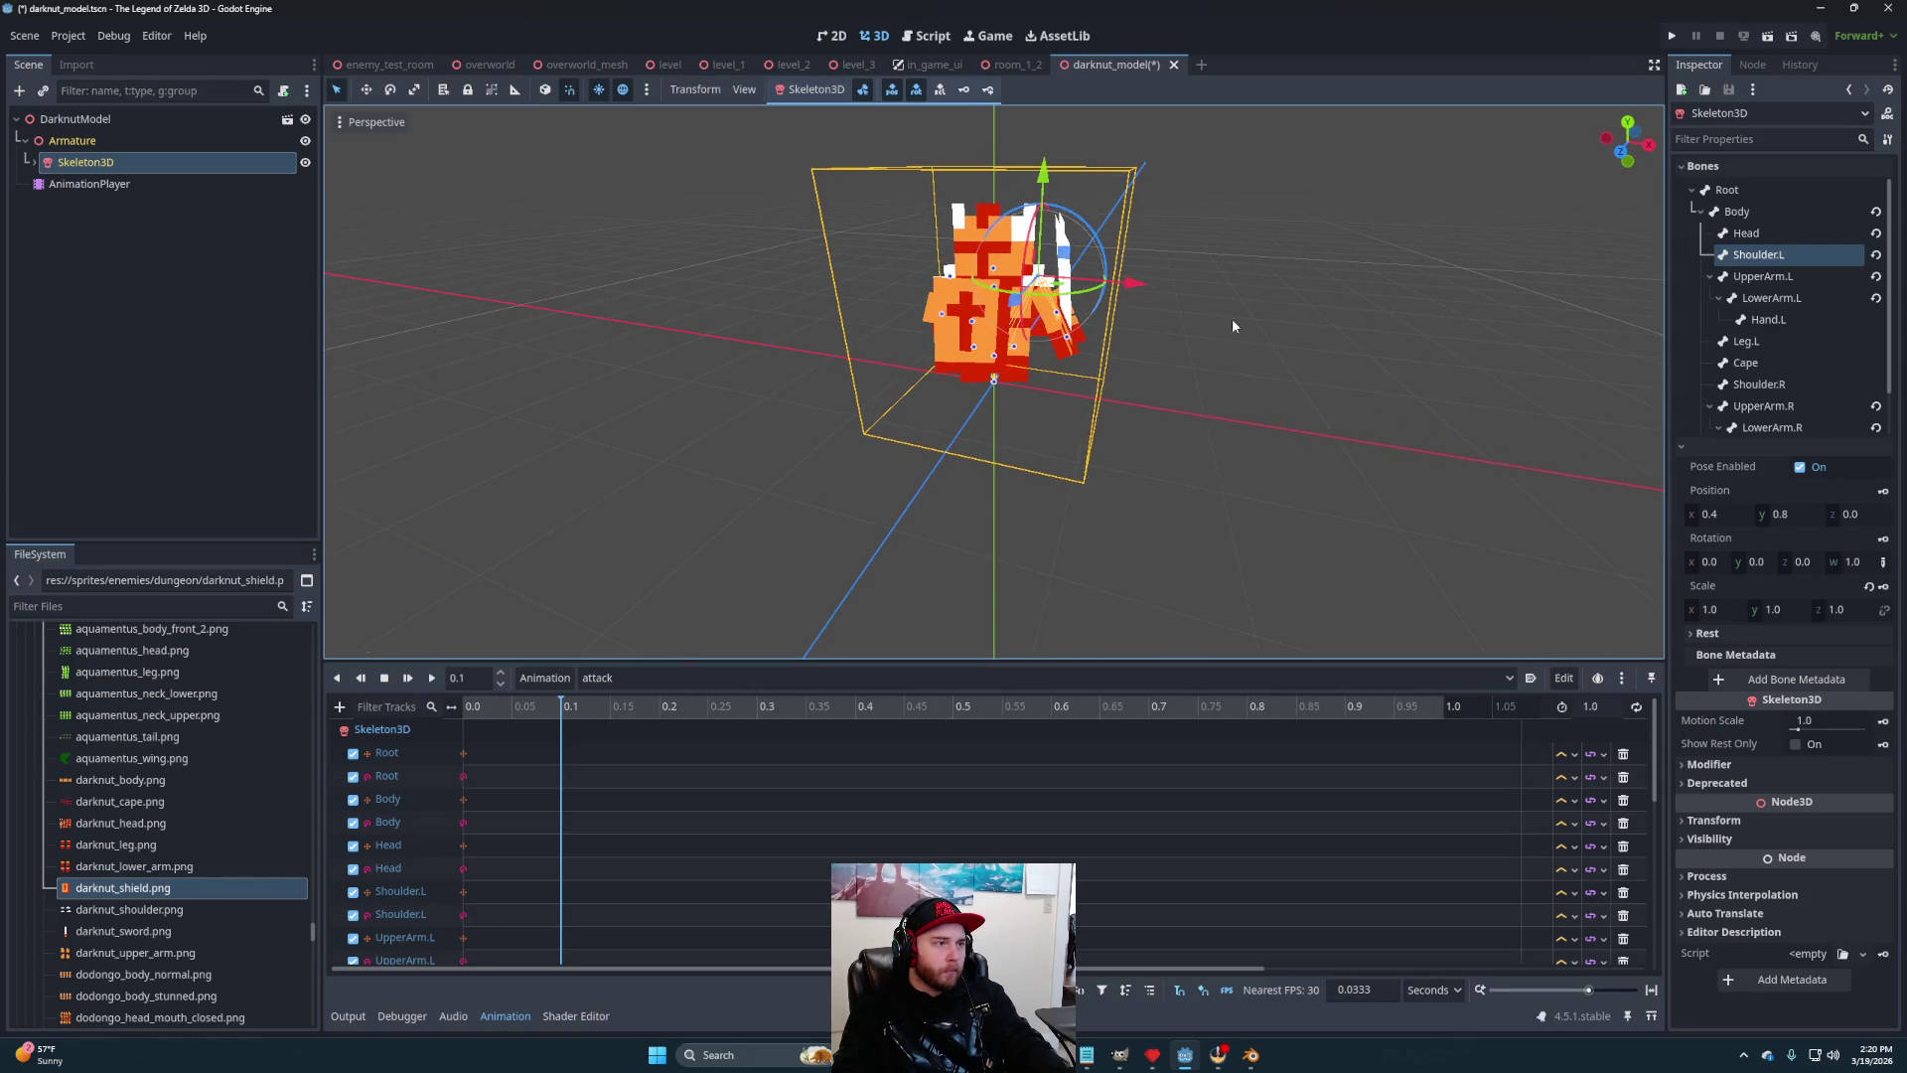
{"action": "left_click", "coordinate": [1733, 276]}
{"action": "mouse_move", "coordinate": [1115, 257]}
{"action": "left_mouse_down"}
{"action": "mouse_move", "coordinate": [1074, 155]}
{"action": "mouse_move", "coordinate": [968, 92]}
{"action": "mouse_move", "coordinate": [1175, 273]}
{"action": "left_mouse_up"}
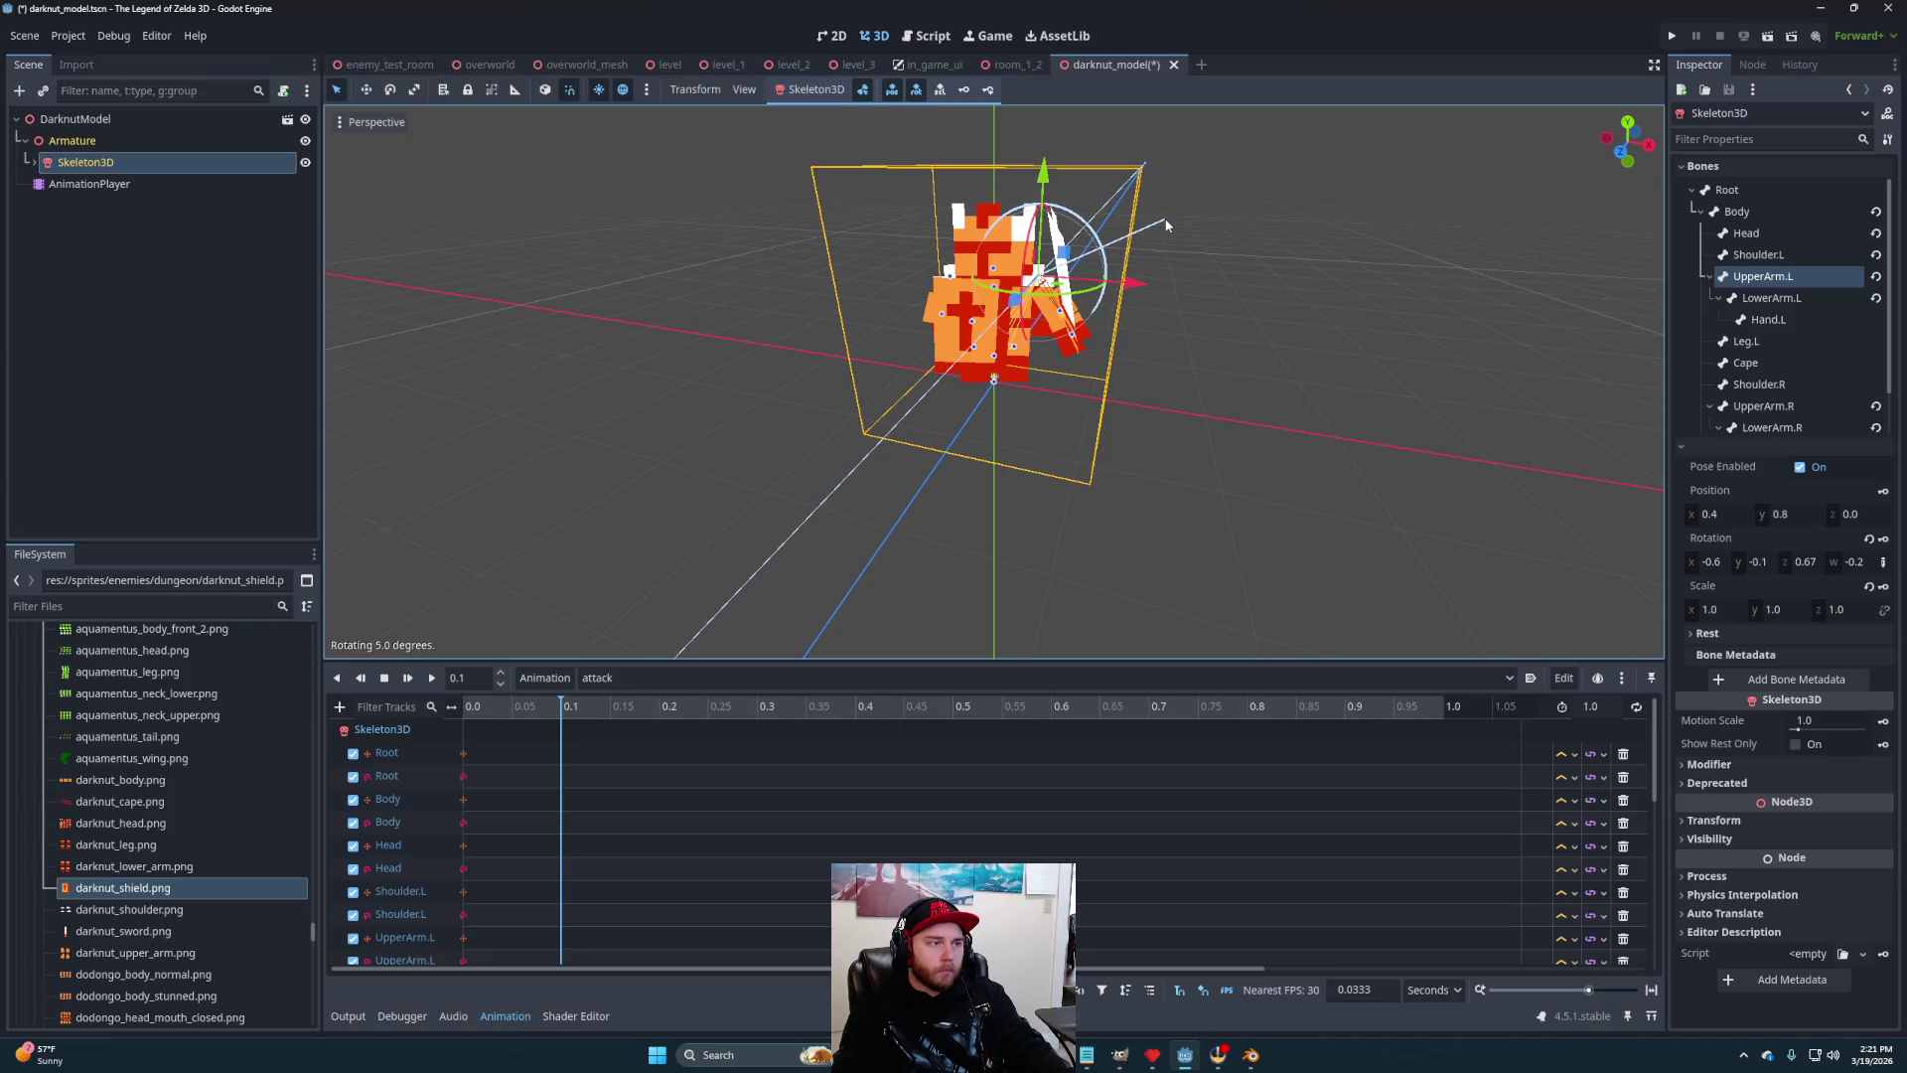
{"action": "left_click_drag", "start_coordinate": [1152, 224], "coordinate": [1177, 260]}
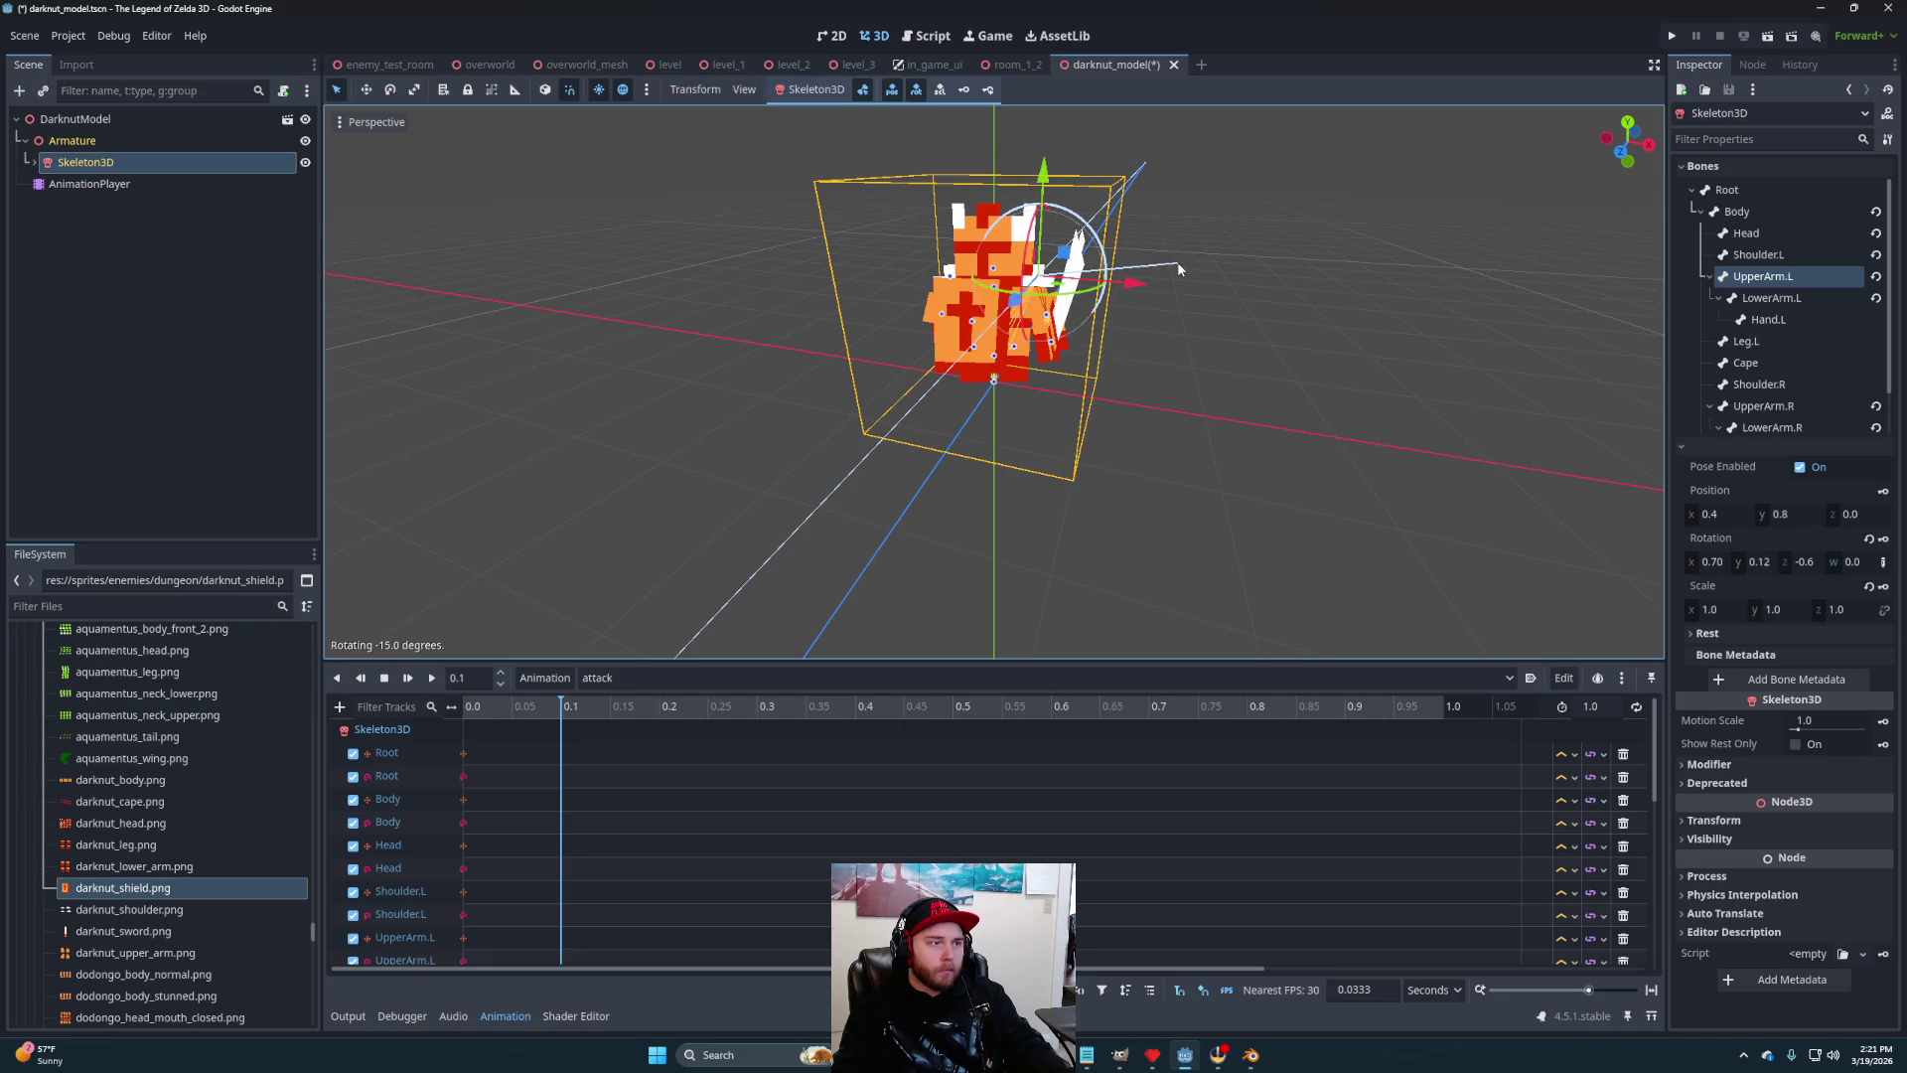
{"action": "mouse_move", "coordinate": [962, 296]}
{"action": "left_mouse_down"}
{"action": "mouse_move", "coordinate": [1023, 211]}
{"action": "mouse_move", "coordinate": [1298, 341]}
{"action": "mouse_move", "coordinate": [1247, 444]}
{"action": "mouse_move", "coordinate": [1081, 476]}
{"action": "mouse_move", "coordinate": [943, 378]}
{"action": "mouse_move", "coordinate": [947, 350]}
{"action": "mouse_move", "coordinate": [732, 348]}
{"action": "mouse_move", "coordinate": [1056, 276]}
{"action": "mouse_move", "coordinate": [1081, 288]}
{"action": "mouse_move", "coordinate": [1099, 361]}
{"action": "mouse_move", "coordinate": [1087, 318]}
{"action": "mouse_move", "coordinate": [1107, 354]}
{"action": "mouse_move", "coordinate": [961, 341]}
{"action": "mouse_move", "coordinate": [1040, 453]}
{"action": "mouse_move", "coordinate": [1071, 432]}
{"action": "mouse_move", "coordinate": [1033, 334]}
{"action": "mouse_move", "coordinate": [1145, 413]}
{"action": "mouse_move", "coordinate": [1244, 438]}
{"action": "left_mouse_up"}
{"action": "left_click", "coordinate": [1011, 404]}
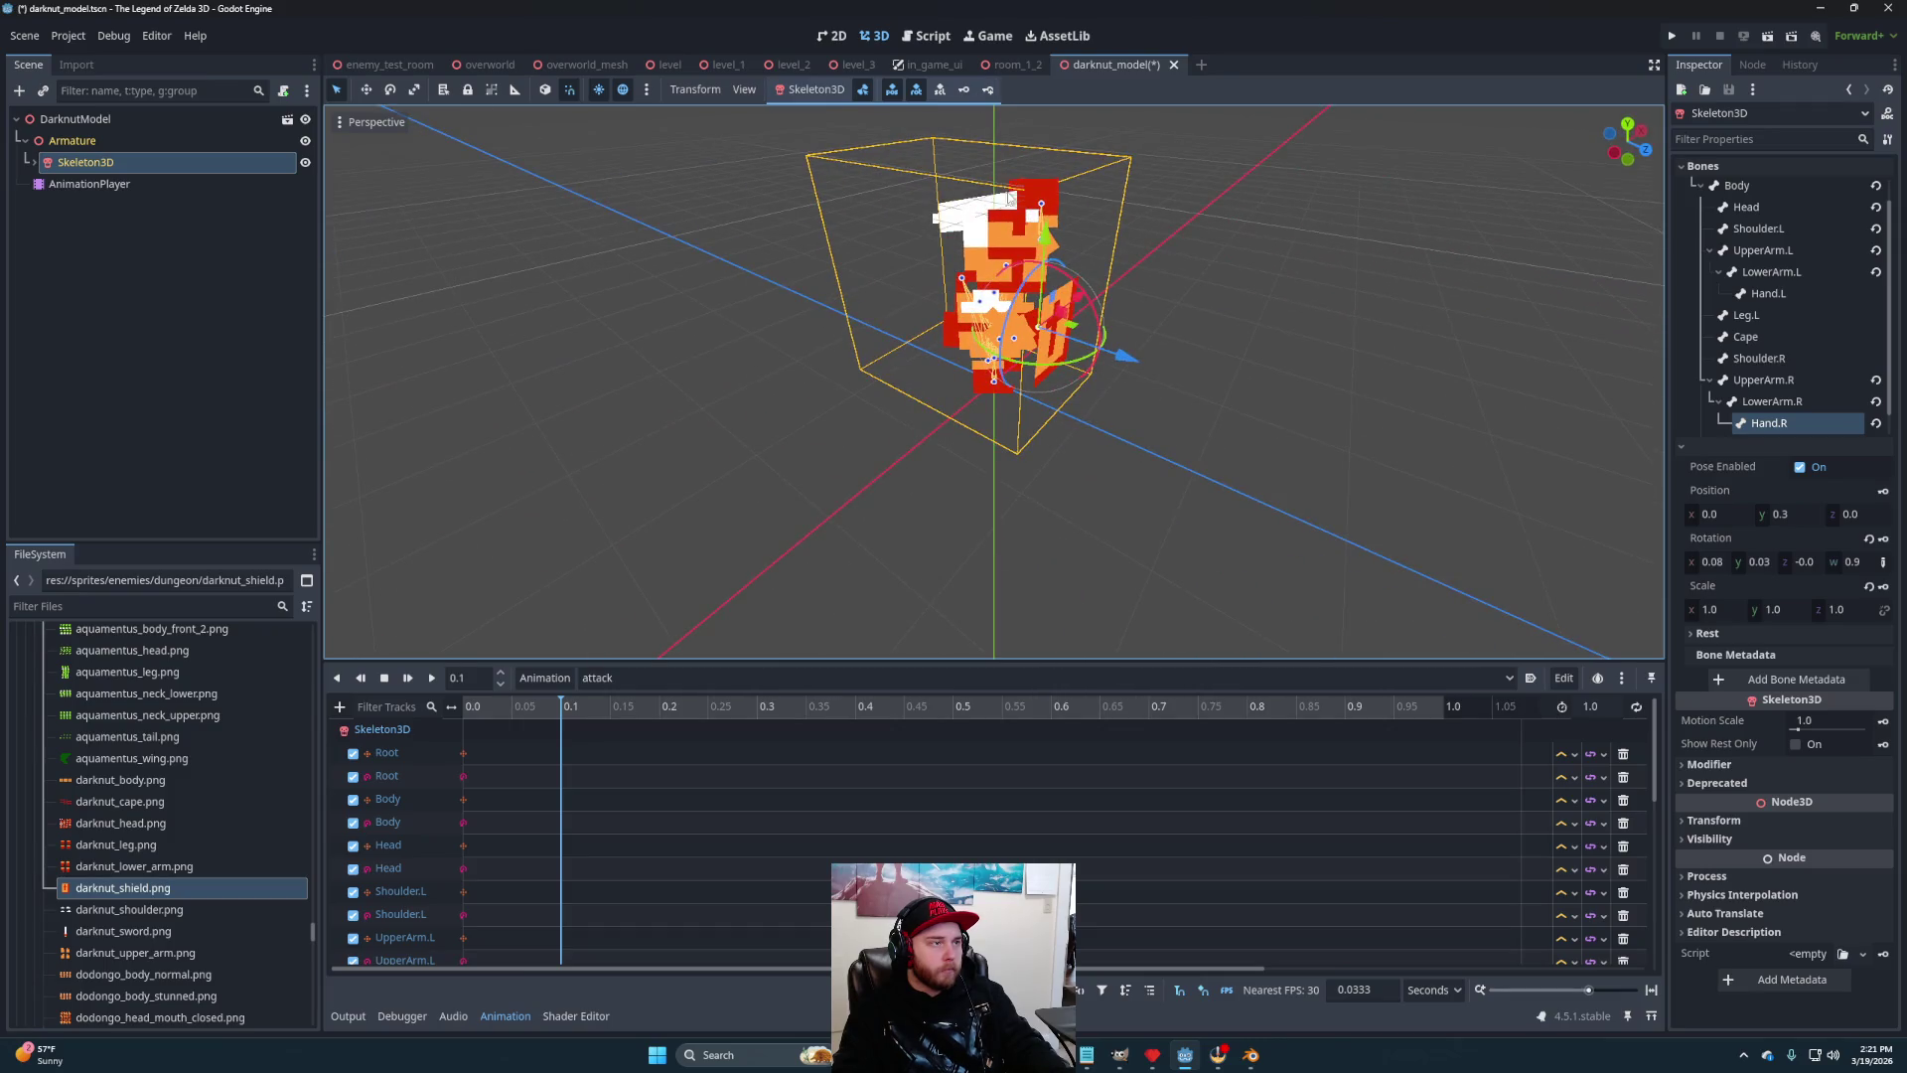
{"action": "left_click", "coordinate": [659, 706]}
Twist the Body bone about 25 degrees in total (10, then 15) at the 0.2 s pose
{"action": "mouse_move", "coordinate": [835, 572]}
{"action": "left_mouse_down"}
{"action": "mouse_move", "coordinate": [1009, 437]}
{"action": "mouse_move", "coordinate": [868, 395]}
{"action": "mouse_move", "coordinate": [760, 395]}
{"action": "left_mouse_up"}
{"action": "mouse_move", "coordinate": [1031, 383]}
{"action": "left_mouse_down"}
{"action": "mouse_move", "coordinate": [1079, 364]}
{"action": "mouse_move", "coordinate": [953, 328]}
{"action": "mouse_move", "coordinate": [998, 360]}
{"action": "left_mouse_up"}
{"action": "left_click", "coordinate": [998, 361]}
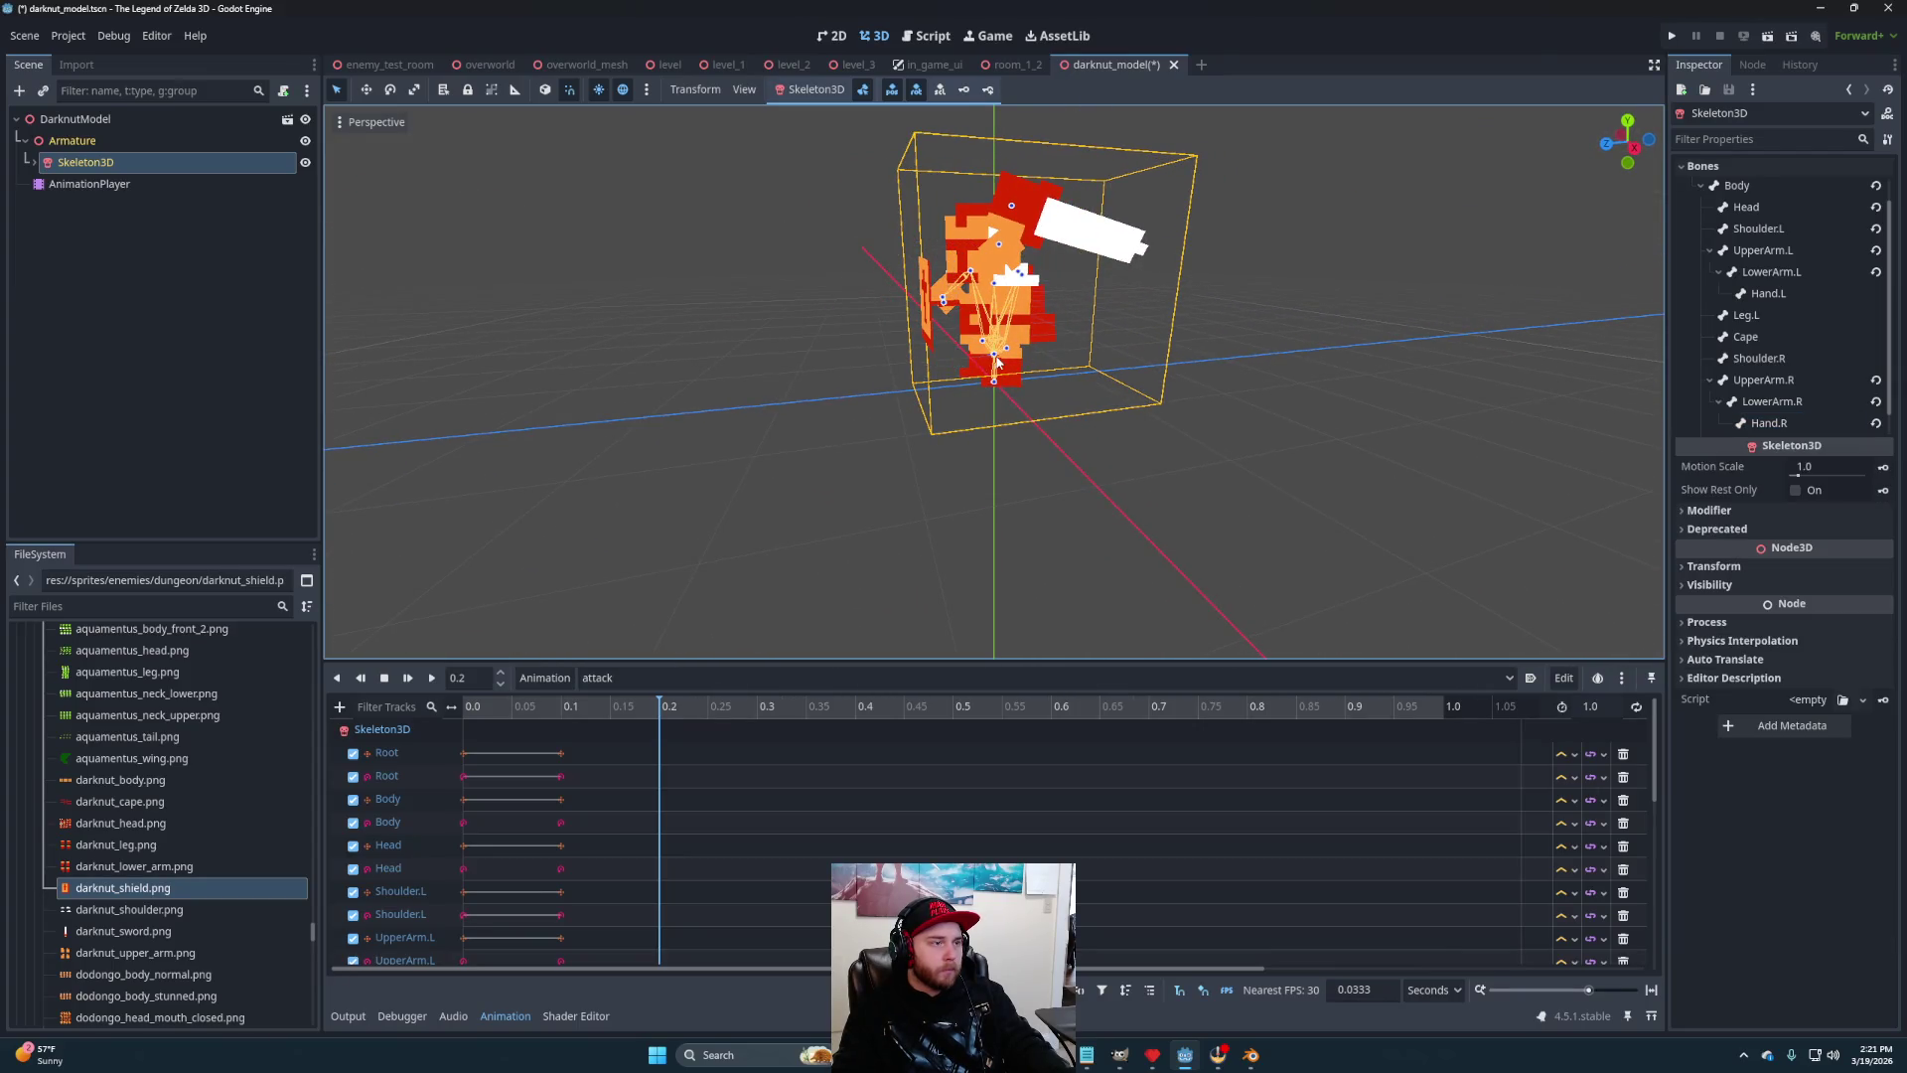
{"action": "left_click", "coordinate": [997, 359]}
{"action": "left_click_drag", "start_coordinate": [1029, 296], "coordinate": [1041, 304]}
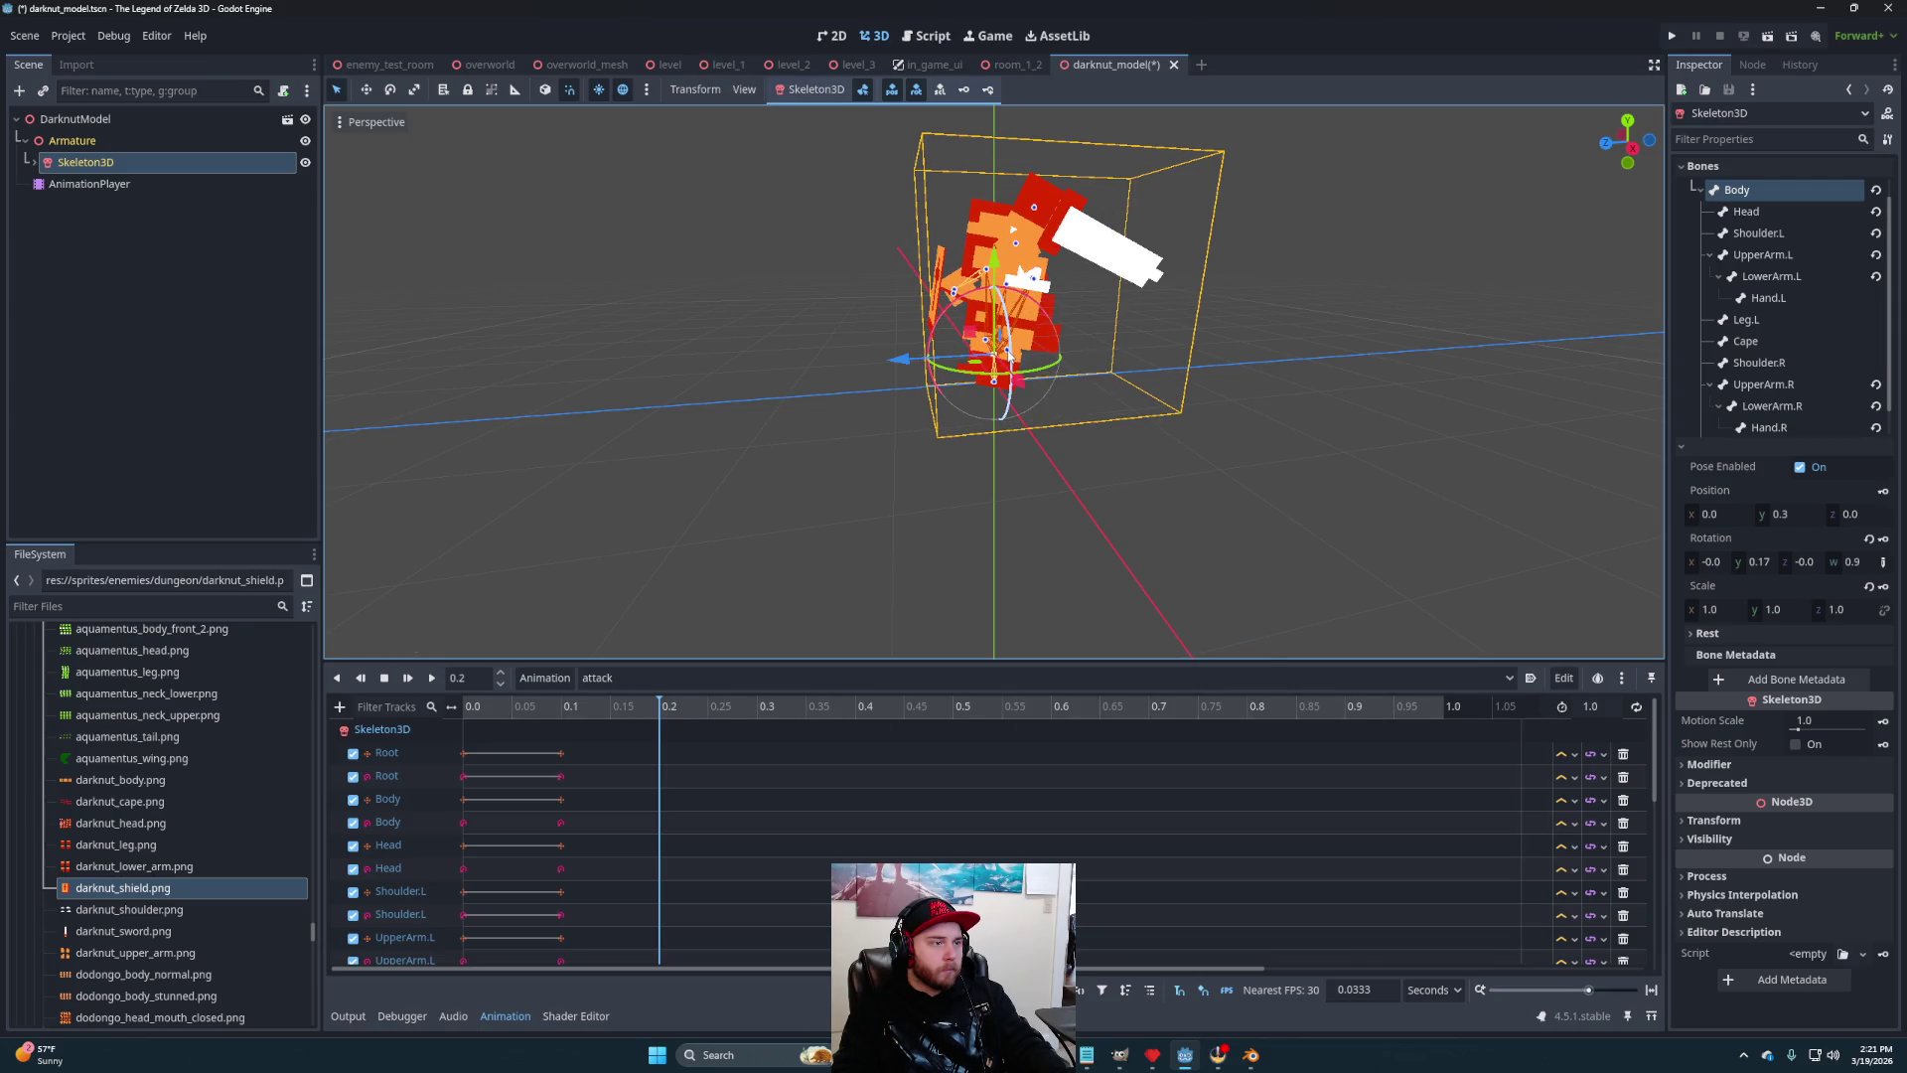
{"action": "left_click", "coordinate": [1146, 463]}
{"action": "mouse_move", "coordinate": [1007, 413]}
{"action": "left_mouse_down"}
{"action": "mouse_move", "coordinate": [999, 369]}
{"action": "mouse_move", "coordinate": [1004, 388]}
{"action": "left_mouse_up"}
{"action": "left_click", "coordinate": [996, 360]}
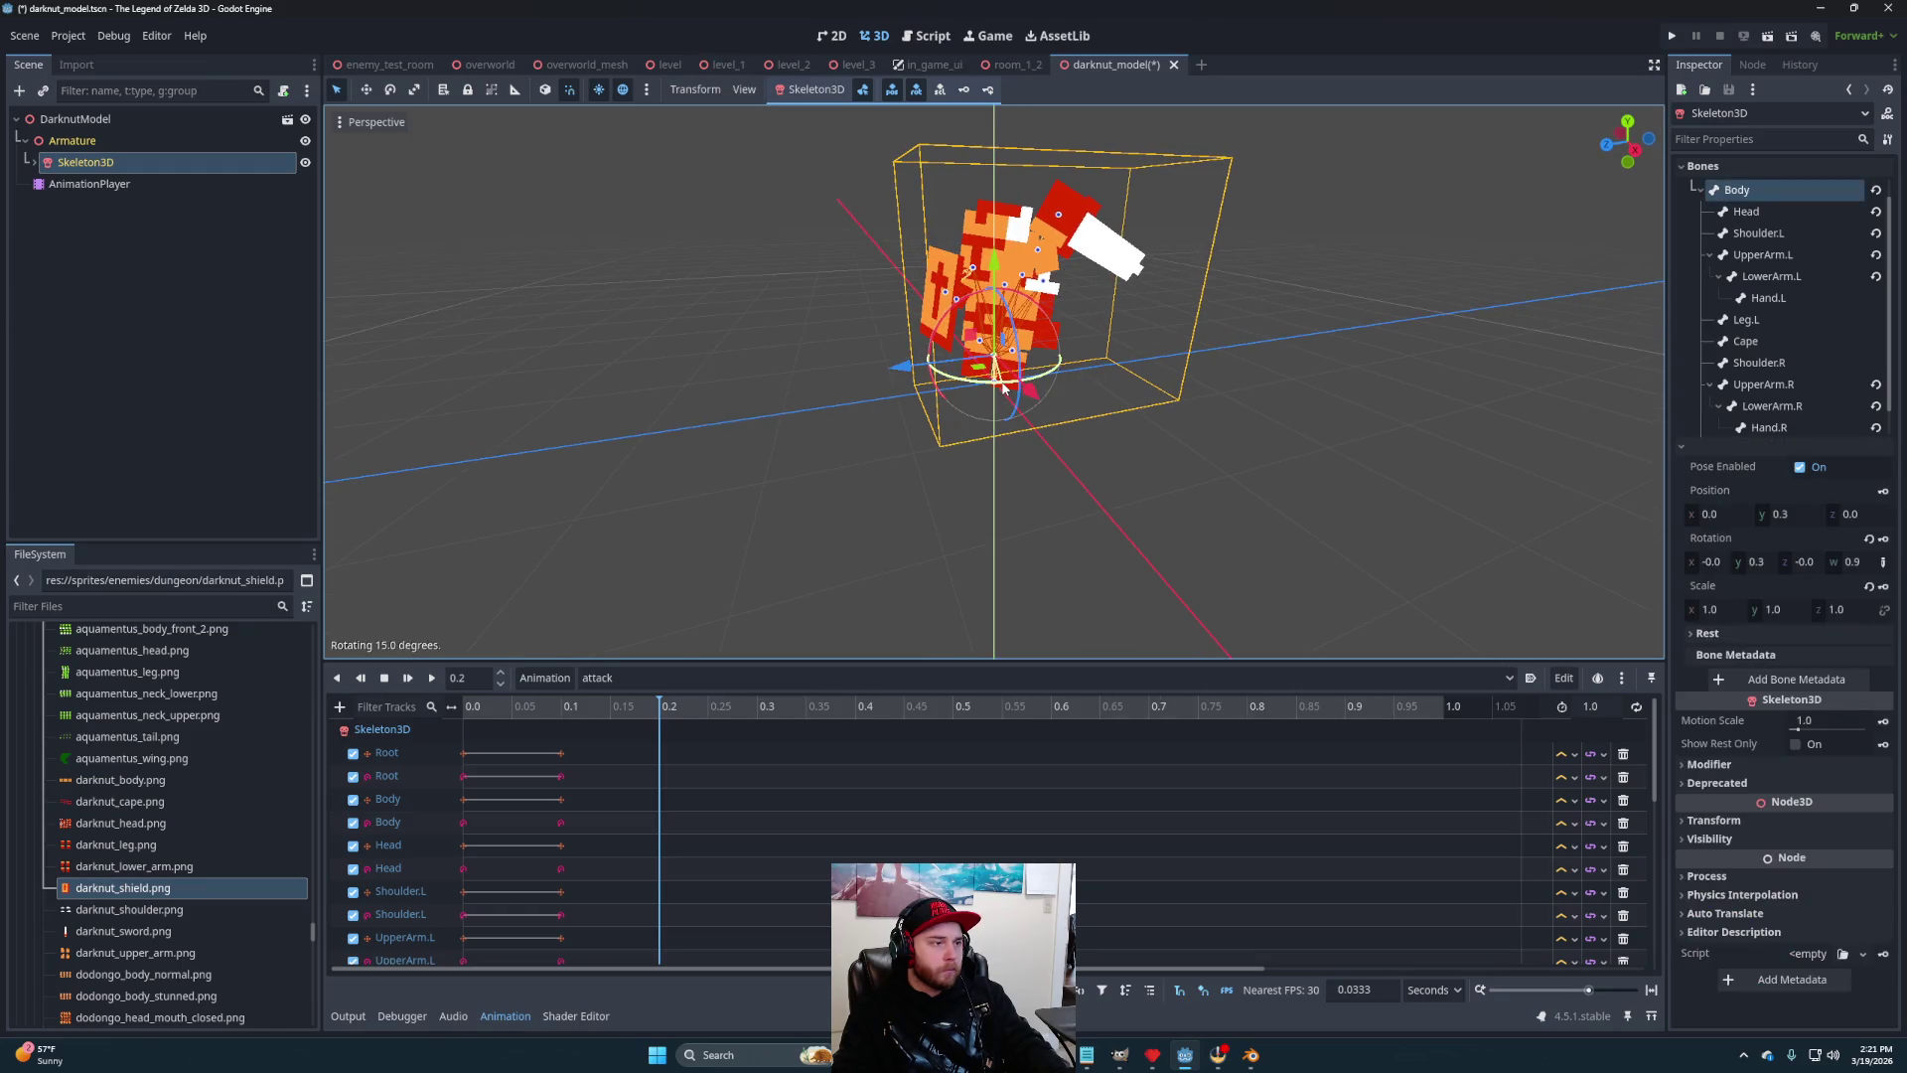
{"action": "left_click", "coordinate": [1030, 385]}
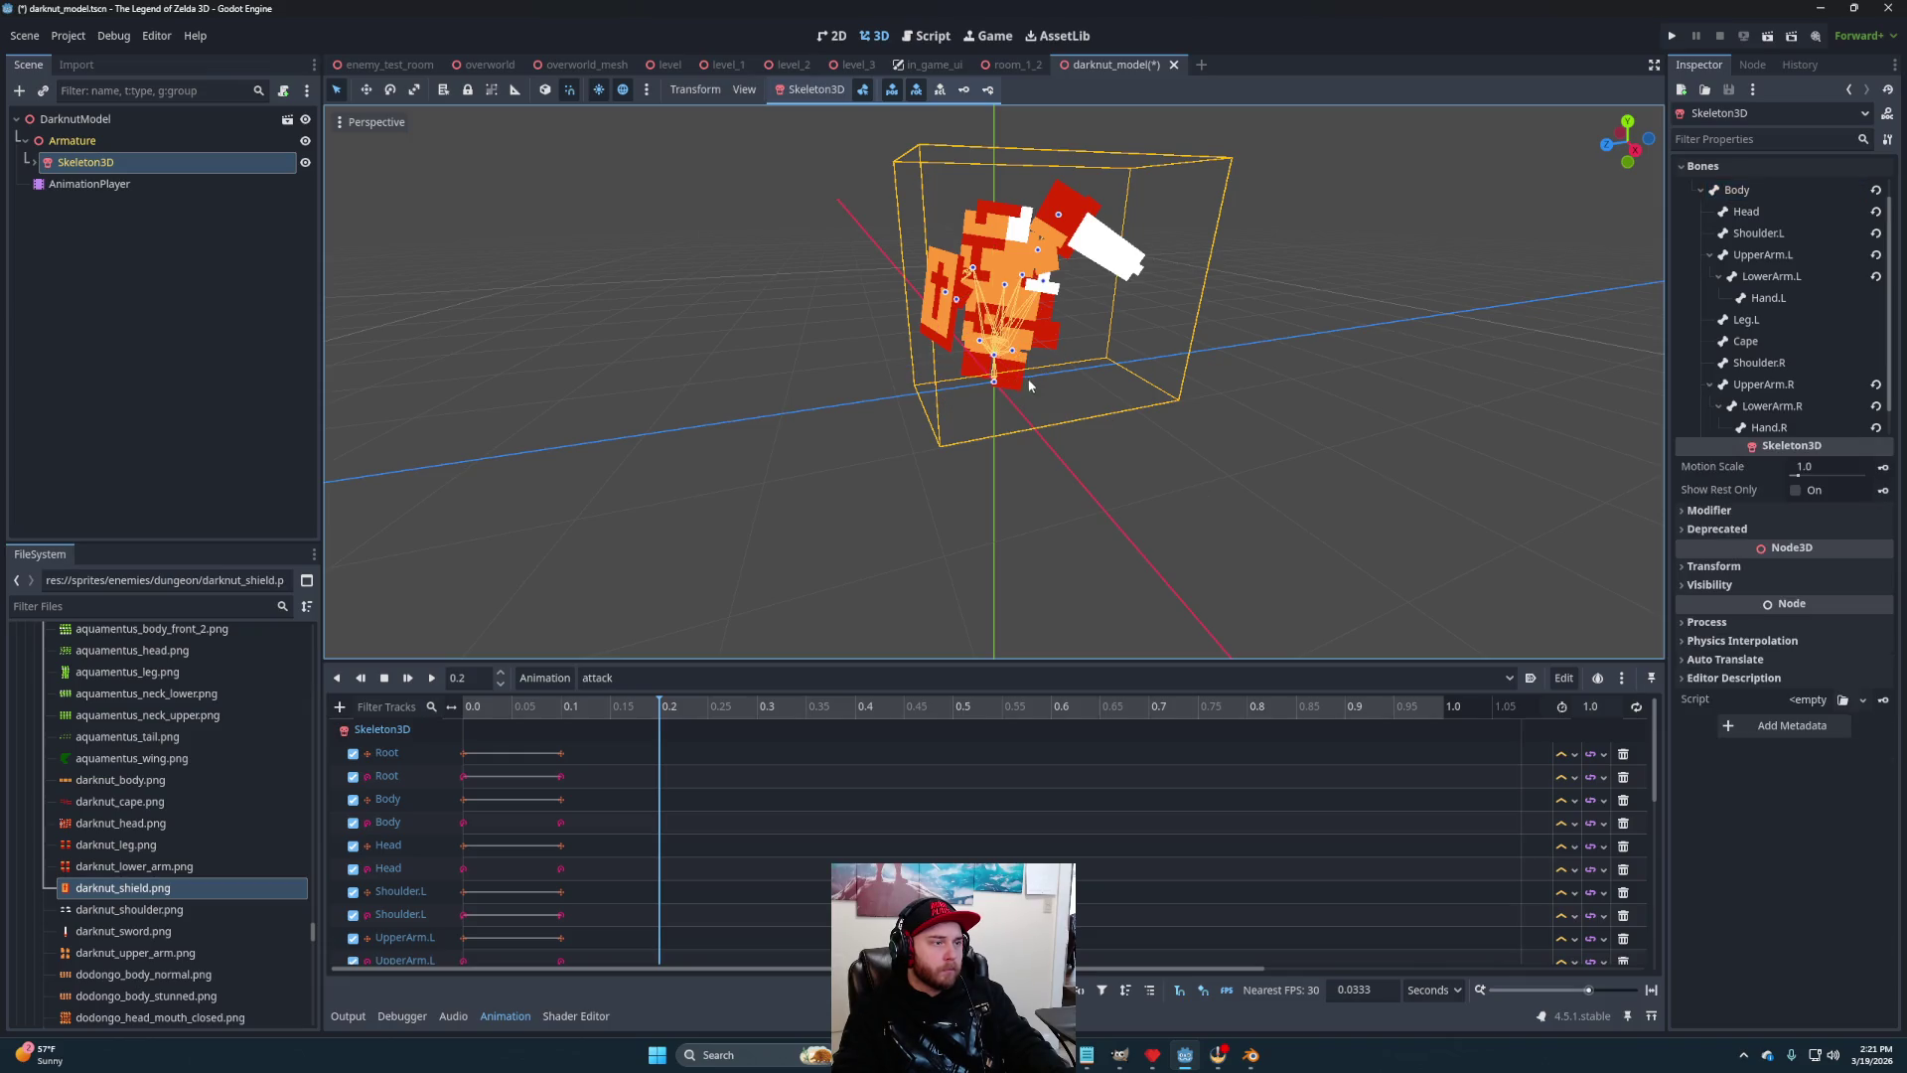
Swing the Leg.L bone about 20 degrees
{"action": "left_click", "coordinate": [1013, 358]}
{"action": "left_click_drag", "start_coordinate": [1019, 359], "coordinate": [1061, 358]}
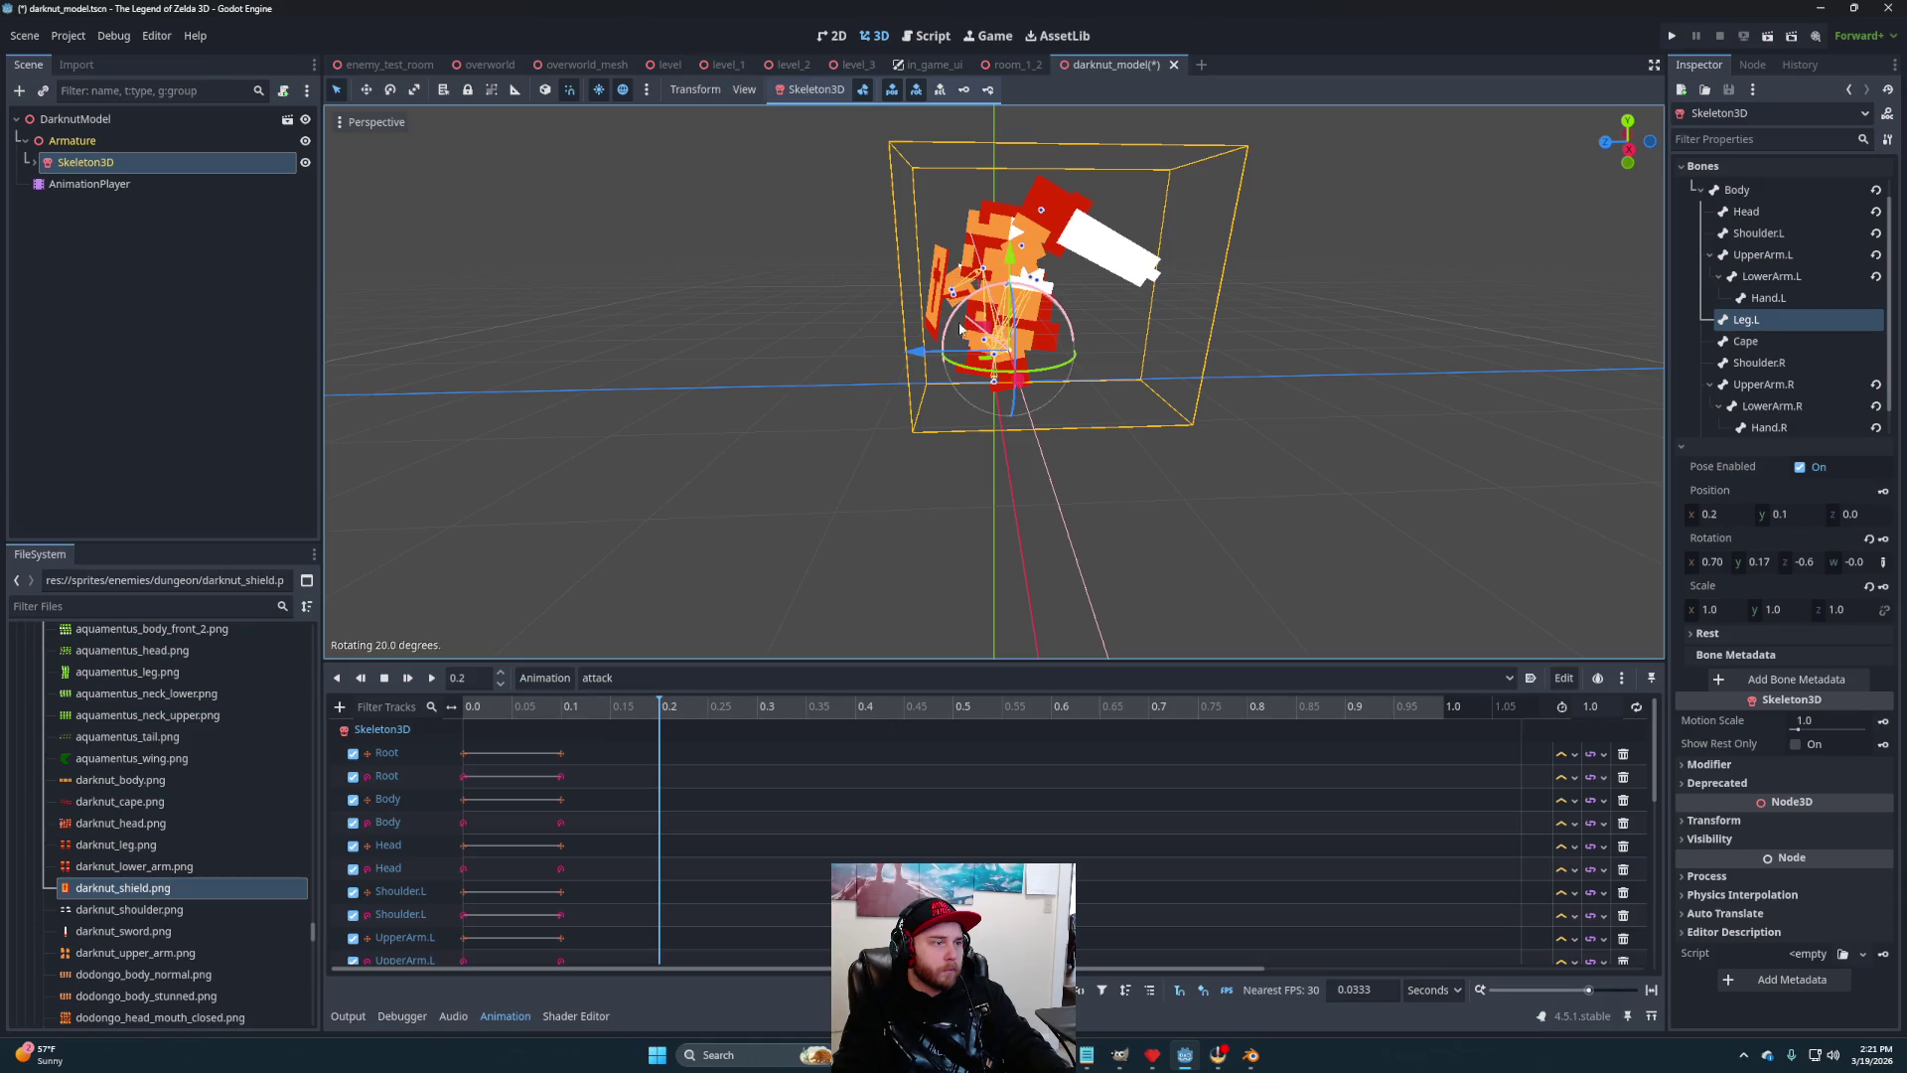
{"action": "mouse_move", "coordinate": [990, 335]}
{"action": "left_mouse_down"}
{"action": "mouse_move", "coordinate": [1274, 467]}
{"action": "mouse_move", "coordinate": [1266, 449]}
{"action": "mouse_move", "coordinate": [1004, 407]}
{"action": "left_mouse_up"}
{"action": "mouse_move", "coordinate": [1053, 295]}
{"action": "left_mouse_down"}
{"action": "mouse_move", "coordinate": [1120, 349]}
{"action": "mouse_move", "coordinate": [1092, 298]}
{"action": "mouse_move", "coordinate": [1102, 258]}
{"action": "left_mouse_up"}
Select the left upper arm and bend the left forearm (LowerArm.L) 5 degrees
{"action": "left_click", "coordinate": [1764, 255]}
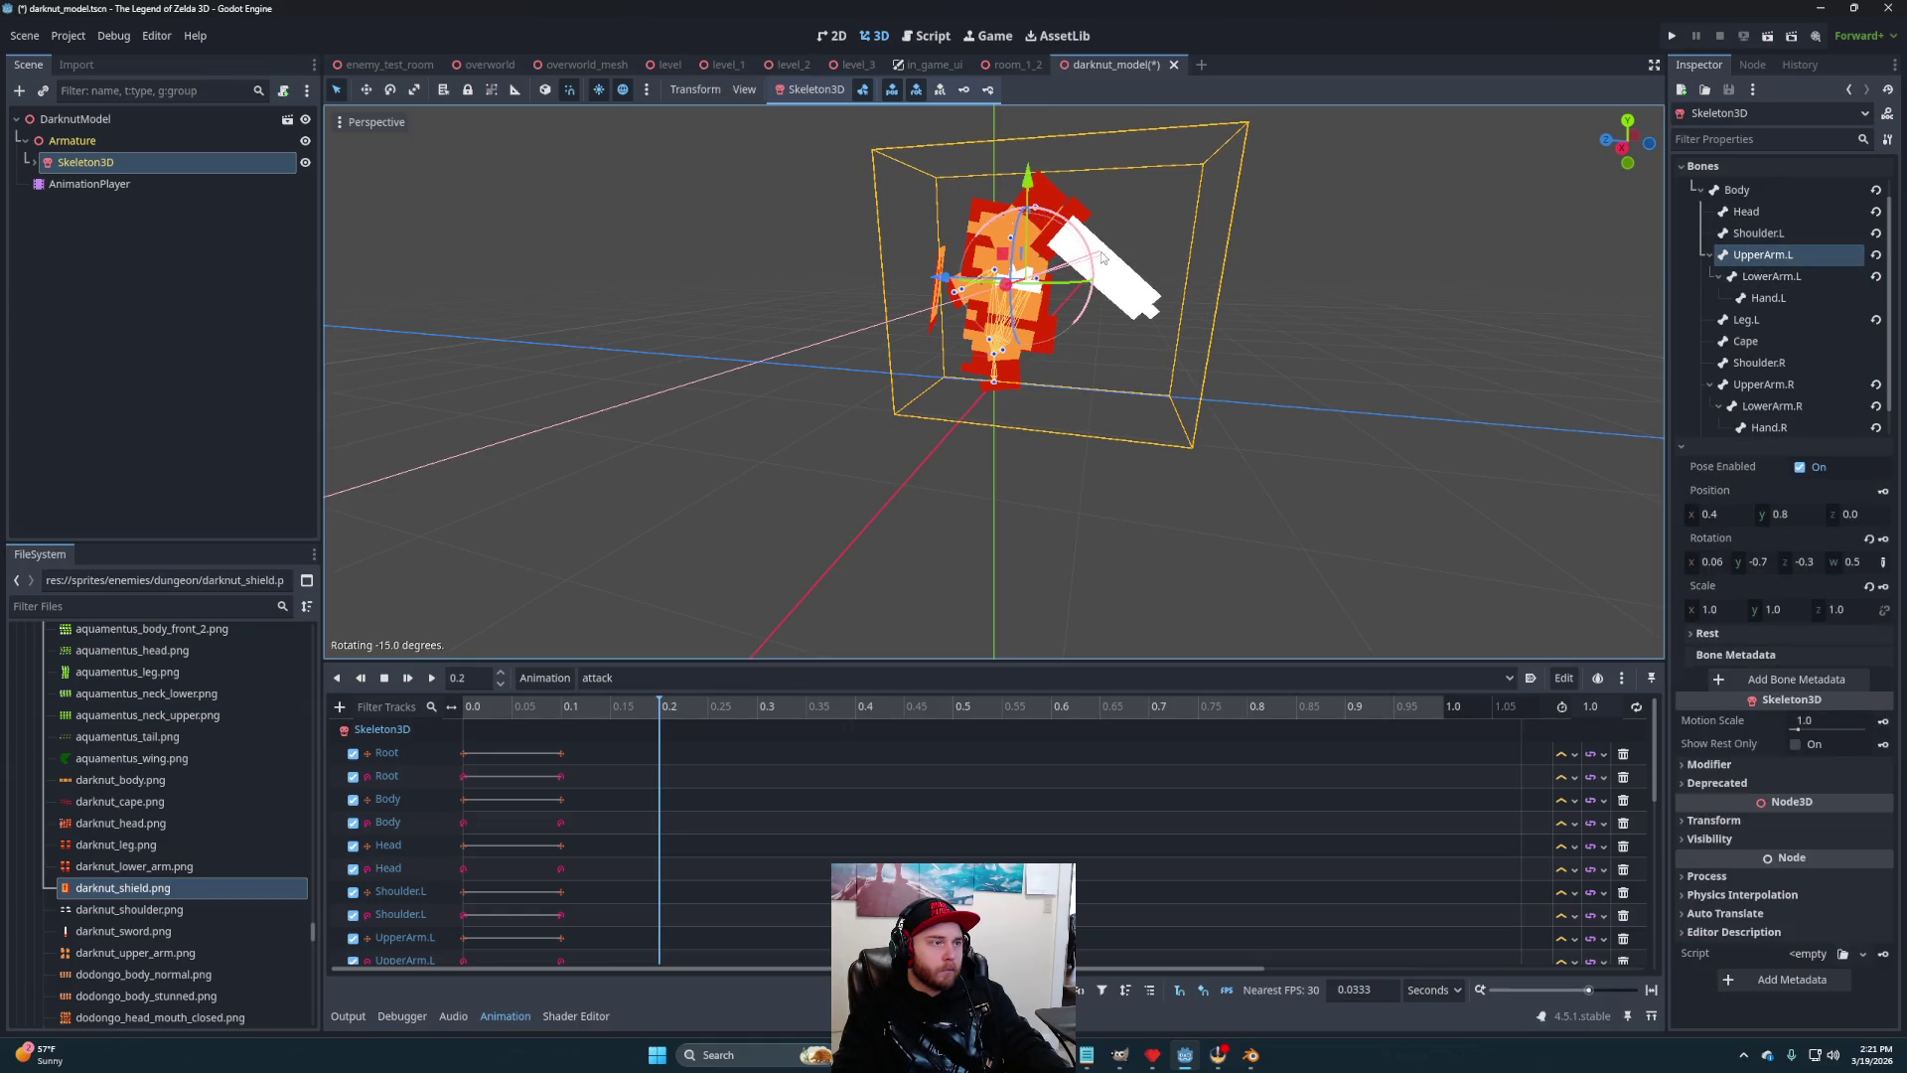
{"action": "left_click", "coordinate": [1305, 427]}
{"action": "left_click_drag", "start_coordinate": [1305, 427], "coordinate": [1120, 285]}
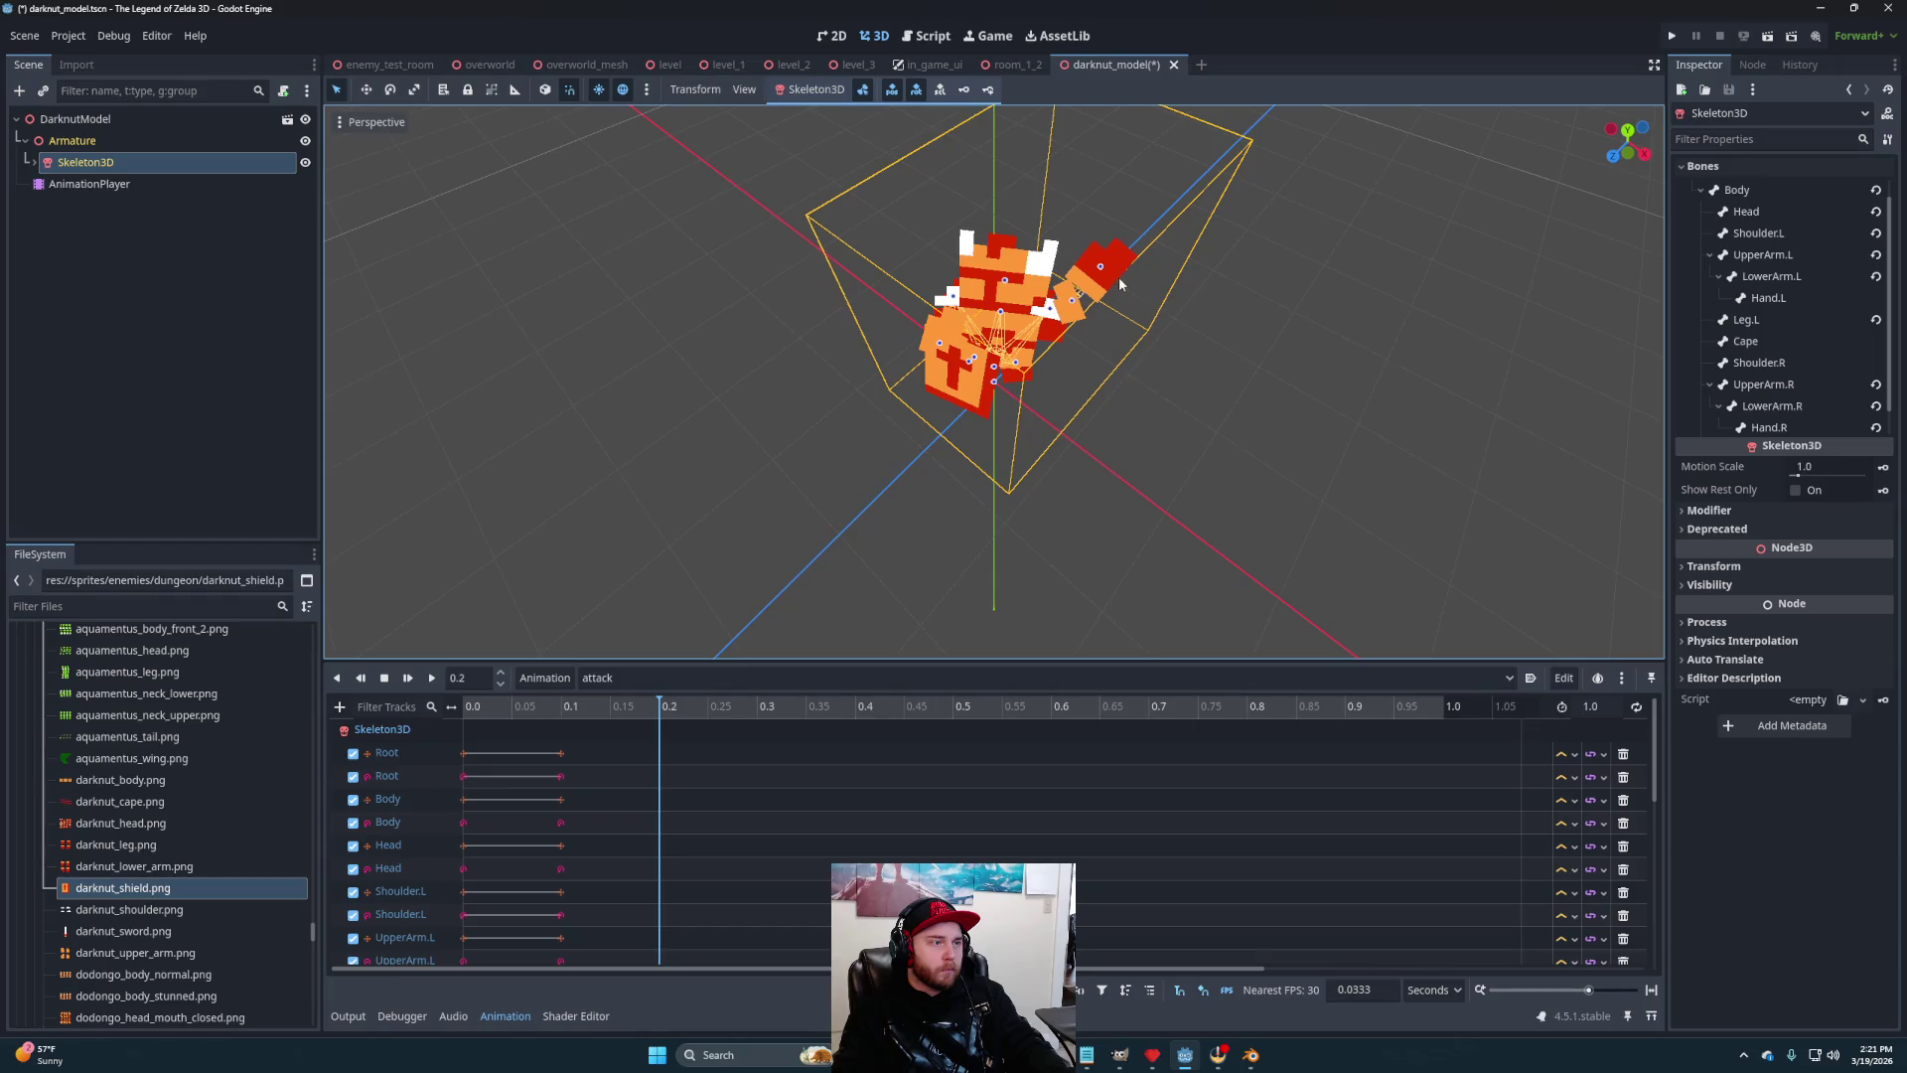
{"action": "left_click", "coordinate": [1077, 306]}
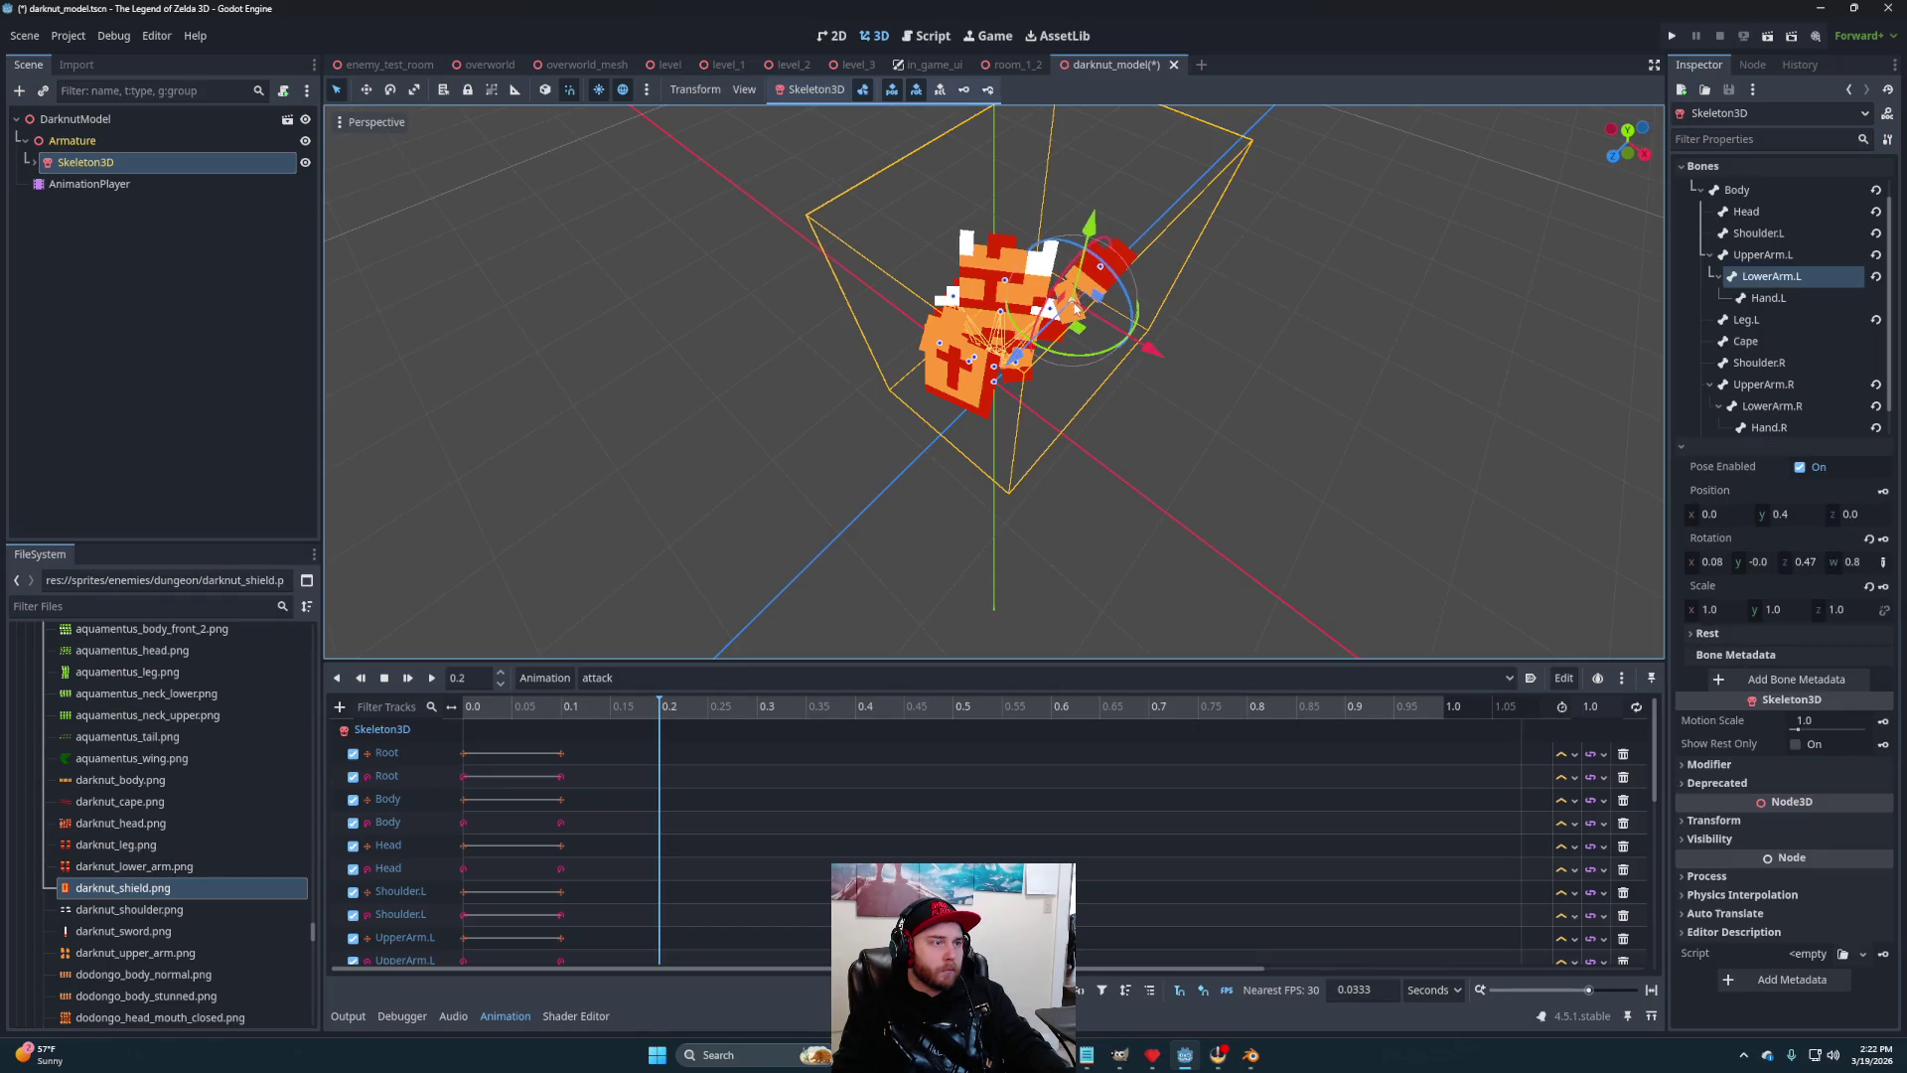
{"action": "left_click", "coordinate": [1090, 355]}
{"action": "left_click", "coordinate": [1073, 316]}
{"action": "mouse_move", "coordinate": [1081, 358]}
{"action": "left_mouse_down"}
{"action": "mouse_move", "coordinate": [1202, 302]}
{"action": "mouse_move", "coordinate": [1196, 324]}
{"action": "mouse_move", "coordinate": [1015, 346]}
{"action": "mouse_move", "coordinate": [1146, 422]}
{"action": "left_mouse_up"}
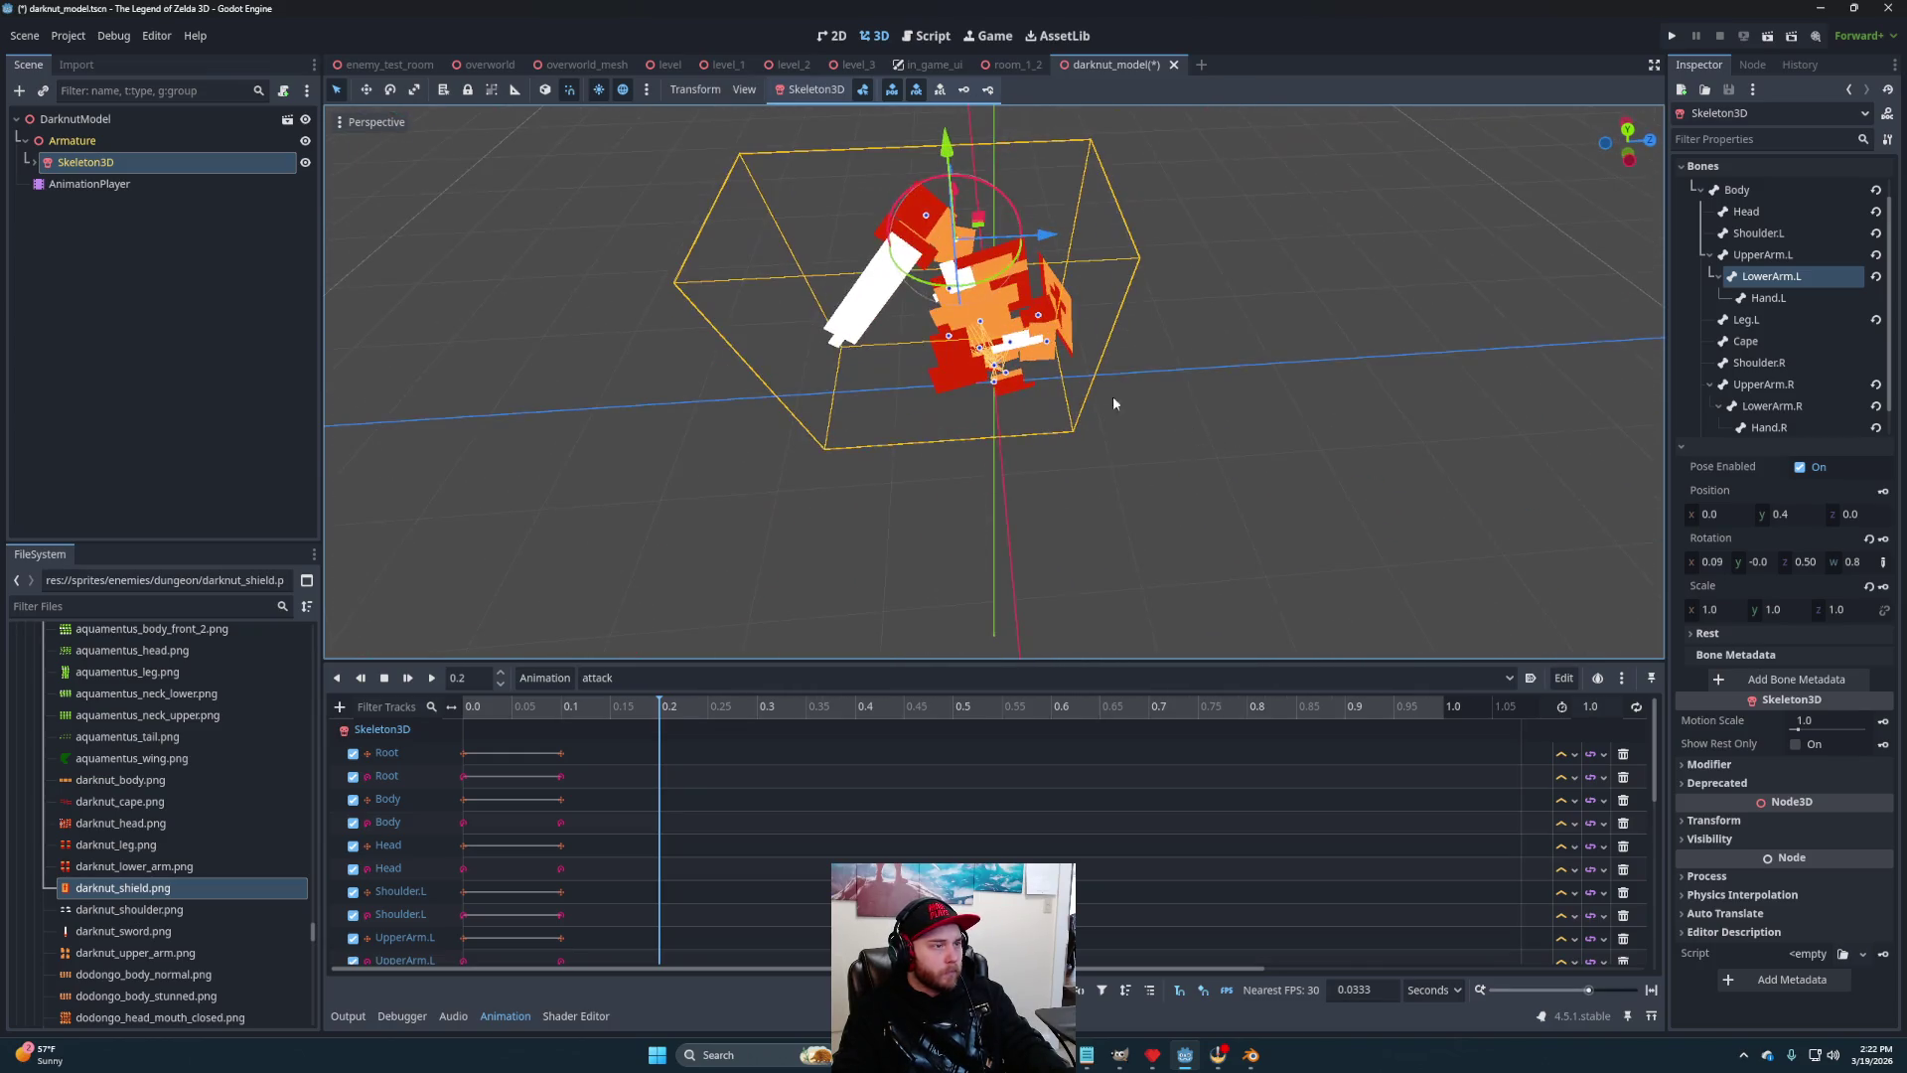
{"action": "left_click", "coordinate": [983, 328]}
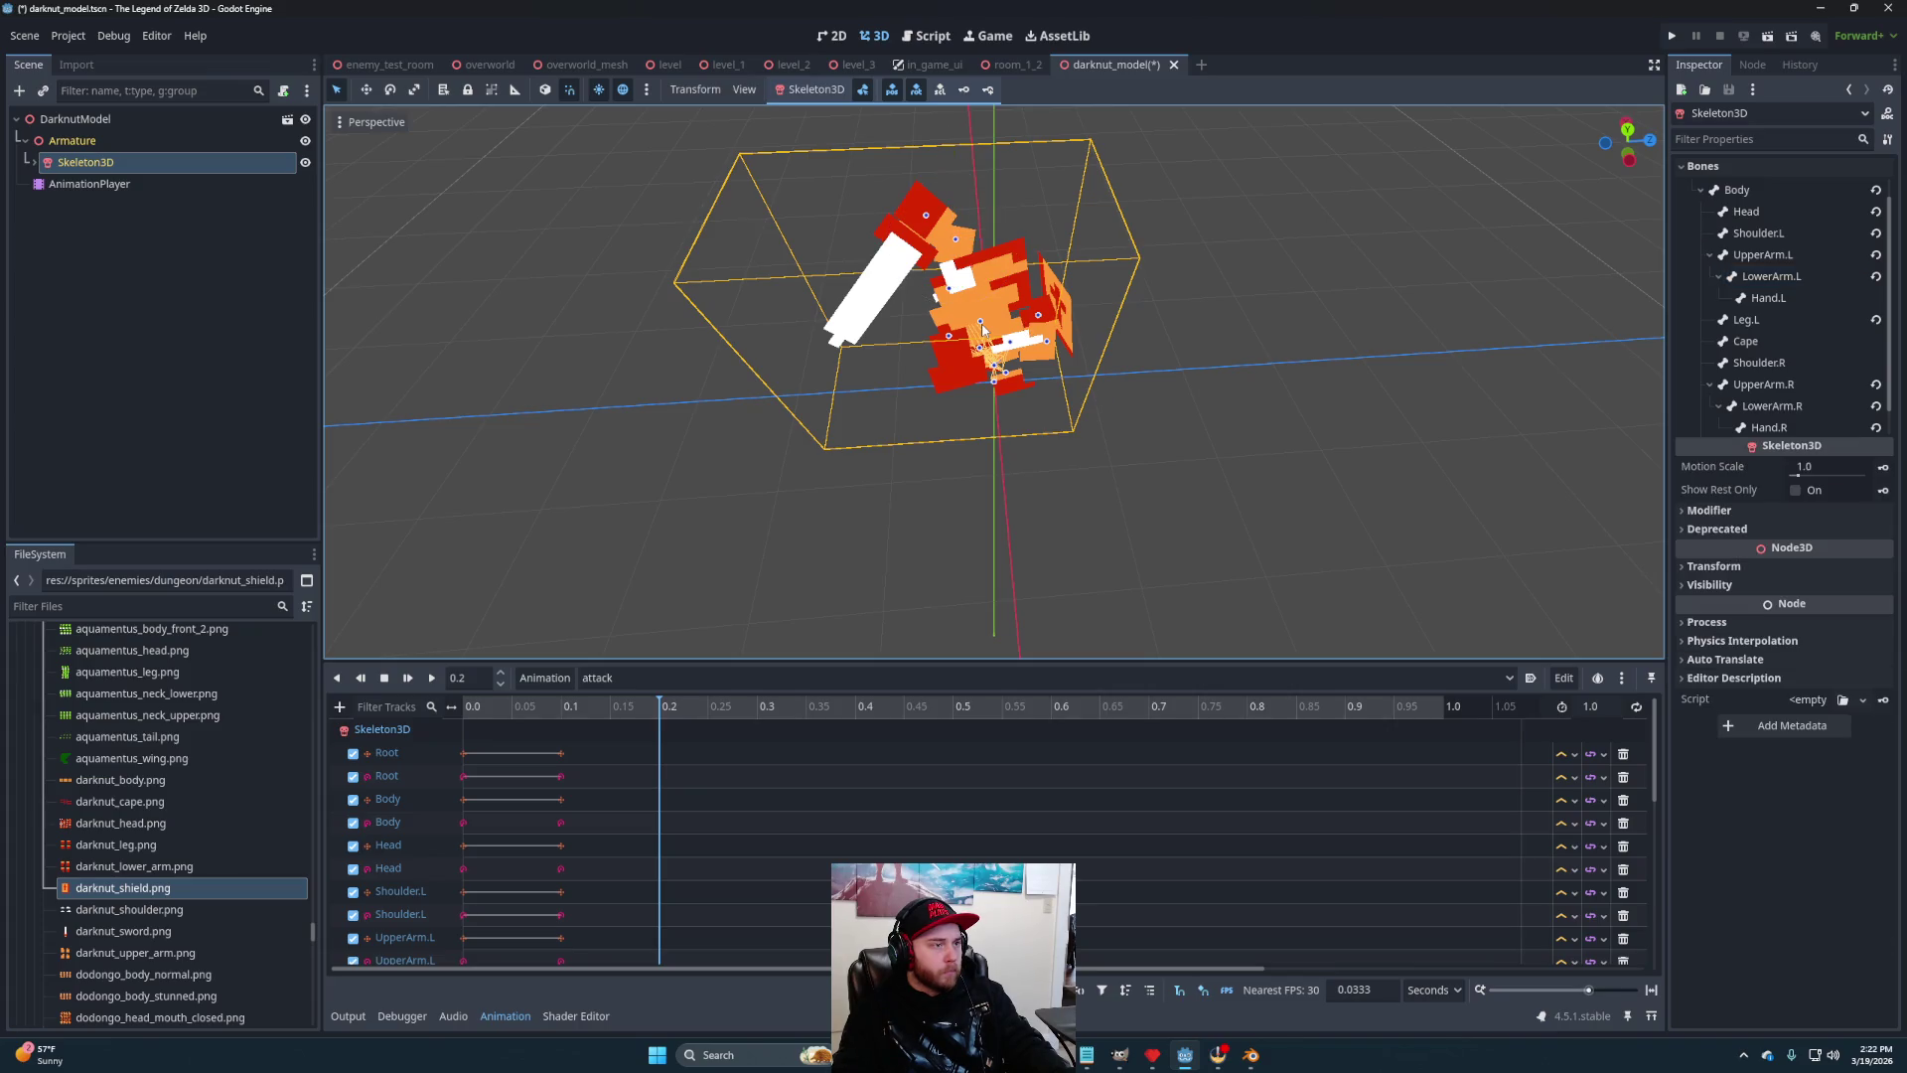
{"action": "left_click", "coordinate": [984, 328]}
{"action": "mouse_move", "coordinate": [983, 328]}
{"action": "left_mouse_down"}
{"action": "mouse_move", "coordinate": [1045, 246]}
{"action": "mouse_move", "coordinate": [920, 335]}
{"action": "mouse_move", "coordinate": [915, 371]}
{"action": "mouse_move", "coordinate": [954, 418]}
{"action": "mouse_move", "coordinate": [1017, 395]}
{"action": "mouse_move", "coordinate": [1033, 340]}
{"action": "left_mouse_up"}
Bend the right forearm (LowerArm.R) 5 degrees and swing the Cape bone 70 degrees
{"action": "left_click", "coordinate": [1021, 339]}
{"action": "left_click_drag", "start_coordinate": [1089, 401], "coordinate": [1091, 325]}
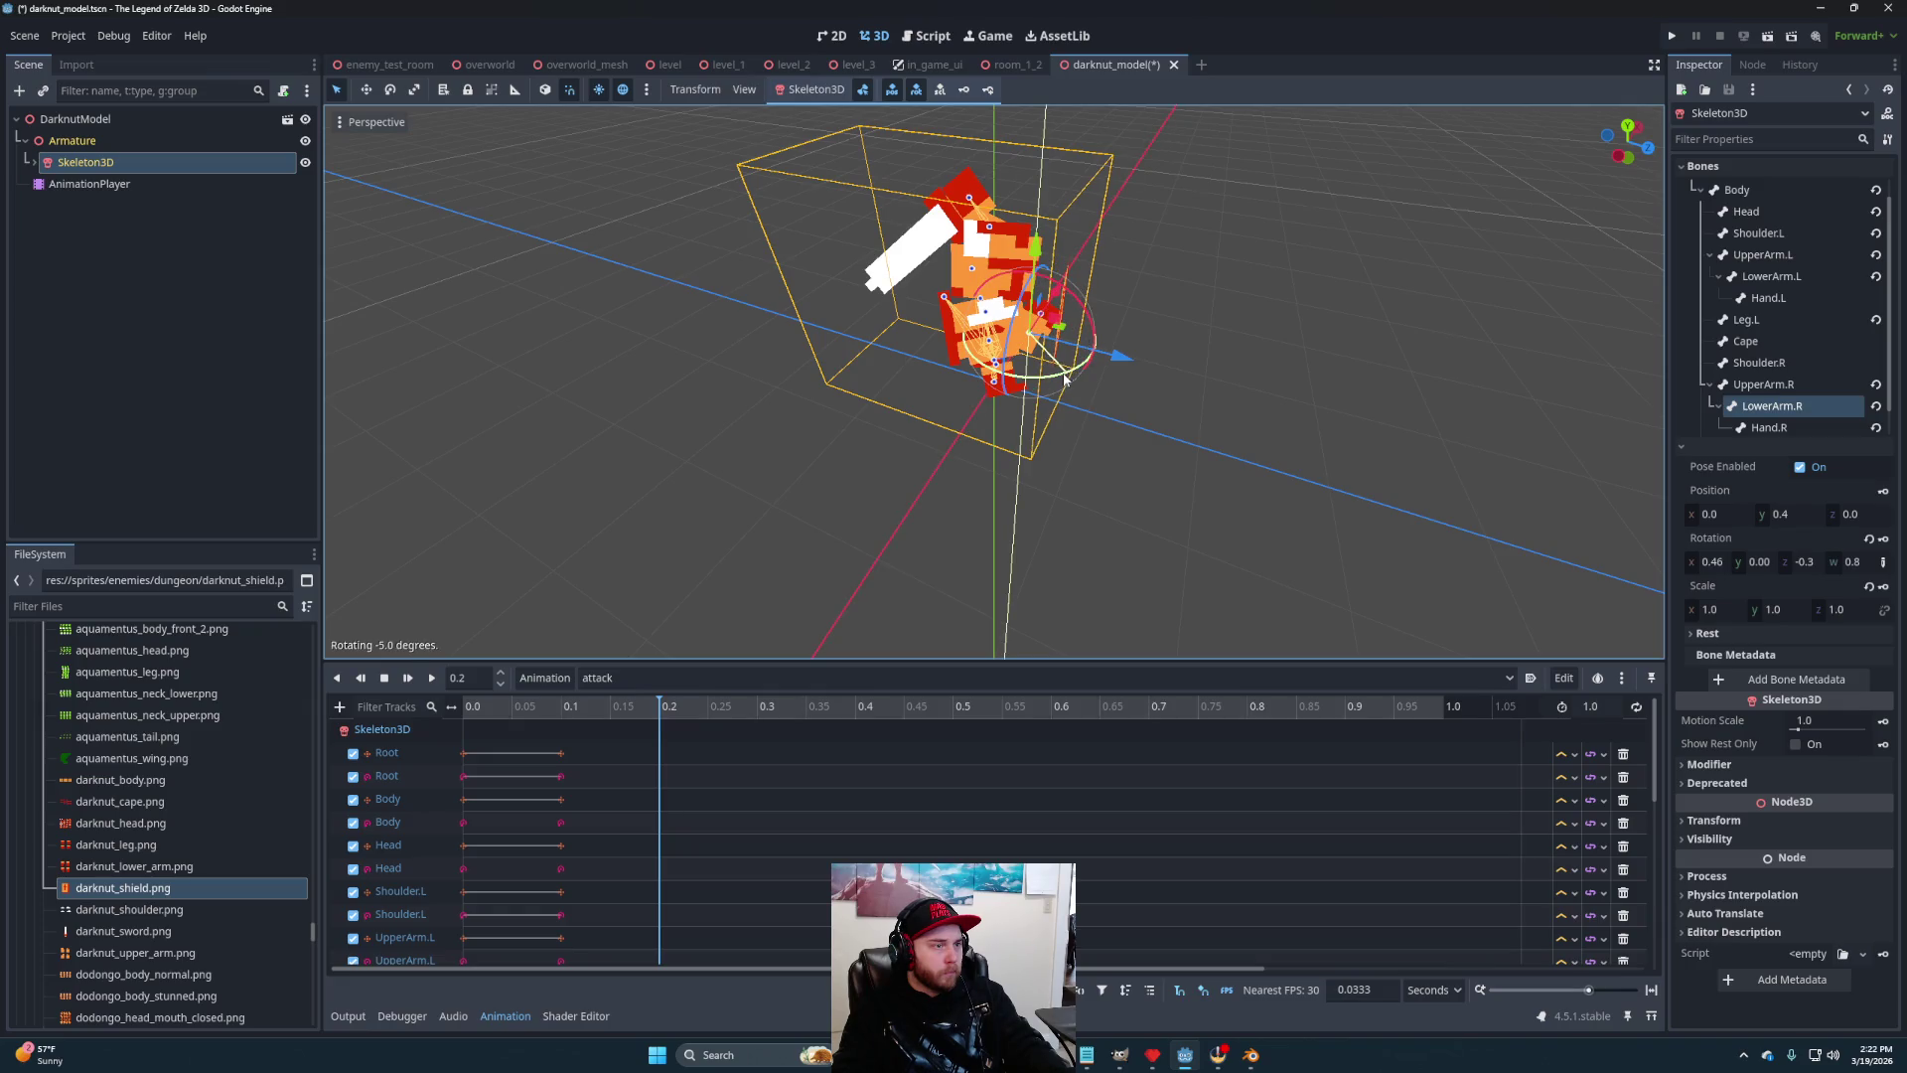
{"action": "mouse_move", "coordinate": [1141, 399]}
{"action": "left_mouse_down"}
{"action": "mouse_move", "coordinate": [970, 415]}
{"action": "mouse_move", "coordinate": [1247, 425]}
{"action": "mouse_move", "coordinate": [1127, 376]}
{"action": "left_mouse_up"}
{"action": "left_click", "coordinate": [959, 287]}
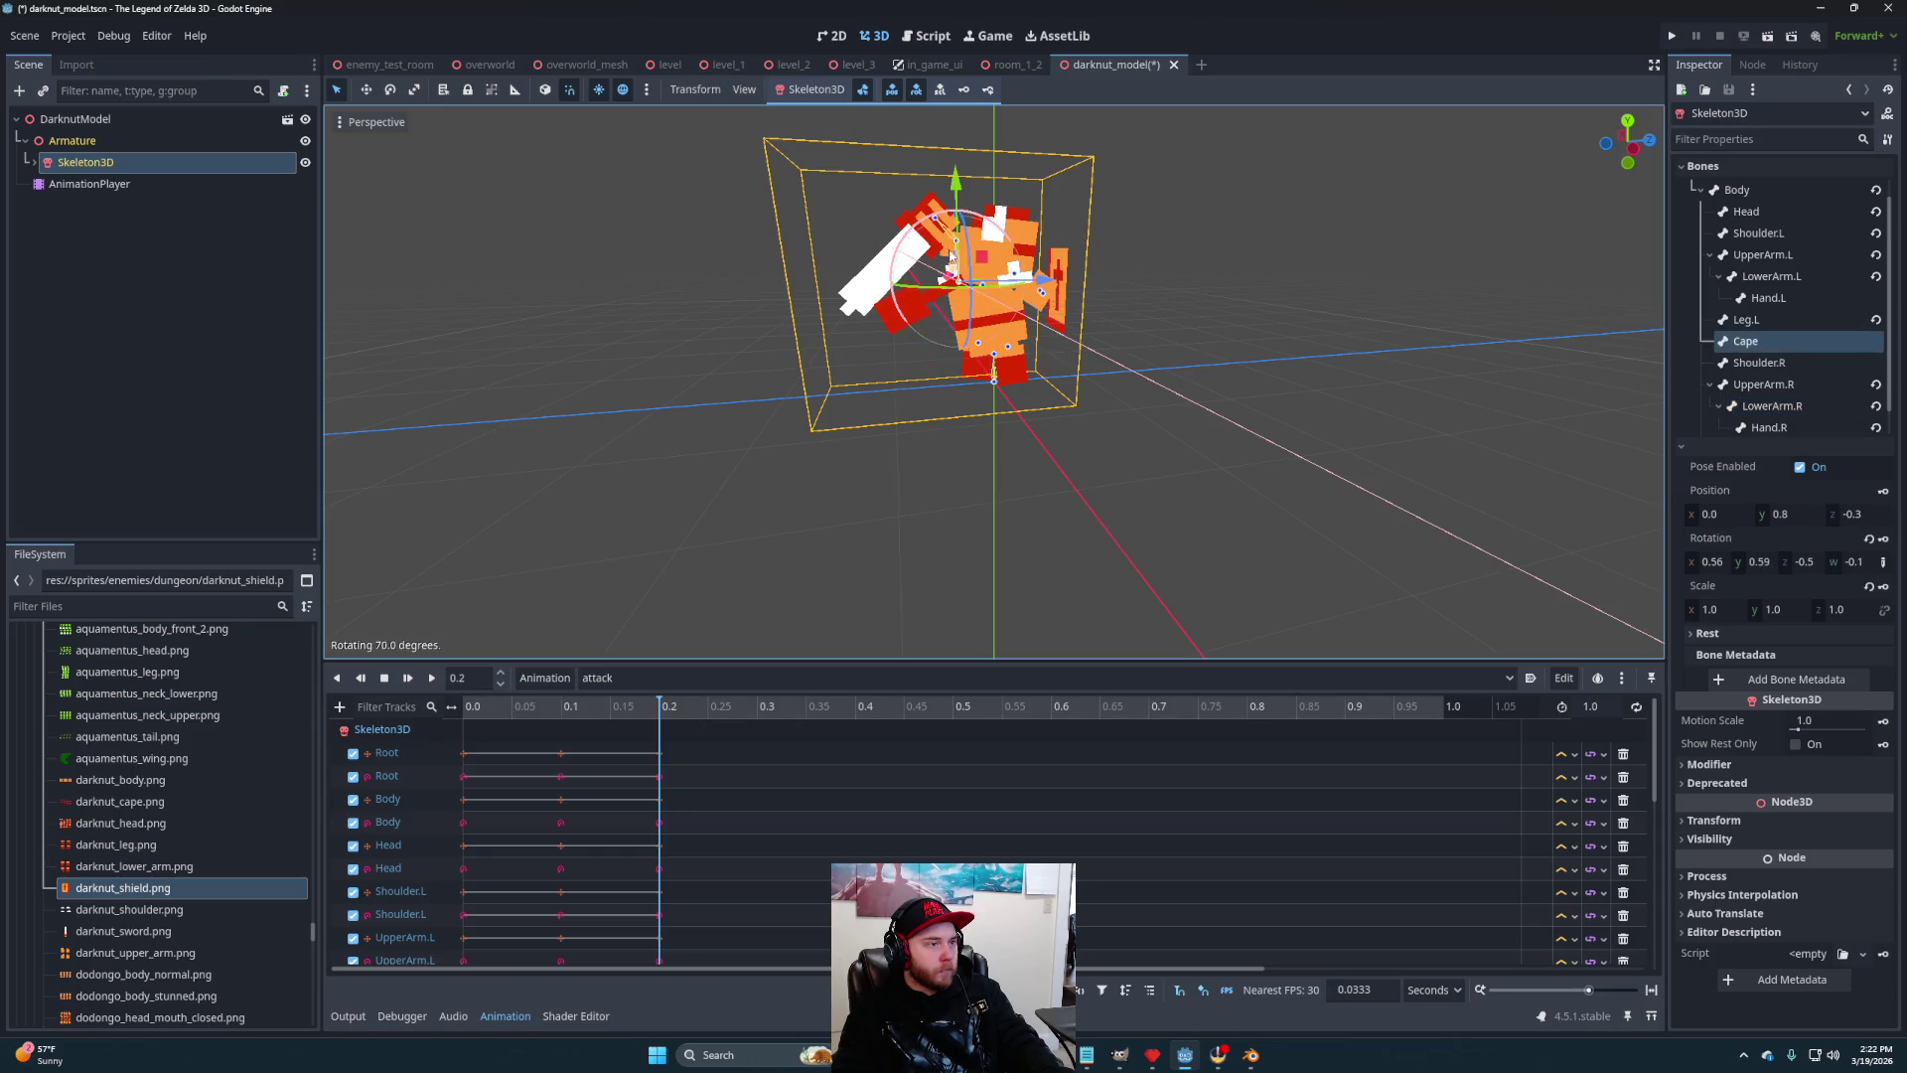
{"action": "mouse_move", "coordinate": [969, 347]}
{"action": "left_mouse_down"}
{"action": "mouse_move", "coordinate": [1196, 371]}
{"action": "mouse_move", "coordinate": [1099, 324]}
{"action": "mouse_move", "coordinate": [1099, 362]}
{"action": "mouse_move", "coordinate": [997, 364]}
{"action": "mouse_move", "coordinate": [1119, 341]}
{"action": "mouse_move", "coordinate": [1051, 428]}
{"action": "mouse_move", "coordinate": [1064, 487]}
{"action": "mouse_move", "coordinate": [1171, 456]}
{"action": "mouse_move", "coordinate": [1281, 466]}
{"action": "mouse_move", "coordinate": [1244, 489]}
{"action": "mouse_move", "coordinate": [1056, 220]}
{"action": "mouse_move", "coordinate": [1043, 234]}
{"action": "left_mouse_up"}
{"action": "mouse_move", "coordinate": [964, 306]}
{"action": "left_mouse_down"}
{"action": "mouse_move", "coordinate": [1099, 315]}
{"action": "mouse_move", "coordinate": [1201, 404]}
{"action": "mouse_move", "coordinate": [1289, 413]}
{"action": "mouse_move", "coordinate": [1095, 432]}
{"action": "mouse_move", "coordinate": [892, 413]}
{"action": "mouse_move", "coordinate": [1128, 409]}
{"action": "mouse_move", "coordinate": [1090, 396]}
{"action": "mouse_move", "coordinate": [889, 424]}
{"action": "left_mouse_up"}
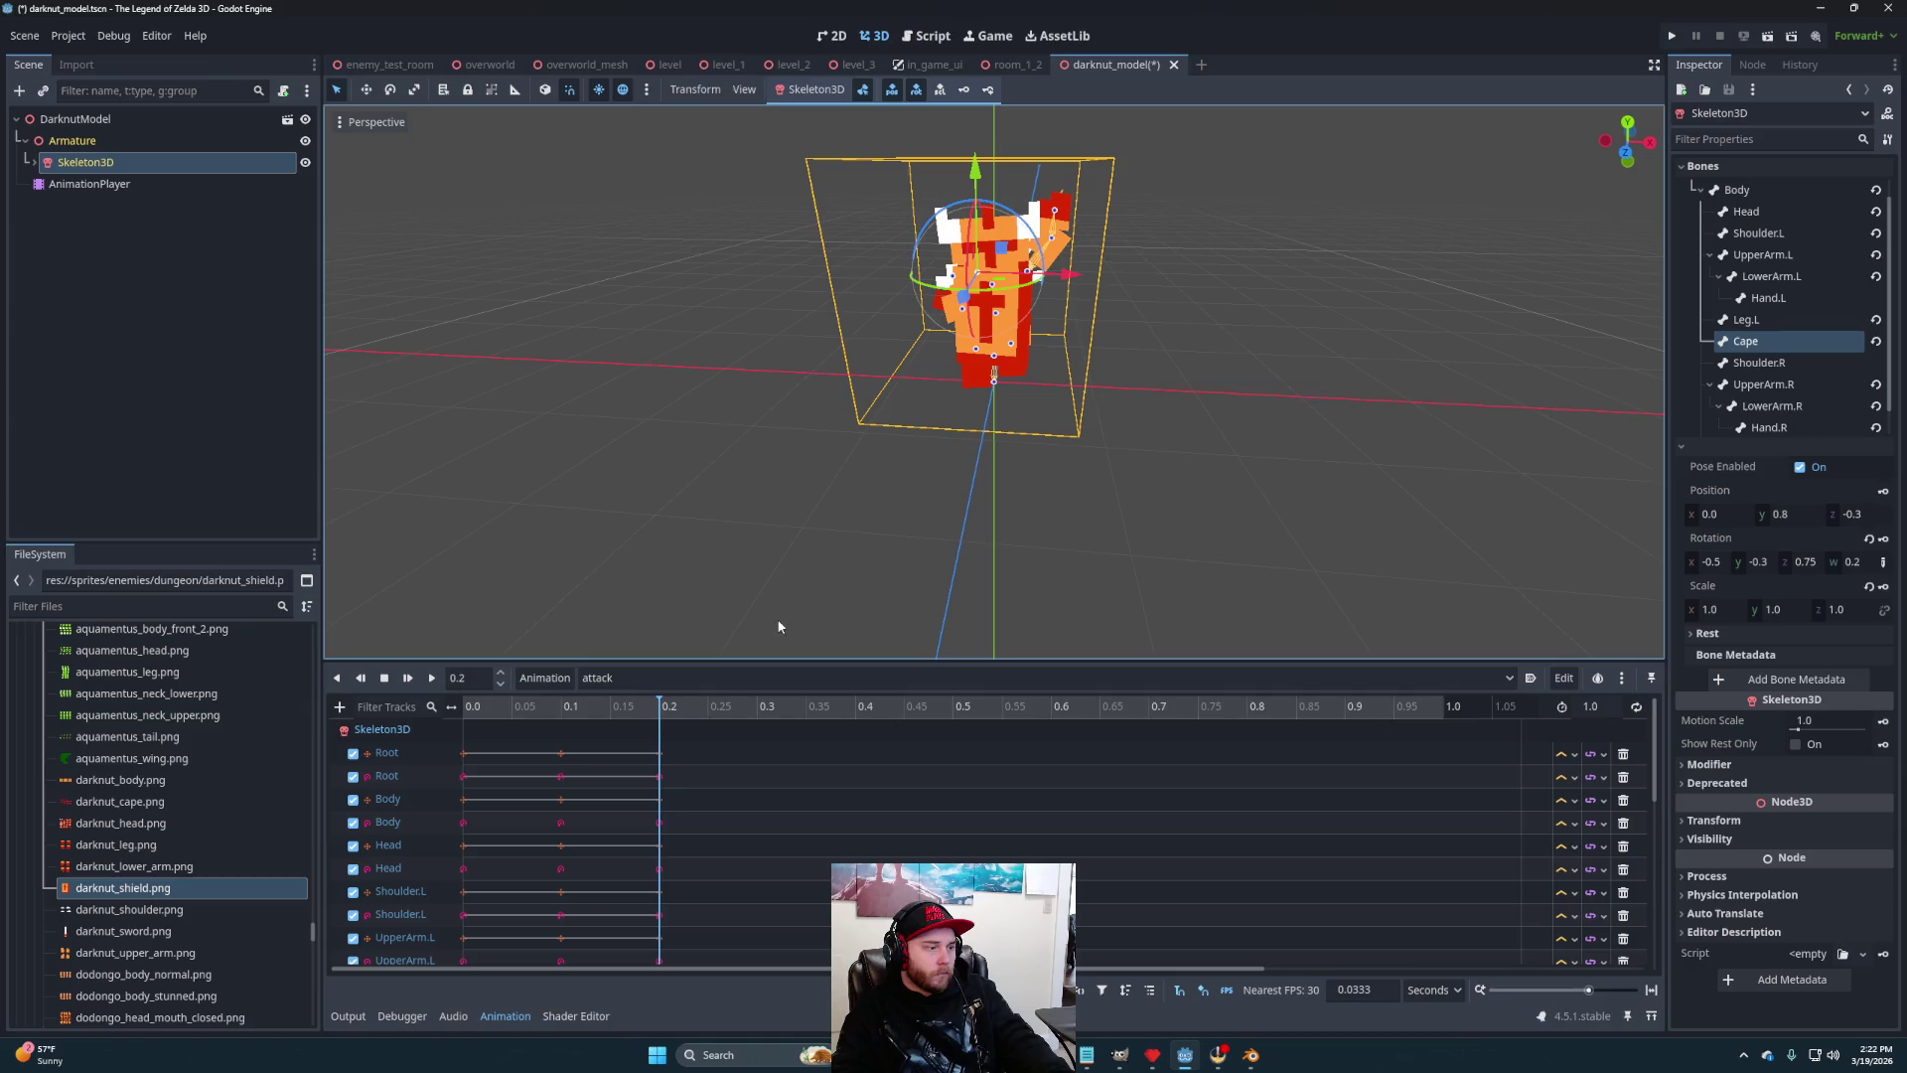
{"action": "mouse_move", "coordinate": [1129, 449]}
{"action": "left_mouse_down"}
{"action": "mouse_move", "coordinate": [1047, 497]}
{"action": "mouse_move", "coordinate": [897, 489]}
{"action": "mouse_move", "coordinate": [928, 489]}
{"action": "mouse_move", "coordinate": [908, 501]}
{"action": "left_mouse_up"}
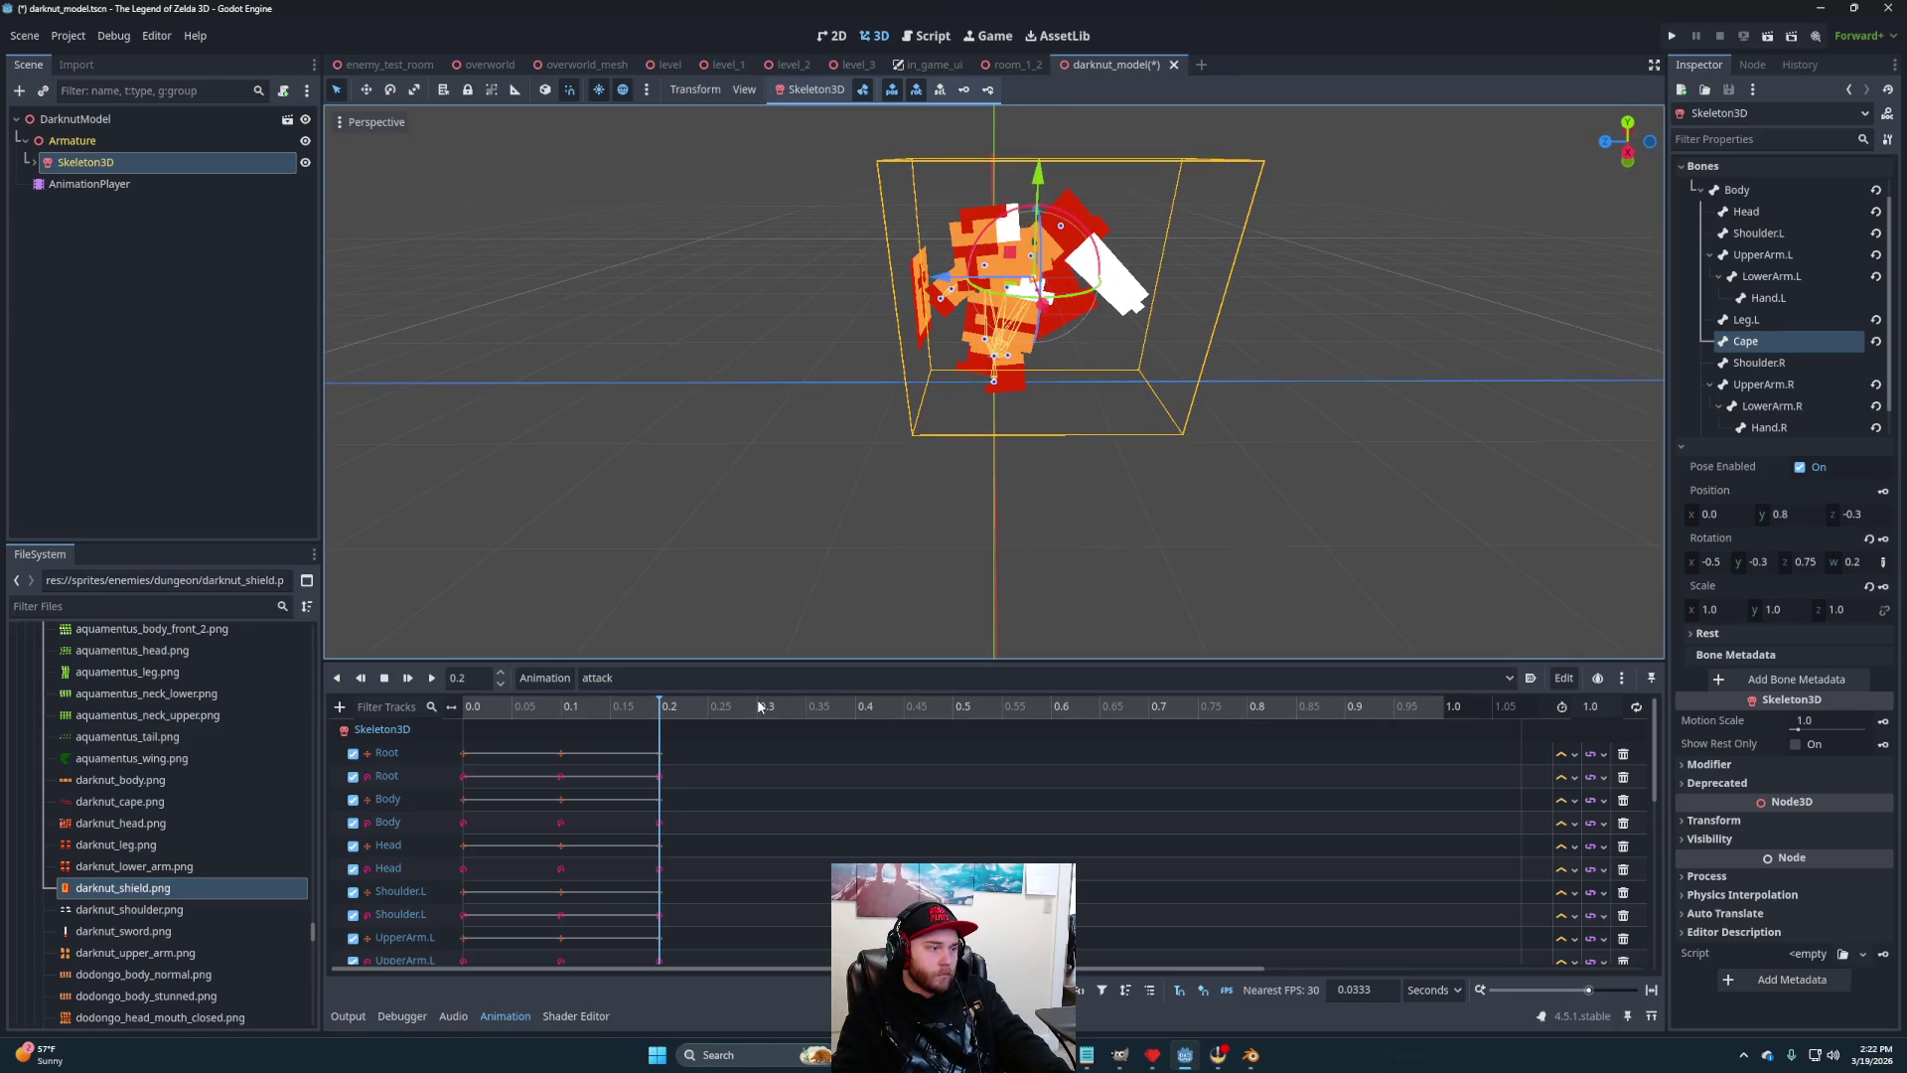
Check the poses at 0.4 and 0.1 seconds, then enlarge the track area to show all tracks
{"action": "left_click", "coordinate": [854, 707]}
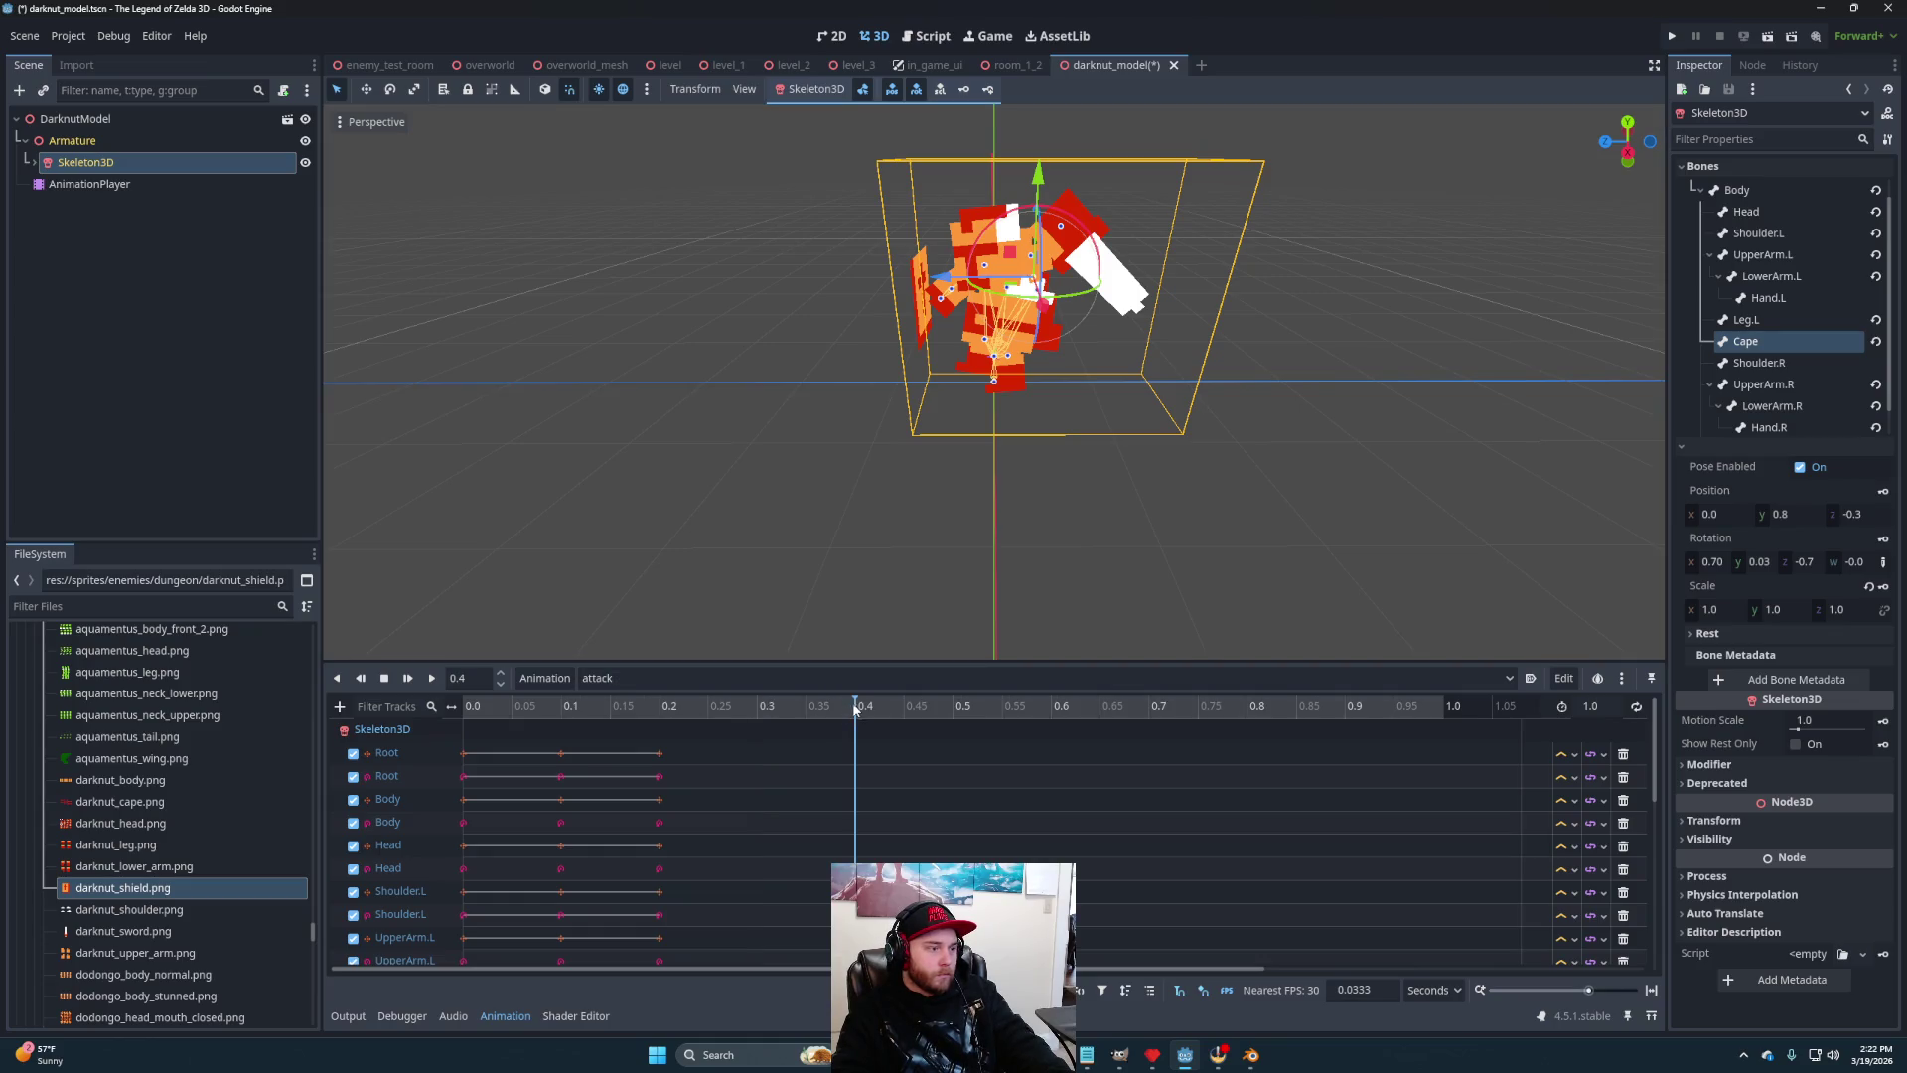
{"action": "mouse_move", "coordinate": [1006, 497]}
{"action": "left_mouse_down"}
{"action": "mouse_move", "coordinate": [1172, 479]}
{"action": "mouse_move", "coordinate": [1179, 528]}
{"action": "mouse_move", "coordinate": [1213, 490]}
{"action": "mouse_move", "coordinate": [1228, 528]}
{"action": "mouse_move", "coordinate": [1181, 528]}
{"action": "mouse_move", "coordinate": [1159, 473]}
{"action": "mouse_move", "coordinate": [1129, 460]}
{"action": "mouse_move", "coordinate": [1340, 419]}
{"action": "mouse_move", "coordinate": [1283, 437]}
{"action": "left_mouse_up"}
{"action": "mouse_move", "coordinate": [1232, 274]}
{"action": "left_mouse_down"}
{"action": "mouse_move", "coordinate": [1278, 290]}
{"action": "mouse_move", "coordinate": [966, 587]}
{"action": "mouse_move", "coordinate": [775, 635]}
{"action": "left_mouse_up"}
{"action": "scroll", "coordinate": [913, 606], "scroll_direction": "down", "scroll_amount": 2}
{"action": "scroll", "coordinate": [877, 501], "scroll_direction": "up", "scroll_amount": 2}
{"action": "left_click", "coordinate": [568, 711]}
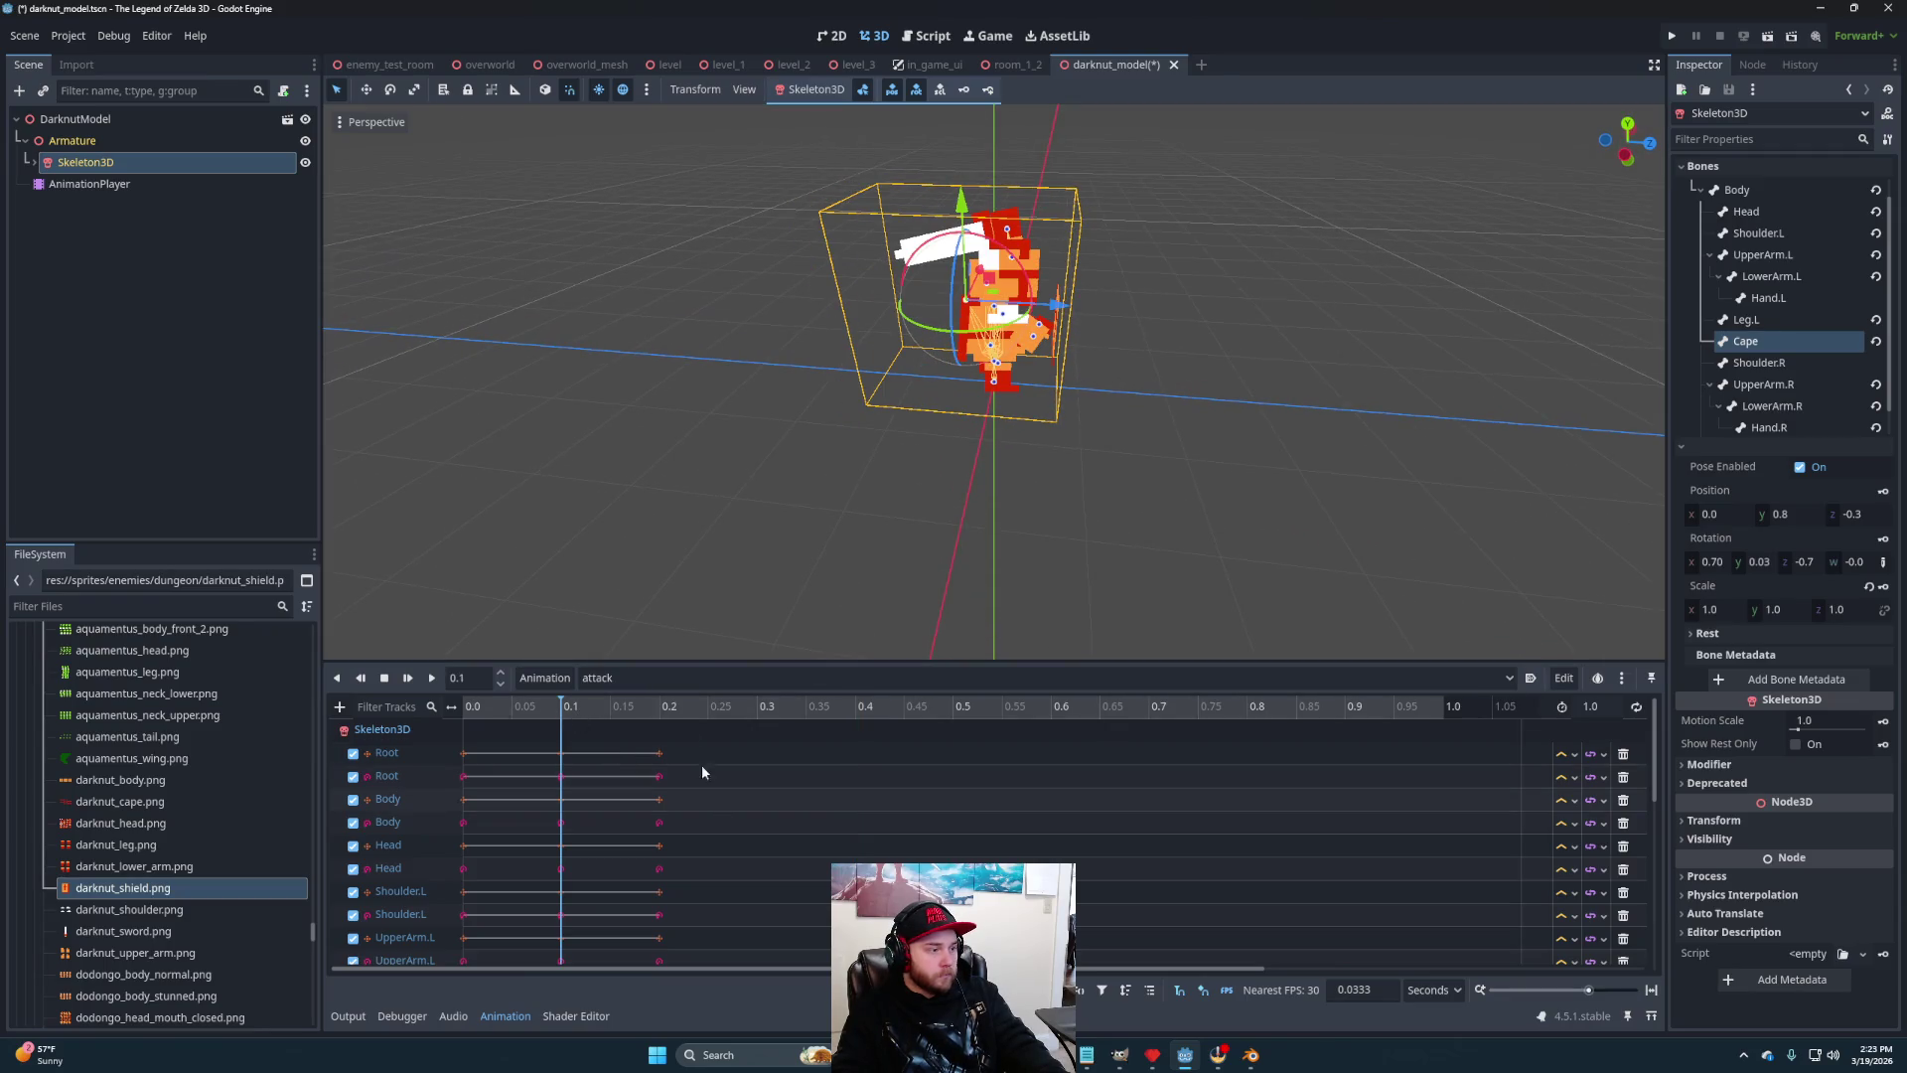
{"action": "left_click_drag", "start_coordinate": [712, 659], "coordinate": [770, 175]}
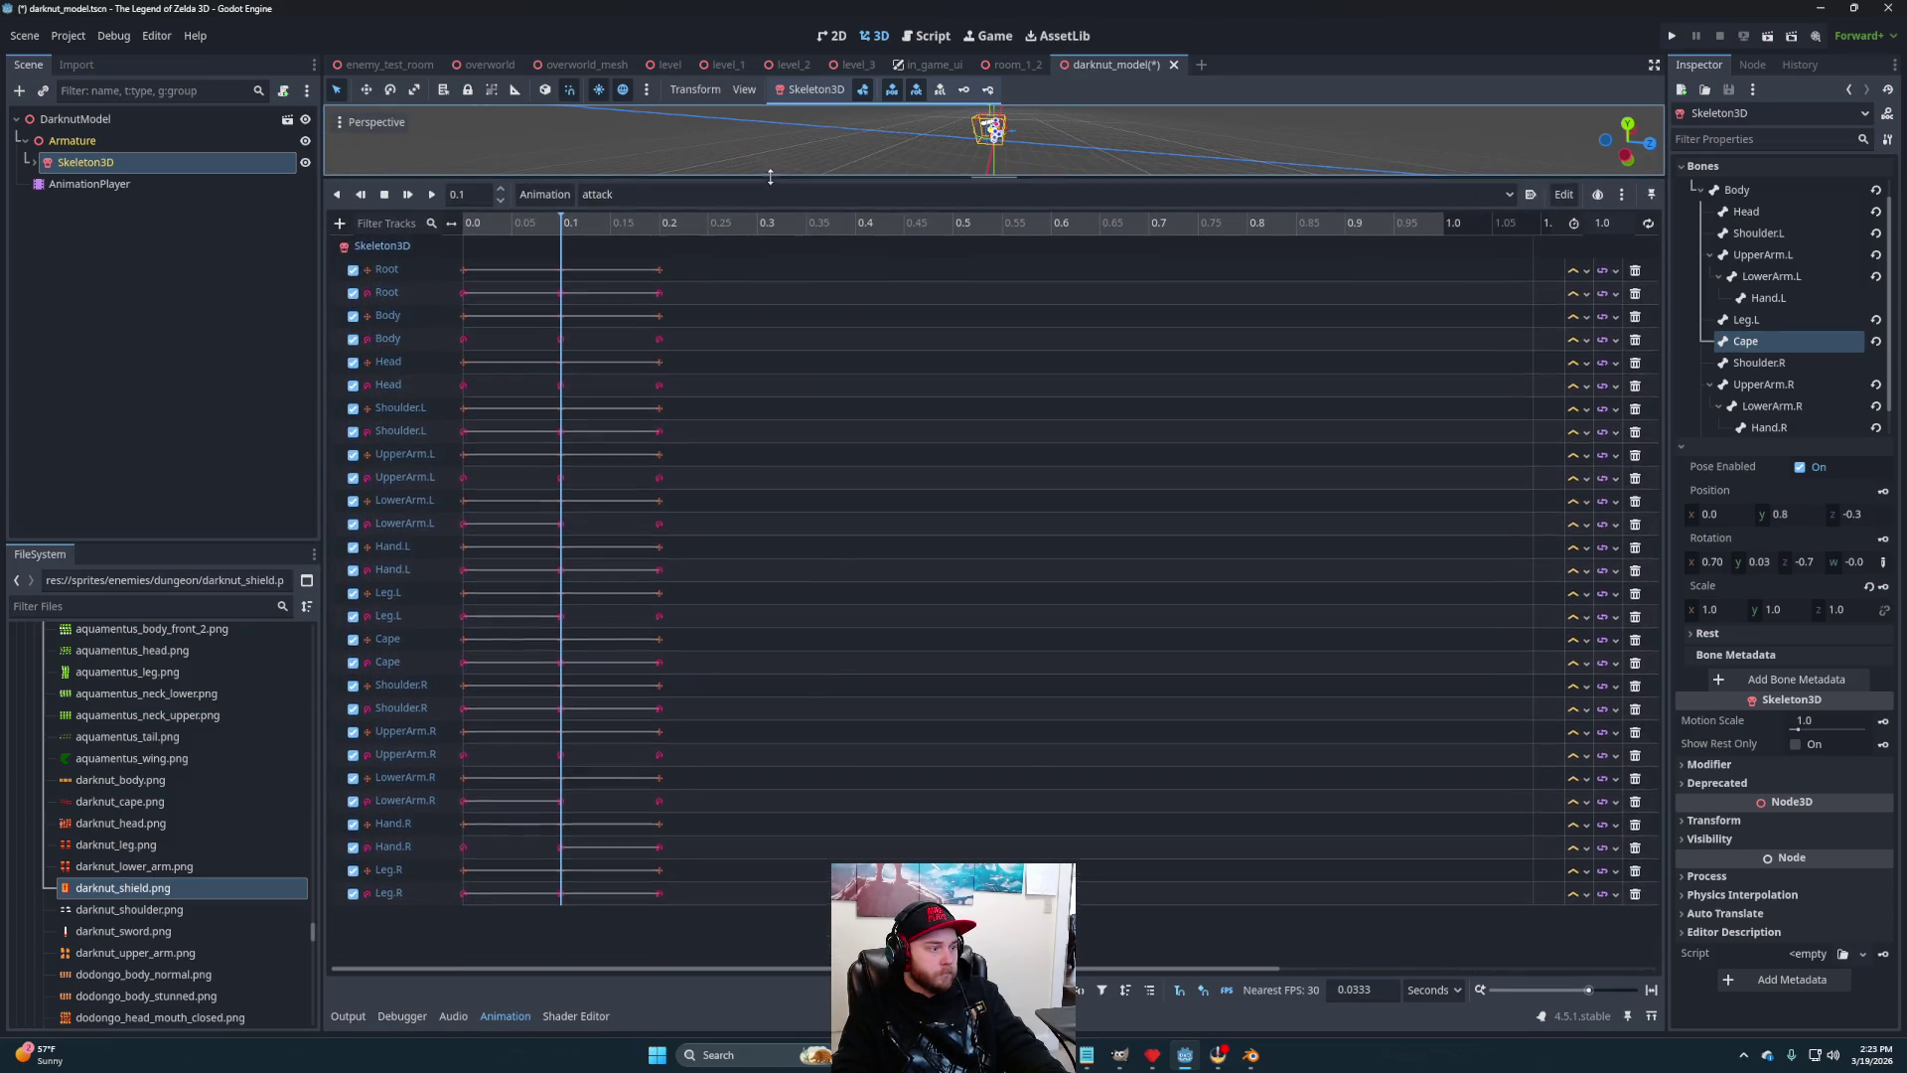
Move the 0.2 s keys on all tracks to 0.3 seconds
{"action": "mouse_move", "coordinate": [696, 915]}
{"action": "left_mouse_down"}
{"action": "mouse_move", "coordinate": [617, 268]}
{"action": "mouse_move", "coordinate": [757, 270]}
{"action": "left_mouse_up"}
{"action": "left_click", "coordinate": [766, 228]}
{"action": "left_click", "coordinate": [860, 227]}
{"action": "left_click_drag", "start_coordinate": [1013, 178], "coordinate": [1023, 487]}
{"action": "mouse_move", "coordinate": [975, 349]}
{"action": "left_mouse_down"}
{"action": "mouse_move", "coordinate": [877, 306]}
{"action": "mouse_move", "coordinate": [926, 323]}
{"action": "mouse_move", "coordinate": [924, 356]}
{"action": "mouse_move", "coordinate": [884, 338]}
{"action": "left_mouse_up"}
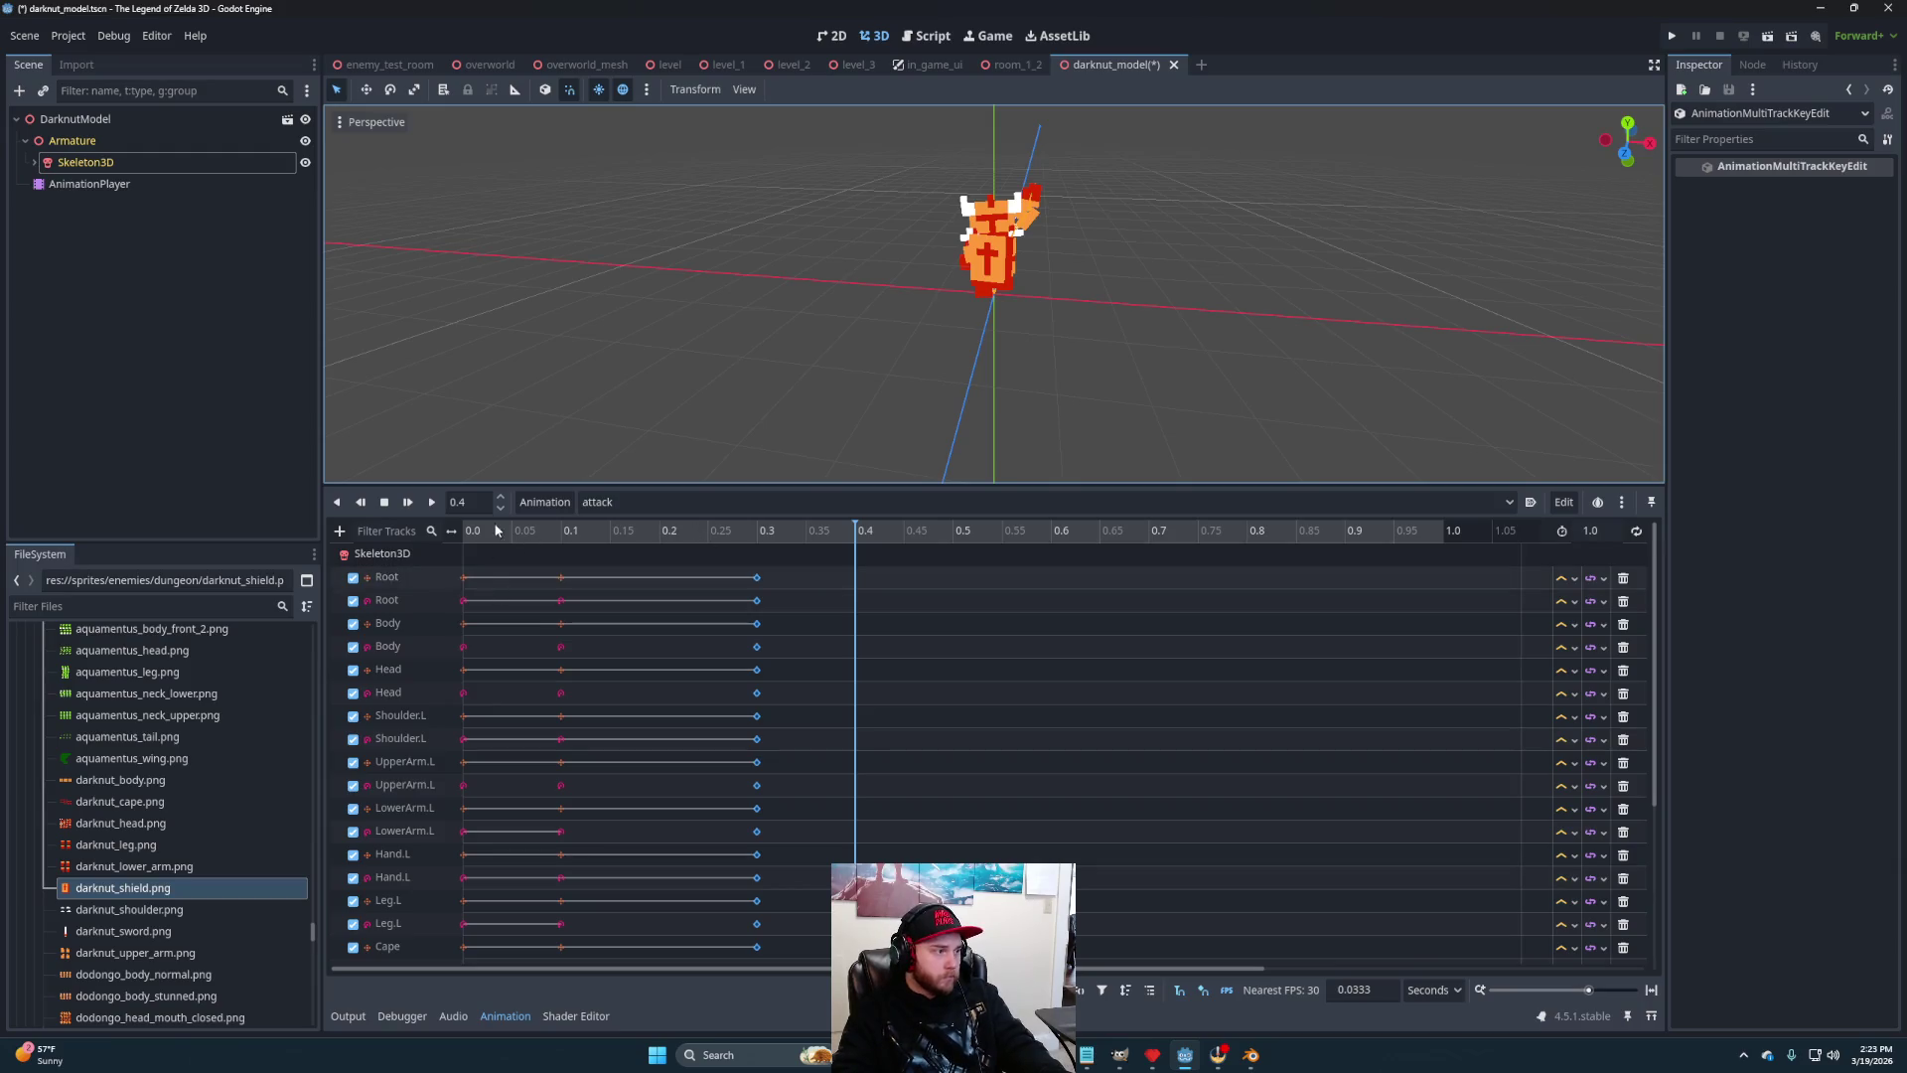
{"action": "scroll", "coordinate": [491, 773], "scroll_direction": "down", "scroll_amount": 5}
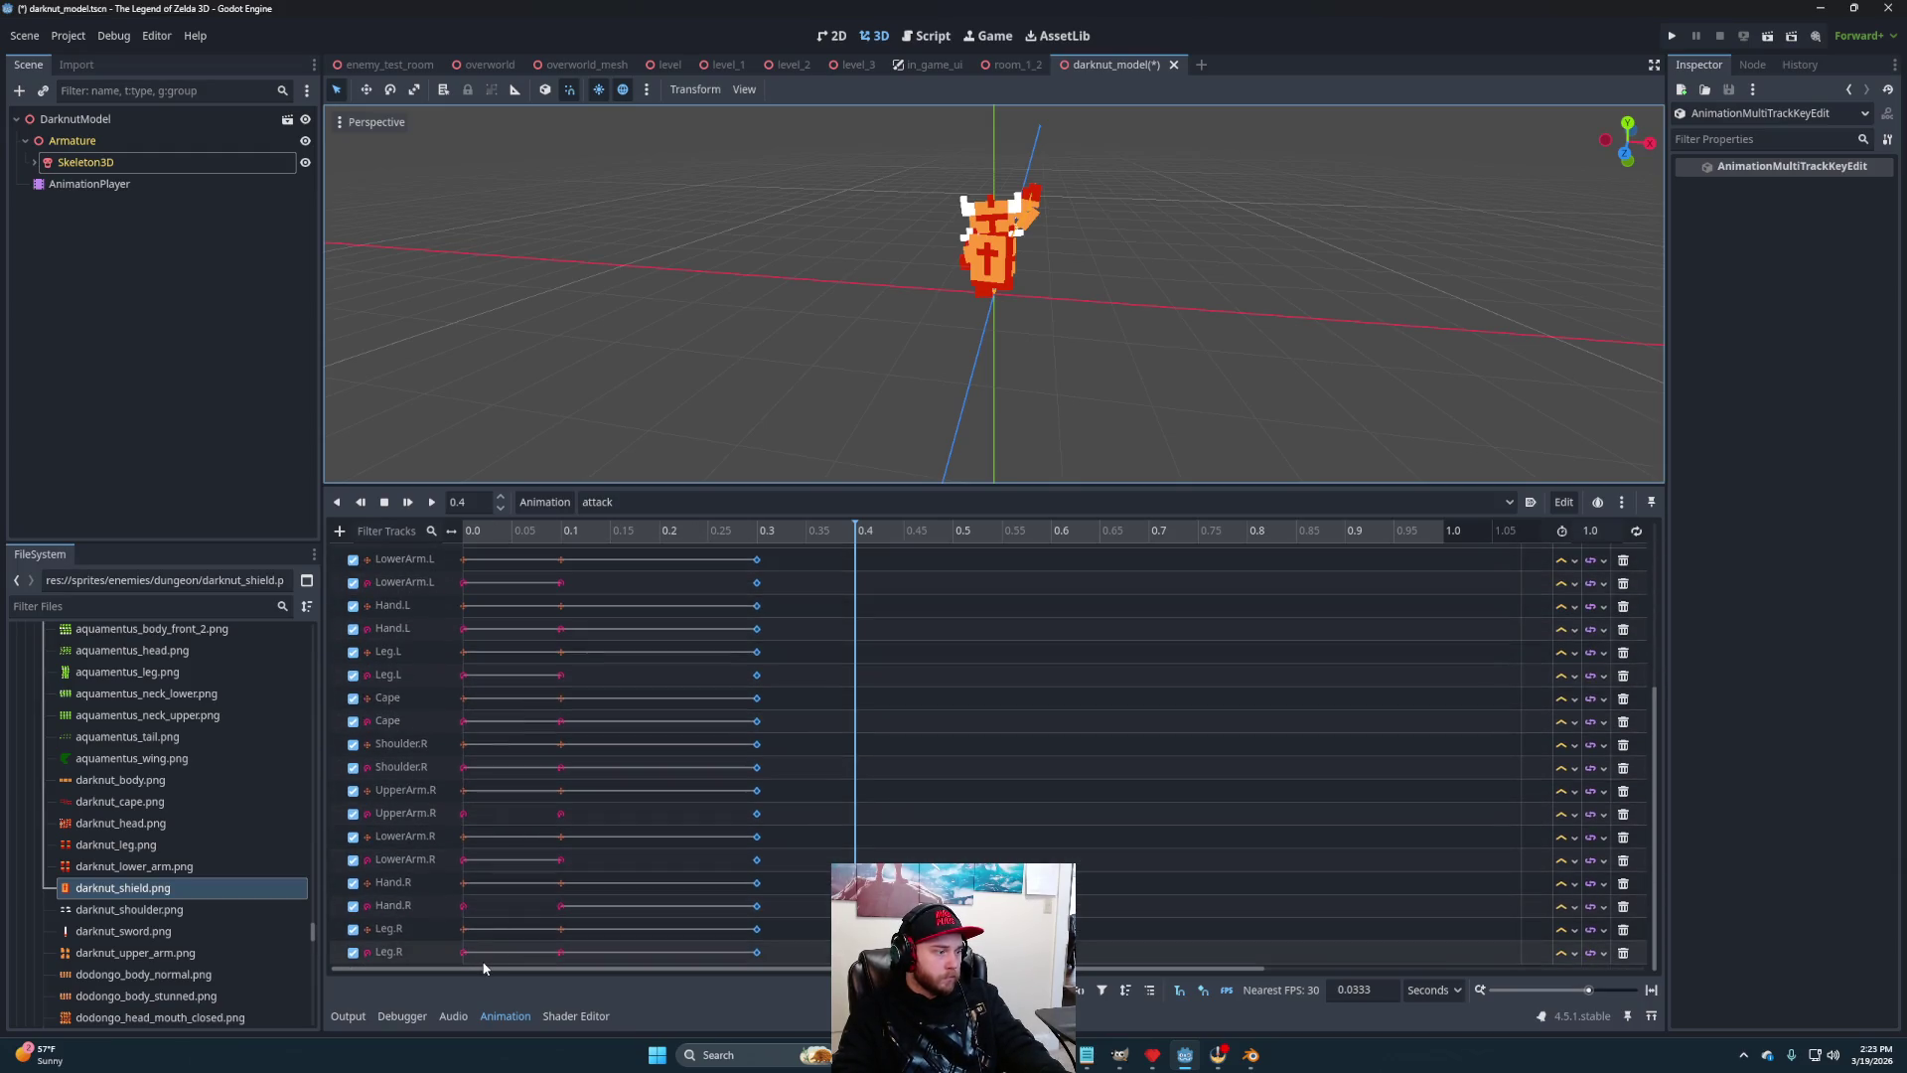
Copy the starting key column to 0.4 seconds and compare the 0.3 and 0.4 poses
{"action": "left_click_drag", "start_coordinate": [481, 958], "coordinate": [475, 592]}
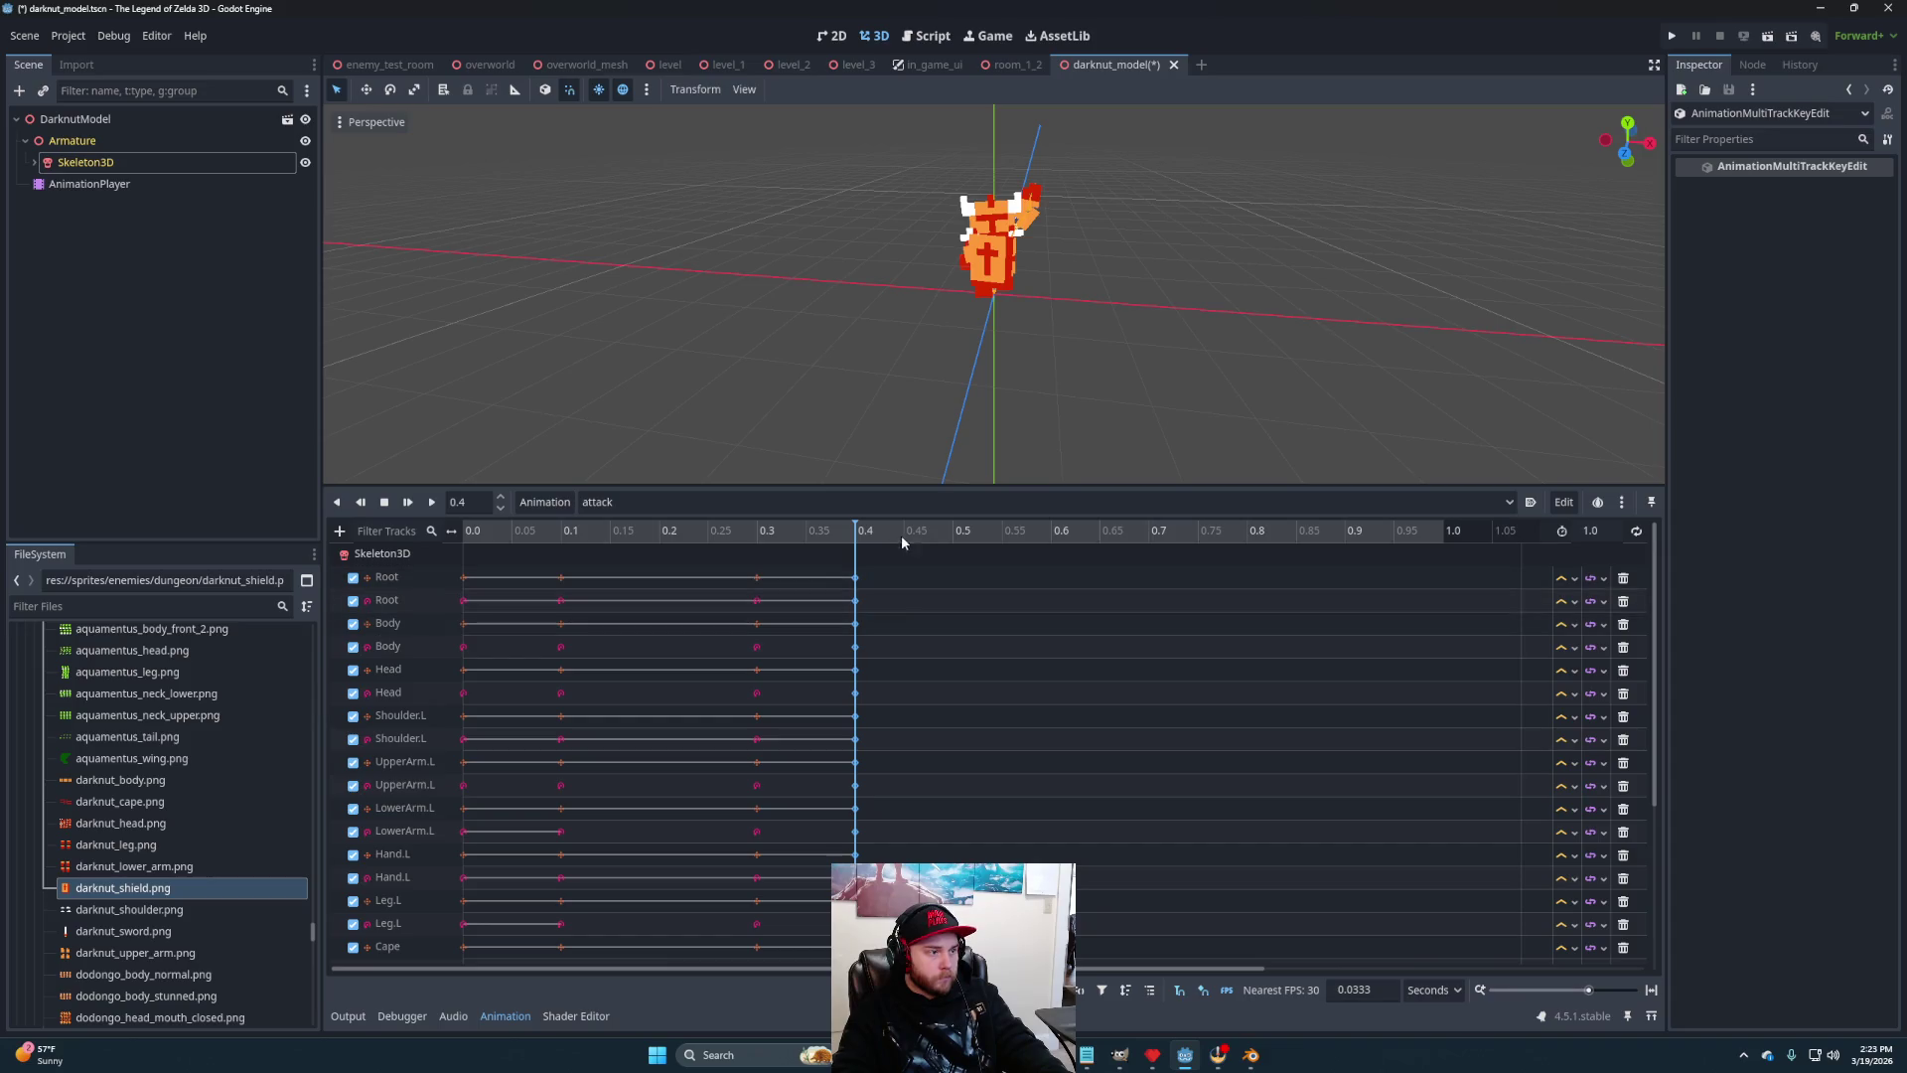
{"action": "left_click", "coordinate": [901, 533]}
{"action": "scroll", "coordinate": [1168, 372], "scroll_direction": "up", "scroll_amount": 6}
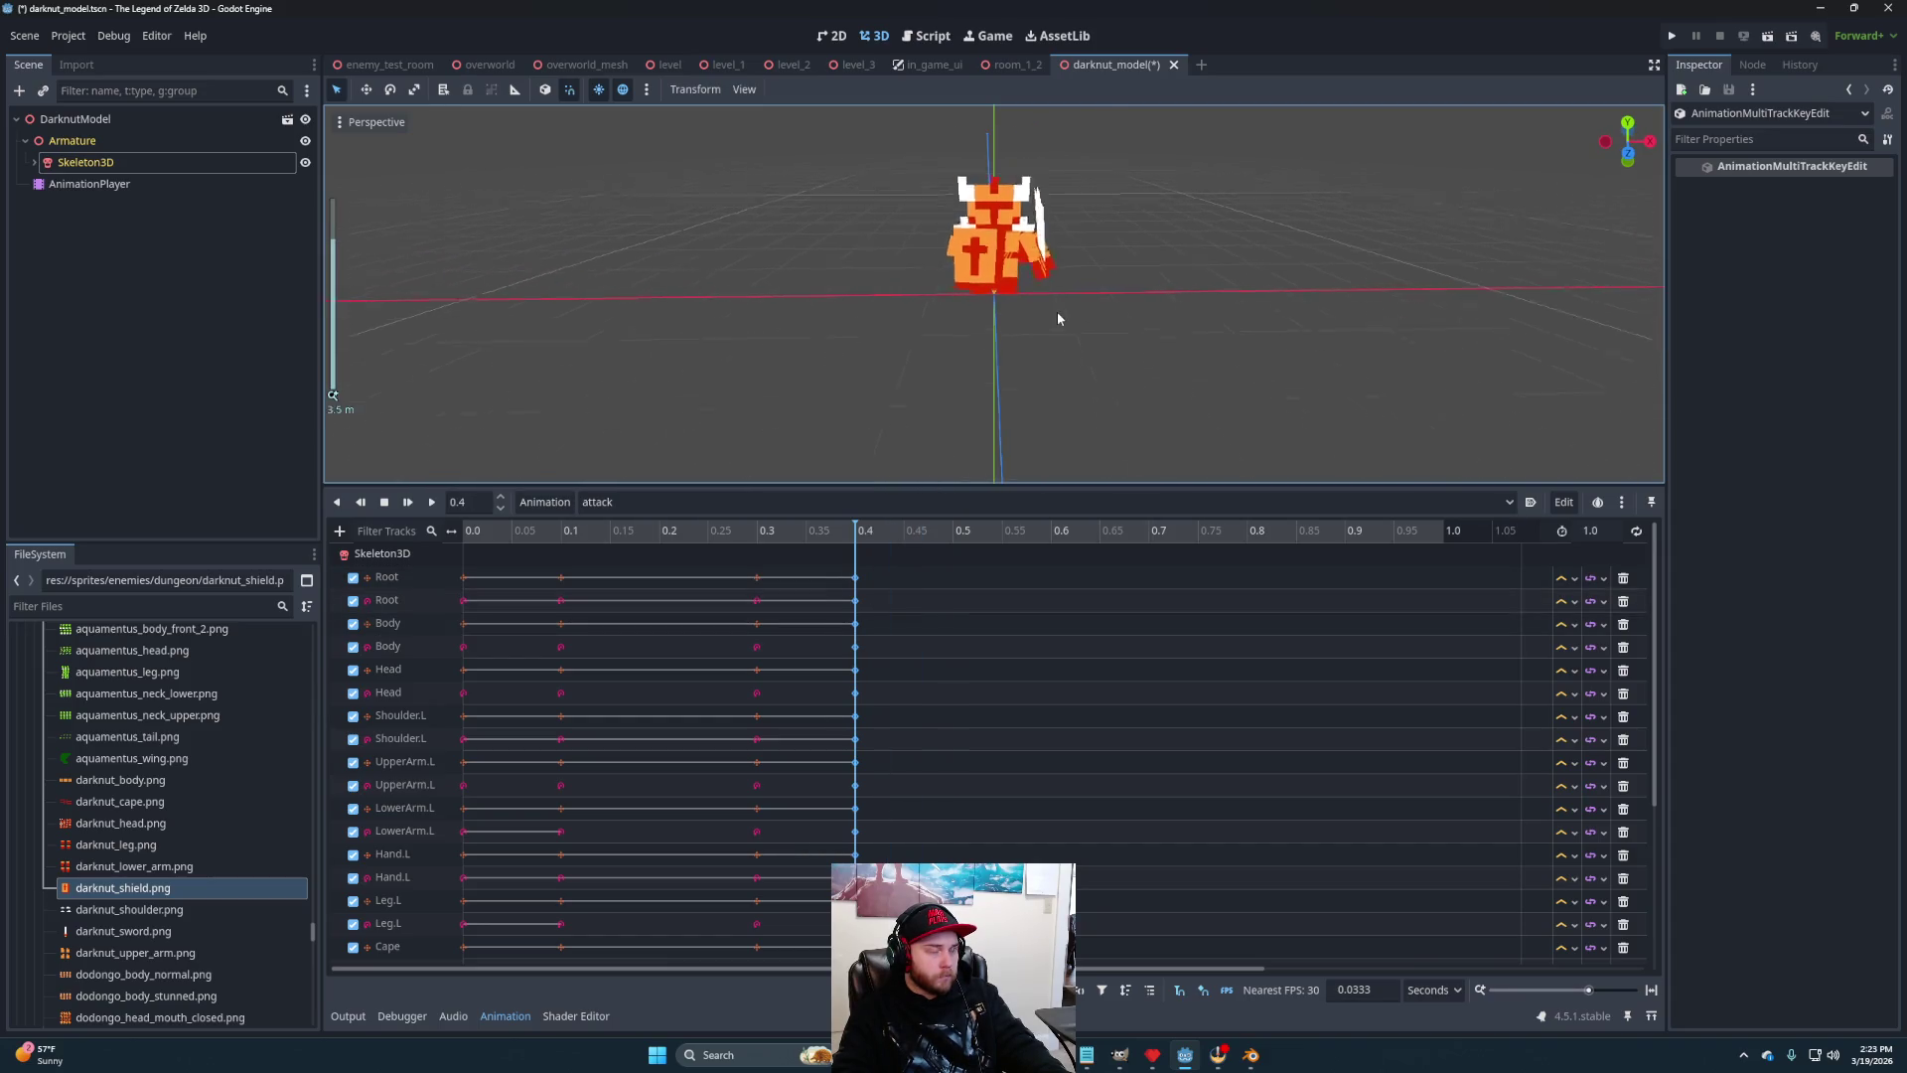
{"action": "mouse_move", "coordinate": [1005, 376]}
{"action": "left_mouse_down"}
{"action": "mouse_move", "coordinate": [809, 324]}
{"action": "mouse_move", "coordinate": [1034, 332]}
{"action": "mouse_move", "coordinate": [1049, 378]}
{"action": "mouse_move", "coordinate": [989, 366]}
{"action": "mouse_move", "coordinate": [995, 339]}
{"action": "mouse_move", "coordinate": [1052, 324]}
{"action": "left_mouse_up"}
{"action": "scroll", "coordinate": [1041, 328], "scroll_direction": "down", "scroll_amount": 2}
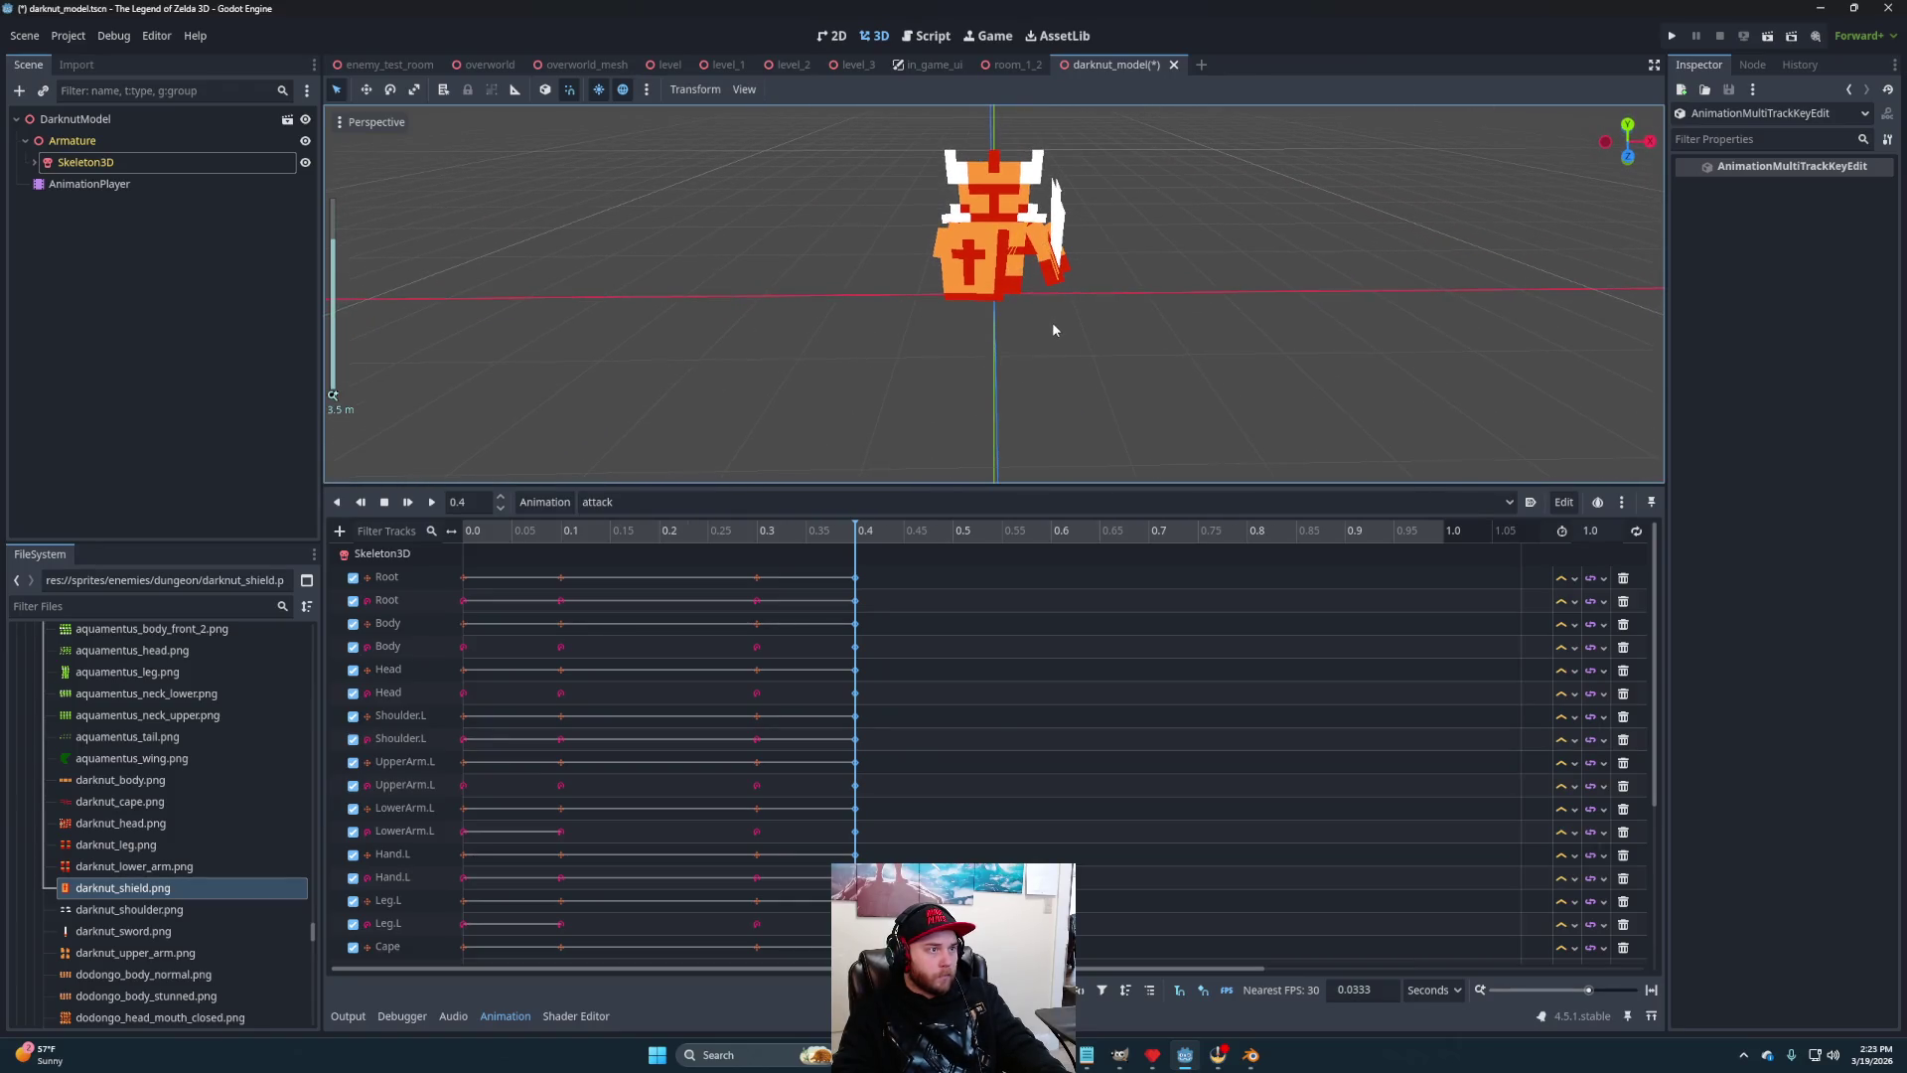
{"action": "left_click", "coordinate": [757, 536]}
{"action": "left_click", "coordinate": [855, 537]}
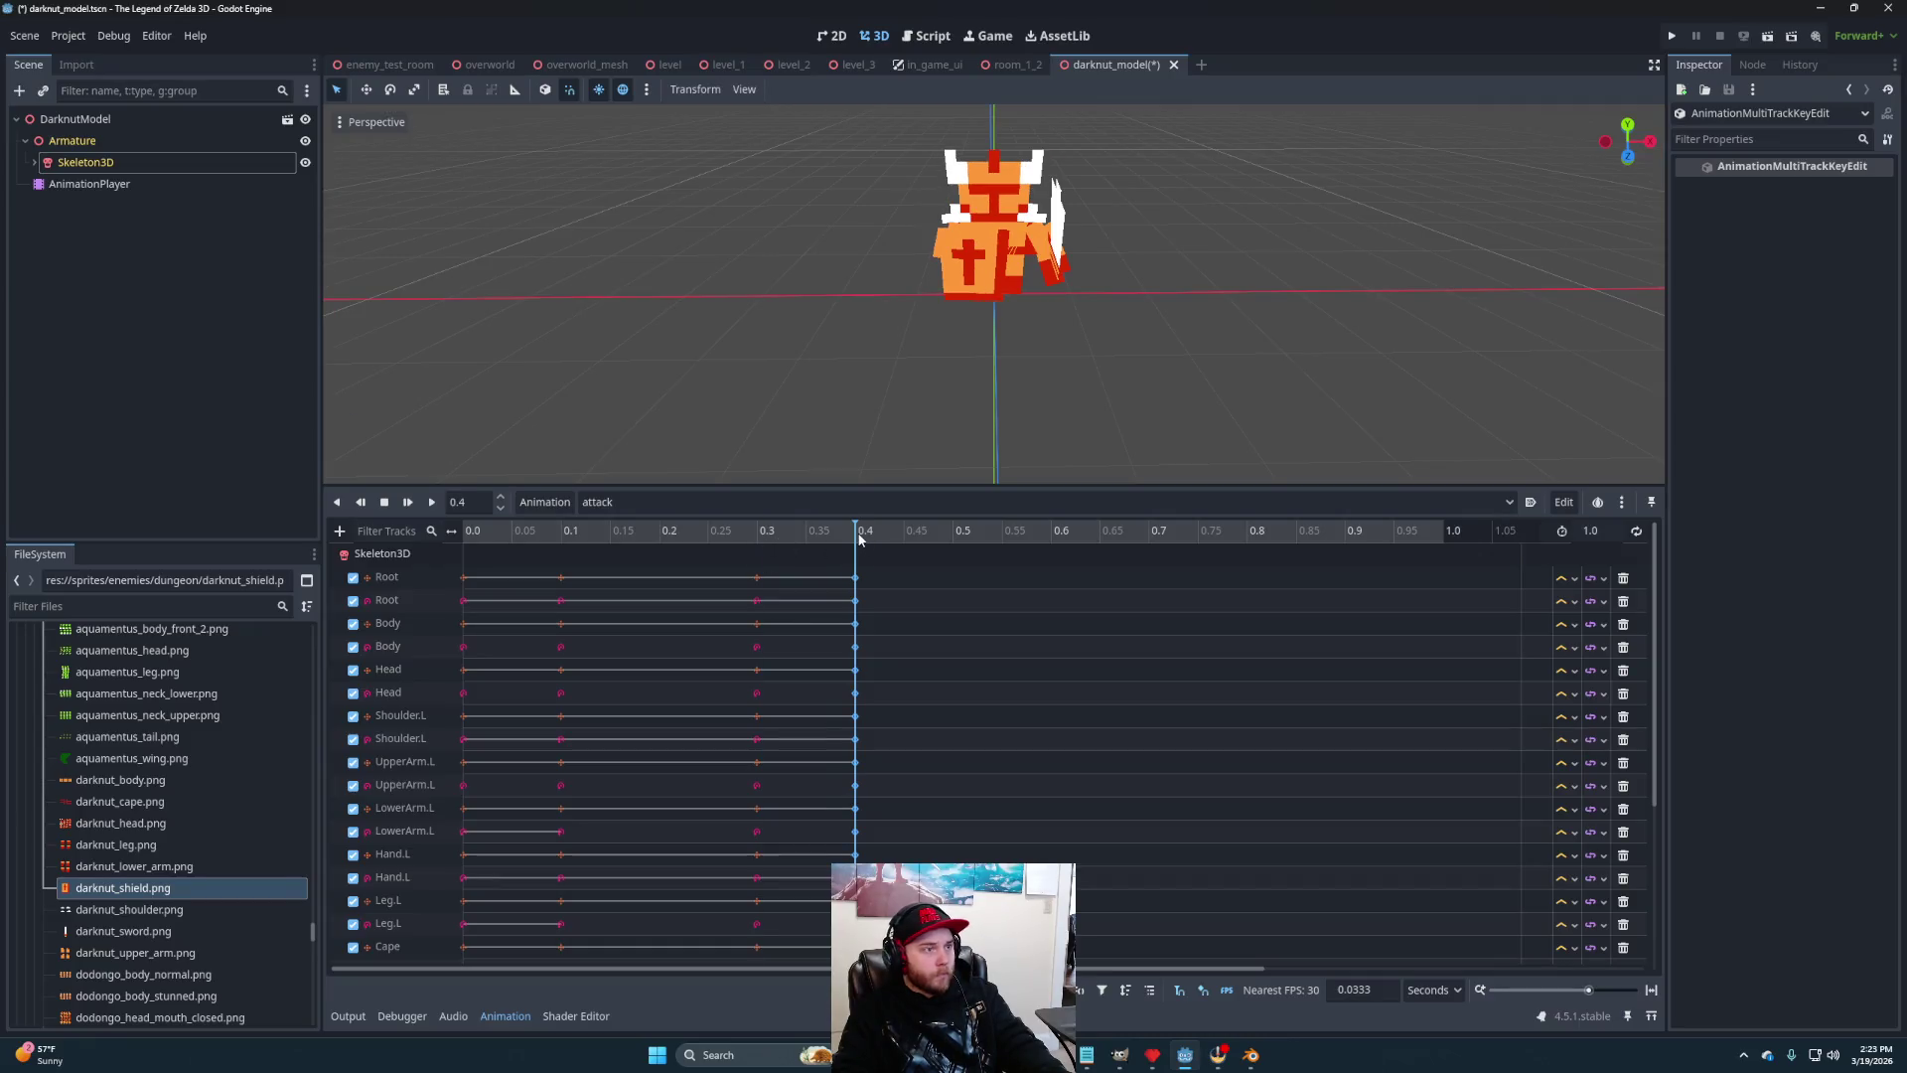
{"action": "mouse_move", "coordinate": [1015, 366]}
{"action": "left_mouse_down"}
{"action": "mouse_move", "coordinate": [1220, 323]}
{"action": "mouse_move", "coordinate": [1018, 368]}
{"action": "left_mouse_up"}
Reselect the Skeleton3D node and put the playhead at 0.4 seconds
{"action": "left_click", "coordinate": [83, 164]}
{"action": "left_click", "coordinate": [94, 187]}
{"action": "left_click", "coordinate": [91, 164]}
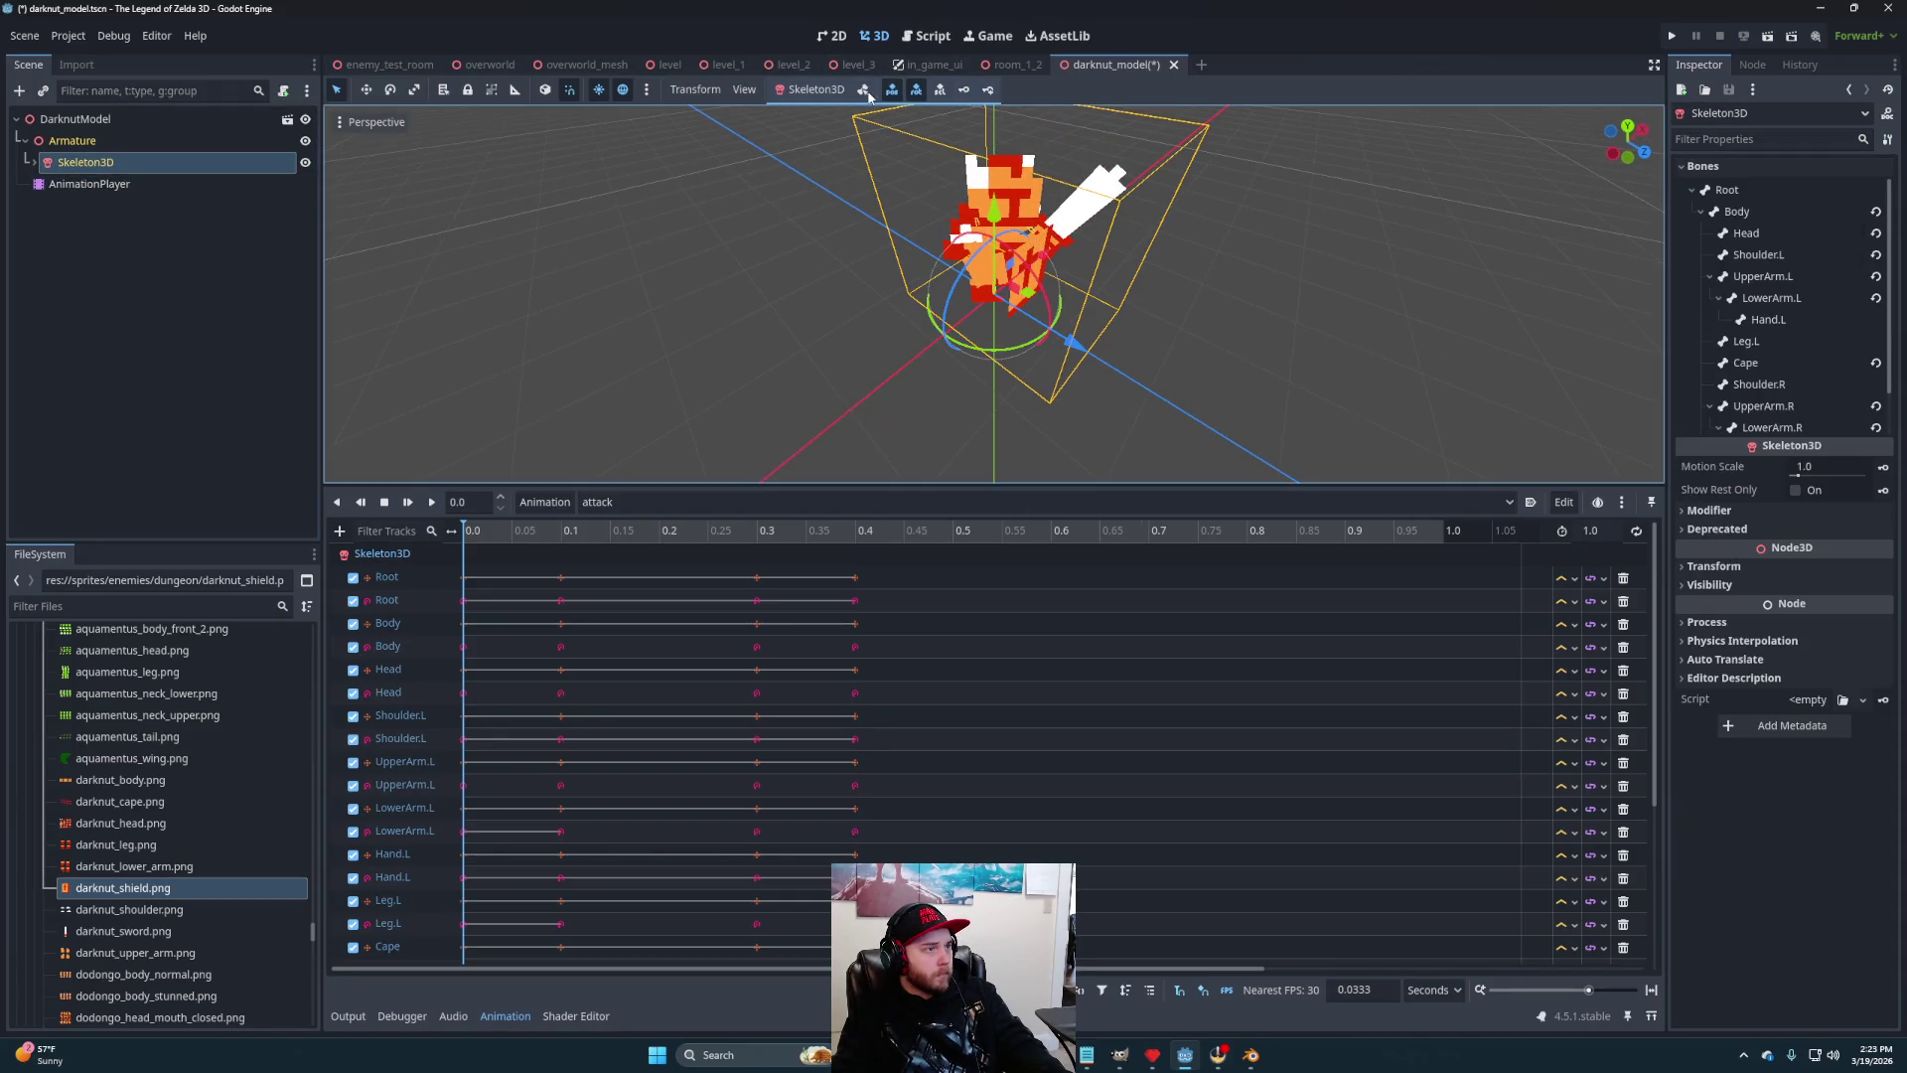
{"action": "left_click", "coordinate": [872, 540]}
{"action": "mouse_move", "coordinate": [993, 298]}
{"action": "left_mouse_down"}
{"action": "mouse_move", "coordinate": [1111, 288]}
{"action": "mouse_move", "coordinate": [969, 356]}
{"action": "mouse_move", "coordinate": [998, 306]}
{"action": "mouse_move", "coordinate": [993, 356]}
{"action": "mouse_move", "coordinate": [1021, 377]}
{"action": "mouse_move", "coordinate": [1052, 358]}
{"action": "left_mouse_up"}
{"action": "left_click", "coordinate": [994, 286]}
{"action": "left_click", "coordinate": [991, 256]}
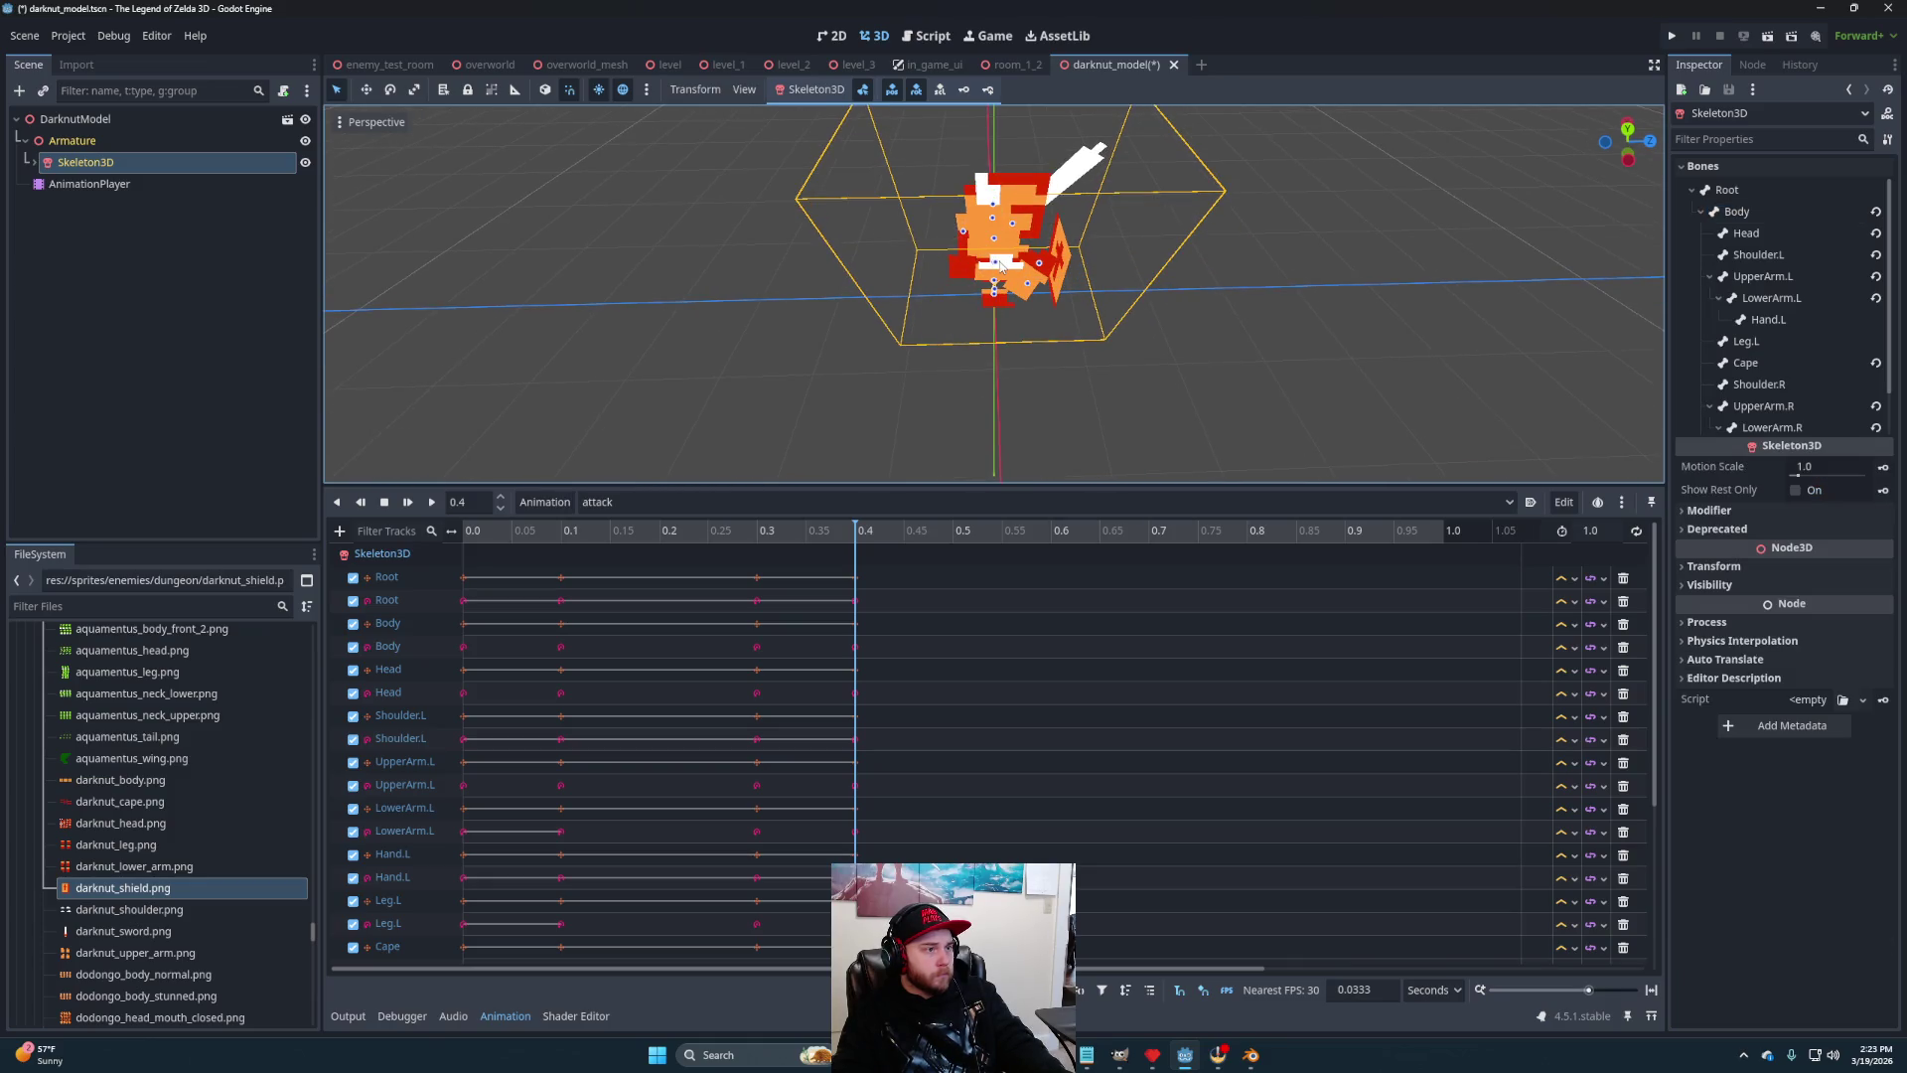
{"action": "left_click_drag", "start_coordinate": [1000, 265], "coordinate": [1084, 339]}
Rotate the right upper arm 60 degrees and the right forearm 70 degrees
{"action": "left_click", "coordinate": [1014, 266]}
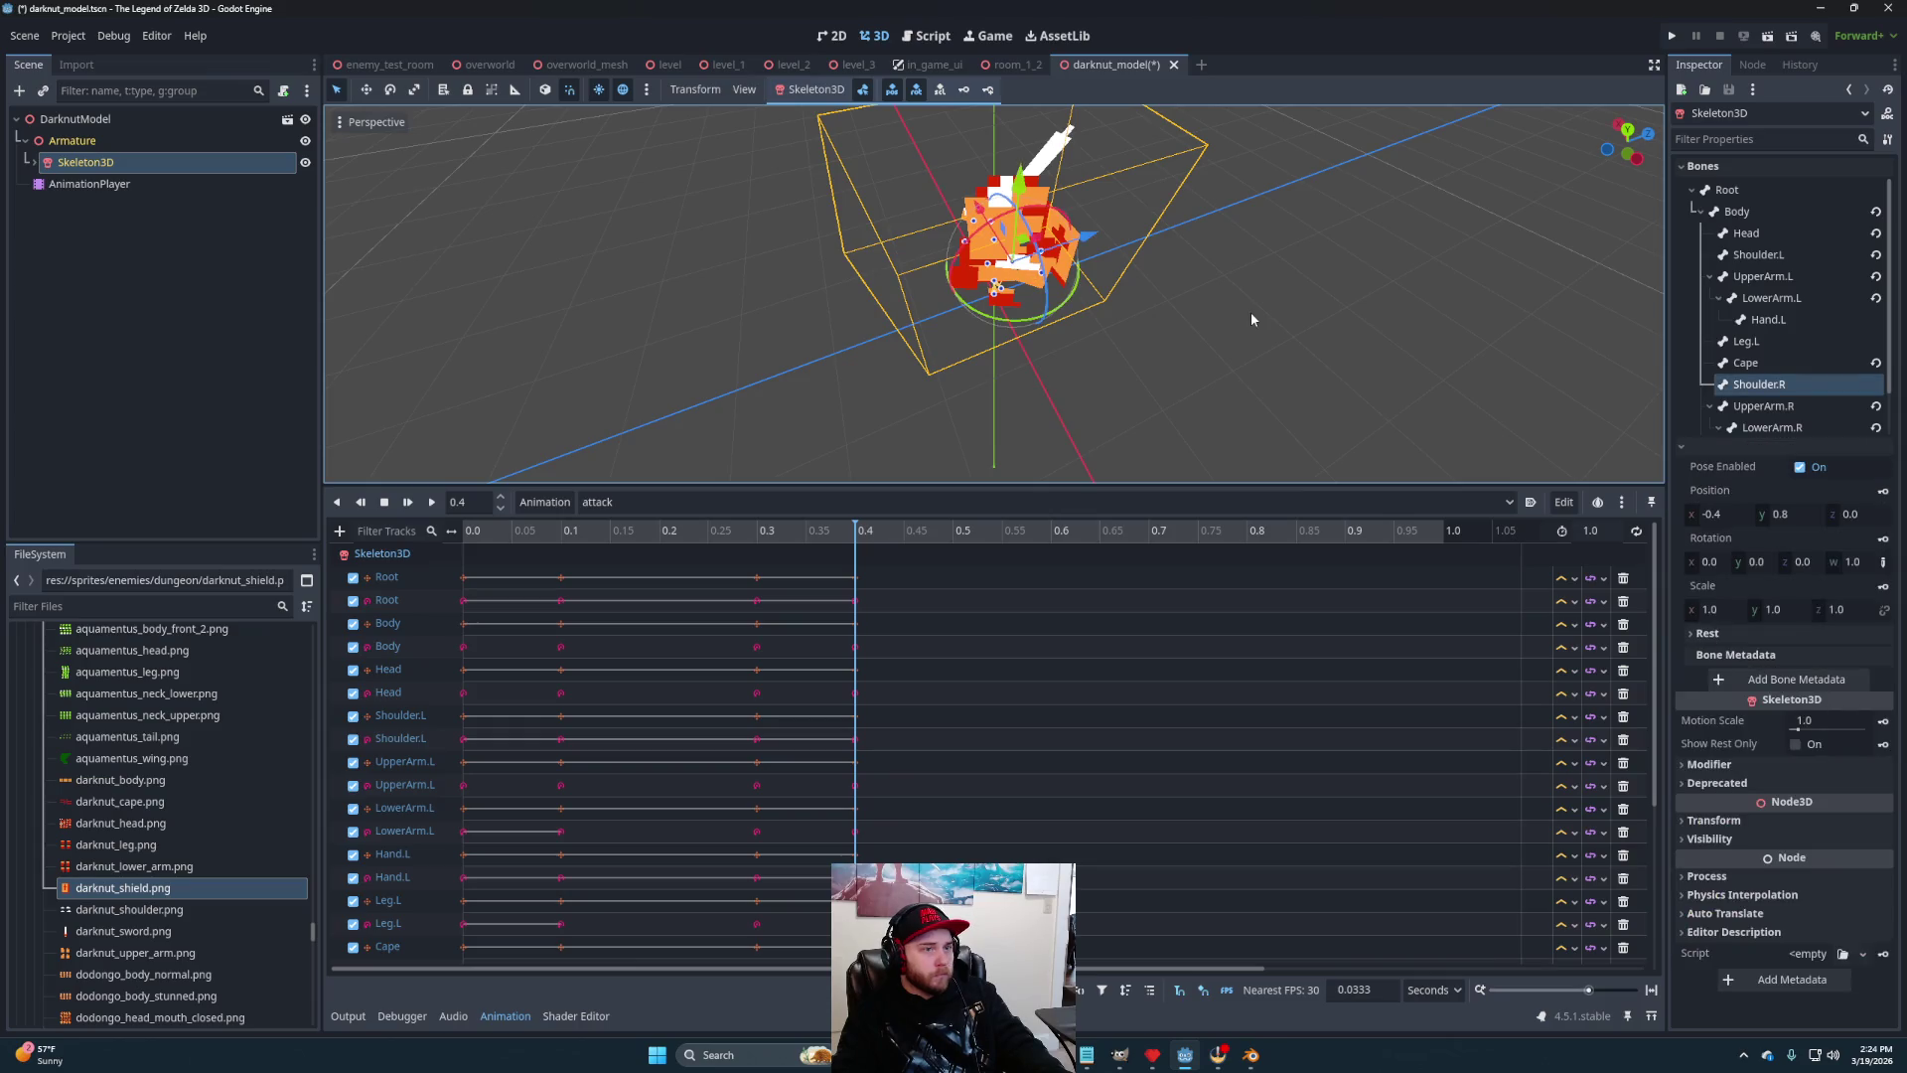
{"action": "left_click", "coordinate": [1728, 406]}
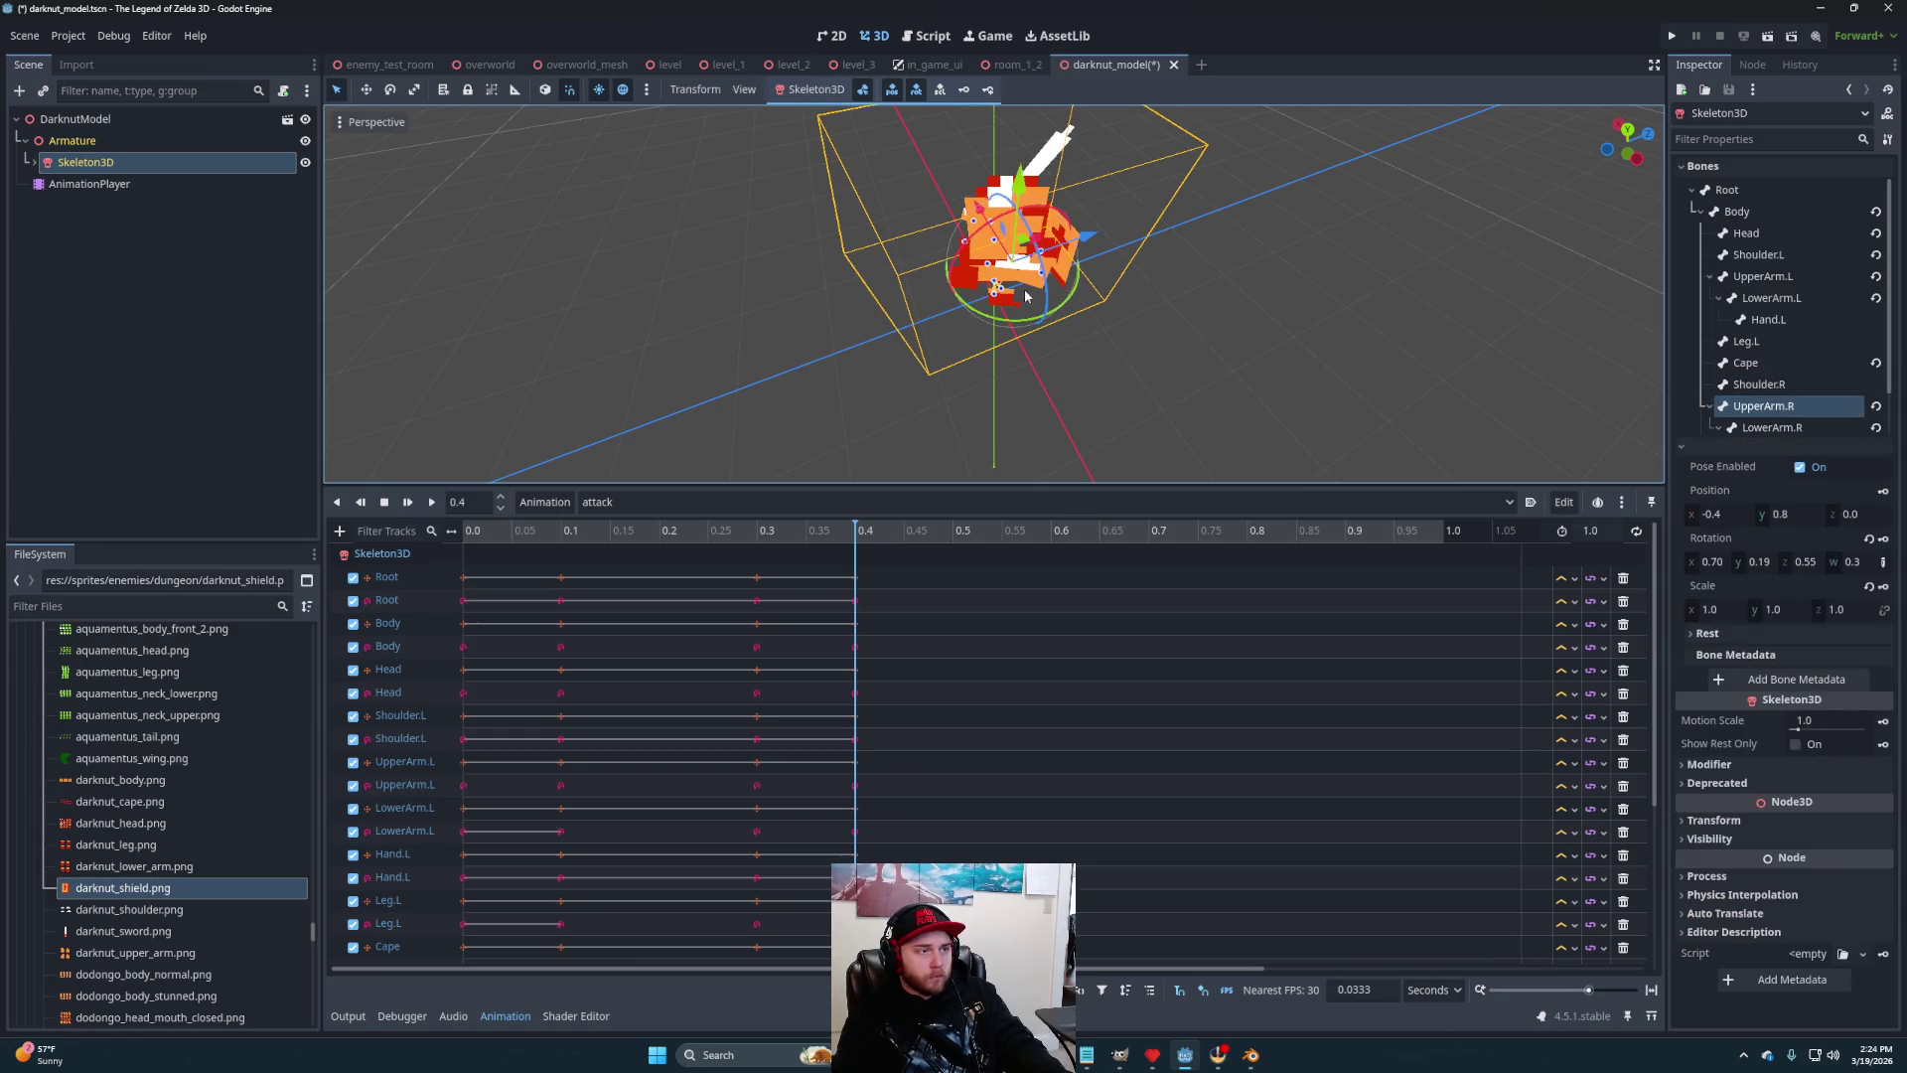
{"action": "left_click_drag", "start_coordinate": [1020, 327], "coordinate": [884, 339]}
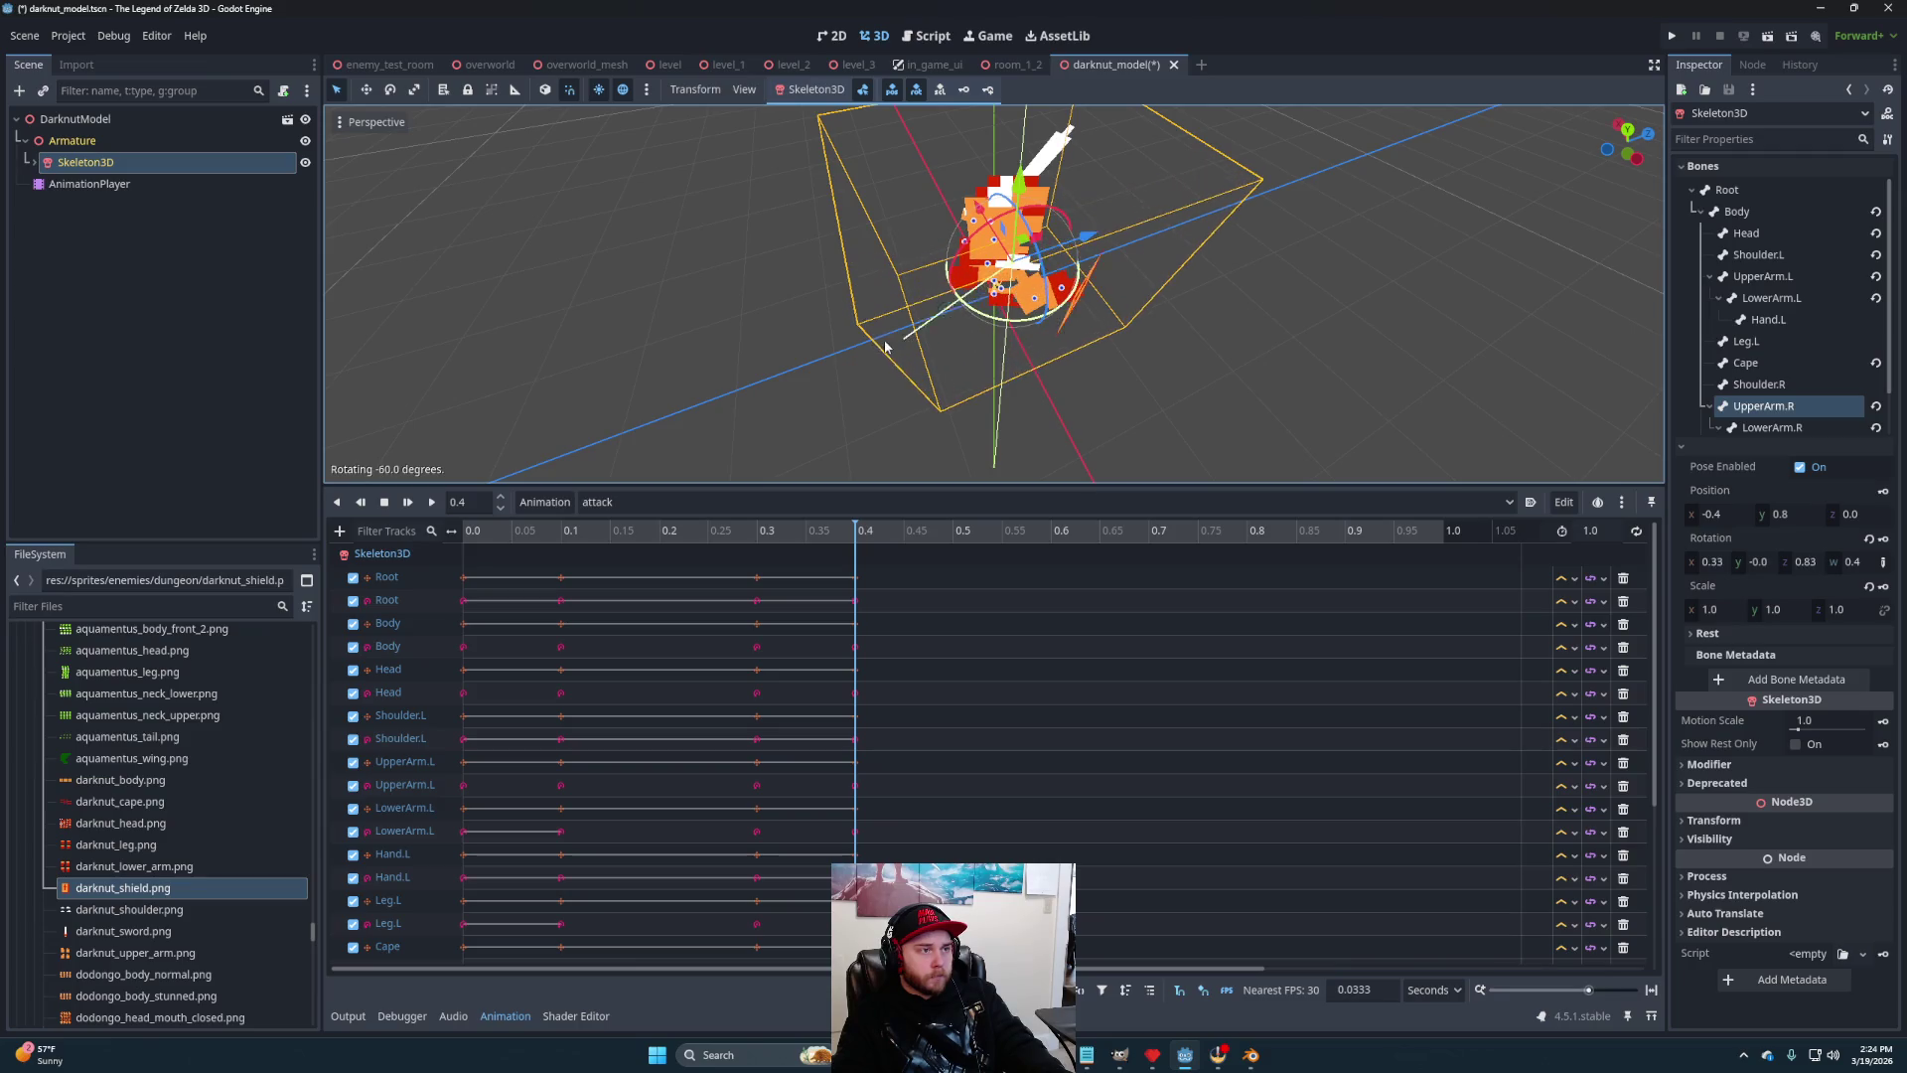
{"action": "left_click", "coordinate": [1035, 308]}
{"action": "left_click_drag", "start_coordinate": [1023, 365], "coordinate": [757, 345]}
Lower the Body bone 0.1 along Y, checking it from an eye-level X-axis view
{"action": "mouse_move", "coordinate": [935, 345]}
{"action": "left_mouse_down"}
{"action": "mouse_move", "coordinate": [1142, 176]}
{"action": "mouse_move", "coordinate": [1226, 206]}
{"action": "mouse_move", "coordinate": [1020, 288]}
{"action": "mouse_move", "coordinate": [1030, 320]}
{"action": "left_mouse_up"}
{"action": "left_click", "coordinate": [995, 276]}
{"action": "key", "text": "KP_3"}
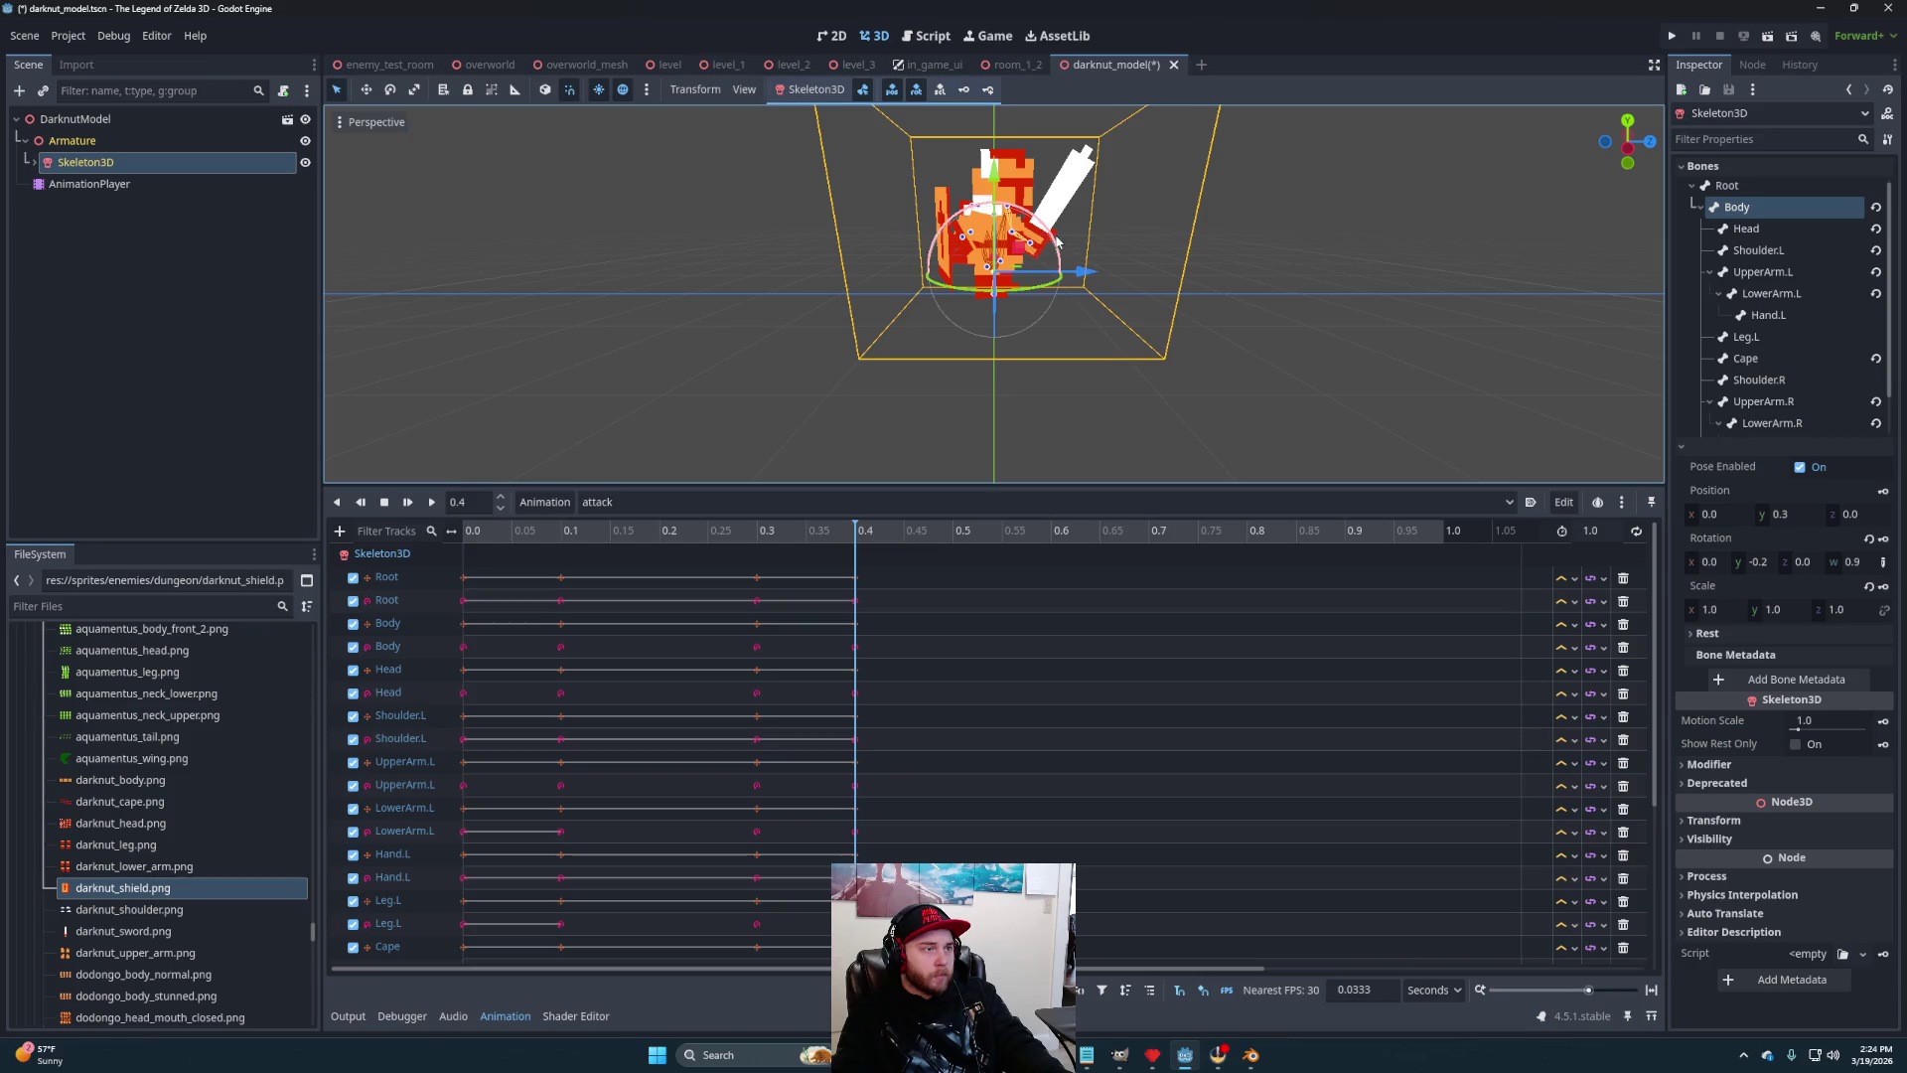
{"action": "left_click", "coordinate": [1013, 296]}
{"action": "left_click_drag", "start_coordinate": [1014, 302], "coordinate": [1010, 283]}
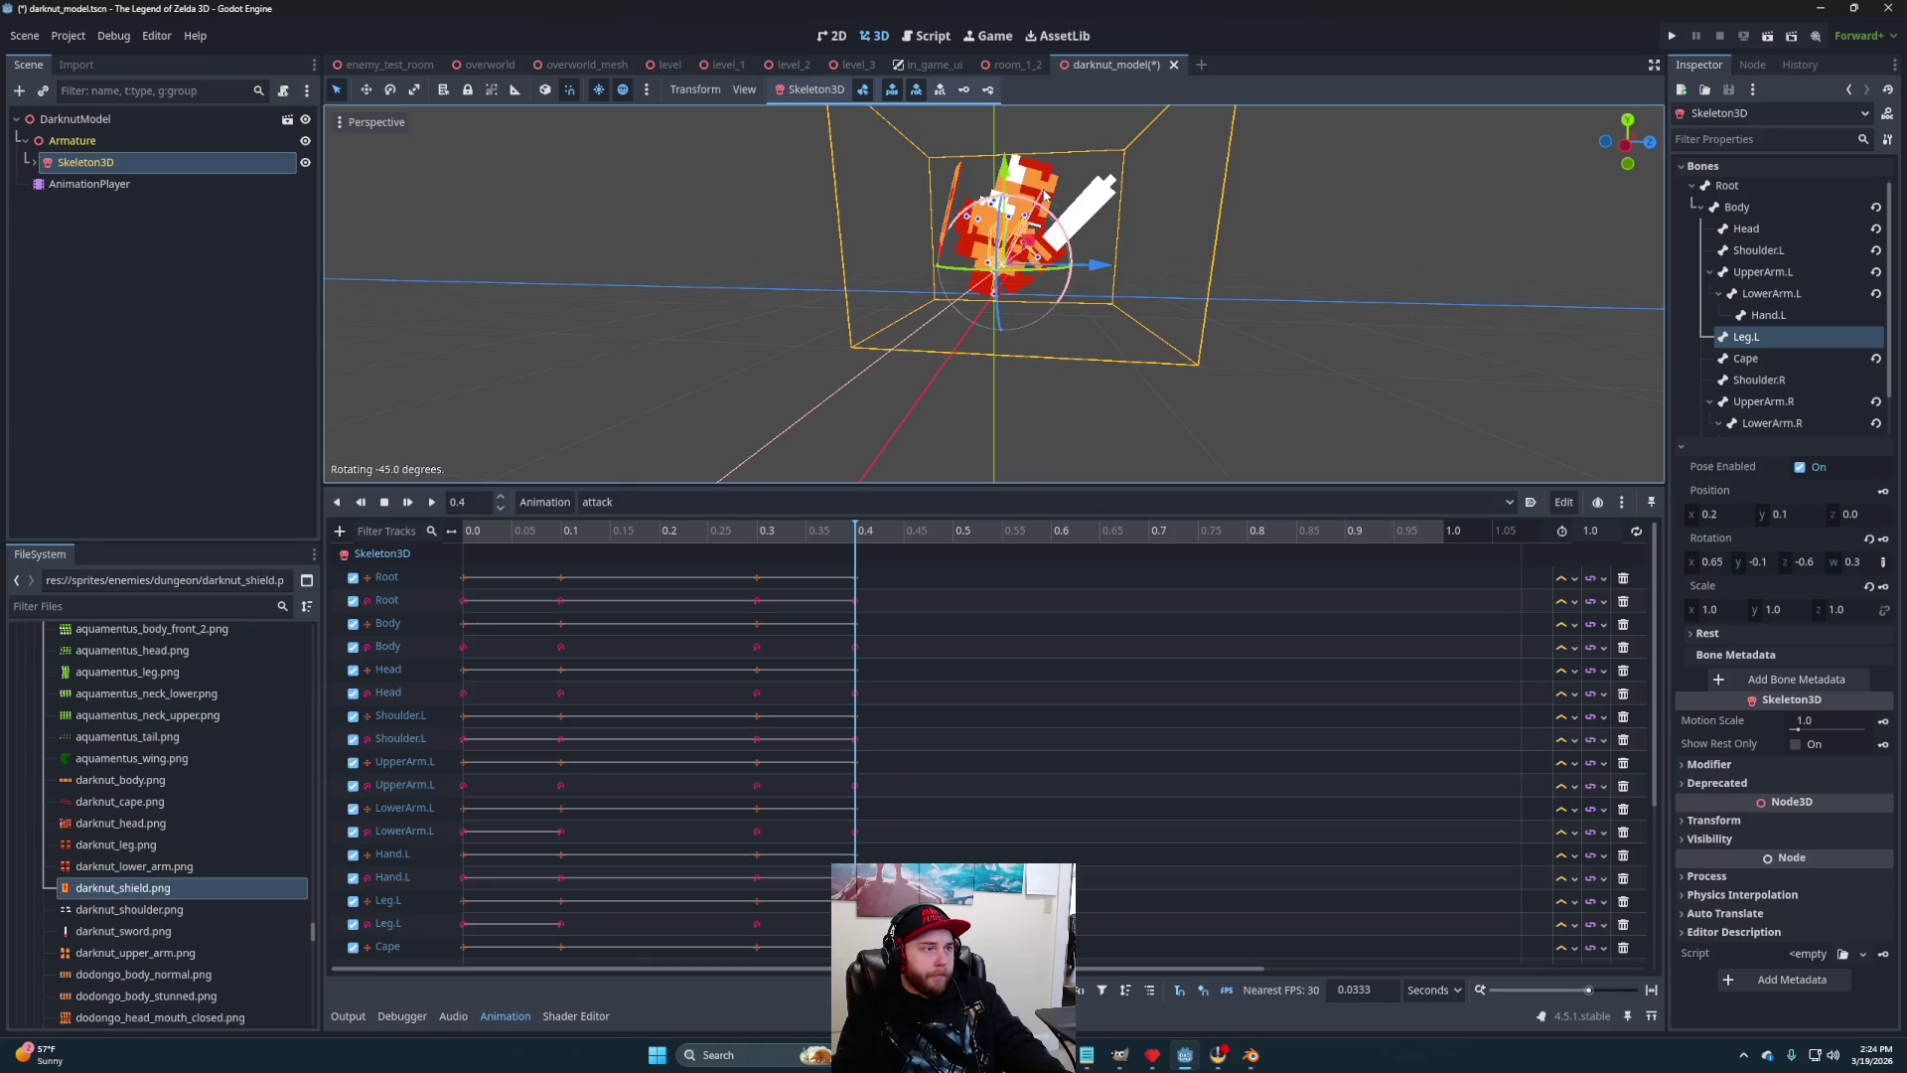
{"action": "left_click", "coordinate": [1027, 364]}
{"action": "left_click", "coordinate": [990, 269]}
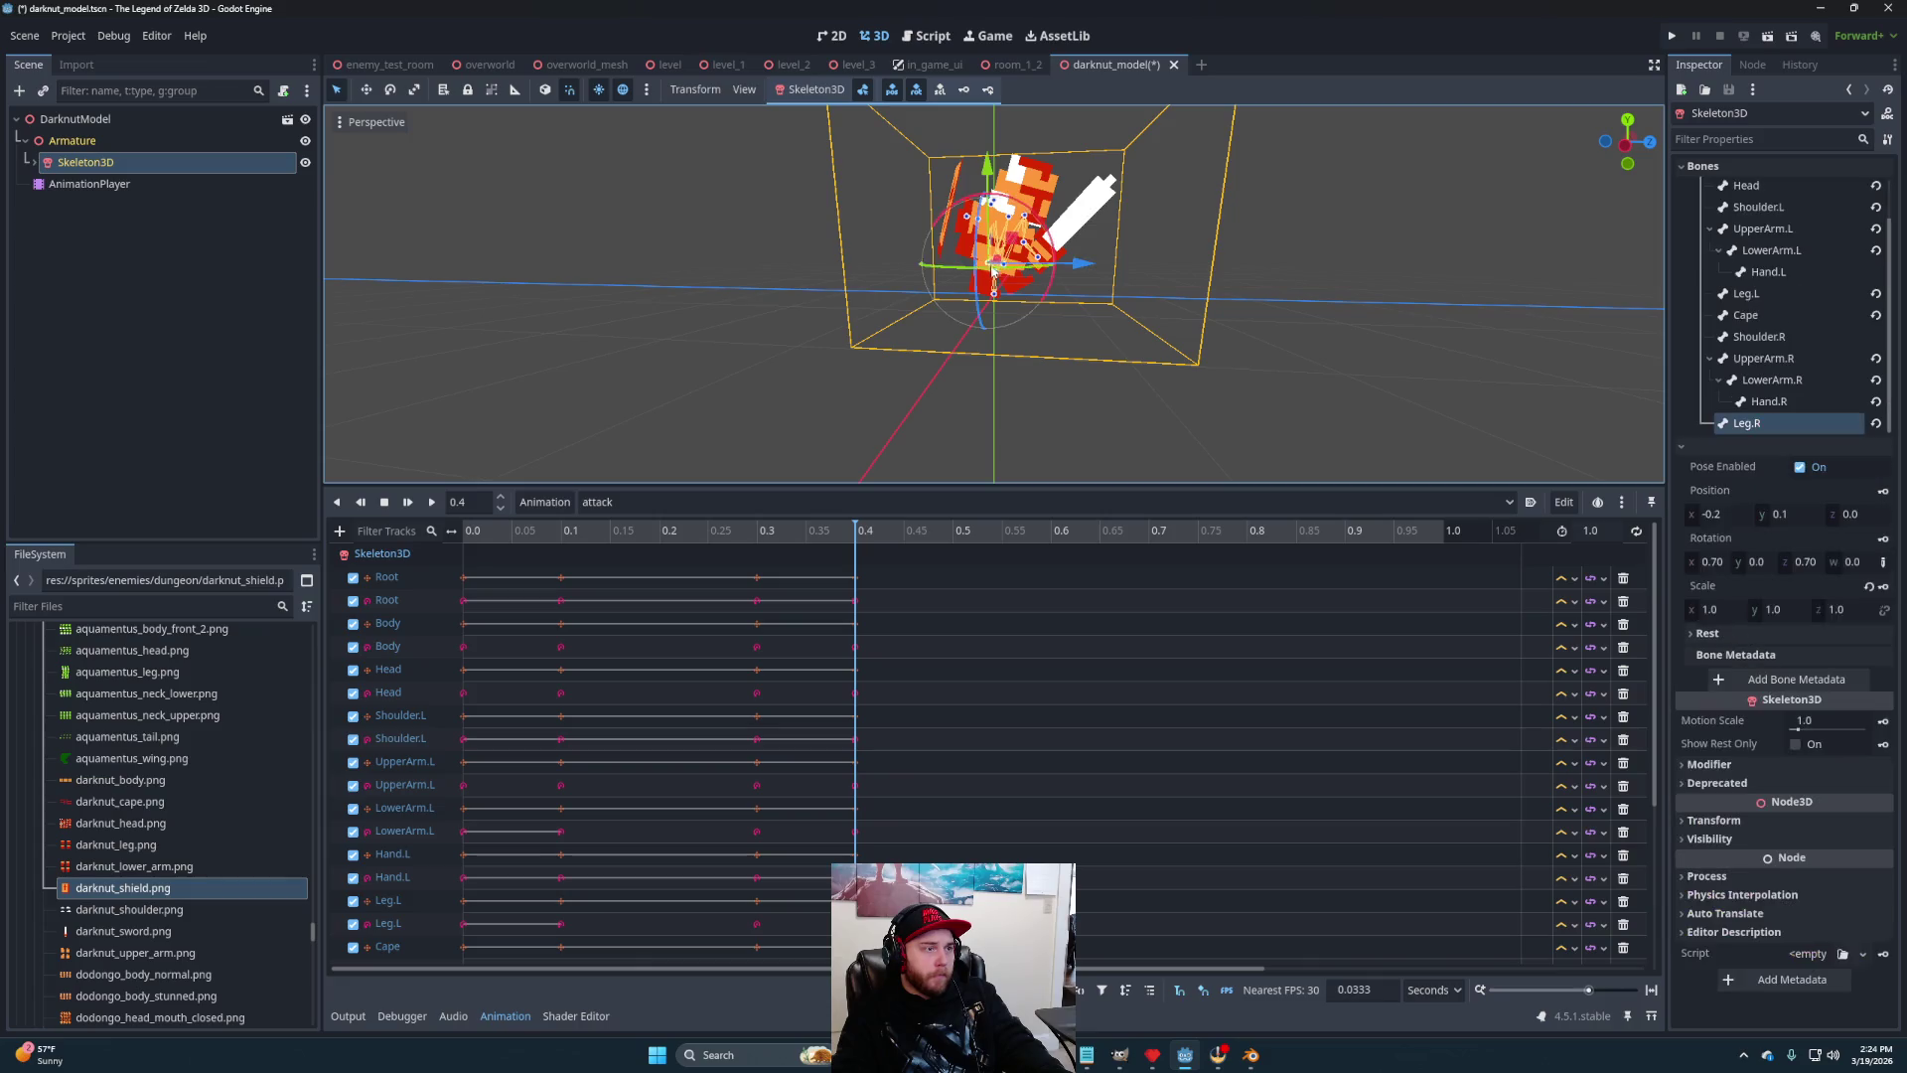
{"action": "left_click_drag", "start_coordinate": [1110, 287], "coordinate": [1010, 285]}
{"action": "left_click", "coordinate": [1032, 344]}
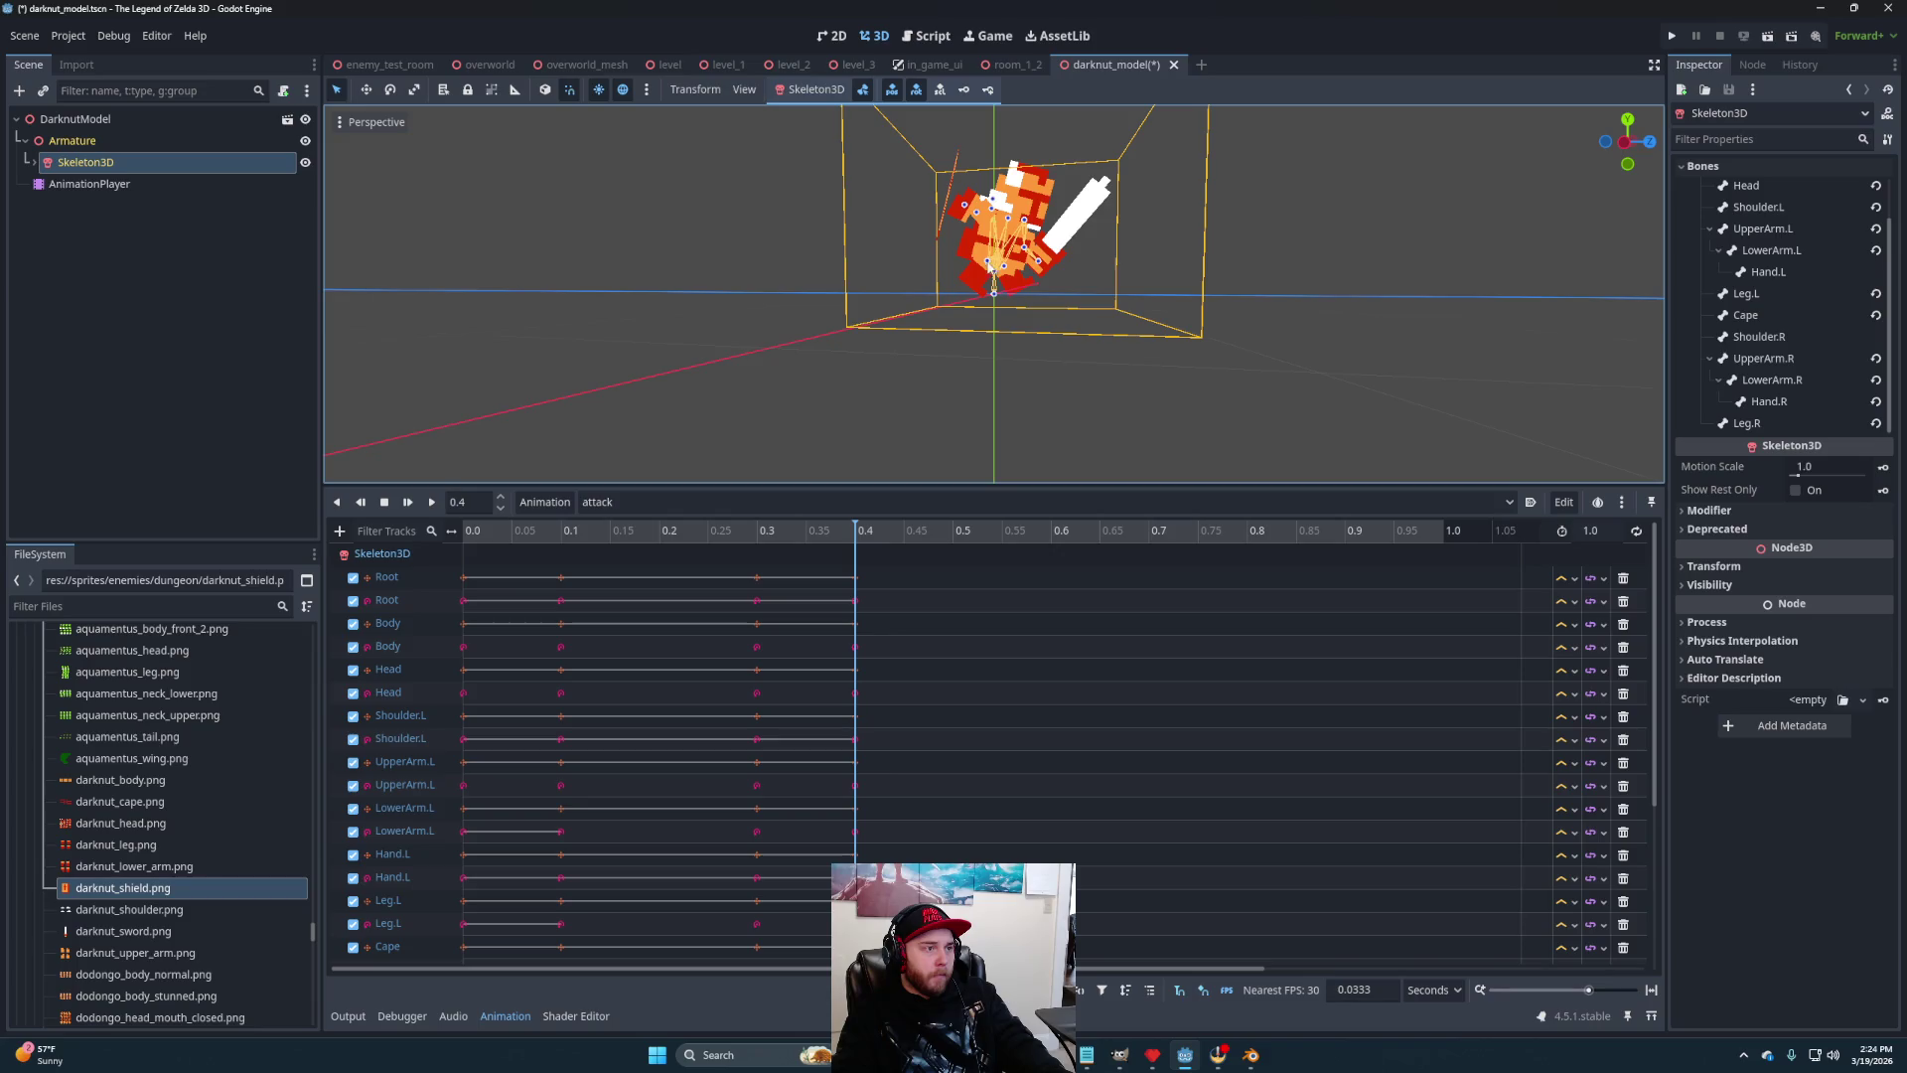
{"action": "left_click", "coordinate": [994, 281]}
{"action": "left_click_drag", "start_coordinate": [996, 187], "coordinate": [994, 195]}
{"action": "mouse_move", "coordinate": [1080, 278]}
{"action": "left_mouse_down"}
{"action": "mouse_move", "coordinate": [1024, 255]}
{"action": "mouse_move", "coordinate": [1009, 296]}
{"action": "mouse_move", "coordinate": [916, 282]}
{"action": "mouse_move", "coordinate": [1110, 276]}
{"action": "mouse_move", "coordinate": [1039, 297]}
{"action": "mouse_move", "coordinate": [1072, 248]}
{"action": "mouse_move", "coordinate": [1069, 288]}
{"action": "left_mouse_up"}
Rotate the left upper arm 75 degrees, then adjust it a further 25 degrees
{"action": "left_click", "coordinate": [1043, 237]}
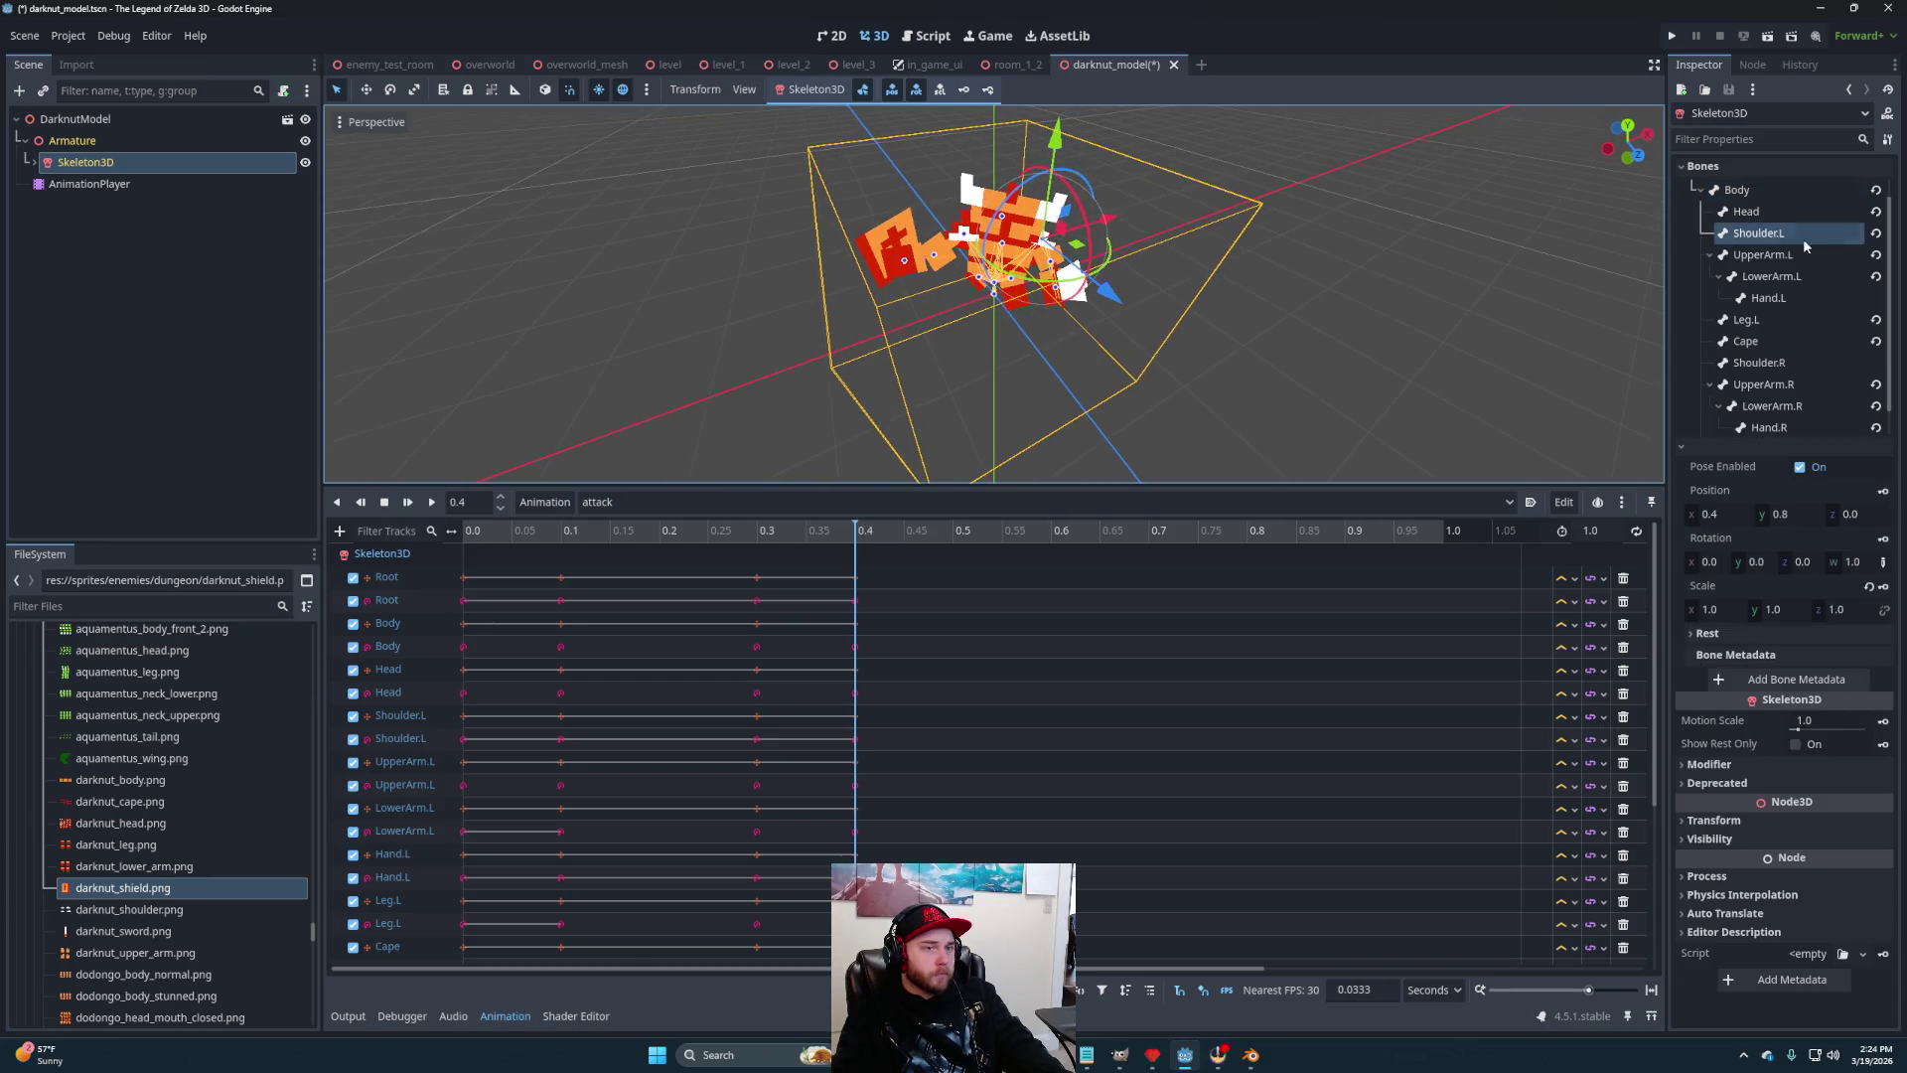
{"action": "left_click_drag", "start_coordinate": [1039, 283], "coordinate": [845, 257]}
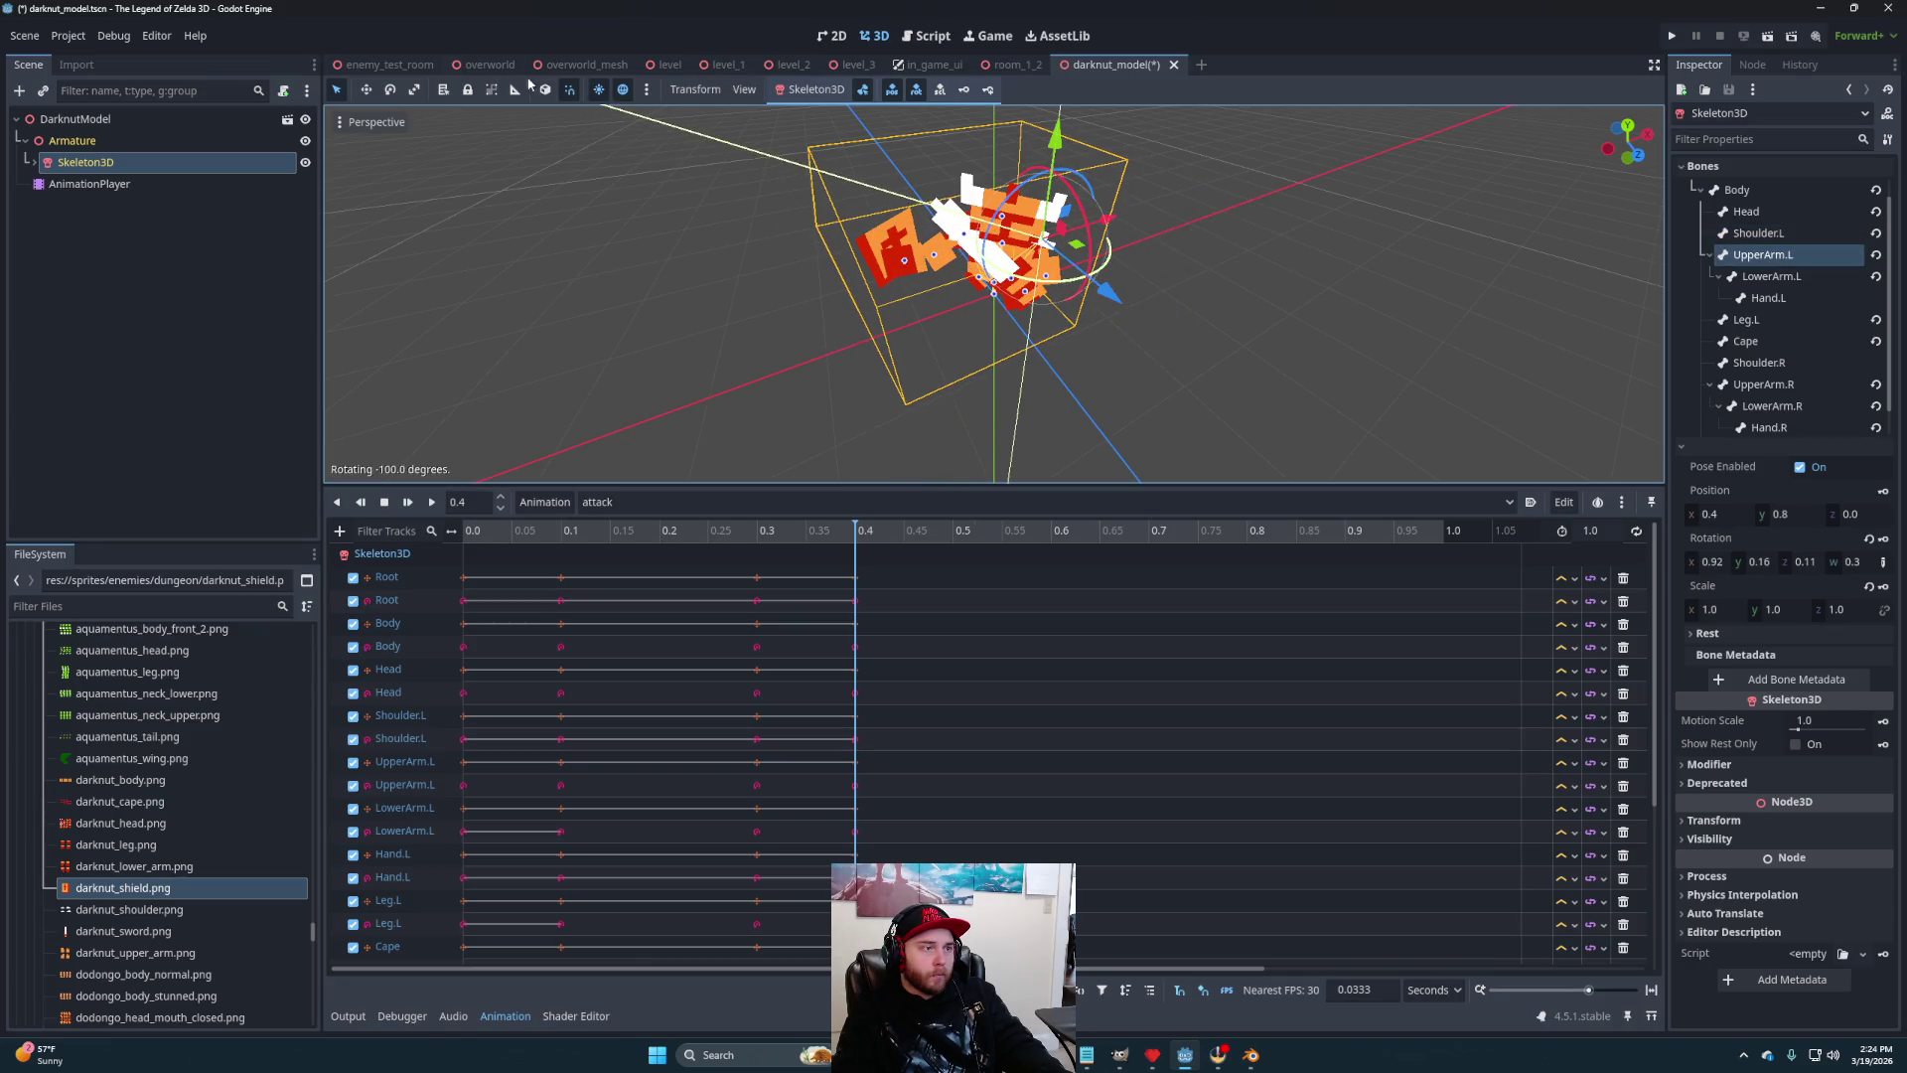
{"action": "left_click_drag", "start_coordinate": [1111, 257], "coordinate": [1098, 285]}
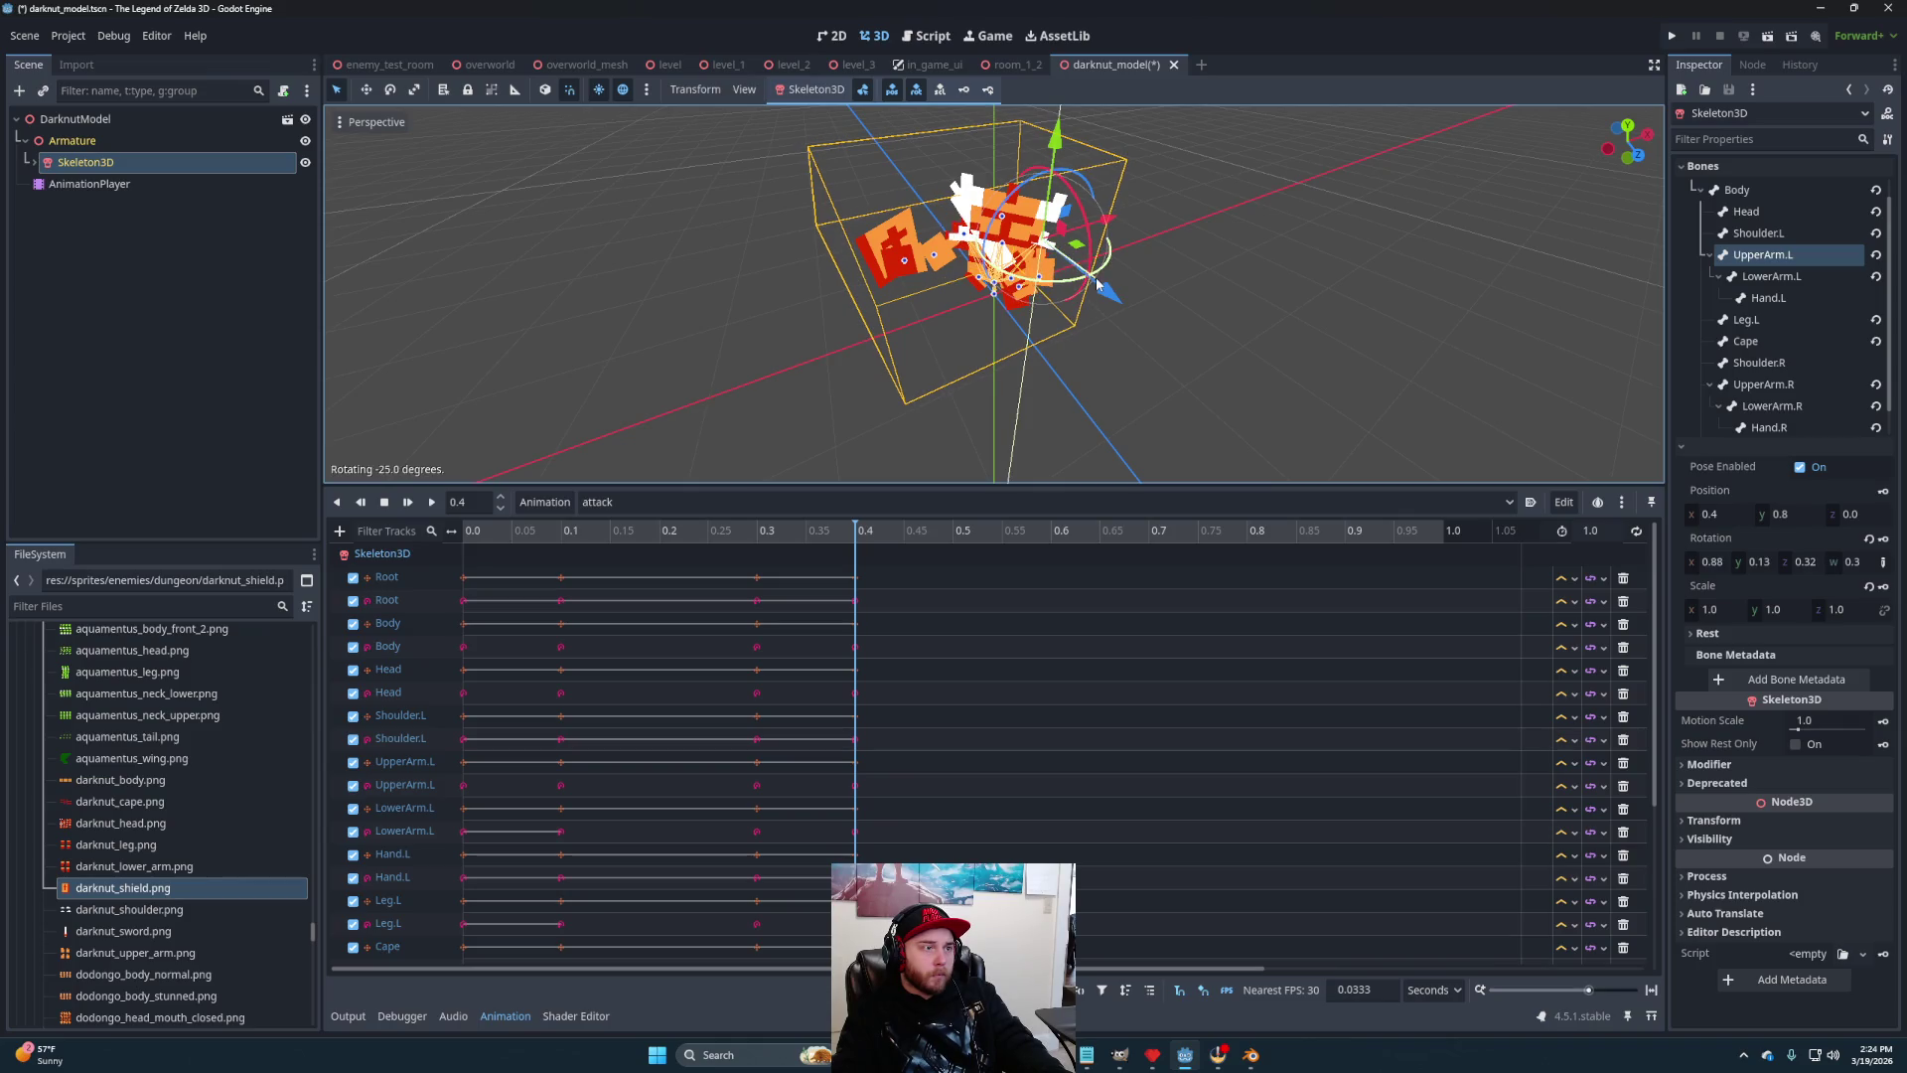
{"action": "left_click", "coordinate": [1033, 283]}
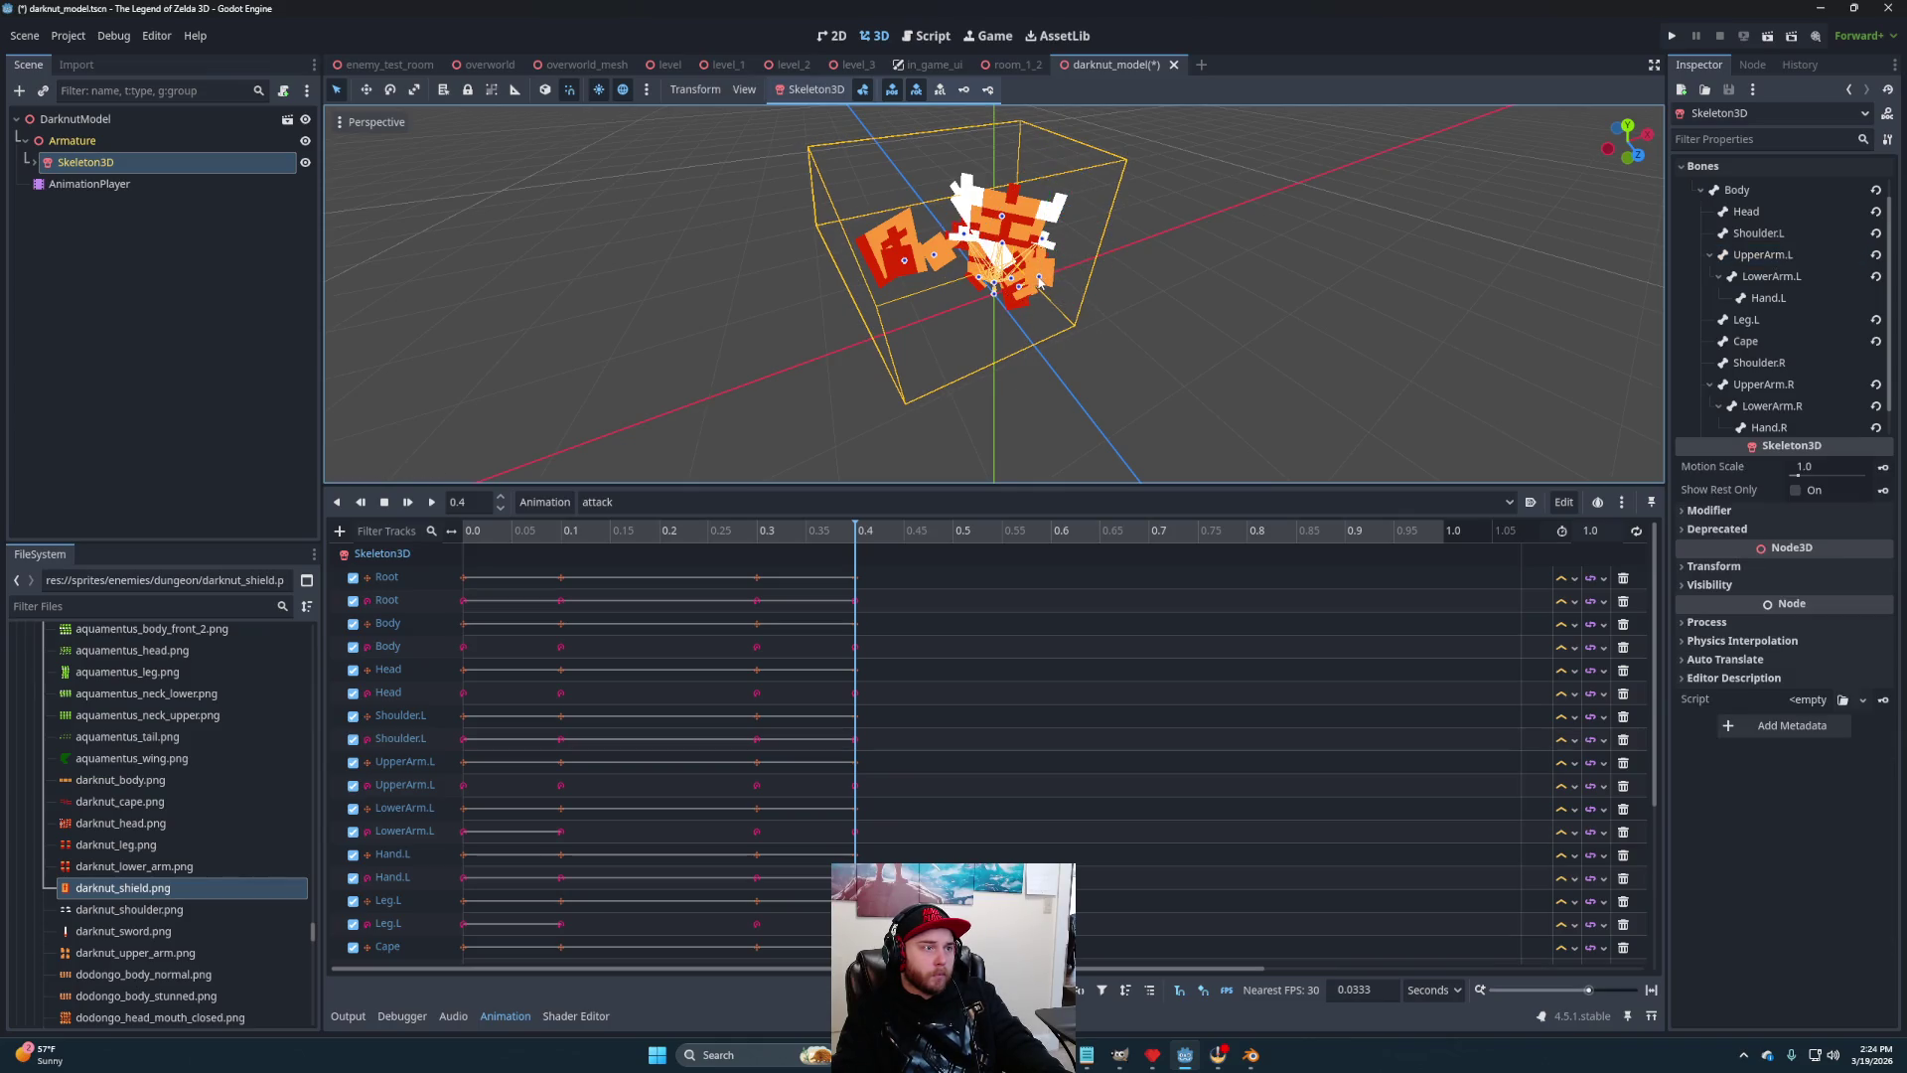
Rotate the left forearm, turn the left hand 40 degrees and the head about 15 degrees
{"action": "left_click", "coordinate": [1039, 284]}
{"action": "mouse_move", "coordinate": [1029, 333]}
{"action": "left_mouse_down"}
{"action": "mouse_move", "coordinate": [1147, 288]}
{"action": "mouse_move", "coordinate": [1145, 311]}
{"action": "mouse_move", "coordinate": [1002, 281]}
{"action": "mouse_move", "coordinate": [1029, 303]}
{"action": "mouse_move", "coordinate": [1094, 289]}
{"action": "mouse_move", "coordinate": [1056, 307]}
{"action": "mouse_move", "coordinate": [1087, 361]}
{"action": "mouse_move", "coordinate": [1013, 316]}
{"action": "mouse_move", "coordinate": [934, 336]}
{"action": "mouse_move", "coordinate": [1102, 283]}
{"action": "mouse_move", "coordinate": [1114, 243]}
{"action": "mouse_move", "coordinate": [1112, 290]}
{"action": "mouse_move", "coordinate": [1001, 333]}
{"action": "mouse_move", "coordinate": [1126, 355]}
{"action": "mouse_move", "coordinate": [1225, 253]}
{"action": "mouse_move", "coordinate": [972, 323]}
{"action": "mouse_move", "coordinate": [1044, 247]}
{"action": "mouse_move", "coordinate": [1052, 391]}
{"action": "mouse_move", "coordinate": [1041, 361]}
{"action": "mouse_move", "coordinate": [1092, 260]}
{"action": "mouse_move", "coordinate": [1051, 217]}
{"action": "mouse_move", "coordinate": [1076, 307]}
{"action": "mouse_move", "coordinate": [1006, 341]}
{"action": "mouse_move", "coordinate": [1049, 350]}
{"action": "mouse_move", "coordinate": [1260, 282]}
{"action": "mouse_move", "coordinate": [1434, 264]}
{"action": "mouse_move", "coordinate": [1145, 296]}
{"action": "mouse_move", "coordinate": [1103, 238]}
{"action": "mouse_move", "coordinate": [1217, 215]}
{"action": "mouse_move", "coordinate": [1130, 230]}
{"action": "mouse_move", "coordinate": [1249, 284]}
{"action": "left_mouse_up"}
{"action": "left_click", "coordinate": [1016, 310]}
{"action": "left_click", "coordinate": [997, 235]}
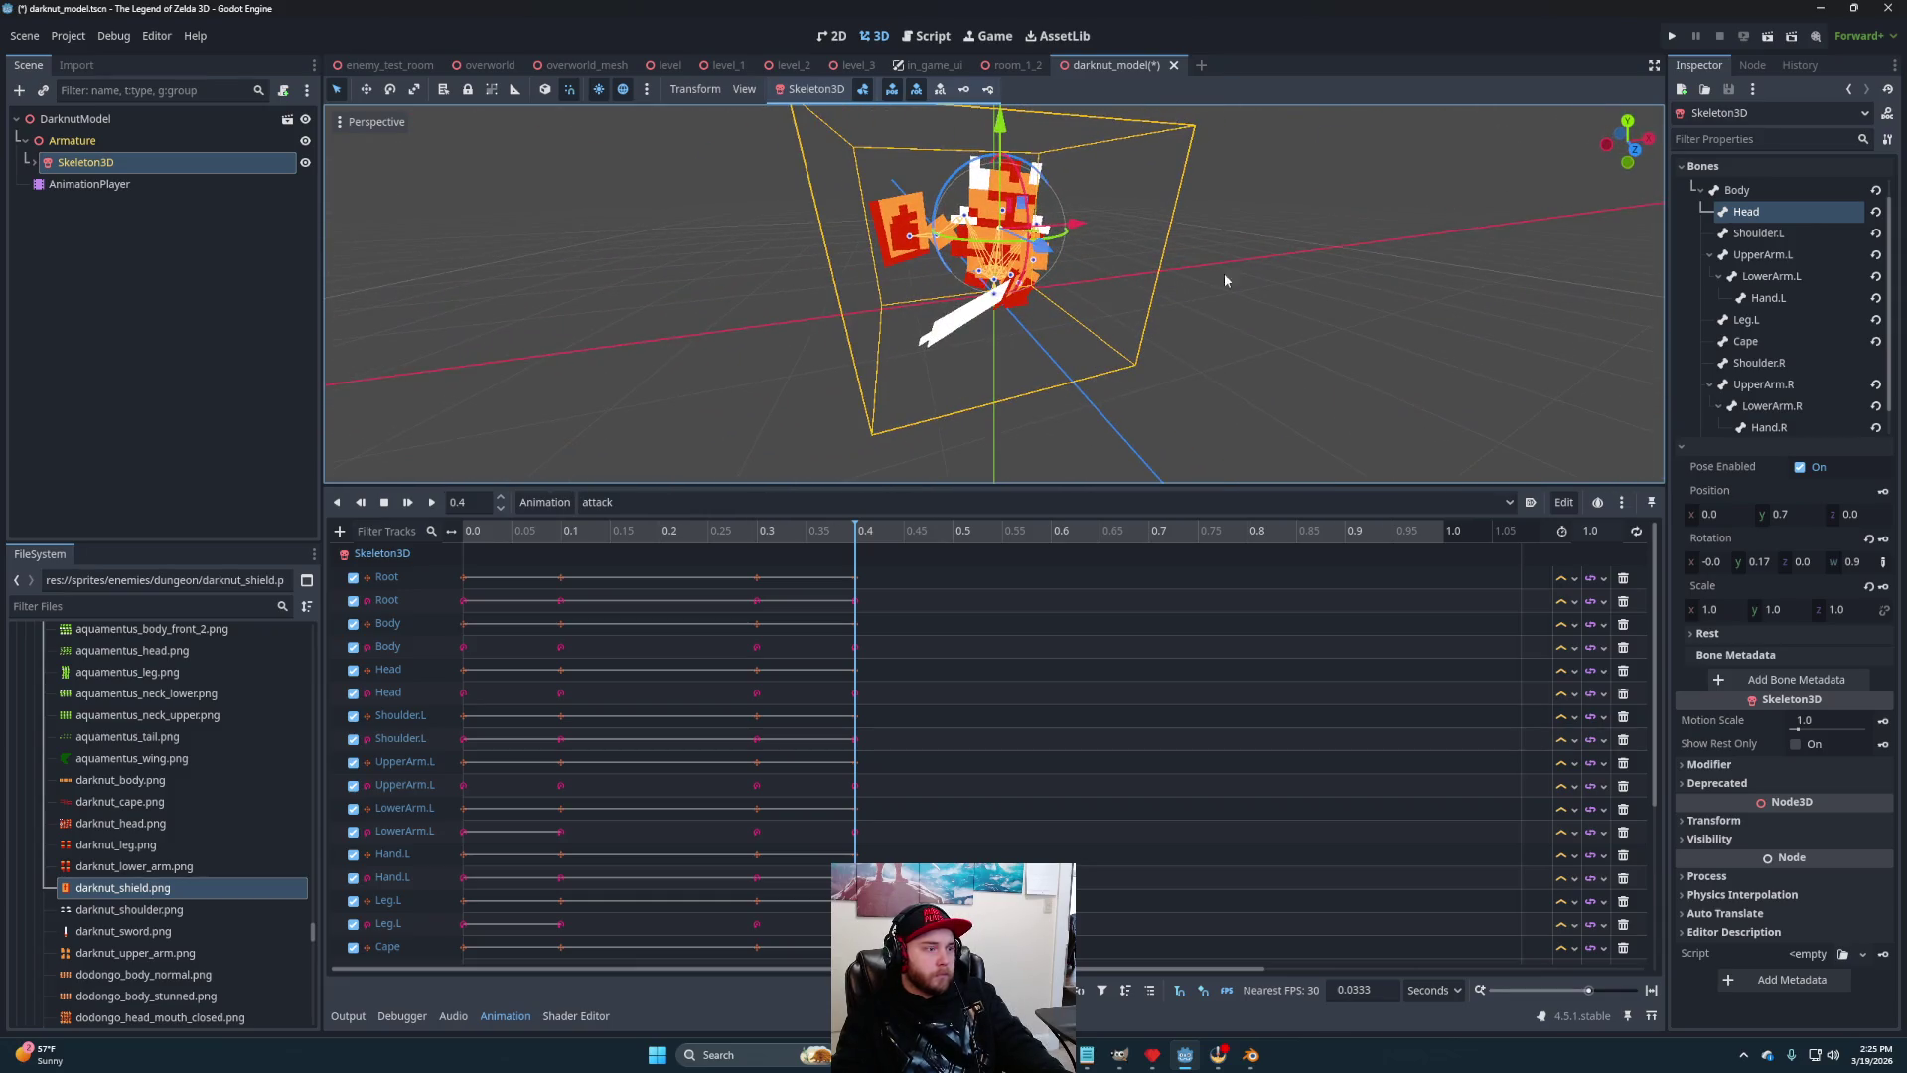
{"action": "left_click_drag", "start_coordinate": [831, 541], "coordinate": [438, 532]}
{"action": "left_click", "coordinate": [435, 505]}
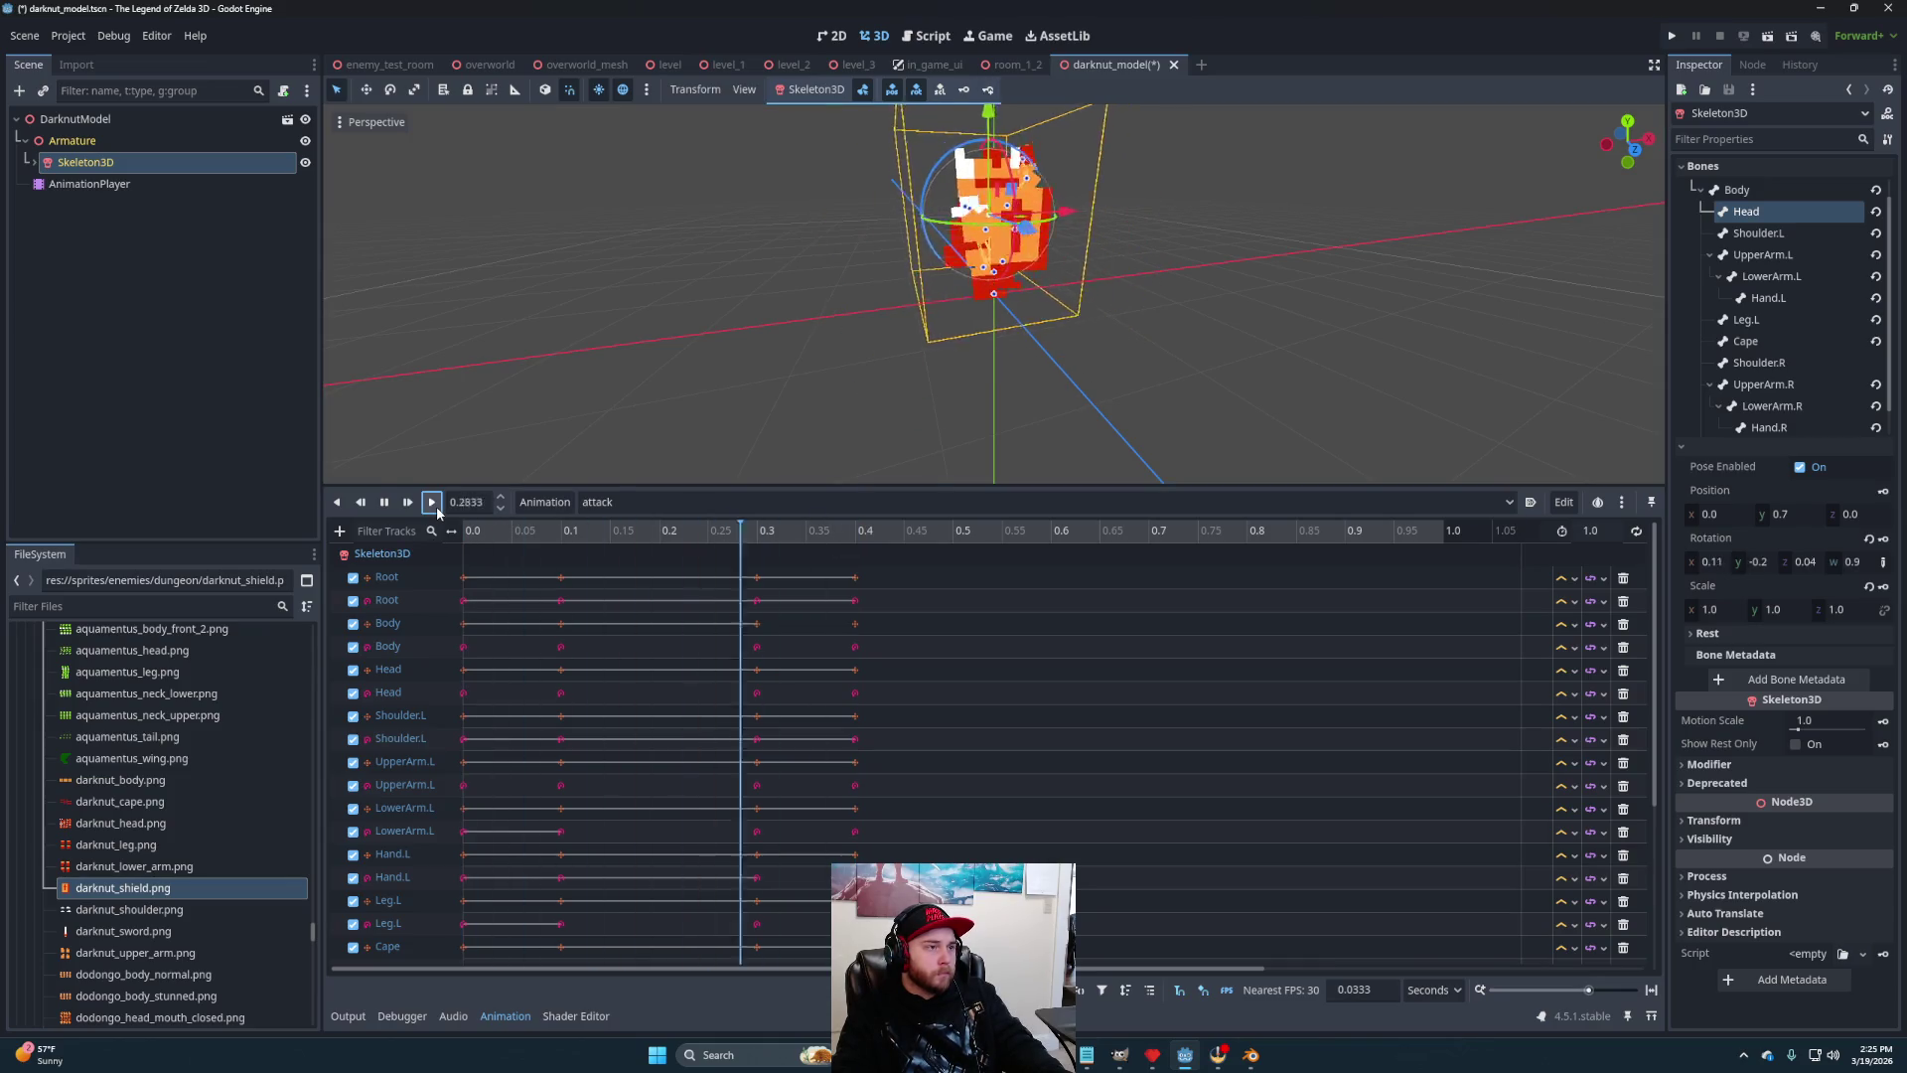
{"action": "left_click", "coordinate": [382, 503]}
{"action": "left_click", "coordinate": [858, 537]}
{"action": "left_click", "coordinate": [765, 537]}
{"action": "left_click_drag", "start_coordinate": [763, 537], "coordinate": [823, 540]}
{"action": "scroll", "coordinate": [1135, 361], "scroll_direction": "up", "scroll_amount": 5}
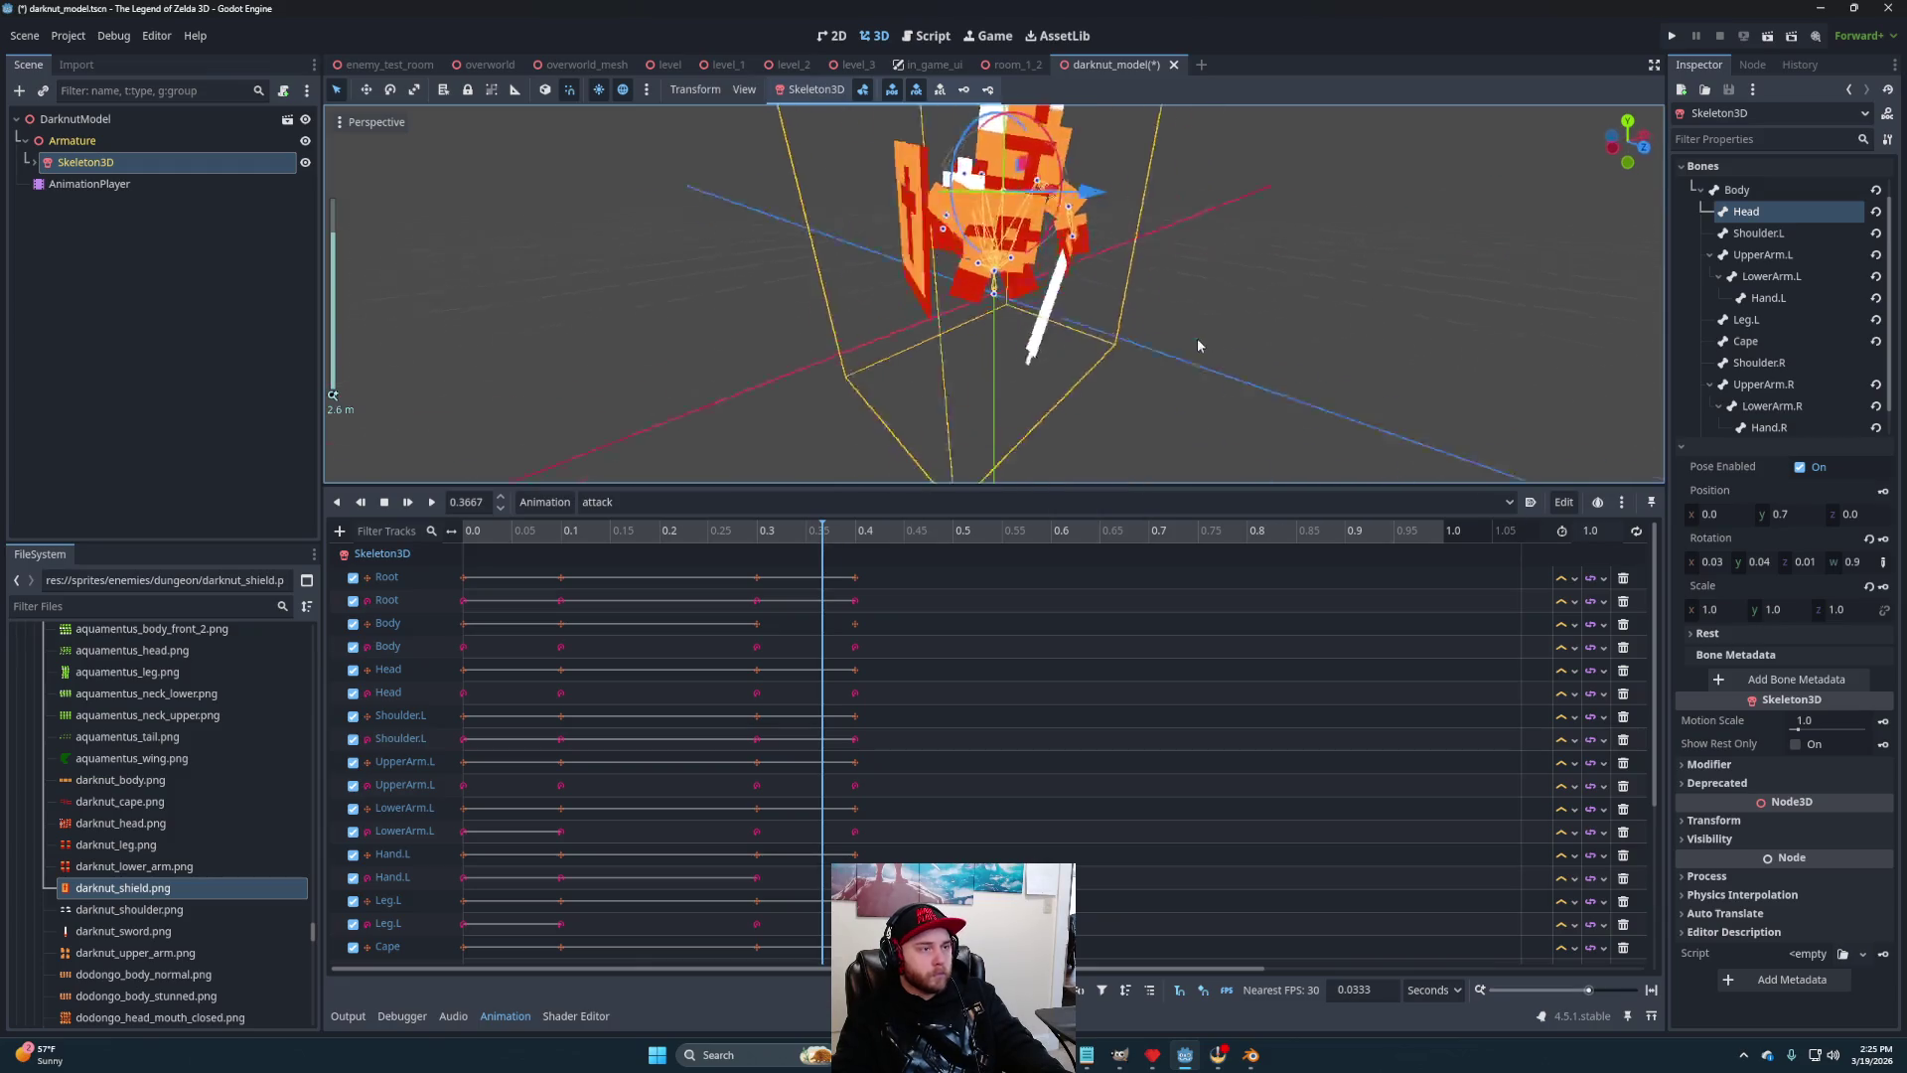
{"action": "left_click_drag", "start_coordinate": [1144, 370], "coordinate": [929, 463]}
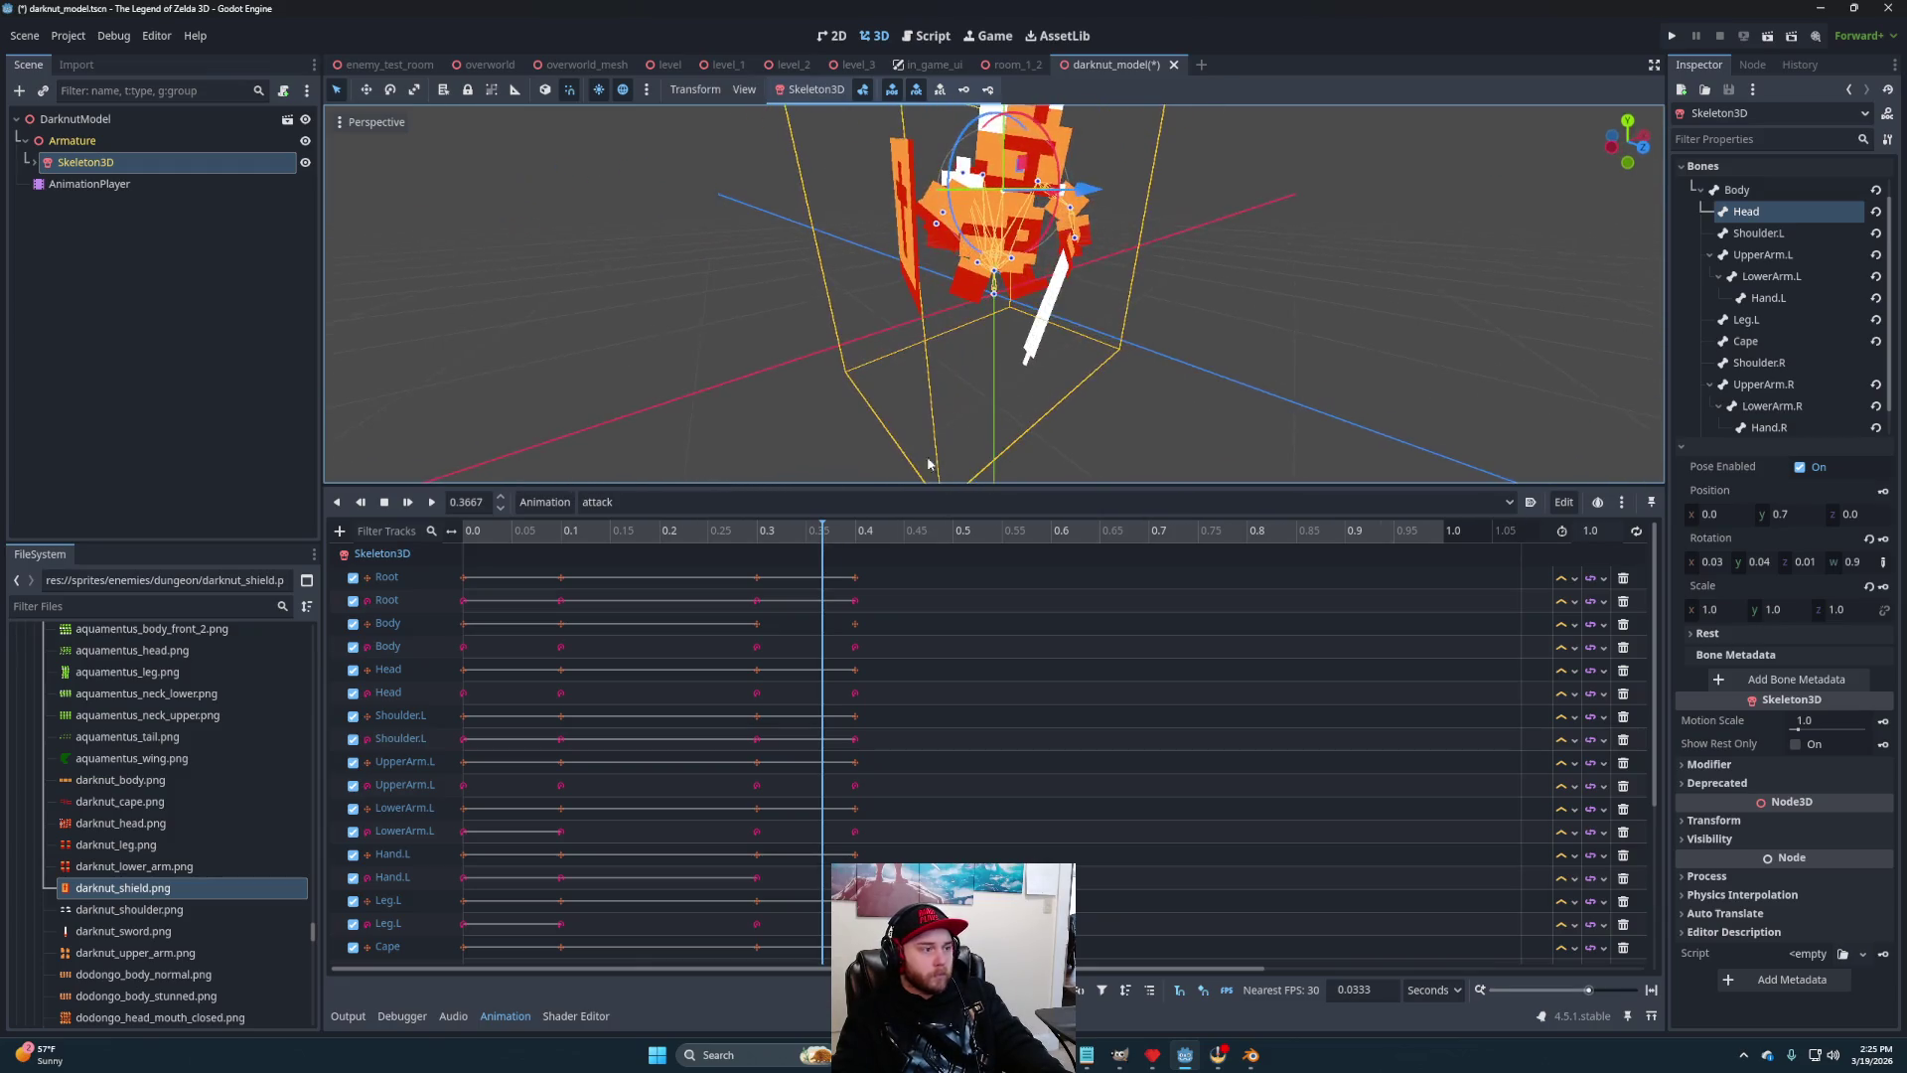
{"action": "left_click", "coordinate": [746, 527]}
{"action": "scroll", "coordinate": [1220, 336], "scroll_direction": "up", "scroll_amount": 2}
{"action": "mouse_move", "coordinate": [1220, 337]}
{"action": "left_mouse_down"}
{"action": "mouse_move", "coordinate": [1386, 356]}
{"action": "mouse_move", "coordinate": [1237, 314]}
{"action": "mouse_move", "coordinate": [1087, 366]}
{"action": "mouse_move", "coordinate": [782, 328]}
{"action": "mouse_move", "coordinate": [817, 357]}
{"action": "mouse_move", "coordinate": [968, 331]}
{"action": "mouse_move", "coordinate": [800, 332]}
{"action": "left_mouse_up"}
{"action": "scroll", "coordinate": [1238, 314], "scroll_direction": "down", "scroll_amount": 3}
{"action": "left_click", "coordinate": [861, 533]}
{"action": "left_click", "coordinate": [795, 534]}
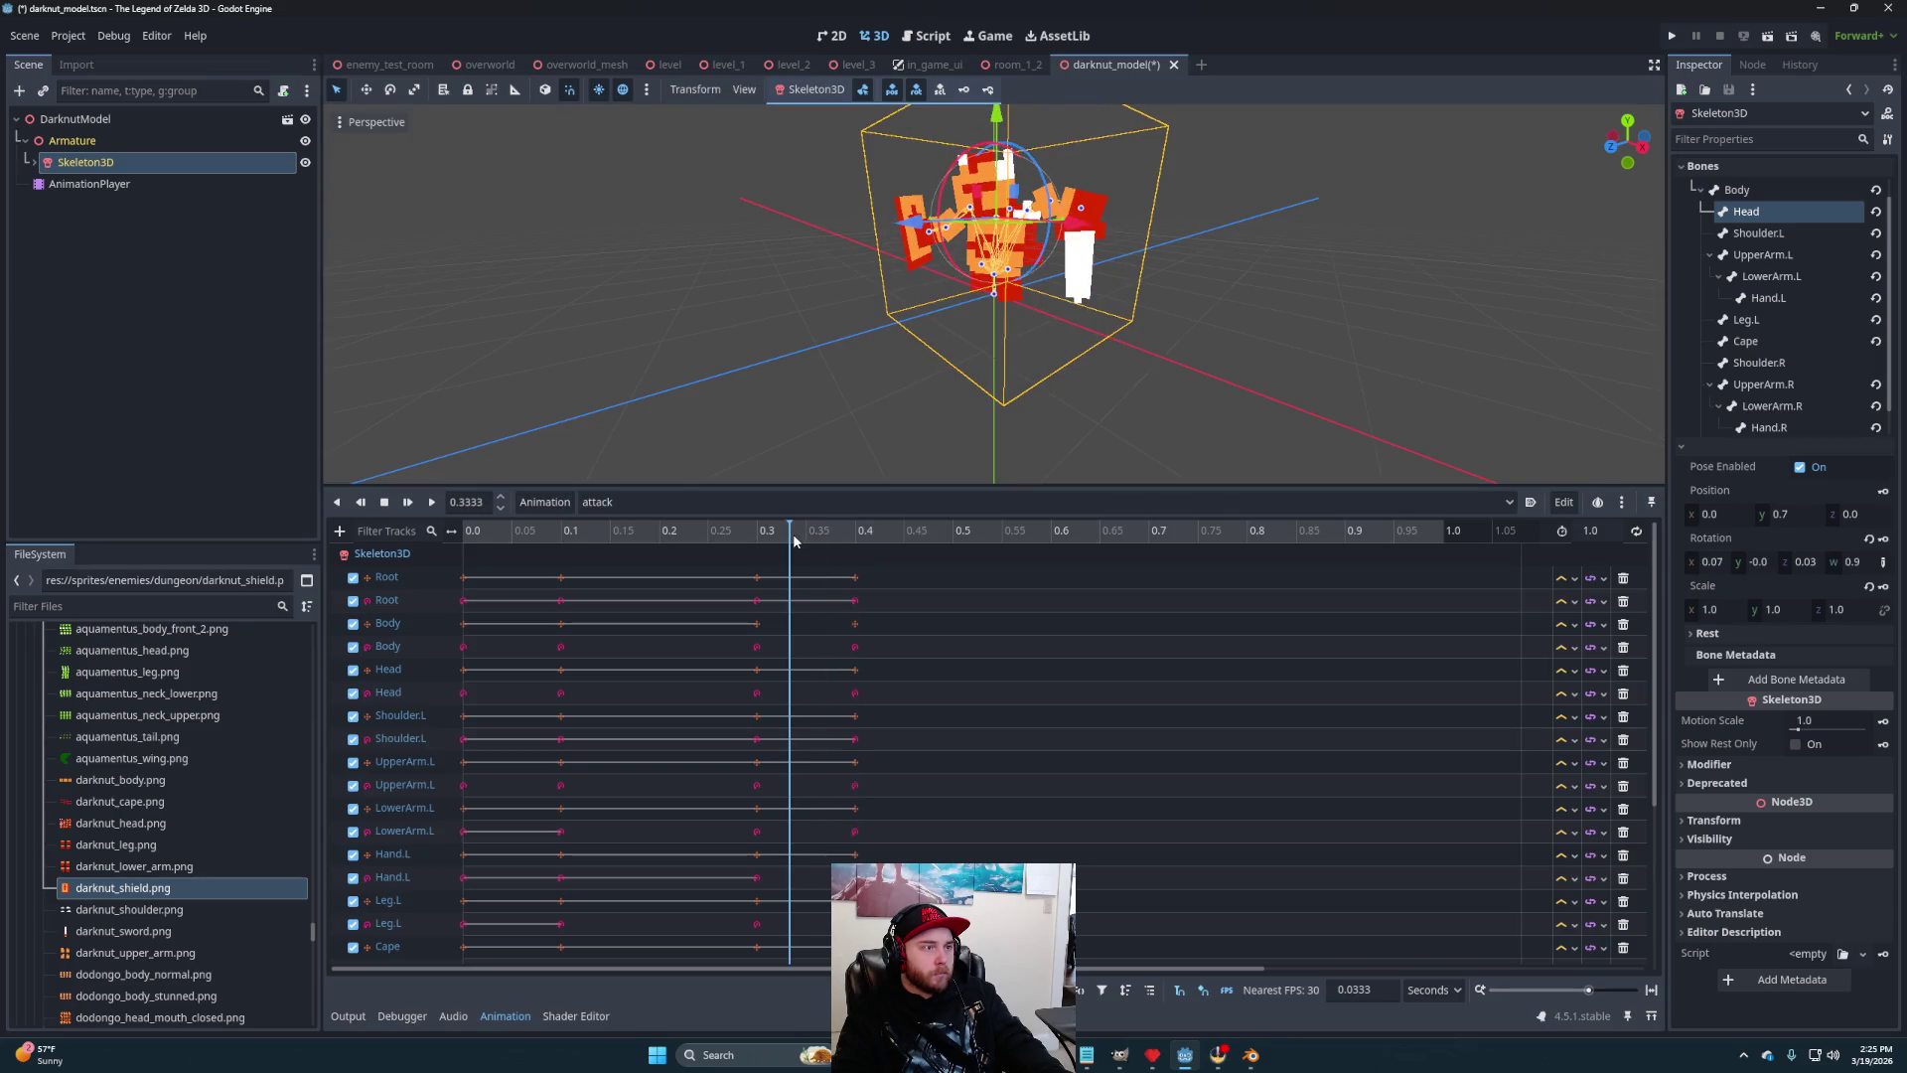
{"action": "mouse_move", "coordinate": [1242, 231]}
{"action": "left_mouse_down"}
{"action": "mouse_move", "coordinate": [1064, 268]}
{"action": "mouse_move", "coordinate": [1111, 242]}
{"action": "mouse_move", "coordinate": [1093, 259]}
{"action": "left_mouse_up"}
{"action": "left_click", "coordinate": [763, 534]}
{"action": "left_click", "coordinate": [792, 534]}
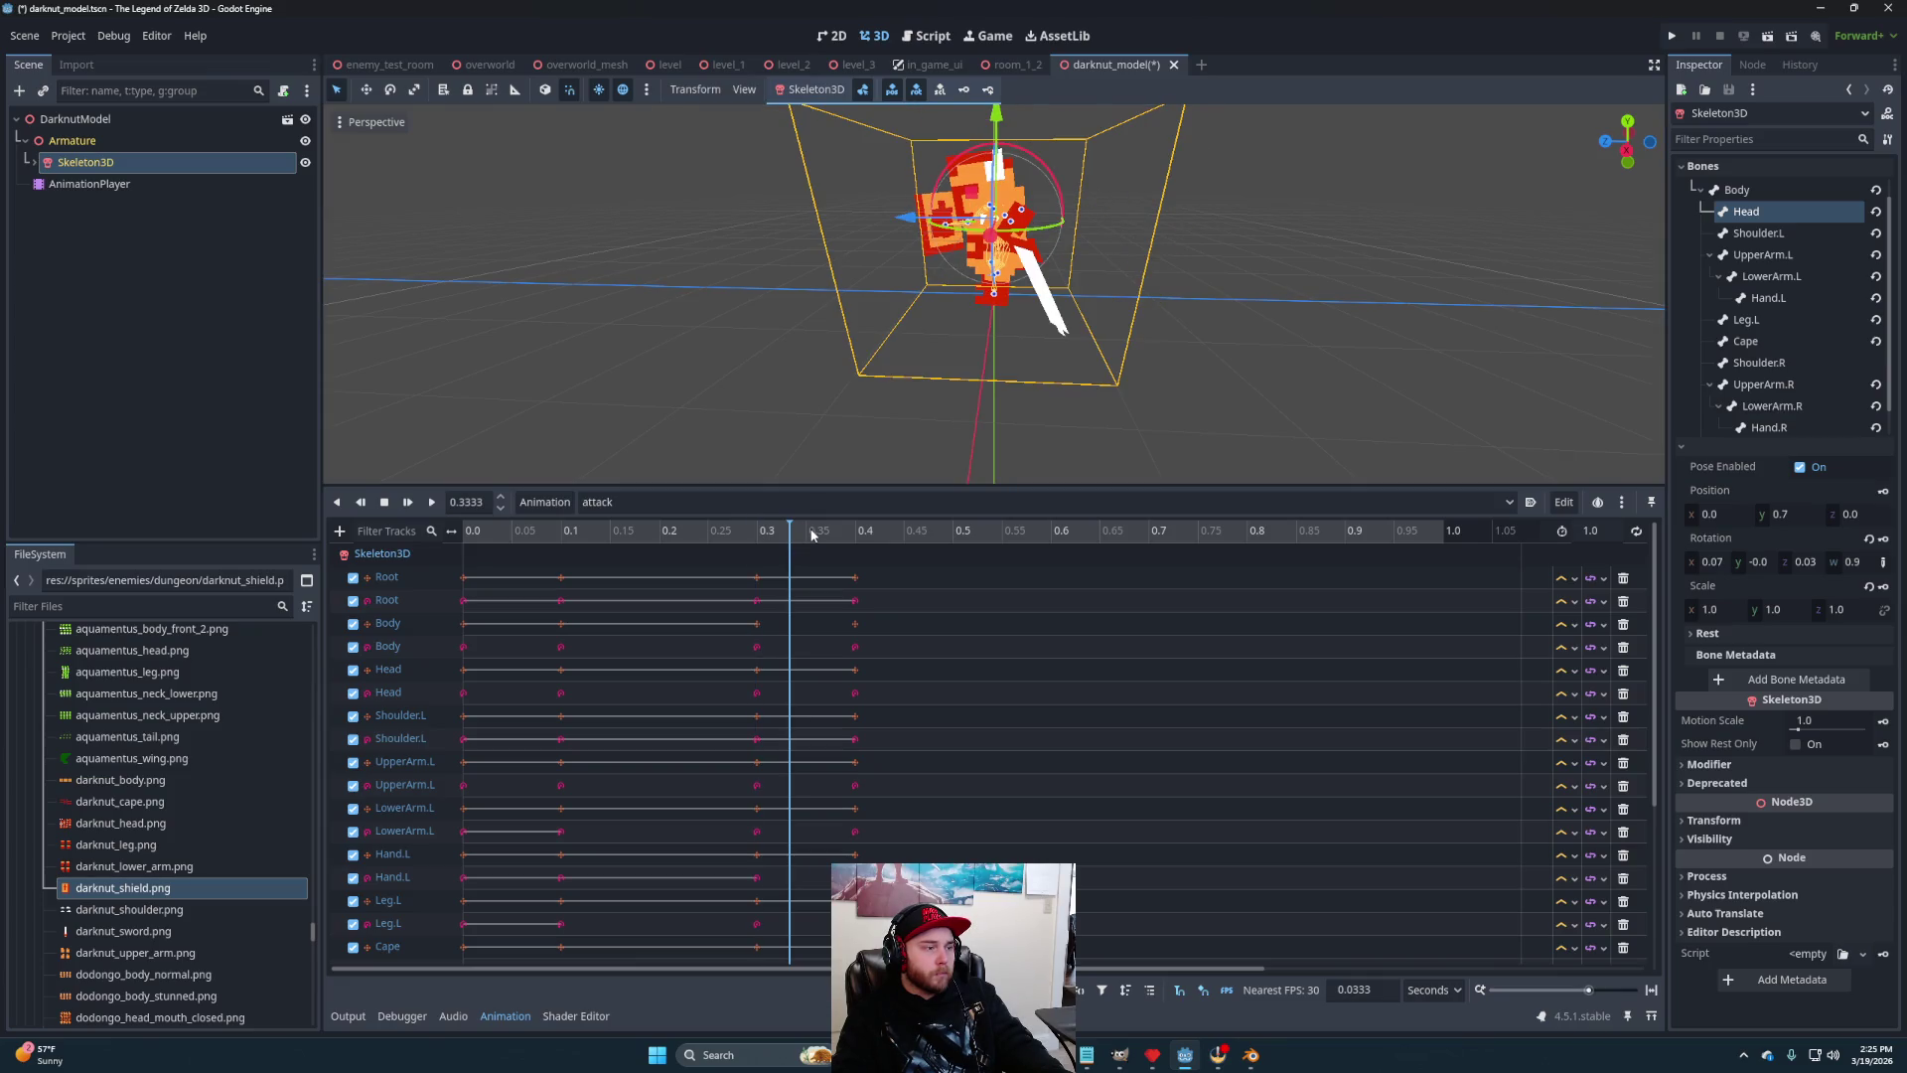
{"action": "left_click", "coordinate": [812, 534]}
{"action": "mouse_move", "coordinate": [1172, 228]}
{"action": "left_mouse_down"}
{"action": "mouse_move", "coordinate": [1291, 119]}
{"action": "mouse_move", "coordinate": [1242, 159]}
{"action": "left_mouse_up"}
At 0.3667 s, turn the left forearm so the sword points left and swing the upper arm back
{"action": "mouse_move", "coordinate": [1034, 294]}
{"action": "left_mouse_down"}
{"action": "mouse_move", "coordinate": [1162, 318]}
{"action": "mouse_move", "coordinate": [991, 315]}
{"action": "left_mouse_up"}
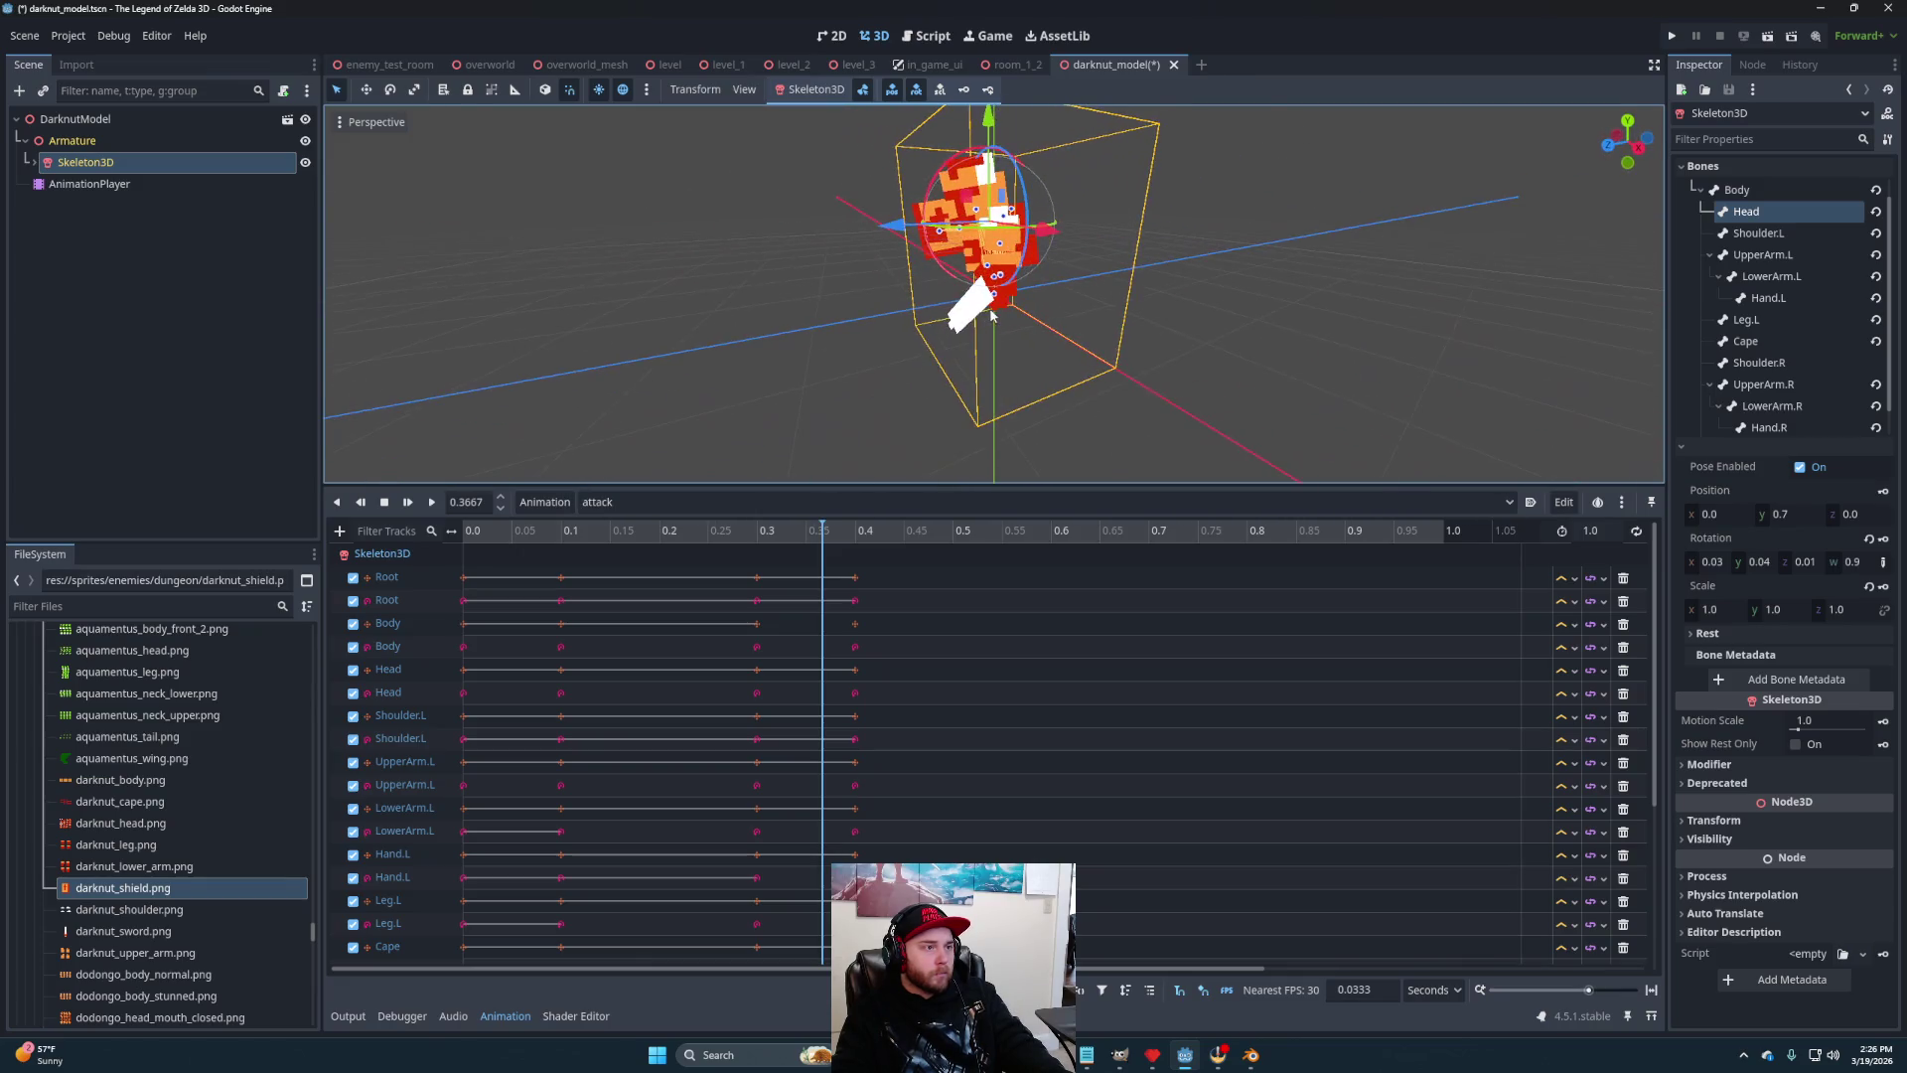
{"action": "left_click", "coordinate": [996, 232]}
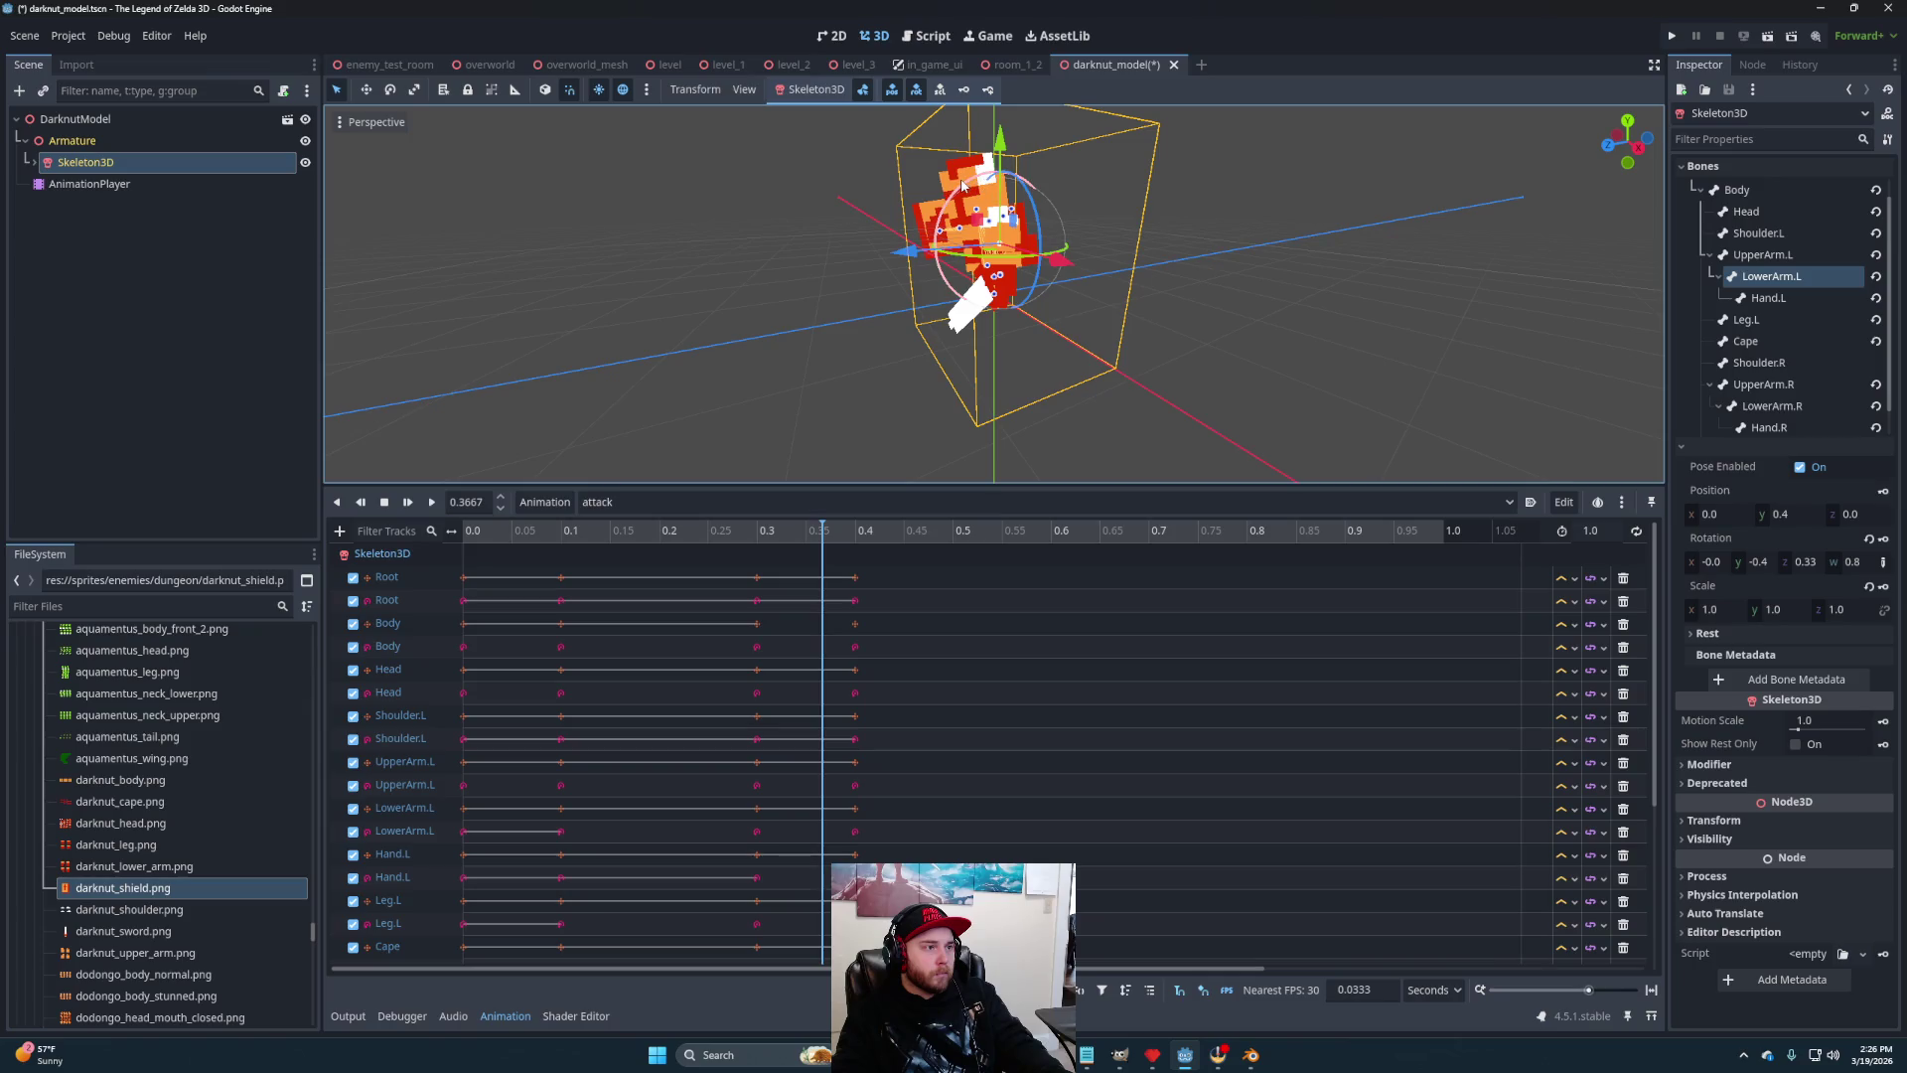
{"action": "mouse_move", "coordinate": [961, 185]}
{"action": "left_mouse_down"}
{"action": "mouse_move", "coordinate": [1073, 199]}
{"action": "mouse_move", "coordinate": [1178, 167]}
{"action": "mouse_move", "coordinate": [1144, 253]}
{"action": "mouse_move", "coordinate": [1111, 211]}
{"action": "mouse_move", "coordinate": [1170, 308]}
{"action": "mouse_move", "coordinate": [945, 324]}
{"action": "mouse_move", "coordinate": [834, 360]}
{"action": "mouse_move", "coordinate": [836, 296]}
{"action": "mouse_move", "coordinate": [792, 354]}
{"action": "mouse_move", "coordinate": [1033, 367]}
{"action": "mouse_move", "coordinate": [864, 233]}
{"action": "mouse_move", "coordinate": [914, 260]}
{"action": "mouse_move", "coordinate": [1287, 252]}
{"action": "mouse_move", "coordinate": [1172, 249]}
{"action": "mouse_move", "coordinate": [1133, 268]}
{"action": "mouse_move", "coordinate": [1117, 311]}
{"action": "left_mouse_up"}
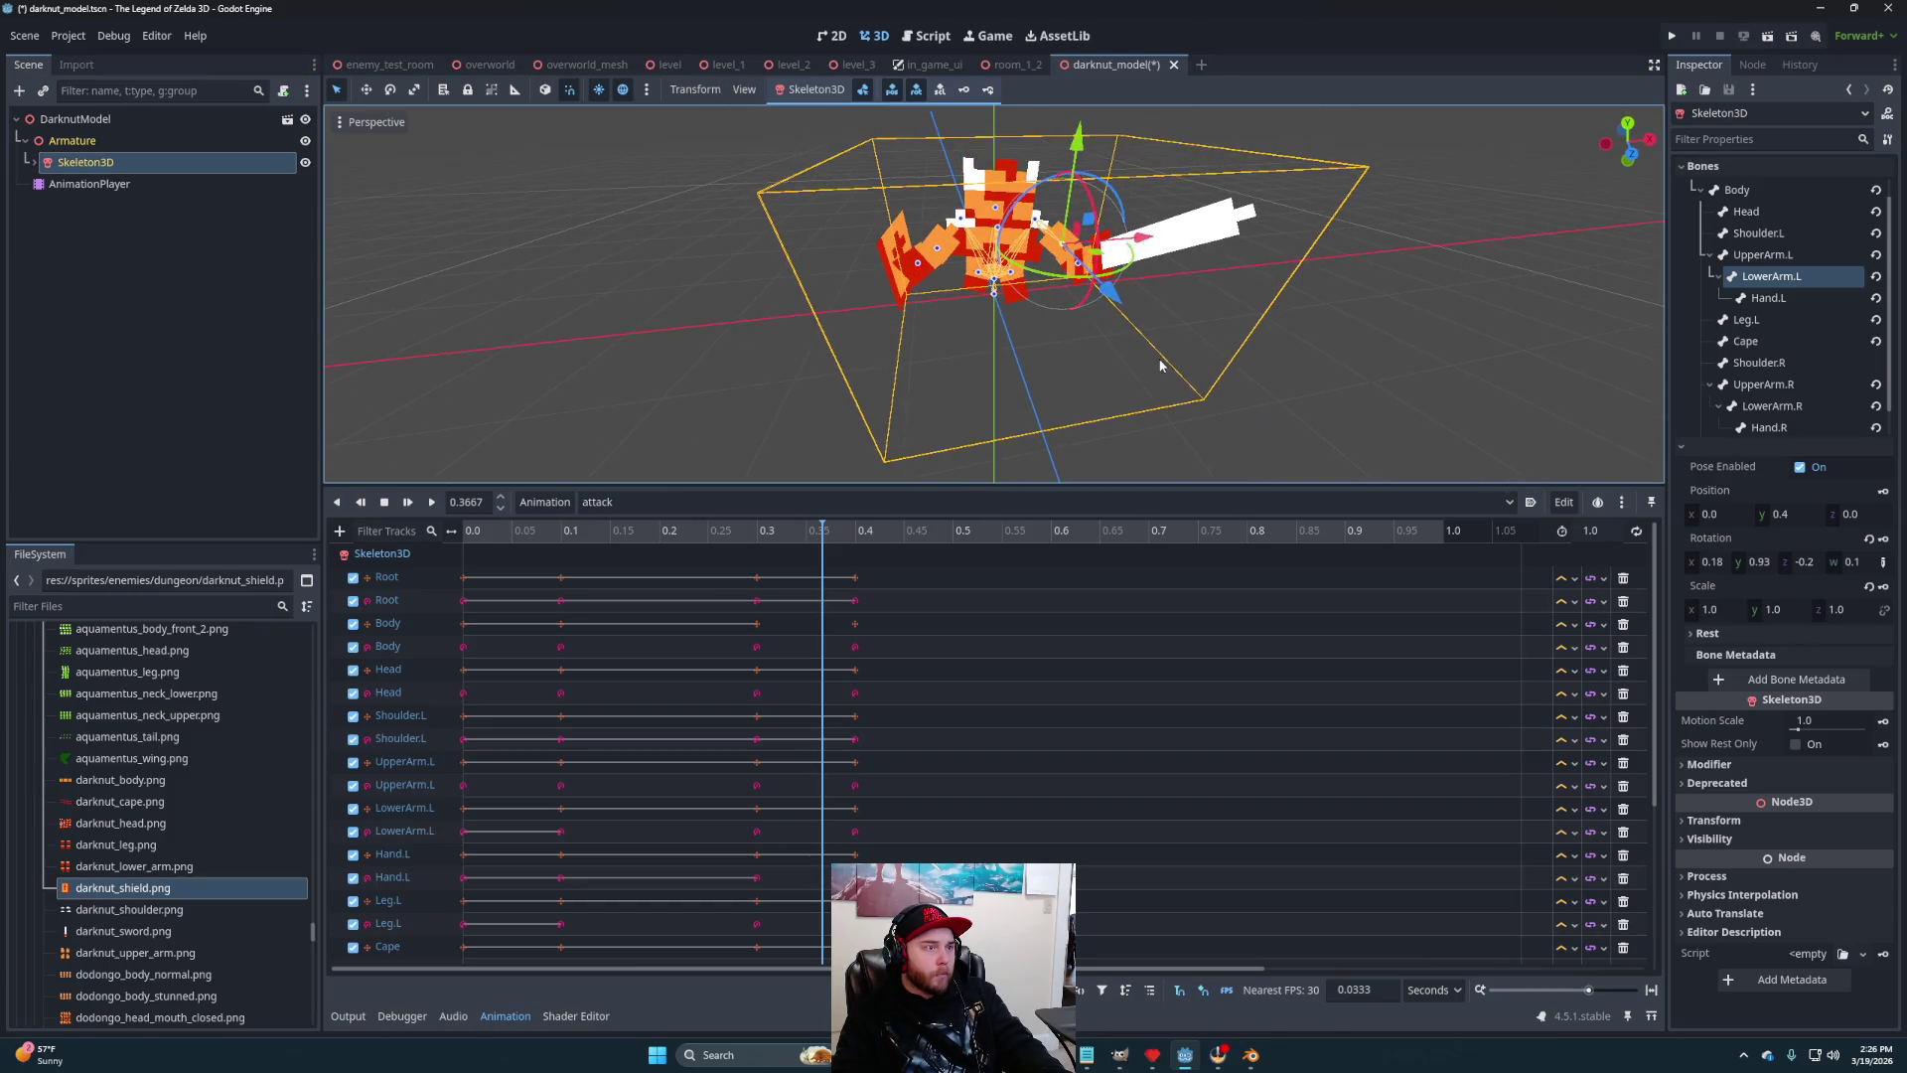
{"action": "left_click", "coordinate": [1753, 256]}
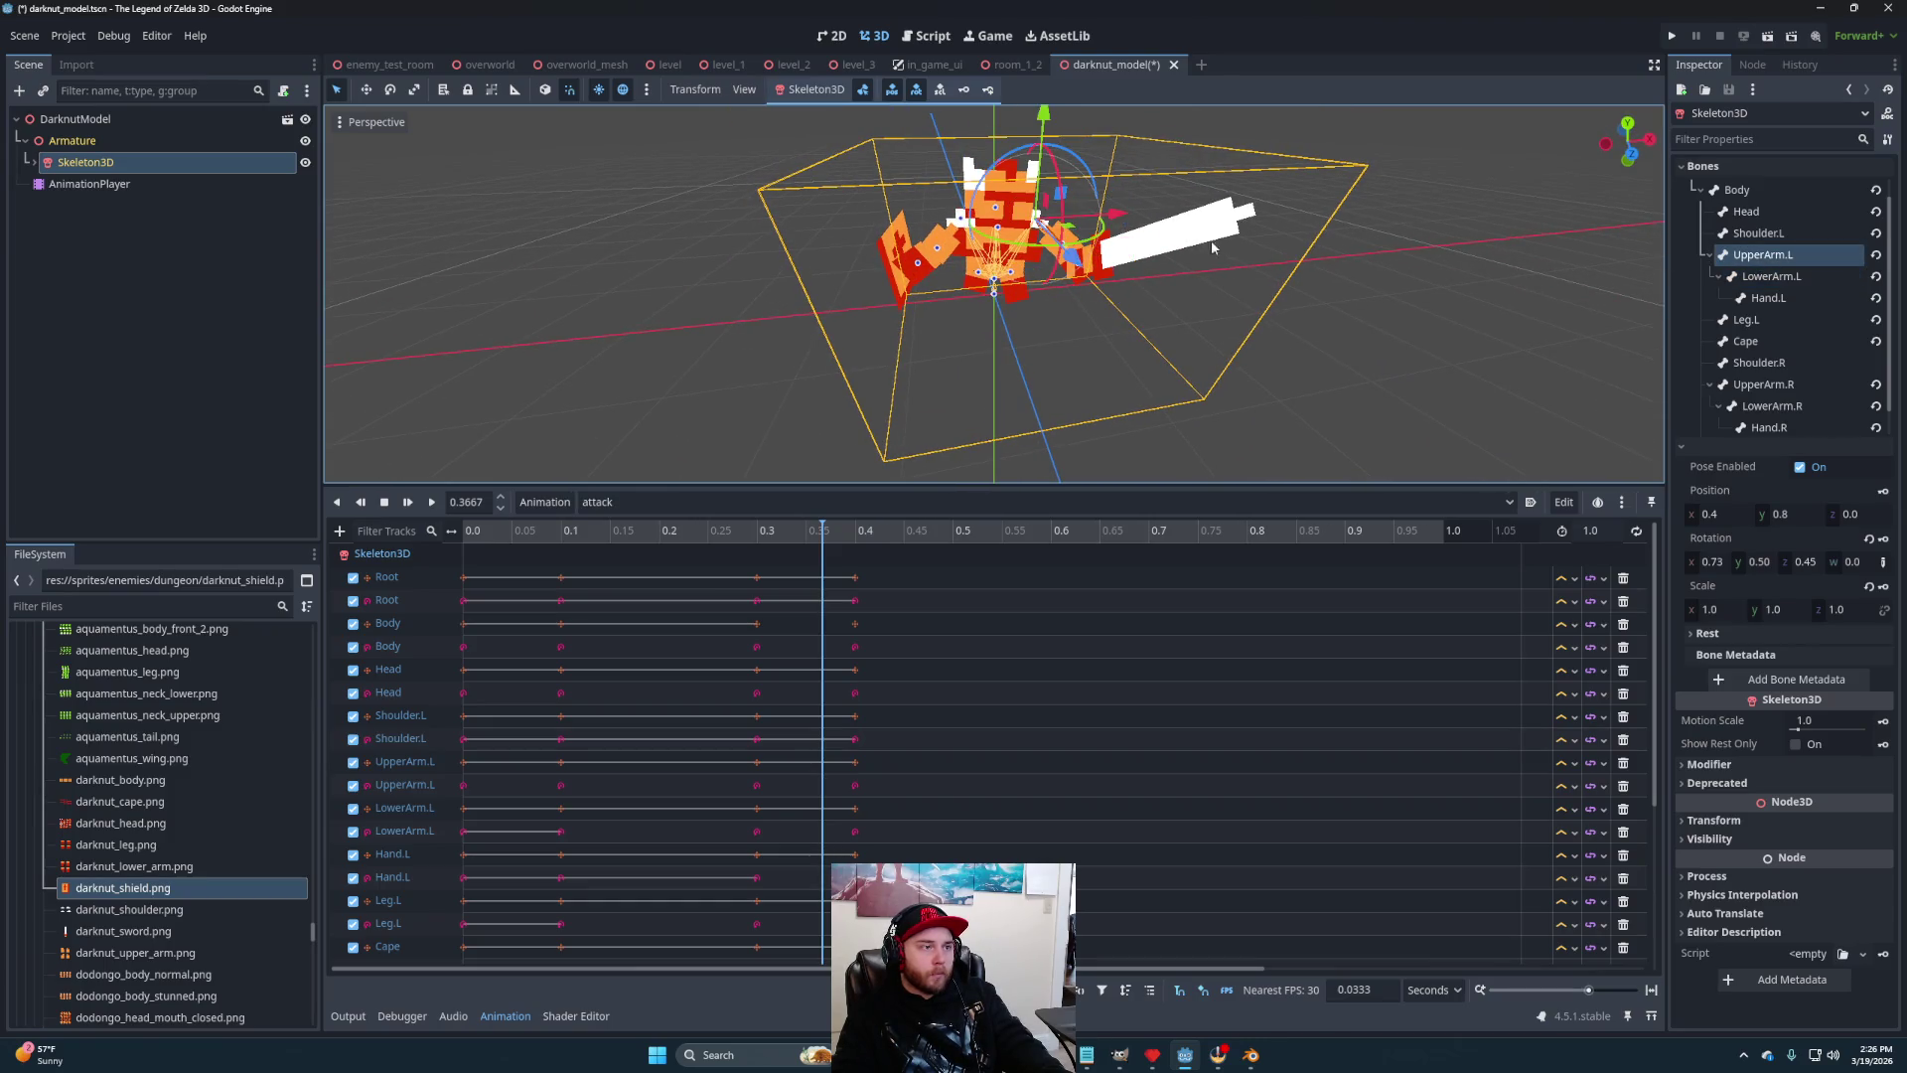
{"action": "mouse_move", "coordinate": [1108, 242]}
{"action": "left_mouse_down"}
{"action": "mouse_move", "coordinate": [1051, 206]}
{"action": "mouse_move", "coordinate": [1072, 259]}
{"action": "left_mouse_up"}
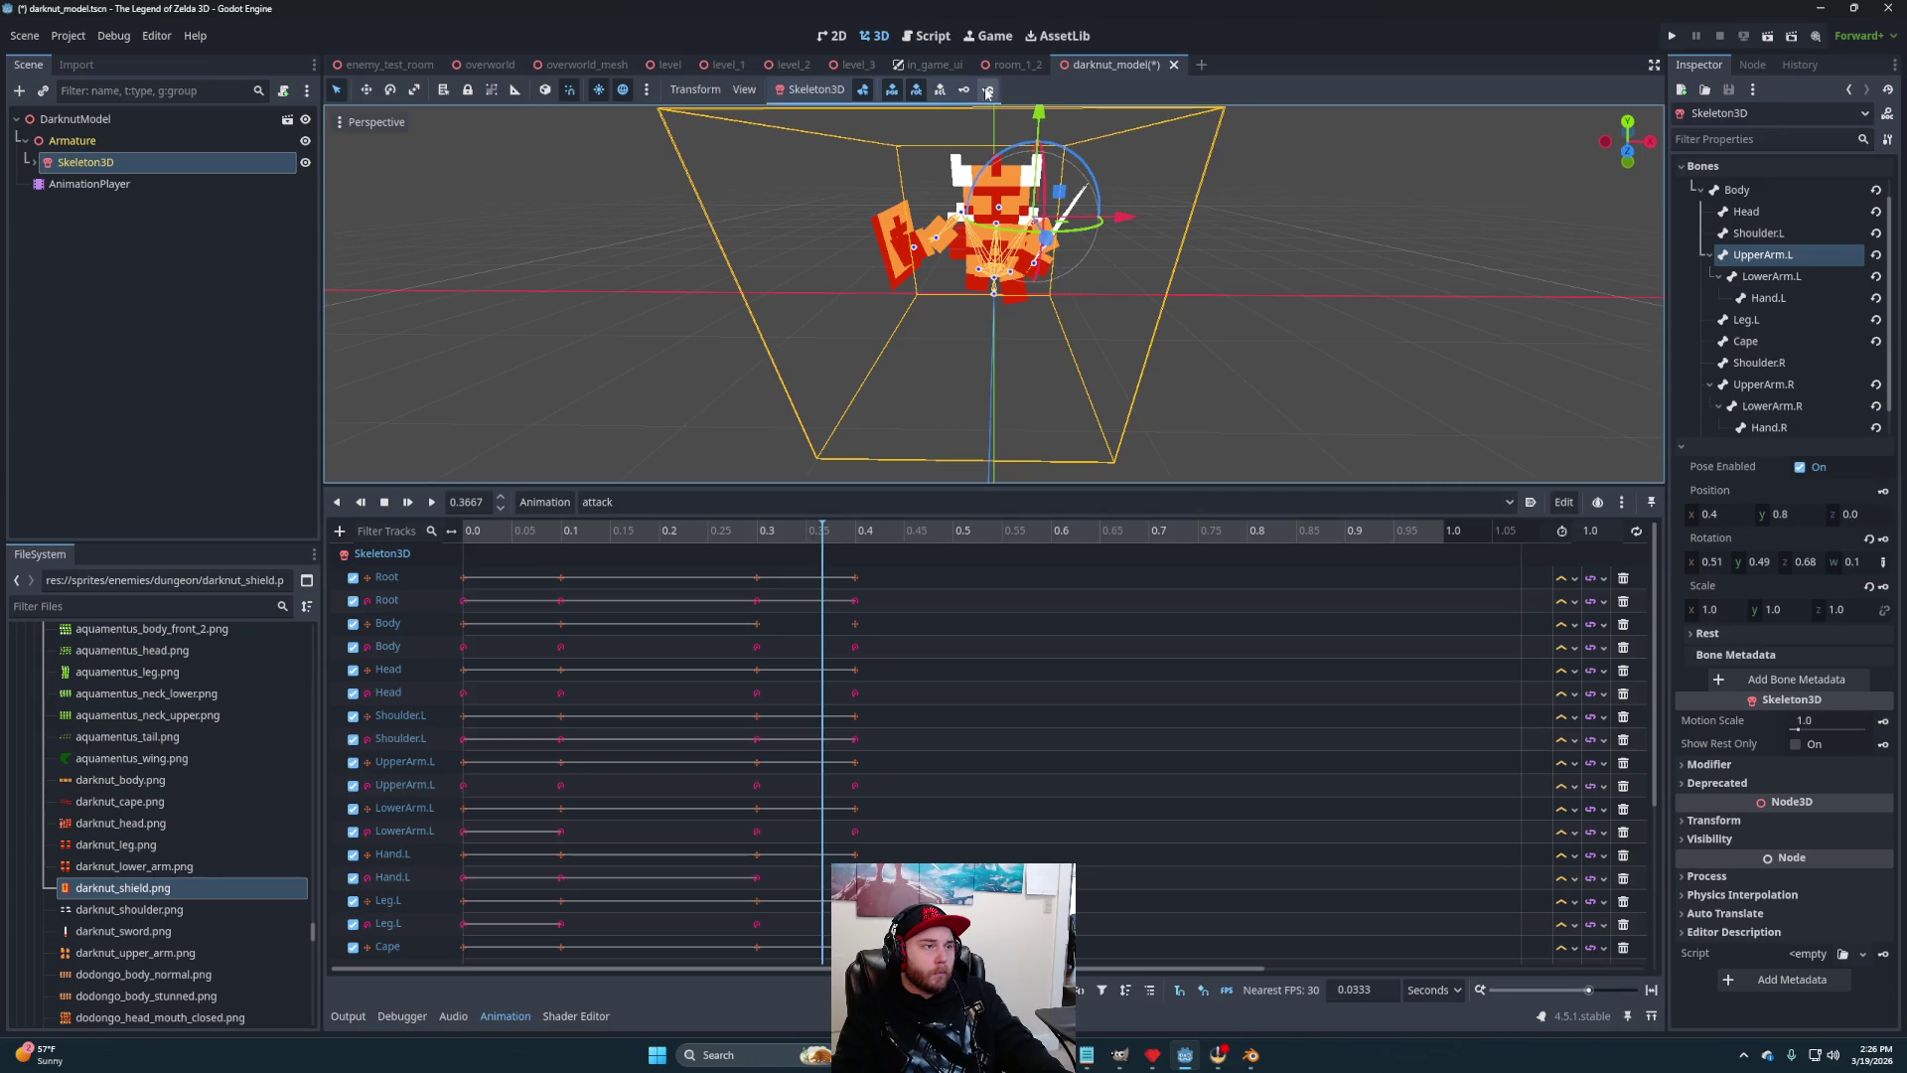
Scrub from 0.3 to about 0.43 and play the attack animation to check the new pose
{"action": "left_click", "coordinate": [753, 531]}
{"action": "mouse_move", "coordinate": [749, 536]}
{"action": "left_mouse_down"}
{"action": "mouse_move", "coordinate": [880, 536]}
{"action": "mouse_move", "coordinate": [659, 538]}
{"action": "left_mouse_up"}
{"action": "left_click", "coordinate": [433, 504]}
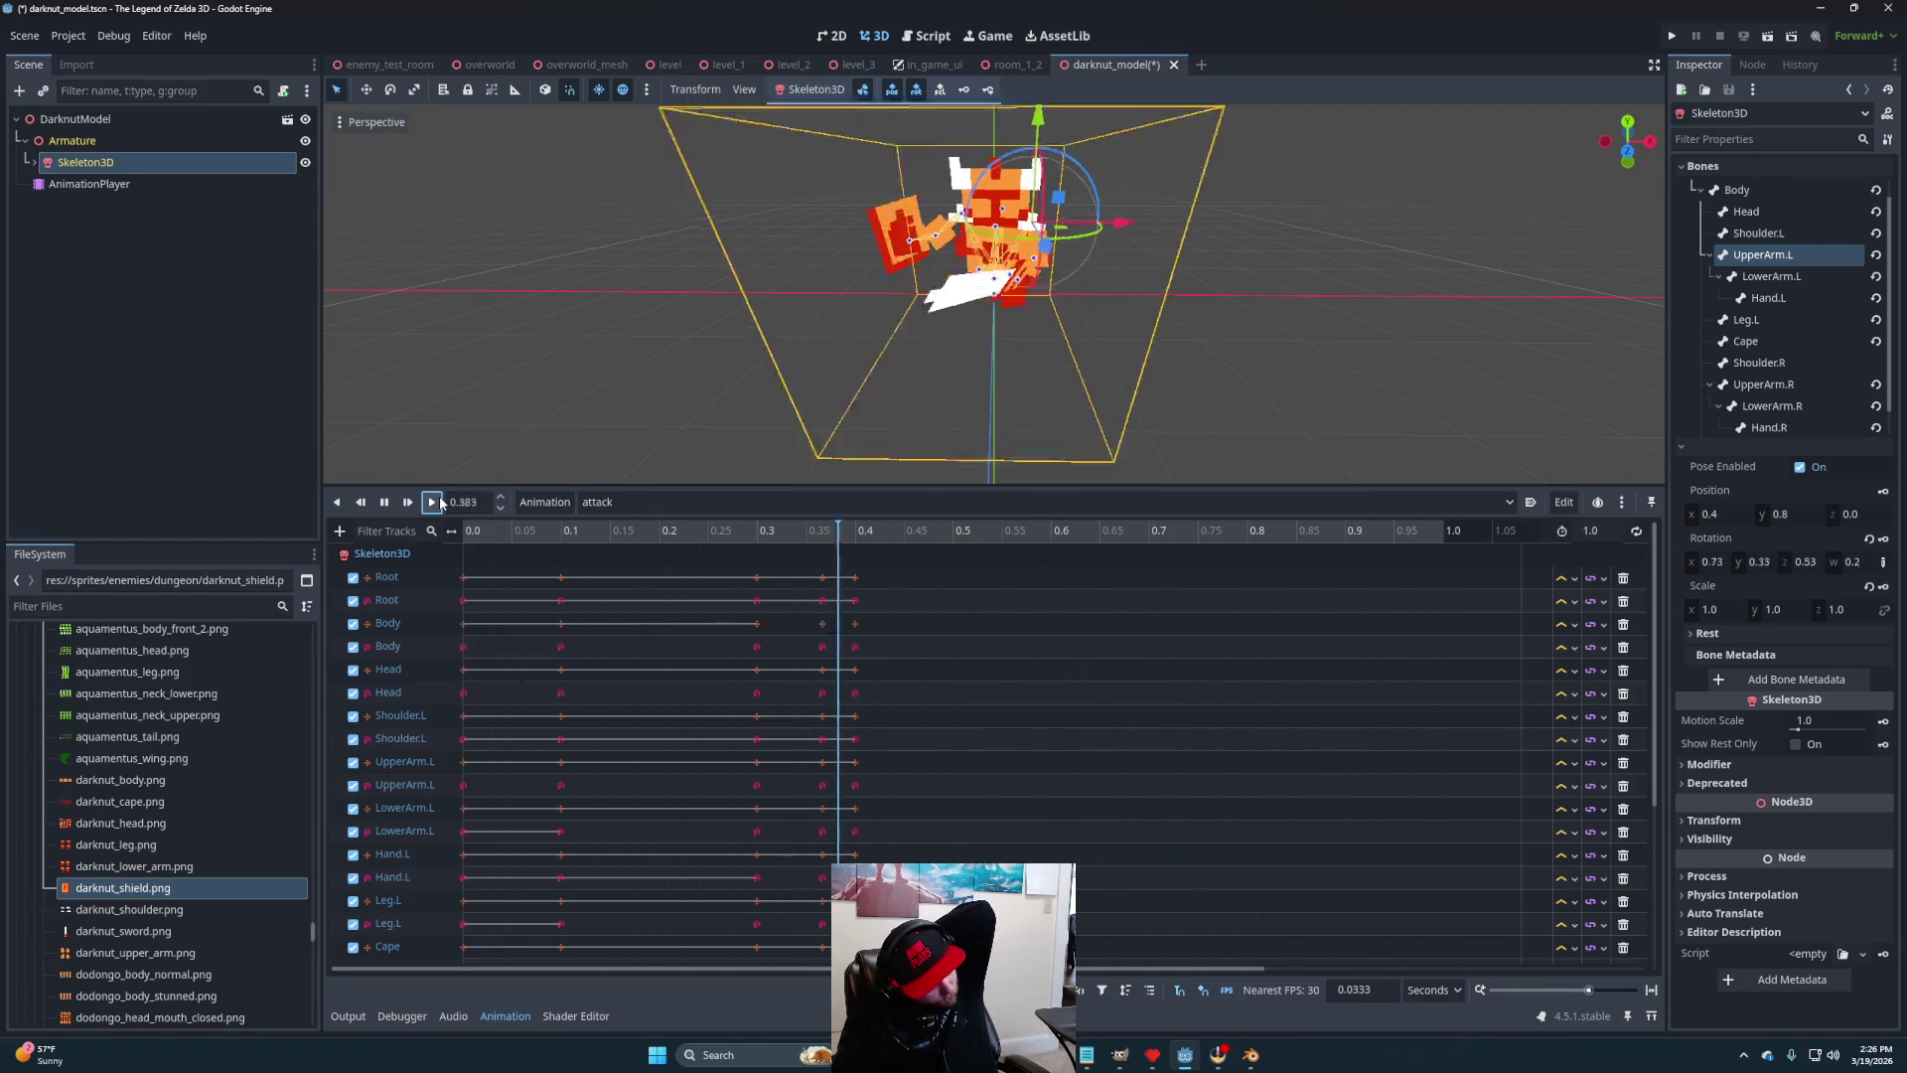
{"action": "left_click", "coordinate": [384, 502]}
{"action": "mouse_move", "coordinate": [695, 298]}
{"action": "left_mouse_down"}
{"action": "mouse_move", "coordinate": [897, 314]}
{"action": "mouse_move", "coordinate": [864, 530]}
{"action": "left_mouse_up"}
{"action": "left_click", "coordinate": [860, 530]}
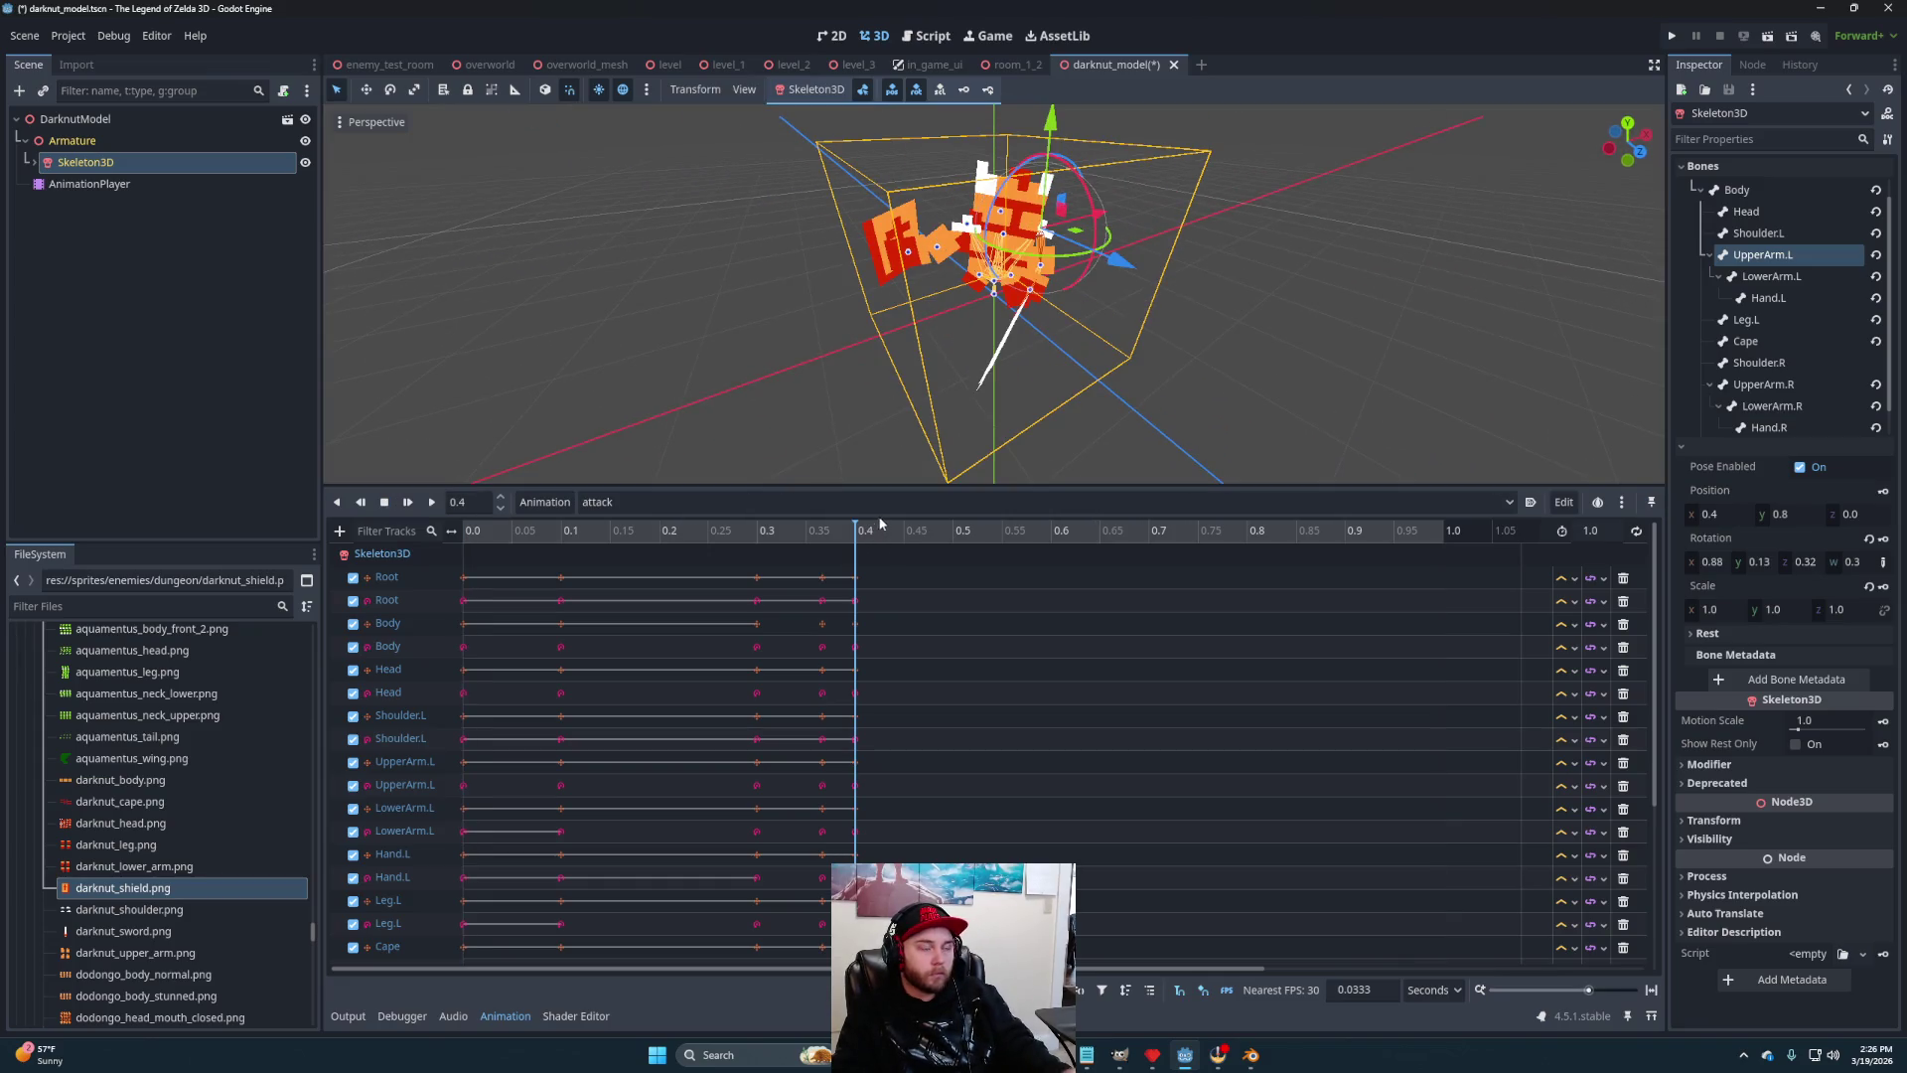
{"action": "scroll", "coordinate": [1250, 374], "scroll_direction": "up", "scroll_amount": 5}
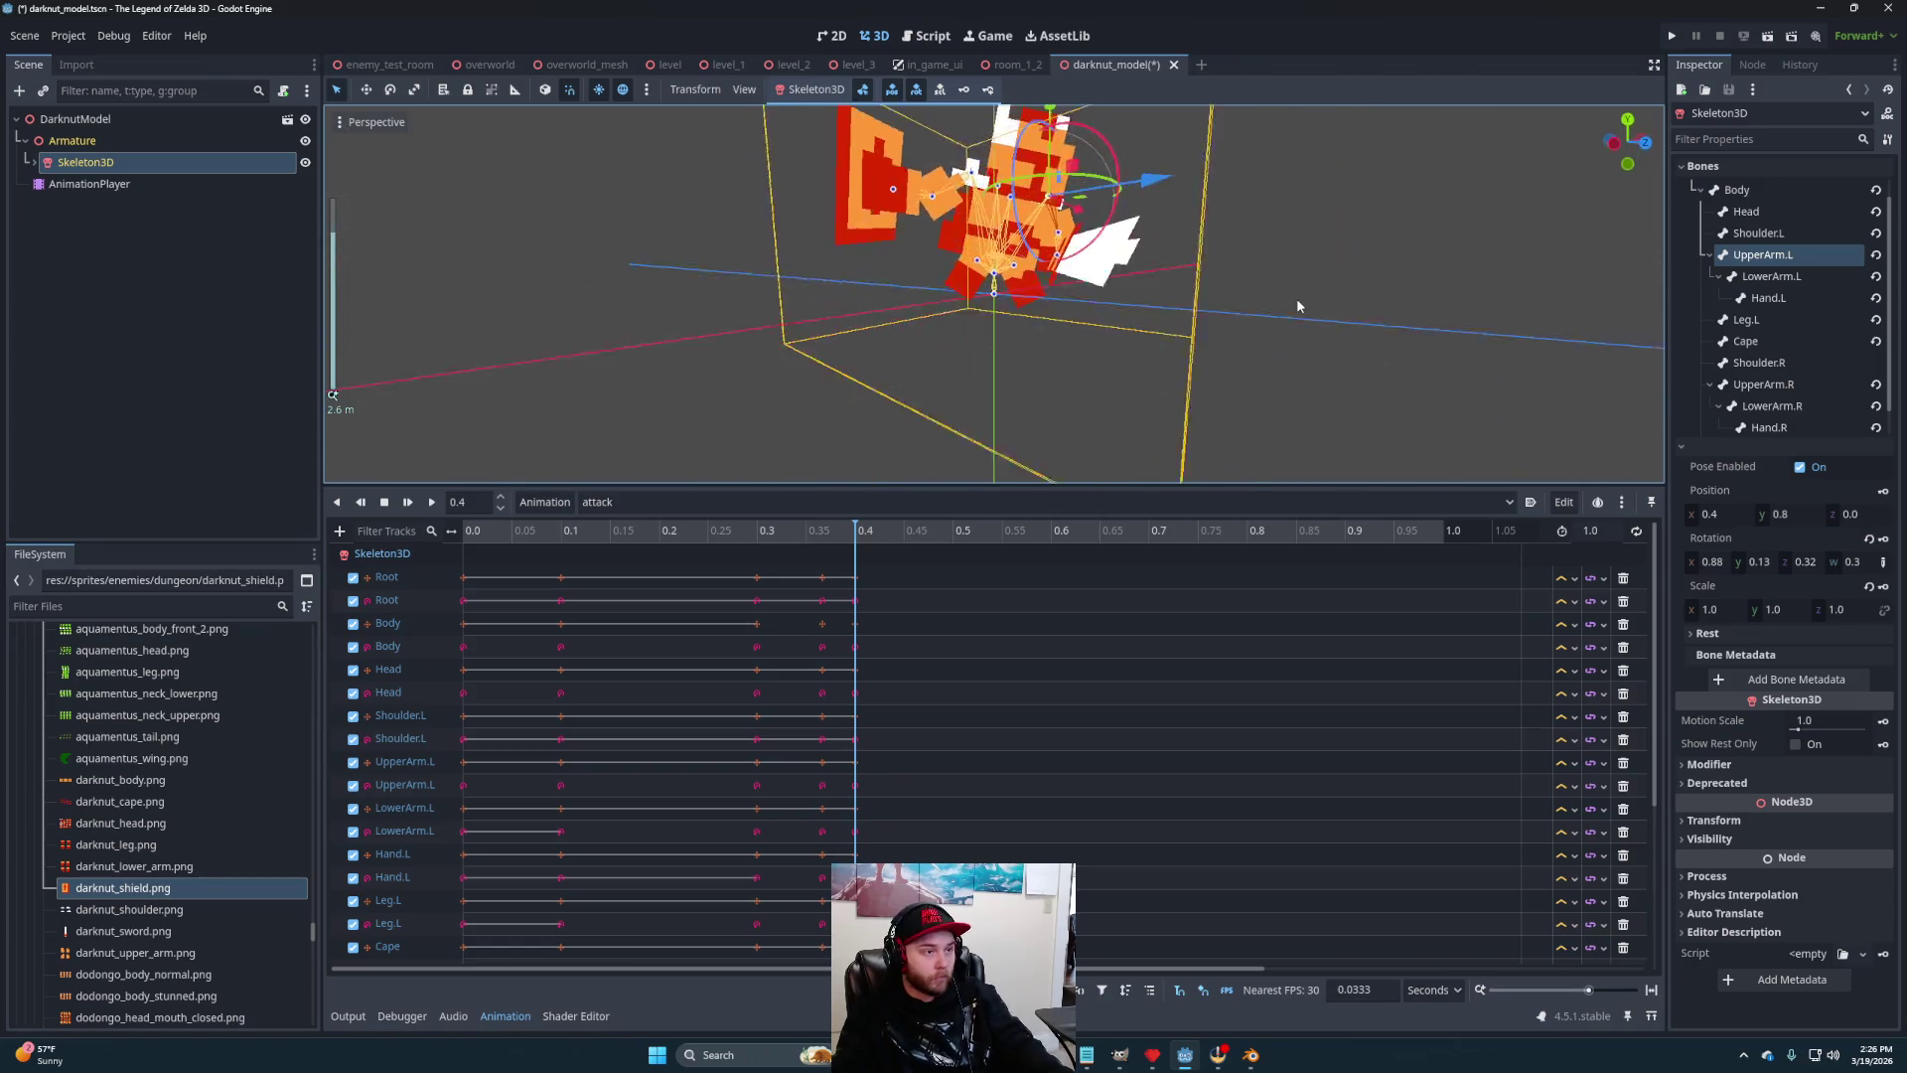
{"action": "mouse_move", "coordinate": [1263, 344]}
{"action": "left_mouse_down"}
{"action": "mouse_move", "coordinate": [1150, 391]}
{"action": "mouse_move", "coordinate": [984, 417]}
{"action": "mouse_move", "coordinate": [652, 388]}
{"action": "mouse_move", "coordinate": [1088, 337]}
{"action": "mouse_move", "coordinate": [1194, 355]}
{"action": "mouse_move", "coordinate": [1164, 370]}
{"action": "mouse_move", "coordinate": [1141, 324]}
{"action": "mouse_move", "coordinate": [1180, 318]}
{"action": "mouse_move", "coordinate": [993, 417]}
{"action": "mouse_move", "coordinate": [1013, 337]}
{"action": "mouse_move", "coordinate": [926, 382]}
{"action": "mouse_move", "coordinate": [961, 243]}
{"action": "left_mouse_up"}
{"action": "left_click", "coordinate": [946, 535]}
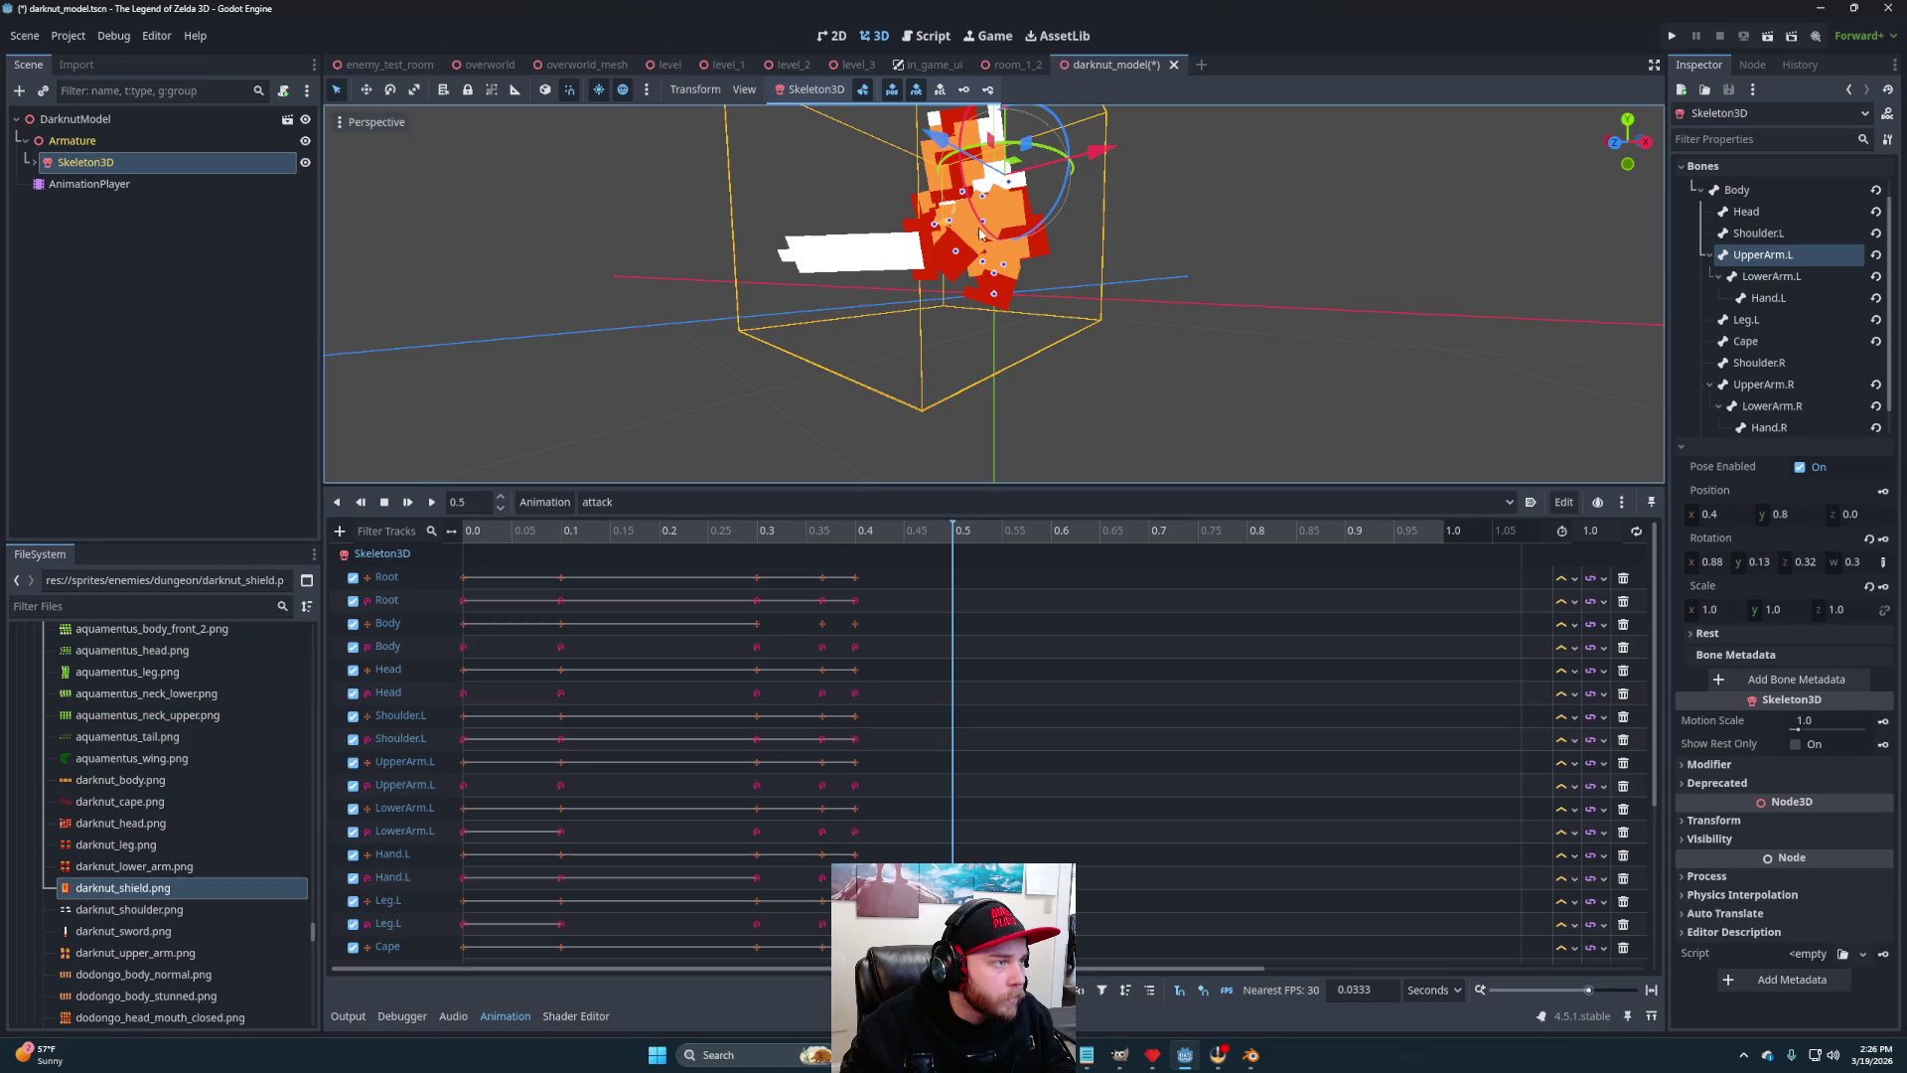
{"action": "left_click", "coordinate": [991, 252]}
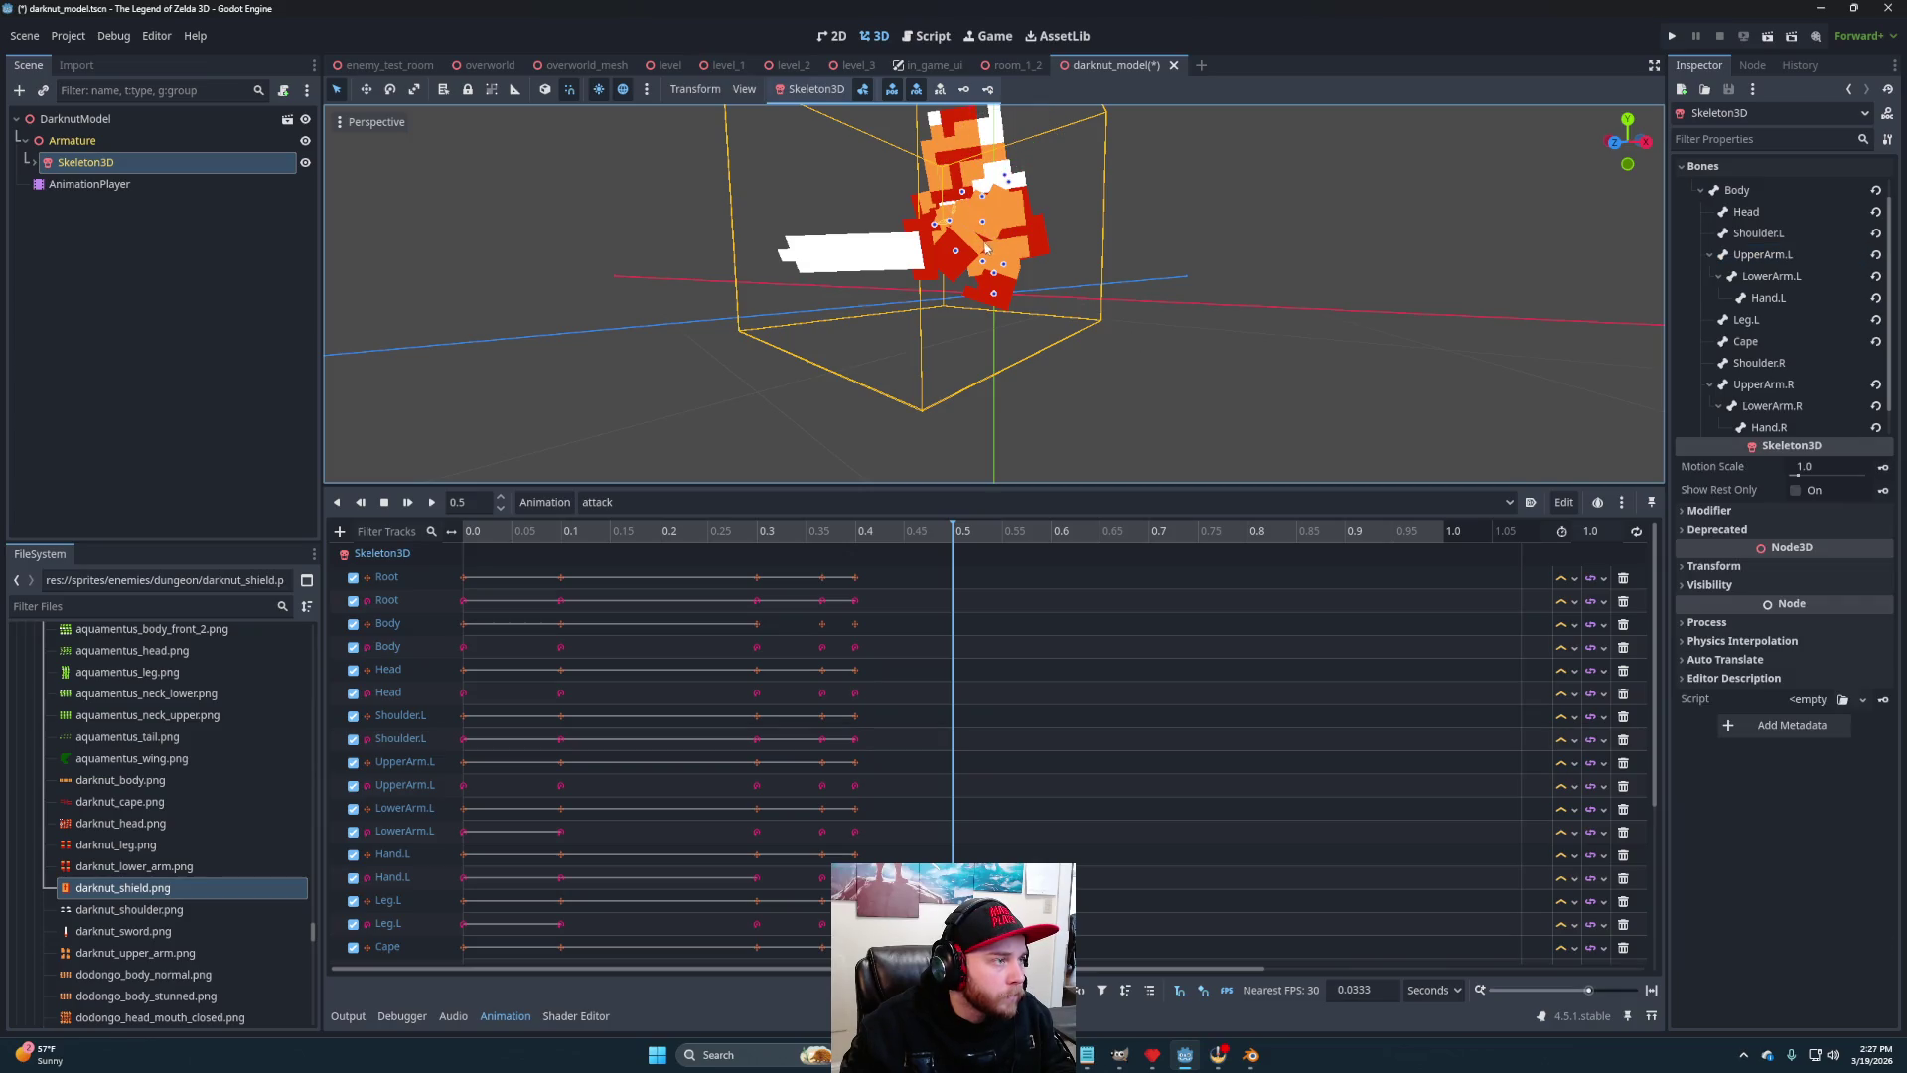
At 0.5 seconds, rotate the left forearm and the right upper arm
{"action": "left_click", "coordinate": [984, 226]}
{"action": "left_click_drag", "start_coordinate": [936, 198], "coordinate": [1164, 379]}
{"action": "mouse_move", "coordinate": [1020, 296]}
{"action": "left_mouse_down"}
{"action": "mouse_move", "coordinate": [1213, 281]}
{"action": "mouse_move", "coordinate": [1066, 326]}
{"action": "mouse_move", "coordinate": [968, 223]}
{"action": "mouse_move", "coordinate": [1015, 330]}
{"action": "mouse_move", "coordinate": [1092, 362]}
{"action": "mouse_move", "coordinate": [1046, 370]}
{"action": "left_mouse_up"}
{"action": "left_click", "coordinate": [937, 261]}
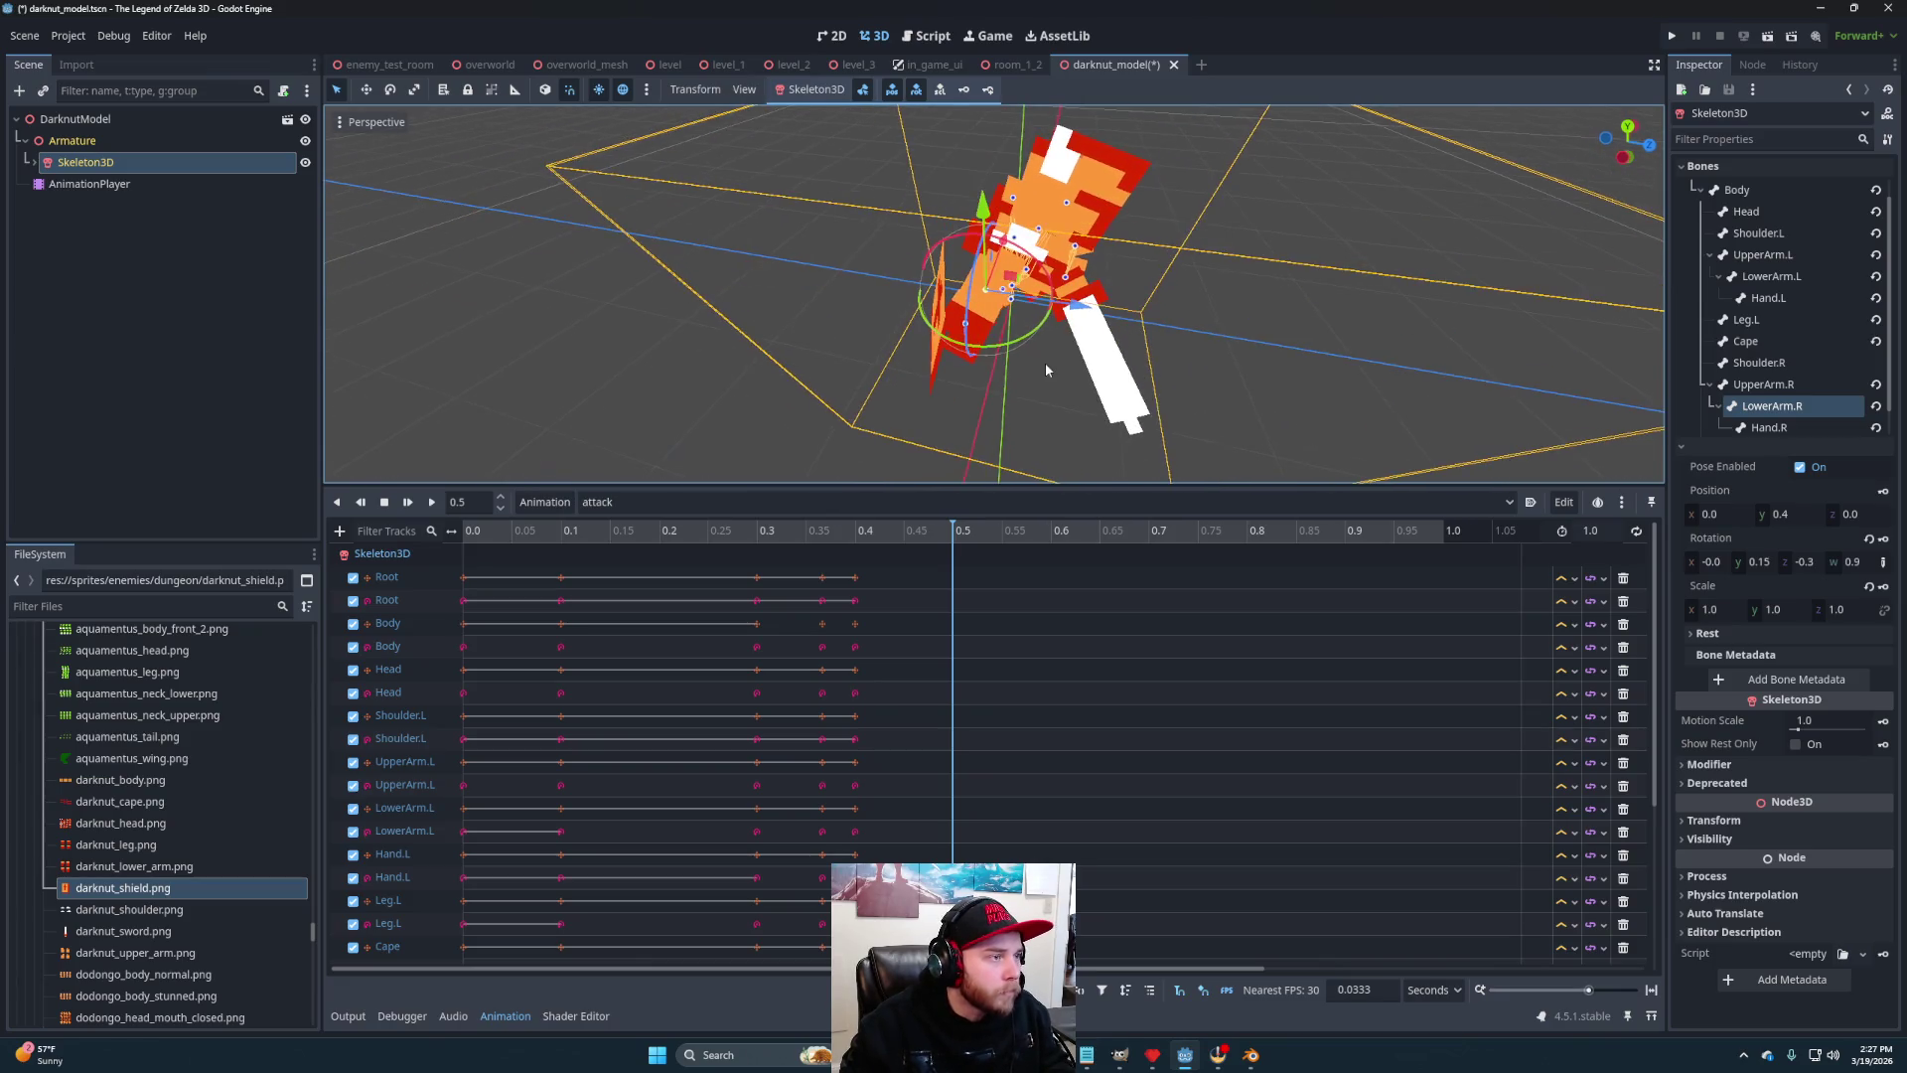
{"action": "left_click", "coordinate": [1736, 385]}
{"action": "mouse_move", "coordinate": [1036, 286]}
{"action": "left_mouse_down"}
{"action": "mouse_move", "coordinate": [1051, 303]}
{"action": "mouse_move", "coordinate": [1010, 285]}
{"action": "mouse_move", "coordinate": [919, 306]}
{"action": "mouse_move", "coordinate": [1160, 290]}
{"action": "mouse_move", "coordinate": [1112, 294]}
{"action": "mouse_move", "coordinate": [1218, 294]}
{"action": "mouse_move", "coordinate": [1309, 330]}
{"action": "mouse_move", "coordinate": [1106, 307]}
{"action": "mouse_move", "coordinate": [1063, 322]}
{"action": "left_mouse_up"}
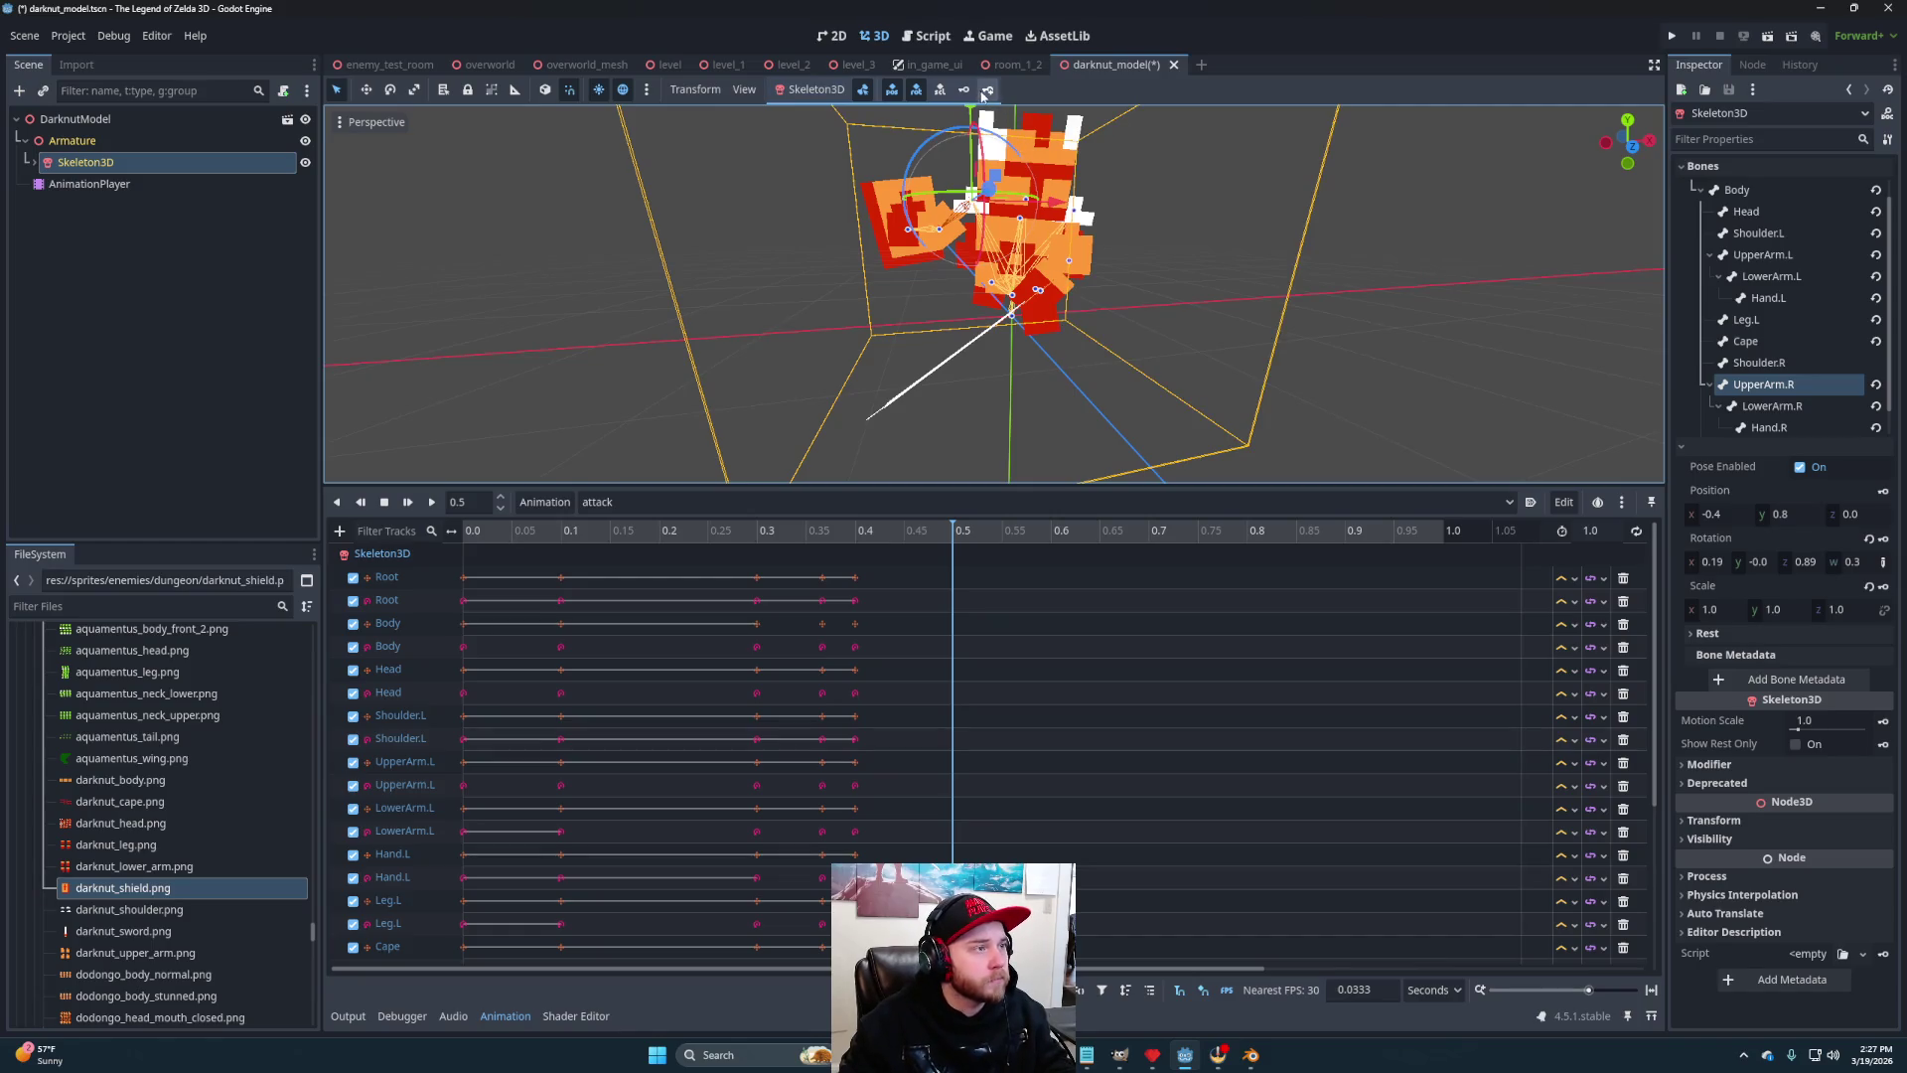
Duplicate every track's 0.4 s key at 0.6 seconds with Ctrl+D
{"action": "left_click_drag", "start_coordinate": [877, 485], "coordinate": [877, 146]}
{"action": "left_click_drag", "start_coordinate": [852, 433], "coordinate": [846, 233]}
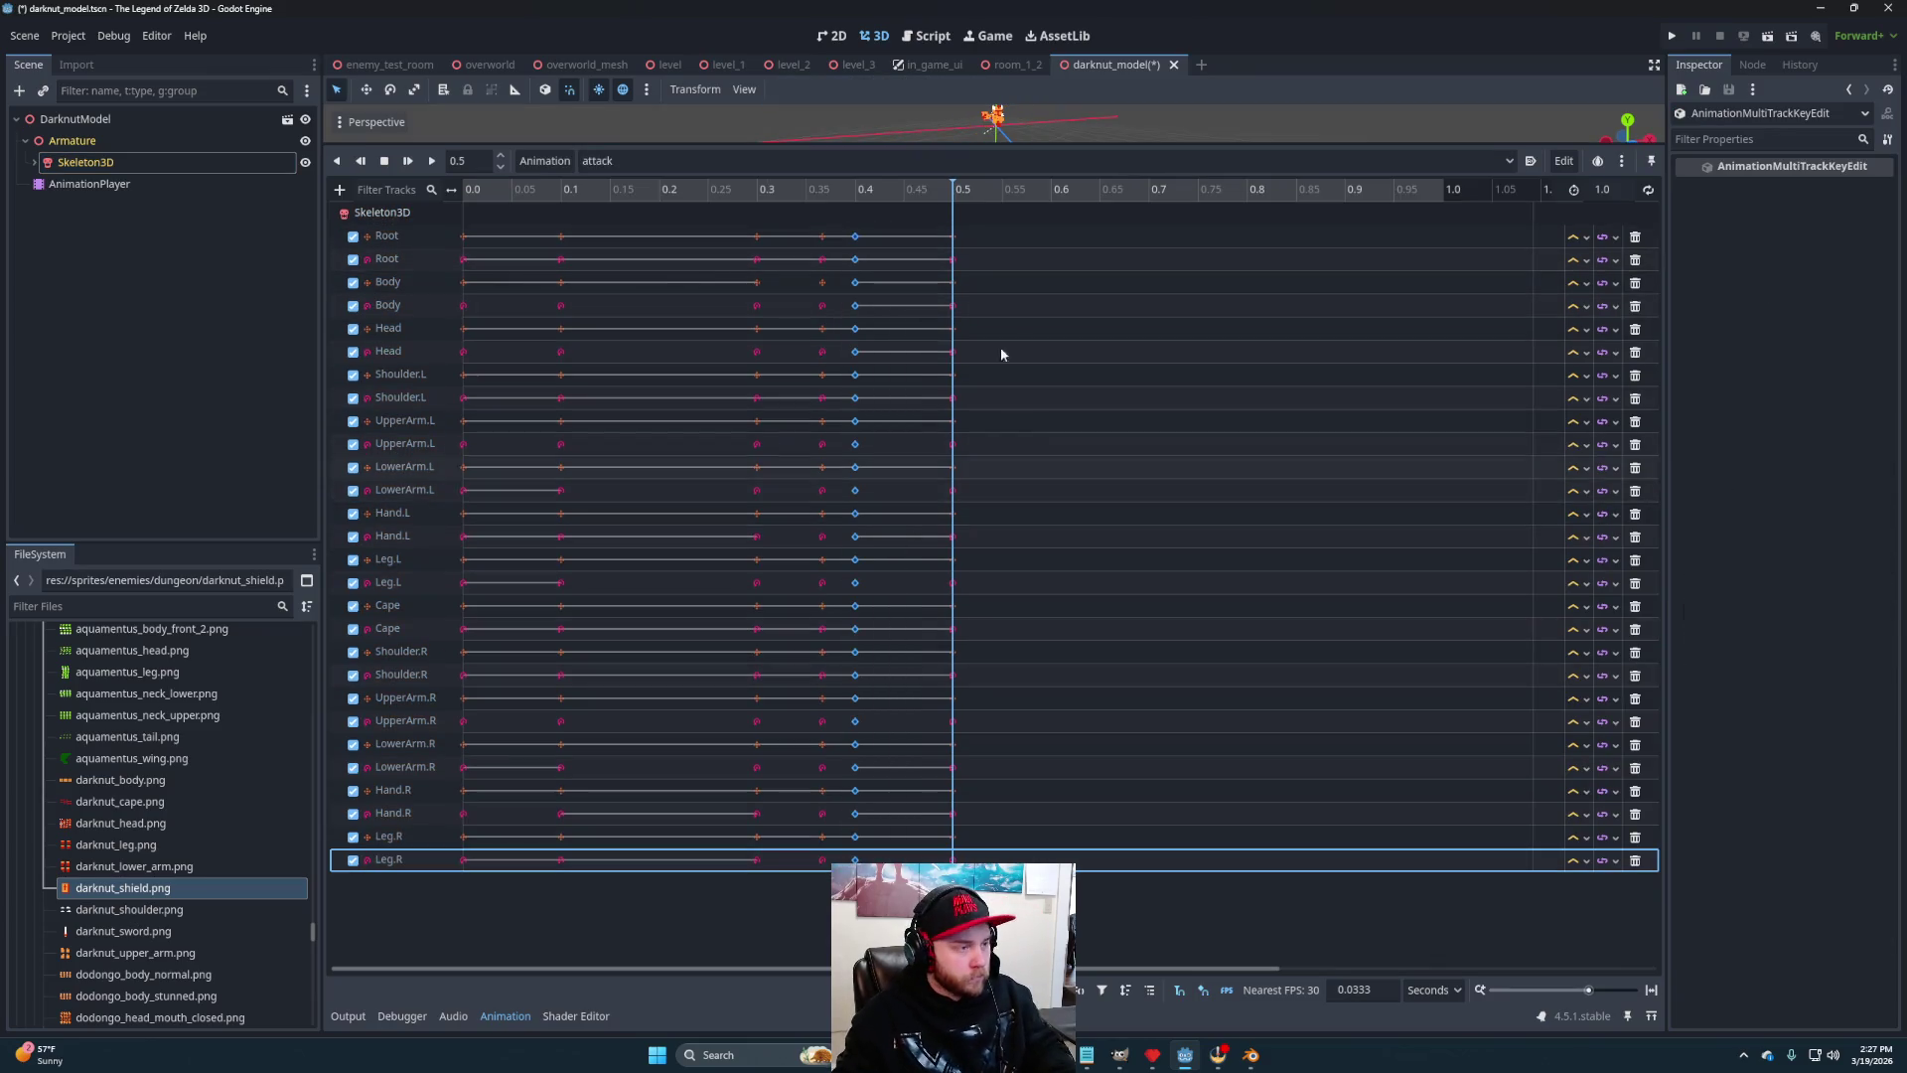
{"action": "left_click", "coordinate": [1051, 189]}
{"action": "key", "text": "ctrl+d"}
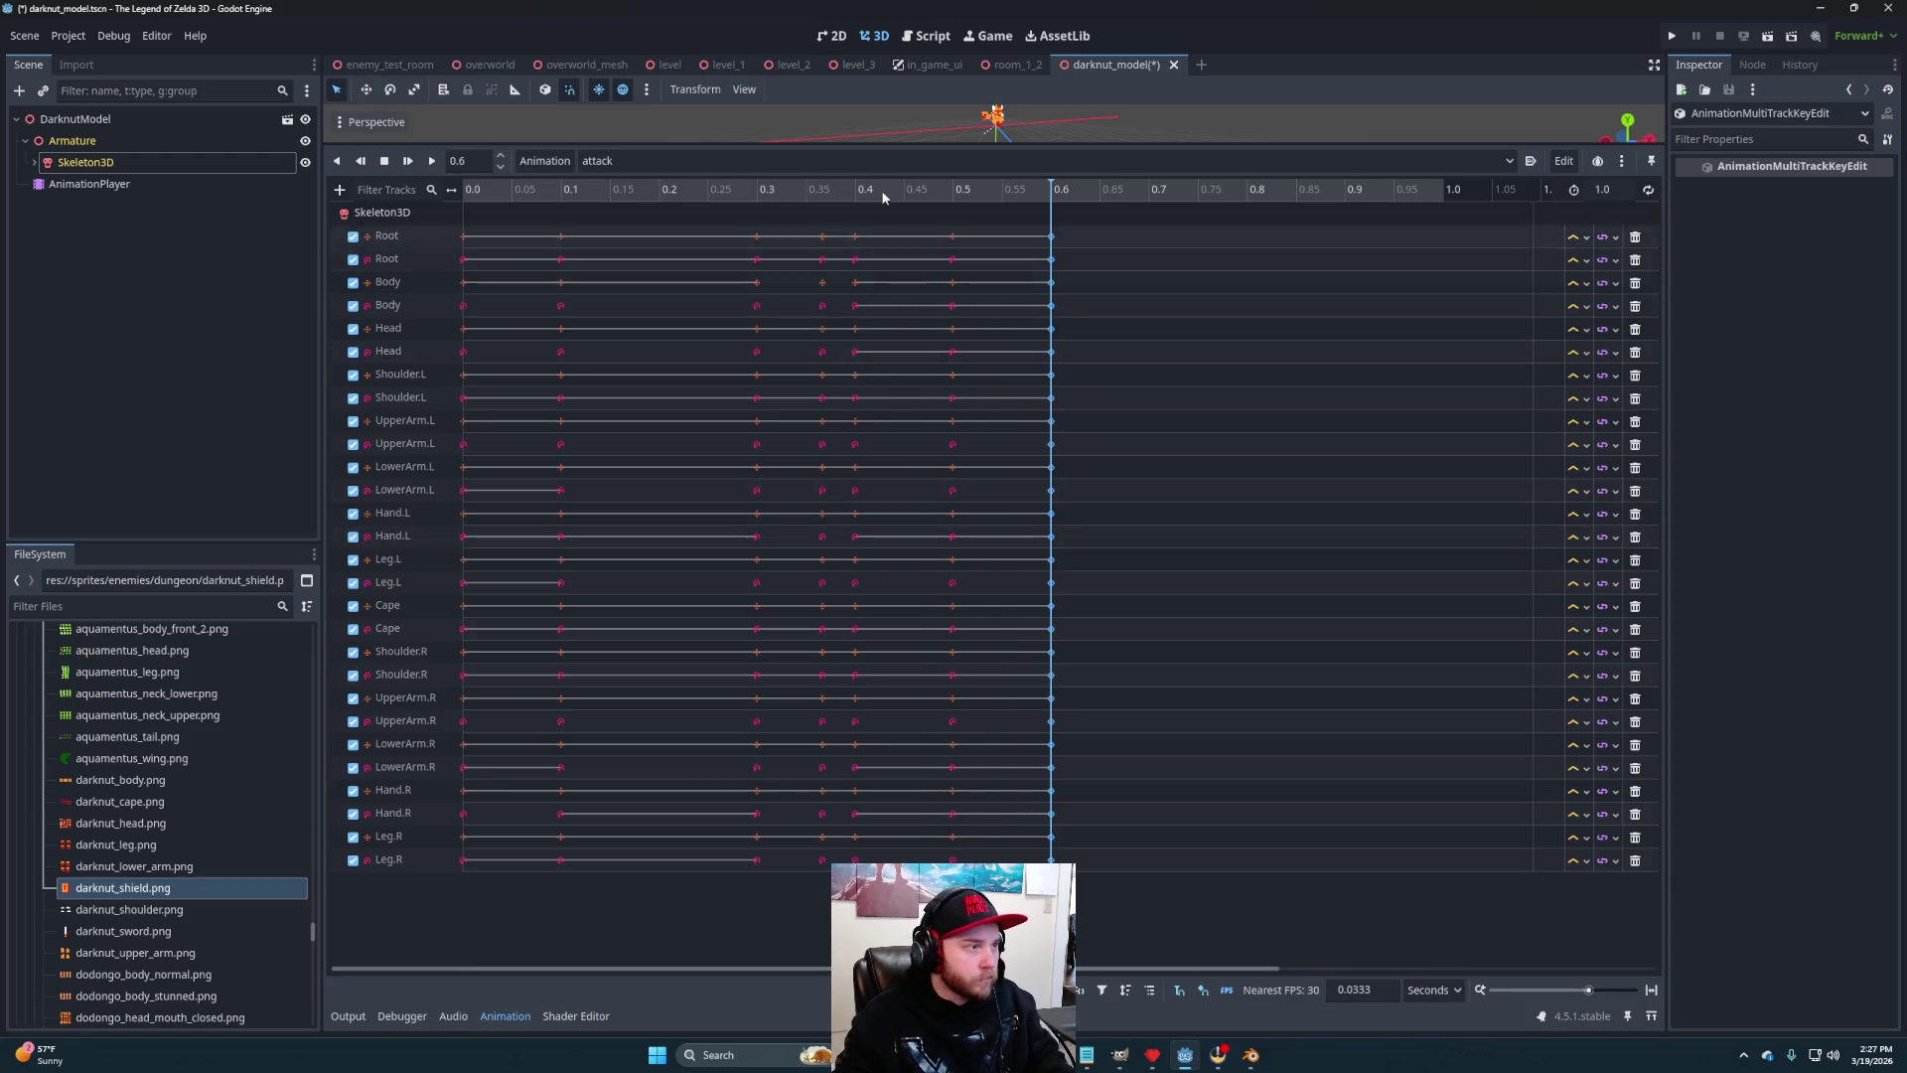
Set the attack animation's length to 0.7 seconds
{"action": "left_click_drag", "start_coordinate": [892, 215], "coordinate": [894, 469]}
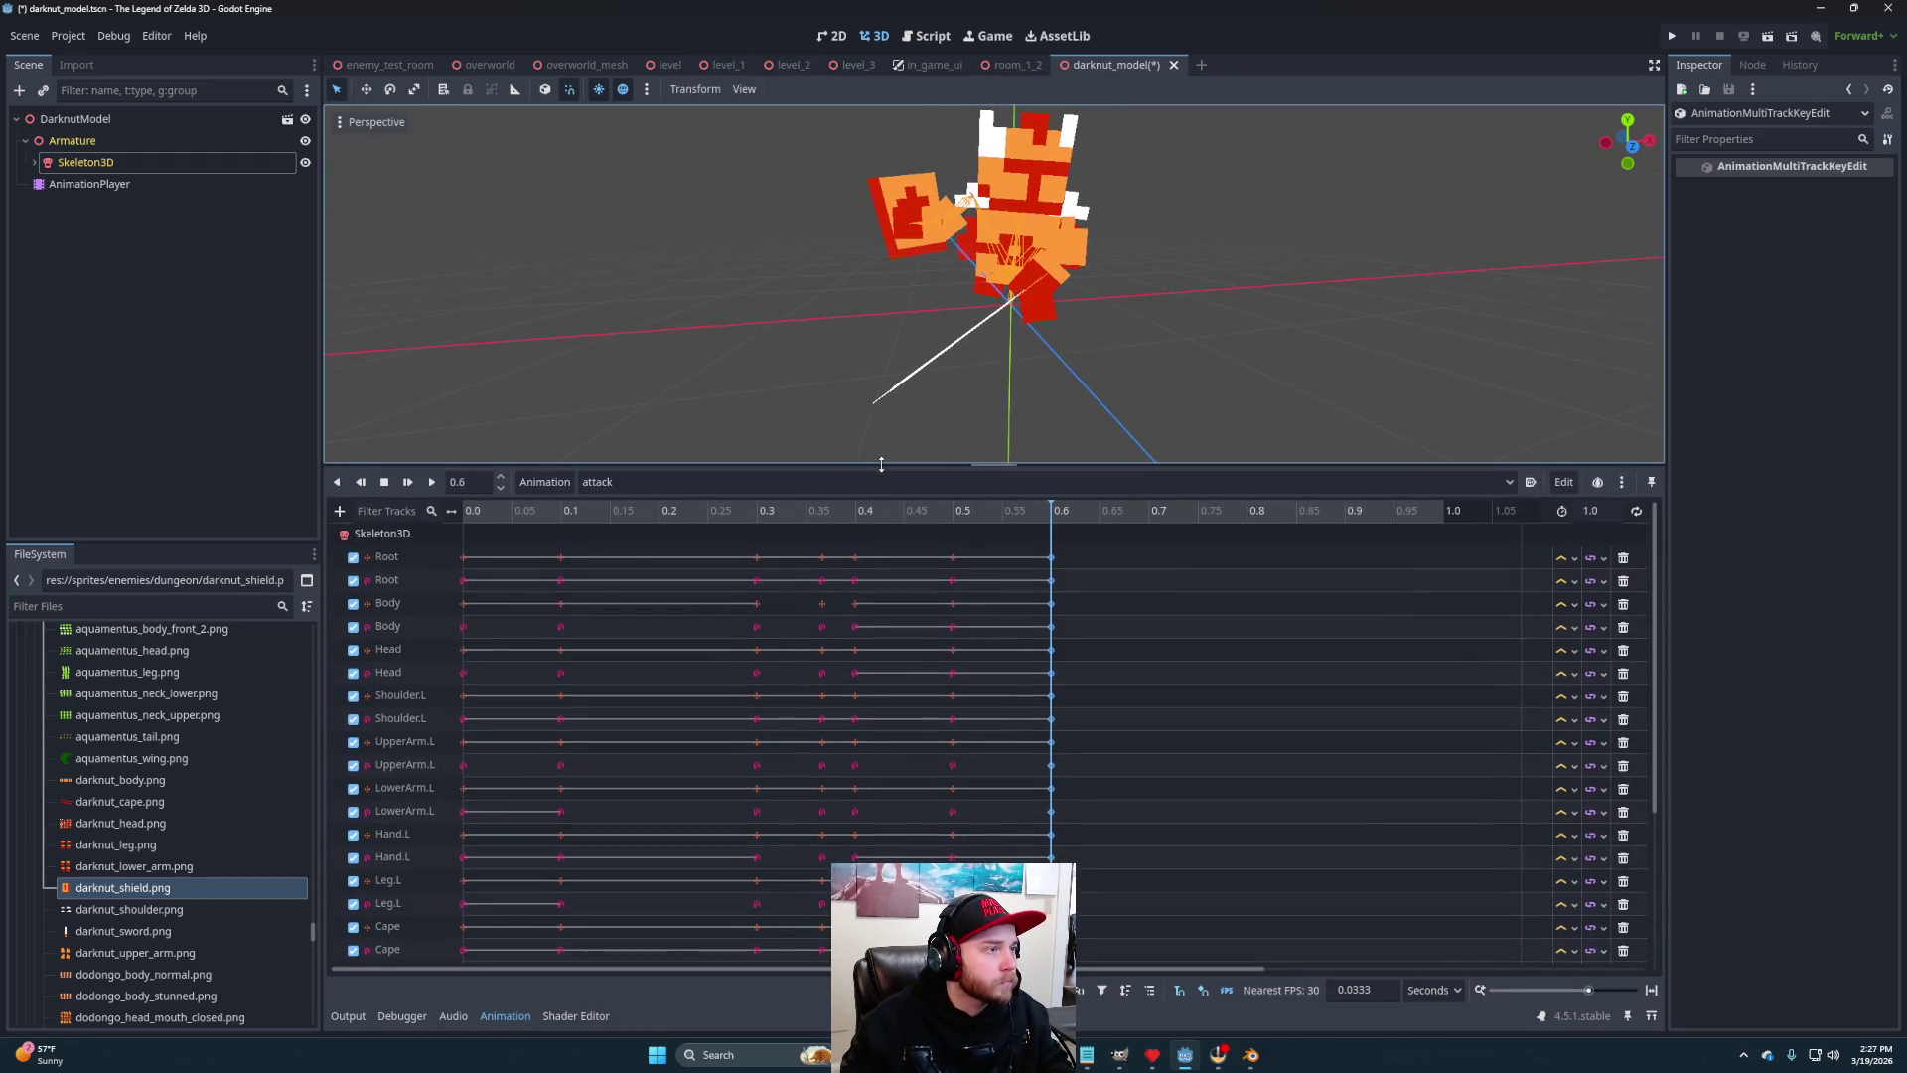
{"action": "left_click", "coordinate": [495, 510]}
{"action": "left_click", "coordinate": [467, 516]}
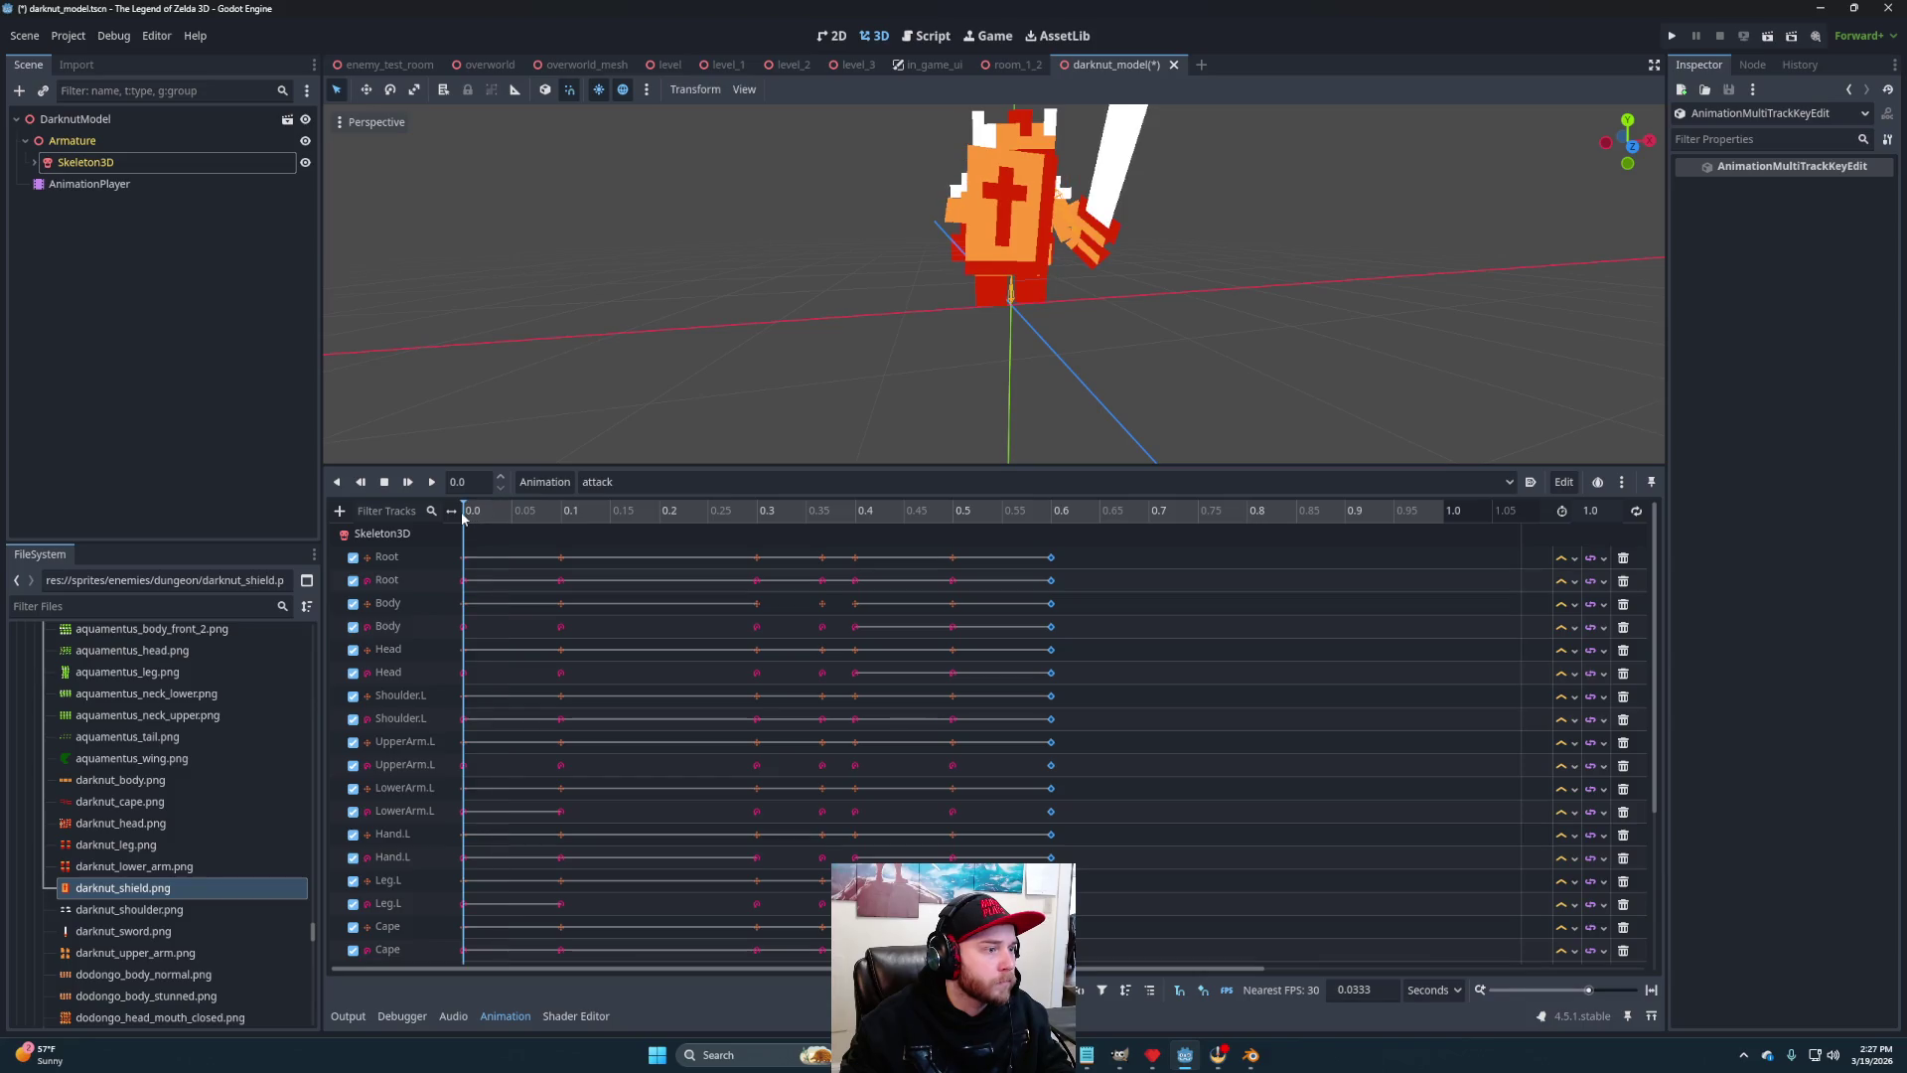
{"action": "left_click", "coordinate": [1609, 512]}
{"action": "type", "text": "."}
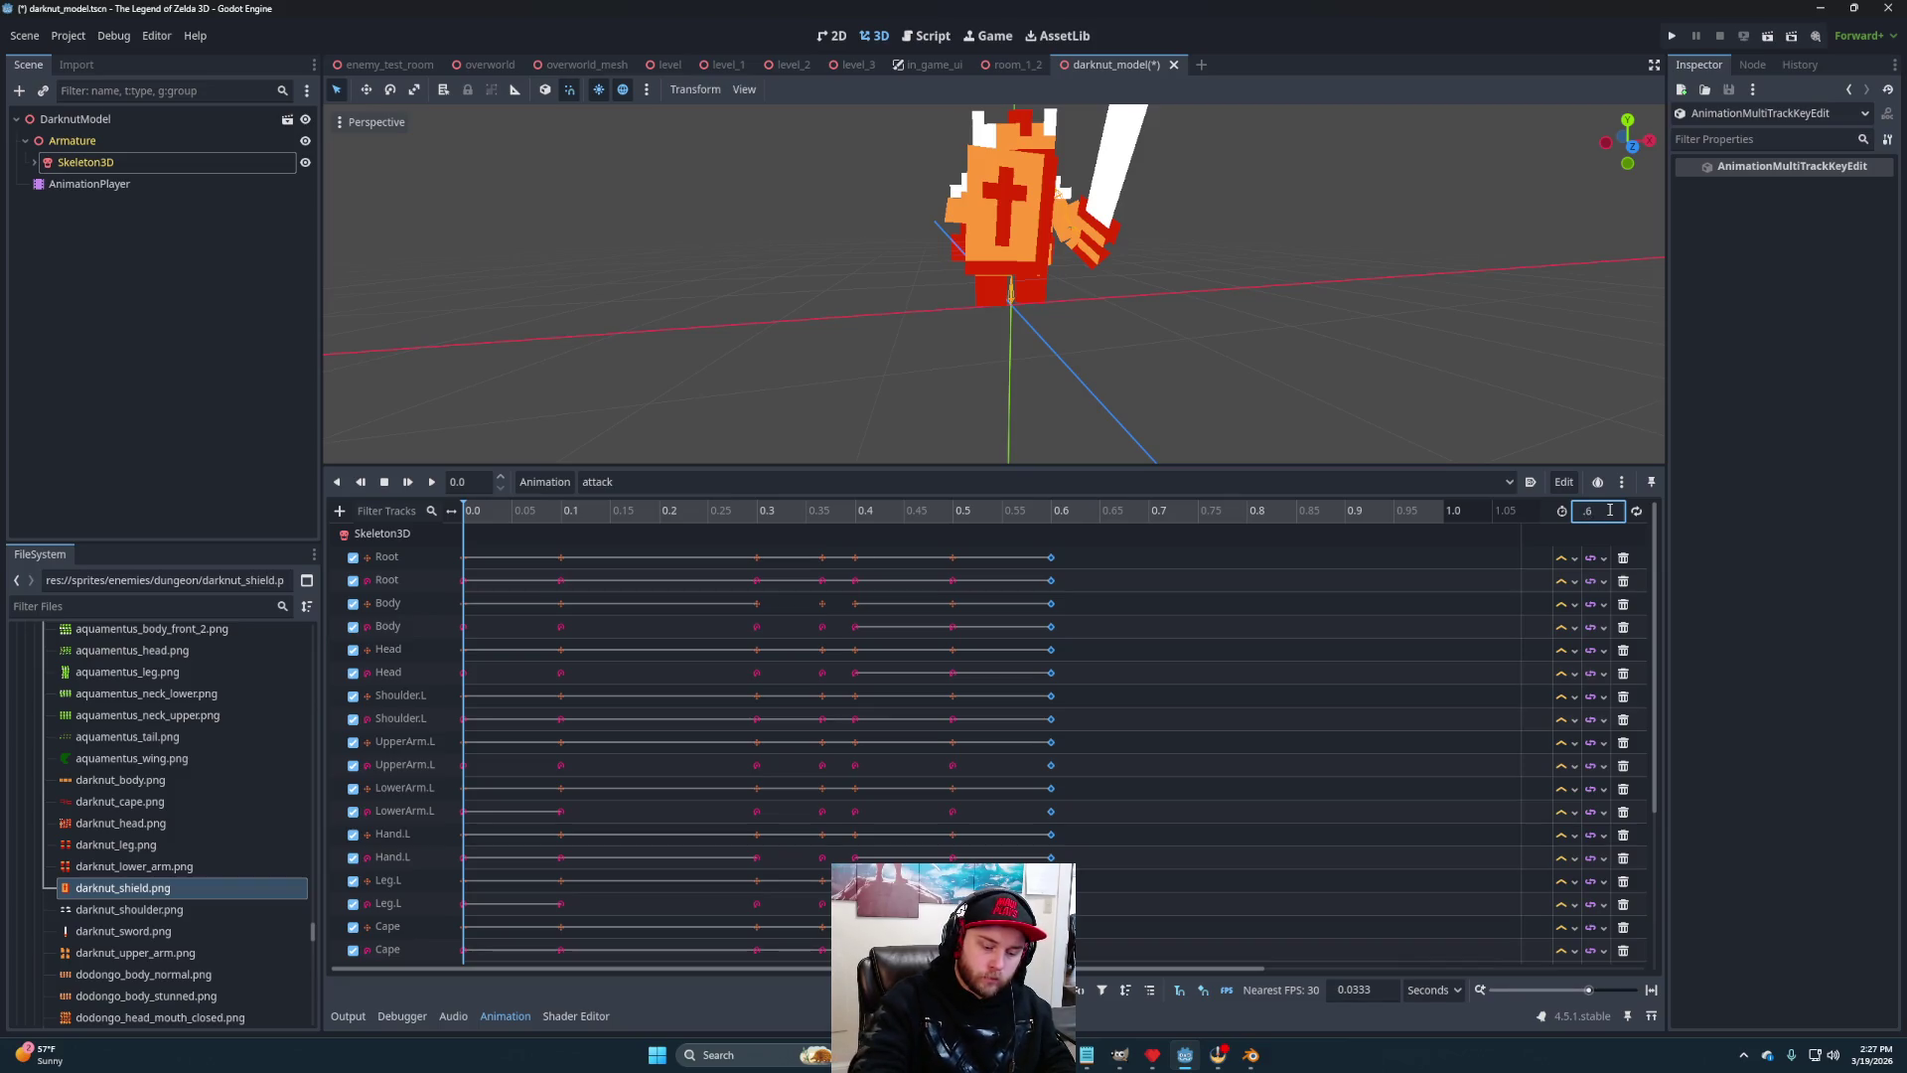
{"action": "key", "text": "Return"}
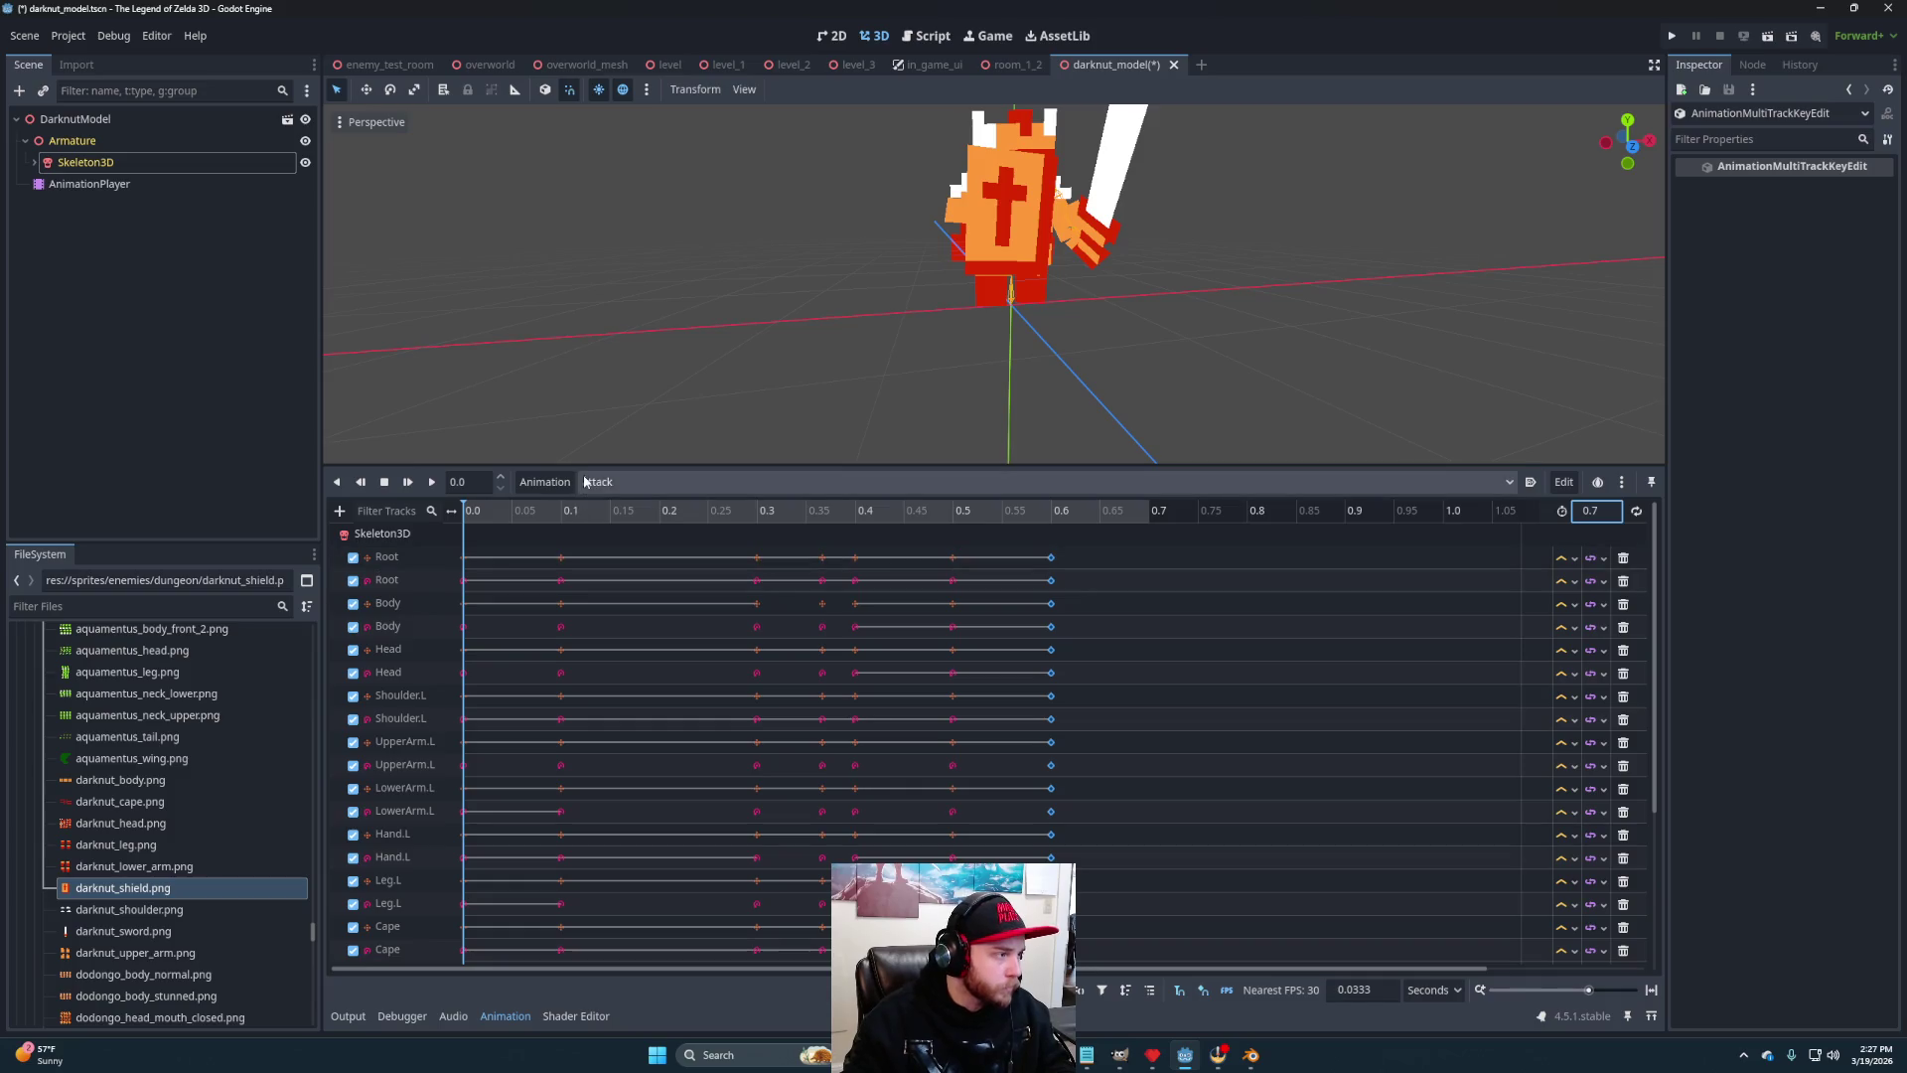
Select the starting key on every bone track and put the playhead at 0.7
{"action": "mouse_move", "coordinate": [596, 464]}
{"action": "left_mouse_down"}
{"action": "mouse_move", "coordinate": [630, 348]}
{"action": "mouse_move", "coordinate": [596, 135]}
{"action": "left_mouse_up"}
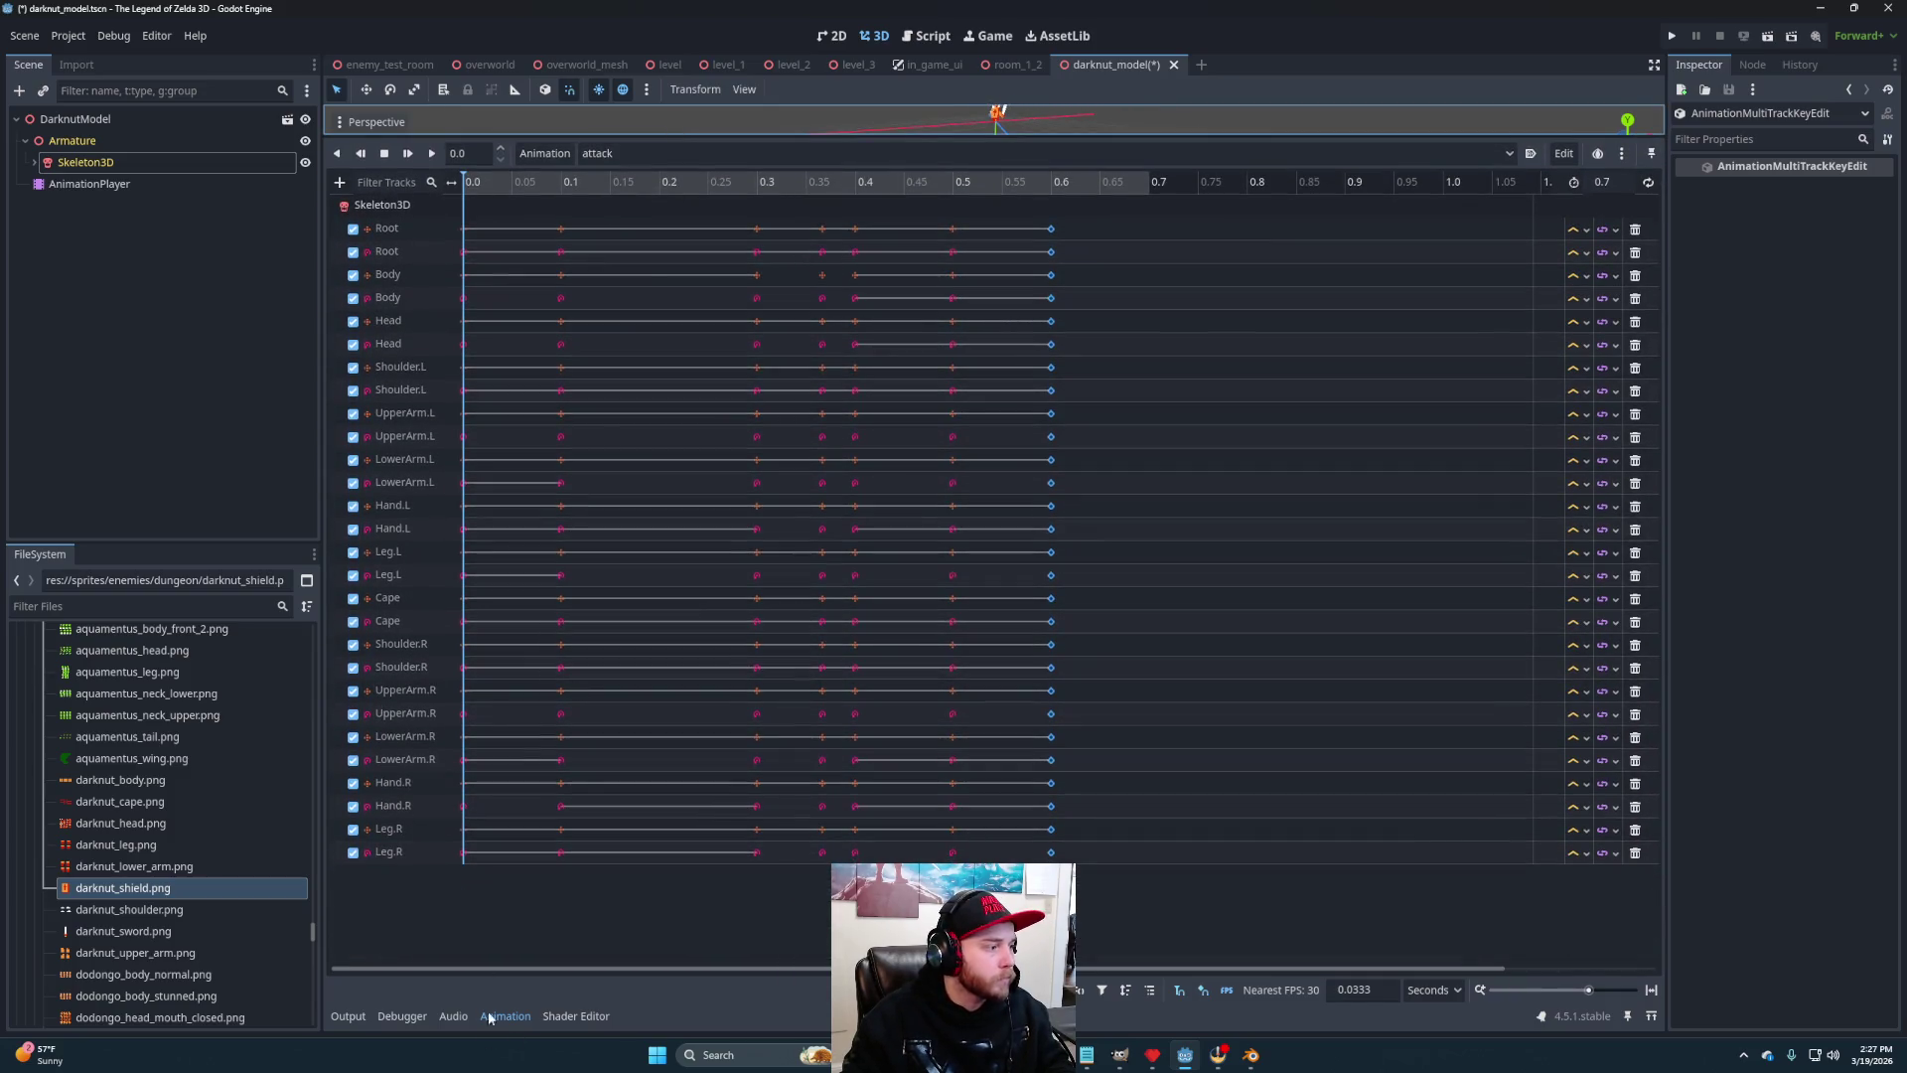
{"action": "left_click_drag", "start_coordinate": [489, 859], "coordinate": [437, 184]}
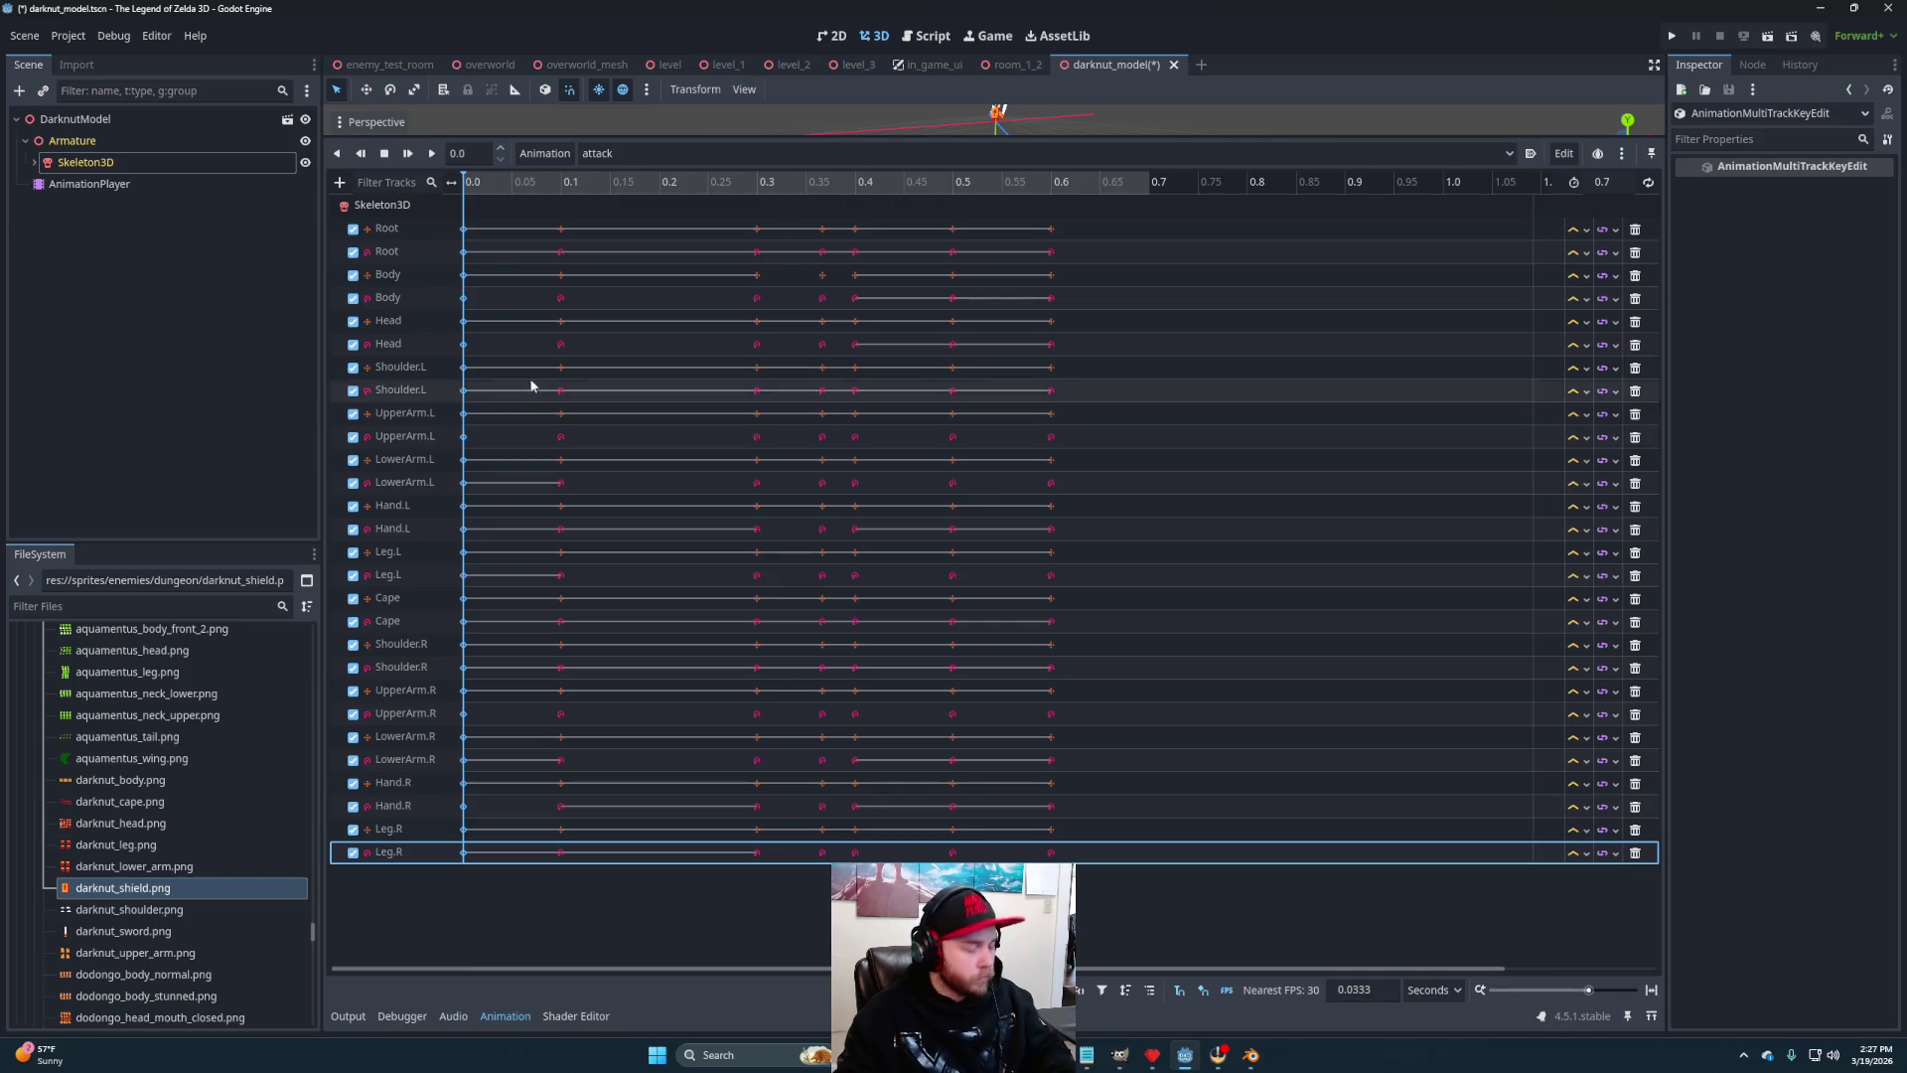
{"action": "left_click", "coordinate": [1149, 182]}
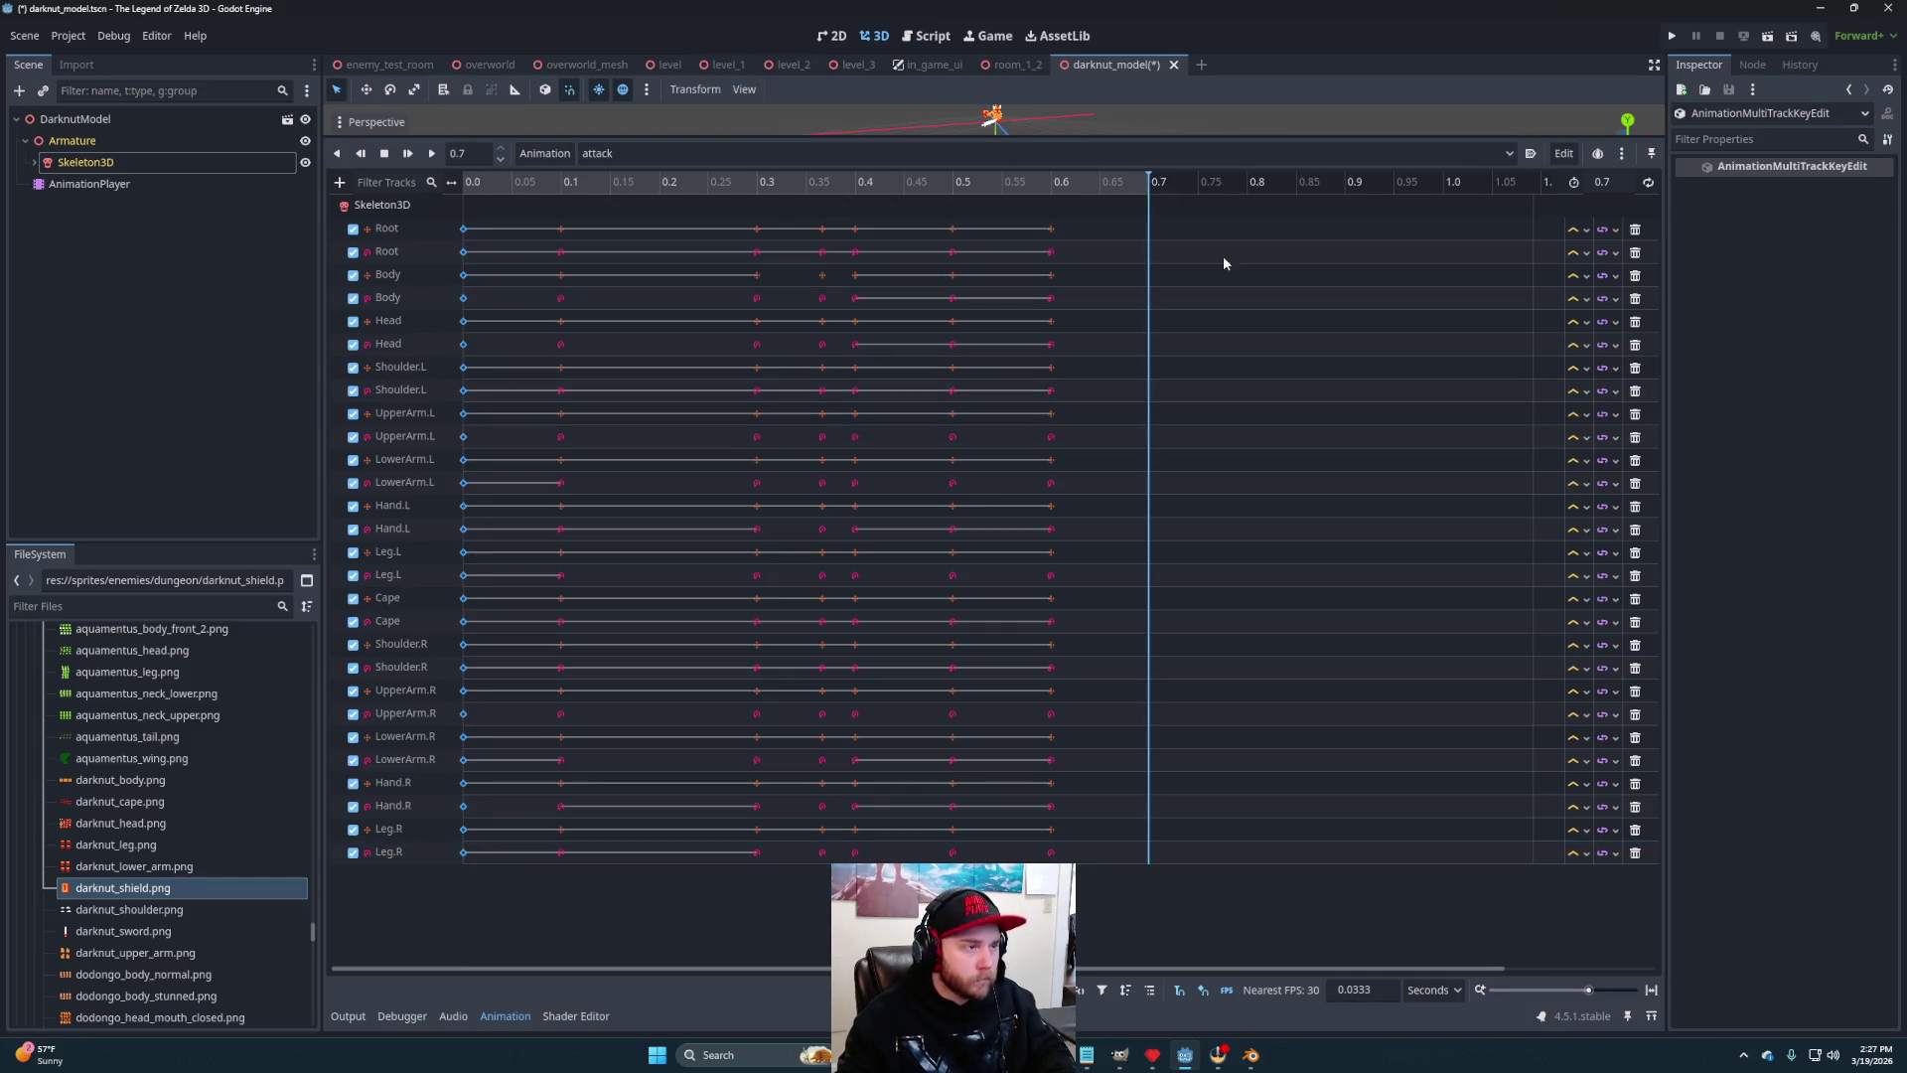
{"action": "left_click_drag", "start_coordinate": [1147, 139], "coordinate": [1147, 514]}
Play the attack animation and inspect the poses near its end, around 0.5667 s
{"action": "left_click", "coordinate": [479, 561]}
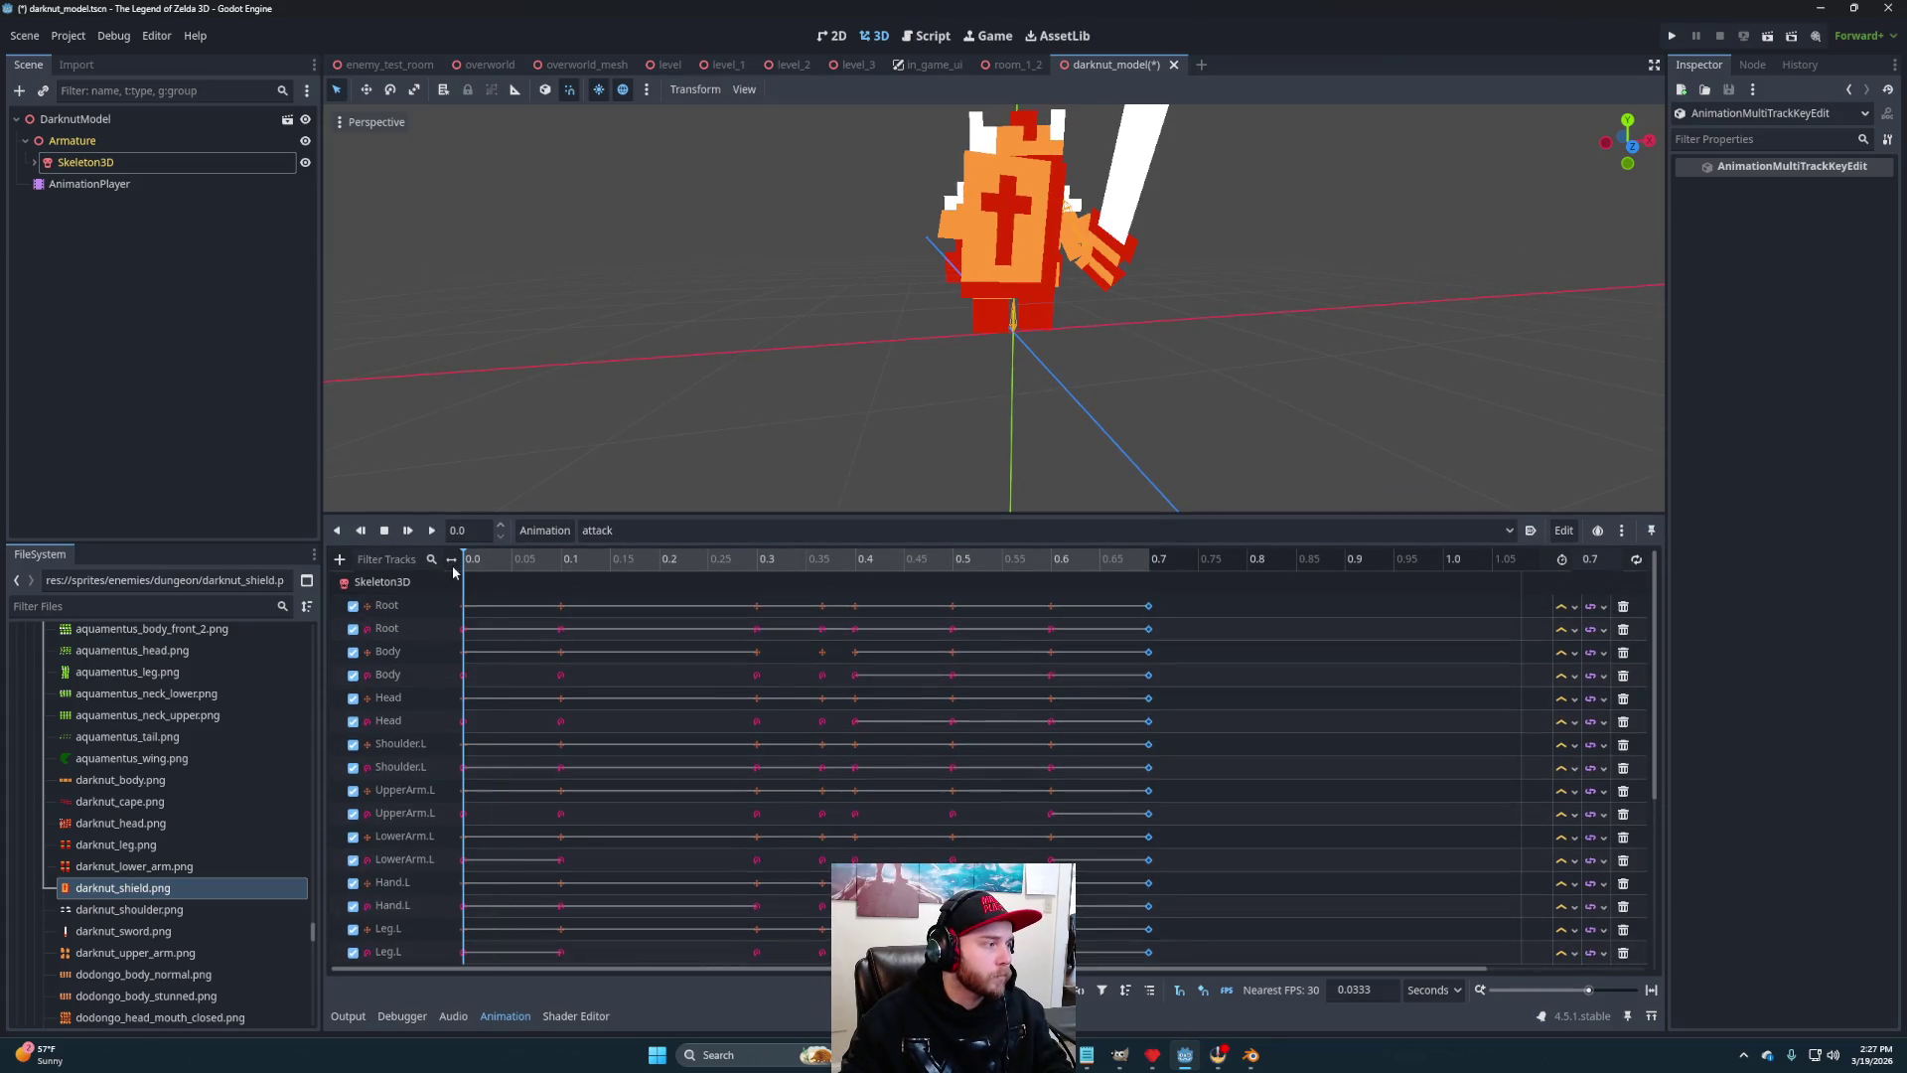
{"action": "left_click", "coordinate": [431, 531]}
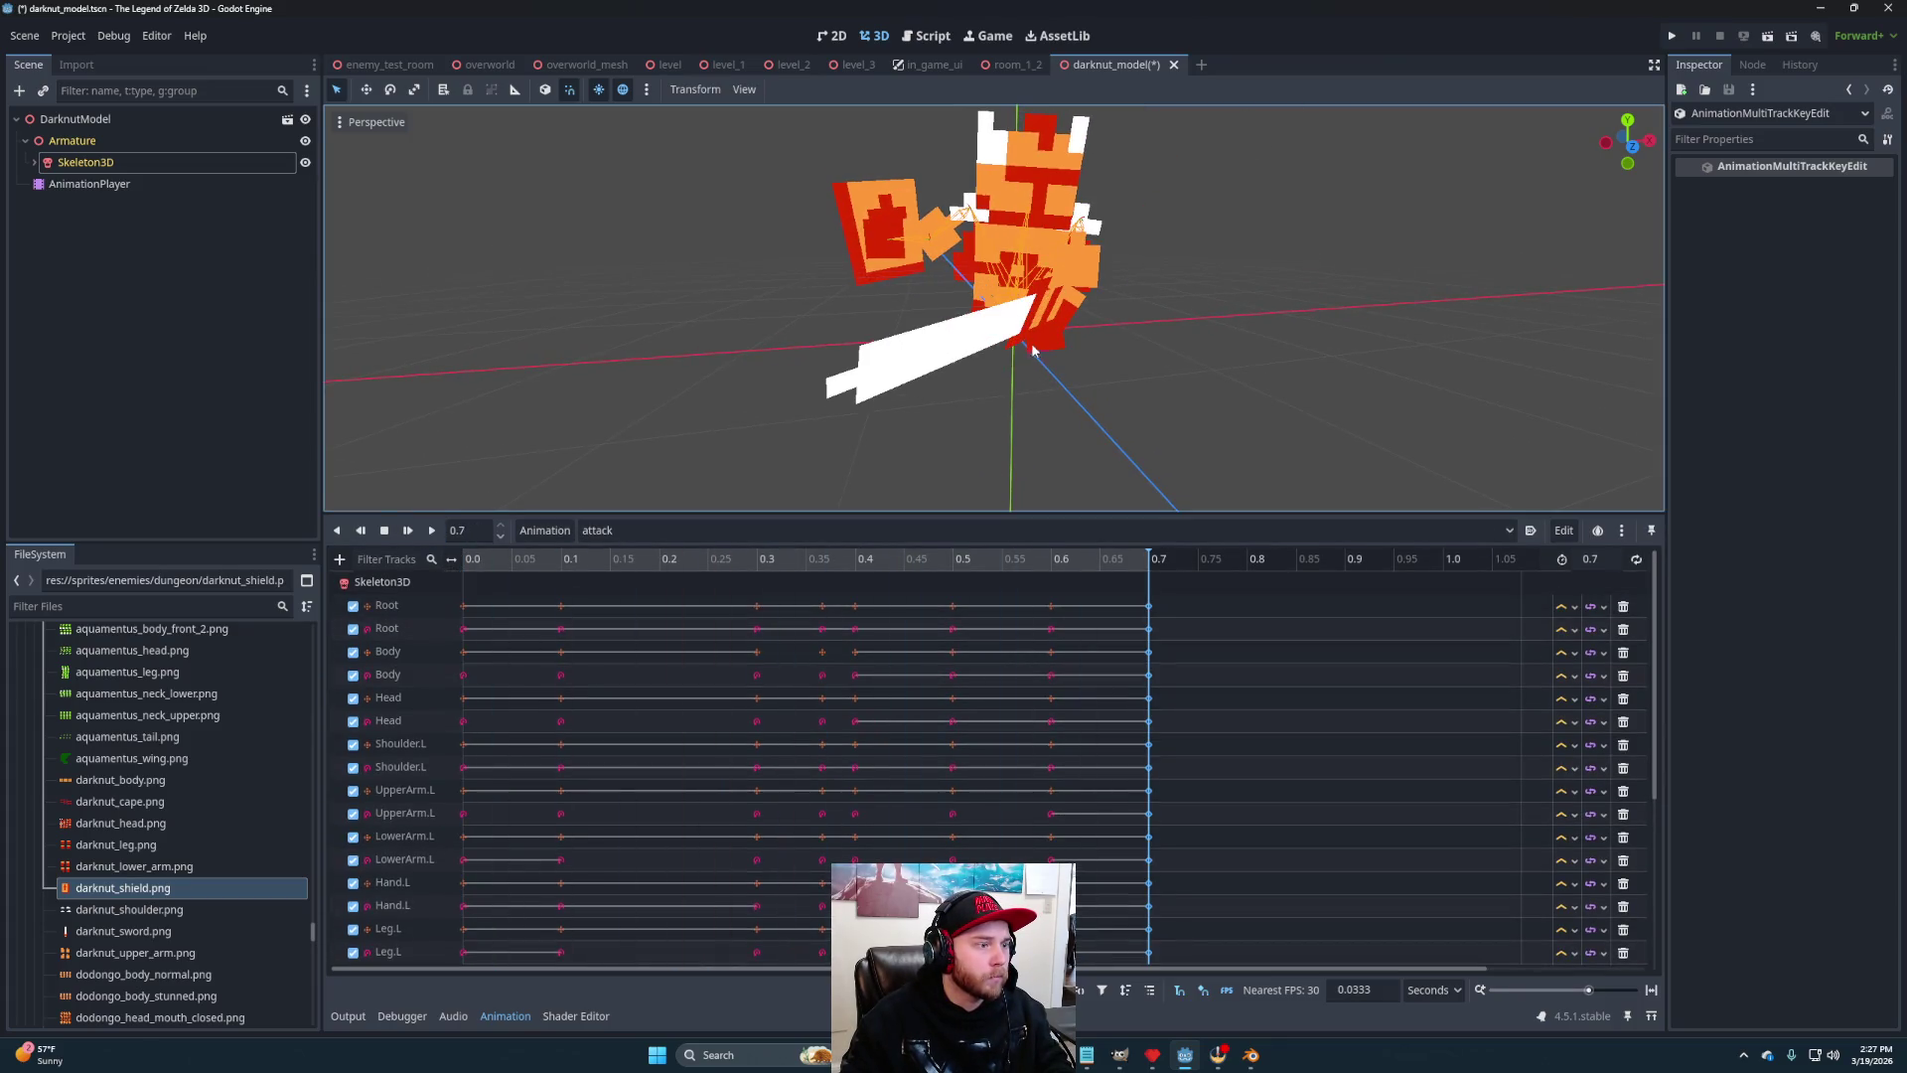
{"action": "left_click", "coordinate": [1059, 564]}
{"action": "left_click", "coordinate": [1152, 556]}
{"action": "left_click", "coordinate": [1008, 564]}
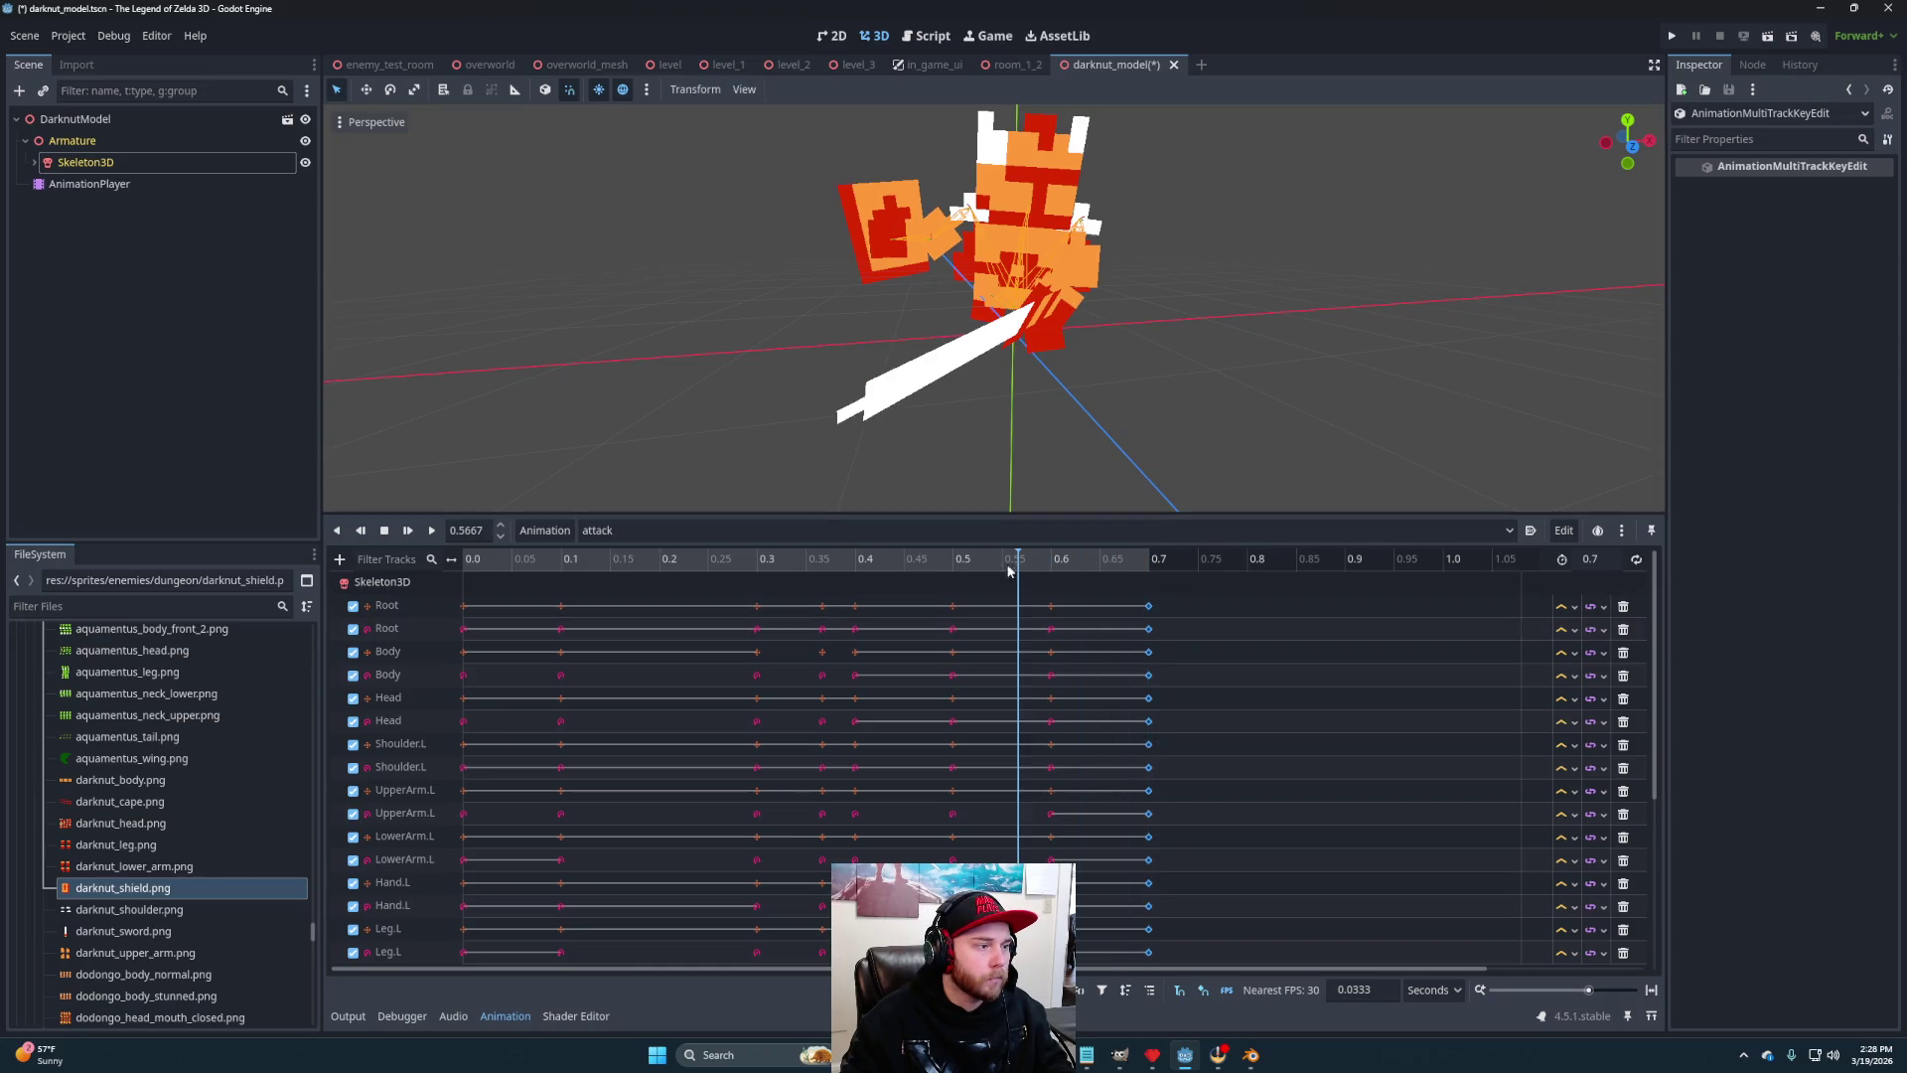
{"action": "left_click", "coordinate": [471, 561]}
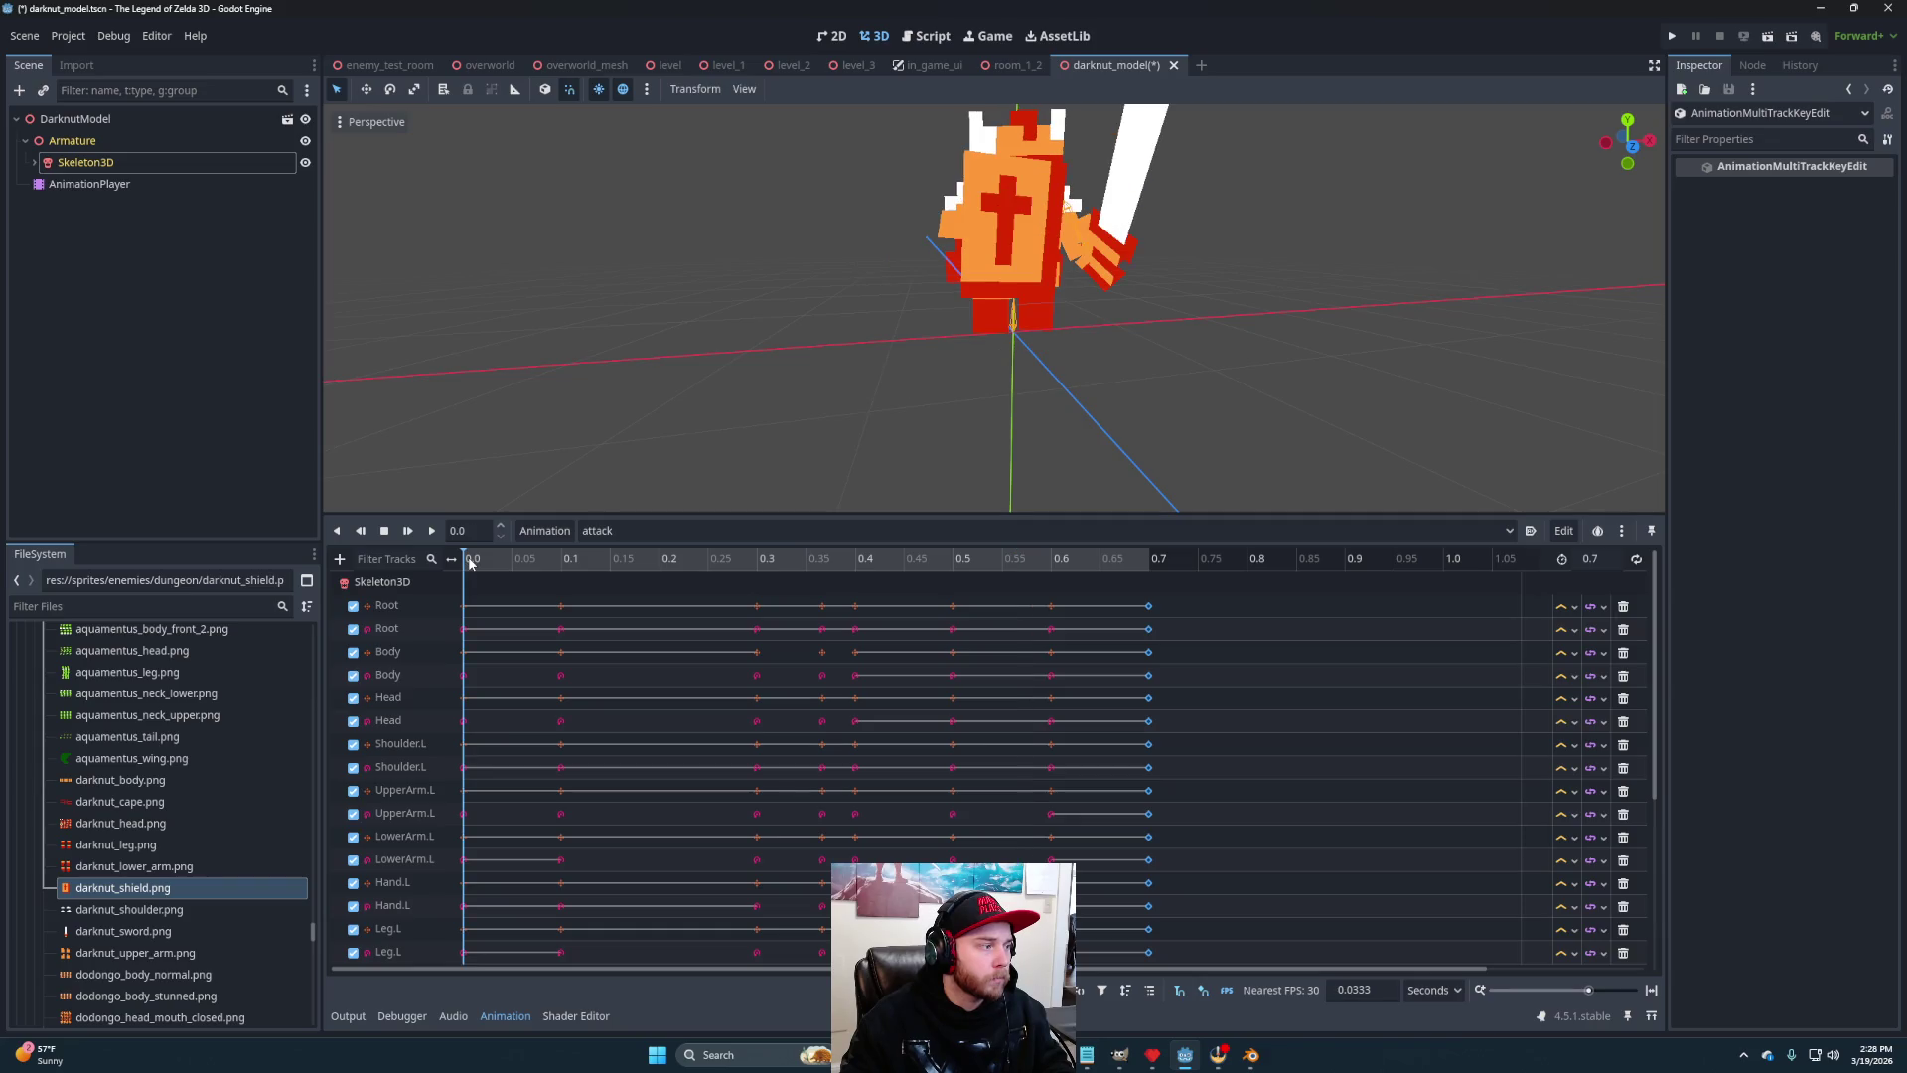
Duplicate the starting keys across all bone tracks at the 0.7 s end with Ctrl+D
{"action": "left_click", "coordinate": [1161, 564]}
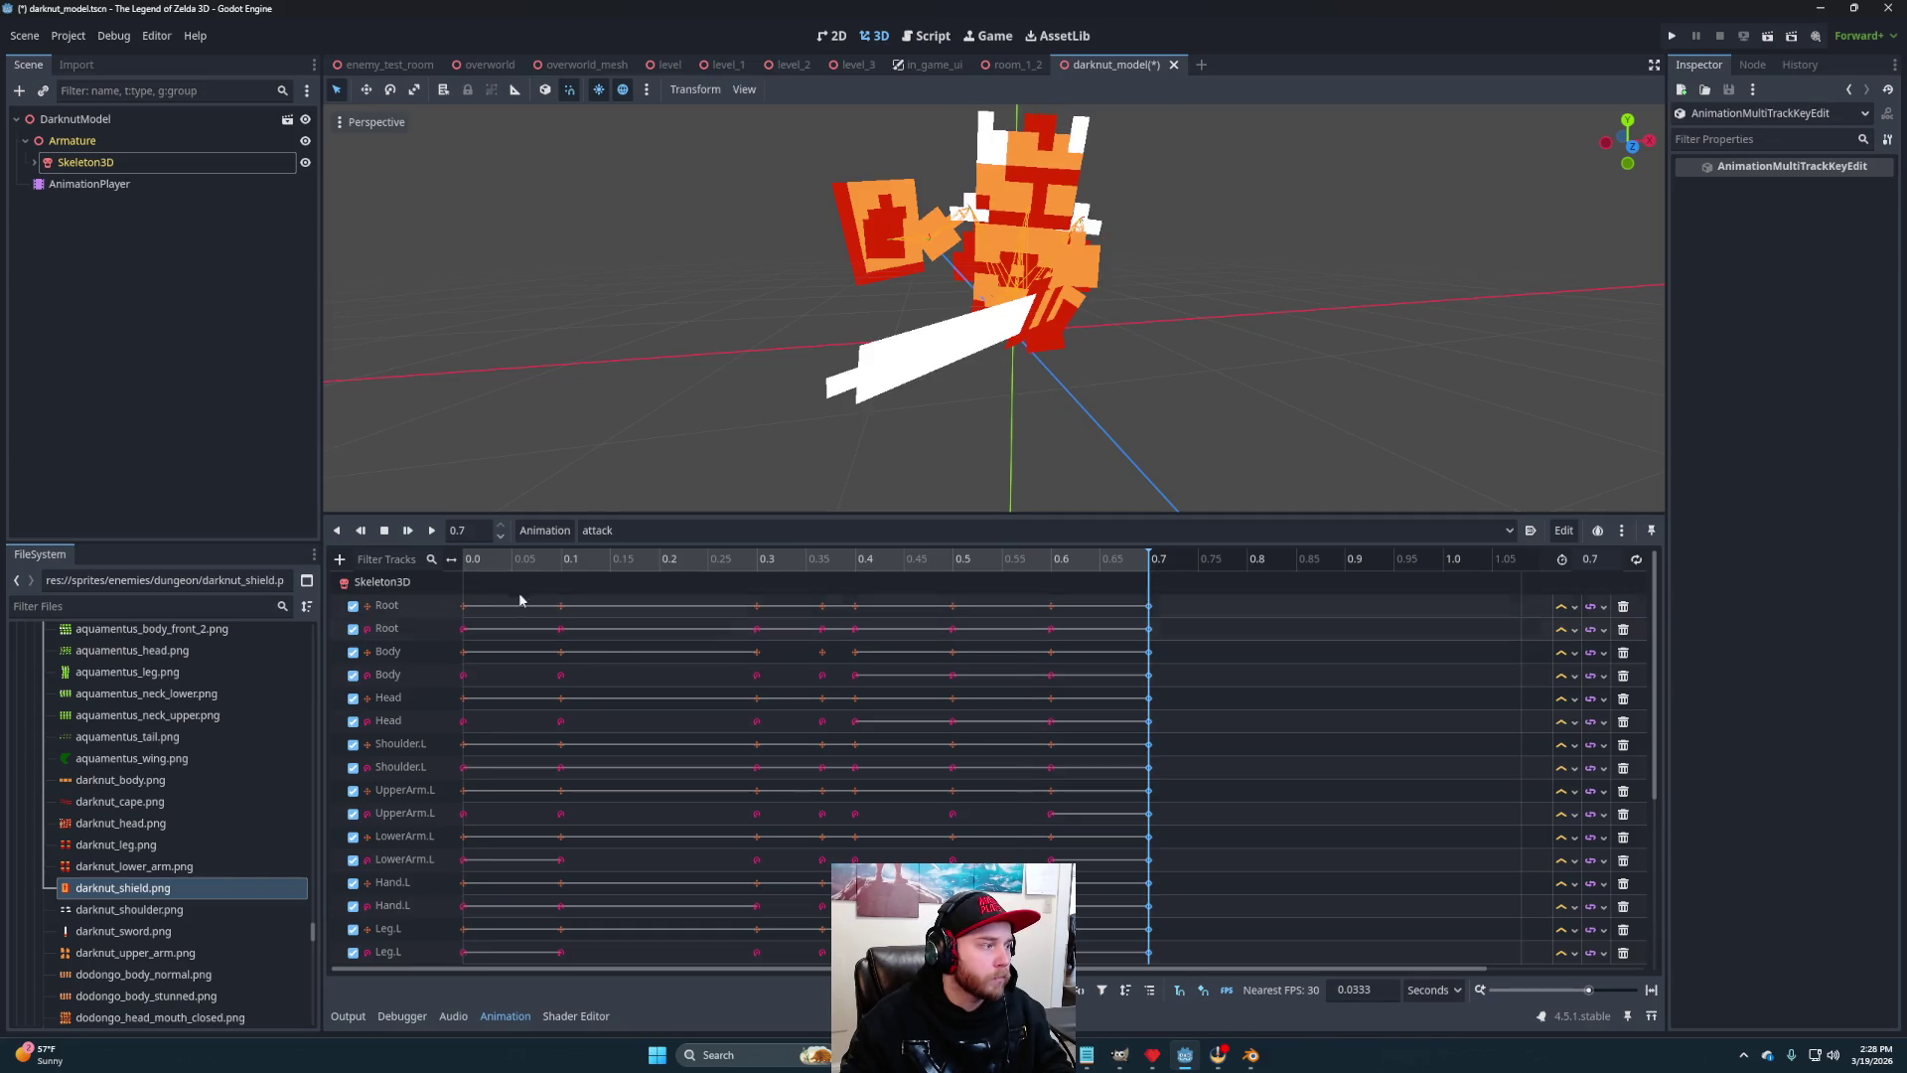
{"action": "left_click", "coordinate": [473, 562]}
{"action": "scroll", "coordinate": [488, 677], "scroll_direction": "down", "scroll_amount": 2}
{"action": "scroll", "coordinate": [488, 677], "scroll_direction": "down", "scroll_amount": 4}
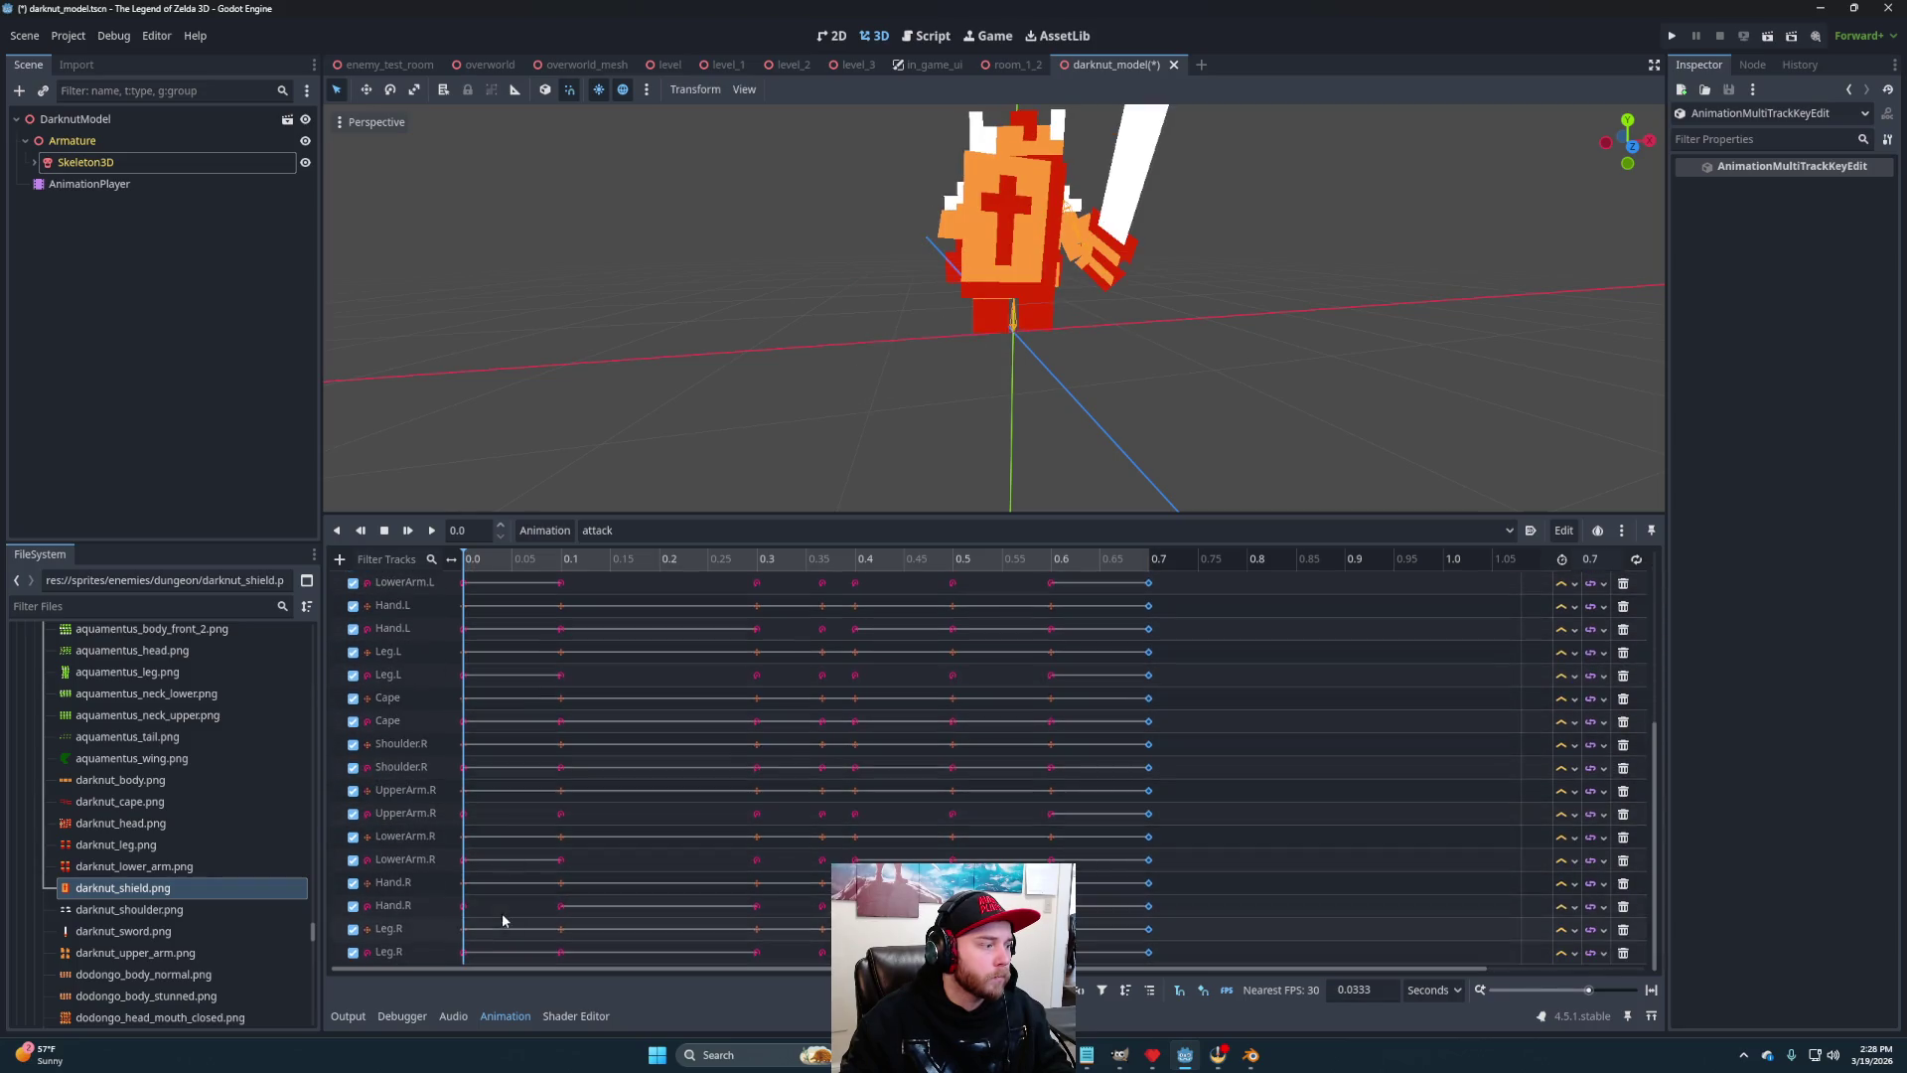
{"action": "left_click_drag", "start_coordinate": [471, 949], "coordinate": [437, 636]}
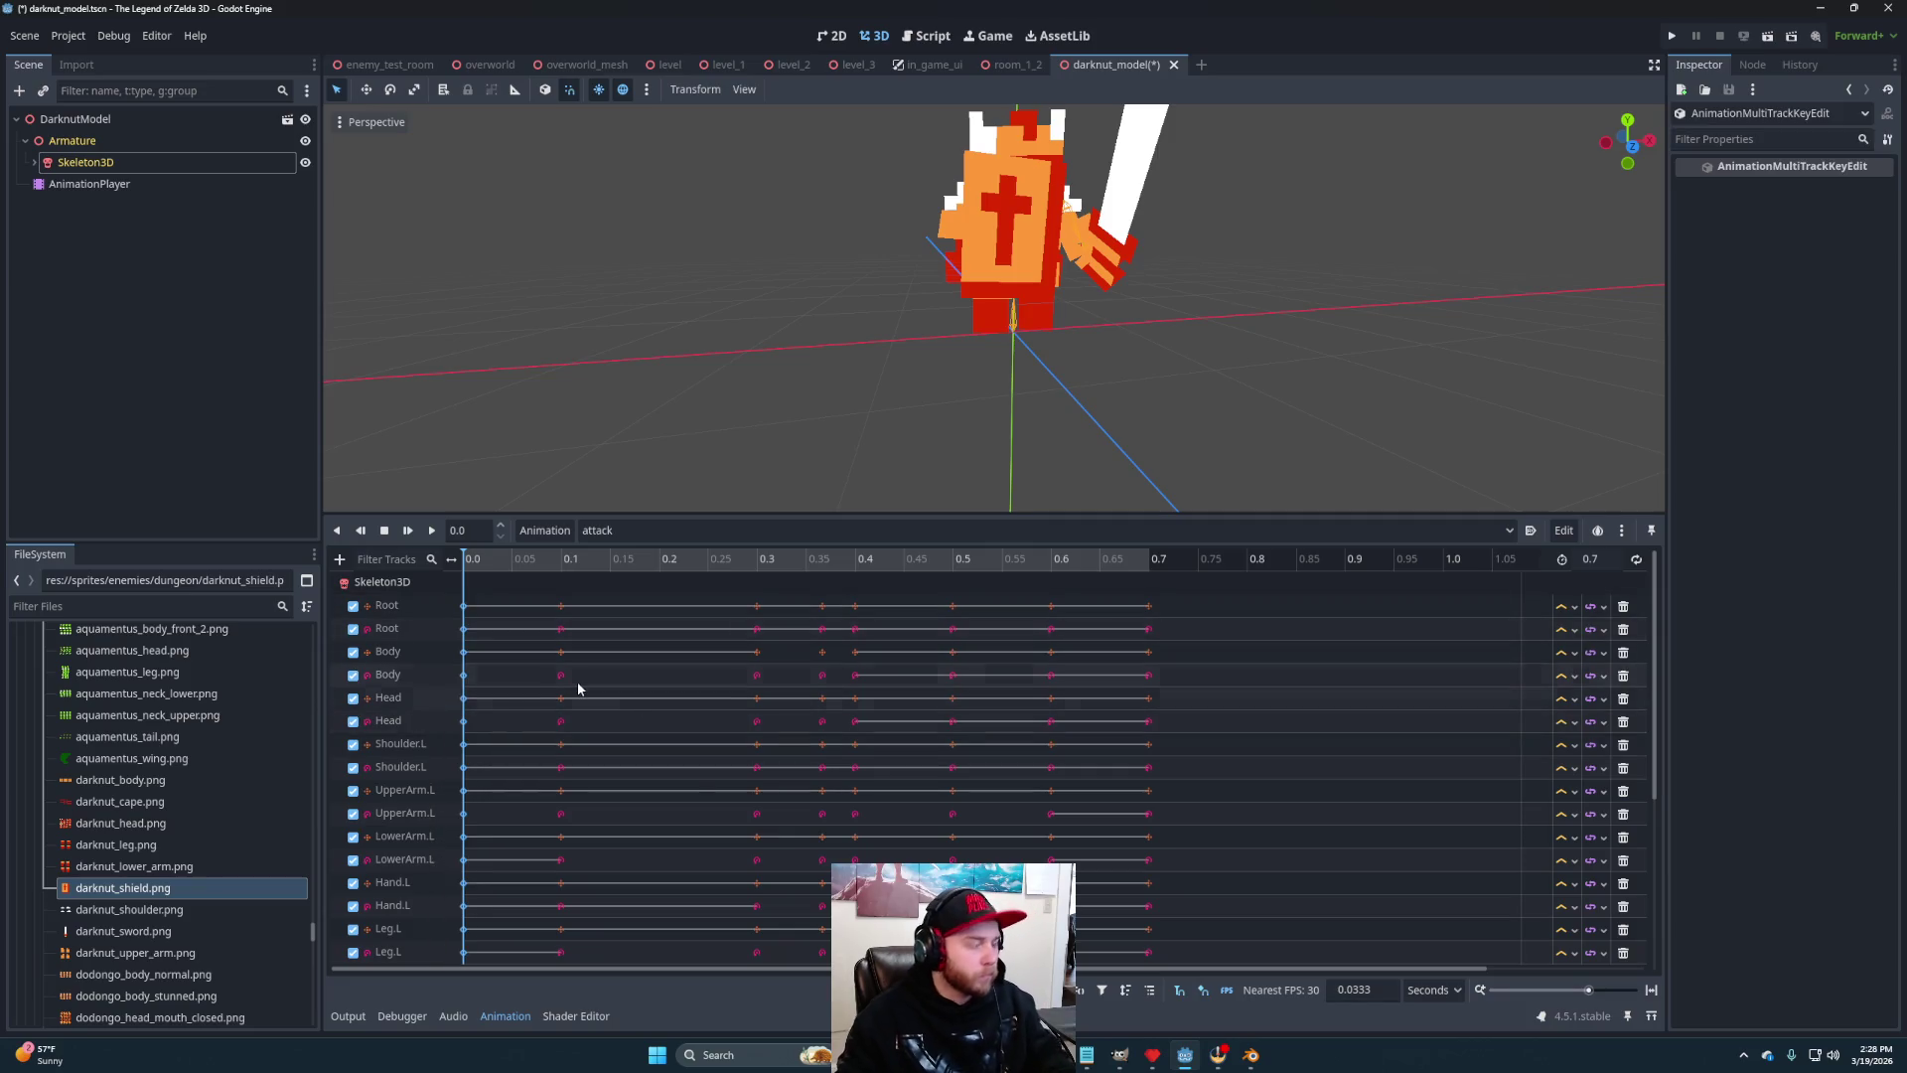
{"action": "left_click", "coordinate": [1150, 559]}
{"action": "key", "text": "ctrl+d"}
Replay the 0.7-second attack animation twice and enlarge the track list
{"action": "key", "text": "shift+d"}
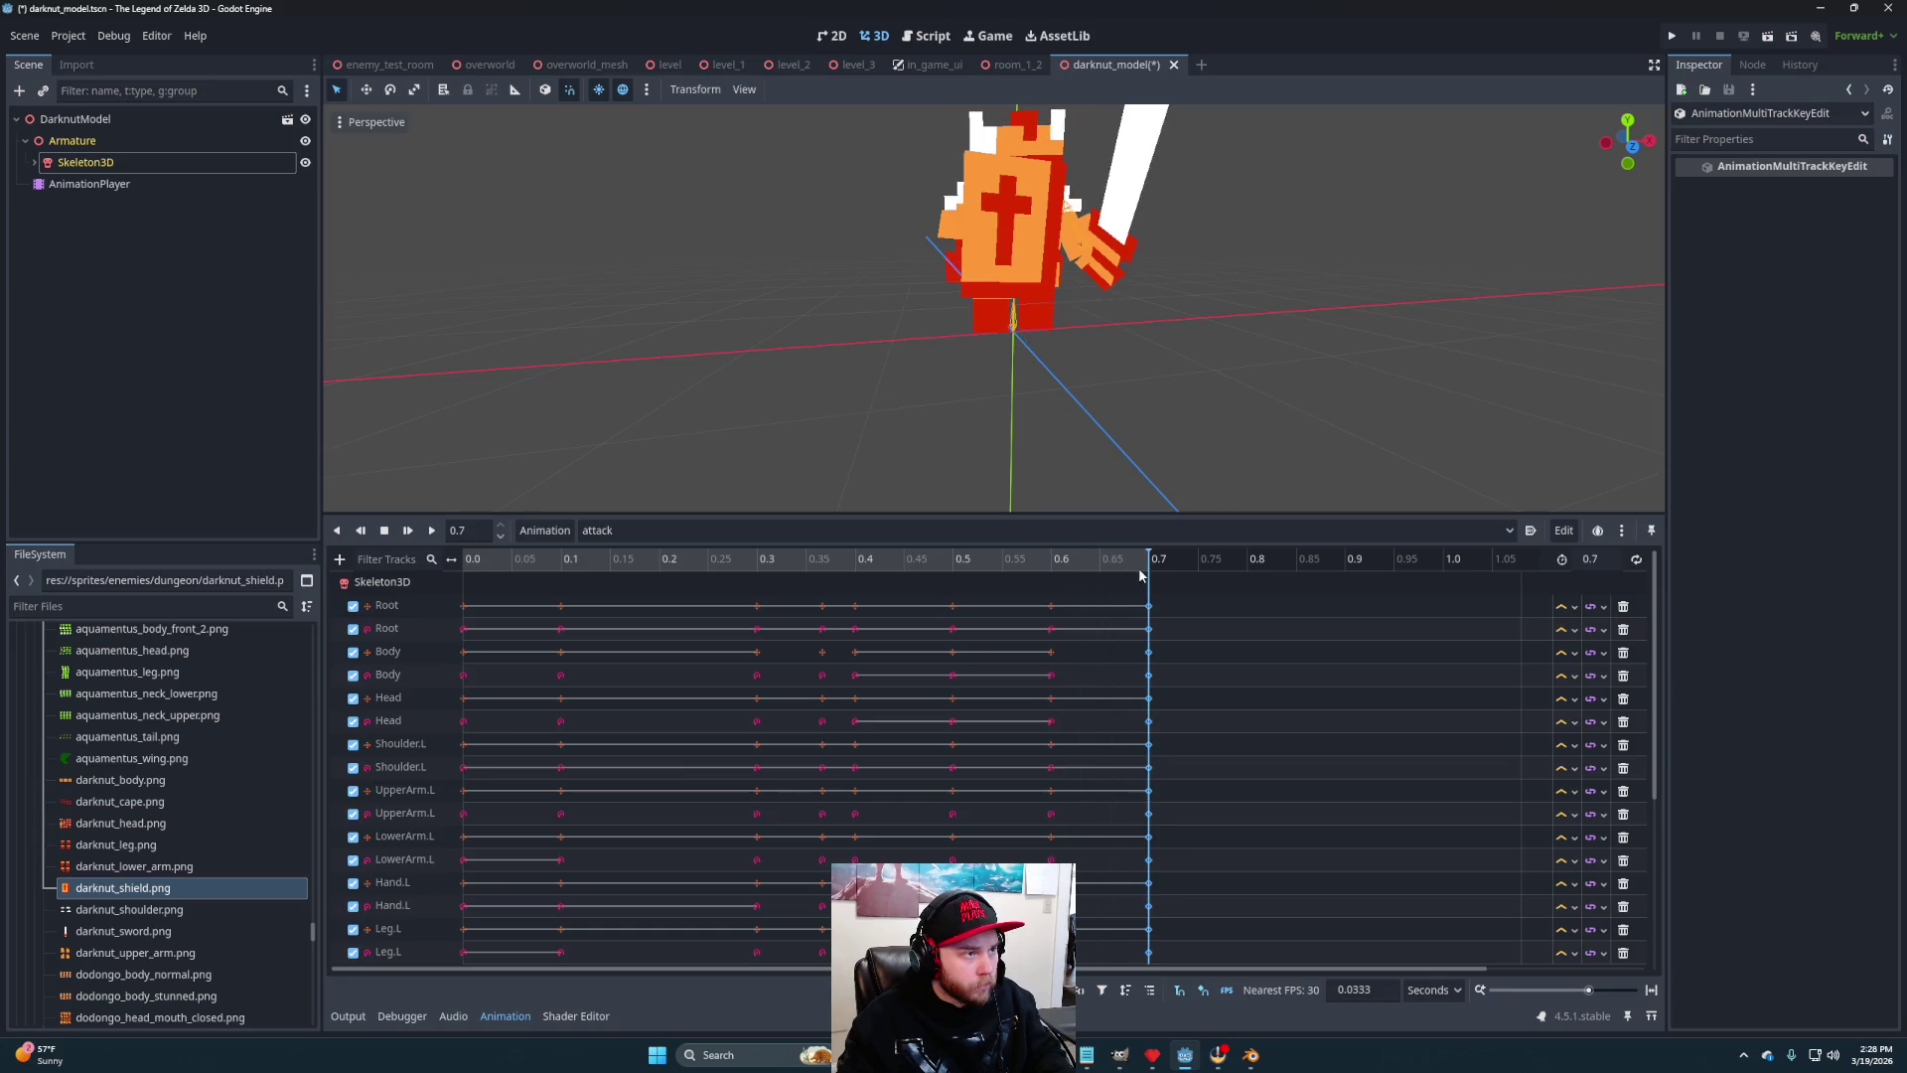
{"action": "left_click", "coordinate": [431, 531]}
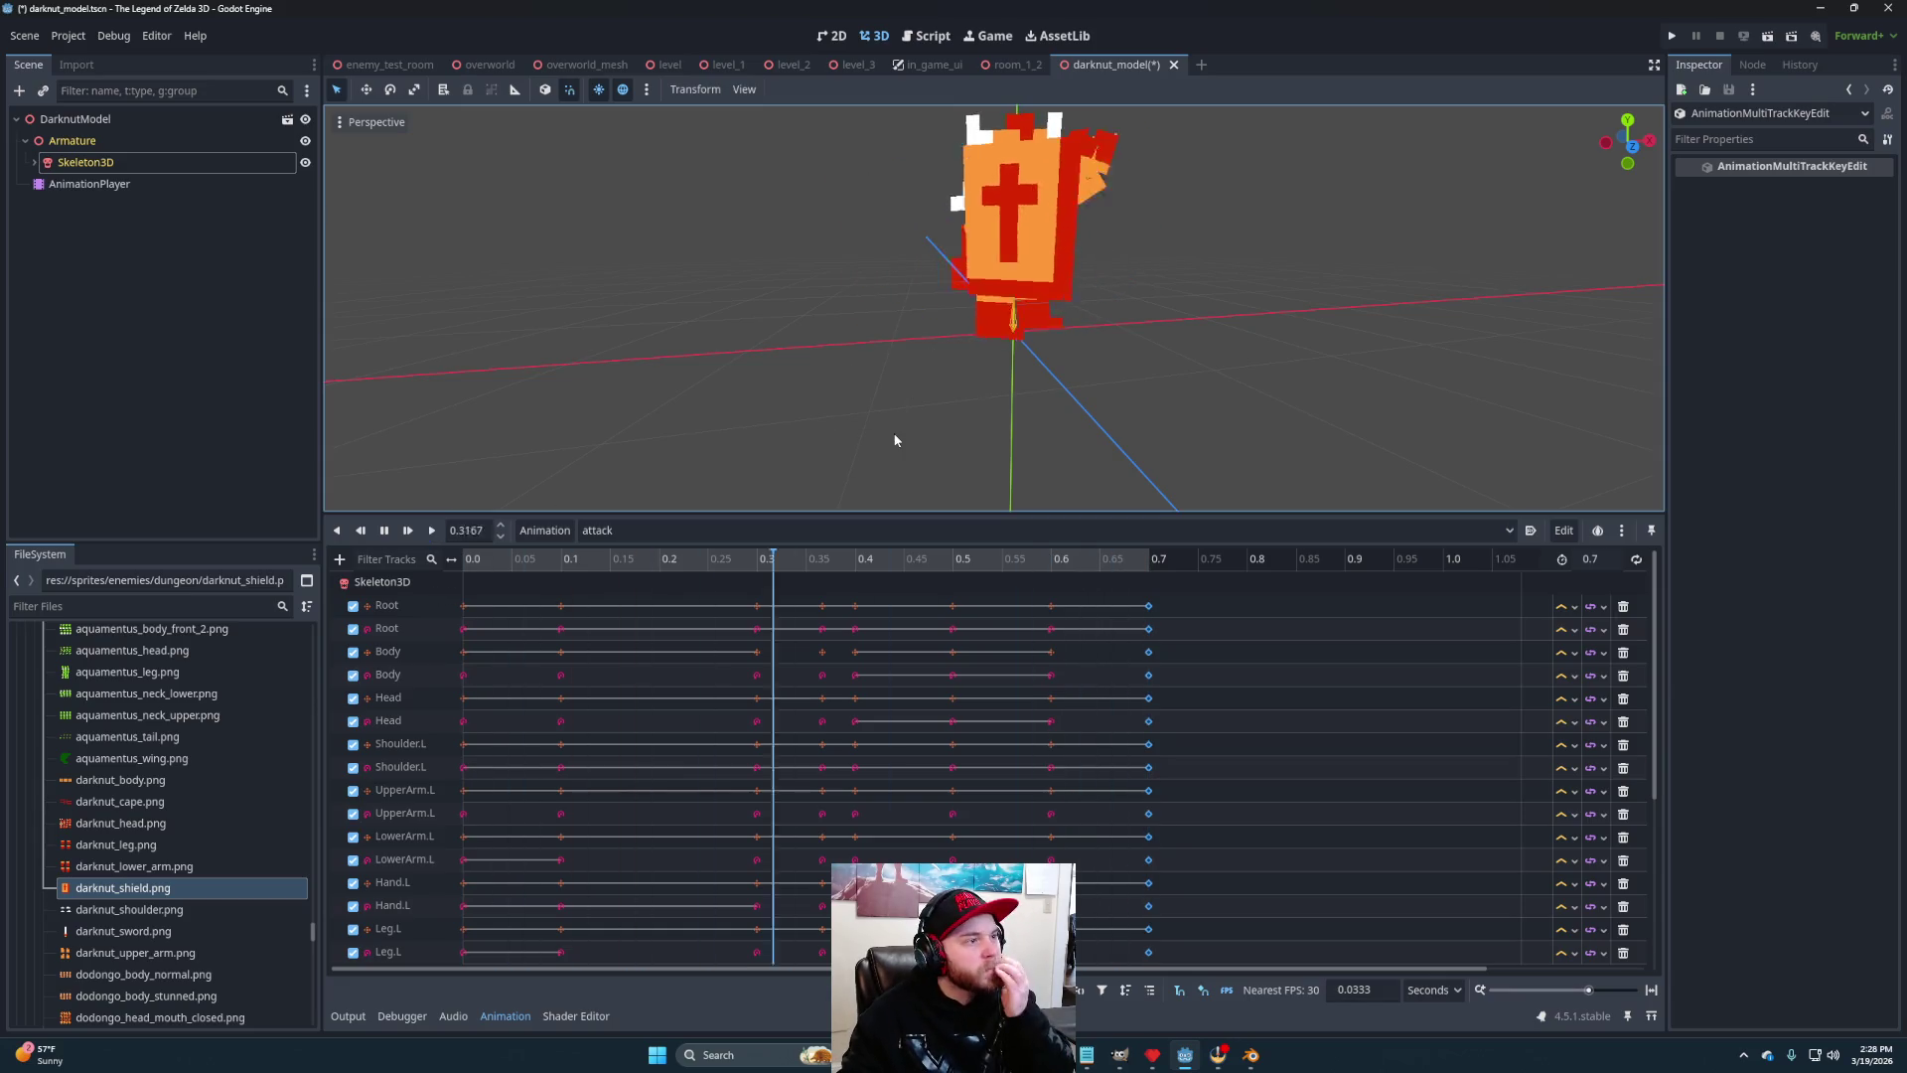
{"action": "left_click", "coordinate": [431, 530]}
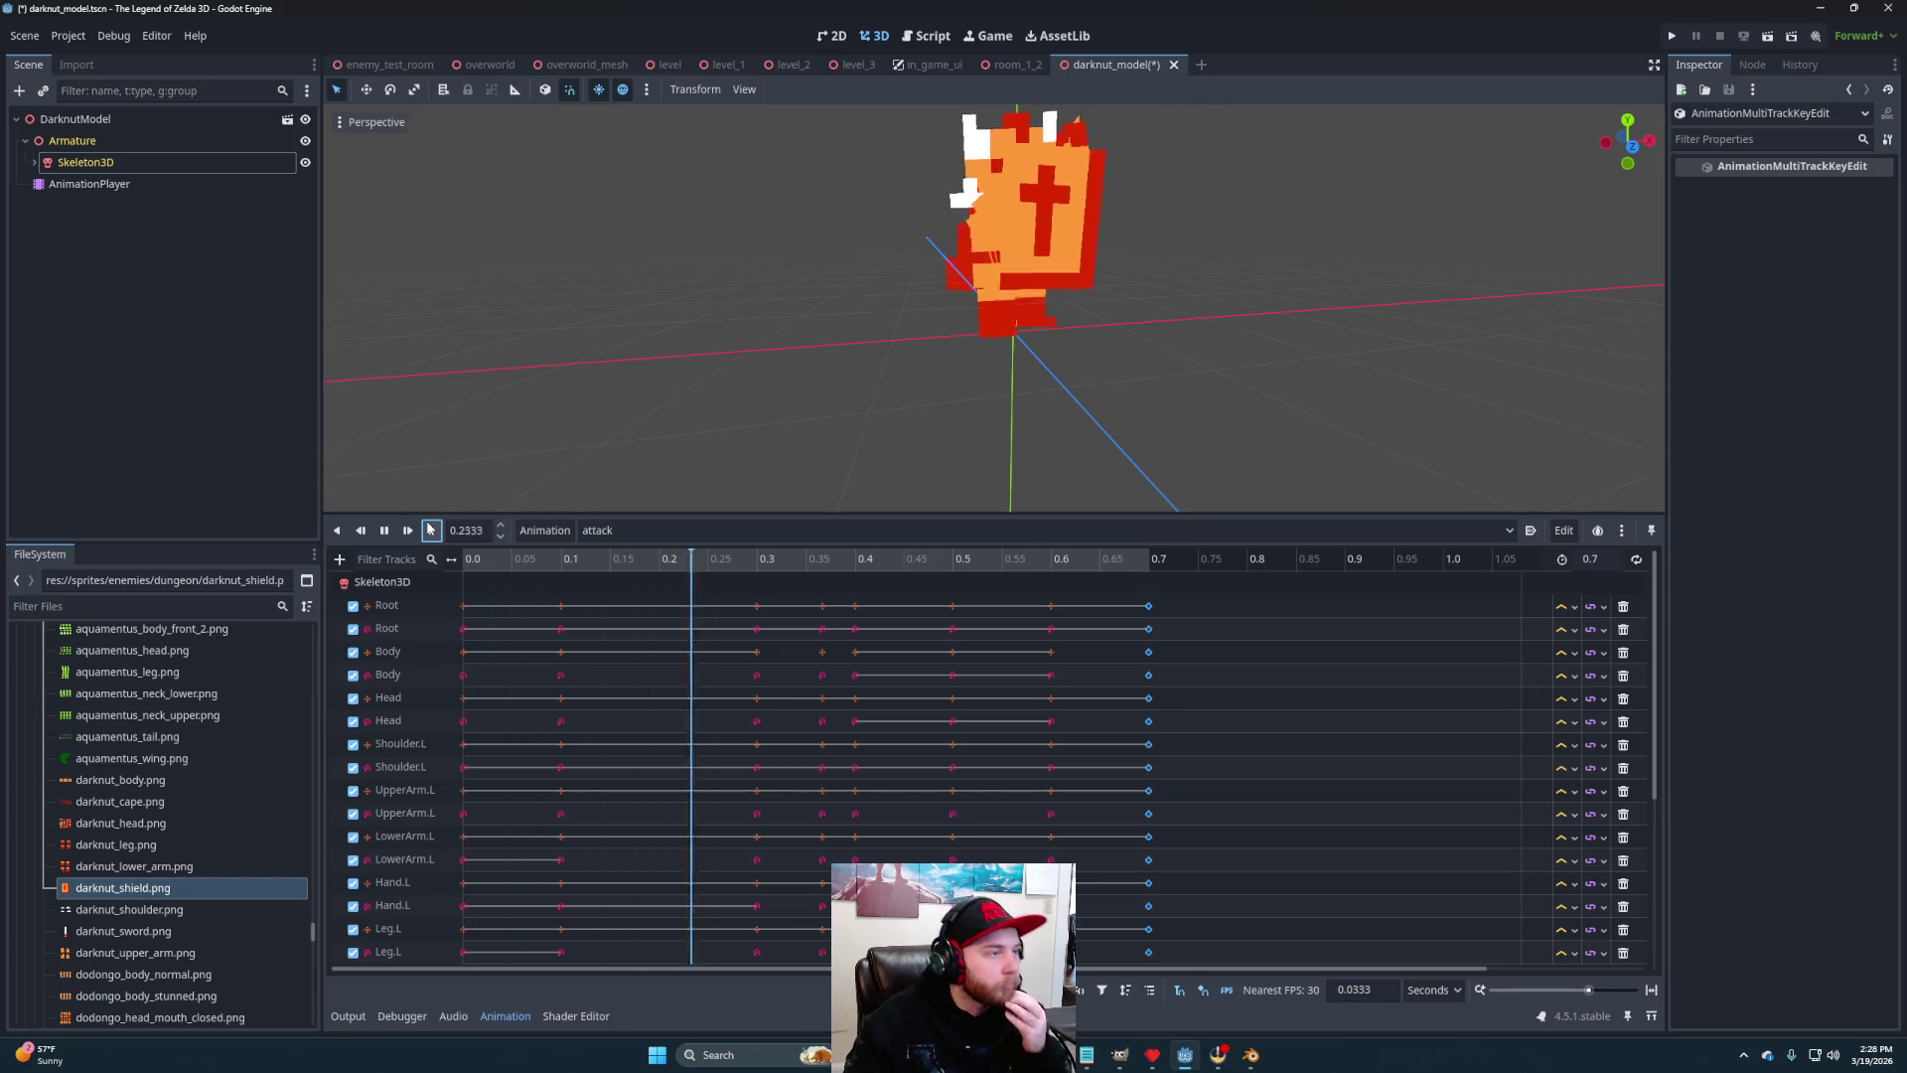
{"action": "left_click_drag", "start_coordinate": [1214, 514], "coordinate": [1224, 345]}
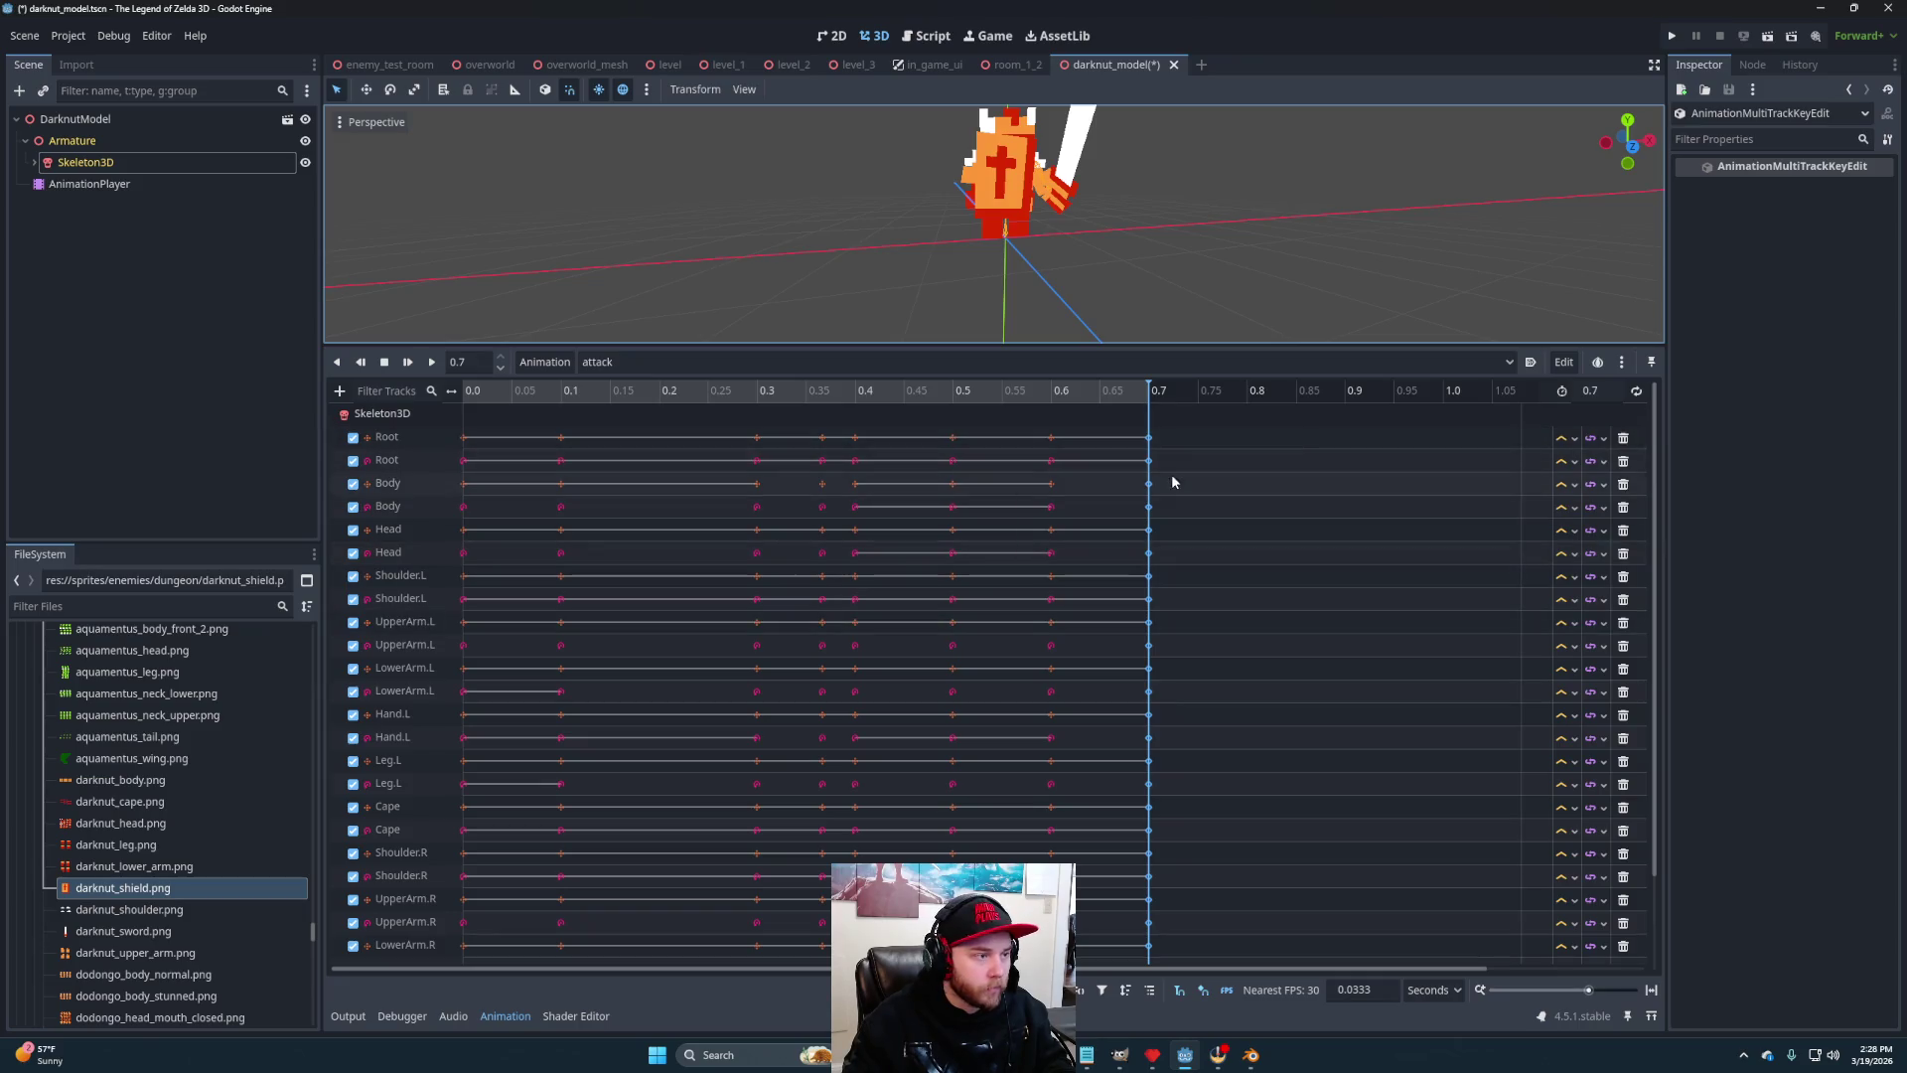
Set the attack animation length to 1.0 and move the final keys from 0.7 to 1.0
{"action": "left_click", "coordinate": [1610, 390]}
{"action": "type", "text": "1"}
{"action": "key", "text": "Return"}
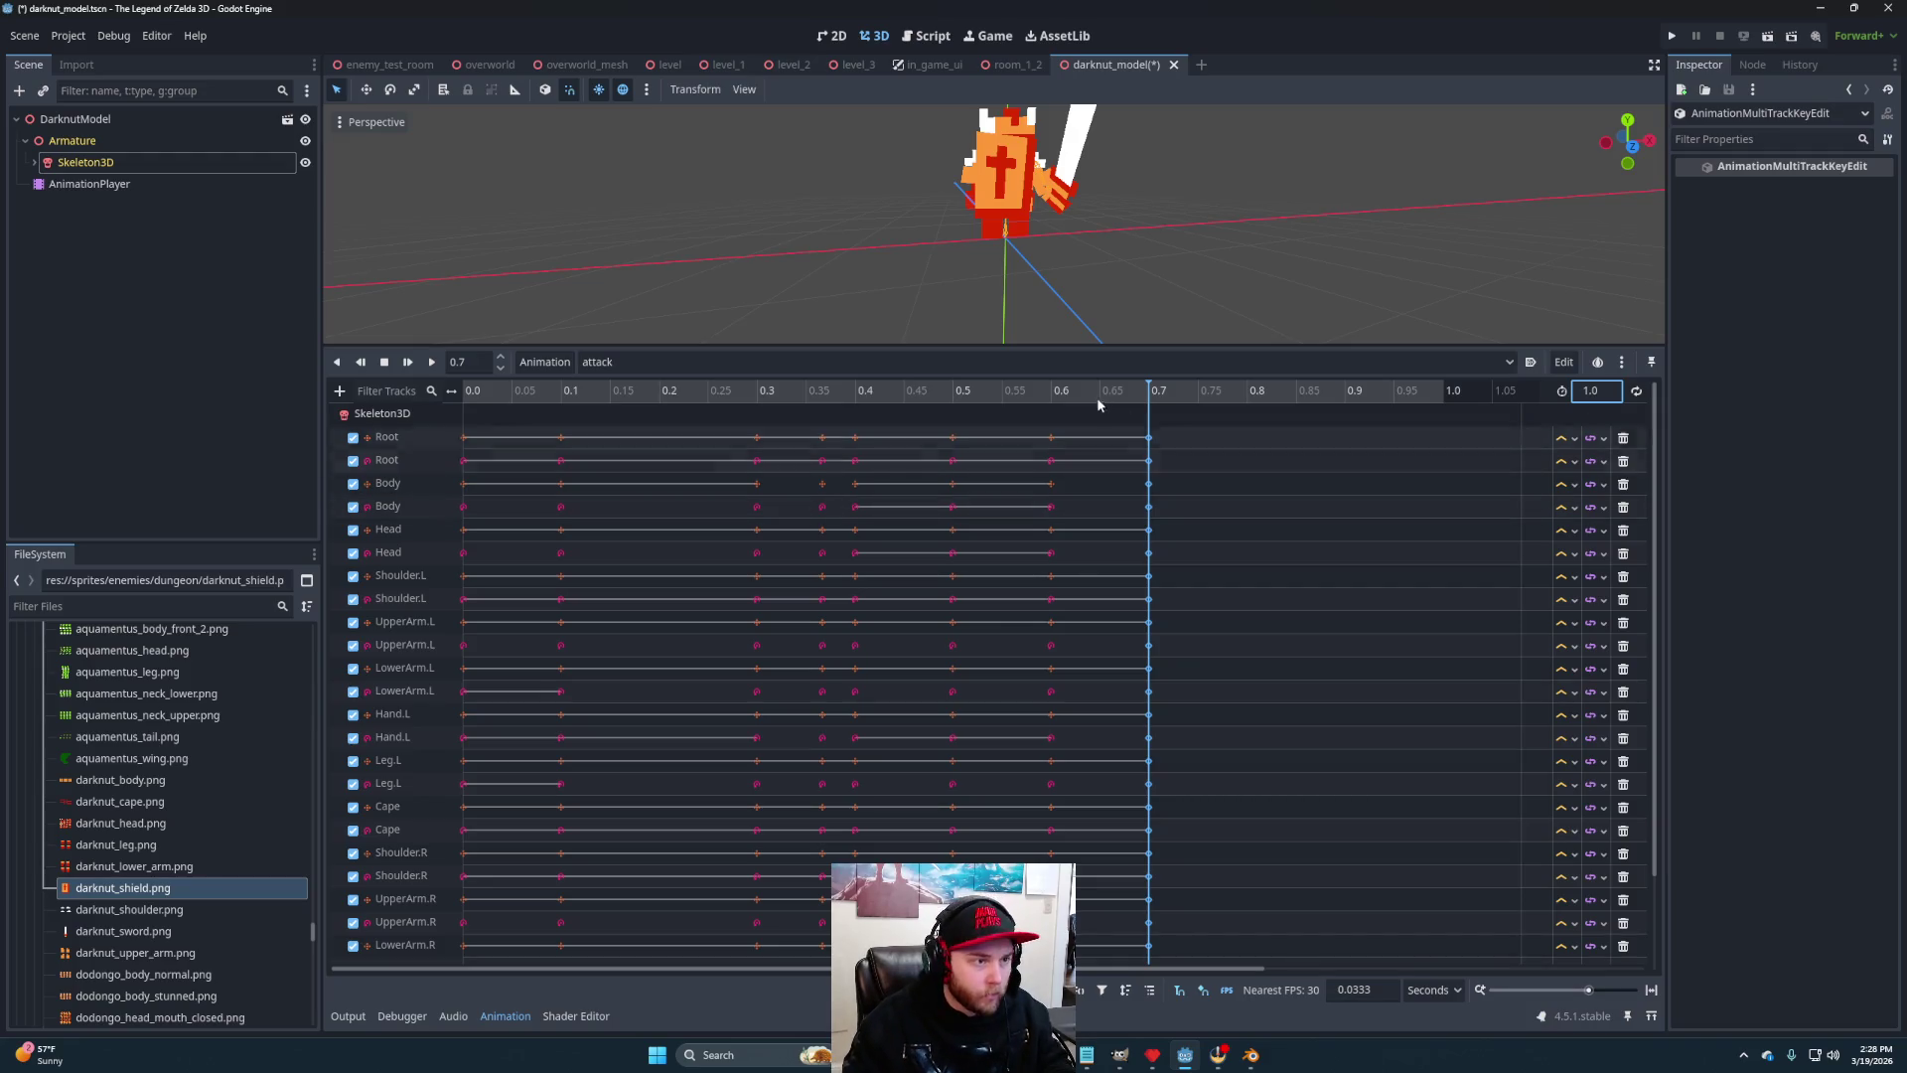
{"action": "left_click_drag", "start_coordinate": [1150, 442], "coordinate": [1442, 442]}
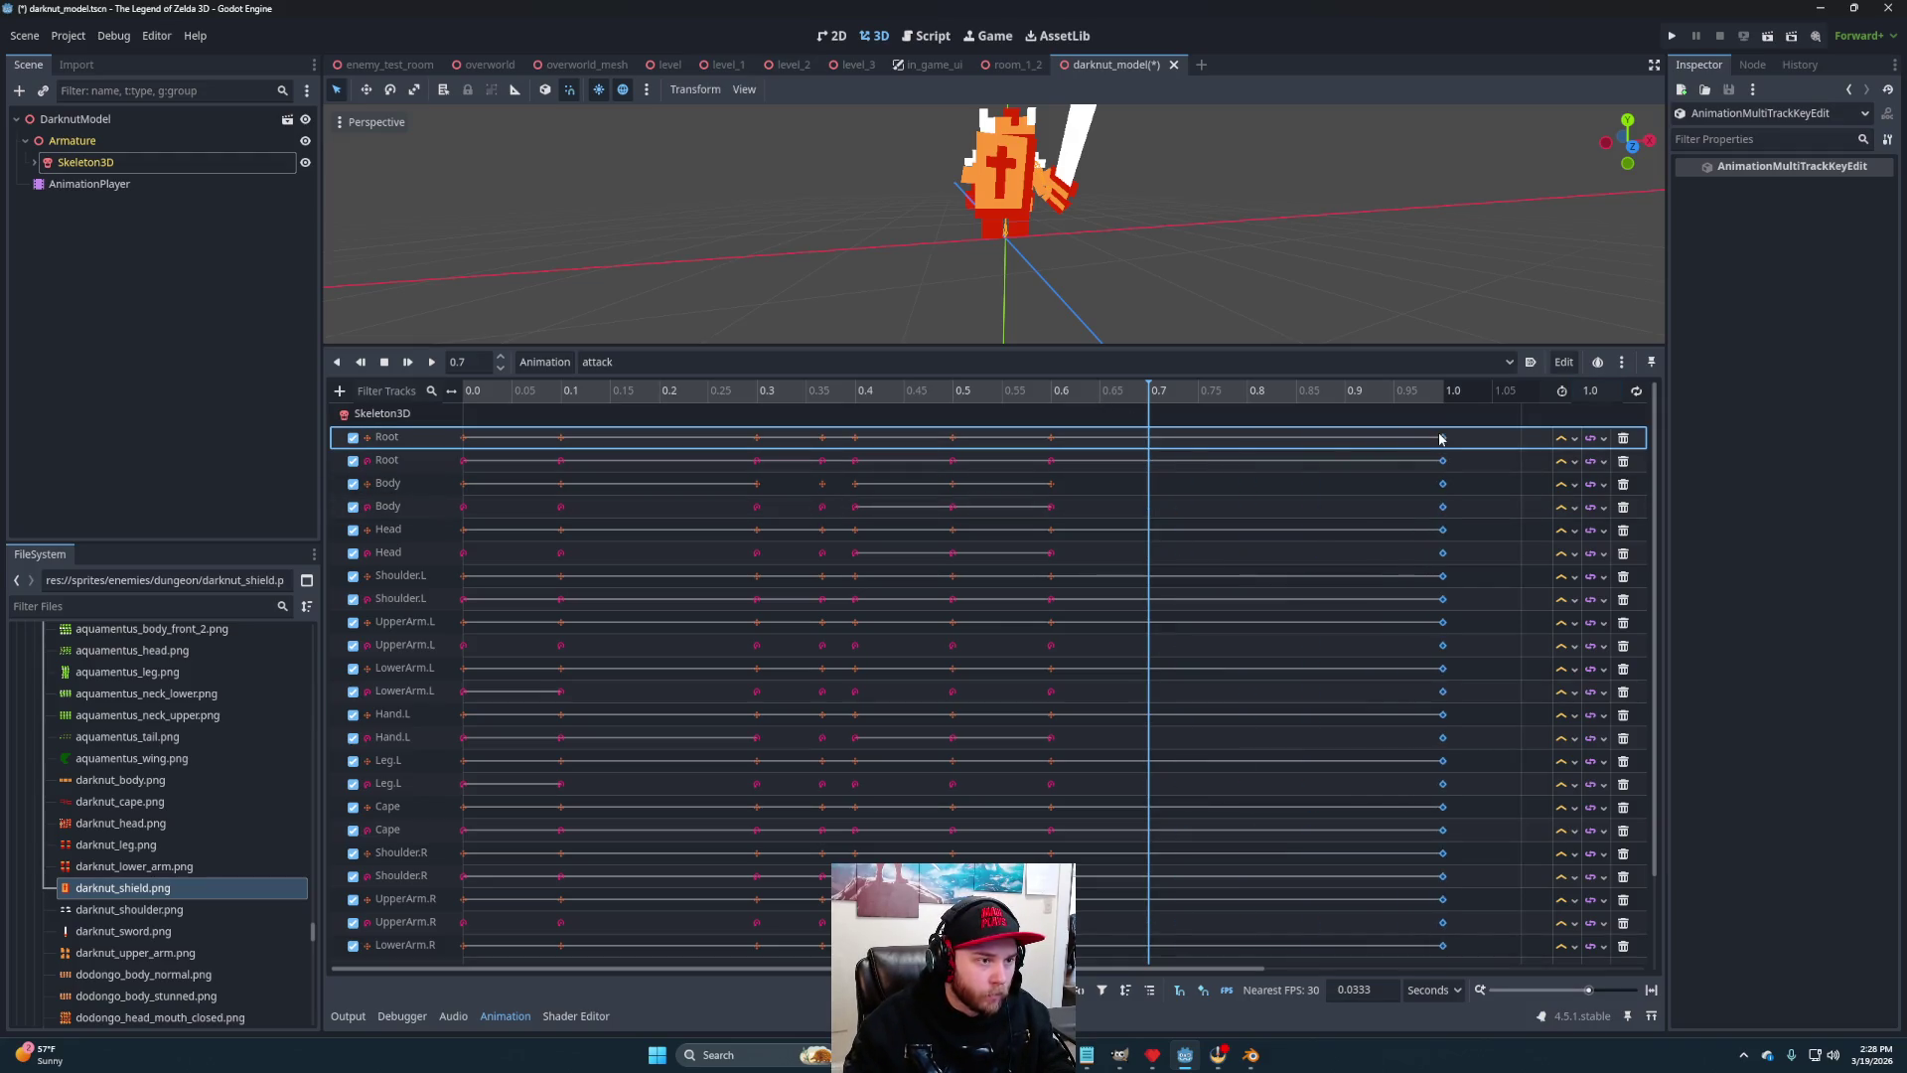
Duplicate the 0.6 keys at 0.9 and replay the lengthened attack animation from the start
{"action": "mouse_move", "coordinate": [1075, 423]}
{"action": "left_mouse_down"}
{"action": "mouse_move", "coordinate": [1034, 647]}
{"action": "mouse_move", "coordinate": [1034, 831]}
{"action": "mouse_move", "coordinate": [1063, 863]}
{"action": "left_mouse_up"}
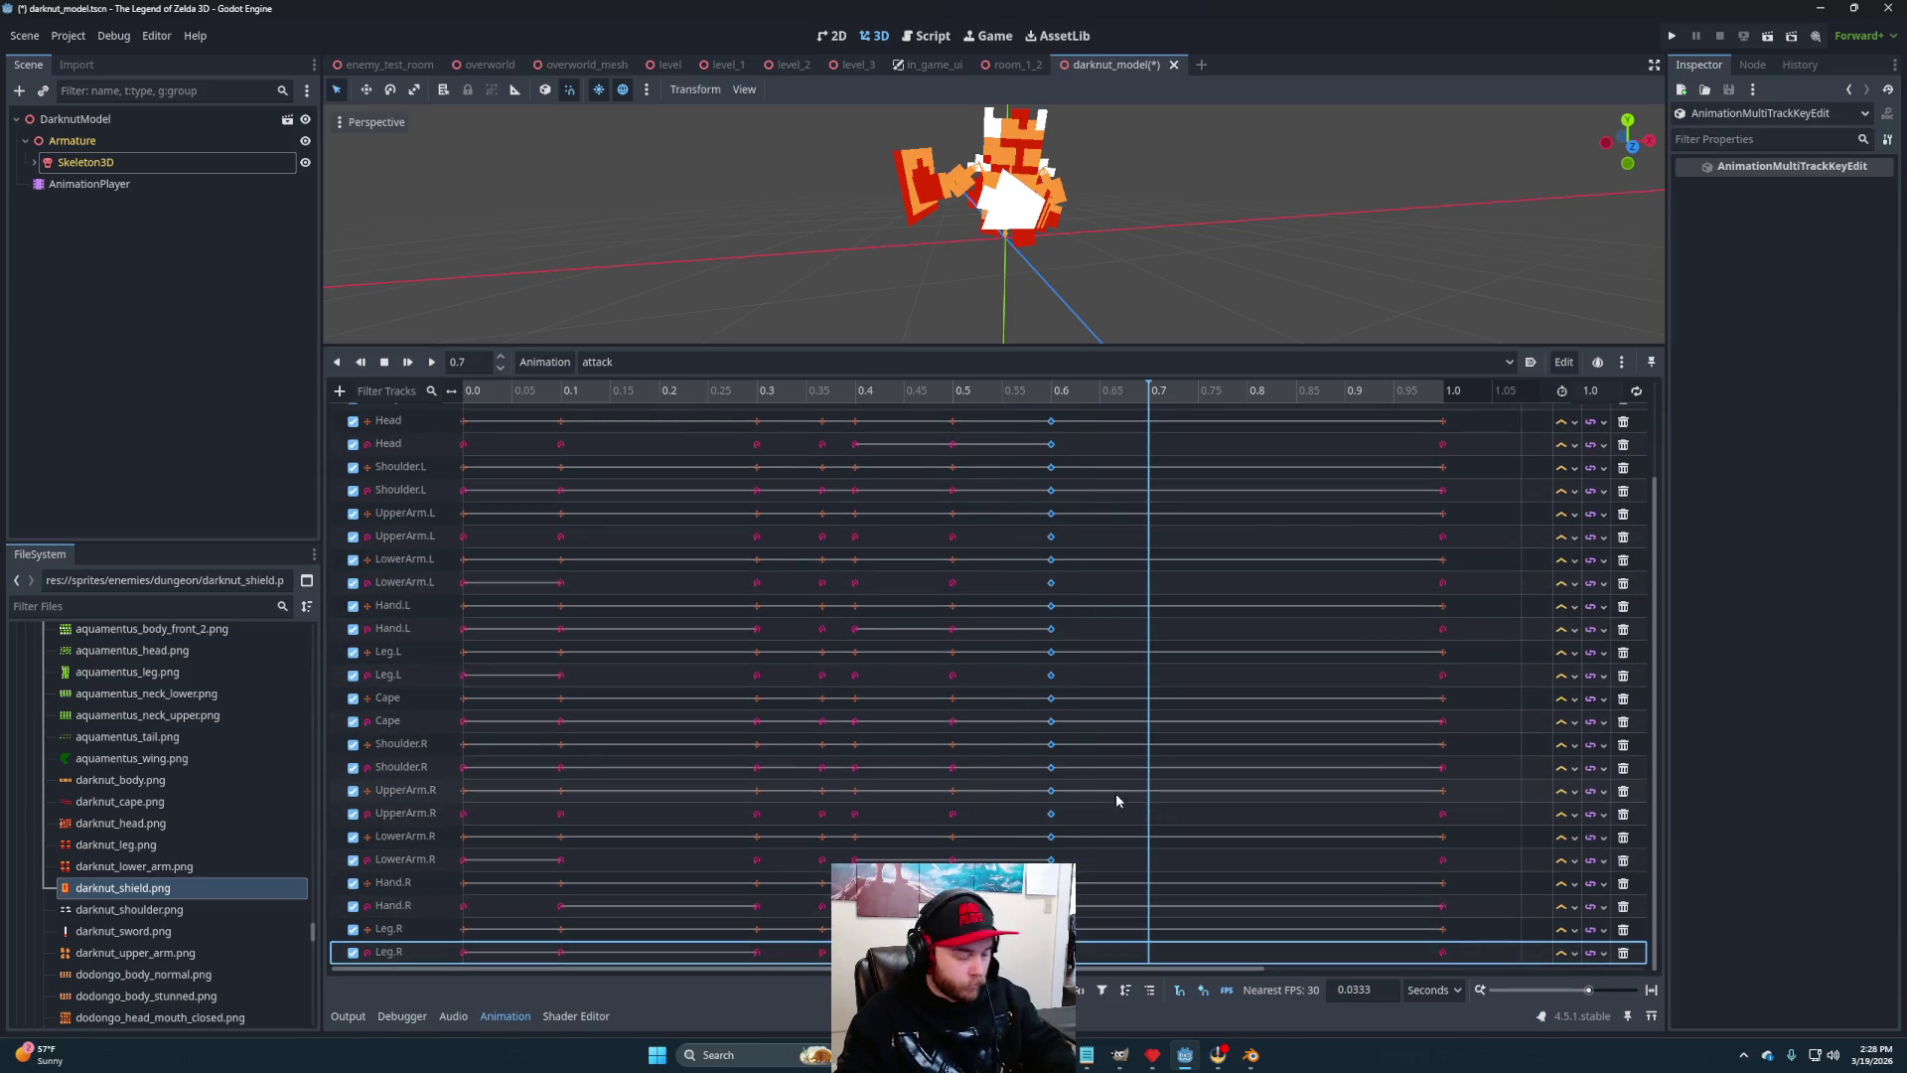
{"action": "left_click", "coordinate": [1343, 389]}
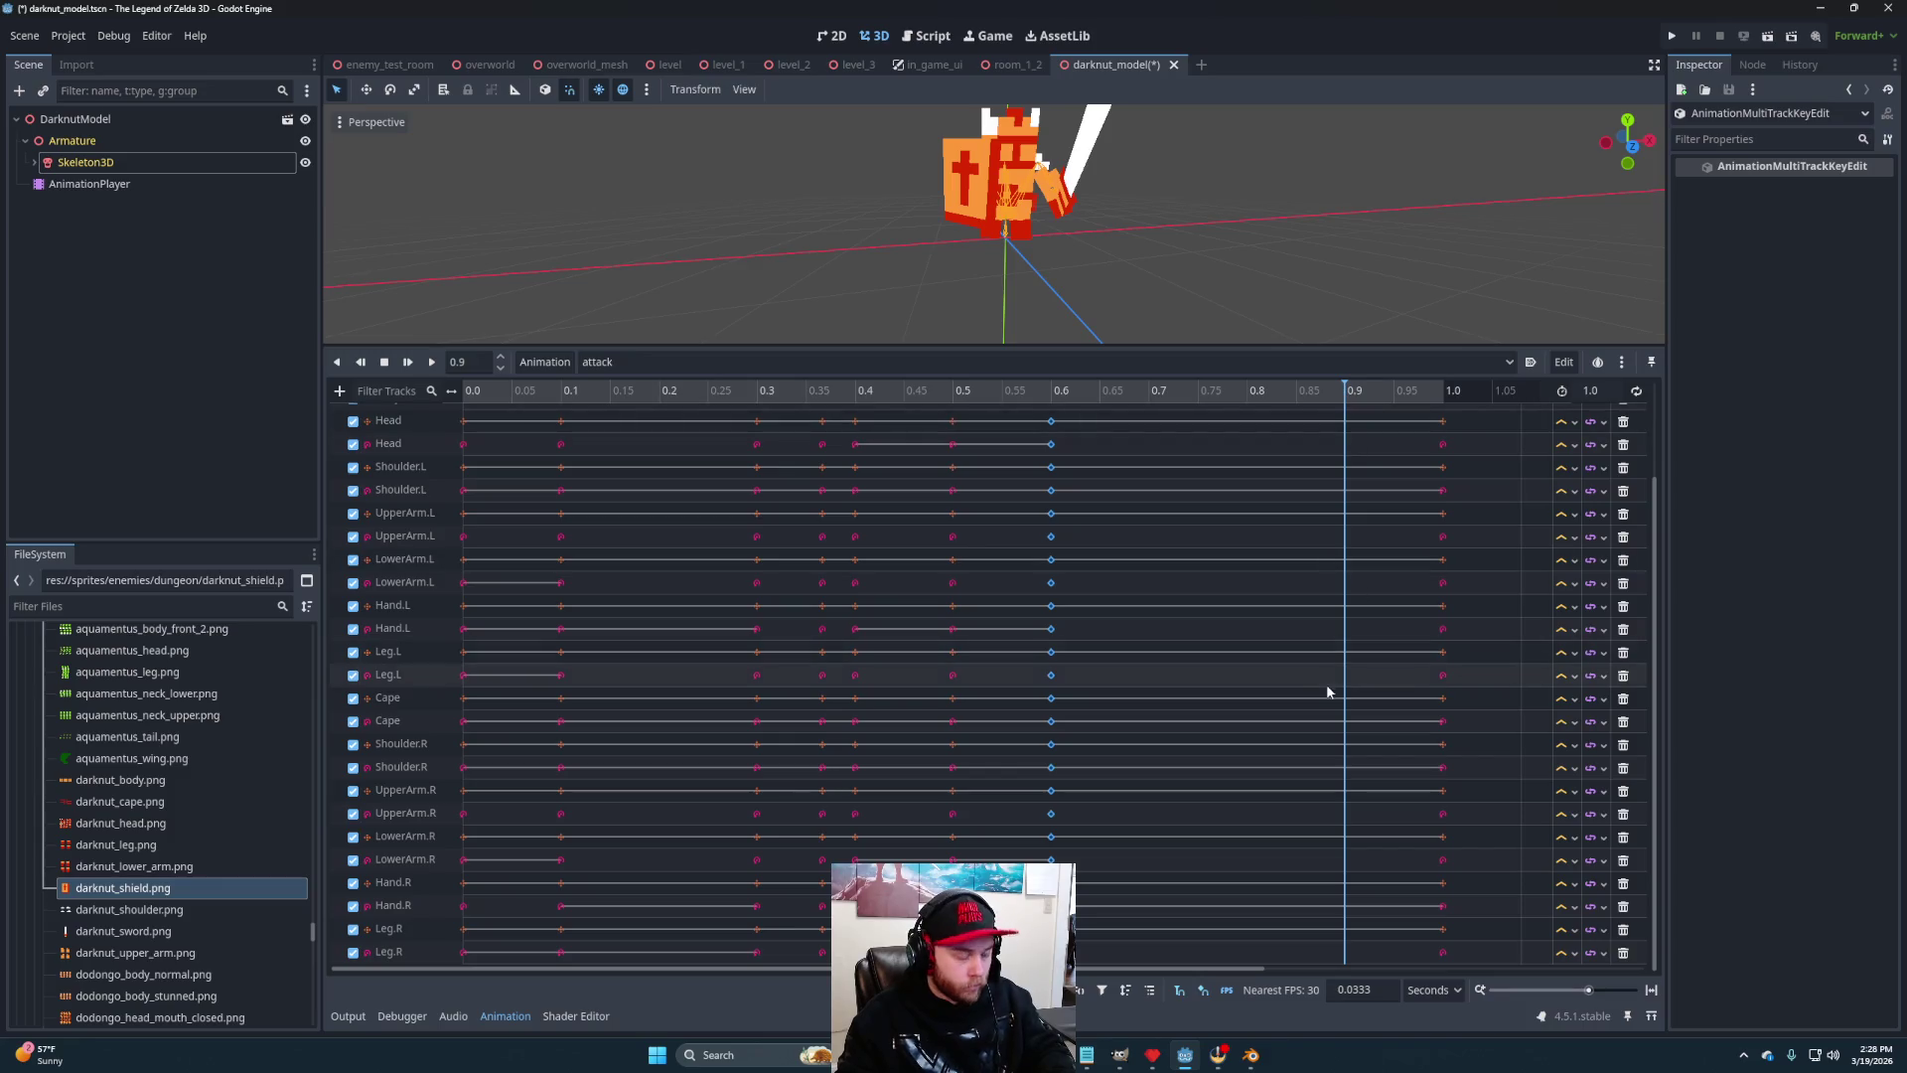
{"action": "key", "text": "ctrl+d"}
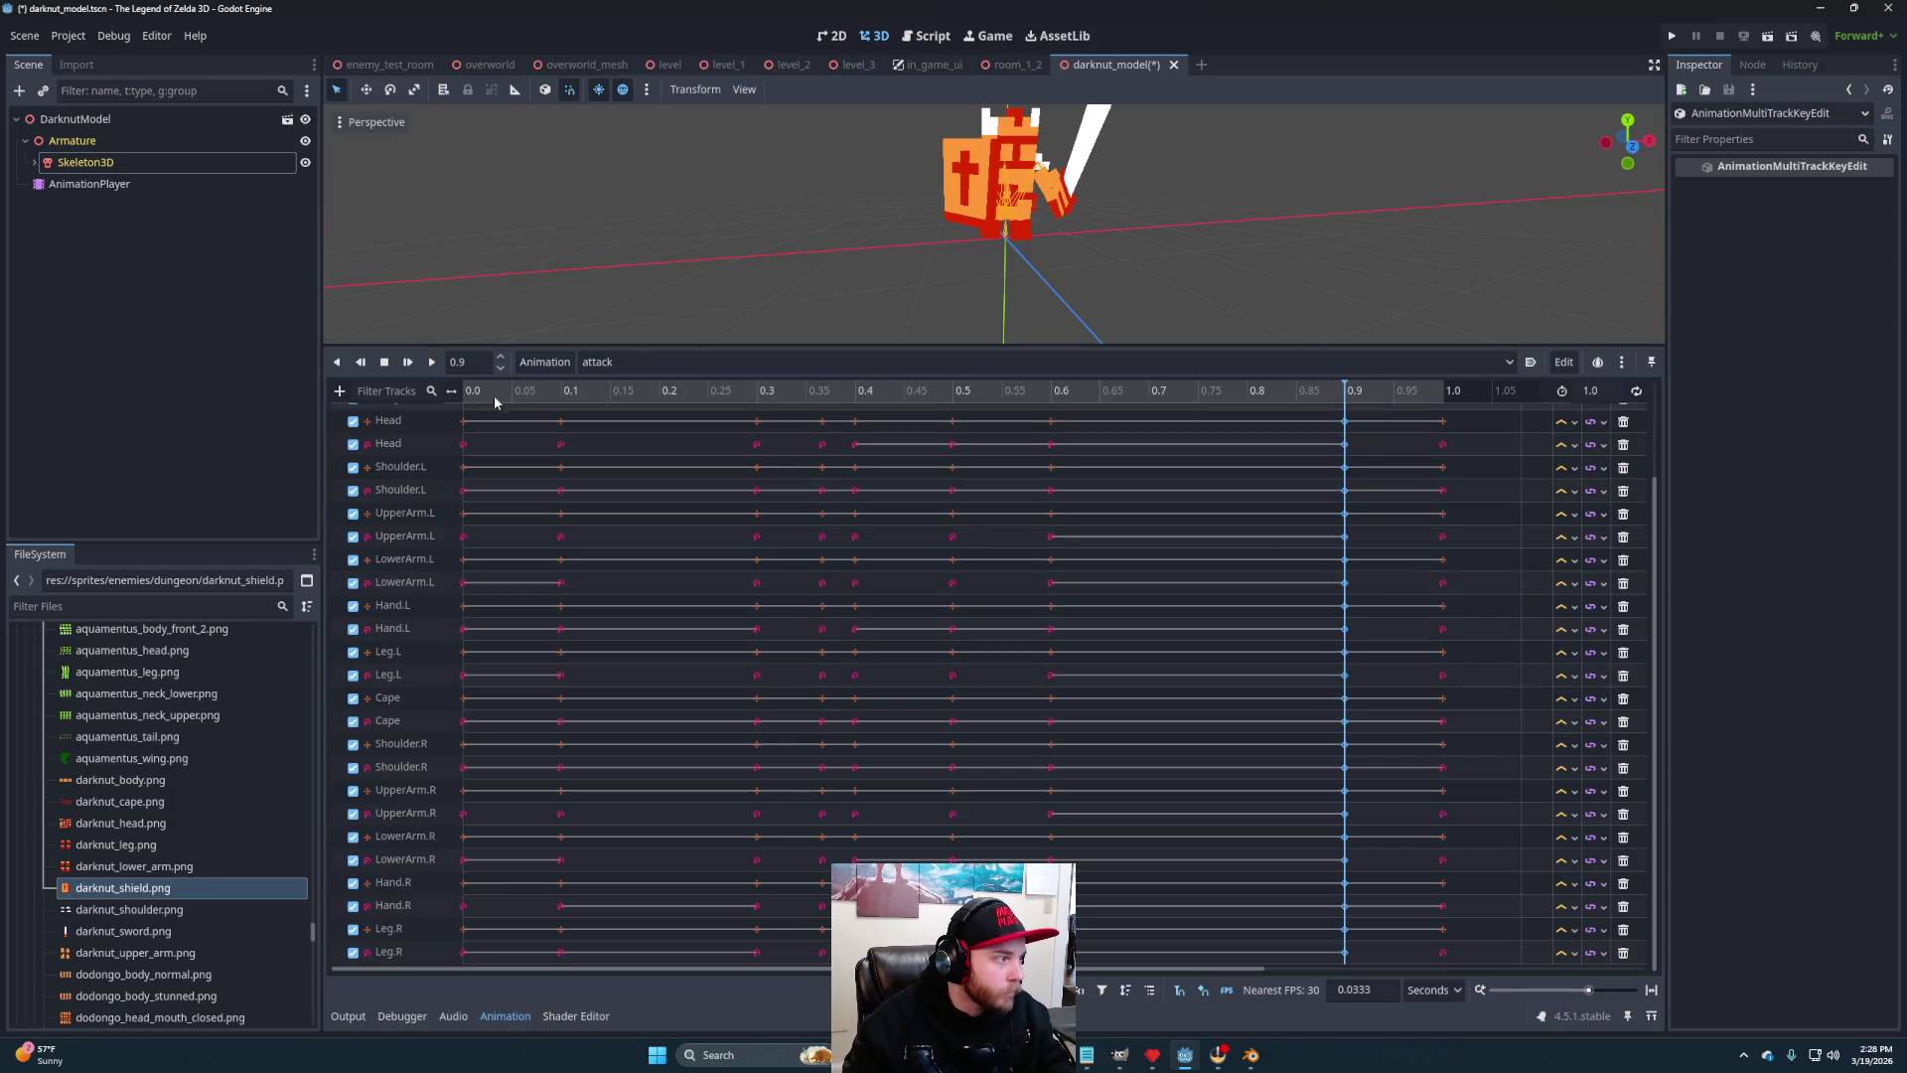
{"action": "left_click", "coordinate": [461, 392]}
{"action": "left_click", "coordinate": [431, 364]}
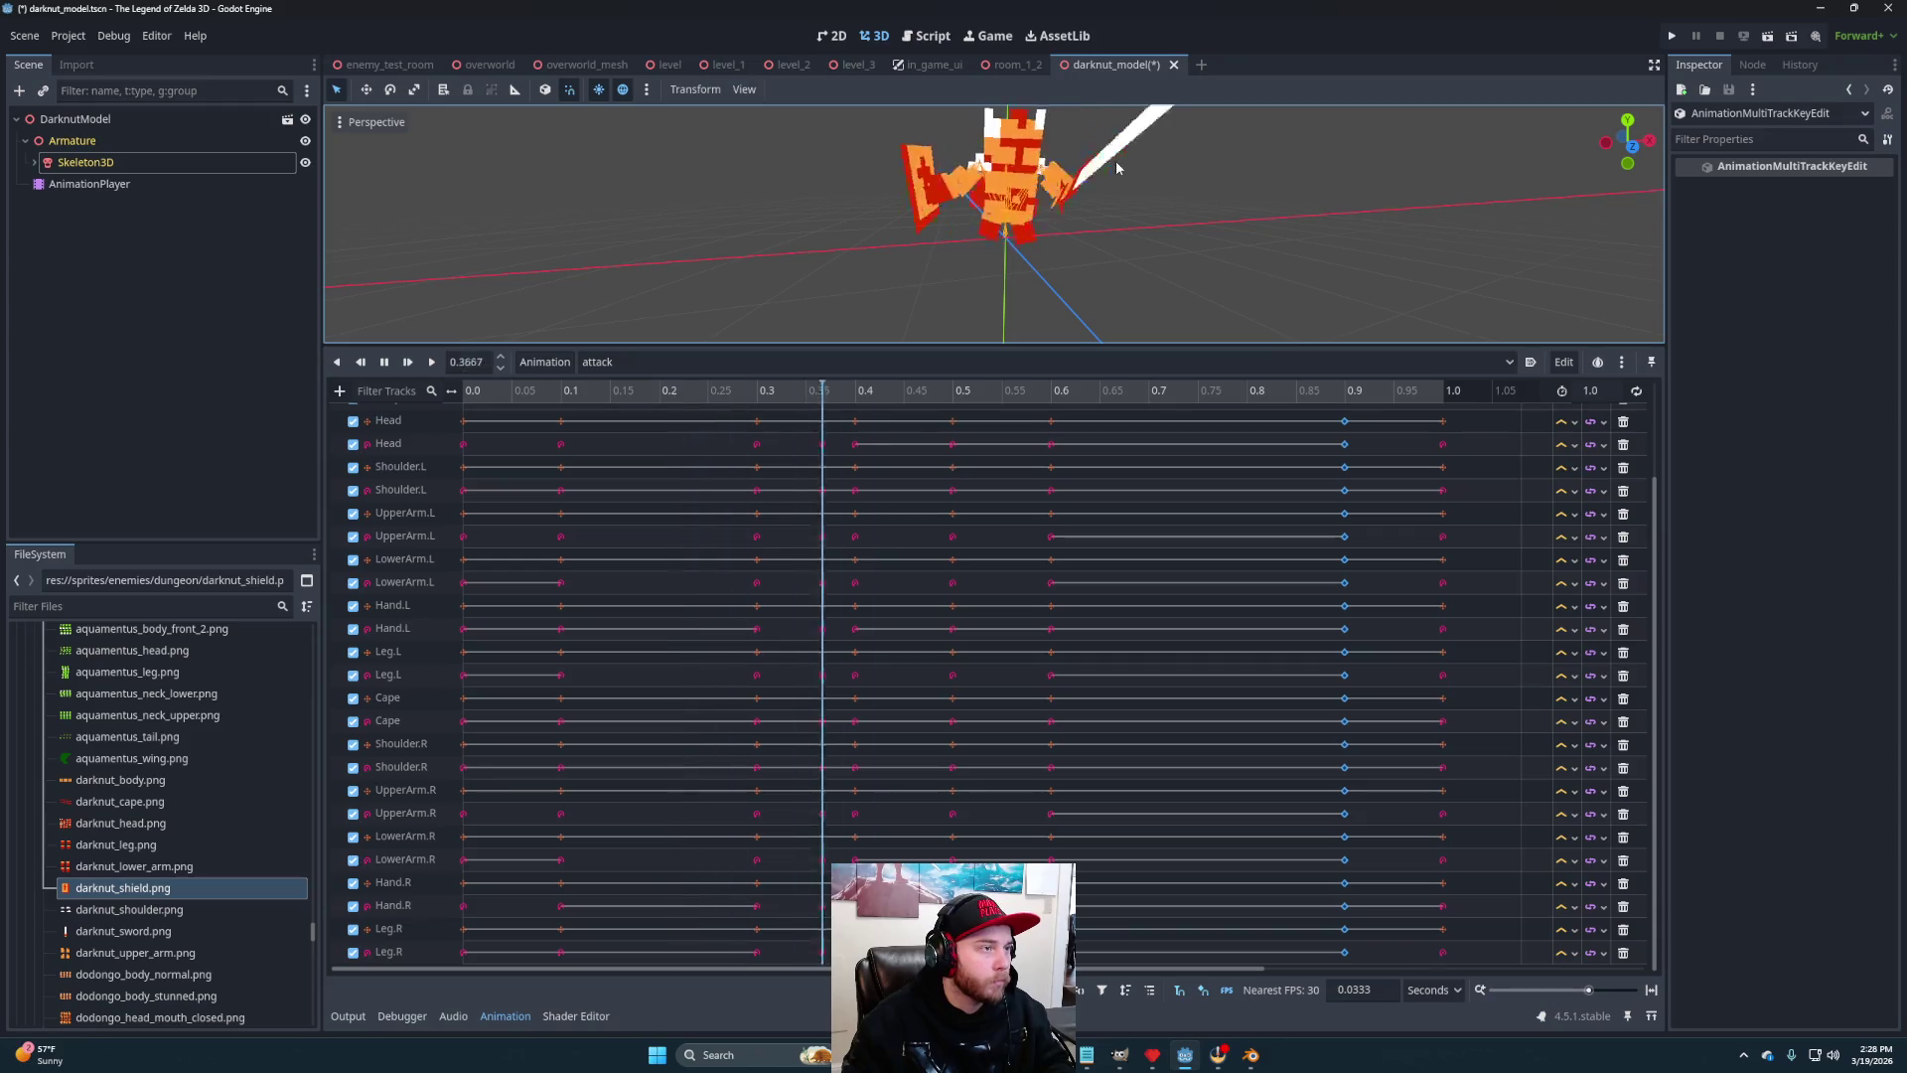
{"action": "left_click", "coordinate": [430, 364]}
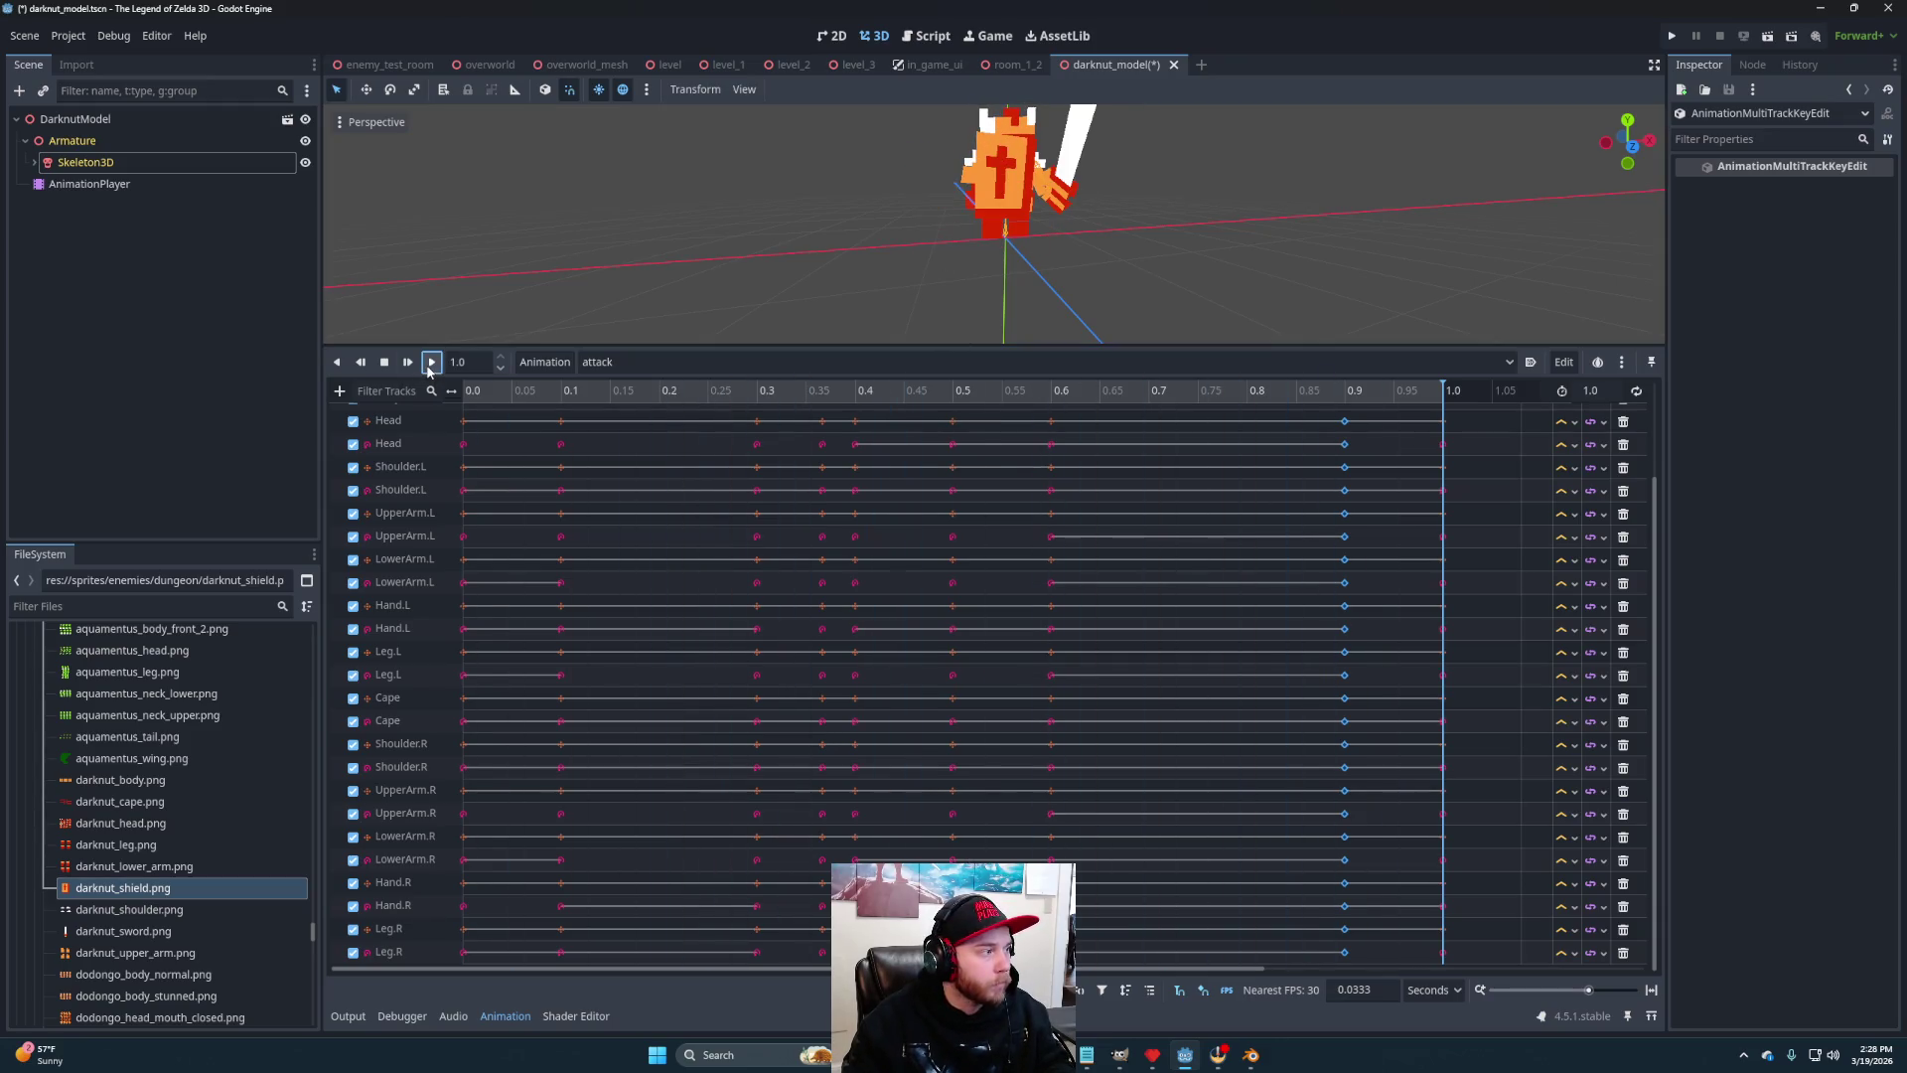
{"action": "left_click", "coordinate": [430, 364]}
{"action": "left_click", "coordinate": [430, 364]}
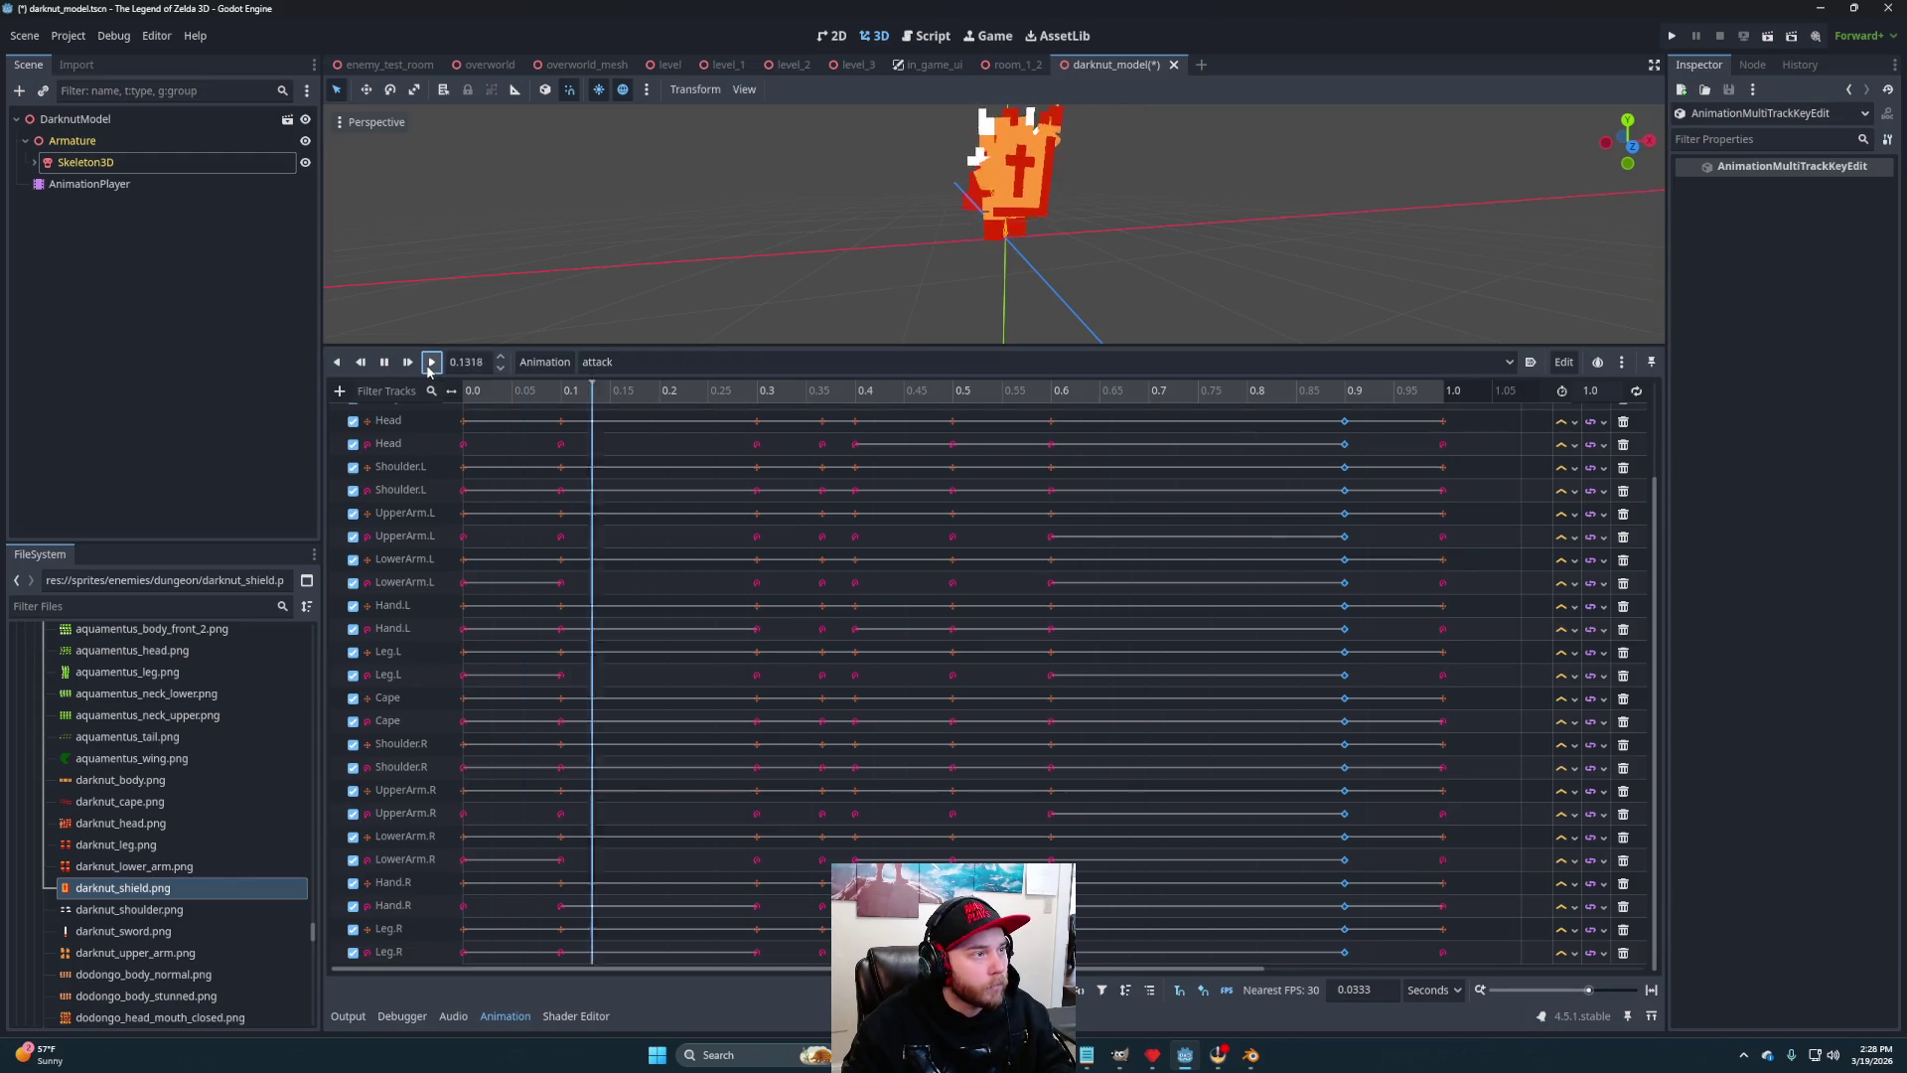
{"action": "left_click", "coordinate": [430, 364]}
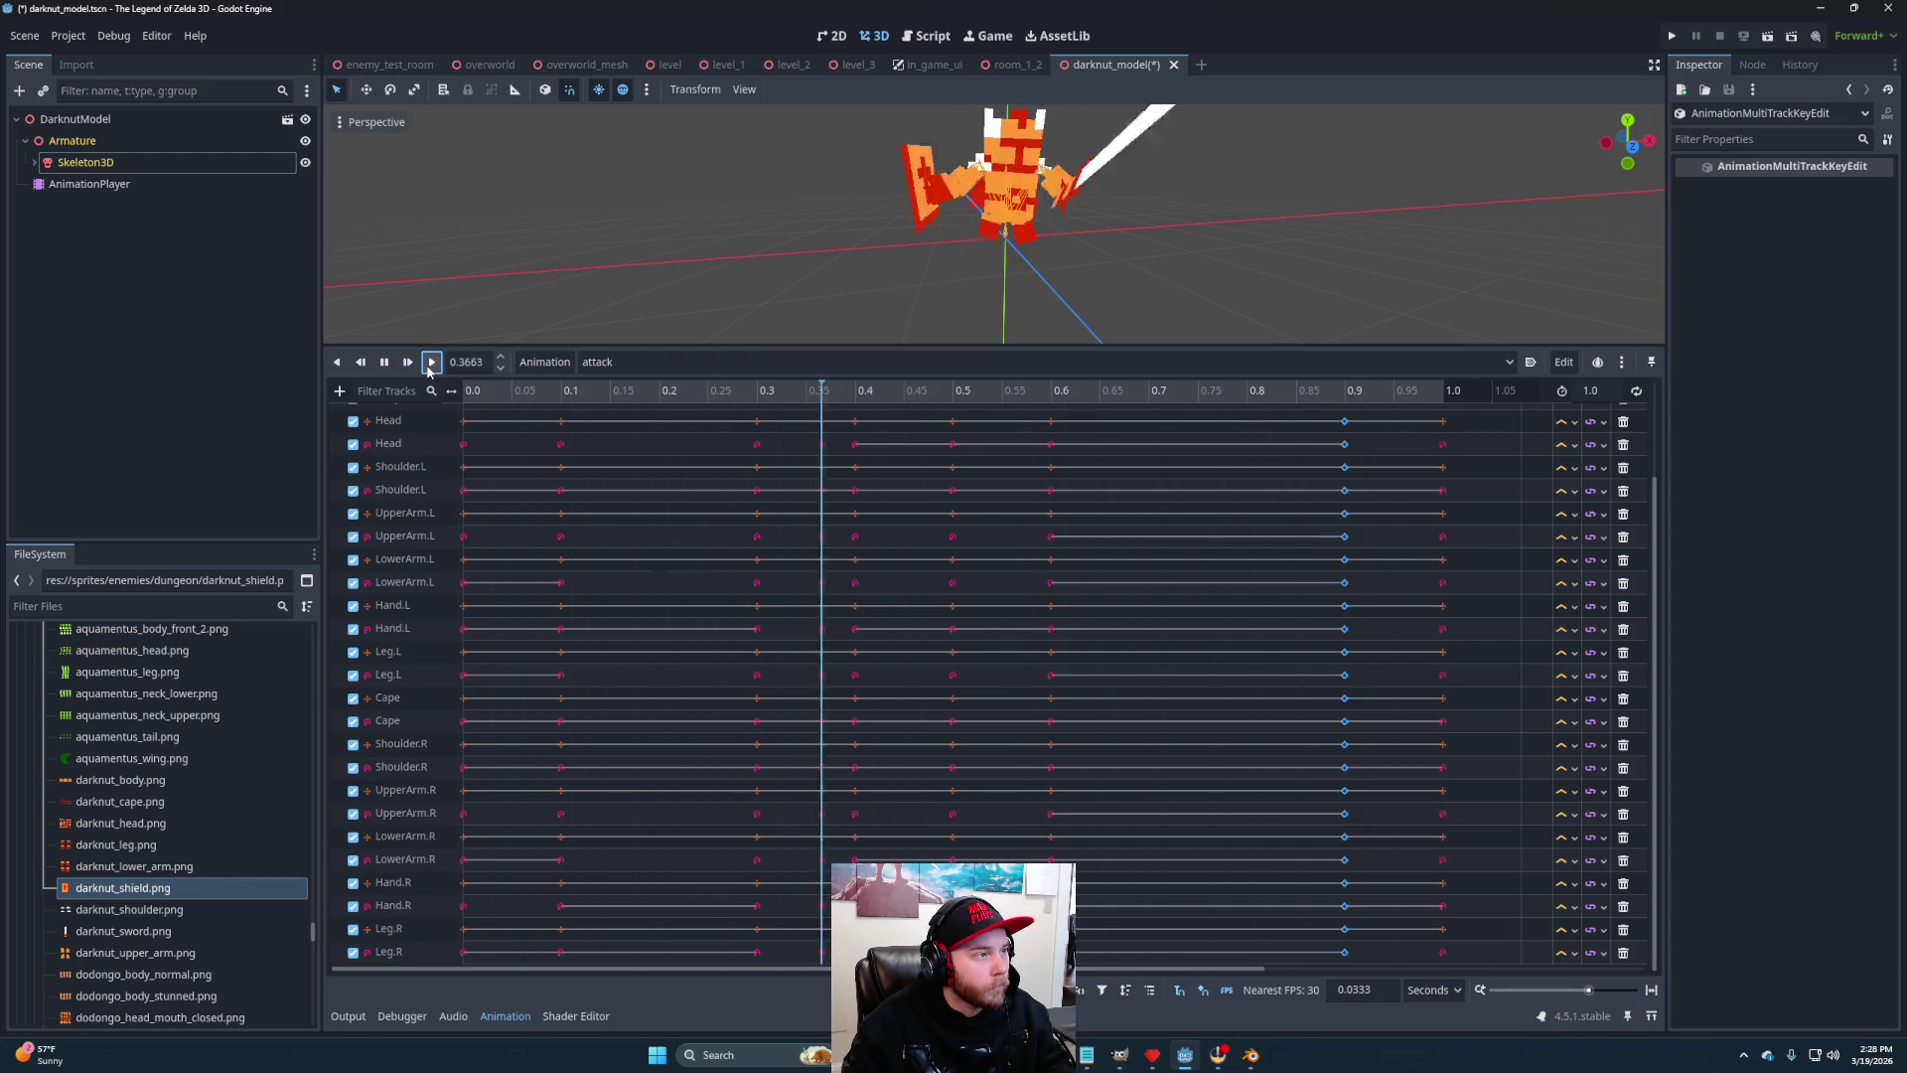
{"action": "left_click", "coordinate": [430, 364]}
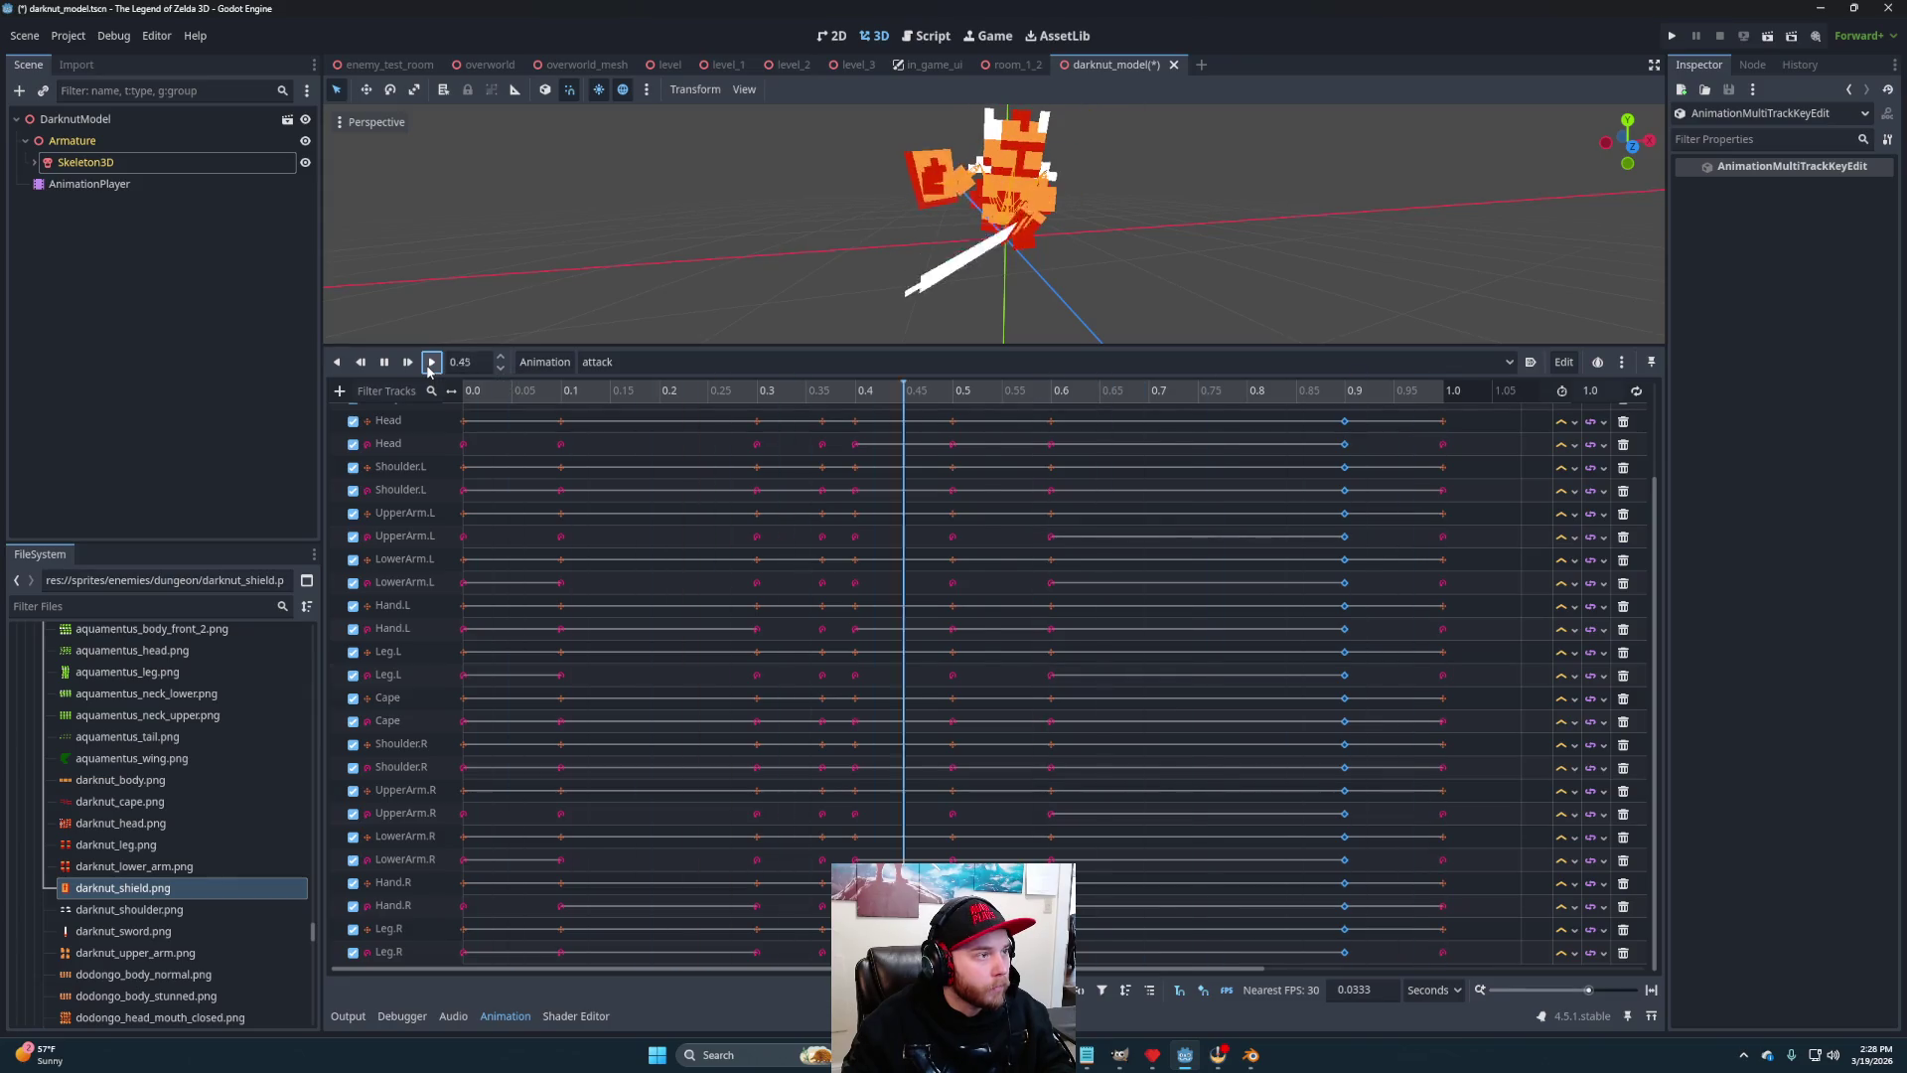
{"action": "left_click", "coordinate": [431, 364]}
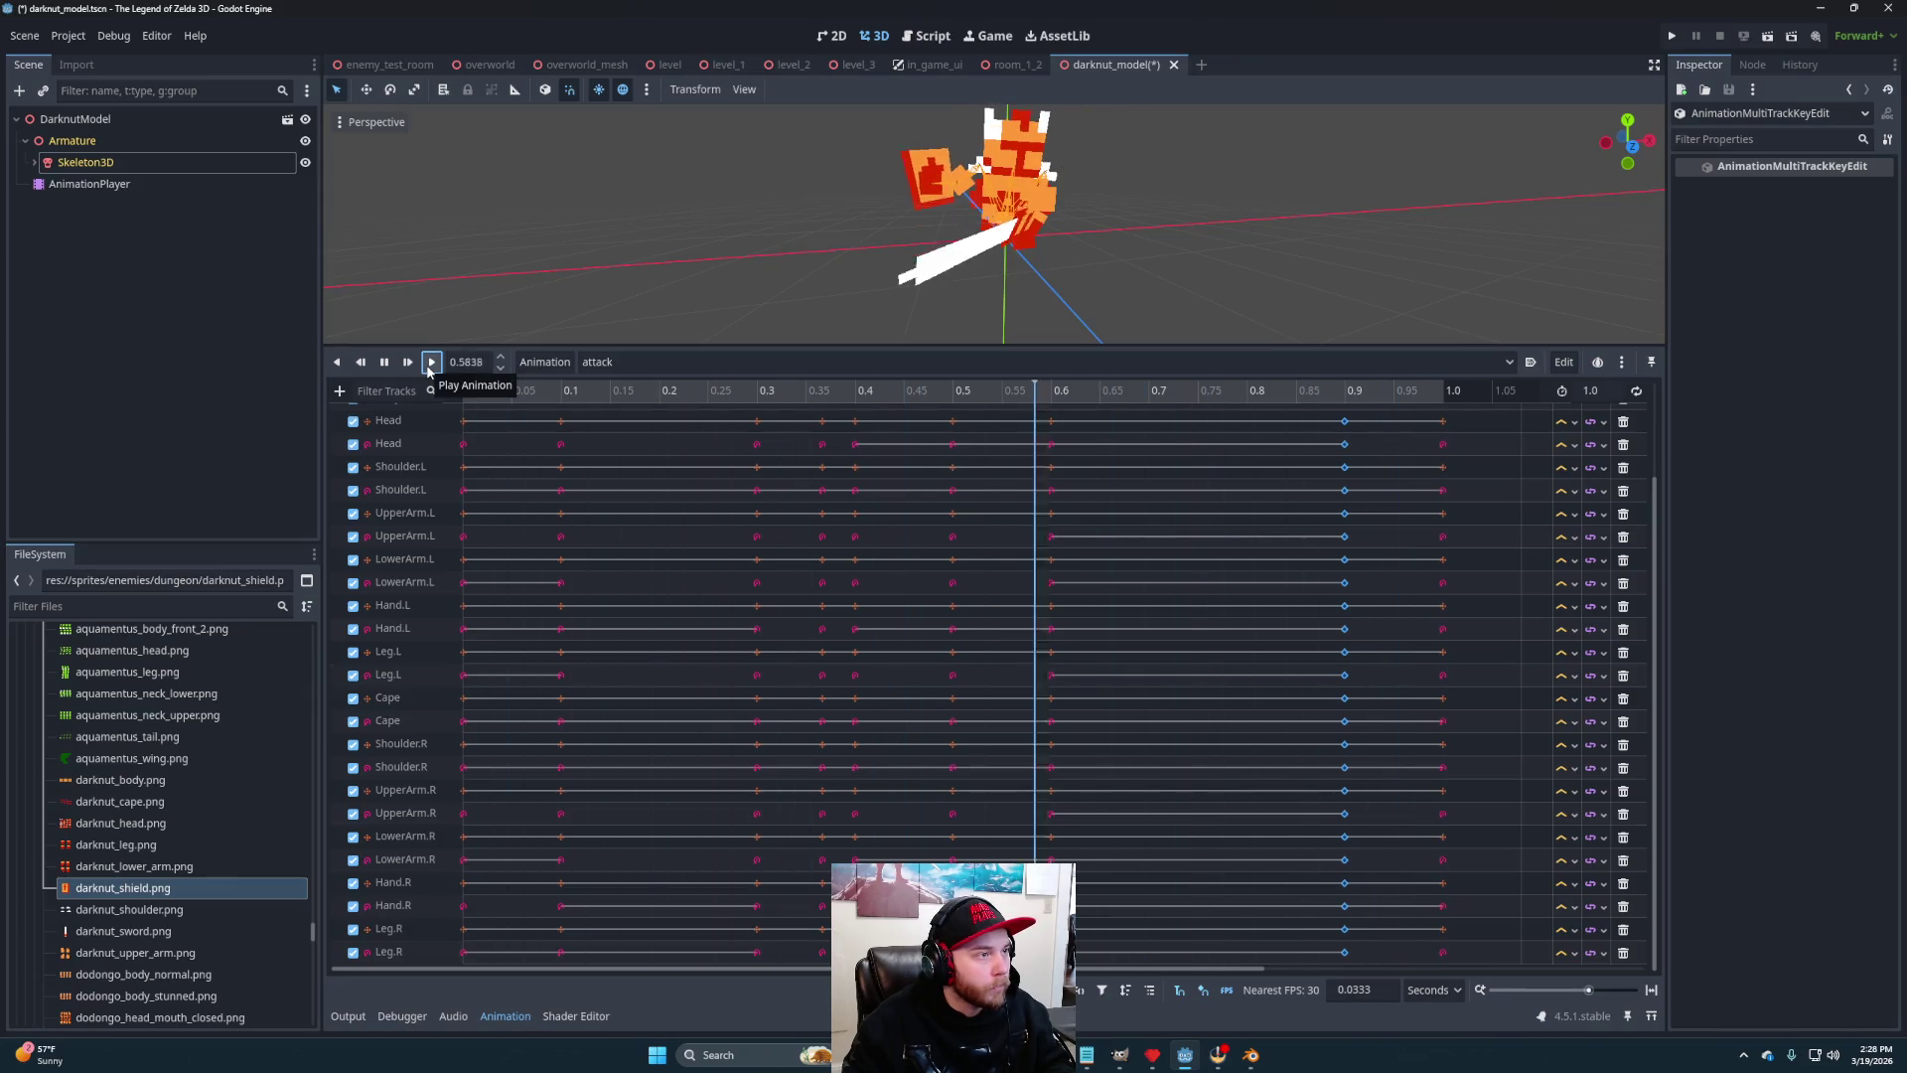
{"action": "left_click", "coordinate": [430, 363]}
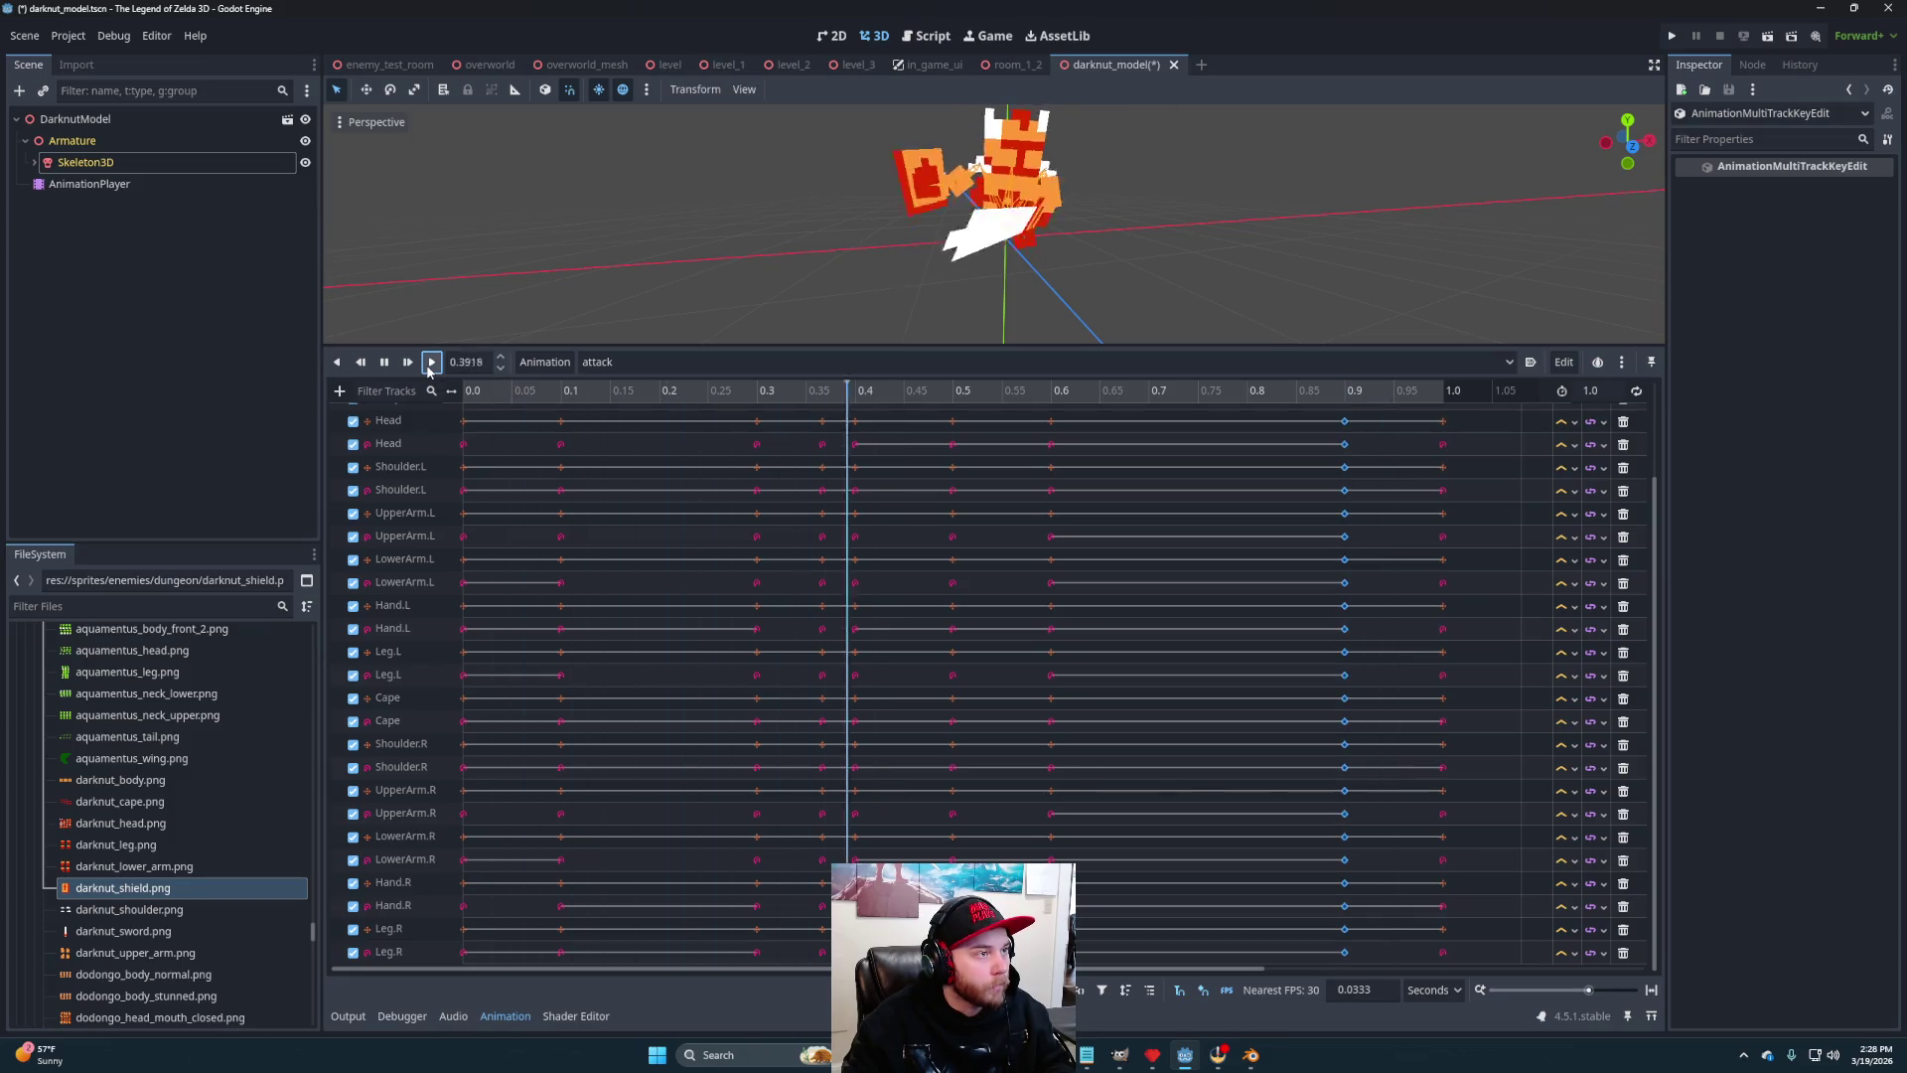
{"action": "left_click", "coordinate": [430, 363]}
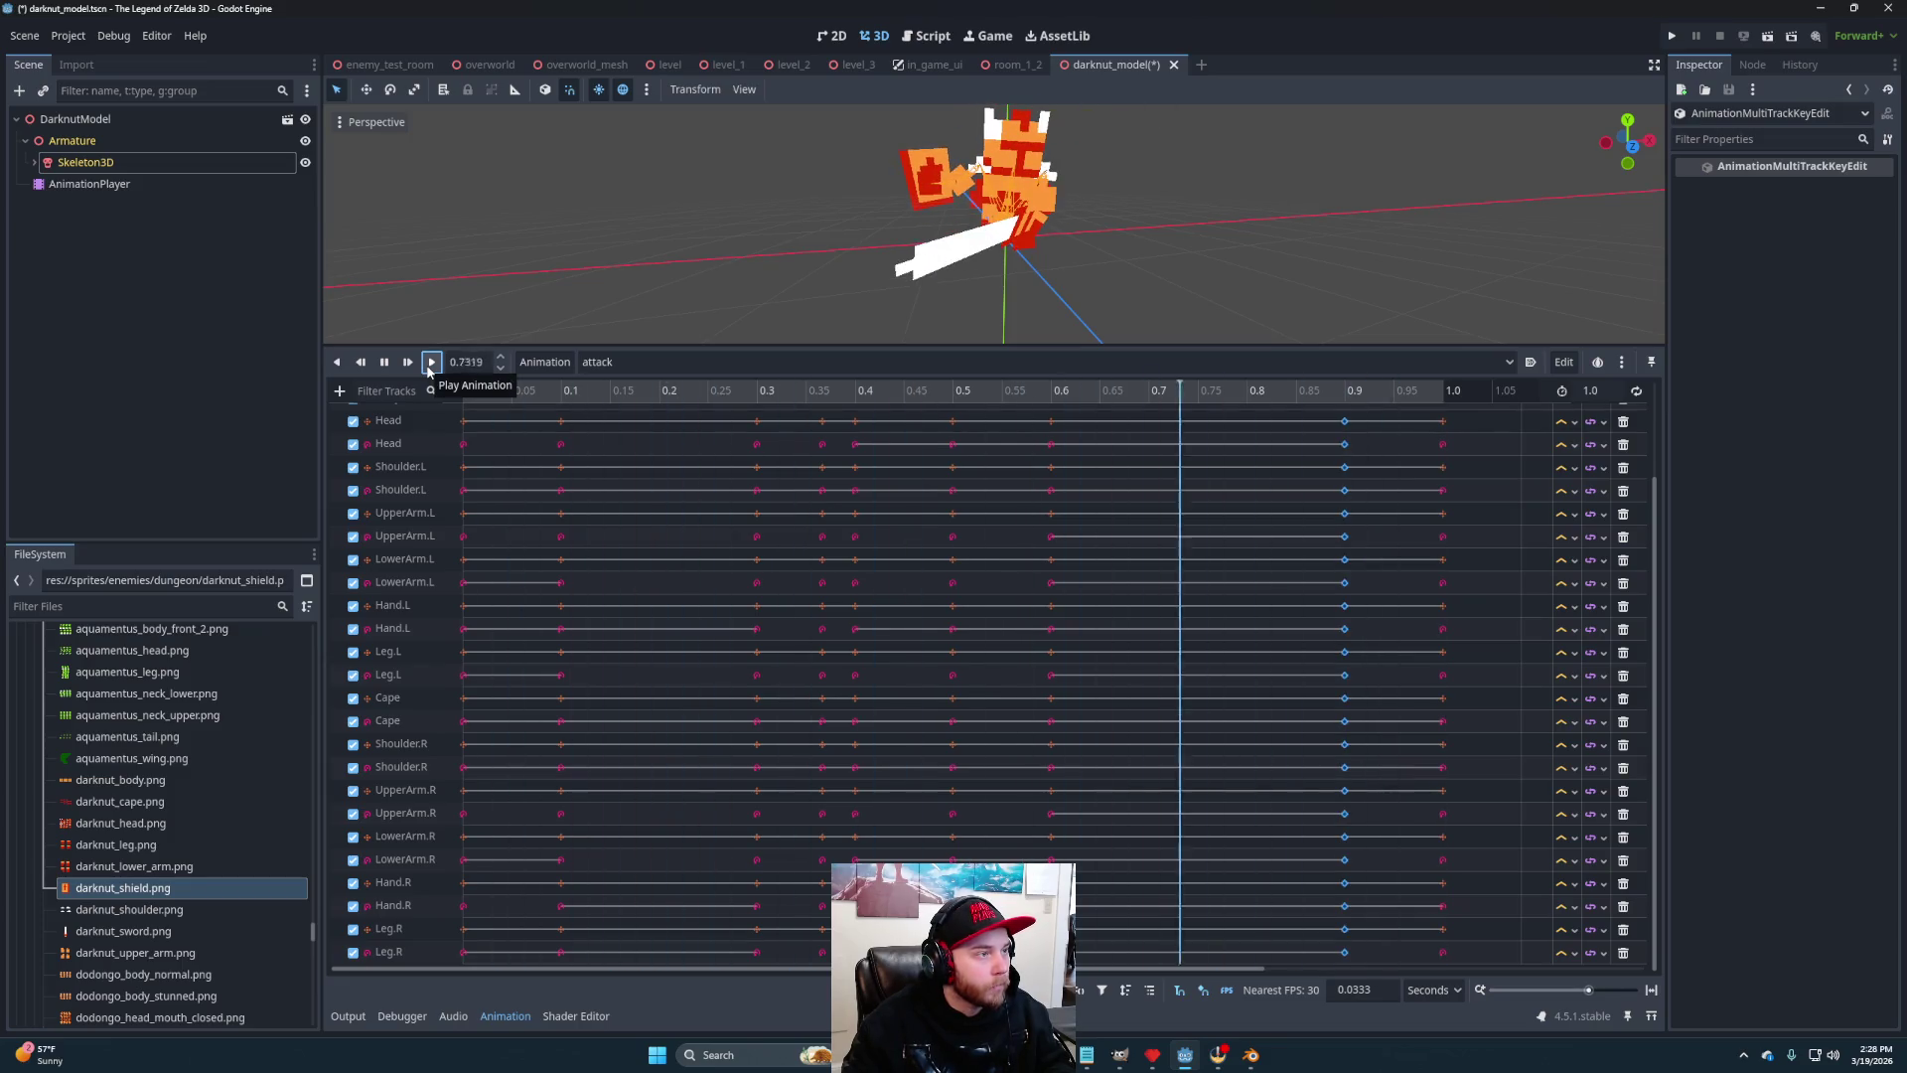
{"action": "left_click", "coordinate": [431, 364]}
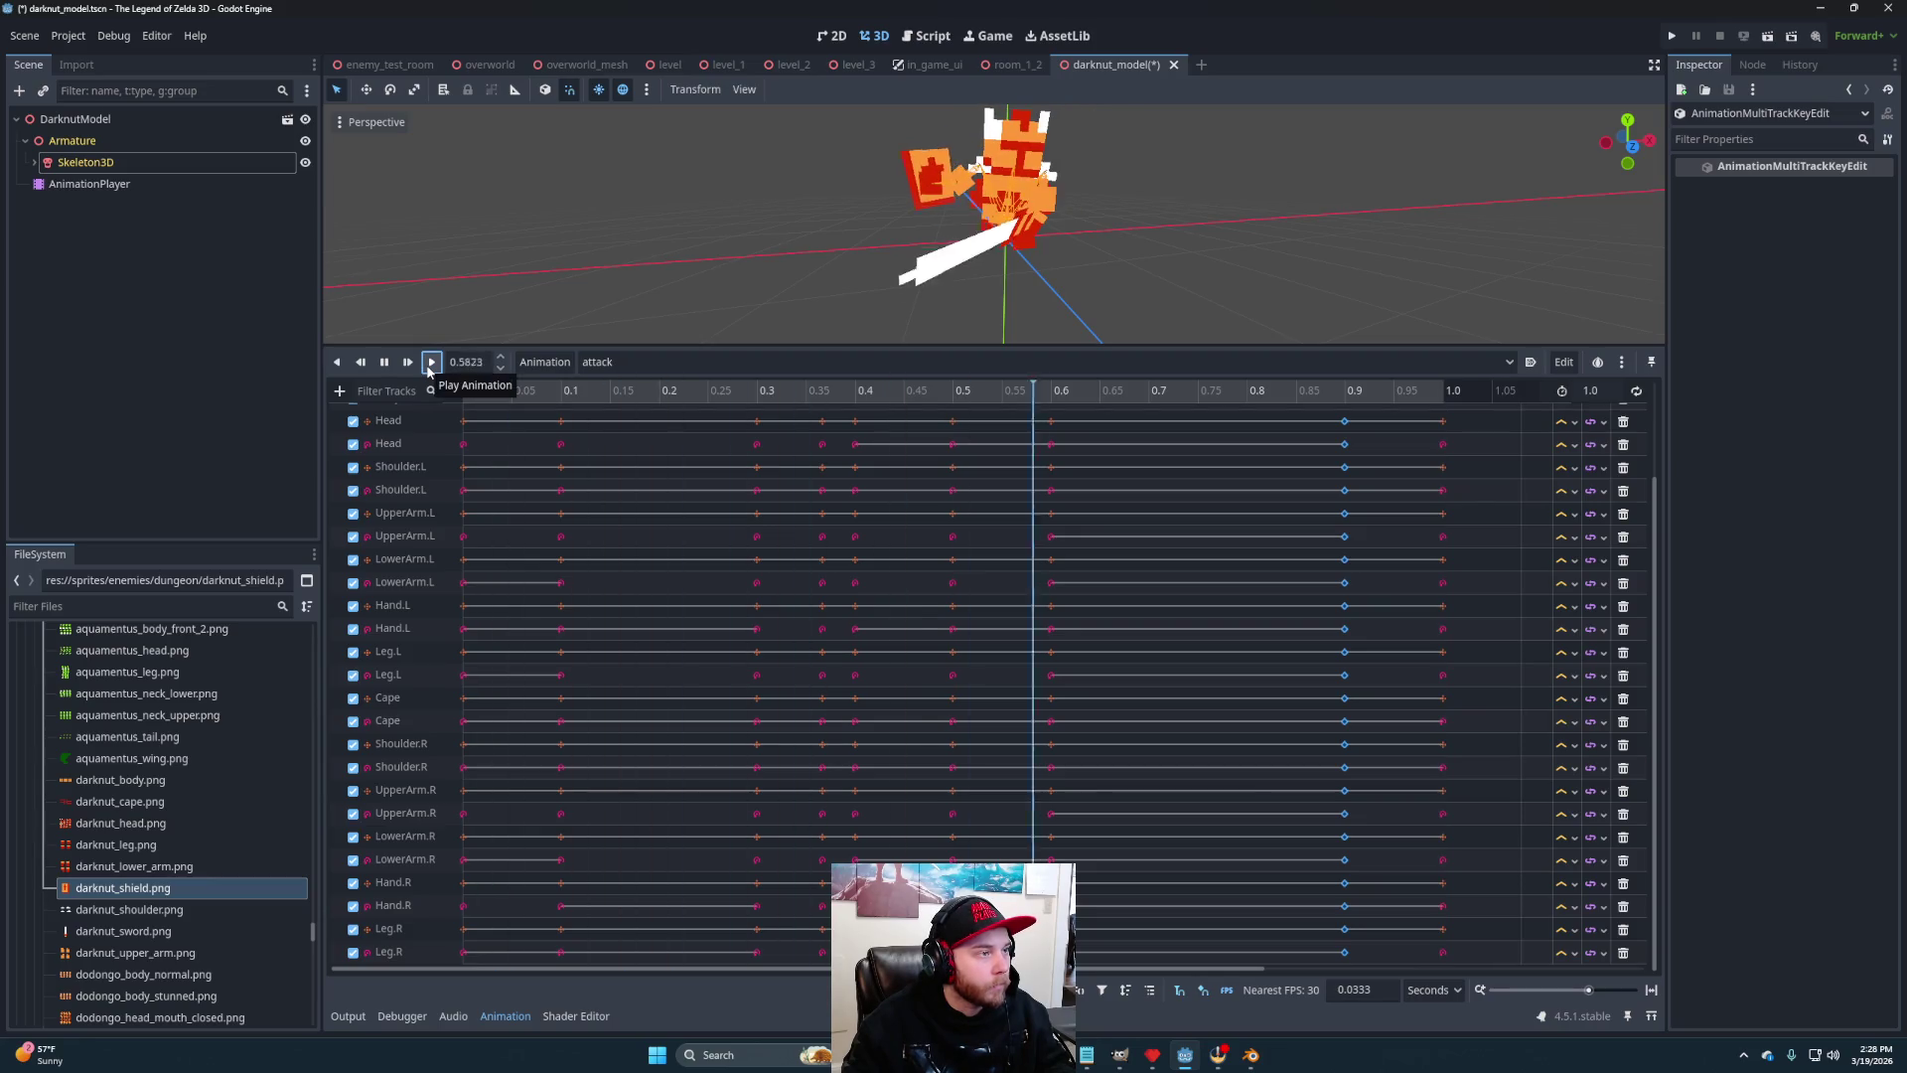
Zoom out and orbit around the Darknut model, then save the scene
{"action": "left_click_drag", "start_coordinate": [854, 343], "coordinate": [932, 571]}
{"action": "scroll", "coordinate": [1069, 366], "scroll_direction": "down", "scroll_amount": 3}
{"action": "mouse_move", "coordinate": [1069, 366]}
{"action": "left_mouse_down"}
{"action": "mouse_move", "coordinate": [1182, 443]}
{"action": "mouse_move", "coordinate": [1100, 404]}
{"action": "mouse_move", "coordinate": [1371, 413]}
{"action": "mouse_move", "coordinate": [1094, 456]}
{"action": "mouse_move", "coordinate": [1212, 438]}
{"action": "mouse_move", "coordinate": [1188, 475]}
{"action": "mouse_move", "coordinate": [1206, 494]}
{"action": "mouse_move", "coordinate": [707, 537]}
{"action": "mouse_move", "coordinate": [1009, 545]}
{"action": "mouse_move", "coordinate": [1053, 503]}
{"action": "mouse_move", "coordinate": [1098, 511]}
{"action": "mouse_move", "coordinate": [1009, 496]}
{"action": "left_mouse_up"}
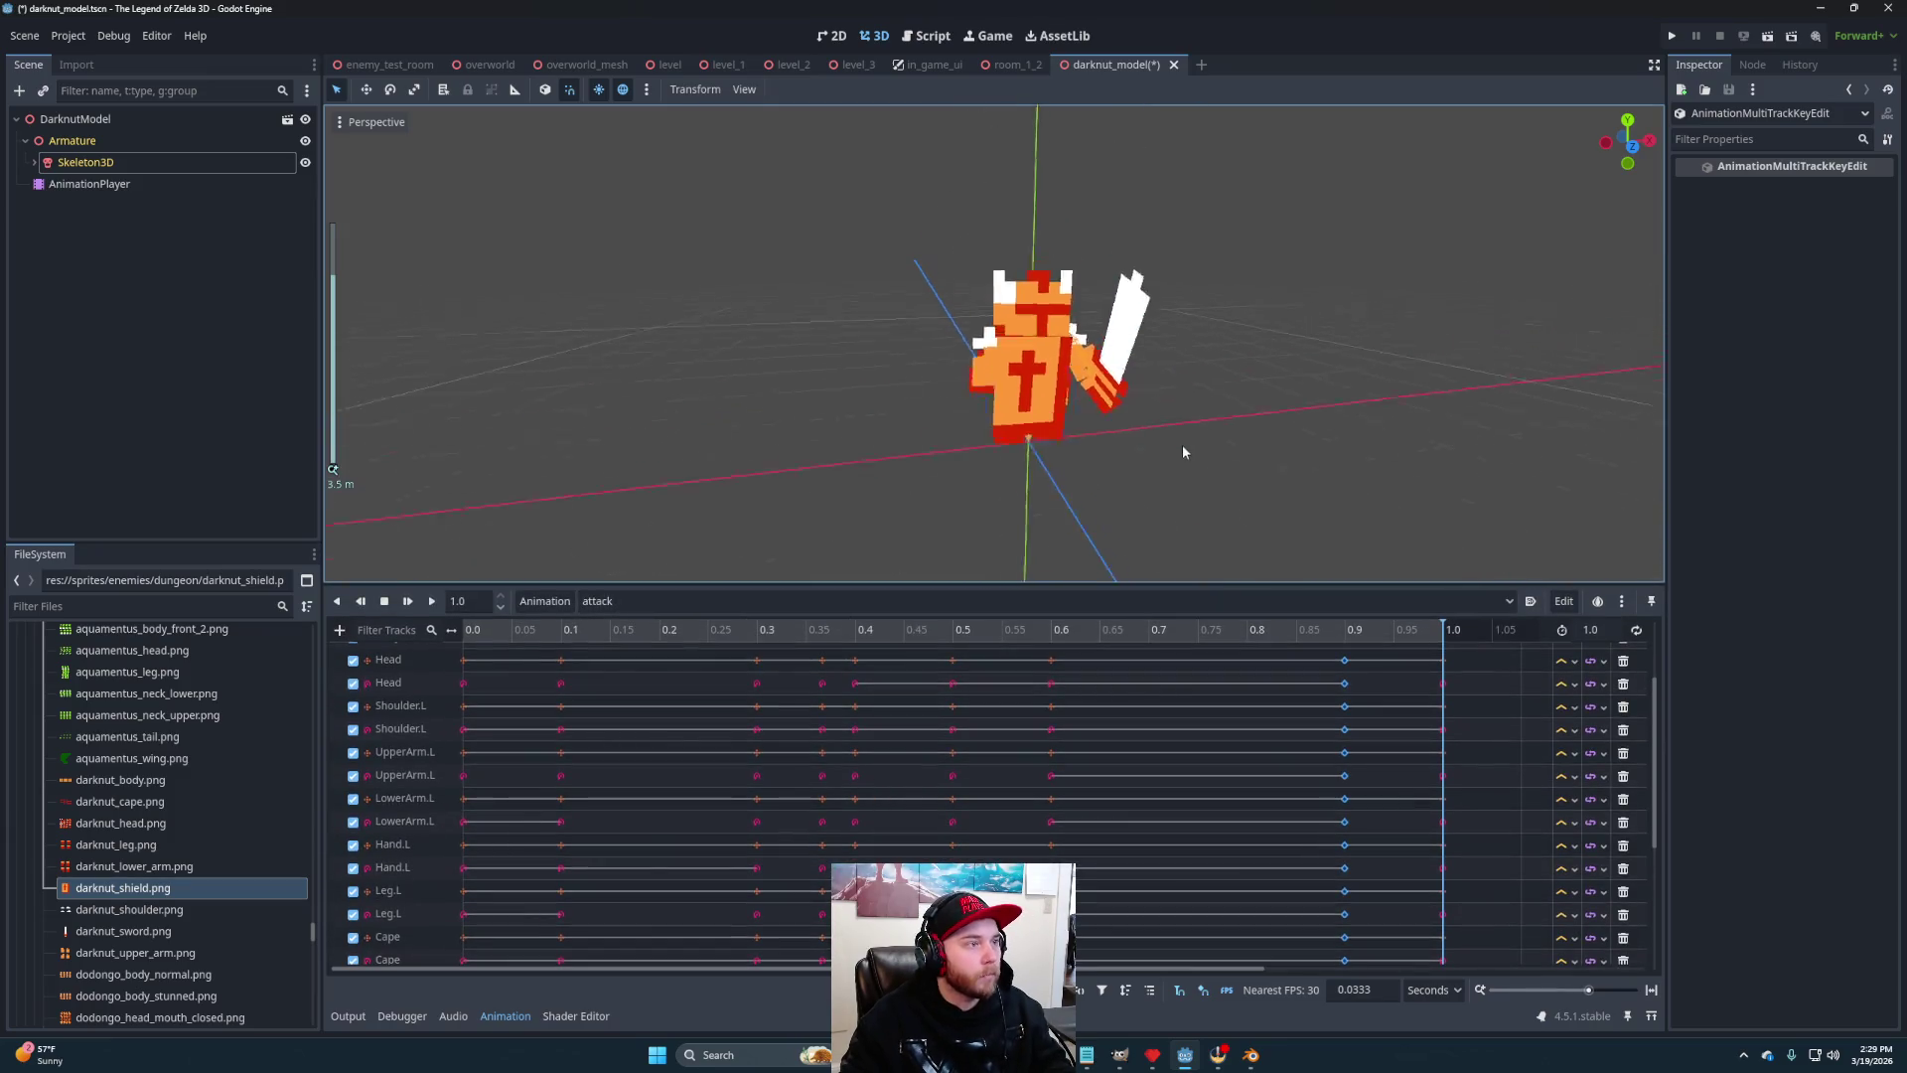
{"action": "scroll", "coordinate": [1009, 524], "scroll_direction": "down", "scroll_amount": 2}
{"action": "scroll", "coordinate": [1053, 502], "scroll_direction": "down", "scroll_amount": 2}
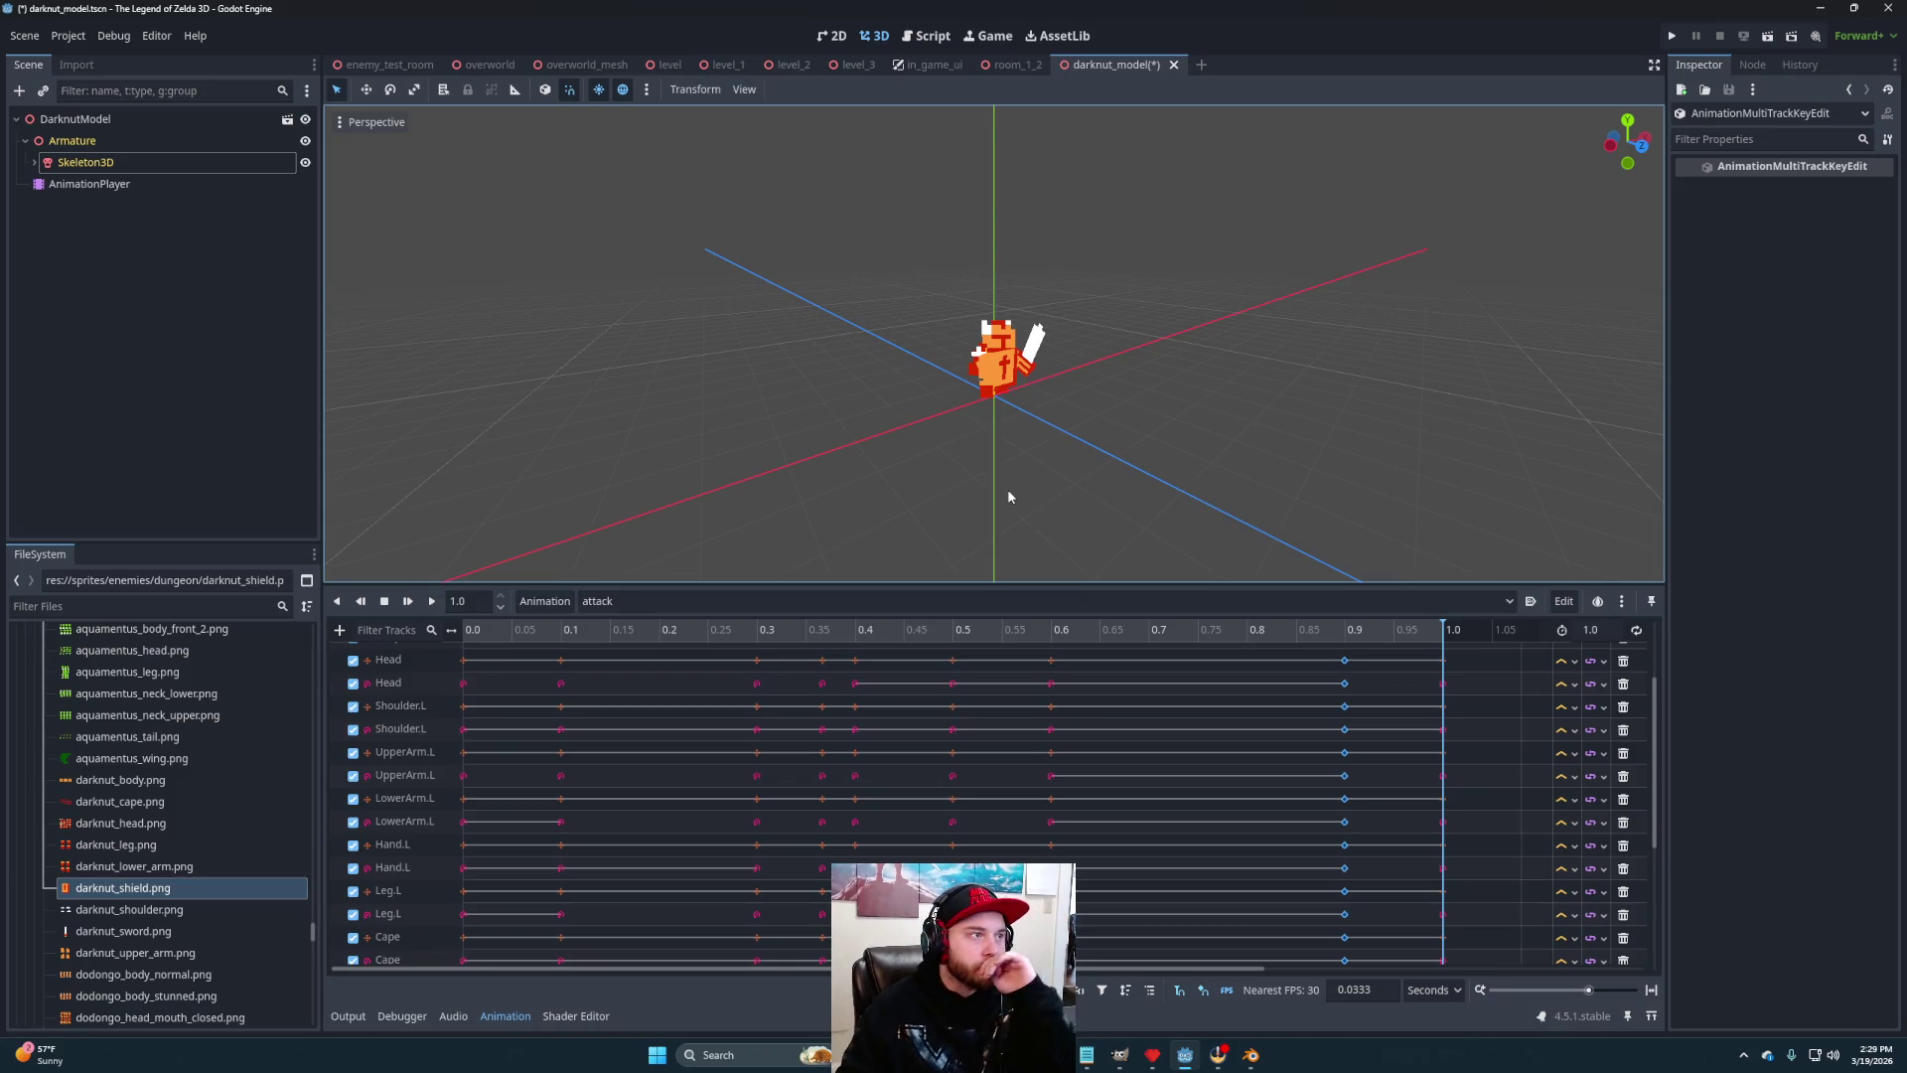
{"action": "scroll", "coordinate": [1212, 375], "scroll_direction": "down", "scroll_amount": 2}
{"action": "mouse_move", "coordinate": [1209, 379]}
{"action": "left_mouse_down"}
{"action": "mouse_move", "coordinate": [1132, 378]}
{"action": "mouse_move", "coordinate": [1073, 425]}
{"action": "left_mouse_up"}
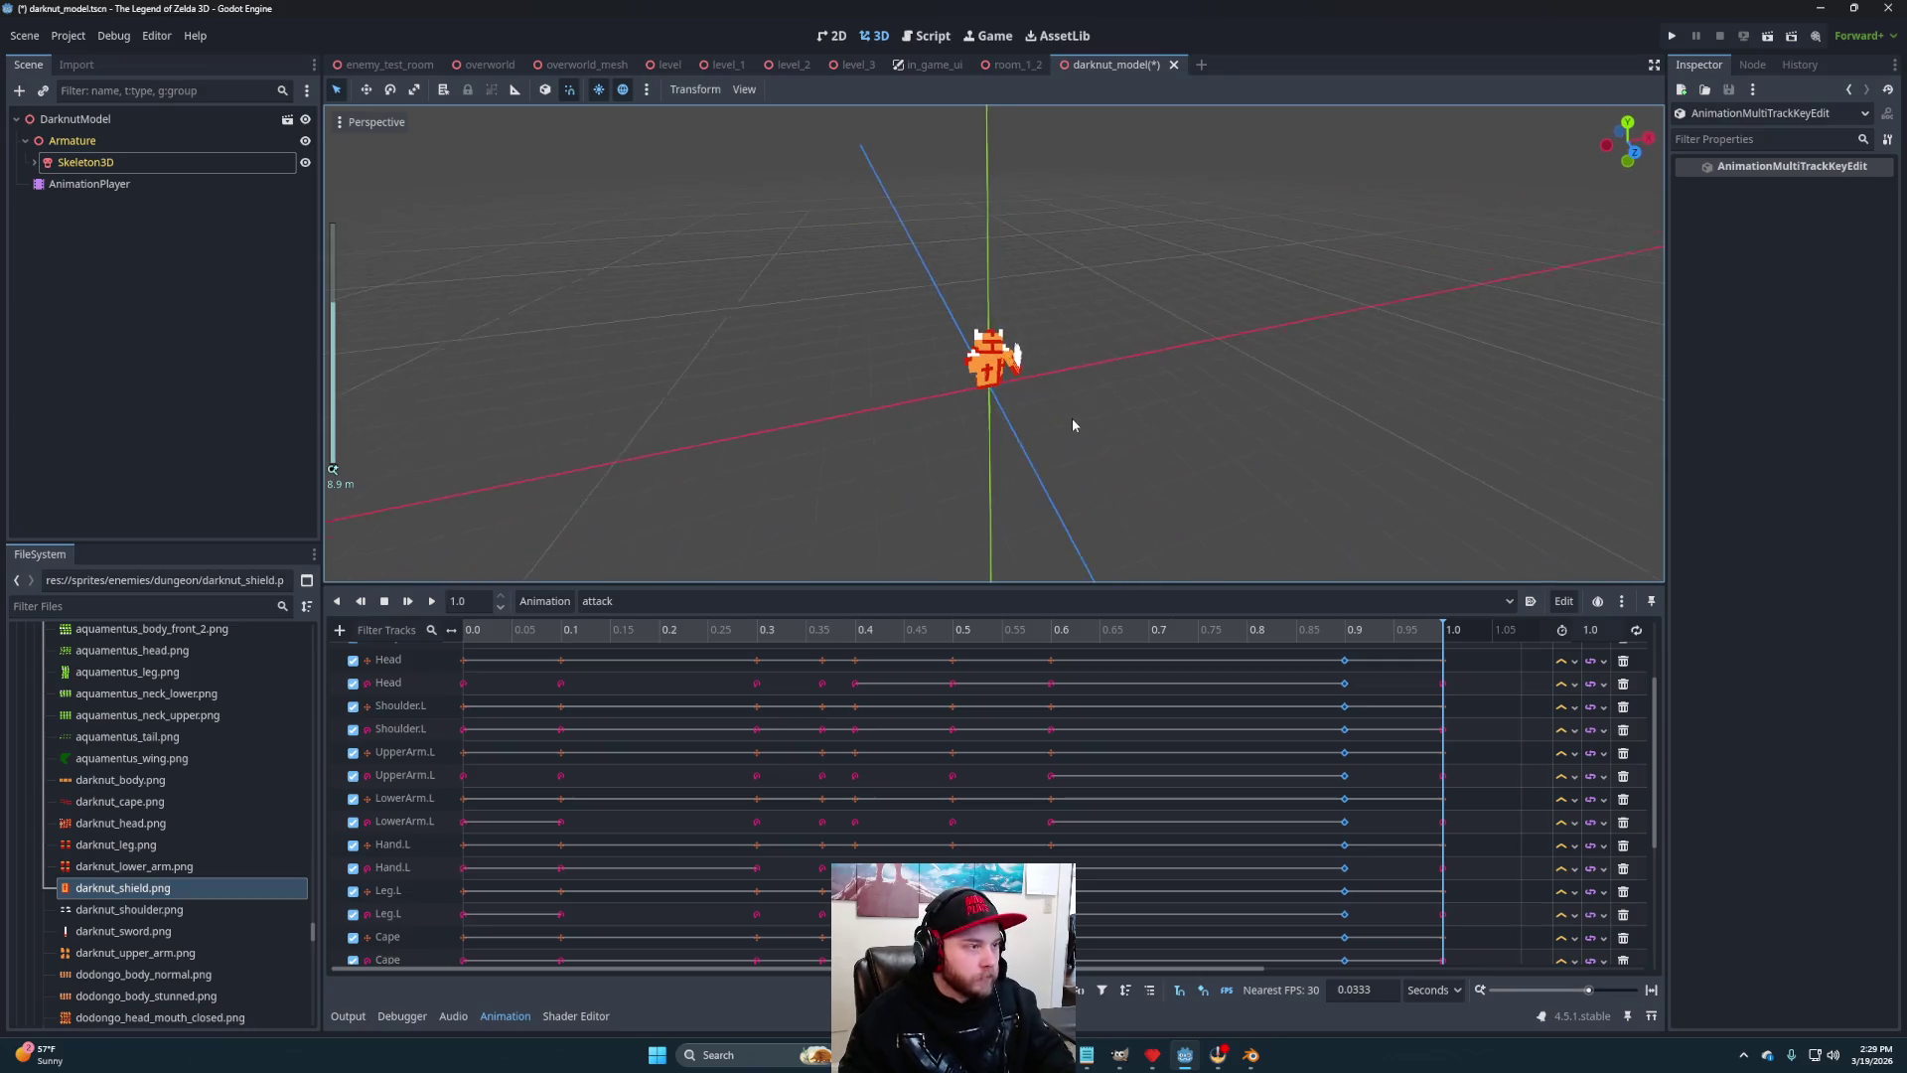
{"action": "key", "text": "ctrl+s"}
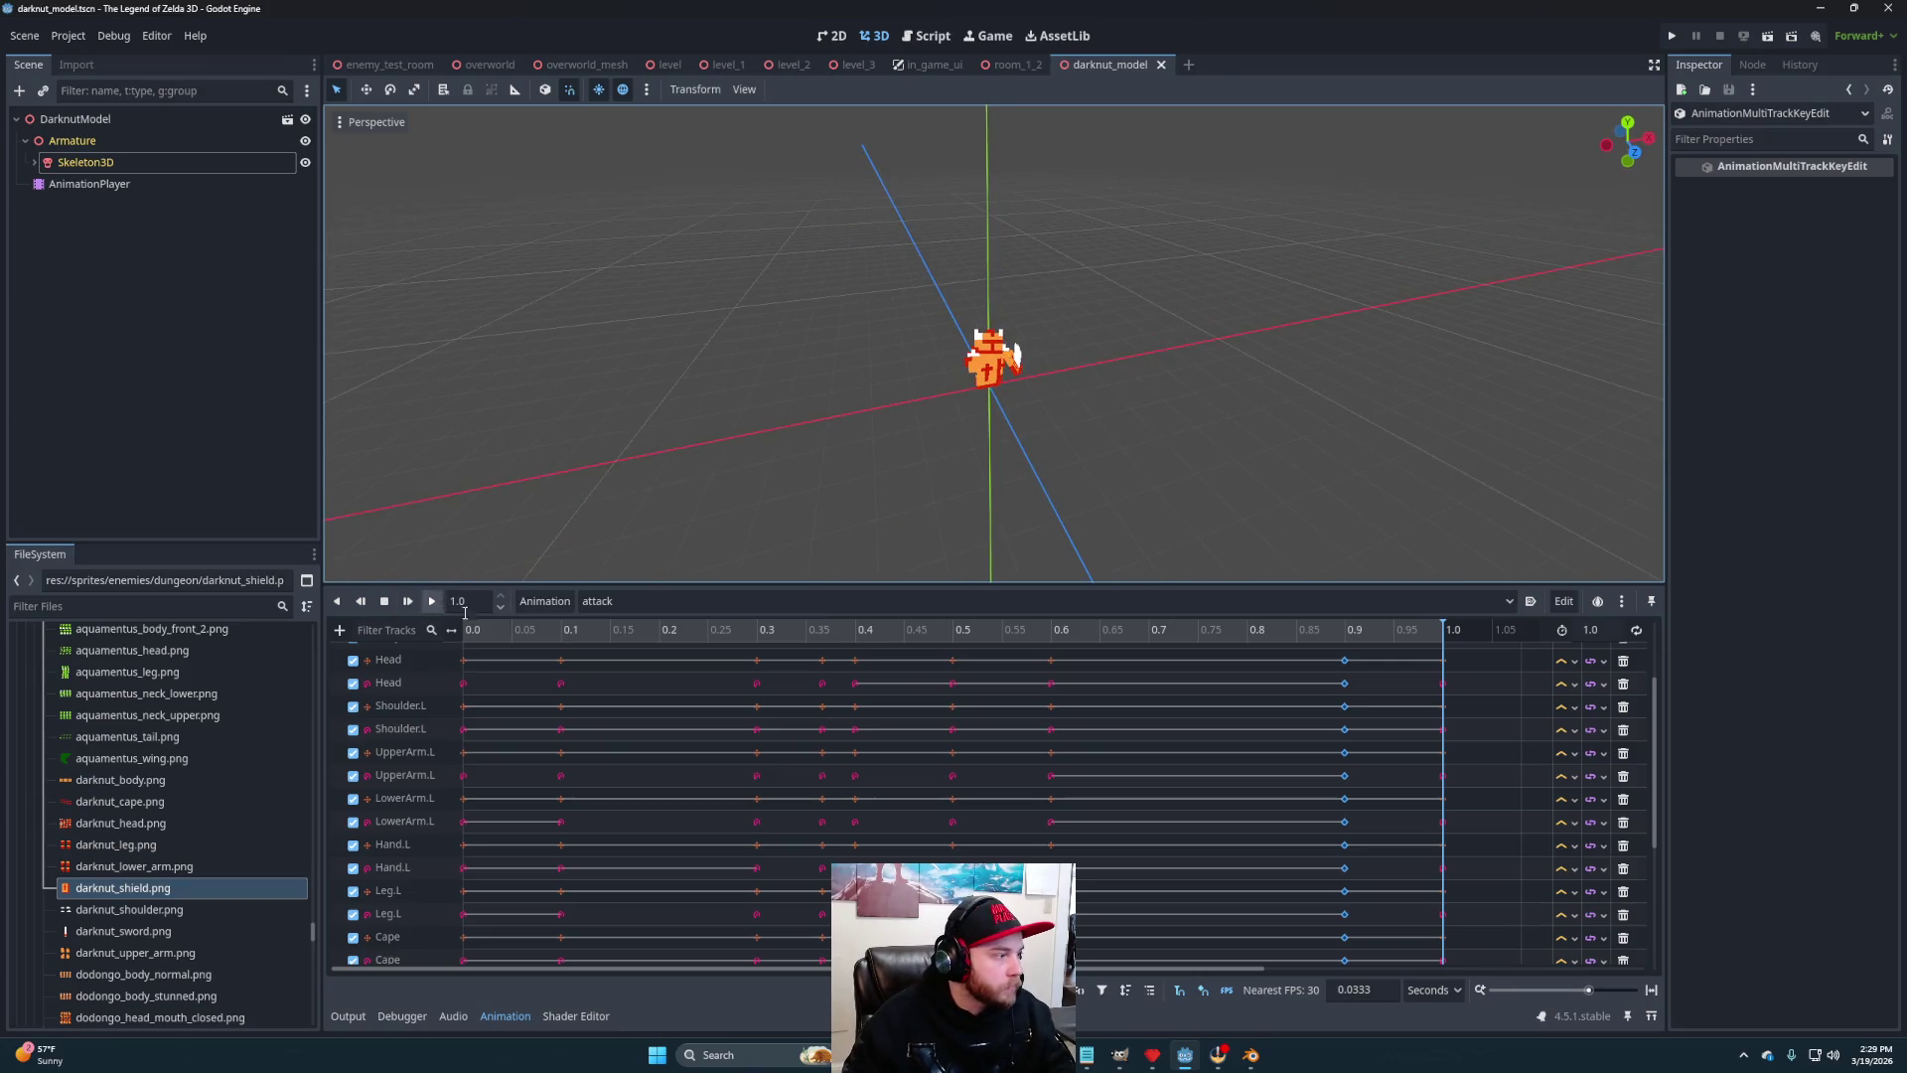
Play the attack animation twice and orbit in closer on the Darknut model
{"action": "left_click", "coordinate": [470, 639]}
{"action": "left_click", "coordinate": [433, 601]}
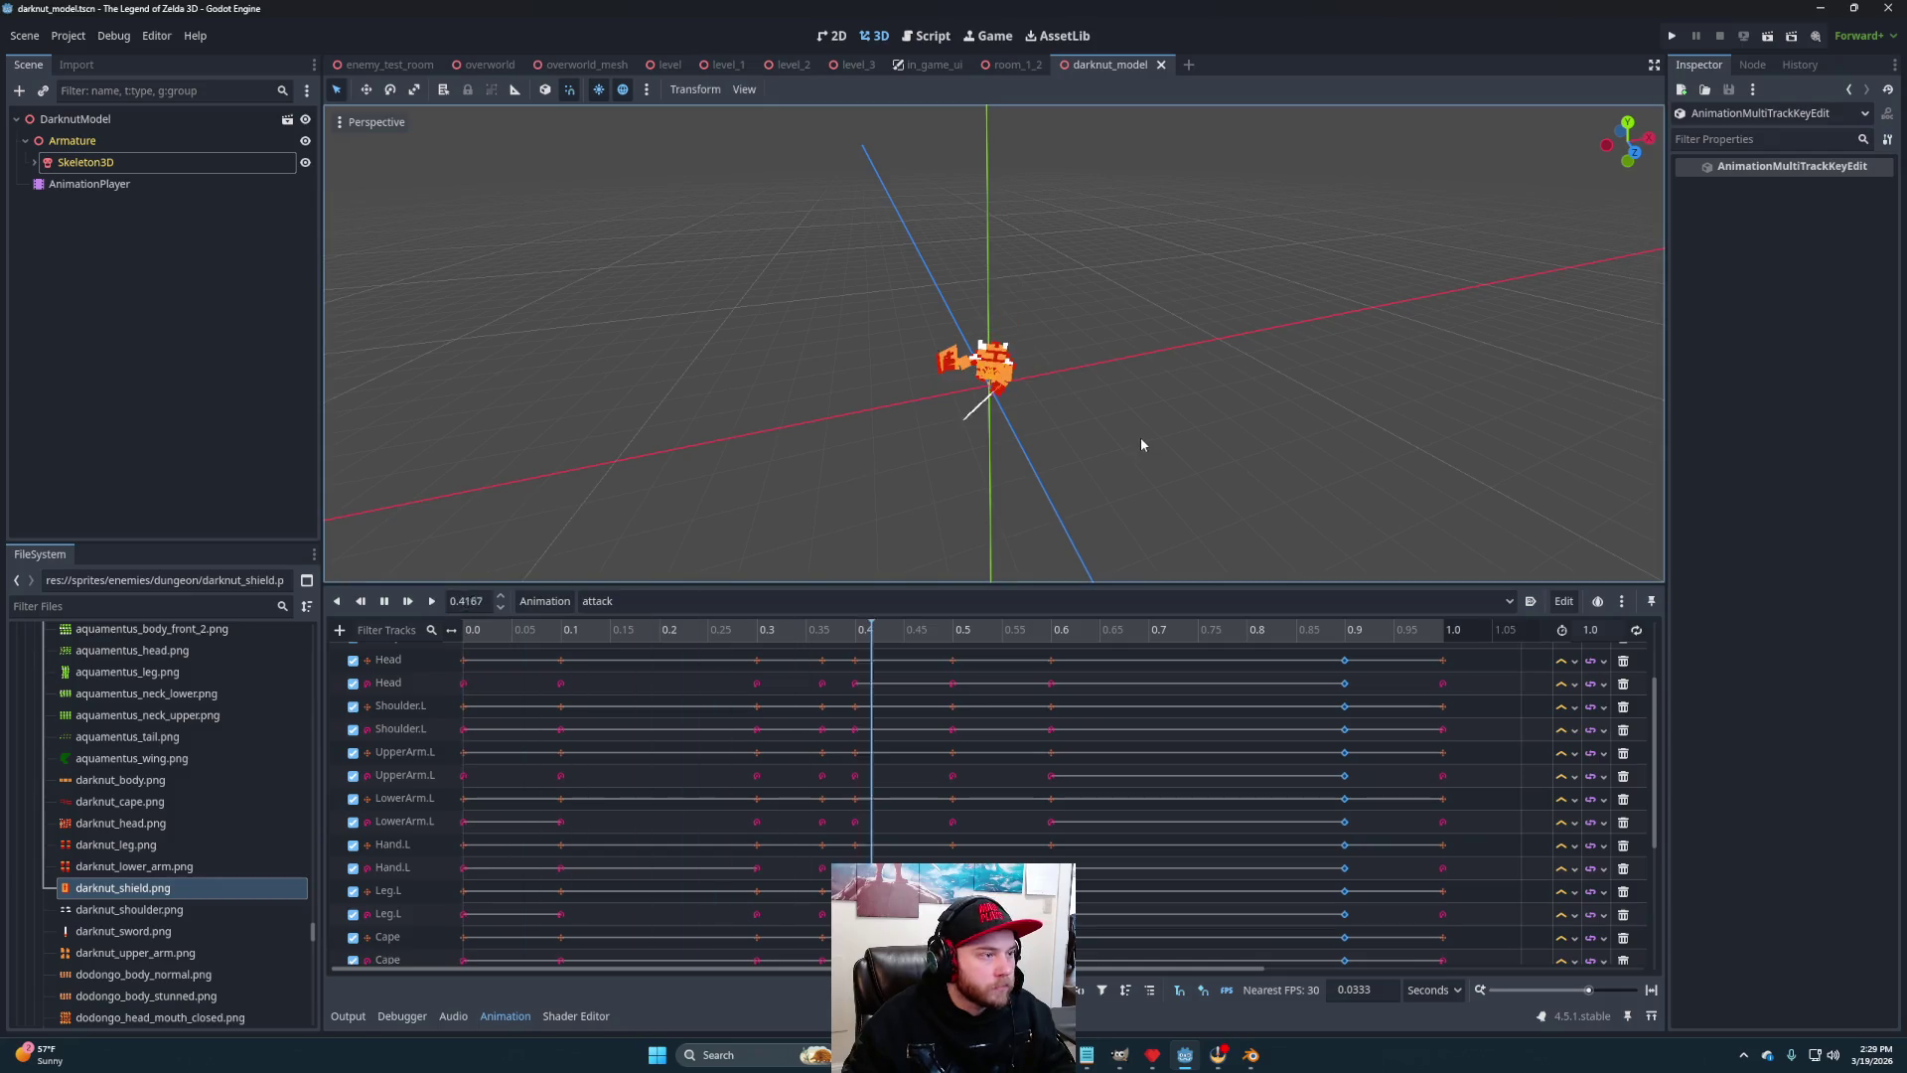
{"action": "scroll", "coordinate": [1069, 438], "scroll_direction": "up", "scroll_amount": 2}
{"action": "left_click_drag", "start_coordinate": [1069, 438], "coordinate": [960, 395]}
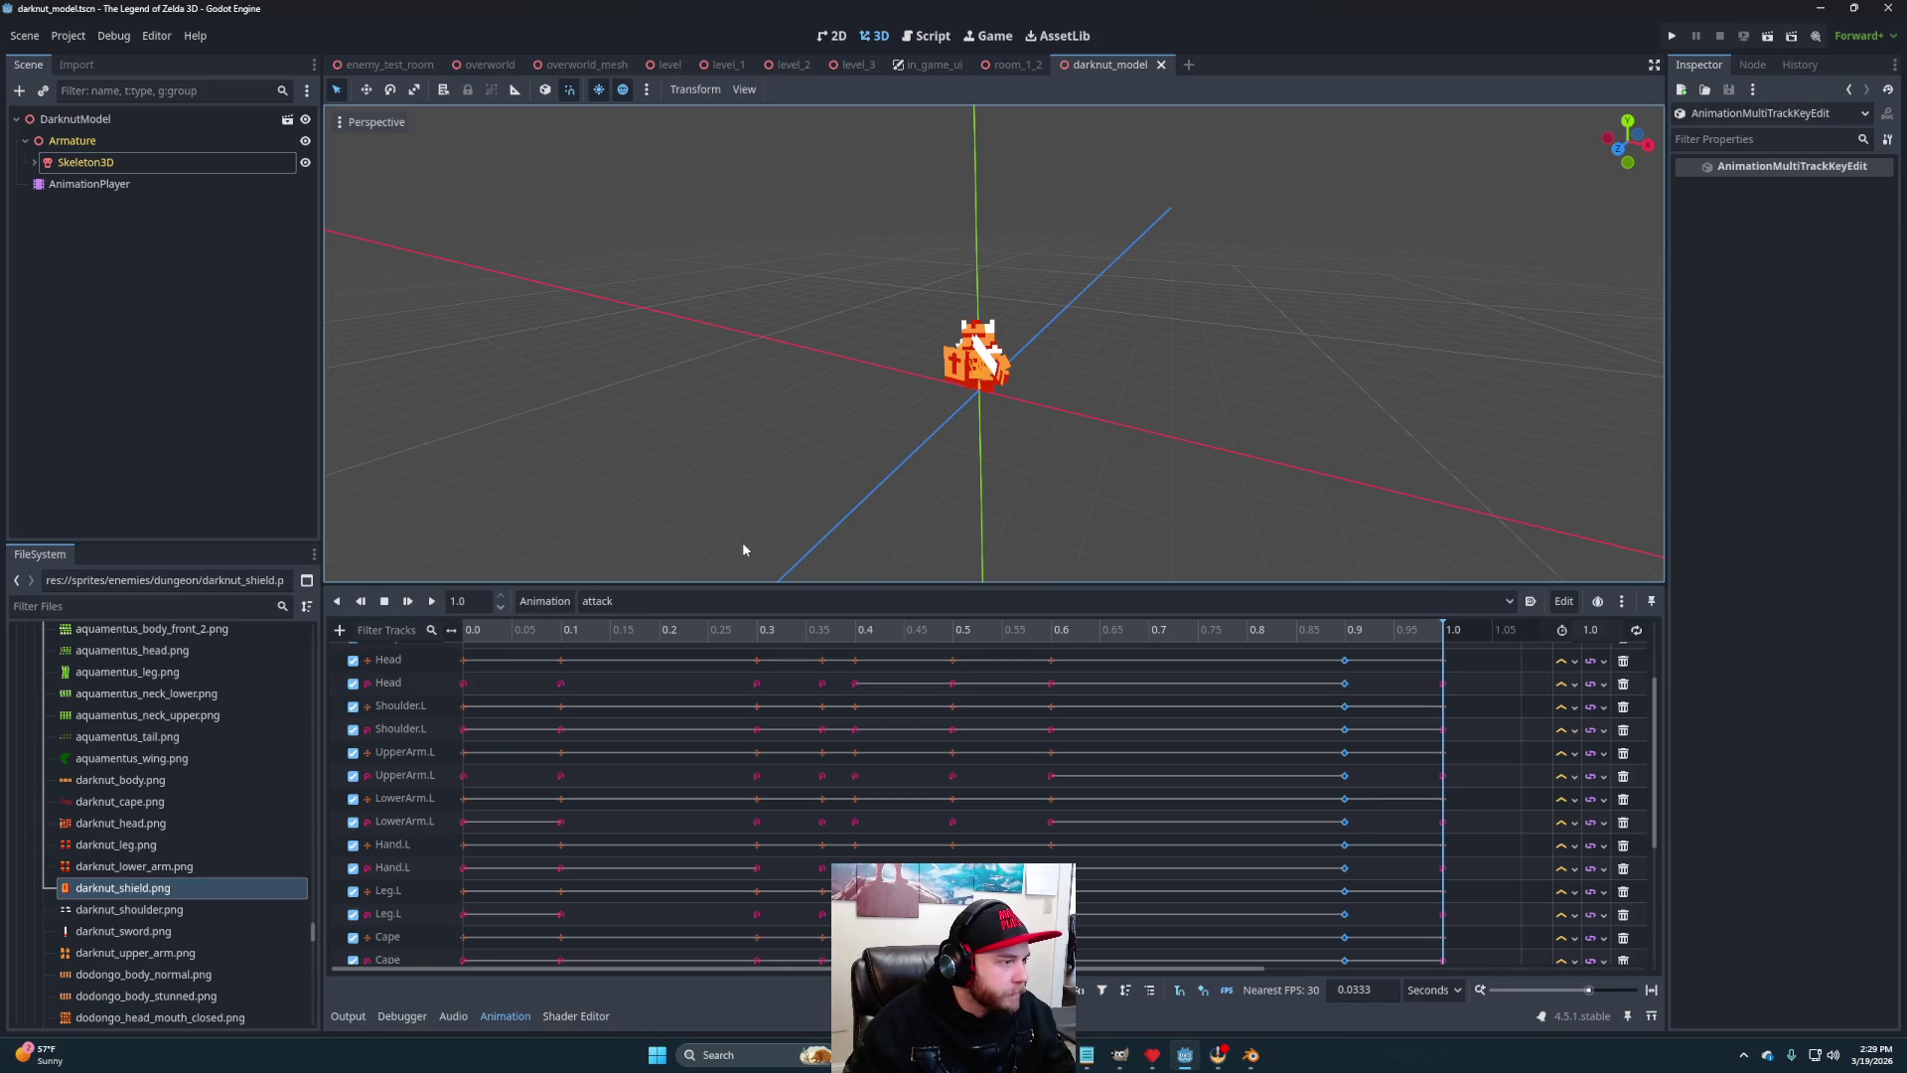
{"action": "mouse_move", "coordinate": [989, 419]}
{"action": "left_mouse_down"}
{"action": "mouse_move", "coordinate": [1061, 403]}
{"action": "mouse_move", "coordinate": [898, 463]}
{"action": "mouse_move", "coordinate": [1064, 459]}
{"action": "mouse_move", "coordinate": [808, 456]}
{"action": "mouse_move", "coordinate": [873, 468]}
{"action": "mouse_move", "coordinate": [833, 475]}
{"action": "left_mouse_up"}
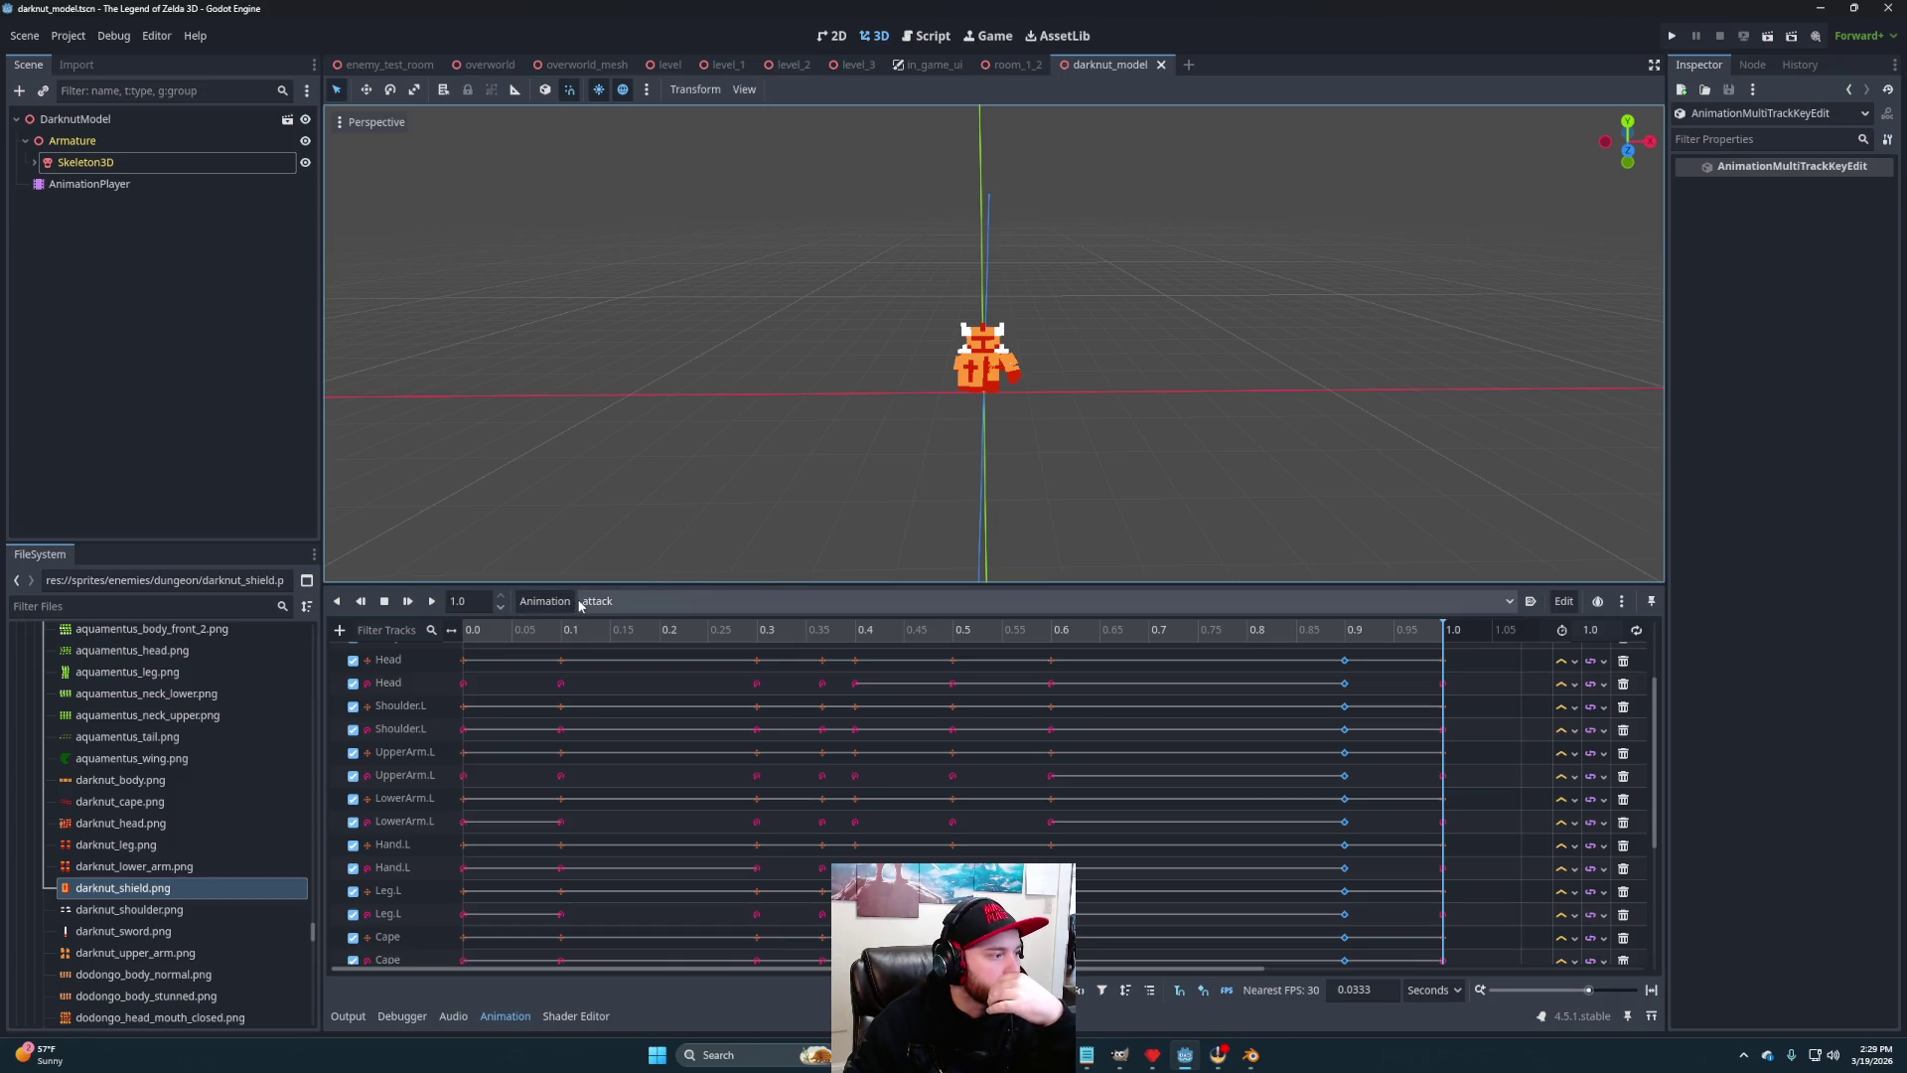
{"action": "mouse_move", "coordinate": [600, 532]}
{"action": "left_mouse_down"}
{"action": "mouse_move", "coordinate": [945, 379]}
{"action": "mouse_move", "coordinate": [1081, 463]}
{"action": "mouse_move", "coordinate": [1094, 433]}
{"action": "mouse_move", "coordinate": [698, 421]}
{"action": "mouse_move", "coordinate": [801, 444]}
{"action": "mouse_move", "coordinate": [685, 438]}
{"action": "mouse_move", "coordinate": [762, 421]}
{"action": "mouse_move", "coordinate": [574, 452]}
{"action": "mouse_move", "coordinate": [664, 447]}
{"action": "mouse_move", "coordinate": [647, 447]}
{"action": "left_mouse_up"}
{"action": "scroll", "coordinate": [1081, 462], "scroll_direction": "up", "scroll_amount": 3}
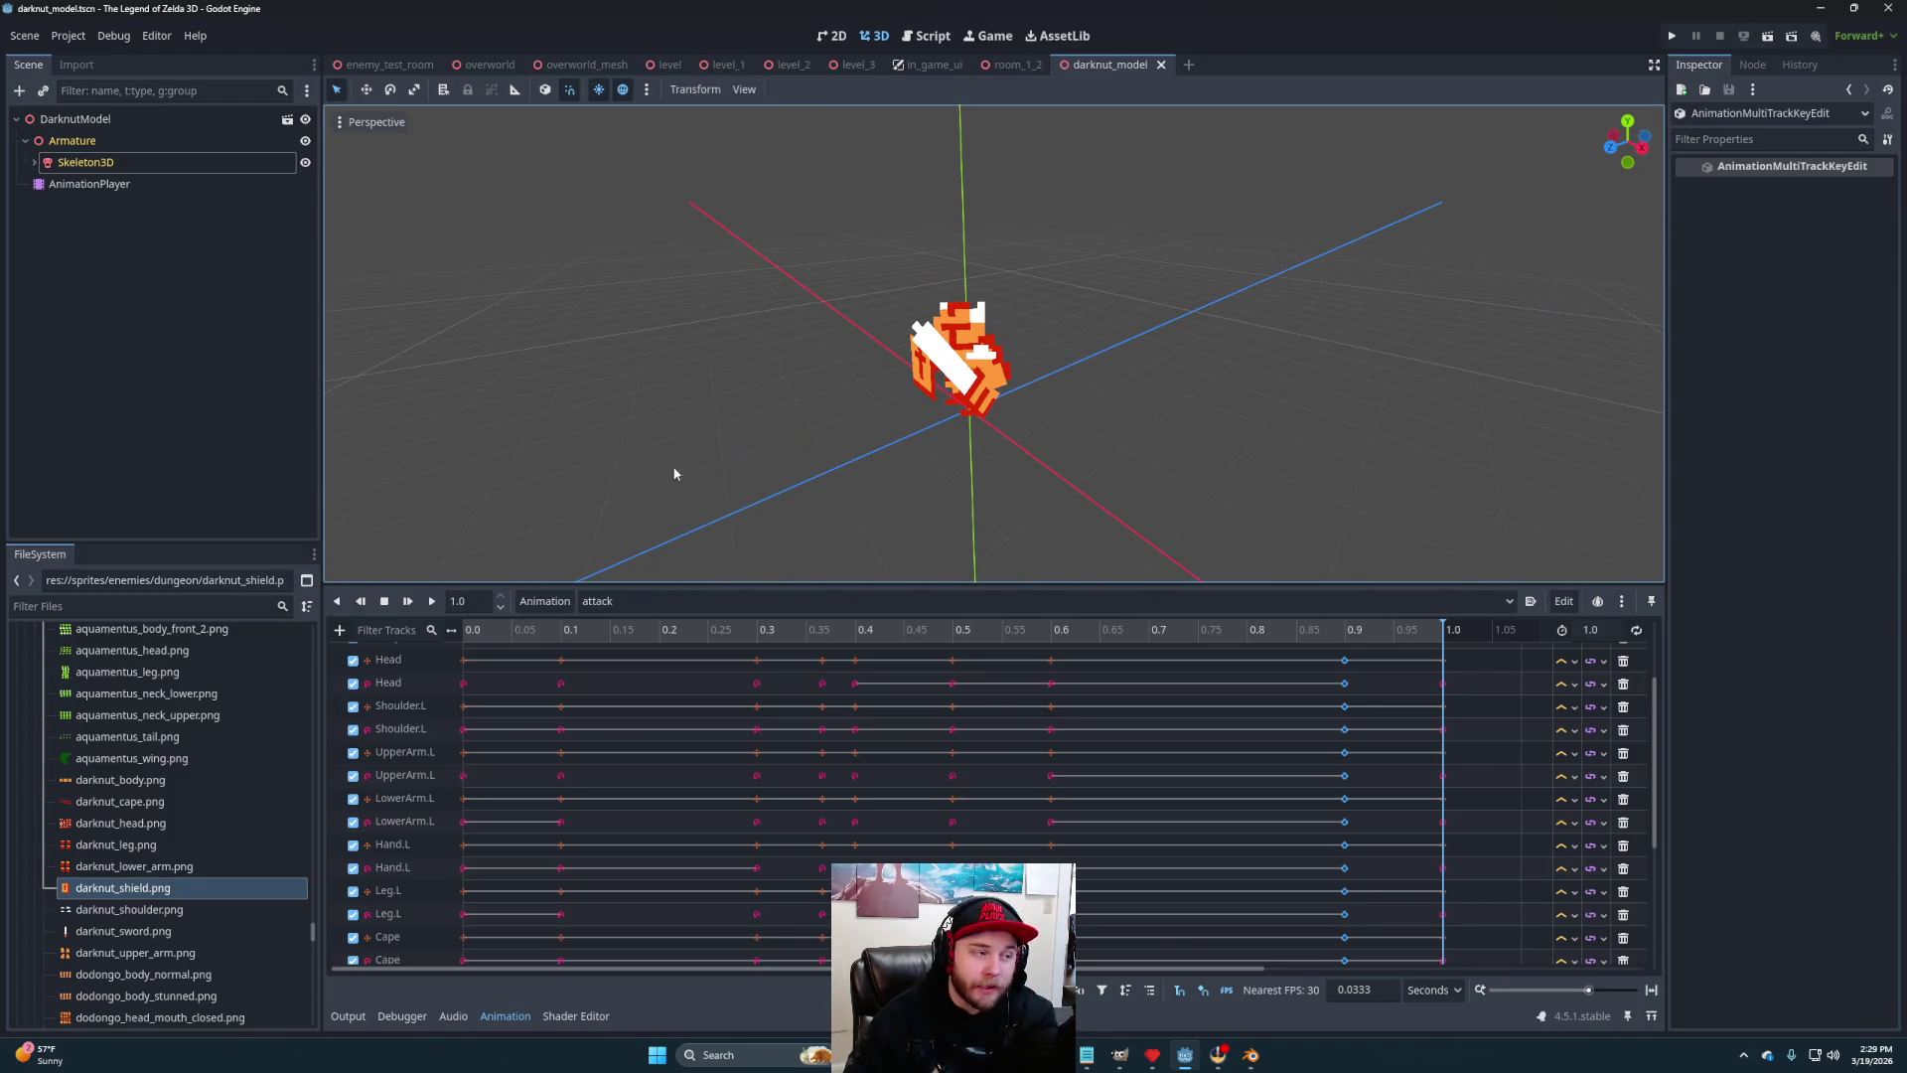
Create a new empty animation named 'parried'
{"action": "left_click", "coordinate": [544, 601]}
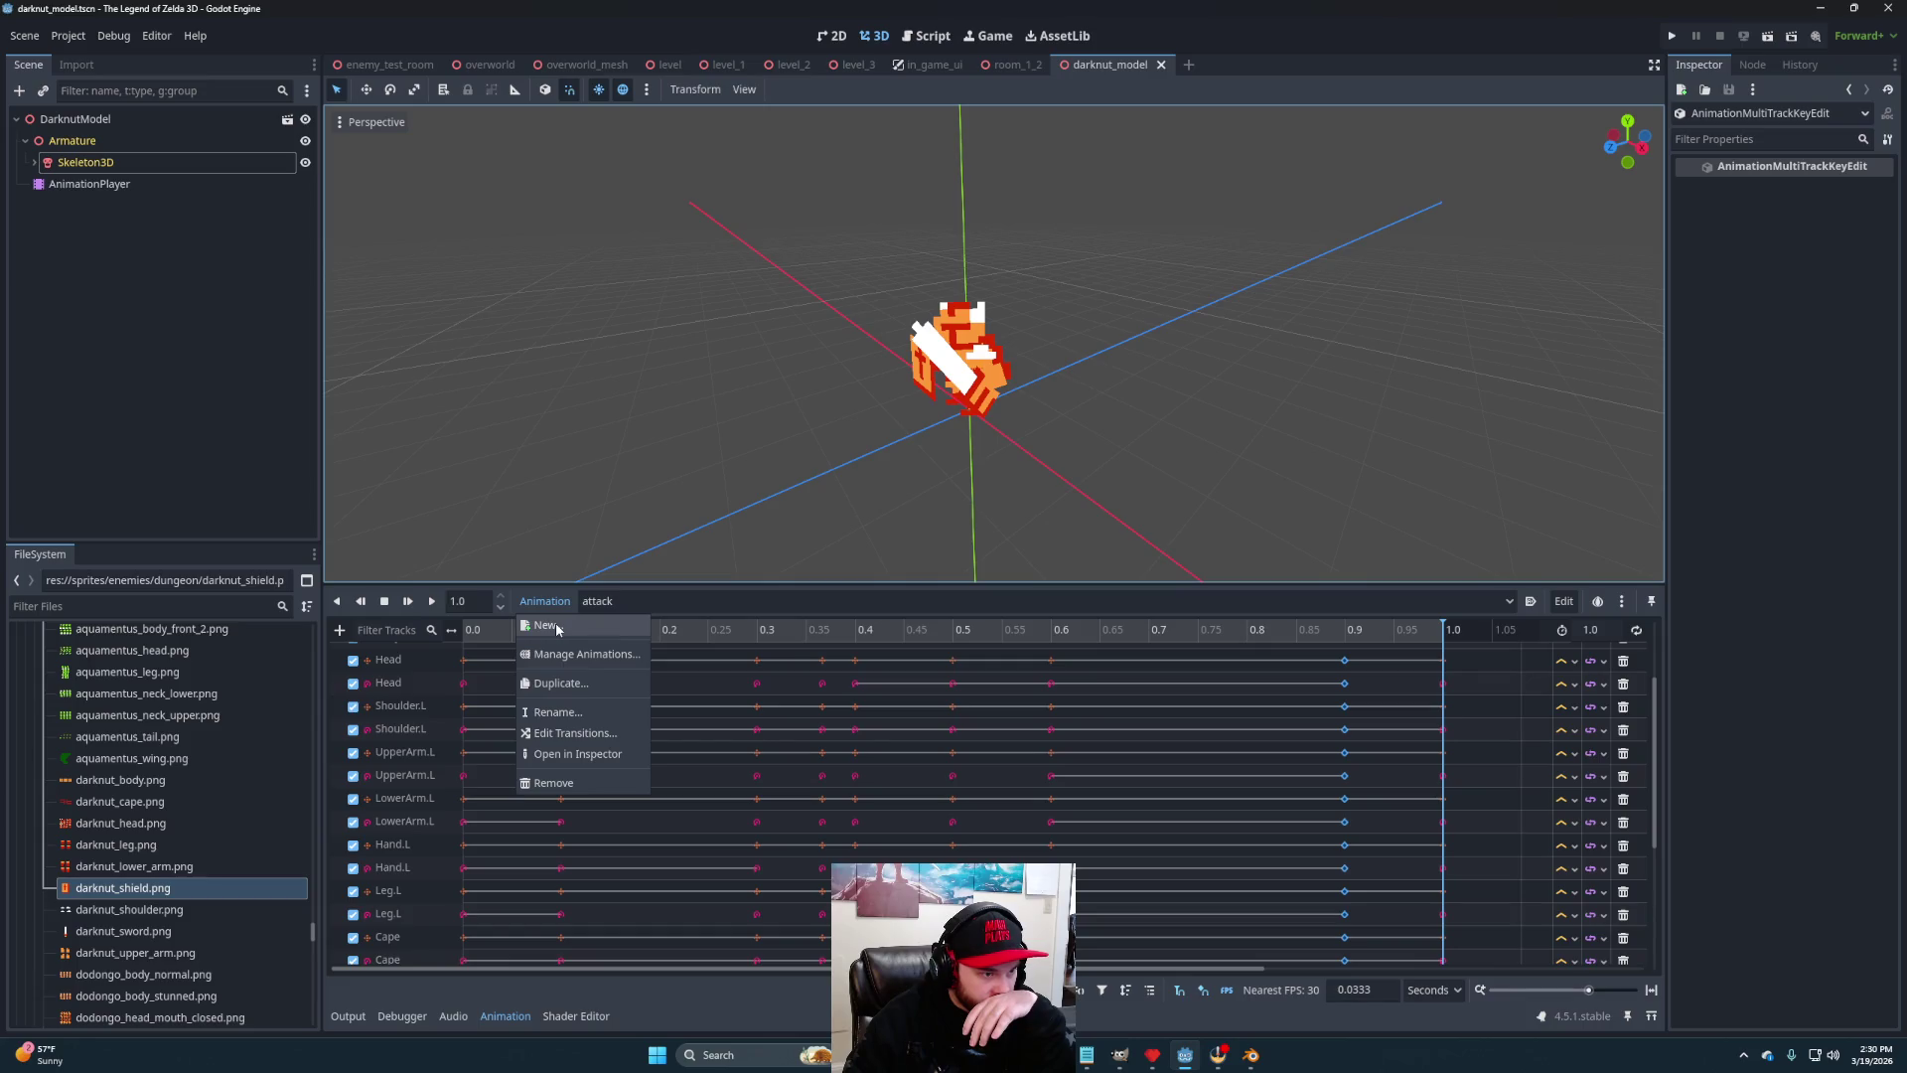
{"action": "left_click", "coordinate": [557, 627]}
{"action": "type", "text": "parried"}
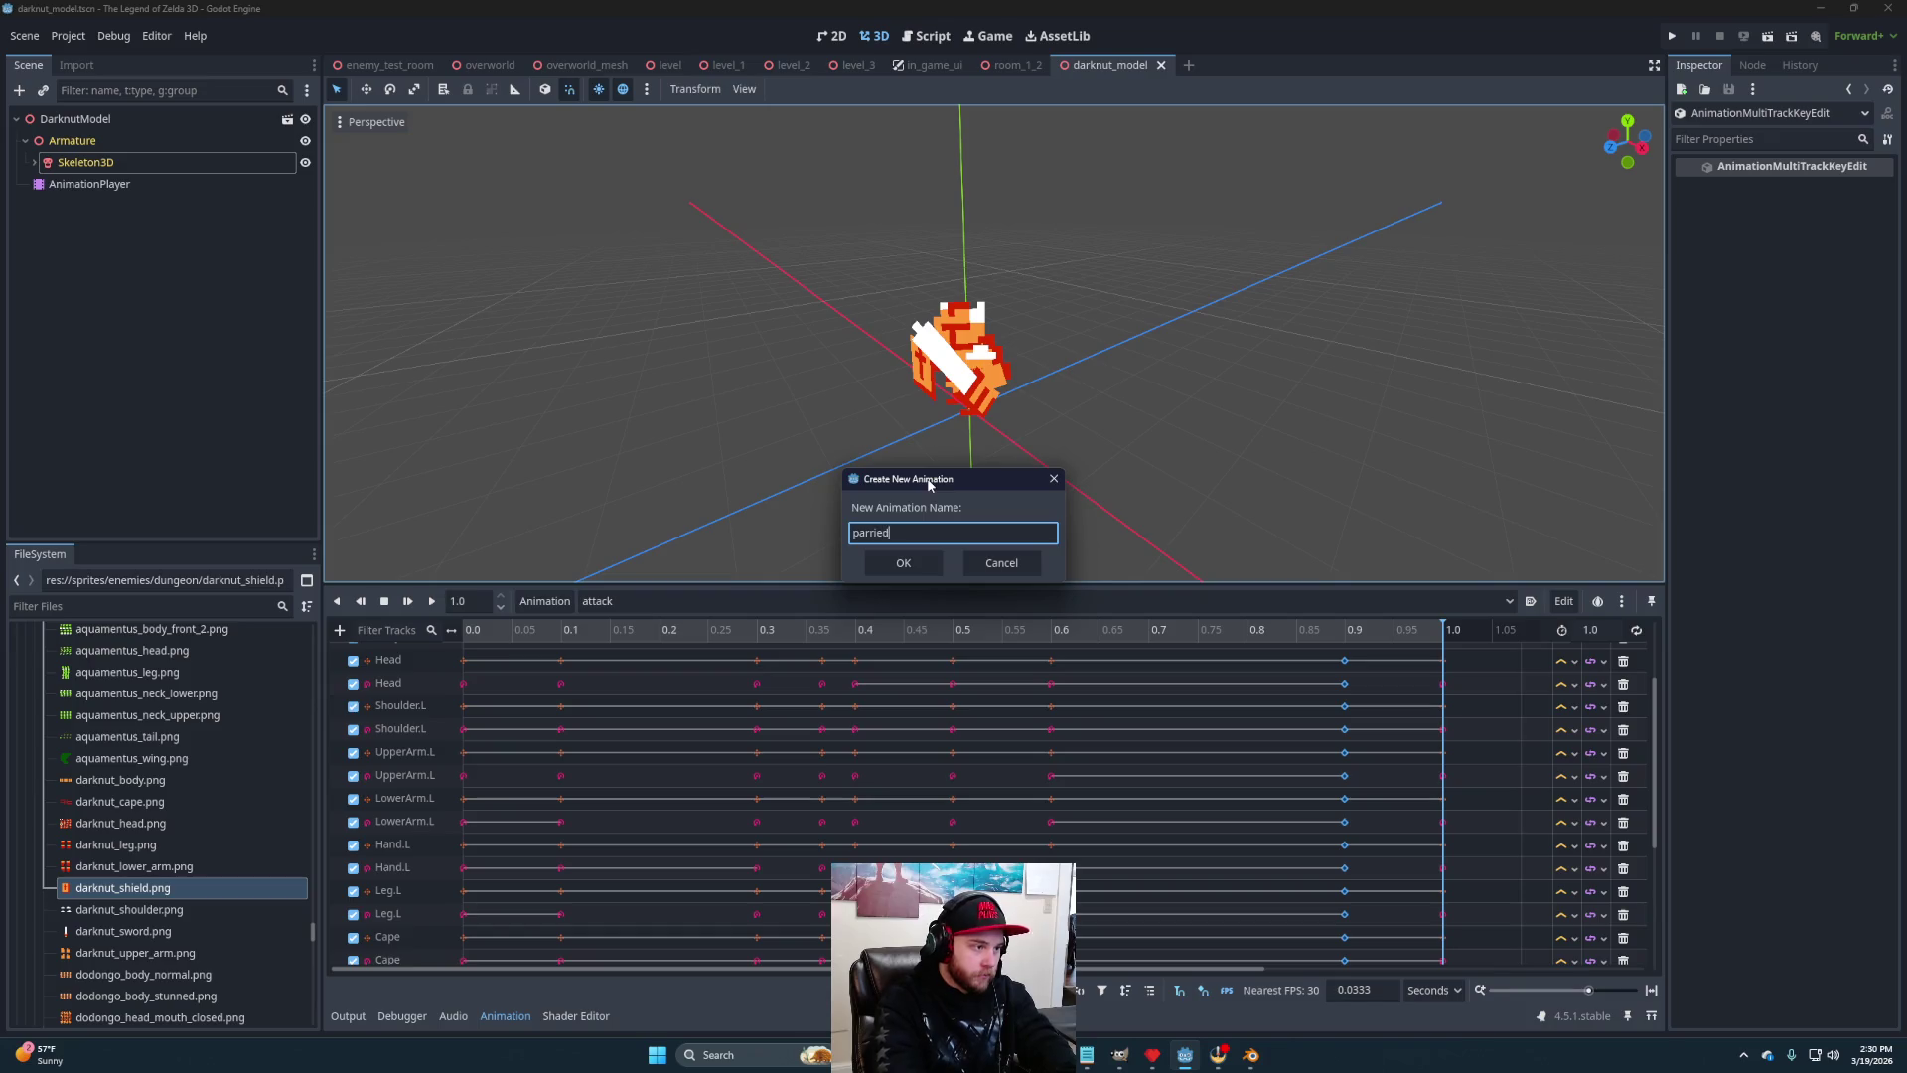
{"action": "key", "text": "Return"}
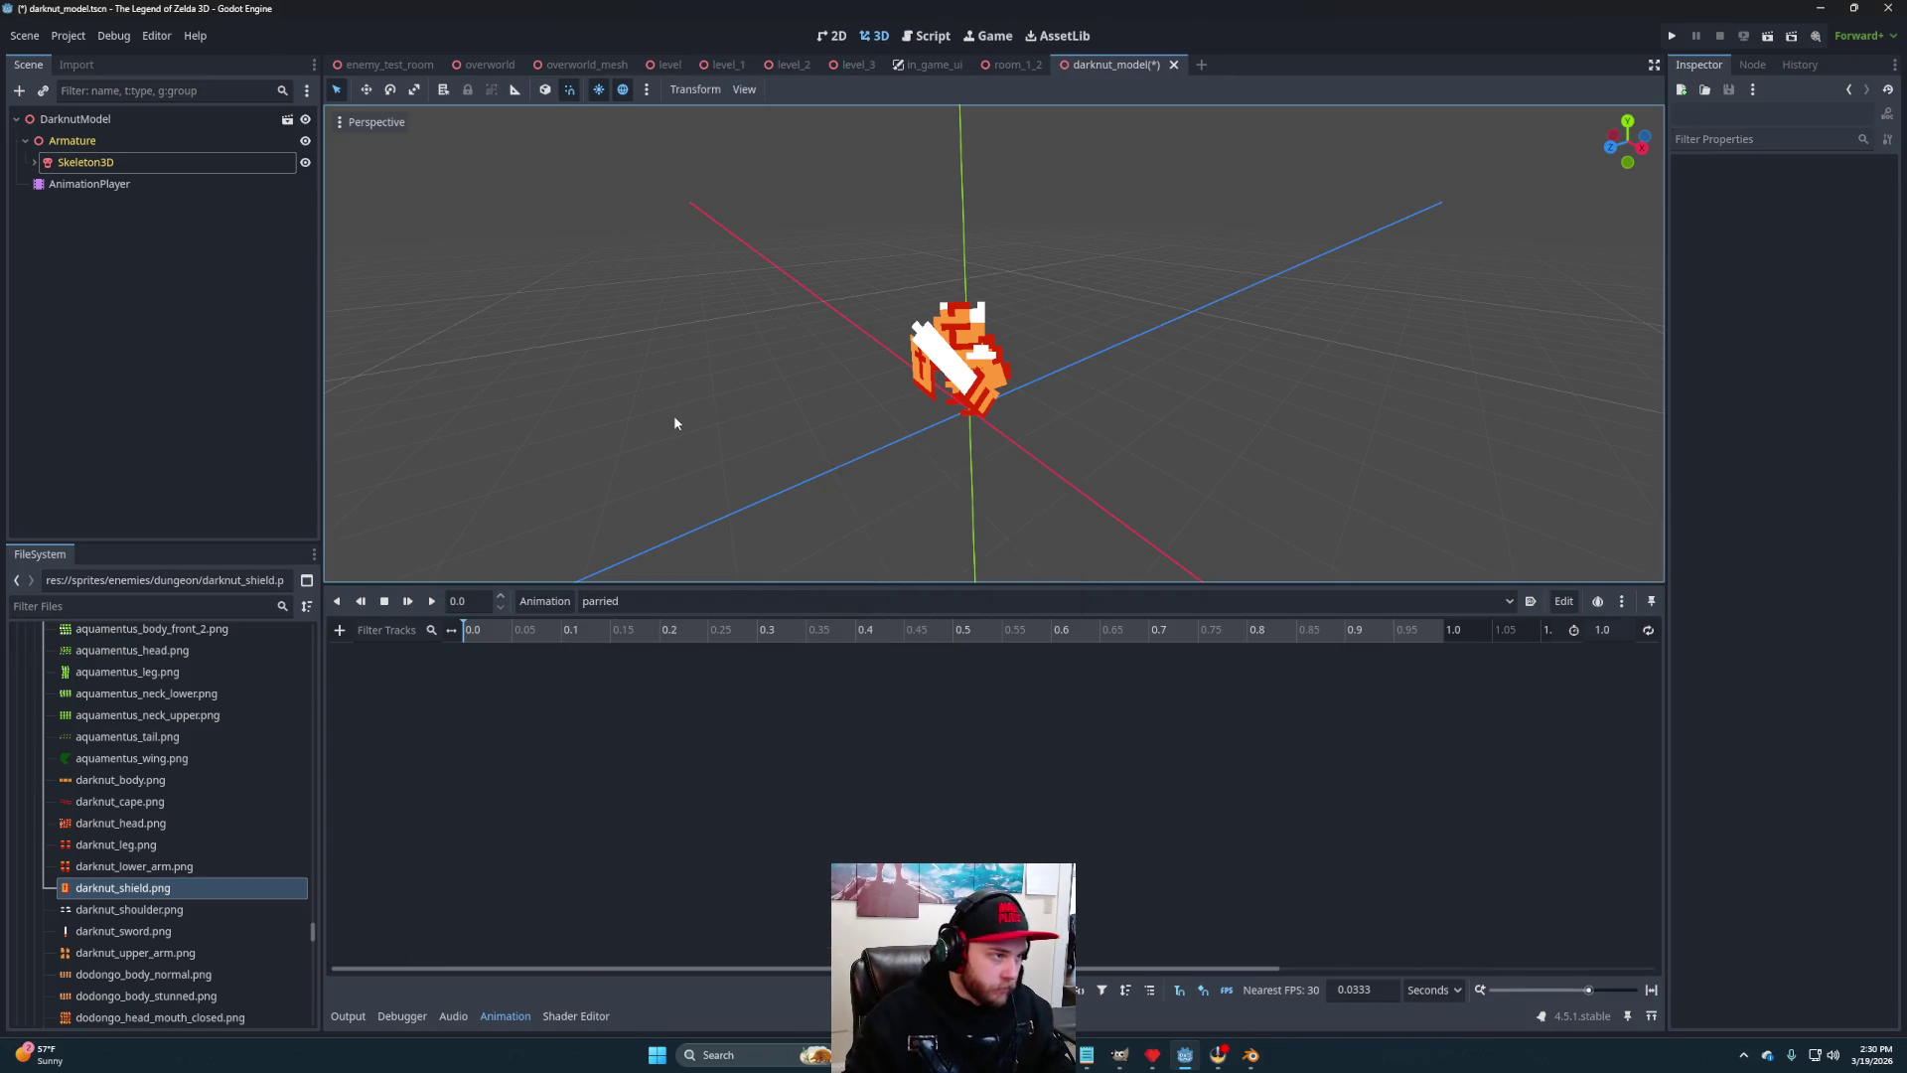
Select the Skeleton3D node and enable bone pose editing
{"action": "left_click_drag", "start_coordinate": [832, 387], "coordinate": [779, 392]}
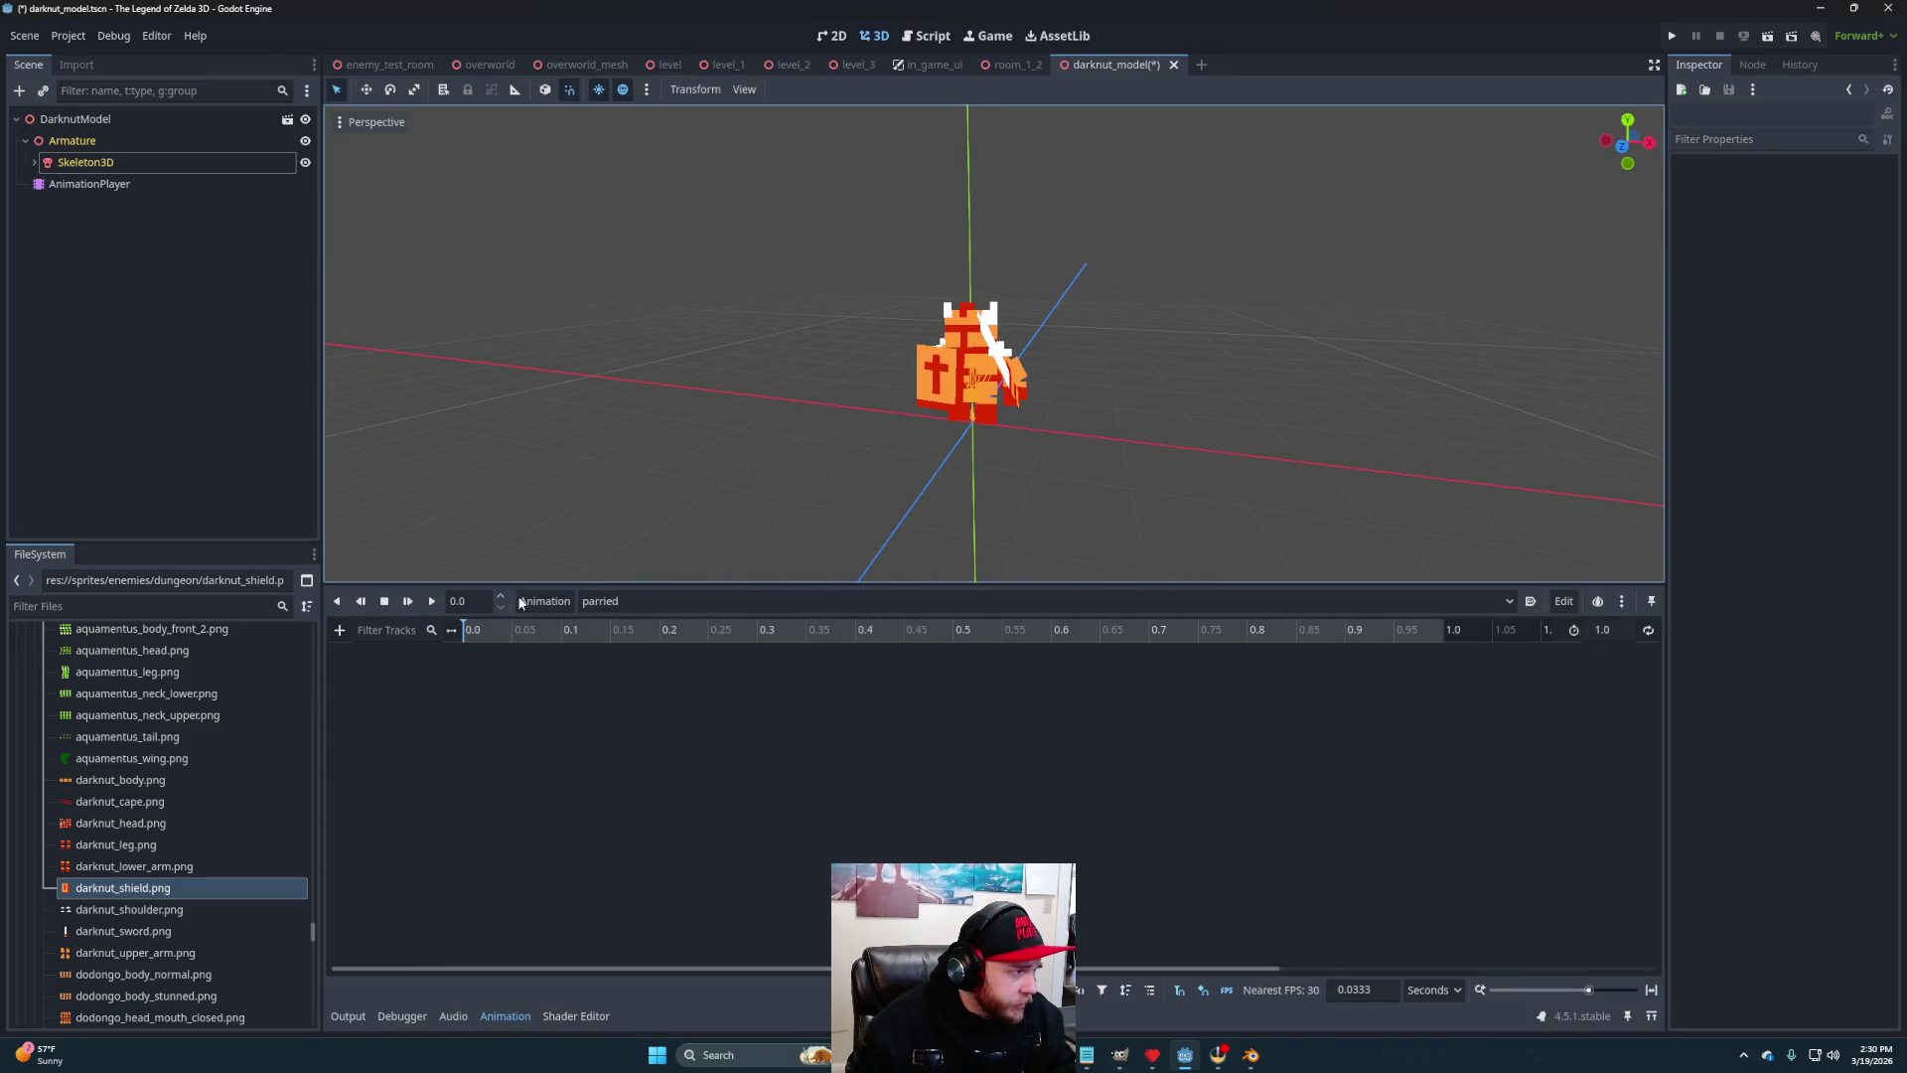
{"action": "mouse_move", "coordinate": [549, 429]}
{"action": "left_mouse_down"}
{"action": "mouse_move", "coordinate": [717, 535]}
{"action": "mouse_move", "coordinate": [654, 552]}
{"action": "mouse_move", "coordinate": [904, 519]}
{"action": "mouse_move", "coordinate": [736, 528]}
{"action": "mouse_move", "coordinate": [839, 533]}
{"action": "mouse_move", "coordinate": [795, 532]}
{"action": "left_mouse_up"}
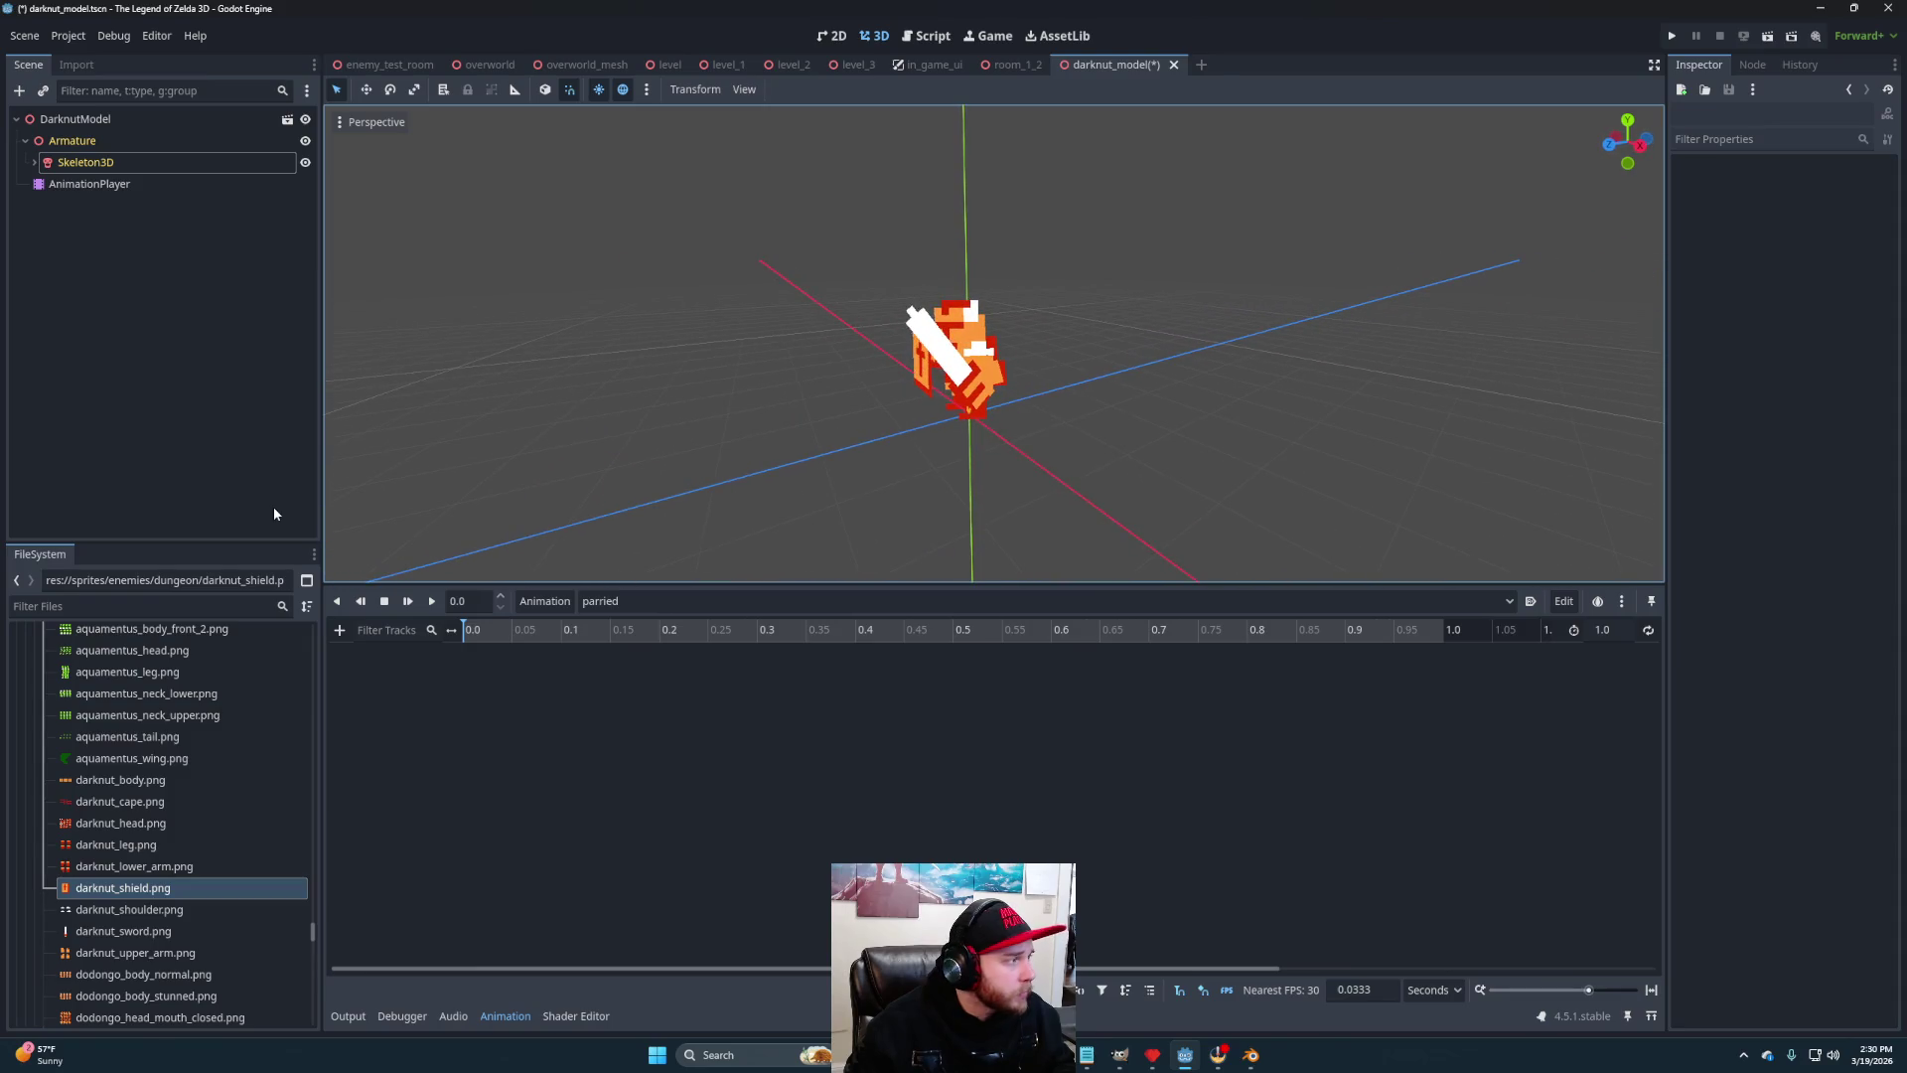
{"action": "left_click", "coordinate": [87, 162]}
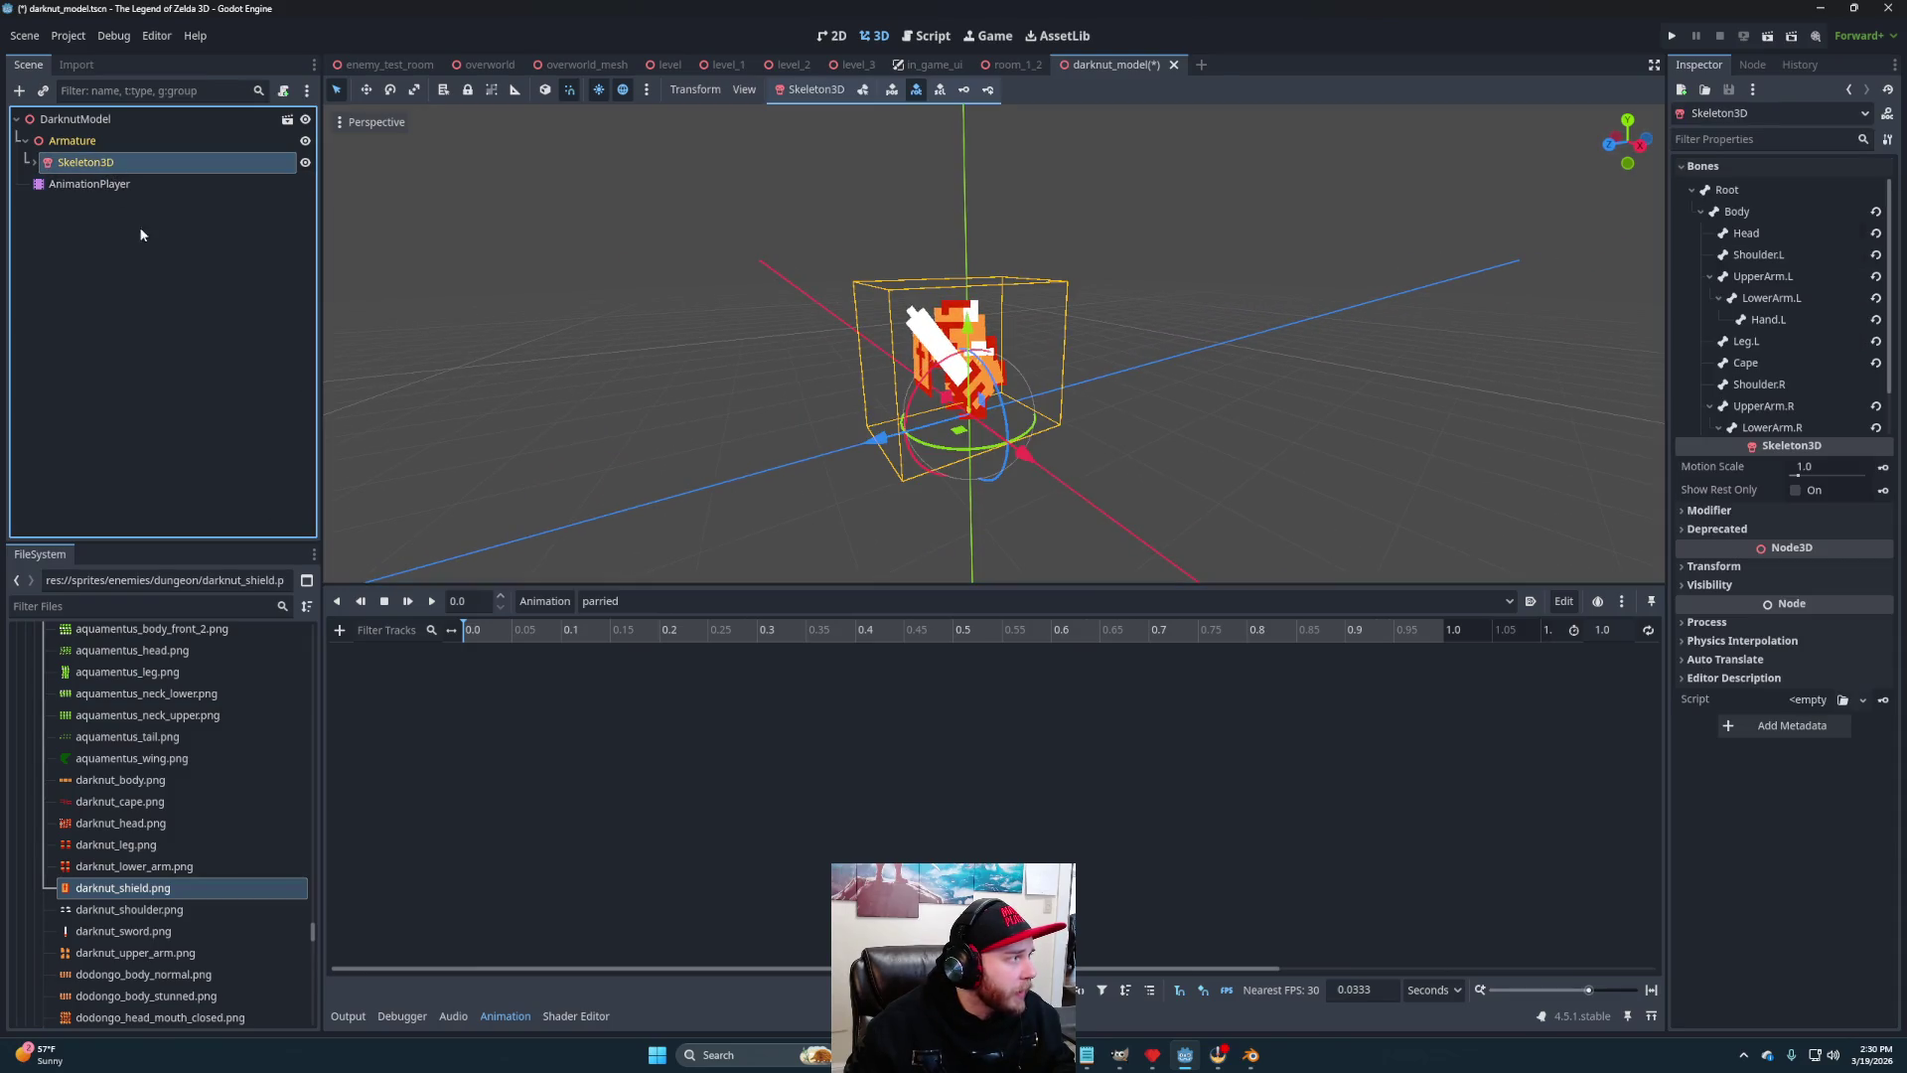
{"action": "left_click", "coordinate": [869, 92]}
{"action": "scroll", "coordinate": [1033, 499], "scroll_direction": "up", "scroll_amount": 2}
{"action": "mouse_move", "coordinate": [1033, 498]}
{"action": "left_mouse_down"}
{"action": "mouse_move", "coordinate": [1011, 449]}
{"action": "mouse_move", "coordinate": [936, 479]}
{"action": "mouse_move", "coordinate": [1045, 457]}
{"action": "mouse_move", "coordinate": [859, 471]}
{"action": "mouse_move", "coordinate": [972, 434]}
{"action": "mouse_move", "coordinate": [980, 457]}
{"action": "mouse_move", "coordinate": [1144, 468]}
{"action": "mouse_move", "coordinate": [1081, 402]}
{"action": "mouse_move", "coordinate": [1088, 443]}
{"action": "left_mouse_up"}
Tilt the Body bone, rotate Leg.R 25 degrees, and pose the Leg.L bone
{"action": "left_click", "coordinate": [962, 427]}
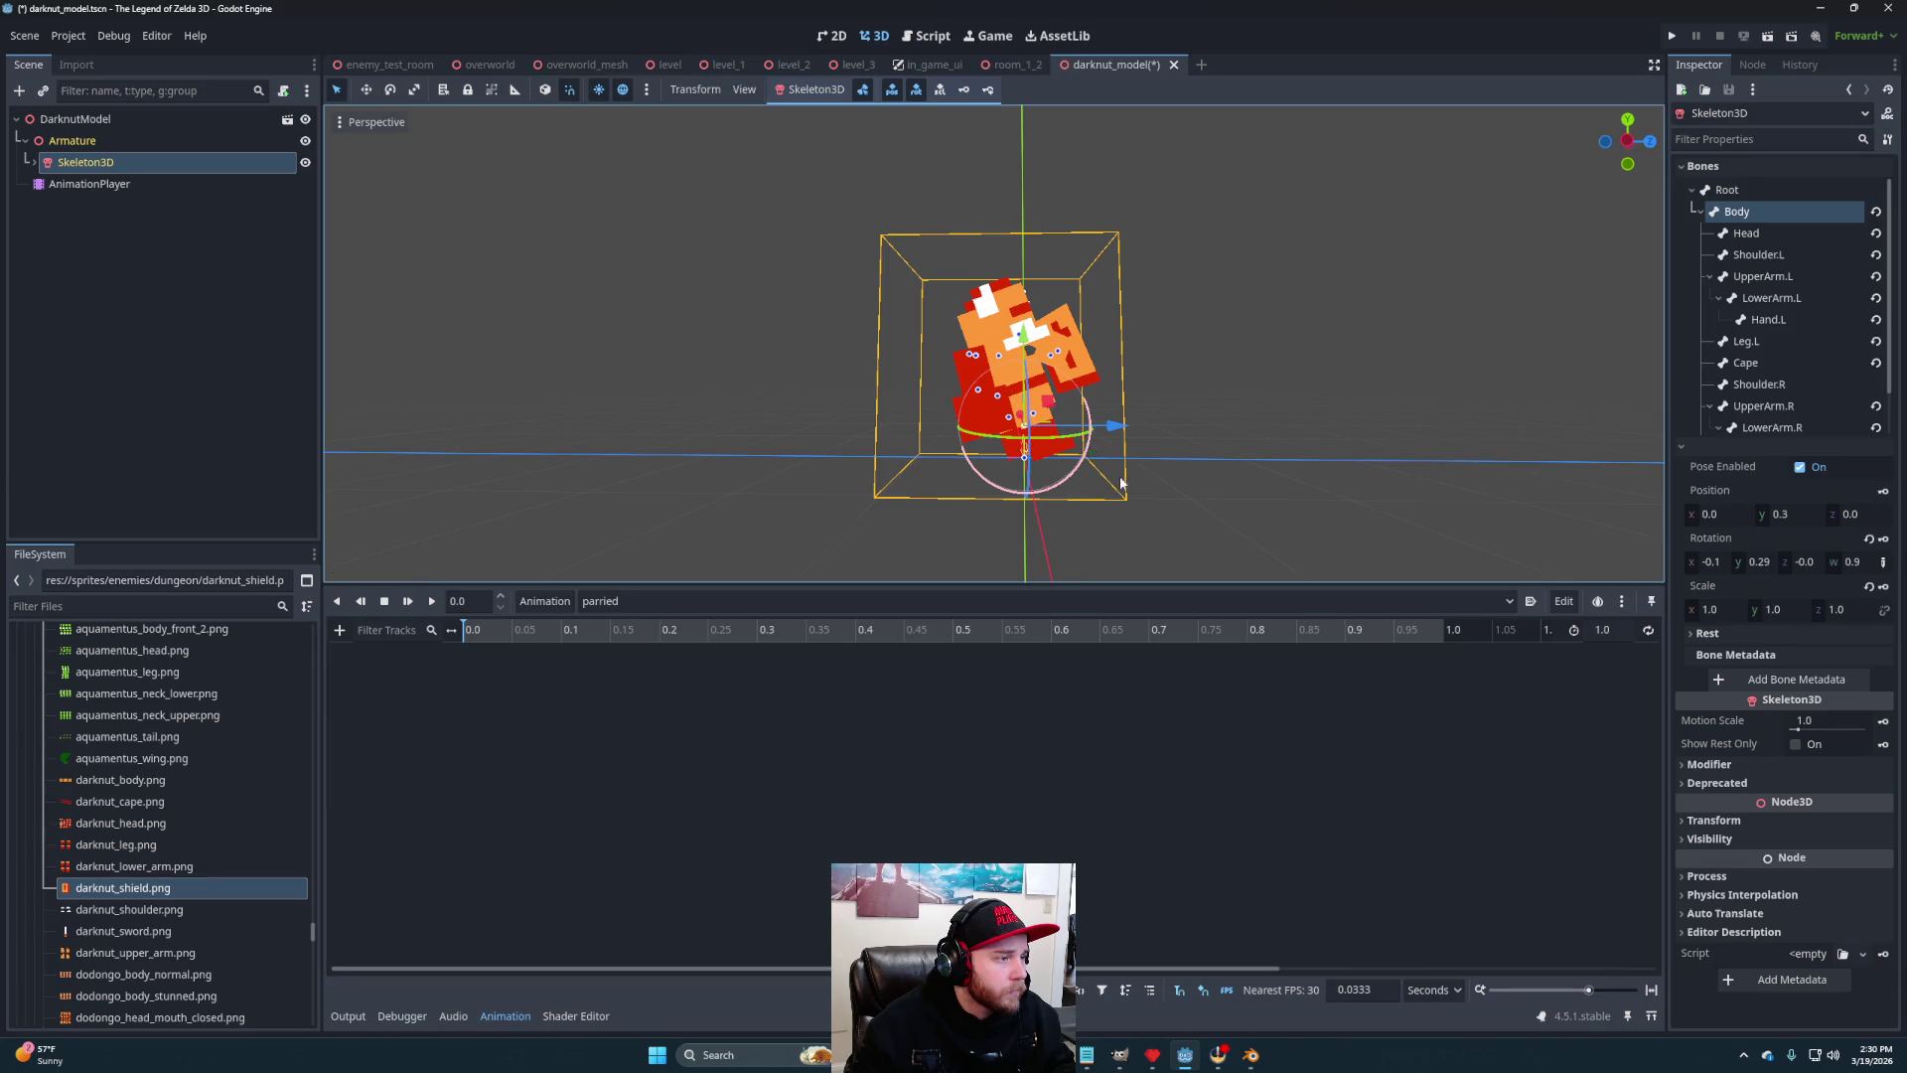
{"action": "left_click", "coordinate": [1124, 509]}
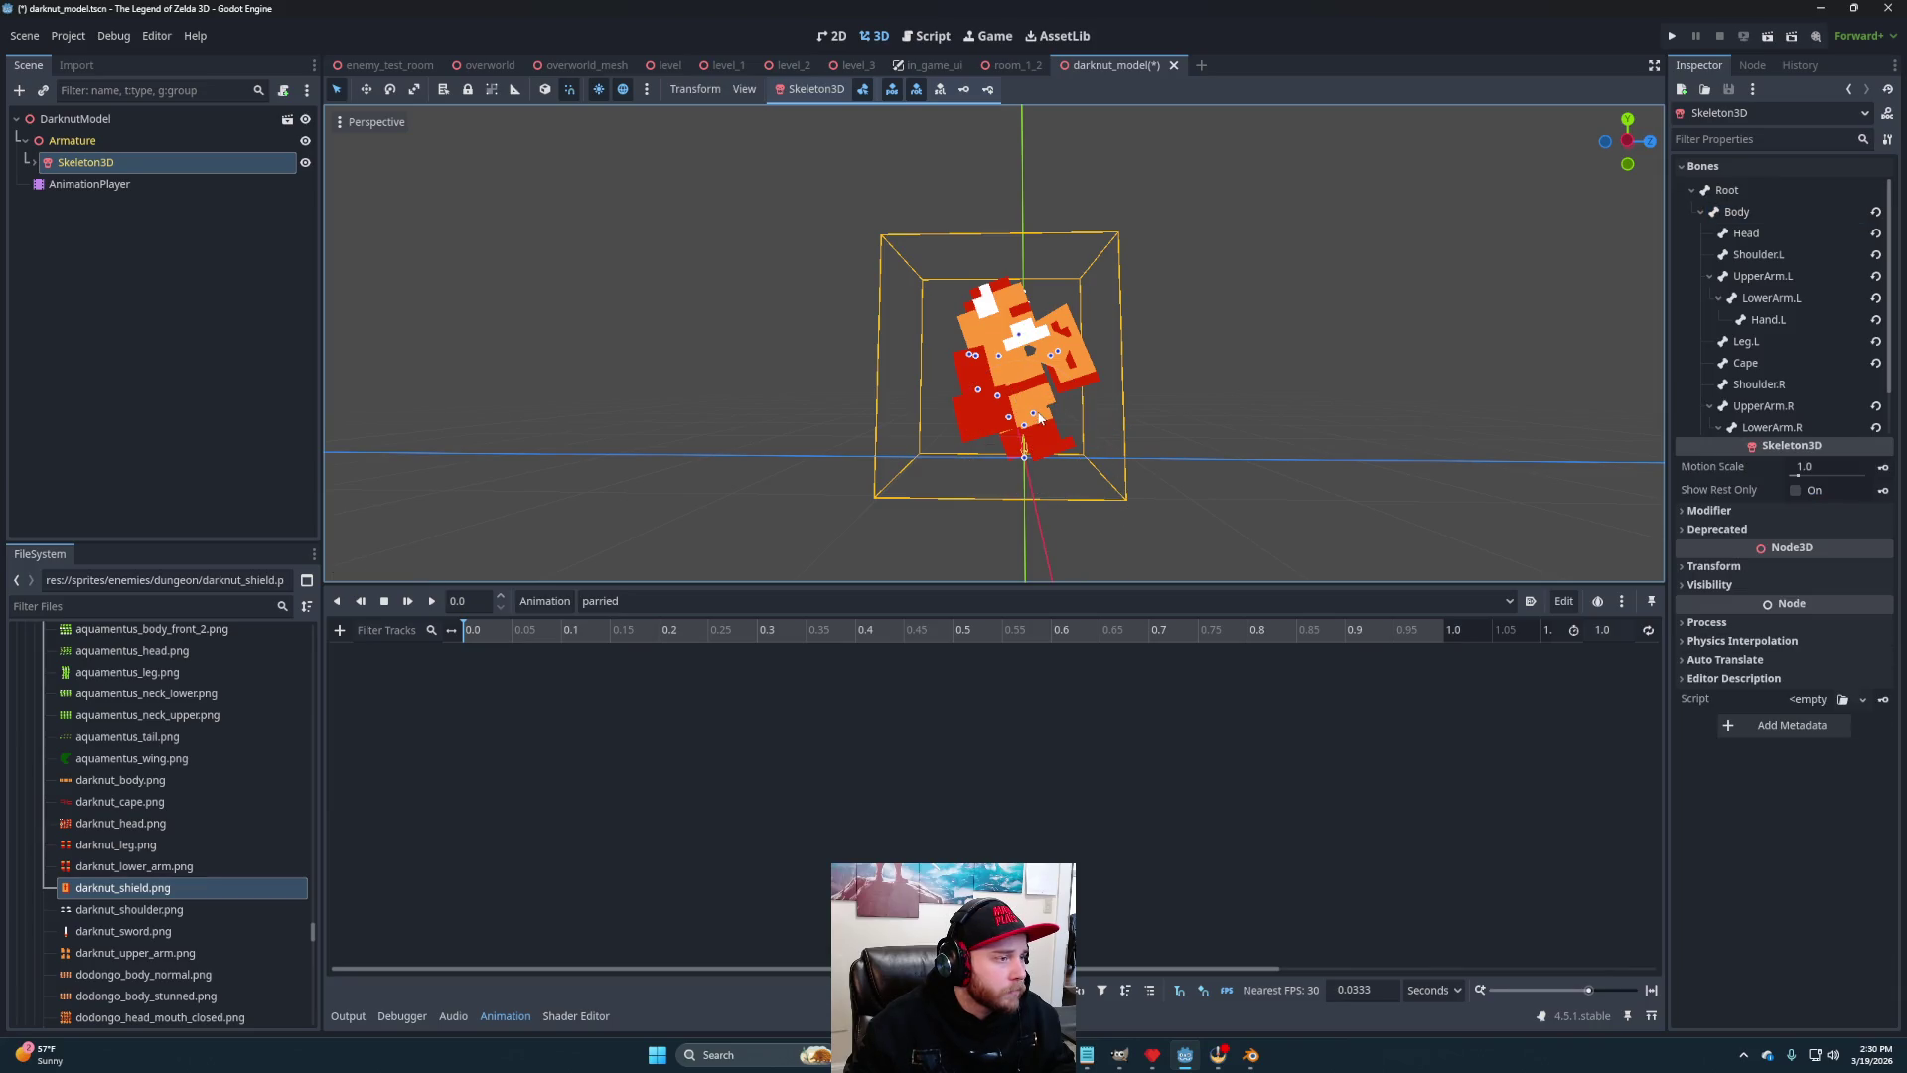
{"action": "left_click", "coordinate": [1035, 423]}
{"action": "mouse_move", "coordinate": [1091, 401]}
{"action": "left_mouse_down"}
{"action": "mouse_move", "coordinate": [1093, 427]}
{"action": "mouse_move", "coordinate": [1013, 417]}
{"action": "mouse_move", "coordinate": [1077, 486]}
{"action": "mouse_move", "coordinate": [944, 395]}
{"action": "left_mouse_up"}
{"action": "left_click", "coordinate": [1013, 418]}
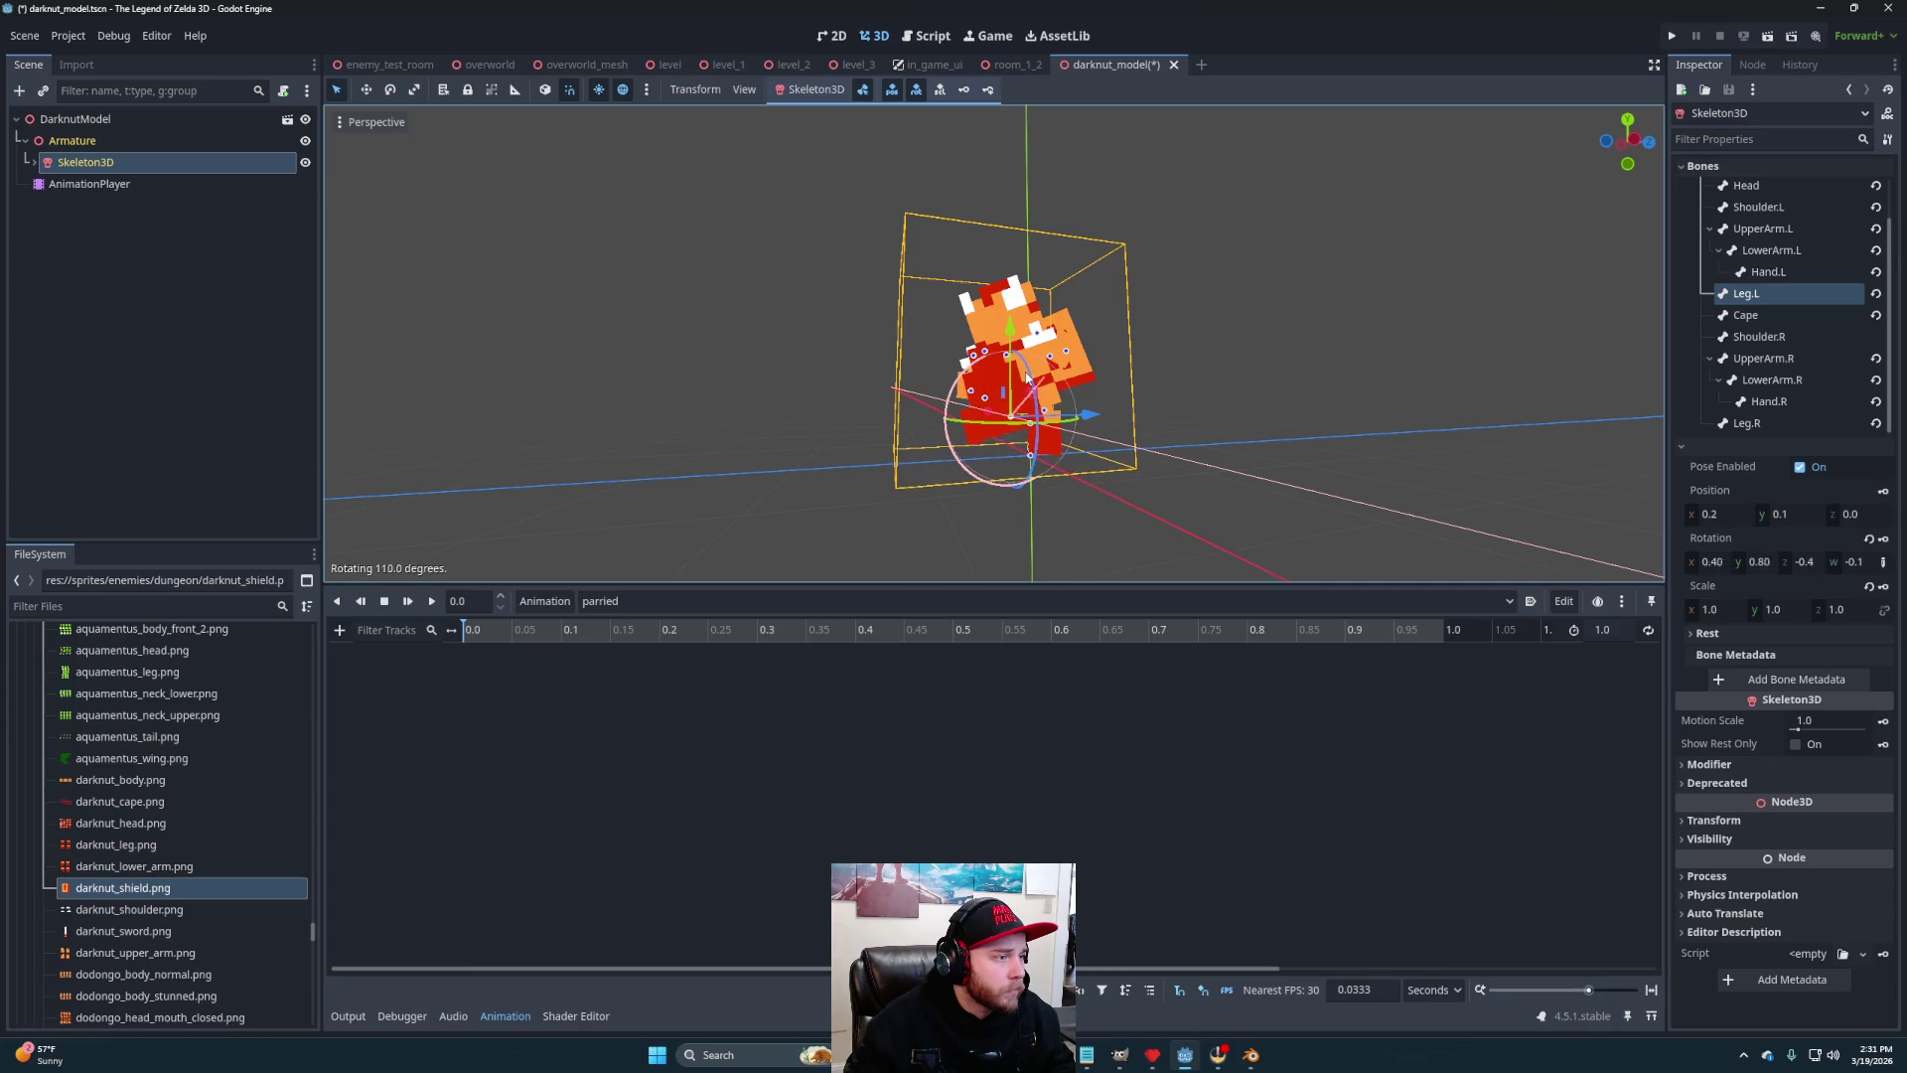
{"action": "mouse_move", "coordinate": [1008, 397]}
{"action": "left_mouse_down"}
{"action": "mouse_move", "coordinate": [983, 451]}
{"action": "mouse_move", "coordinate": [954, 447]}
{"action": "mouse_move", "coordinate": [1059, 456]}
{"action": "mouse_move", "coordinate": [1042, 526]}
{"action": "mouse_move", "coordinate": [969, 434]}
{"action": "mouse_move", "coordinate": [1077, 519]}
{"action": "mouse_move", "coordinate": [1033, 467]}
{"action": "mouse_move", "coordinate": [1189, 425]}
{"action": "mouse_move", "coordinate": [890, 515]}
{"action": "mouse_move", "coordinate": [887, 481]}
{"action": "mouse_move", "coordinate": [907, 477]}
{"action": "mouse_move", "coordinate": [1146, 513]}
{"action": "mouse_move", "coordinate": [1192, 460]}
{"action": "mouse_move", "coordinate": [659, 536]}
{"action": "mouse_move", "coordinate": [996, 495]}
{"action": "mouse_move", "coordinate": [1101, 448]}
{"action": "mouse_move", "coordinate": [1043, 467]}
{"action": "mouse_move", "coordinate": [762, 447]}
{"action": "mouse_move", "coordinate": [1205, 515]}
{"action": "left_mouse_up"}
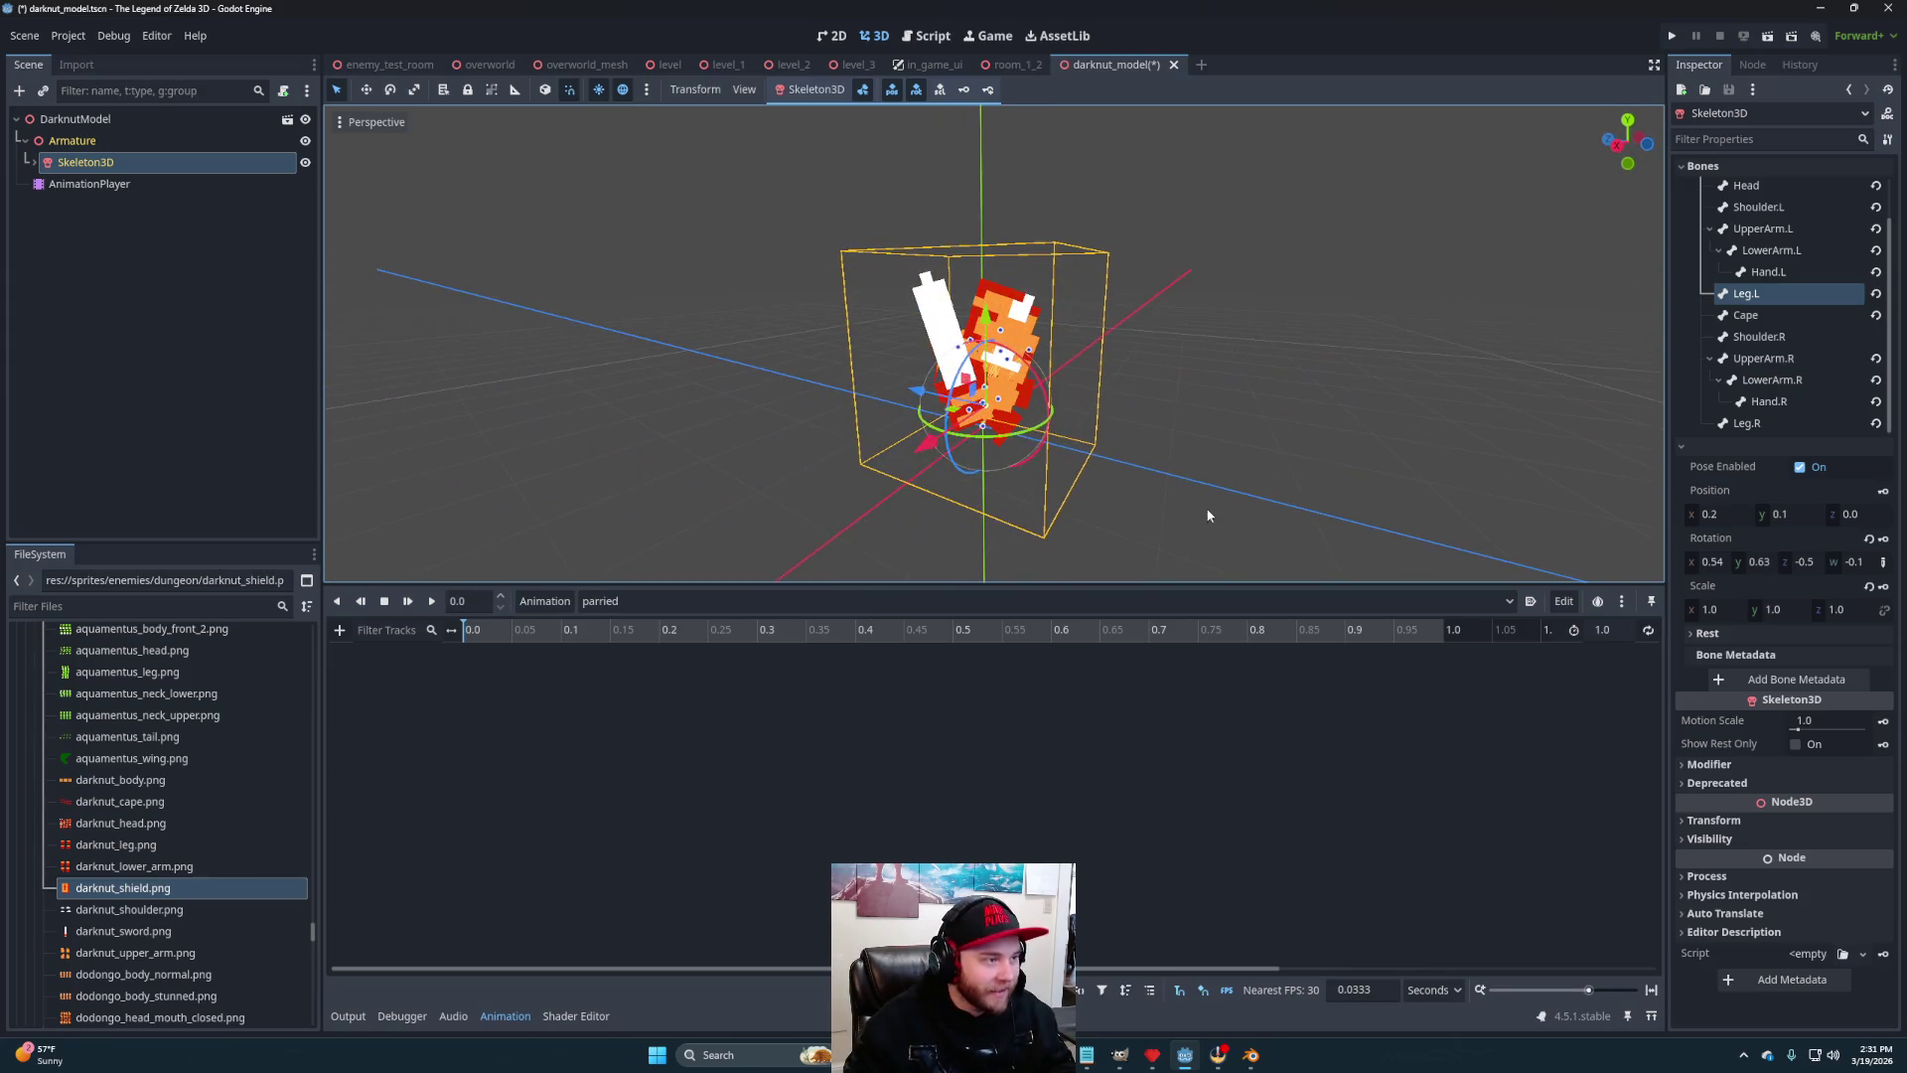
{"action": "left_click", "coordinate": [1205, 515]}
Swing the left upper arm (UpperArm.L) around into a new pose
{"action": "left_click", "coordinate": [1010, 368]}
{"action": "mouse_move", "coordinate": [1010, 368]}
{"action": "left_mouse_down"}
{"action": "mouse_move", "coordinate": [1198, 404]}
{"action": "mouse_move", "coordinate": [949, 439]}
{"action": "mouse_move", "coordinate": [1007, 300]}
{"action": "left_mouse_up"}
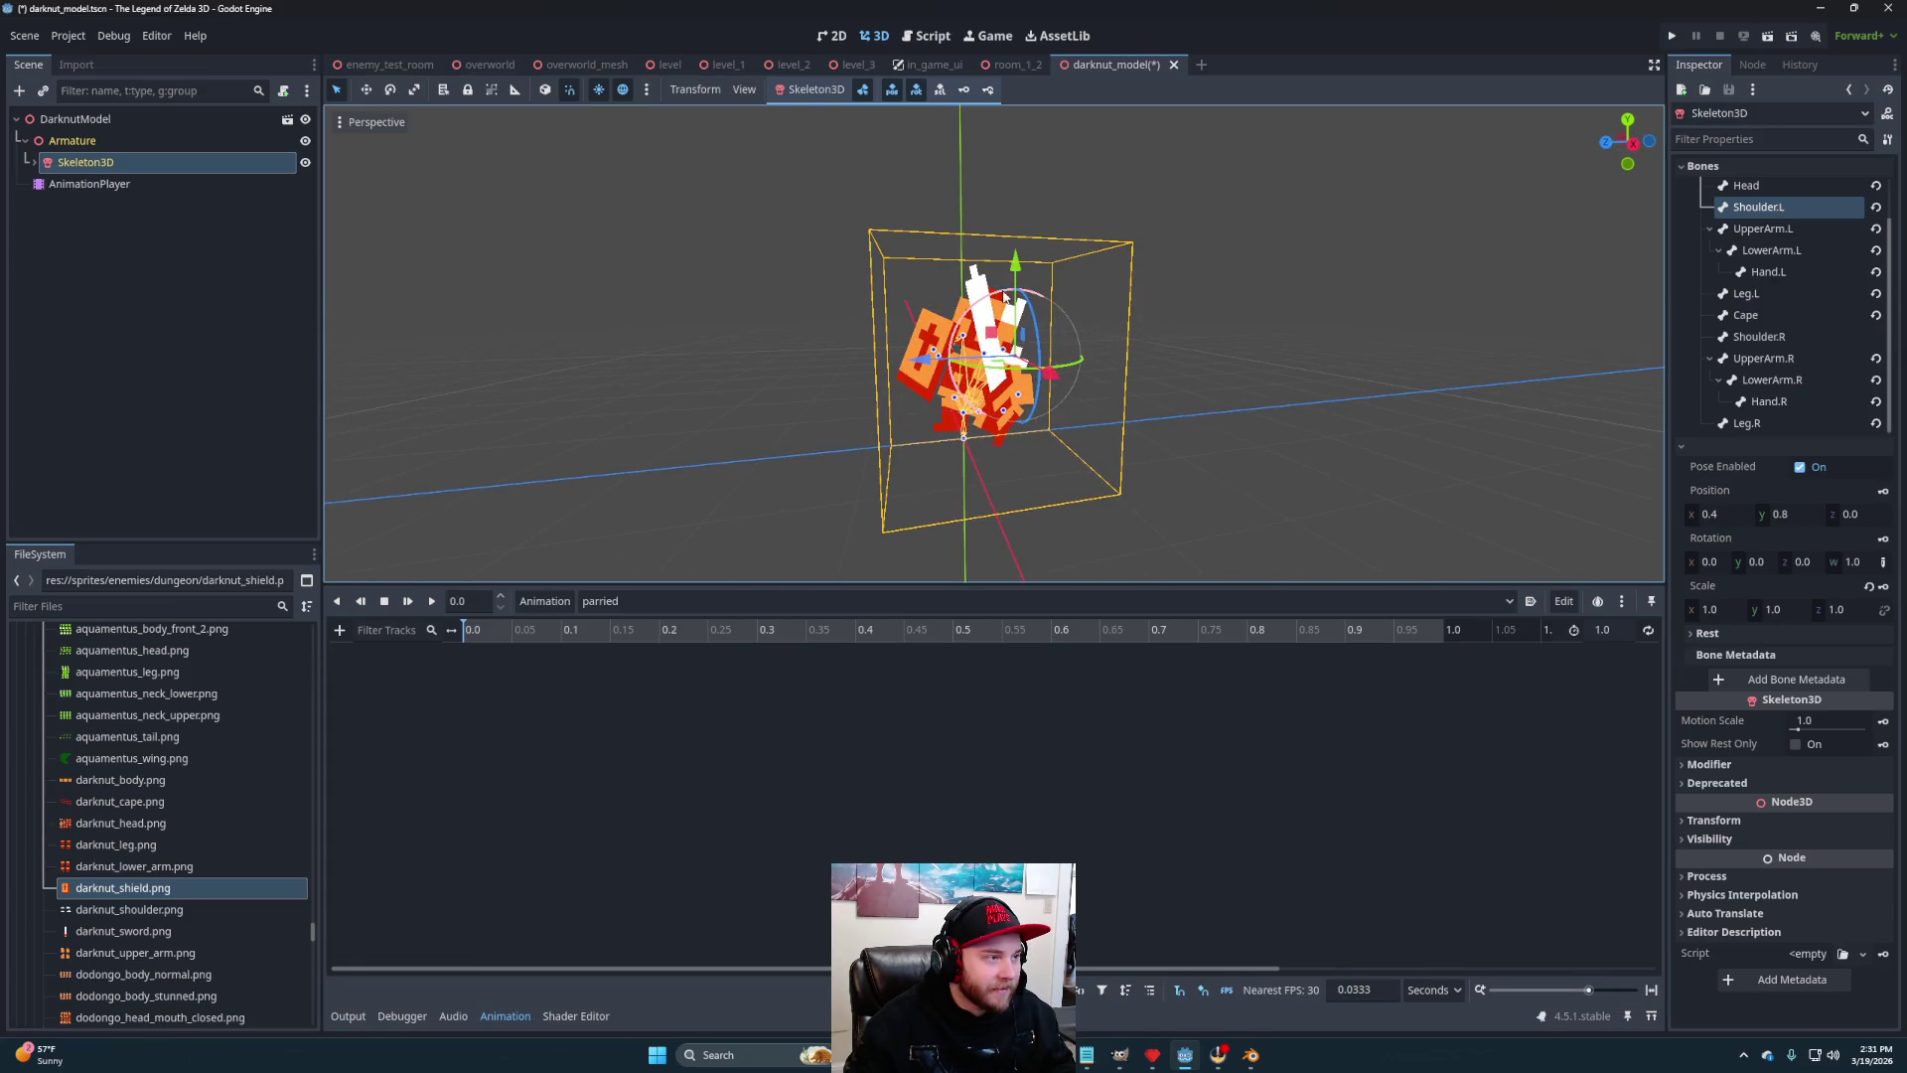
{"action": "right_click", "coordinate": [1142, 300]}
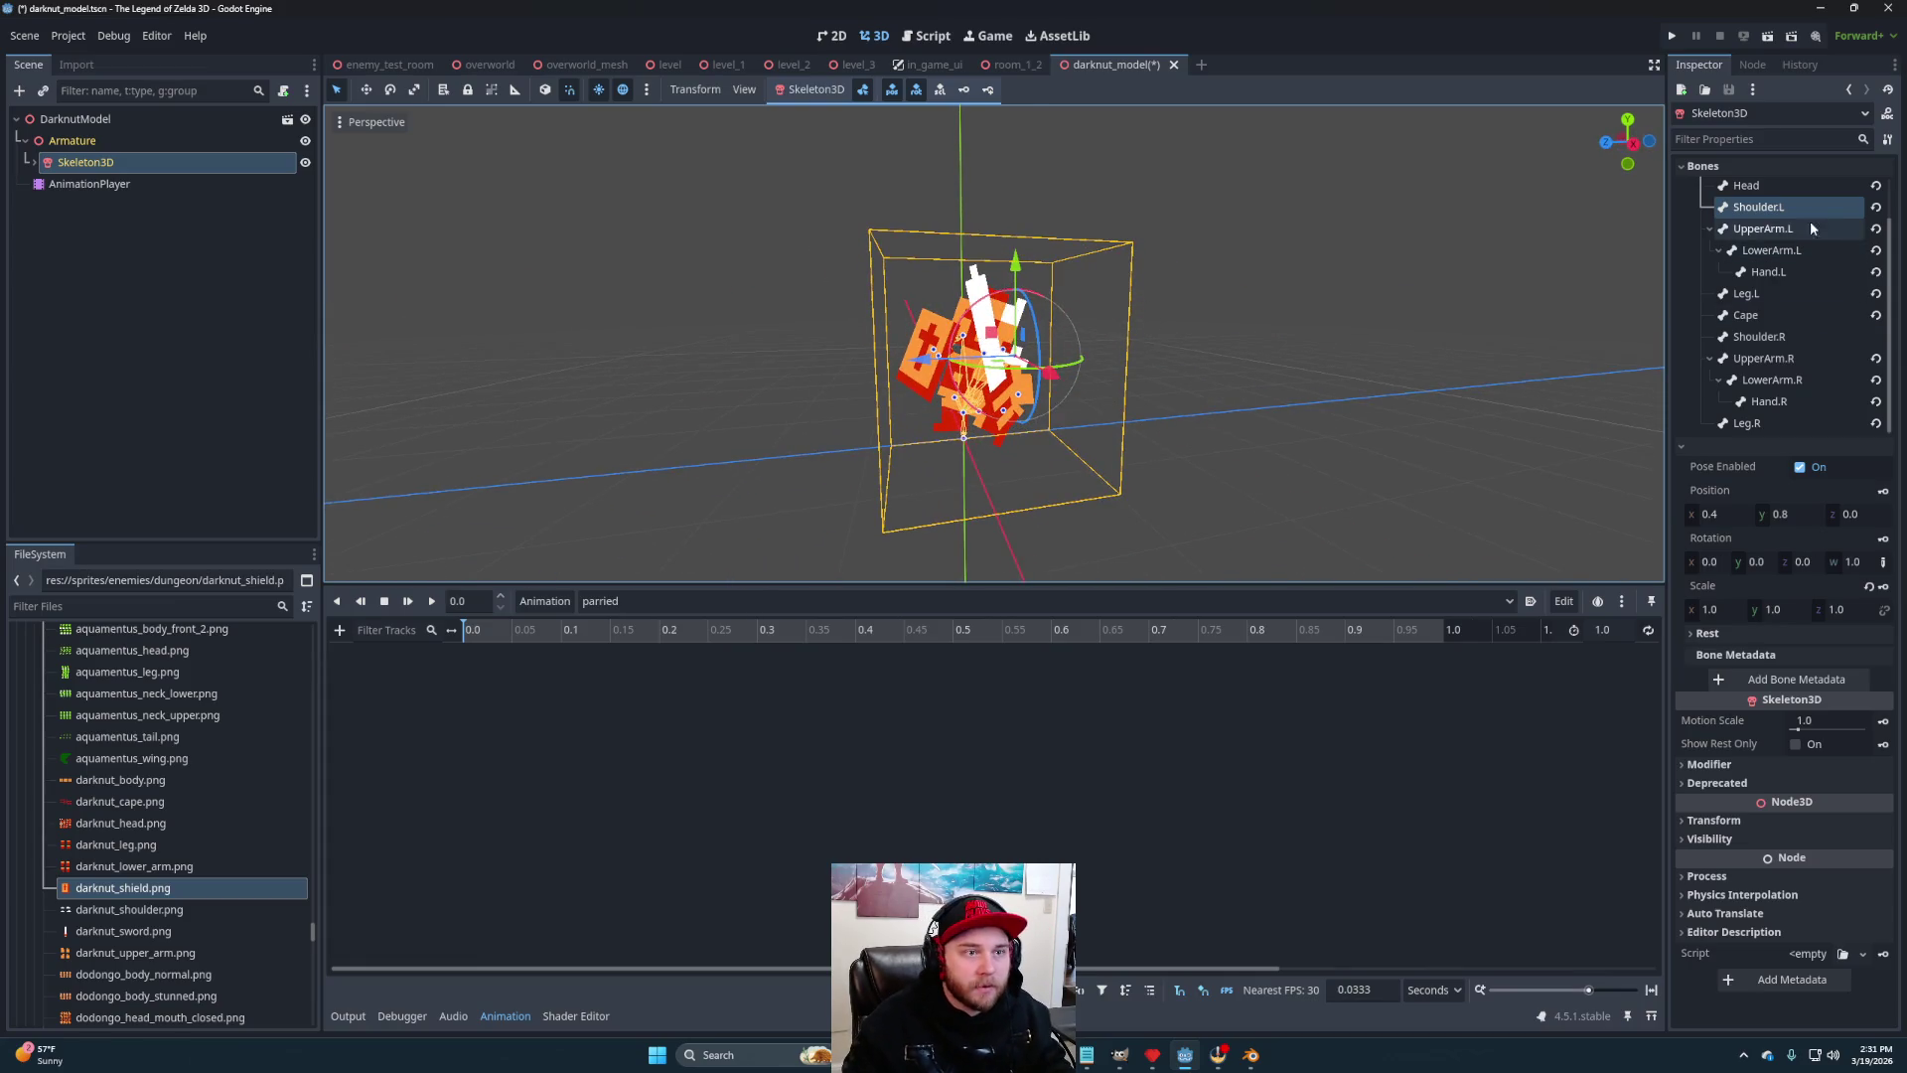
{"action": "mouse_move", "coordinate": [1005, 295]}
{"action": "left_mouse_down"}
{"action": "mouse_move", "coordinate": [1079, 278]}
{"action": "mouse_move", "coordinate": [1168, 306]}
{"action": "mouse_move", "coordinate": [1267, 407]}
{"action": "mouse_move", "coordinate": [1183, 538]}
{"action": "mouse_move", "coordinate": [1141, 521]}
{"action": "mouse_move", "coordinate": [1190, 540]}
{"action": "mouse_move", "coordinate": [1027, 395]}
{"action": "mouse_move", "coordinate": [1136, 365]}
{"action": "mouse_move", "coordinate": [1184, 378]}
{"action": "mouse_move", "coordinate": [1035, 432]}
{"action": "mouse_move", "coordinate": [1295, 475]}
{"action": "left_mouse_up"}
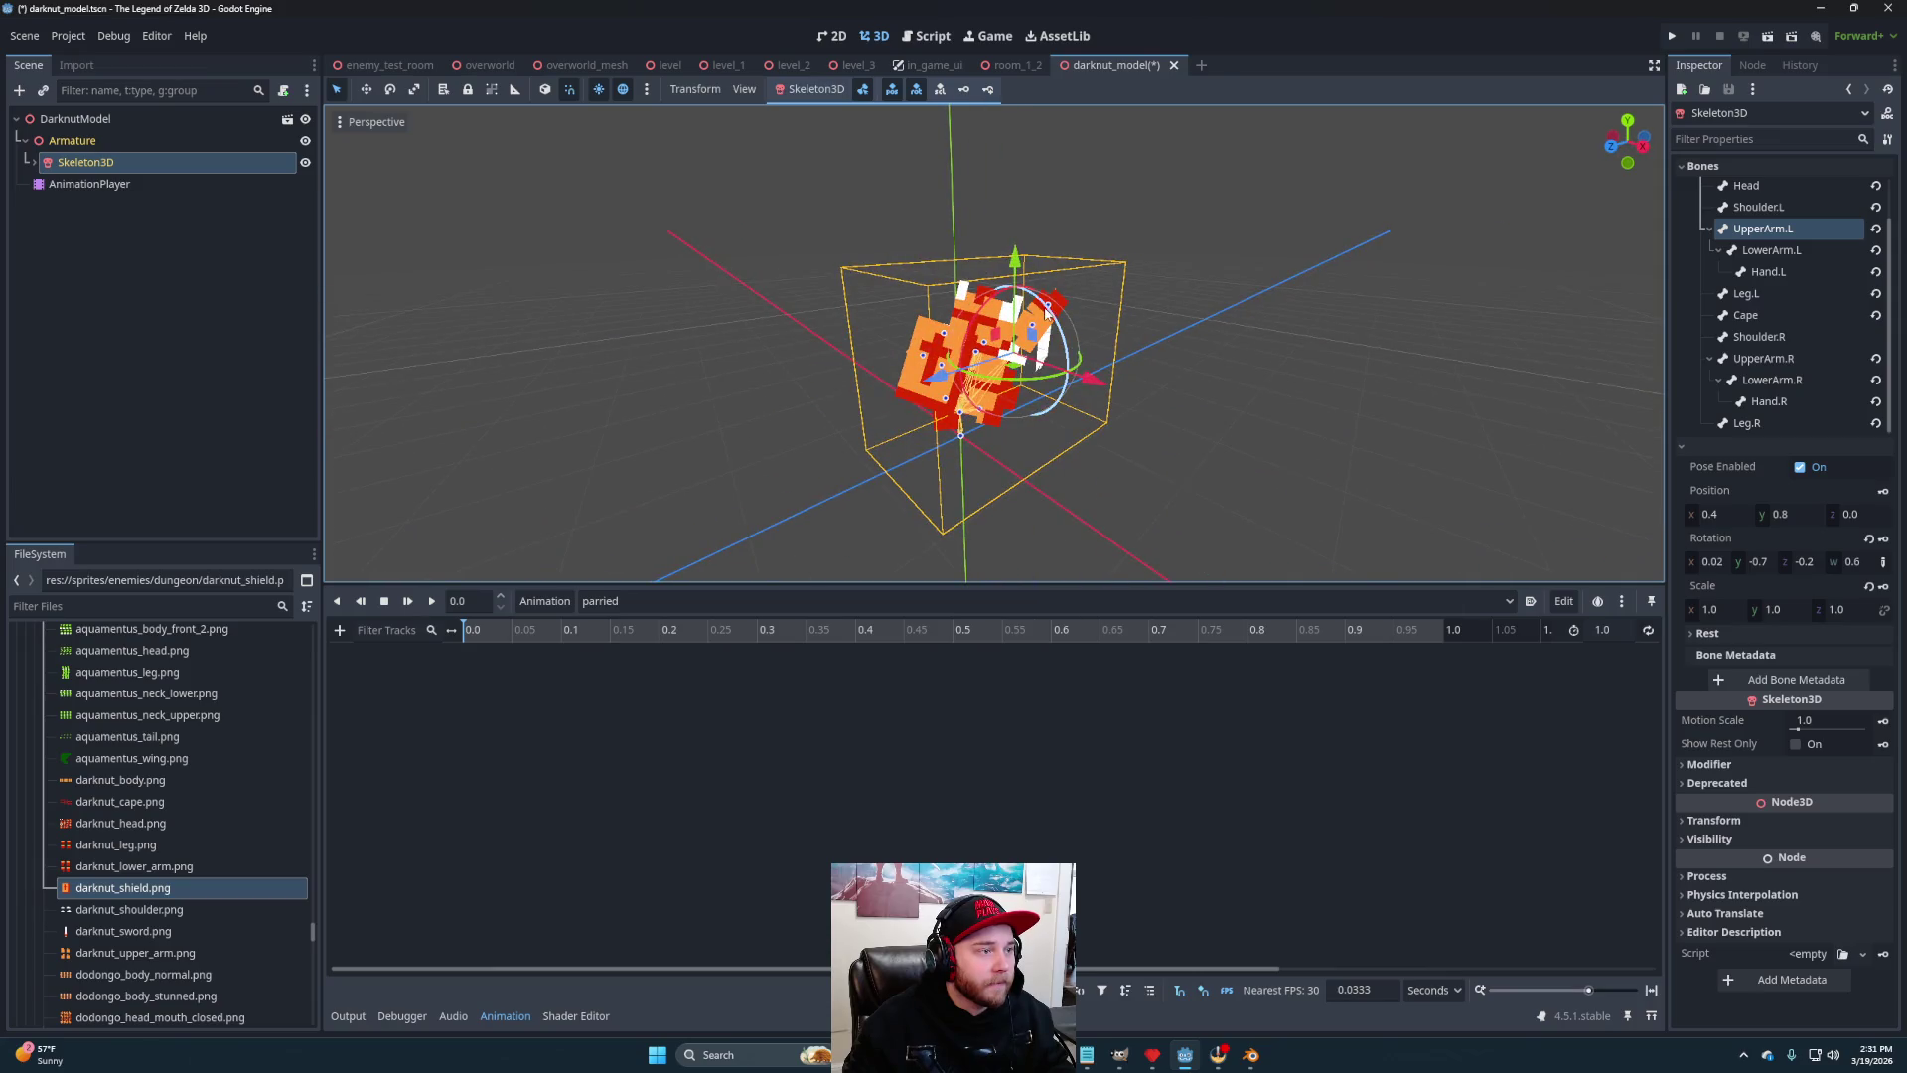
{"action": "left_click", "coordinate": [1188, 409]}
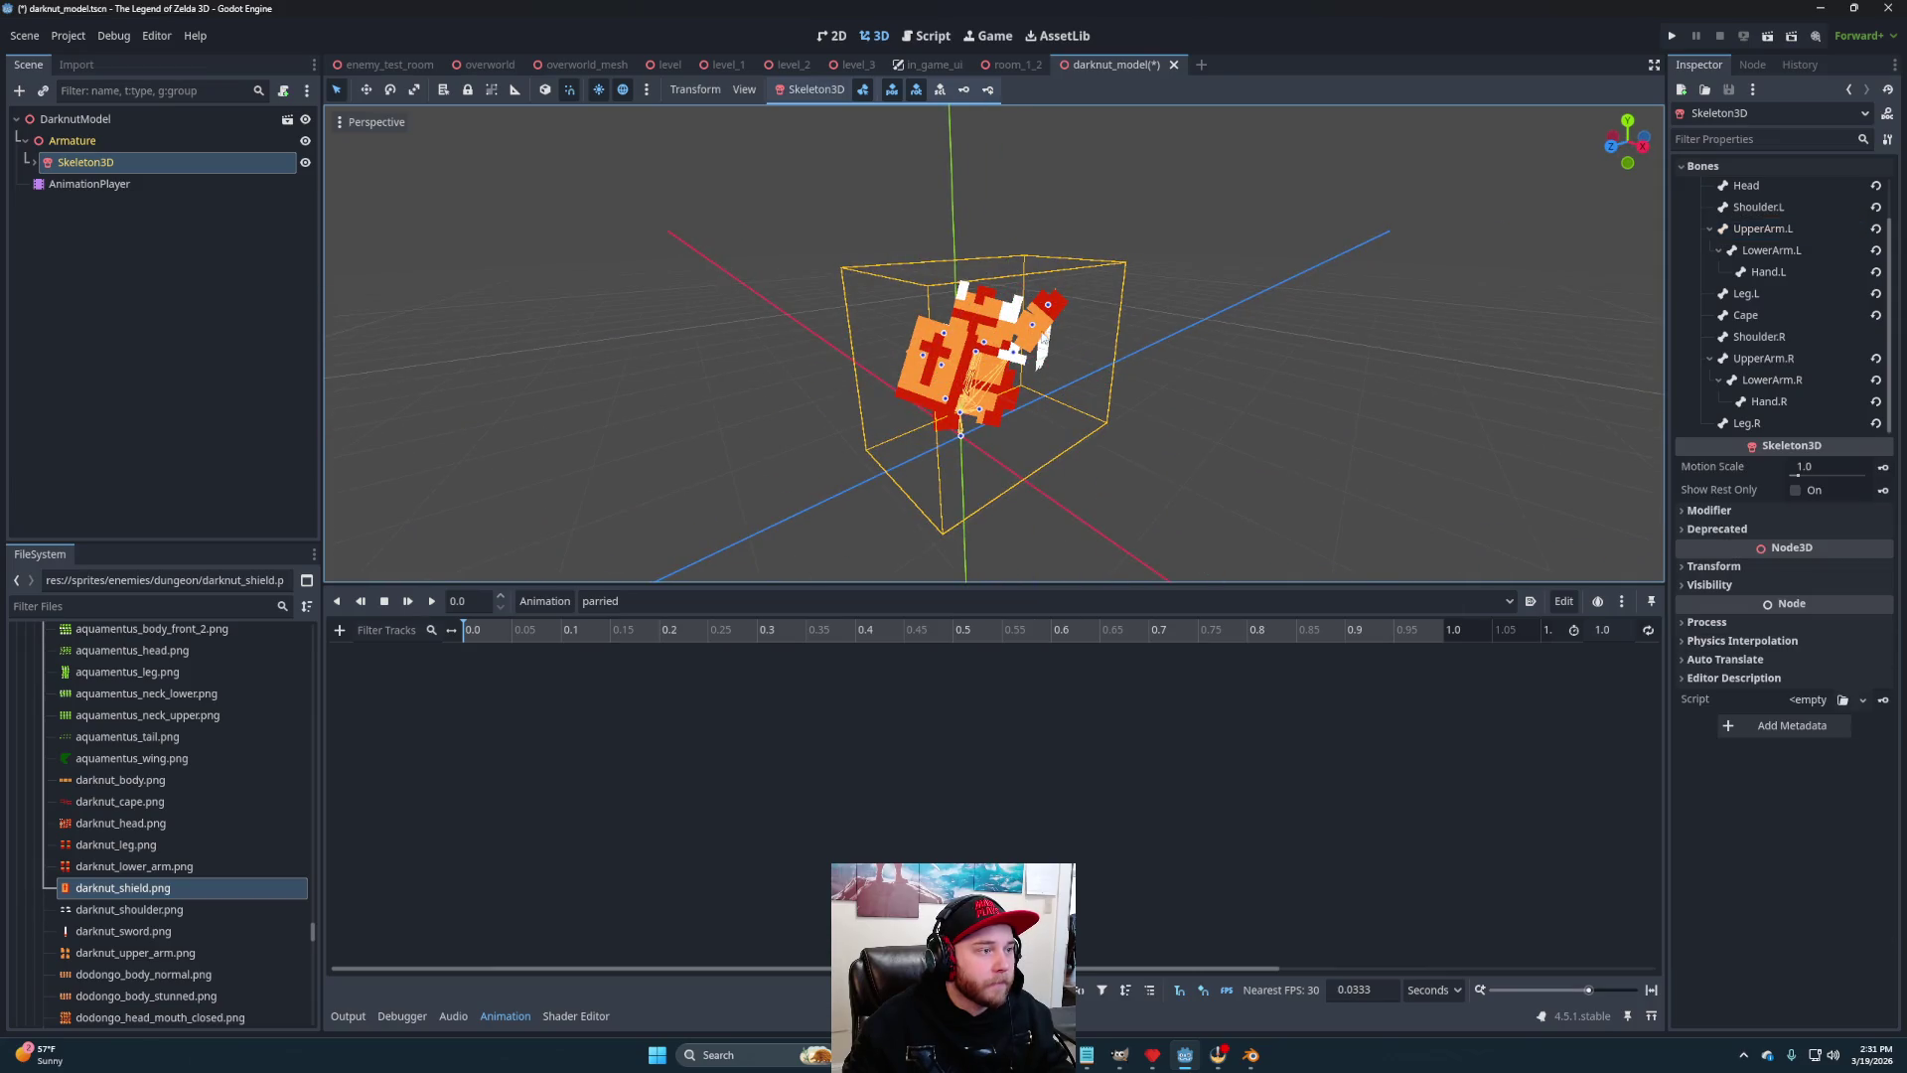
Rotate the LowerArm.L and UpperArm.L bones of the left arm
{"action": "left_click", "coordinate": [1033, 328]}
{"action": "mouse_move", "coordinate": [1033, 328]}
{"action": "left_mouse_down"}
{"action": "mouse_move", "coordinate": [1226, 426]}
{"action": "mouse_move", "coordinate": [1060, 260]}
{"action": "left_mouse_up"}
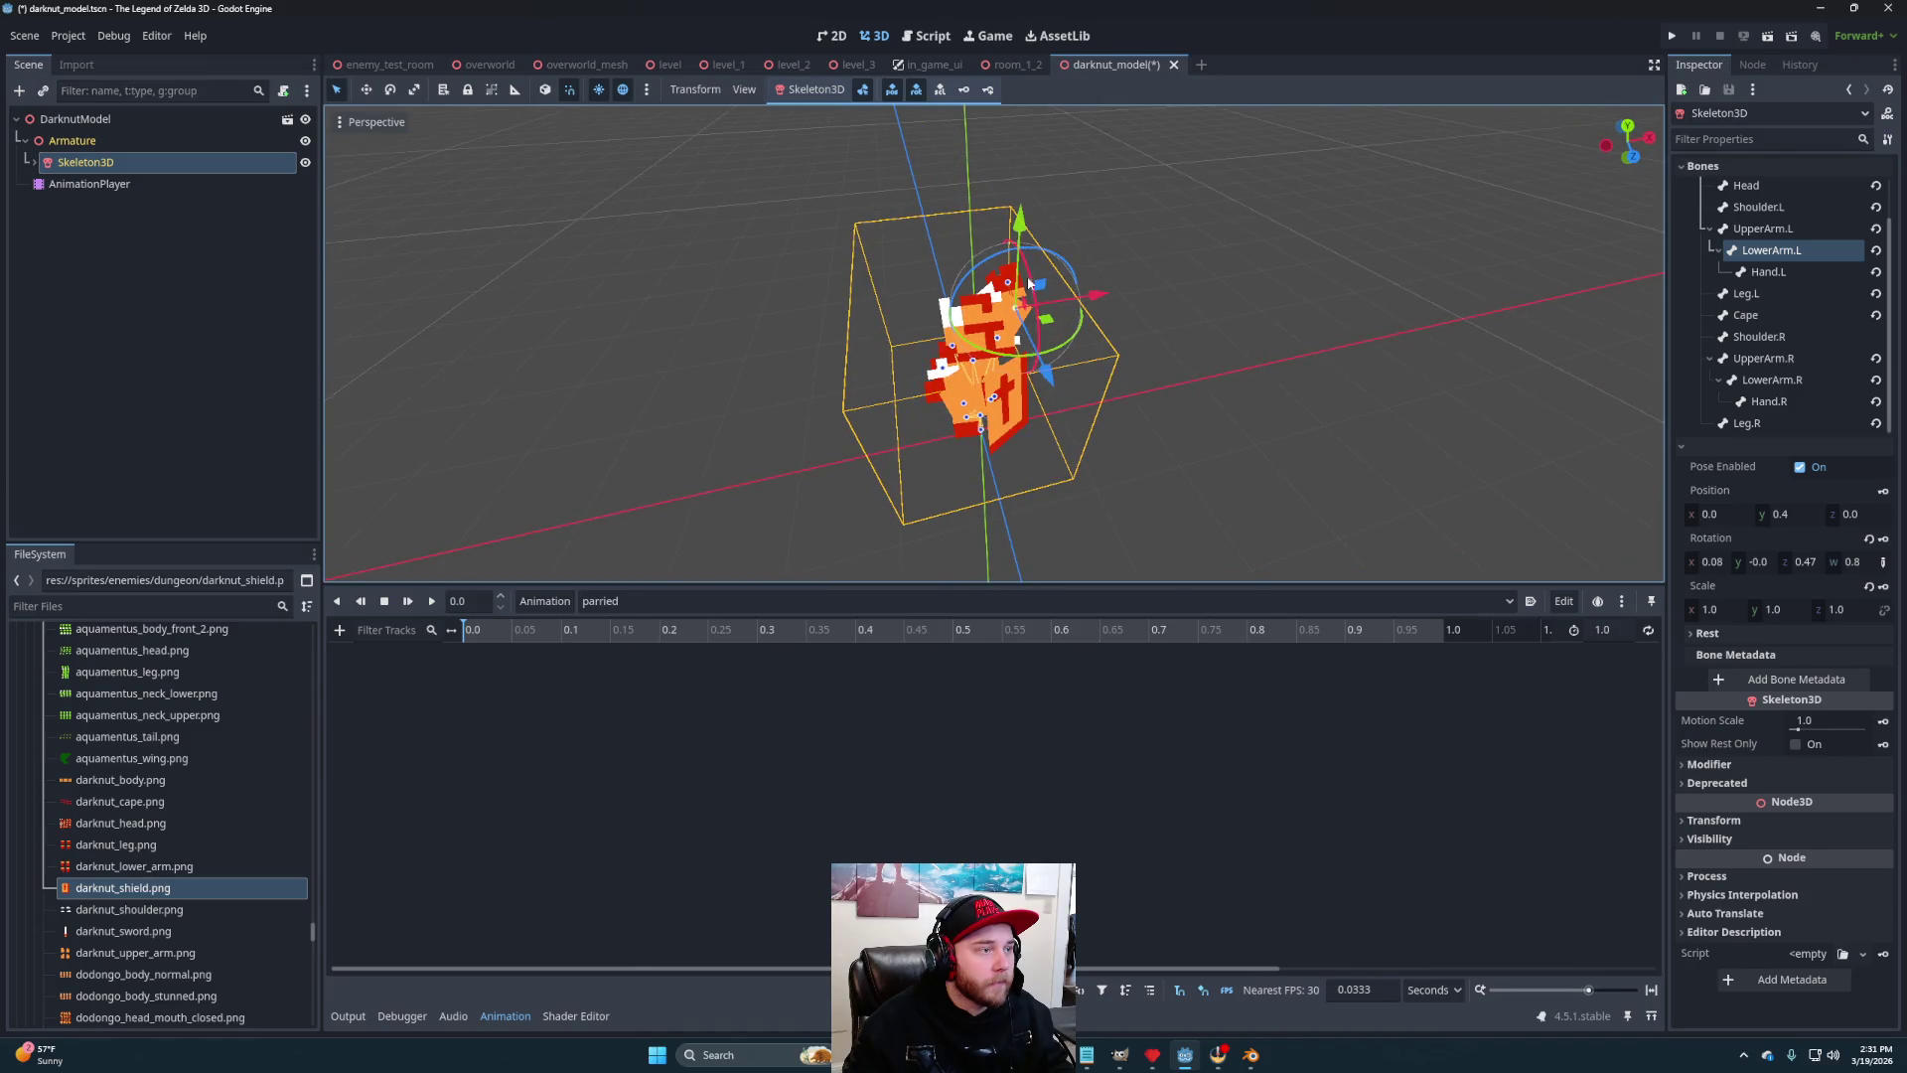
{"action": "mouse_move", "coordinate": [963, 363]}
{"action": "left_mouse_down"}
{"action": "mouse_move", "coordinate": [960, 287]}
{"action": "mouse_move", "coordinate": [949, 335]}
{"action": "left_mouse_up"}
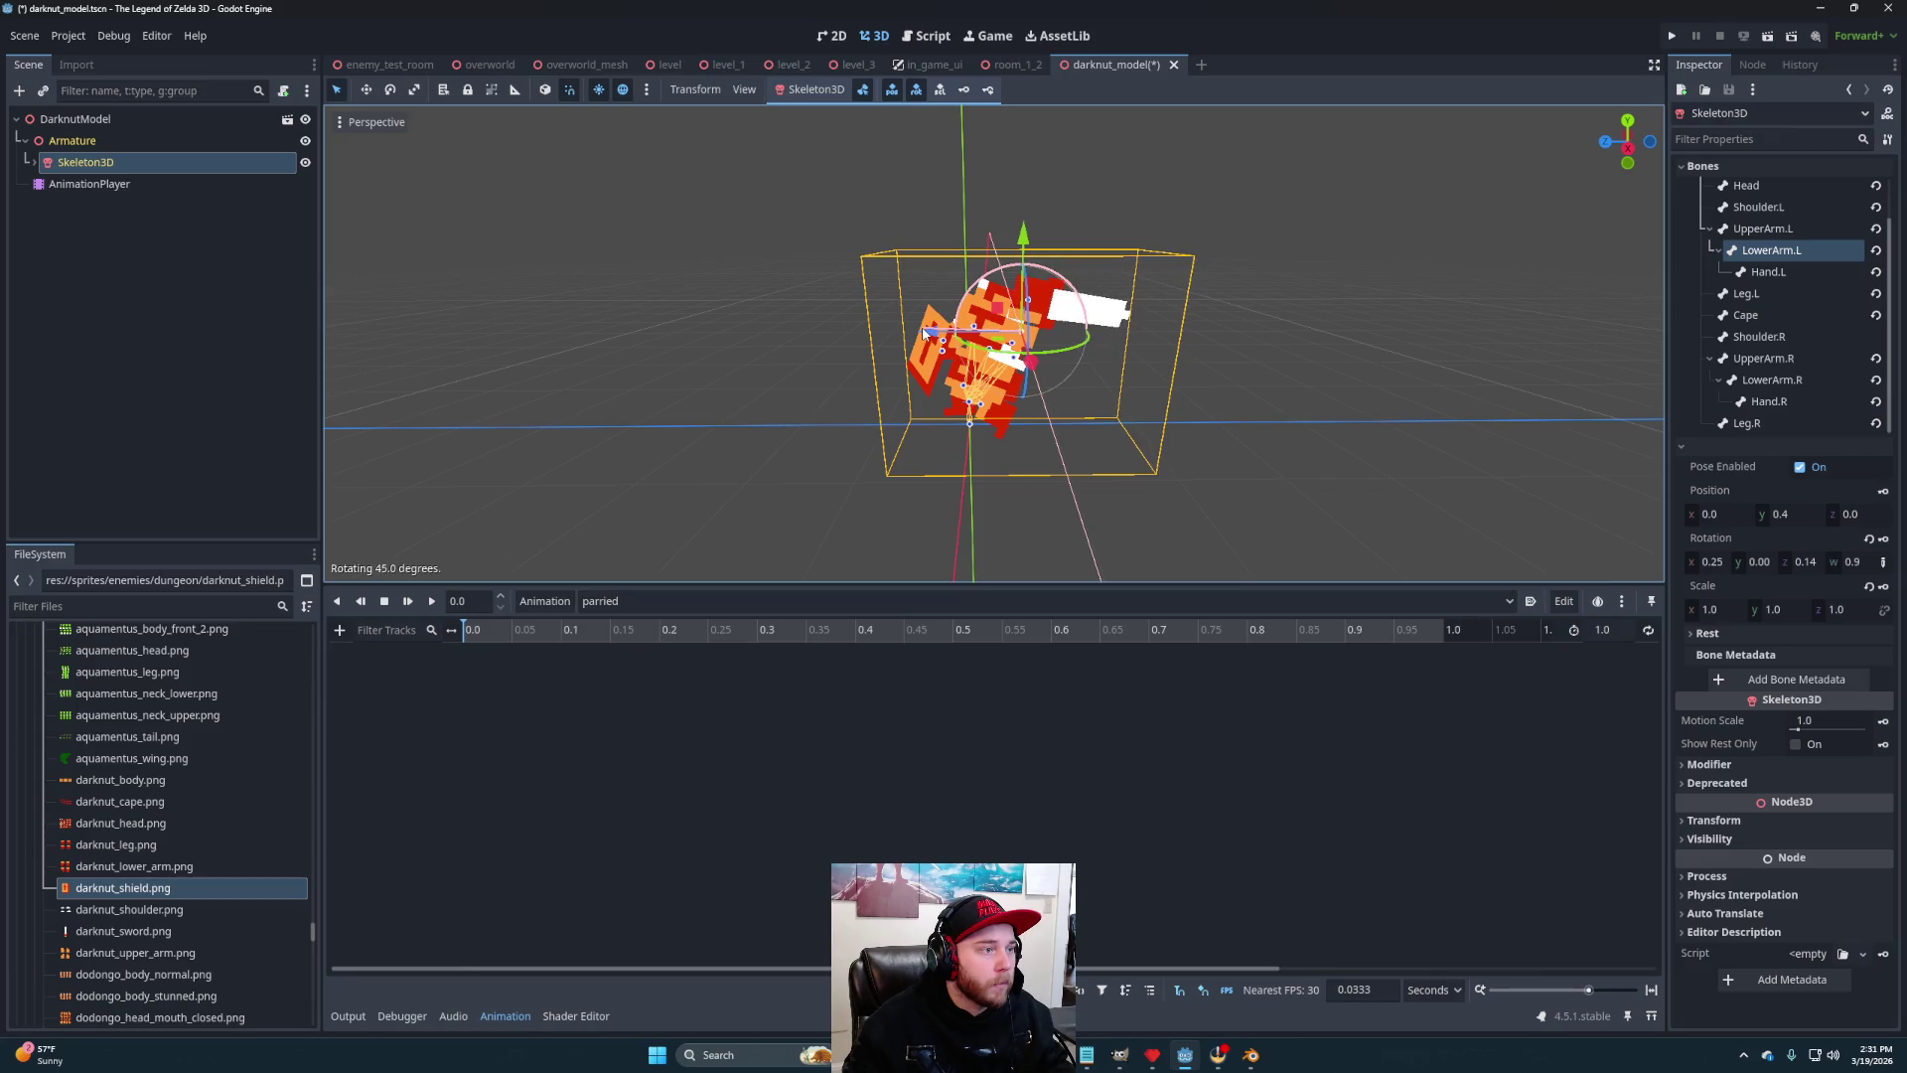
{"action": "mouse_move", "coordinate": [1113, 398]}
{"action": "left_mouse_down"}
{"action": "mouse_move", "coordinate": [1231, 397]}
{"action": "mouse_move", "coordinate": [1098, 316]}
{"action": "mouse_move", "coordinate": [1114, 301]}
{"action": "mouse_move", "coordinate": [1129, 315]}
{"action": "mouse_move", "coordinate": [1055, 341]}
{"action": "mouse_move", "coordinate": [1051, 384]}
{"action": "mouse_move", "coordinate": [922, 290]}
{"action": "mouse_move", "coordinate": [1255, 387]}
{"action": "mouse_move", "coordinate": [1077, 367]}
{"action": "mouse_move", "coordinate": [1143, 457]}
{"action": "mouse_move", "coordinate": [1235, 468]}
{"action": "mouse_move", "coordinate": [1110, 504]}
{"action": "mouse_move", "coordinate": [1190, 527]}
{"action": "mouse_move", "coordinate": [1205, 421]}
{"action": "mouse_move", "coordinate": [1142, 362]}
{"action": "mouse_move", "coordinate": [966, 480]}
{"action": "mouse_move", "coordinate": [1042, 493]}
{"action": "mouse_move", "coordinate": [1116, 553]}
{"action": "mouse_move", "coordinate": [1021, 475]}
{"action": "mouse_move", "coordinate": [978, 352]}
{"action": "left_mouse_up"}
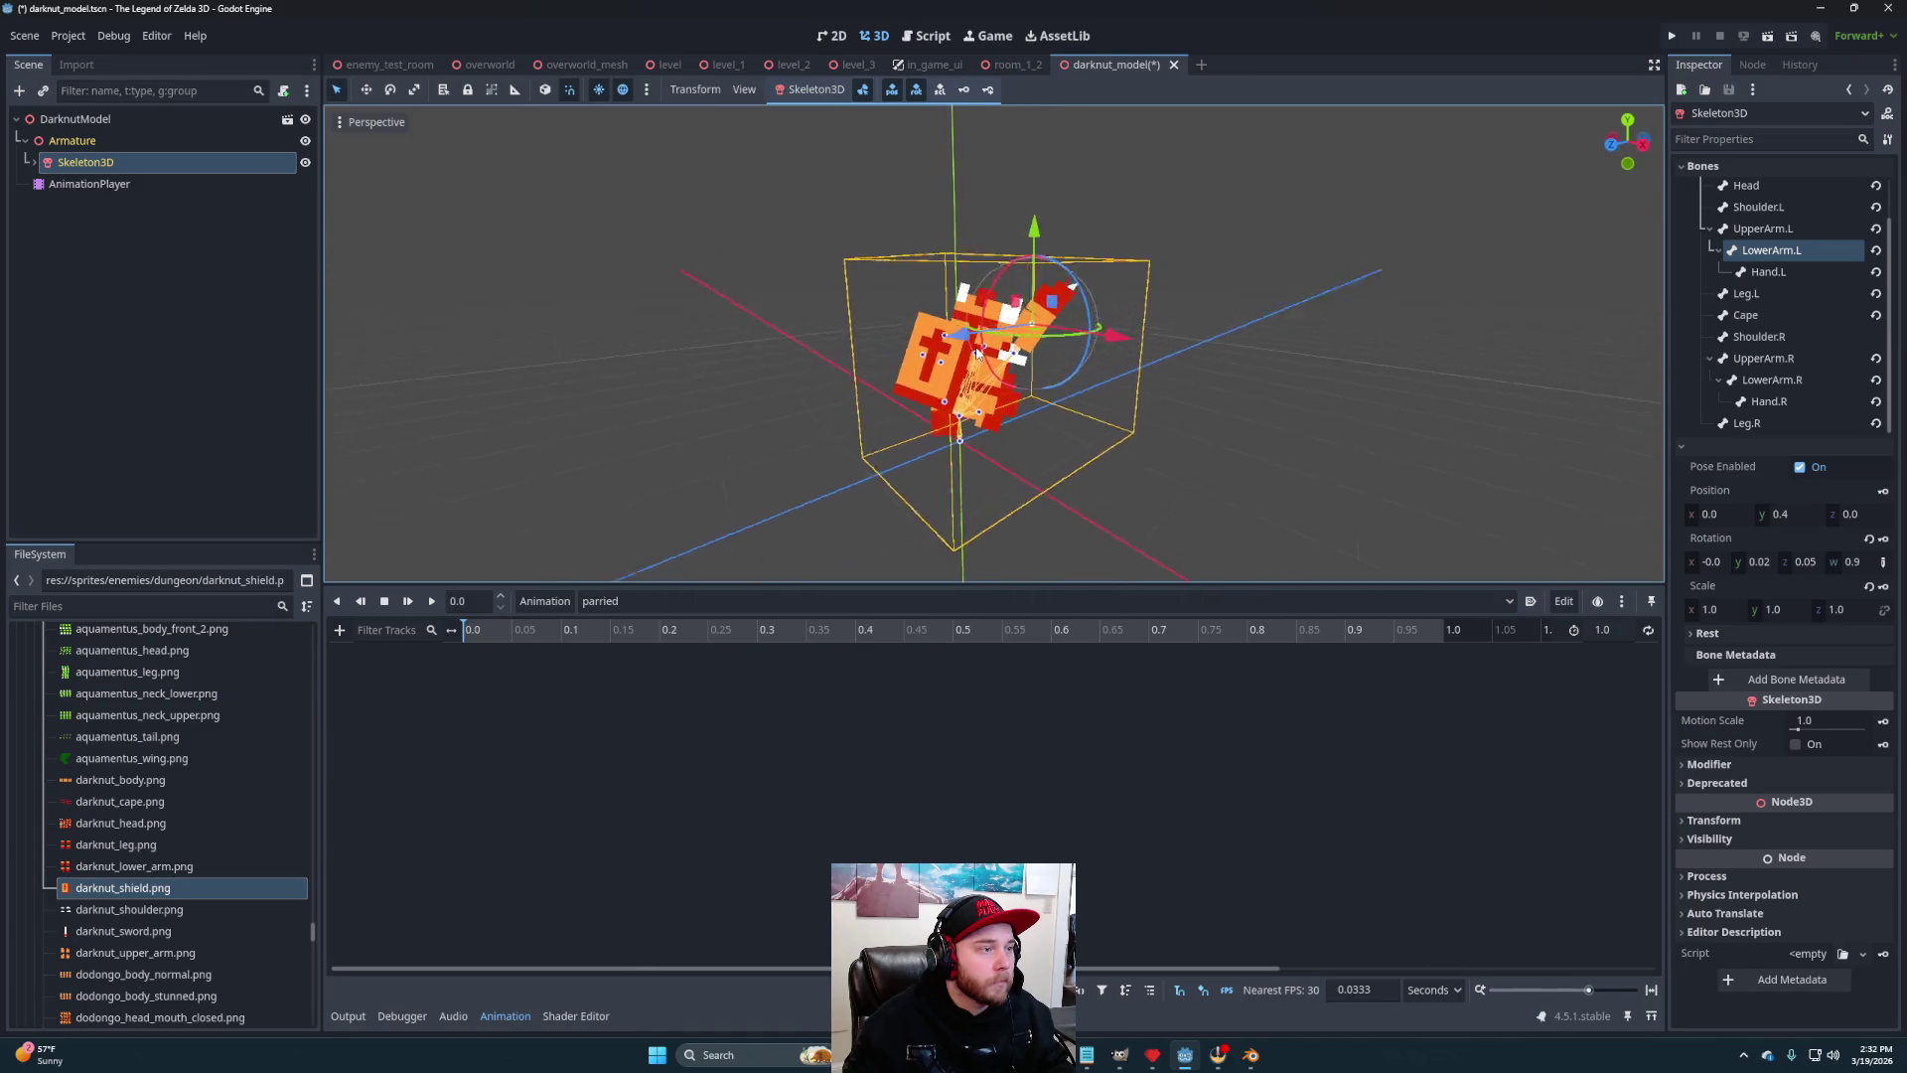
{"action": "left_click", "coordinate": [1763, 229]}
{"action": "left_click_drag", "start_coordinate": [1141, 374], "coordinate": [1015, 399]}
{"action": "mouse_move", "coordinate": [1065, 338]}
{"action": "left_mouse_down"}
{"action": "mouse_move", "coordinate": [1050, 364]}
{"action": "mouse_move", "coordinate": [894, 406]}
{"action": "mouse_move", "coordinate": [642, 382]}
{"action": "mouse_move", "coordinate": [1222, 476]}
{"action": "mouse_move", "coordinate": [885, 402]}
{"action": "mouse_move", "coordinate": [1083, 479]}
{"action": "mouse_move", "coordinate": [1045, 392]}
{"action": "mouse_move", "coordinate": [1053, 463]}
{"action": "mouse_move", "coordinate": [1076, 475]}
{"action": "left_mouse_up"}
{"action": "left_click", "coordinate": [1043, 393]}
Rotate the right hand by -25 degrees and adjust the right forearm
{"action": "left_click", "coordinate": [1039, 387]}
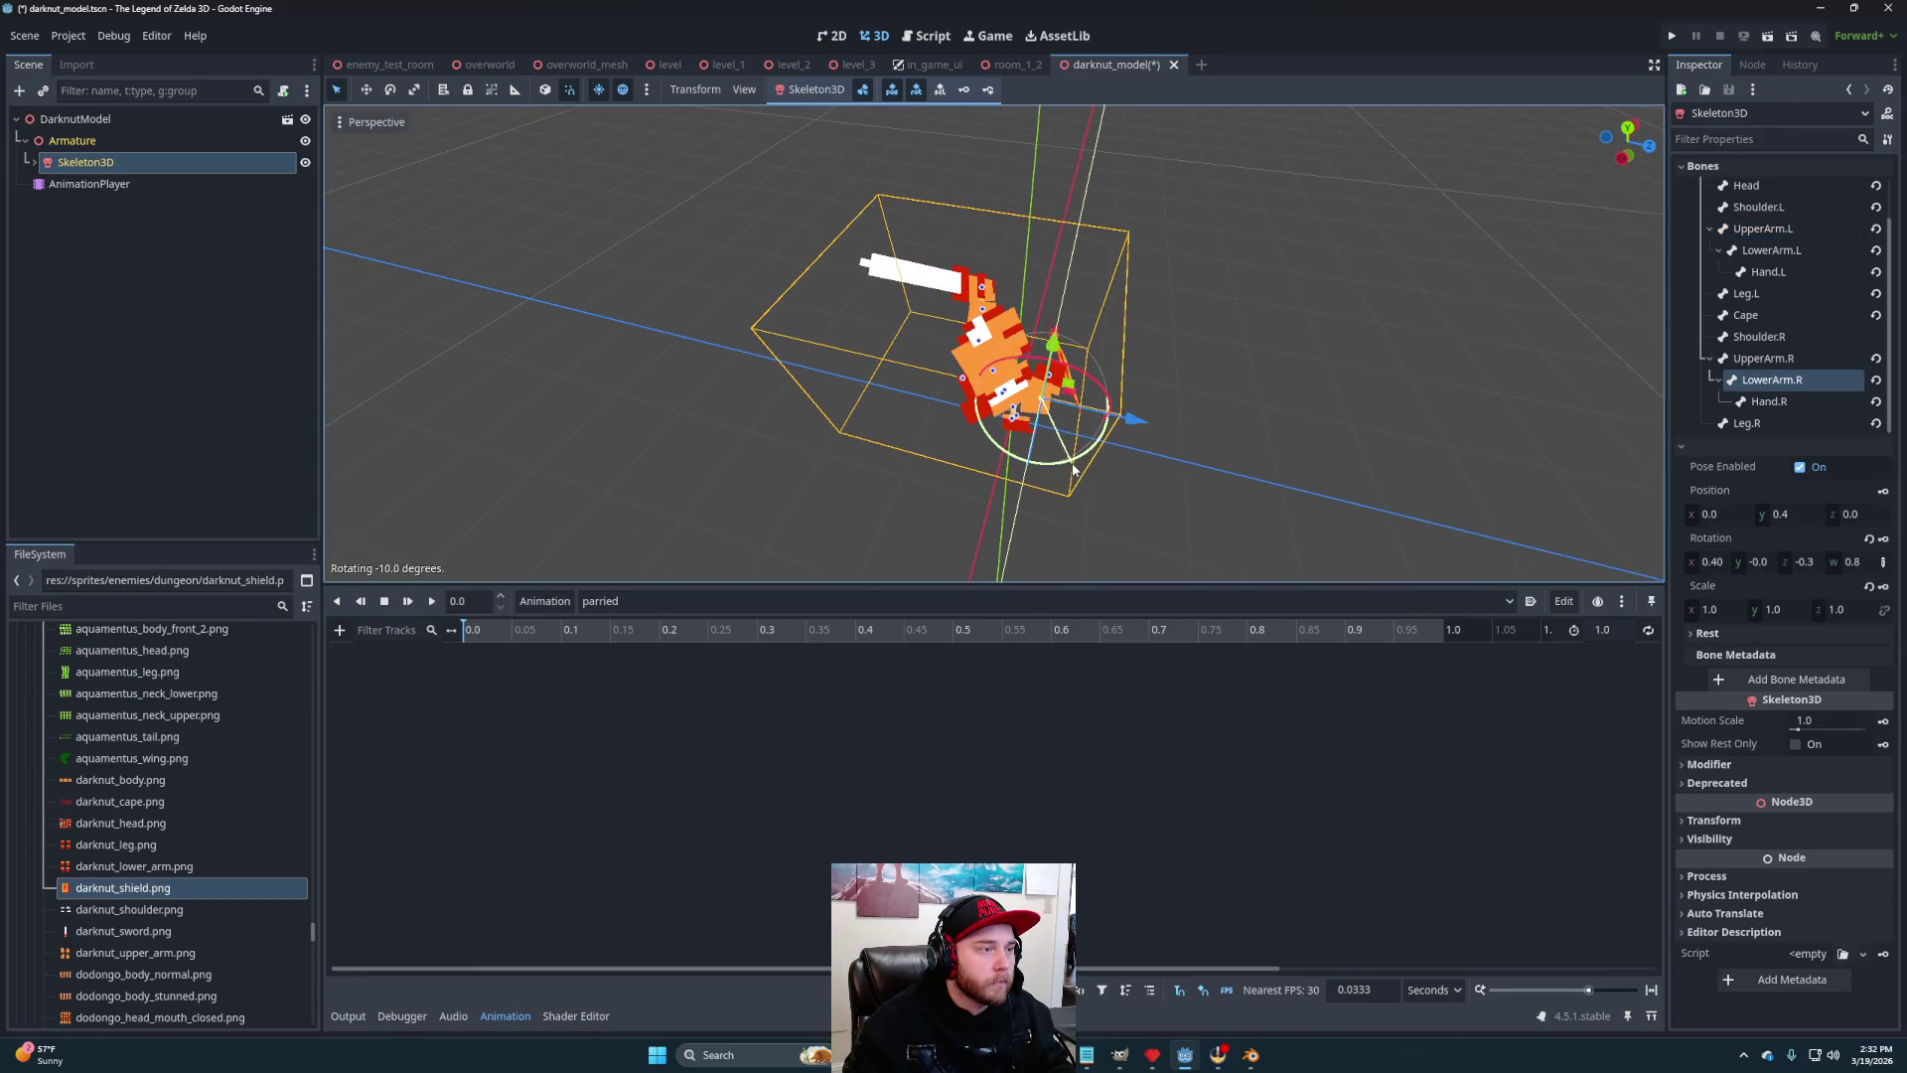
{"action": "left_click", "coordinate": [996, 338]}
{"action": "left_click", "coordinate": [1049, 378]}
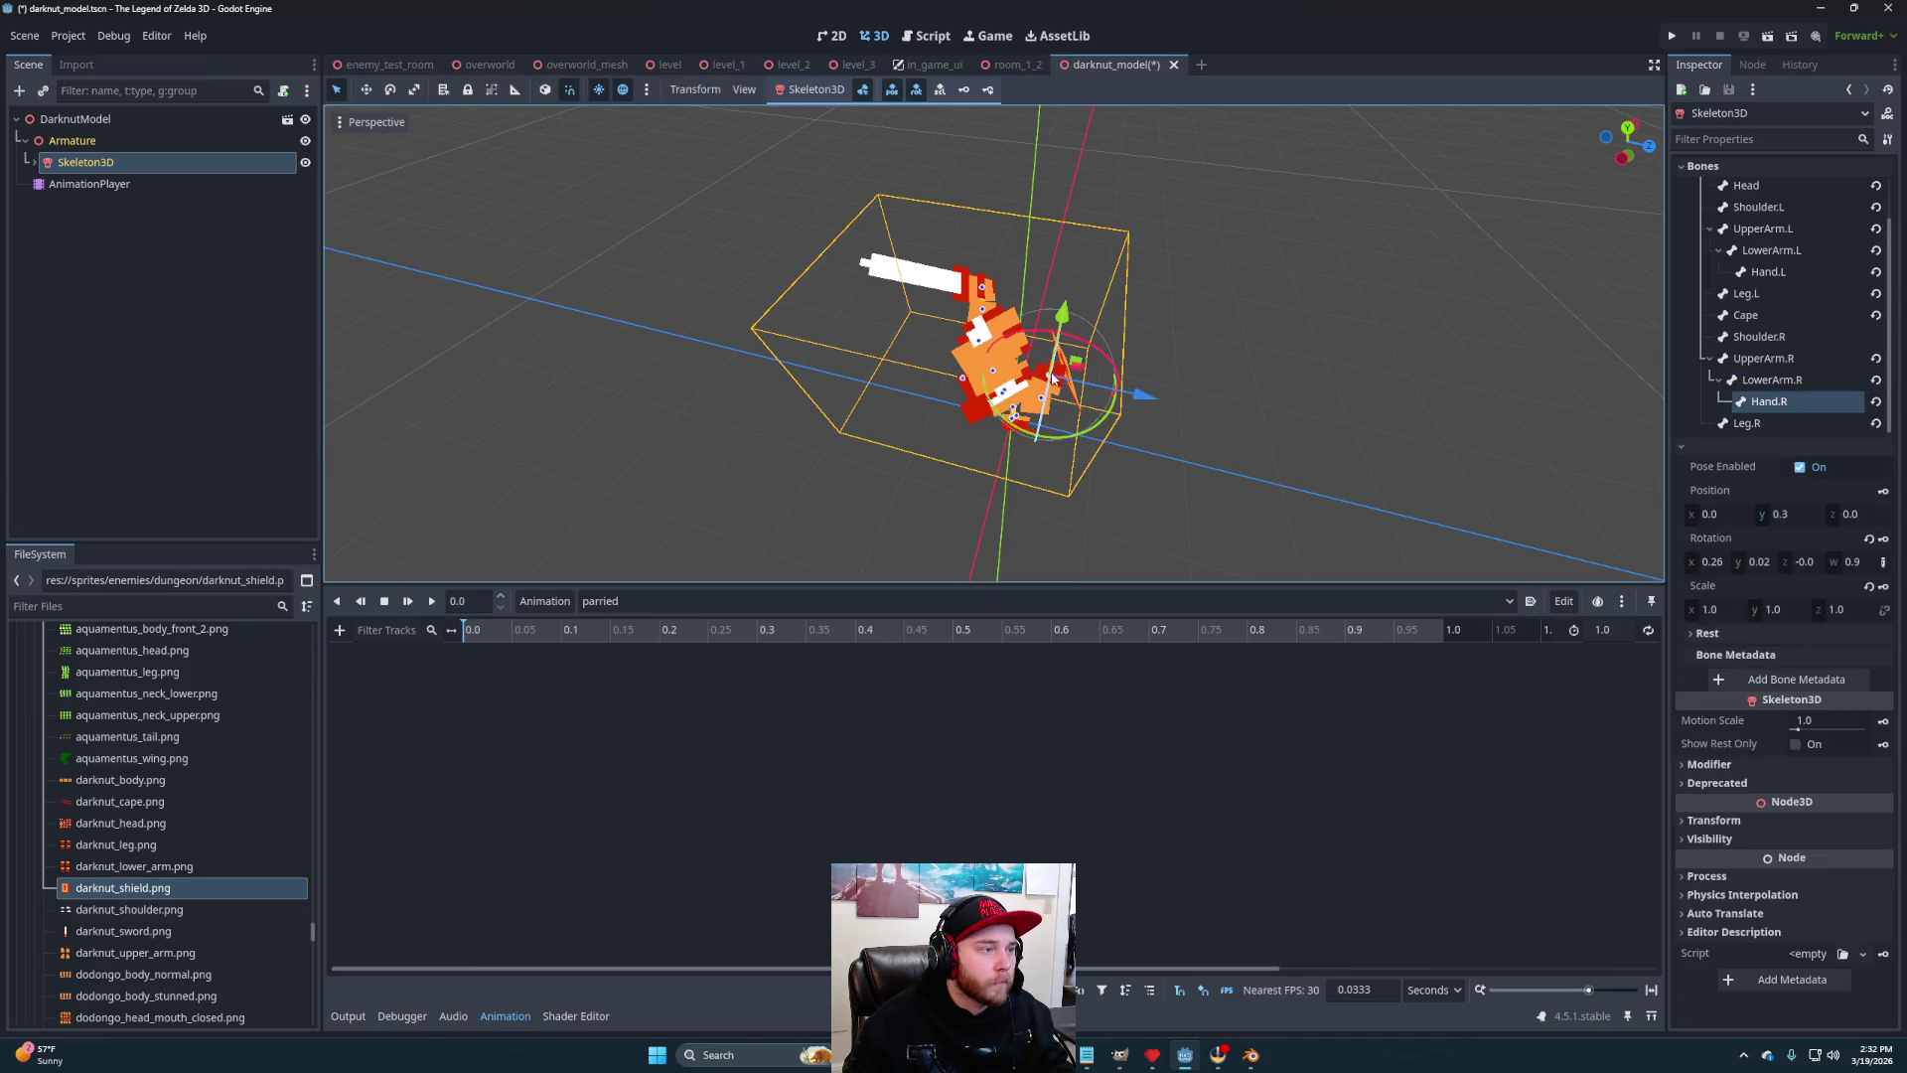
{"action": "mouse_move", "coordinate": [1103, 425]}
{"action": "left_mouse_down"}
{"action": "mouse_move", "coordinate": [1077, 449]}
{"action": "mouse_move", "coordinate": [1105, 320]}
{"action": "mouse_move", "coordinate": [1134, 377]}
{"action": "mouse_move", "coordinate": [946, 447]}
{"action": "mouse_move", "coordinate": [1051, 405]}
{"action": "mouse_move", "coordinate": [1005, 326]}
{"action": "mouse_move", "coordinate": [965, 304]}
{"action": "left_mouse_up"}
{"action": "left_click", "coordinate": [1010, 359]}
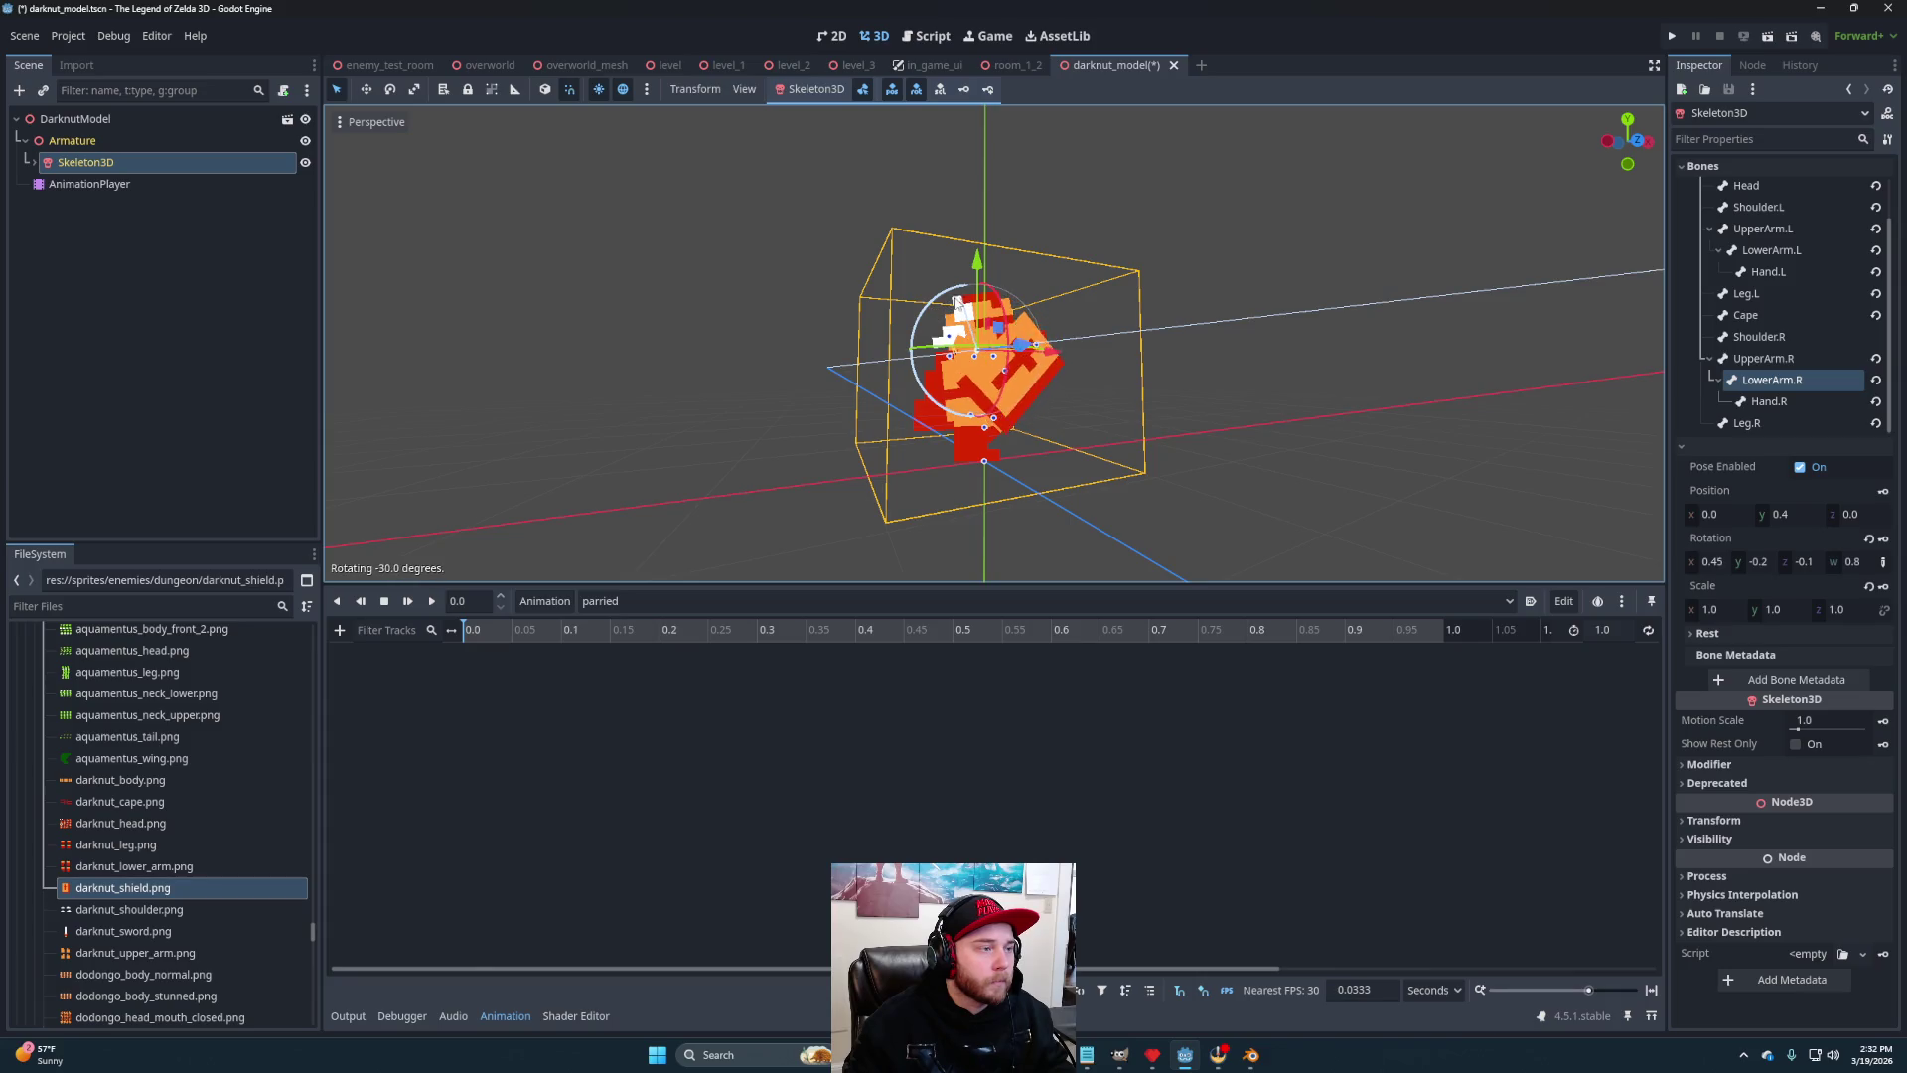
{"action": "mouse_move", "coordinate": [949, 419]}
{"action": "left_mouse_down"}
{"action": "mouse_move", "coordinate": [856, 414]}
{"action": "mouse_move", "coordinate": [1039, 477]}
{"action": "mouse_move", "coordinate": [1158, 481]}
{"action": "mouse_move", "coordinate": [1129, 511]}
{"action": "mouse_move", "coordinate": [984, 494]}
{"action": "mouse_move", "coordinate": [1078, 404]}
{"action": "mouse_move", "coordinate": [1027, 387]}
{"action": "left_mouse_up"}
{"action": "left_click", "coordinate": [1027, 388]}
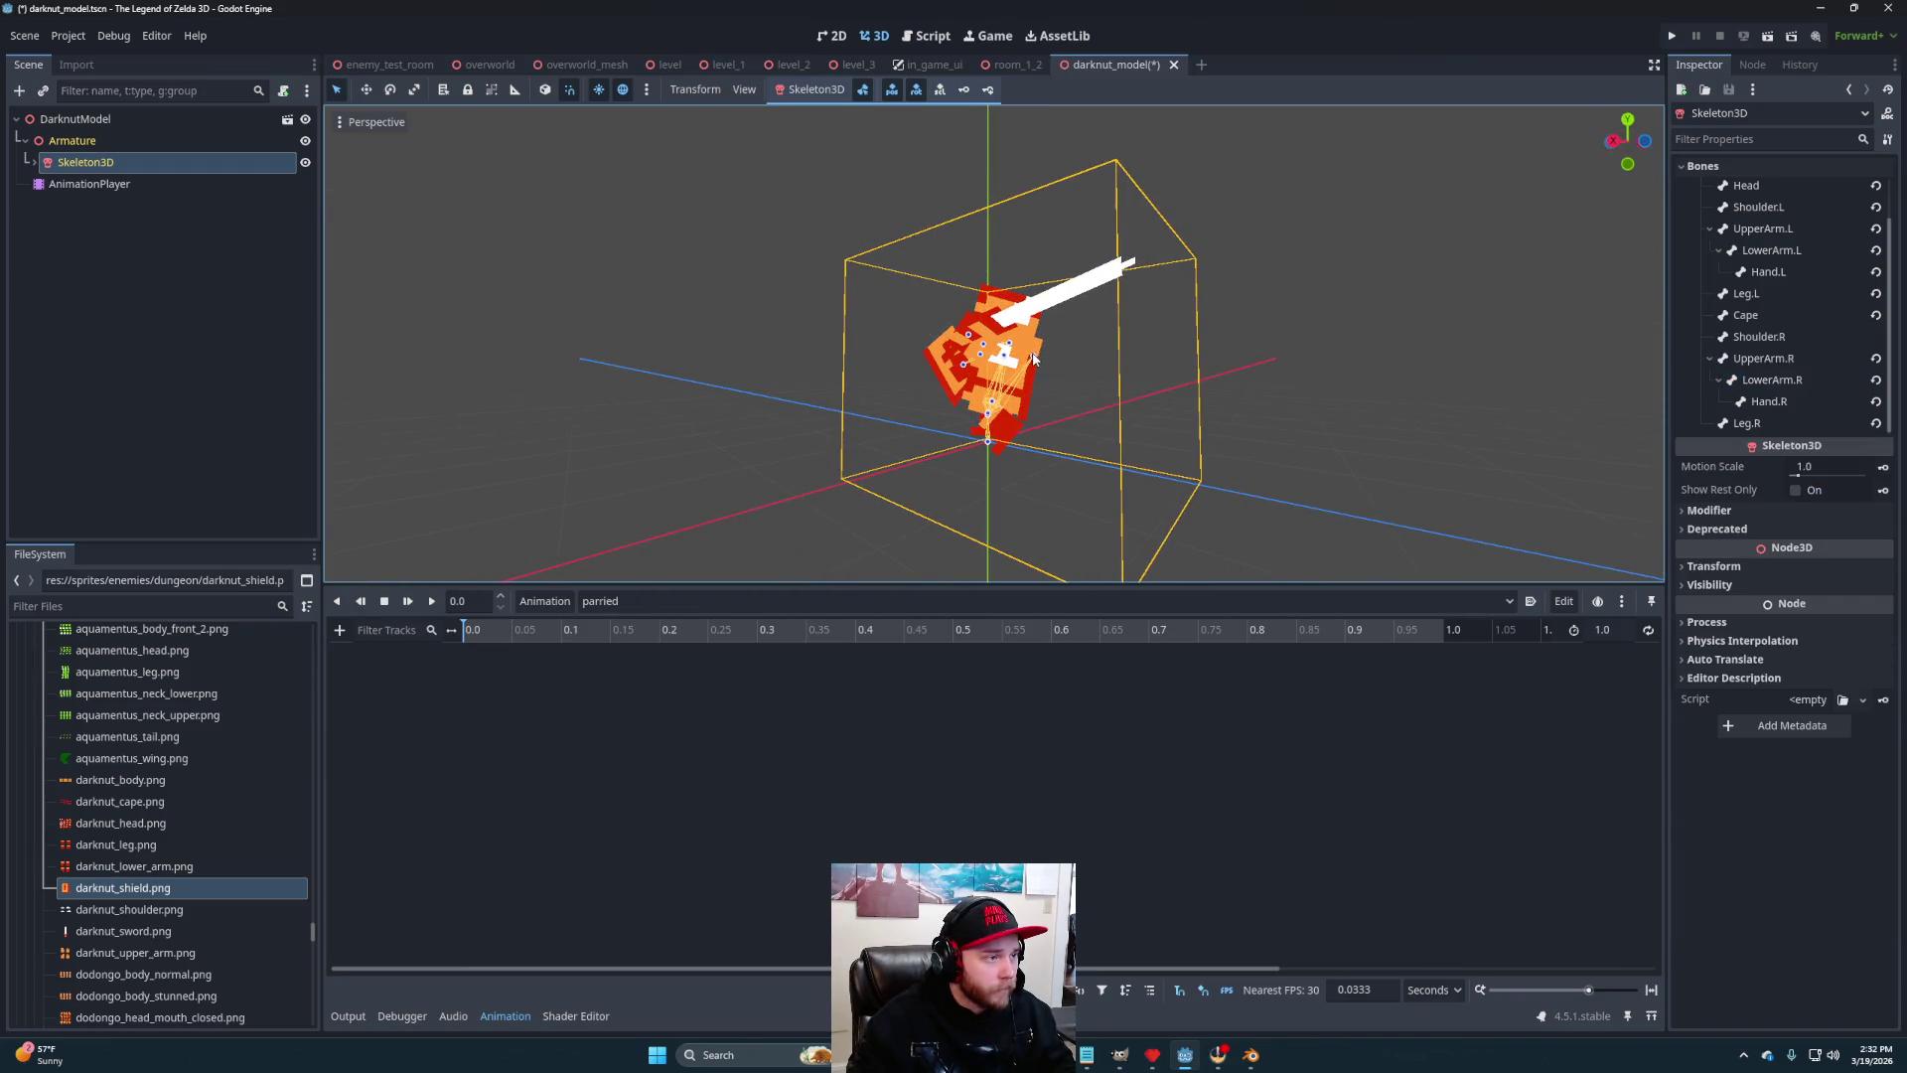
Rotate the cape away from the body and key every bone's pose at 0 seconds
{"action": "left_click", "coordinate": [1033, 358]}
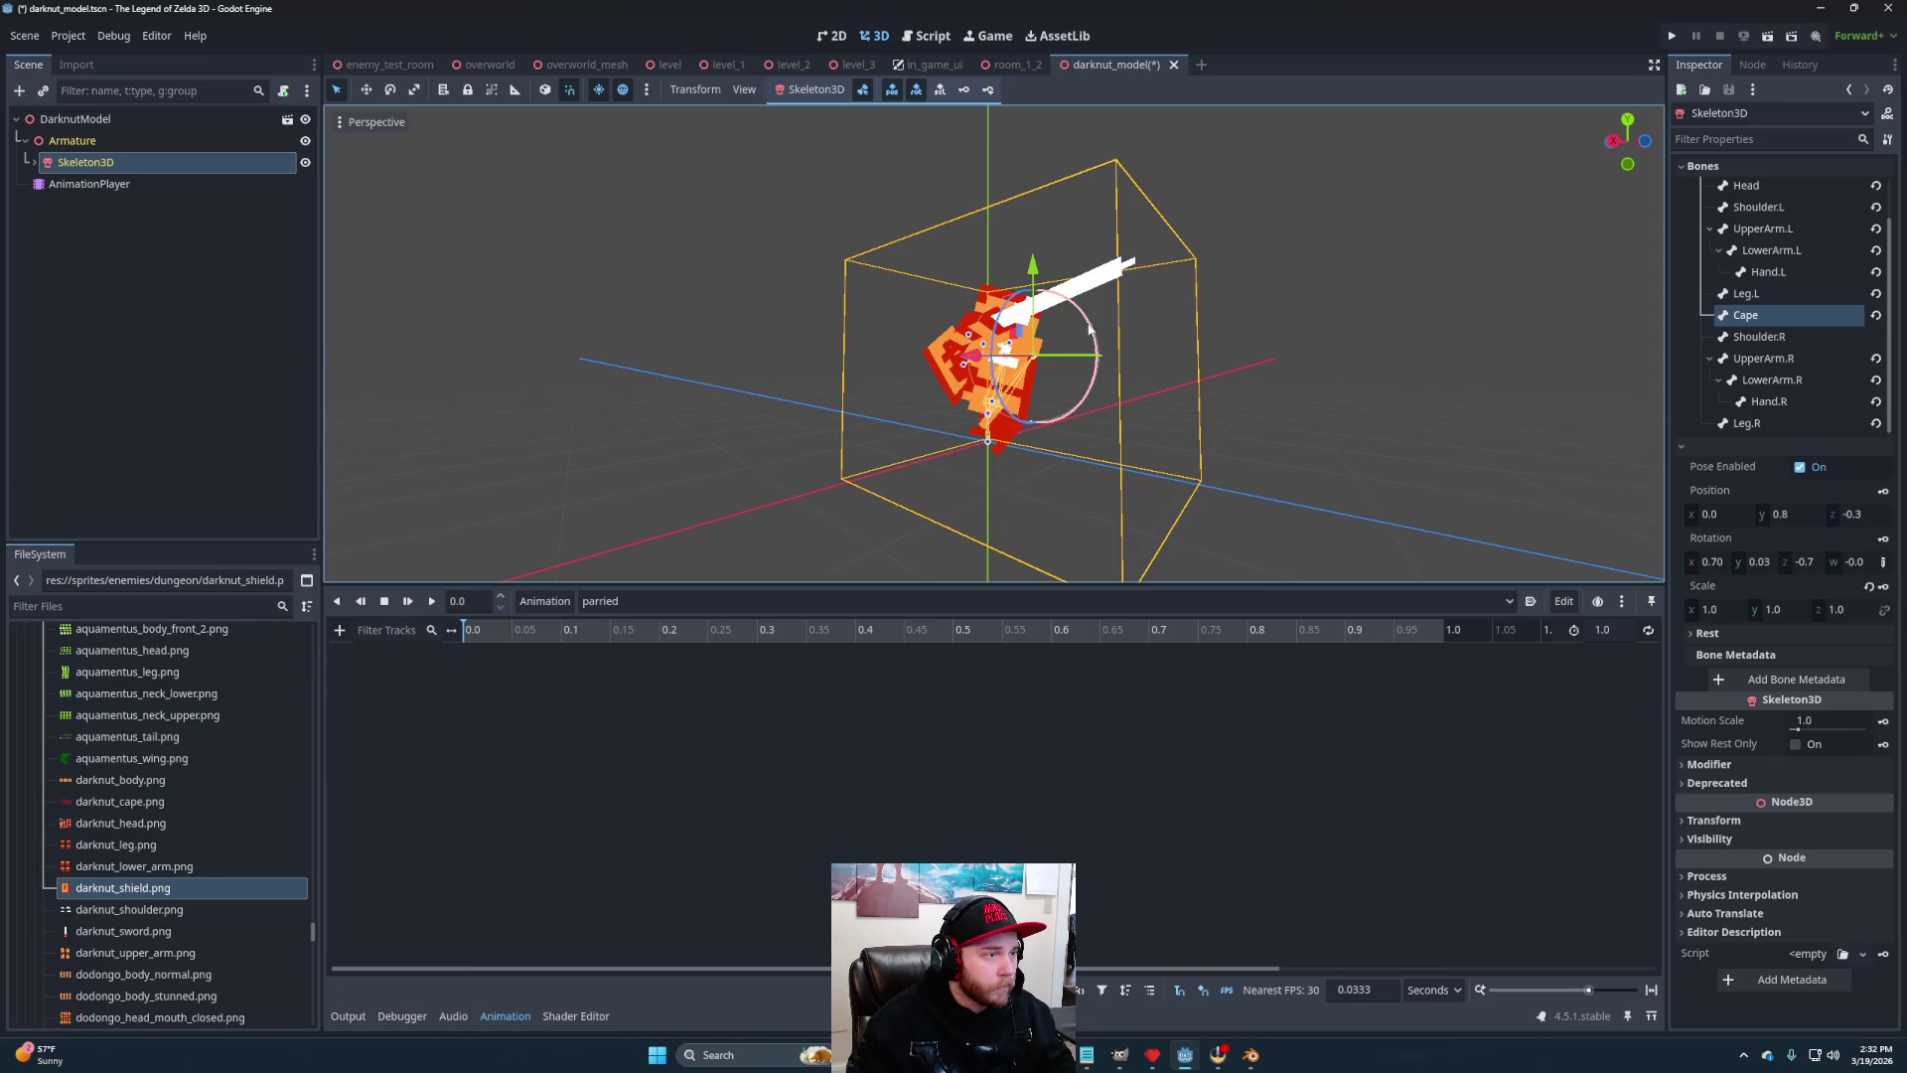
{"action": "mouse_move", "coordinate": [1059, 264]}
{"action": "left_mouse_down"}
{"action": "mouse_move", "coordinate": [991, 510]}
{"action": "mouse_move", "coordinate": [922, 450]}
{"action": "mouse_move", "coordinate": [1172, 479]}
{"action": "mouse_move", "coordinate": [1007, 460]}
{"action": "mouse_move", "coordinate": [1089, 495]}
{"action": "mouse_move", "coordinate": [1130, 109]}
{"action": "mouse_move", "coordinate": [1052, 515]}
{"action": "mouse_move", "coordinate": [1005, 470]}
{"action": "mouse_move", "coordinate": [1056, 438]}
{"action": "mouse_move", "coordinate": [924, 310]}
{"action": "mouse_move", "coordinate": [1078, 402]}
{"action": "mouse_move", "coordinate": [1092, 392]}
{"action": "mouse_move", "coordinate": [1150, 542]}
{"action": "left_mouse_up"}
{"action": "mouse_move", "coordinate": [1079, 421]}
{"action": "left_mouse_down"}
{"action": "mouse_move", "coordinate": [1077, 405]}
{"action": "mouse_move", "coordinate": [1182, 380]}
{"action": "mouse_move", "coordinate": [1085, 358]}
{"action": "mouse_move", "coordinate": [1095, 390]}
{"action": "mouse_move", "coordinate": [952, 269]}
{"action": "mouse_move", "coordinate": [1172, 463]}
{"action": "mouse_move", "coordinate": [1252, 387]}
{"action": "mouse_move", "coordinate": [944, 507]}
{"action": "mouse_move", "coordinate": [1103, 520]}
{"action": "mouse_move", "coordinate": [878, 106]}
{"action": "mouse_move", "coordinate": [1121, 196]}
{"action": "mouse_move", "coordinate": [993, 405]}
{"action": "left_mouse_up"}
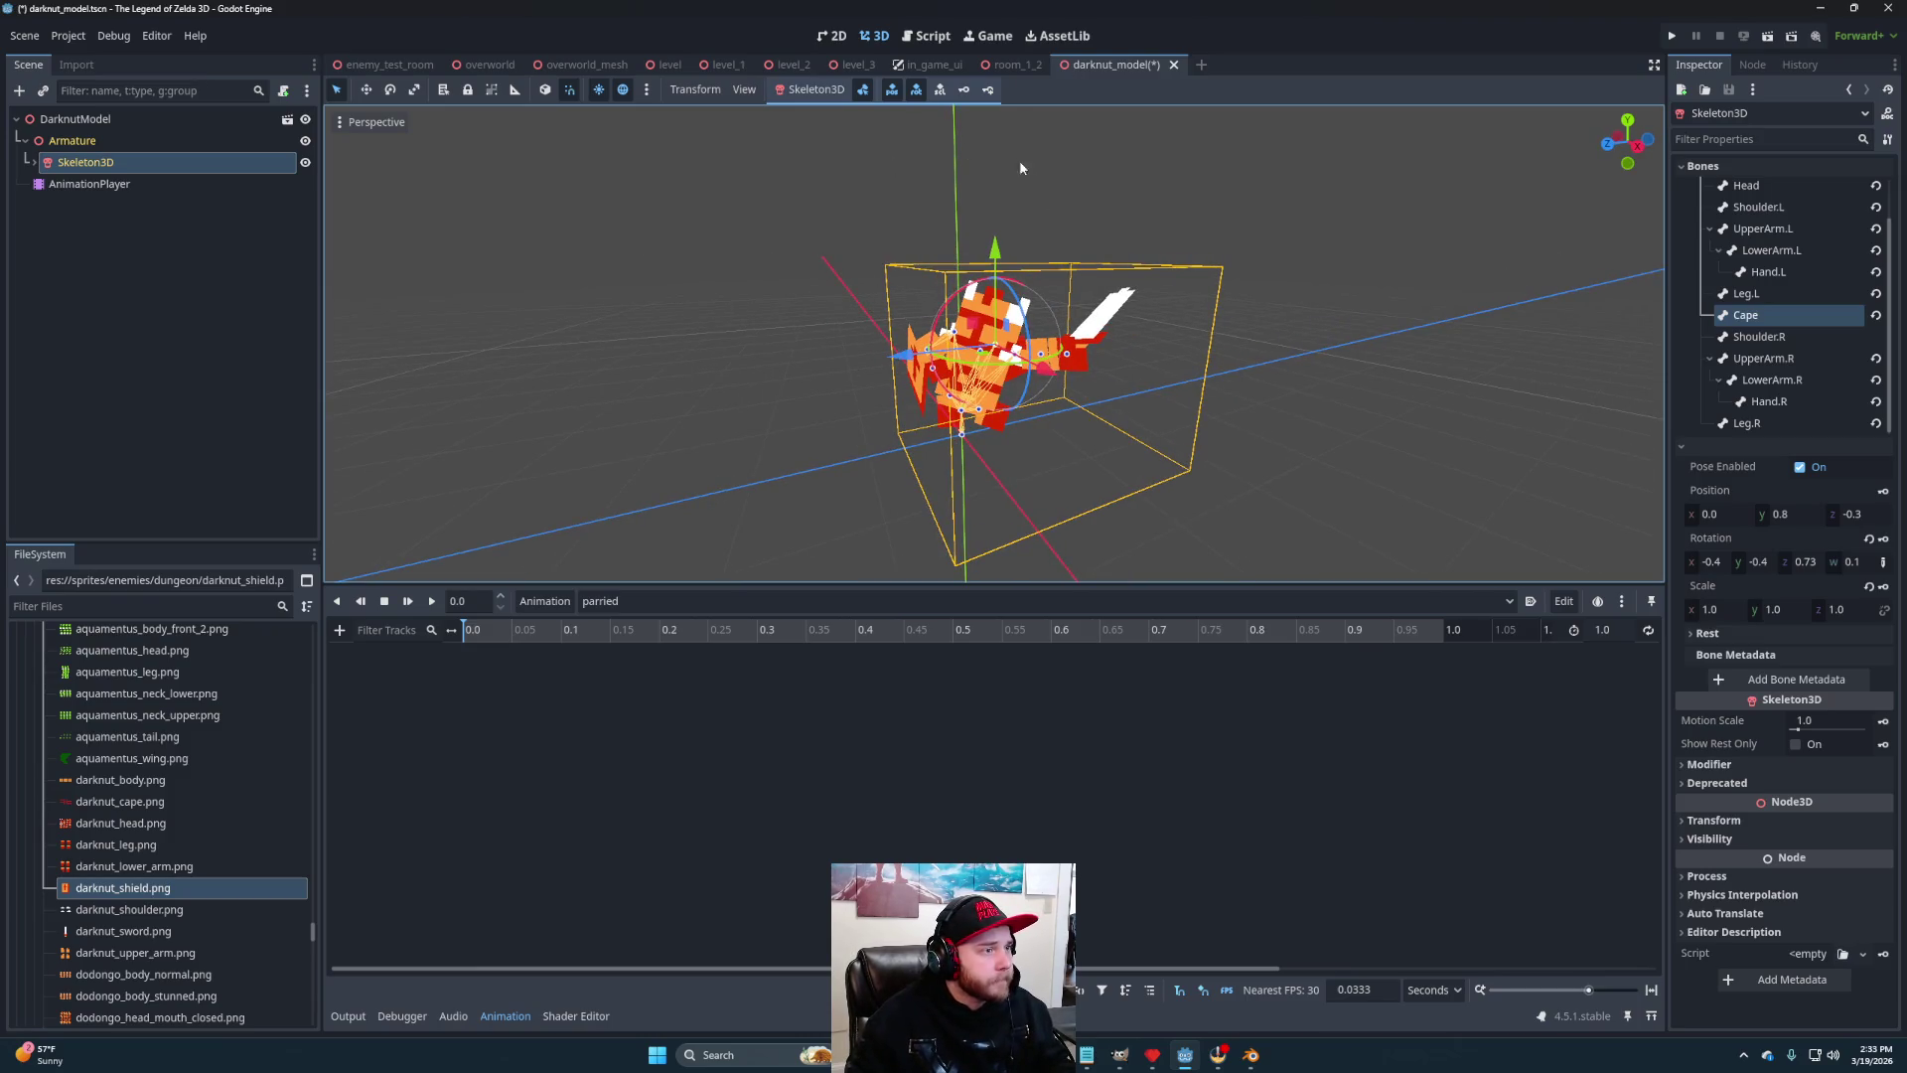
{"action": "mouse_move", "coordinate": [998, 216]}
{"action": "left_mouse_down"}
{"action": "mouse_move", "coordinate": [1065, 206]}
{"action": "mouse_move", "coordinate": [1053, 247]}
{"action": "mouse_move", "coordinate": [1051, 196]}
{"action": "left_mouse_up"}
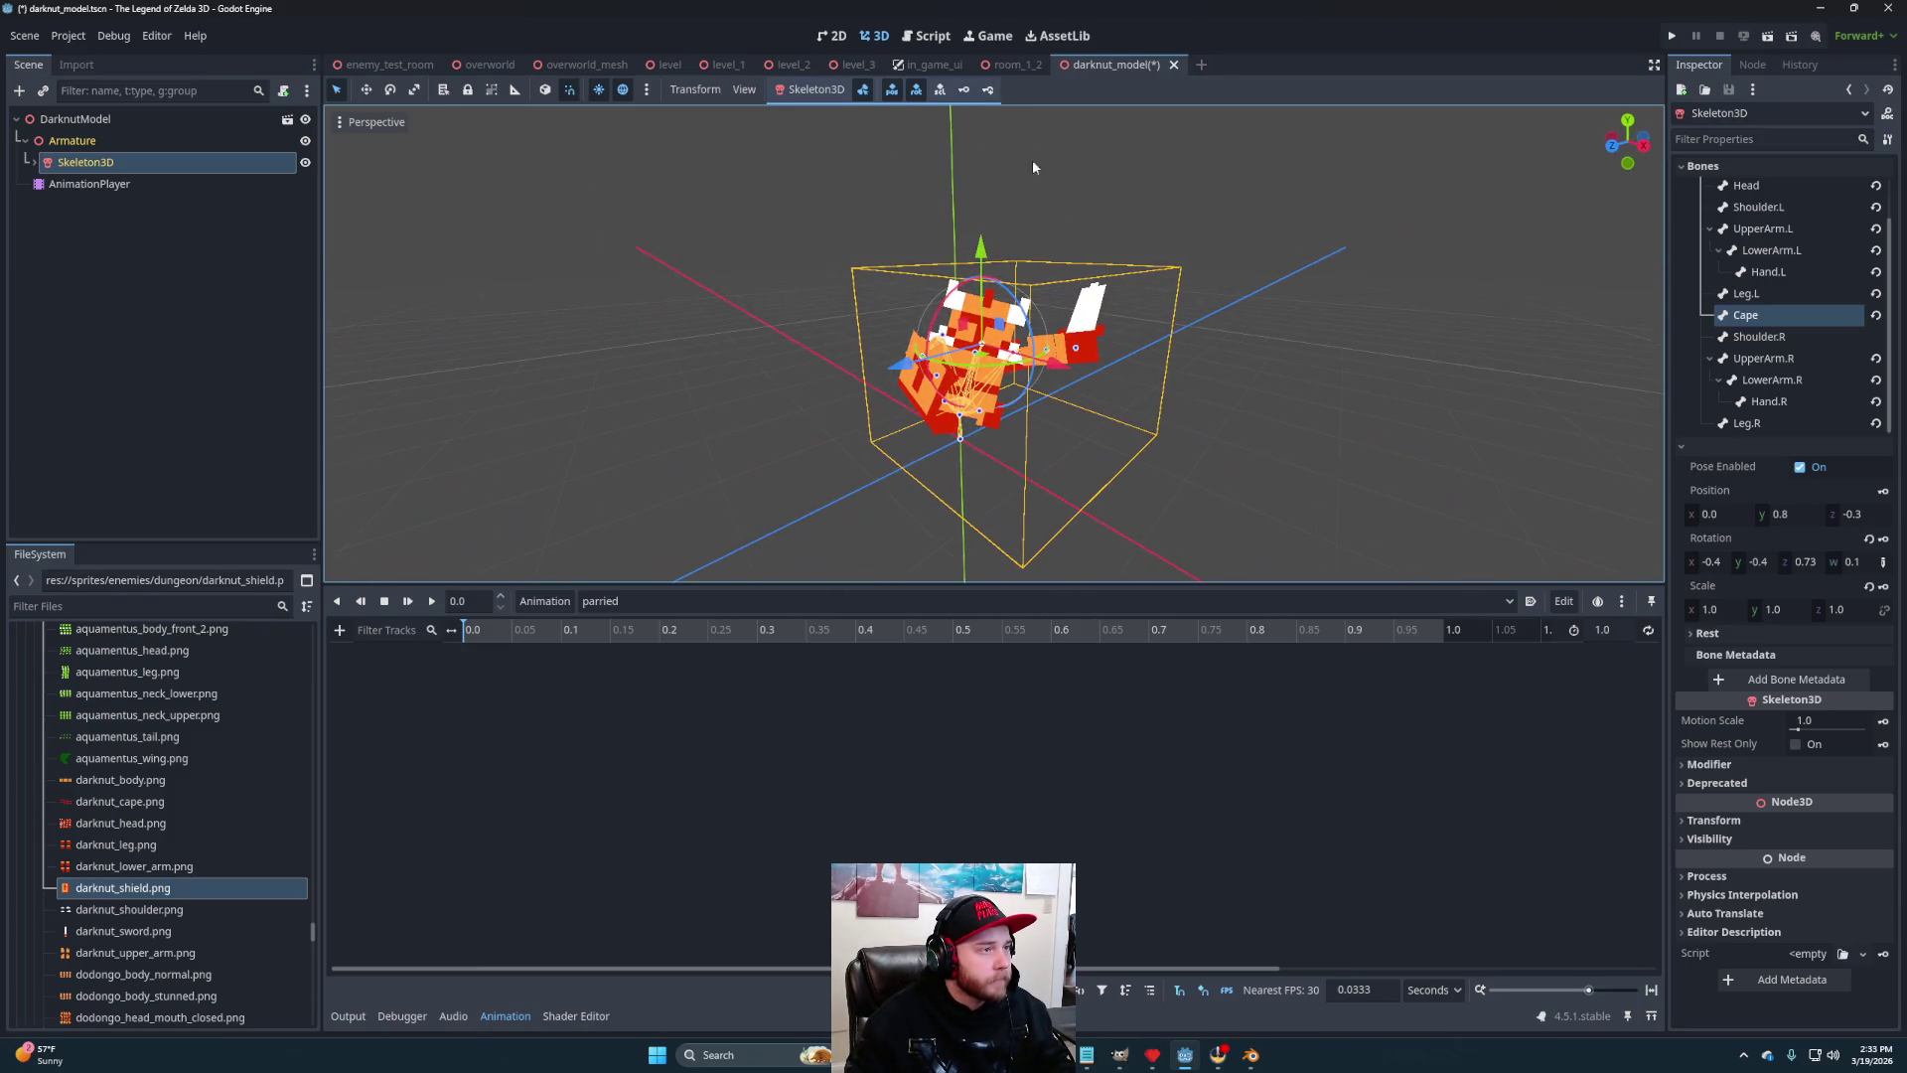
{"action": "left_click", "coordinate": [988, 91]}
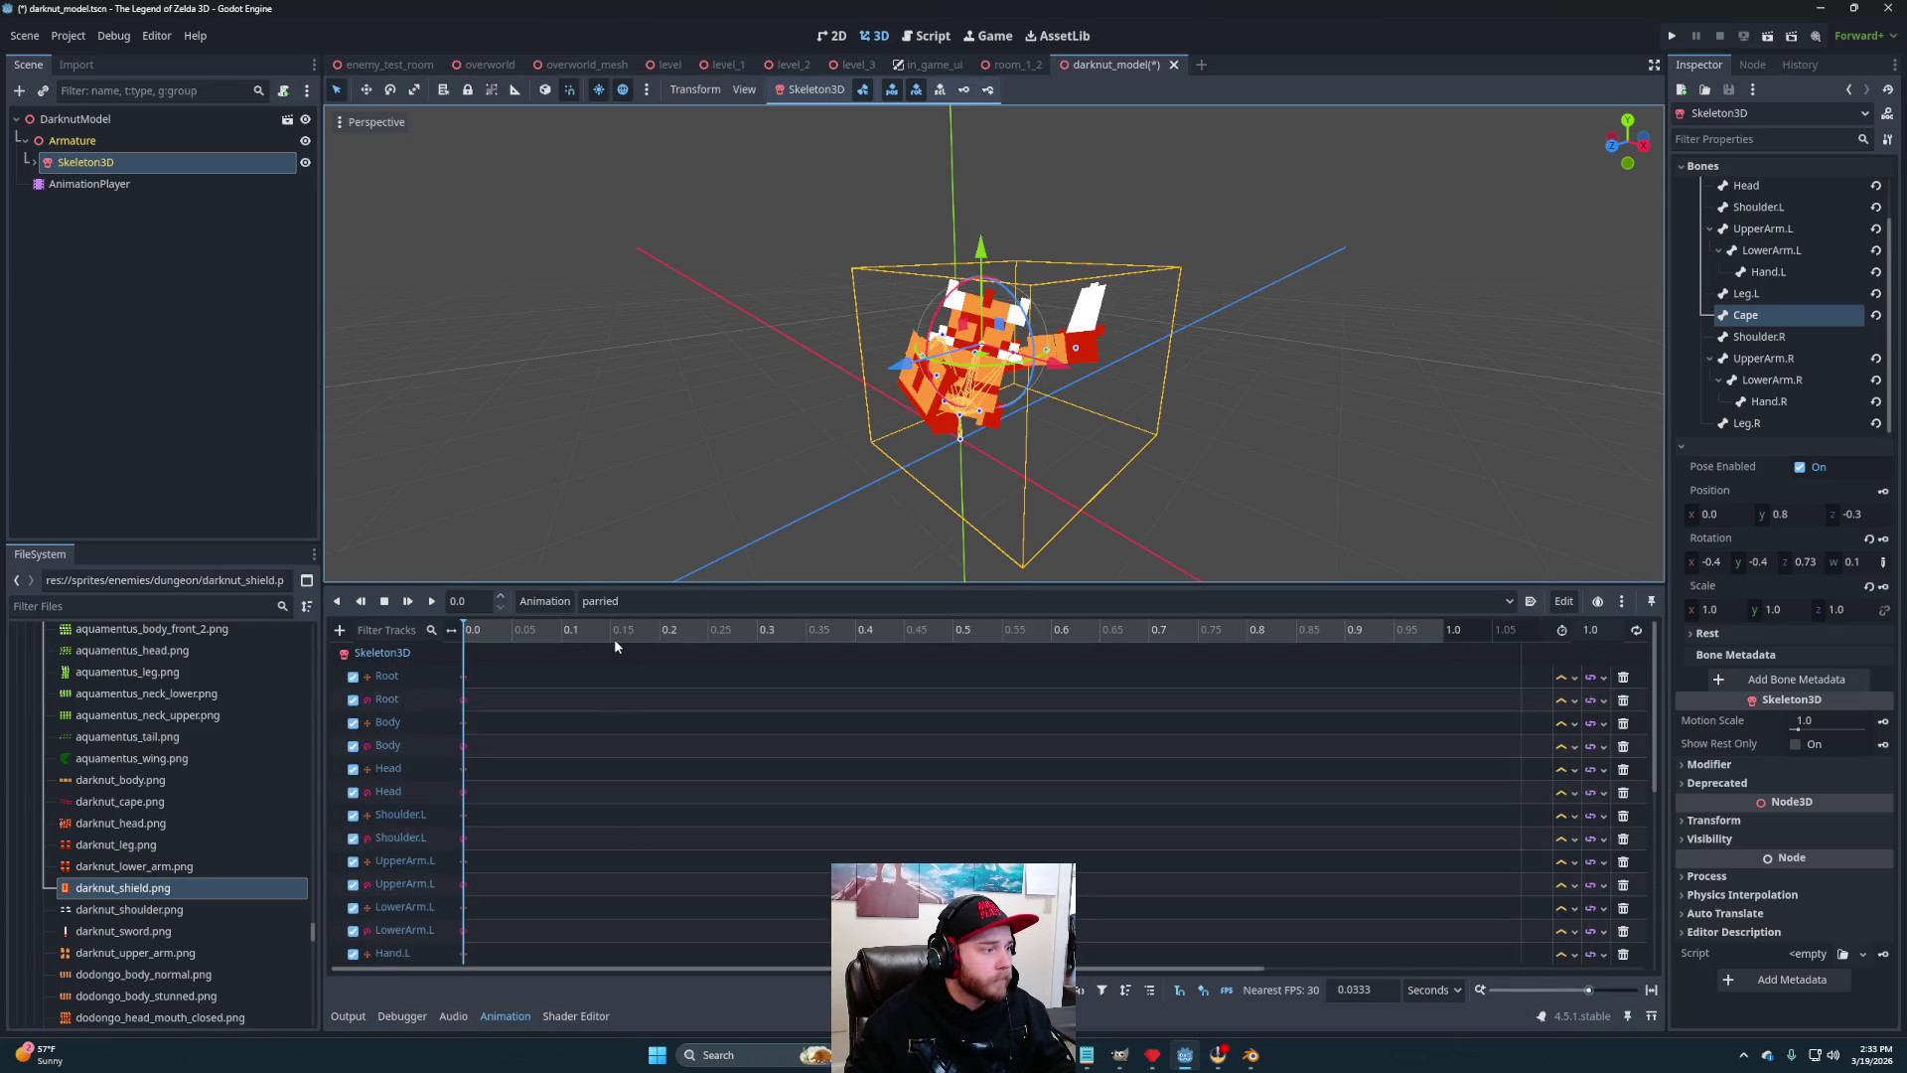
At 0.5 seconds, rotate the left upper arm back slightly
{"action": "mouse_move", "coordinate": [1006, 437]}
{"action": "left_mouse_down"}
{"action": "mouse_move", "coordinate": [1083, 423]}
{"action": "mouse_move", "coordinate": [1033, 437]}
{"action": "left_mouse_up"}
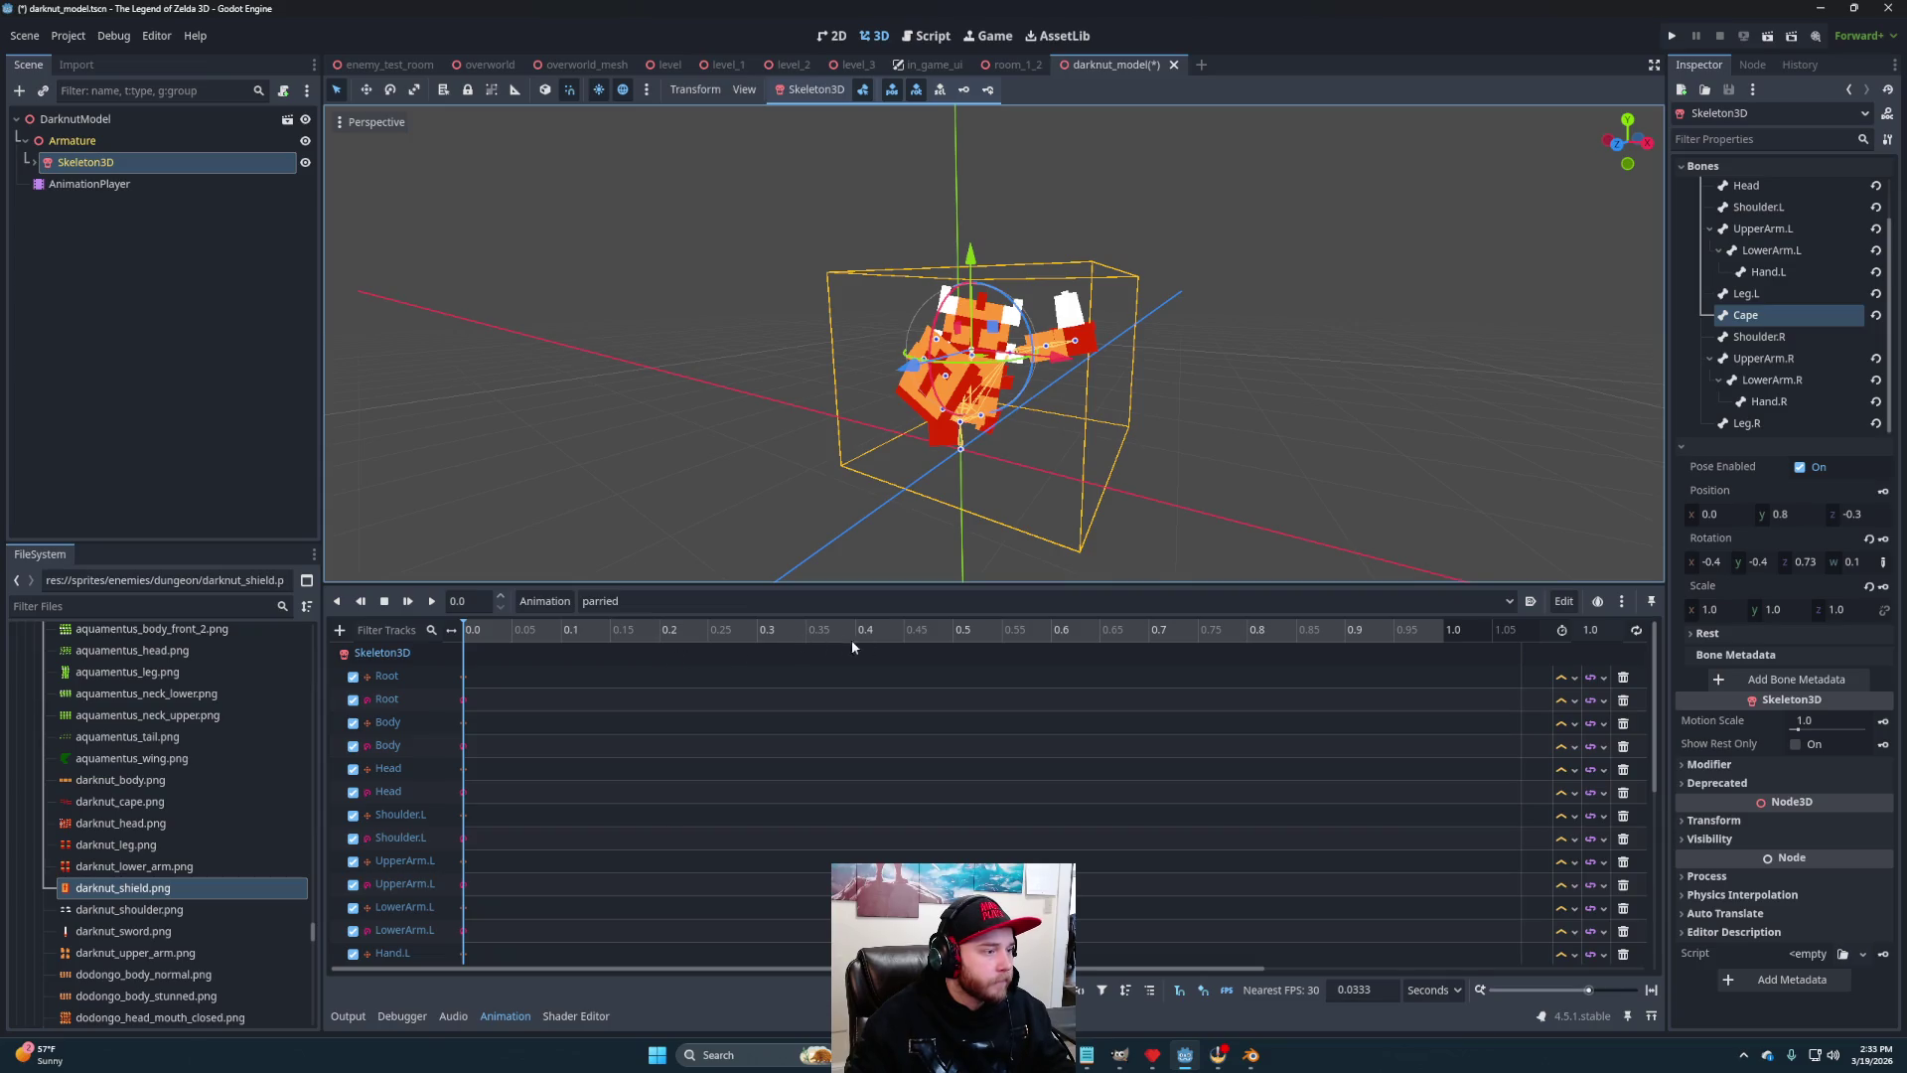
{"action": "left_click", "coordinate": [949, 628]}
{"action": "mouse_move", "coordinate": [1109, 380]}
{"action": "left_mouse_down"}
{"action": "mouse_move", "coordinate": [1003, 482]}
{"action": "mouse_move", "coordinate": [1097, 468]}
{"action": "mouse_move", "coordinate": [1622, 237]}
{"action": "left_mouse_up"}
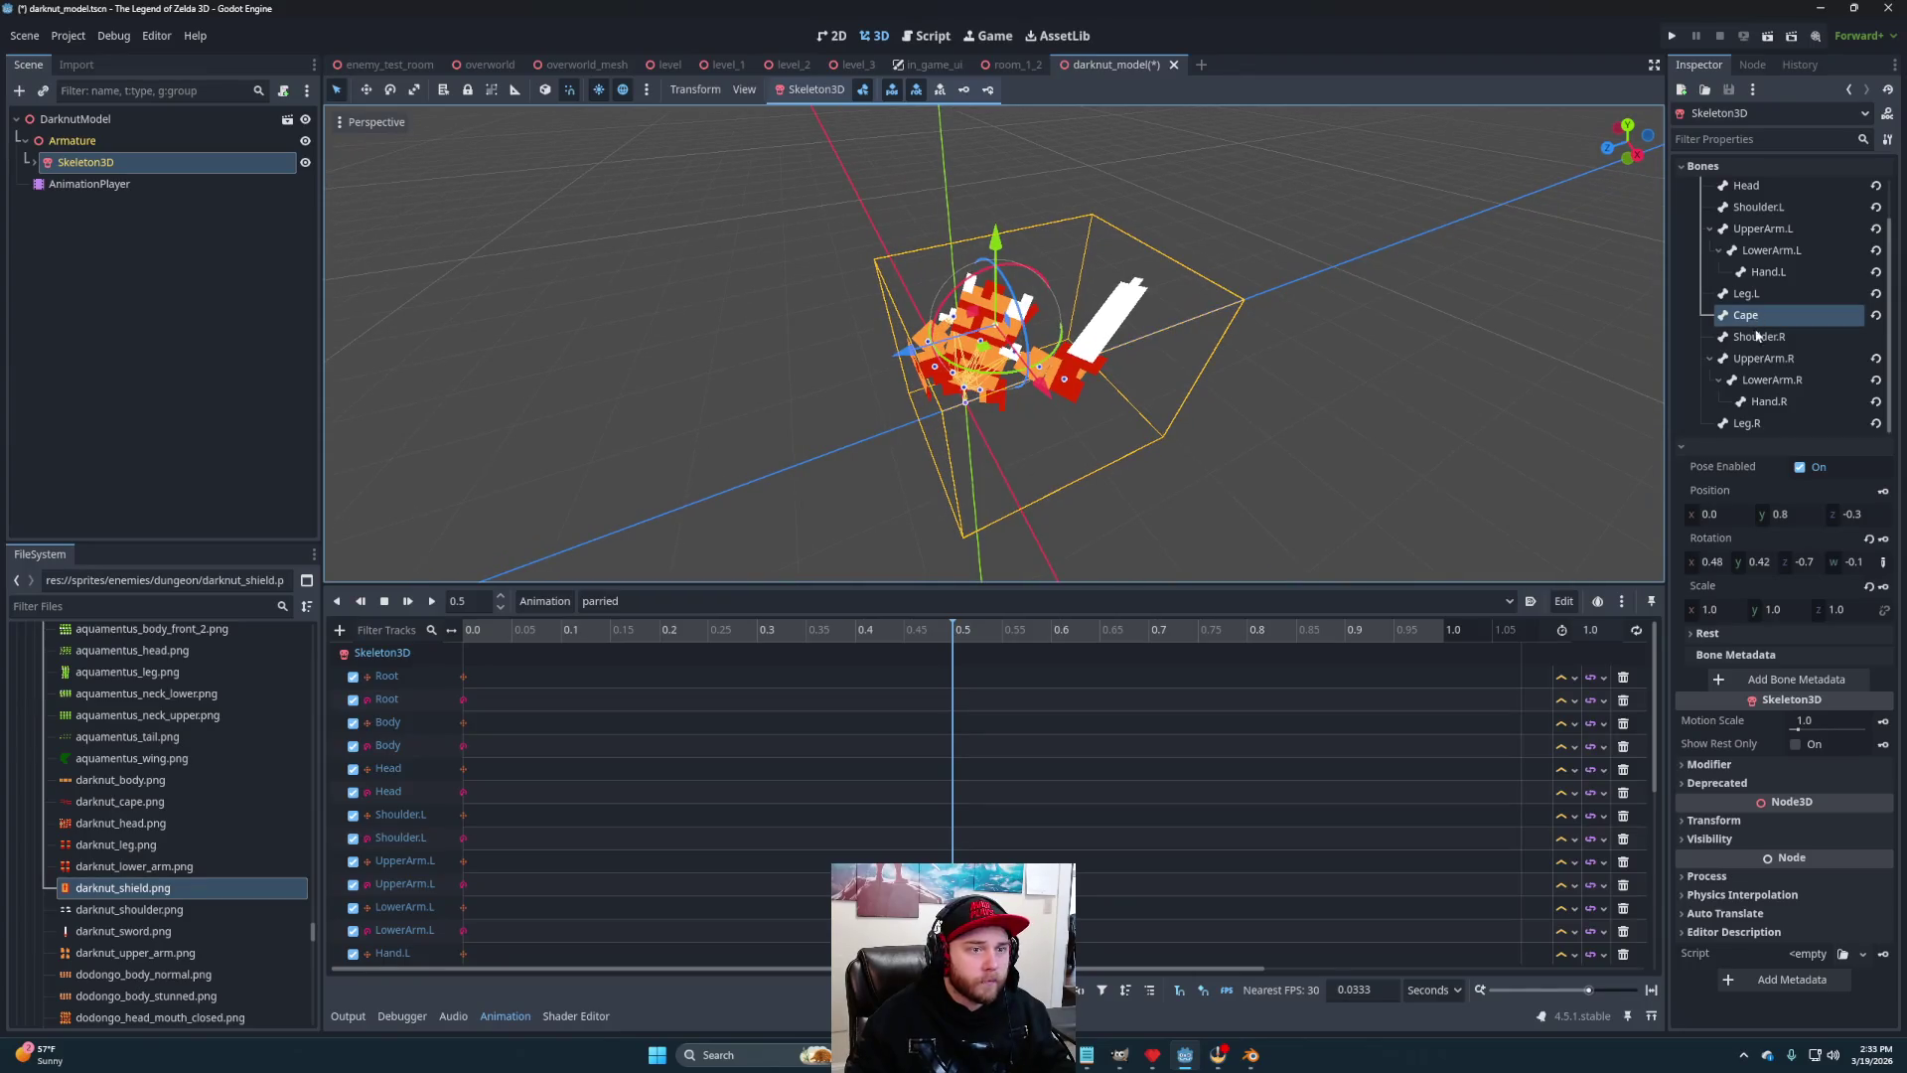
{"action": "left_click", "coordinate": [1769, 381]}
{"action": "left_click", "coordinate": [1742, 359]}
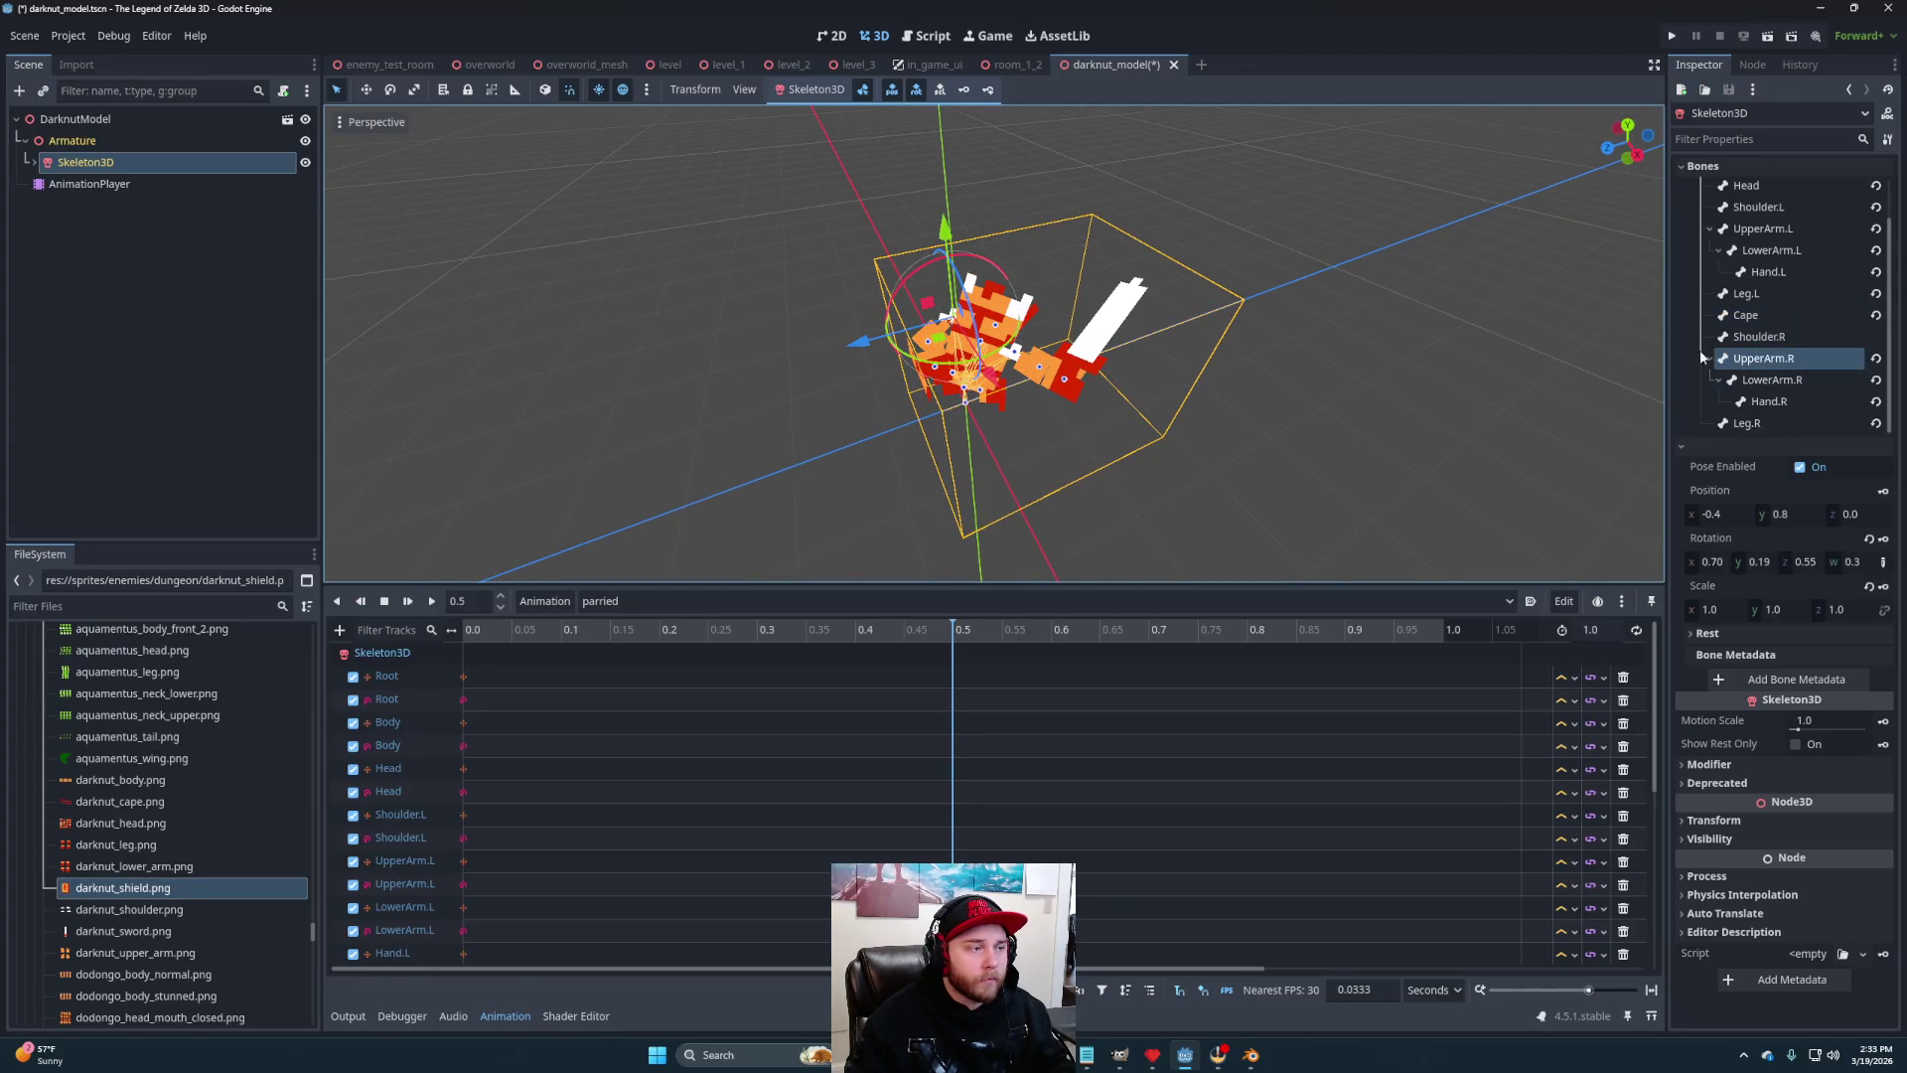
{"action": "left_click", "coordinate": [1768, 229]}
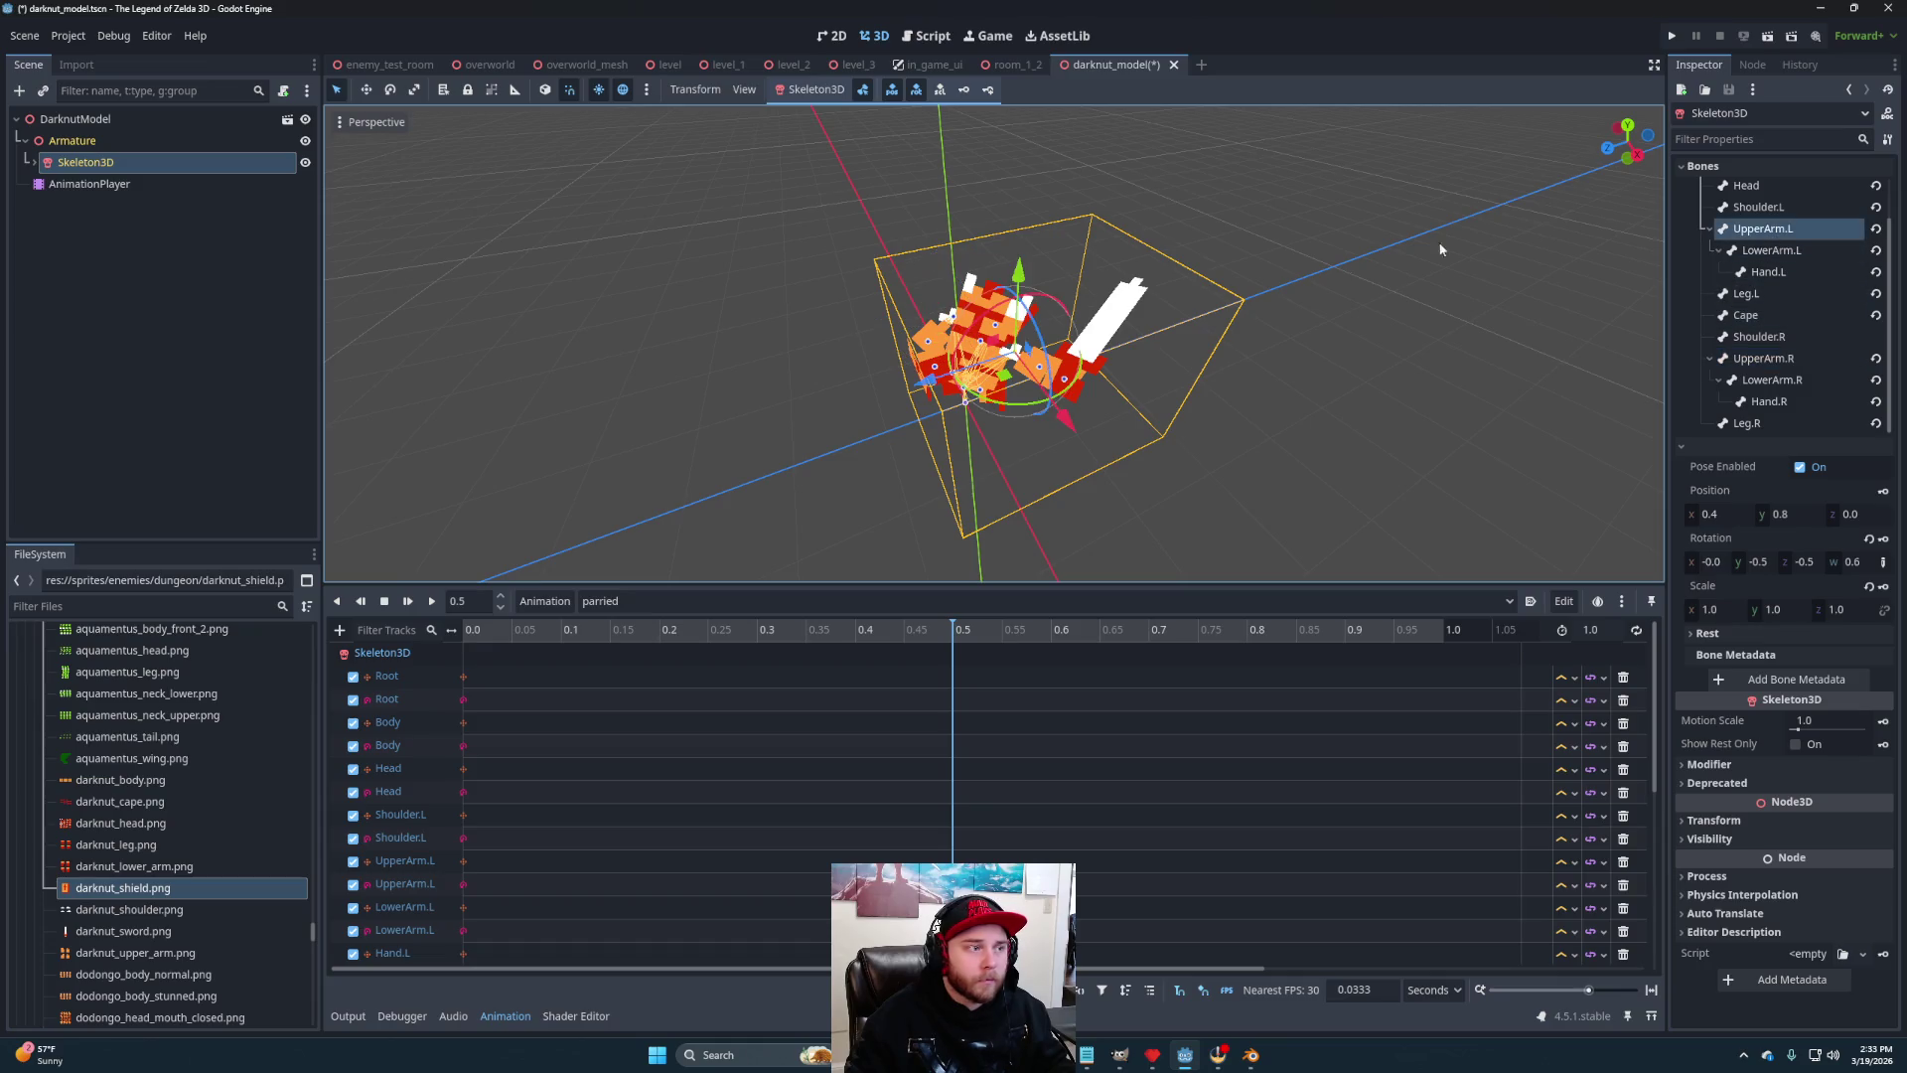
{"action": "mouse_move", "coordinate": [1017, 405]}
{"action": "left_mouse_down"}
{"action": "mouse_move", "coordinate": [1033, 395]}
{"action": "mouse_move", "coordinate": [871, 276]}
{"action": "mouse_move", "coordinate": [939, 422]}
{"action": "mouse_move", "coordinate": [1013, 477]}
{"action": "mouse_move", "coordinate": [1081, 459]}
{"action": "mouse_move", "coordinate": [1011, 386]}
{"action": "left_mouse_up"}
{"action": "left_click", "coordinate": [1029, 373]}
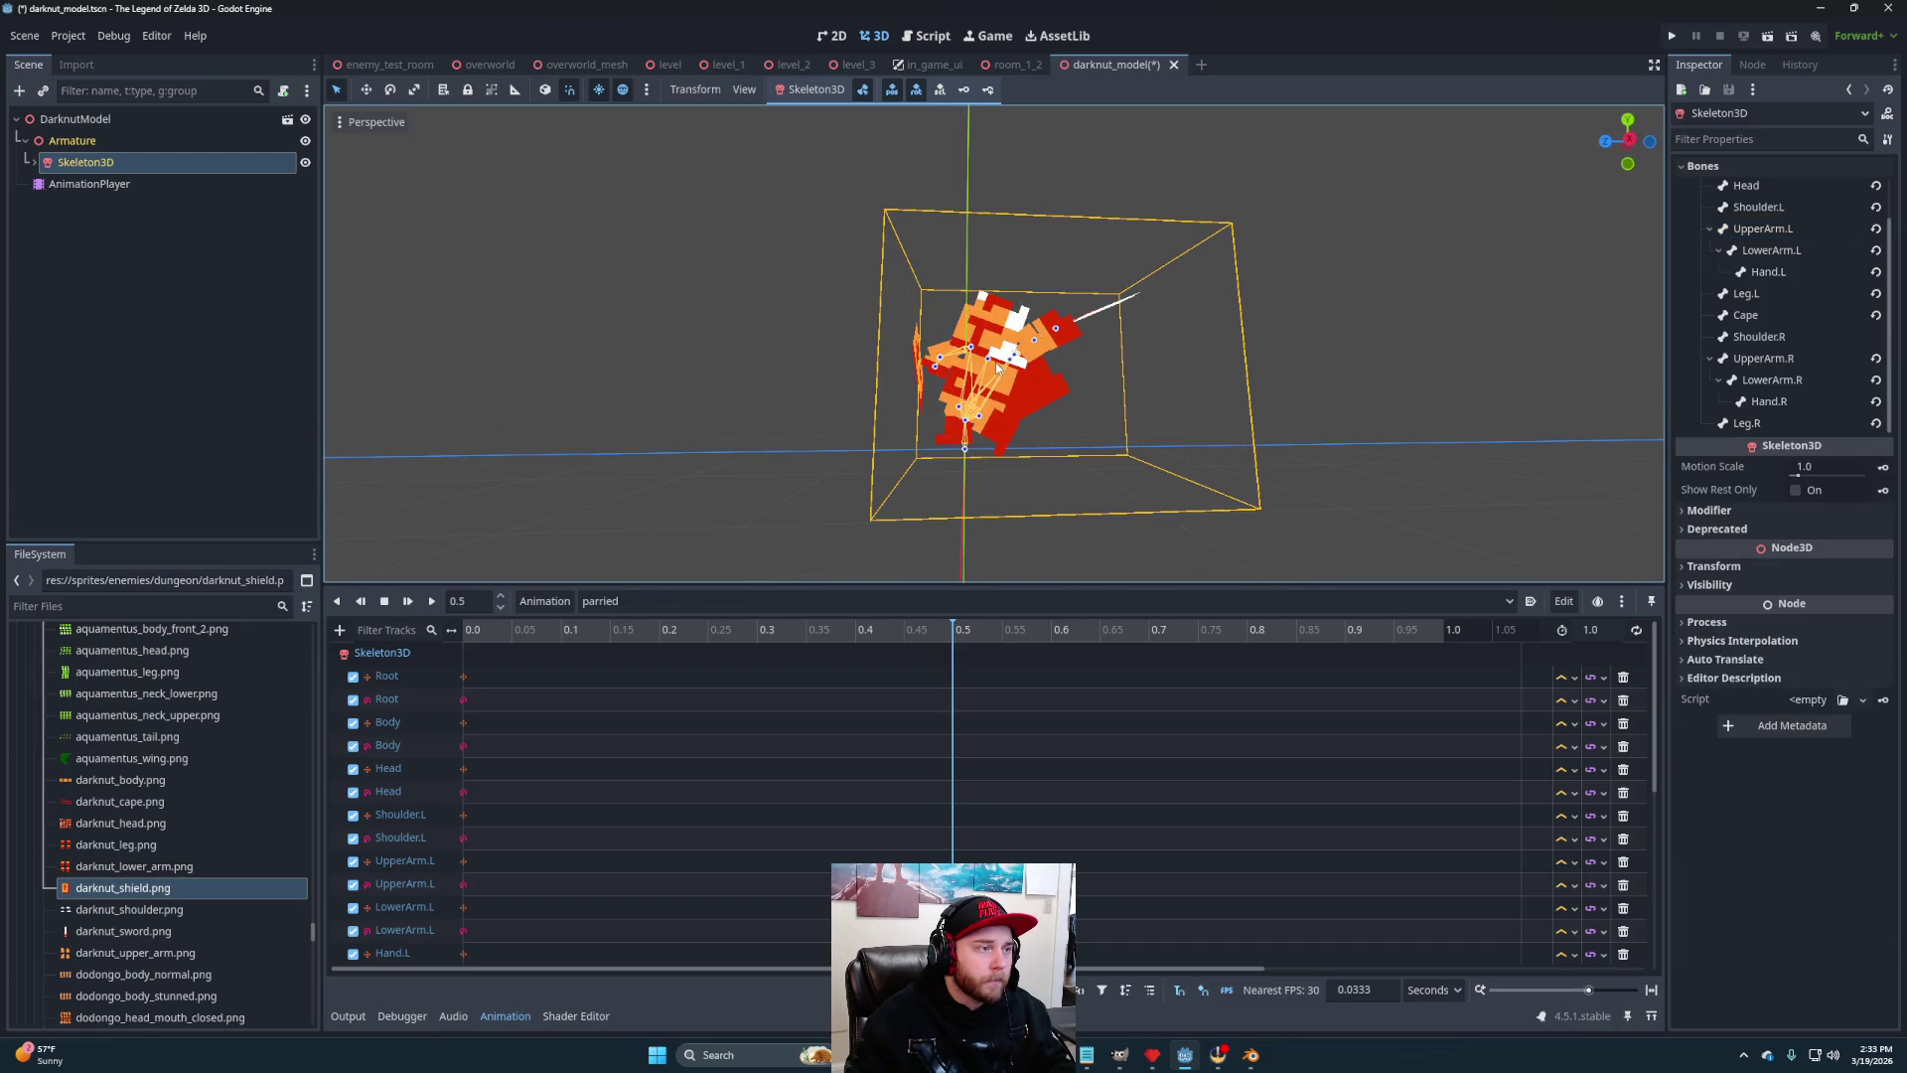
Tilt the head back about 5 degrees, bend the left forearm about 35 degrees, and key all tracks at 0.5
{"action": "left_click", "coordinate": [1027, 306]}
{"action": "mouse_move", "coordinate": [925, 346]}
{"action": "left_mouse_down"}
{"action": "mouse_move", "coordinate": [1152, 499]}
{"action": "mouse_move", "coordinate": [1101, 463]}
{"action": "mouse_move", "coordinate": [959, 486]}
{"action": "mouse_move", "coordinate": [858, 475]}
{"action": "left_mouse_up"}
{"action": "left_click", "coordinate": [1048, 351]}
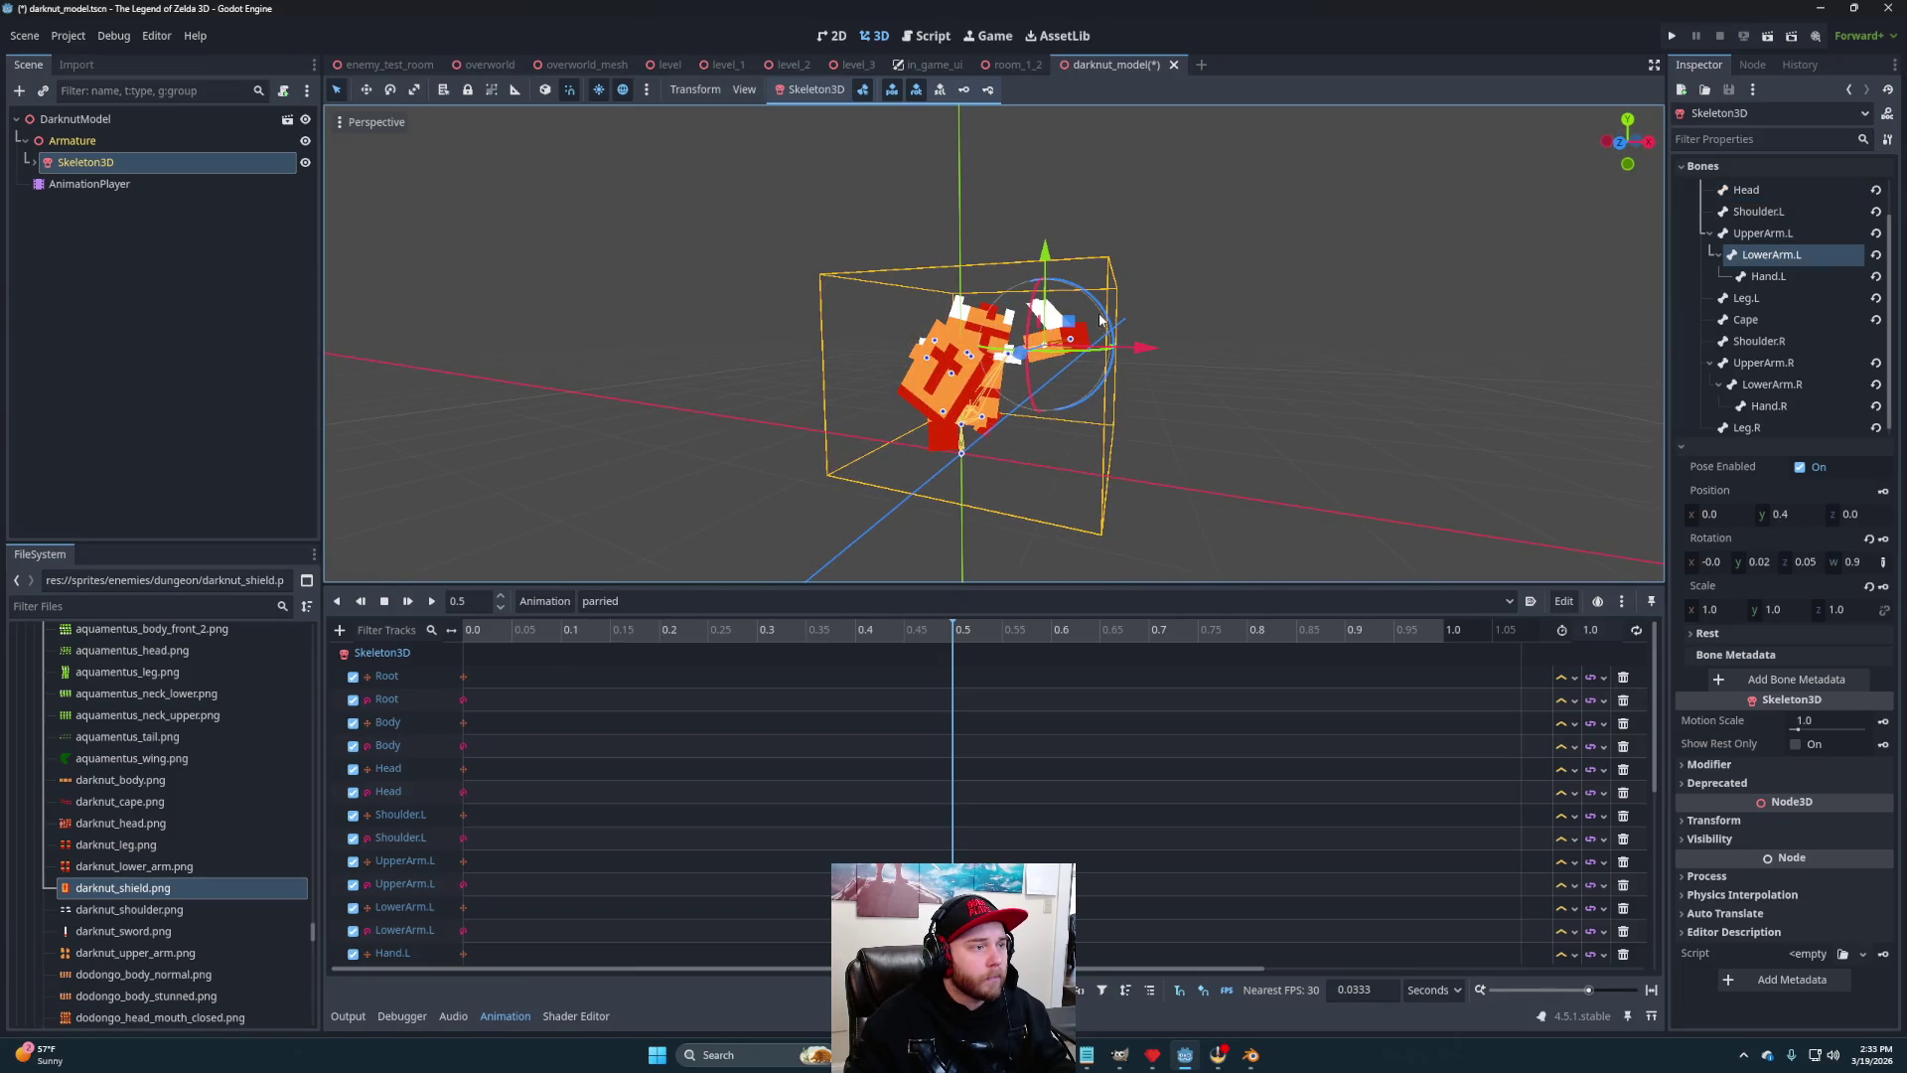
{"action": "mouse_move", "coordinate": [1080, 278]}
{"action": "left_mouse_down"}
{"action": "mouse_move", "coordinate": [1190, 528]}
{"action": "mouse_move", "coordinate": [1154, 491]}
{"action": "mouse_move", "coordinate": [1167, 453]}
{"action": "mouse_move", "coordinate": [1148, 457]}
{"action": "left_mouse_up"}
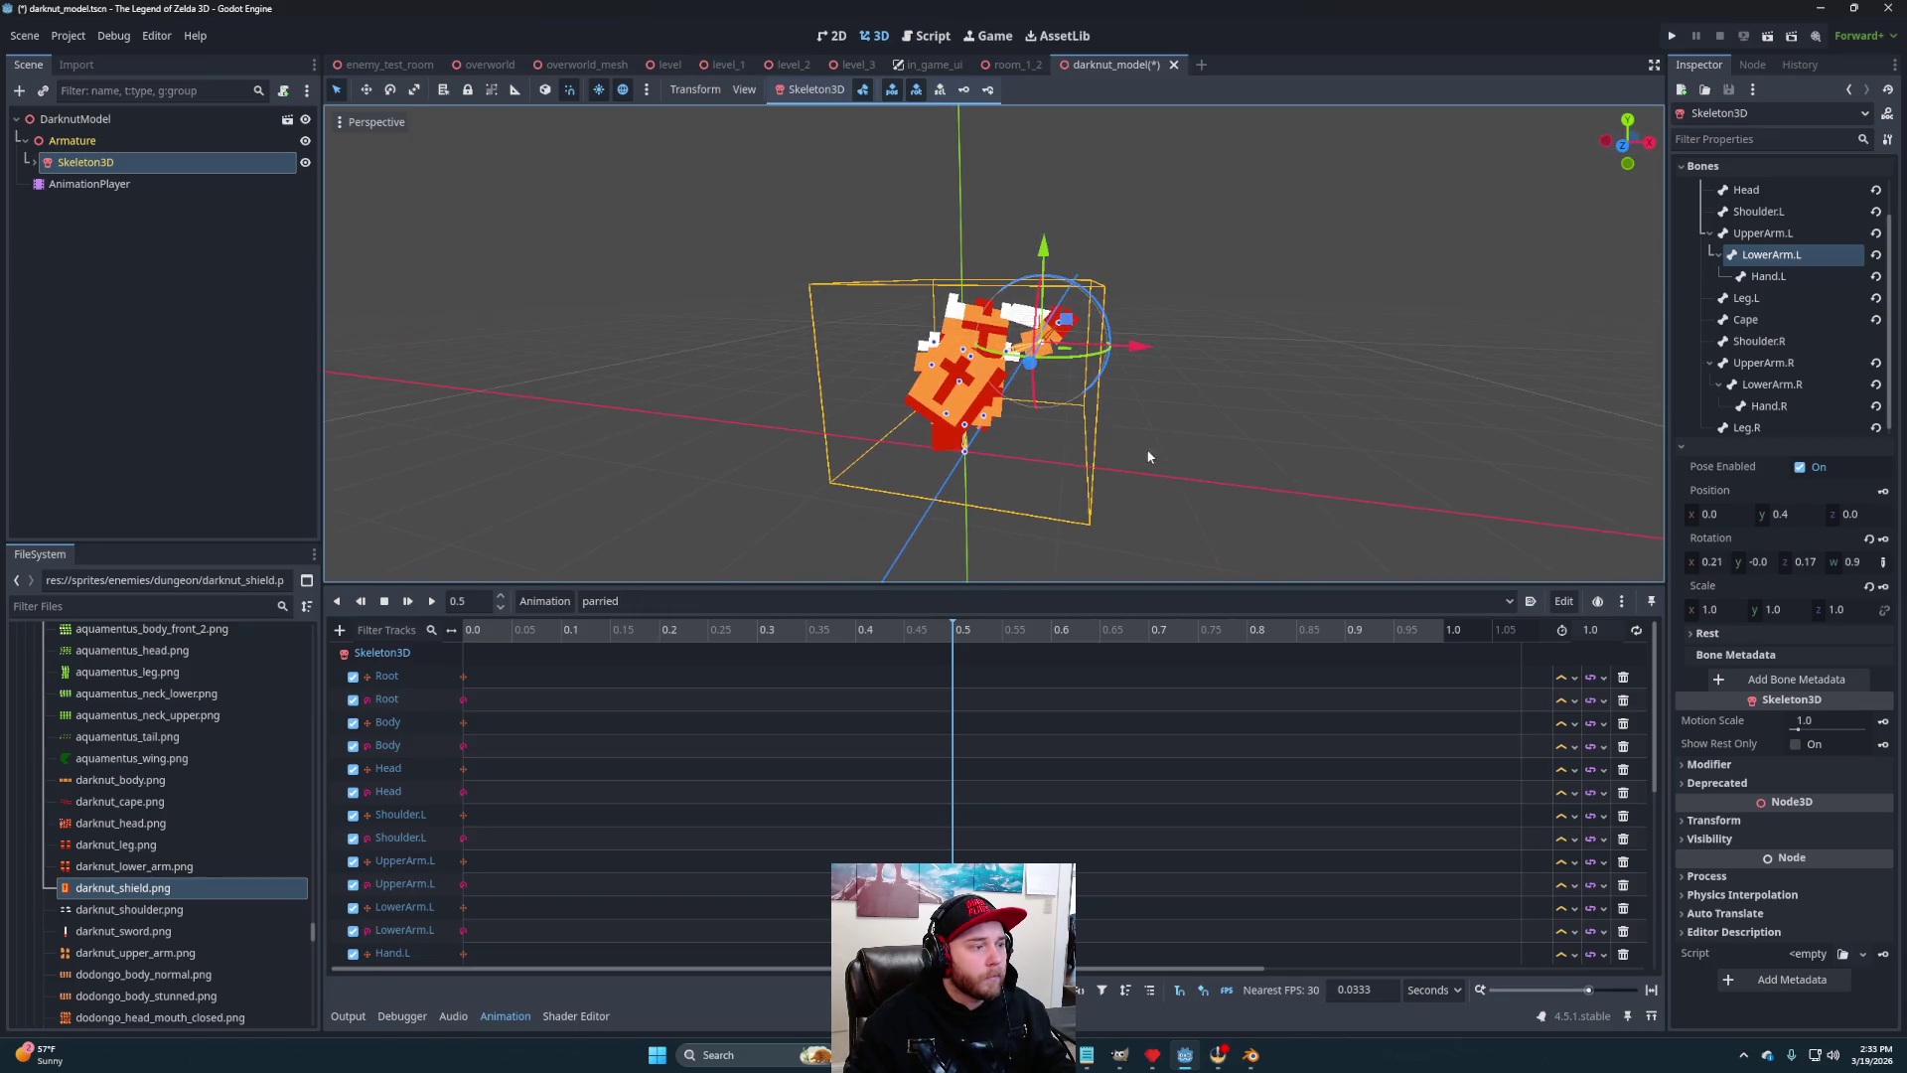
{"action": "left_click", "coordinate": [989, 89]}
Preview the arm motion, then lean the Body bone back about 5 degrees at 0.5
{"action": "mouse_move", "coordinate": [473, 629]}
{"action": "left_mouse_down"}
{"action": "mouse_move", "coordinate": [959, 630]}
{"action": "mouse_move", "coordinate": [724, 608]}
{"action": "mouse_move", "coordinate": [596, 626]}
{"action": "left_mouse_up"}
{"action": "left_click", "coordinate": [956, 630]}
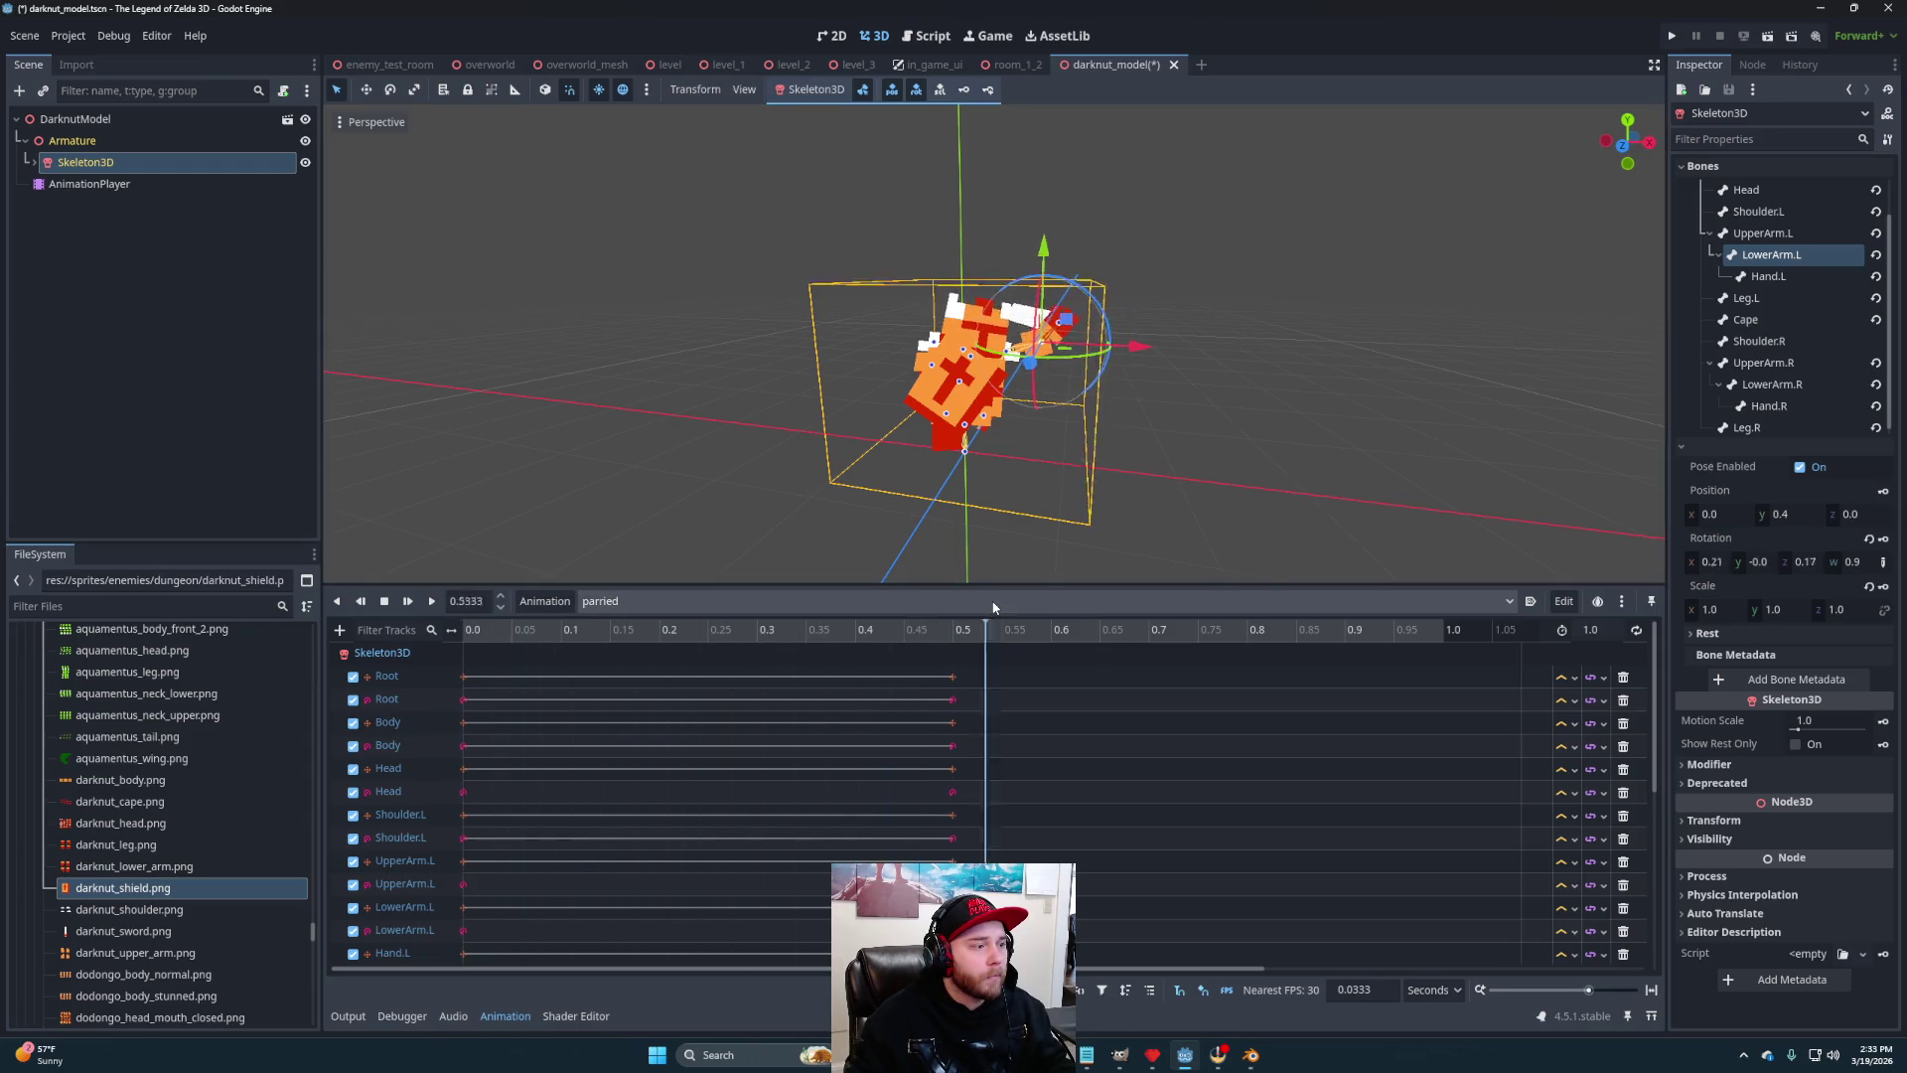
{"action": "left_click_drag", "start_coordinate": [975, 609], "coordinate": [966, 608]}
{"action": "mouse_move", "coordinate": [1230, 456]}
{"action": "left_mouse_down"}
{"action": "mouse_move", "coordinate": [1154, 348]}
{"action": "mouse_move", "coordinate": [999, 435]}
{"action": "left_mouse_up"}
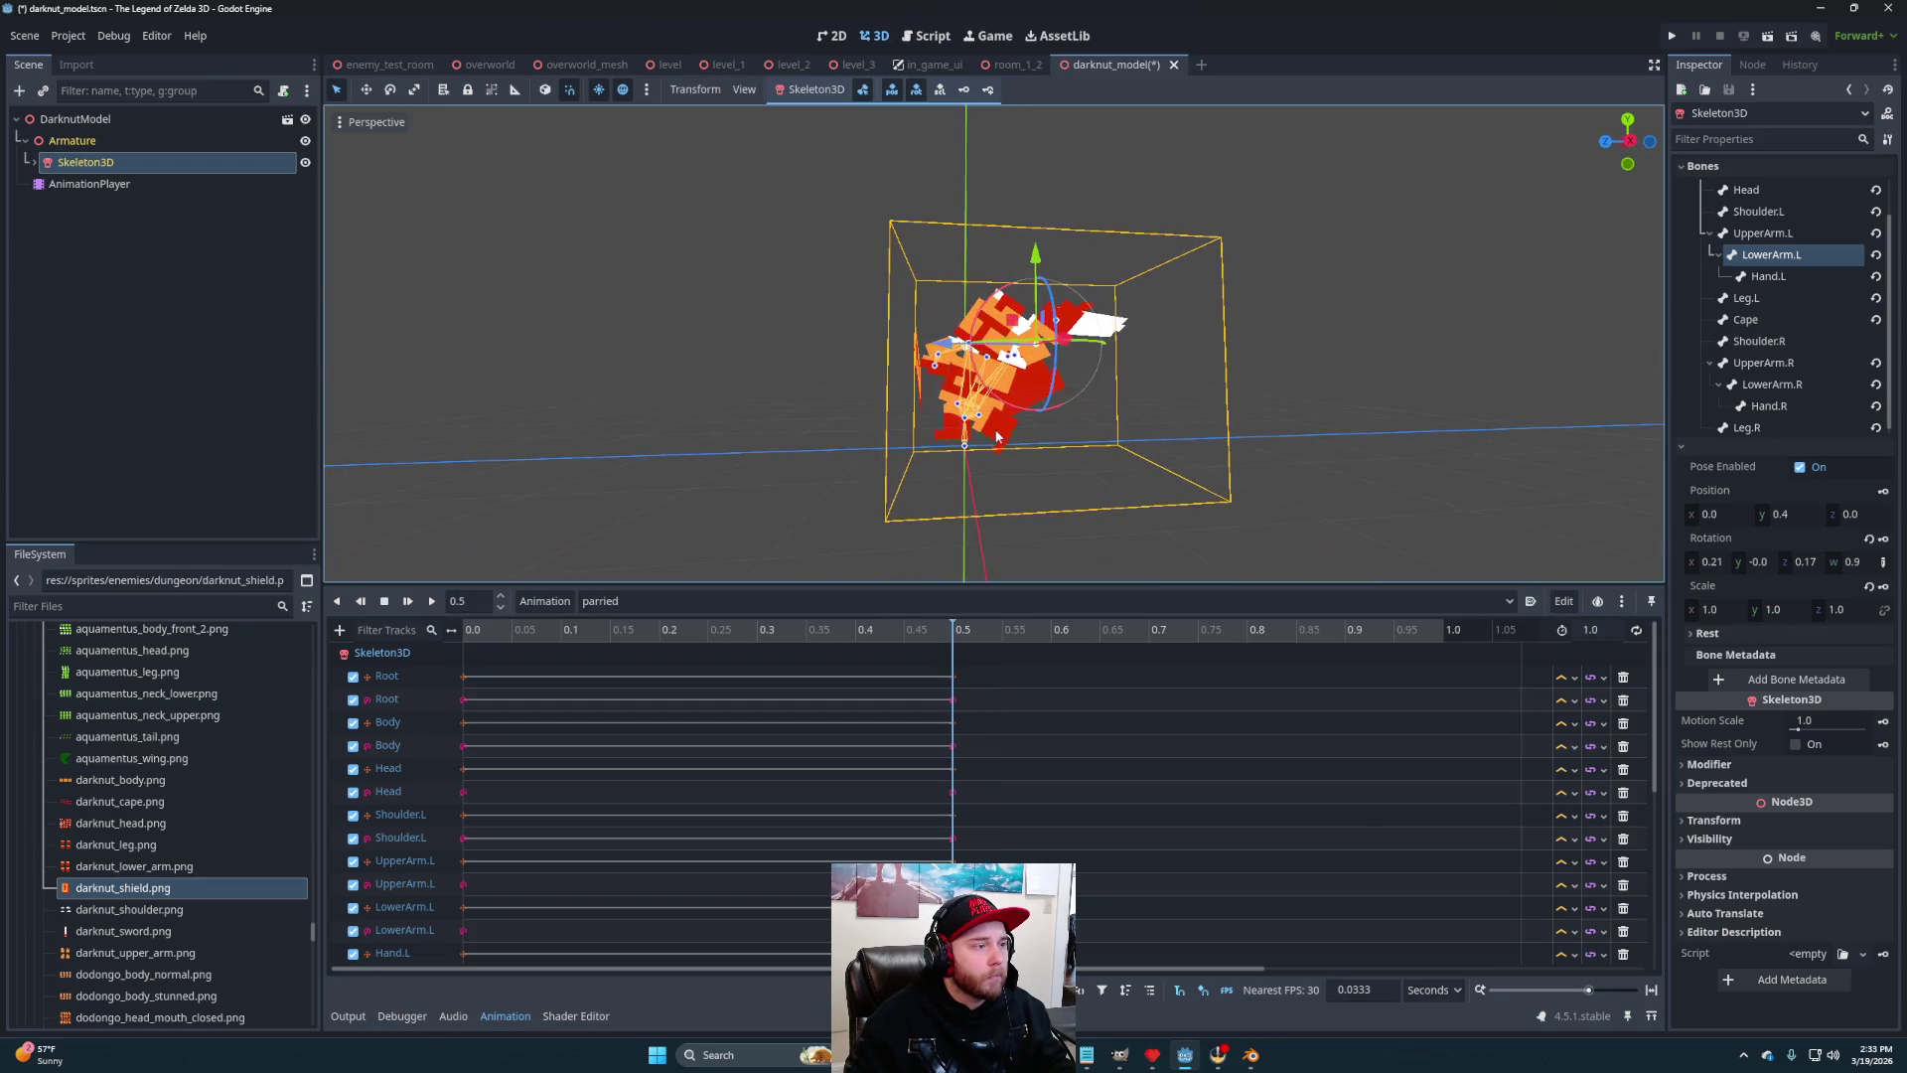
{"action": "left_click", "coordinate": [966, 420]}
{"action": "left_click_drag", "start_coordinate": [927, 365], "coordinate": [933, 364]}
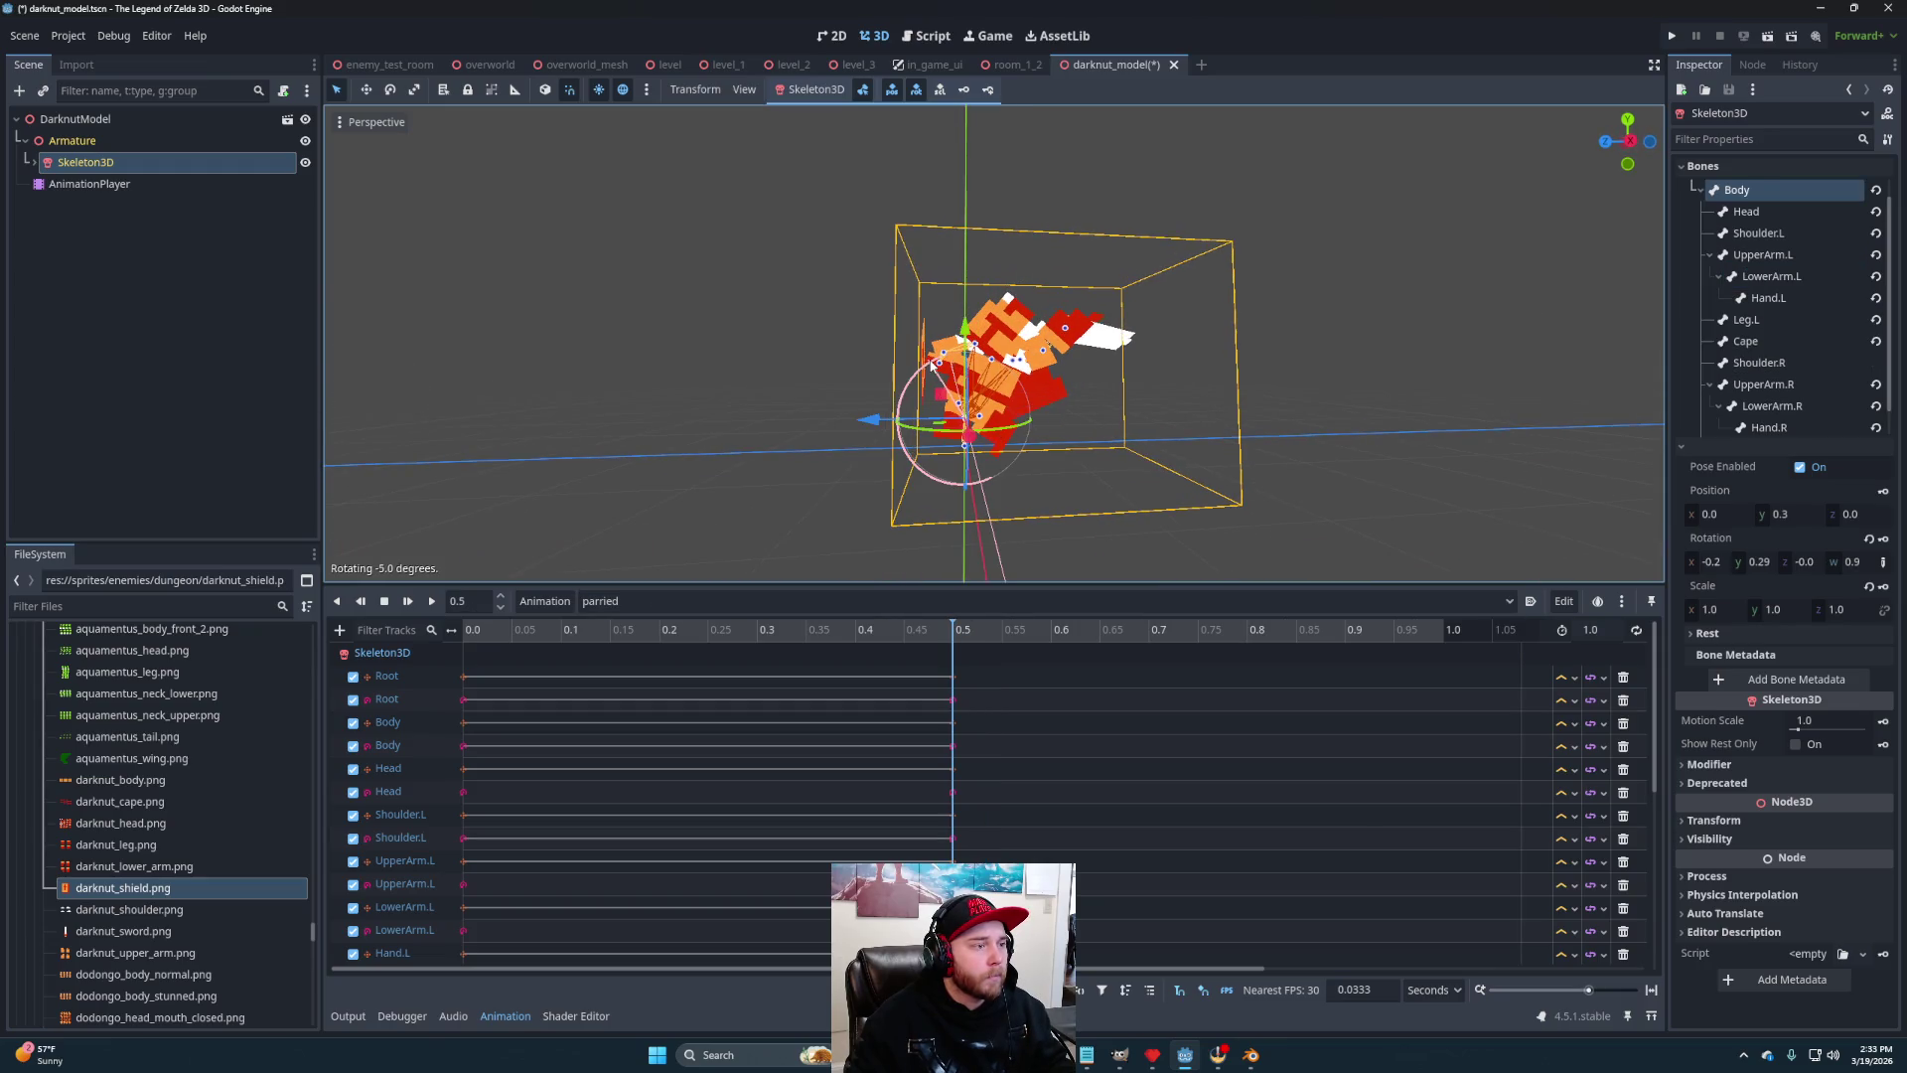
{"action": "left_click", "coordinate": [993, 511]}
Slightly re-rotate the Hand.R bone and scrub the timeline to preview the pose
{"action": "left_click", "coordinate": [960, 407]}
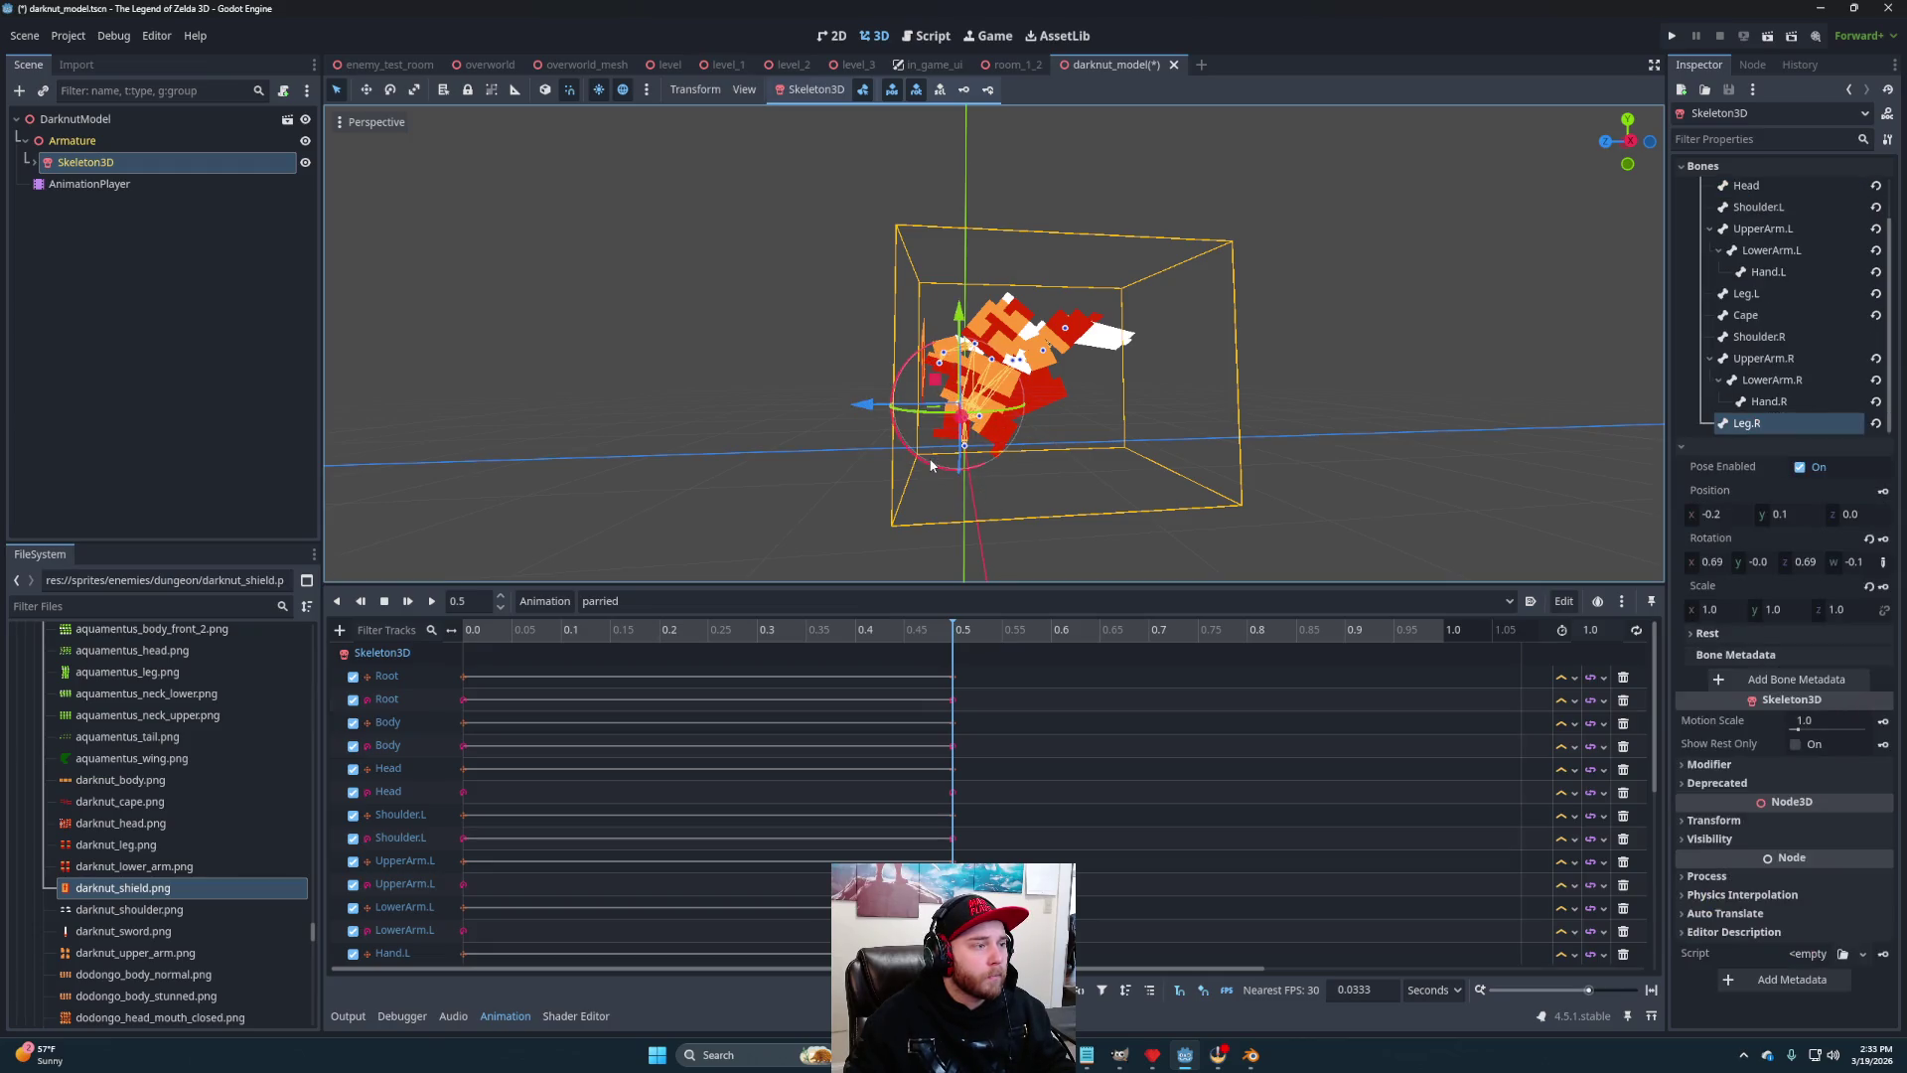
{"action": "mouse_move", "coordinate": [999, 440]}
{"action": "left_mouse_down"}
{"action": "mouse_move", "coordinate": [1132, 421]}
{"action": "mouse_move", "coordinate": [1068, 498]}
{"action": "mouse_move", "coordinate": [940, 445]}
{"action": "mouse_move", "coordinate": [1218, 413]}
{"action": "mouse_move", "coordinate": [1229, 468]}
{"action": "mouse_move", "coordinate": [1261, 494]}
{"action": "mouse_move", "coordinate": [1069, 476]}
{"action": "mouse_move", "coordinate": [999, 394]}
{"action": "left_mouse_up"}
{"action": "left_click", "coordinate": [960, 415]}
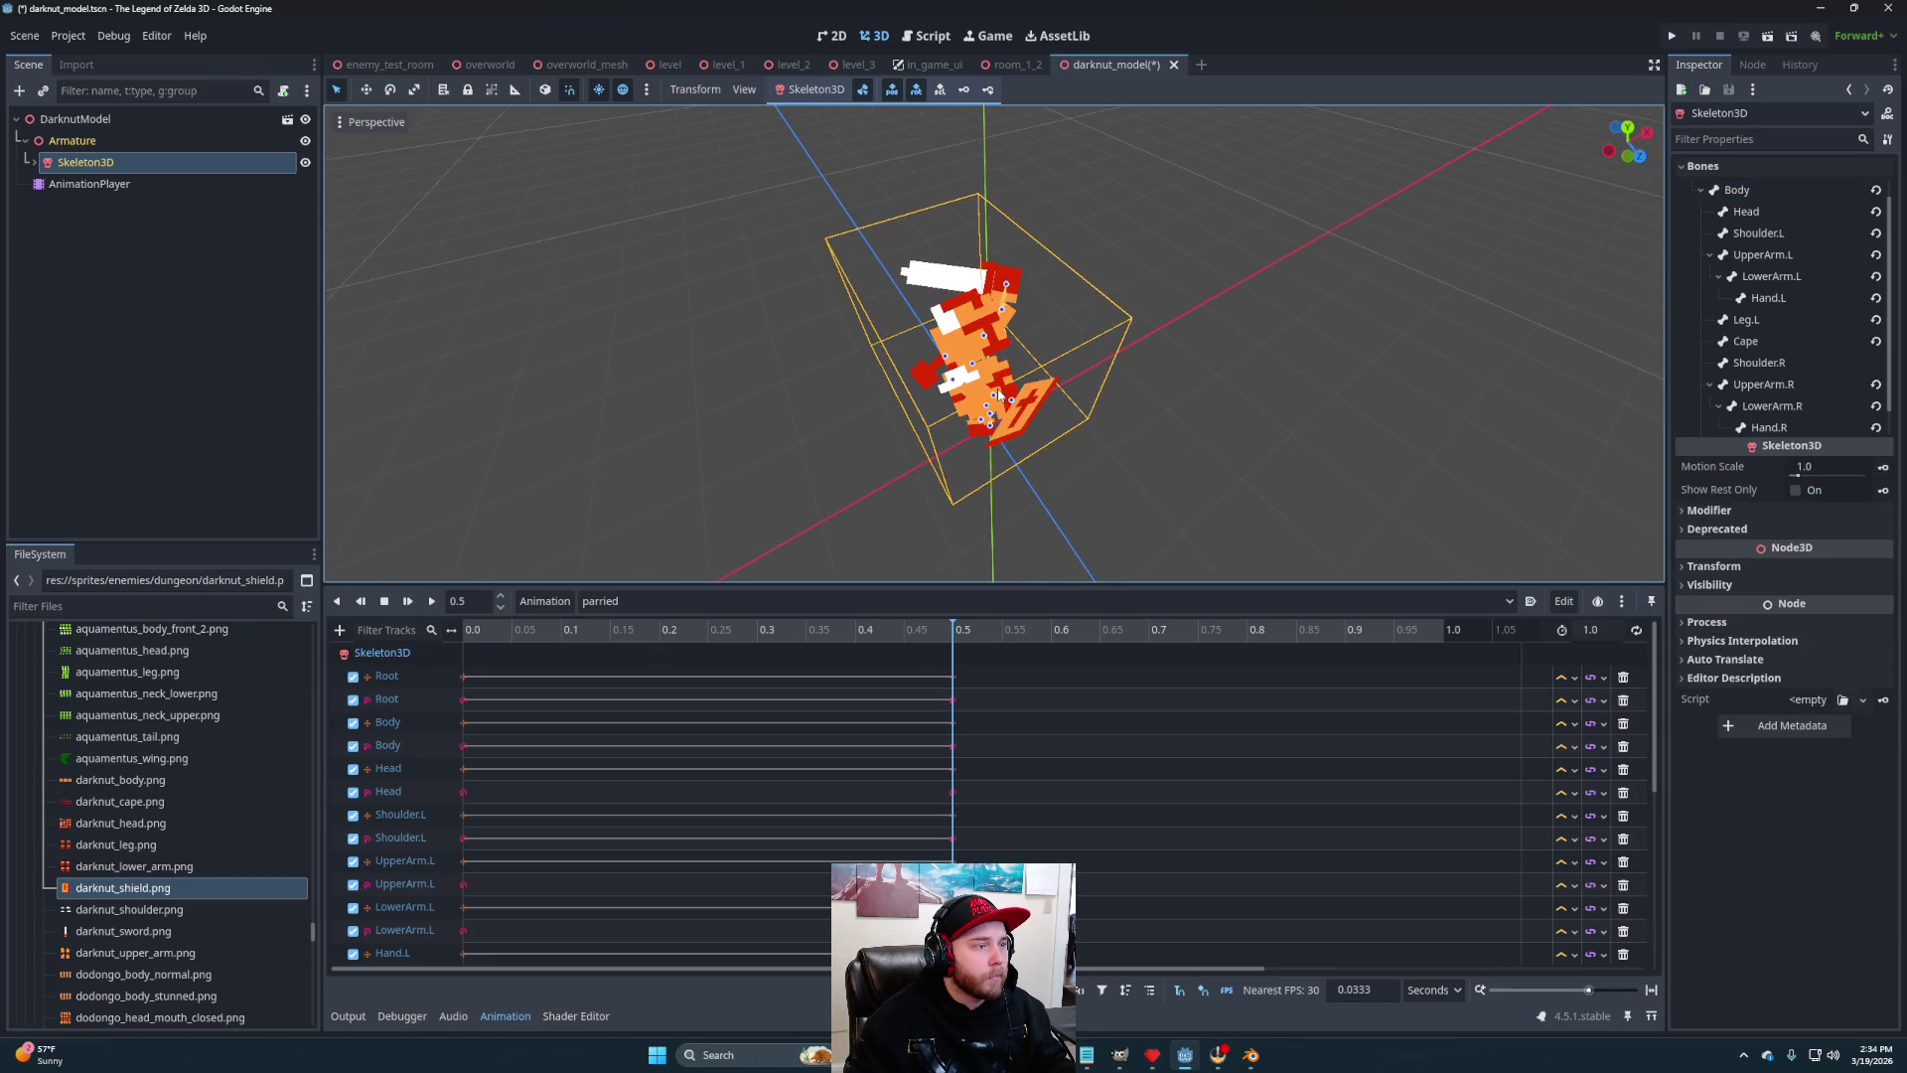
{"action": "left_click", "coordinate": [1011, 406]}
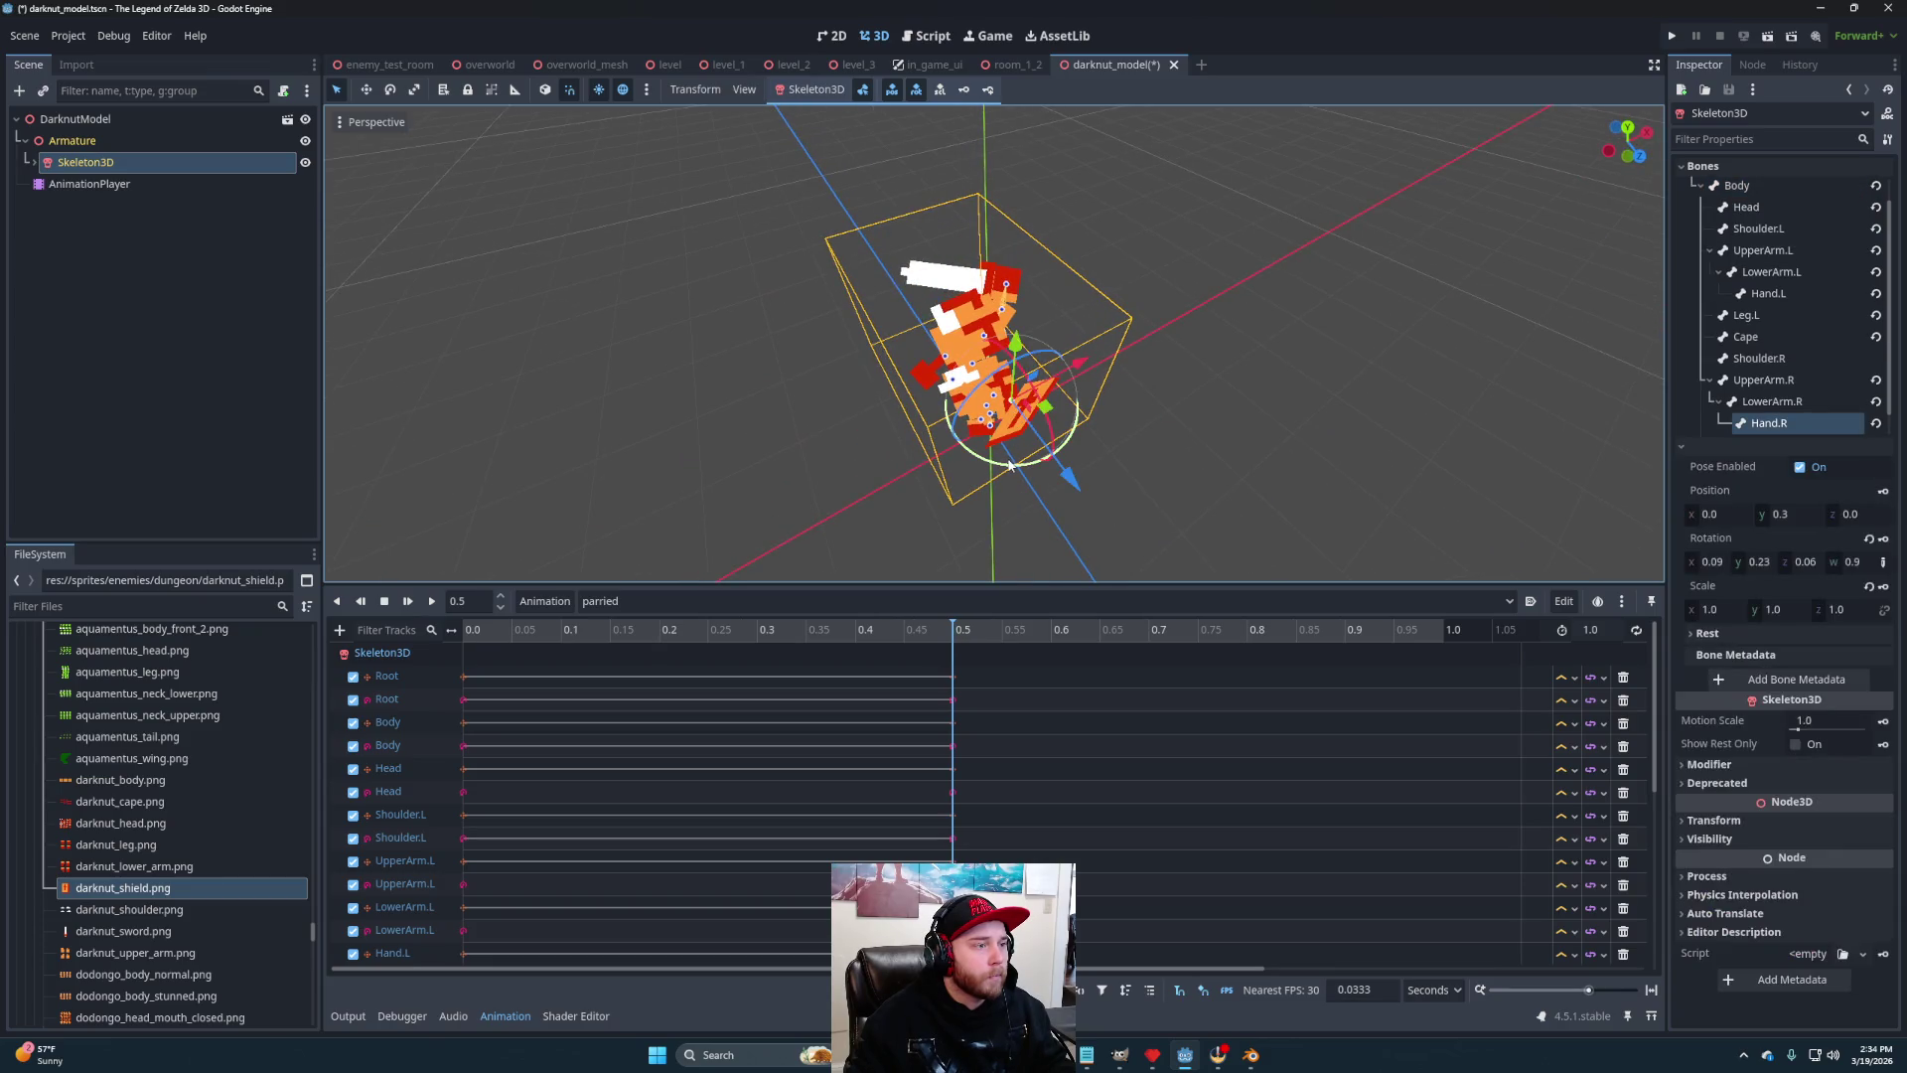
{"action": "left_click_drag", "start_coordinate": [1179, 442], "coordinate": [1086, 393]}
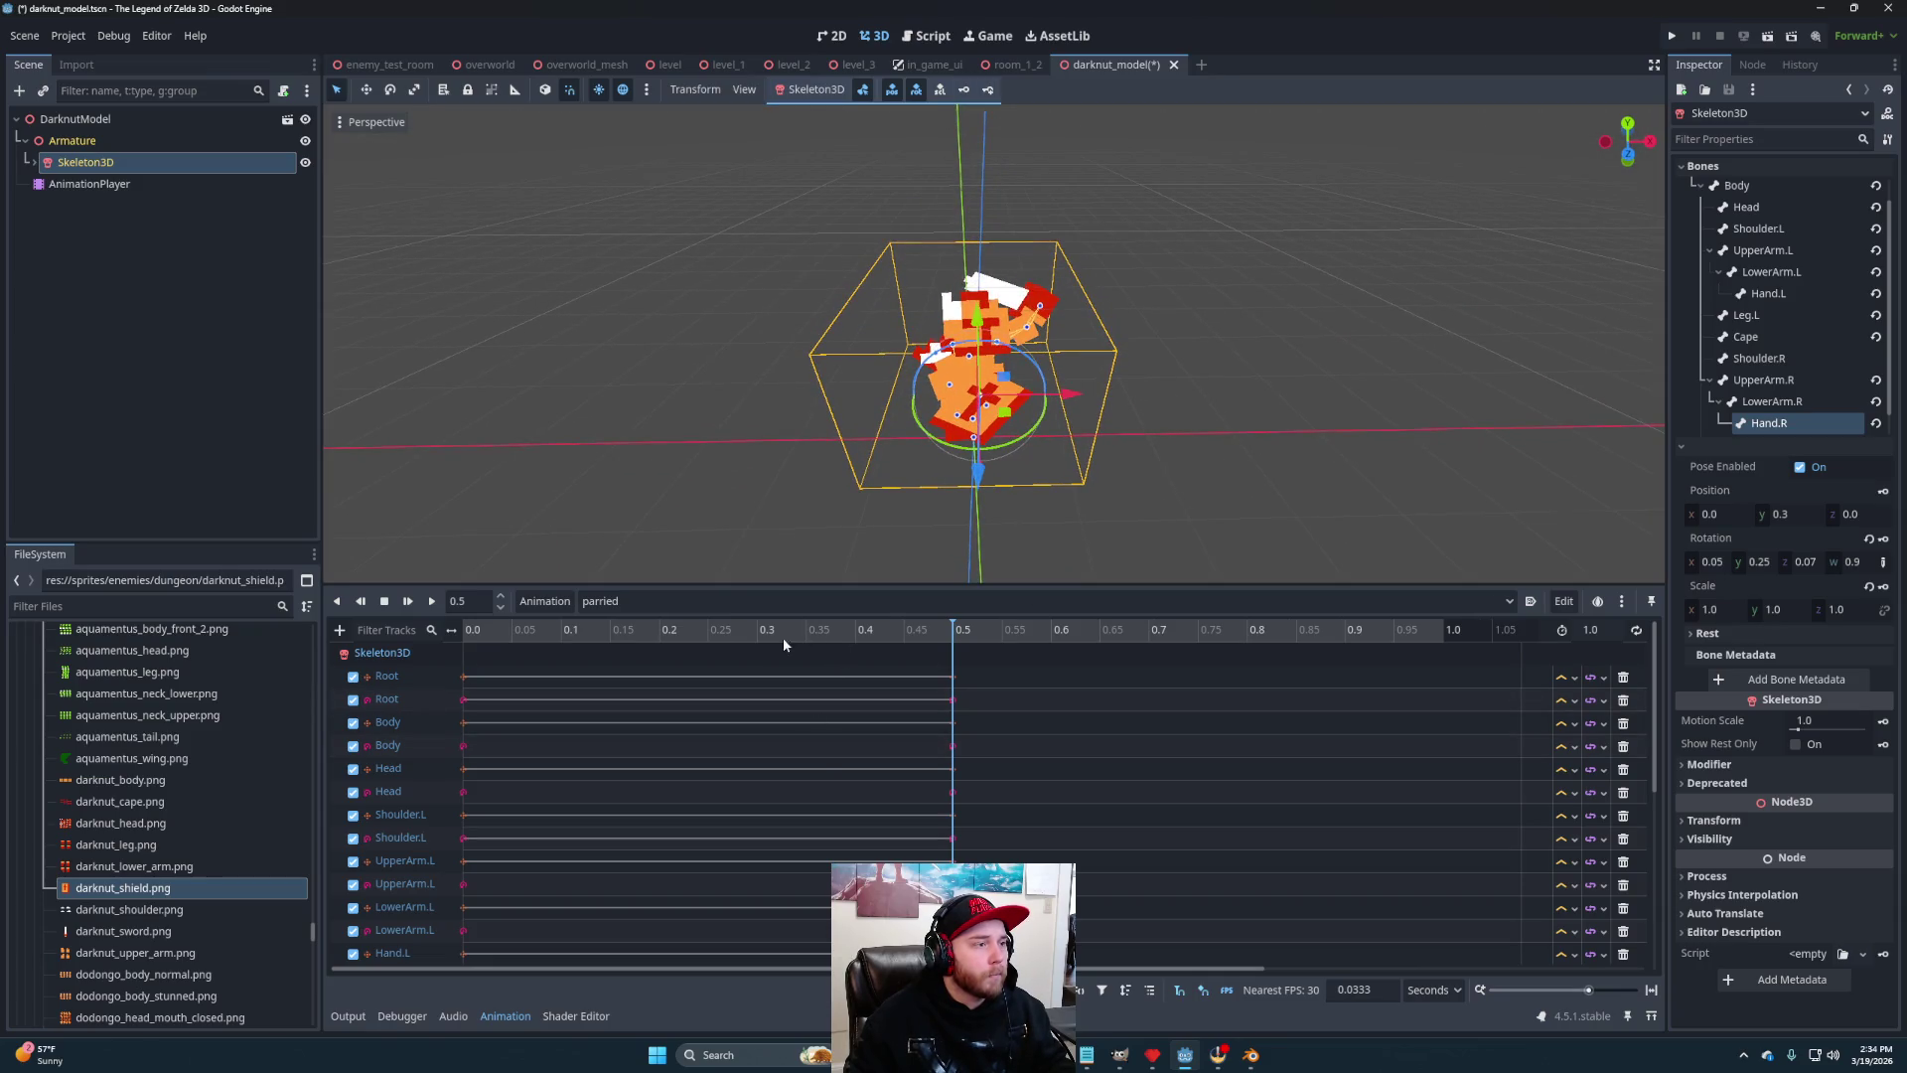
{"action": "mouse_move", "coordinate": [486, 633]}
{"action": "left_mouse_down"}
{"action": "mouse_move", "coordinate": [998, 626]}
{"action": "mouse_move", "coordinate": [886, 628]}
{"action": "mouse_move", "coordinate": [953, 628]}
{"action": "left_mouse_up"}
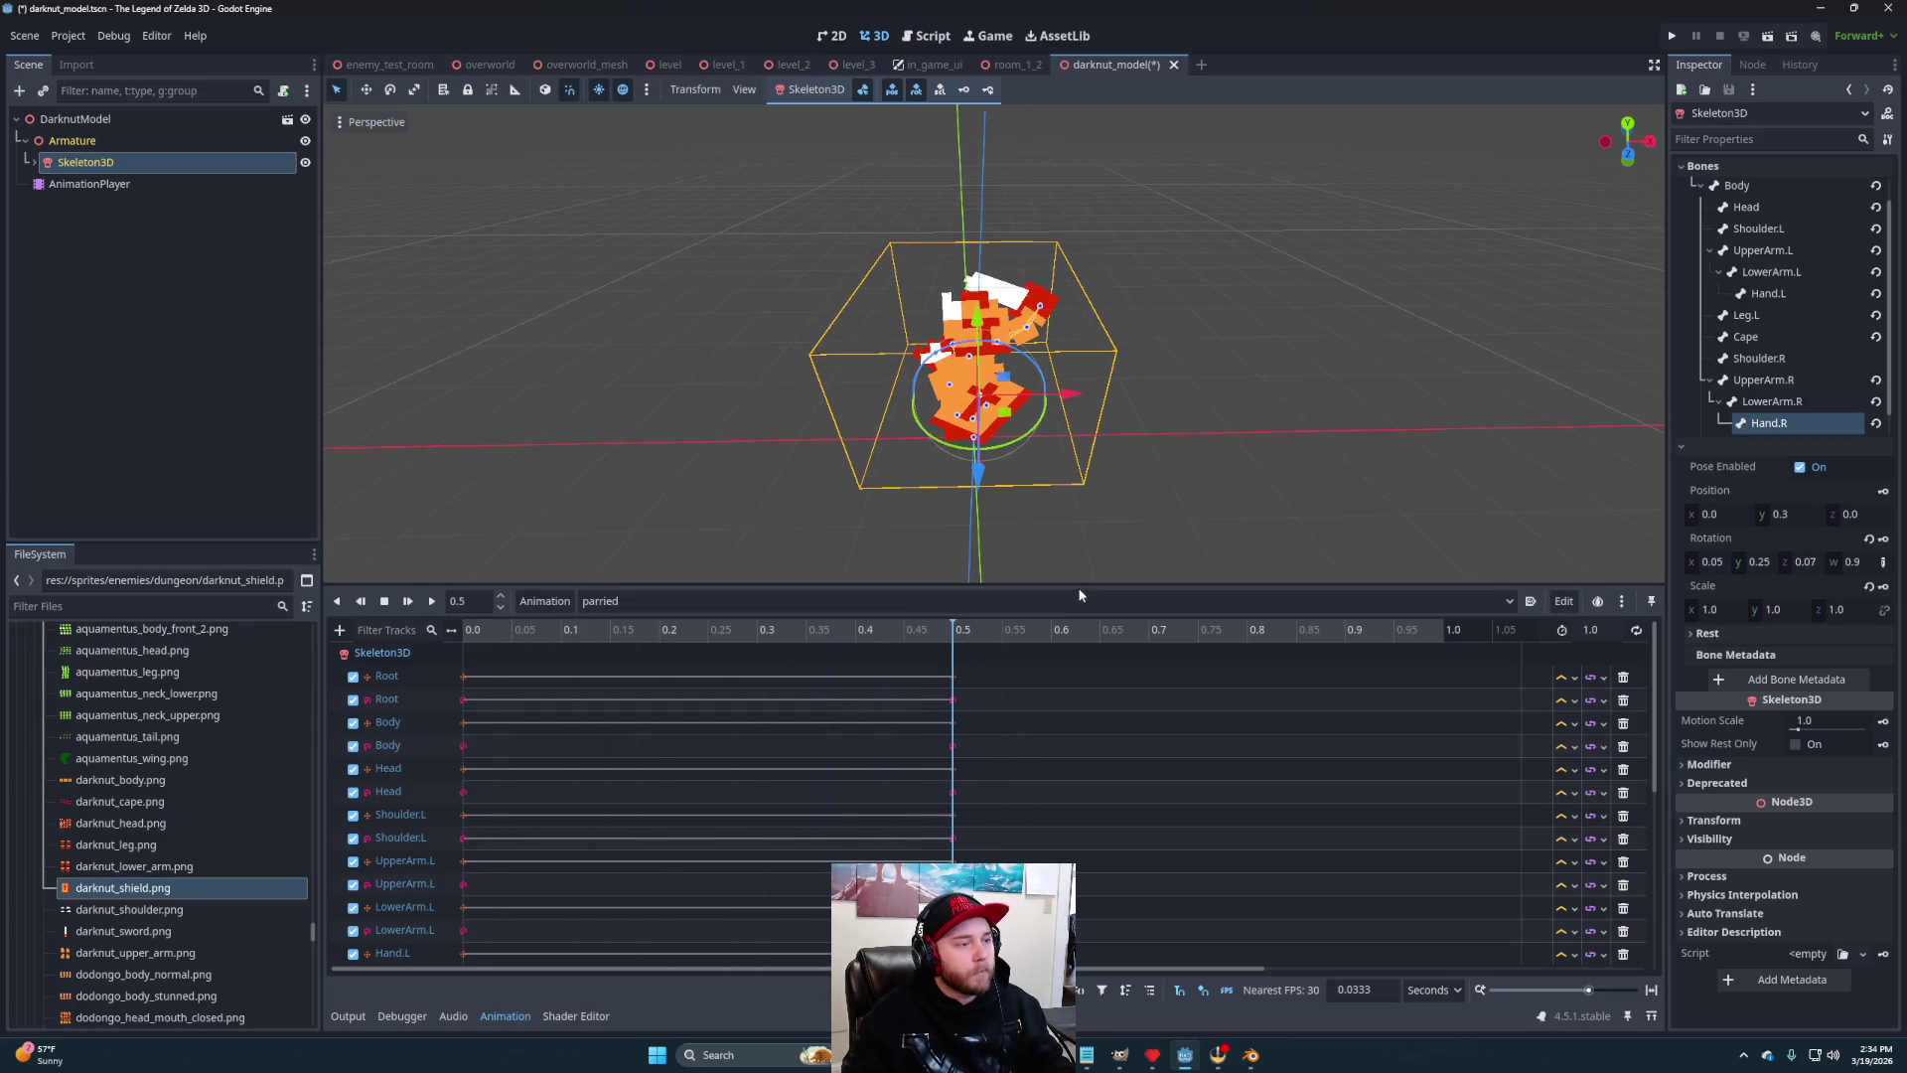
Switch to the idle animation and select its opening keyframes
{"action": "left_click", "coordinate": [705, 601]}
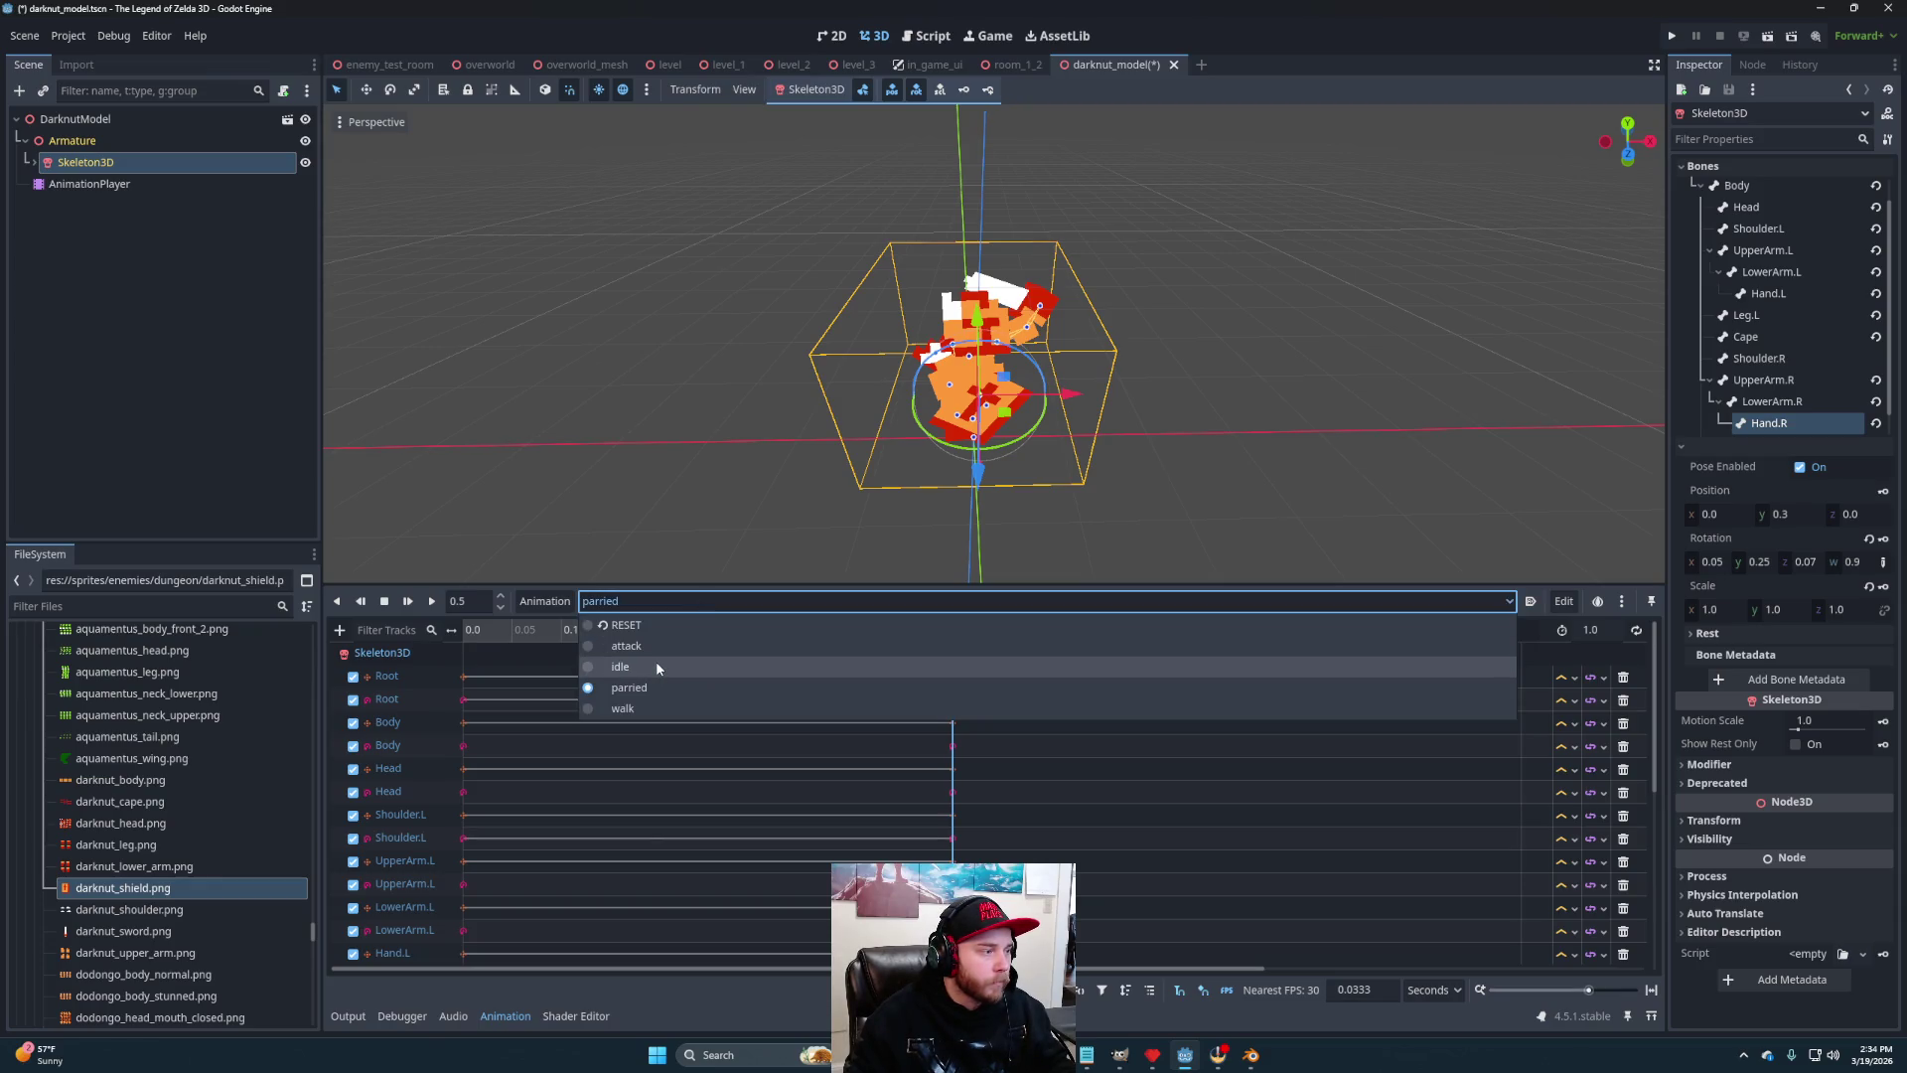
{"action": "left_click", "coordinate": [656, 664]}
{"action": "scroll", "coordinate": [539, 780], "scroll_direction": "down", "scroll_amount": 5}
{"action": "scroll", "coordinate": [536, 835], "scroll_direction": "up", "scroll_amount": 5}
{"action": "mouse_move", "coordinate": [485, 962]}
{"action": "left_mouse_down"}
{"action": "mouse_move", "coordinate": [427, 901]}
{"action": "mouse_move", "coordinate": [413, 735]}
{"action": "mouse_move", "coordinate": [431, 672]}
{"action": "left_mouse_up"}
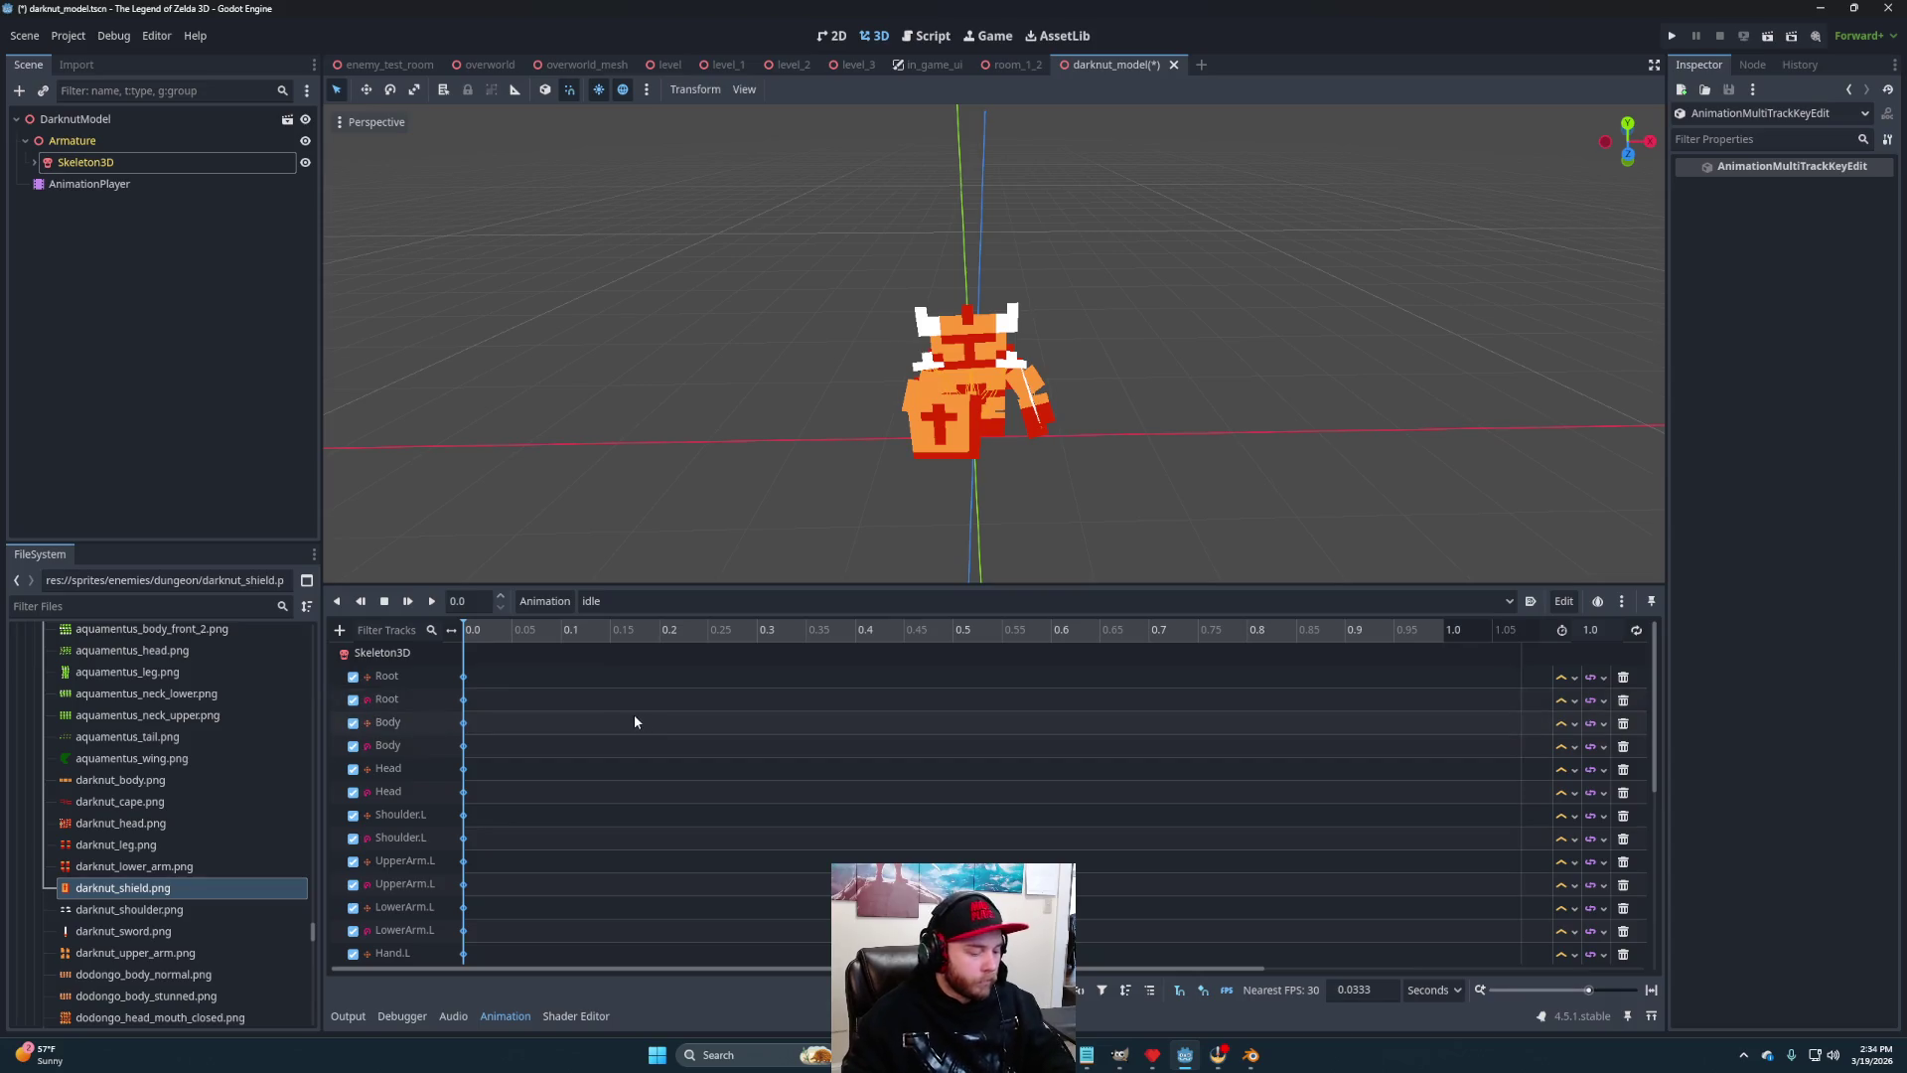
Return to parried at 0.6 and paste, which adds a stray Loadables_0_1 node
{"action": "left_click", "coordinate": [659, 600]}
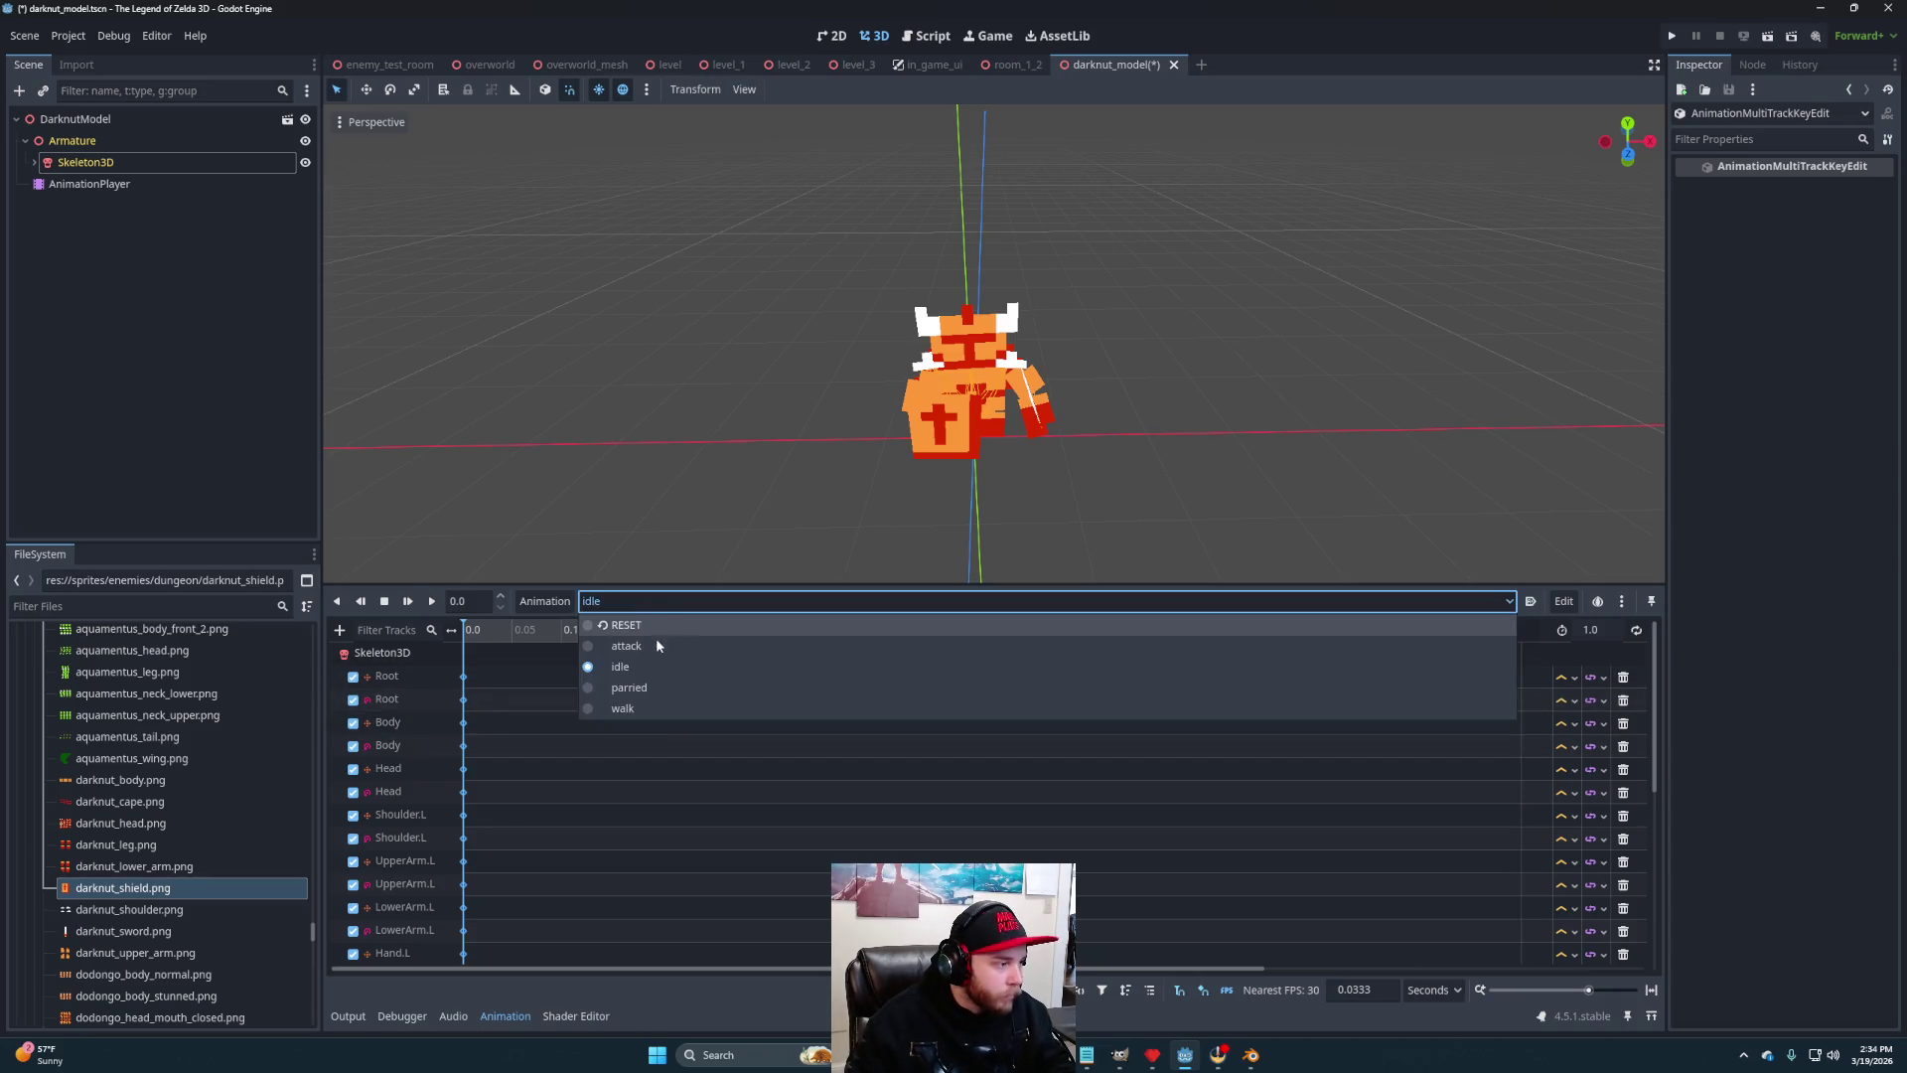
{"action": "left_click", "coordinate": [629, 688]}
{"action": "left_click", "coordinate": [1053, 630]}
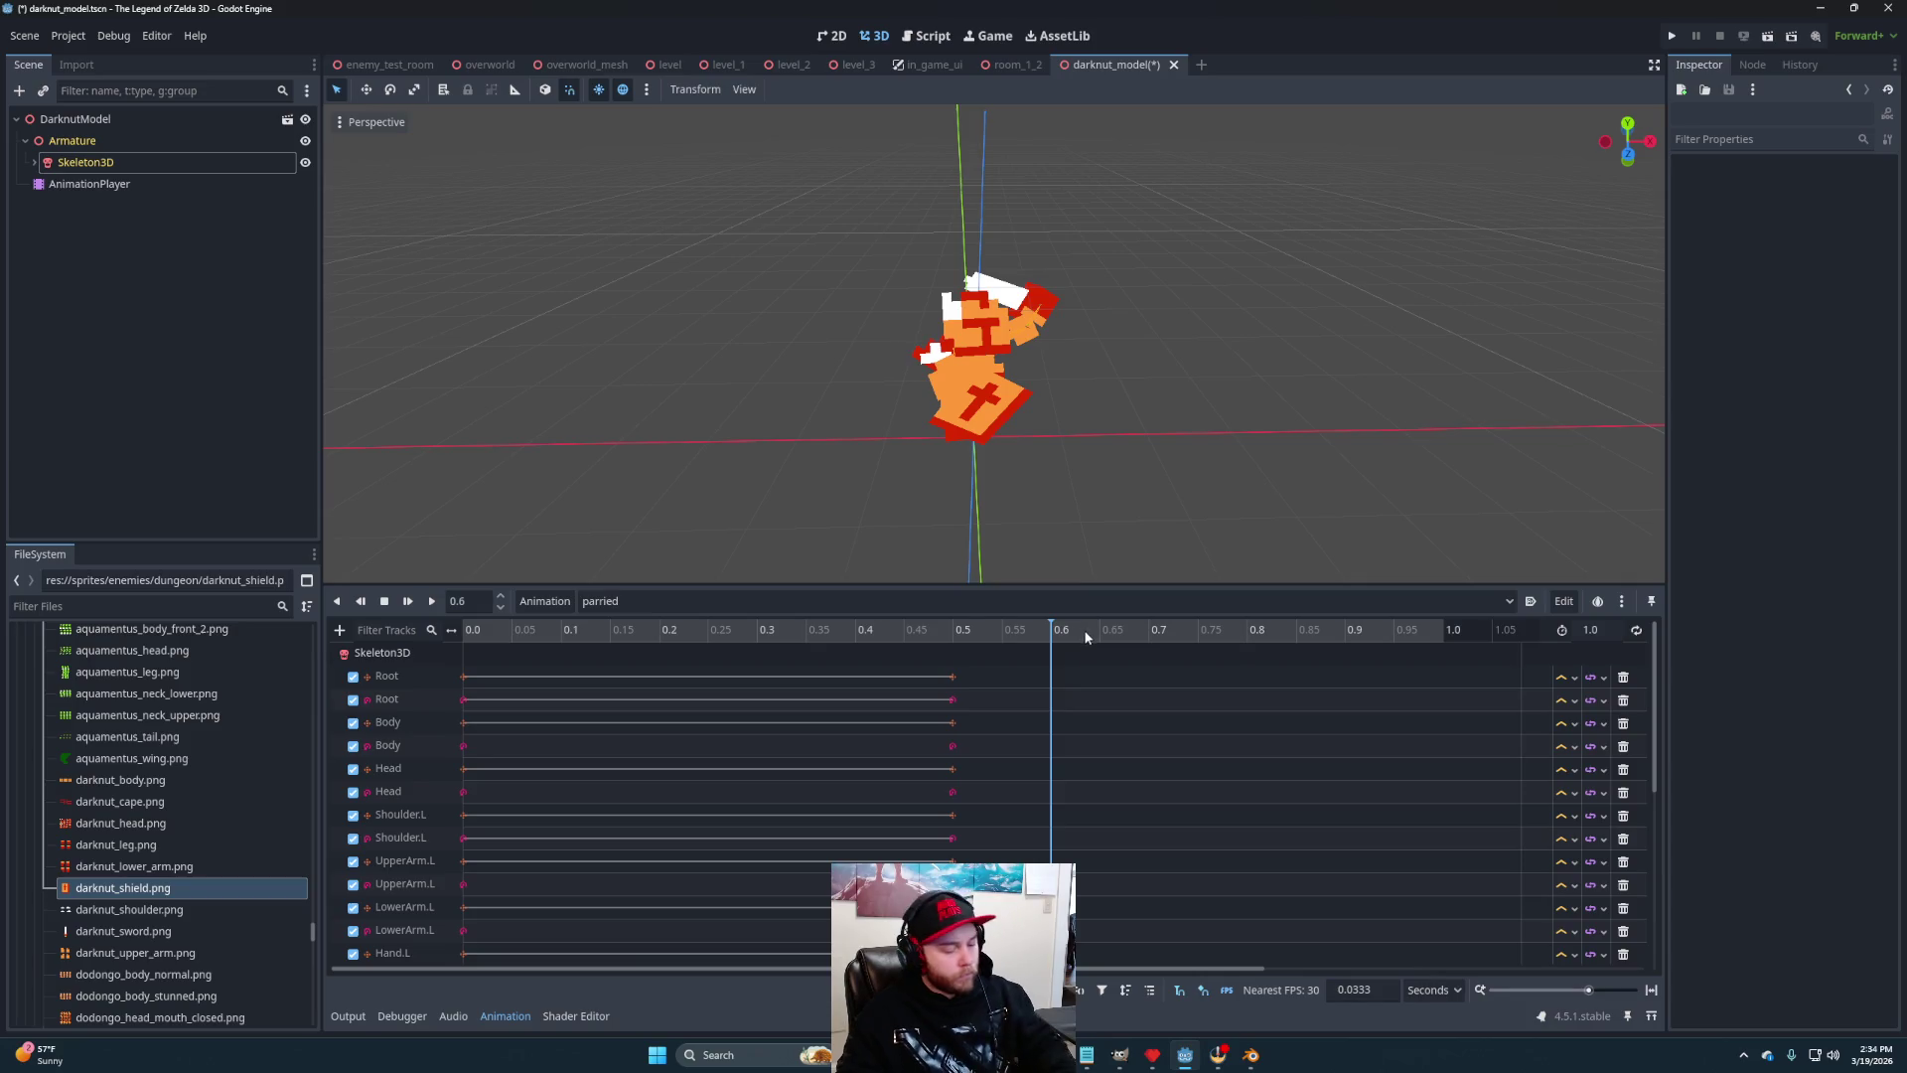
{"action": "key", "text": "ctrl+v"}
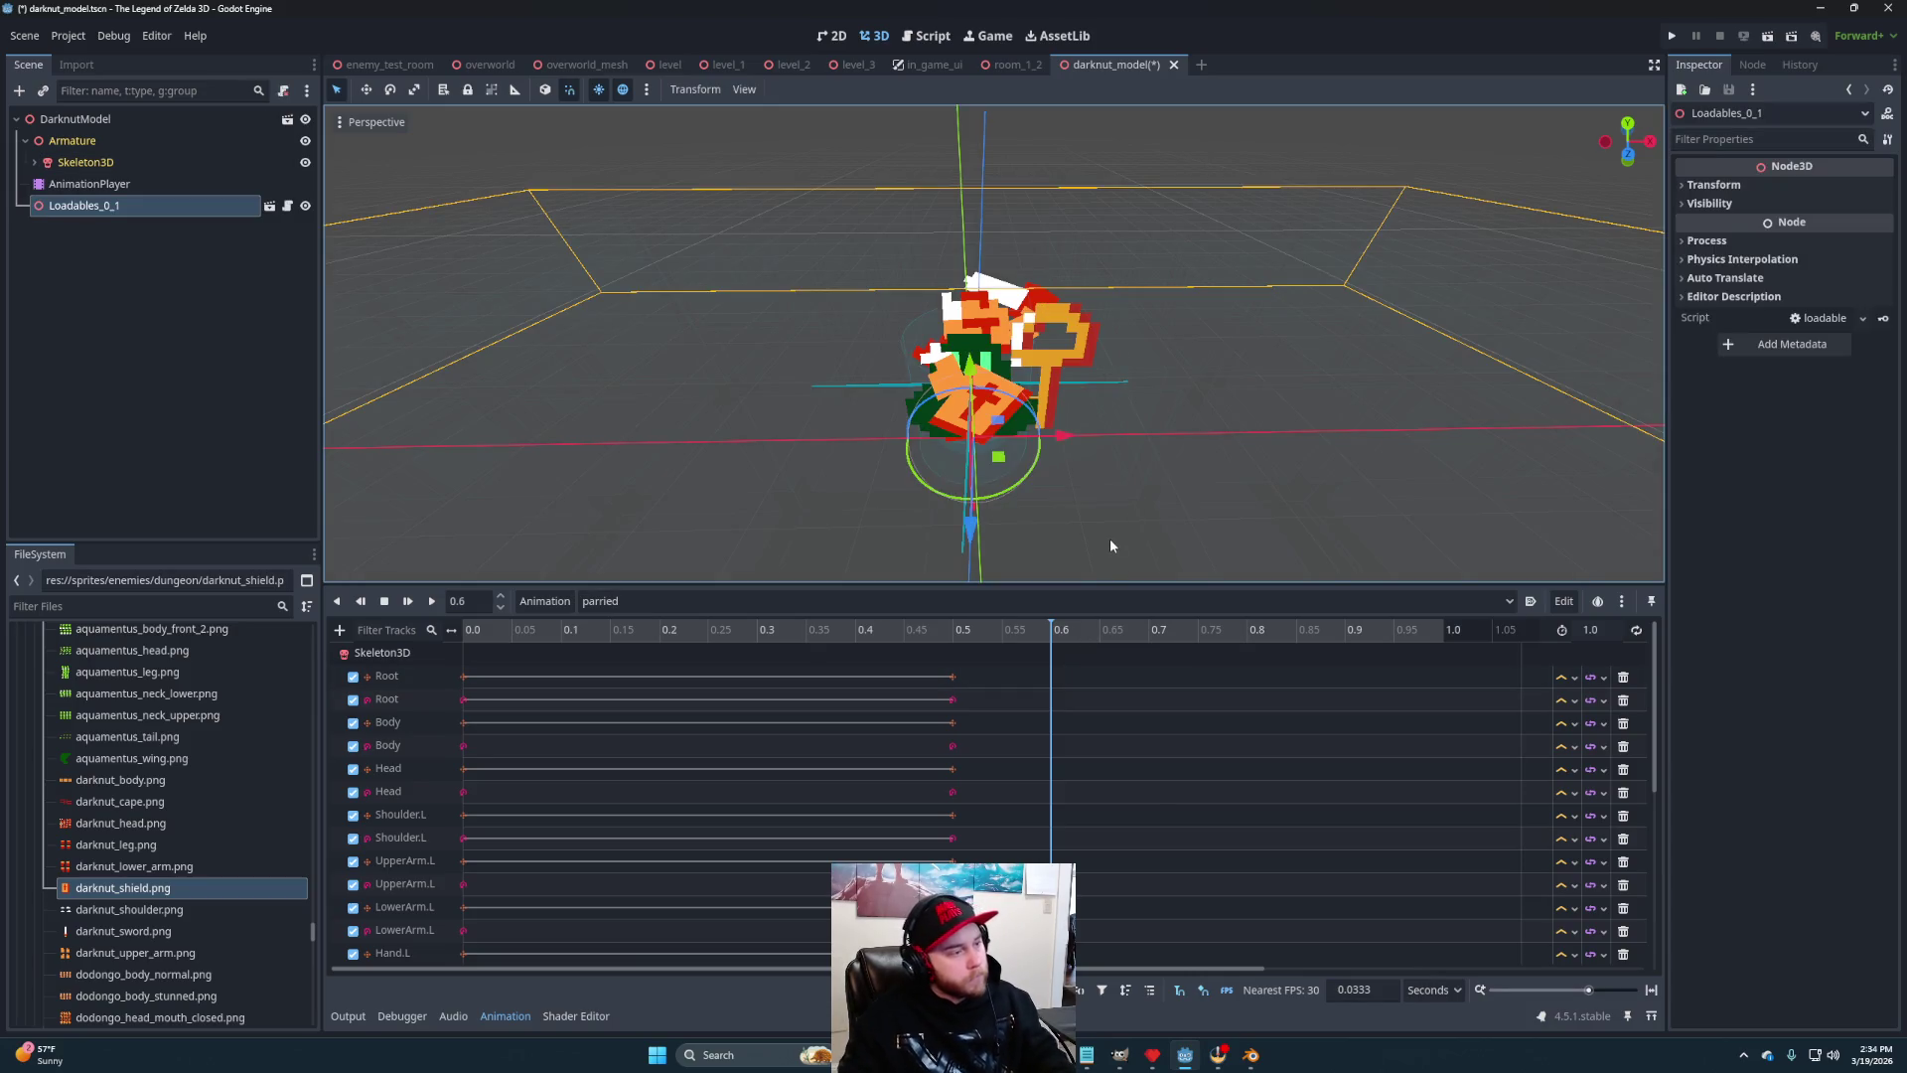
Undo the stray node and paste the idle keys at 0.6 on every track
{"action": "key", "text": "ctrl+z"}
{"action": "left_click", "coordinate": [1061, 630]}
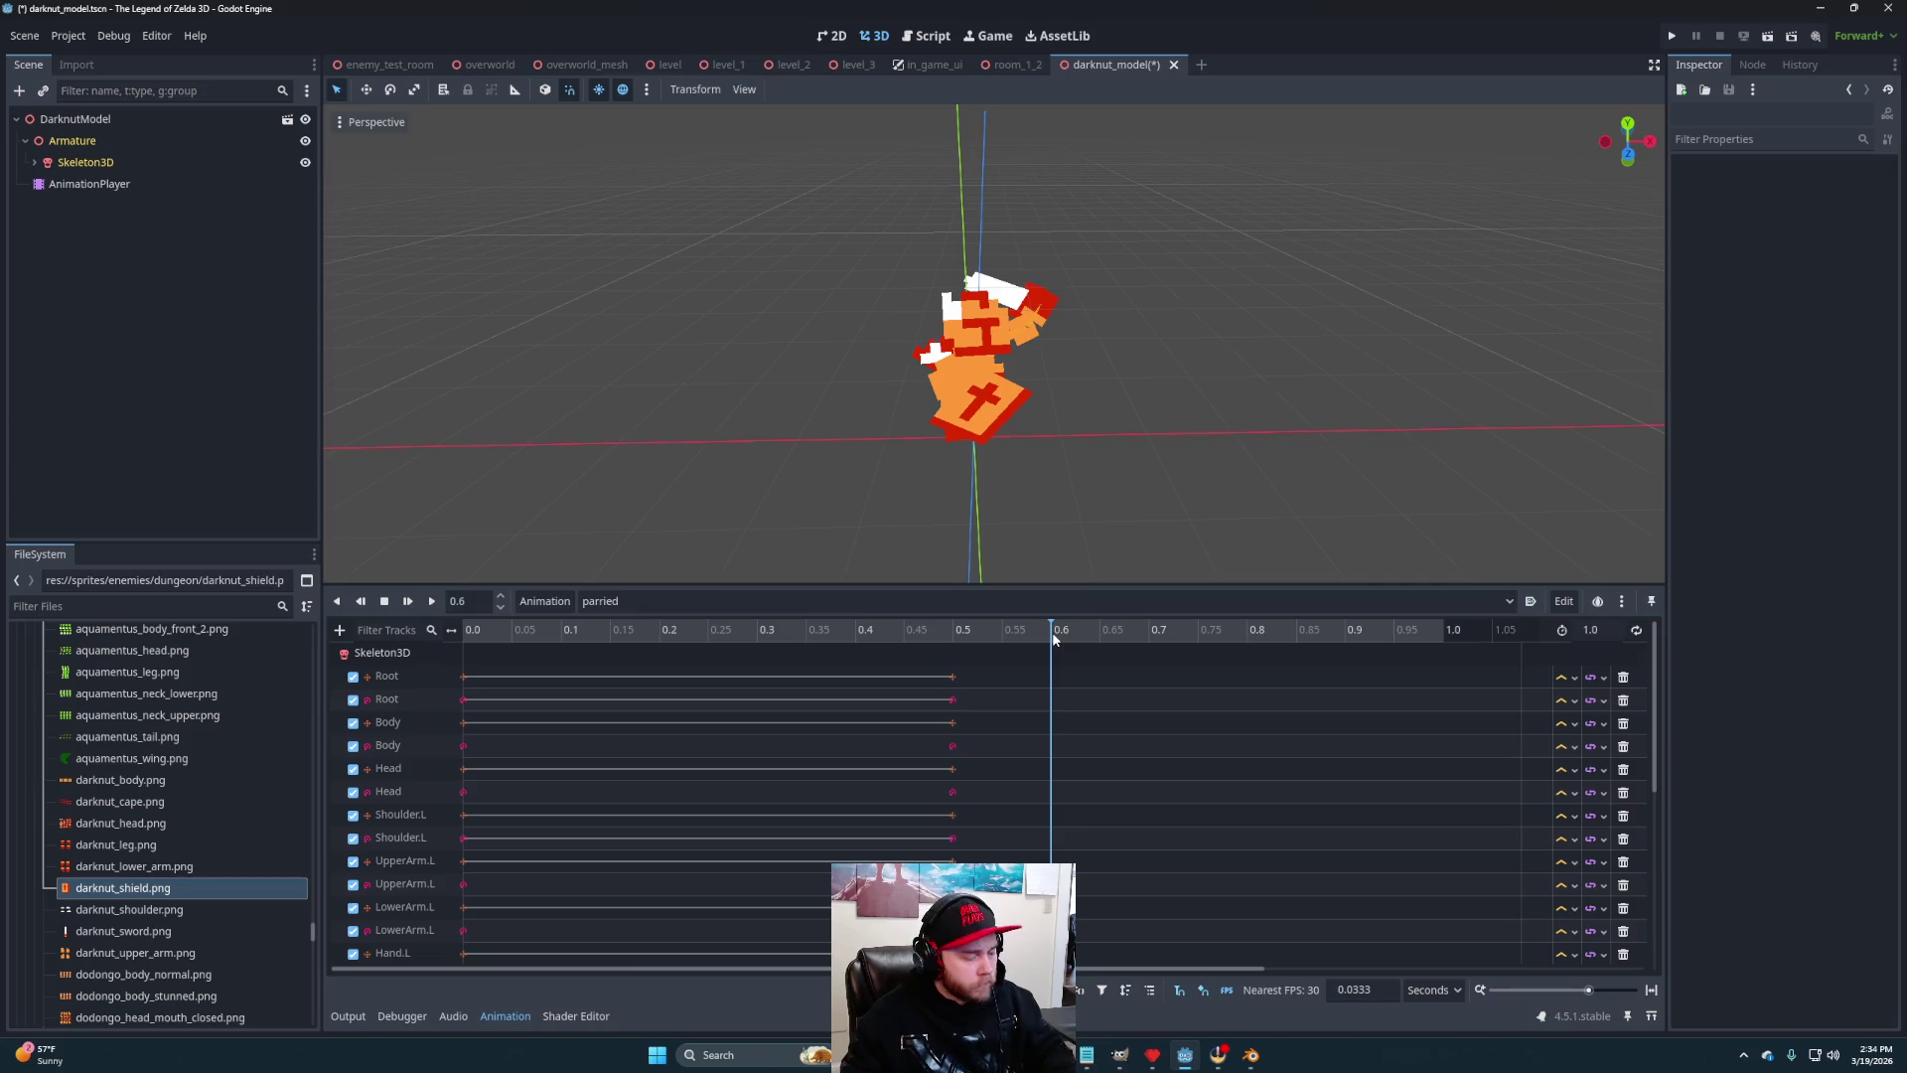
{"action": "key", "text": "ctrl+v"}
{"action": "left_click", "coordinate": [955, 634]}
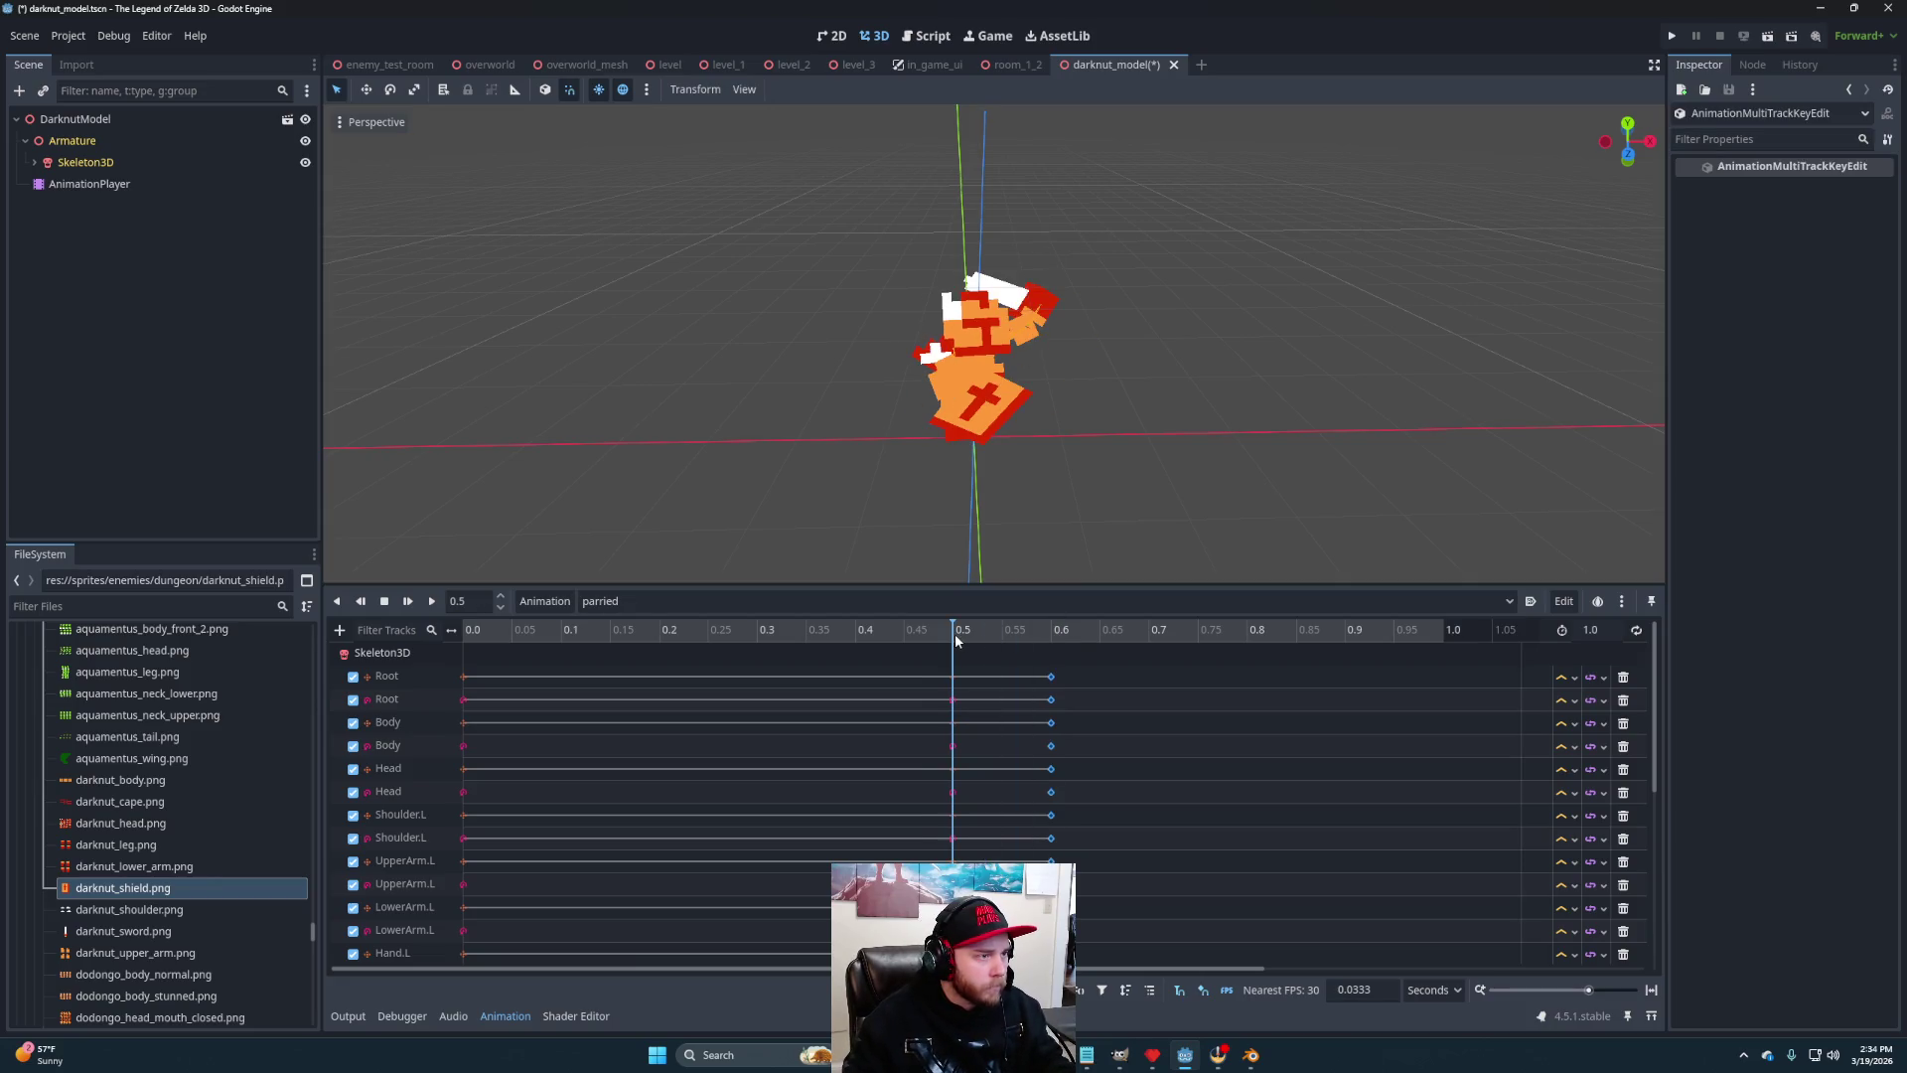
{"action": "left_click", "coordinate": [1037, 632]}
{"action": "left_click_drag", "start_coordinate": [1037, 632], "coordinate": [653, 640]}
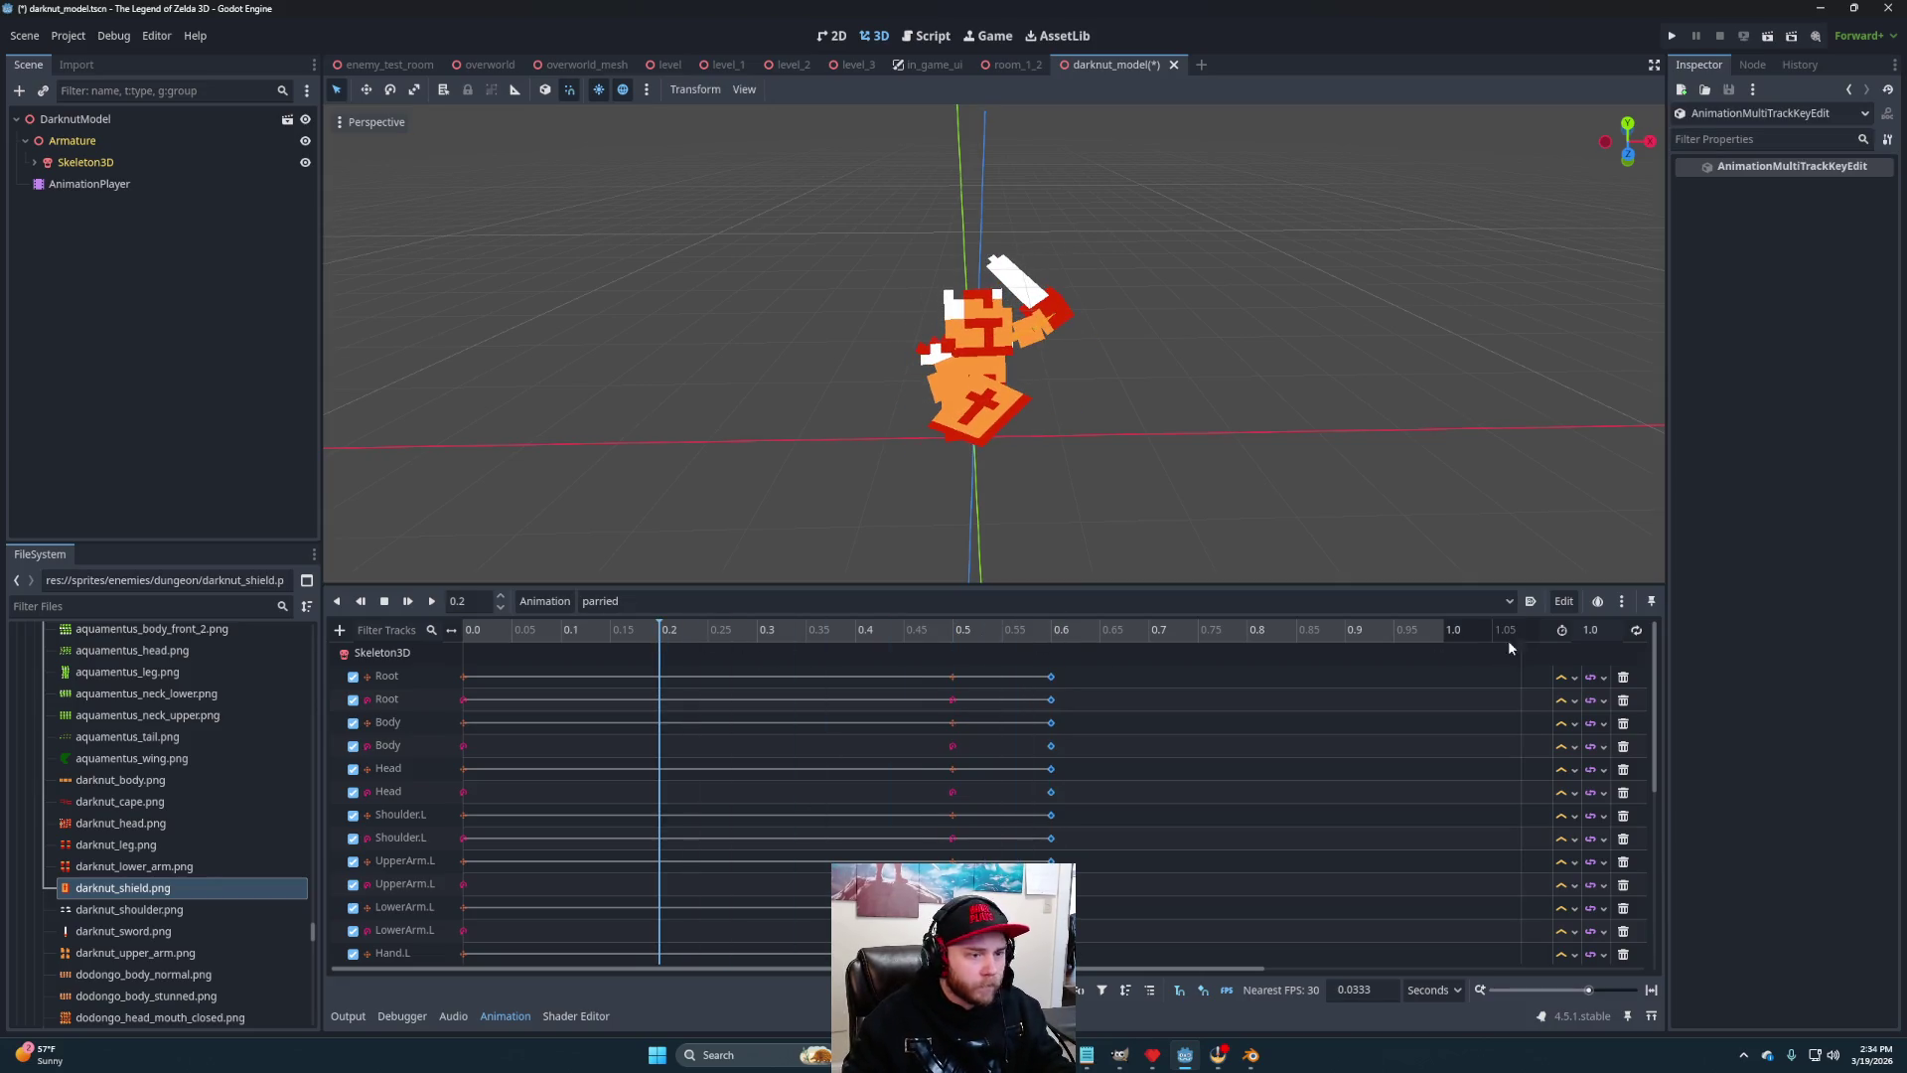
Set the parried length to 0.6 and replay the animation several times
{"action": "type", "text": "0.6"}
{"action": "key", "text": "Return"}
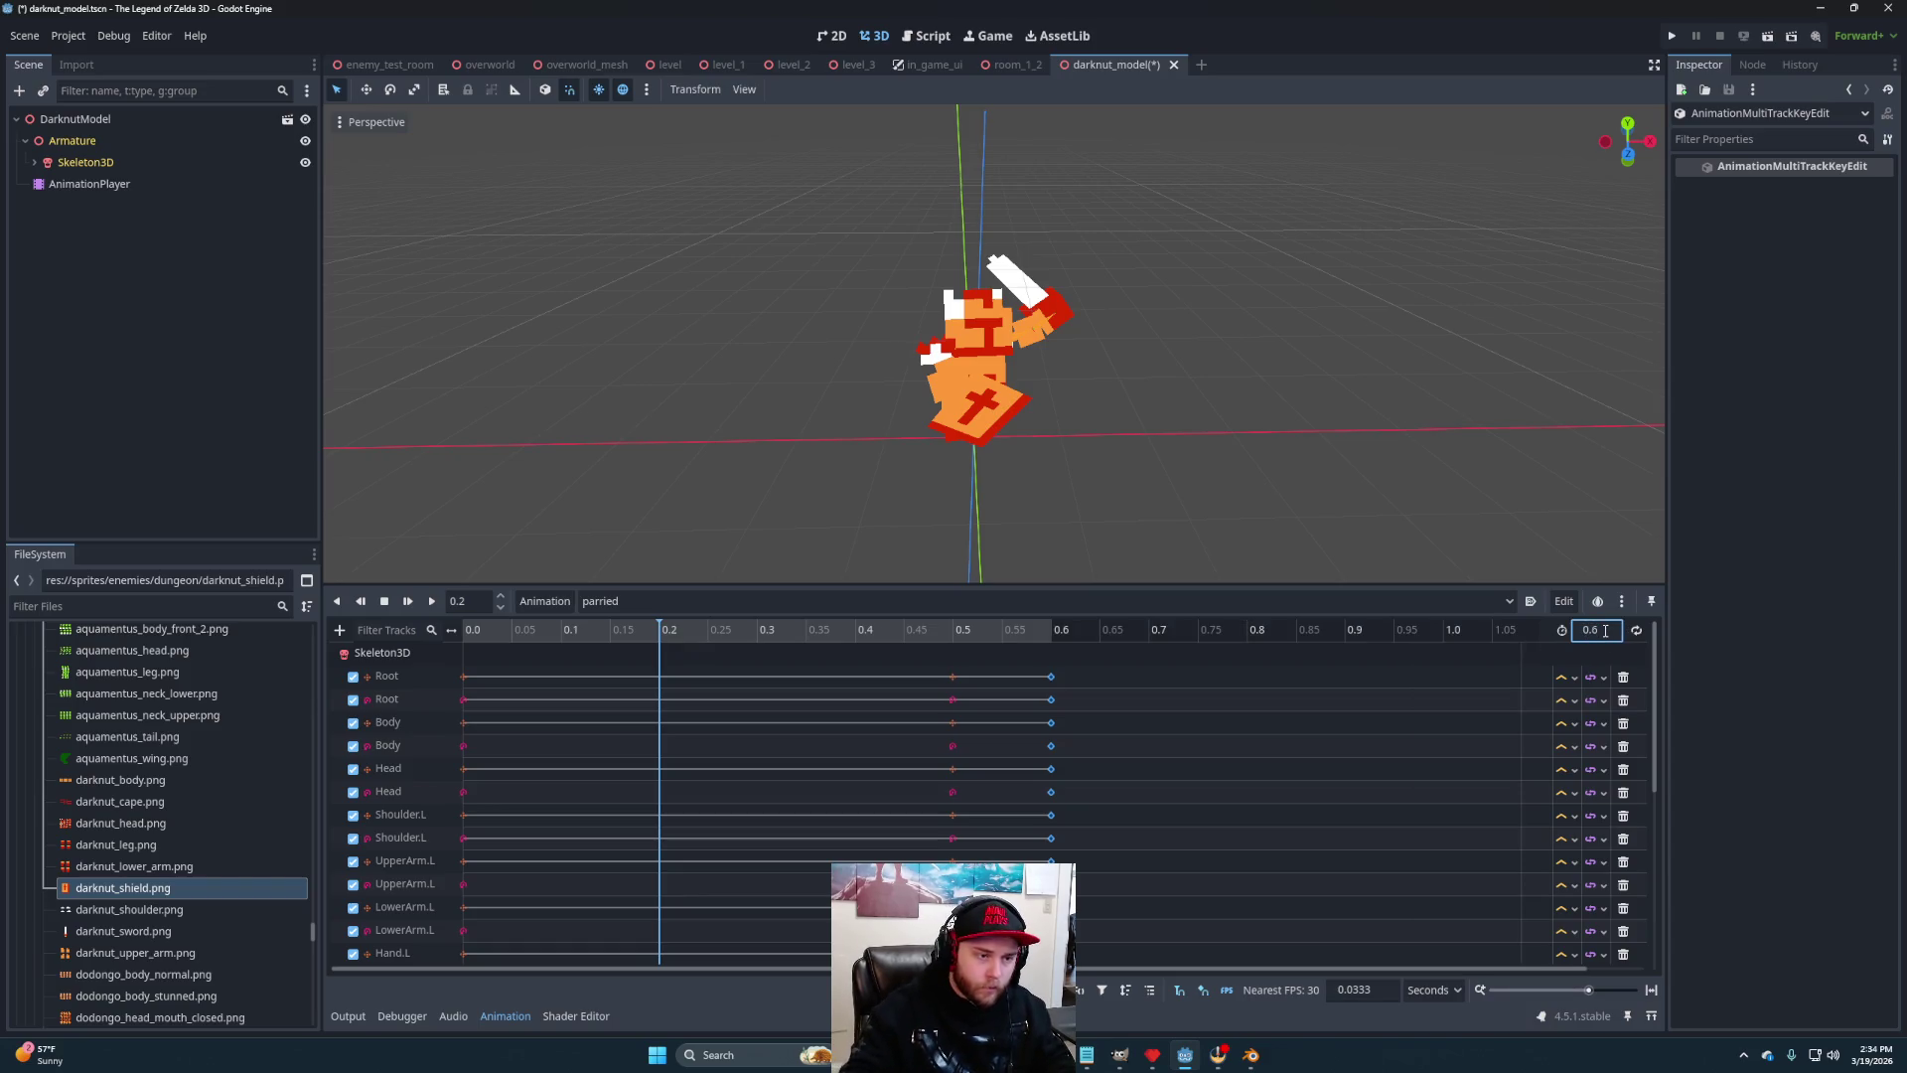
{"action": "left_click", "coordinate": [425, 600]}
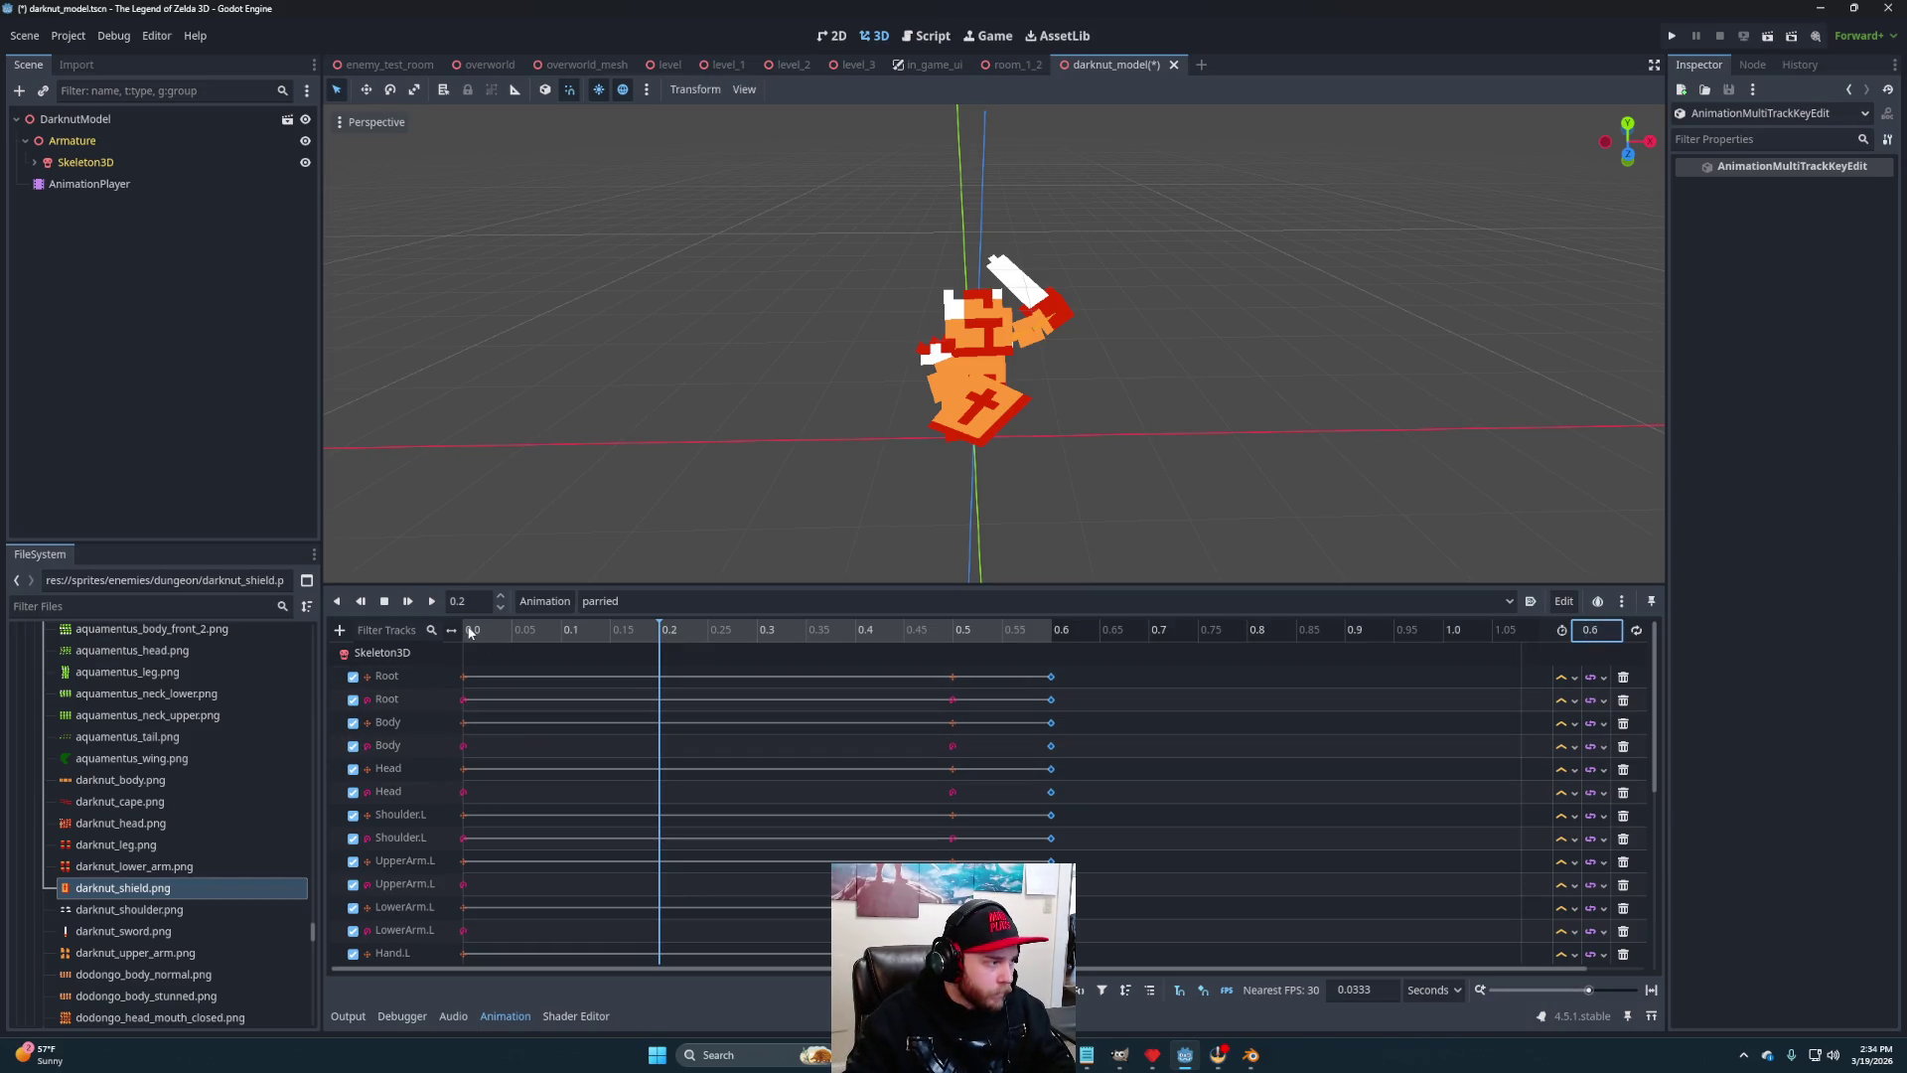
{"action": "left_click", "coordinate": [425, 600]}
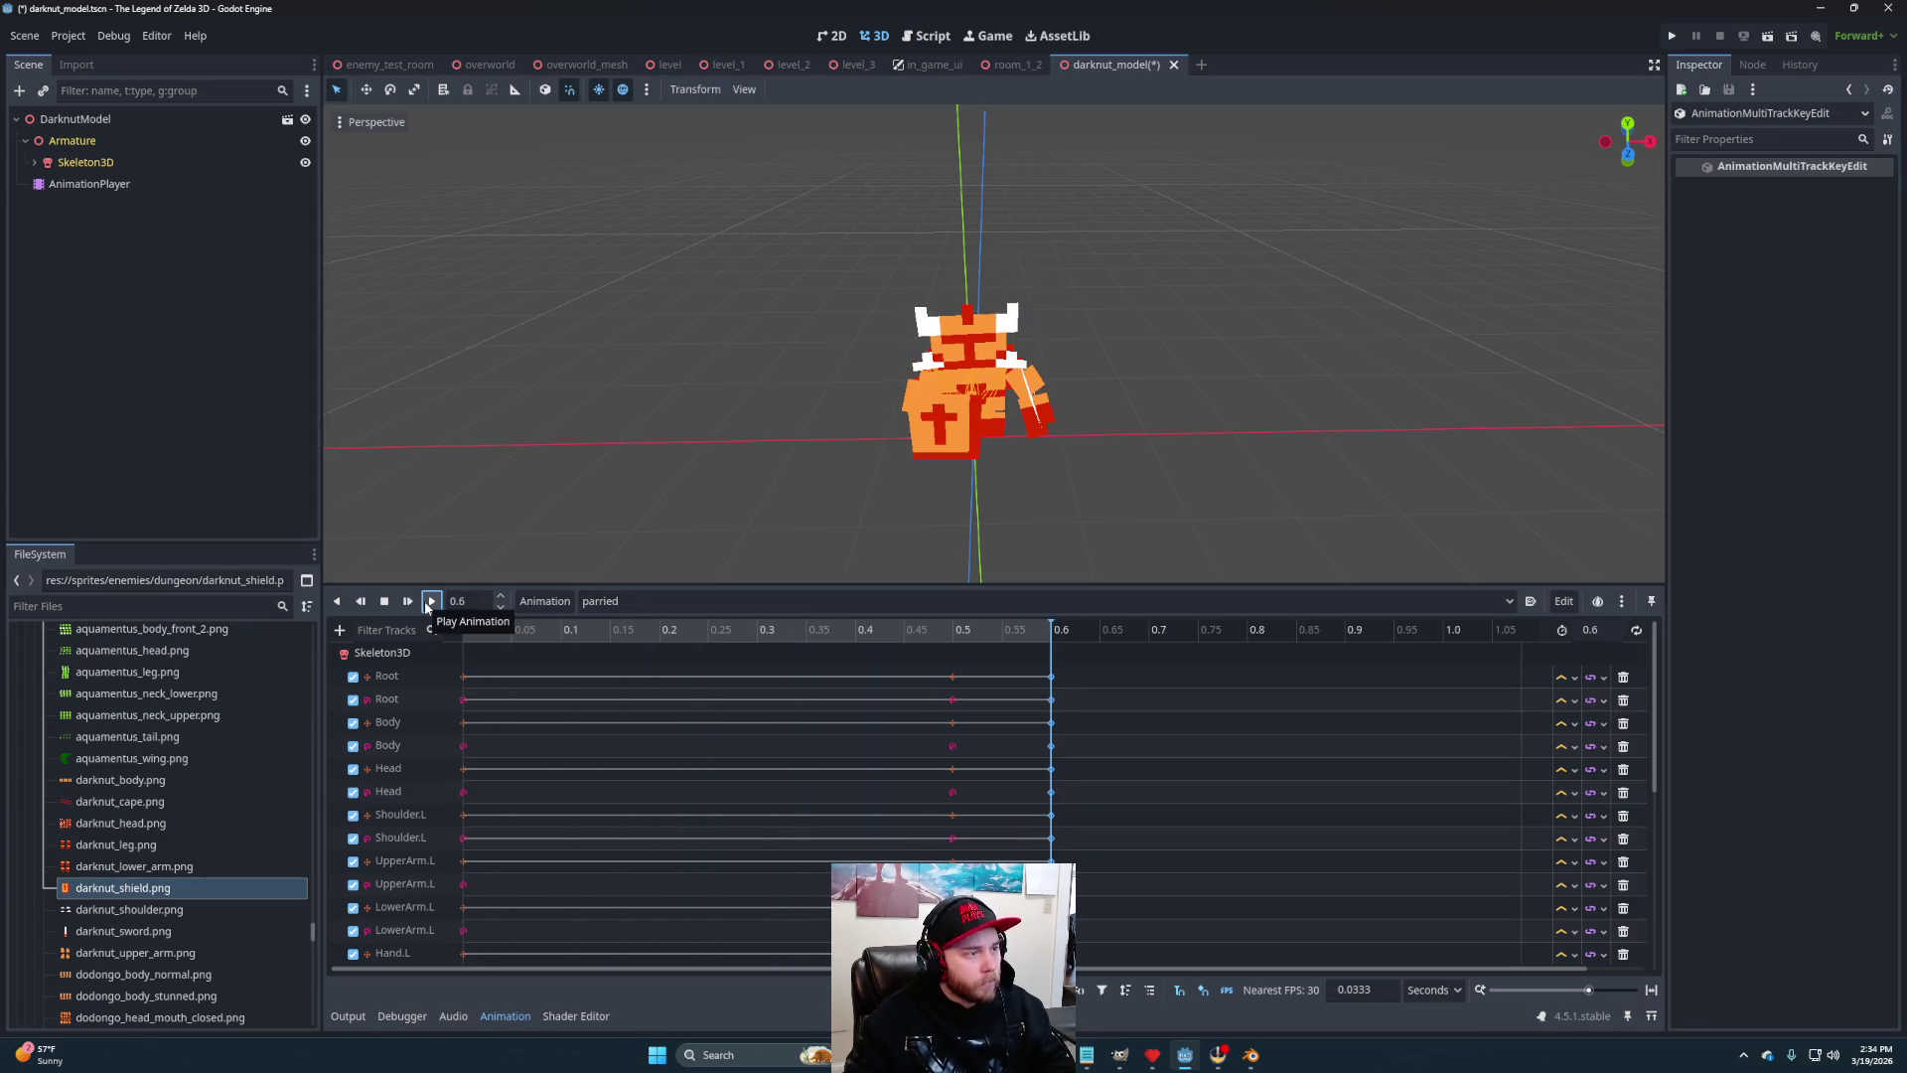
{"action": "left_click", "coordinate": [426, 600]}
{"action": "left_click", "coordinate": [425, 602]}
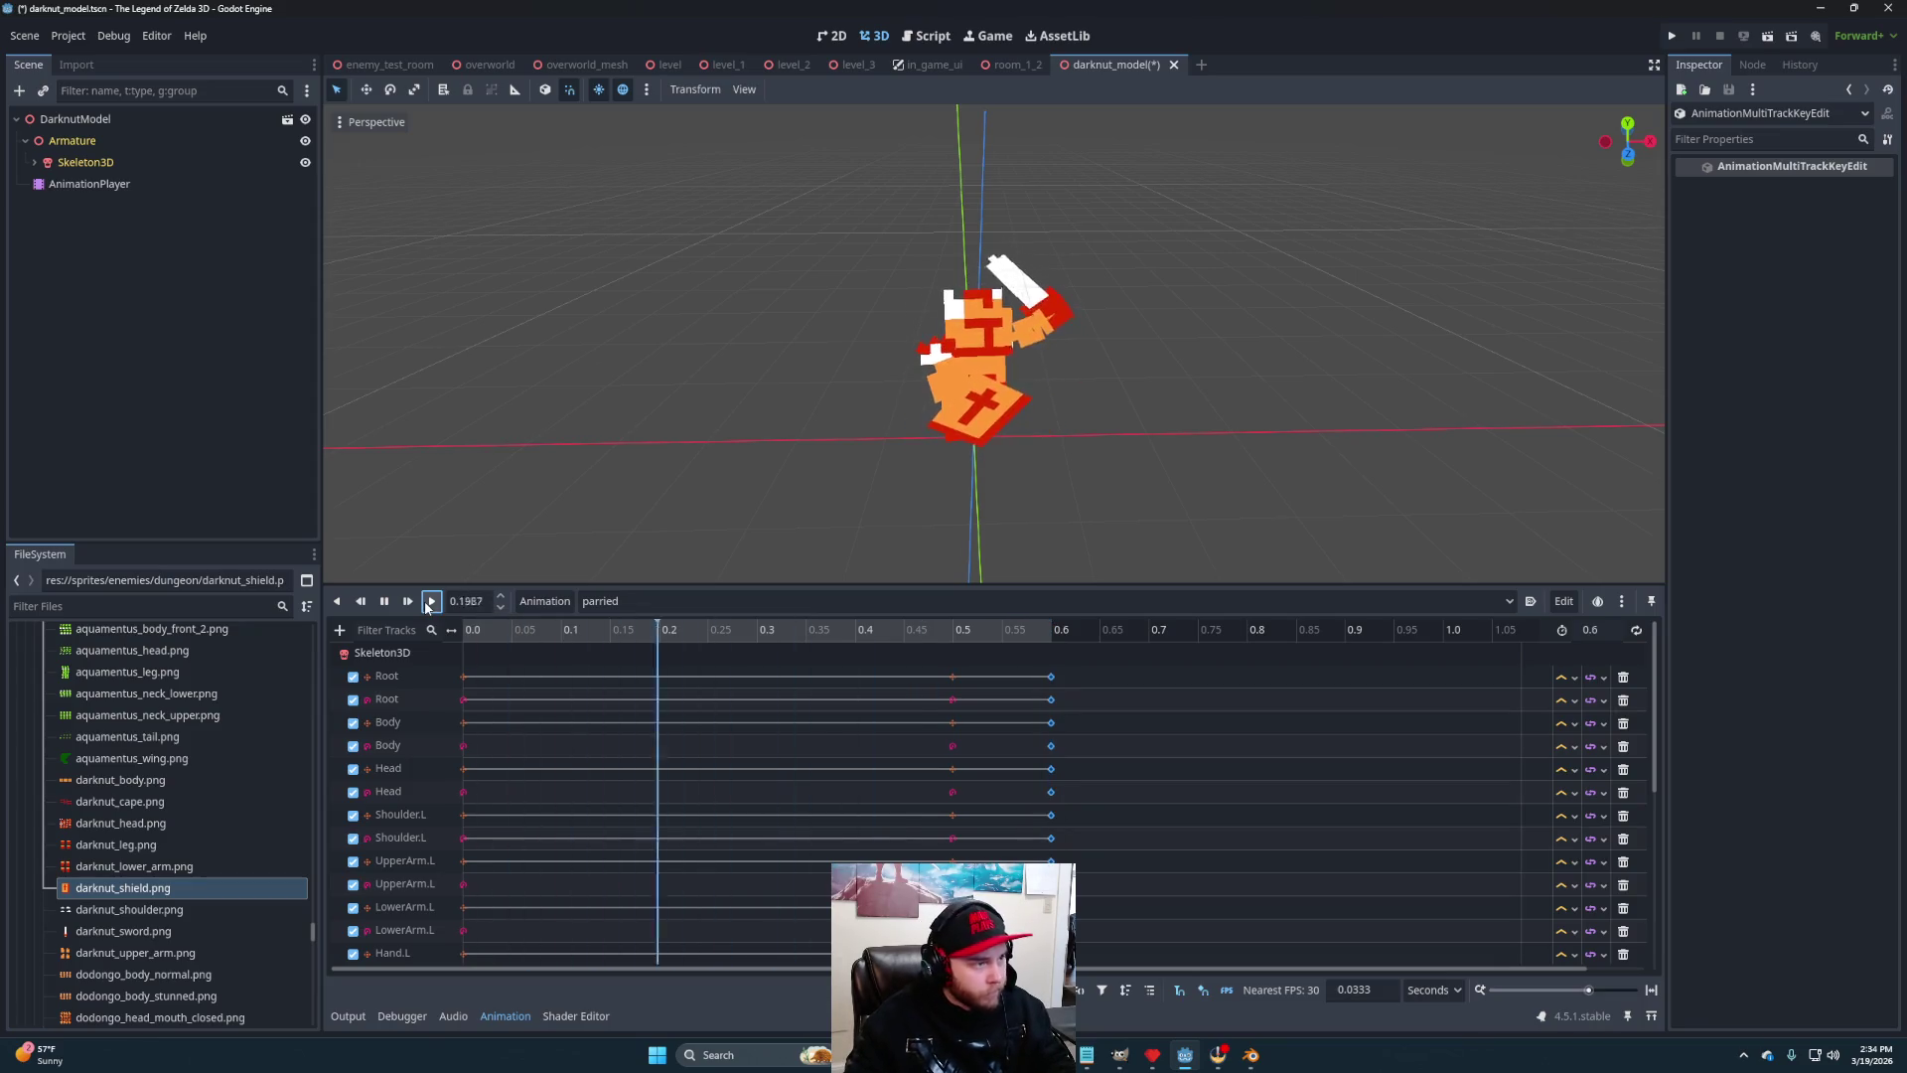
{"action": "left_click", "coordinate": [427, 605]}
{"action": "left_click", "coordinate": [426, 605]}
Extend parried to 0.8 seconds and shift the 0.5 and 0.6 keys to 0.7 and 0.8
{"action": "left_click", "coordinate": [1593, 630]}
{"action": "key", "text": "BackSpace"}
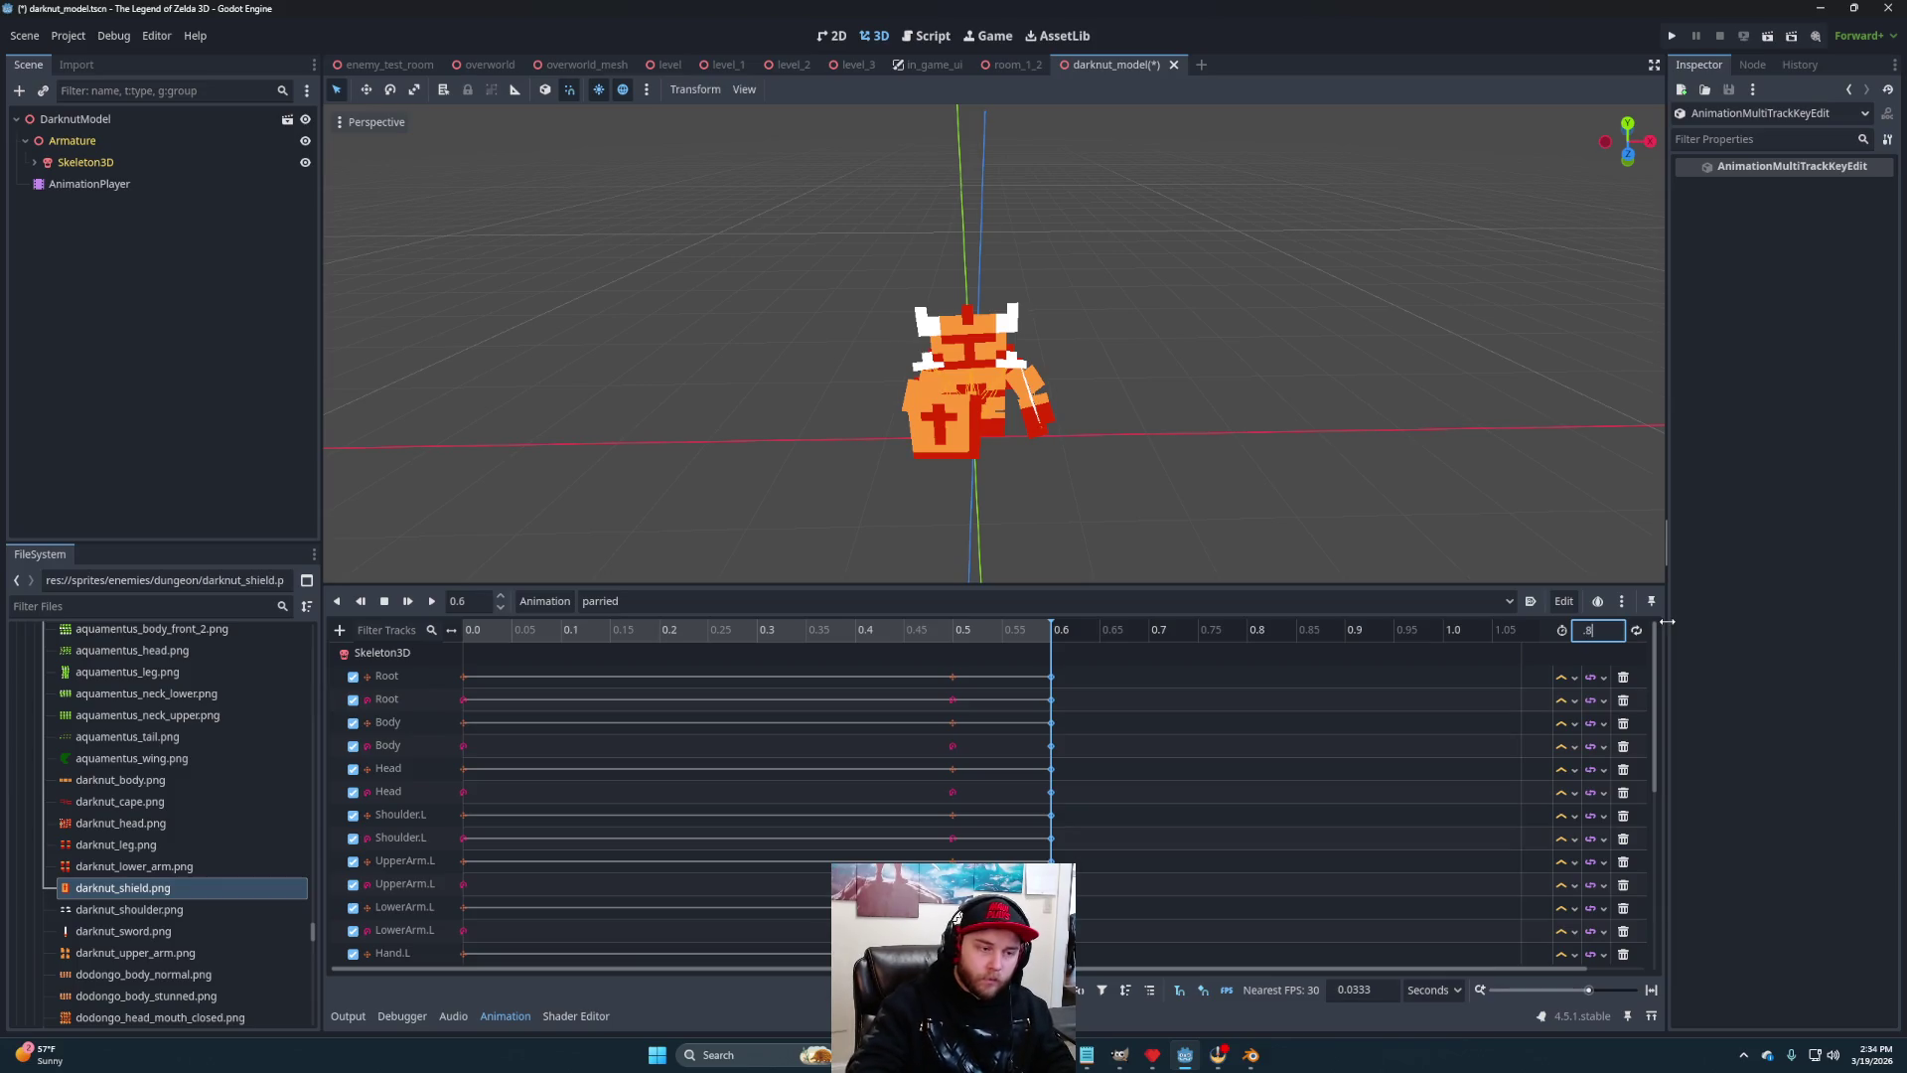
{"action": "key", "text": "Return"}
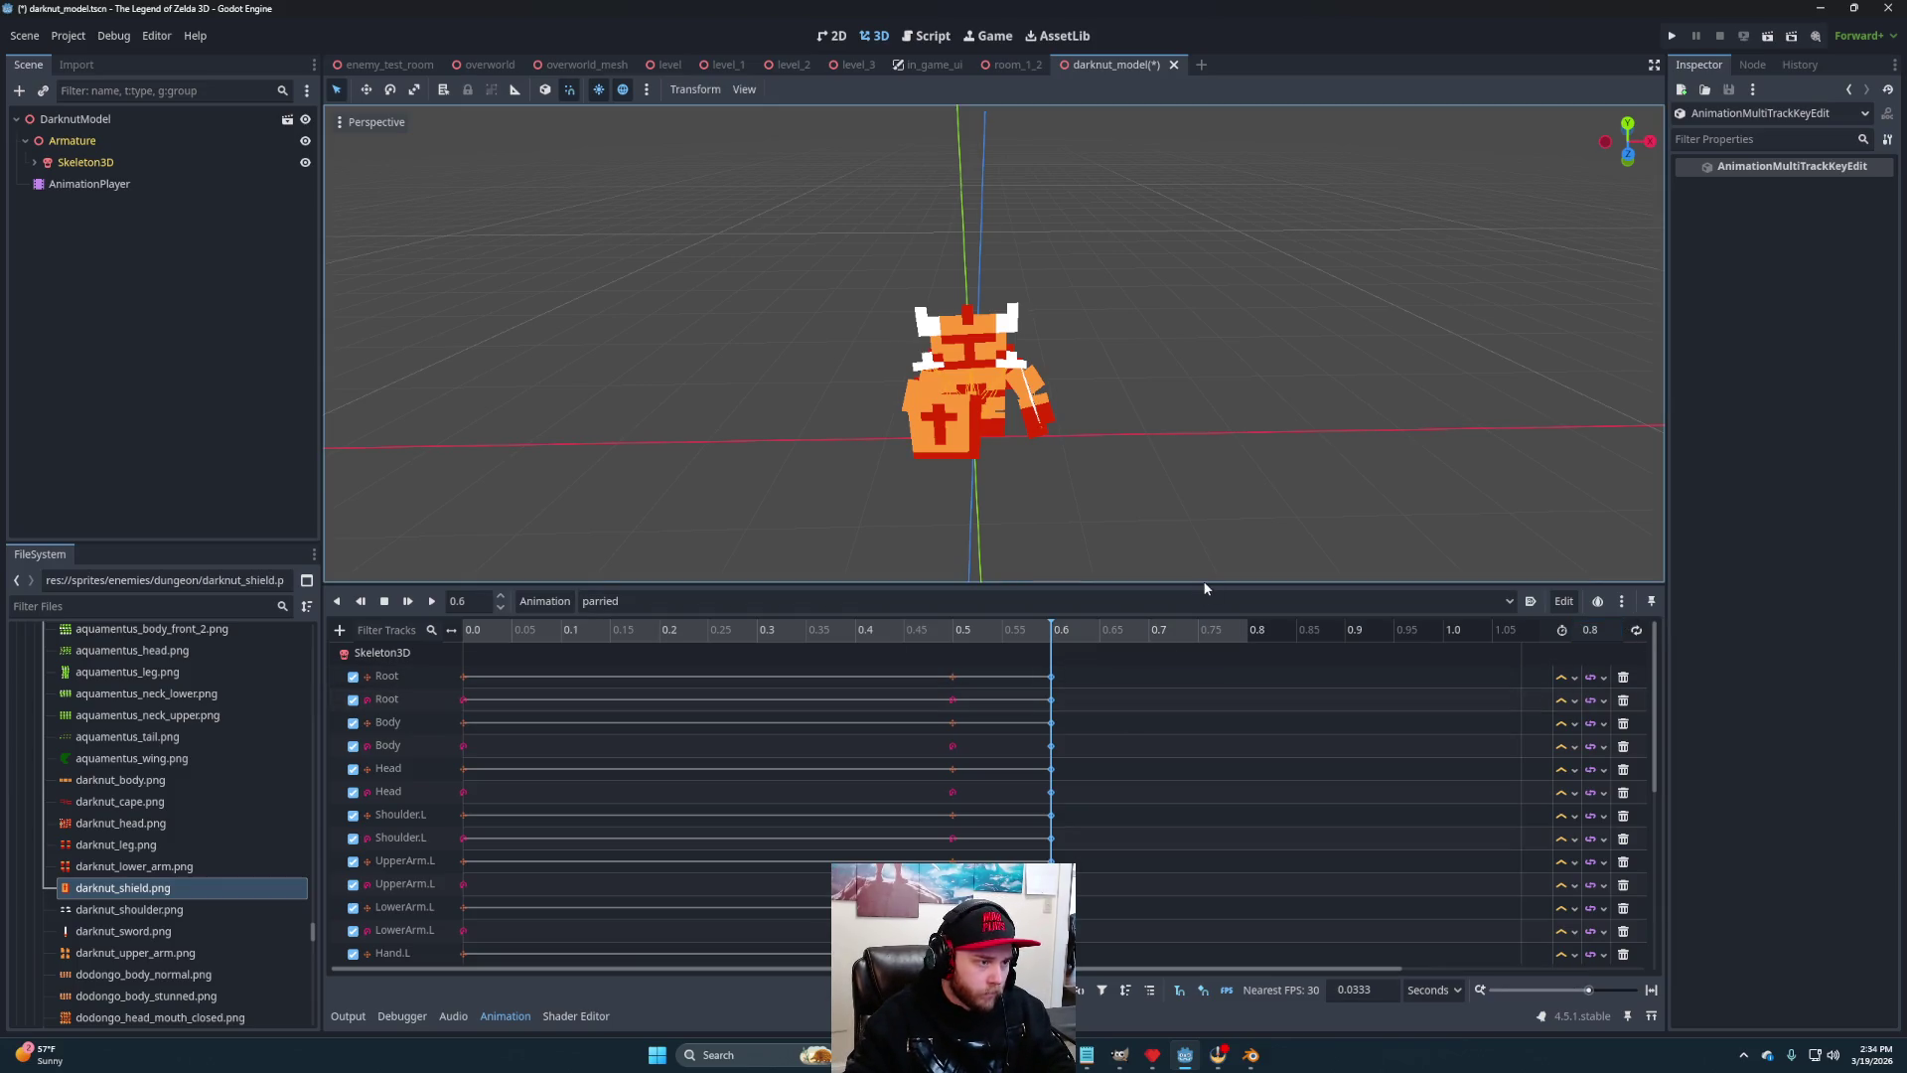
{"action": "mouse_move", "coordinate": [1205, 584]}
{"action": "left_mouse_down"}
{"action": "mouse_move", "coordinate": [1150, 361]}
{"action": "mouse_move", "coordinate": [1171, 174]}
{"action": "left_mouse_up"}
{"action": "mouse_move", "coordinate": [1072, 867]}
{"action": "left_mouse_down"}
{"action": "mouse_move", "coordinate": [1002, 788]}
{"action": "mouse_move", "coordinate": [887, 246]}
{"action": "left_mouse_up"}
{"action": "mouse_move", "coordinate": [1051, 266]}
{"action": "left_mouse_down"}
{"action": "mouse_move", "coordinate": [1132, 256]}
{"action": "mouse_move", "coordinate": [1225, 453]}
{"action": "left_mouse_up"}
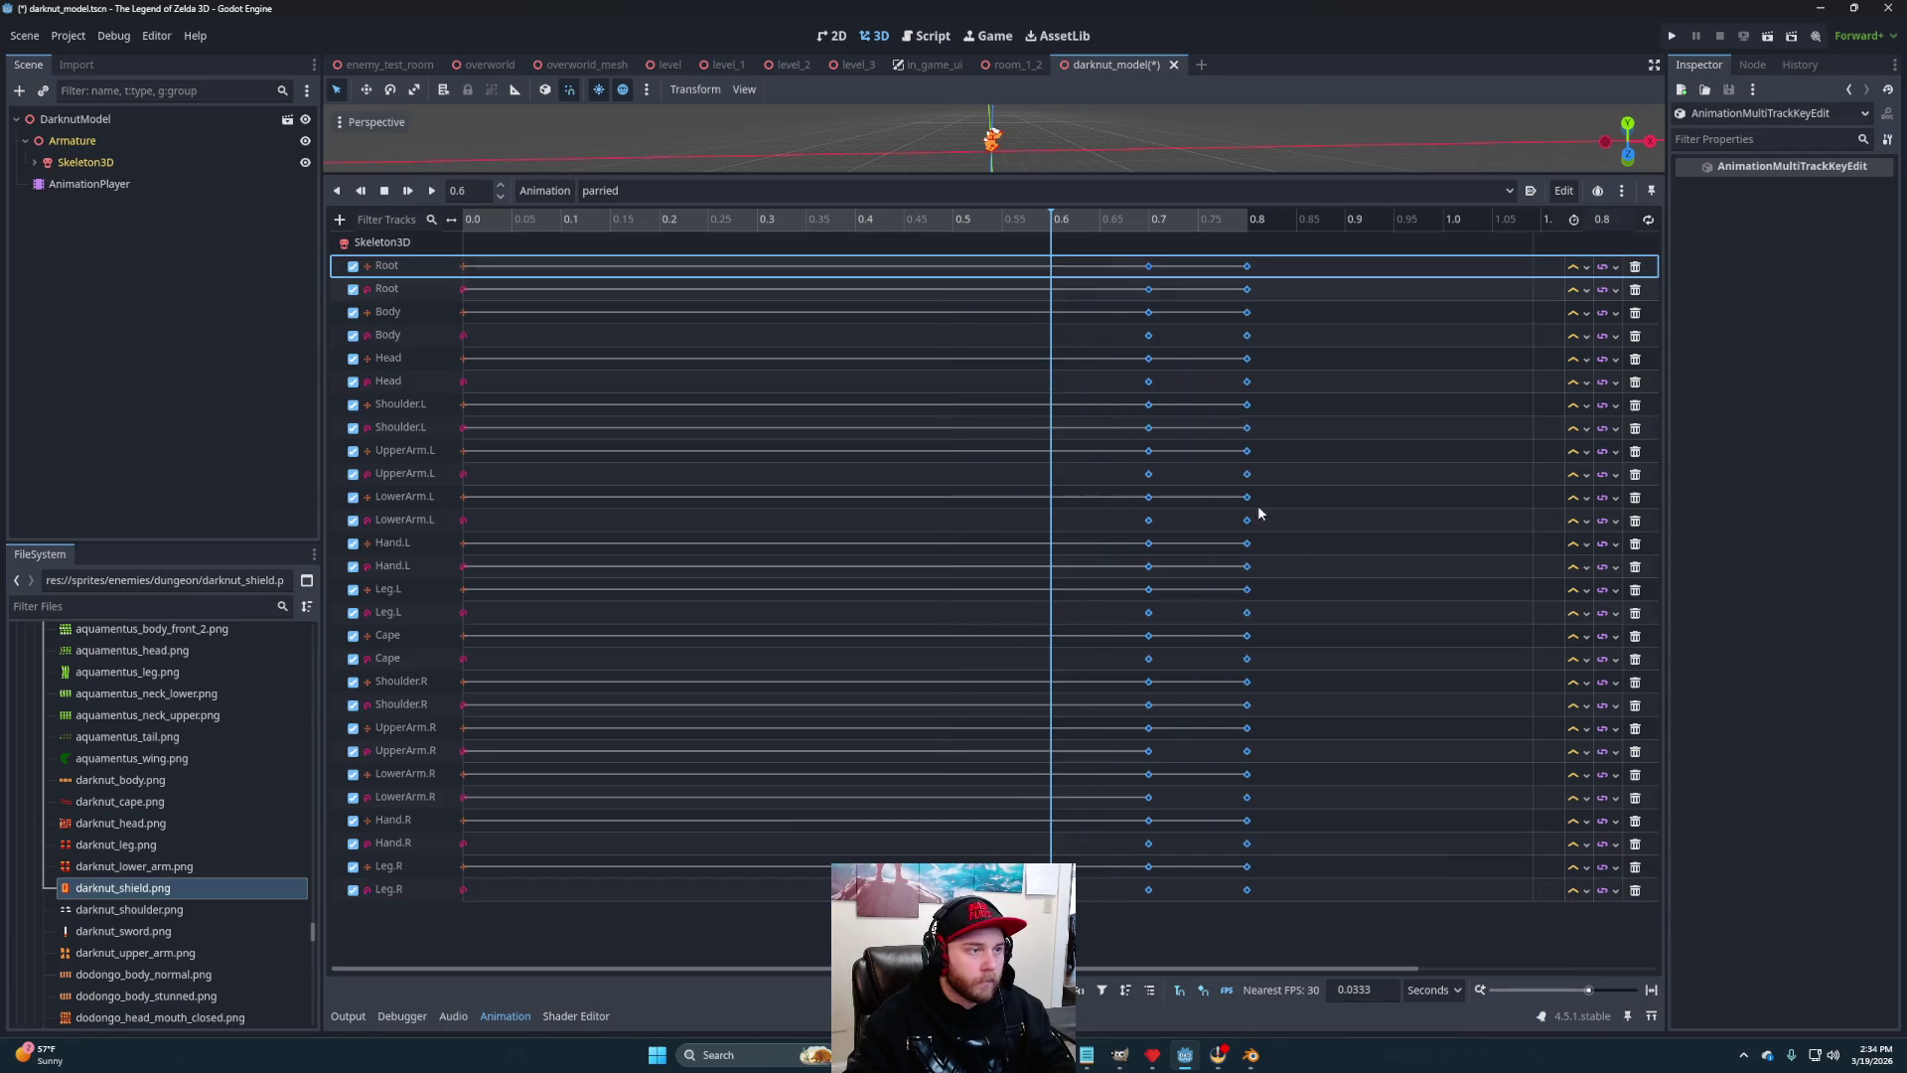
{"action": "left_click", "coordinate": [1291, 924]}
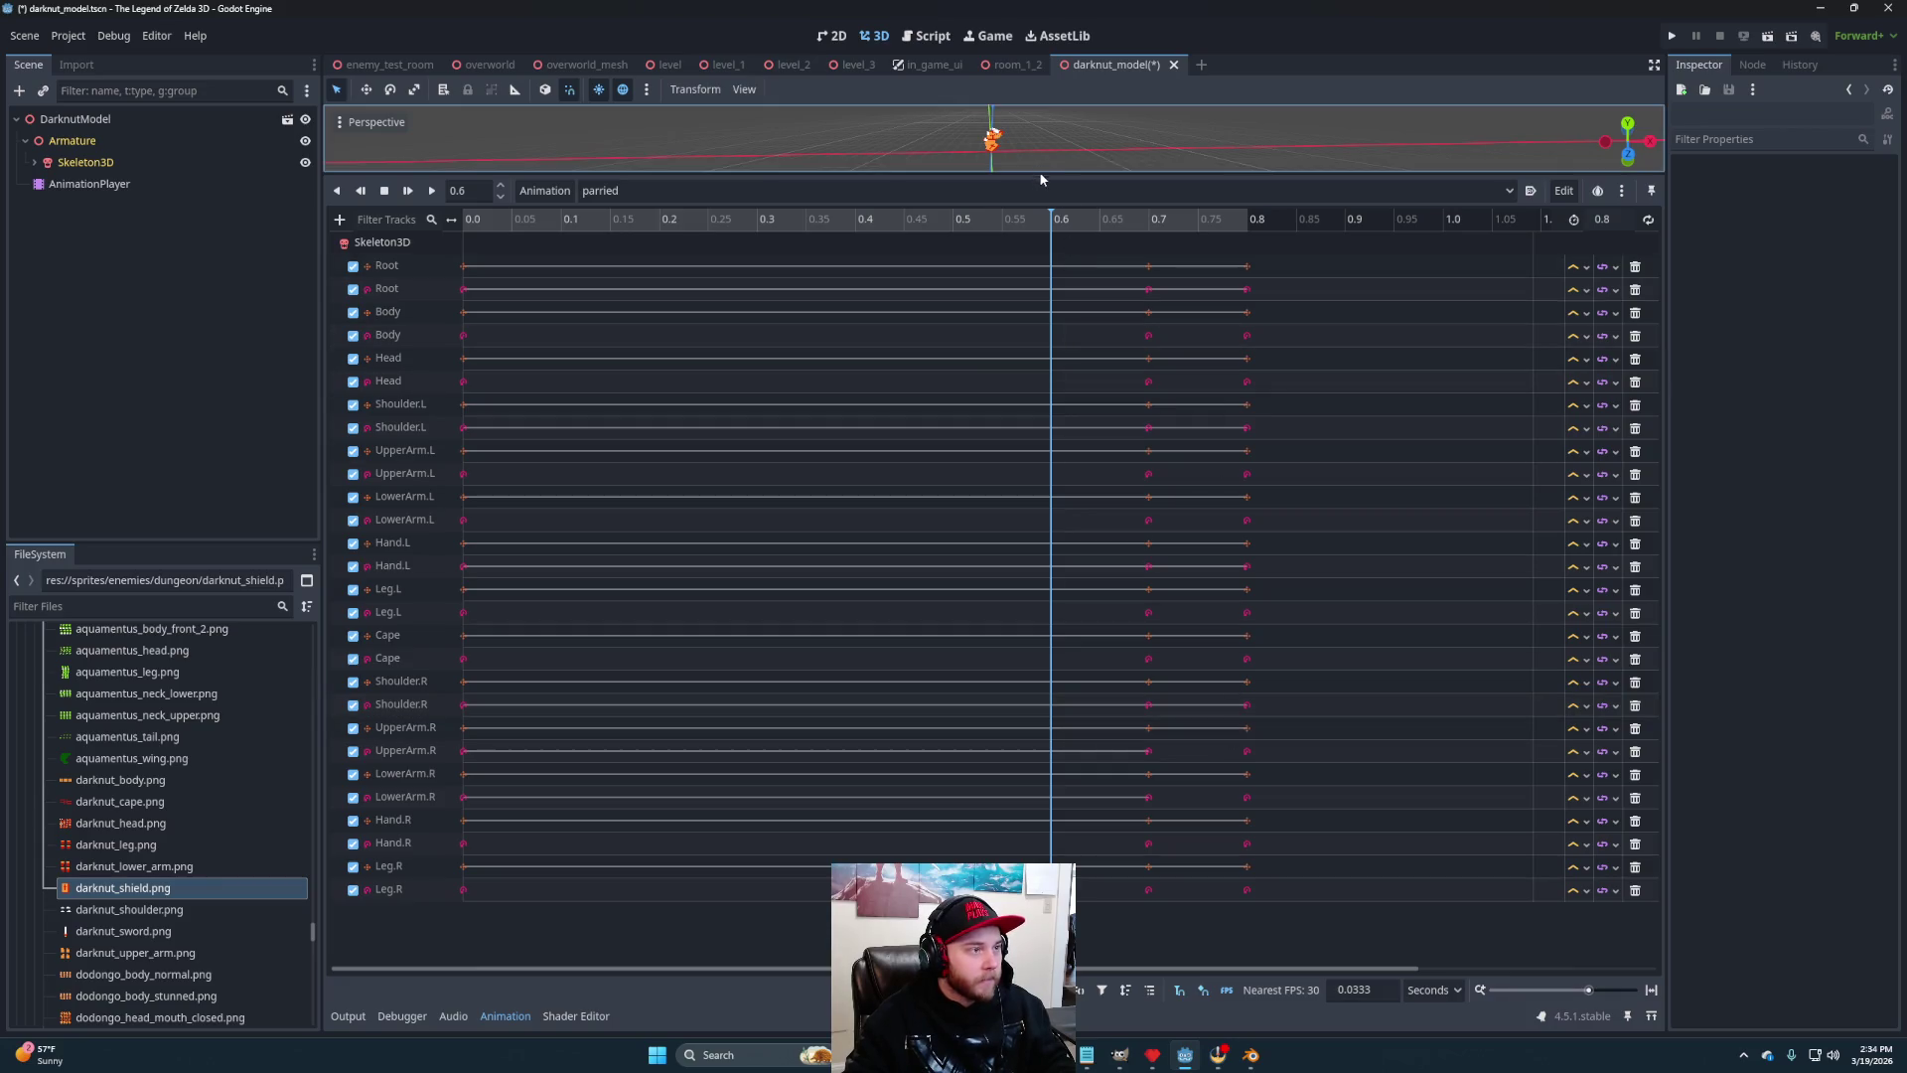
Replay the parried animation and orbit the viewport to a front view of the Darknut
{"action": "left_click_drag", "start_coordinate": [1045, 176], "coordinate": [1141, 728]}
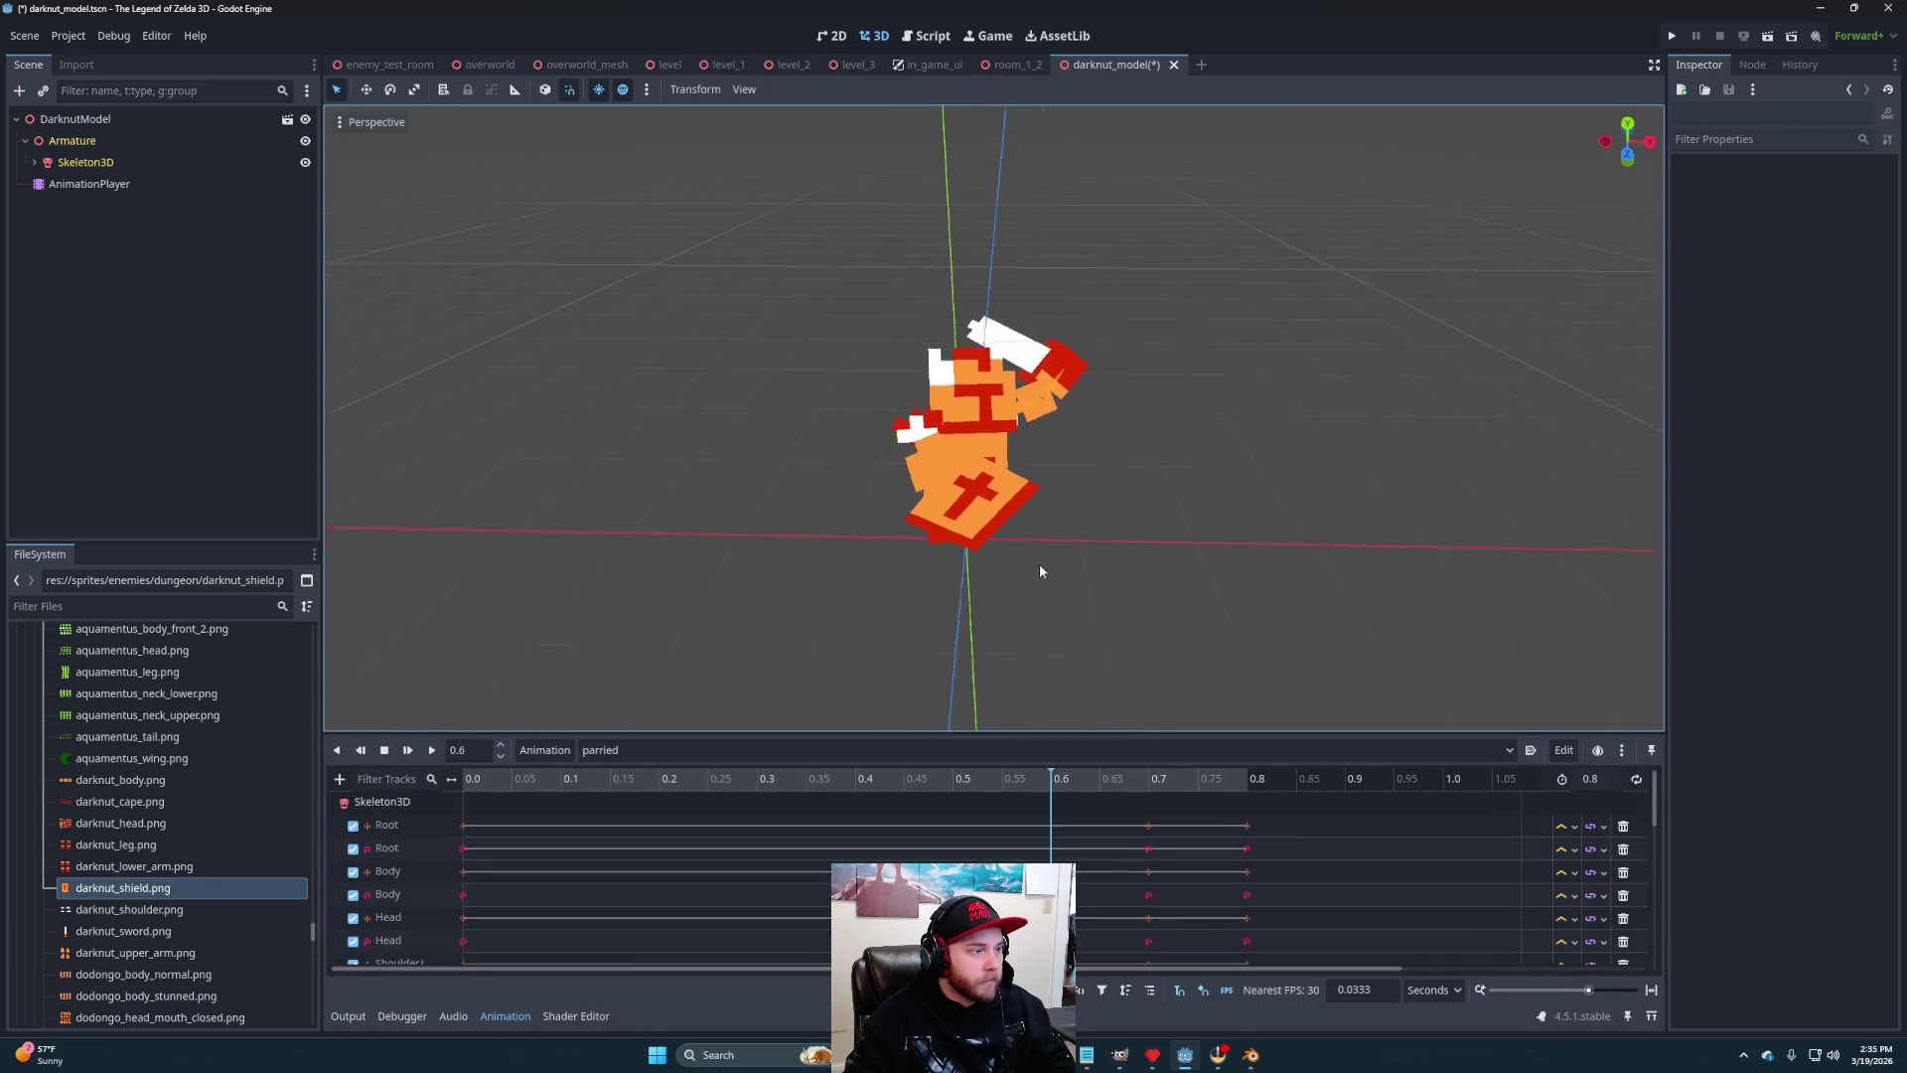
{"action": "left_click_drag", "start_coordinate": [1049, 568], "coordinate": [645, 773]}
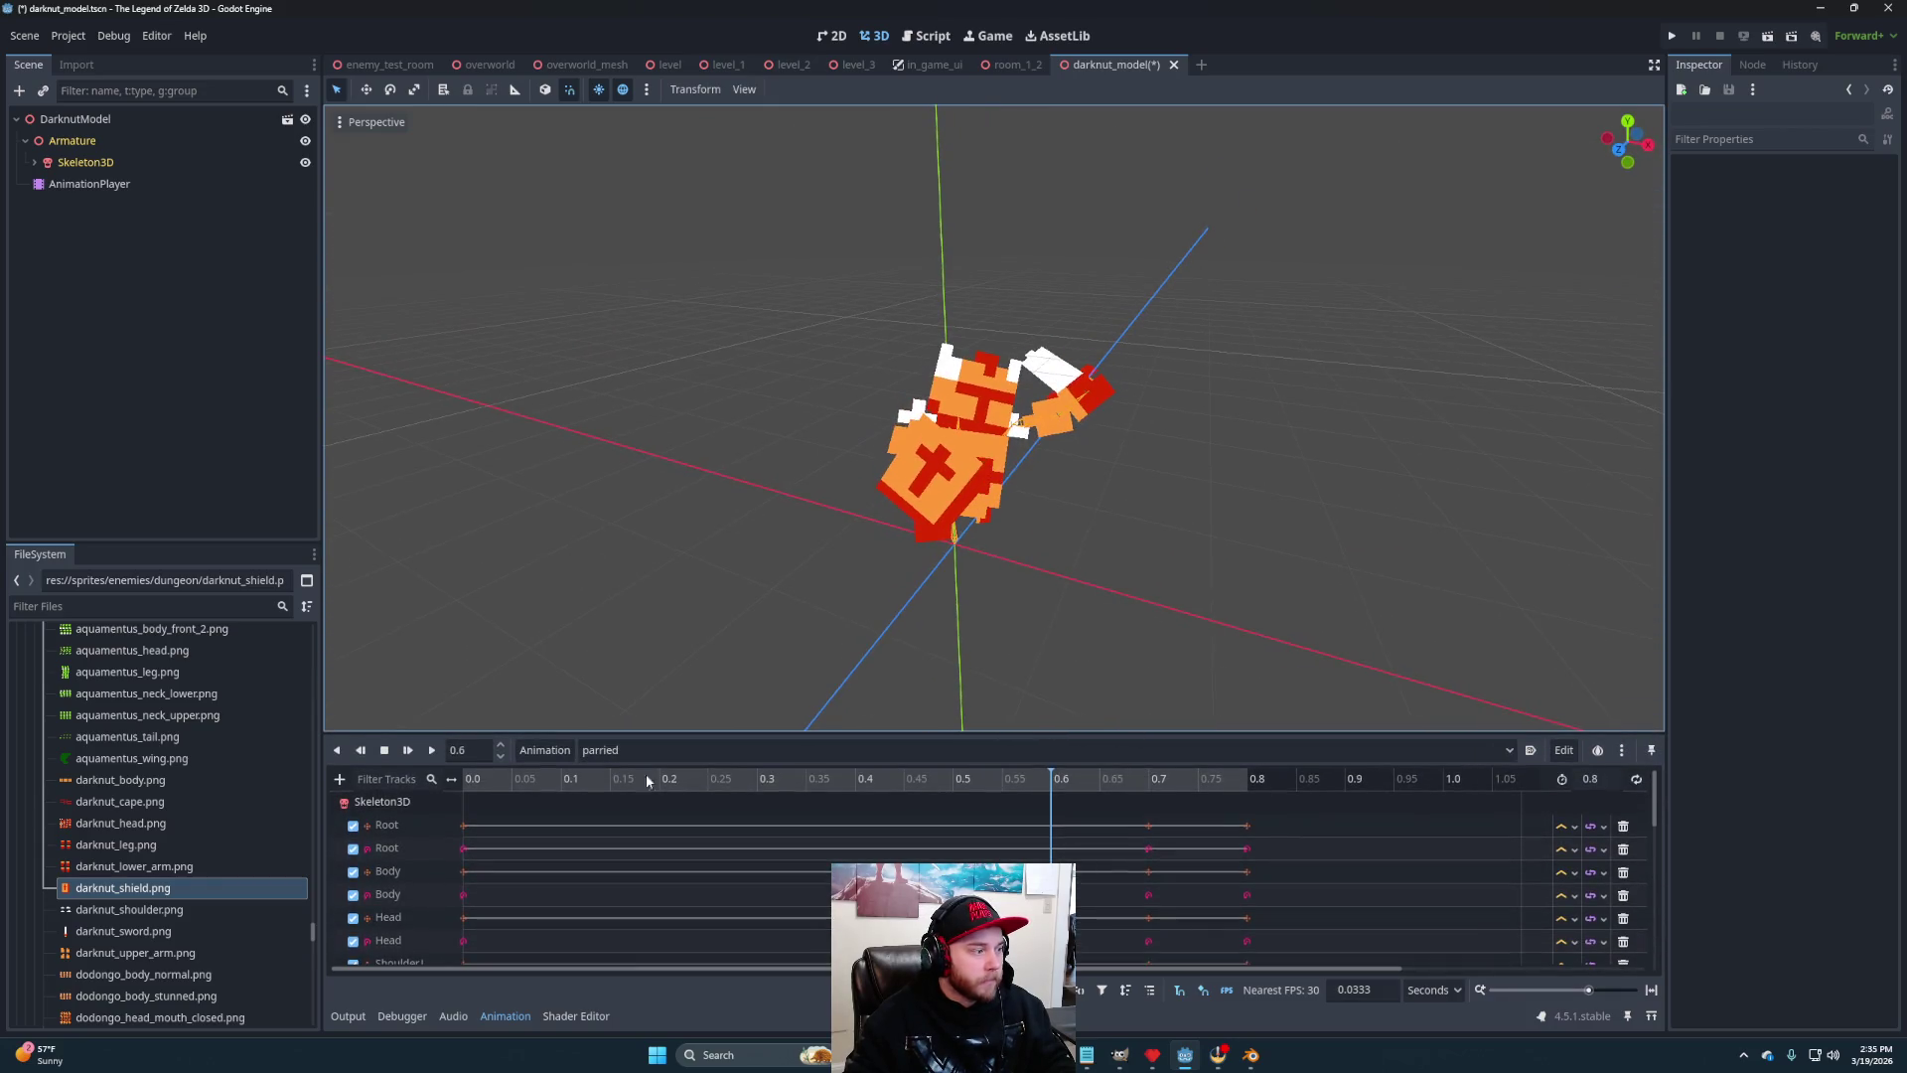
{"action": "left_click", "coordinate": [433, 751]}
{"action": "left_click", "coordinate": [433, 751]}
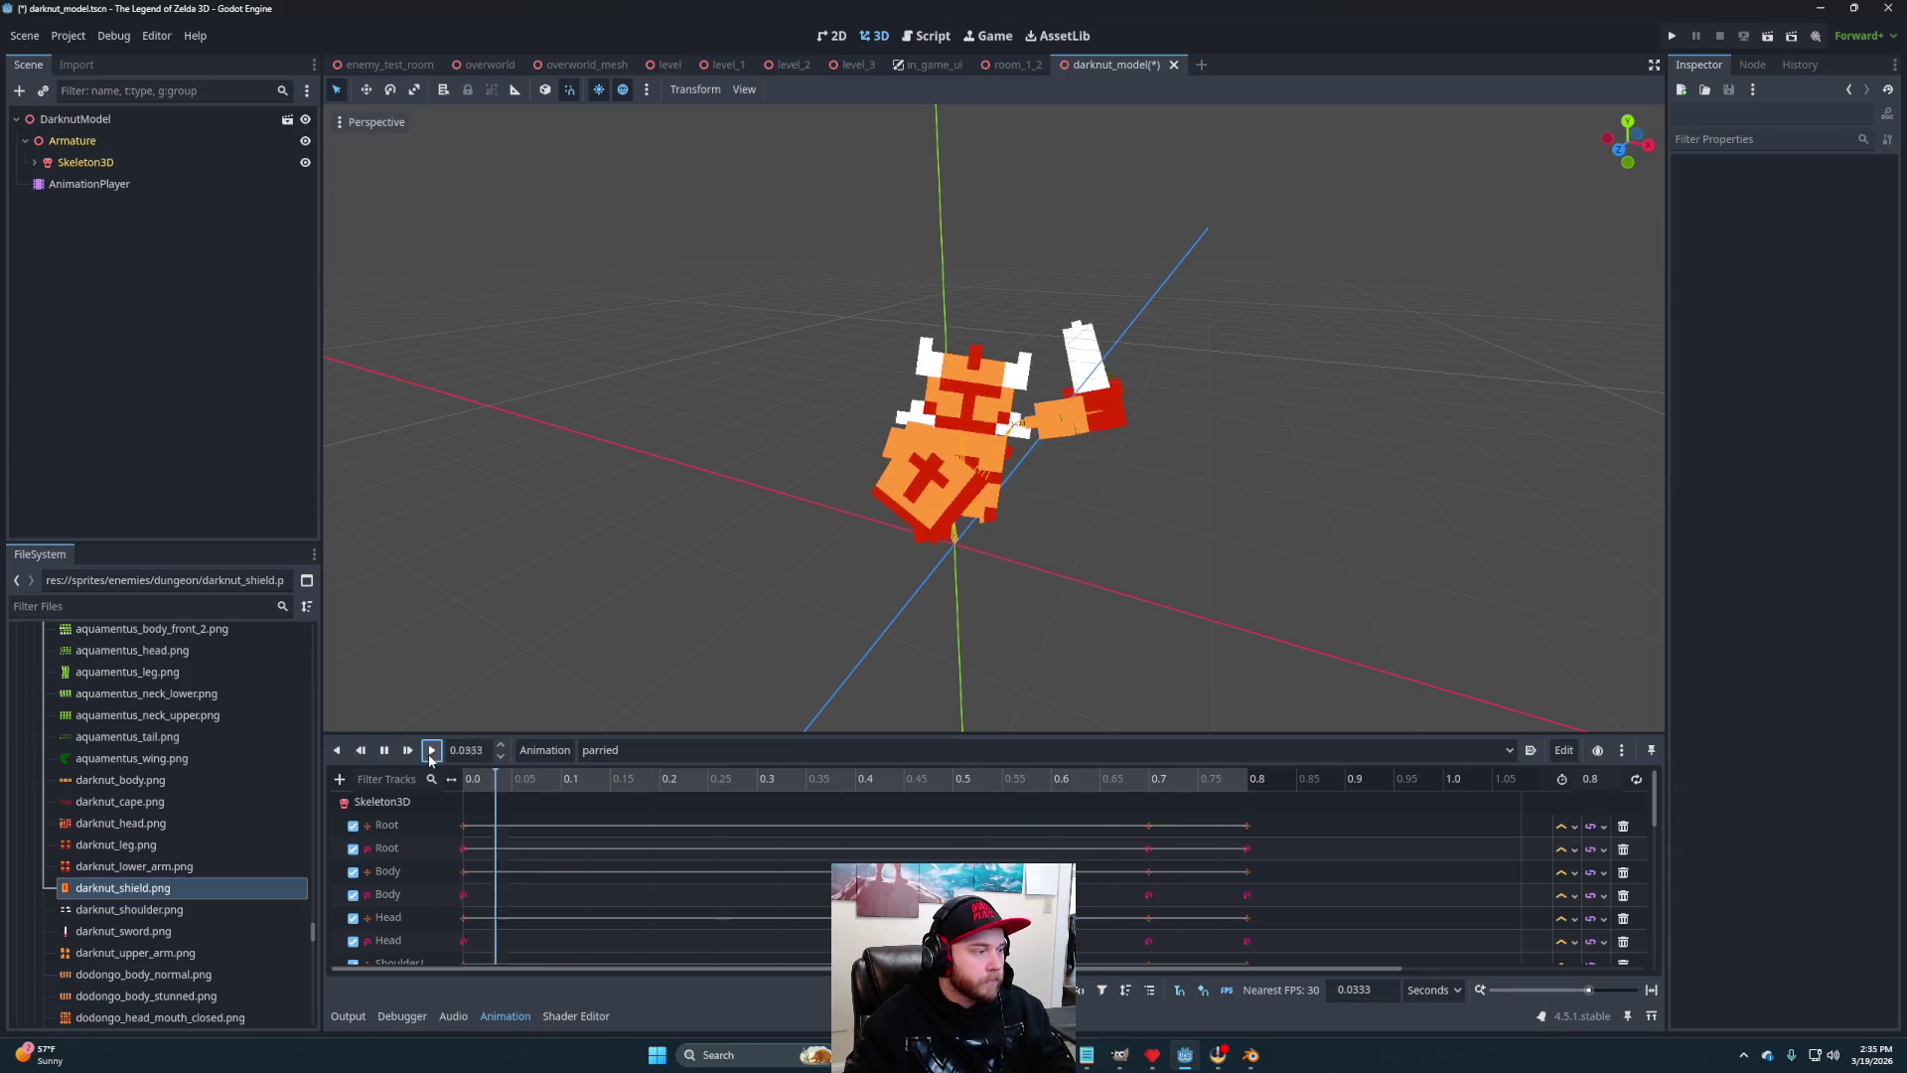
{"action": "left_click", "coordinate": [429, 755]}
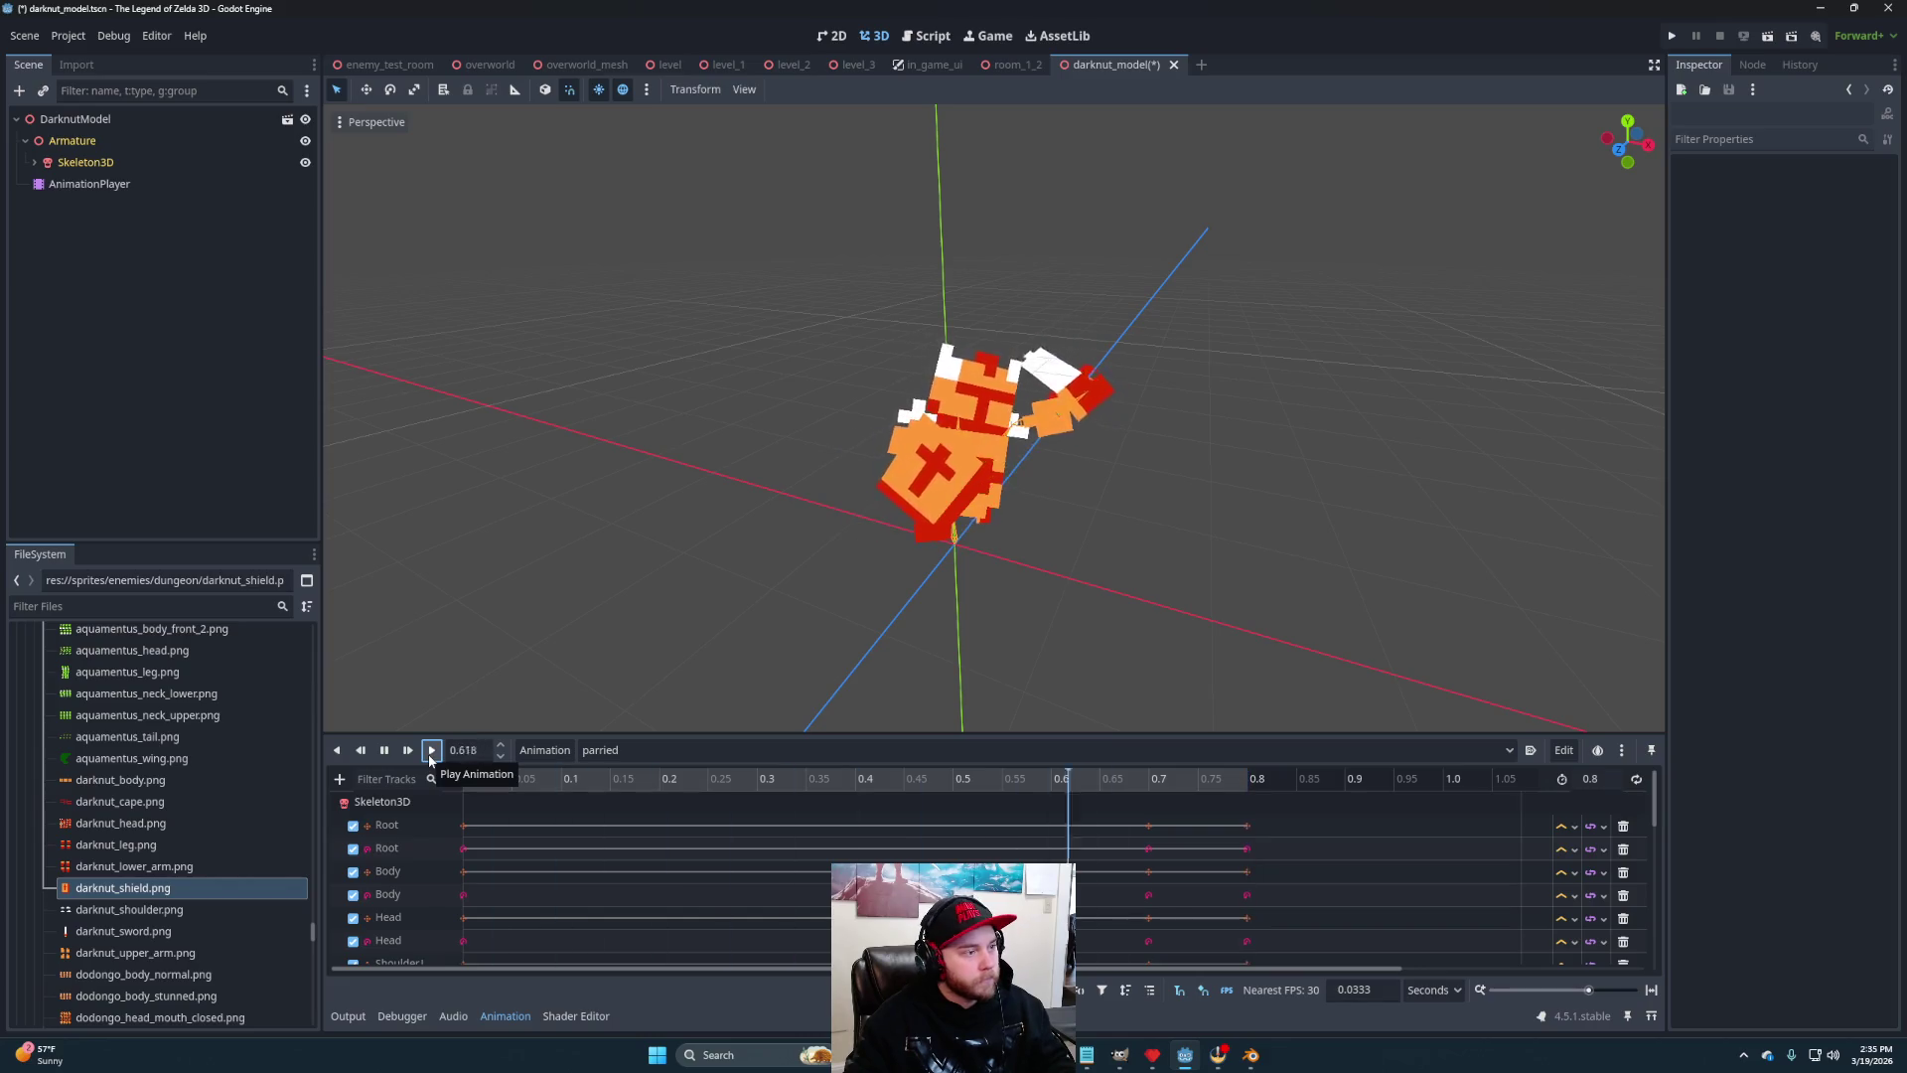
{"action": "mouse_move", "coordinate": [701, 665]}
{"action": "left_mouse_down"}
{"action": "mouse_move", "coordinate": [938, 594]}
{"action": "mouse_move", "coordinate": [963, 620]}
{"action": "mouse_move", "coordinate": [1051, 617]}
{"action": "mouse_move", "coordinate": [1192, 545]}
{"action": "mouse_move", "coordinate": [1145, 558]}
{"action": "left_mouse_up"}
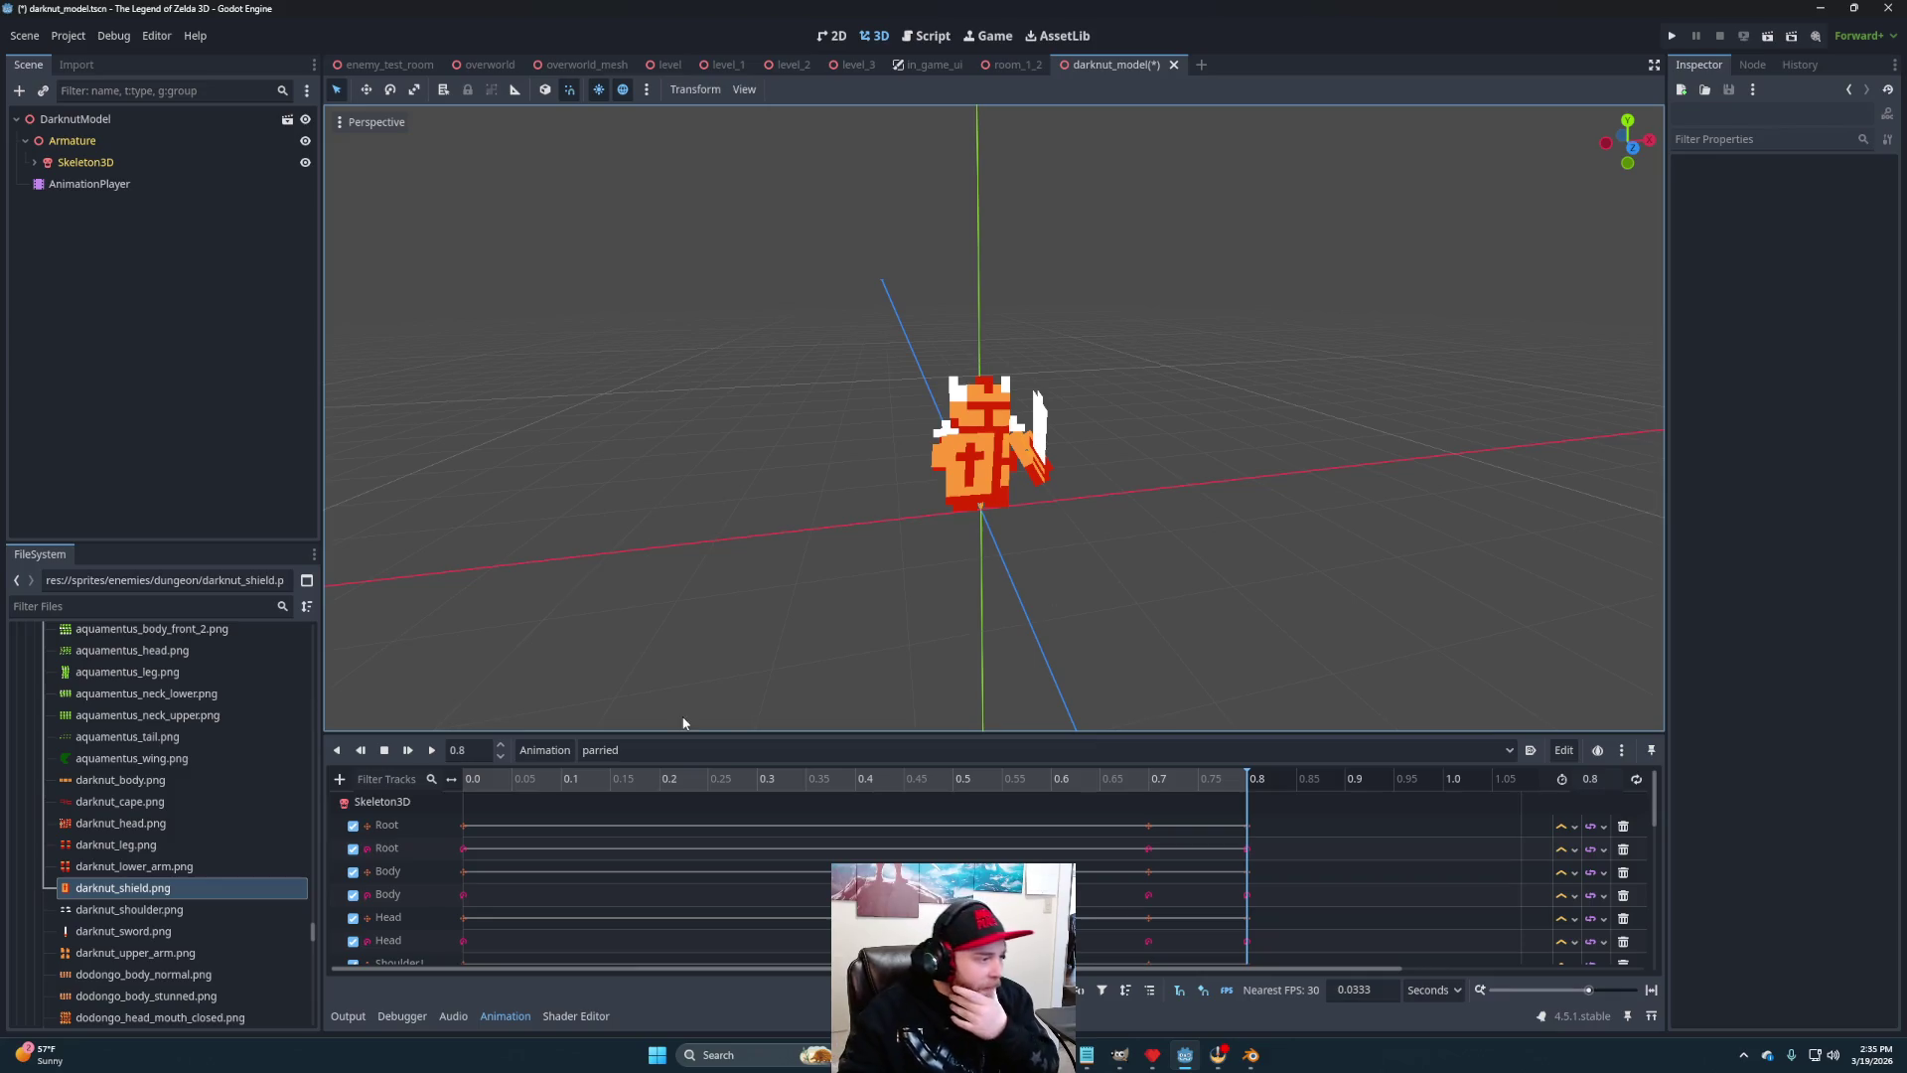
{"action": "left_click", "coordinate": [545, 750]}
Rename the Darknut's 'parried' animation to 'stunned' and confirm it in the animation list
{"action": "left_click", "coordinate": [563, 868]}
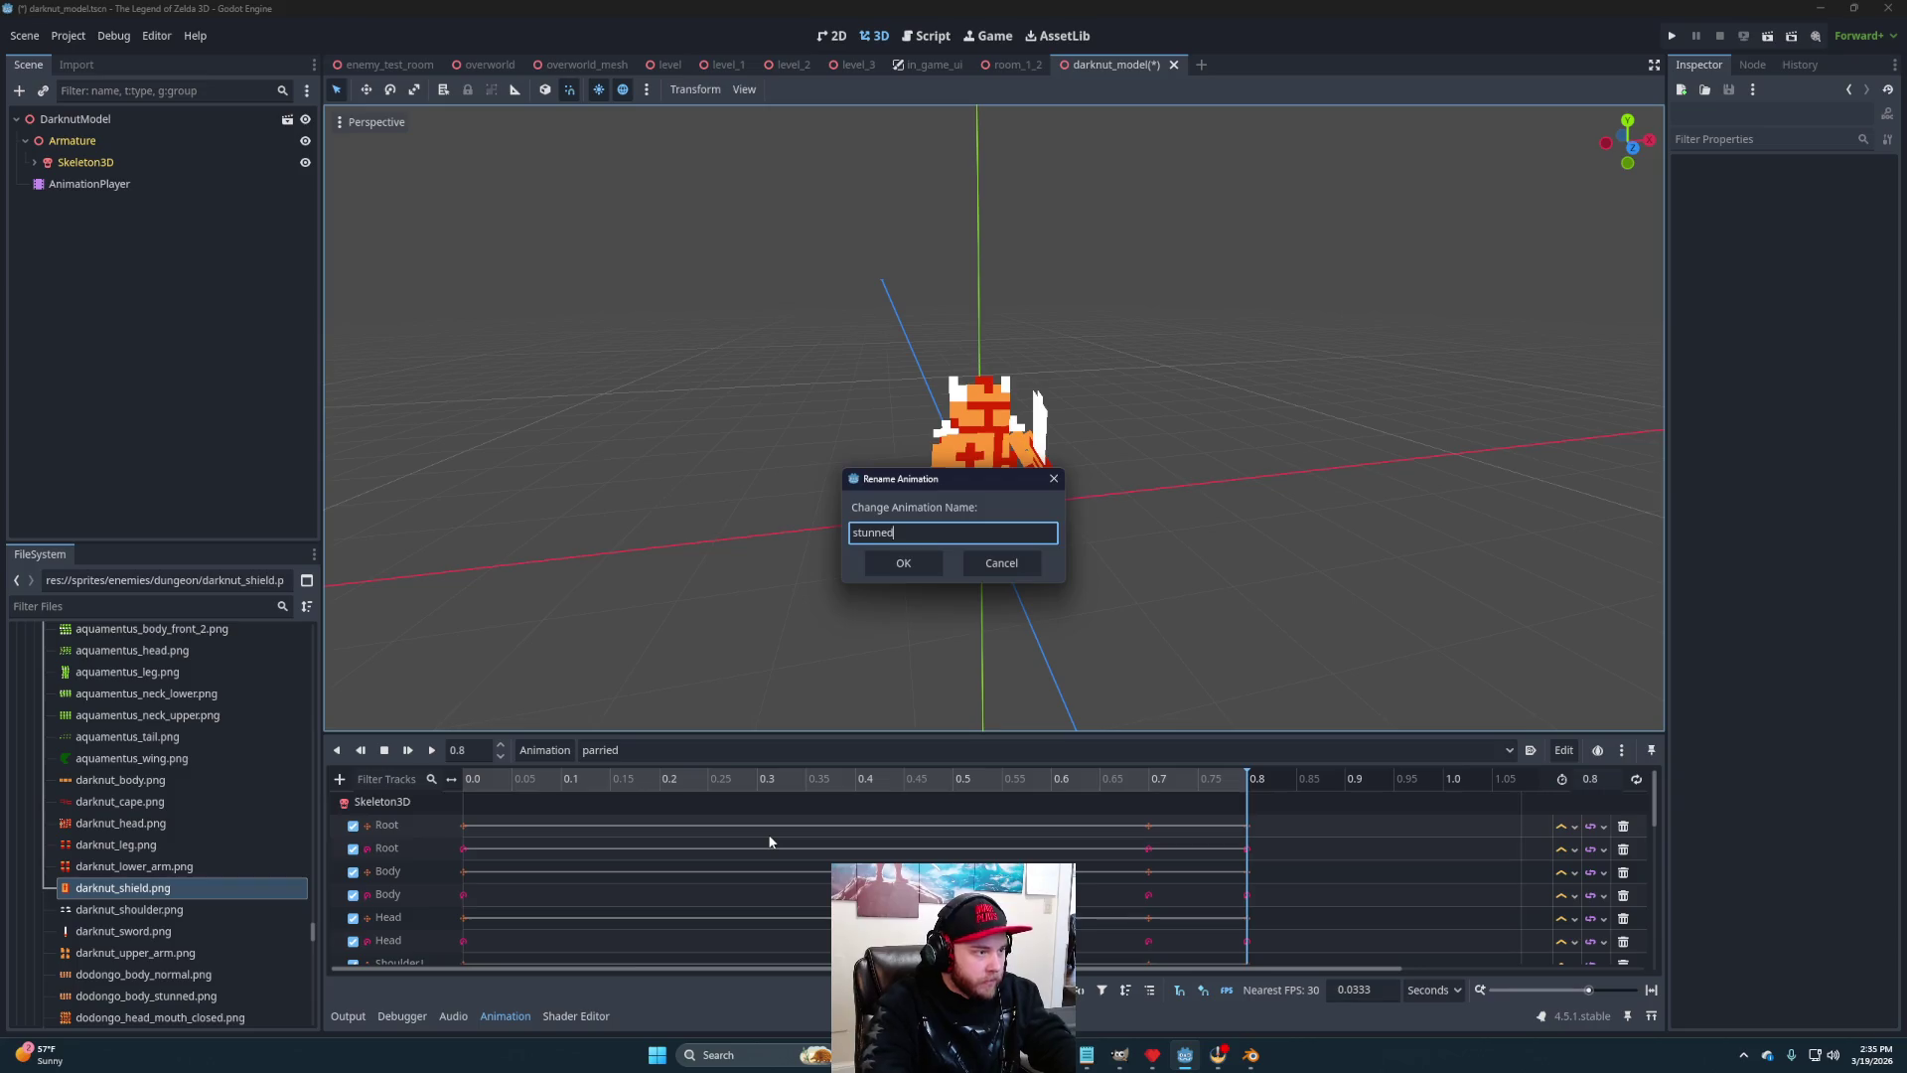
{"action": "key", "text": "Return"}
{"action": "left_click", "coordinate": [669, 750]}
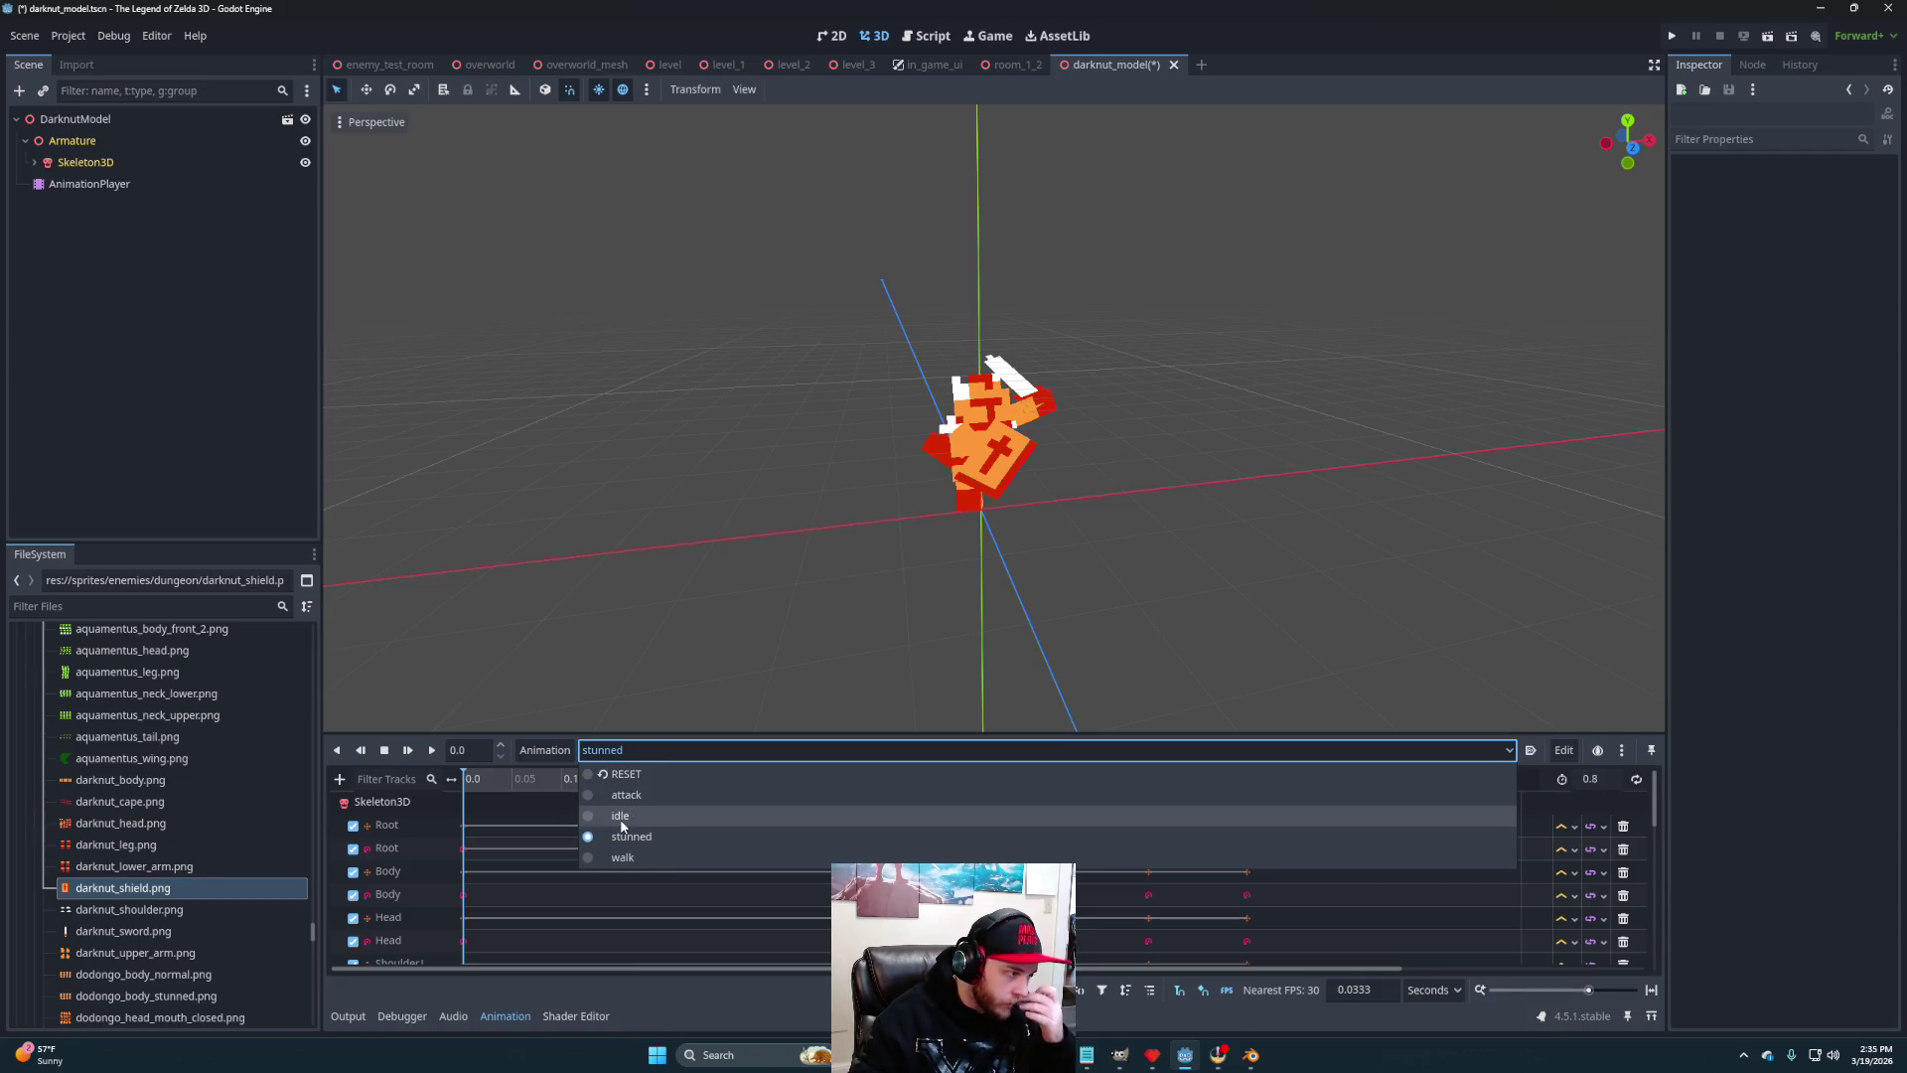
{"action": "left_click", "coordinate": [685, 753]}
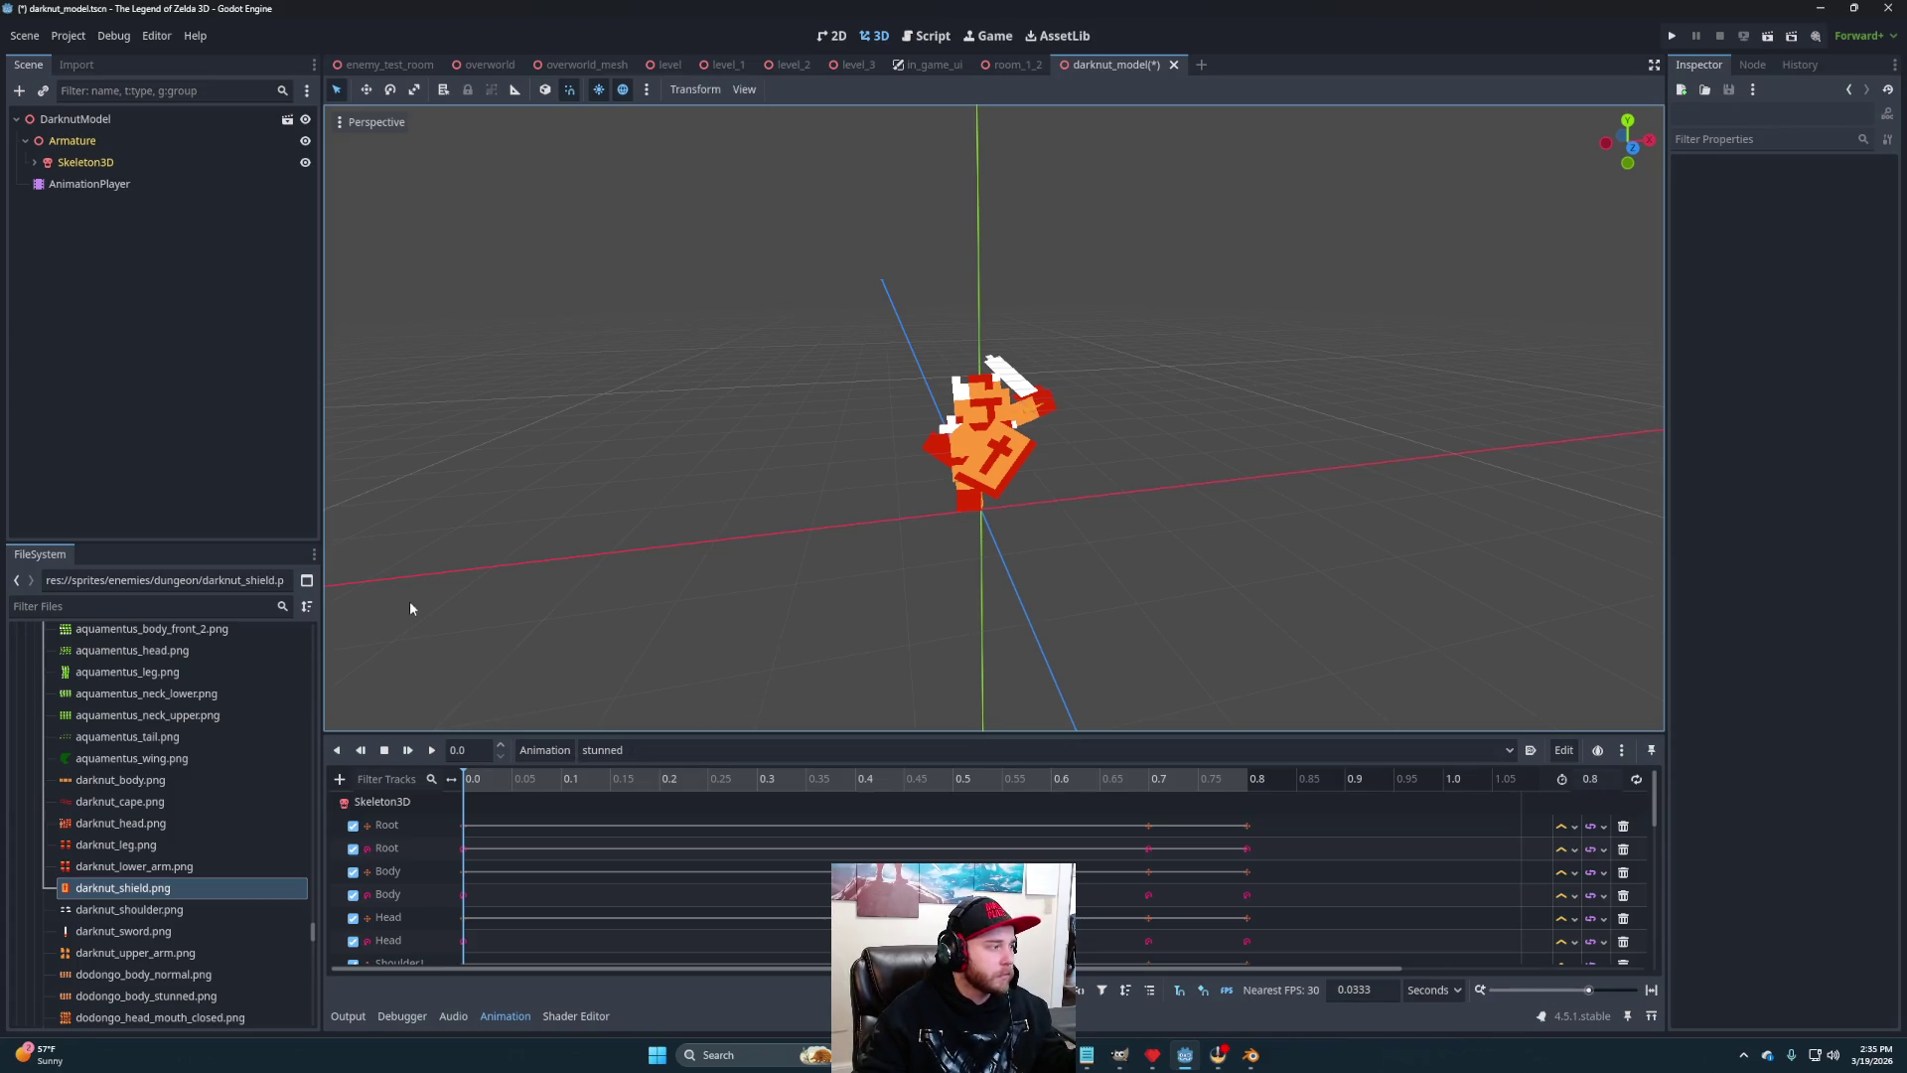
Find stalfos_model.tscn in the FileSystem dock and open it in its own tab
{"action": "scroll", "coordinate": [175, 924], "scroll_direction": "up", "scroll_amount": 3}
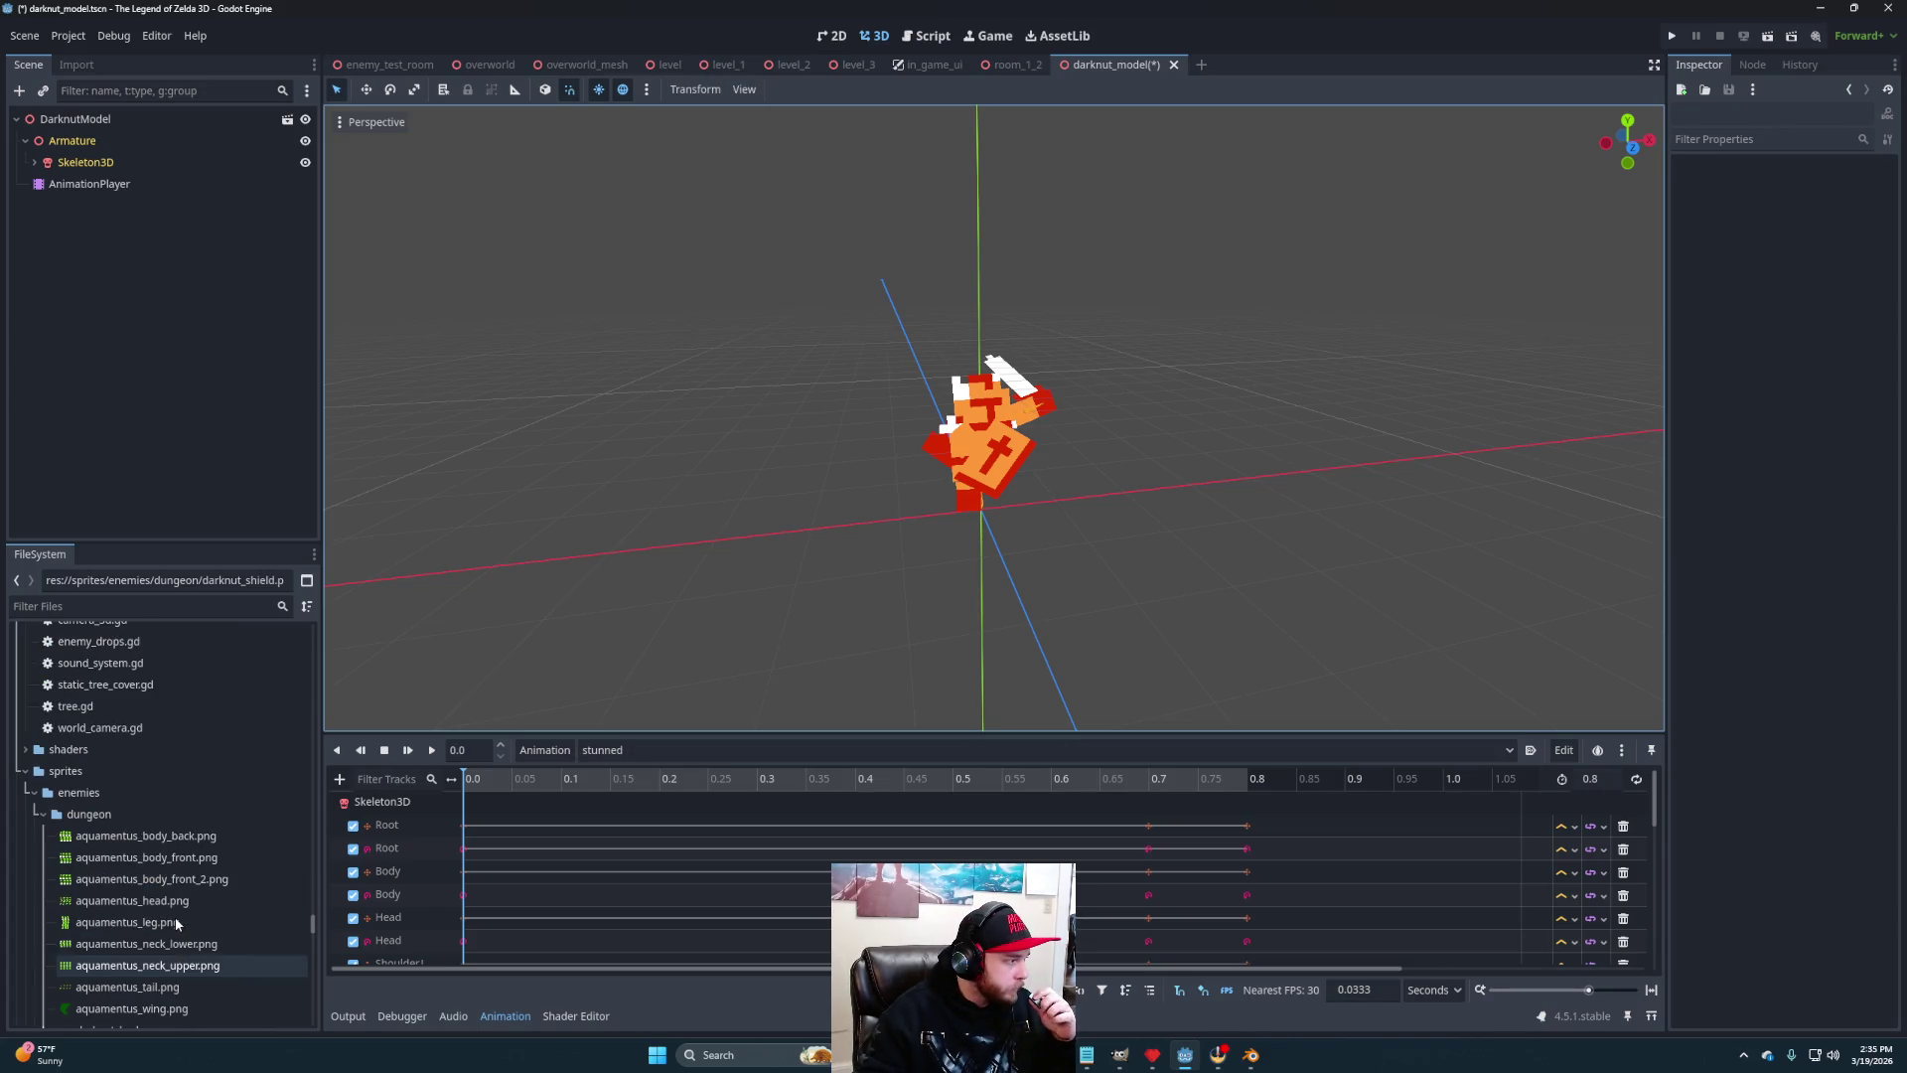
{"action": "scroll", "coordinate": [221, 944], "scroll_direction": "down", "scroll_amount": 2}
{"action": "scroll", "coordinate": [142, 958], "scroll_direction": "down", "scroll_amount": 15}
{"action": "scroll", "coordinate": [142, 959], "scroll_direction": "down", "scroll_amount": 10}
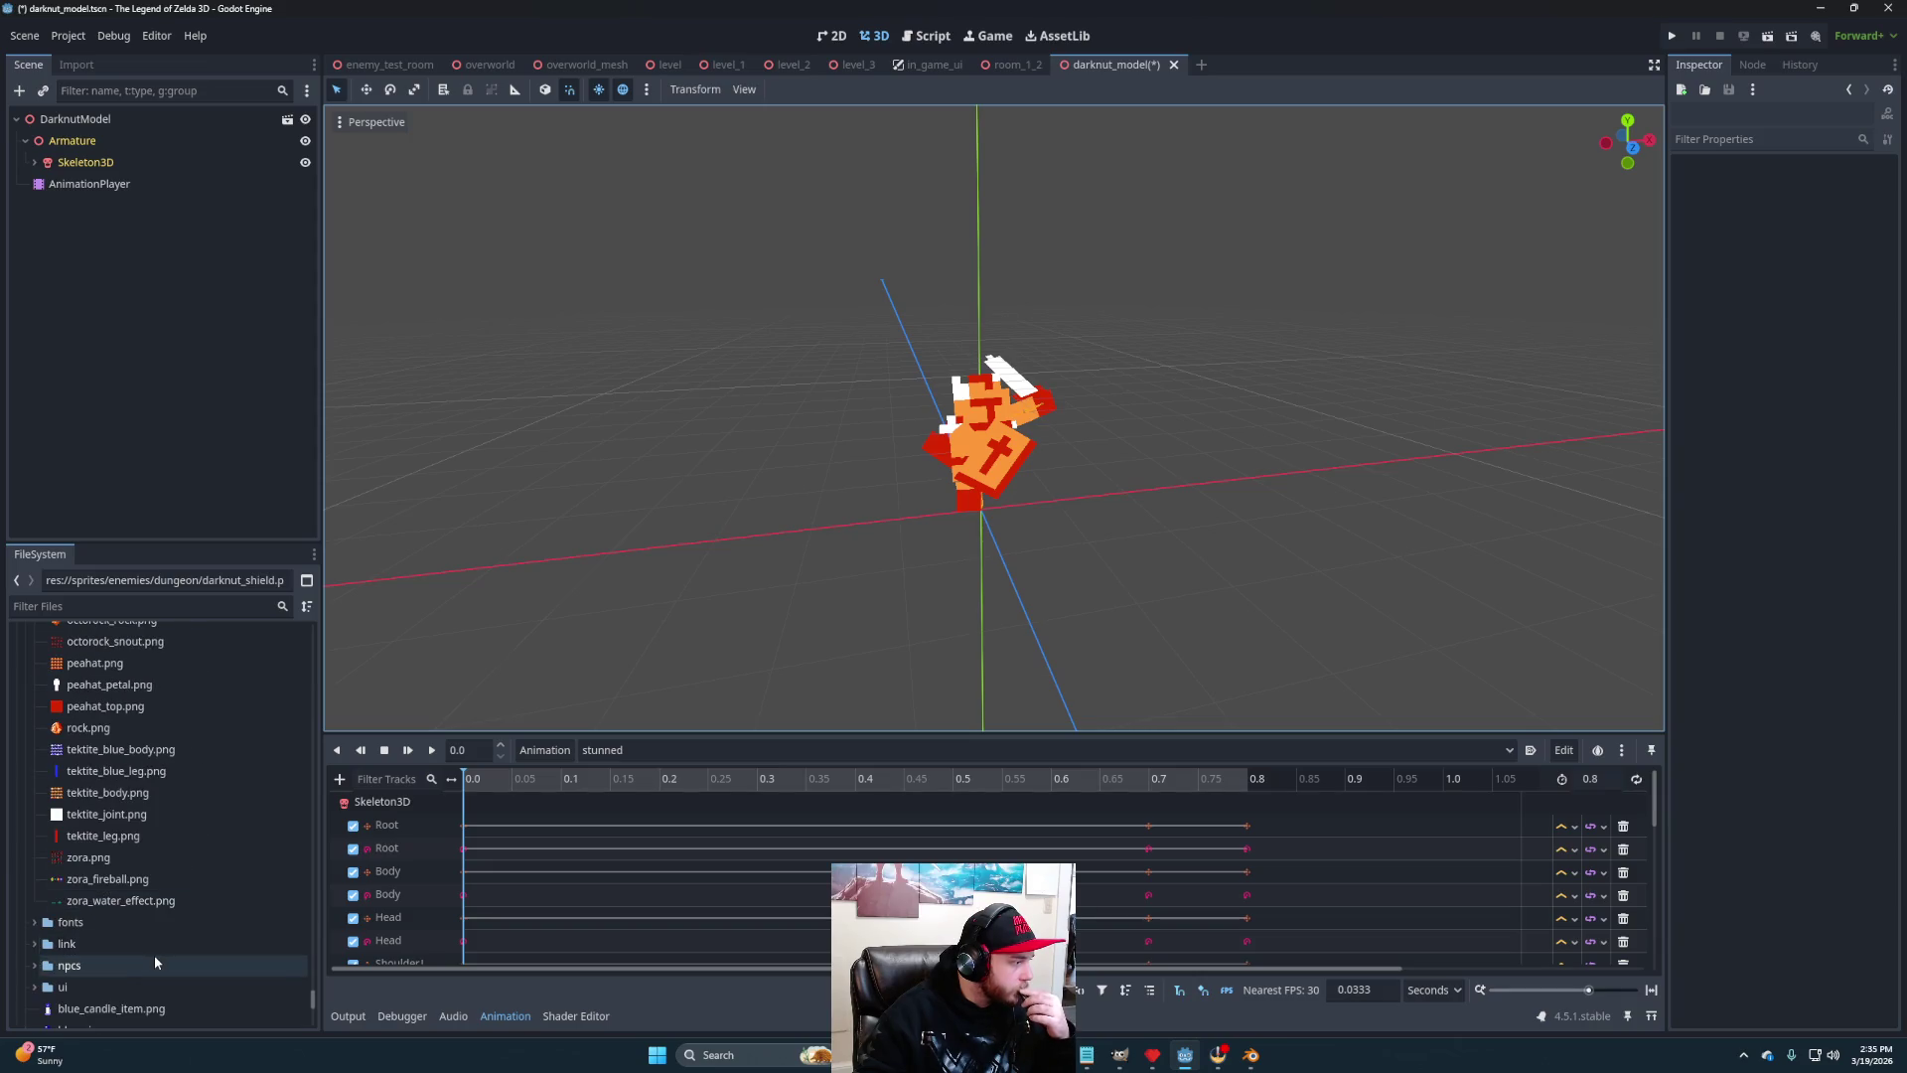
{"action": "scroll", "coordinate": [154, 962], "scroll_direction": "up", "scroll_amount": 2}
{"action": "left_click_drag", "start_coordinate": [316, 978], "coordinate": [276, 605]}
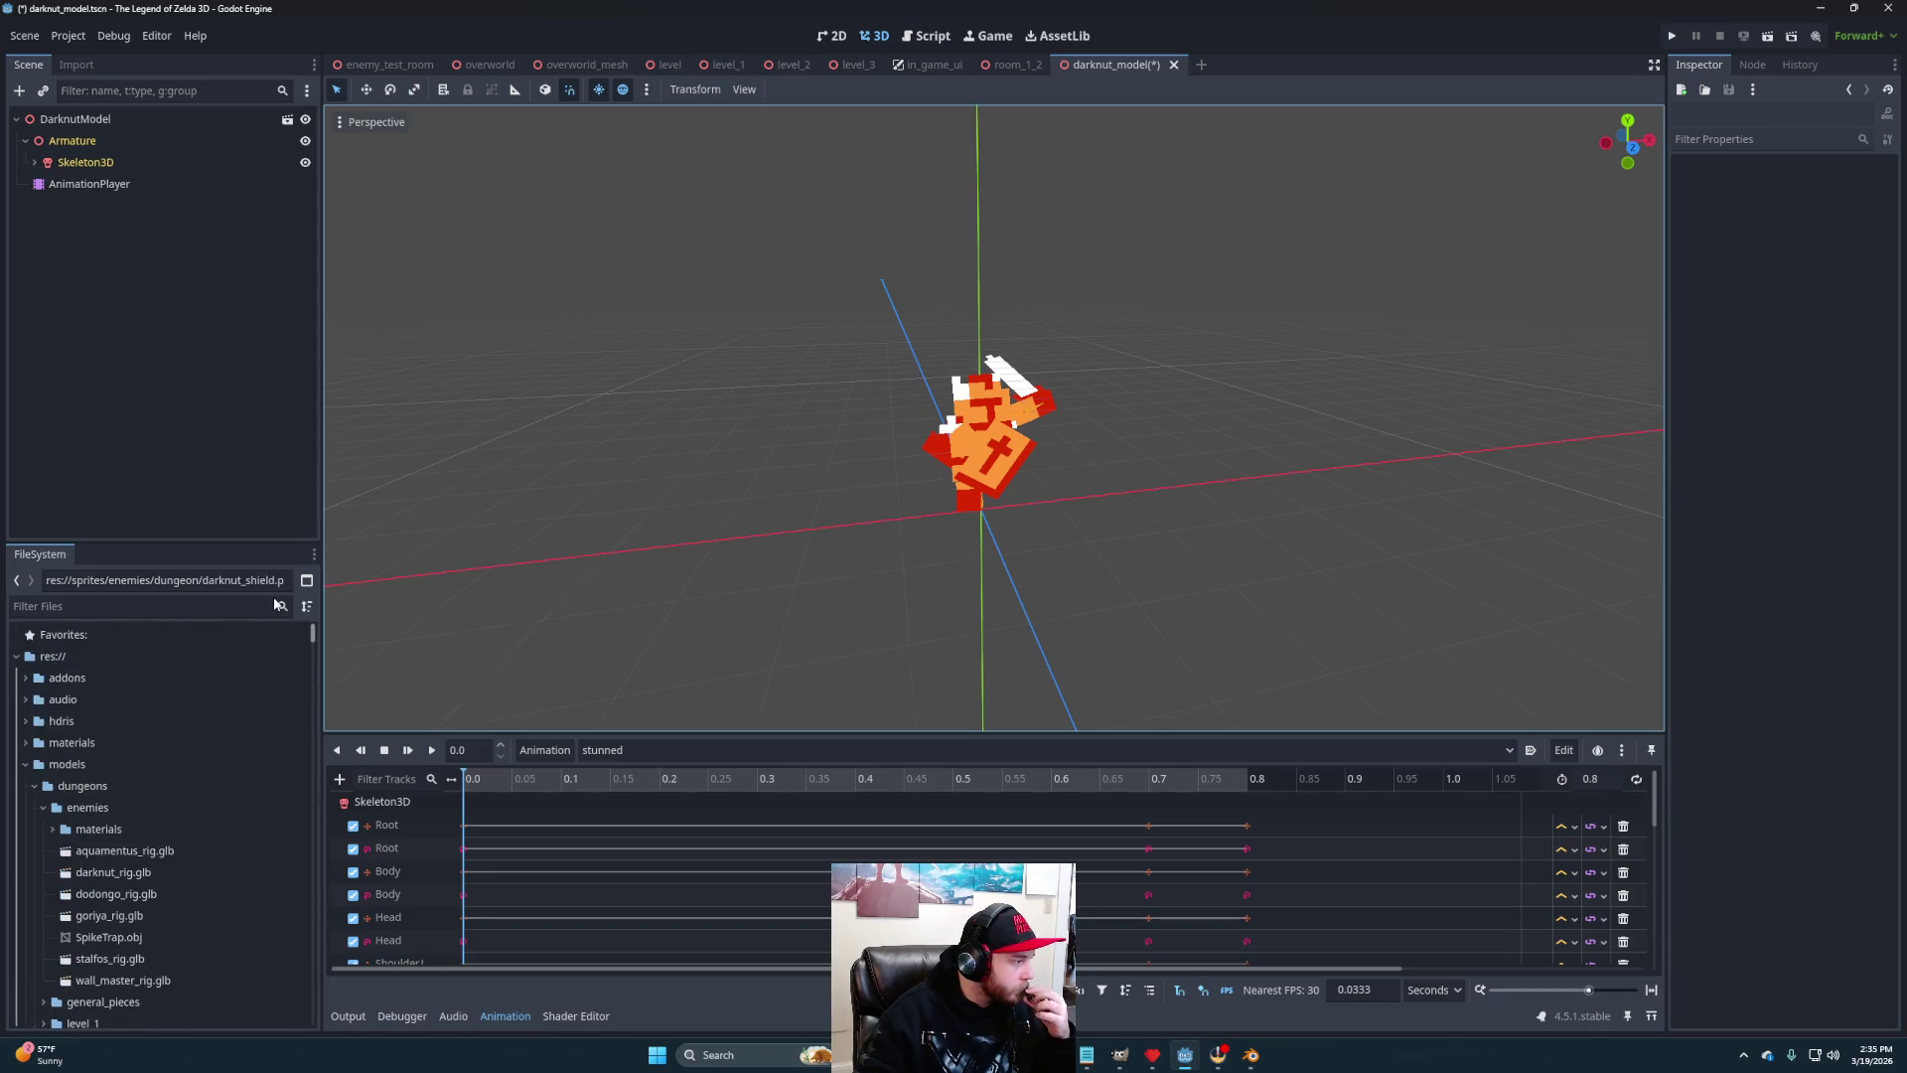
{"action": "scroll", "coordinate": [176, 784], "scroll_direction": "down", "scroll_amount": 3}
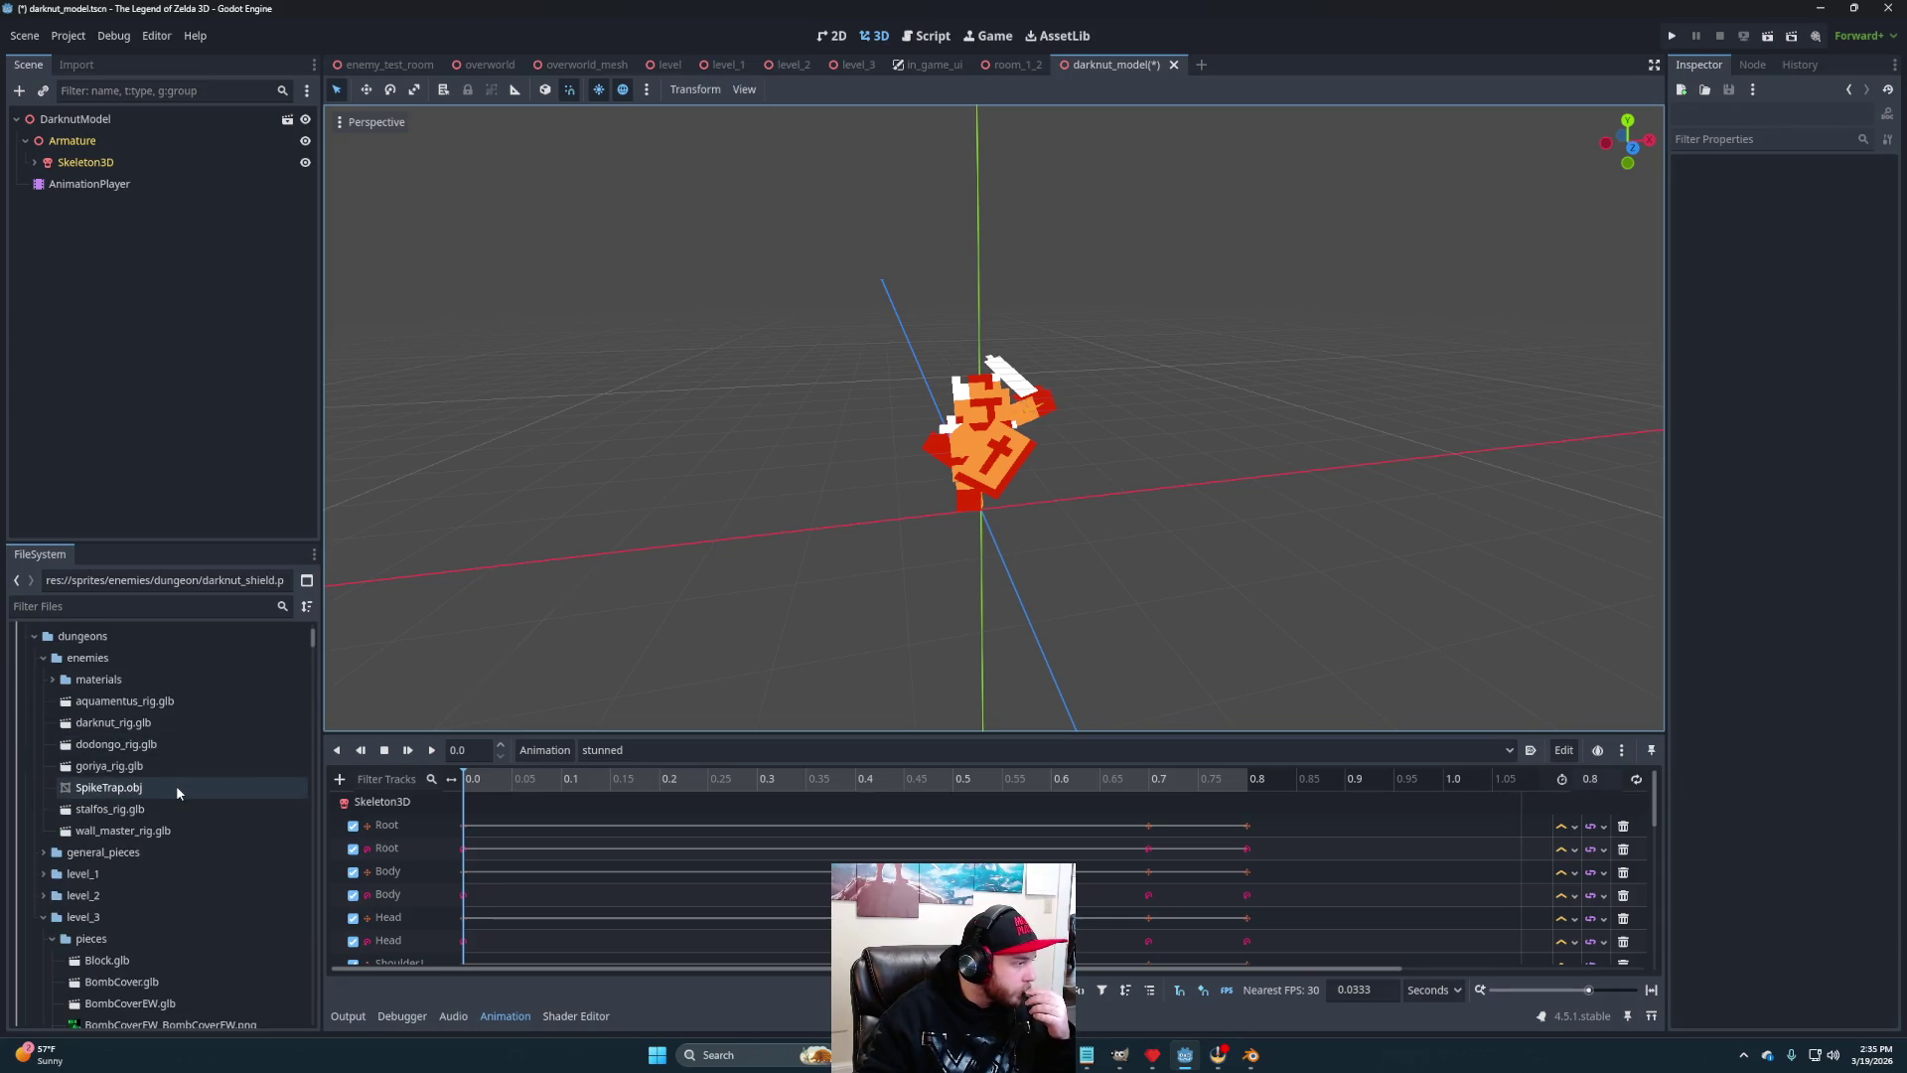
{"action": "scroll", "coordinate": [159, 869], "scroll_direction": "down", "scroll_amount": 3}
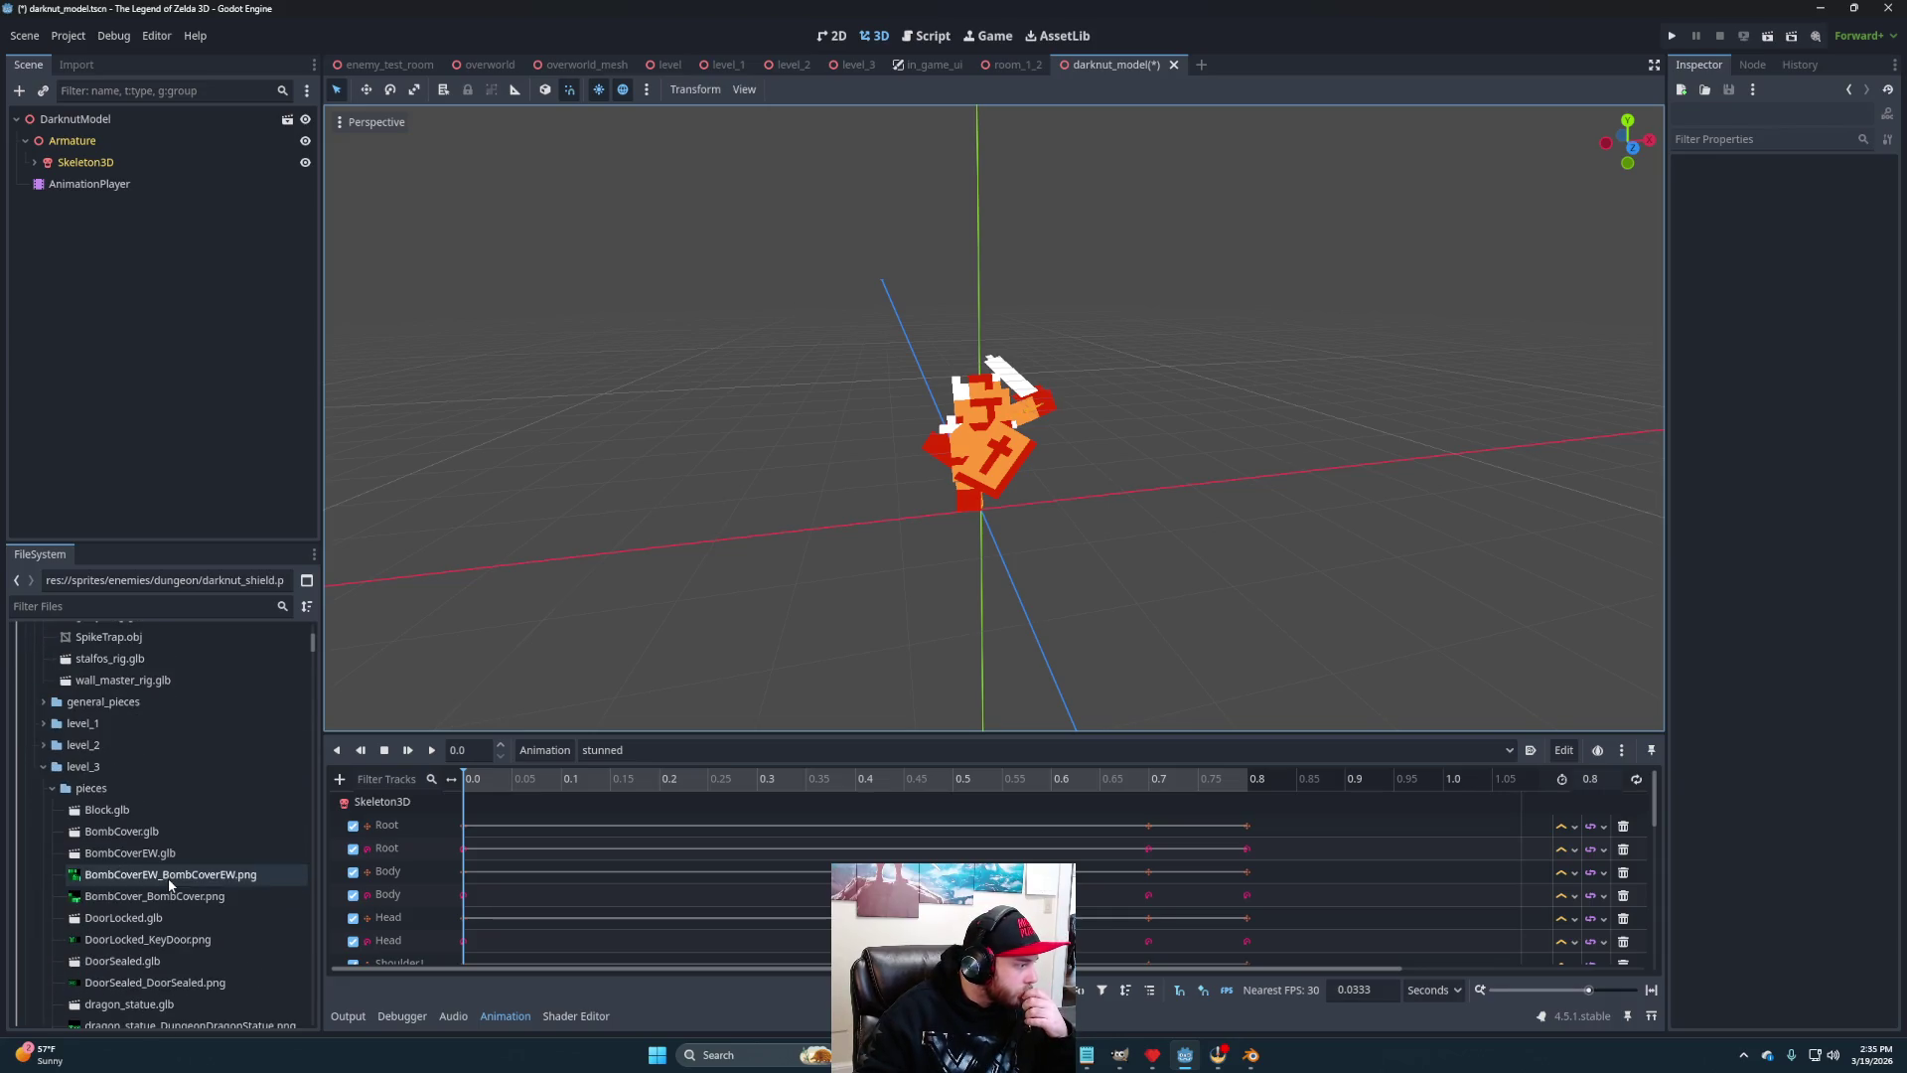
{"action": "scroll", "coordinate": [80, 800], "scroll_direction": "up", "scroll_amount": 5}
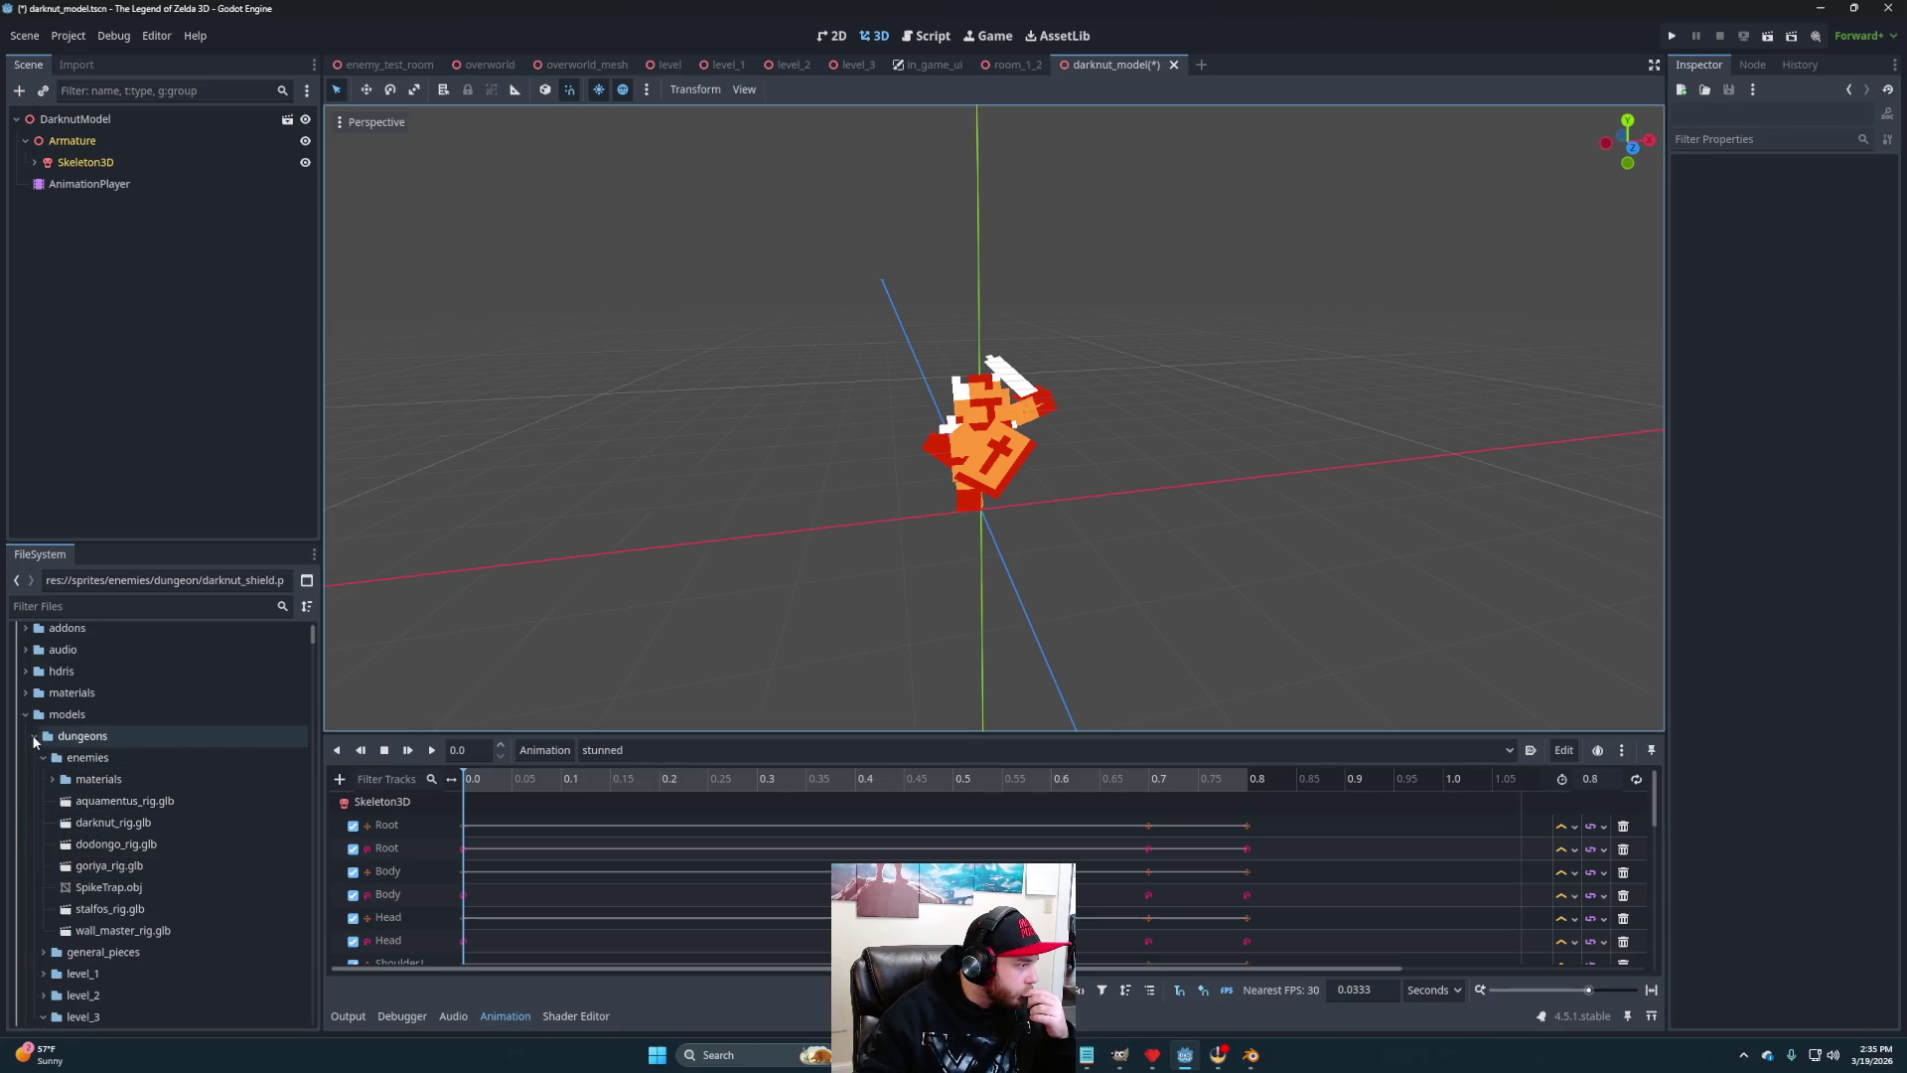
{"action": "left_click", "coordinate": [27, 716]}
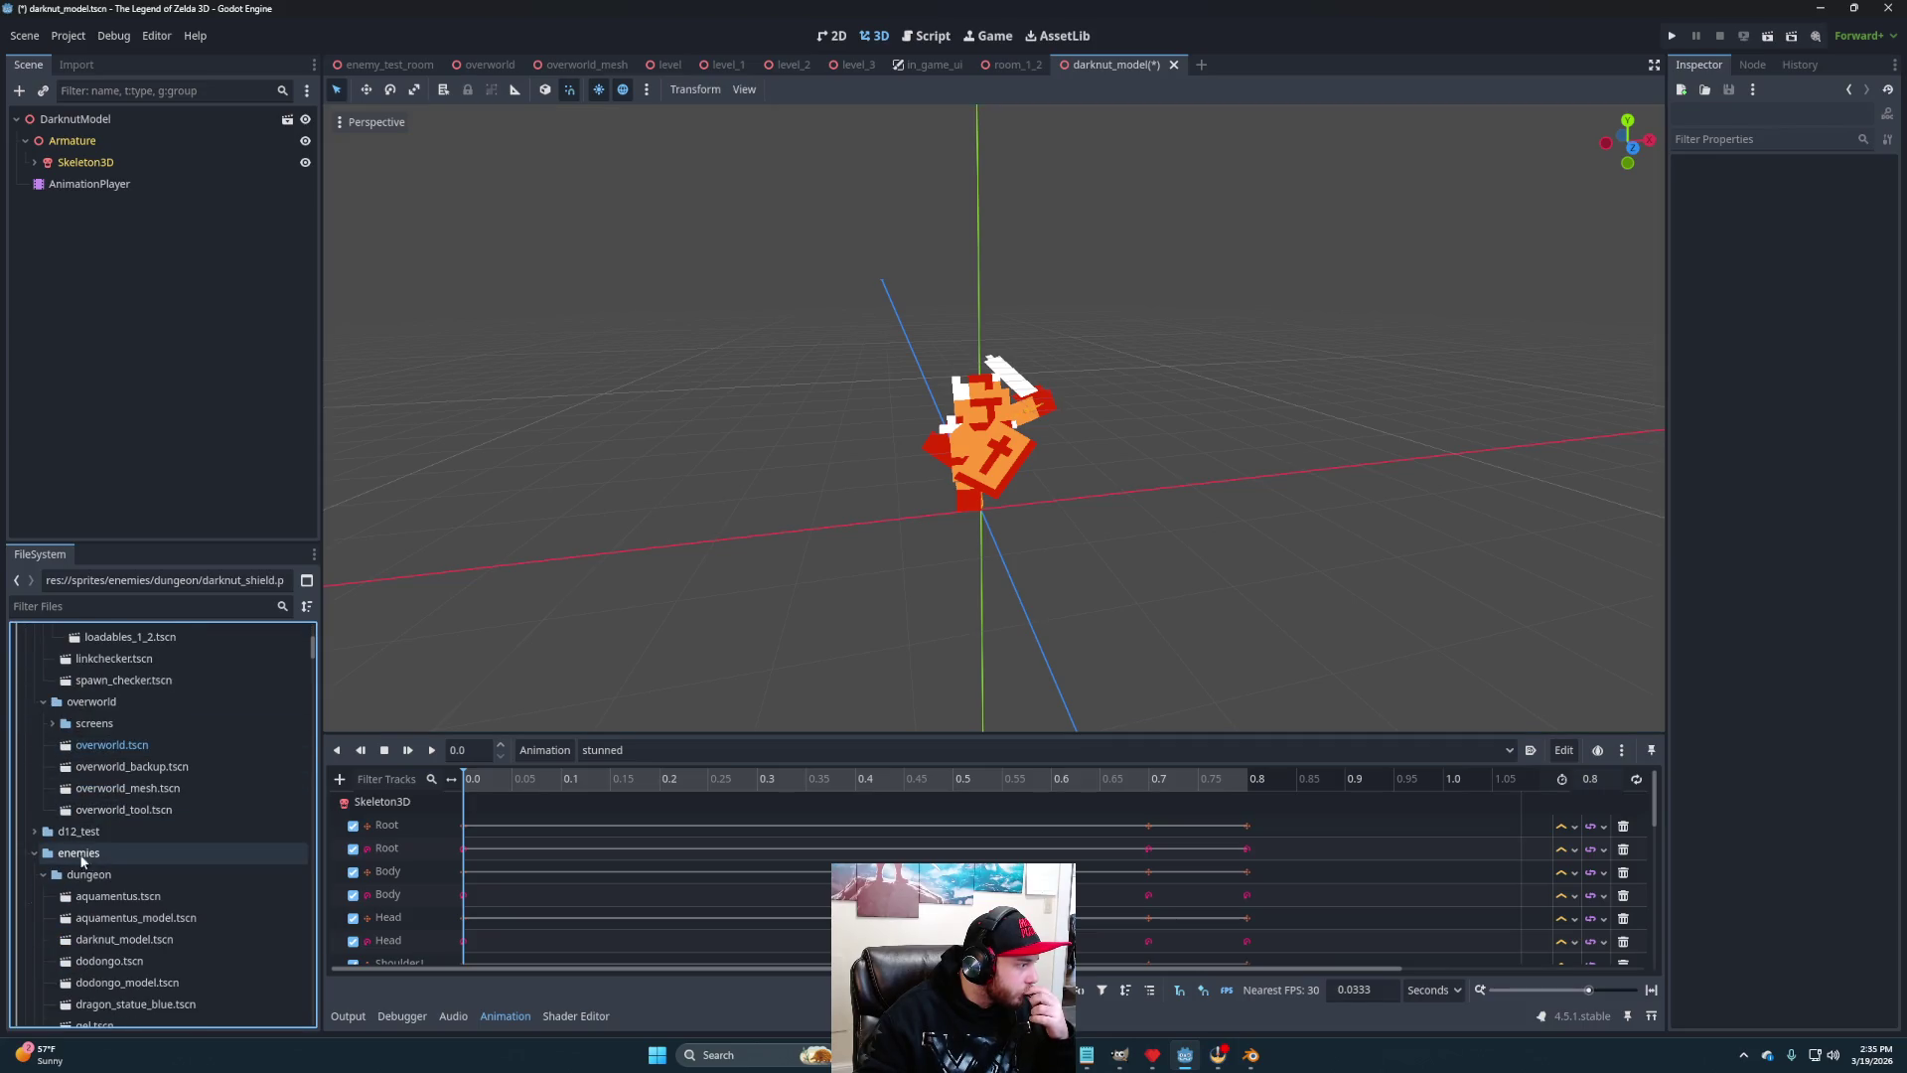
{"action": "scroll", "coordinate": [110, 845], "scroll_direction": "down", "scroll_amount": 4}
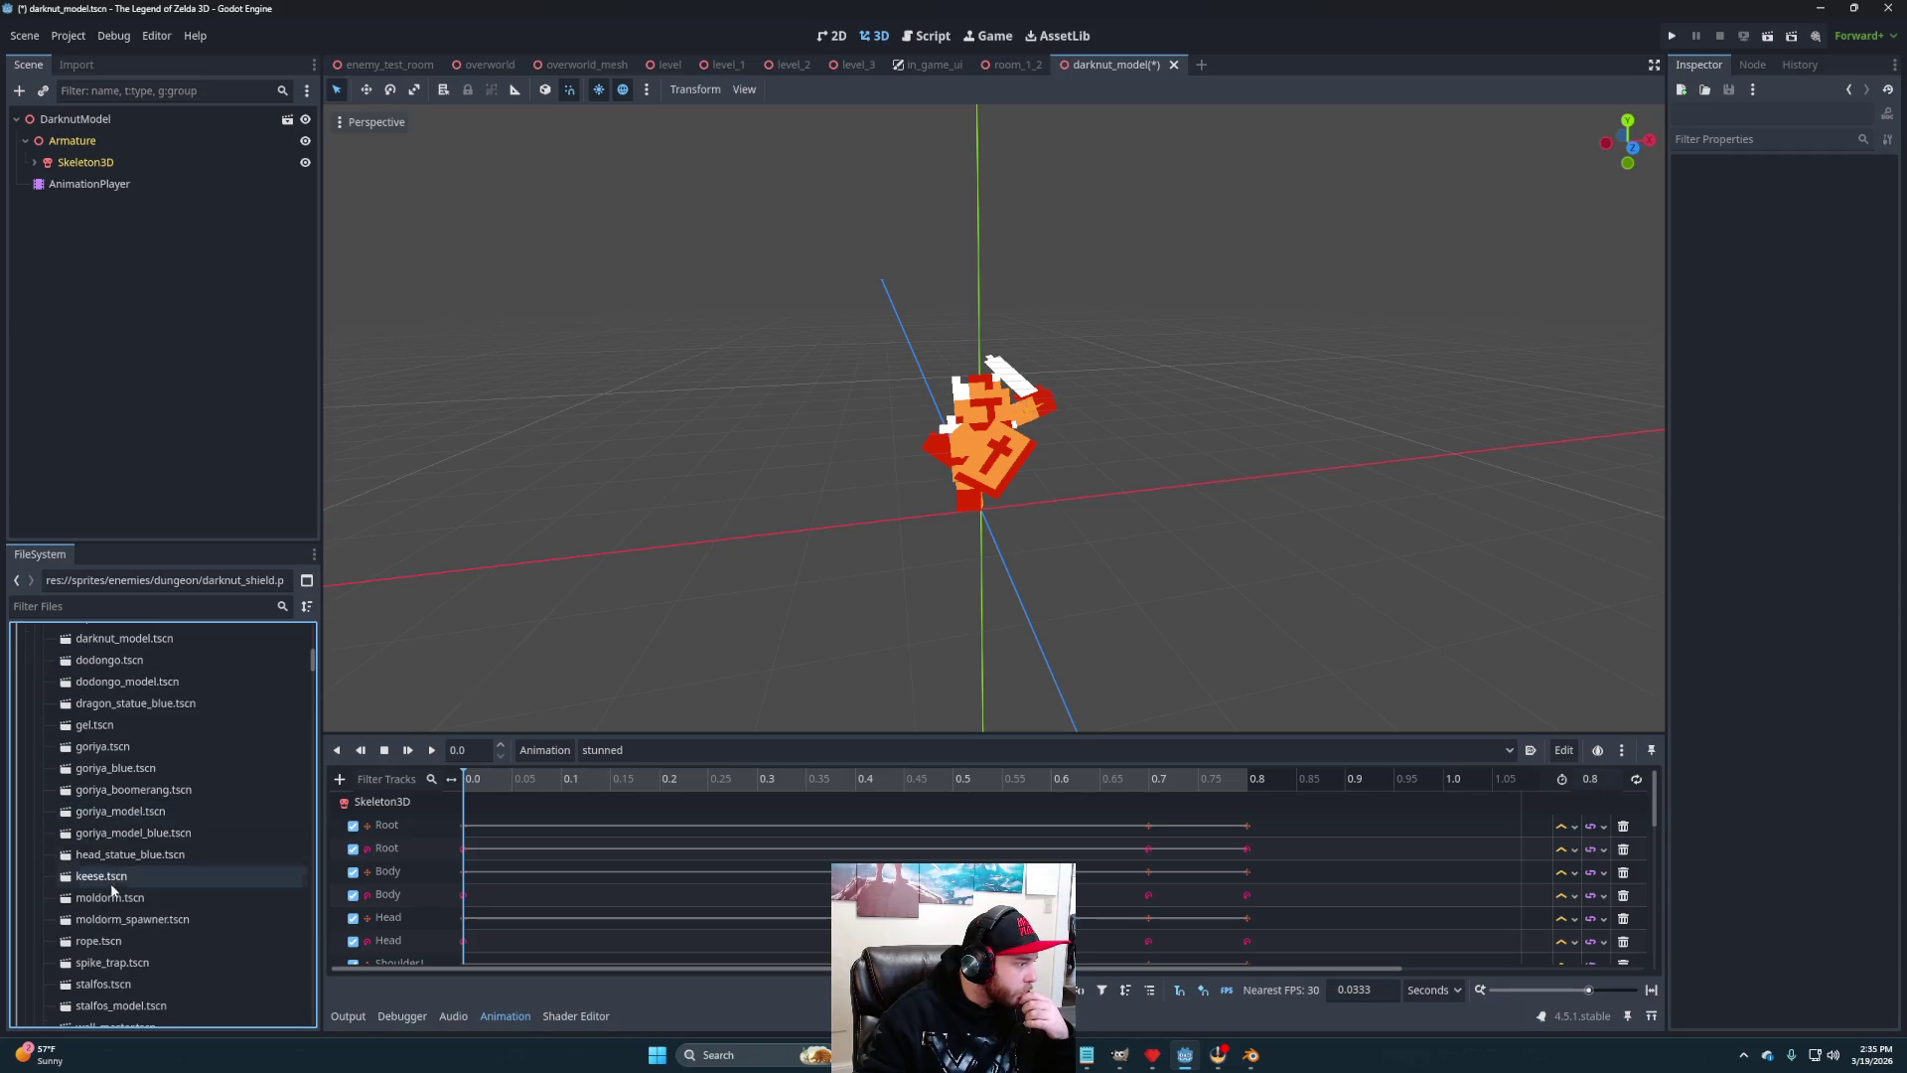
{"action": "scroll", "coordinate": [120, 894], "scroll_direction": "down", "scroll_amount": 3}
{"action": "double_click", "coordinate": [129, 958]}
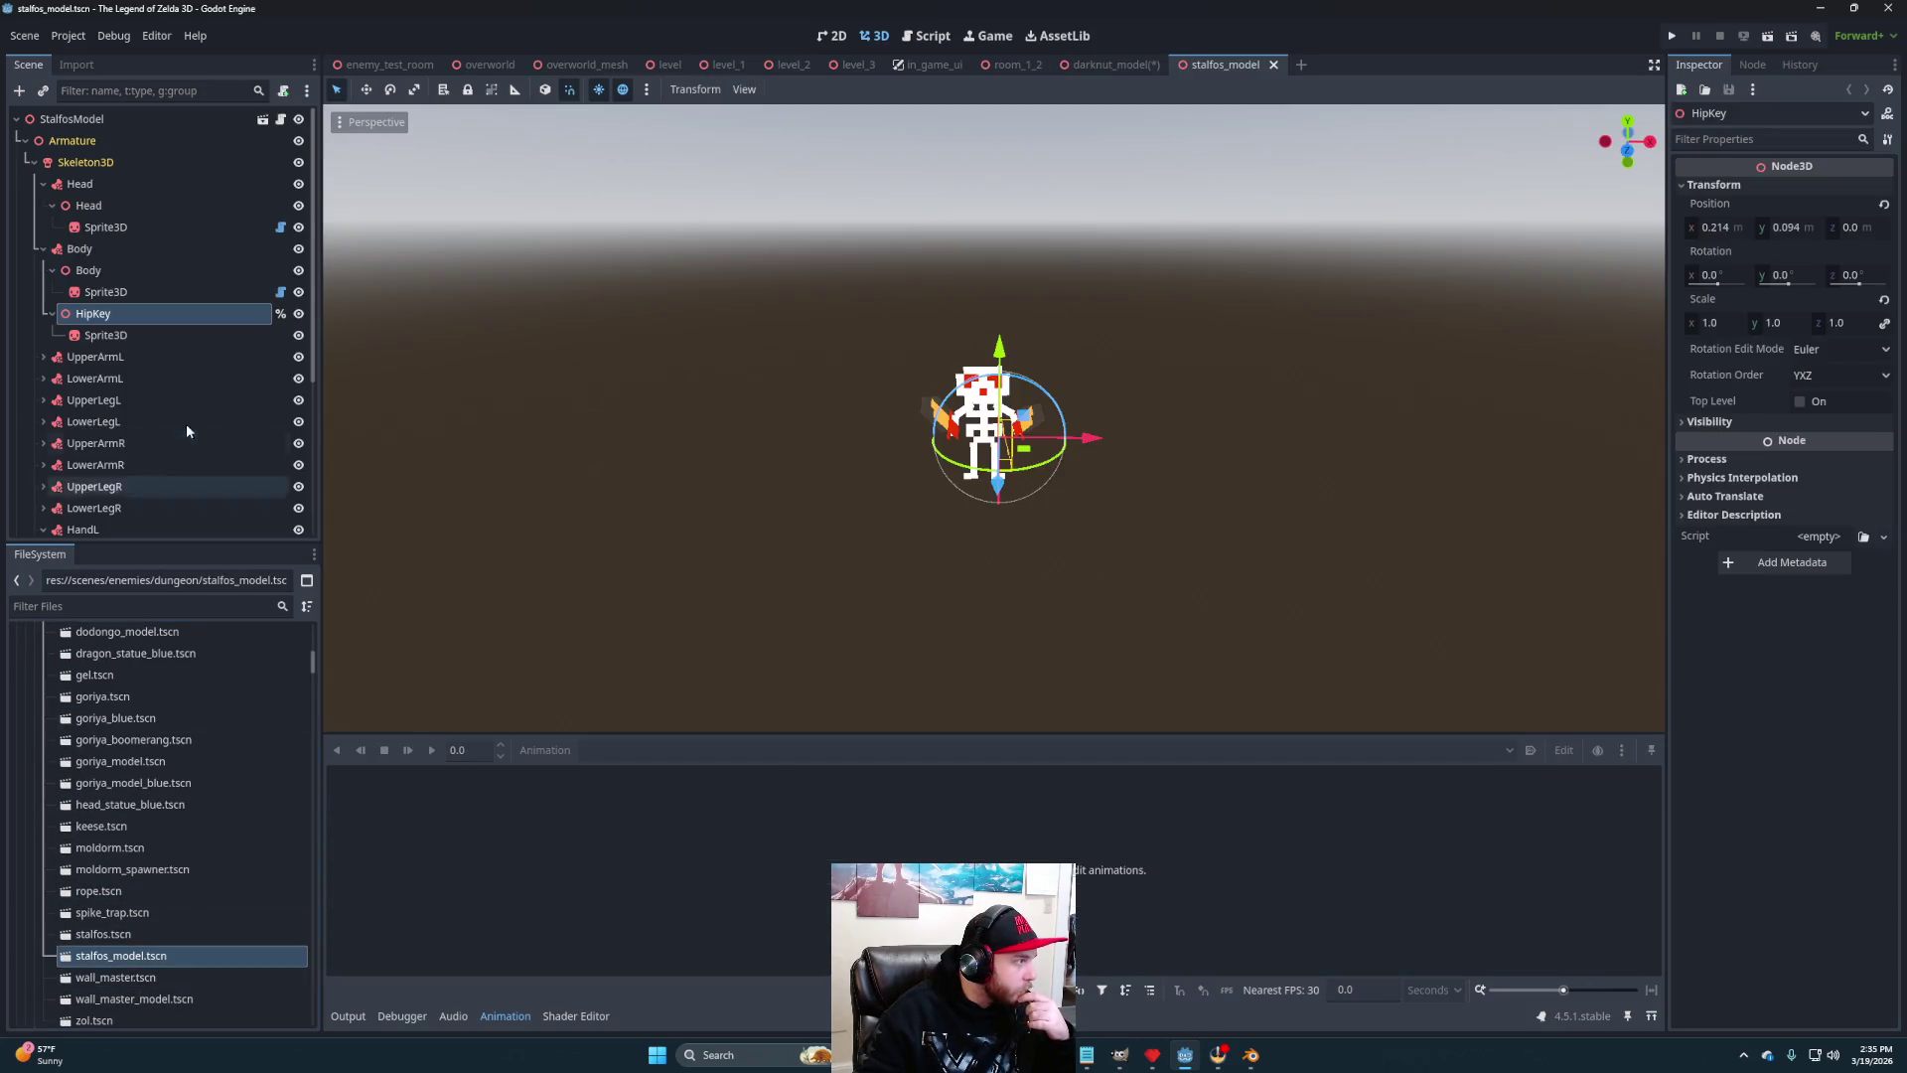
Select the stalfos AnimationPlayer, switch to the 'hurt' animation and play it
{"action": "scroll", "coordinate": [145, 395], "scroll_direction": "down", "scroll_amount": 5}
{"action": "left_click", "coordinate": [100, 502]}
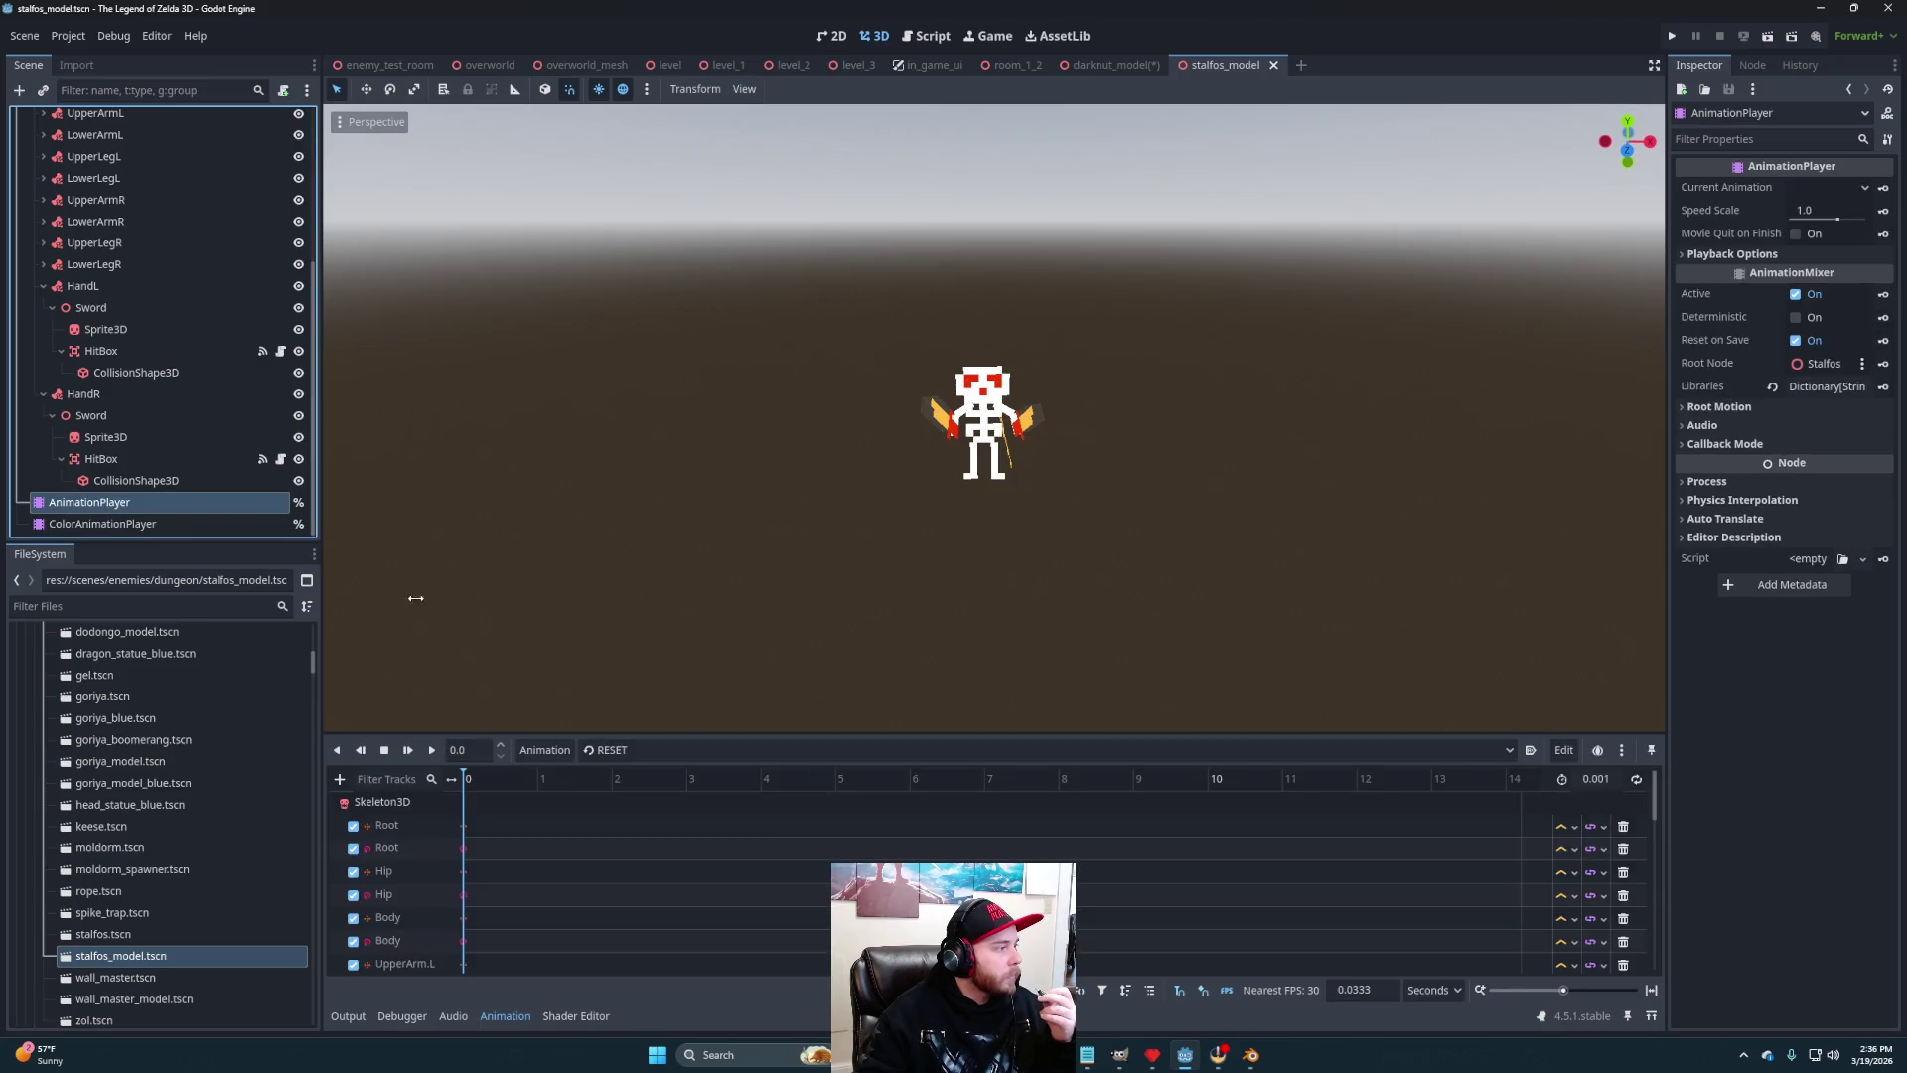
{"action": "left_click", "coordinate": [761, 757]}
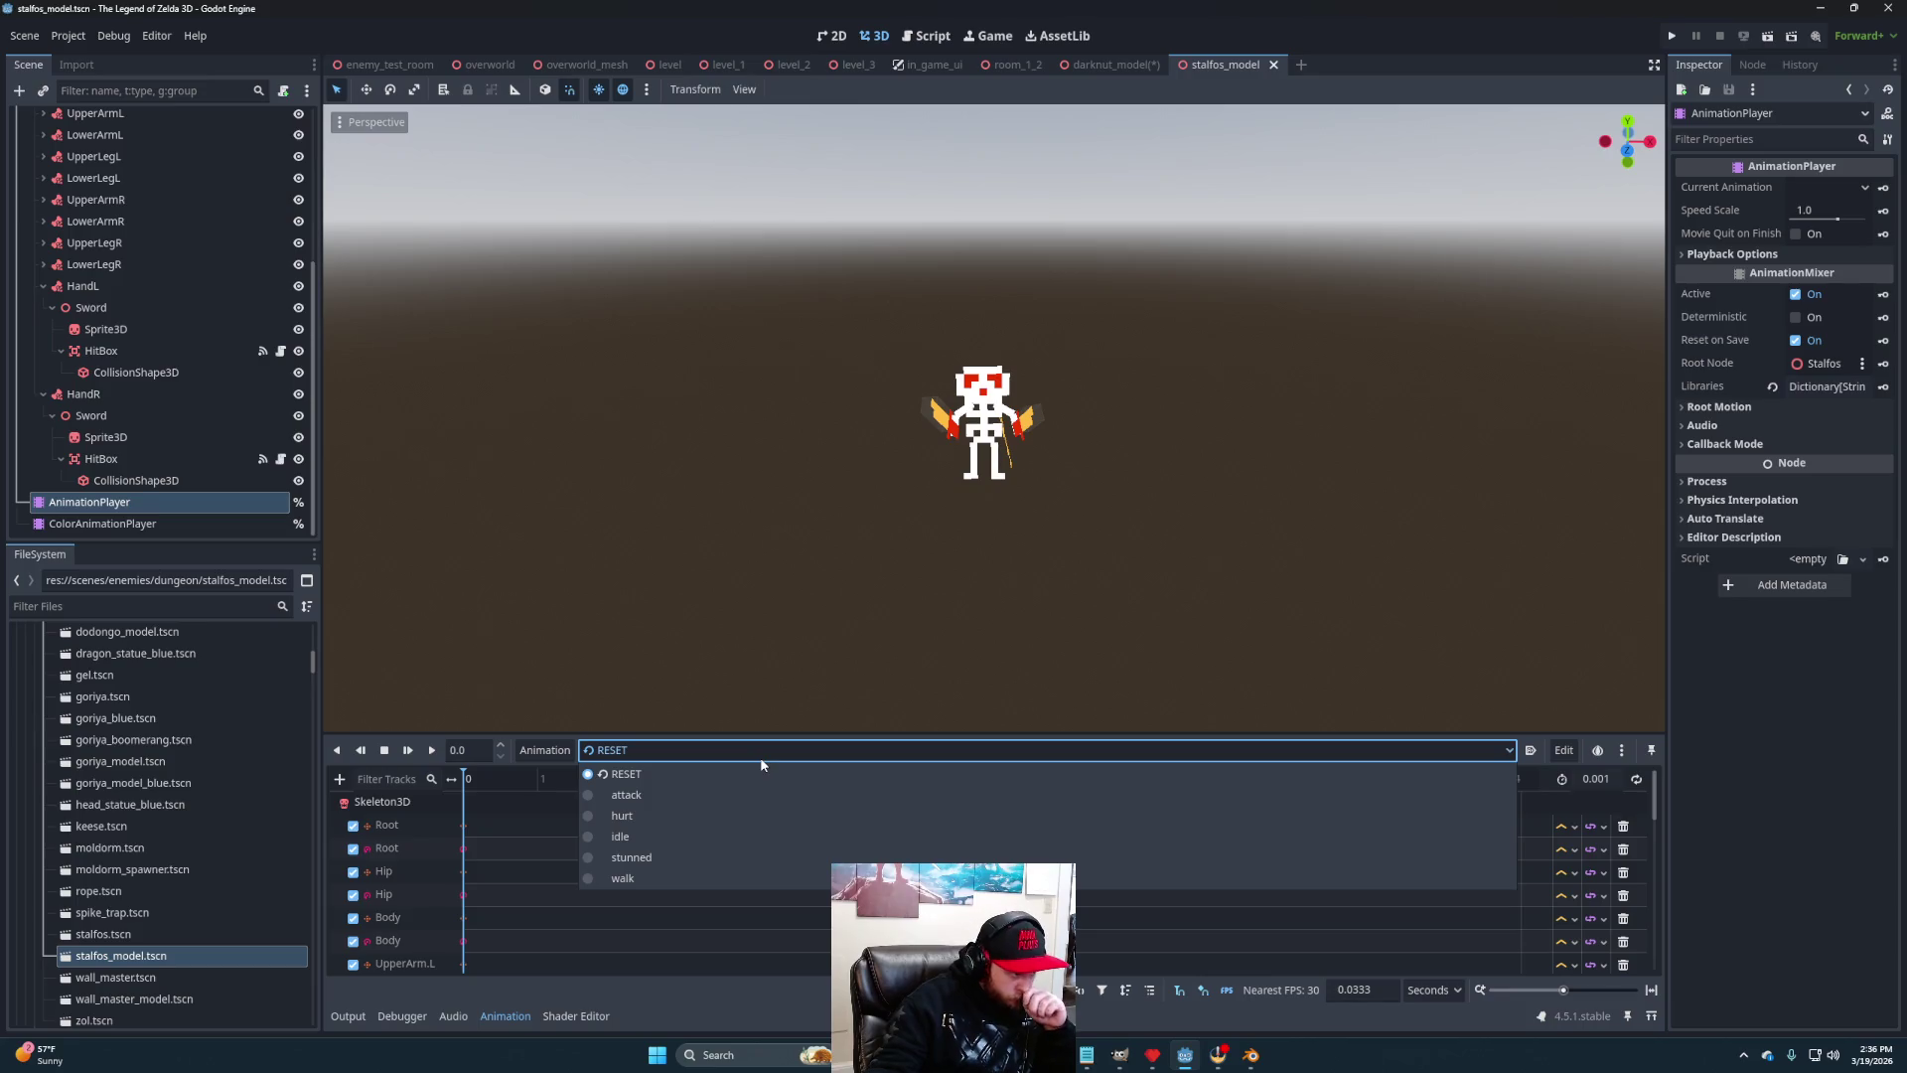
{"action": "left_click", "coordinate": [653, 817]}
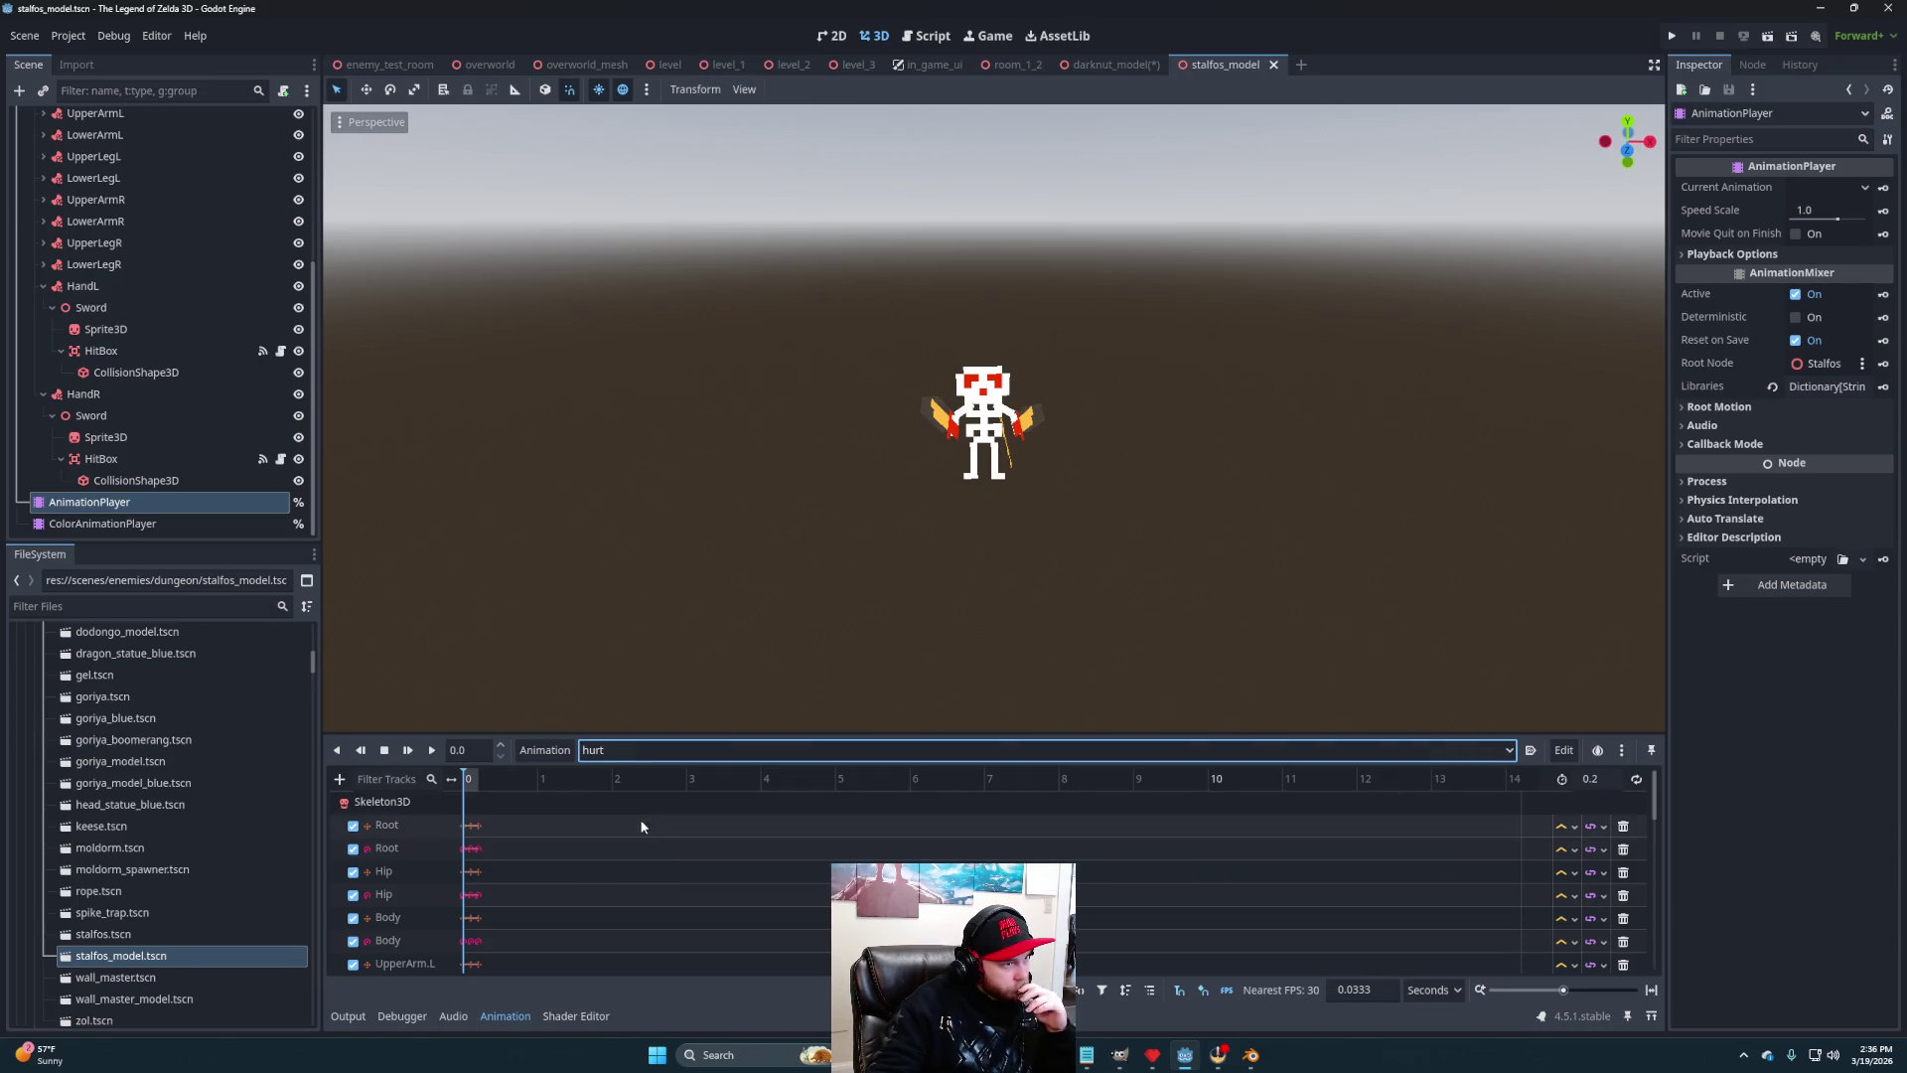
{"action": "left_click", "coordinate": [433, 755]}
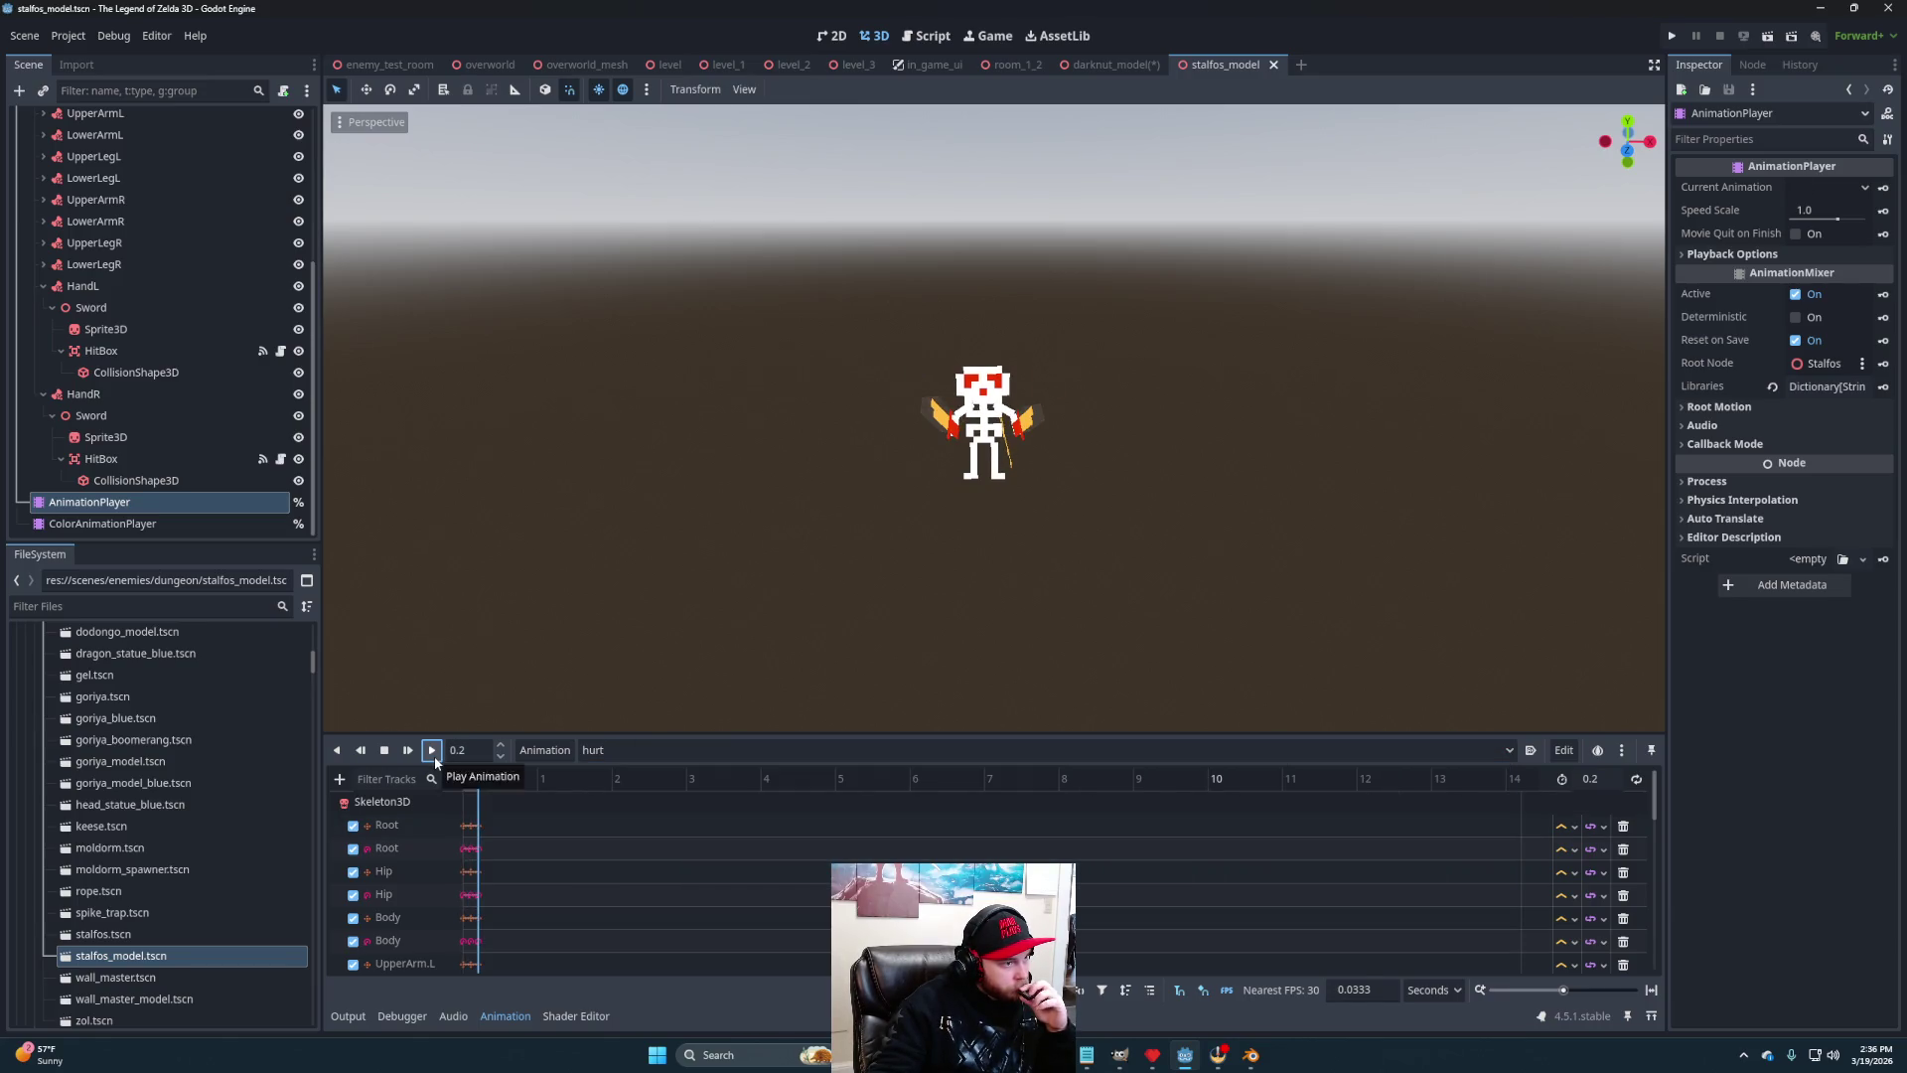
{"action": "mouse_move", "coordinate": [1122, 63]}
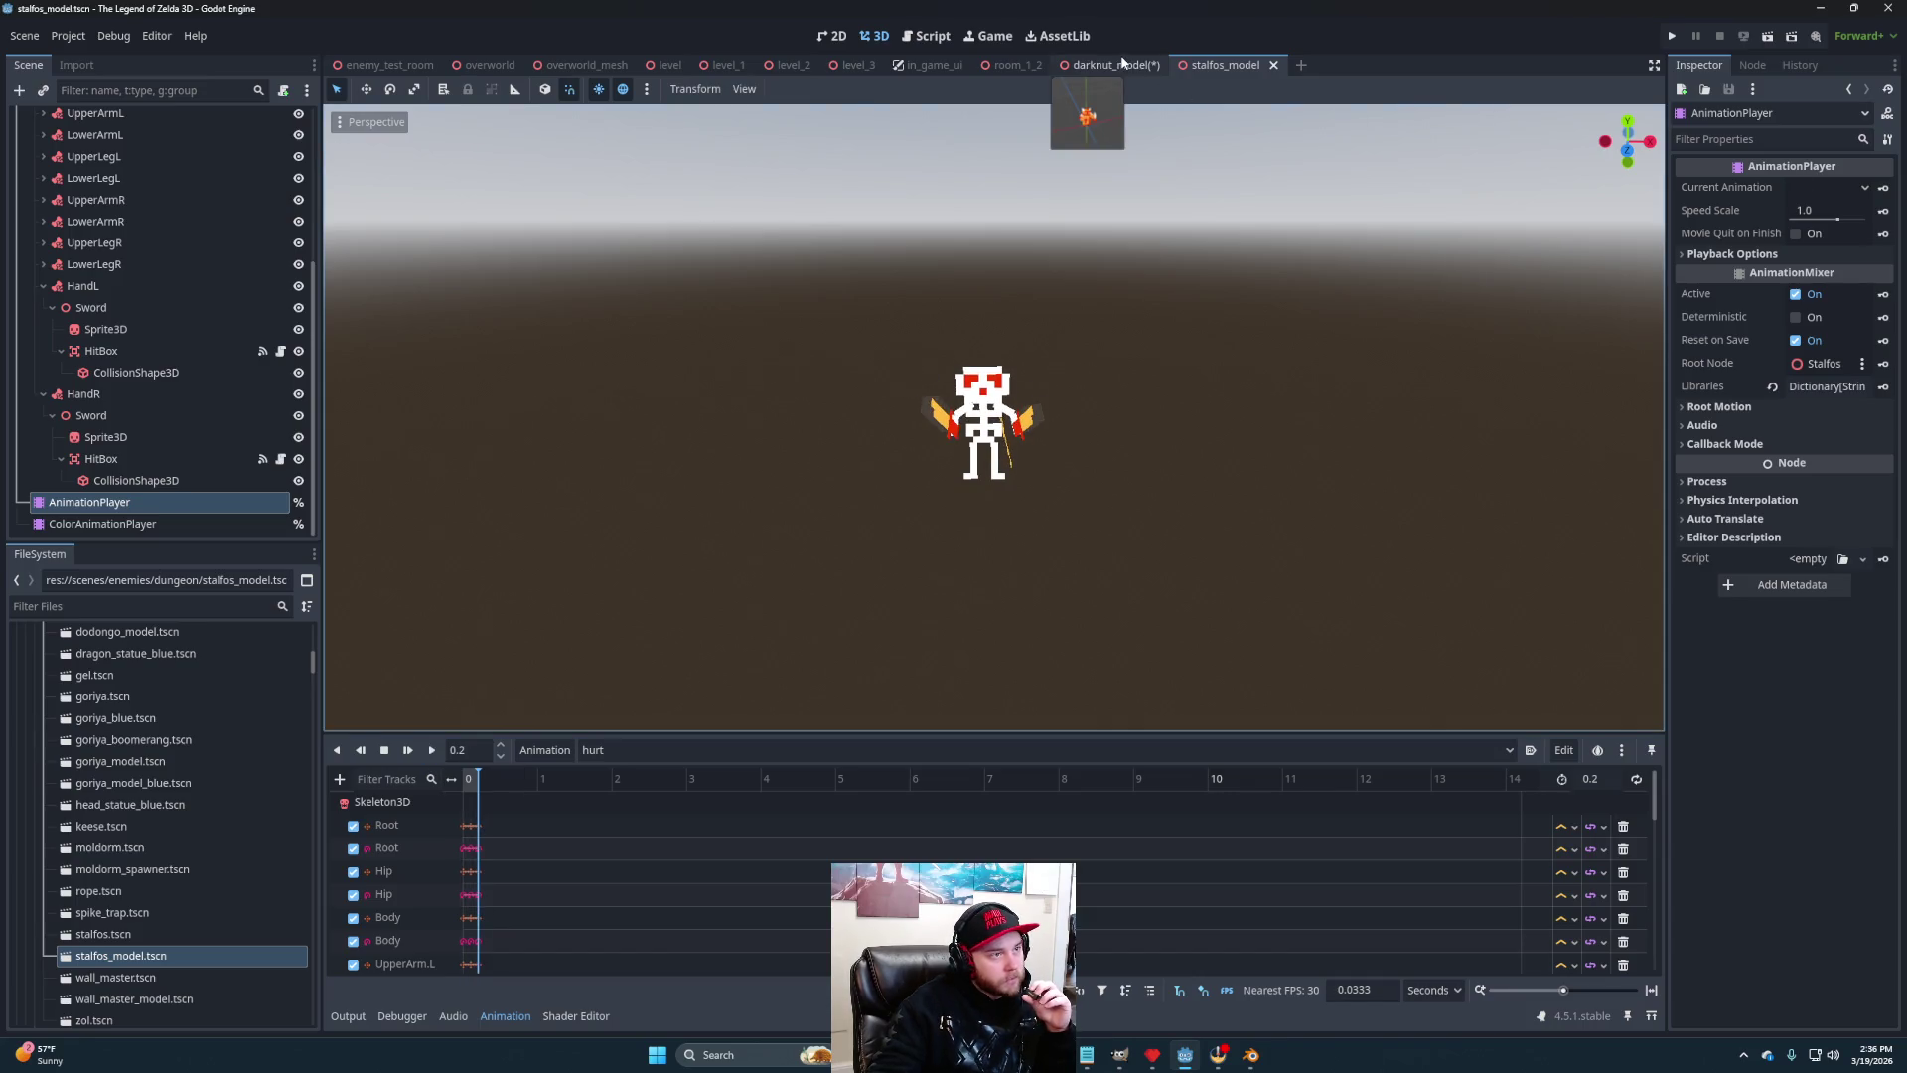
{"action": "left_click", "coordinate": [617, 747]}
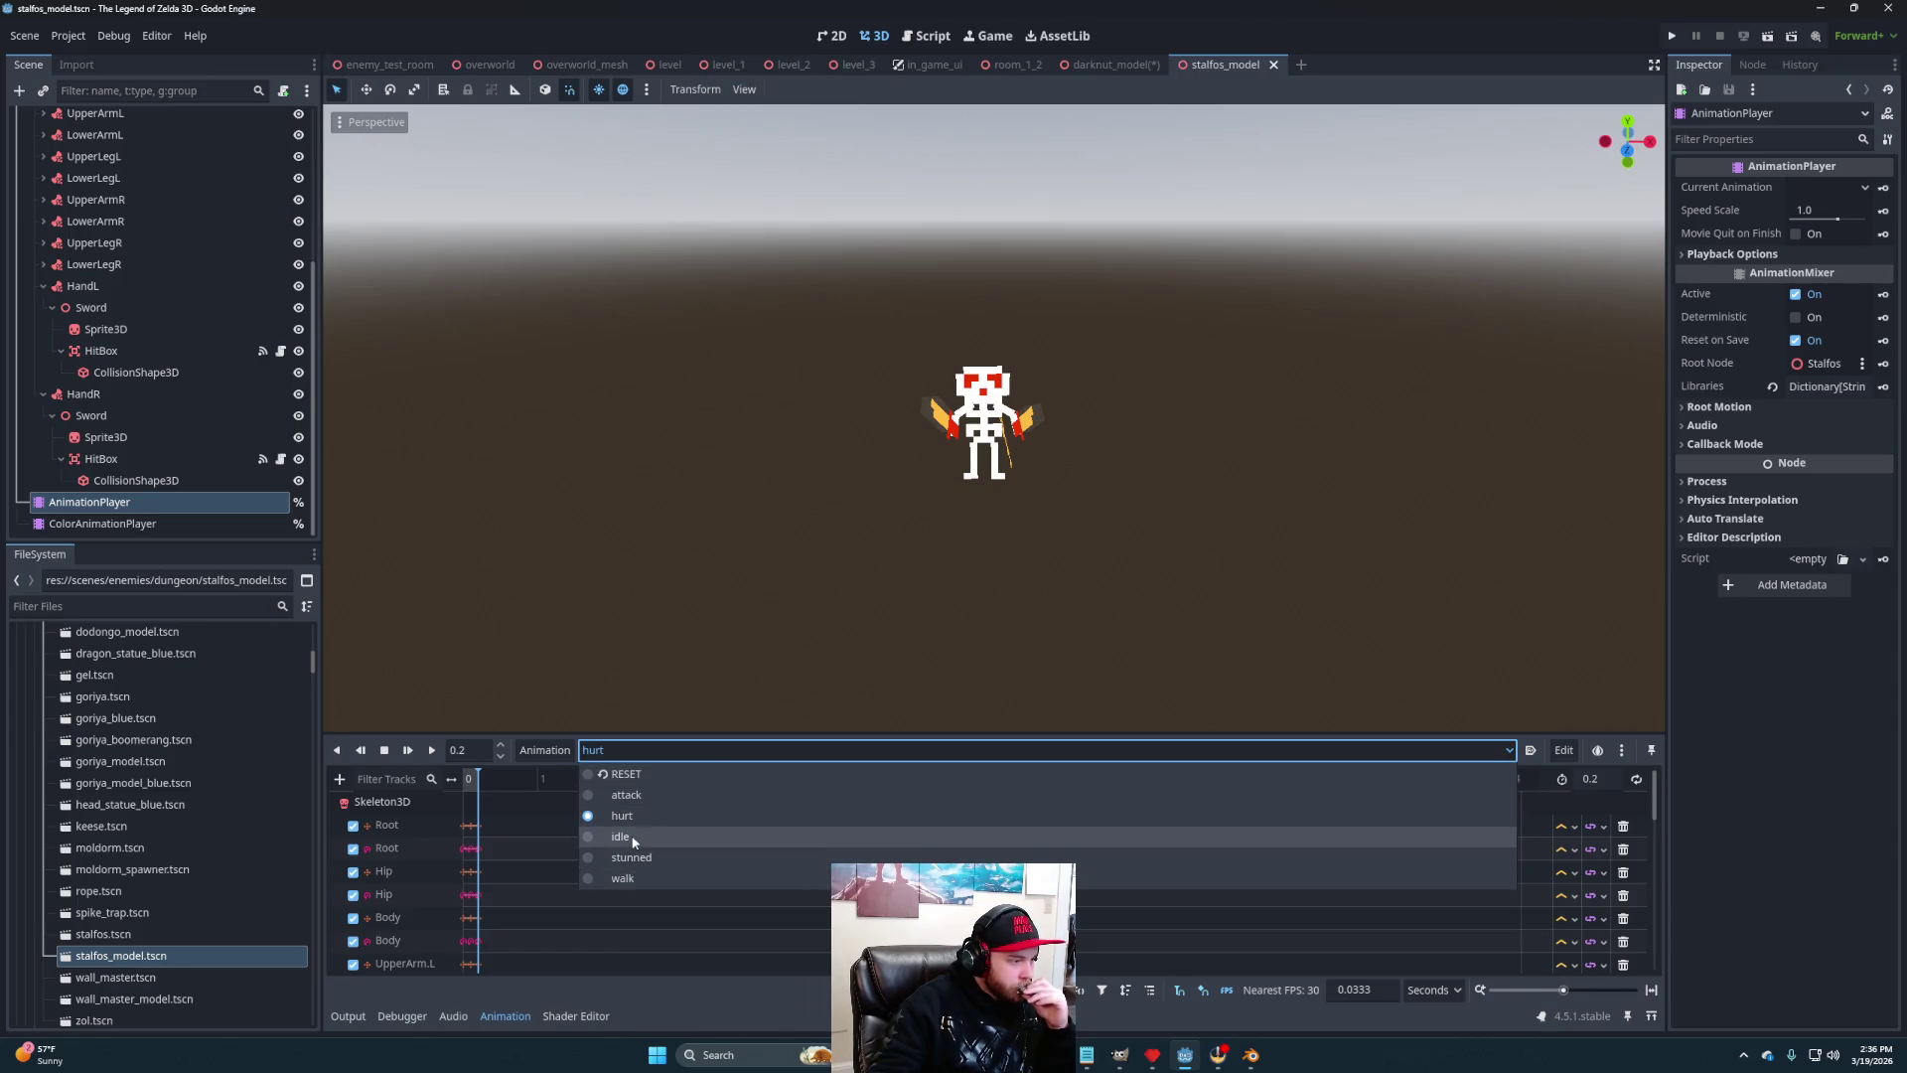
{"action": "left_click", "coordinate": [638, 753]}
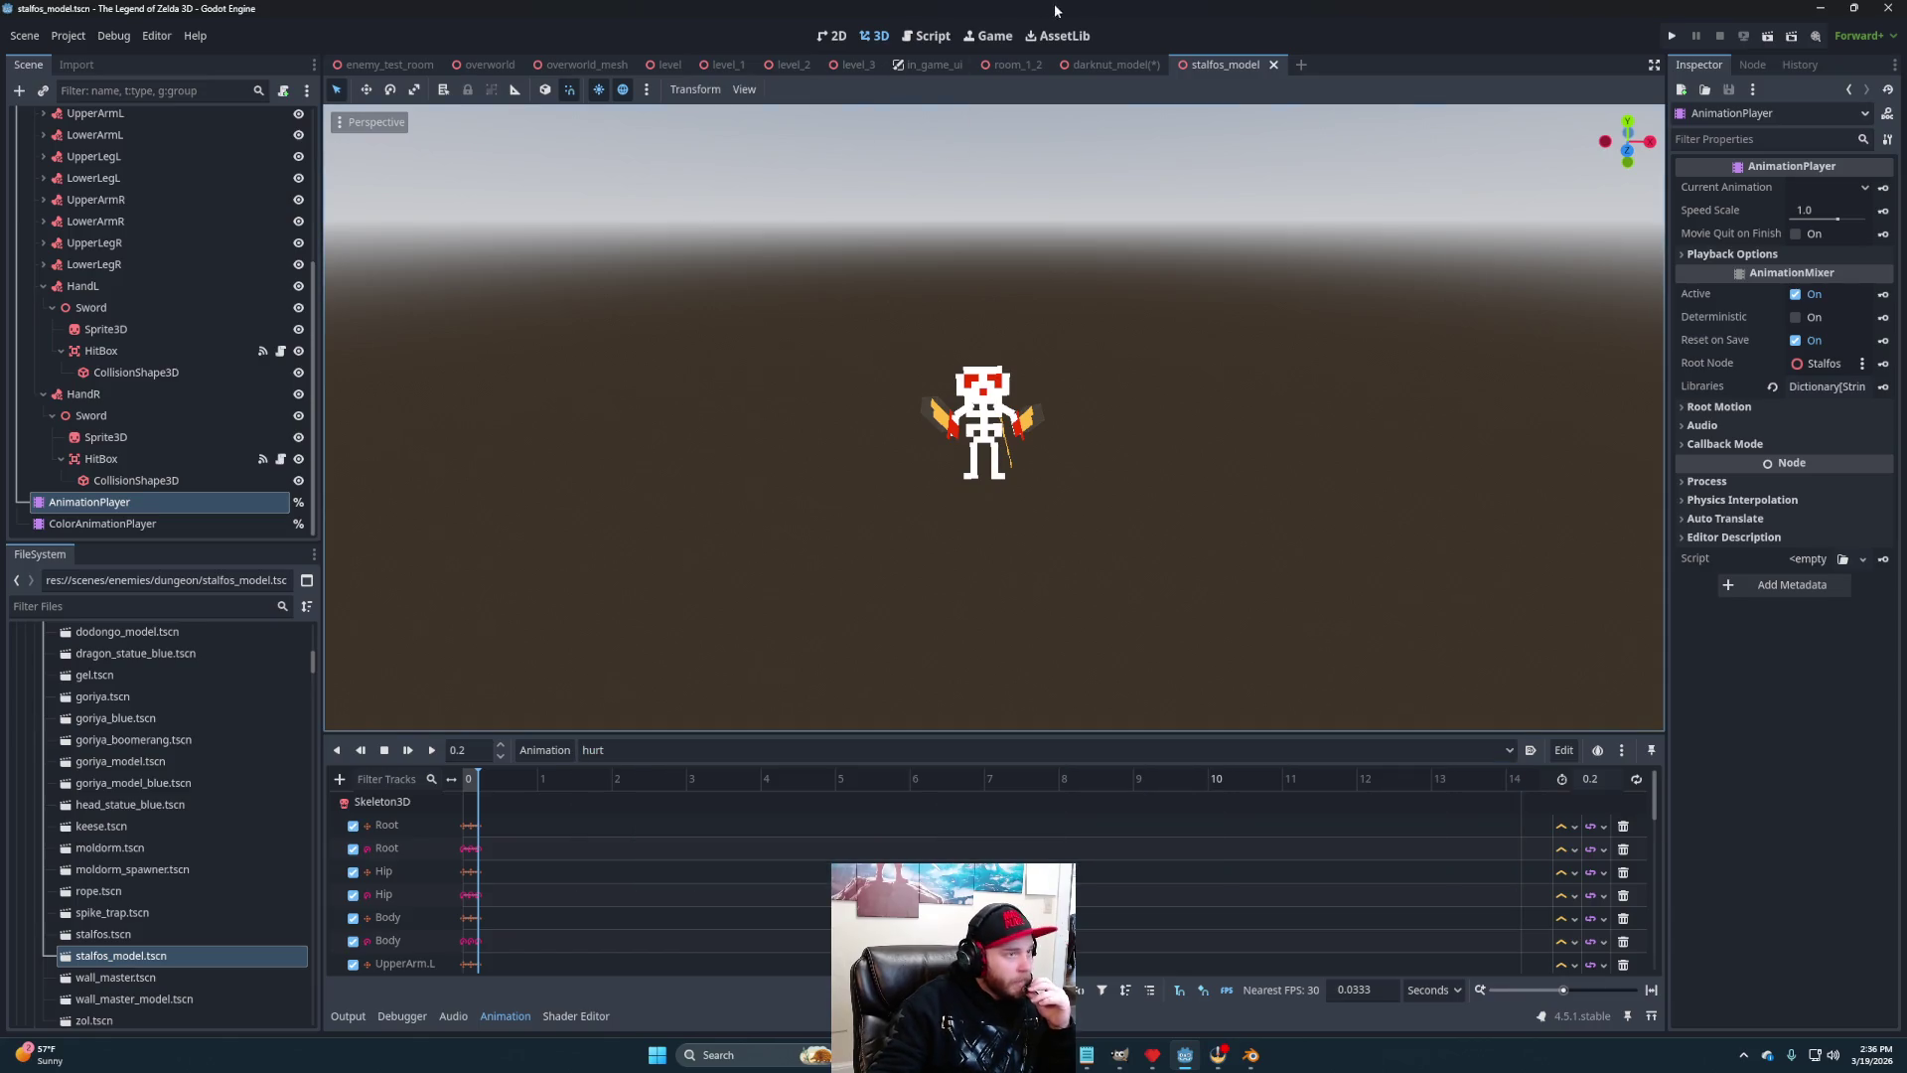
Return to the darknut_model scene and orbit the view around the Darknut
{"action": "left_click", "coordinate": [1107, 65]}
{"action": "mouse_move", "coordinate": [1075, 459]}
{"action": "left_mouse_down"}
{"action": "mouse_move", "coordinate": [1009, 485]}
{"action": "mouse_move", "coordinate": [1026, 472]}
{"action": "left_mouse_up"}
{"action": "scroll", "coordinate": [1152, 431], "scroll_direction": "up", "scroll_amount": 3}
{"action": "left_click_drag", "start_coordinate": [1143, 435], "coordinate": [1153, 439]}
Save the scene, add a second AnimationPlayer under DarknutModel, and start renaming it Hurt
{"action": "key", "text": "ctrl+s"}
{"action": "right_click", "coordinate": [105, 120]}
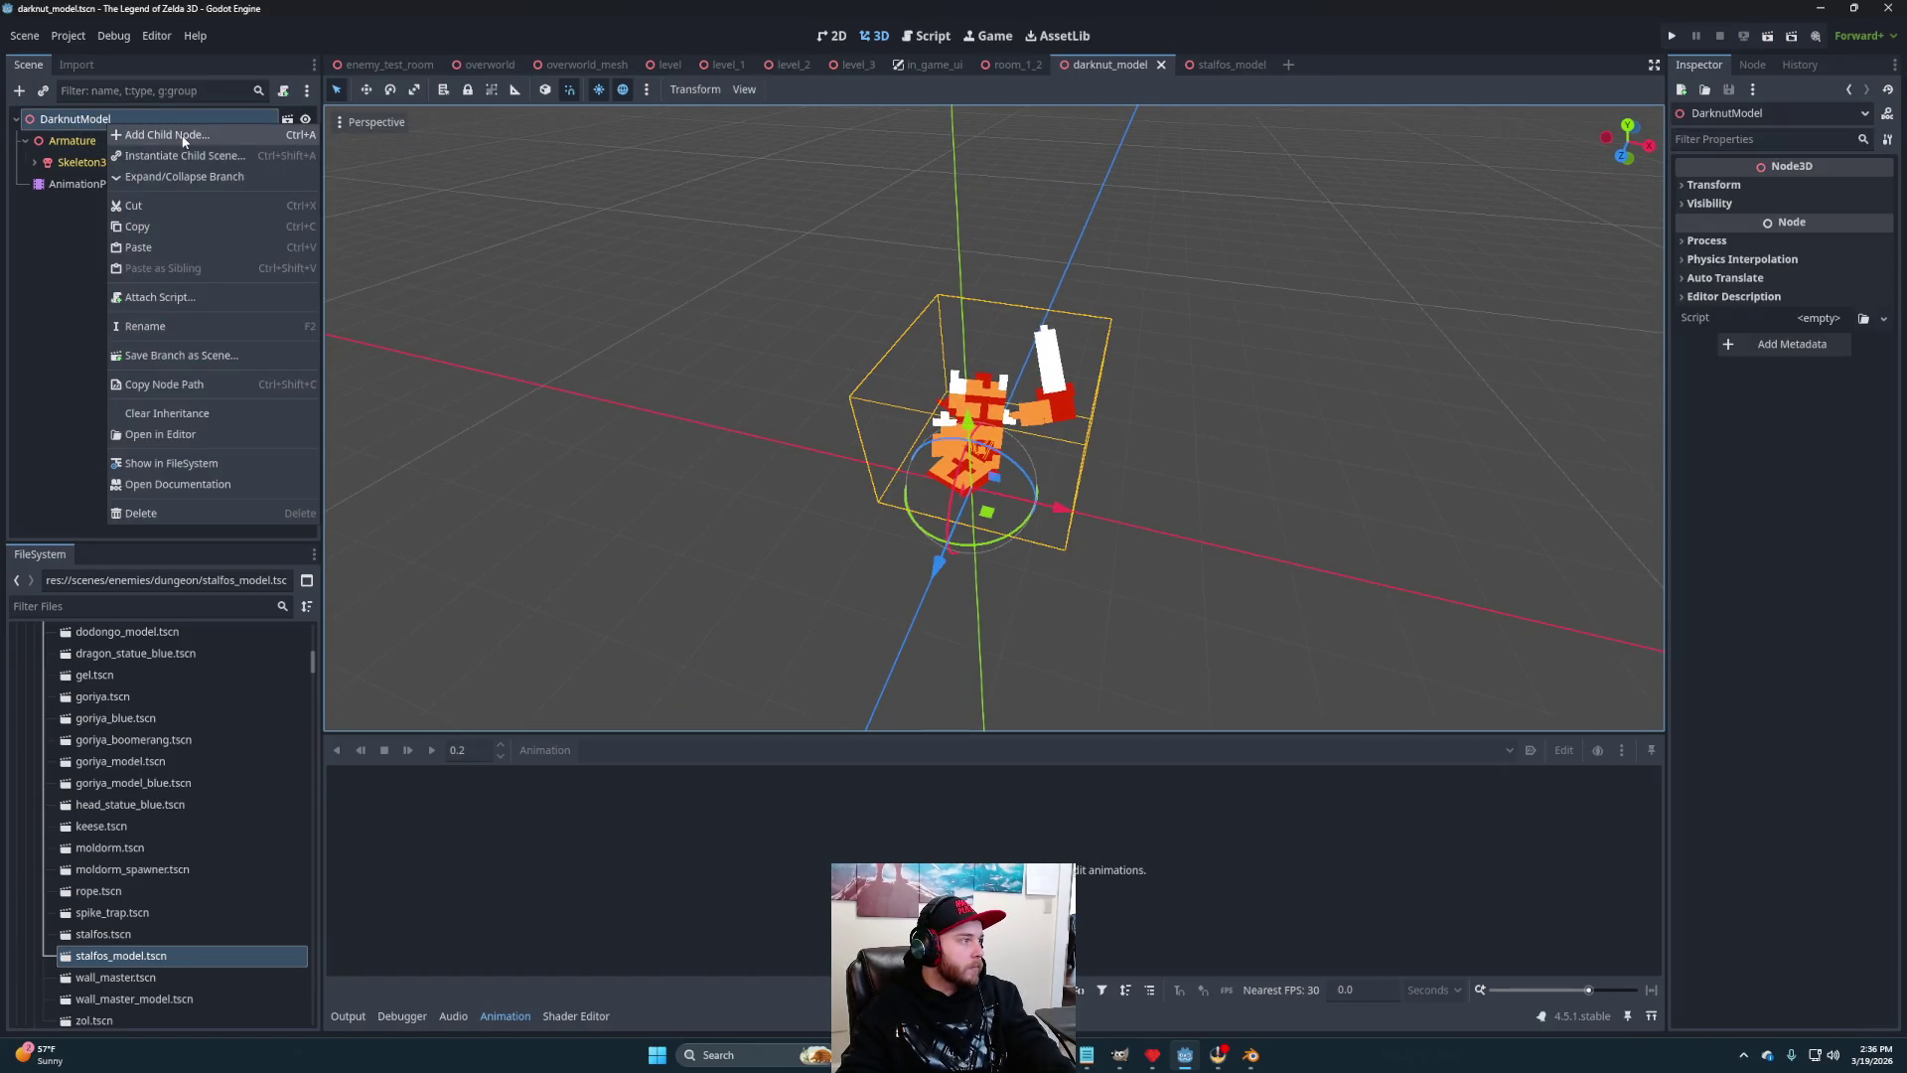
{"action": "left_click", "coordinate": [183, 145]}
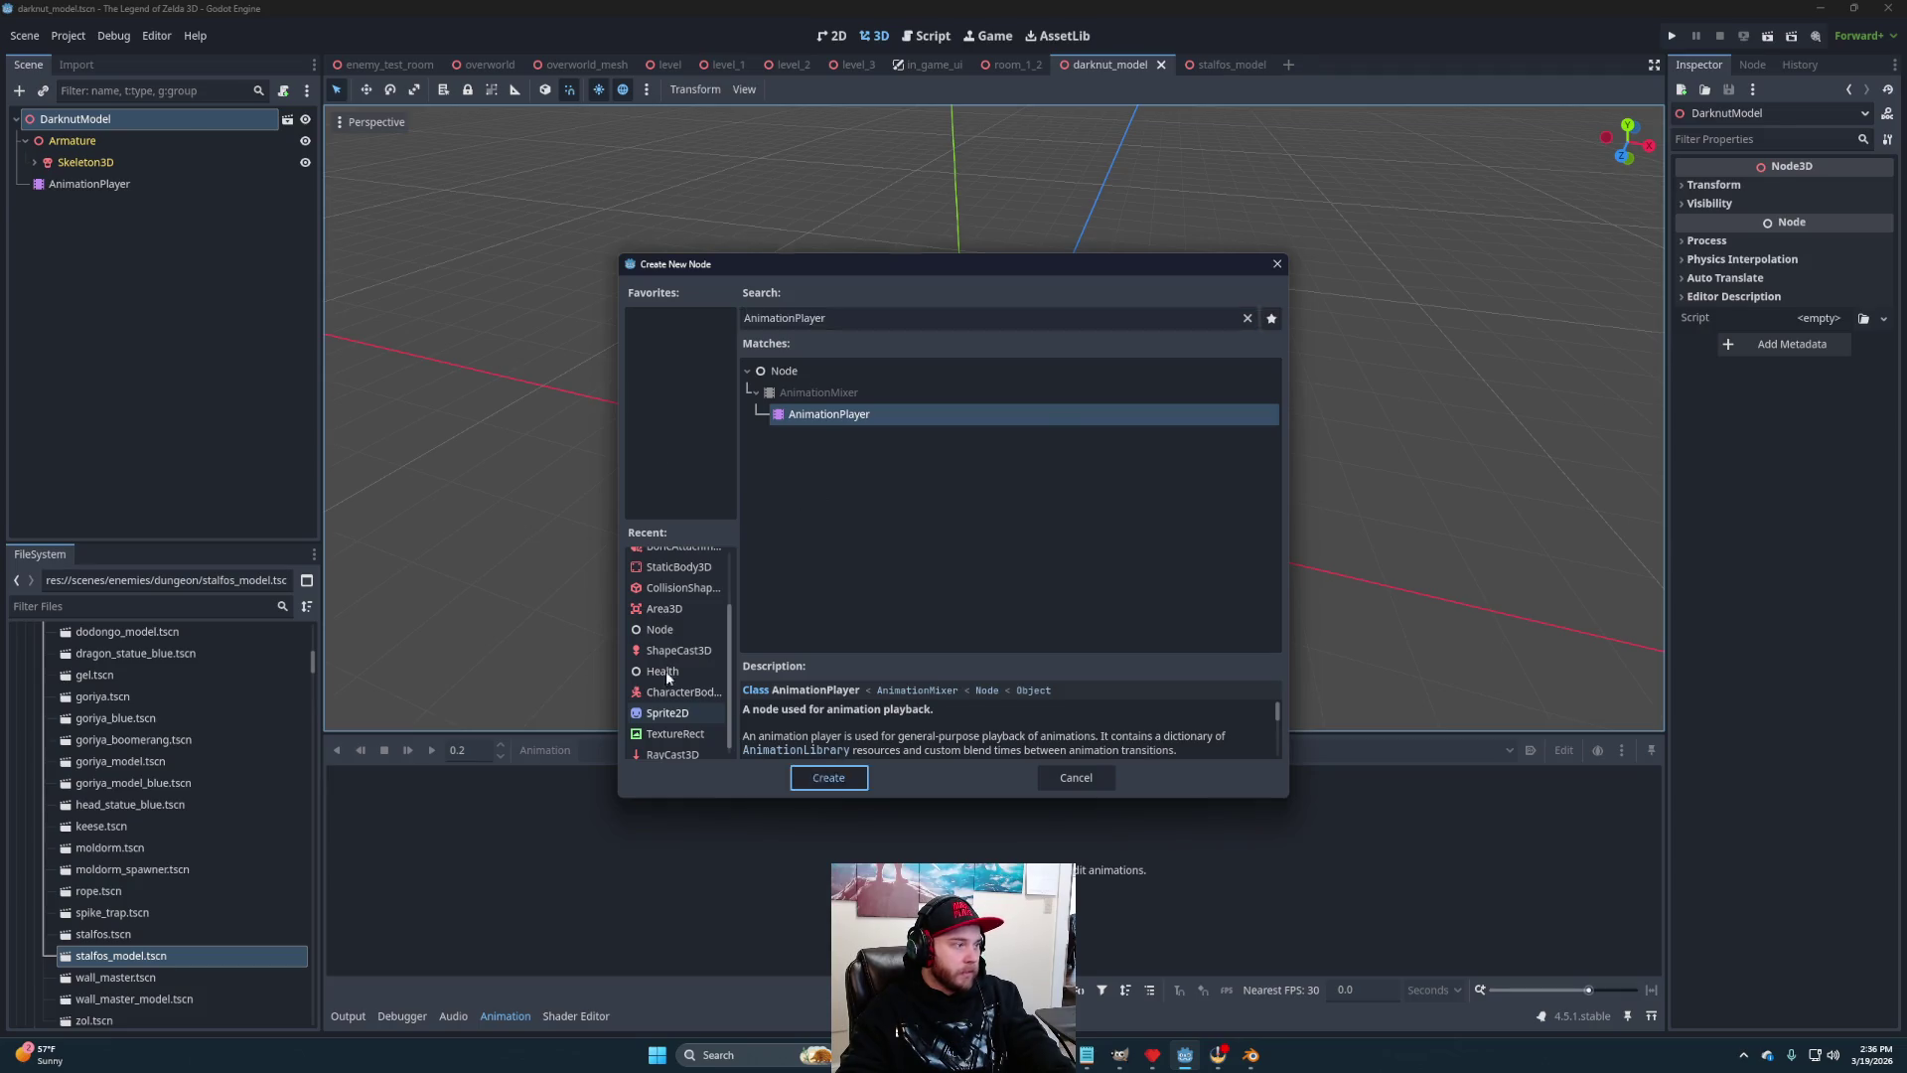
{"action": "left_click", "coordinate": [829, 777]}
{"action": "double_click", "coordinate": [103, 205]}
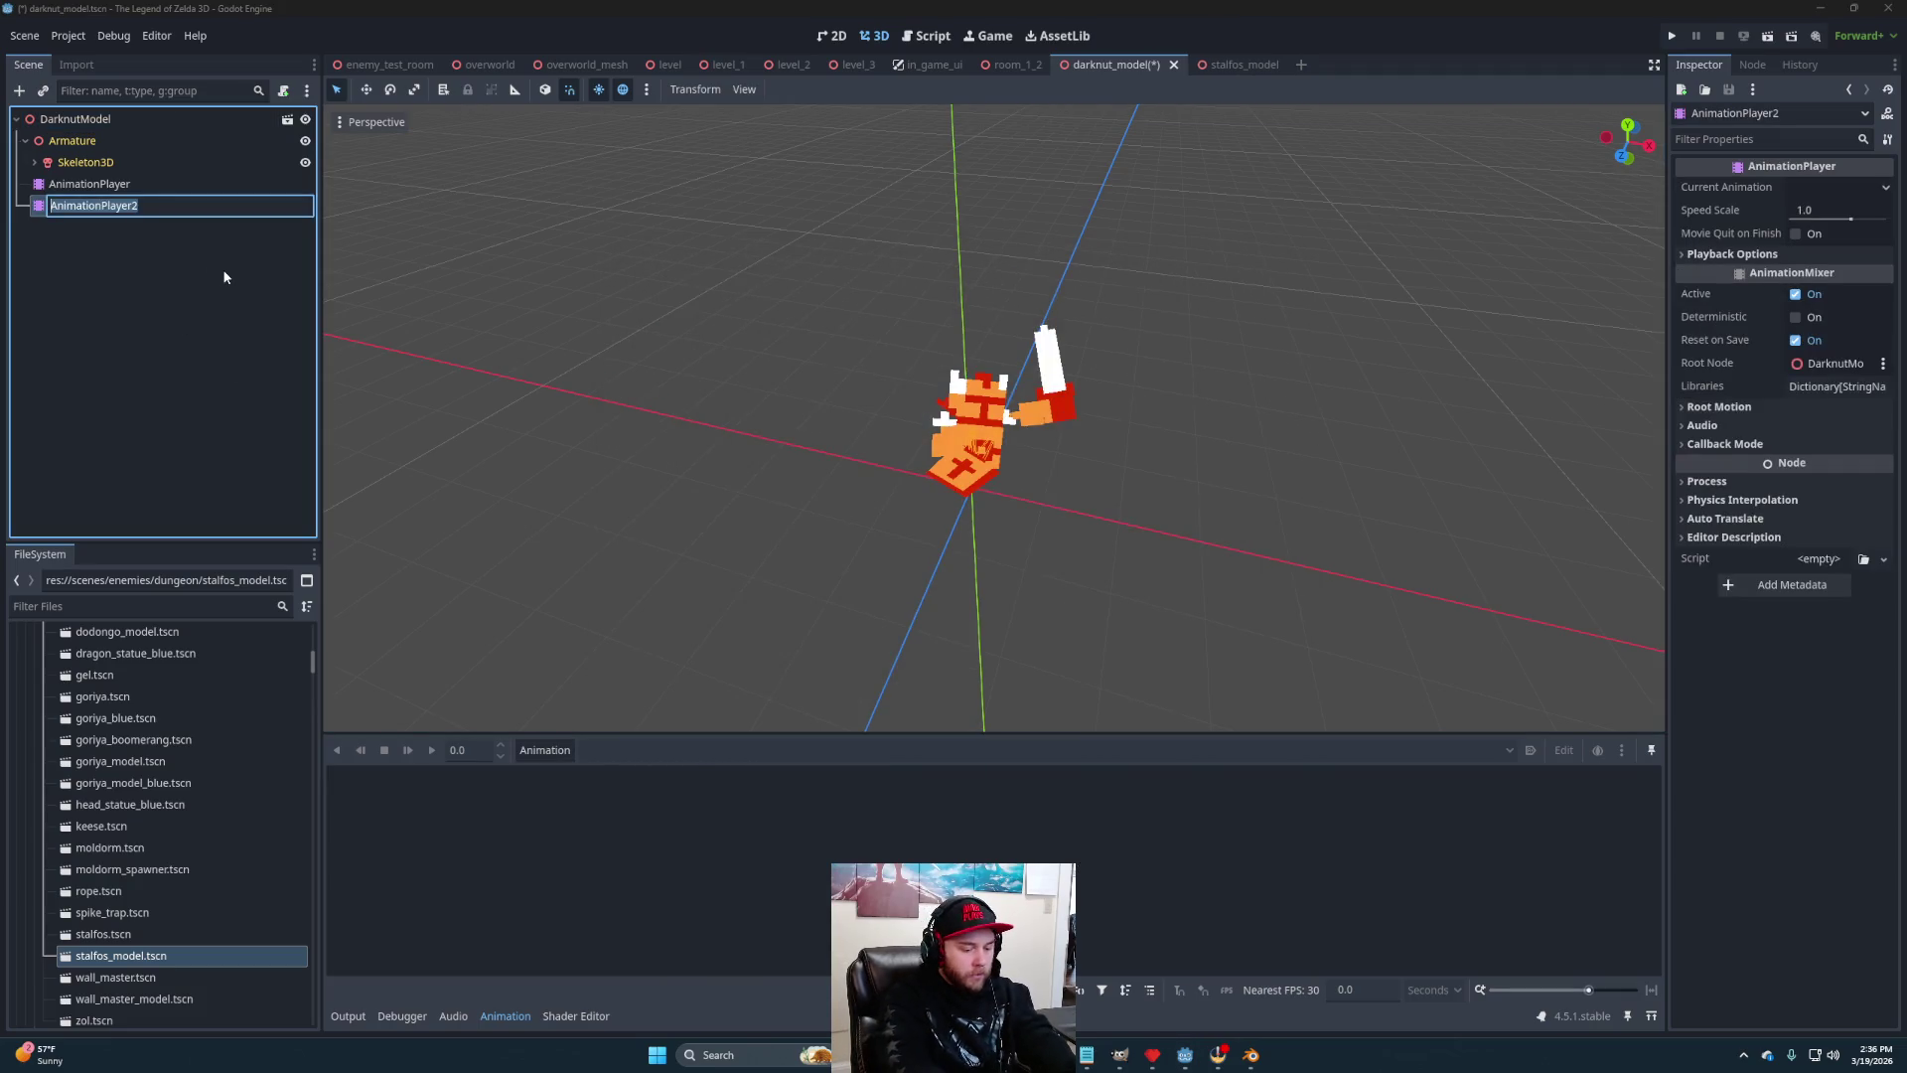
{"action": "type", "text": "H"}
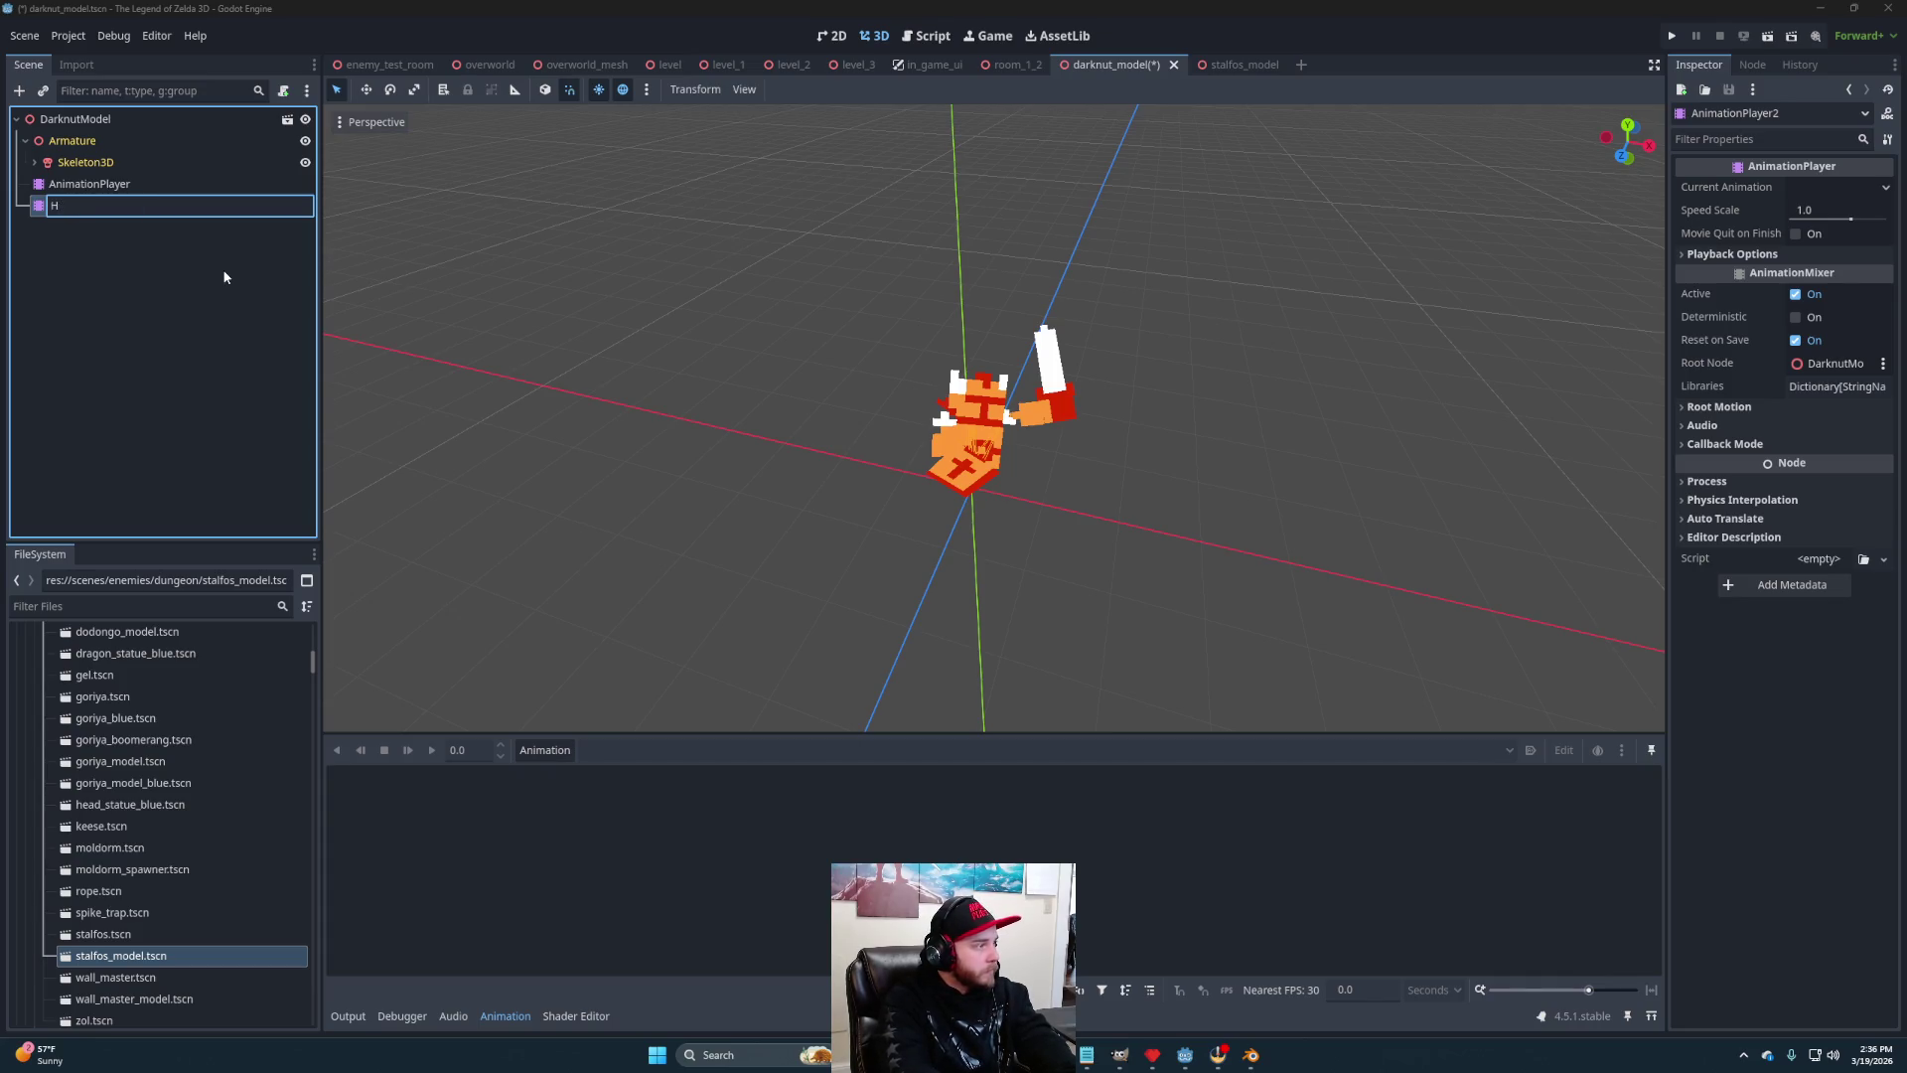
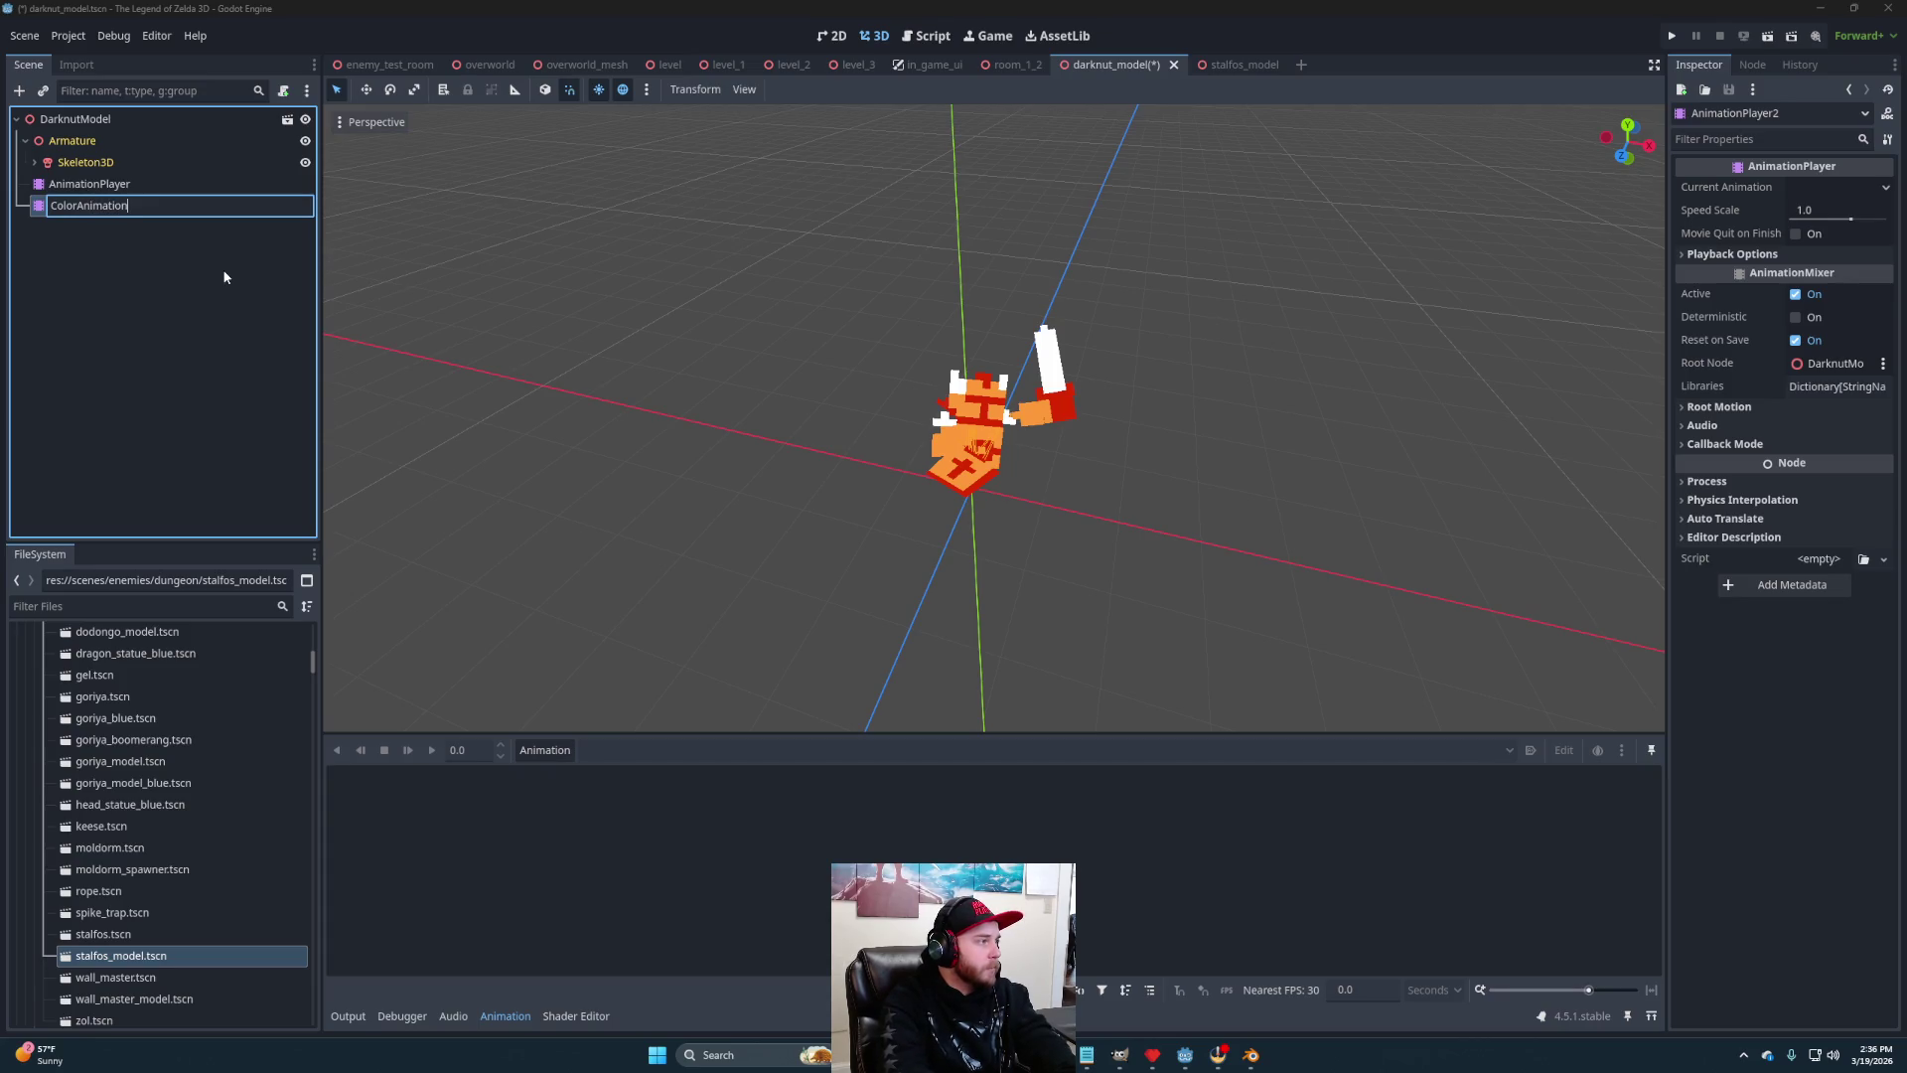
Name the node ColorAnimationPlayer and create a new empty animation called hurt
{"action": "type", "text": "Player"}
{"action": "key", "text": "Return"}
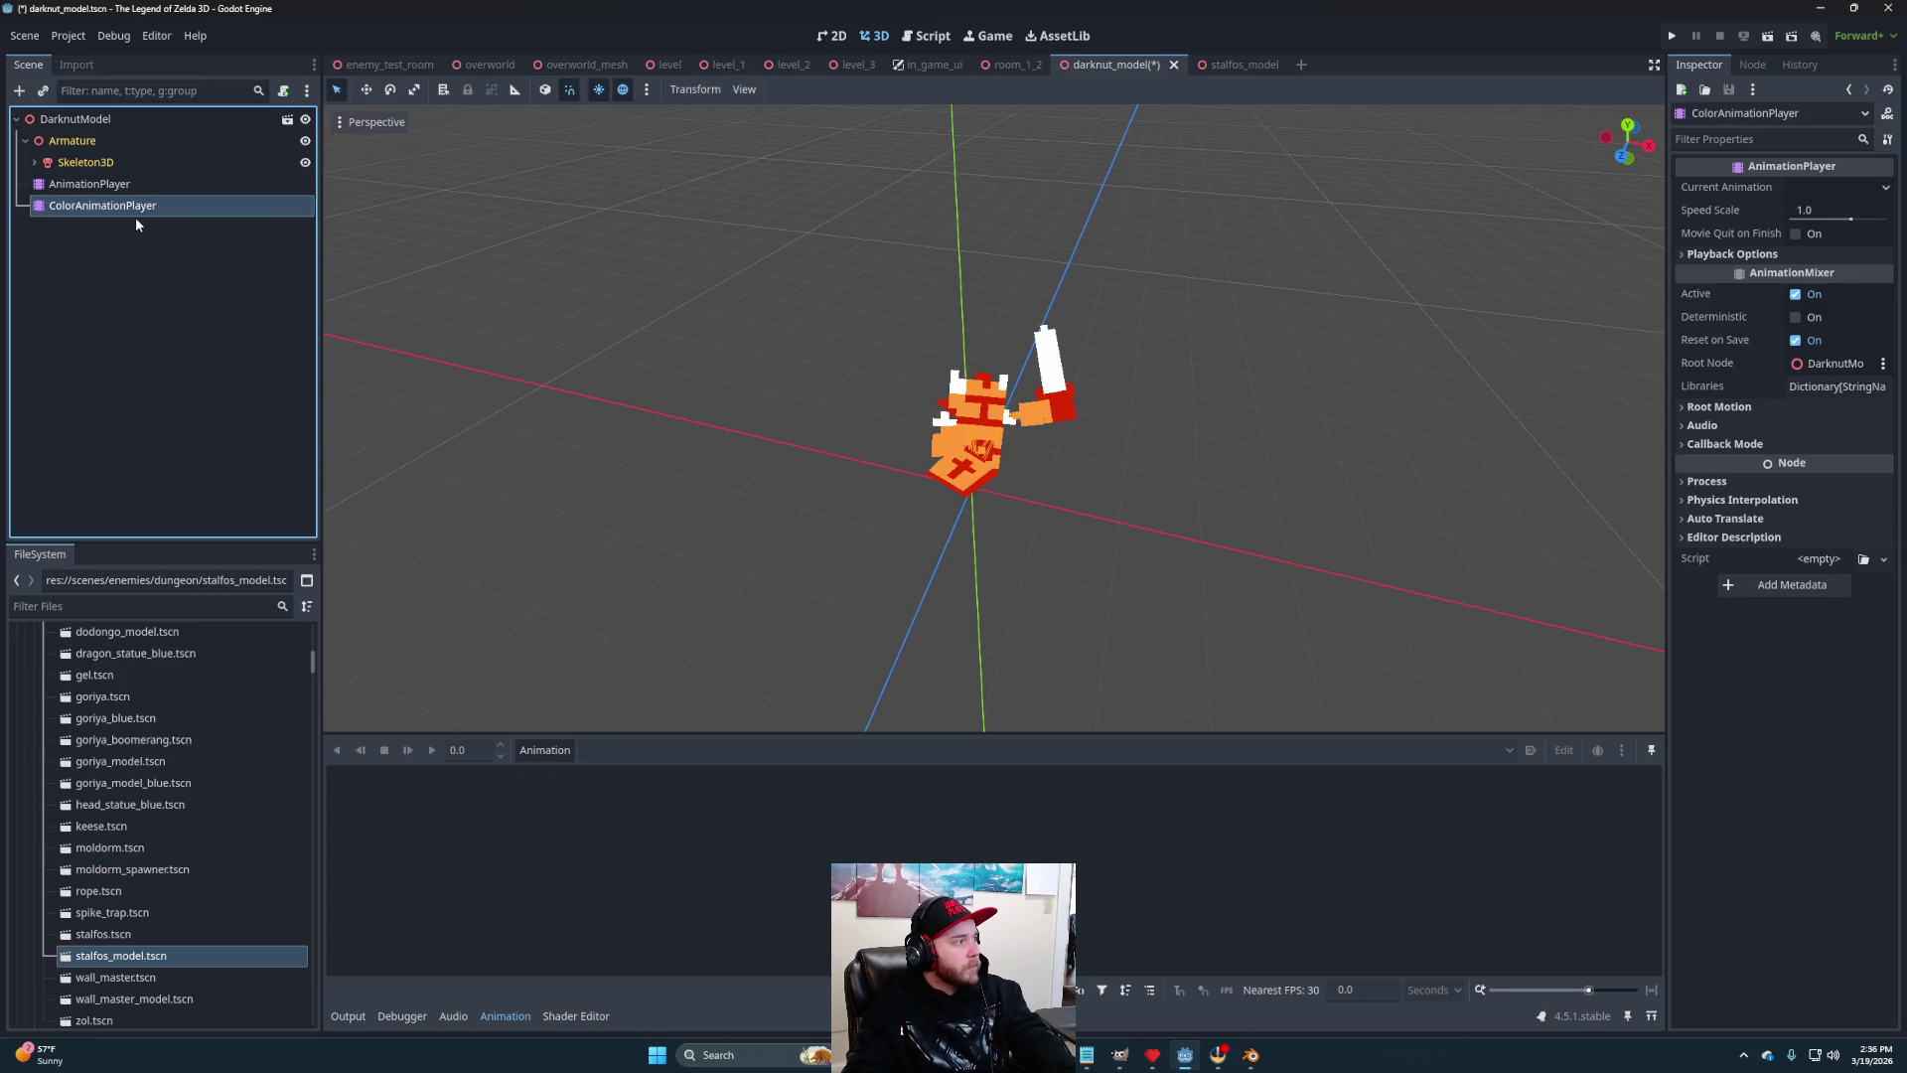
{"action": "left_click", "coordinate": [568, 750]}
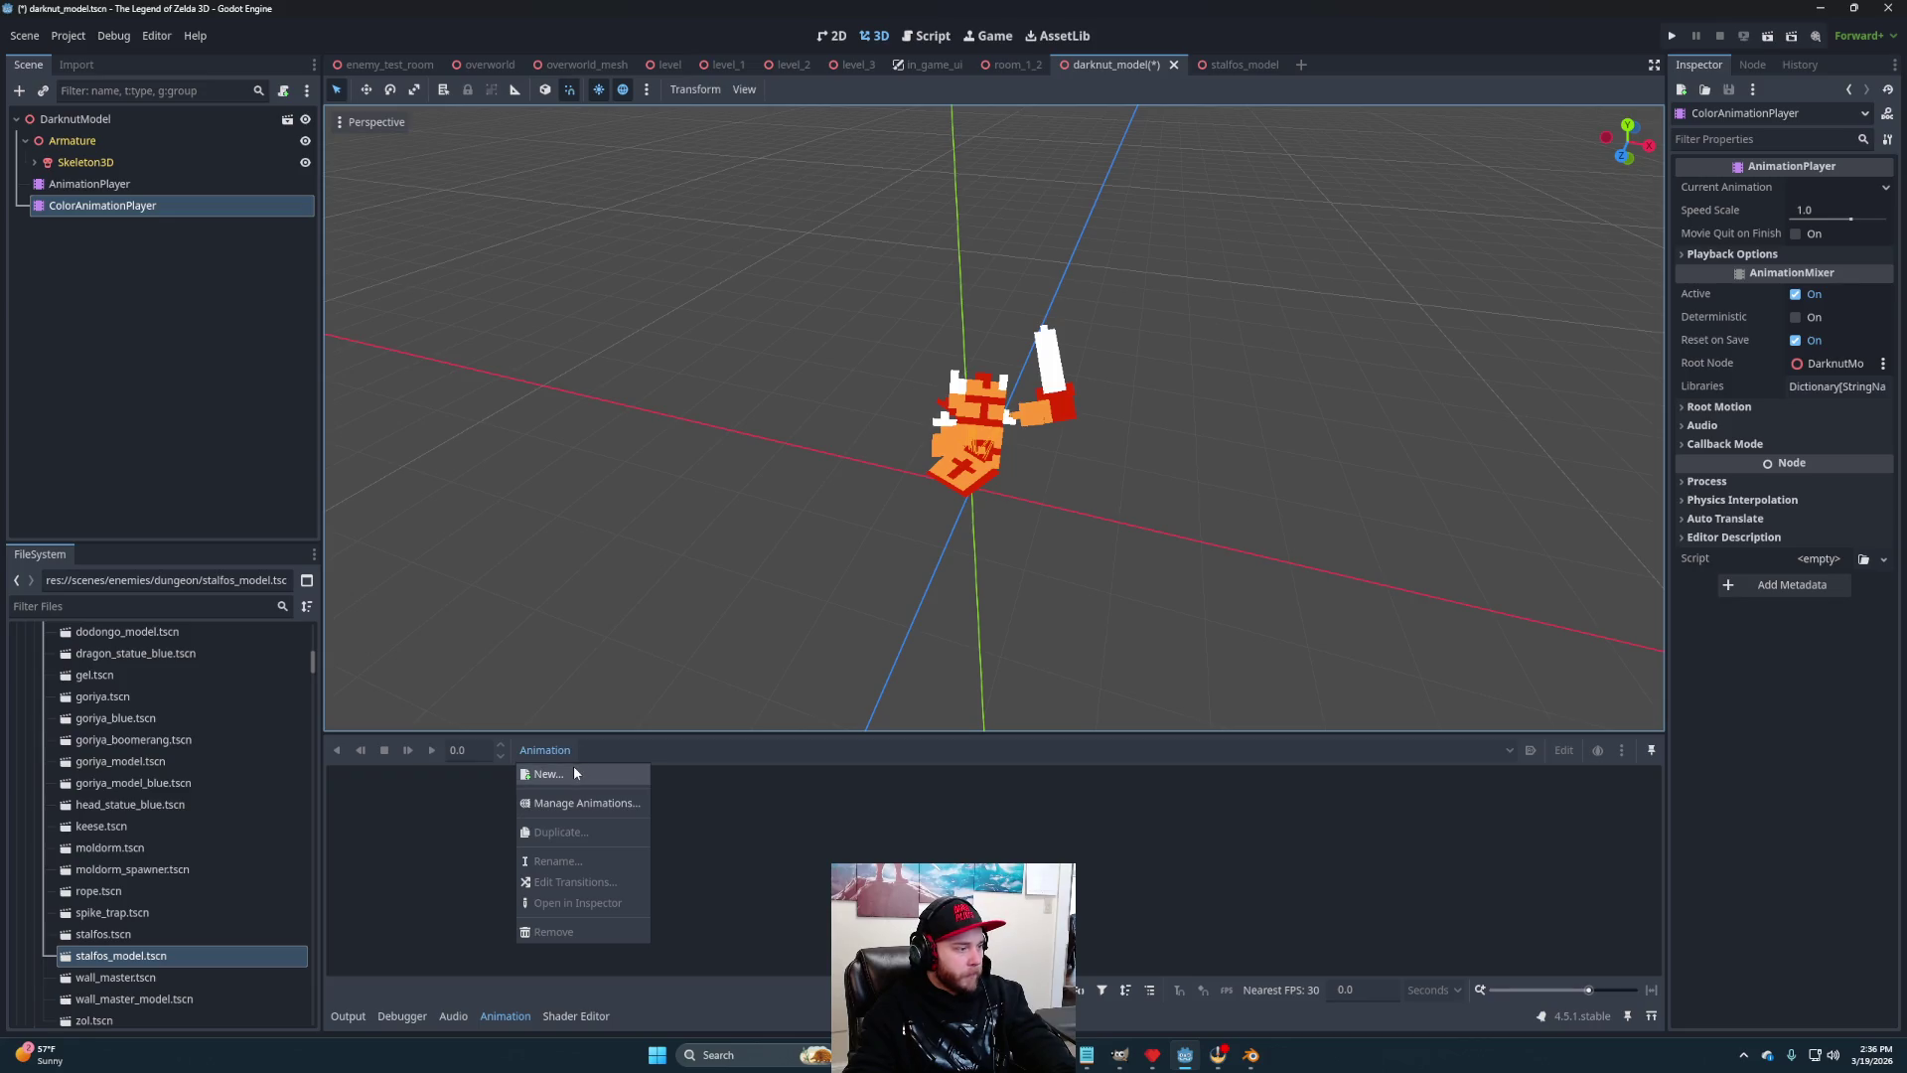
{"action": "left_click", "coordinate": [574, 772]}
{"action": "type", "text": "hurt"}
{"action": "key", "text": "Return"}
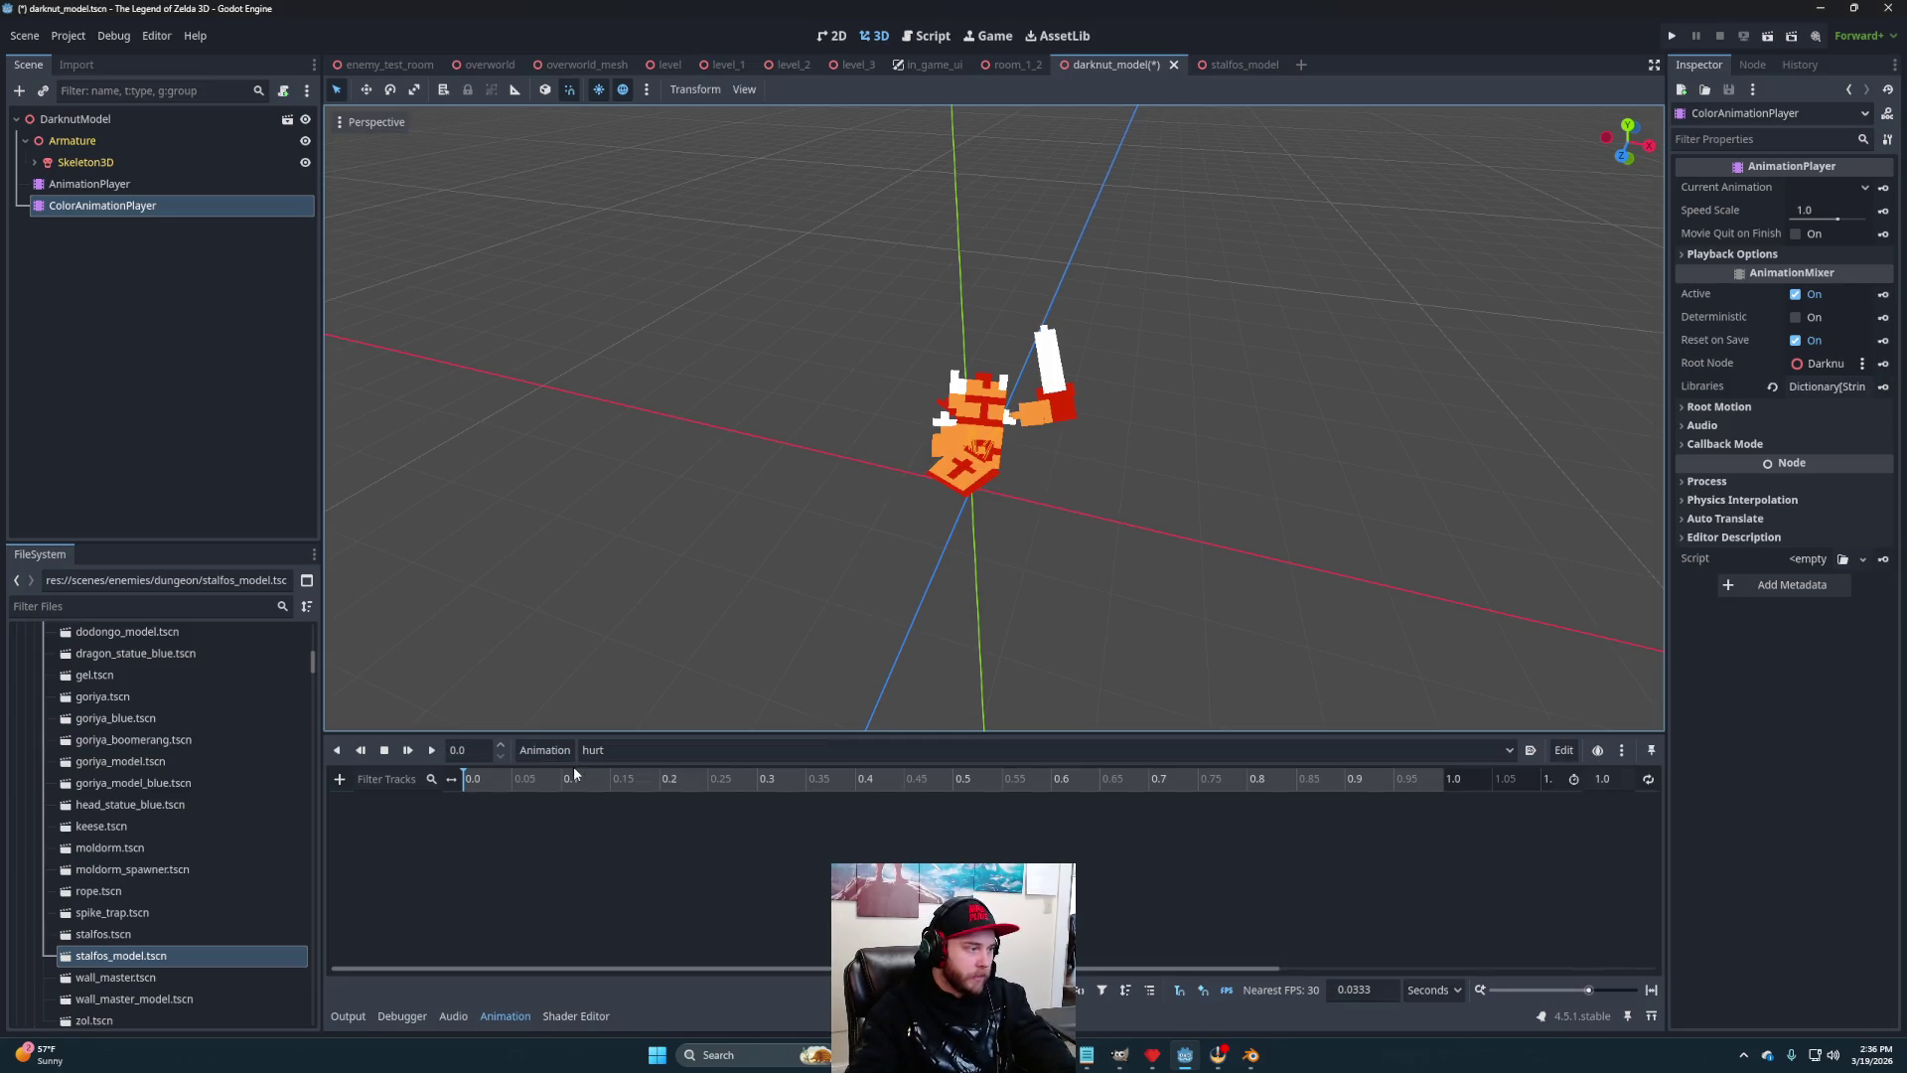
Multi-select all eleven Sprite3D body parts under Skeleton3D, from Body through ShoulderR
{"action": "left_click", "coordinate": [35, 162]}
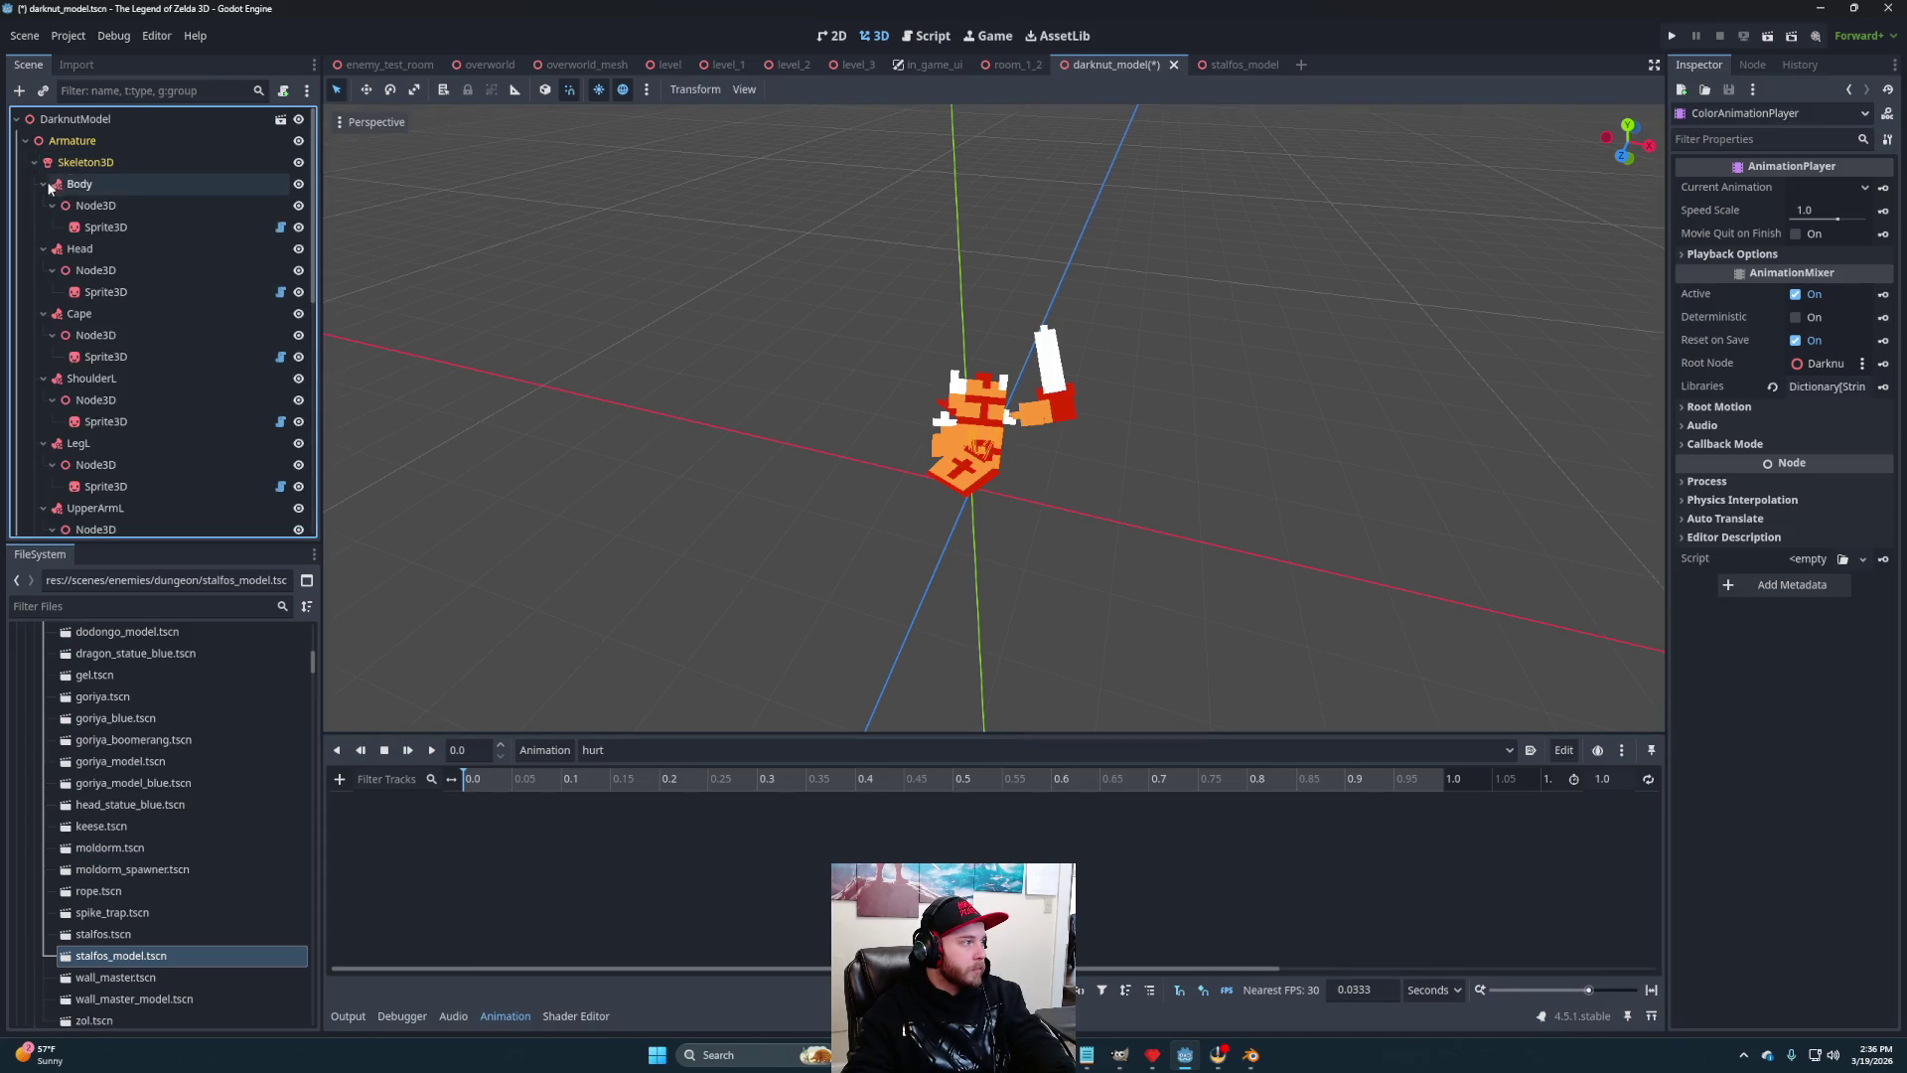
{"action": "left_click", "coordinate": [105, 227]}
{"action": "left_click", "coordinate": [105, 291], "text": "ctrl"}
{"action": "left_click", "coordinate": [105, 356], "text": "ctrl"}
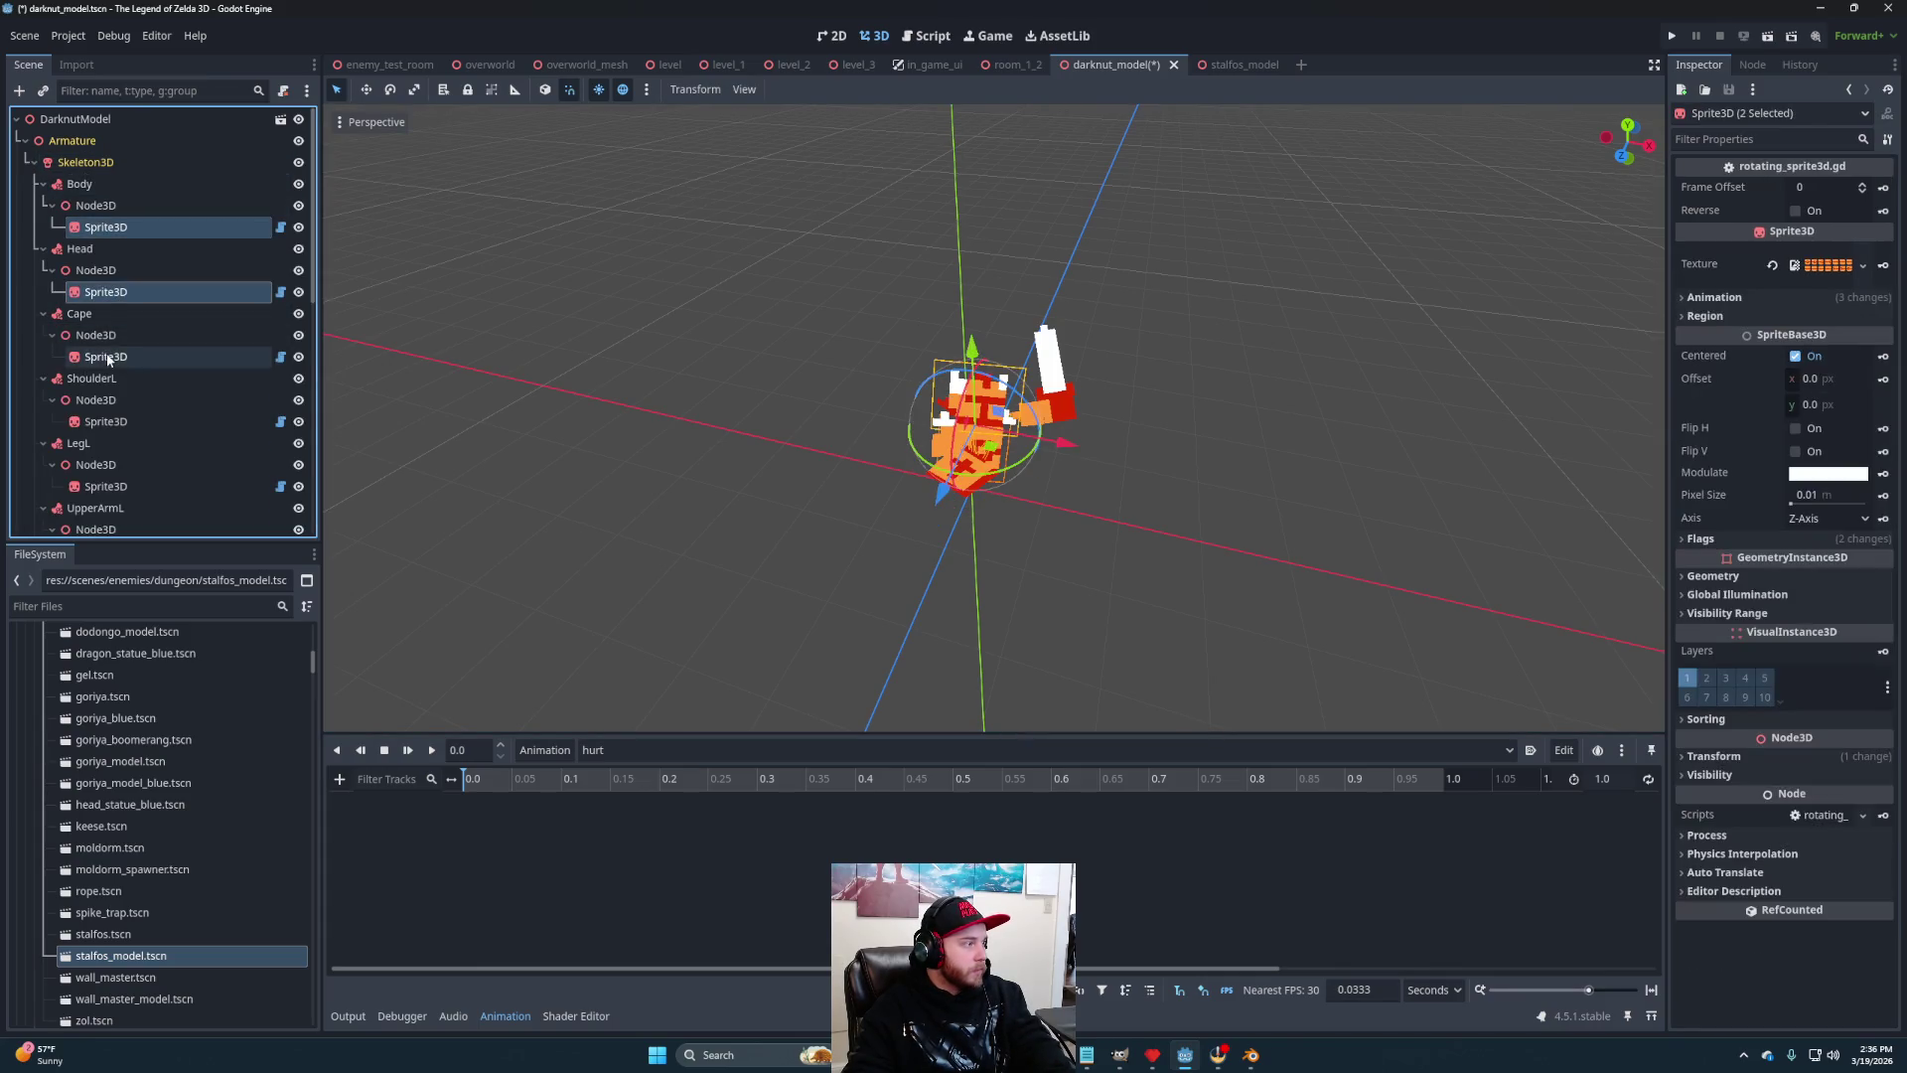
{"action": "left_click", "coordinate": [106, 421], "text": "ctrl"}
{"action": "left_click", "coordinate": [105, 486], "text": "ctrl"}
{"action": "scroll", "coordinate": [108, 467], "scroll_direction": "down", "scroll_amount": 3}
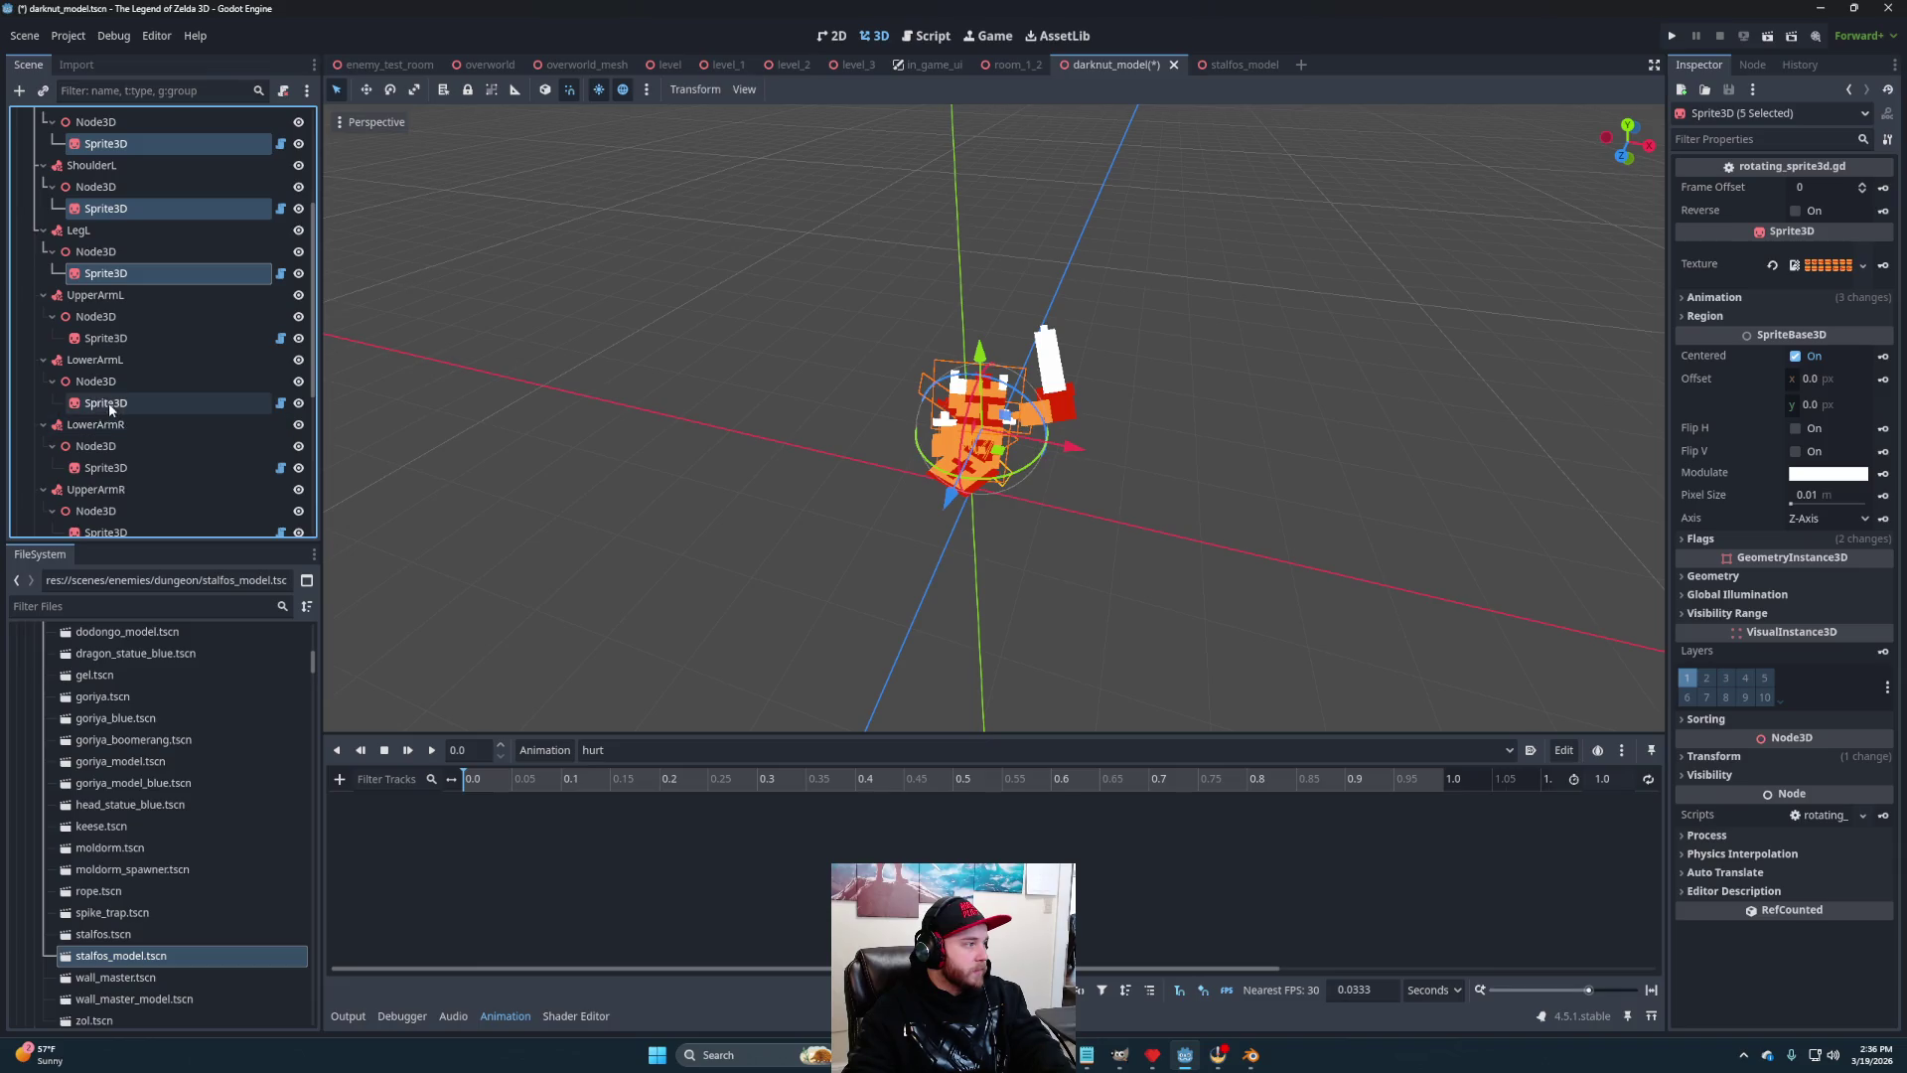
{"action": "left_click", "coordinate": [105, 337], "text": "ctrl"}
{"action": "left_click", "coordinate": [109, 403], "text": "ctrl"}
{"action": "left_click", "coordinate": [105, 467], "text": "ctrl"}
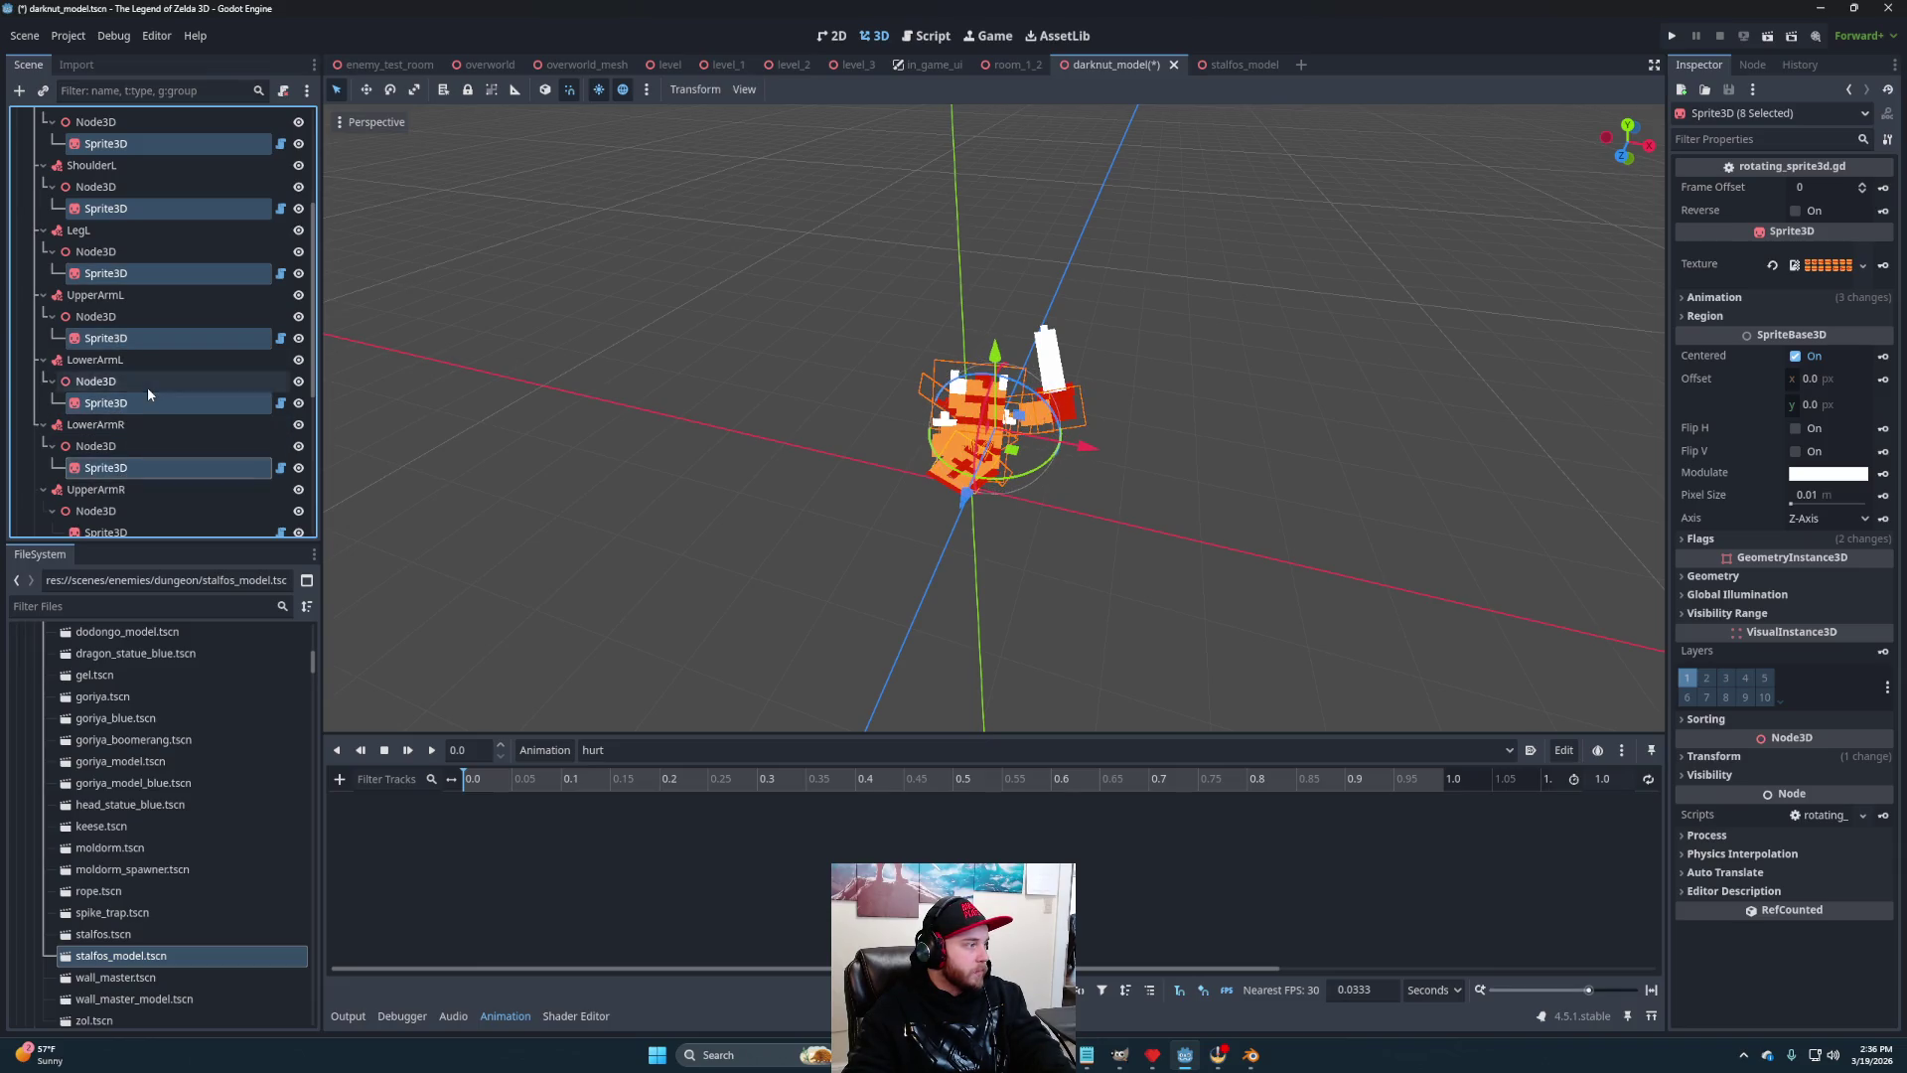
{"action": "scroll", "coordinate": [147, 394], "scroll_direction": "down", "scroll_amount": 2}
{"action": "left_click", "coordinate": [105, 372], "text": "ctrl"}
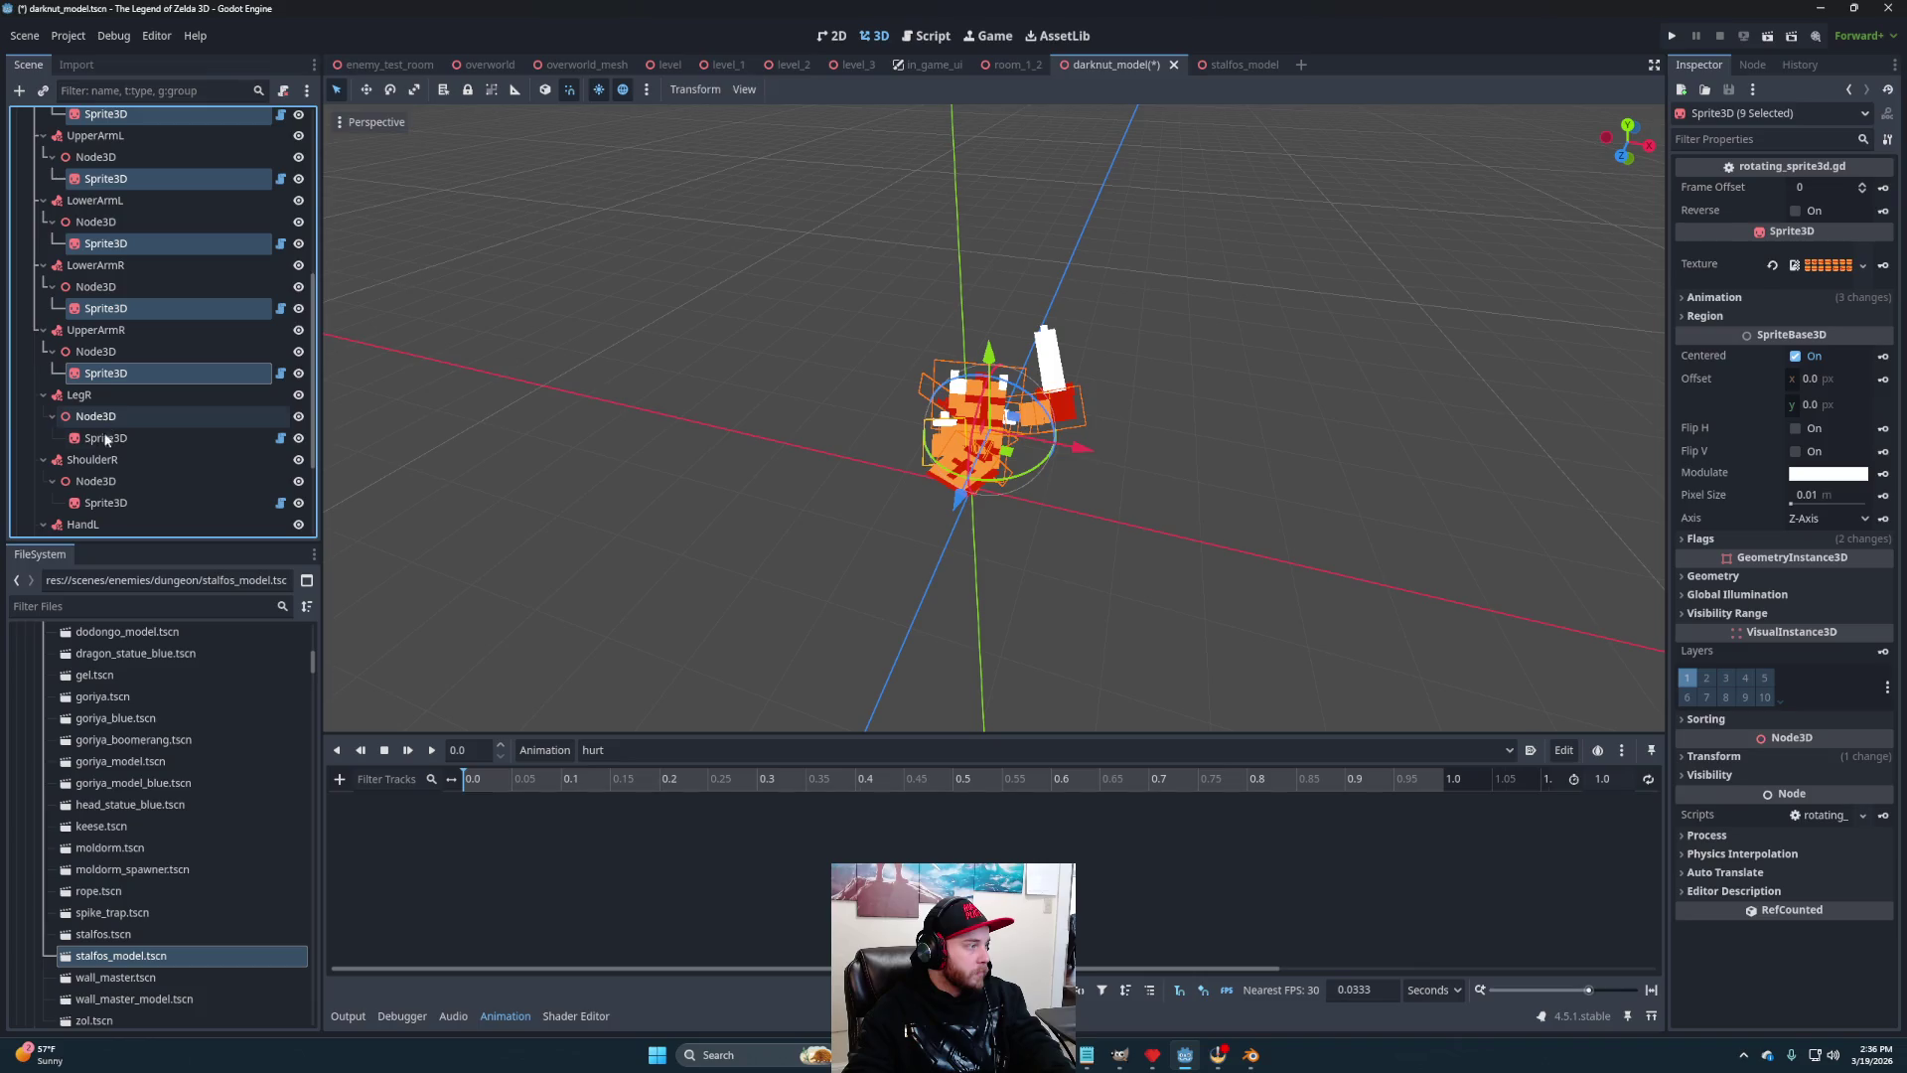
{"action": "left_click", "coordinate": [105, 437], "text": "ctrl"}
{"action": "left_click", "coordinate": [110, 502], "text": "ctrl"}
{"action": "scroll", "coordinate": [154, 370], "scroll_direction": "down", "scroll_amount": 2}
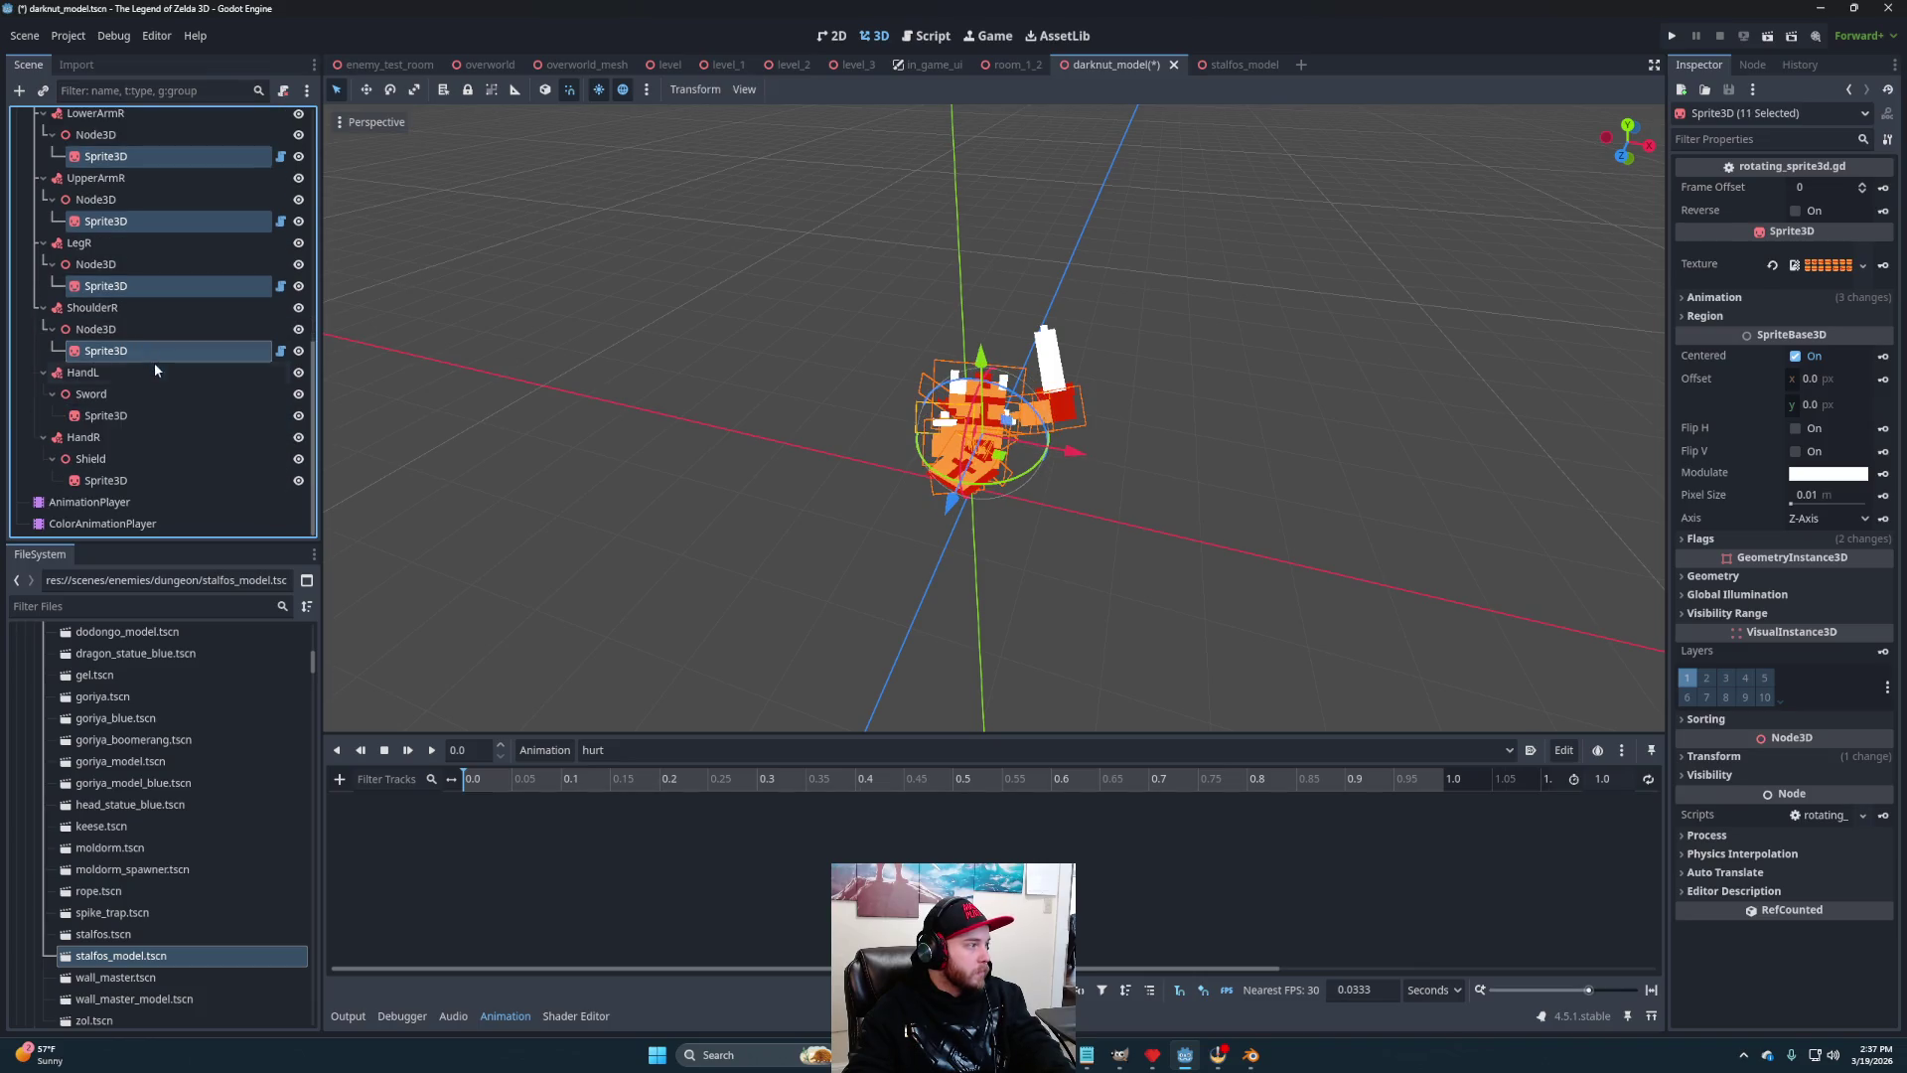
{"action": "mouse_move", "coordinate": [1021, 497]}
{"action": "left_mouse_down"}
{"action": "mouse_move", "coordinate": [824, 479]}
{"action": "mouse_move", "coordinate": [1031, 521]}
{"action": "mouse_move", "coordinate": [1172, 514]}
{"action": "mouse_move", "coordinate": [988, 530]}
{"action": "mouse_move", "coordinate": [820, 500]}
{"action": "mouse_move", "coordinate": [994, 469]}
{"action": "mouse_move", "coordinate": [966, 460]}
{"action": "left_mouse_up"}
{"action": "scroll", "coordinate": [1031, 522], "scroll_direction": "up", "scroll_amount": 2}
{"action": "scroll", "coordinate": [988, 530], "scroll_direction": "down", "scroll_amount": 3}
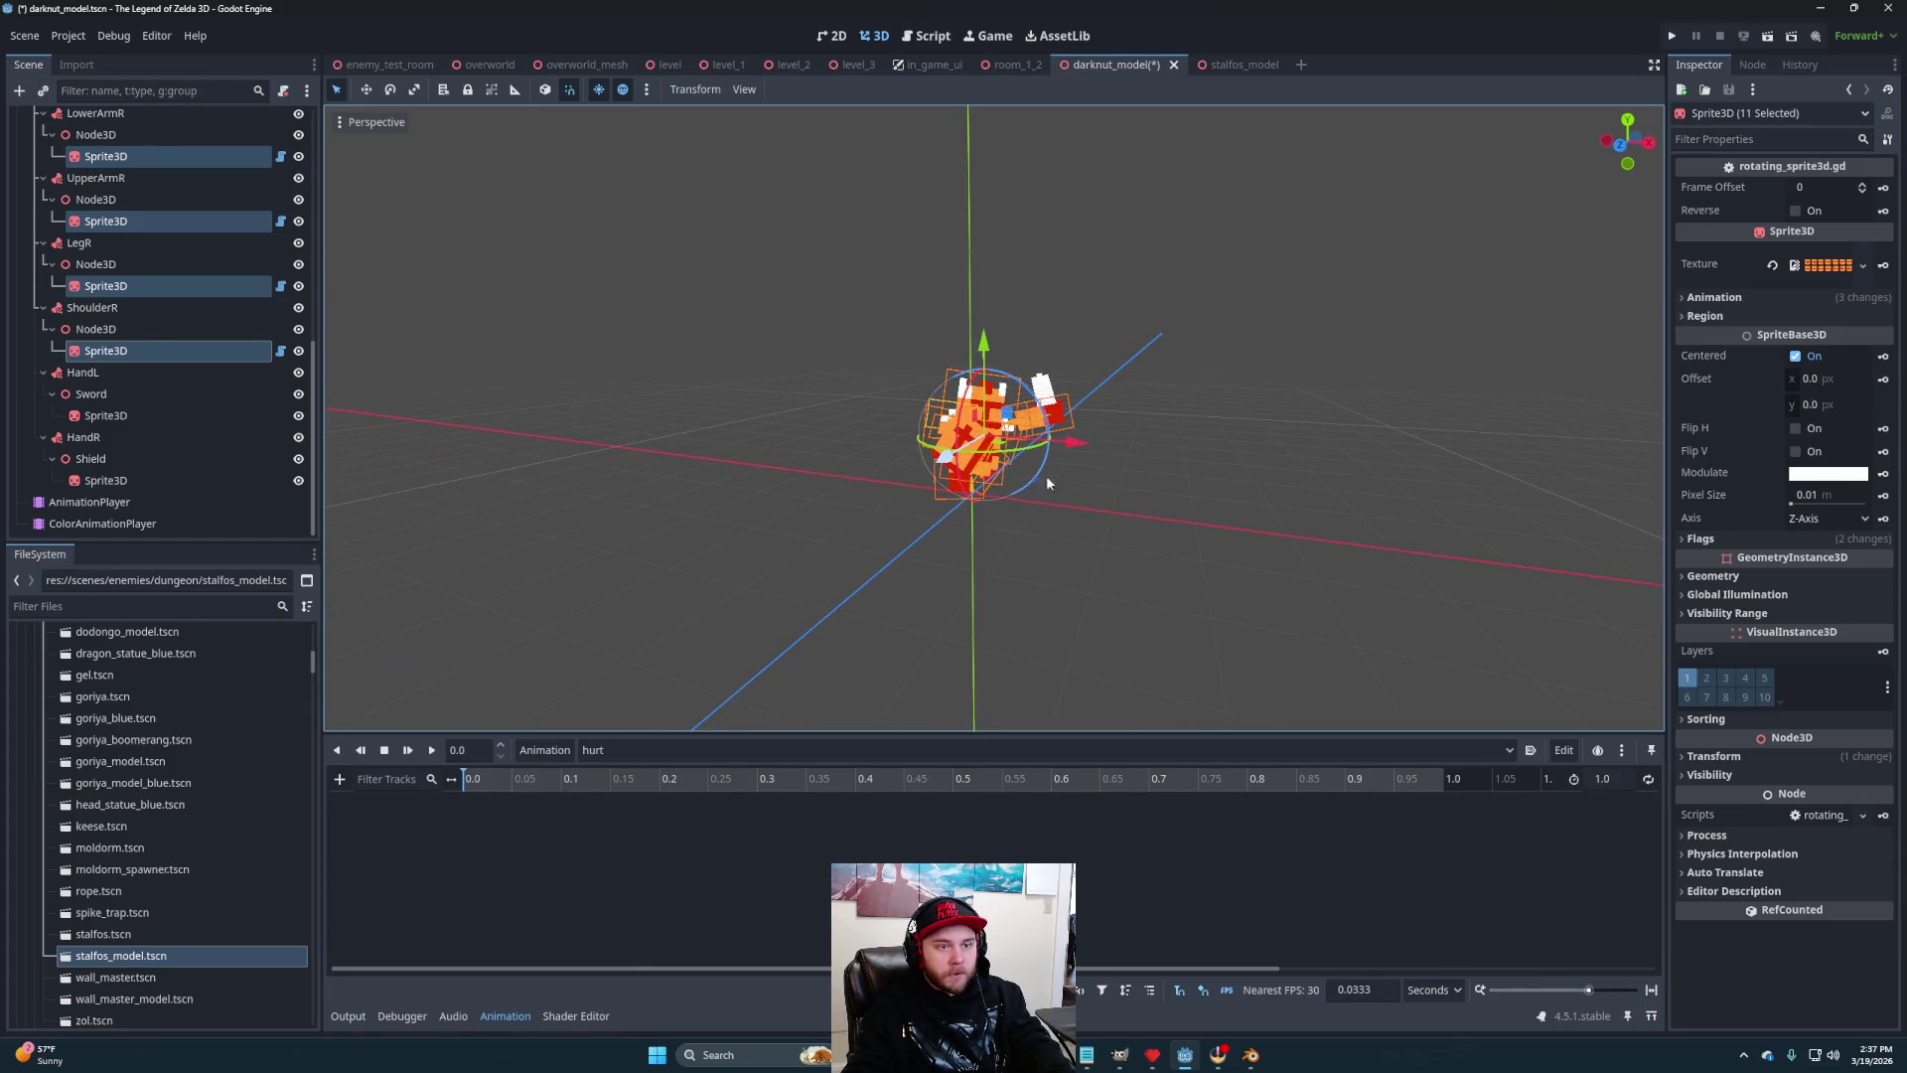
Key the sprites' modulate at 0.0 and set the hurt animation length to 0.2667
{"action": "left_click", "coordinate": [1884, 474]}
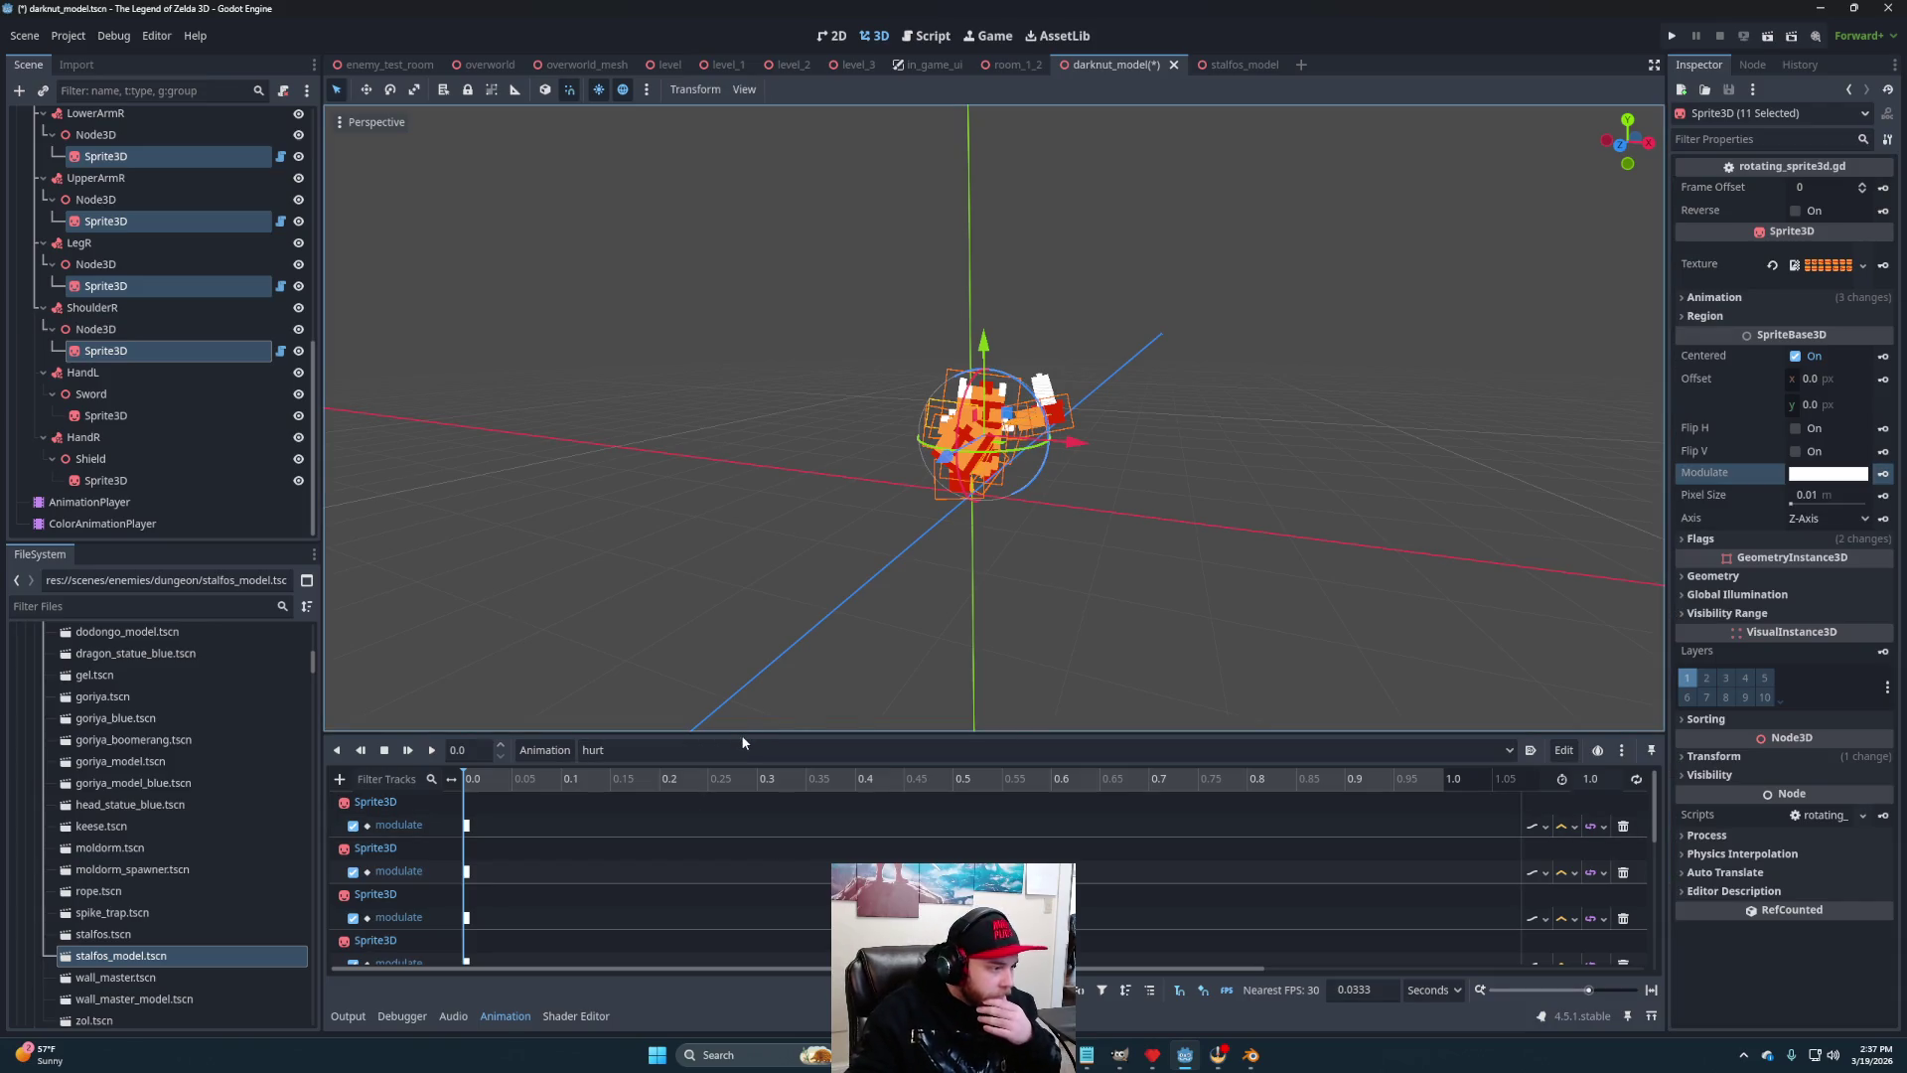
{"action": "left_click", "coordinate": [1593, 780]}
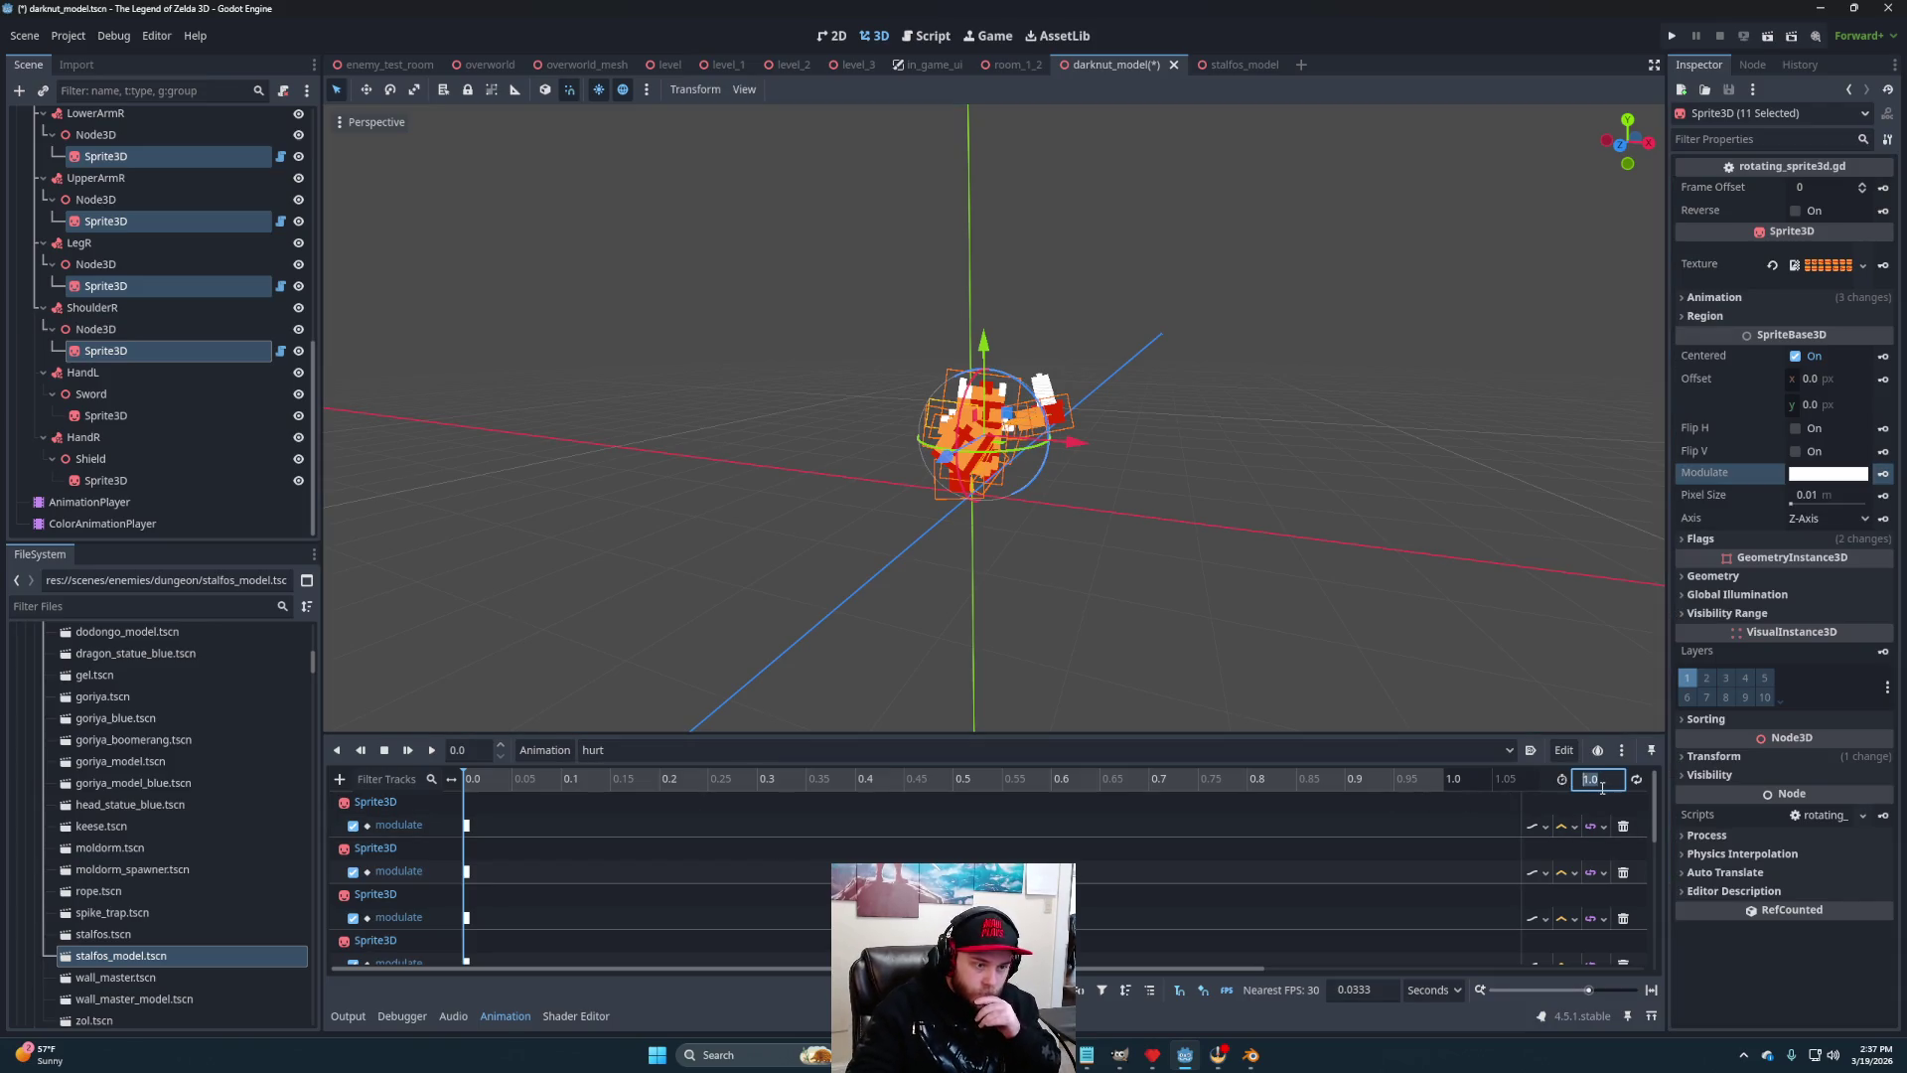
{"action": "type", "text": ".2667"}
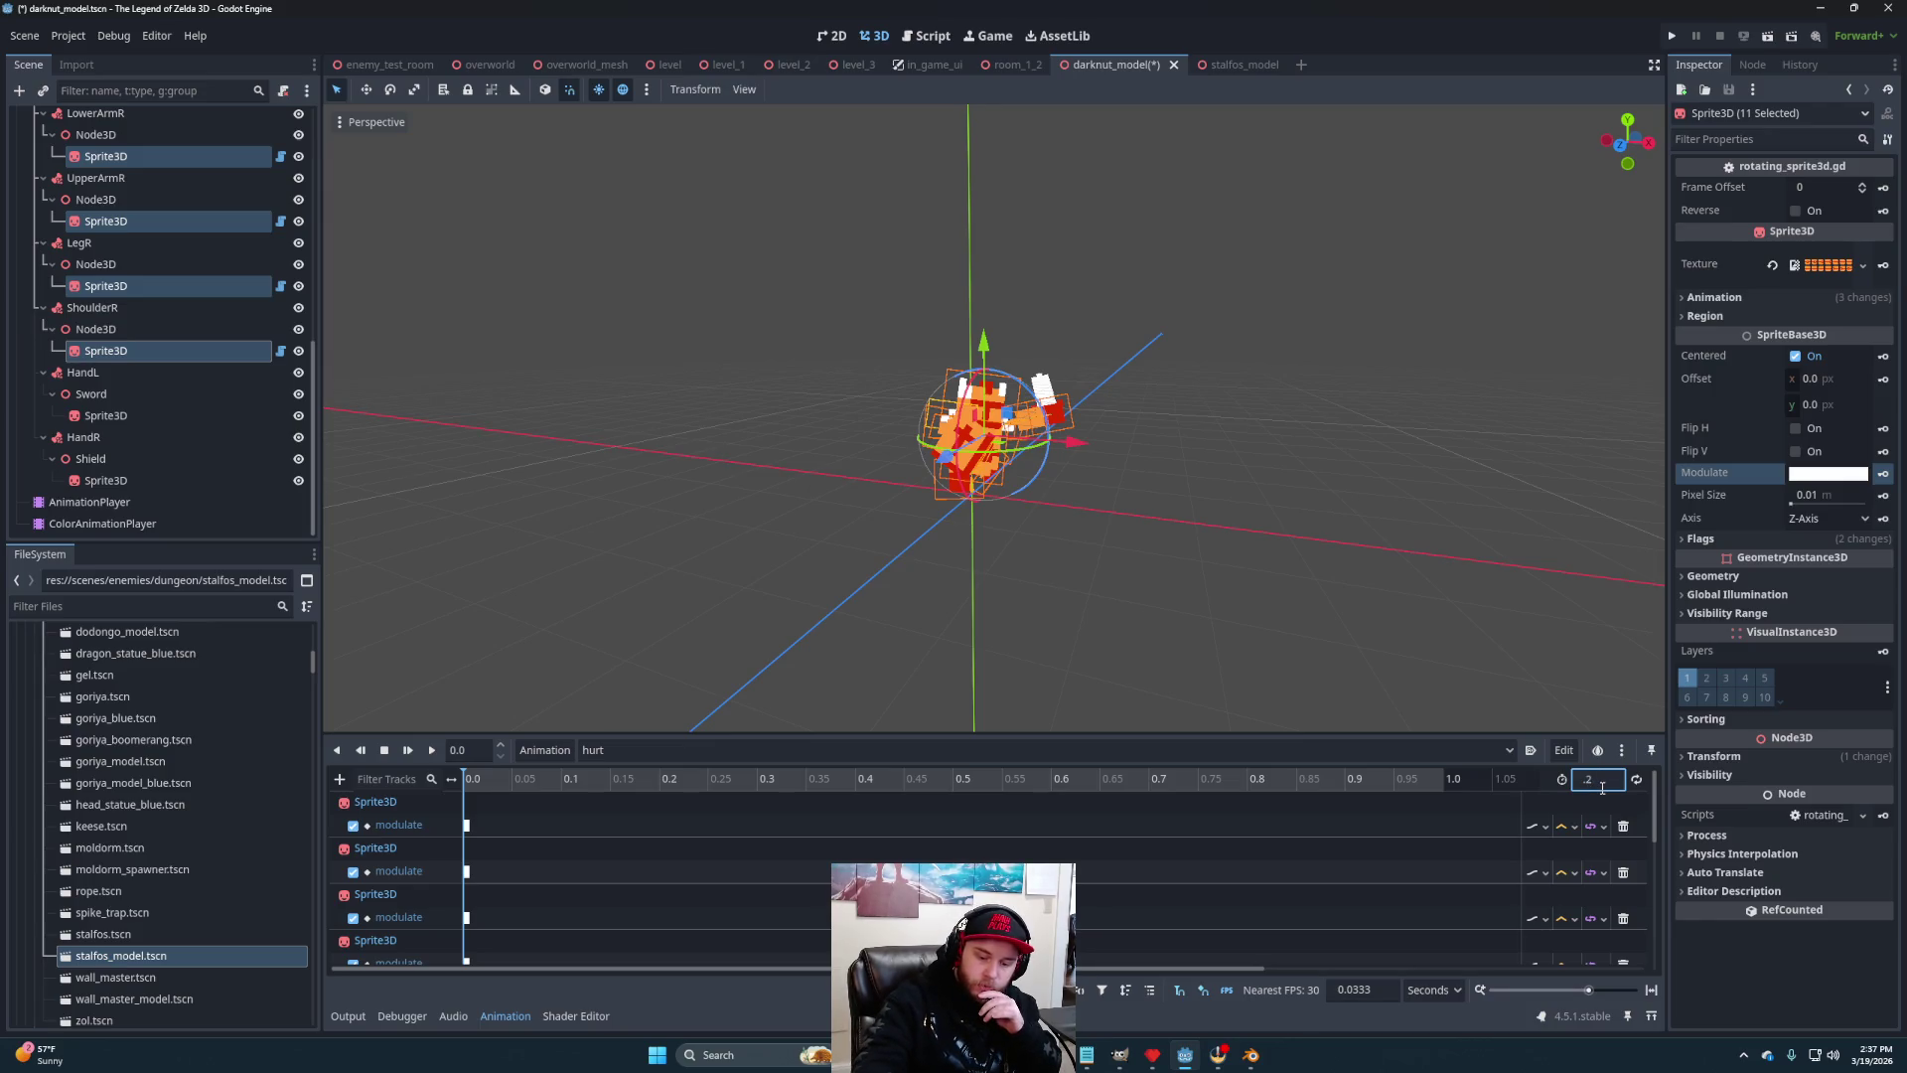
{"action": "key", "text": "Return"}
Key a cyan modulate at 0.0667 and a green modulate at 0.1333
{"action": "left_click", "coordinate": [497, 783]}
{"action": "left_click", "coordinate": [523, 782]}
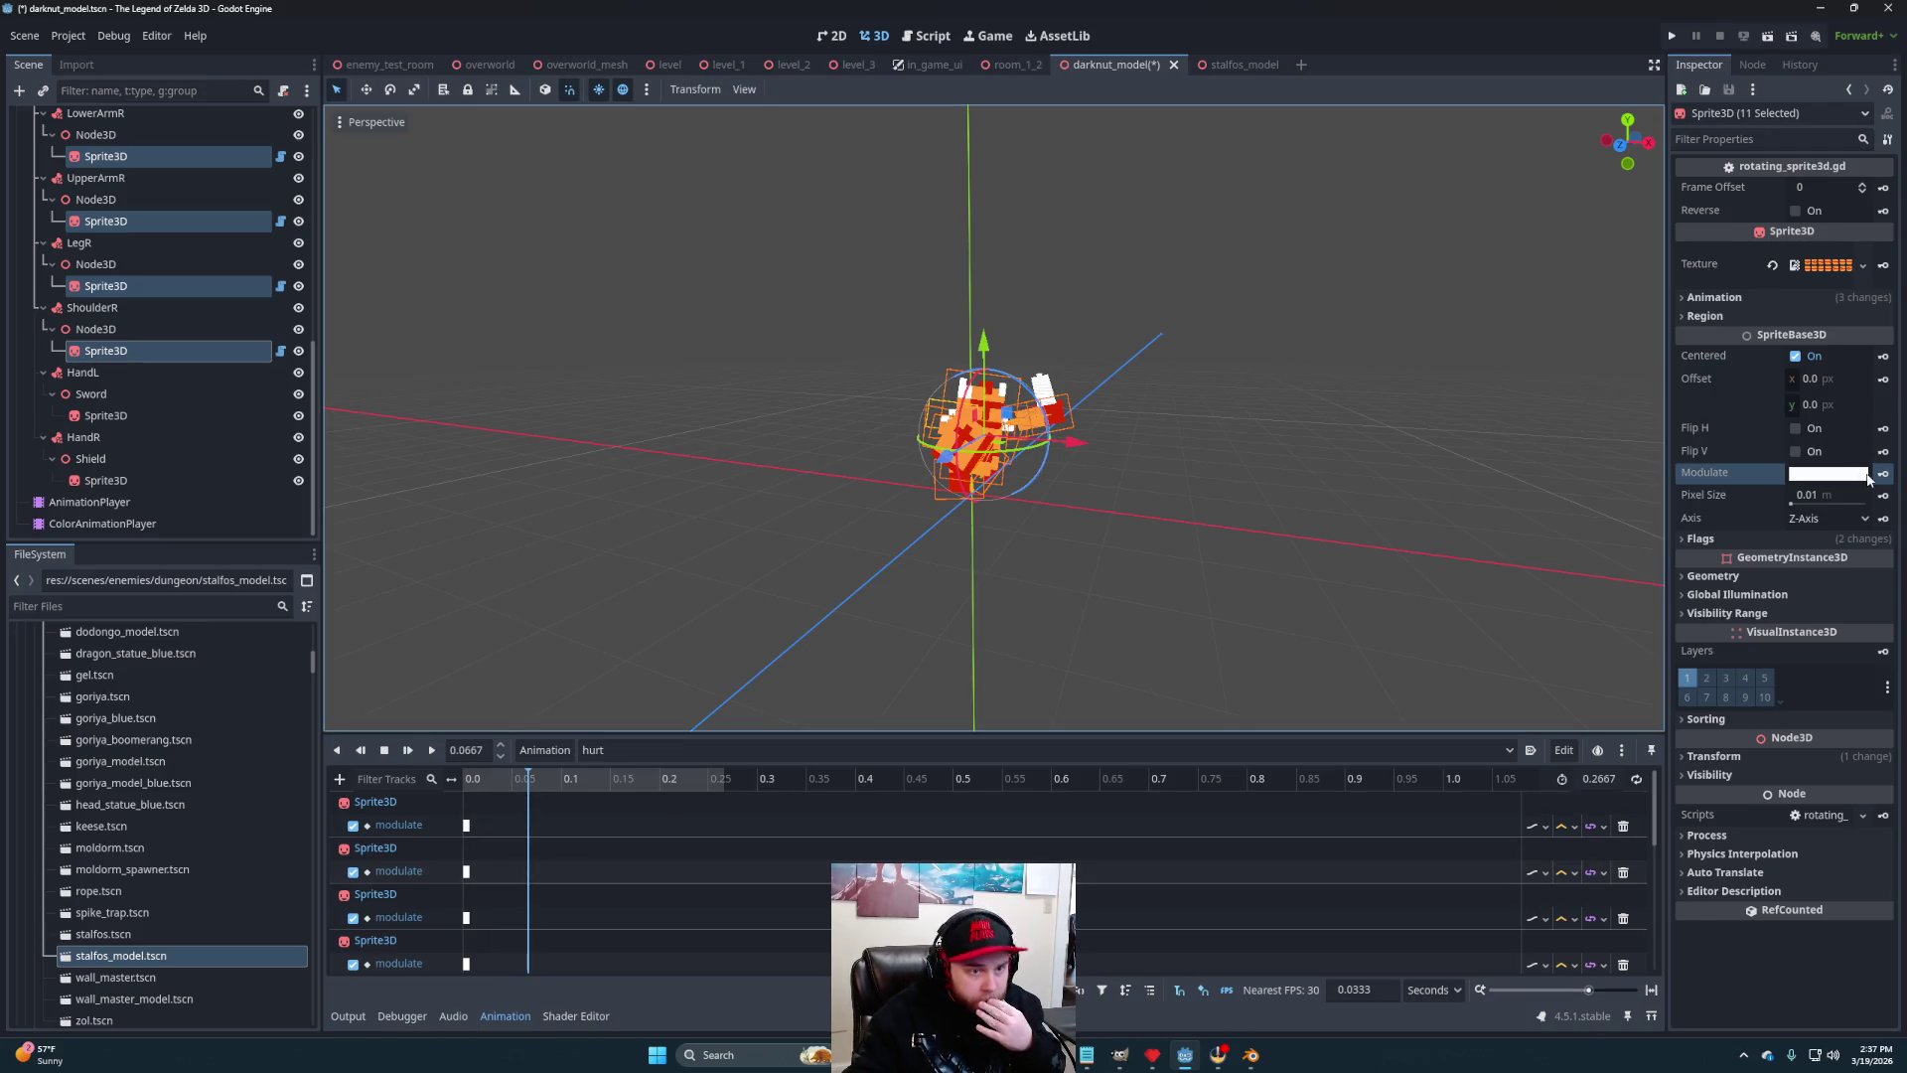
{"action": "left_click", "coordinate": [1824, 477]}
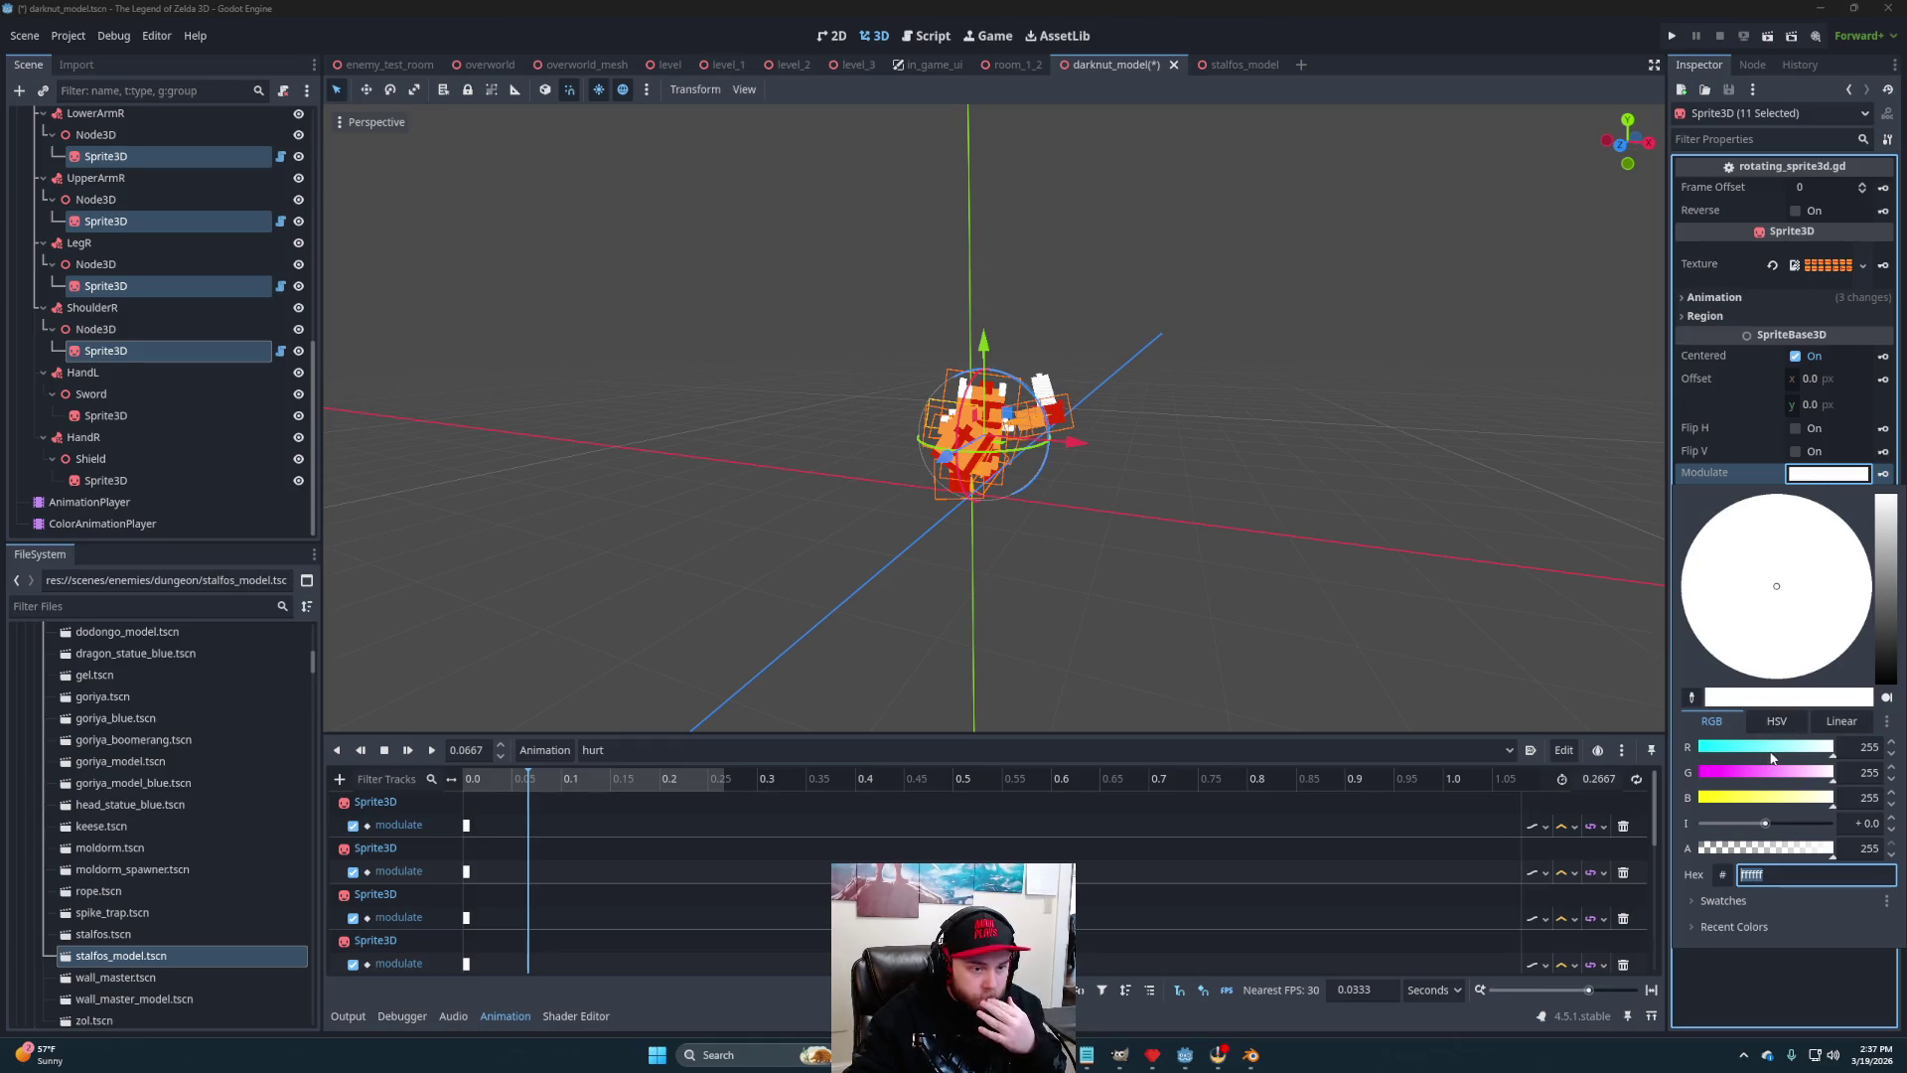
{"action": "left_click_drag", "start_coordinate": [1774, 755], "coordinate": [1692, 754]}
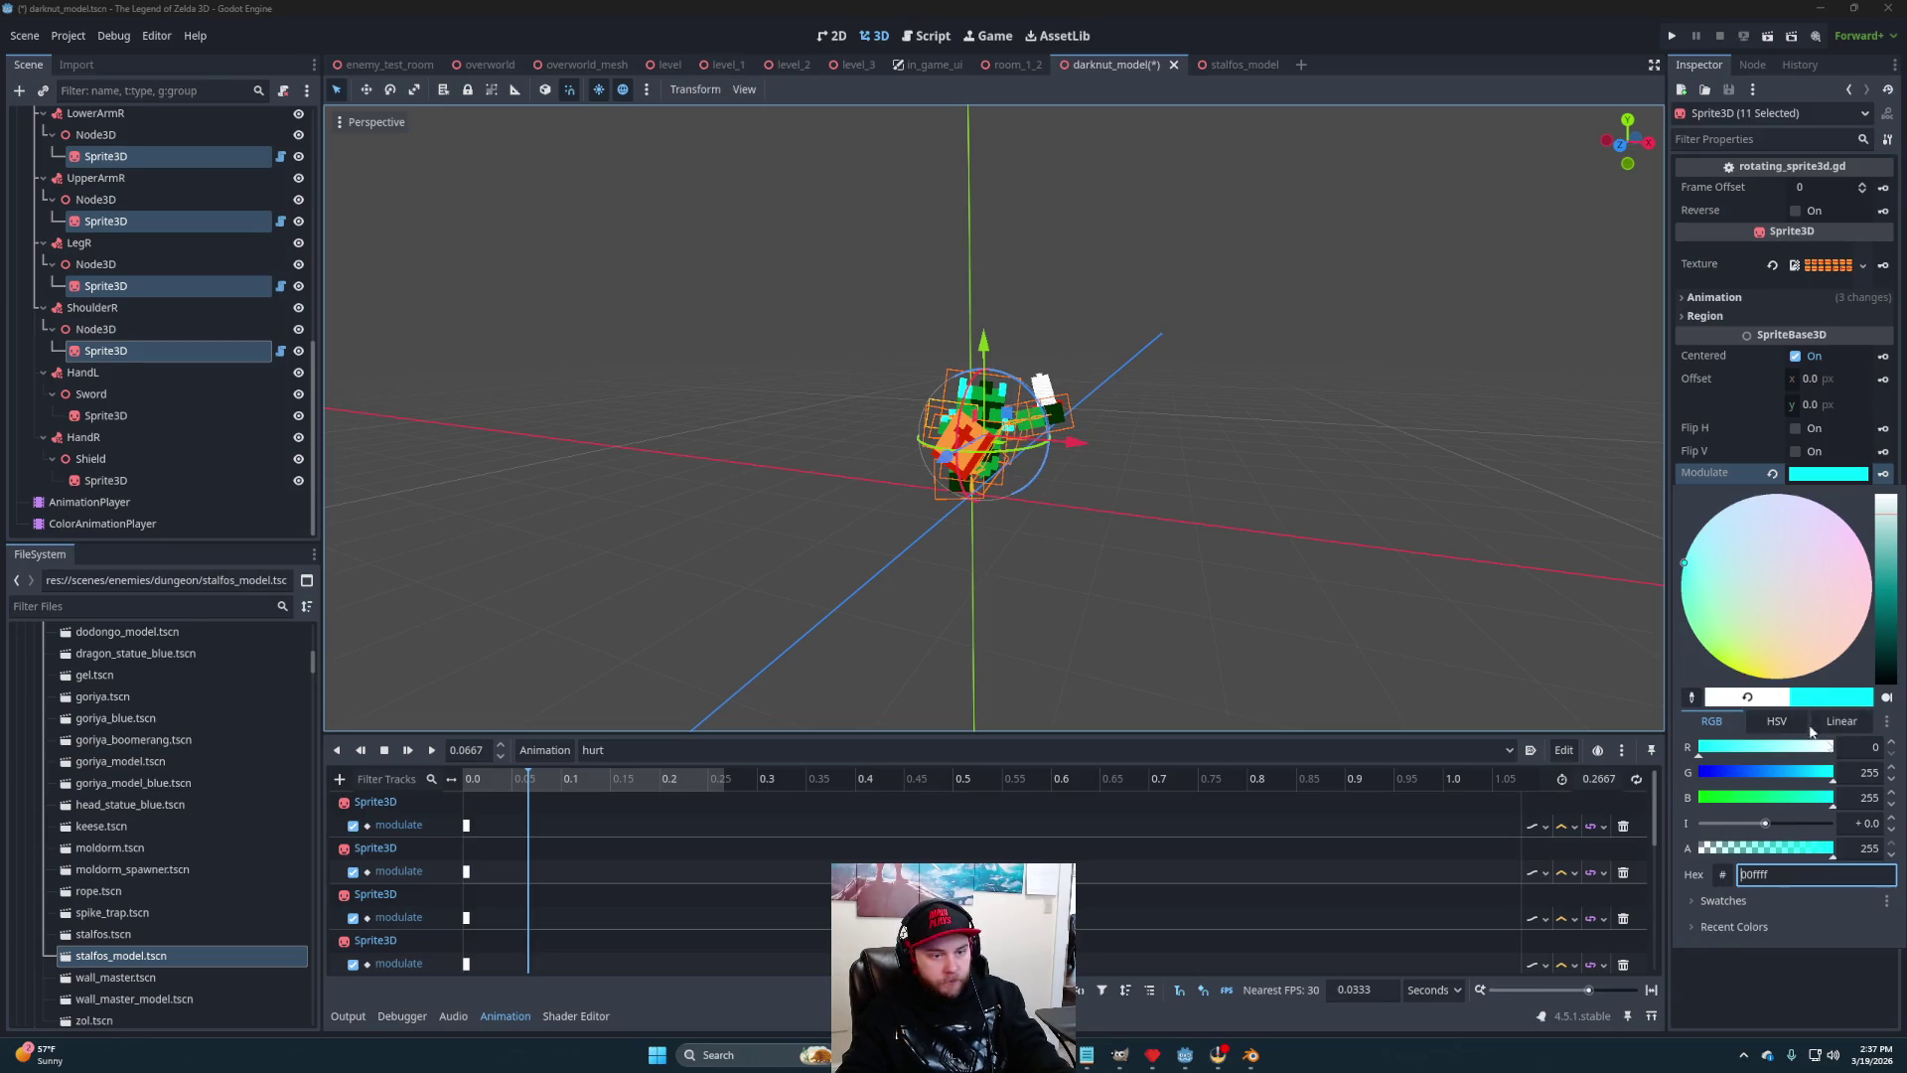
{"action": "left_click", "coordinate": [1784, 955]}
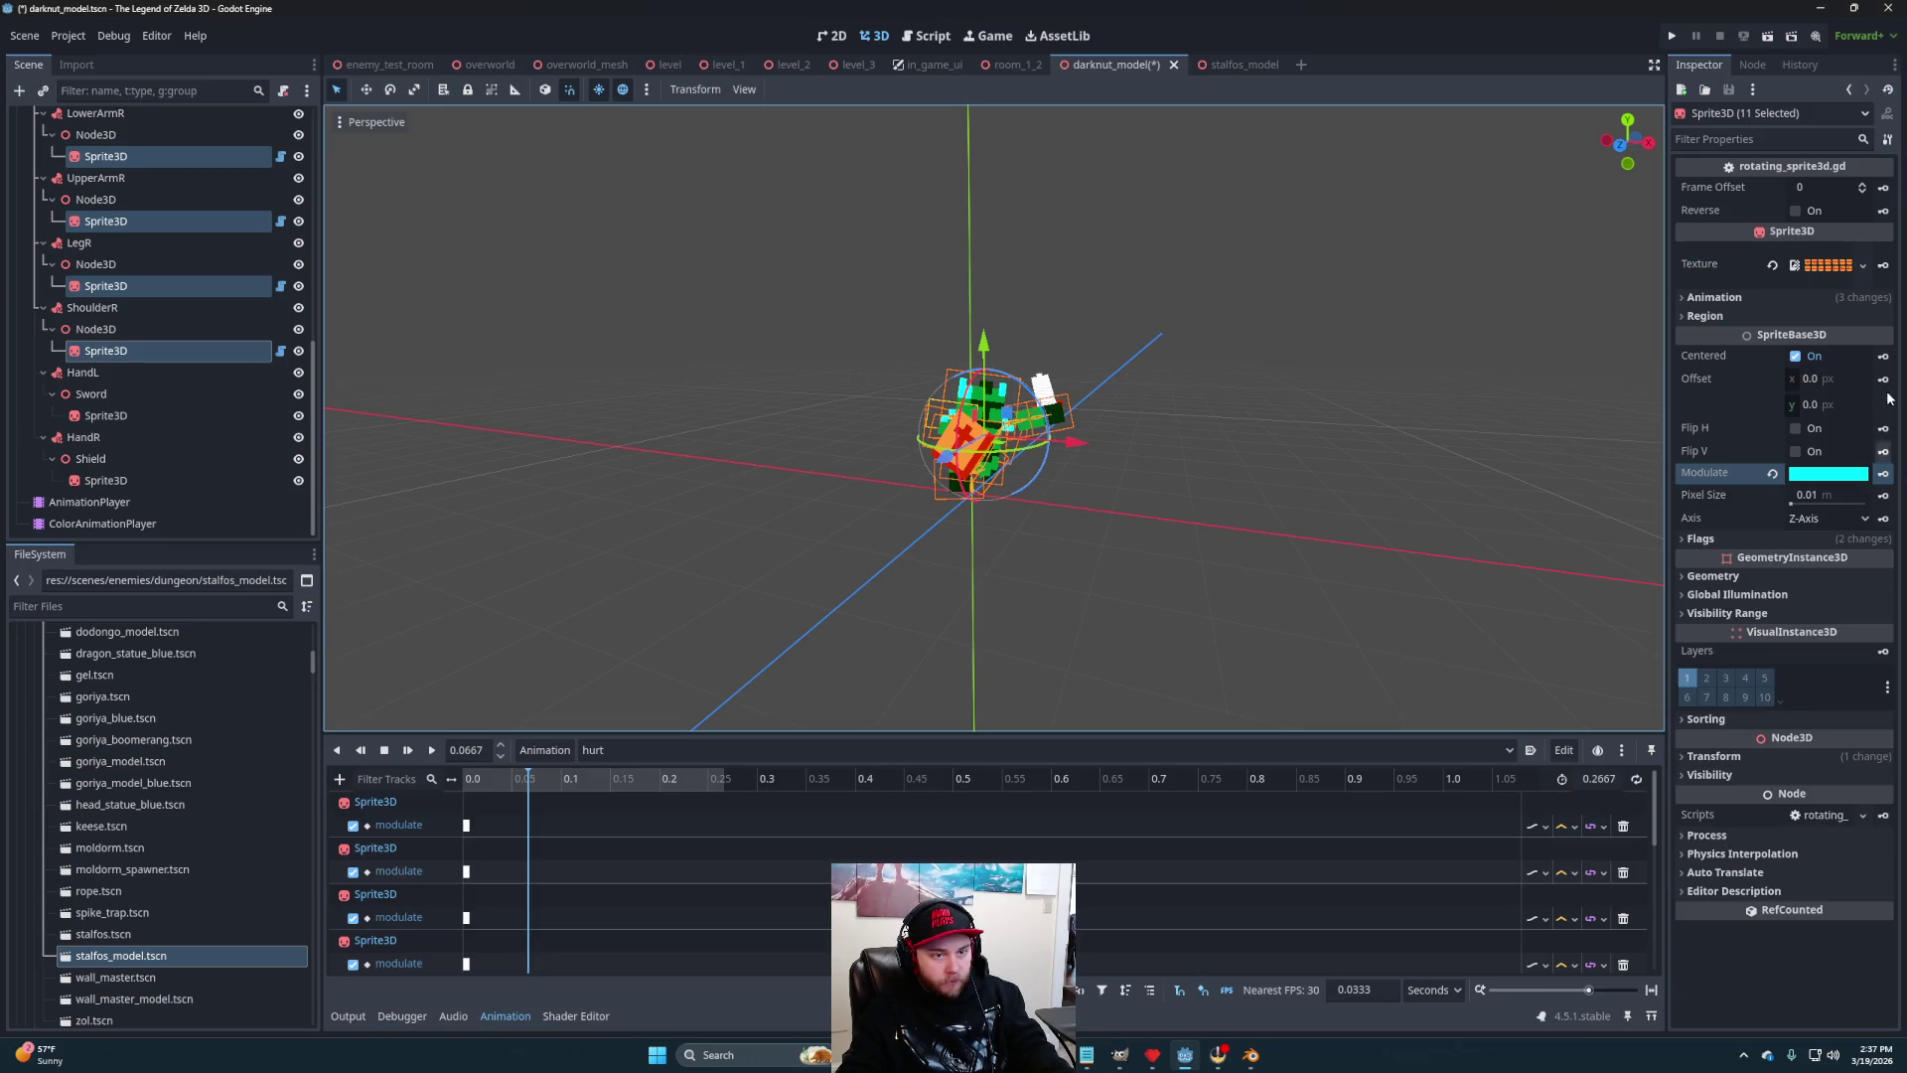
{"action": "left_click", "coordinate": [1884, 476]}
{"action": "left_click_drag", "start_coordinate": [559, 782], "coordinate": [592, 783]}
{"action": "left_click", "coordinate": [1834, 478]}
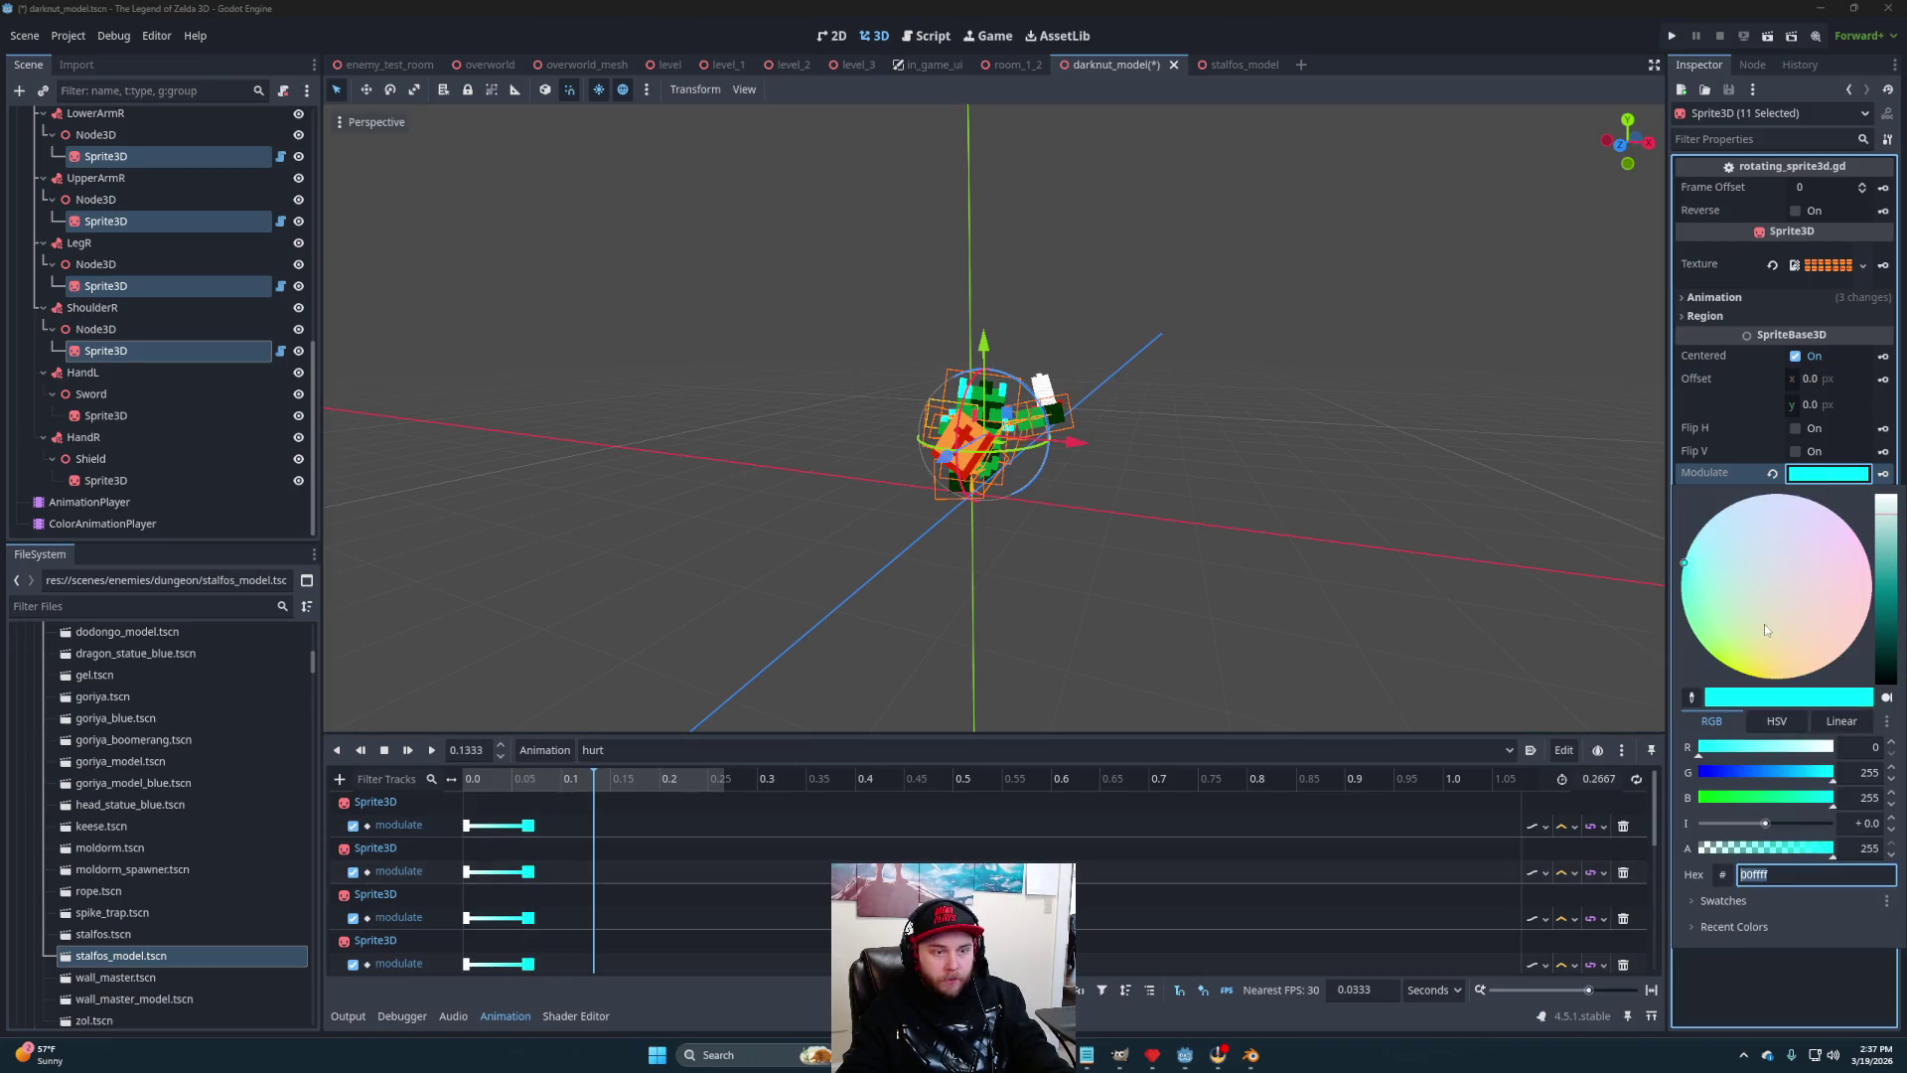
{"action": "left_click_drag", "start_coordinate": [1793, 792], "coordinate": [1640, 803]}
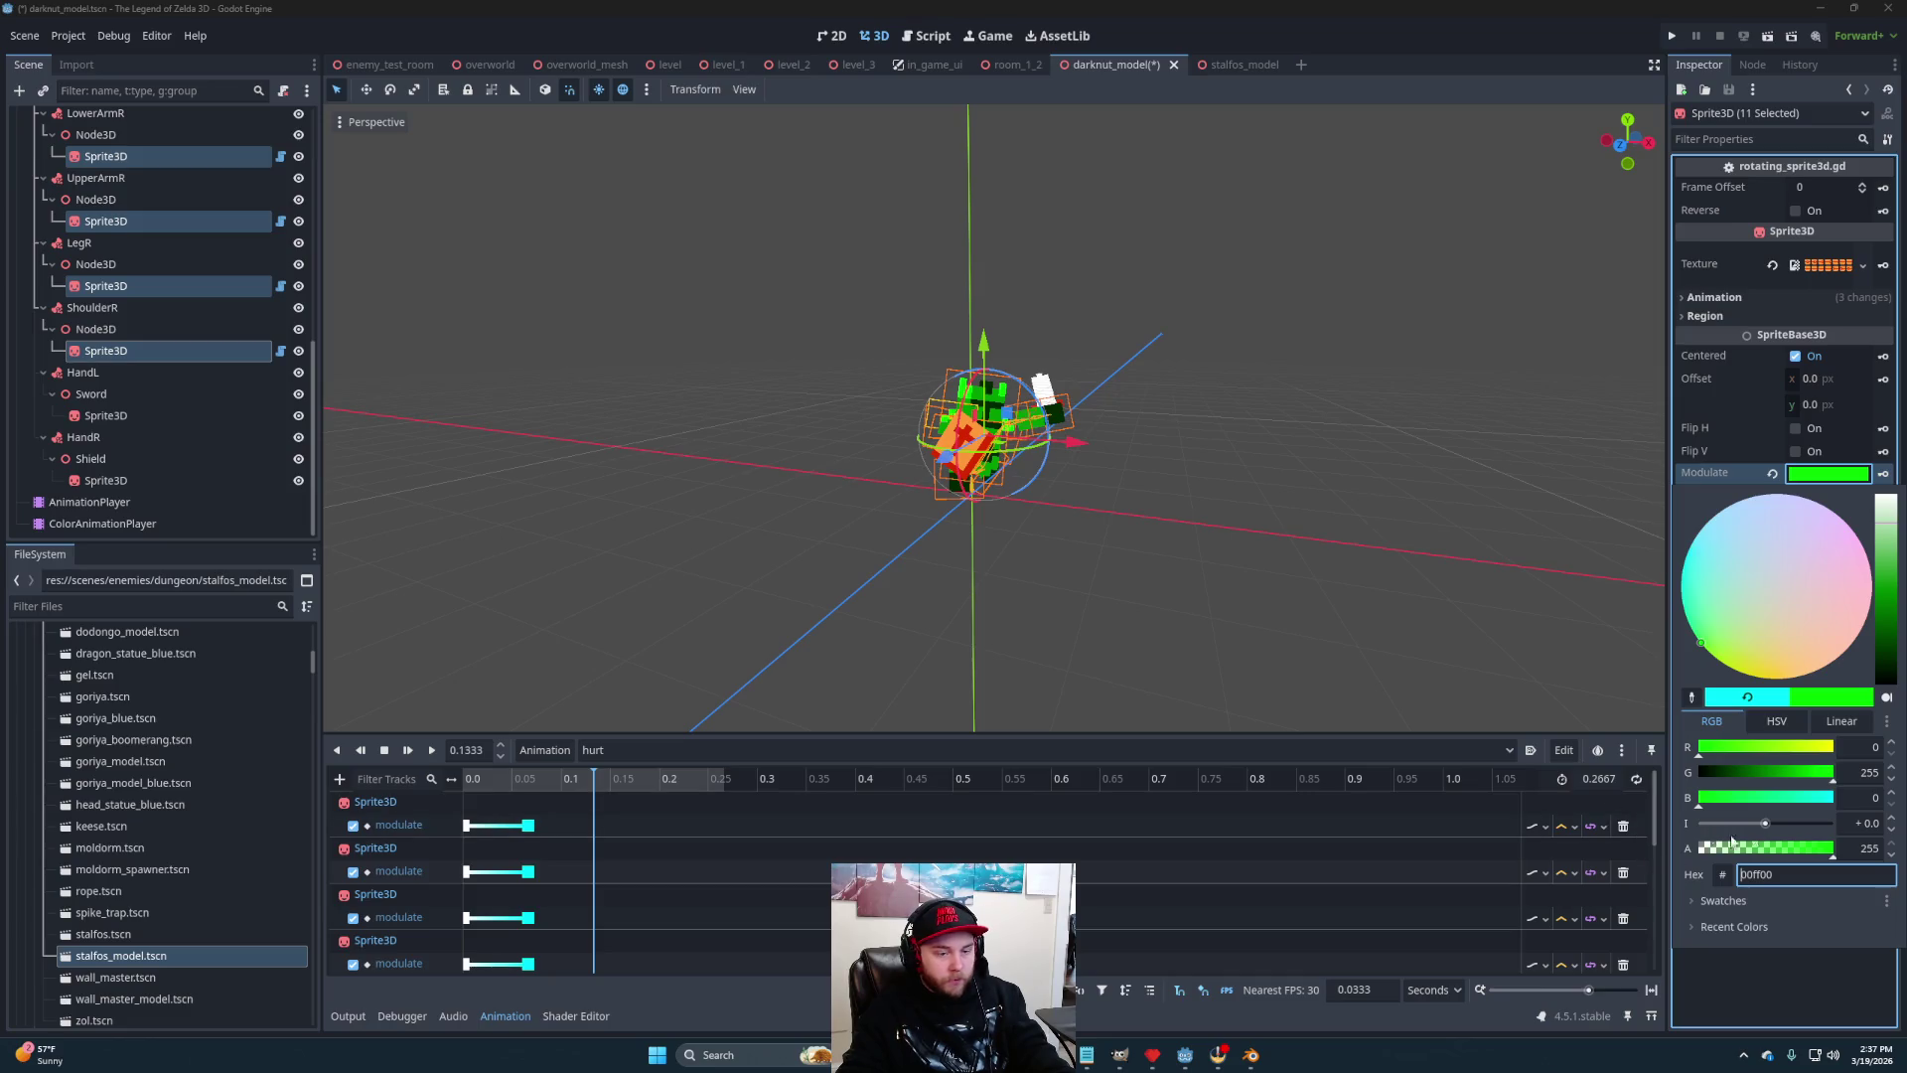
{"action": "left_click", "coordinate": [1837, 955]}
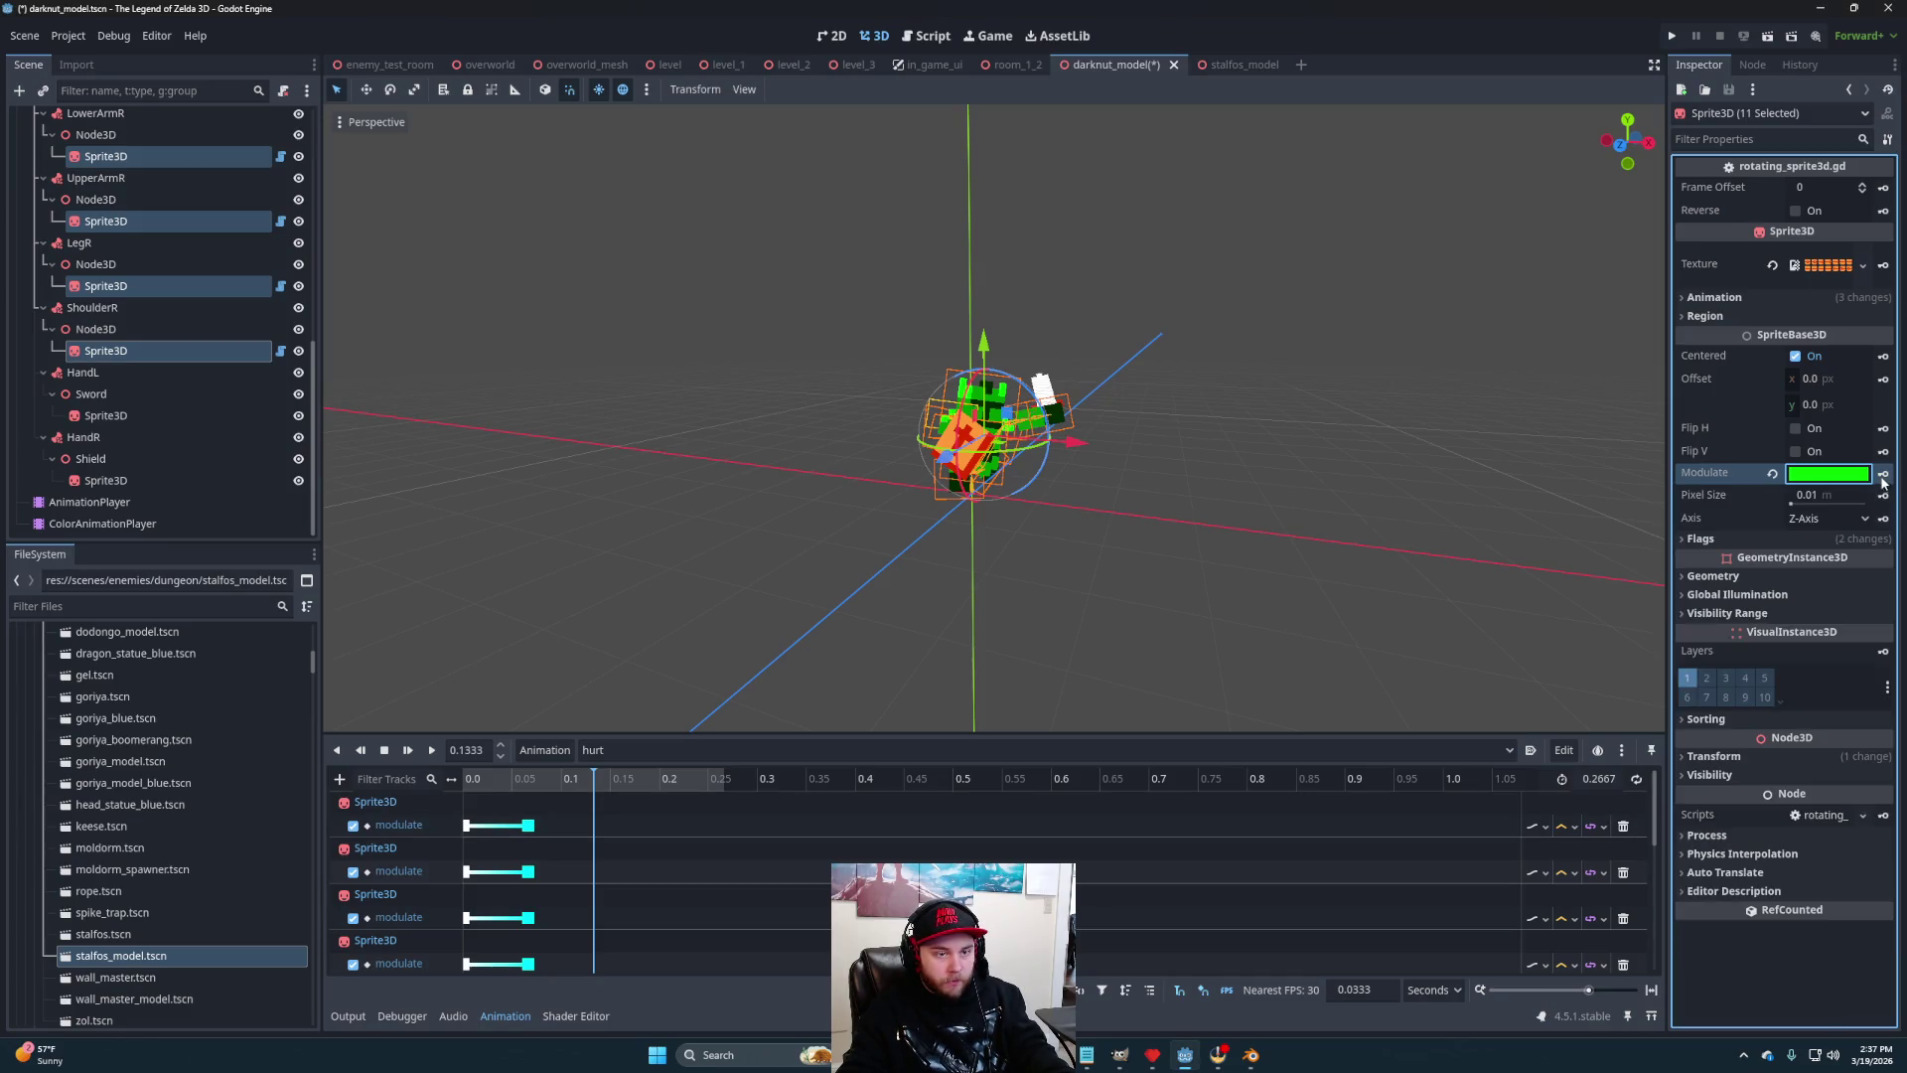
Key a blue modulate at 0.2
{"action": "left_click", "coordinate": [671, 782]}
{"action": "mouse_move", "coordinate": [676, 778]}
{"action": "left_mouse_down"}
{"action": "mouse_move", "coordinate": [707, 787]}
{"action": "mouse_move", "coordinate": [663, 787]}
{"action": "left_mouse_up"}
{"action": "left_click", "coordinate": [1838, 474]}
{"action": "mouse_move", "coordinate": [1759, 774]}
{"action": "left_mouse_down"}
{"action": "mouse_move", "coordinate": [1697, 774]}
{"action": "mouse_move", "coordinate": [1836, 797]}
{"action": "left_mouse_up"}
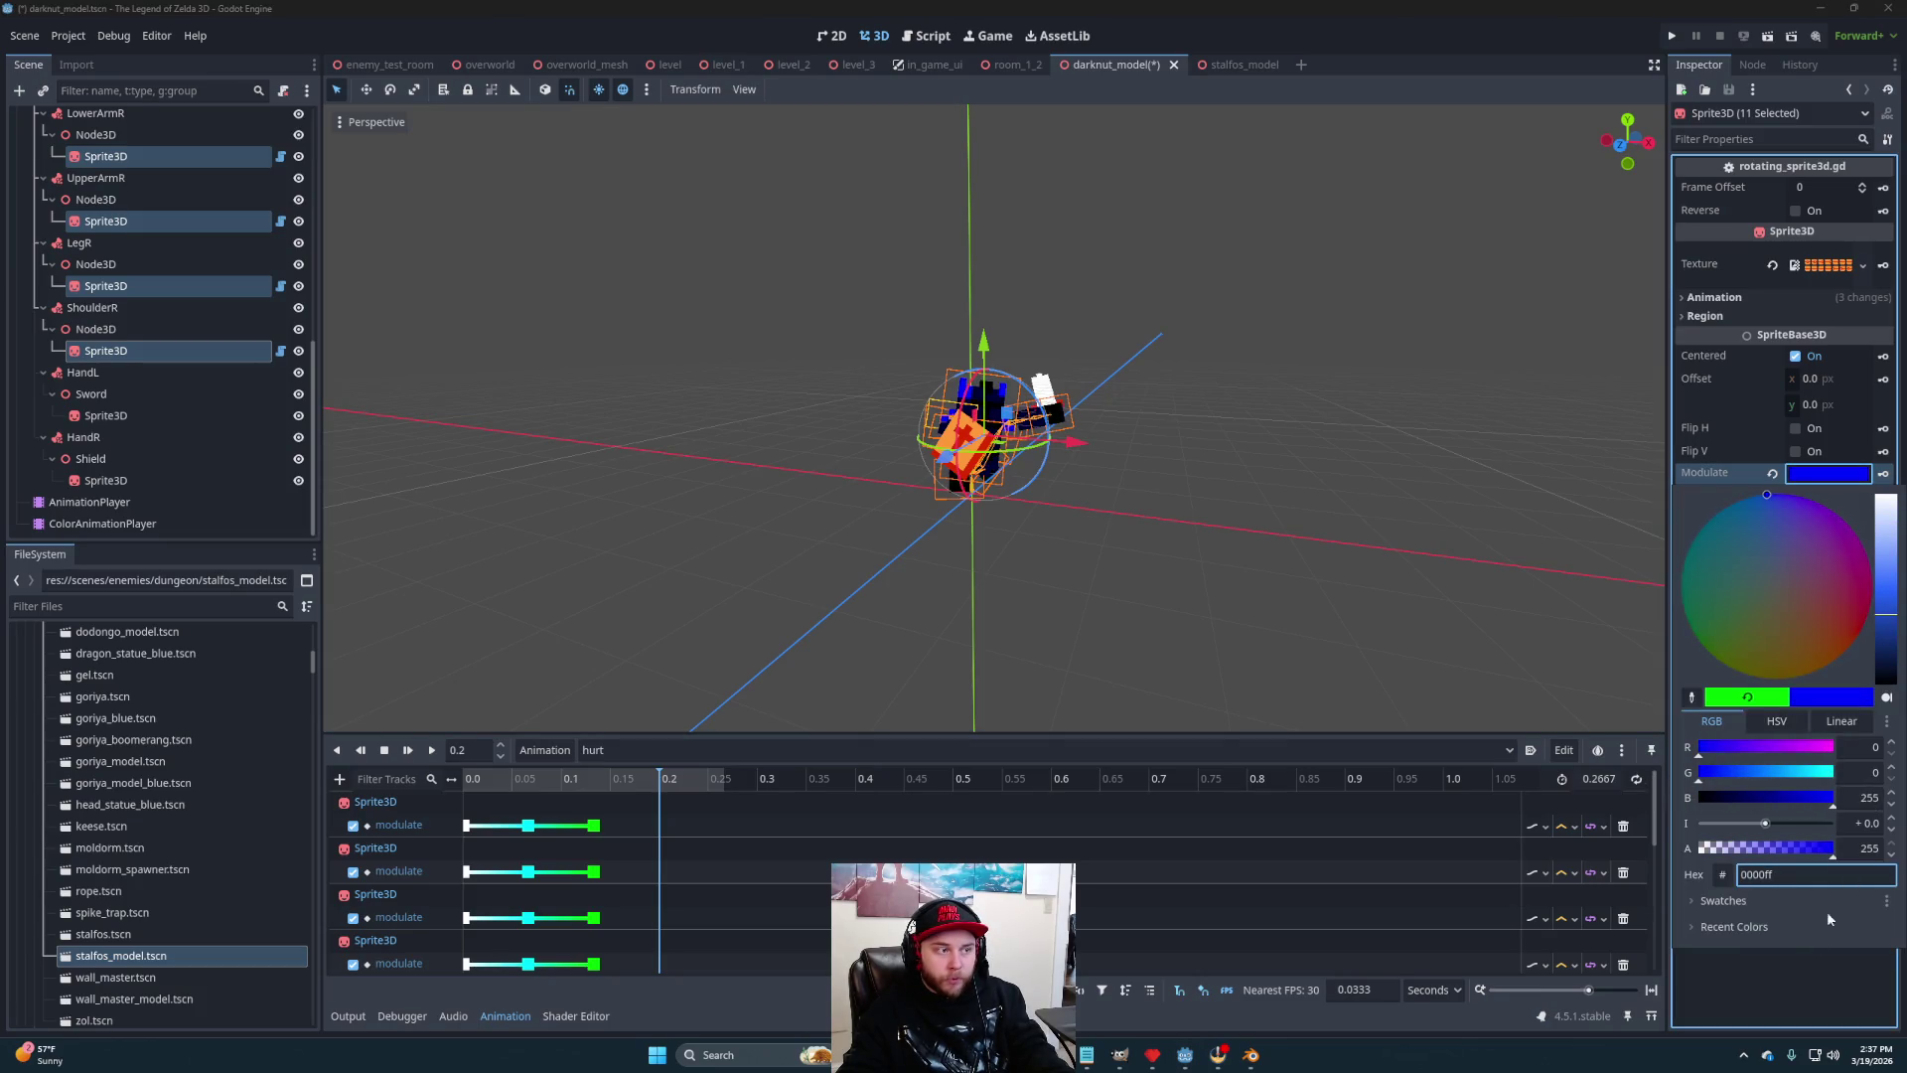
{"action": "left_click", "coordinate": [1857, 1010]}
{"action": "left_click", "coordinate": [1884, 475]}
Key white (ffffff) modulate at 0.2667 and preview the hurt animation
{"action": "left_click", "coordinate": [730, 778]}
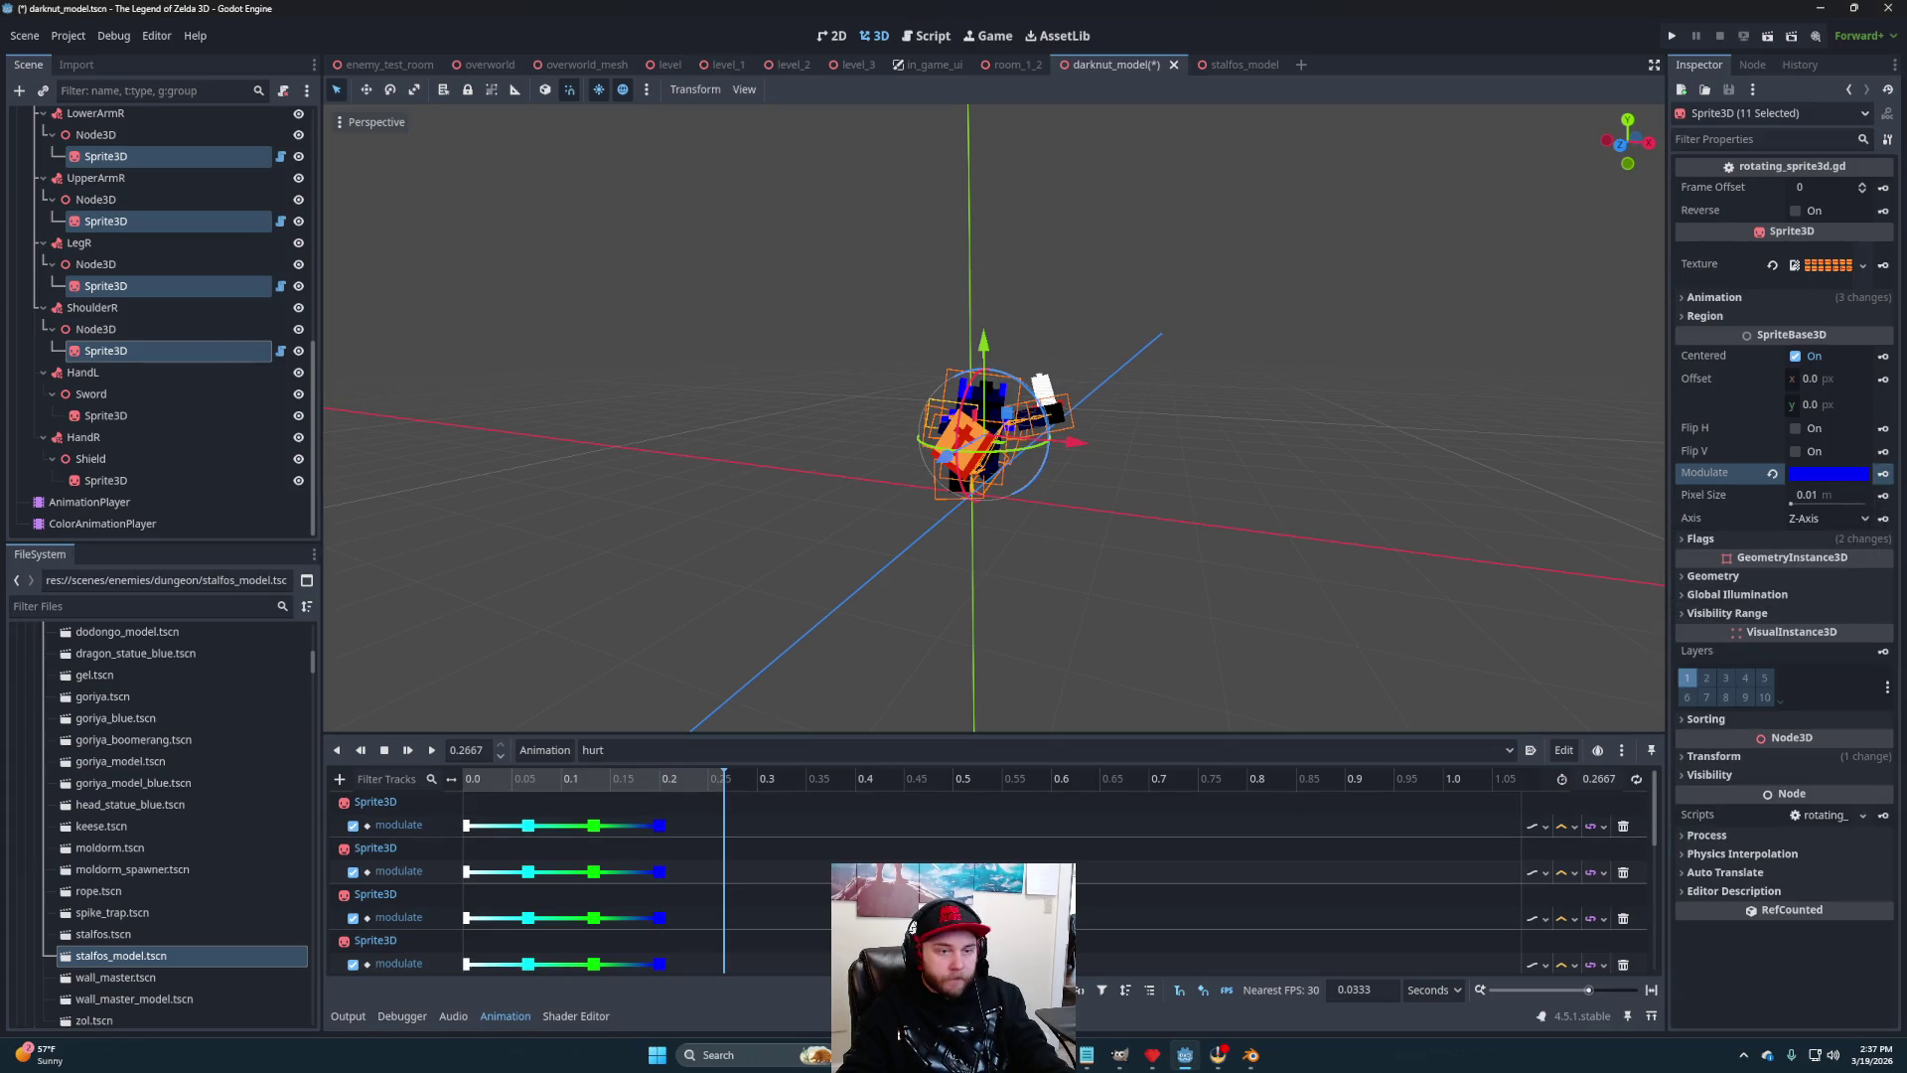
{"action": "left_click", "coordinate": [1828, 475]}
{"action": "type", "text": "ffffff"}
{"action": "key", "text": "Return"}
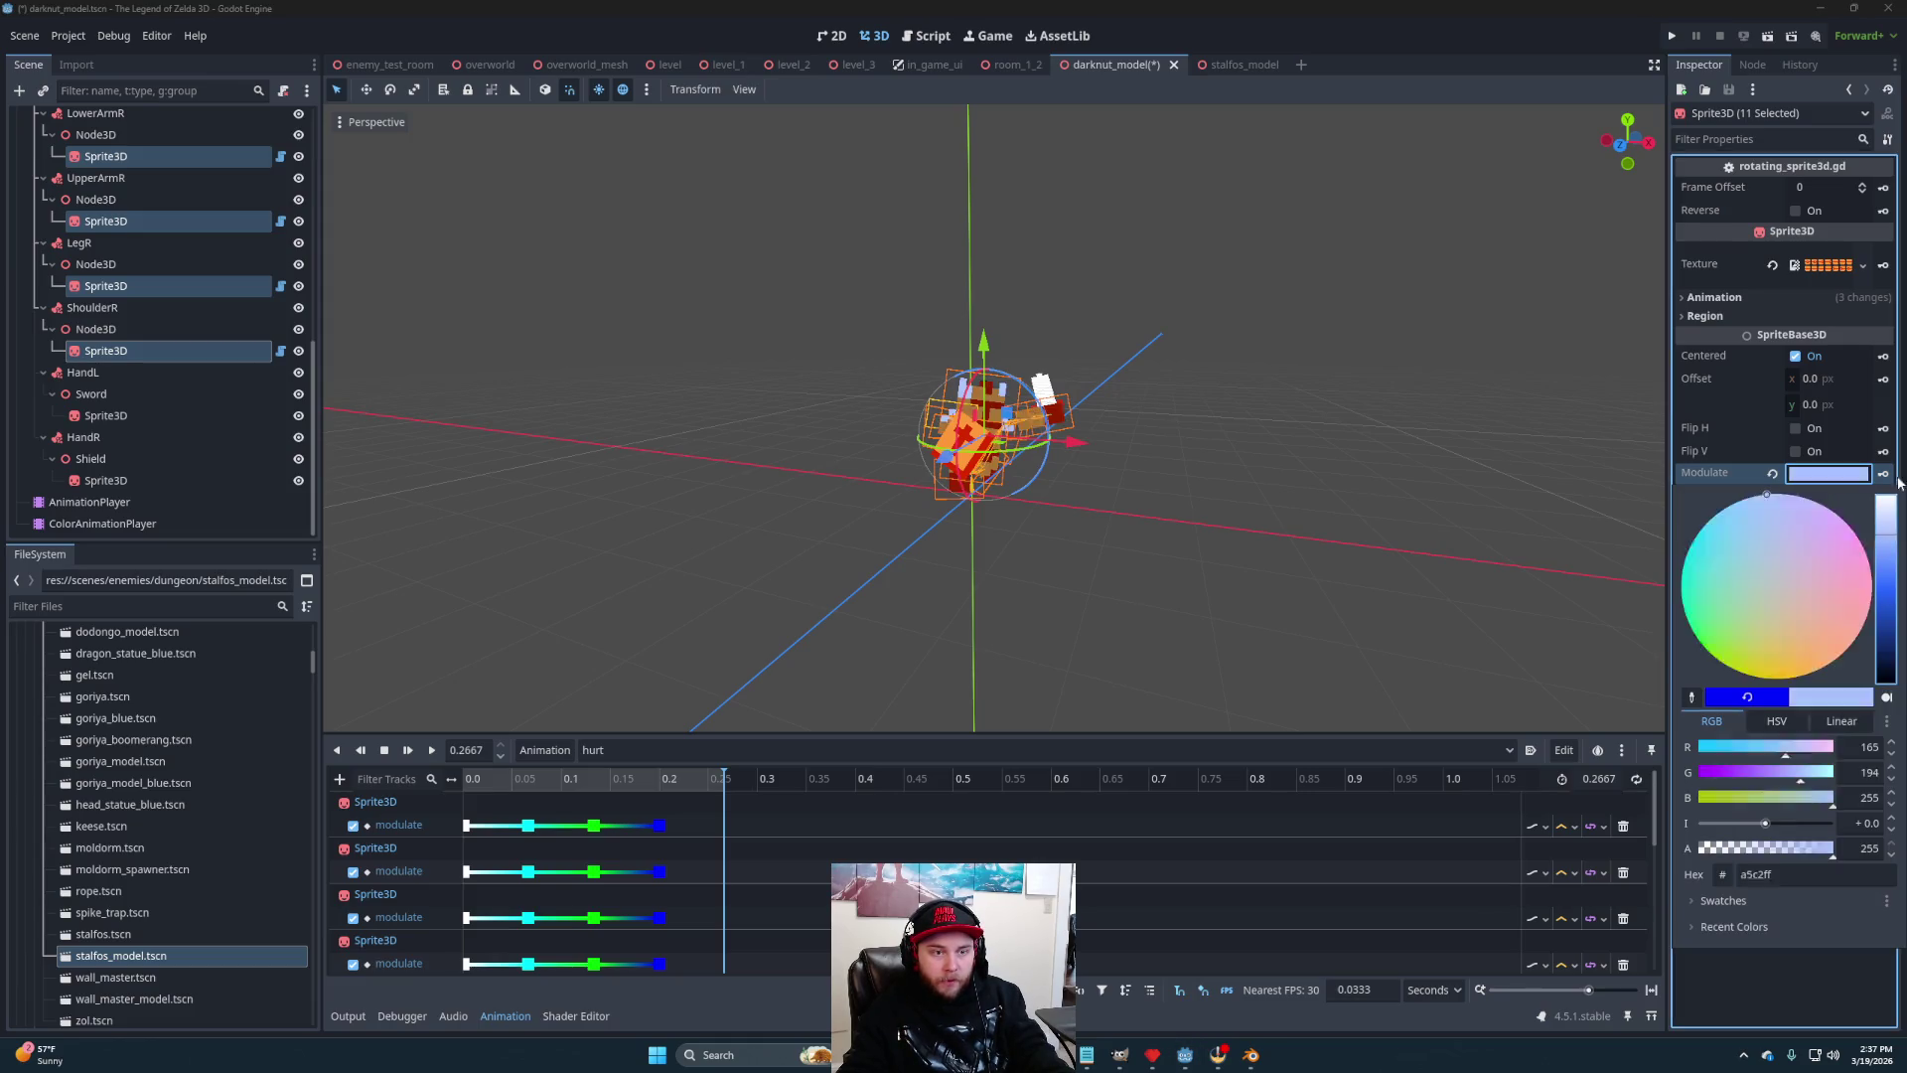
{"action": "left_click", "coordinate": [1784, 977]}
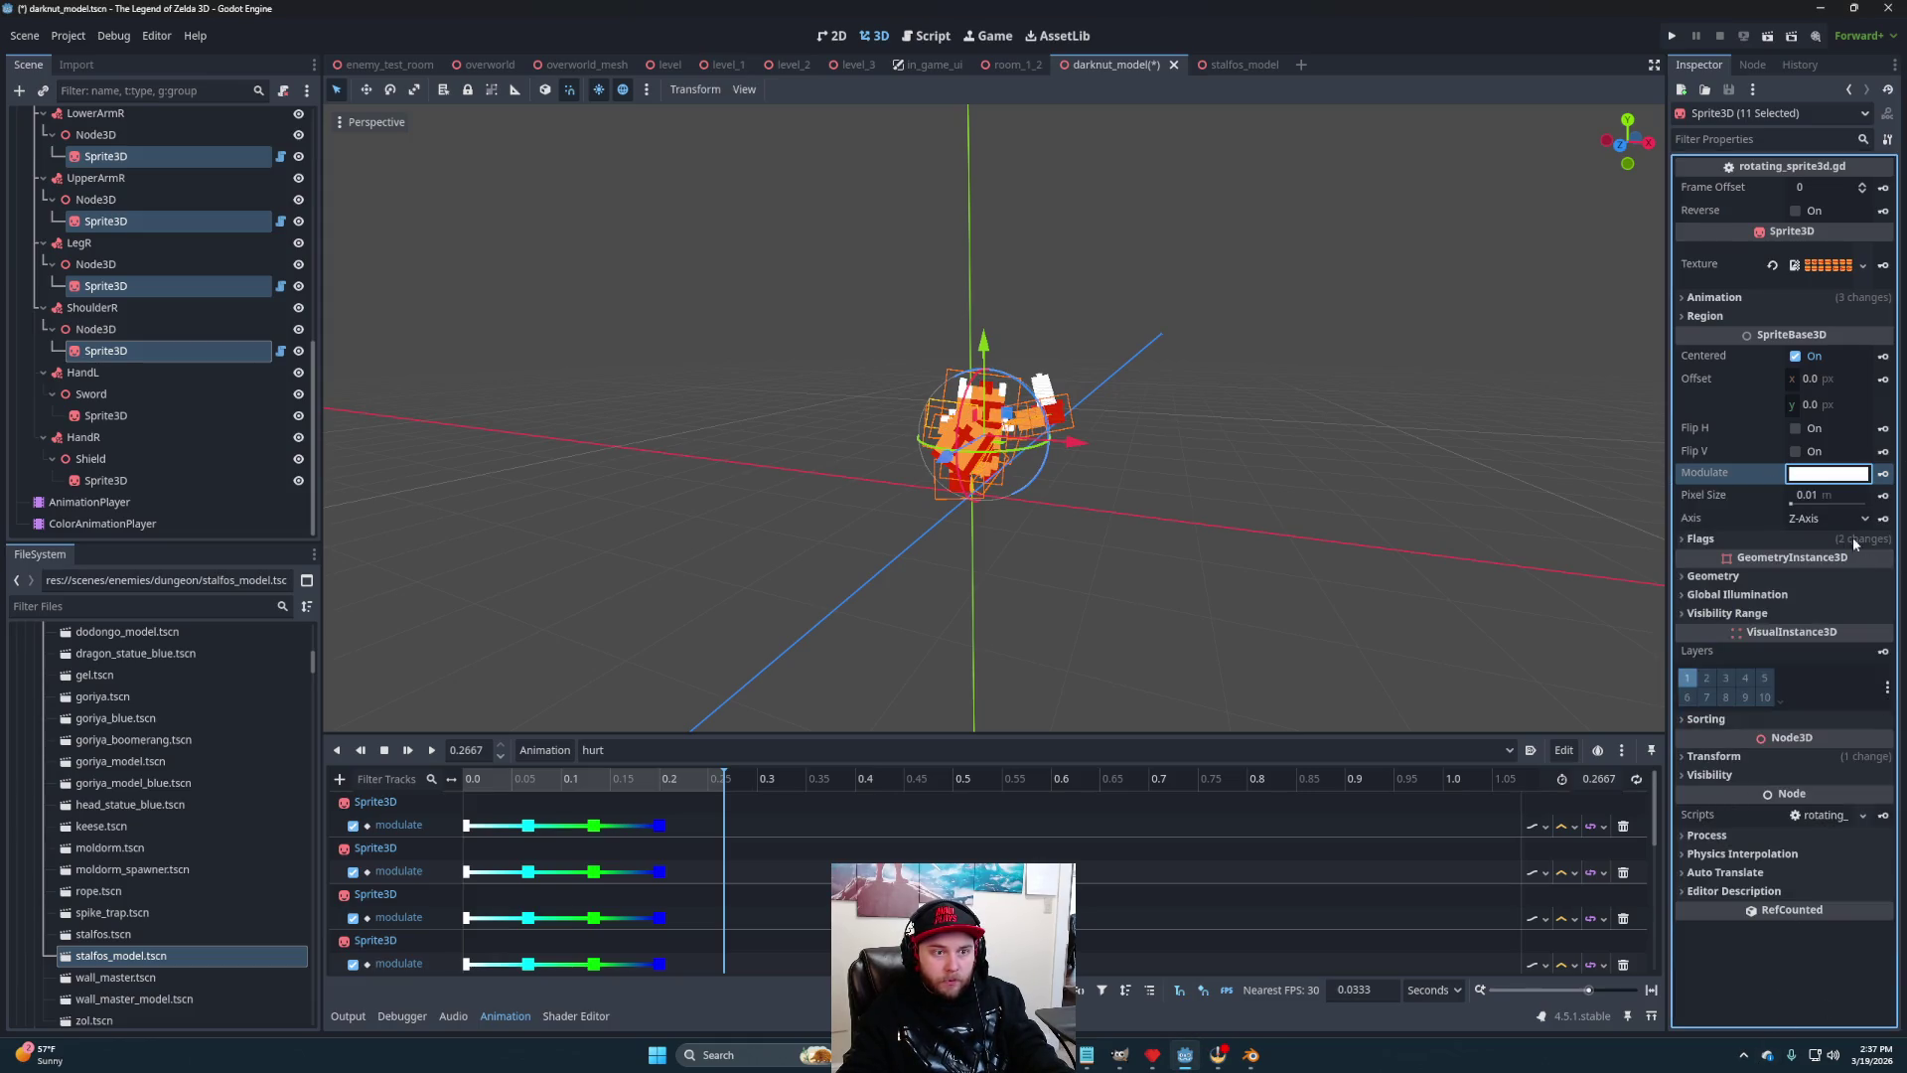
{"action": "left_click", "coordinate": [1882, 475]}
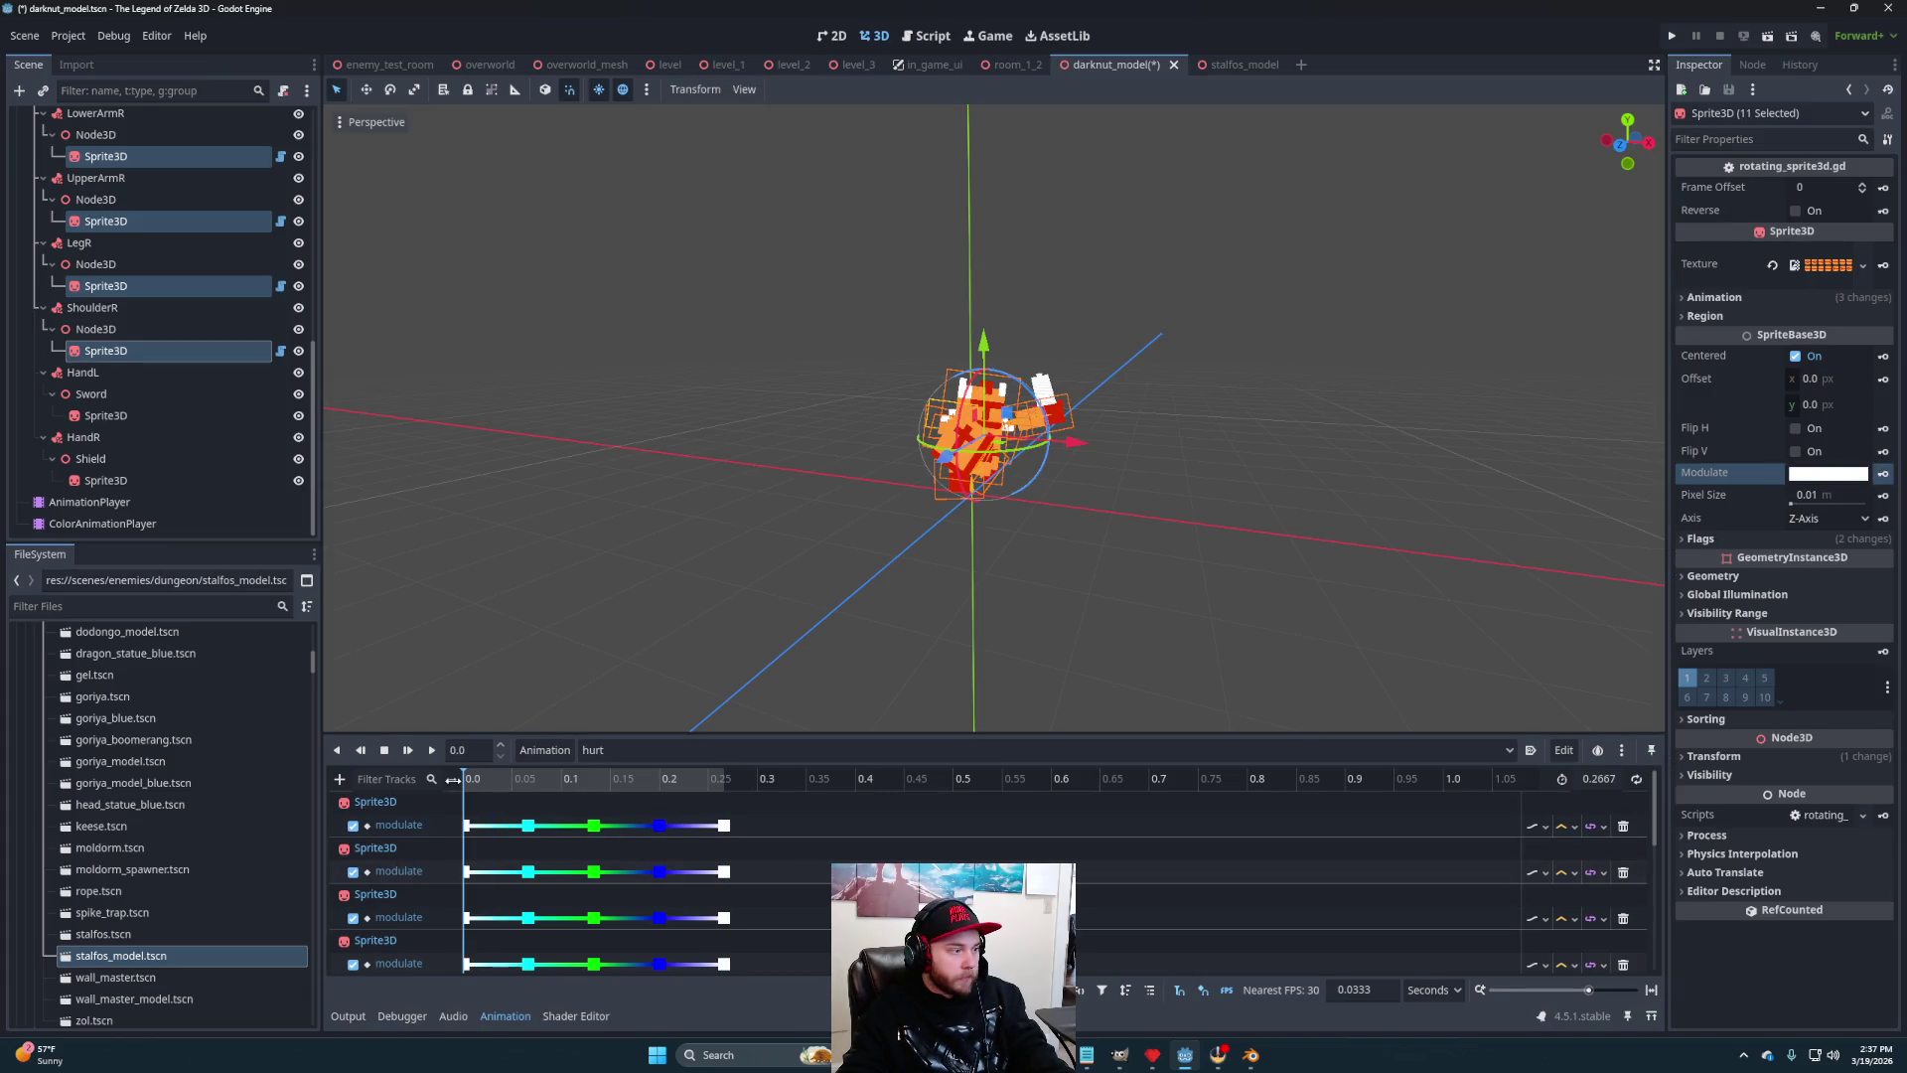
{"action": "left_click", "coordinate": [431, 750]}
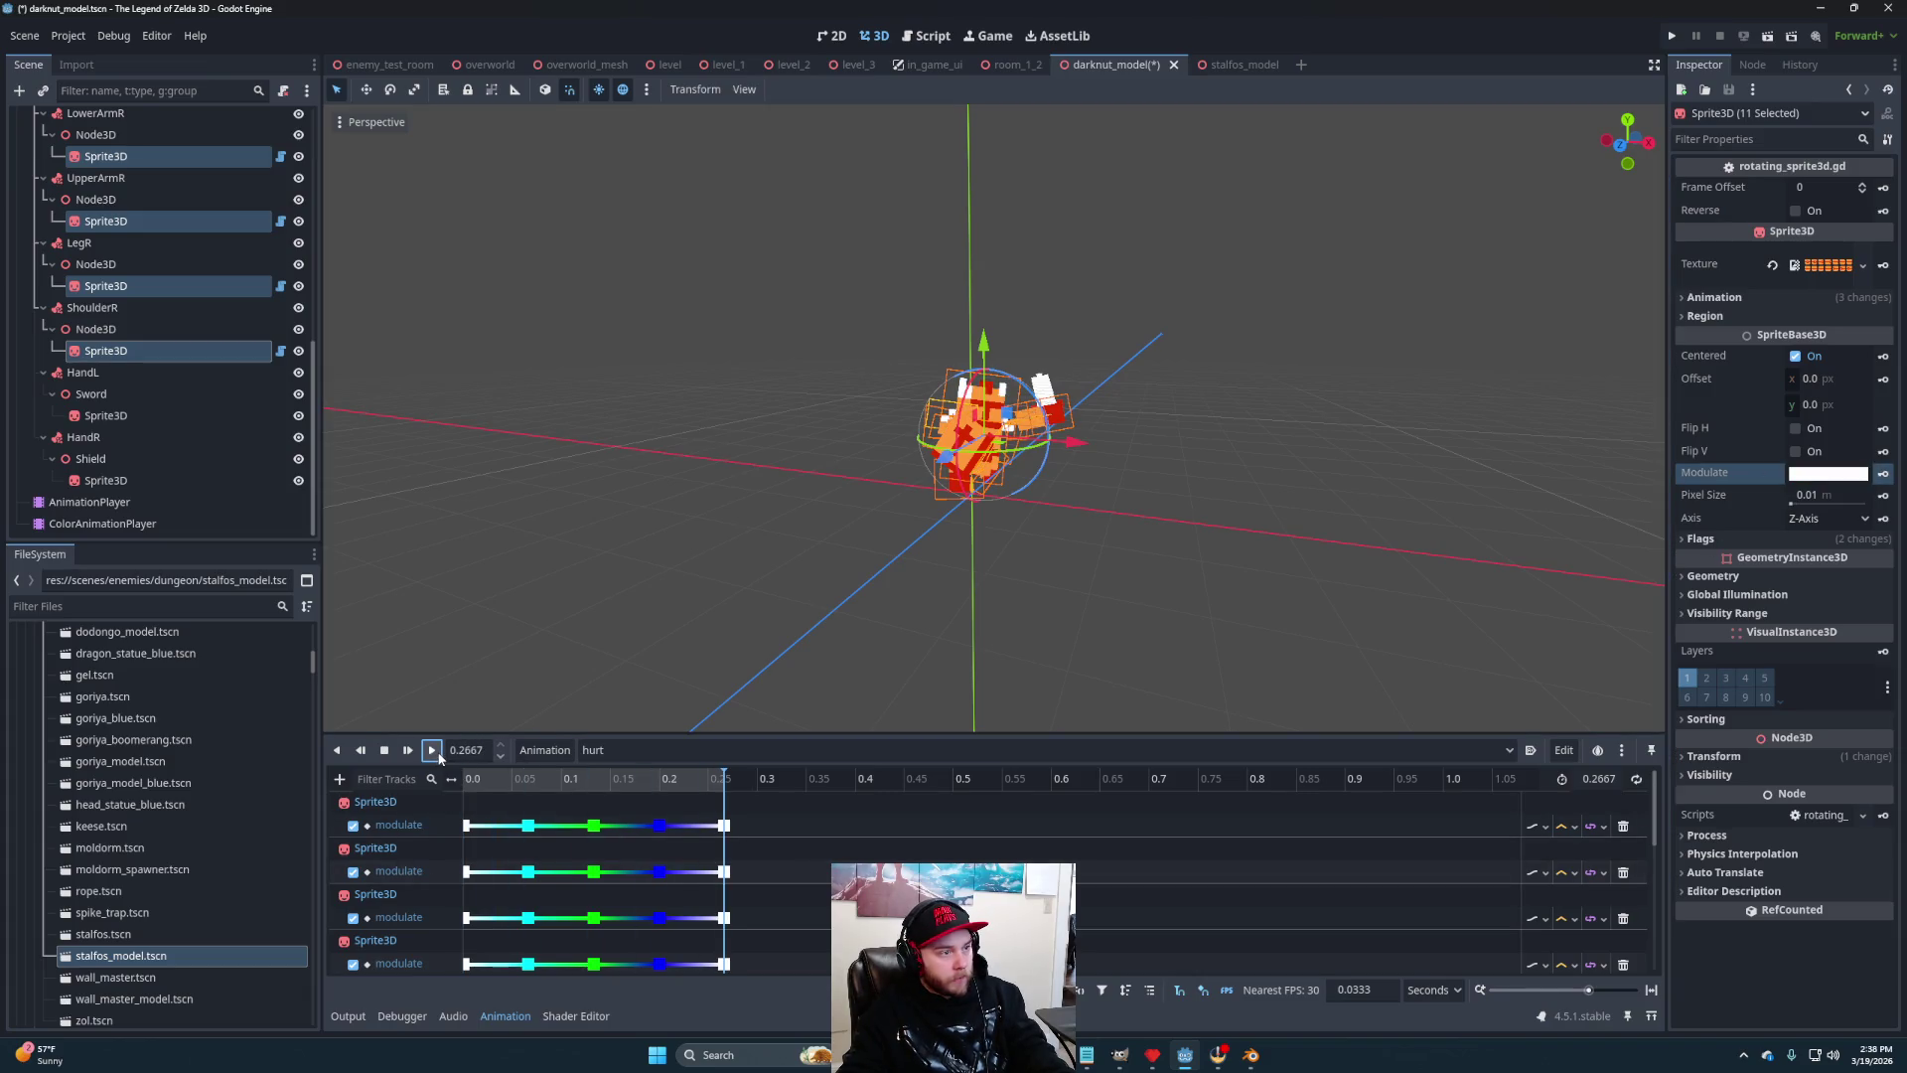
Clear the sprite selection and save the darknut model scene
{"action": "left_click_drag", "start_coordinate": [626, 681], "coordinate": [952, 608]}
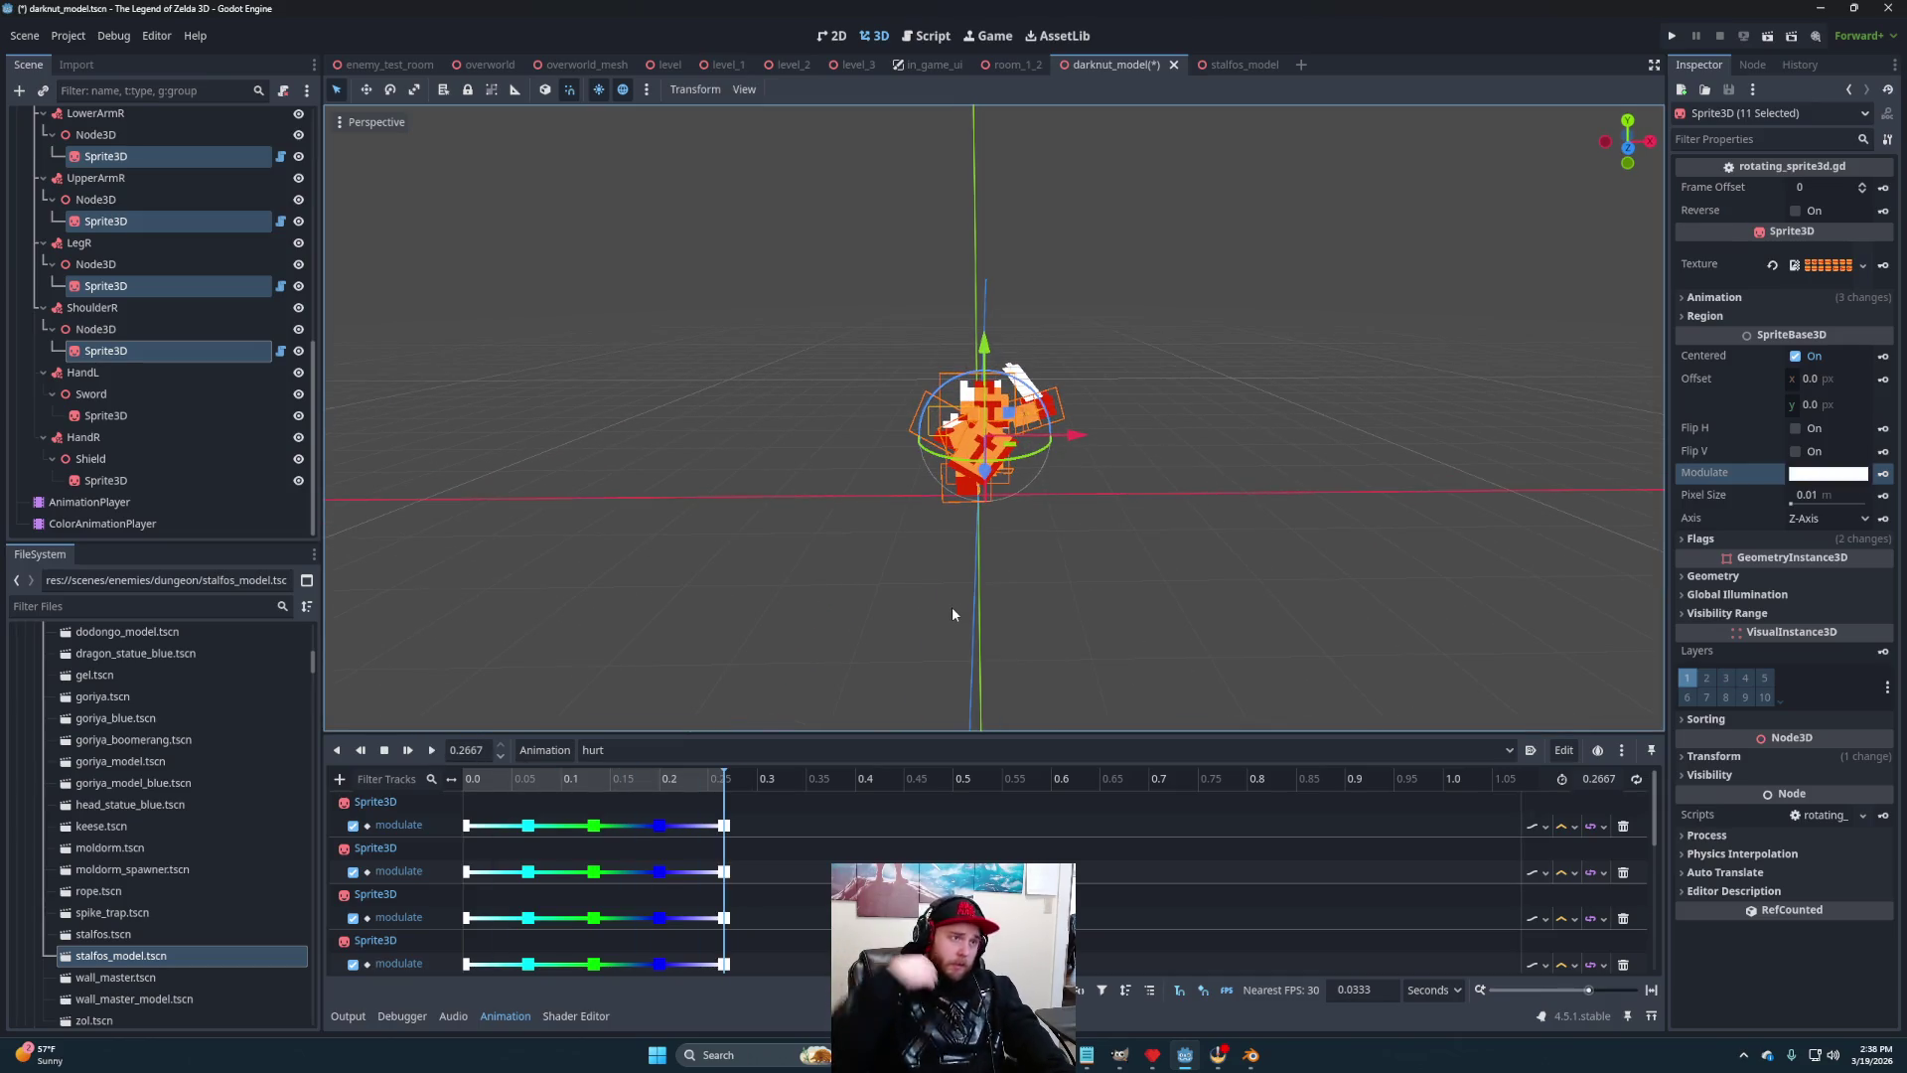
{"action": "left_click", "coordinate": [1250, 465]}
{"action": "key", "text": "ctrl+s"}
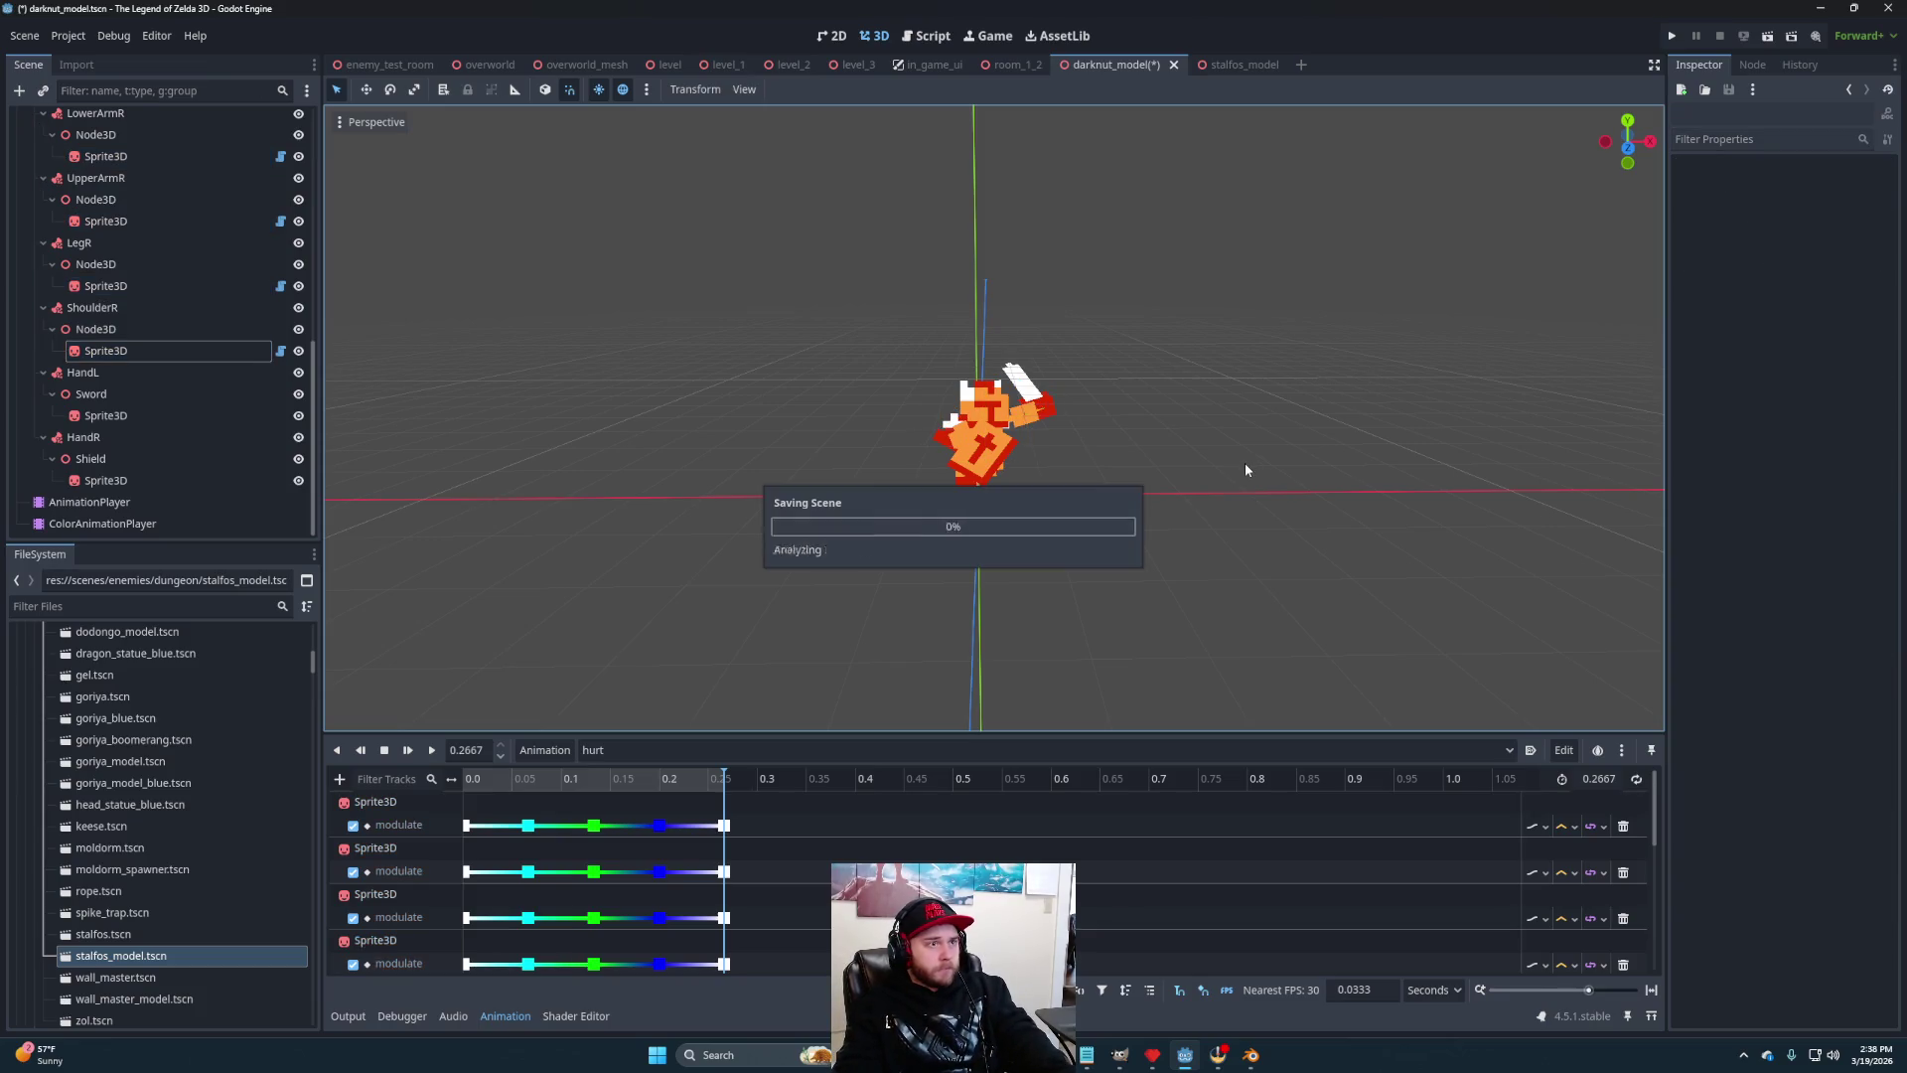
{"action": "scroll", "coordinate": [179, 415], "scroll_direction": "up", "scroll_amount": 10}
{"action": "scroll", "coordinate": [146, 413], "scroll_direction": "down", "scroll_amount": 5}
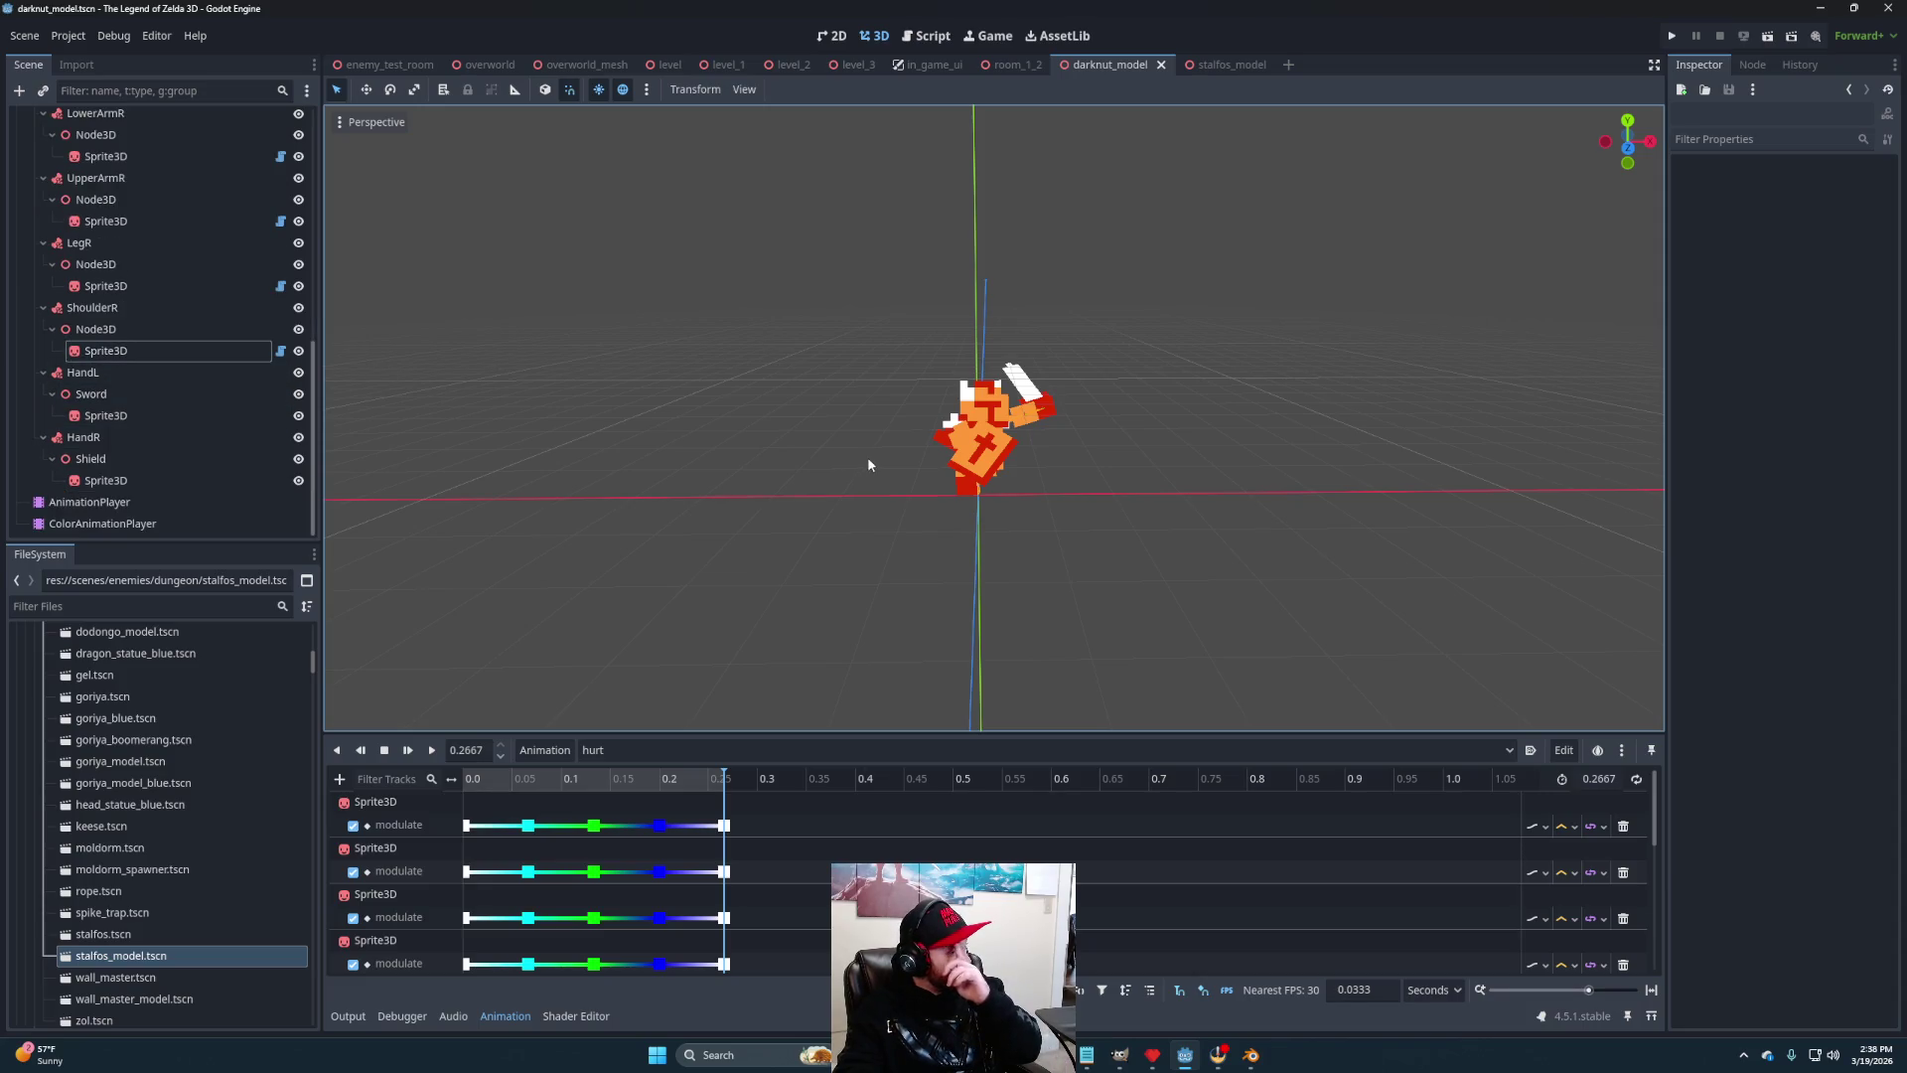
{"action": "mouse_move", "coordinate": [860, 473]}
{"action": "left_mouse_down"}
{"action": "mouse_move", "coordinate": [964, 496]}
{"action": "mouse_move", "coordinate": [400, 483]}
{"action": "left_mouse_up"}
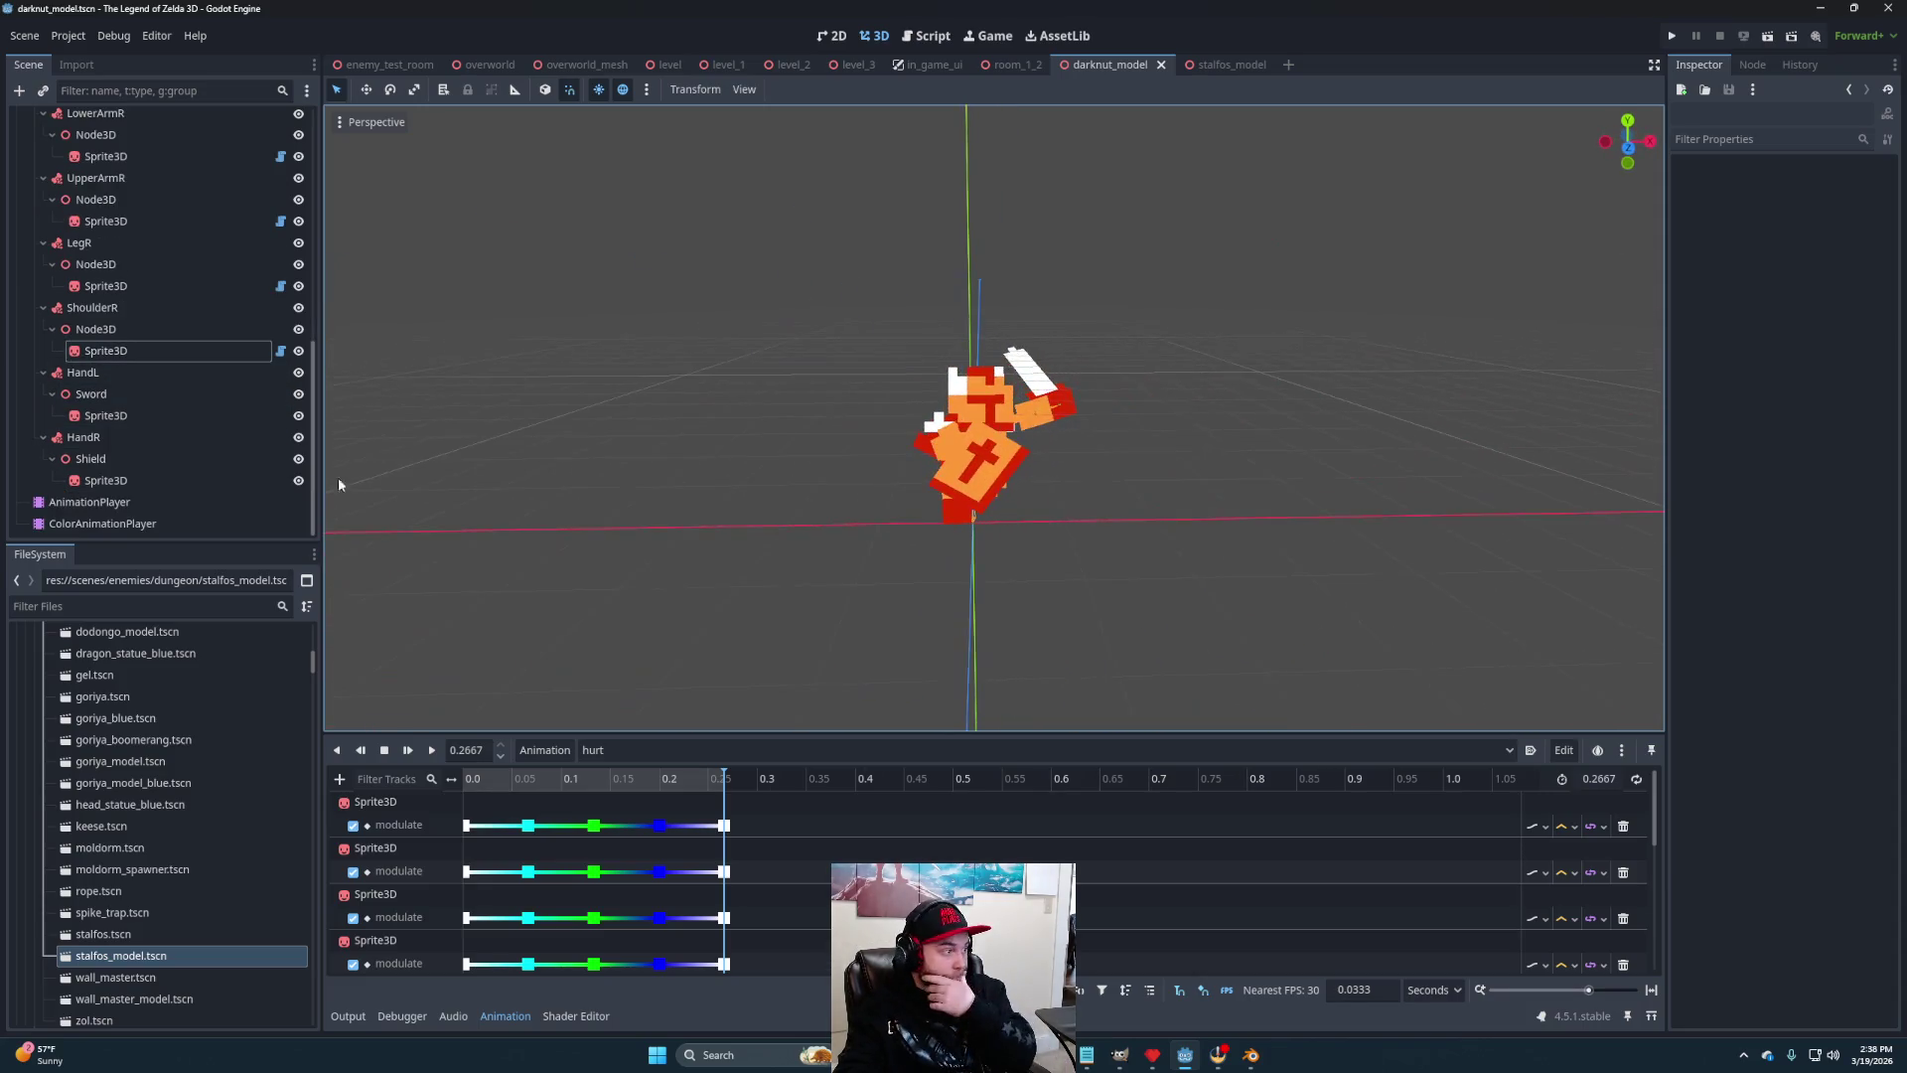
Select the main AnimationPlayer and switch to its attack animation
{"action": "left_click", "coordinate": [695, 751]}
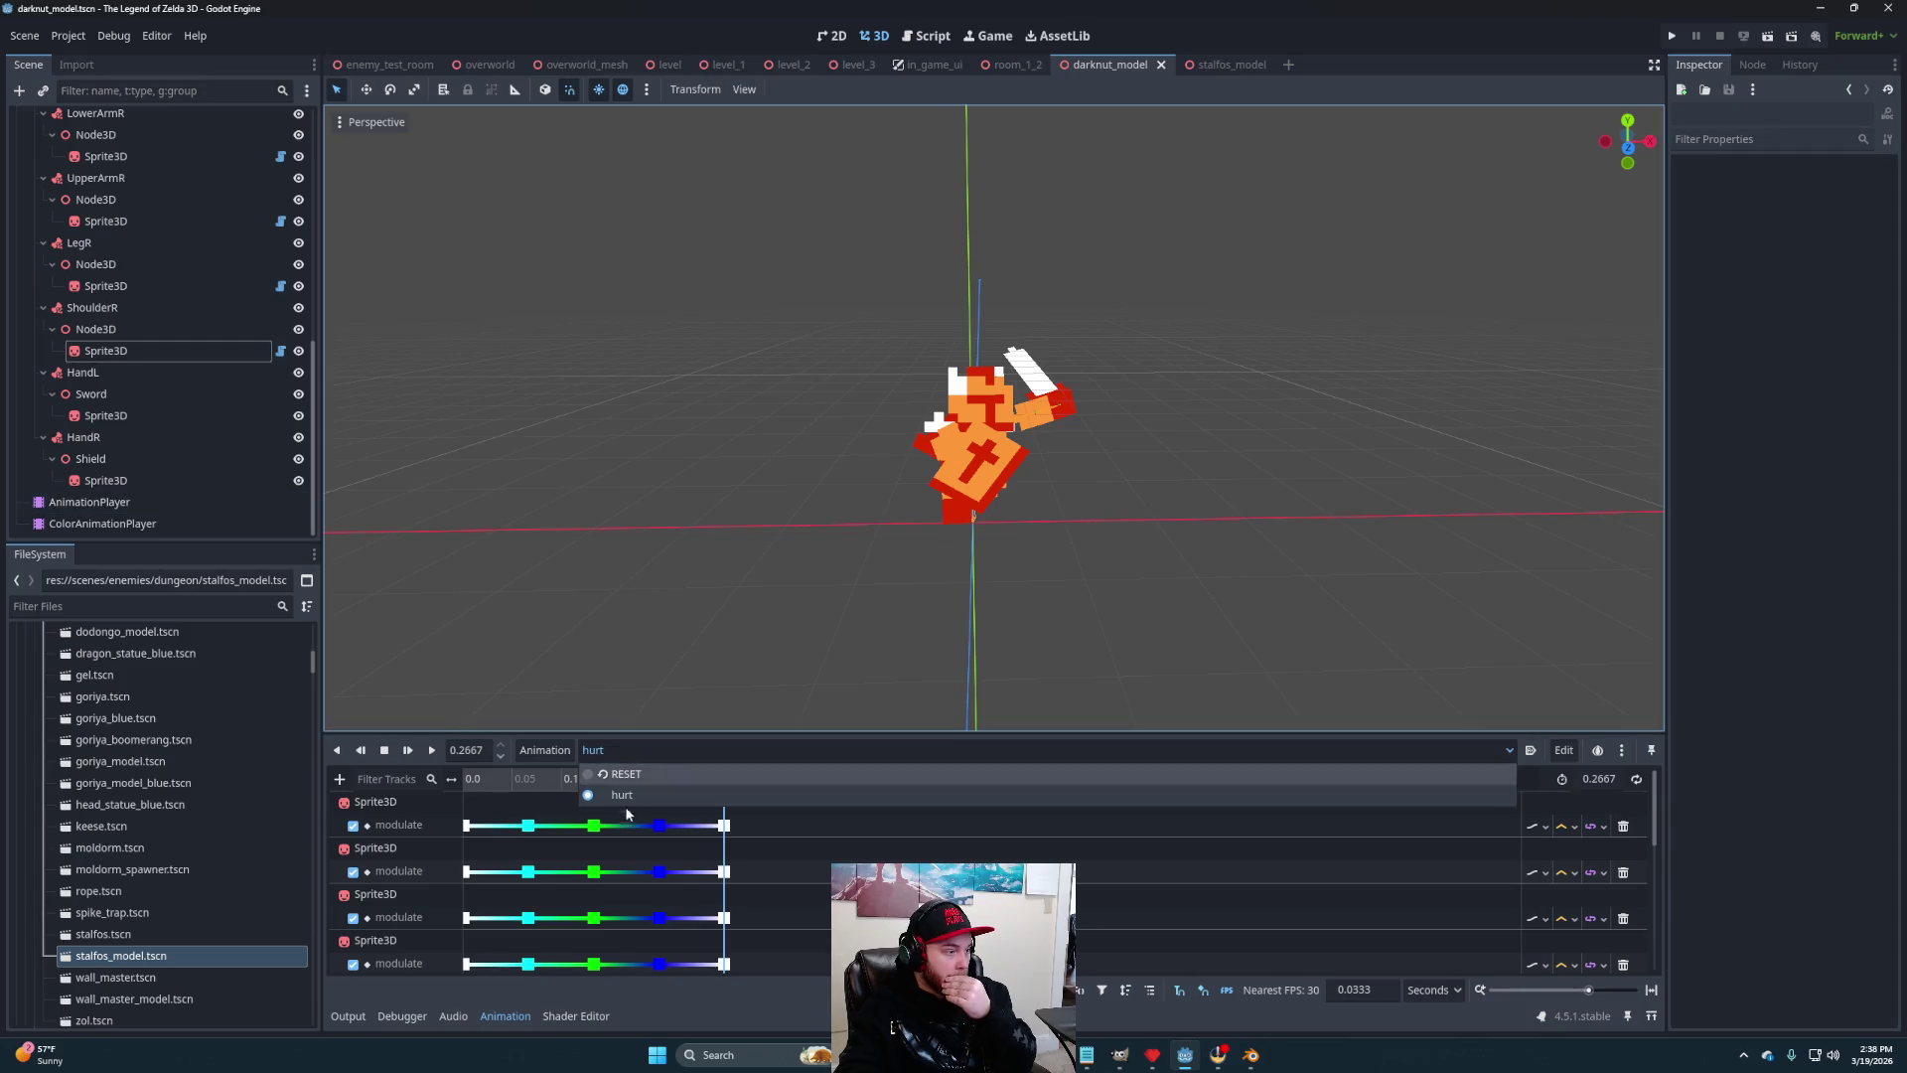
{"action": "left_click", "coordinate": [547, 751]}
{"action": "left_click", "coordinate": [548, 751]}
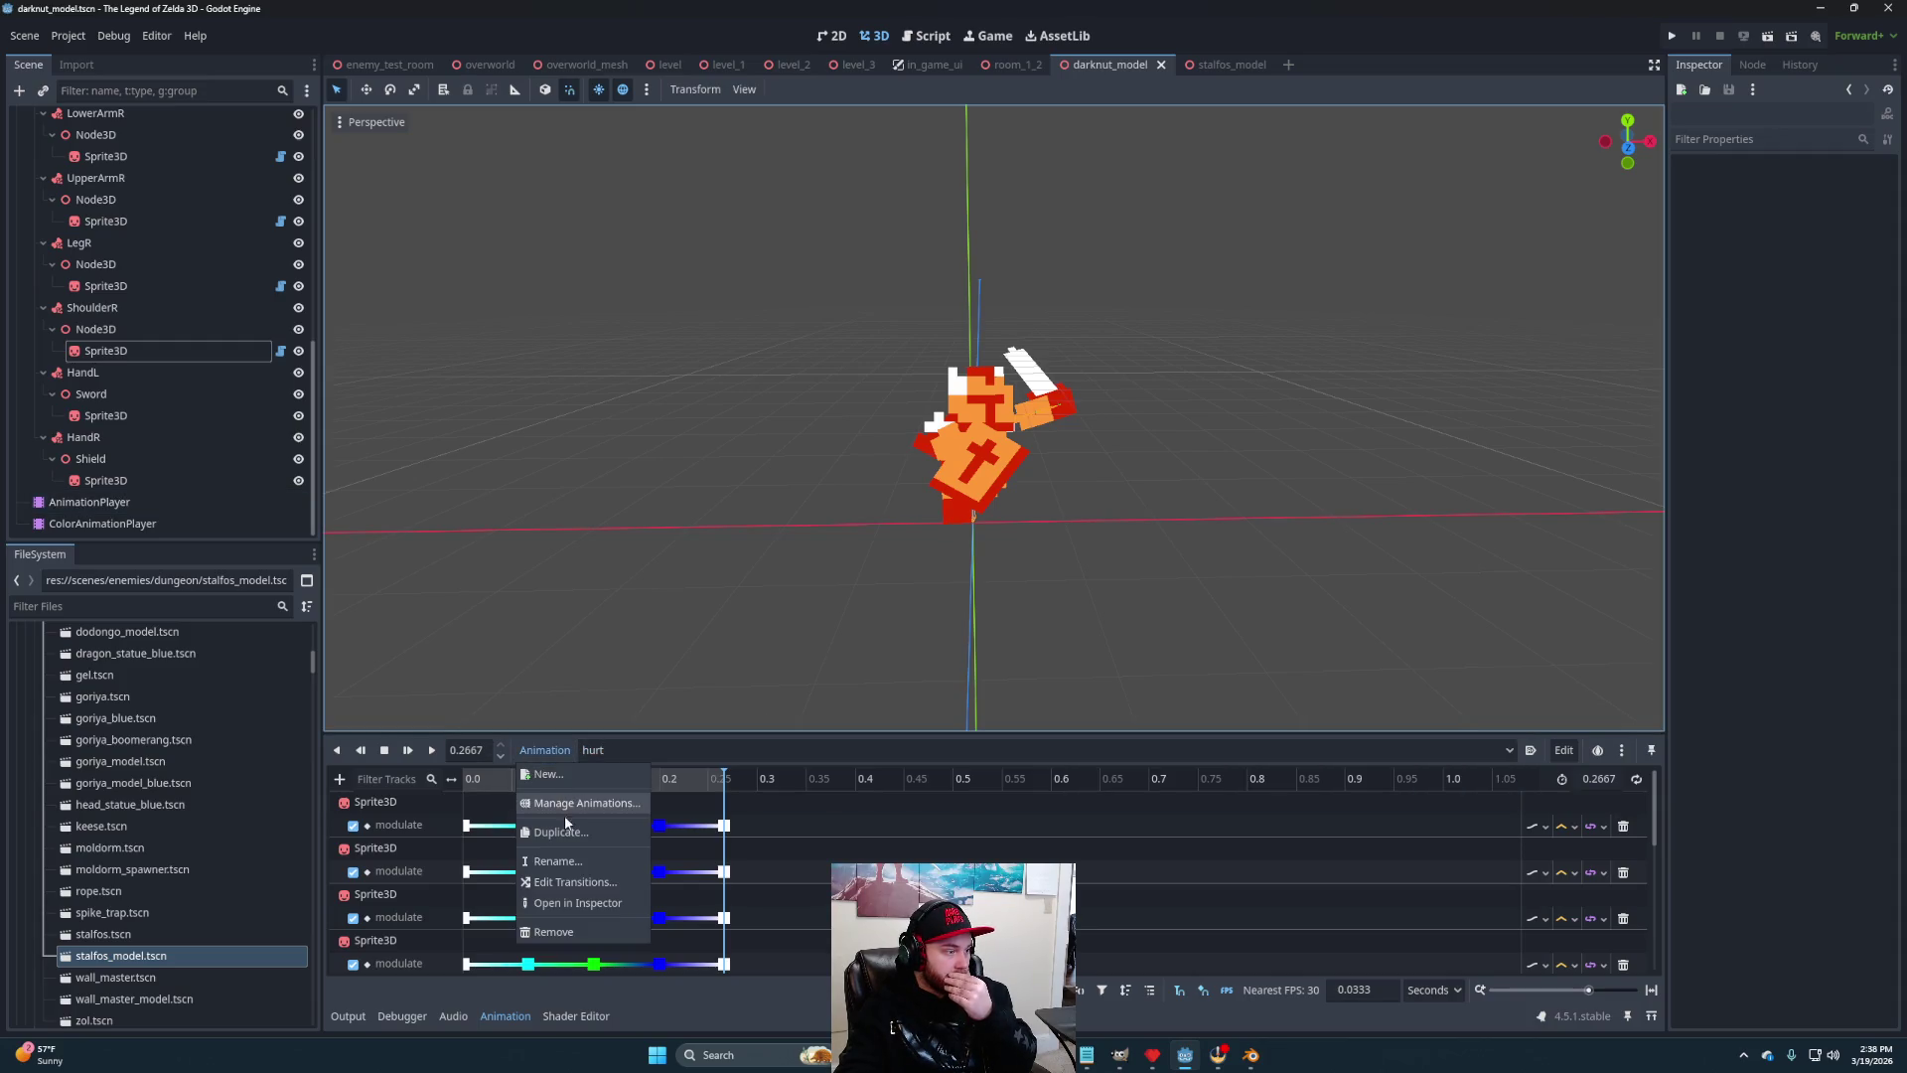
{"action": "left_click", "coordinate": [617, 747]}
{"action": "key", "text": "Escape"}
{"action": "left_click", "coordinate": [89, 502]}
{"action": "left_click", "coordinate": [656, 750]}
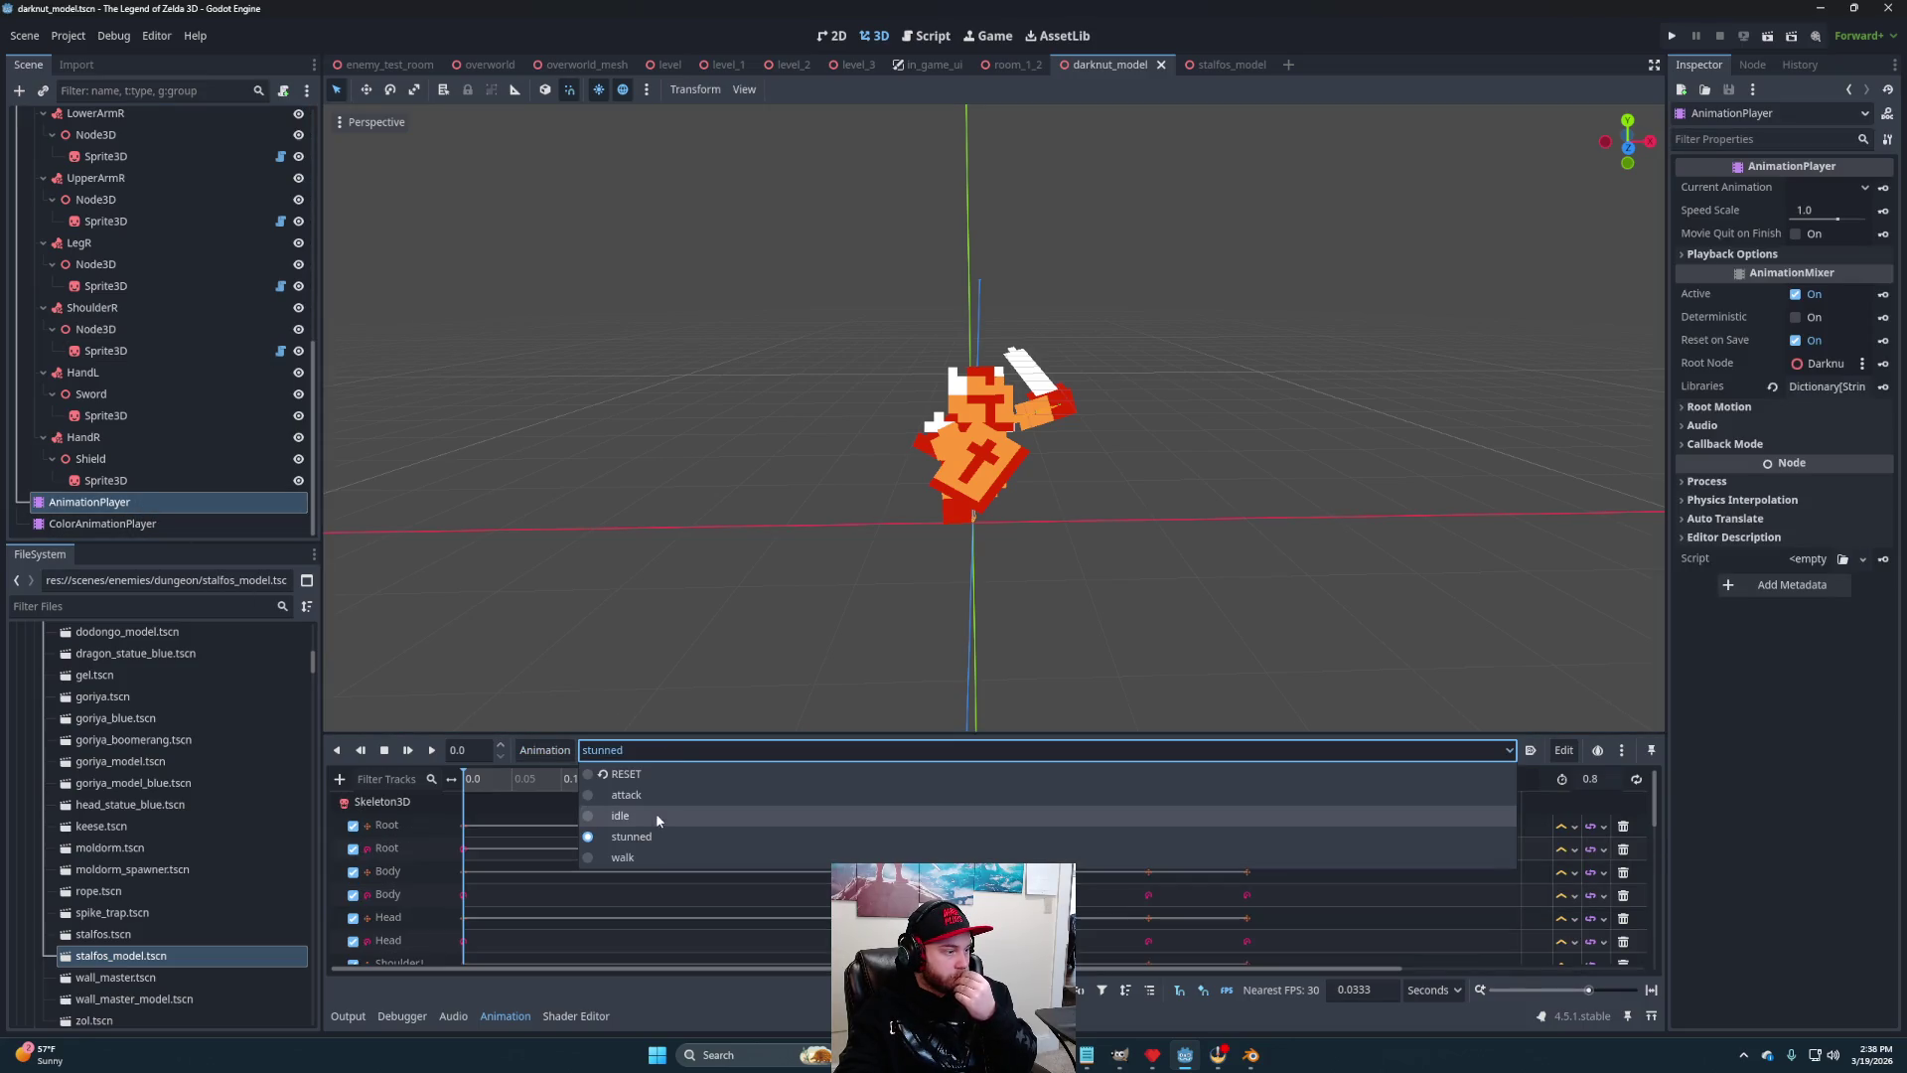
{"action": "left_click", "coordinate": [646, 794]}
Scrub the attack animation between about 0.3 and 0.4 s to inspect the swing
{"action": "mouse_move", "coordinate": [778, 784]}
{"action": "left_mouse_down"}
{"action": "mouse_move", "coordinate": [851, 785]}
{"action": "mouse_move", "coordinate": [758, 785]}
{"action": "left_mouse_up"}
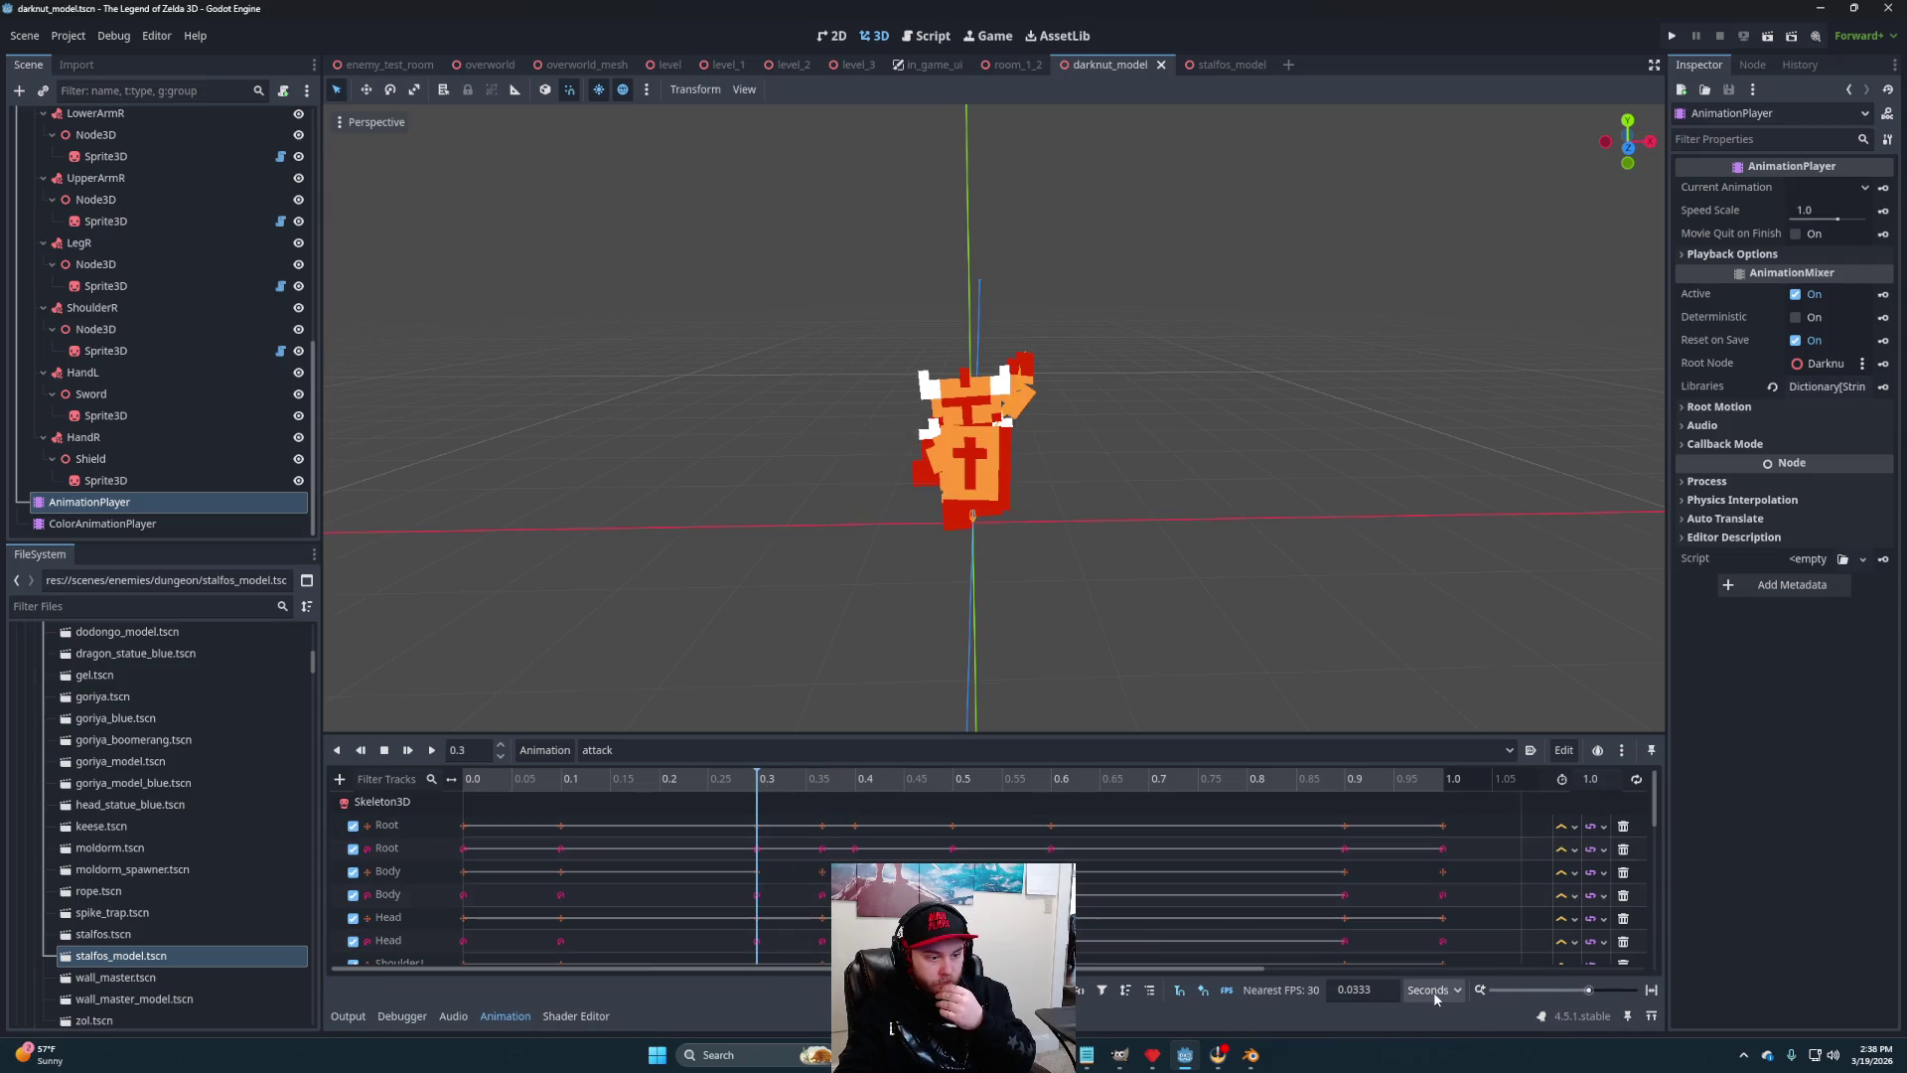
{"action": "mouse_move", "coordinate": [763, 785]}
{"action": "left_mouse_down"}
{"action": "mouse_move", "coordinate": [860, 789]}
{"action": "mouse_move", "coordinate": [773, 794]}
{"action": "mouse_move", "coordinate": [818, 792]}
{"action": "left_mouse_up"}
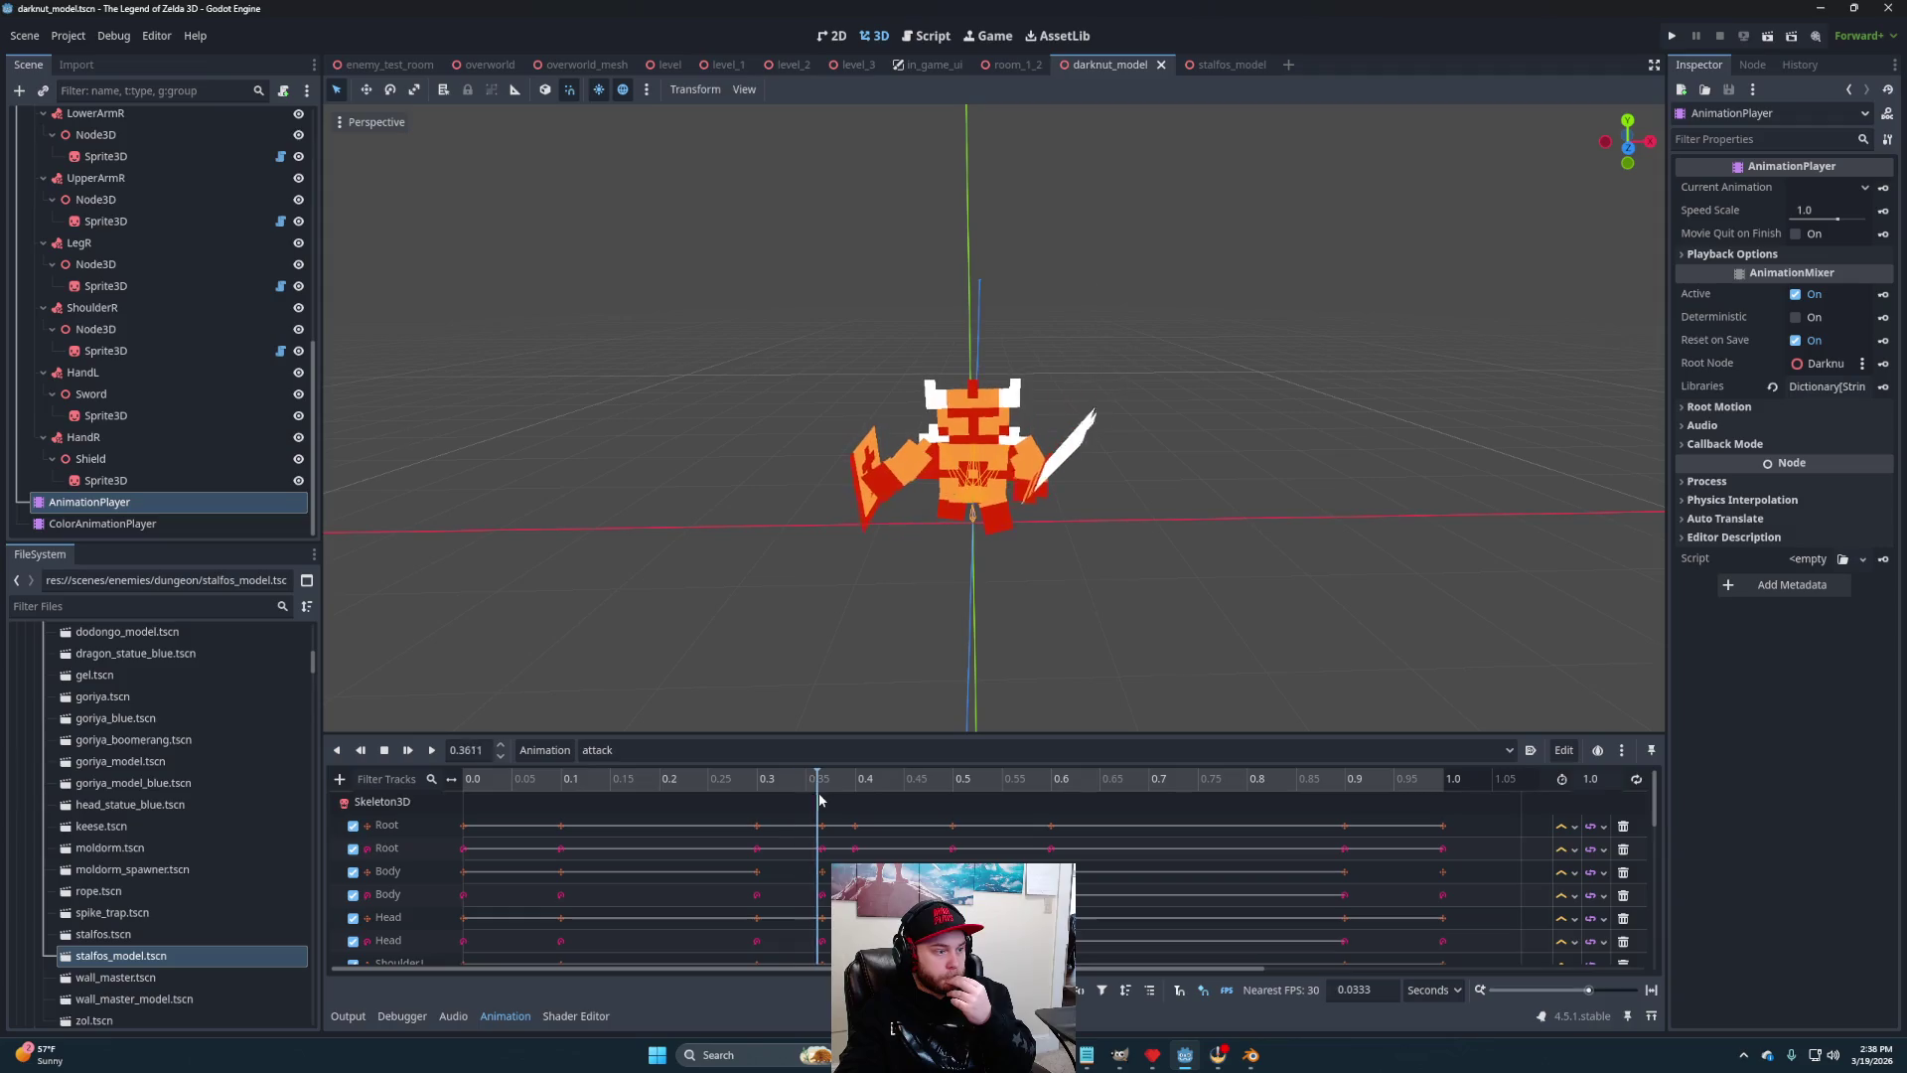
{"action": "mouse_move", "coordinate": [1249, 637]}
{"action": "left_mouse_down"}
{"action": "mouse_move", "coordinate": [968, 640]}
{"action": "mouse_move", "coordinate": [1125, 684]}
{"action": "mouse_move", "coordinate": [1013, 721]}
{"action": "left_mouse_up"}
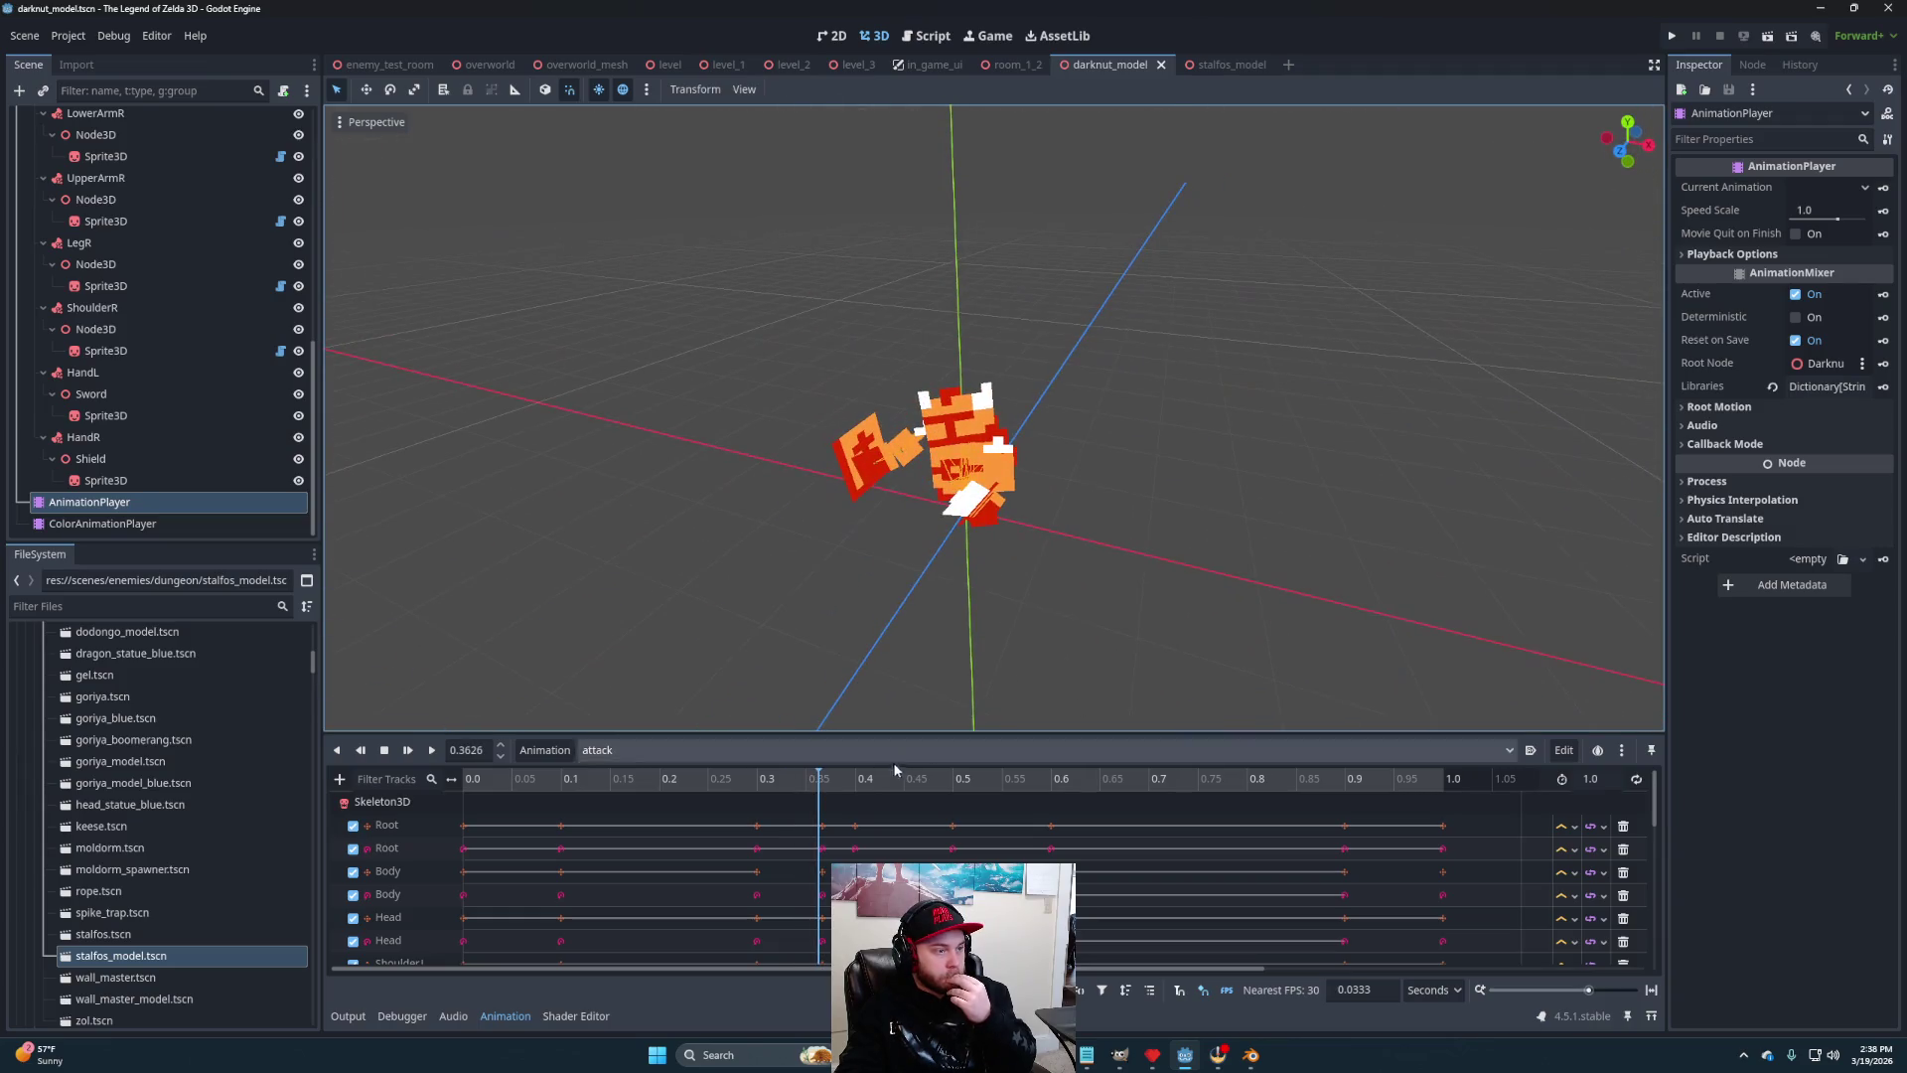
{"action": "mouse_move", "coordinate": [827, 785]}
{"action": "left_mouse_down"}
{"action": "mouse_move", "coordinate": [873, 784]}
{"action": "mouse_move", "coordinate": [789, 795]}
{"action": "mouse_move", "coordinate": [827, 791]}
{"action": "mouse_move", "coordinate": [826, 809]}
{"action": "mouse_move", "coordinate": [773, 747]}
{"action": "left_mouse_up"}
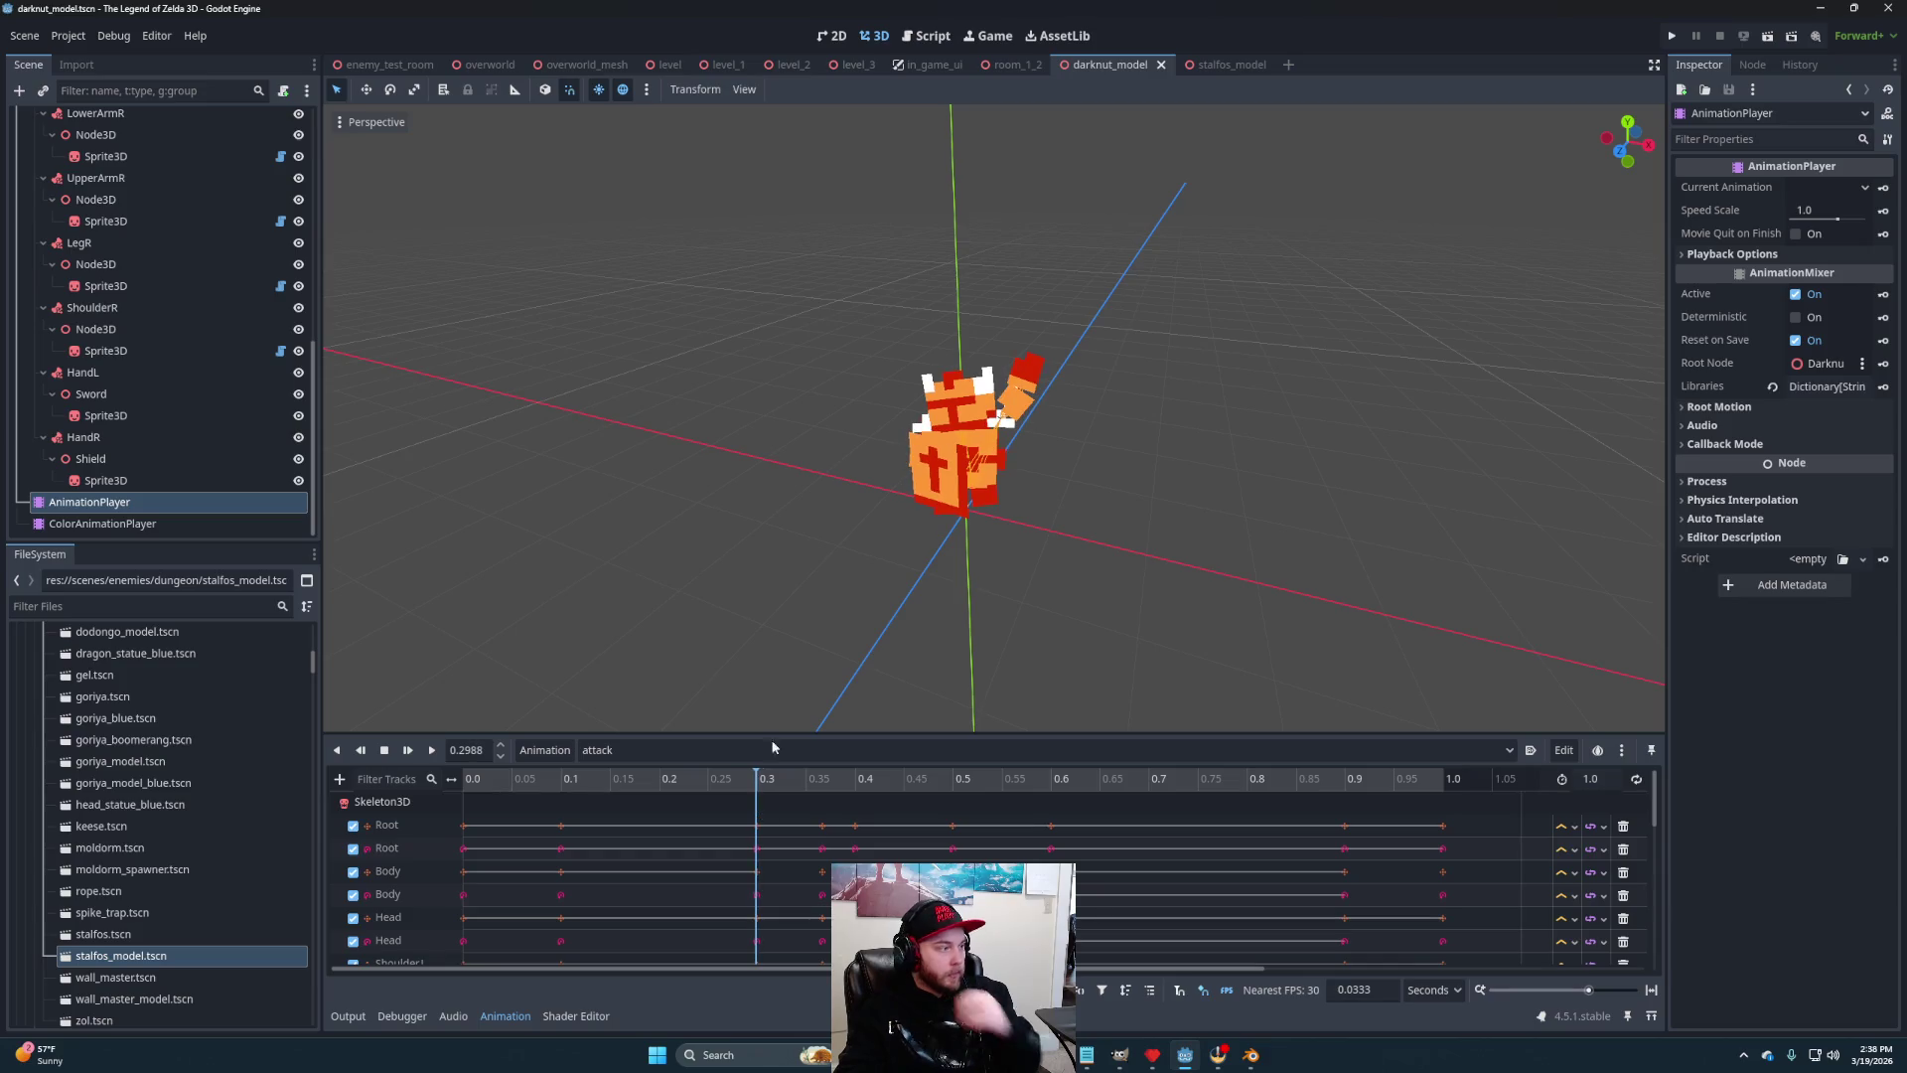
Add an Area3D child named HitBox under the Sword
{"action": "left_click", "coordinate": [120, 420]}
{"action": "left_click", "coordinate": [115, 395]}
{"action": "right_click", "coordinate": [115, 395]}
{"action": "left_click", "coordinate": [153, 409]}
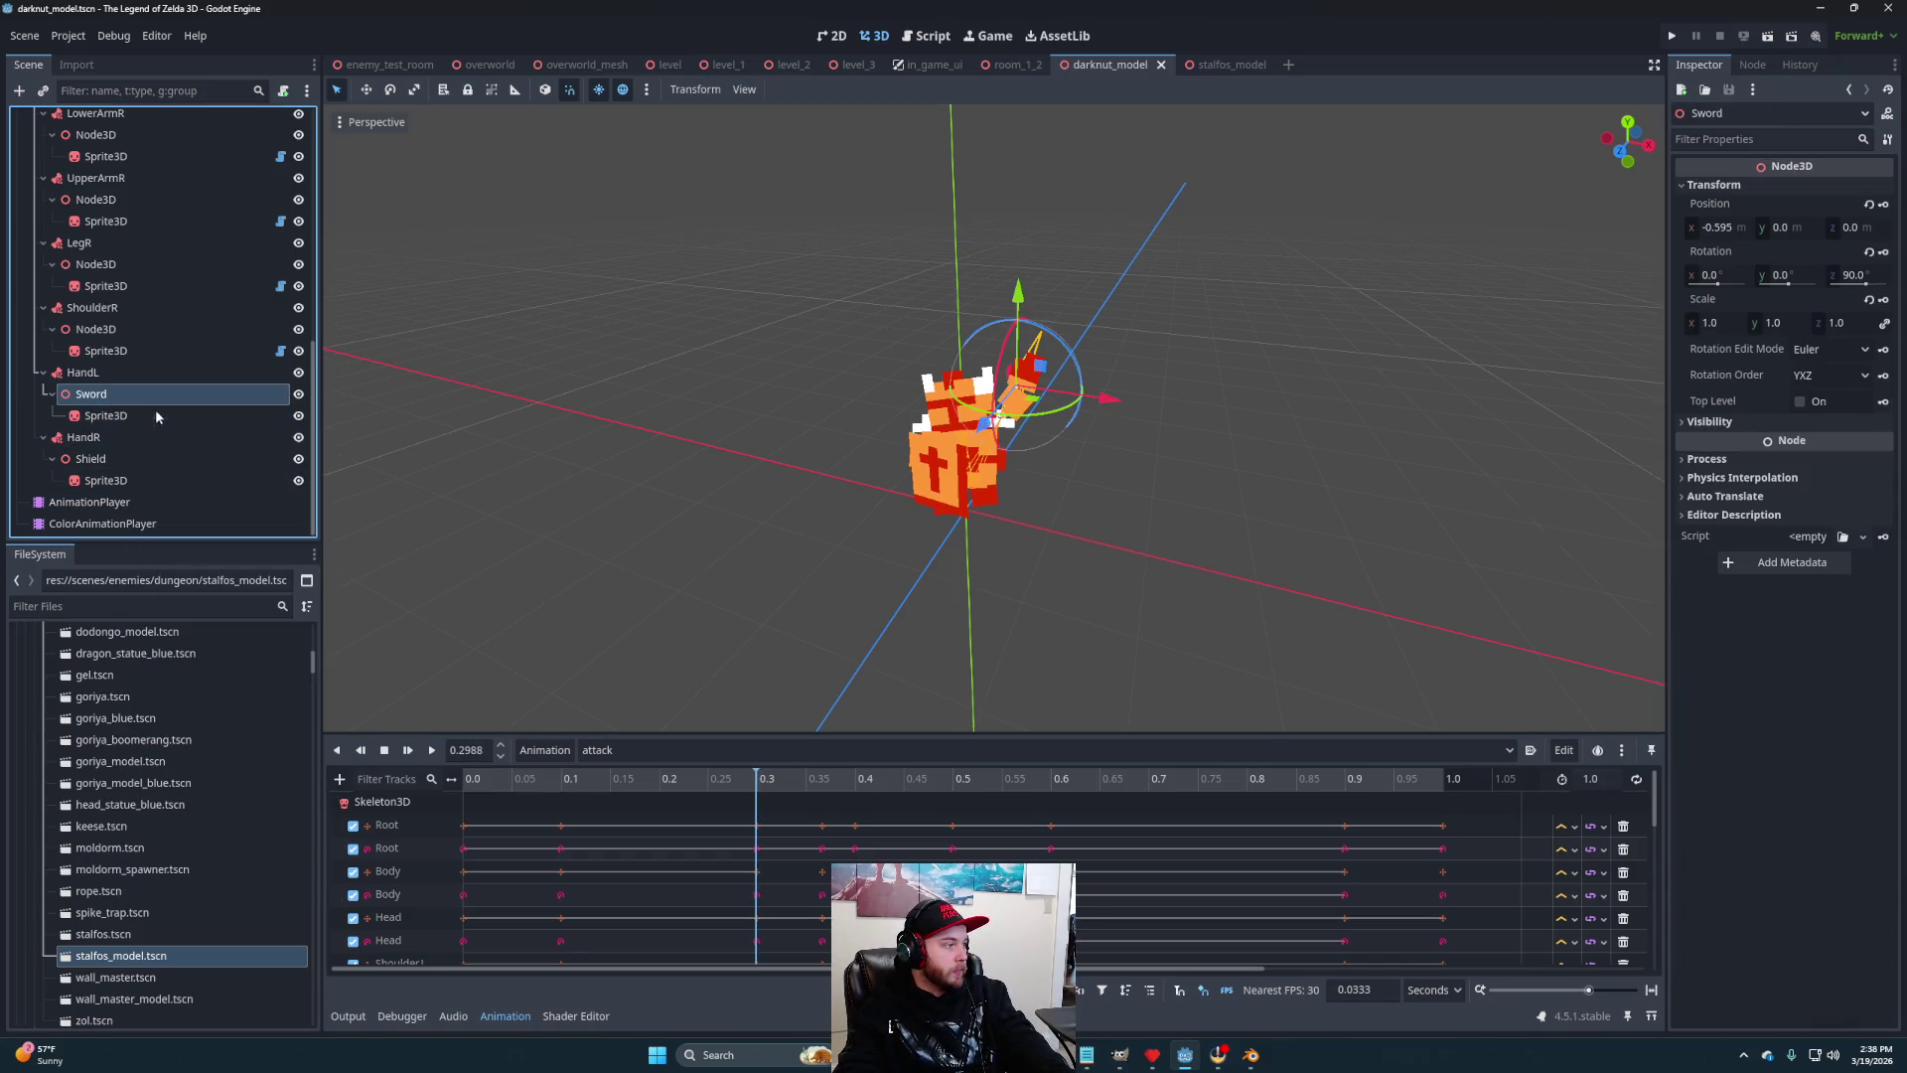
{"action": "left_click", "coordinate": [665, 608]}
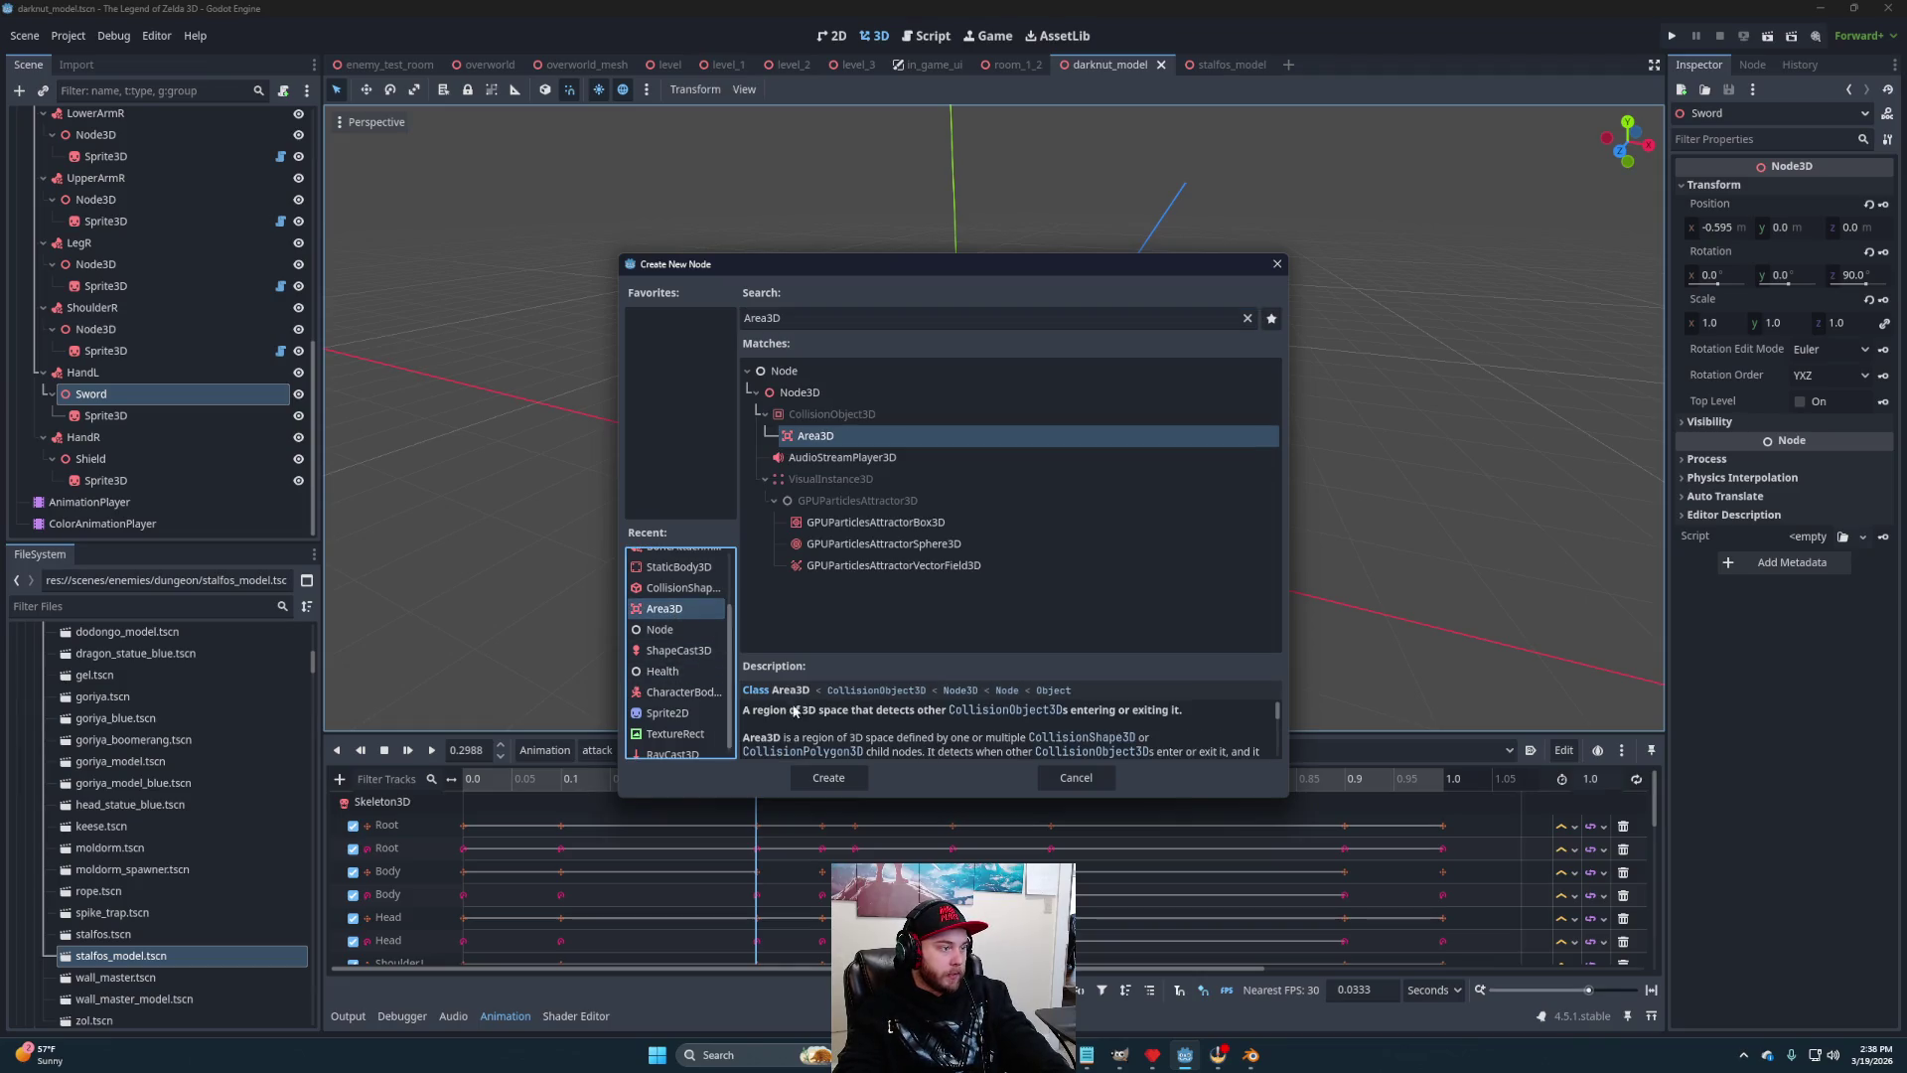
{"action": "left_click", "coordinate": [828, 780]}
{"action": "double_click", "coordinate": [105, 437]}
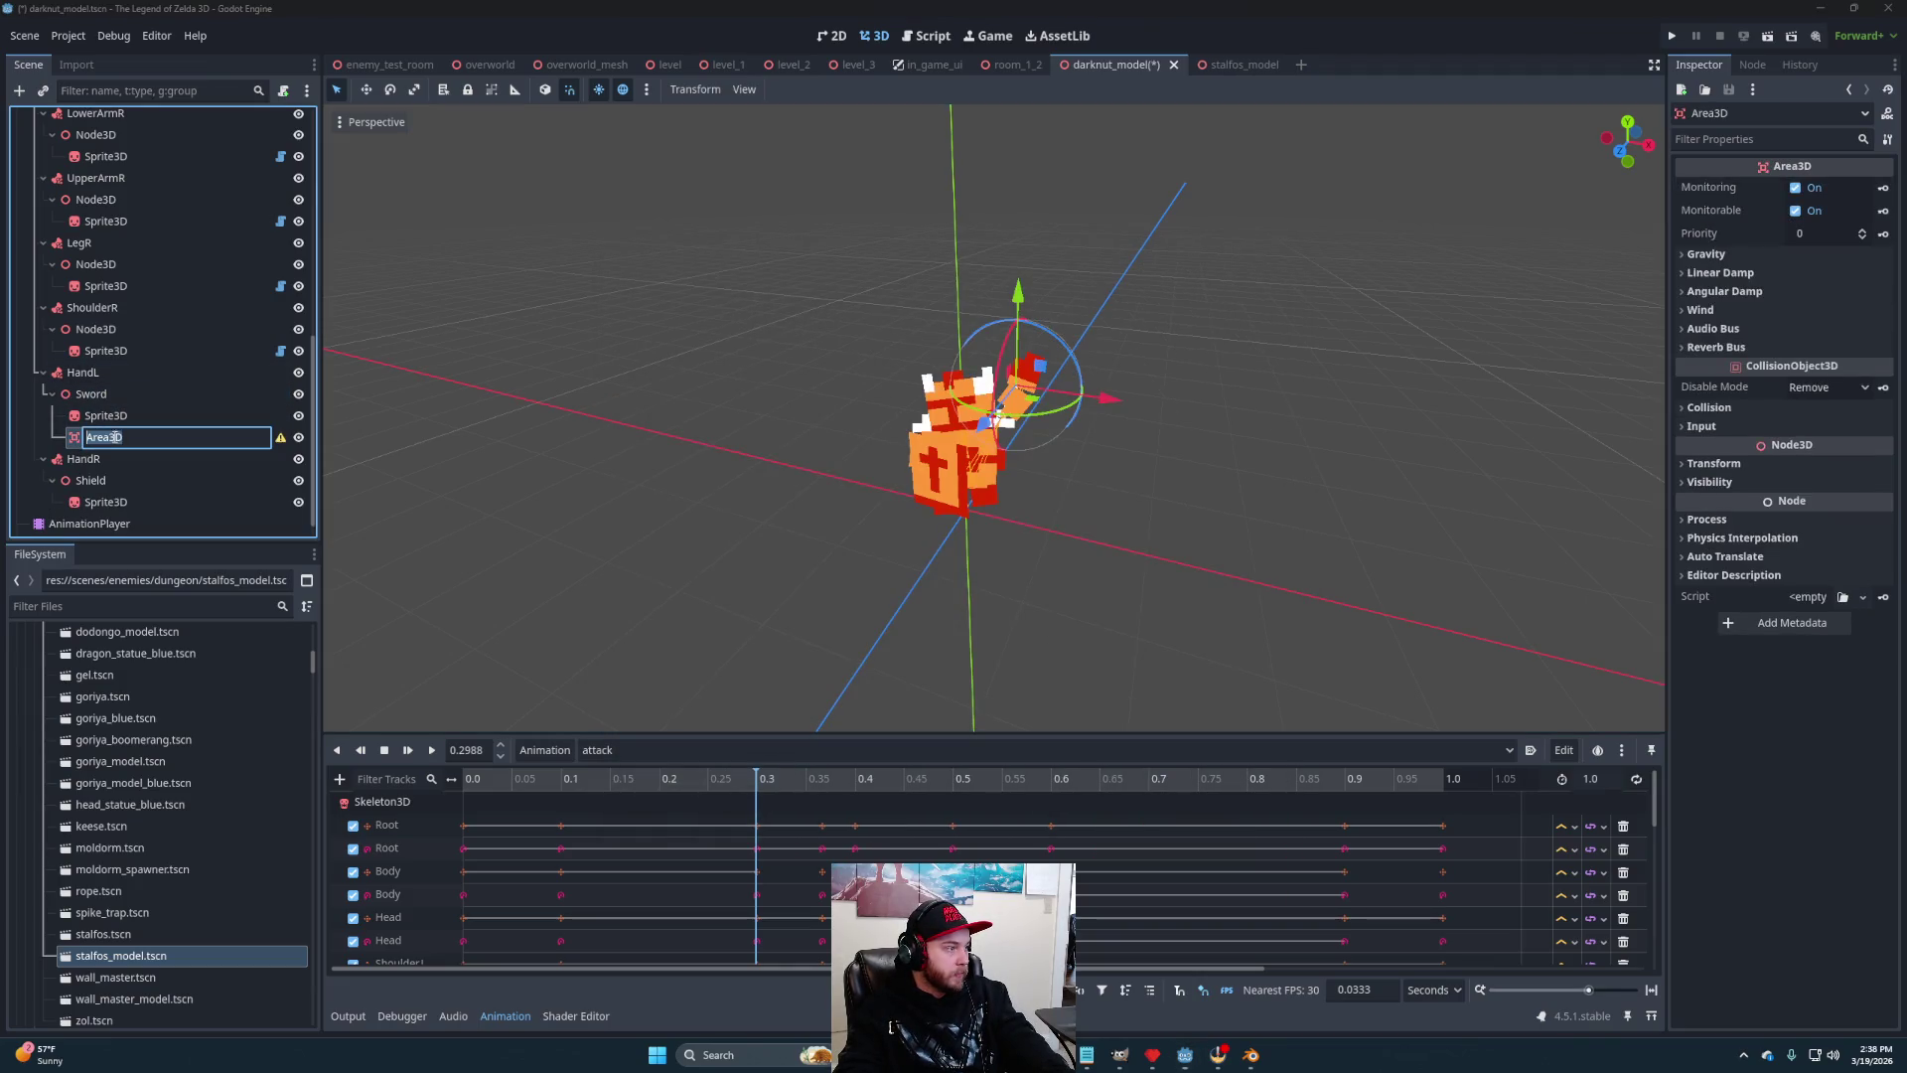
{"action": "type", "text": "HitBox"}
{"action": "key", "text": "Return"}
Add a CollisionShape3D under HitBox with a new BoxShape3D
{"action": "right_click", "coordinate": [134, 435]}
{"action": "left_click", "coordinate": [149, 447]}
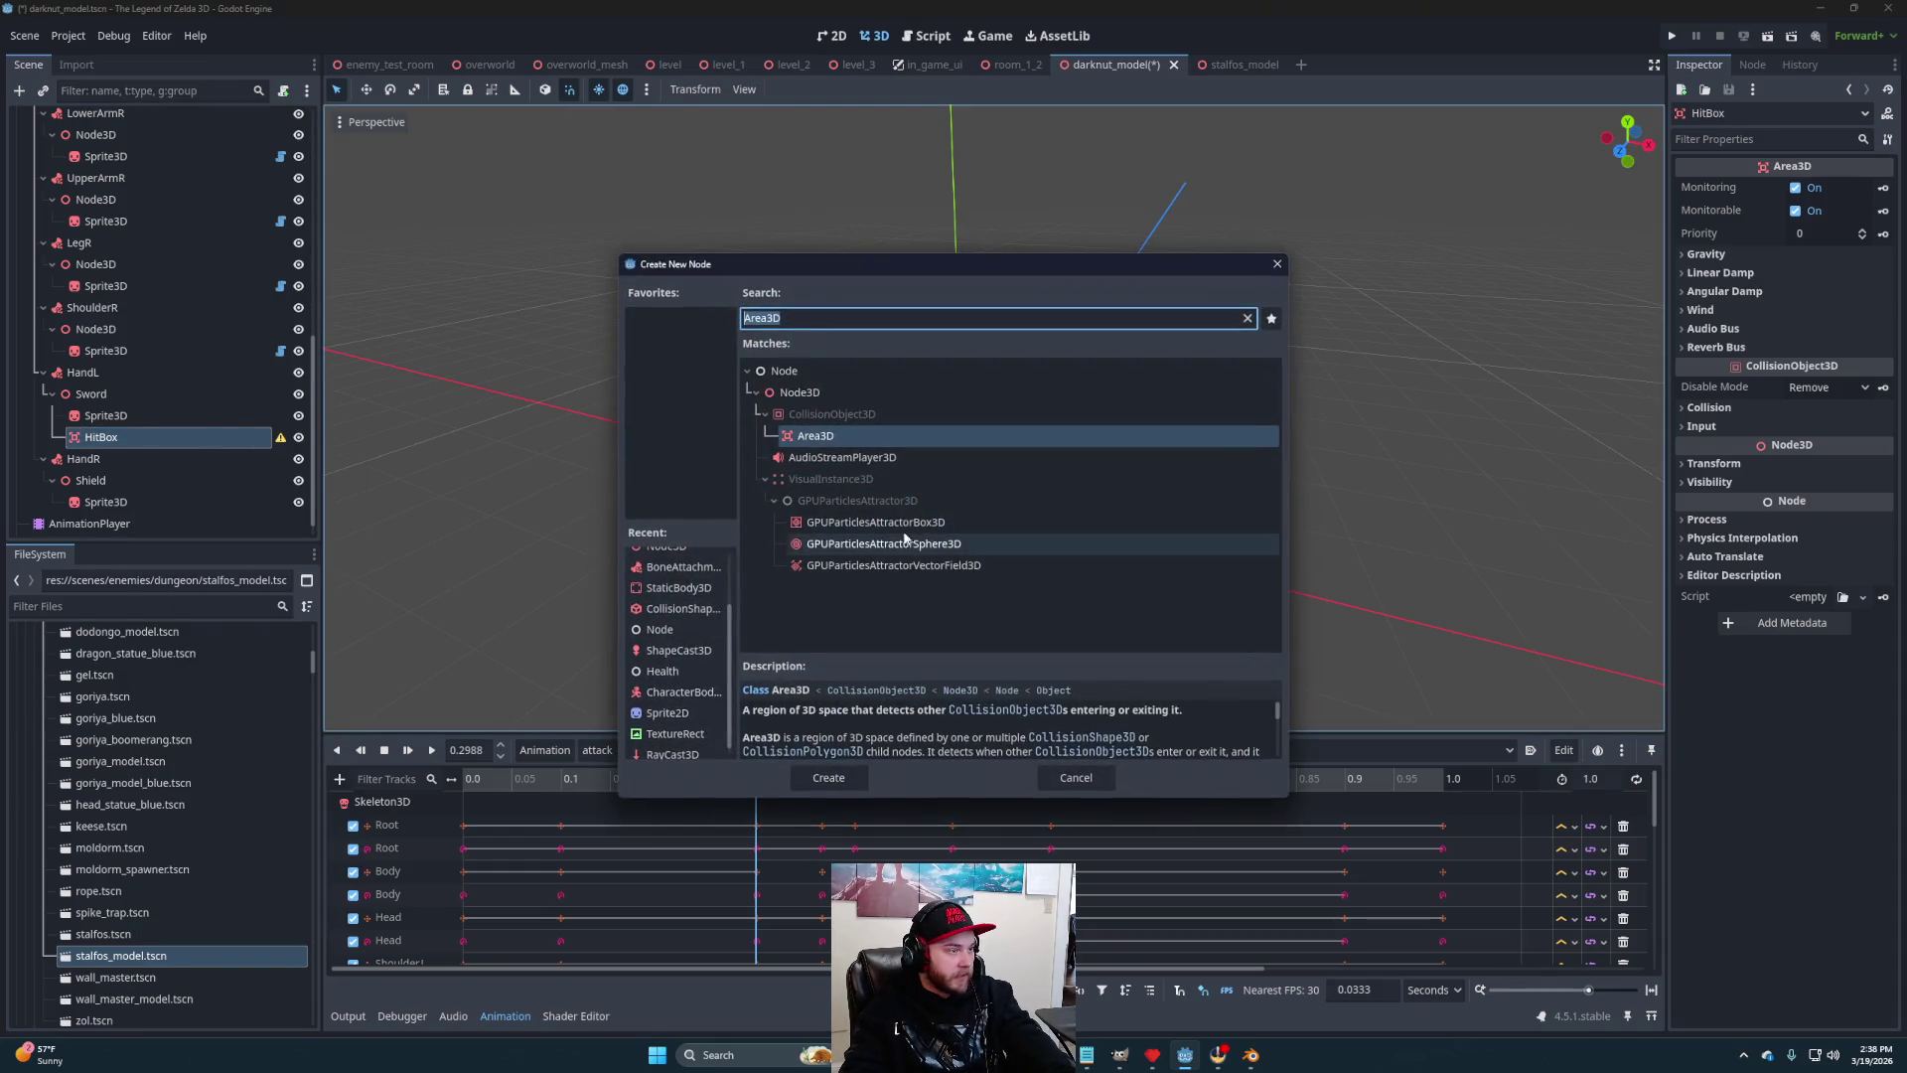
{"action": "left_click", "coordinate": [687, 609]}
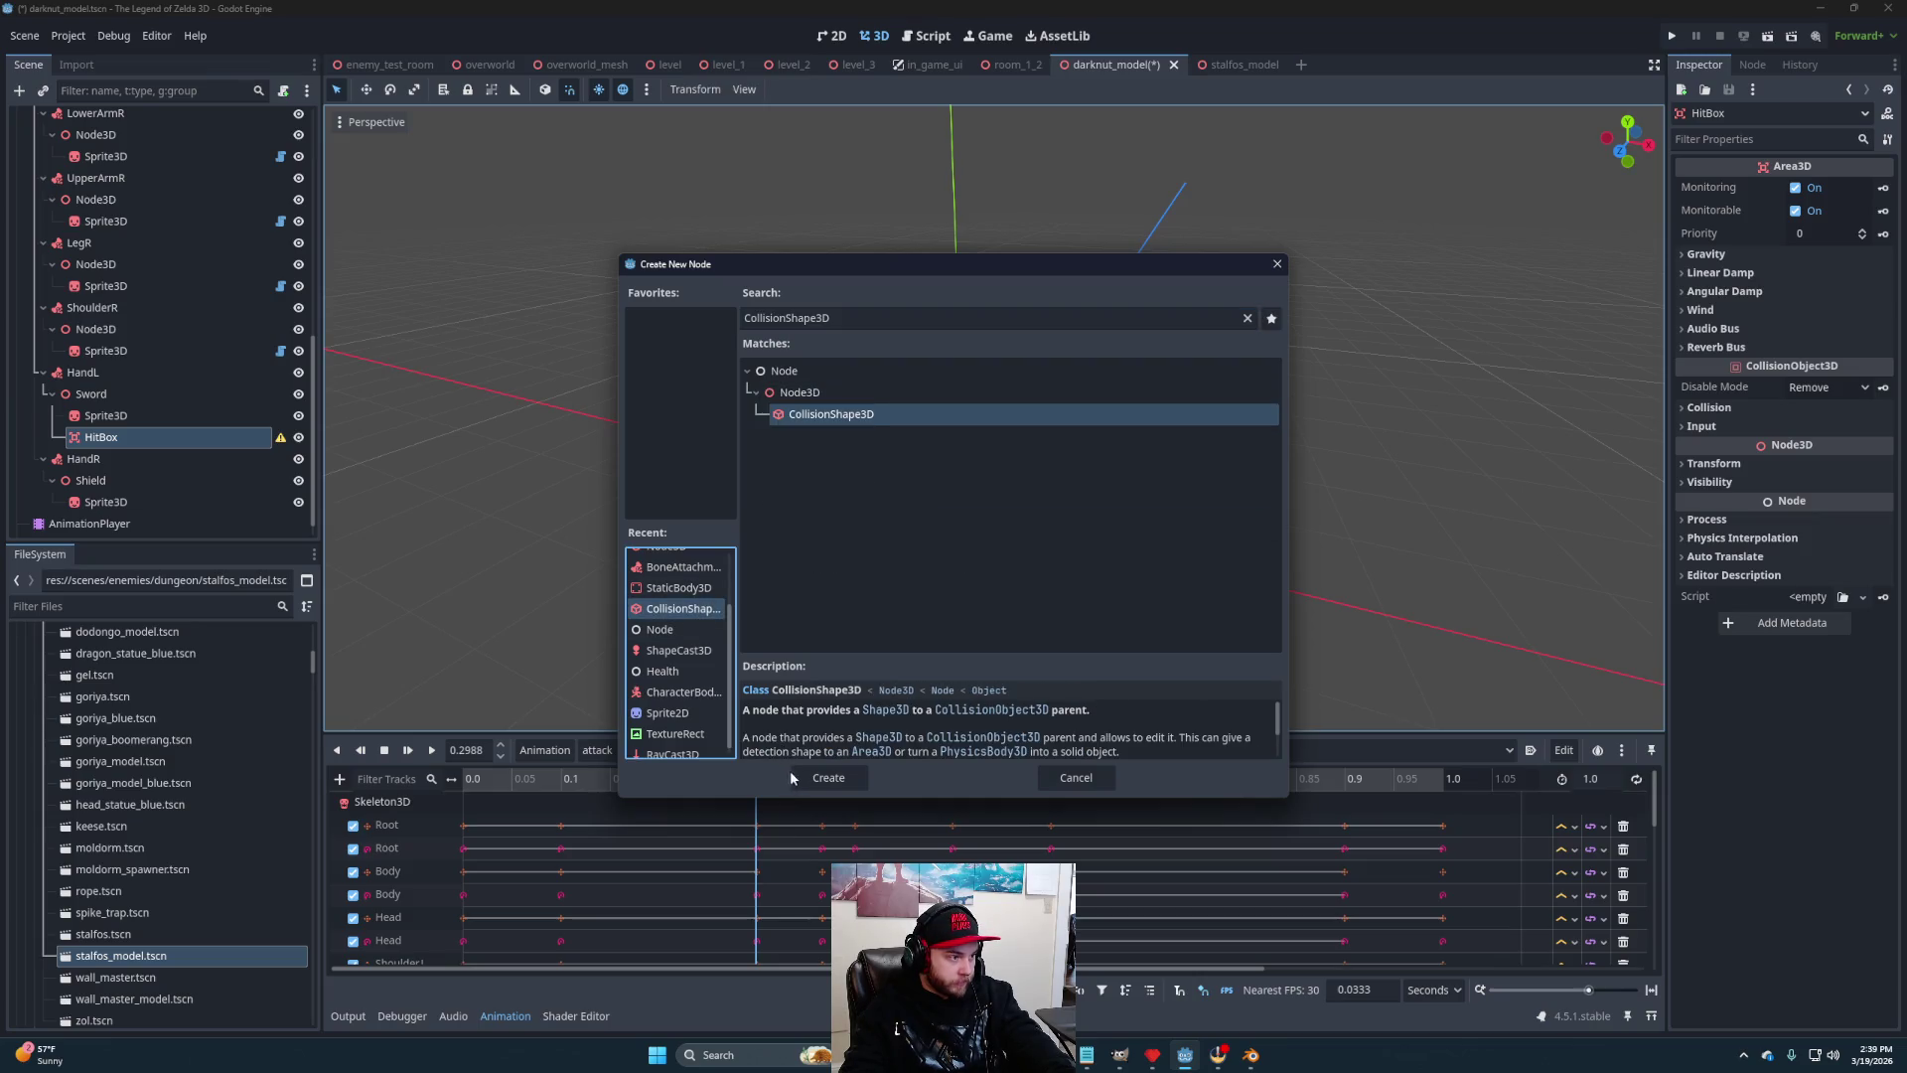
{"action": "left_click", "coordinate": [792, 778]}
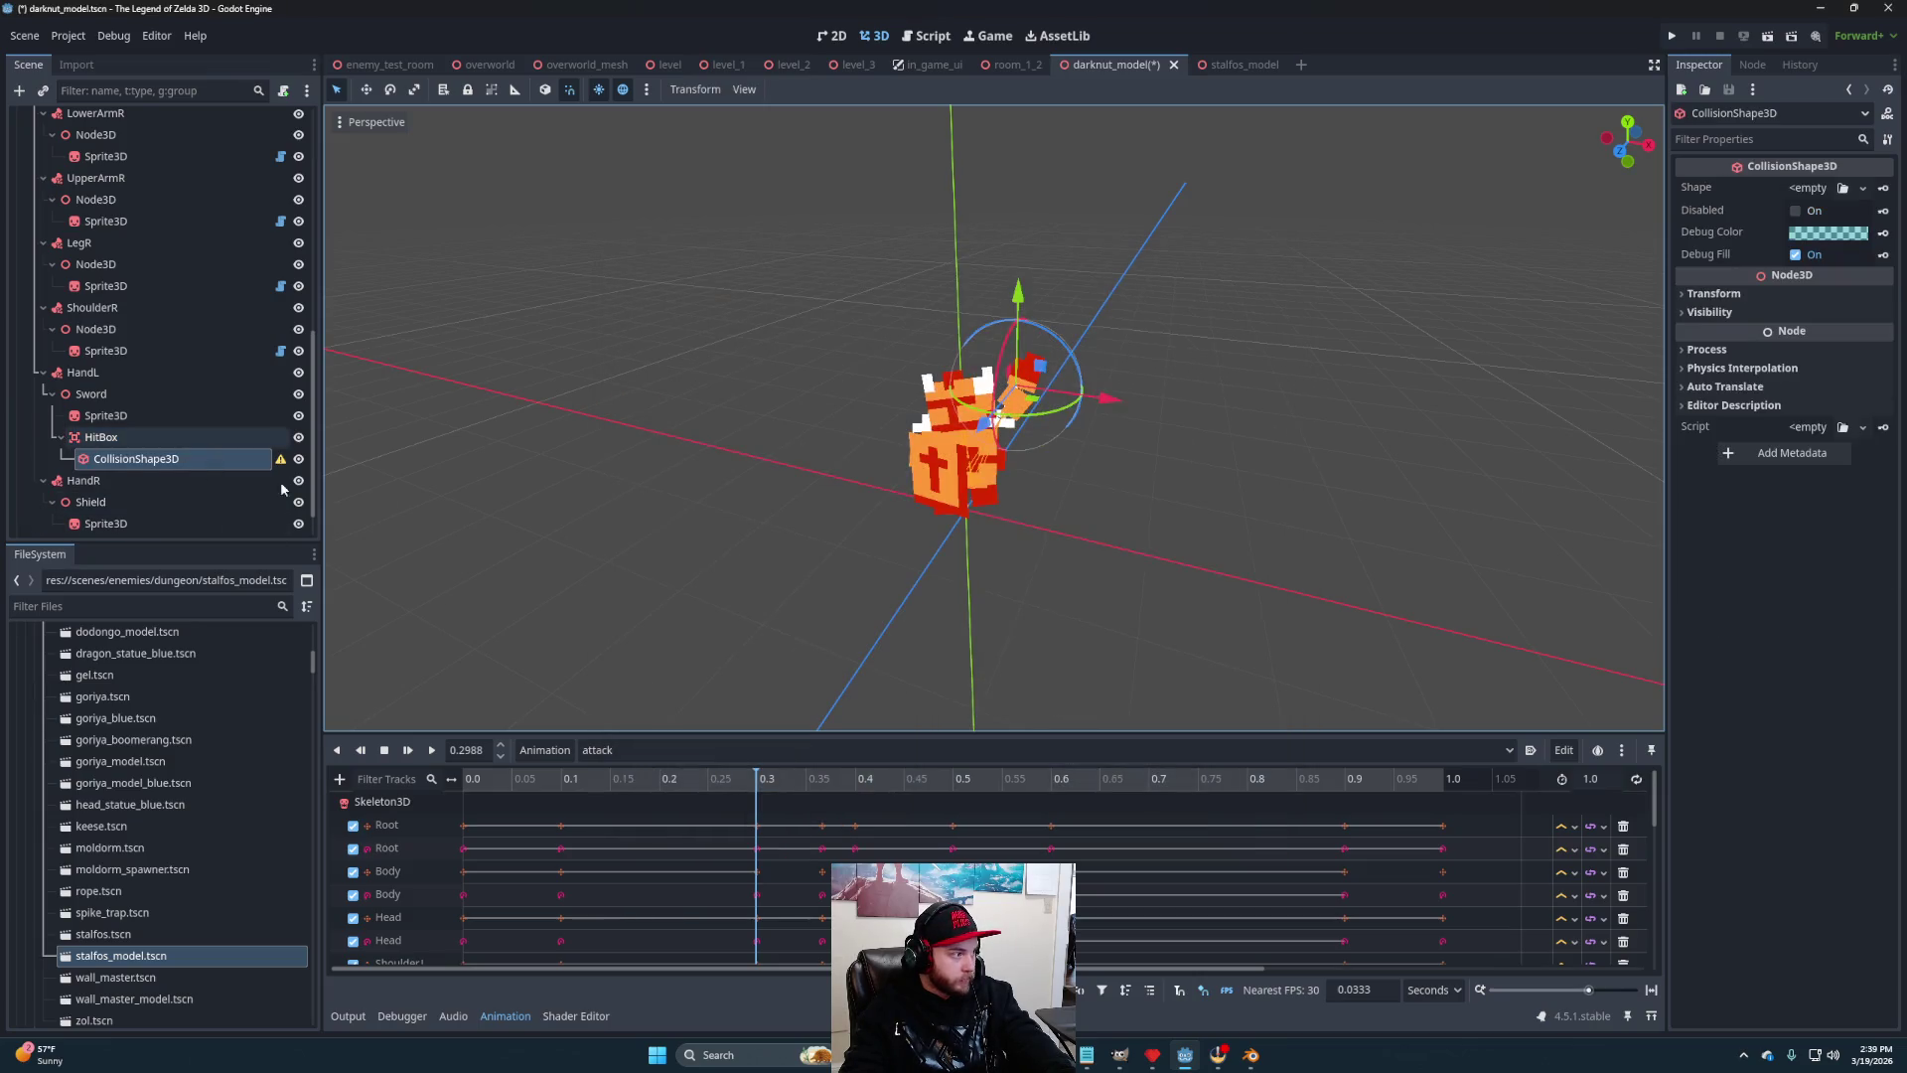
{"action": "left_click", "coordinate": [1808, 187]}
{"action": "left_click", "coordinate": [1790, 270]}
Resize the box to about 0.4 × 1.3 × 0.2 around the blade
{"action": "scroll", "coordinate": [1351, 445], "scroll_direction": "up", "scroll_amount": 2}
{"action": "scroll", "coordinate": [1351, 454], "scroll_direction": "up", "scroll_amount": 2}
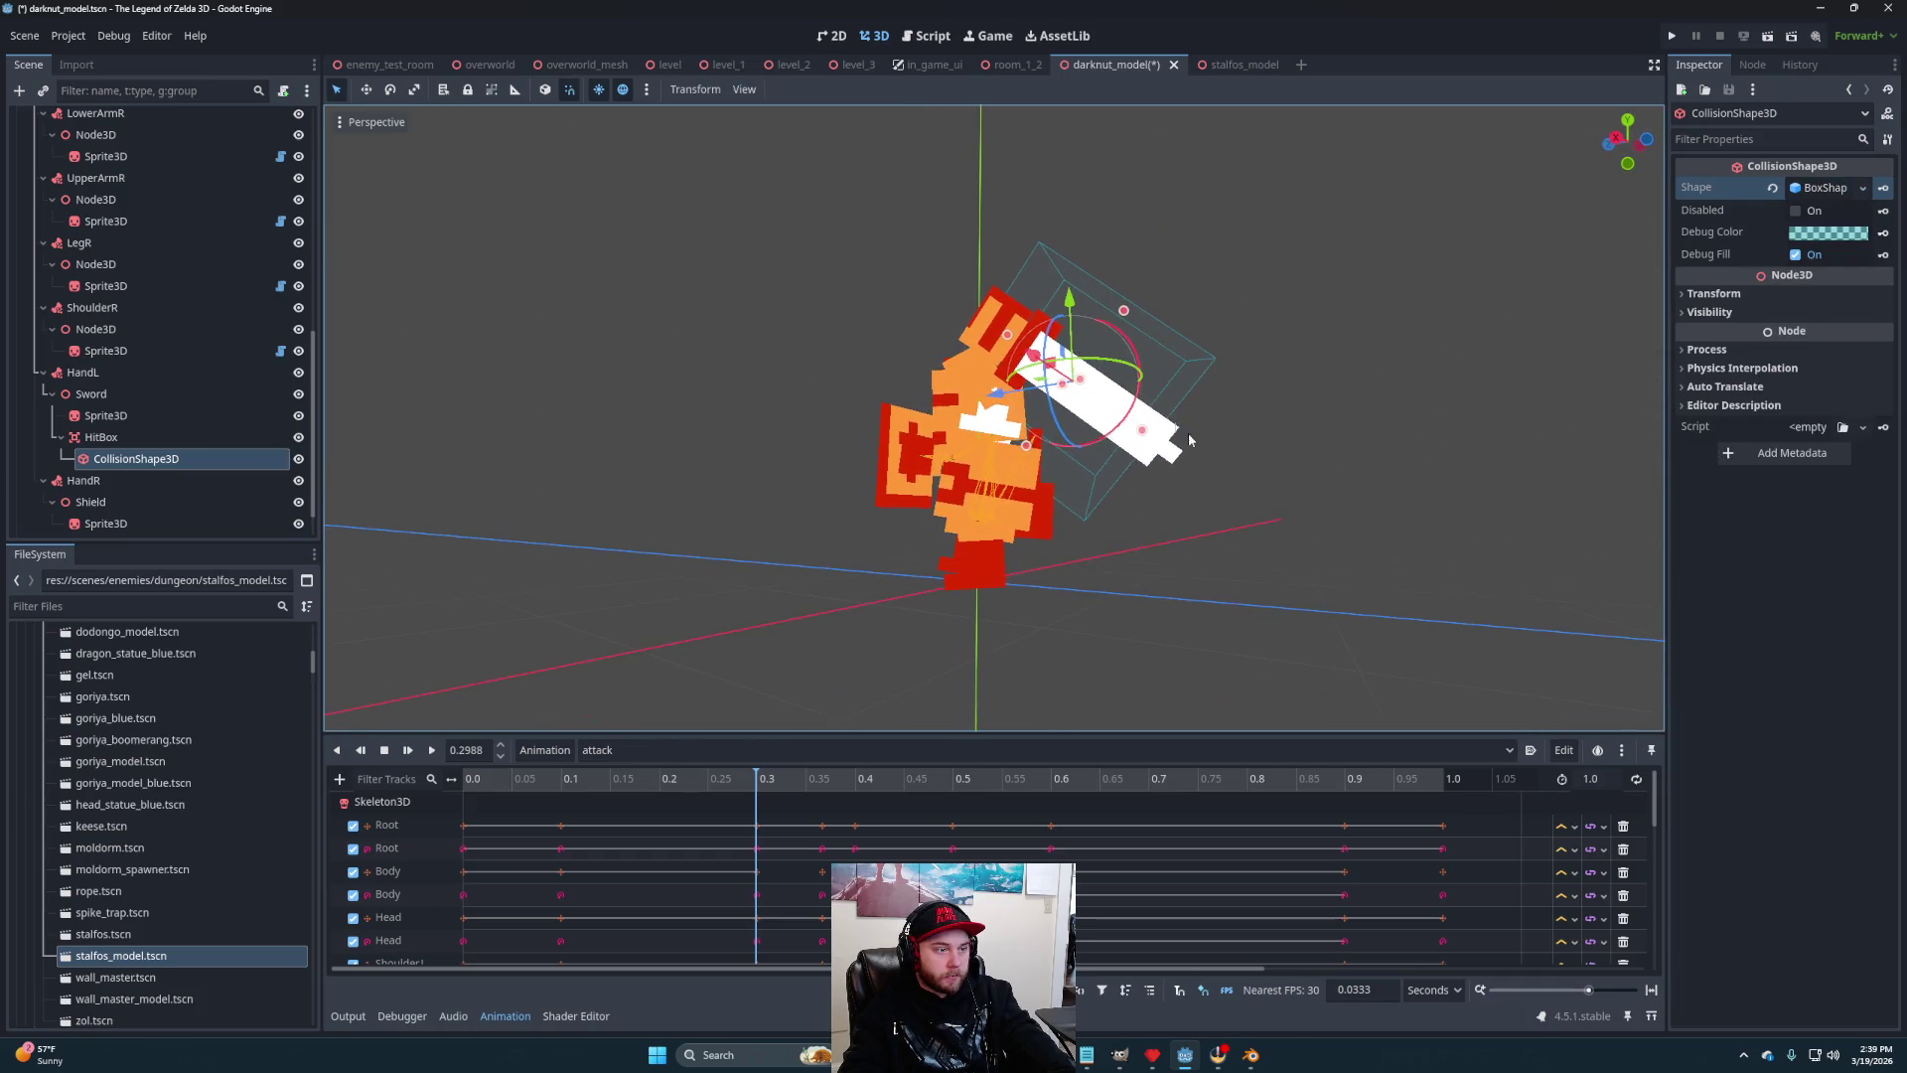
{"action": "mouse_move", "coordinate": [1141, 434]}
{"action": "left_mouse_down"}
{"action": "mouse_move", "coordinate": [1226, 481]}
{"action": "mouse_move", "coordinate": [1213, 497]}
{"action": "mouse_move", "coordinate": [1167, 376]}
{"action": "mouse_move", "coordinate": [1145, 373]}
{"action": "mouse_move", "coordinate": [1138, 406]}
{"action": "left_mouse_up"}
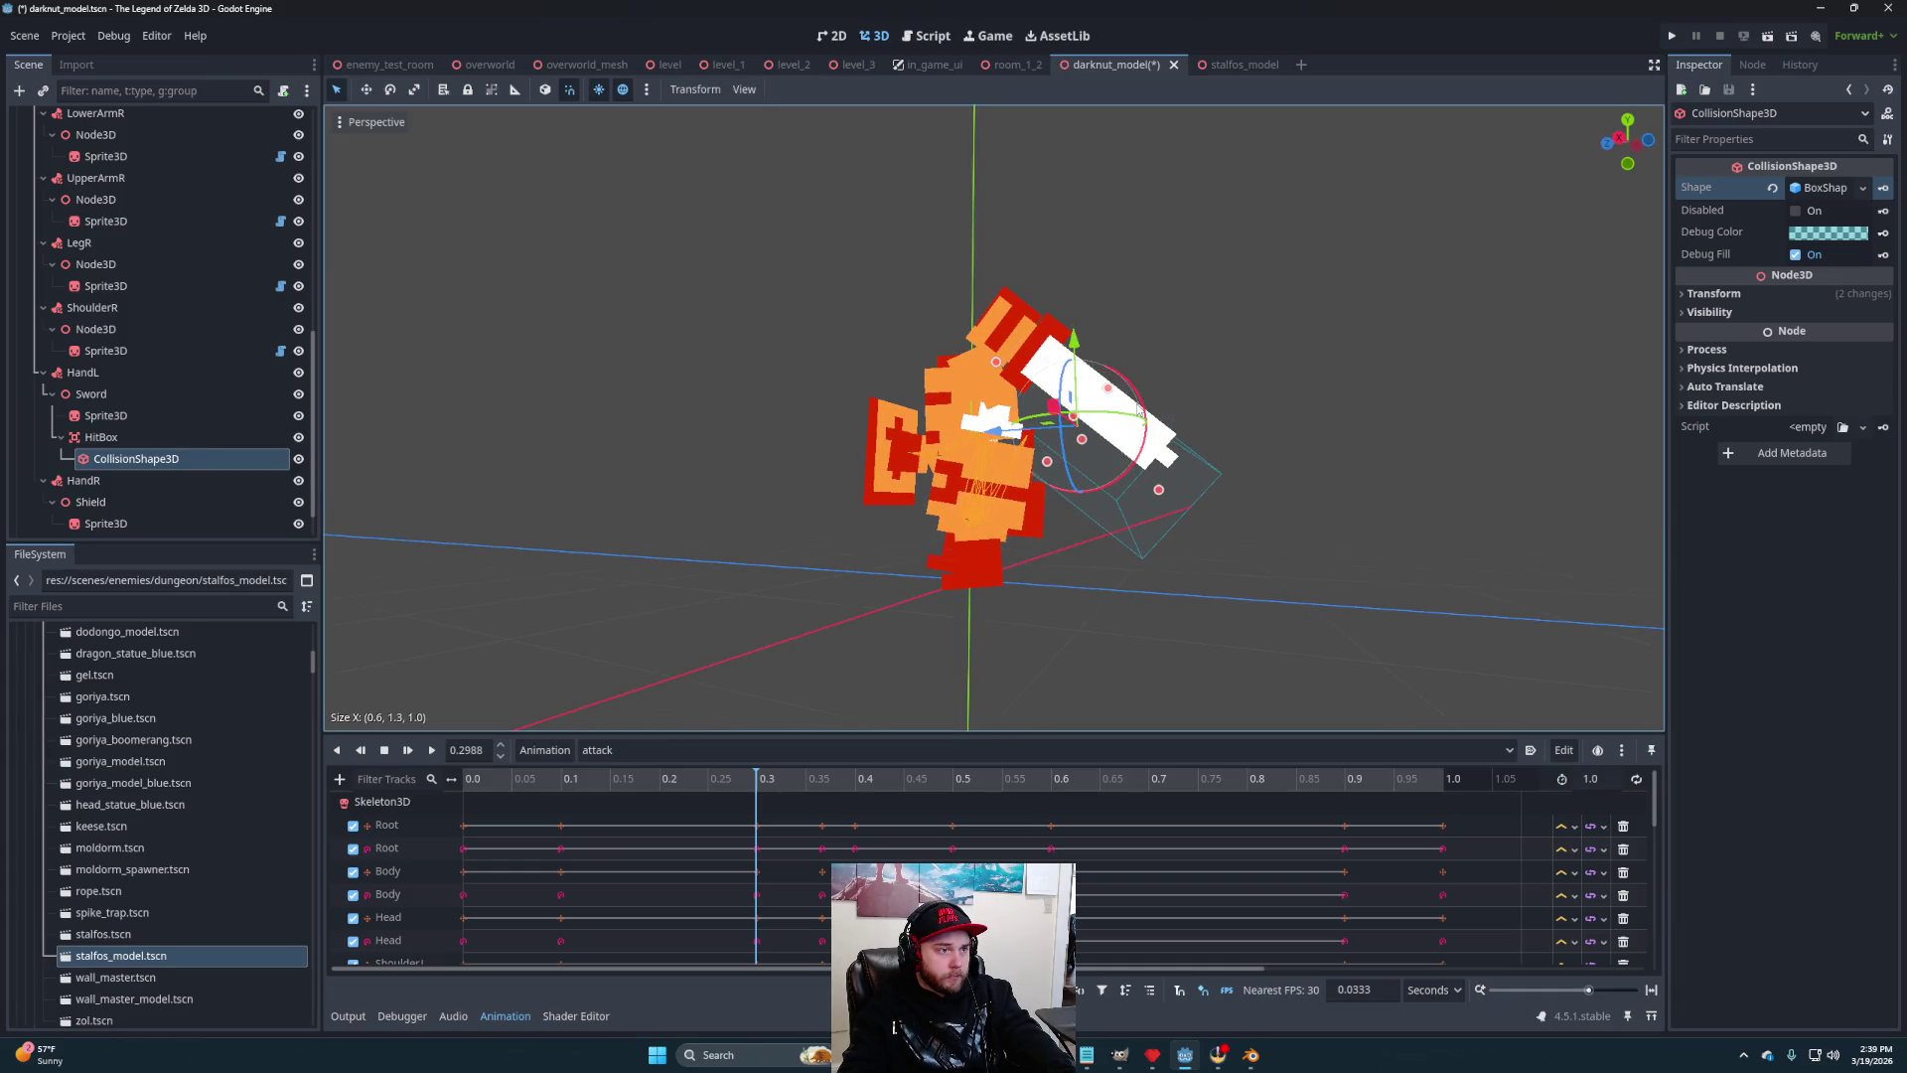
{"action": "mouse_move", "coordinate": [1063, 467]}
{"action": "left_mouse_down"}
{"action": "mouse_move", "coordinate": [1117, 388]}
{"action": "mouse_move", "coordinate": [1142, 437]}
{"action": "mouse_move", "coordinate": [851, 438]}
{"action": "mouse_move", "coordinate": [869, 464]}
{"action": "mouse_move", "coordinate": [952, 442]}
{"action": "mouse_move", "coordinate": [898, 417]}
{"action": "mouse_move", "coordinate": [1141, 493]}
{"action": "mouse_move", "coordinate": [1231, 425]}
{"action": "mouse_move", "coordinate": [1250, 331]}
{"action": "mouse_move", "coordinate": [1159, 378]}
{"action": "mouse_move", "coordinate": [749, 448]}
{"action": "mouse_move", "coordinate": [708, 522]}
{"action": "mouse_move", "coordinate": [1201, 453]}
{"action": "mouse_move", "coordinate": [1405, 490]}
{"action": "mouse_move", "coordinate": [1248, 499]}
{"action": "mouse_move", "coordinate": [1281, 537]}
{"action": "mouse_move", "coordinate": [1353, 487]}
{"action": "mouse_move", "coordinate": [1325, 485]}
{"action": "left_mouse_up"}
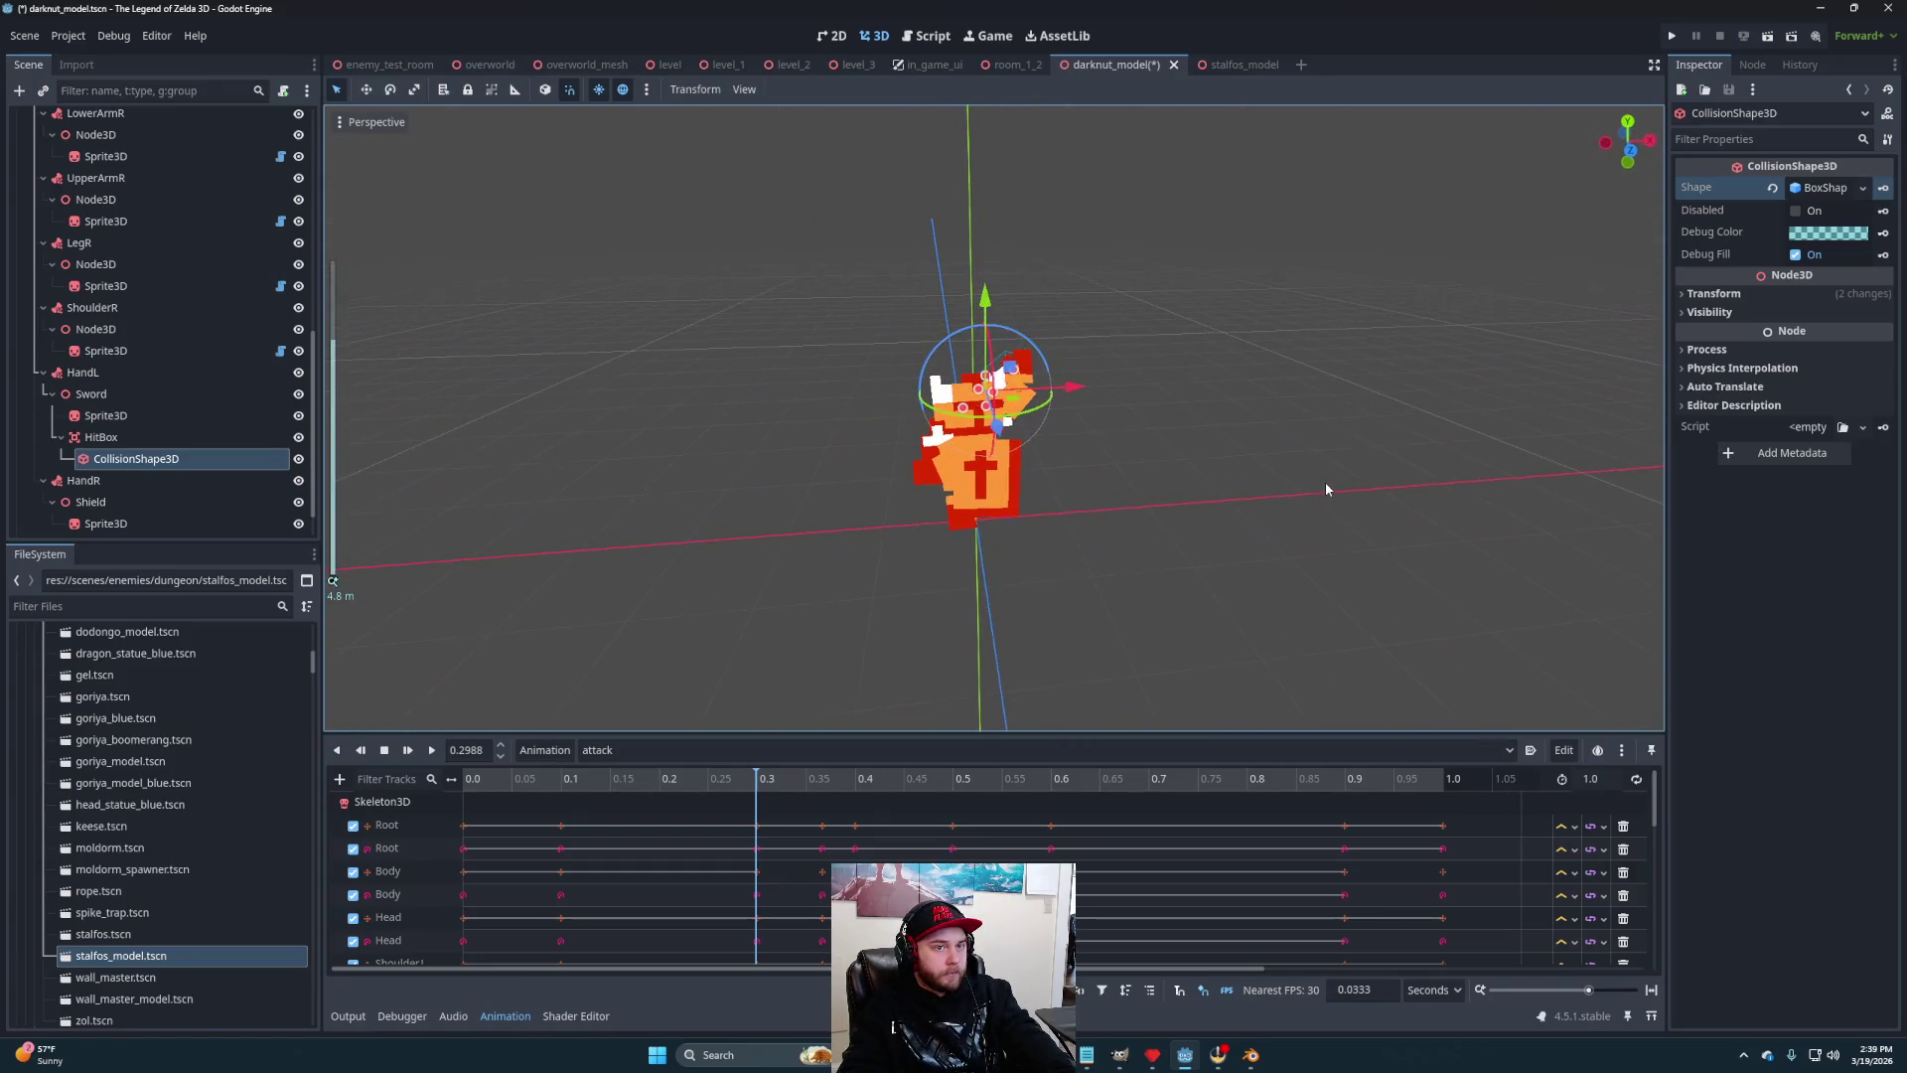
Attach hit_box.gd to HitBox and set Relative Knockback to the DarknutModel root
{"action": "left_click", "coordinate": [139, 434]}
{"action": "scroll", "coordinate": [199, 942], "scroll_direction": "down", "scroll_amount": 15}
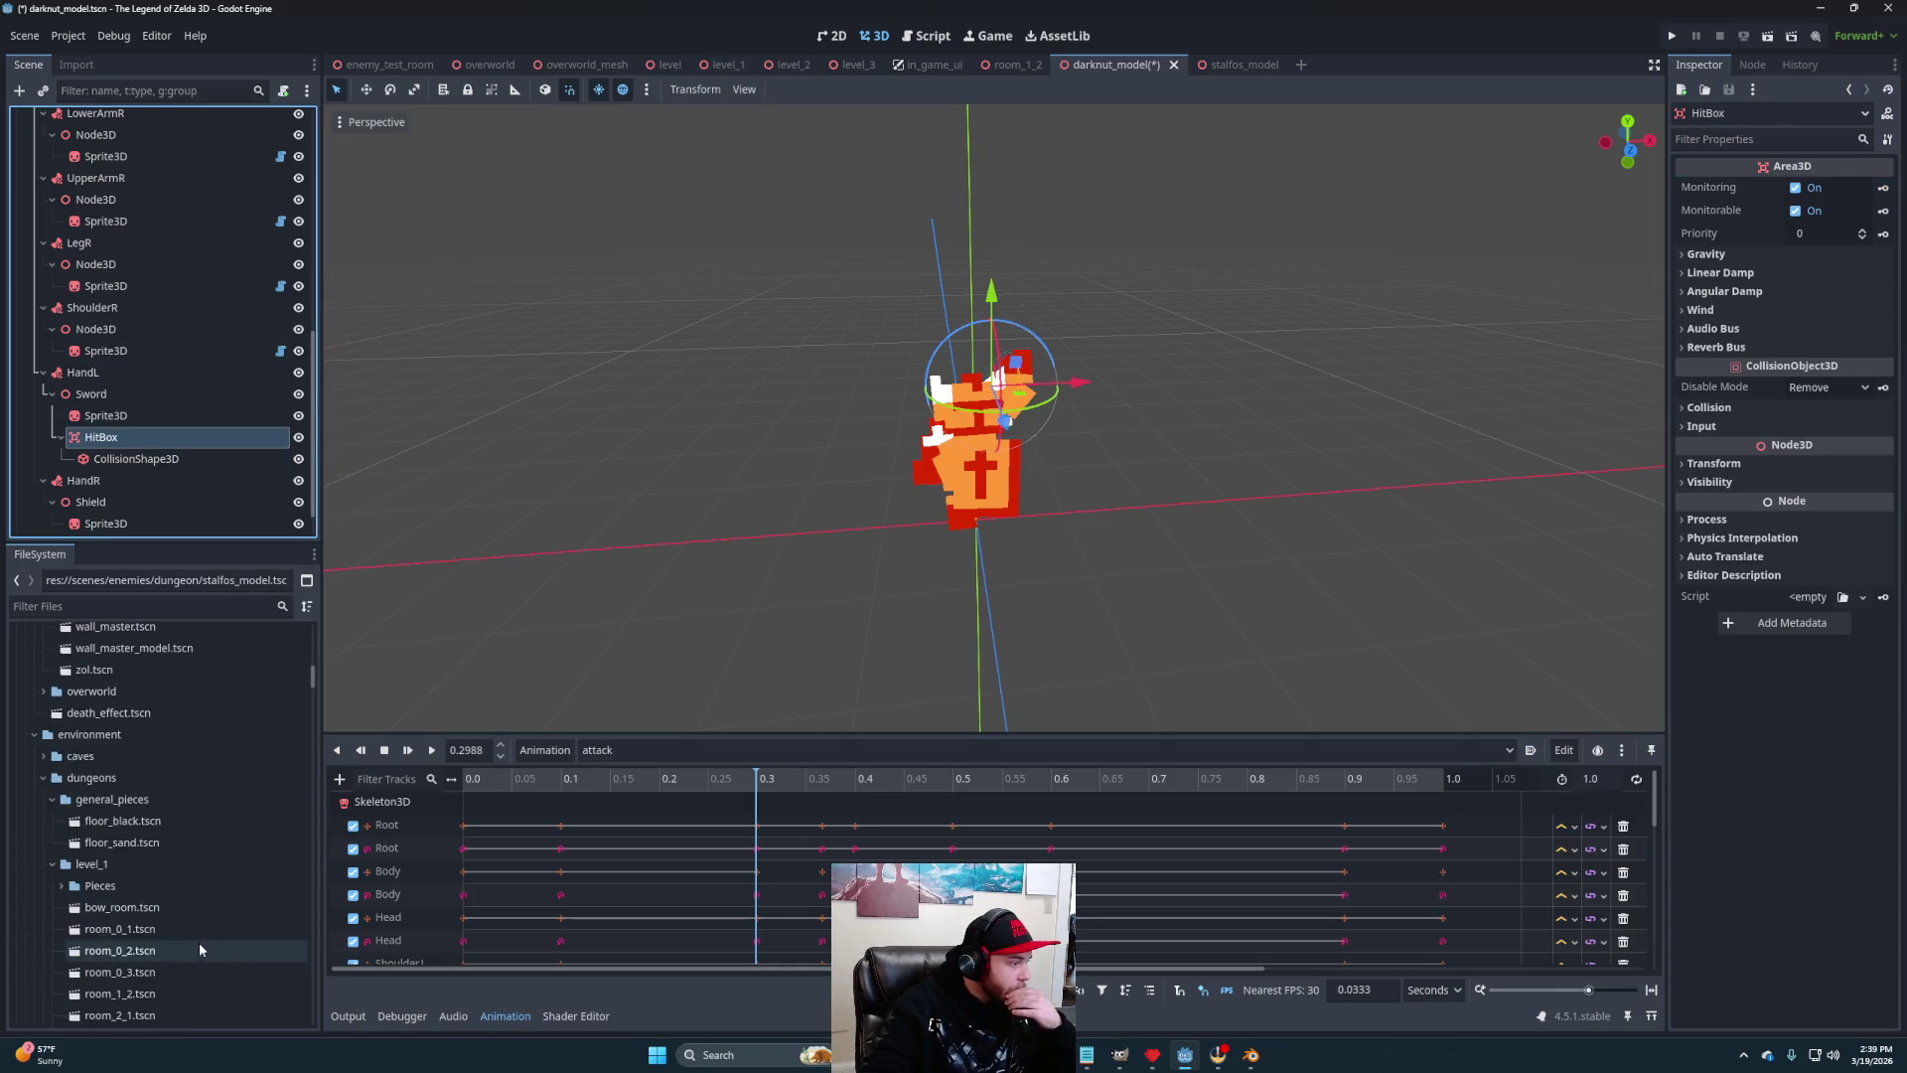
{"action": "scroll", "coordinate": [195, 932], "scroll_direction": "down", "scroll_amount": 15}
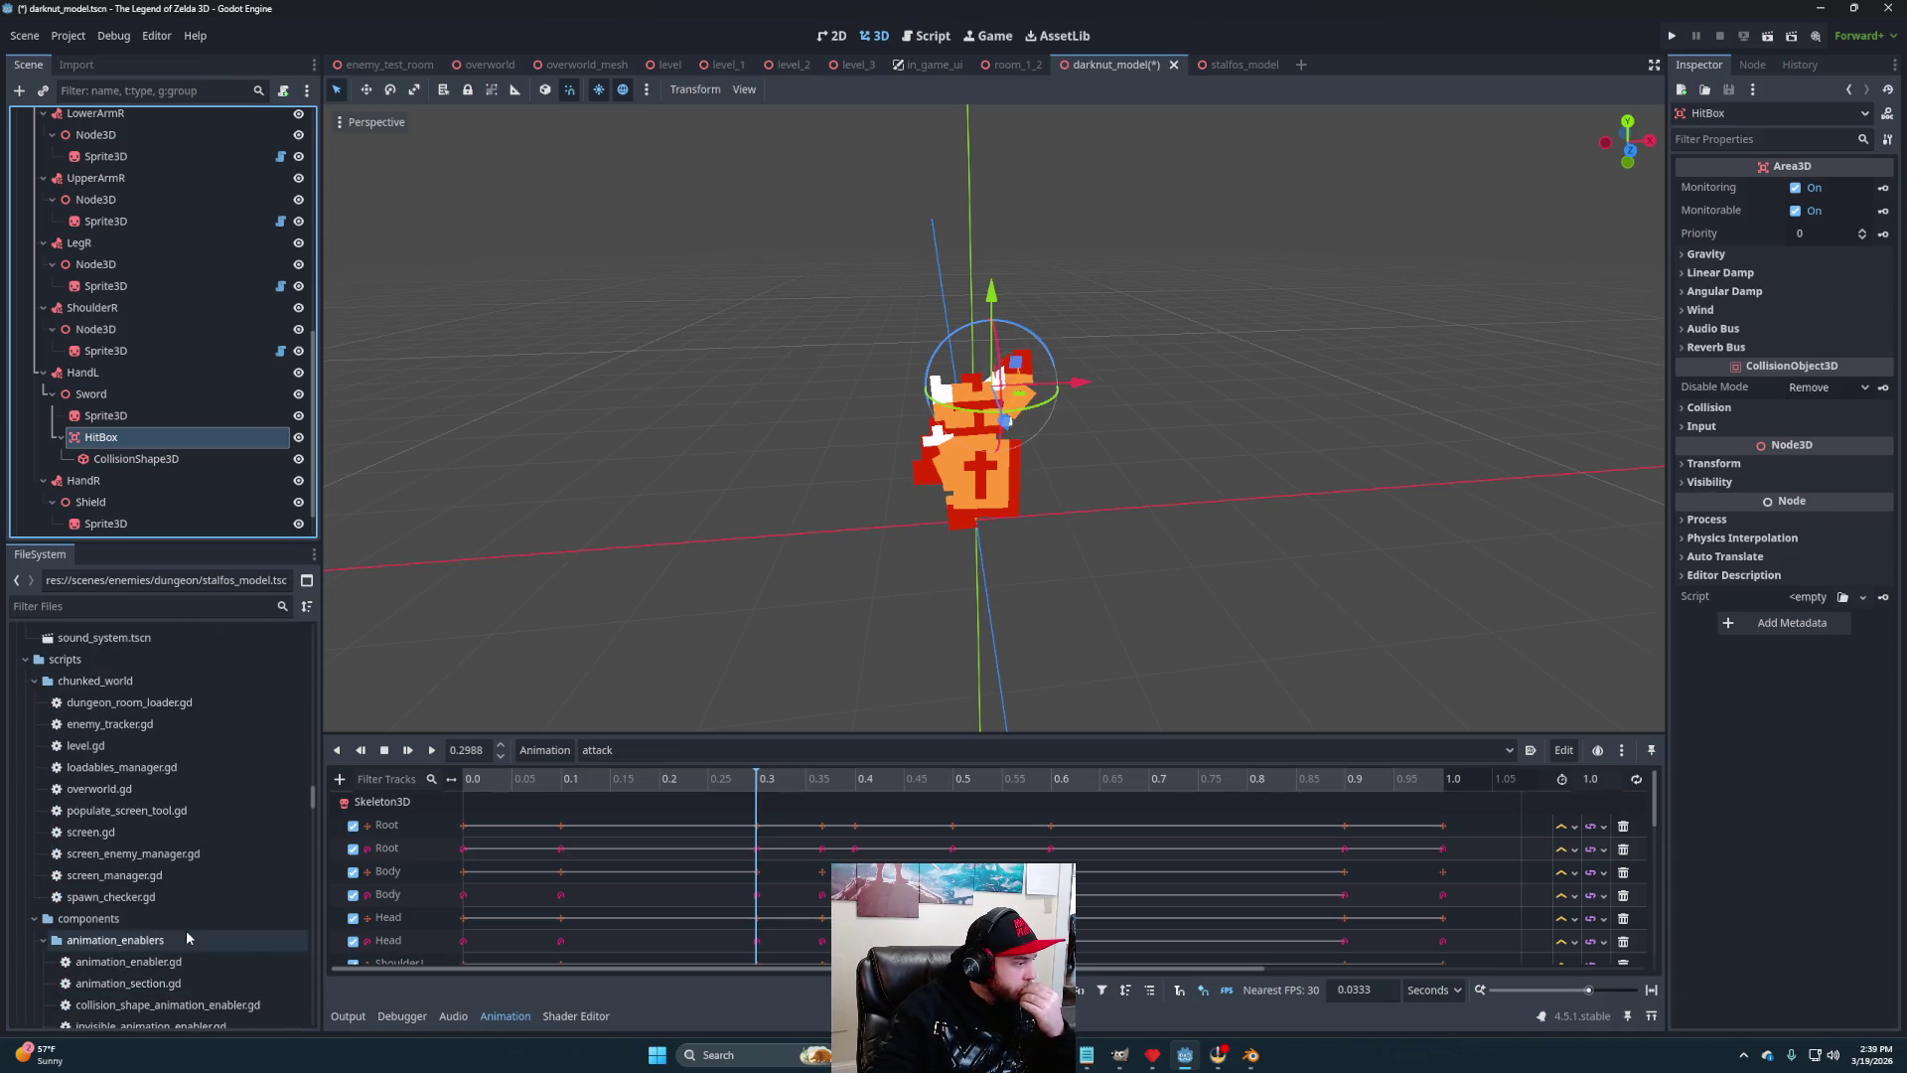
{"action": "scroll", "coordinate": [158, 866], "scroll_direction": "down", "scroll_amount": 10}
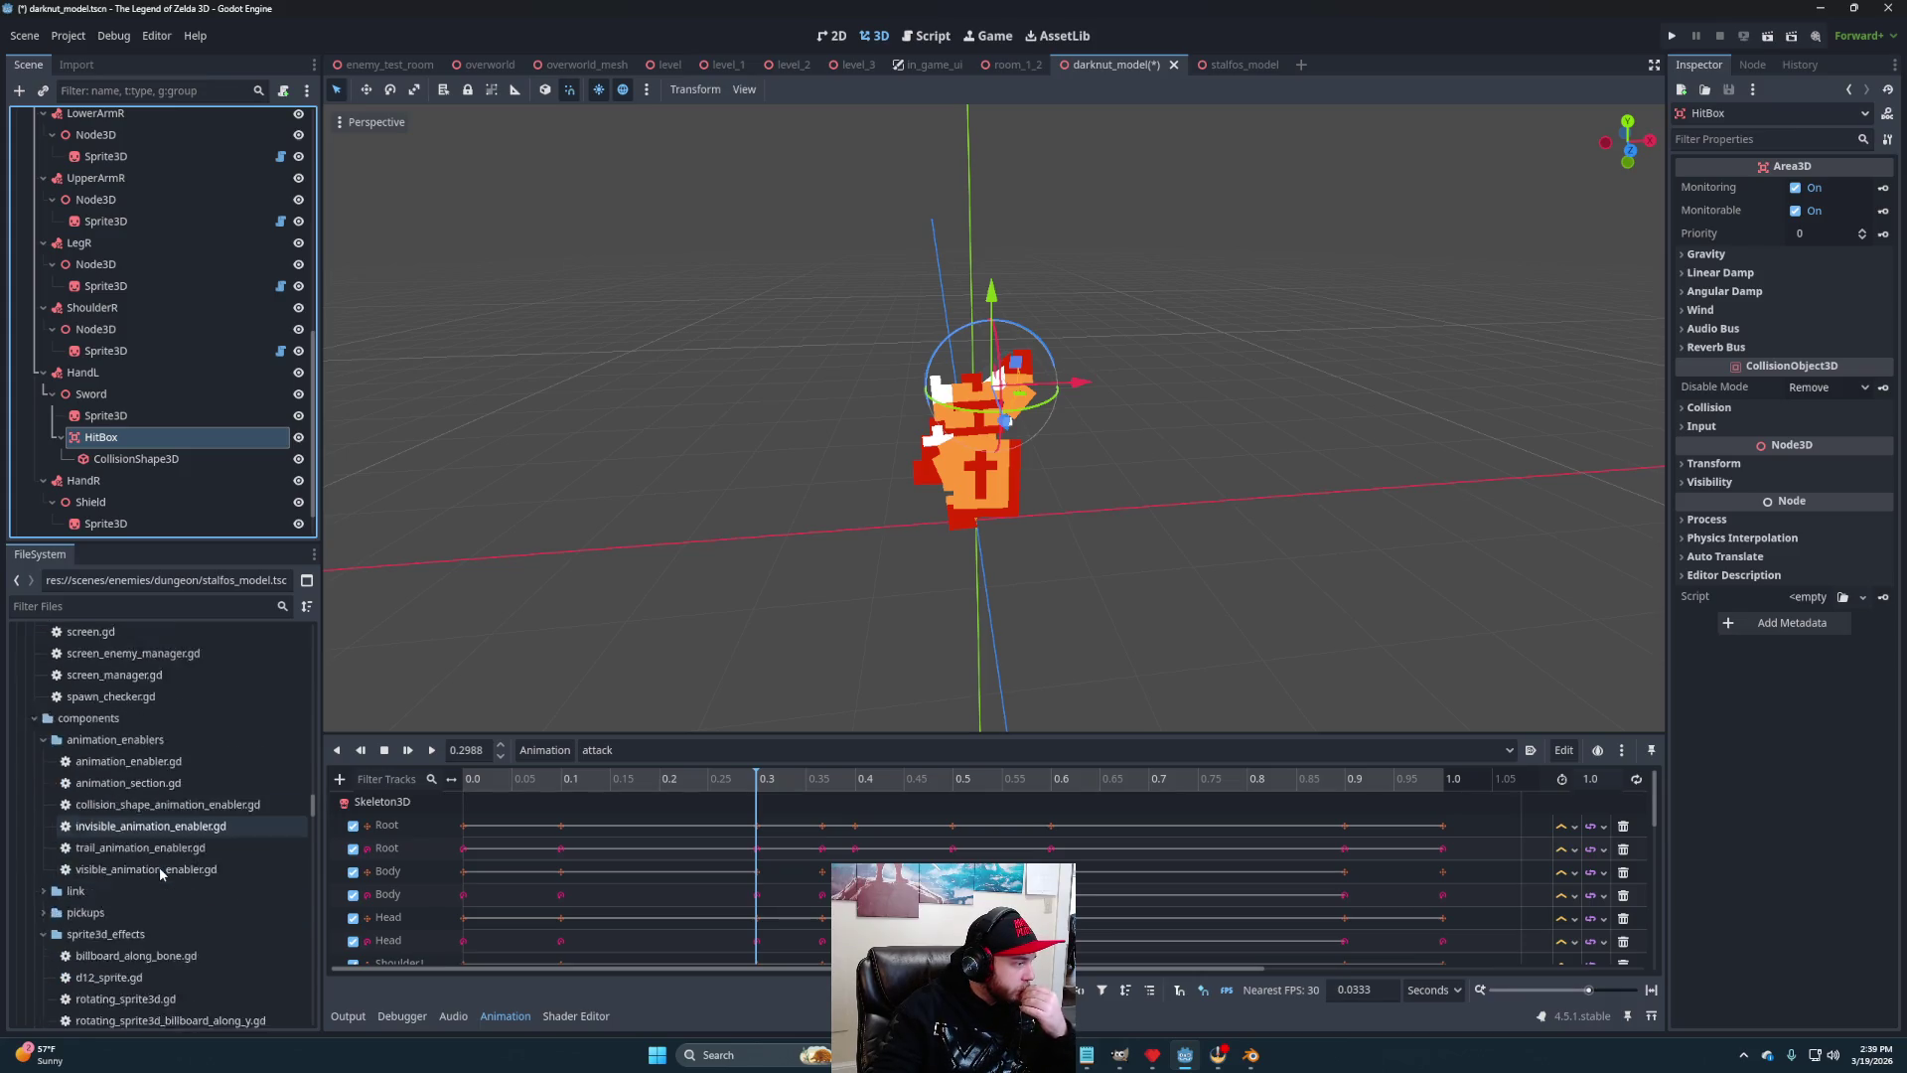
{"action": "mouse_move", "coordinate": [115, 992]}
{"action": "left_mouse_down"}
{"action": "mouse_move", "coordinate": [99, 402]}
{"action": "mouse_move", "coordinate": [129, 437]}
{"action": "left_mouse_up"}
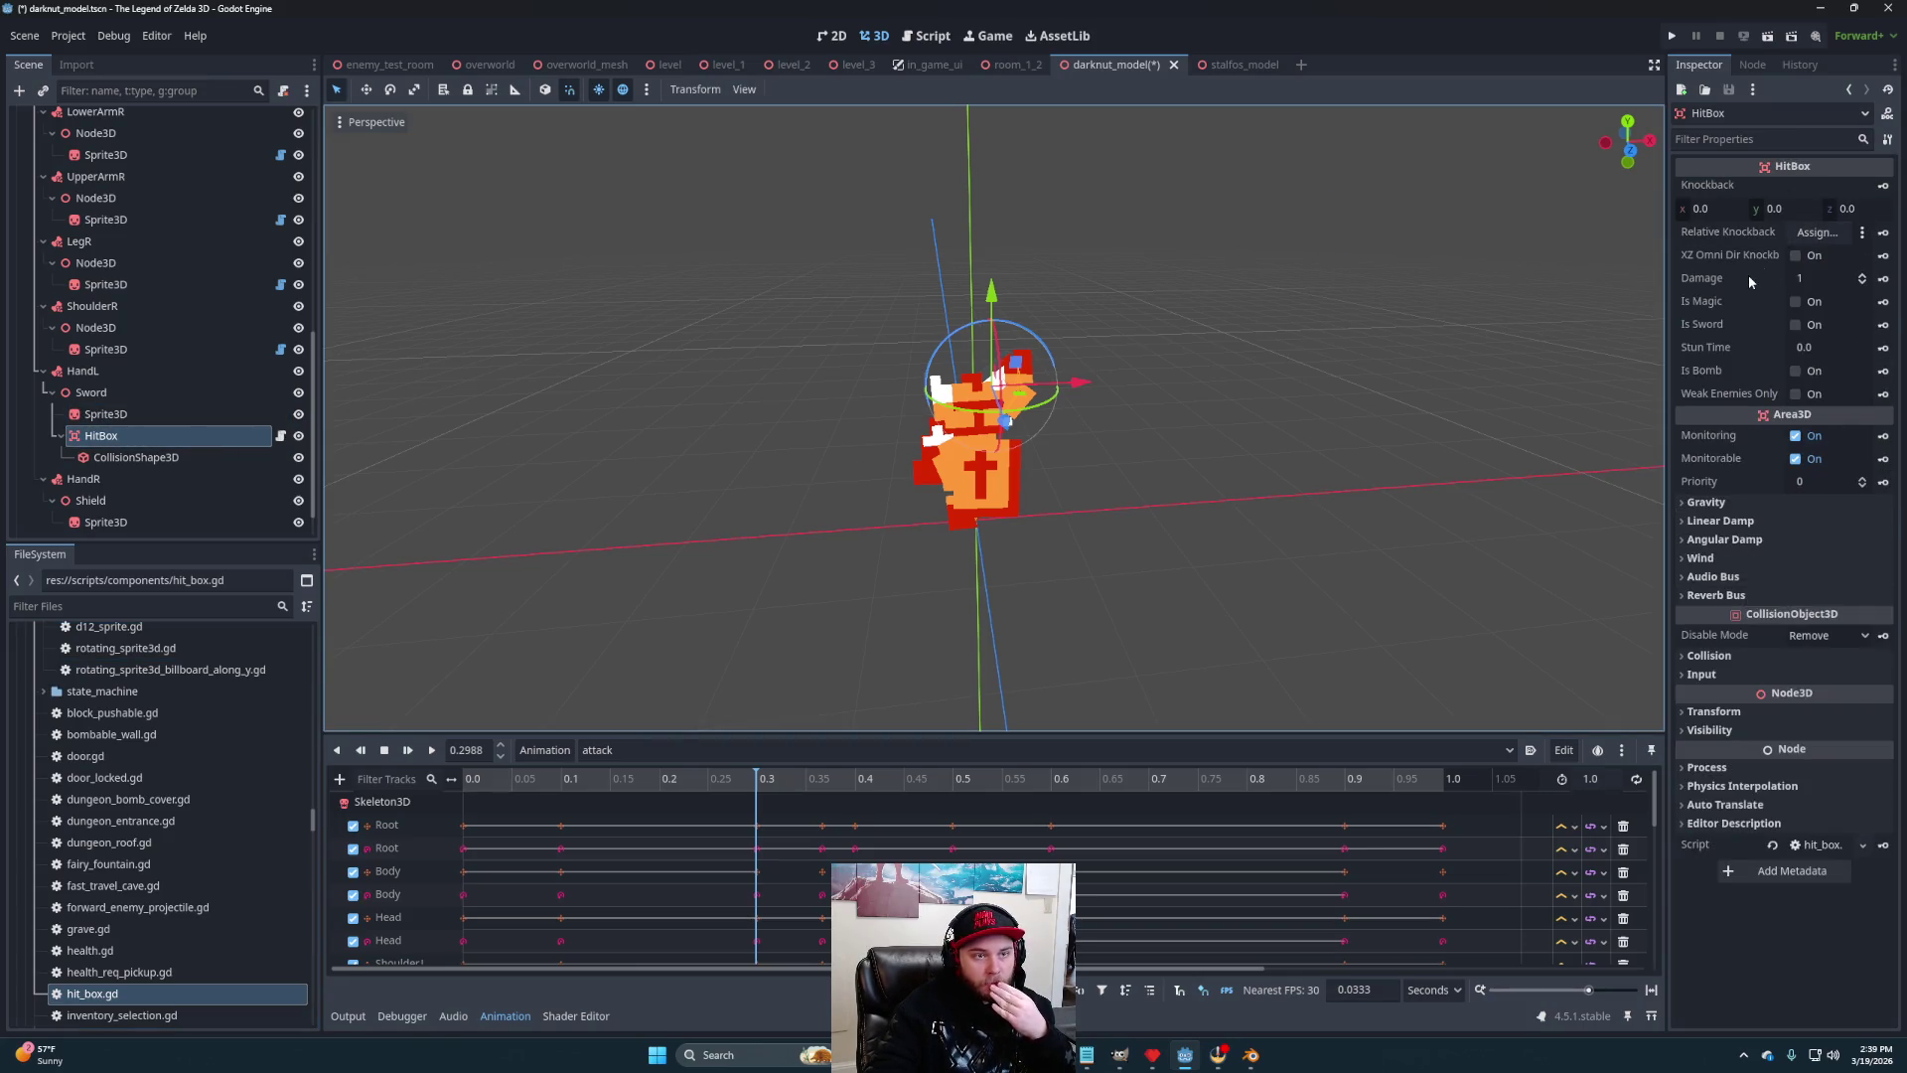
{"action": "scroll", "coordinate": [127, 147], "scroll_direction": "up", "scroll_amount": 10}
{"action": "mouse_move", "coordinate": [100, 121]}
{"action": "left_mouse_down"}
{"action": "mouse_move", "coordinate": [1003, 129]}
{"action": "mouse_move", "coordinate": [1812, 236]}
{"action": "left_mouse_up"}
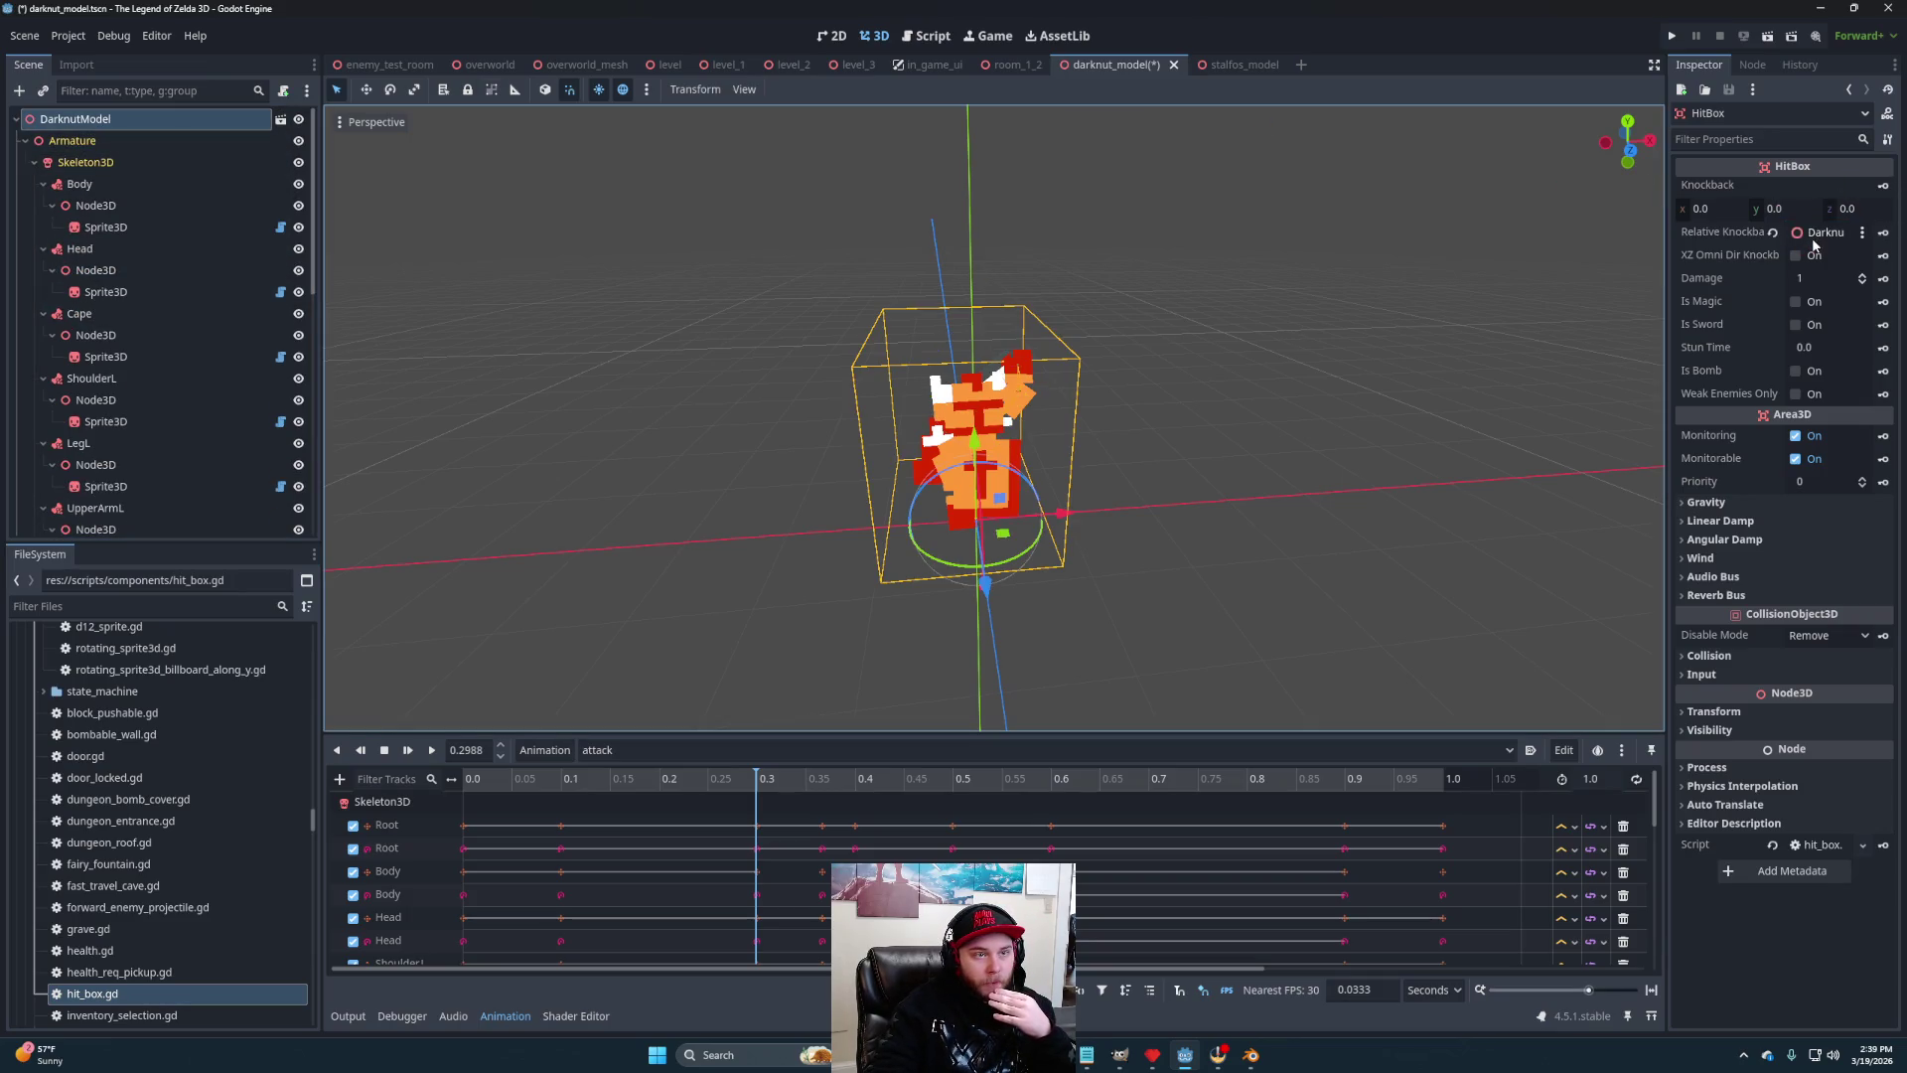
Set the HitBox knockback to 0.0, 3.2, 12.8 and its damage to 2
{"action": "left_click", "coordinate": [1866, 210]}
{"action": "type", "text": "12.8"}
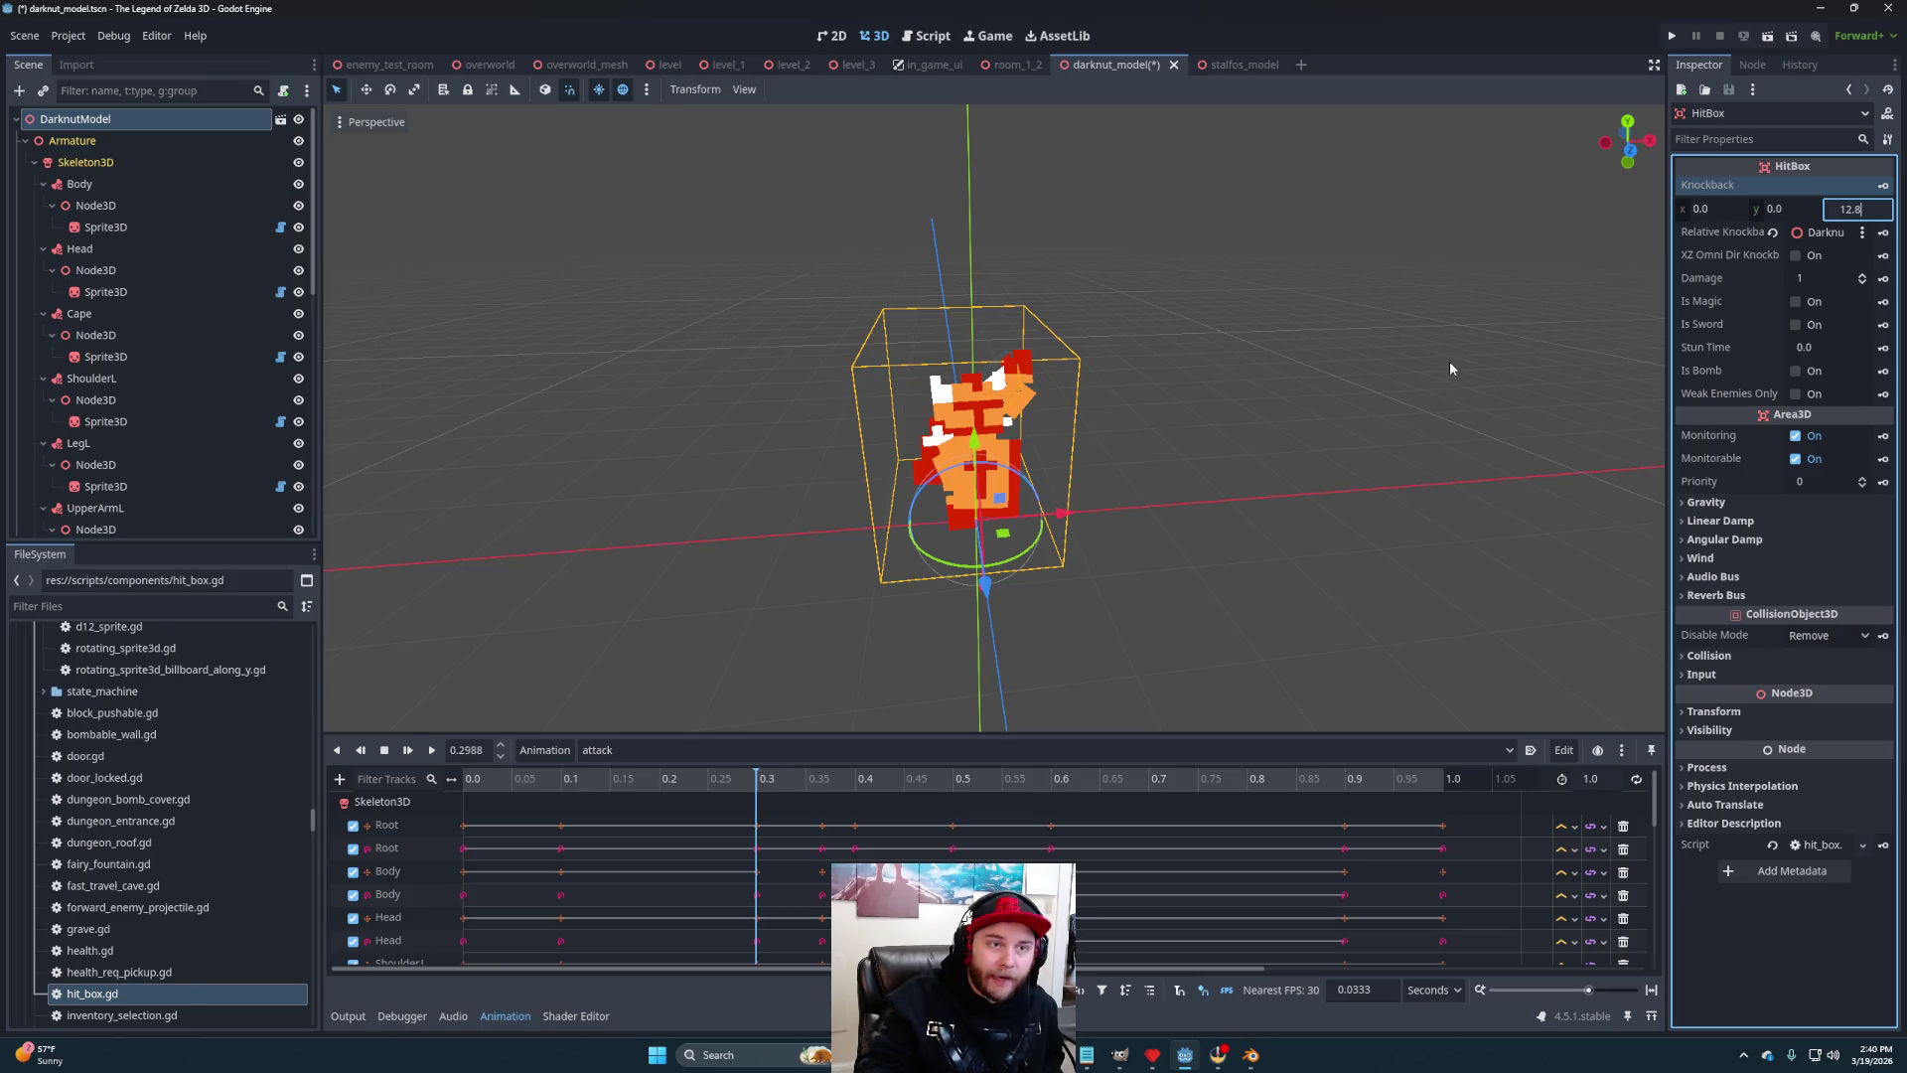
{"action": "left_click", "coordinate": [1793, 206]}
{"action": "type", "text": "3.2"}
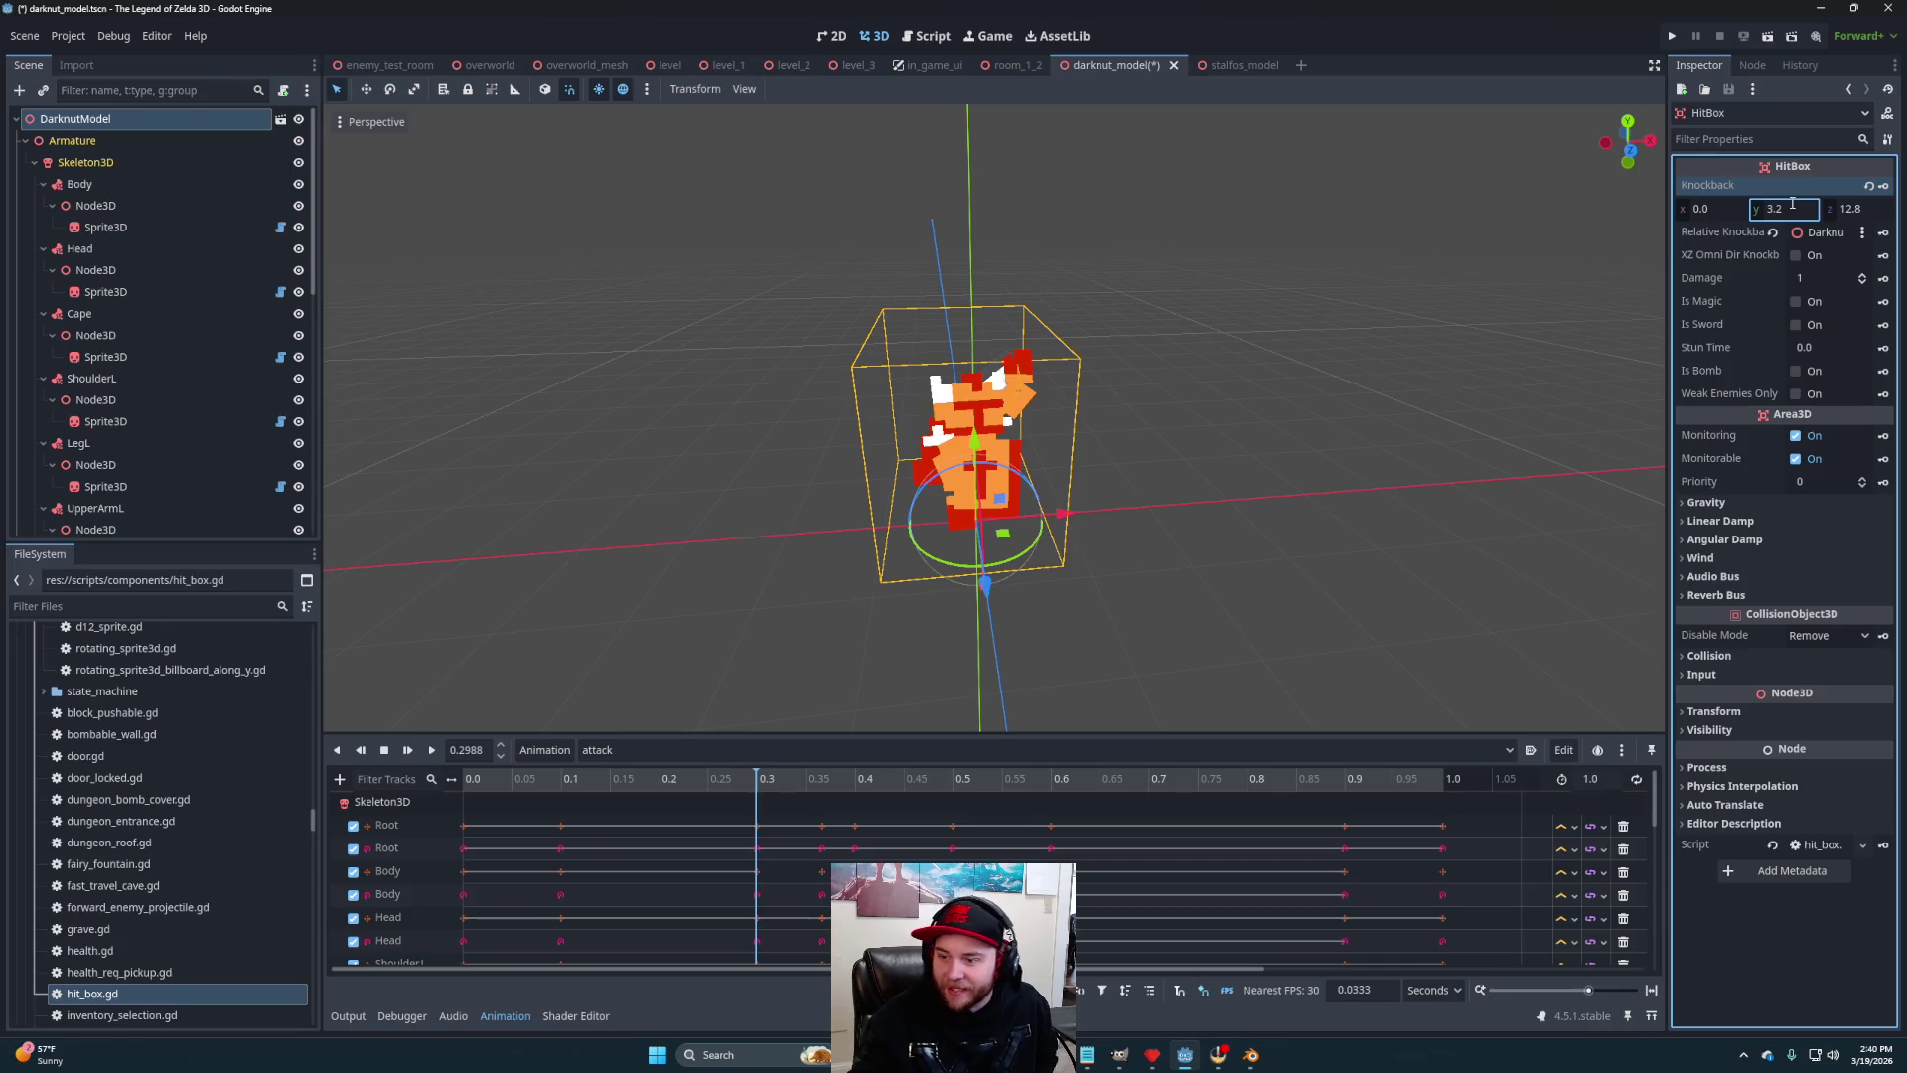
{"action": "left_click", "coordinate": [1821, 277]}
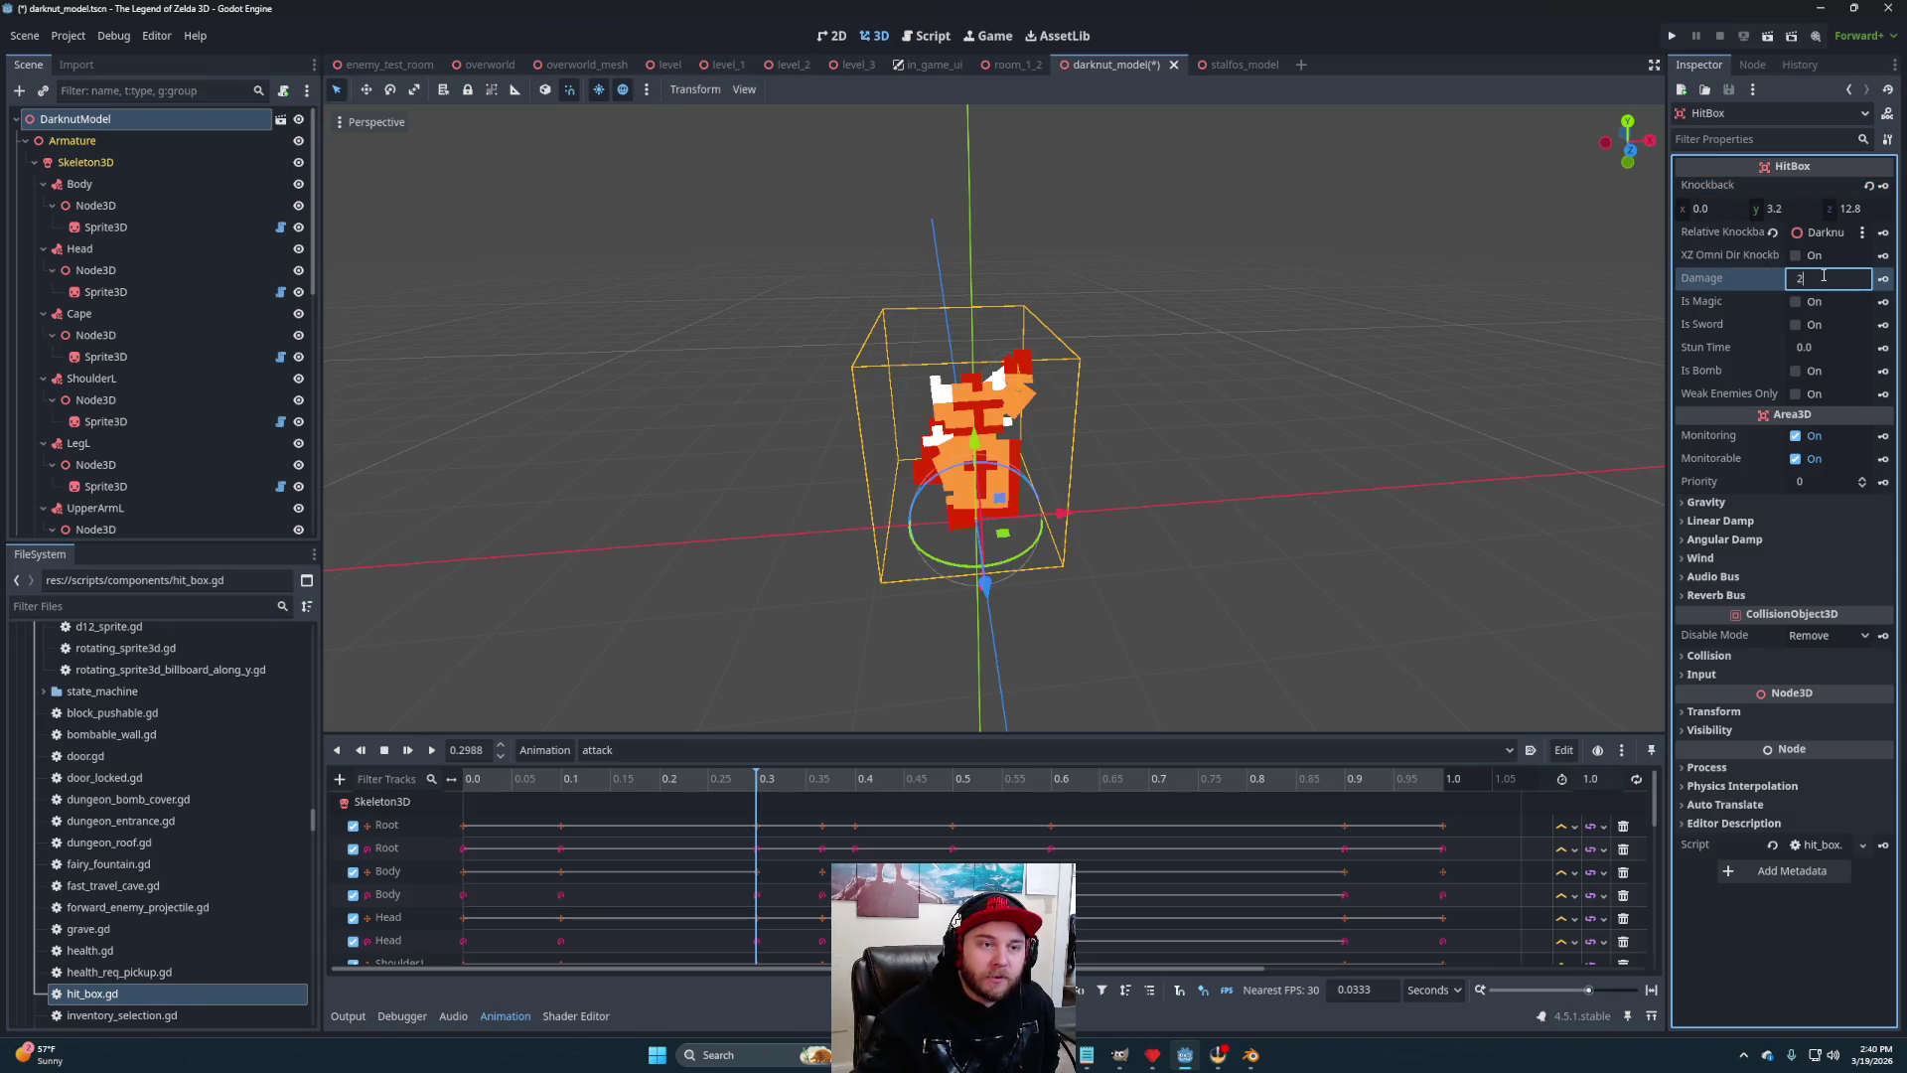
{"action": "key", "text": "Return"}
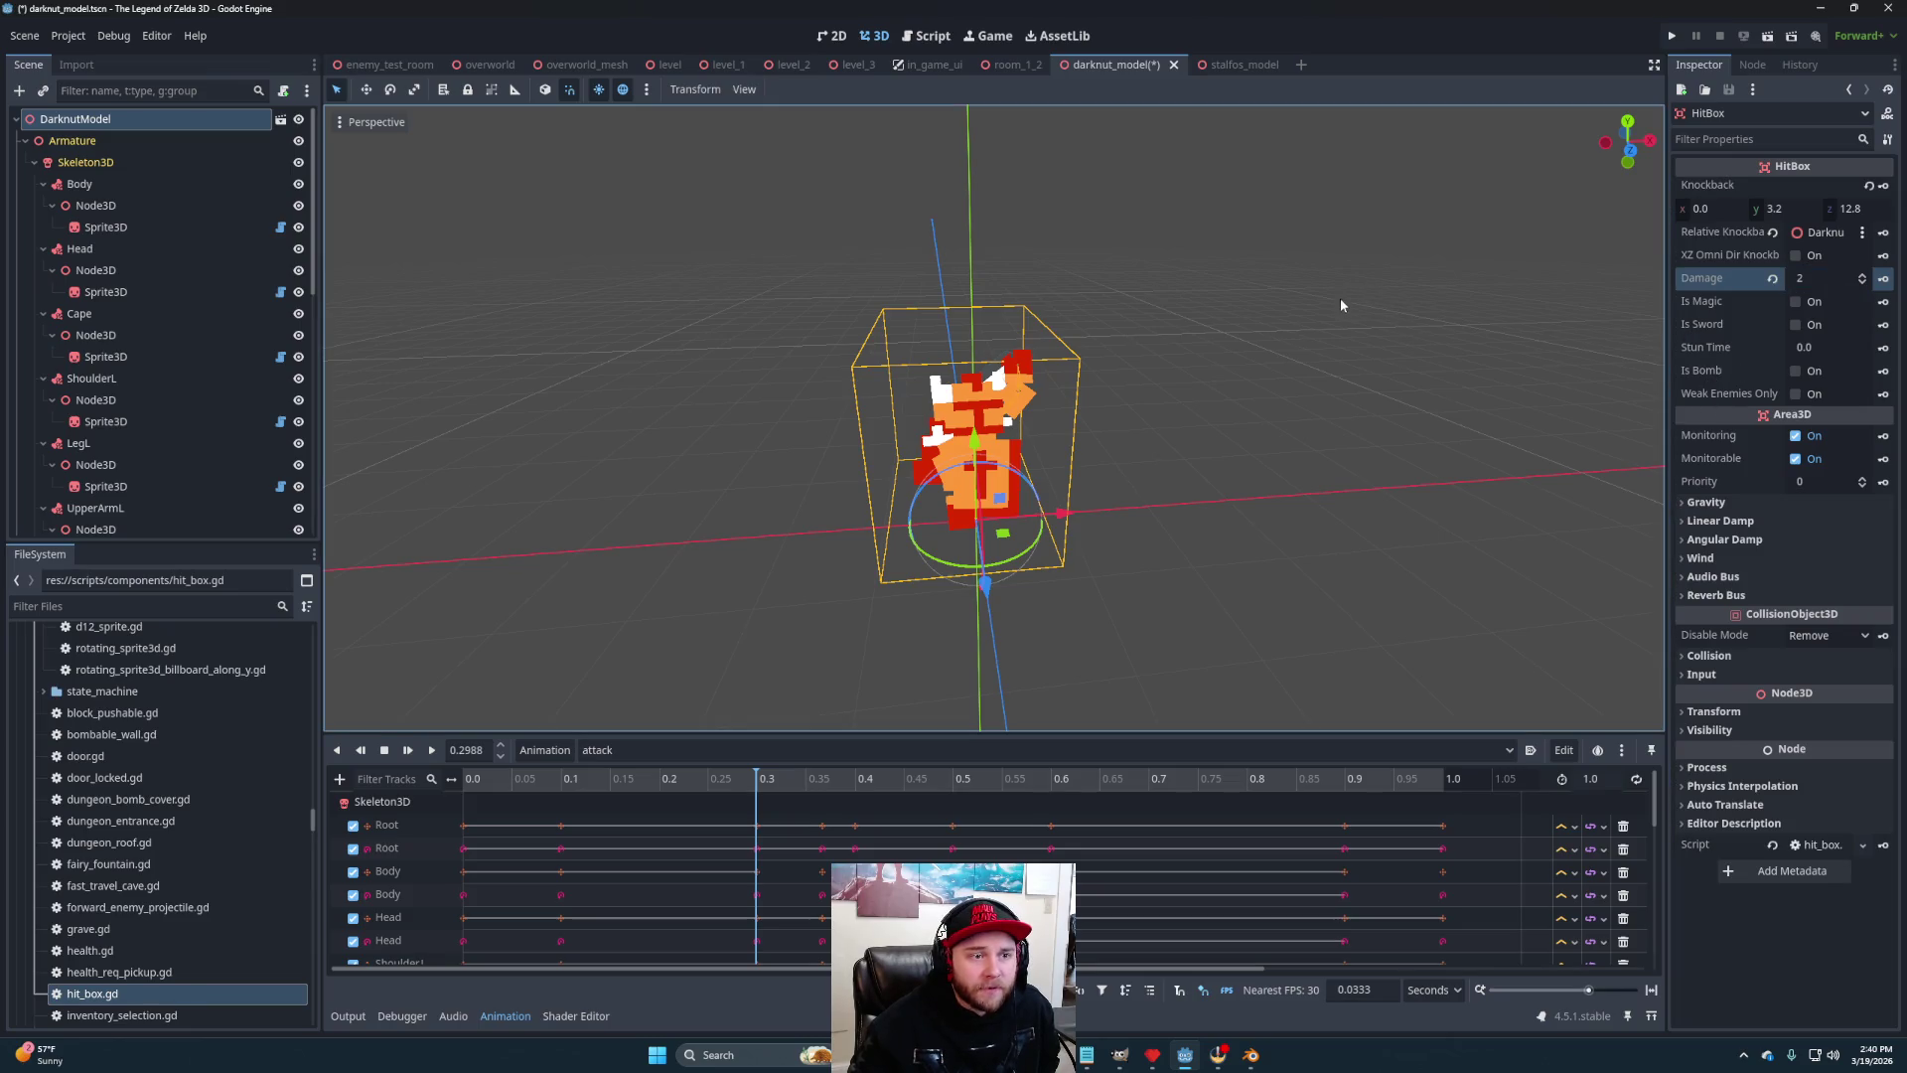
{"action": "mouse_move", "coordinate": [1226, 349]}
{"action": "left_mouse_down"}
{"action": "mouse_move", "coordinate": [1222, 393]}
{"action": "mouse_move", "coordinate": [1152, 397]}
{"action": "mouse_move", "coordinate": [1259, 398]}
{"action": "left_mouse_up"}
{"action": "scroll", "coordinate": [1260, 398], "scroll_direction": "down", "scroll_amount": 3}
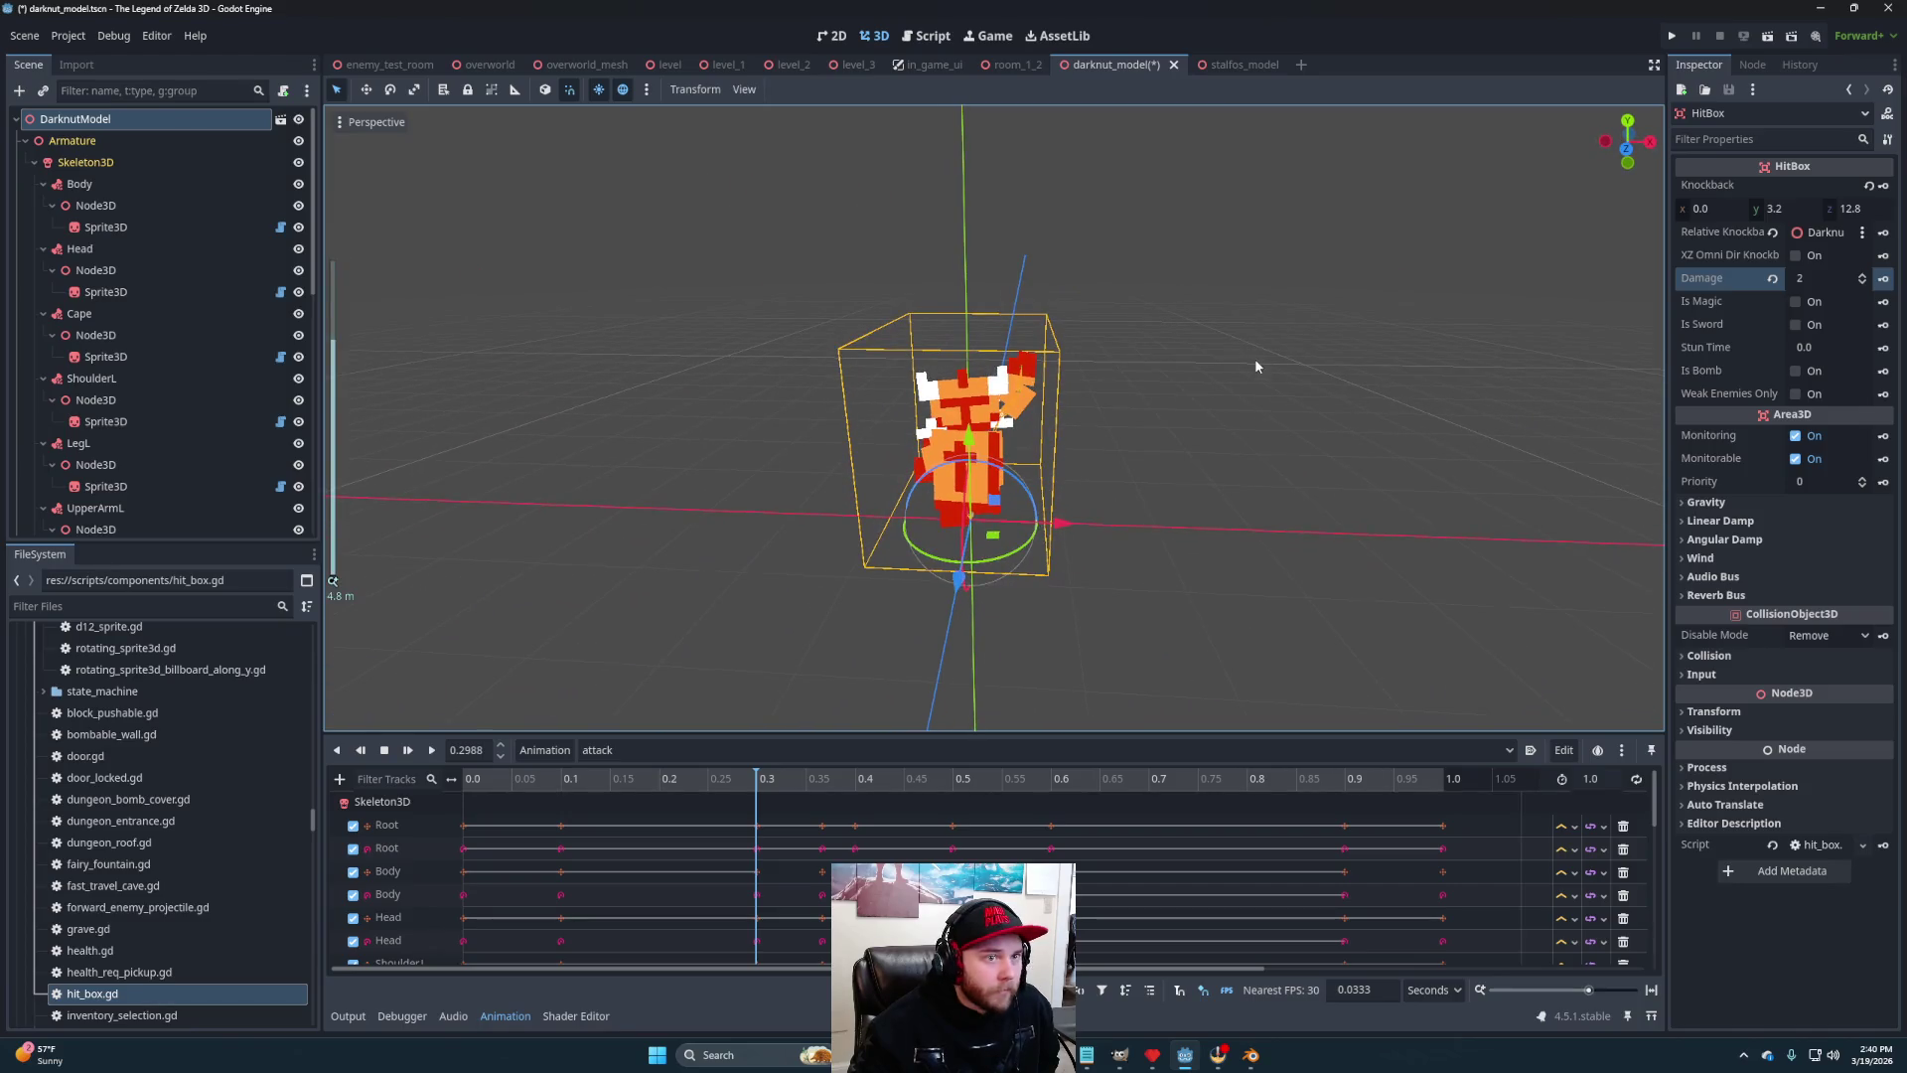
{"action": "scroll", "coordinate": [981, 493], "scroll_direction": "down", "scroll_amount": 3}
Search the new-node dialog under CollisionShape3D for 'enabler', then cancel
{"action": "scroll", "coordinate": [864, 572], "scroll_direction": "up", "scroll_amount": 1}
{"action": "scroll", "coordinate": [113, 391], "scroll_direction": "down", "scroll_amount": 5}
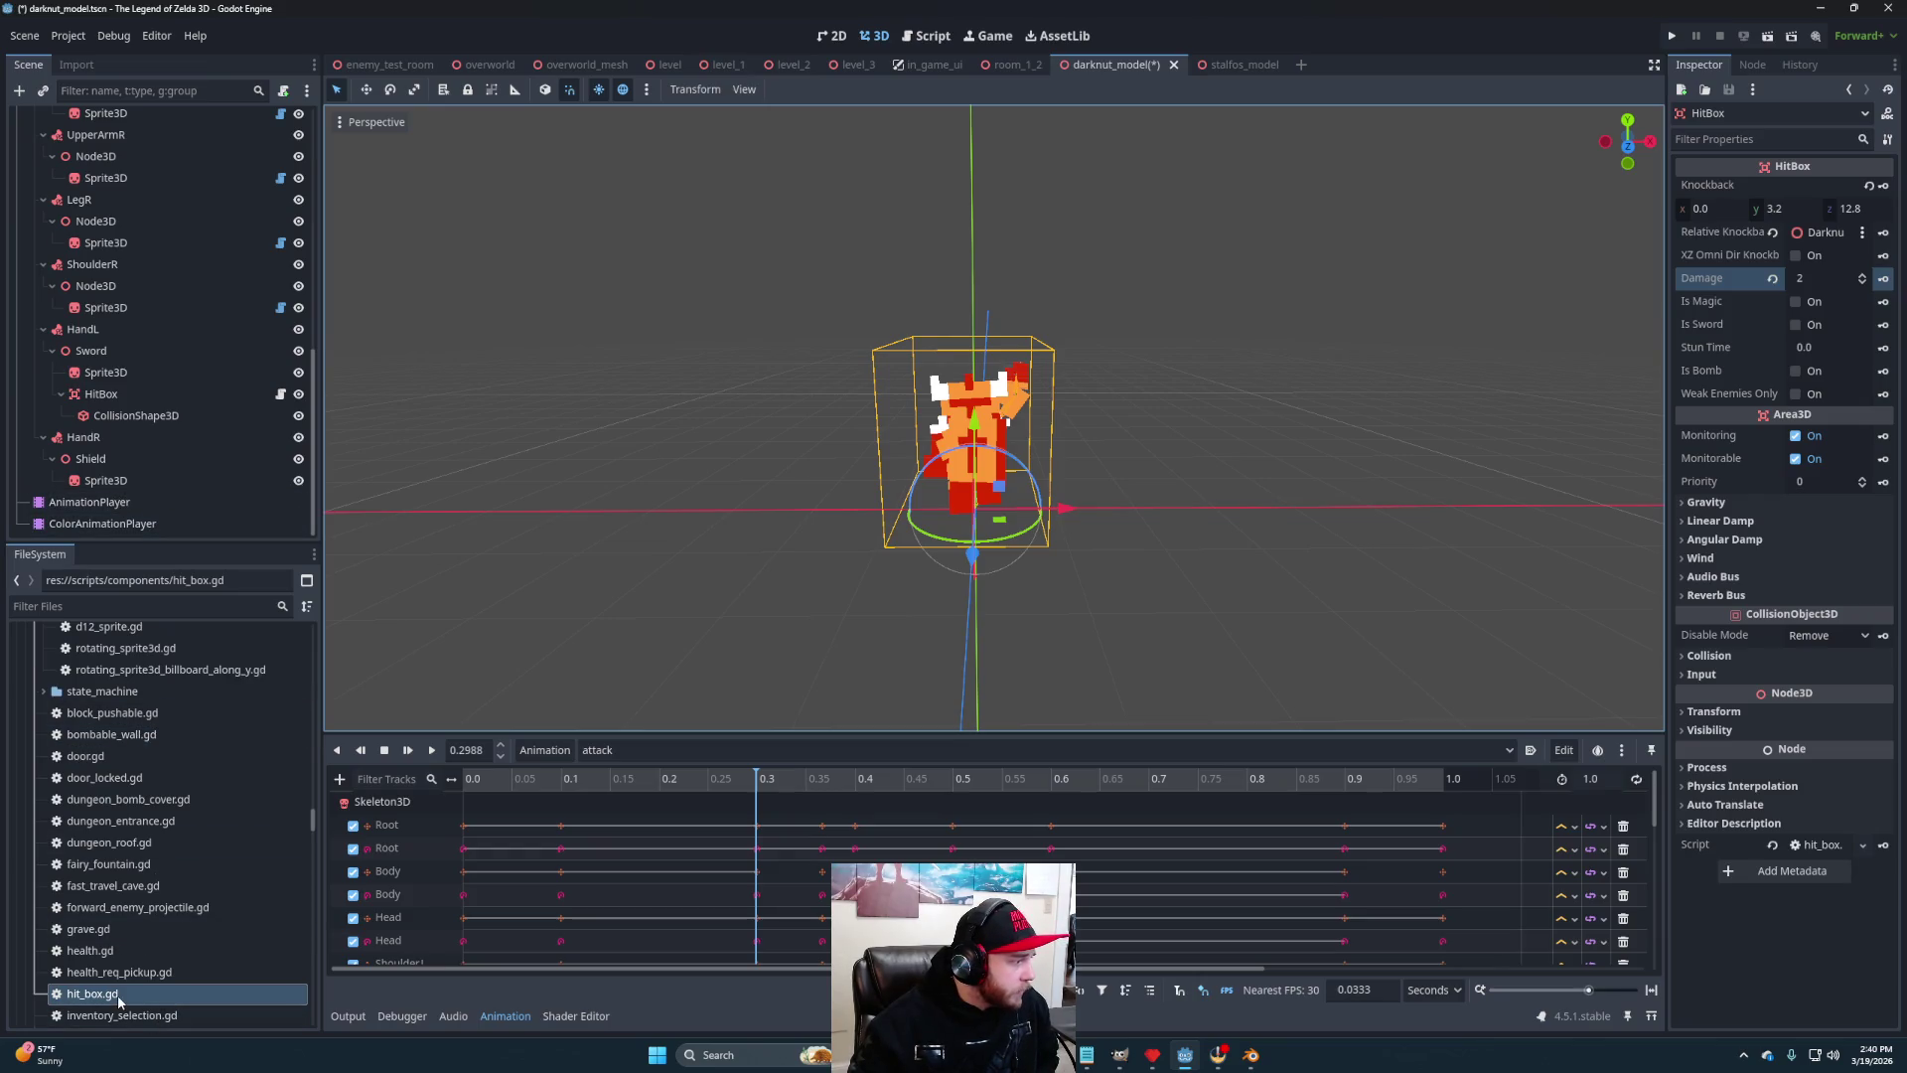
{"action": "scroll", "coordinate": [157, 902], "scroll_direction": "up", "scroll_amount": 1}
{"action": "scroll", "coordinate": [157, 902], "scroll_direction": "up", "scroll_amount": 4}
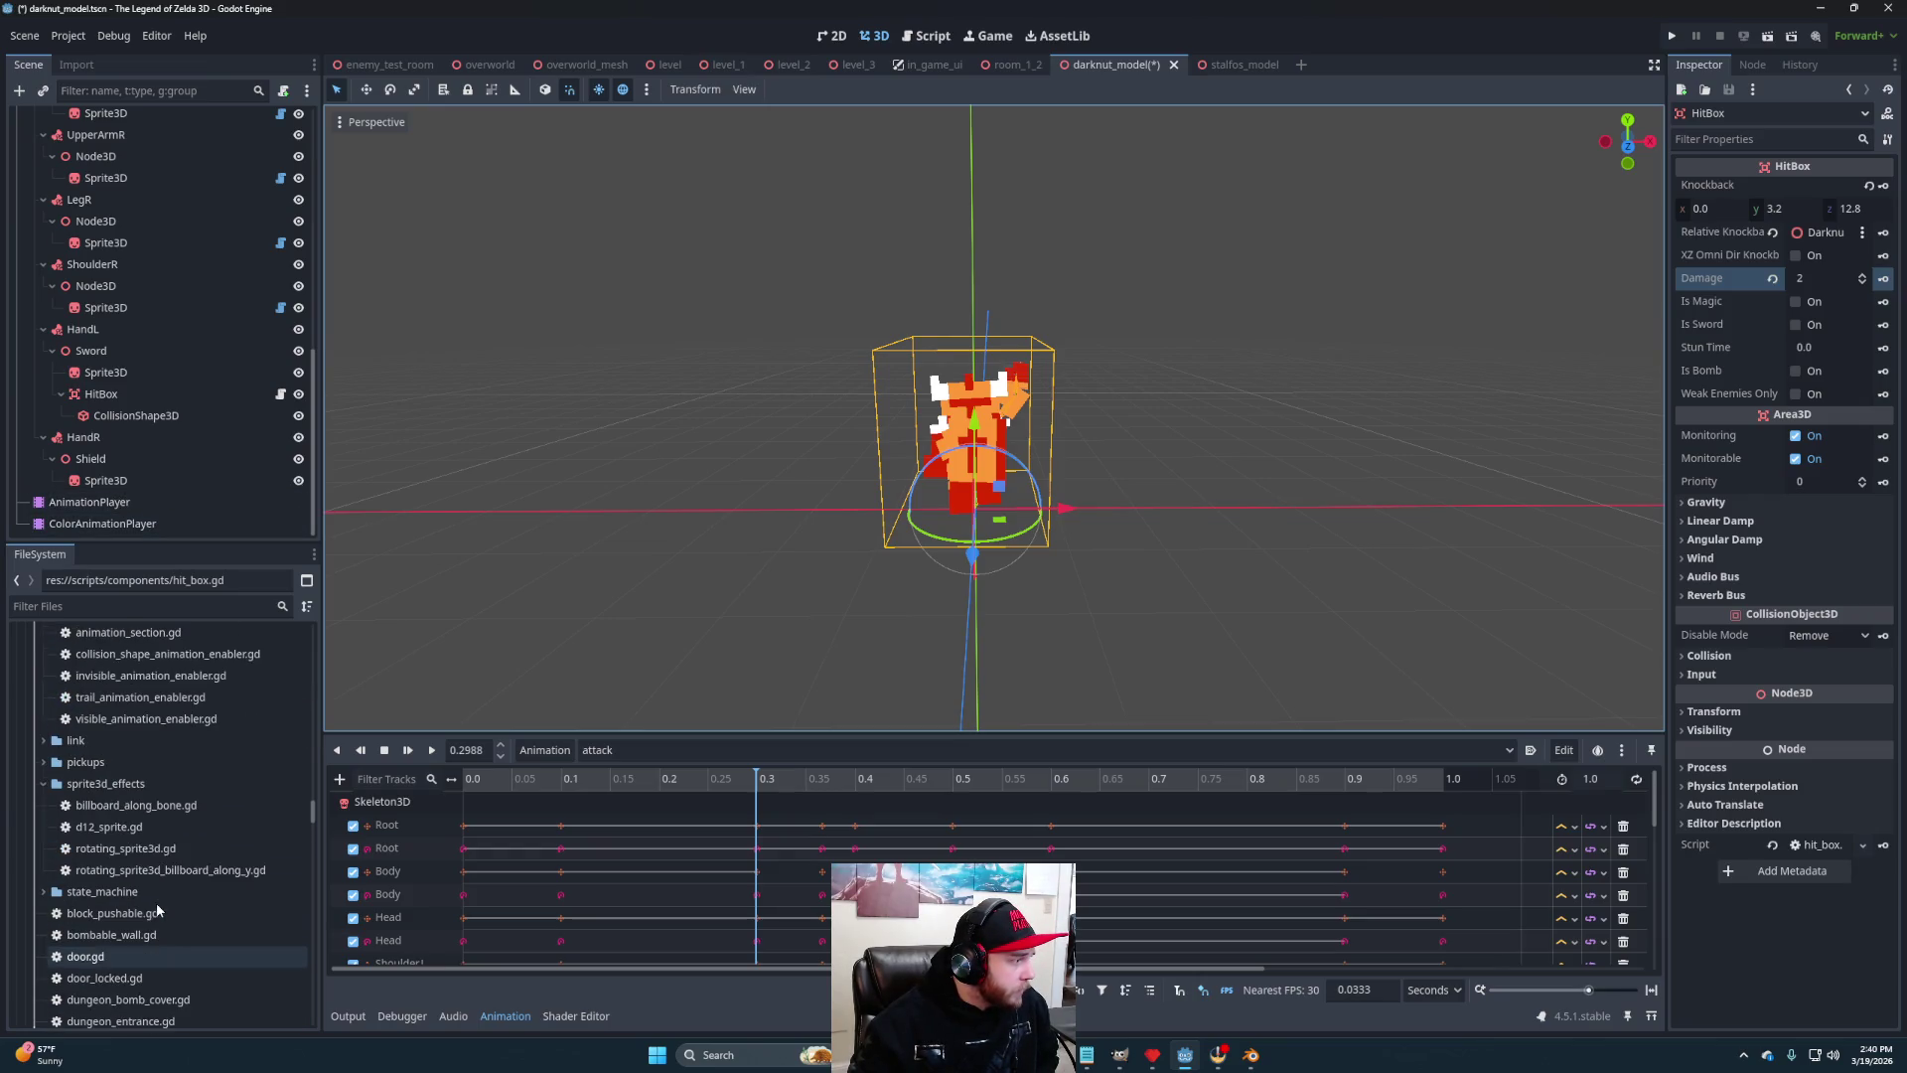
{"action": "scroll", "coordinate": [62, 785], "scroll_direction": "up", "scroll_amount": 3}
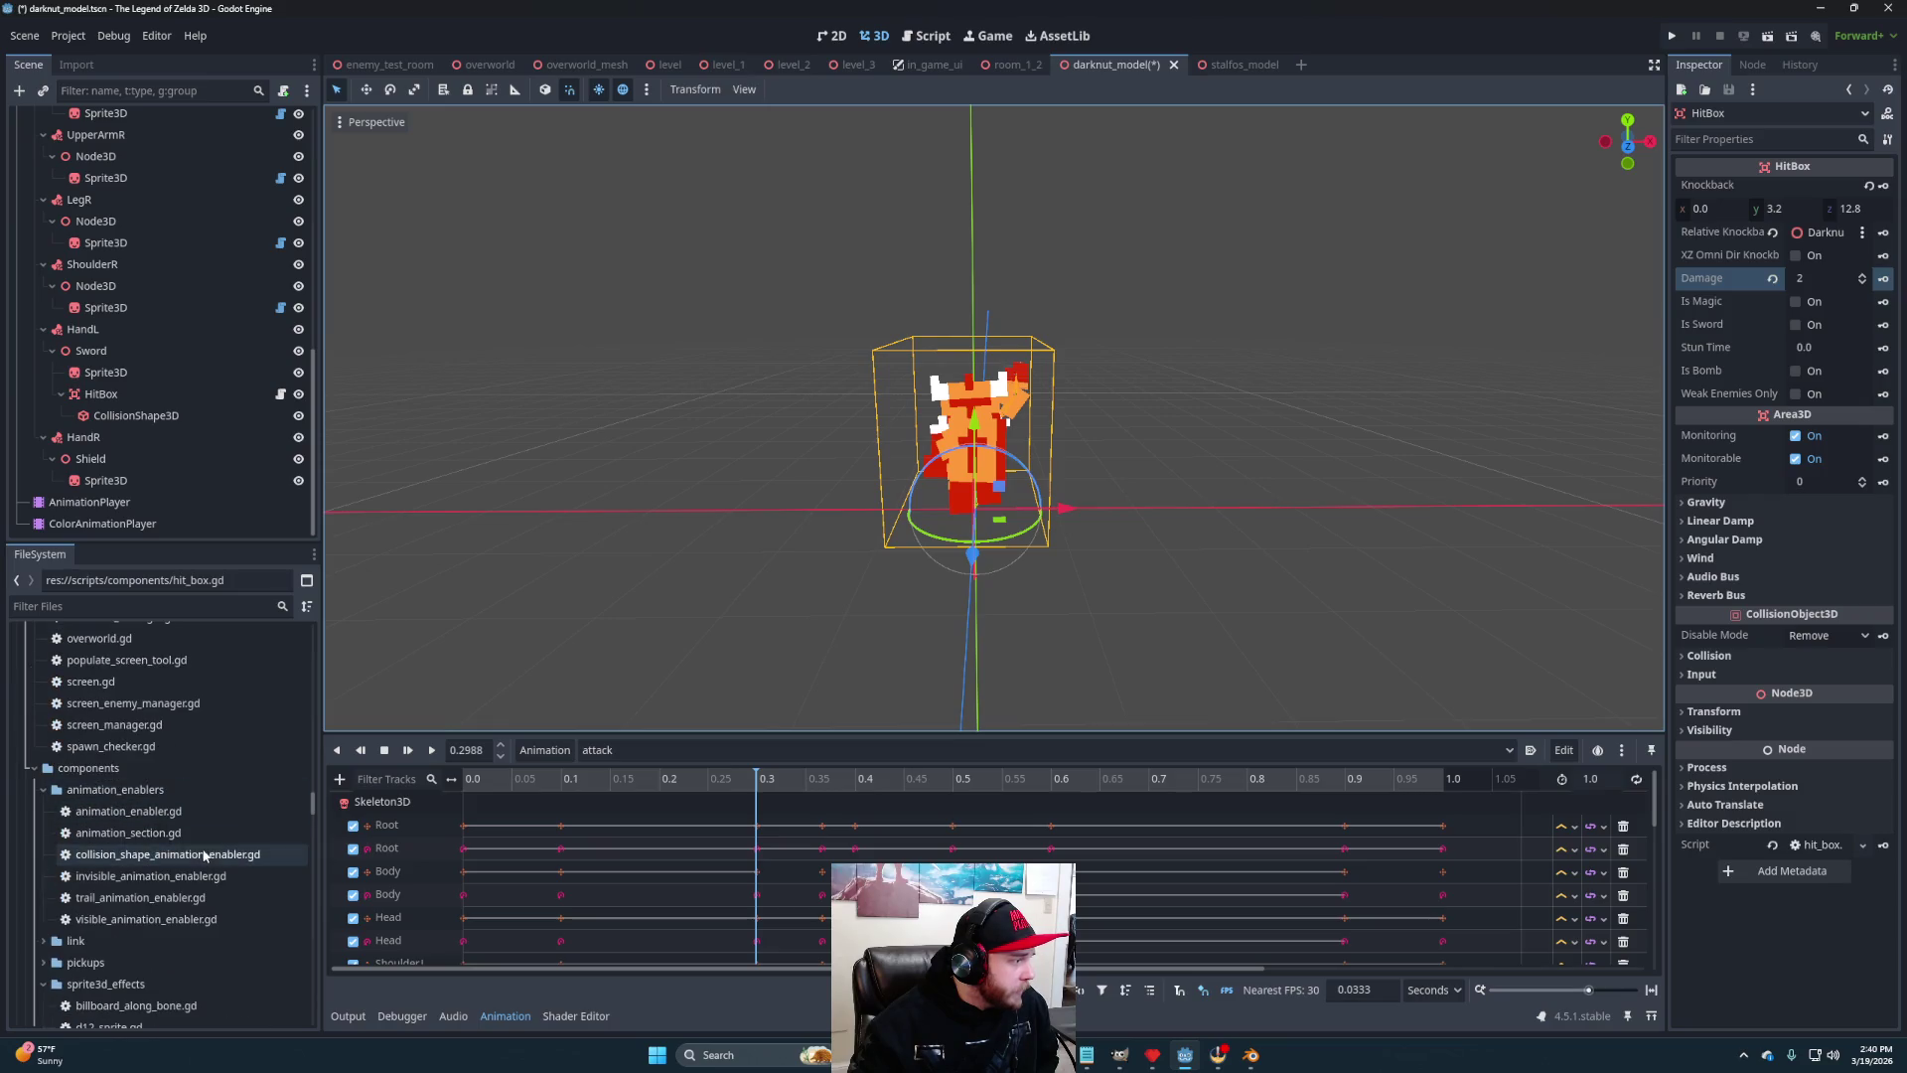
{"action": "right_click", "coordinate": [121, 420]}
{"action": "left_click", "coordinate": [179, 434]}
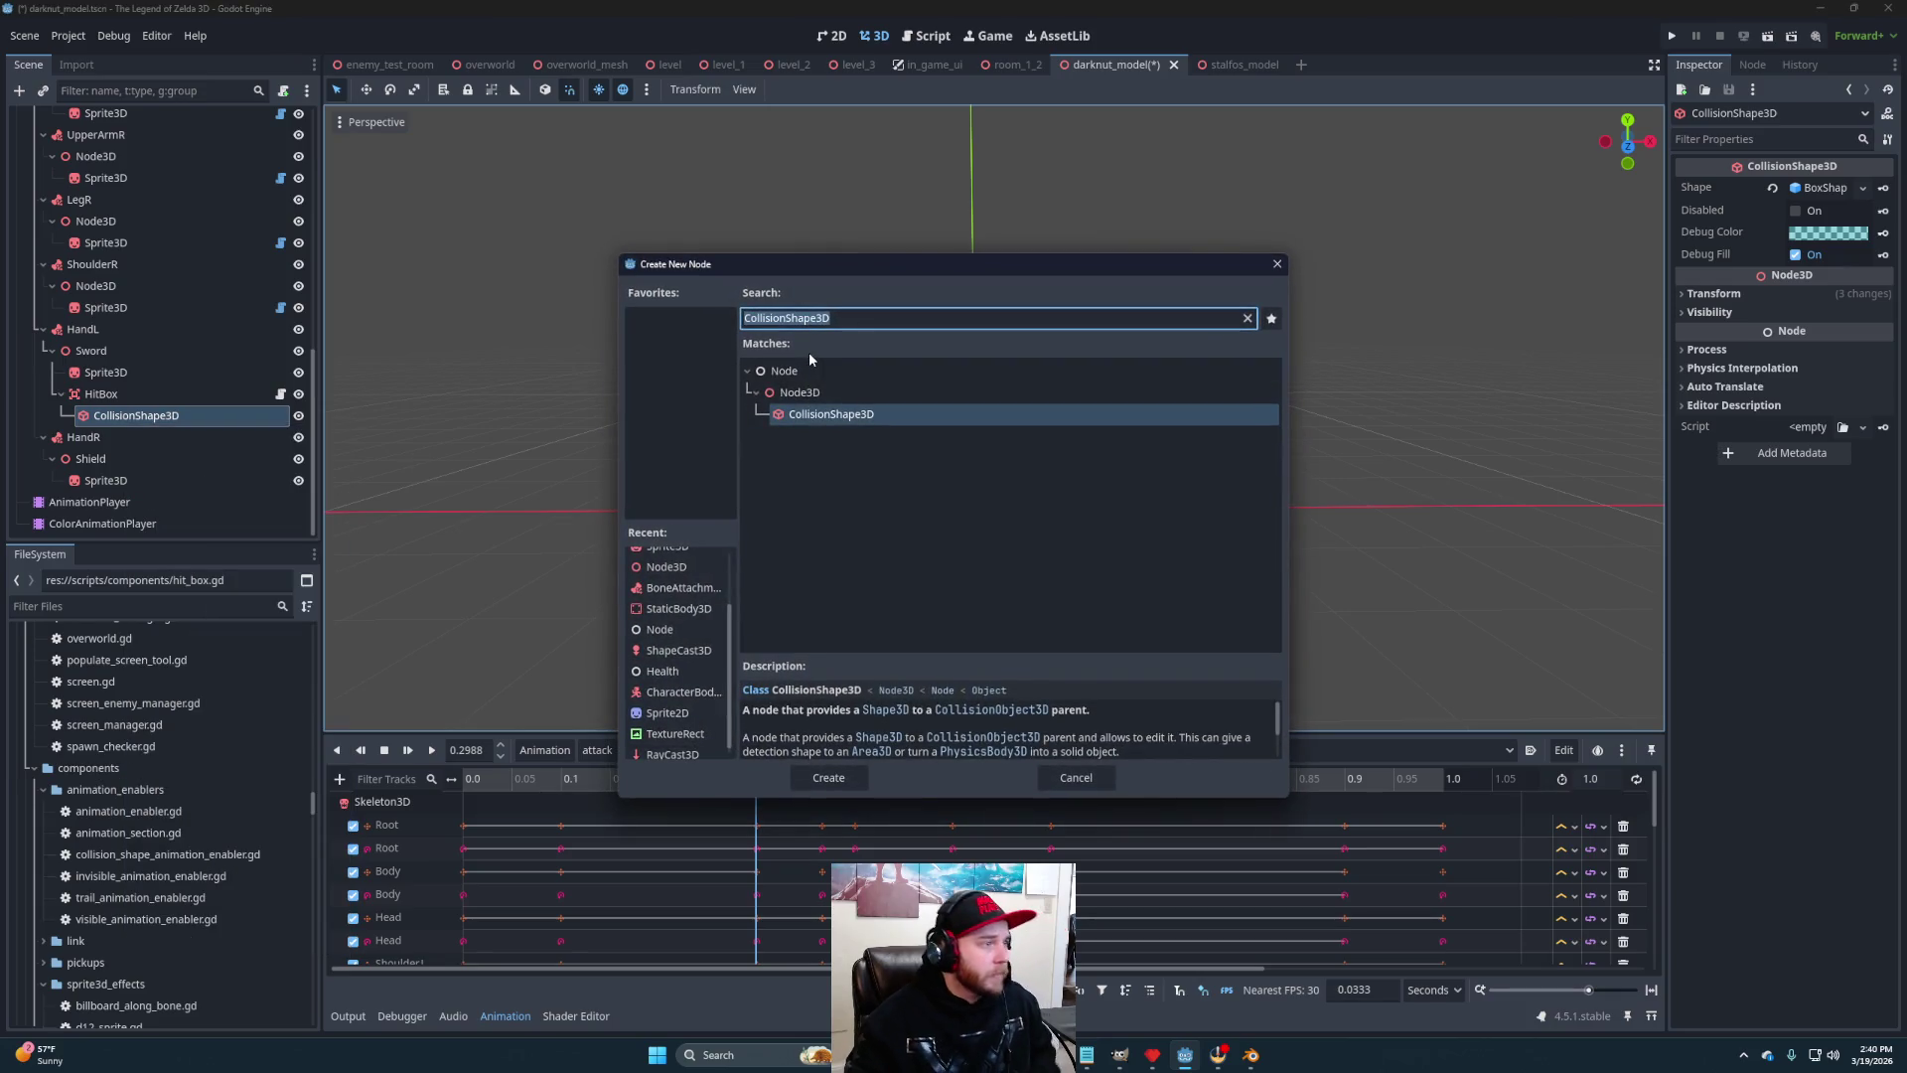
{"action": "type", "text": "ena"}
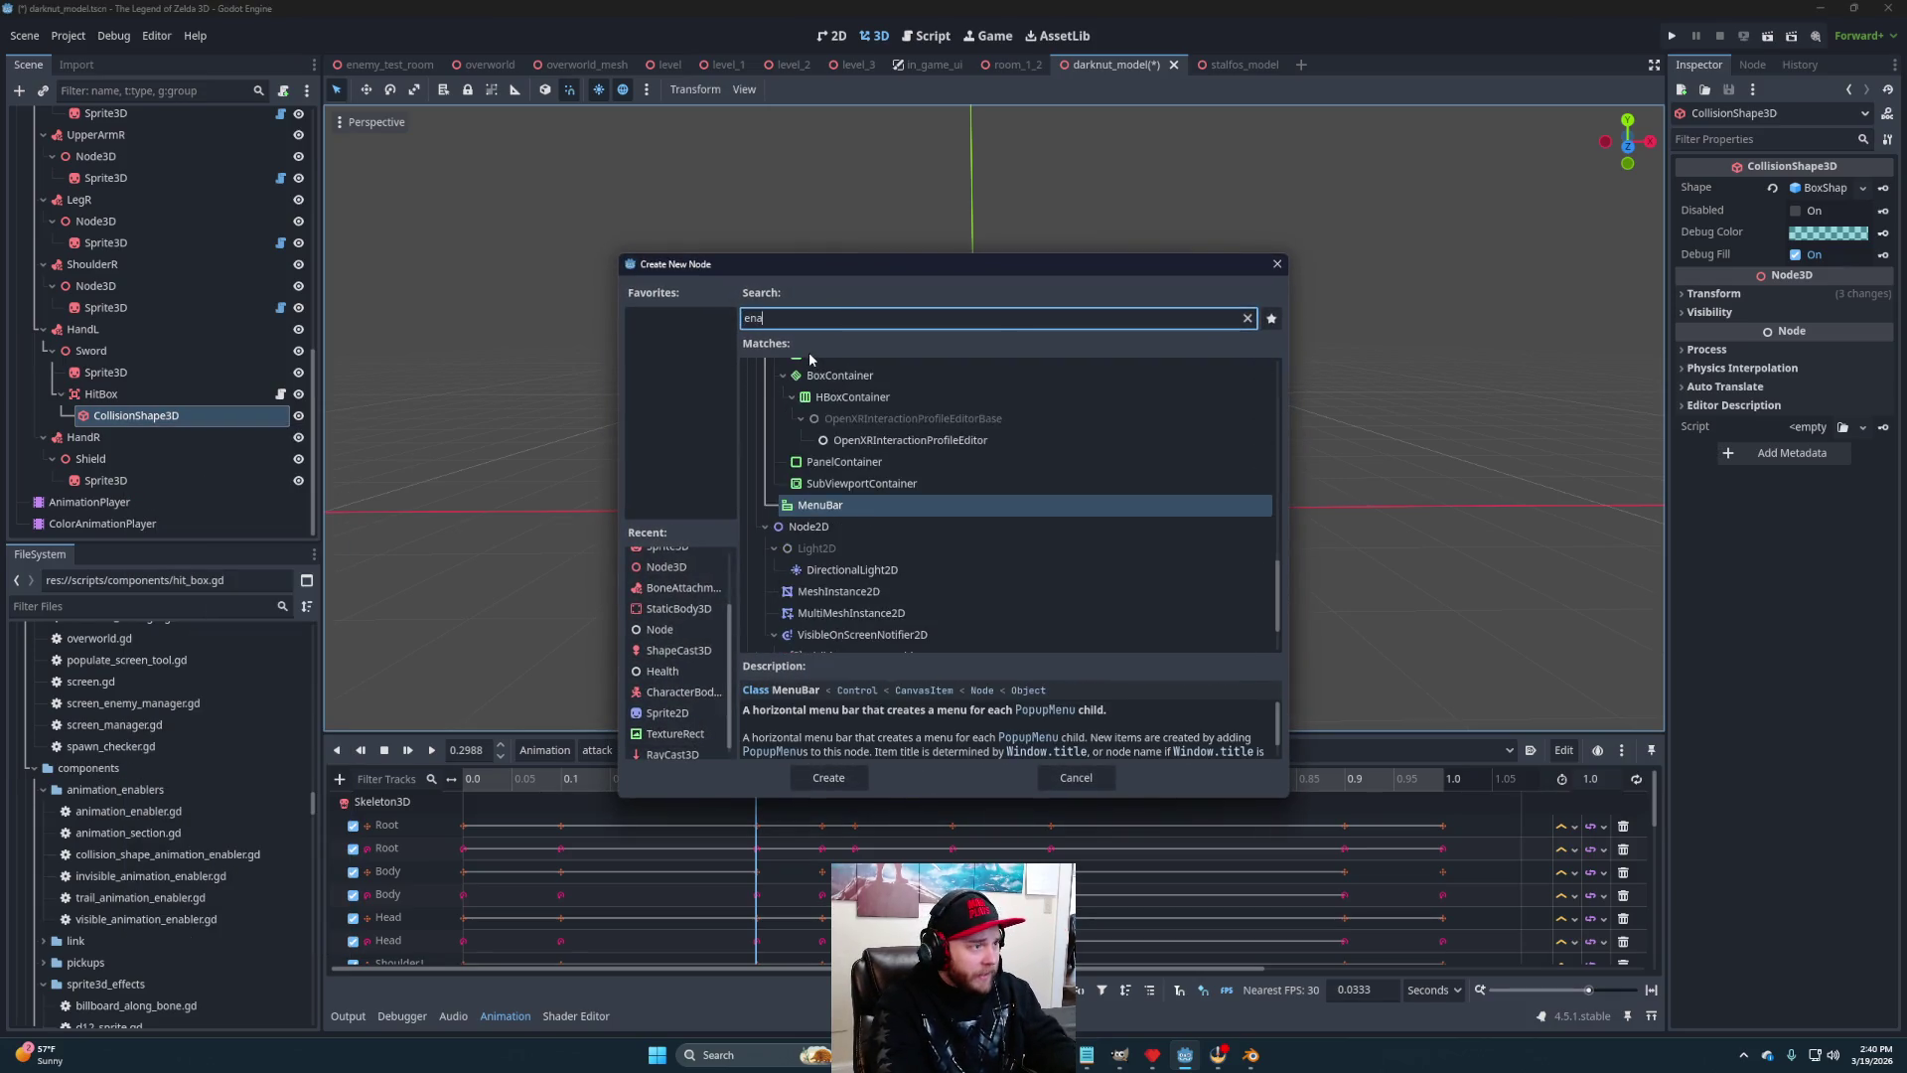
{"action": "type", "text": "bler"}
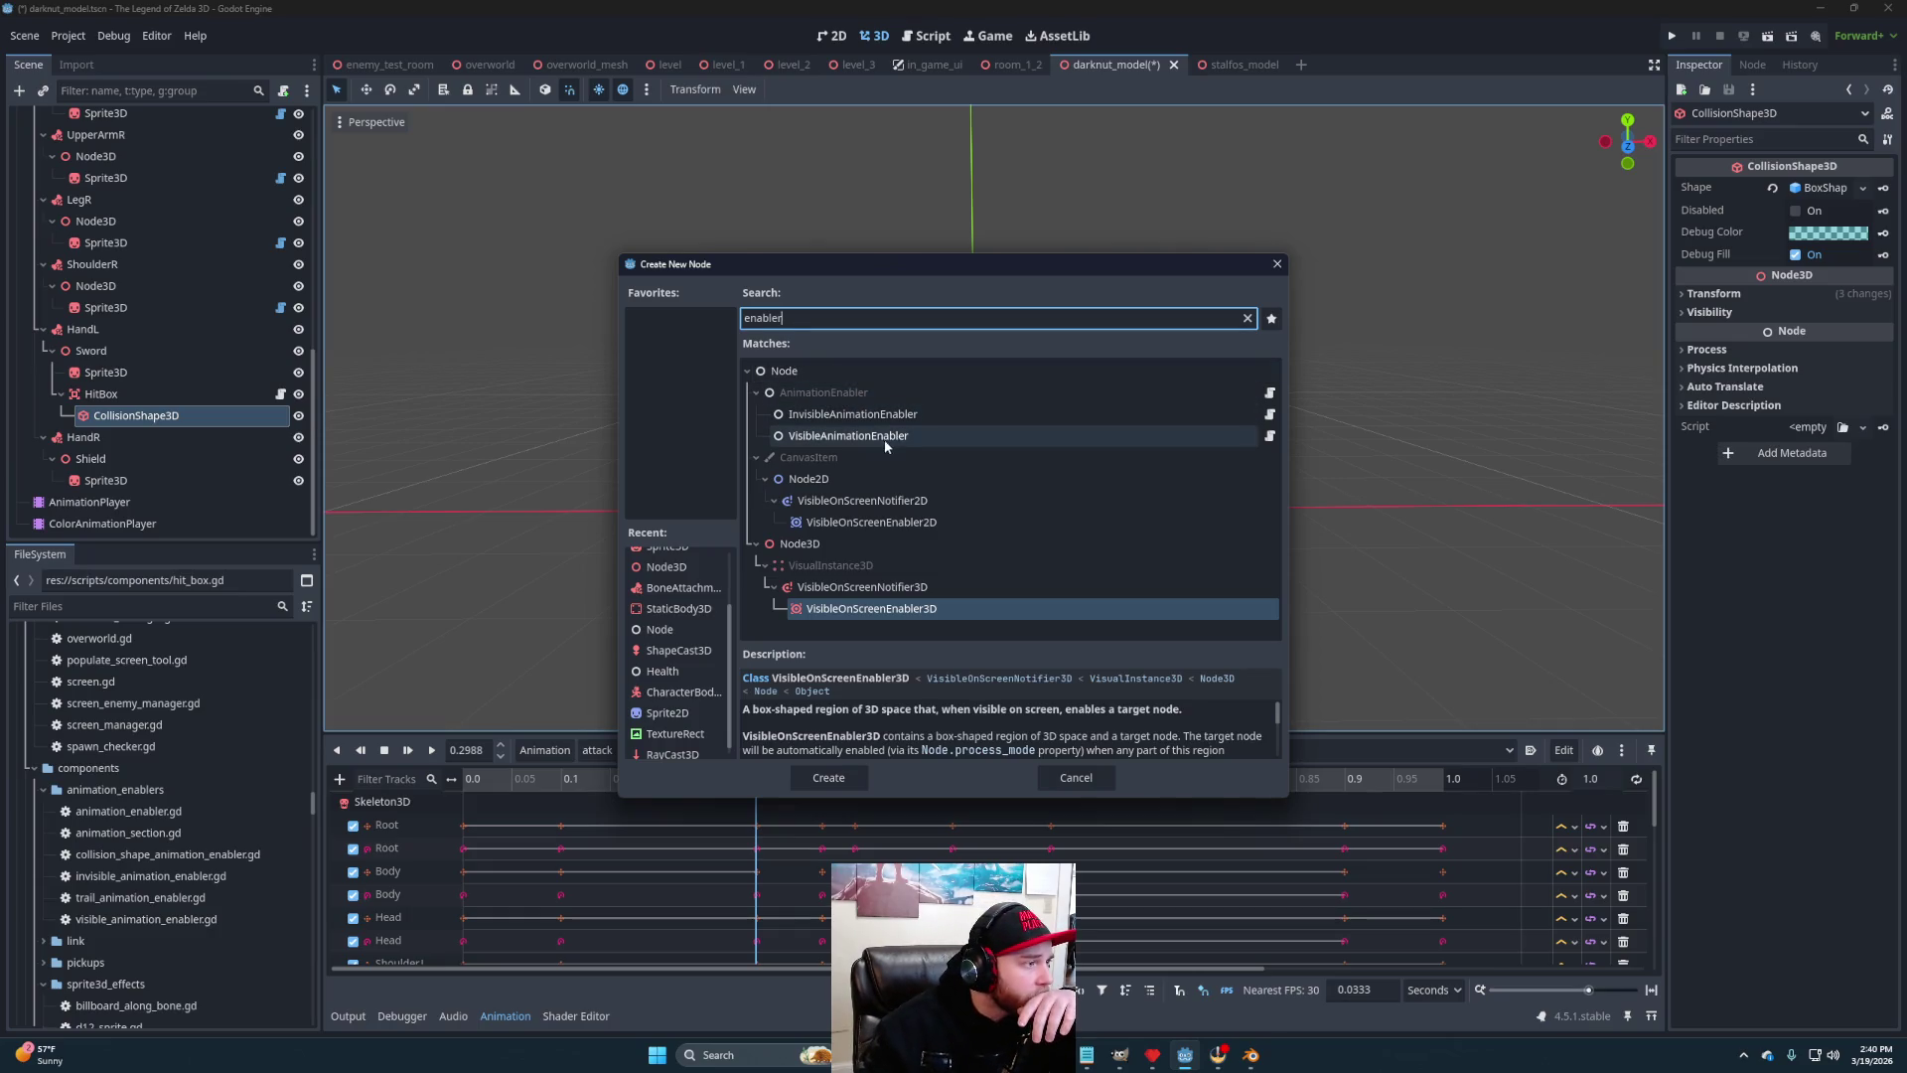
{"action": "left_click", "coordinate": [1076, 778]}
Add a plain Node under CollisionShape3D and attach collision_shape_animation_enabler.gd to it
{"action": "right_click", "coordinate": [166, 416]}
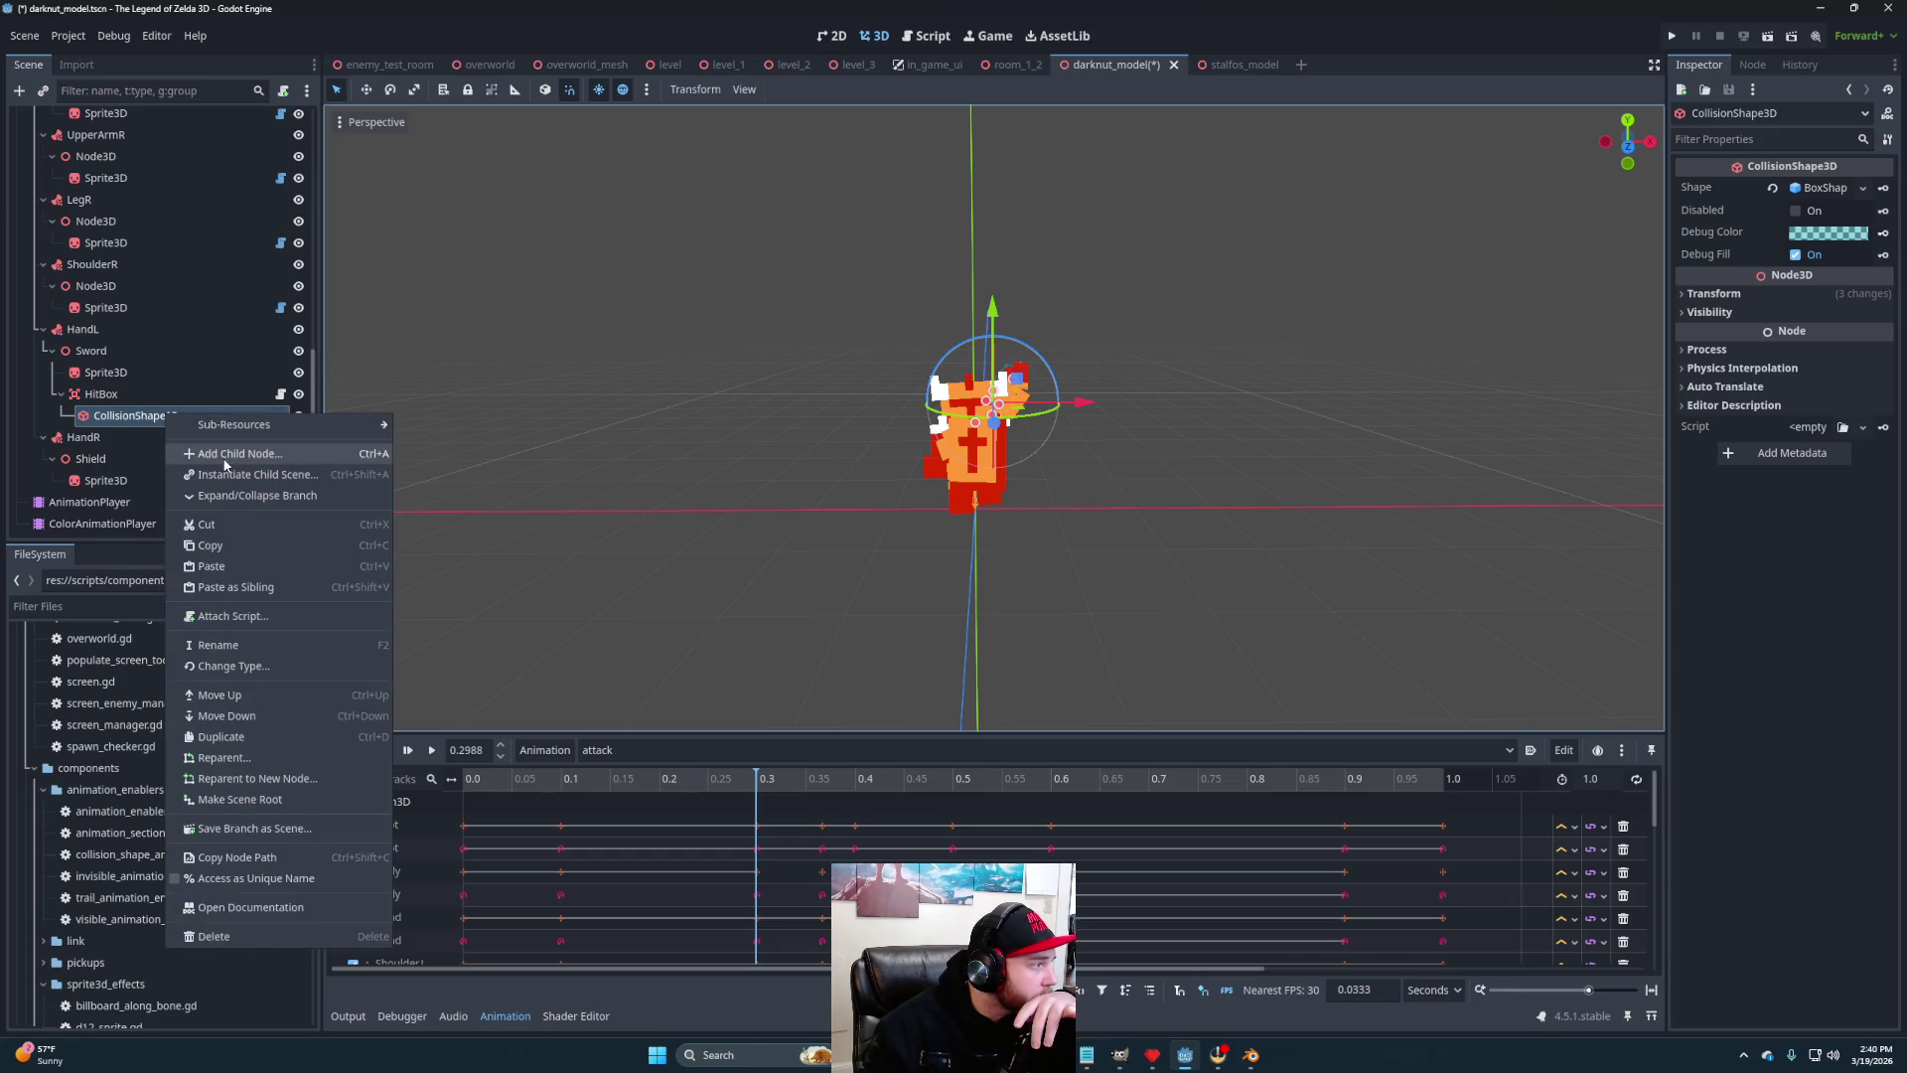
{"action": "left_click", "coordinate": [225, 457]}
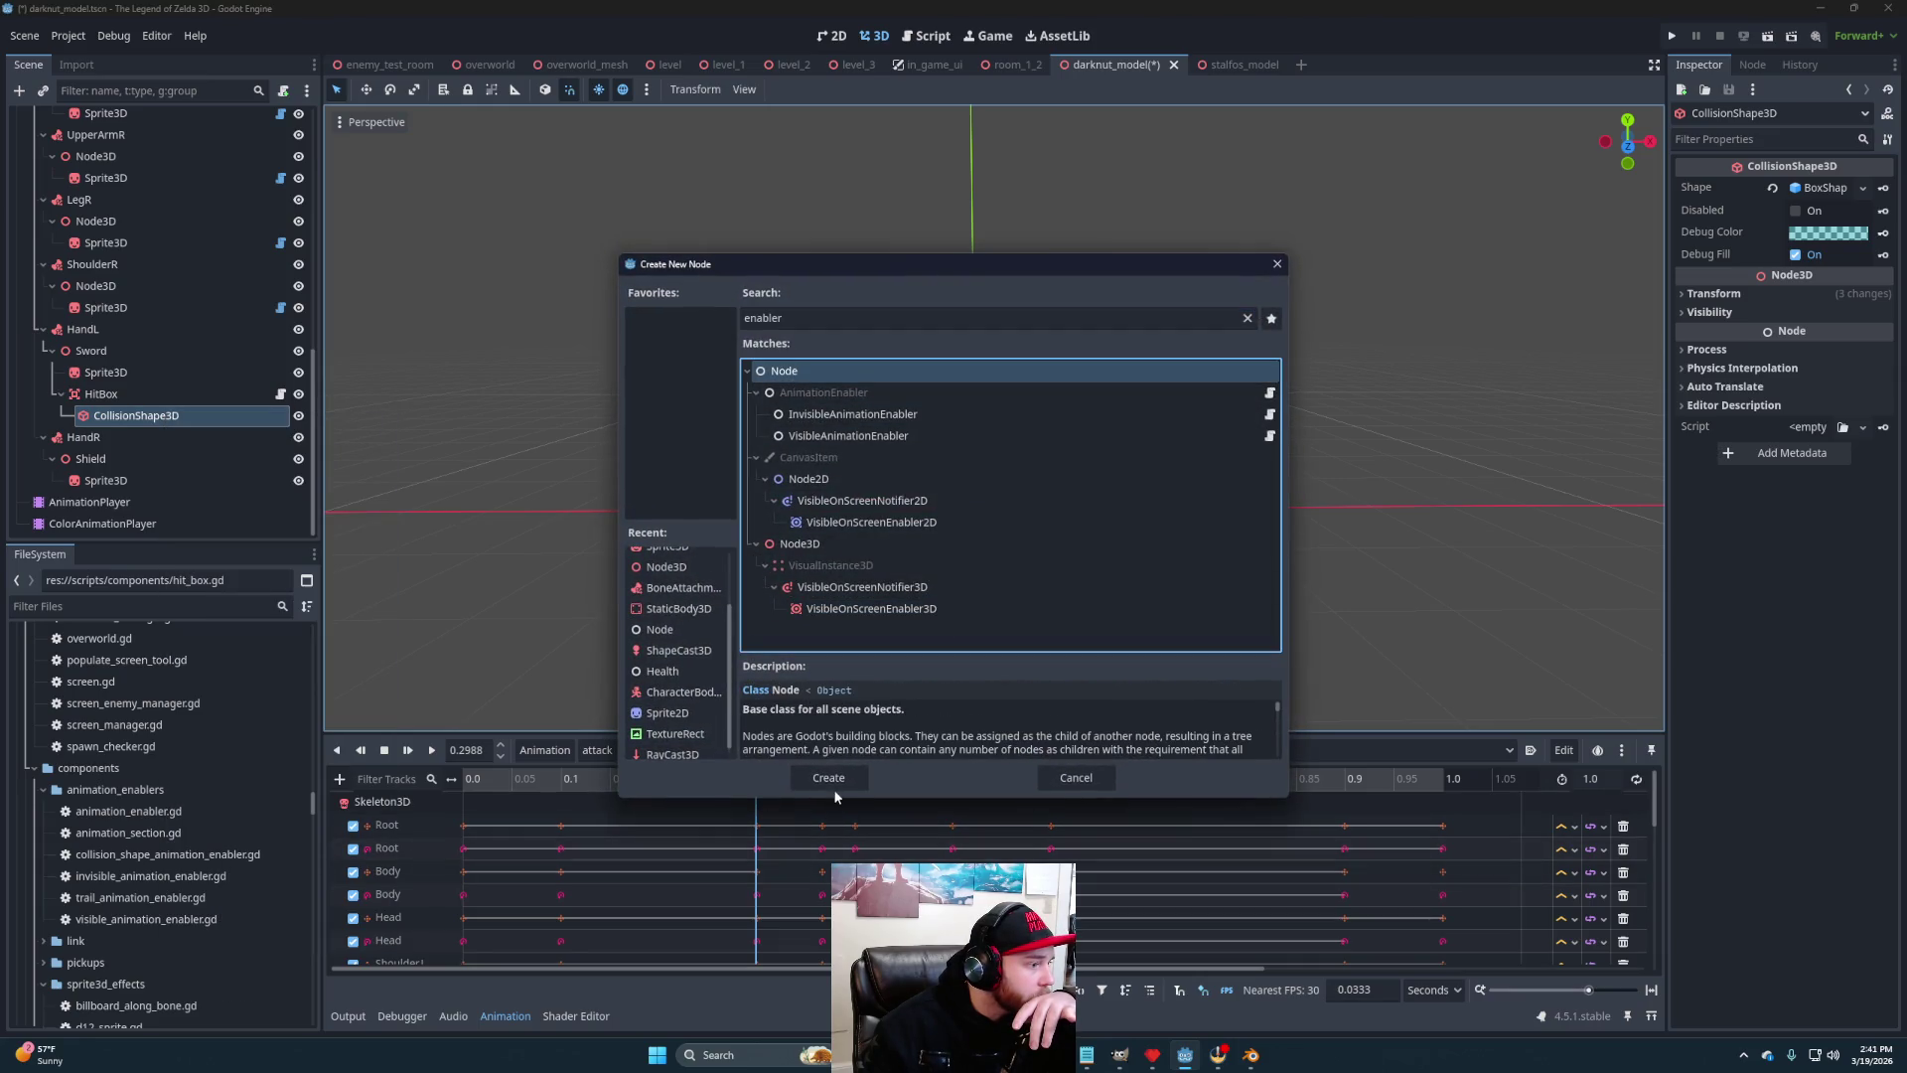
{"action": "left_click", "coordinate": [830, 779]}
{"action": "left_click_drag", "start_coordinate": [181, 857], "coordinate": [129, 417]}
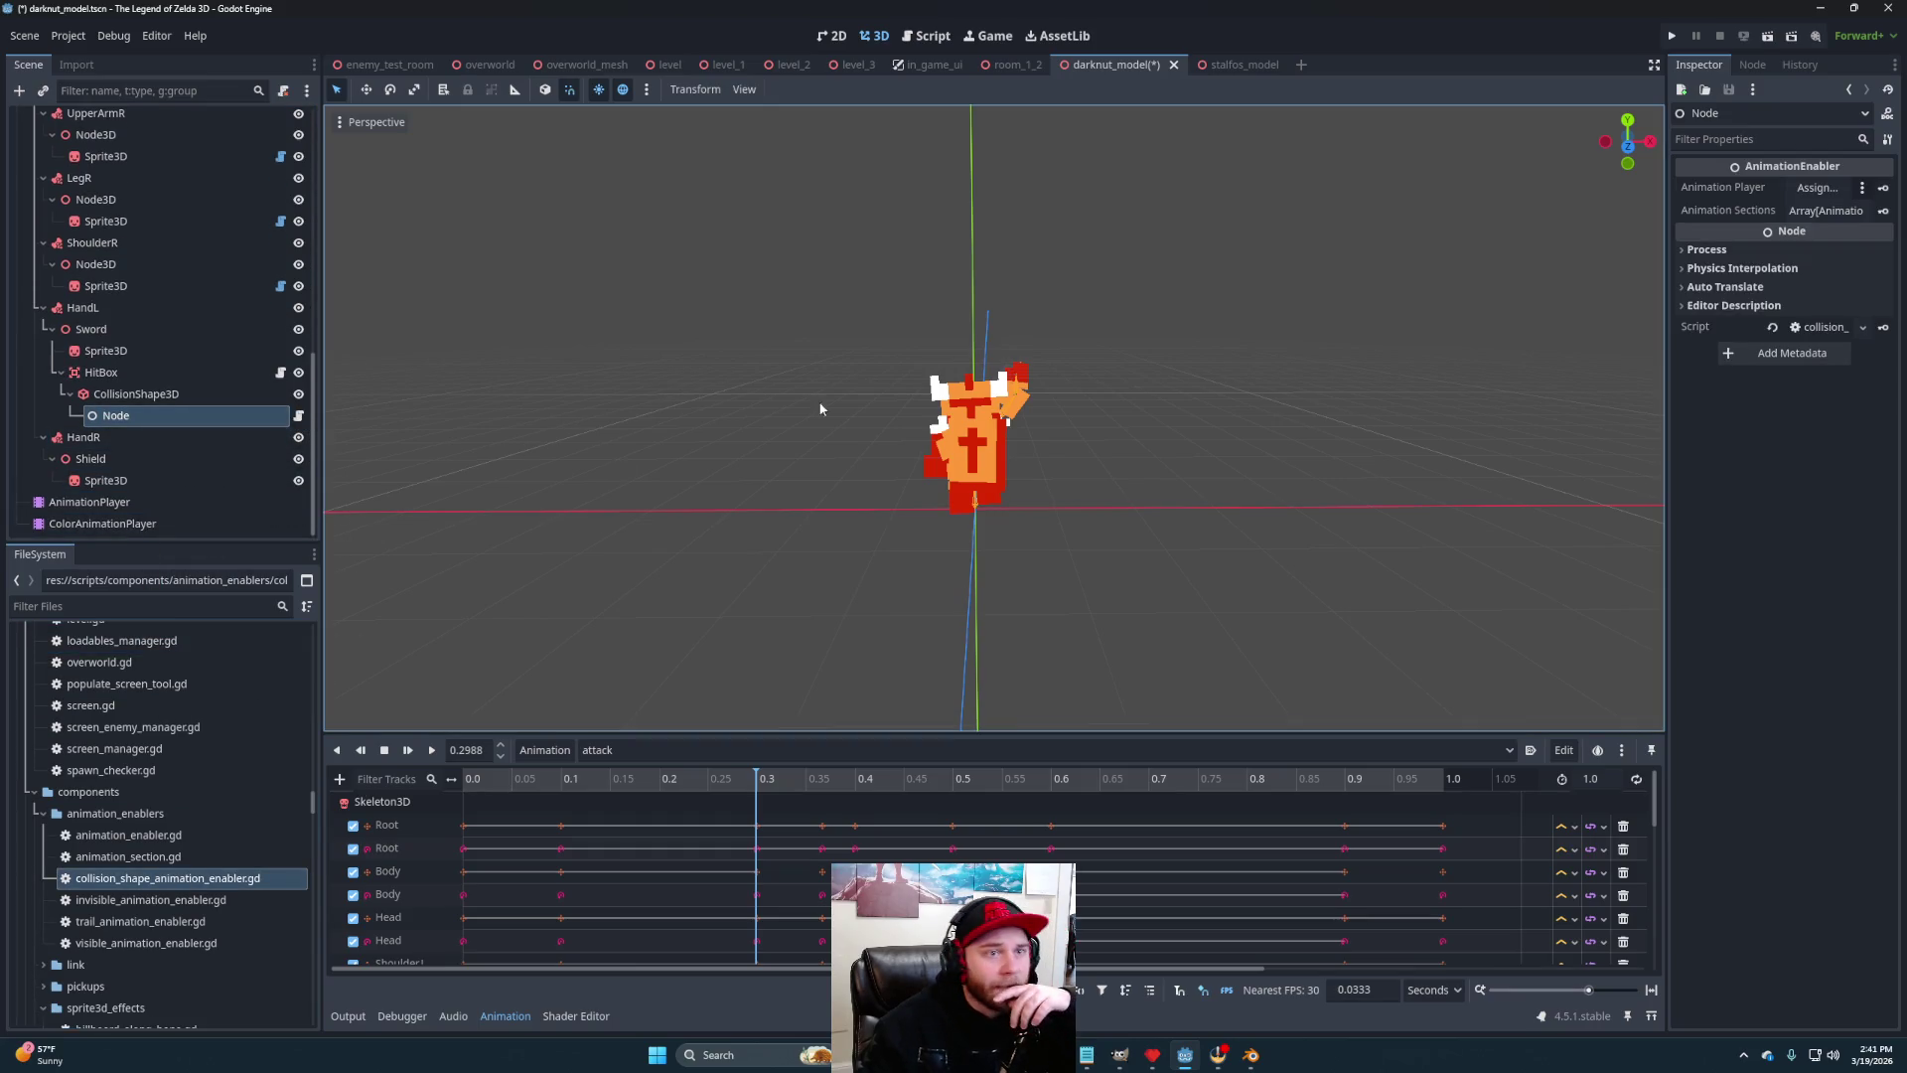
Link the enabler to AnimationPlayer and add one new animation section resource
{"action": "mouse_move", "coordinate": [118, 501]}
{"action": "left_mouse_down"}
{"action": "mouse_move", "coordinate": [1872, 311]}
{"action": "mouse_move", "coordinate": [1819, 187]}
{"action": "left_mouse_up"}
{"action": "left_click", "coordinate": [1812, 212]}
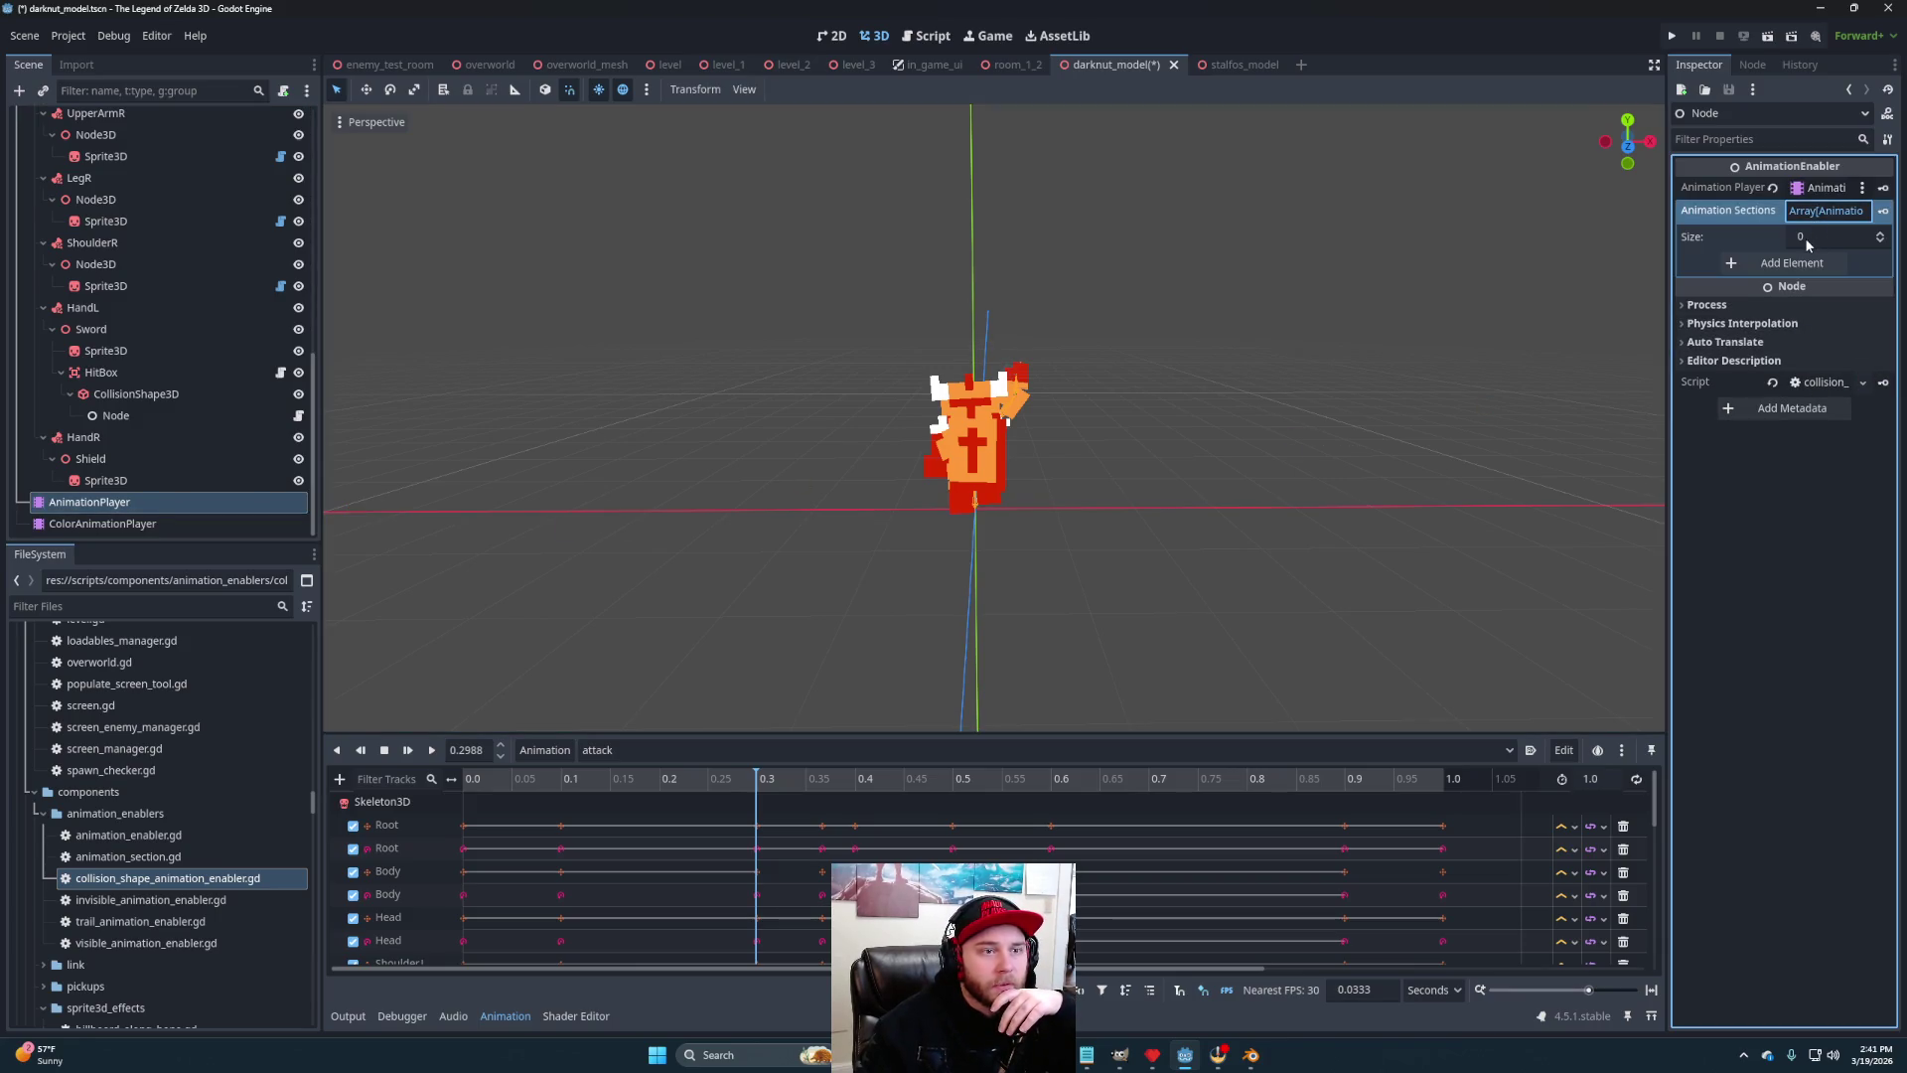
{"action": "left_click", "coordinate": [1880, 235]}
{"action": "left_click", "coordinate": [1800, 264]}
{"action": "left_click", "coordinate": [1804, 310]}
Set the section to attack from 0.3 to 0.5 s, preview it, and save
{"action": "left_click", "coordinate": [1817, 288]}
{"action": "type", "text": "attack"}
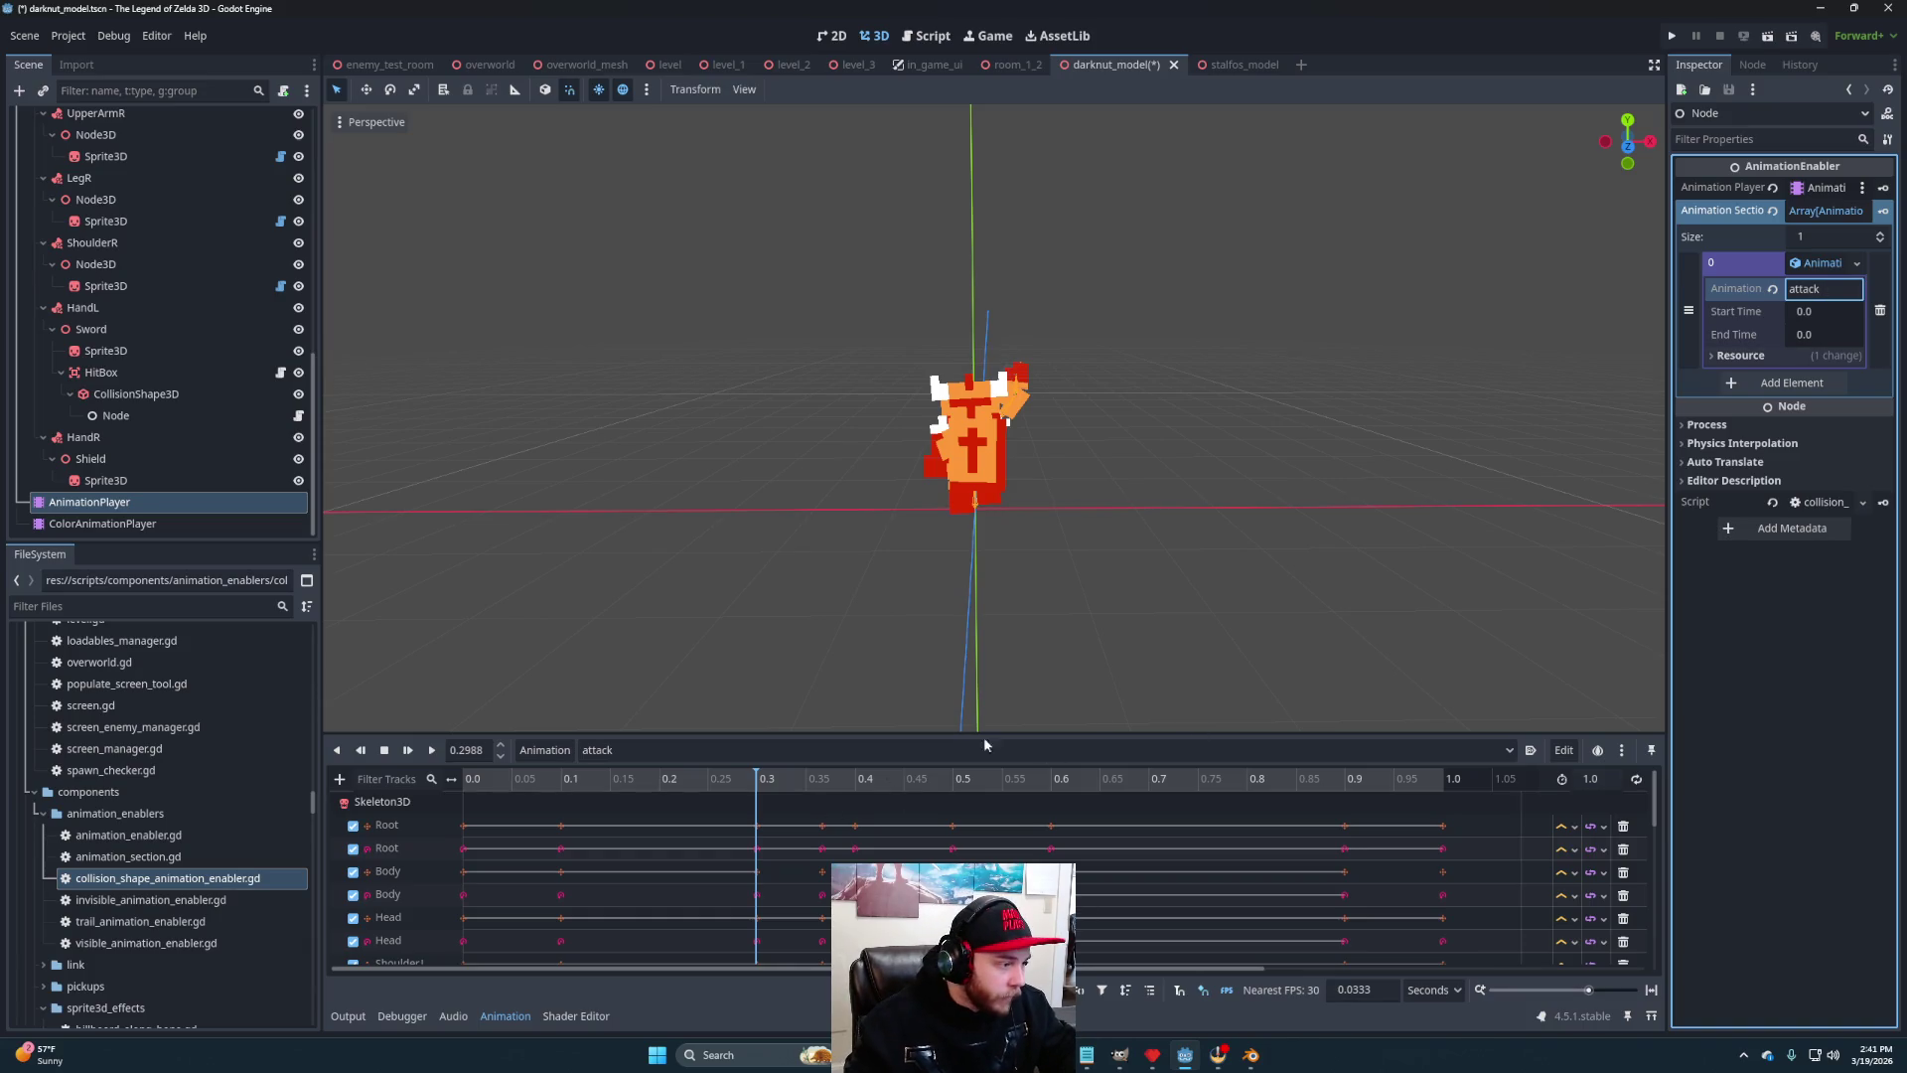
{"action": "left_click", "coordinate": [1824, 311]}
{"action": "type", "text": "0.3"}
{"action": "key", "text": "Return"}
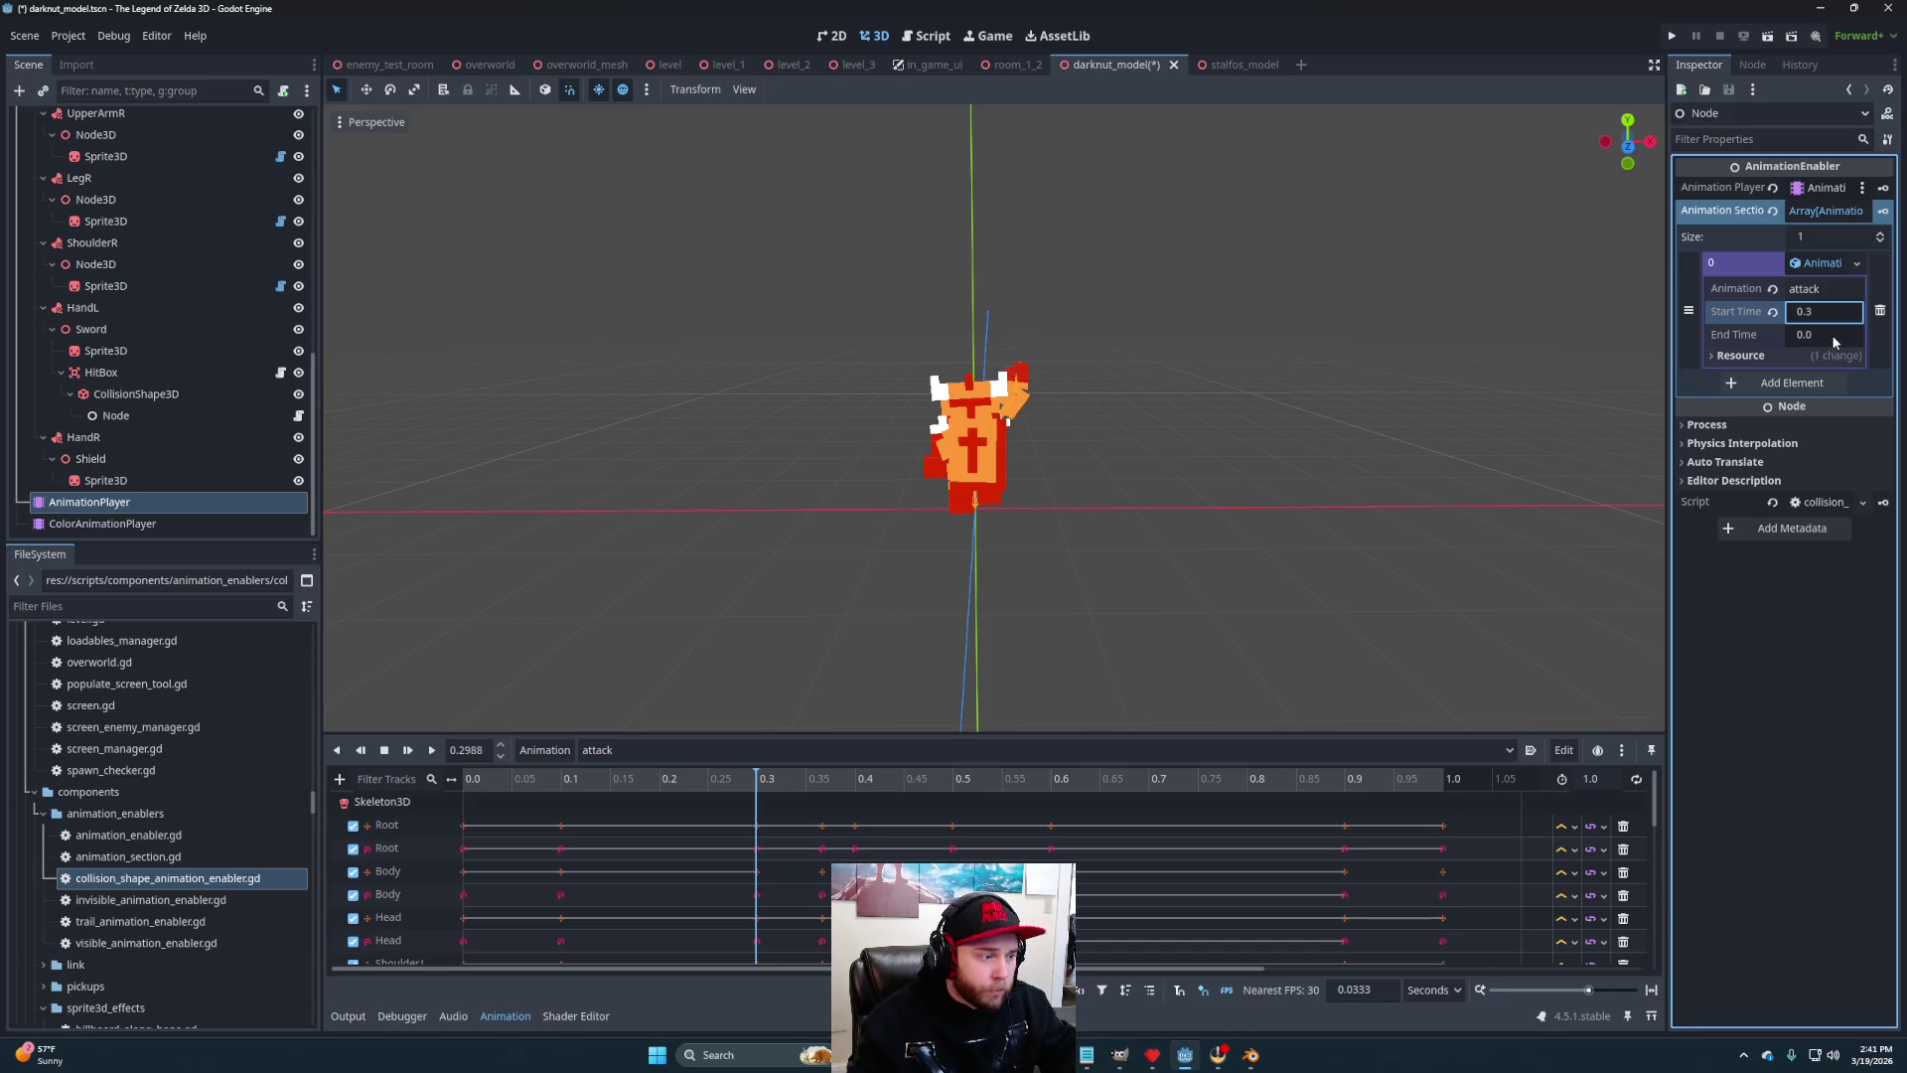
{"action": "left_click", "coordinate": [1834, 337]}
{"action": "type", "text": "0.5"}
{"action": "key", "text": "Return"}
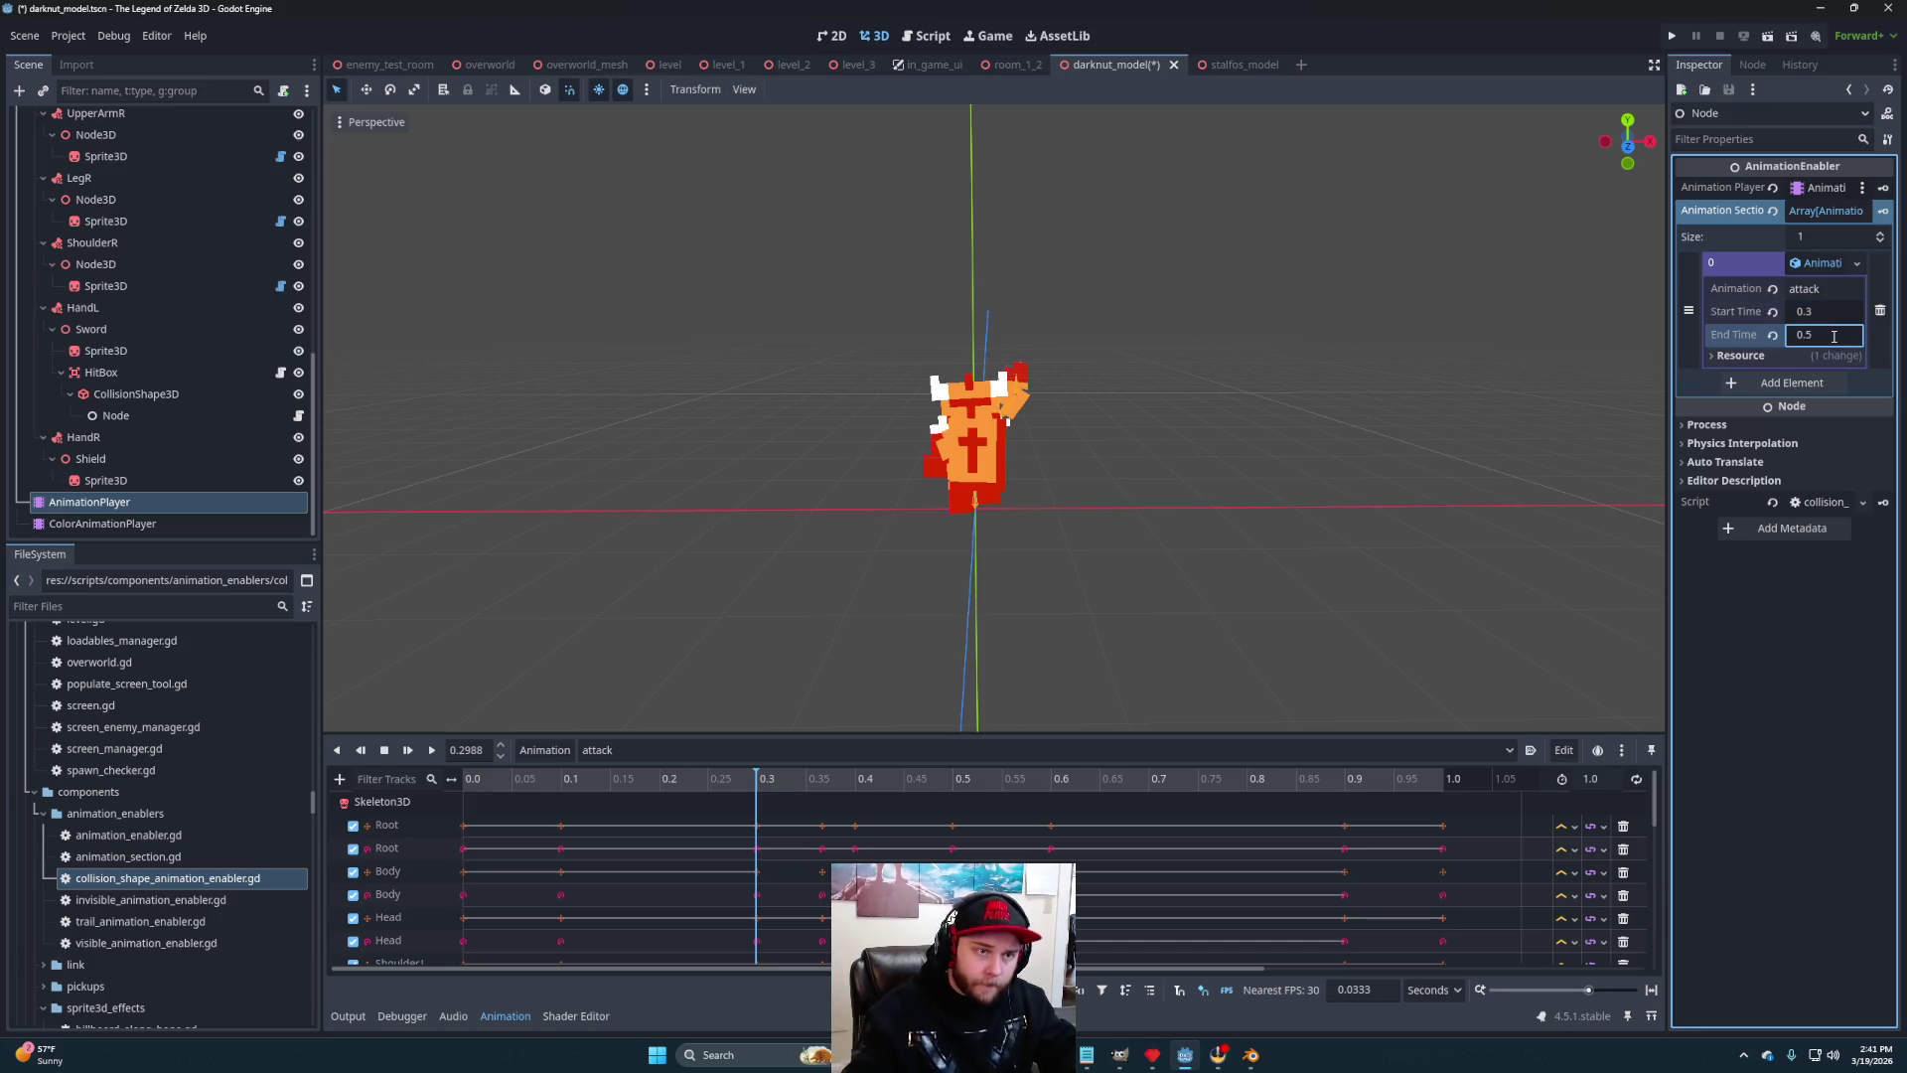
{"action": "mouse_move", "coordinate": [794, 778]}
{"action": "left_mouse_down"}
{"action": "mouse_move", "coordinate": [1271, 779]}
{"action": "mouse_move", "coordinate": [717, 778]}
{"action": "mouse_move", "coordinate": [962, 789]}
{"action": "mouse_move", "coordinate": [747, 789]}
{"action": "mouse_move", "coordinate": [922, 784]}
{"action": "mouse_move", "coordinate": [877, 810]}
{"action": "left_mouse_up"}
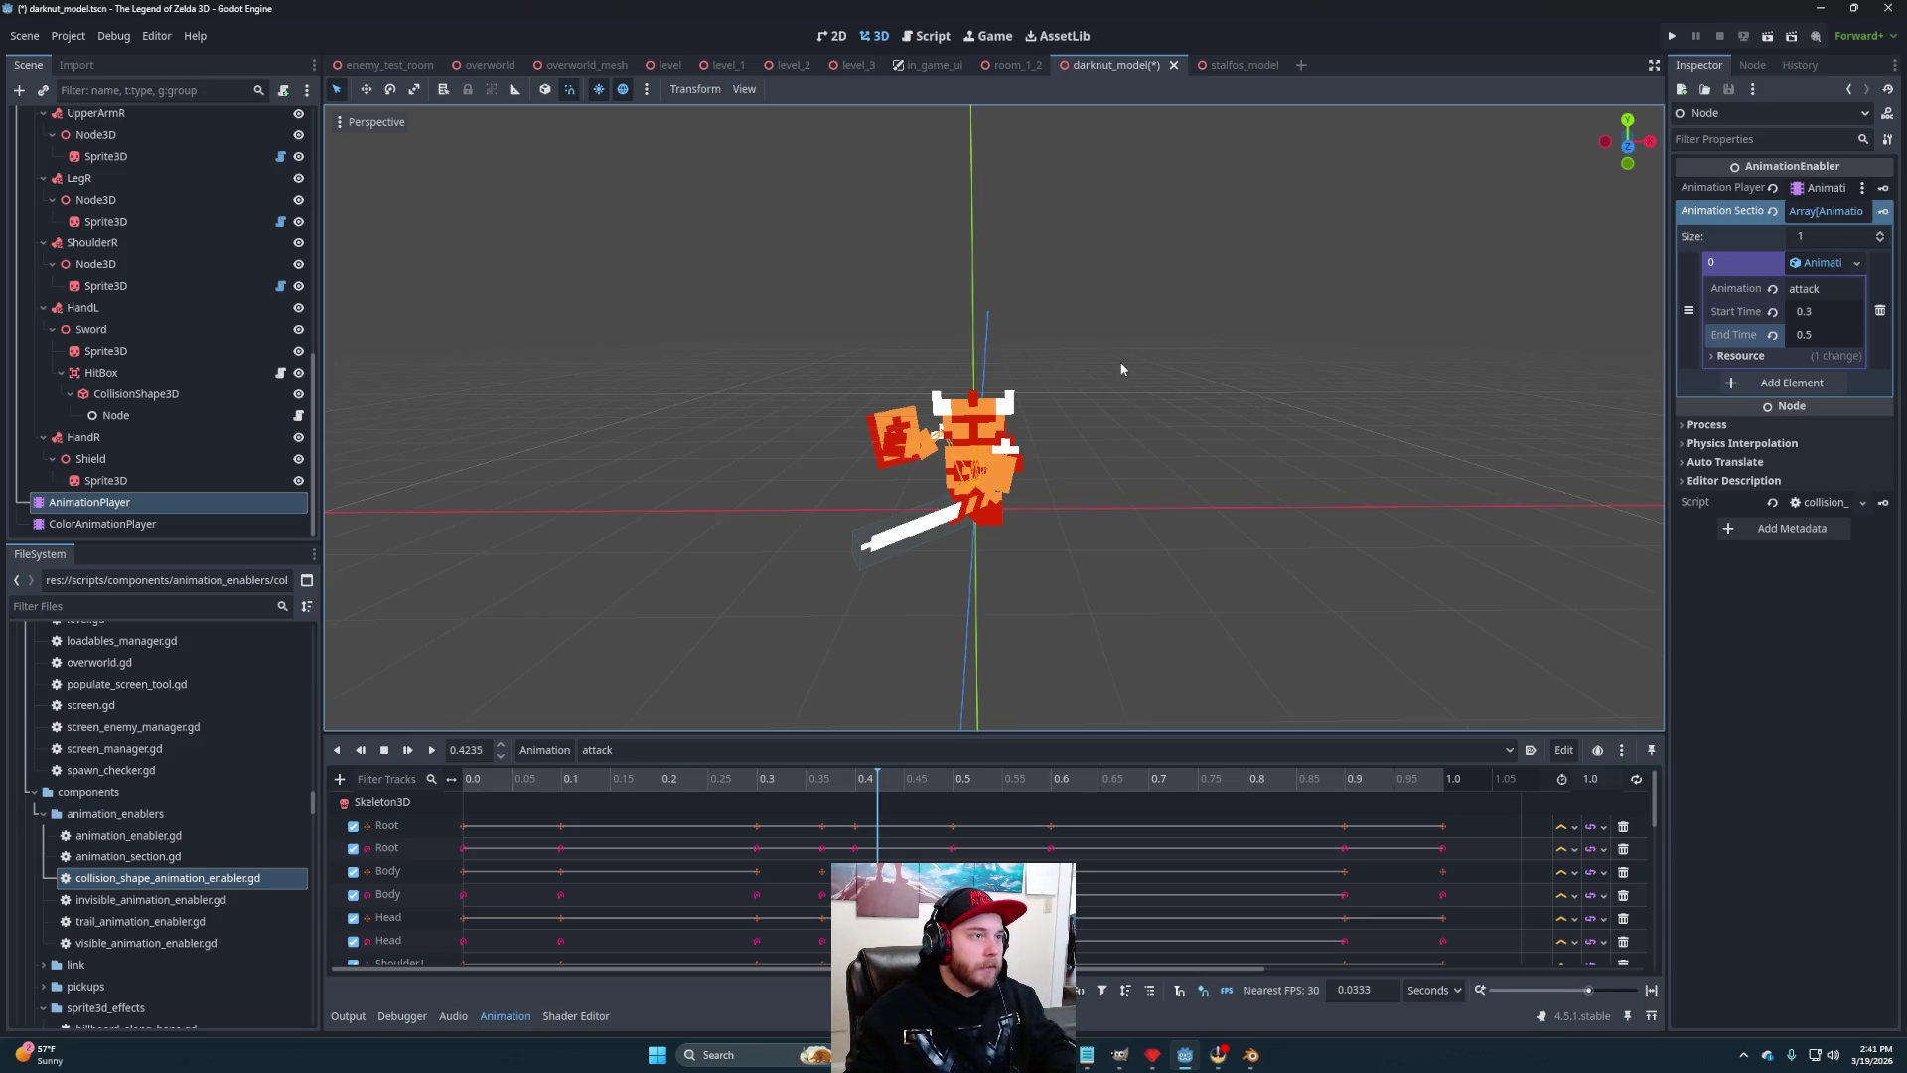
{"action": "key", "text": "ctrl+s"}
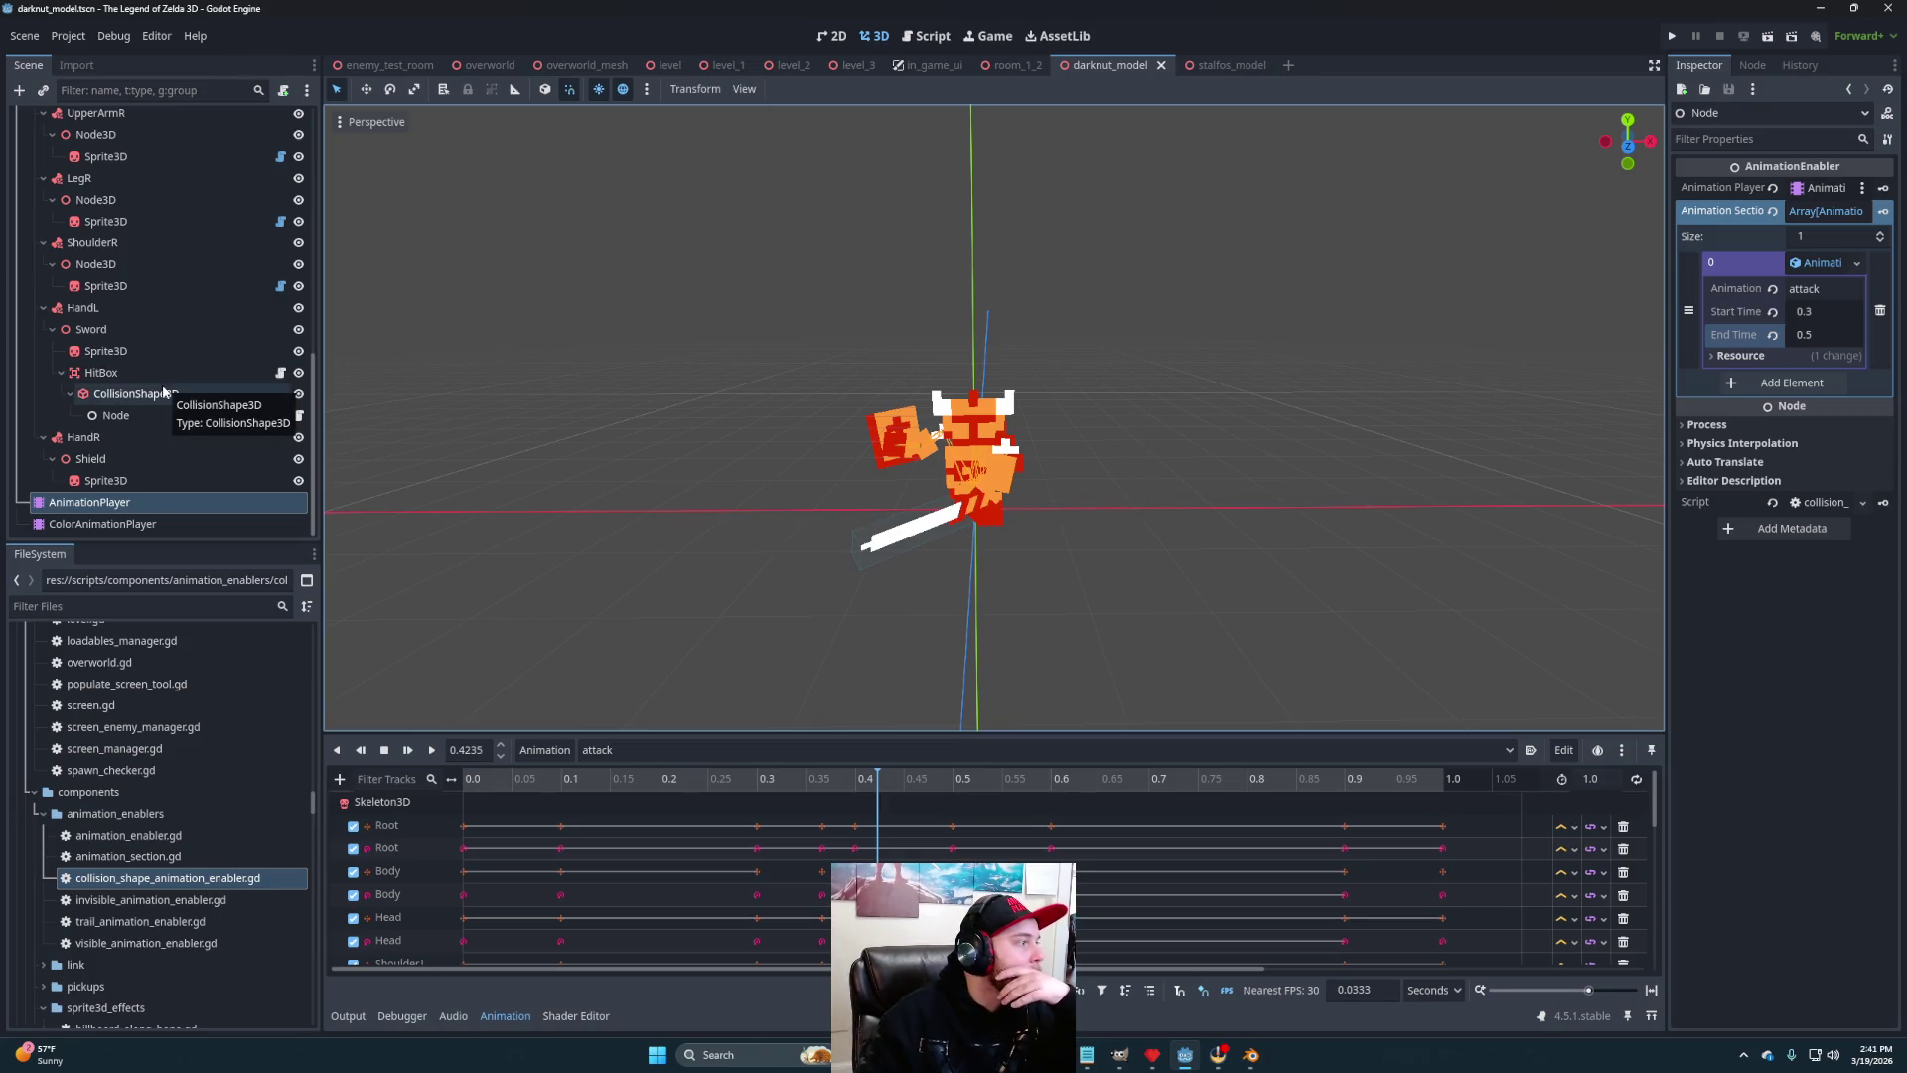
Close the stalfos_model scene tab and browse the FileSystem dock
{"action": "scroll", "coordinate": [163, 393], "scroll_direction": "up", "scroll_amount": 5}
{"action": "scroll", "coordinate": [163, 391], "scroll_direction": "up", "scroll_amount": 8}
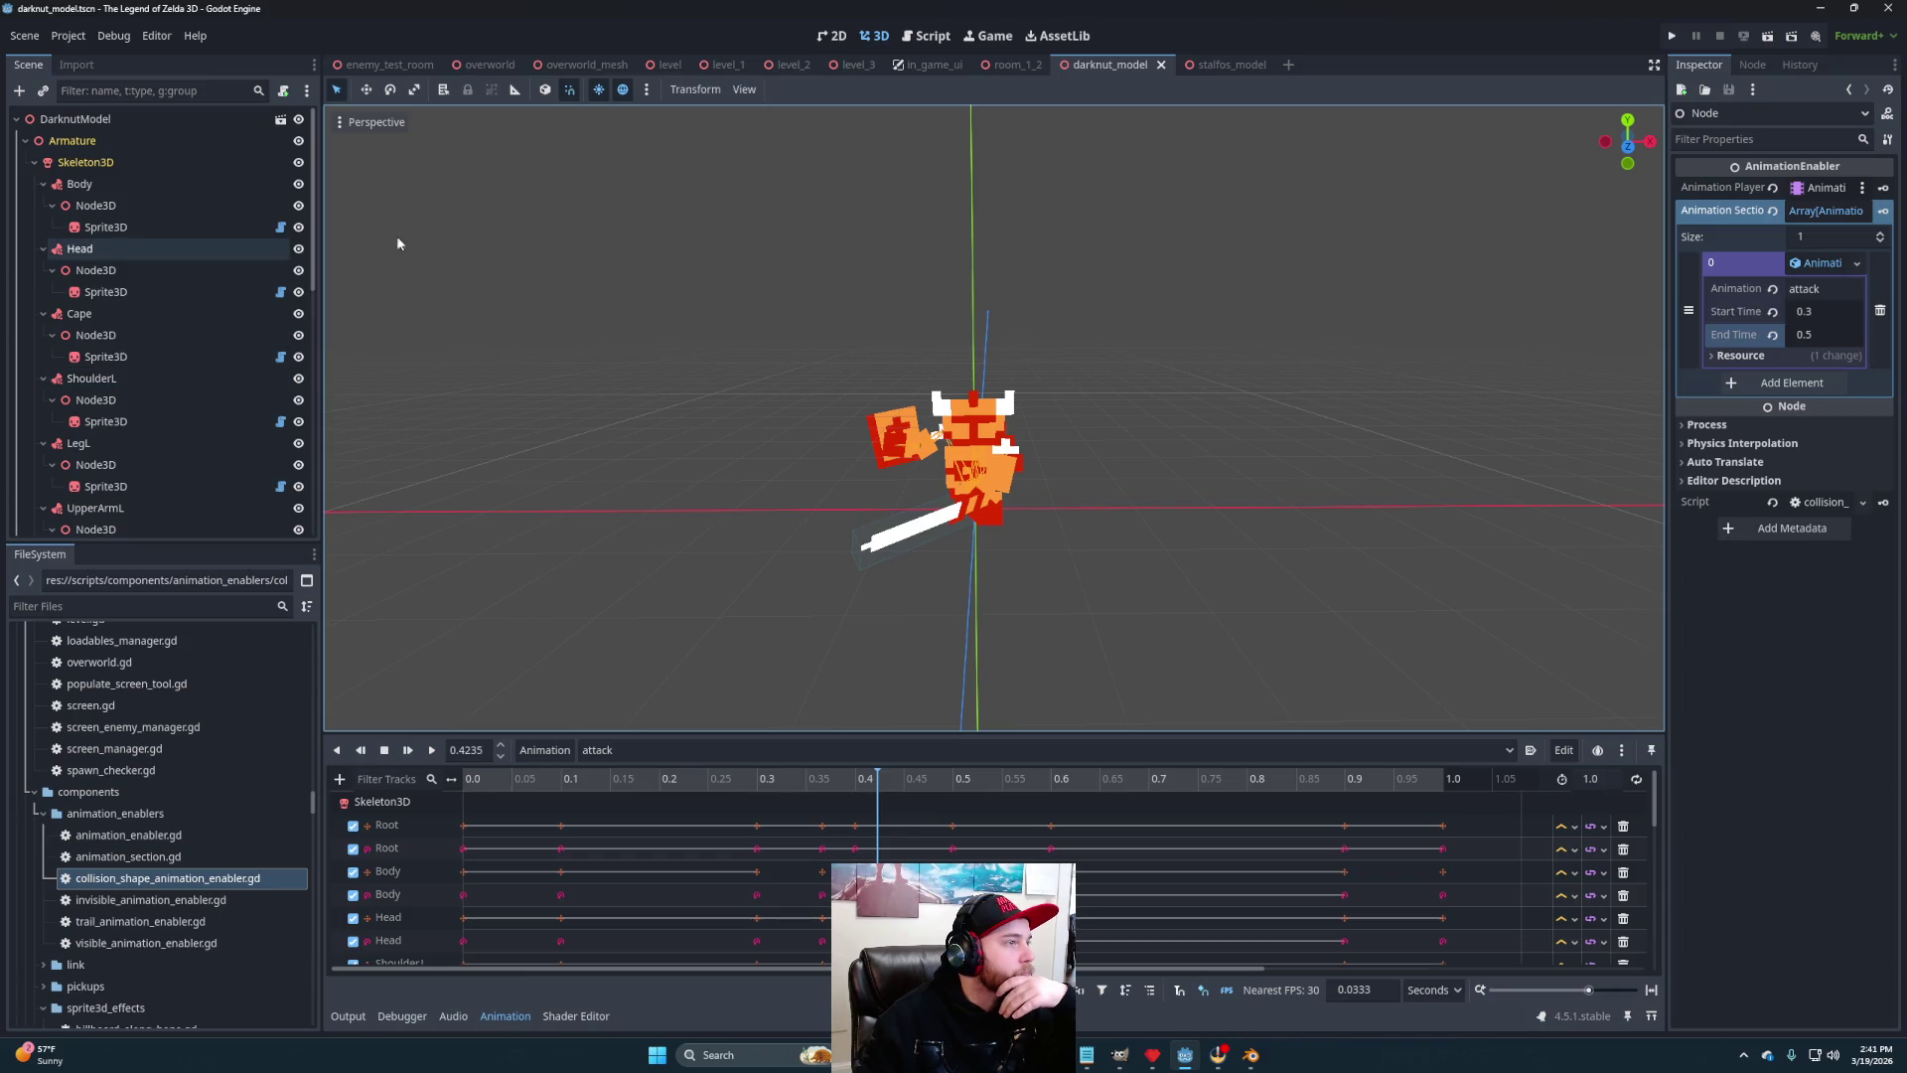
{"action": "left_click", "coordinate": [1232, 65]}
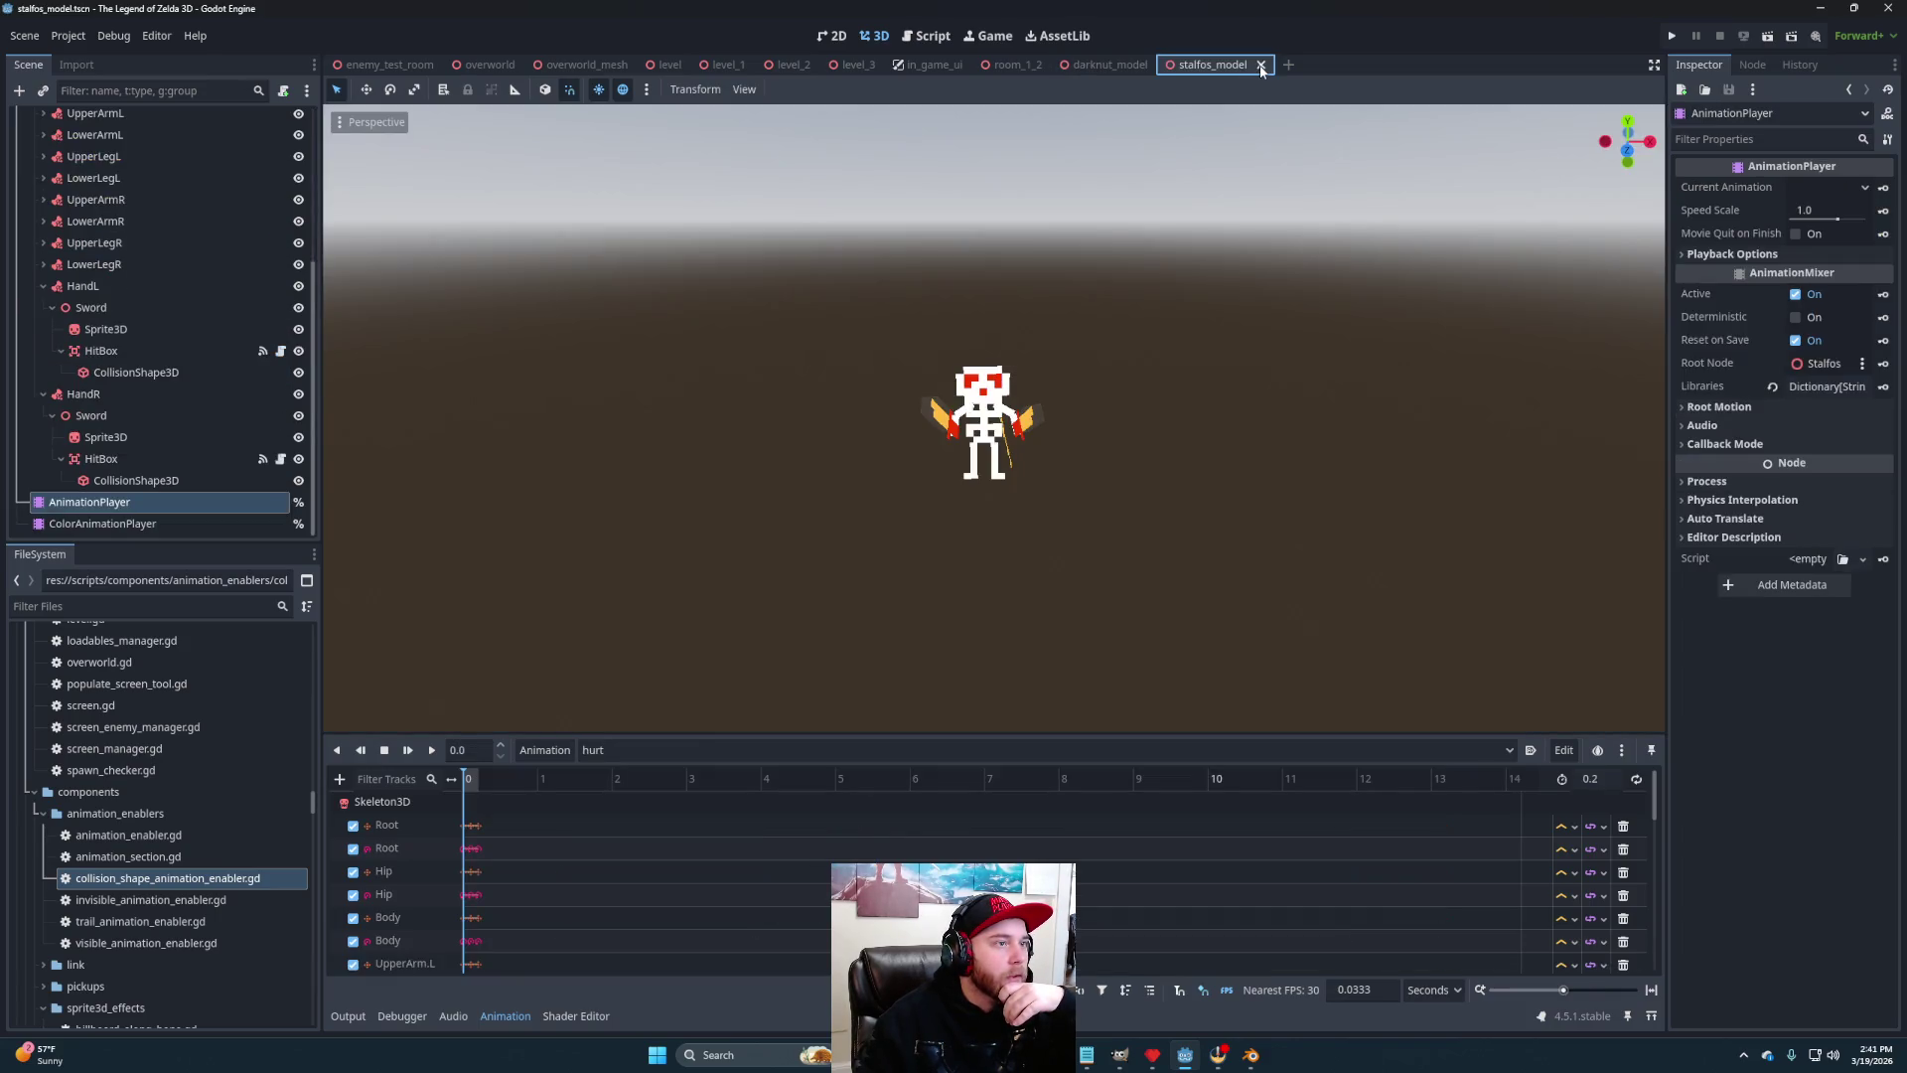
{"action": "left_click", "coordinate": [1263, 65]}
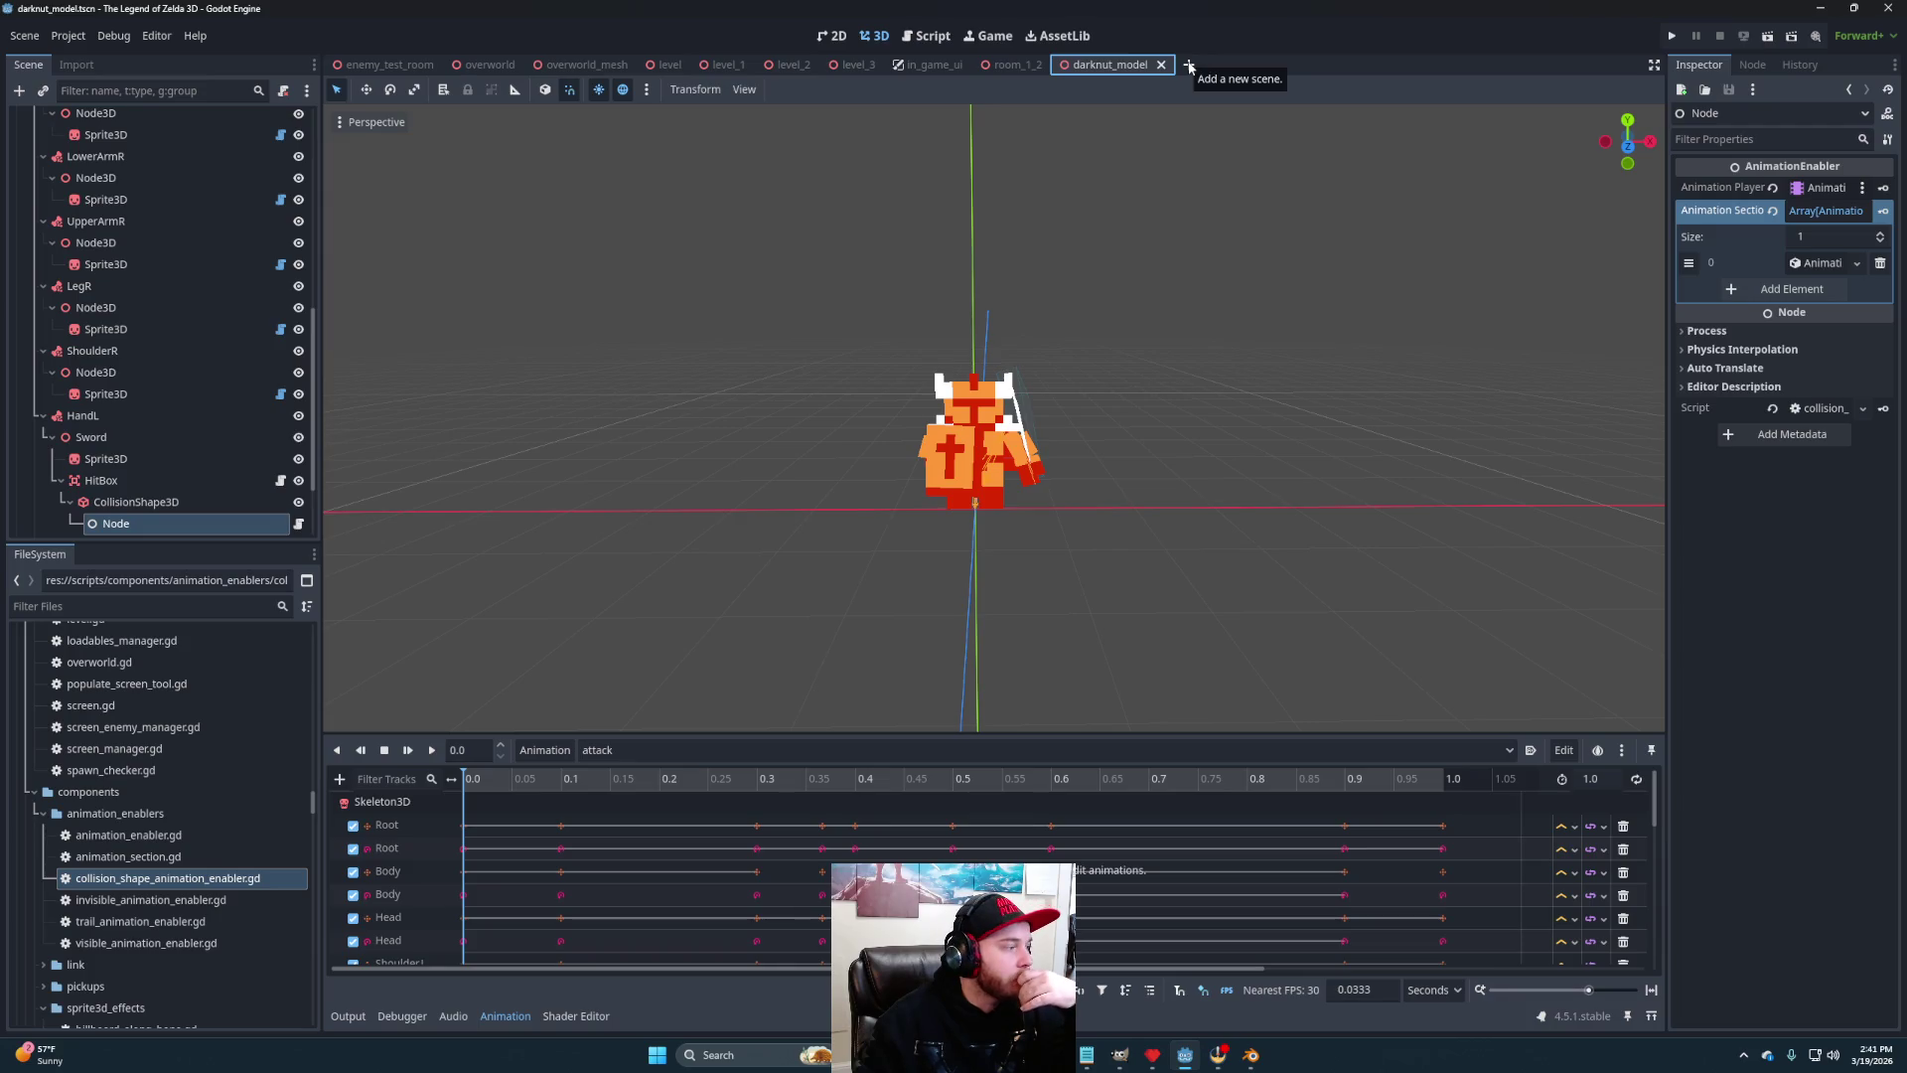
{"action": "scroll", "coordinate": [137, 821], "scroll_direction": "down", "scroll_amount": 5}
{"action": "scroll", "coordinate": [165, 837], "scroll_direction": "down", "scroll_amount": 10}
{"action": "scroll", "coordinate": [165, 836], "scroll_direction": "up", "scroll_amount": 10}
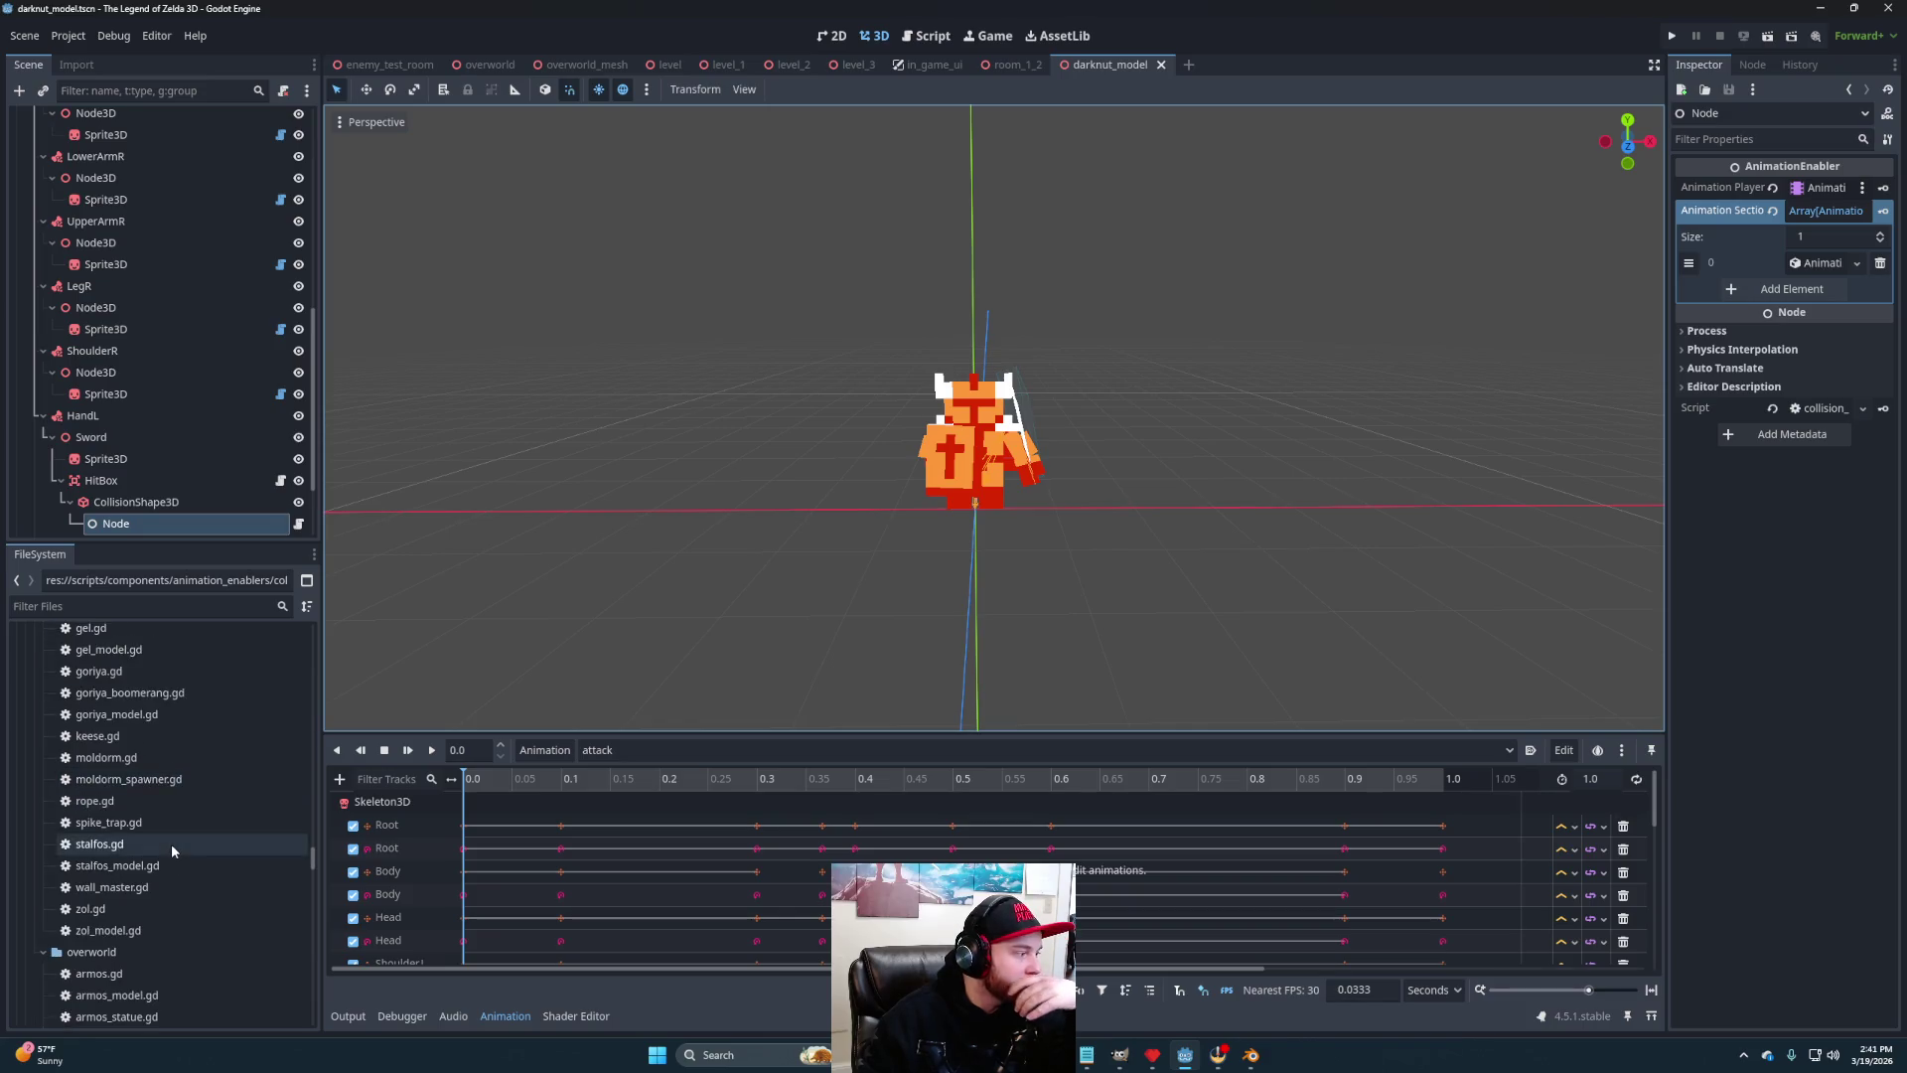
{"action": "scroll", "coordinate": [165, 852], "scroll_direction": "down", "scroll_amount": 15}
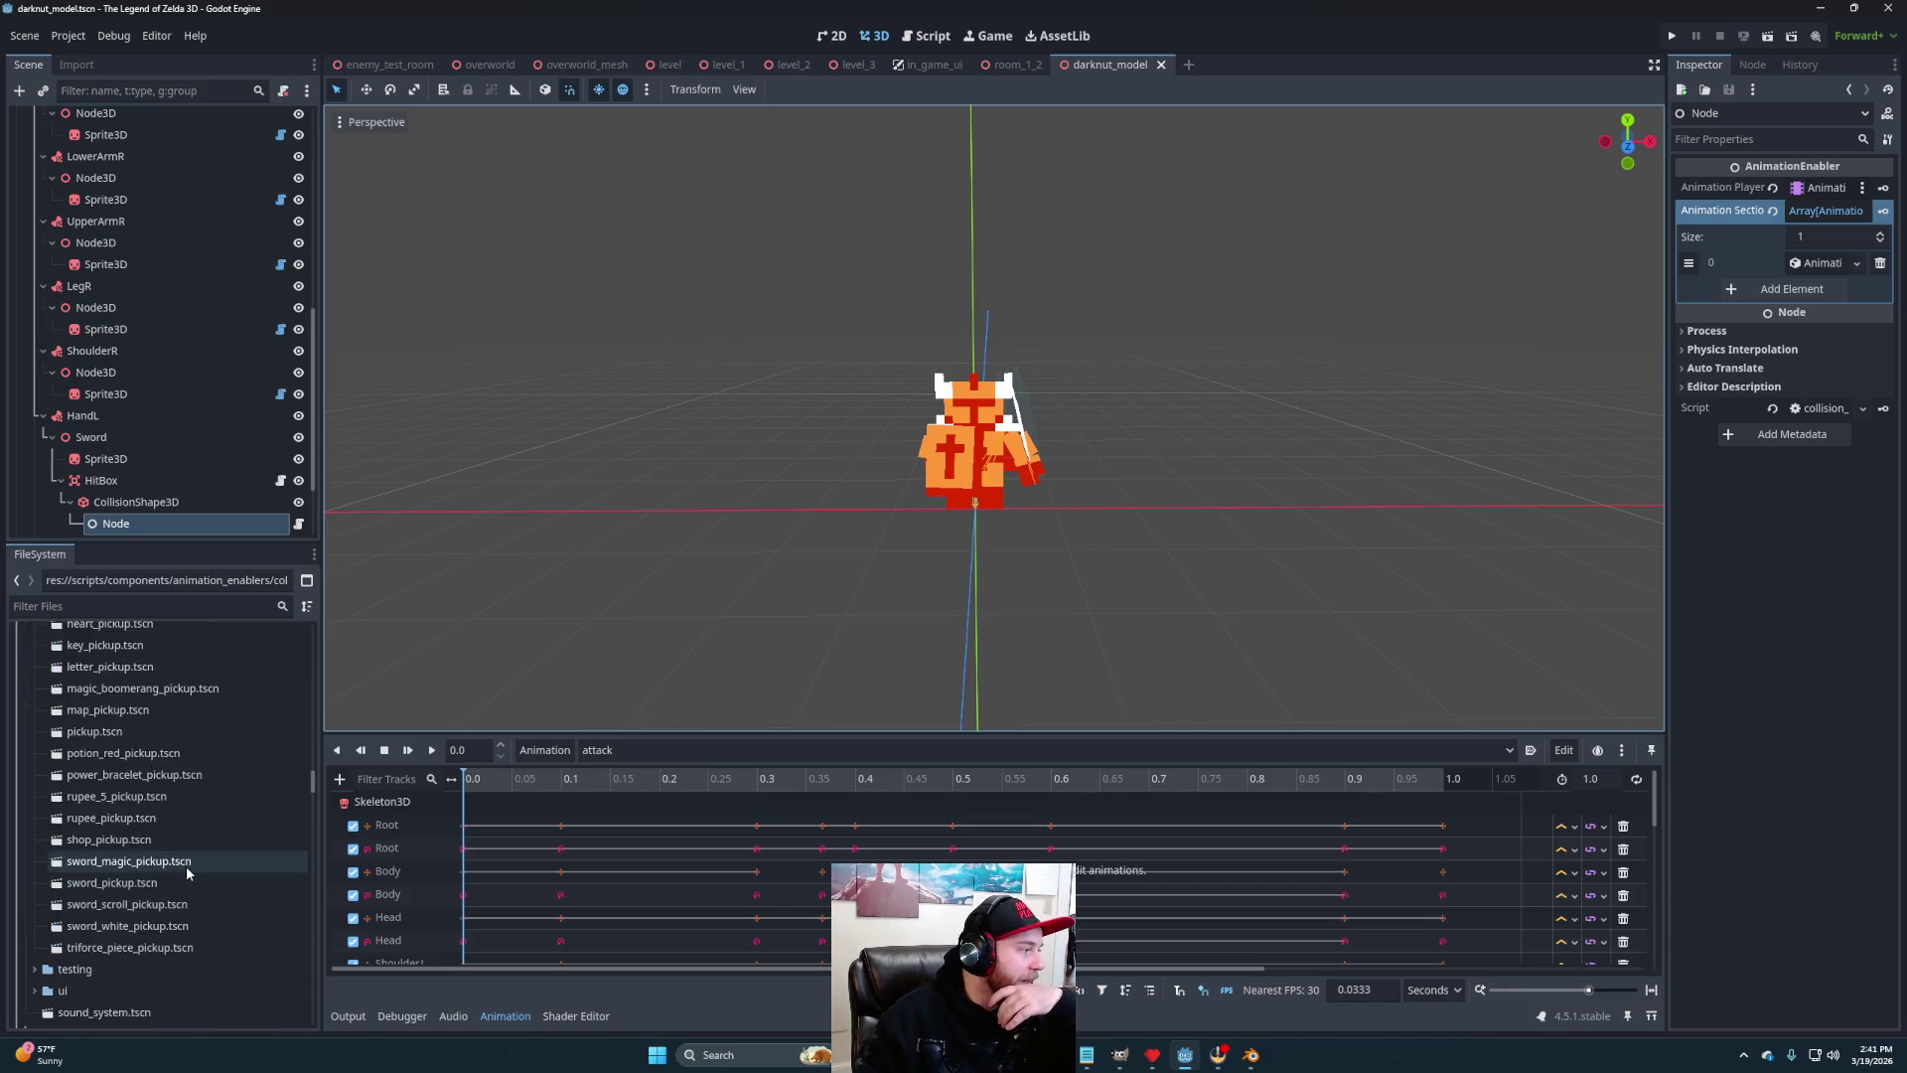
{"action": "scroll", "coordinate": [179, 872], "scroll_direction": "up", "scroll_amount": 10}
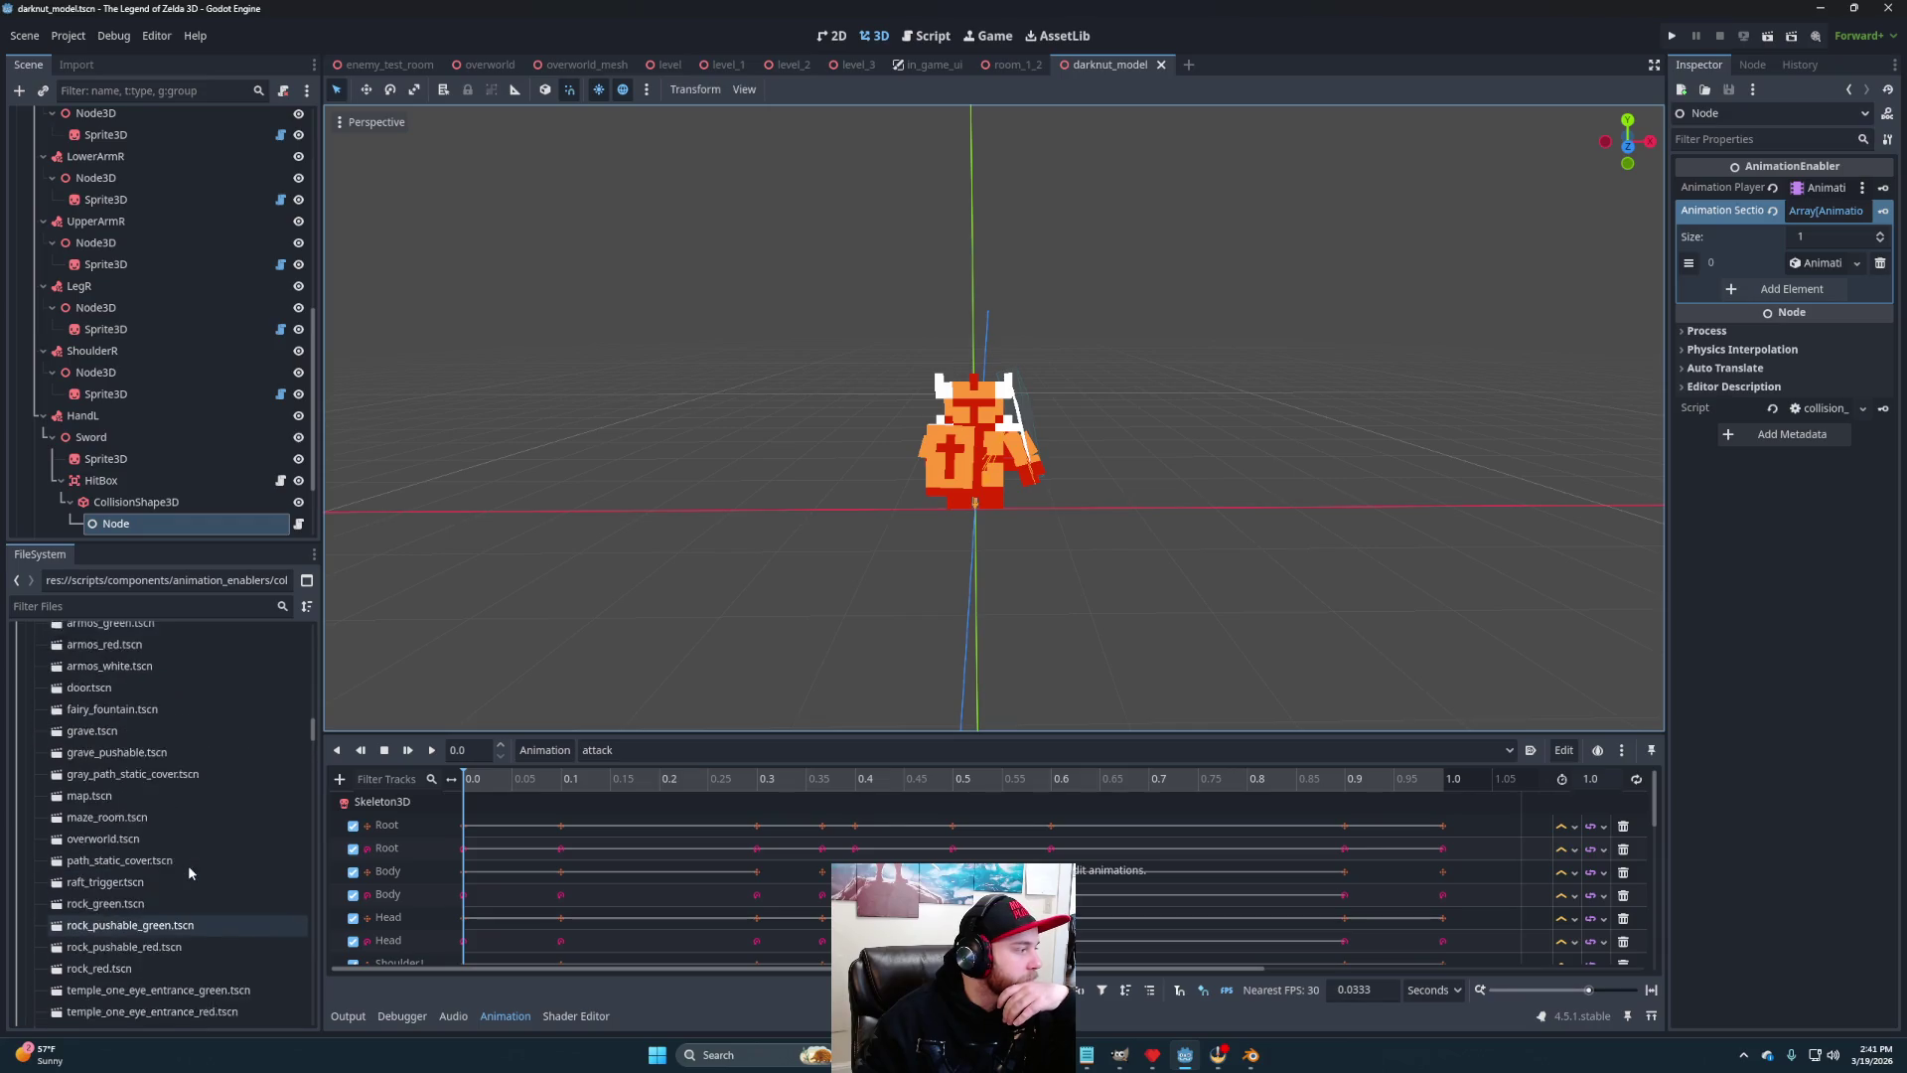
{"action": "scroll", "coordinate": [179, 869], "scroll_direction": "up", "scroll_amount": 5}
{"action": "scroll", "coordinate": [174, 874], "scroll_direction": "up", "scroll_amount": 10}
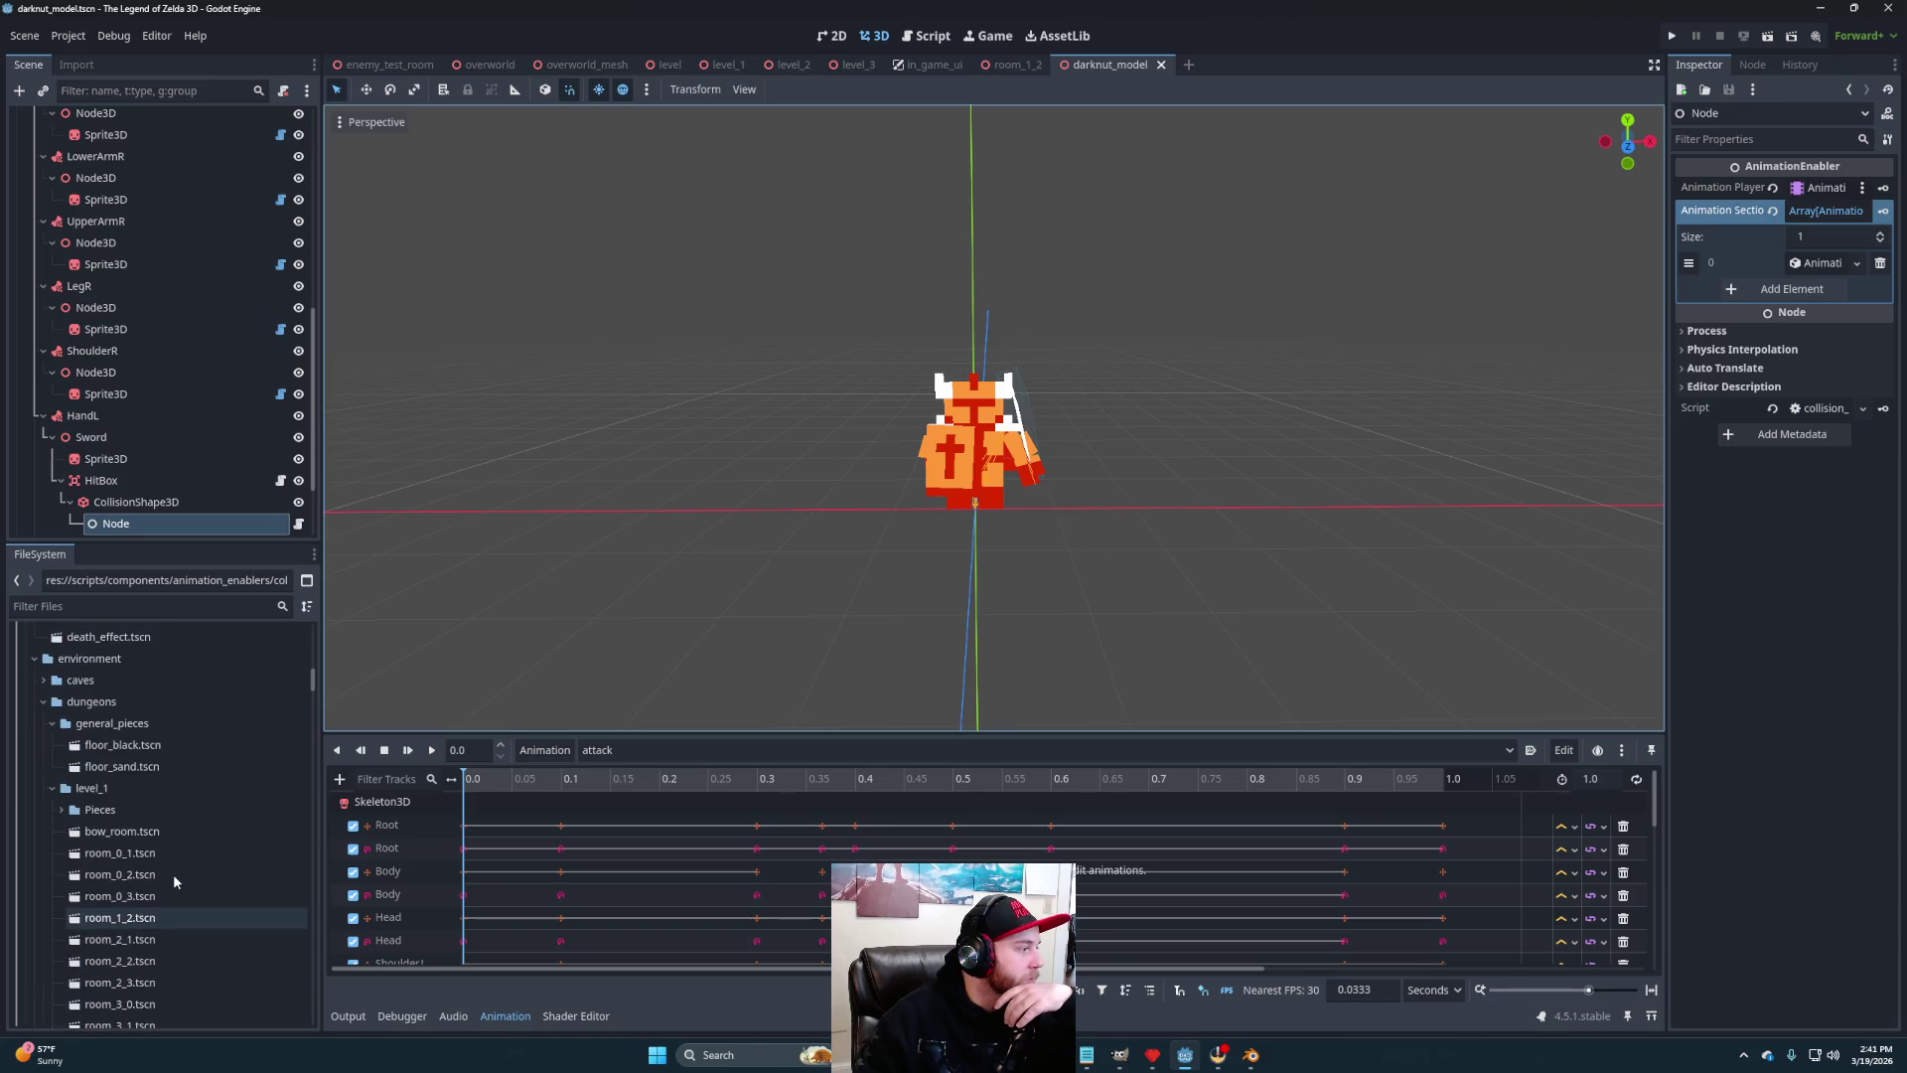
{"action": "scroll", "coordinate": [163, 873], "scroll_direction": "down", "scroll_amount": 15}
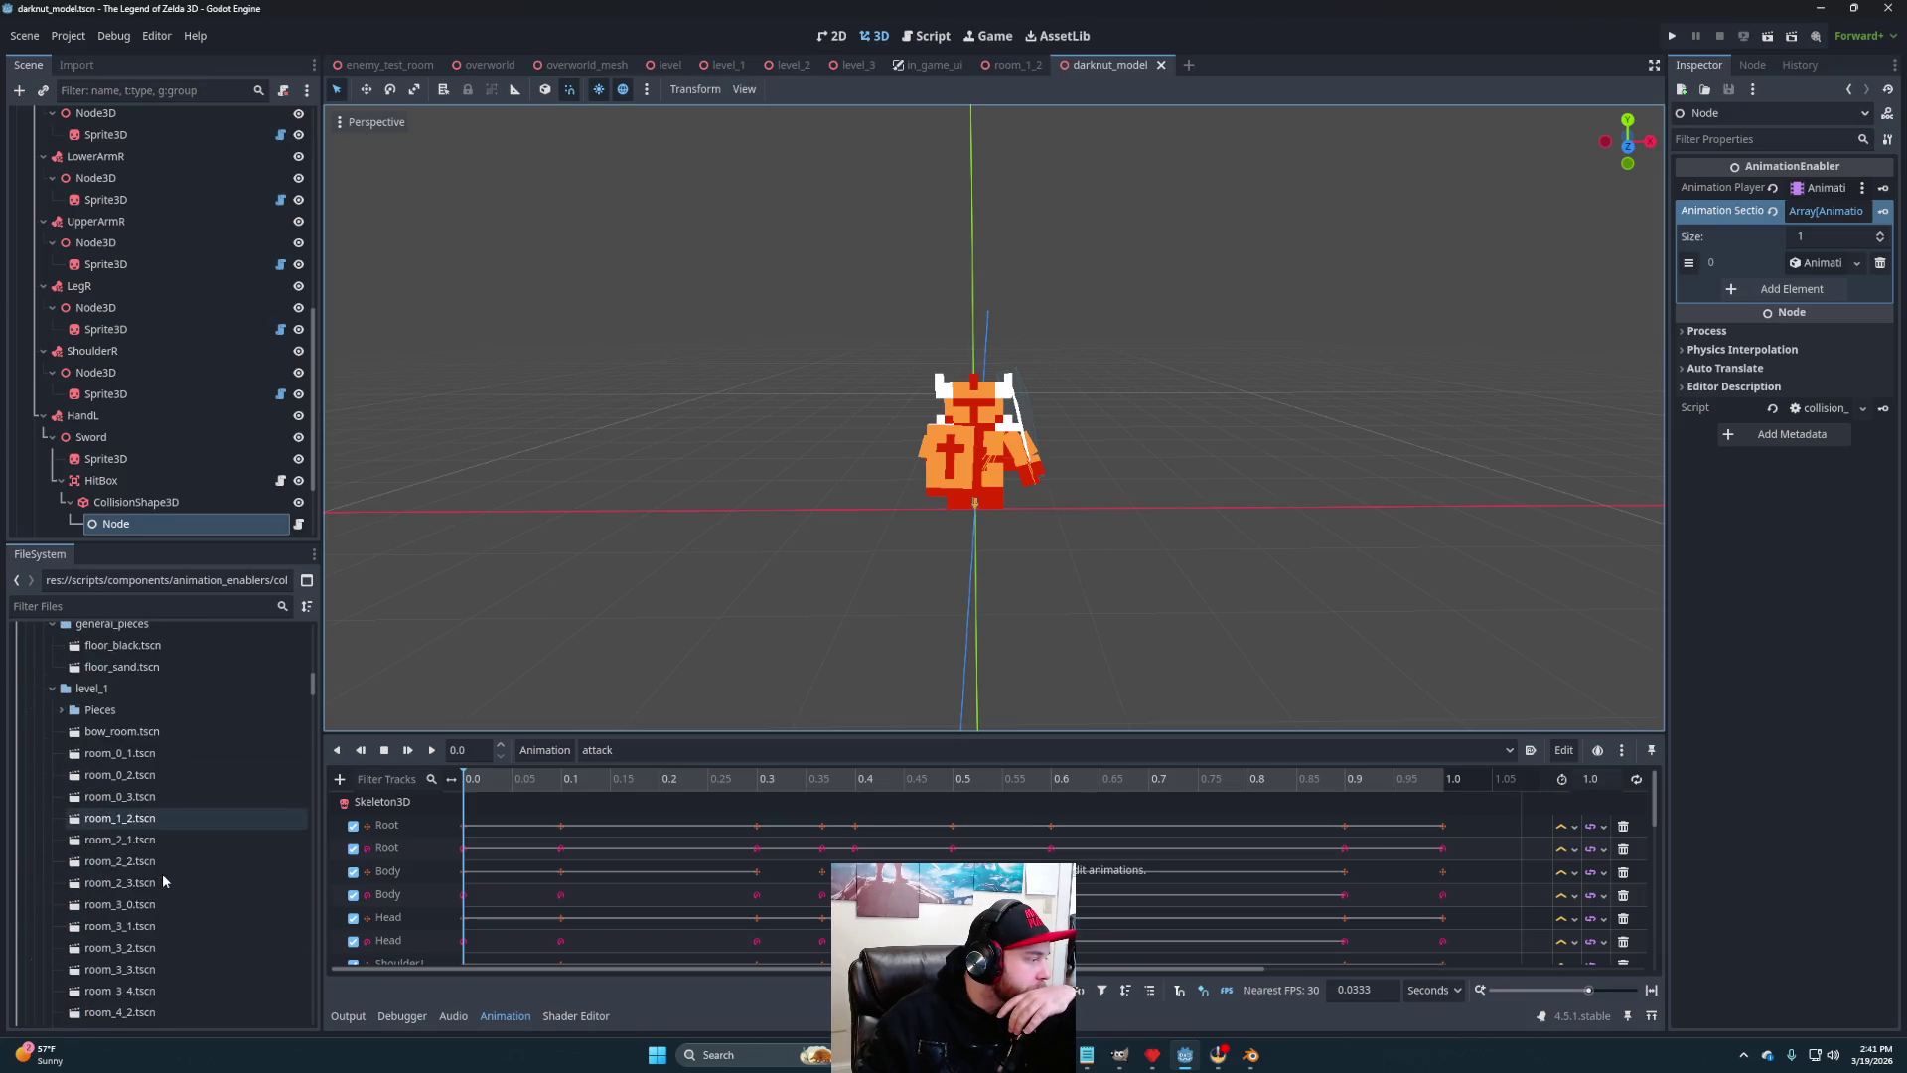
{"action": "scroll", "coordinate": [157, 866], "scroll_direction": "down", "scroll_amount": 10}
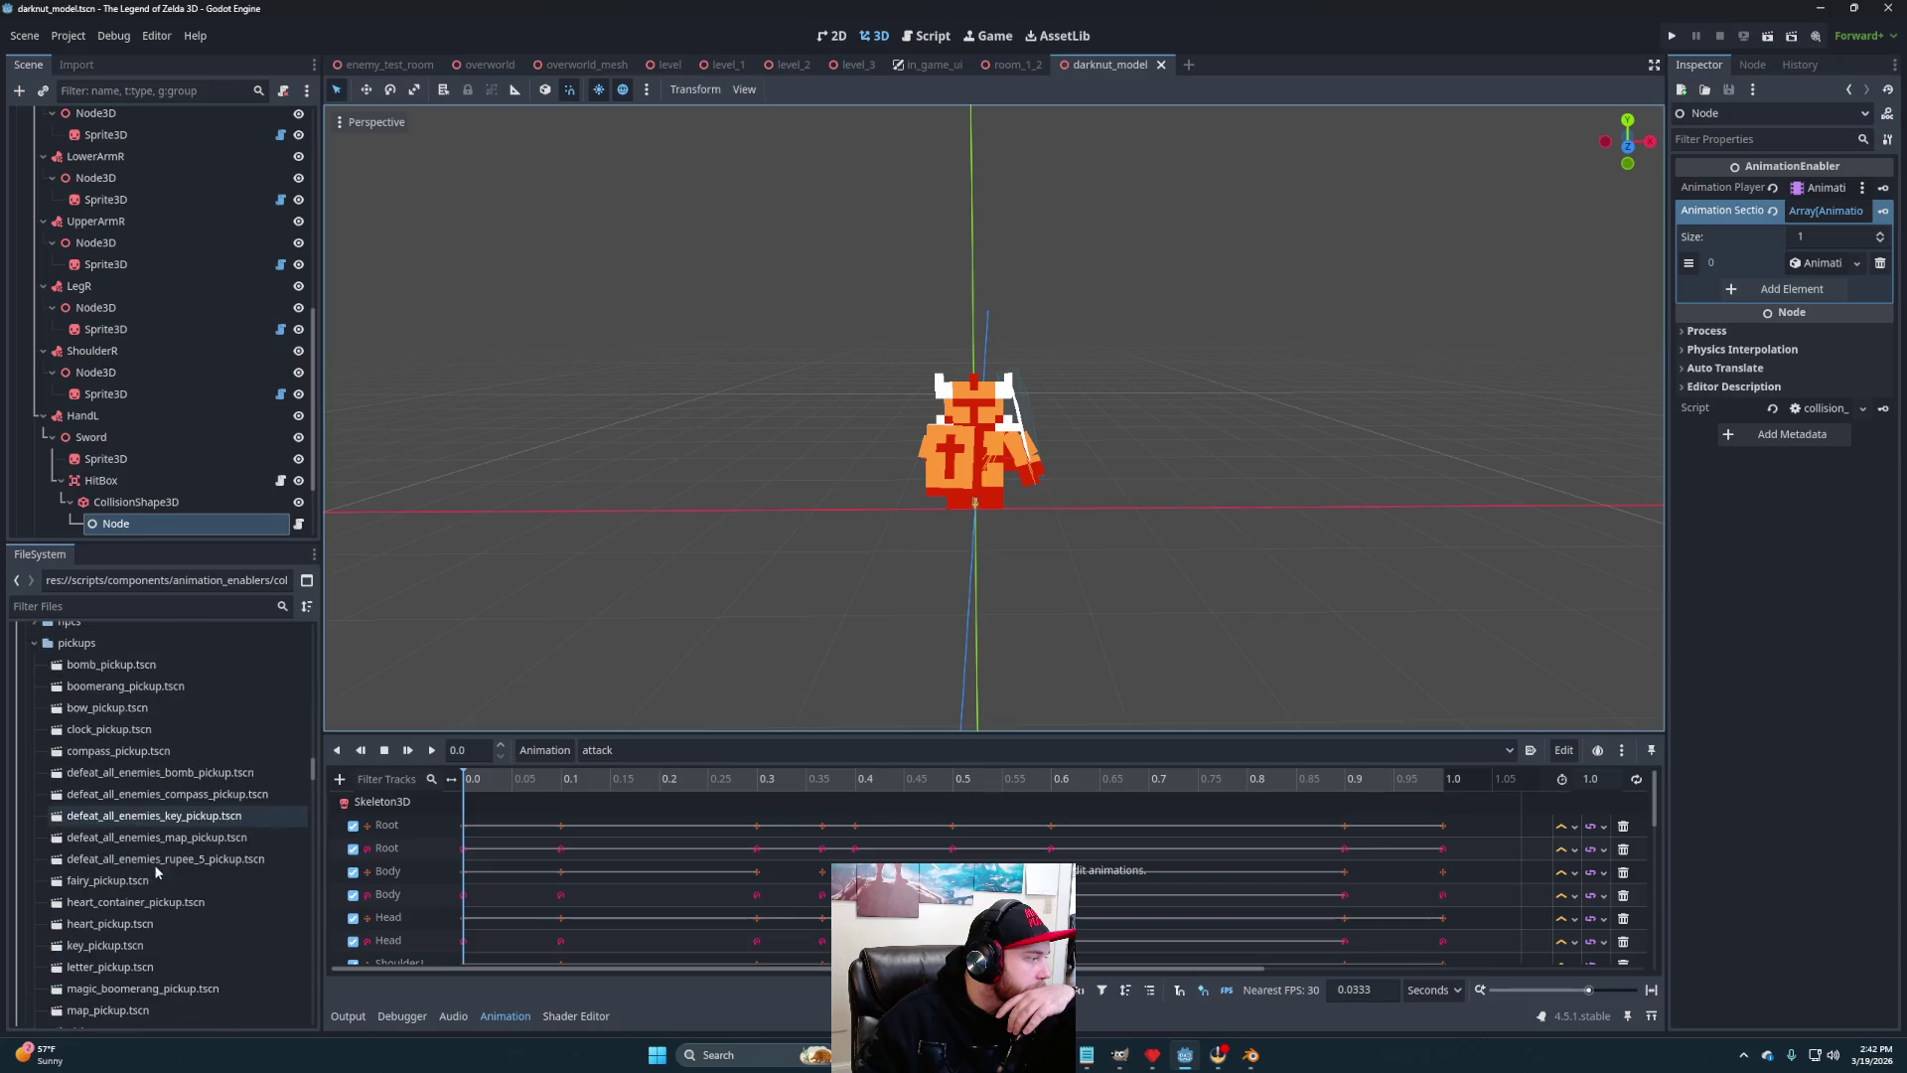
{"action": "scroll", "coordinate": [161, 797], "scroll_direction": "down", "scroll_amount": 2}
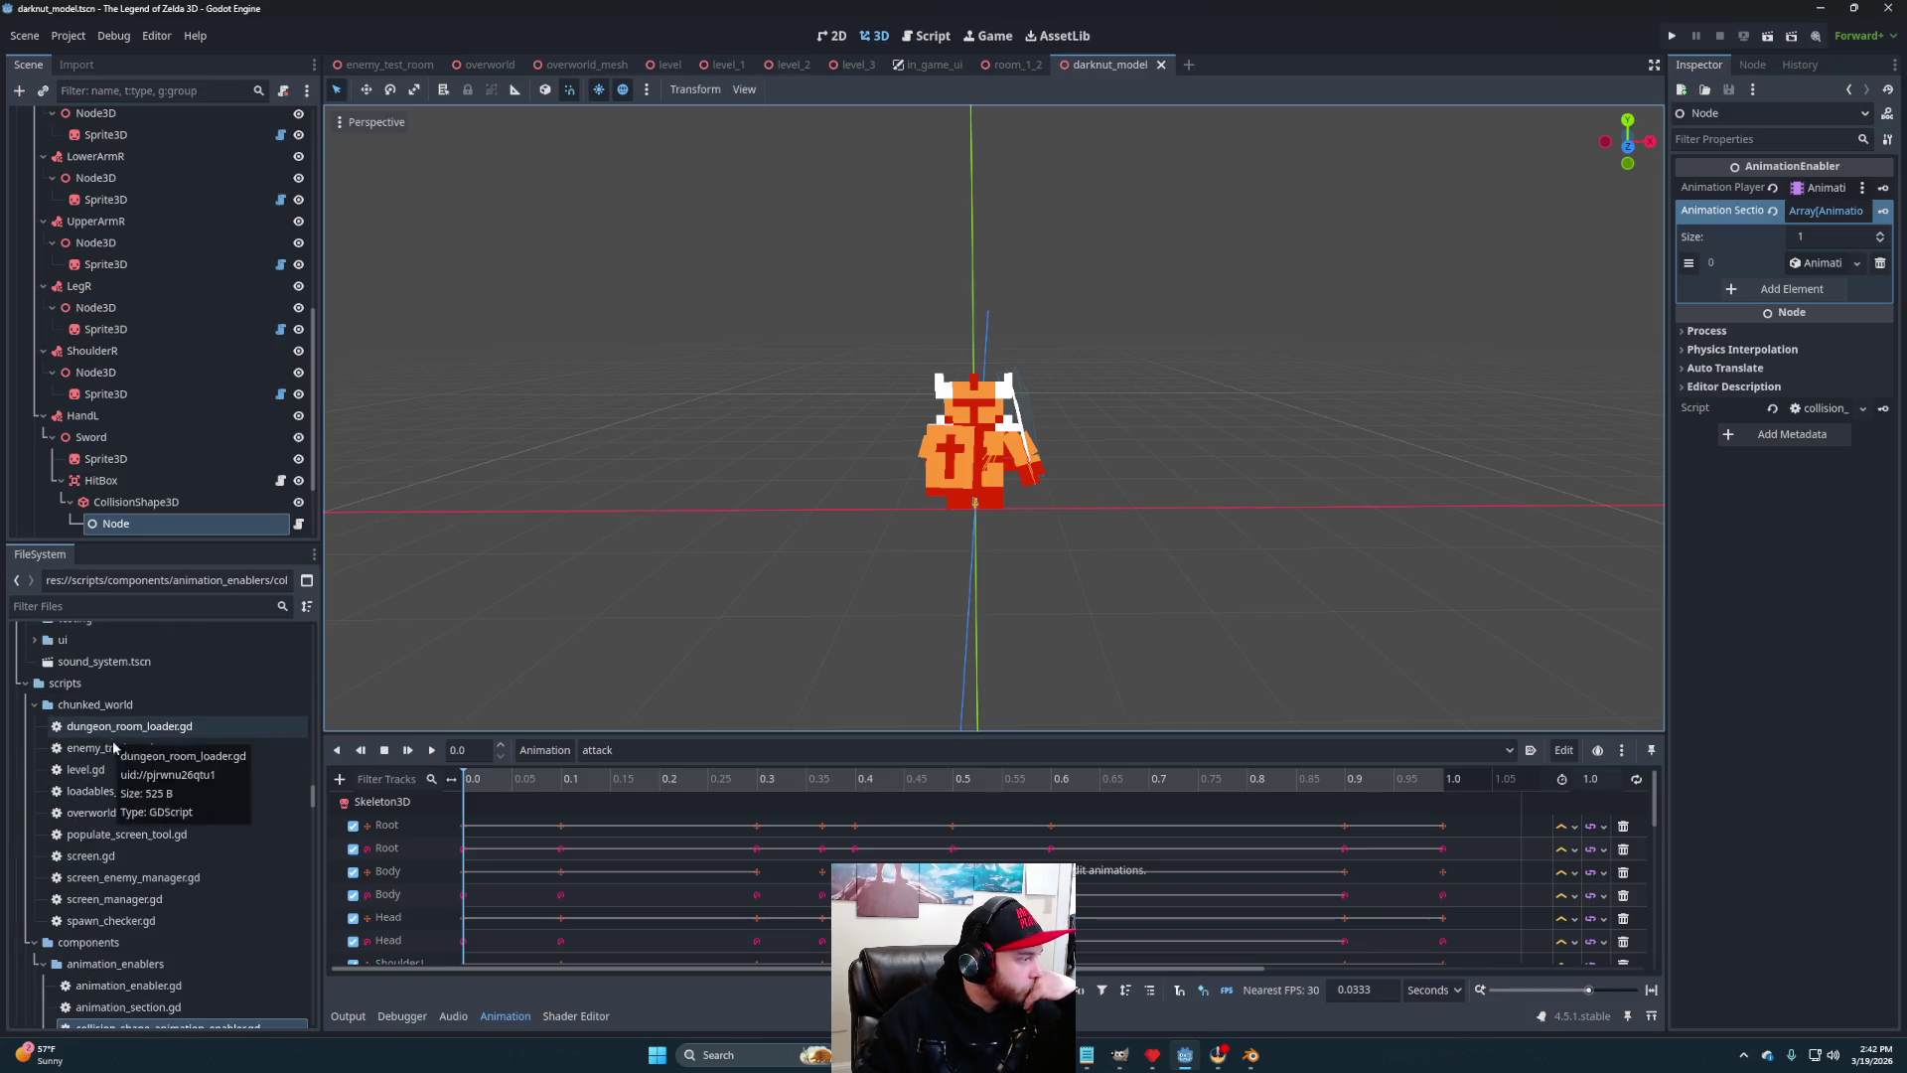
{"action": "scroll", "coordinate": [145, 831], "scroll_direction": "up", "scroll_amount": 10}
{"action": "scroll", "coordinate": [145, 832], "scroll_direction": "up", "scroll_amount": 8}
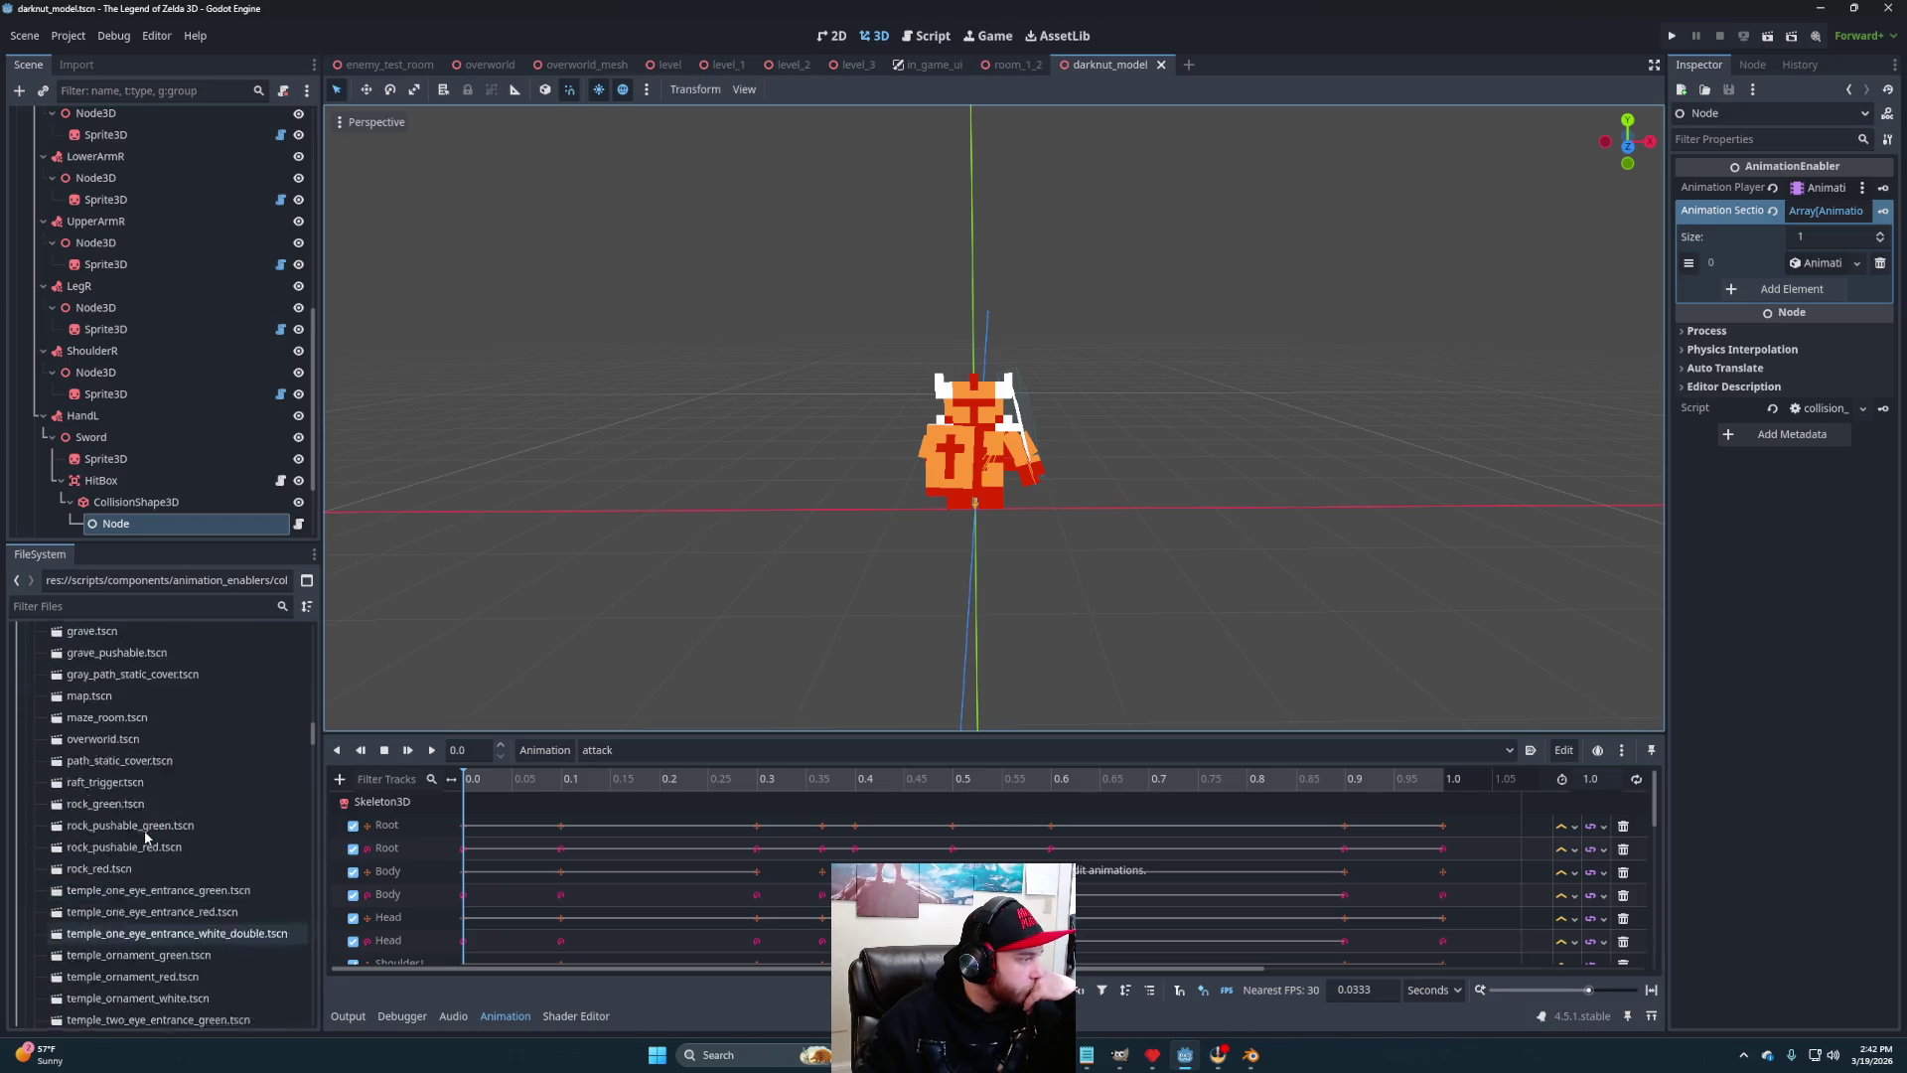
{"action": "scroll", "coordinate": [144, 840], "scroll_direction": "up", "scroll_amount": 8}
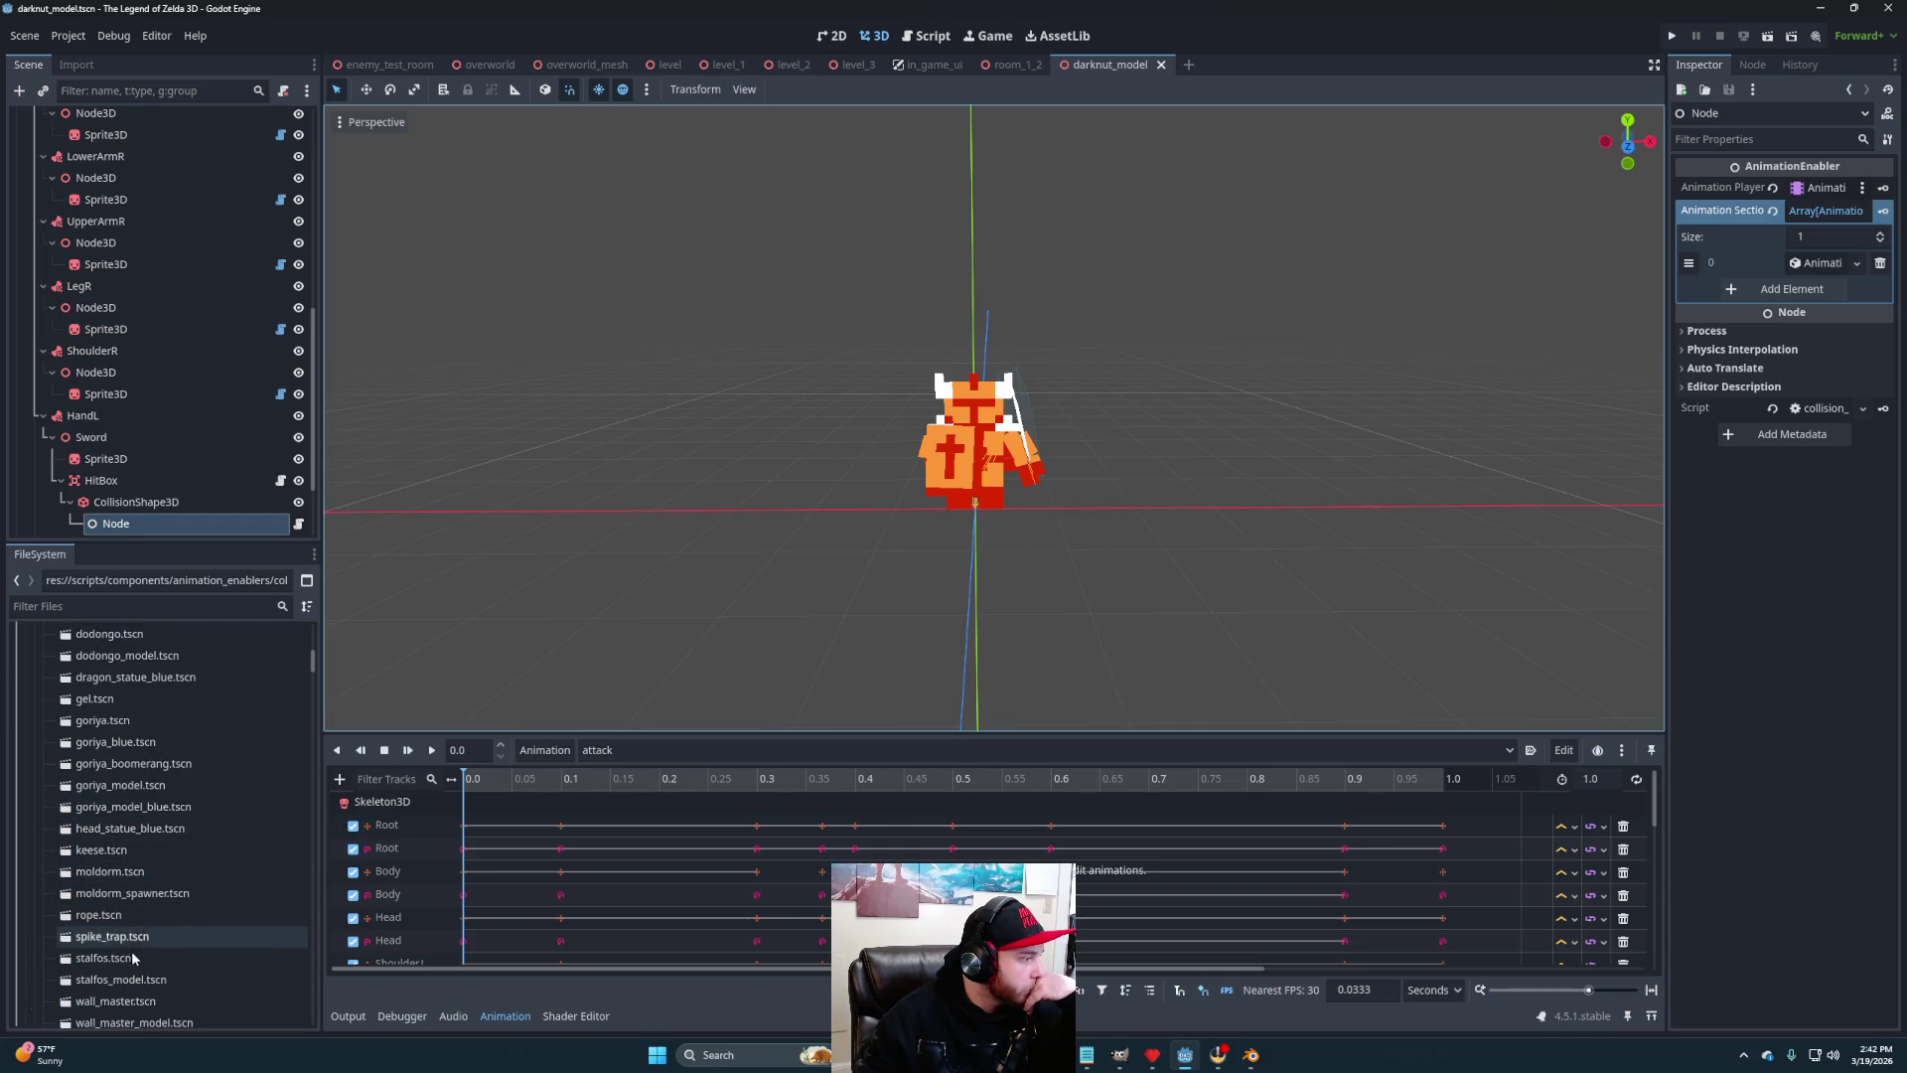
Duplicate stalfos.tscn as darknut.tscn
{"action": "left_click", "coordinate": [119, 958]}
{"action": "right_click", "coordinate": [119, 957]}
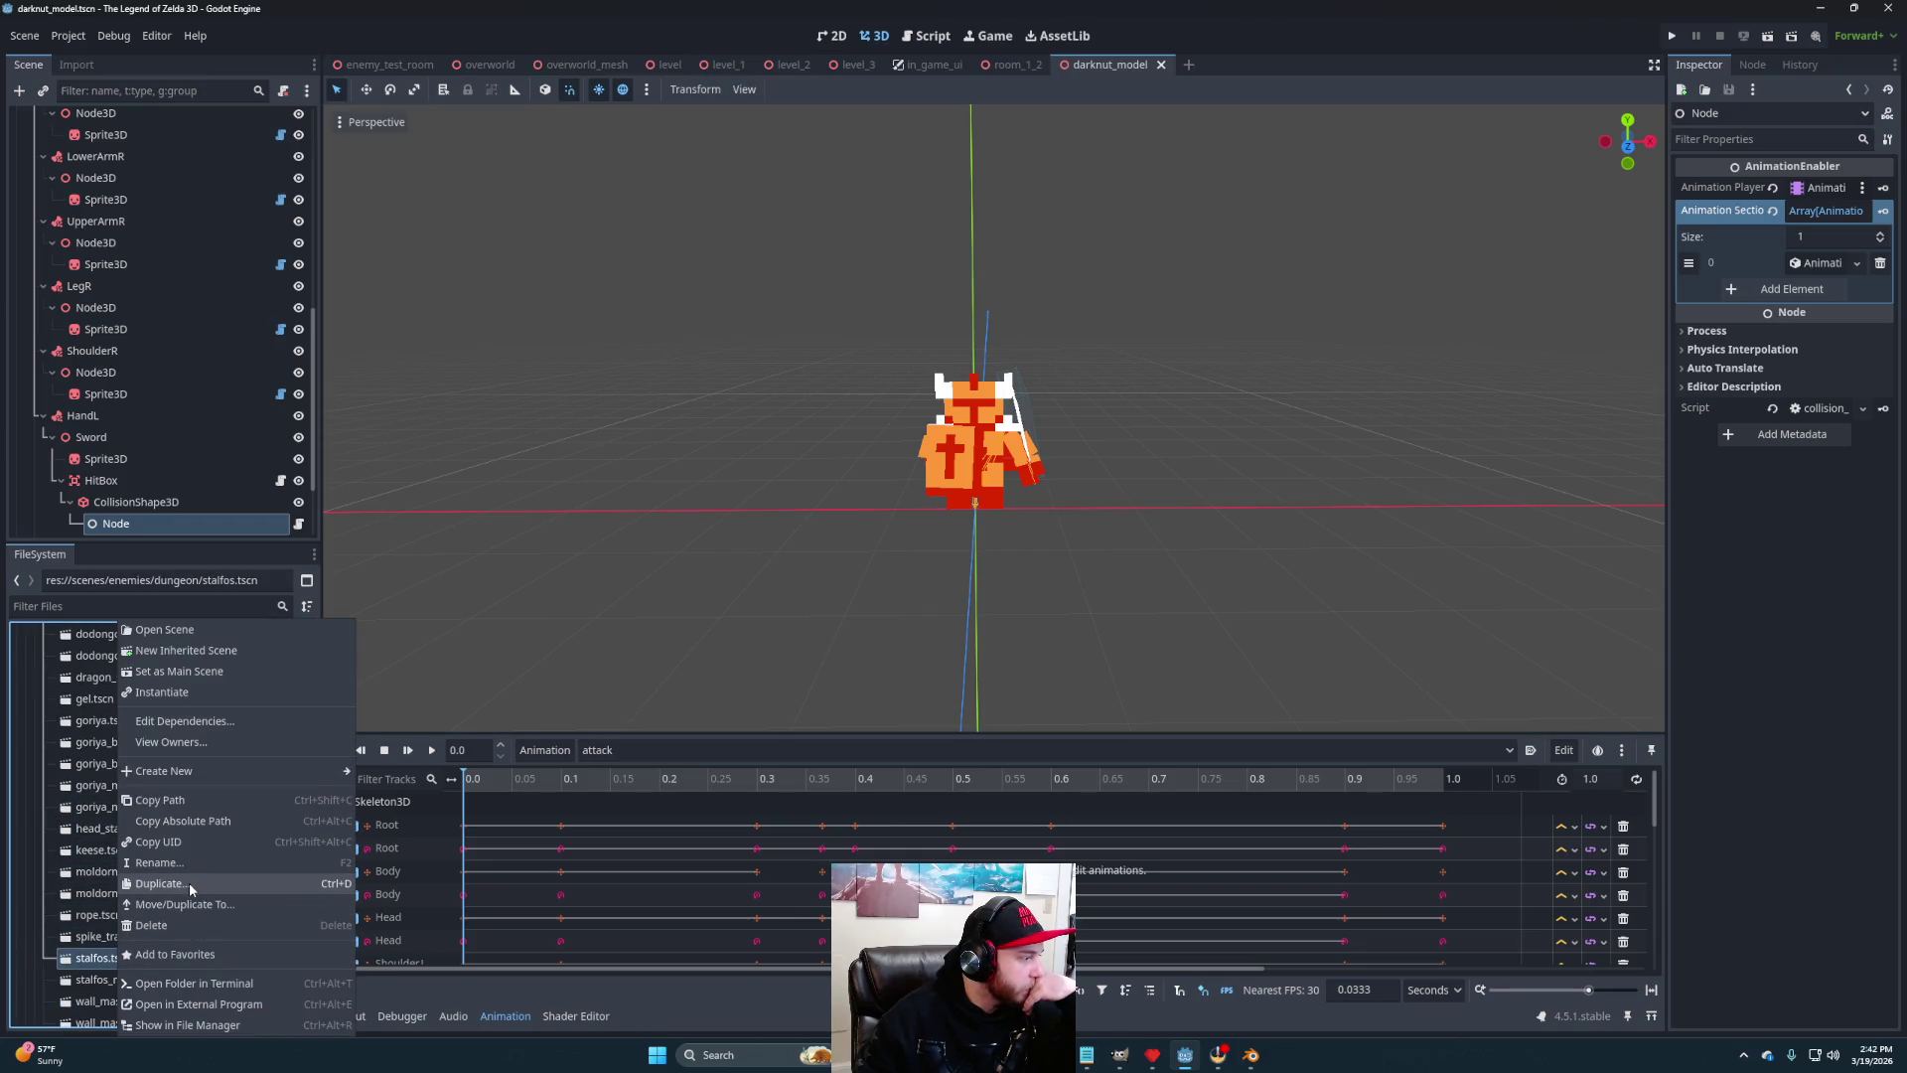
{"action": "left_click", "coordinate": [189, 882]}
{"action": "type", "text": "darknut.tscn"}
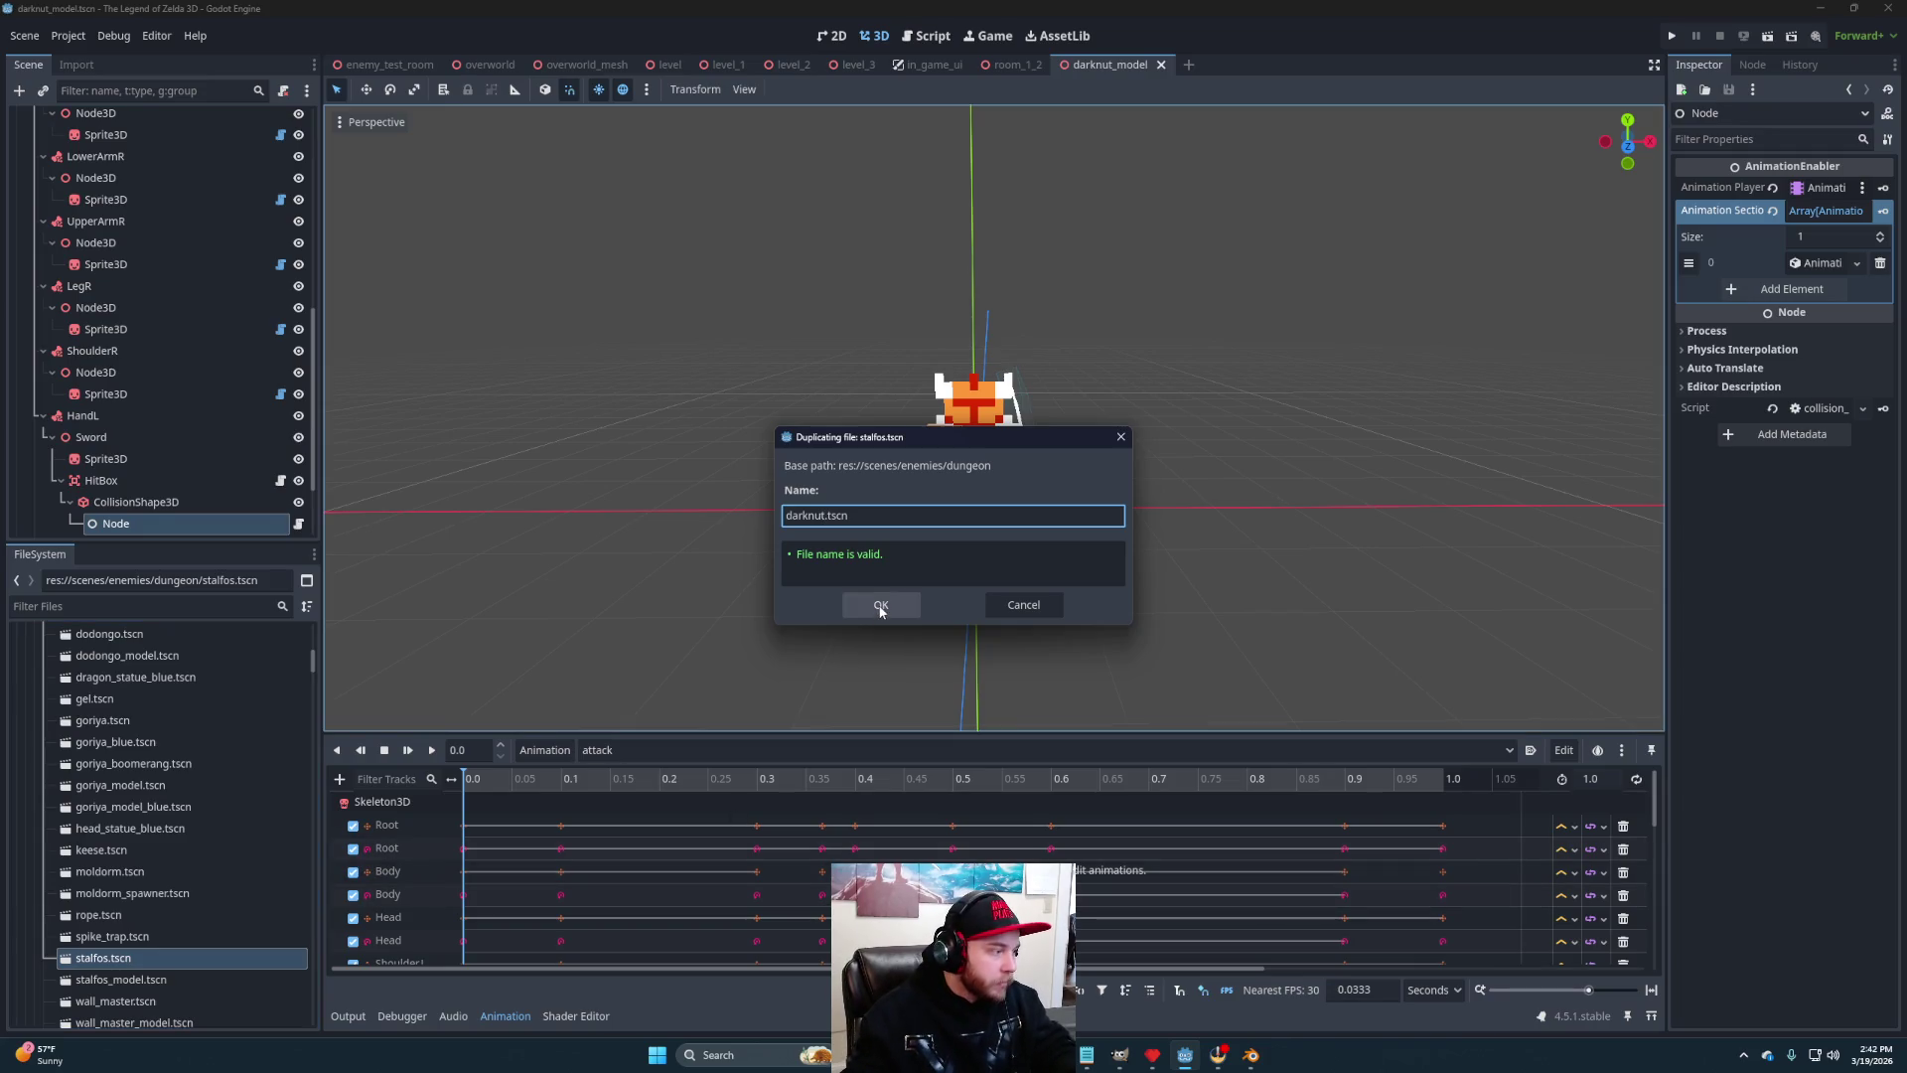
{"action": "left_click", "coordinate": [880, 610]}
In darknut.tscn, delete the old Model node and add the darknut_model scene to the tree
{"action": "scroll", "coordinate": [140, 827], "scroll_direction": "up", "scroll_amount": 3}
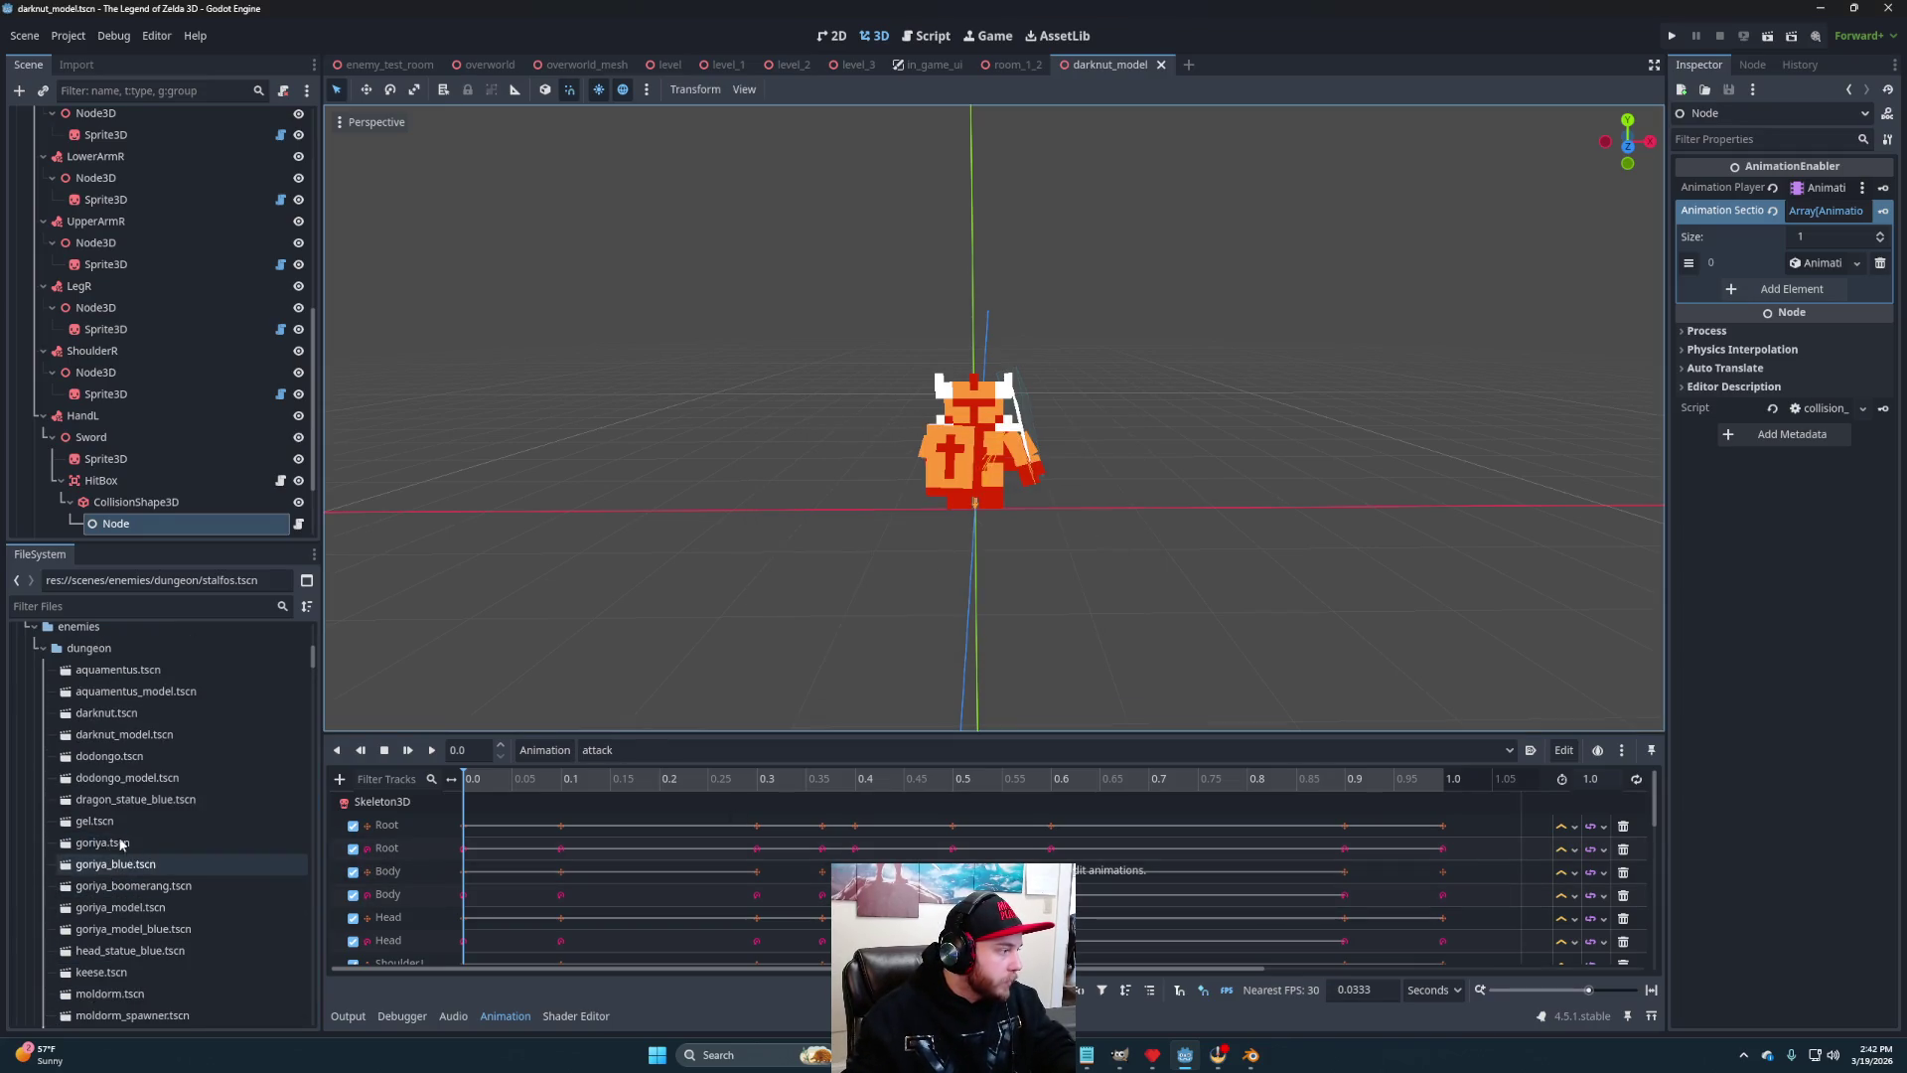
{"action": "double_click", "coordinate": [121, 712]}
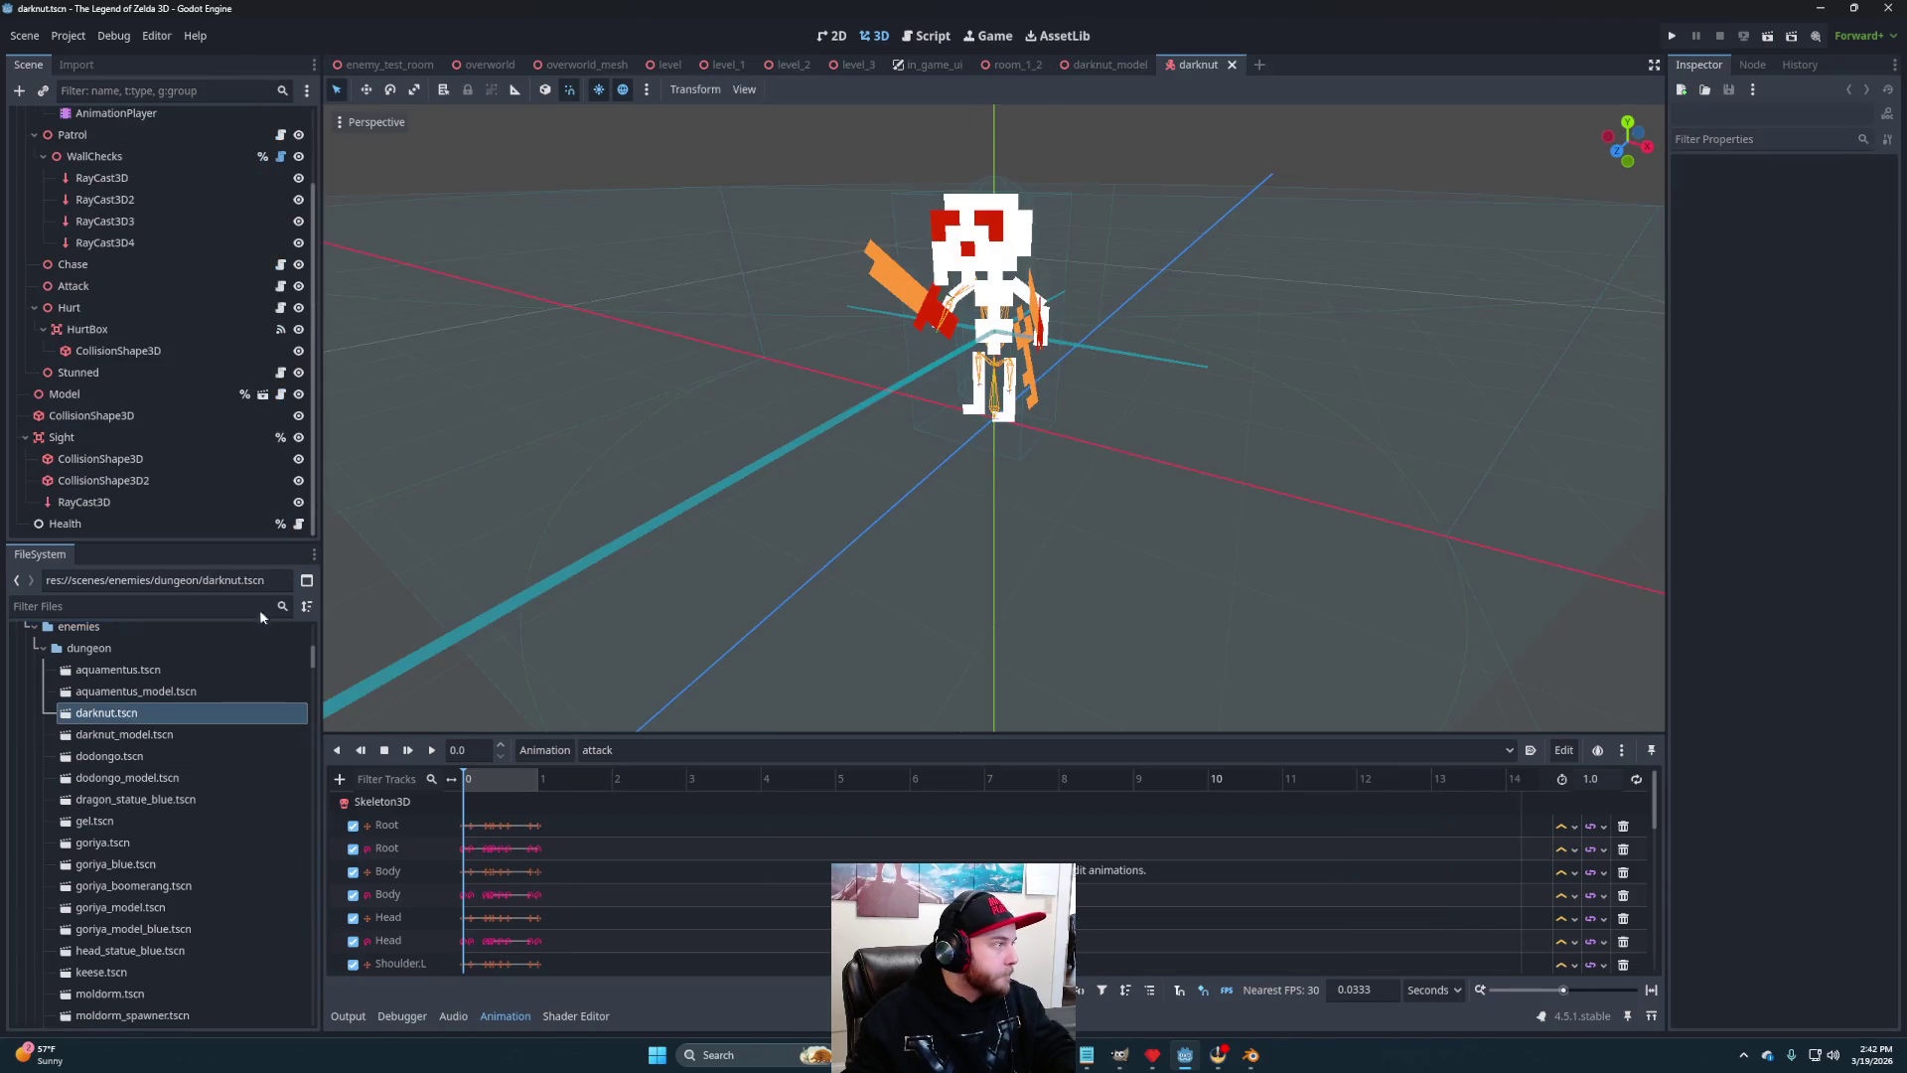
{"action": "scroll", "coordinate": [145, 320], "scroll_direction": "up", "scroll_amount": 3}
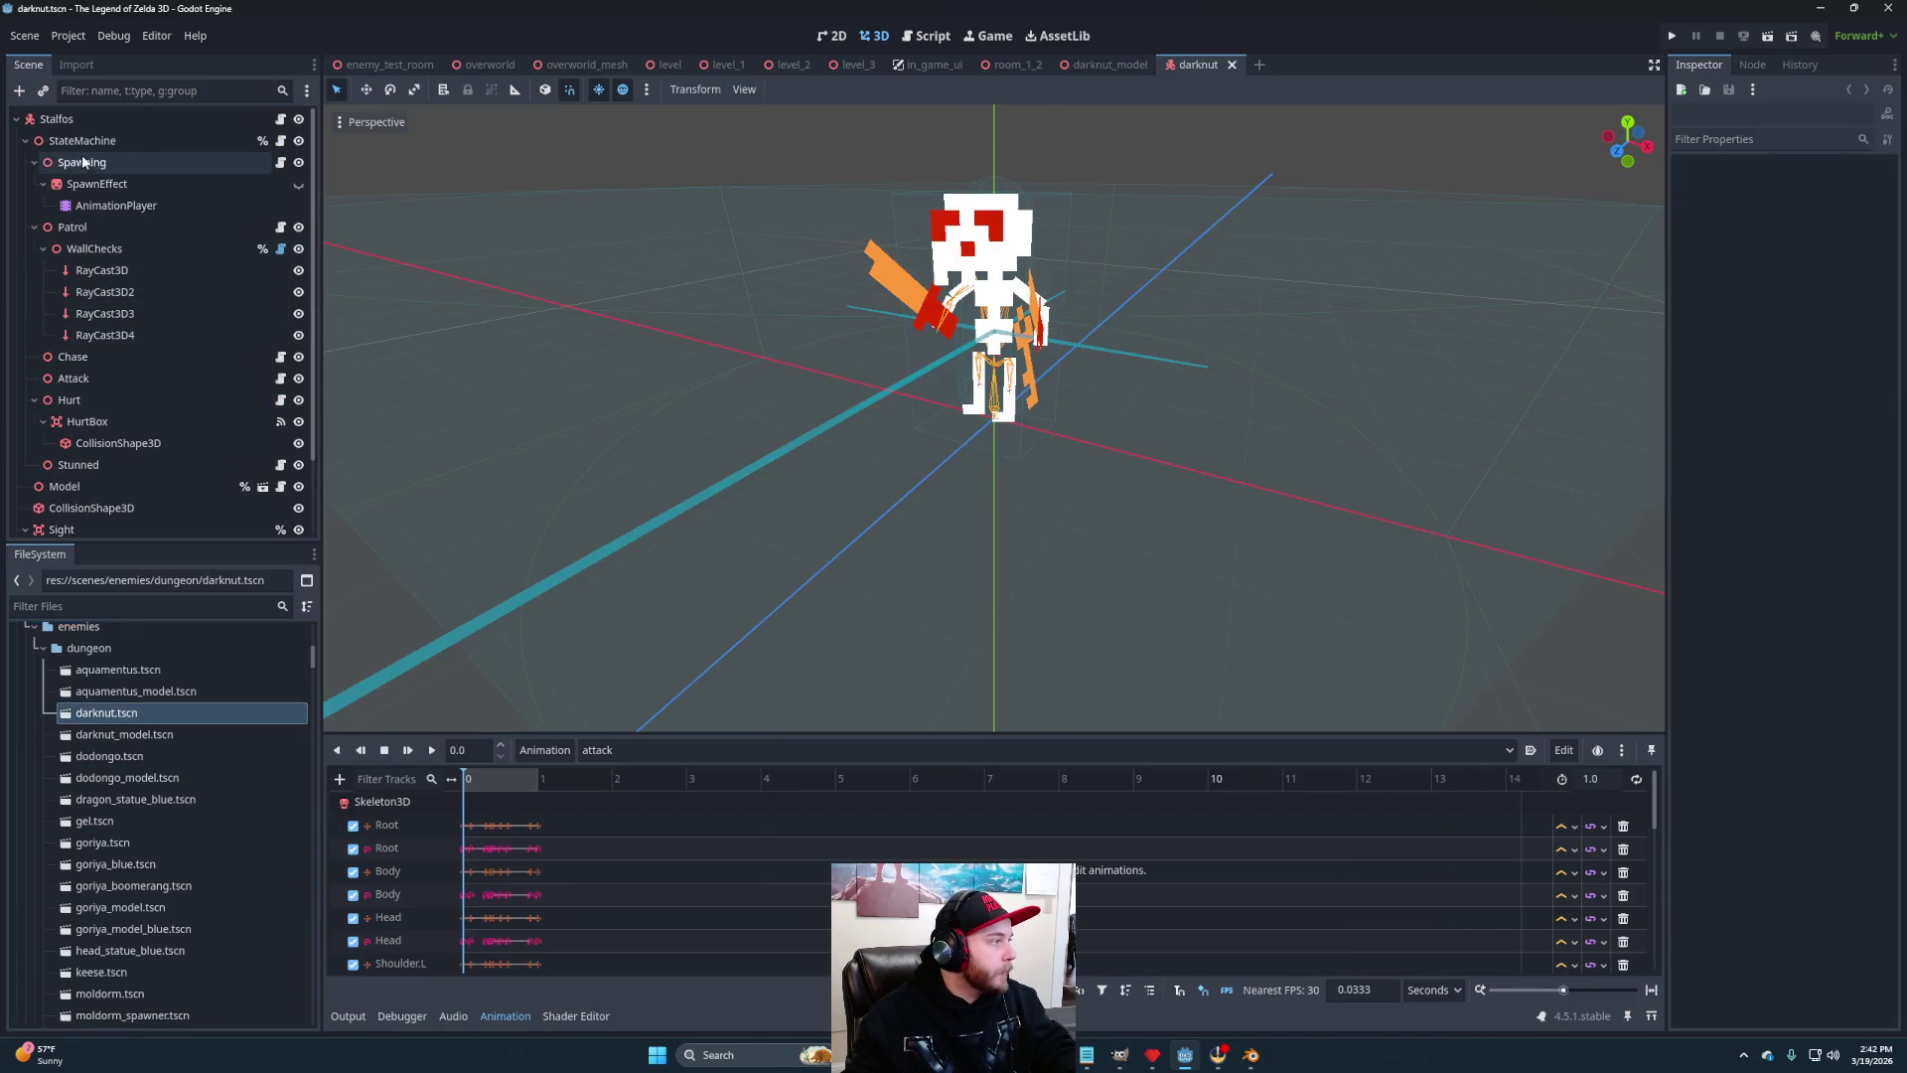
{"action": "scroll", "coordinate": [105, 348], "scroll_direction": "down", "scroll_amount": 2}
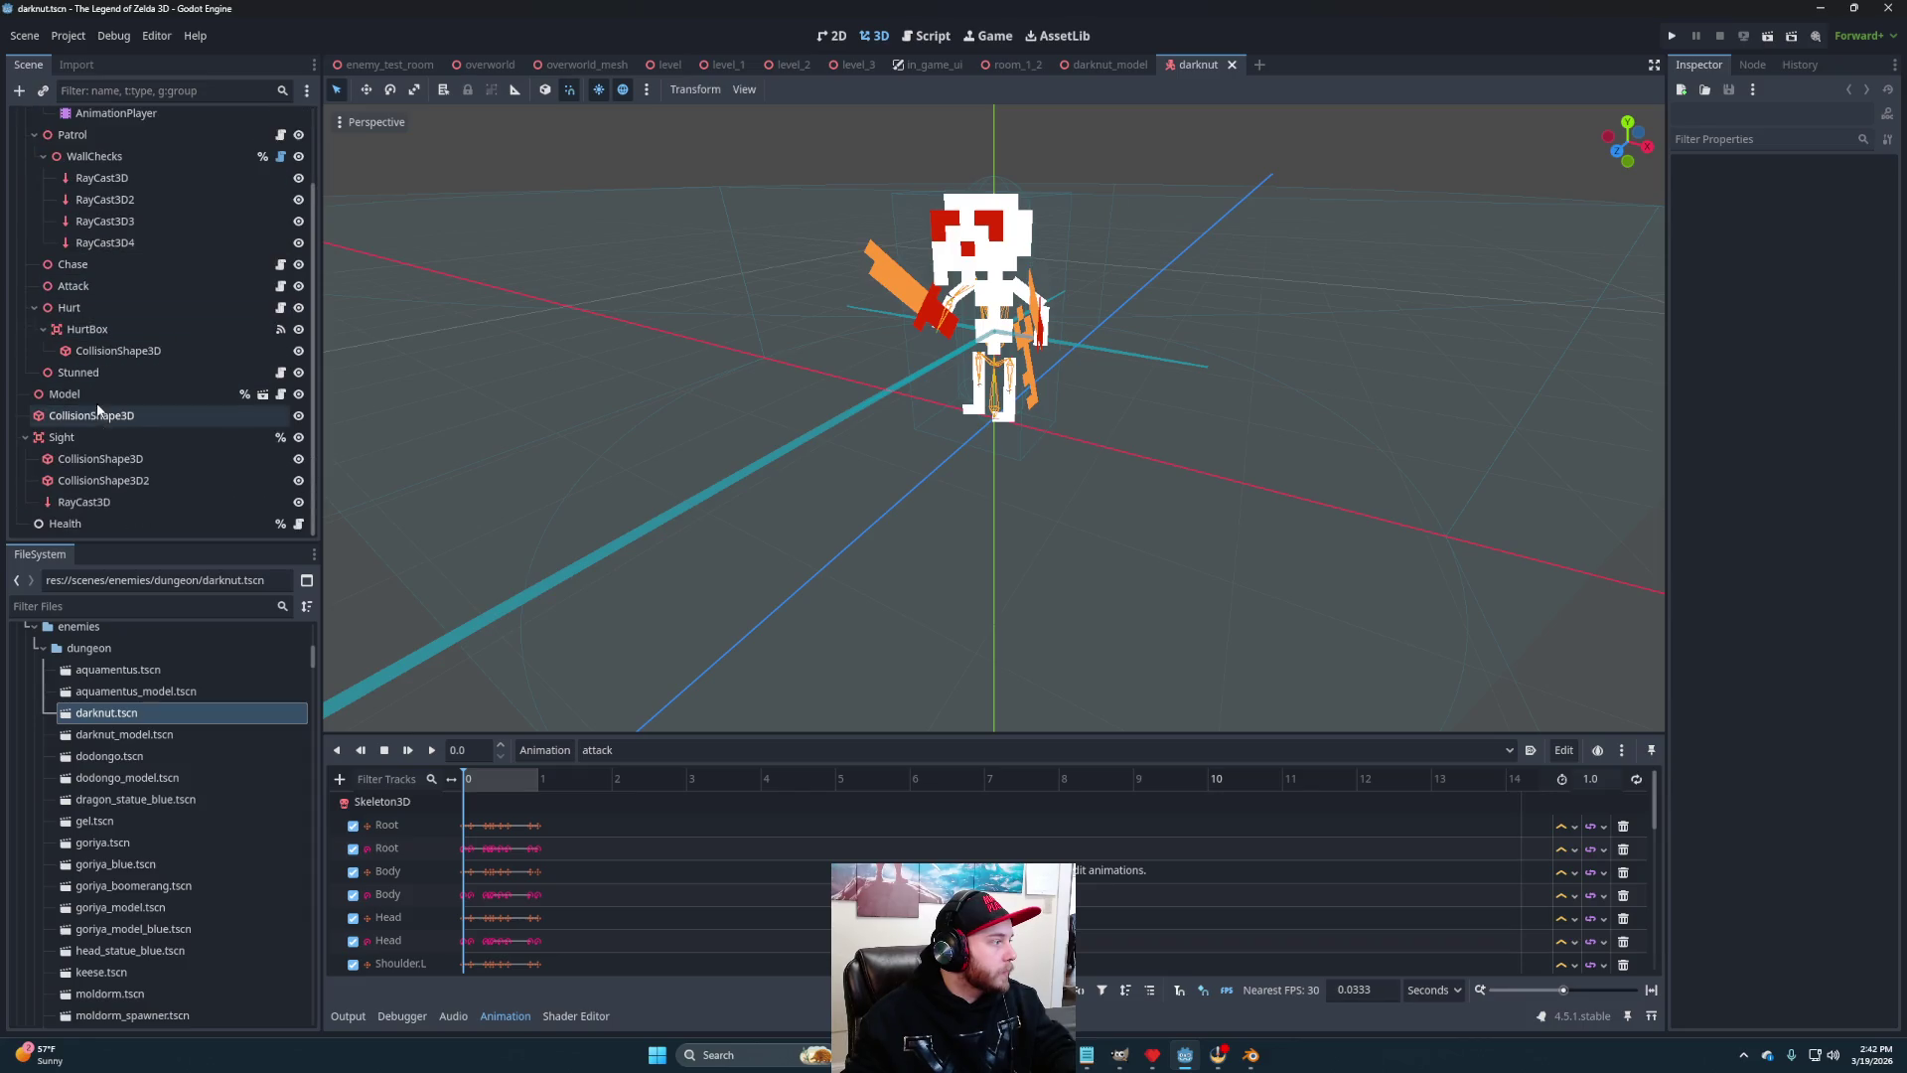
{"action": "left_click", "coordinate": [93, 395]}
{"action": "key", "text": "Delete"}
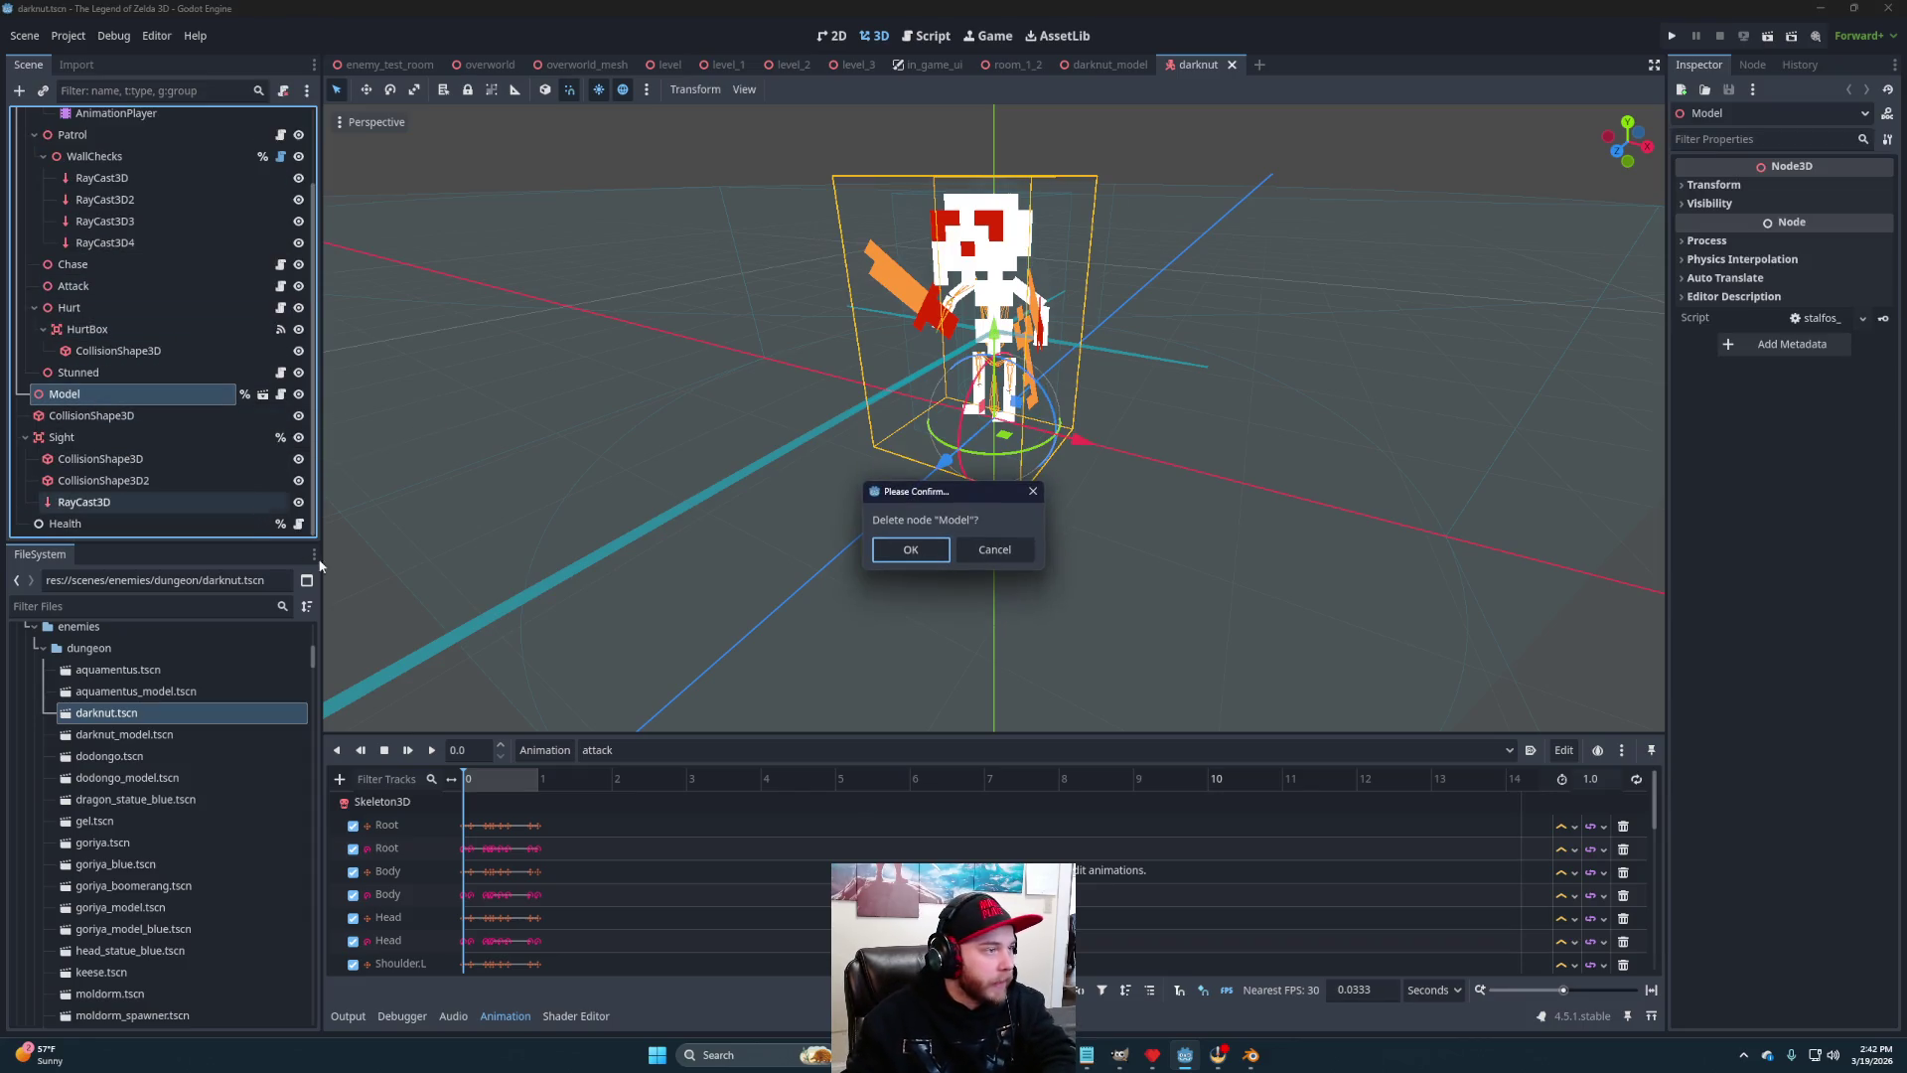
{"action": "left_click", "coordinate": [930, 560]}
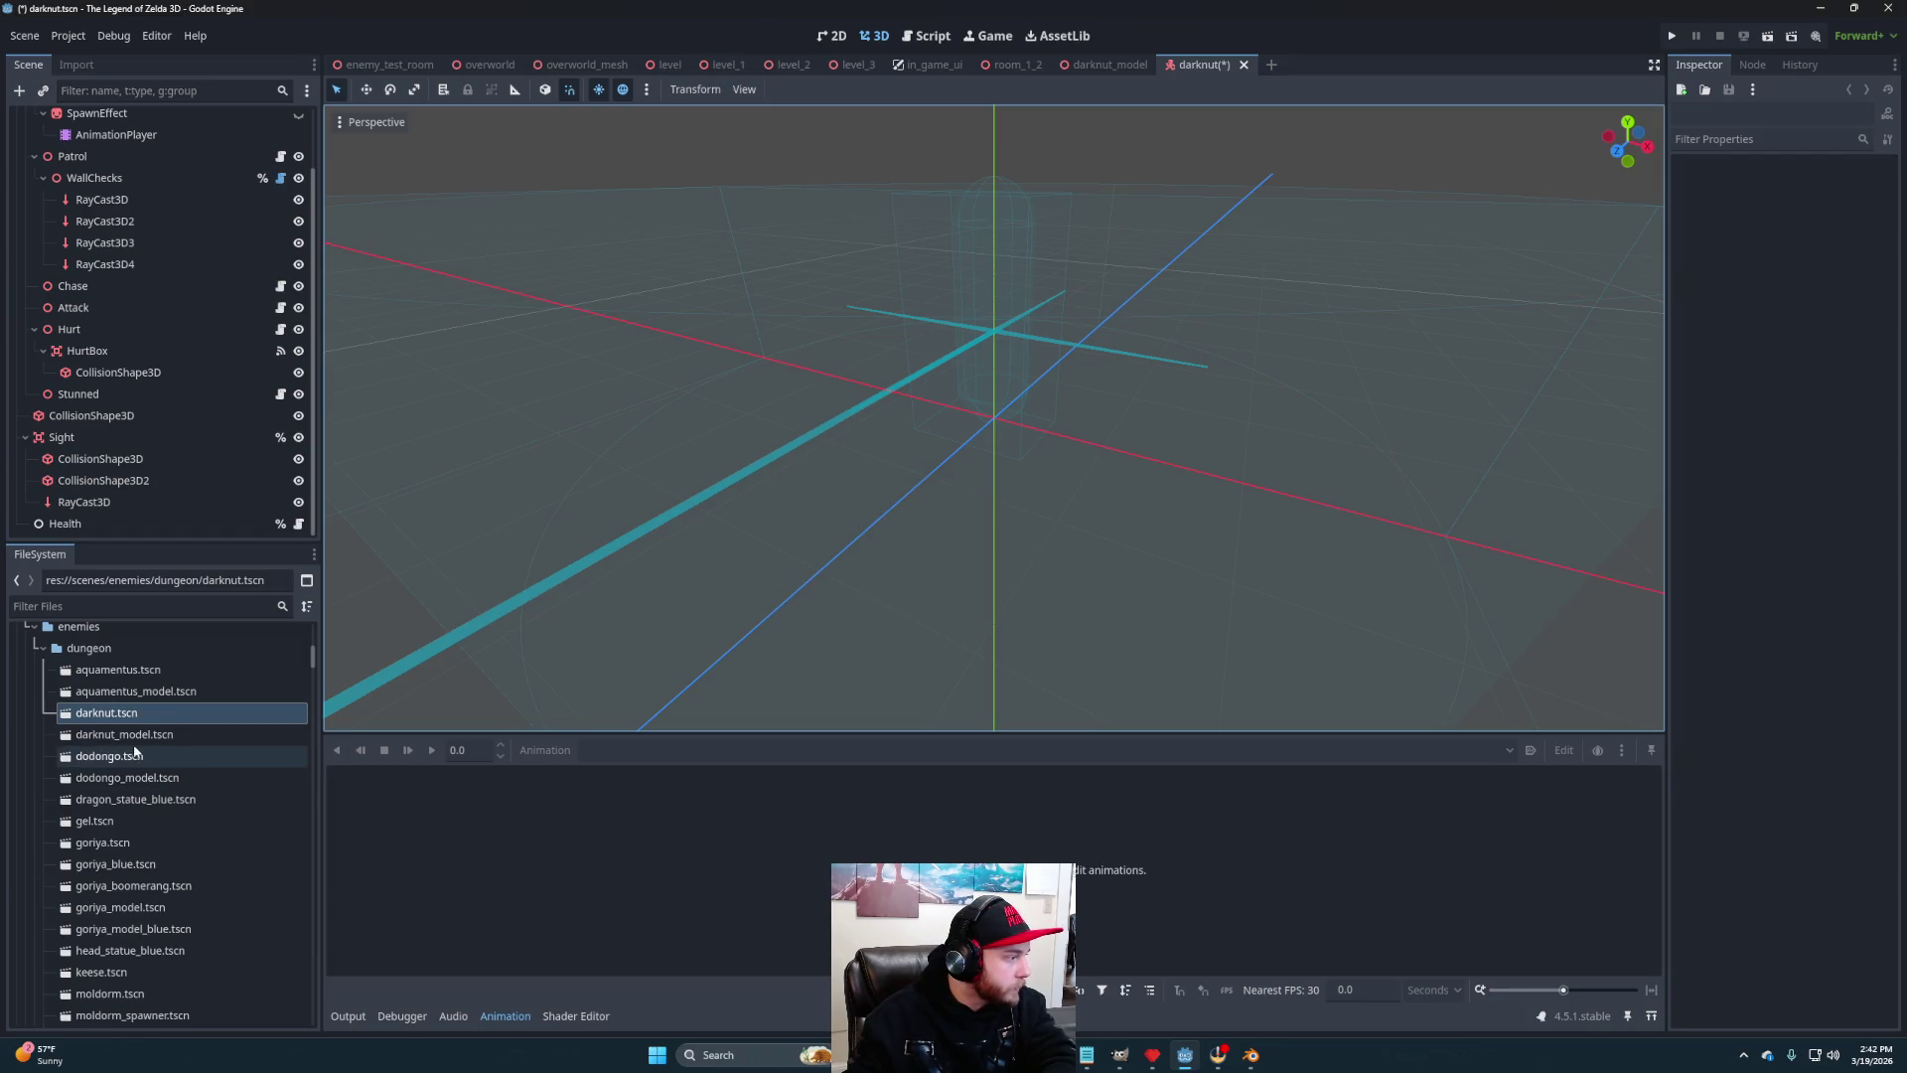
{"action": "mouse_move", "coordinate": [129, 735]}
{"action": "left_mouse_down"}
{"action": "mouse_move", "coordinate": [180, 285]}
{"action": "mouse_move", "coordinate": [109, 149]}
{"action": "mouse_move", "coordinate": [70, 124]}
{"action": "left_mouse_up"}
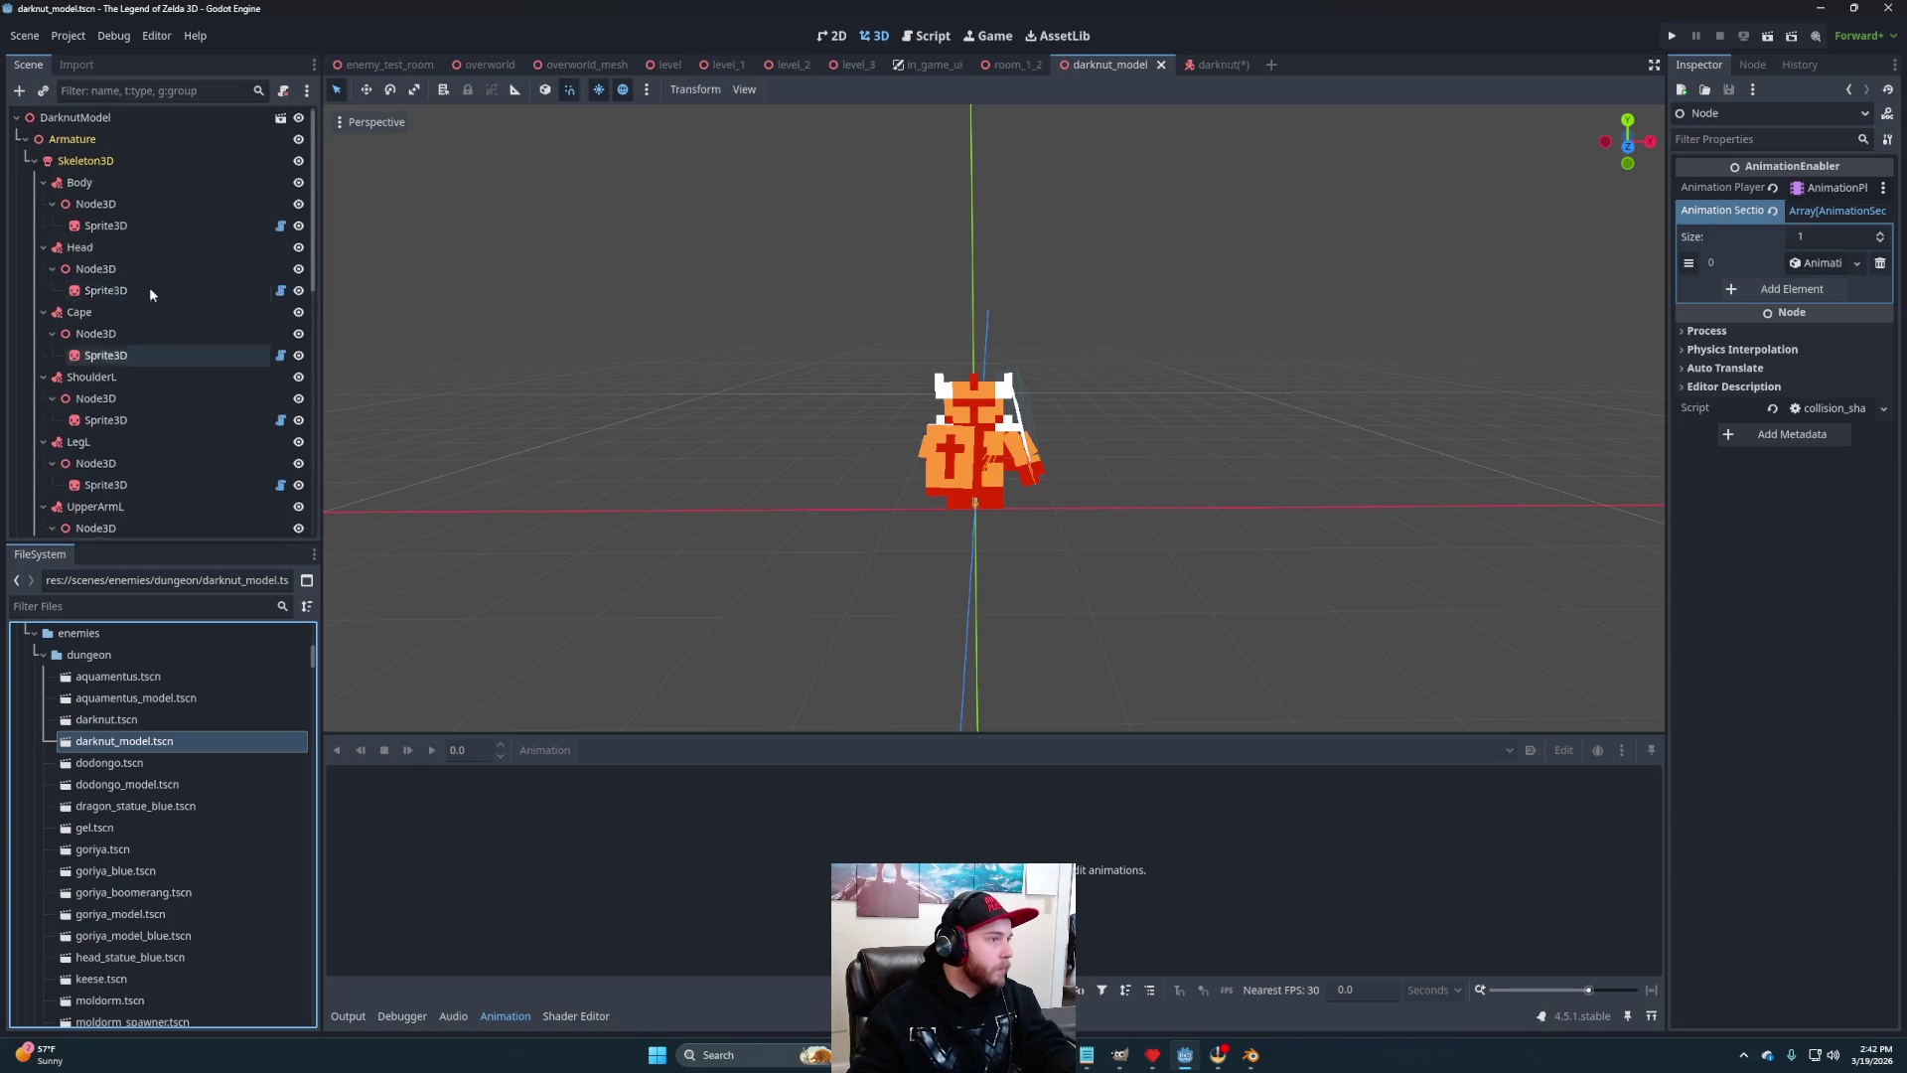
Rename DarknutModel to Model, move it below Stunned, and make it a unique name
{"action": "left_click", "coordinate": [1207, 65]}
{"action": "double_click", "coordinate": [118, 525]}
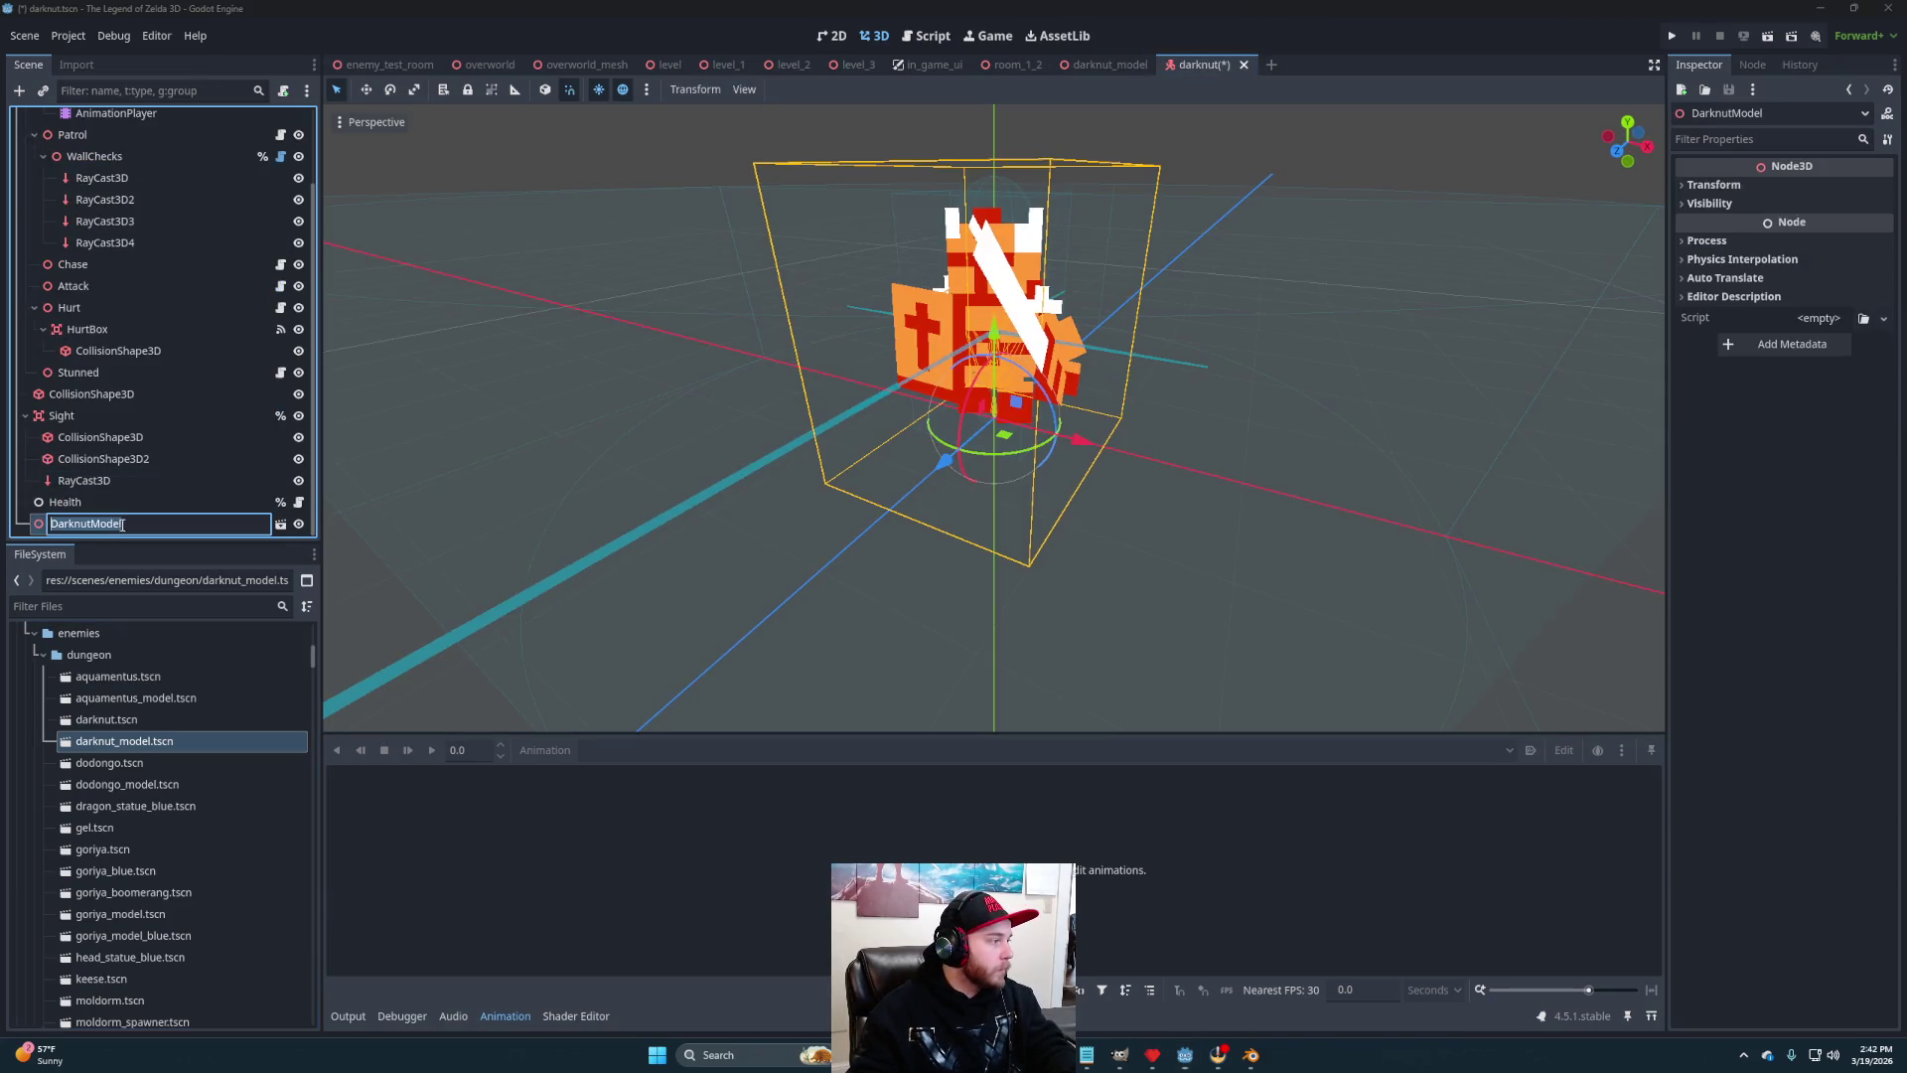
{"action": "type", "text": "Model"}
{"action": "key", "text": "Return"}
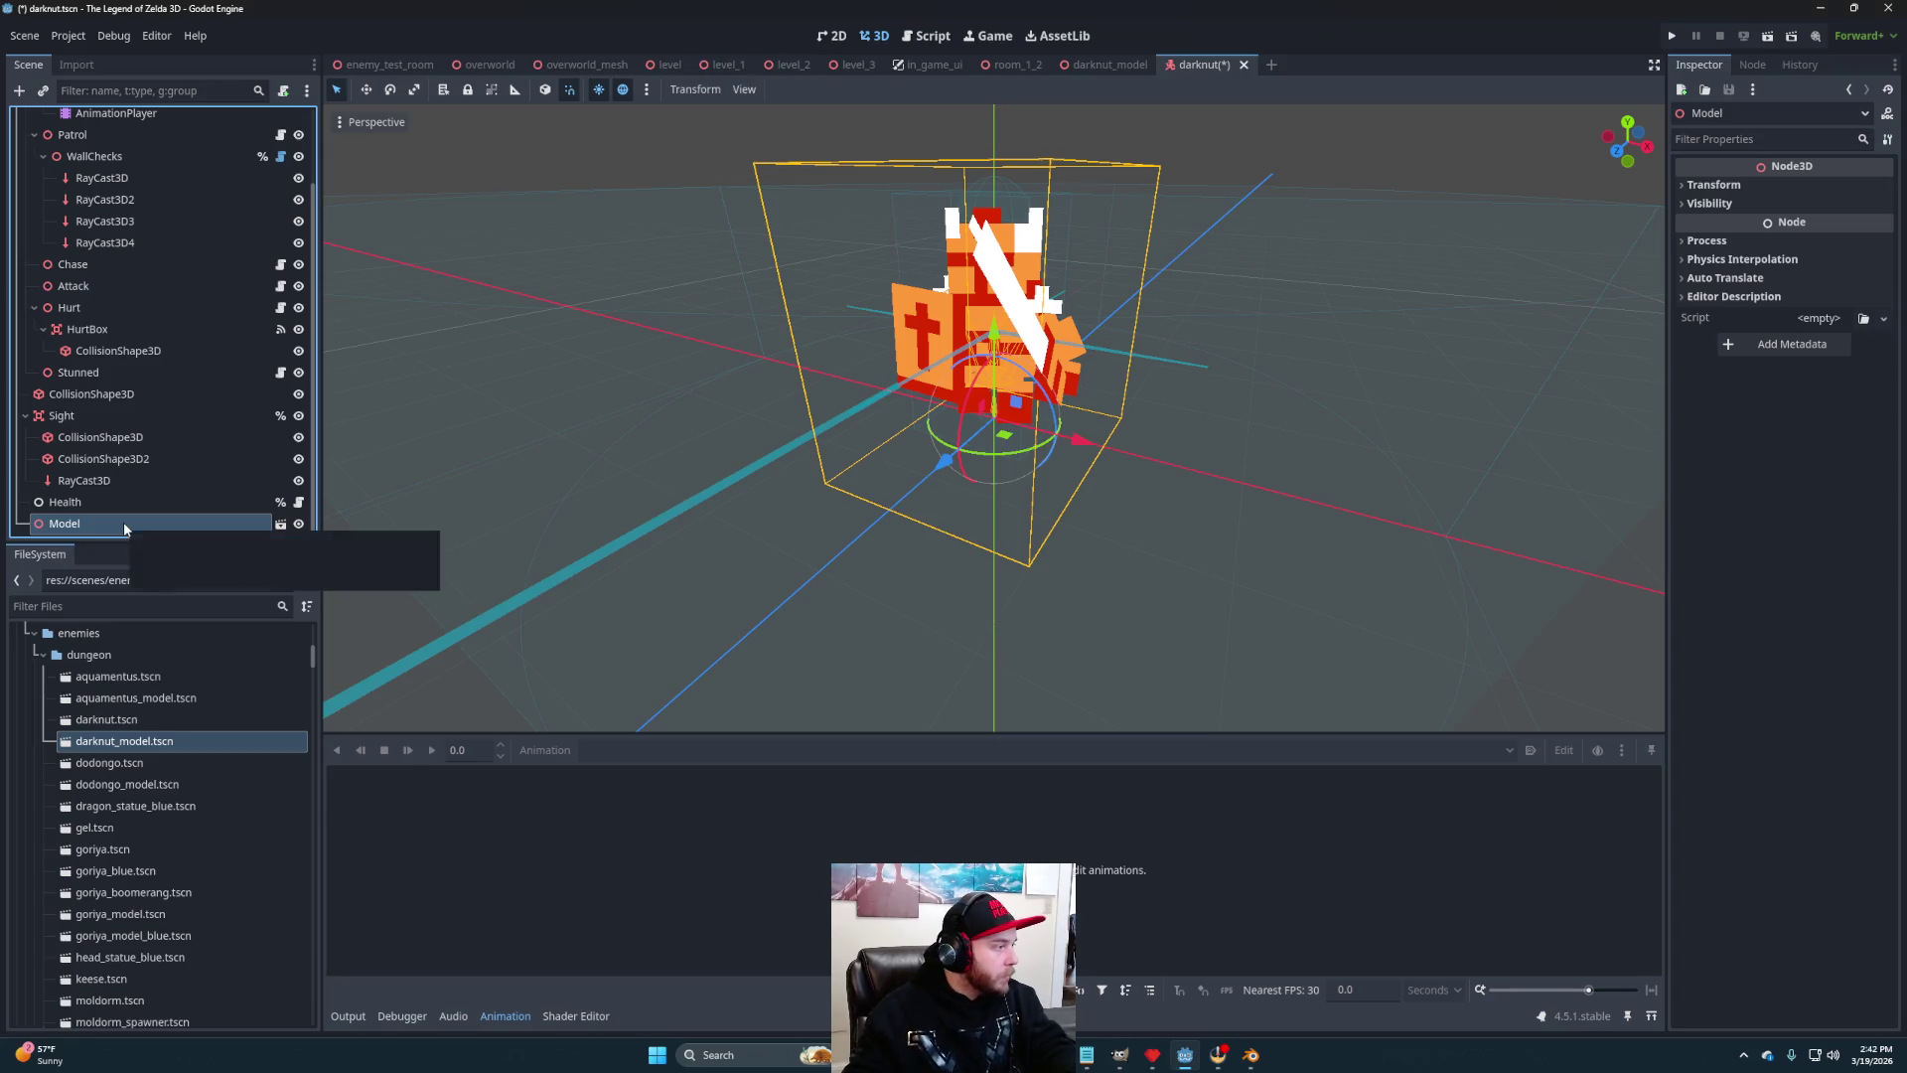
{"action": "mouse_move", "coordinate": [124, 528]}
{"action": "left_mouse_down"}
{"action": "mouse_move", "coordinate": [128, 192]}
{"action": "mouse_move", "coordinate": [74, 253]}
{"action": "mouse_move", "coordinate": [61, 485]}
{"action": "left_mouse_up"}
{"action": "right_click", "coordinate": [203, 494]}
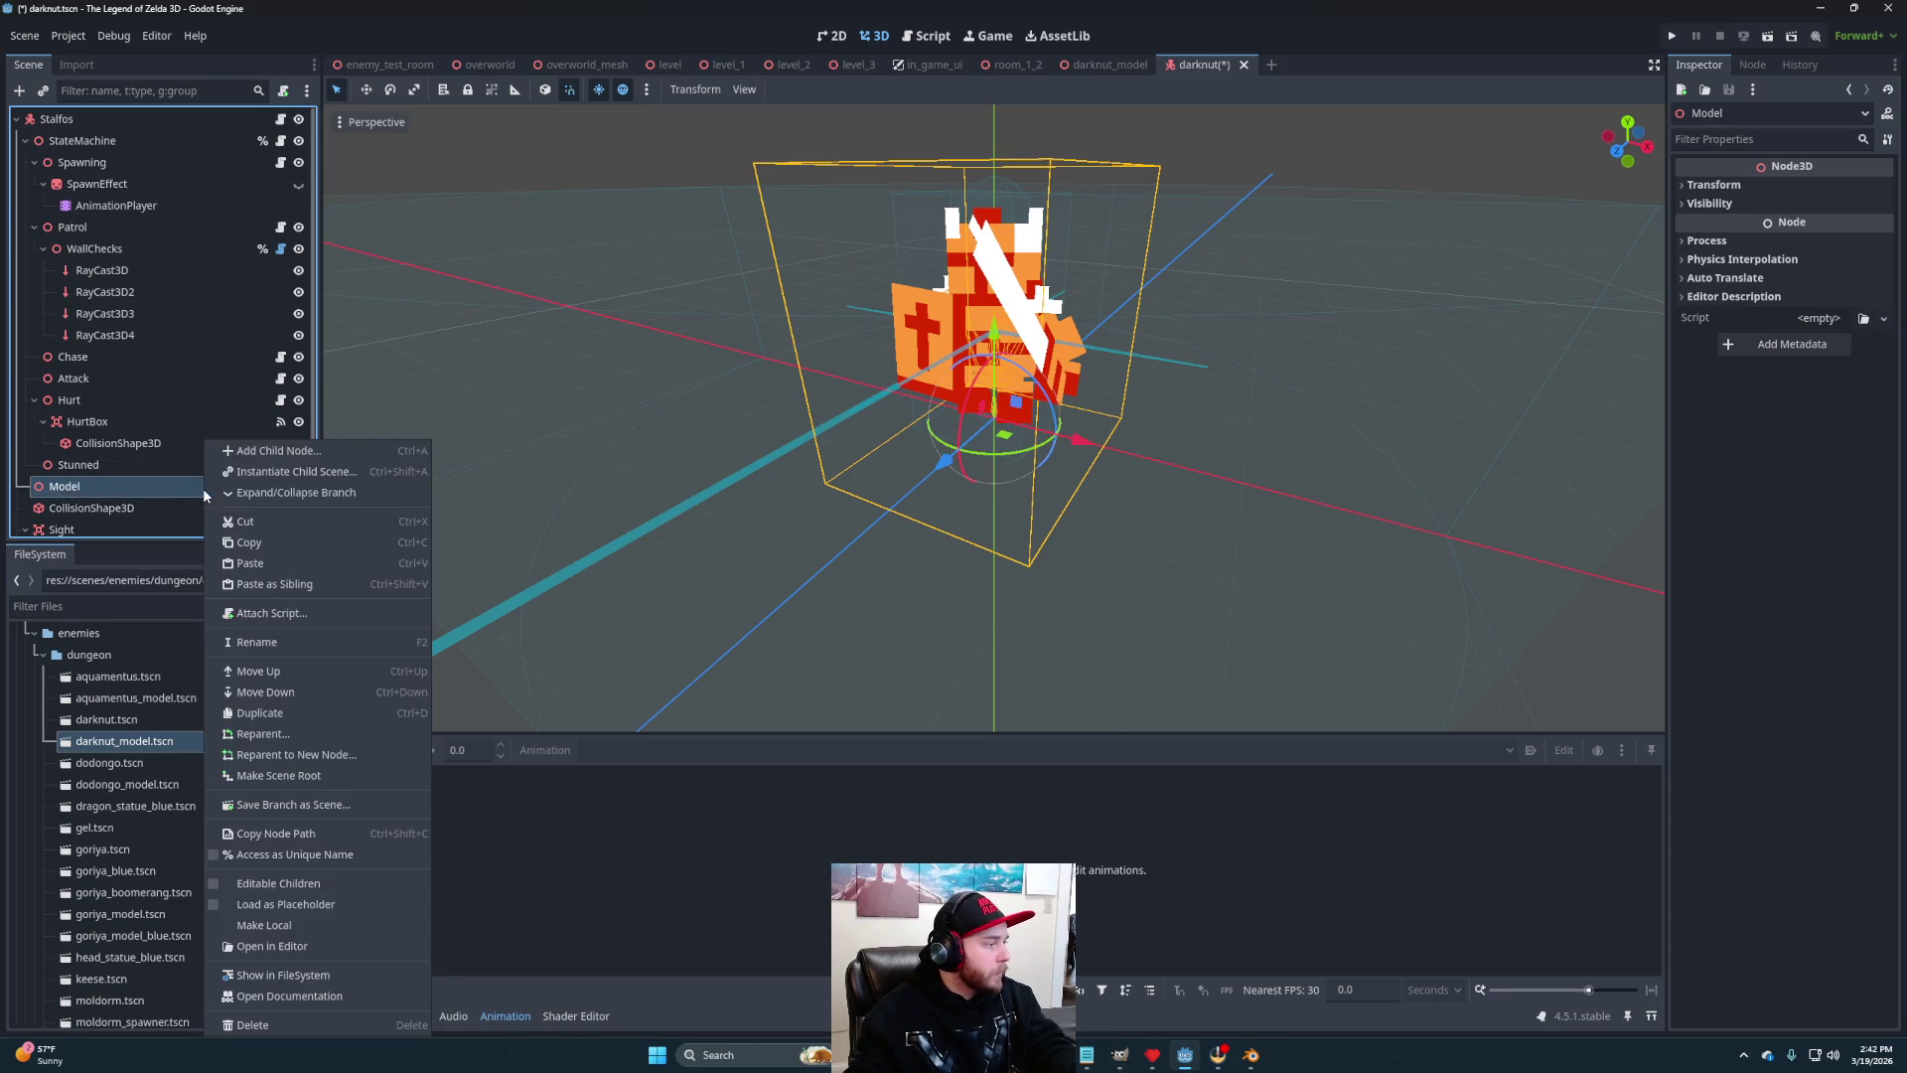
{"action": "left_click", "coordinate": [261, 855]}
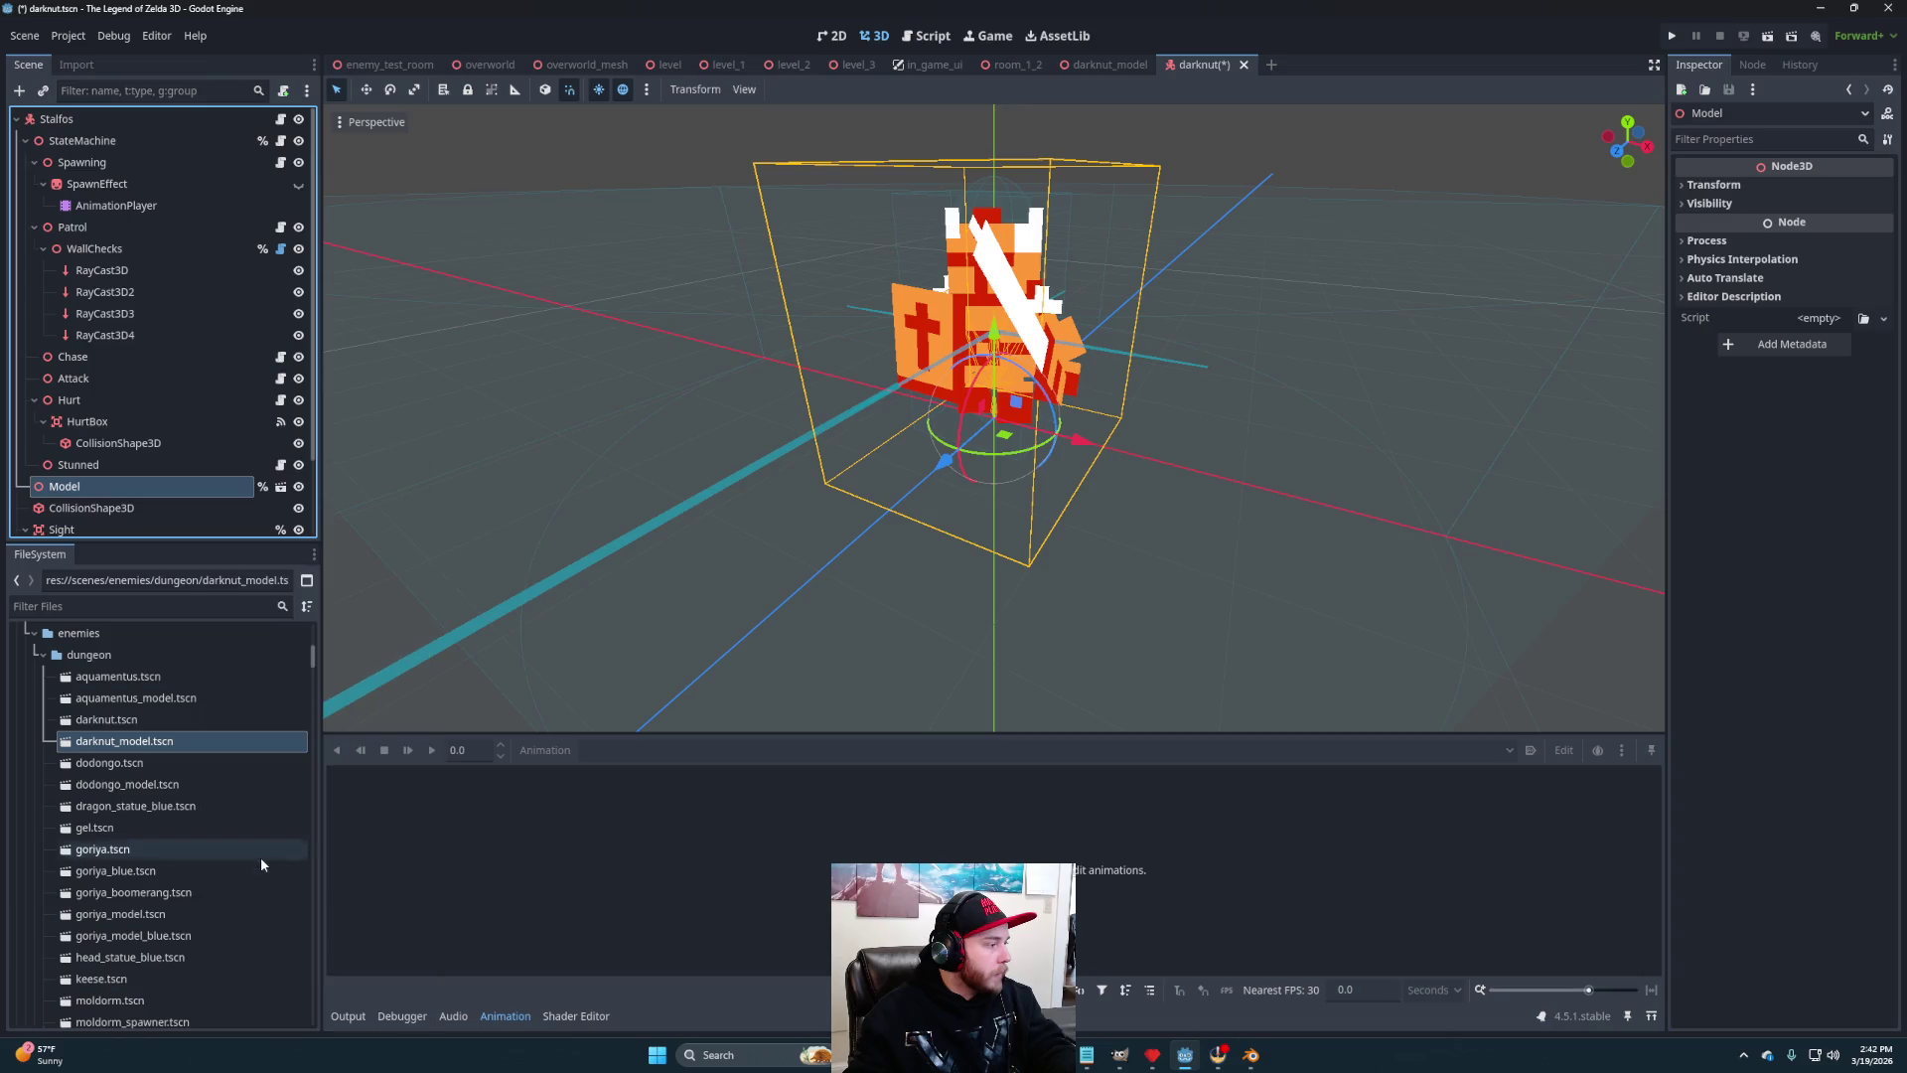
Rename the root node from Stalfos to Darknut and view its stalfos.gd script
{"action": "left_click", "coordinate": [95, 111]}
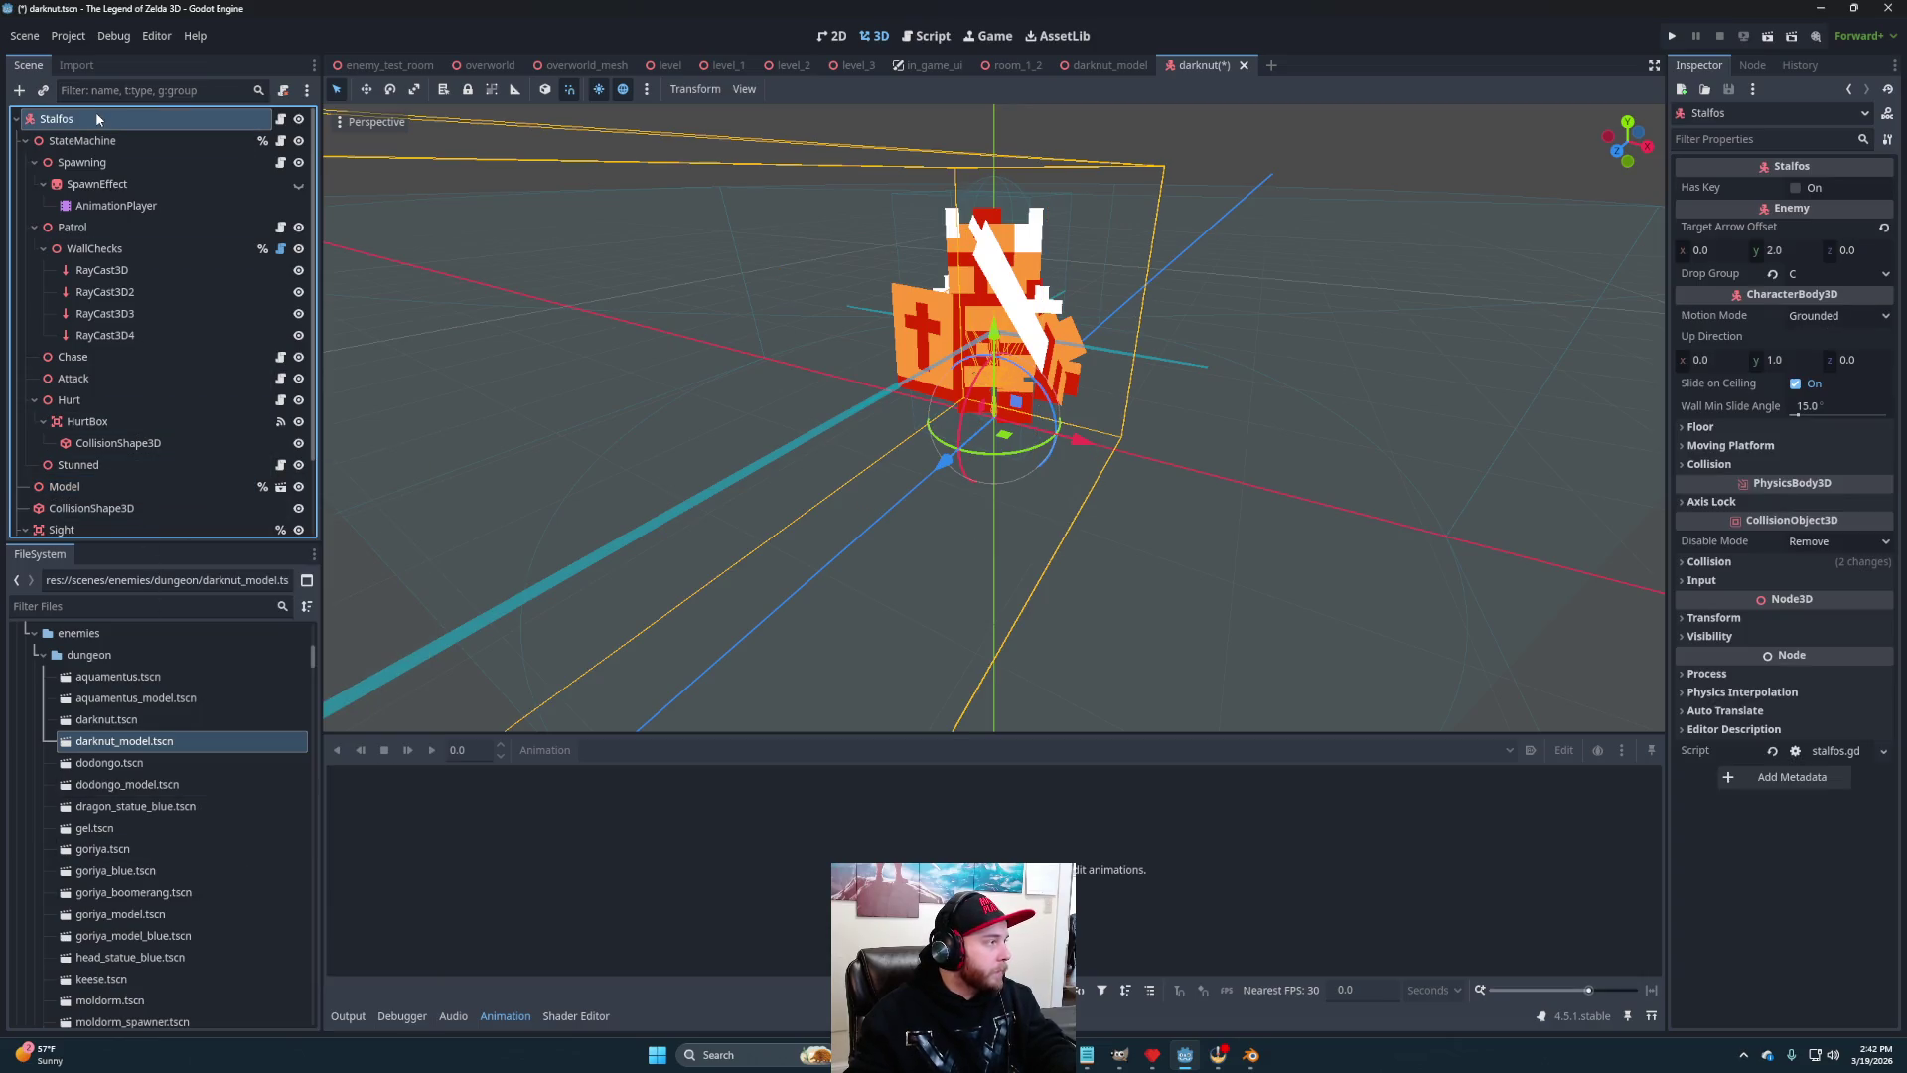
{"action": "left_click", "coordinate": [98, 115]}
{"action": "type", "text": "Darkn"}
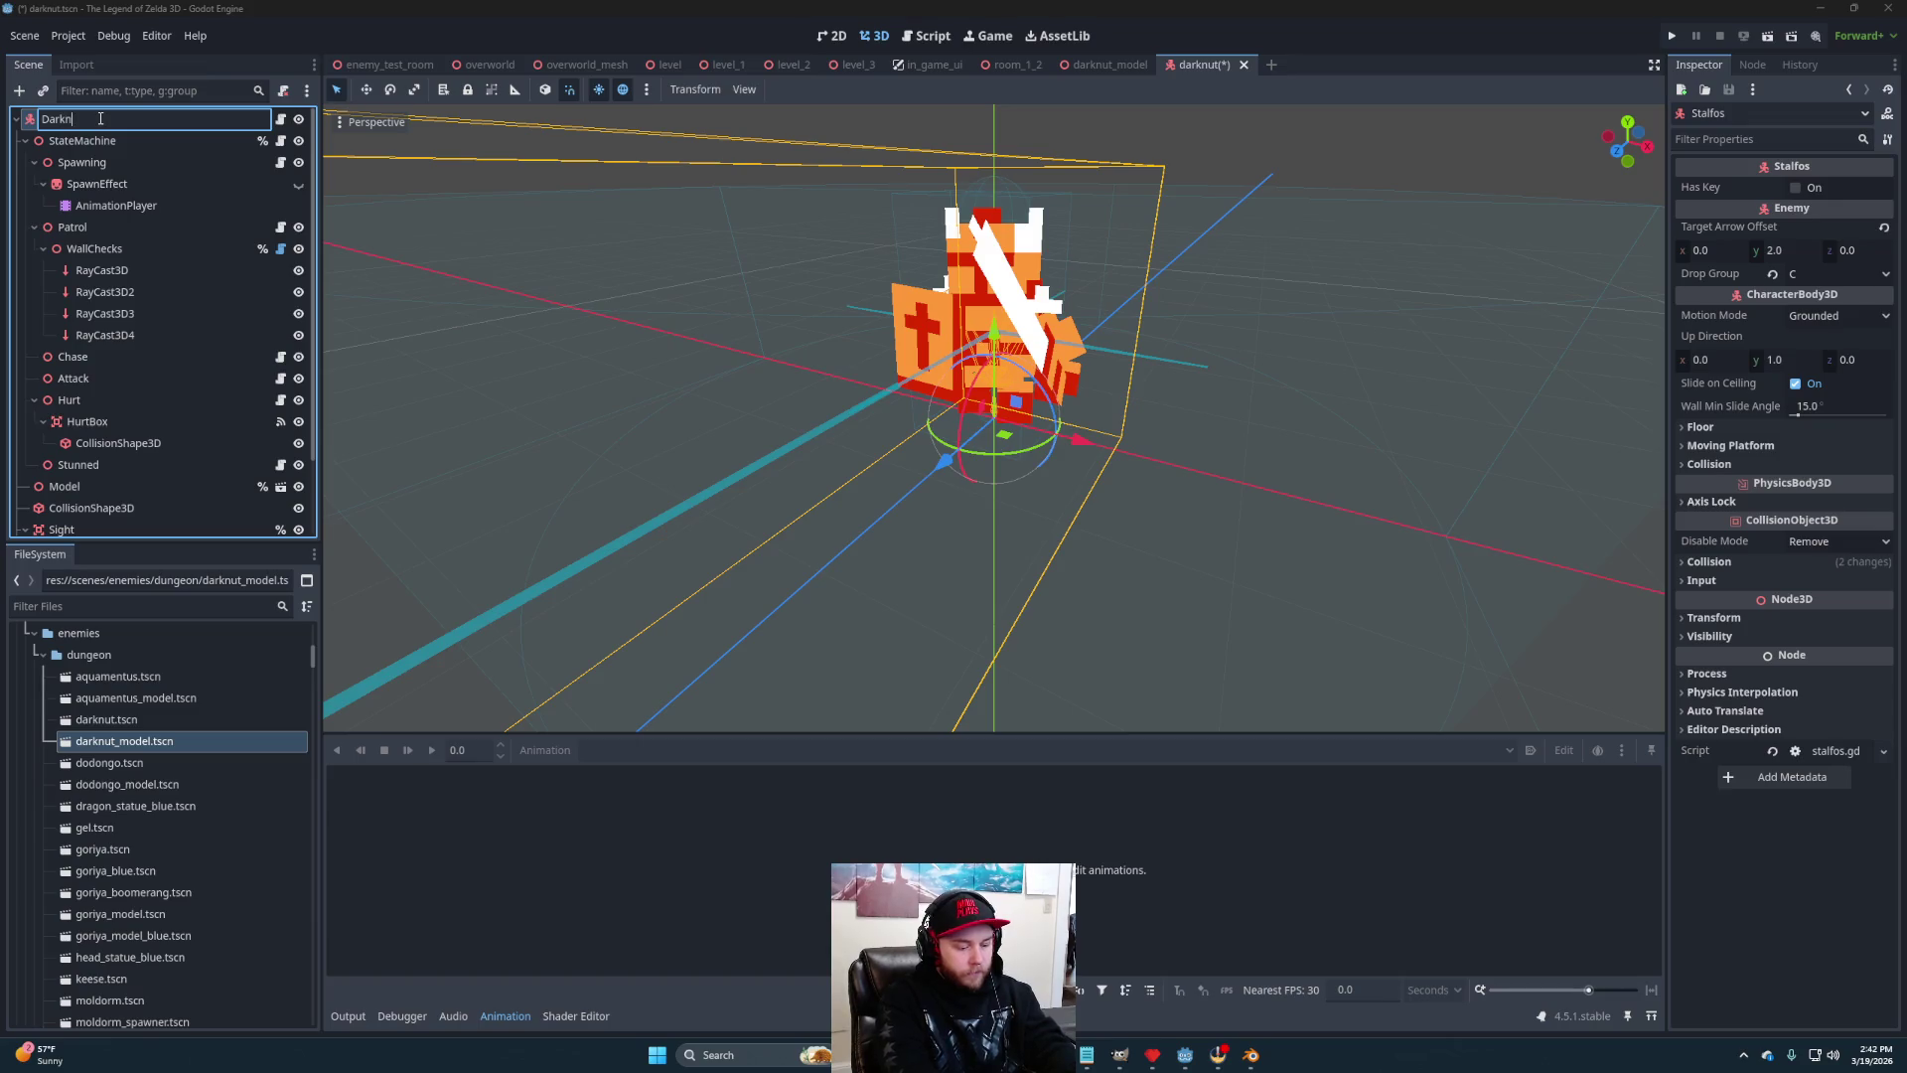
{"action": "type", "text": "ut"}
{"action": "key", "text": "Return"}
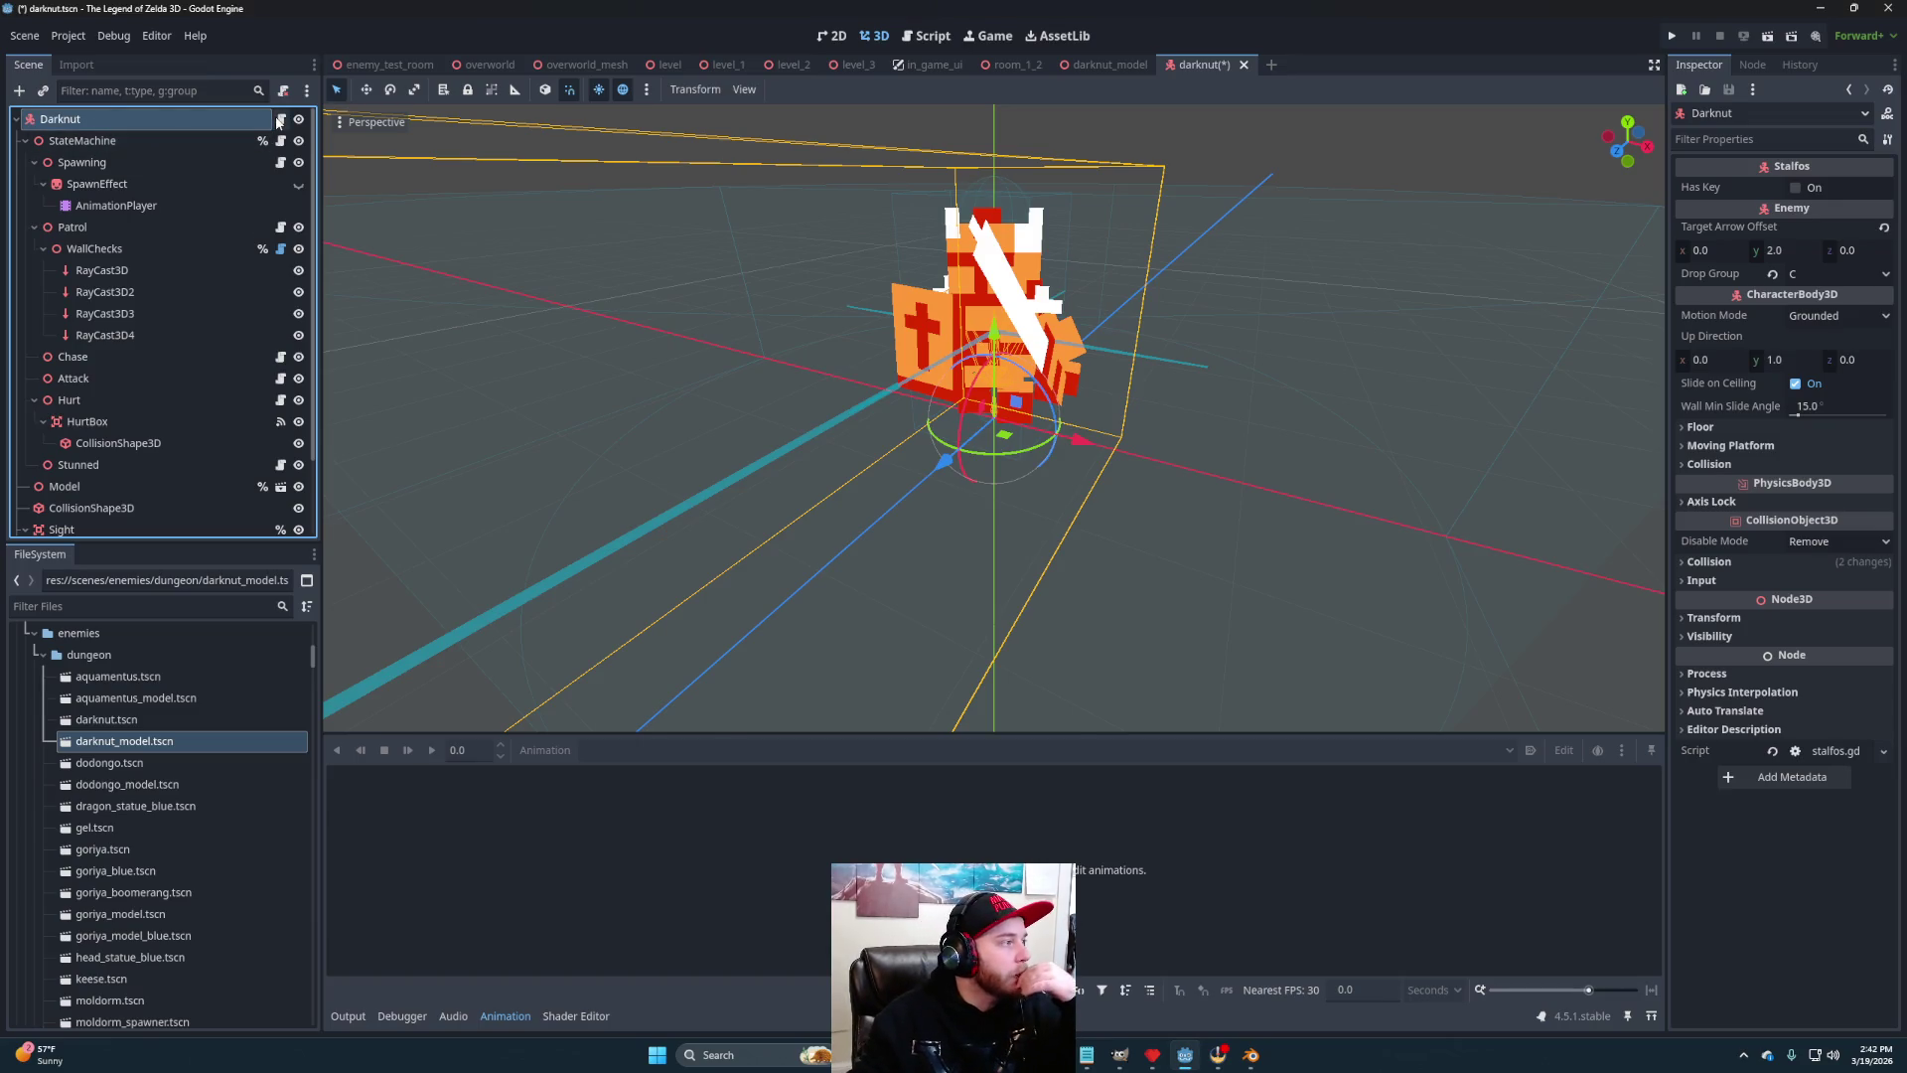
{"action": "left_click", "coordinate": [281, 118]}
{"action": "scroll", "coordinate": [960, 424], "scroll_direction": "down", "scroll_amount": 12}
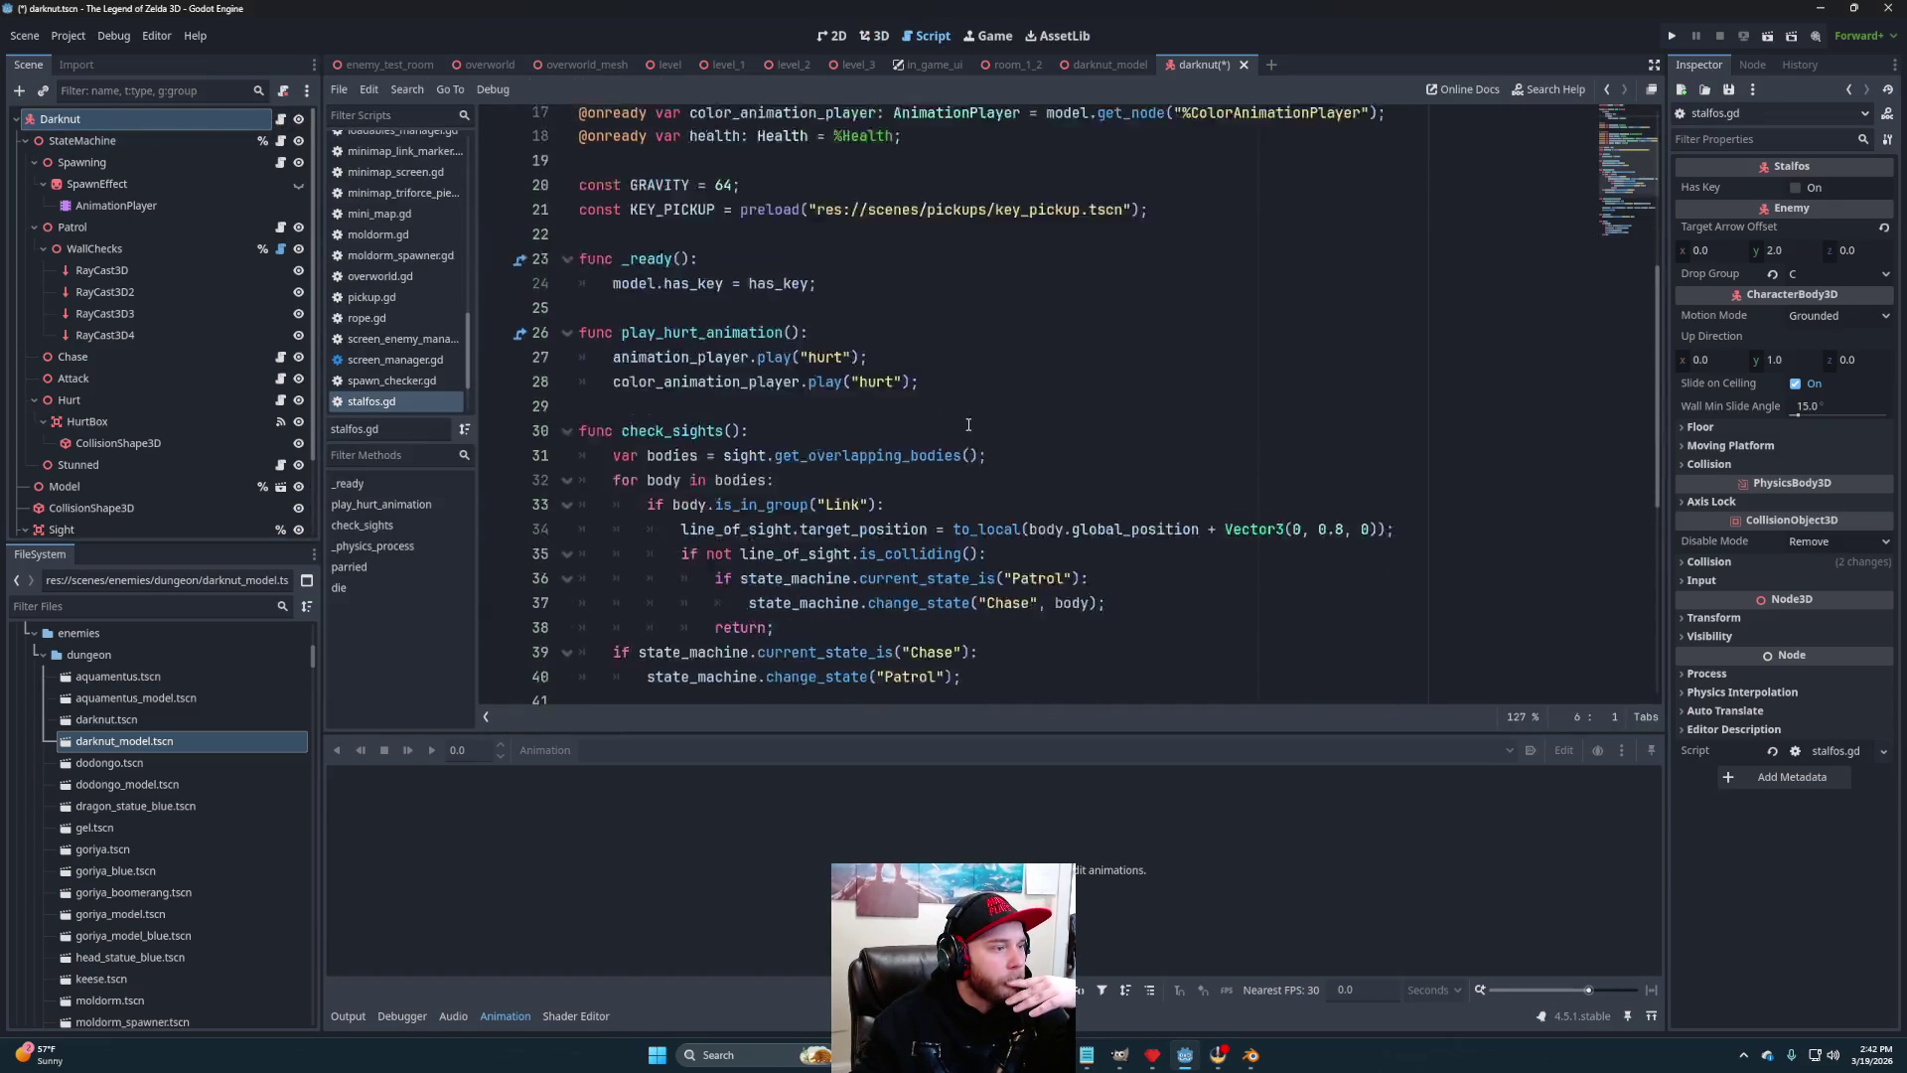
Read through stalfos.gd, then locate it in FileSystem under scripts/enemies/dungeon
{"action": "scroll", "coordinate": [982, 470], "scroll_direction": "up", "scroll_amount": 7}
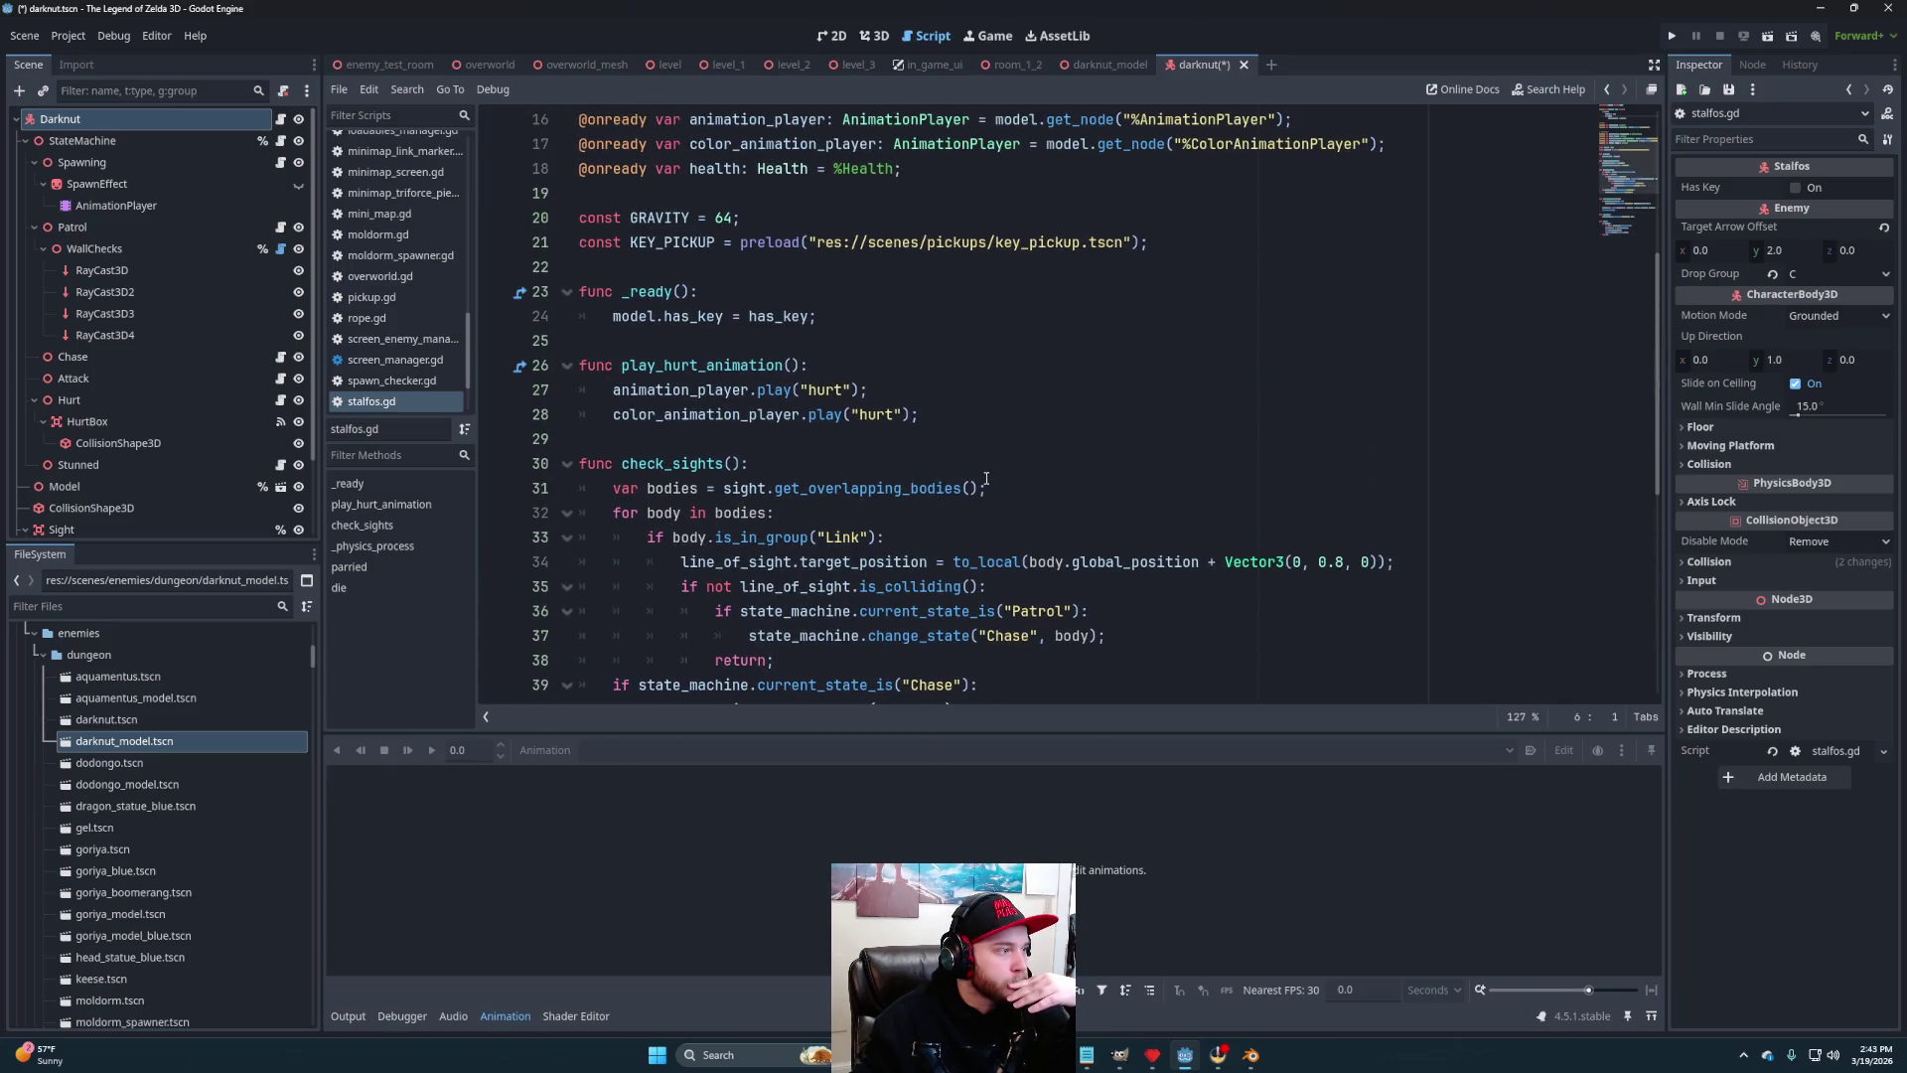
{"action": "scroll", "coordinate": [986, 479], "scroll_direction": "down", "scroll_amount": 7}
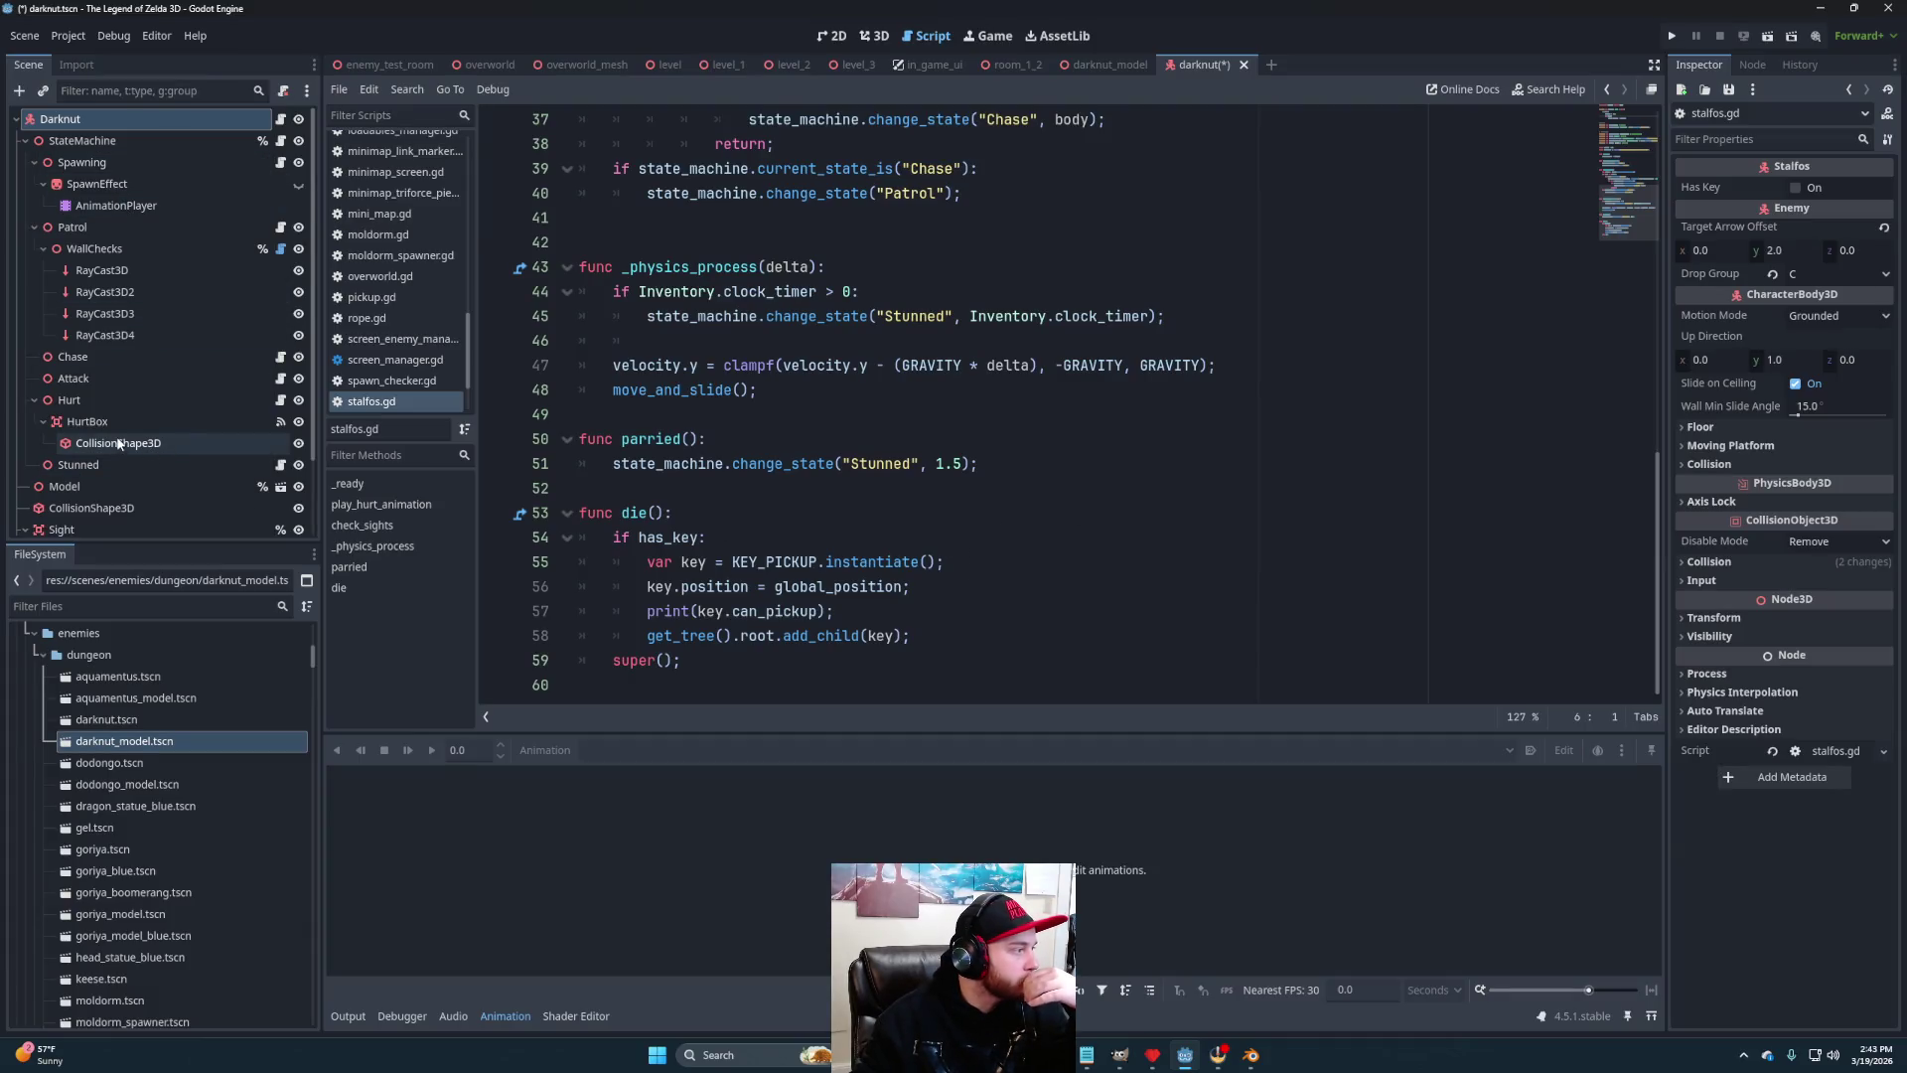
{"action": "scroll", "coordinate": [116, 437], "scroll_direction": "down", "scroll_amount": 3}
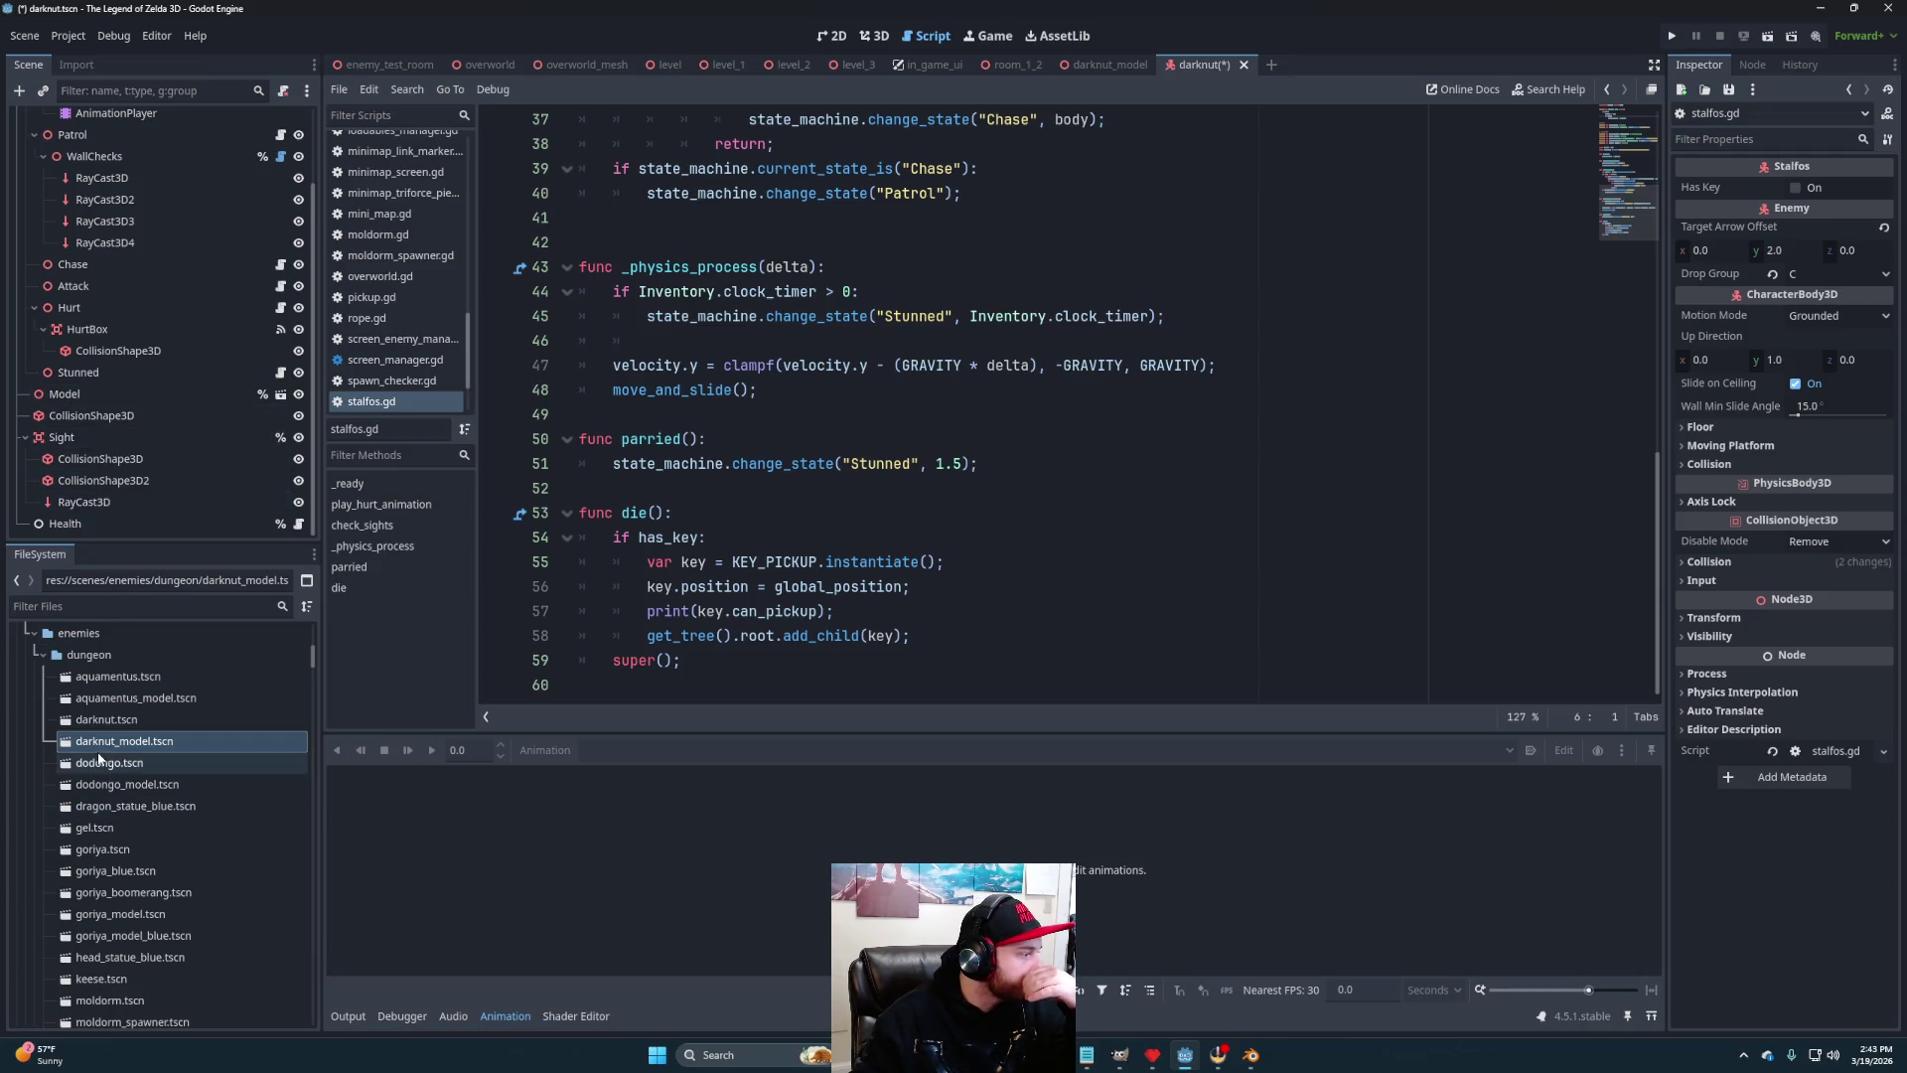
{"action": "scroll", "coordinate": [116, 757], "scroll_direction": "down", "scroll_amount": 10}
{"action": "scroll", "coordinate": [116, 760], "scroll_direction": "down", "scroll_amount": 5}
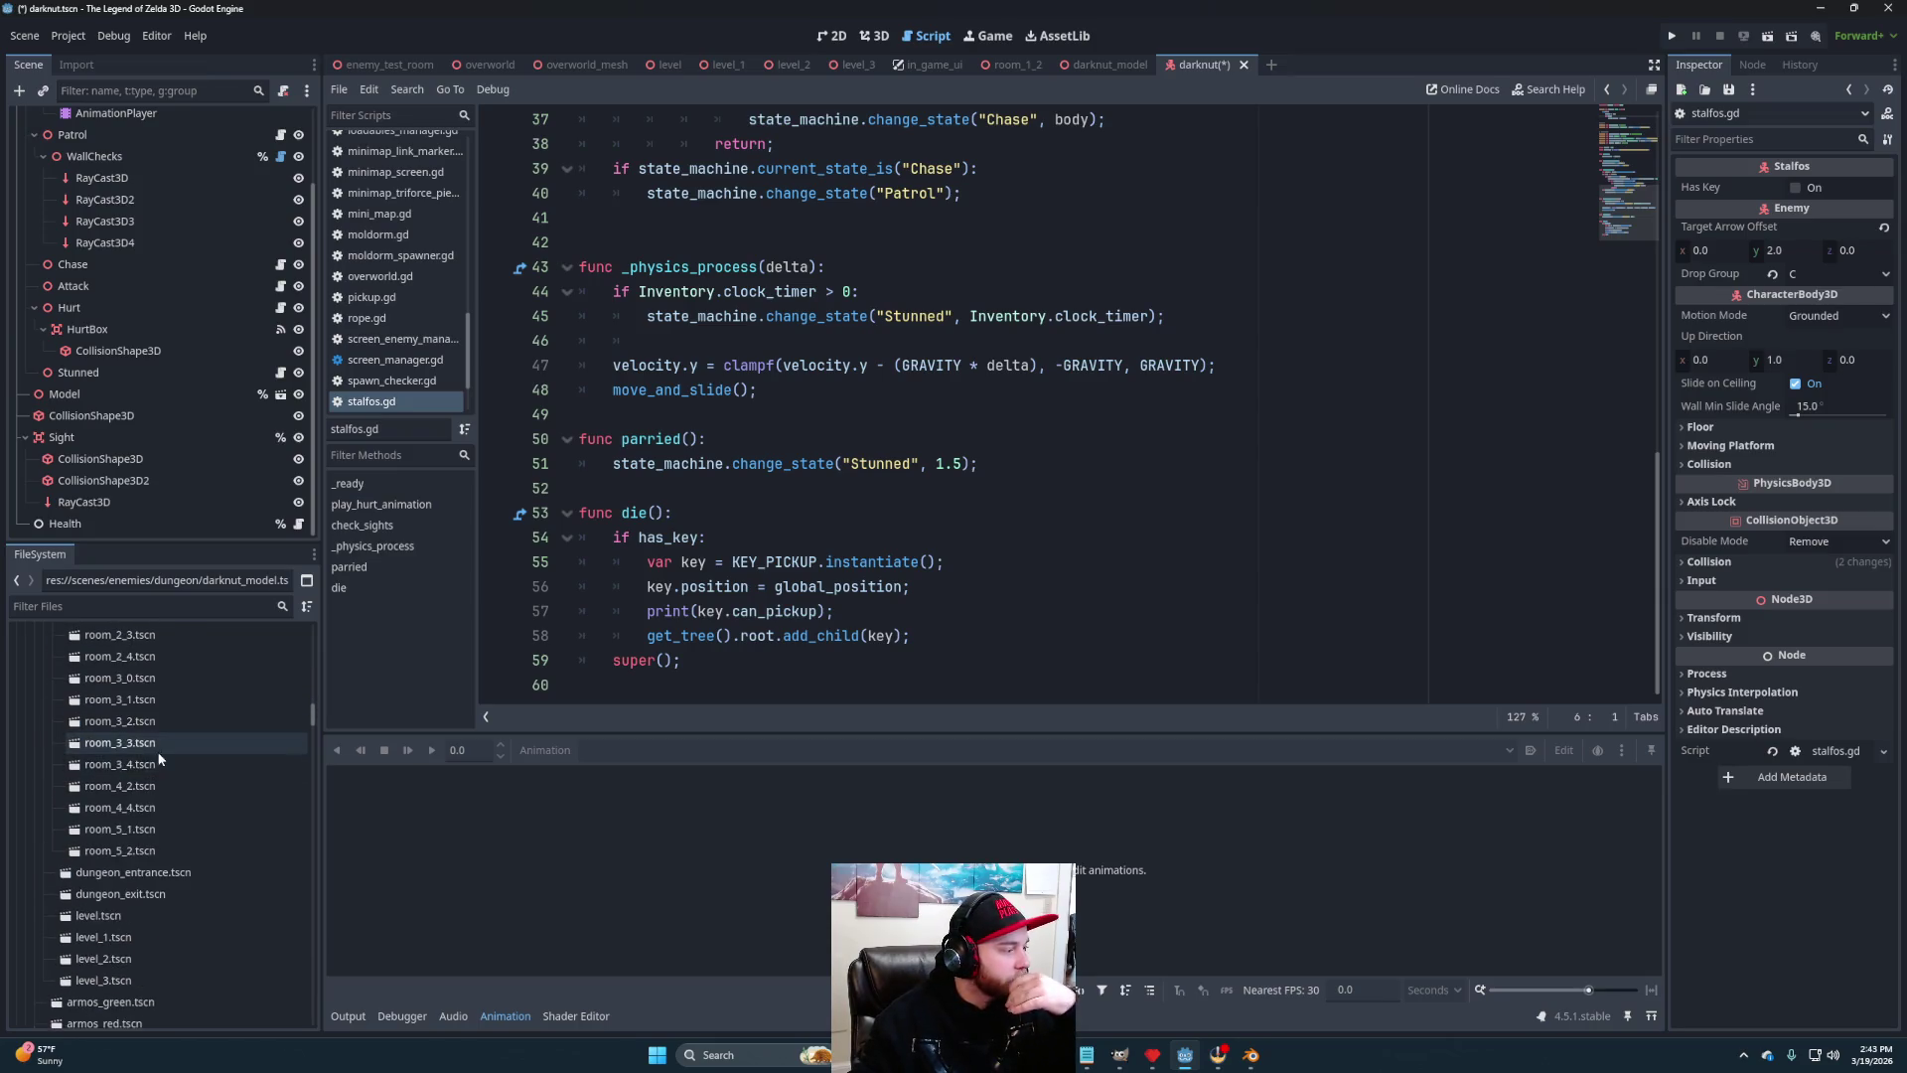
{"action": "scroll", "coordinate": [116, 804], "scroll_direction": "down", "scroll_amount": 10}
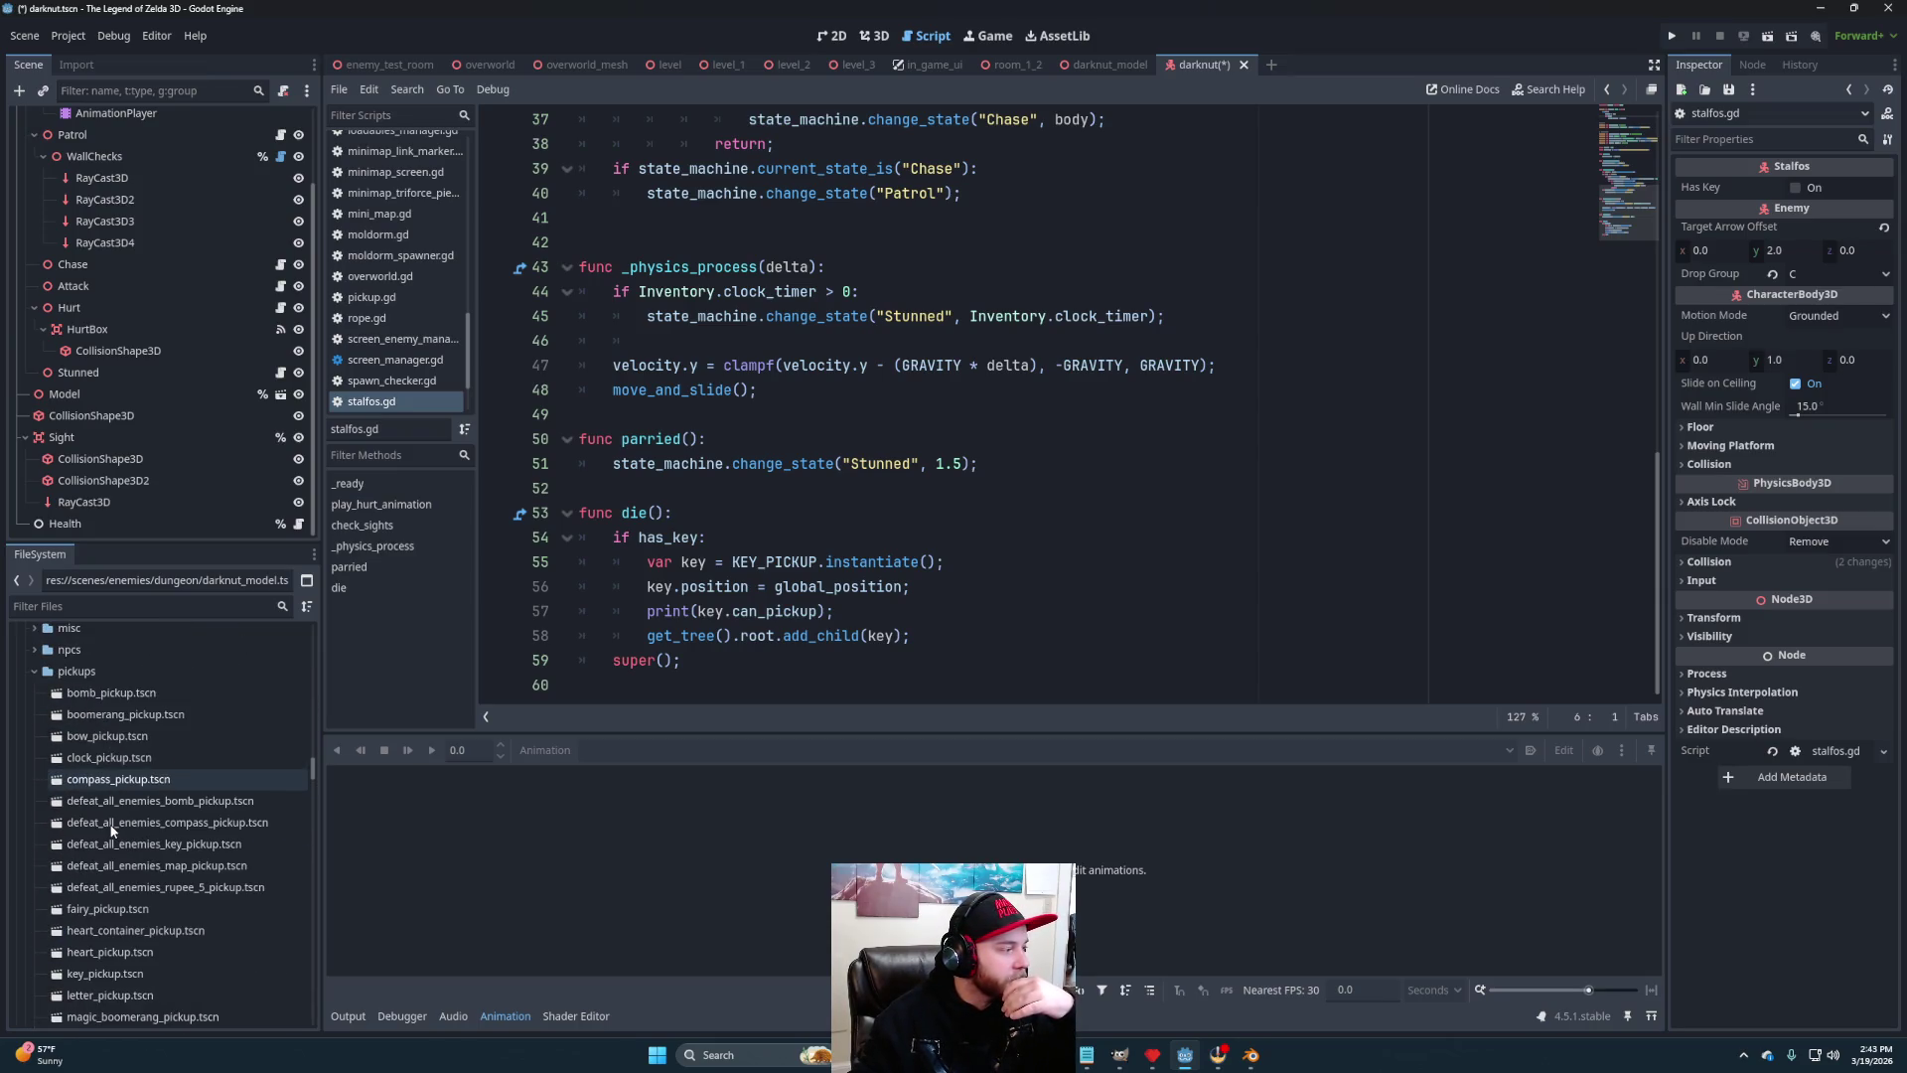
{"action": "scroll", "coordinate": [115, 830], "scroll_direction": "down", "scroll_amount": 5}
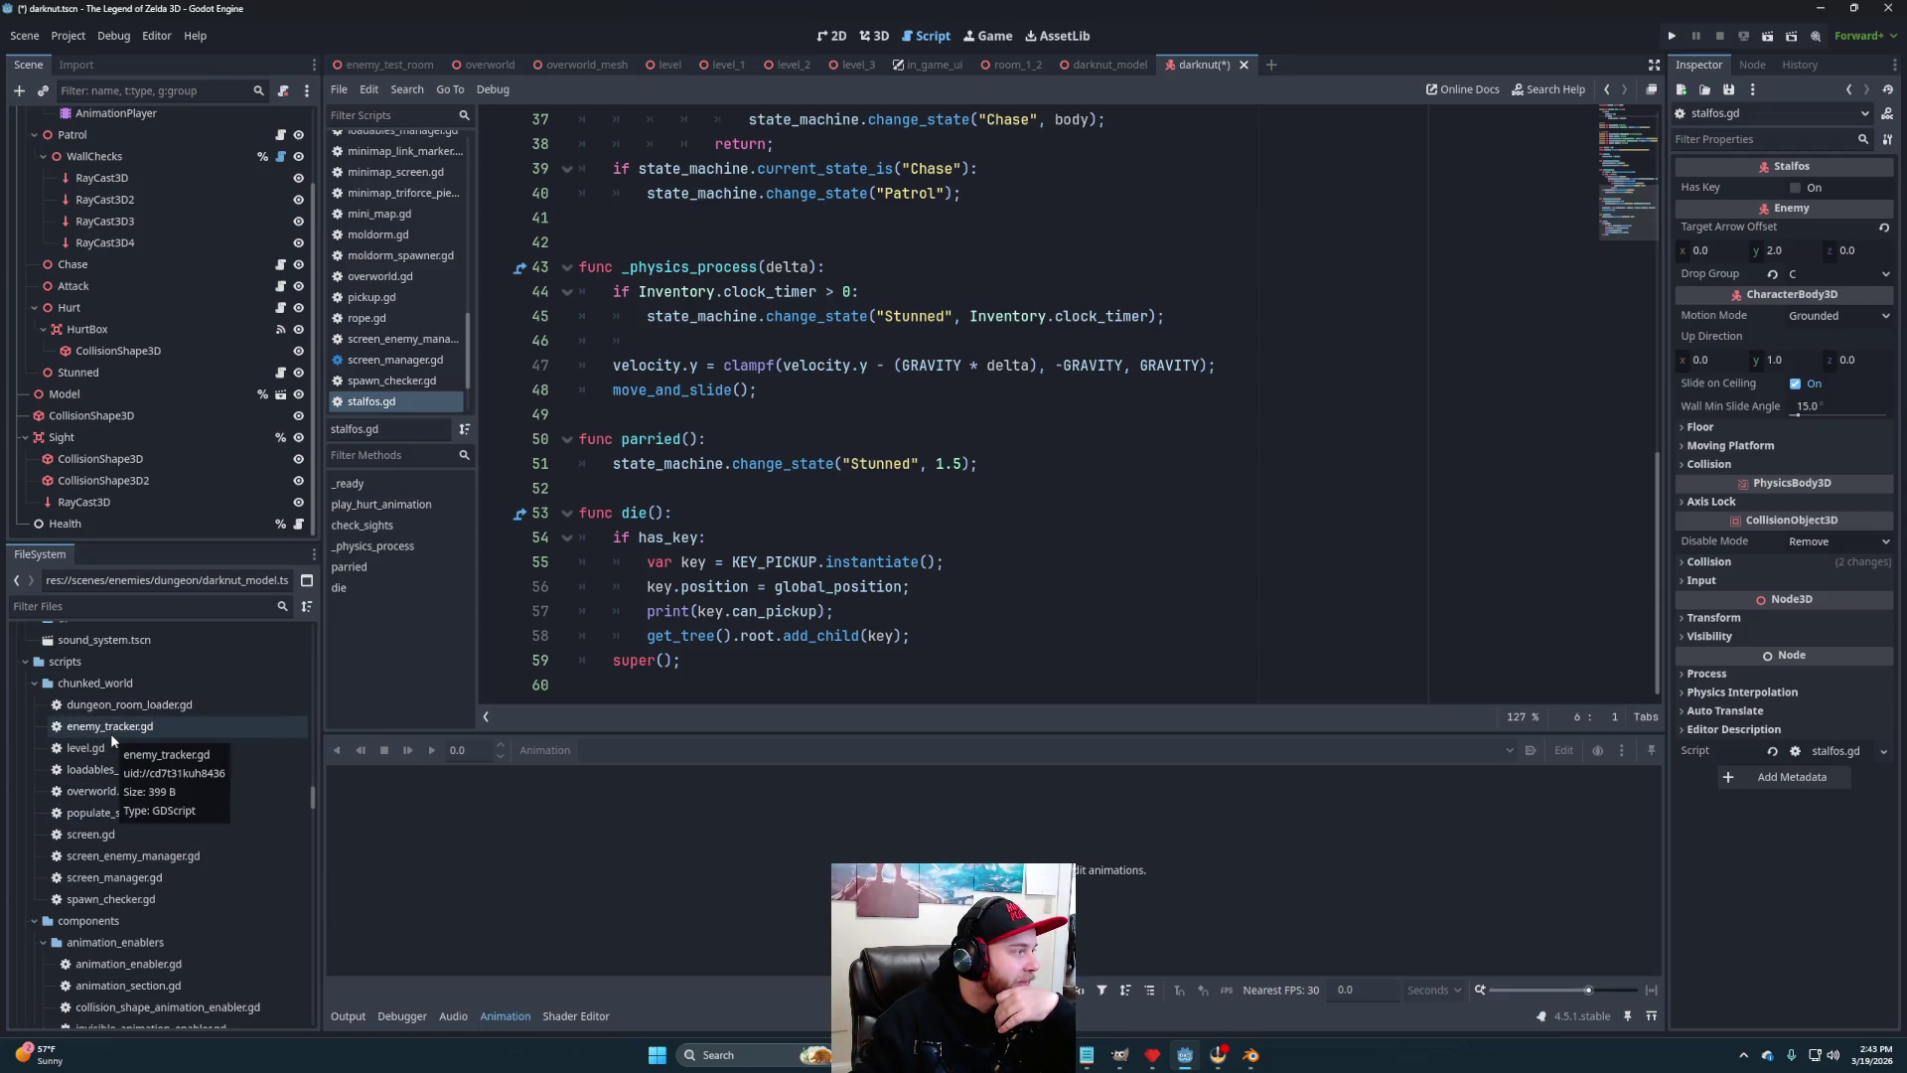
{"action": "scroll", "coordinate": [137, 880], "scroll_direction": "down", "scroll_amount": 3}
{"action": "scroll", "coordinate": [139, 889], "scroll_direction": "down", "scroll_amount": 6}
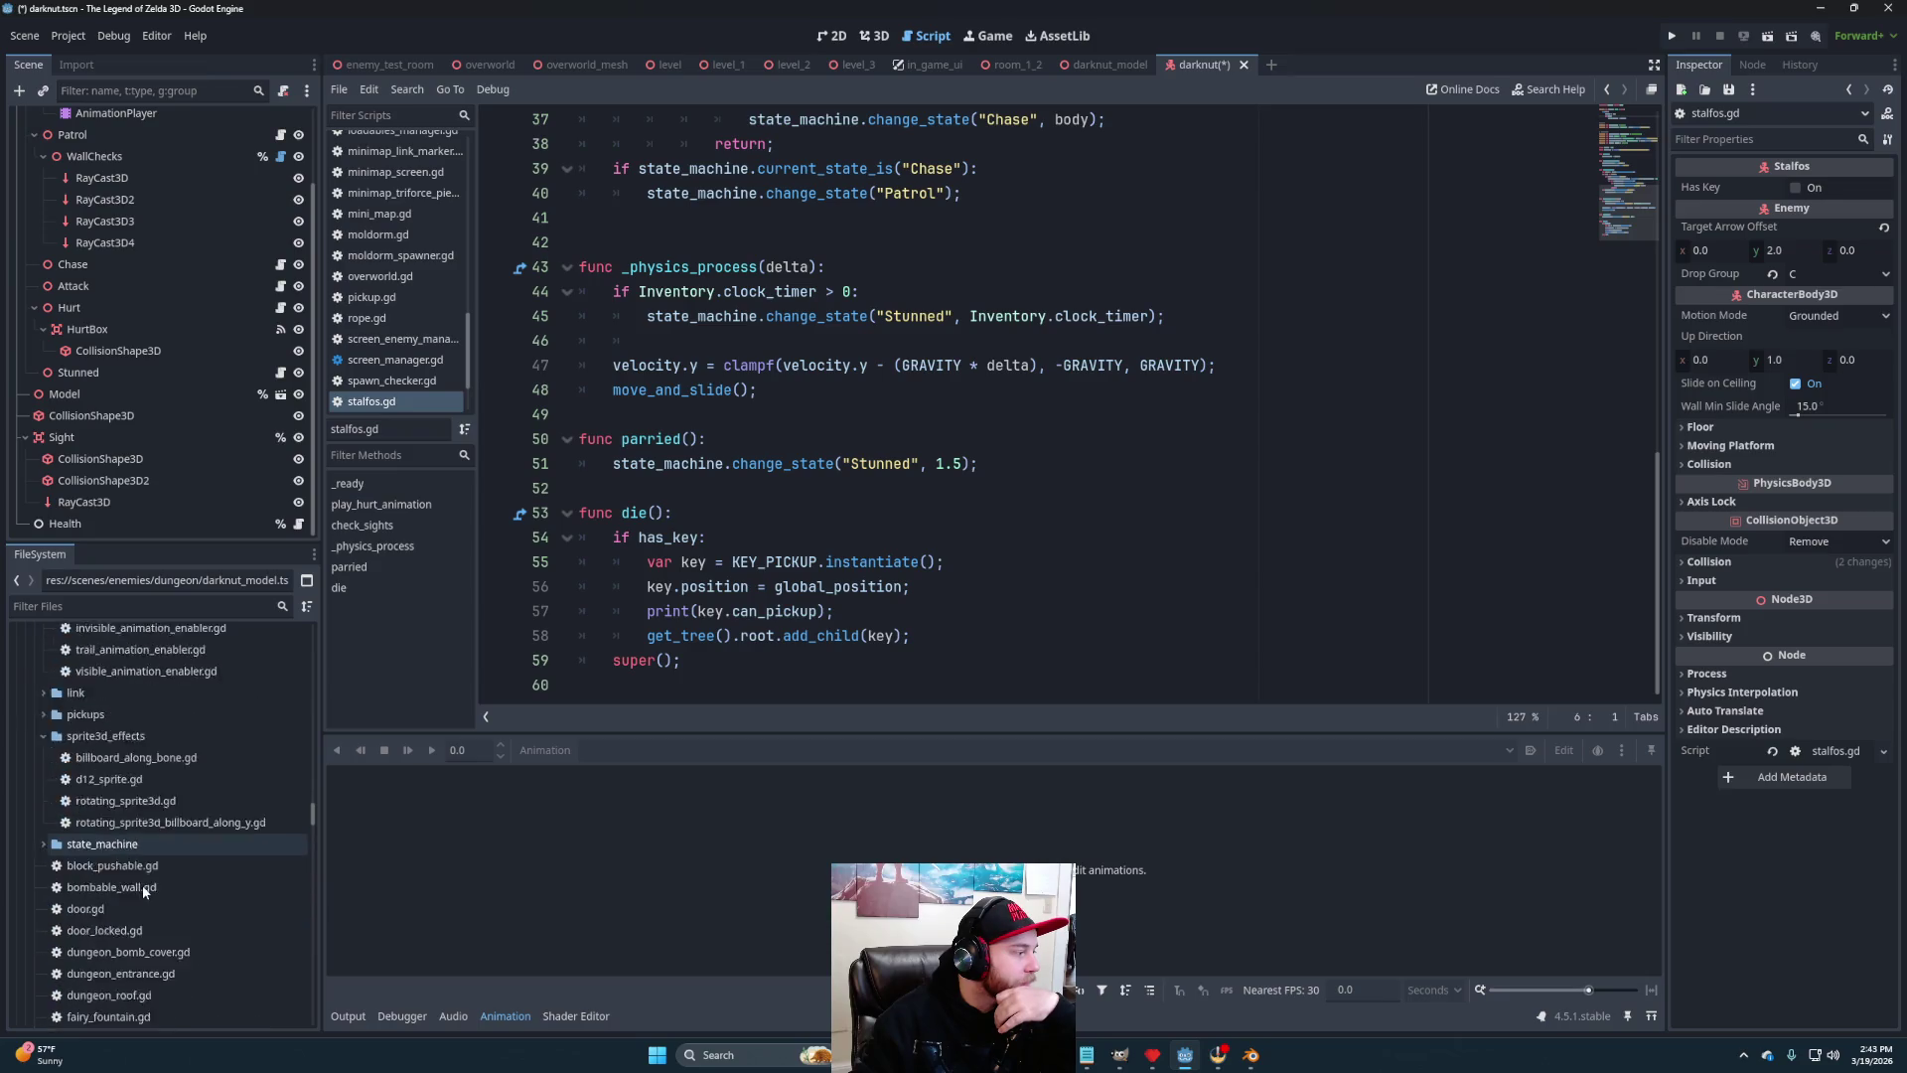
{"action": "scroll", "coordinate": [141, 888], "scroll_direction": "down", "scroll_amount": 5}
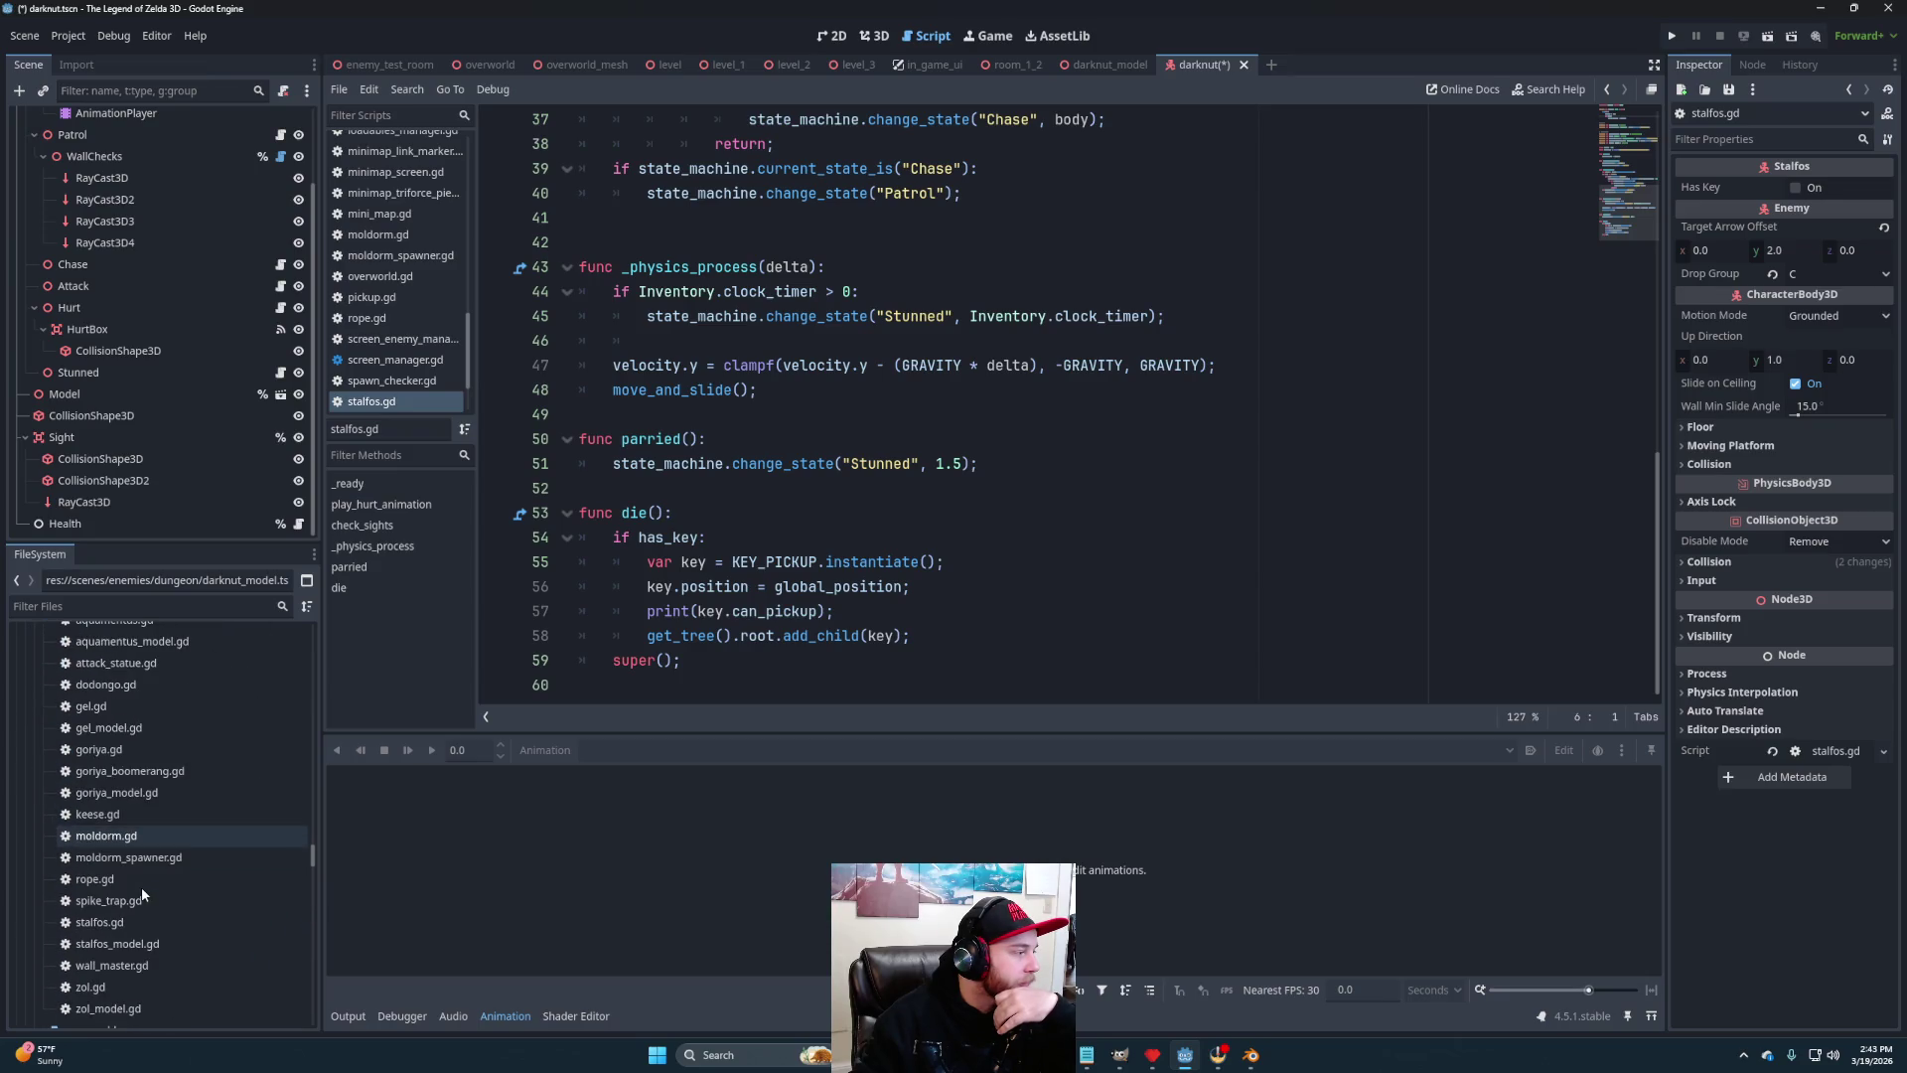
{"action": "left_click", "coordinate": [123, 913]}
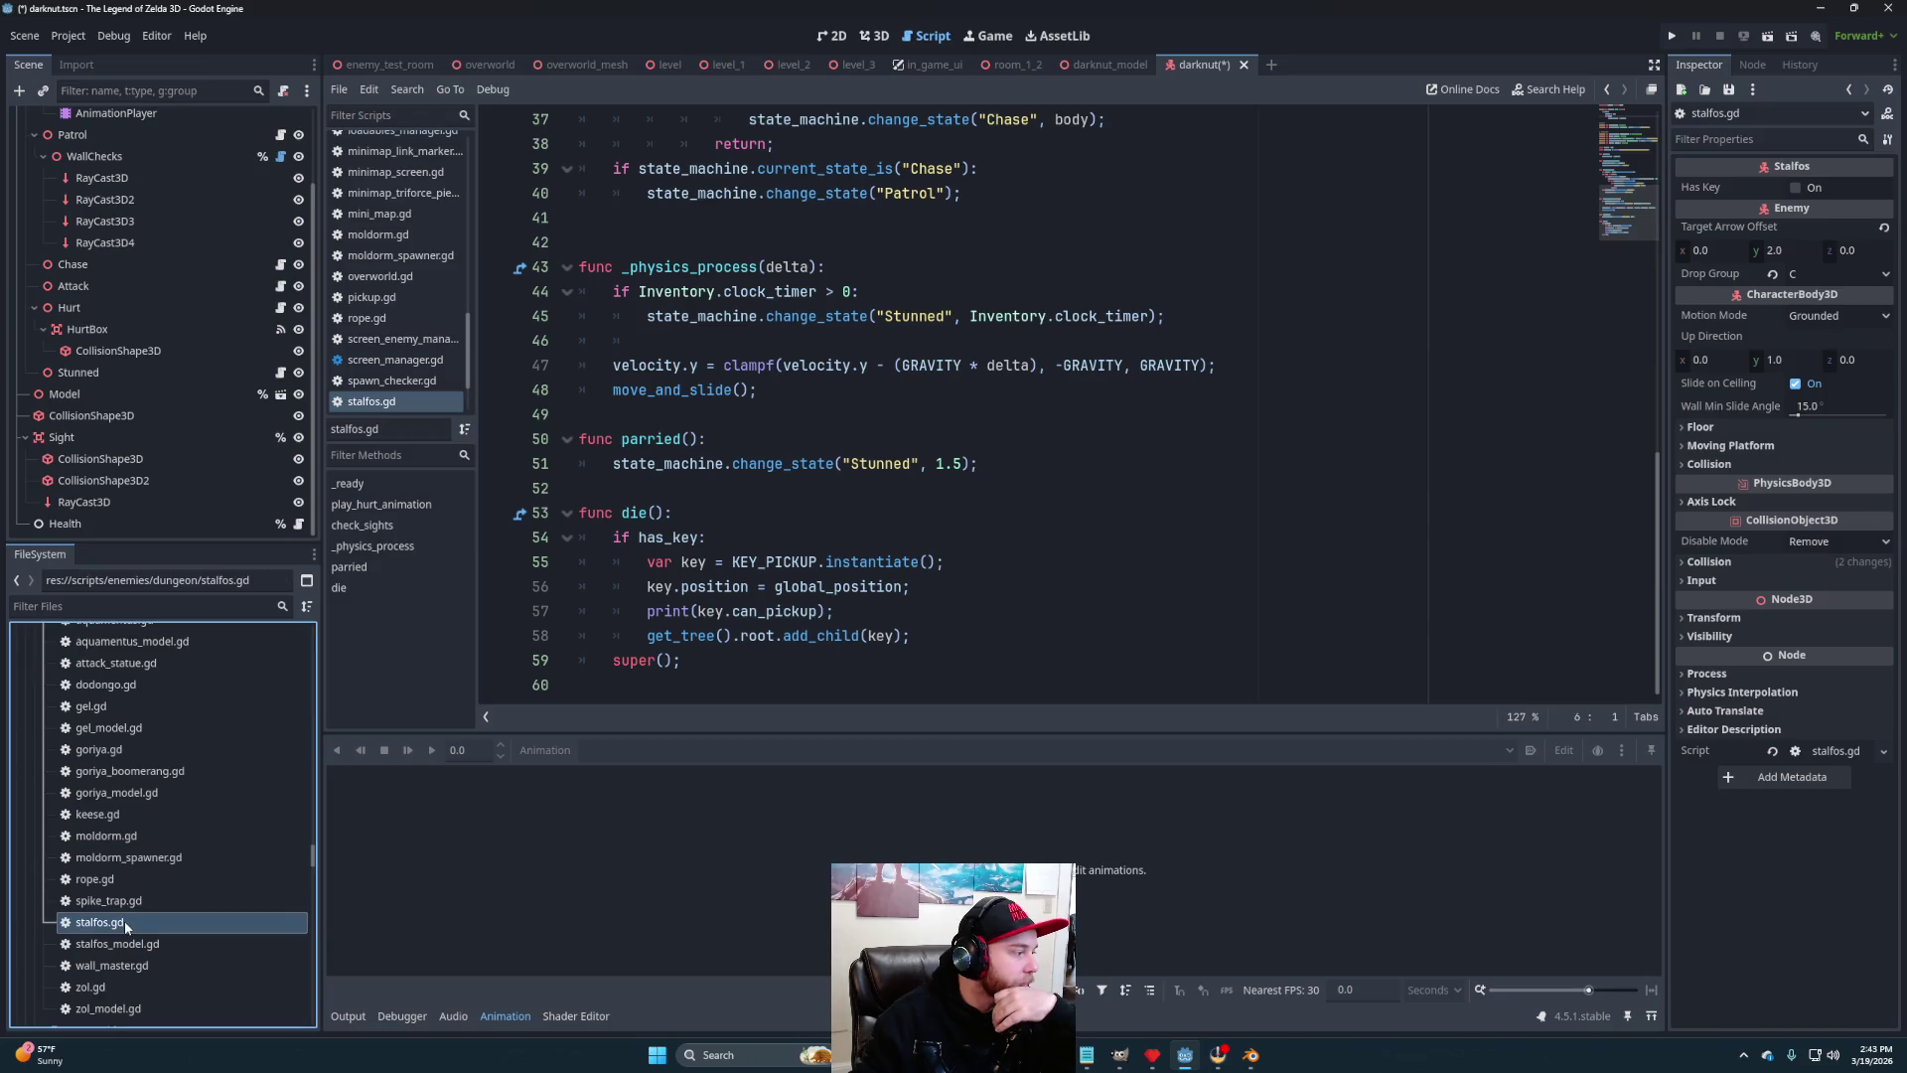
Duplicate stalfos.gd as darknut.gd and attach it to the Darknut root node
{"action": "right_click", "coordinate": [123, 920]}
{"action": "left_click", "coordinate": [185, 883]}
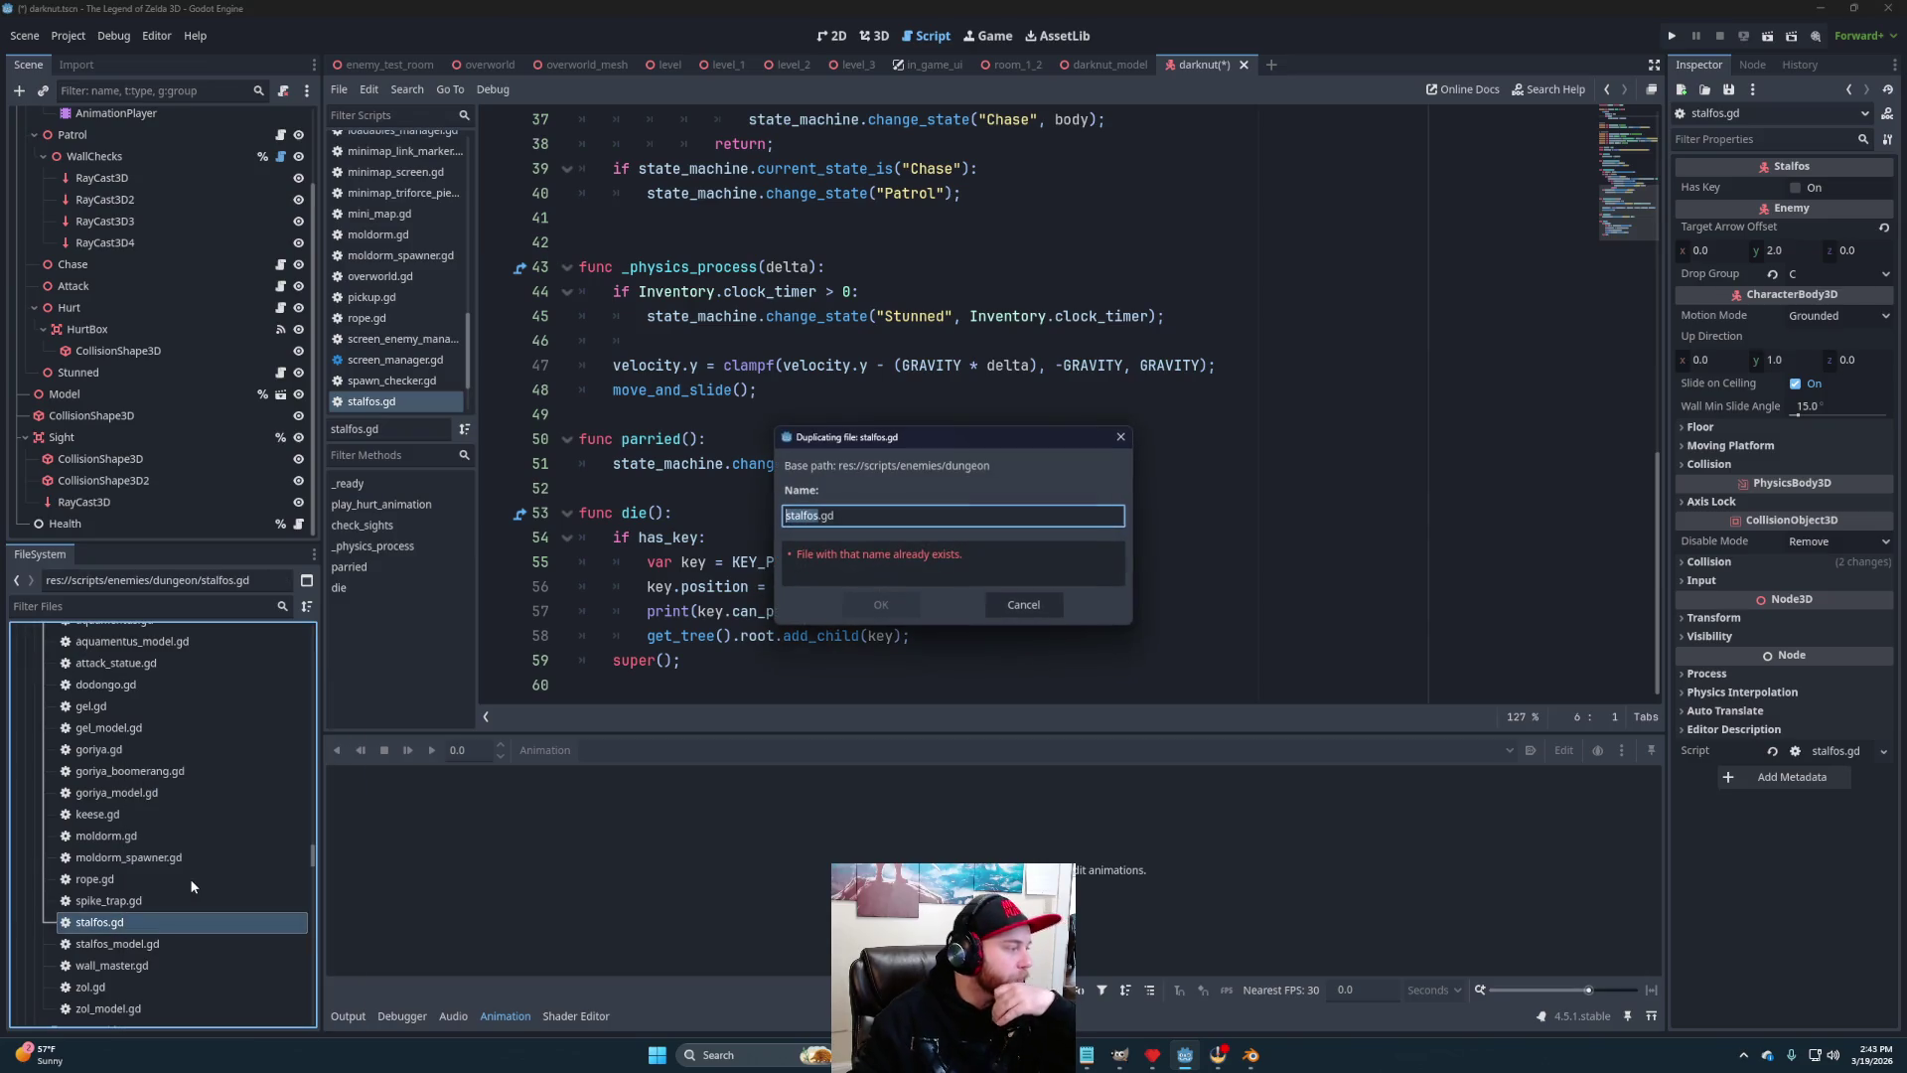
{"action": "type", "text": "darknut"}
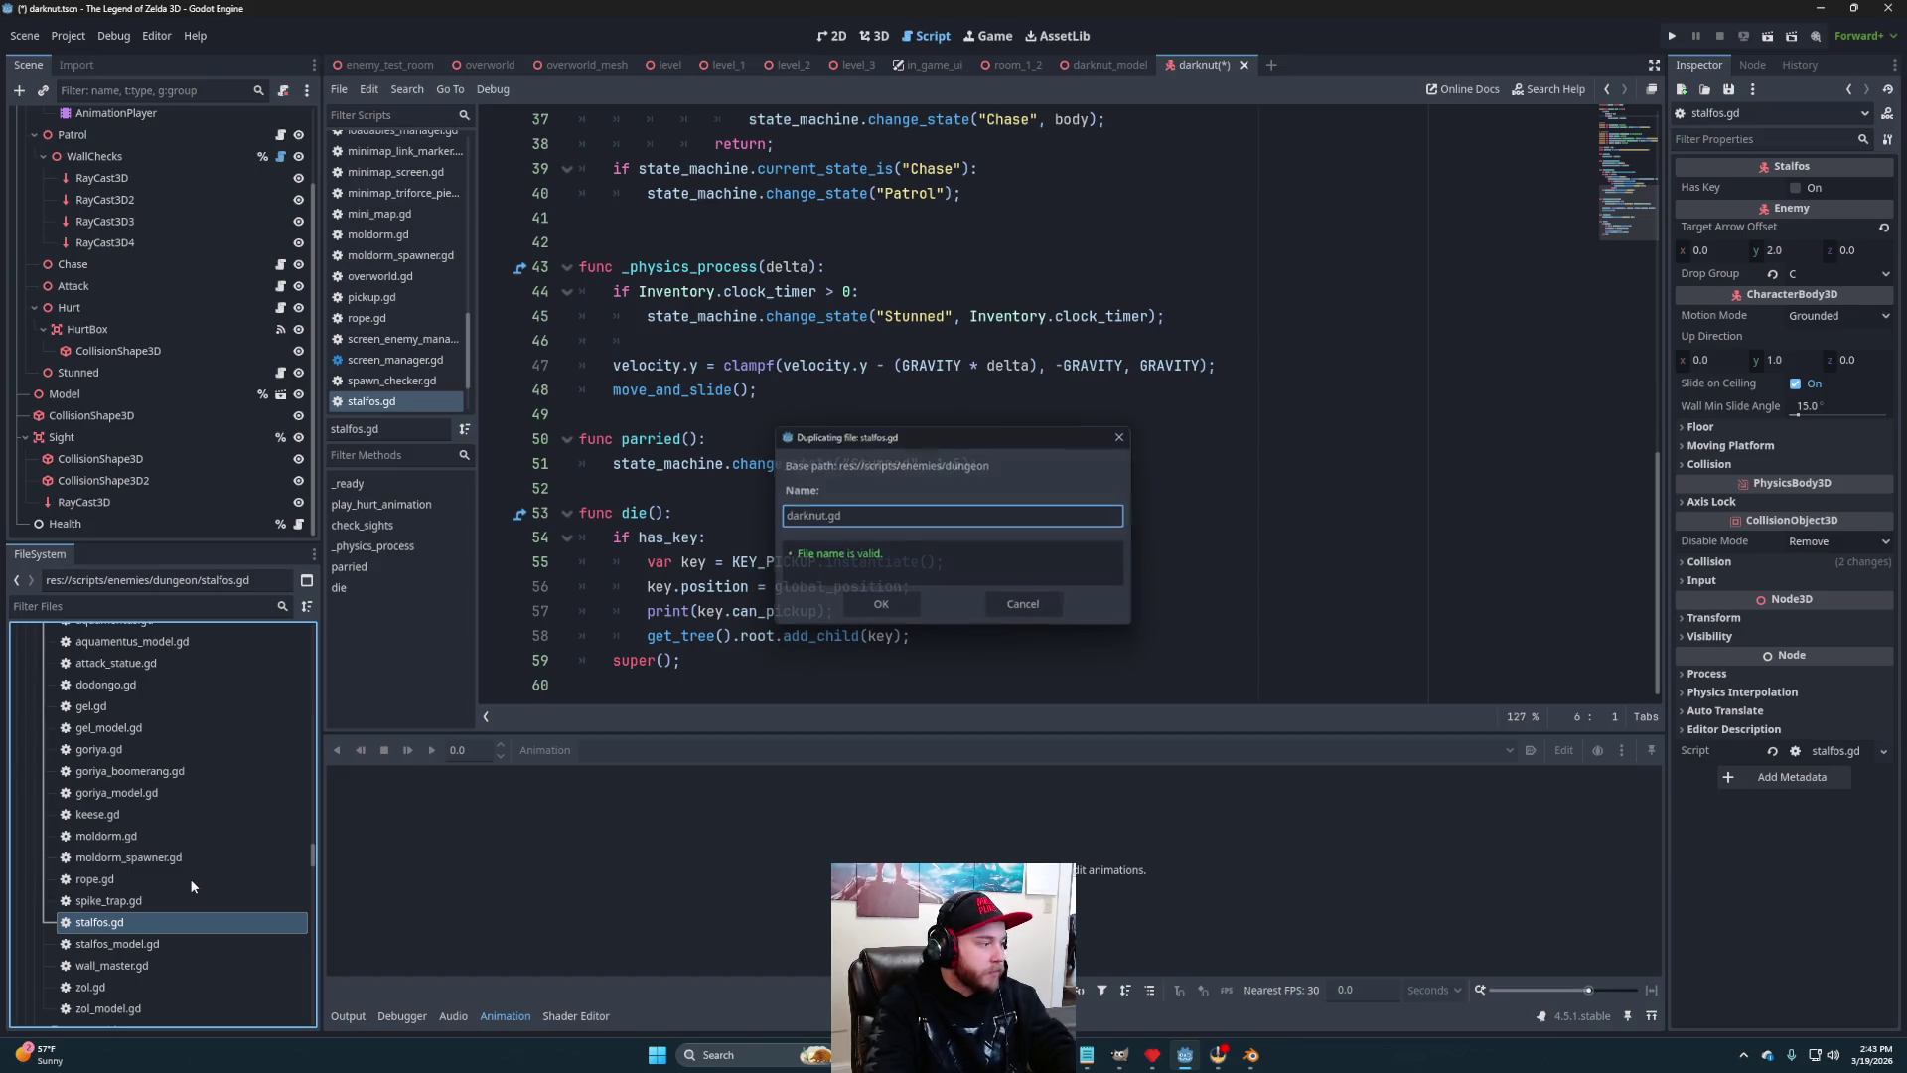
{"action": "key", "text": "Return"}
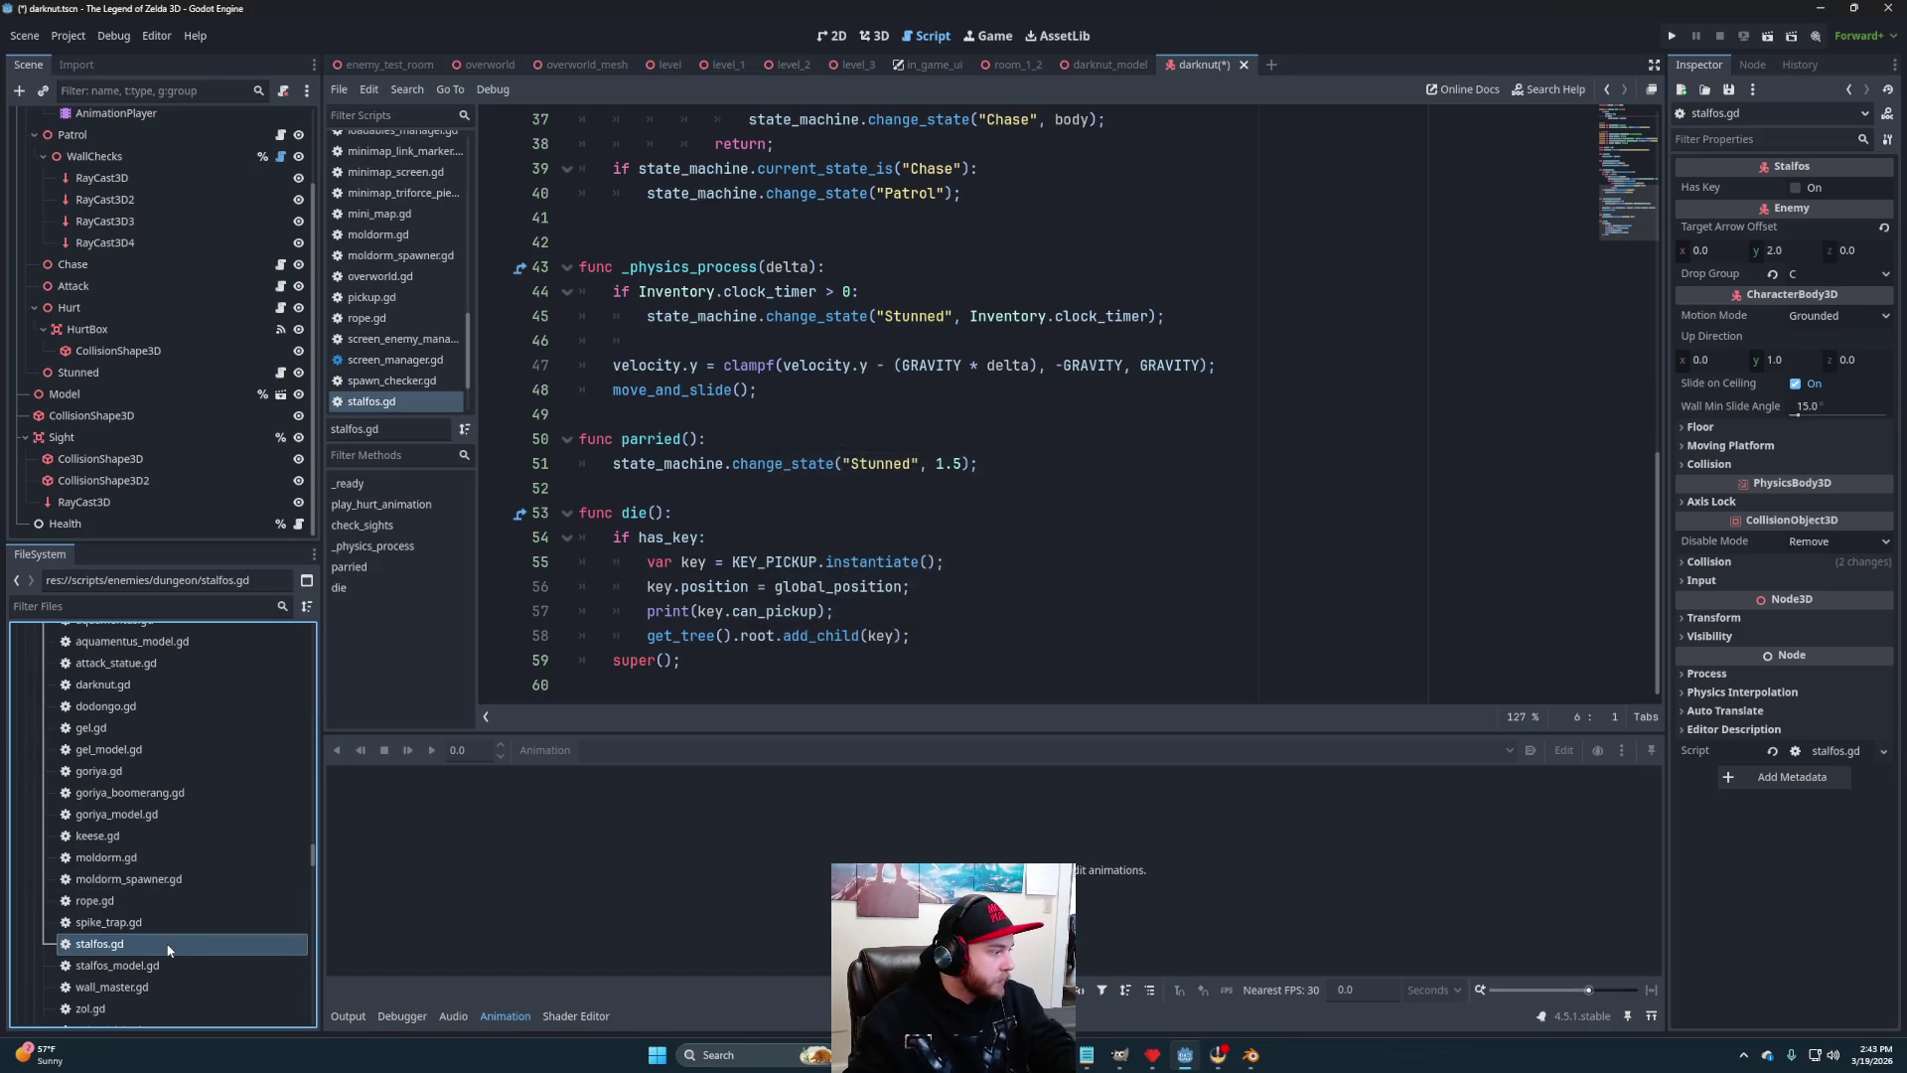
{"action": "mouse_move", "coordinate": [119, 685]}
{"action": "left_mouse_down"}
{"action": "mouse_move", "coordinate": [149, 310]}
{"action": "mouse_move", "coordinate": [127, 119]}
{"action": "left_mouse_up"}
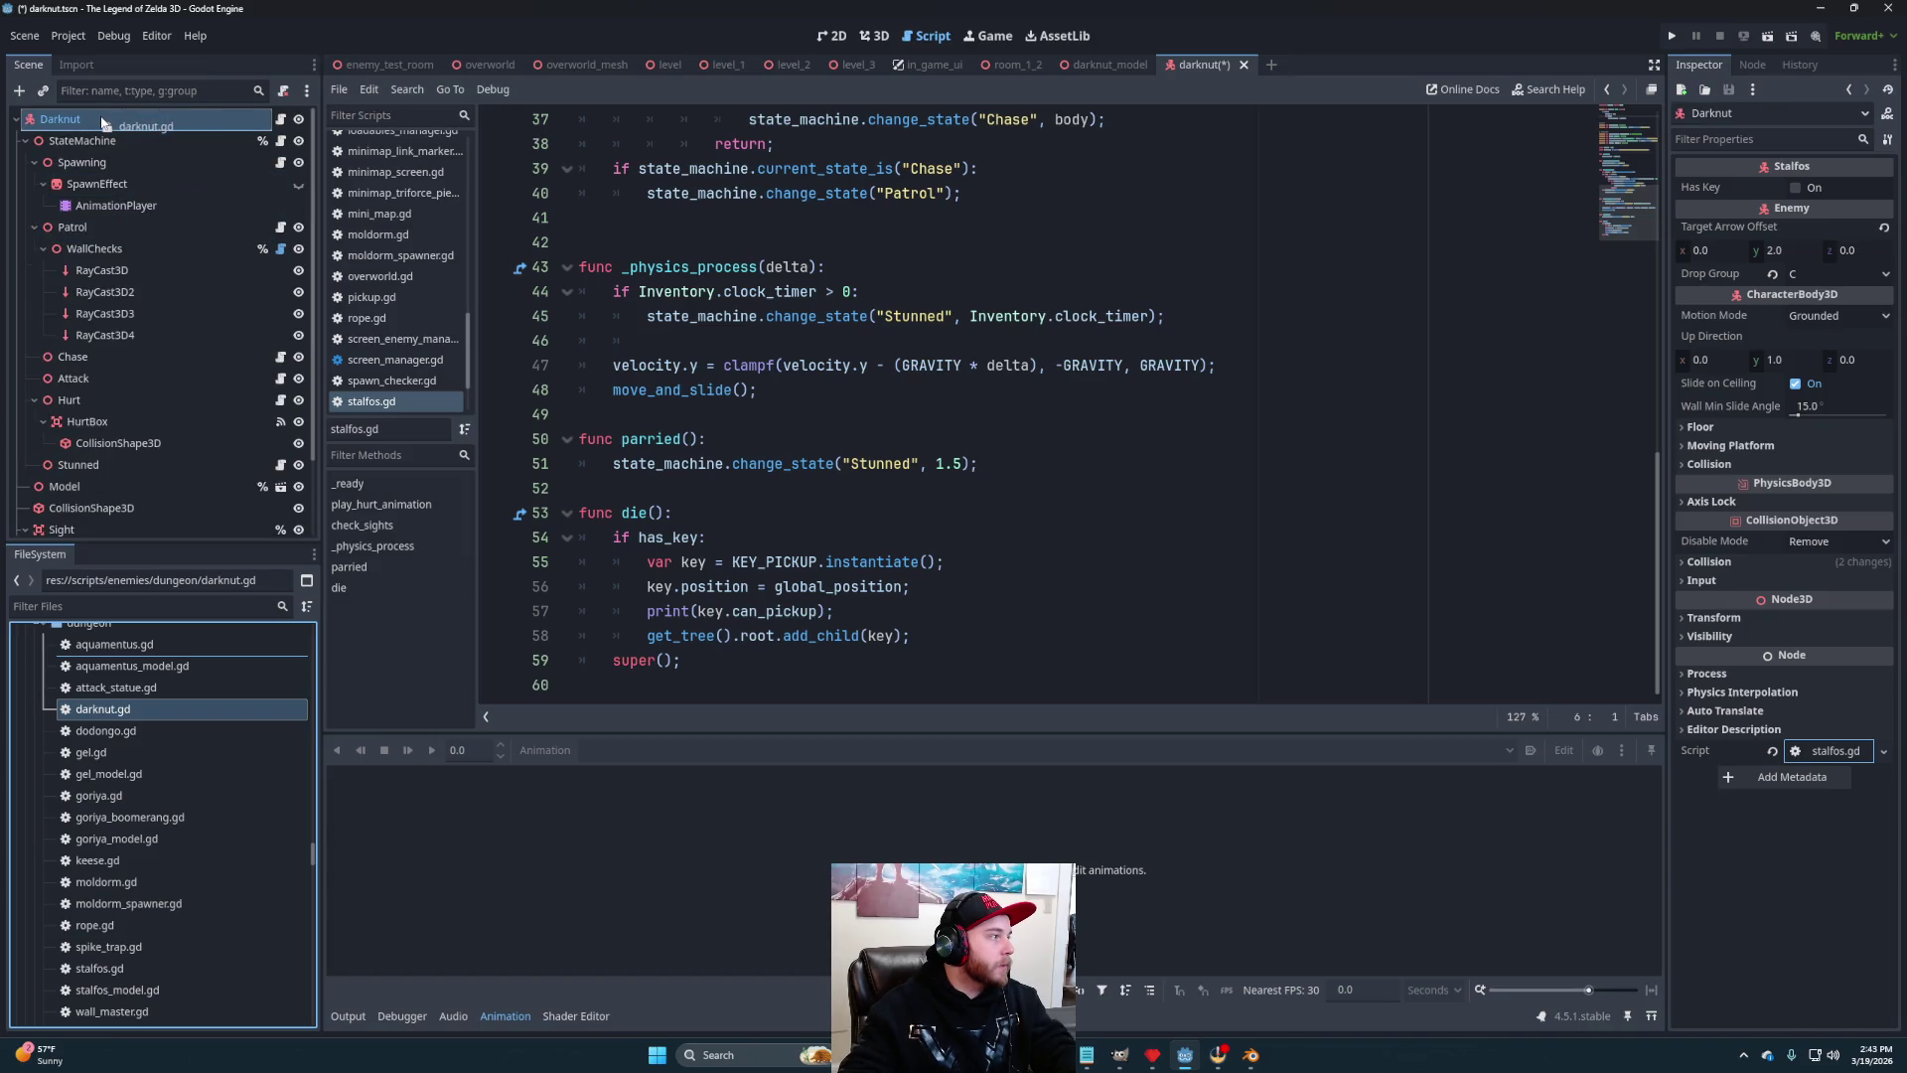
Change line 1 of darknut.gd to 'class_name Darknut extends Enemy' and select the die() function
{"action": "left_click", "coordinate": [281, 119]}
{"action": "double_click", "coordinate": [704, 120]}
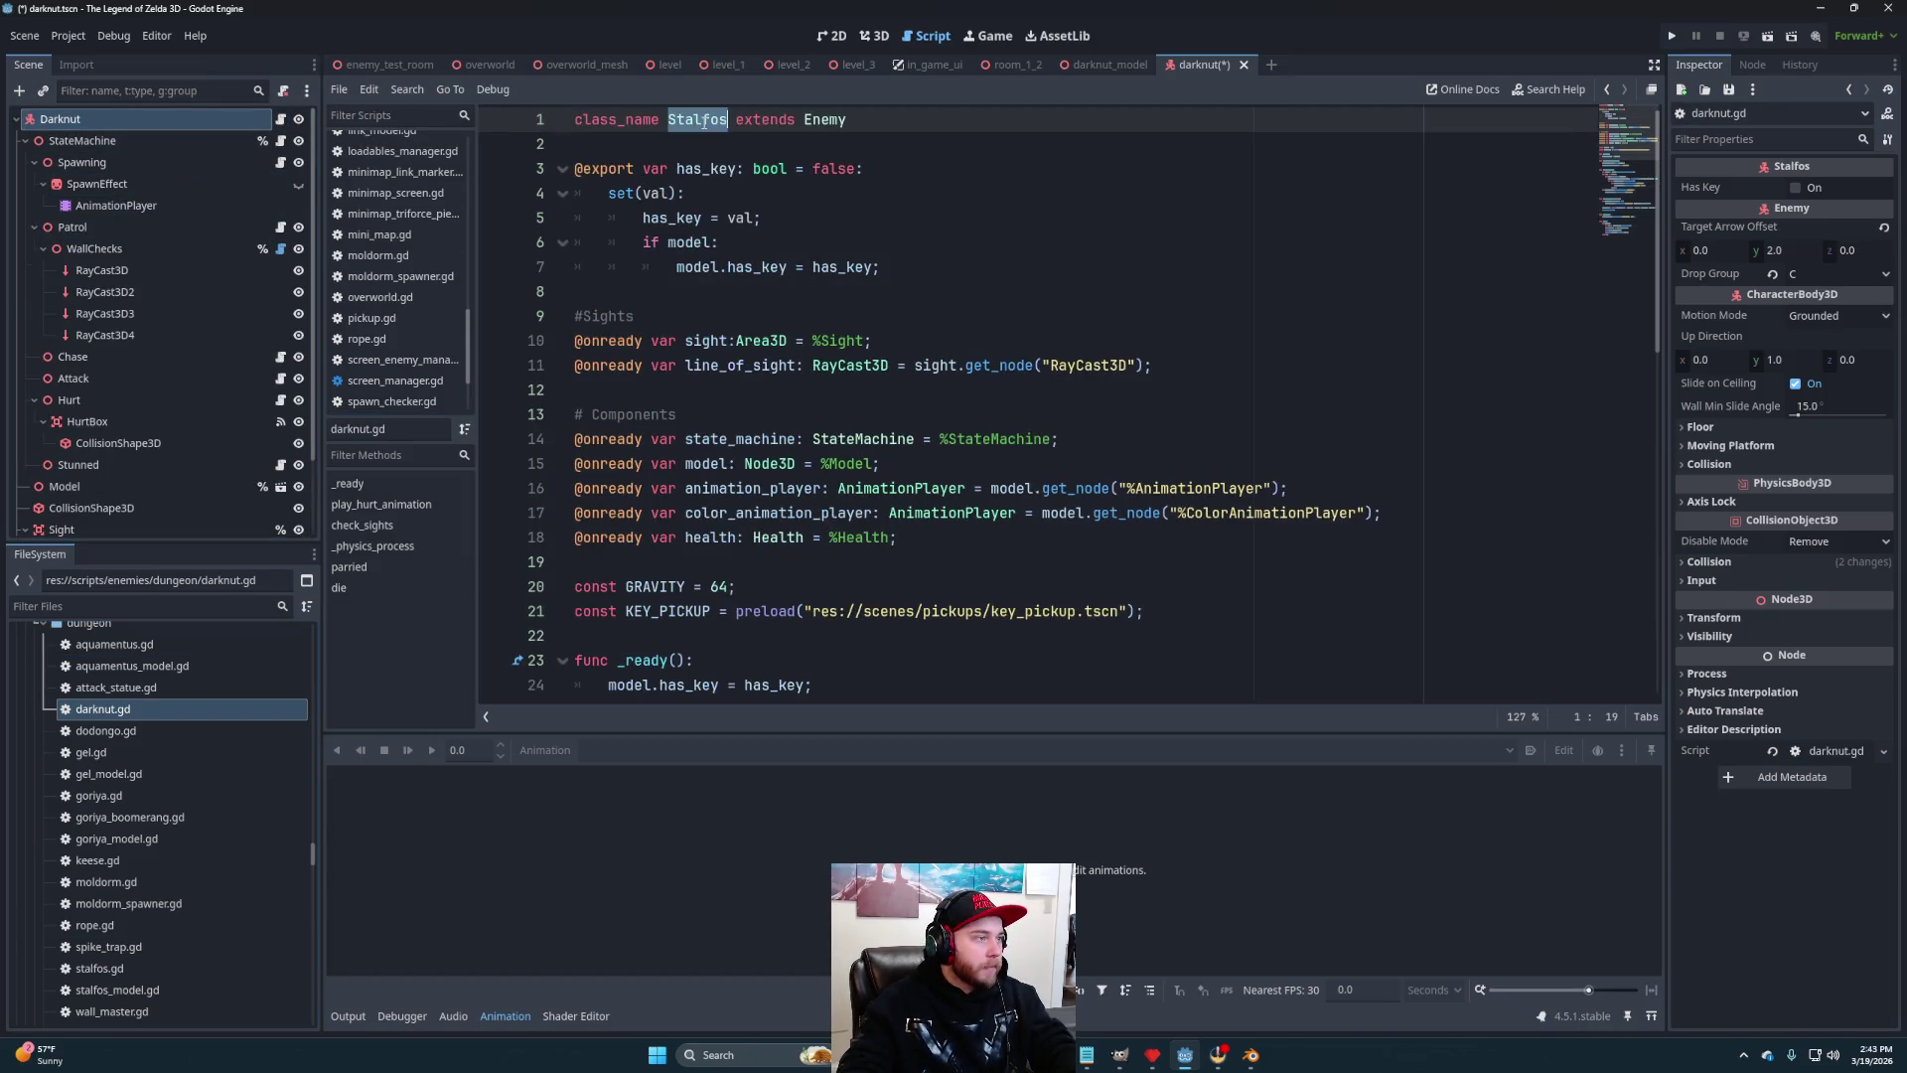
{"action": "type", "text": "Darknu"}
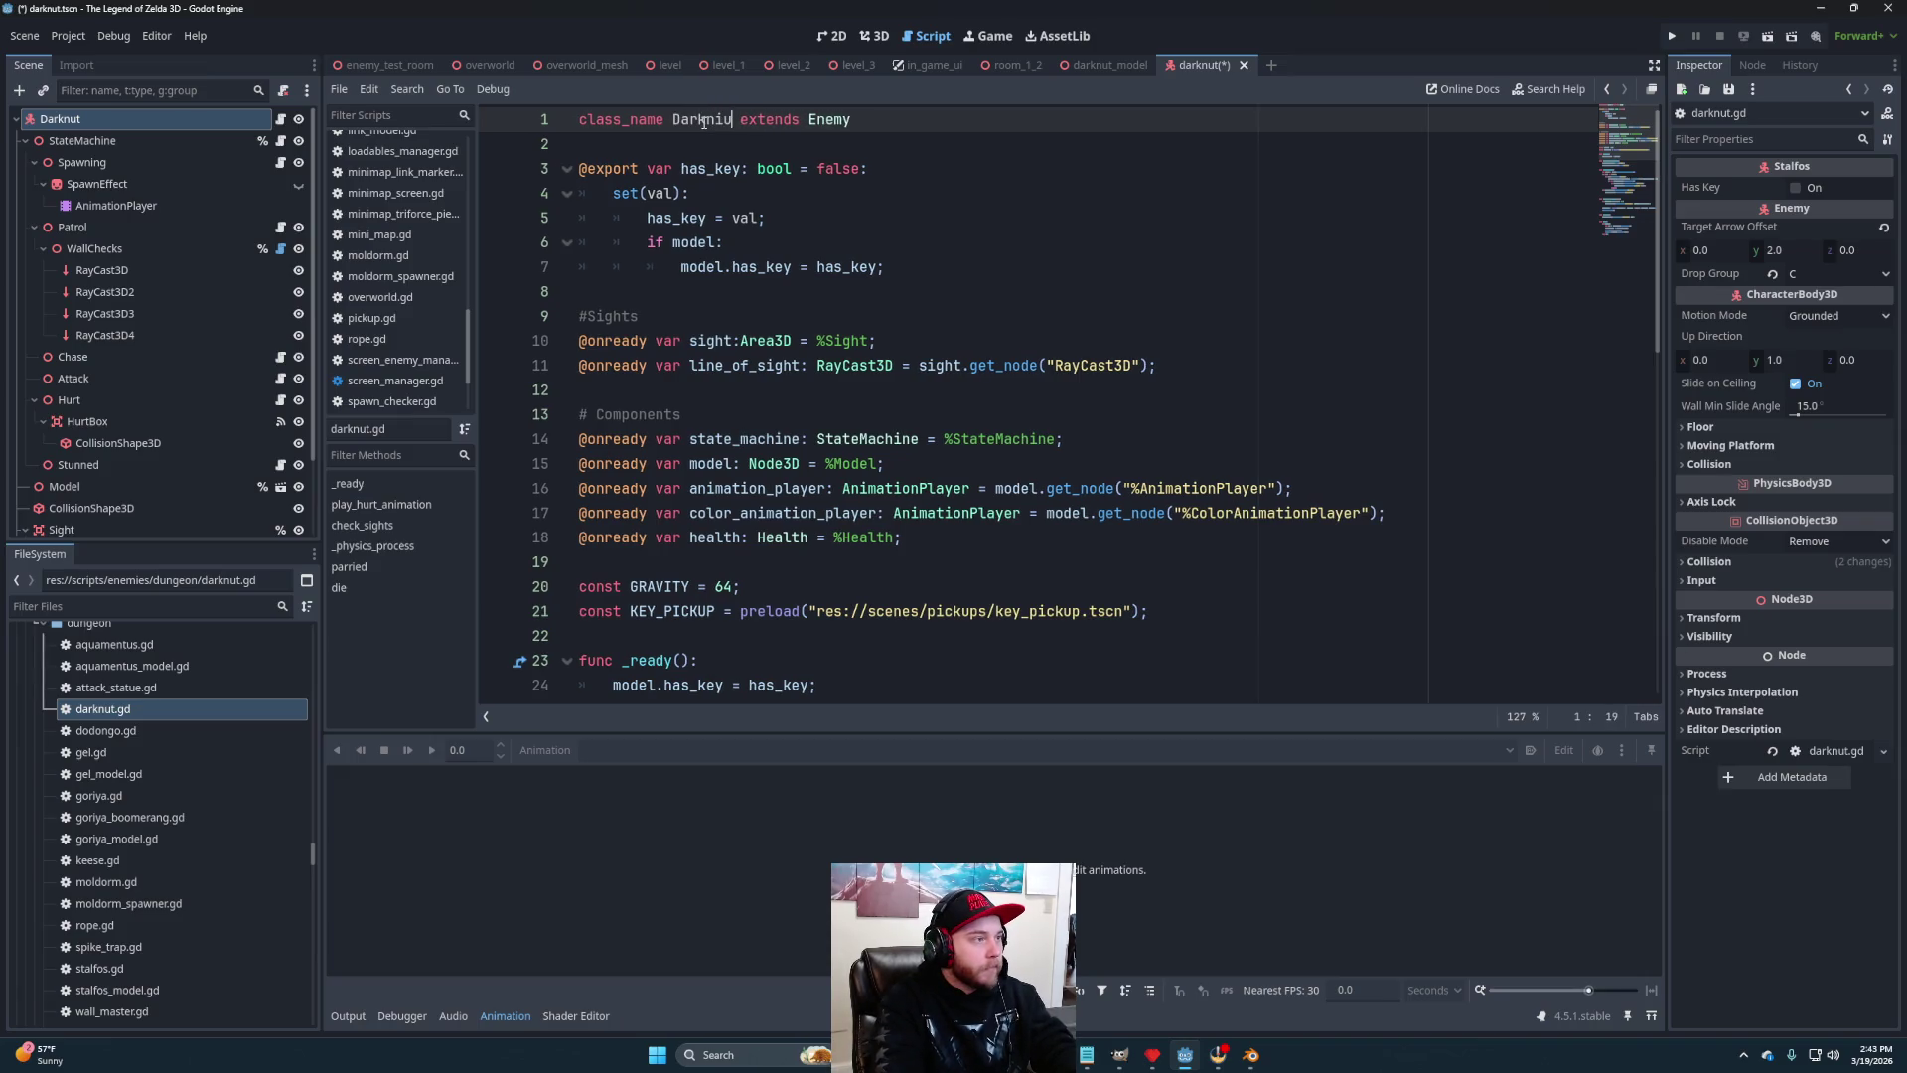
{"action": "type", "text": "t"}
{"action": "key", "text": "Return"}
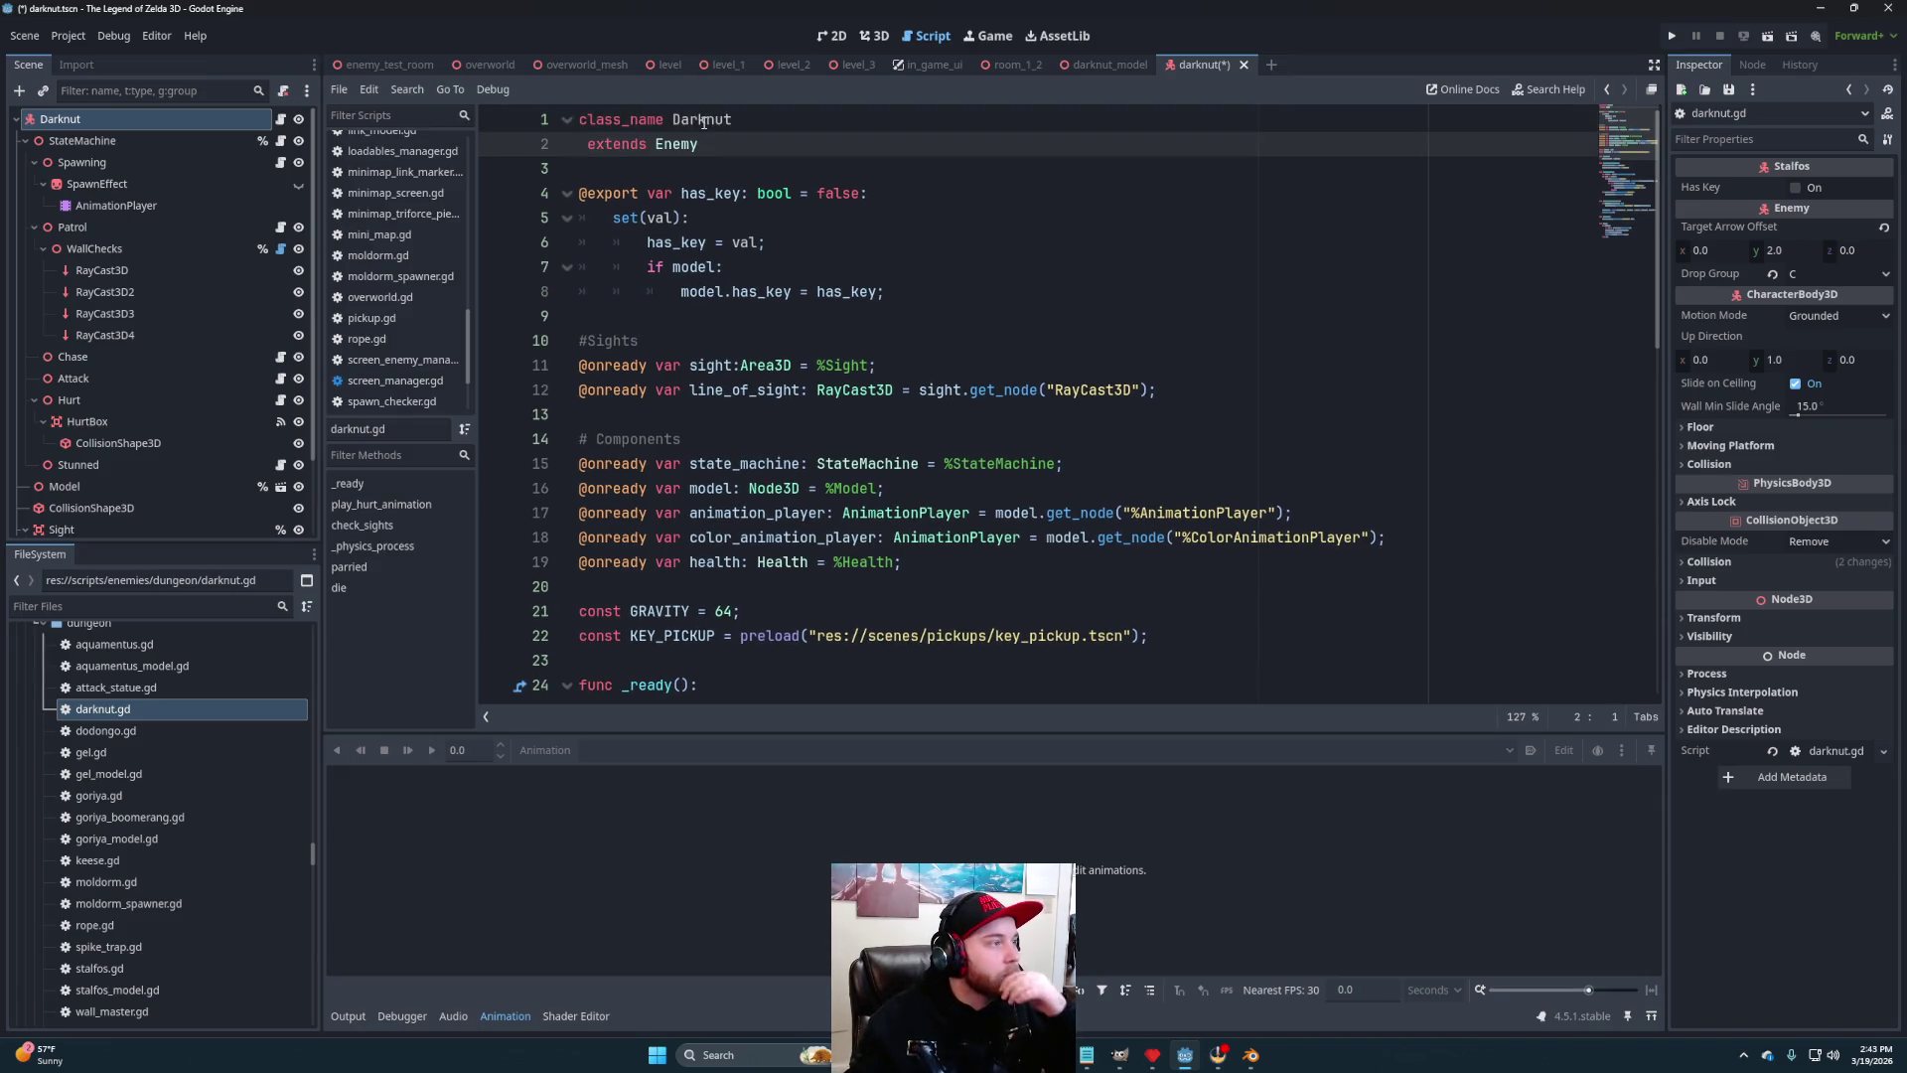
{"action": "key", "text": "BackSpace"}
{"action": "scroll", "coordinate": [947, 305], "scroll_direction": "down", "scroll_amount": 12}
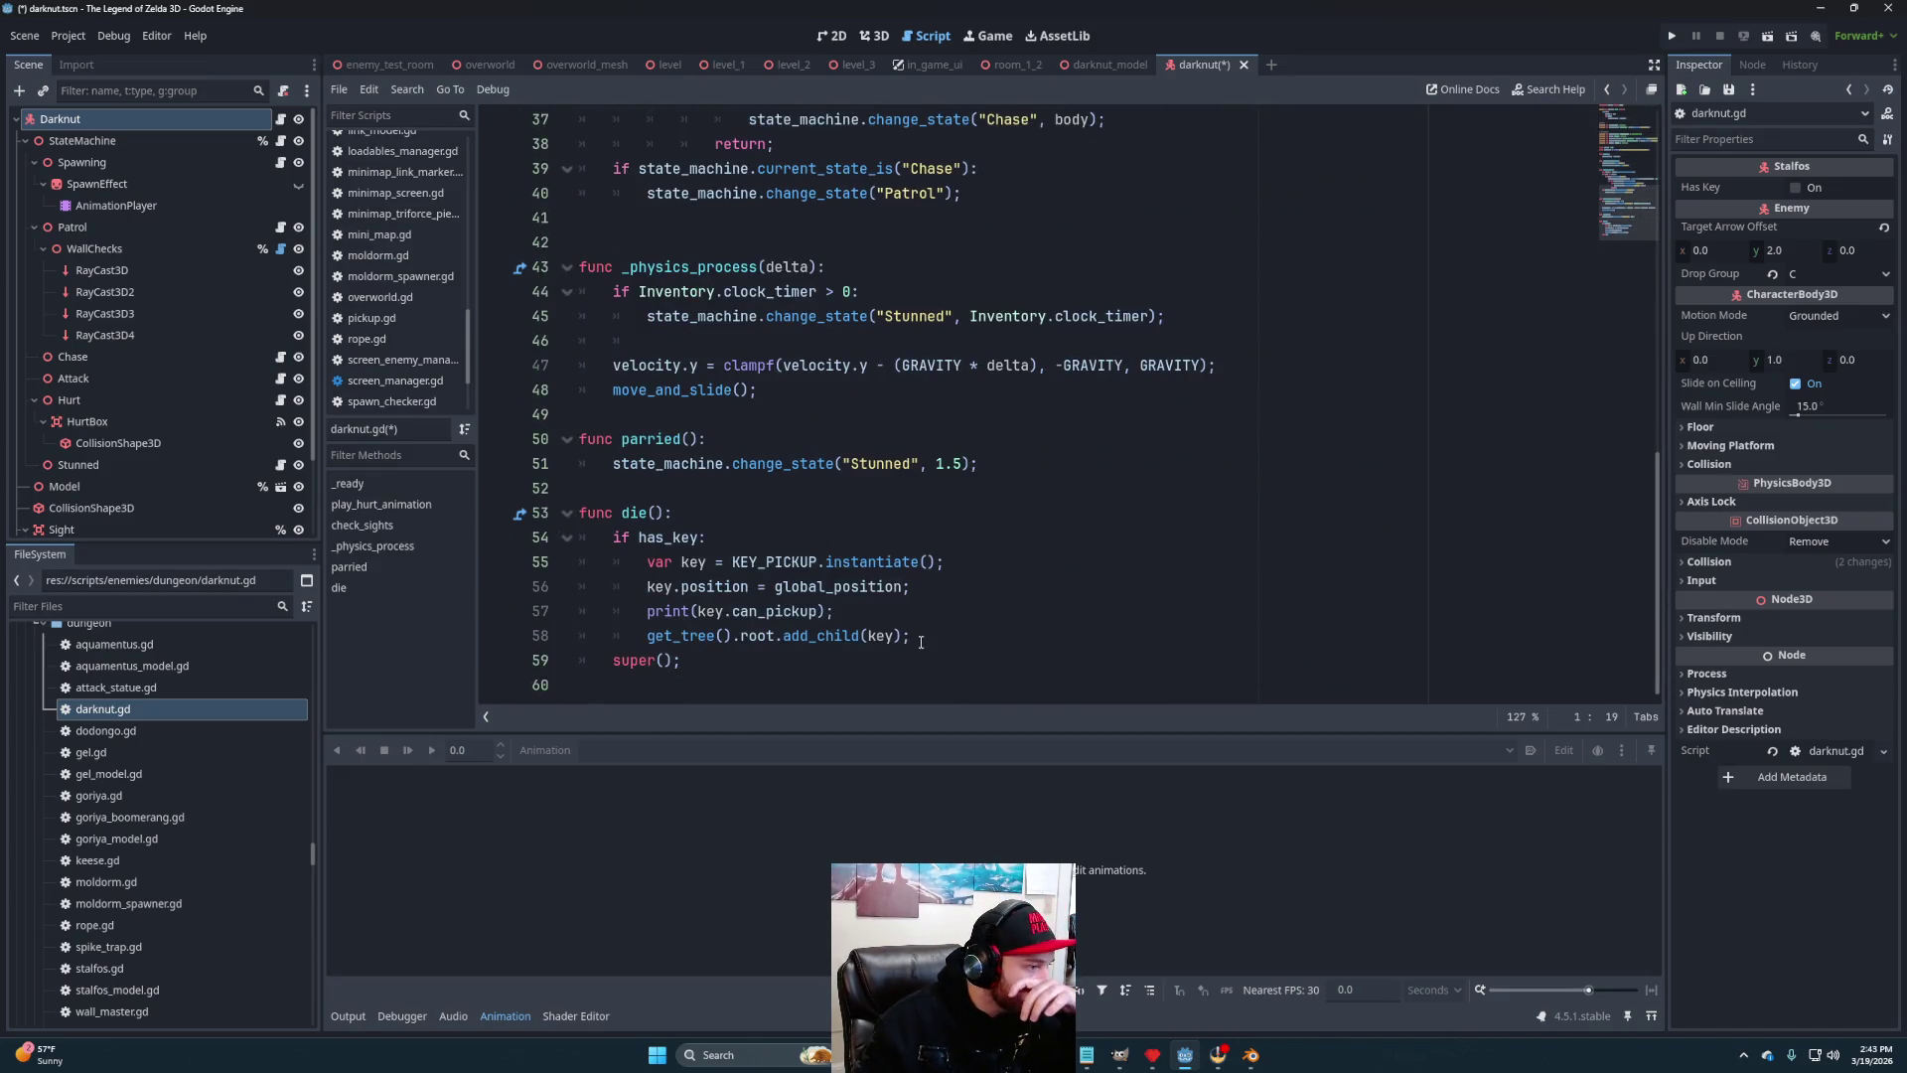
{"action": "mouse_move", "coordinate": [779, 649]}
{"action": "left_mouse_down"}
{"action": "mouse_move", "coordinate": [716, 537]}
{"action": "mouse_move", "coordinate": [733, 493]}
{"action": "left_mouse_up"}
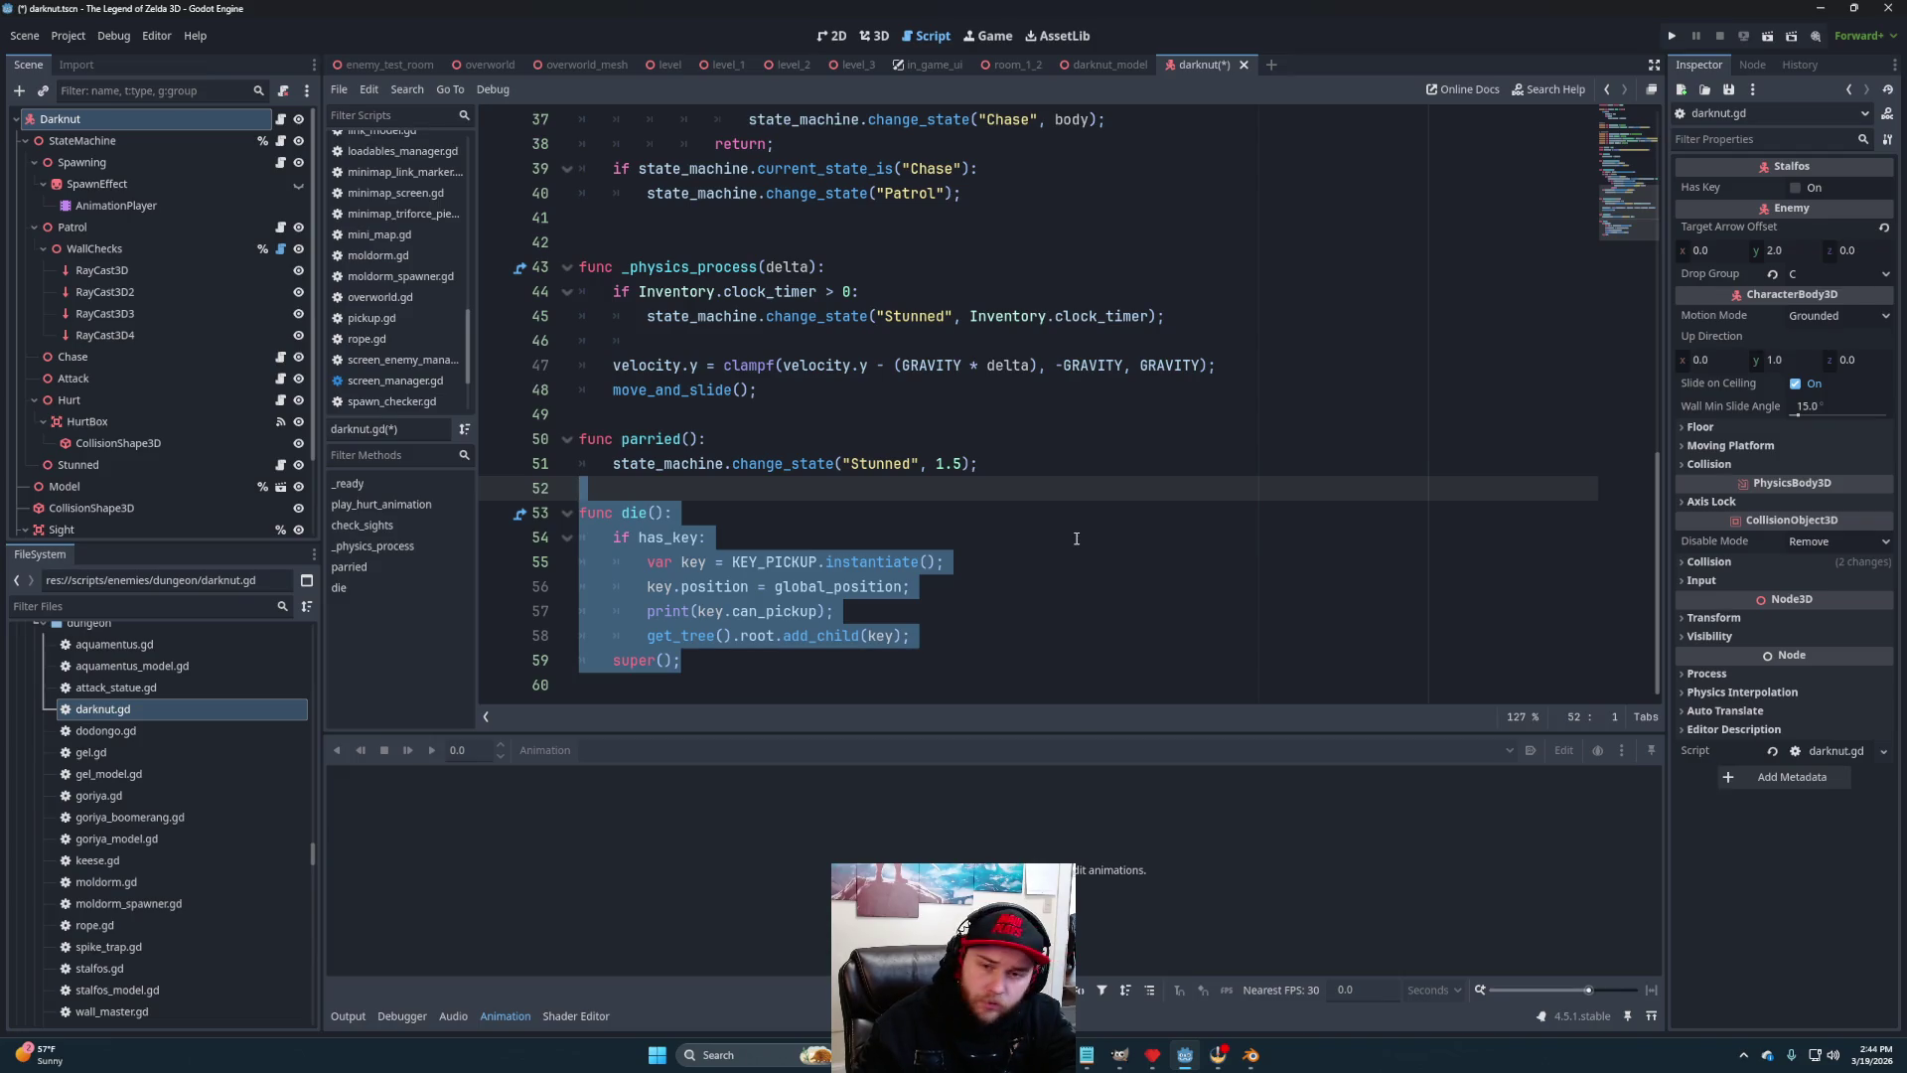
Delete the copied die() function and inspect the script's end around line 51
{"action": "key", "text": "Delete"}
{"action": "scroll", "coordinate": [806, 531], "scroll_direction": "up", "scroll_amount": 6}
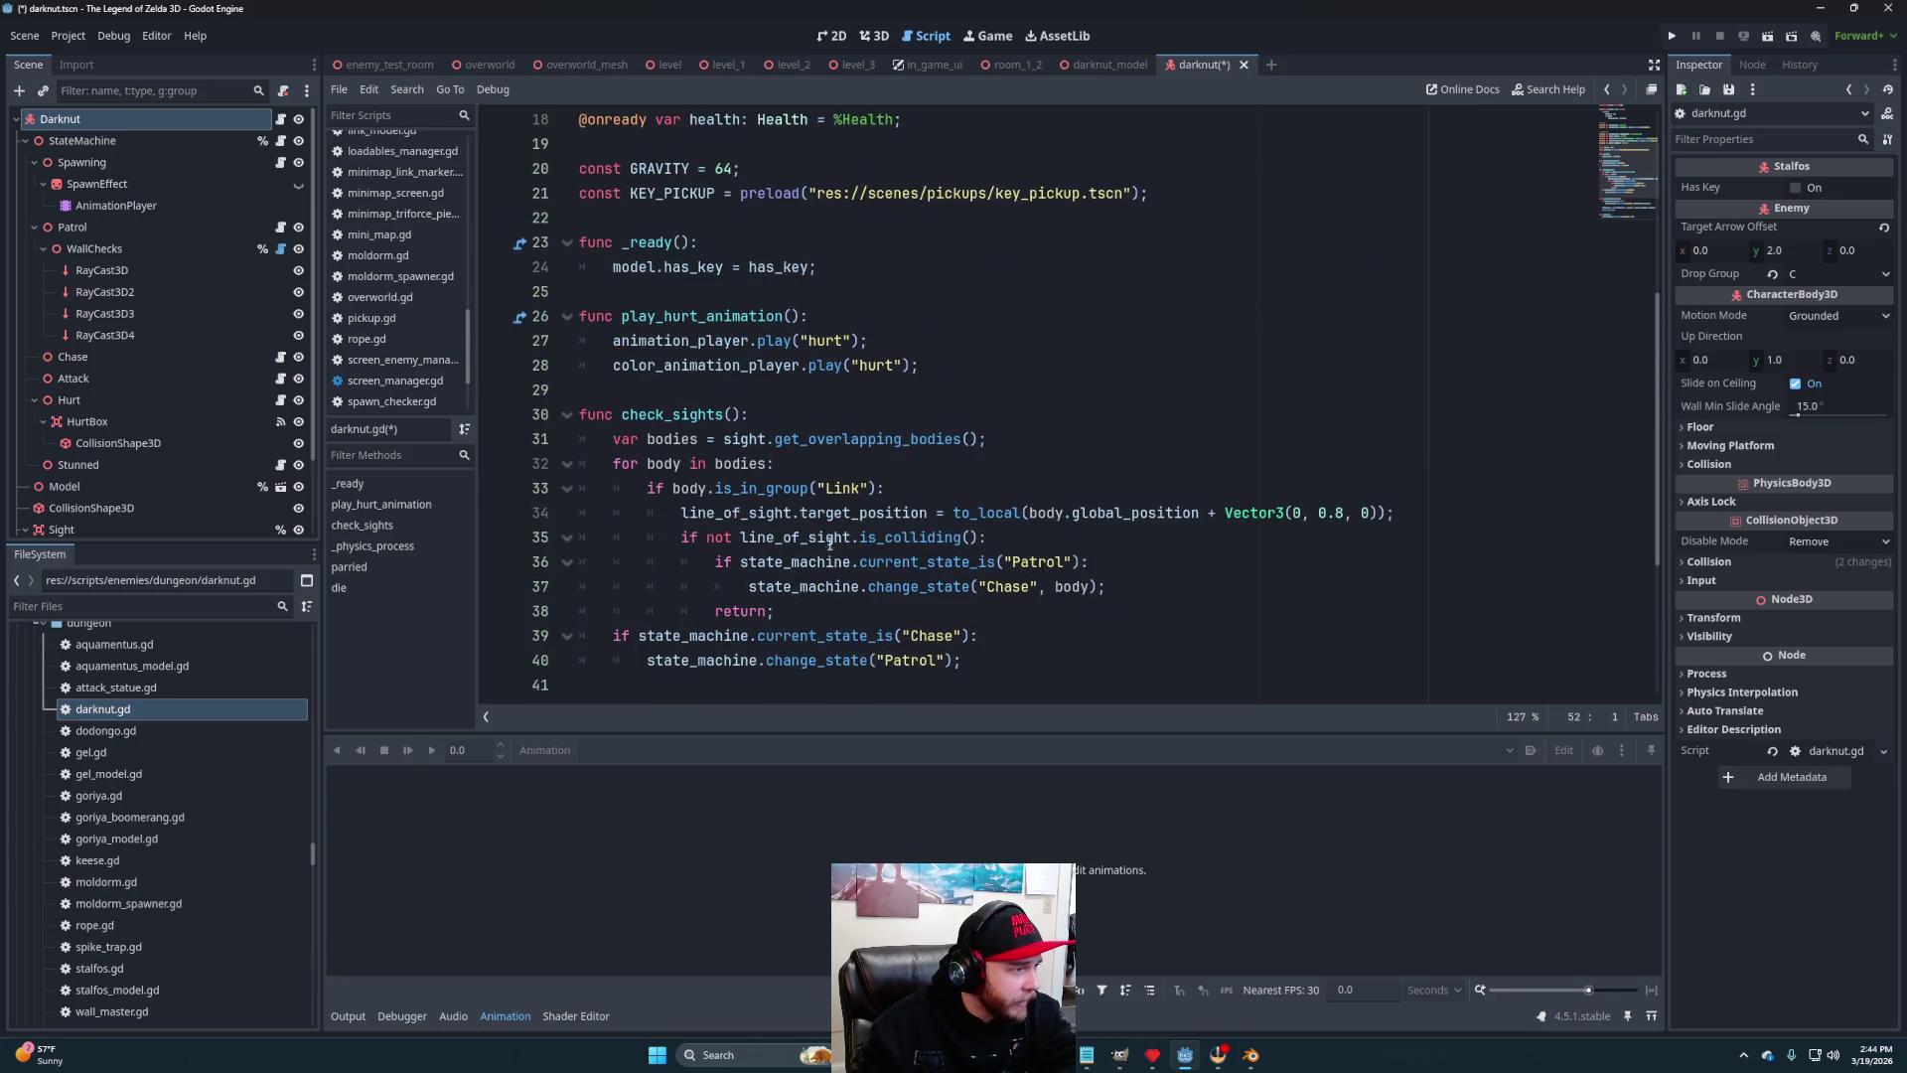
{"action": "scroll", "coordinate": [707, 577], "scroll_direction": "down", "scroll_amount": 4}
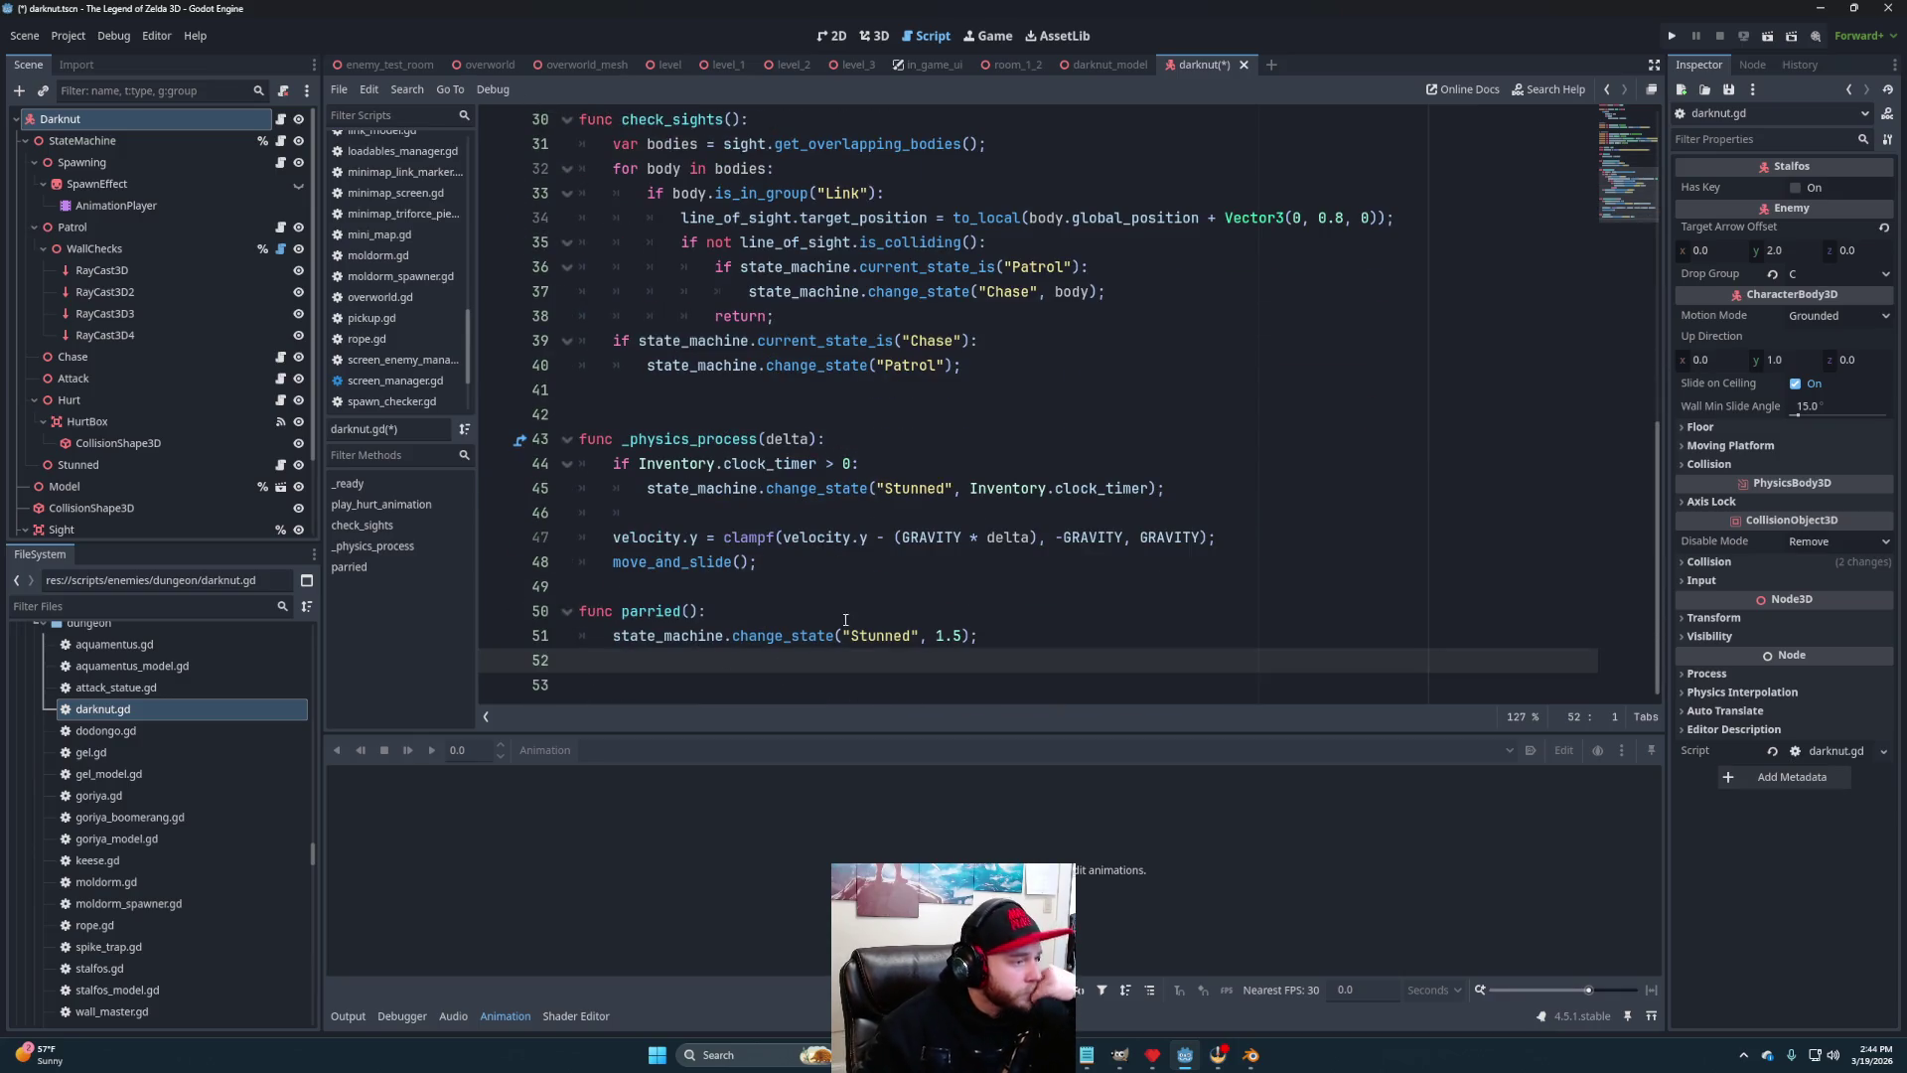
{"action": "left_click", "coordinate": [683, 636]}
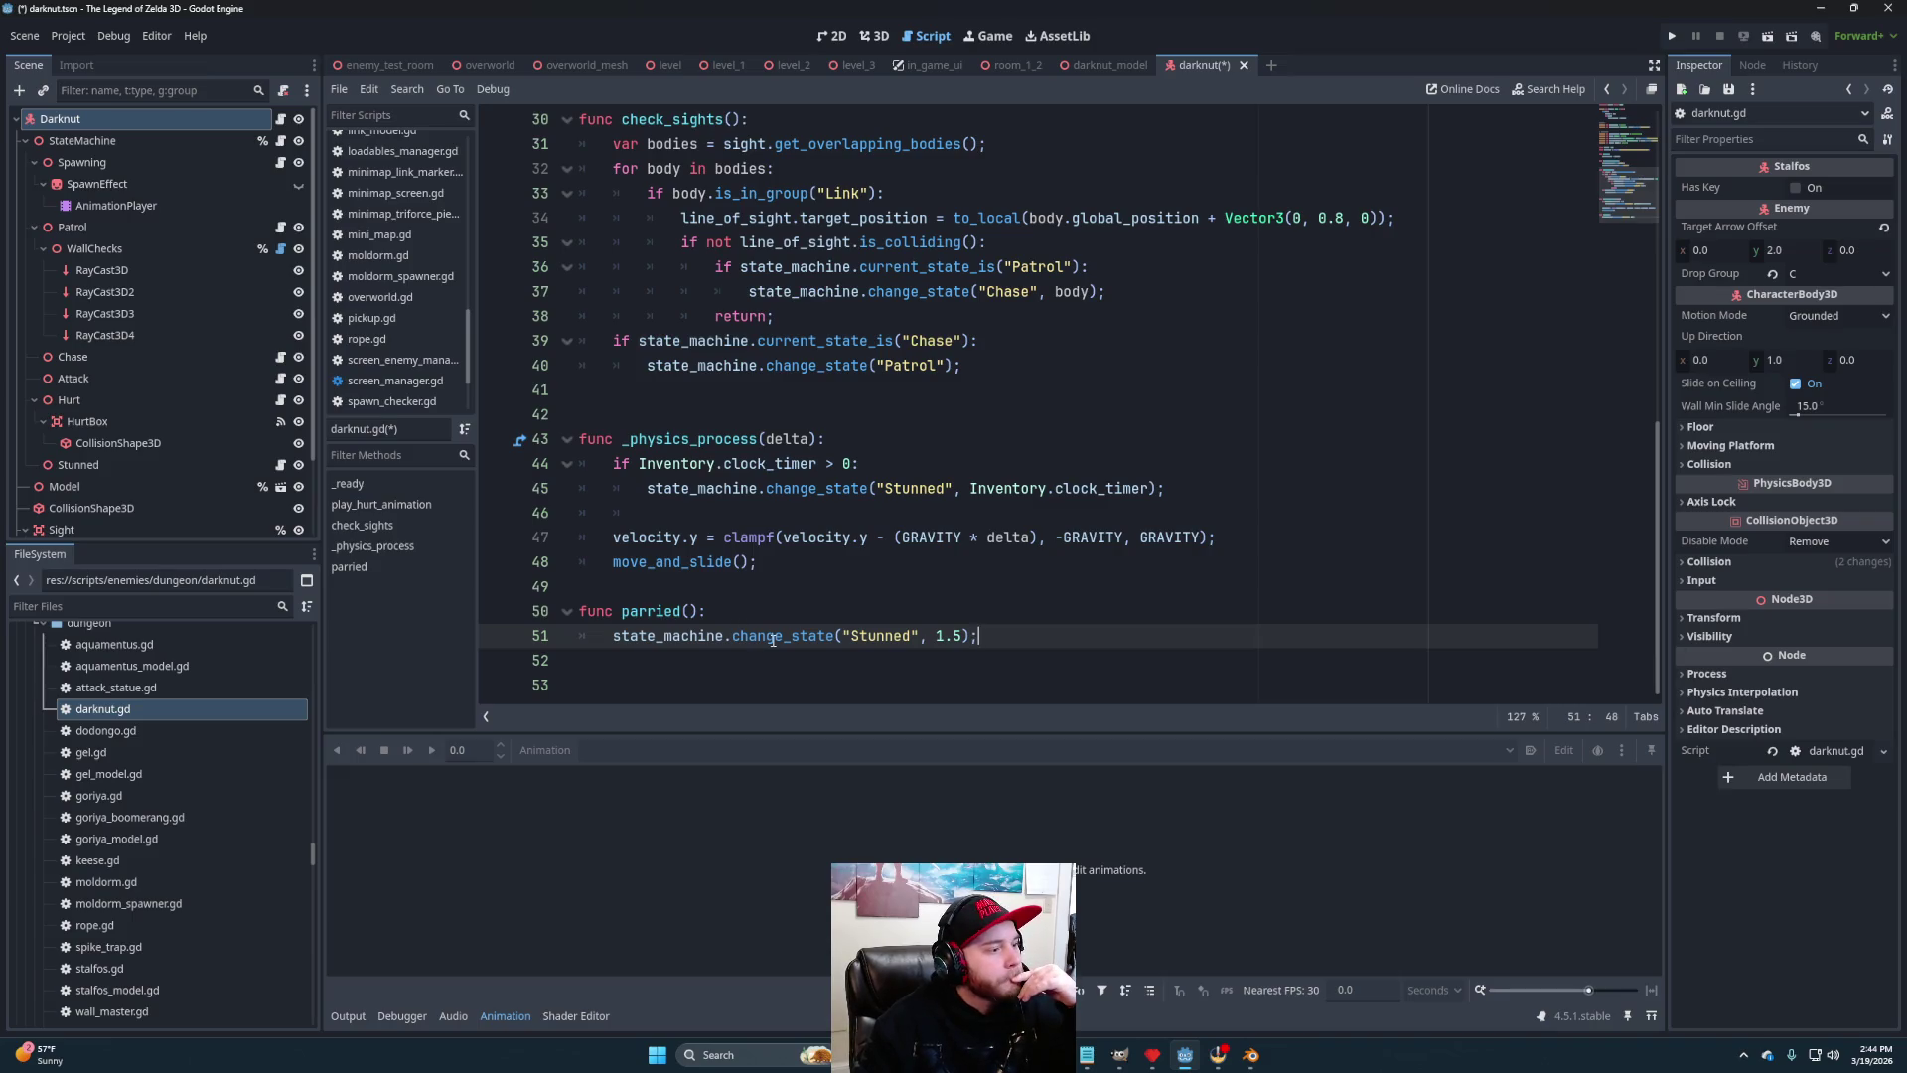
{"action": "left_click", "coordinate": [718, 620]}
{"action": "left_click", "coordinate": [1001, 644]}
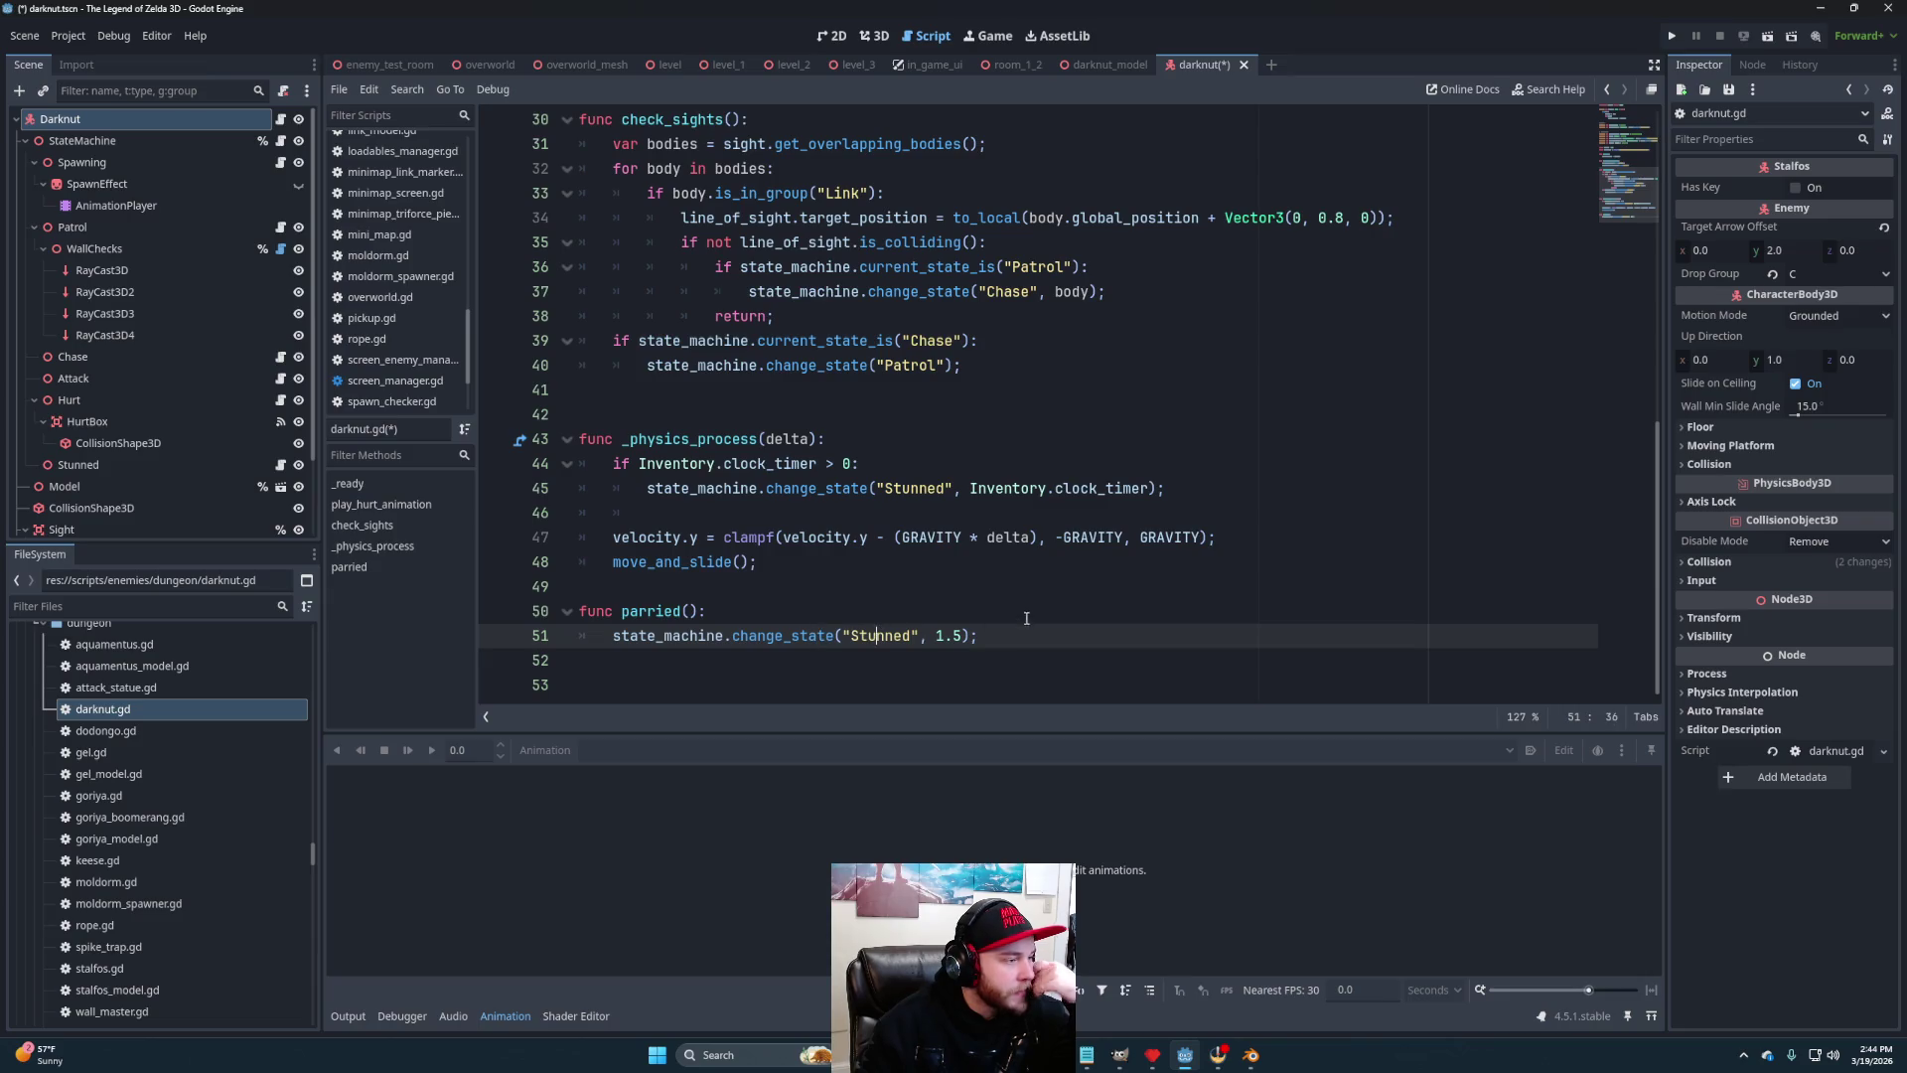
{"action": "scroll", "coordinate": [890, 590], "scroll_direction": "up", "scroll_amount": 1}
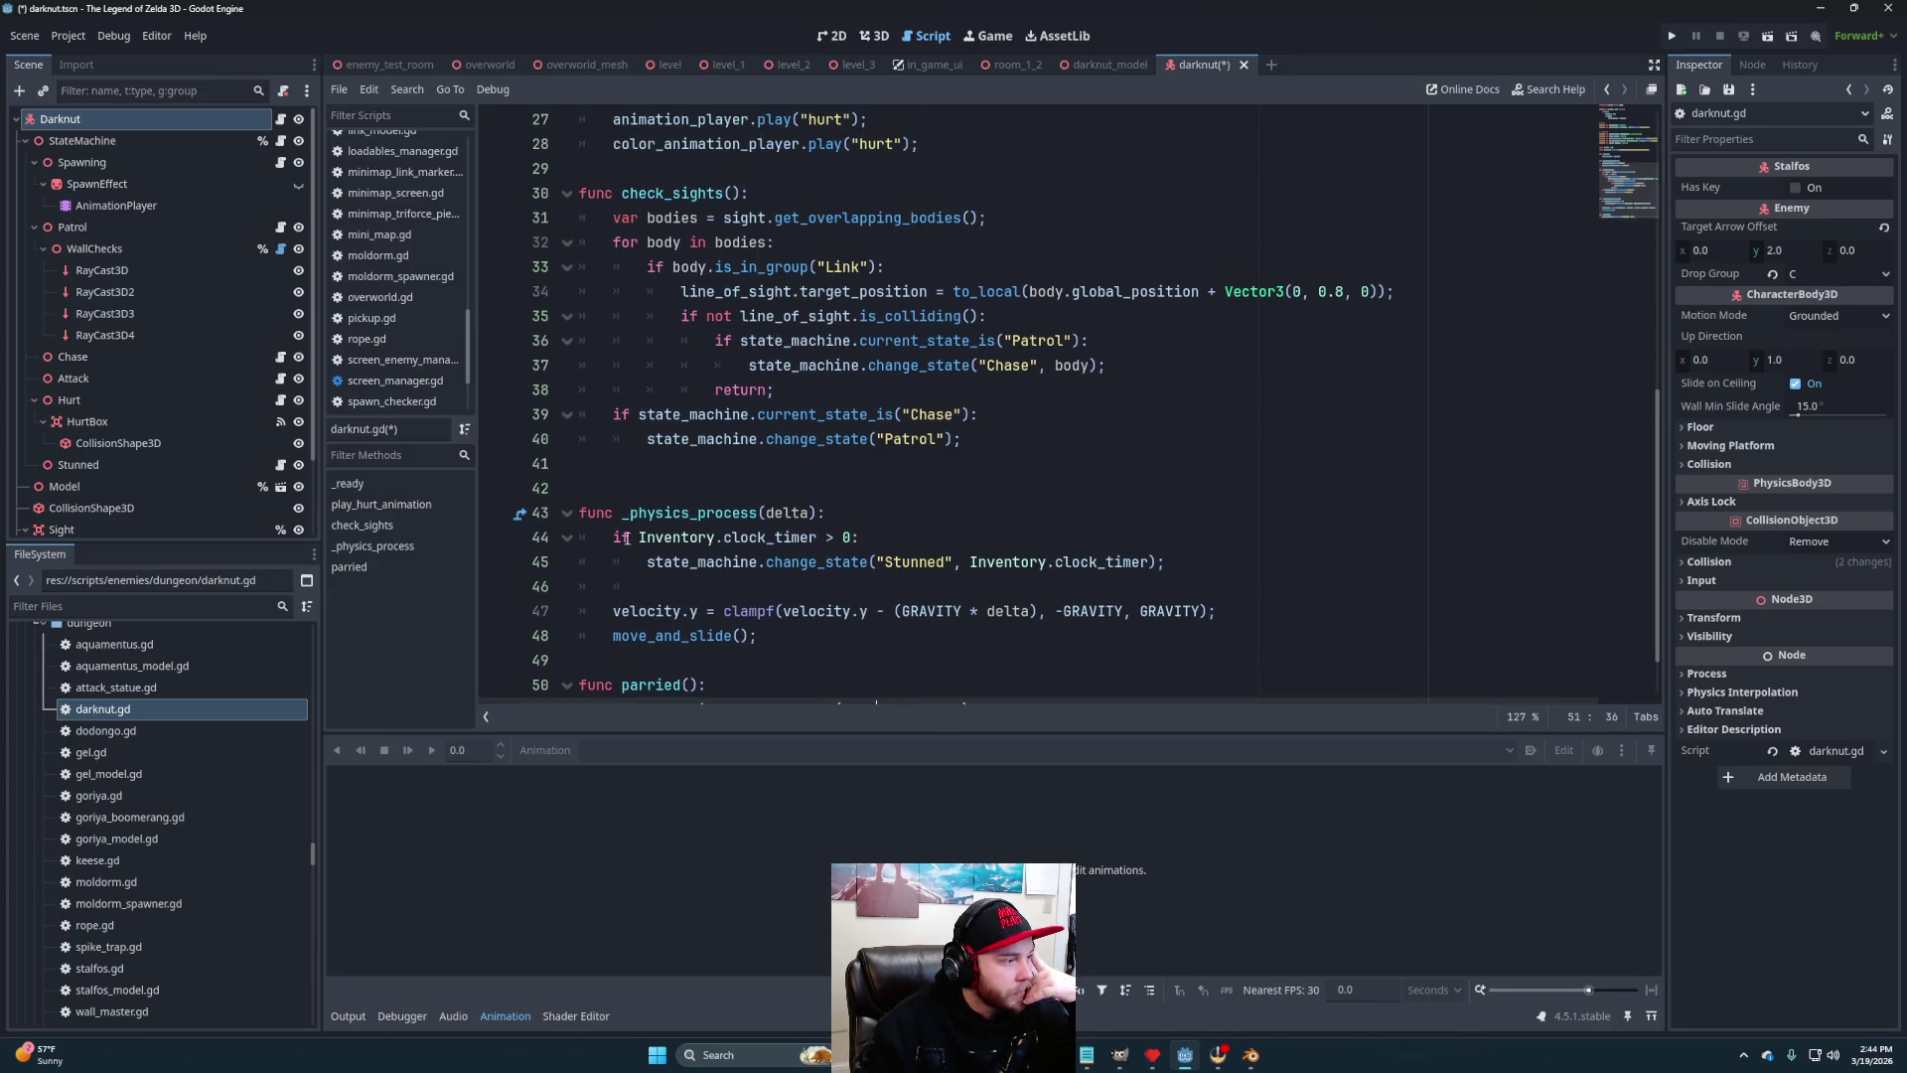
Review the remaining darknut.gd code up through lines 46, 40 and 27
{"action": "left_click", "coordinate": [895, 541]}
{"action": "left_click", "coordinate": [844, 586]}
{"action": "scroll", "coordinate": [841, 626], "scroll_direction": "up", "scroll_amount": 4}
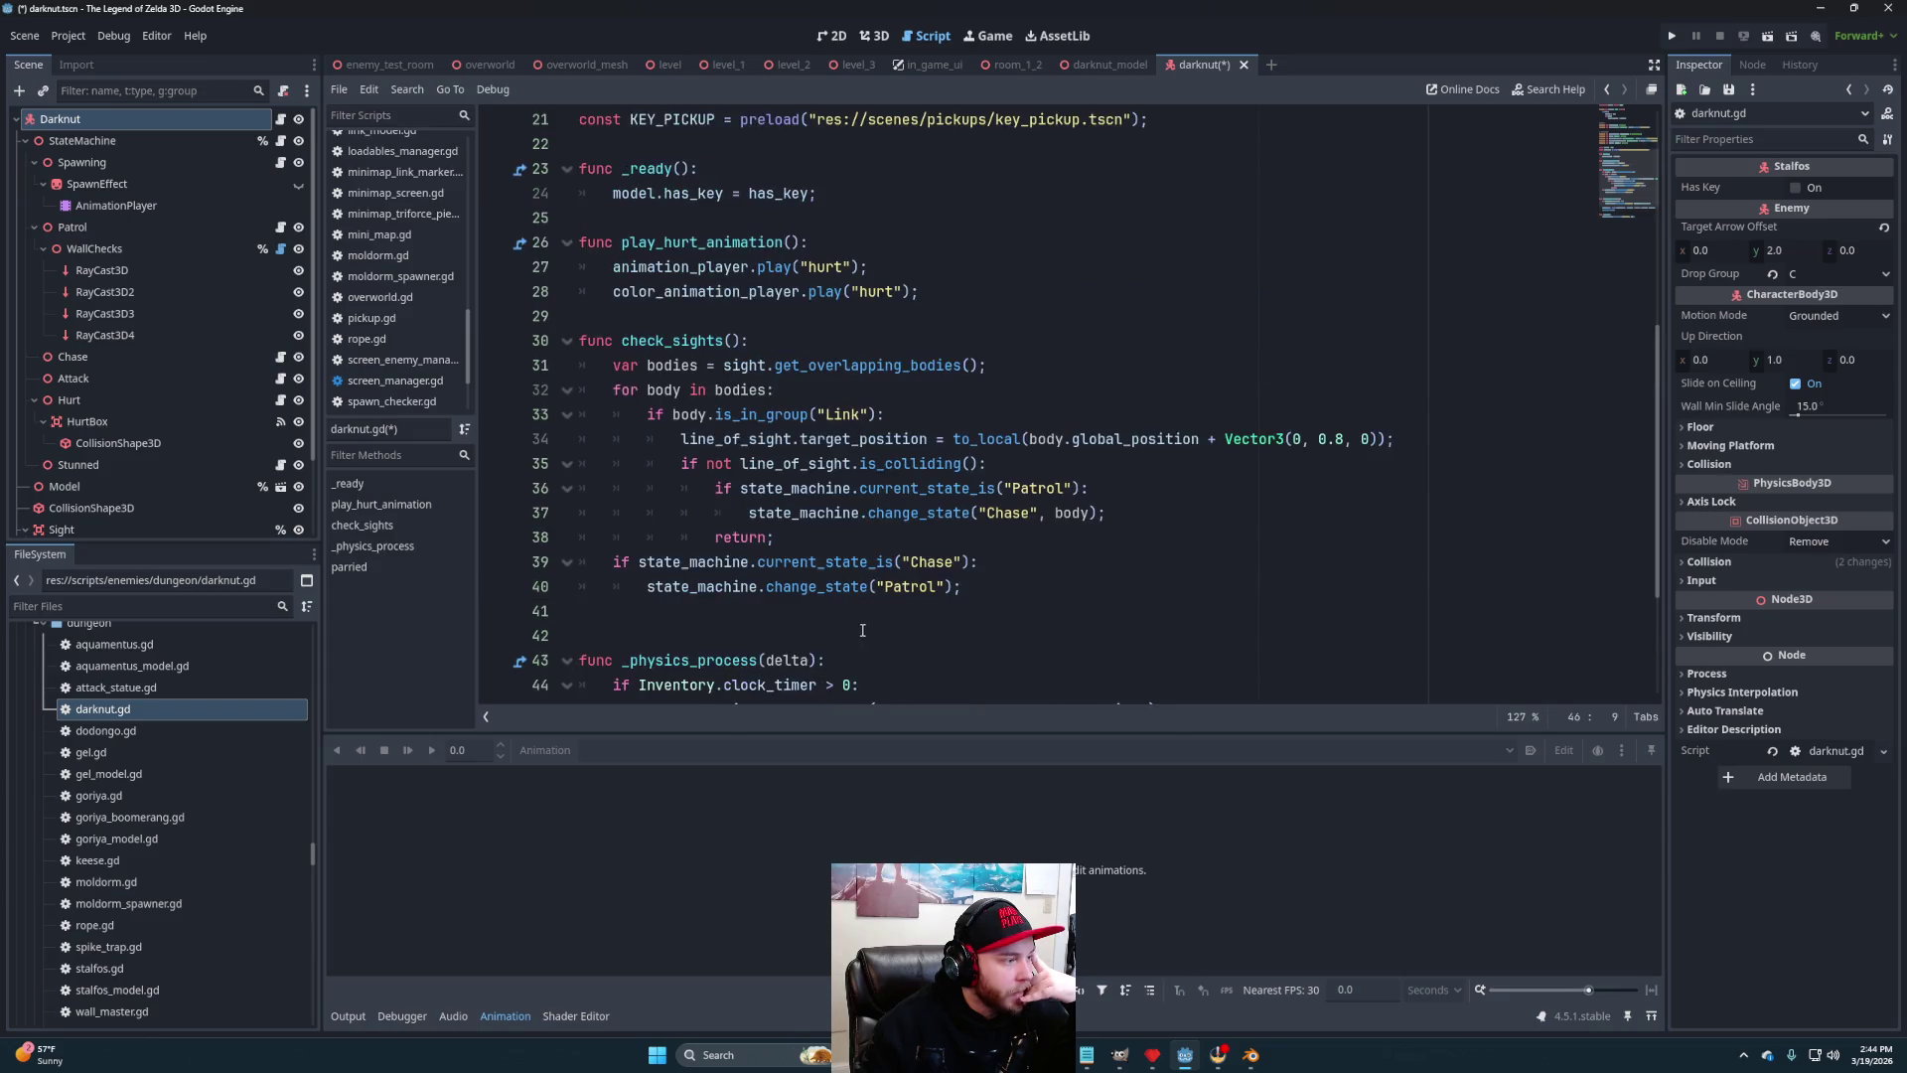
{"action": "scroll", "coordinate": [842, 626], "scroll_direction": "down", "scroll_amount": 2}
{"action": "left_click", "coordinate": [984, 586]}
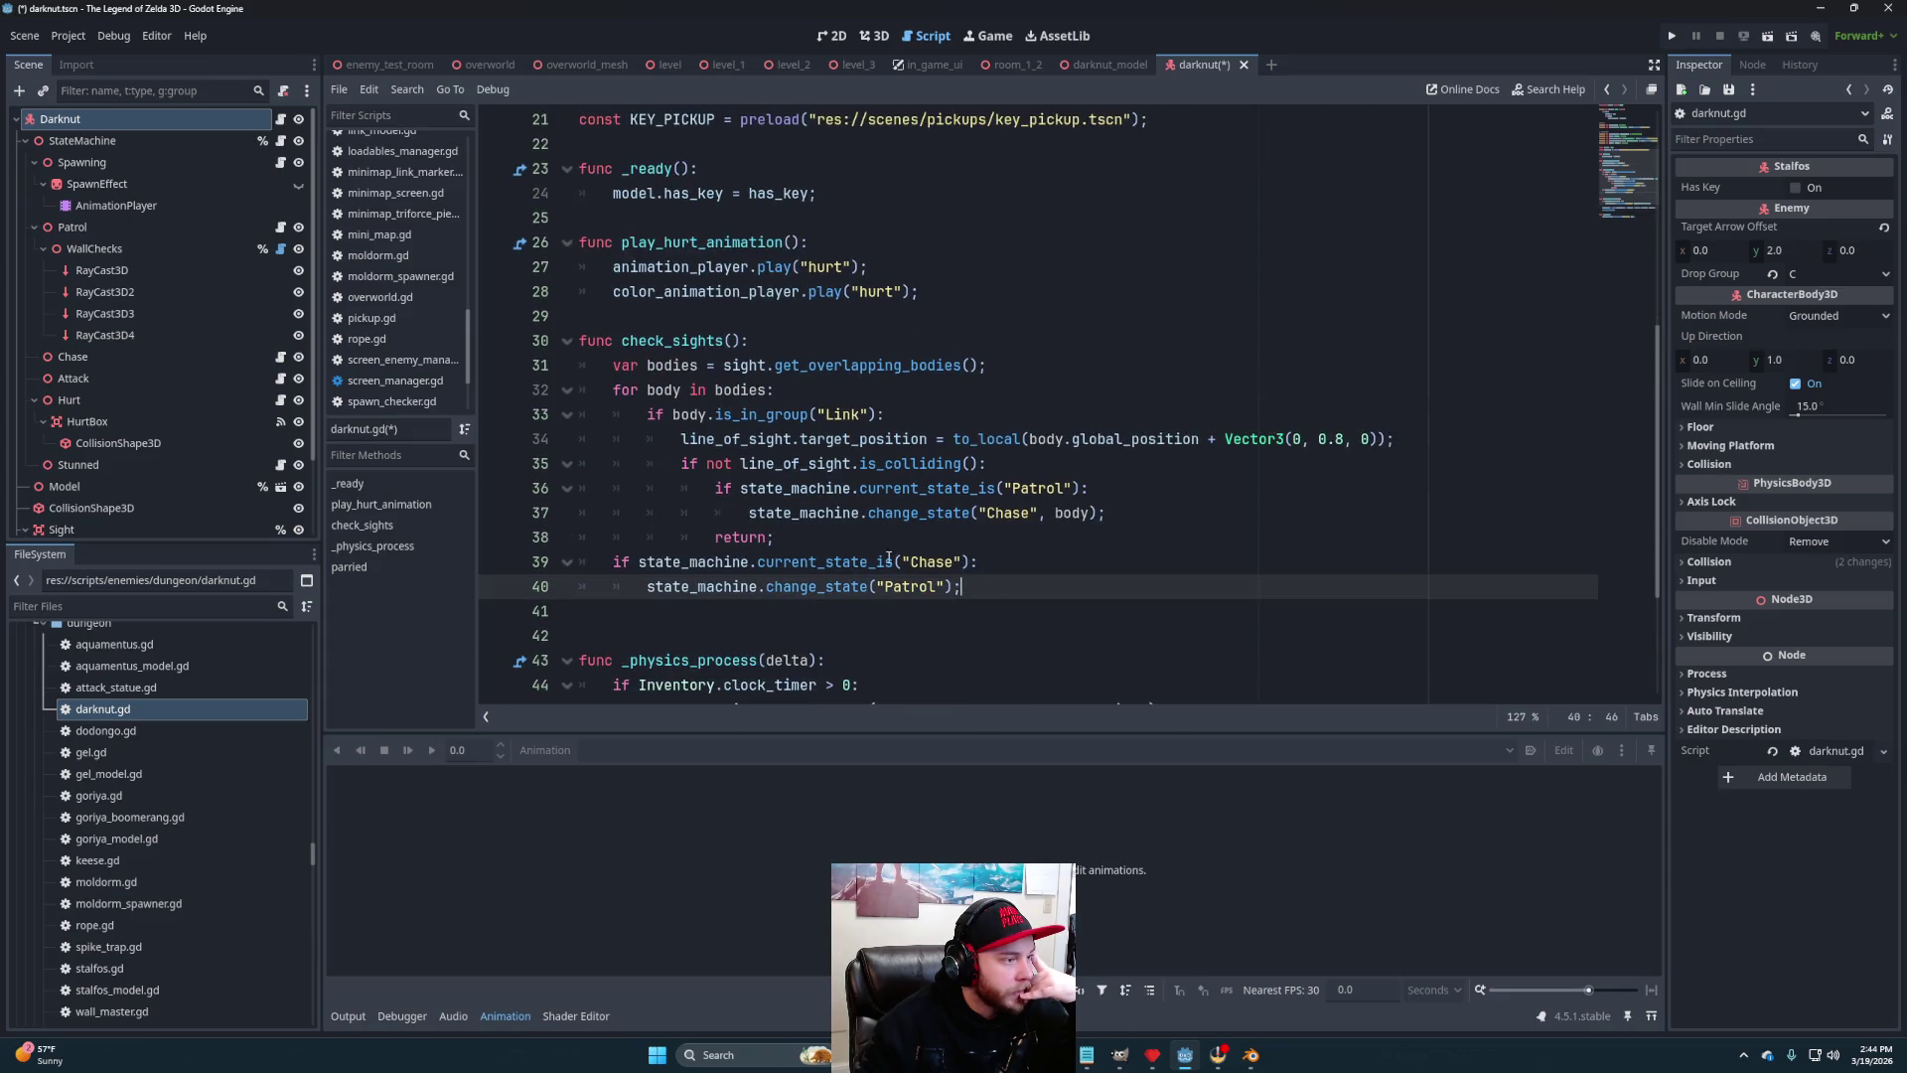
{"action": "scroll", "coordinate": [968, 554], "scroll_direction": "up", "scroll_amount": 3}
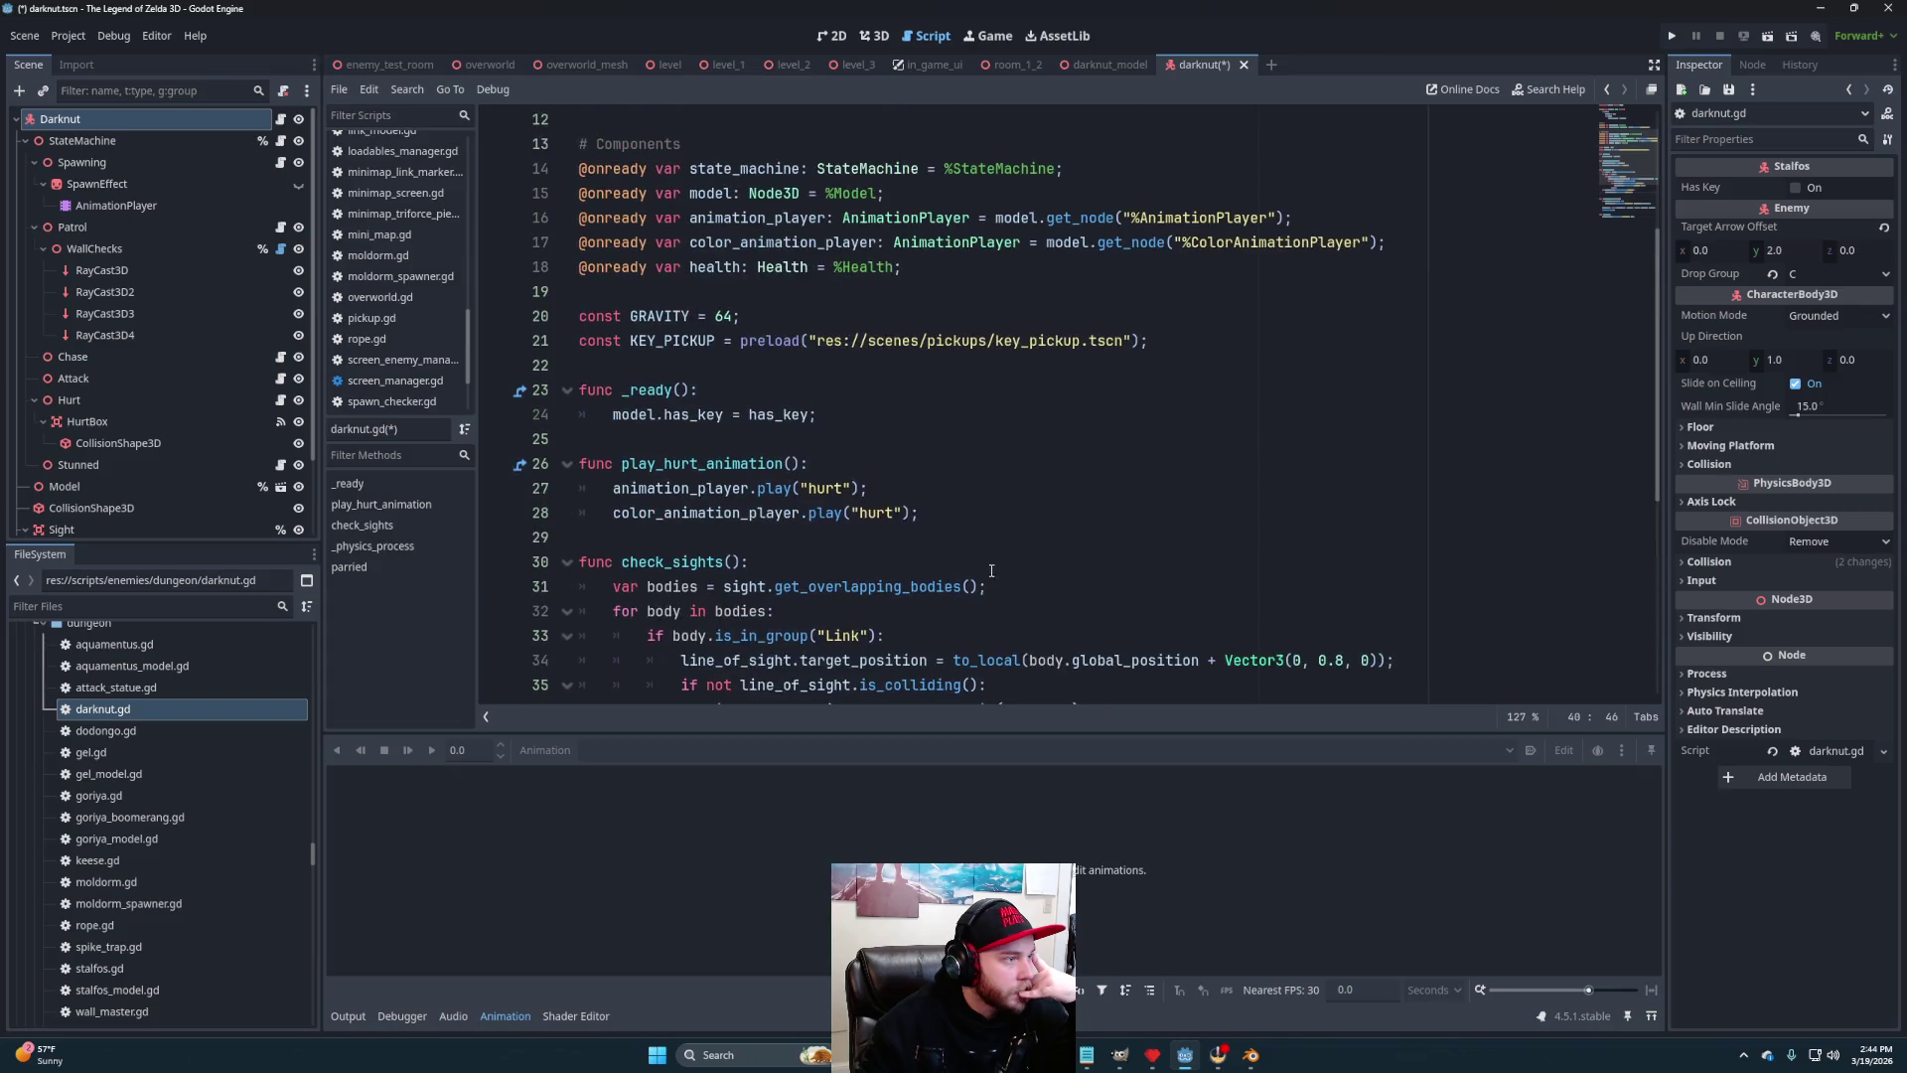
{"action": "left_click", "coordinate": [931, 492]}
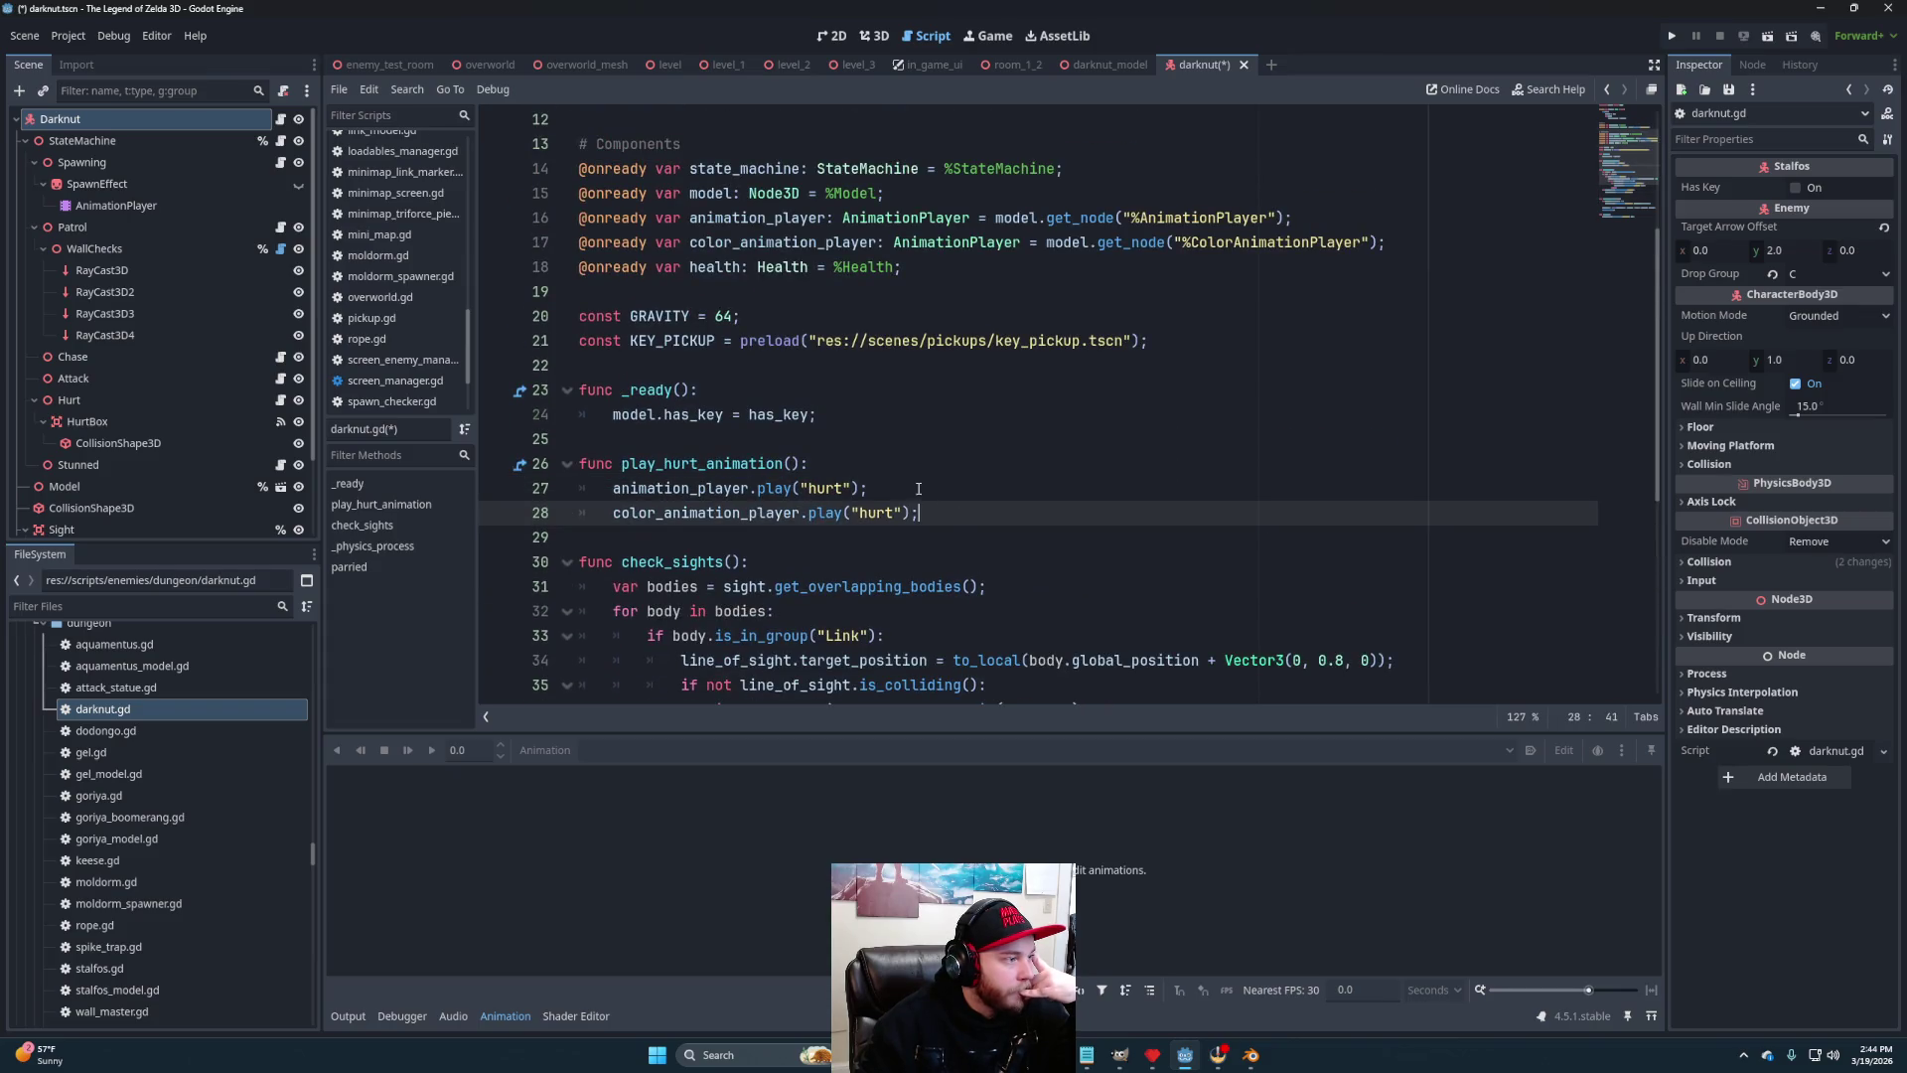
{"action": "scroll", "coordinate": [991, 516], "scroll_direction": "up", "scroll_amount": 3}
{"action": "scroll", "coordinate": [960, 508], "scroll_direction": "up", "scroll_amount": 1}
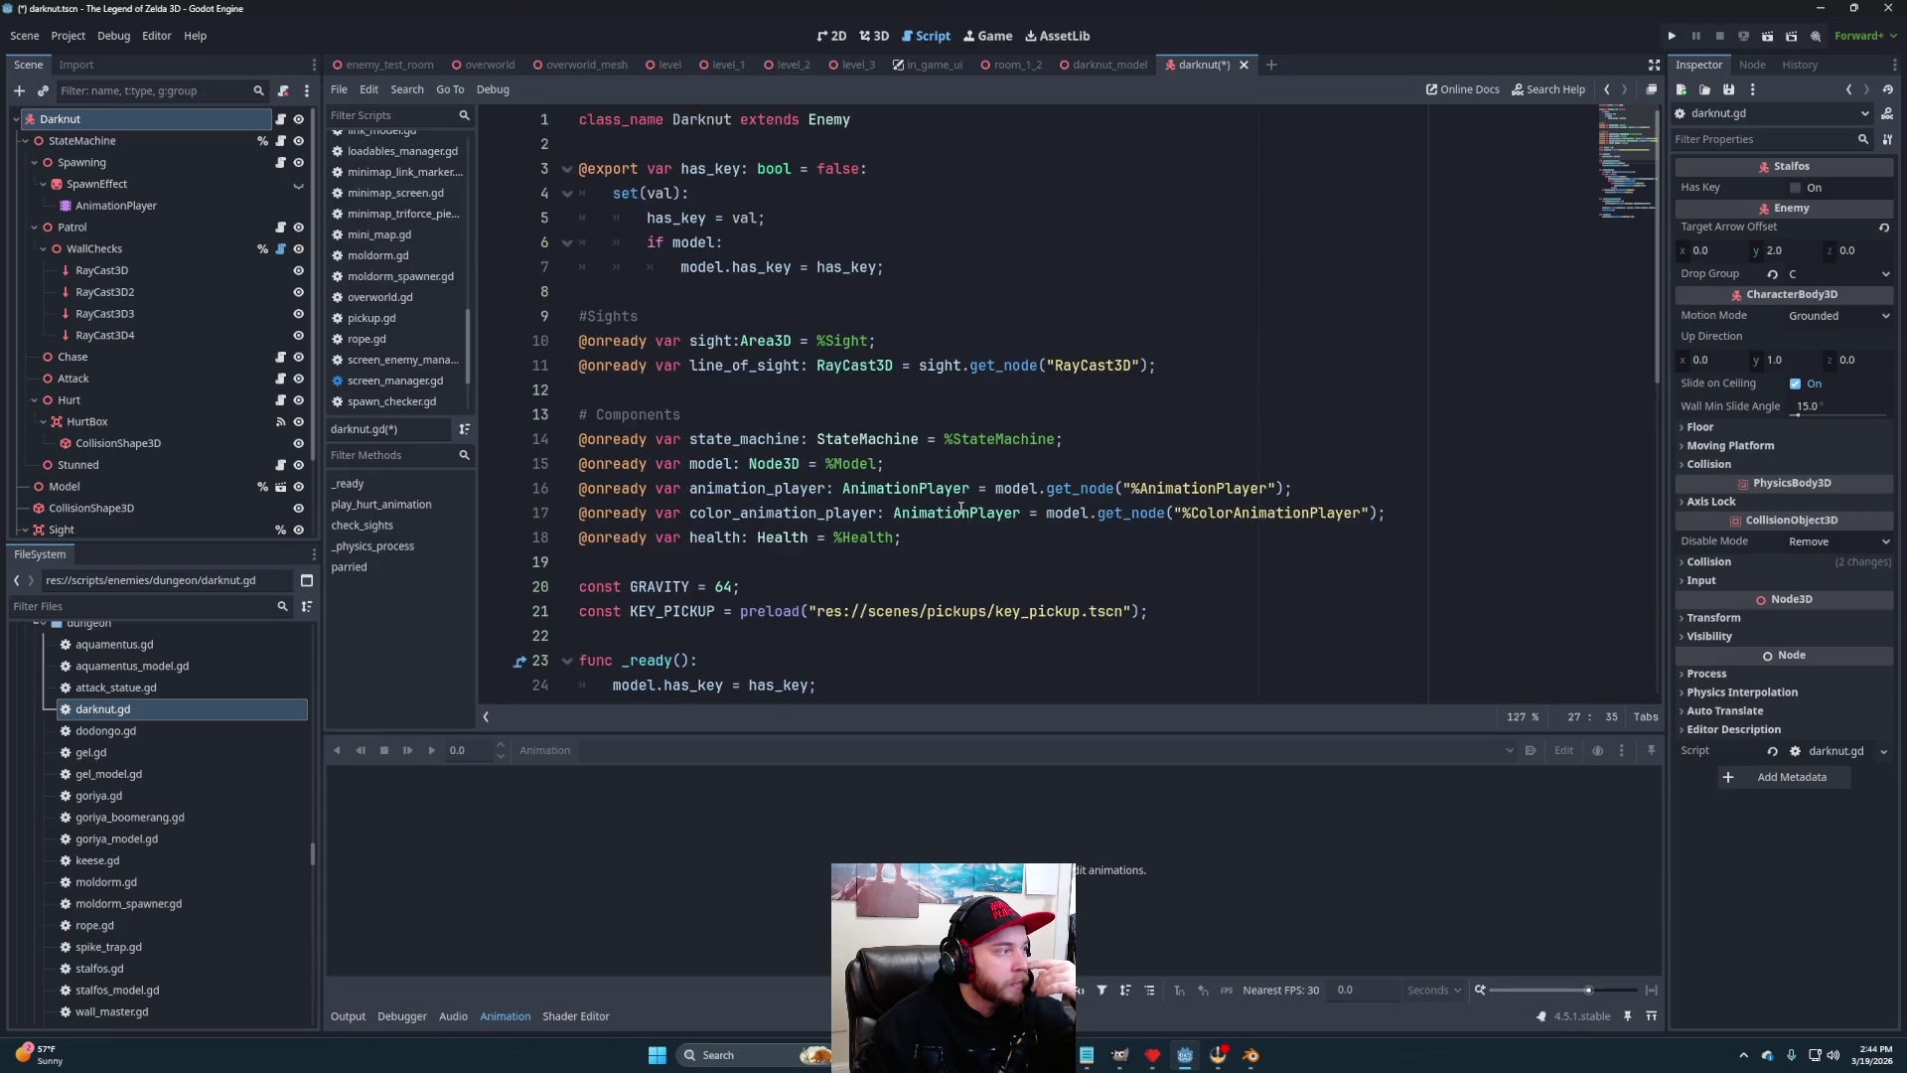
{"action": "scroll", "coordinate": [944, 509], "scroll_direction": "down", "scroll_amount": 2}
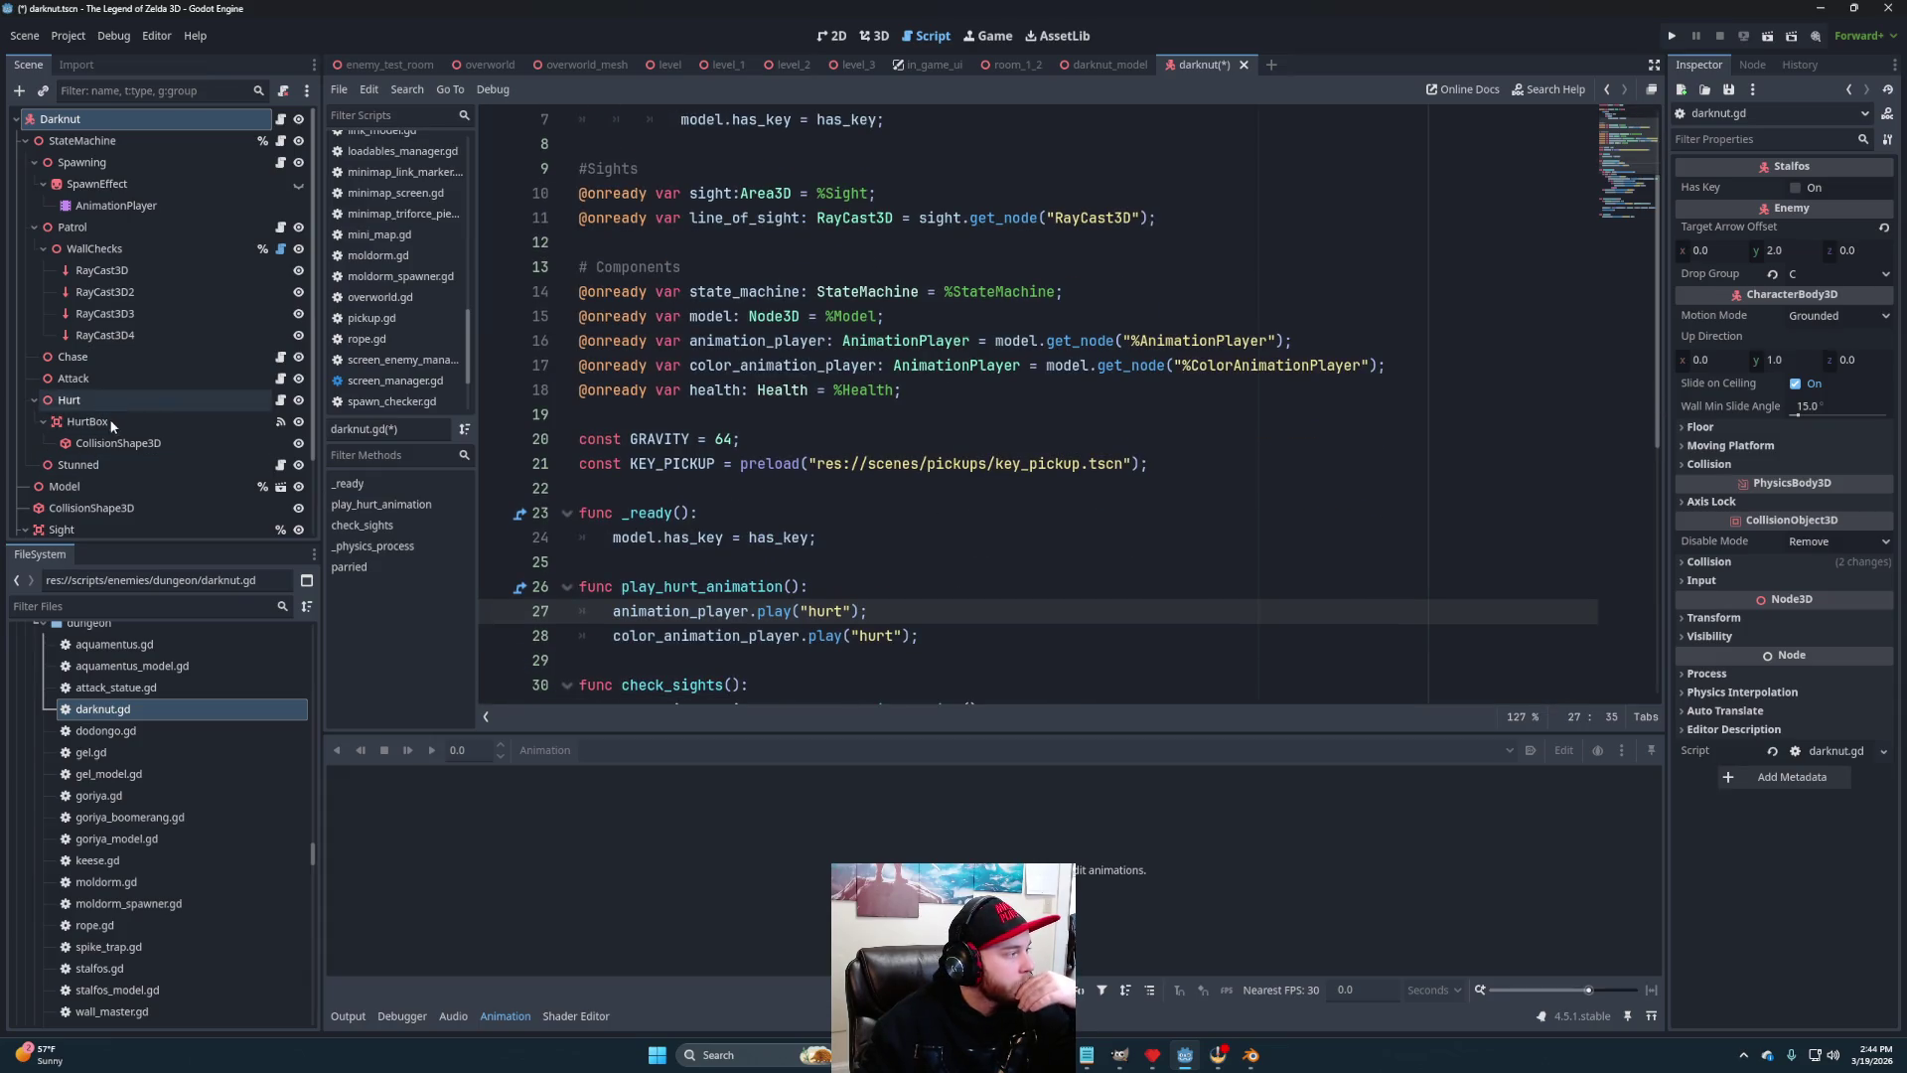
Open the Hurt state's enemy_hurt.gd and inspect its code around lines 38-52
{"action": "left_click", "coordinate": [280, 399]}
{"action": "scroll", "coordinate": [944, 501], "scroll_direction": "up", "scroll_amount": 2}
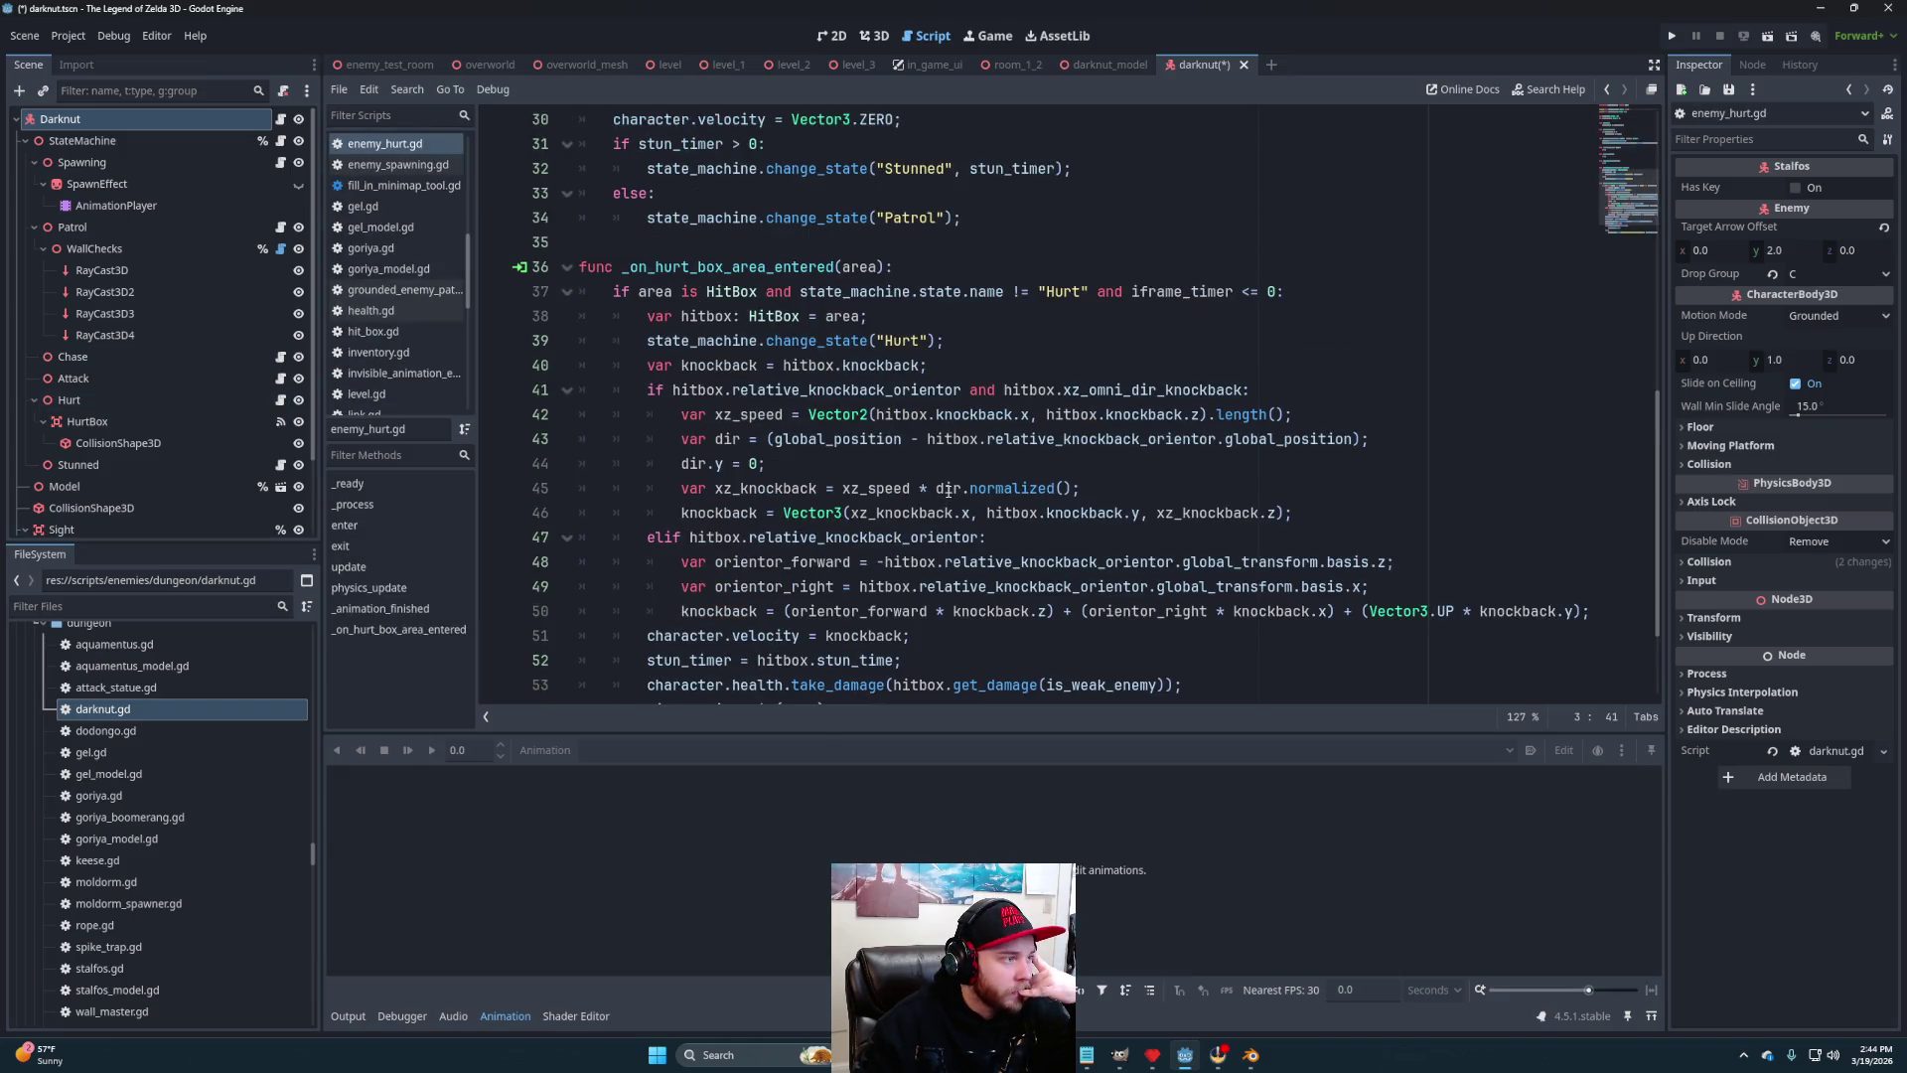
{"action": "scroll", "coordinate": [938, 486], "scroll_direction": "up", "scroll_amount": 2}
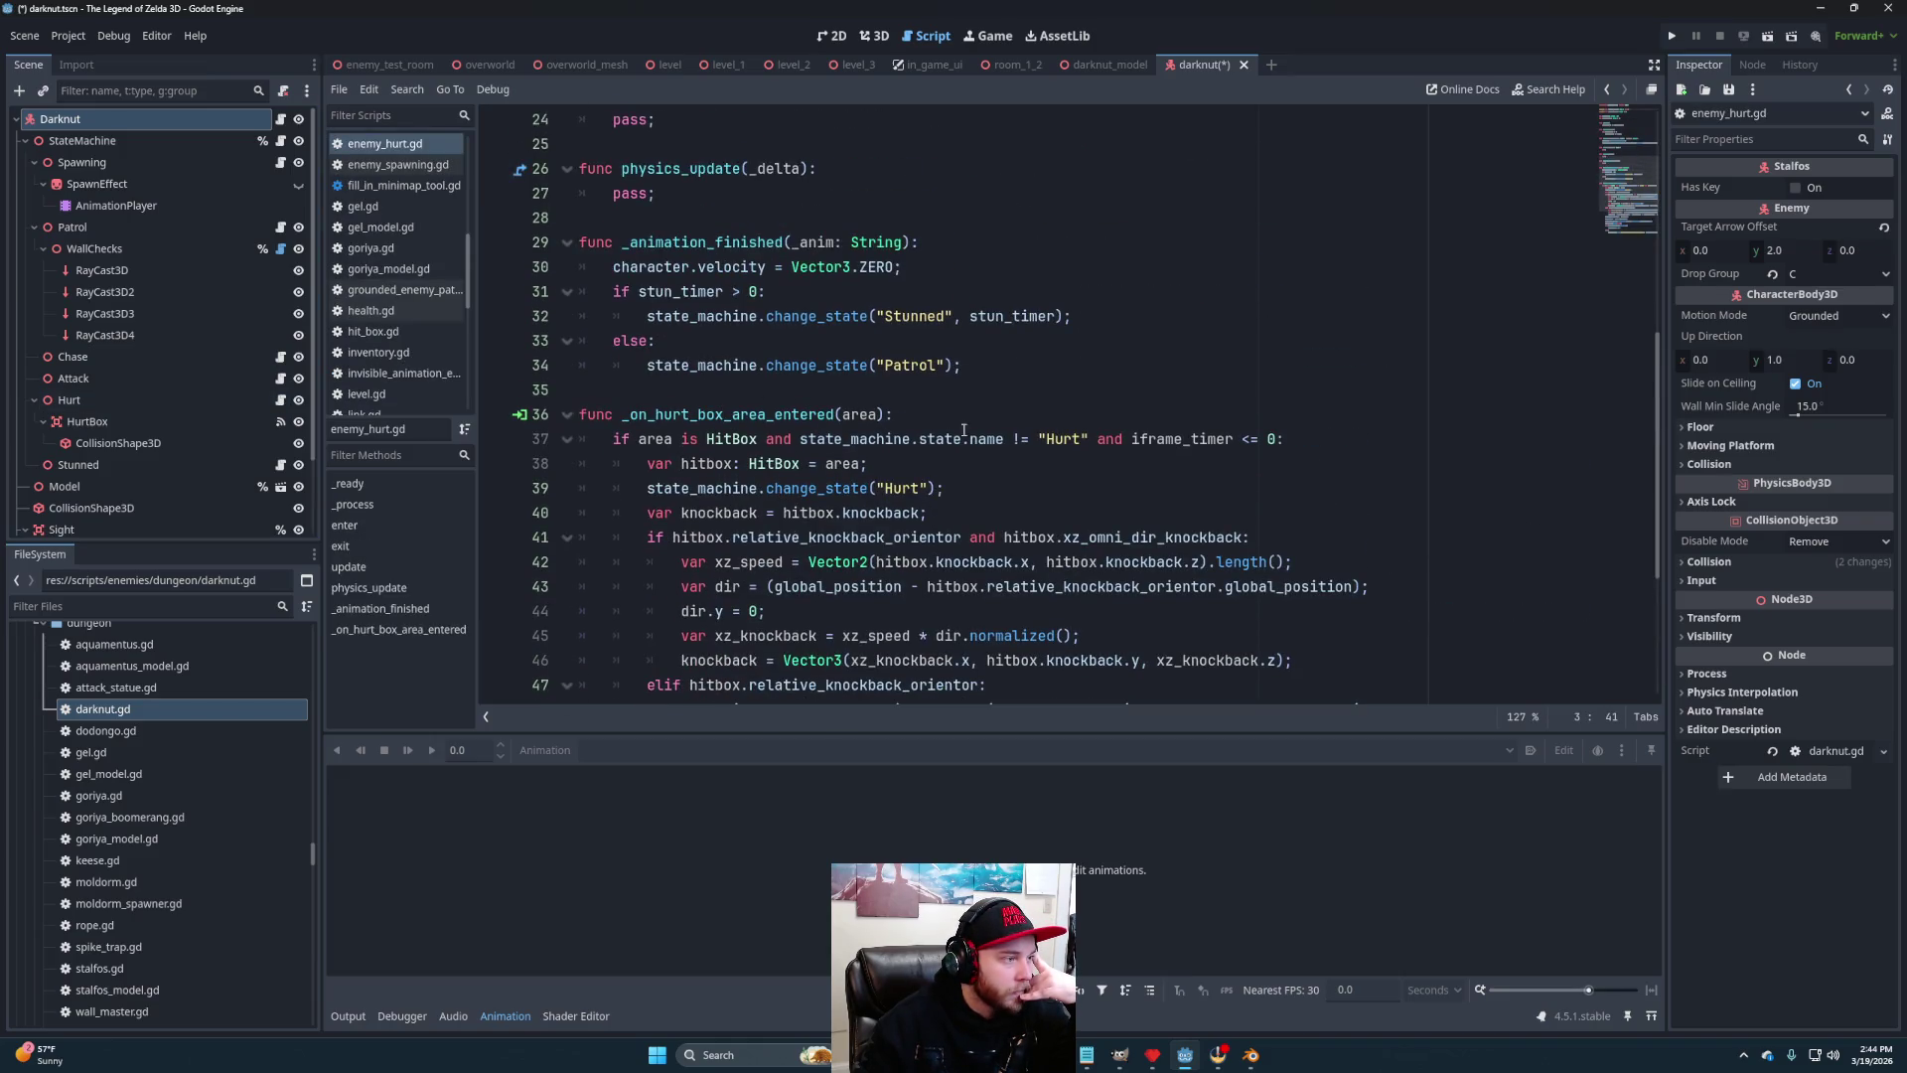
{"action": "left_click", "coordinate": [994, 464]}
{"action": "left_click", "coordinate": [1012, 485]}
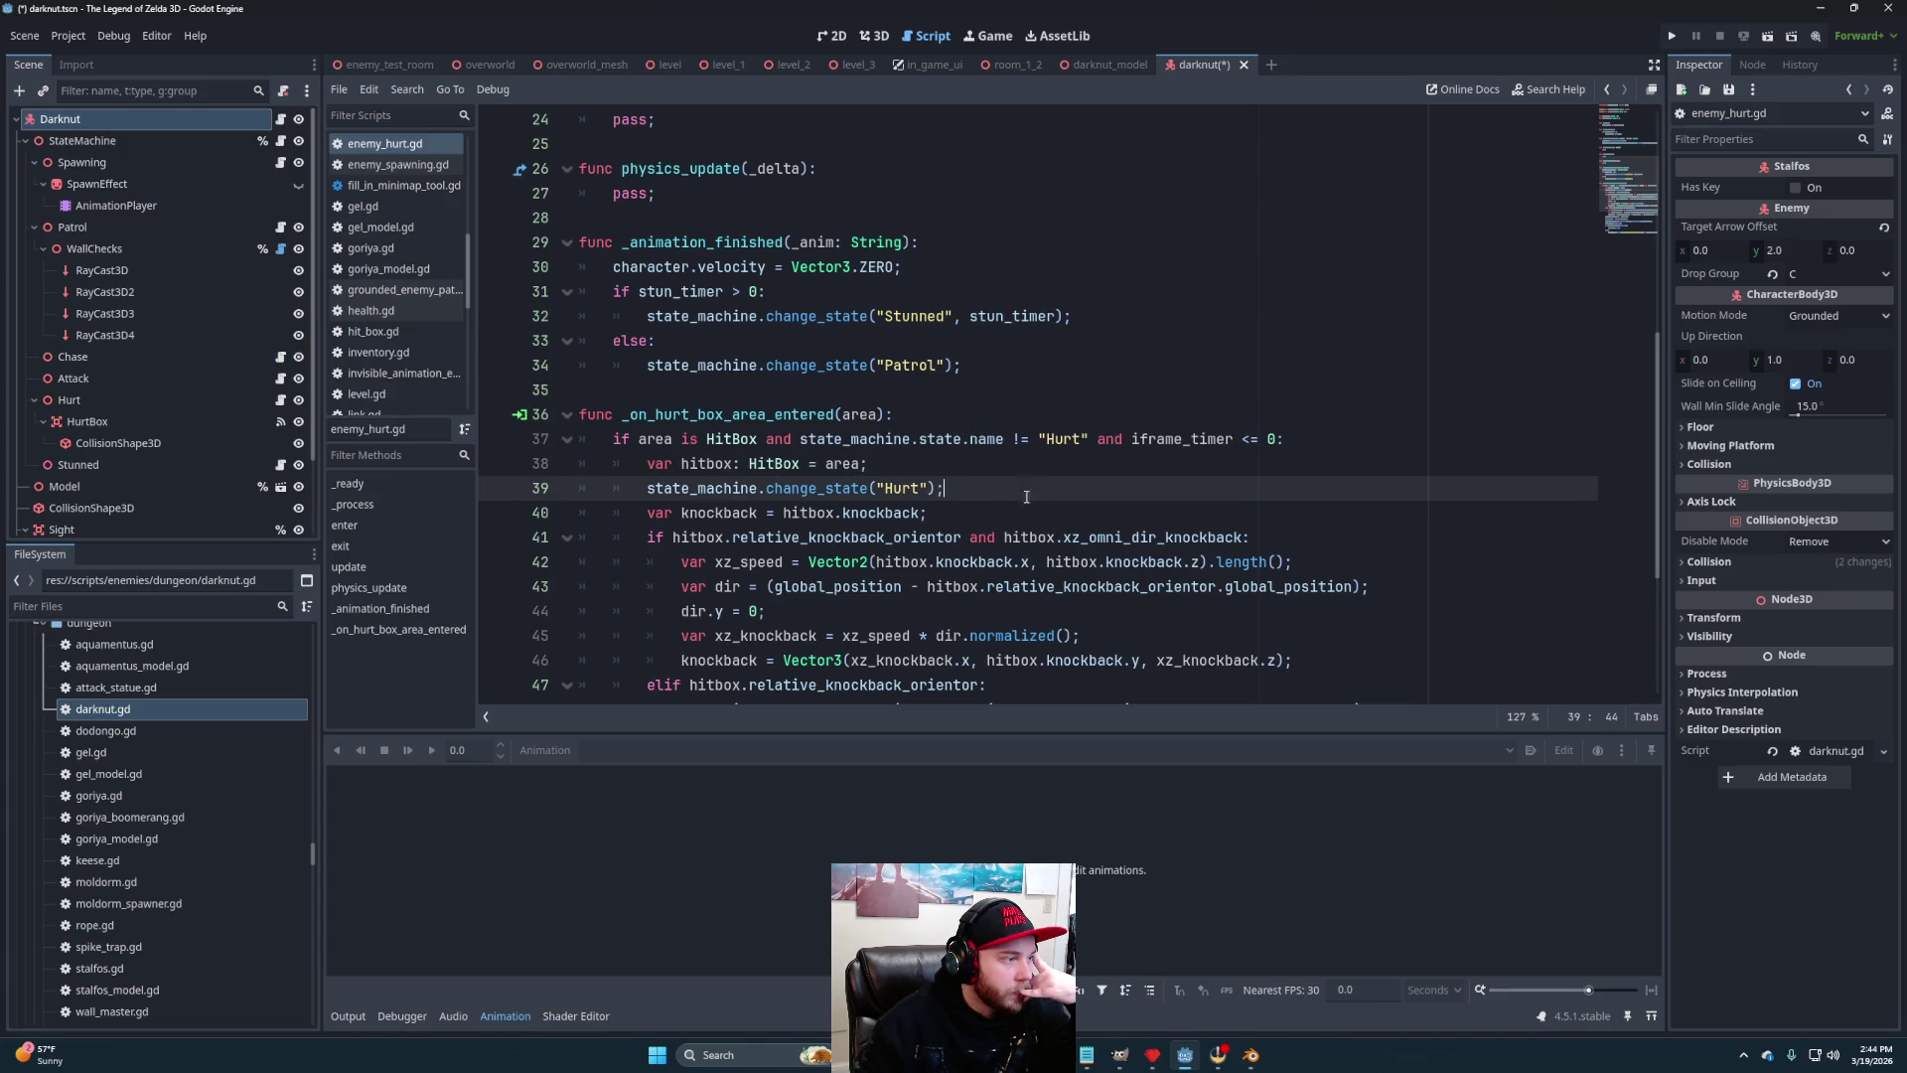
{"action": "scroll", "coordinate": [957, 468], "scroll_direction": "down", "scroll_amount": 3}
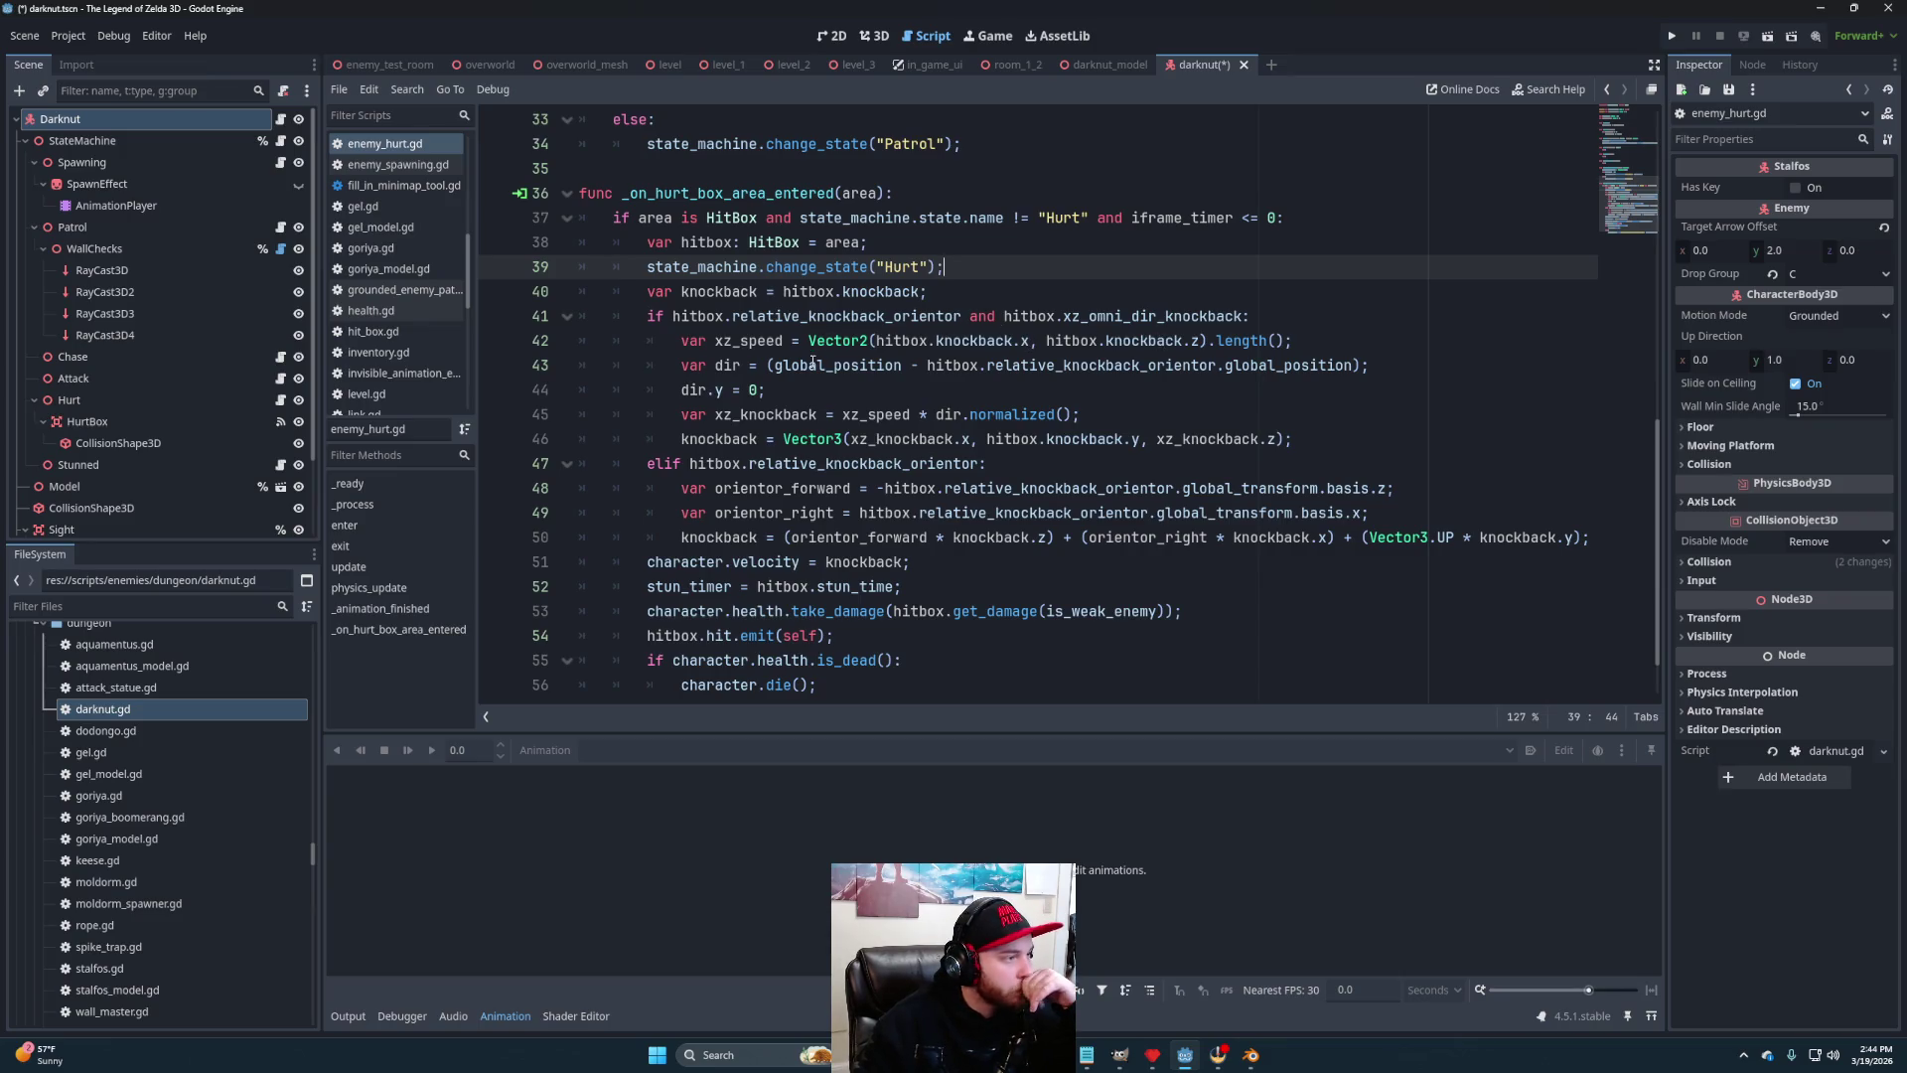
{"action": "left_click", "coordinate": [961, 564]}
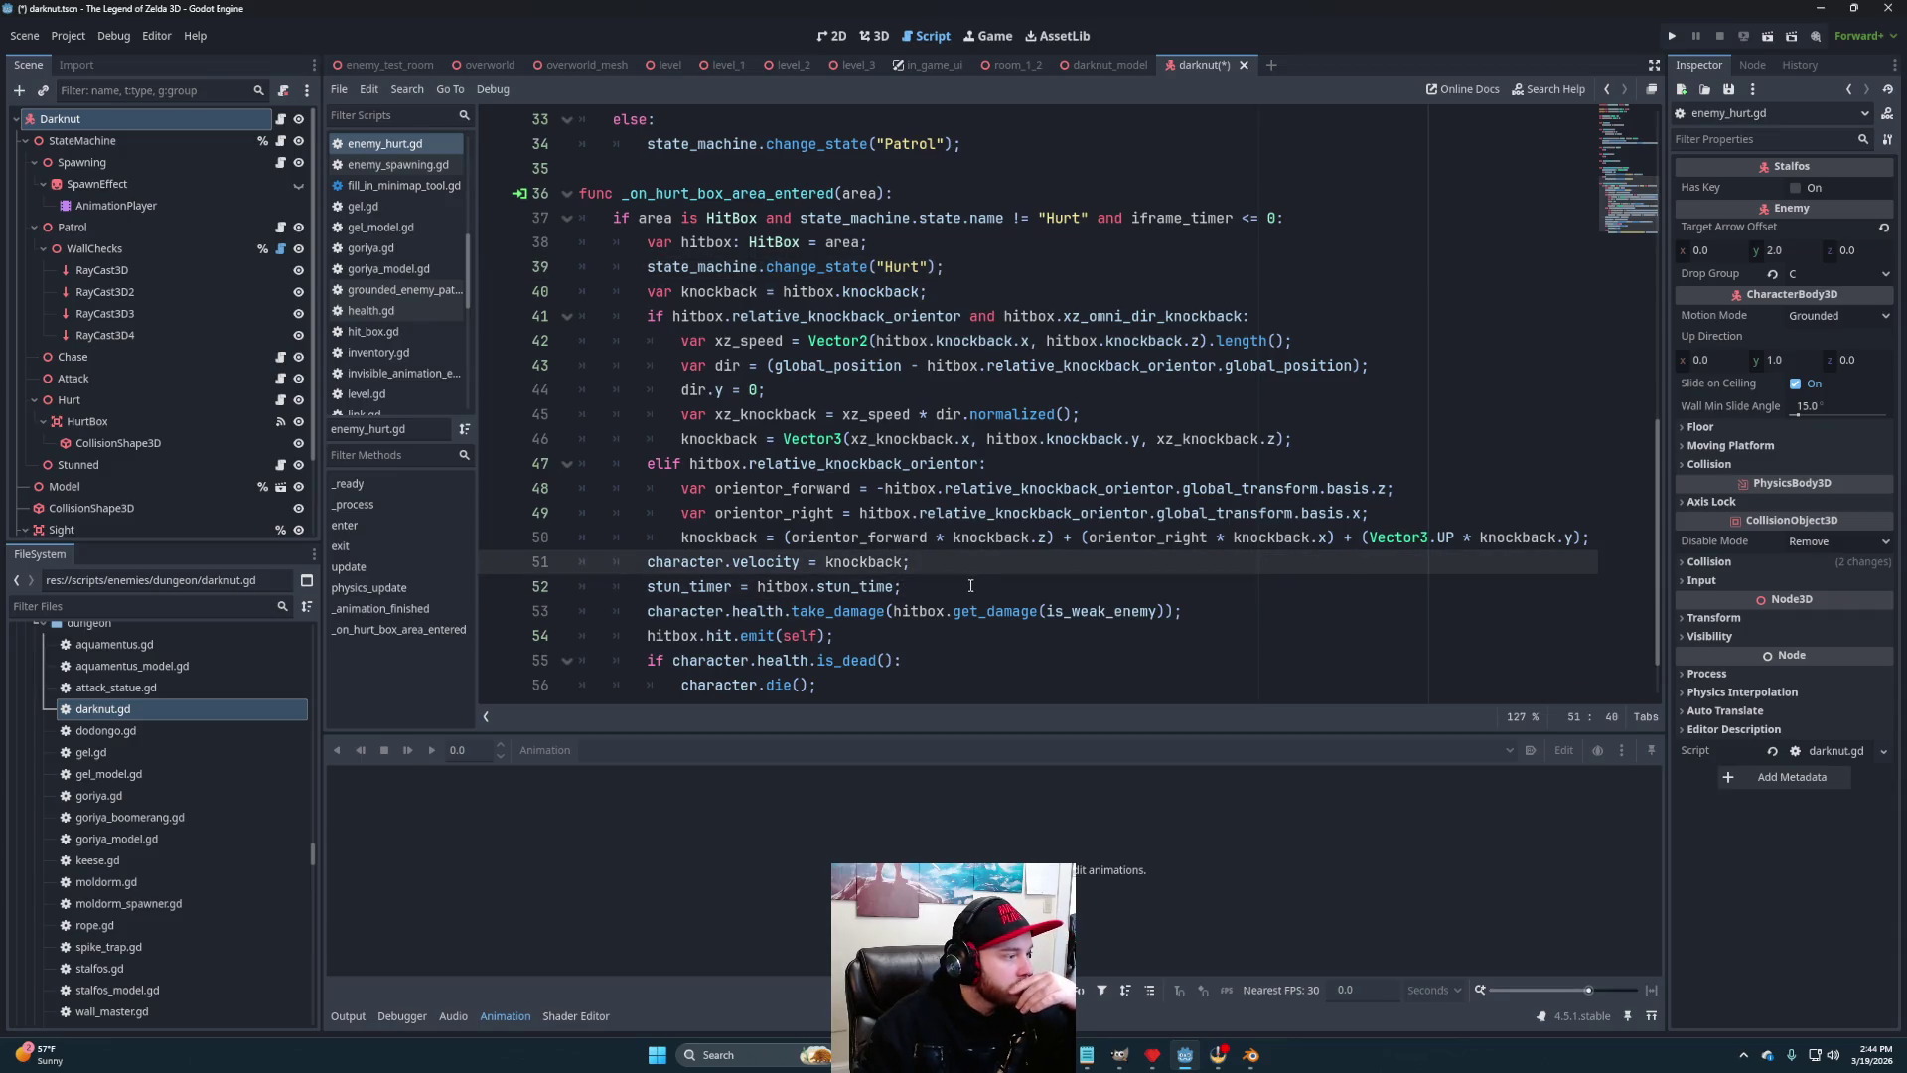
{"action": "left_click", "coordinate": [971, 586]}
{"action": "left_click", "coordinate": [1133, 251]}
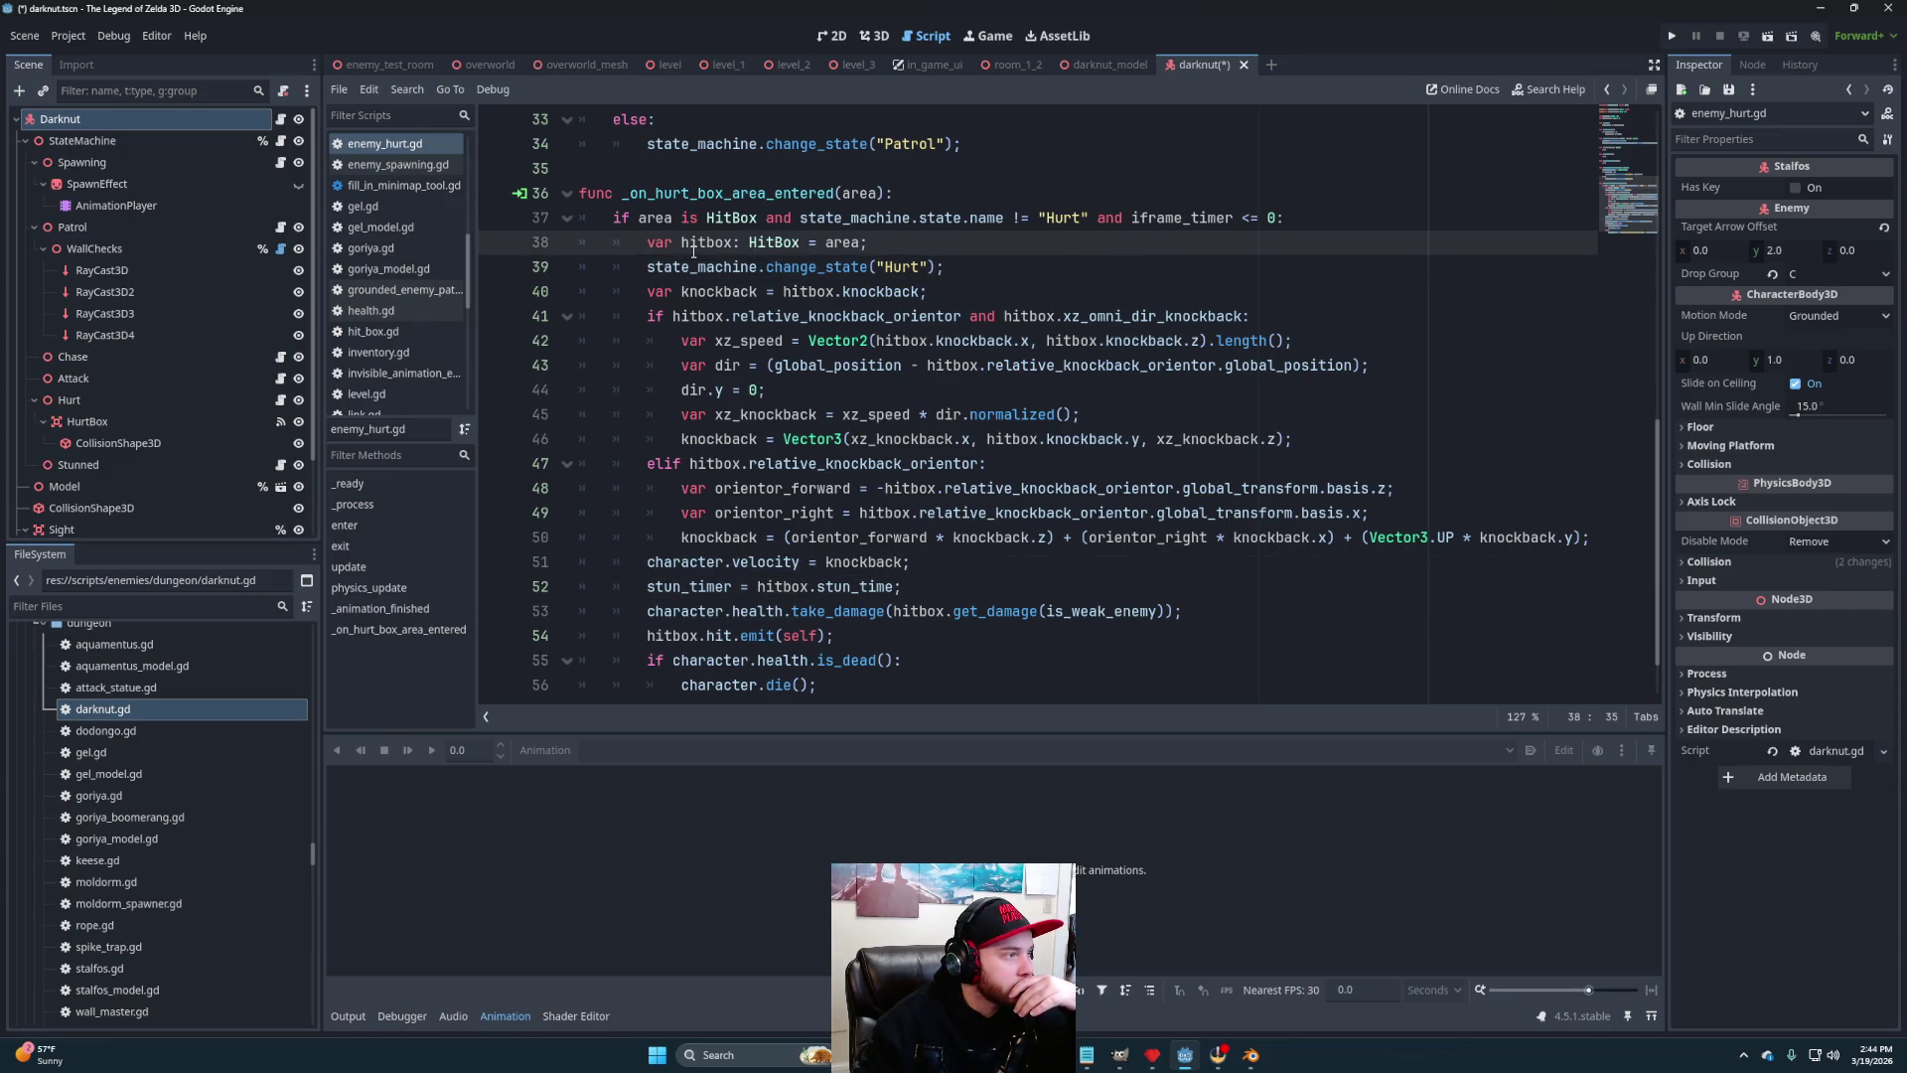
Review the is_dead() check on line 55 of _on_hurt_box_area_entered
{"action": "mouse_move", "coordinate": [843, 342]}
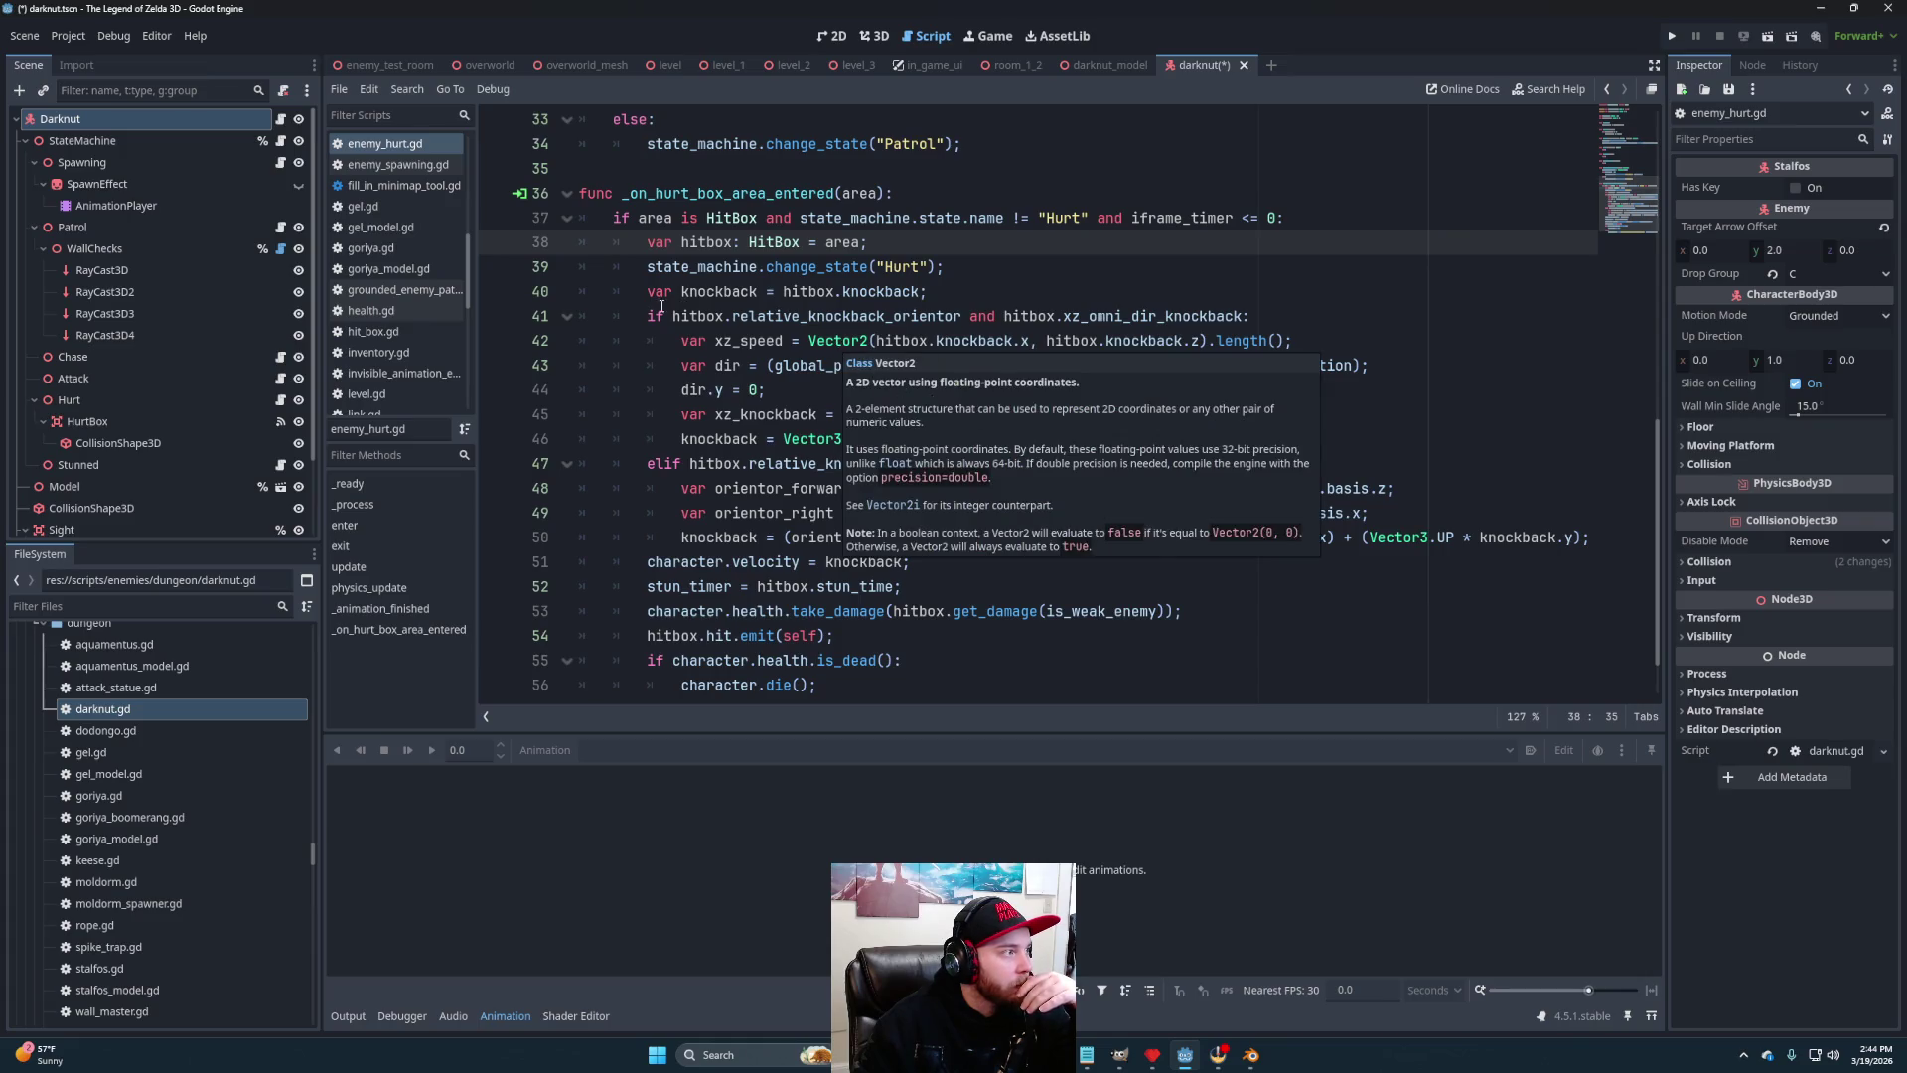
{"action": "scroll", "coordinate": [662, 304], "scroll_direction": "up", "scroll_amount": 6}
{"action": "scroll", "coordinate": [809, 429], "scroll_direction": "up", "scroll_amount": 5}
{"action": "scroll", "coordinate": [809, 429], "scroll_direction": "down", "scroll_amount": 6}
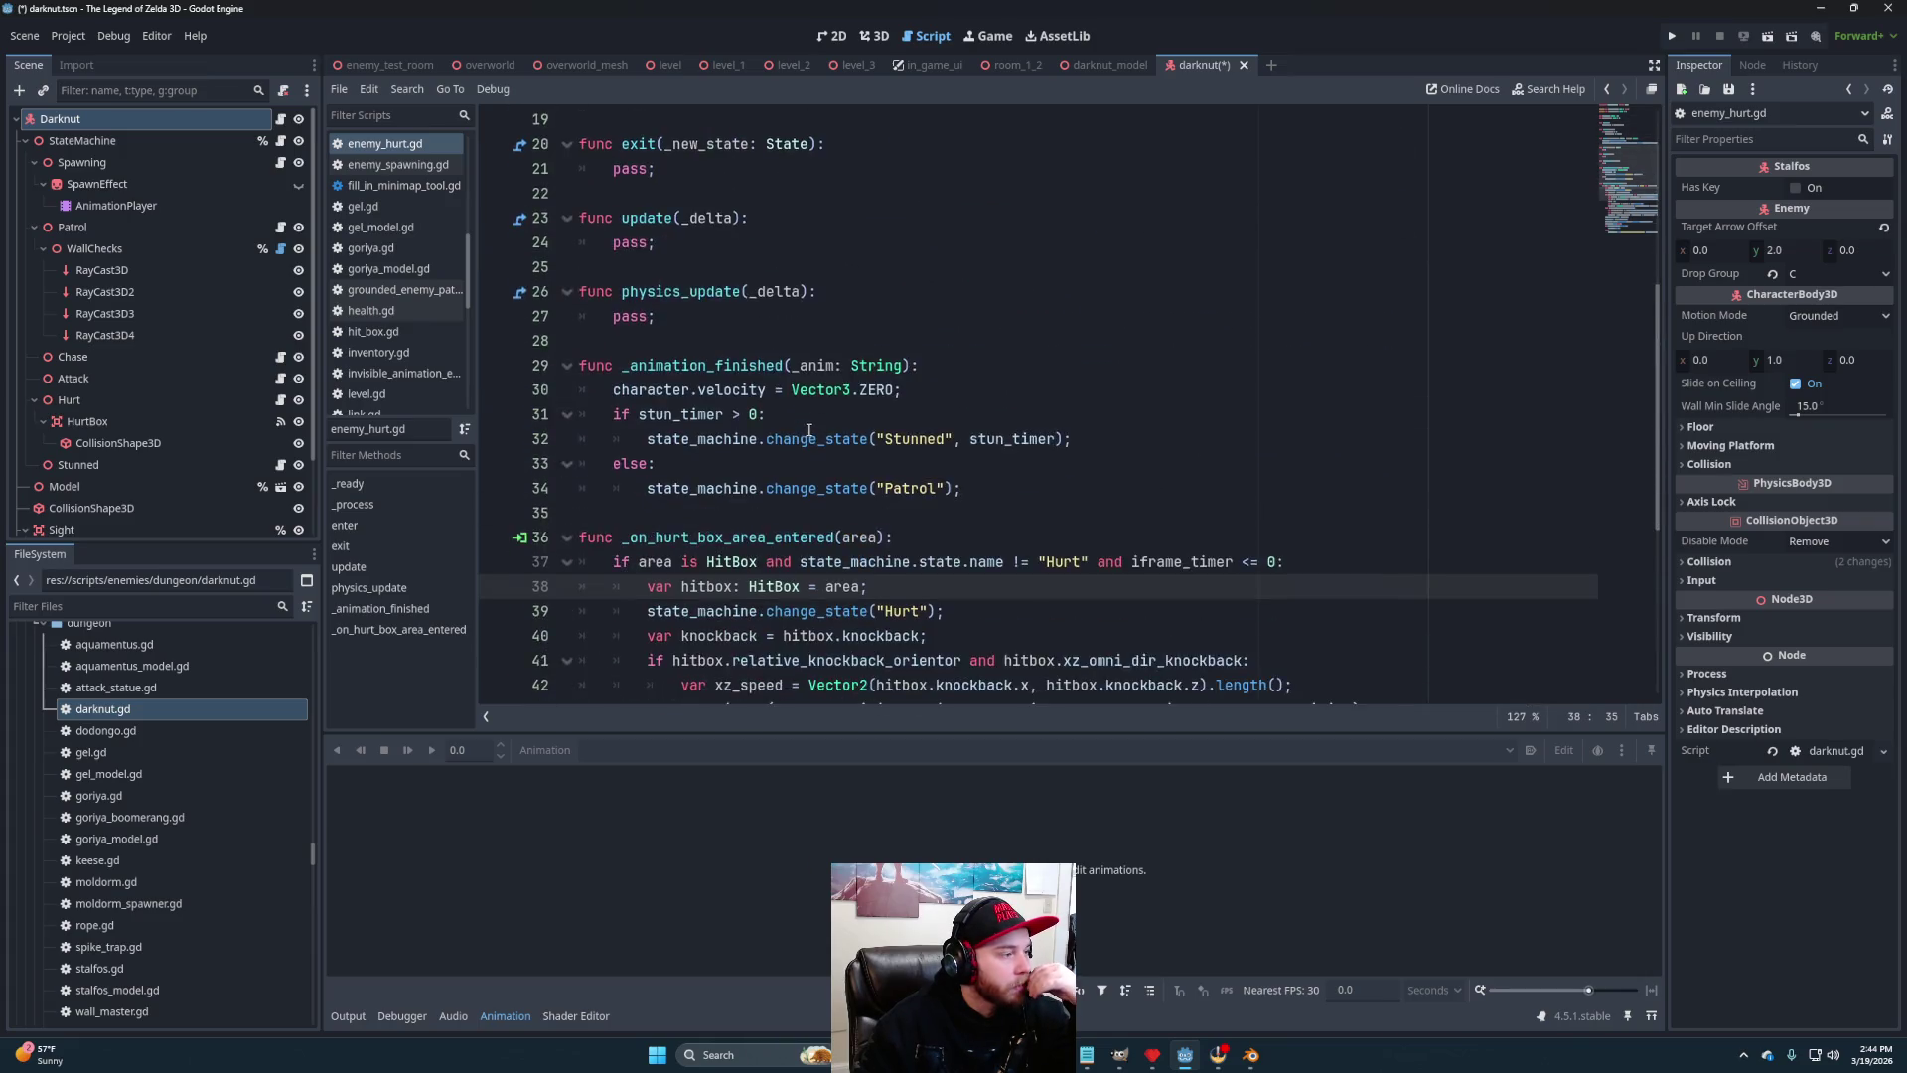
{"action": "scroll", "coordinate": [808, 429], "scroll_direction": "down", "scroll_amount": 5}
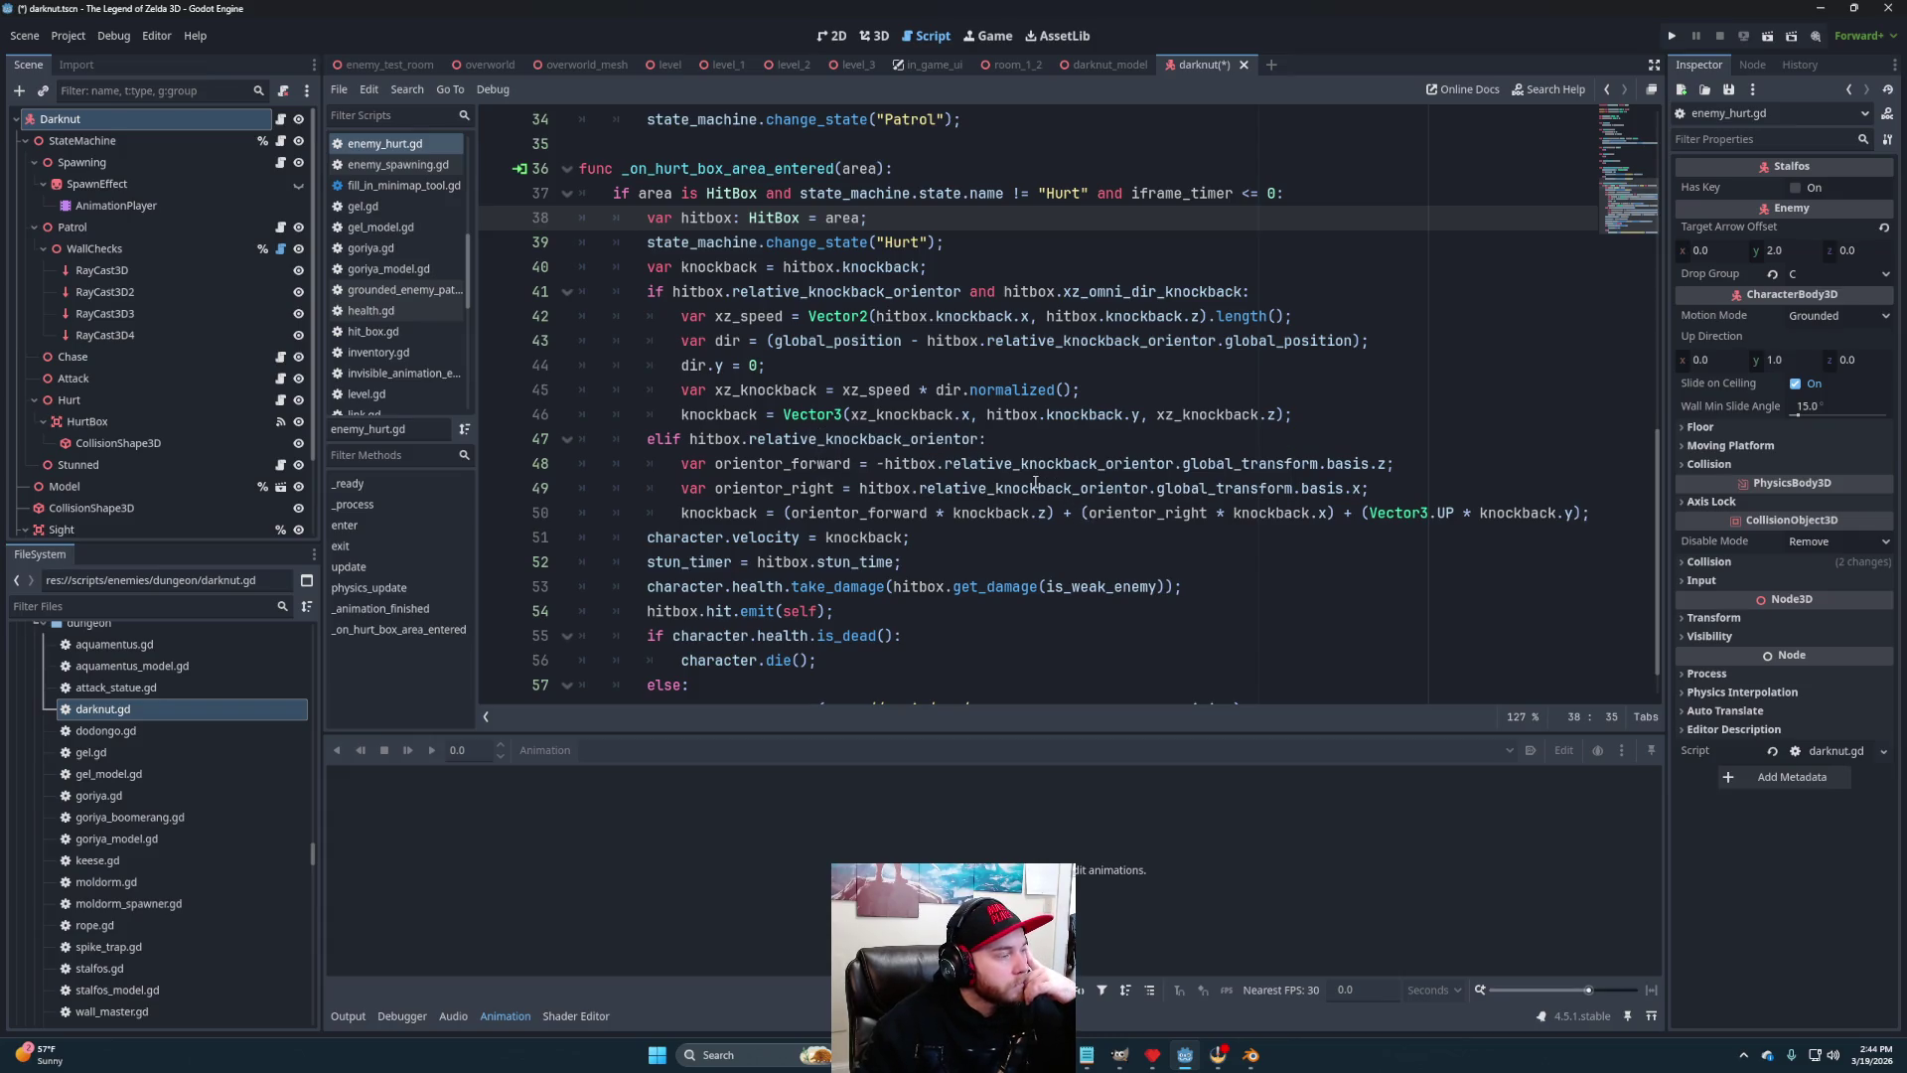
{"action": "mouse_move", "coordinate": [1035, 484]}
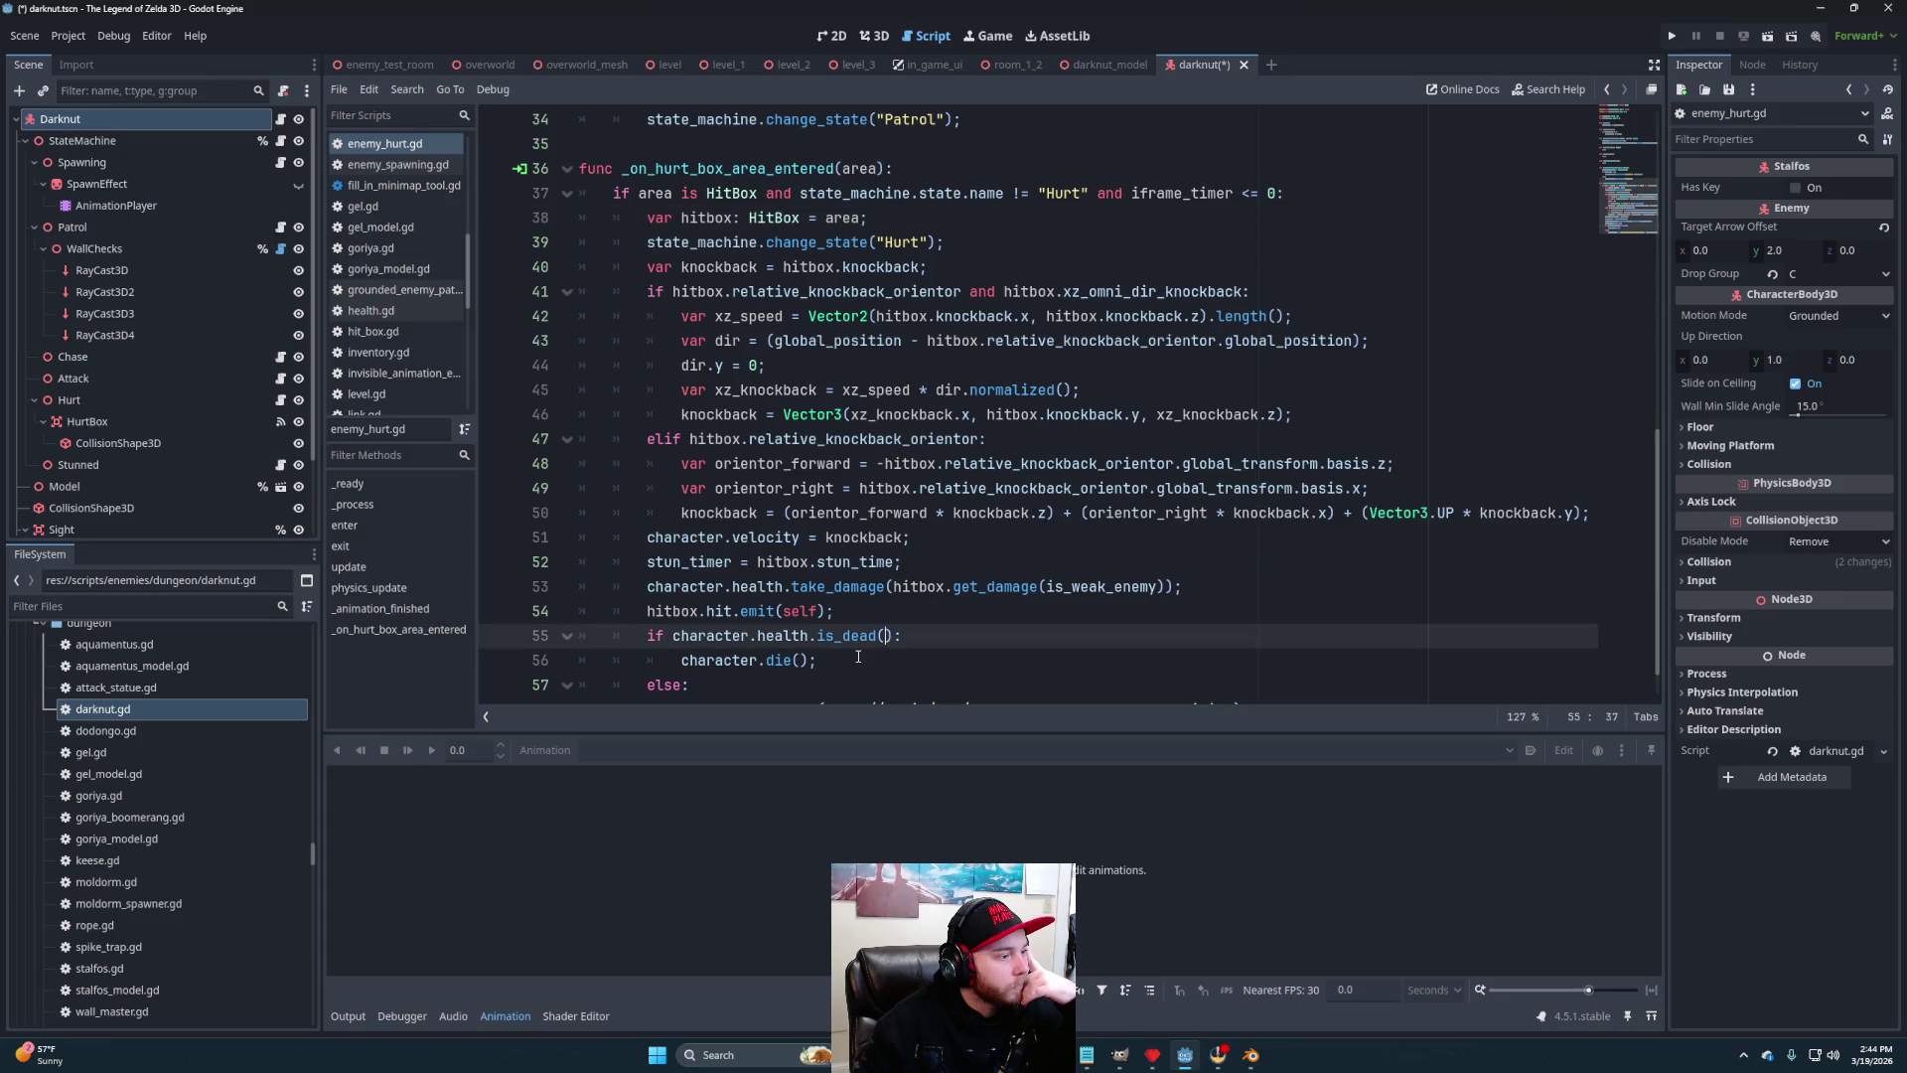
{"action": "left_click", "coordinate": [894, 635]}
{"action": "left_click", "coordinate": [905, 648]}
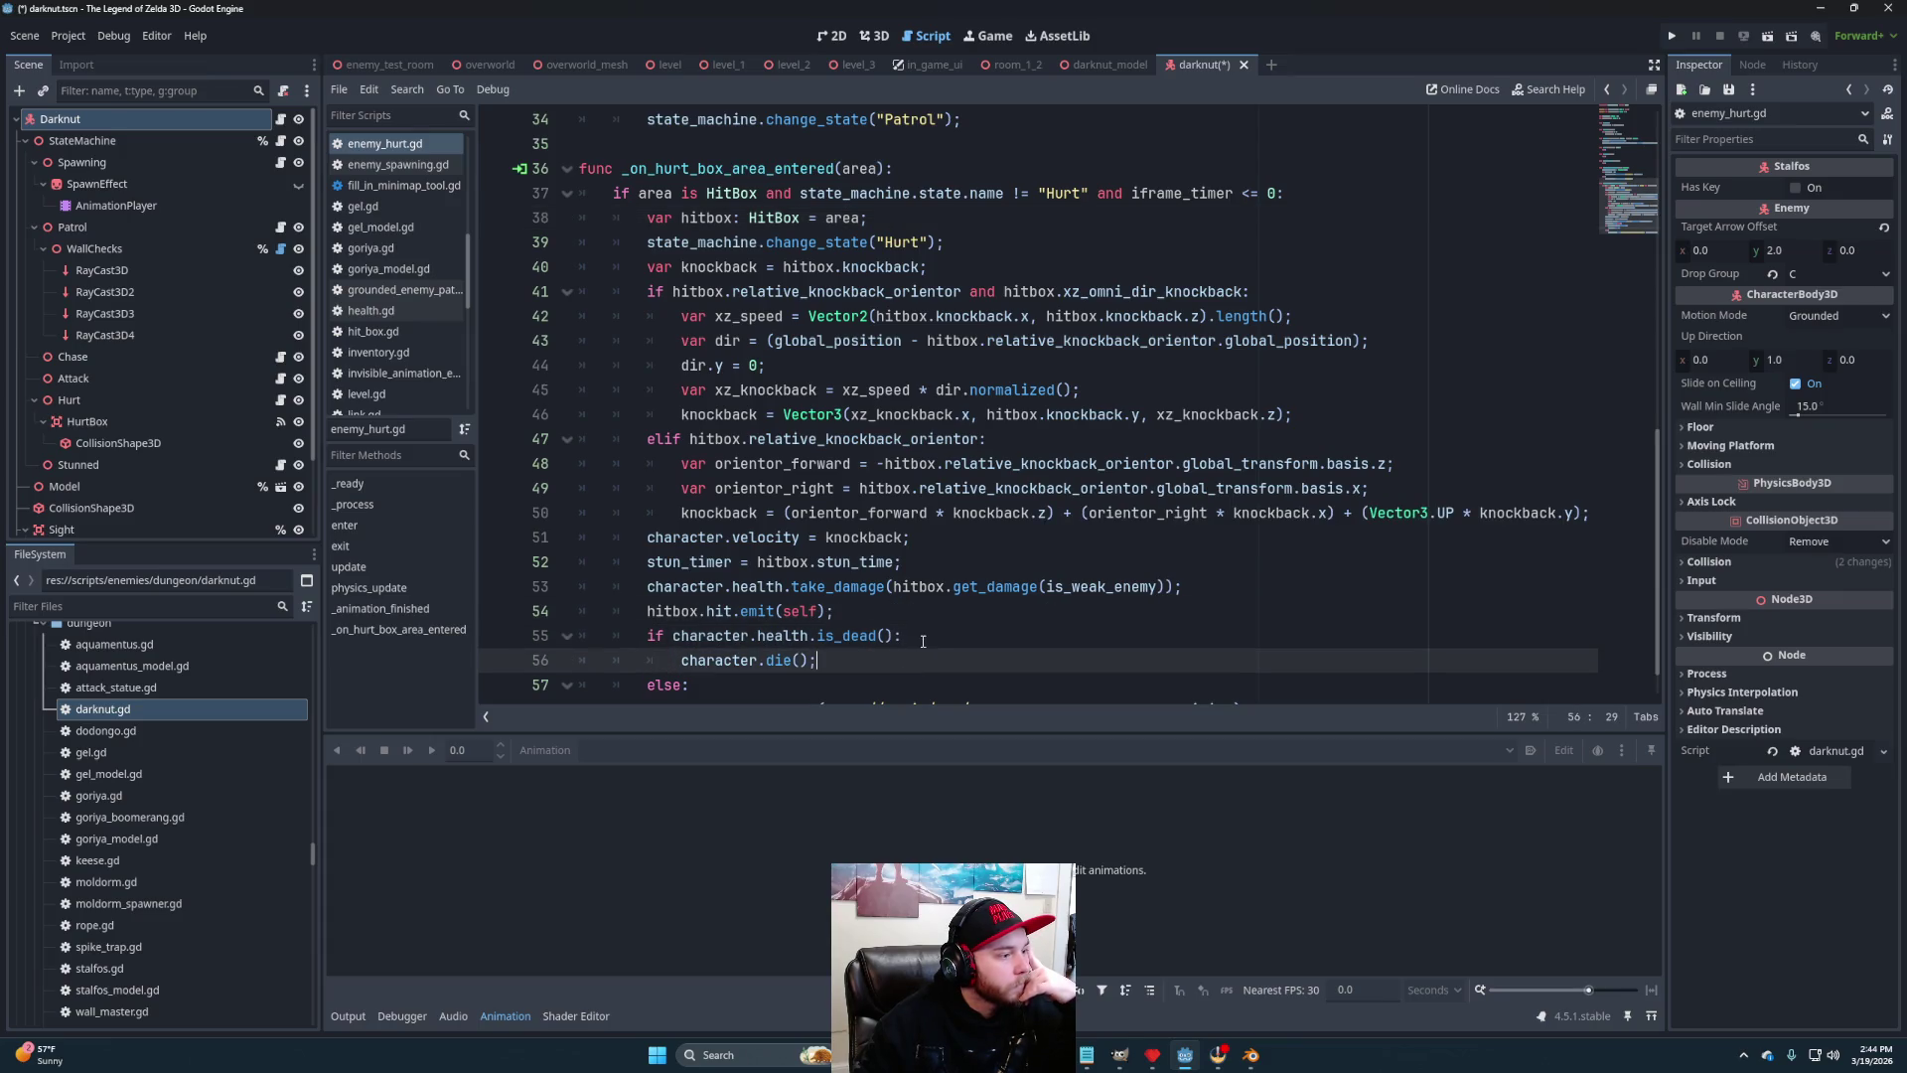
Insert blank lines at empty line 35, above _on_hurt_box_area_entered
{"action": "scroll", "coordinate": [908, 650], "scroll_direction": "up", "scroll_amount": 4}
{"action": "mouse_move", "coordinate": [908, 650]}
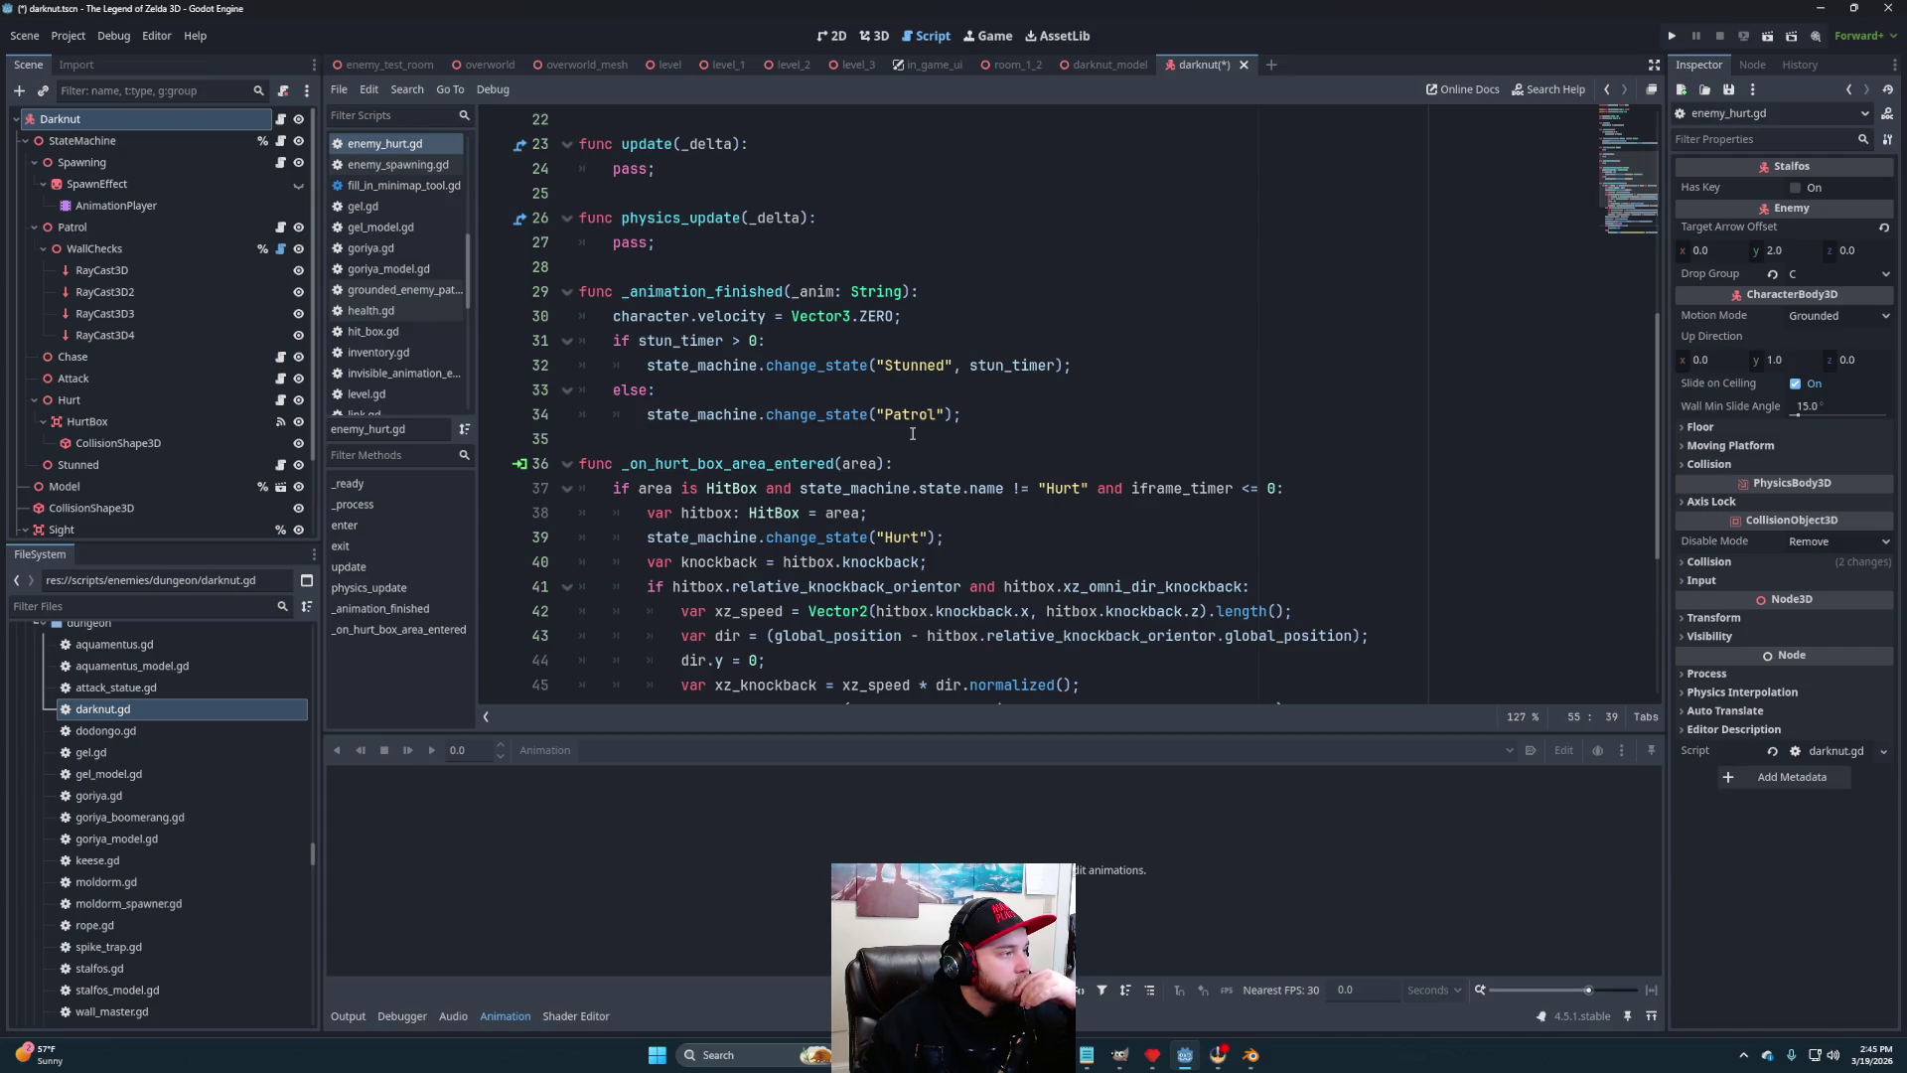
{"action": "left_click", "coordinate": [948, 438]}
{"action": "key", "text": "Return"}
{"action": "key", "text": "Return"}
{"action": "key", "text": "Up"}
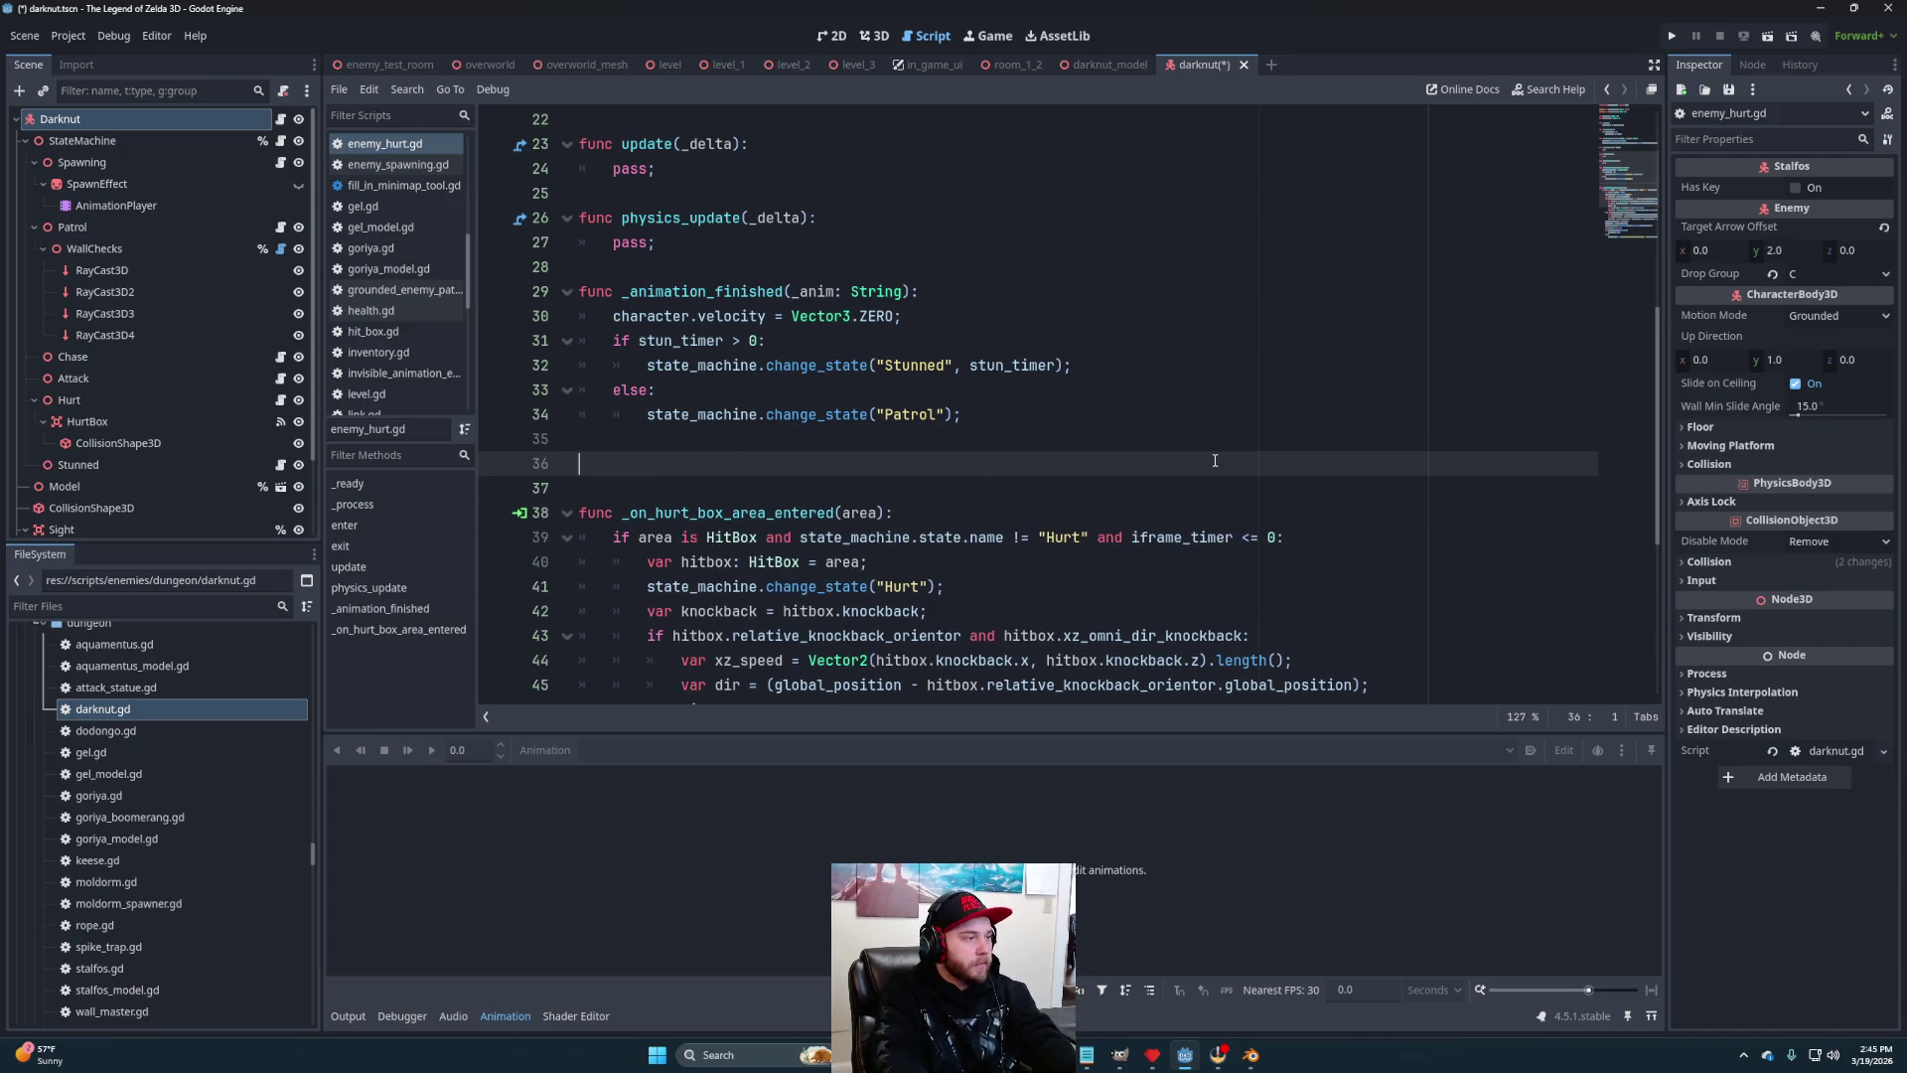
Write 'func darknut_blocked(knockback: Vector3):' with the parameter retyped from hitbox: Hitbox
{"action": "type", "text": "func "}
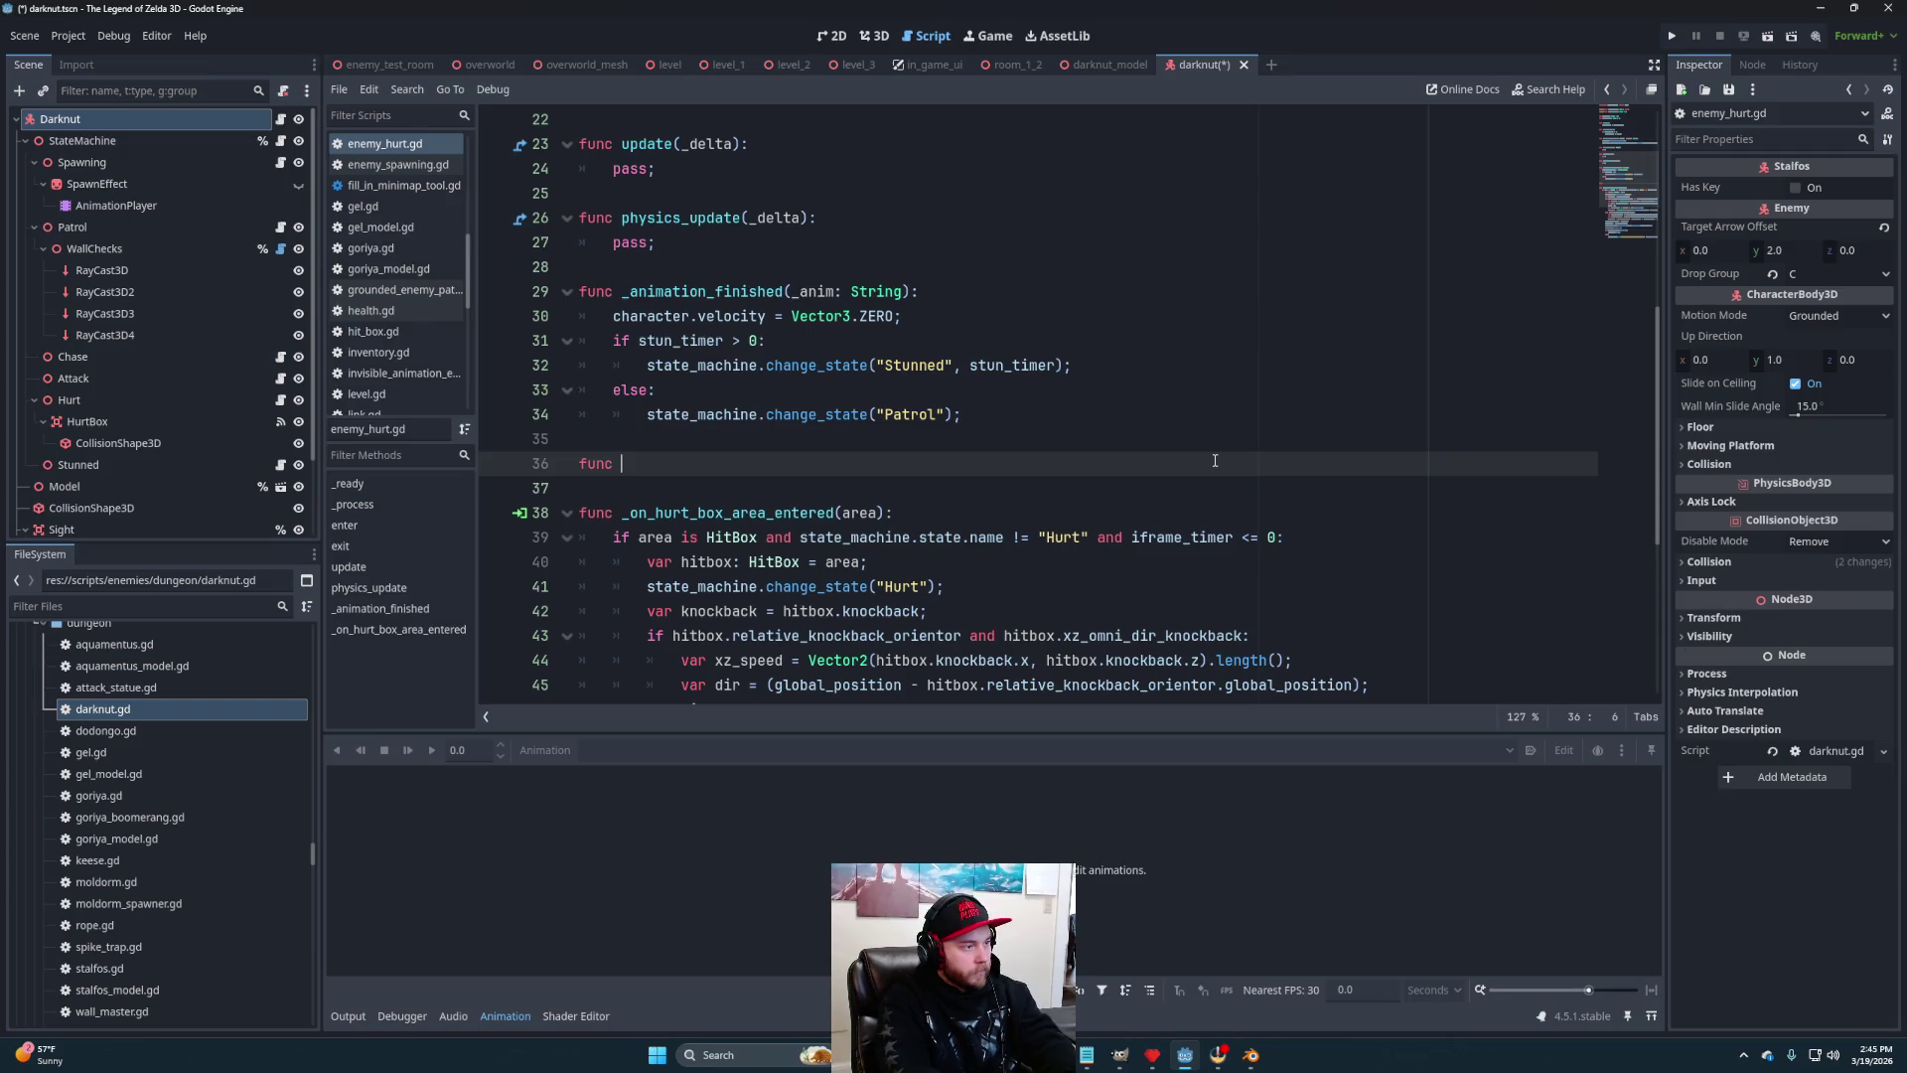
{"action": "type", "text": "darknut"}
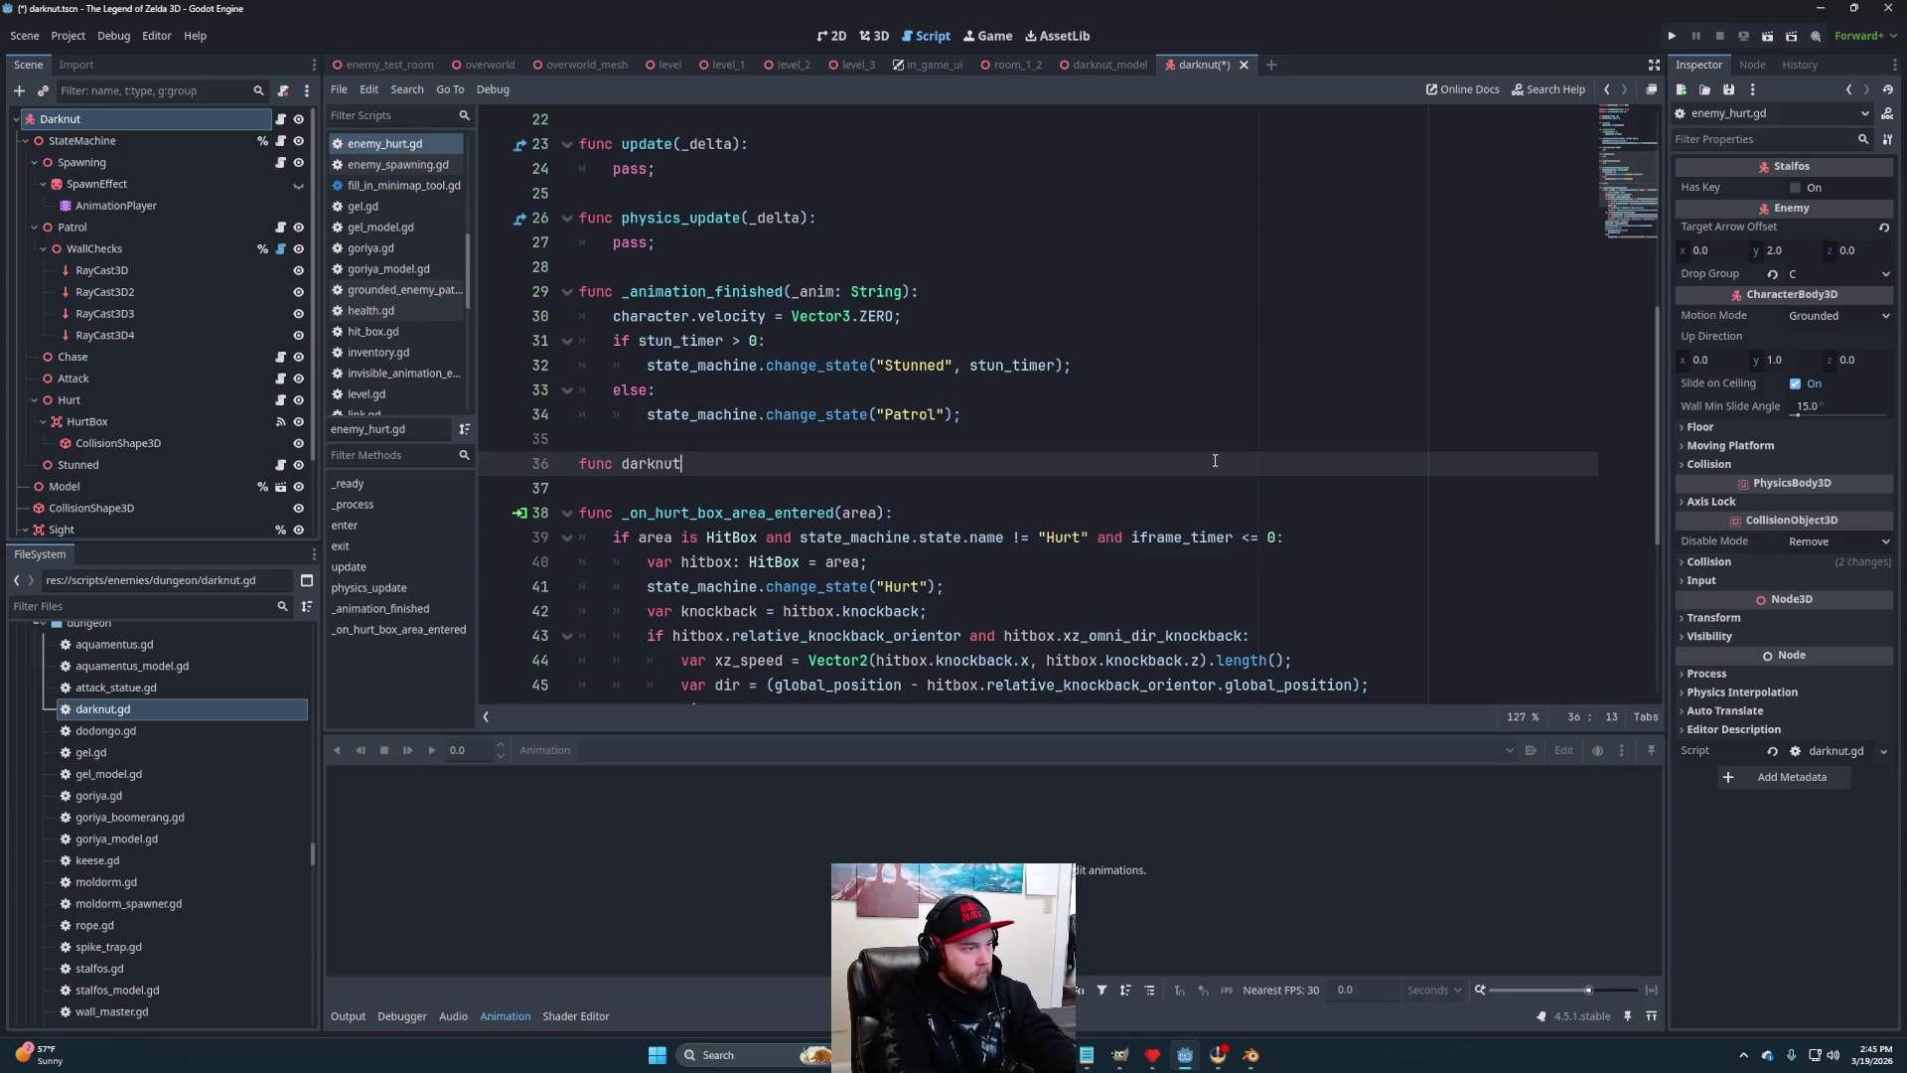
{"action": "type", "text": "_blocked"}
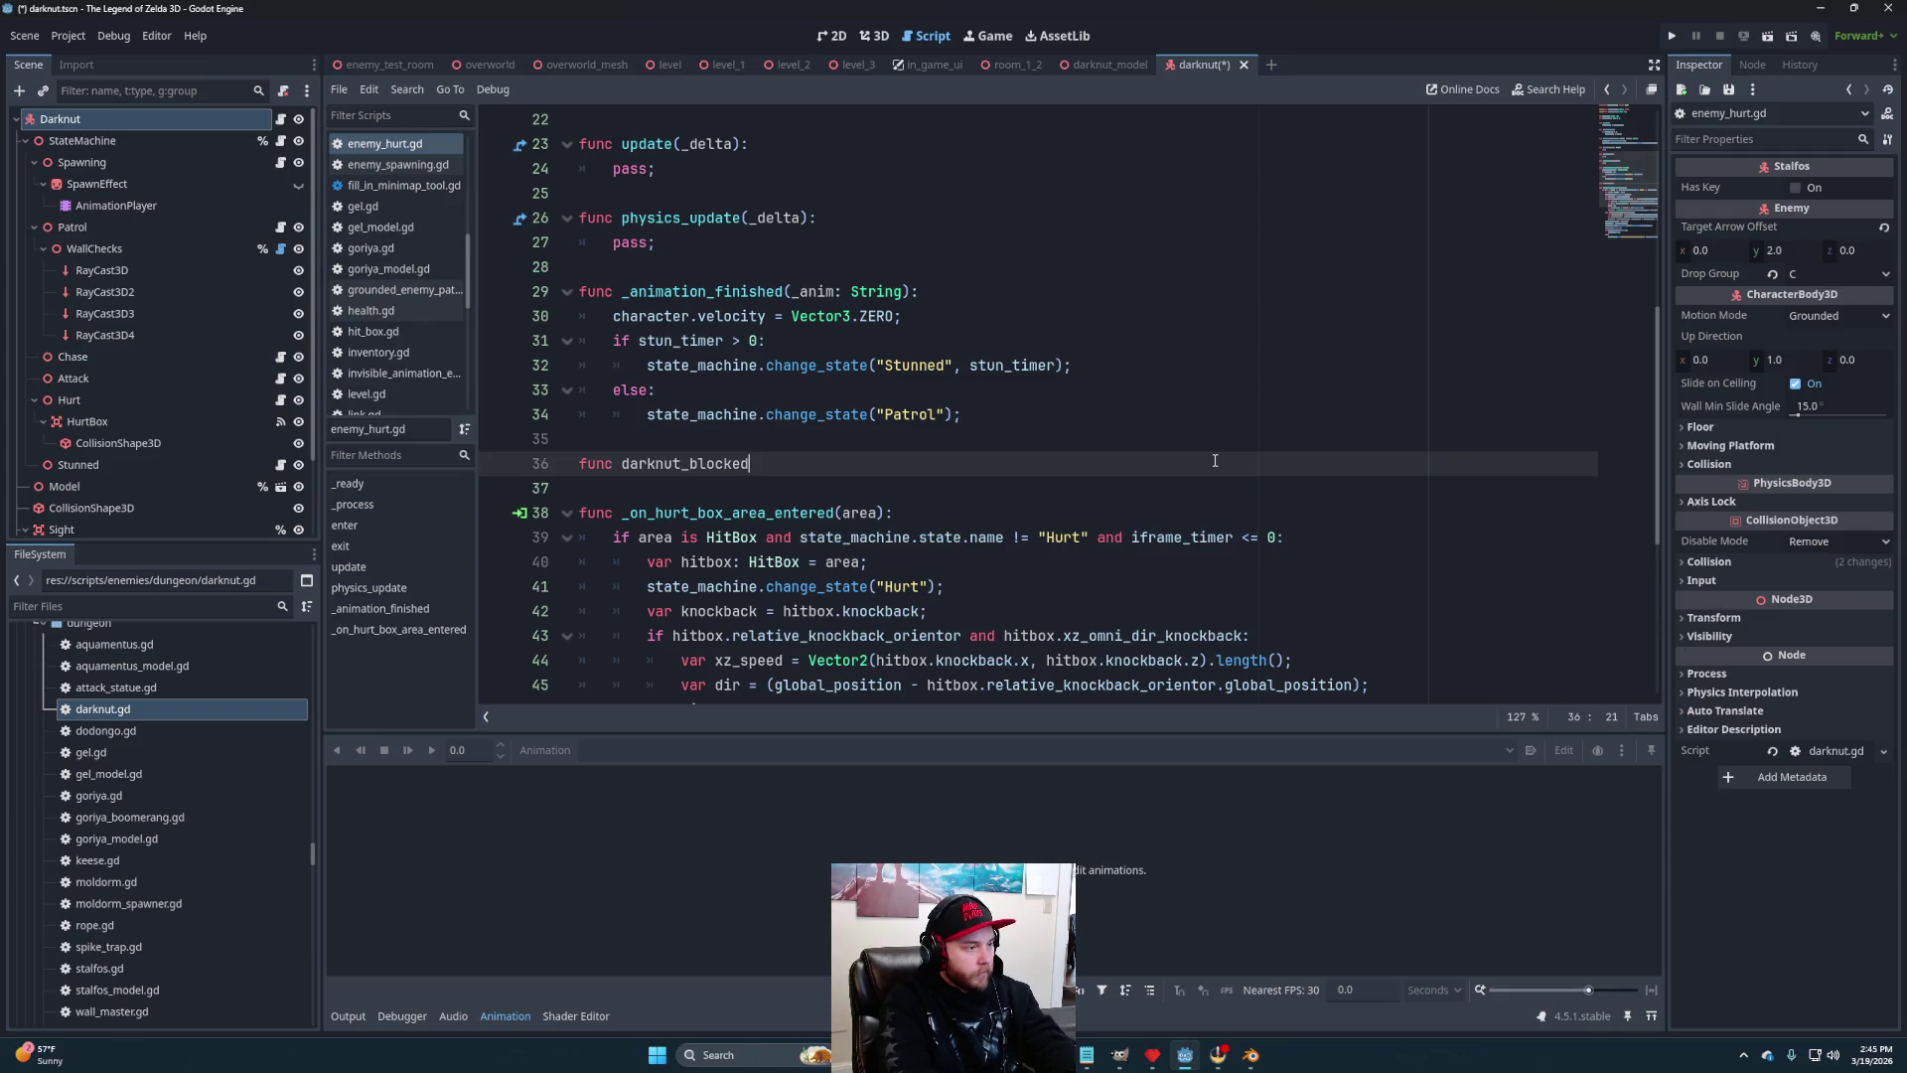
{"action": "type", "text": "(hitbox: Hitbox):"}
{"action": "key", "text": "Return"}
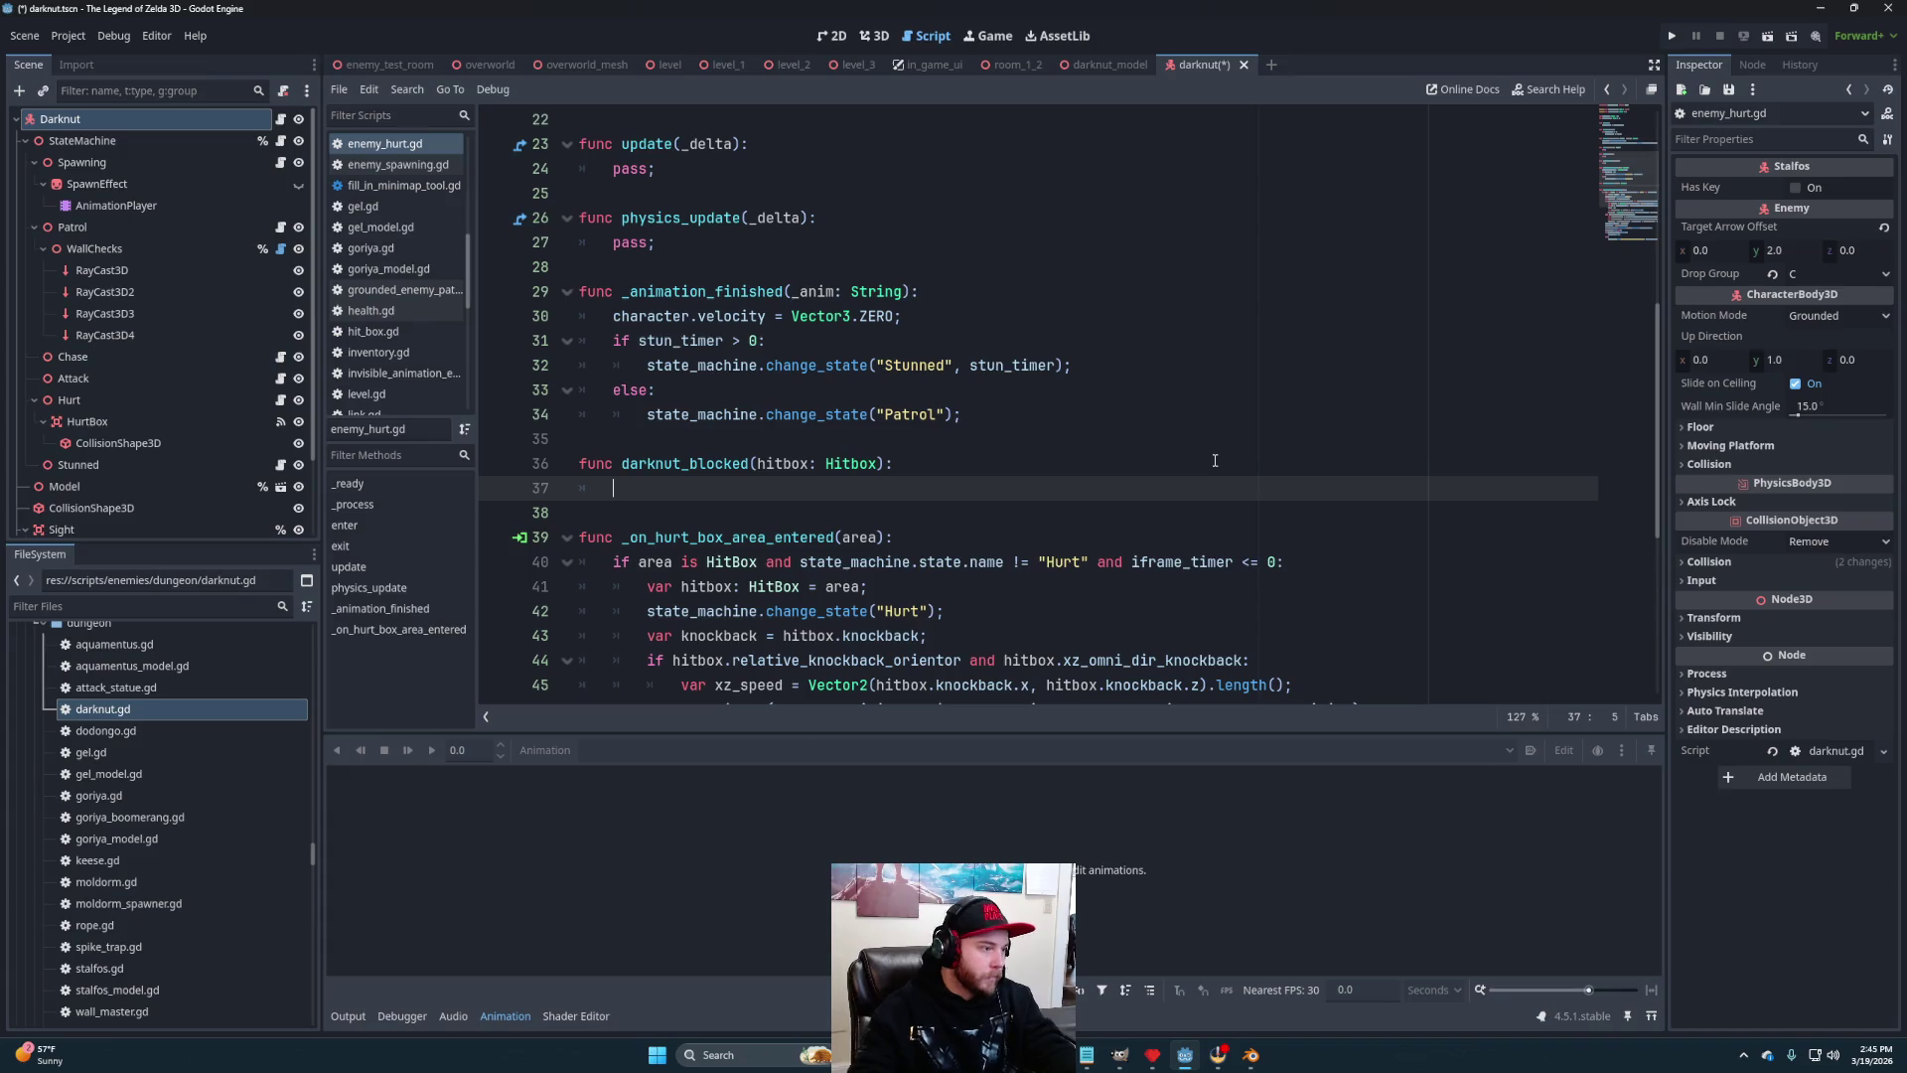
{"action": "scroll", "coordinate": [1213, 460], "scroll_direction": "down", "scroll_amount": 5}
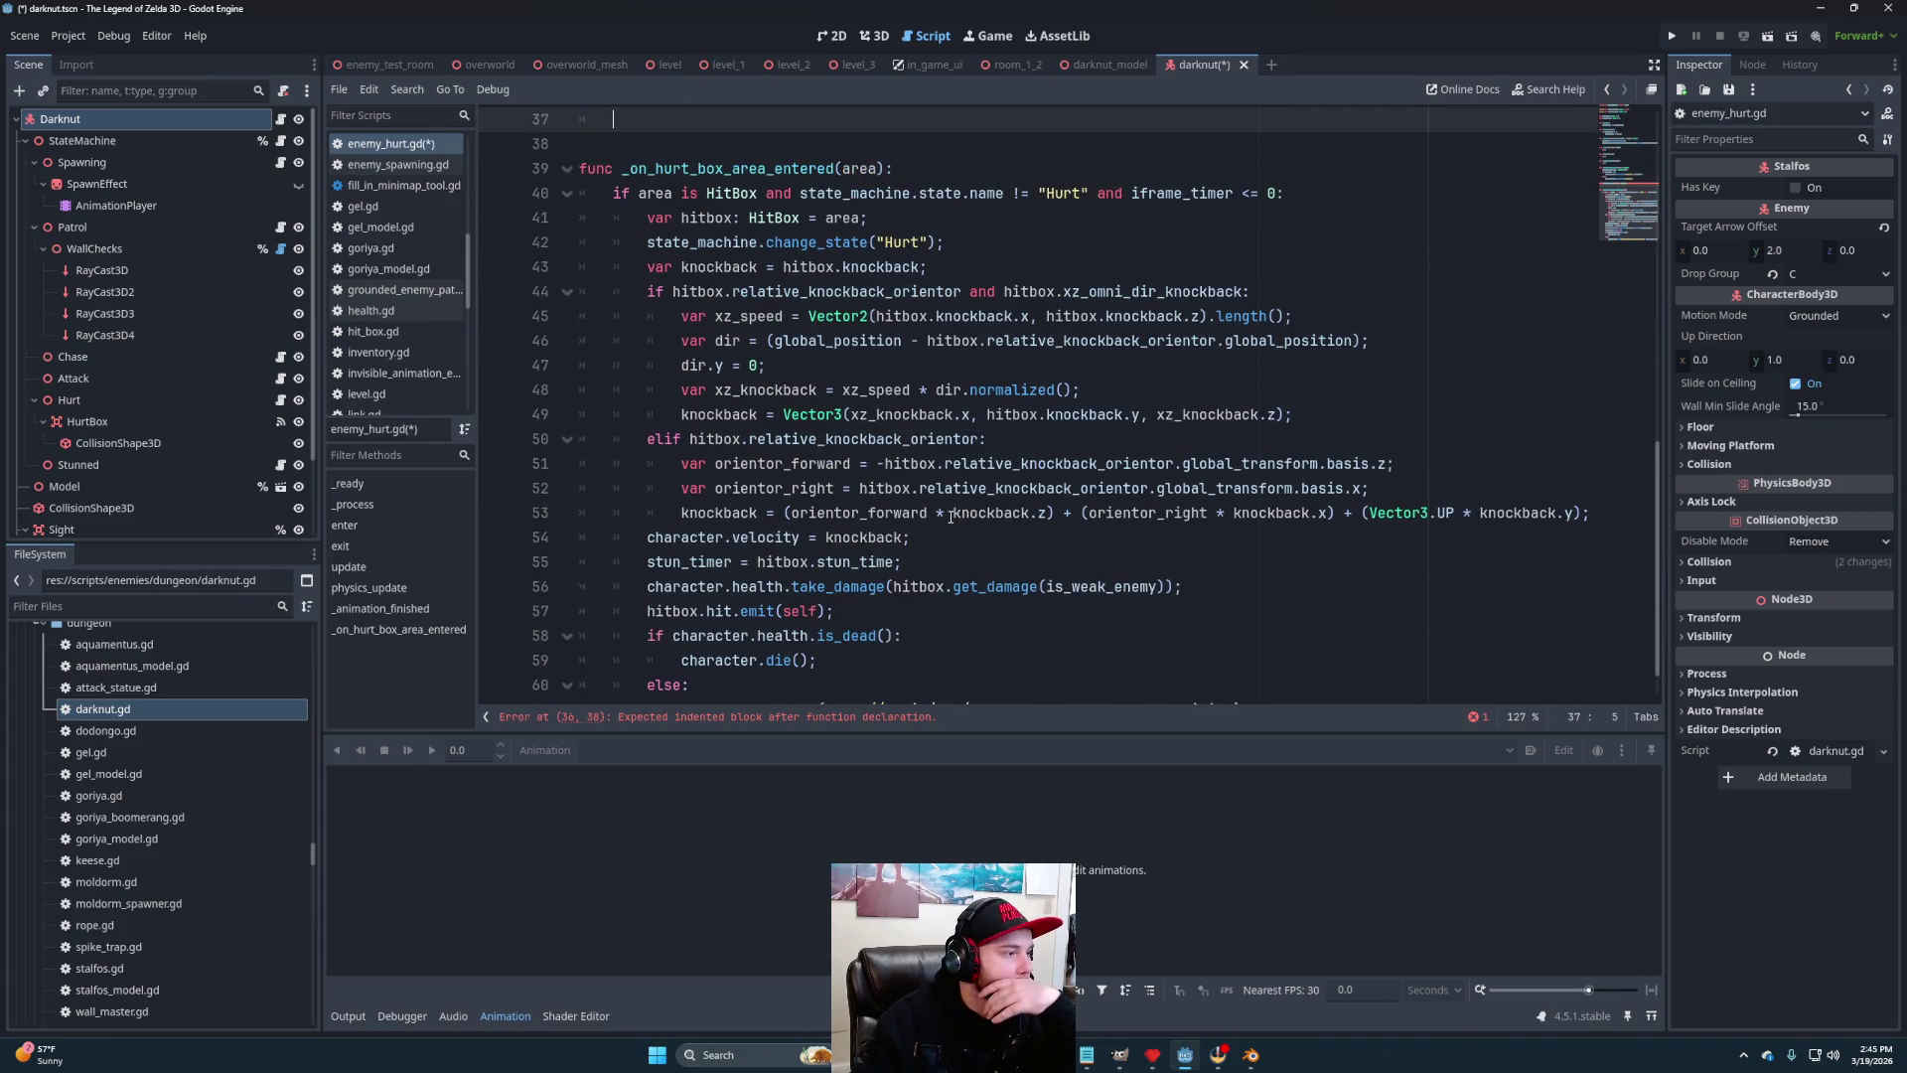
{"action": "scroll", "coordinate": [951, 515], "scroll_direction": "down", "scroll_amount": 1}
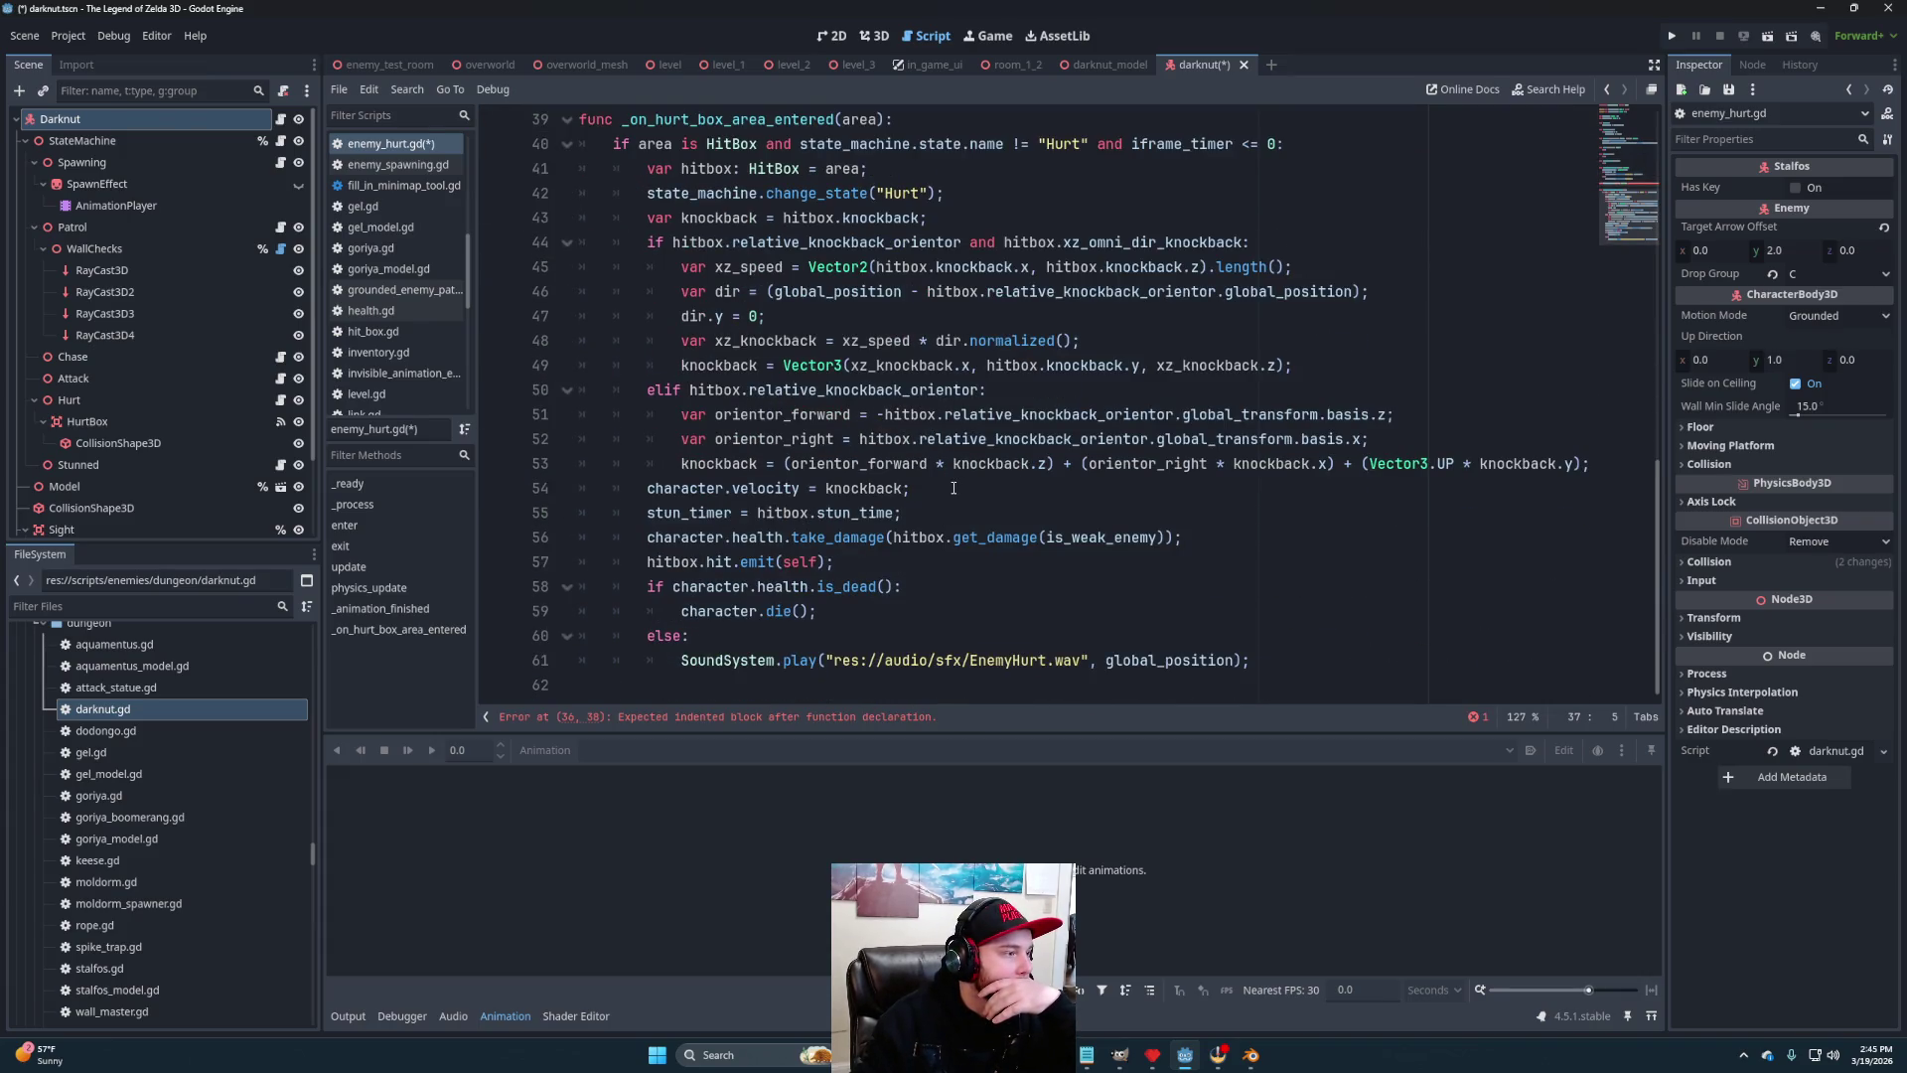
{"action": "scroll", "coordinate": [952, 489], "scroll_direction": "up", "scroll_amount": 4}
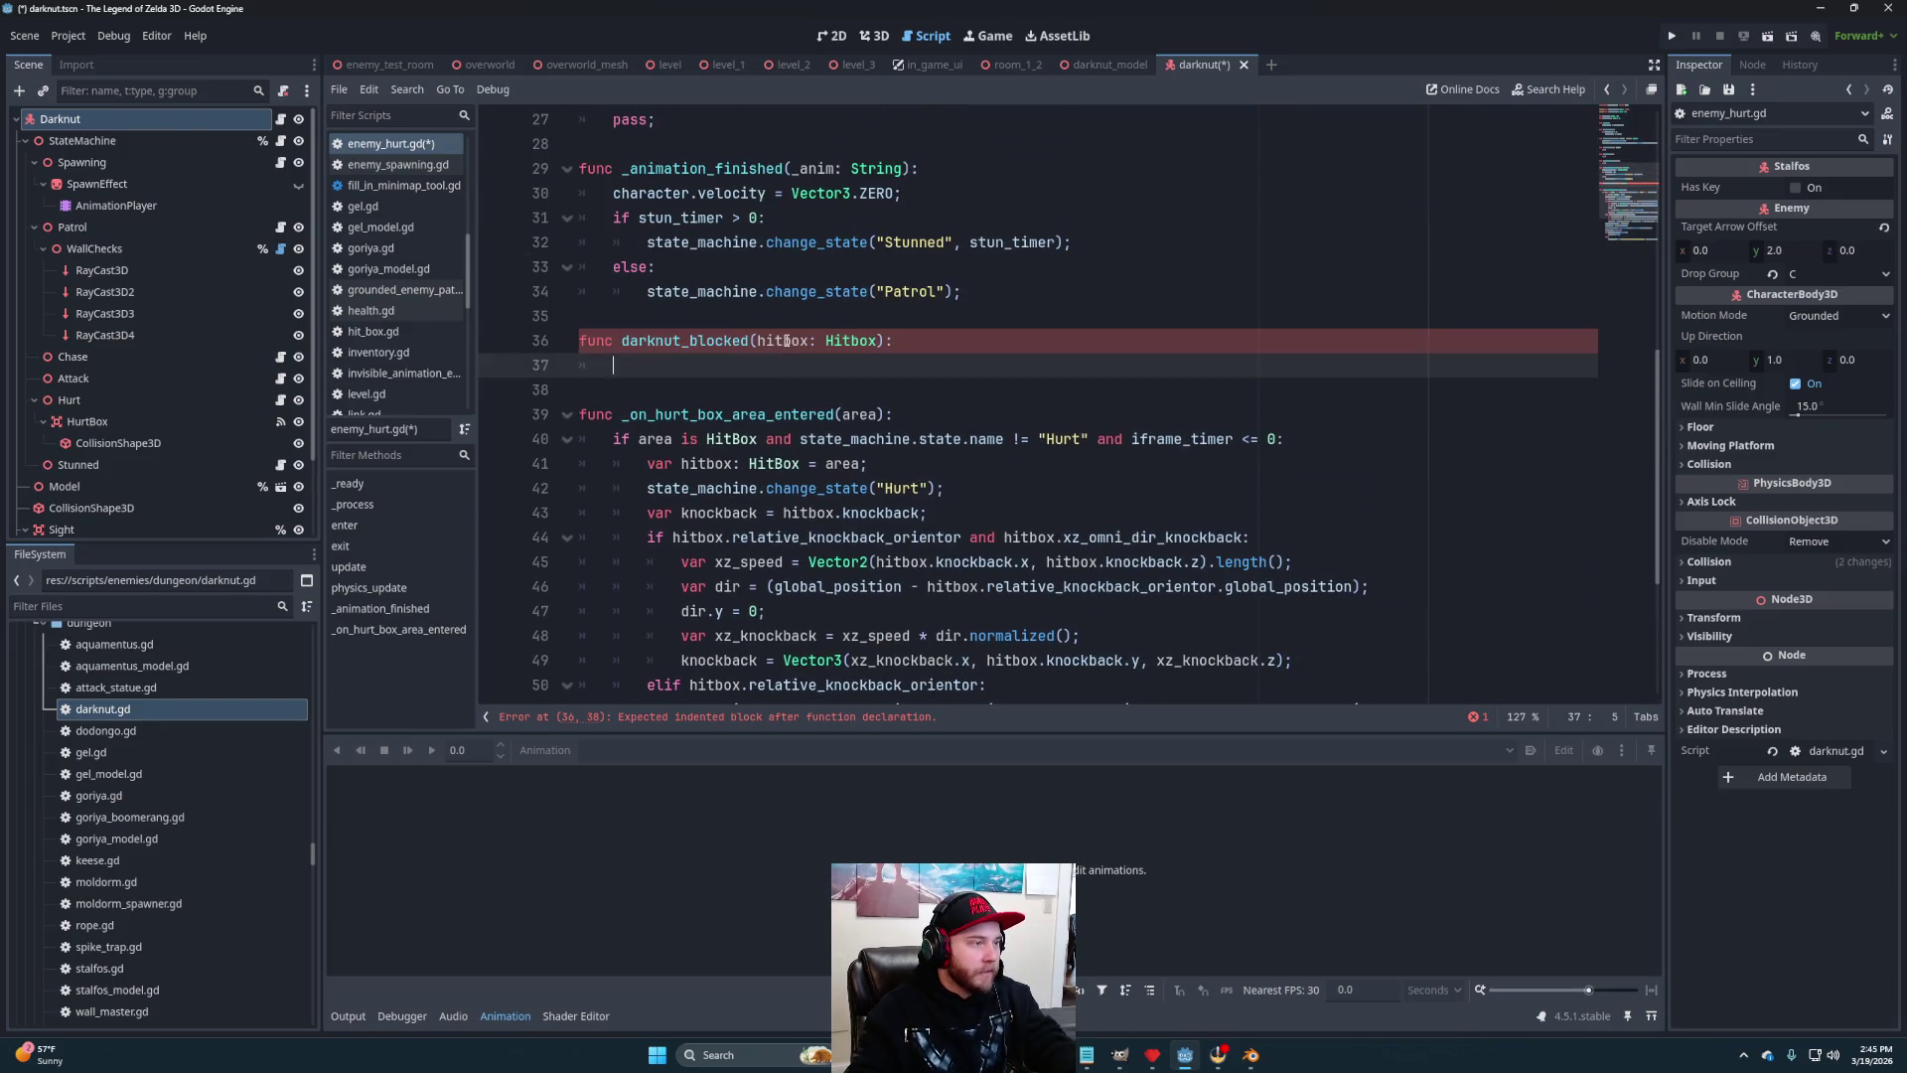
{"action": "double_click", "coordinate": [784, 340]}
{"action": "type", "text": "knockback"}
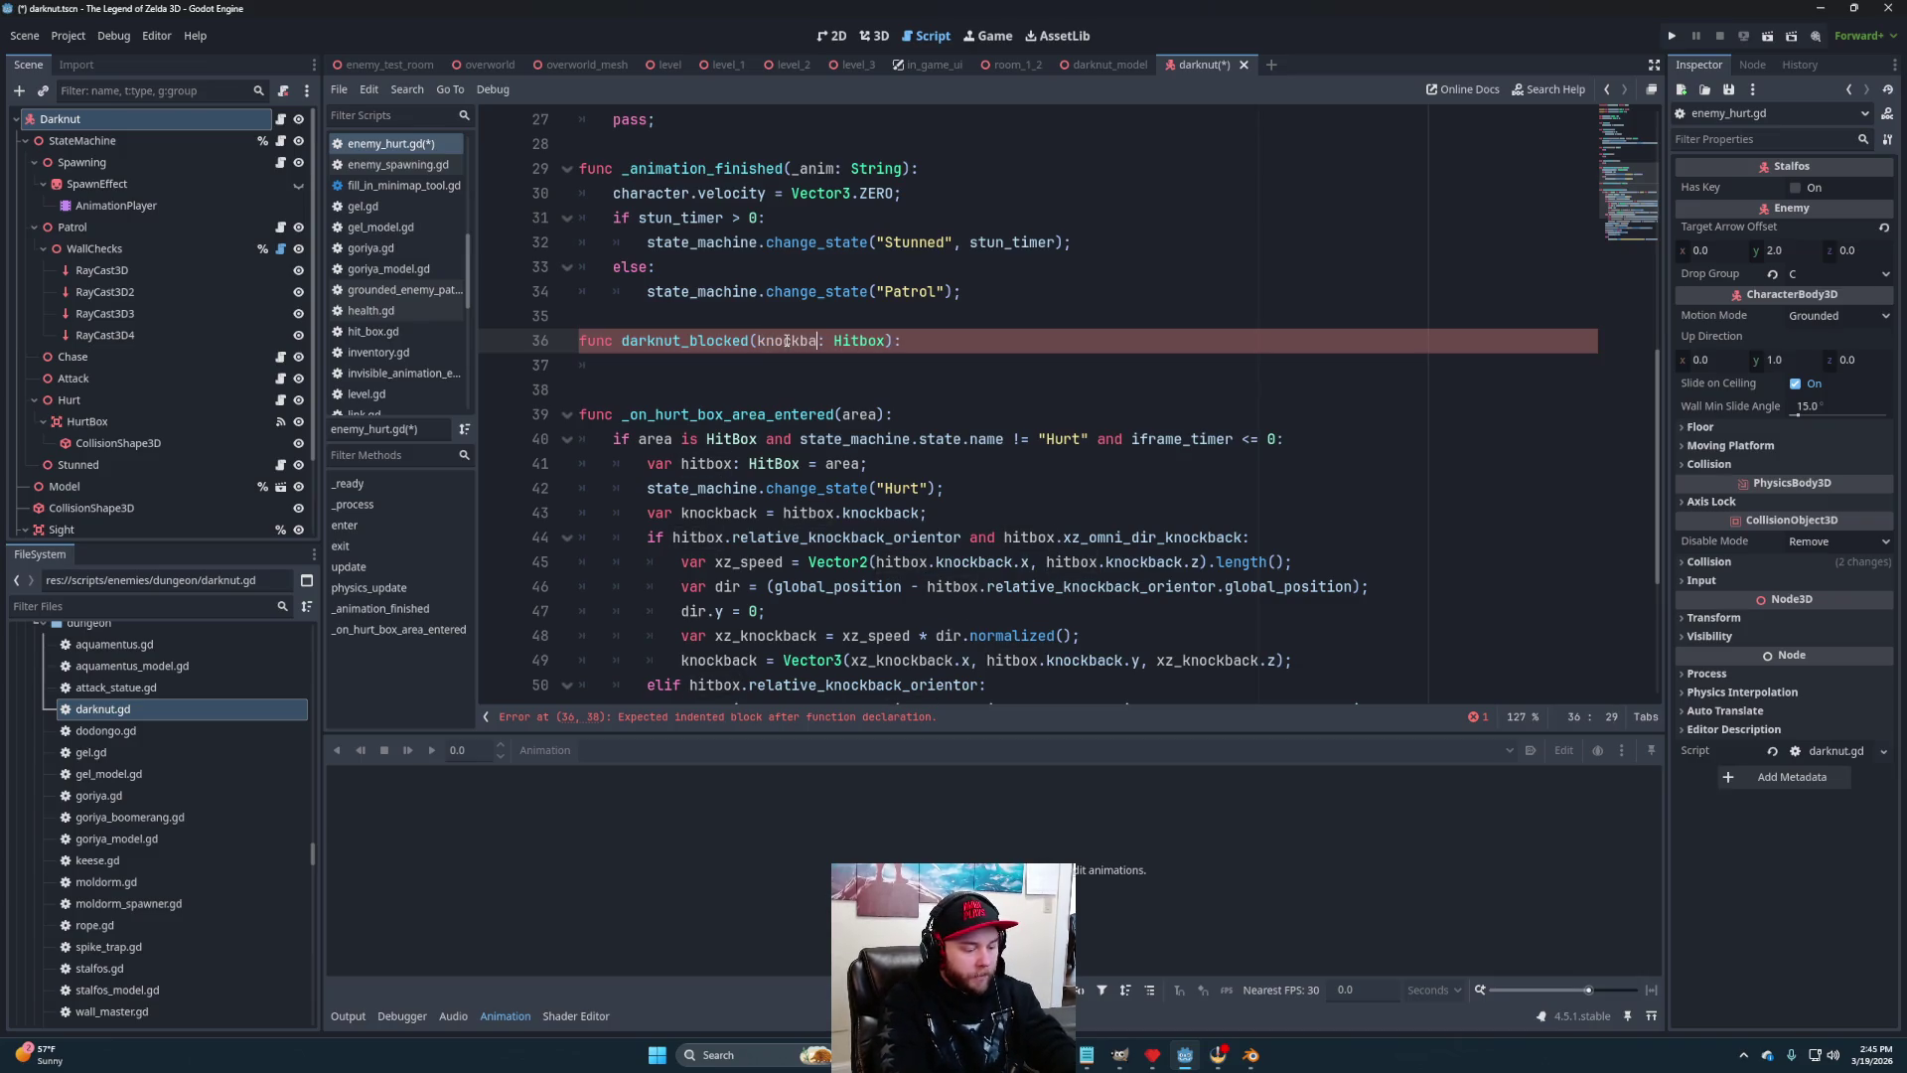
{"action": "key", "text": "shift+Right"}
{"action": "key", "text": "shift+Right"}
{"action": "key", "text": "shift+Right"}
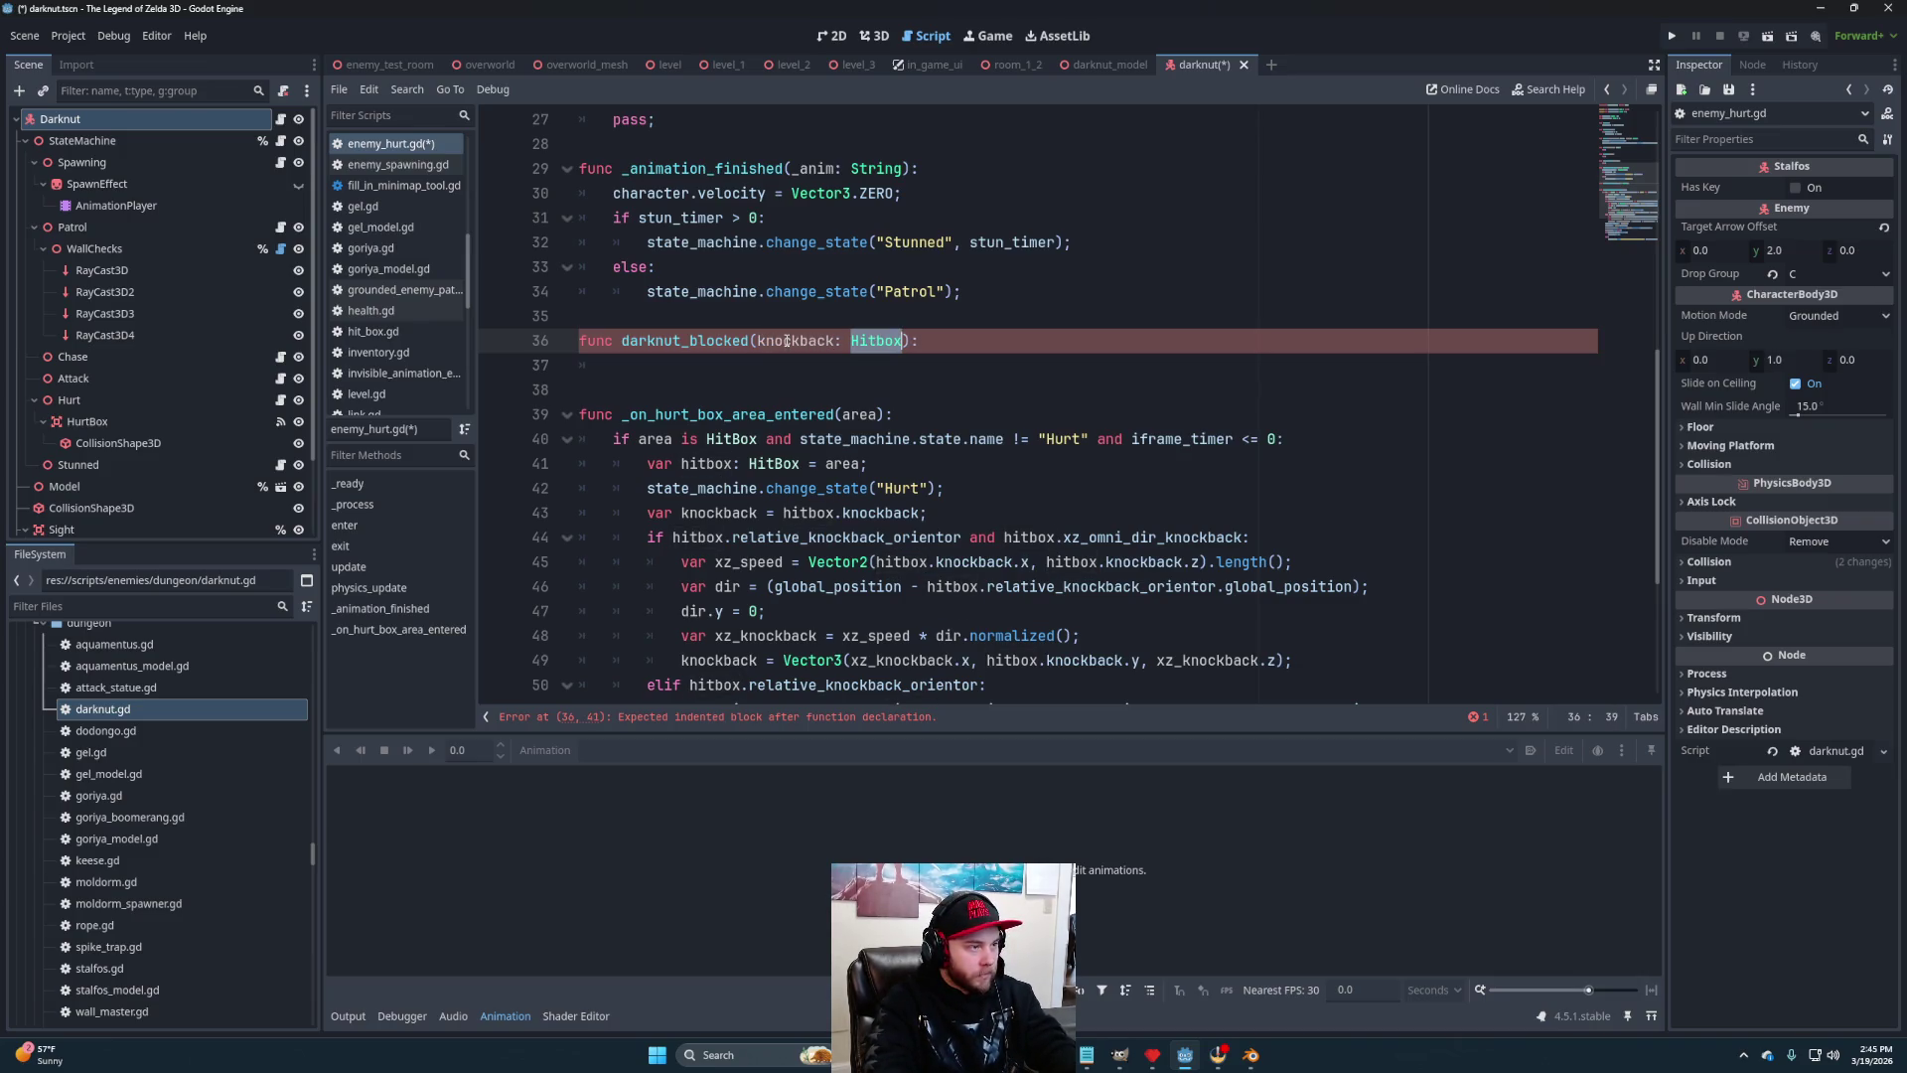
{"action": "type", "text": "Vector"}
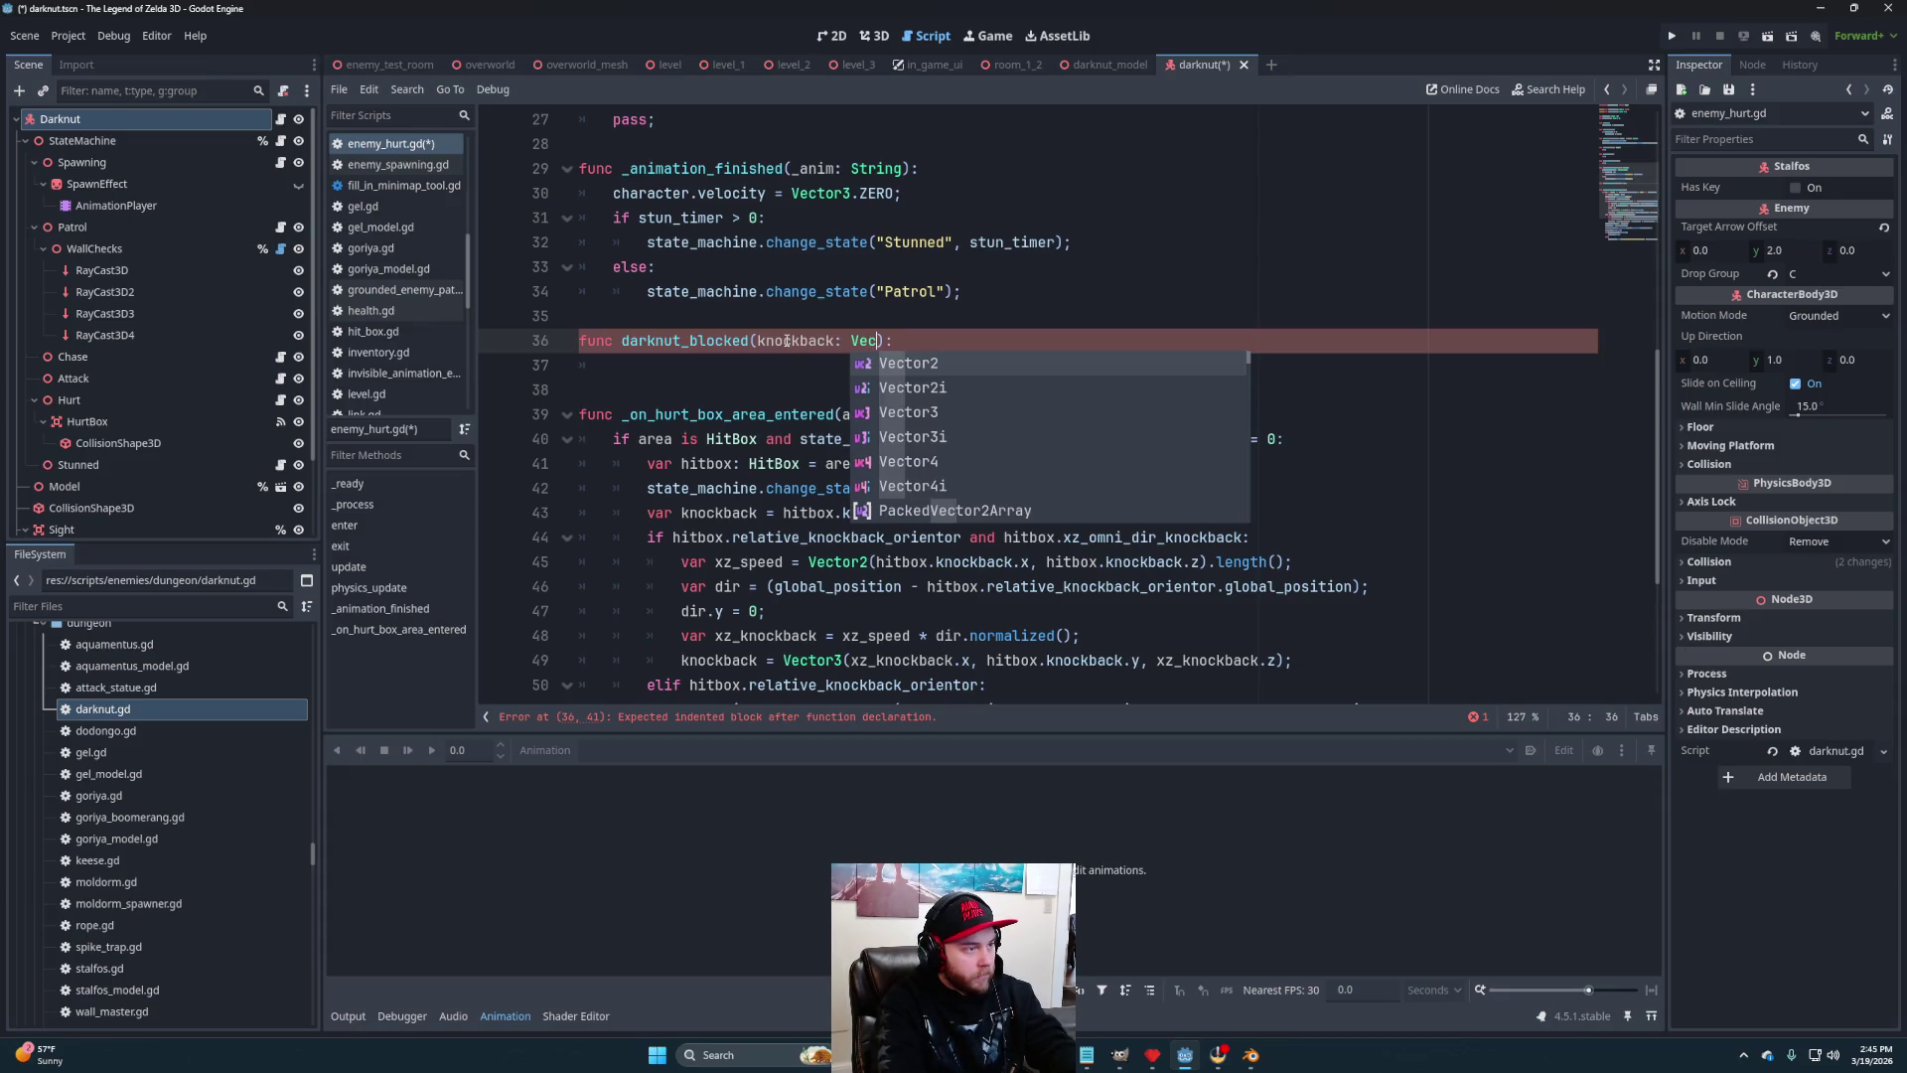
{"action": "type", "text": "3"}
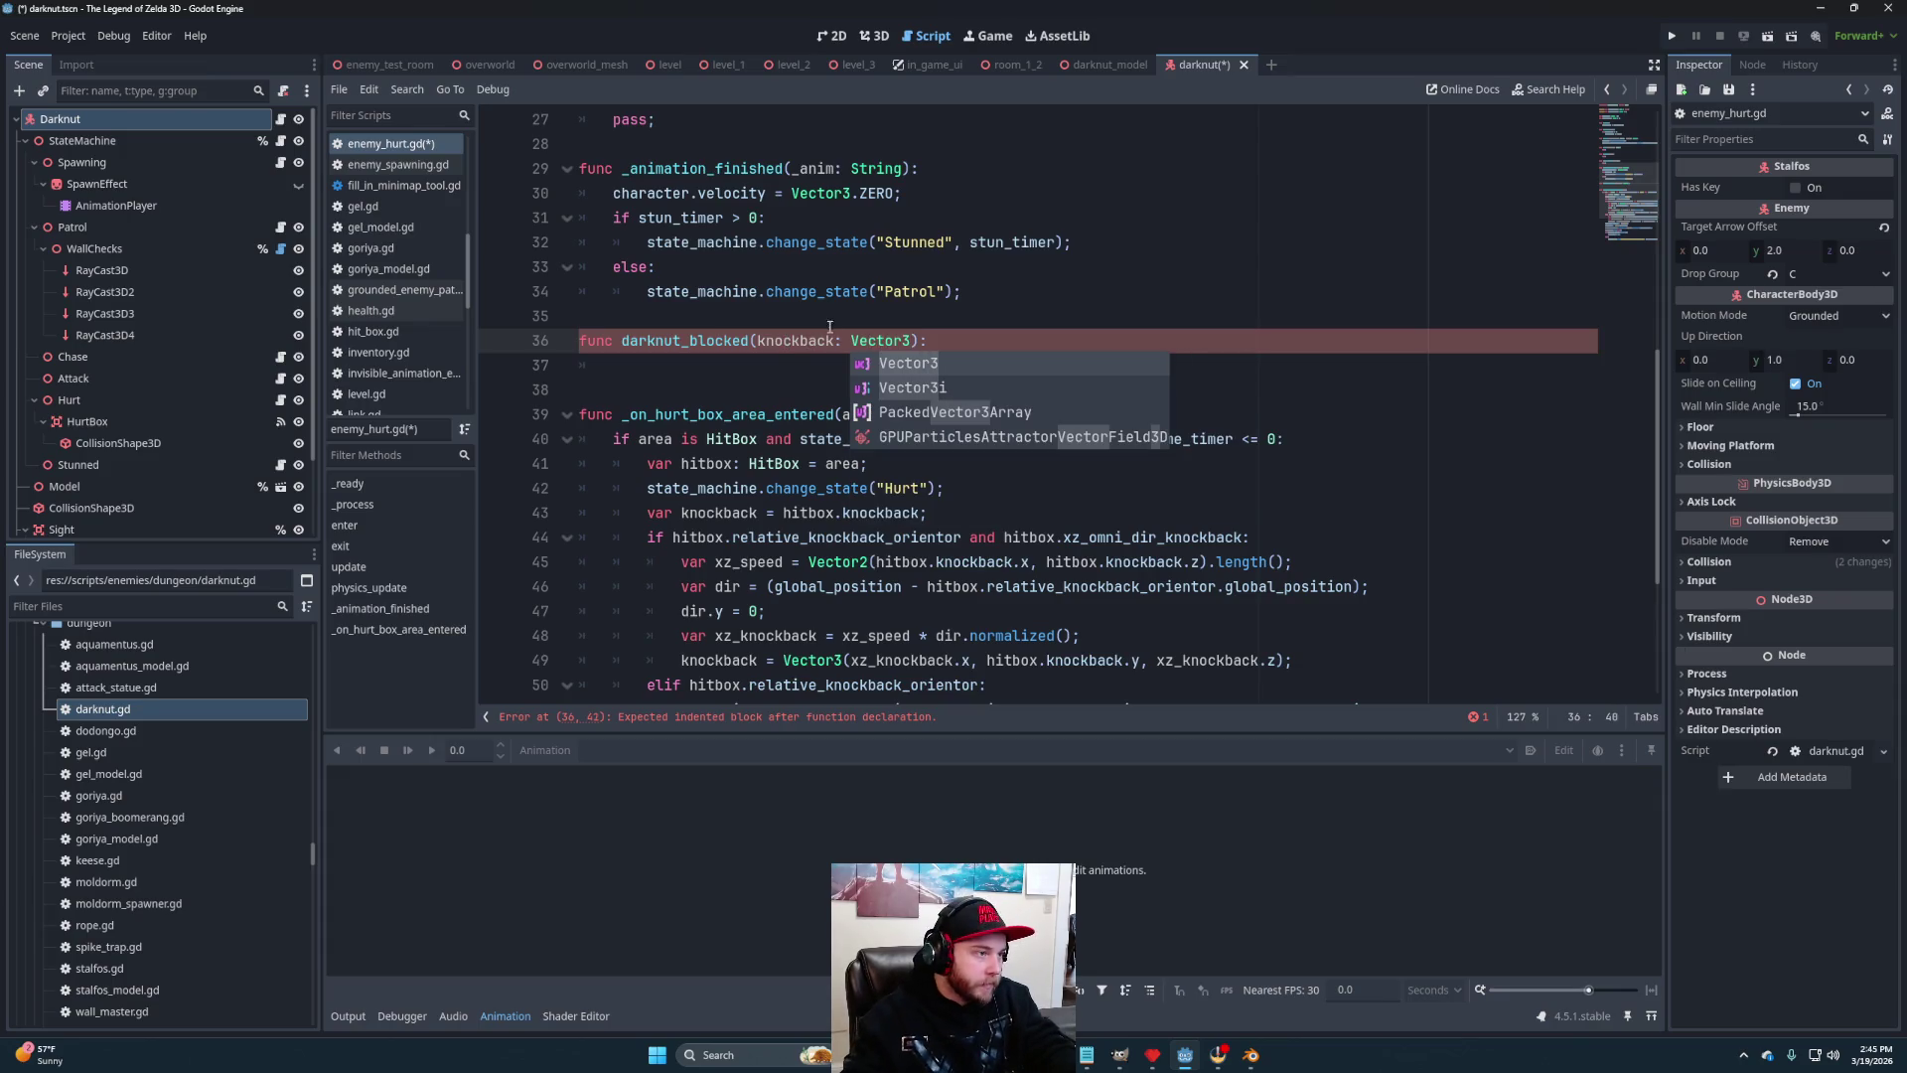
{"action": "key", "text": "Escape"}
Add the body line 'if not character is Darknut: return false' and save the script
{"action": "key", "text": "Down"}
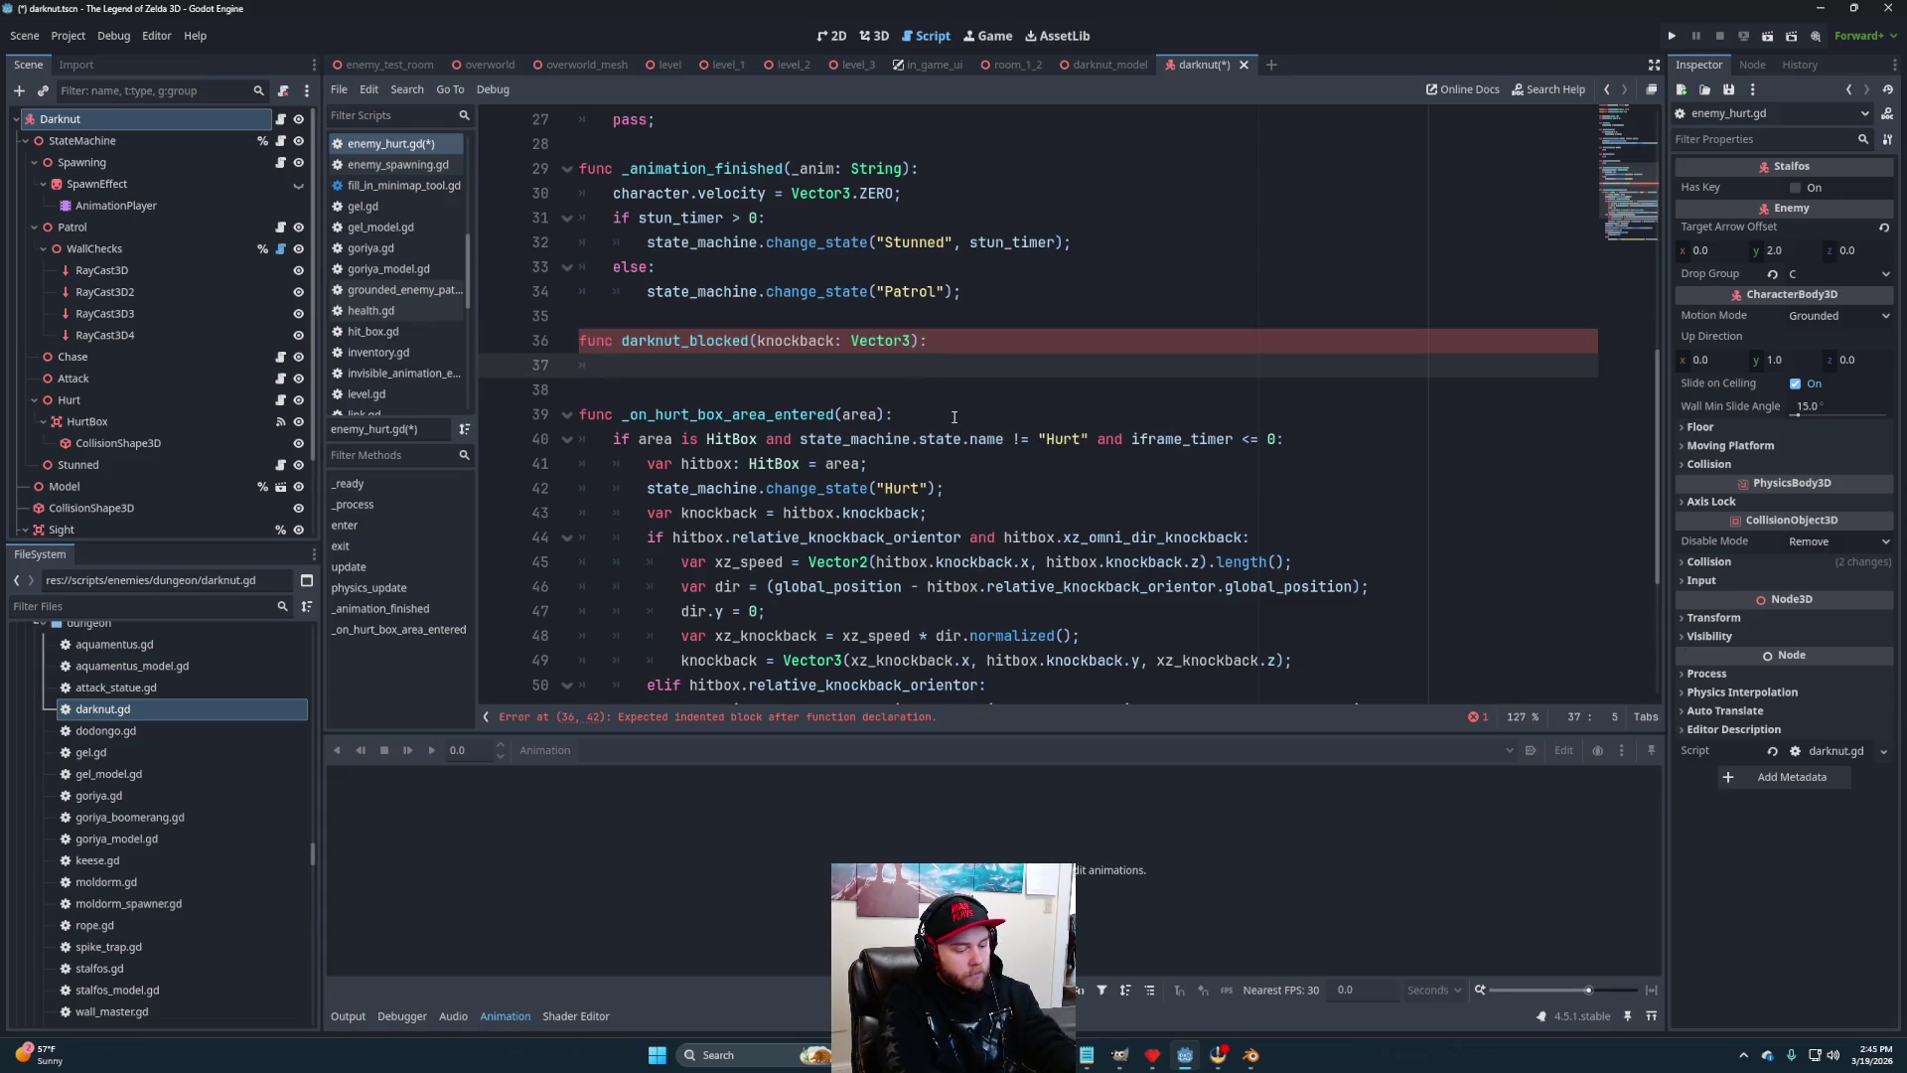
{"action": "type", "text": "if "}
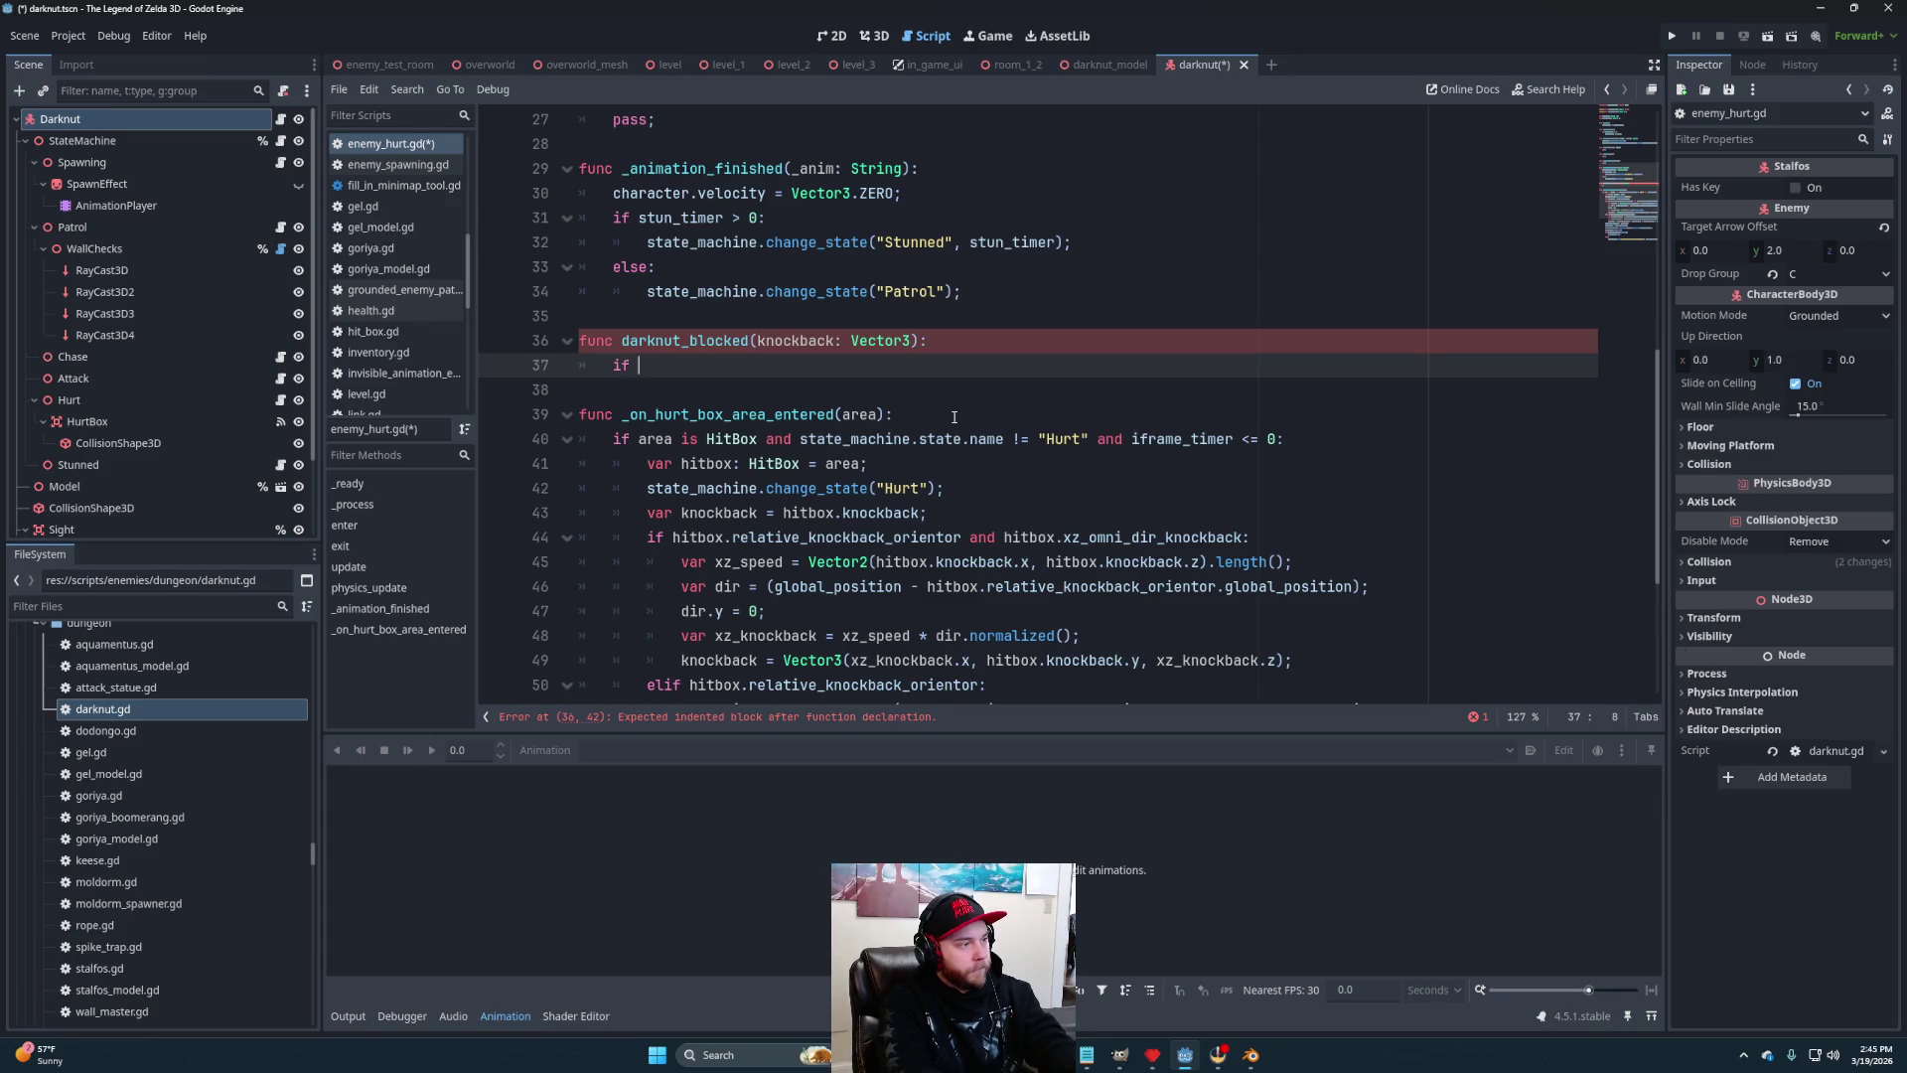
{"action": "type", "text": "not character is Da"}
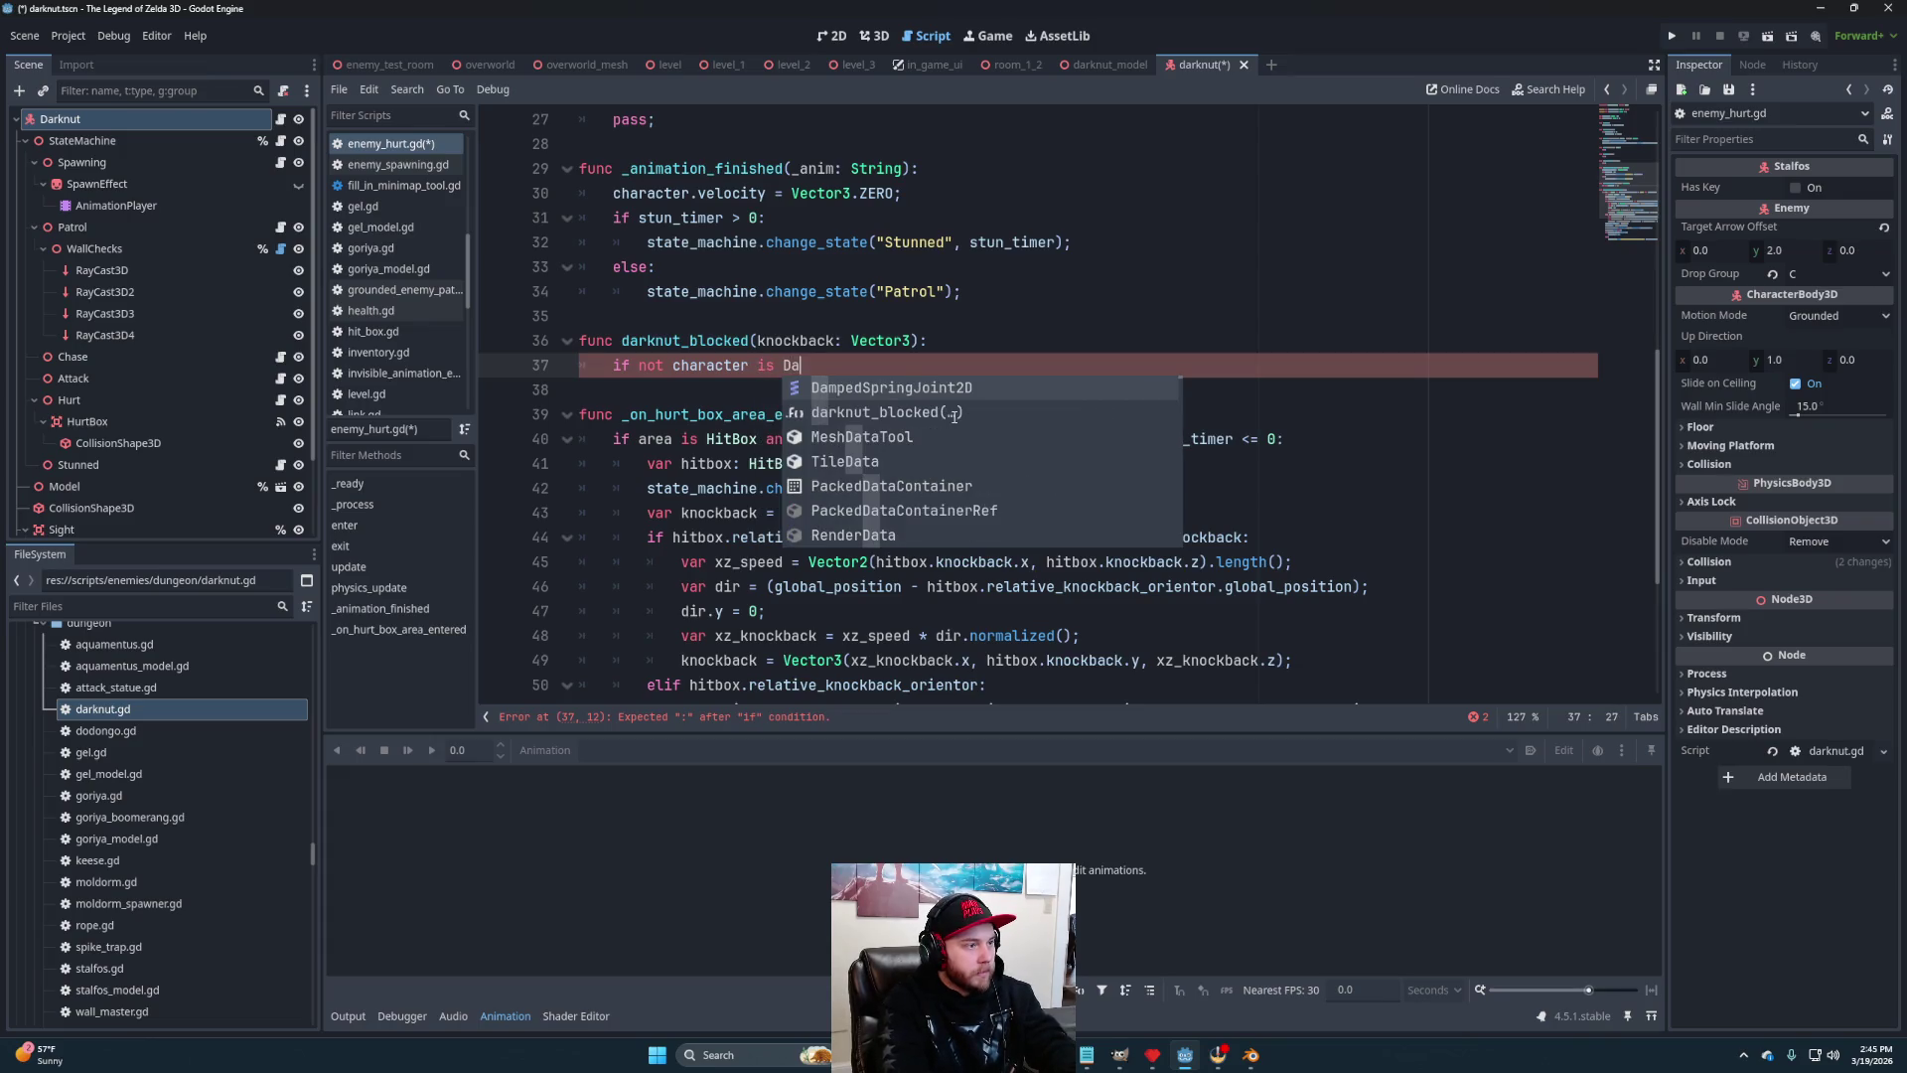
{"action": "type", "text": "rknut"}
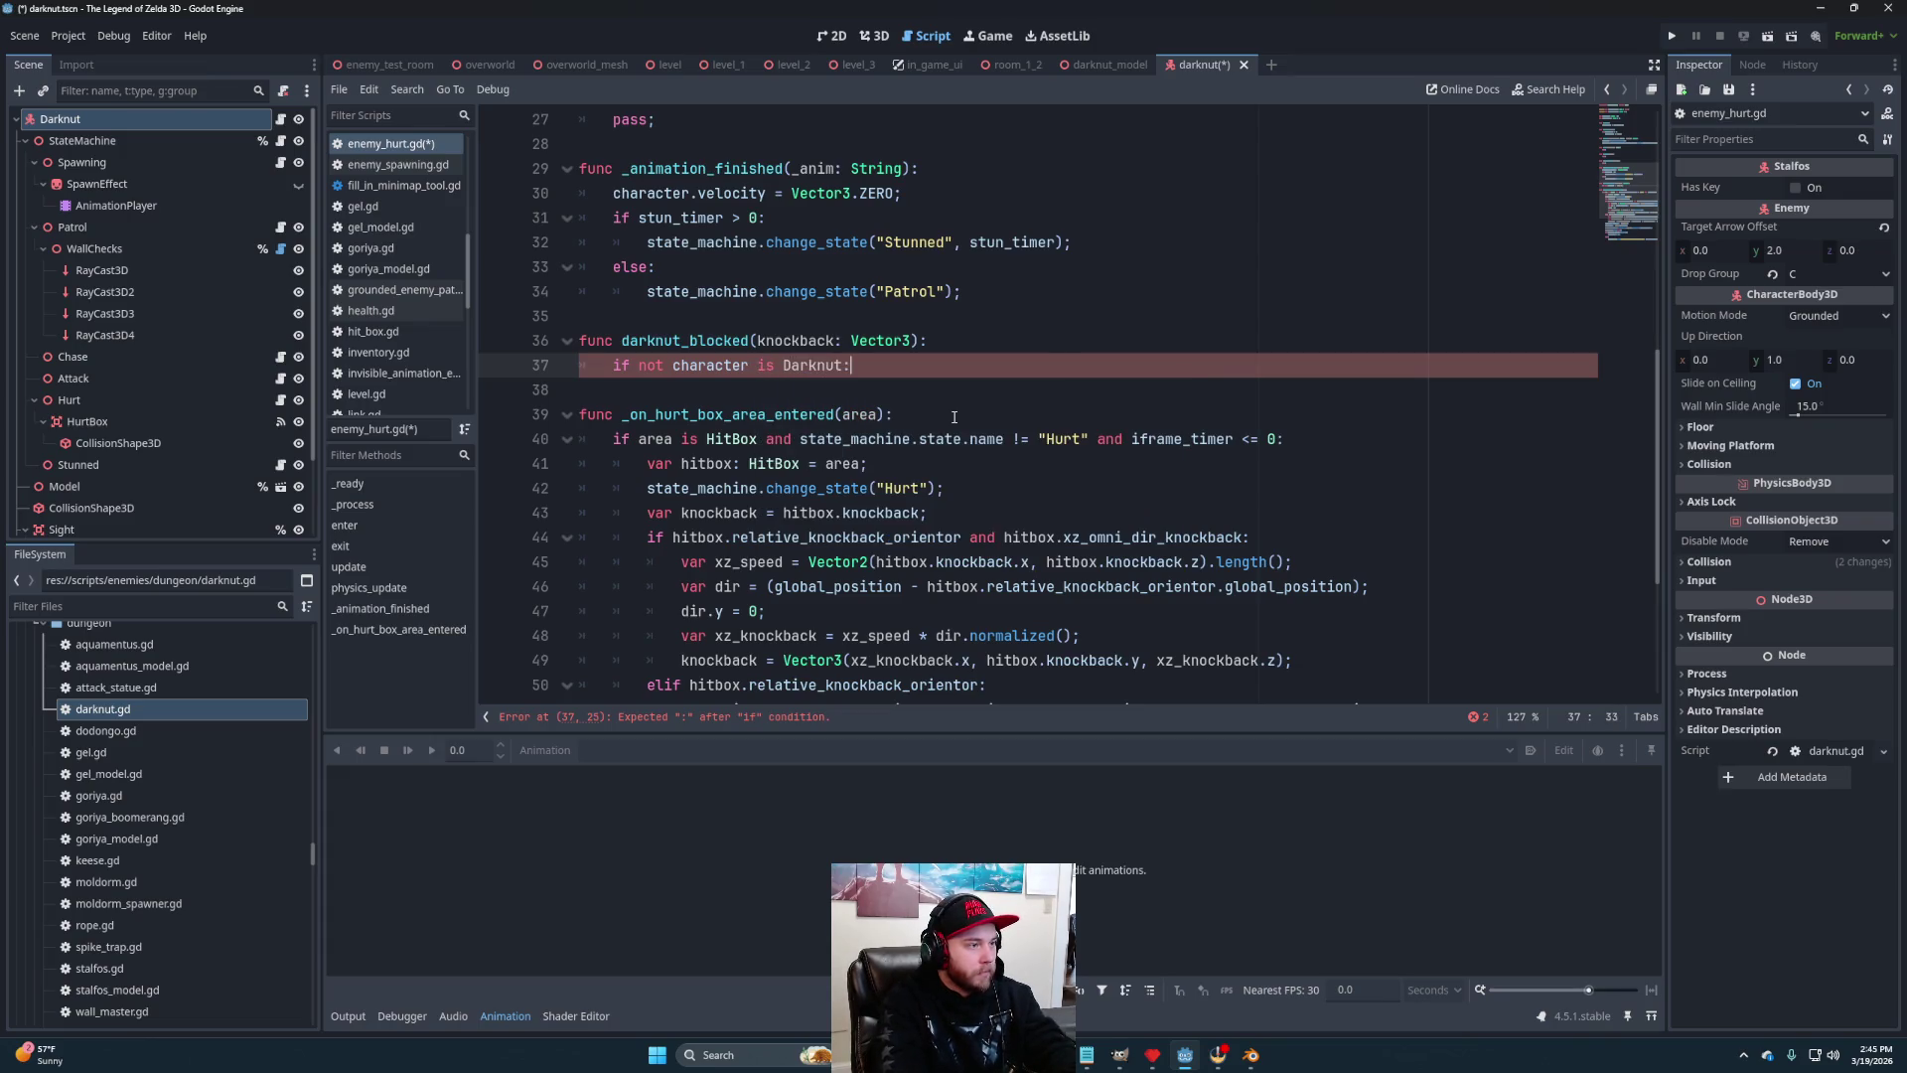
{"action": "type", "text": ": return fals"}
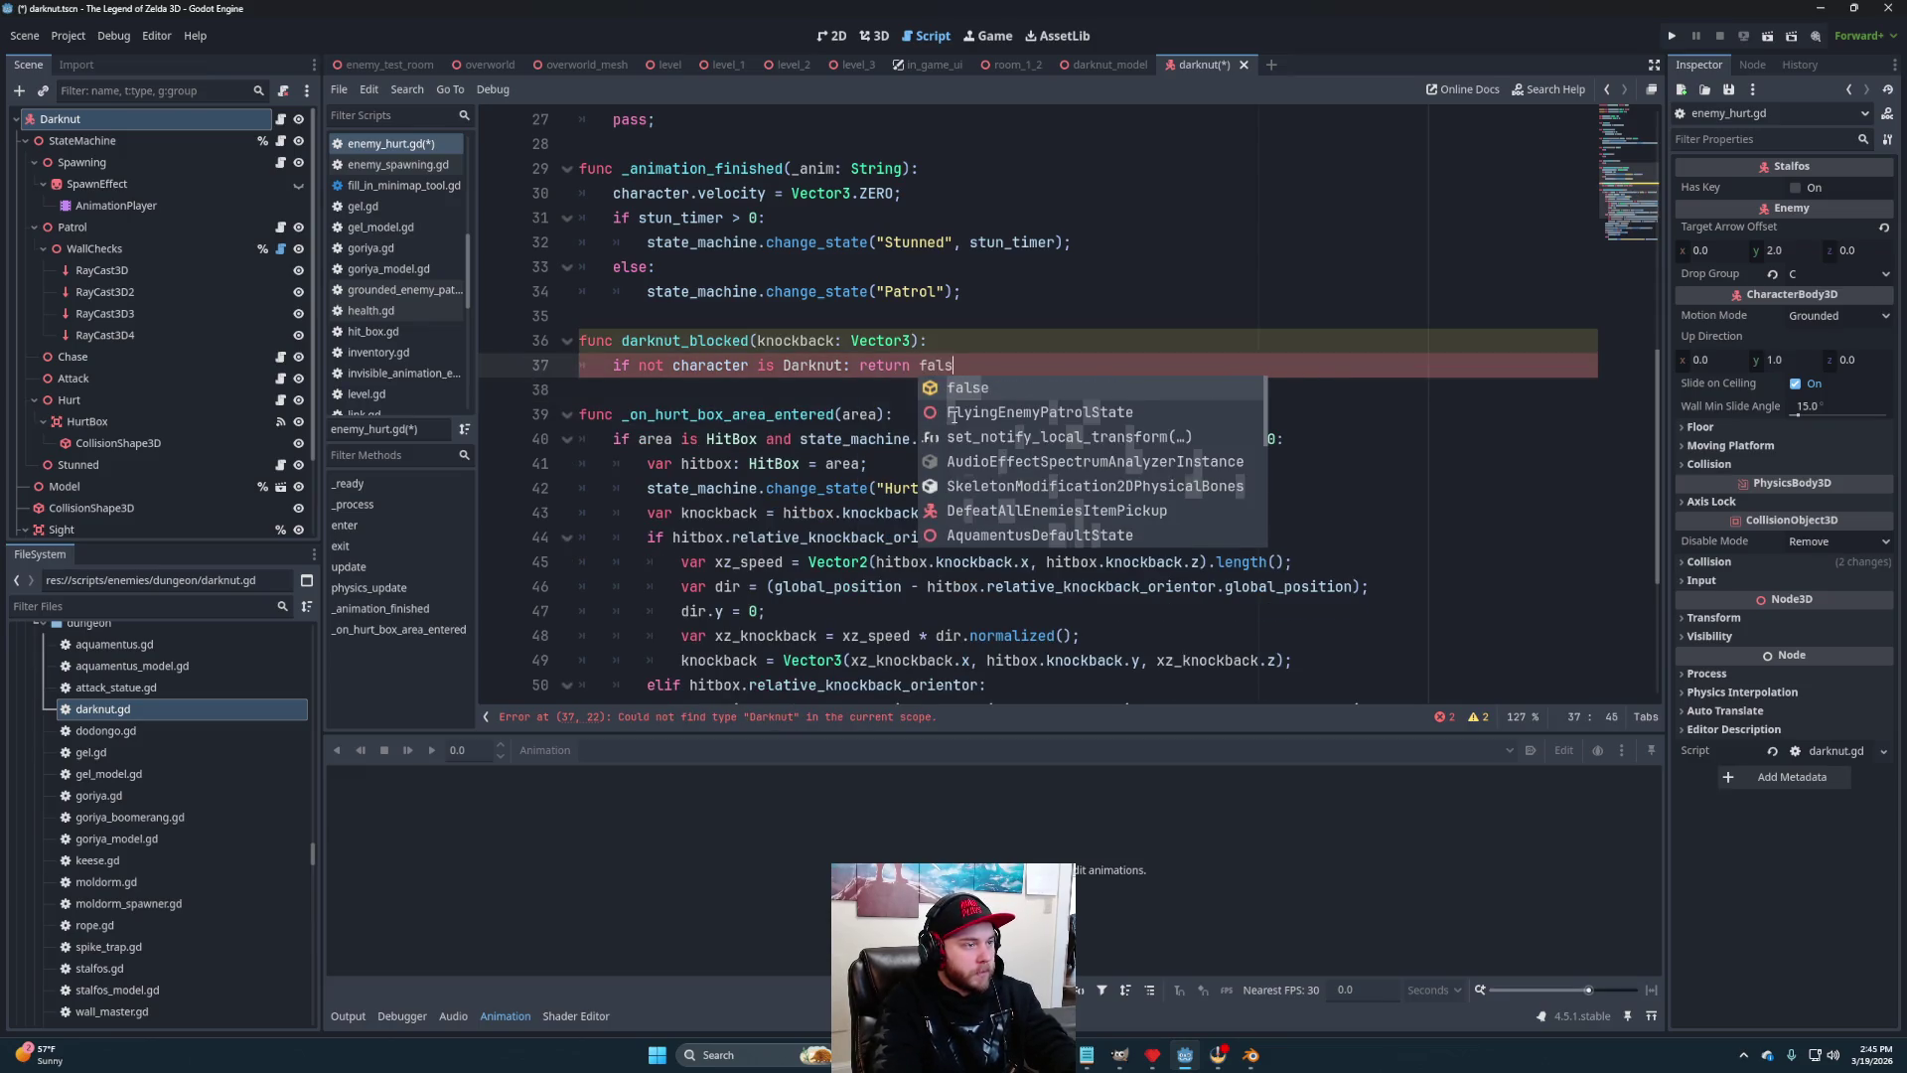
{"action": "type", "text": "e;"}
{"action": "key", "text": "Return"}
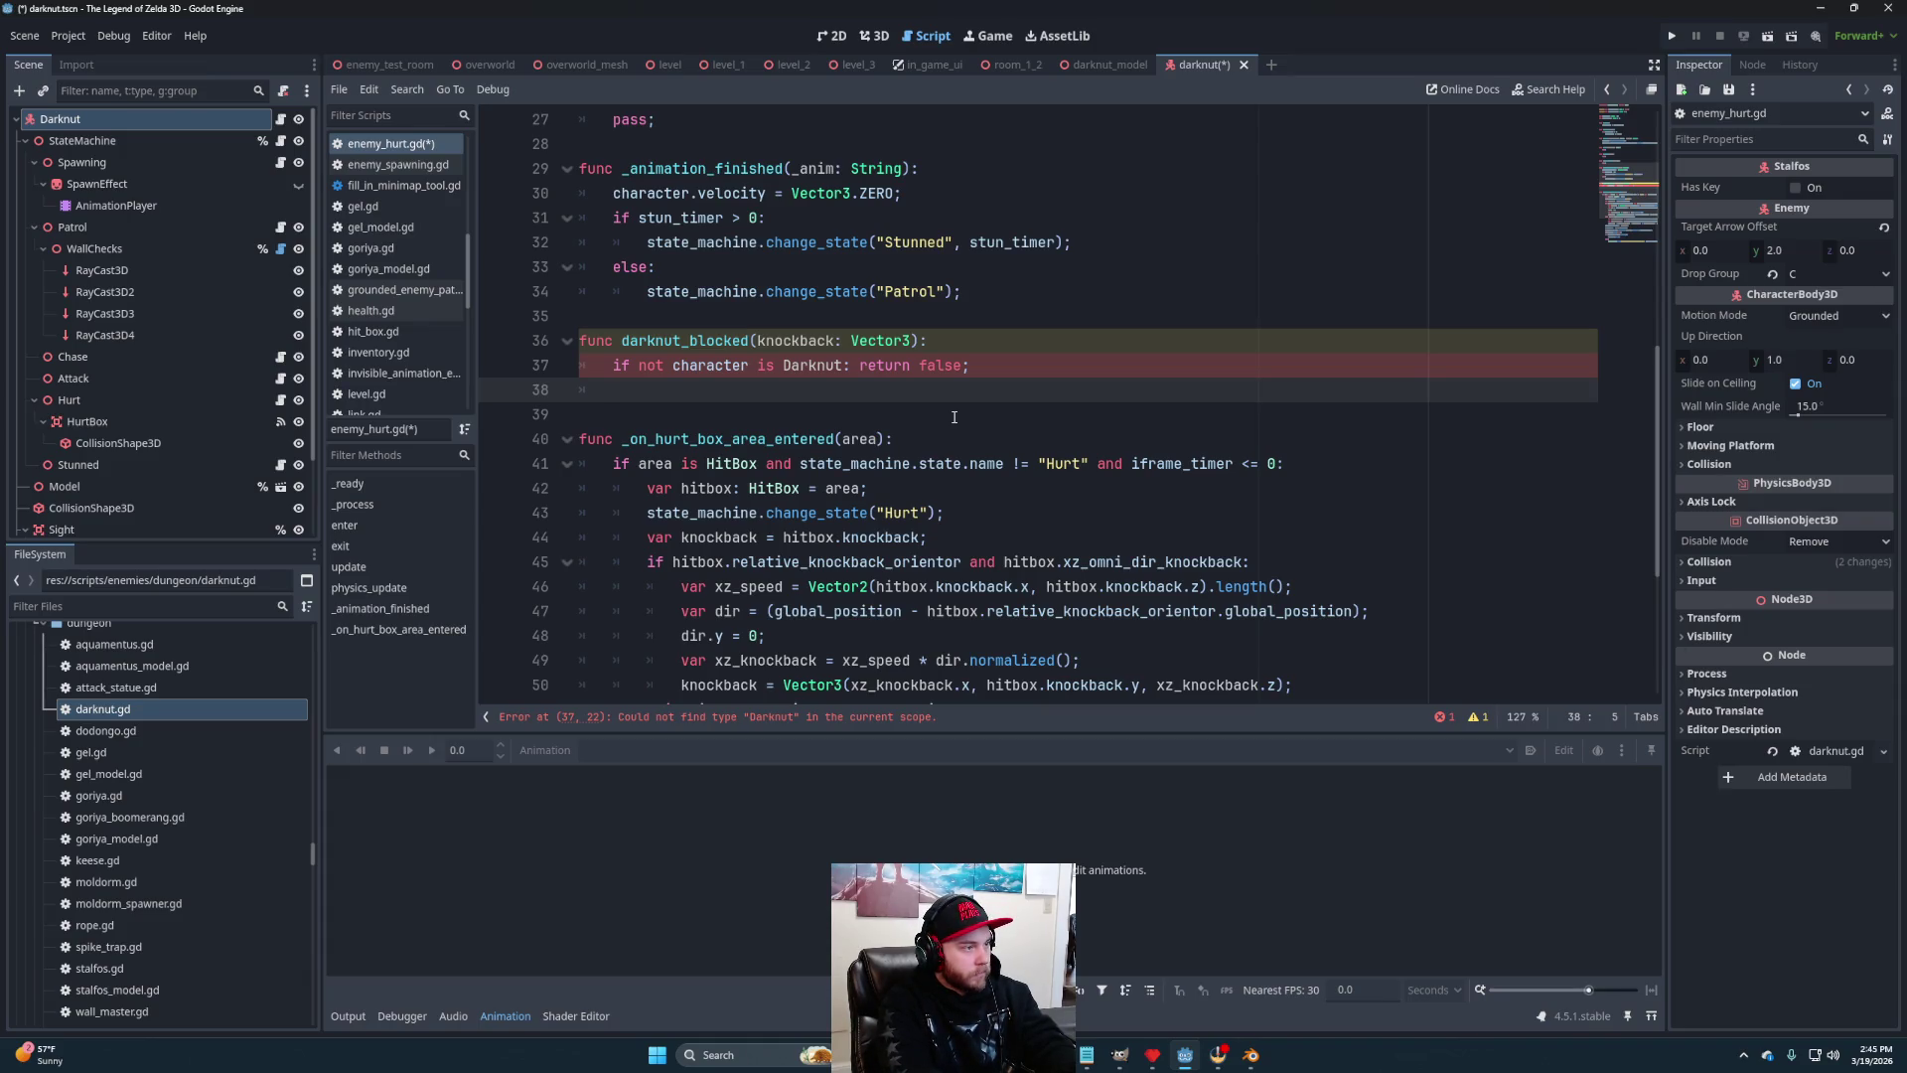
{"action": "key", "text": "Return"}
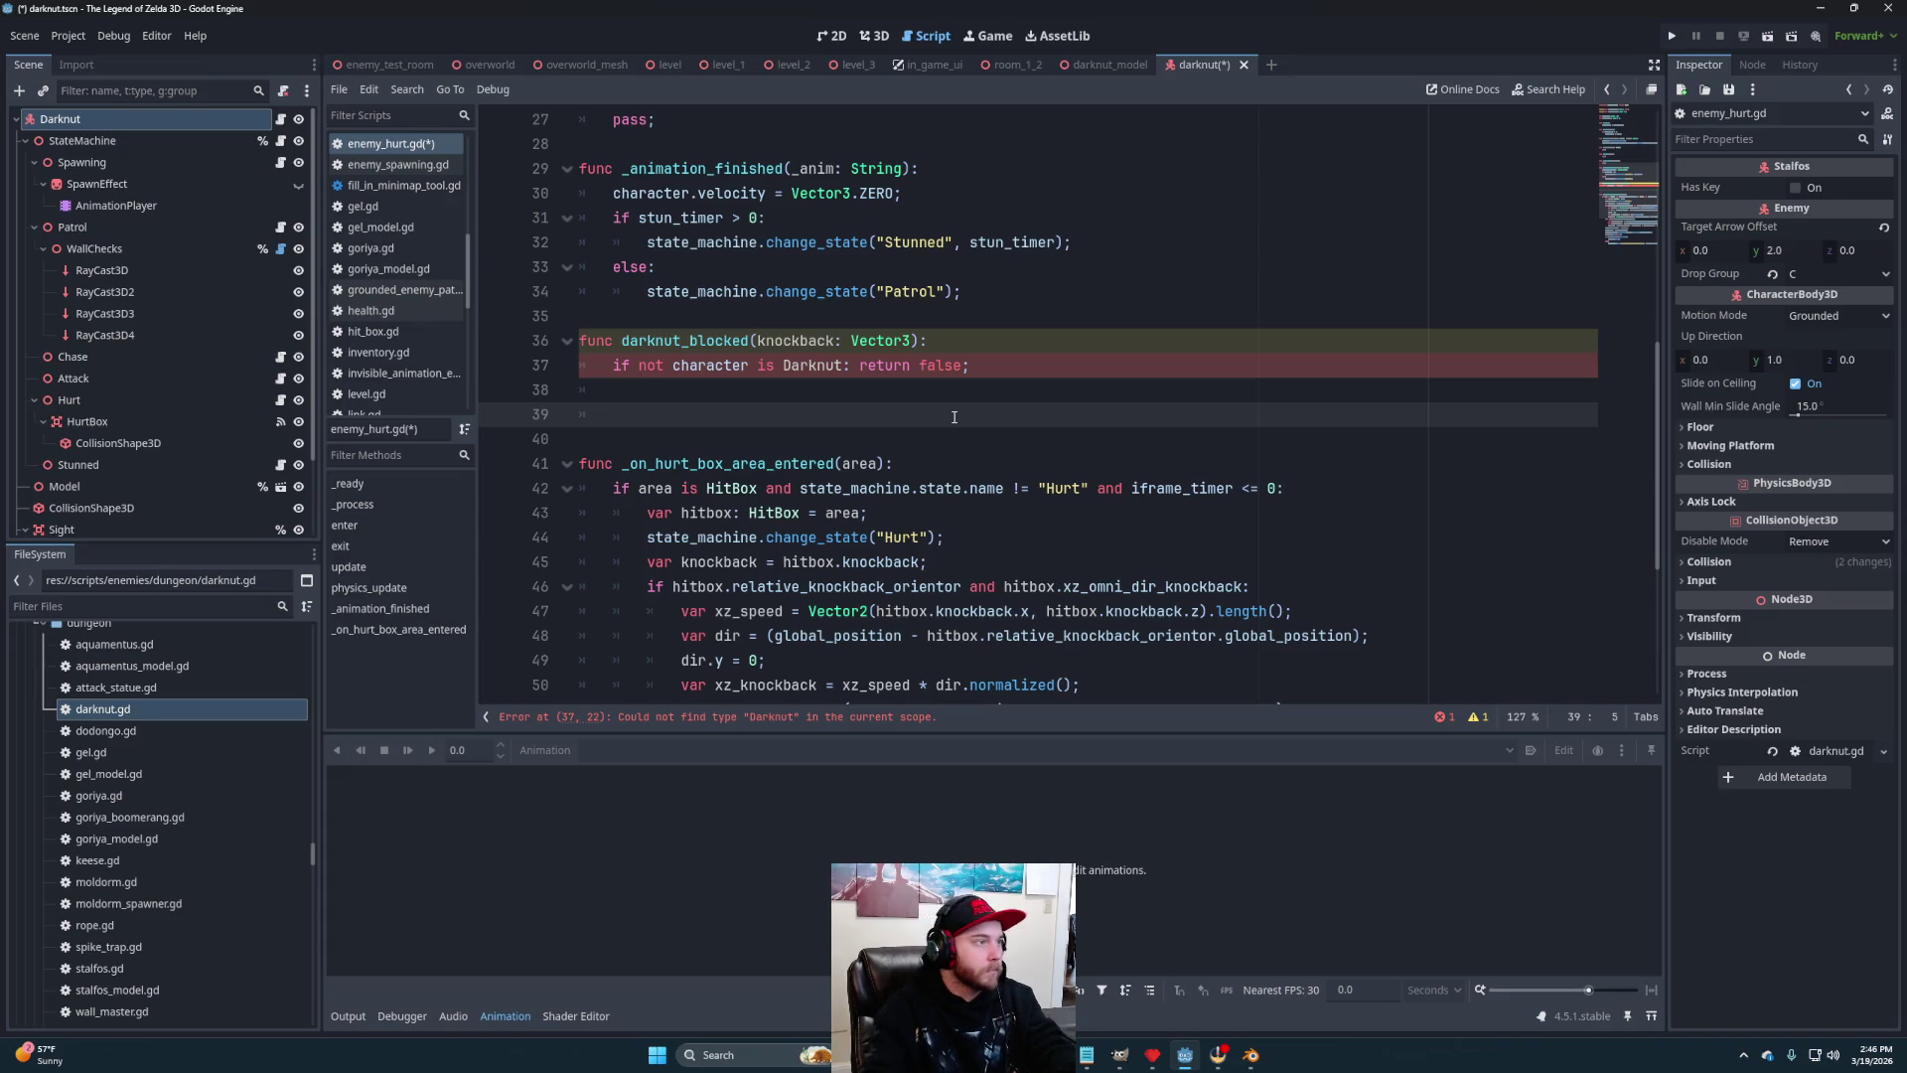
{"action": "key", "text": "ctrl+s"}
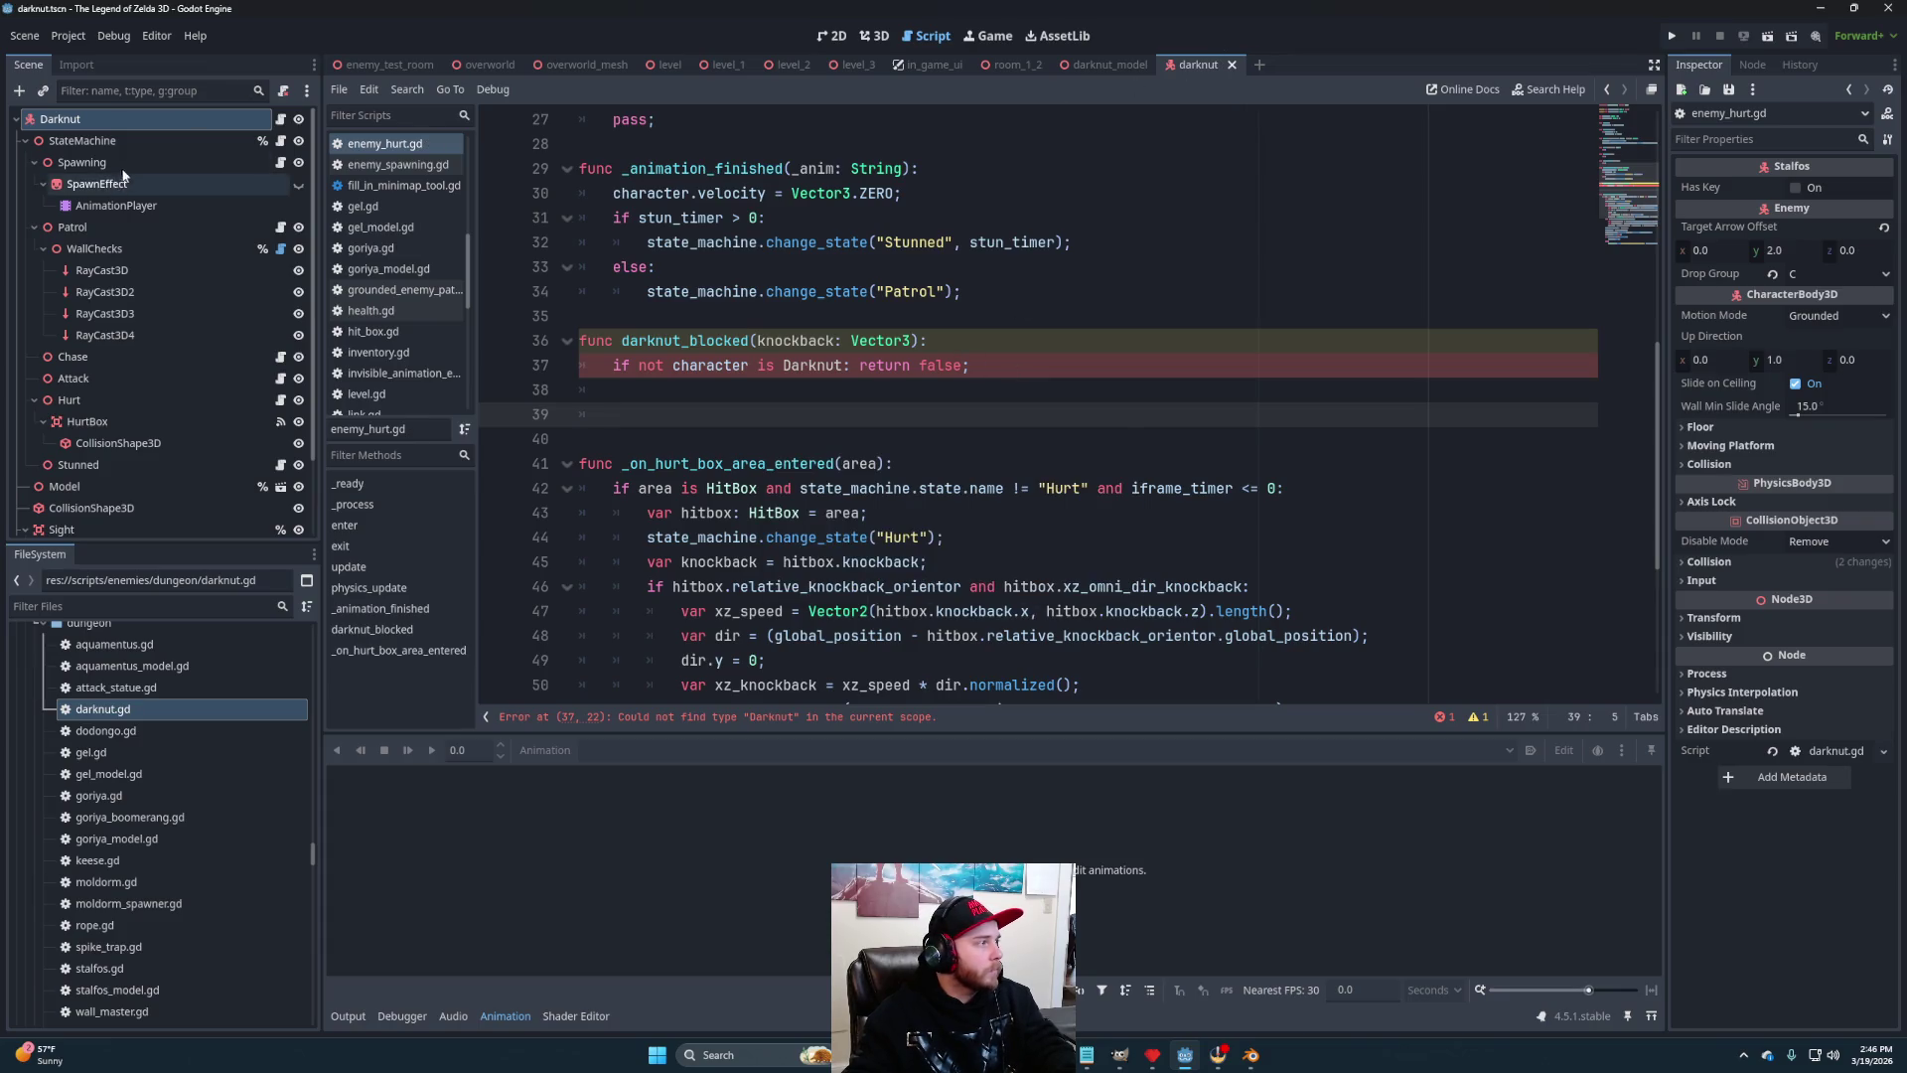
Check darknut.gd's class_name, then return to enemy_hurt.gd
{"action": "left_click", "coordinate": [282, 119]}
{"action": "scroll", "coordinate": [767, 364], "scroll_direction": "up", "scroll_amount": 2}
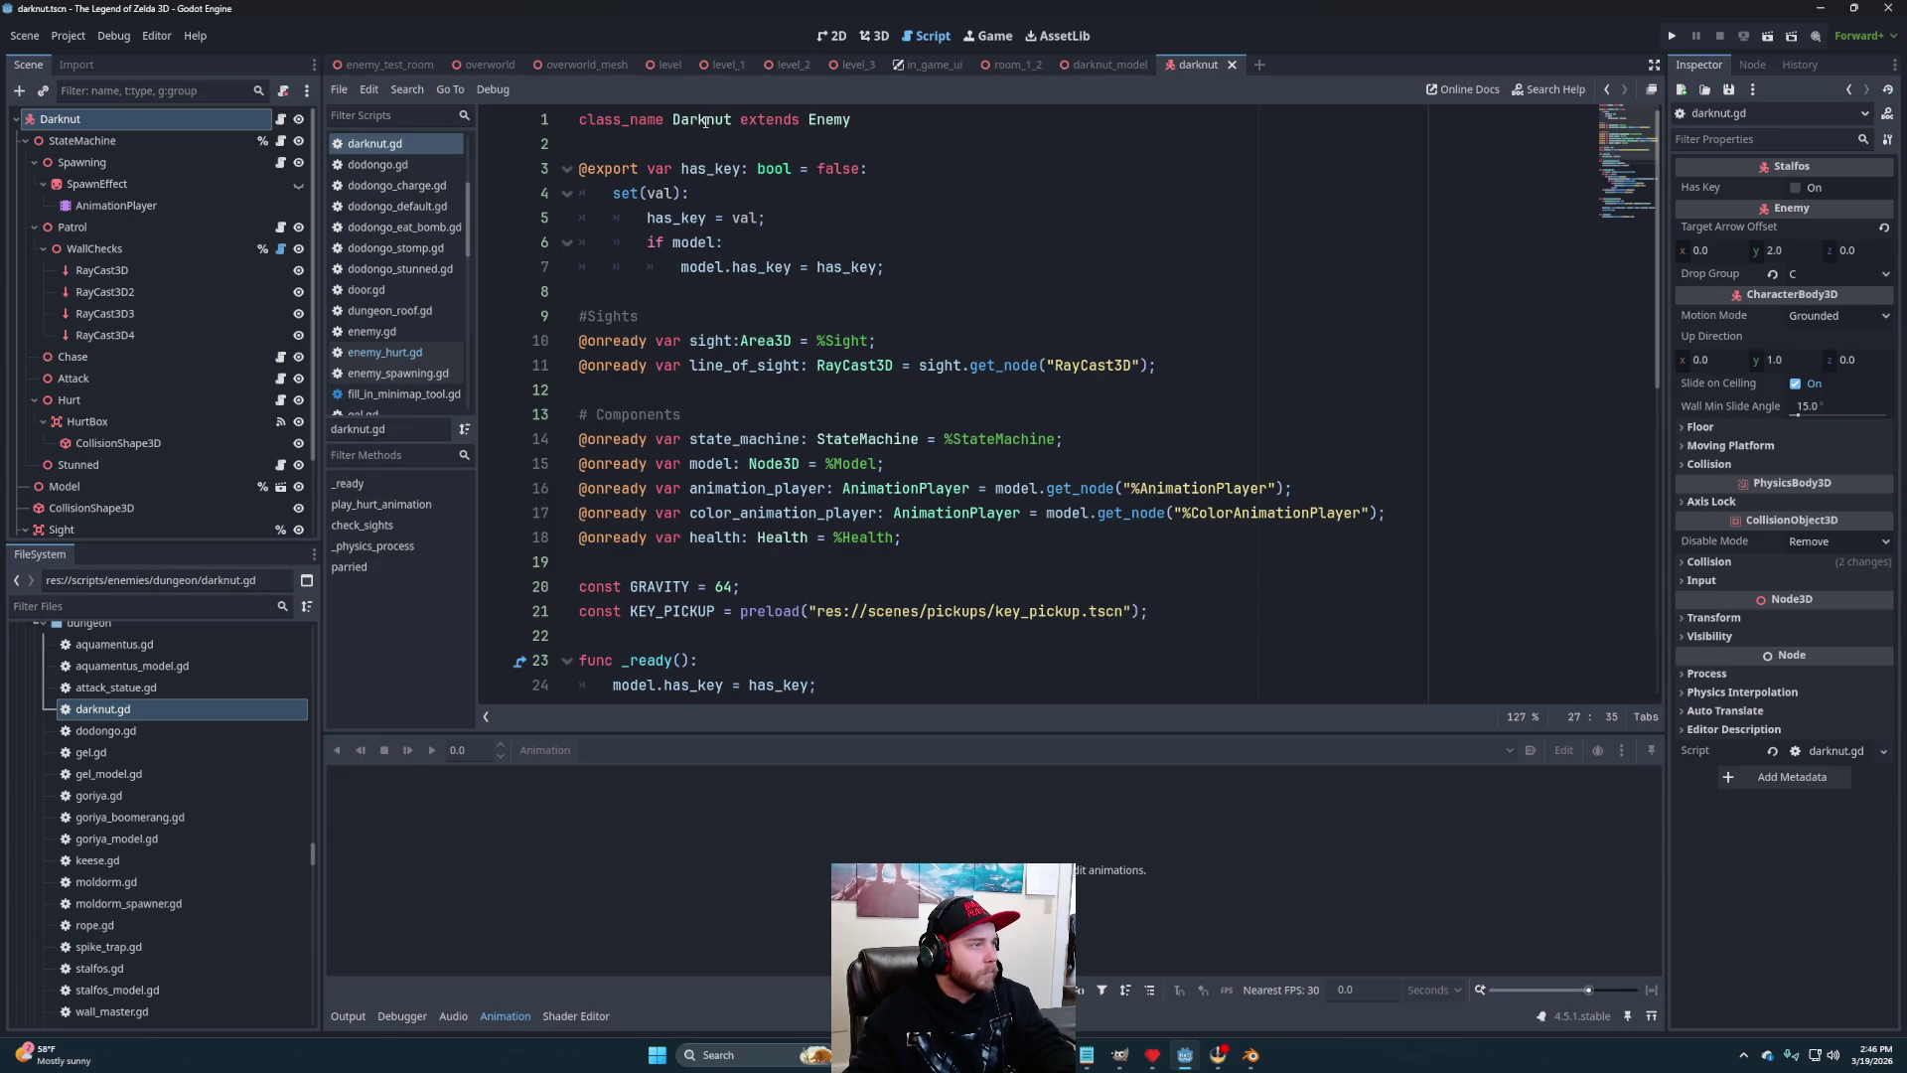
{"action": "left_click", "coordinate": [384, 352]}
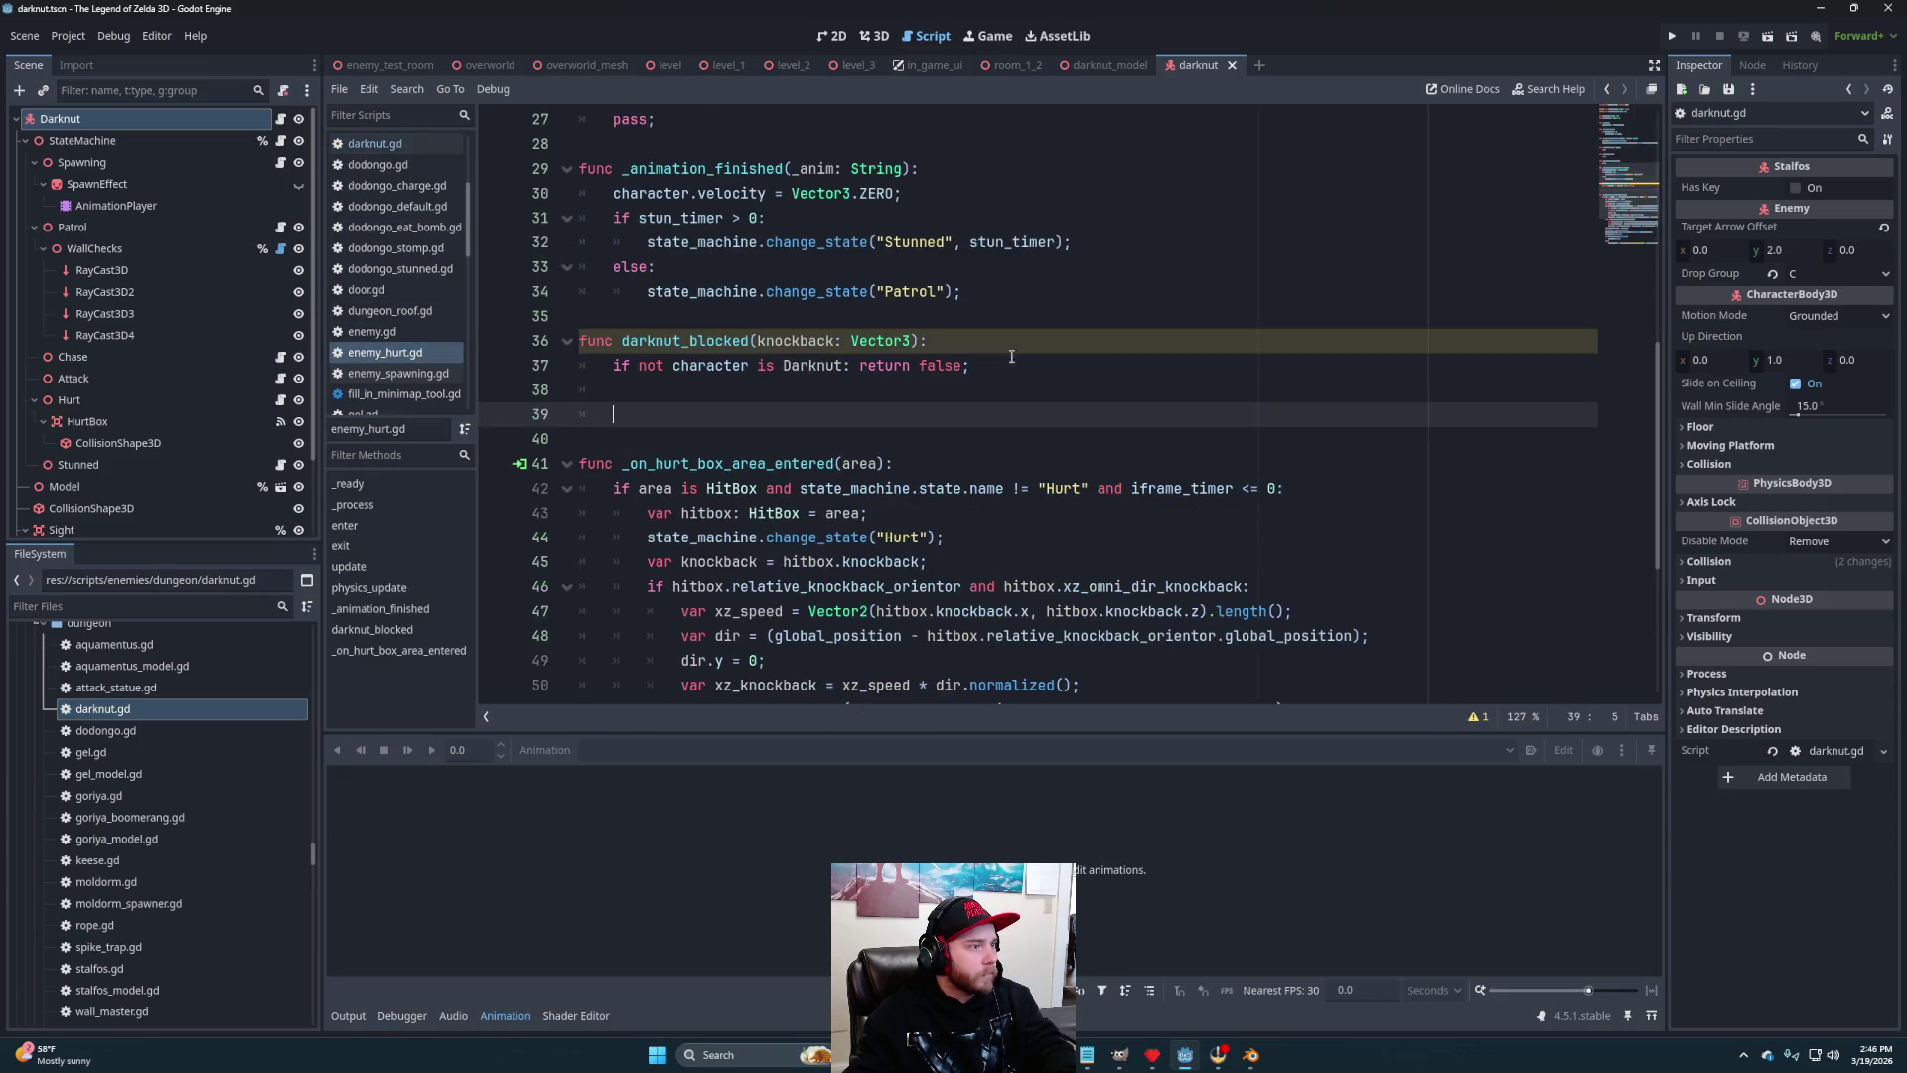
{"action": "key", "text": "Down"}
{"action": "key", "text": "Down"}
{"action": "key", "text": "Down"}
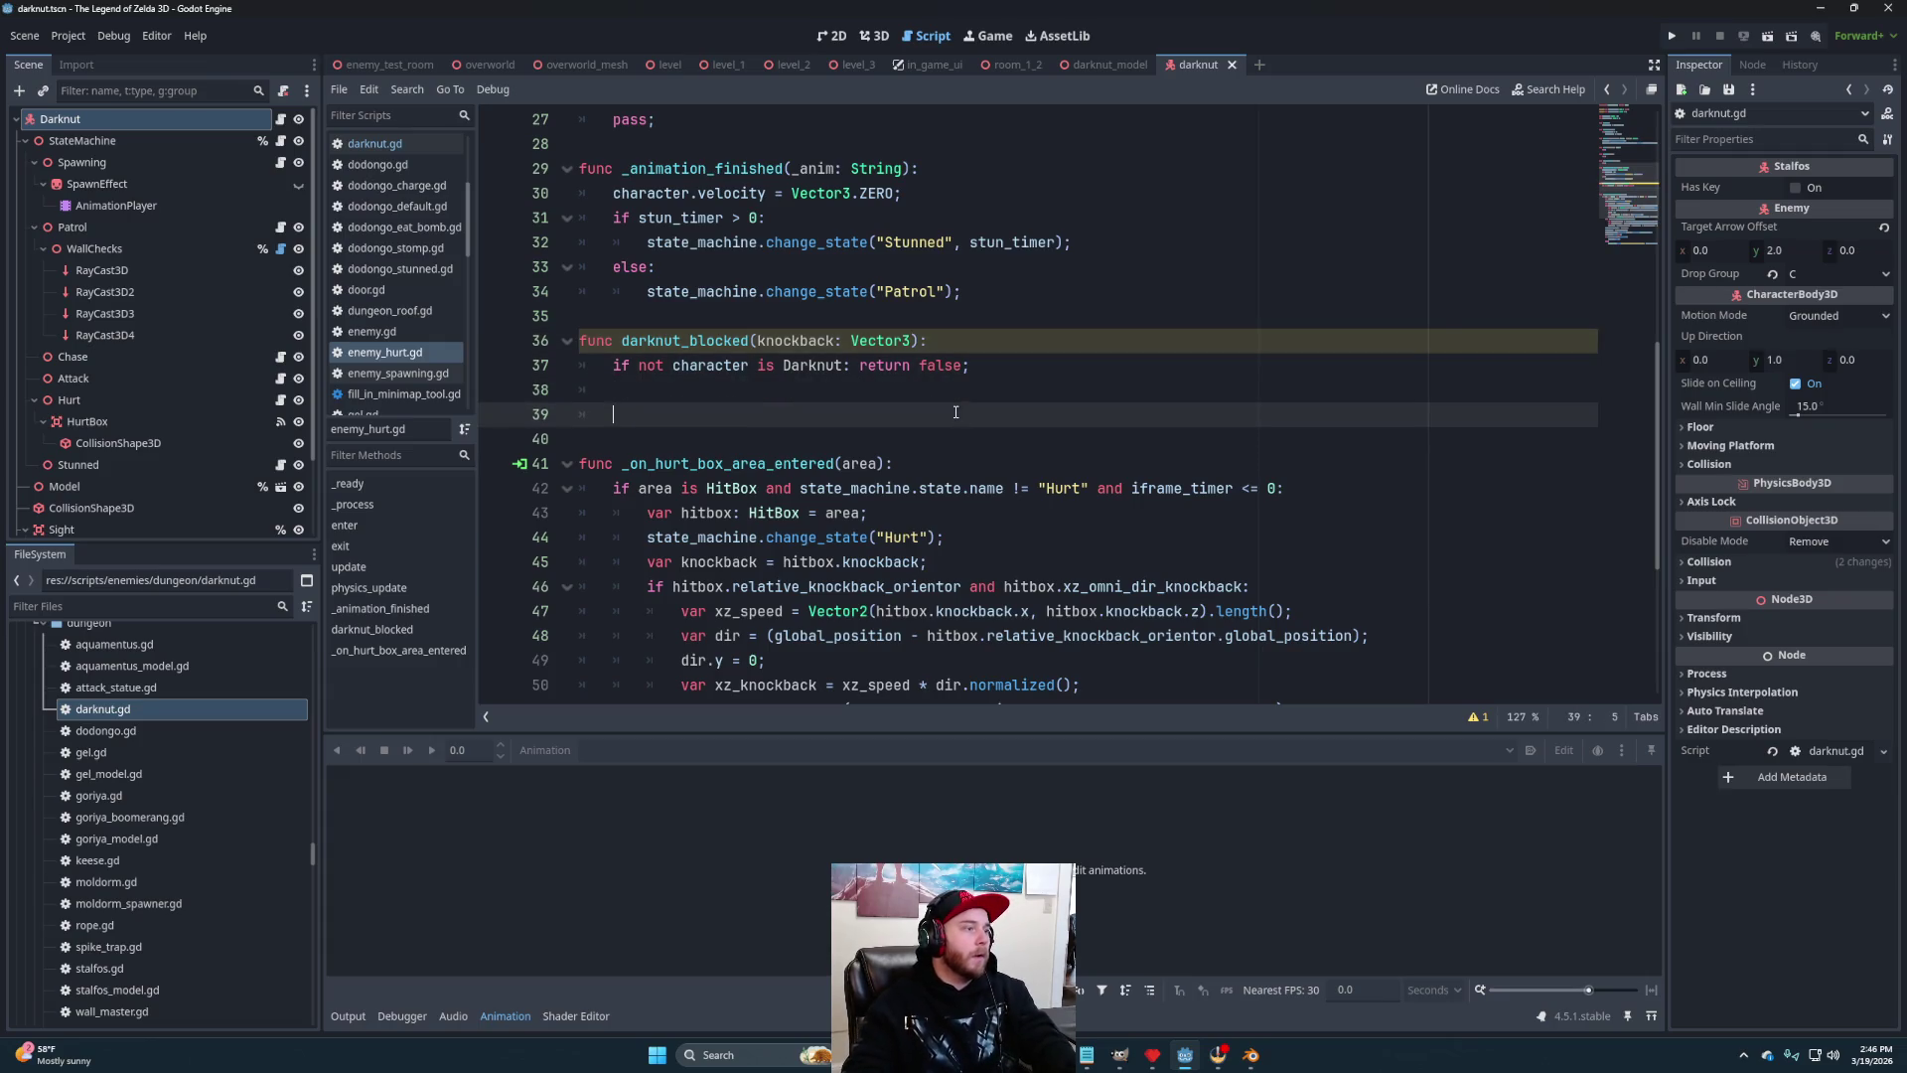
{"action": "scroll", "coordinate": [1012, 369], "scroll_direction": "down", "scroll_amount": 2}
{"action": "scroll", "coordinate": [1012, 368], "scroll_direction": "down", "scroll_amount": 3}
{"action": "scroll", "coordinate": [919, 403], "scroll_direction": "up", "scroll_amount": 2}
{"action": "scroll", "coordinate": [919, 404], "scroll_direction": "up", "scroll_amount": 5}
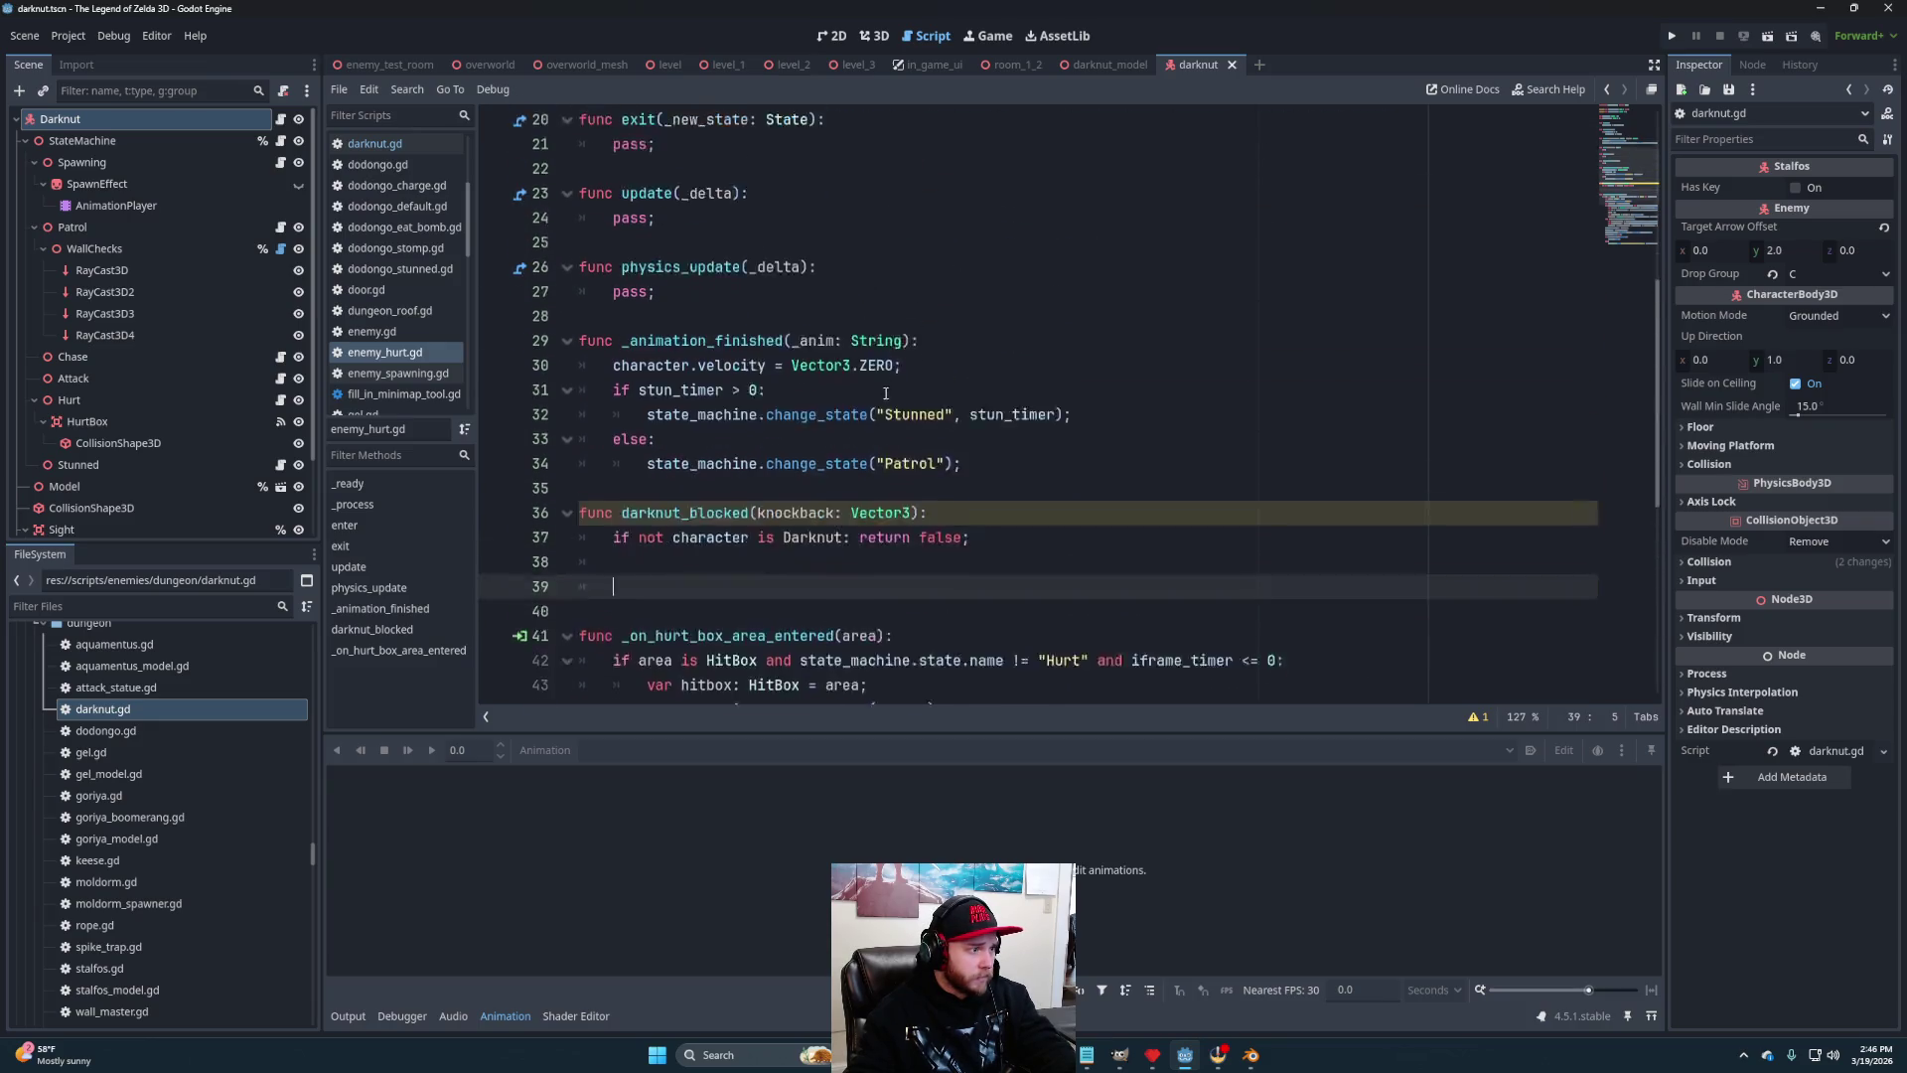
Give darknut_blocked a '-> bool' return type on line 36
{"action": "left_click", "coordinate": [919, 440]}
{"action": "type", "text": "-> bo"}
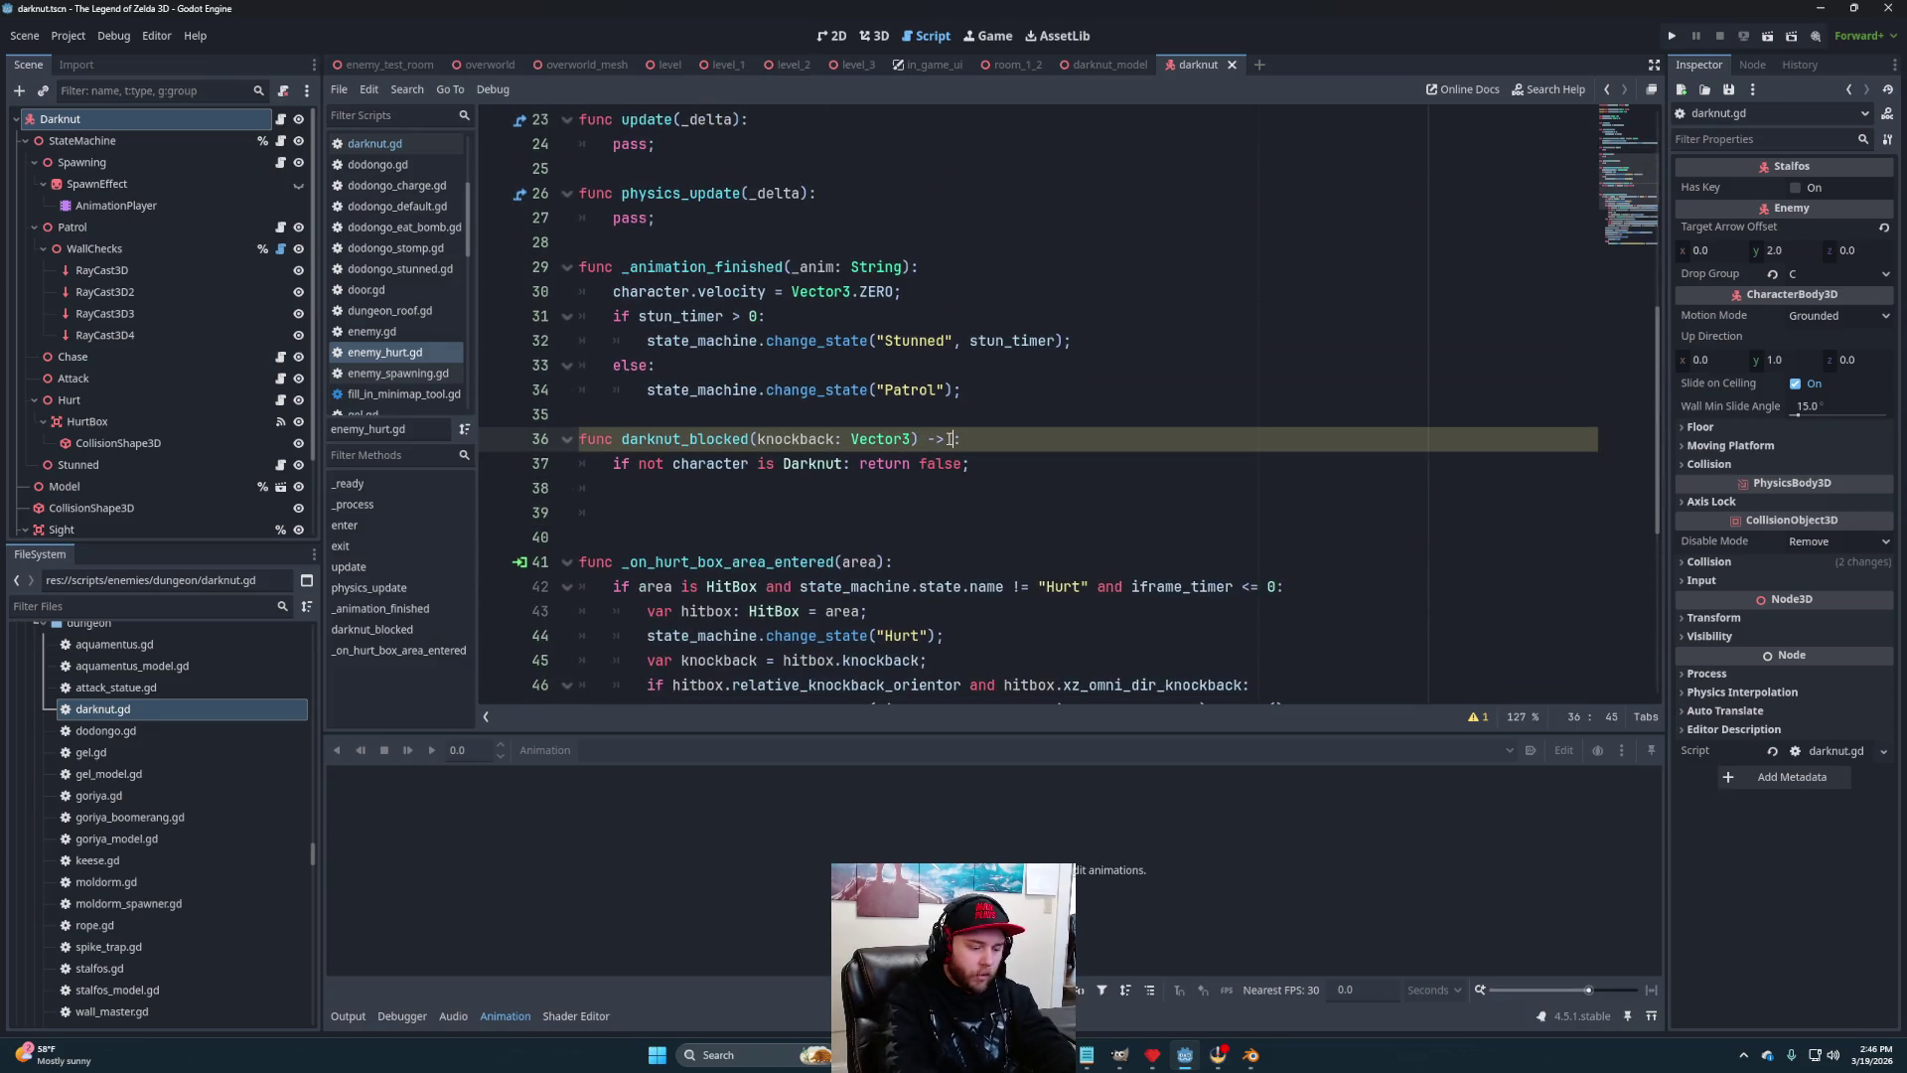
{"action": "type", "text": "ol"}
{"action": "left_click", "coordinate": [959, 512]}
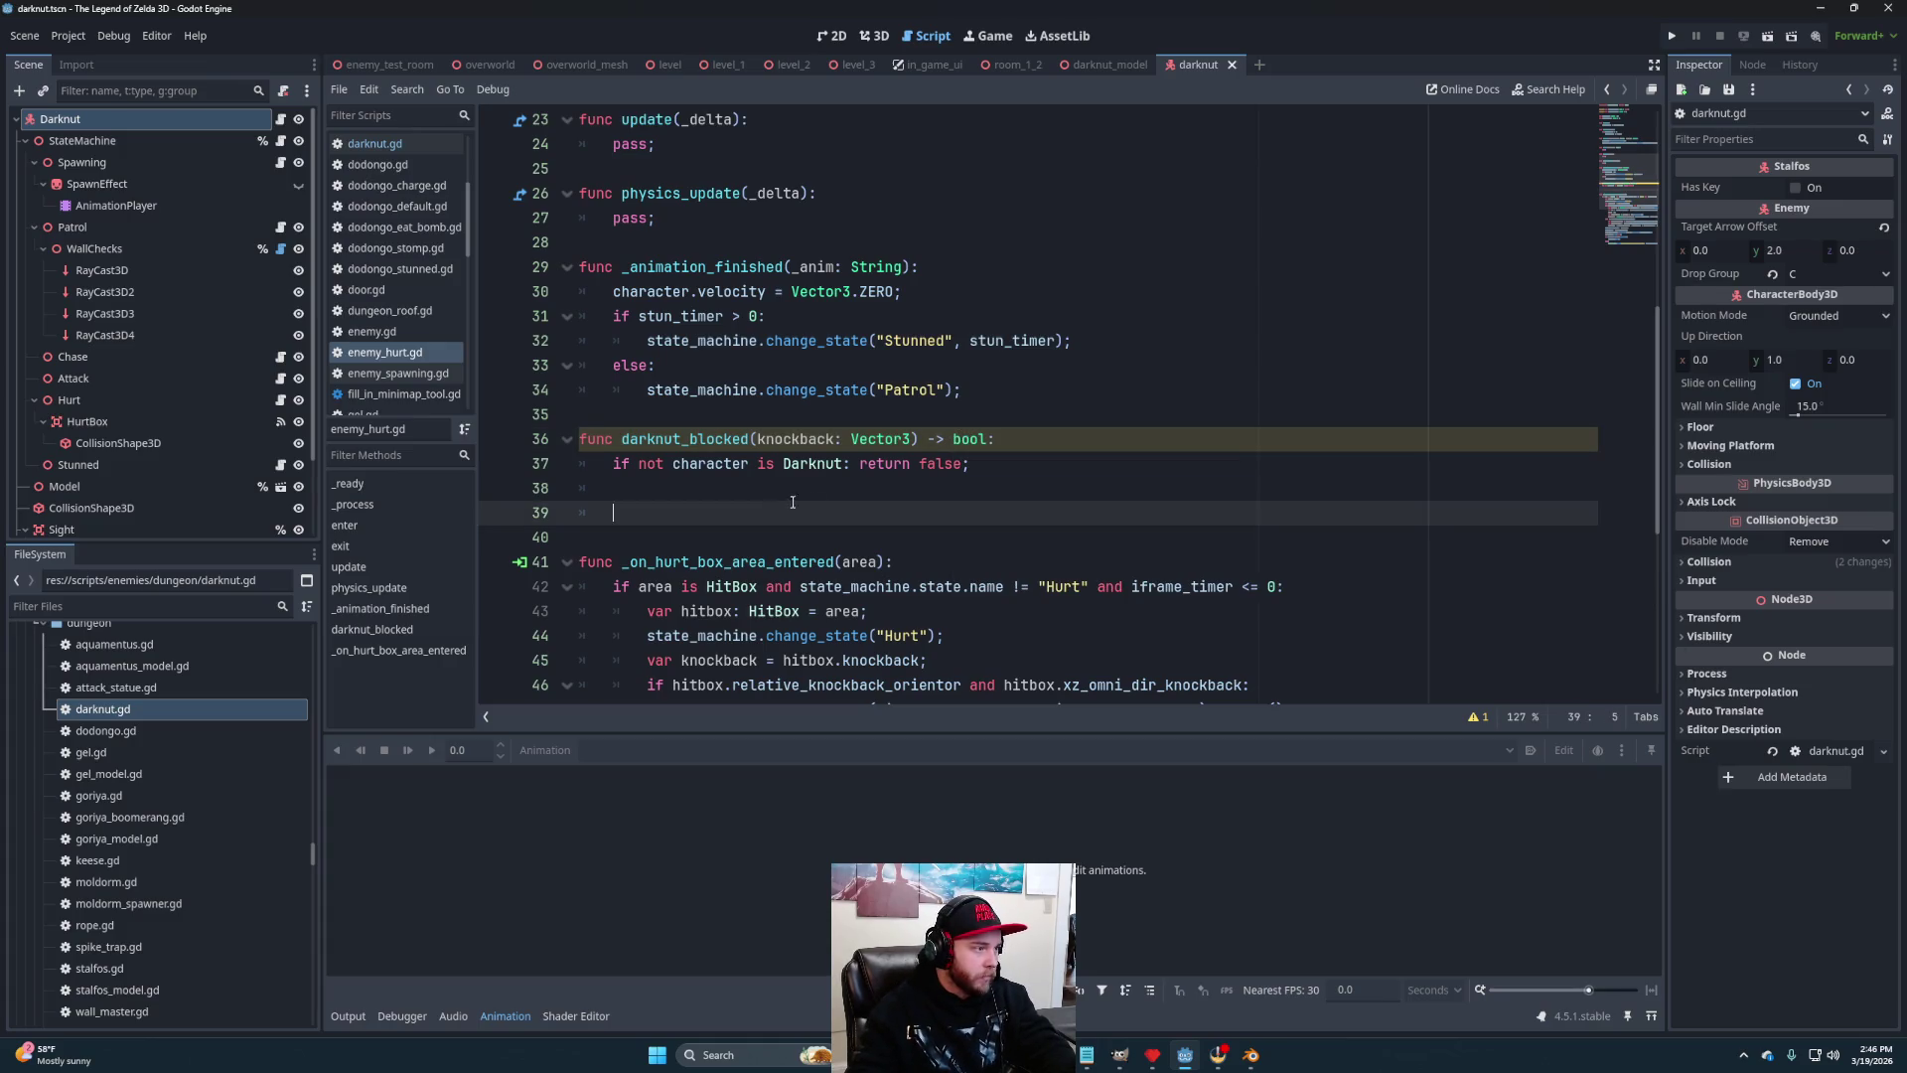
{"action": "scroll", "coordinate": [959, 482], "scroll_direction": "down", "scroll_amount": 1}
{"action": "scroll", "coordinate": [959, 481], "scroll_direction": "down", "scroll_amount": 3}
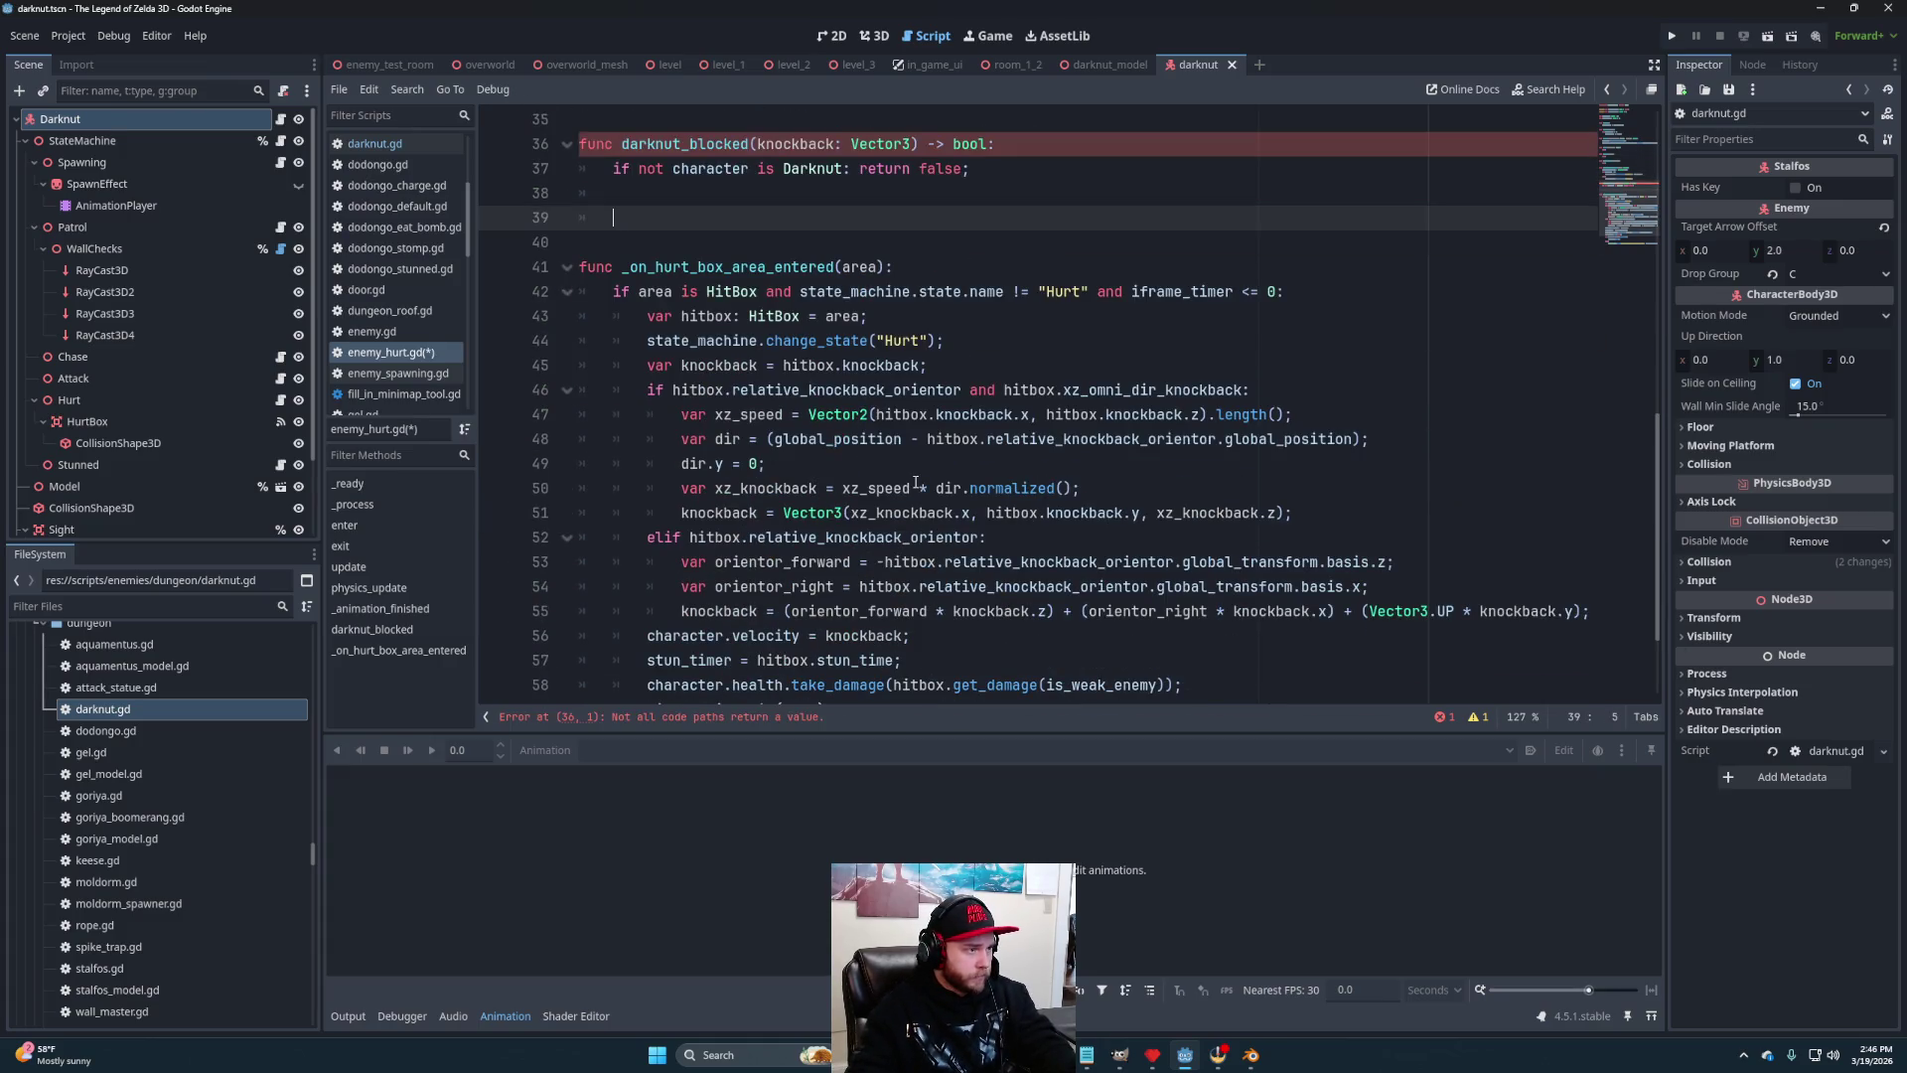
{"action": "scroll", "coordinate": [966, 511], "scroll_direction": "down", "scroll_amount": 1}
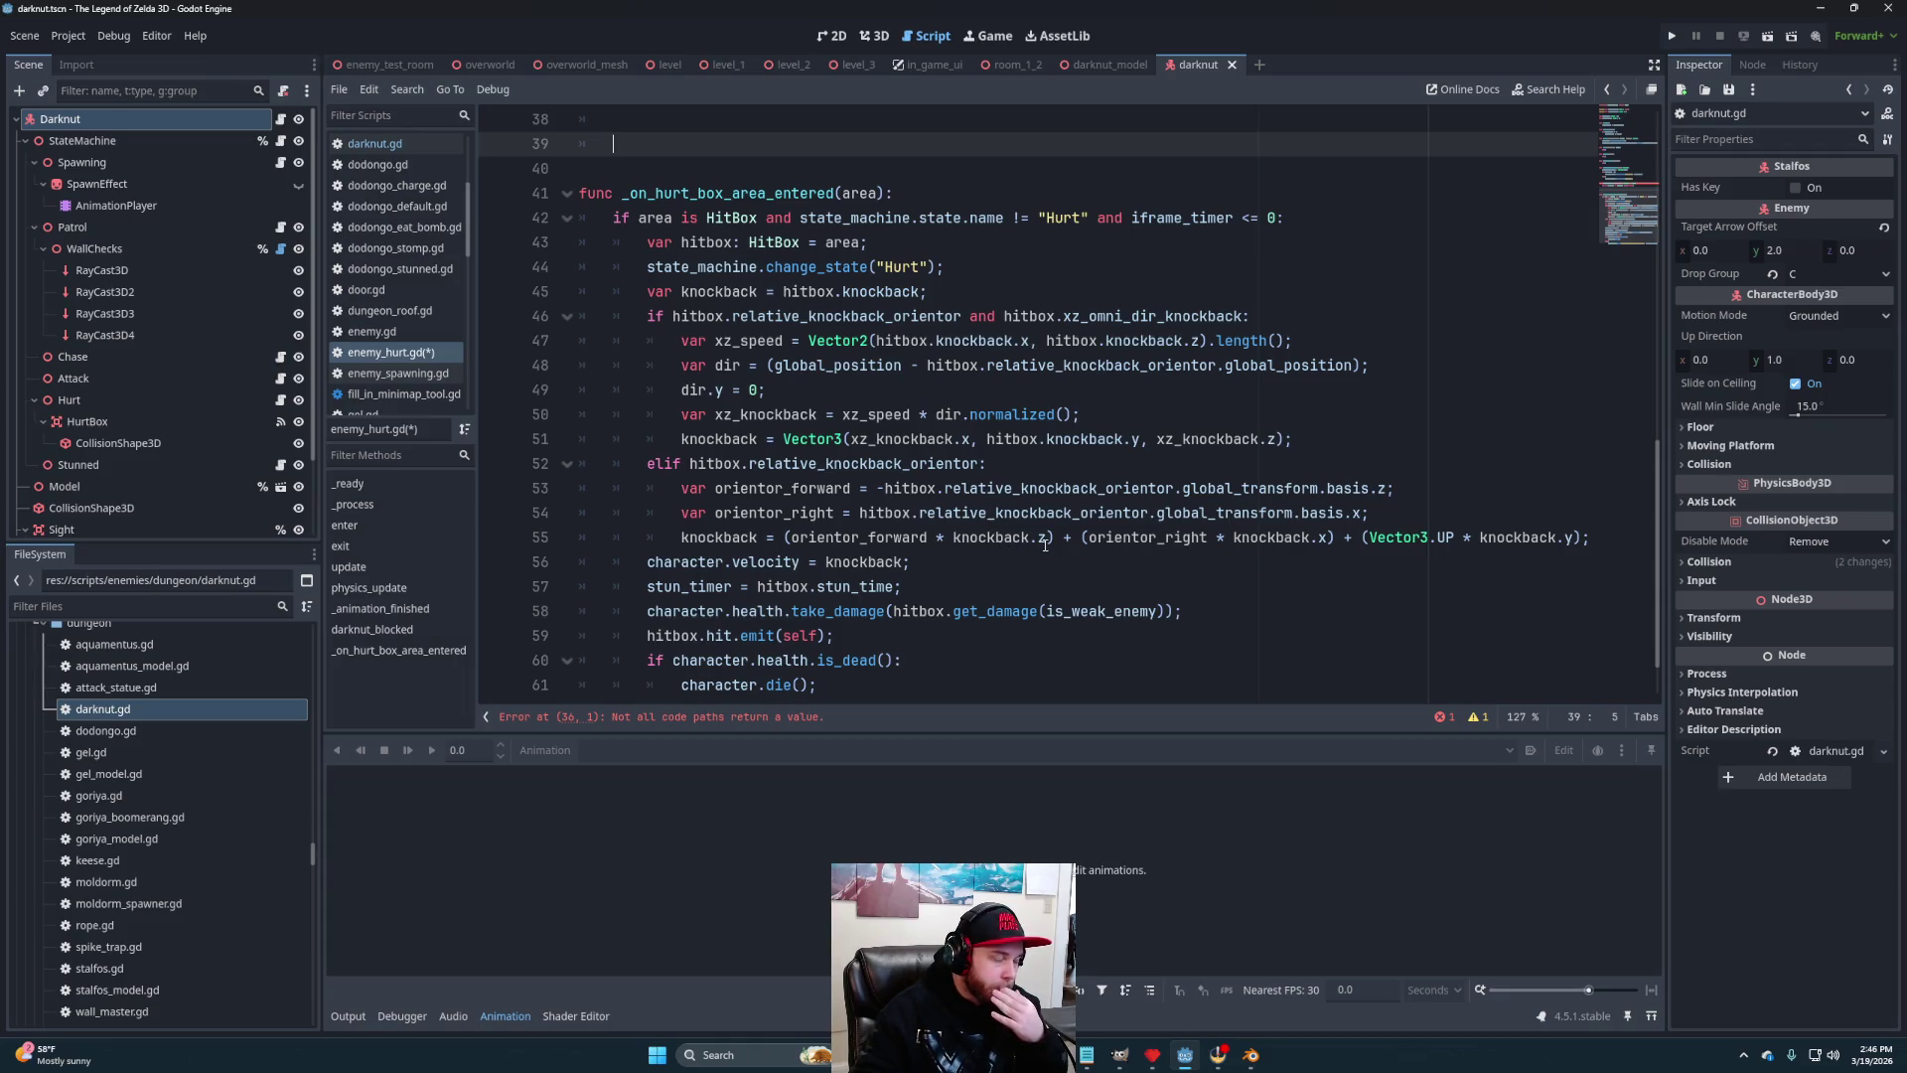
{"action": "mouse_move", "coordinate": [1041, 545]}
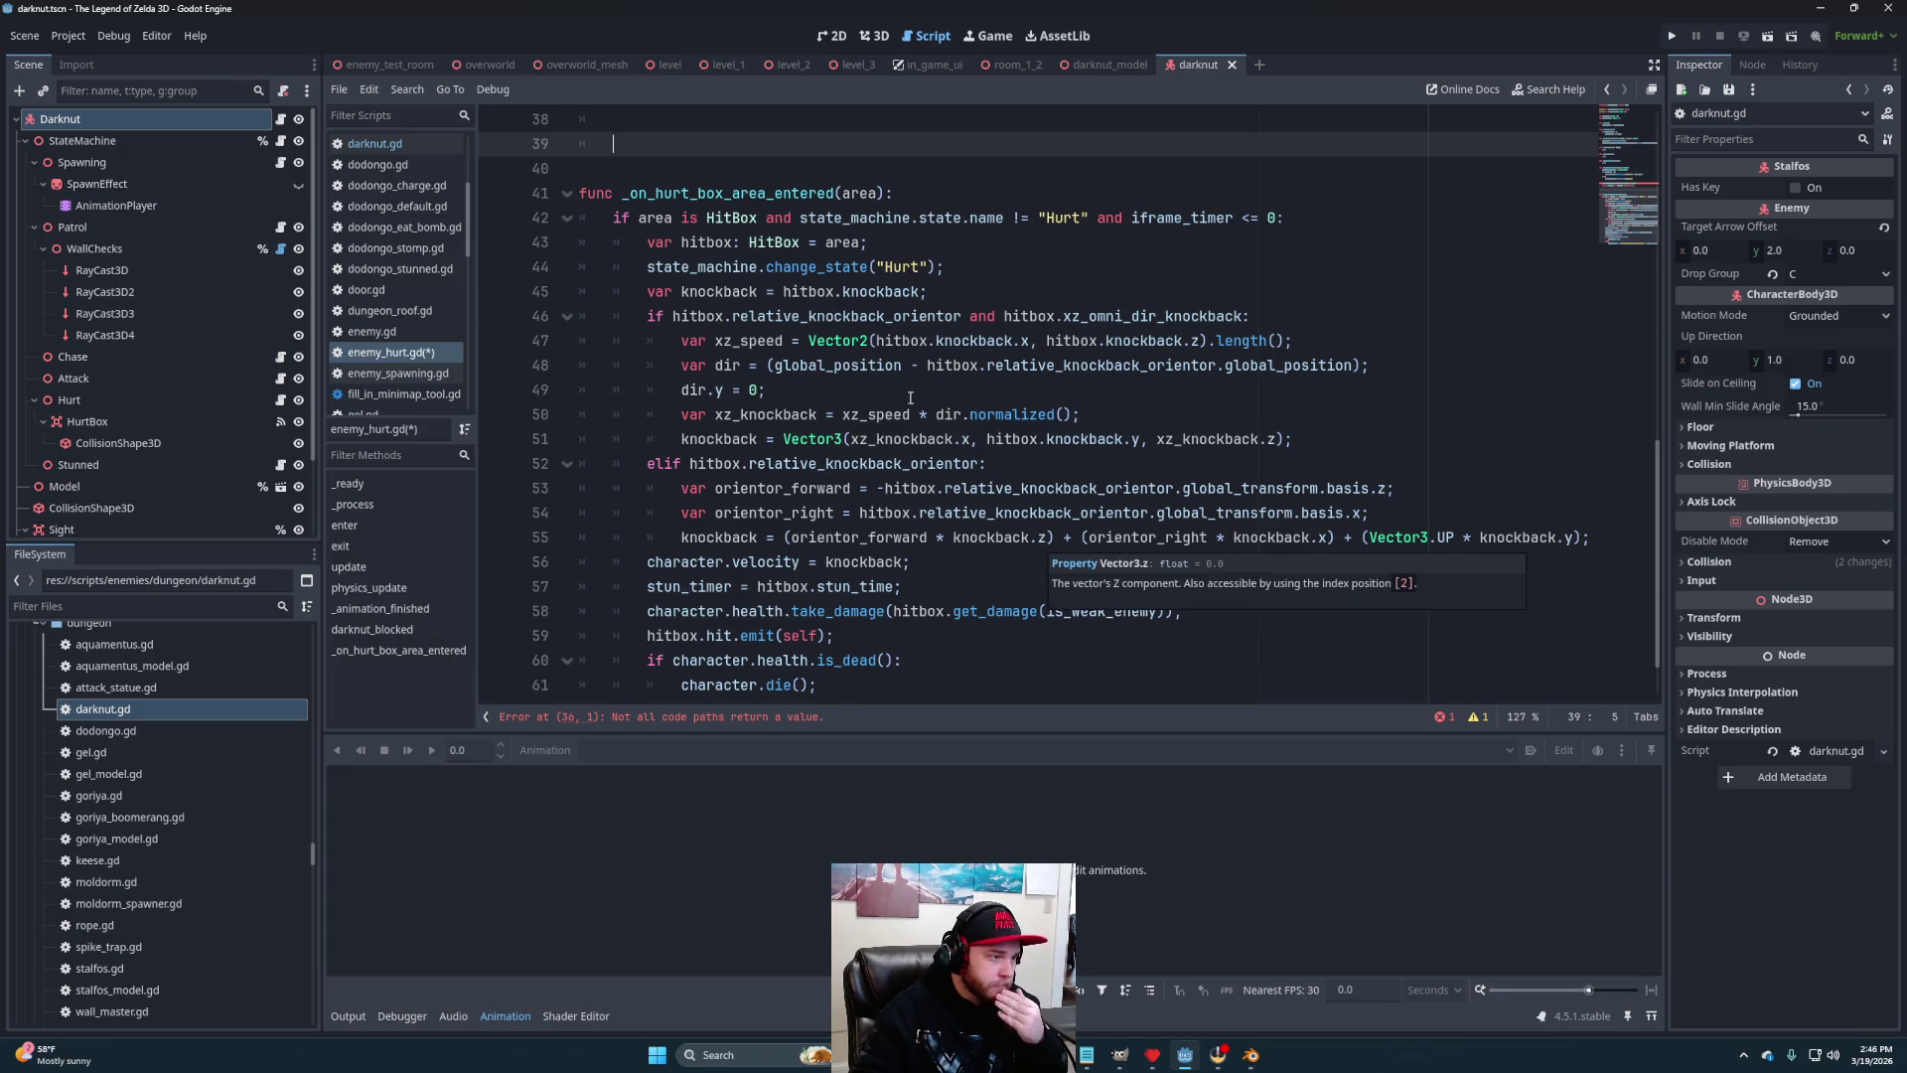
{"action": "scroll", "coordinate": [900, 423], "scroll_direction": "up", "scroll_amount": 2}
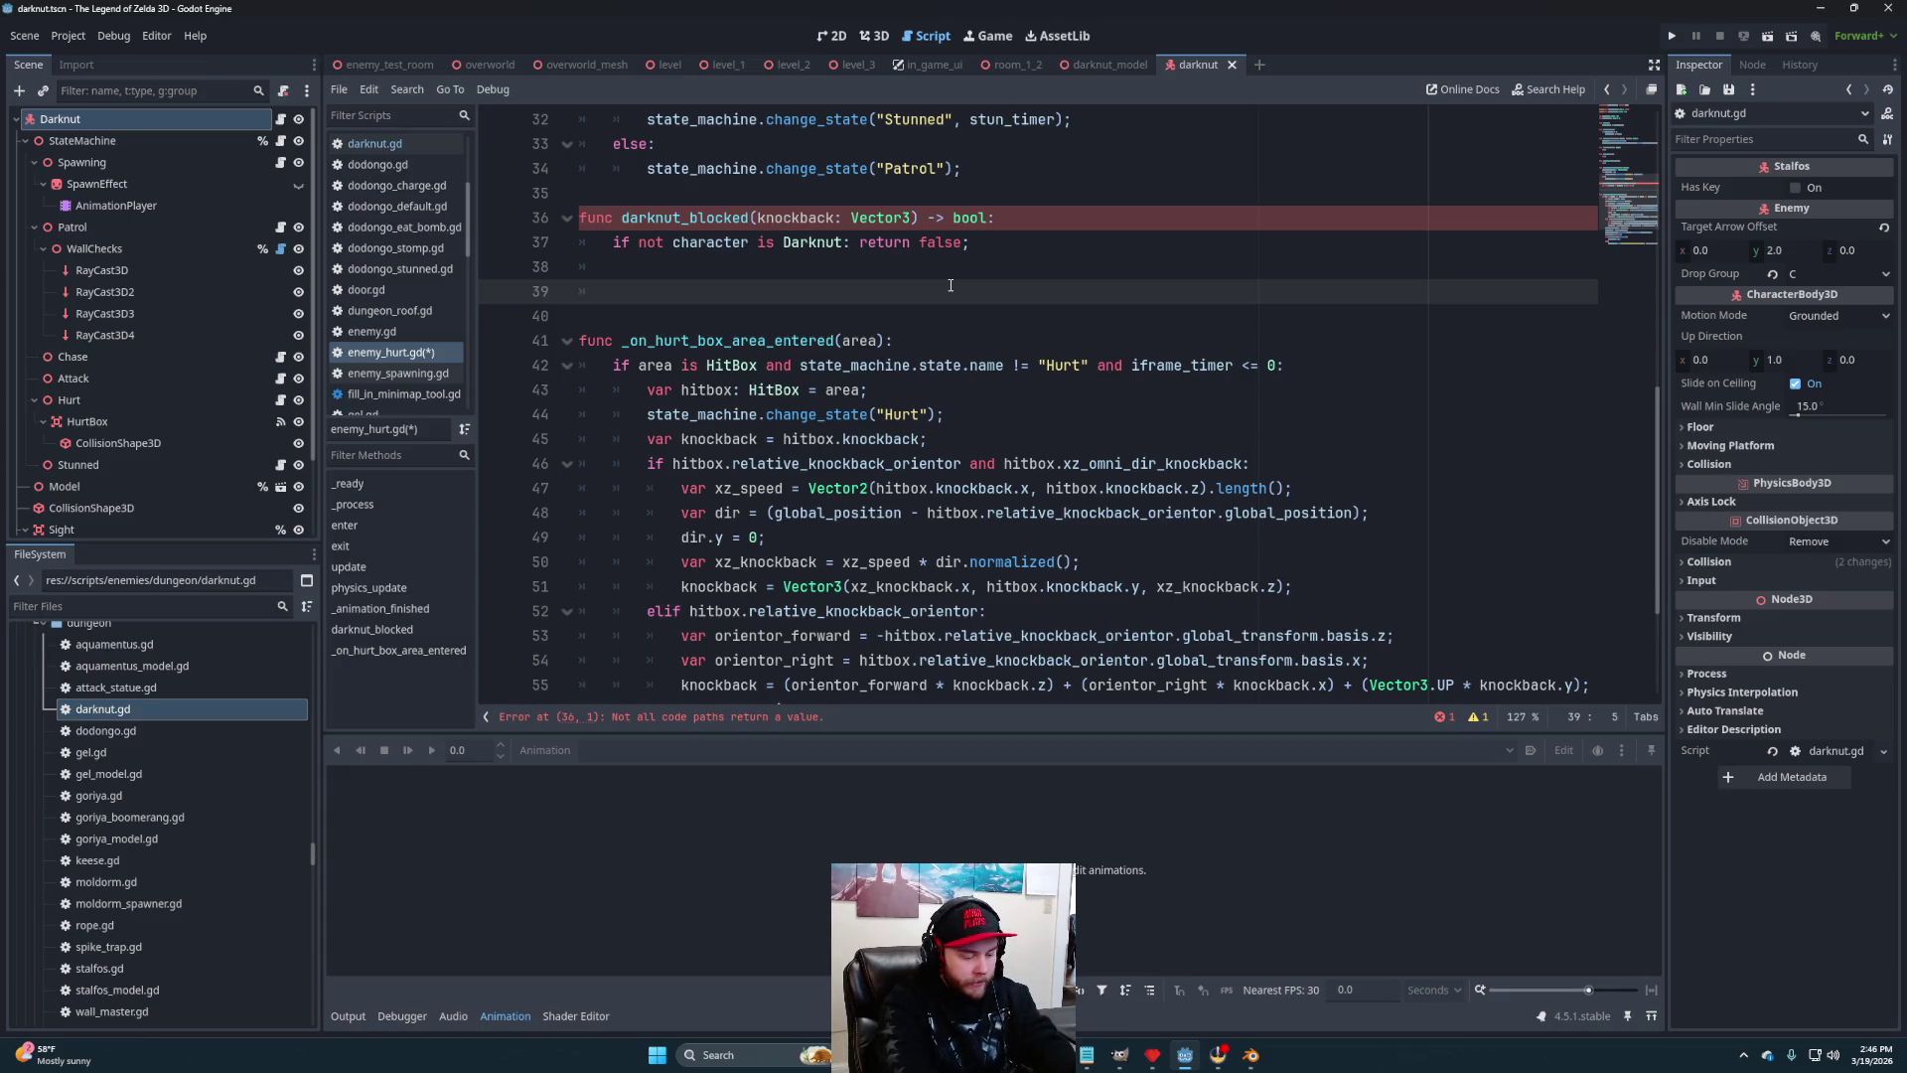
Declare a character_alignment variable in darknut_blocked, fixing its spelling, and assign it character
{"action": "type", "text": "var"}
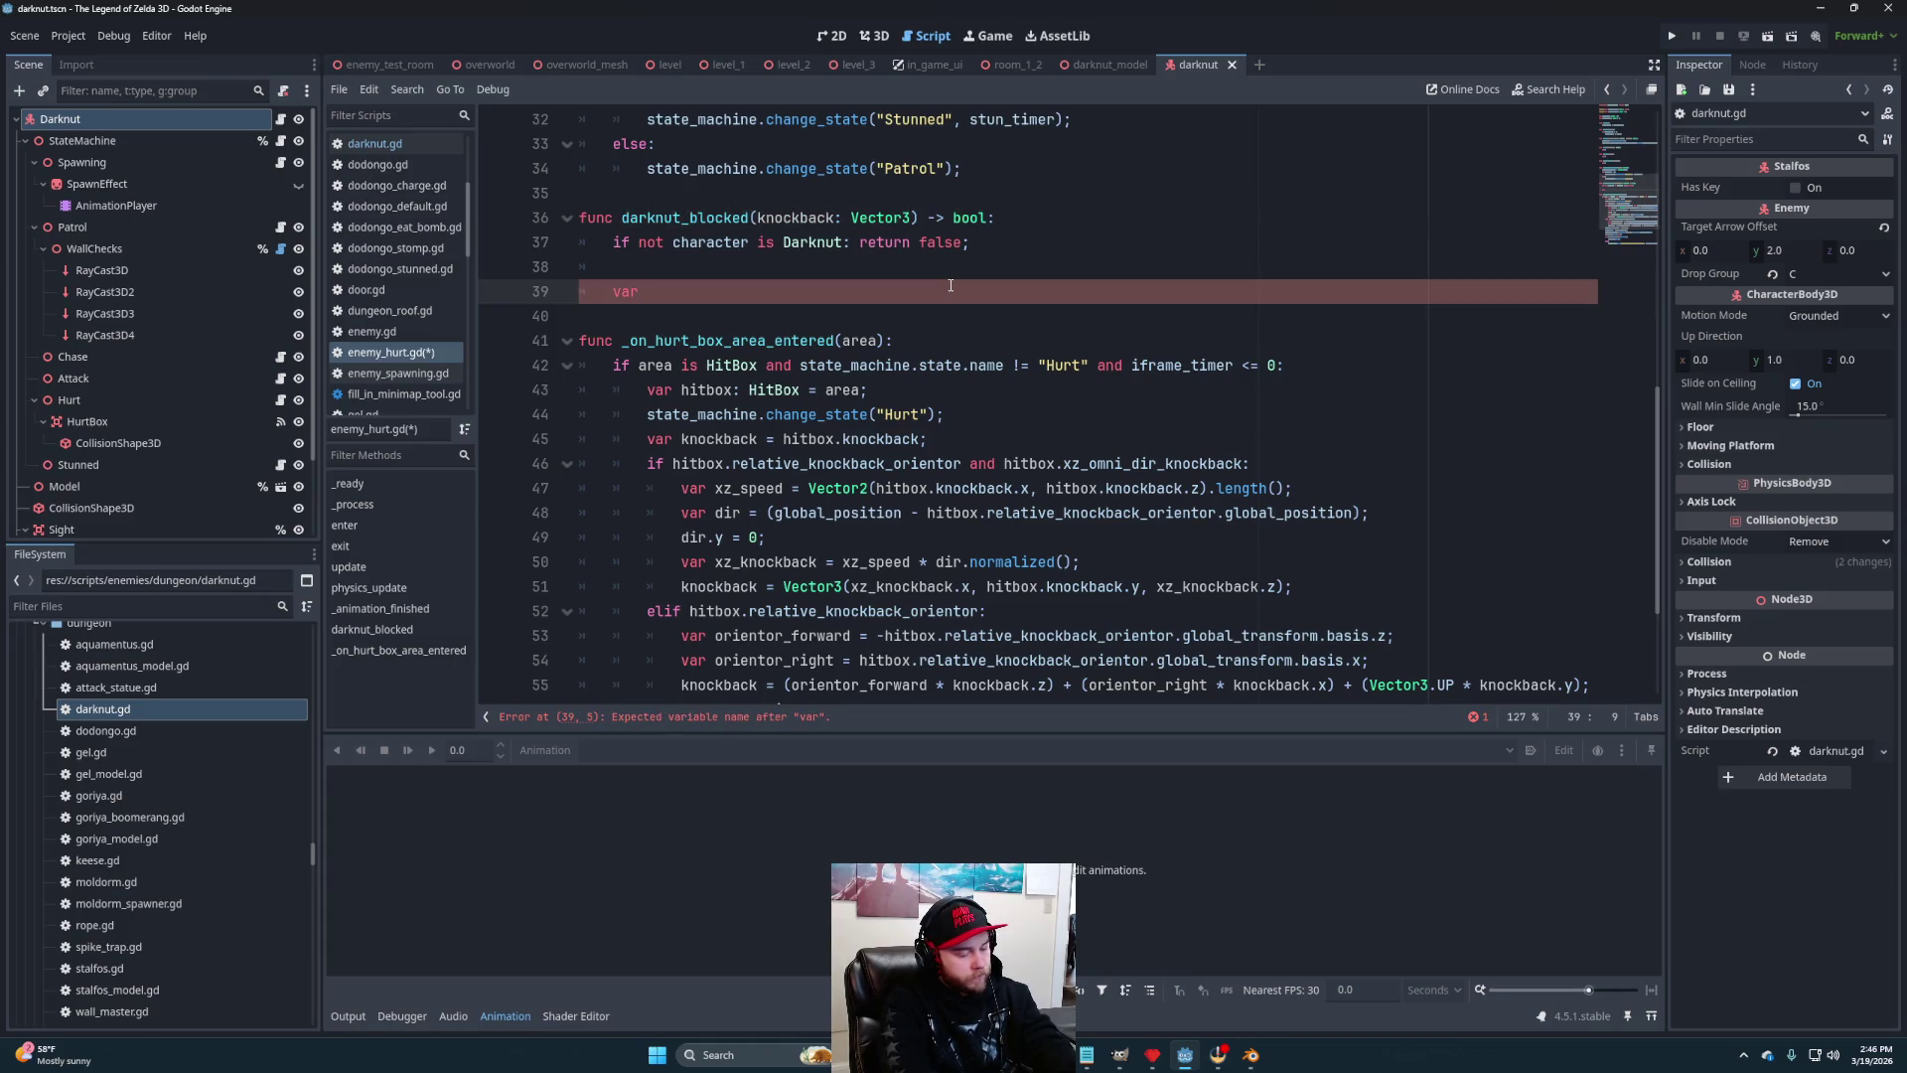
{"action": "type", "text": "ch"}
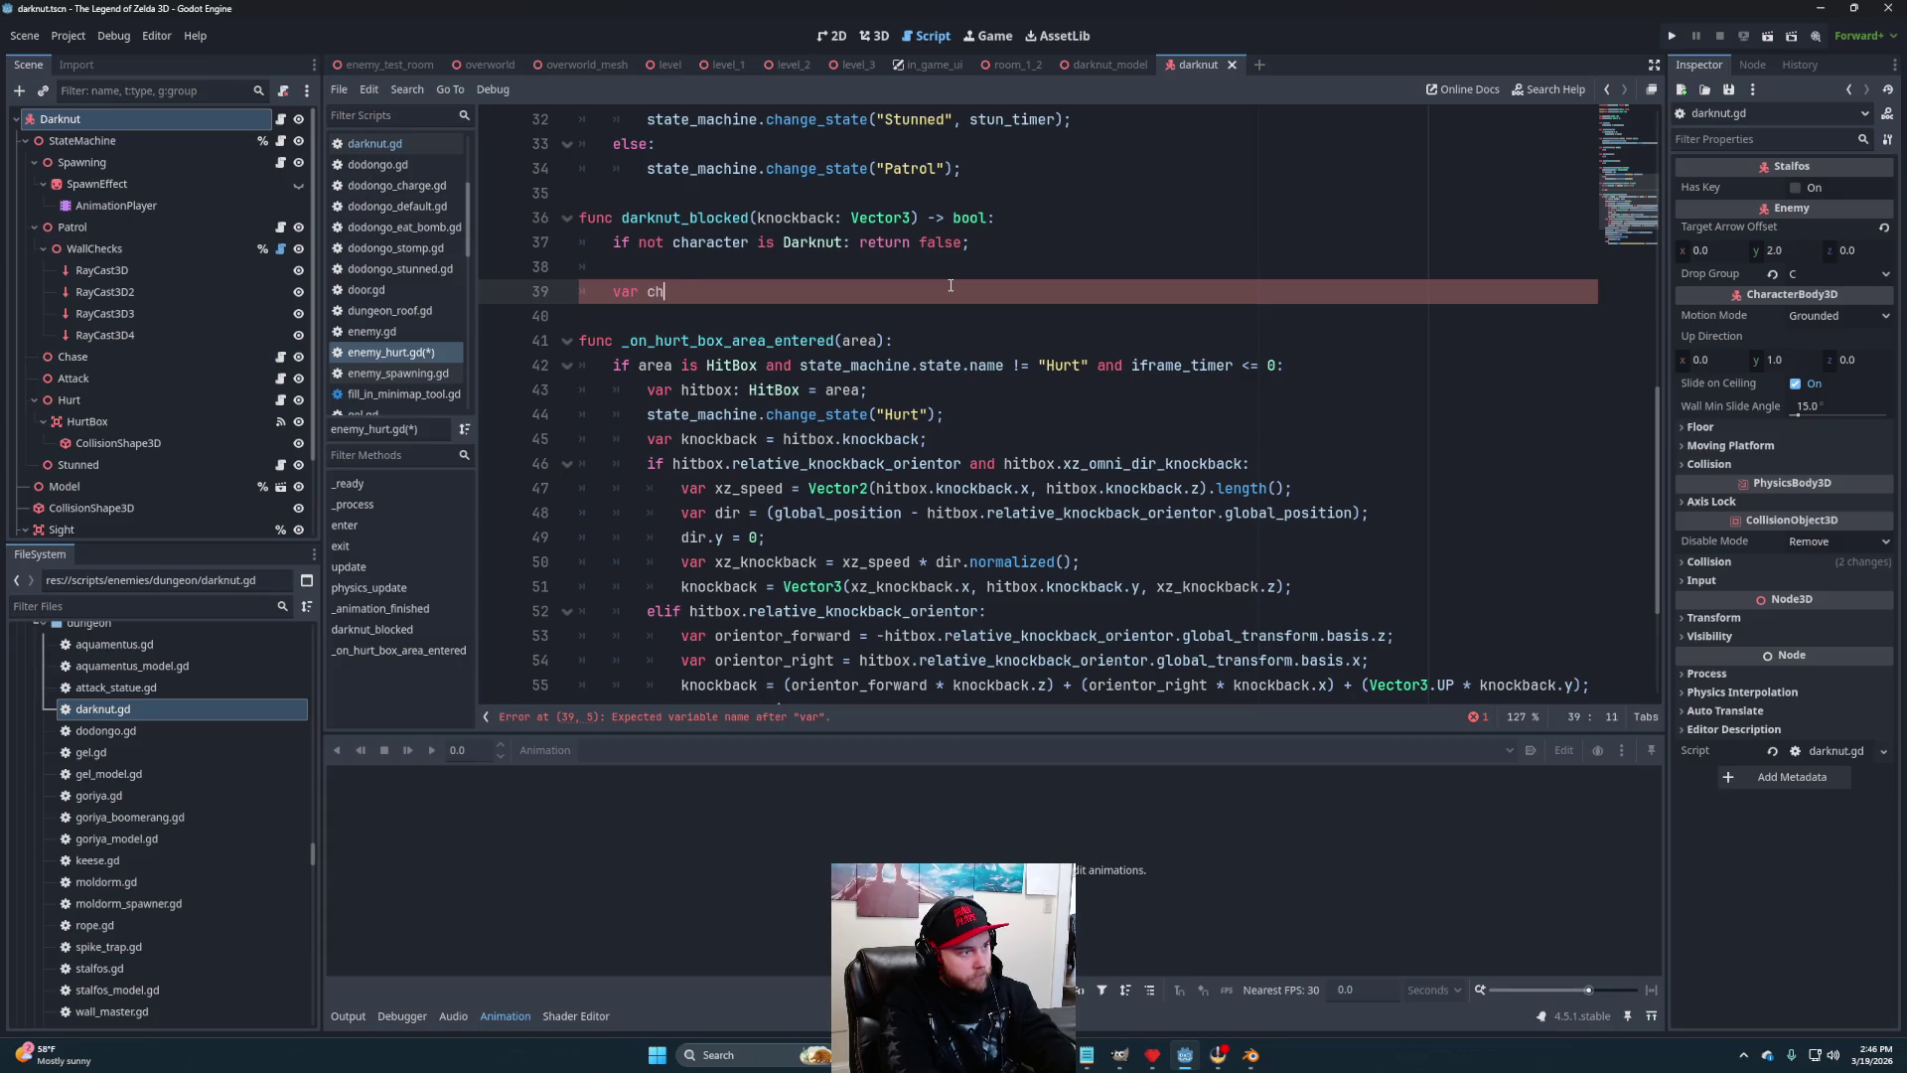
{"action": "type", "text": "aracter"}
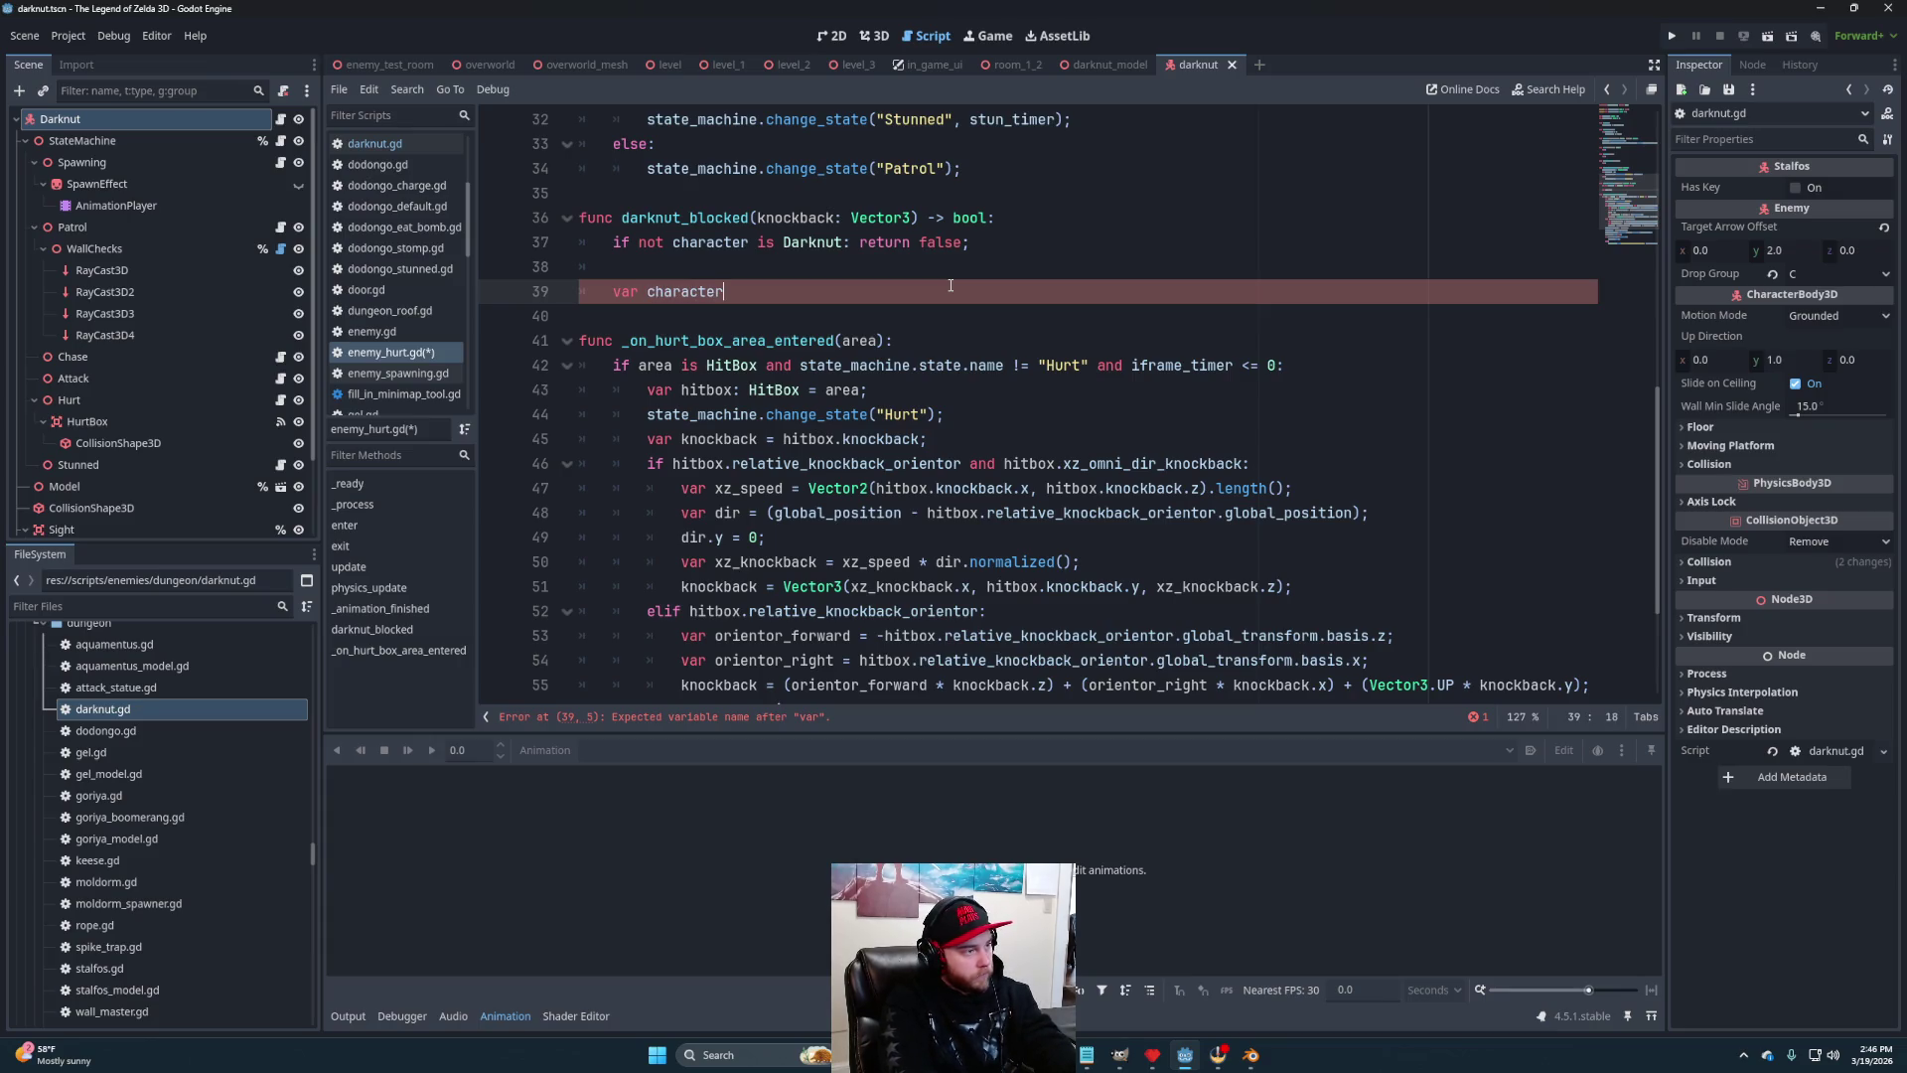
{"action": "type", "text": "_alingment"}
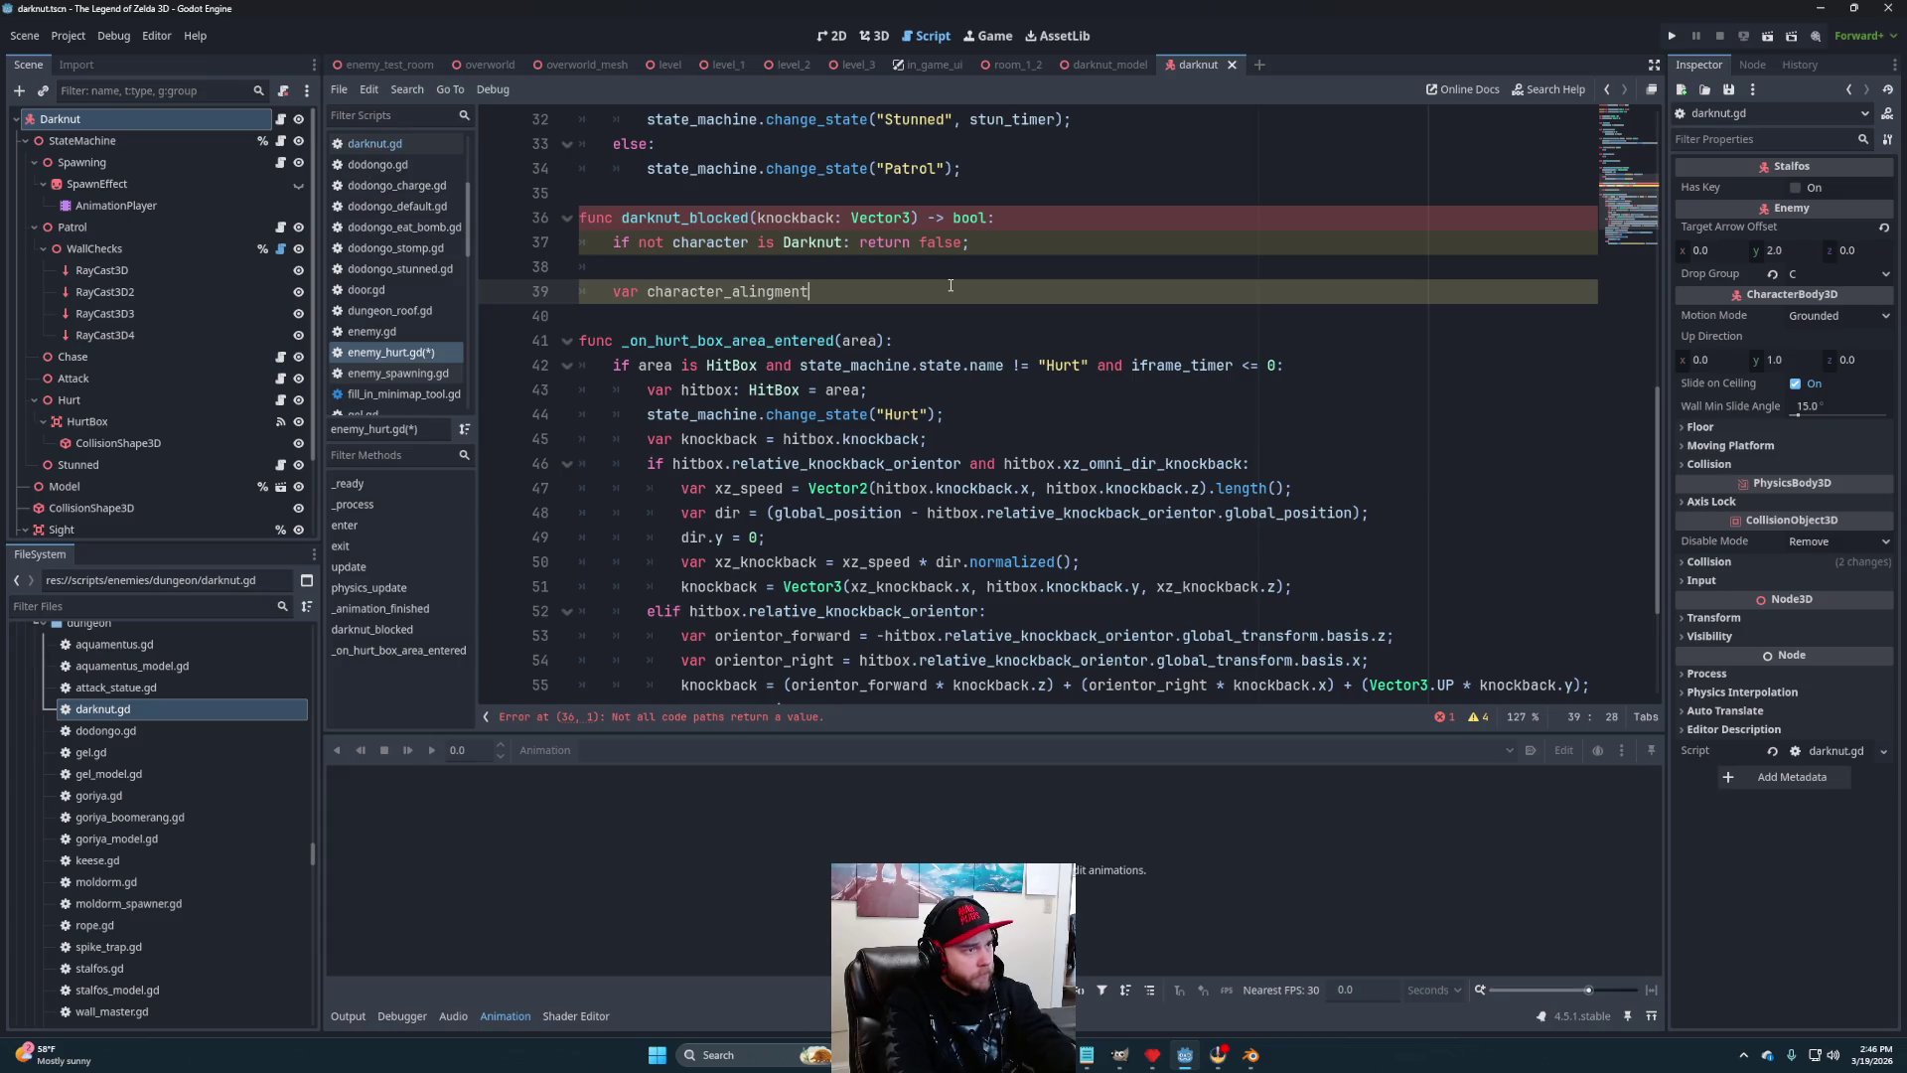
{"action": "key", "text": "BackSpace"}
{"action": "key", "text": "Right"}
{"action": "type", "text": "n"}
{"action": "key", "text": "End"}
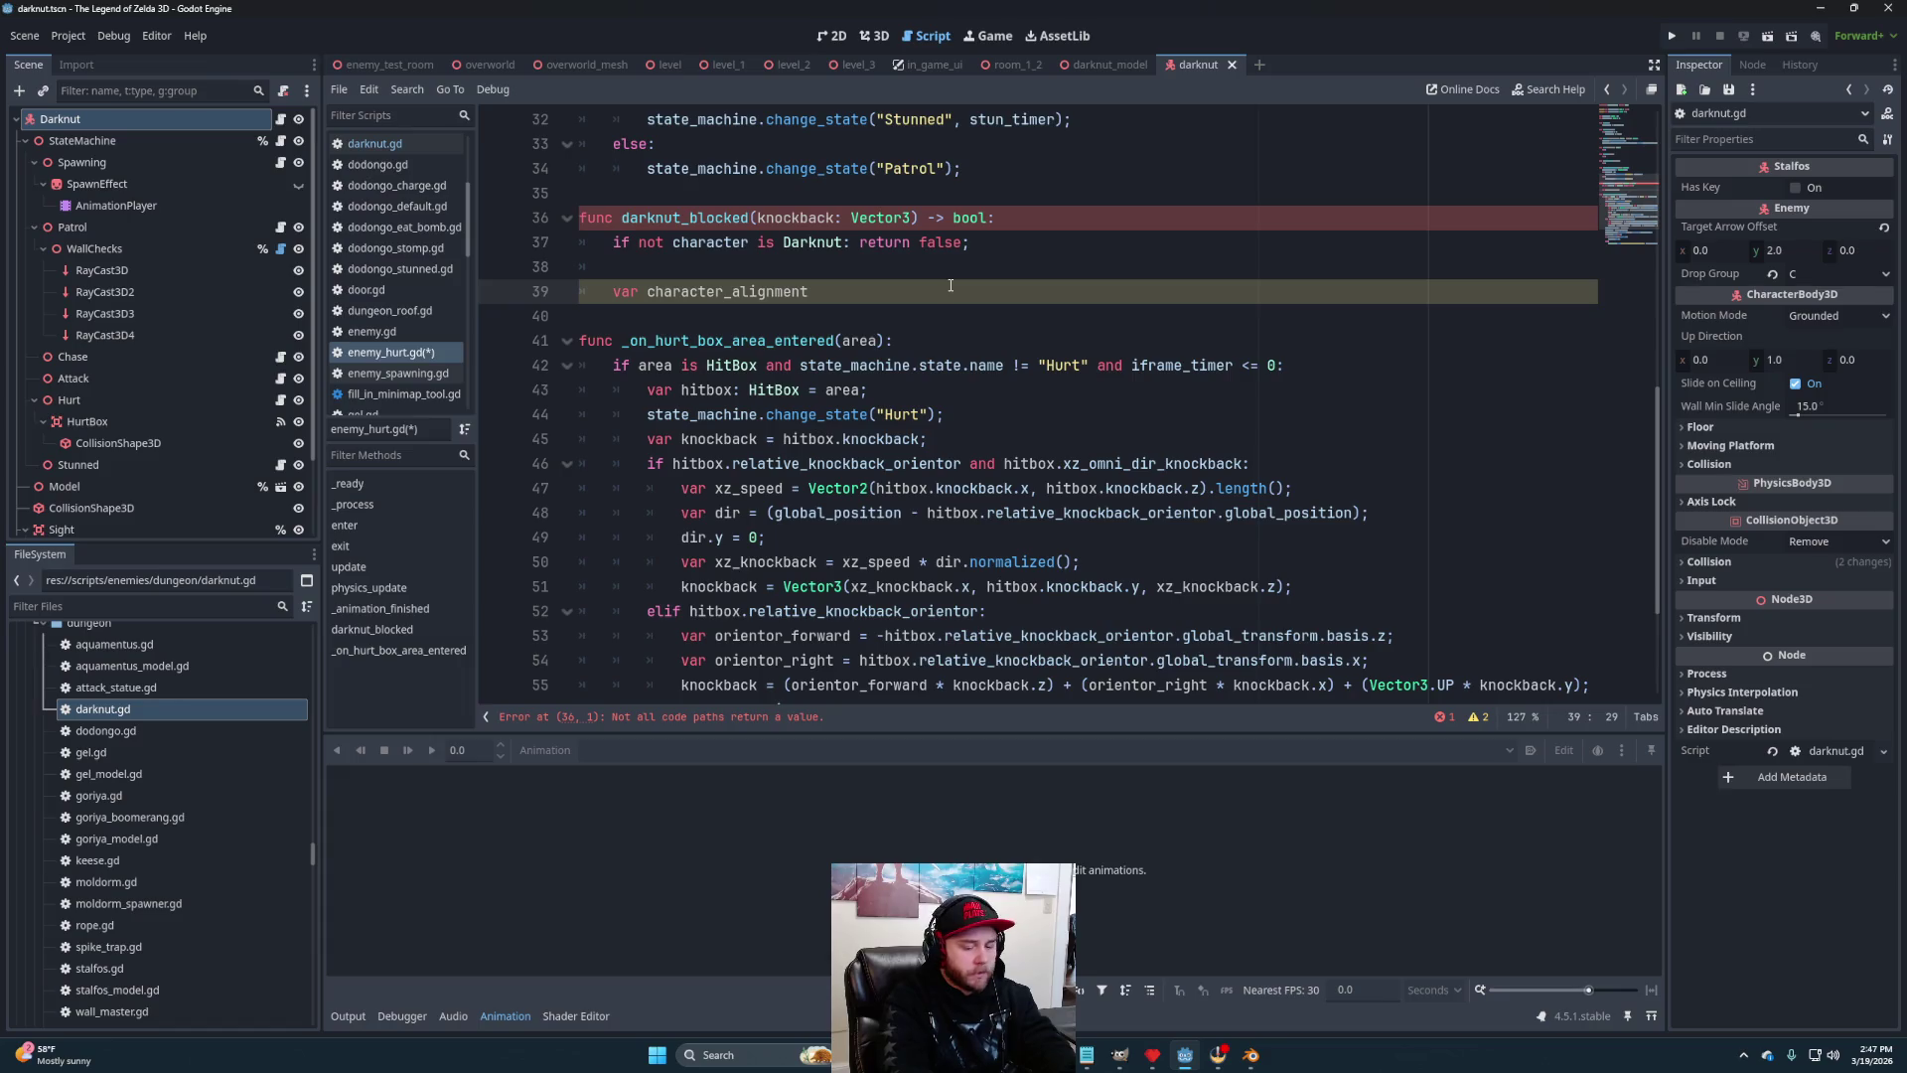
{"action": "type", "text": "= char"}
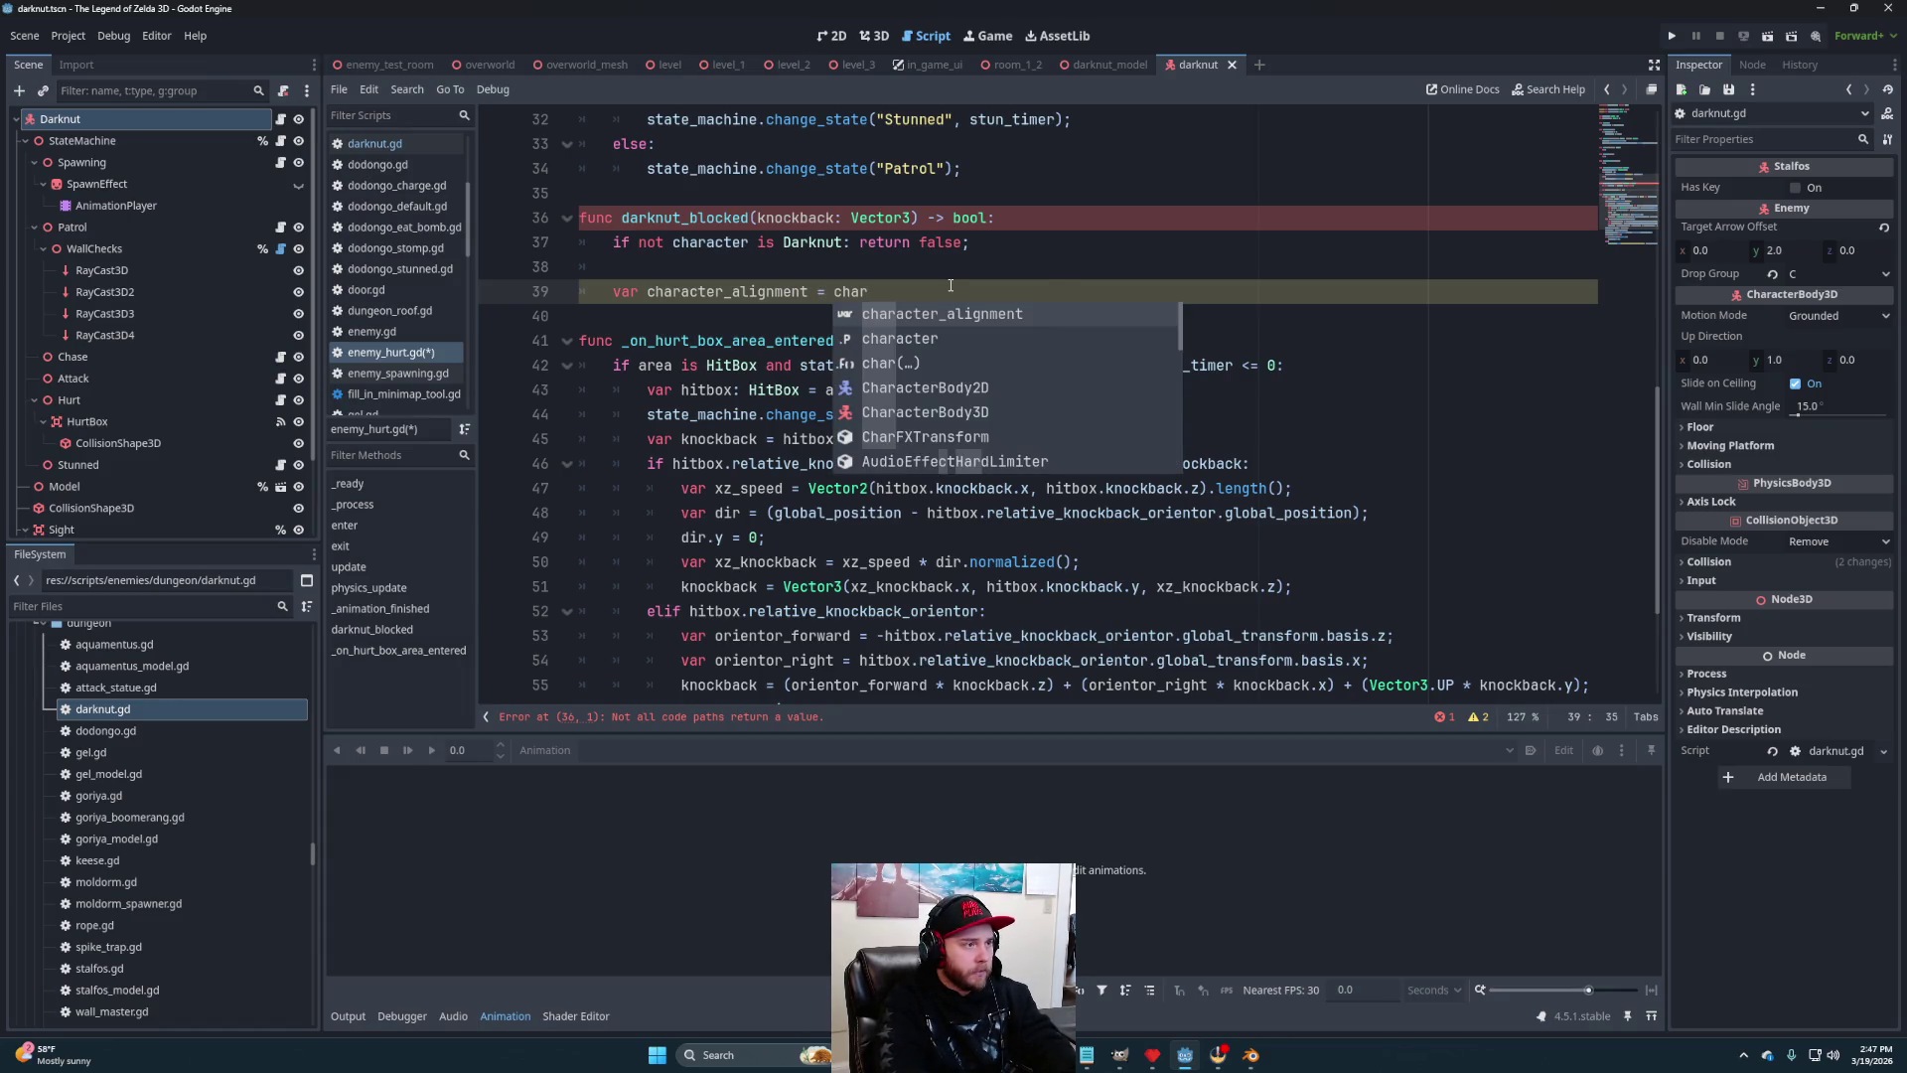
{"action": "key", "text": "Down"}
{"action": "key", "text": "Return"}
Extend the assignment to character.transform.basis.z.inverse()
{"action": "type", "text": ".get"}
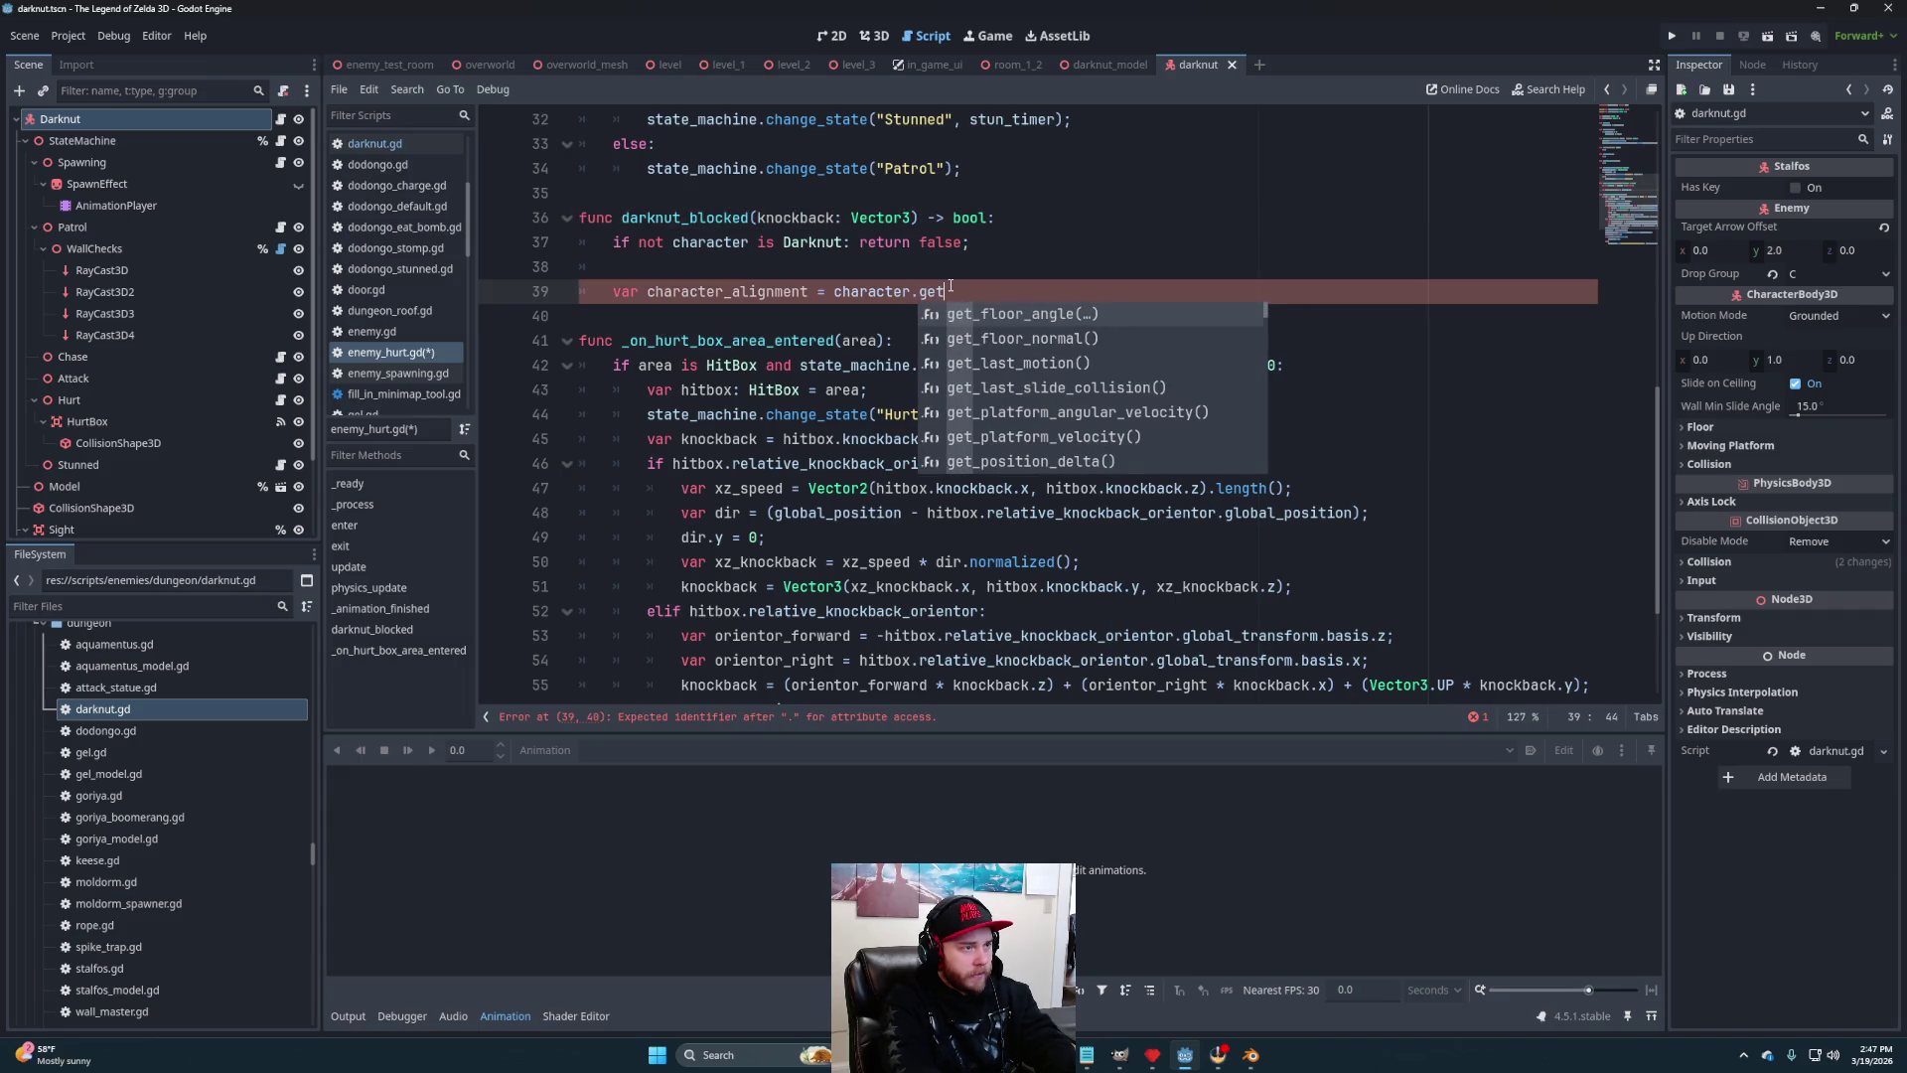
{"action": "key", "text": "Escape"}
{"action": "type", "text": "_for"}
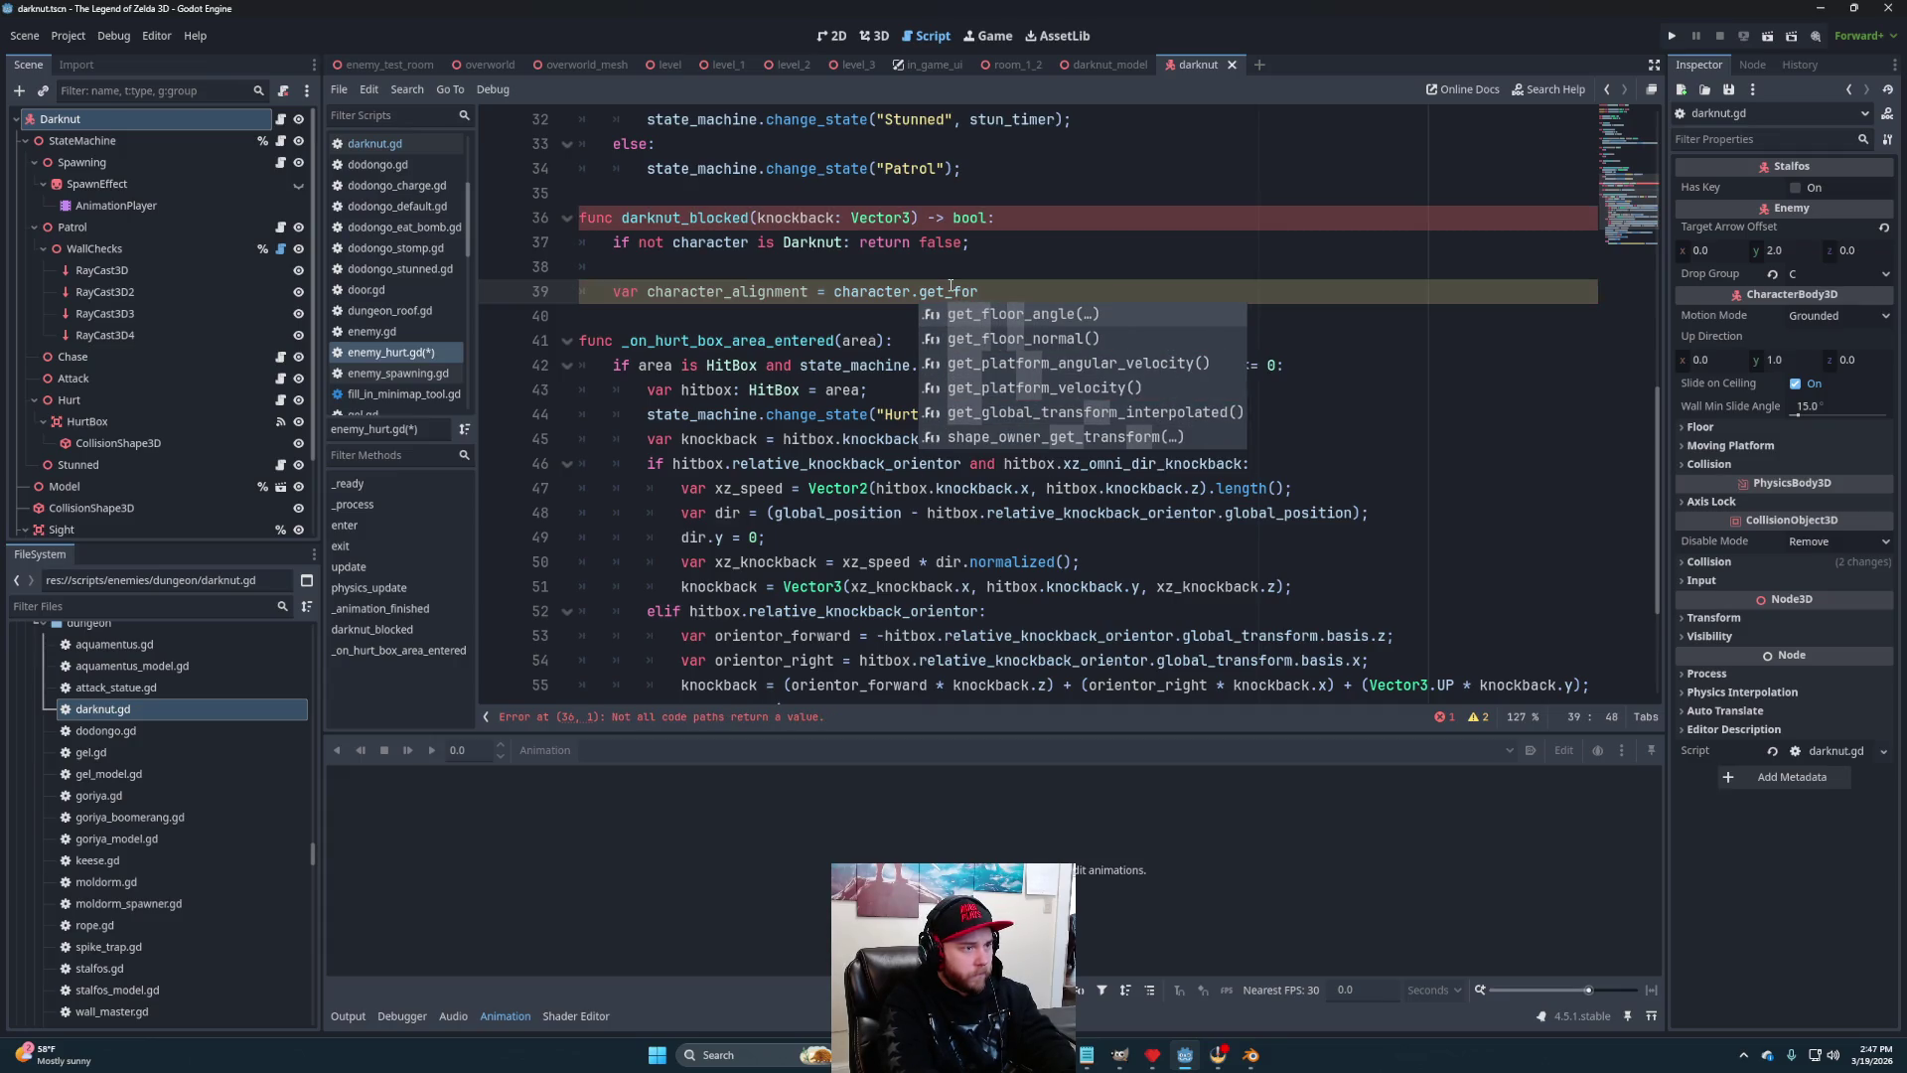
{"action": "key", "text": "BackSpace"}
{"action": "key", "text": "BackSpace"}
{"action": "key", "text": "BackSpace"}
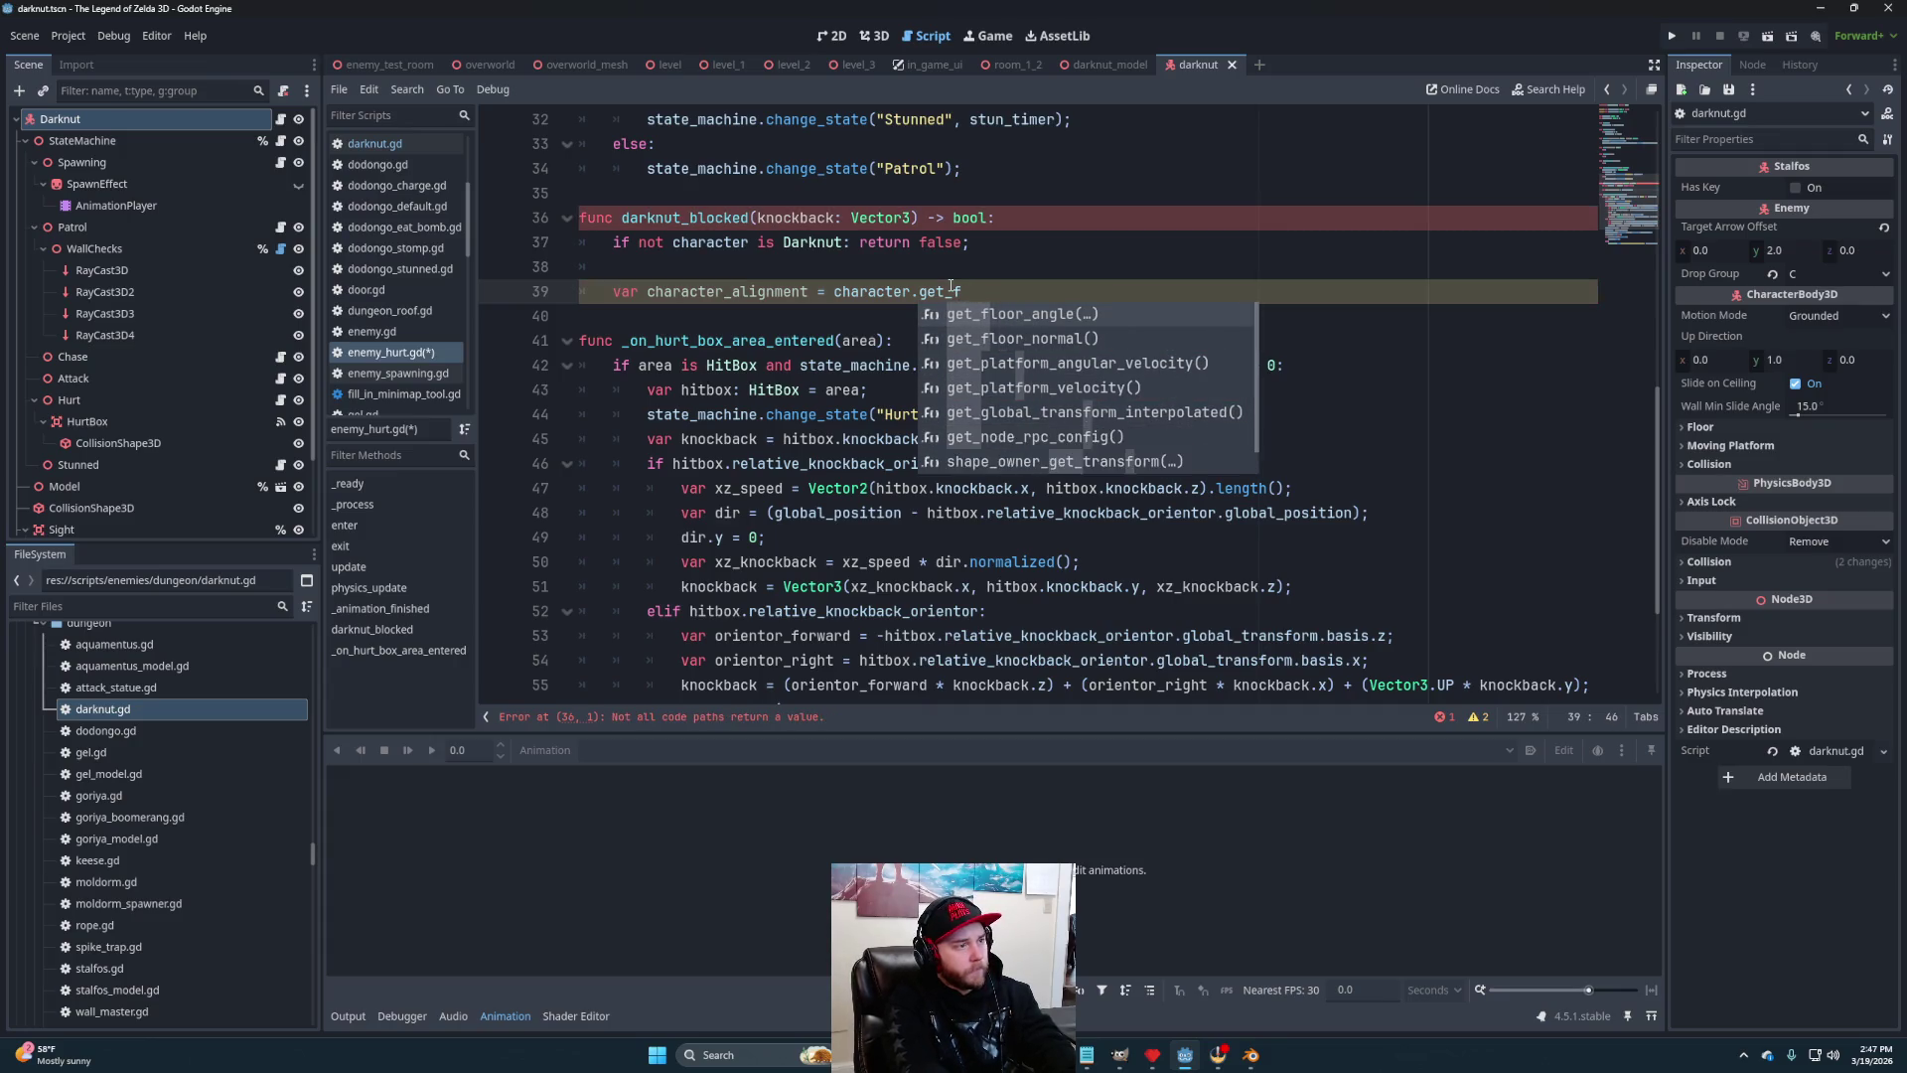
{"action": "type", "text": "transform"}
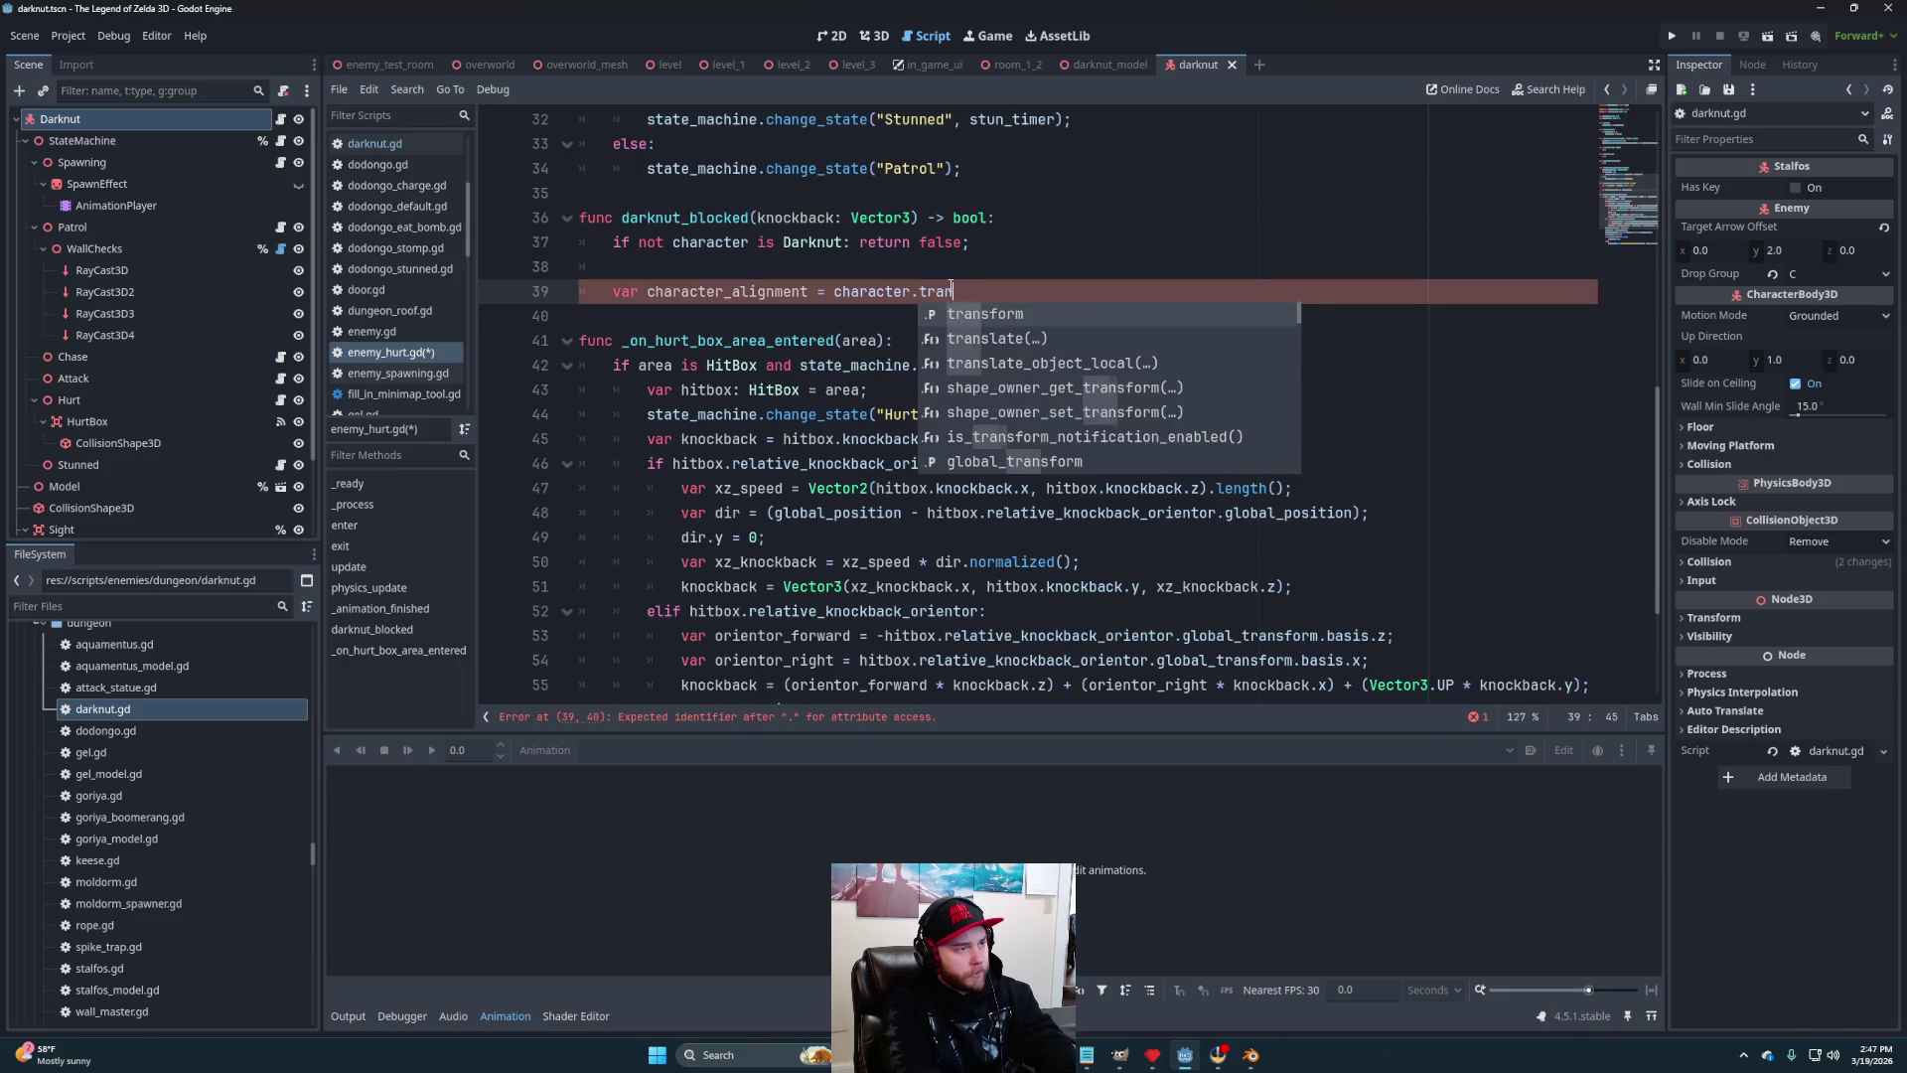
{"action": "key", "text": "Escape"}
{"action": "type", "text": ".bas"}
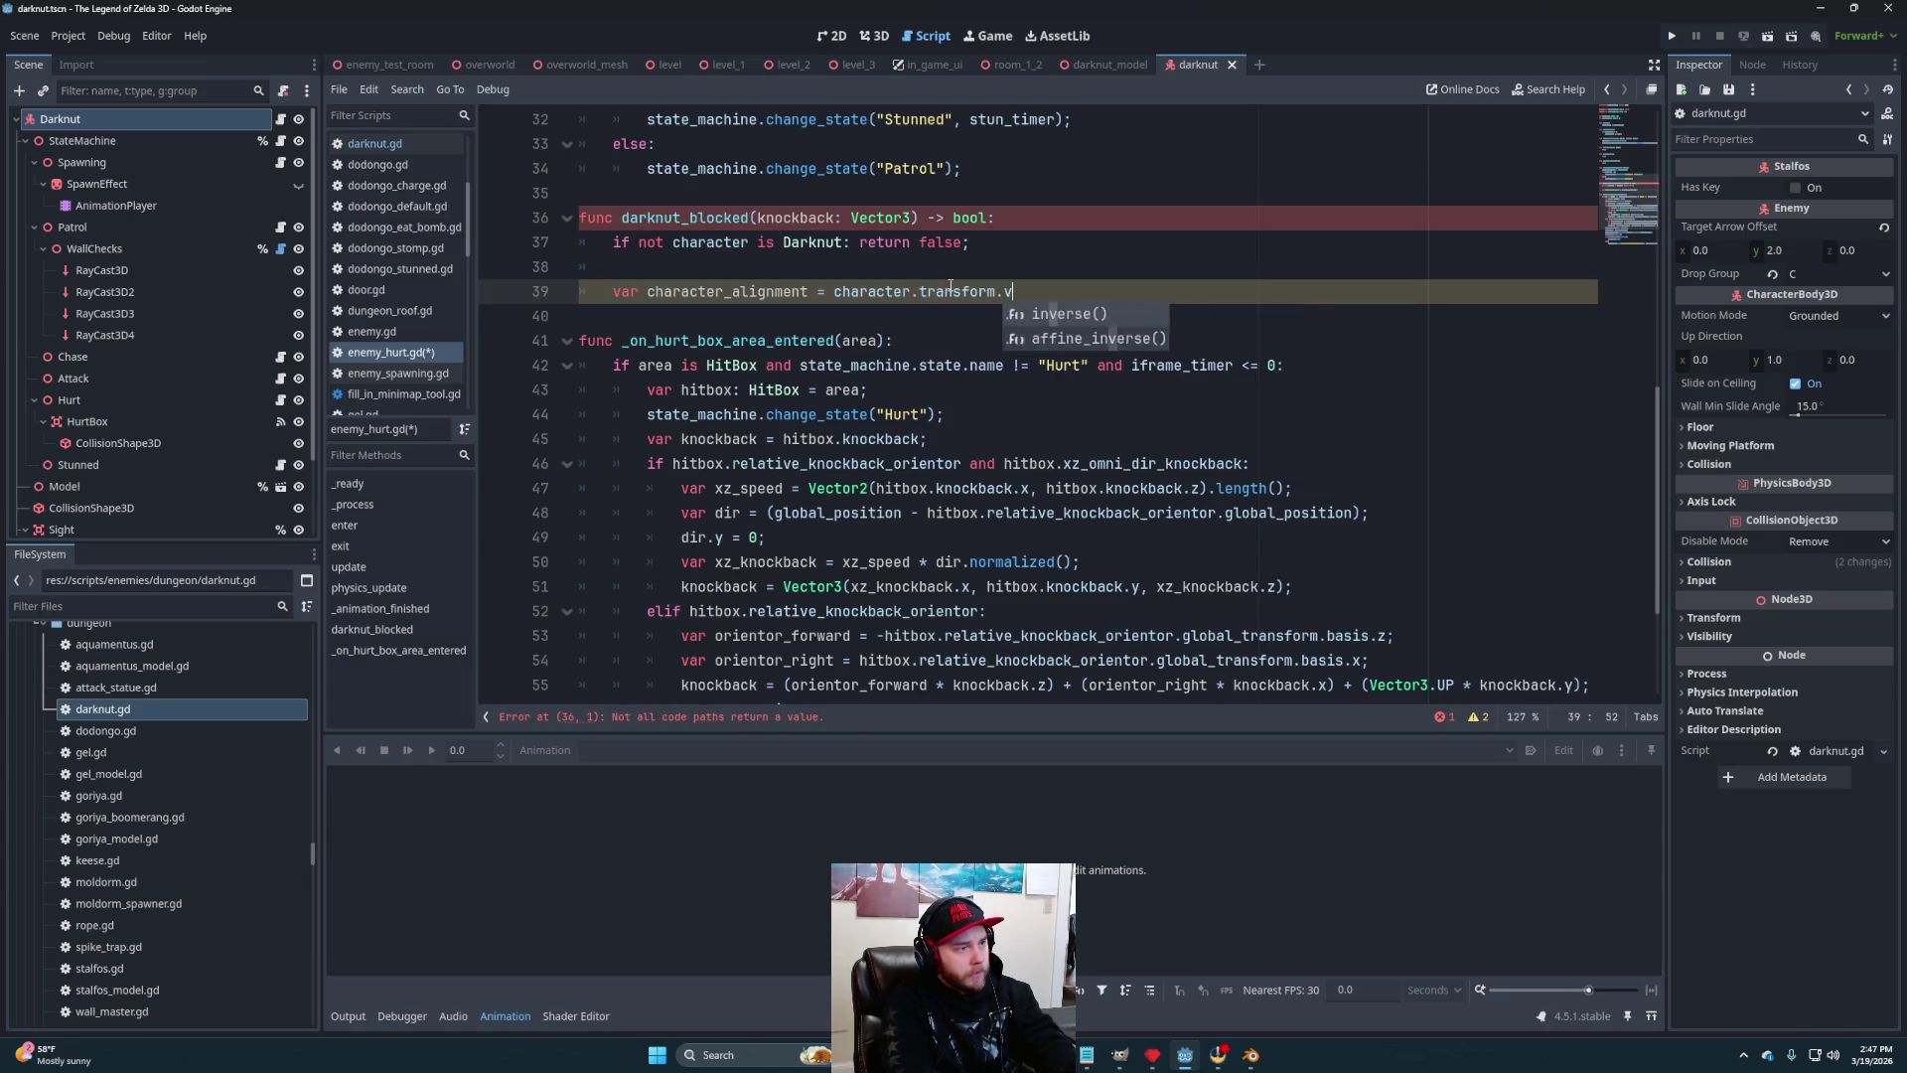
{"action": "type", "text": "is.z"}
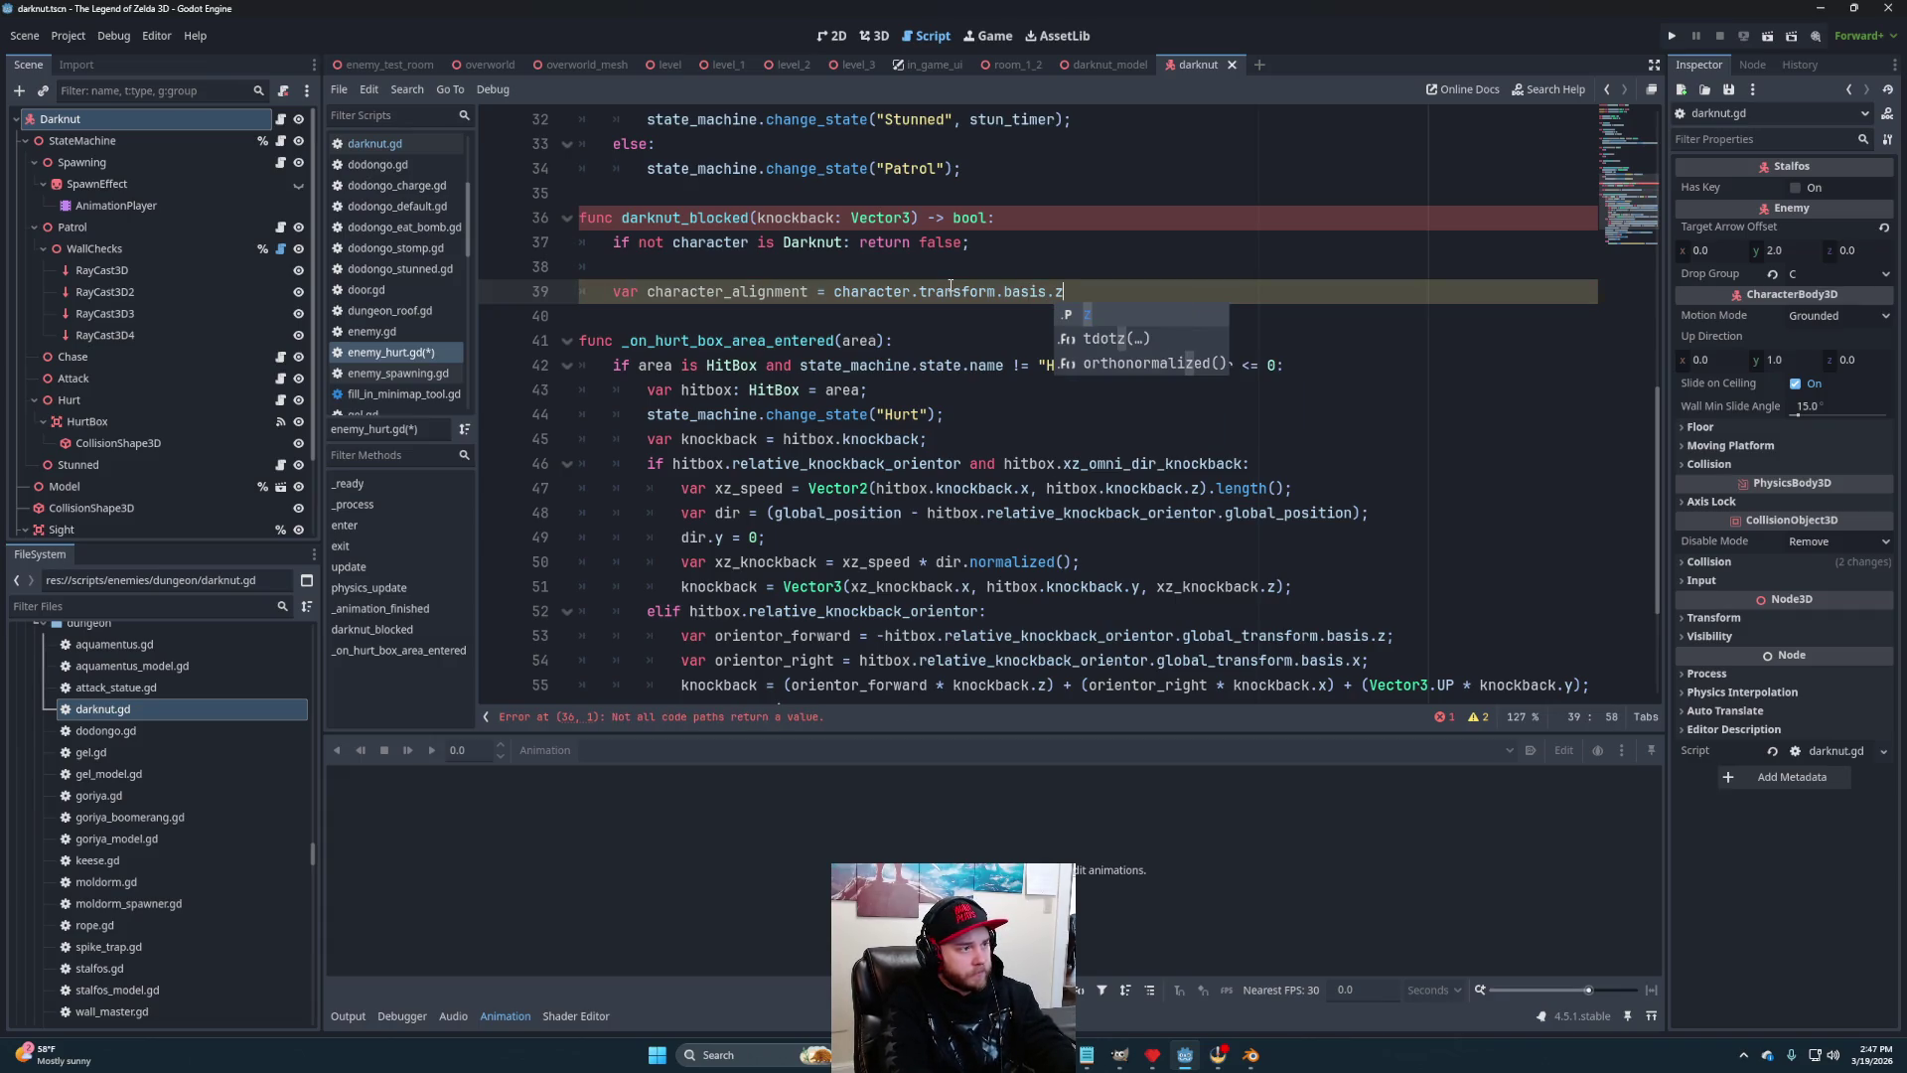
{"action": "key", "text": "Left"}
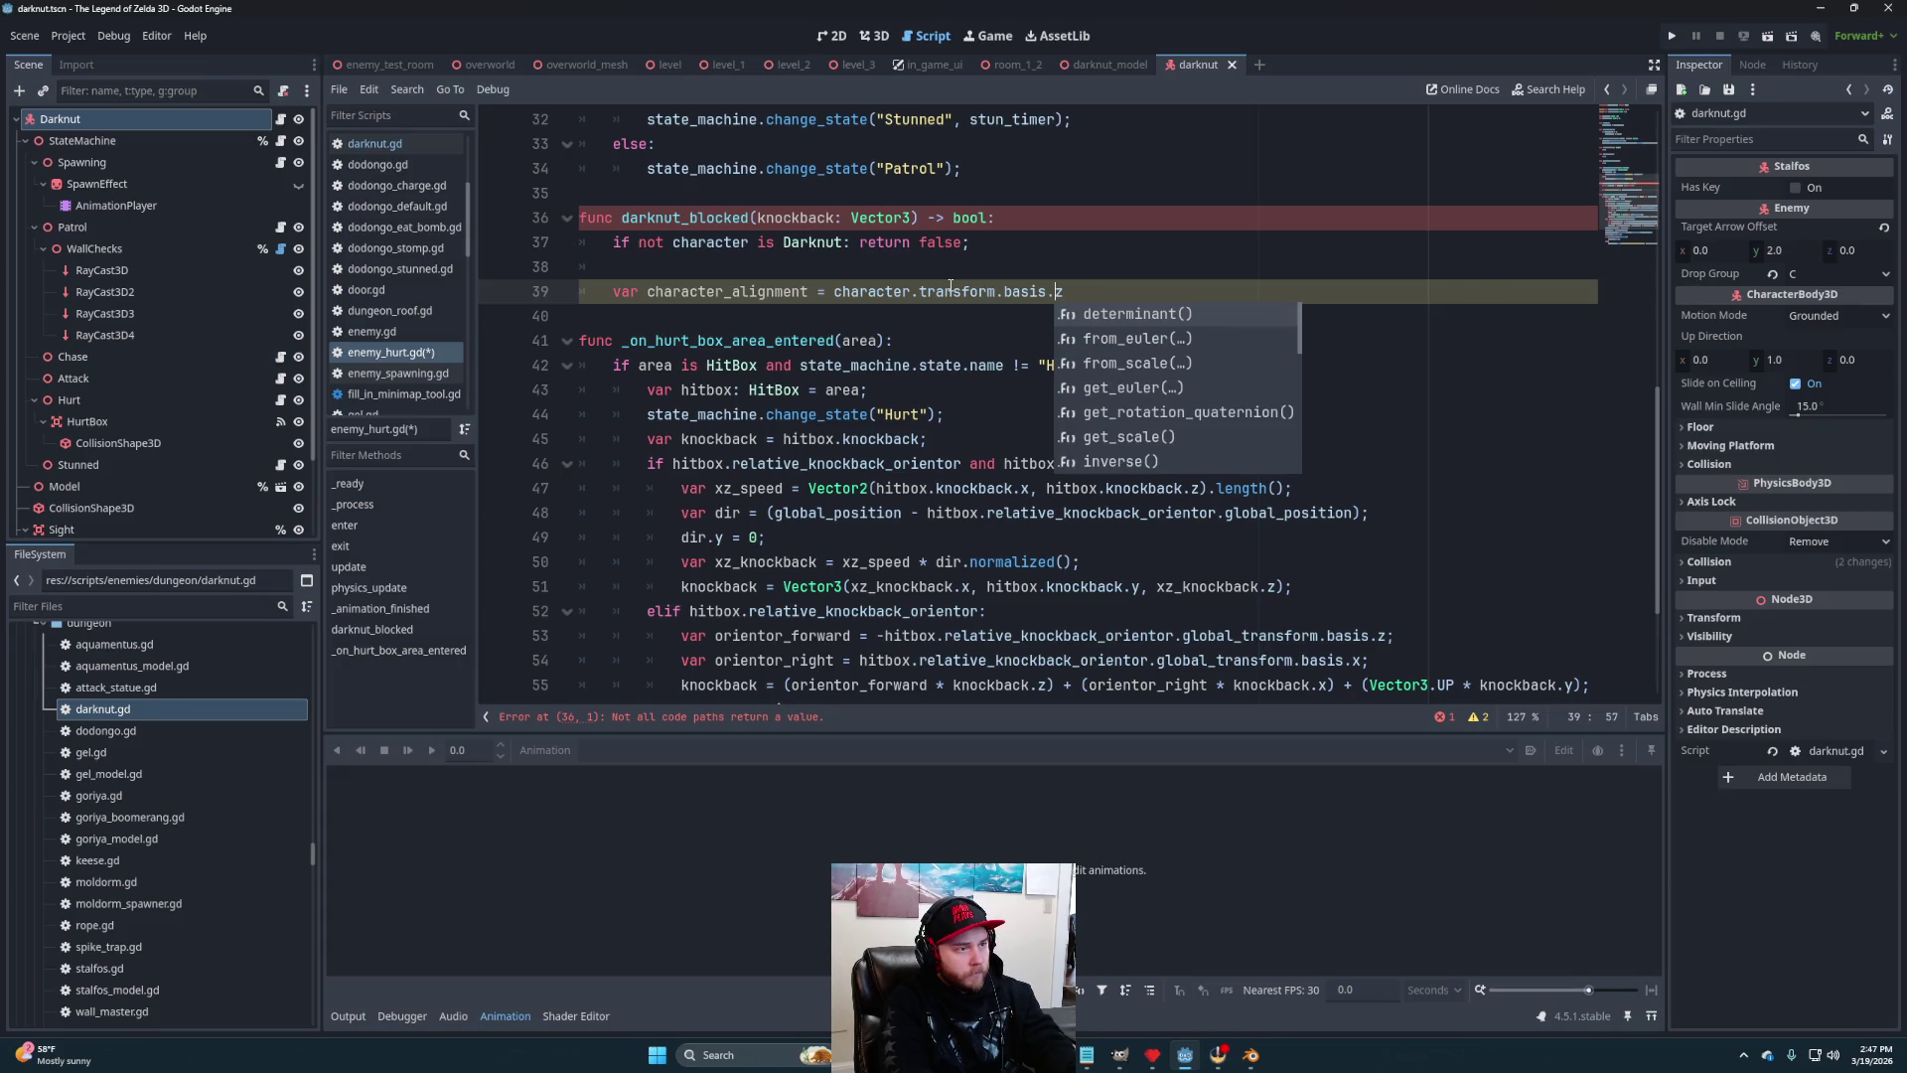
{"action": "key", "text": "Escape"}
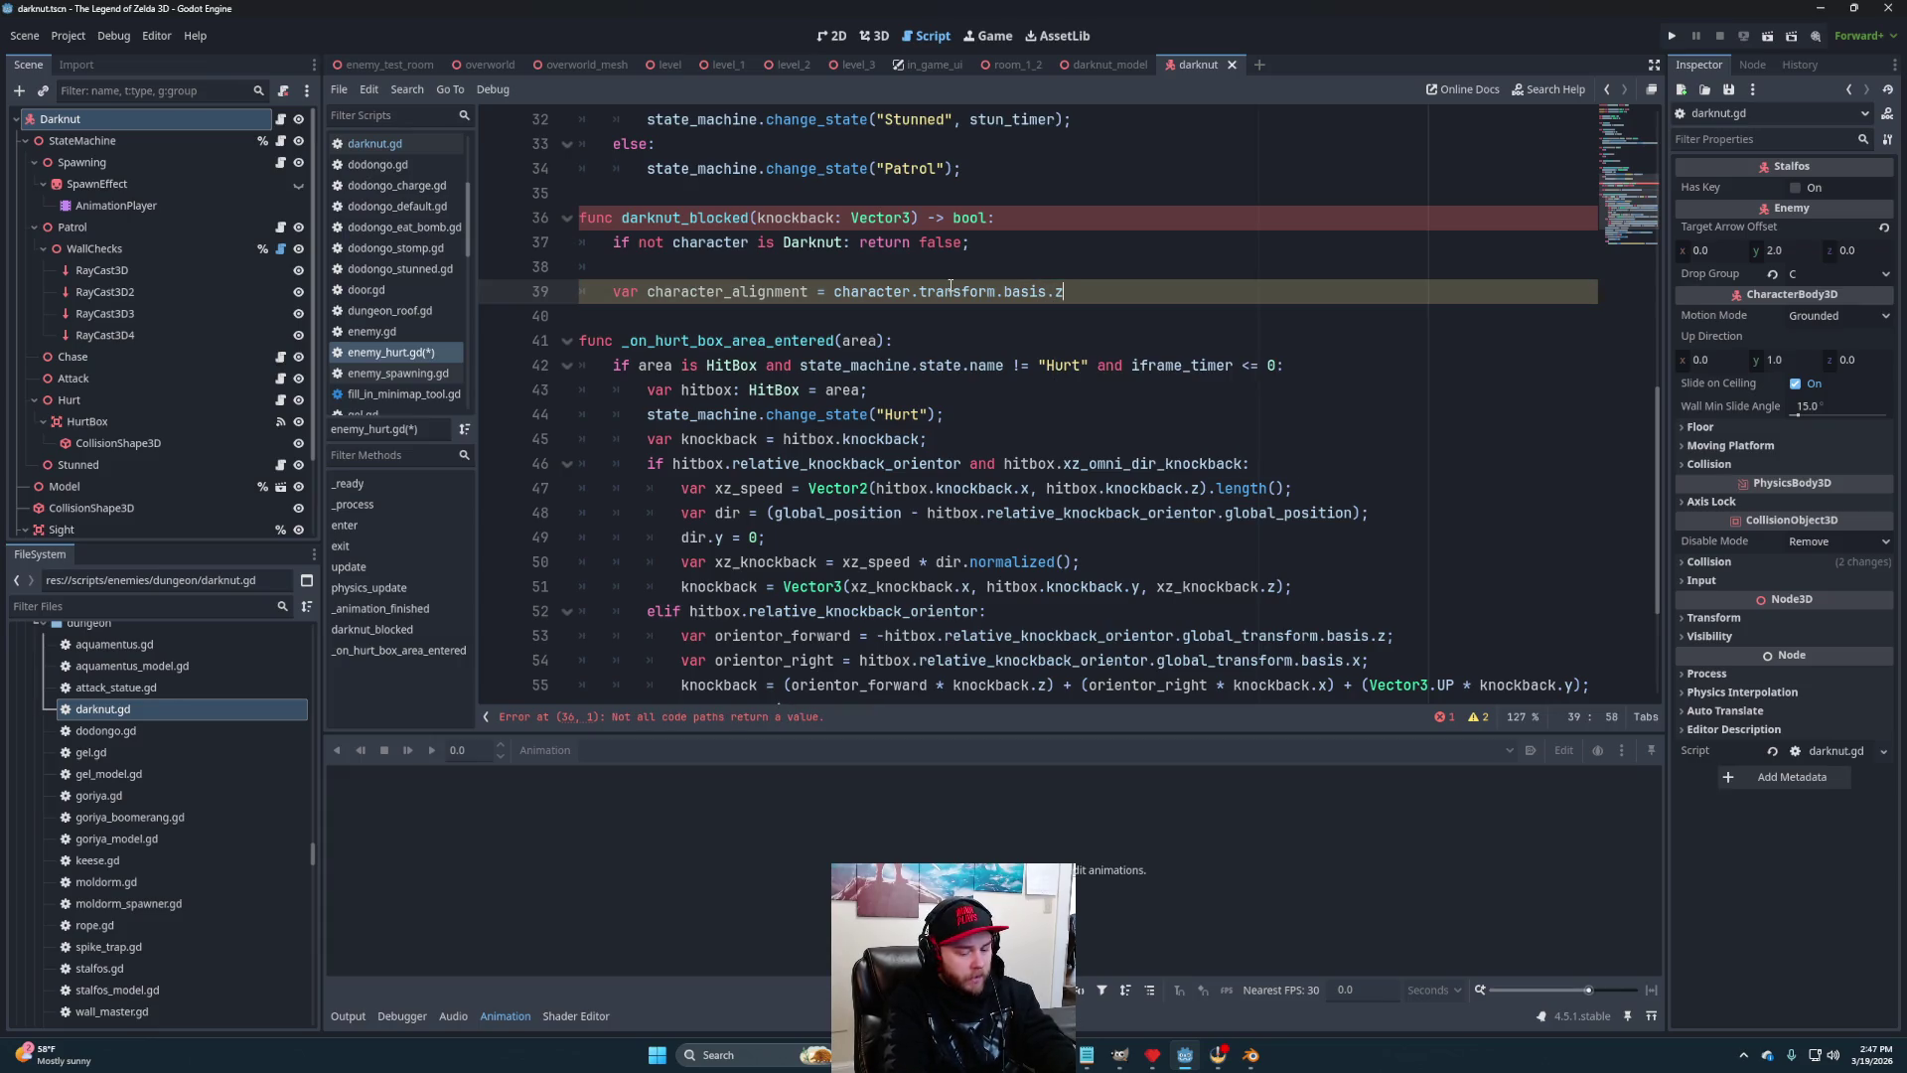
{"action": "type", "text": ".inv"}
{"action": "key", "text": "Return"}
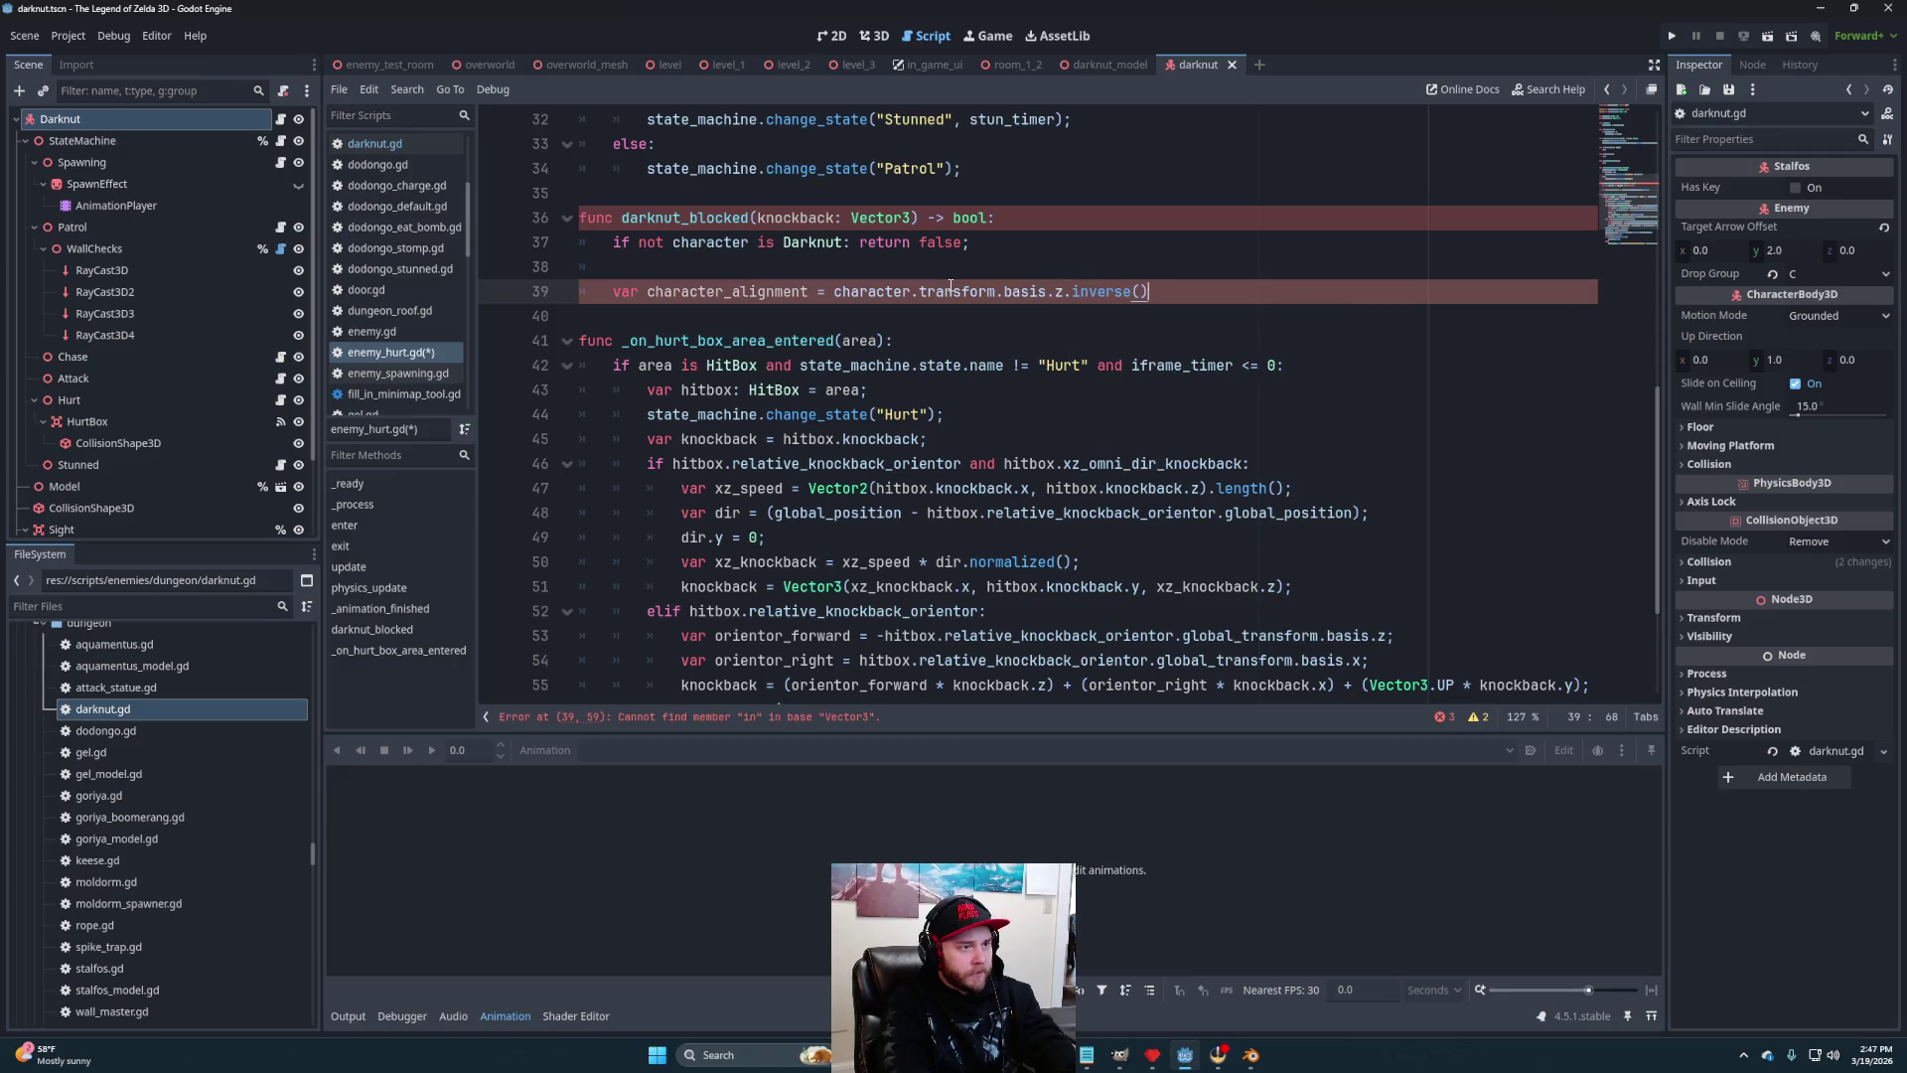
{"action": "type", "text": ";"}
Add the check 'if character_alignment.angle_to(knockback.normalized()) < deg_to_rad(45):'
{"action": "key", "text": "Return"}
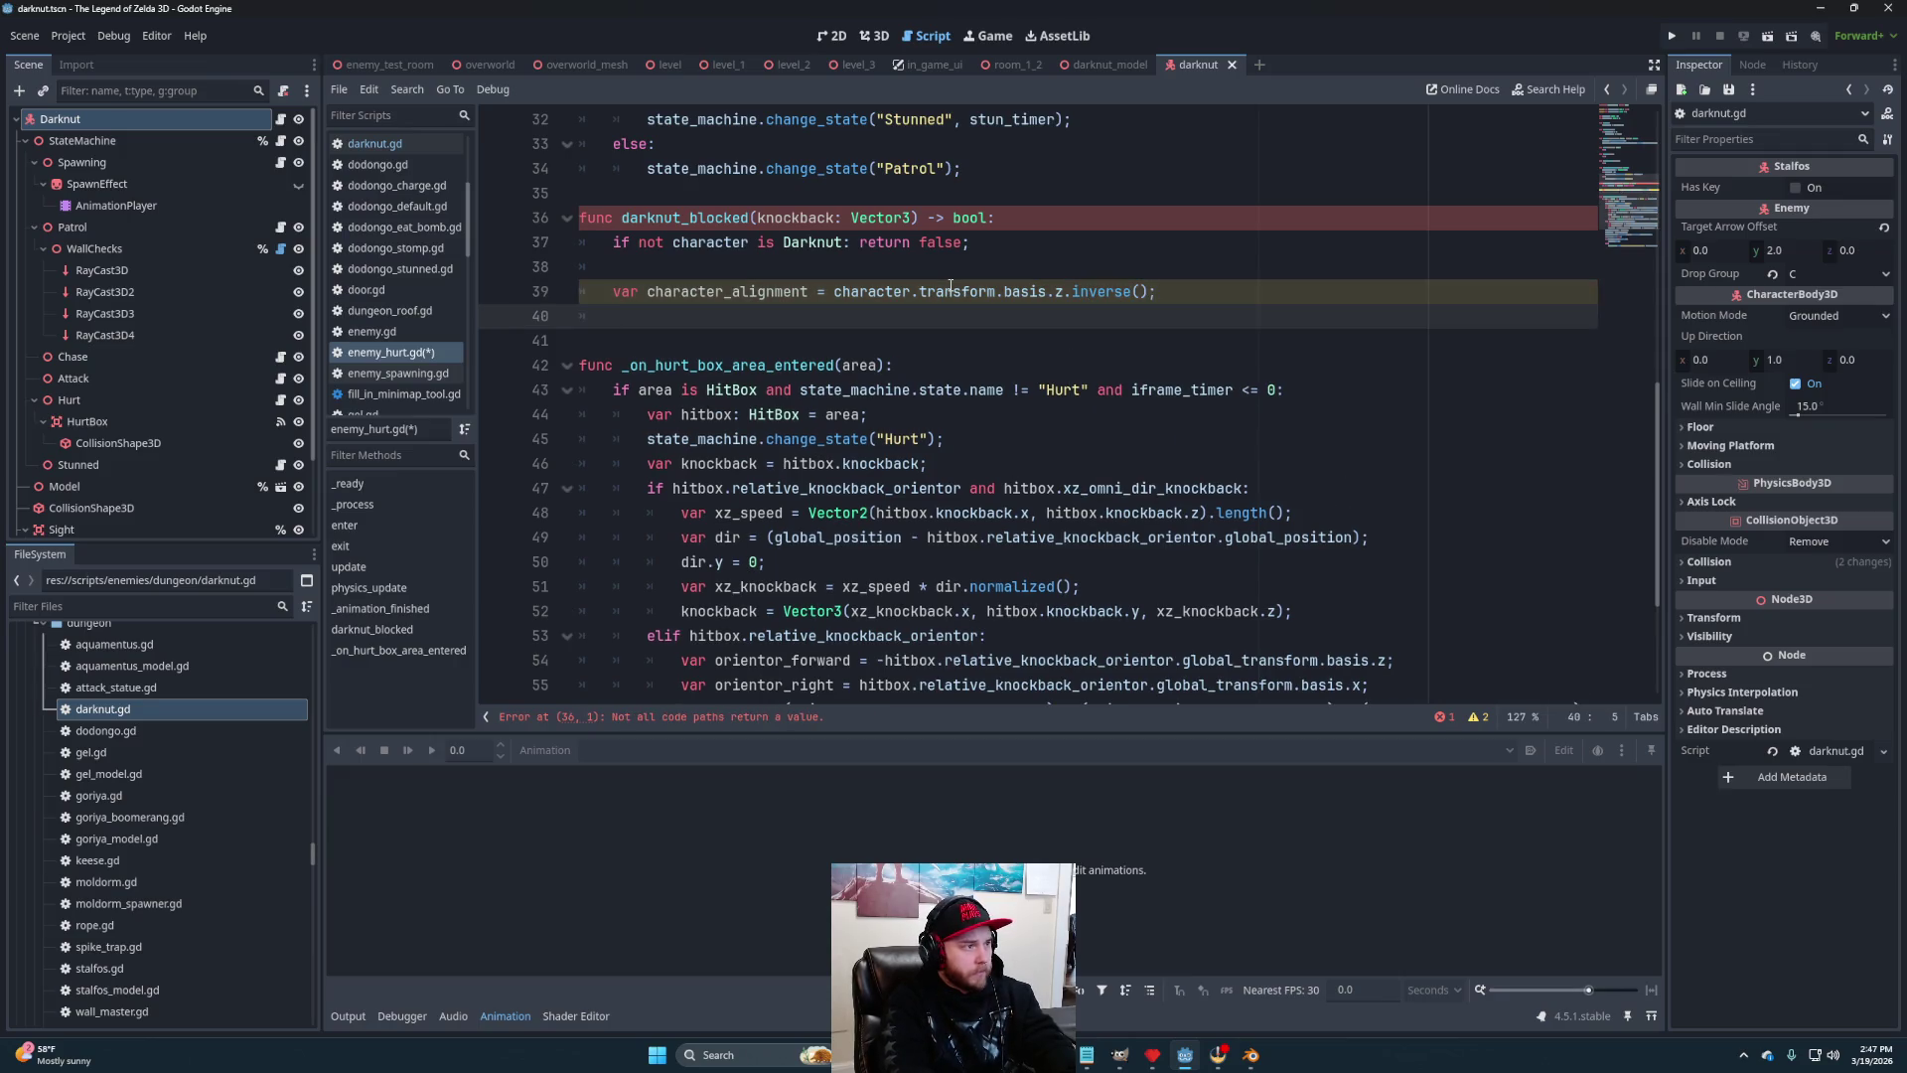
{"action": "type", "text": "if cha"}
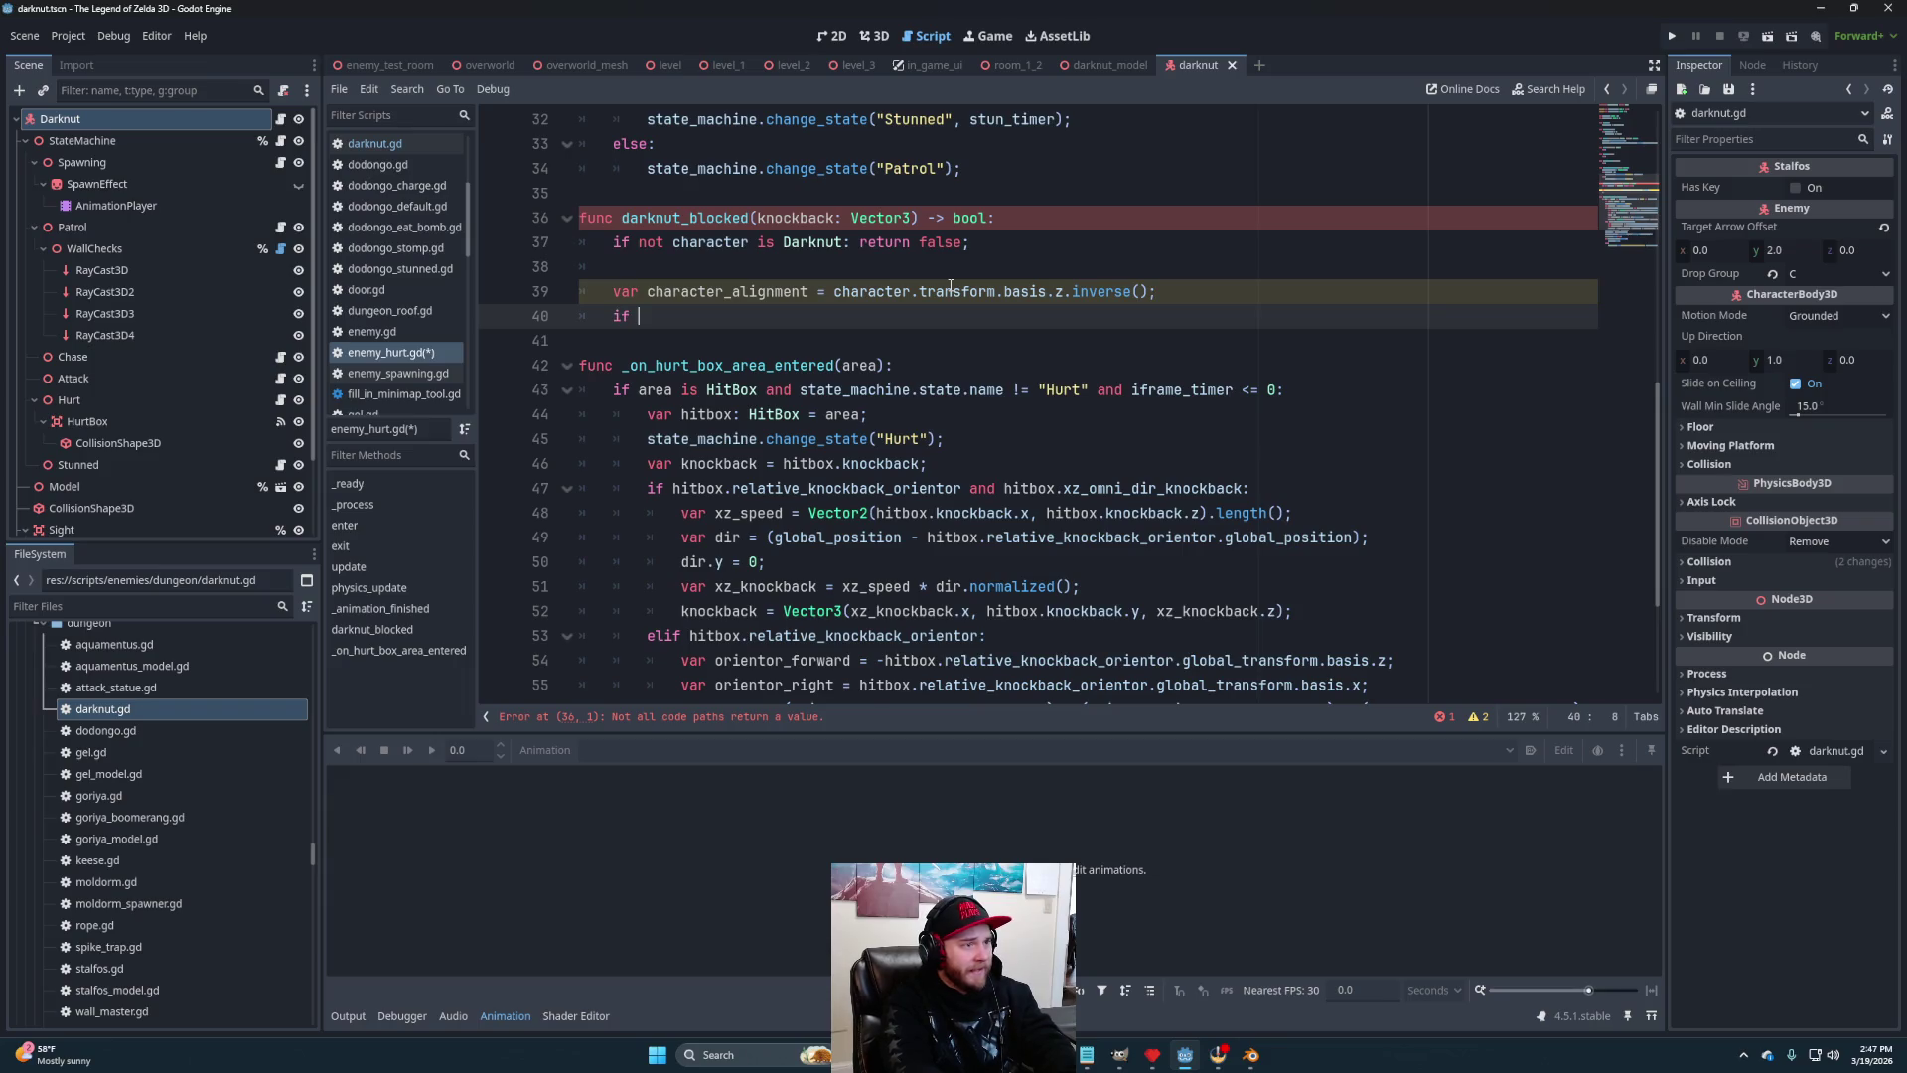
{"action": "key", "text": "Return"}
{"action": "type", "text": ".AN"}
{"action": "key", "text": "BackSpace"}
{"action": "key", "text": "BackSpace"}
{"action": "type", "text": "an"}
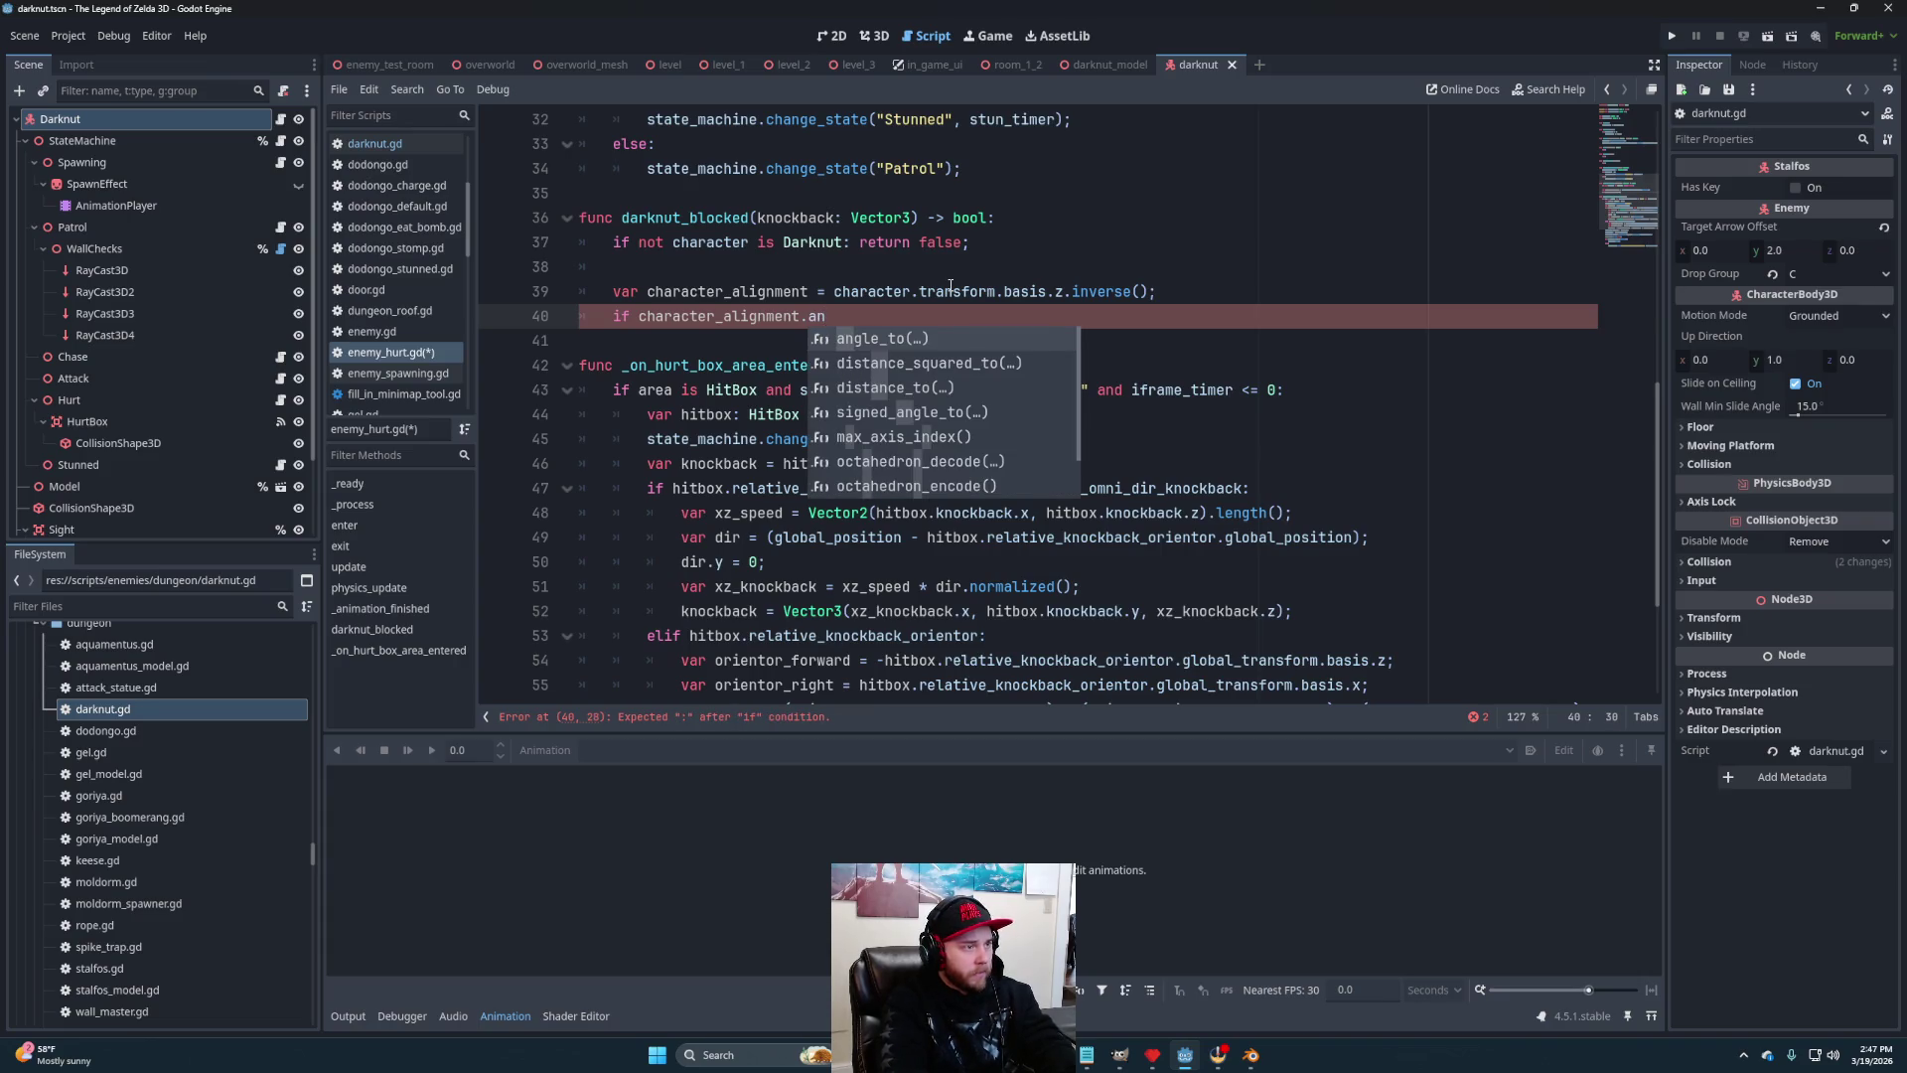
{"action": "key", "text": "Return"}
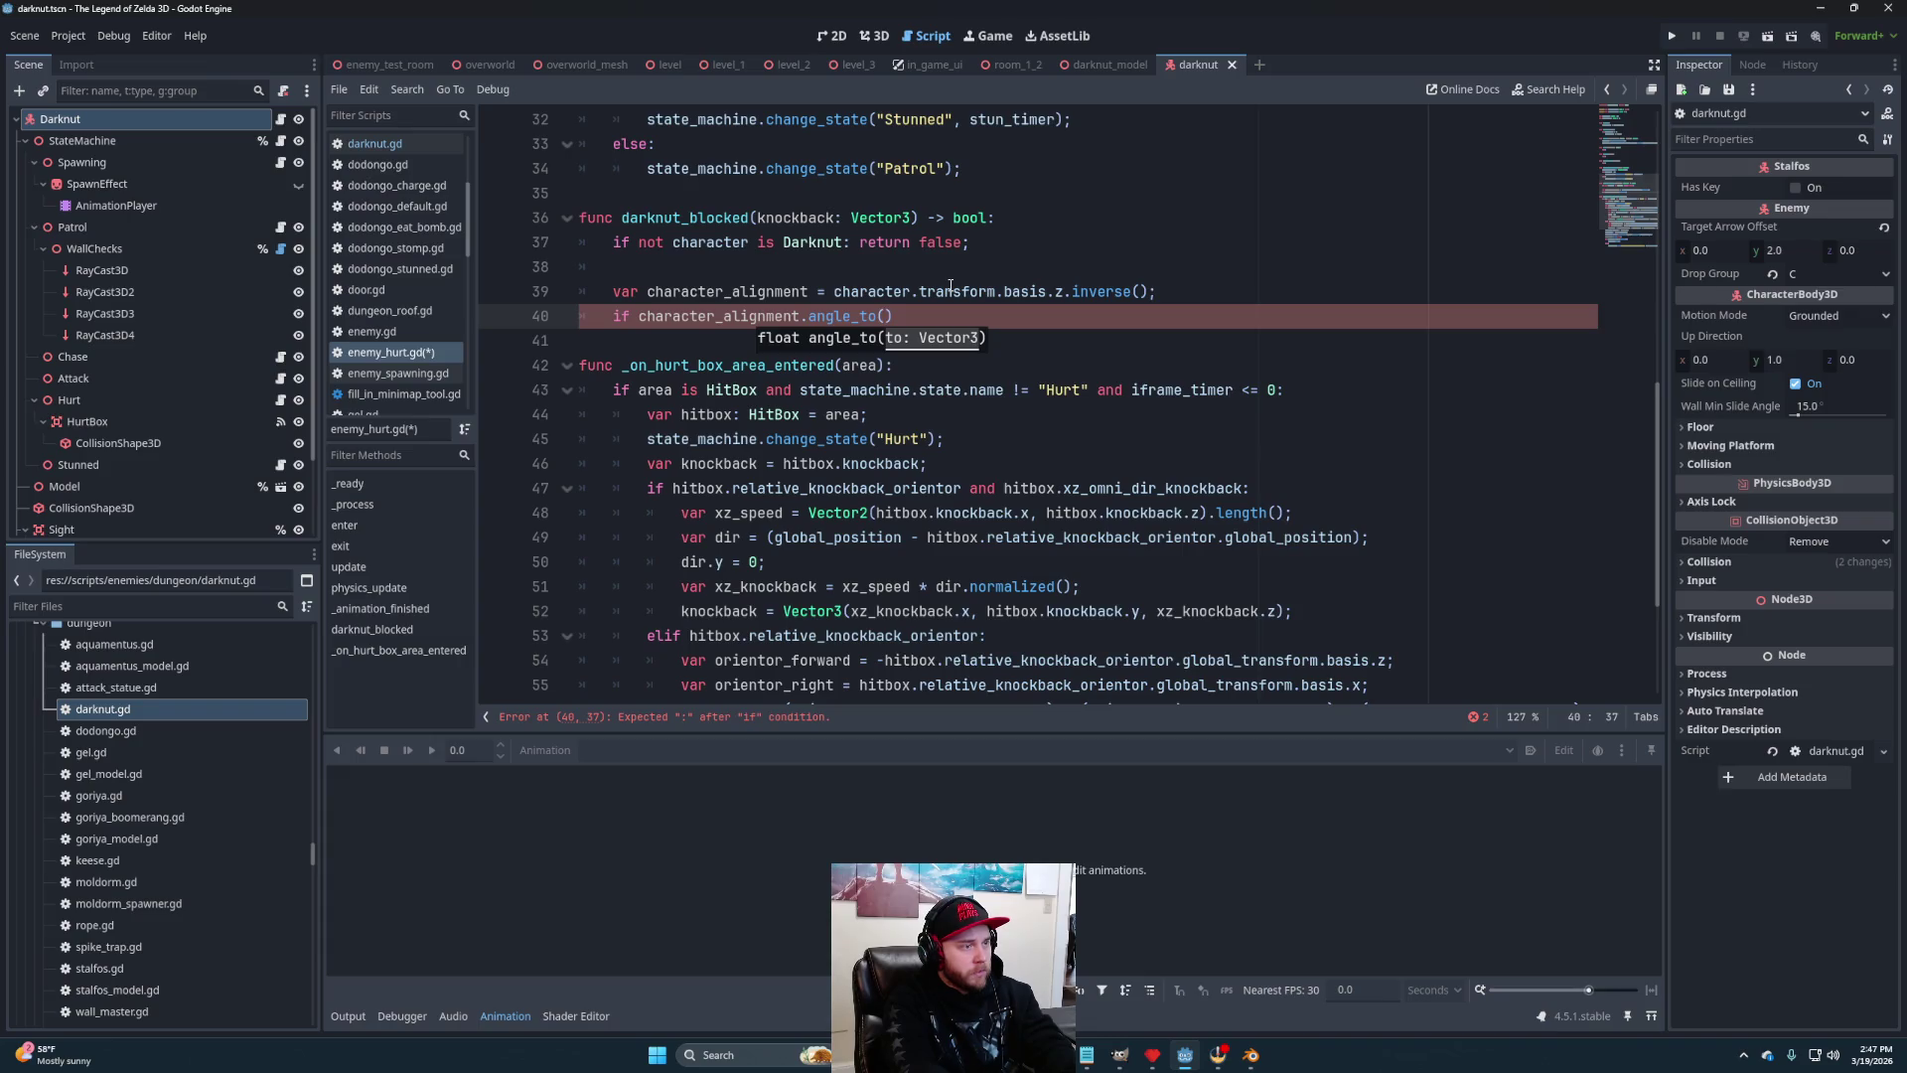
{"action": "type", "text": "knockback"}
{"action": "type", "text": ".nor"}
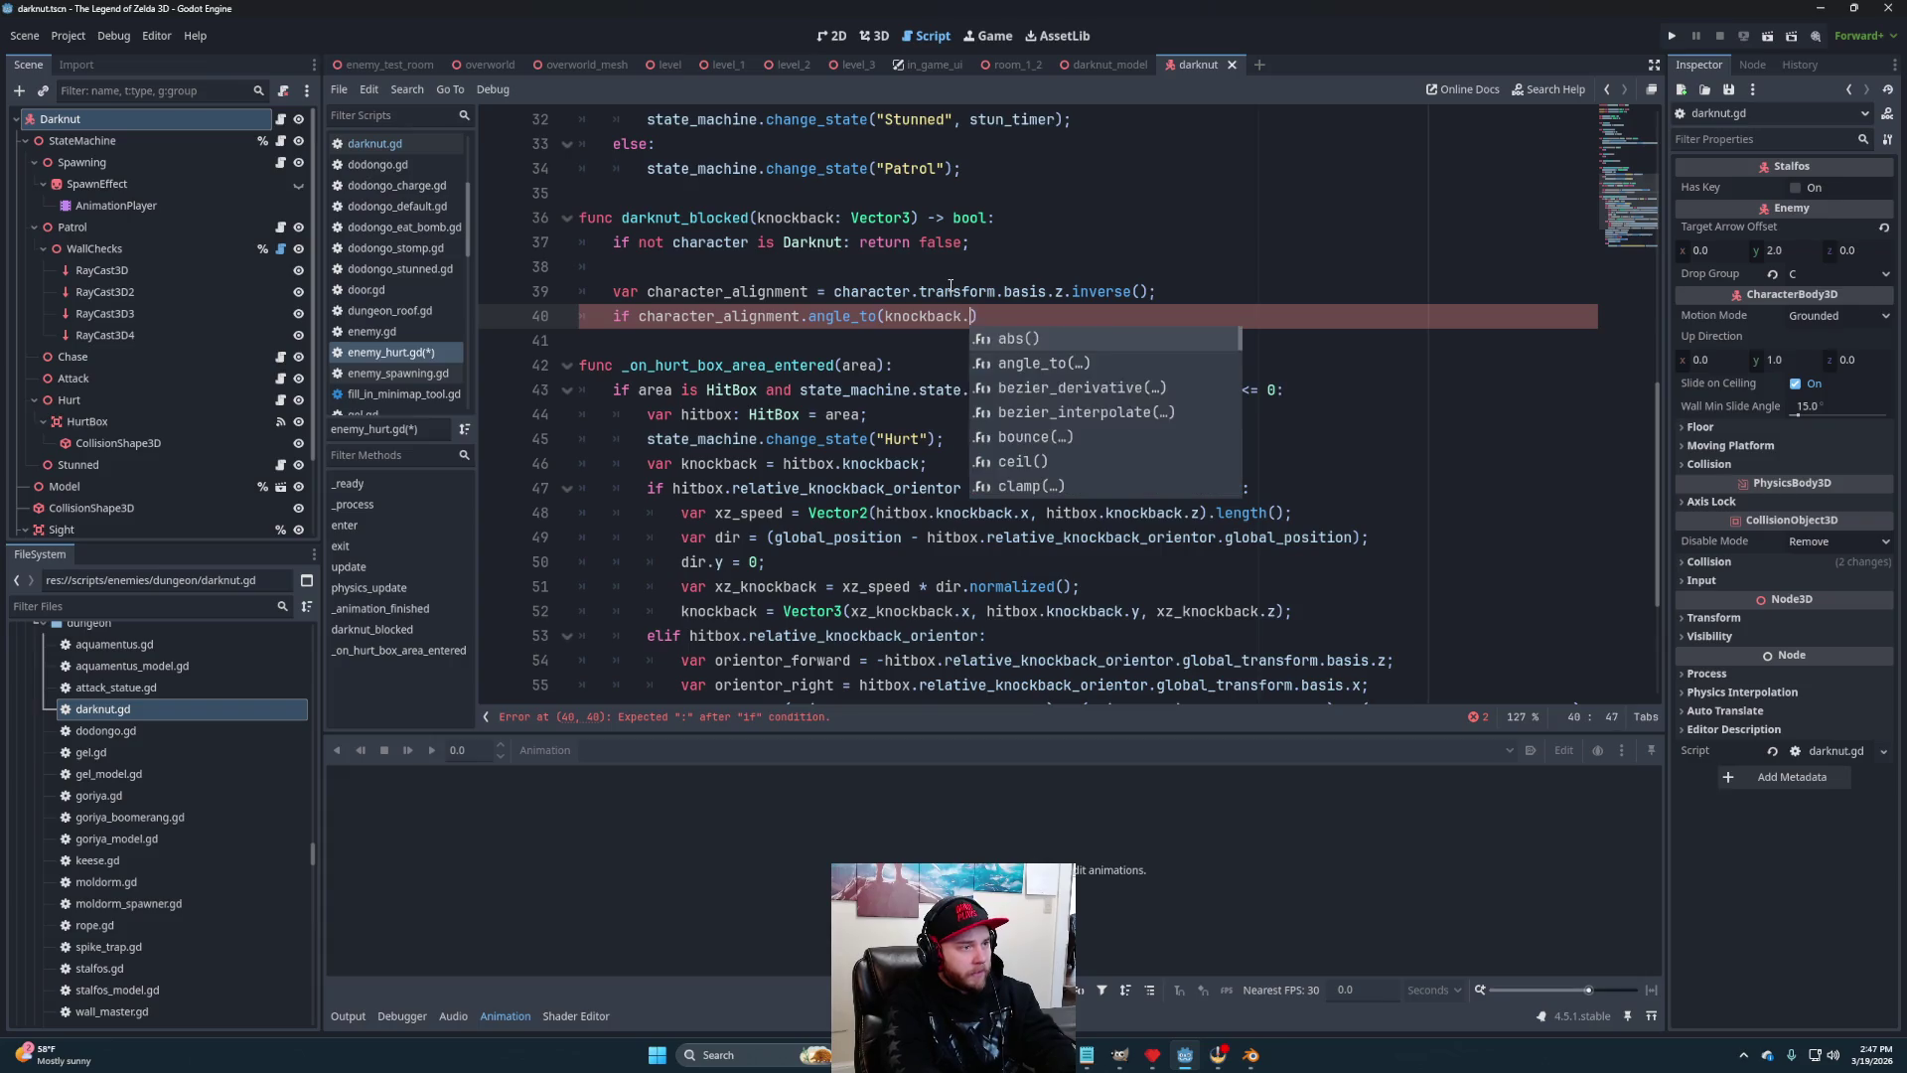
{"action": "key", "text": "Return"}
{"action": "type", "text": ") <"}
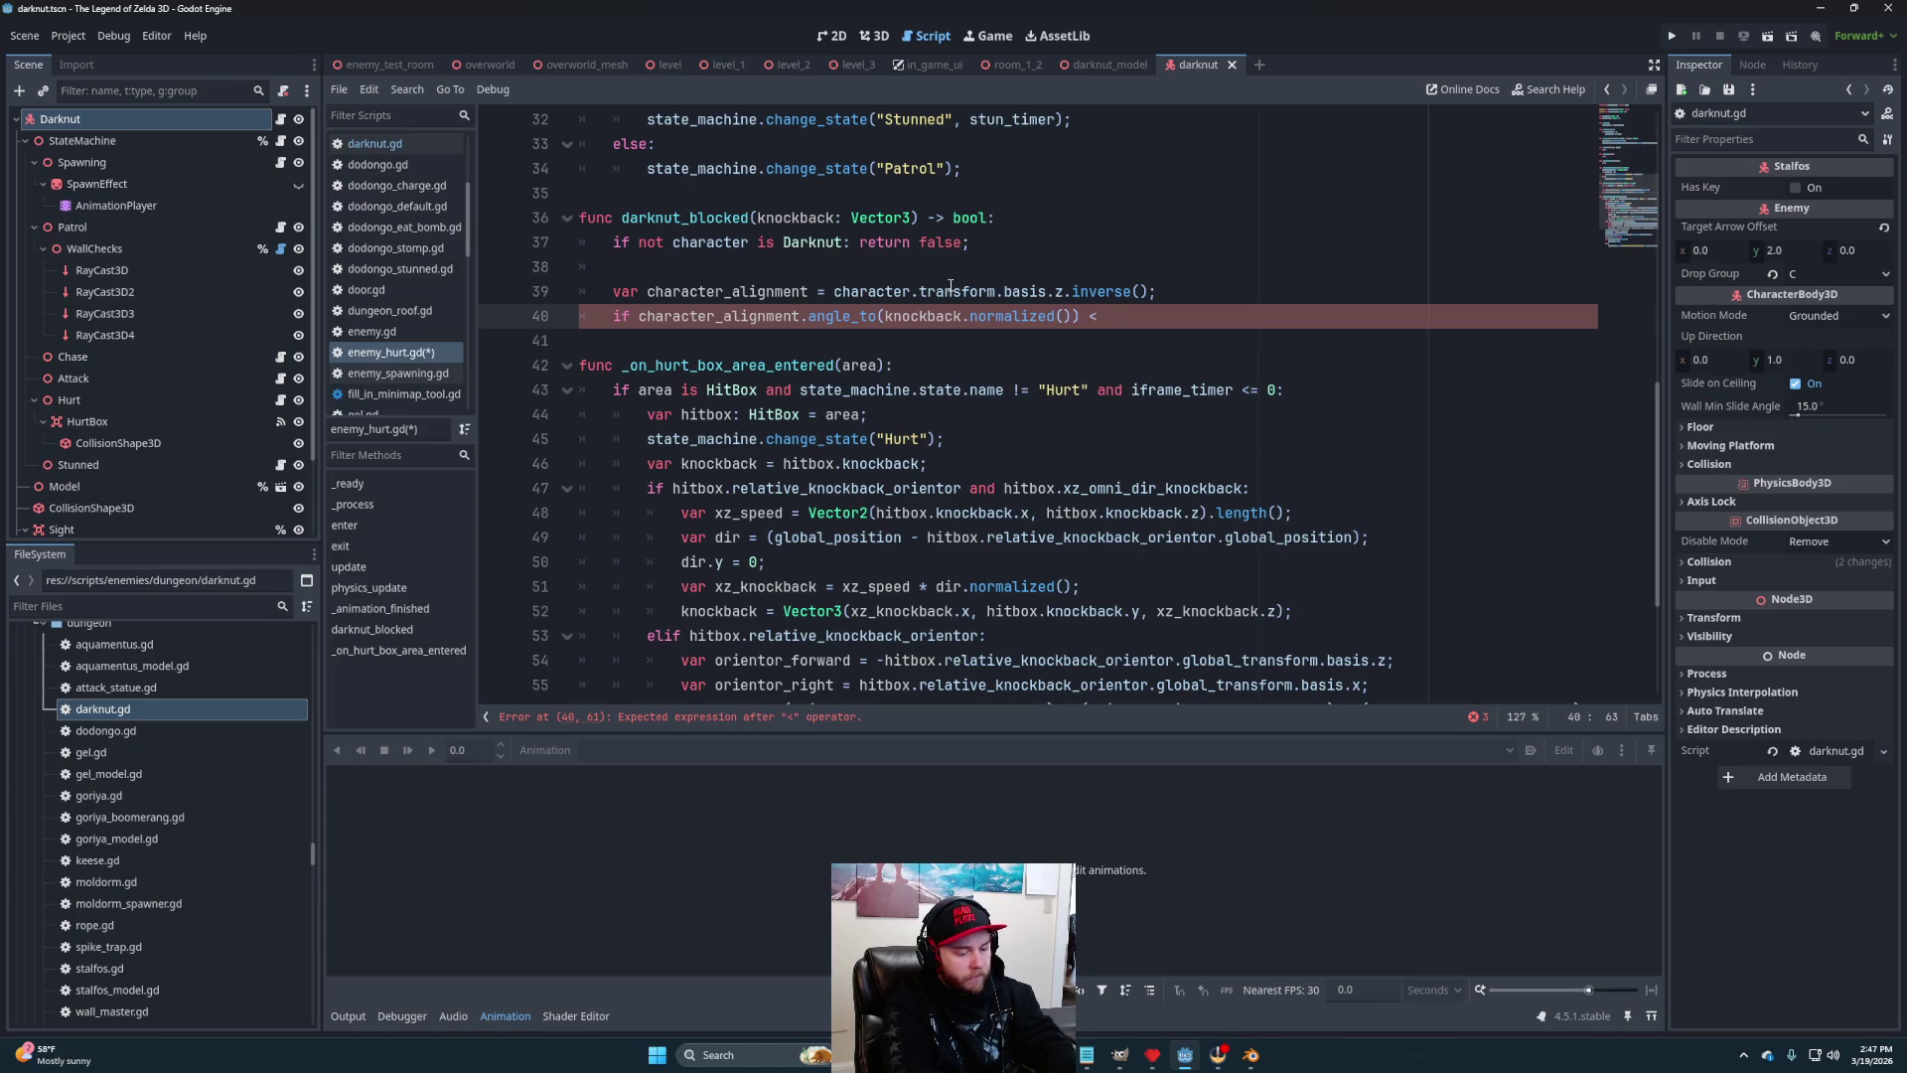
{"action": "type", "text": "deg_to"}
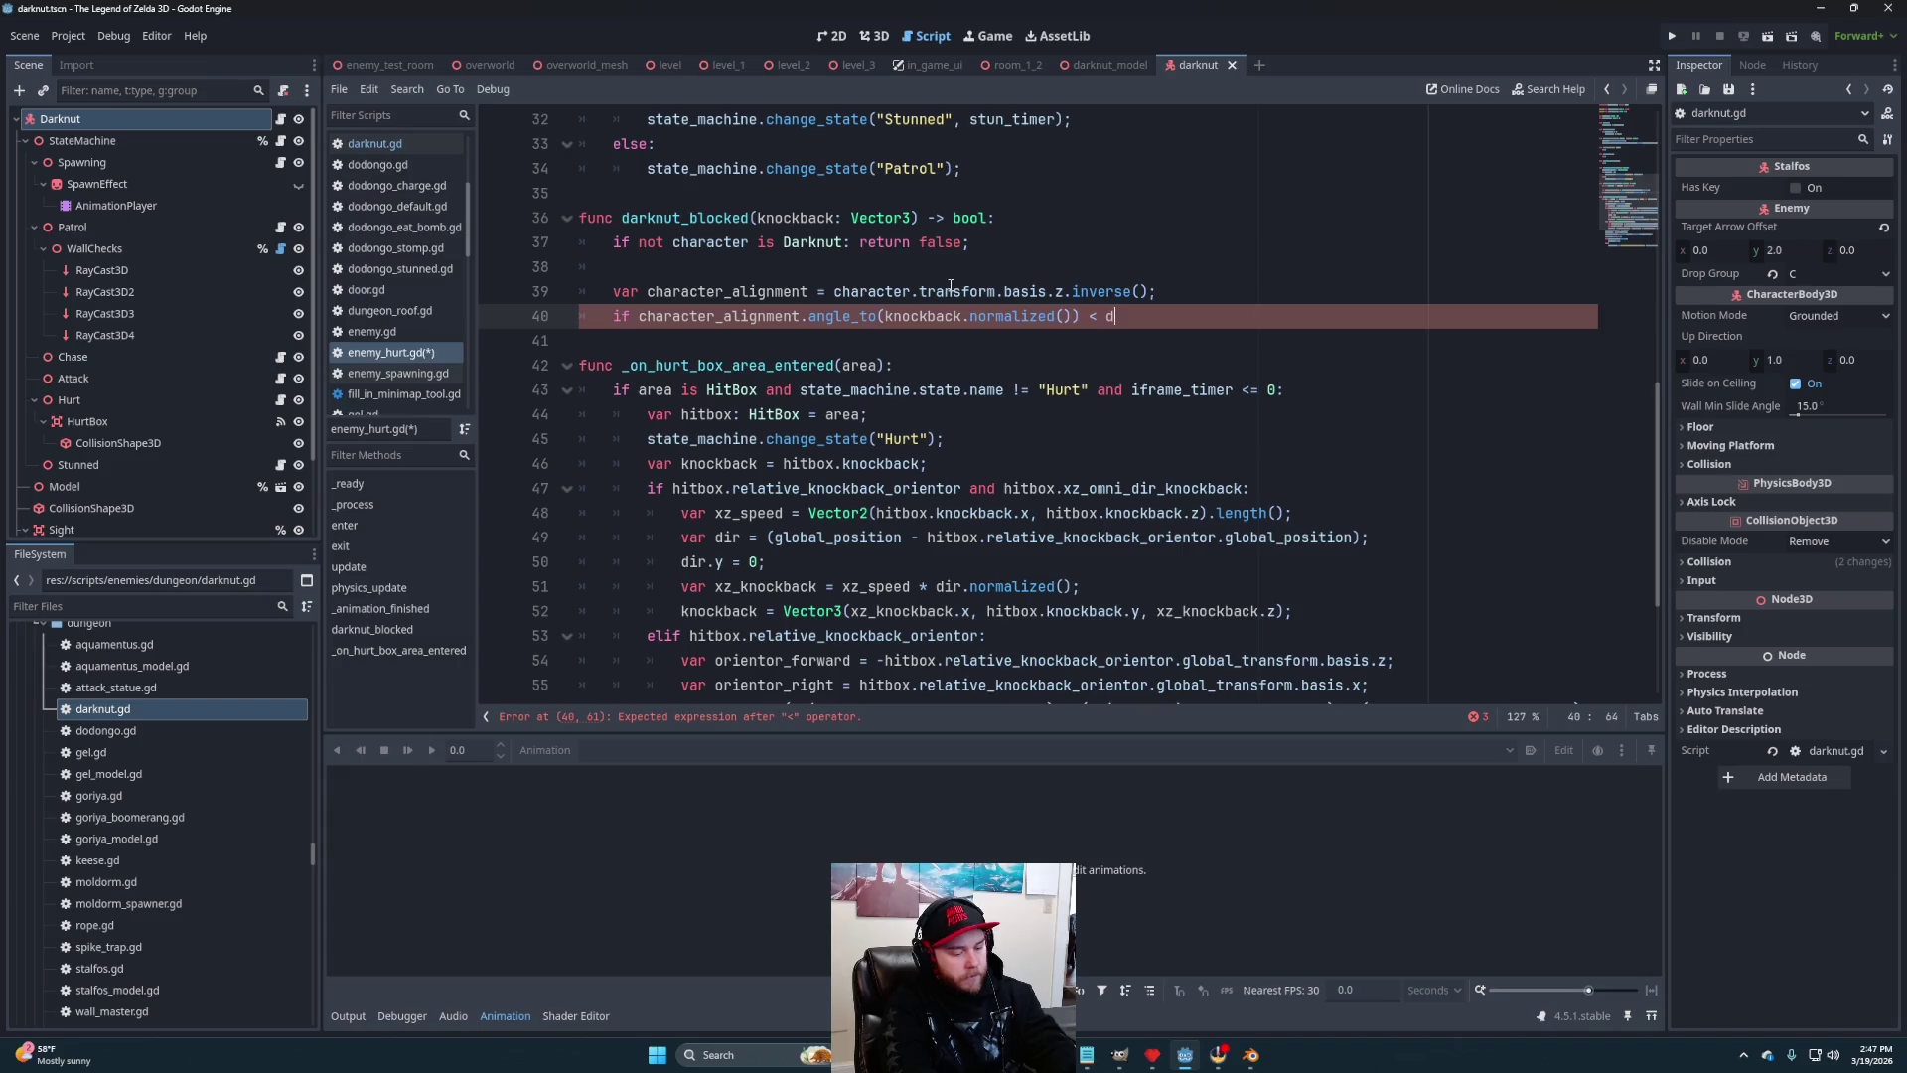
{"action": "key", "text": "Return"}
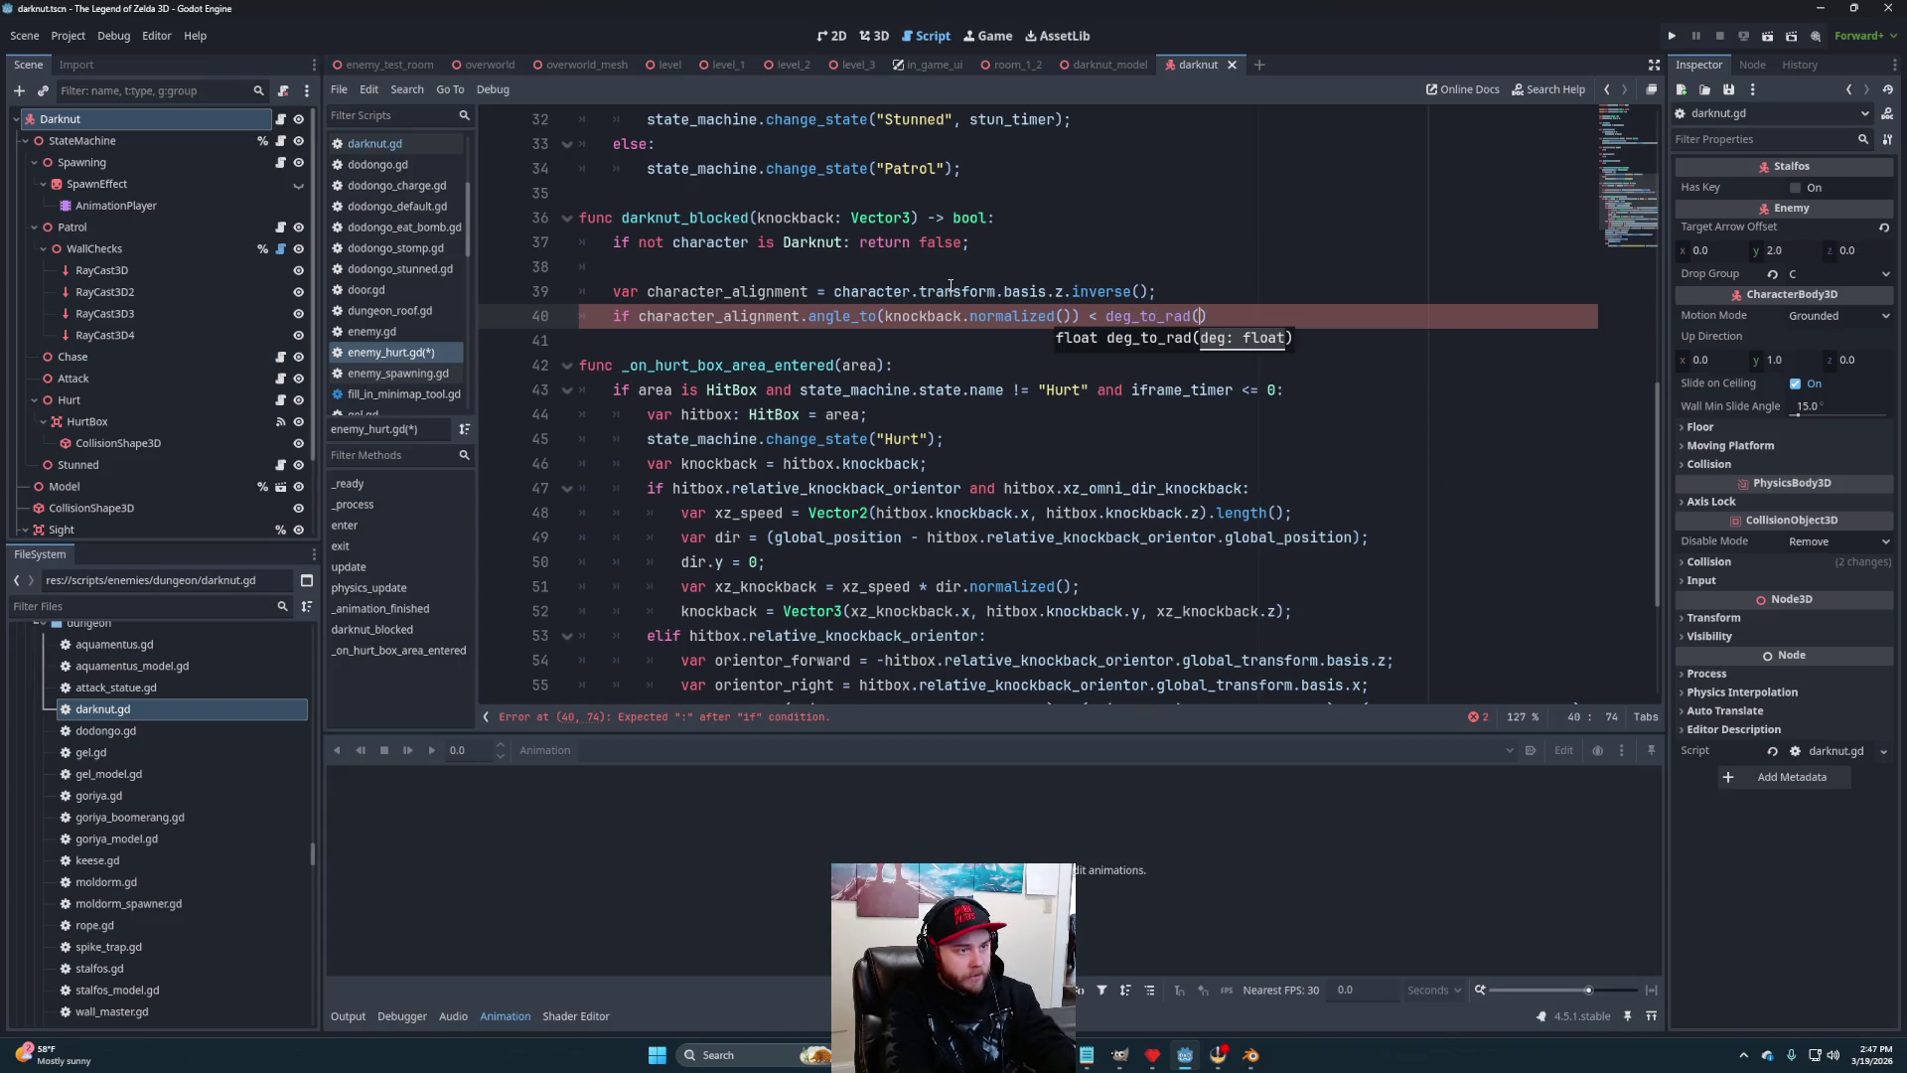
{"action": "type", "text": "45)"}
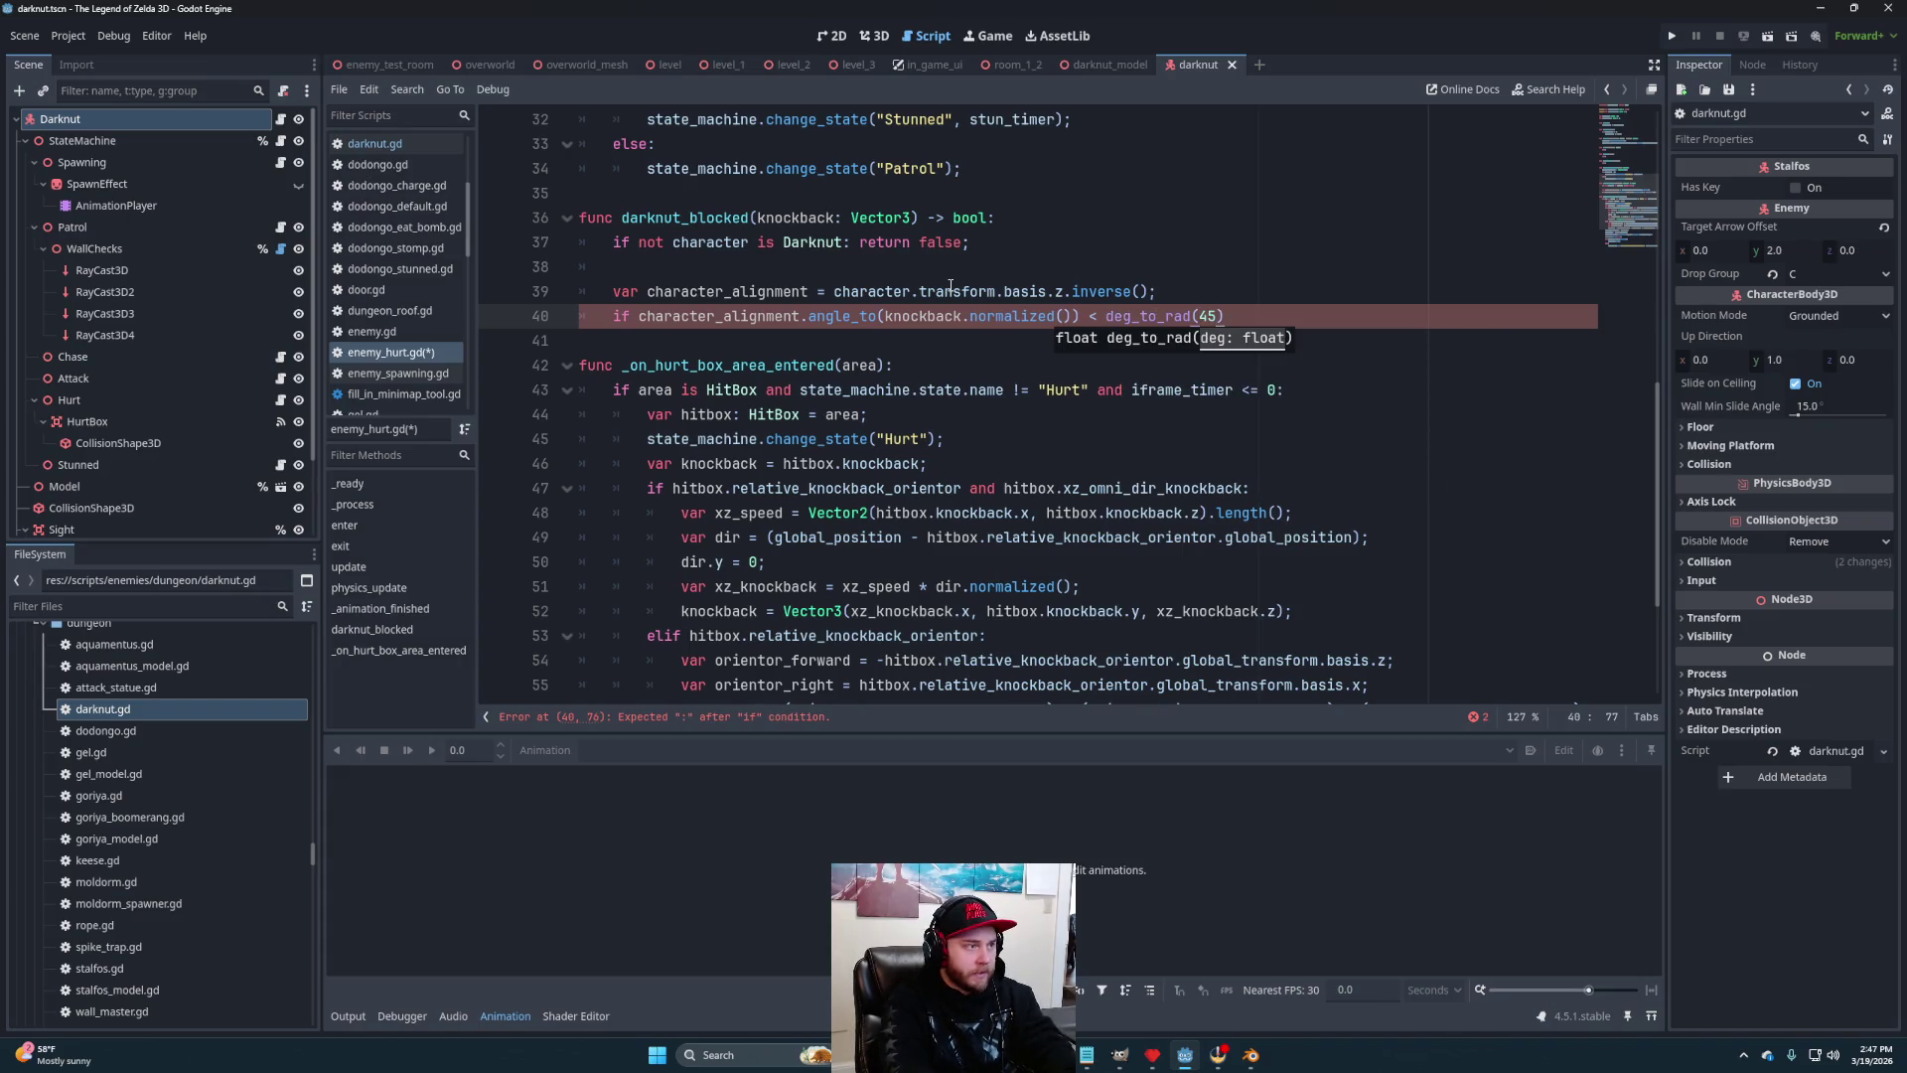
{"action": "type", "text": ":"}
Give the check a 'return true;' body followed by a 'return false;' fallback
{"action": "key", "text": "Return"}
{"action": "type", "text": "ret"}
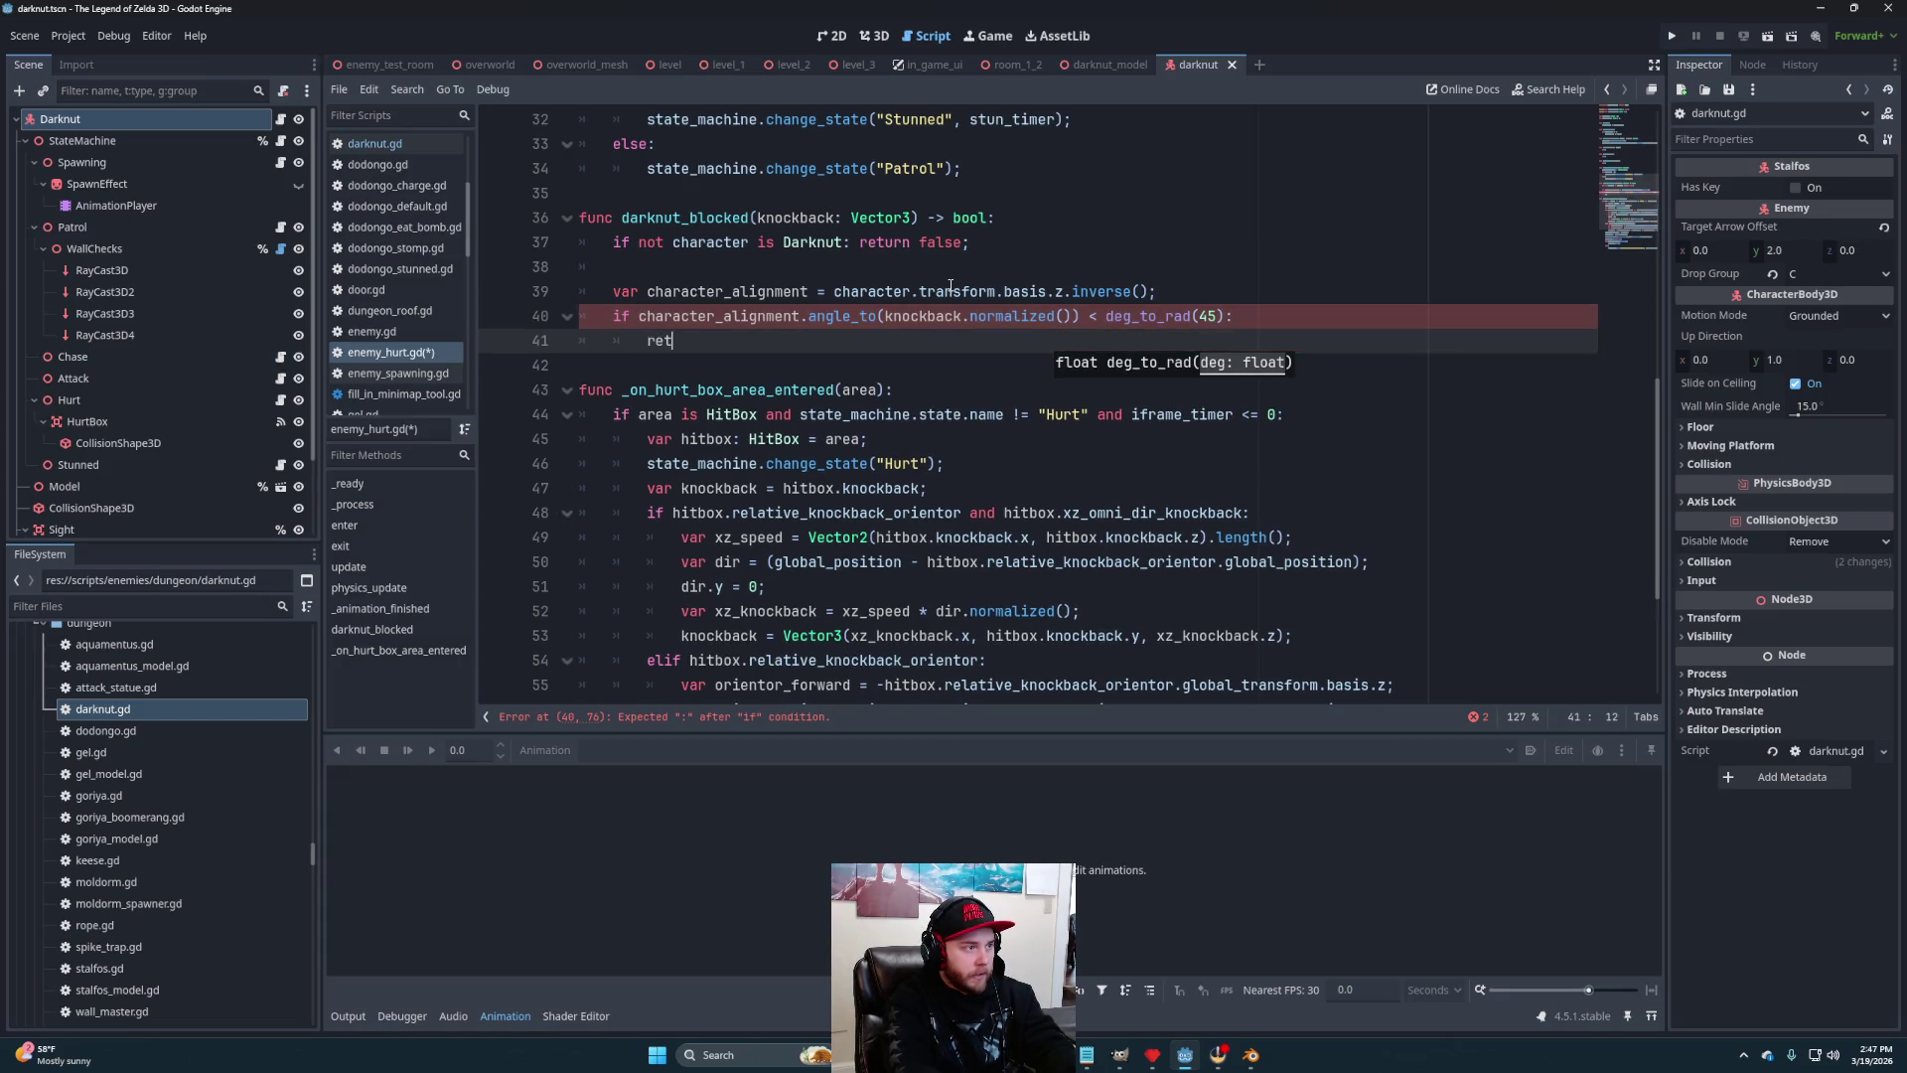
{"action": "type", "text": "urn true;"}
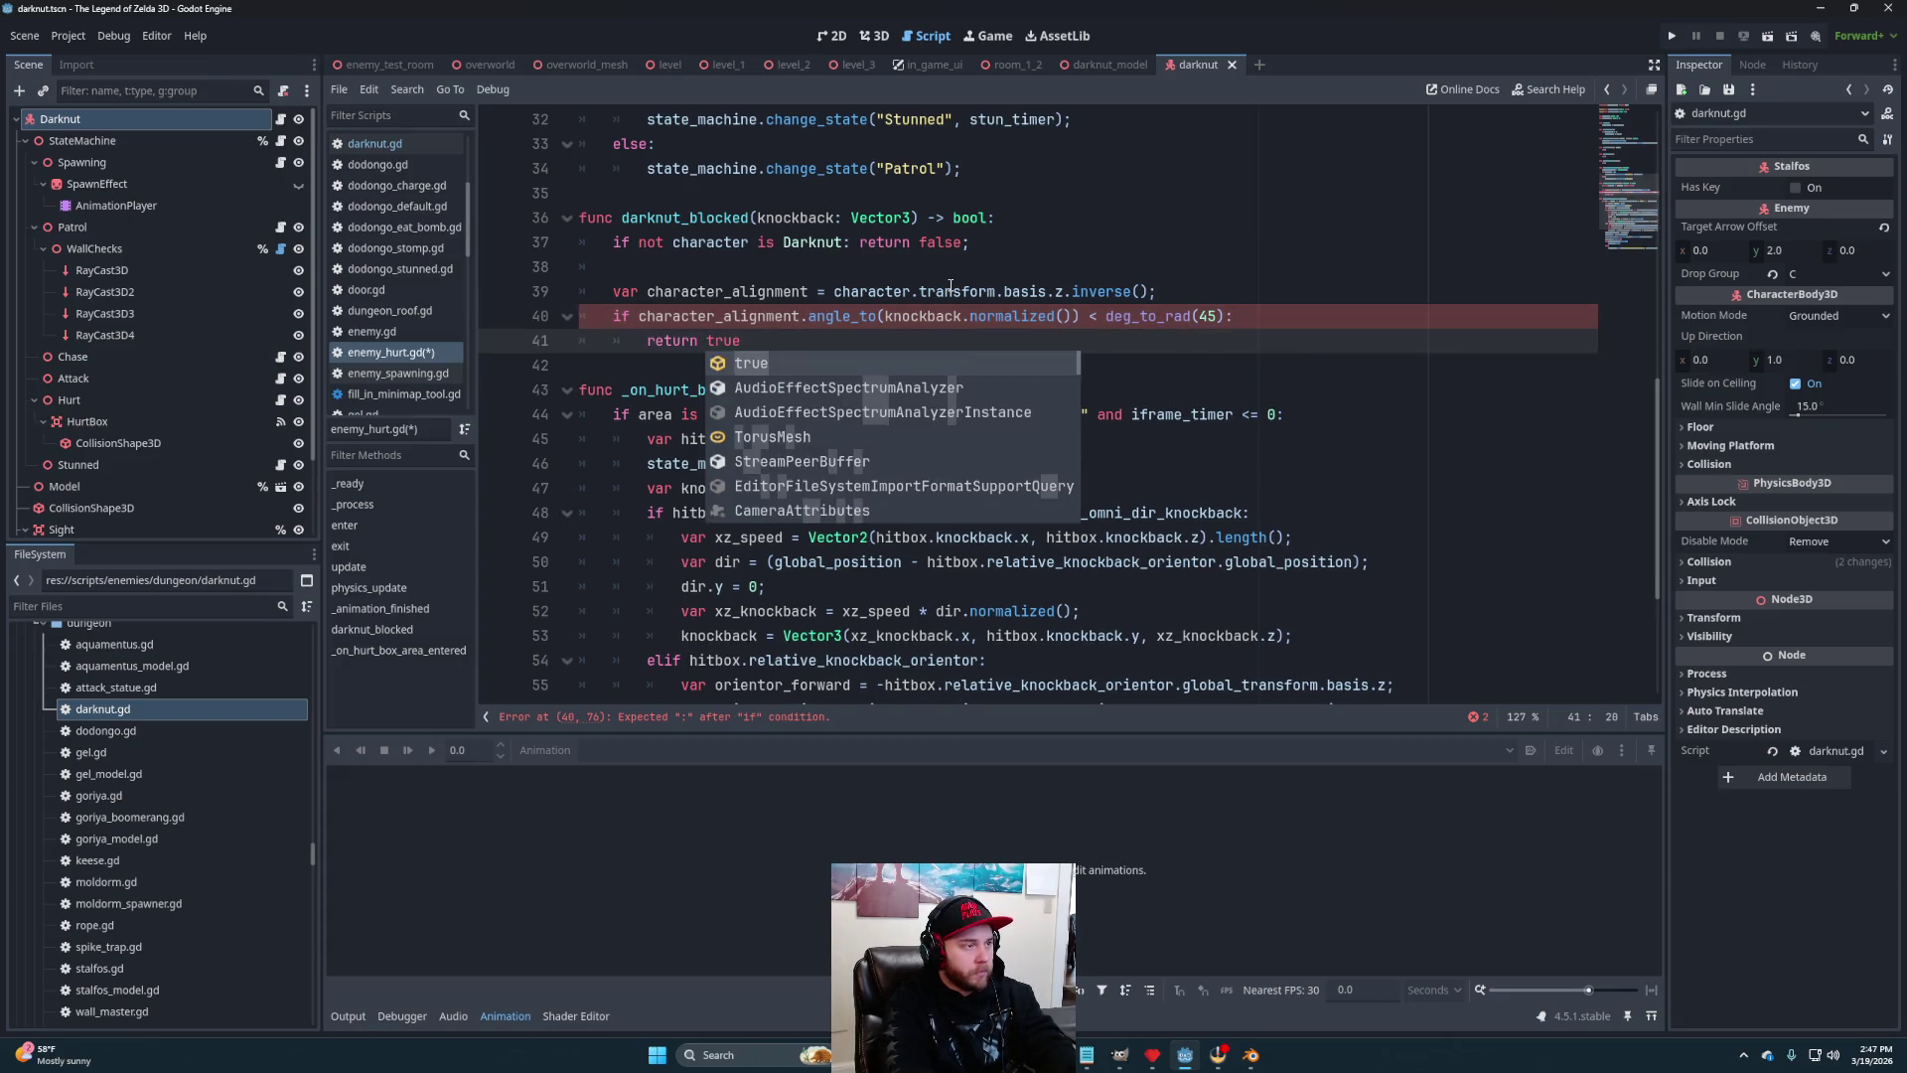
{"action": "key", "text": "Return"}
{"action": "type", "text": "retur"}
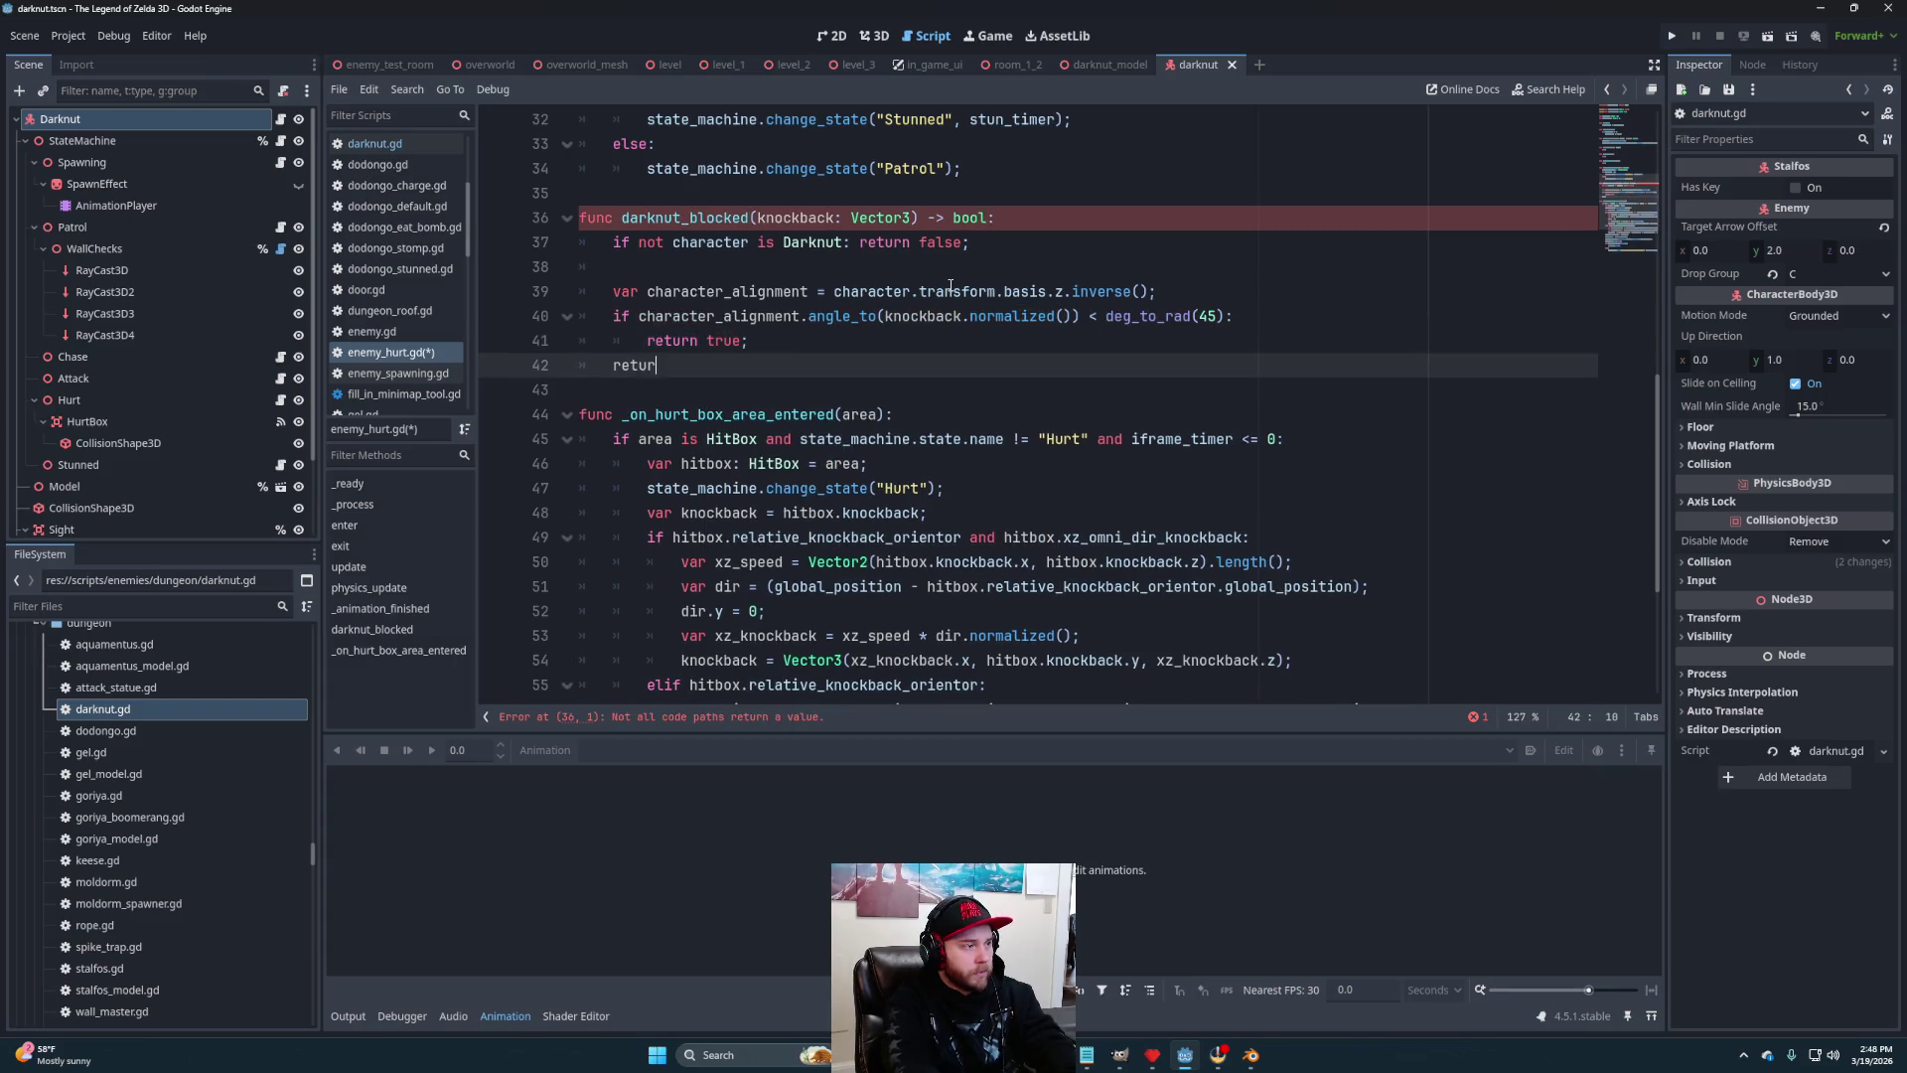
{"action": "type", "text": "n false;"}
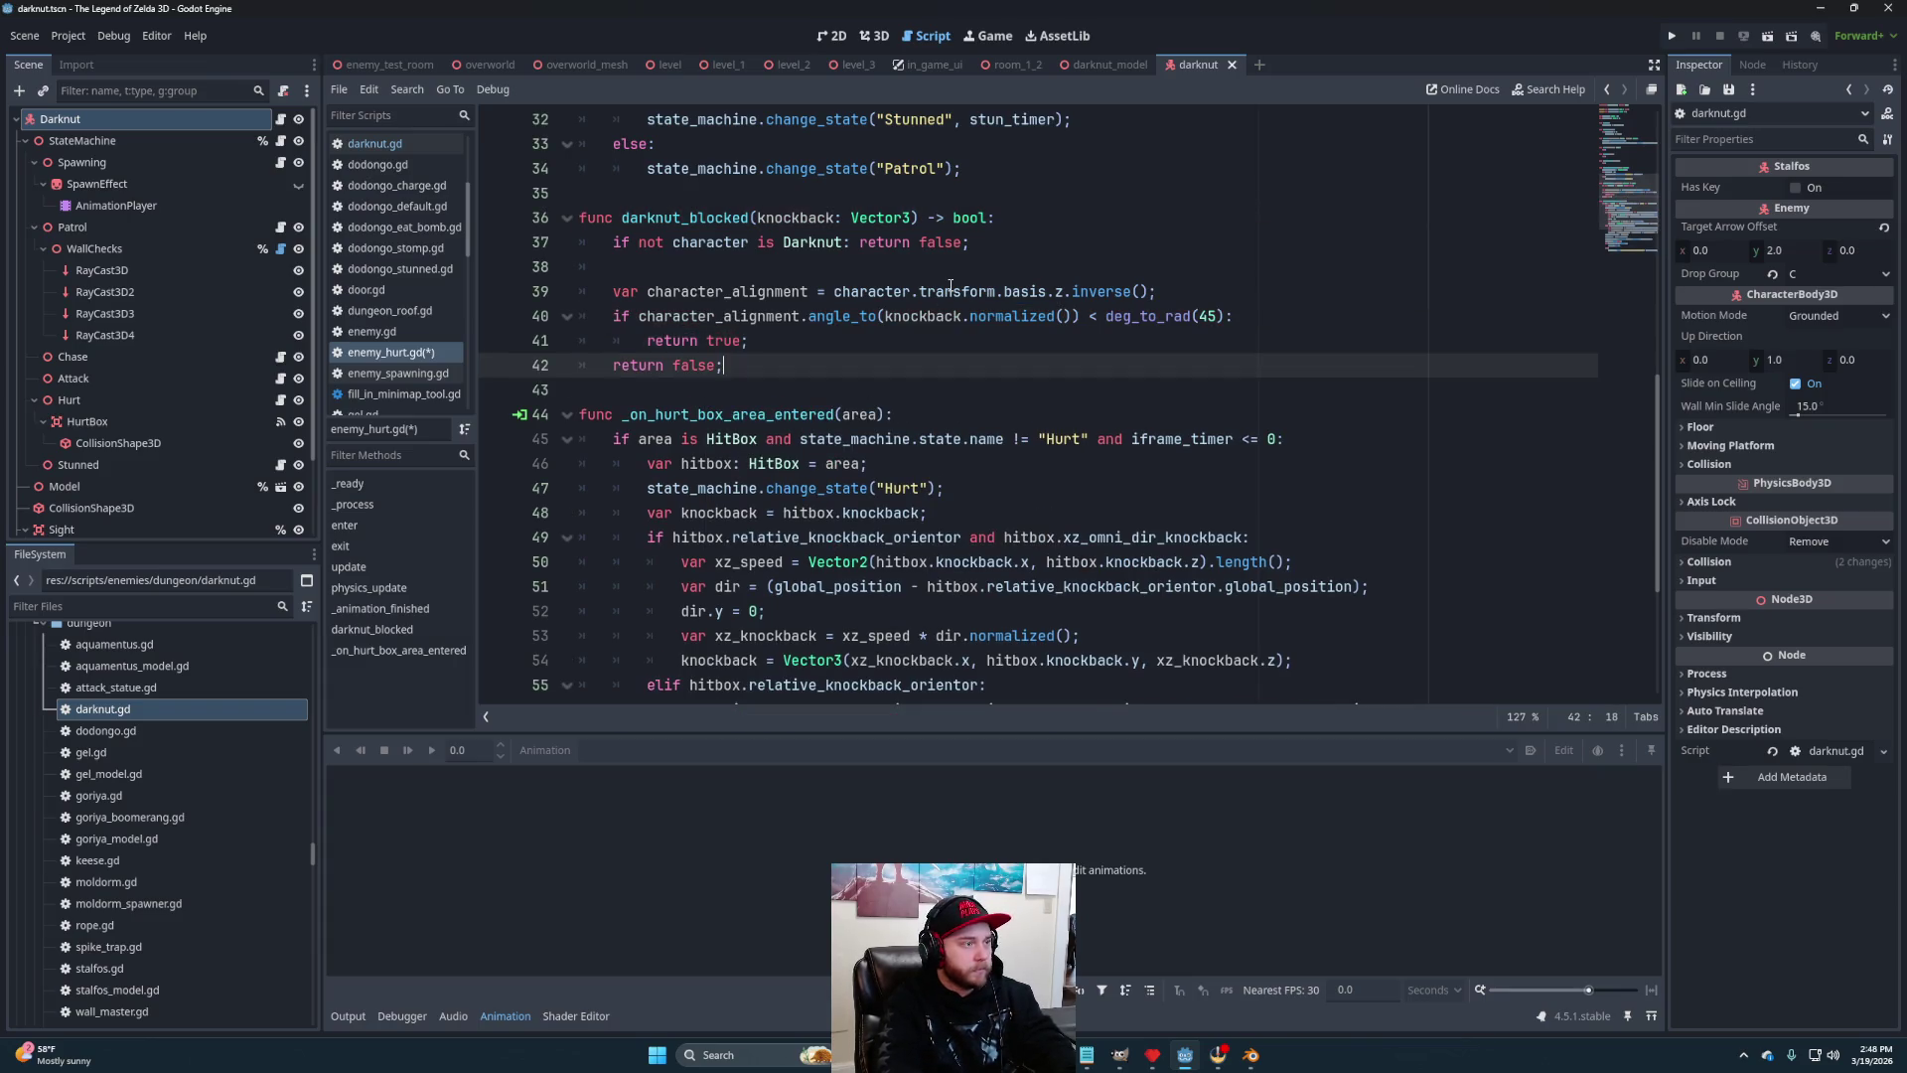
Turn line 40 into 'return' of the angle comparison and delete both returns and blank line 38
{"action": "left_click", "coordinate": [901, 333]}
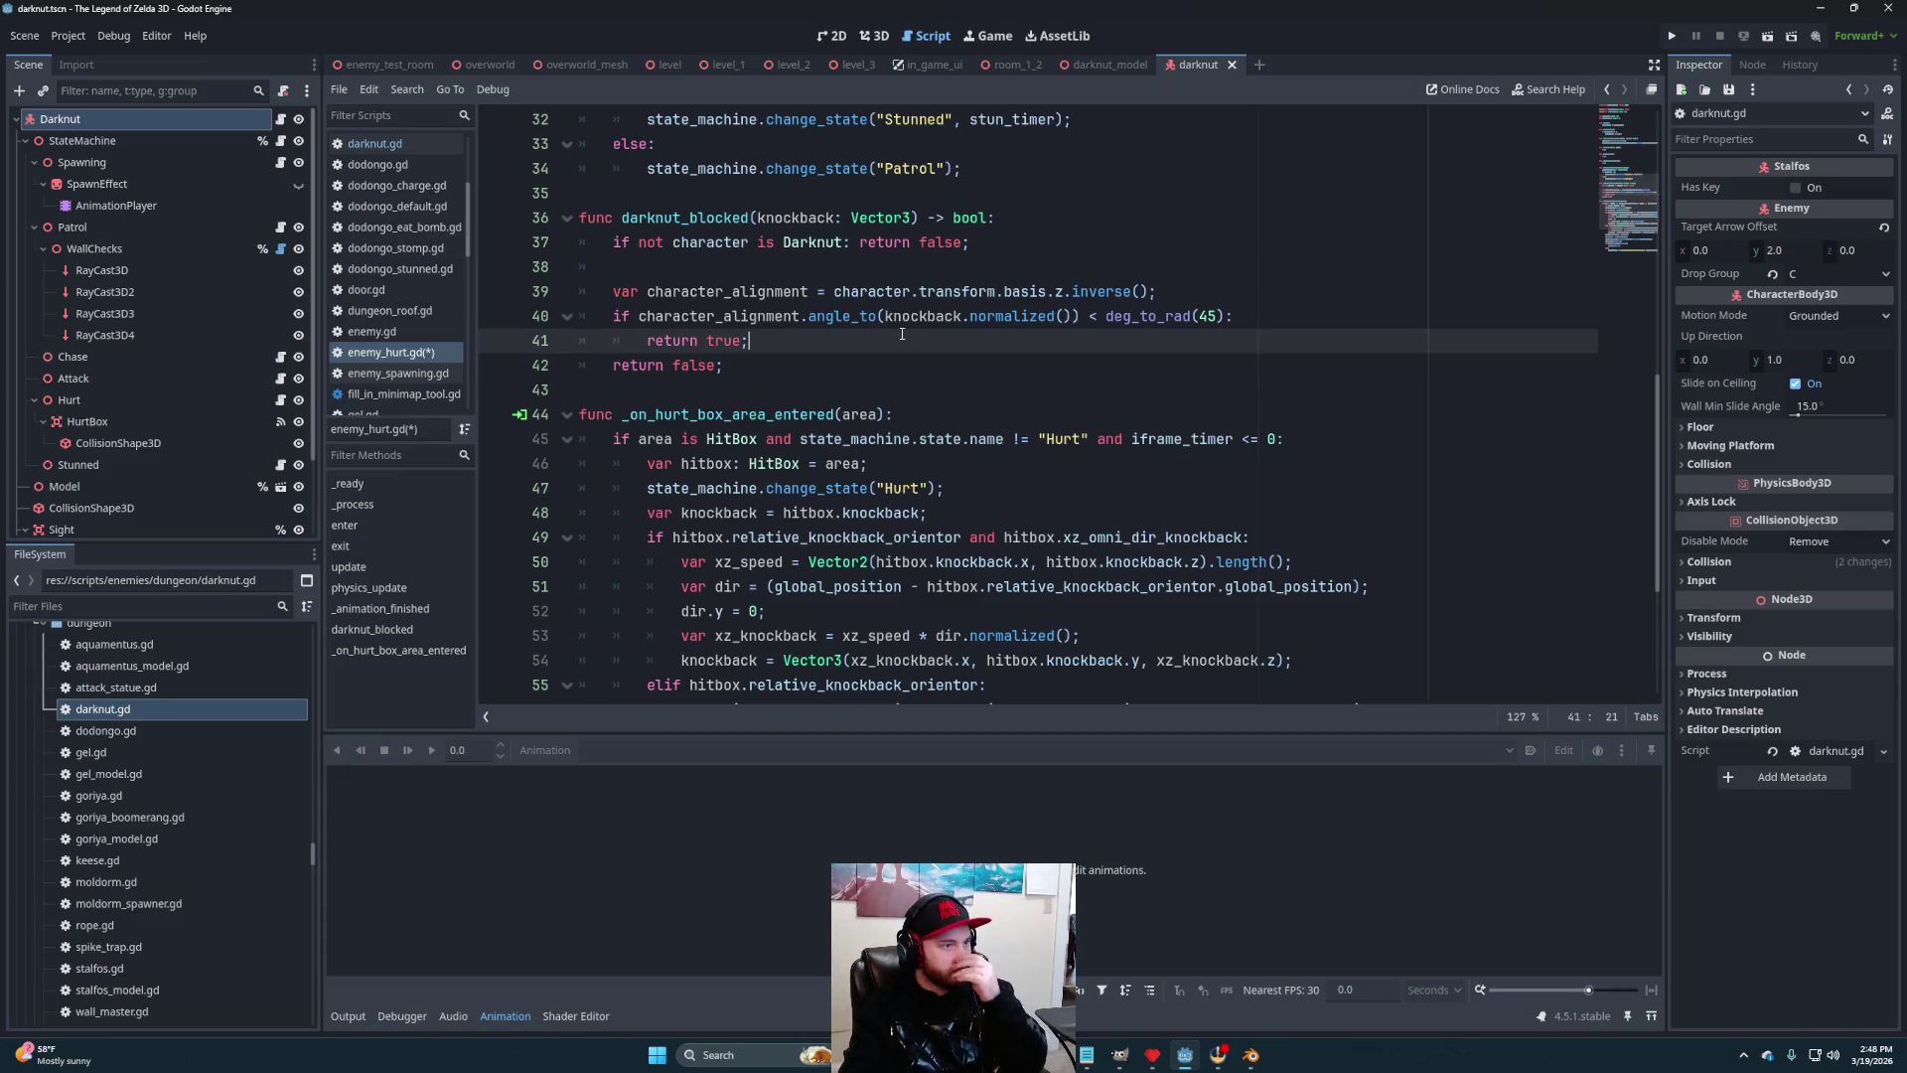
{"action": "double_click", "coordinate": [621, 316]}
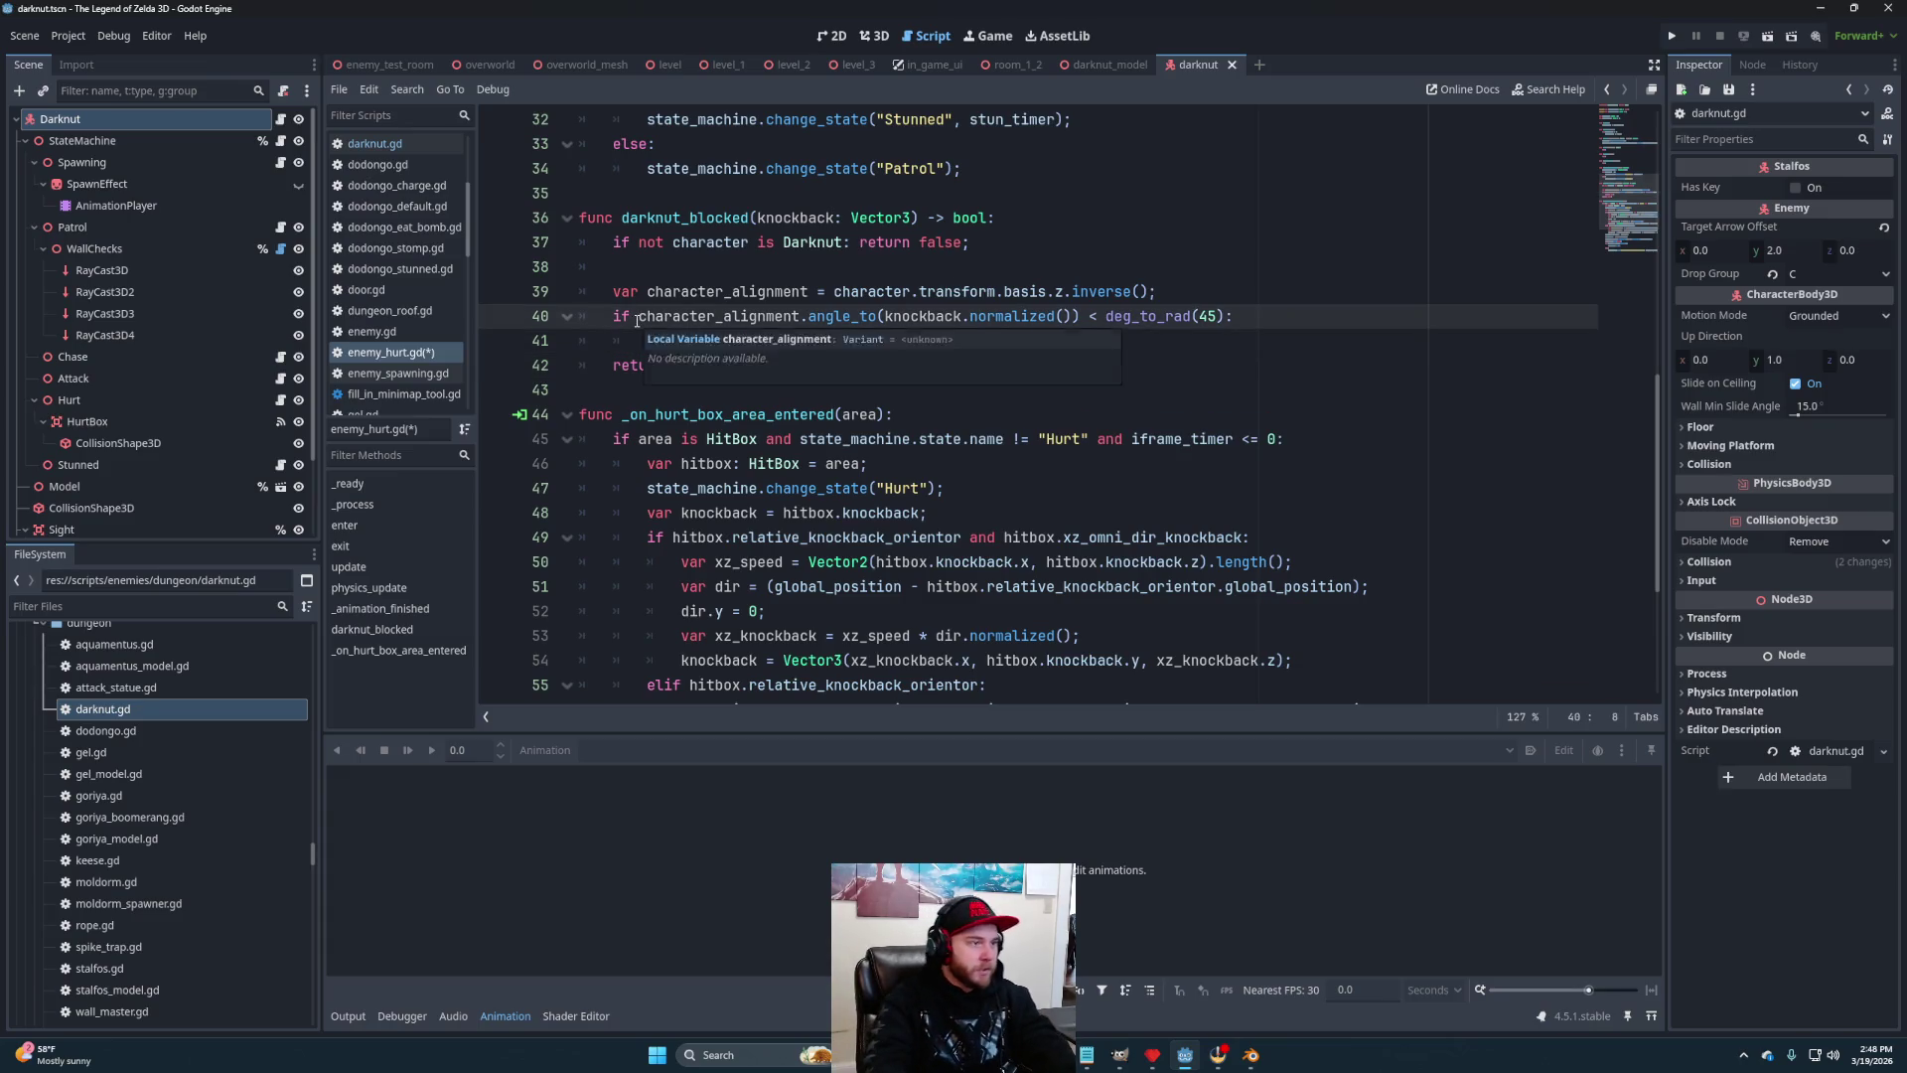
{"action": "type", "text": "return"}
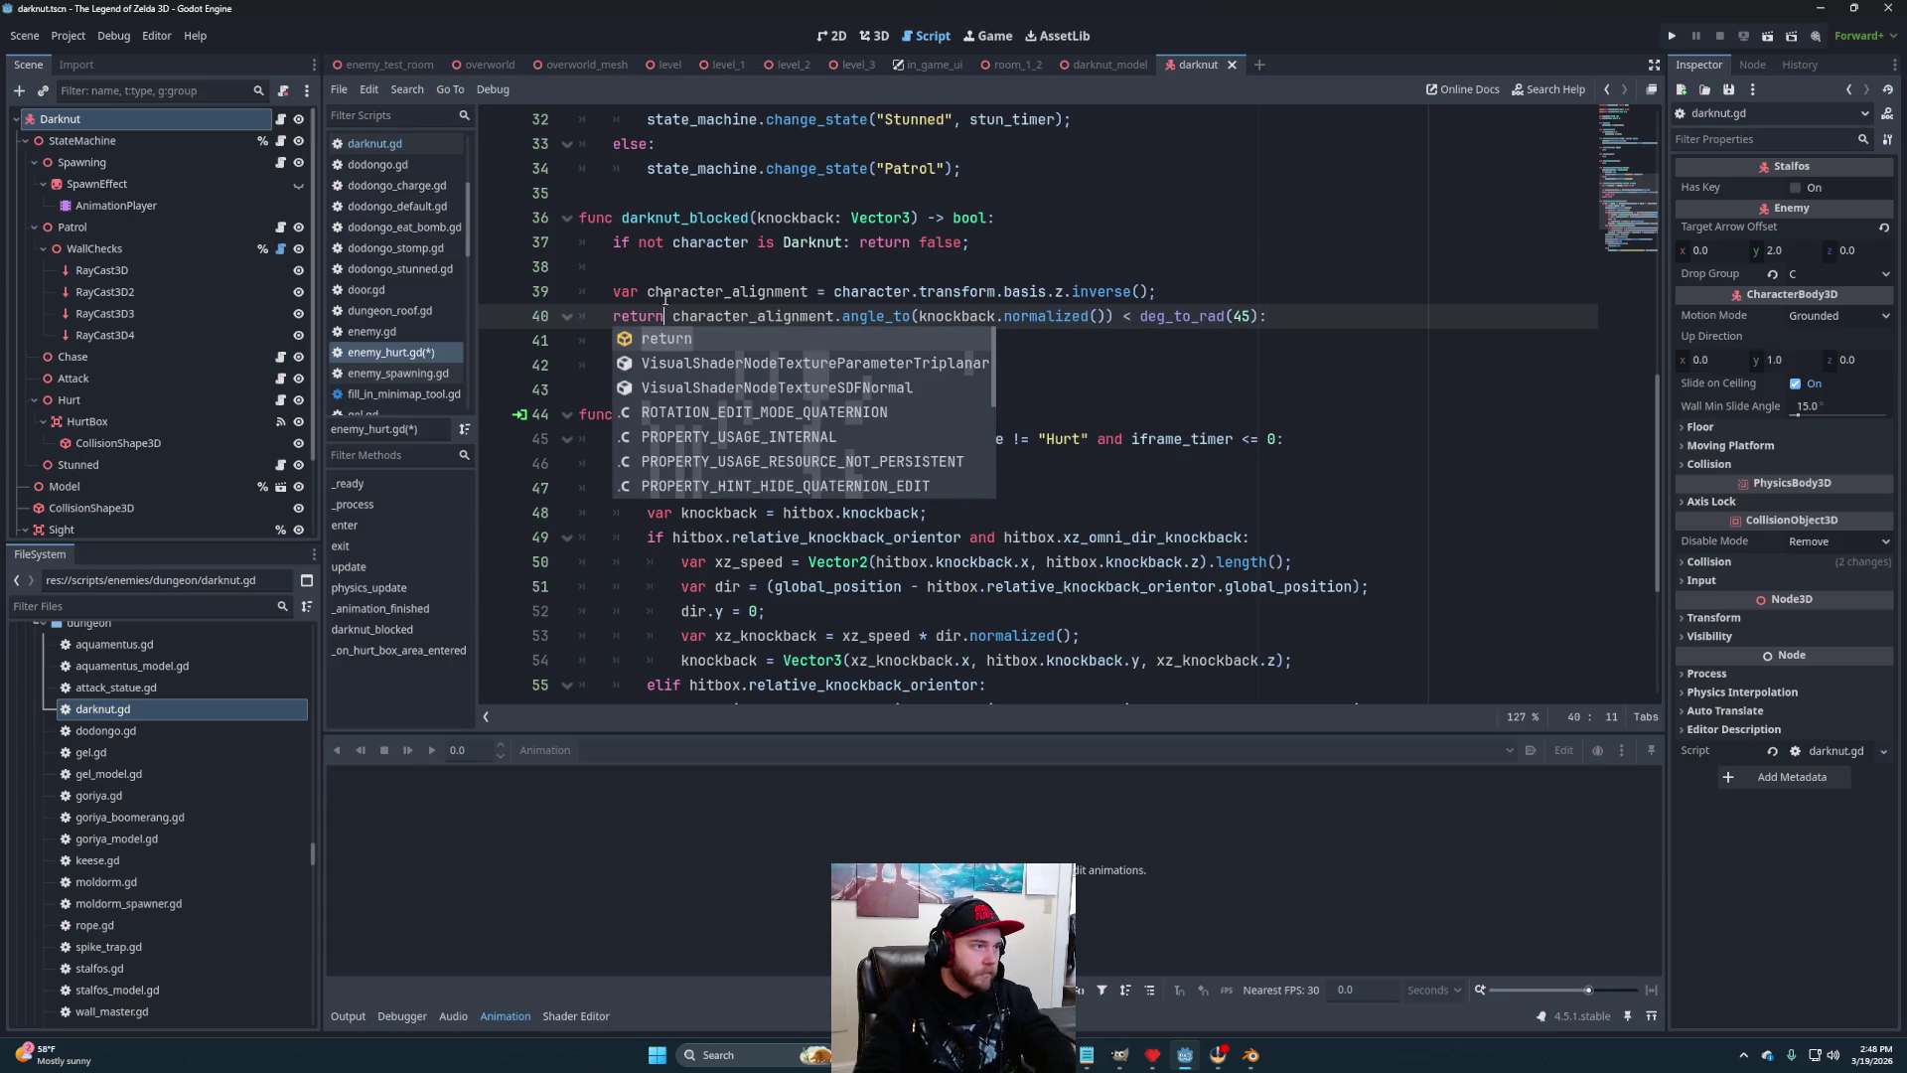
{"action": "left_click", "coordinate": [1277, 312]}
{"action": "key", "text": "BackSpace"}
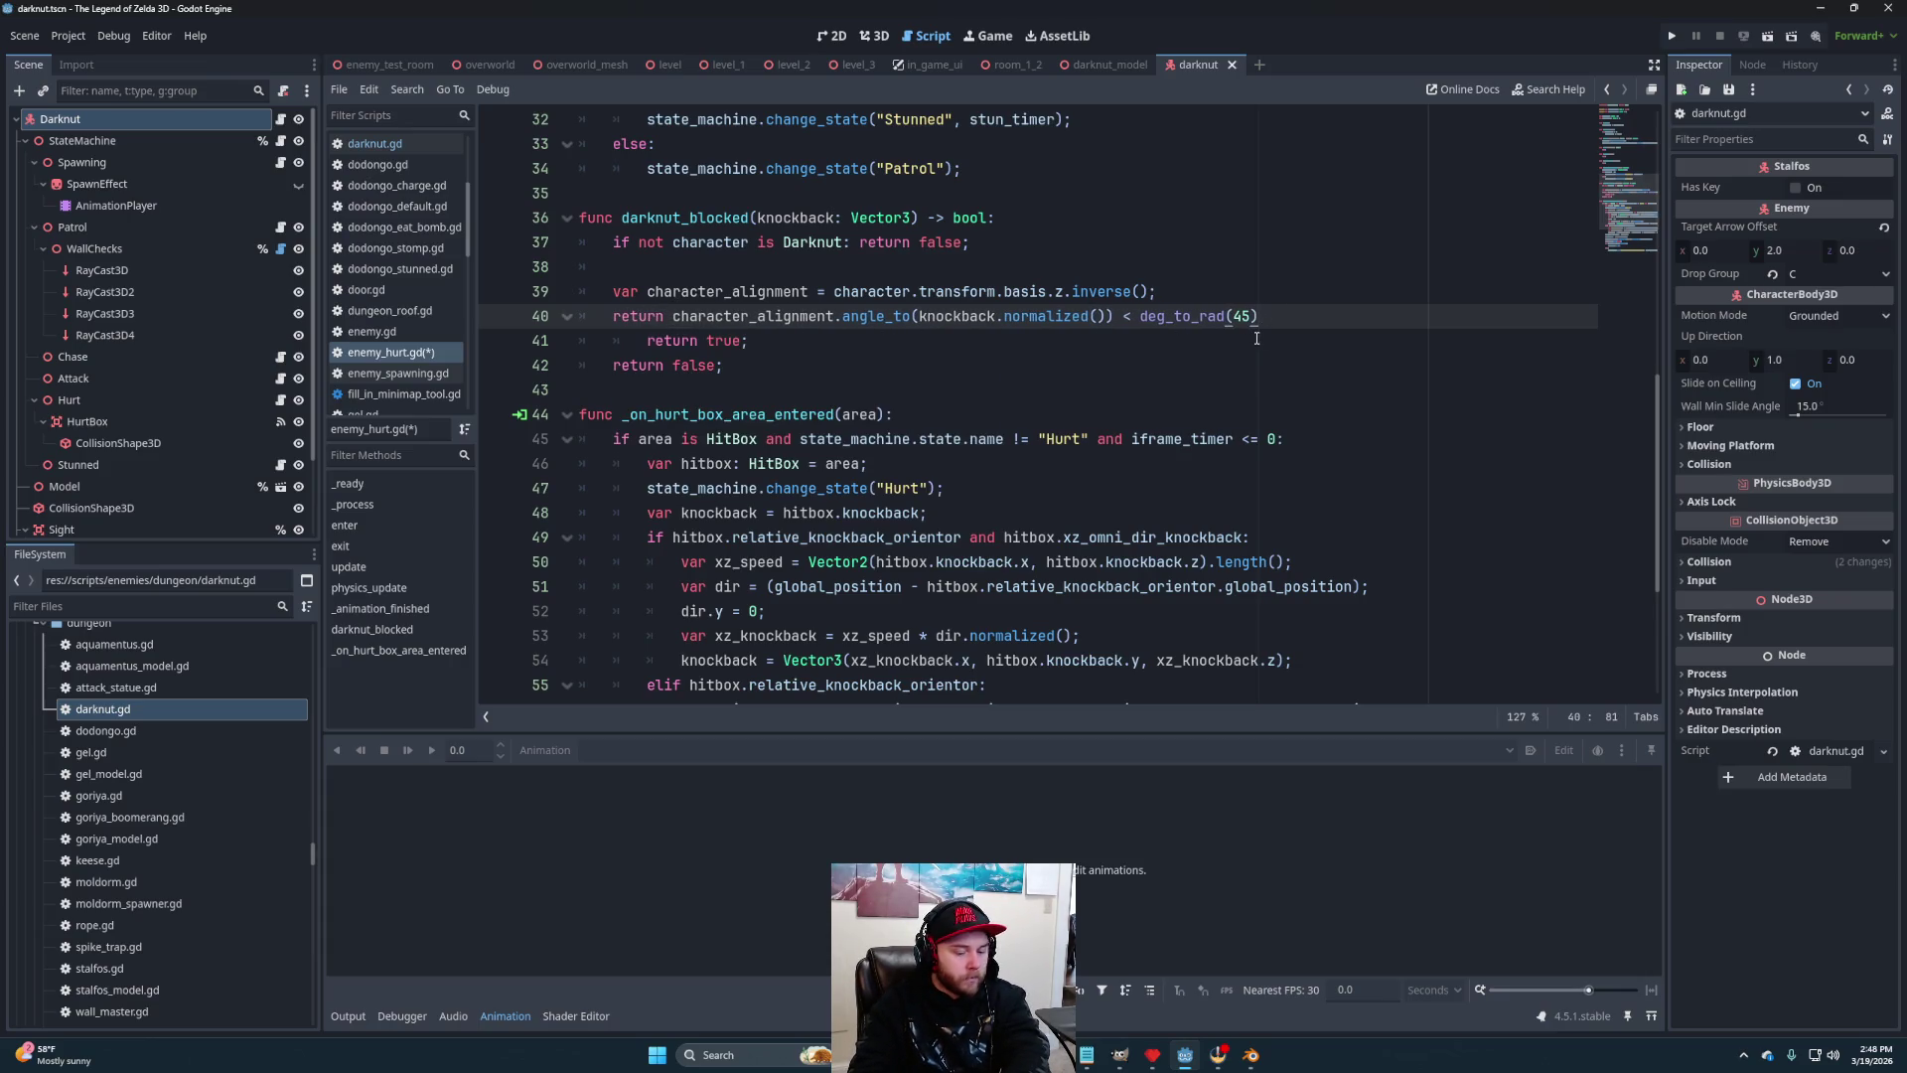
{"action": "type", "text": ";"}
{"action": "key", "text": "shift+Down"}
{"action": "key", "text": "shift+Down"}
{"action": "key", "text": "BackSpace"}
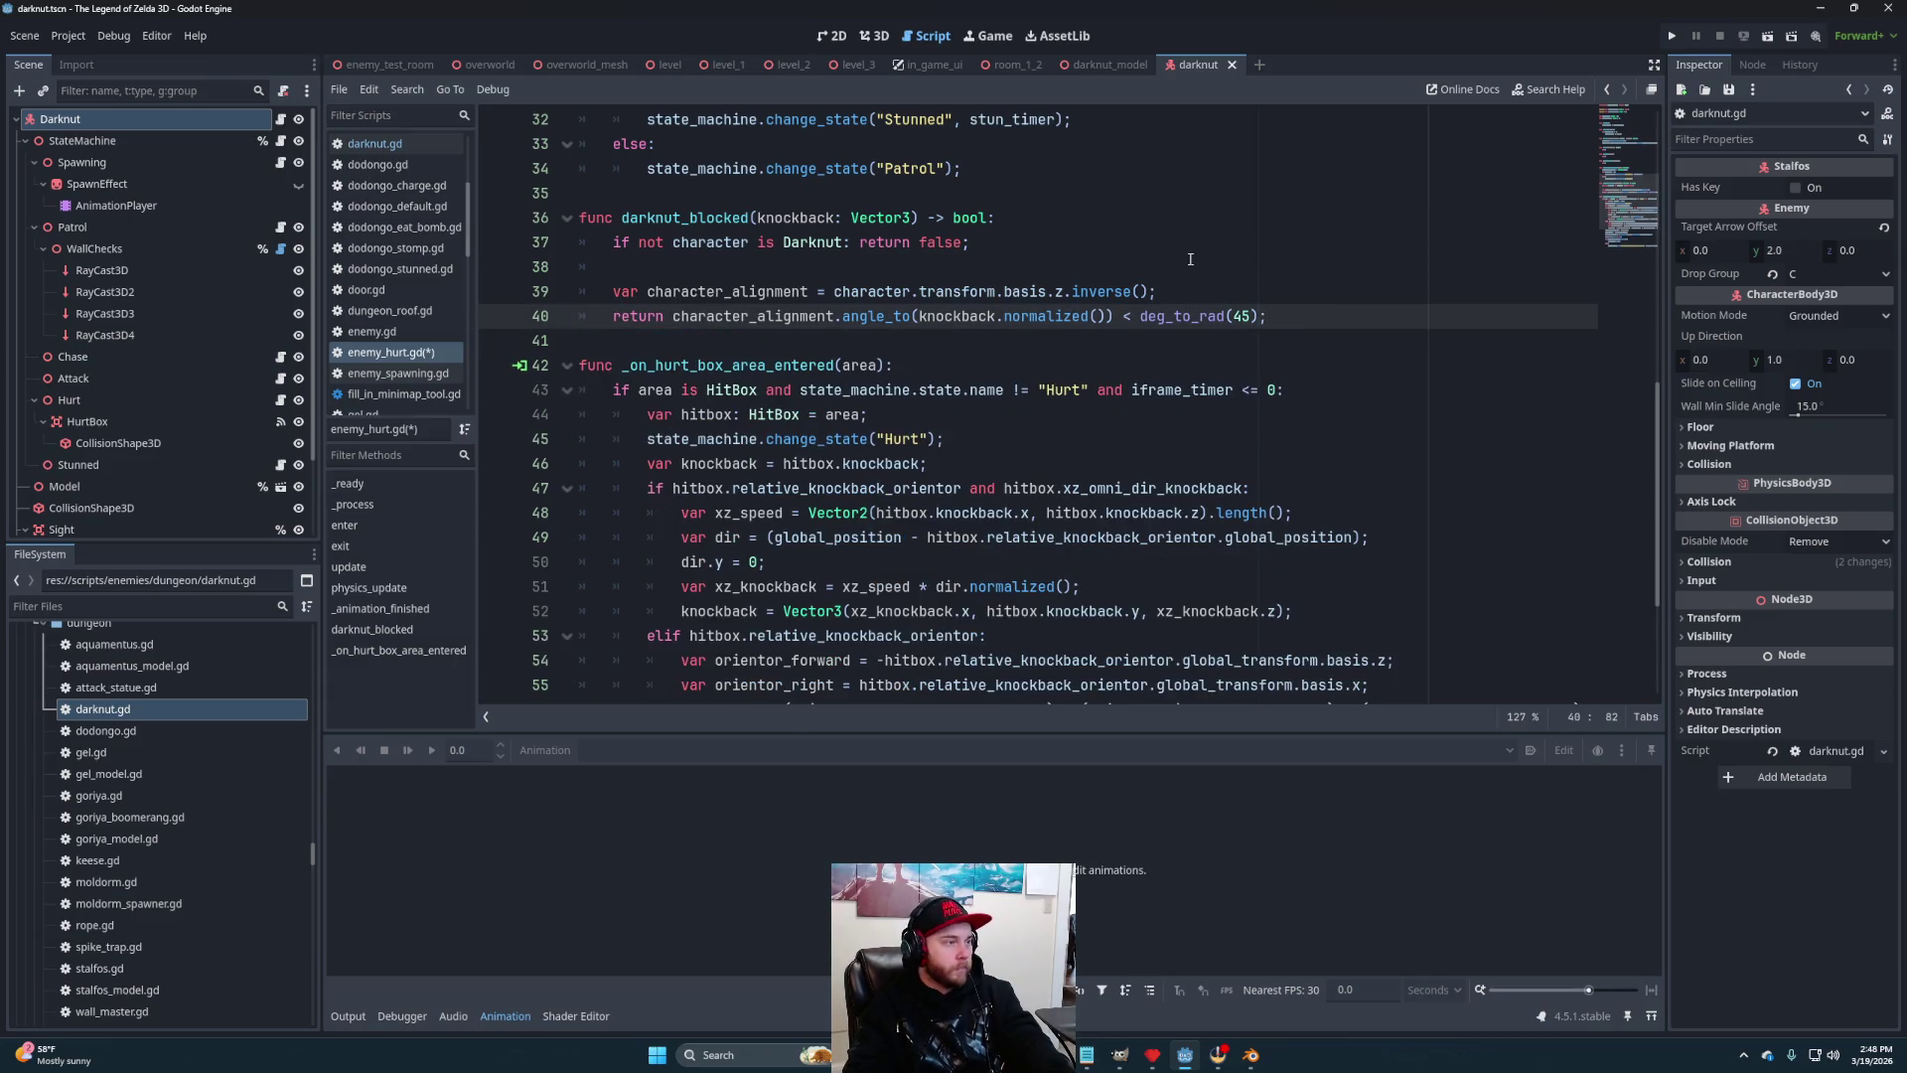
{"action": "left_click", "coordinate": [1202, 247]}
{"action": "left_click", "coordinate": [1194, 278]}
{"action": "key", "text": "BackSpace"}
{"action": "key", "text": "BackSpace"}
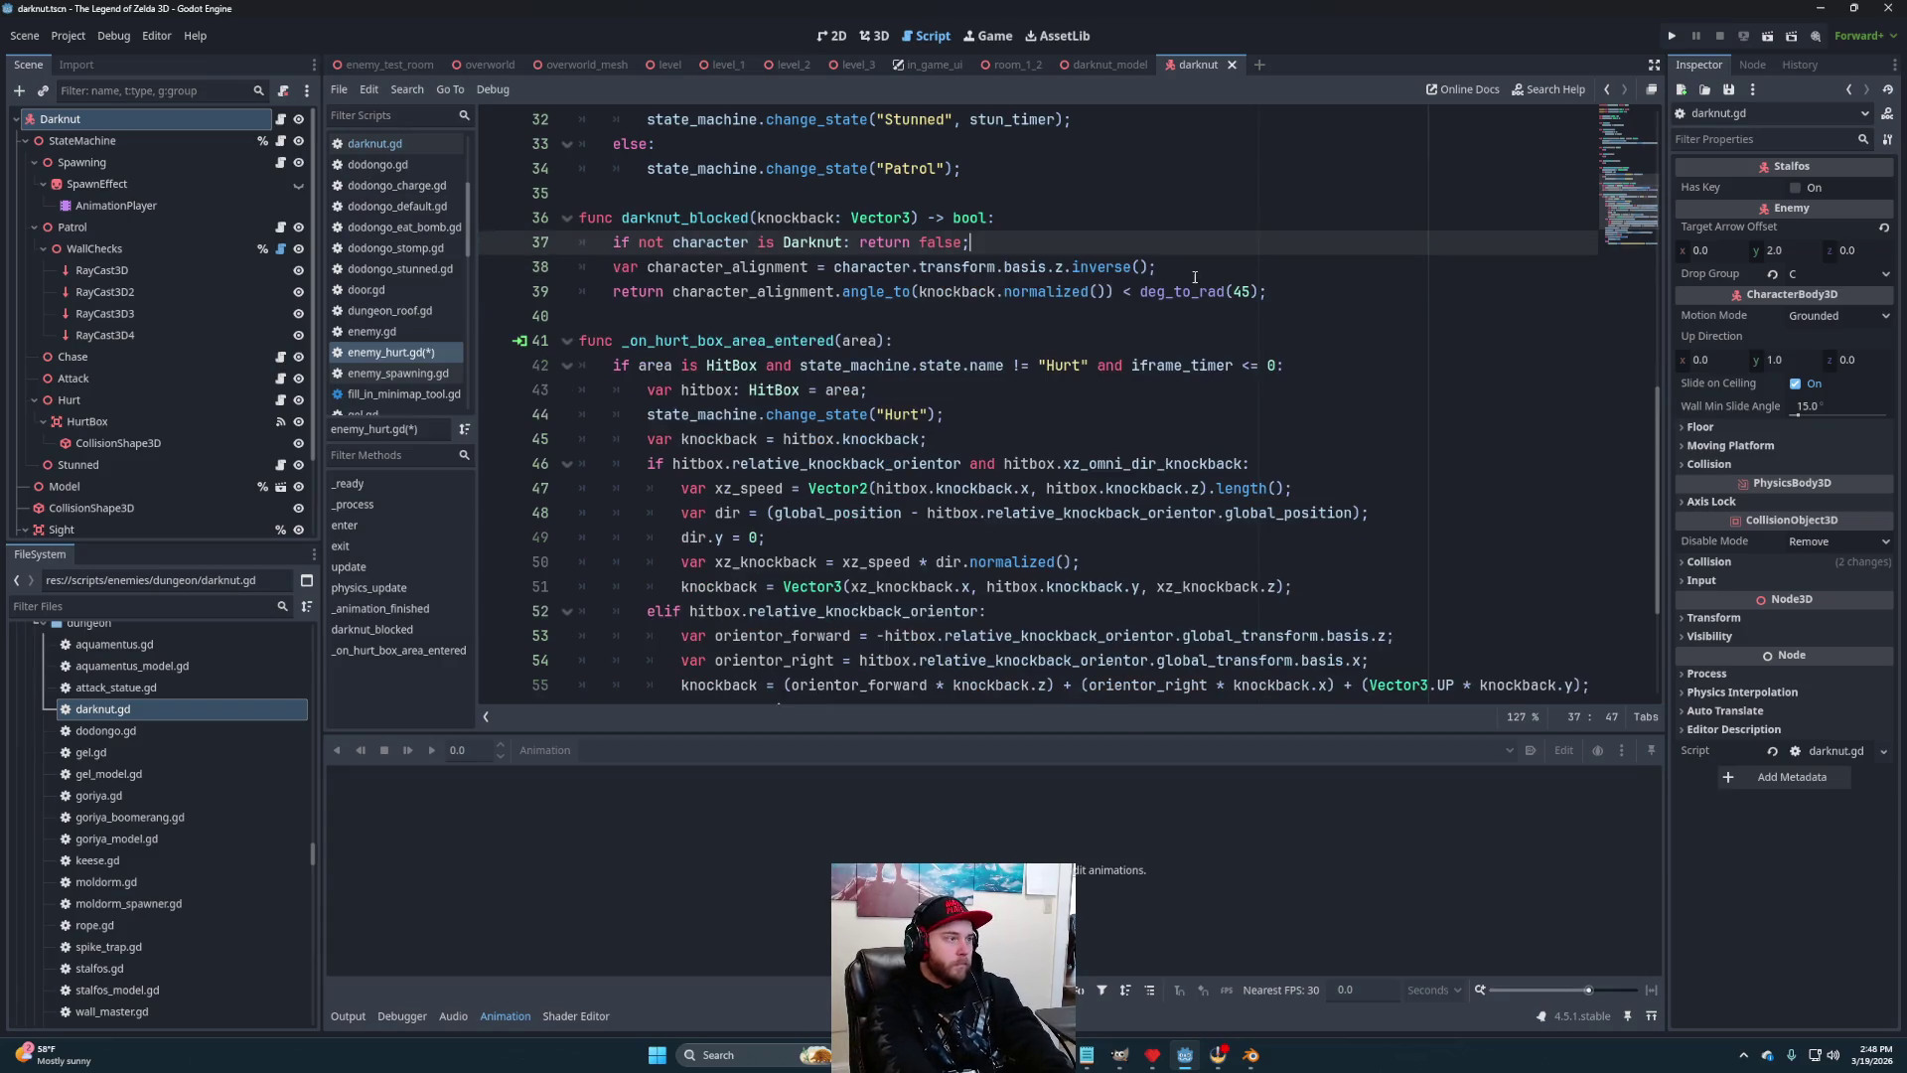
After line 55 add 'if darknut_blocked(knockback):' with 'return;' on its own indented line
{"action": "scroll", "coordinate": [911, 438], "scroll_direction": "down", "scroll_amount": 3}
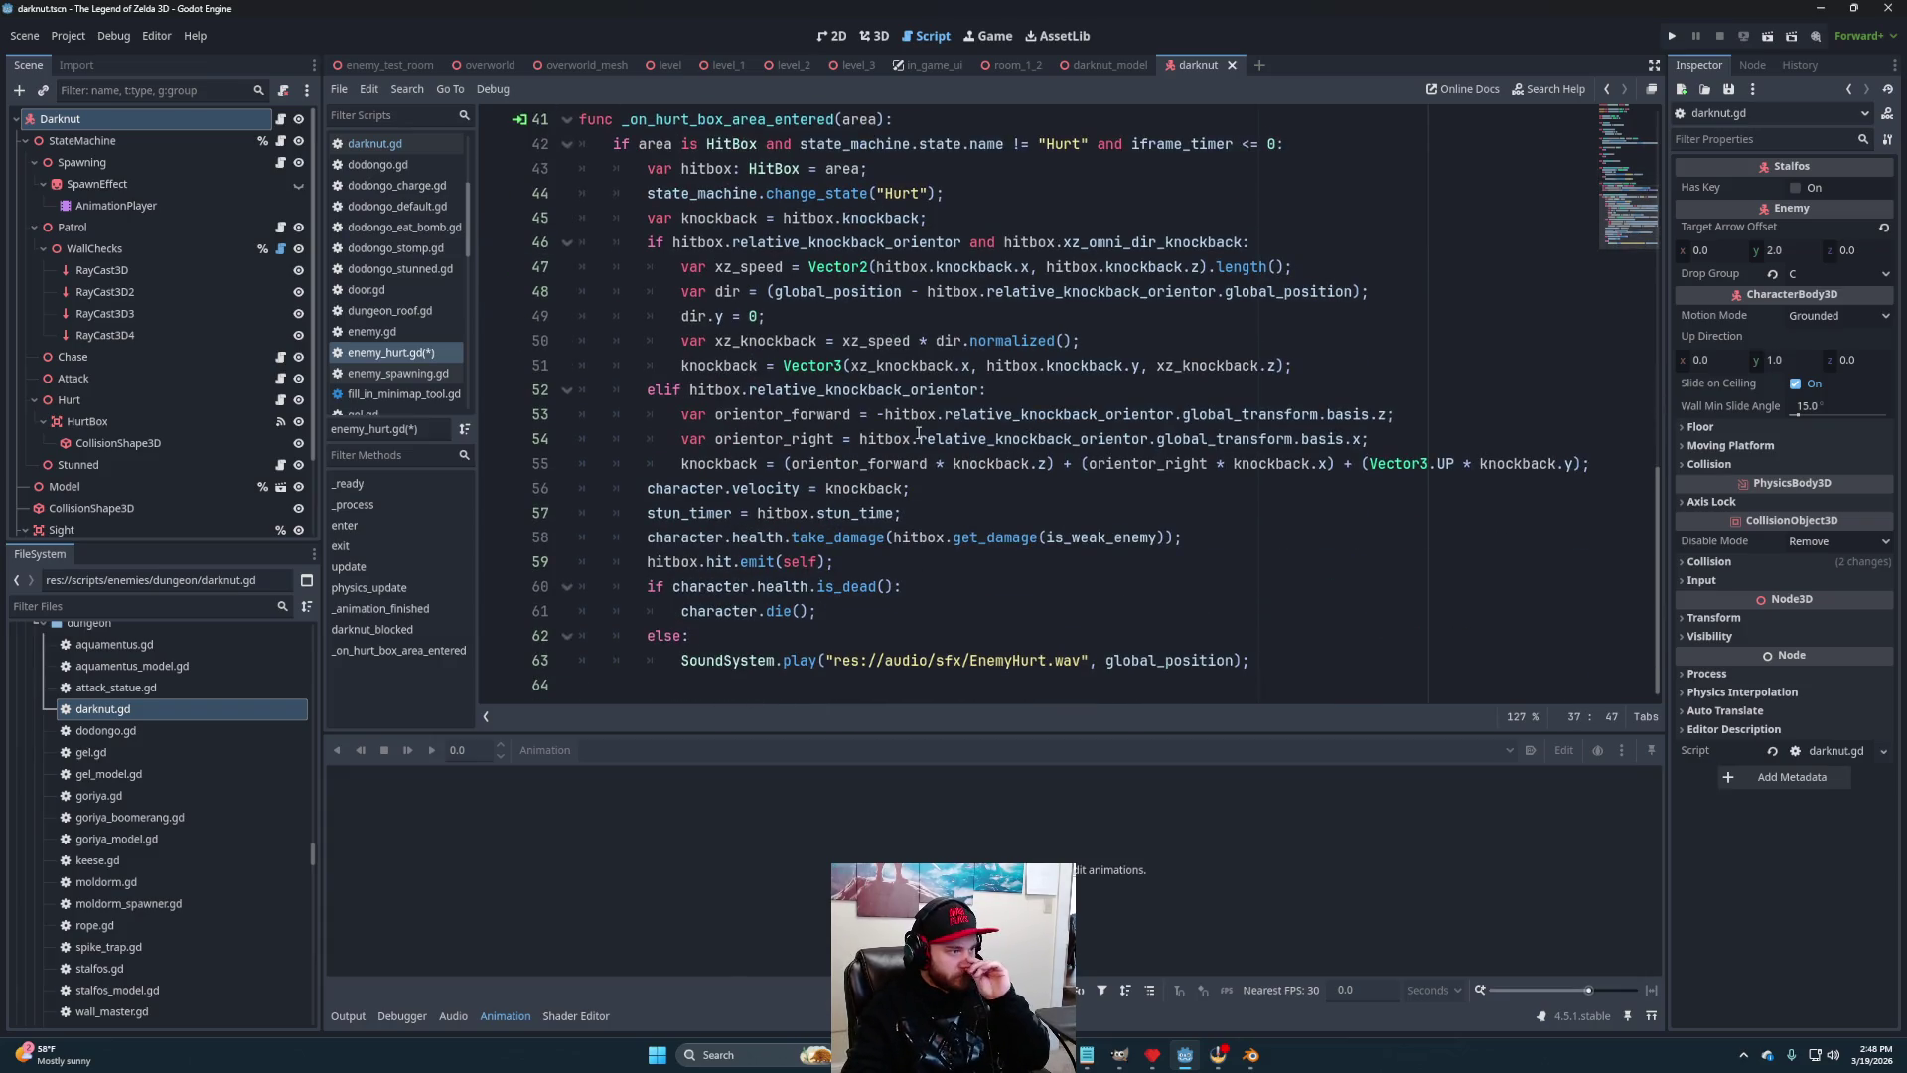
{"action": "left_click", "coordinate": [1597, 463]}
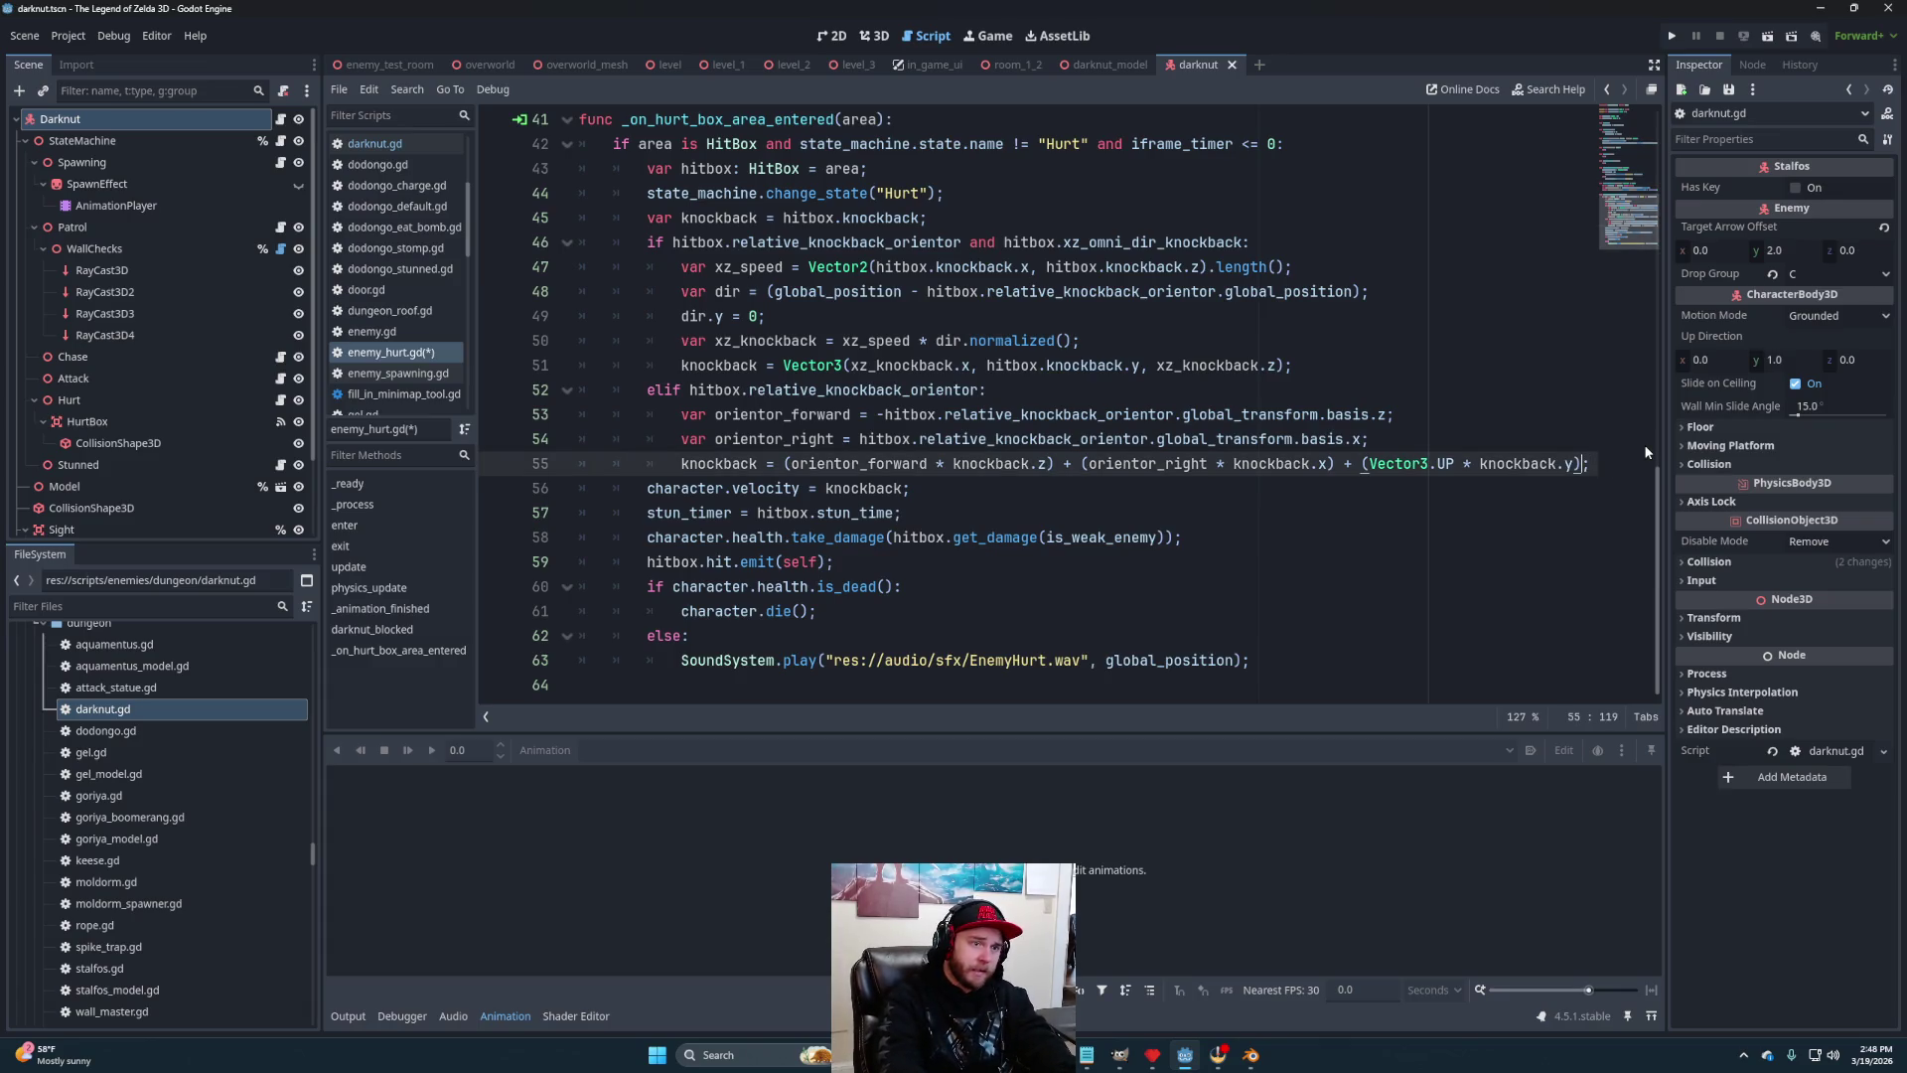
{"action": "key", "text": "Return"}
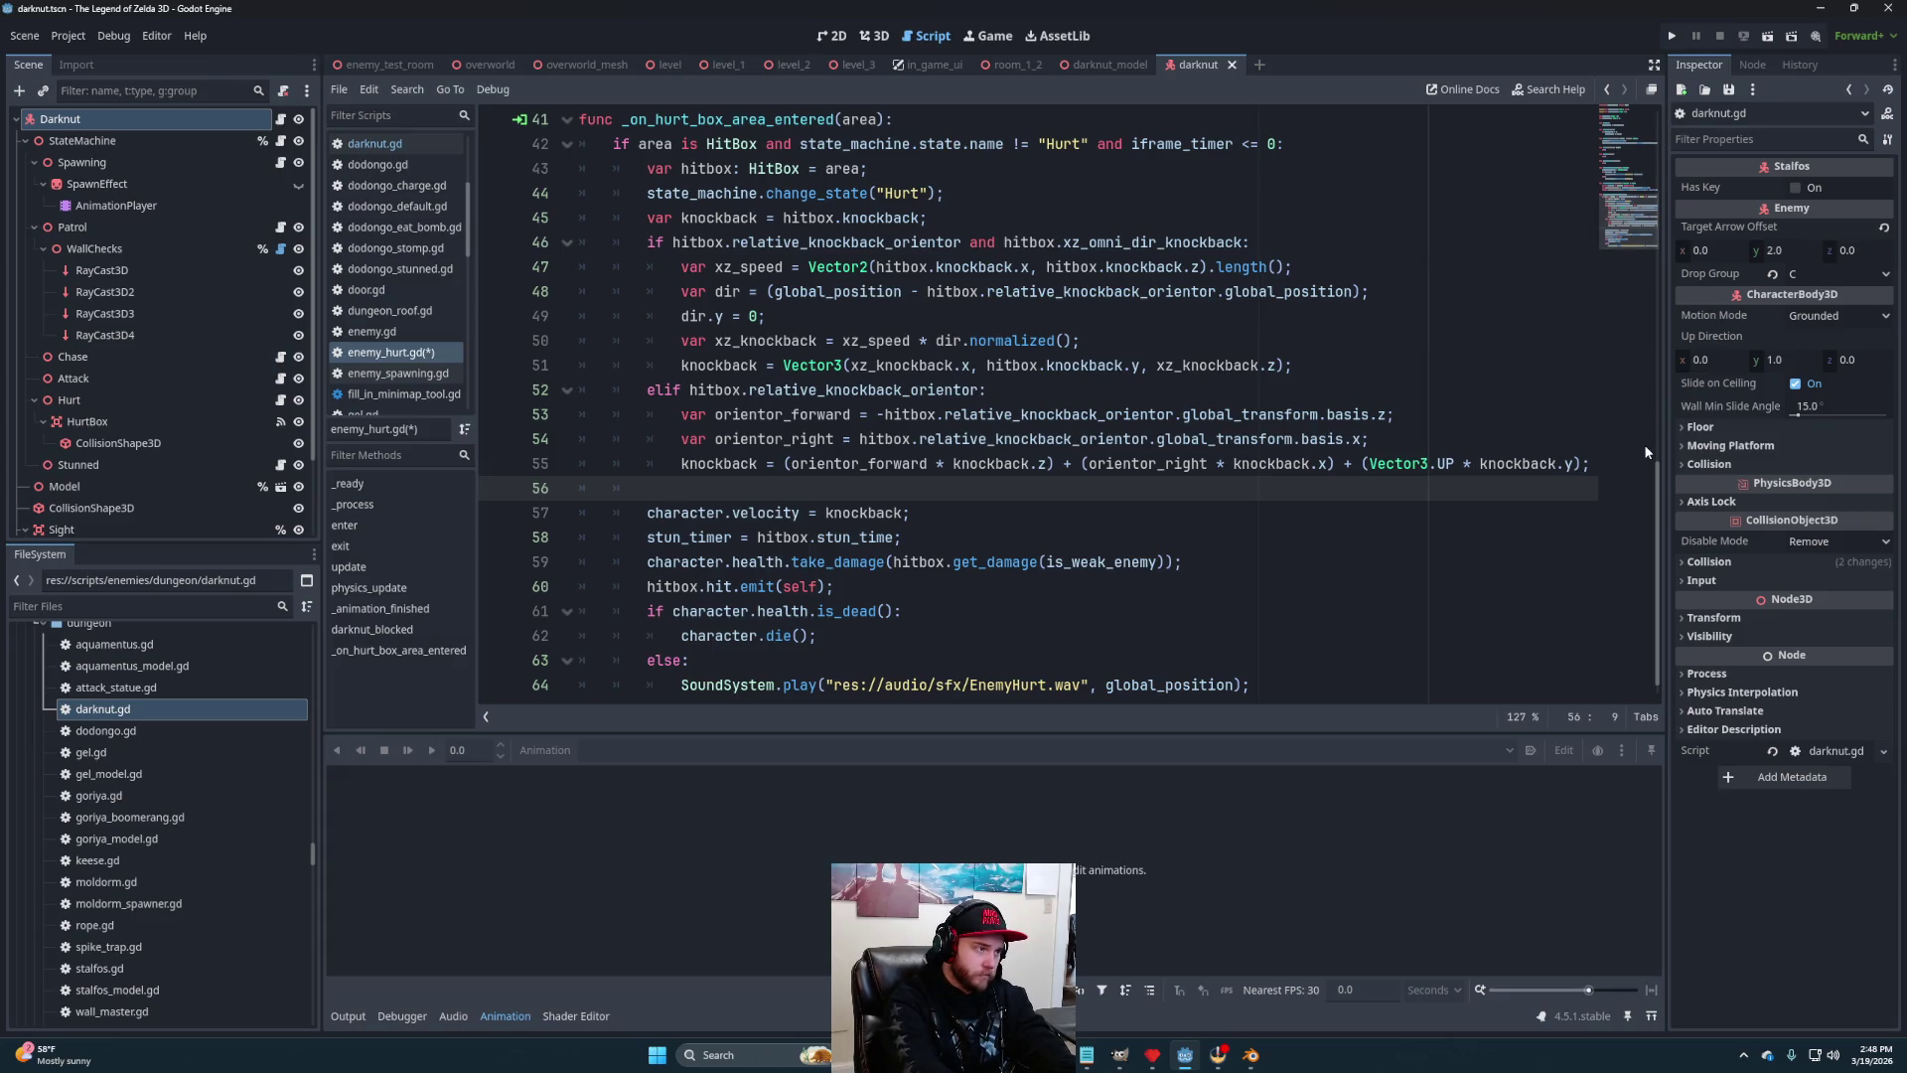
{"action": "type", "text": "if "}
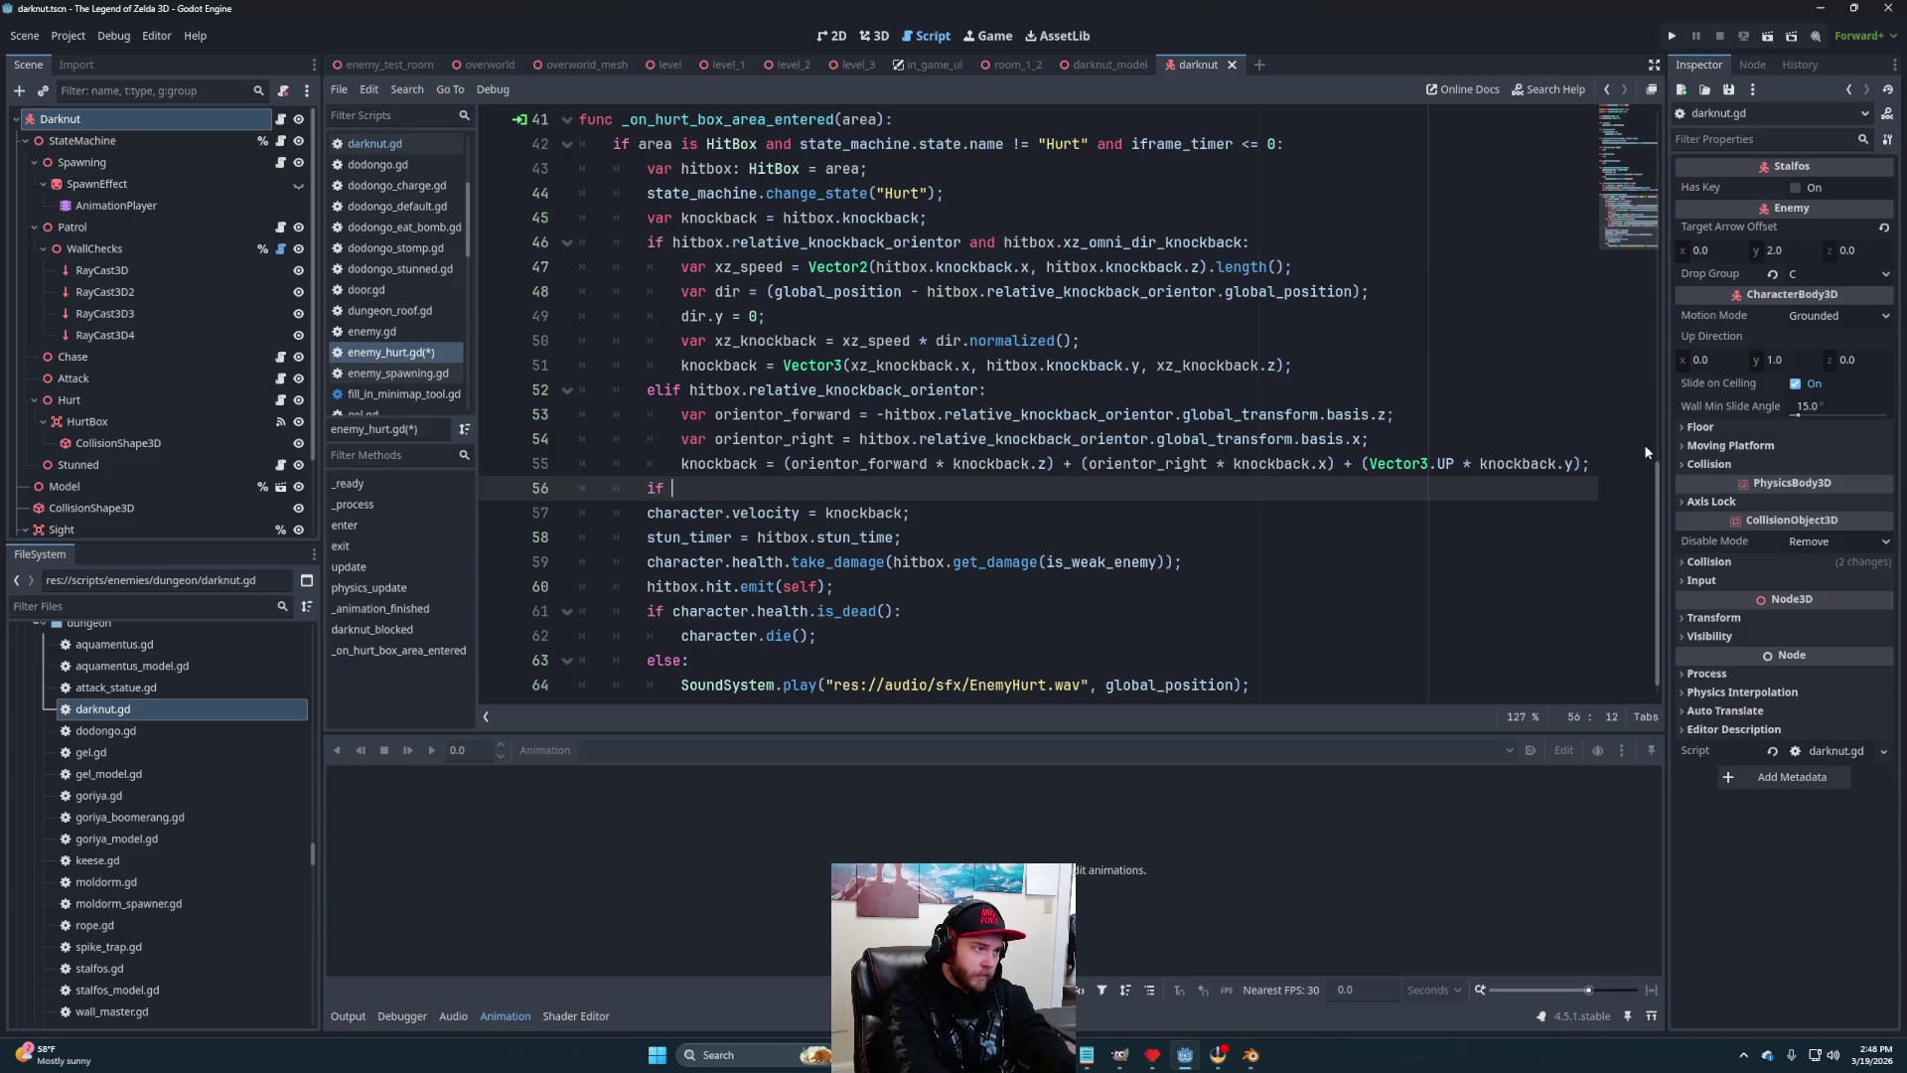
{"action": "type", "text": "dark"}
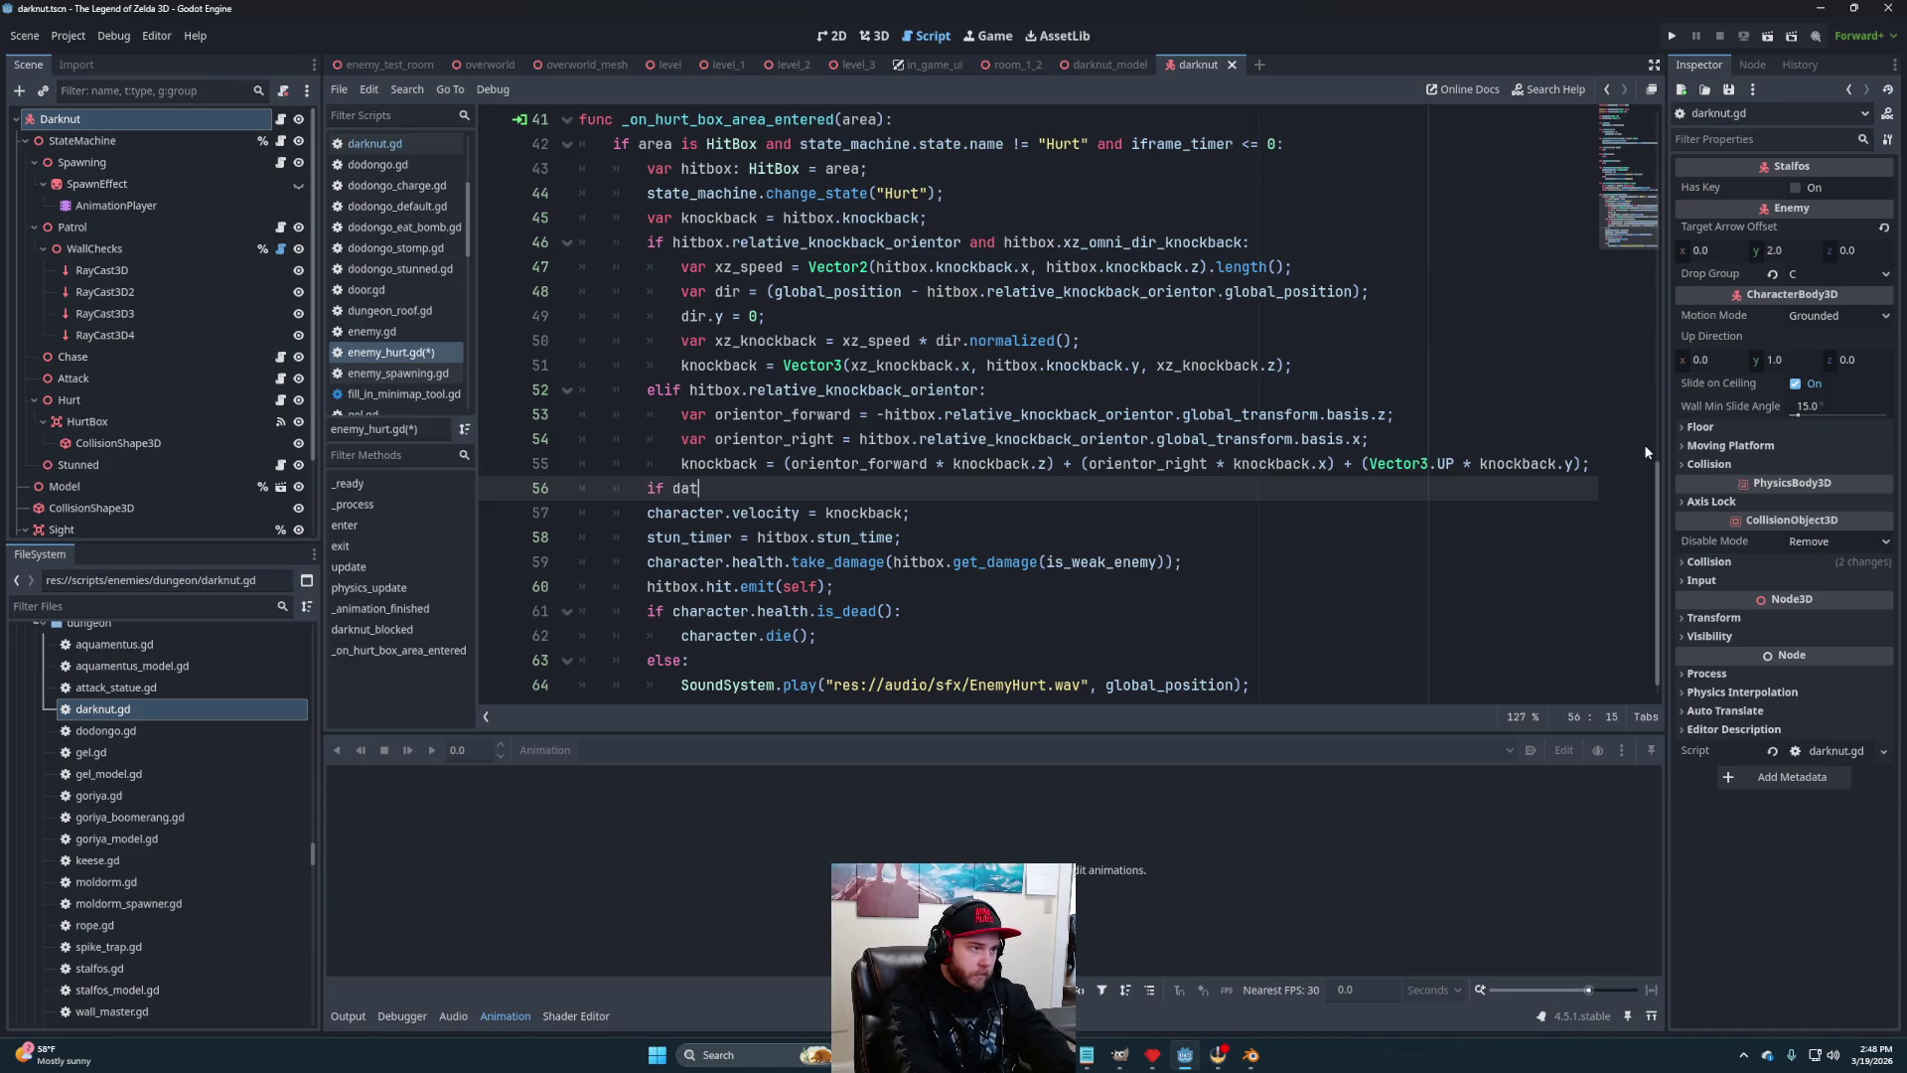
{"action": "type", "text": "n"}
{"action": "key", "text": "Return"}
{"action": "type", "text": "knockba"}
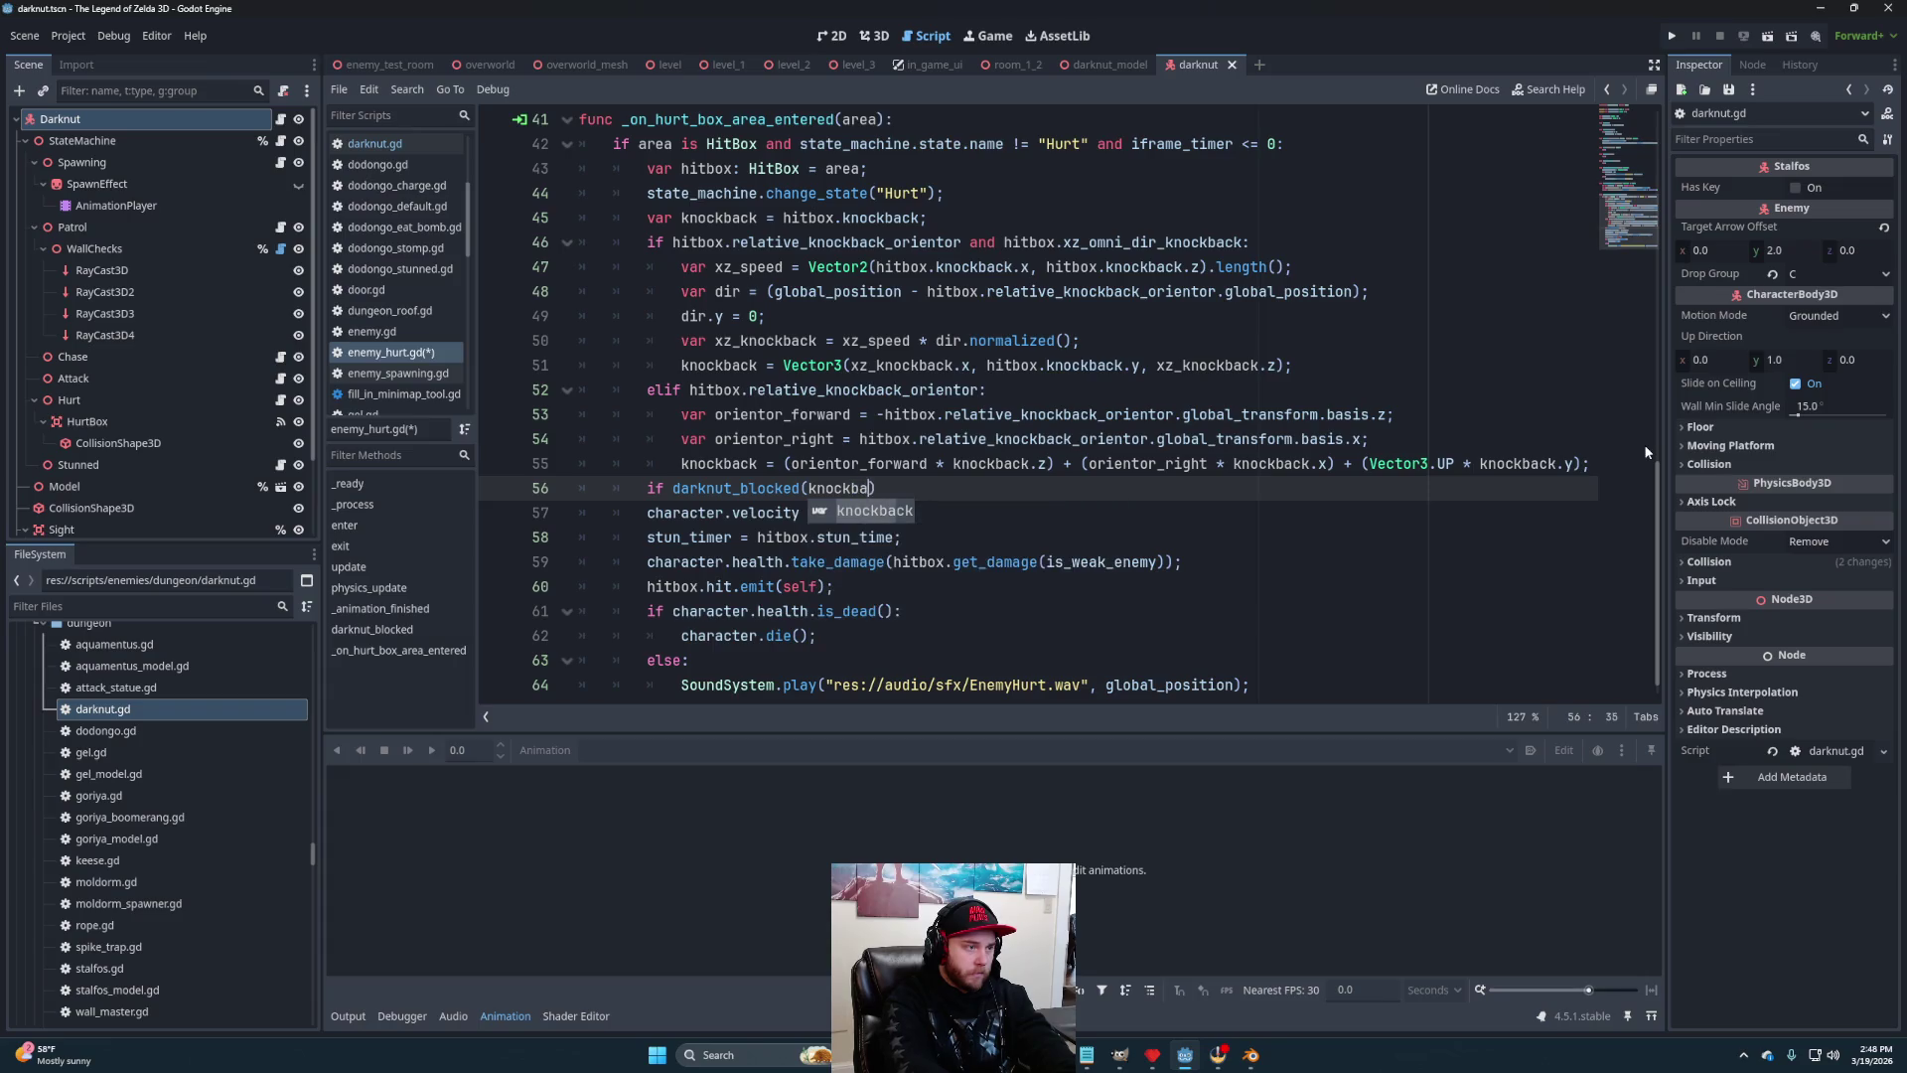
{"action": "key", "text": "Return"}
{"action": "type", "text": "): return;"}
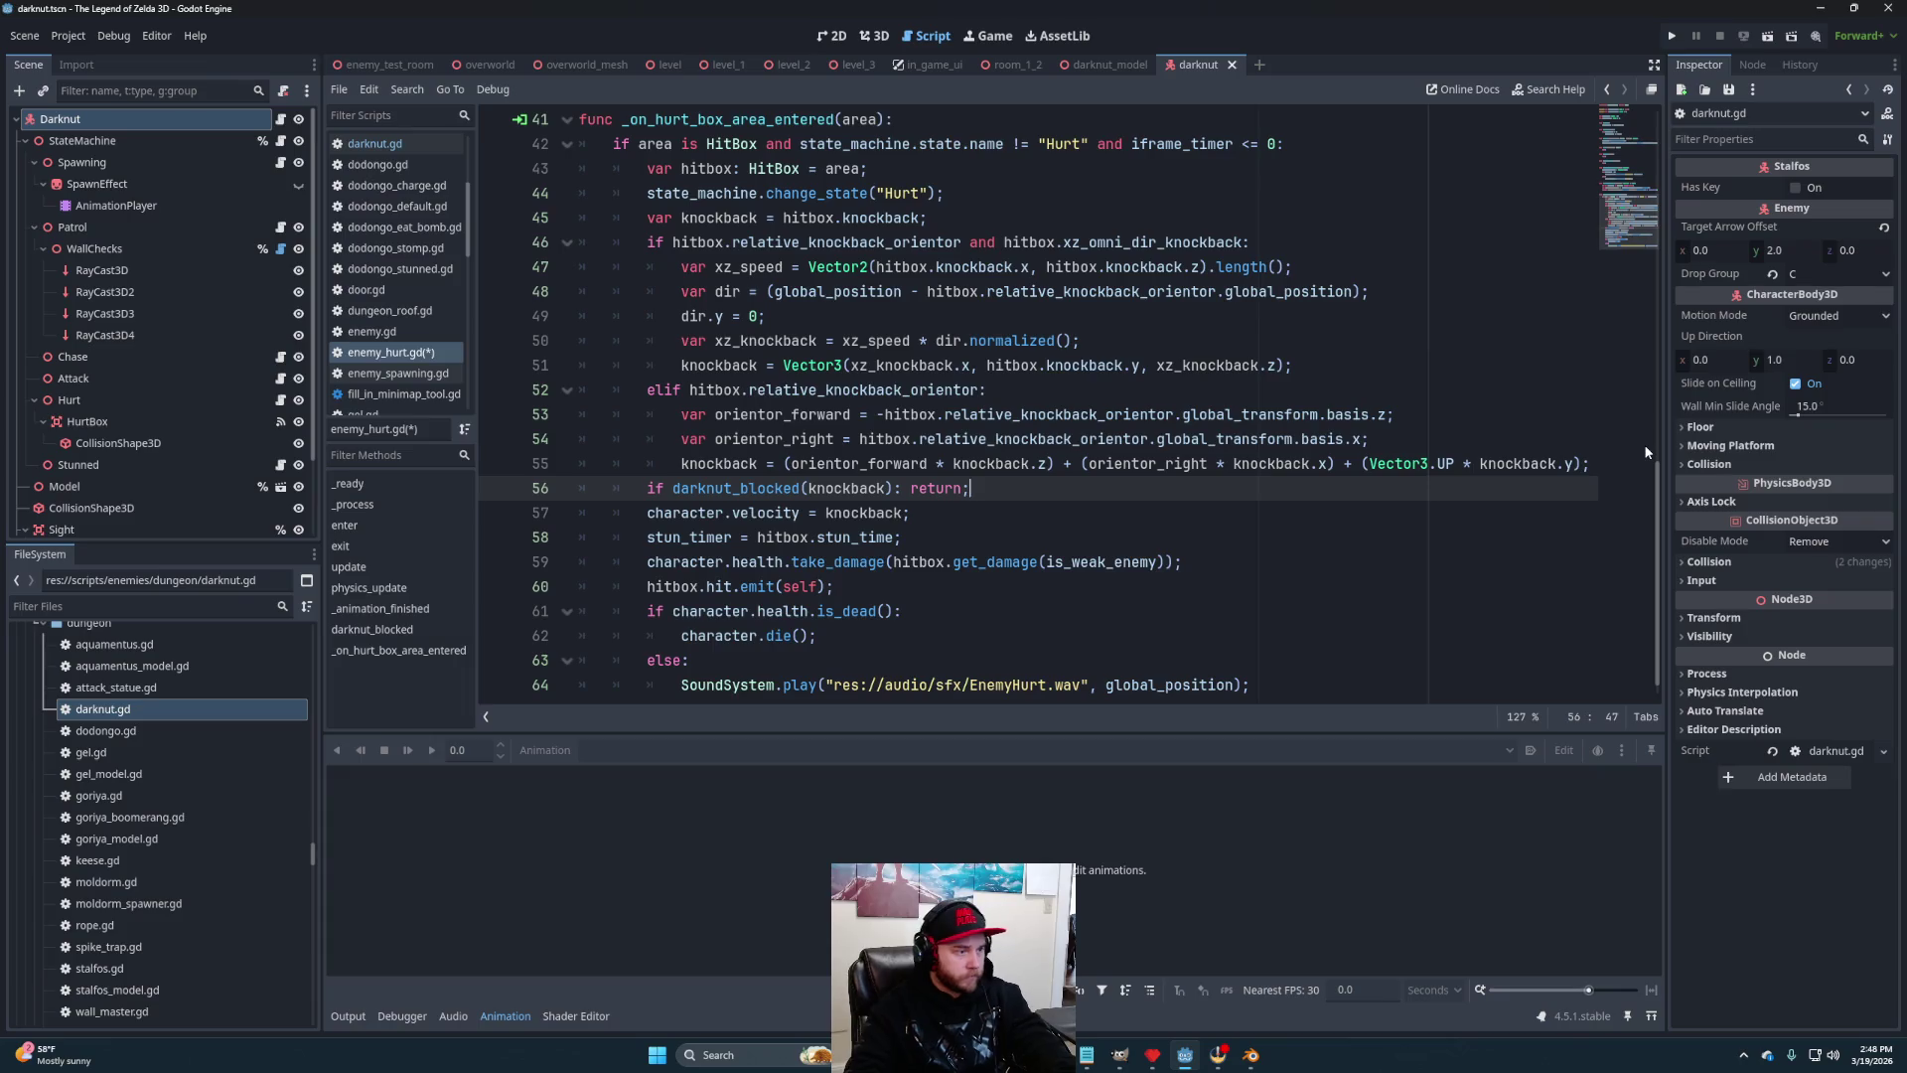
{"action": "left_click", "coordinate": [908, 490]}
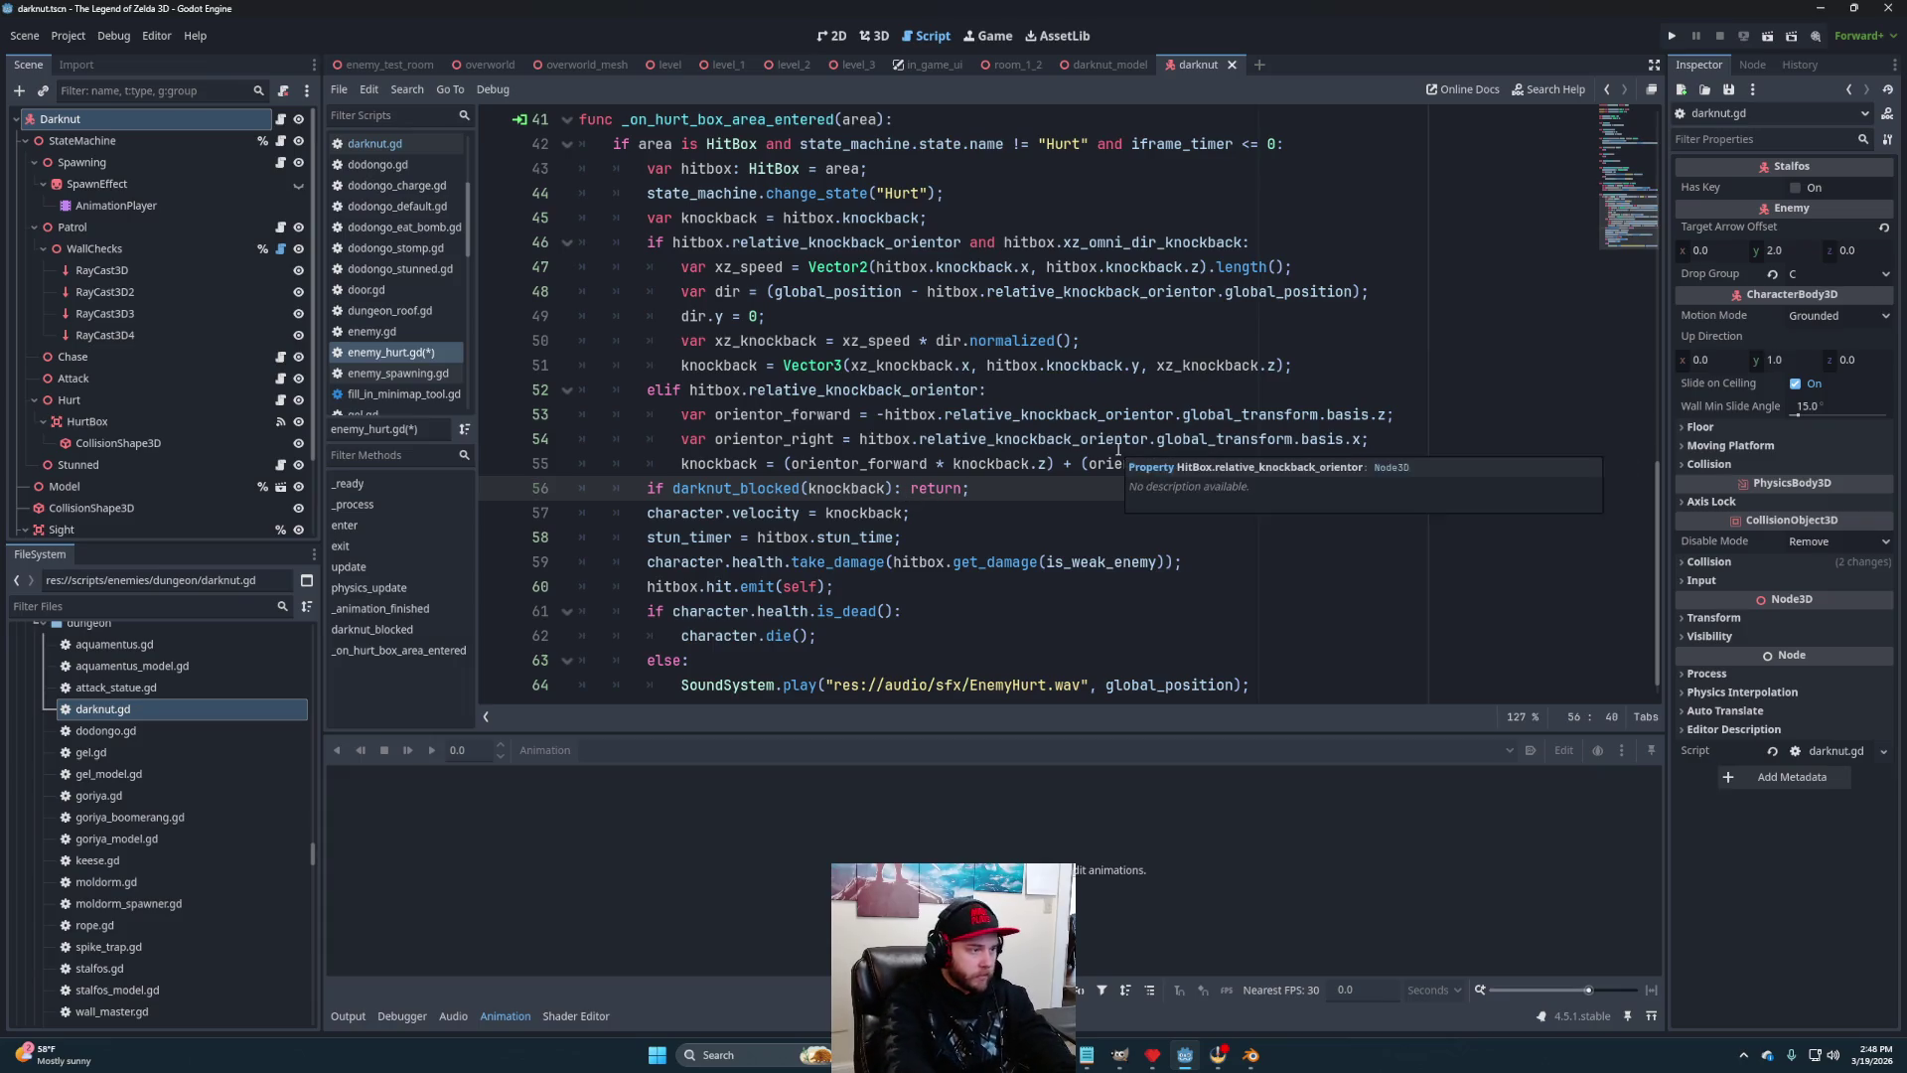
{"action": "key", "text": "Return"}
{"action": "key", "text": "Return"}
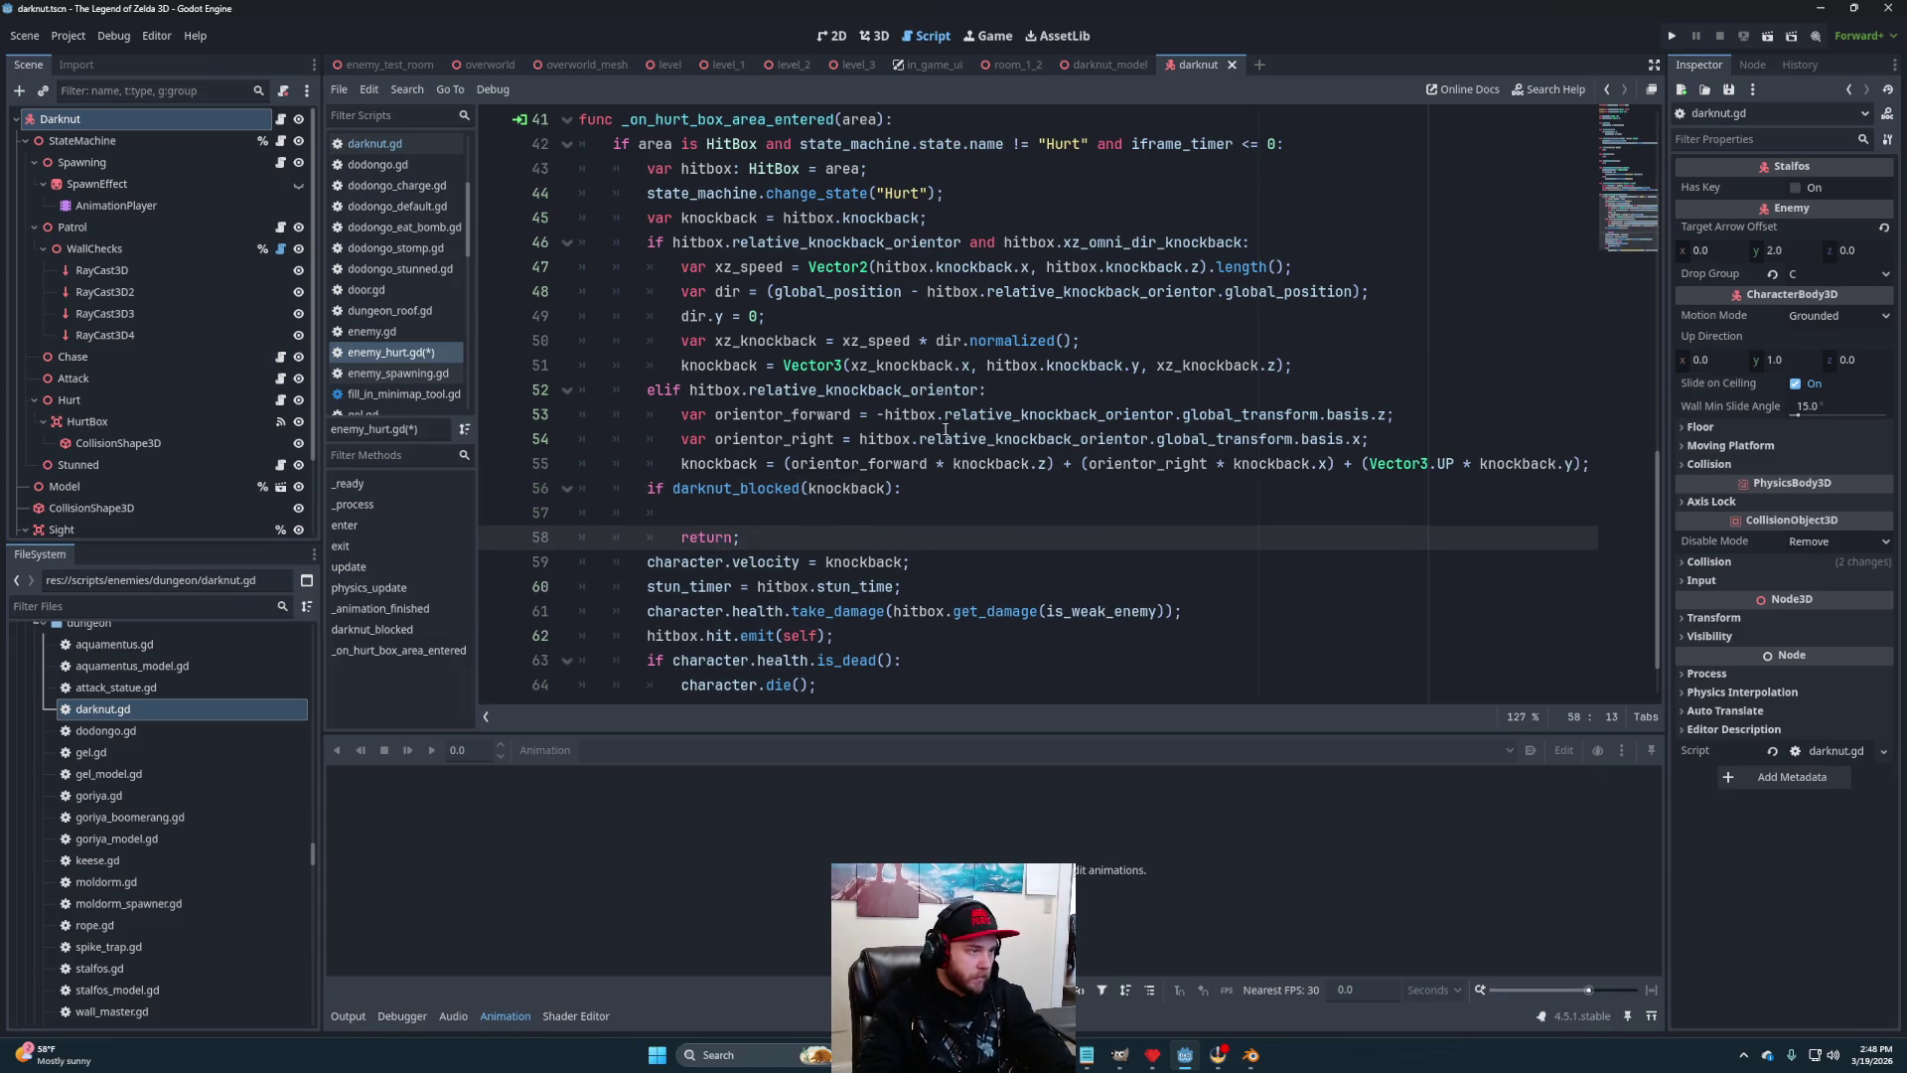
{"action": "scroll", "coordinate": [878, 415], "scroll_direction": "down", "scroll_amount": 1}
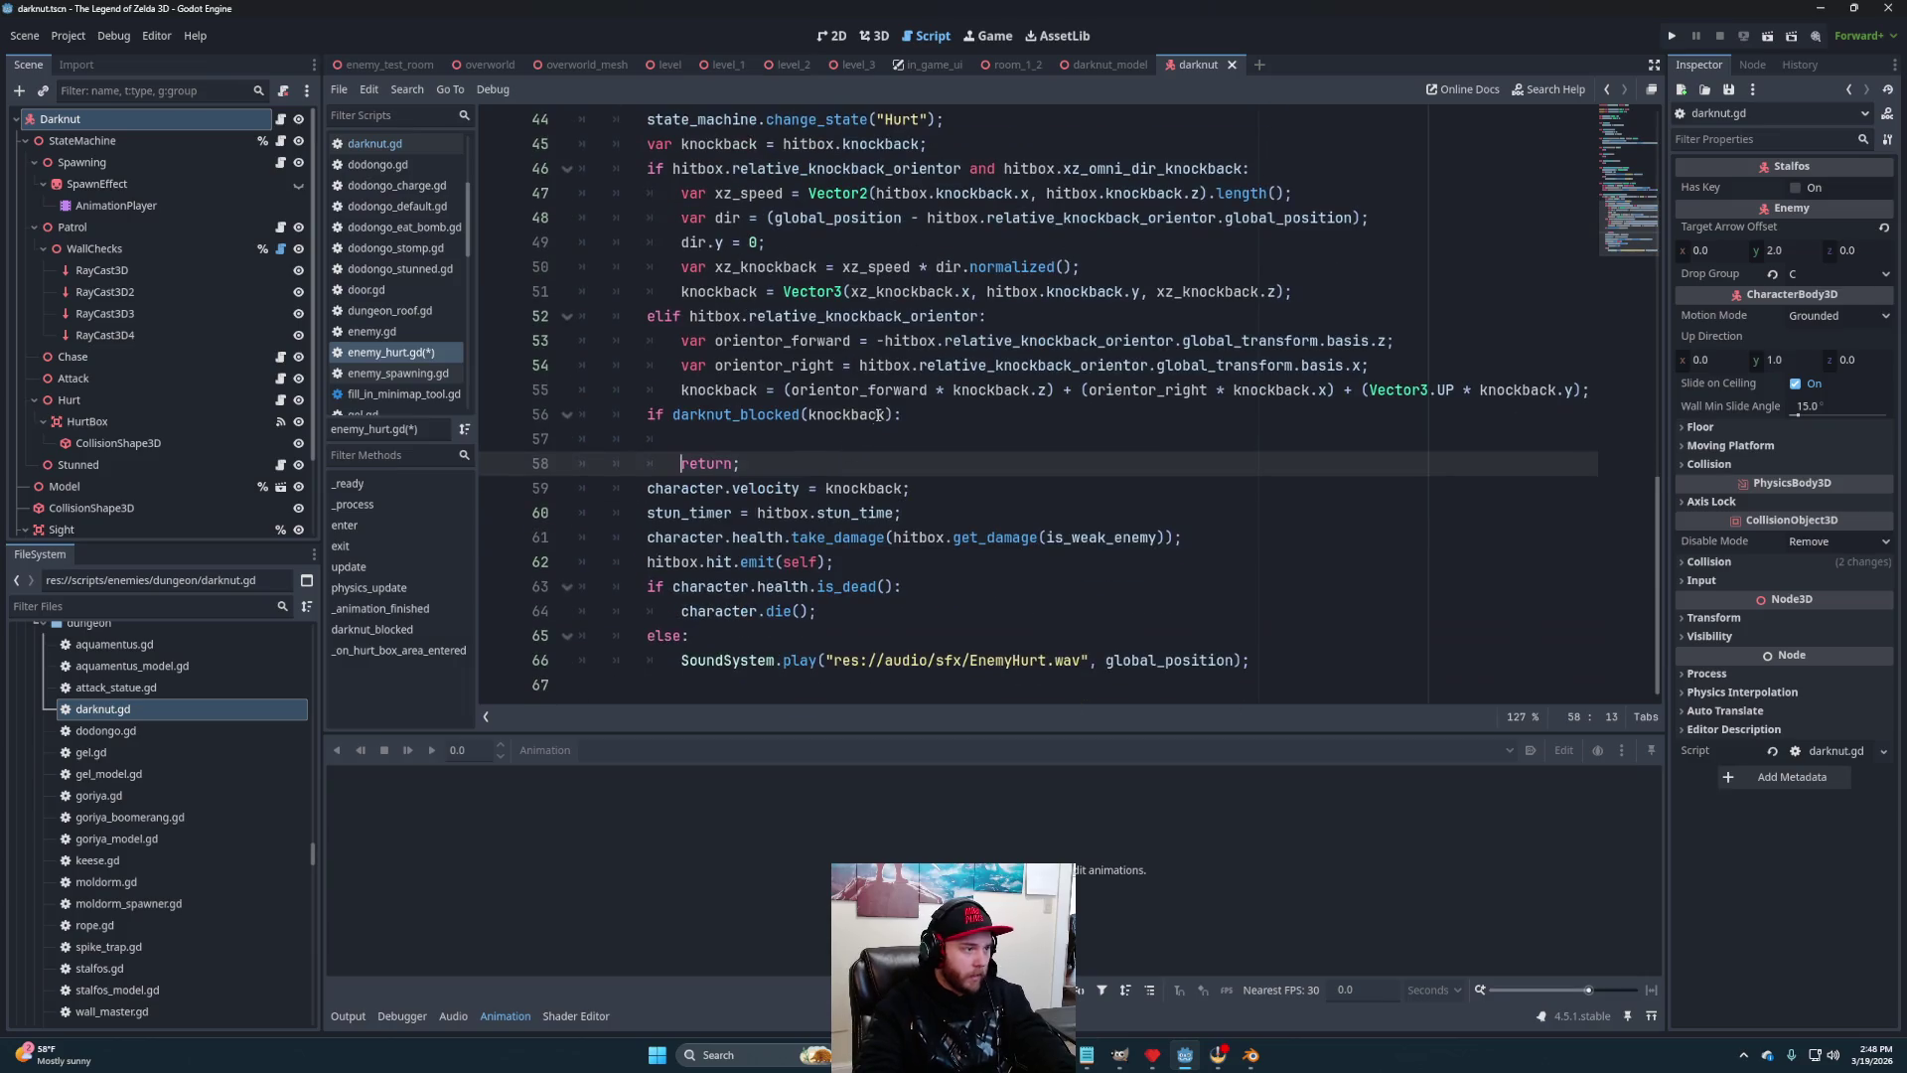
{"action": "left_click", "coordinate": [764, 429]}
Start a SoundSystem.play call in the blocked branch, pasting the copied res://audio/sfx/Blocked.wav path
{"action": "type", "text": "SoundS"}
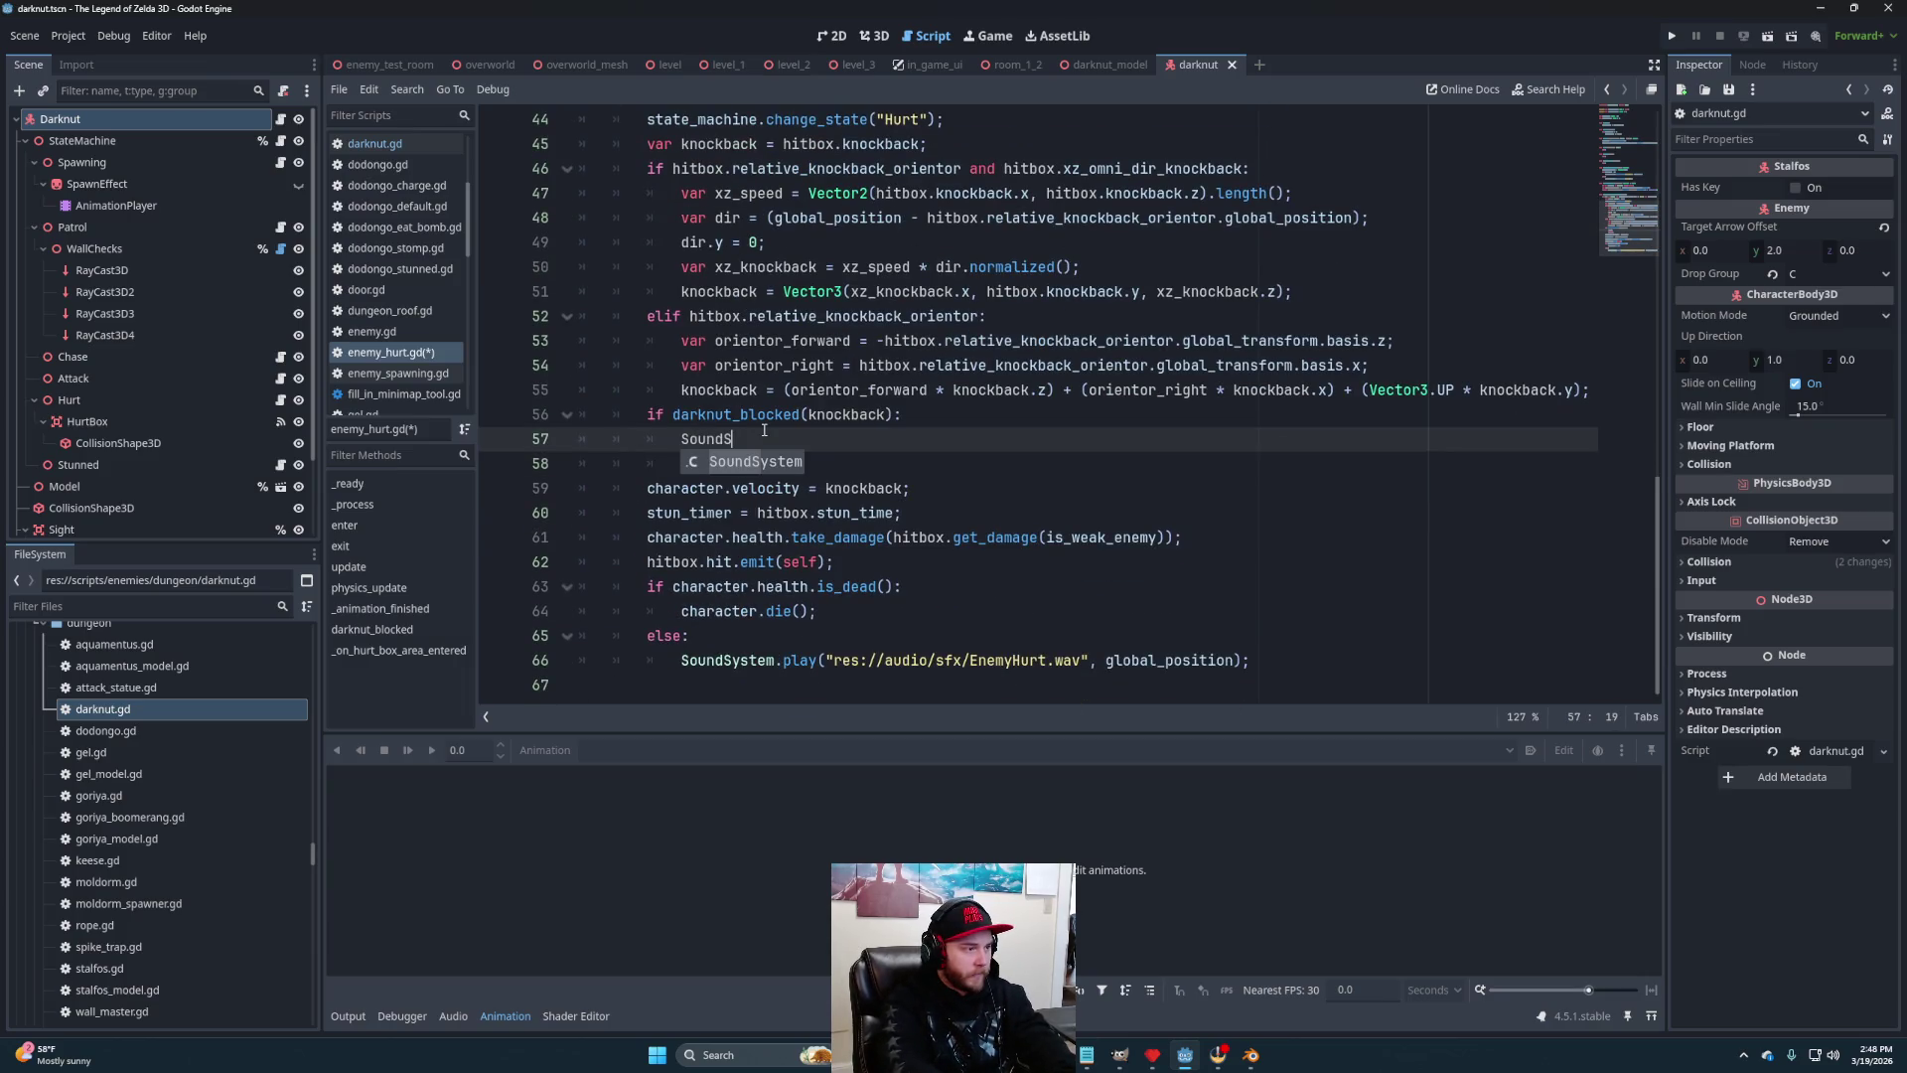
{"action": "key", "text": "Return"}
{"action": "type", "text": ".play"}
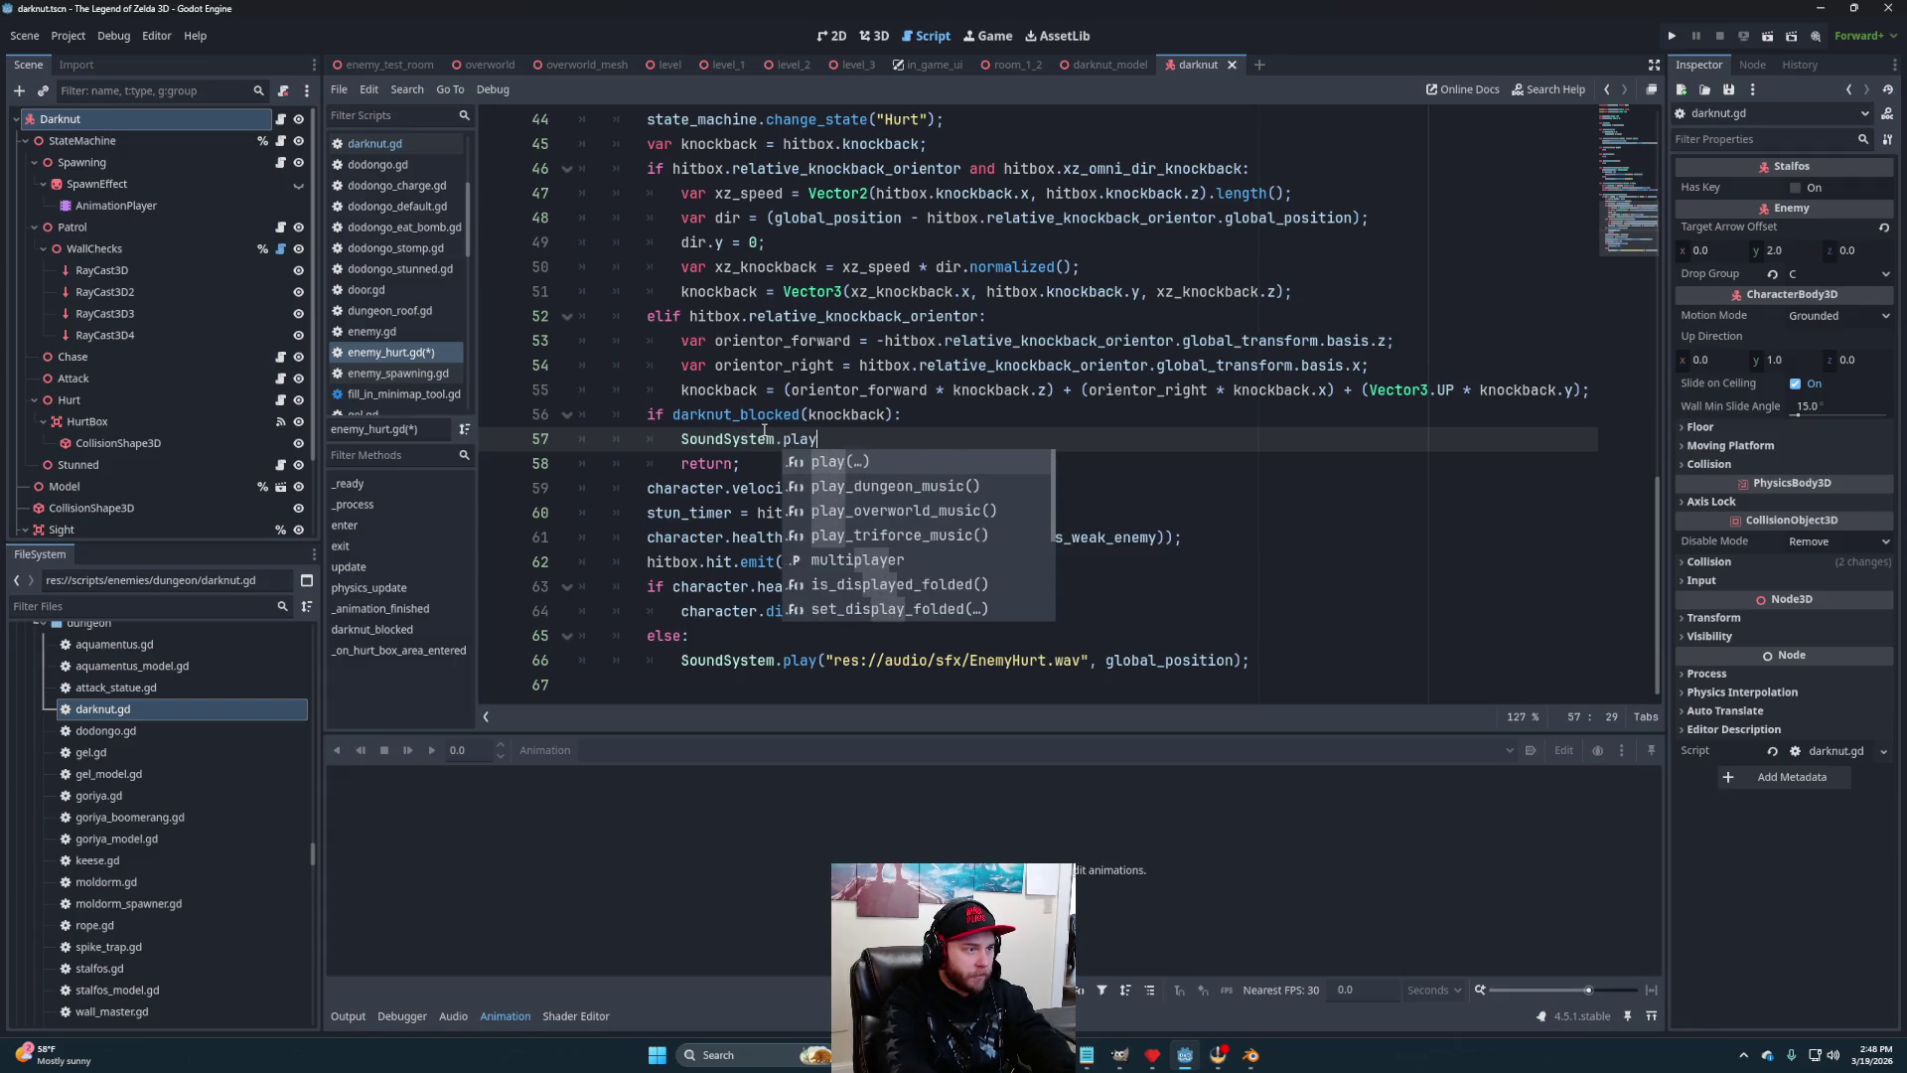
{"action": "type", "text": "(\"res://"}
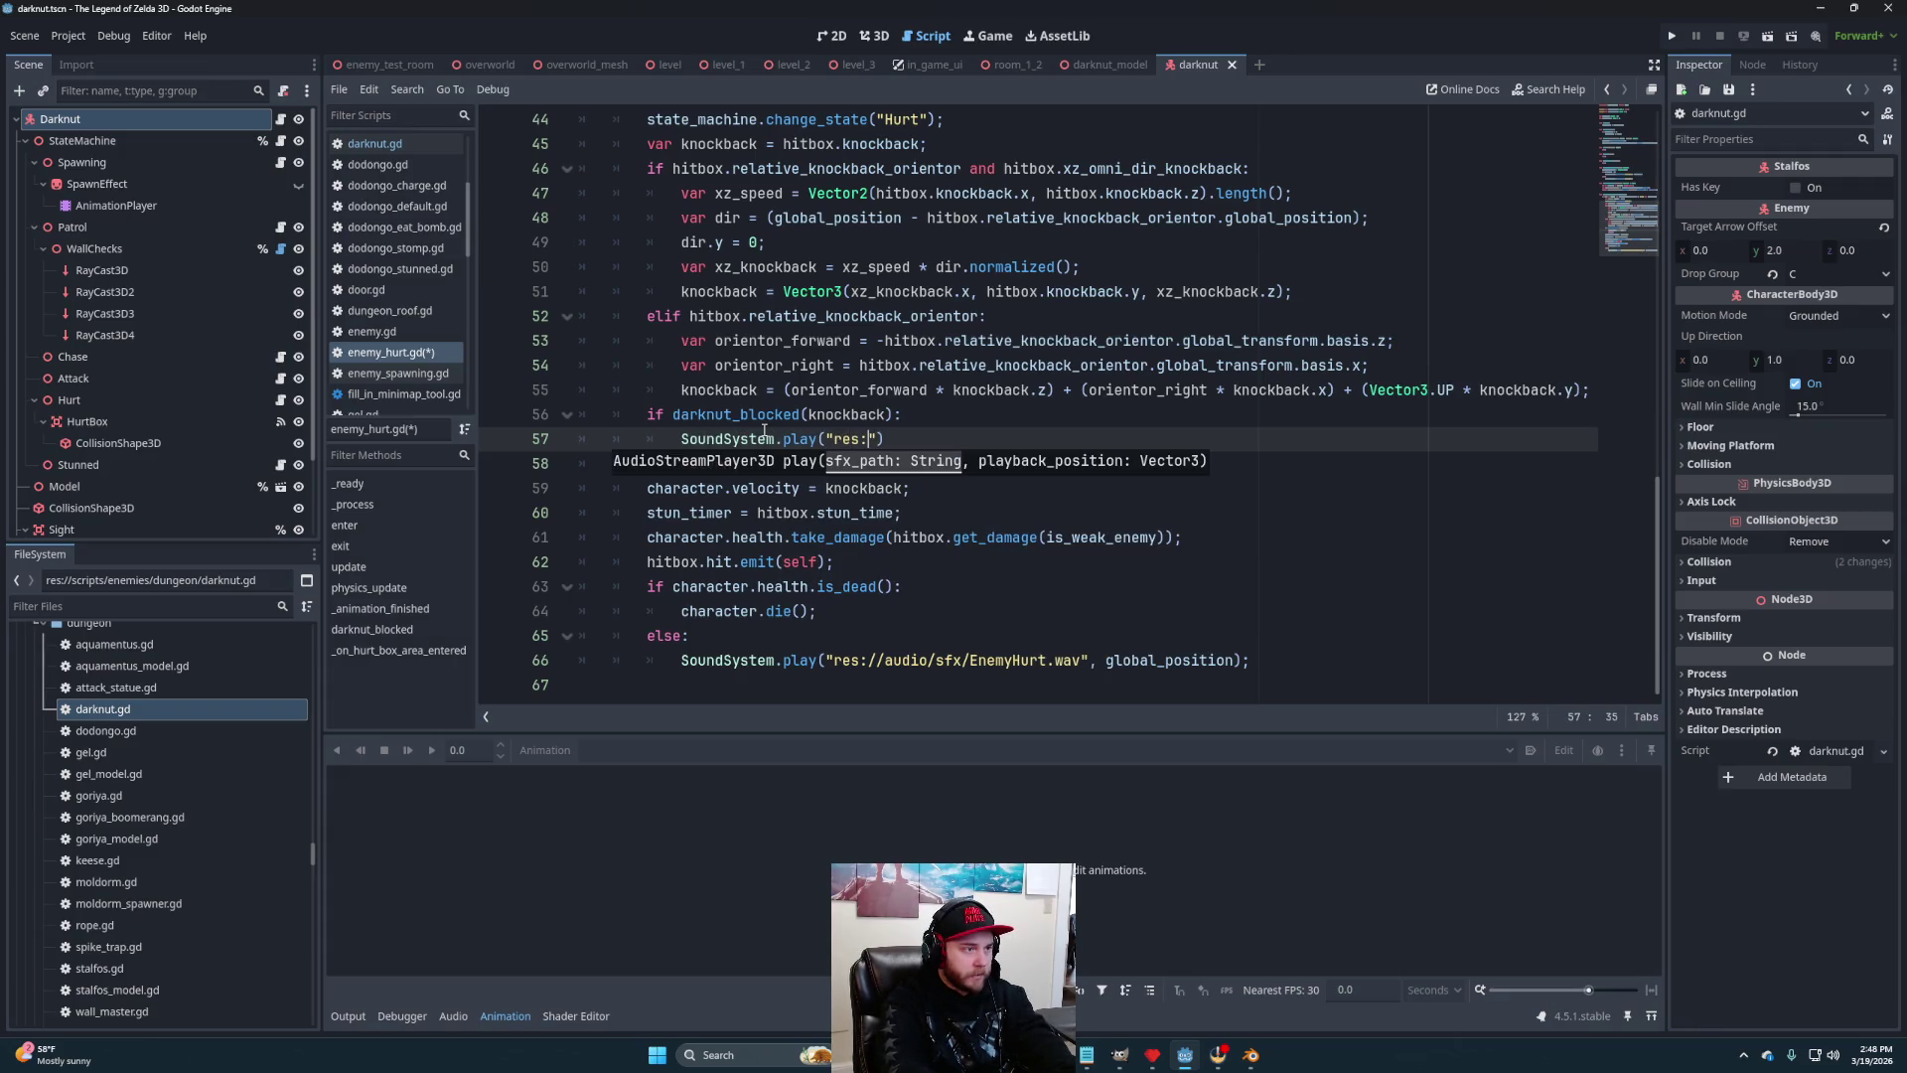
{"action": "type", "text": "aud"}
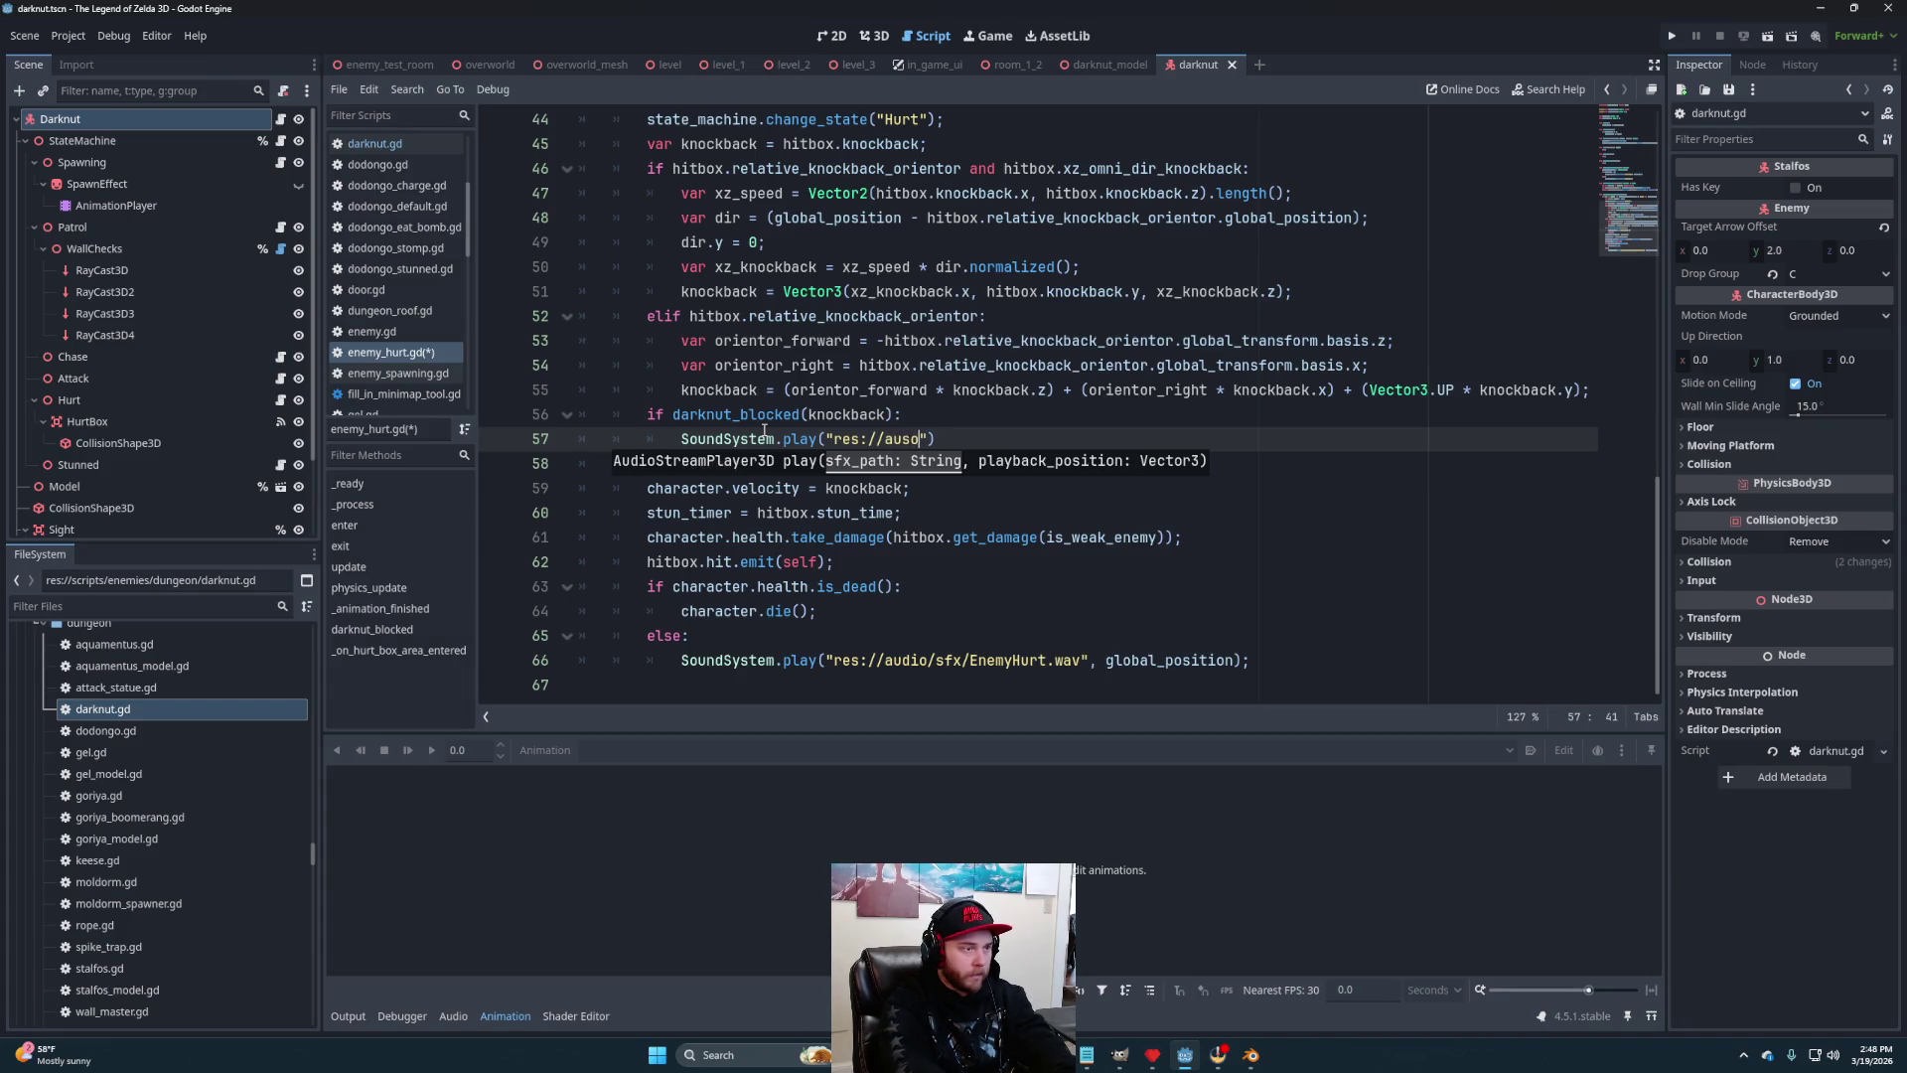
{"action": "type", "text": "io"}
{"action": "type", "text": "/sf"}
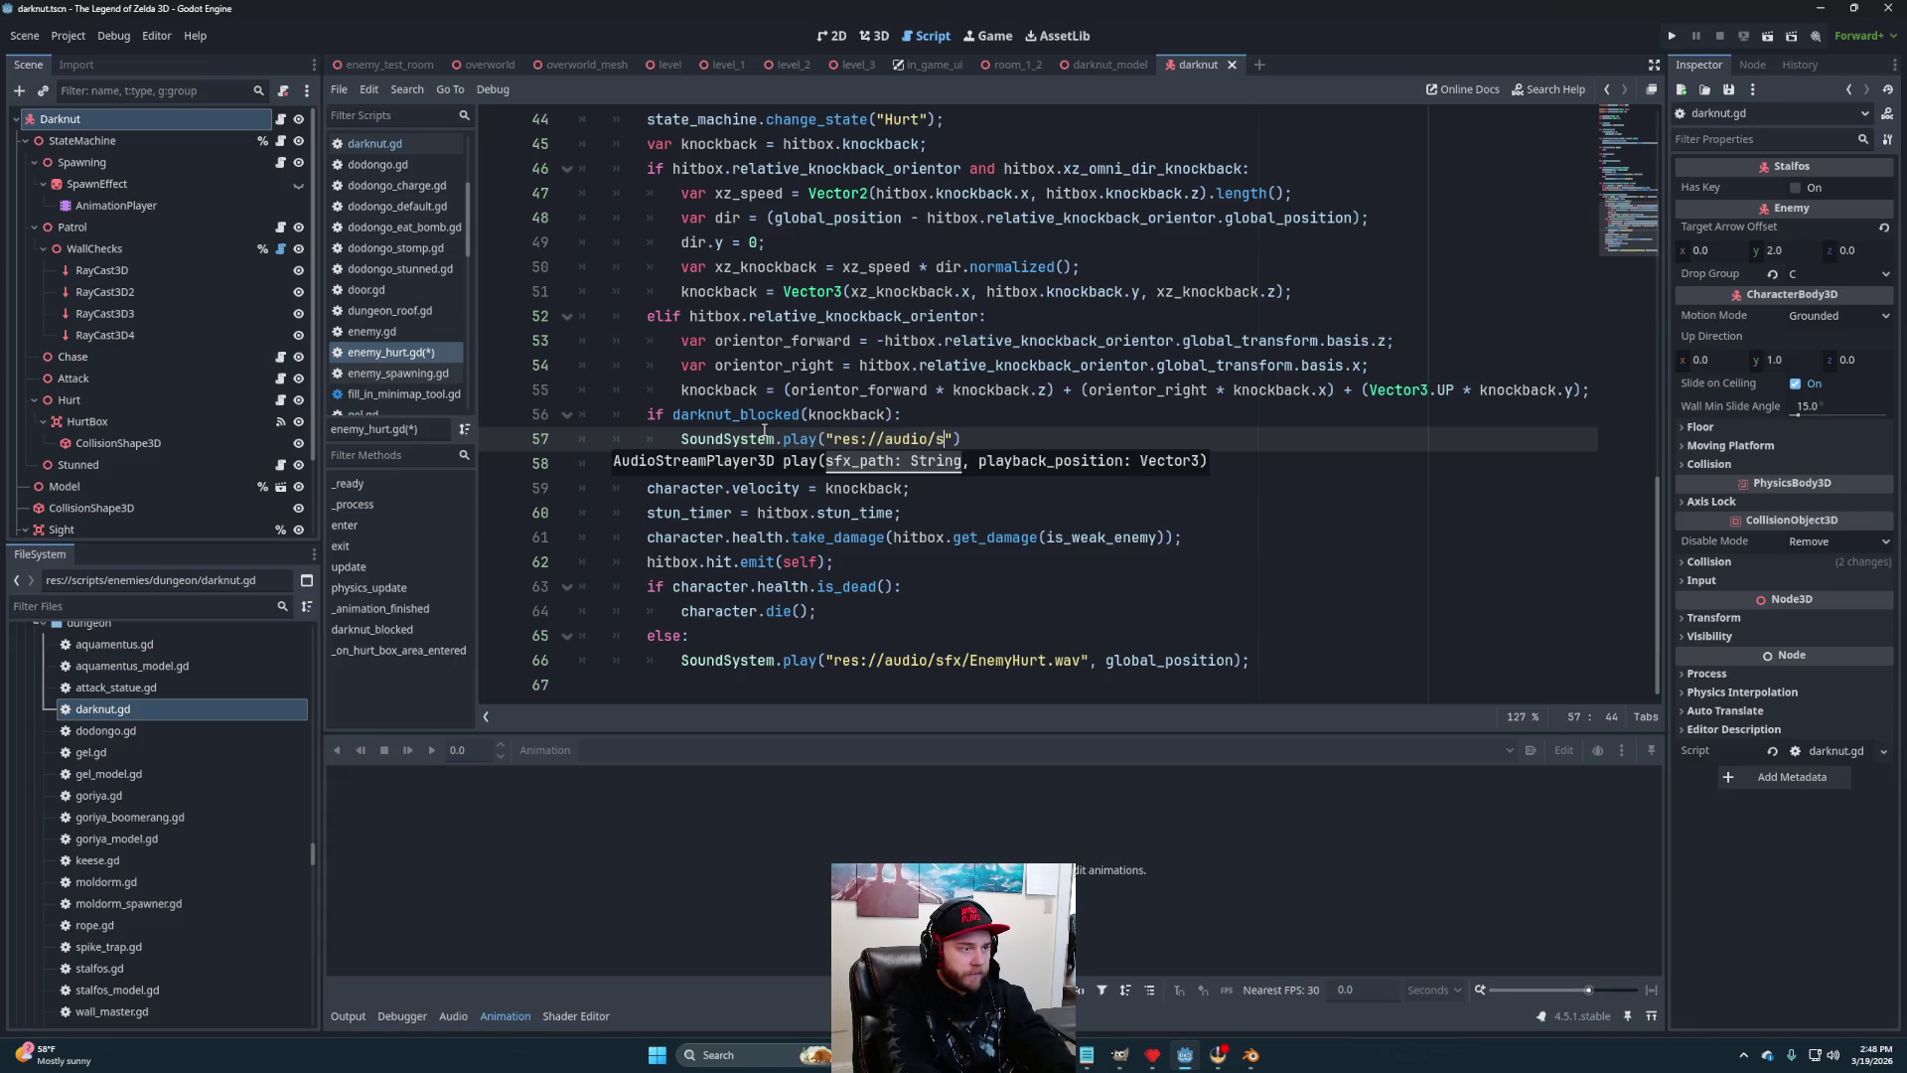
{"action": "type", "text": "z"}
{"action": "type", "text": "/"}
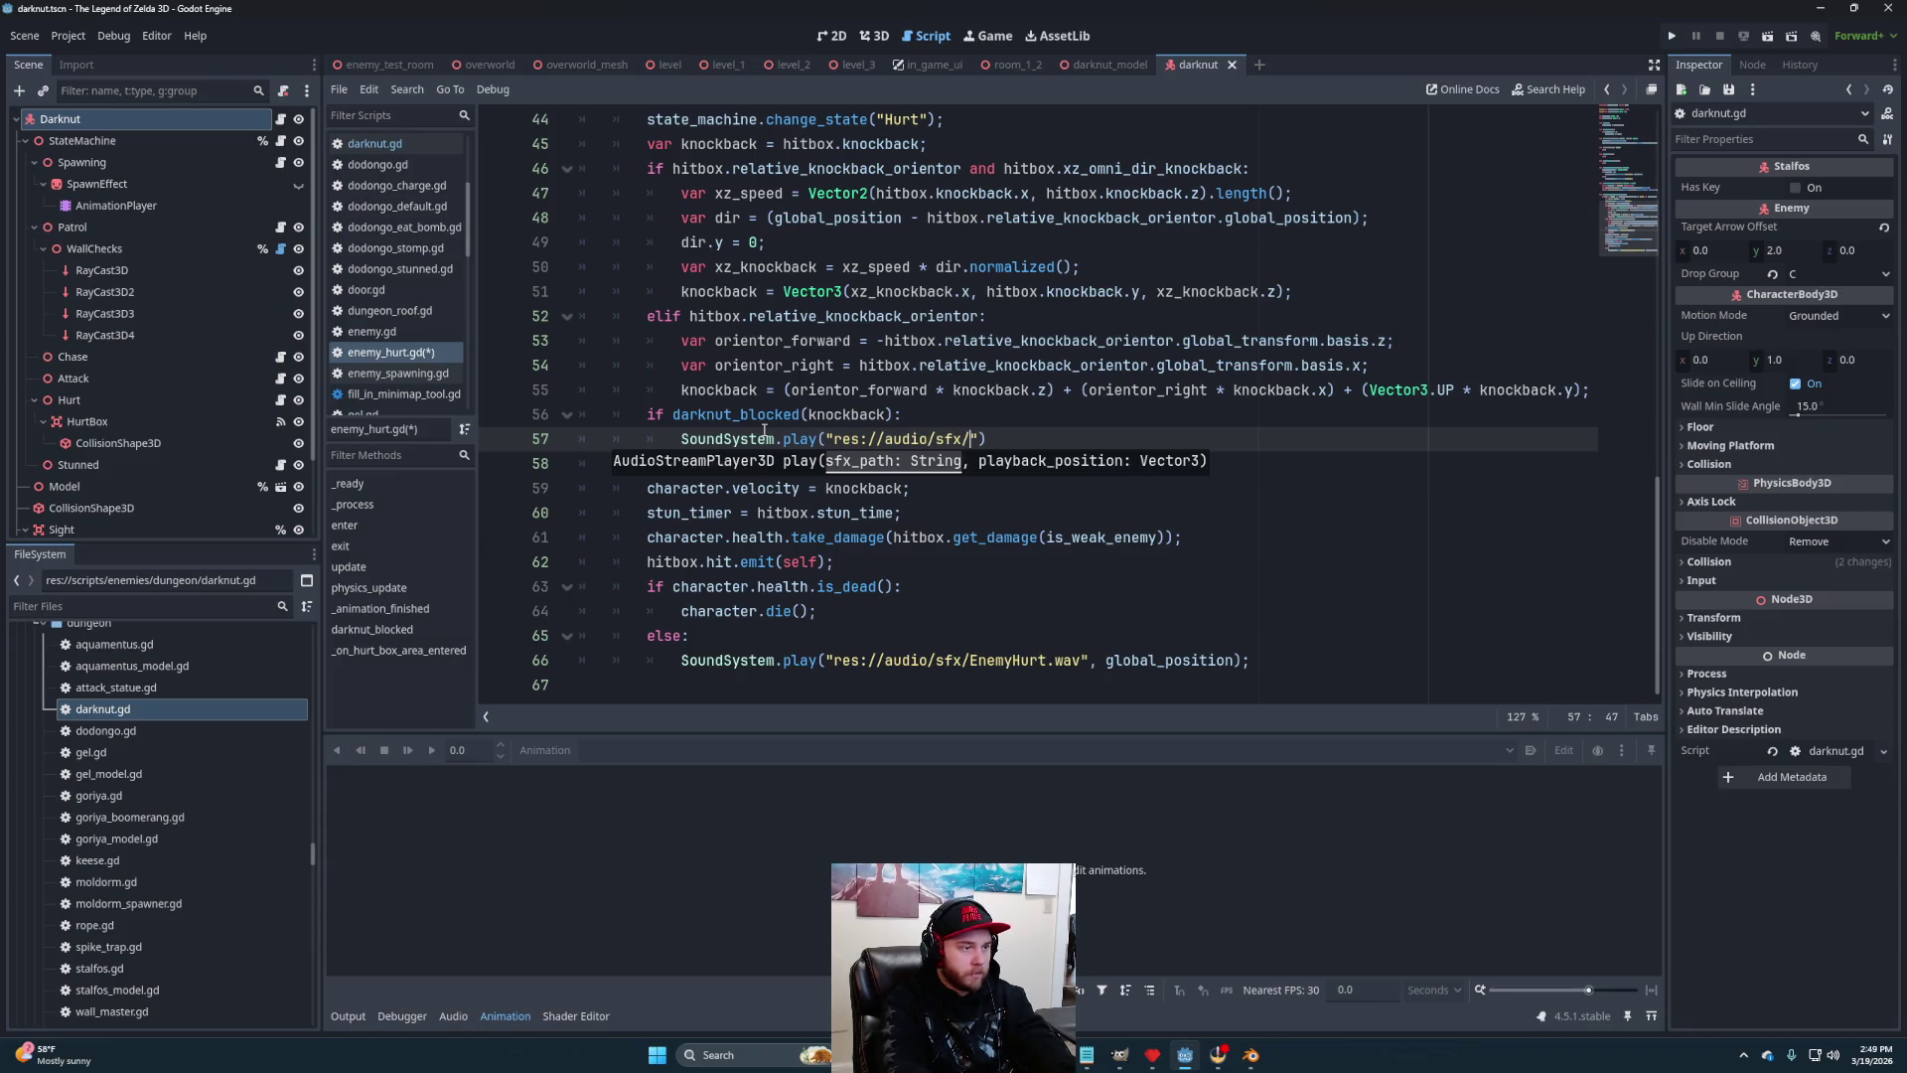
{"action": "scroll", "coordinate": [173, 784], "scroll_direction": "up", "scroll_amount": 8}
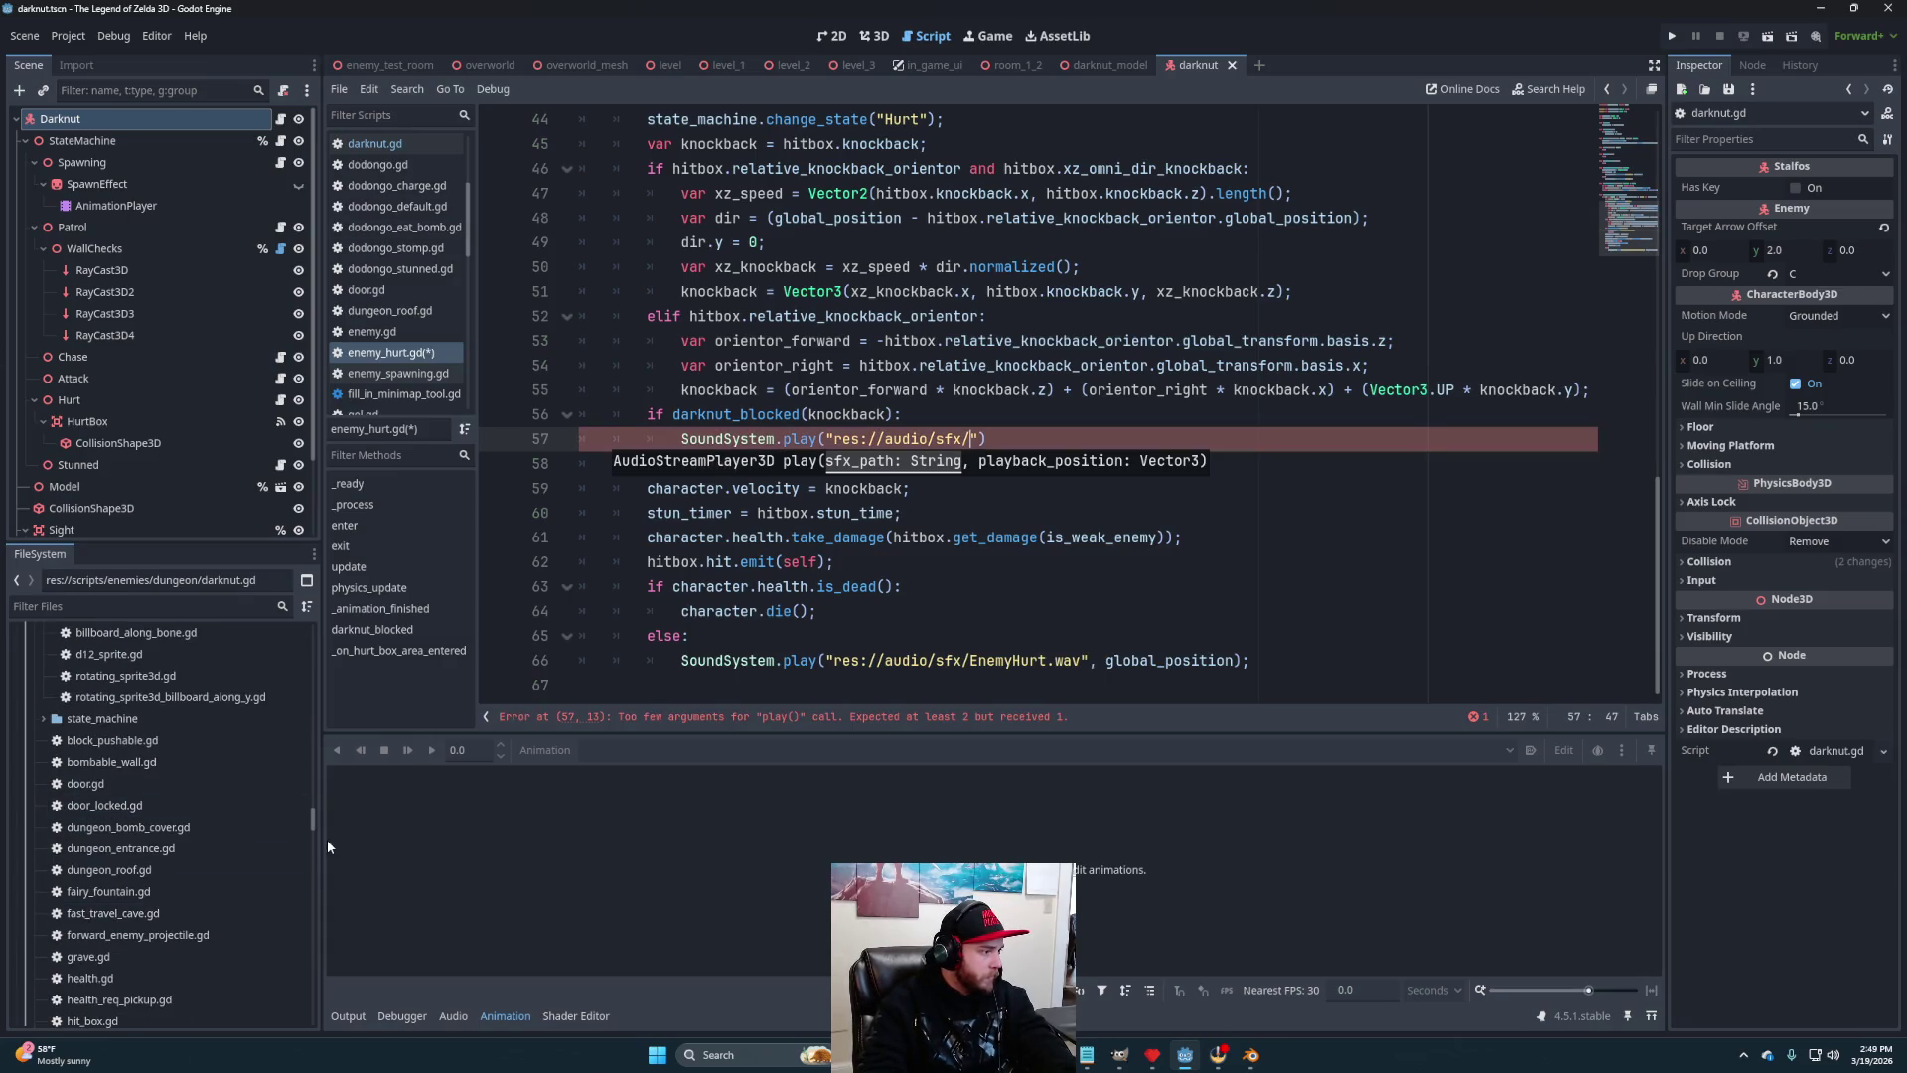
{"action": "scroll", "coordinate": [313, 827], "scroll_direction": "up", "scroll_amount": 10}
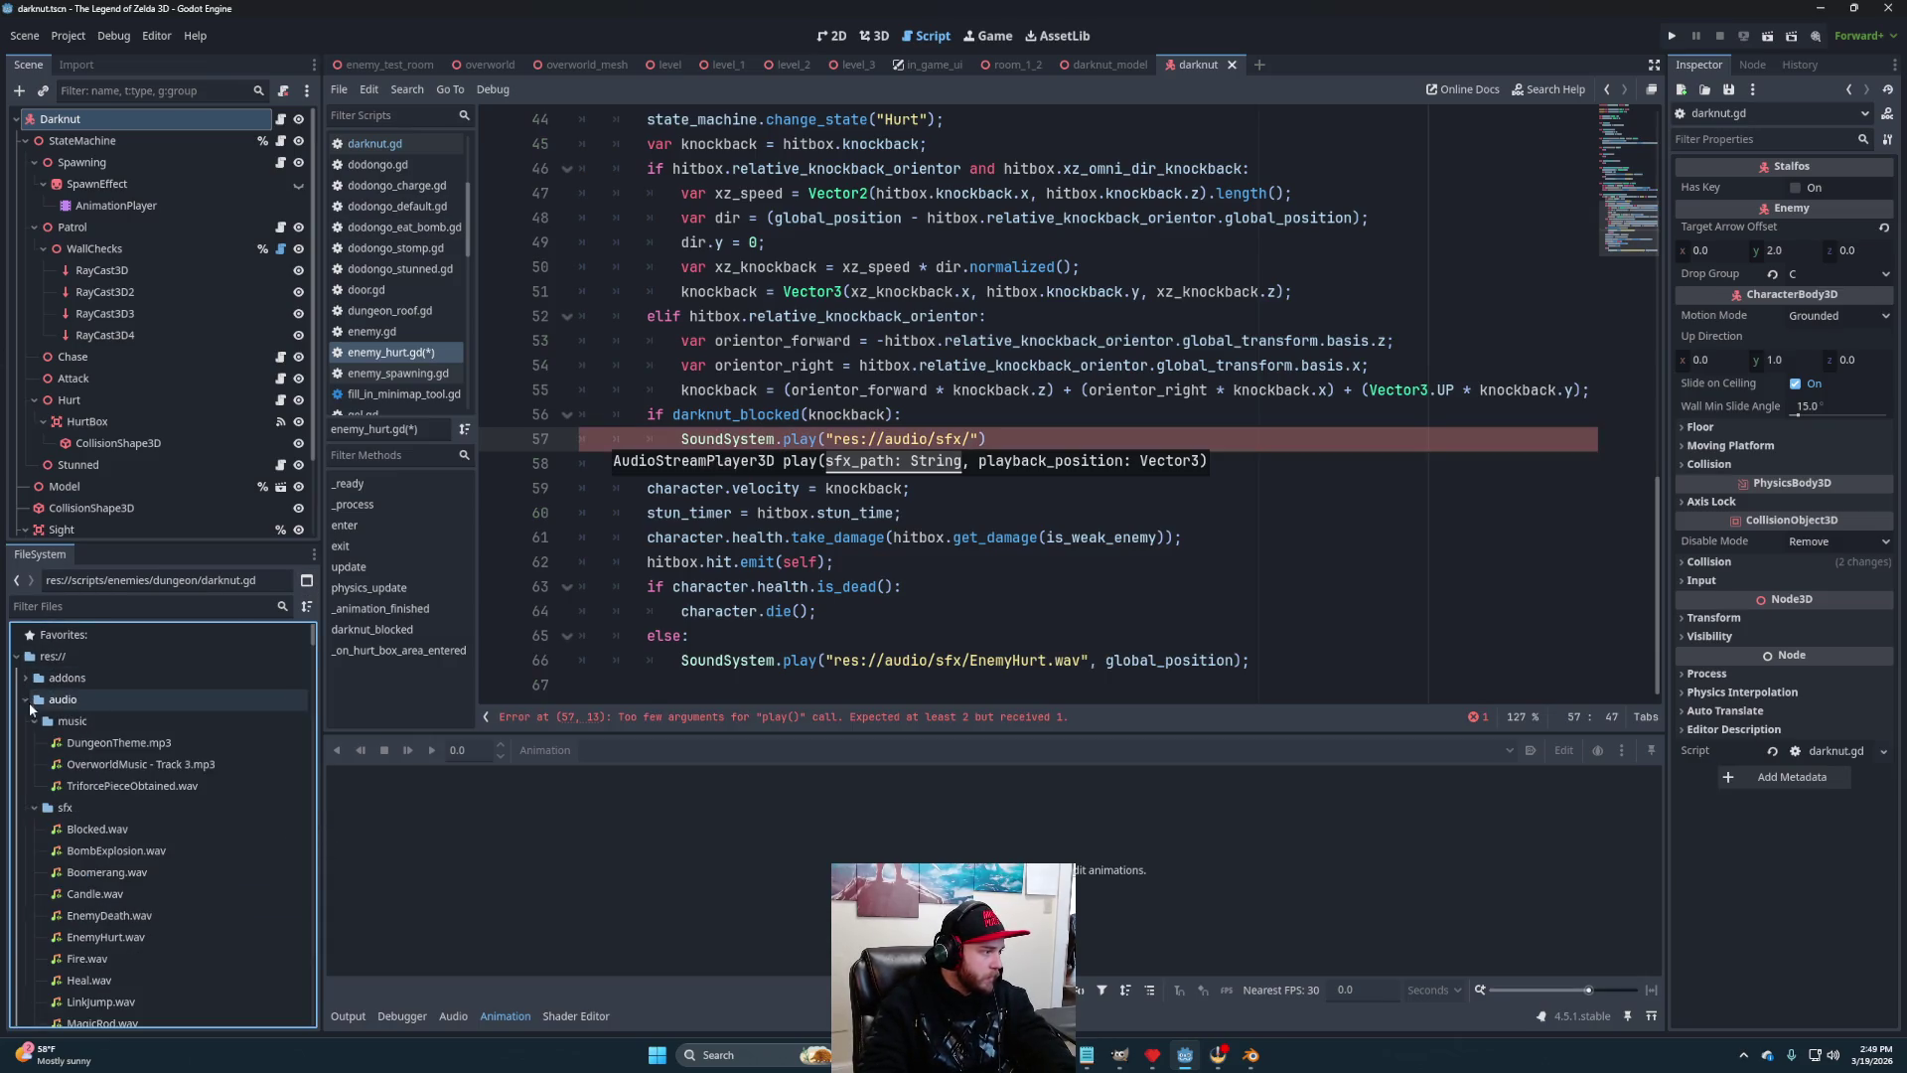
{"action": "left_click", "coordinate": [34, 721]}
{"action": "scroll", "coordinate": [167, 834], "scroll_direction": "down", "scroll_amount": 3}
{"action": "right_click", "coordinate": [105, 731]}
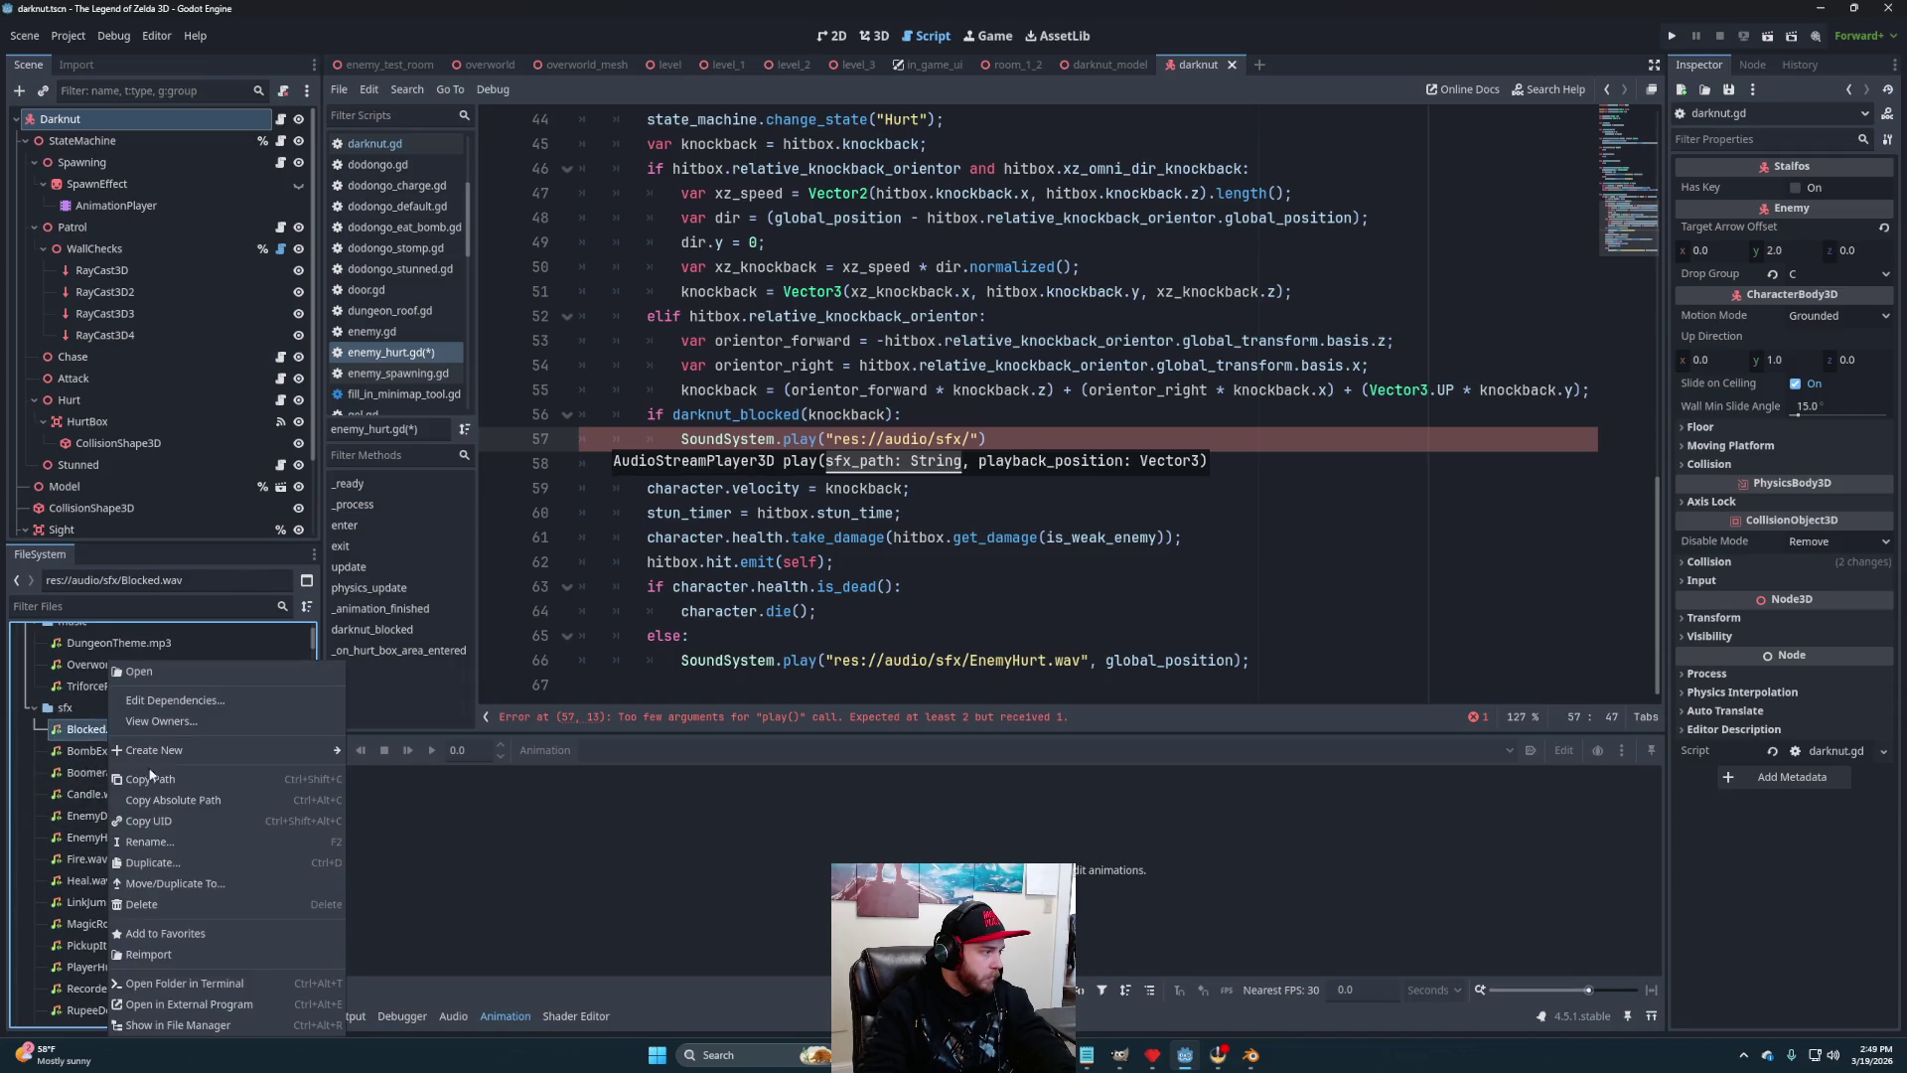
{"action": "left_click", "coordinate": [168, 779]}
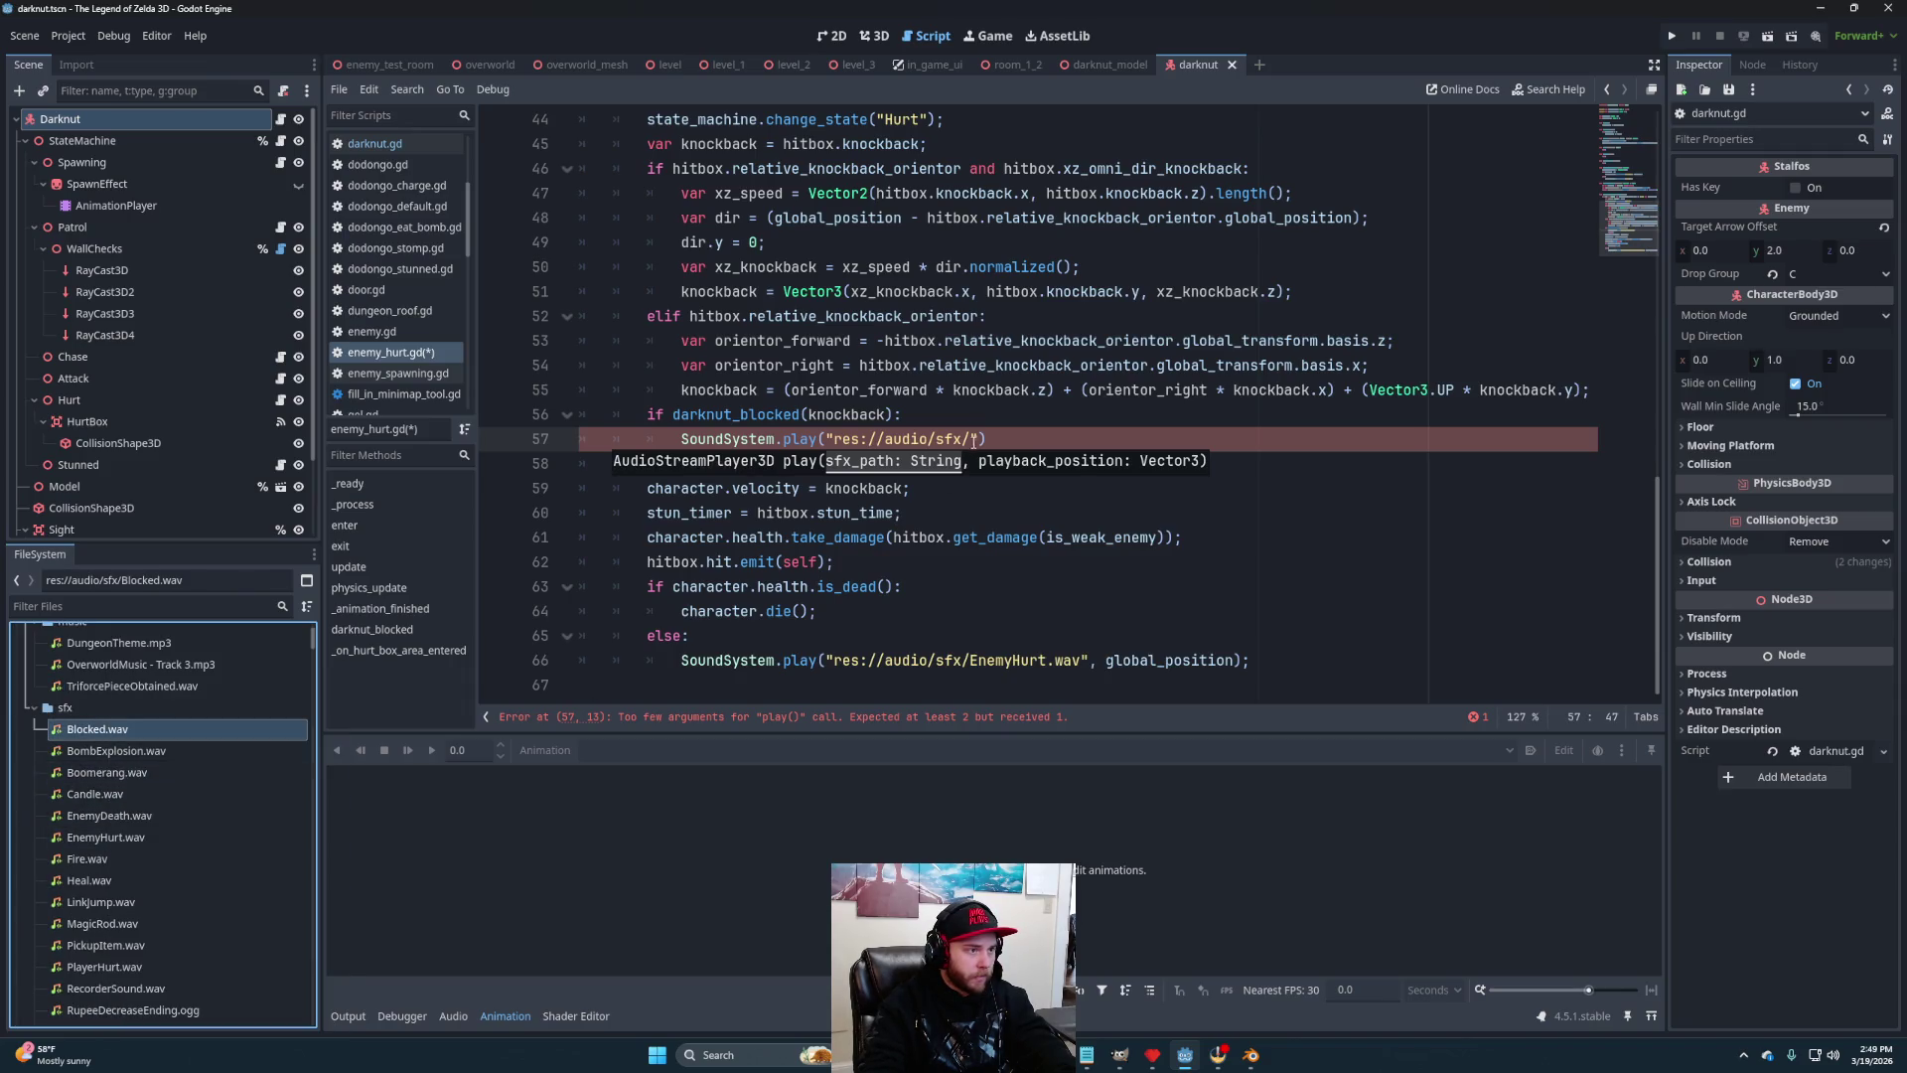
{"action": "left_click_drag", "start_coordinate": [968, 438], "coordinate": [833, 438]}
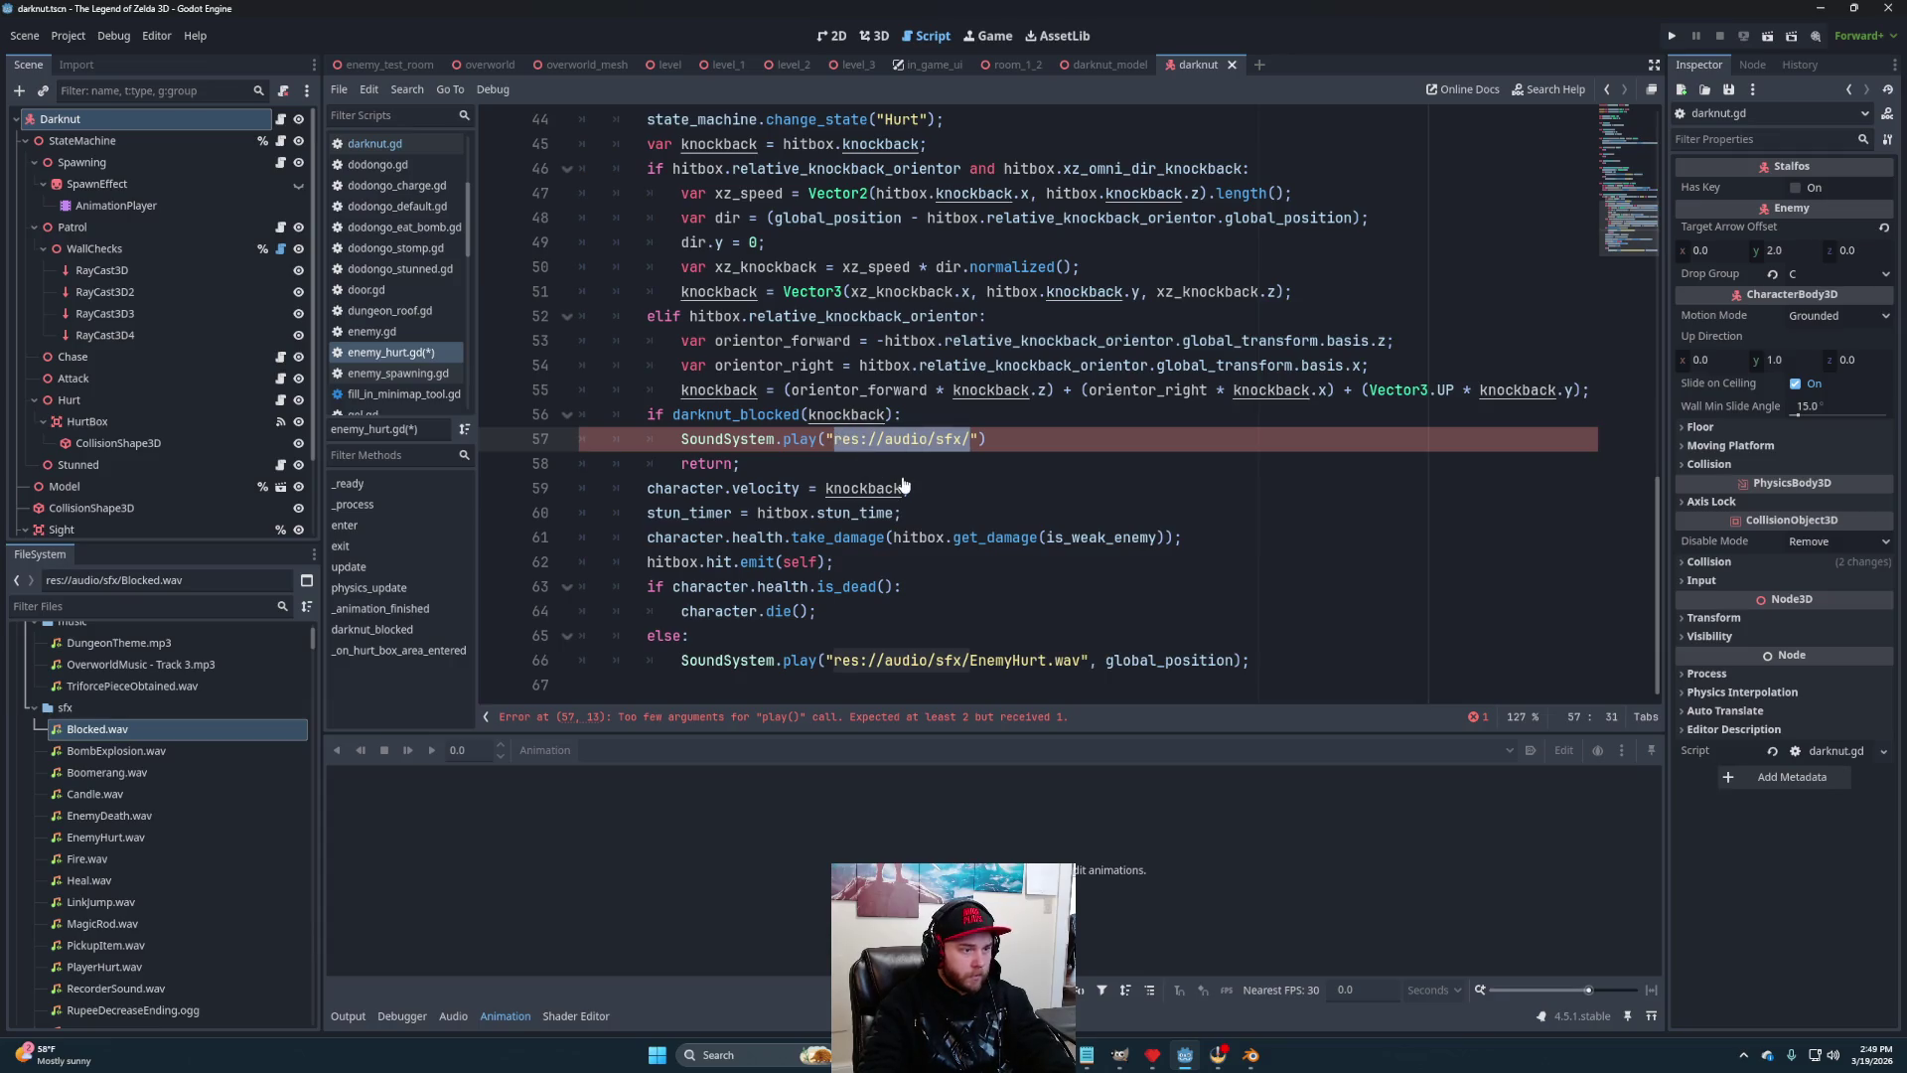
{"action": "type", "text": "res://audio/sfx/Blocked.wav"}
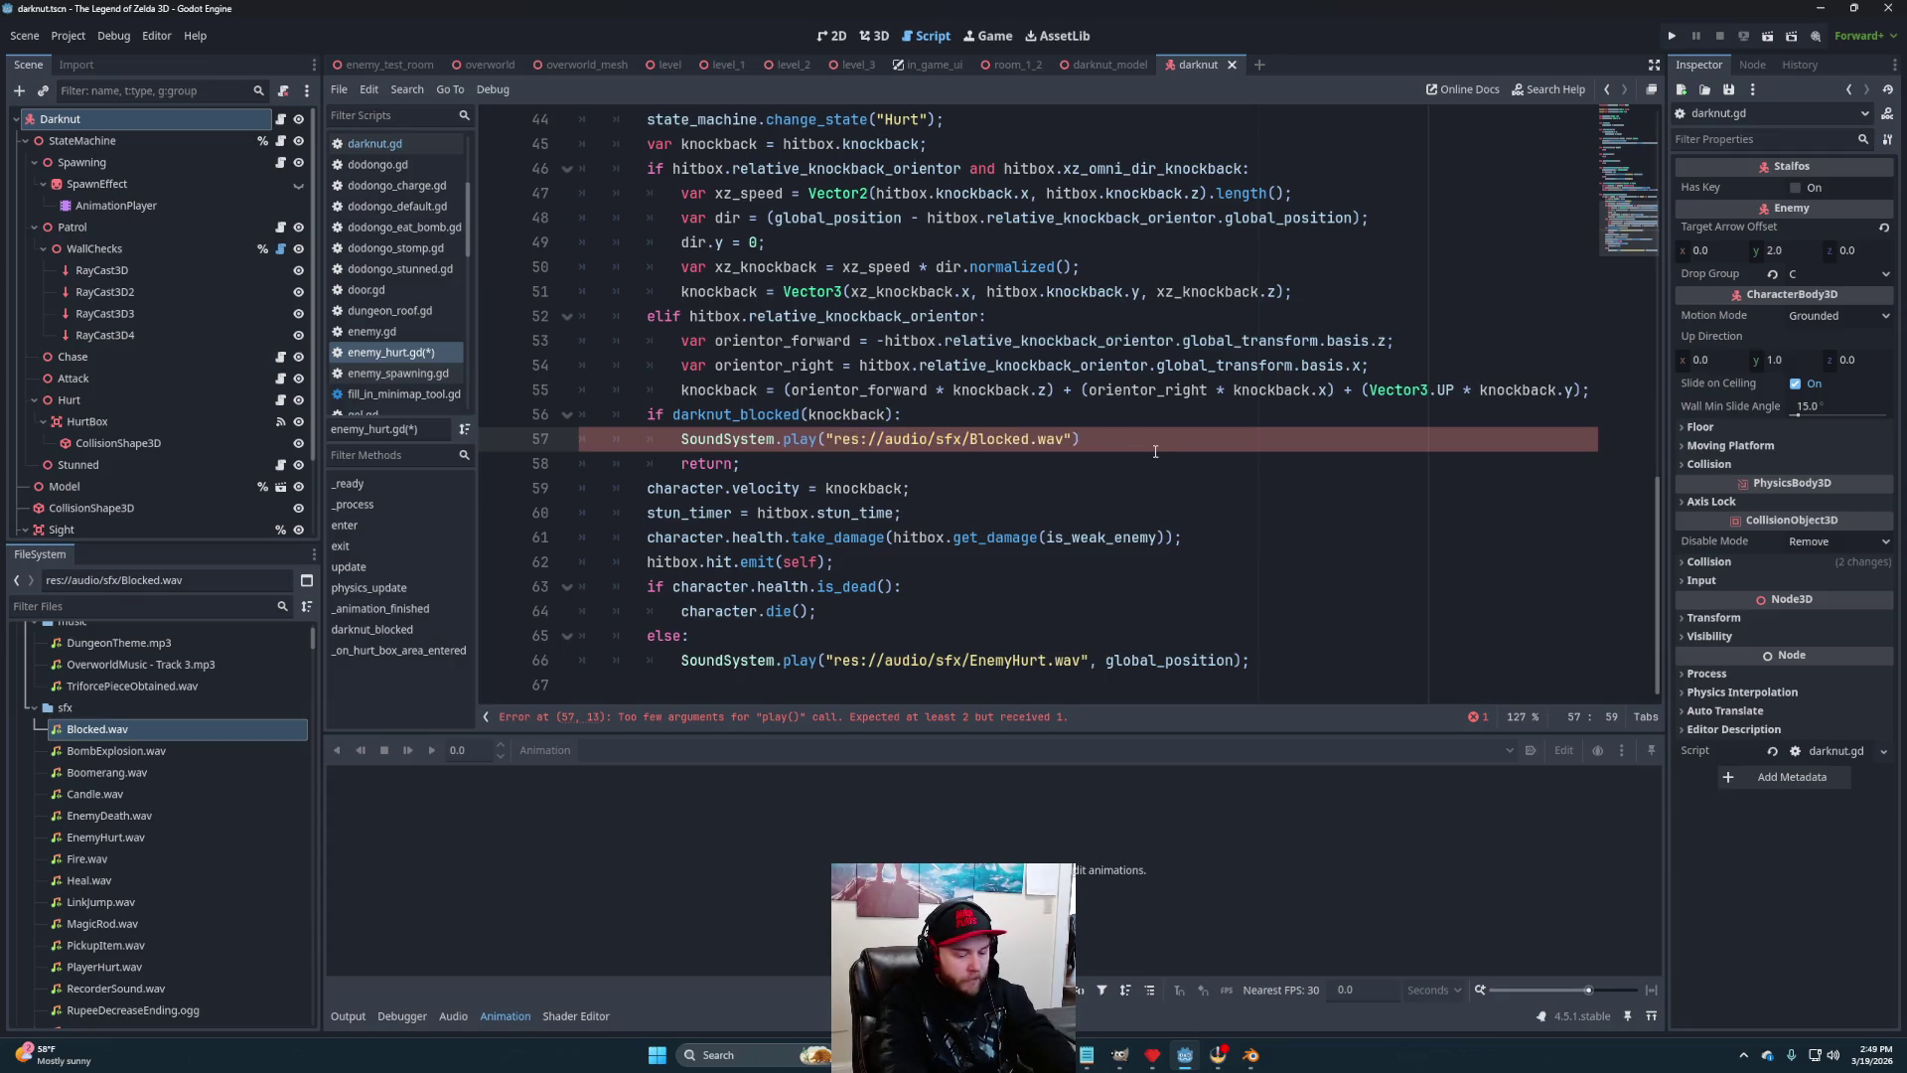
Pass global_position as the second argument and save enemy_hurt.gd
{"action": "type", "text": "global_"}
{"action": "key", "text": "Return"}
{"action": "type", "text": ");"}
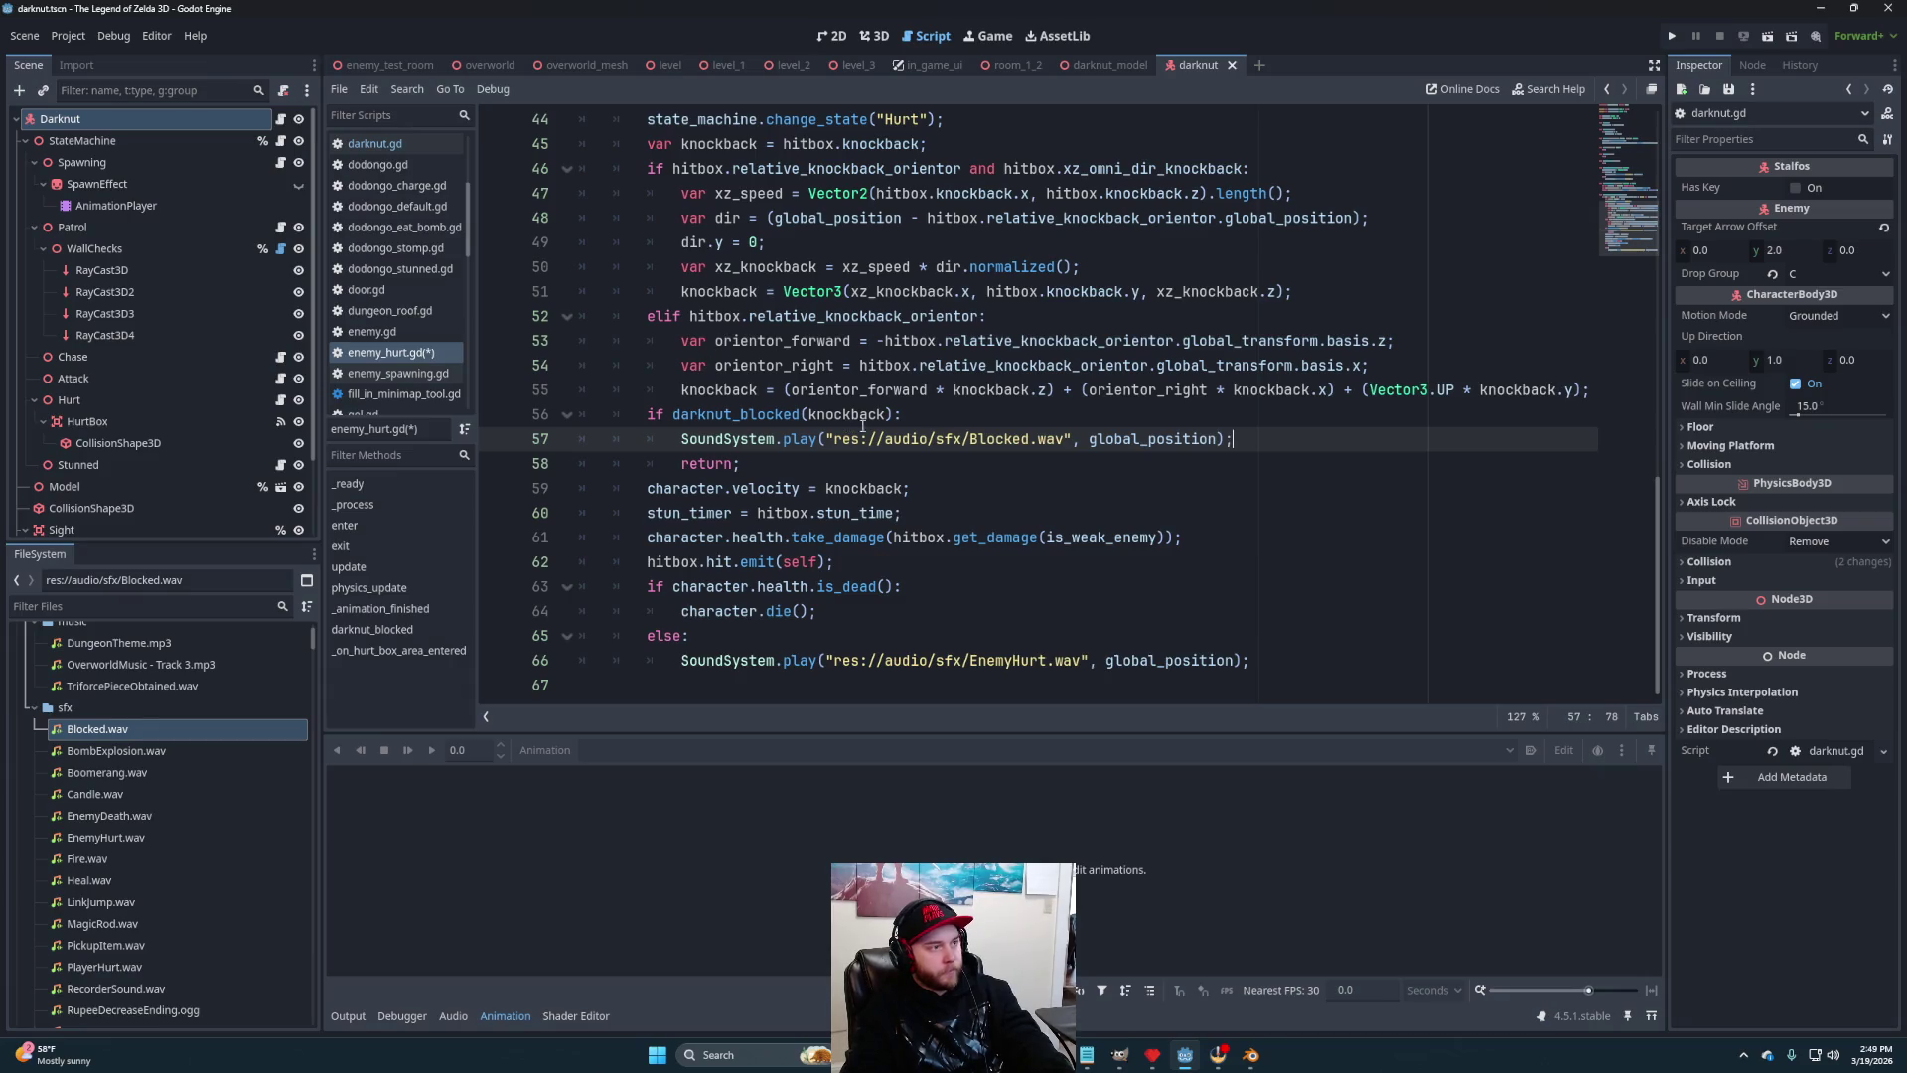
{"action": "key", "text": "ctrl+s"}
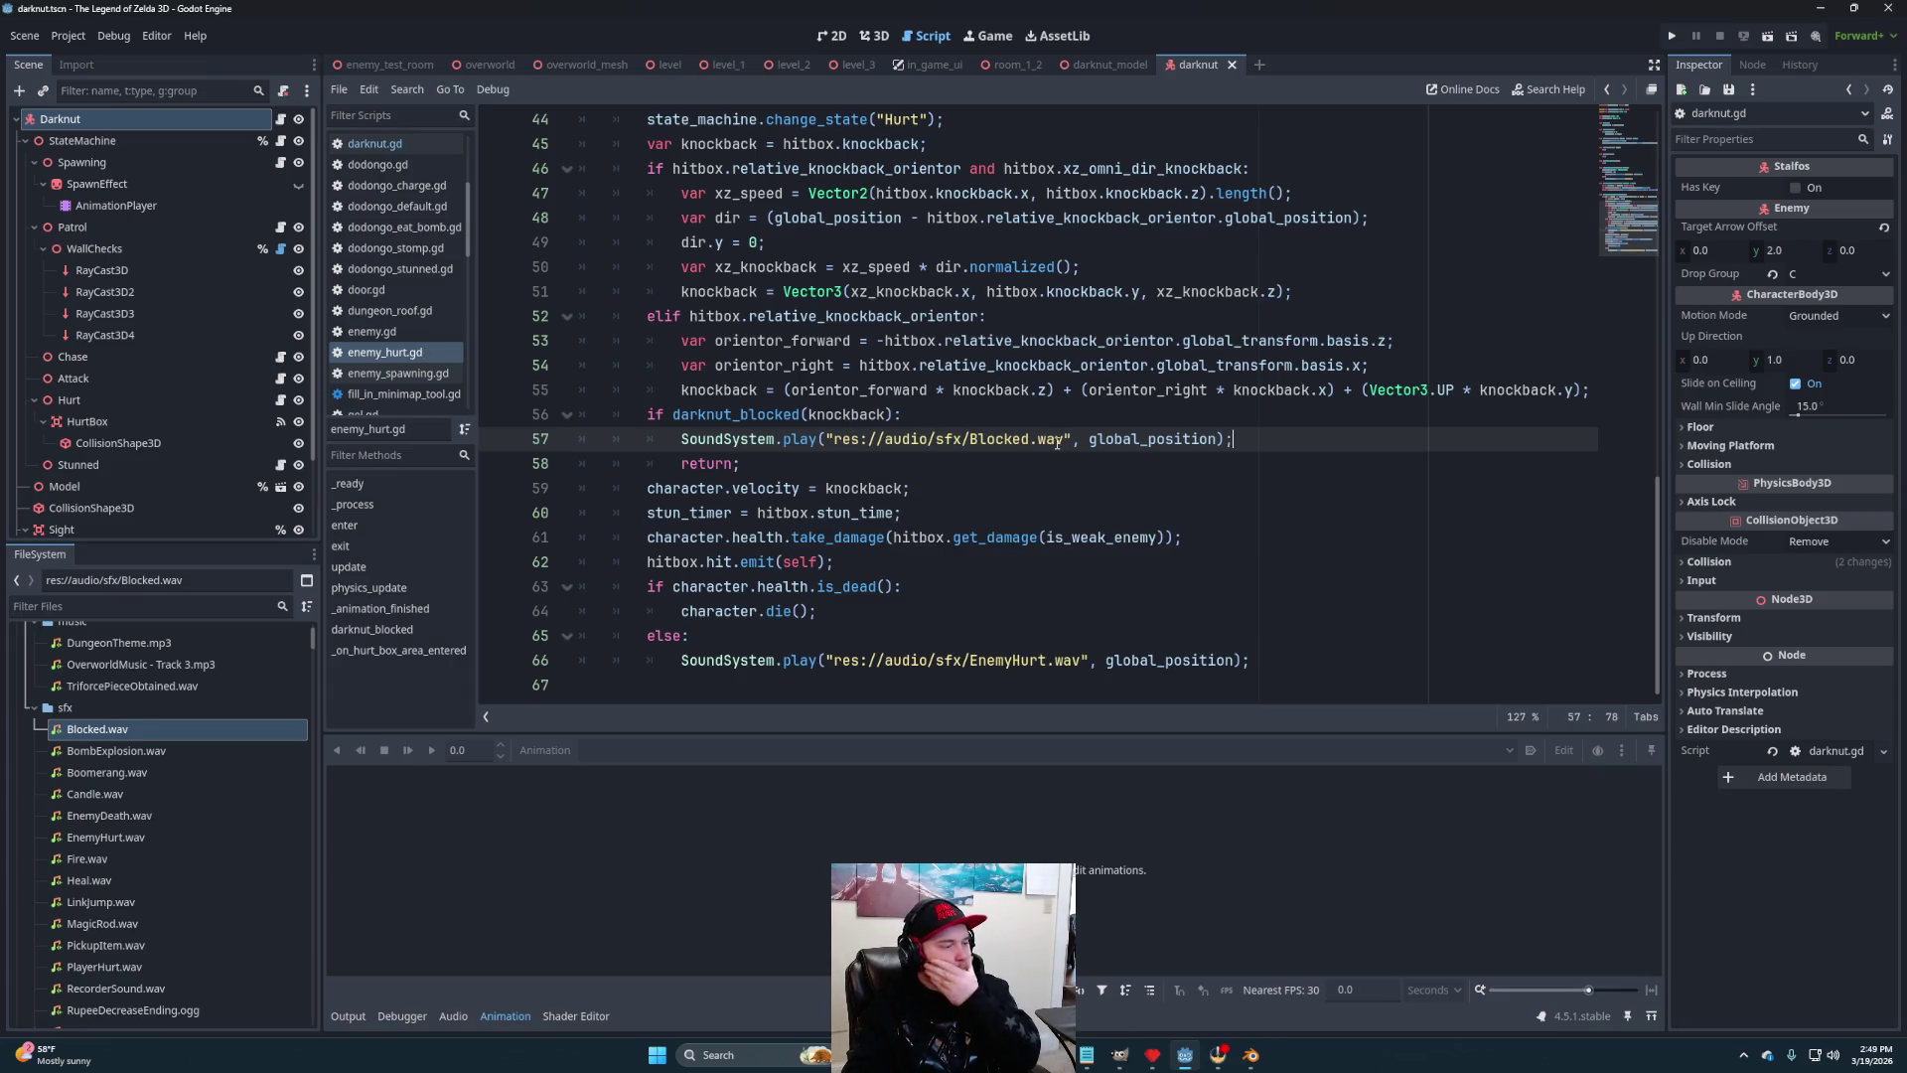
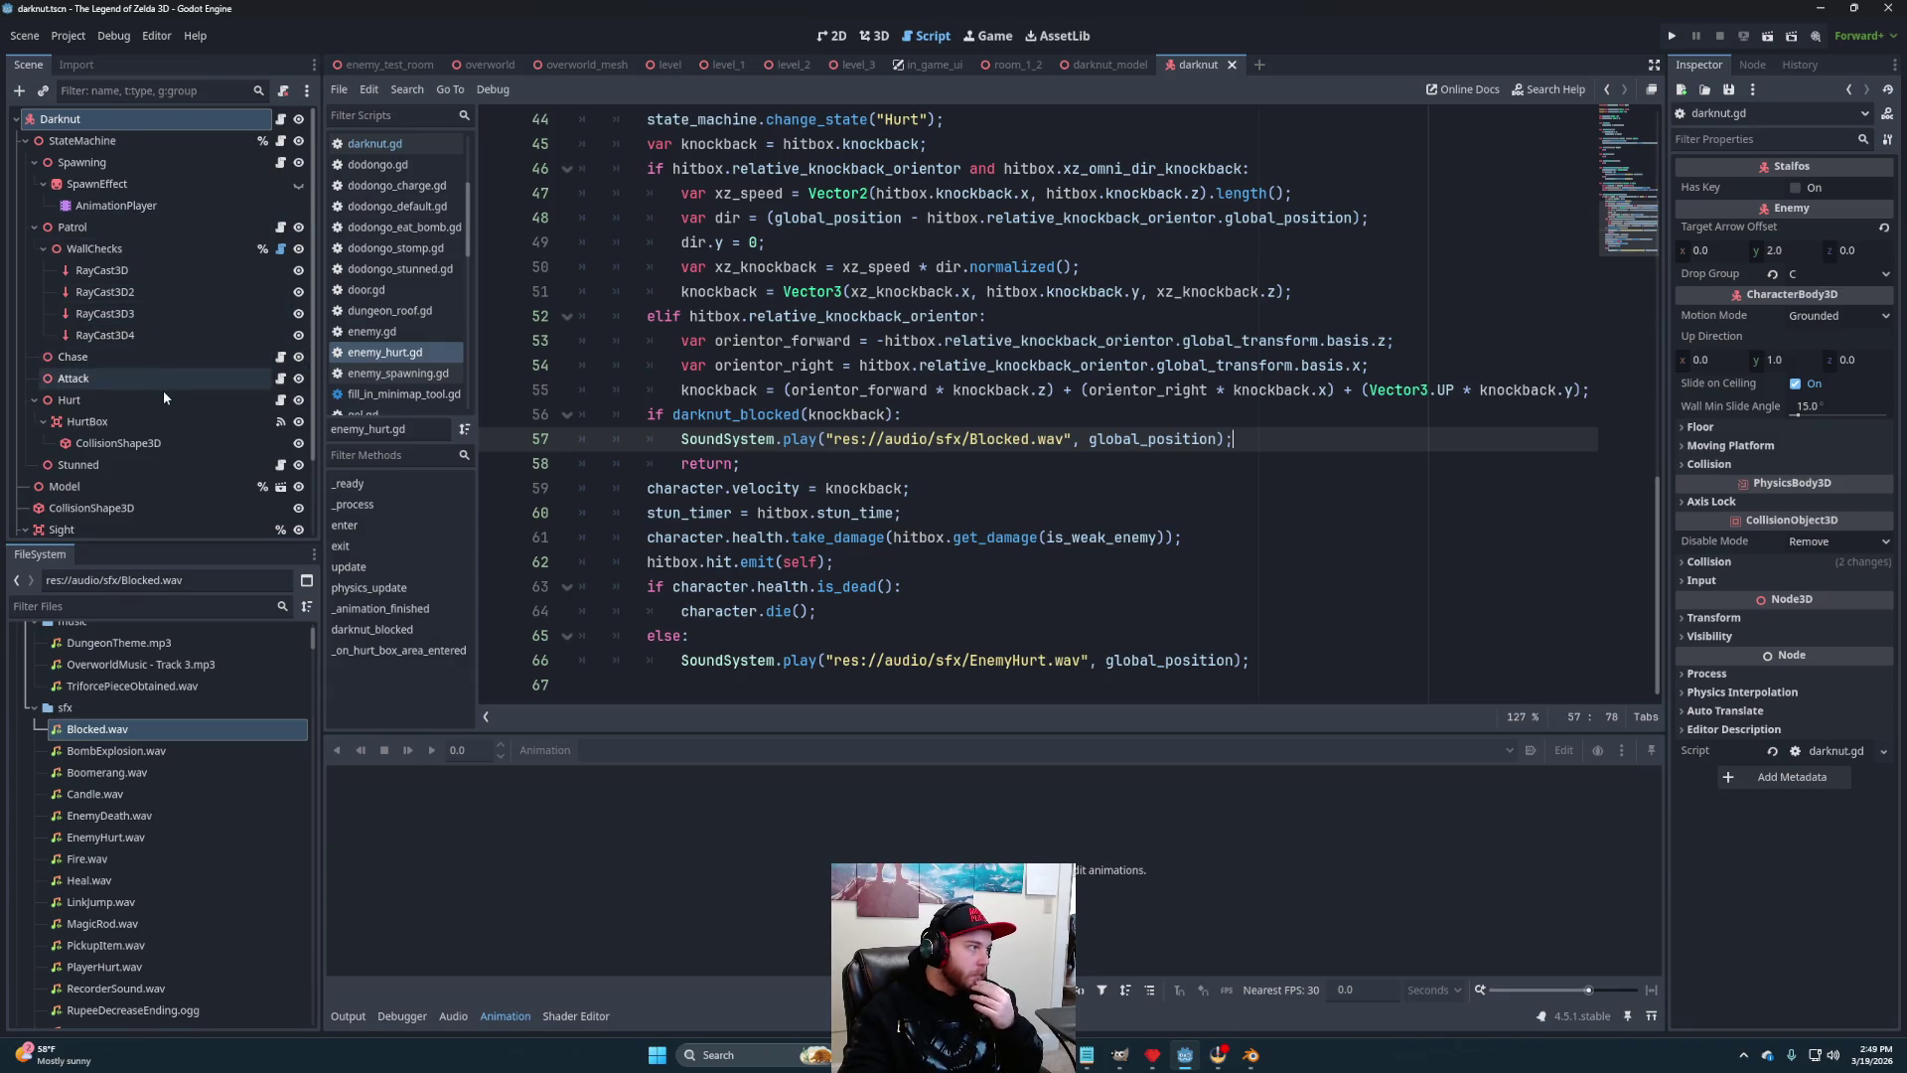
In the darknut_model scene, attach a new darknut_model.gd script to DarknutModel, saved in scripts/enemies/dungeon
{"action": "scroll", "coordinate": [159, 390], "scroll_direction": "down", "scroll_amount": 3}
{"action": "left_click", "coordinate": [1103, 65]}
{"action": "scroll", "coordinate": [170, 324], "scroll_direction": "up", "scroll_amount": 10}
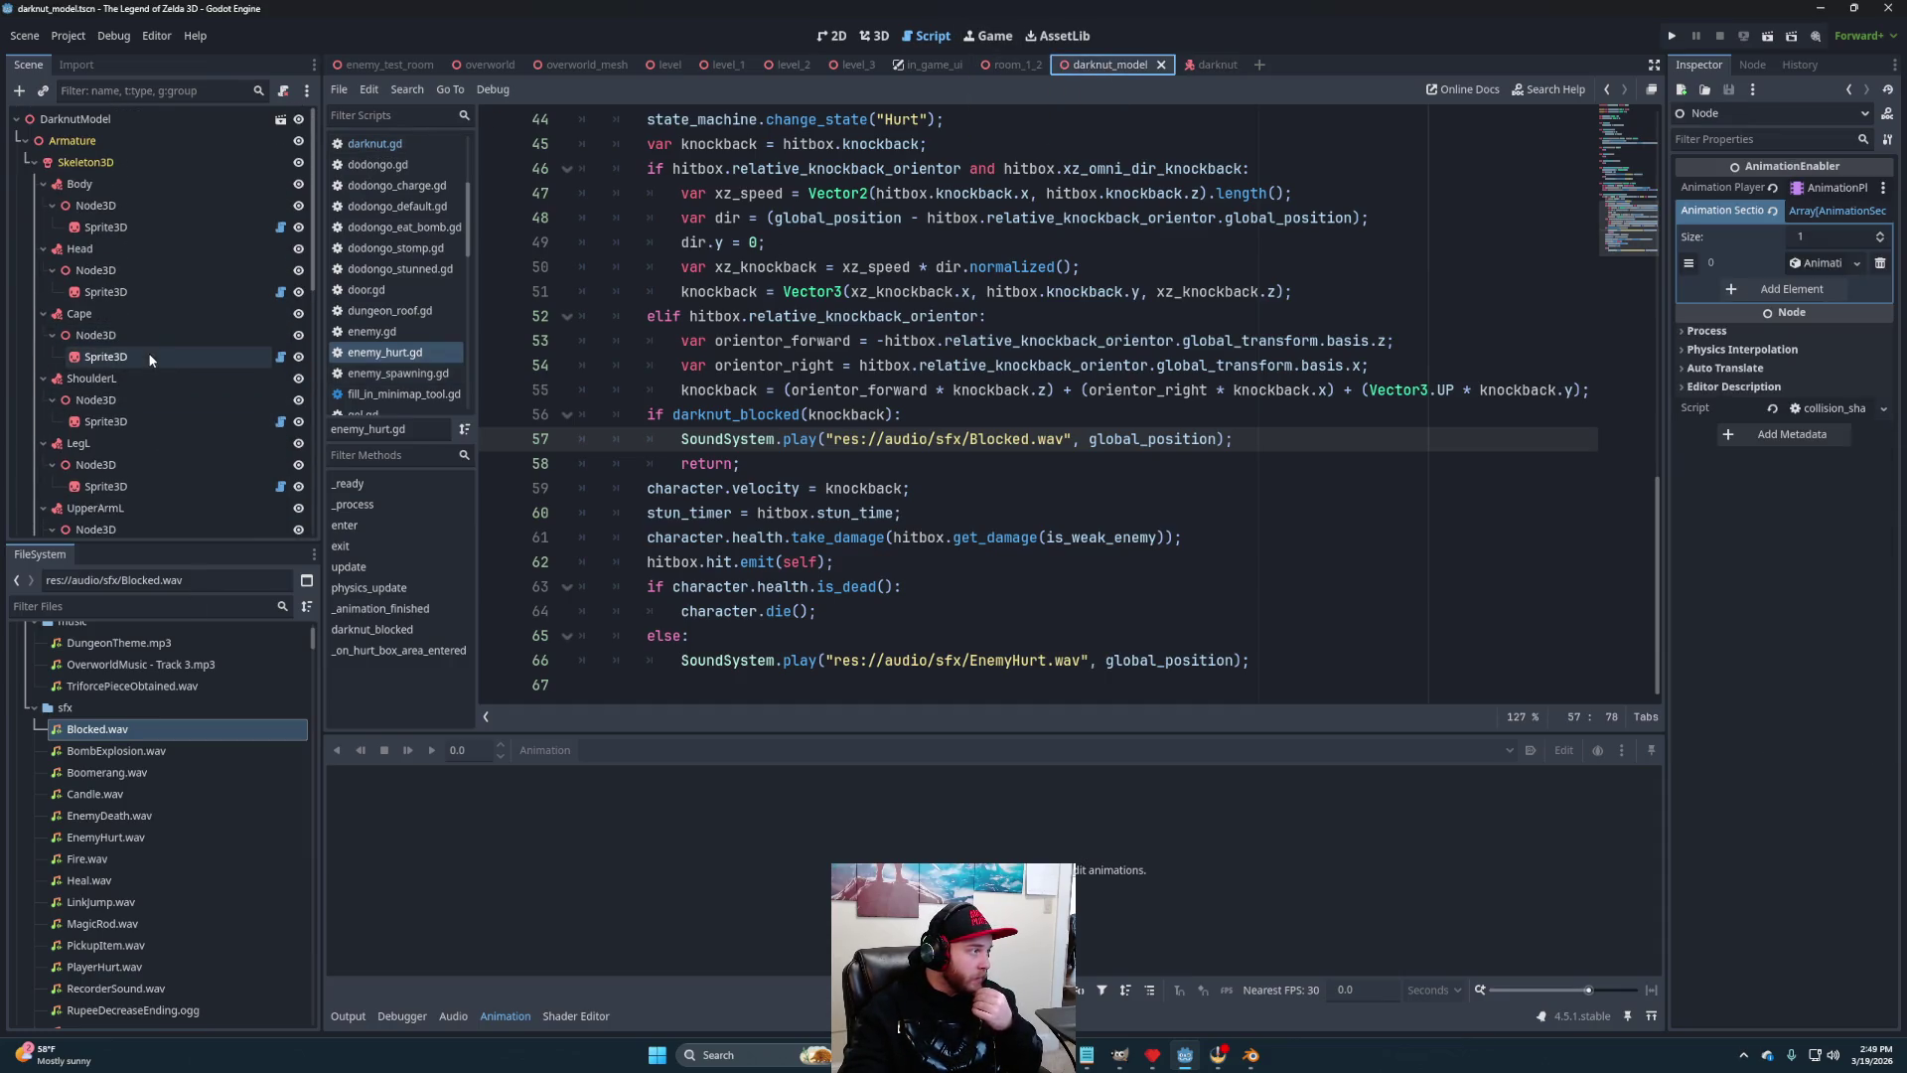
{"action": "left_click", "coordinate": [239, 119]}
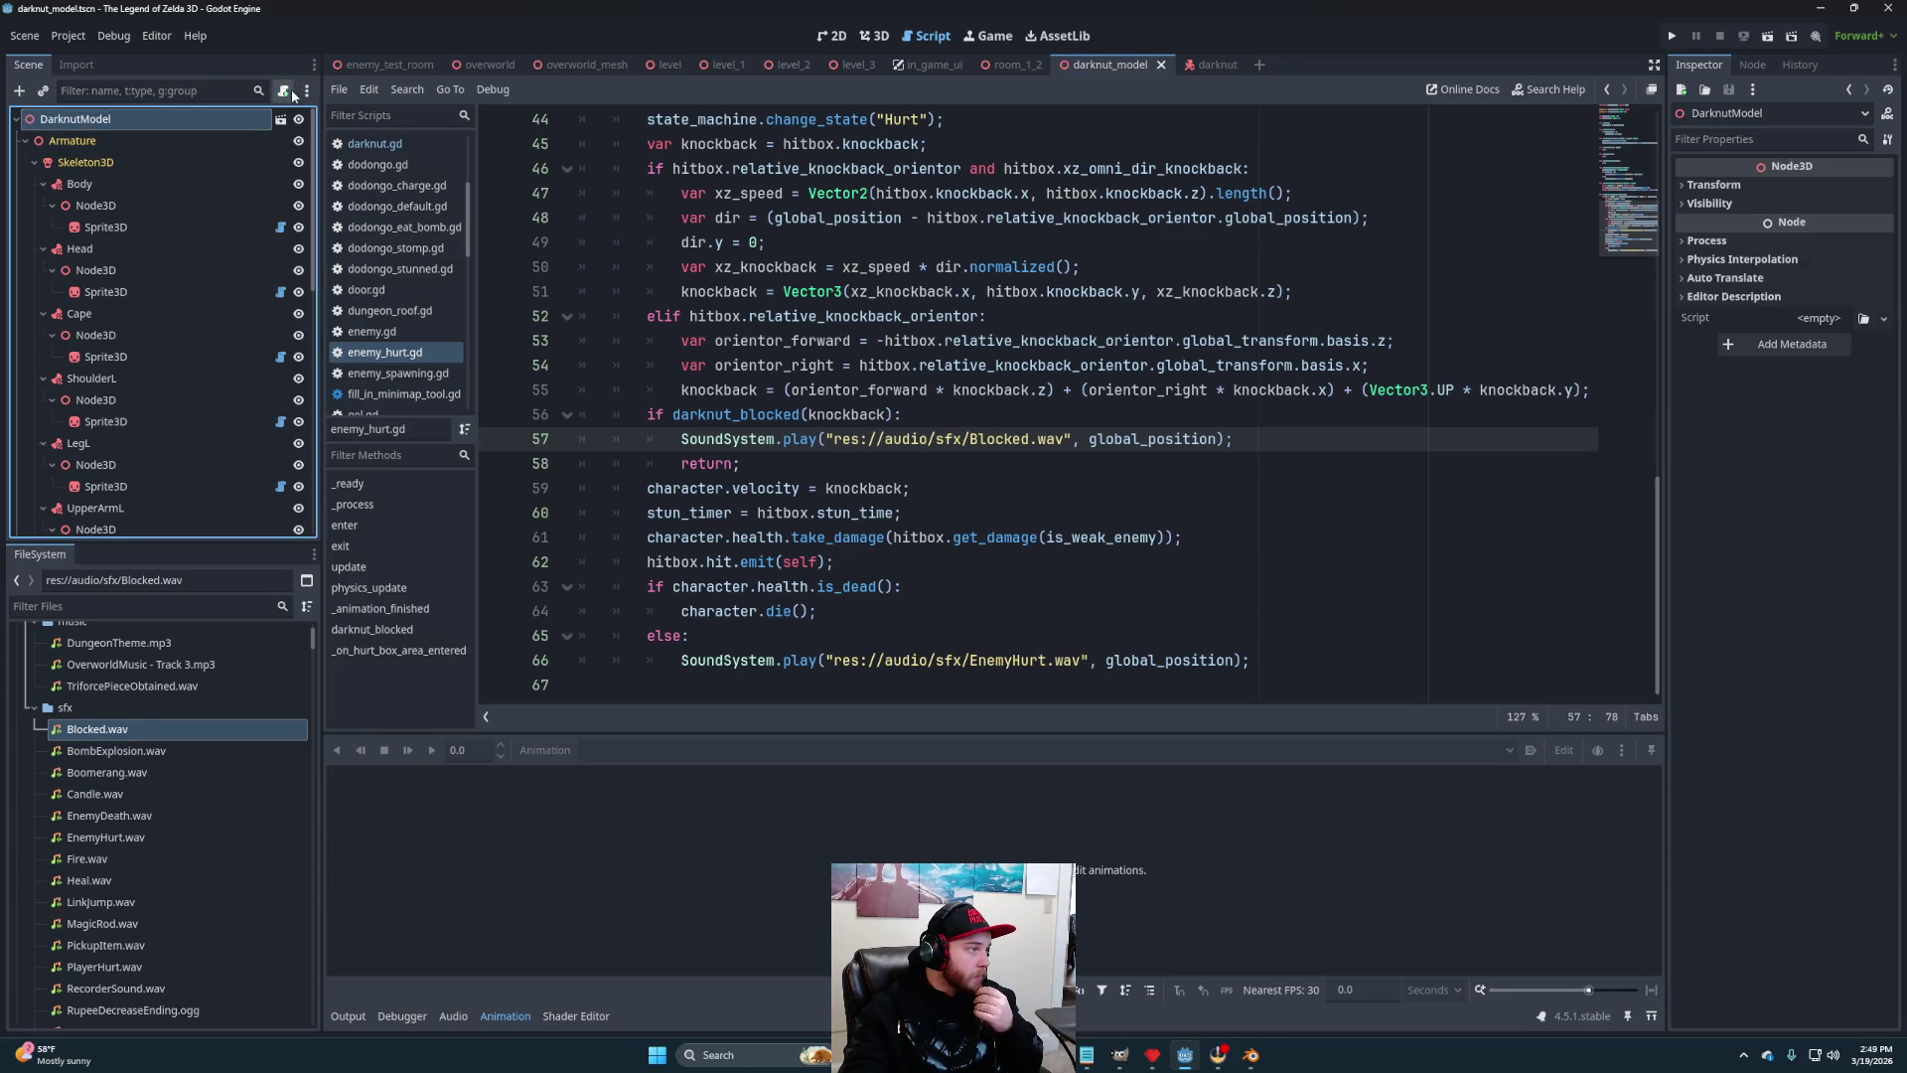
{"action": "left_click", "coordinate": [283, 90]}
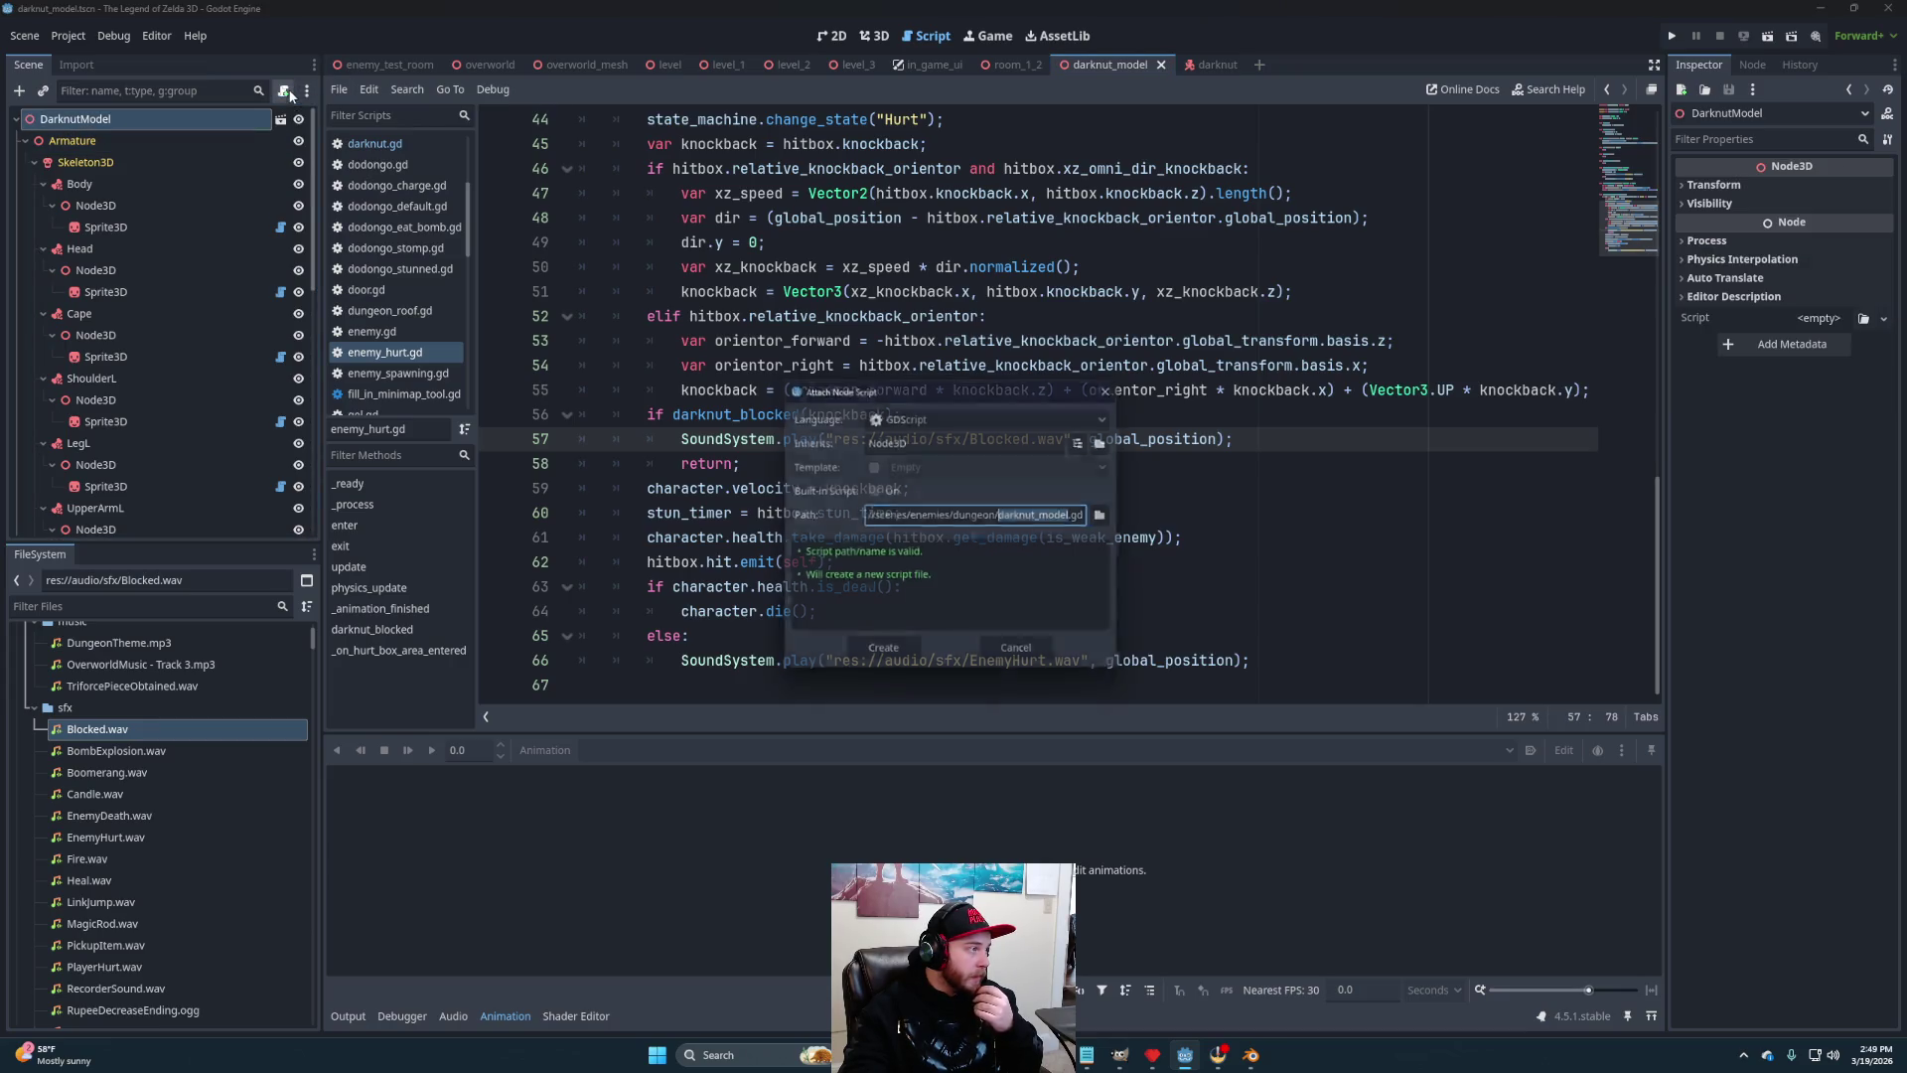
{"action": "left_click", "coordinate": [1111, 516]}
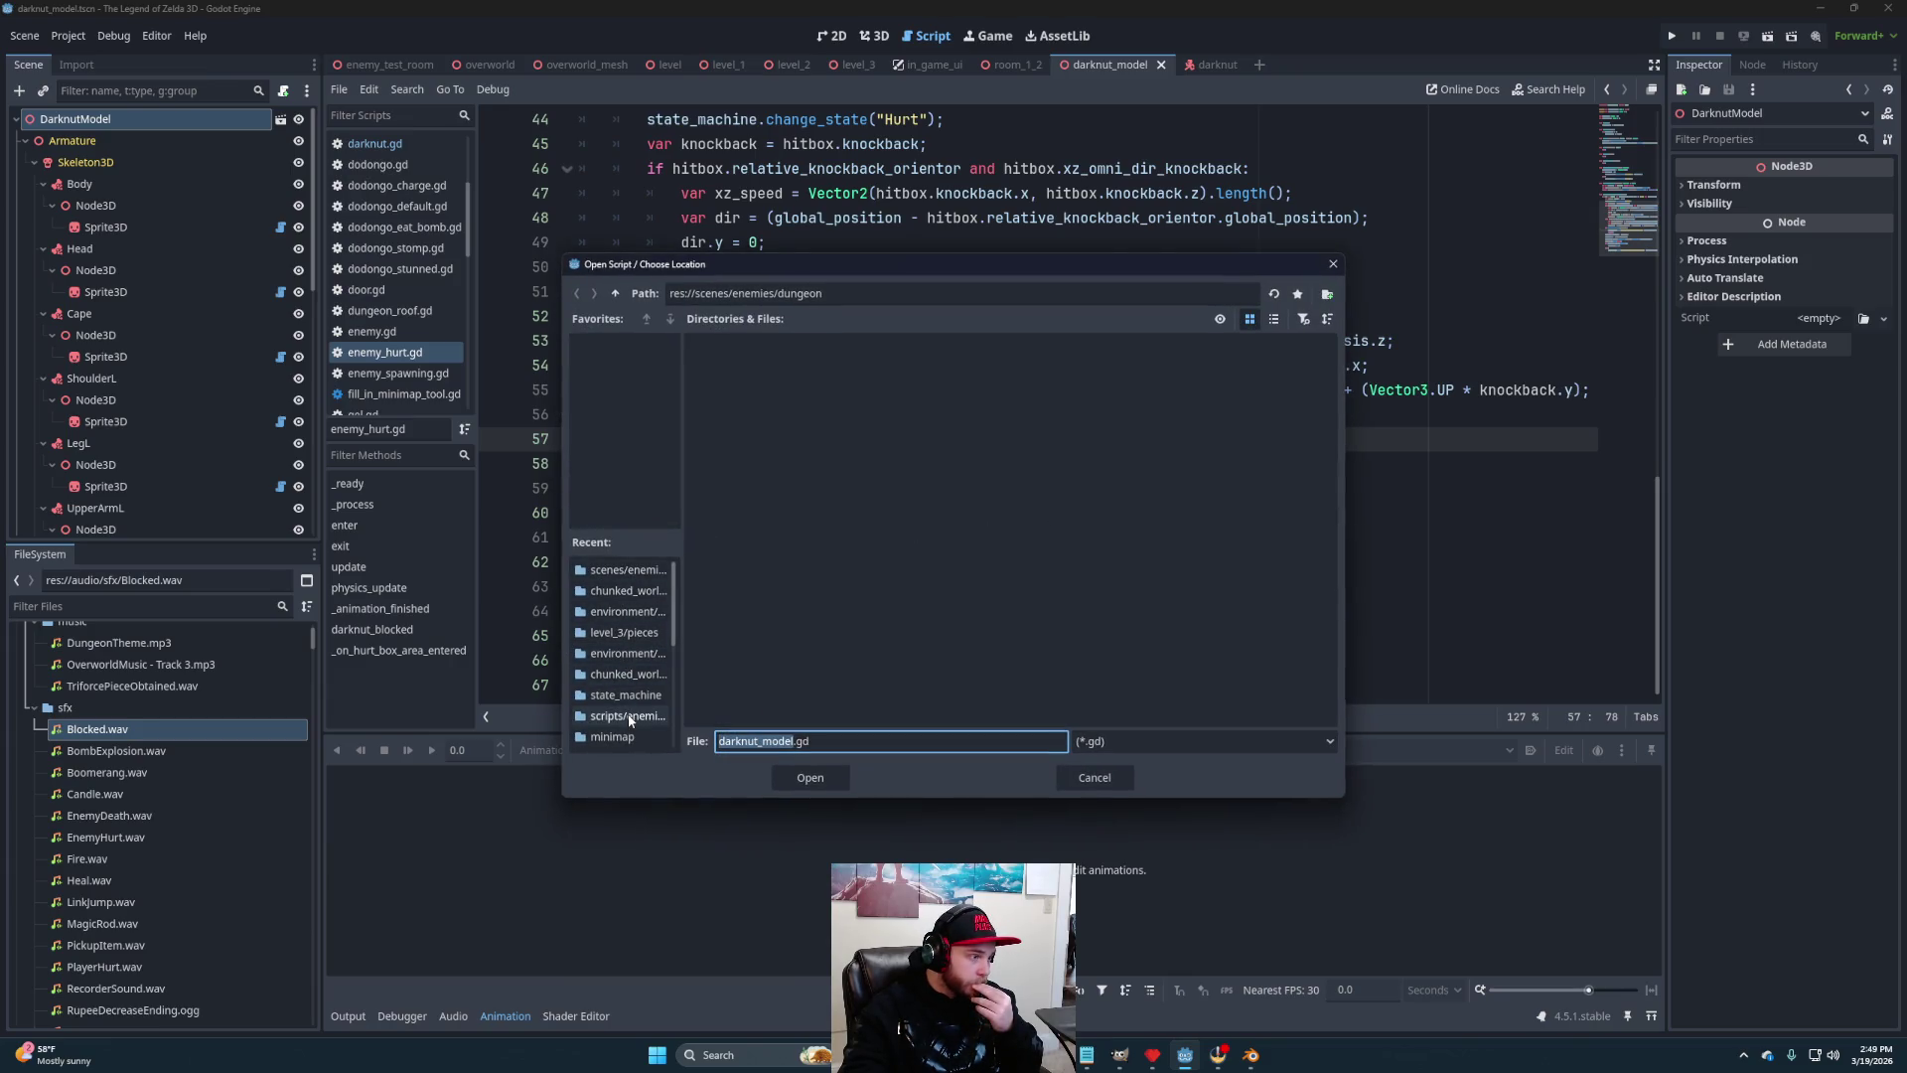
{"action": "left_click", "coordinate": [626, 716]}
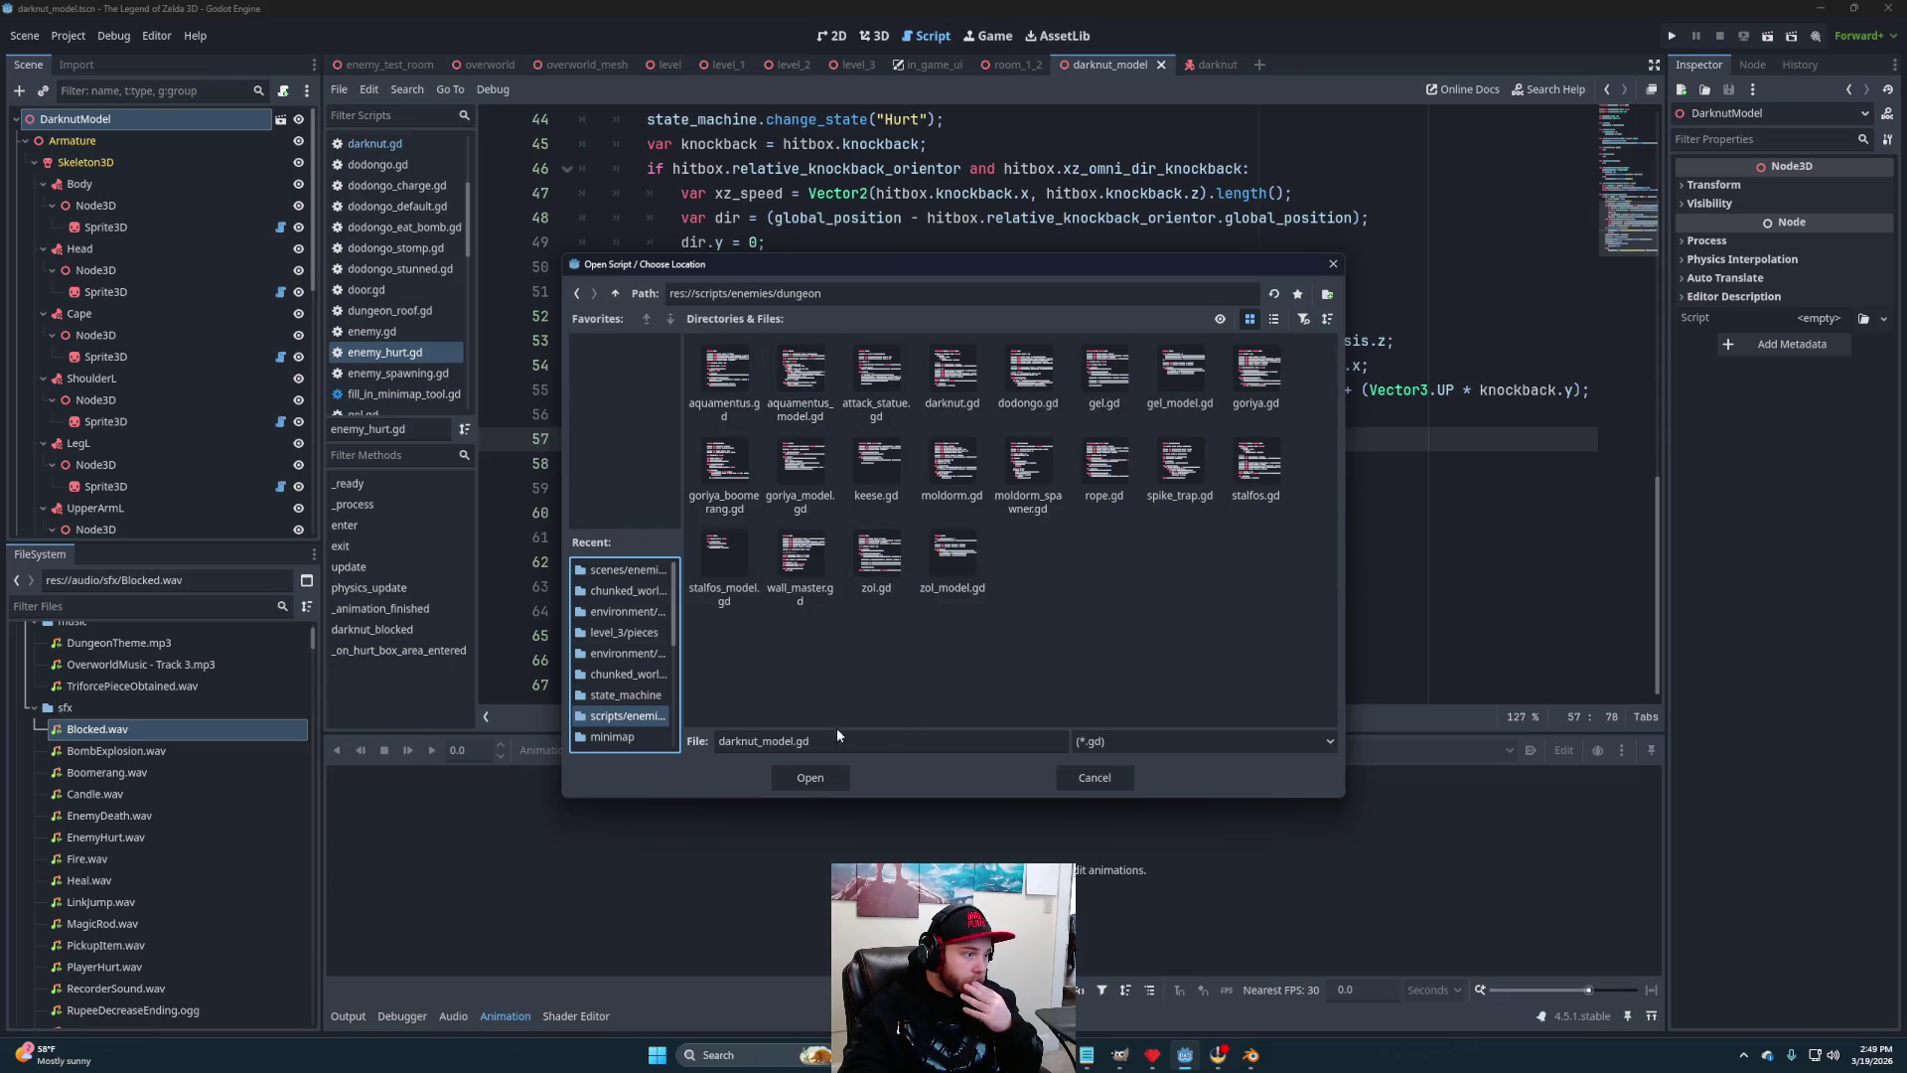
{"action": "left_click", "coordinate": [808, 778]}
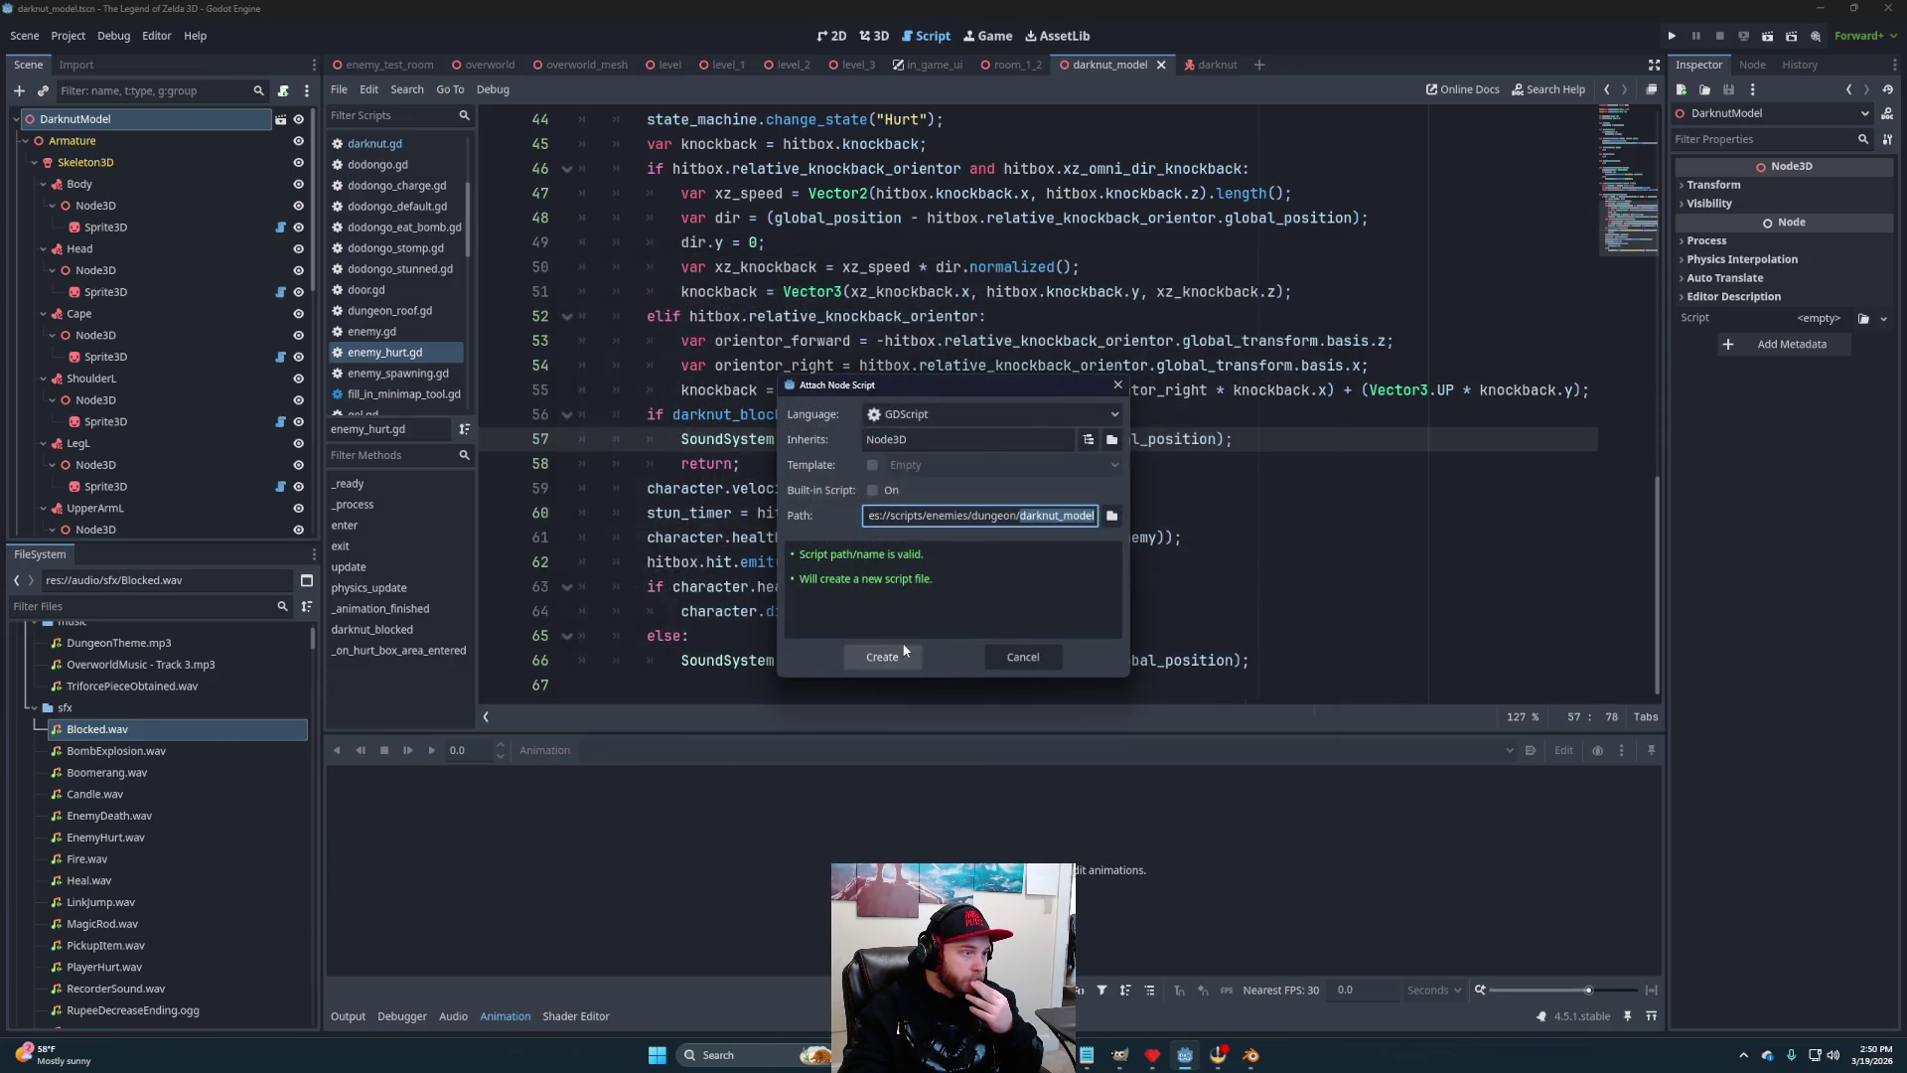
{"action": "left_click", "coordinate": [880, 659]}
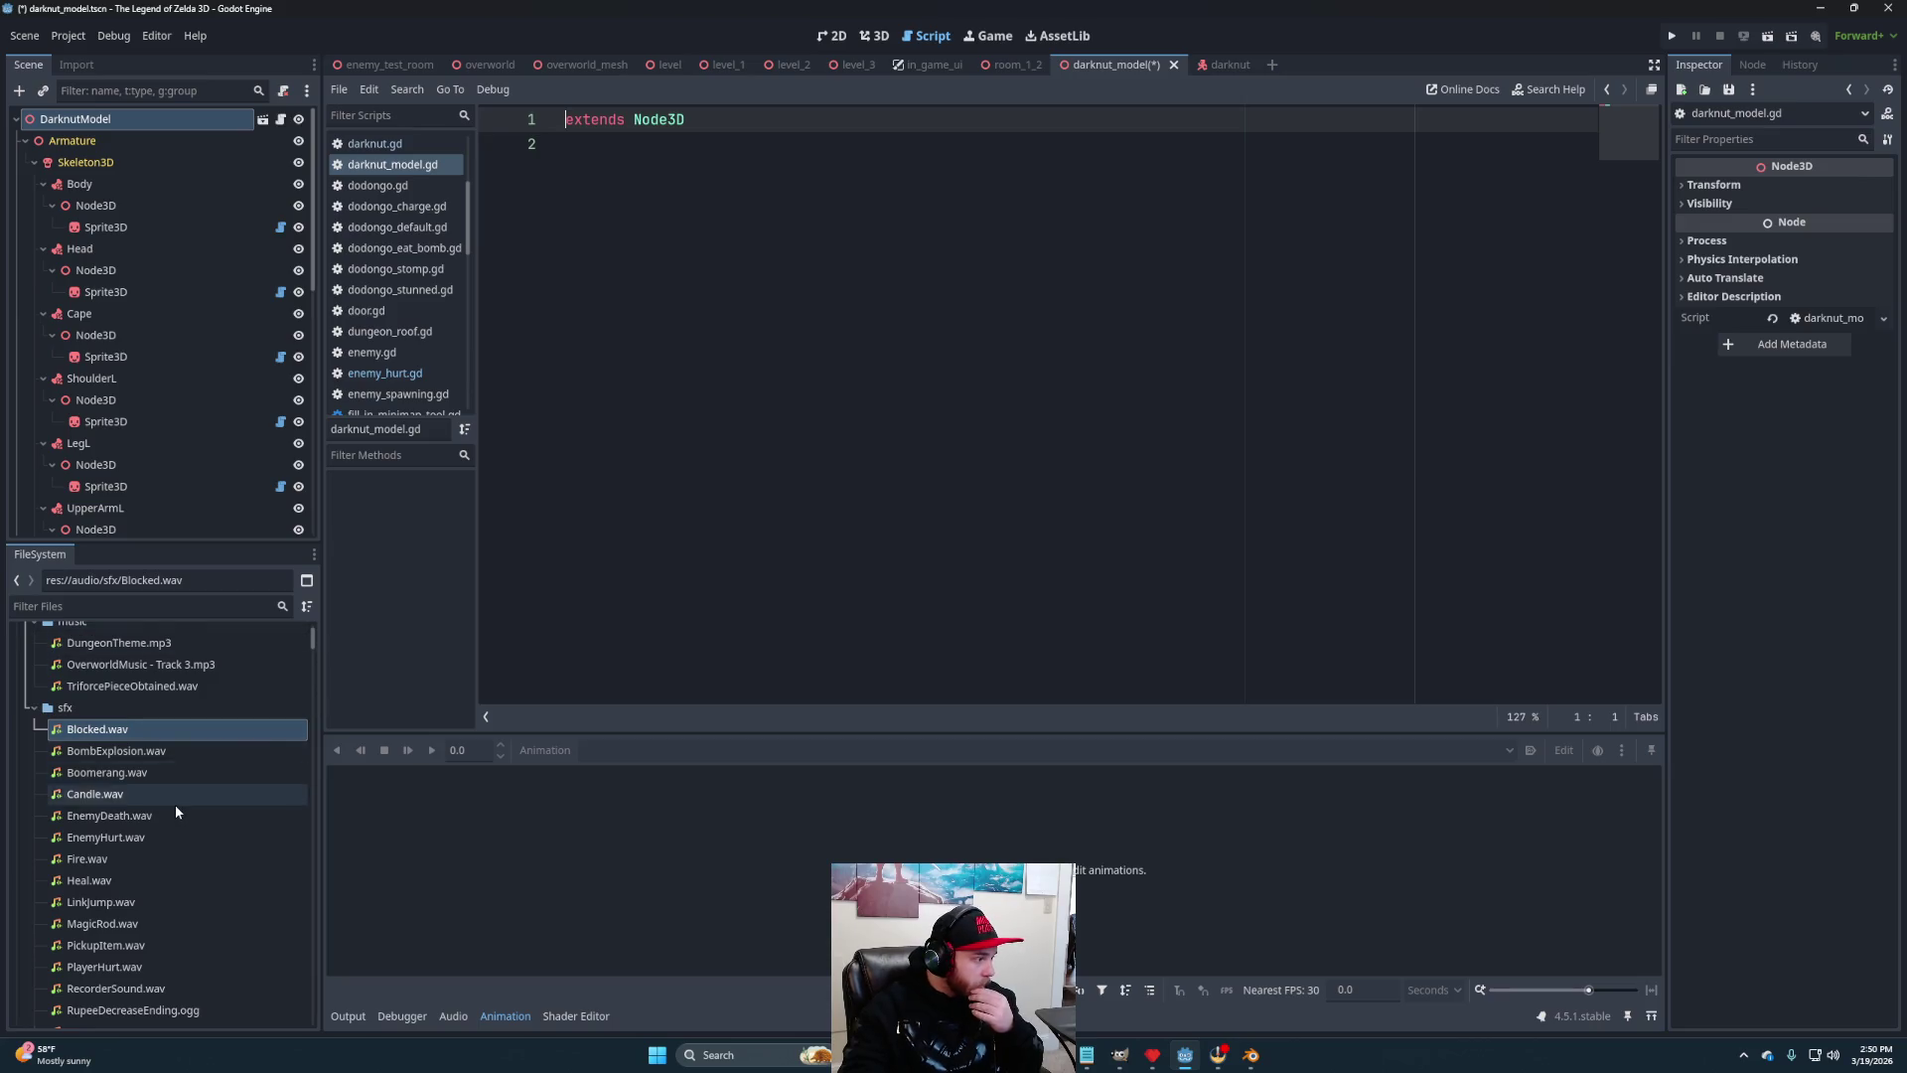
{"action": "scroll", "coordinate": [175, 803], "scroll_direction": "down", "scroll_amount": 5}
{"action": "scroll", "coordinate": [189, 809], "scroll_direction": "down", "scroll_amount": 10}
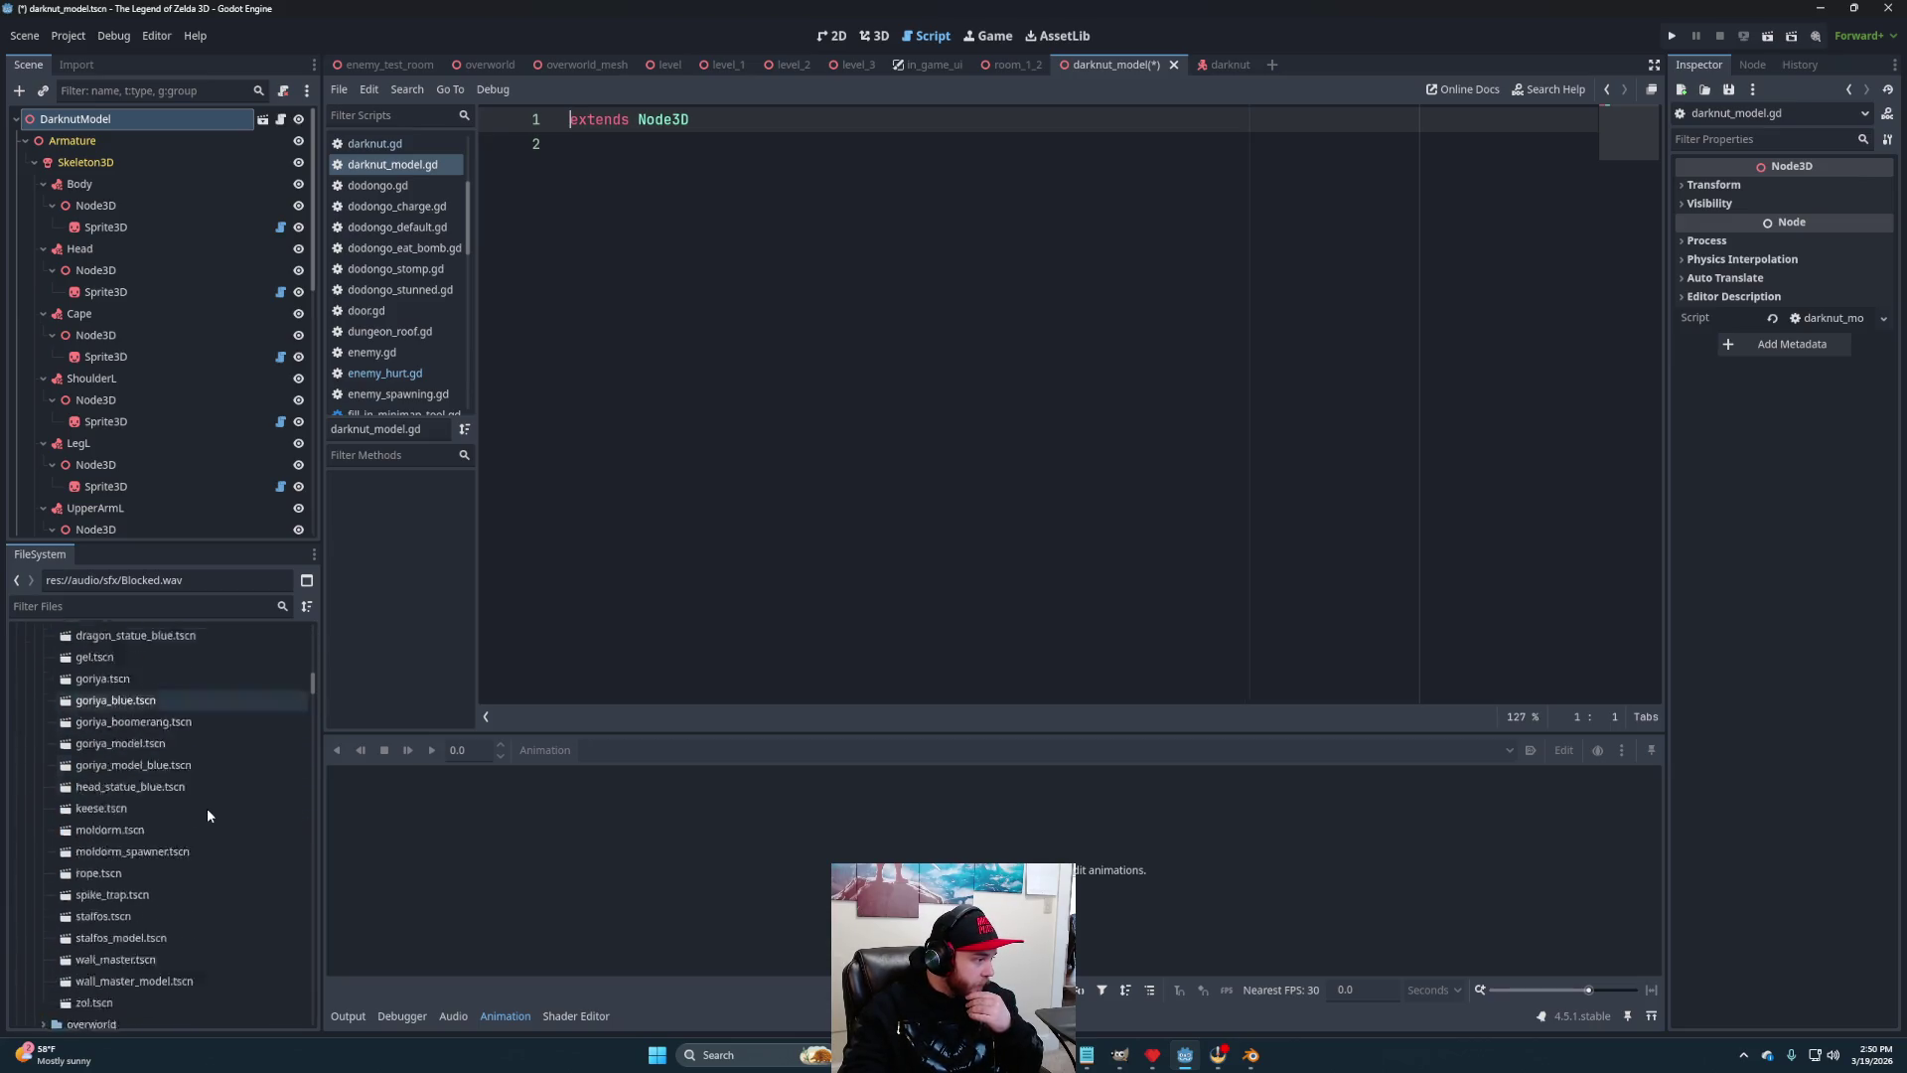
{"action": "scroll", "coordinate": [202, 828], "scroll_direction": "down", "scroll_amount": 10}
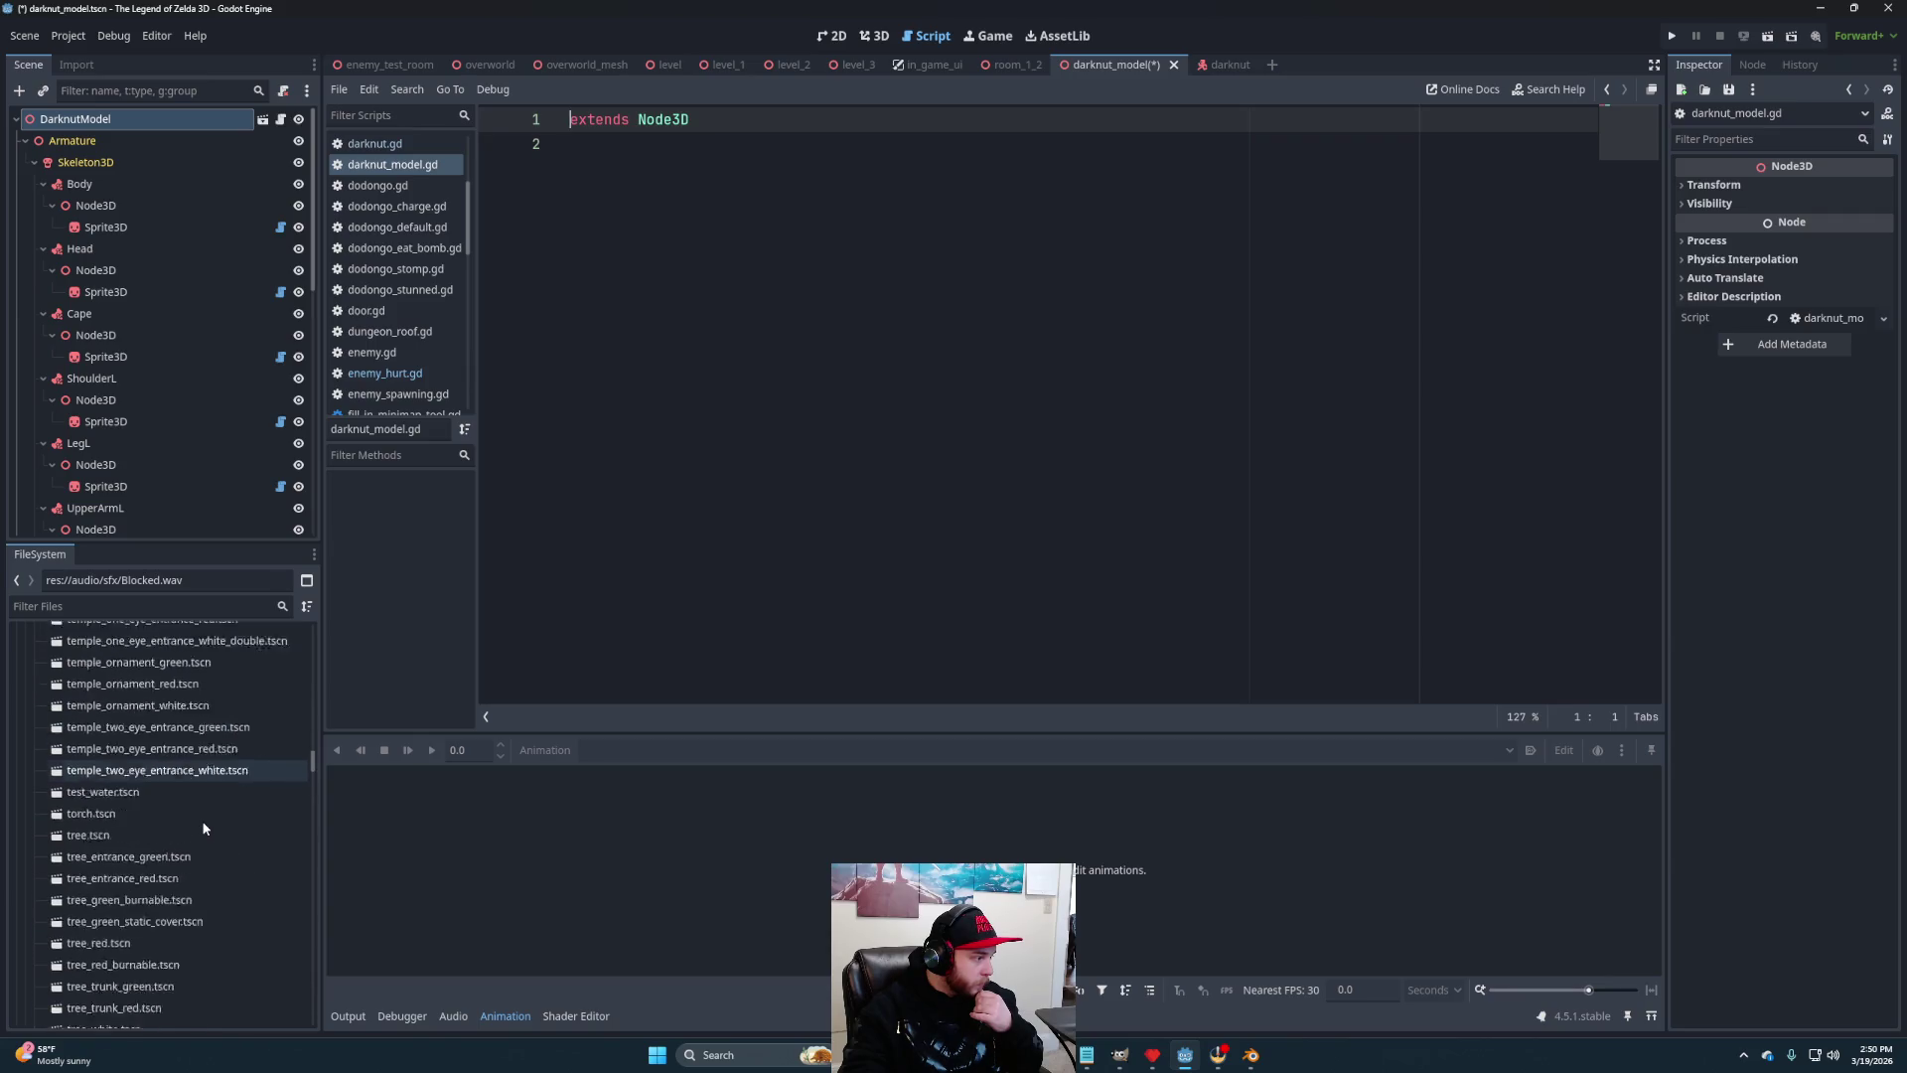
{"action": "scroll", "coordinate": [205, 820], "scroll_direction": "down", "scroll_amount": 3}
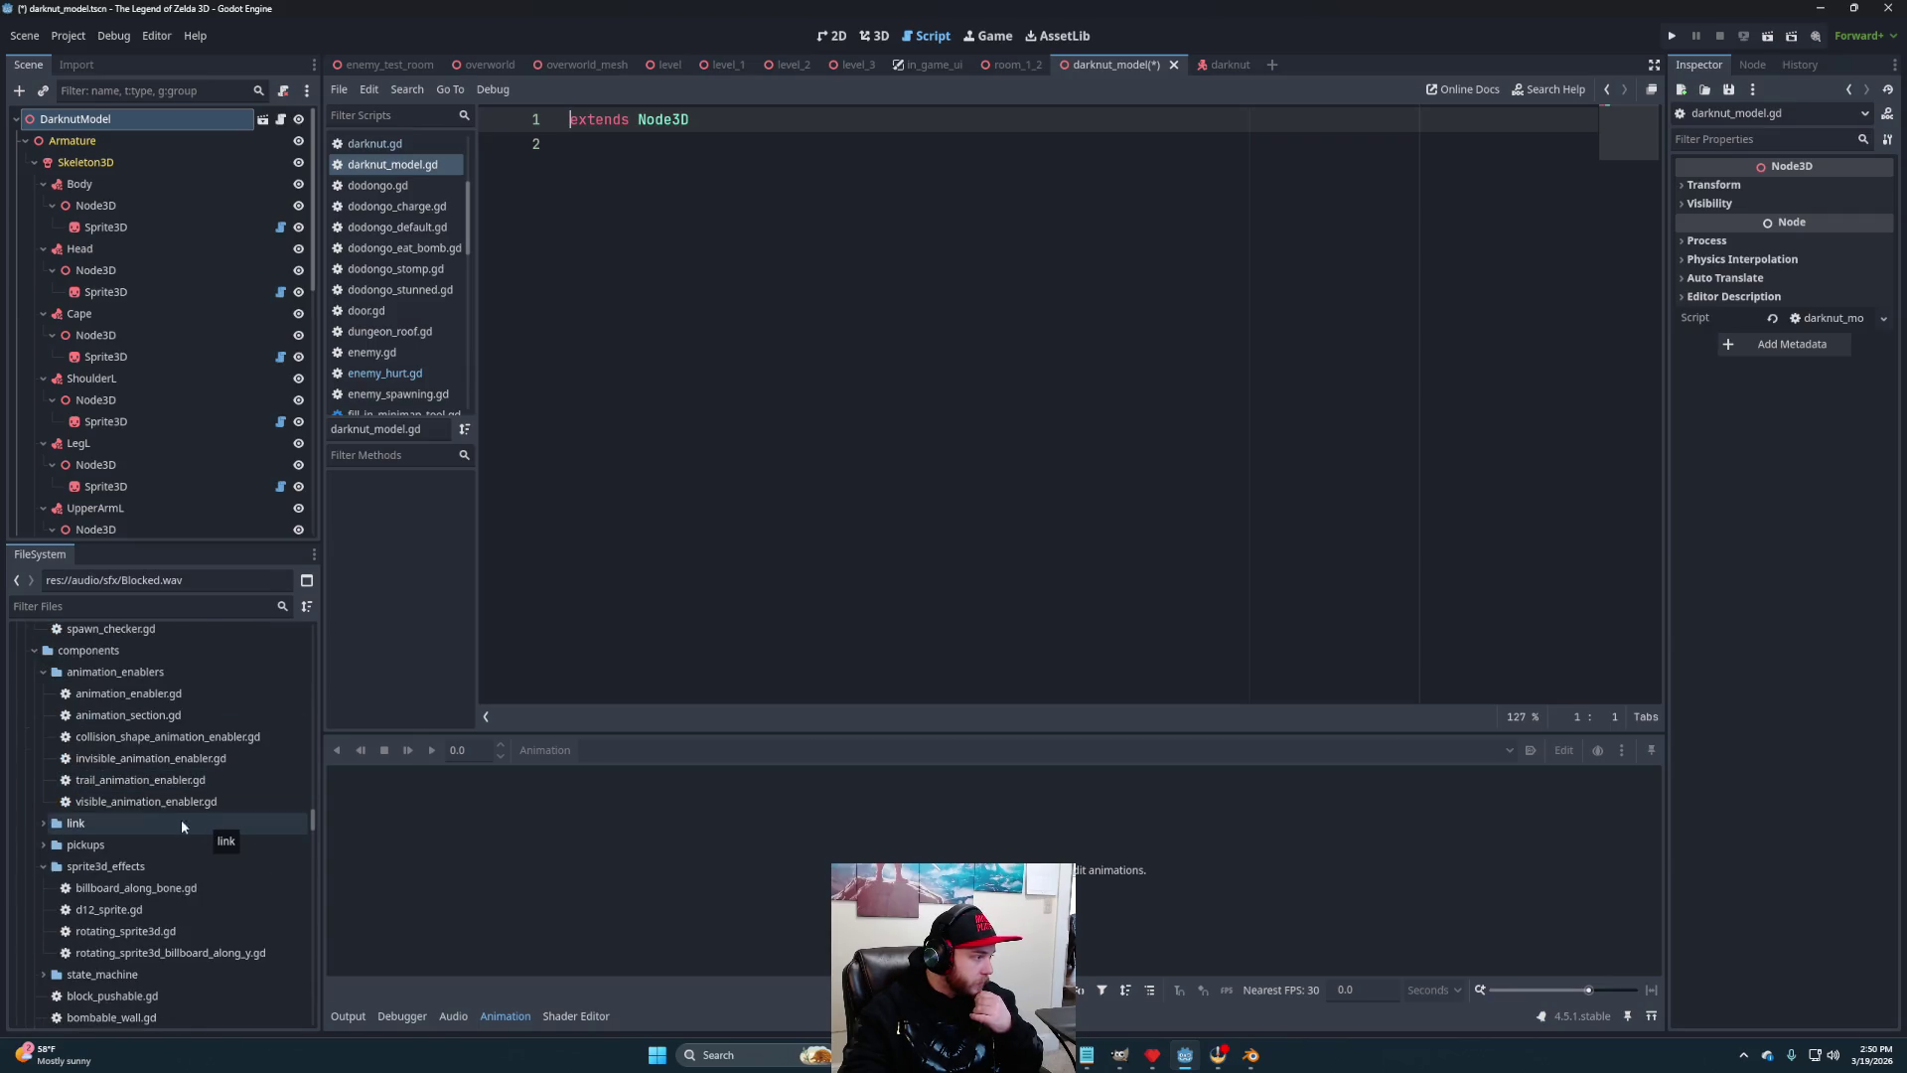
{"action": "scroll", "coordinate": [169, 814], "scroll_direction": "down", "scroll_amount": 3}
{"action": "scroll", "coordinate": [170, 815], "scroll_direction": "down", "scroll_amount": 10}
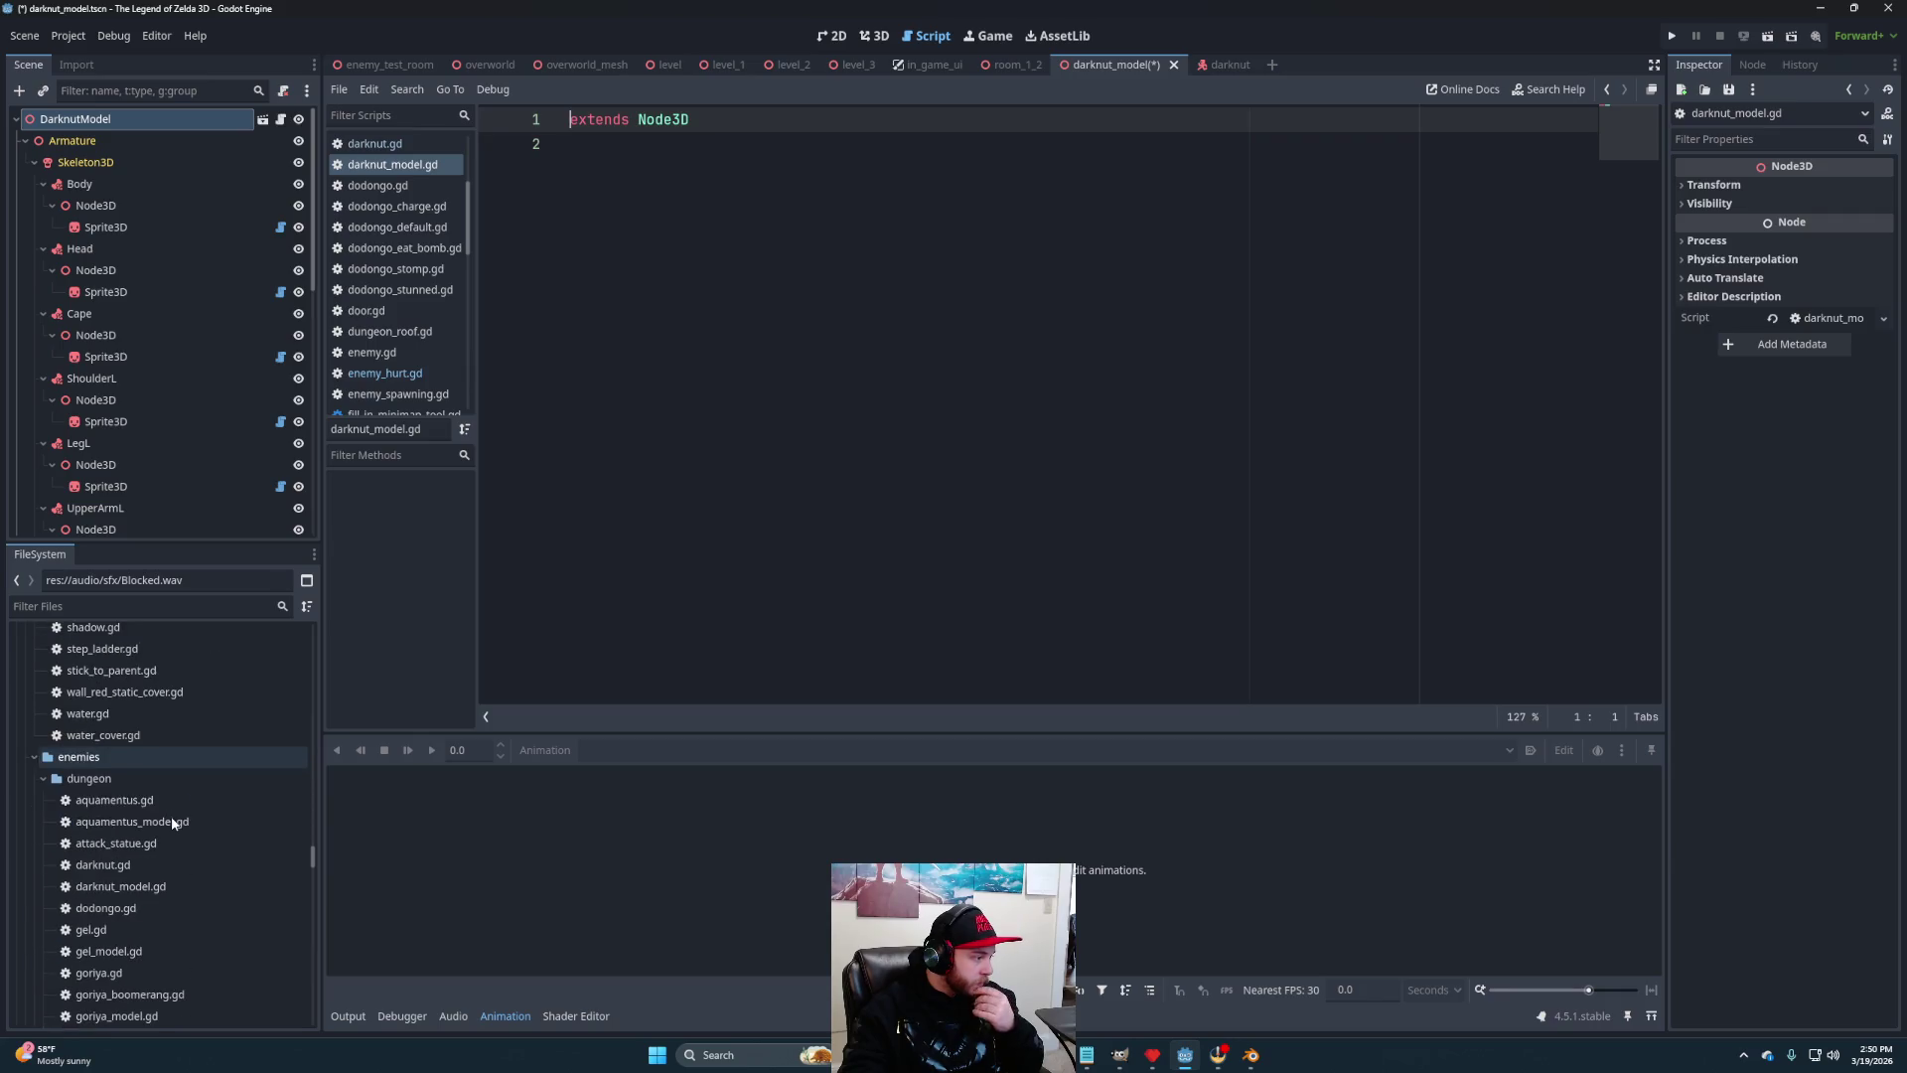
{"action": "left_click", "coordinate": [144, 867]}
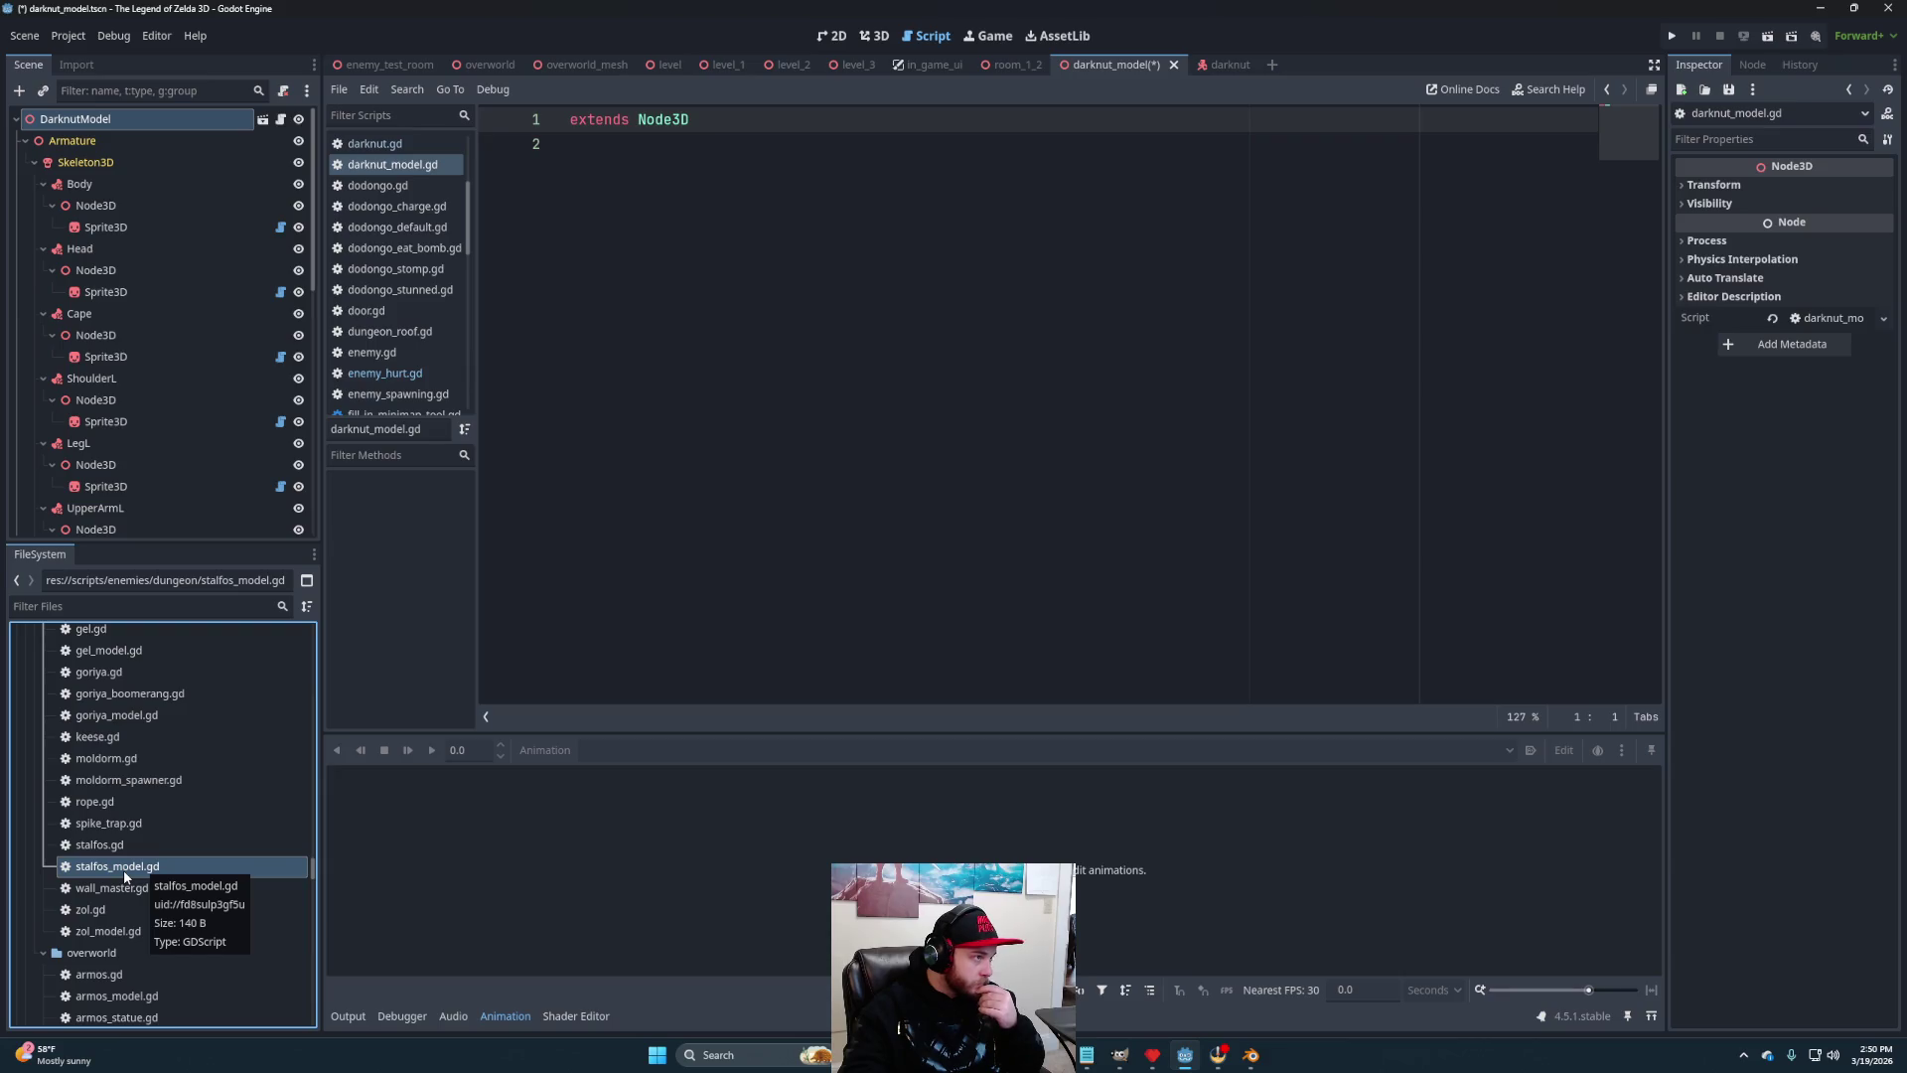
{"action": "double_click", "coordinate": [123, 868]}
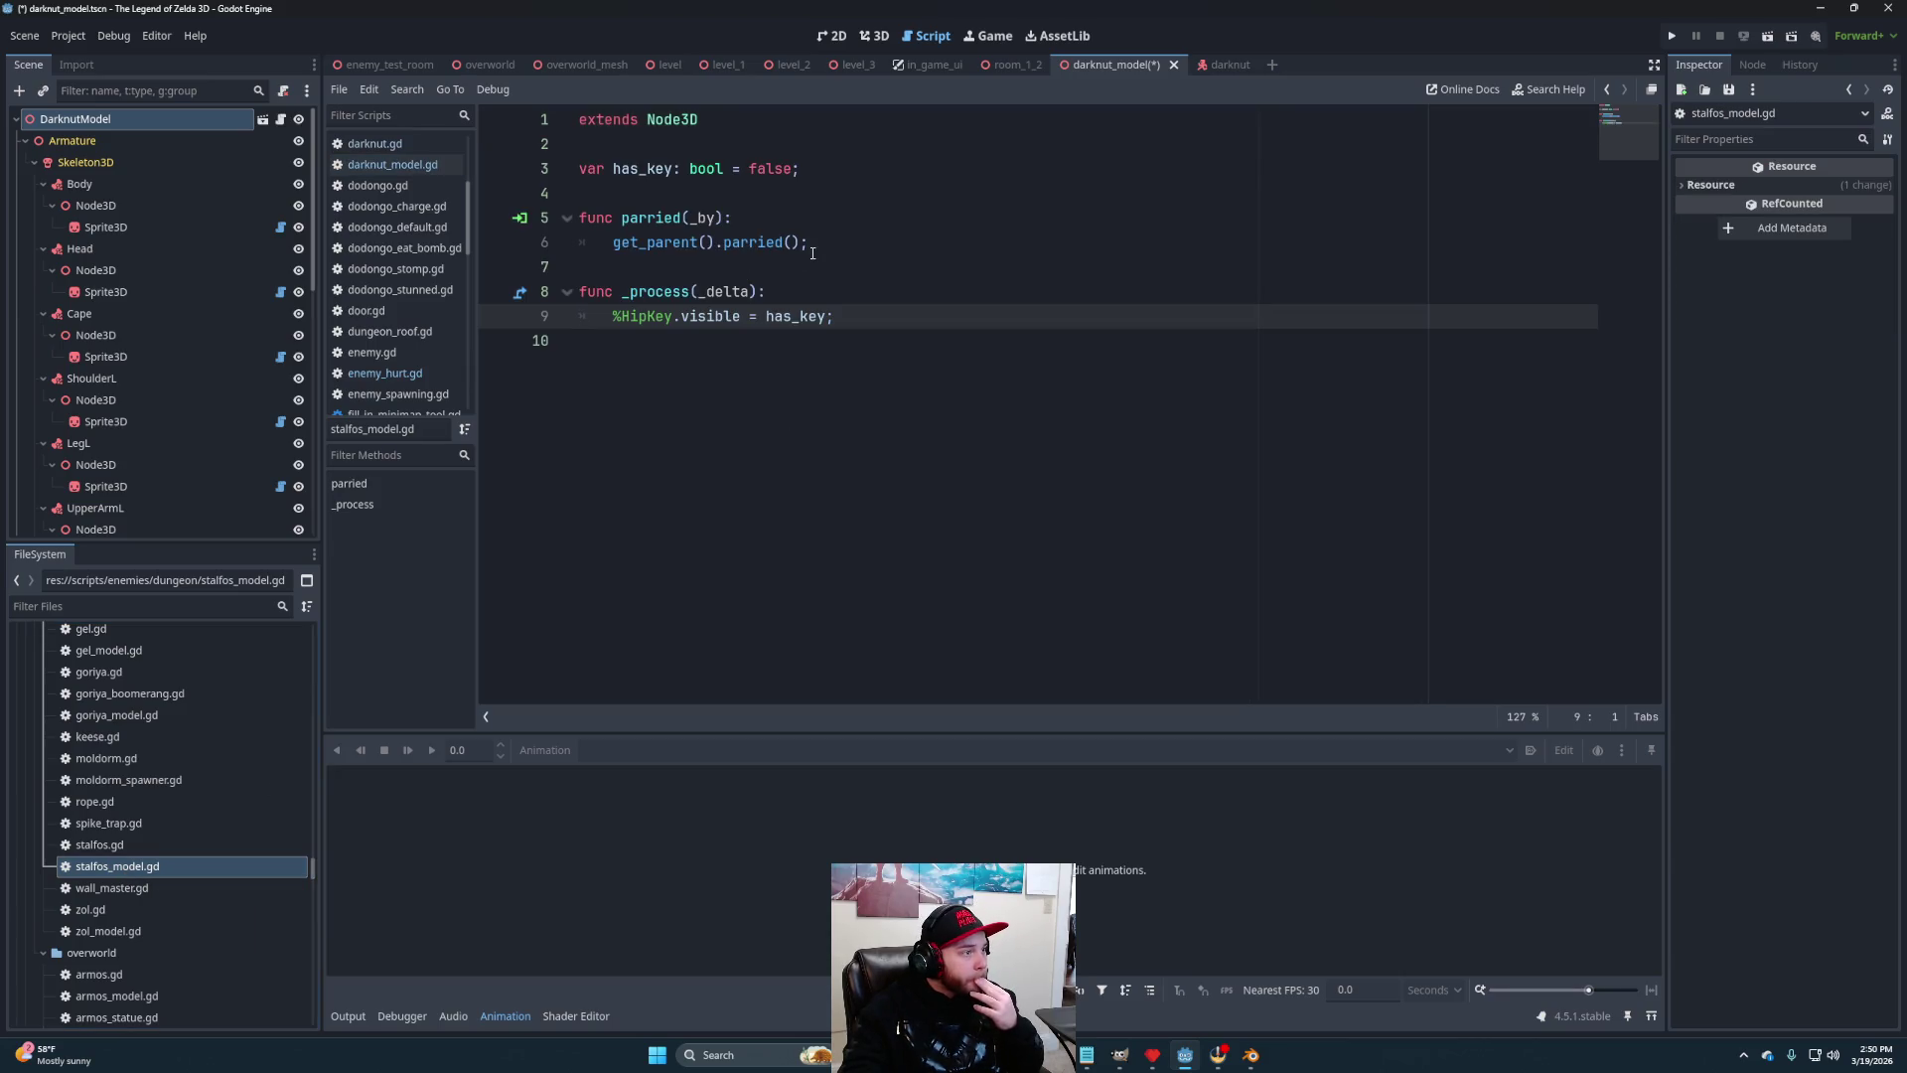
{"action": "left_click_drag", "start_coordinate": [834, 245], "coordinate": [569, 224]}
{"action": "key", "text": "ctrl+c"}
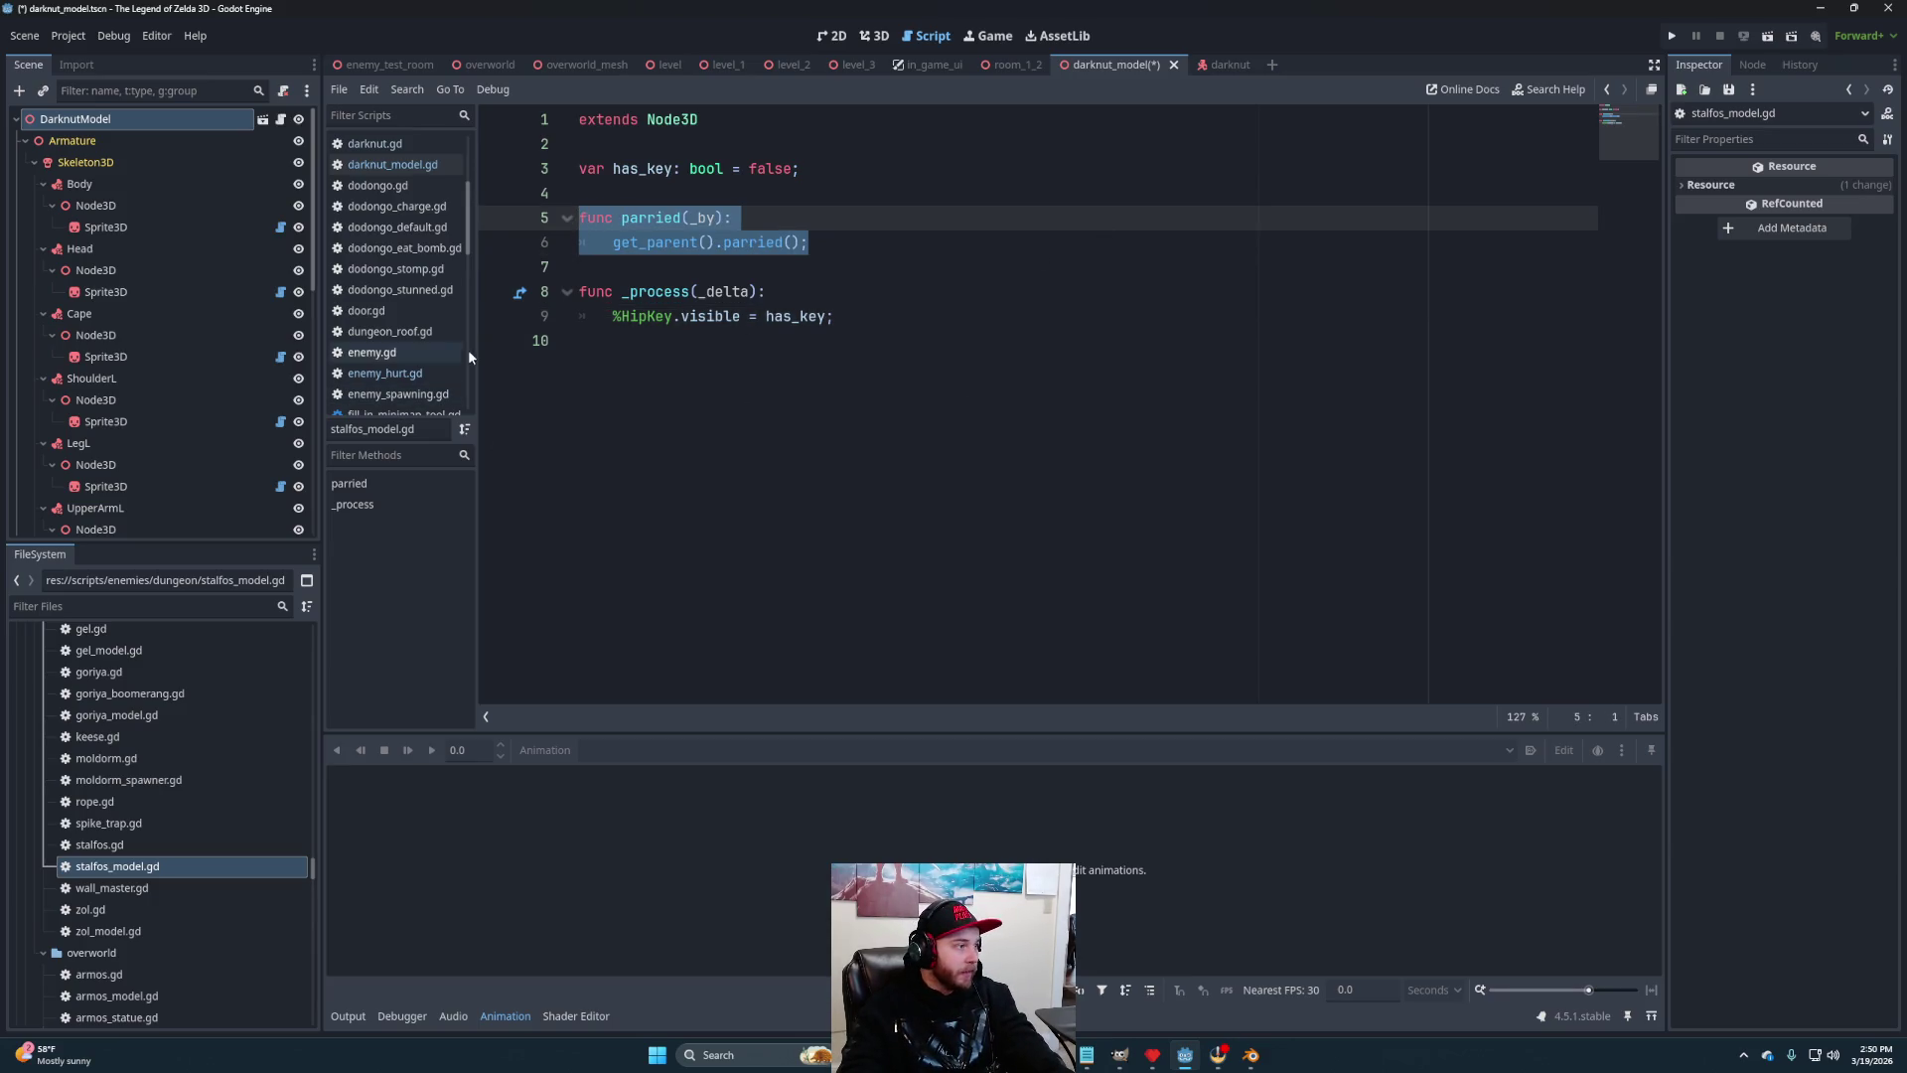
{"action": "scroll", "coordinate": [392, 359], "scroll_direction": "up", "scroll_amount": 2}
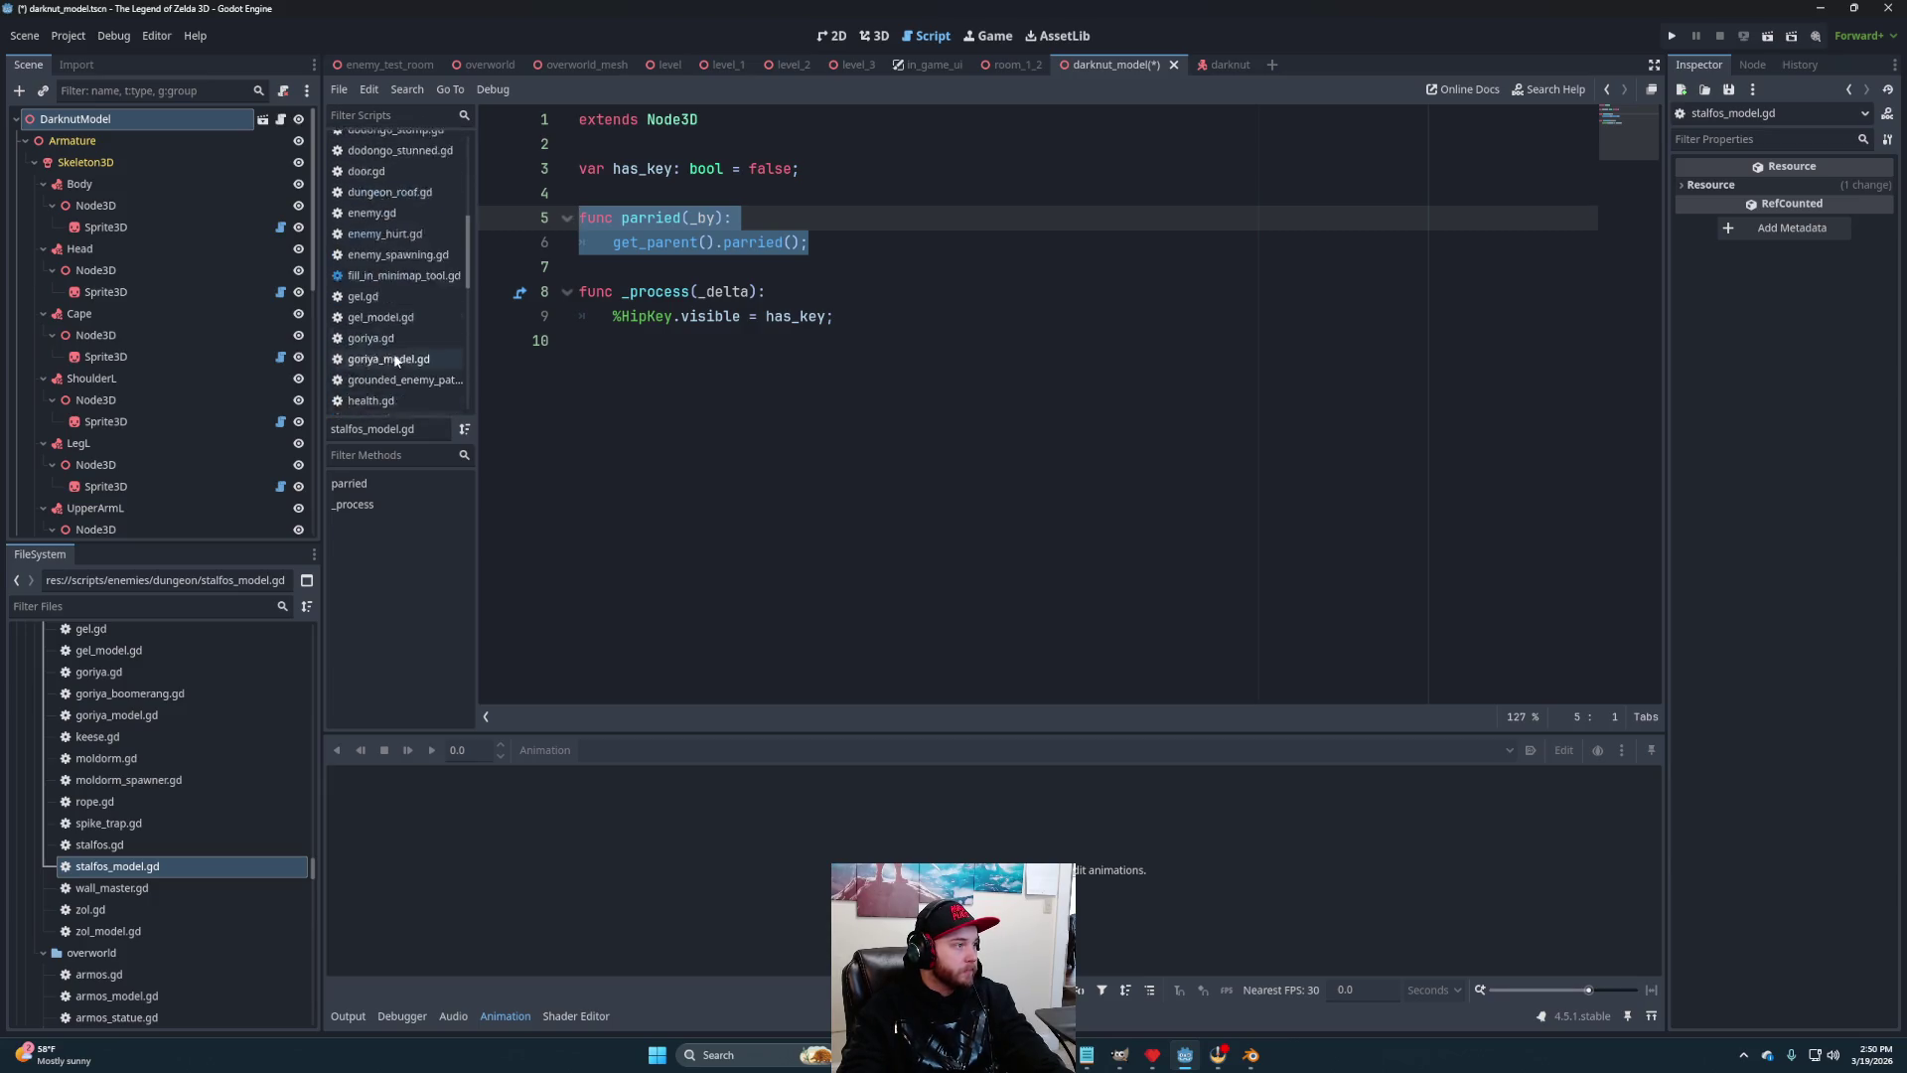
{"action": "left_click", "coordinate": [385, 203]}
Paste the parried(_by) function calling get_parent().parried() into darknut_model.gd and save
{"action": "left_click", "coordinate": [659, 194]}
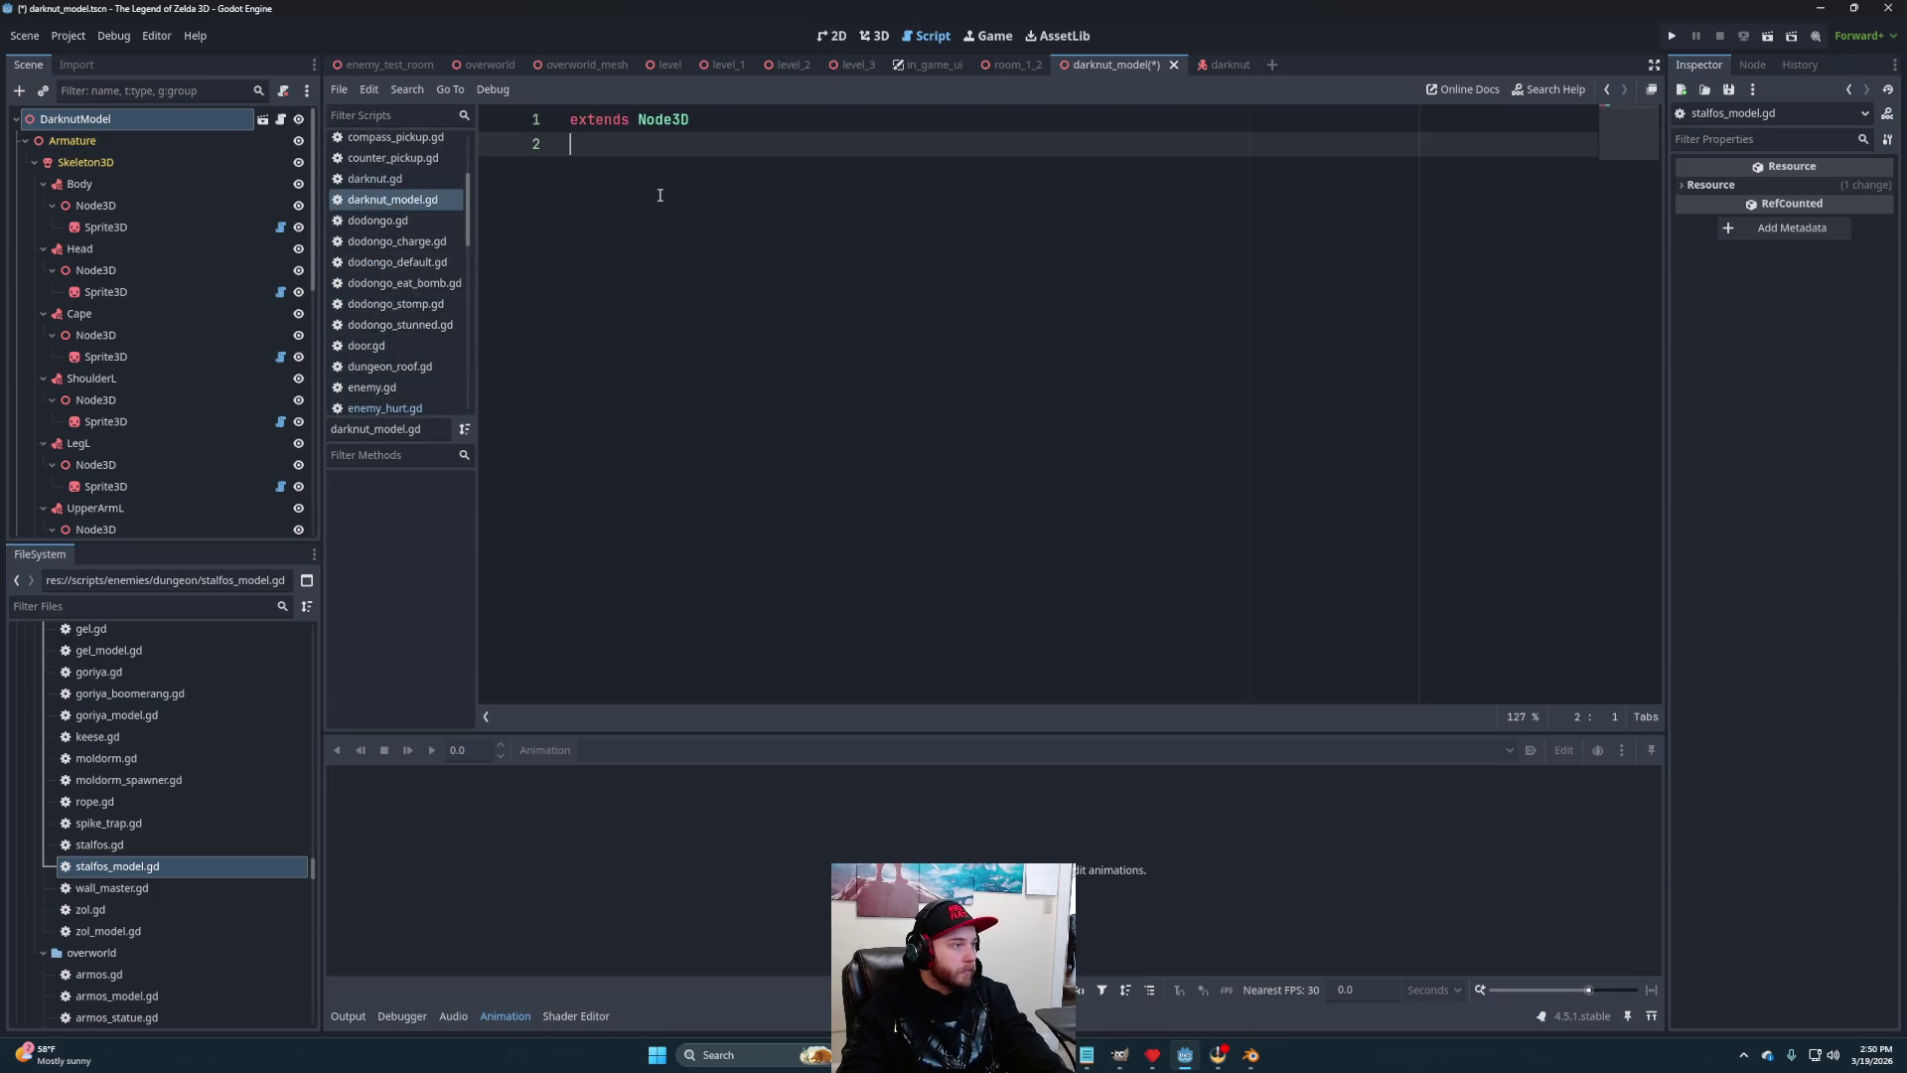
{"action": "key", "text": "ctrl+v"}
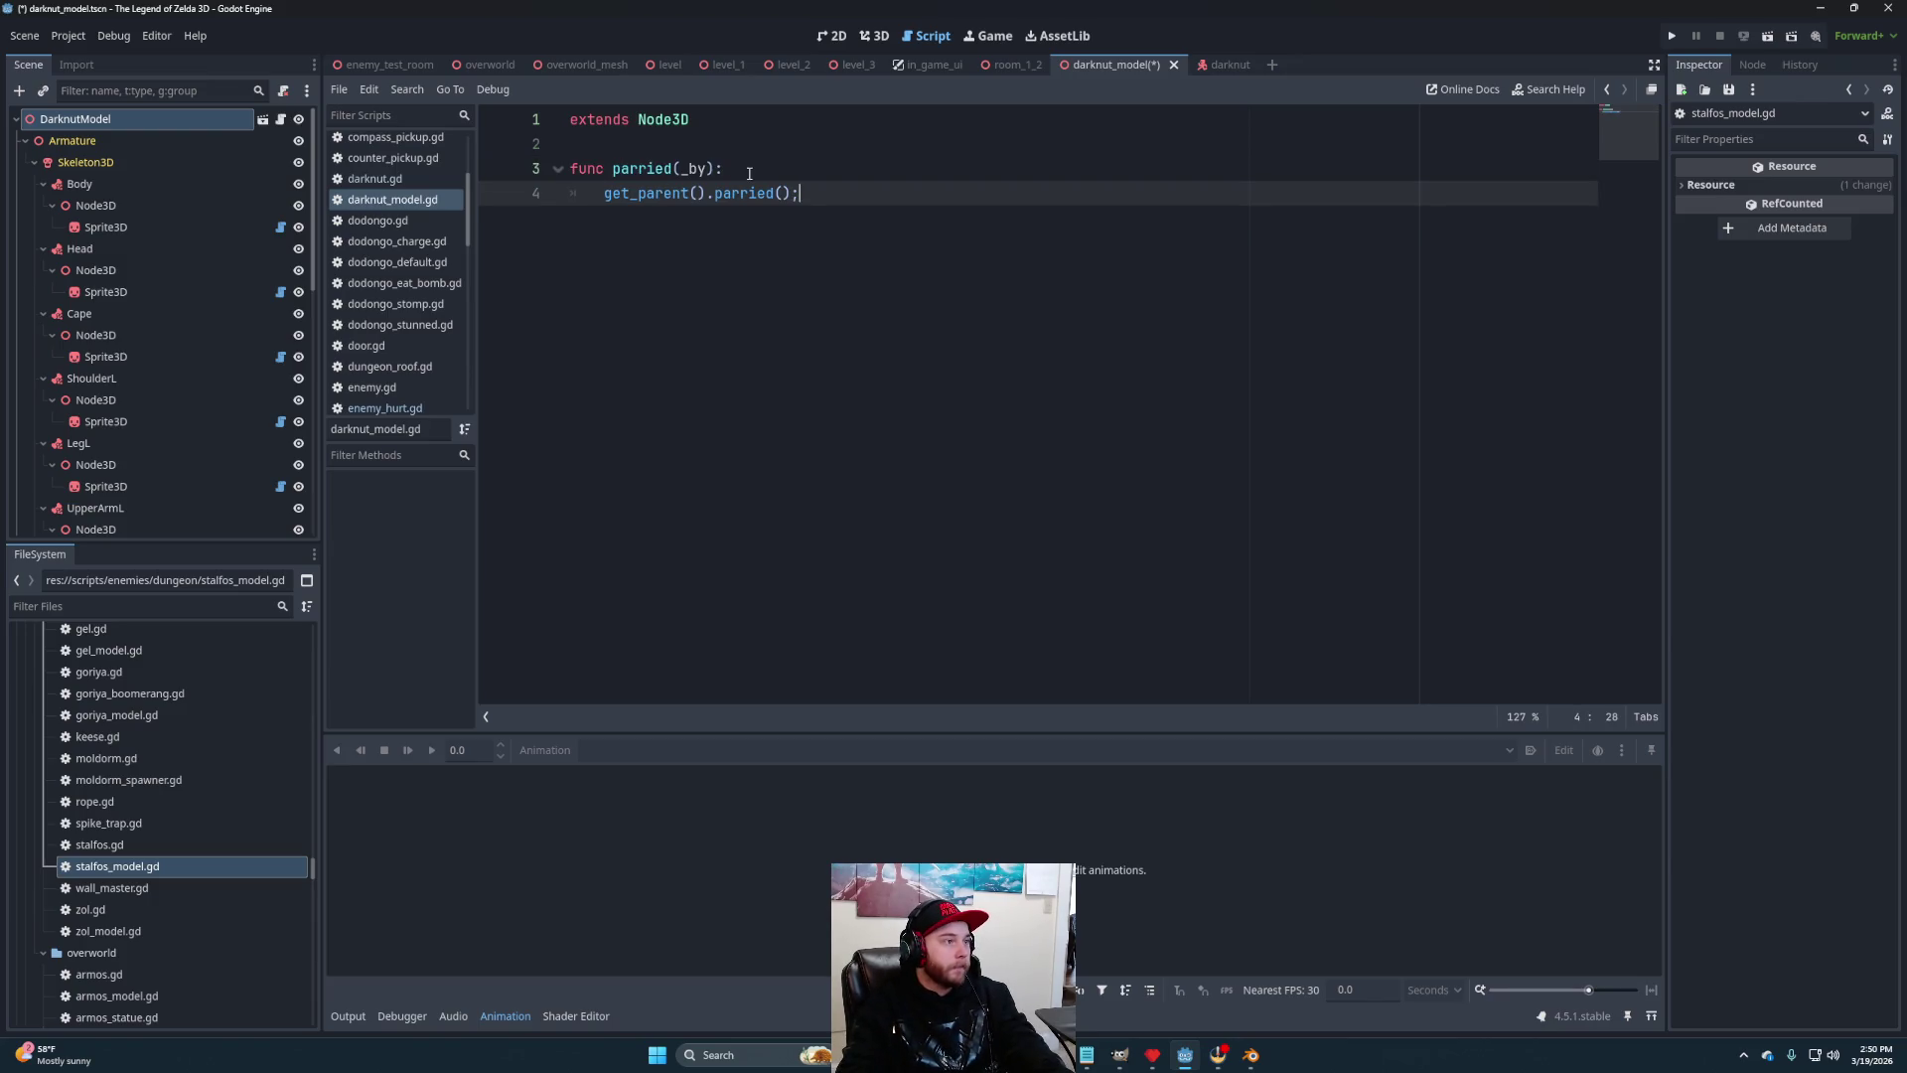
{"action": "key", "text": "ctrl+s"}
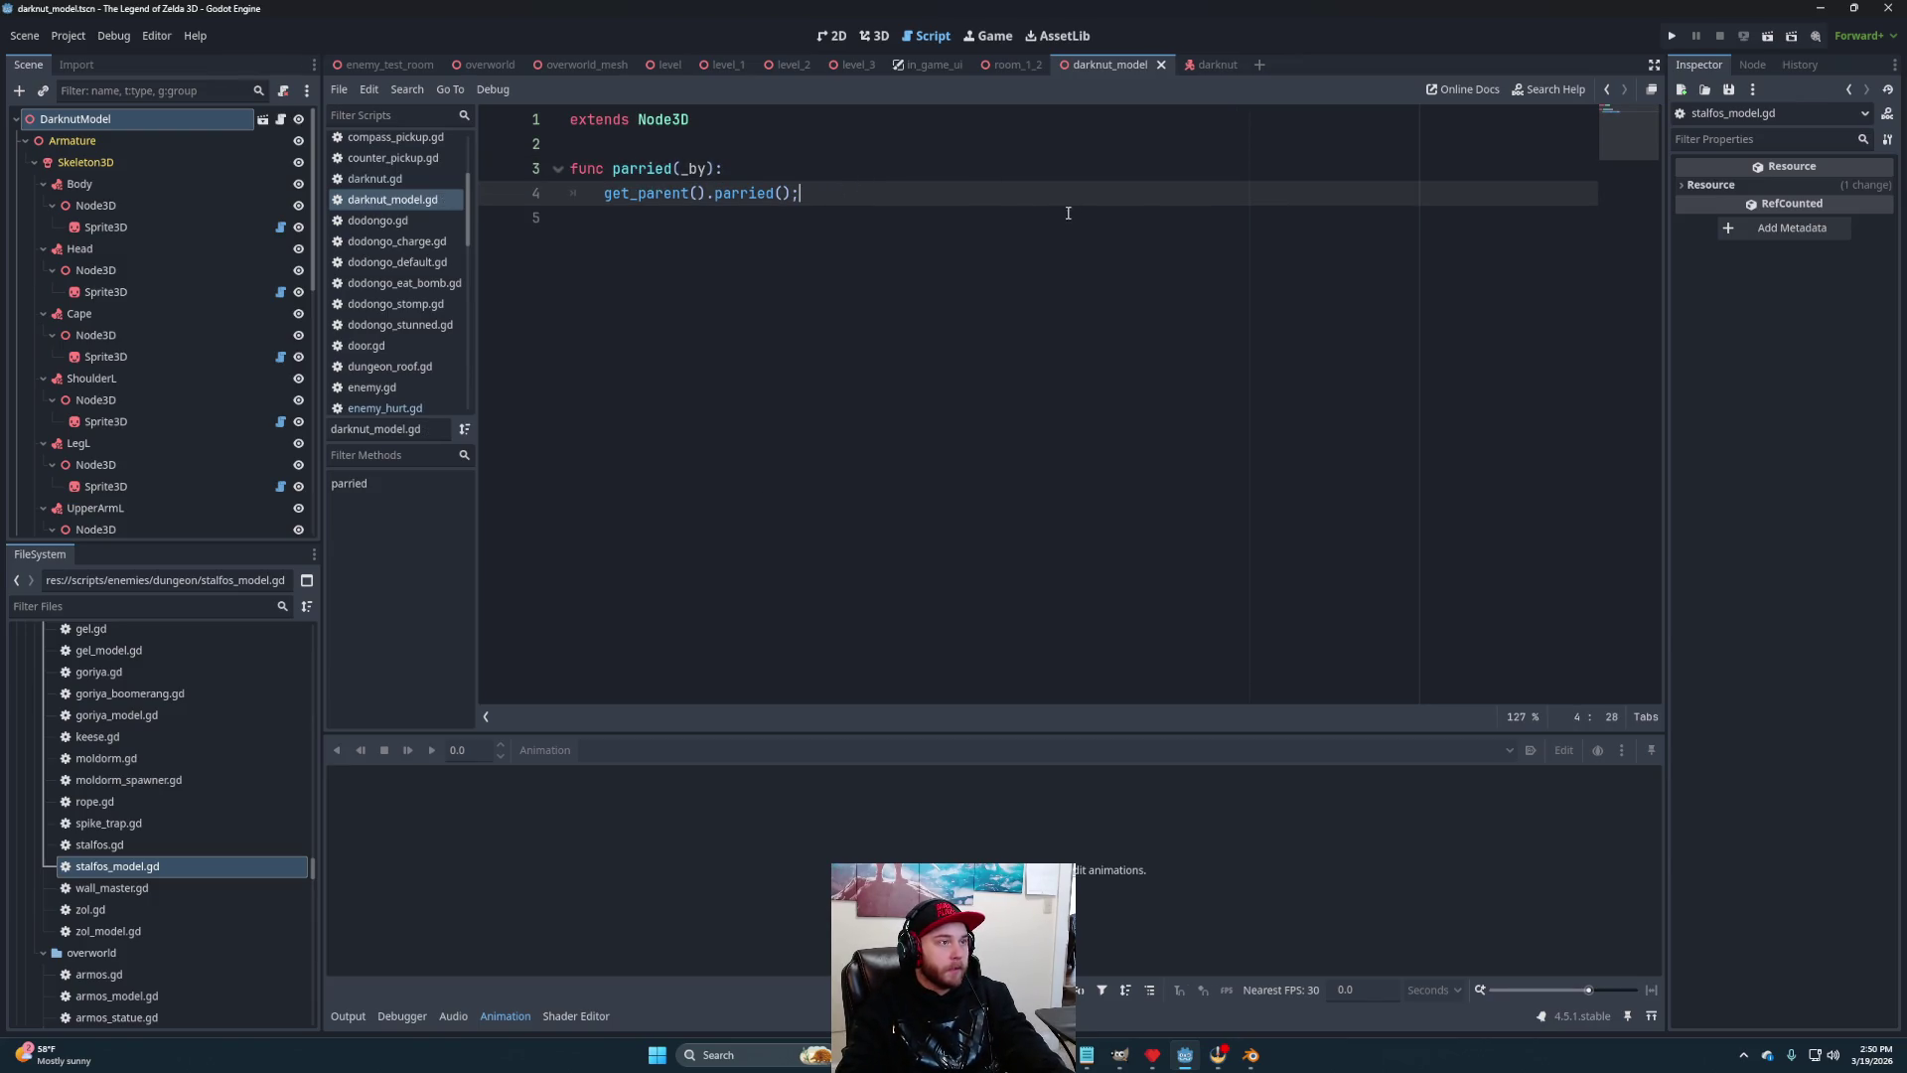
Connect the sword HitBox's parried signal to the parried method, then save
{"action": "scroll", "coordinate": [135, 361], "scroll_direction": "down", "scroll_amount": 8}
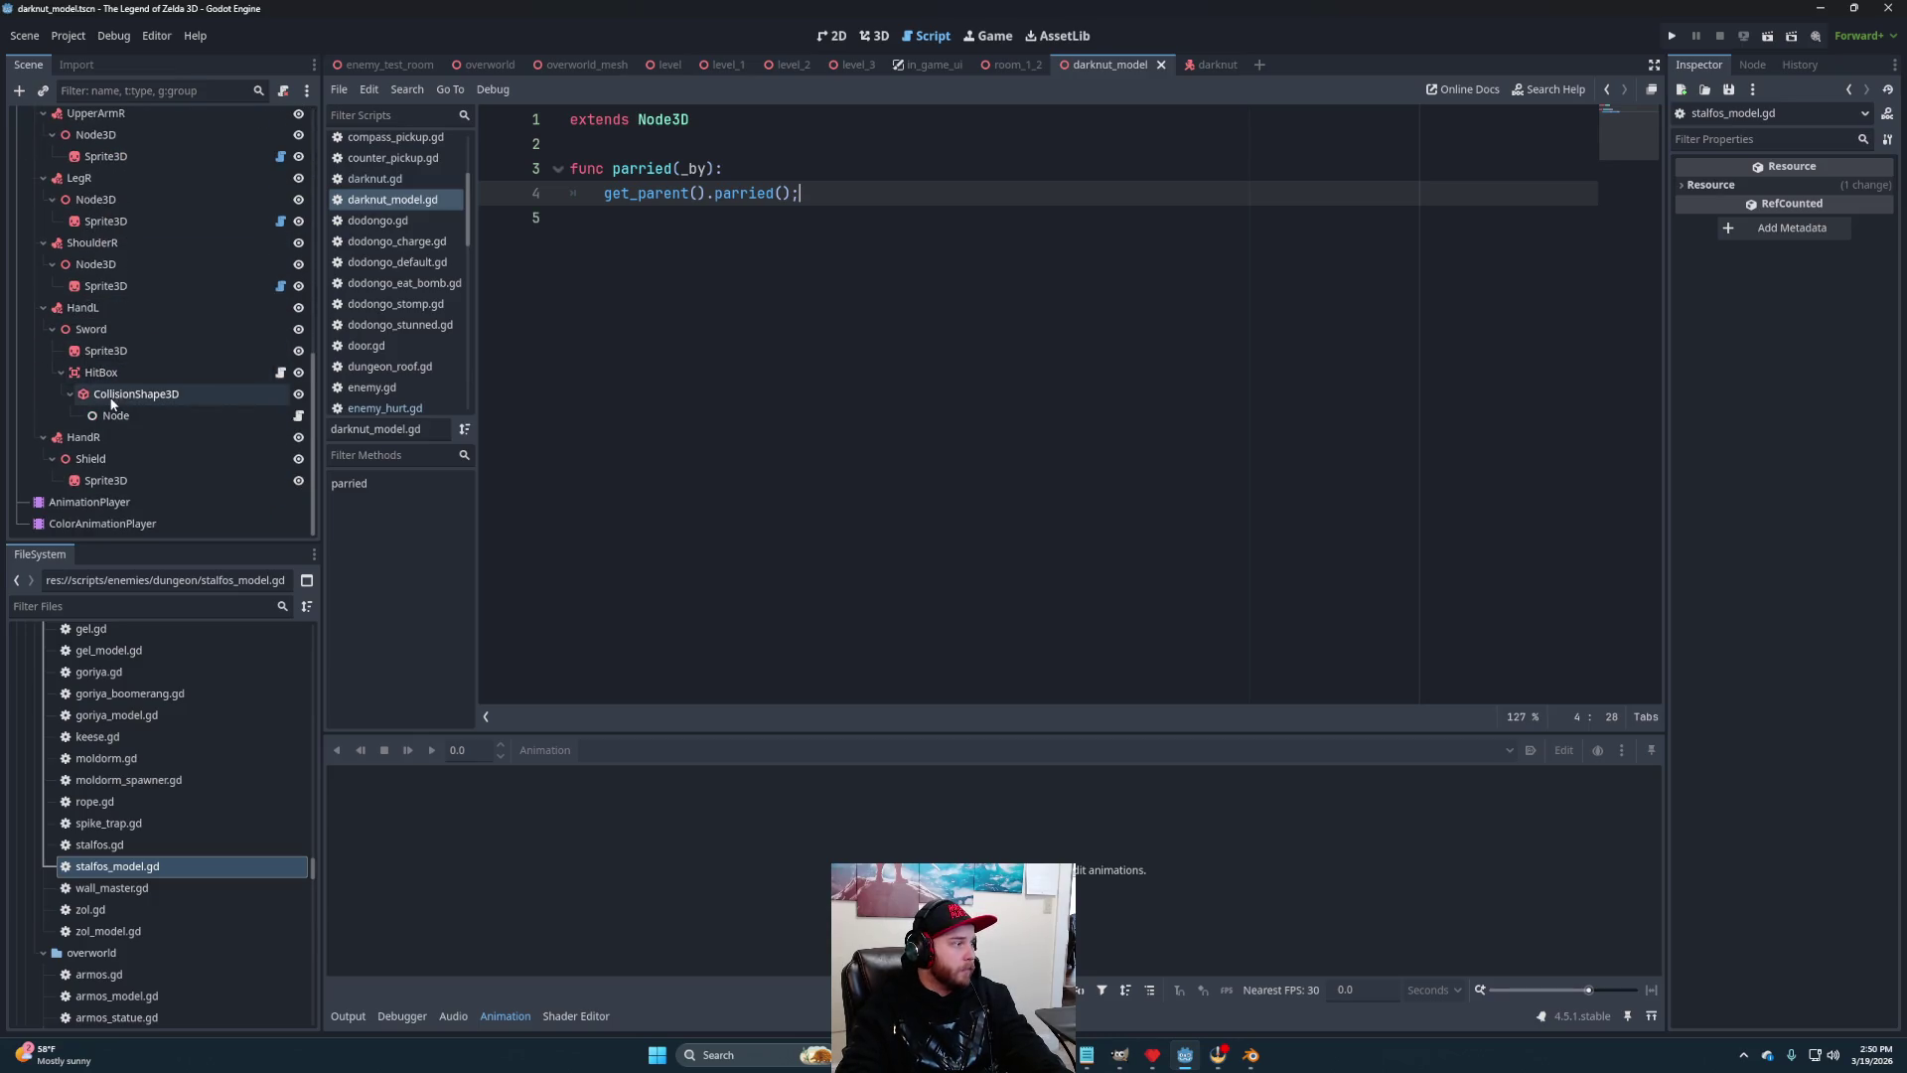
{"action": "left_click", "coordinate": [99, 372]}
{"action": "left_click", "coordinate": [1755, 66]}
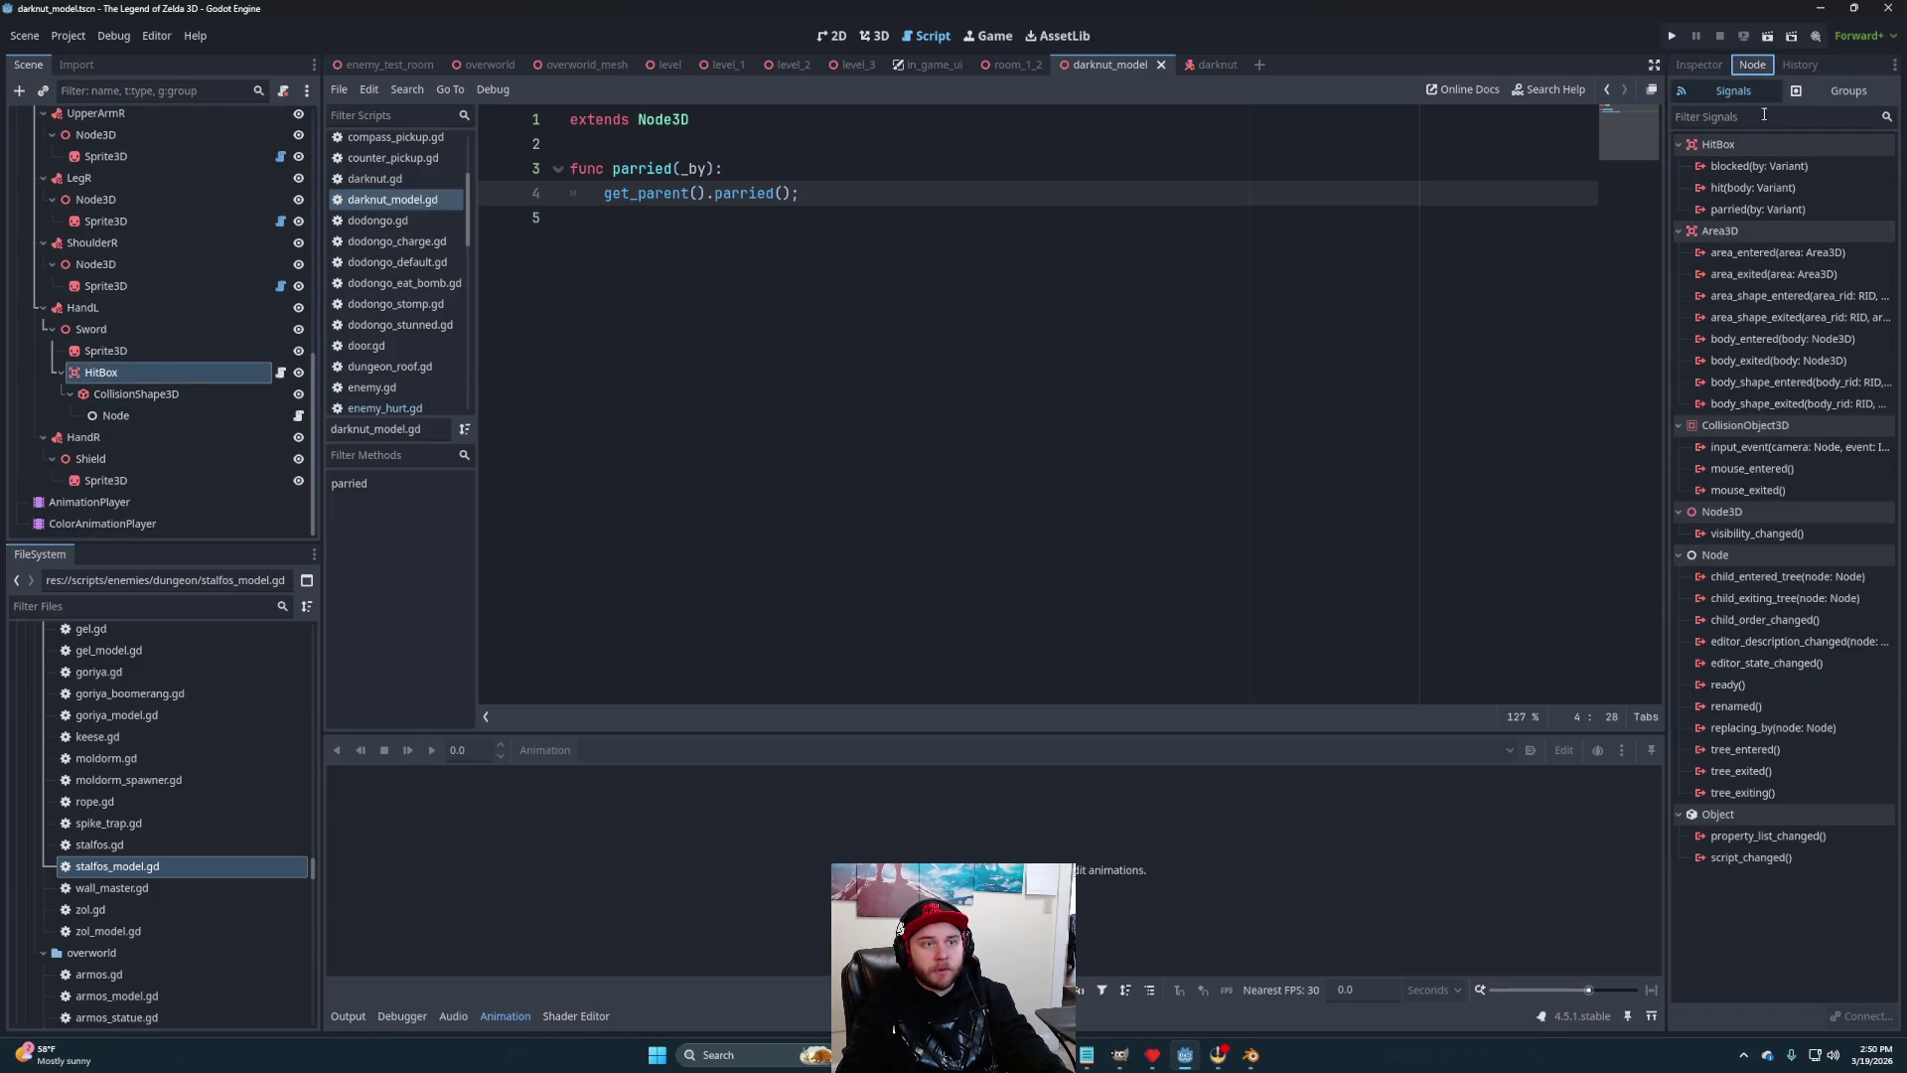
{"action": "right_click", "coordinate": [1750, 211]}
{"action": "left_click", "coordinate": [1790, 224]}
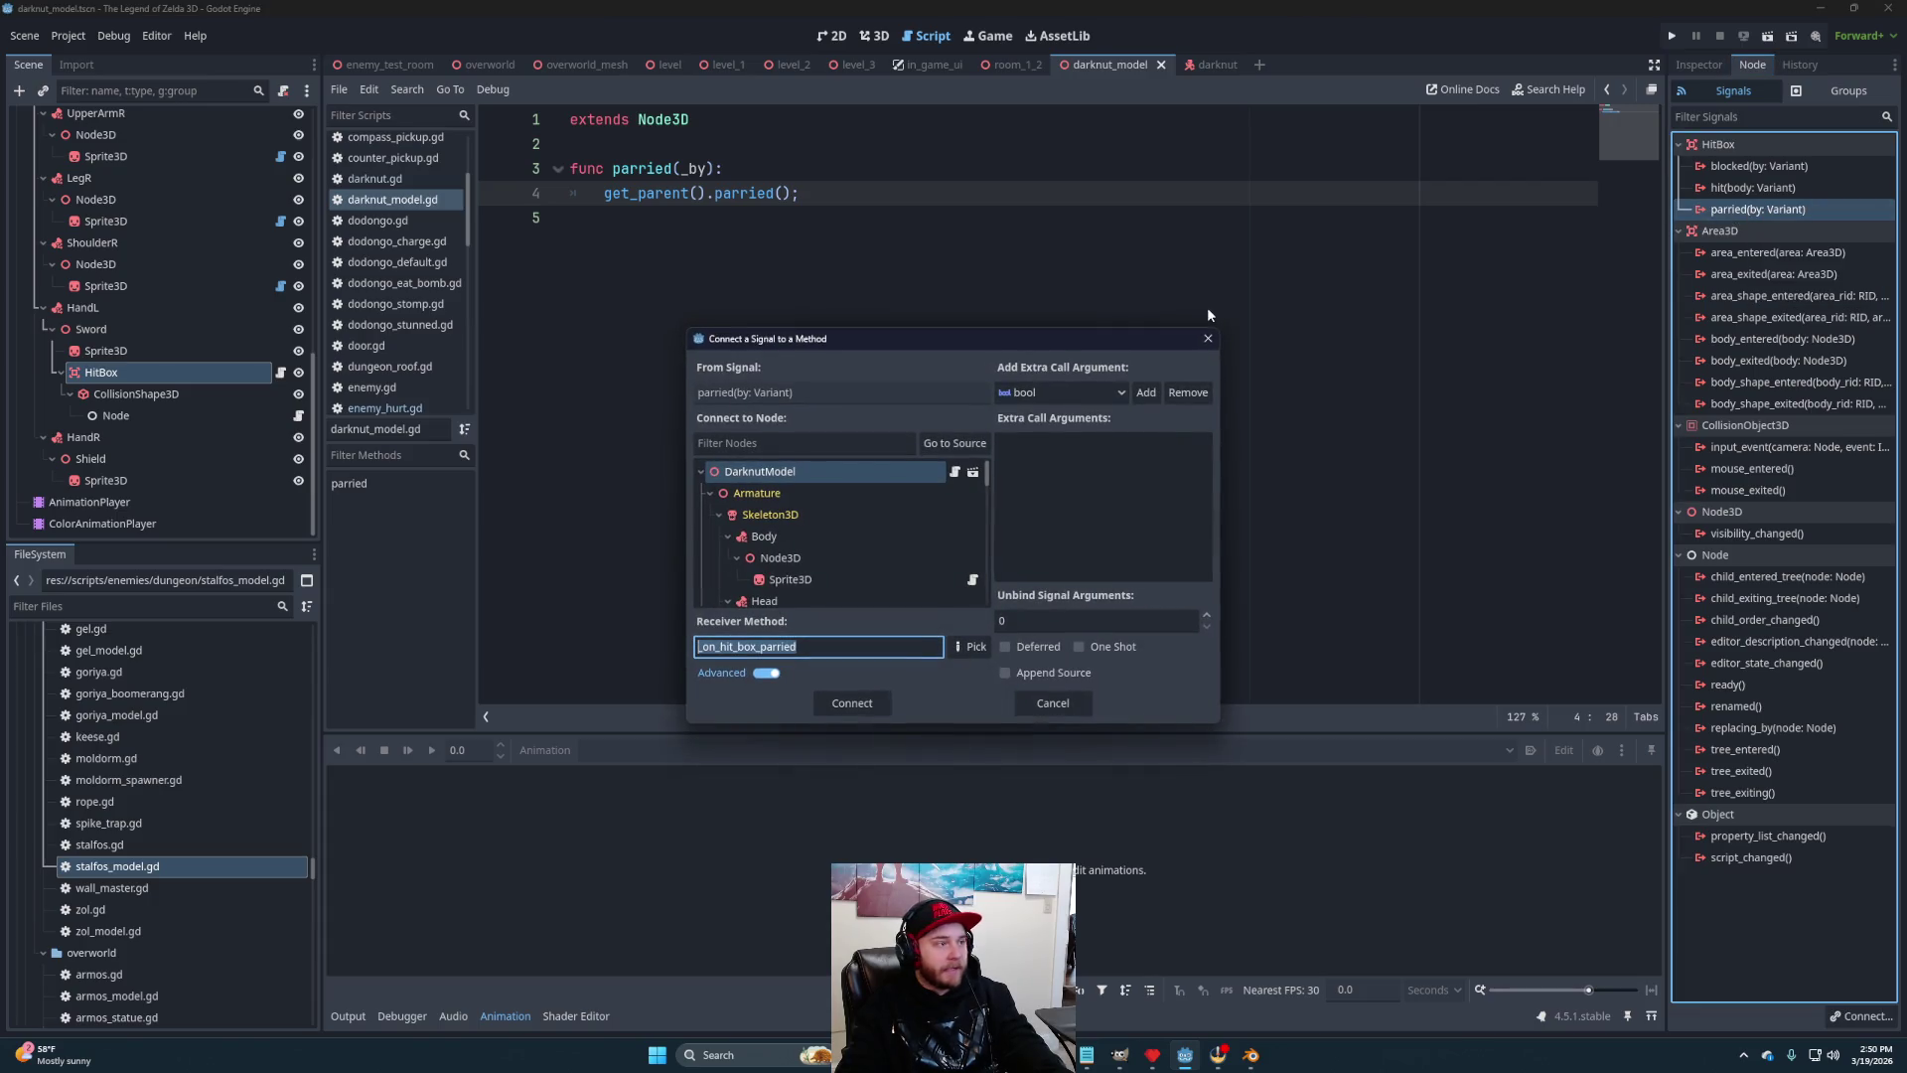
{"action": "left_click", "coordinate": [974, 647]}
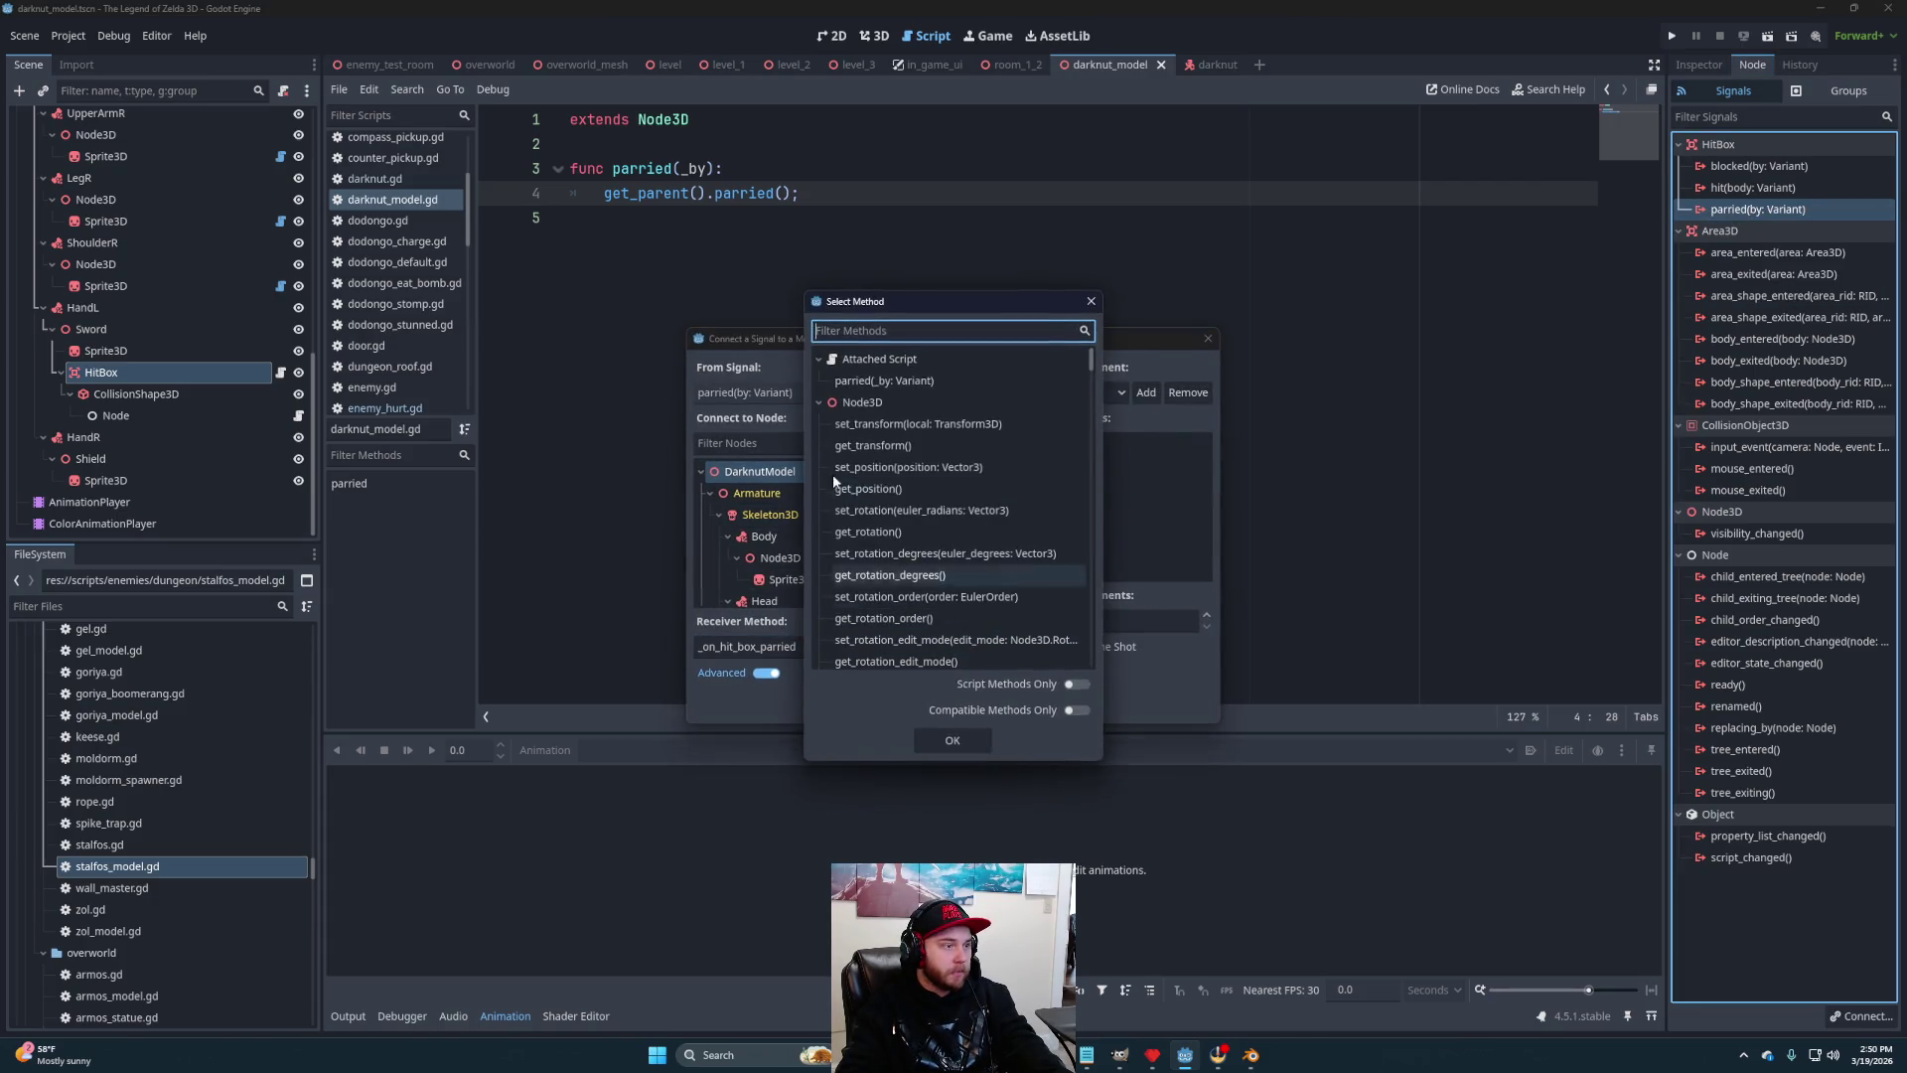
{"action": "left_click", "coordinate": [894, 384]}
{"action": "left_click", "coordinate": [951, 739]}
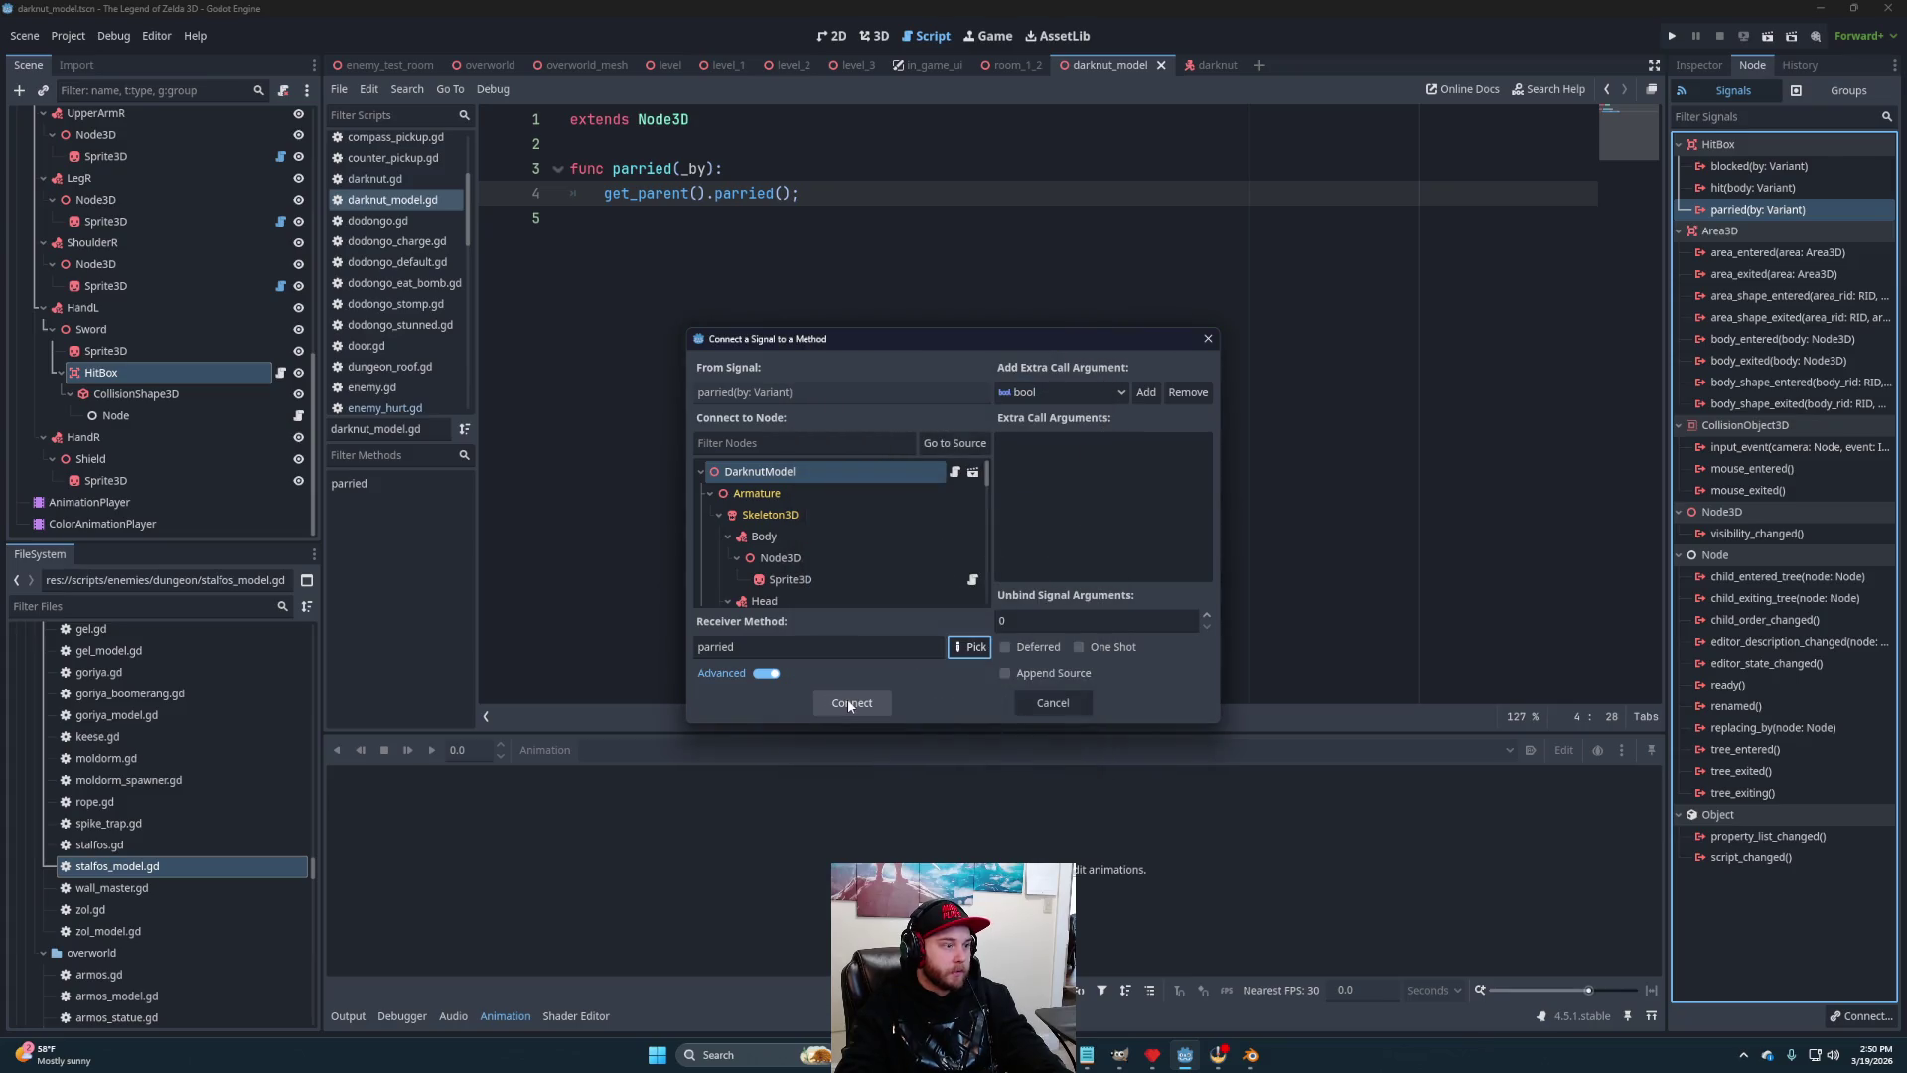
{"action": "left_click", "coordinate": [851, 703]}
{"action": "left_click", "coordinate": [949, 166]}
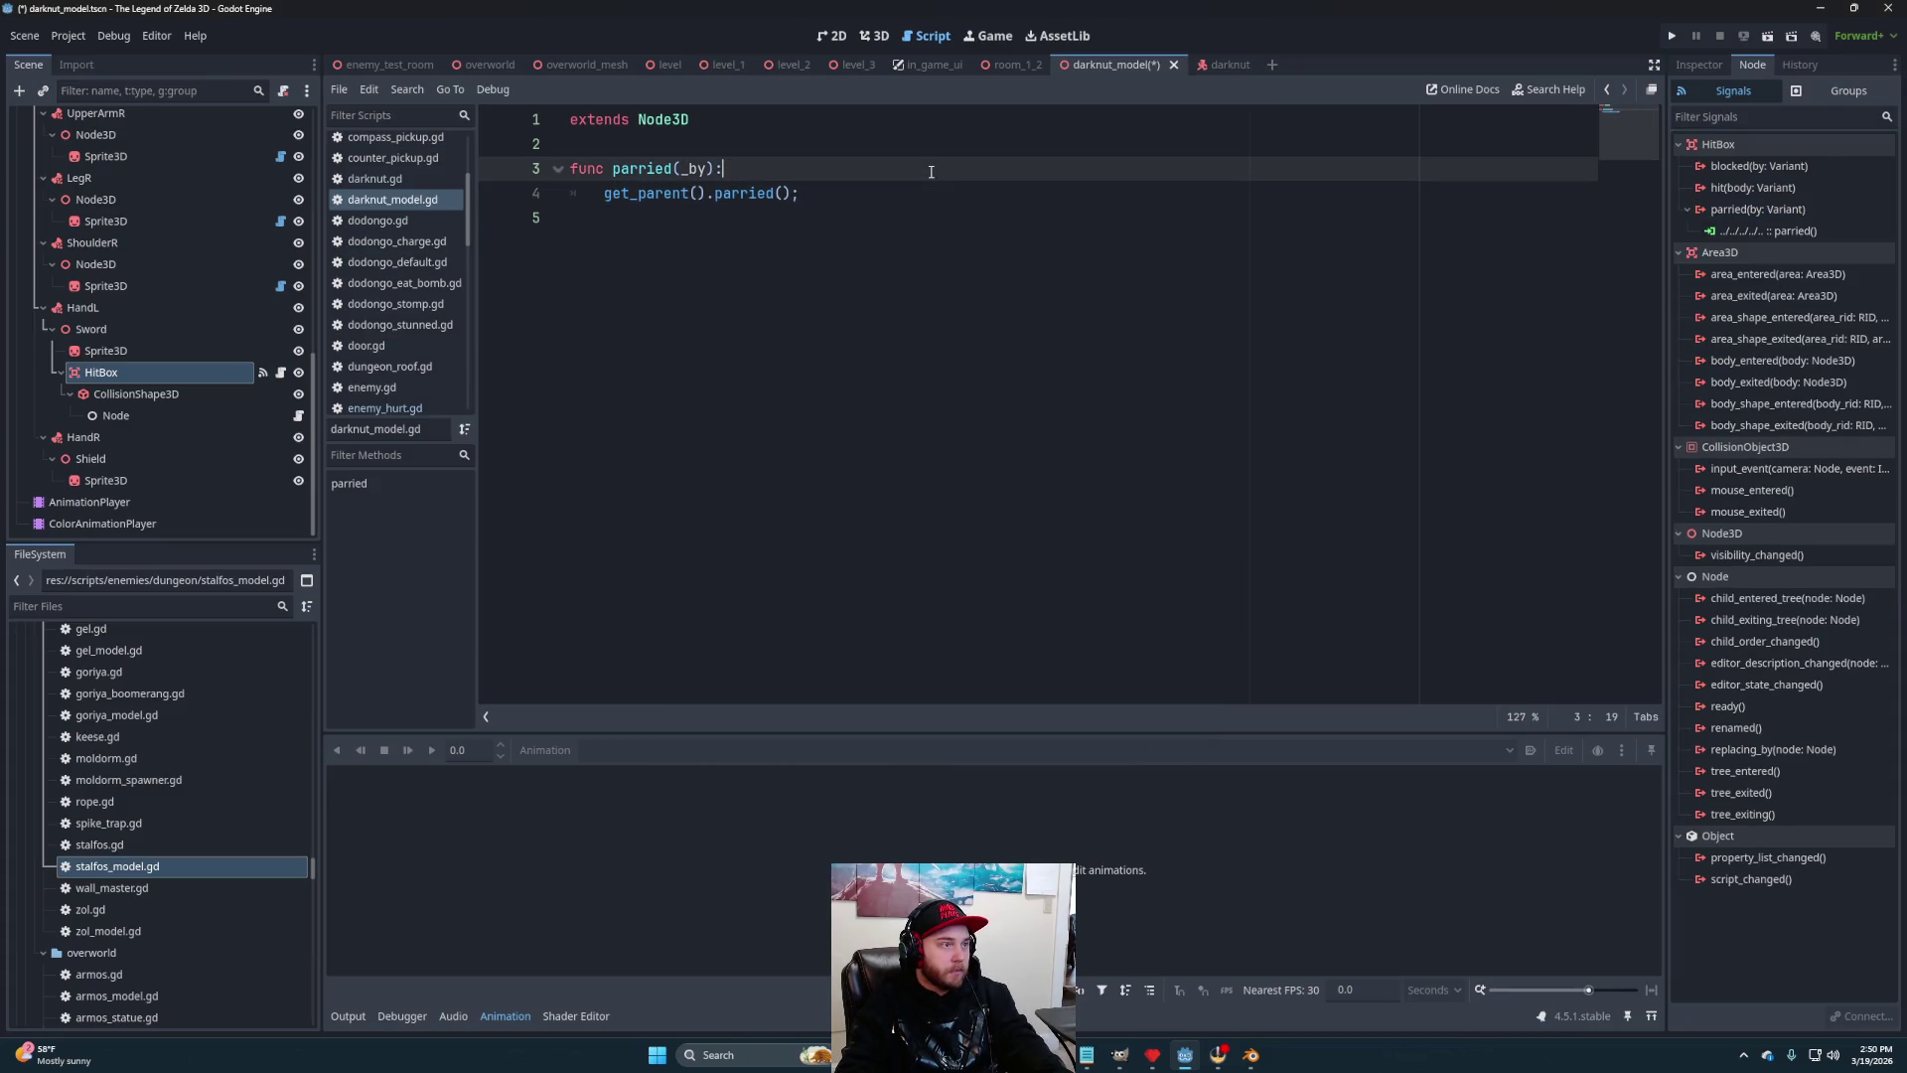
{"action": "key", "text": "ctrl+s"}
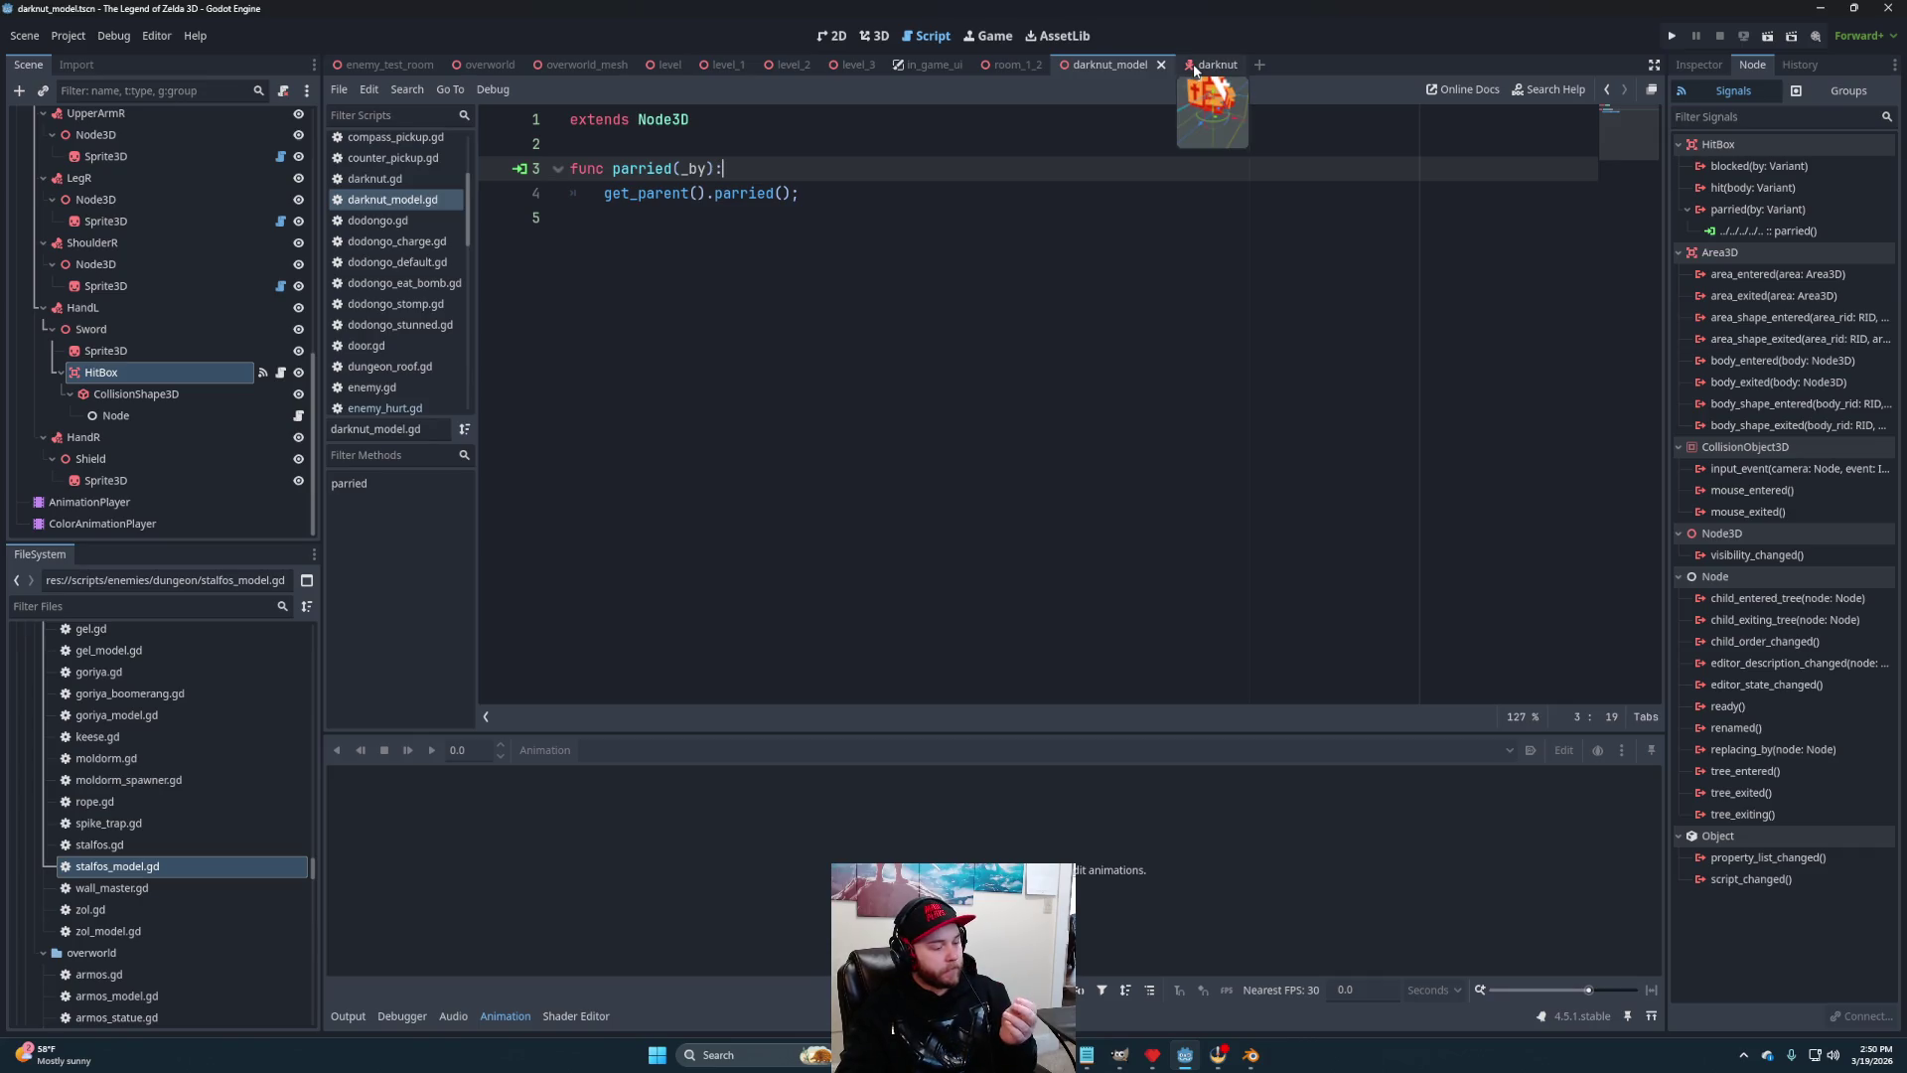
{"action": "mouse_move", "coordinate": [1201, 70]}
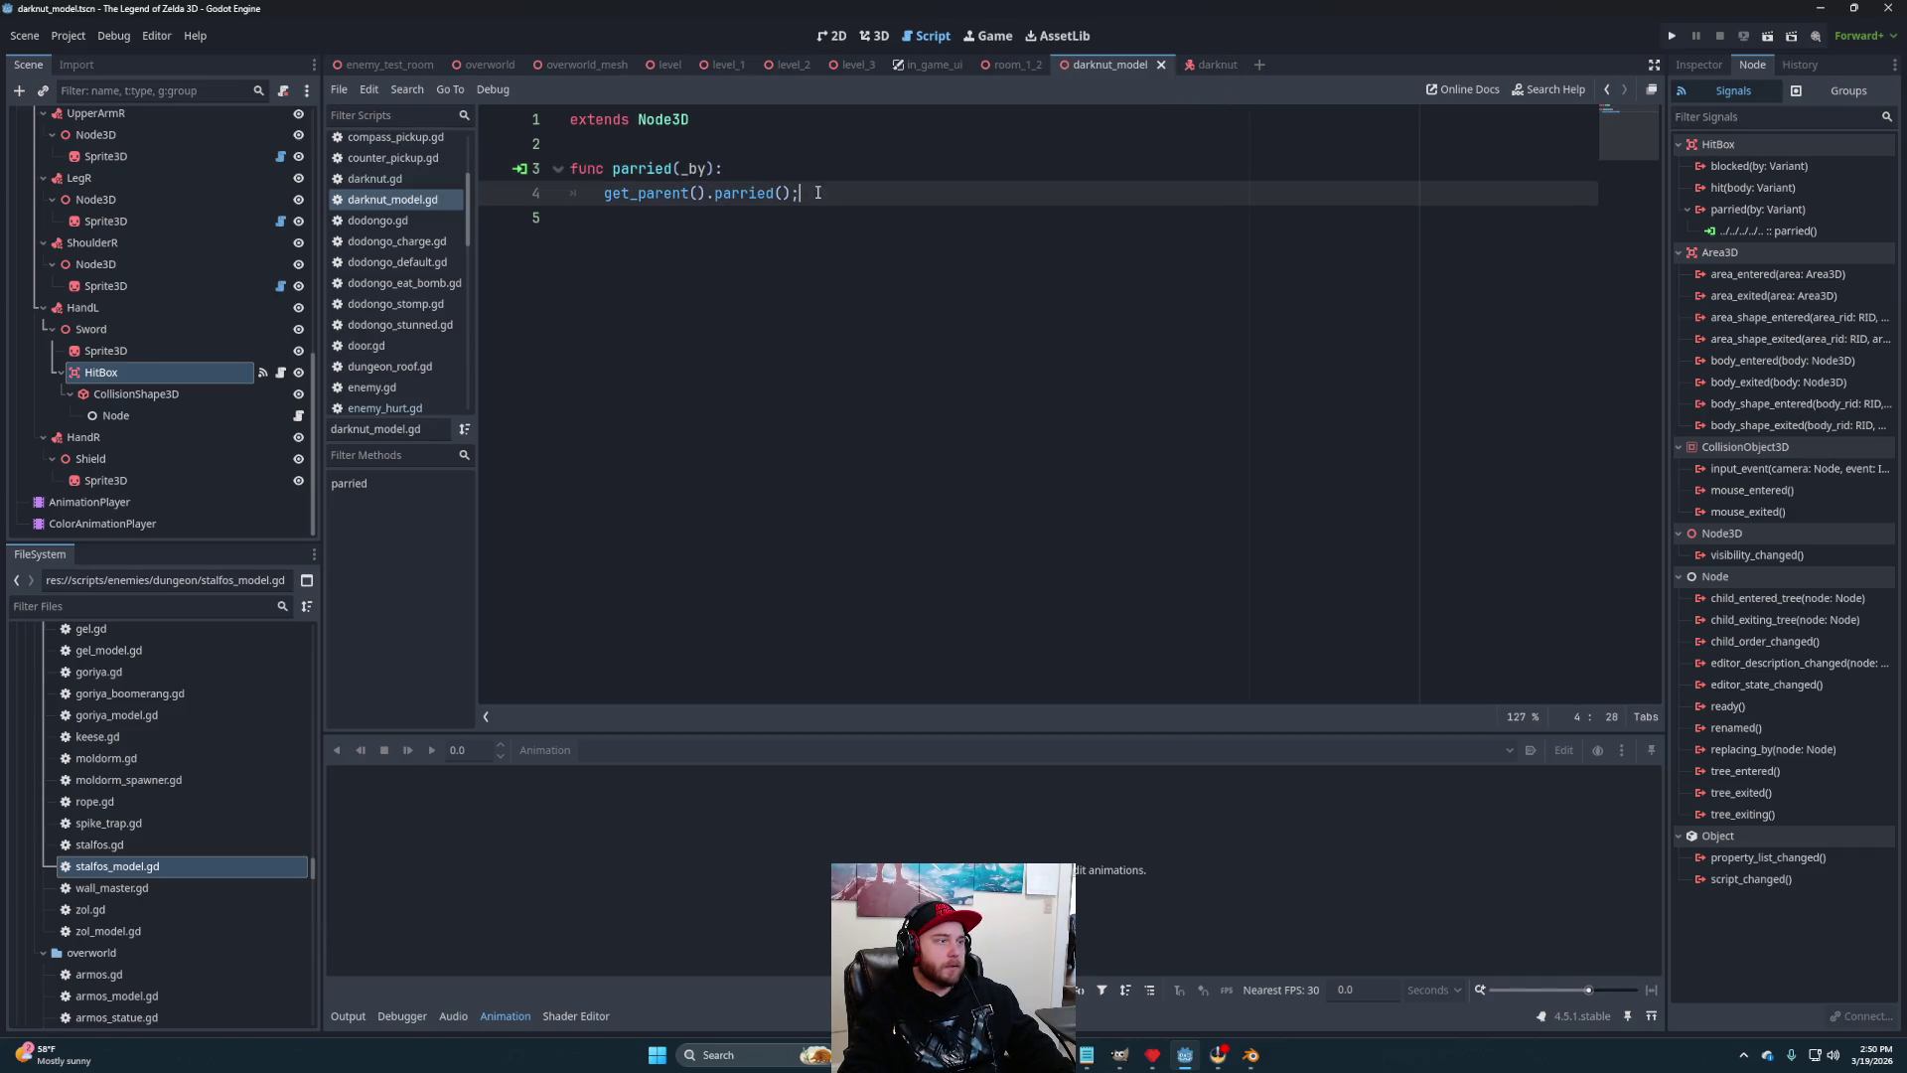
{"action": "scroll", "coordinate": [395, 358], "scroll_direction": "down", "scroll_amount": 4}
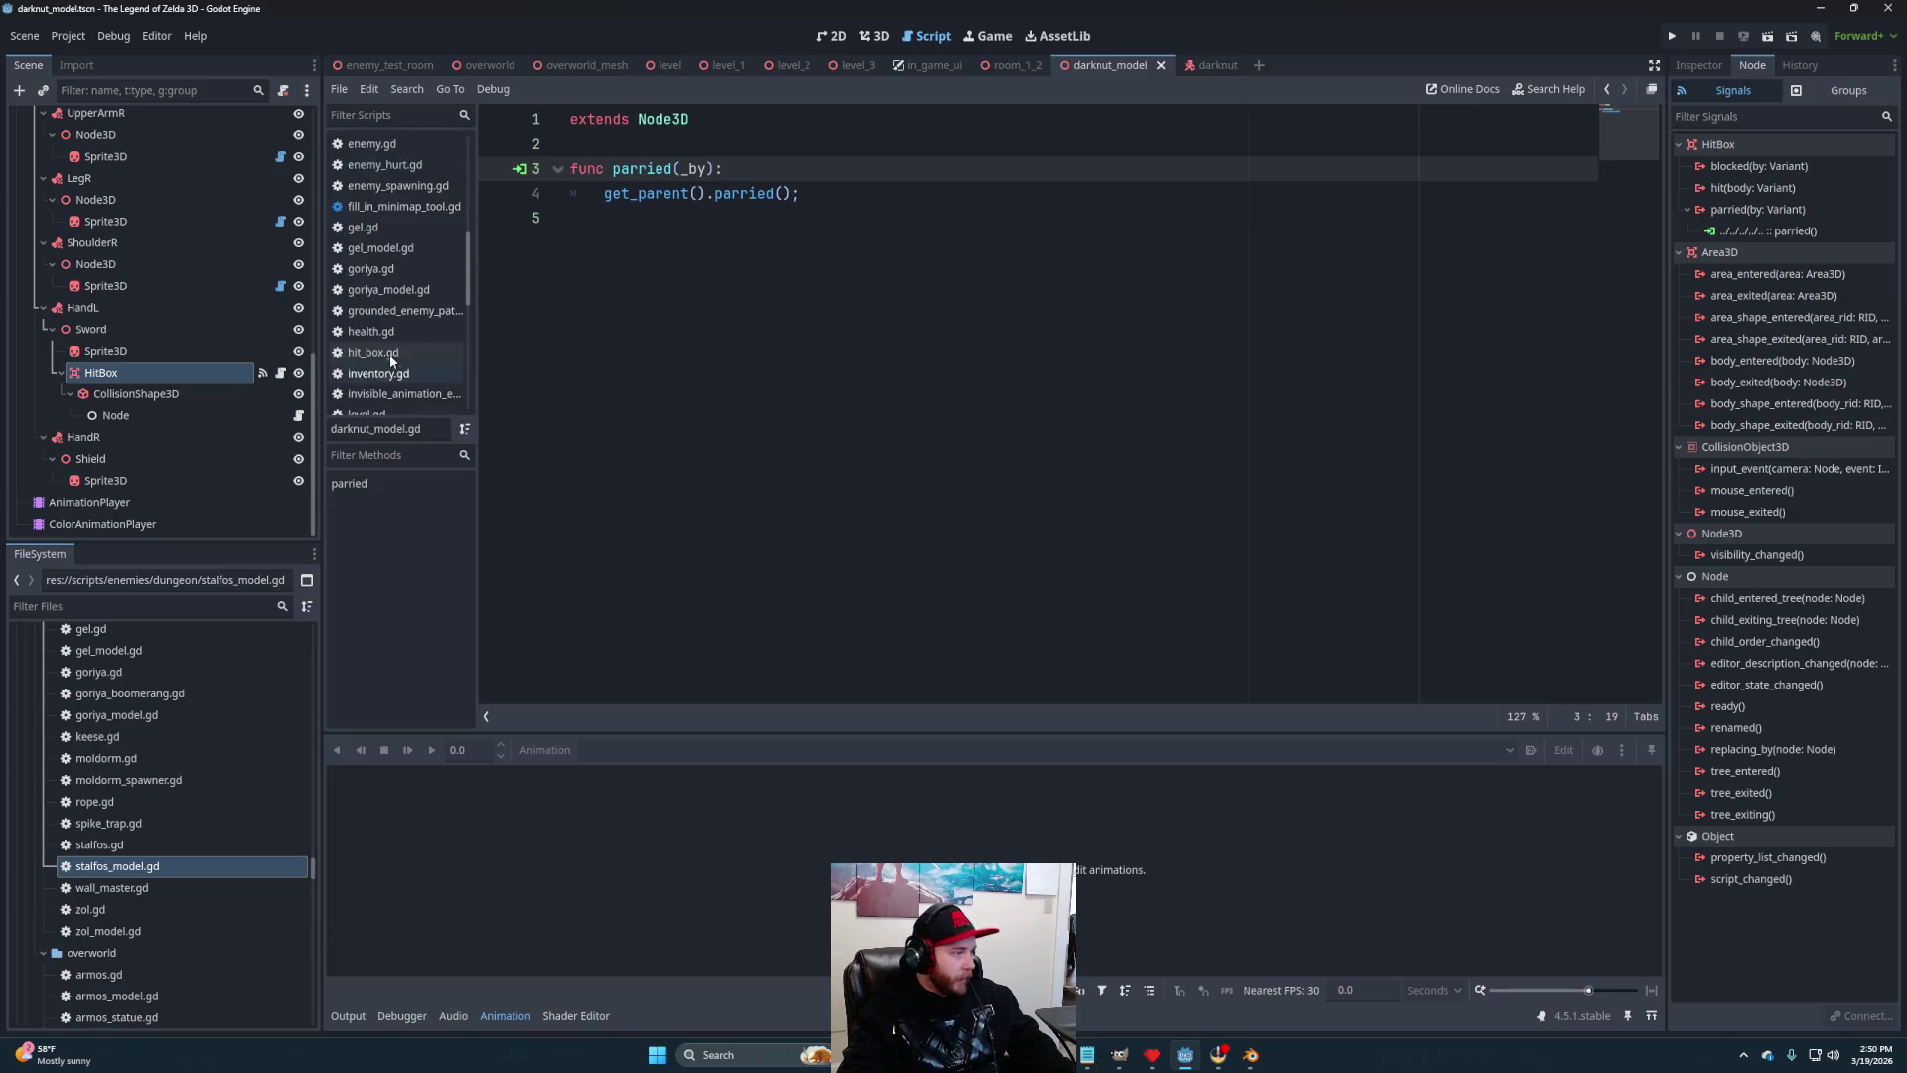
Find the hitbox.blocked.emit(self) line in link.gd's STATES.BLOCK branch
{"action": "scroll", "coordinate": [410, 340], "scroll_direction": "down", "scroll_amount": 1}
{"action": "scroll", "coordinate": [467, 313], "scroll_direction": "down", "scroll_amount": 1}
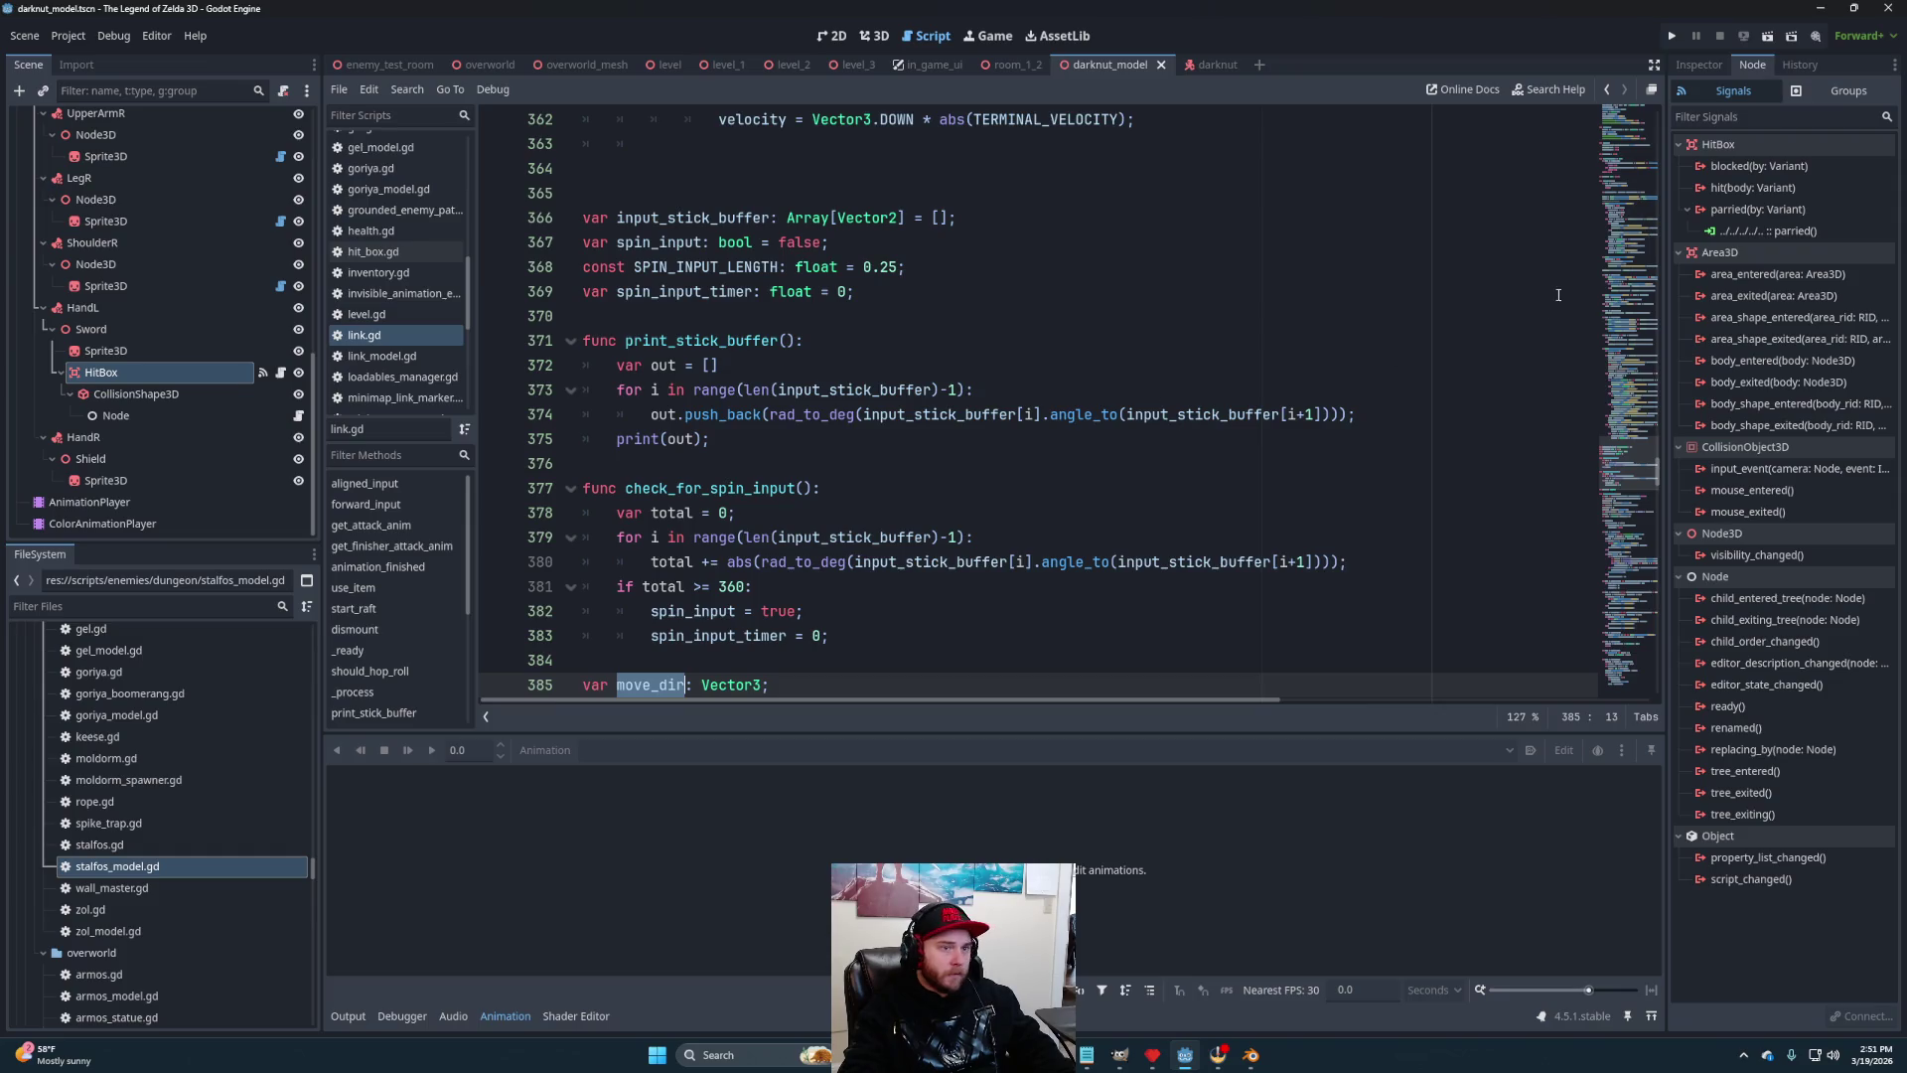
{"action": "left_click_drag", "start_coordinate": [1625, 532], "coordinate": [1645, 595]}
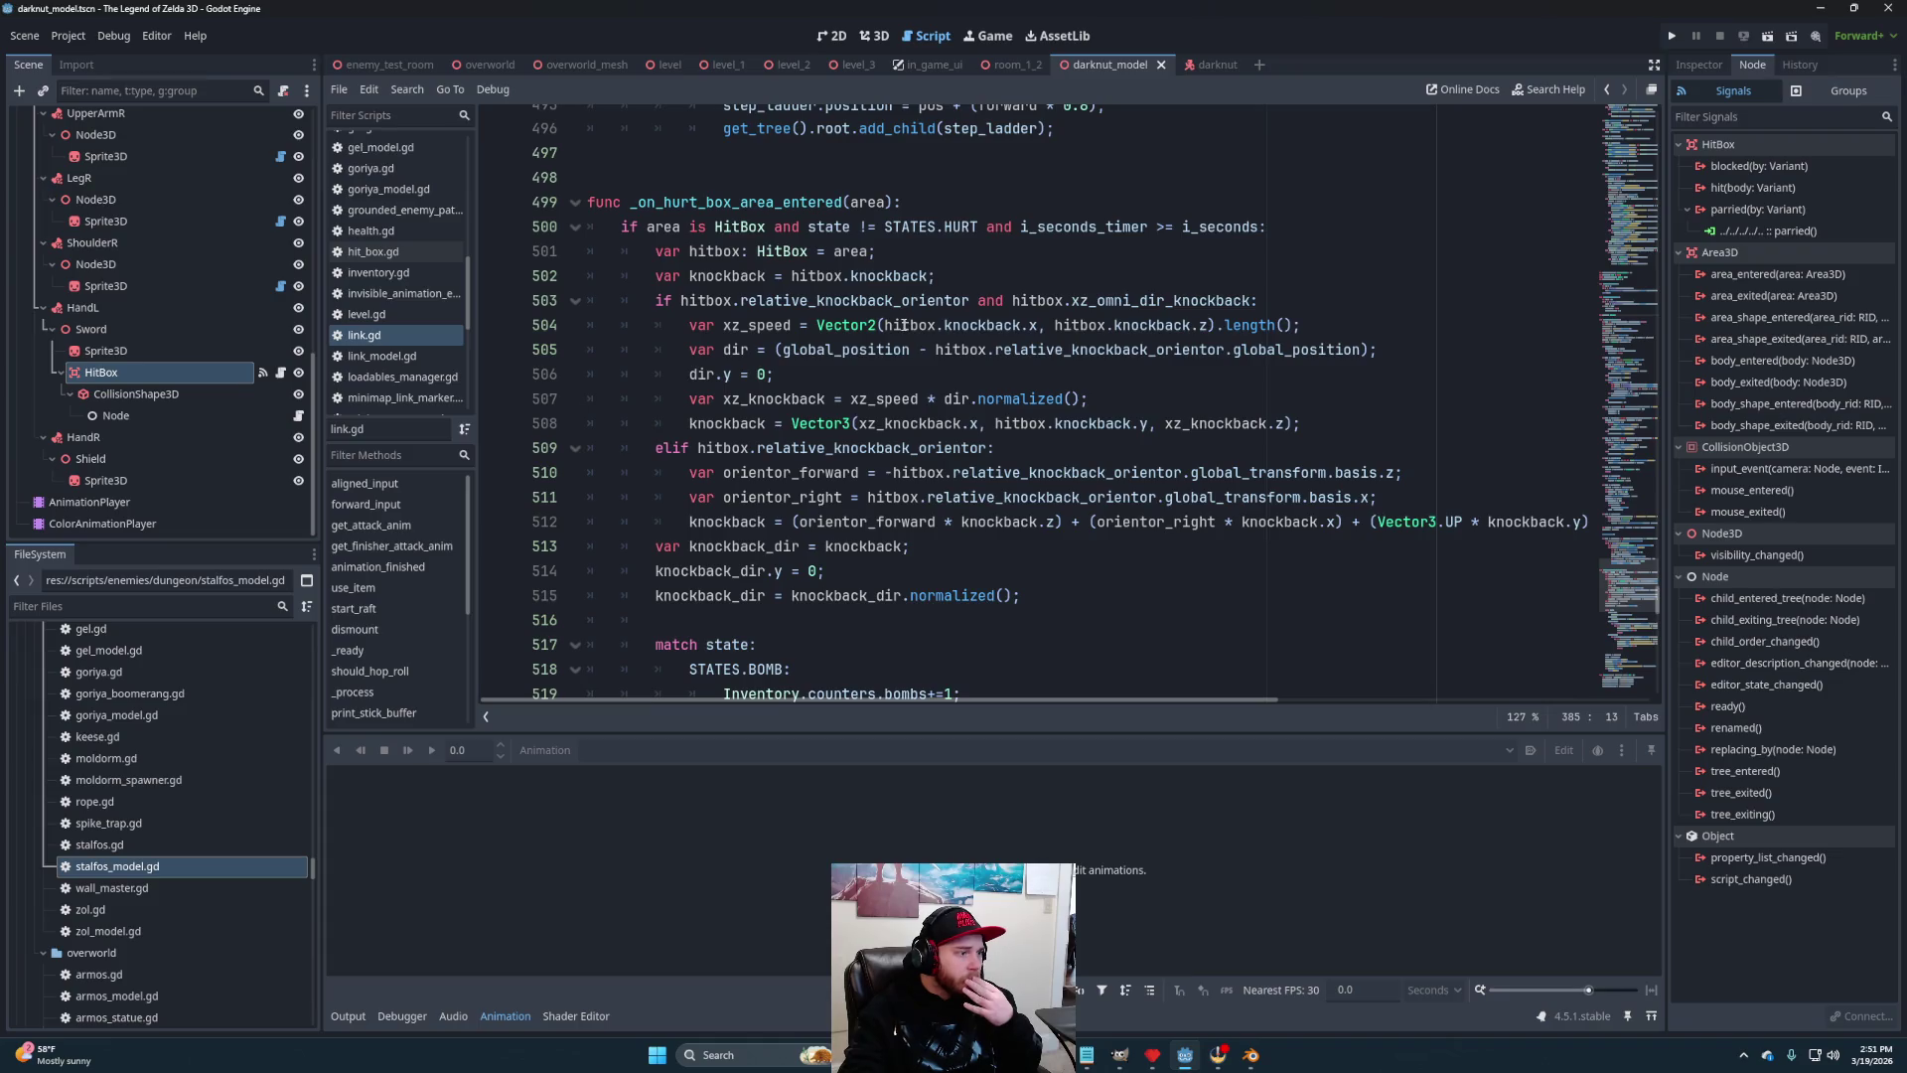
{"action": "scroll", "coordinate": [900, 331], "scroll_direction": "down", "scroll_amount": 4}
{"action": "scroll", "coordinate": [902, 331], "scroll_direction": "down", "scroll_amount": 3}
{"action": "left_click", "coordinate": [1008, 373]}
{"action": "left_click", "coordinate": [1010, 350]}
{"action": "scroll", "coordinate": [1023, 398], "scroll_direction": "up", "scroll_amount": 3}
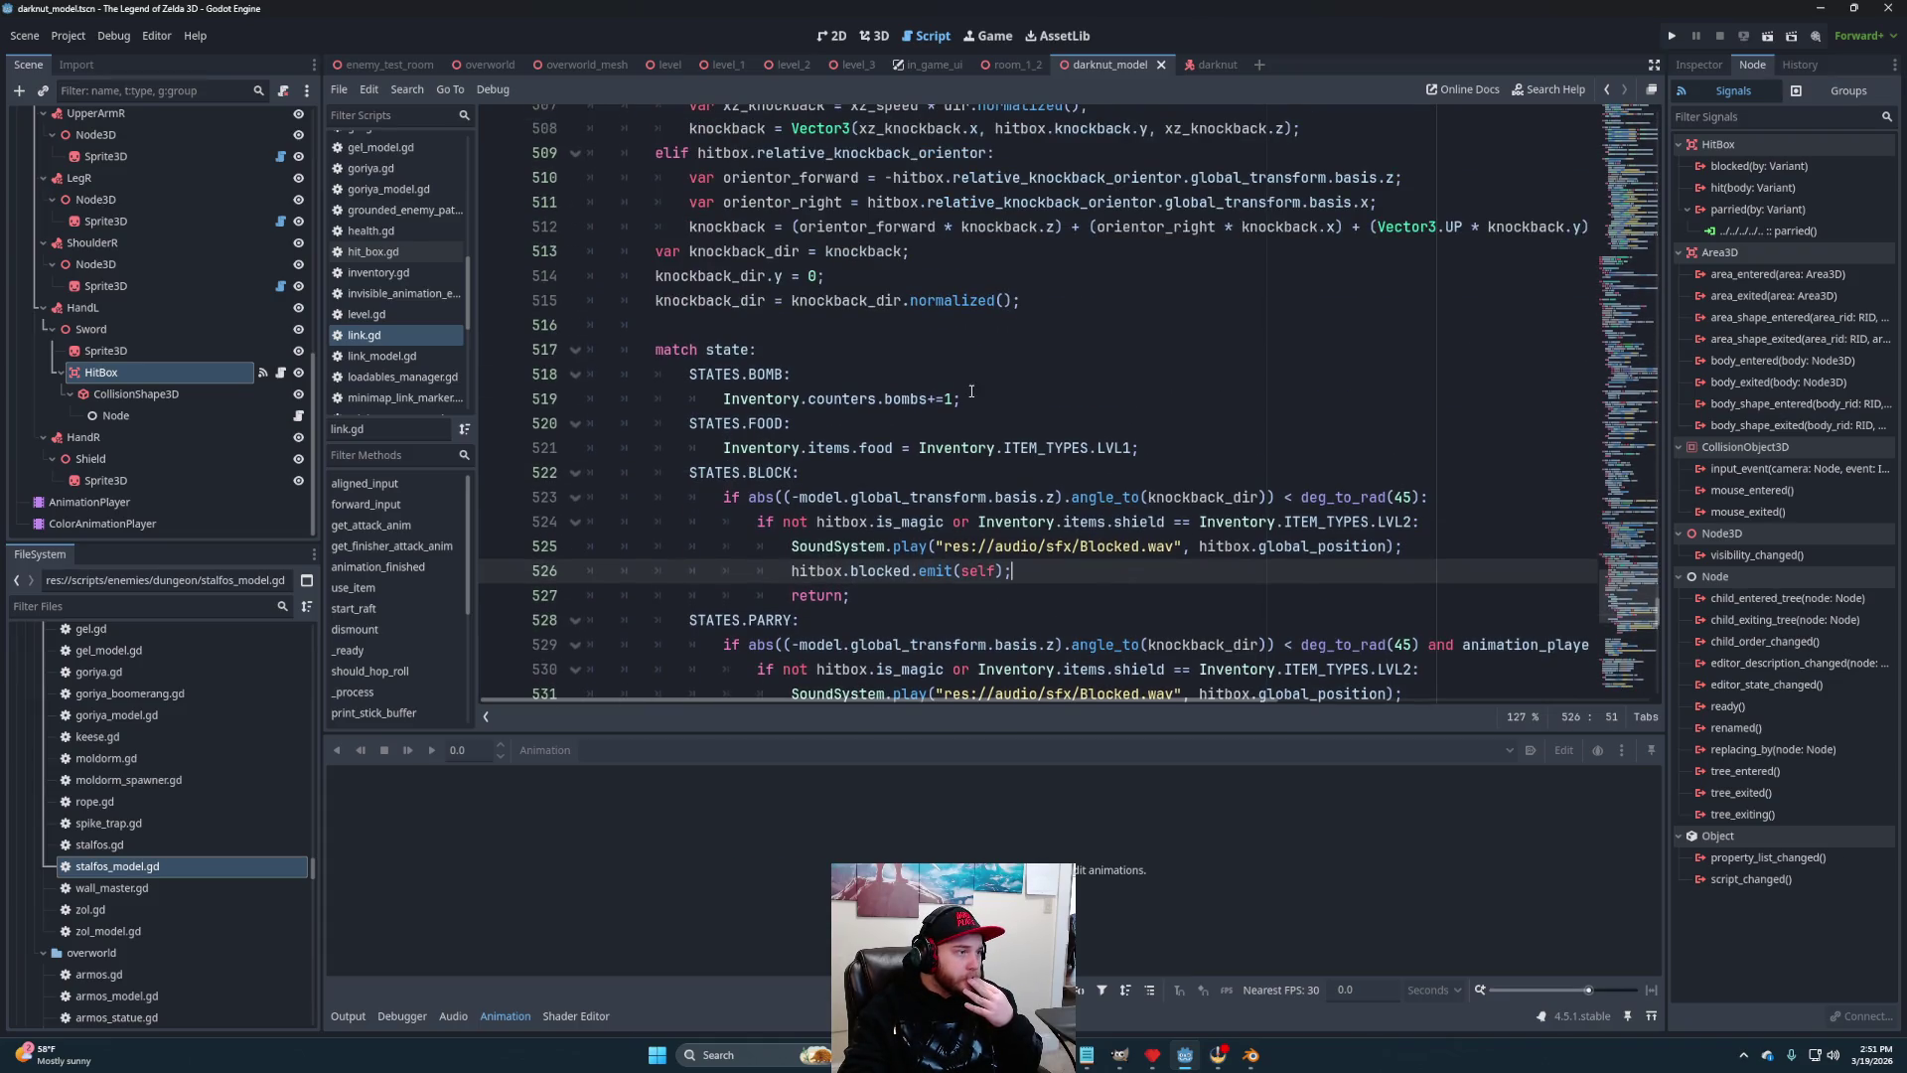
{"action": "scroll", "coordinate": [971, 390], "scroll_direction": "up", "scroll_amount": 1}
{"action": "scroll", "coordinate": [993, 387], "scroll_direction": "down", "scroll_amount": 4}
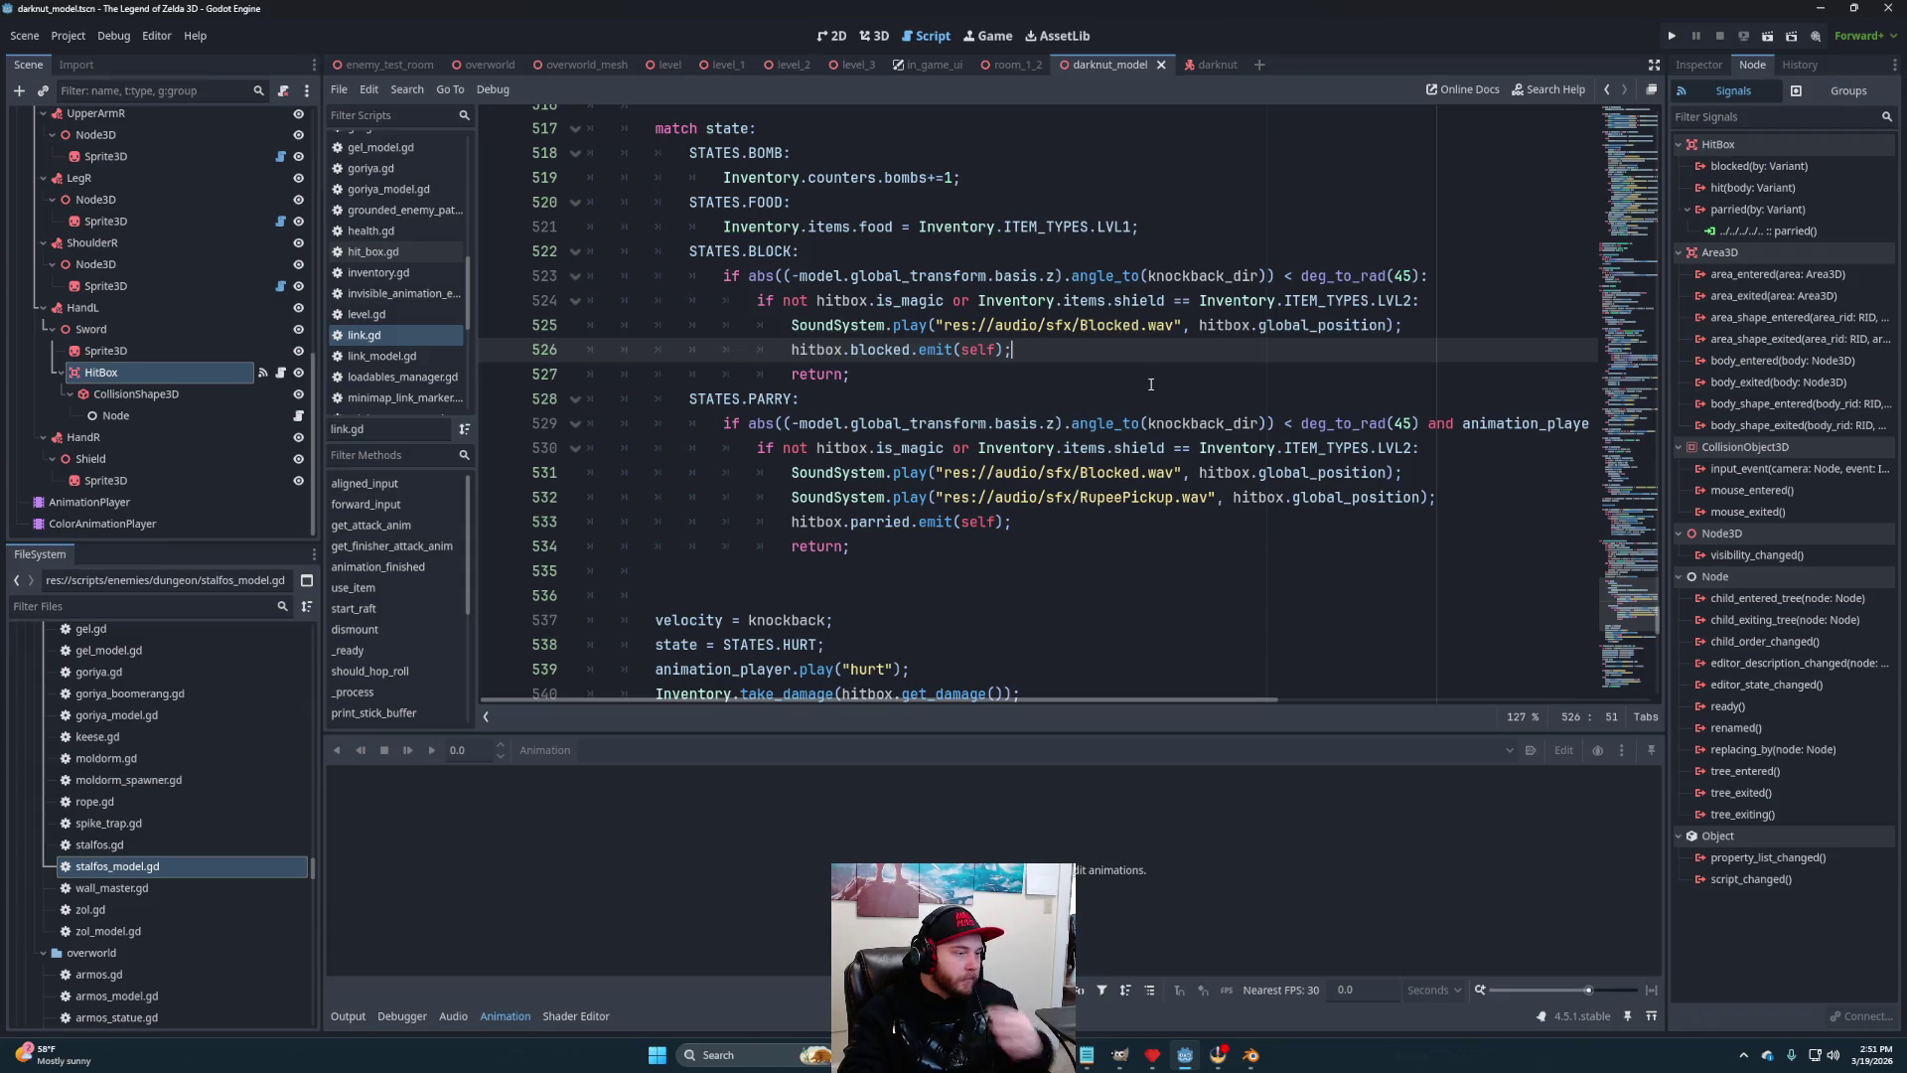
Add the line 'velocity = knockback/2' right after the blocked emit
{"action": "key", "text": "Return"}
{"action": "type", "text": "veloc"}
{"action": "key", "text": "Return"}
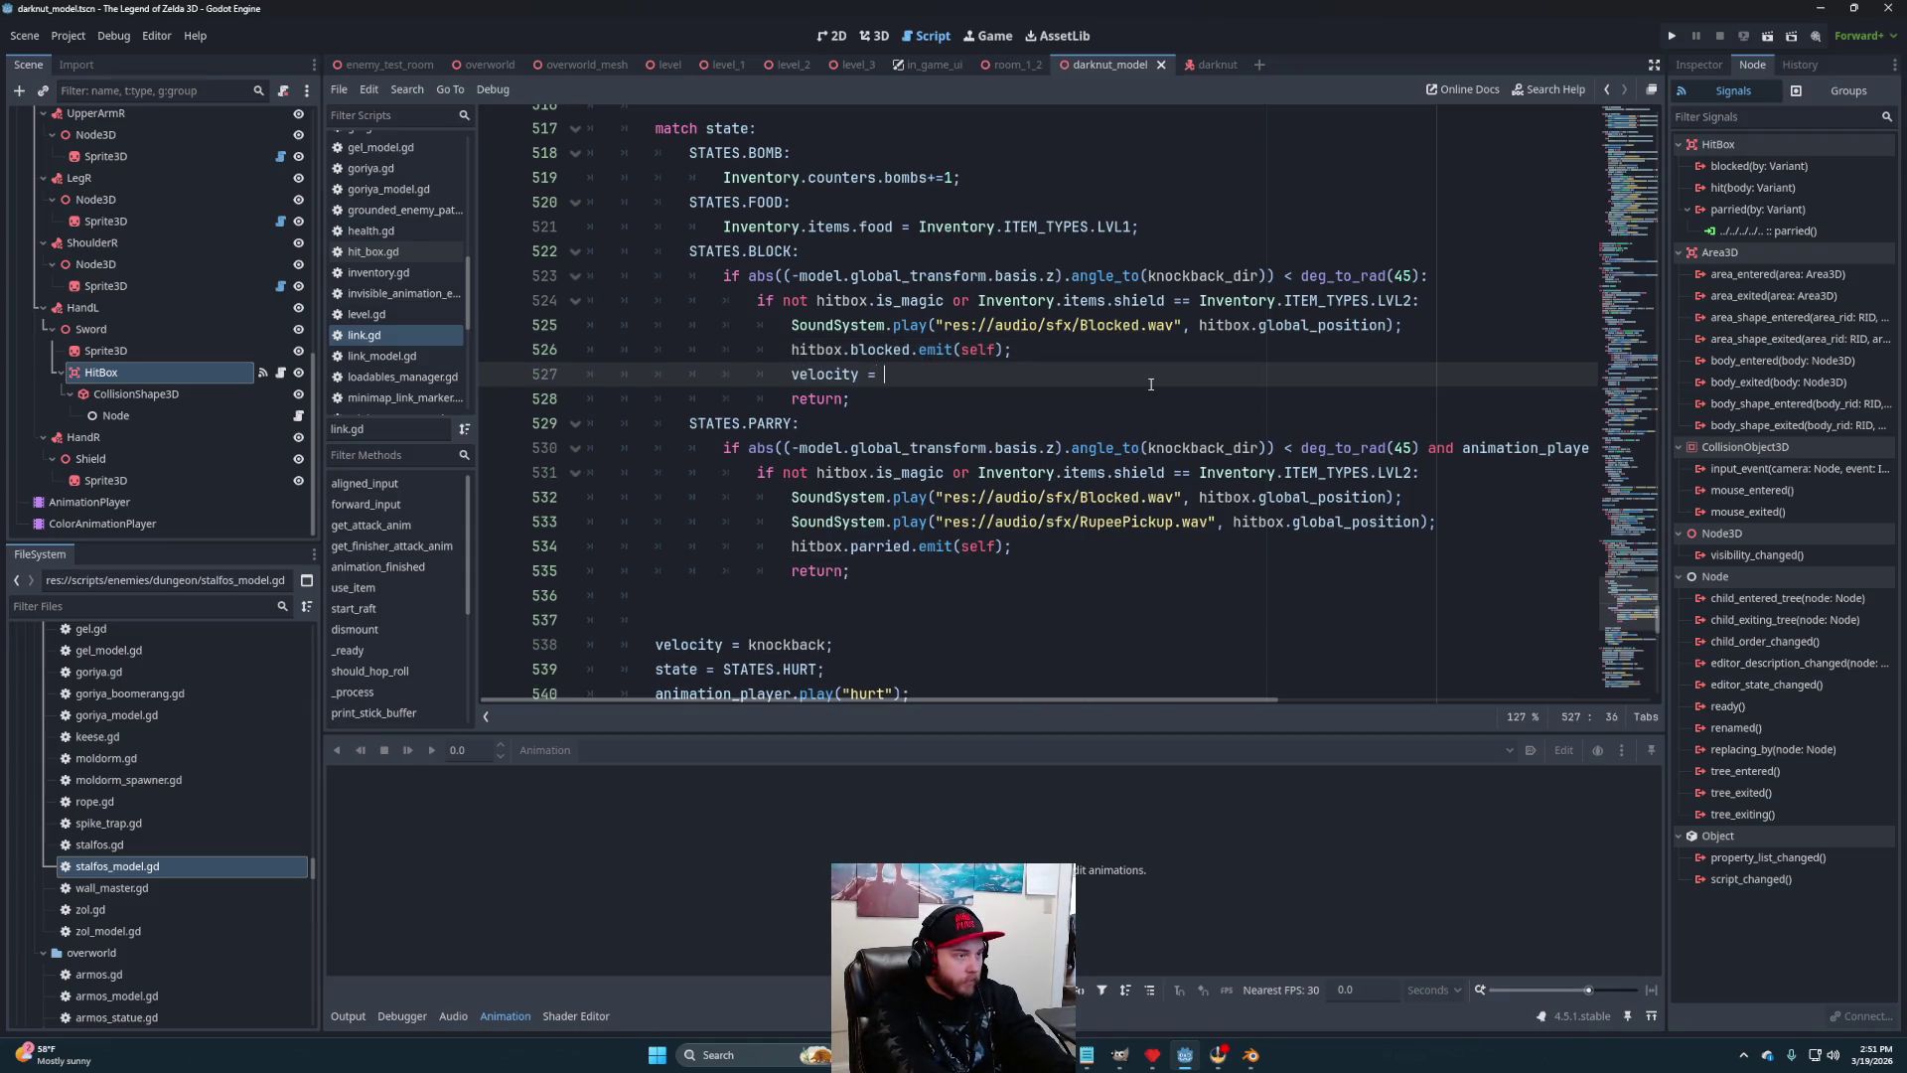
{"action": "type", "text": "kno"}
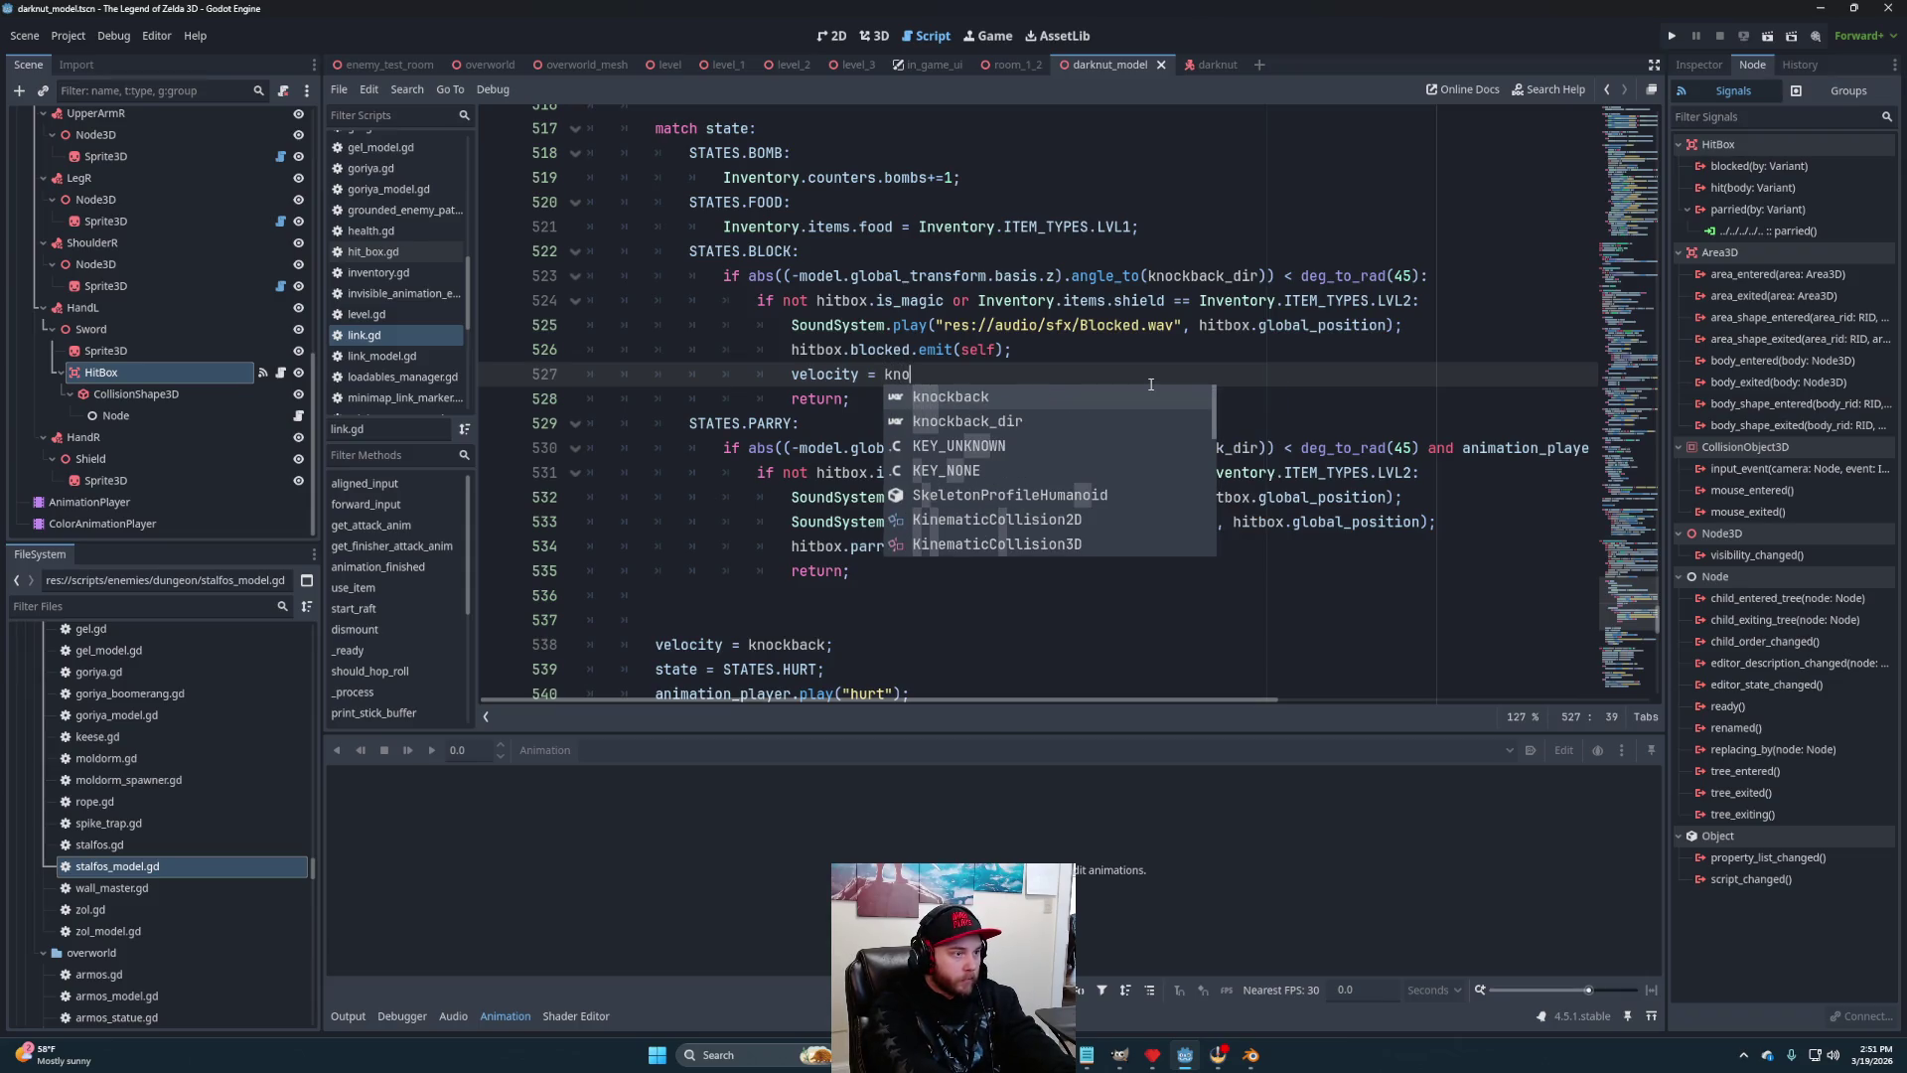
{"action": "key", "text": "Return"}
{"action": "type", "text": "/2;"}
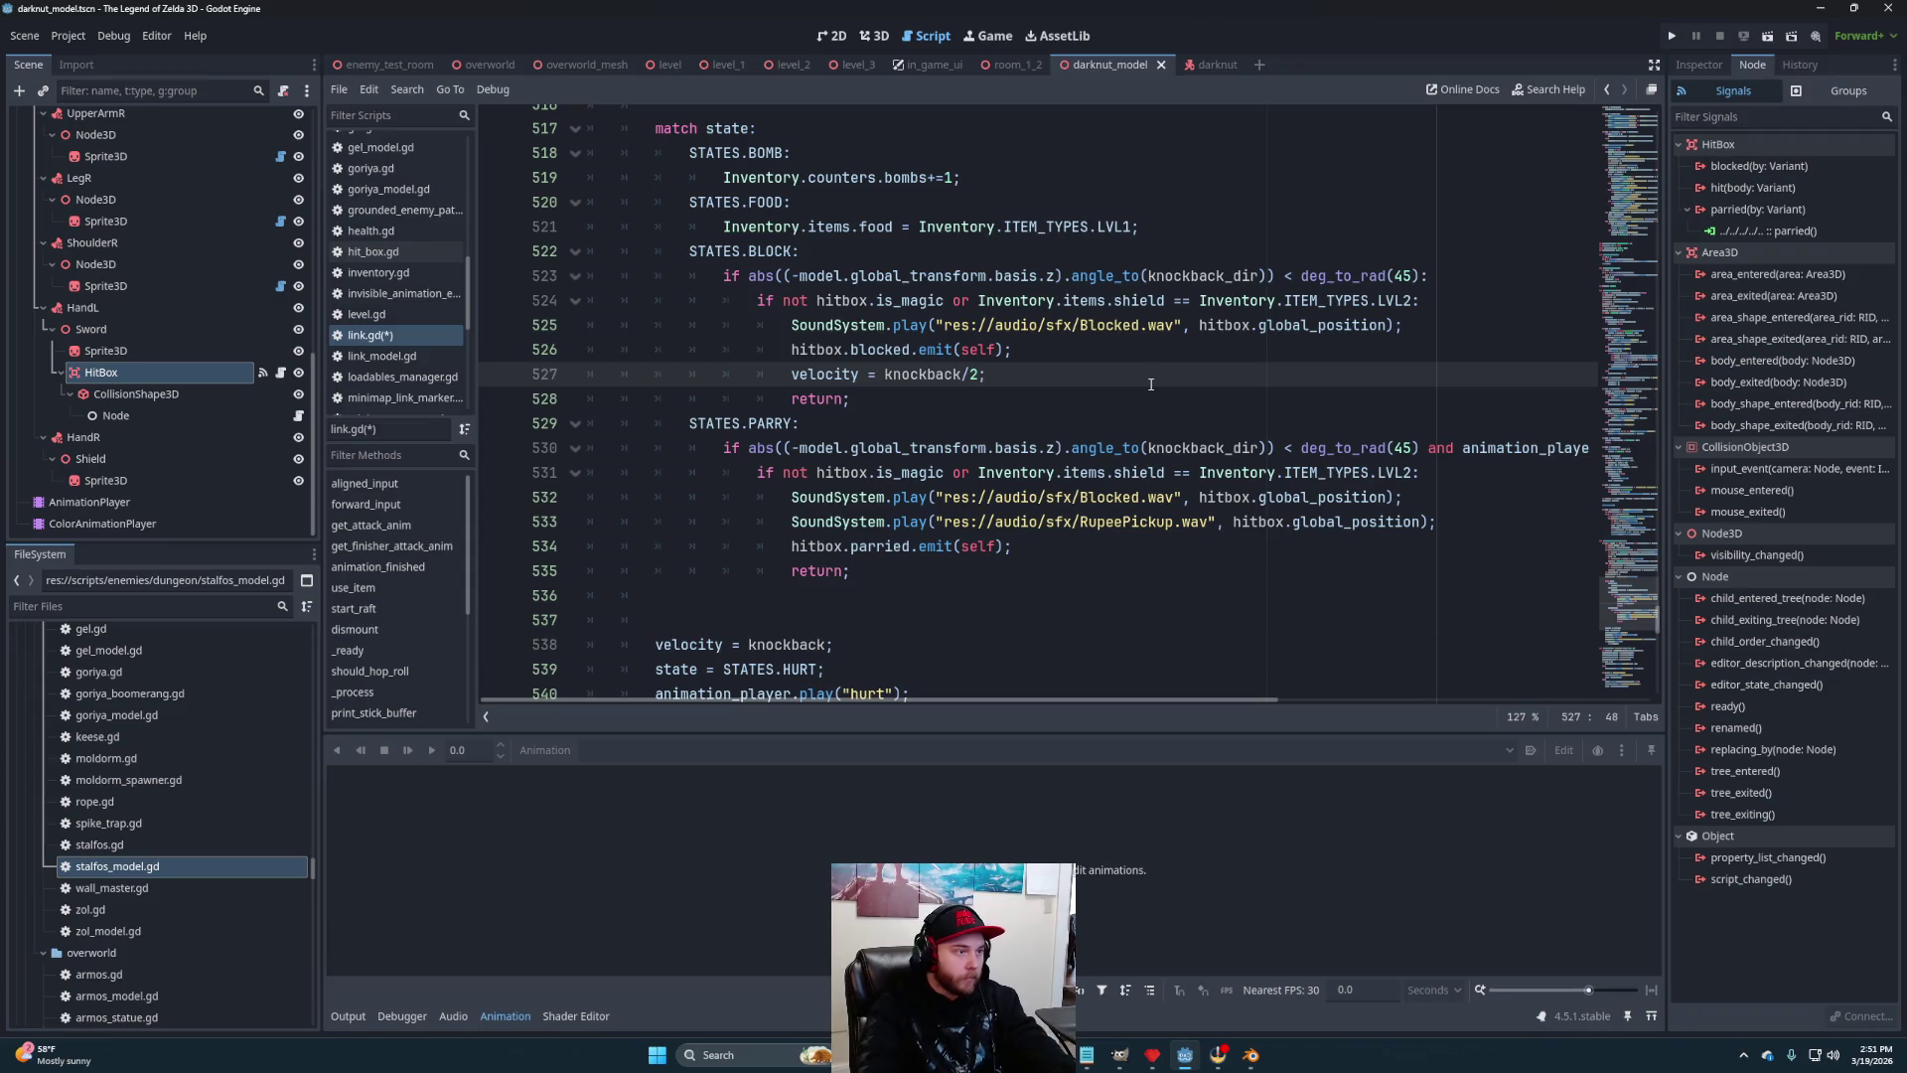
Save link.gd and review the new velocity line at line 527
{"action": "scroll", "coordinate": [1132, 382], "scroll_direction": "down", "scroll_amount": 2}
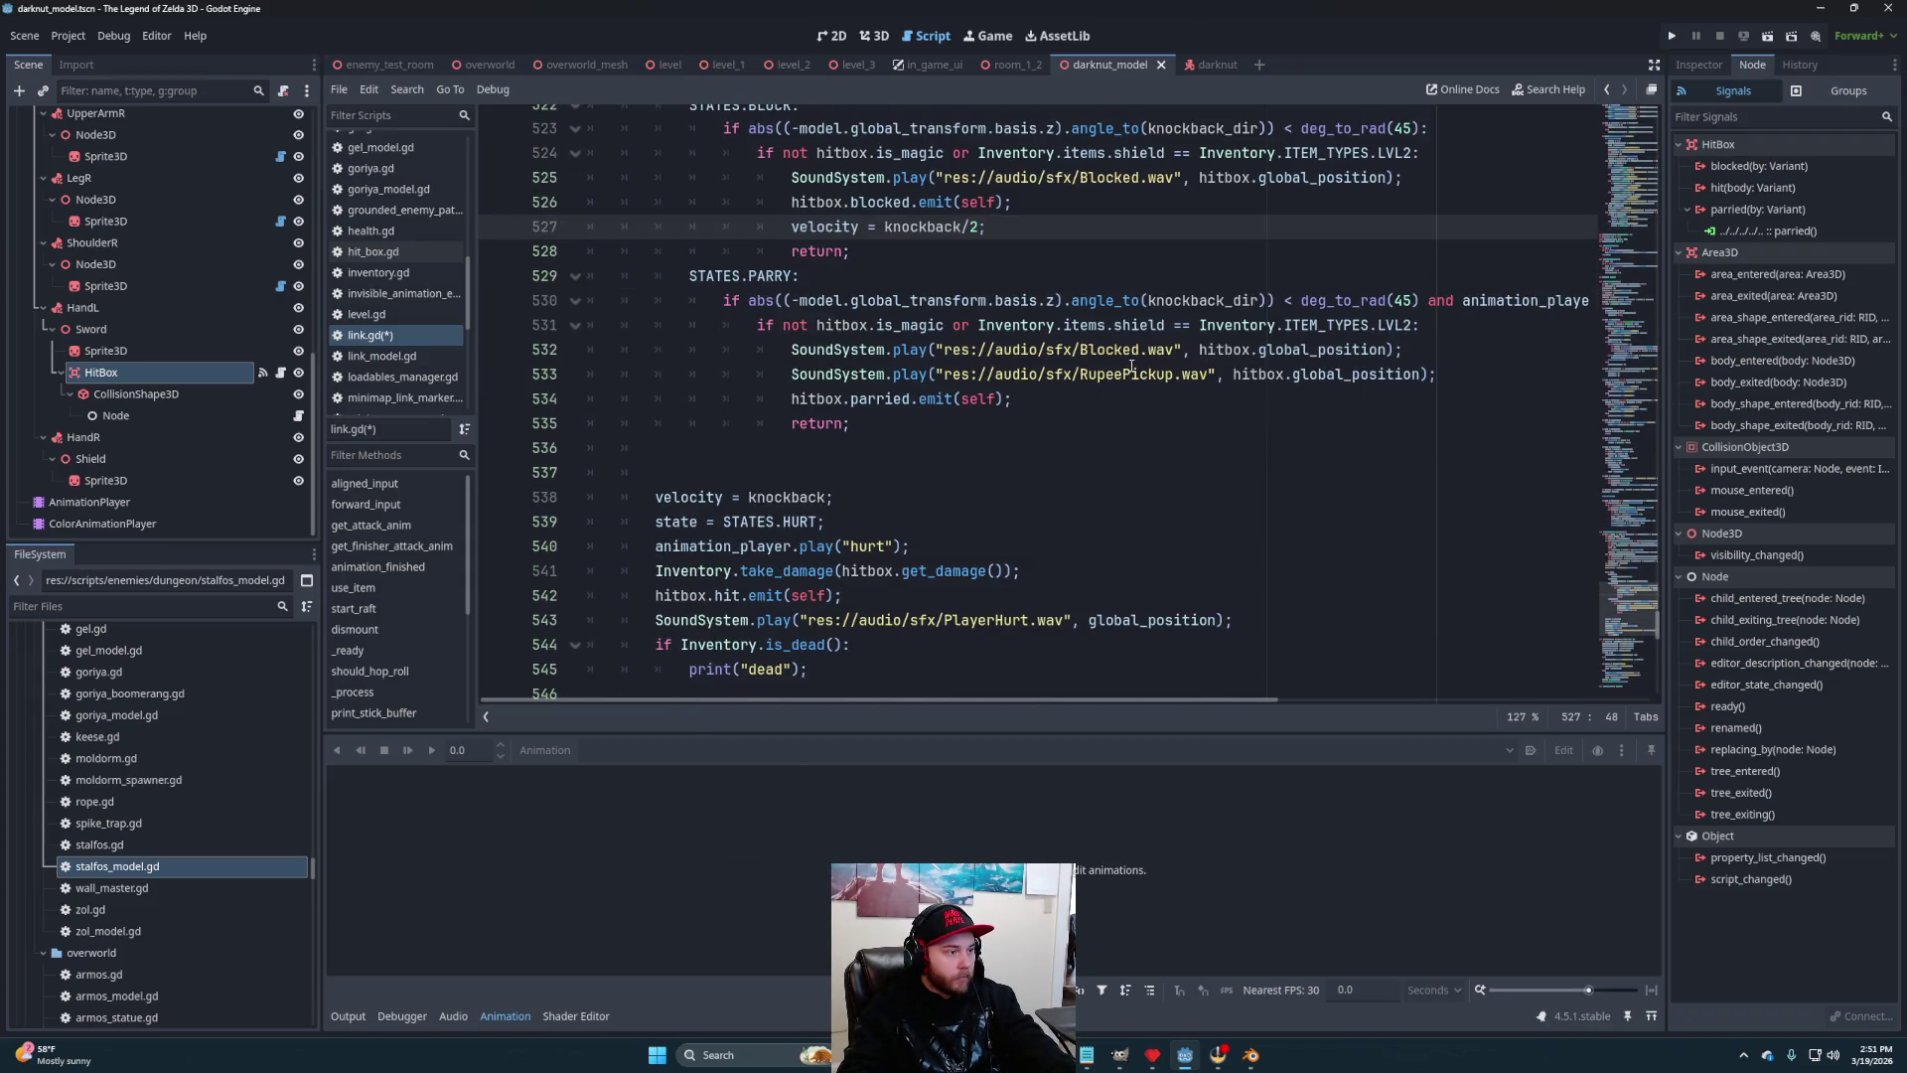
{"action": "left_click", "coordinate": [1021, 204]}
{"action": "scroll", "coordinate": [1021, 327], "scroll_direction": "up", "scroll_amount": 2}
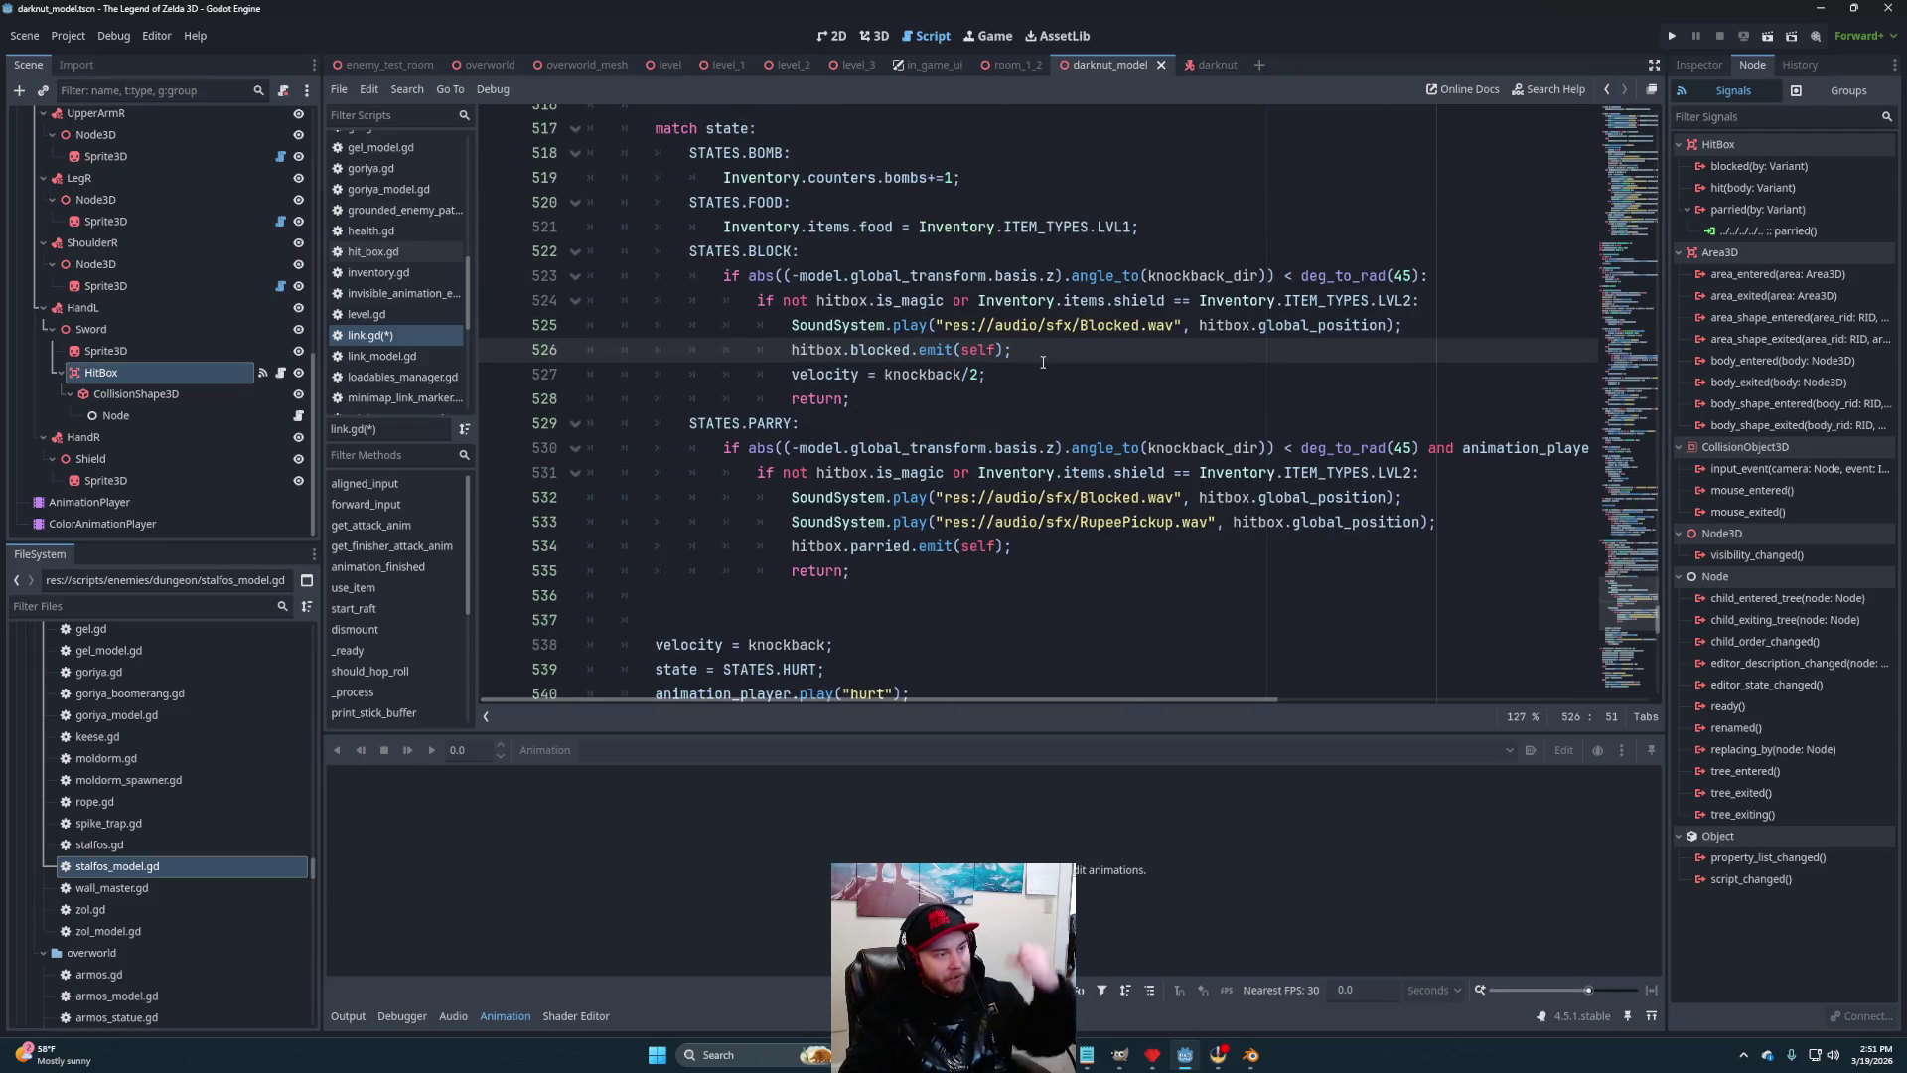
{"action": "left_click", "coordinate": [1018, 375]}
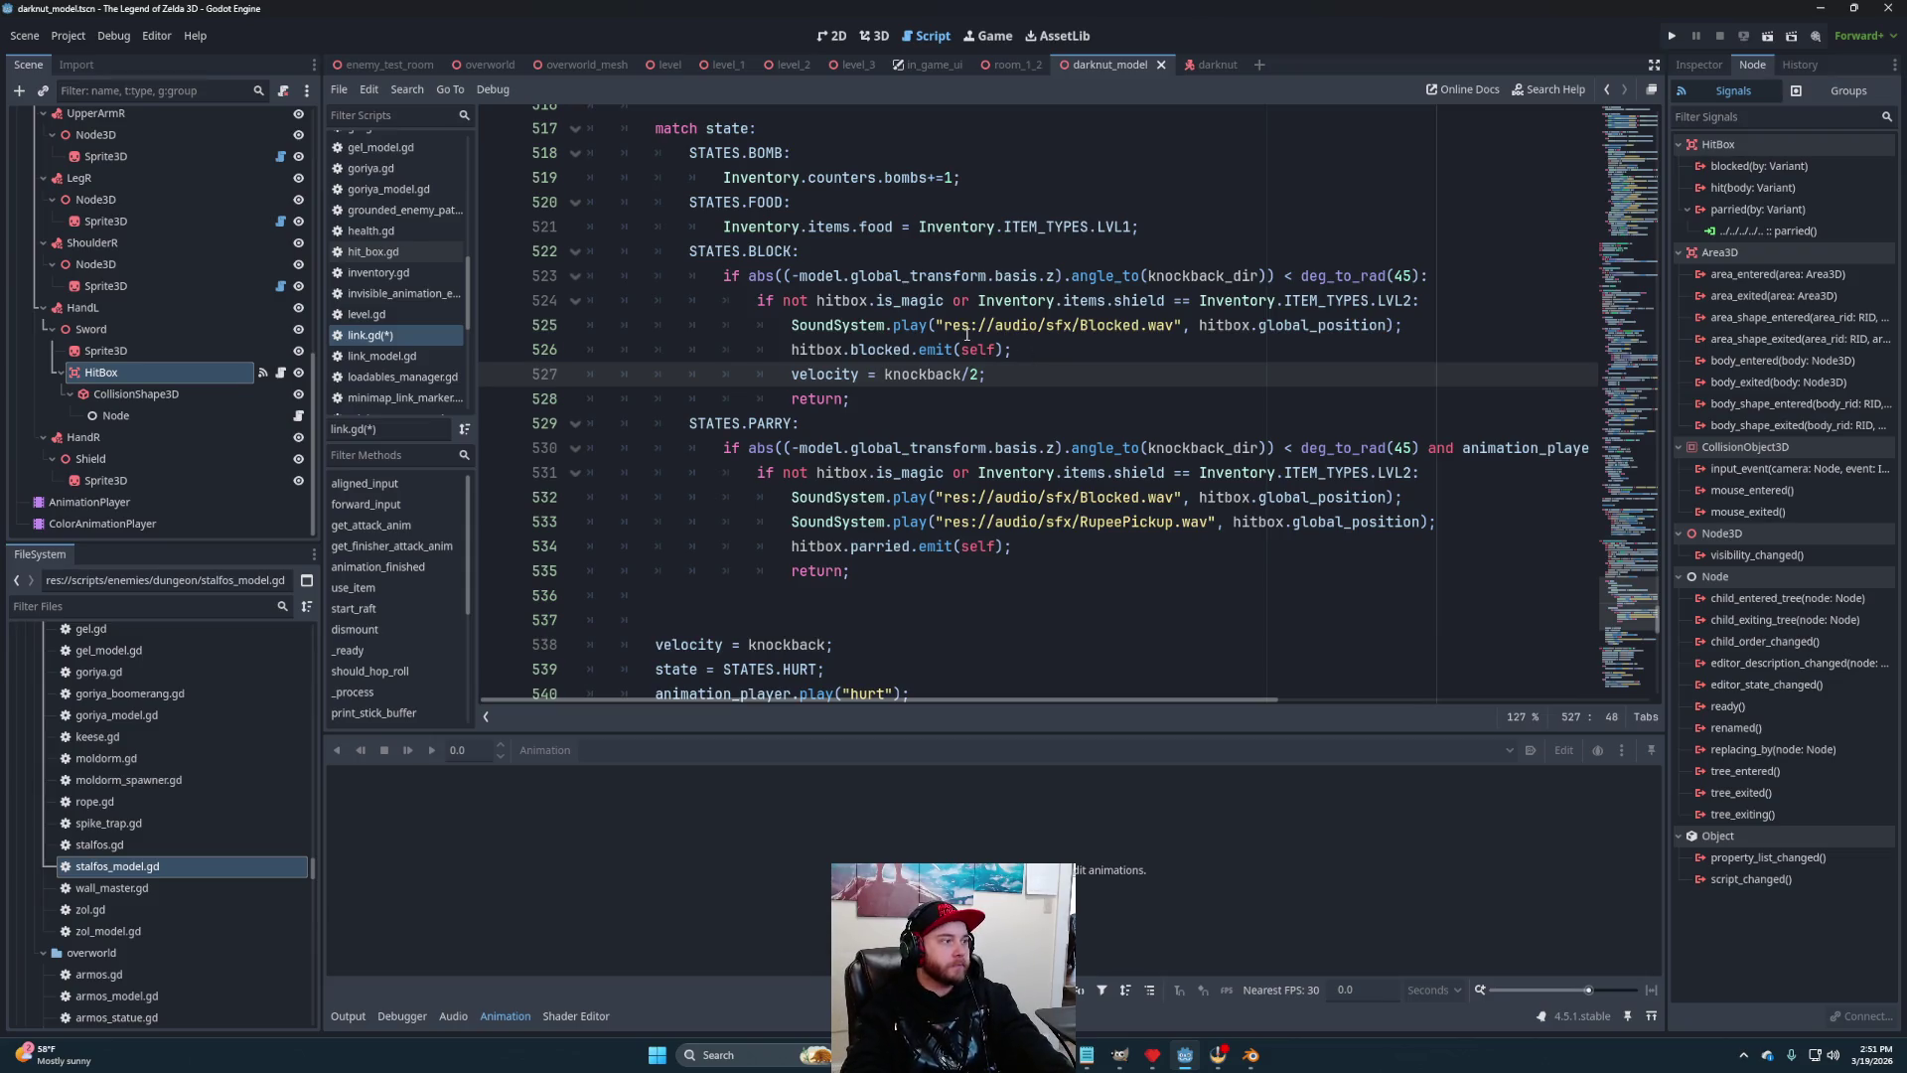
{"action": "key", "text": "ctrl+s"}
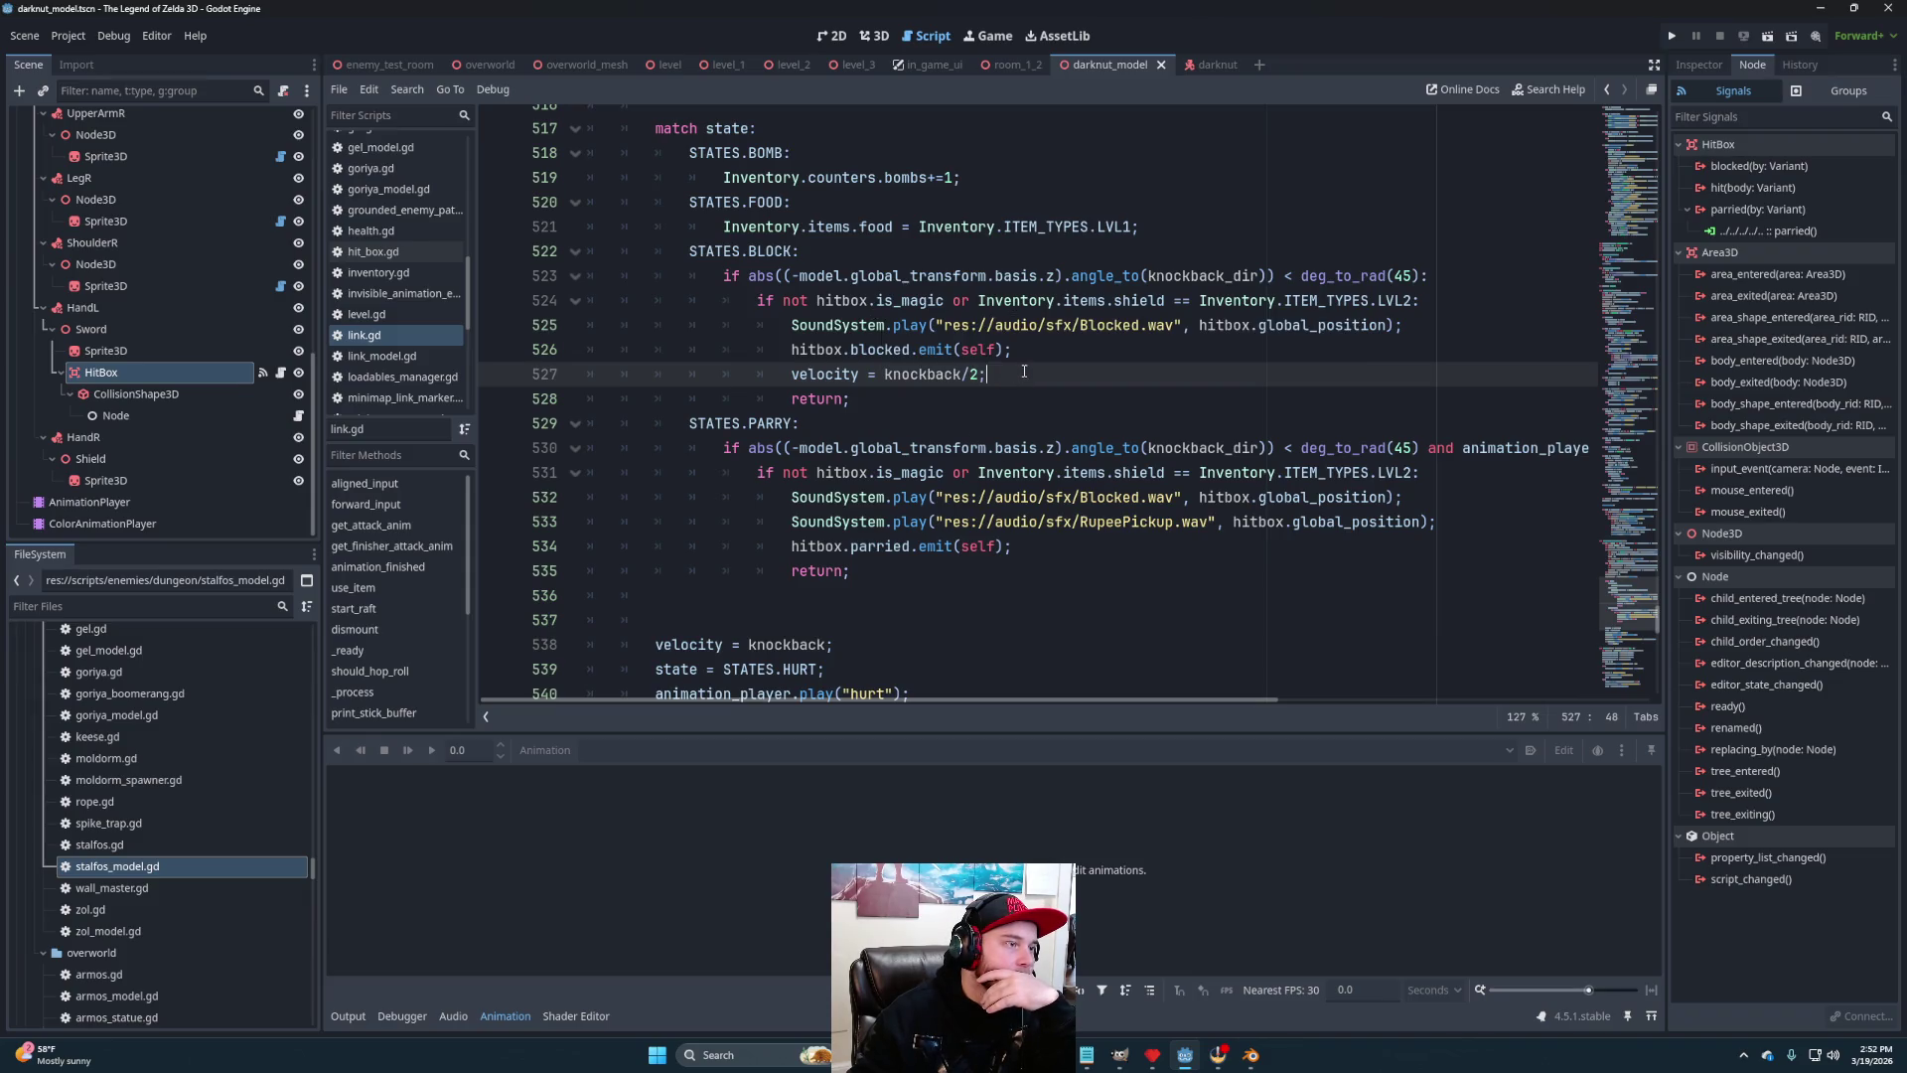
{"action": "key", "text": "Up"}
{"action": "key", "text": "Down"}
{"action": "key", "text": "Up"}
{"action": "key", "text": "Down"}
{"action": "key", "text": "Up"}
{"action": "key", "text": "Down"}
{"action": "key", "text": "Up"}
{"action": "key", "text": "Down"}
{"action": "key", "text": "Up"}
{"action": "key", "text": "Down"}
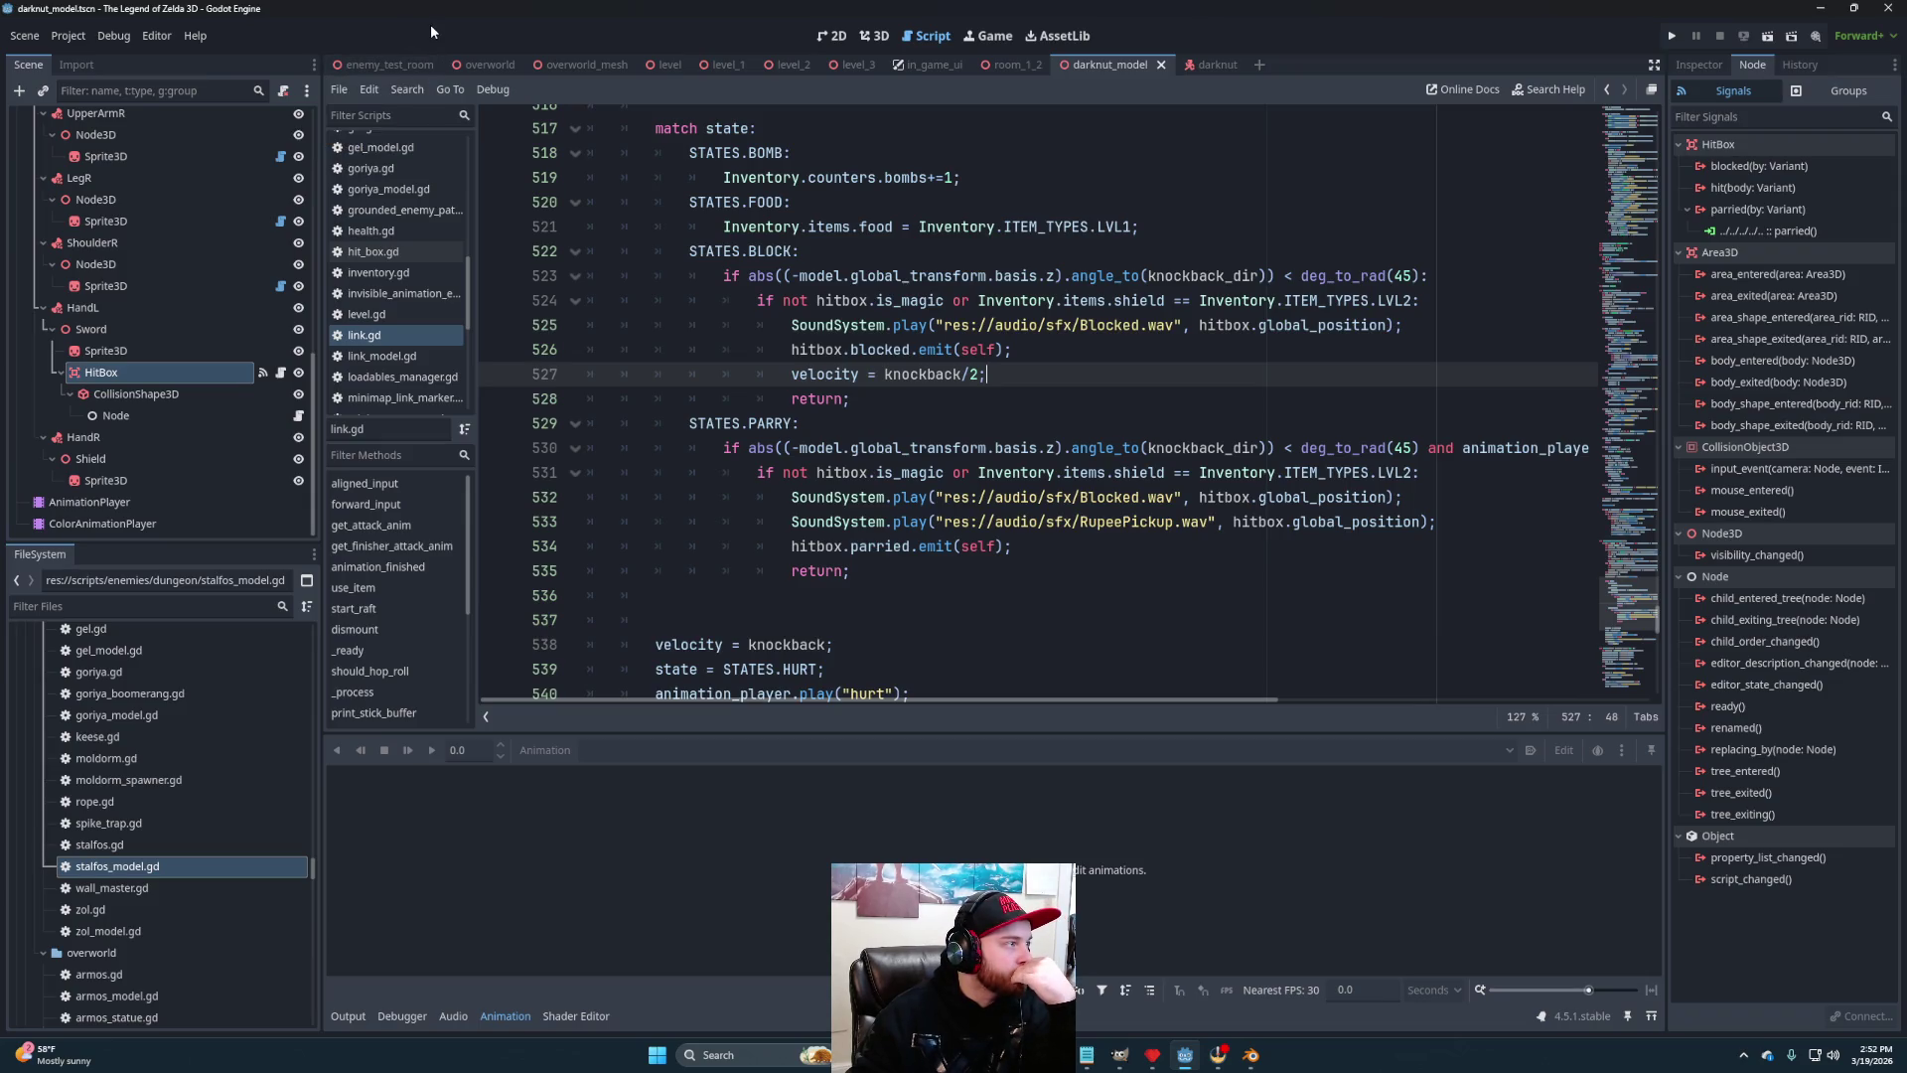
Delete the Zol node from the enemy_test_room scene
{"action": "left_click", "coordinate": [338, 64]}
{"action": "left_click", "coordinate": [72, 445]}
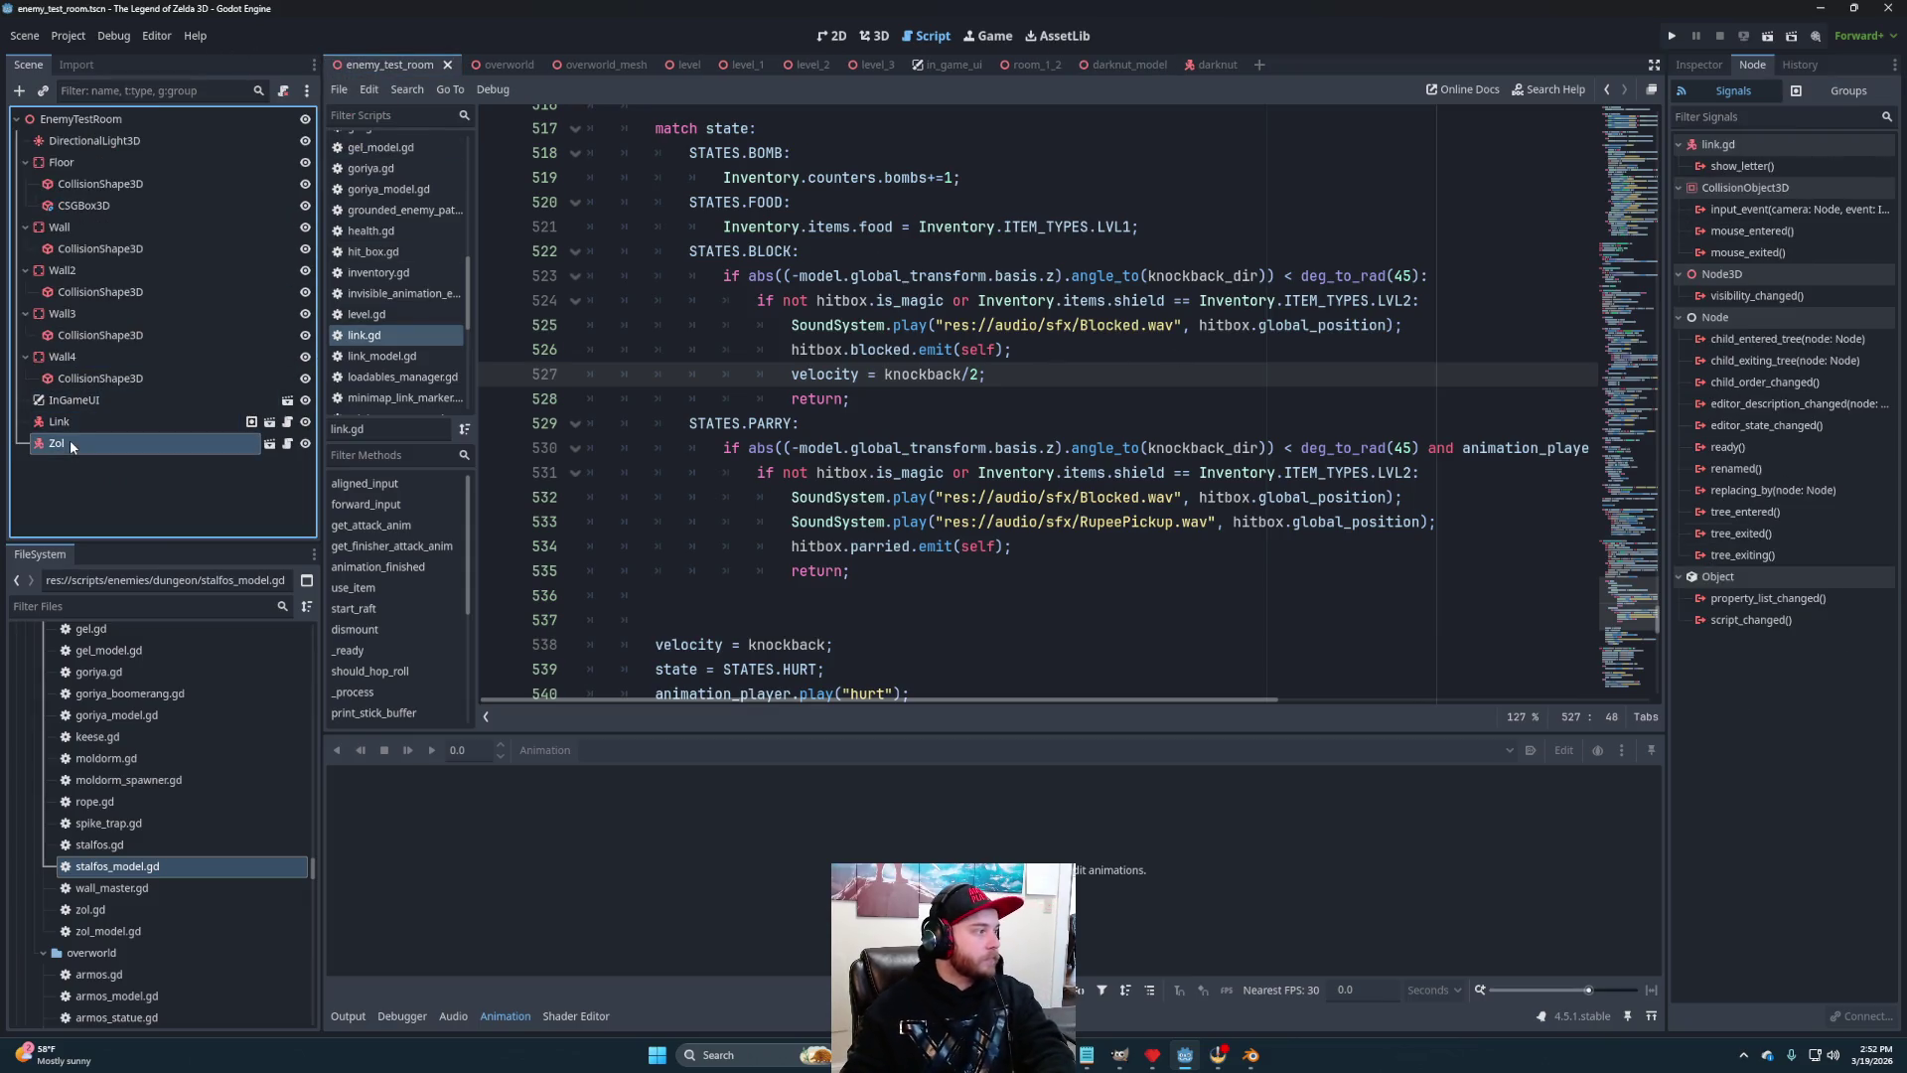
{"action": "key", "text": "Delete"}
{"action": "left_click", "coordinate": [914, 548]}
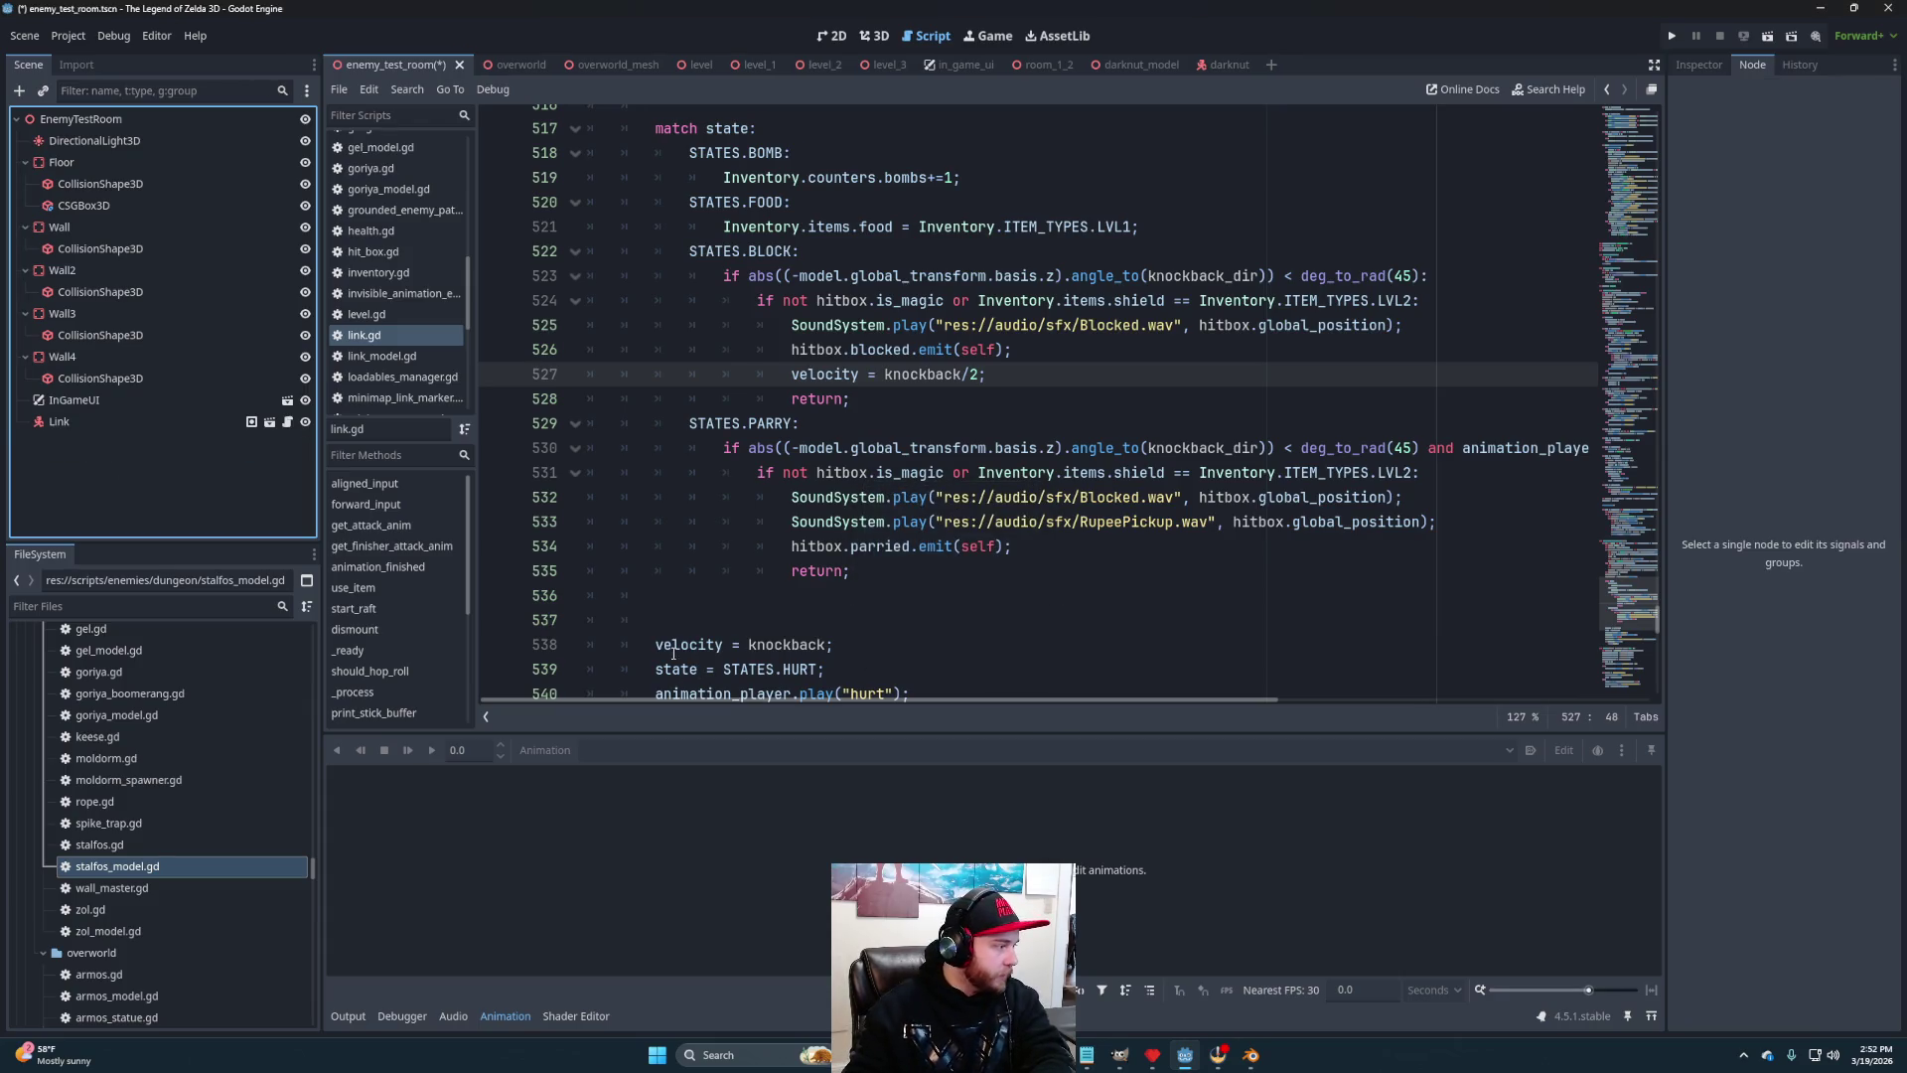
Add darknut.tscn to the test room, save the scene, and view it in 3D
{"action": "scroll", "coordinate": [122, 854], "scroll_direction": "up", "scroll_amount": 5}
{"action": "scroll", "coordinate": [121, 874], "scroll_direction": "up", "scroll_amount": 10}
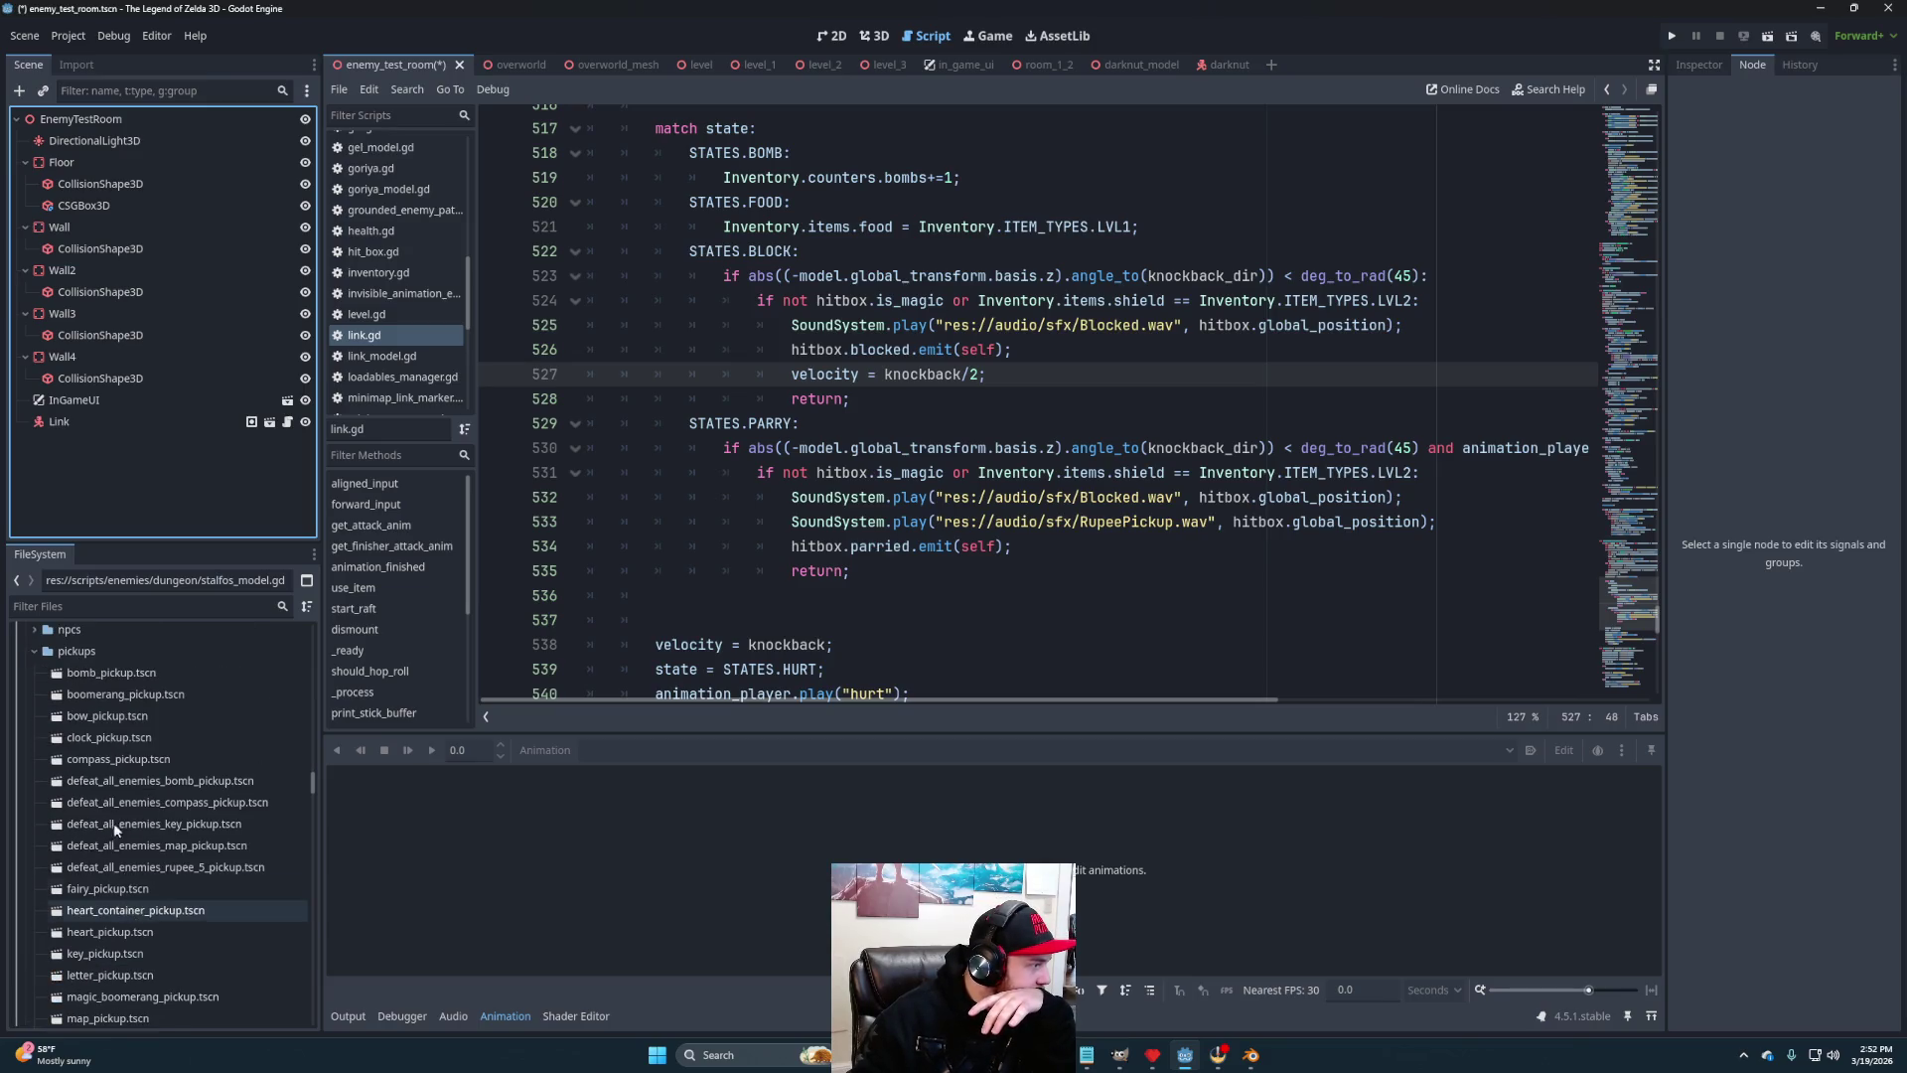
{"action": "scroll", "coordinate": [150, 882], "scroll_direction": "down", "scroll_amount": 15}
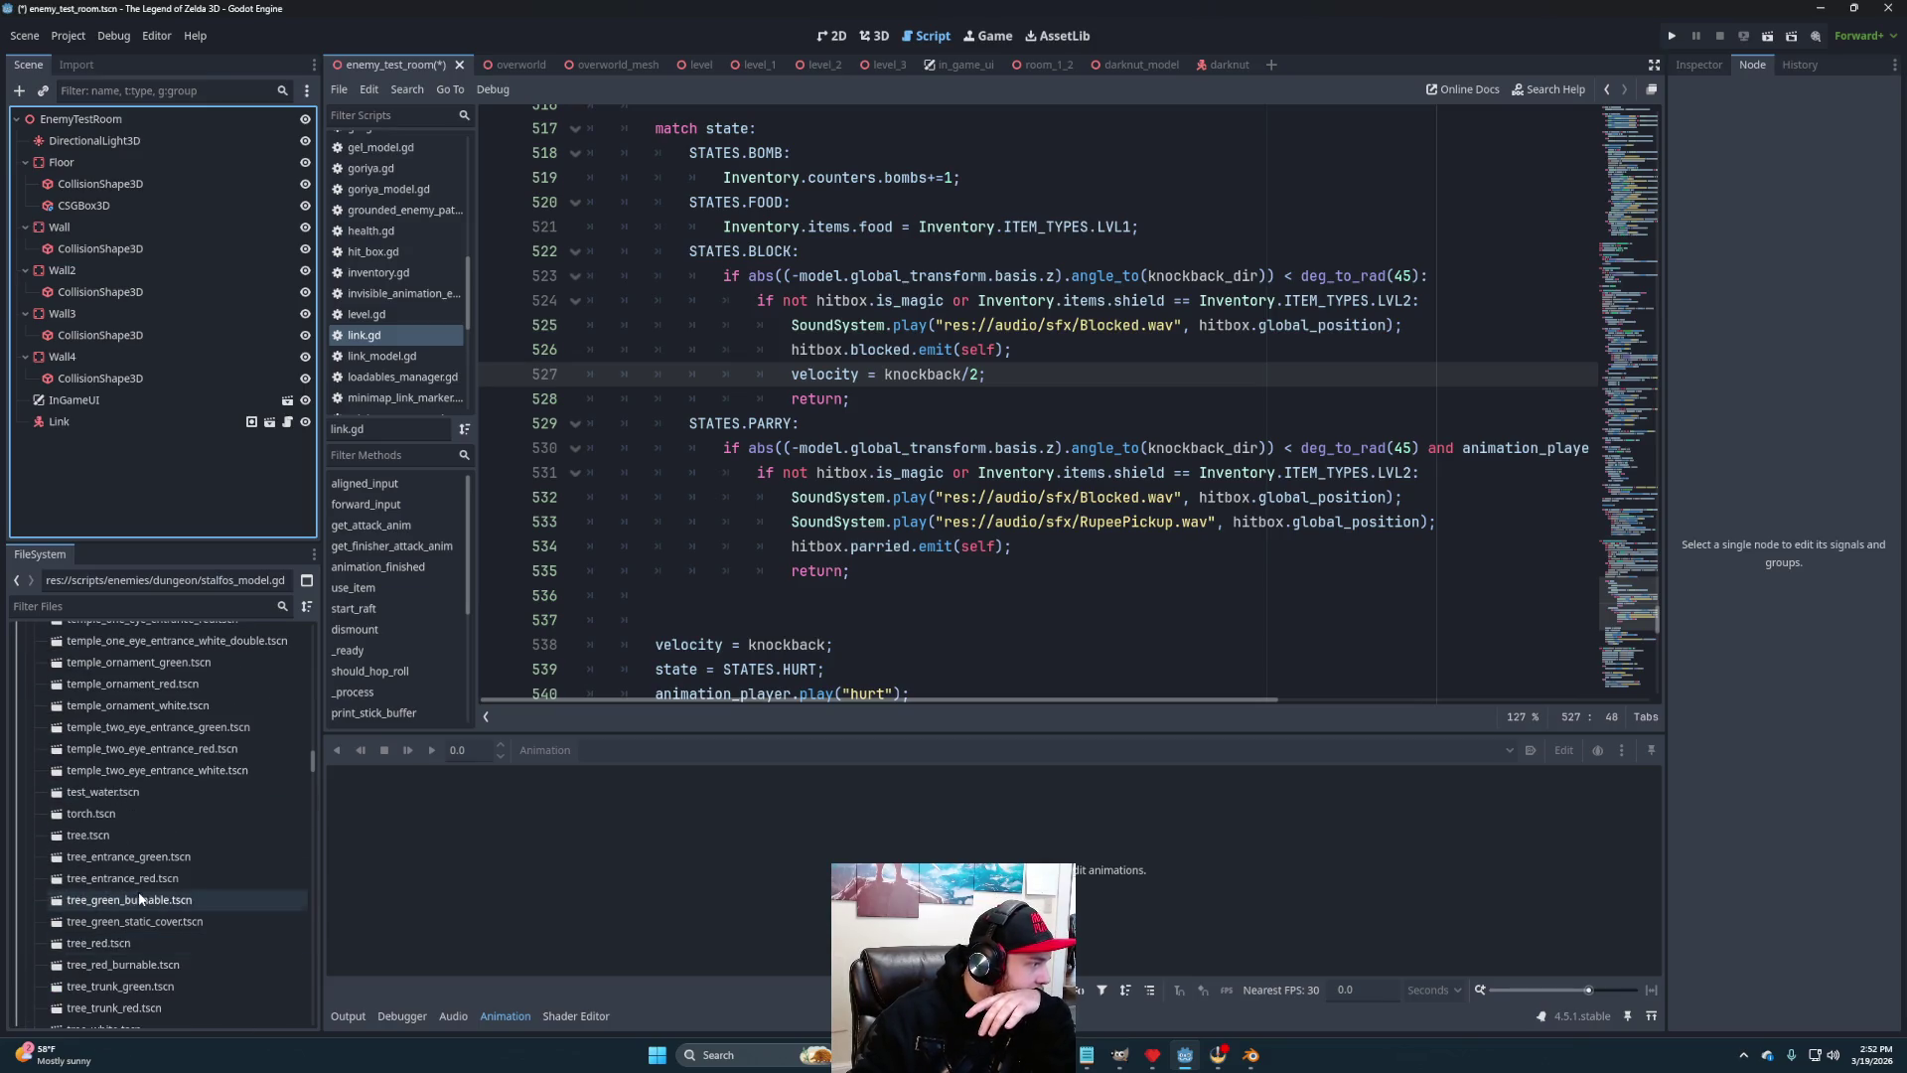
{"action": "scroll", "coordinate": [127, 873], "scroll_direction": "up", "scroll_amount": 5}
{"action": "scroll", "coordinate": [132, 887], "scroll_direction": "up", "scroll_amount": 5}
{"action": "scroll", "coordinate": [141, 884], "scroll_direction": "up", "scroll_amount": 5}
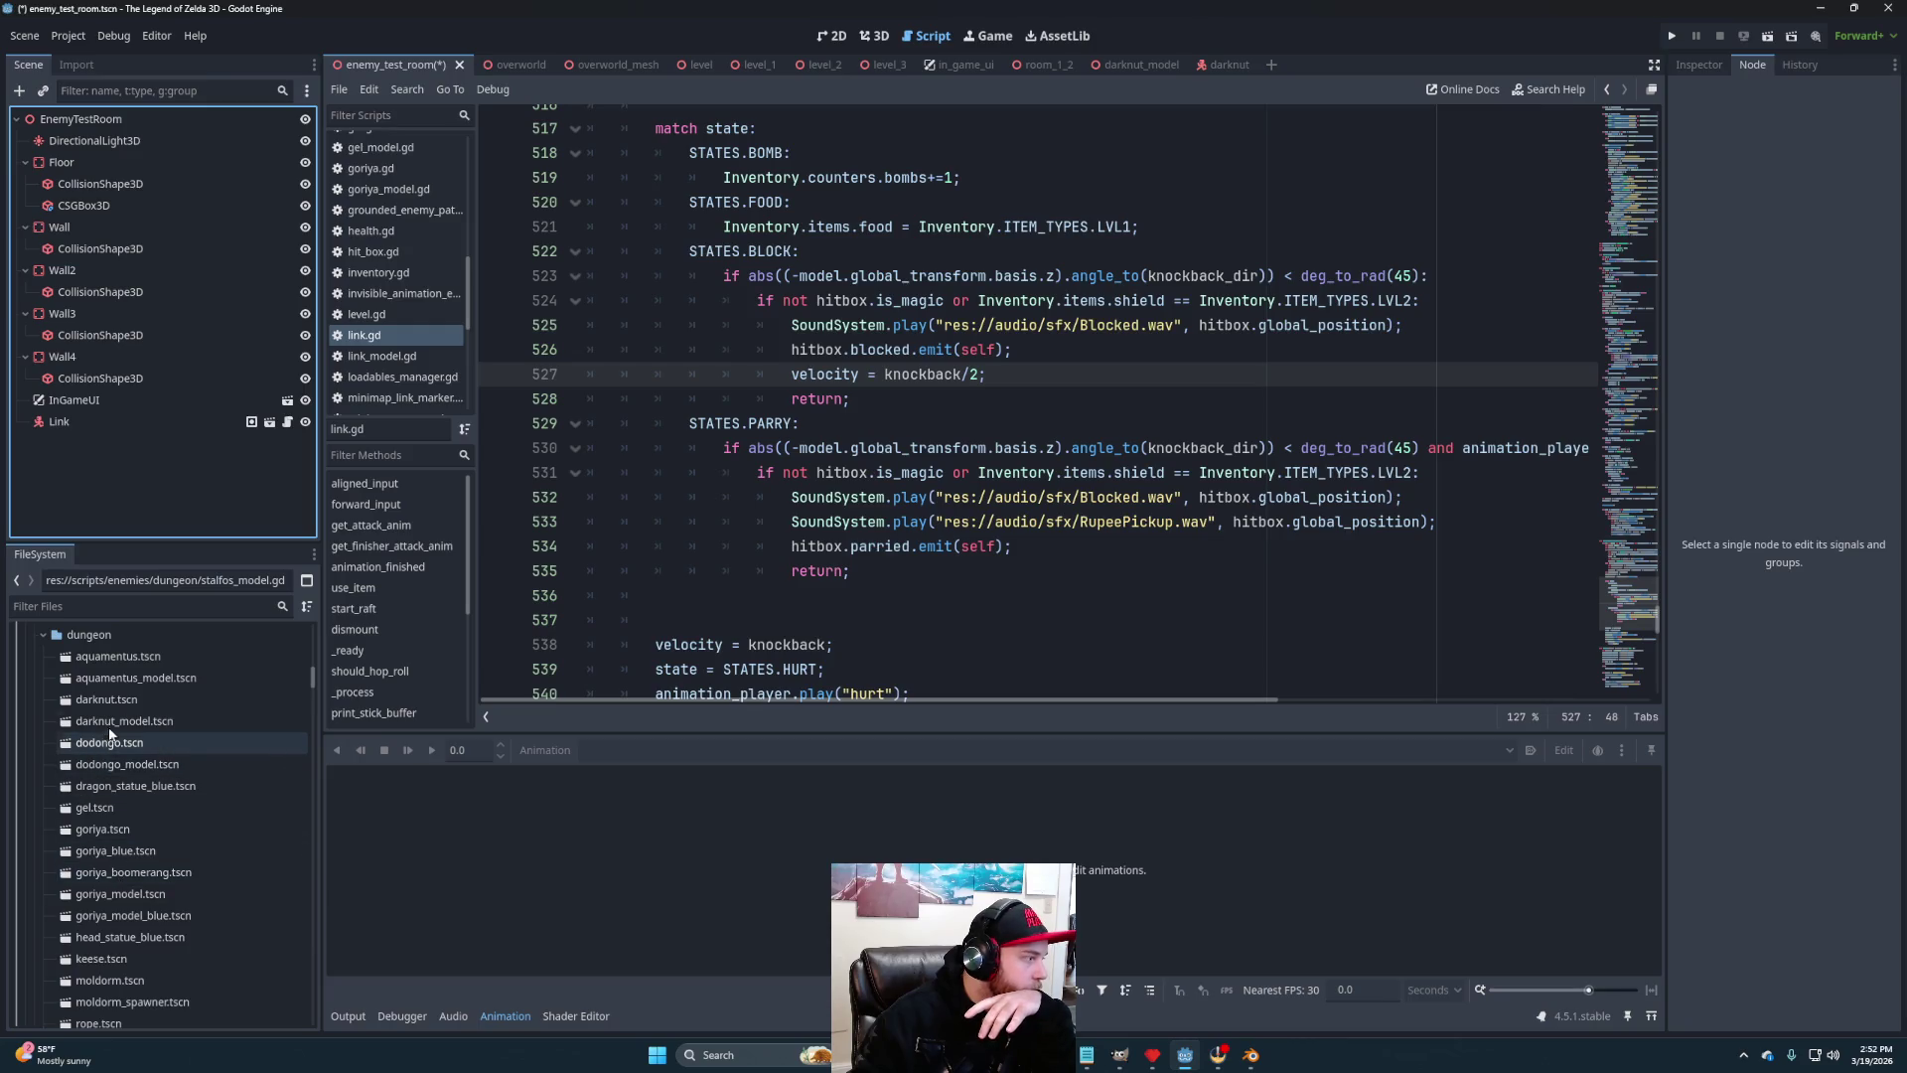
{"action": "left_click_drag", "start_coordinate": [115, 701], "coordinate": [86, 129]}
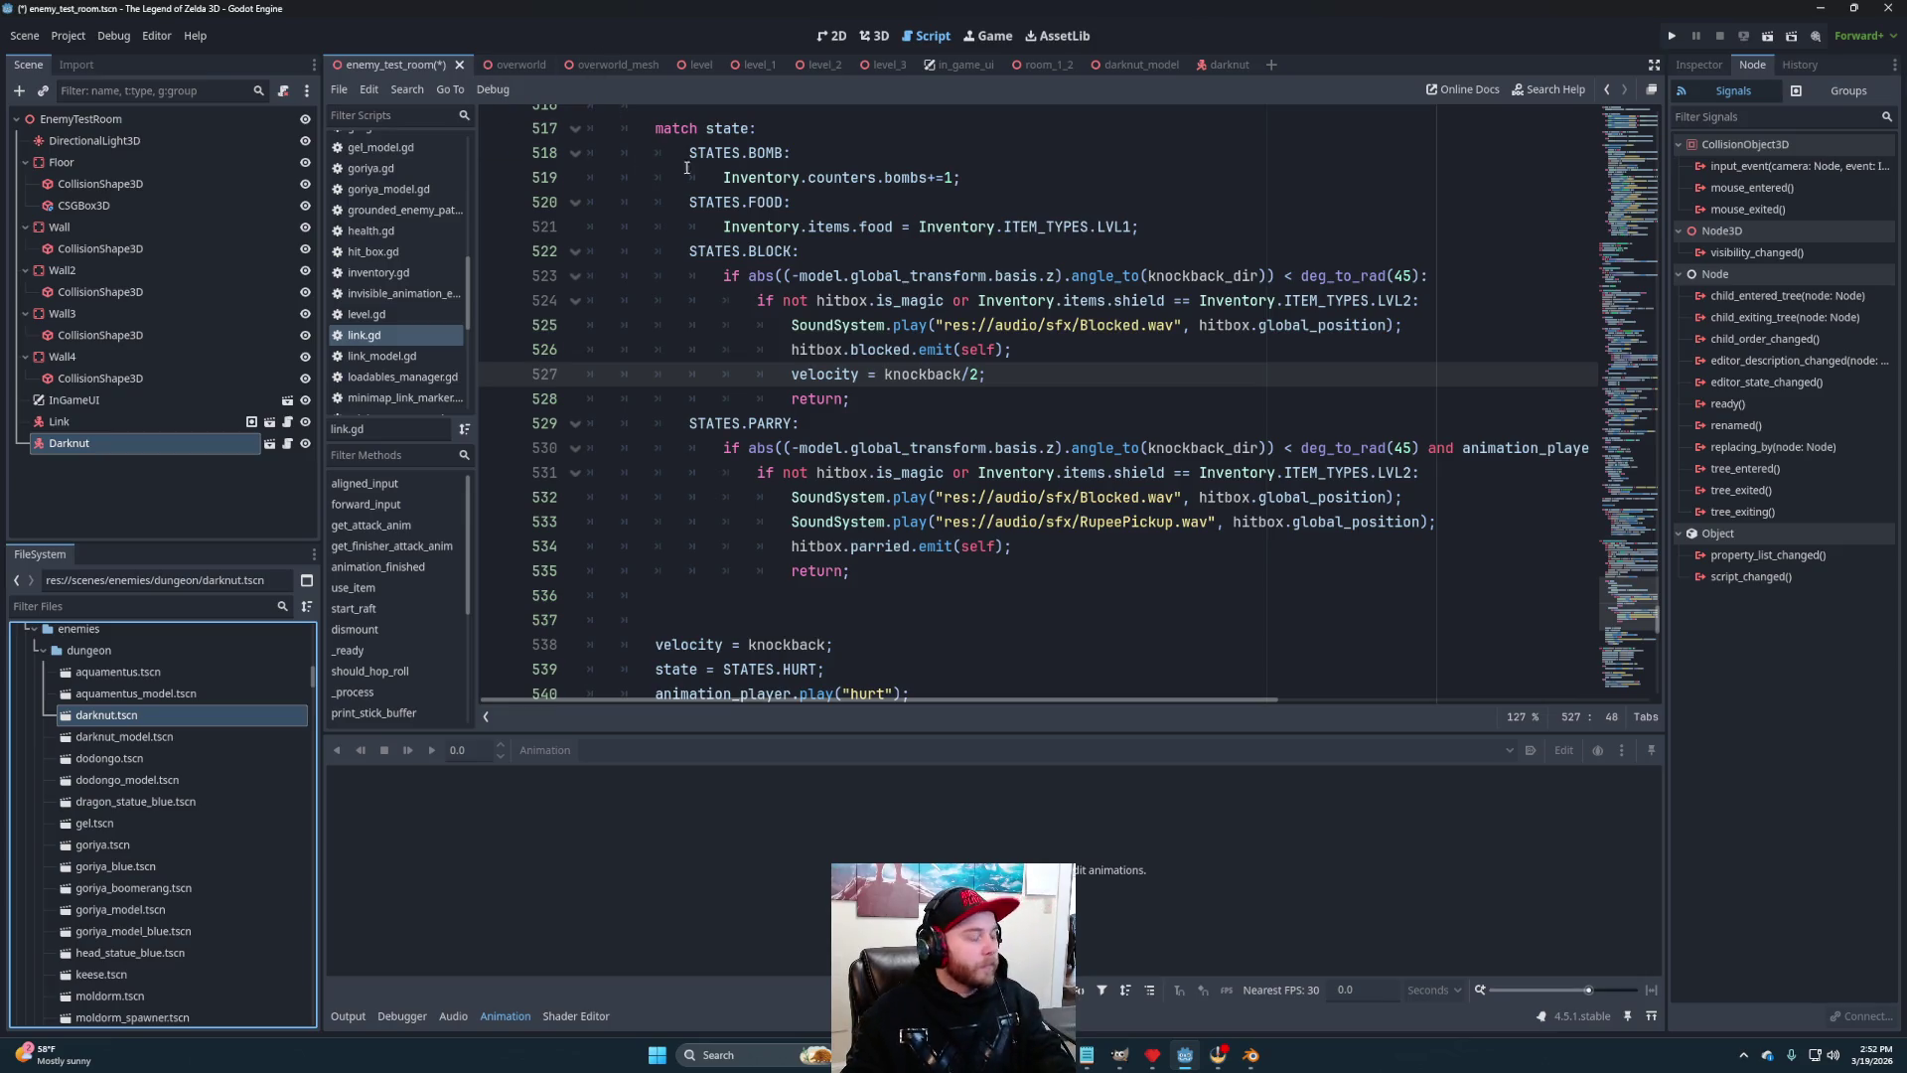
{"action": "key", "text": "ctrl+s"}
{"action": "left_click", "coordinate": [874, 36]}
{"action": "scroll", "coordinate": [1105, 427], "scroll_direction": "down", "scroll_amount": 5}
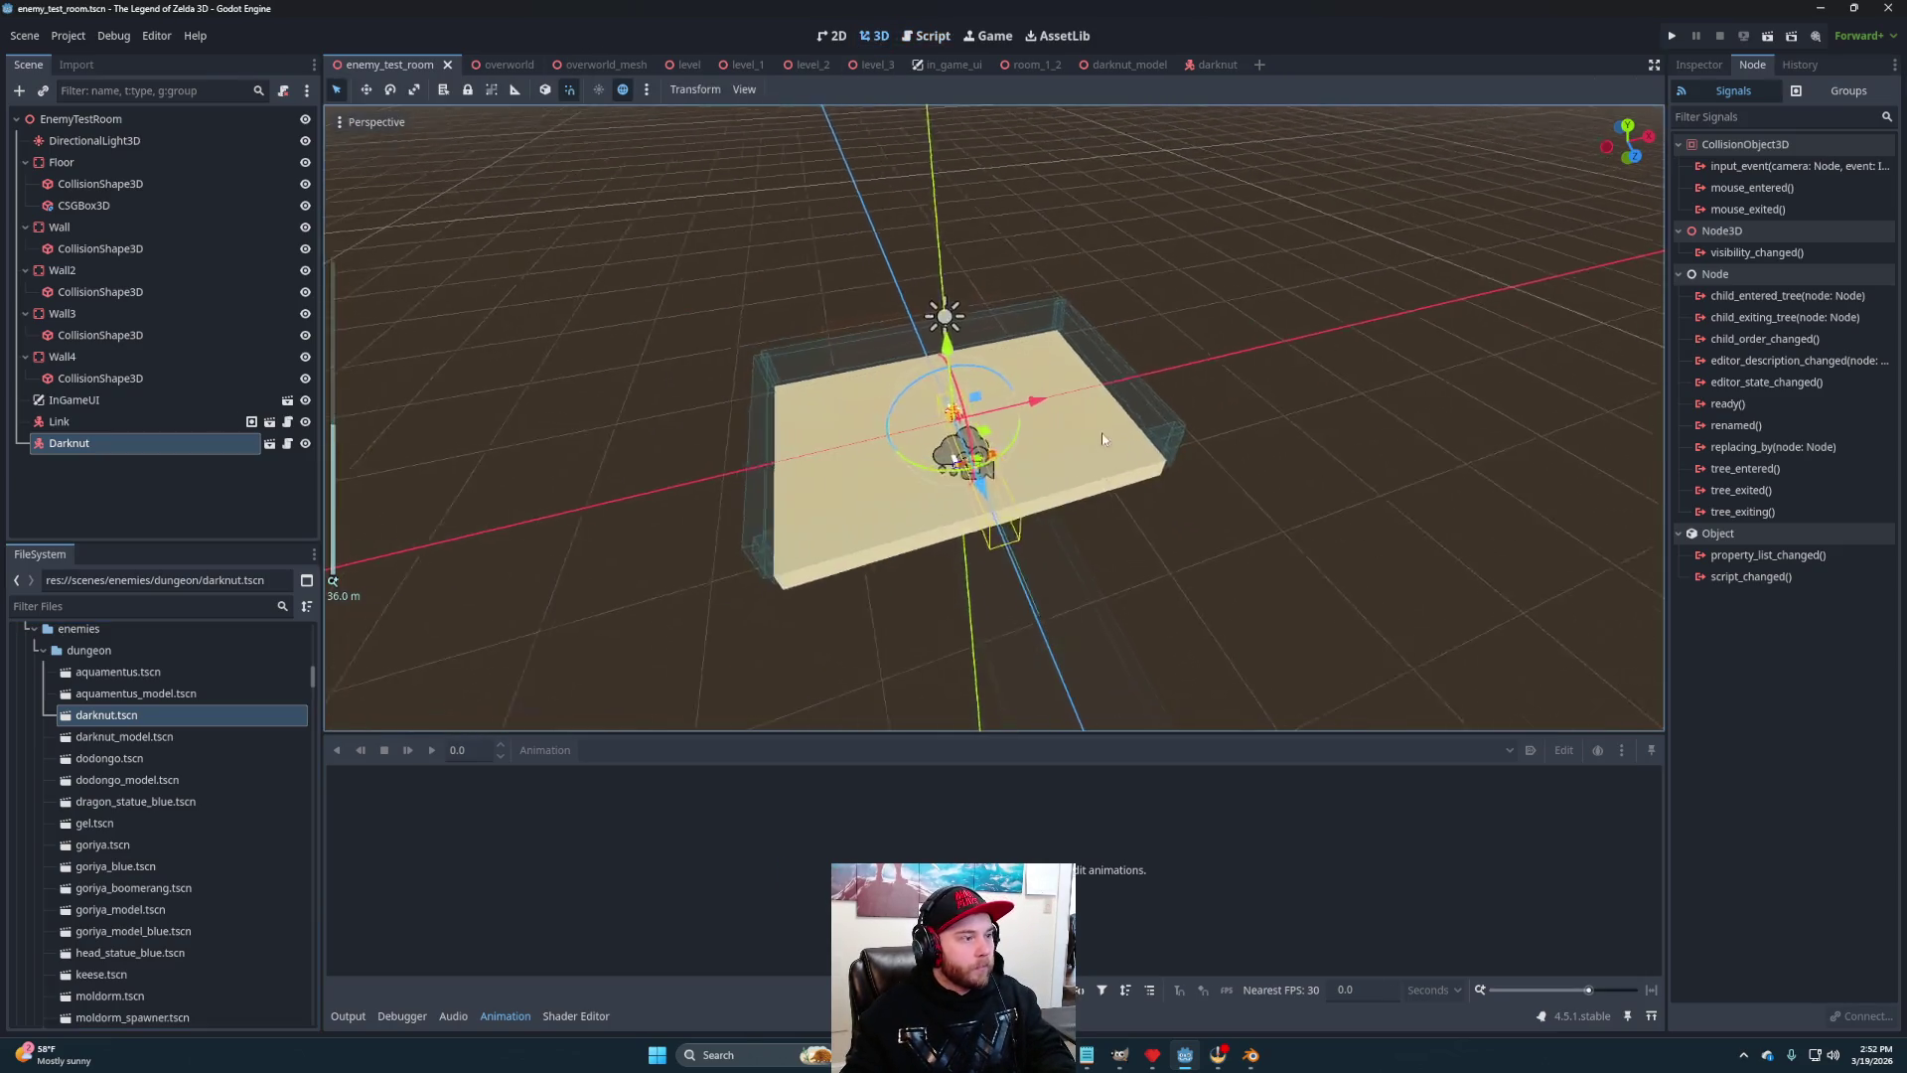
{"action": "scroll", "coordinate": [1099, 439], "scroll_direction": "up", "scroll_amount": 5}
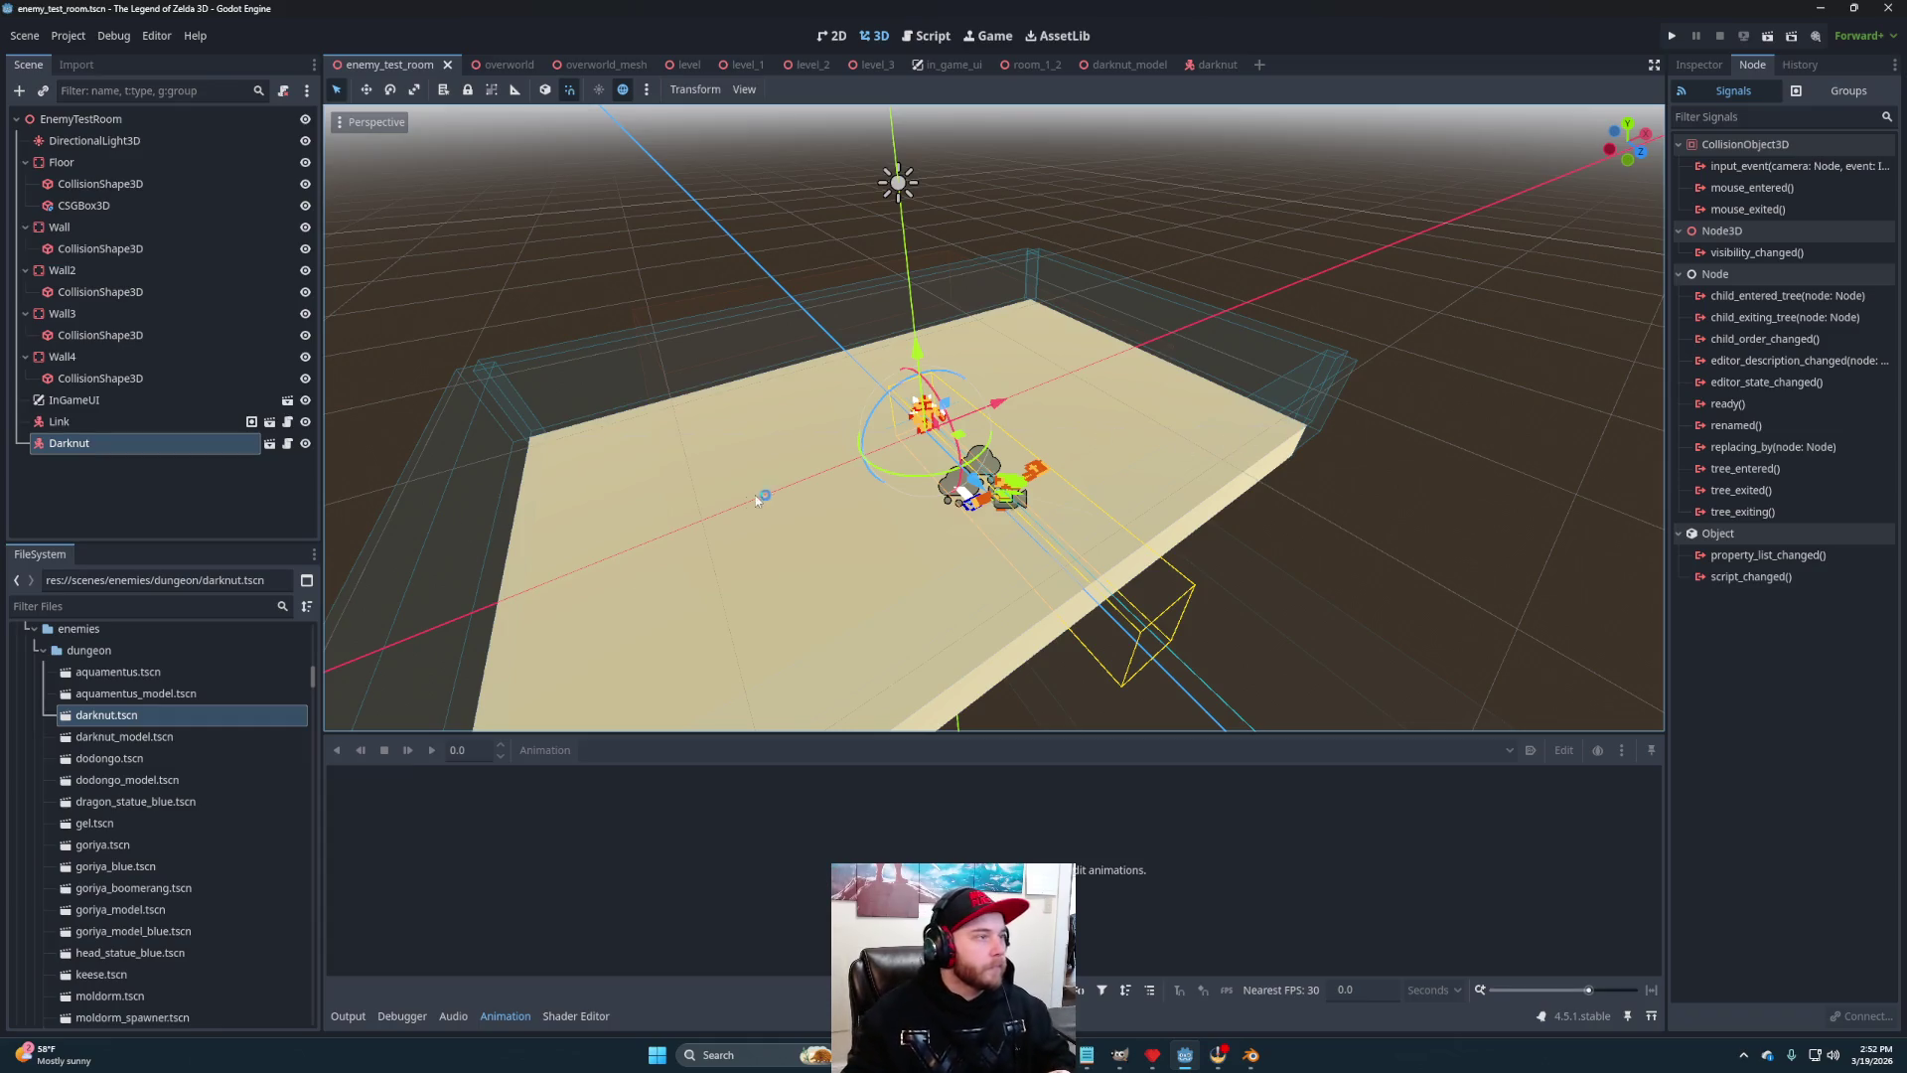
Test-run the room, stop it, and delete the _ready function from darknut.gd
{"action": "left_click", "coordinate": [1769, 37]}
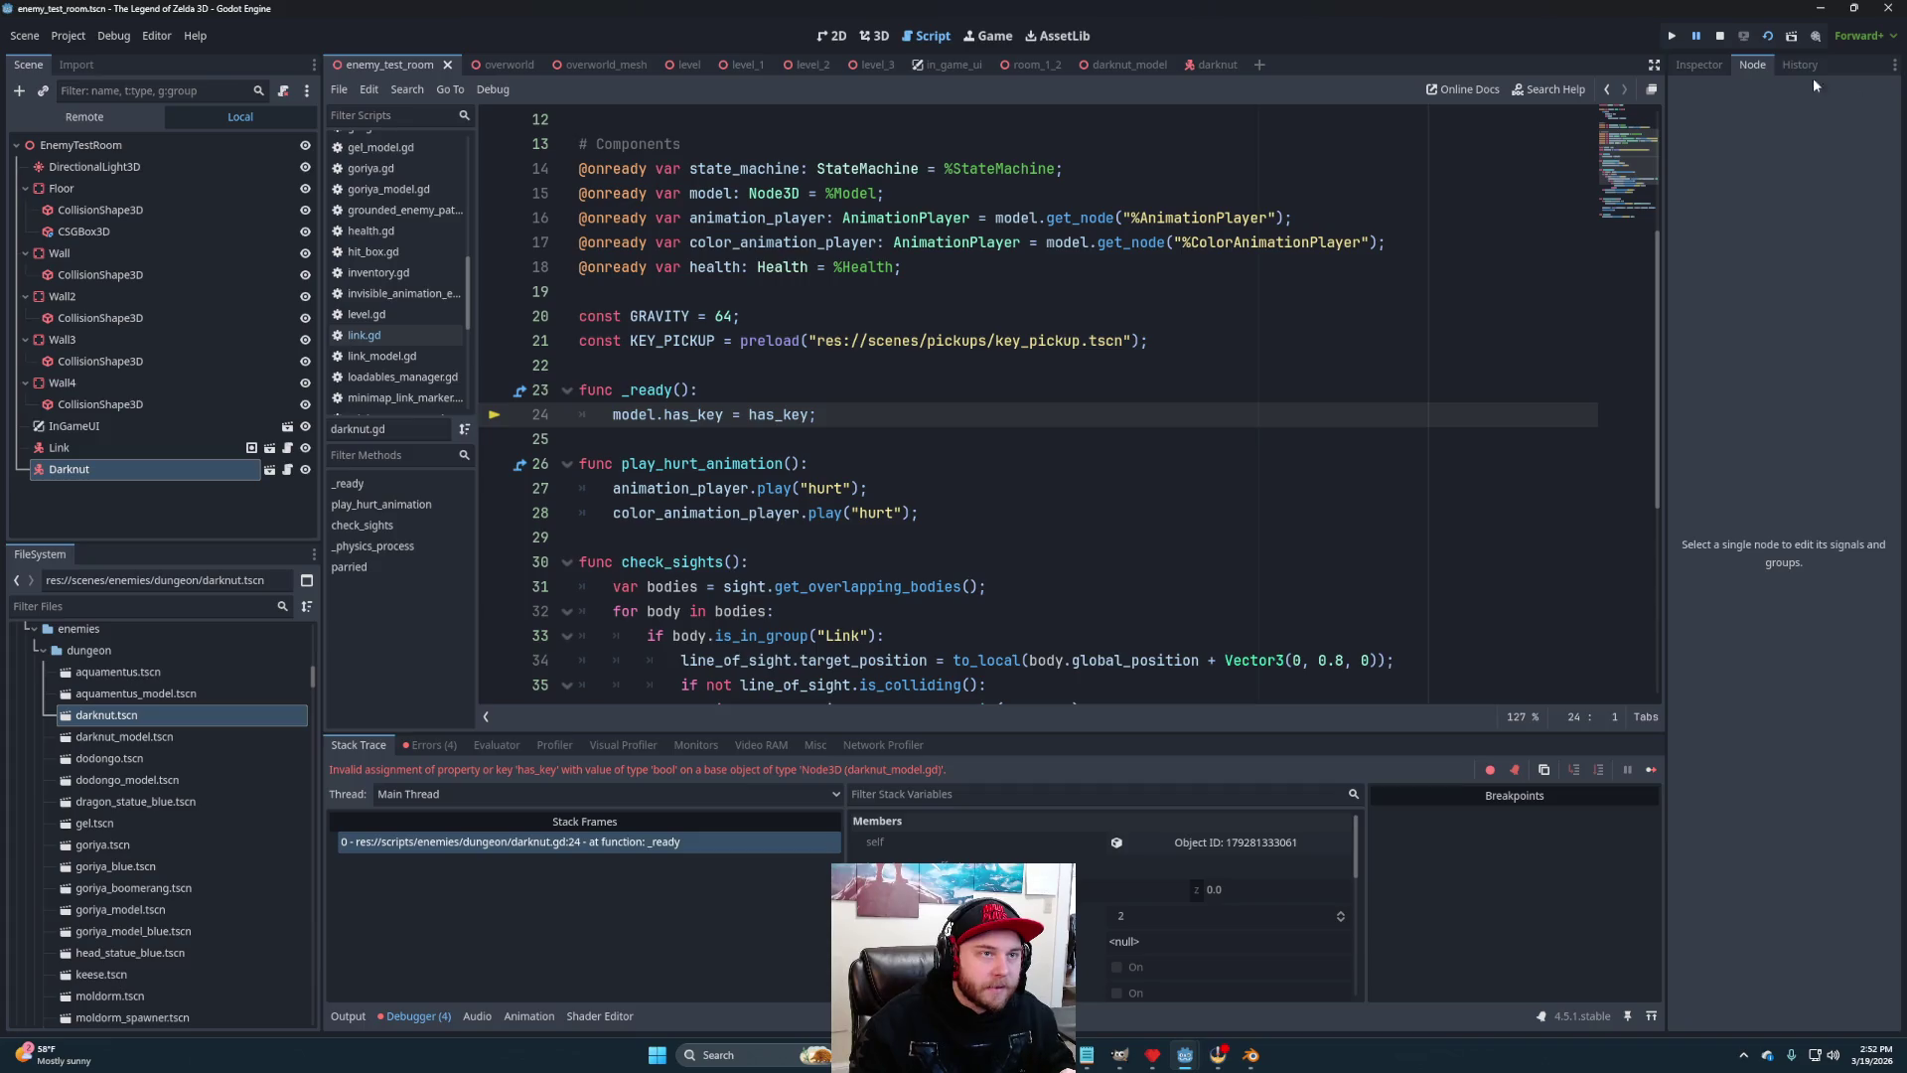
{"action": "left_click", "coordinate": [1720, 35]}
{"action": "left_click_drag", "start_coordinate": [837, 412], "coordinate": [844, 377]}
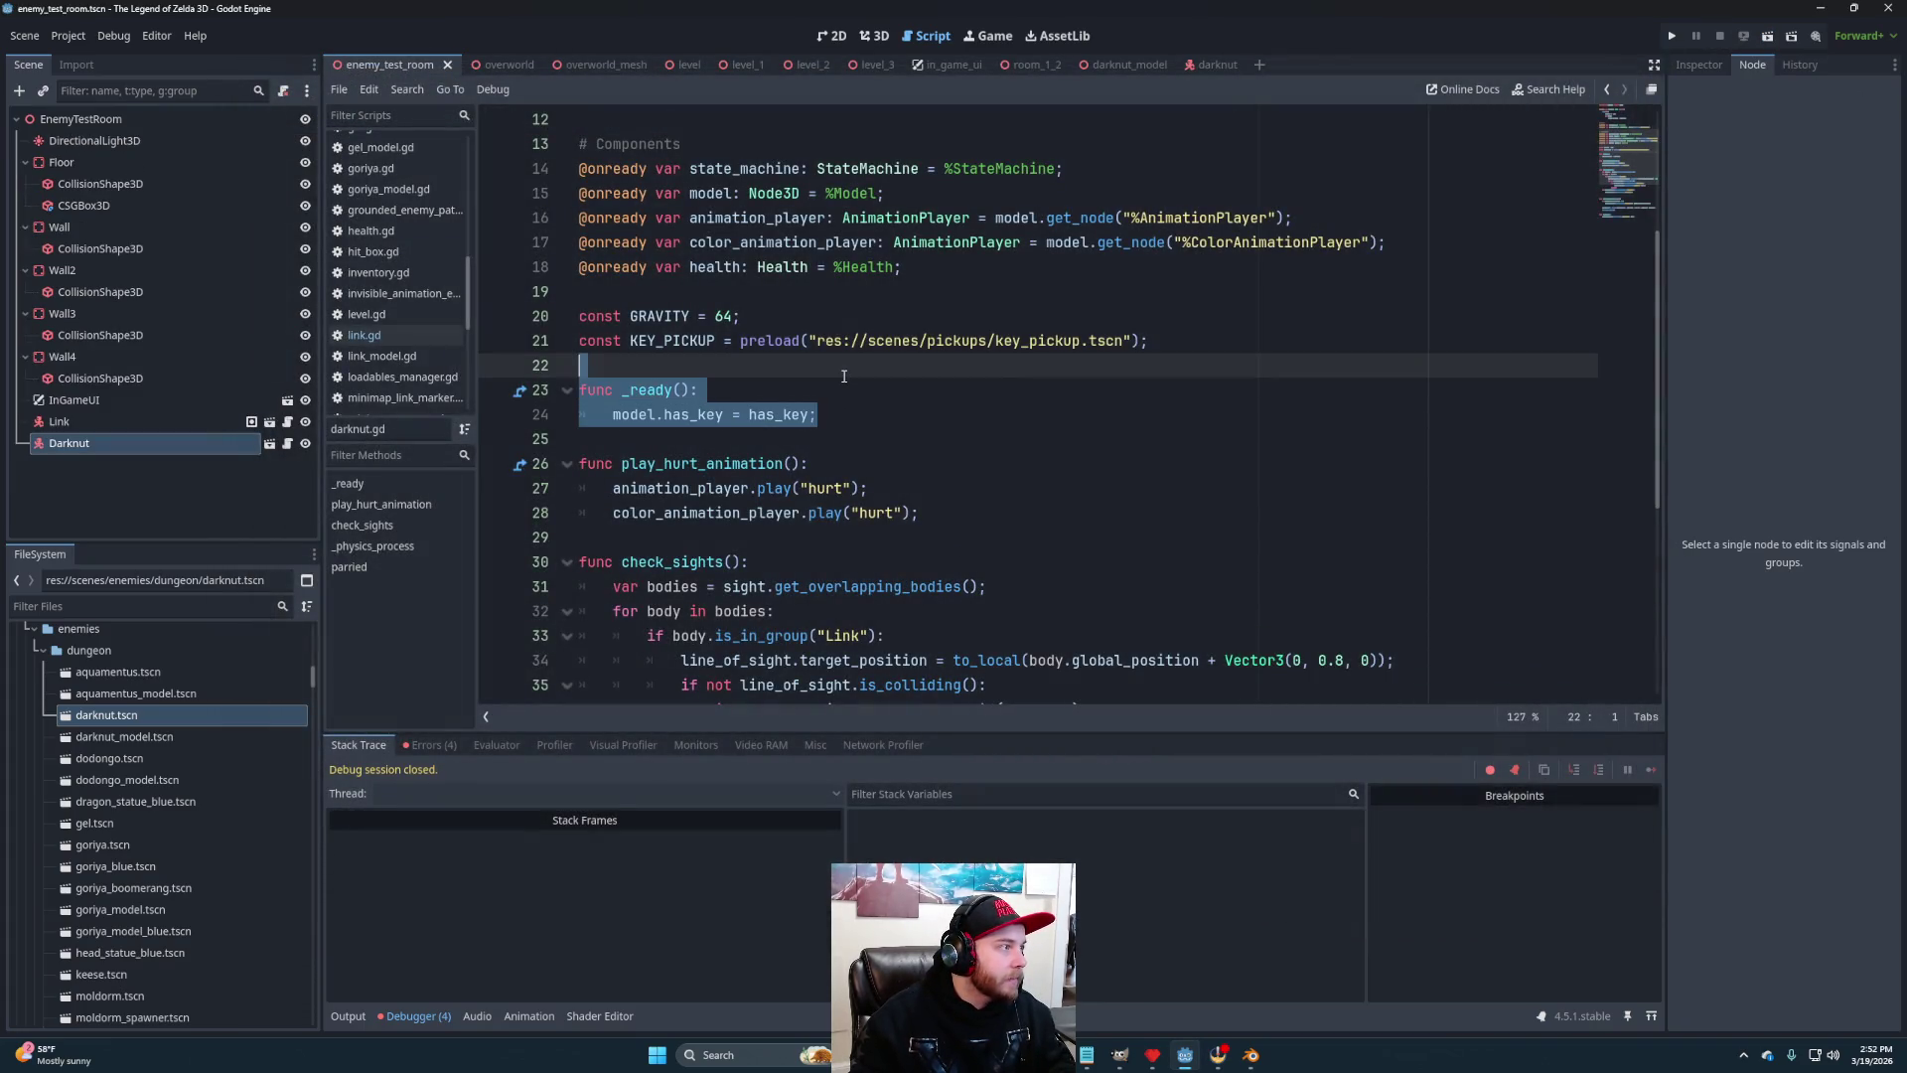
{"action": "scroll", "coordinate": [860, 410], "scroll_direction": "up", "scroll_amount": 4}
{"action": "scroll", "coordinate": [887, 470], "scroll_direction": "down", "scroll_amount": 6}
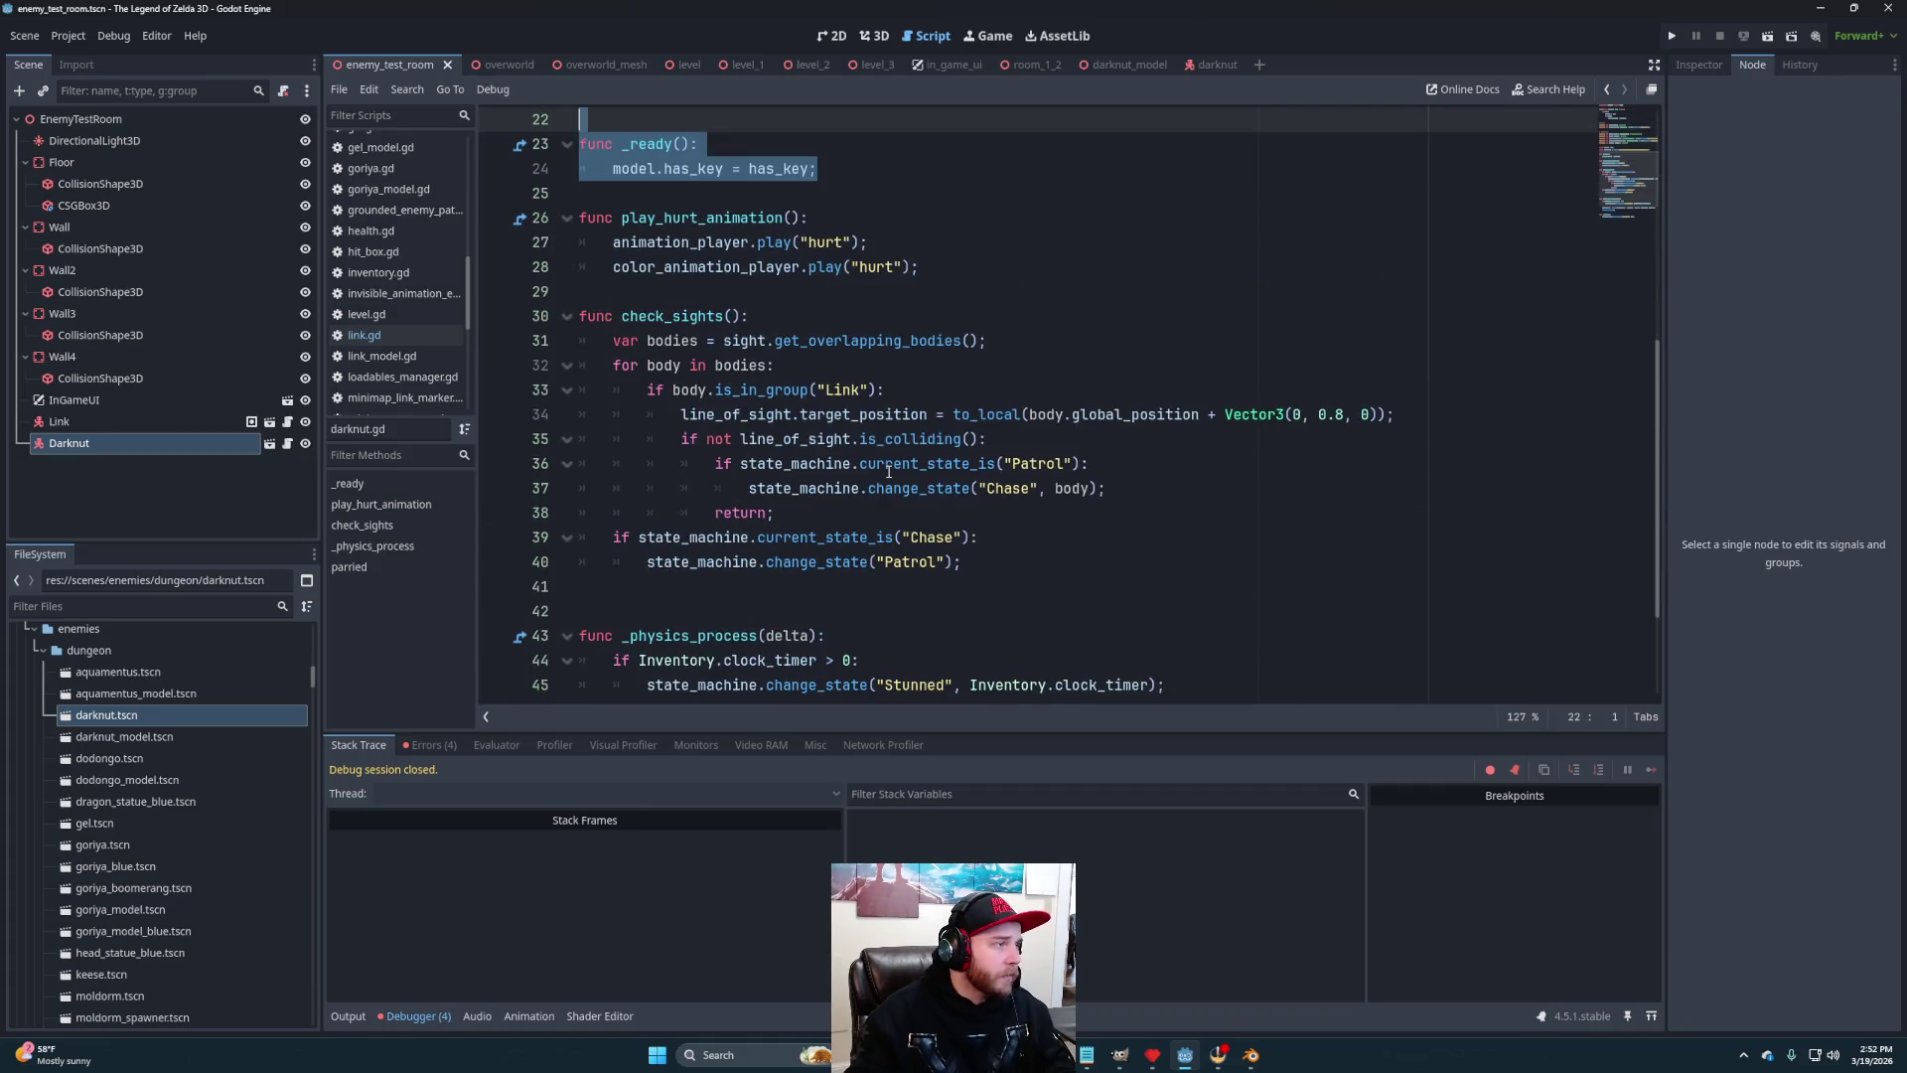
{"action": "scroll", "coordinate": [827, 467], "scroll_direction": "down", "scroll_amount": 1}
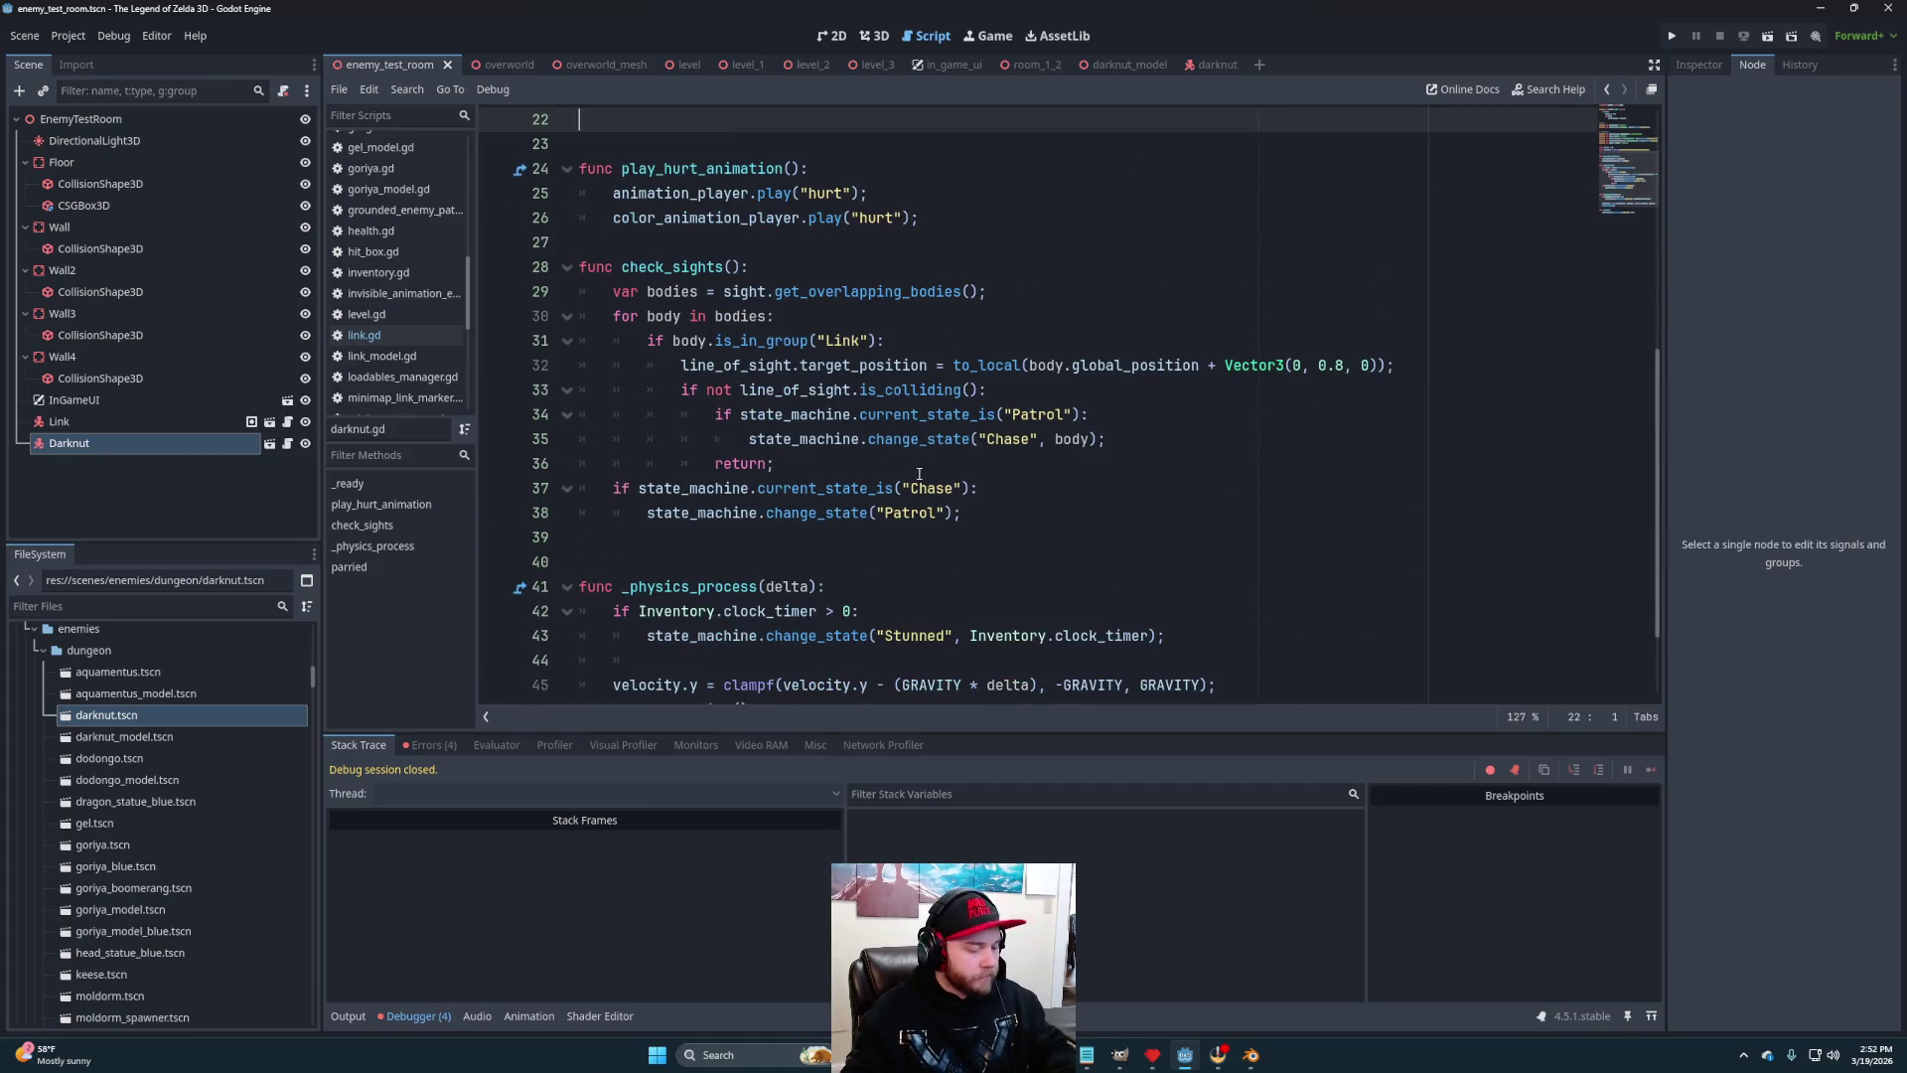
Run the test room again, stop it after the error, and reopen darknut.gd
{"action": "left_click", "coordinate": [1767, 35]}
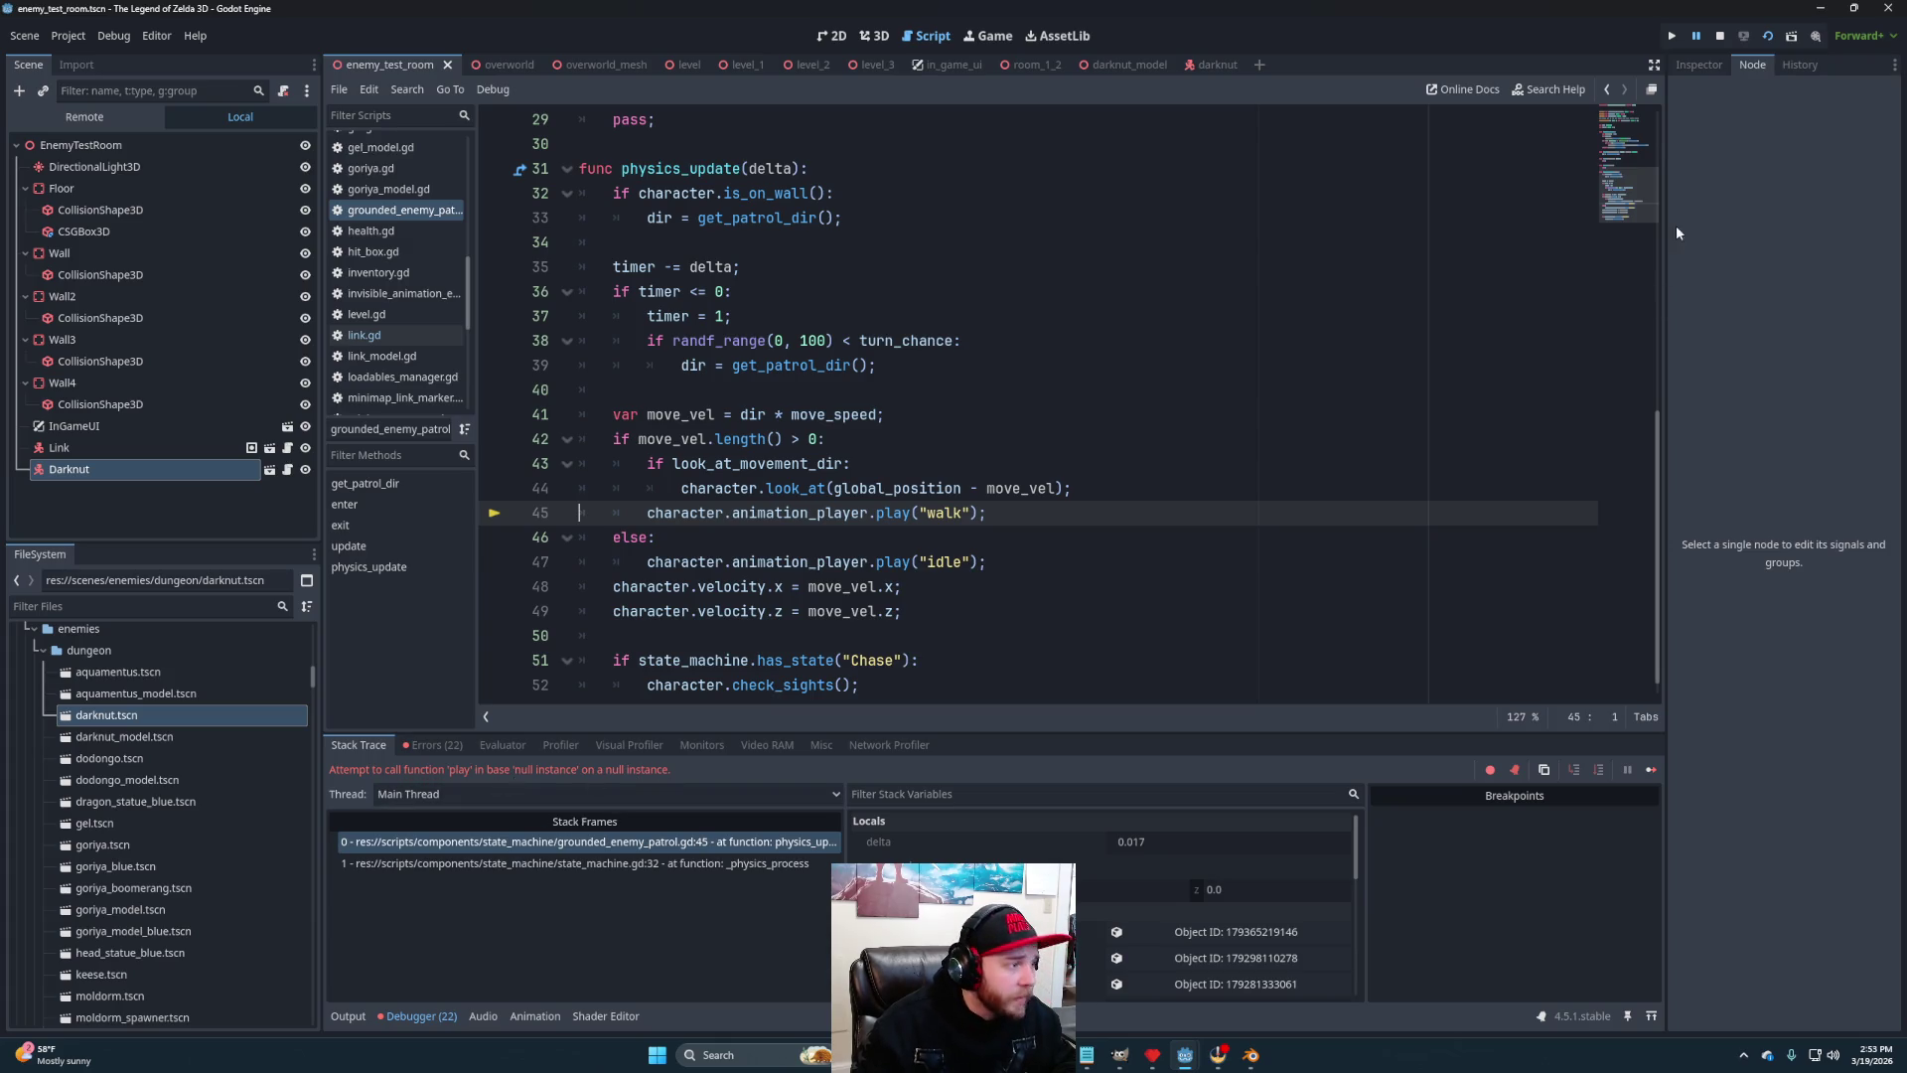
{"action": "left_click", "coordinate": [1720, 36]}
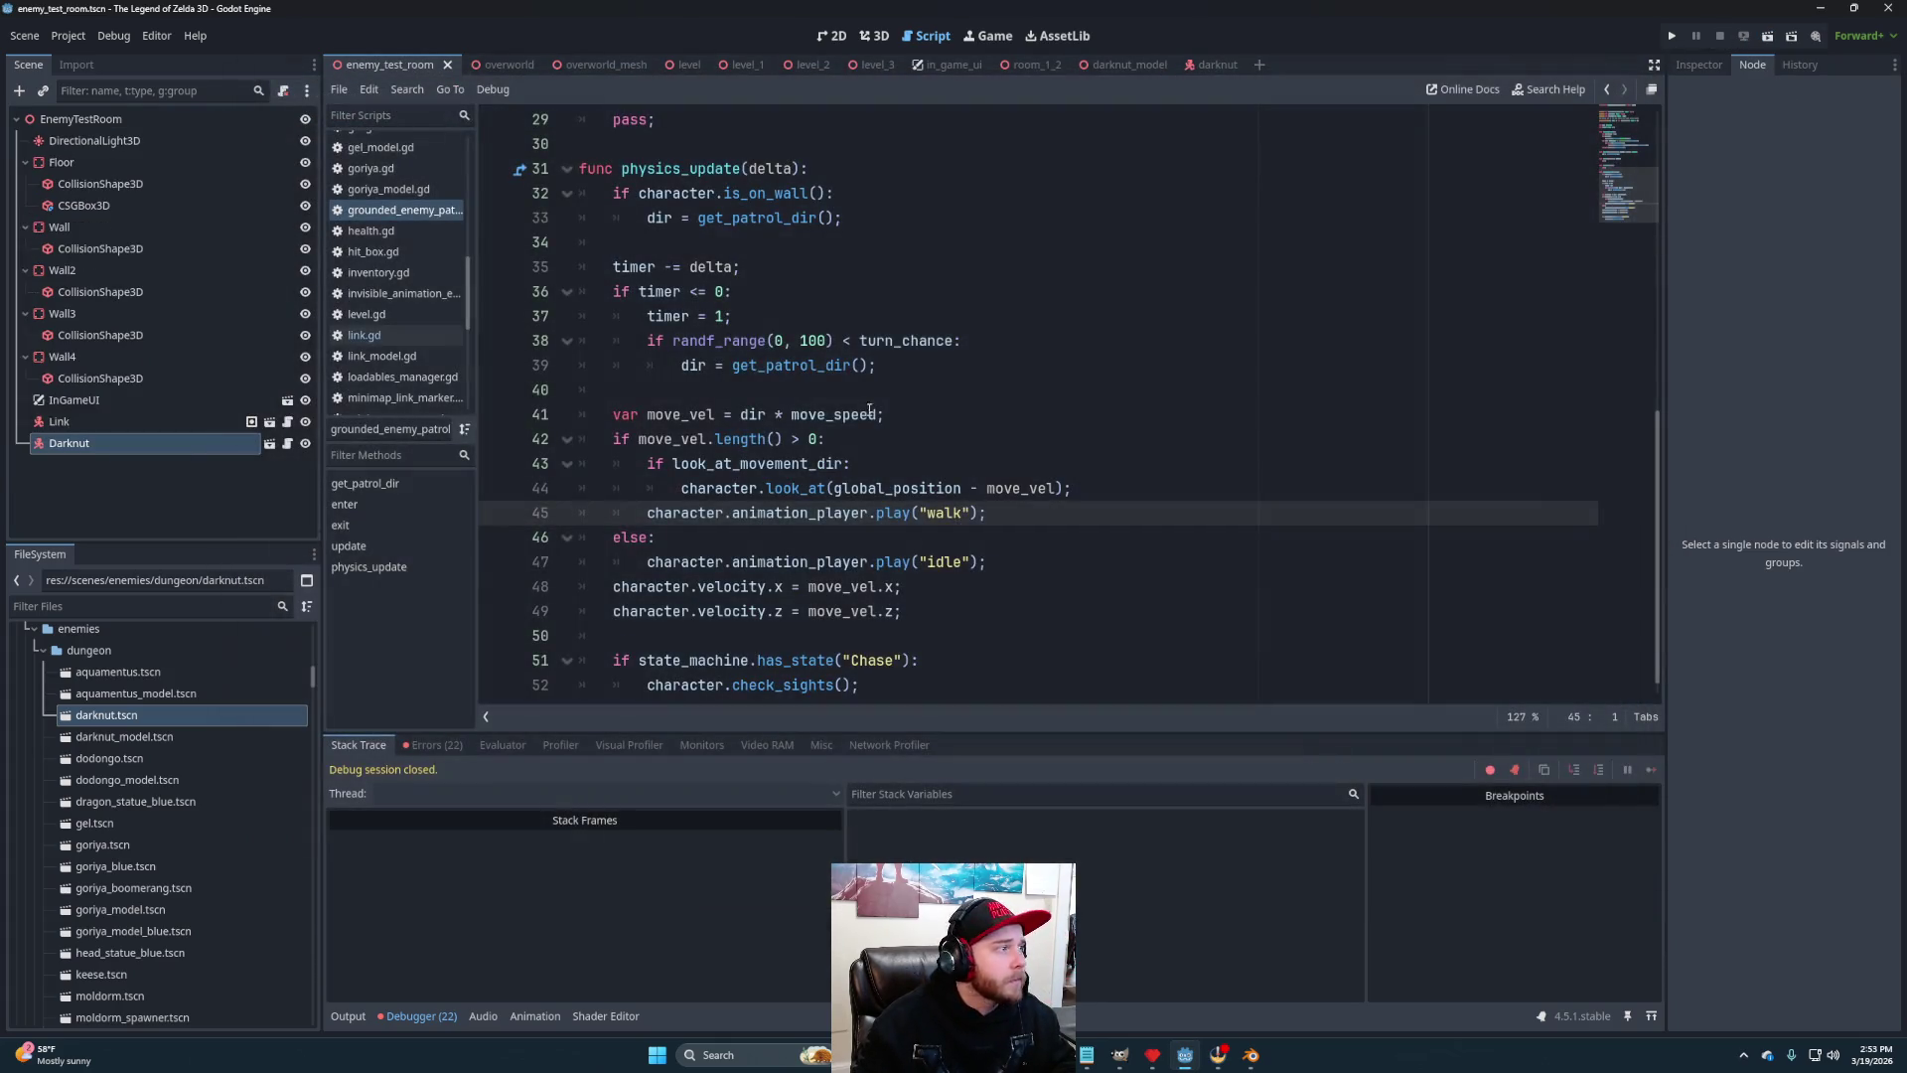
{"action": "scroll", "coordinate": [699, 397], "scroll_direction": "up", "scroll_amount": 9}
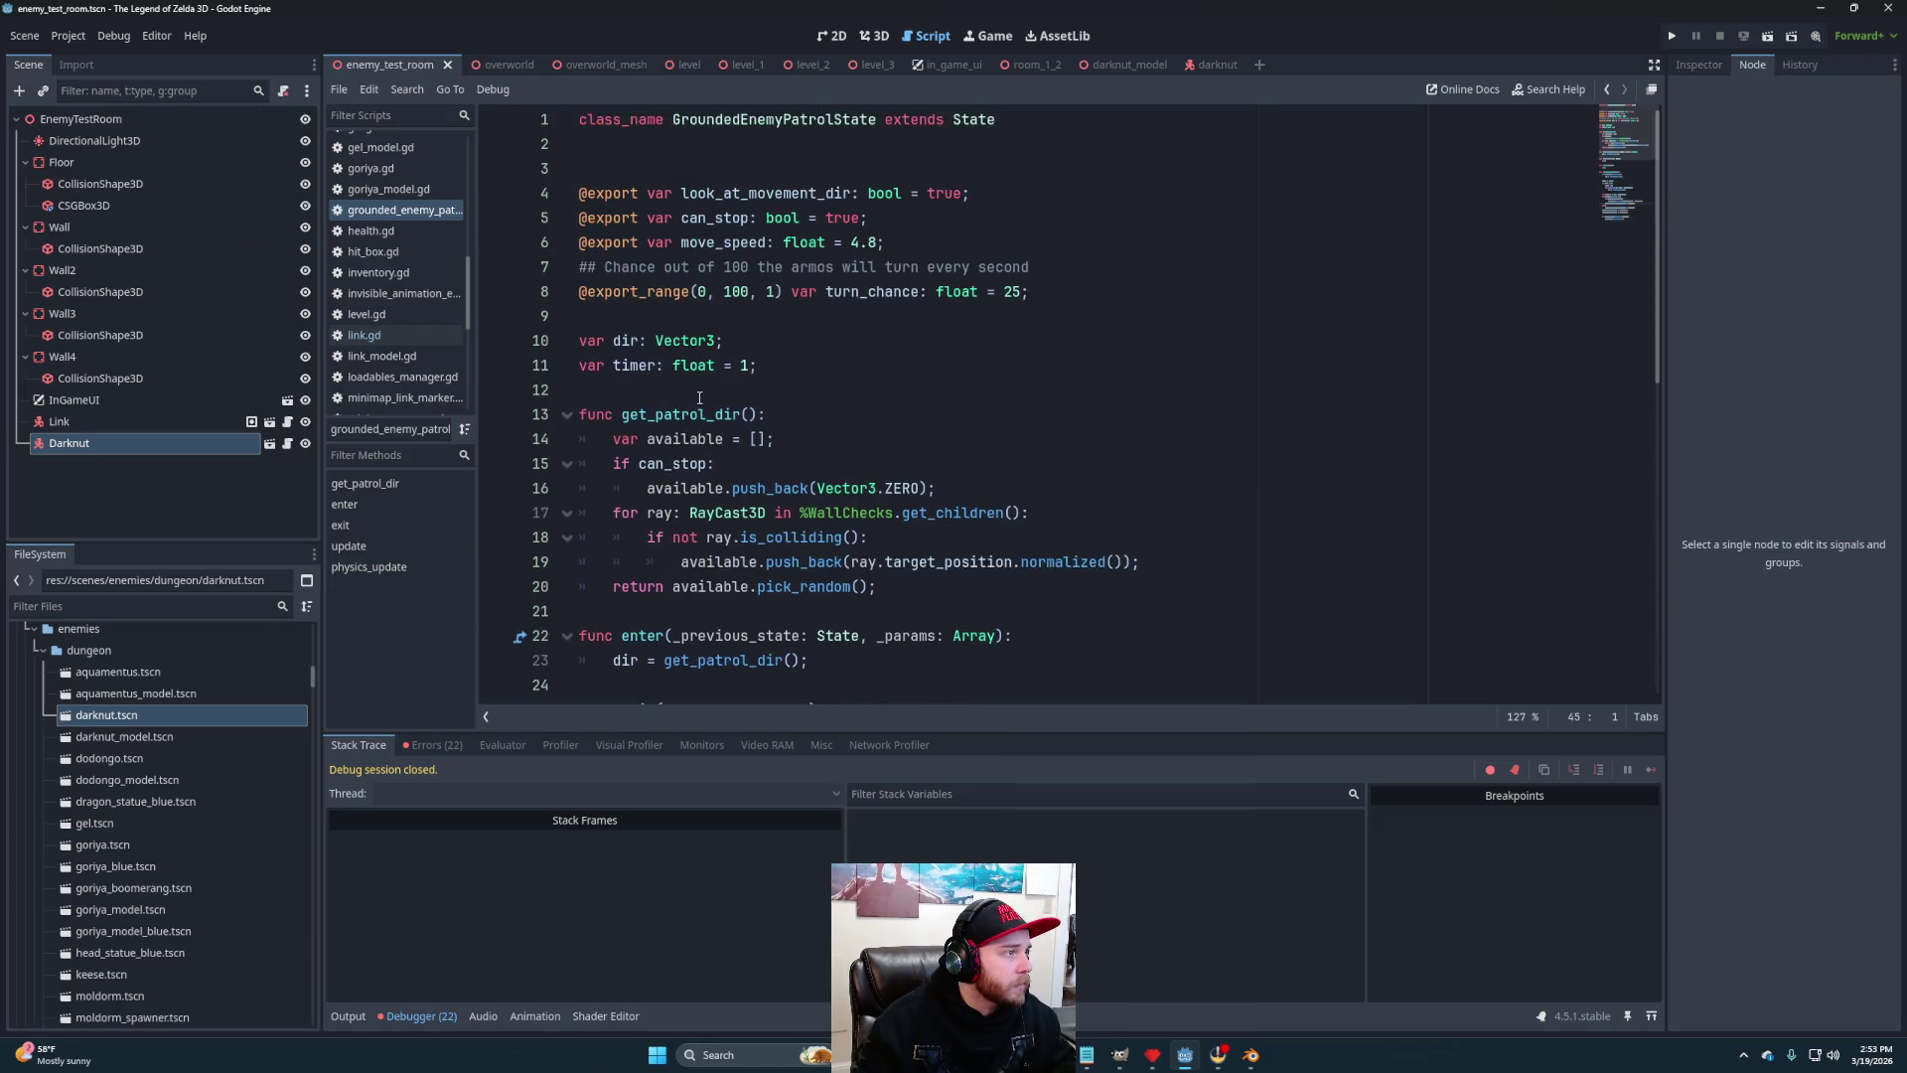
{"action": "scroll", "coordinate": [388, 298], "scroll_direction": "up", "scroll_amount": 3}
{"action": "scroll", "coordinate": [417, 258], "scroll_direction": "up", "scroll_amount": 5}
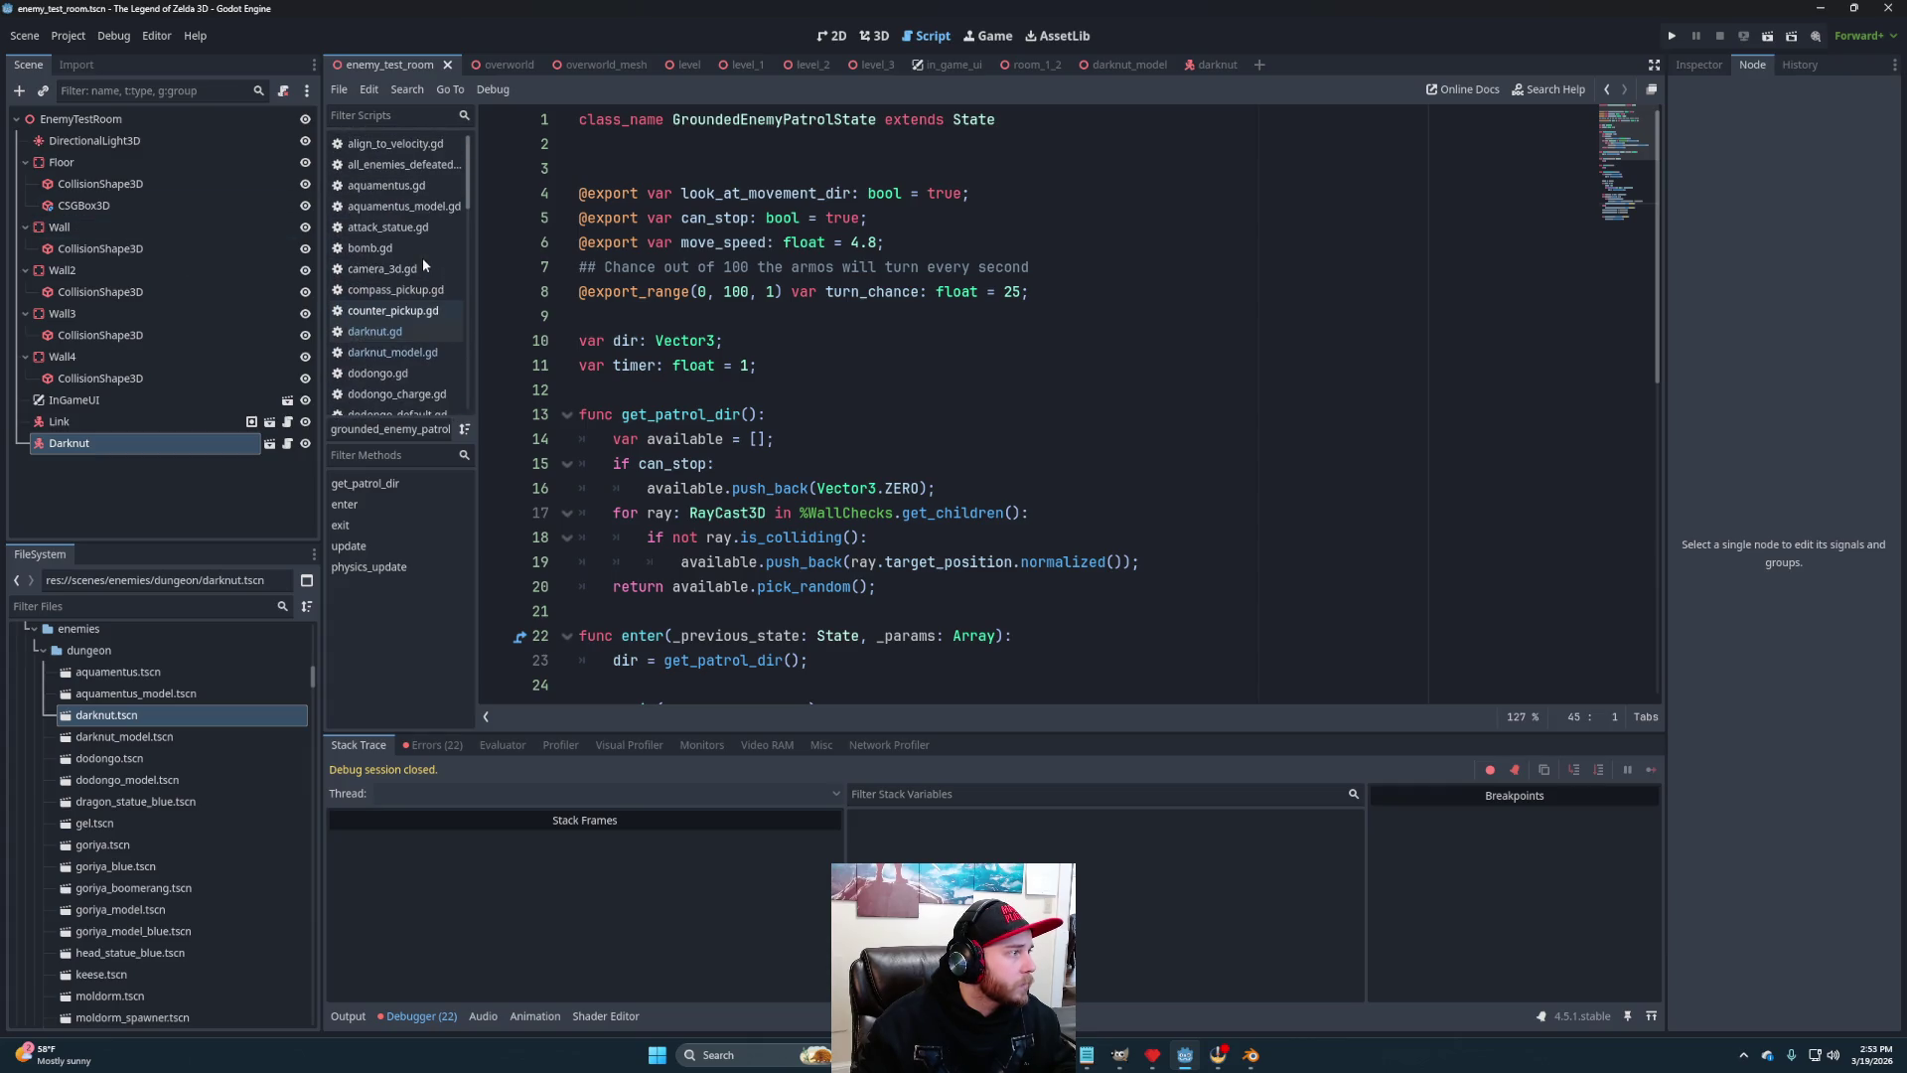
{"action": "left_click", "coordinate": [388, 331]}
{"action": "scroll", "coordinate": [1113, 411], "scroll_direction": "up", "scroll_amount": 7}
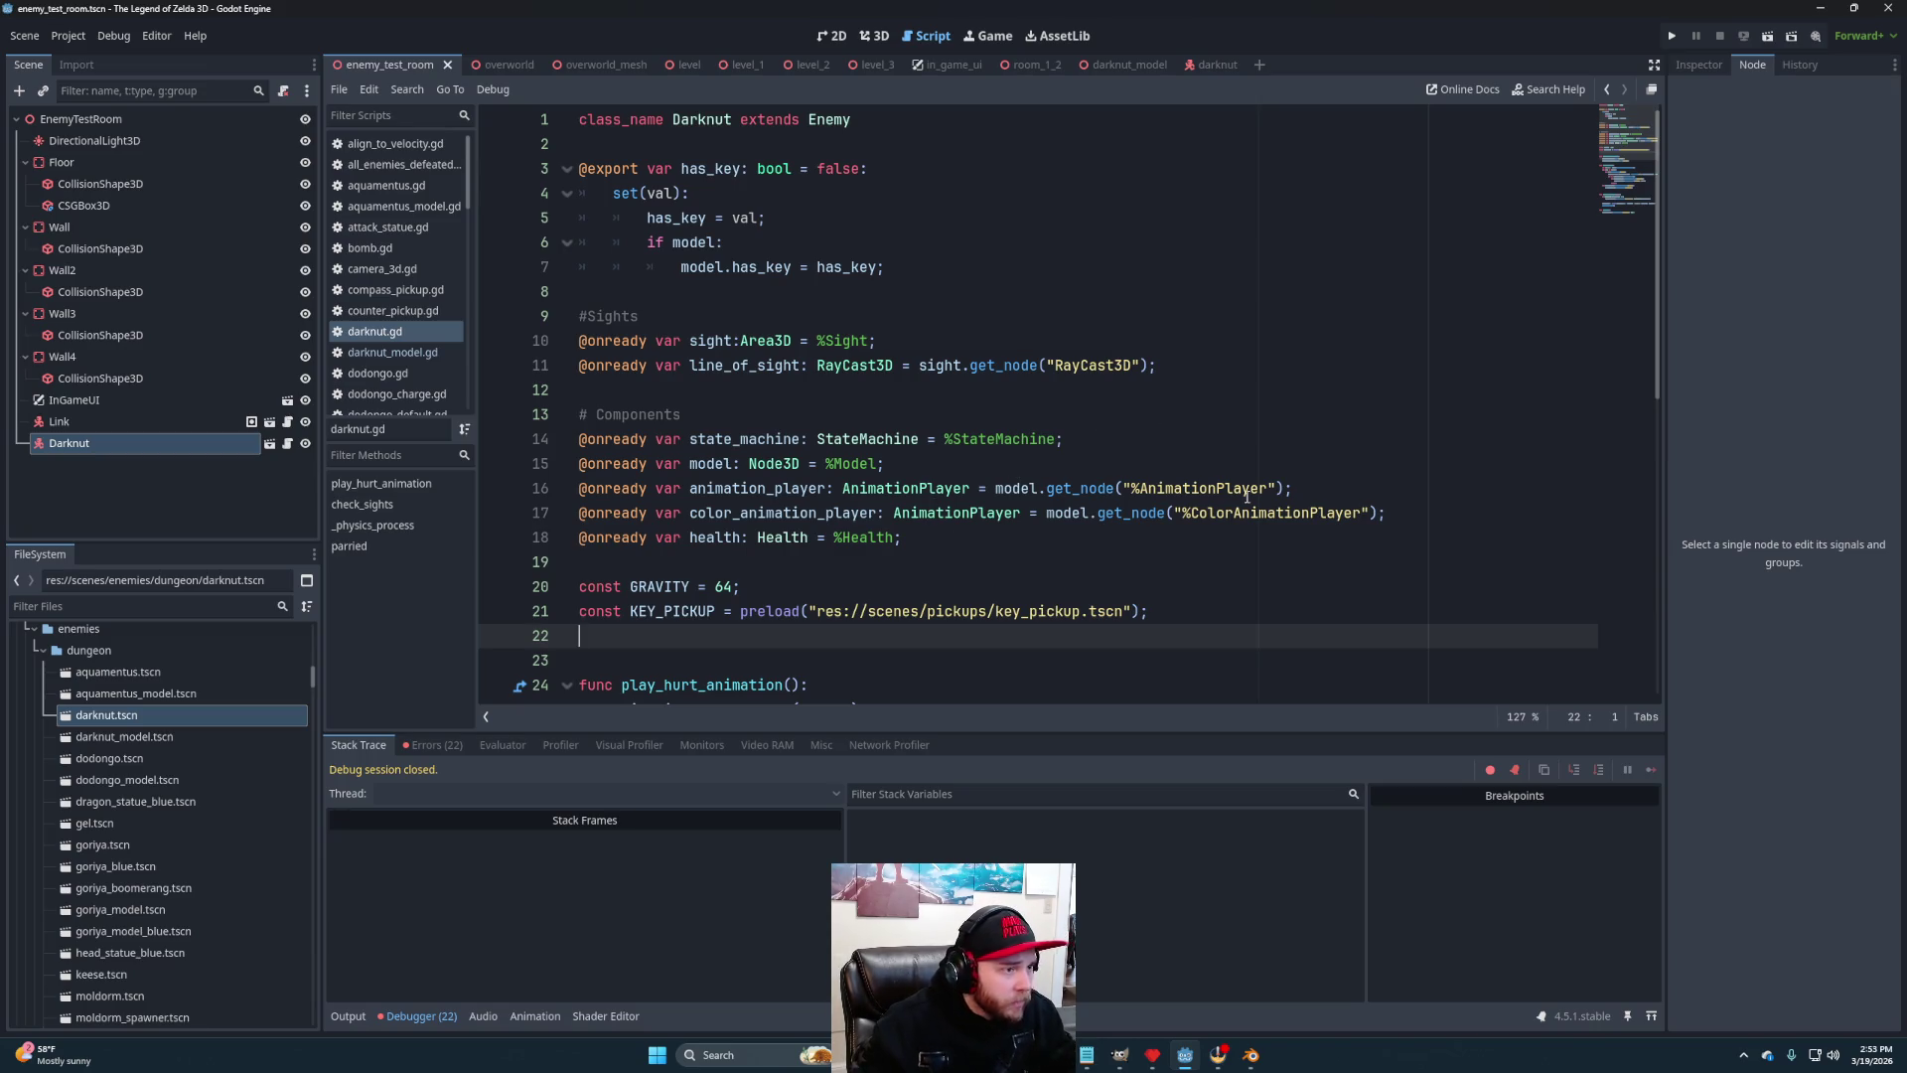
Make AnimationPlayer and ColorAnimationPlayer unique-name nodes in darknut_model and save
{"action": "left_click", "coordinate": [1123, 64]}
{"action": "right_click", "coordinate": [74, 503]}
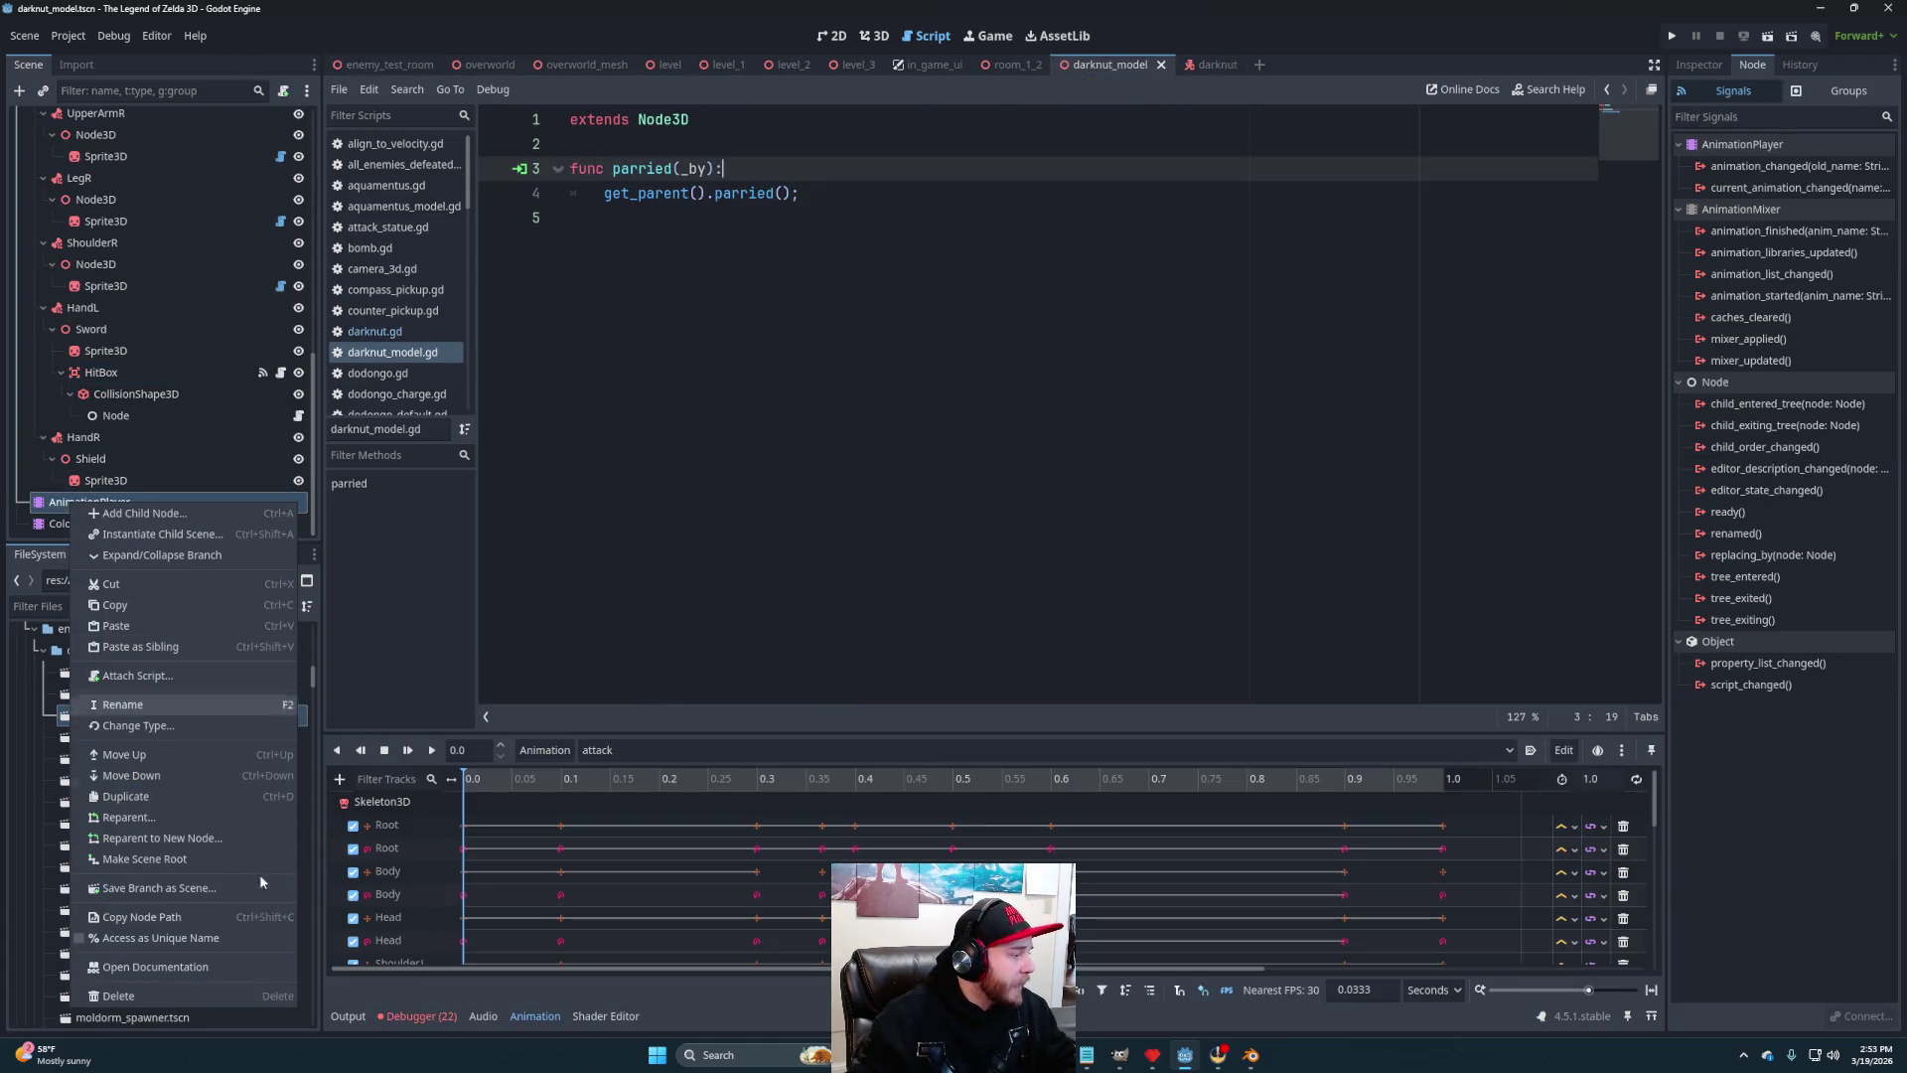
{"action": "left_click", "coordinate": [120, 942]}
{"action": "right_click", "coordinate": [127, 524]}
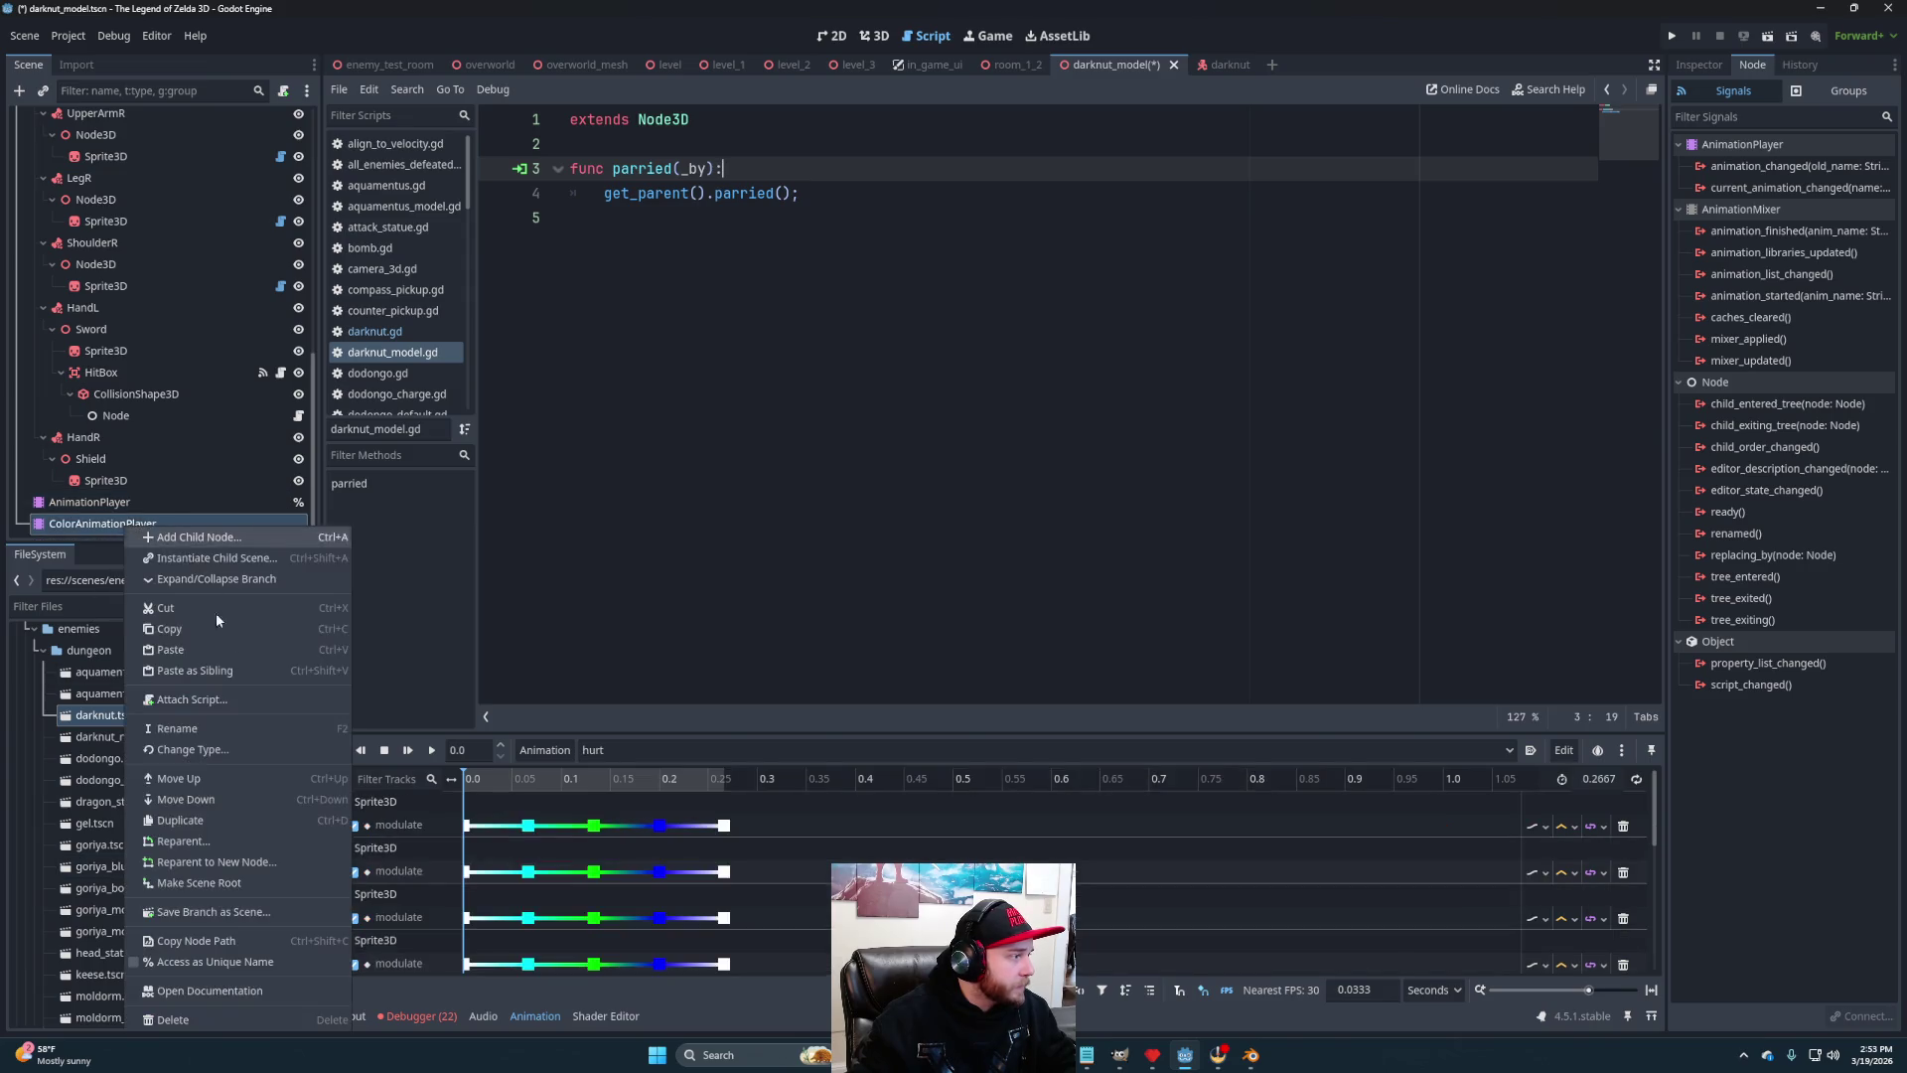
{"action": "left_click", "coordinate": [239, 961]}
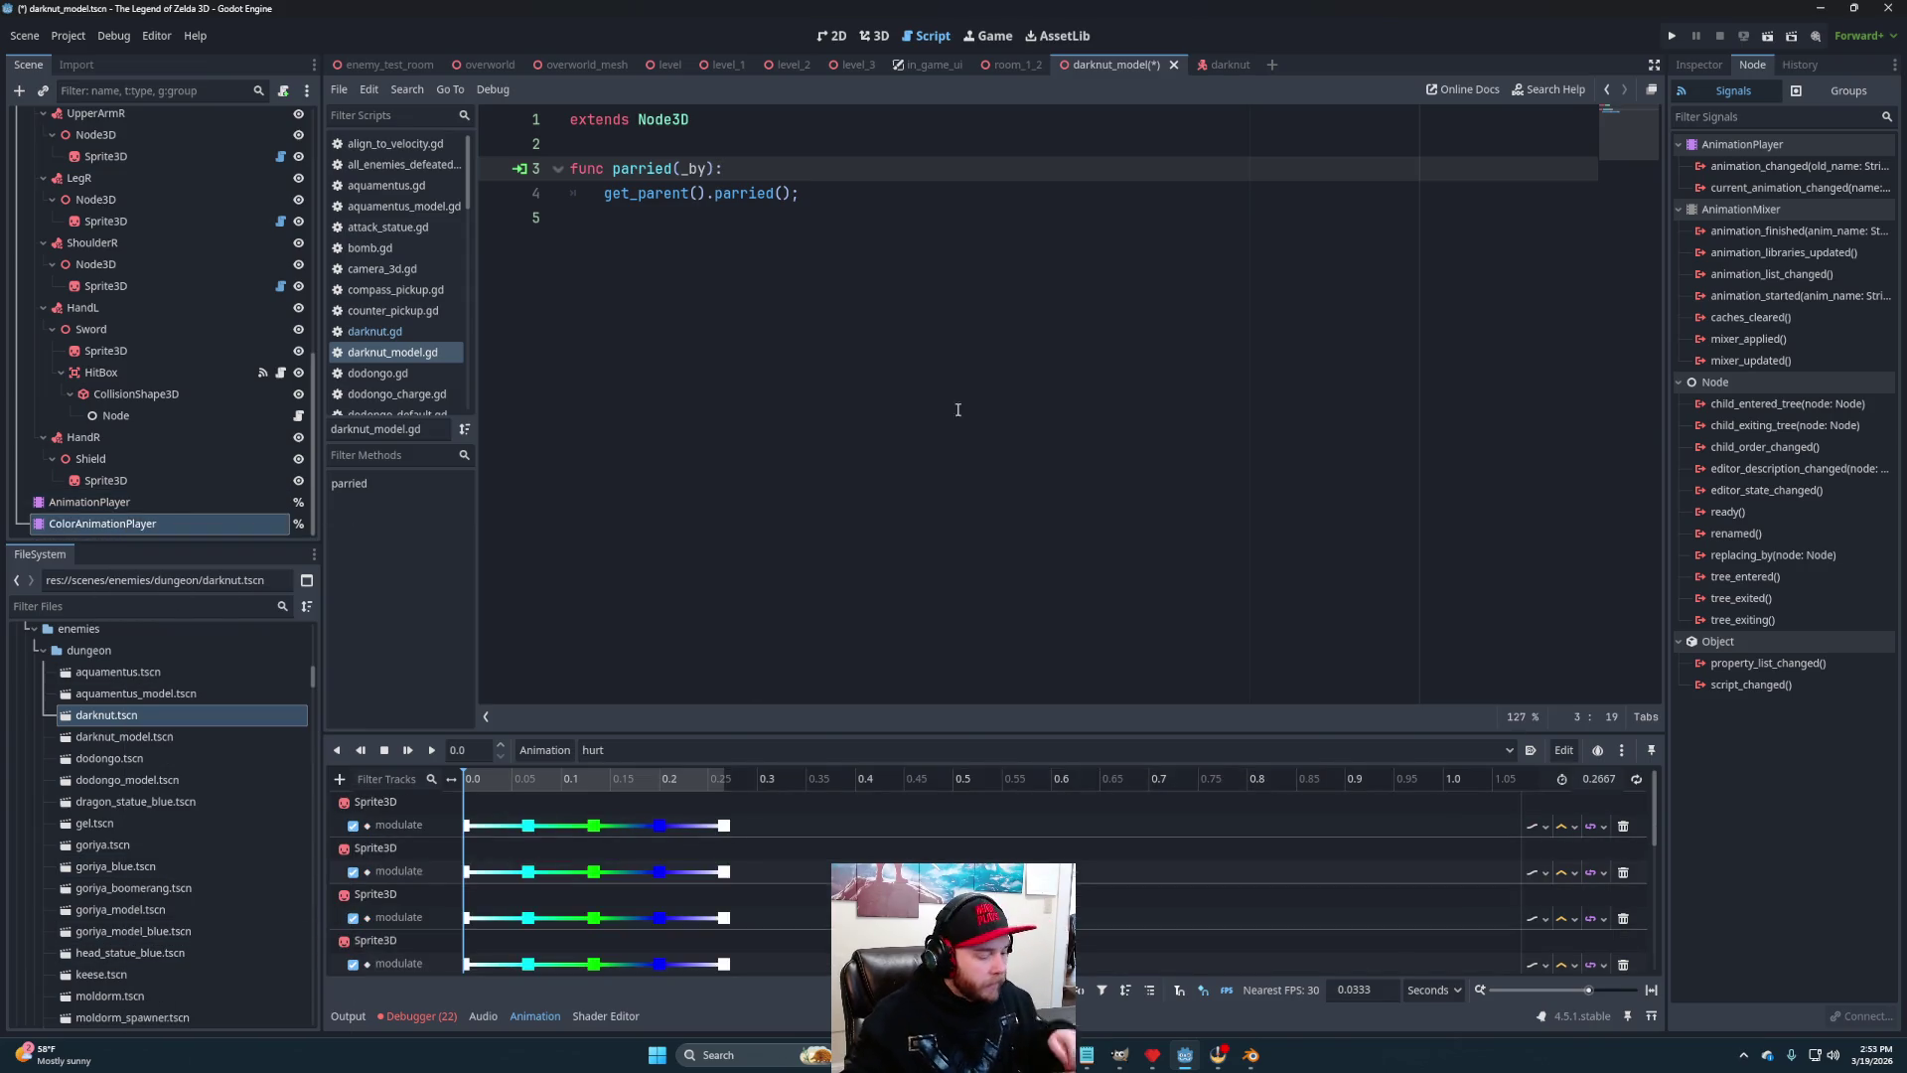
{"action": "key", "text": "ctrl+s"}
Playtest the enemy test room with the Darknut, then stop the game
{"action": "left_click", "coordinate": [383, 65]}
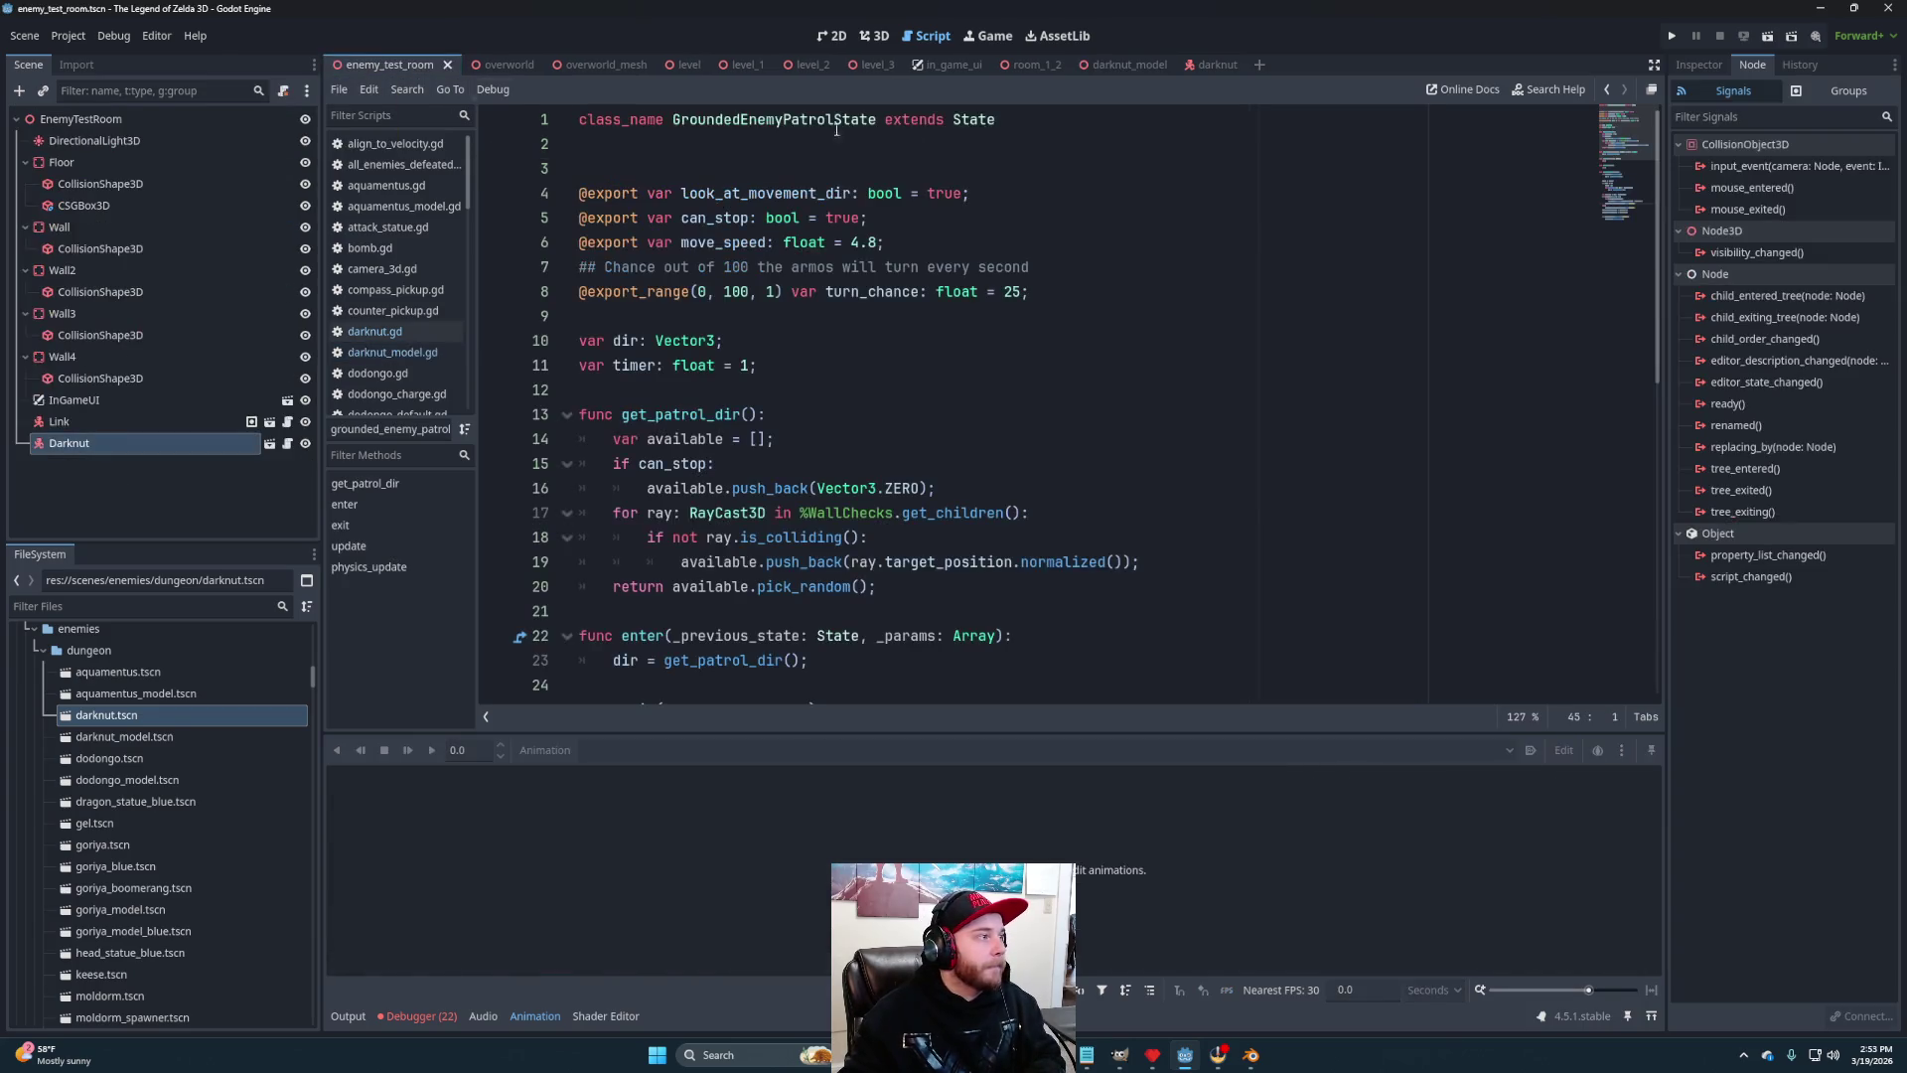
{"action": "left_click", "coordinate": [1768, 36]}
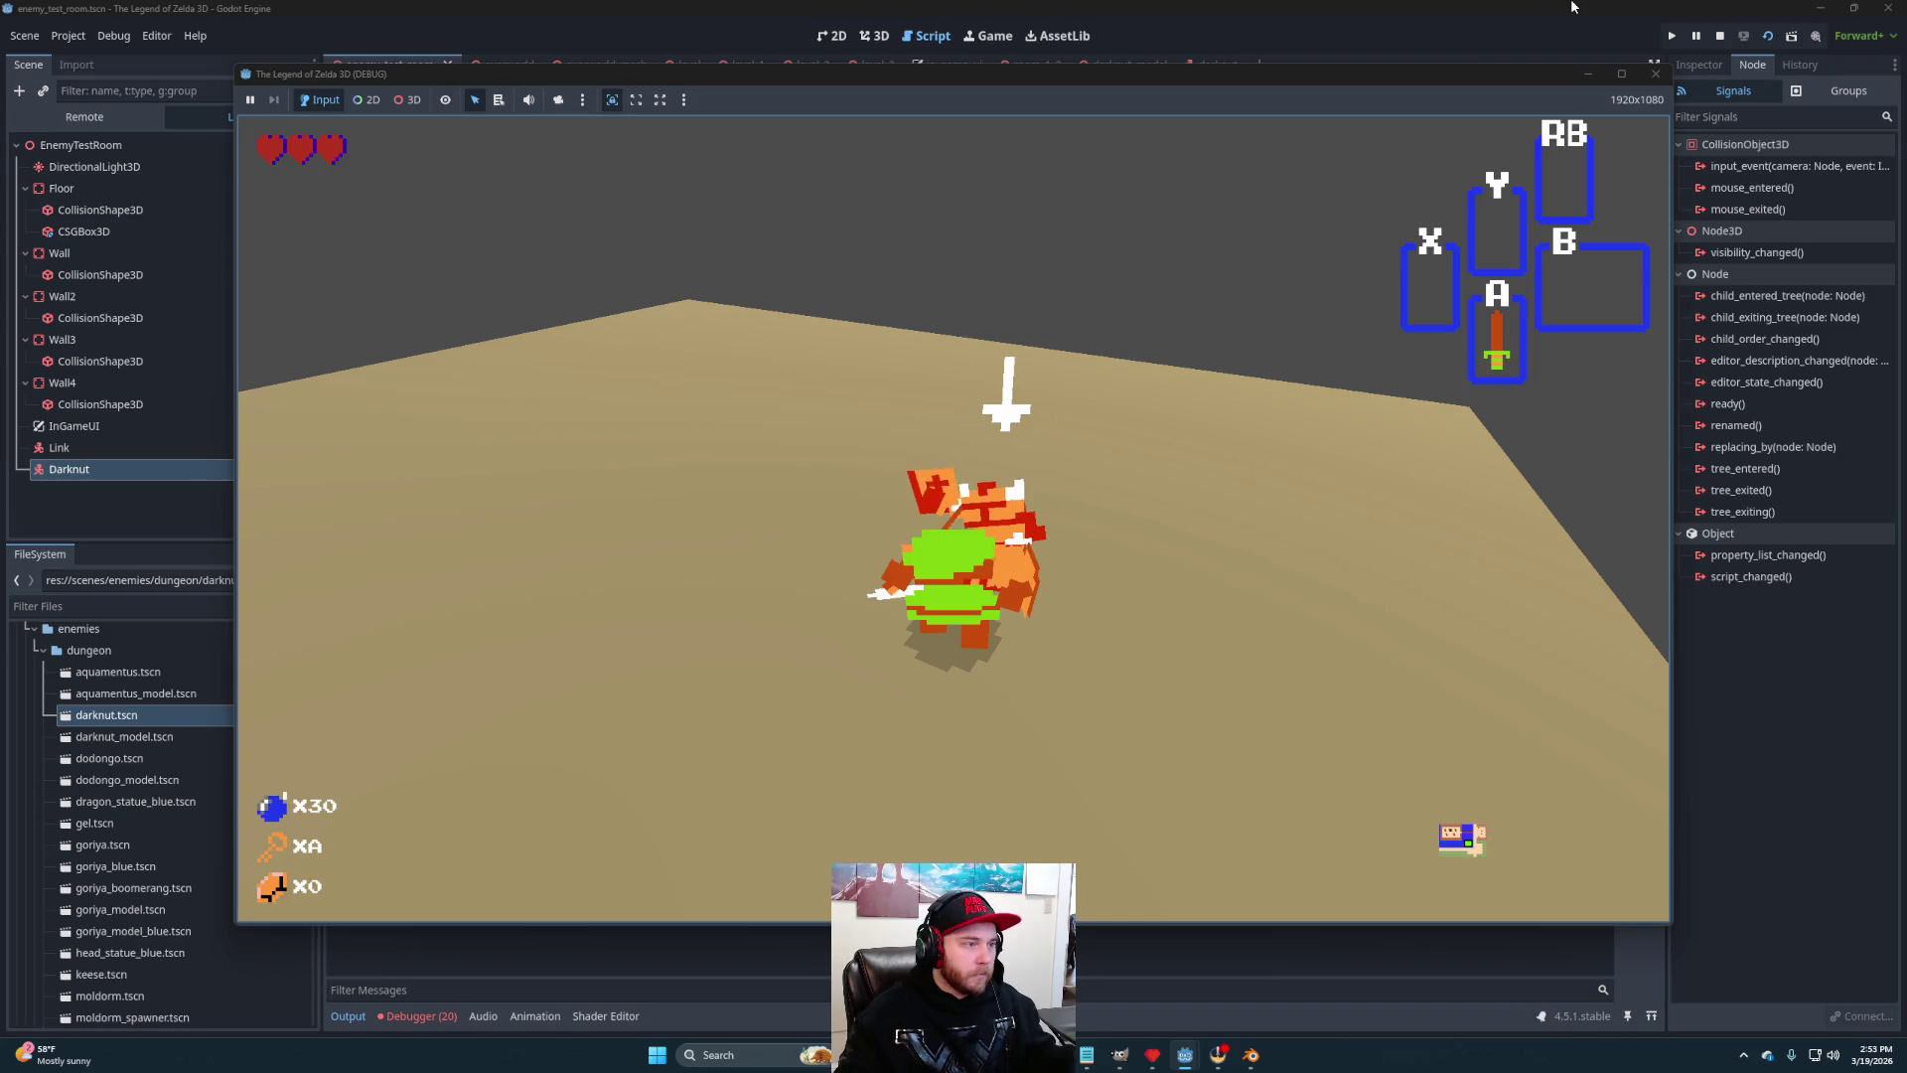
{"action": "left_click", "coordinate": [1719, 37]}
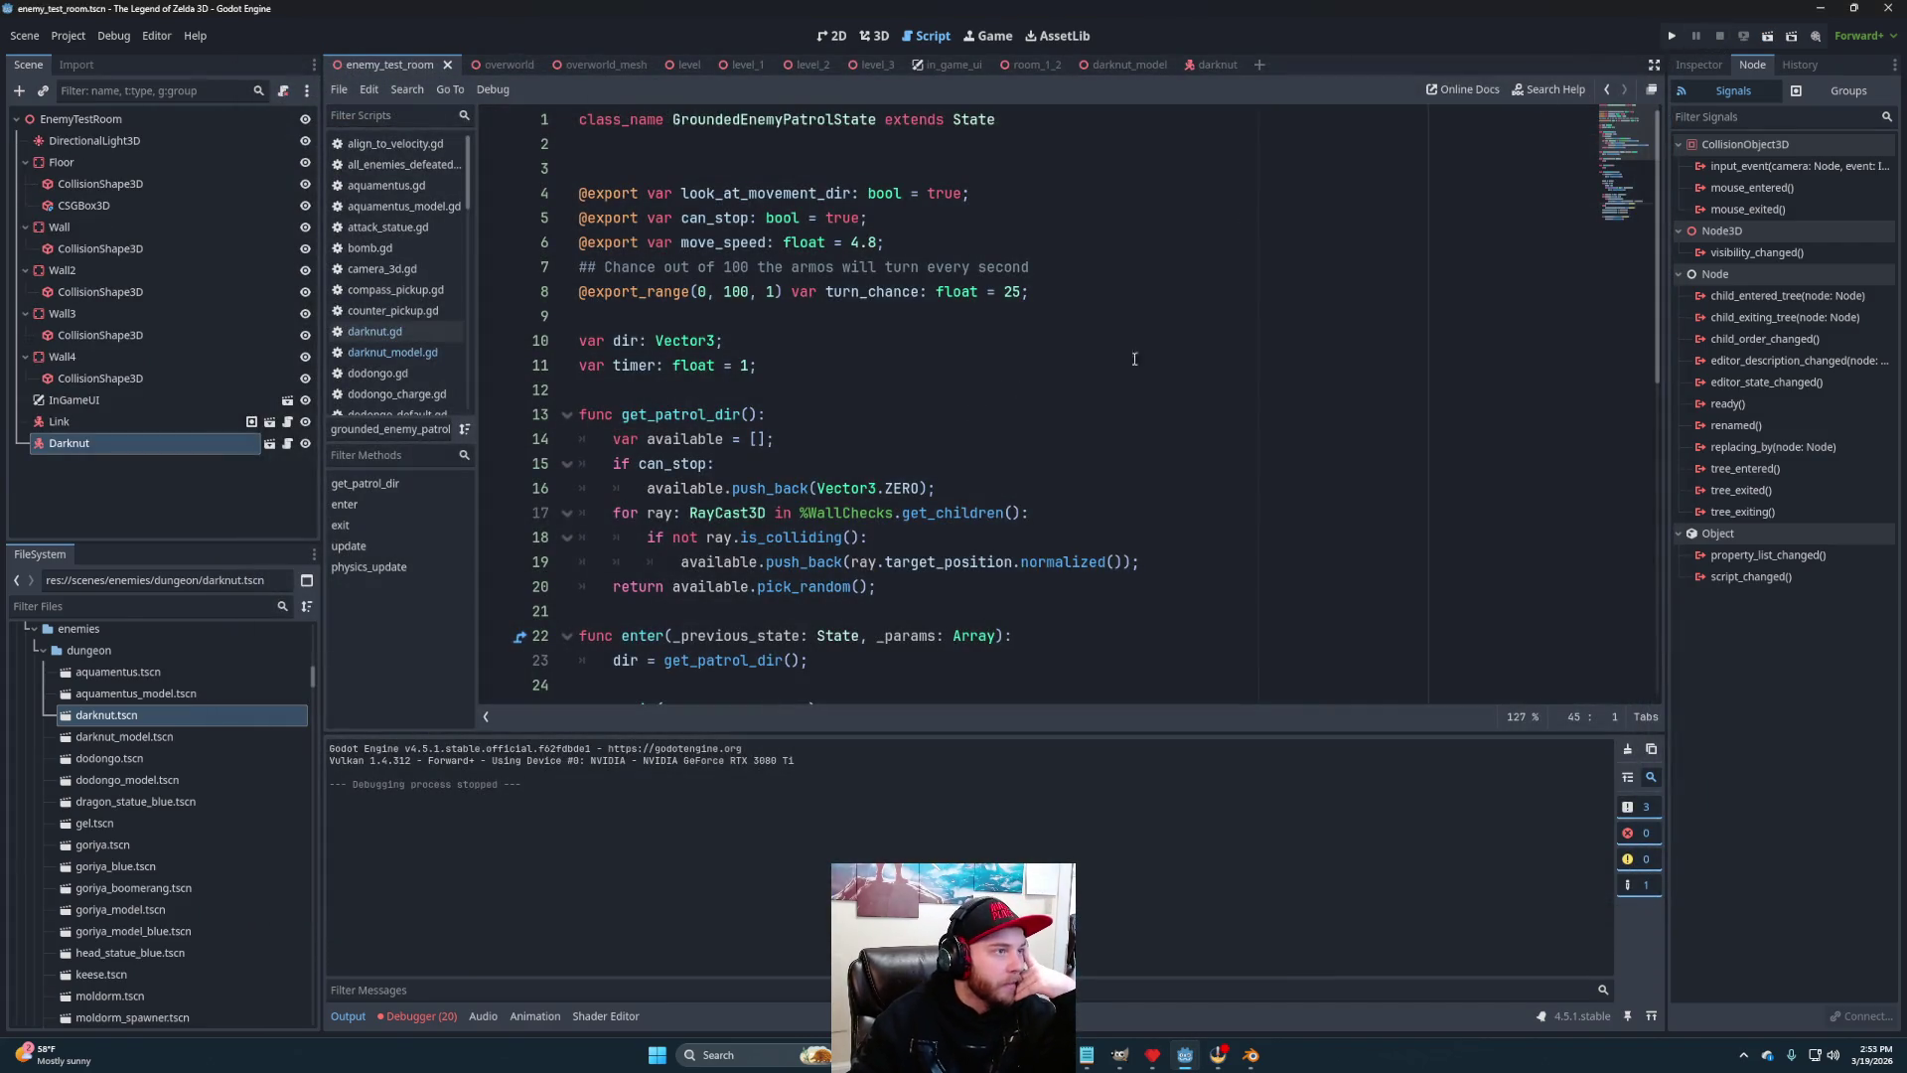
Put the sword HitBox on collision layer 3 only, removing layer 1, and save
{"action": "left_click", "coordinate": [1129, 66]}
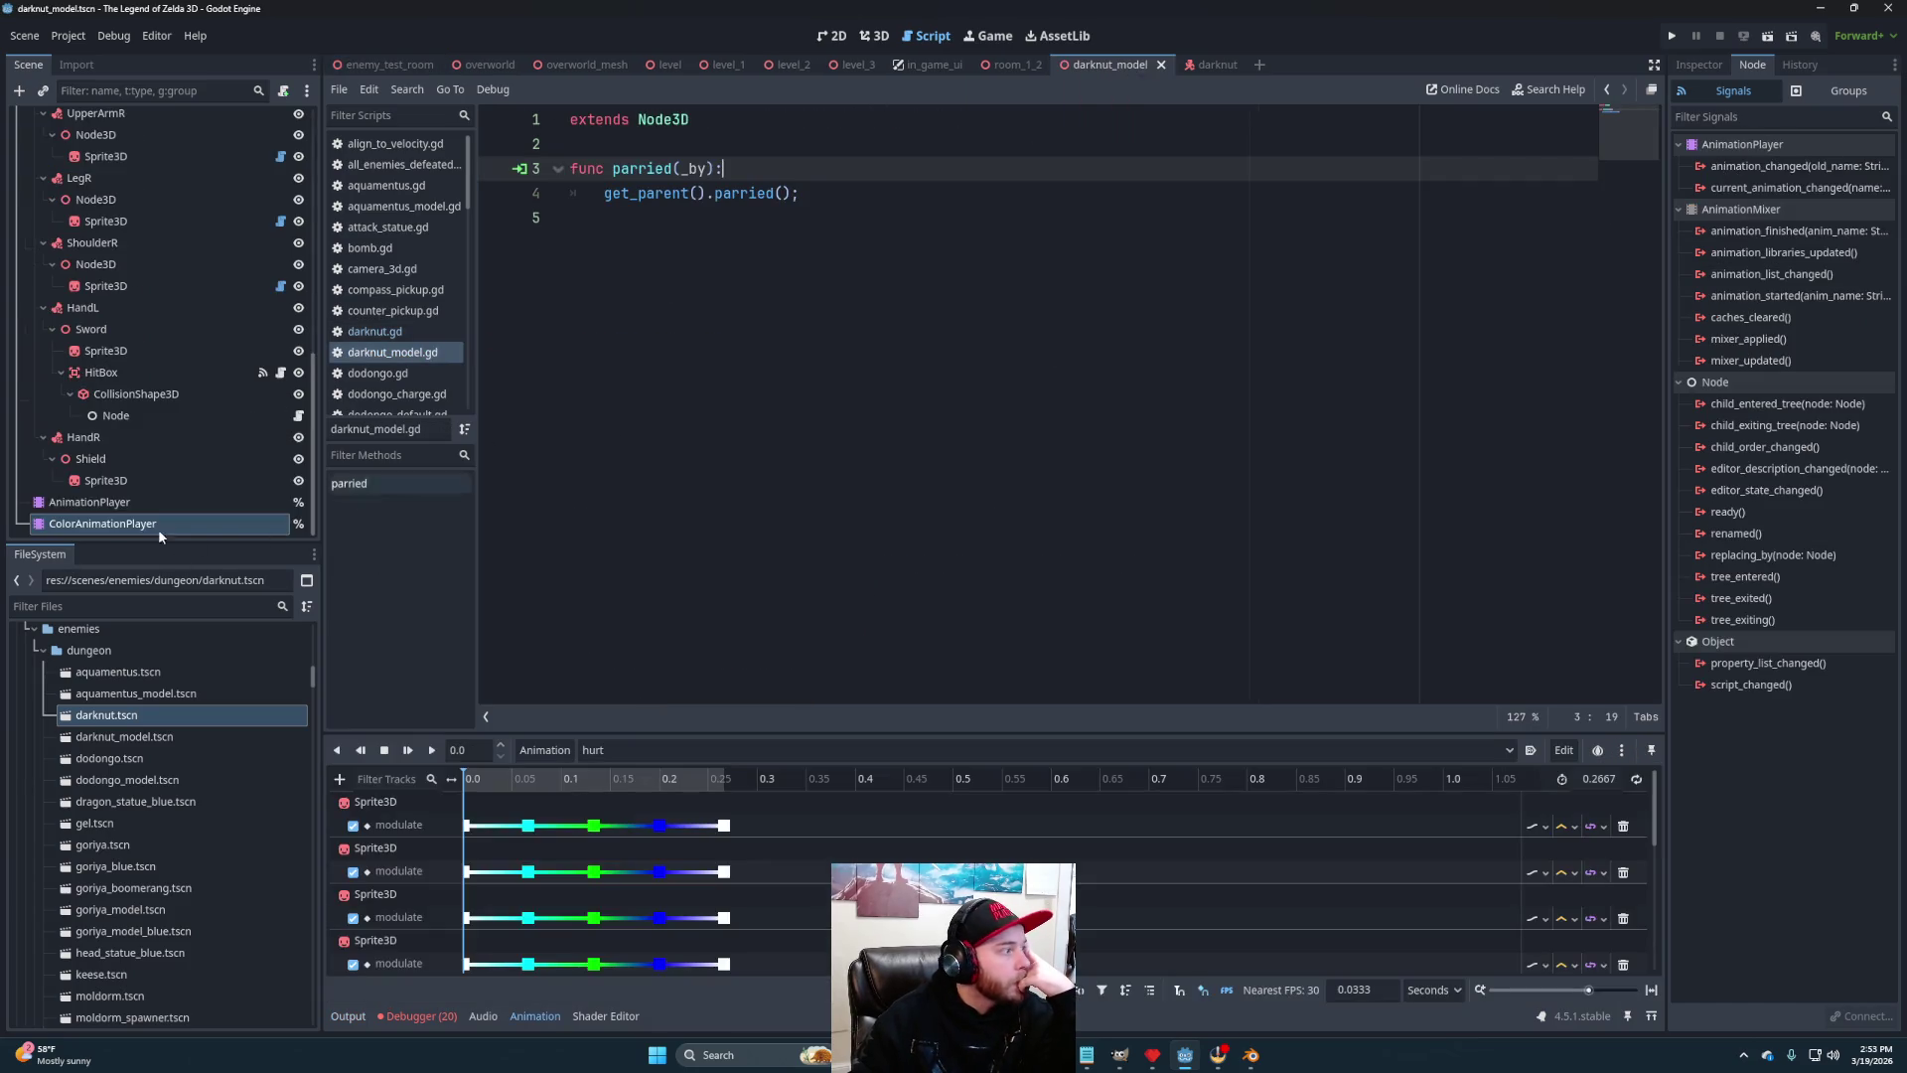
{"action": "left_click", "coordinate": [104, 371]}
{"action": "left_click", "coordinate": [1698, 64]}
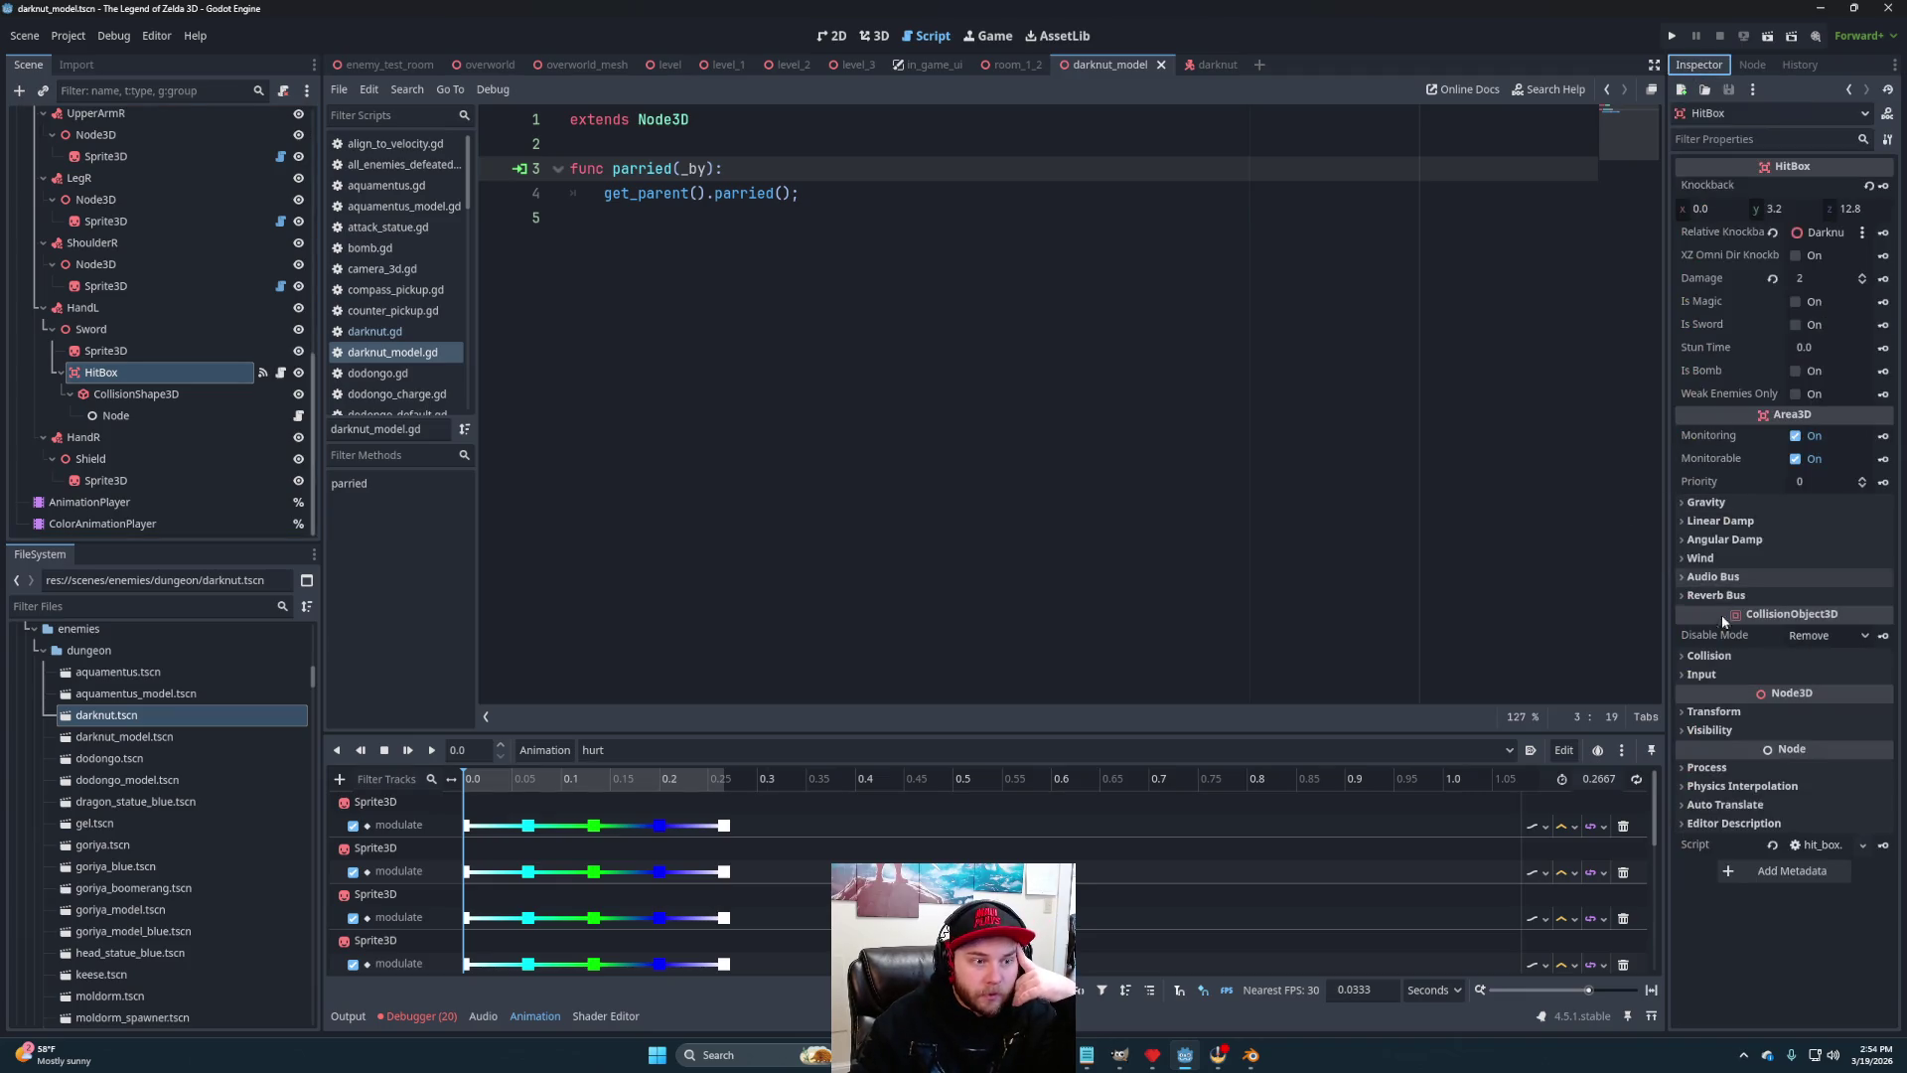
{"action": "left_click", "coordinate": [1711, 655]}
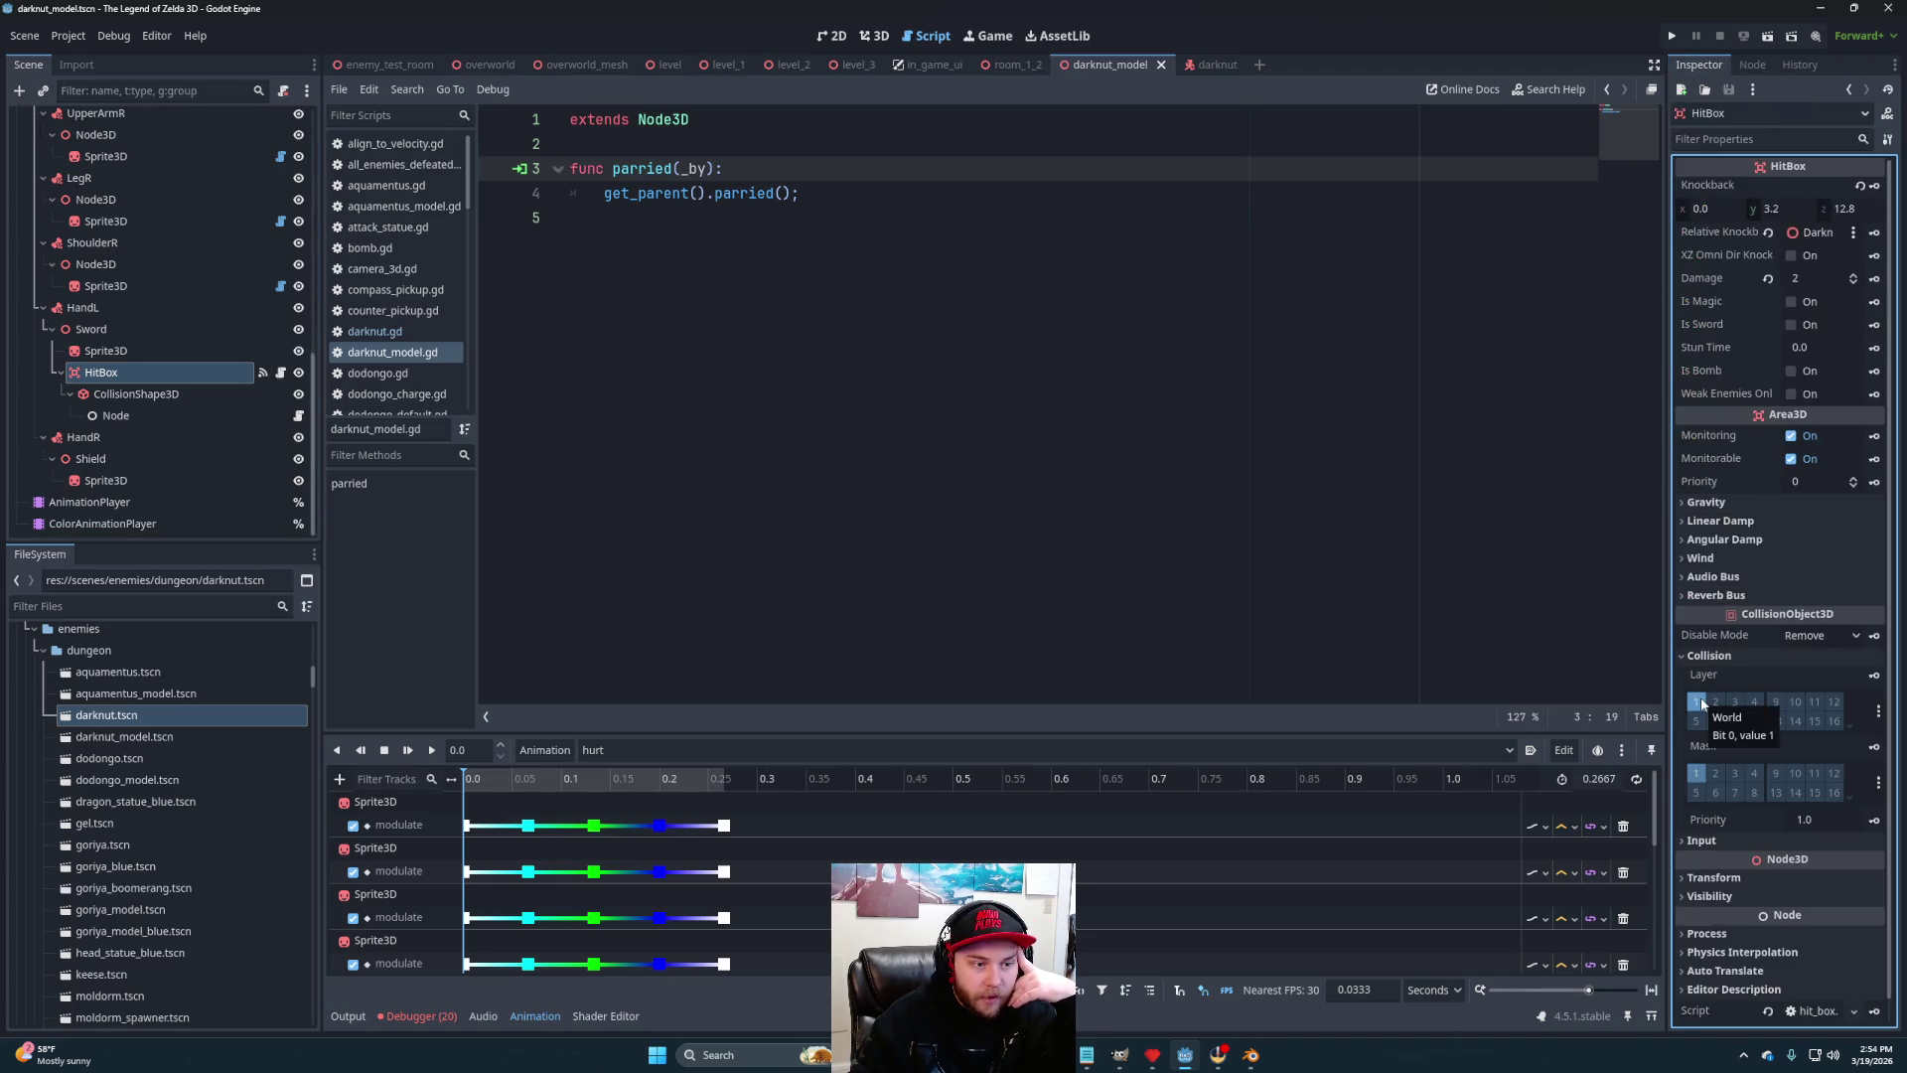
{"action": "left_click", "coordinate": [1733, 699]}
{"action": "left_click", "coordinate": [1697, 703]}
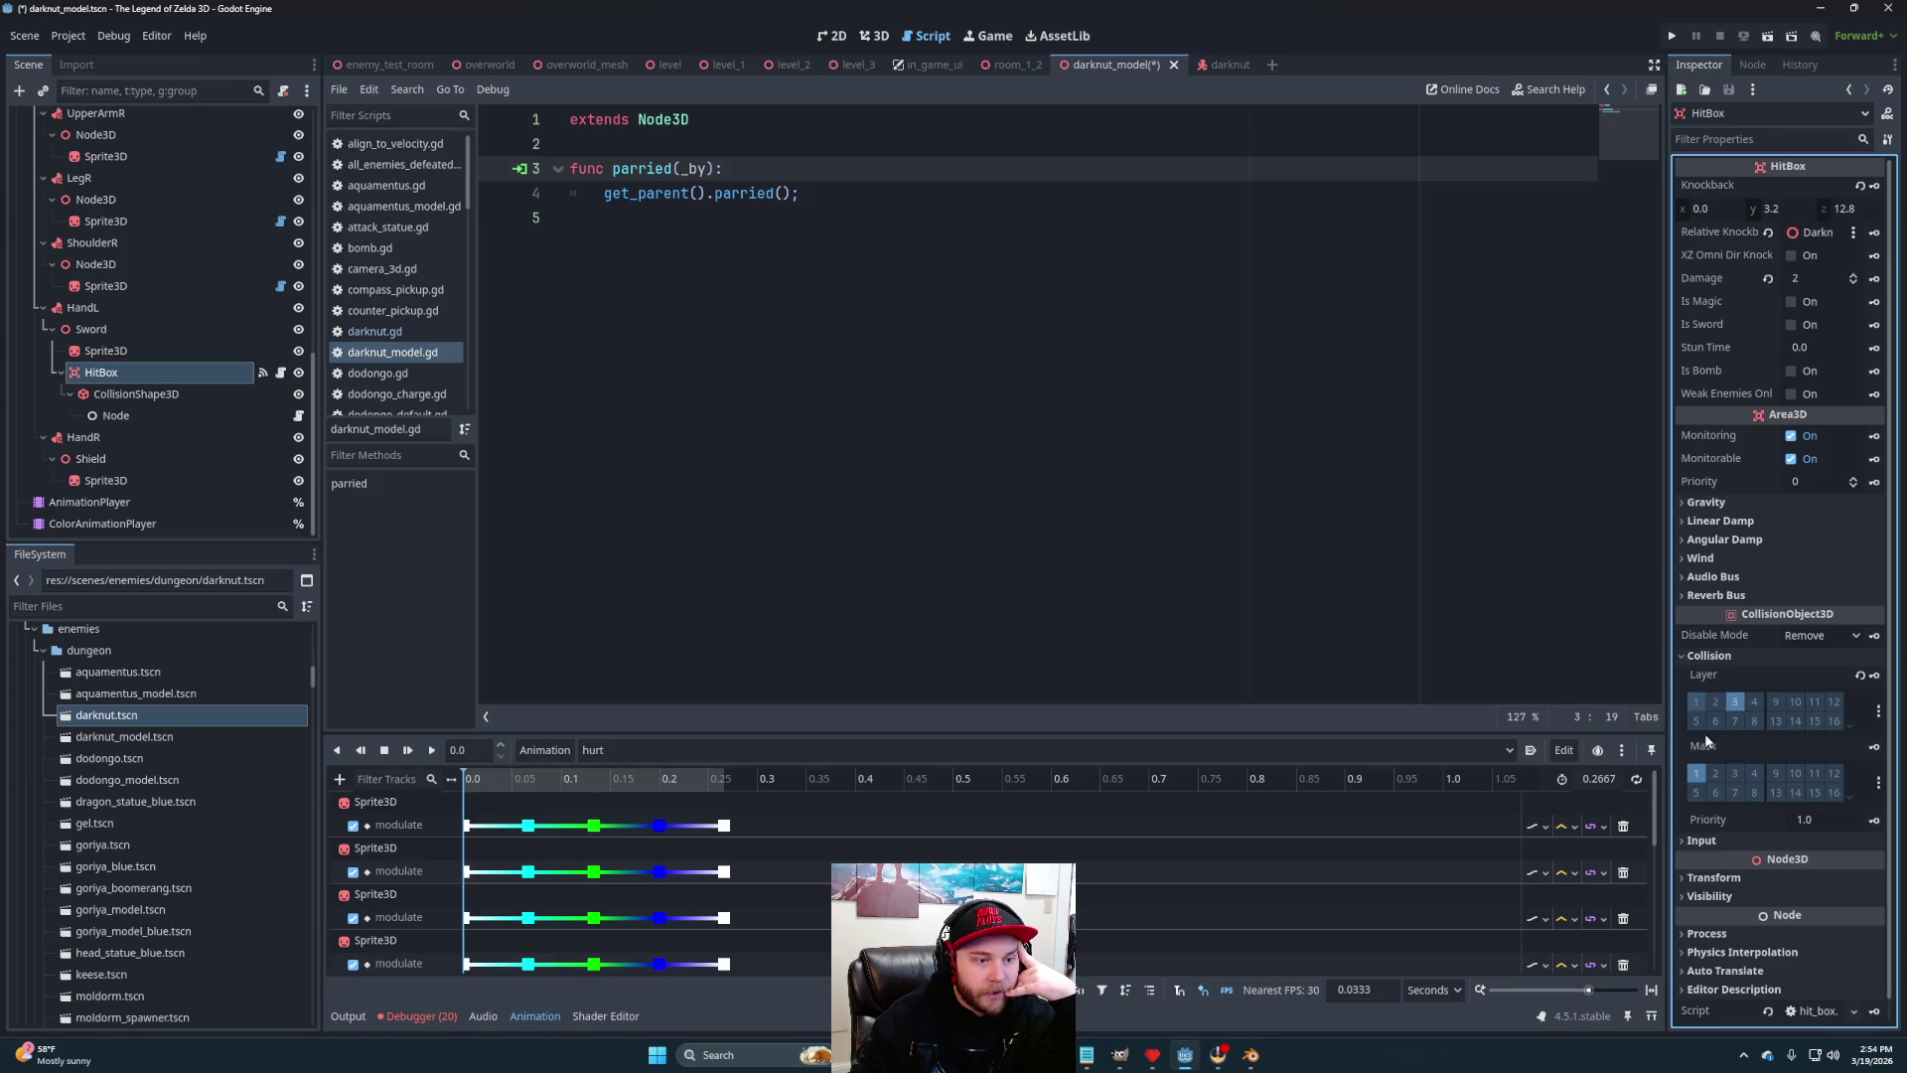
{"action": "key", "text": "ctrl+s"}
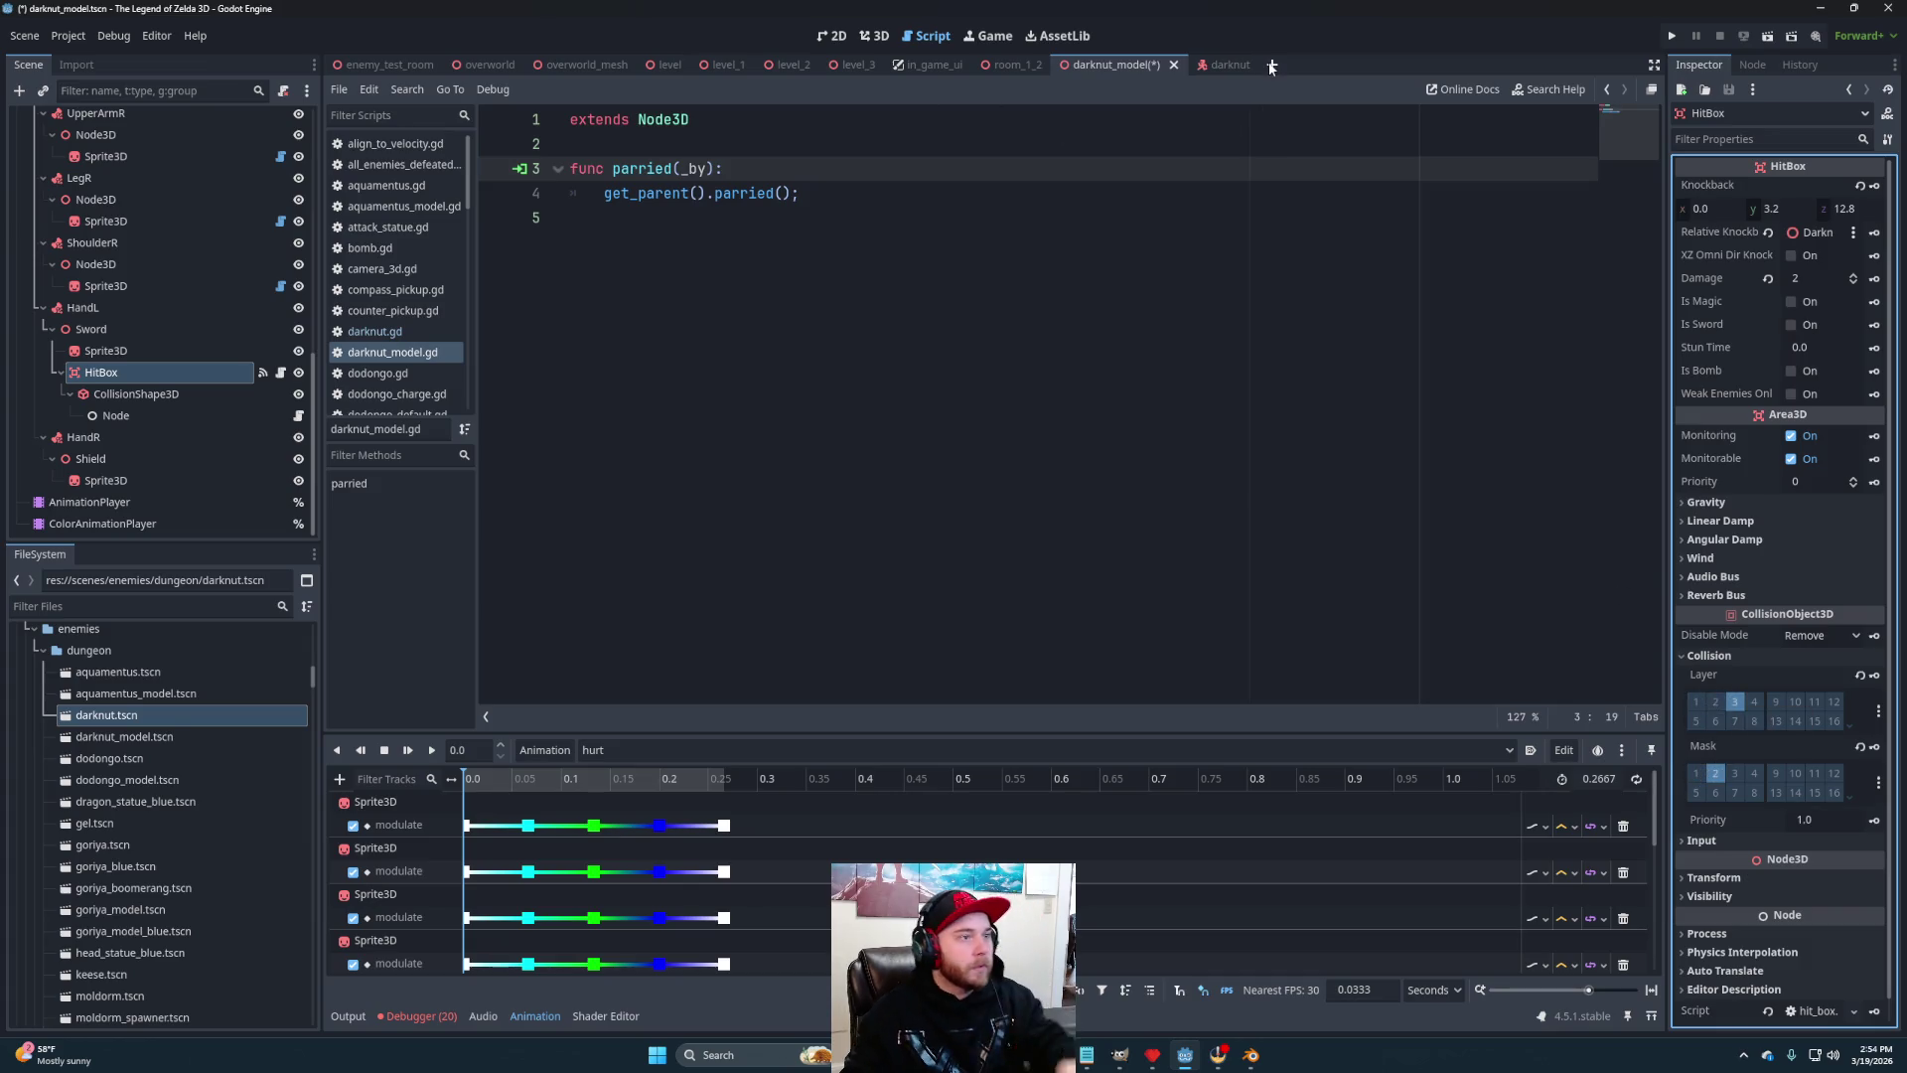
Playtest the enemy test room, stop it, and return to darknut_model
{"action": "left_click", "coordinate": [386, 65]}
{"action": "left_click", "coordinate": [1768, 36]}
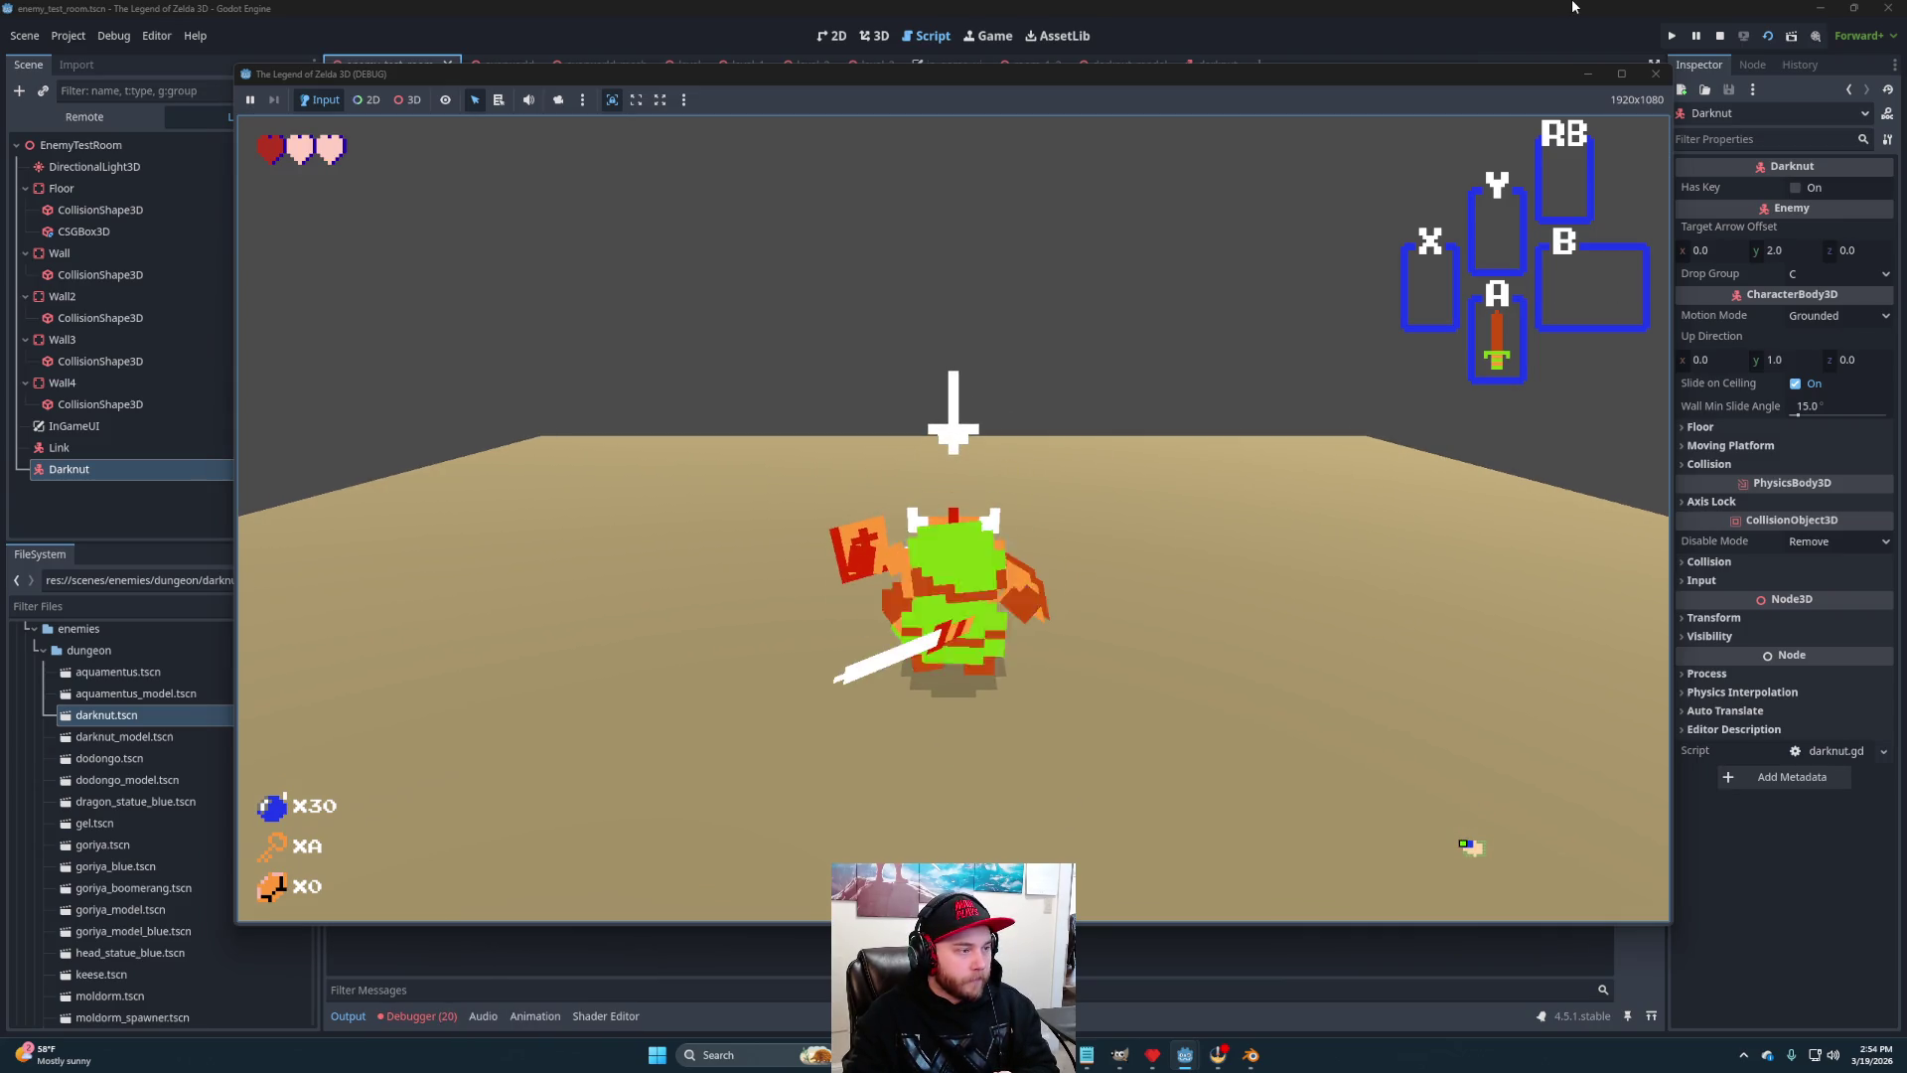
{"action": "left_click", "coordinate": [1719, 40]}
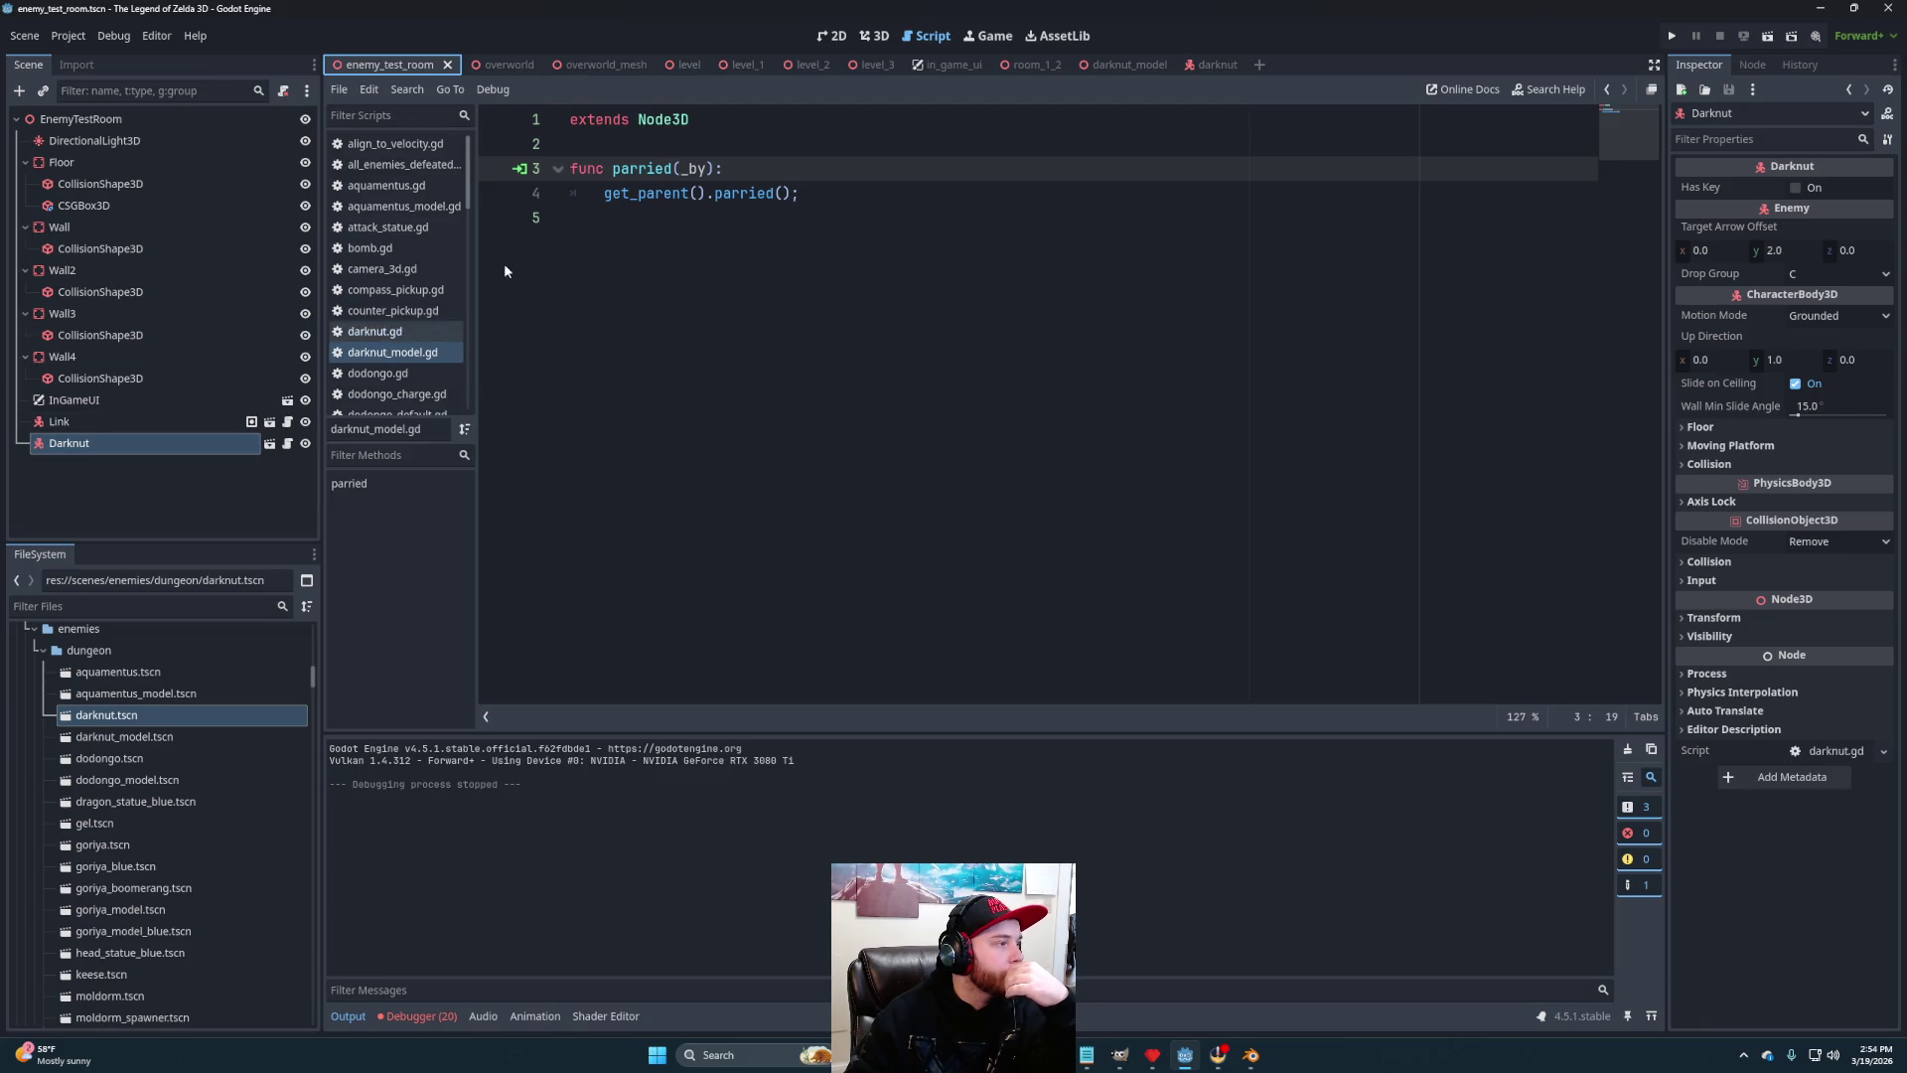
{"action": "left_click", "coordinate": [1141, 64]}
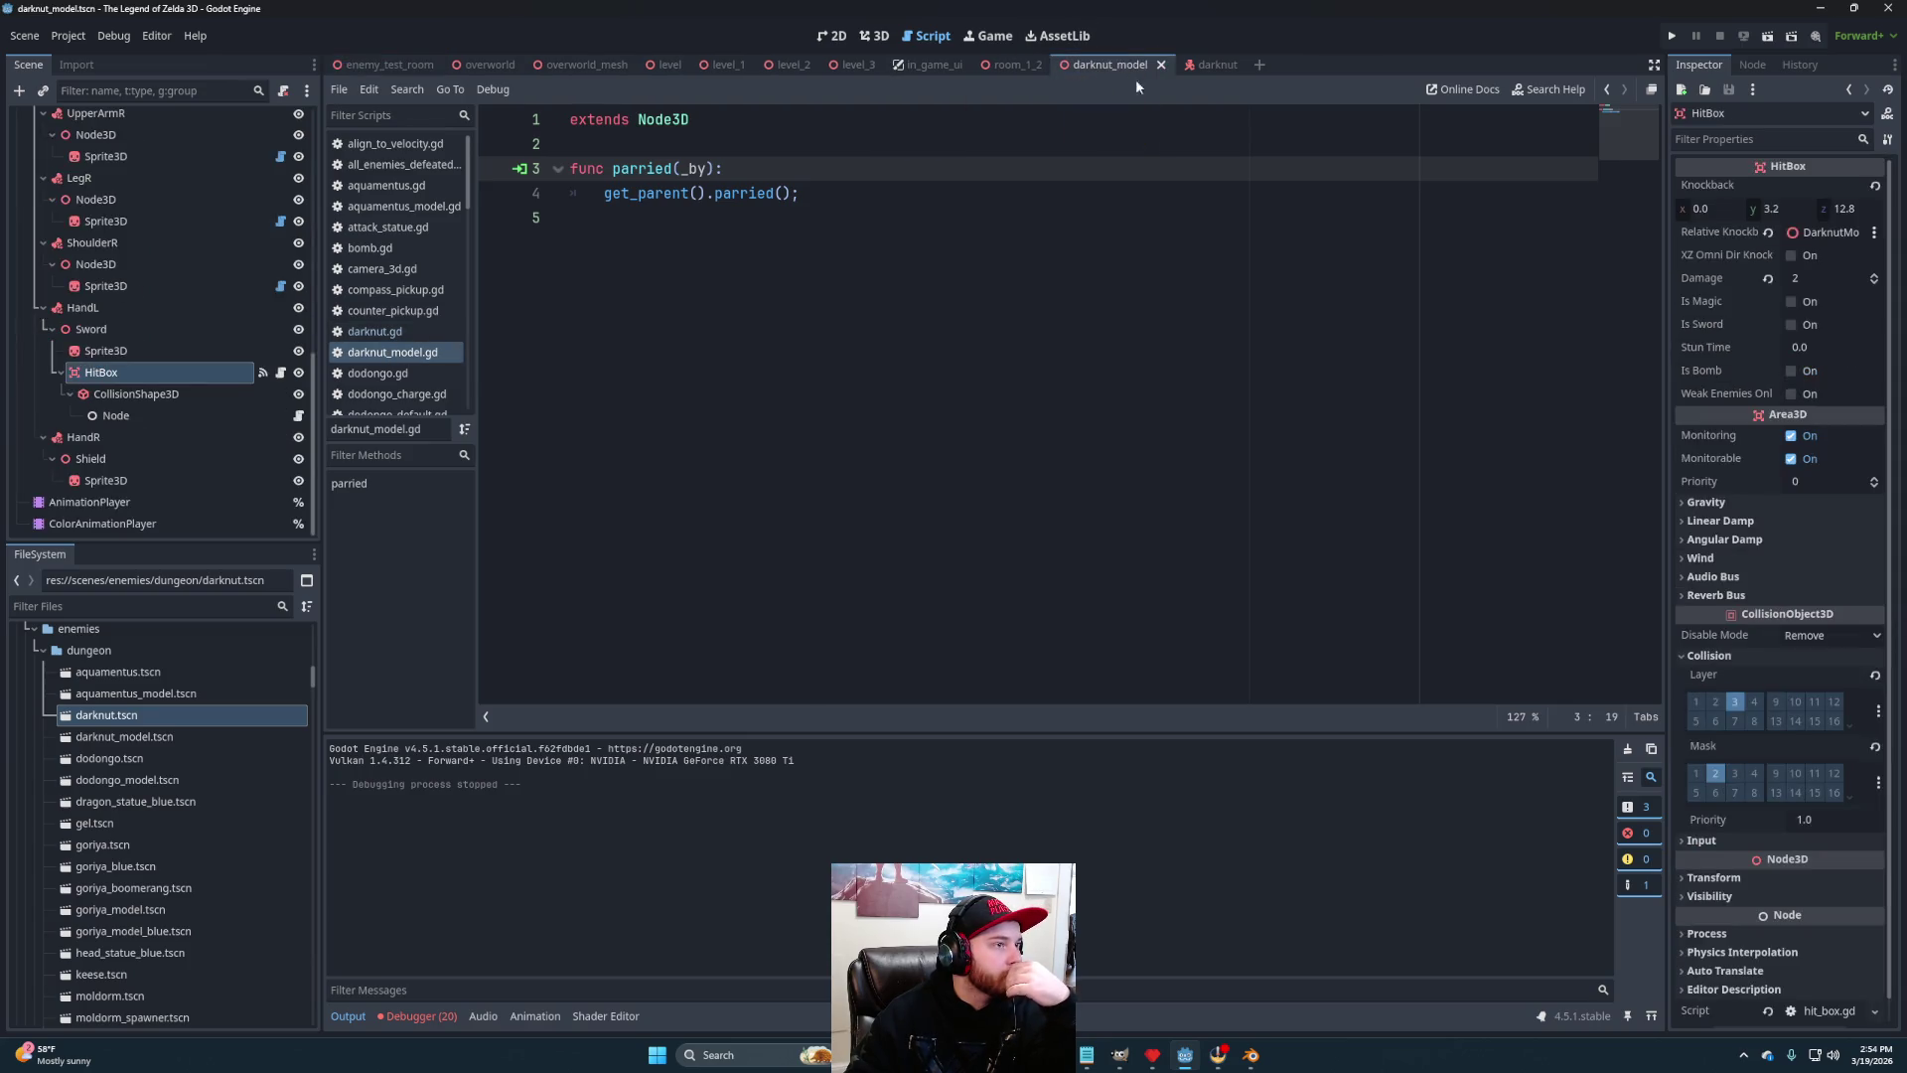
Set the HitBox knockback z to -12.8 and save the darknut model scene
{"action": "left_click", "coordinate": [1846, 210]}
{"action": "type", "text": "-12.8"}
{"action": "key", "text": "Return"}
{"action": "key", "text": "ctrl+s"}
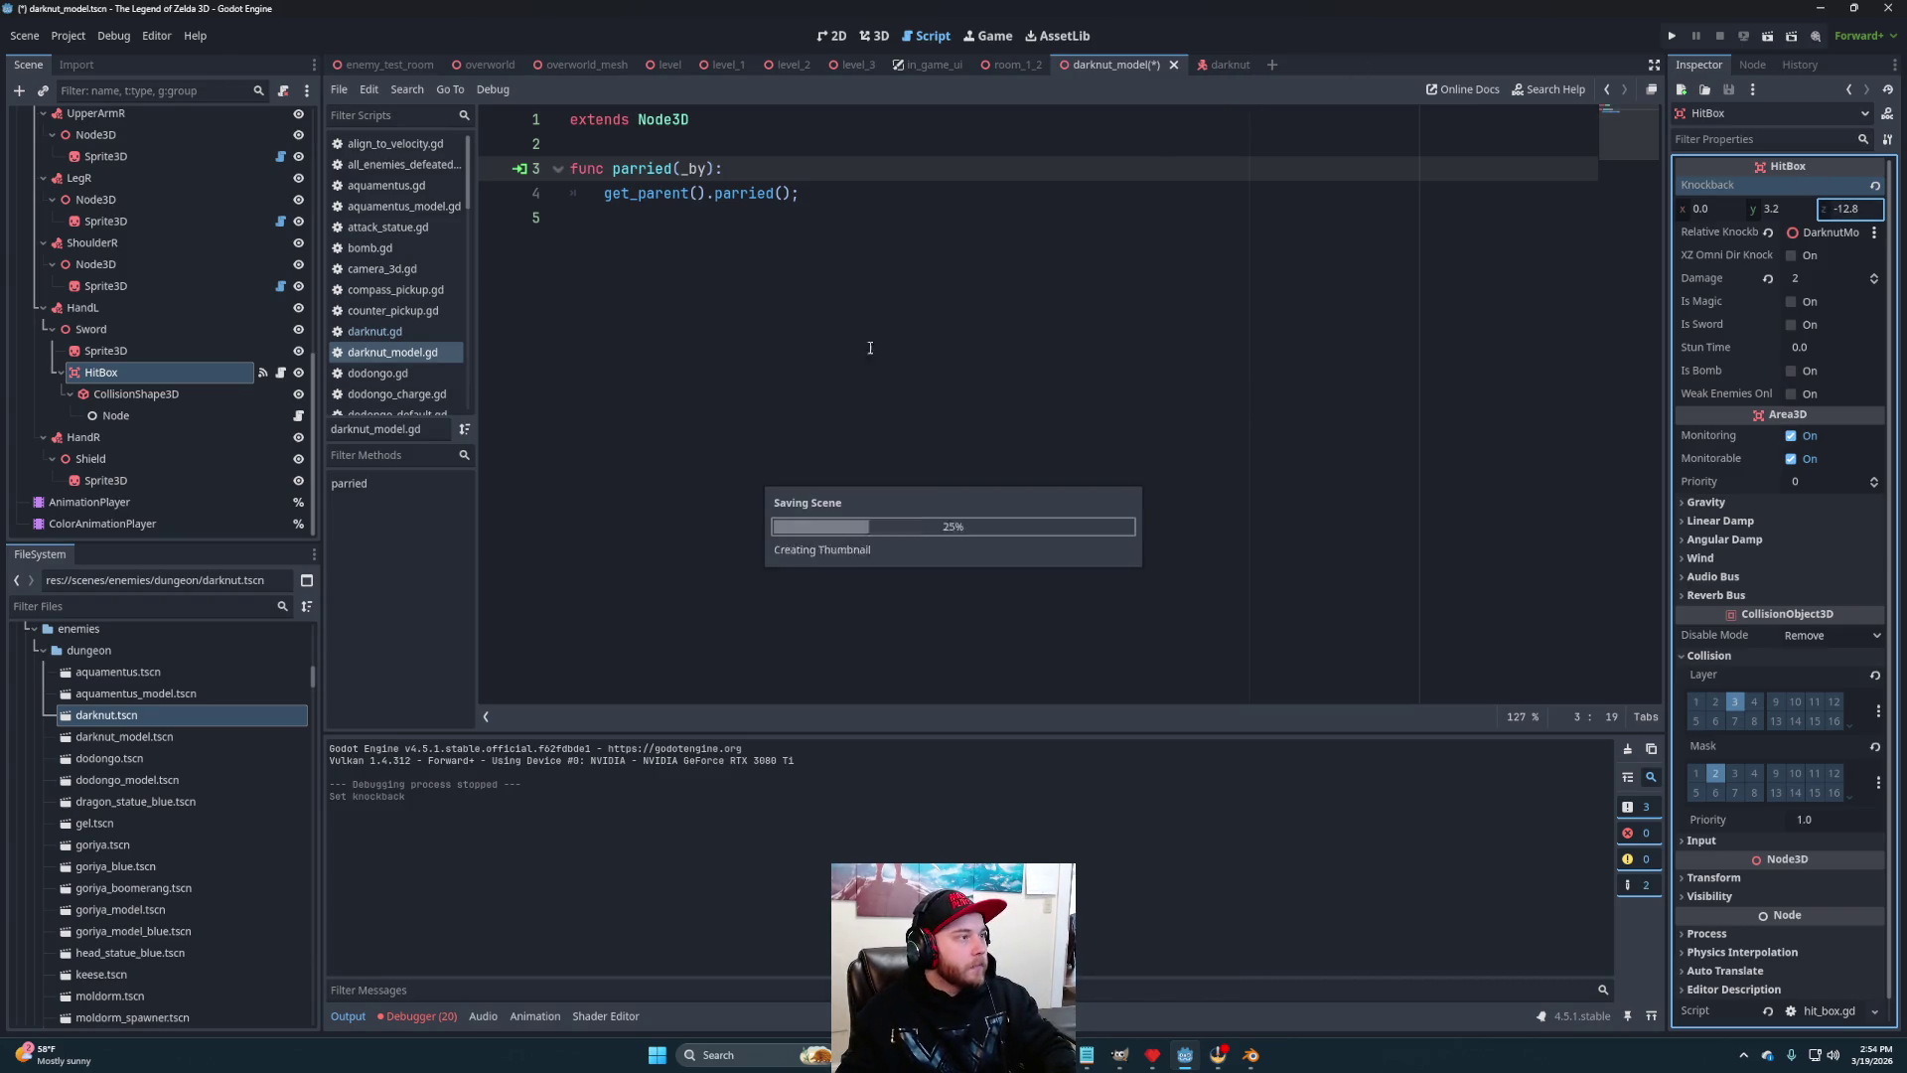
Playtest the game, striking the Darknut to check its knockback, then stop
{"action": "key", "text": "F5"}
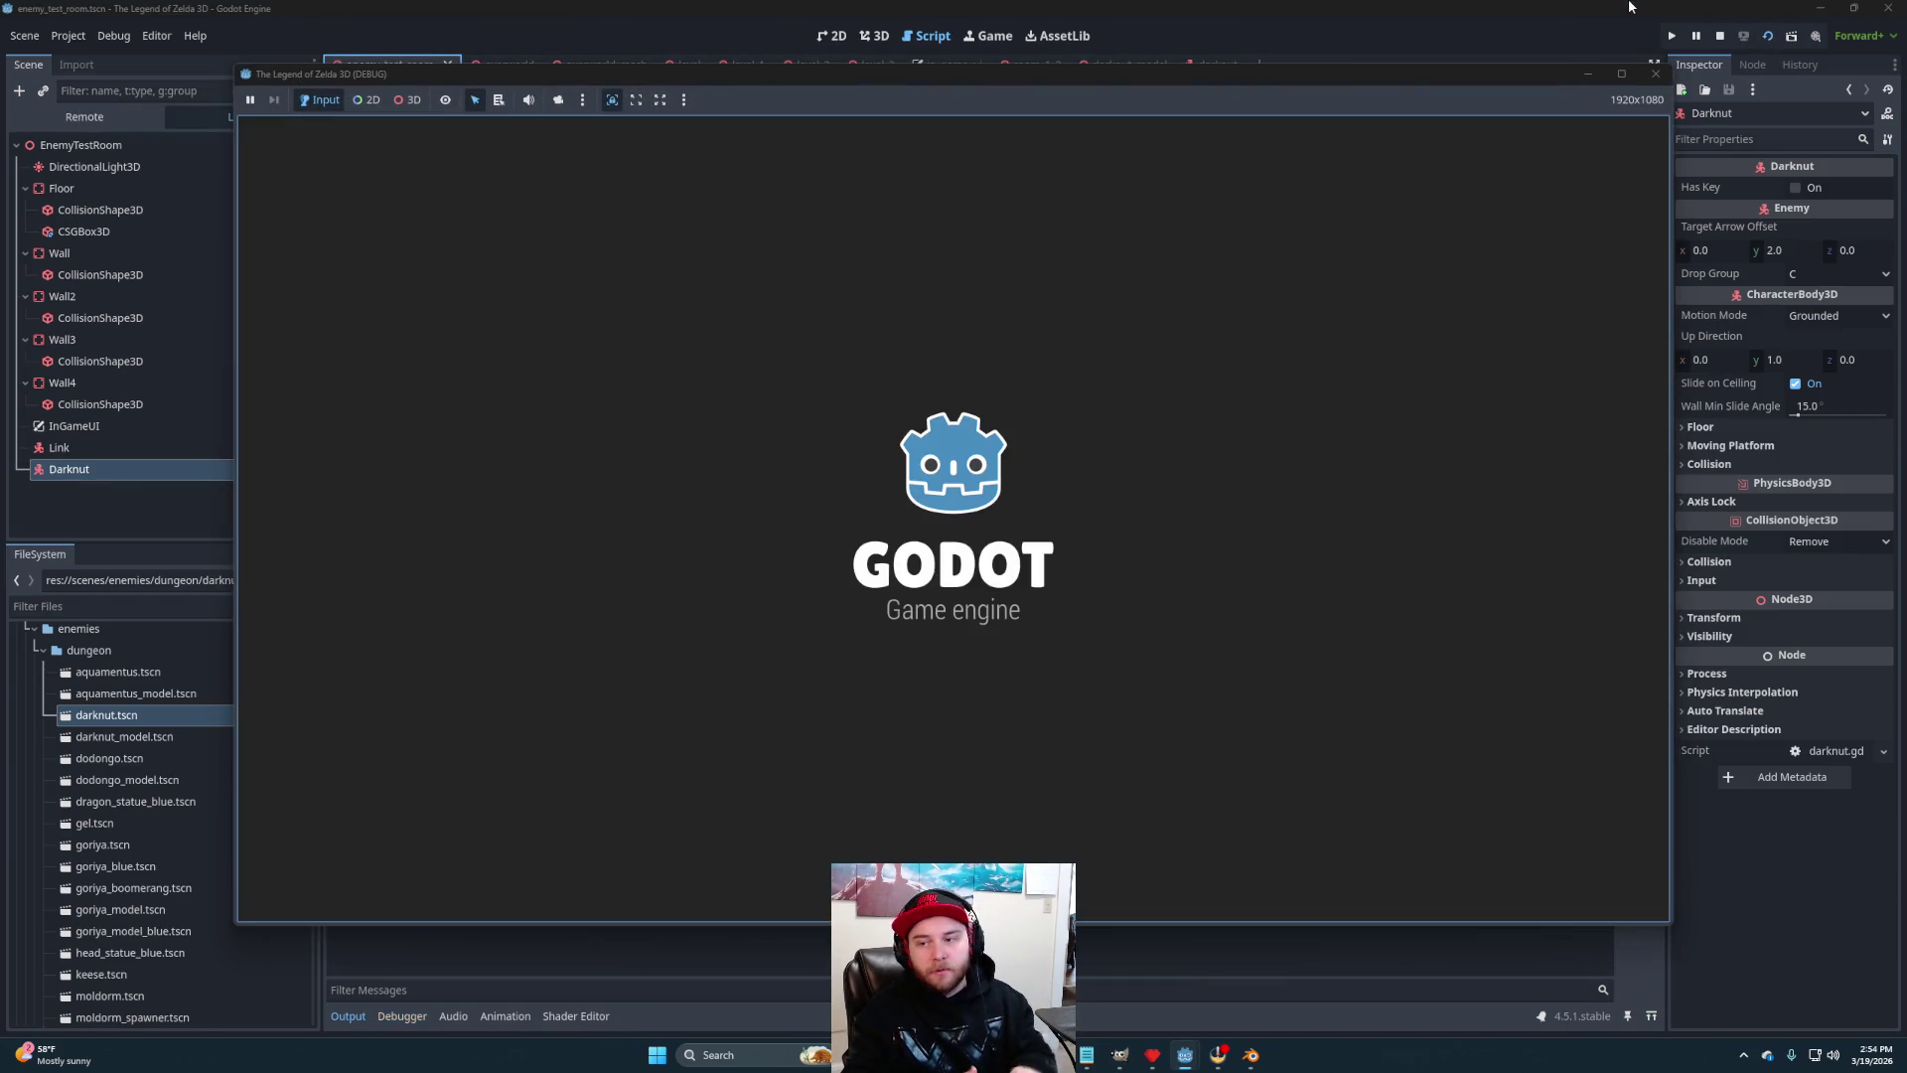
{"action": "key", "text": "d"}
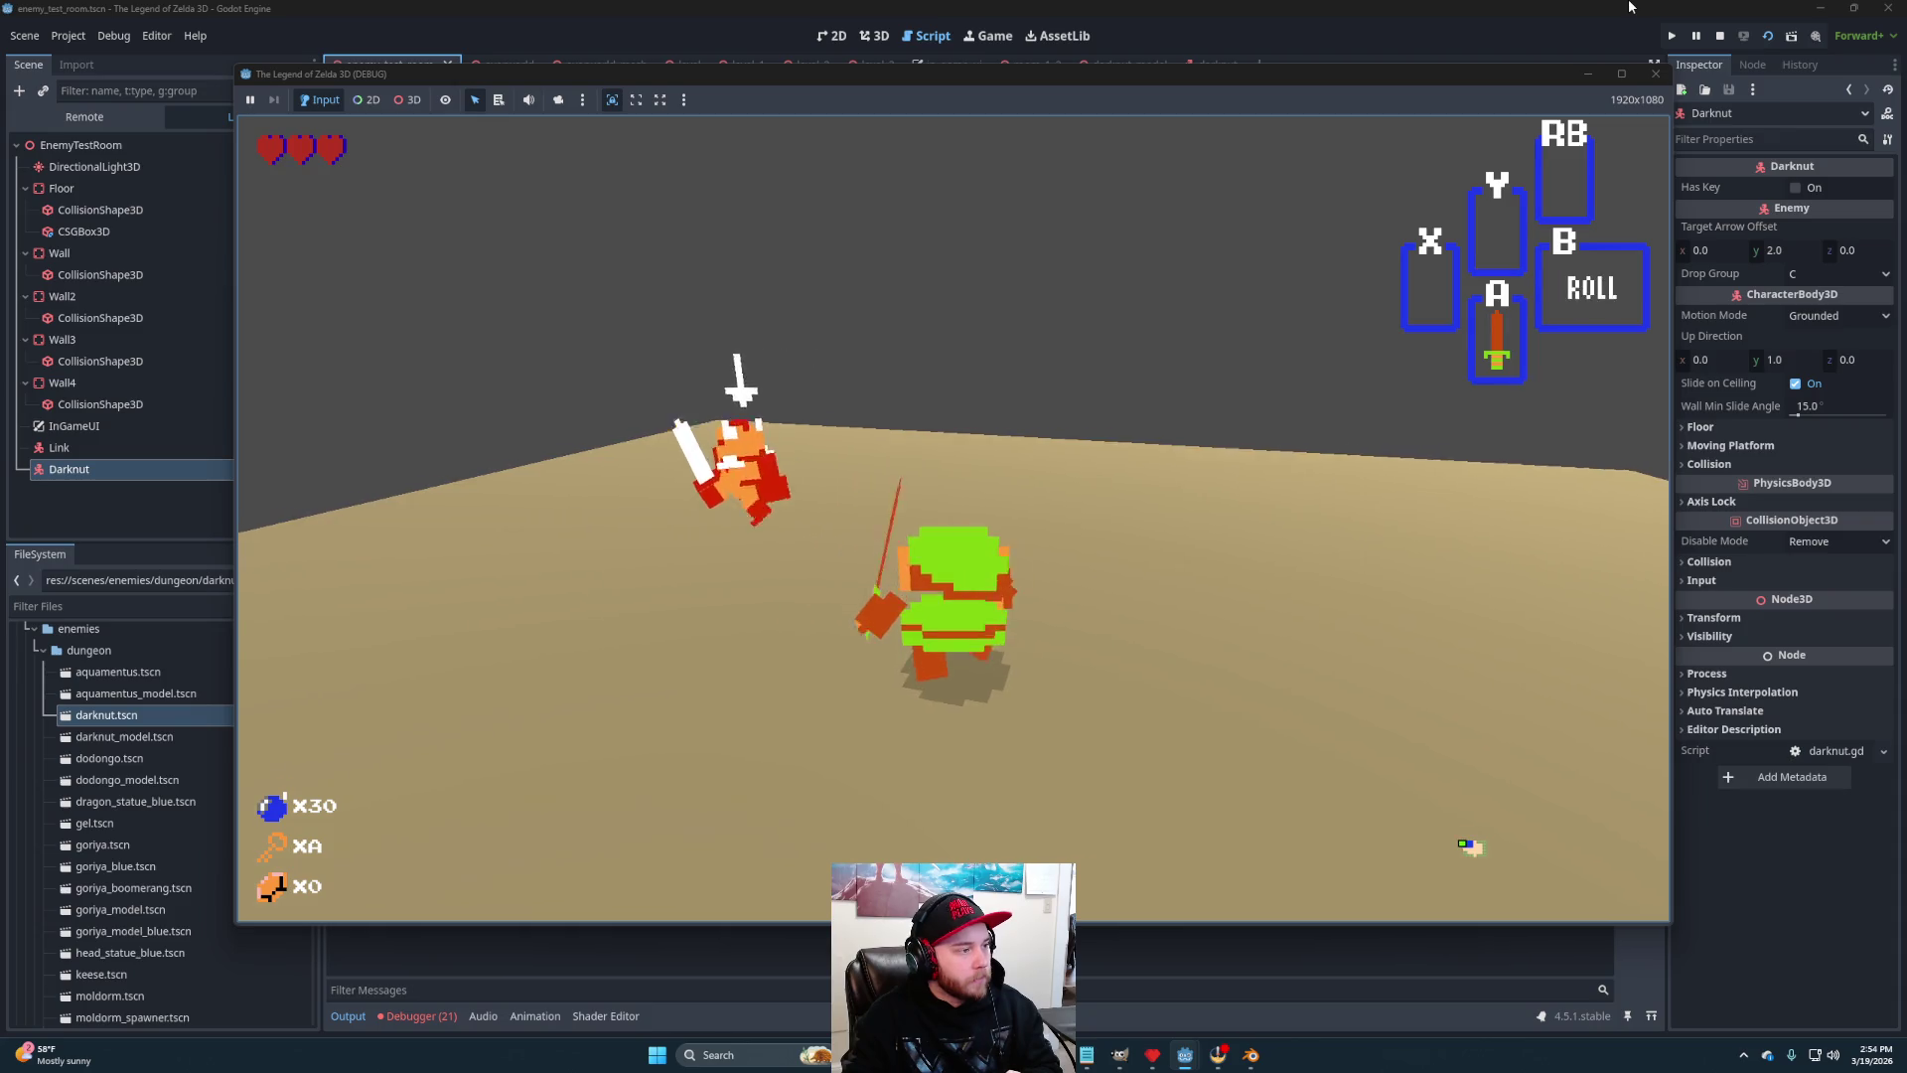
{"action": "key", "text": "w"}
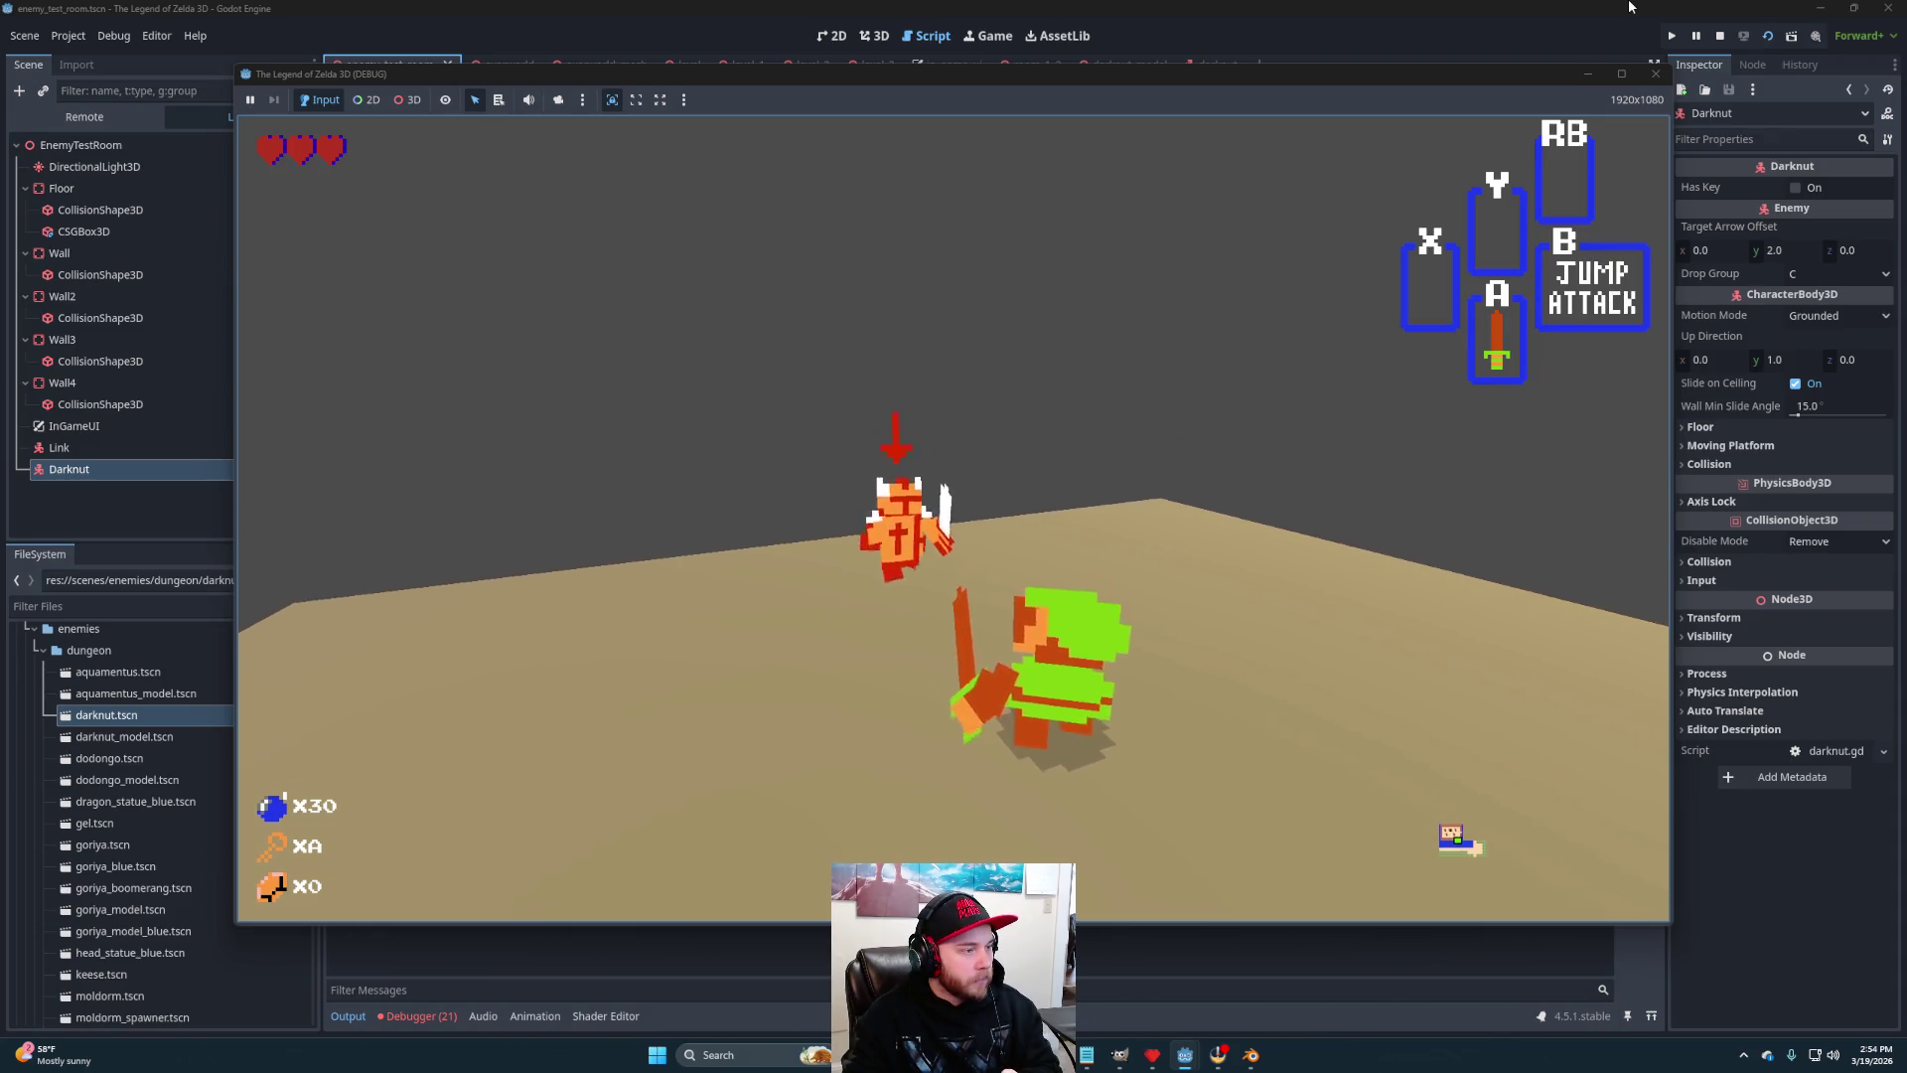
{"action": "key", "text": "s"}
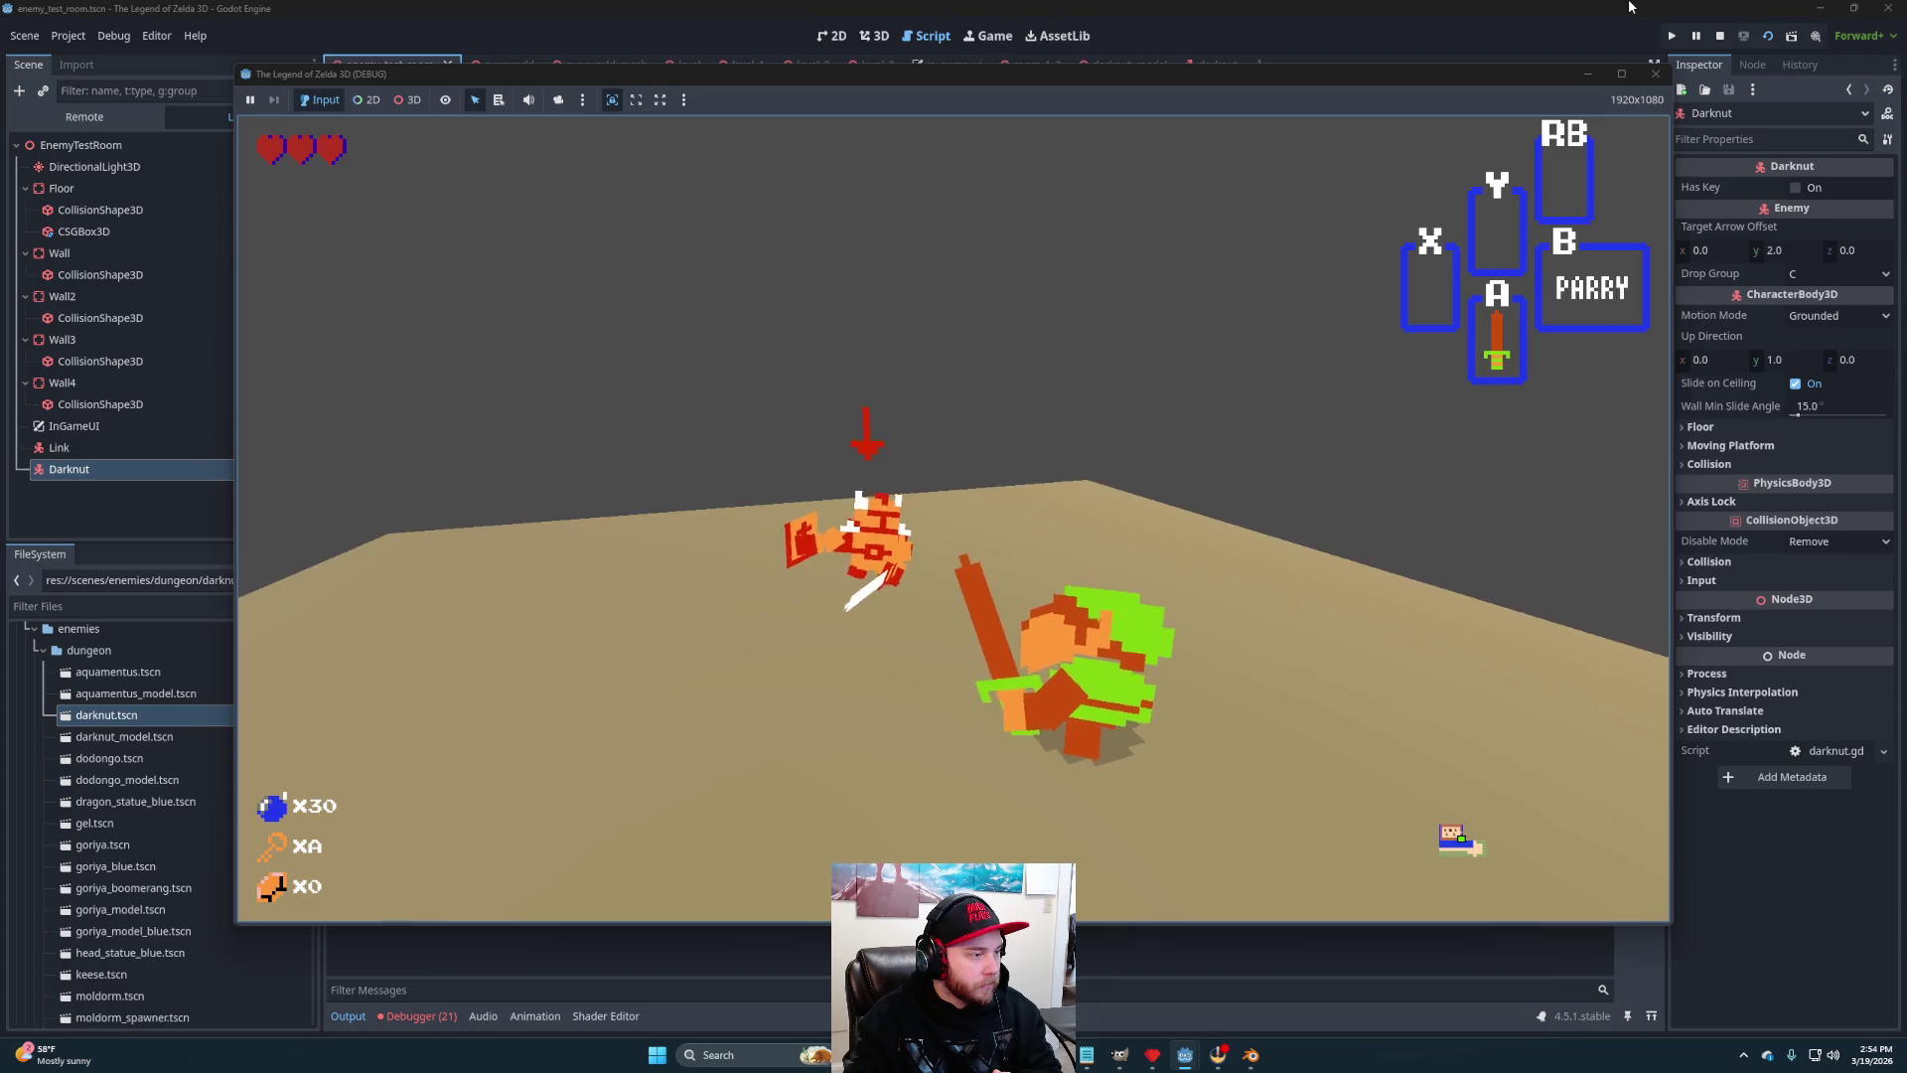
{"action": "key", "text": "s"}
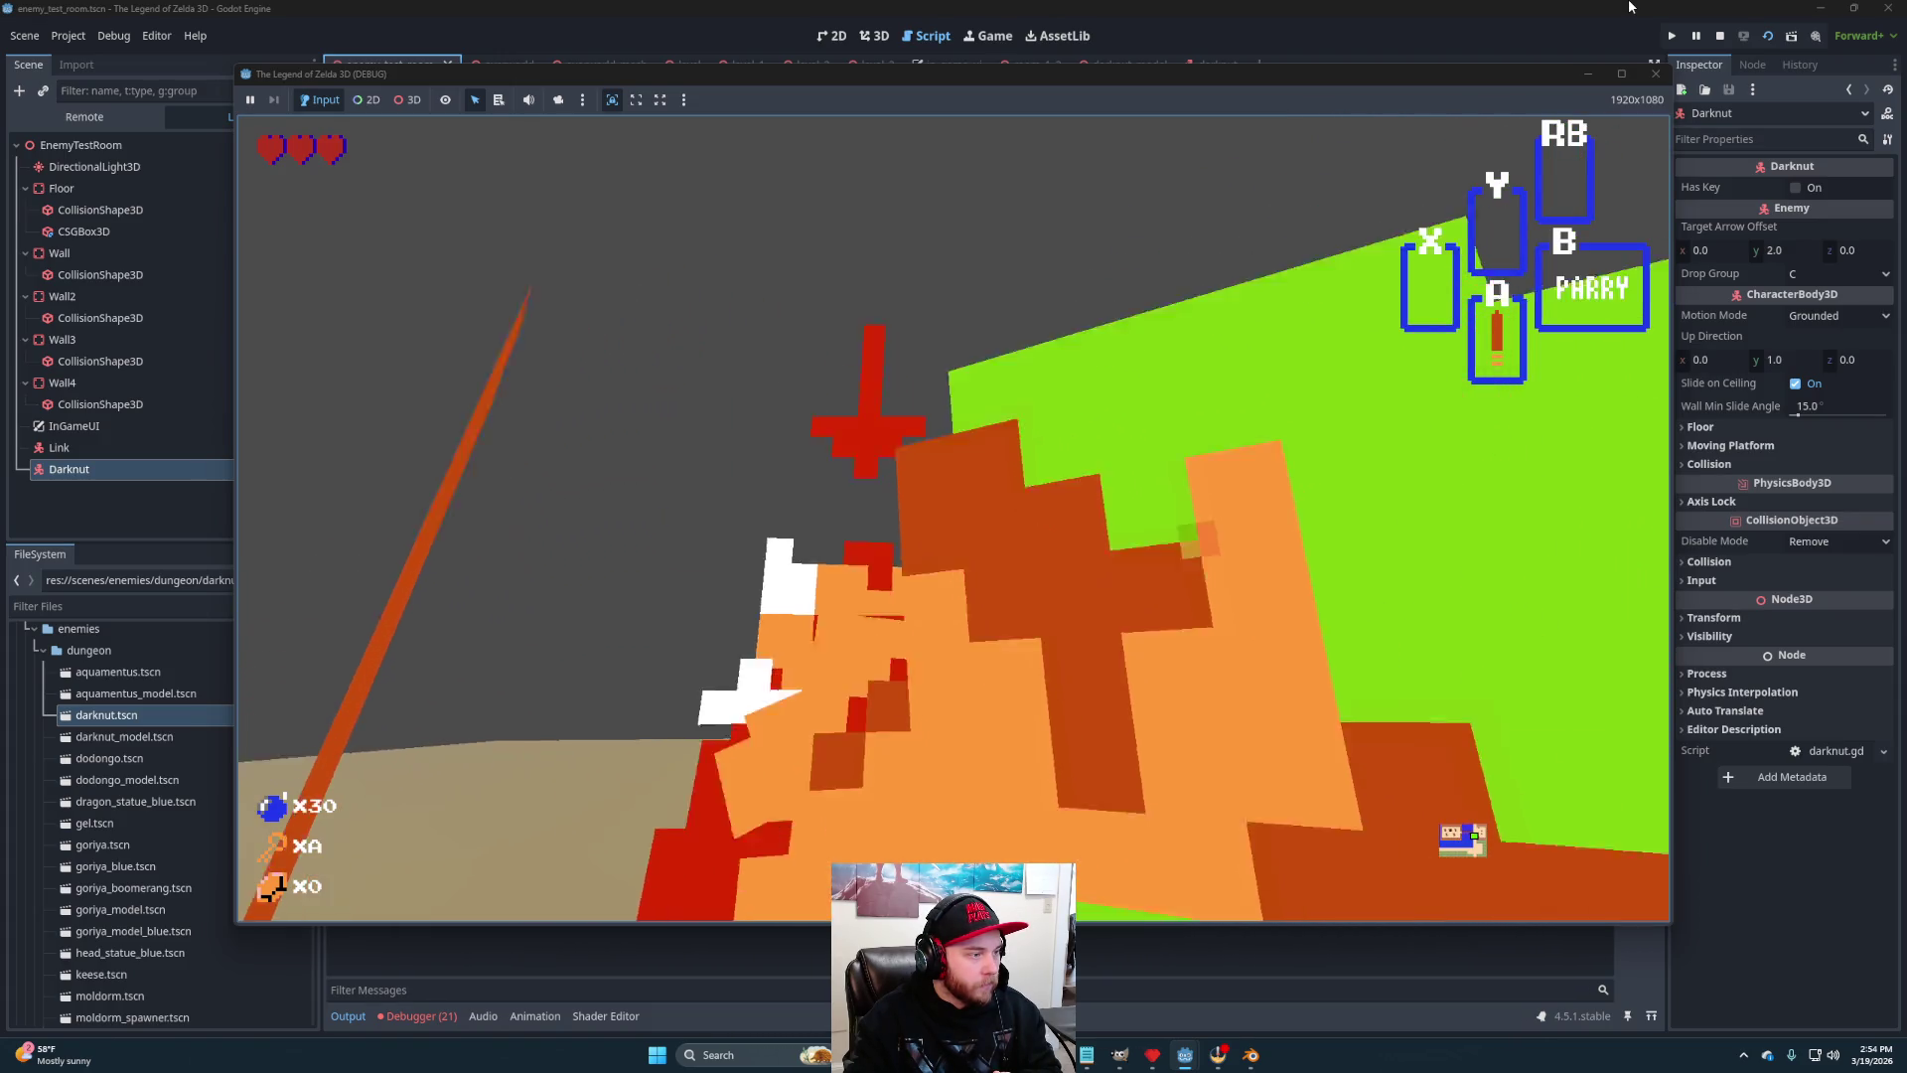
{"action": "key", "text": "w"}
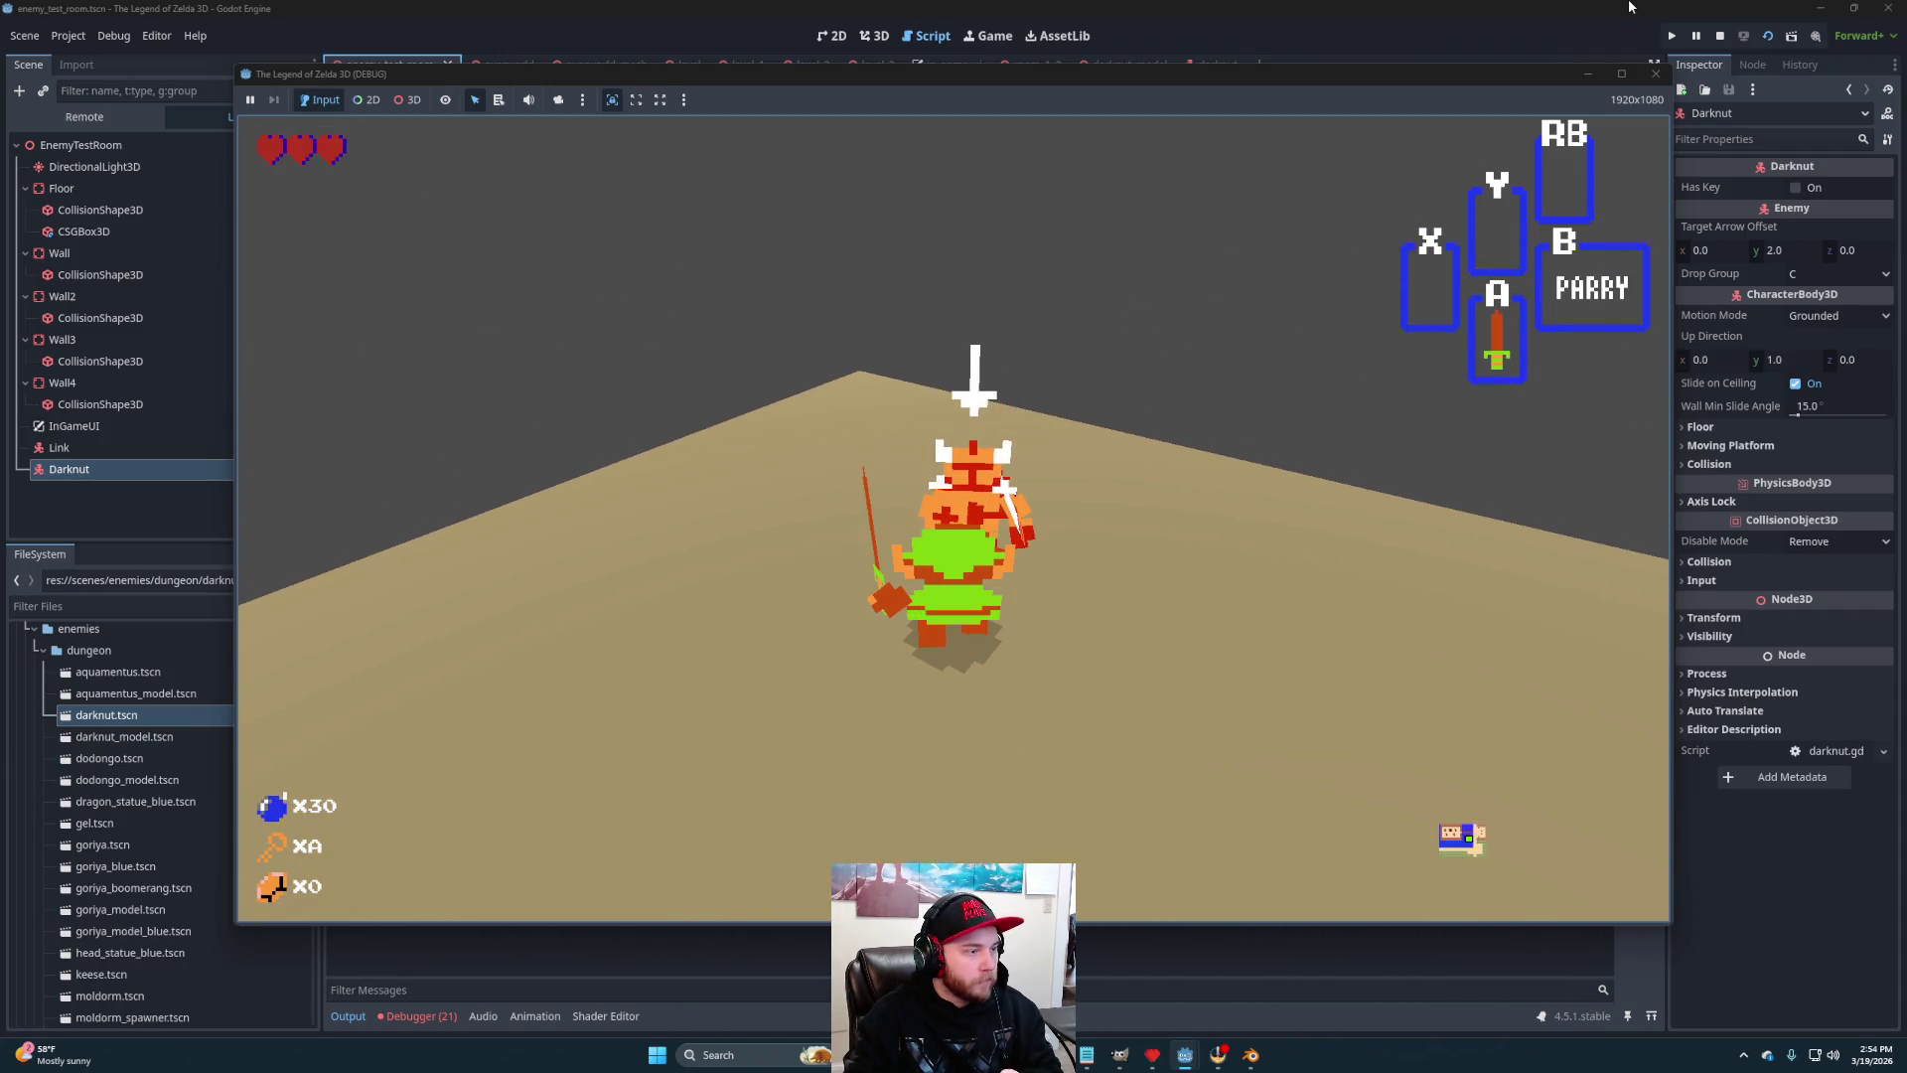
{"action": "key", "text": "s"}
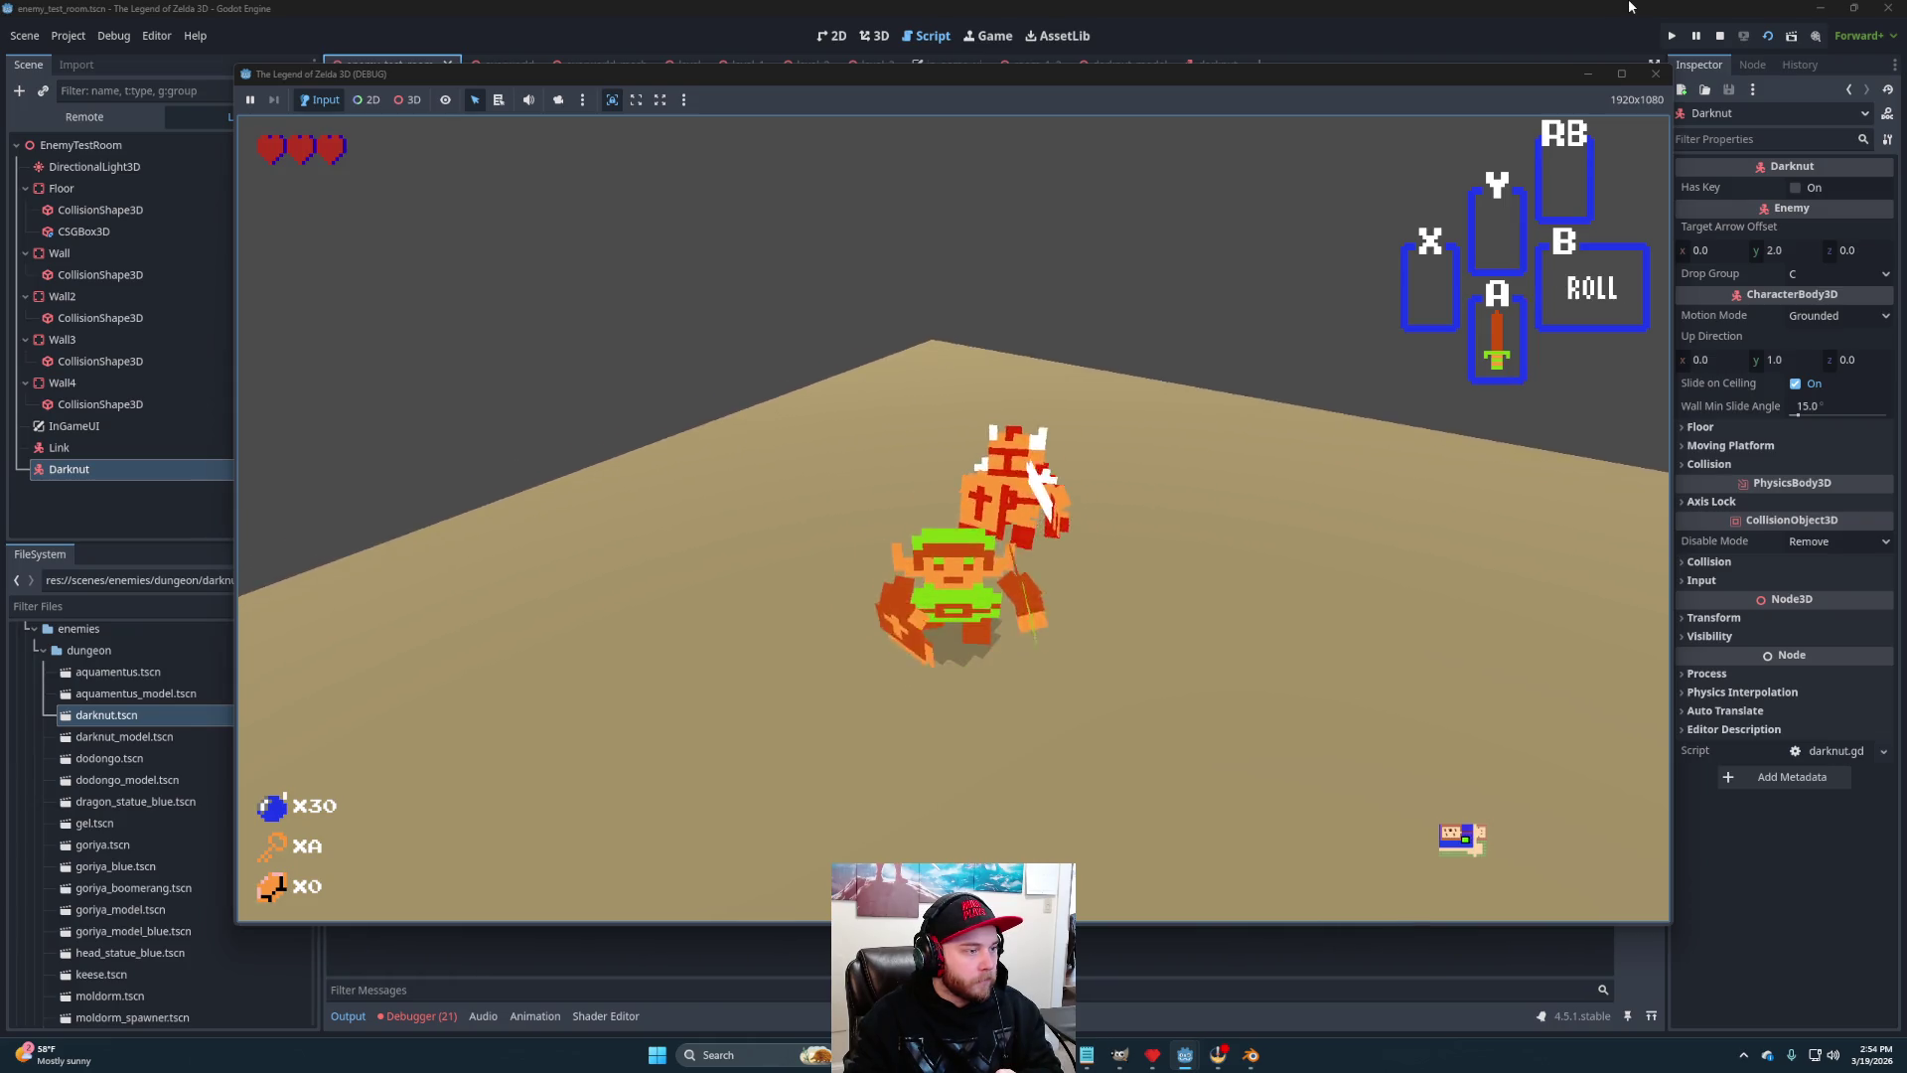
{"action": "key", "text": "s"}
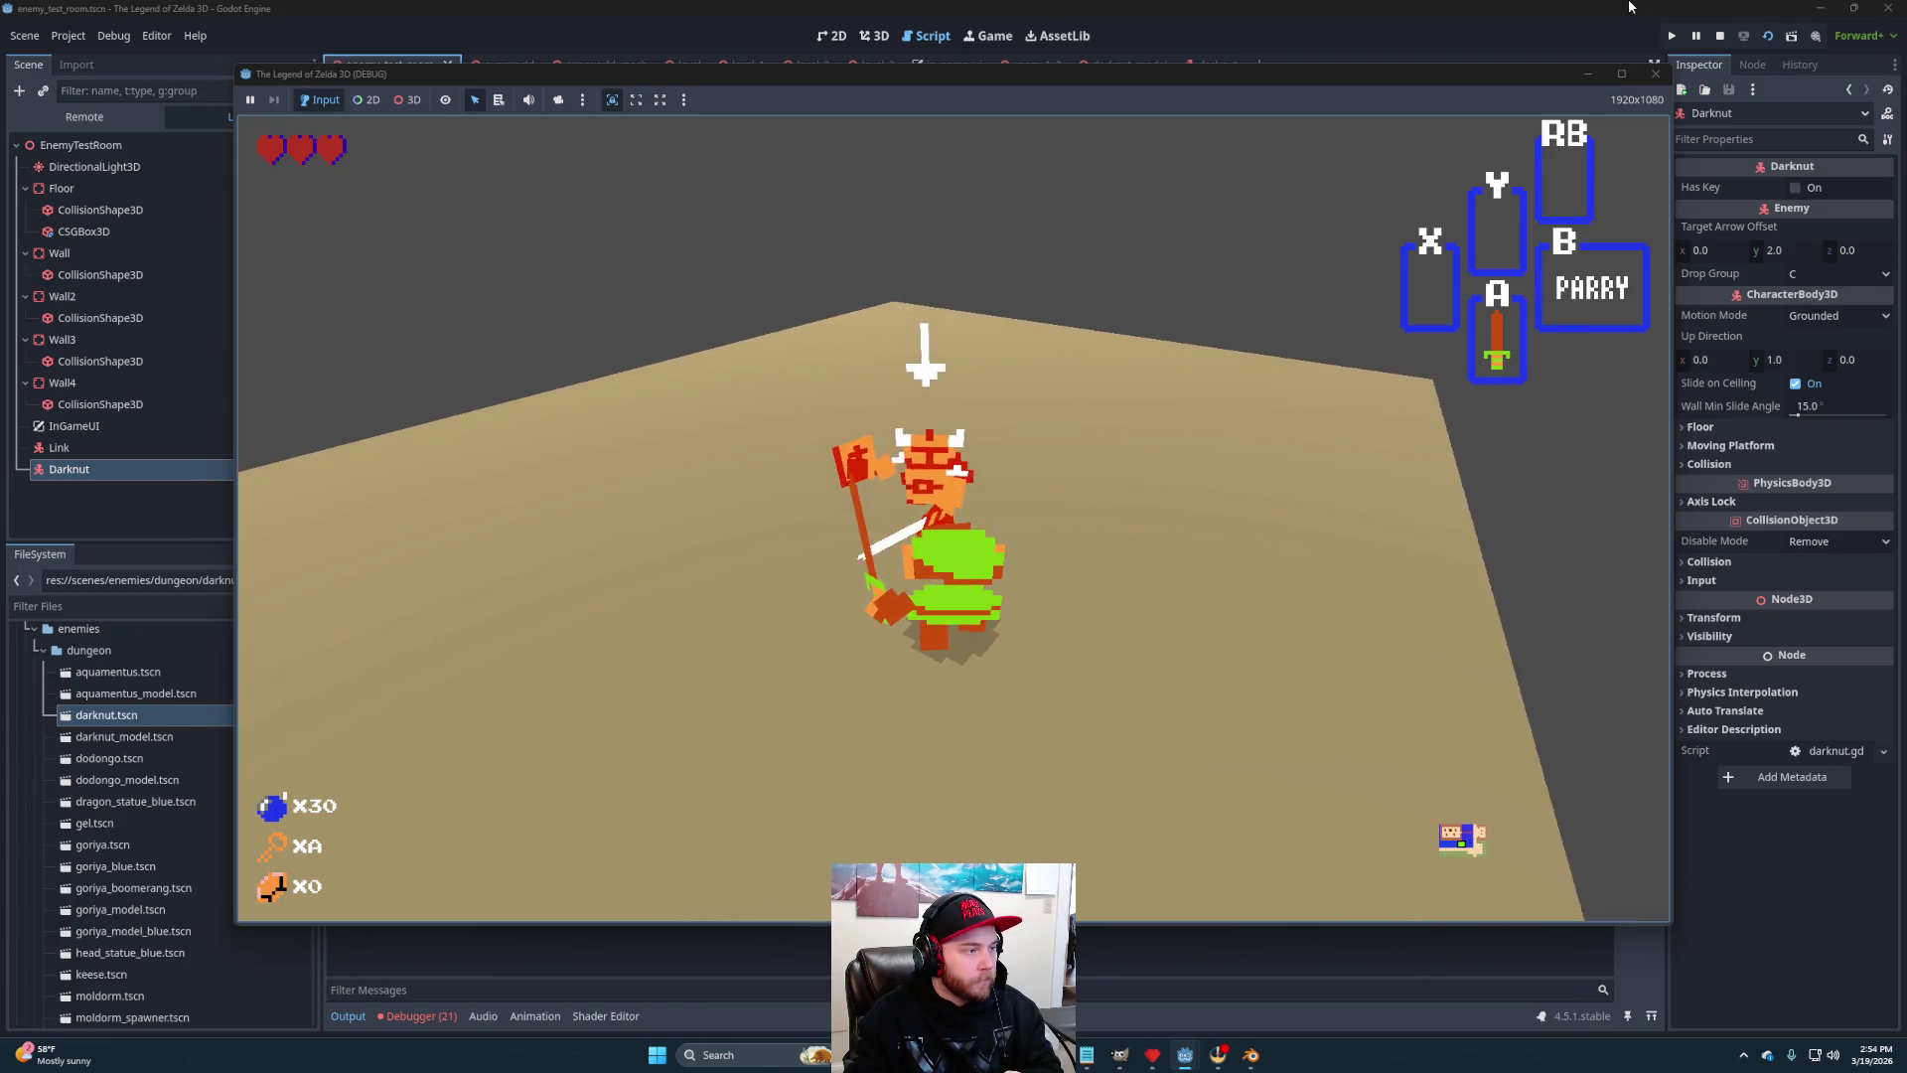
{"action": "key", "text": "j"}
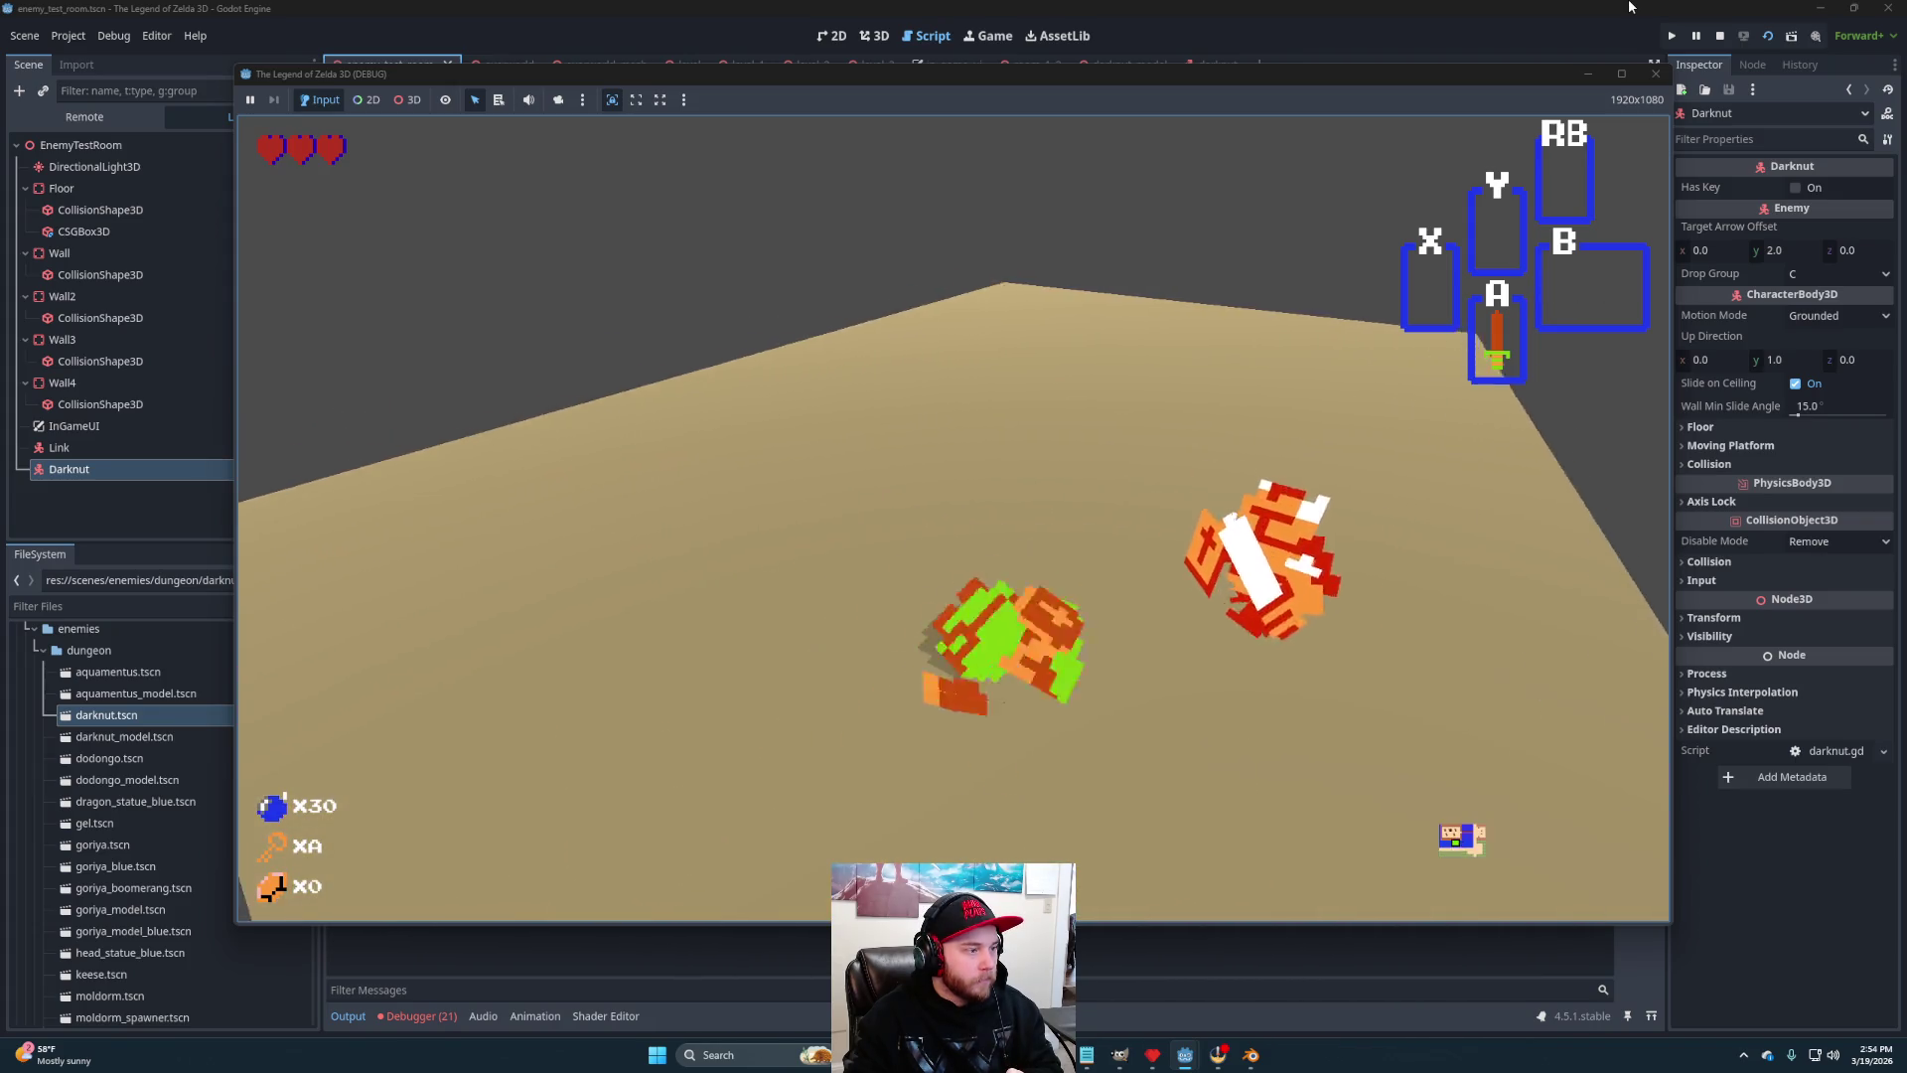
{"action": "key", "text": "s"}
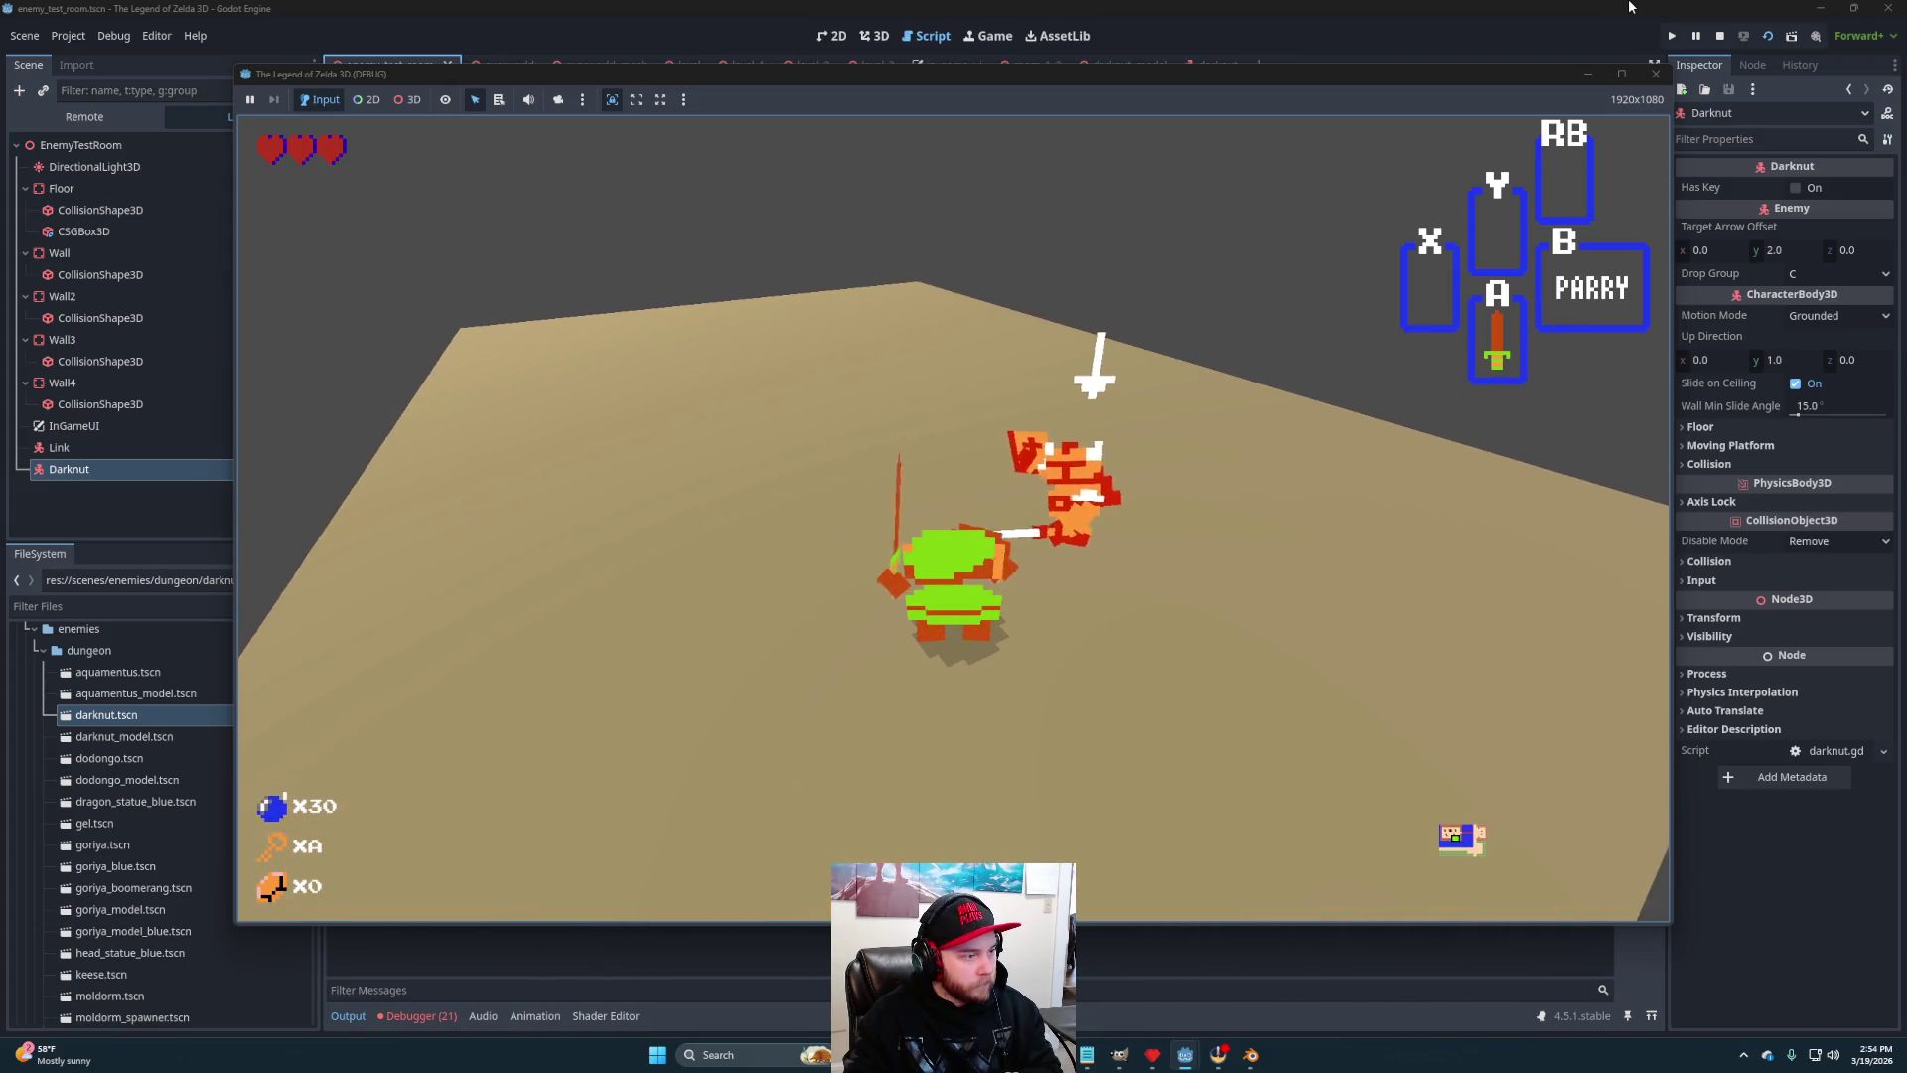
{"action": "key", "text": "s"}
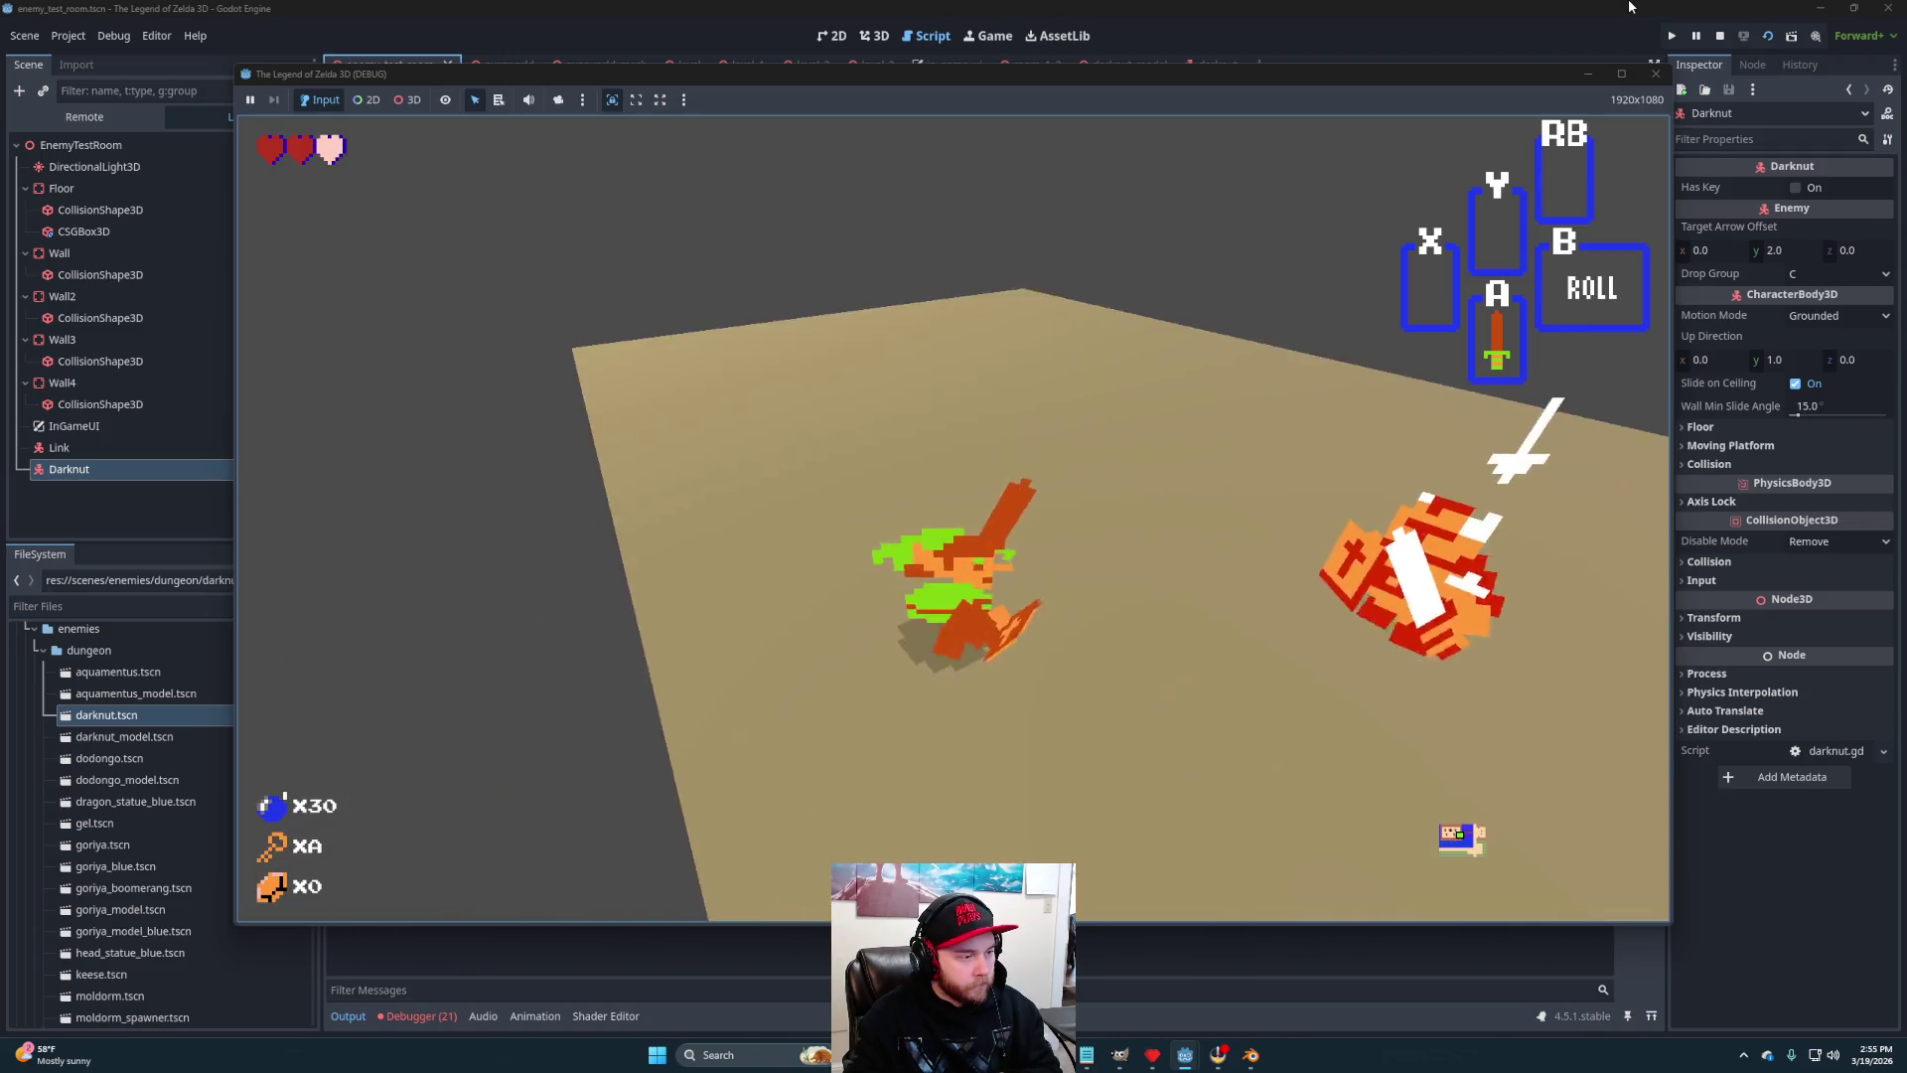
{"action": "key", "text": "j"}
{"action": "key", "text": "s"}
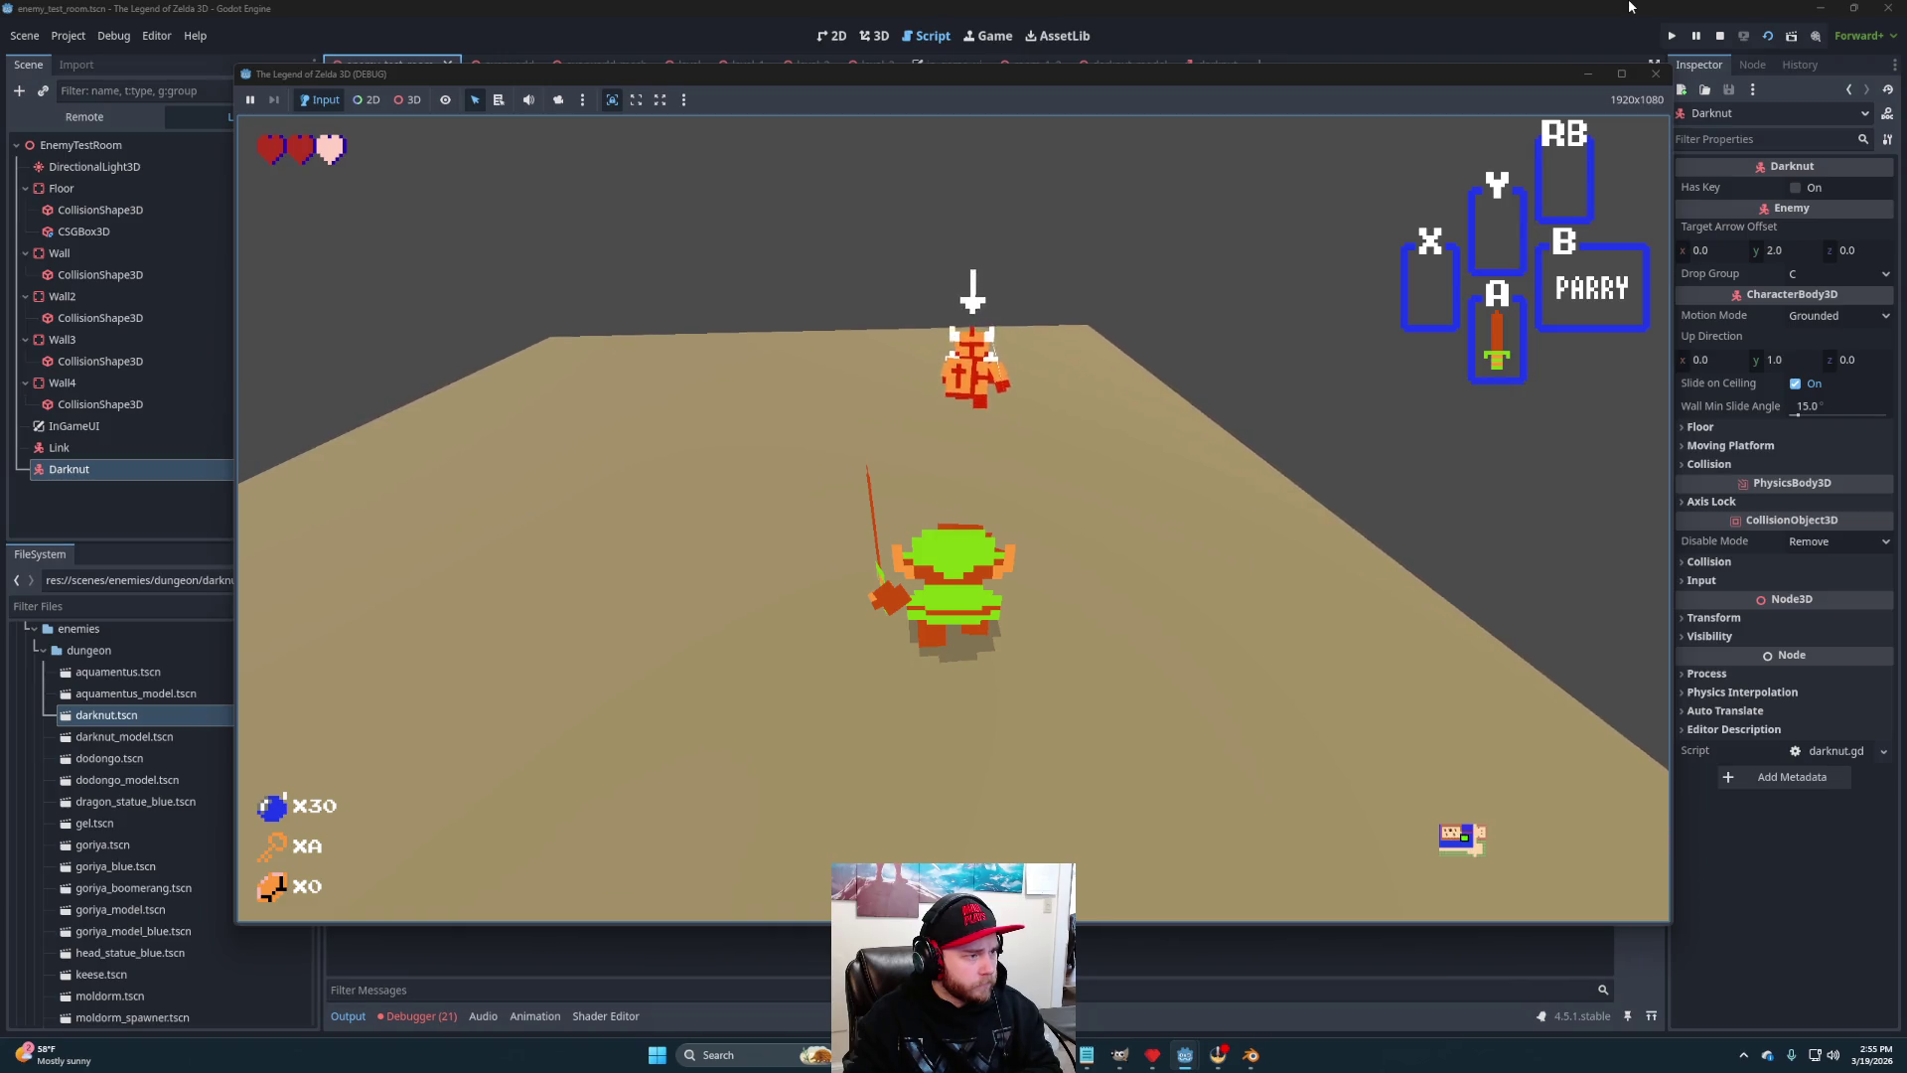
{"action": "key", "text": "F8"}
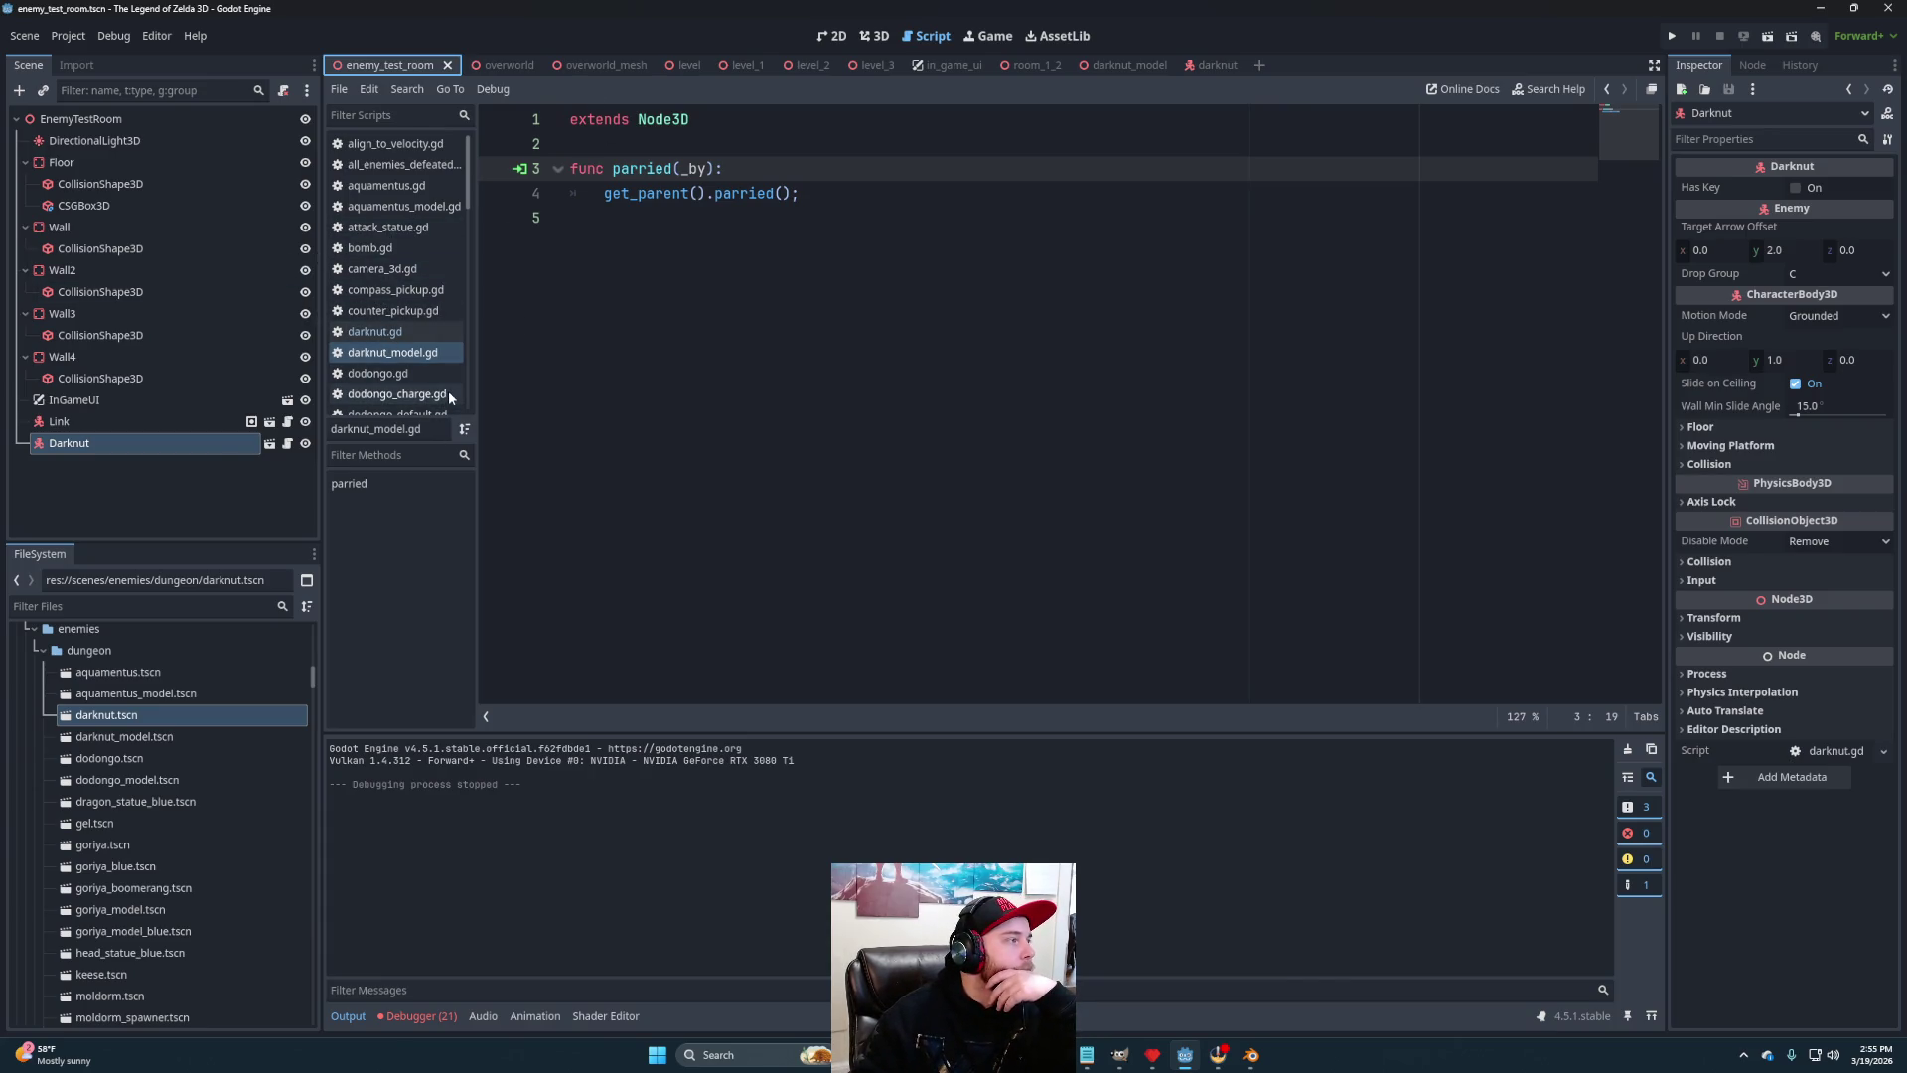
Open link.gd and place the cursor after the STATES.ROLL block near line 480
{"action": "scroll", "coordinate": [449, 392], "scroll_direction": "down", "scroll_amount": 4}
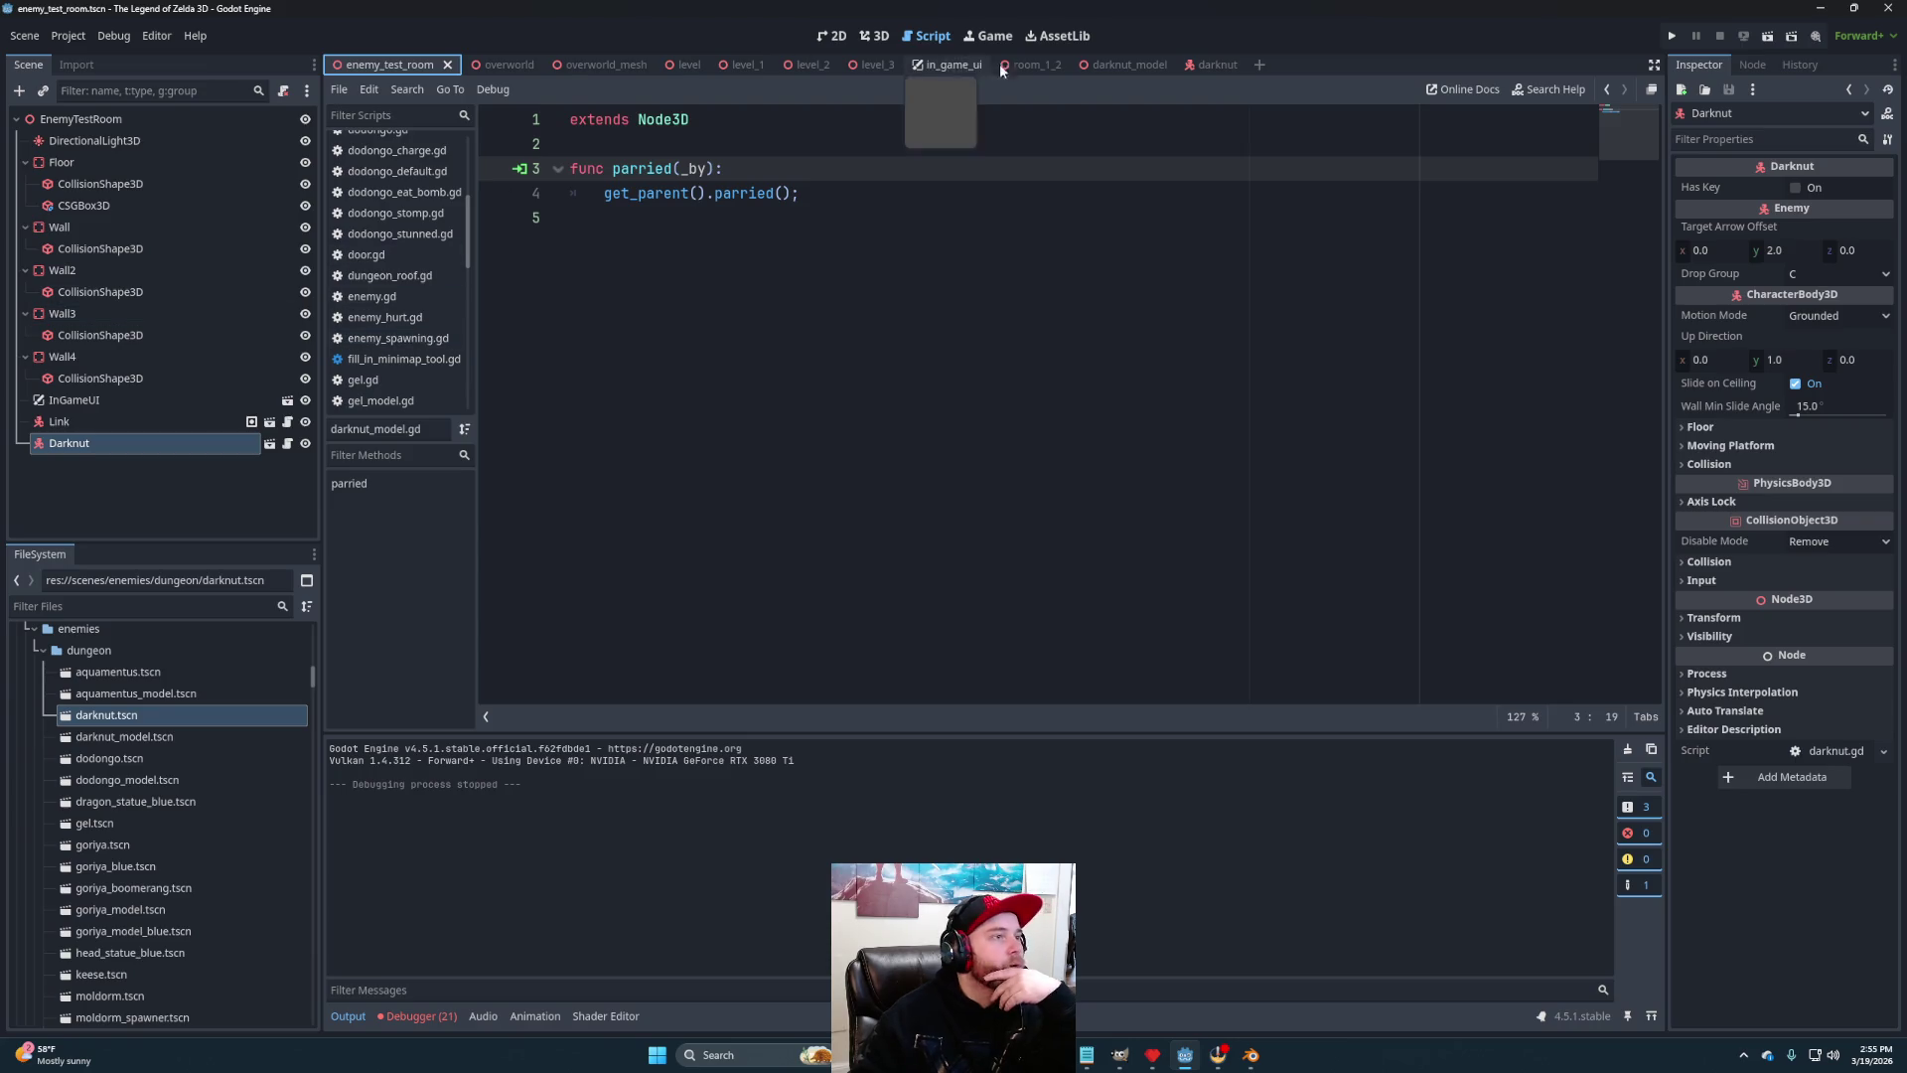
{"action": "scroll", "coordinate": [378, 318], "scroll_direction": "up", "scroll_amount": 4}
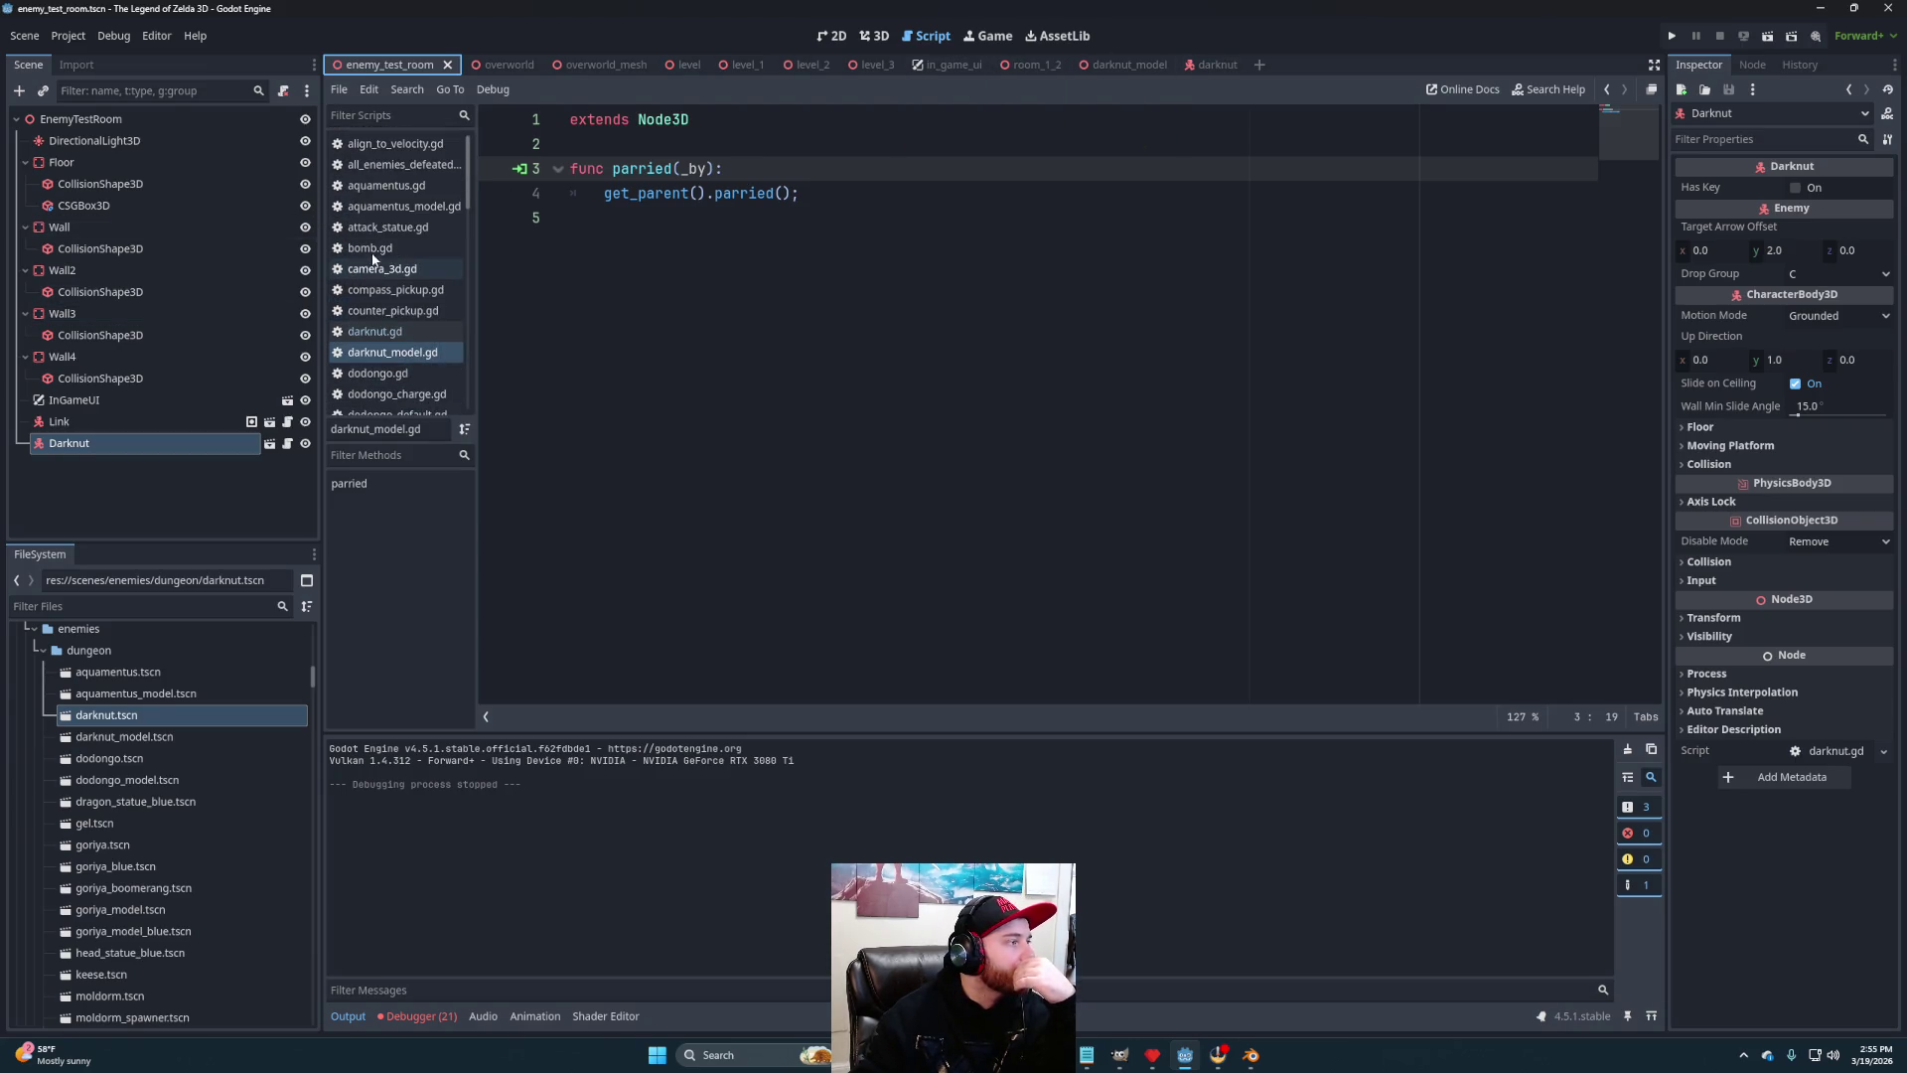
{"action": "scroll", "coordinate": [377, 318], "scroll_direction": "down", "scroll_amount": 7}
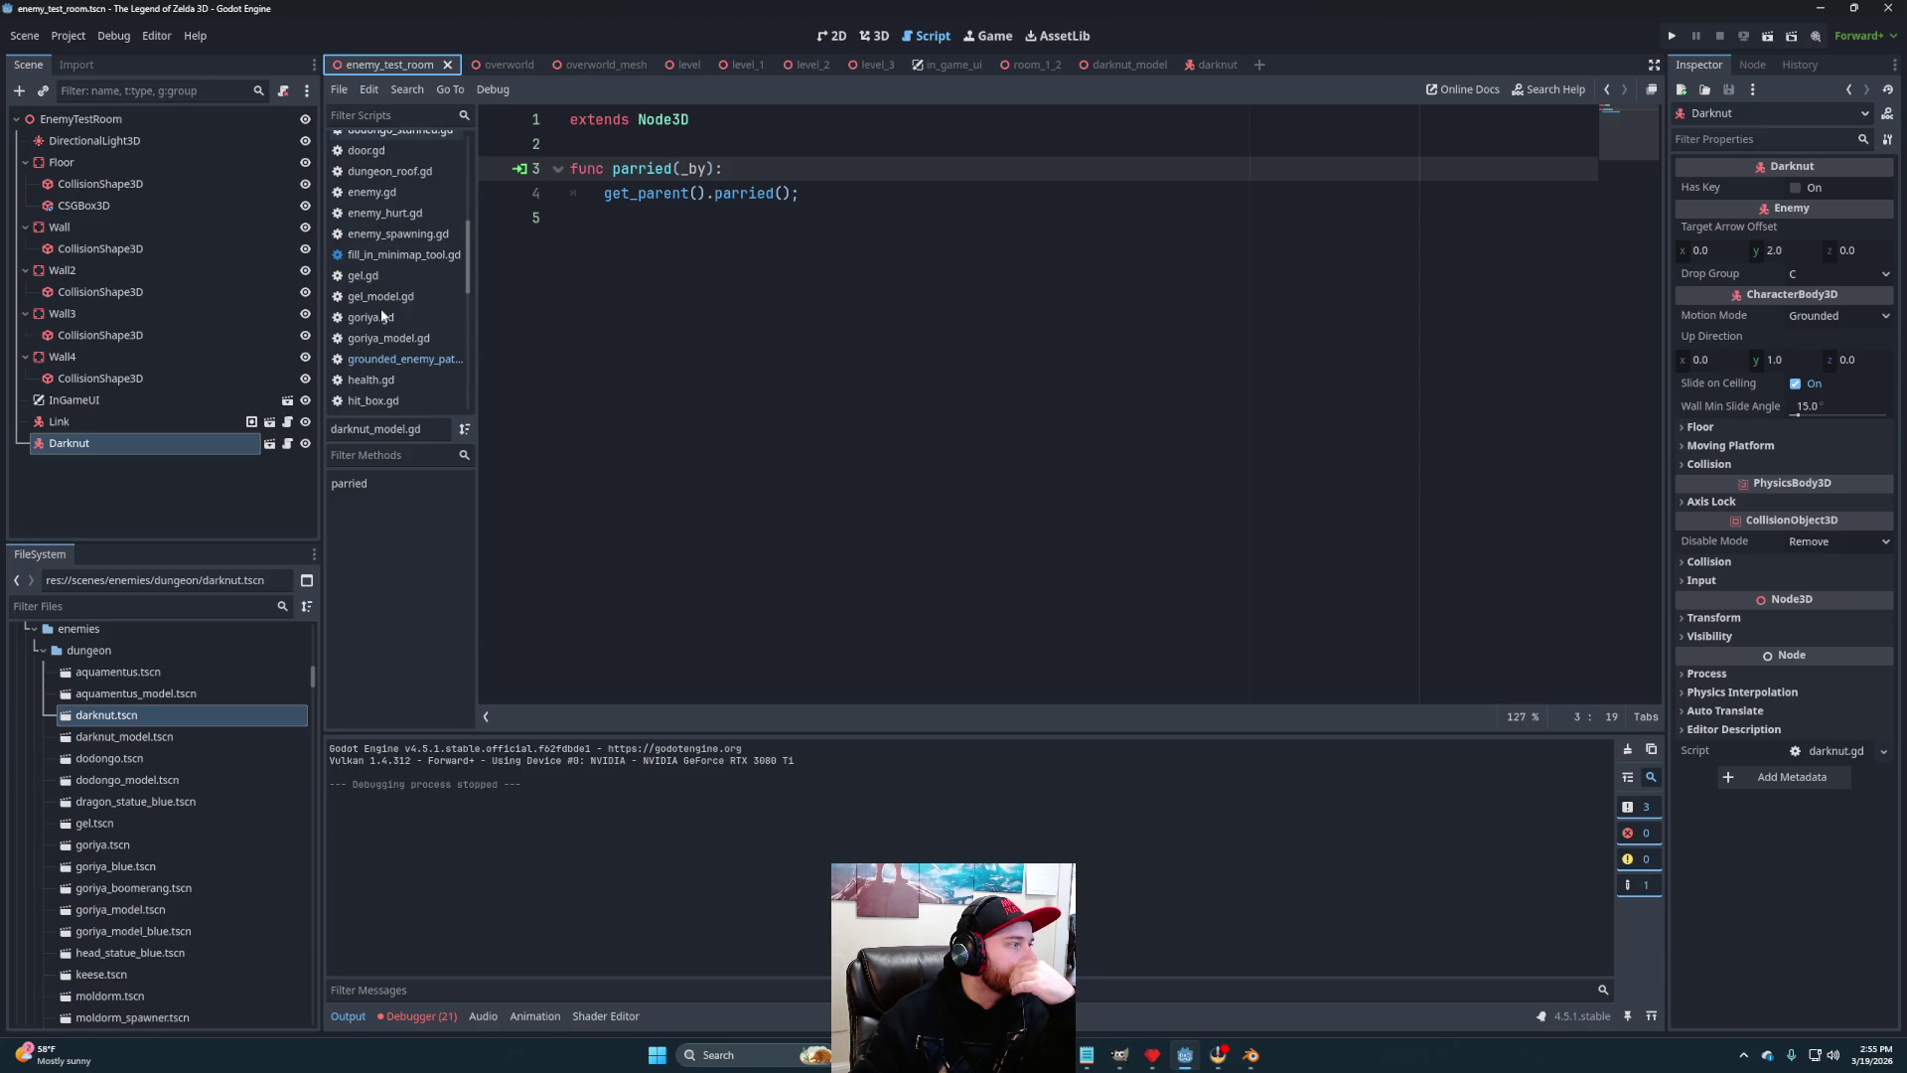
{"action": "left_click", "coordinate": [366, 345]}
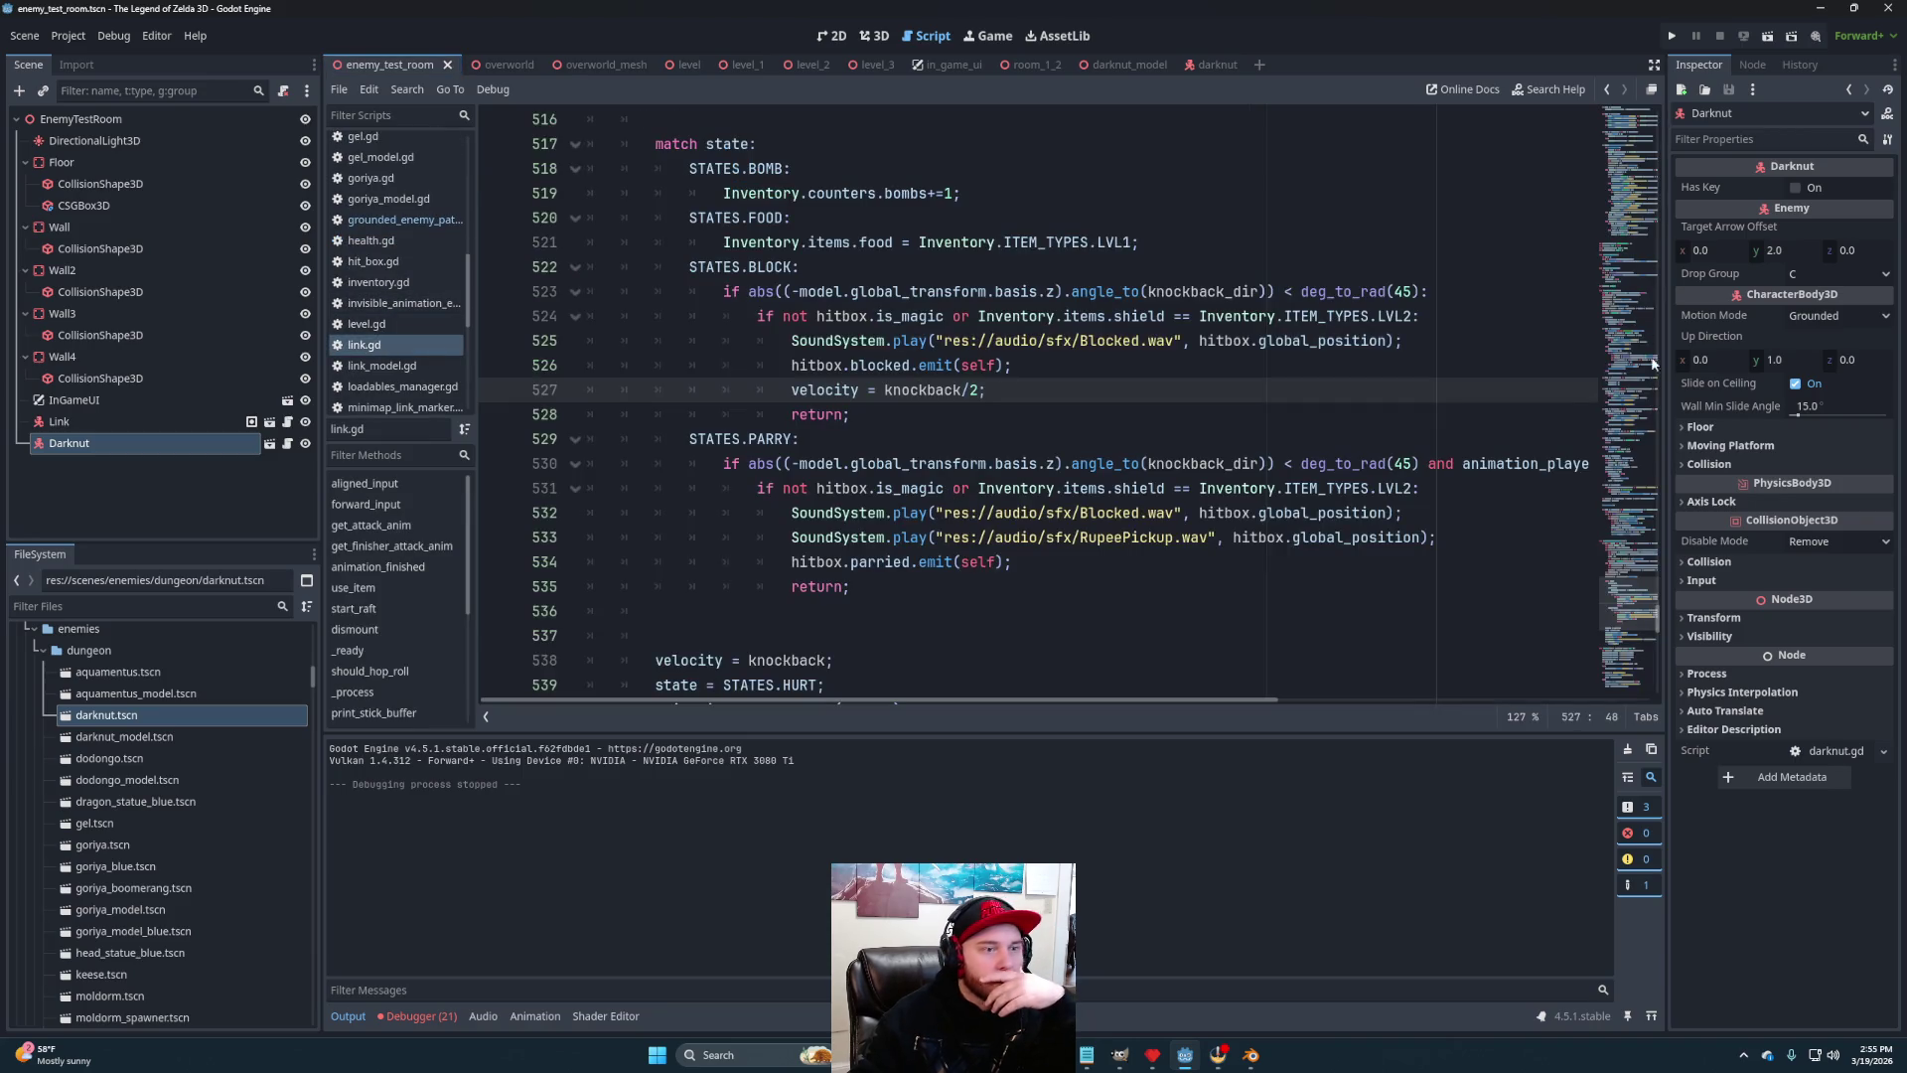
{"action": "scroll", "coordinate": [1647, 508], "scroll_direction": "up", "scroll_amount": 15}
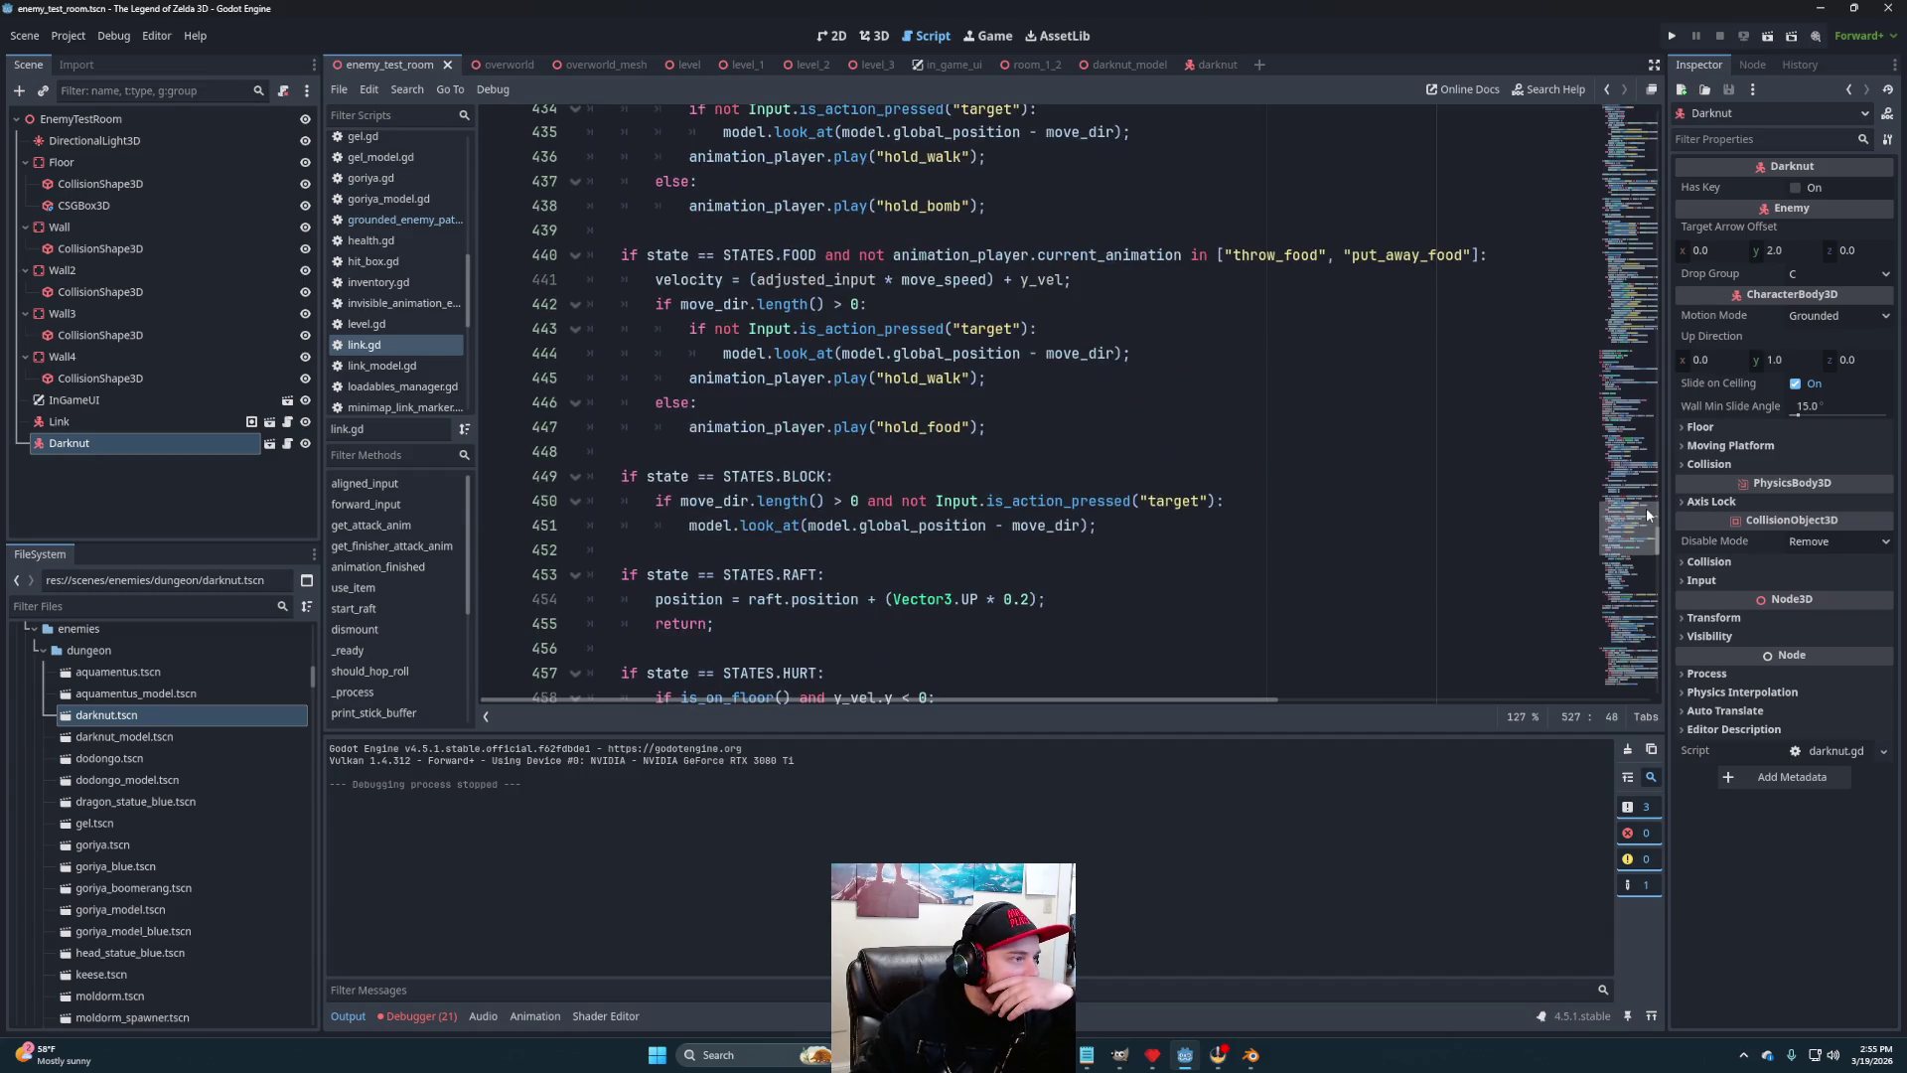
{"action": "scroll", "coordinate": [1647, 505], "scroll_direction": "up", "scroll_amount": 2}
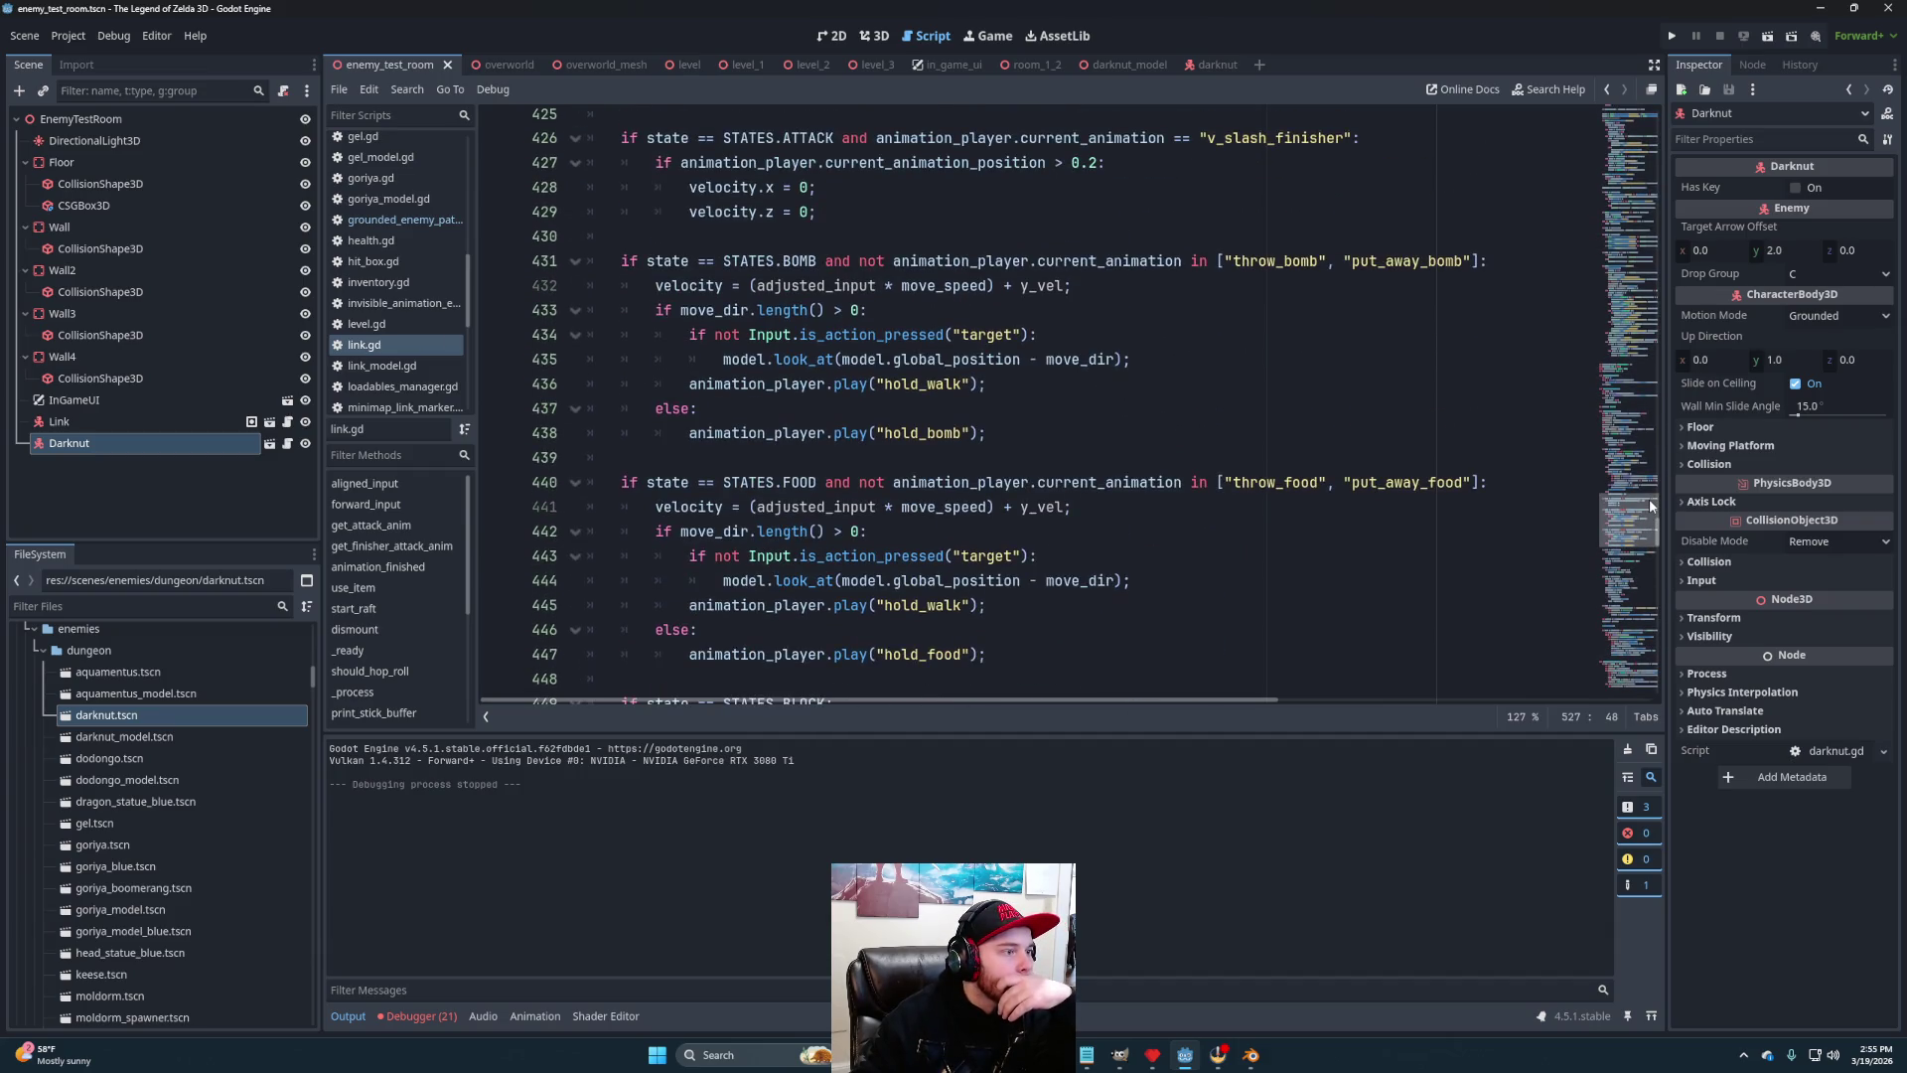
{"action": "scroll", "coordinate": [1650, 497], "scroll_direction": "up", "scroll_amount": 3}
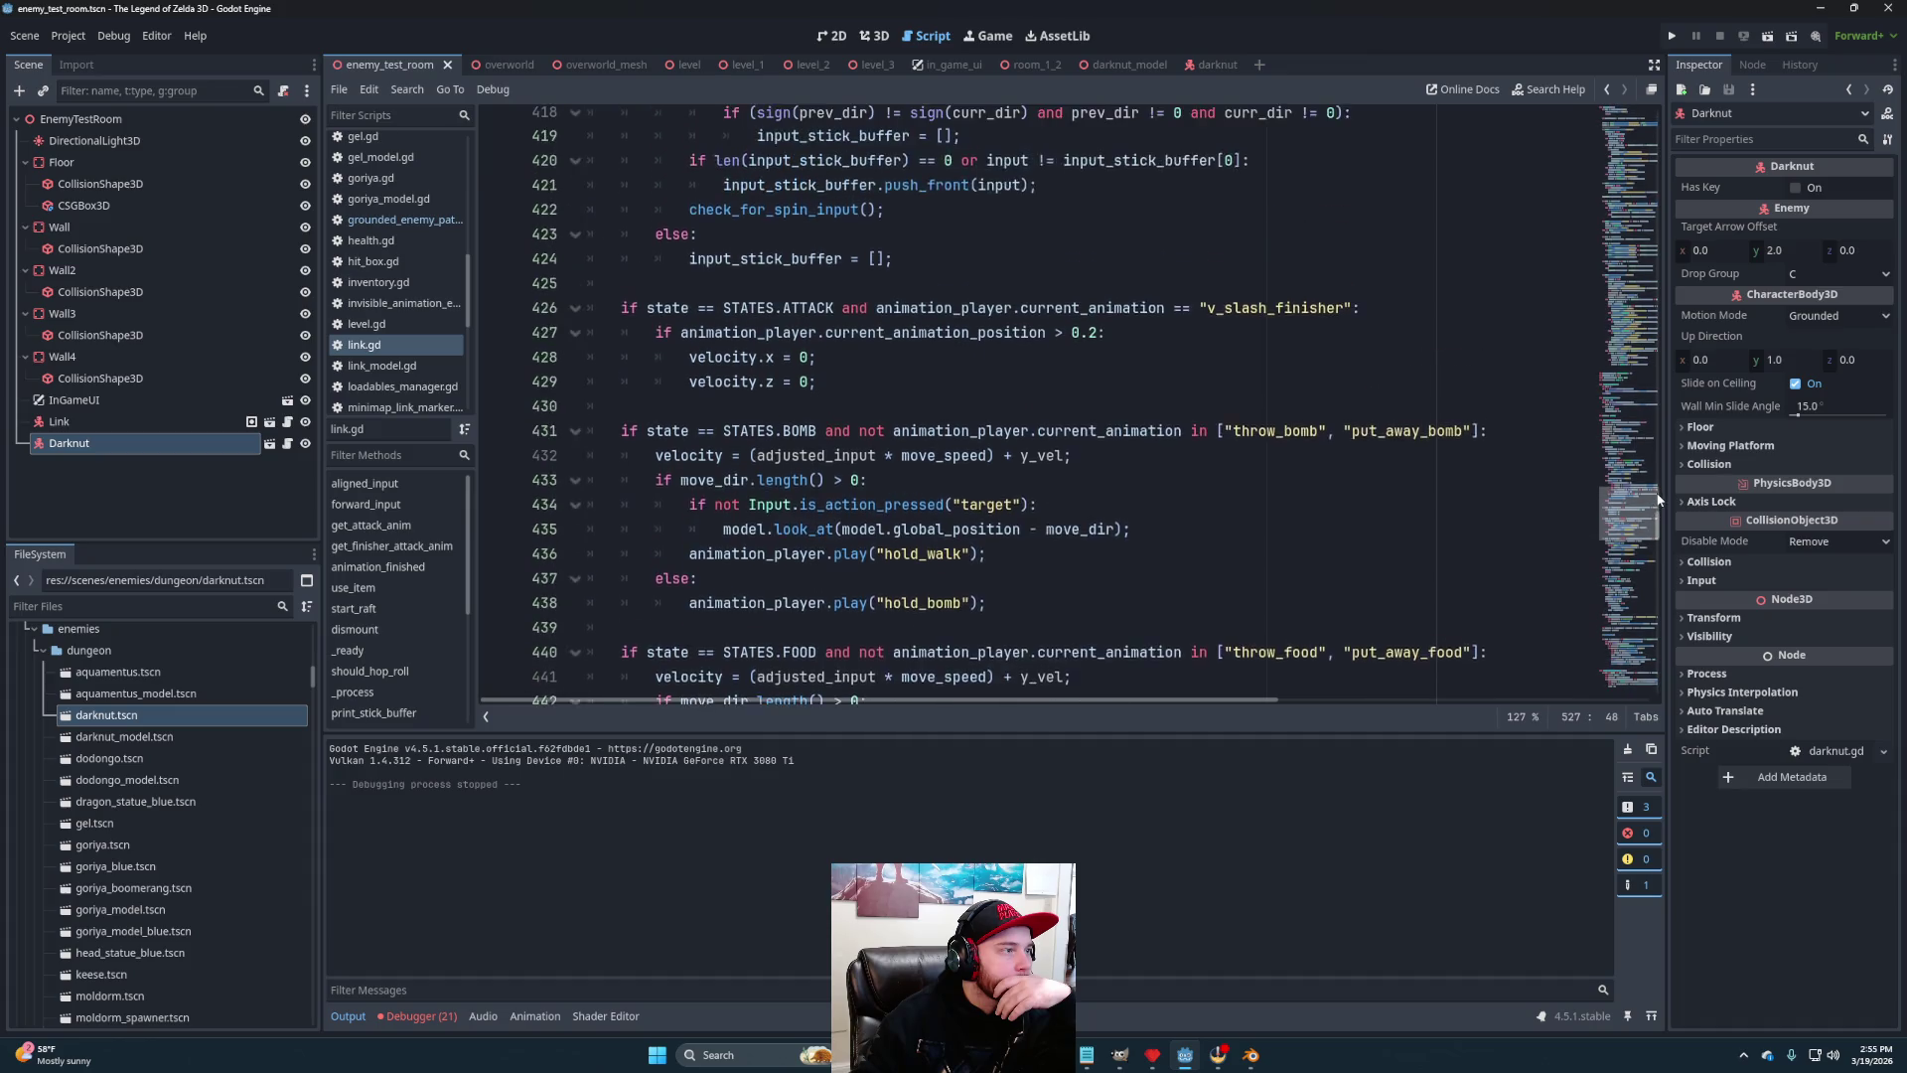
{"action": "scroll", "coordinate": [1659, 487], "scroll_direction": "up", "scroll_amount": 6}
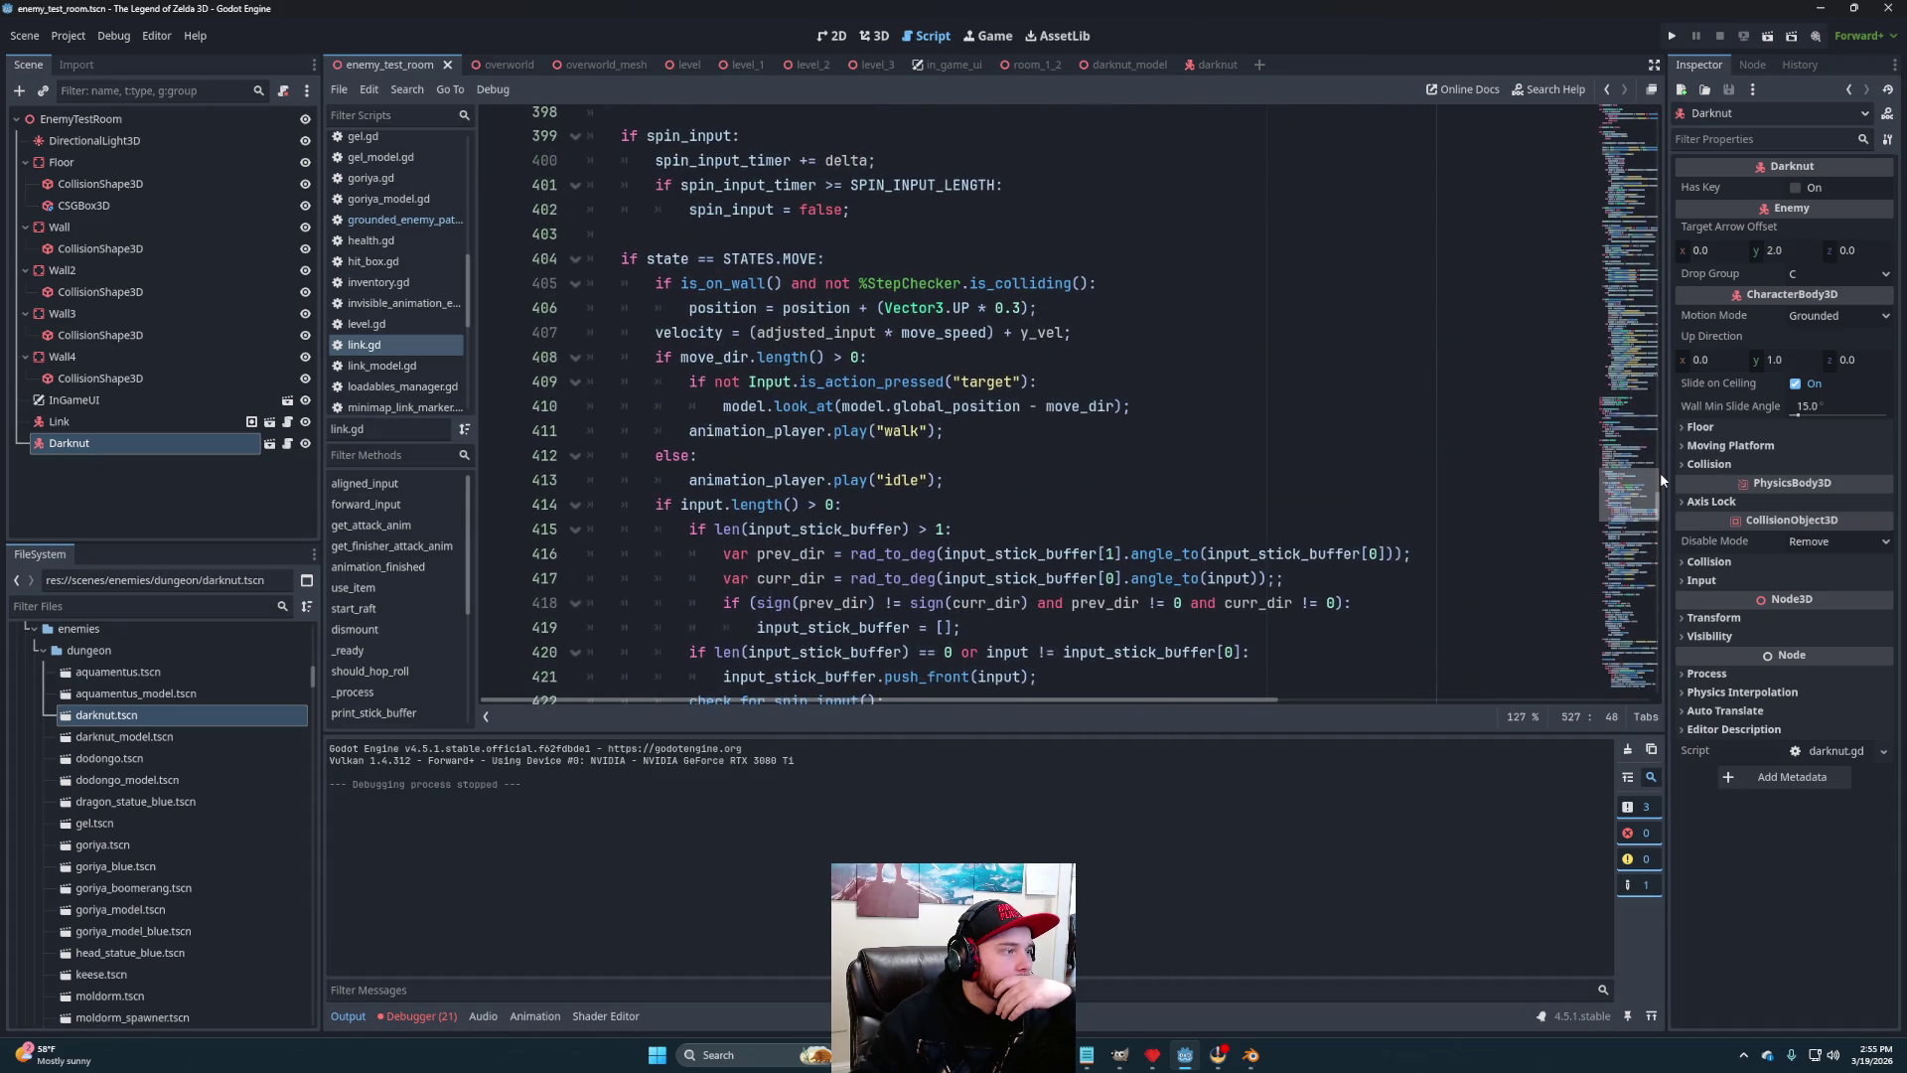
{"action": "scroll", "coordinate": [1661, 471], "scroll_direction": "up", "scroll_amount": 1}
{"action": "left_click_drag", "start_coordinate": [1663, 476], "coordinate": [1667, 530]}
{"action": "scroll", "coordinate": [1668, 532], "scroll_direction": "down", "scroll_amount": 5}
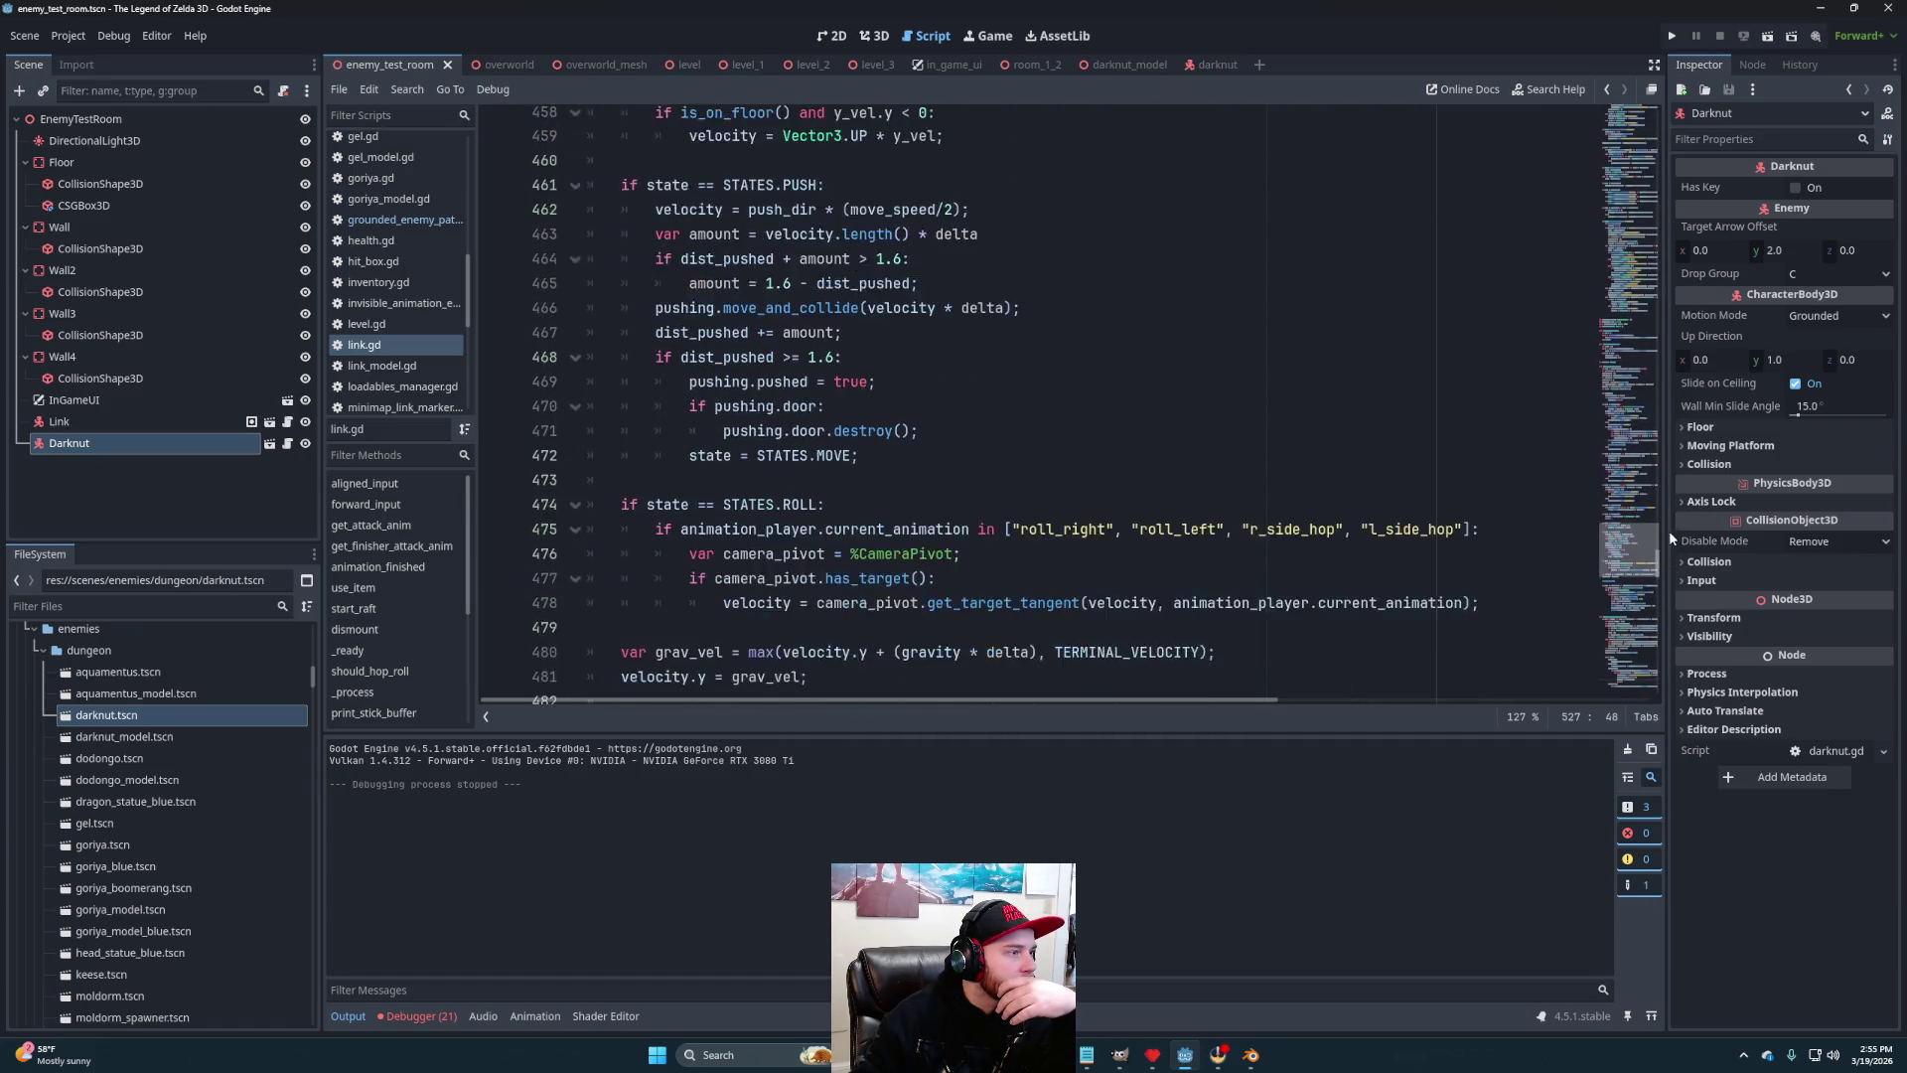
{"action": "scroll", "coordinate": [1671, 536], "scroll_direction": "up", "scroll_amount": 2}
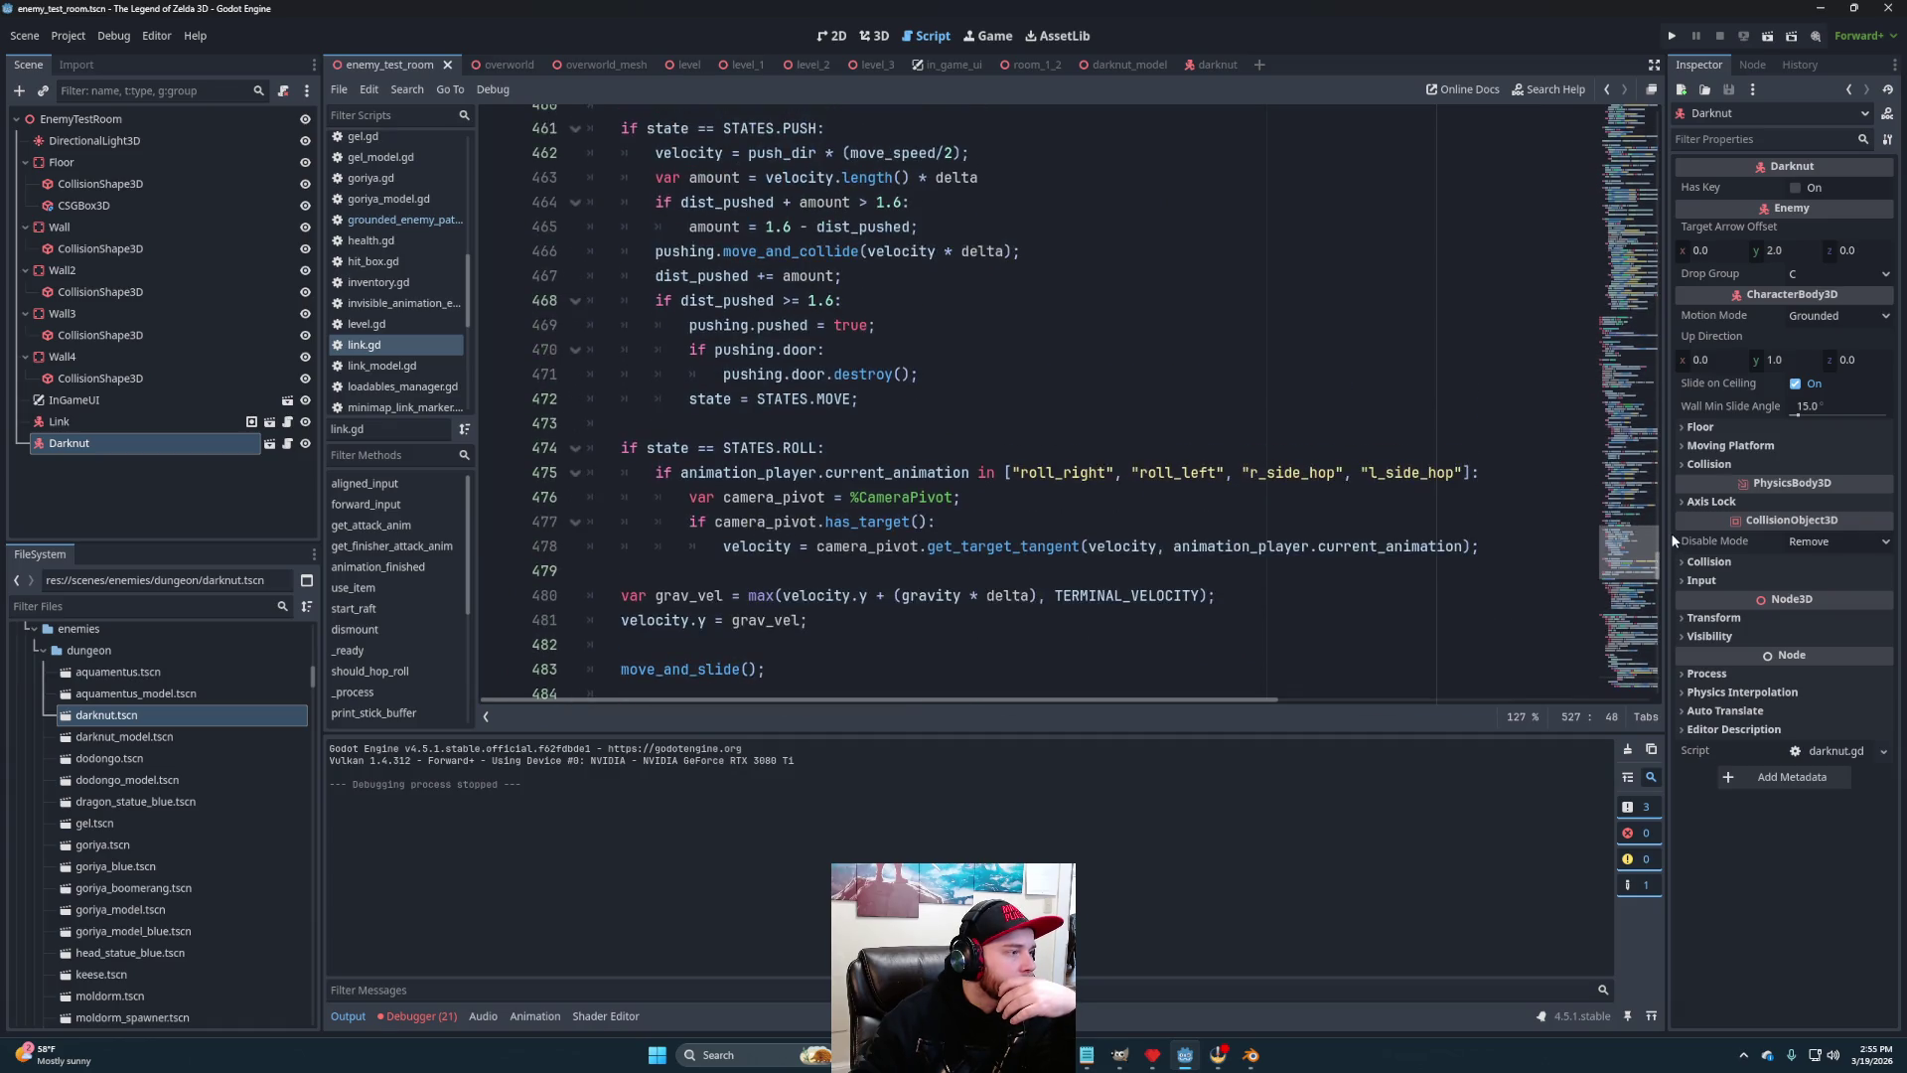
{"action": "mouse_move", "coordinate": [1673, 532]}
{"action": "left_mouse_down"}
{"action": "mouse_move", "coordinate": [1692, 103]}
{"action": "mouse_move", "coordinate": [1661, 544]}
{"action": "left_mouse_up"}
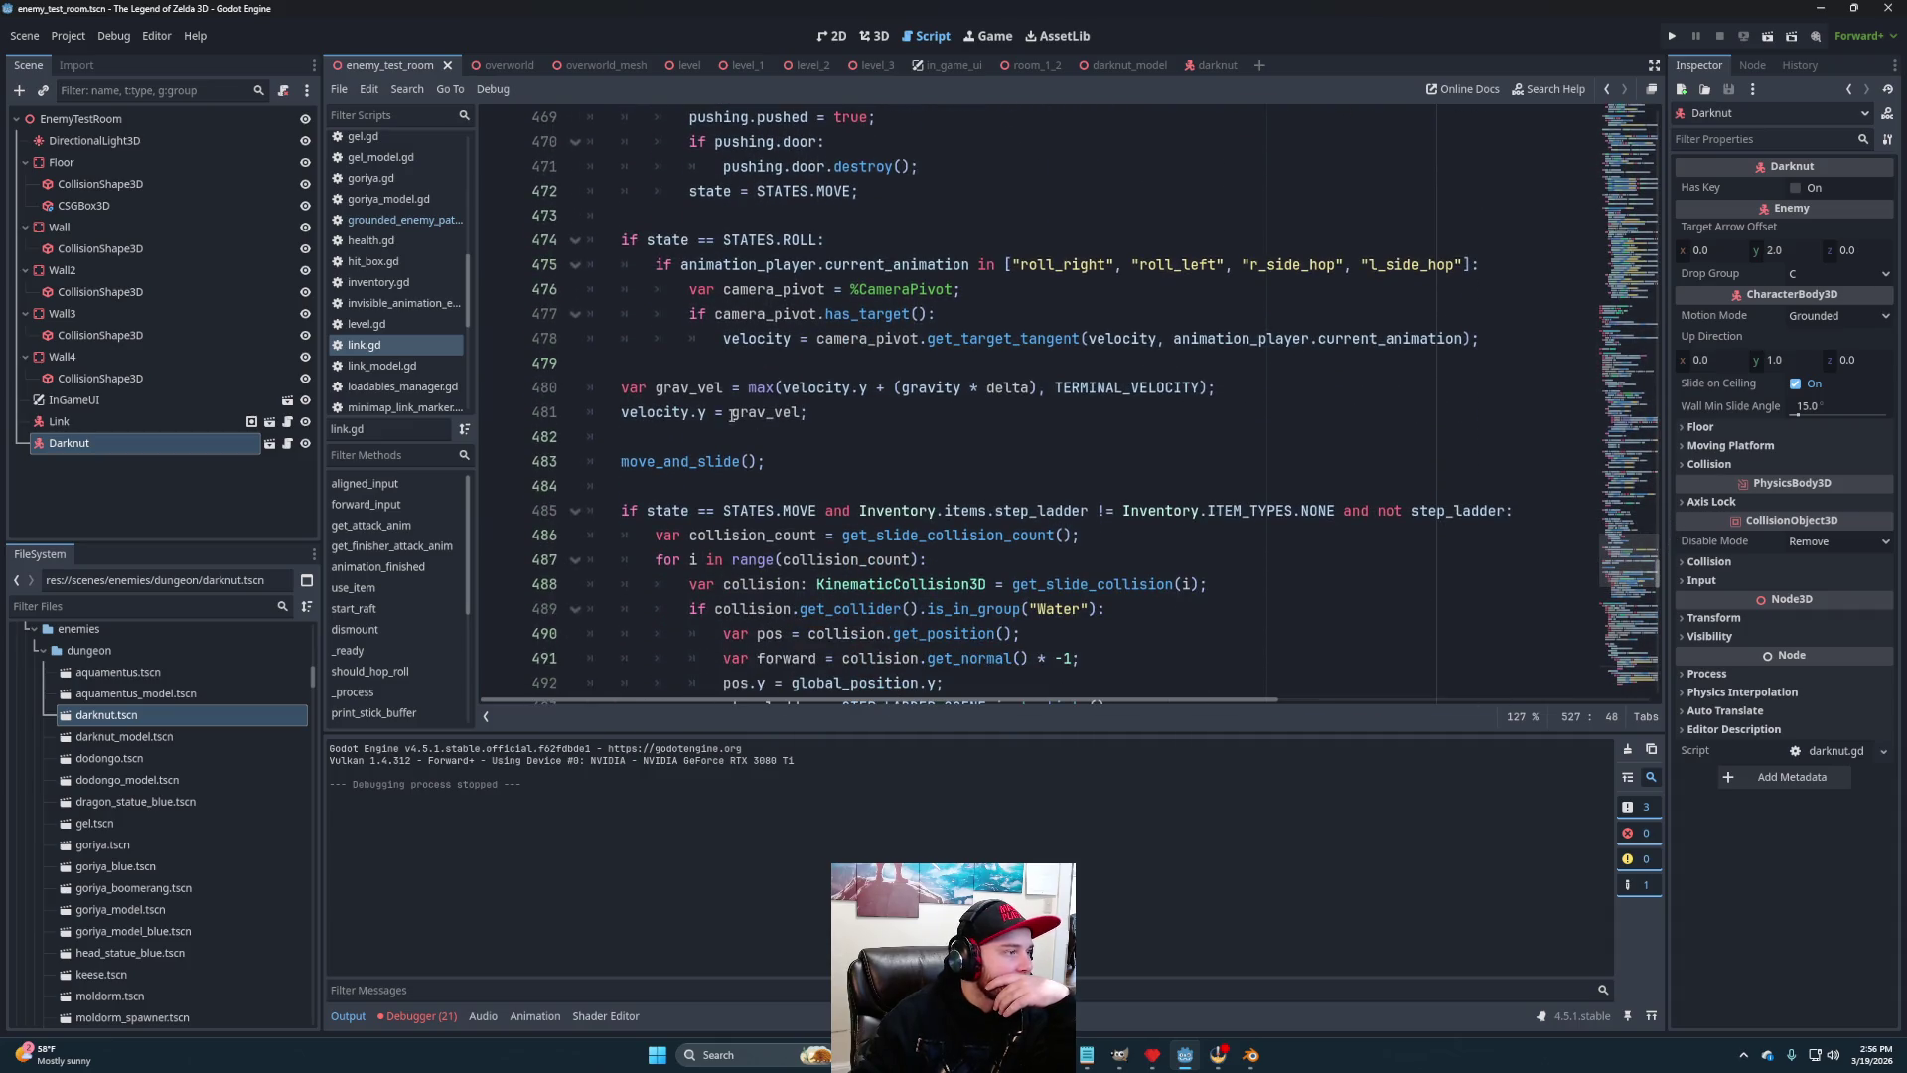
{"action": "left_click", "coordinate": [679, 371]}
Add an 'if state == STATES.BLOCK:' branch after the ROLL block in link.gd
{"action": "key", "text": "Return"}
{"action": "key", "text": "Return"}
{"action": "key", "text": "Up"}
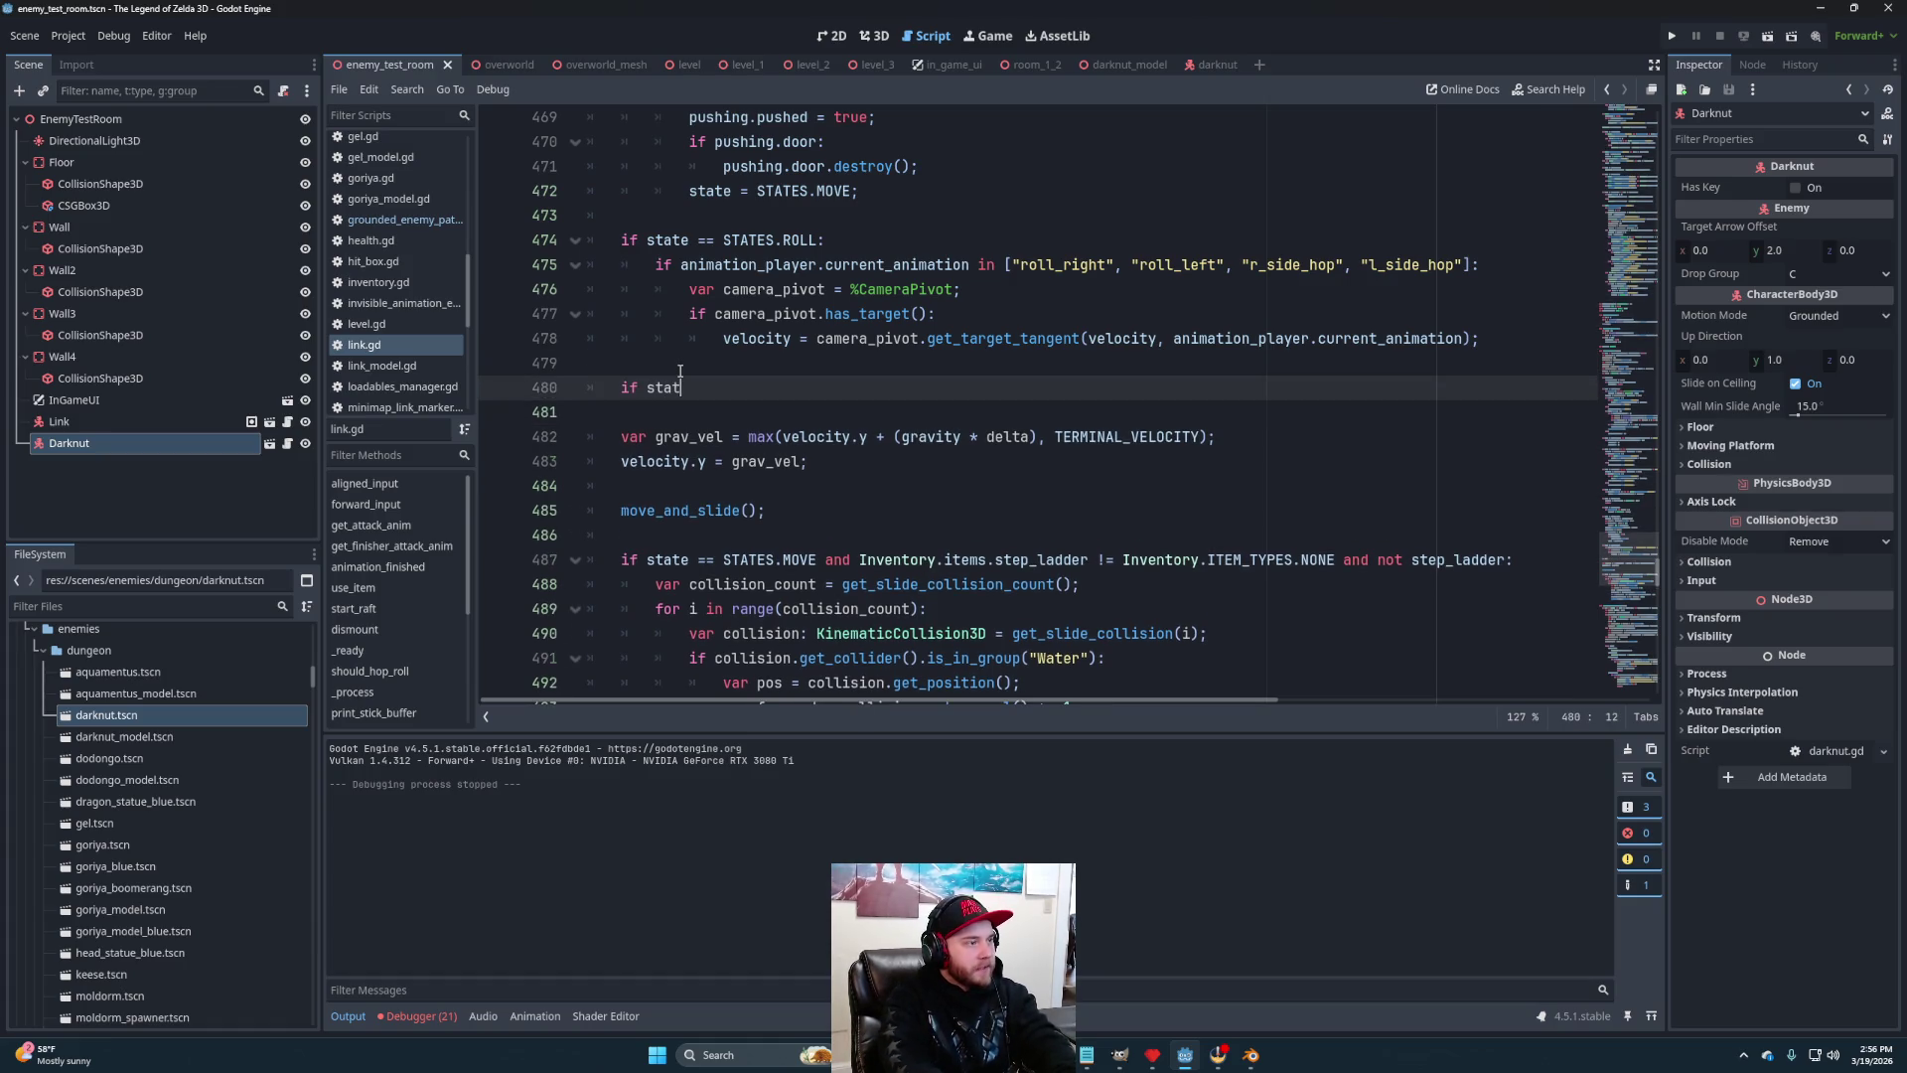
{"action": "type", "text": "e == STATES.N"}
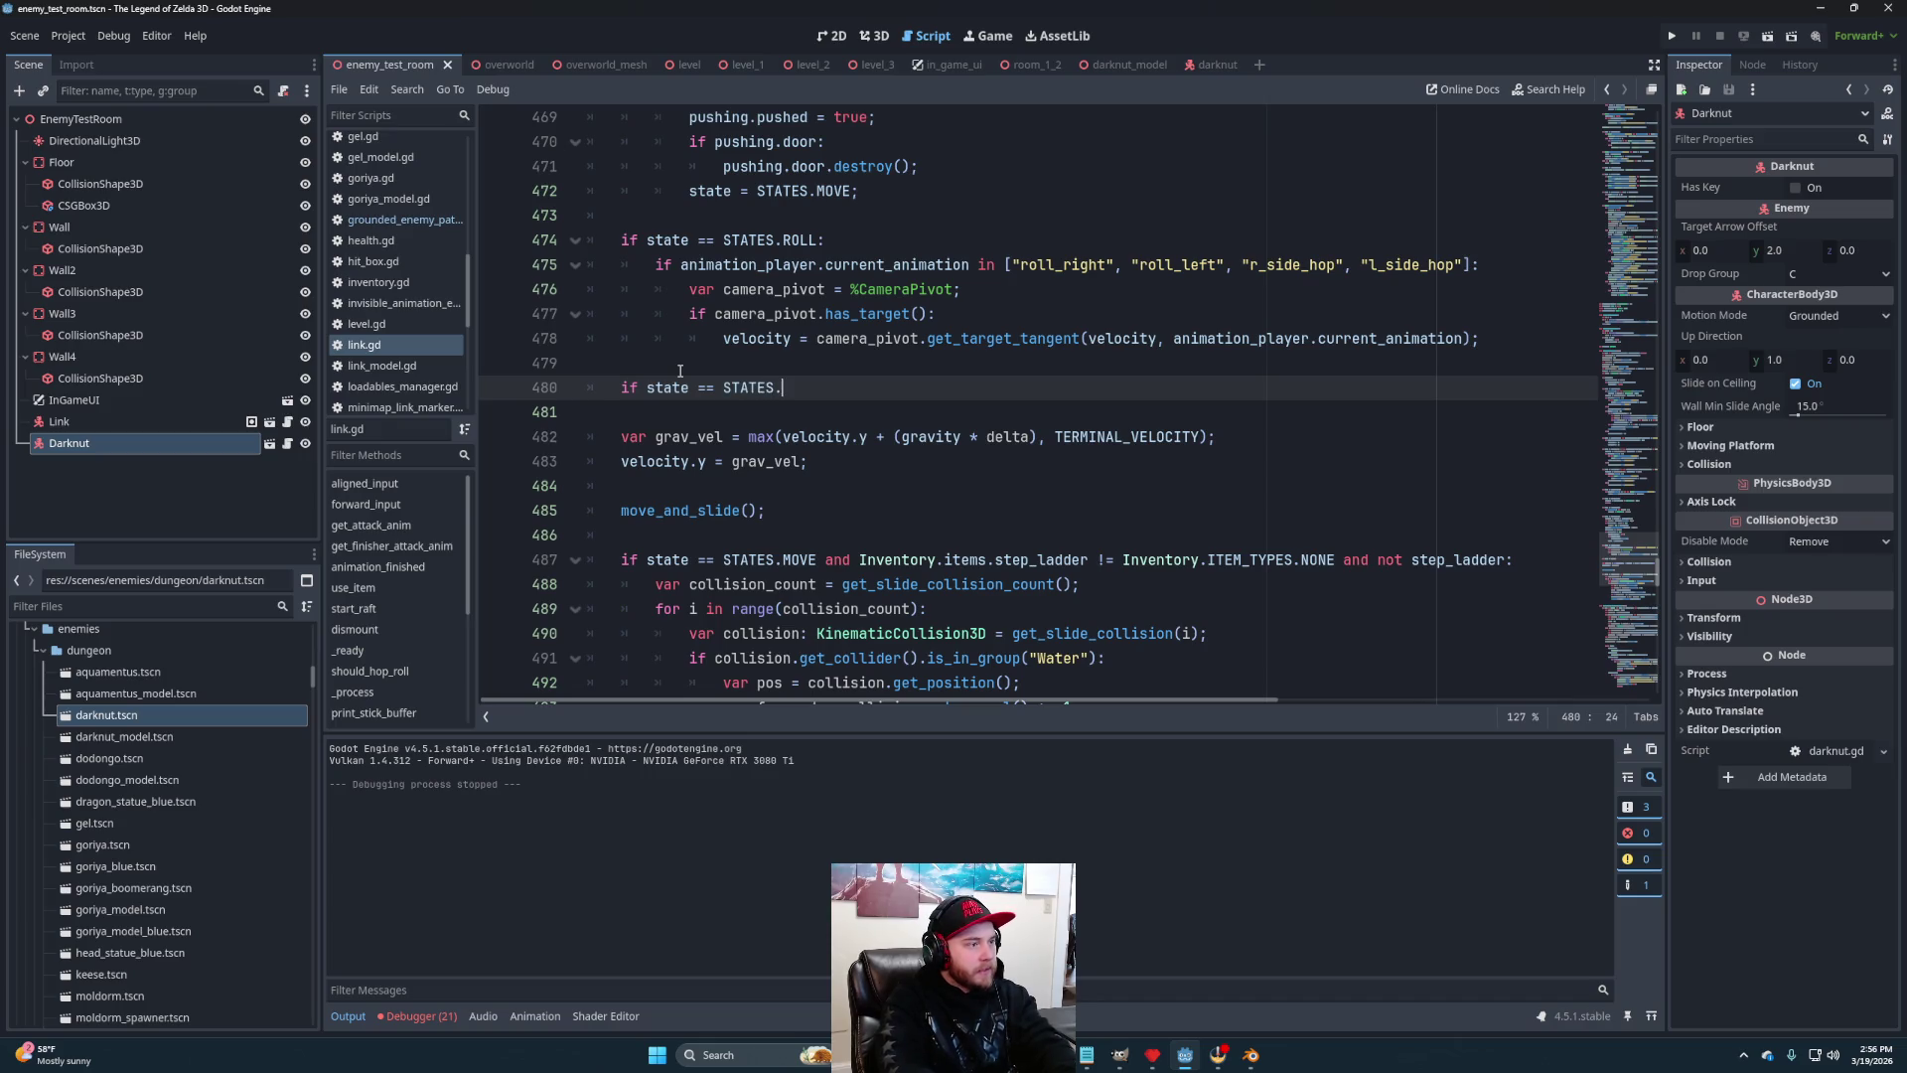
{"action": "key", "text": "BackSpace"}
{"action": "key", "text": "Escape"}
{"action": "type", "text": "BLOCK"}
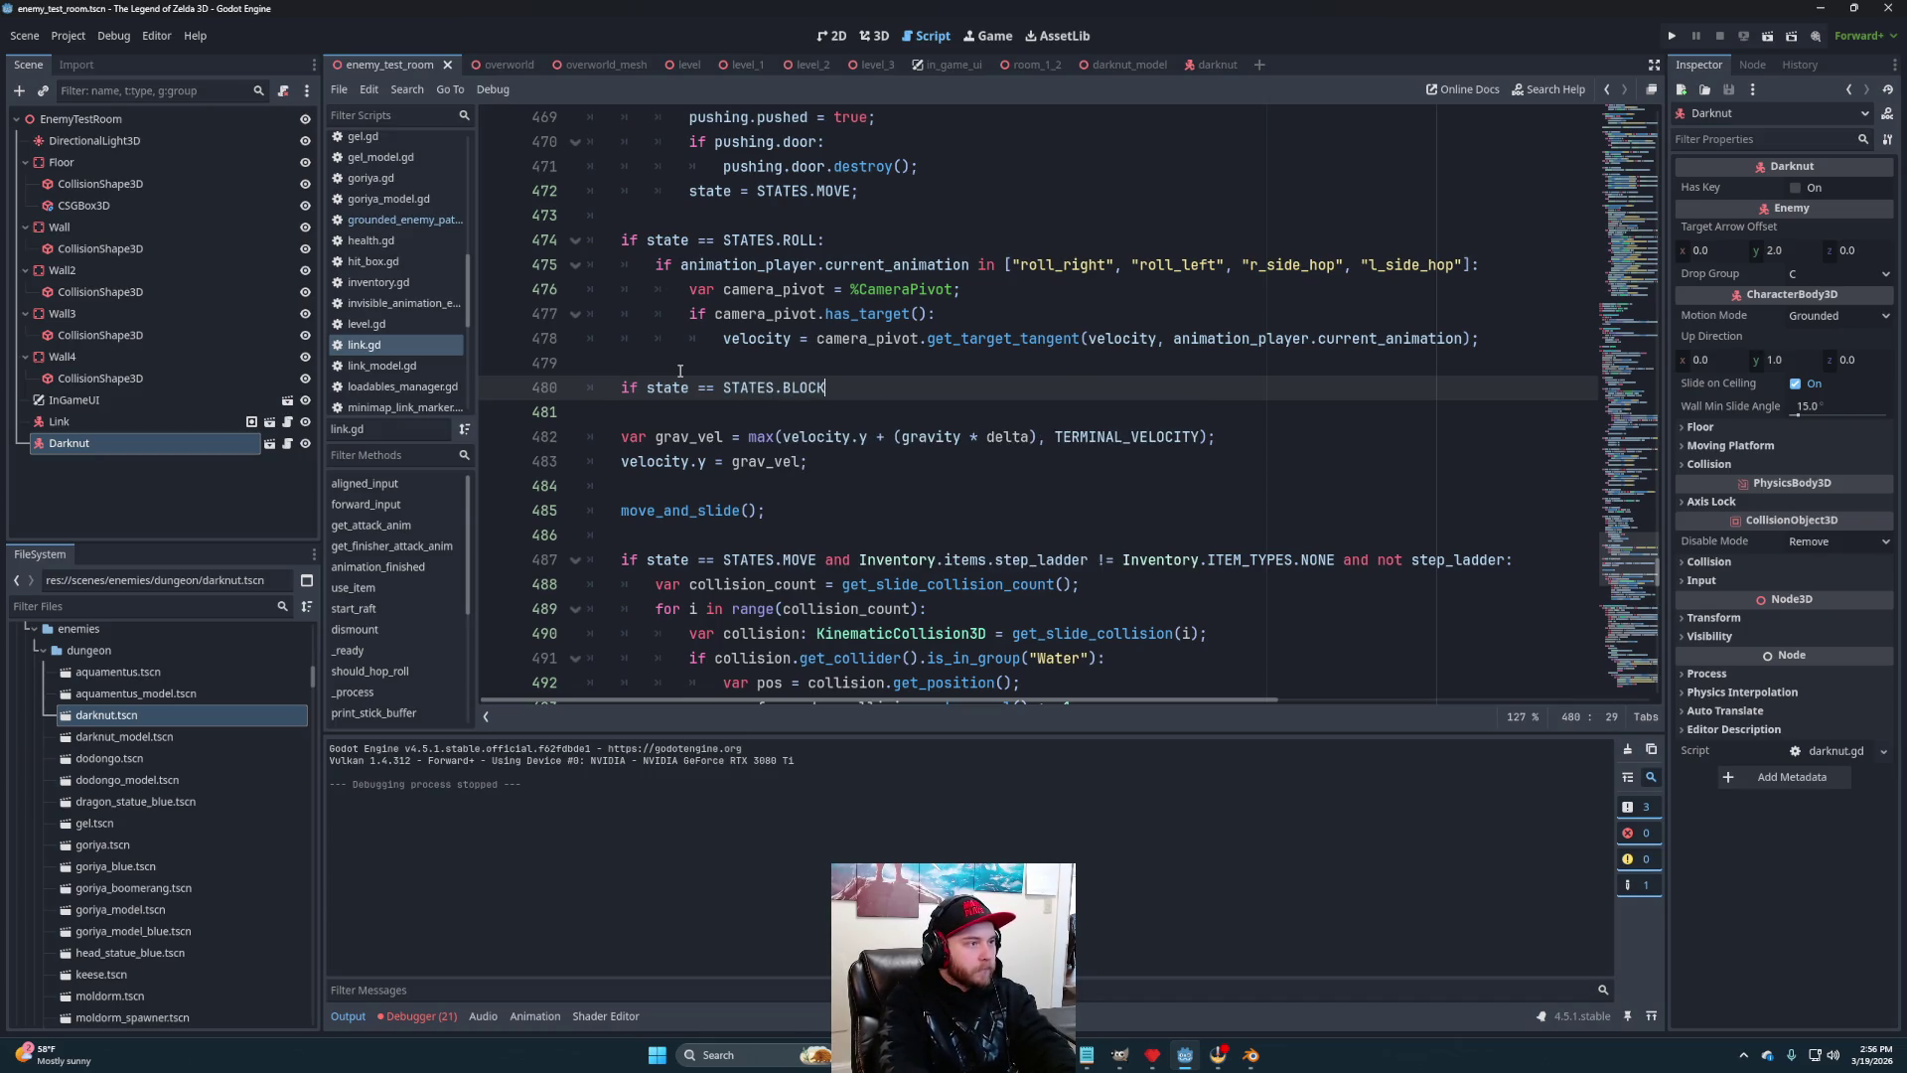
{"action": "type", "text": ":"}
{"action": "key", "text": "Return"}
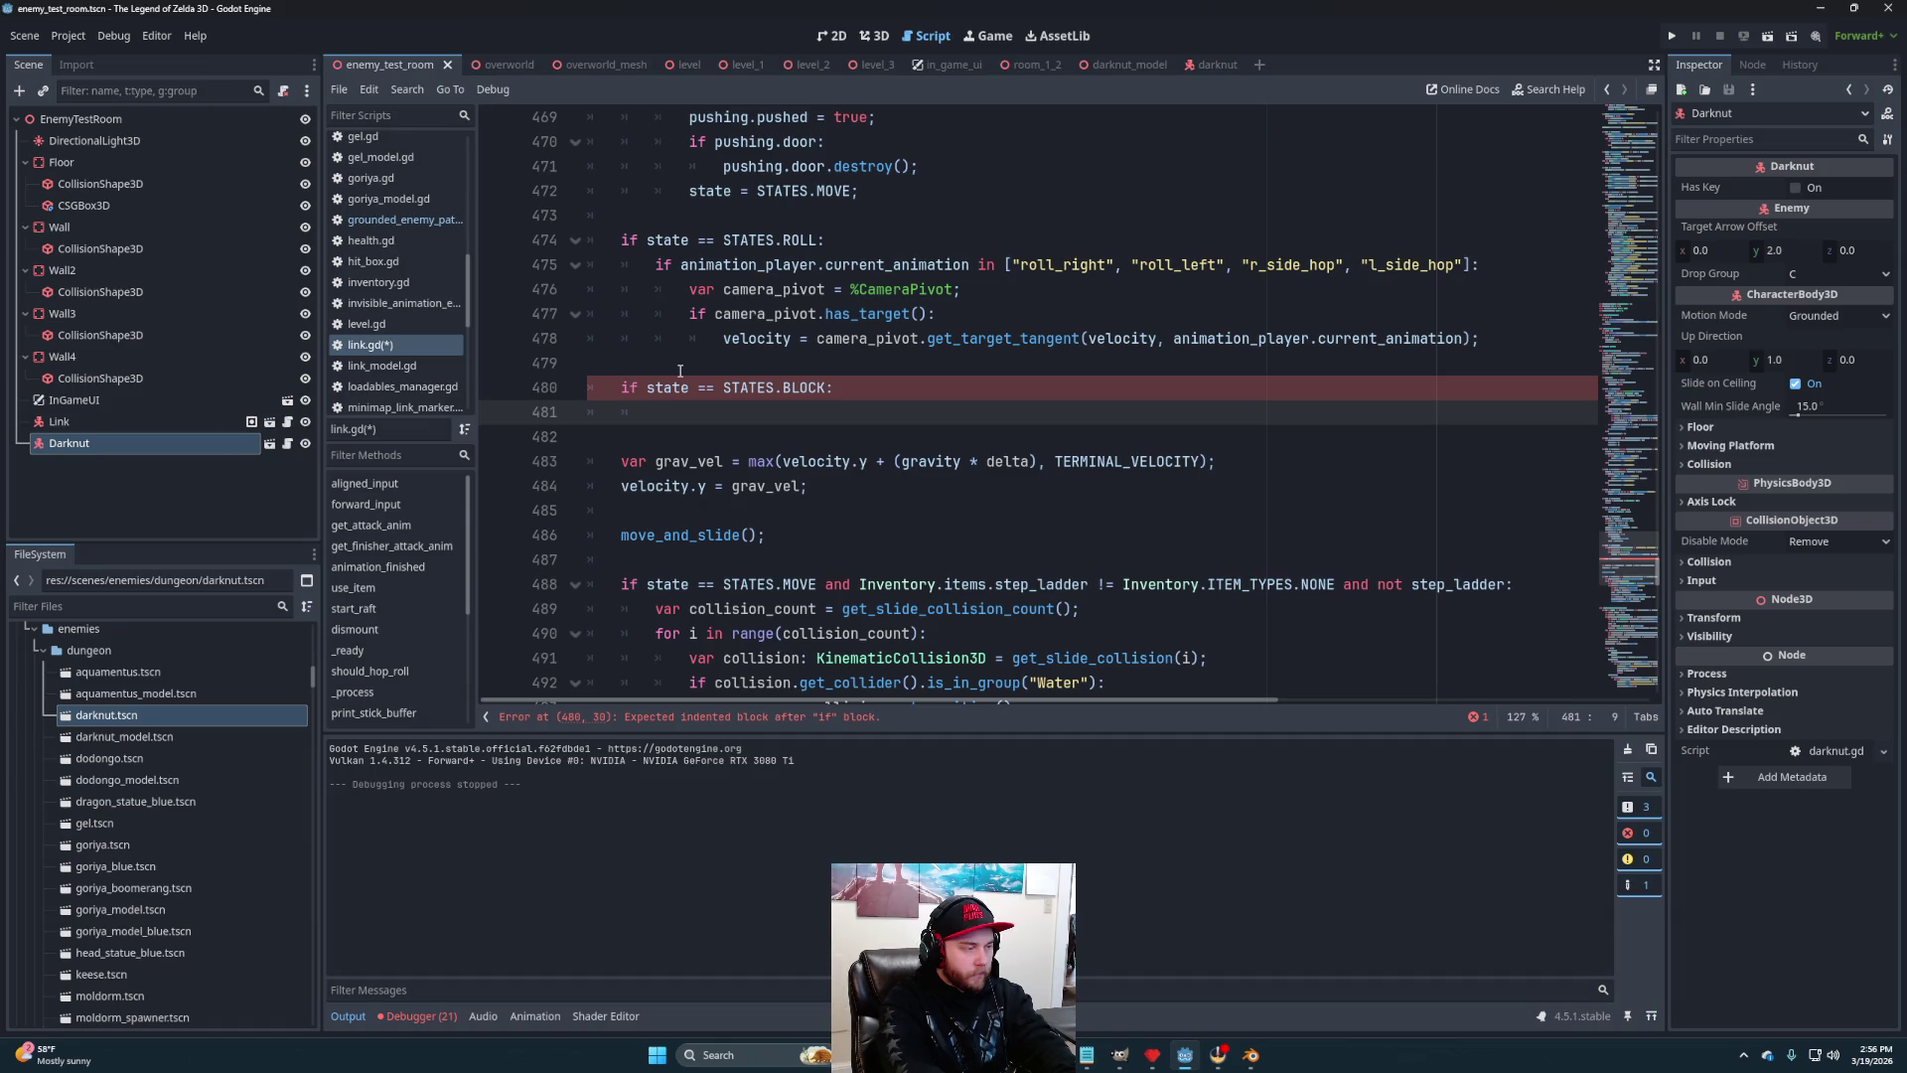
Declare 'const FRICTION: float = 12.8;' inside the BLOCK branch
{"action": "type", "text": "v"}
{"action": "key", "text": "BackSpace"}
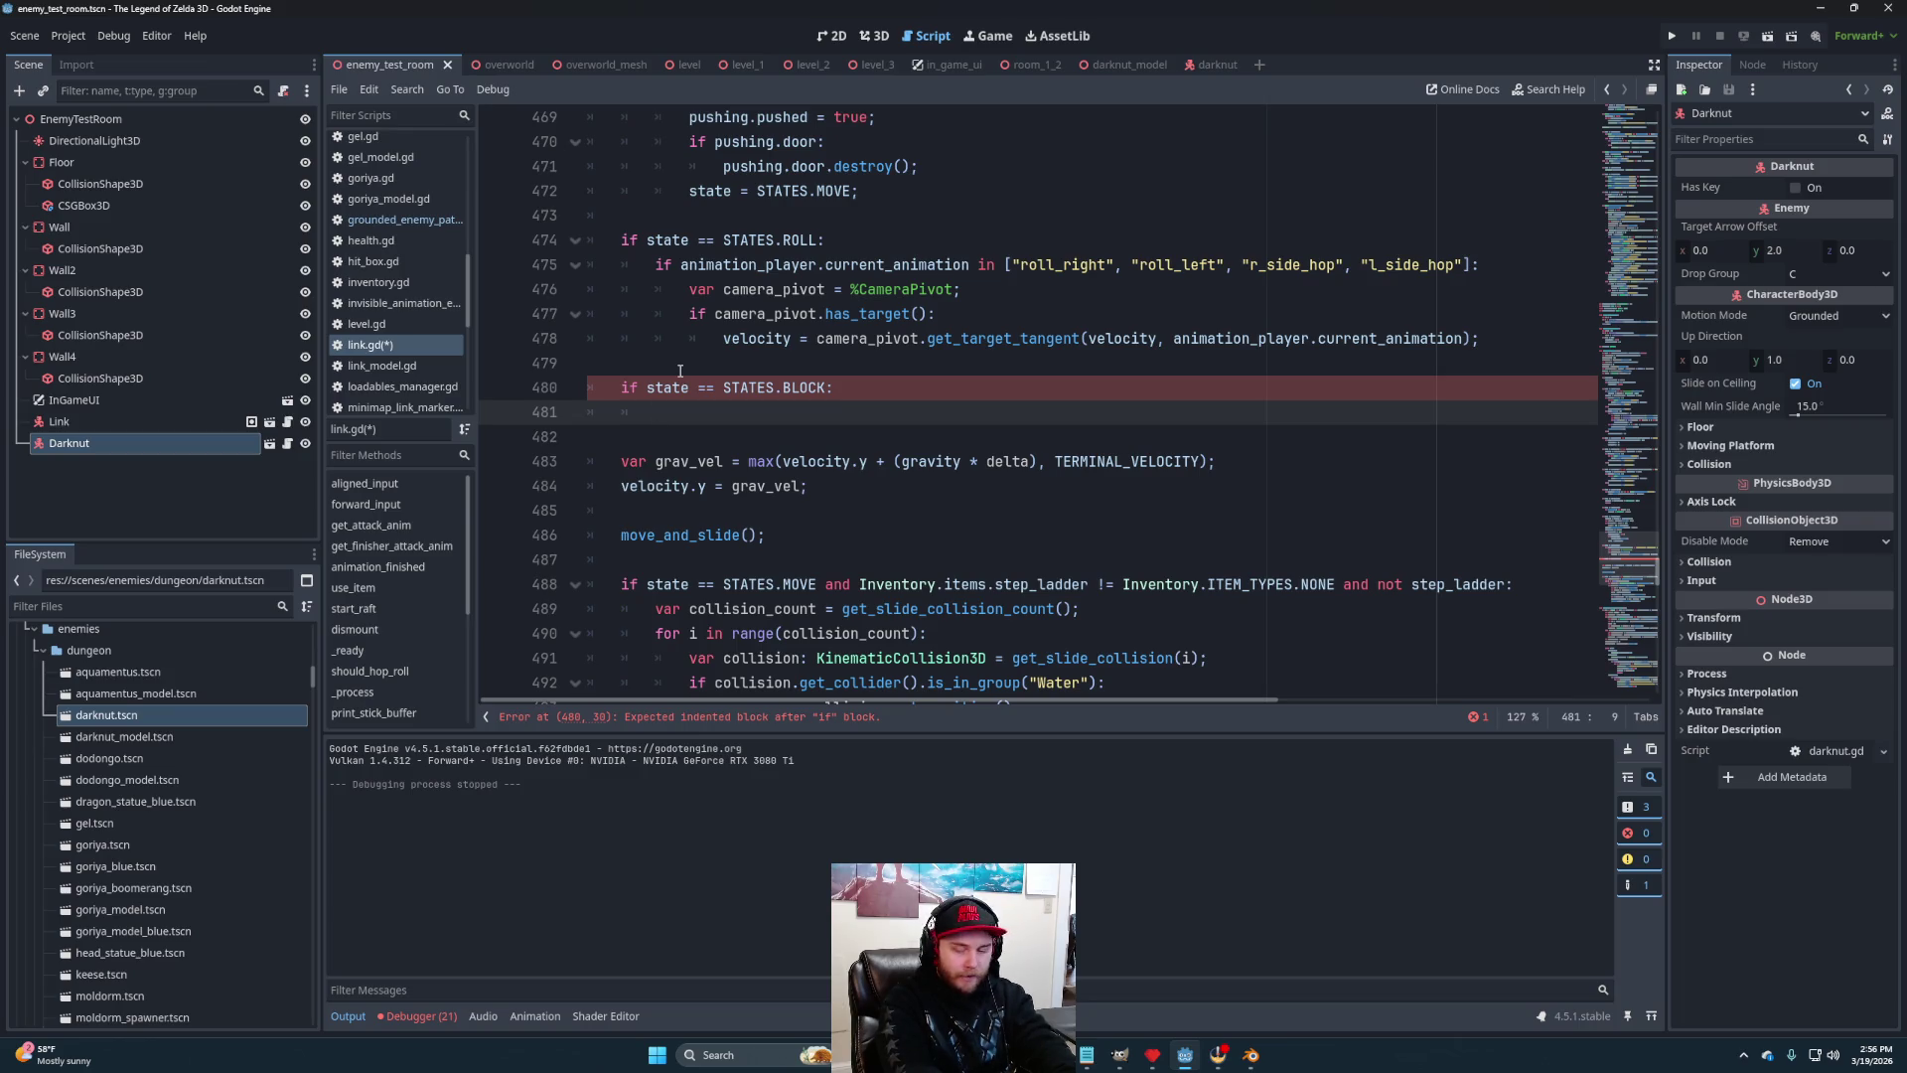
{"action": "type", "text": "frictio"}
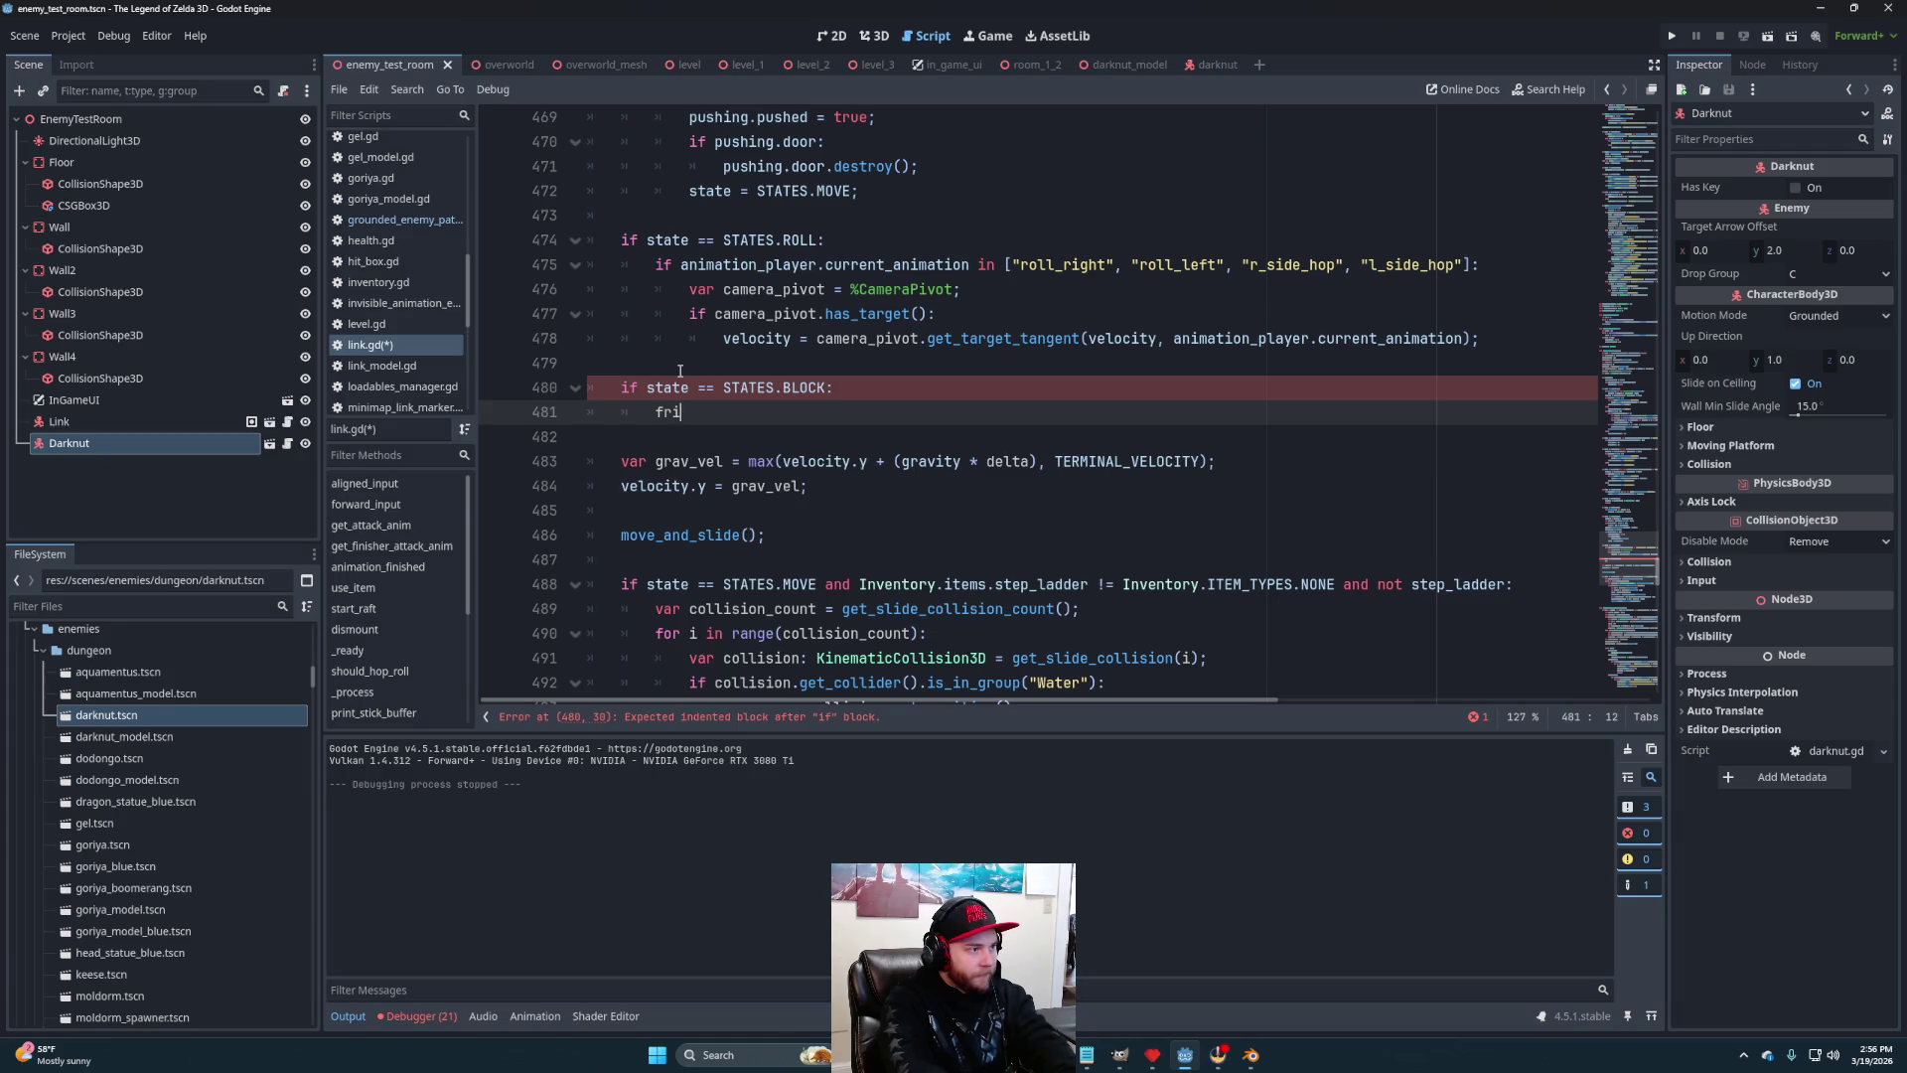
{"action": "key", "text": "BackSpace"}
{"action": "key", "text": "BackSpace"}
{"action": "key", "text": "BackSpace"}
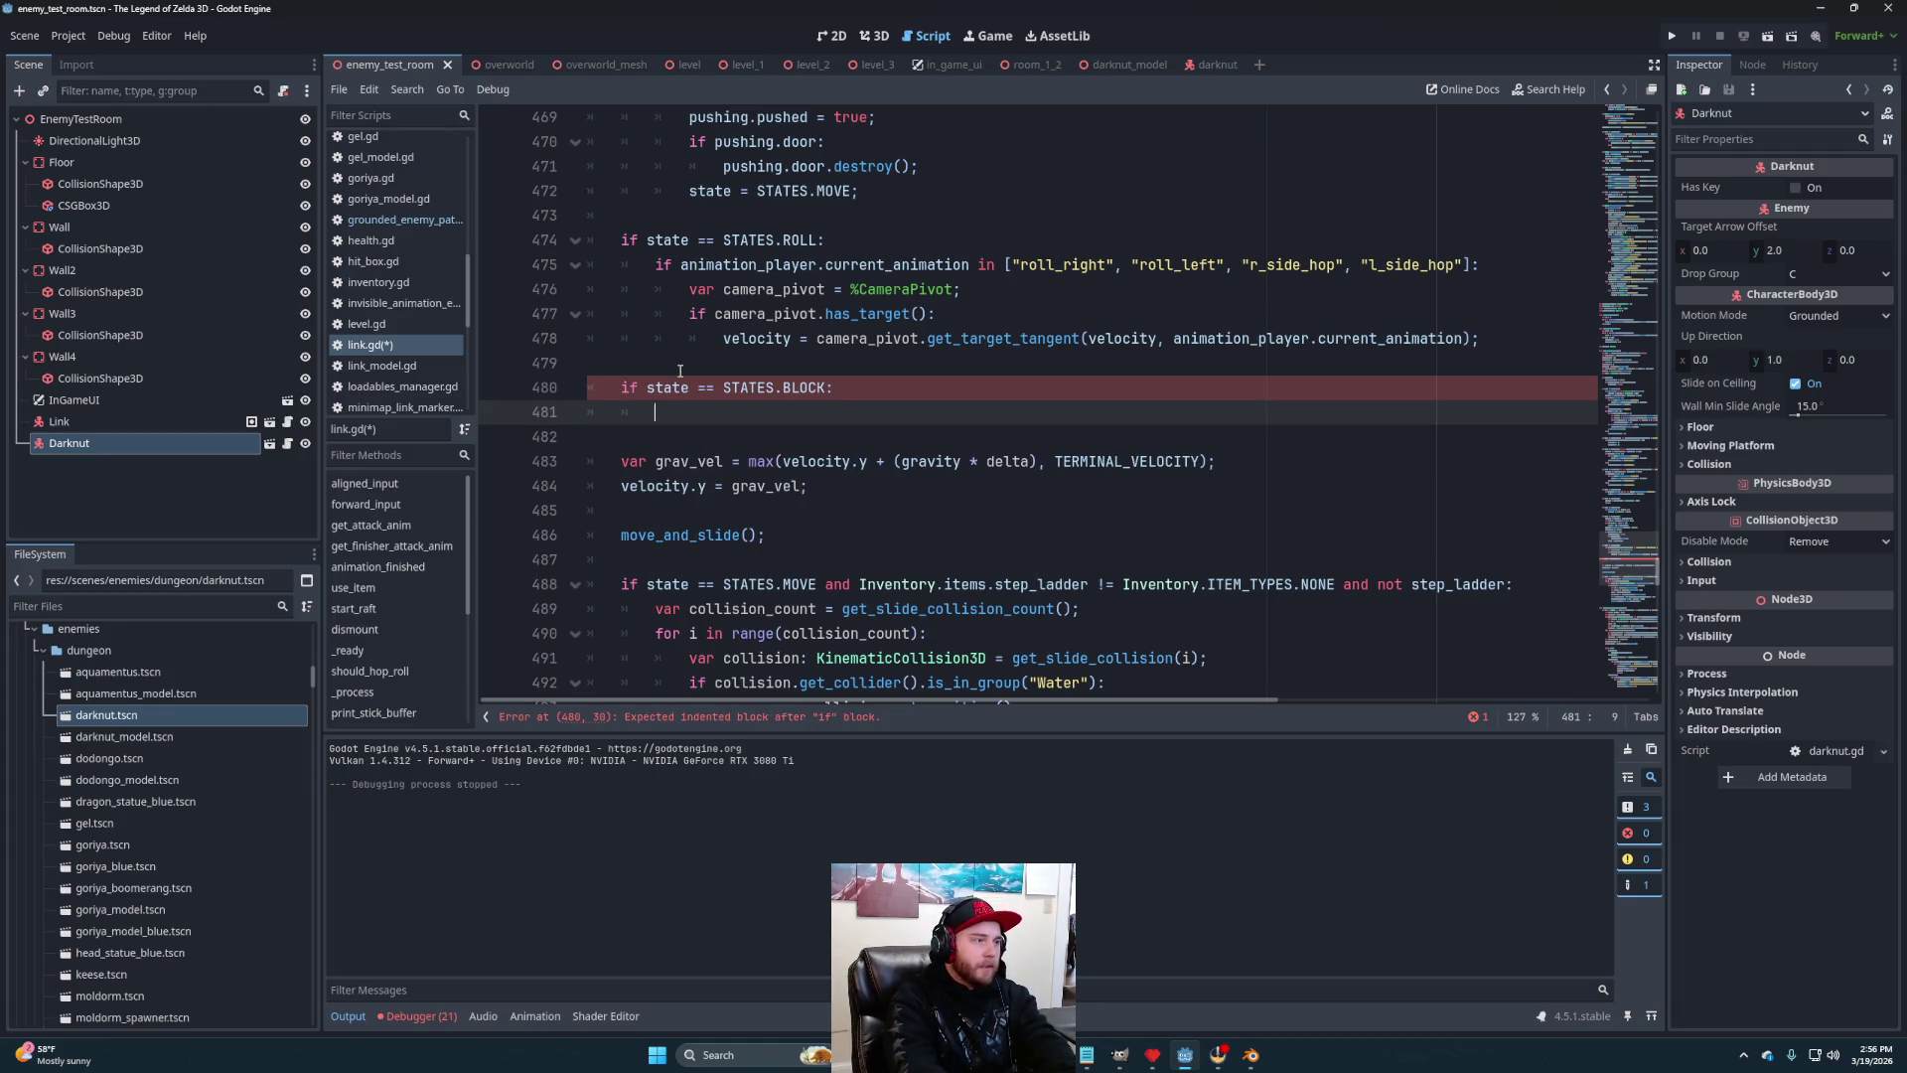
{"action": "type", "text": "const FI"}
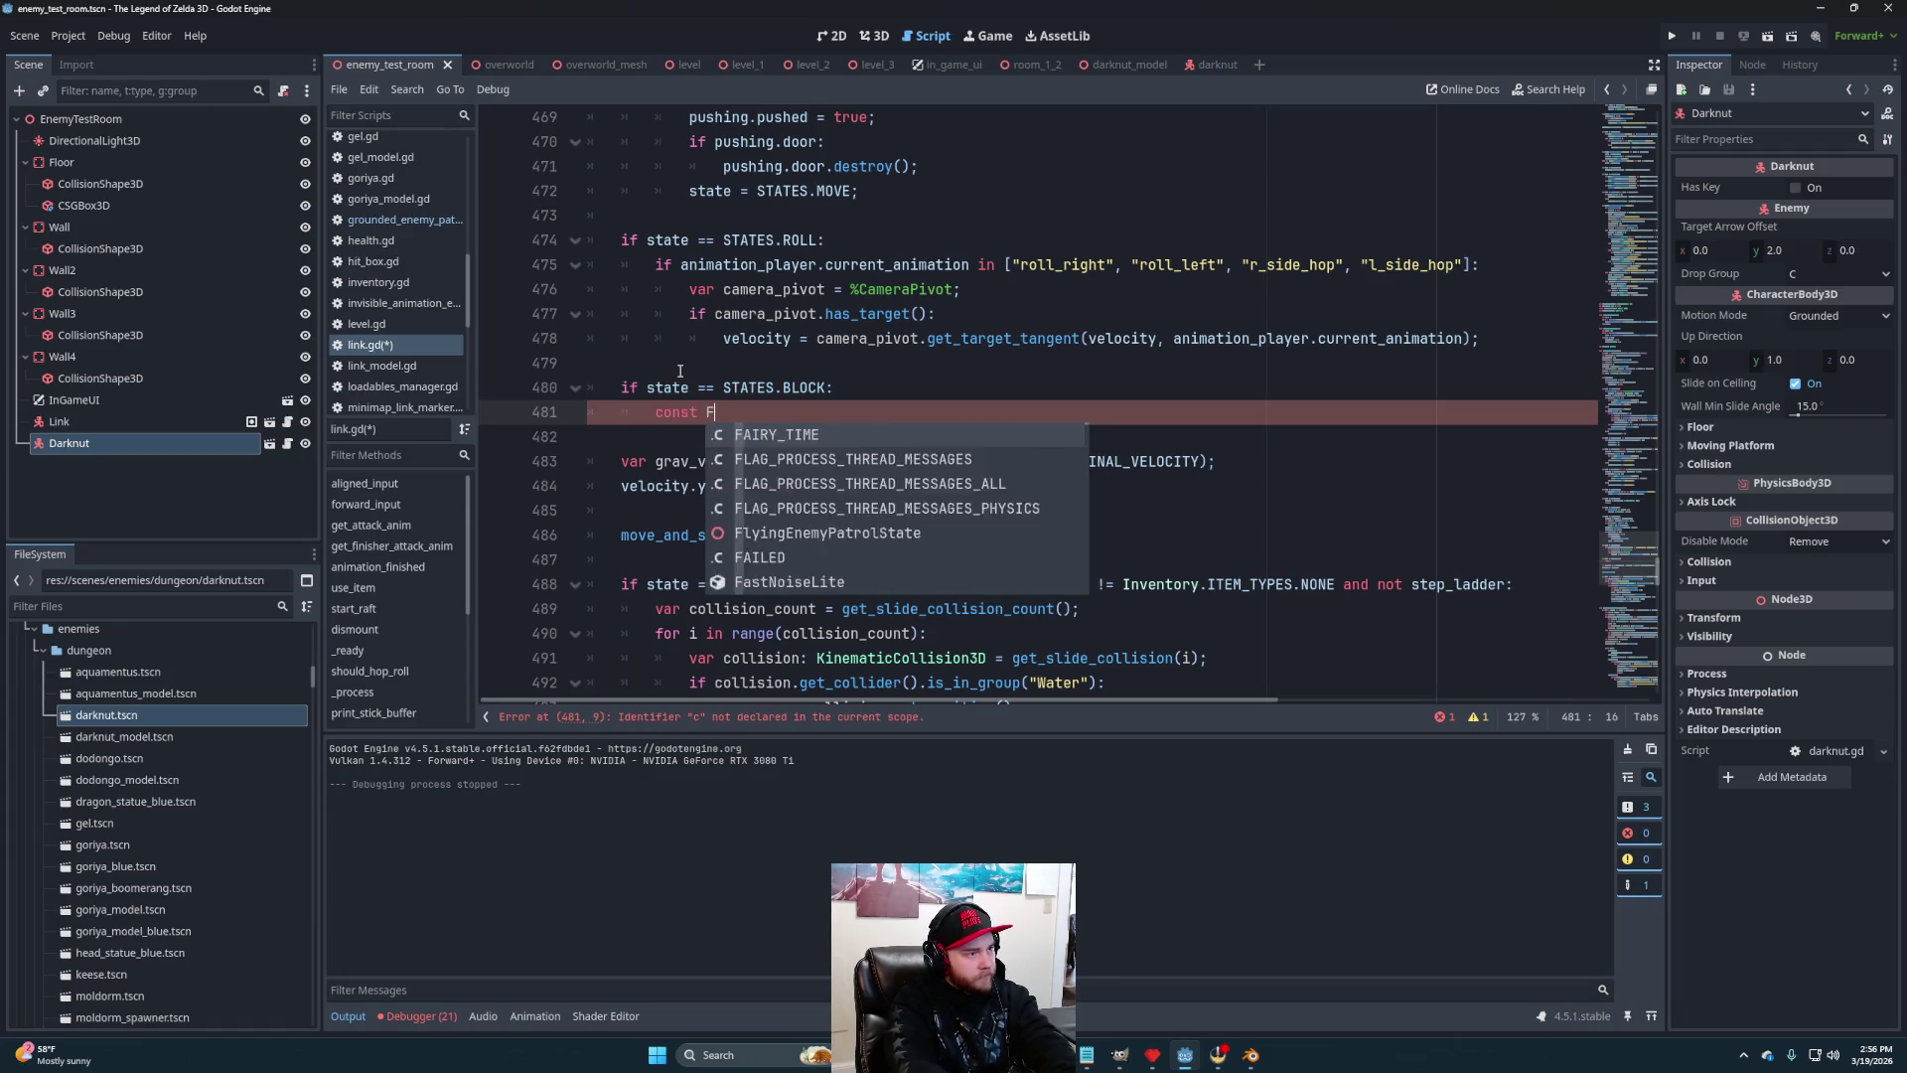
{"action": "key", "text": "BackSpace"}
{"action": "type", "text": "RIC"}
{"action": "type", "text": "TI)O"}
{"action": "key", "text": "BackSpace"}
{"action": "key", "text": "BackSpace"}
{"action": "type", "text": "ON"}
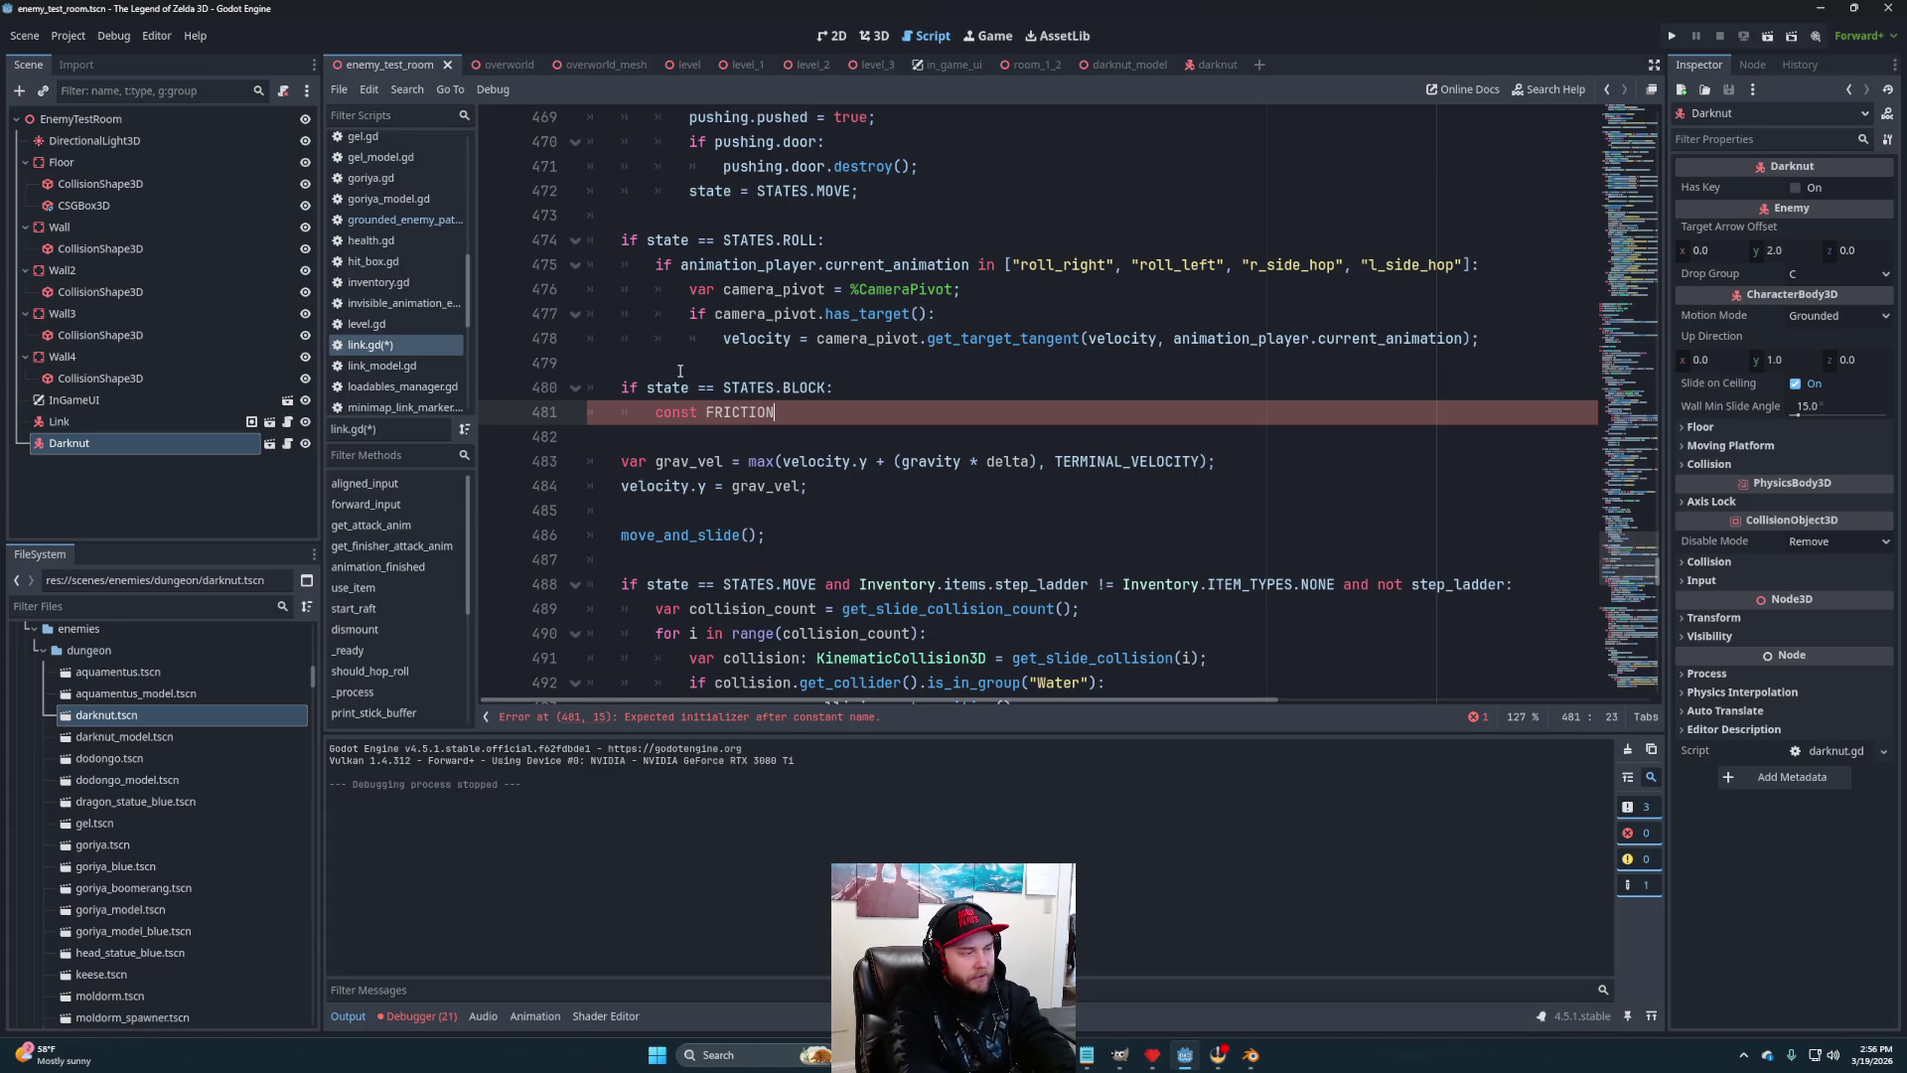
{"action": "type", "text": ": float"}
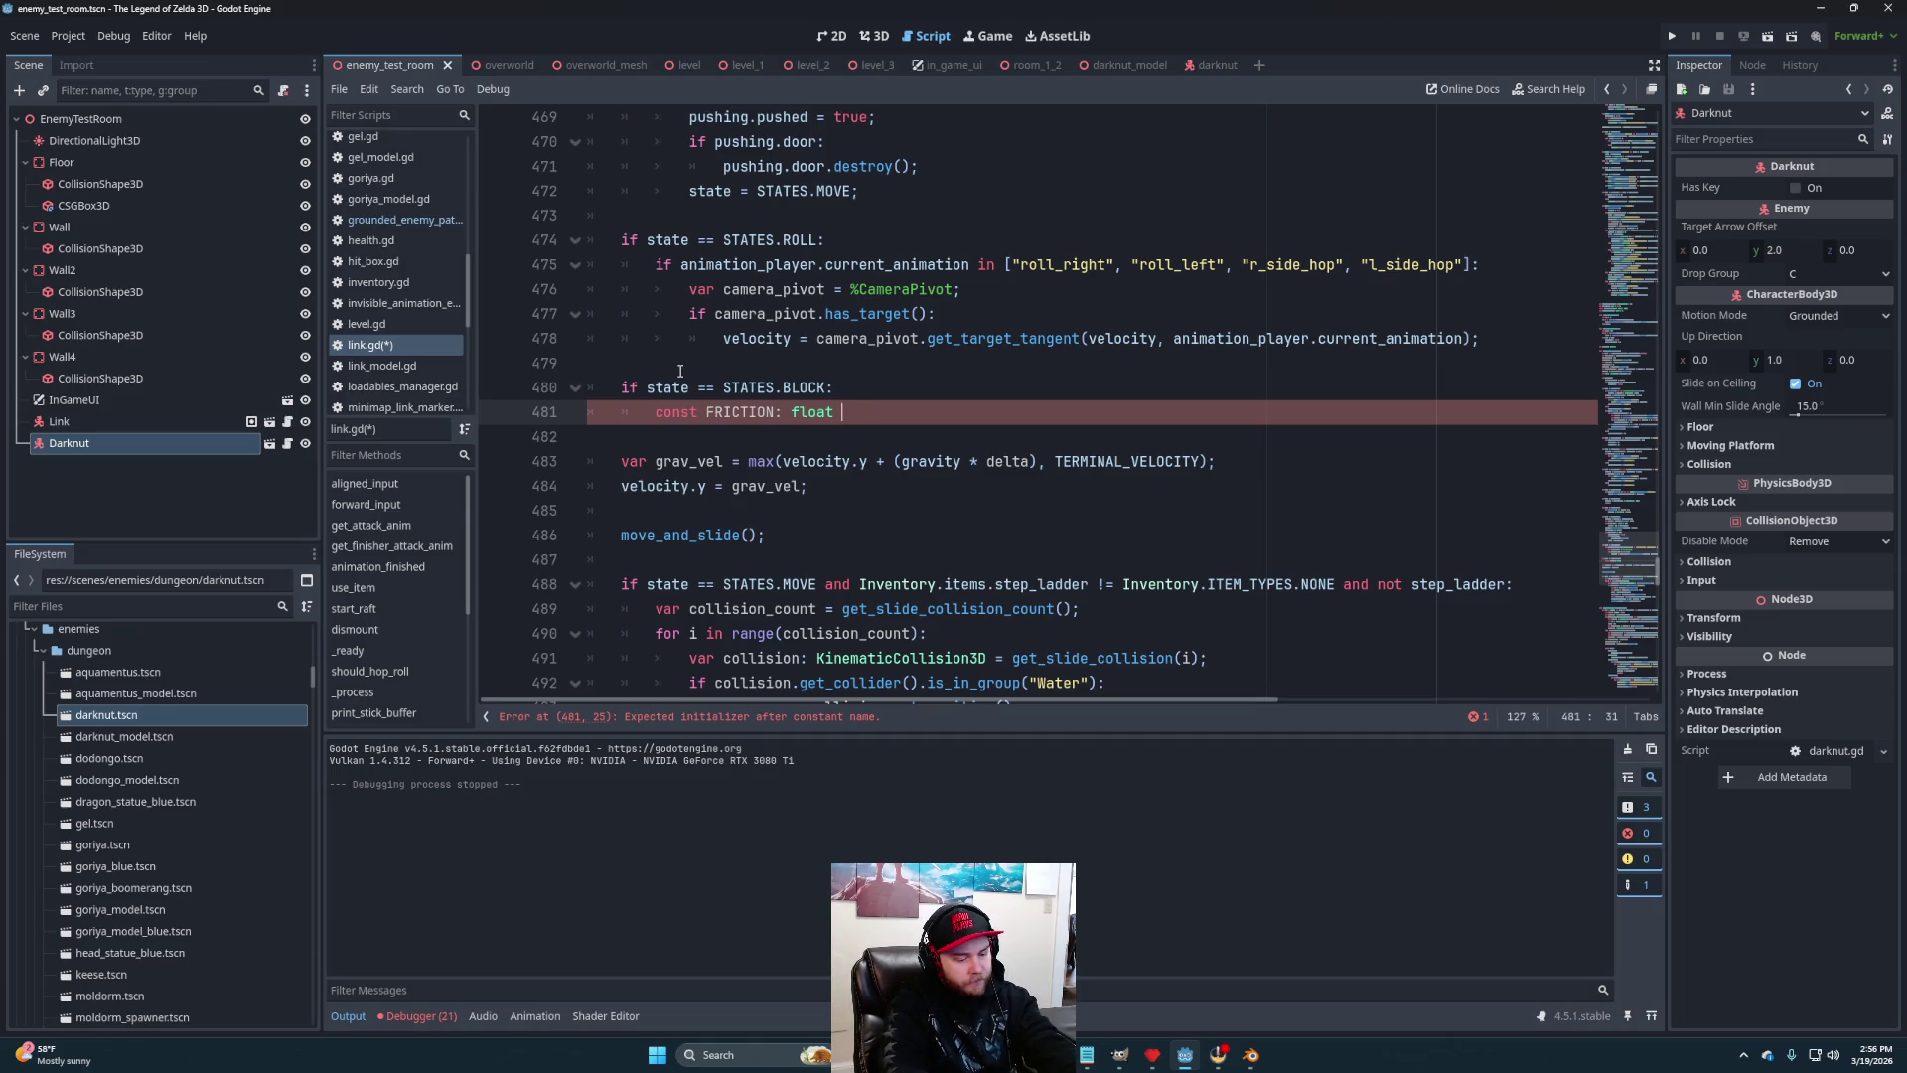
{"action": "type", "text": "12.8"}
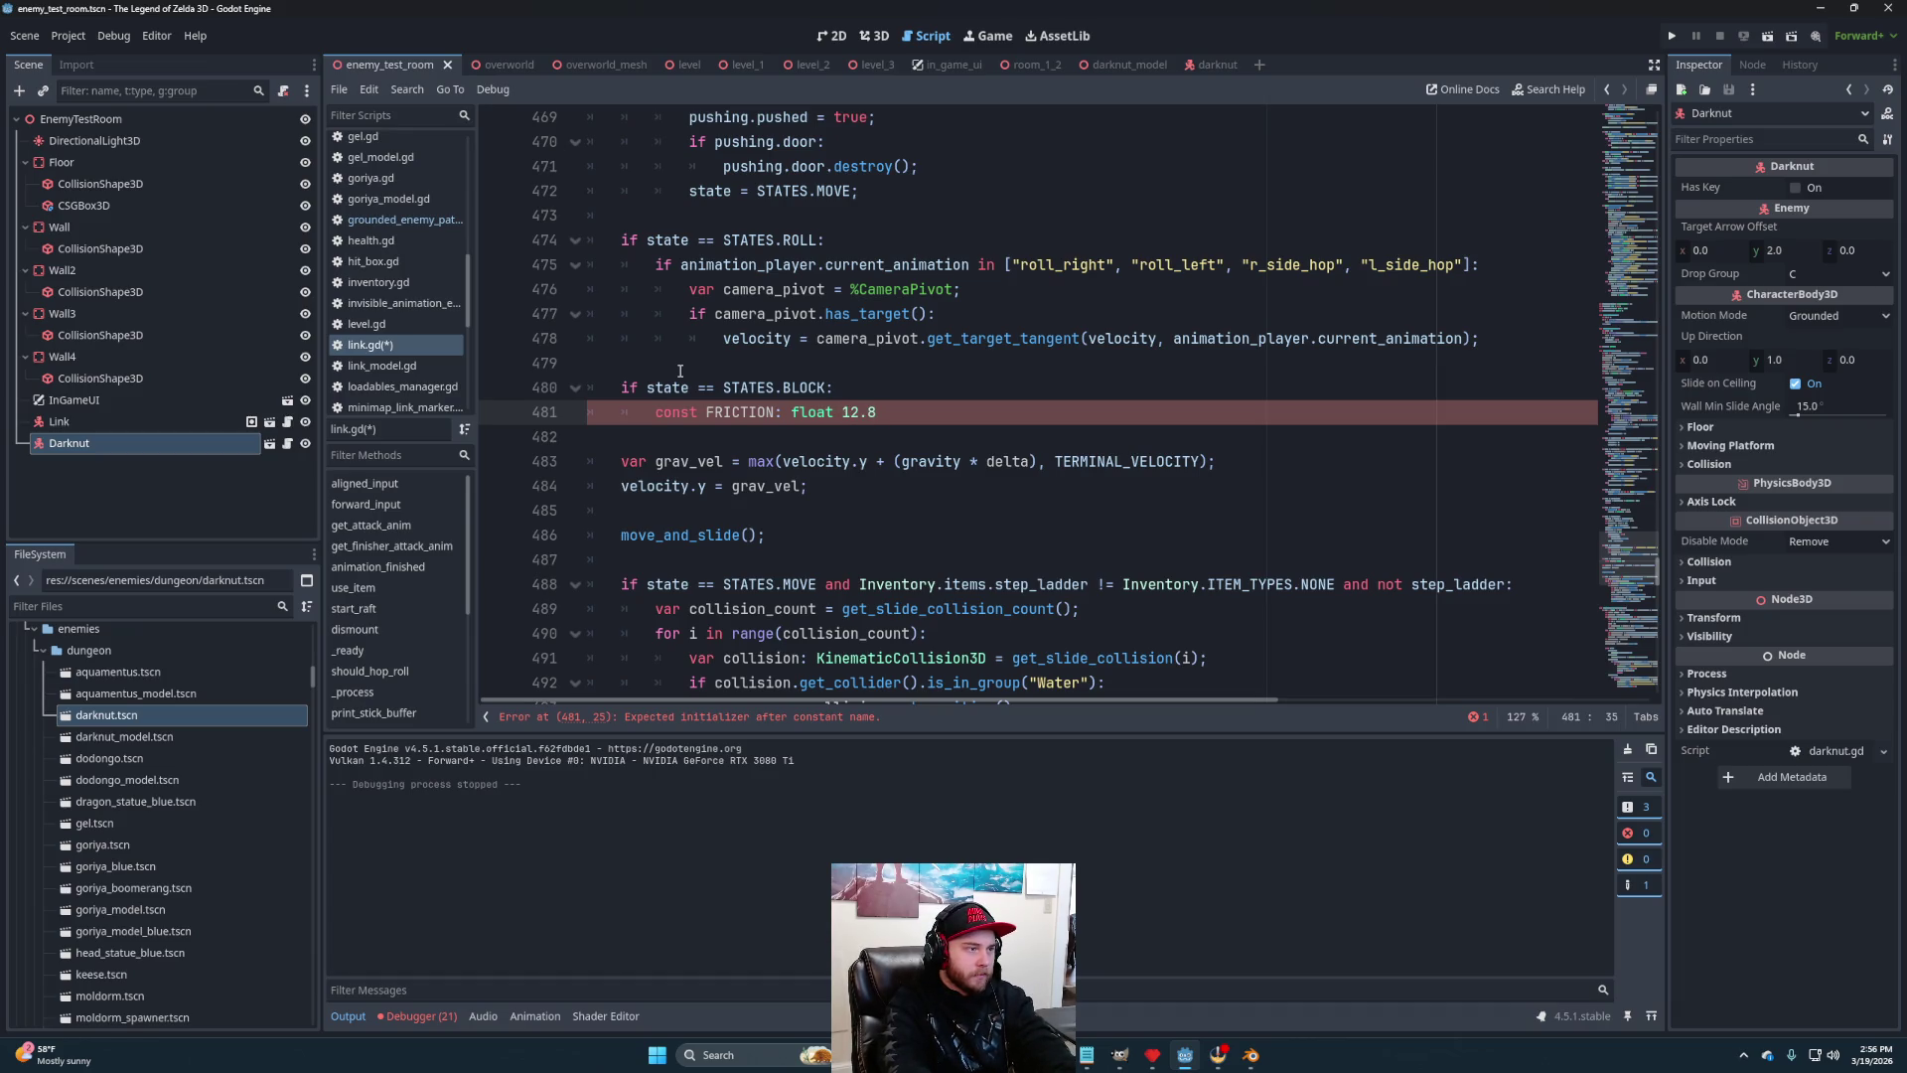
{"action": "type", "text": "="}
{"action": "key", "text": "End"}
{"action": "type", "text": ";"}
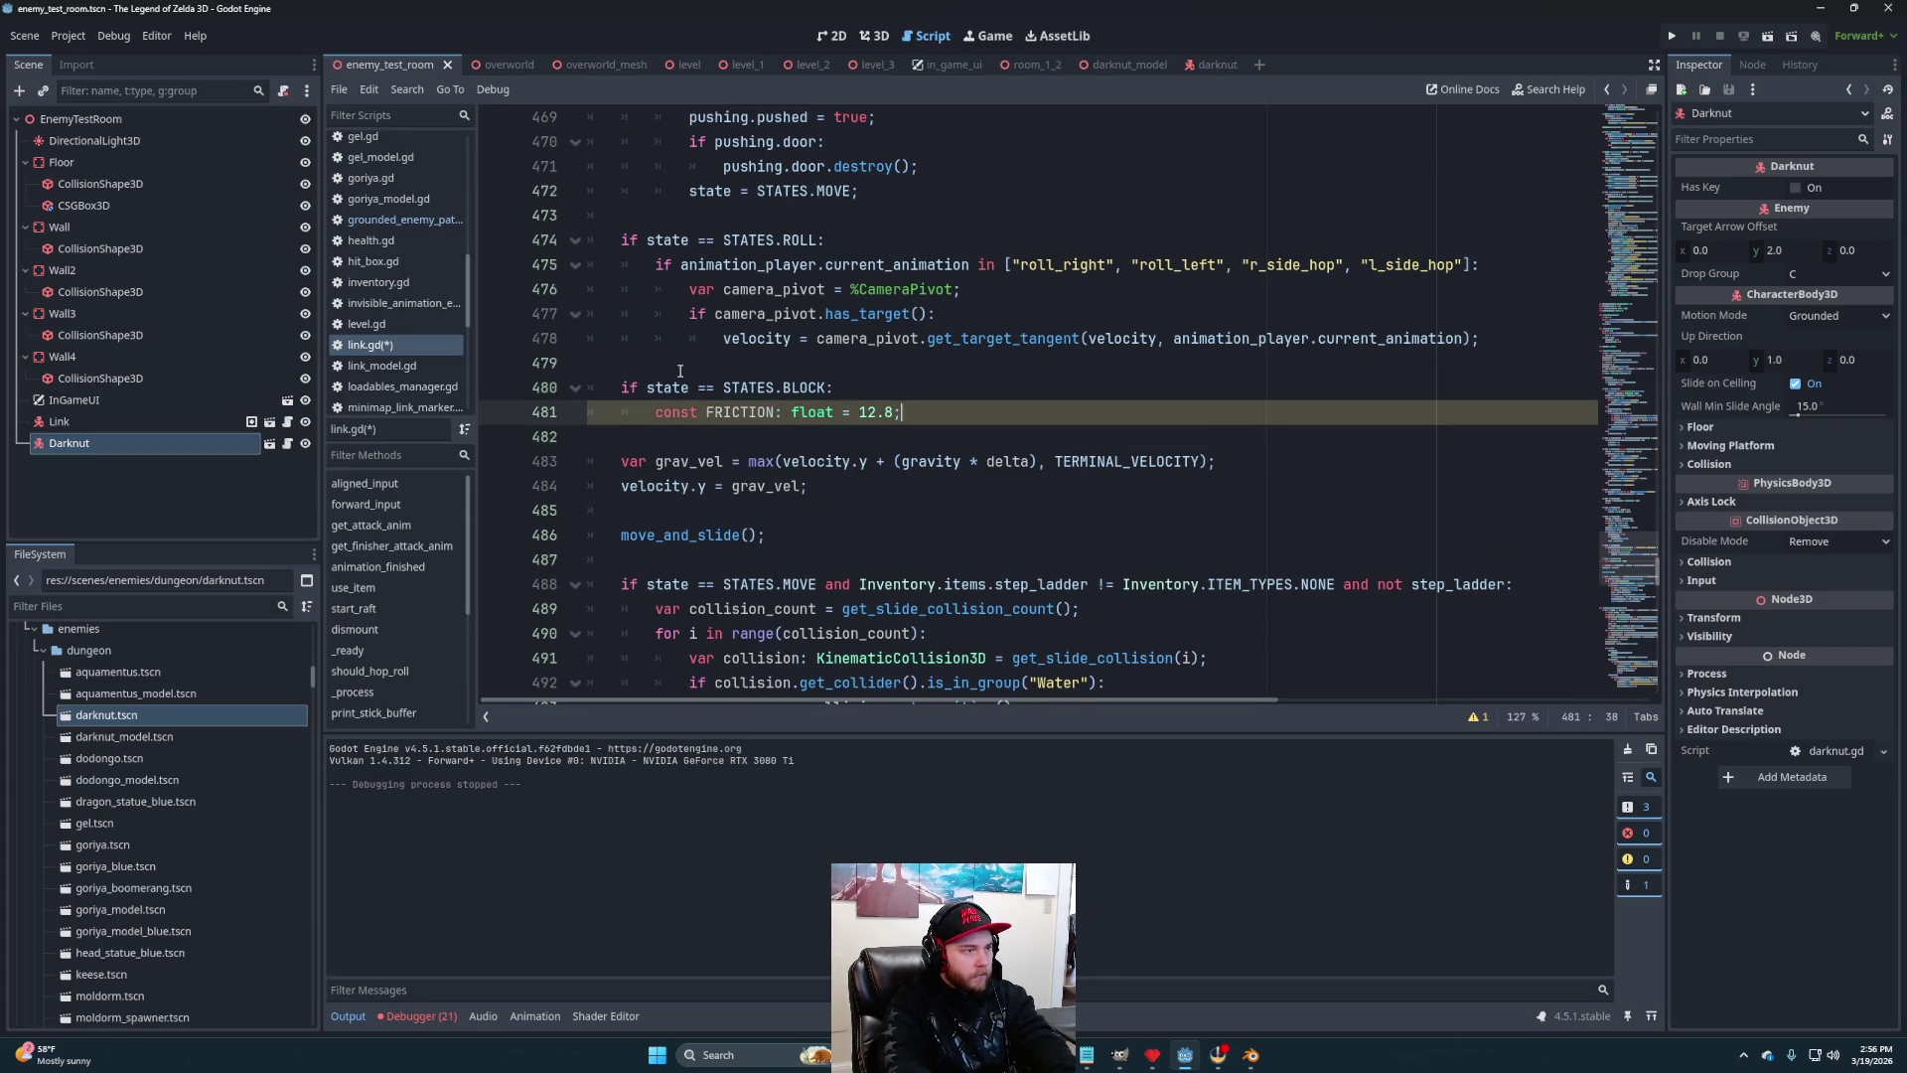
{"action": "key", "text": "Return"}
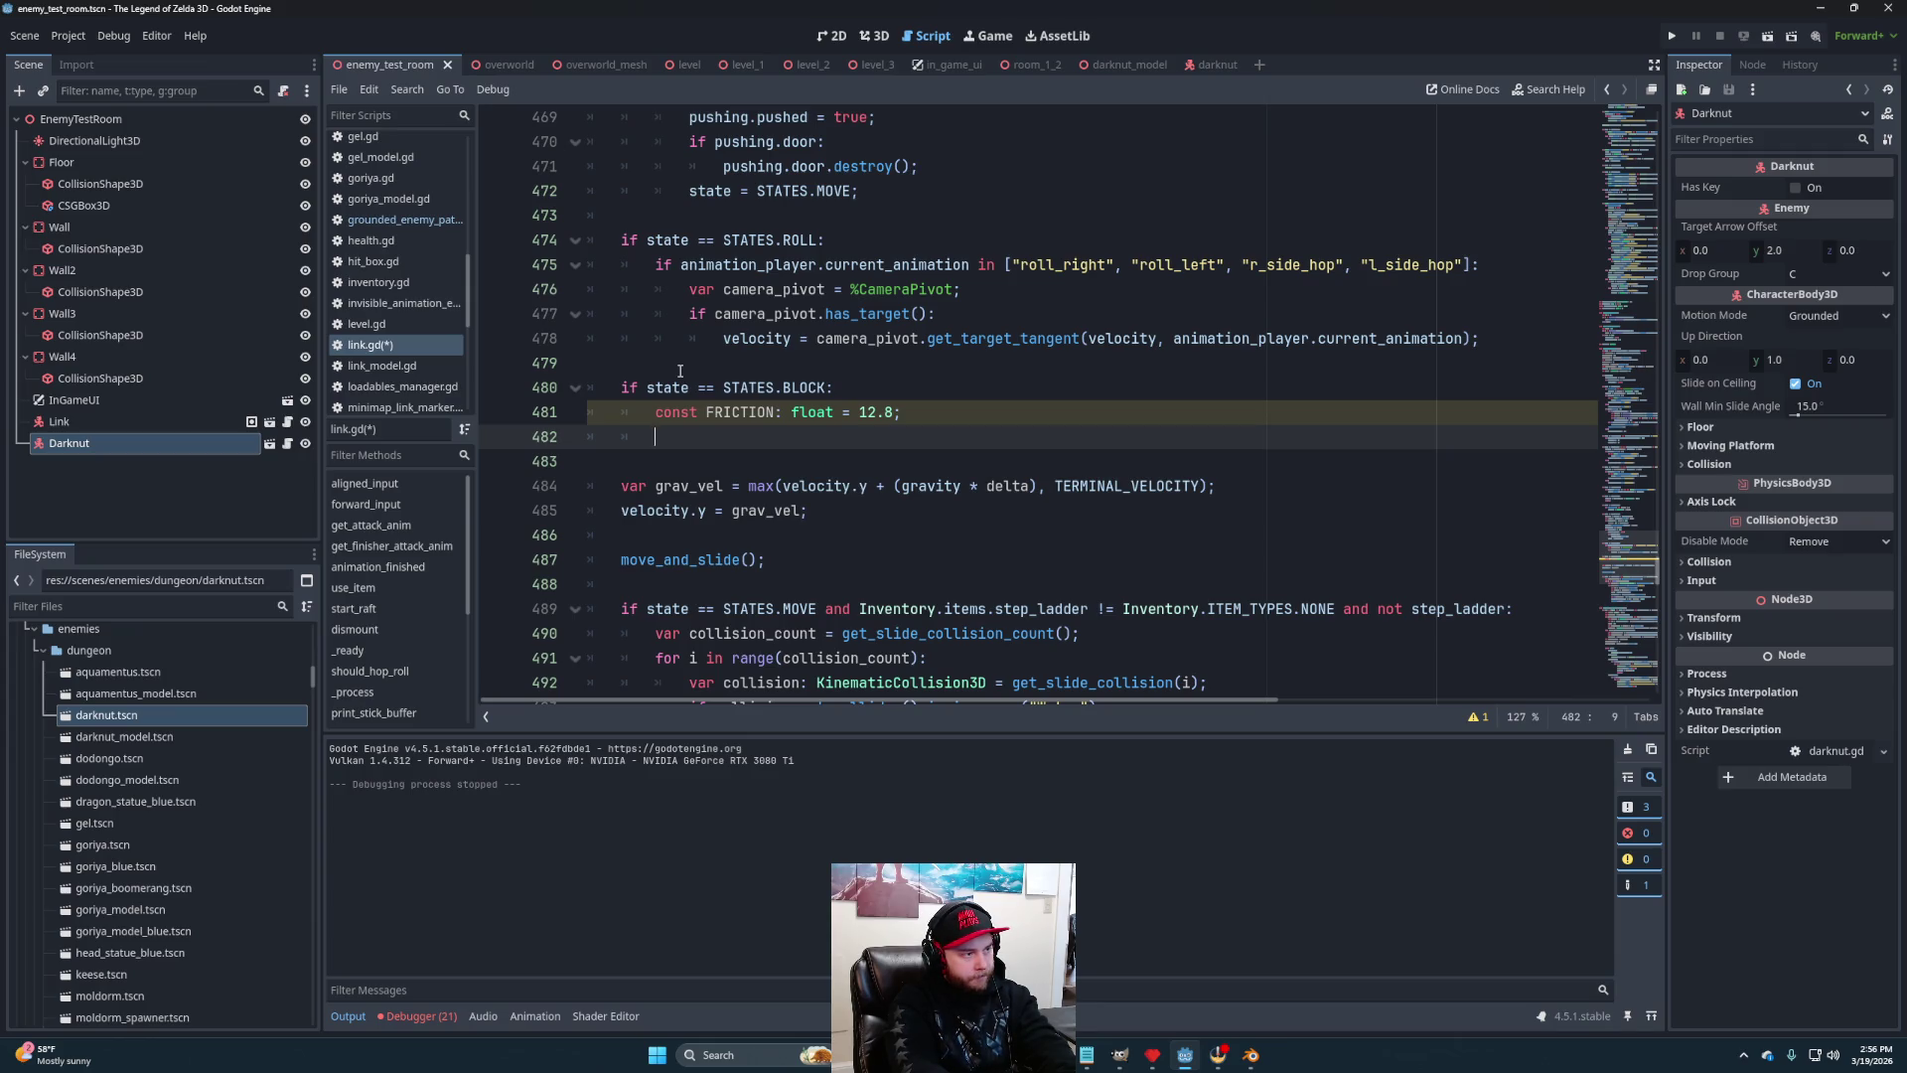
Store a copy of velocity in temp and set temp.y to 0
{"action": "type", "text": "var "}
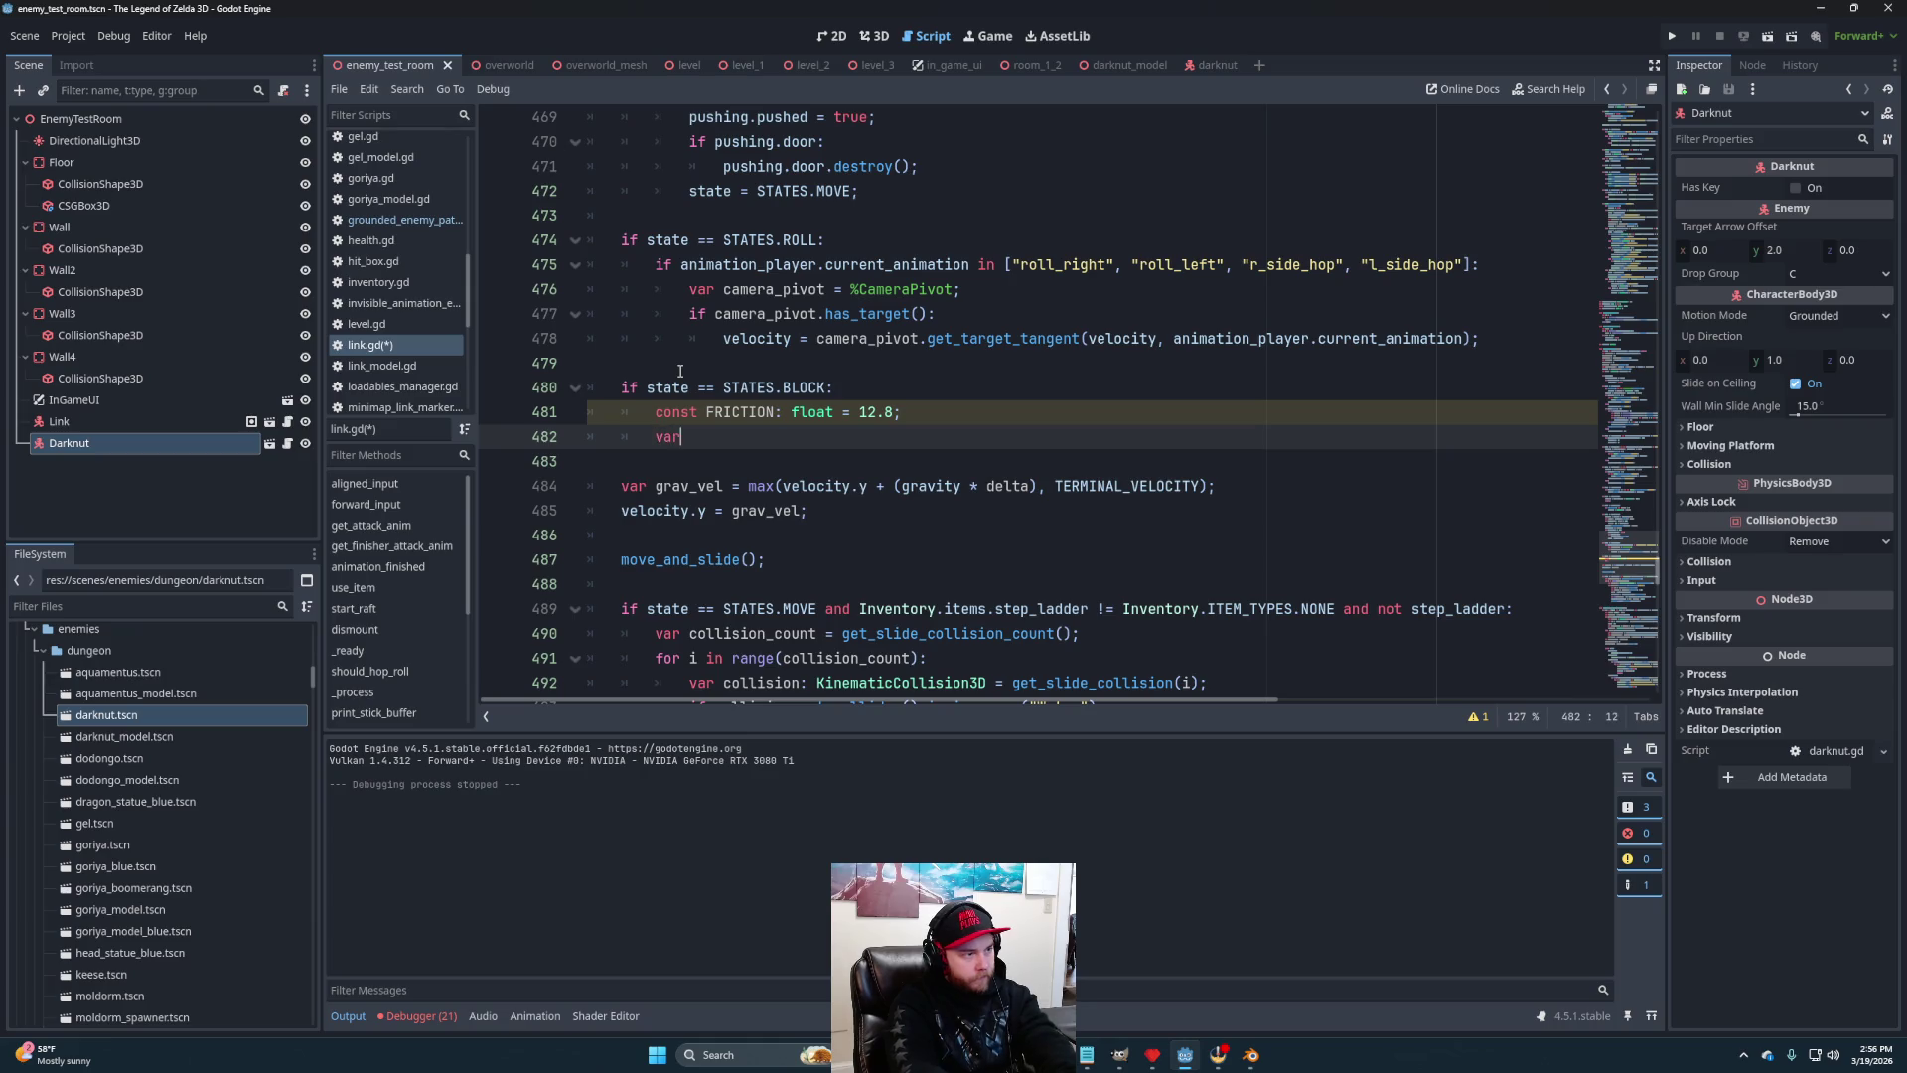
{"action": "type", "text": "temp"}
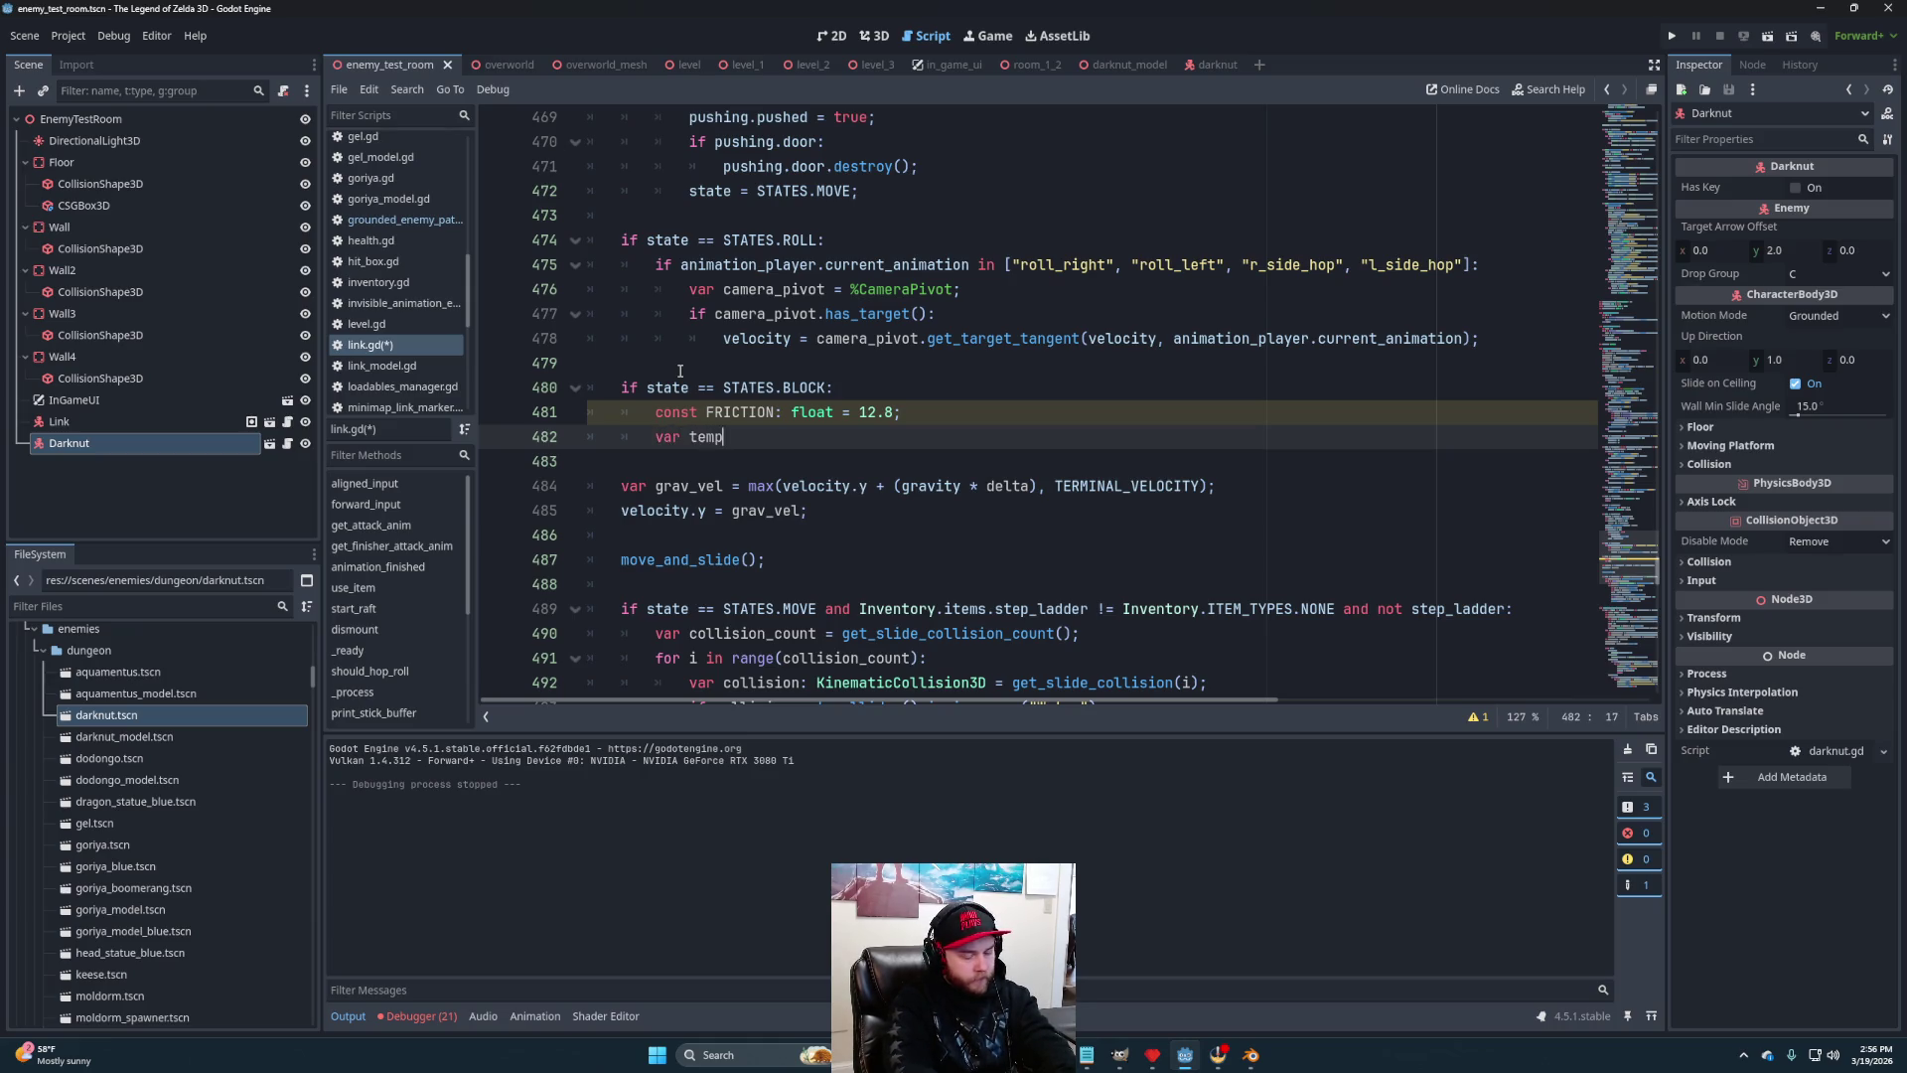
{"action": "type", "text": " = velo"}
{"action": "key", "text": "Return"}
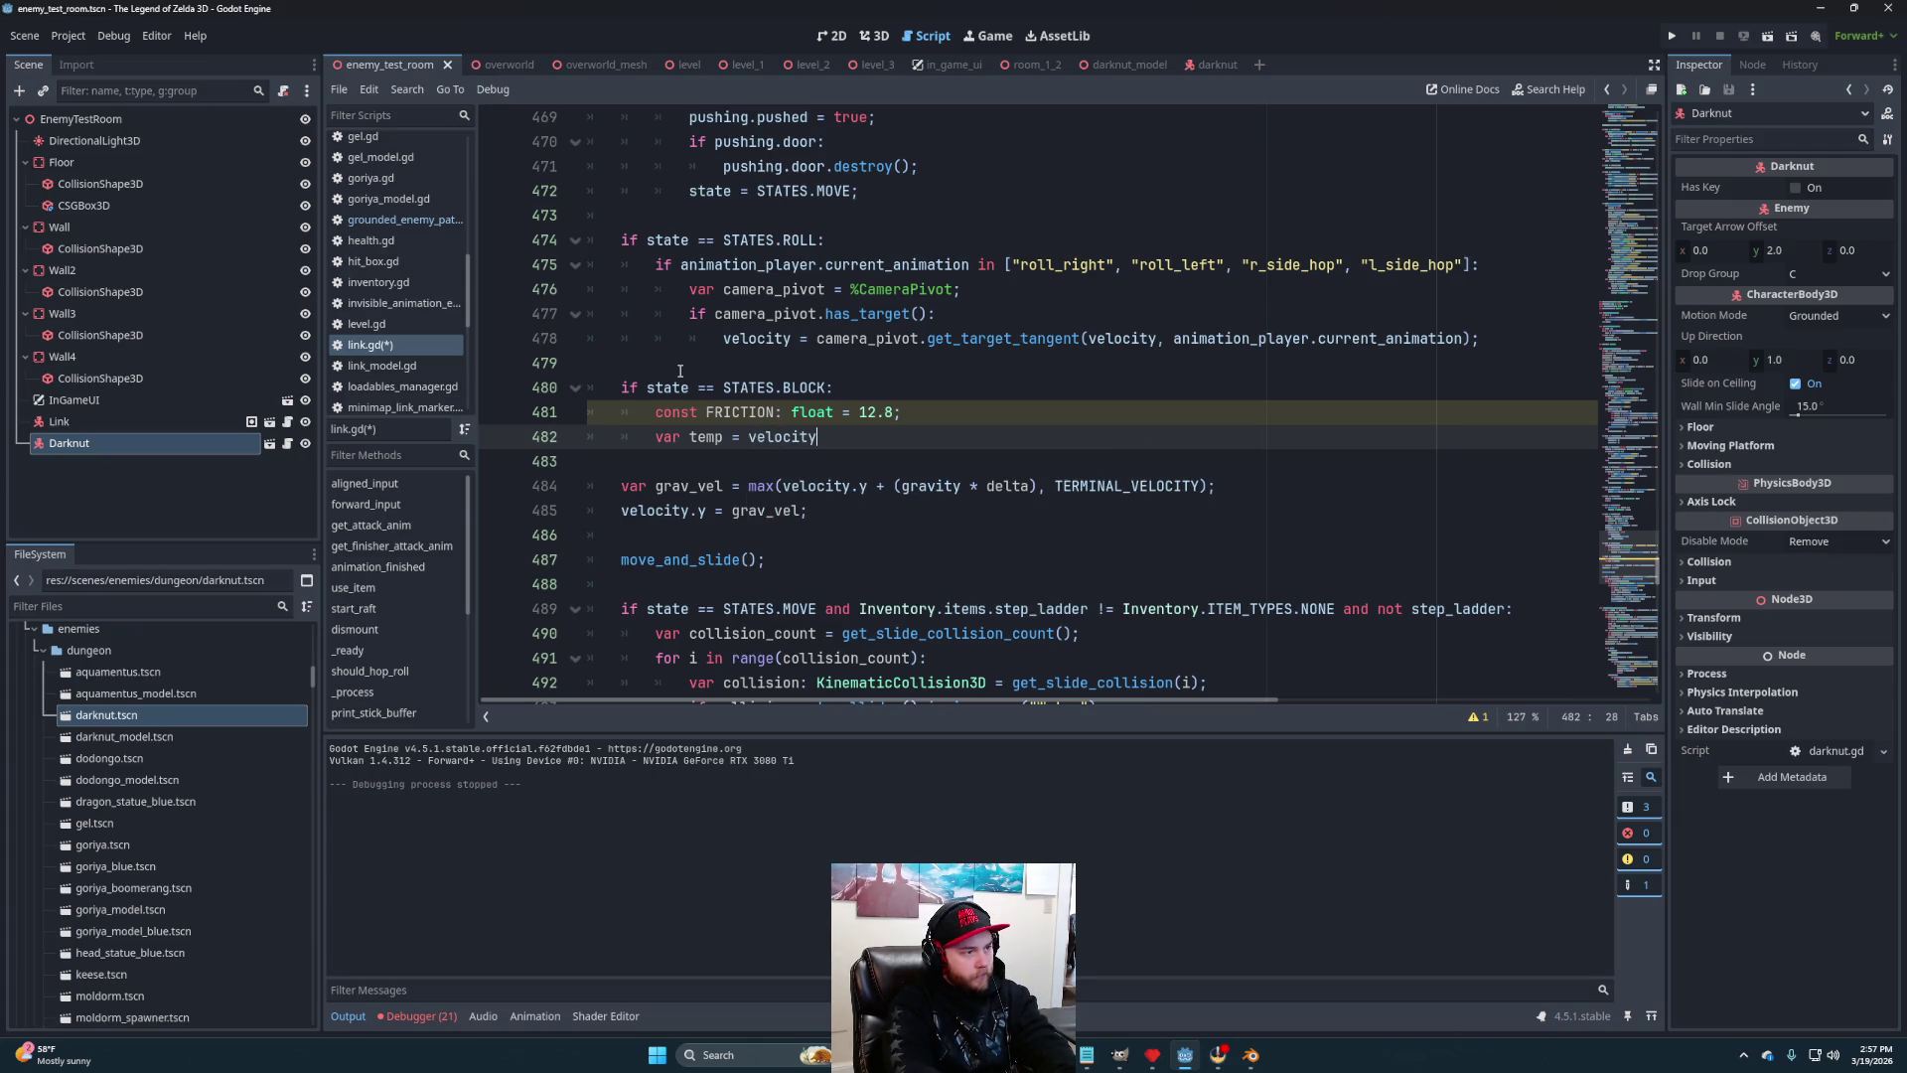
{"action": "type", "text": ";"}
{"action": "key", "text": "Return"}
{"action": "type", "text": "templ"}
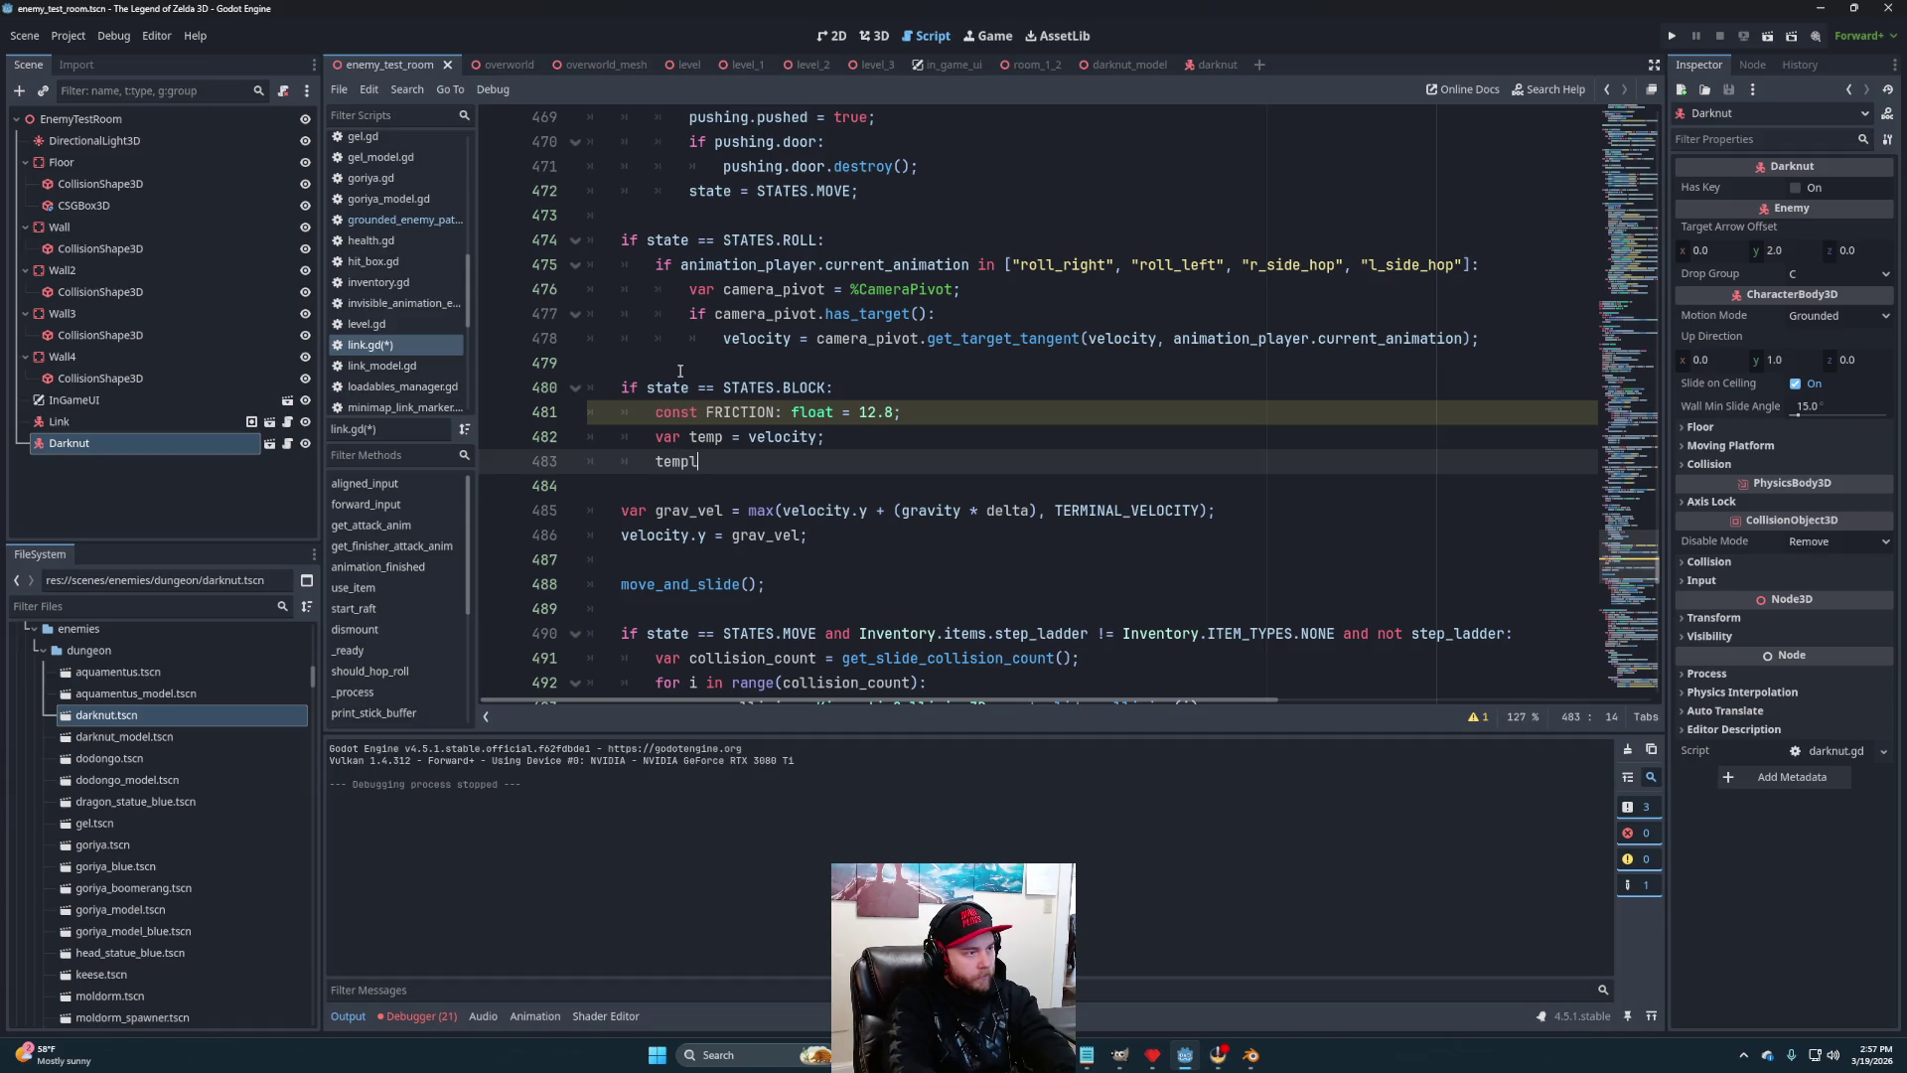
{"action": "key", "text": "BackSpace"}
{"action": "type", "text": ".y "}
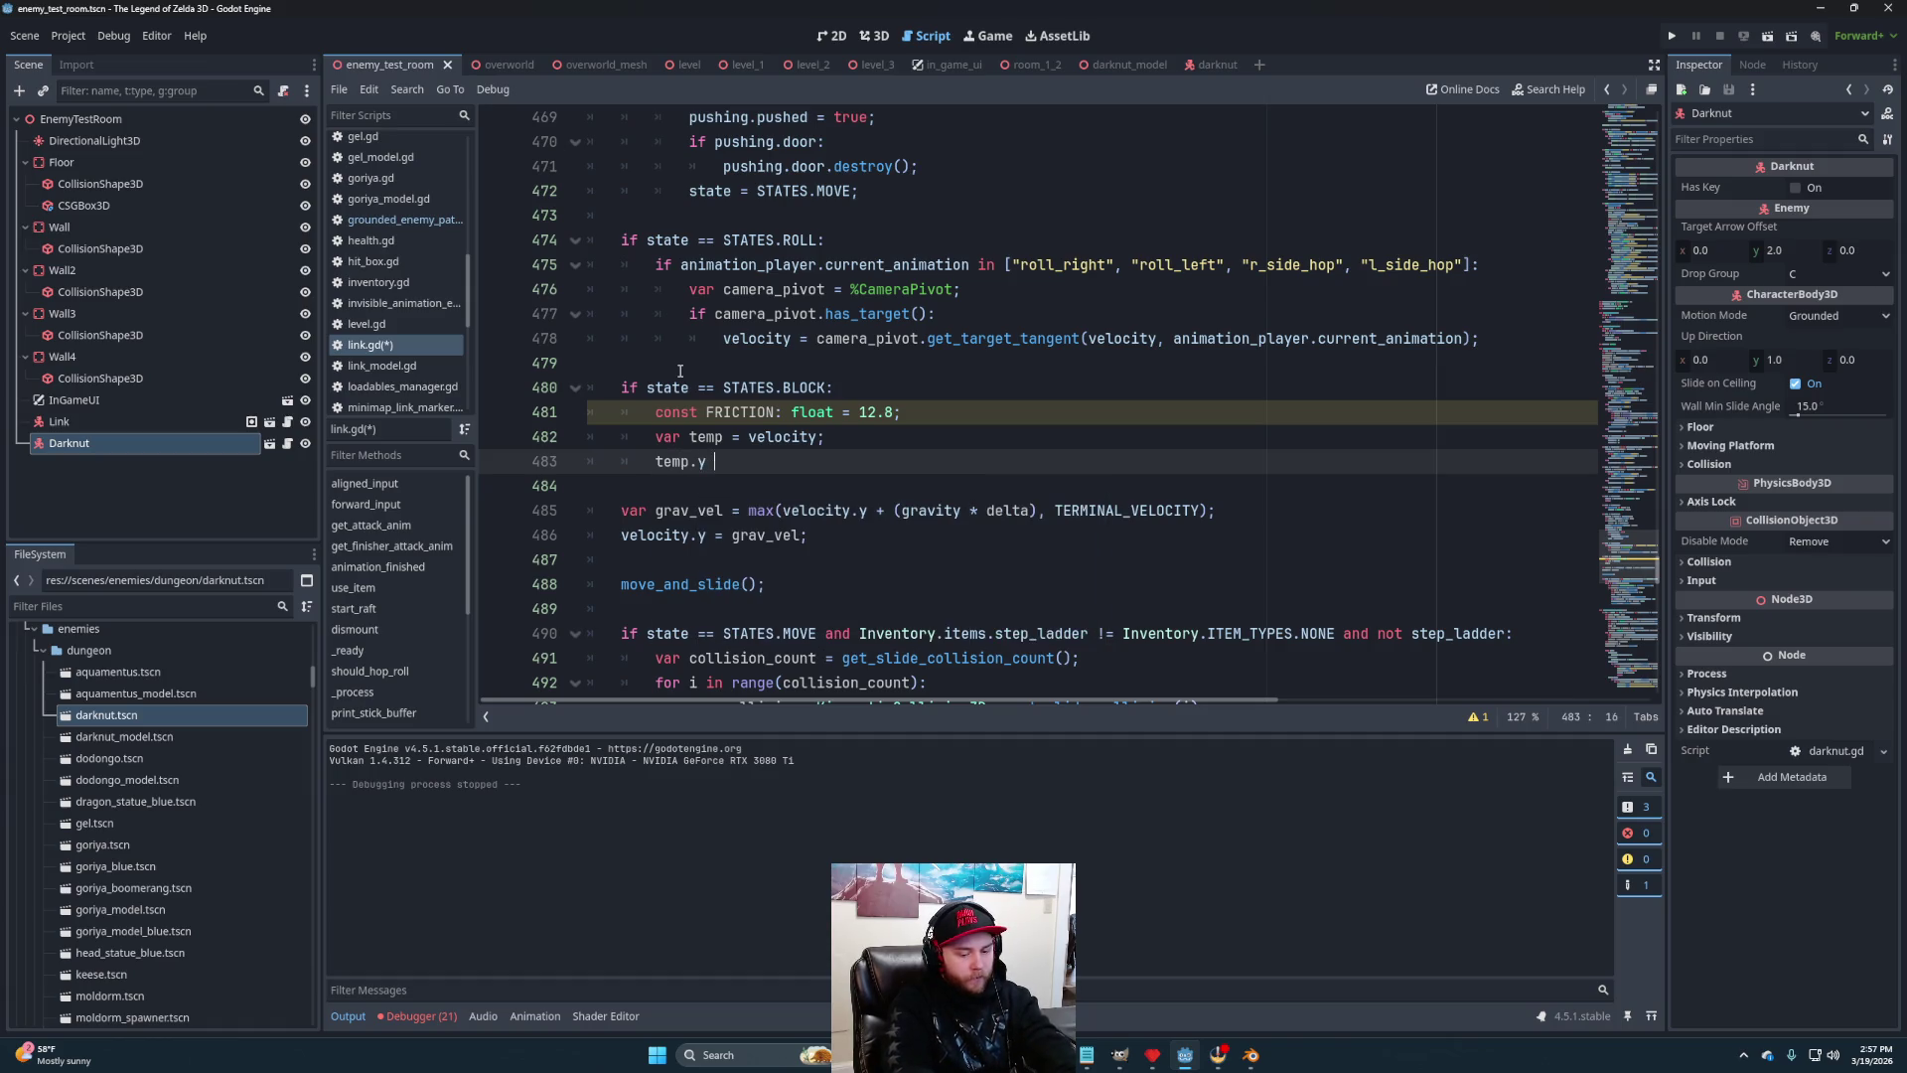
{"action": "type", "text": "0;'"}
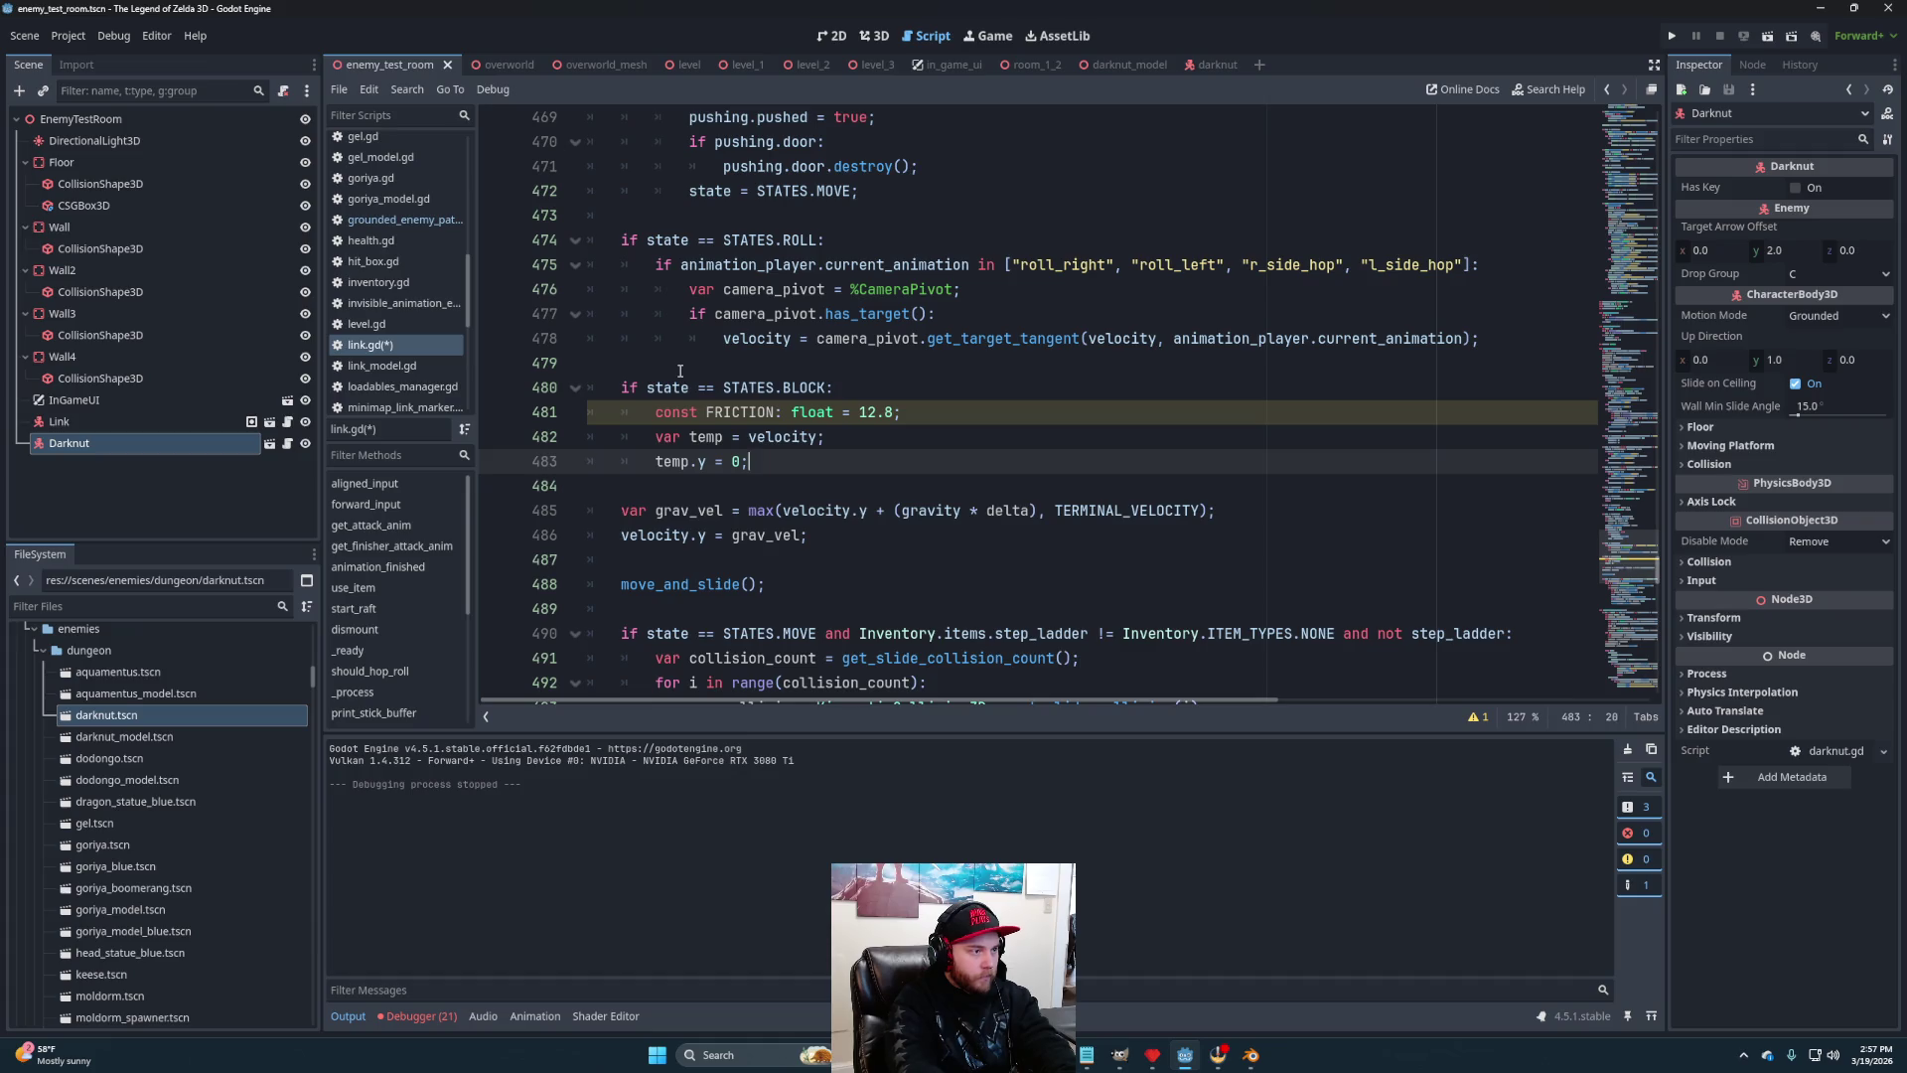
{"action": "key", "text": "Return"}
Set temp to its normalized direction times its length minus (FRICTION * delta)
{"action": "type", "text": "mp "}
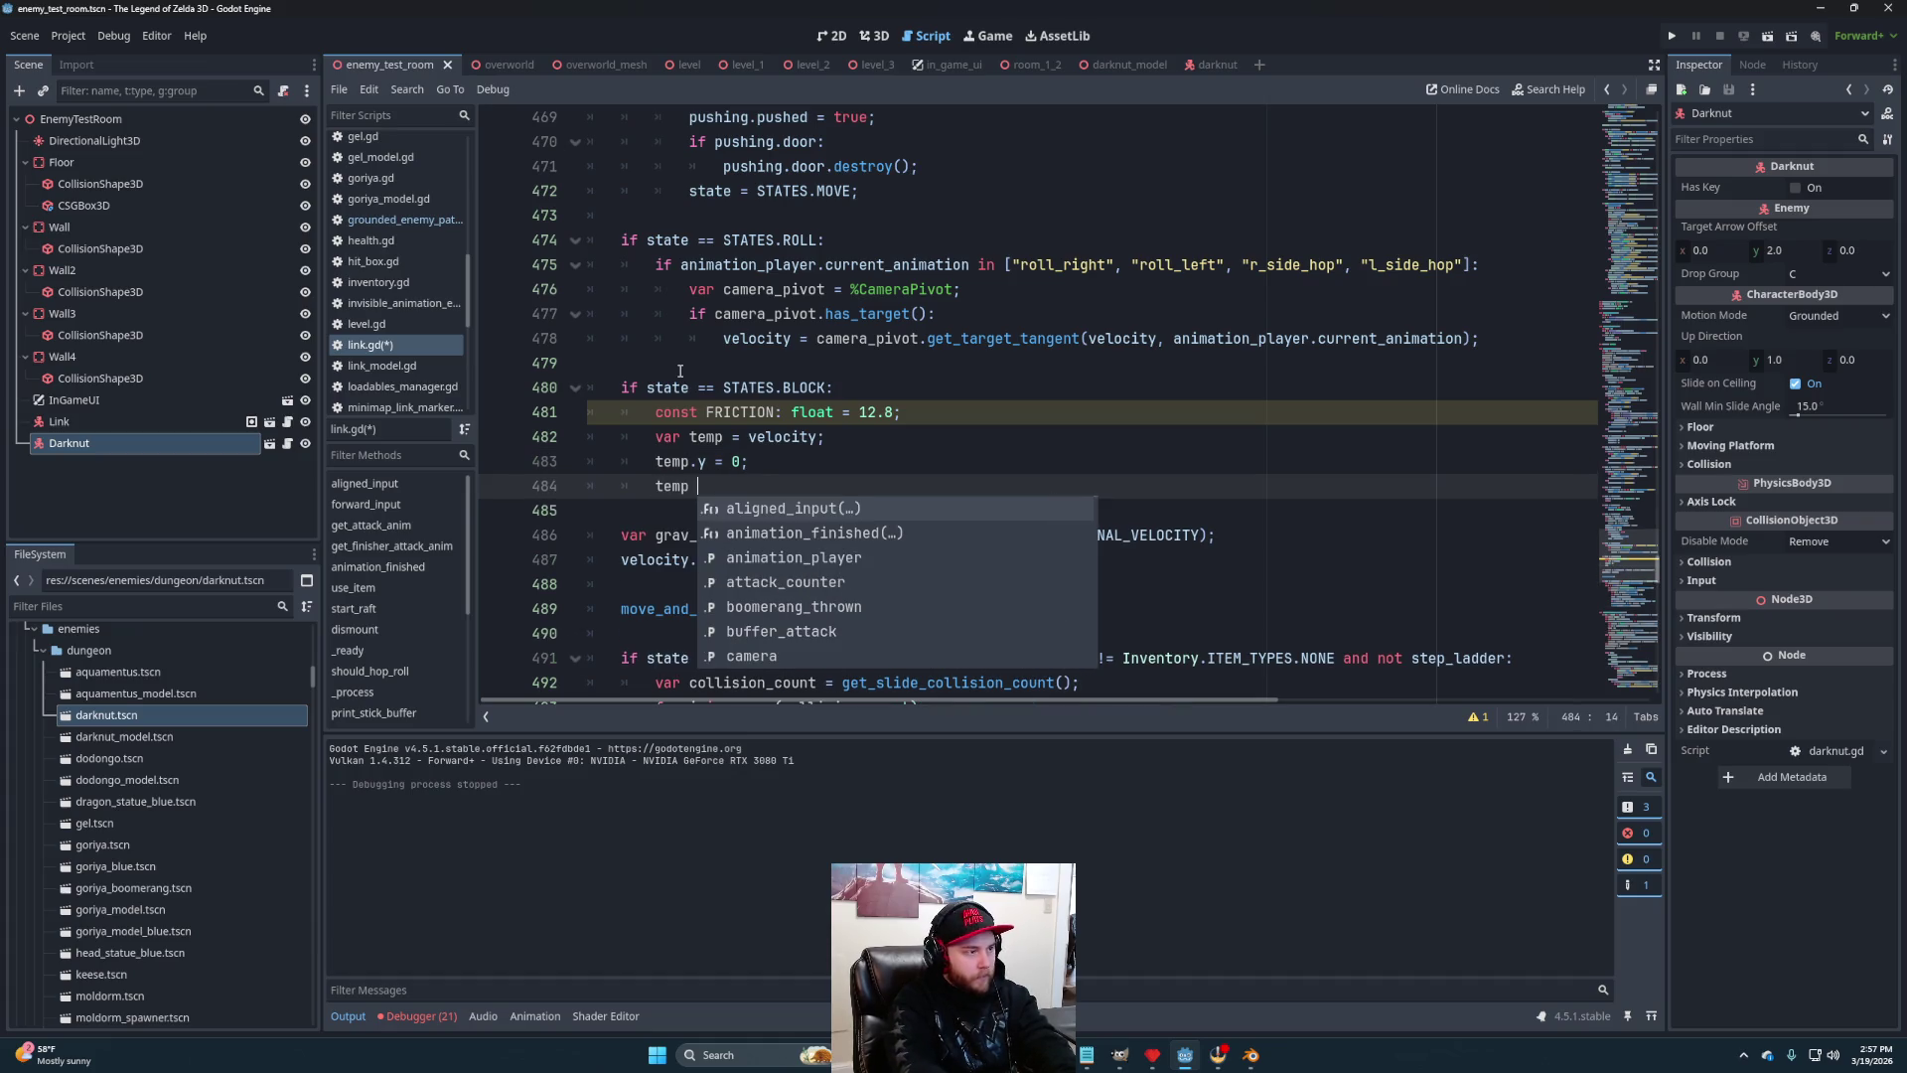
{"action": "type", "text": "= temp"}
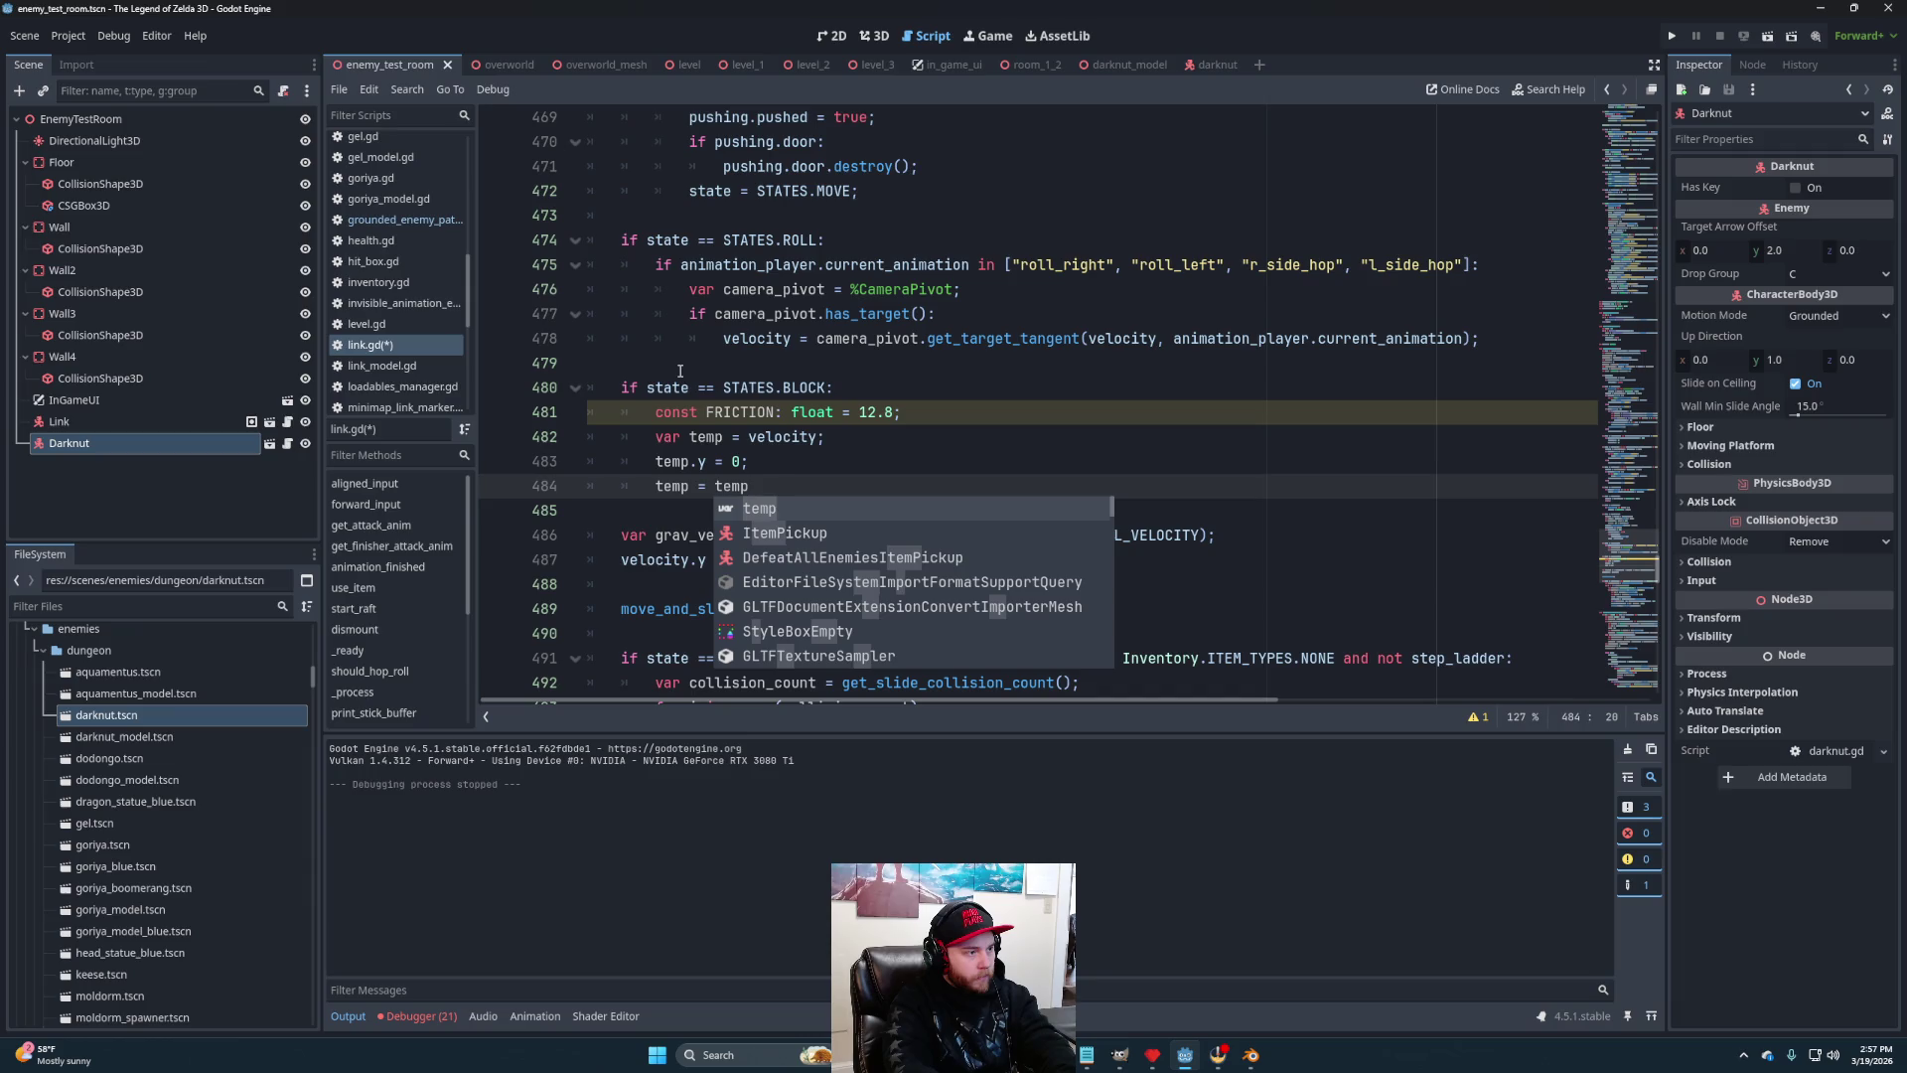
{"action": "type", "text": ".norm"}
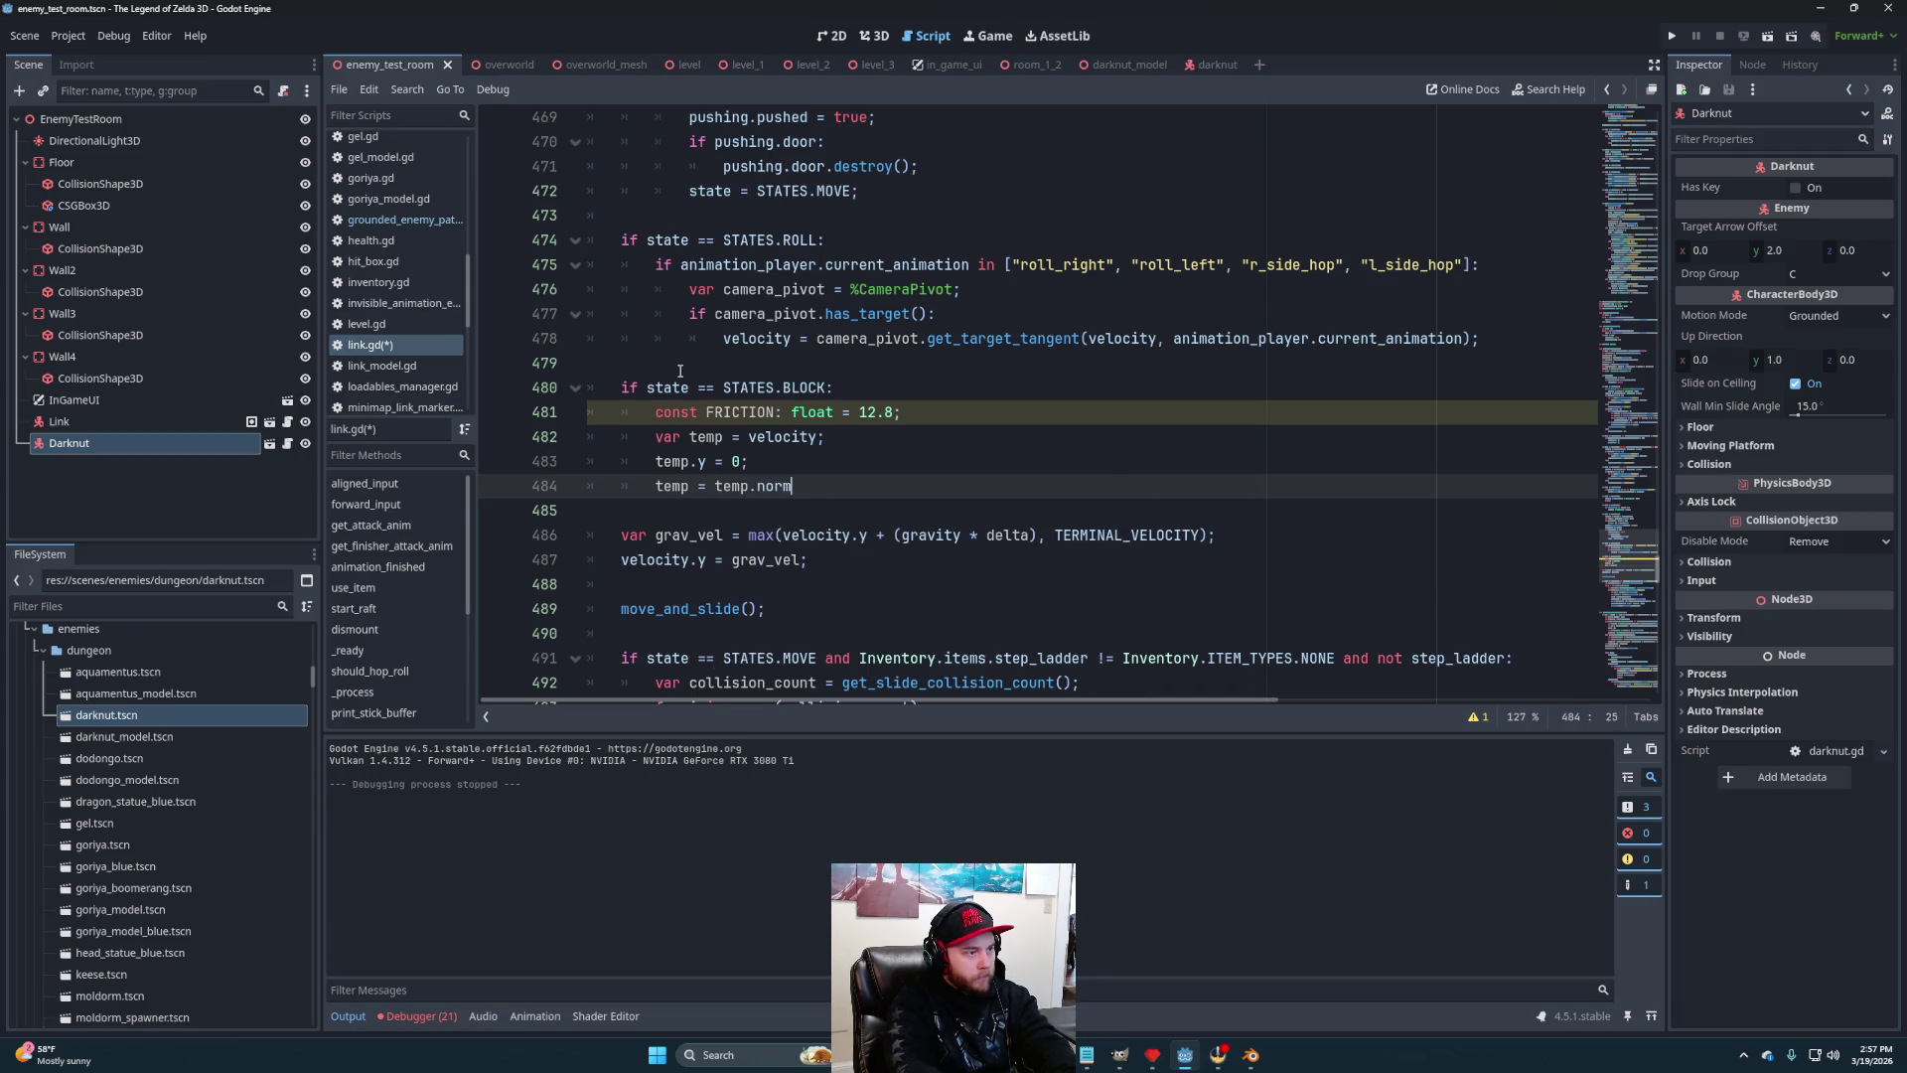
{"action": "type", "text": "()("}
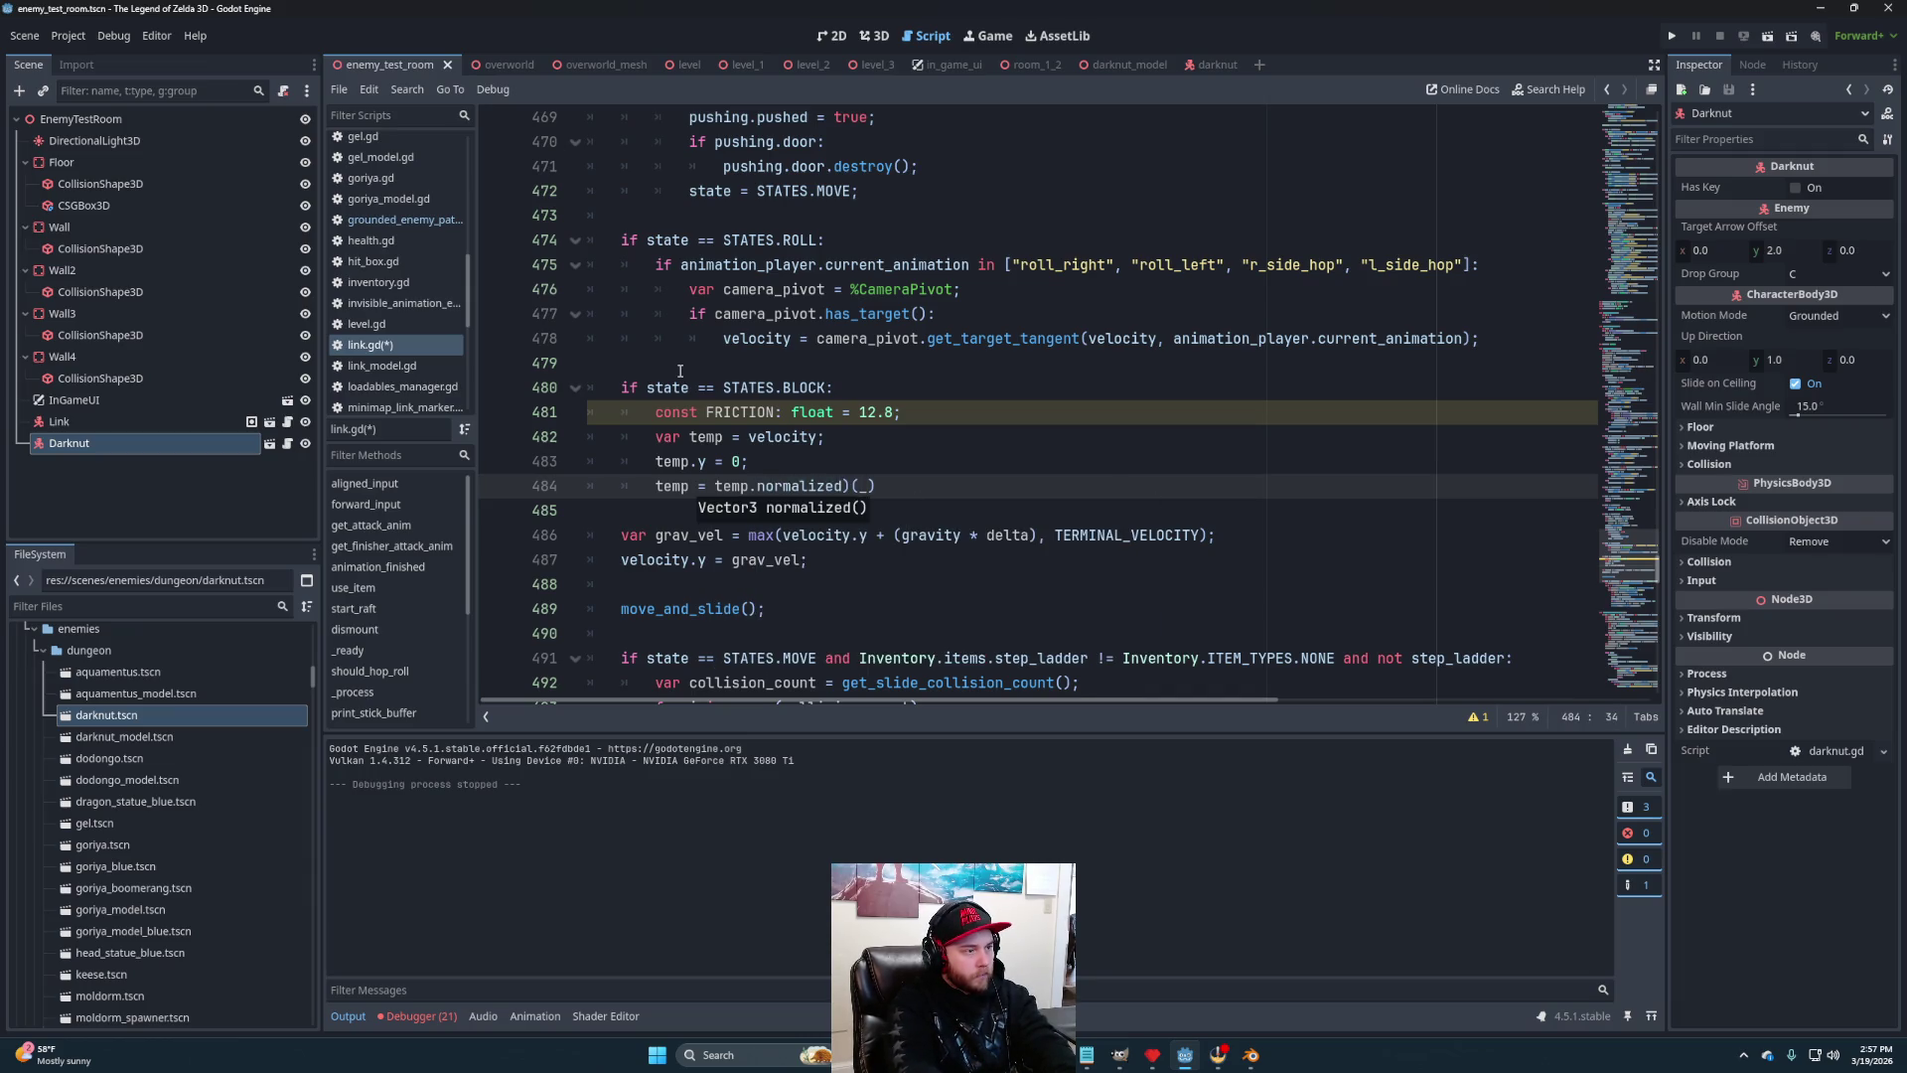
{"action": "type", "text": "("}
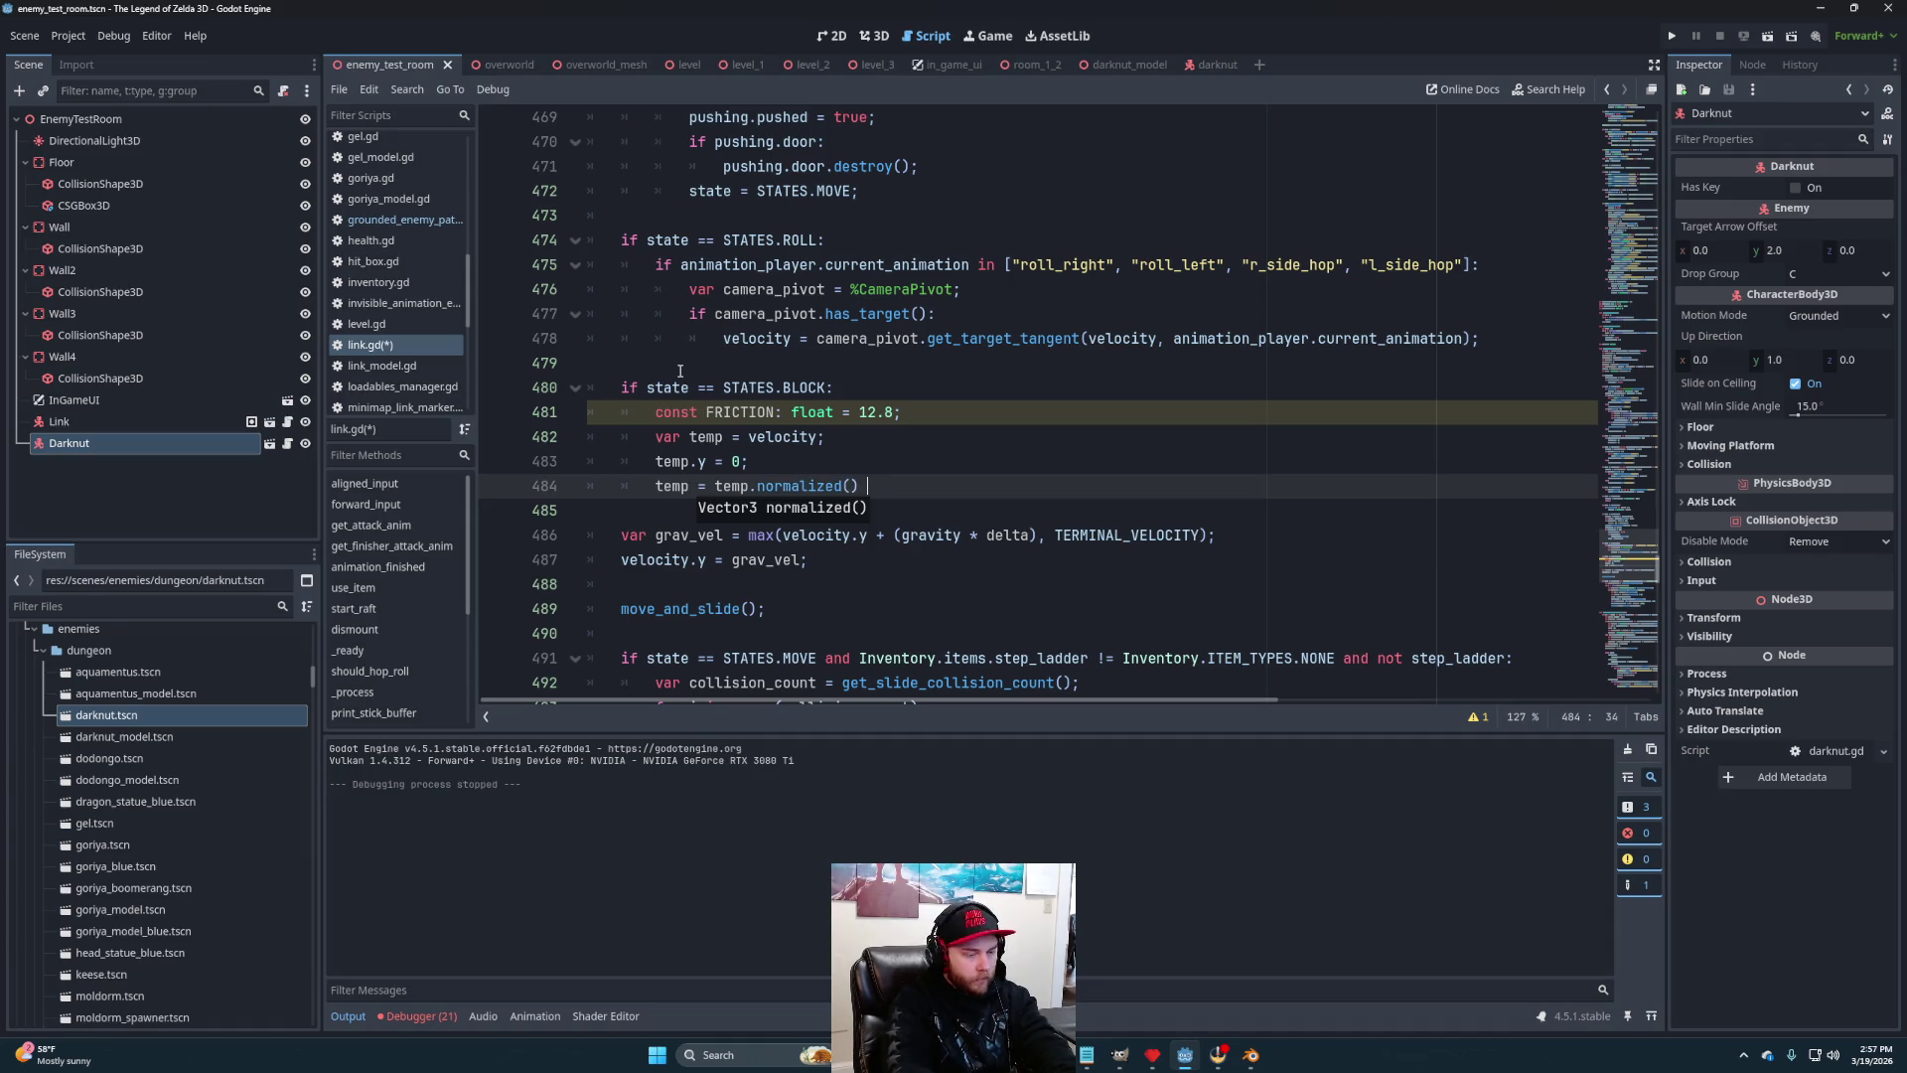
{"action": "type", "text": "temp.len"}
{"action": "key", "text": "Return"}
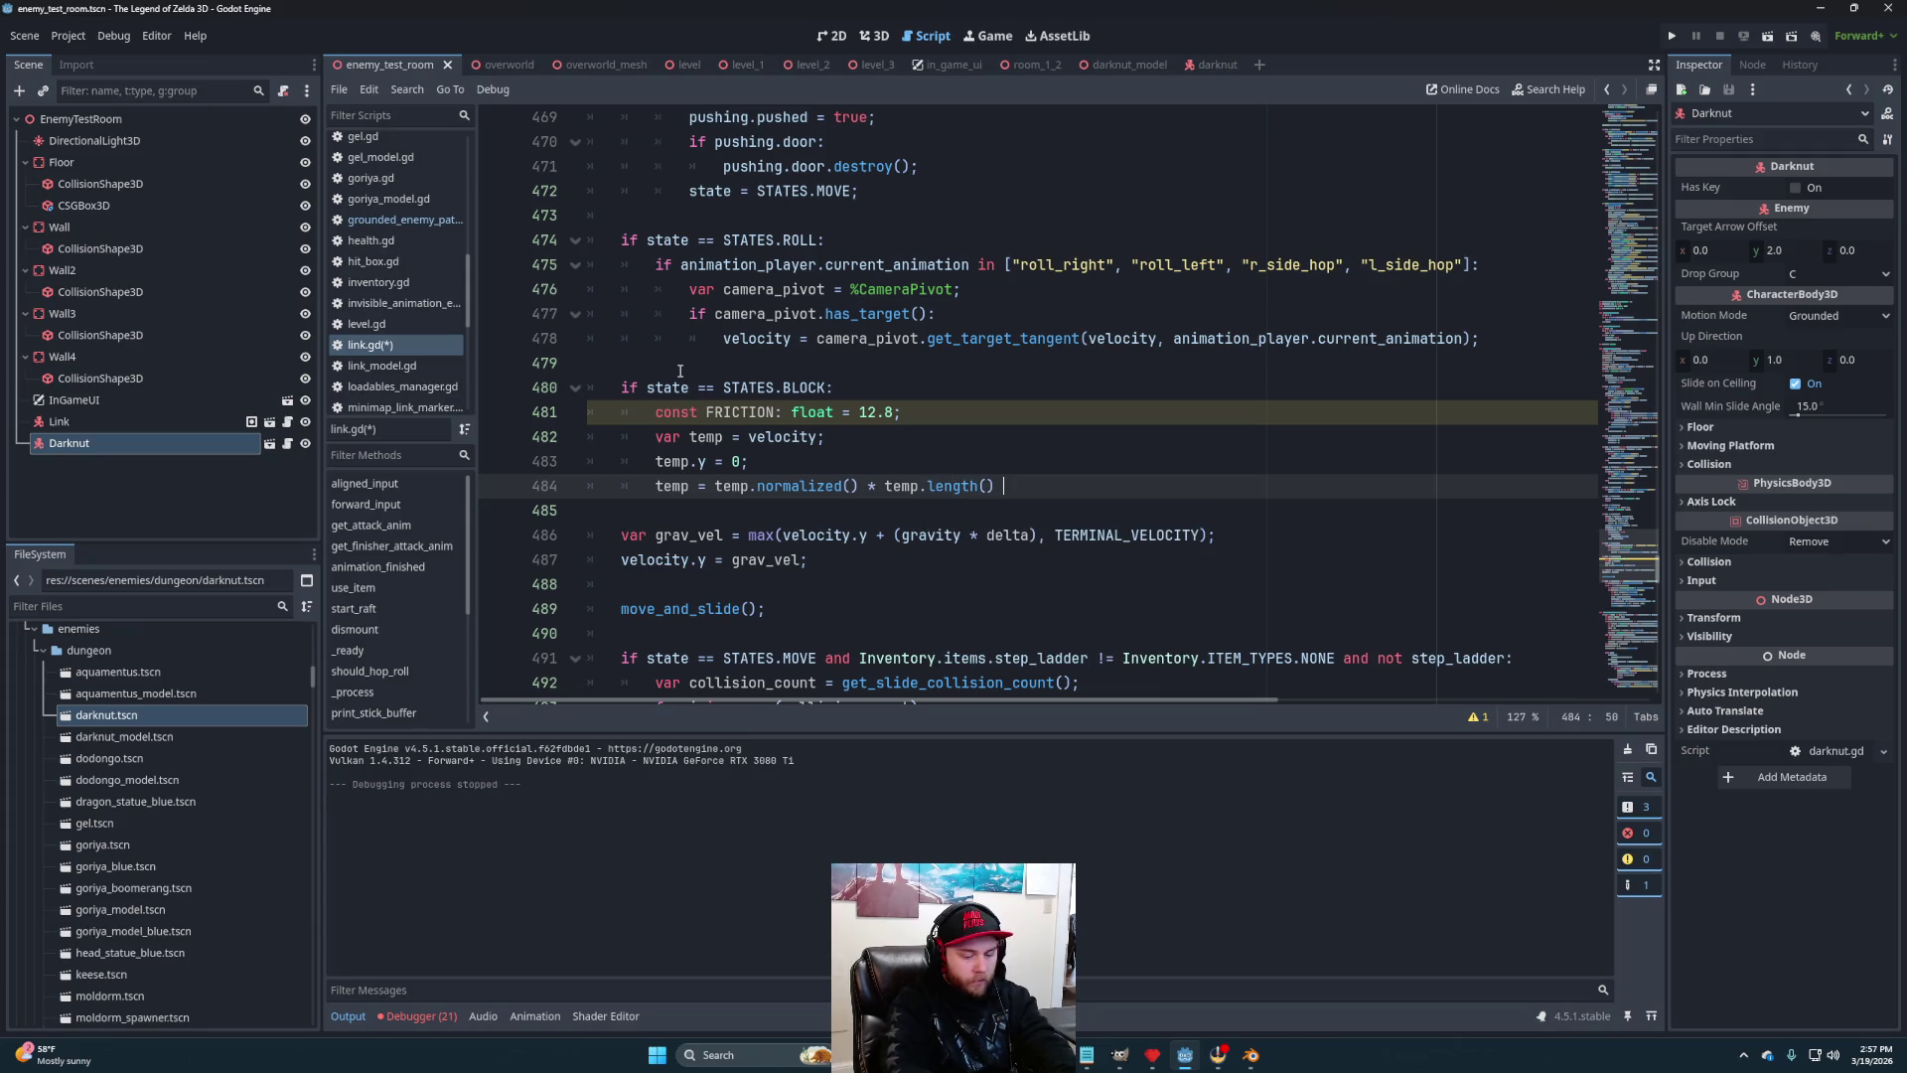
{"action": "type", "text": "- FRI"}
{"action": "key", "text": "Return"}
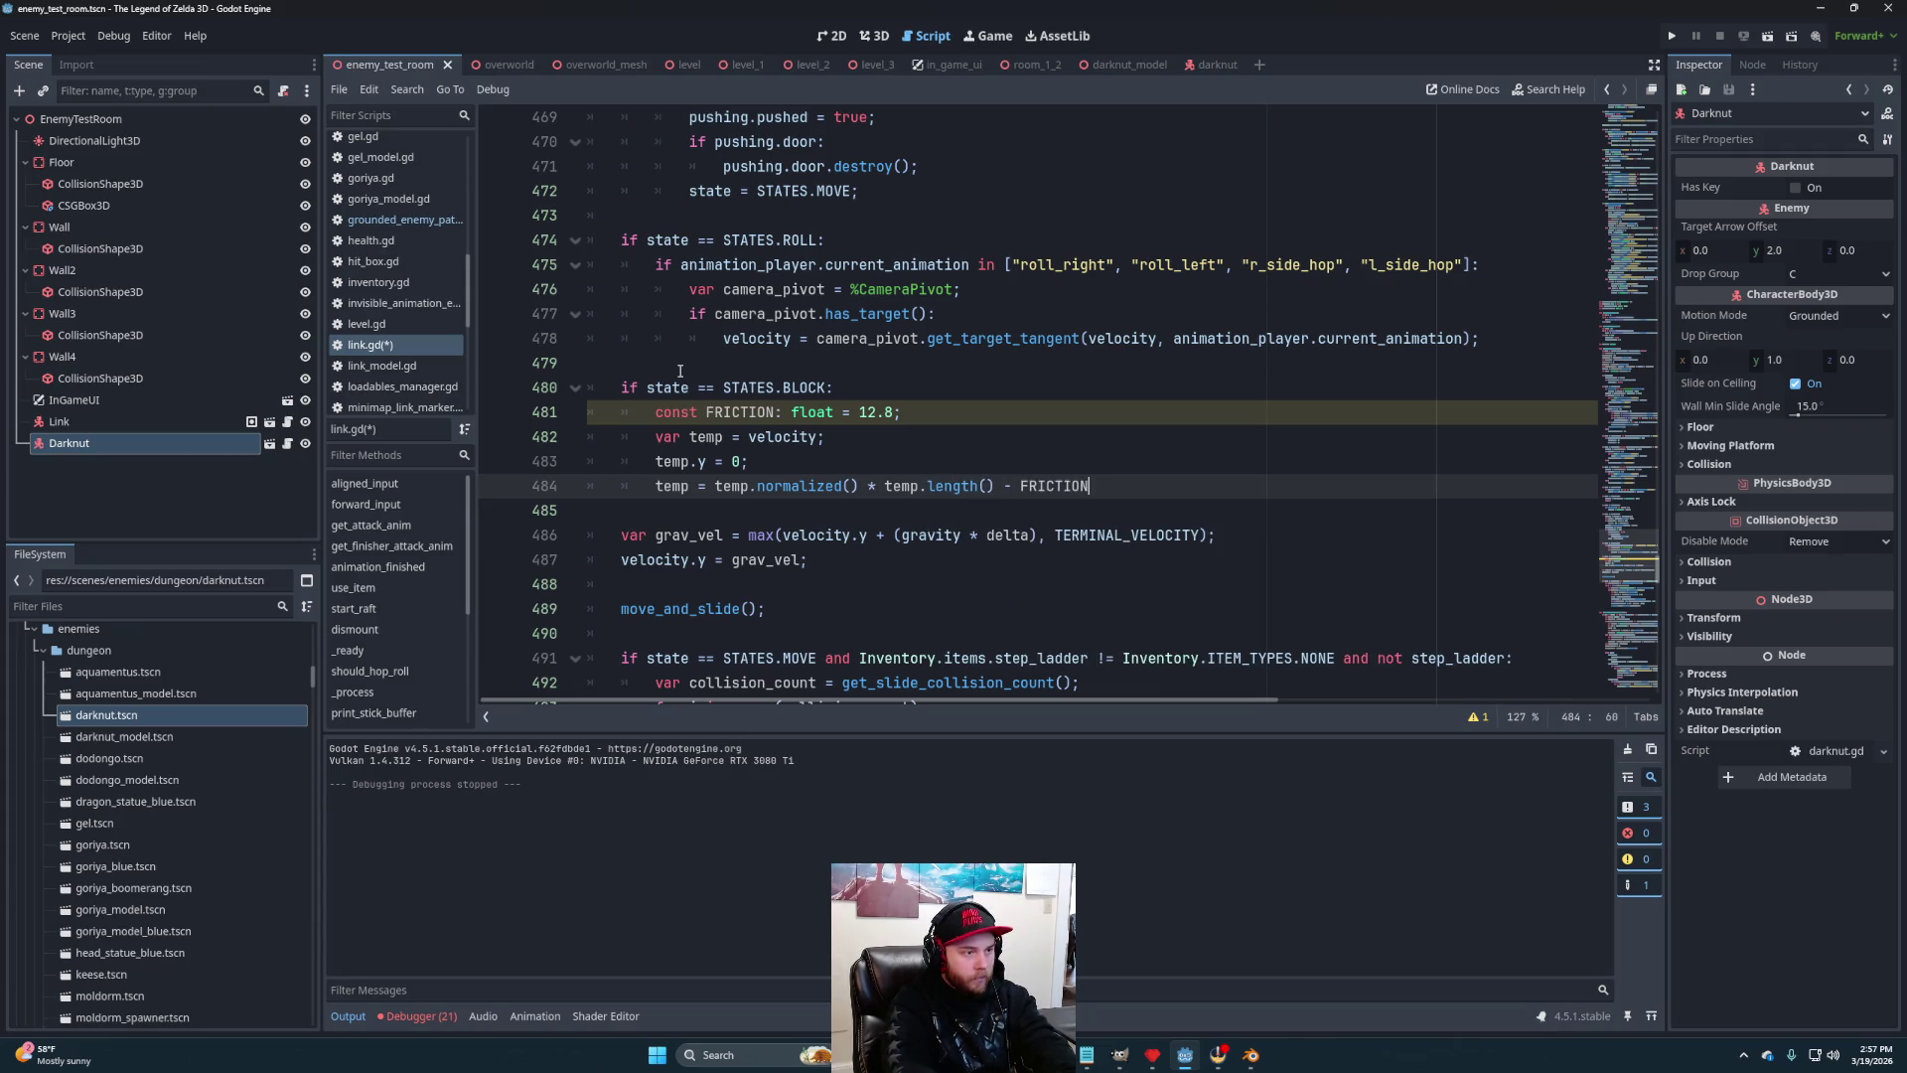
{"action": "type", "text": " * delta"}
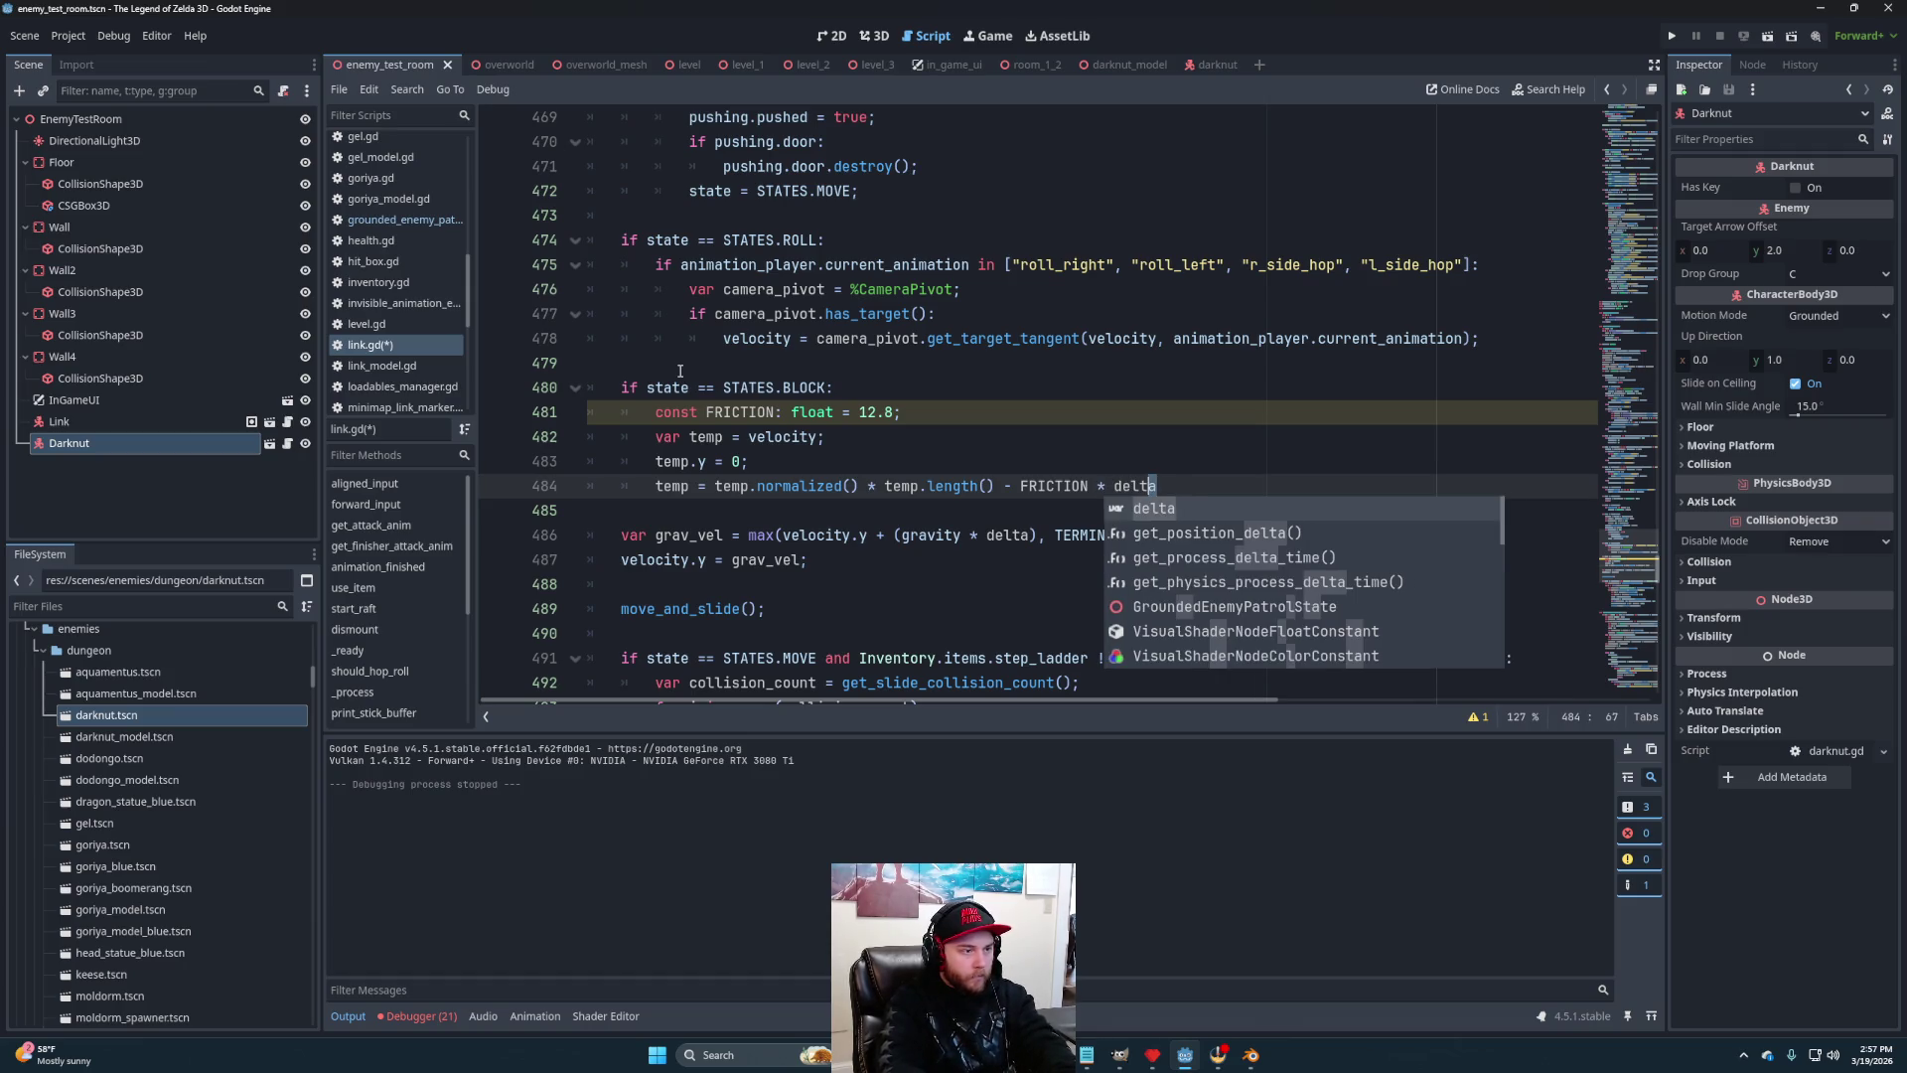
{"action": "key", "text": "ctrl+shift+Left"}
{"action": "key", "text": "ctrl+shift+Left"}
{"action": "key", "text": "ctrl+shift+Left"}
{"action": "type", "text": "("}
{"action": "key", "text": "End"}
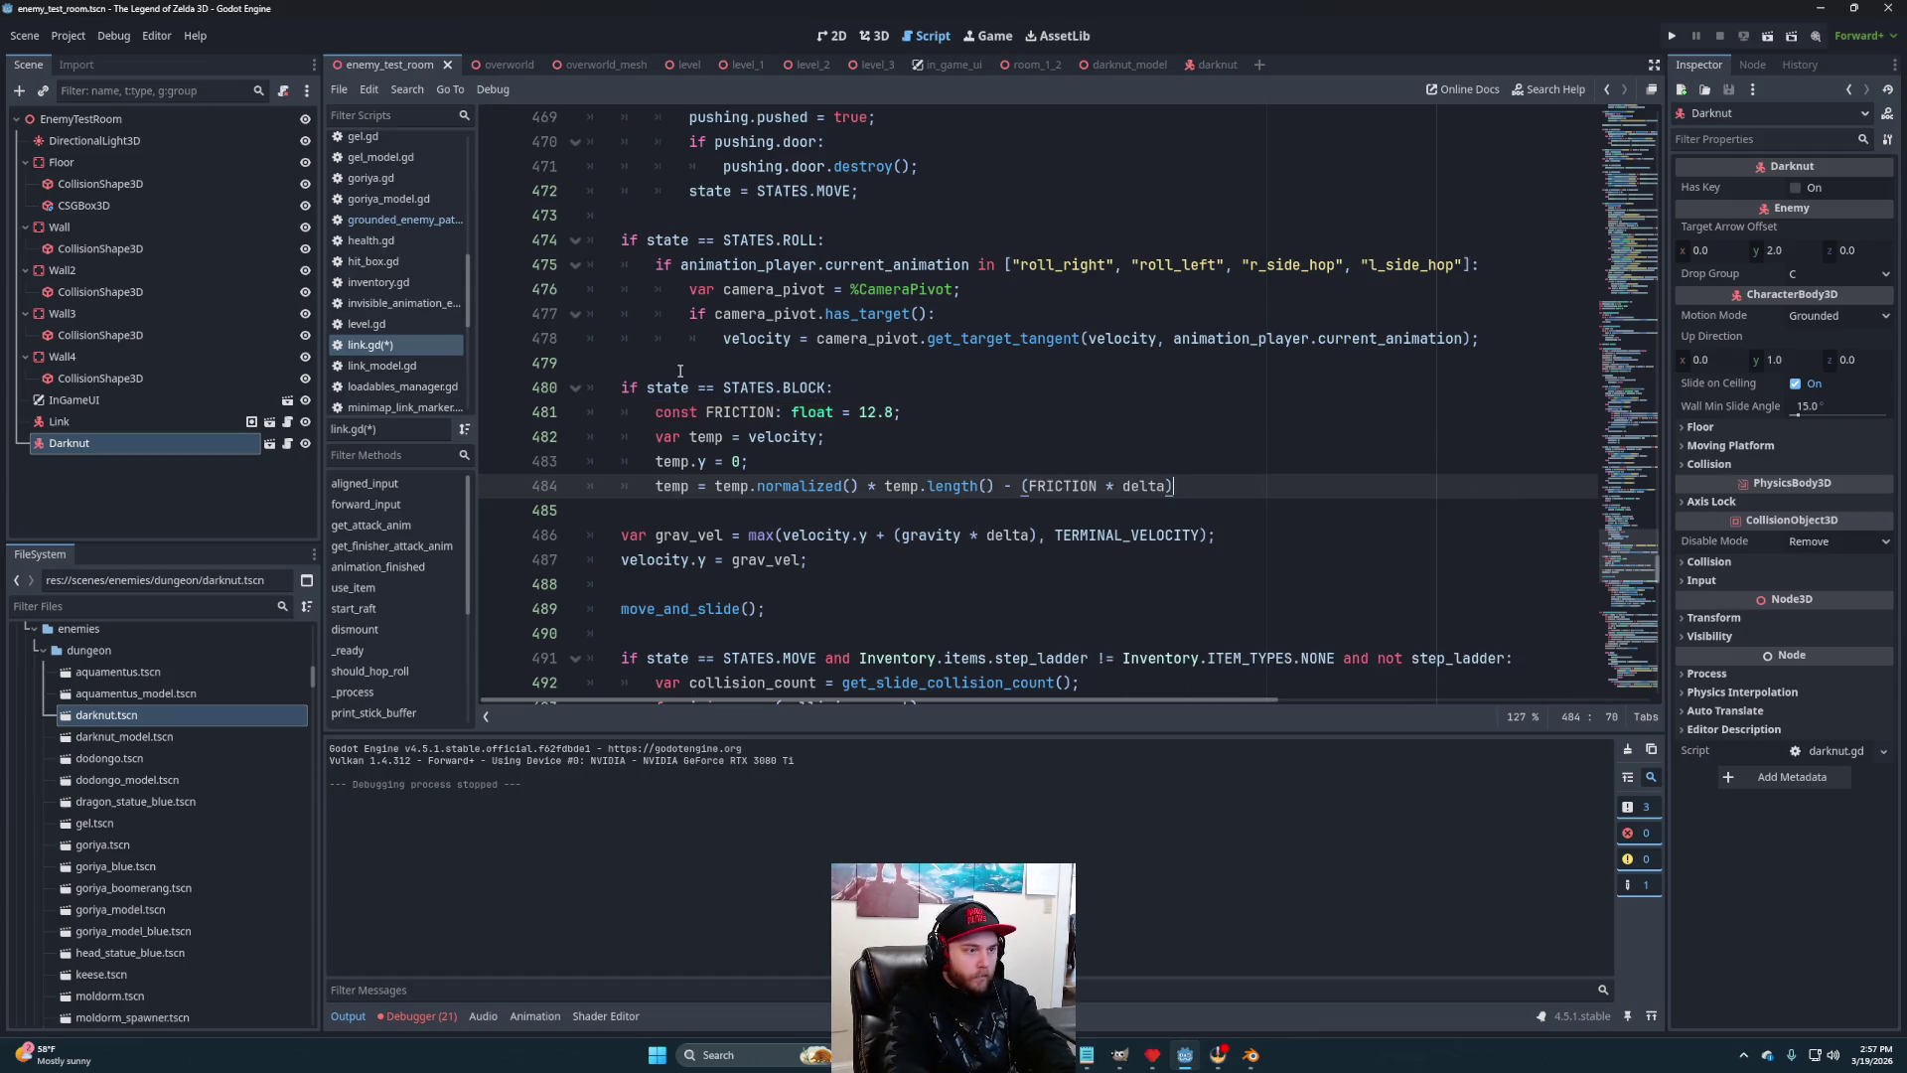
{"action": "key", "text": "shift+Left"}
{"action": "key", "text": "shift+Left"}
{"action": "key", "text": "shift+Left"}
{"action": "key", "text": "shift+Left"}
{"action": "key", "text": "shift+Left"}
{"action": "key", "text": "shift+Left"}
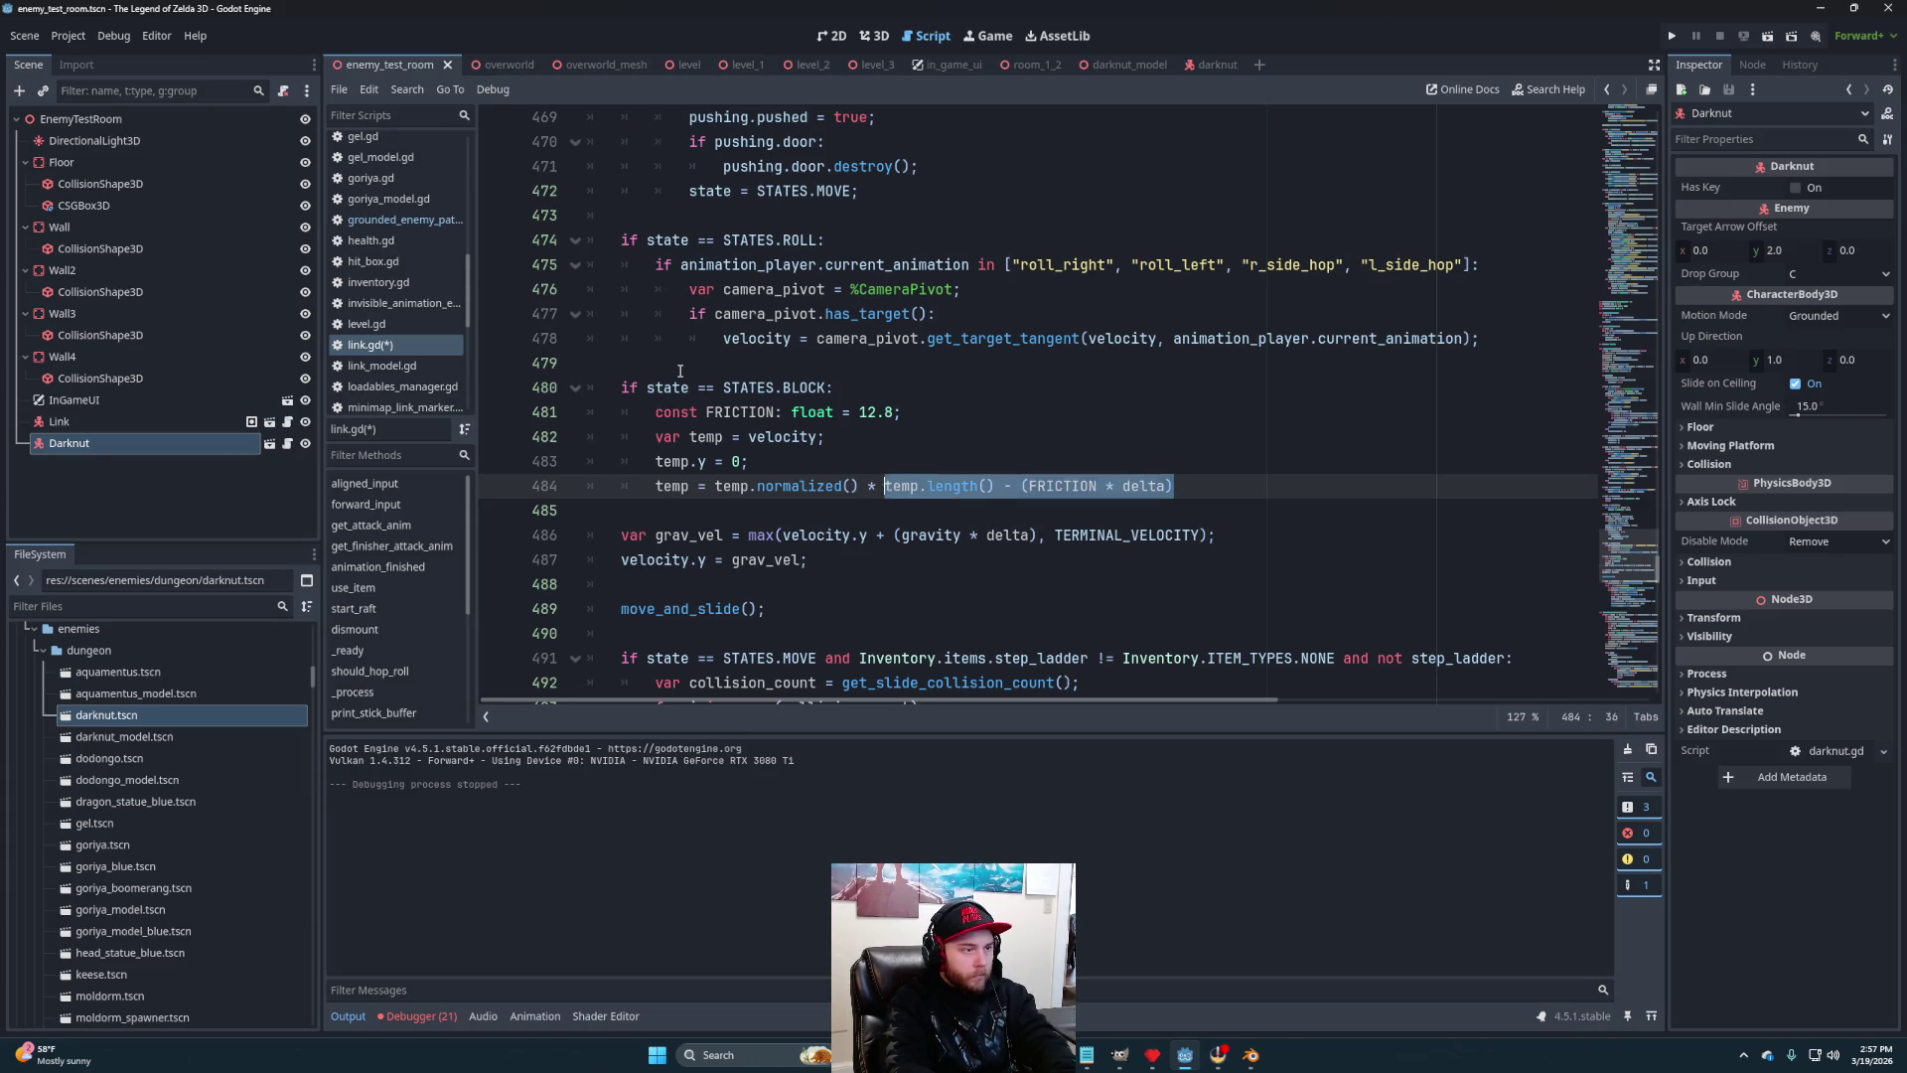
{"action": "type", "text": "("}
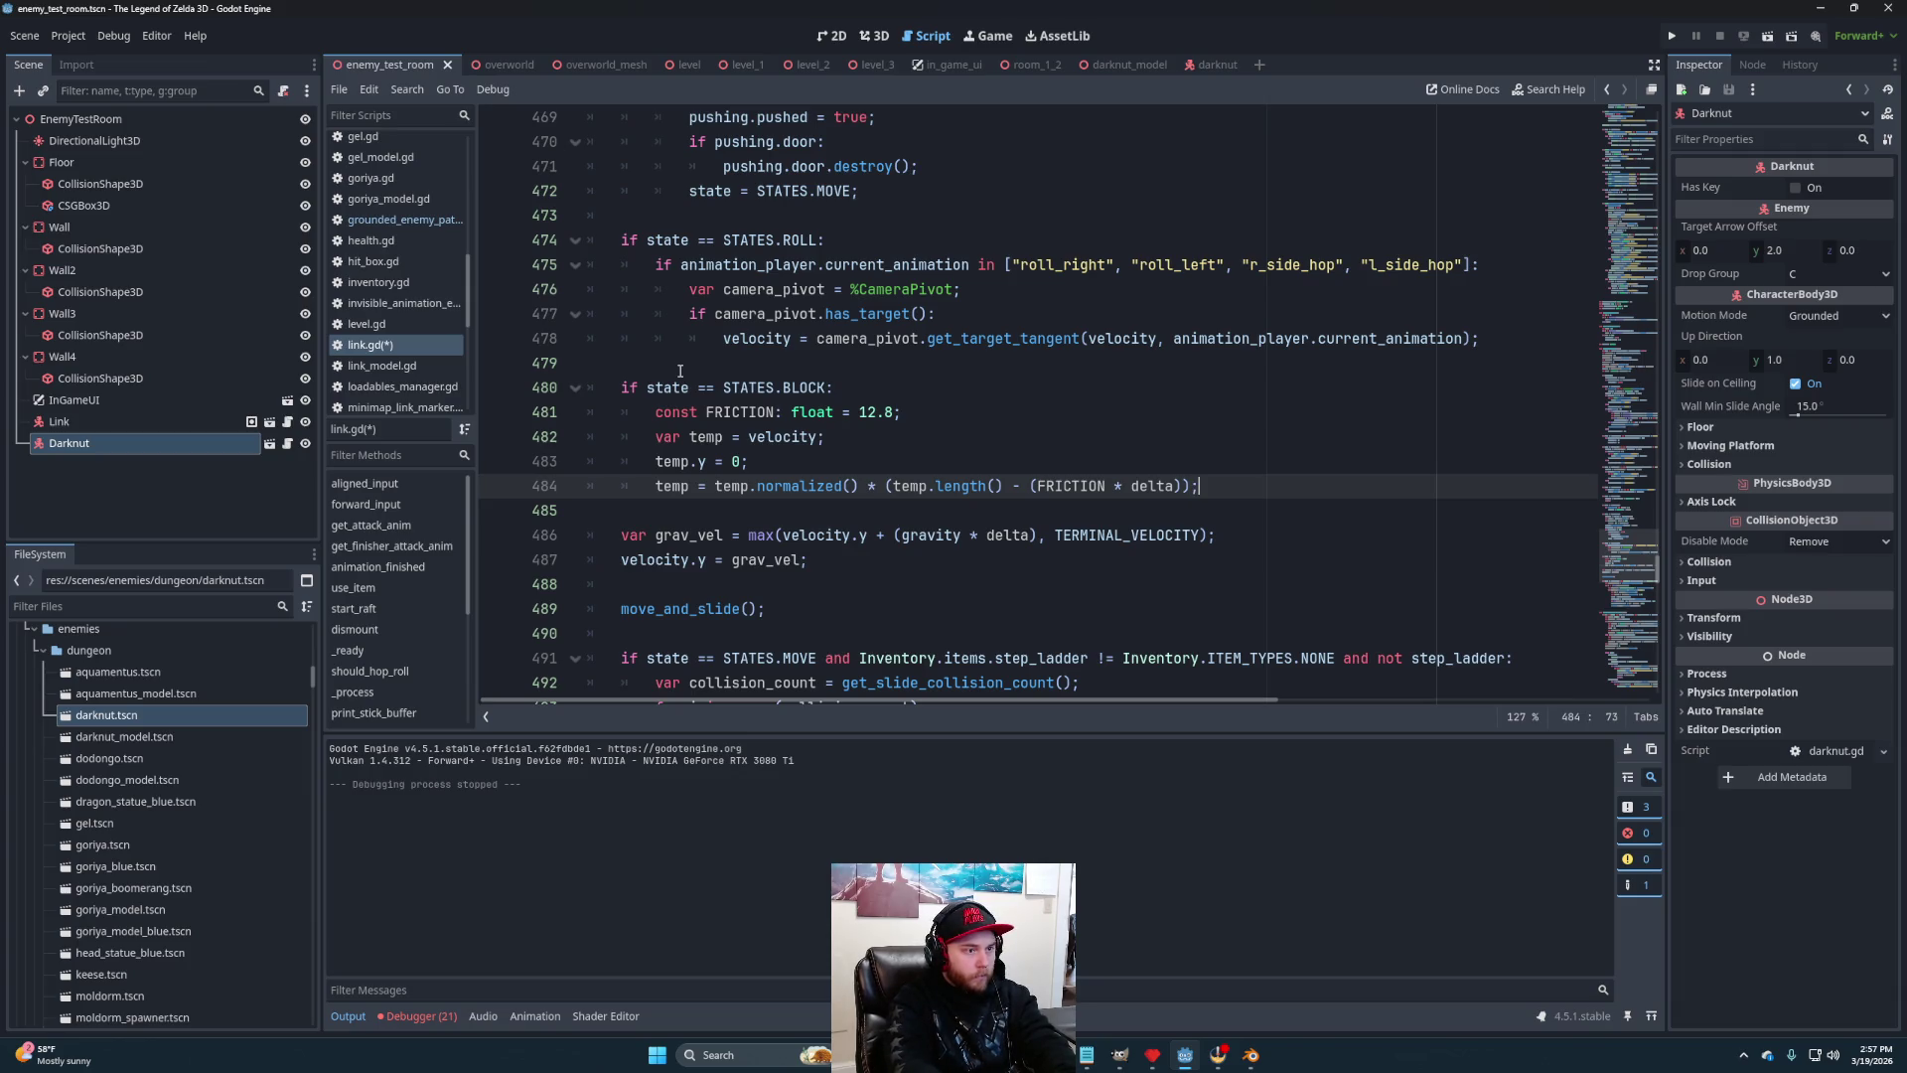
Start the velocity.x line and floor the reduced speed at 0 with max(..., 0)
{"action": "key", "text": "Return"}
{"action": "type", "text": "loc"}
{"action": "key", "text": "Return"}
{"action": "type", "text": "."}
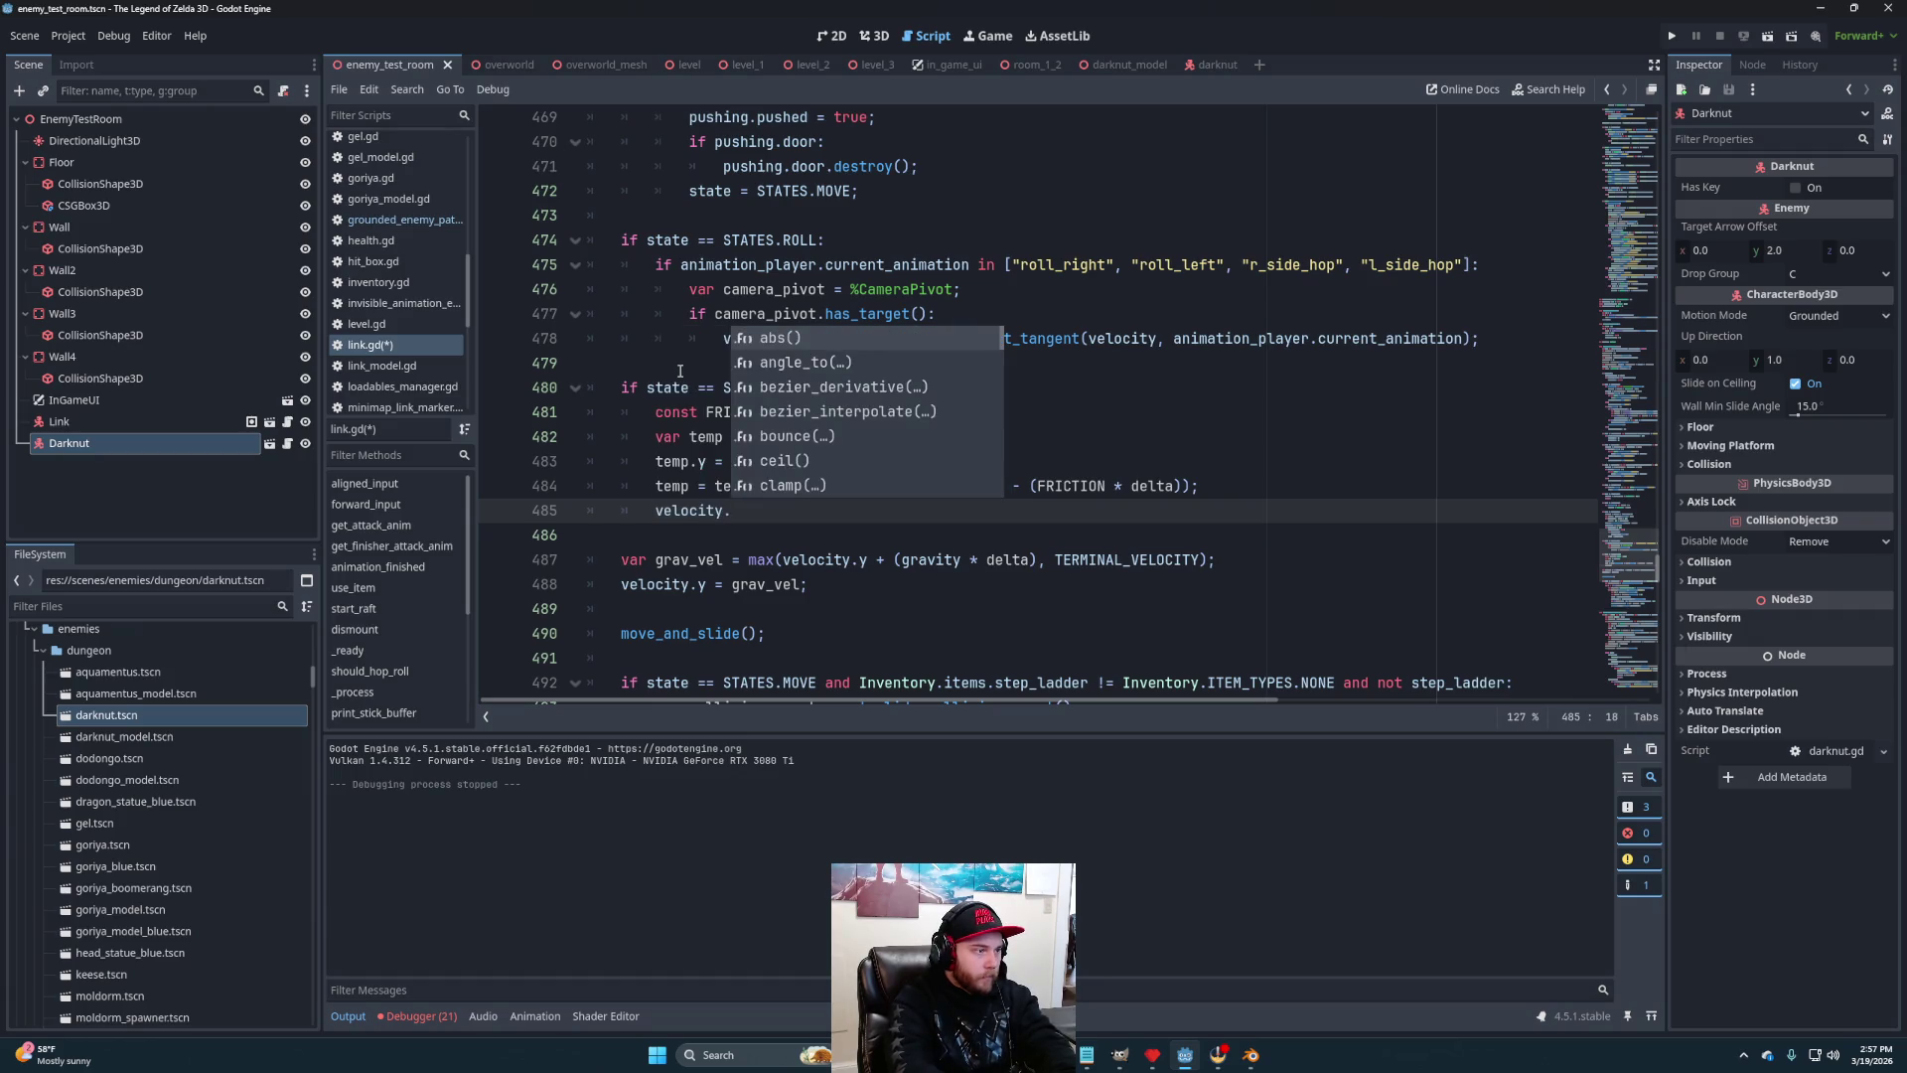
{"action": "type", "text": "x"}
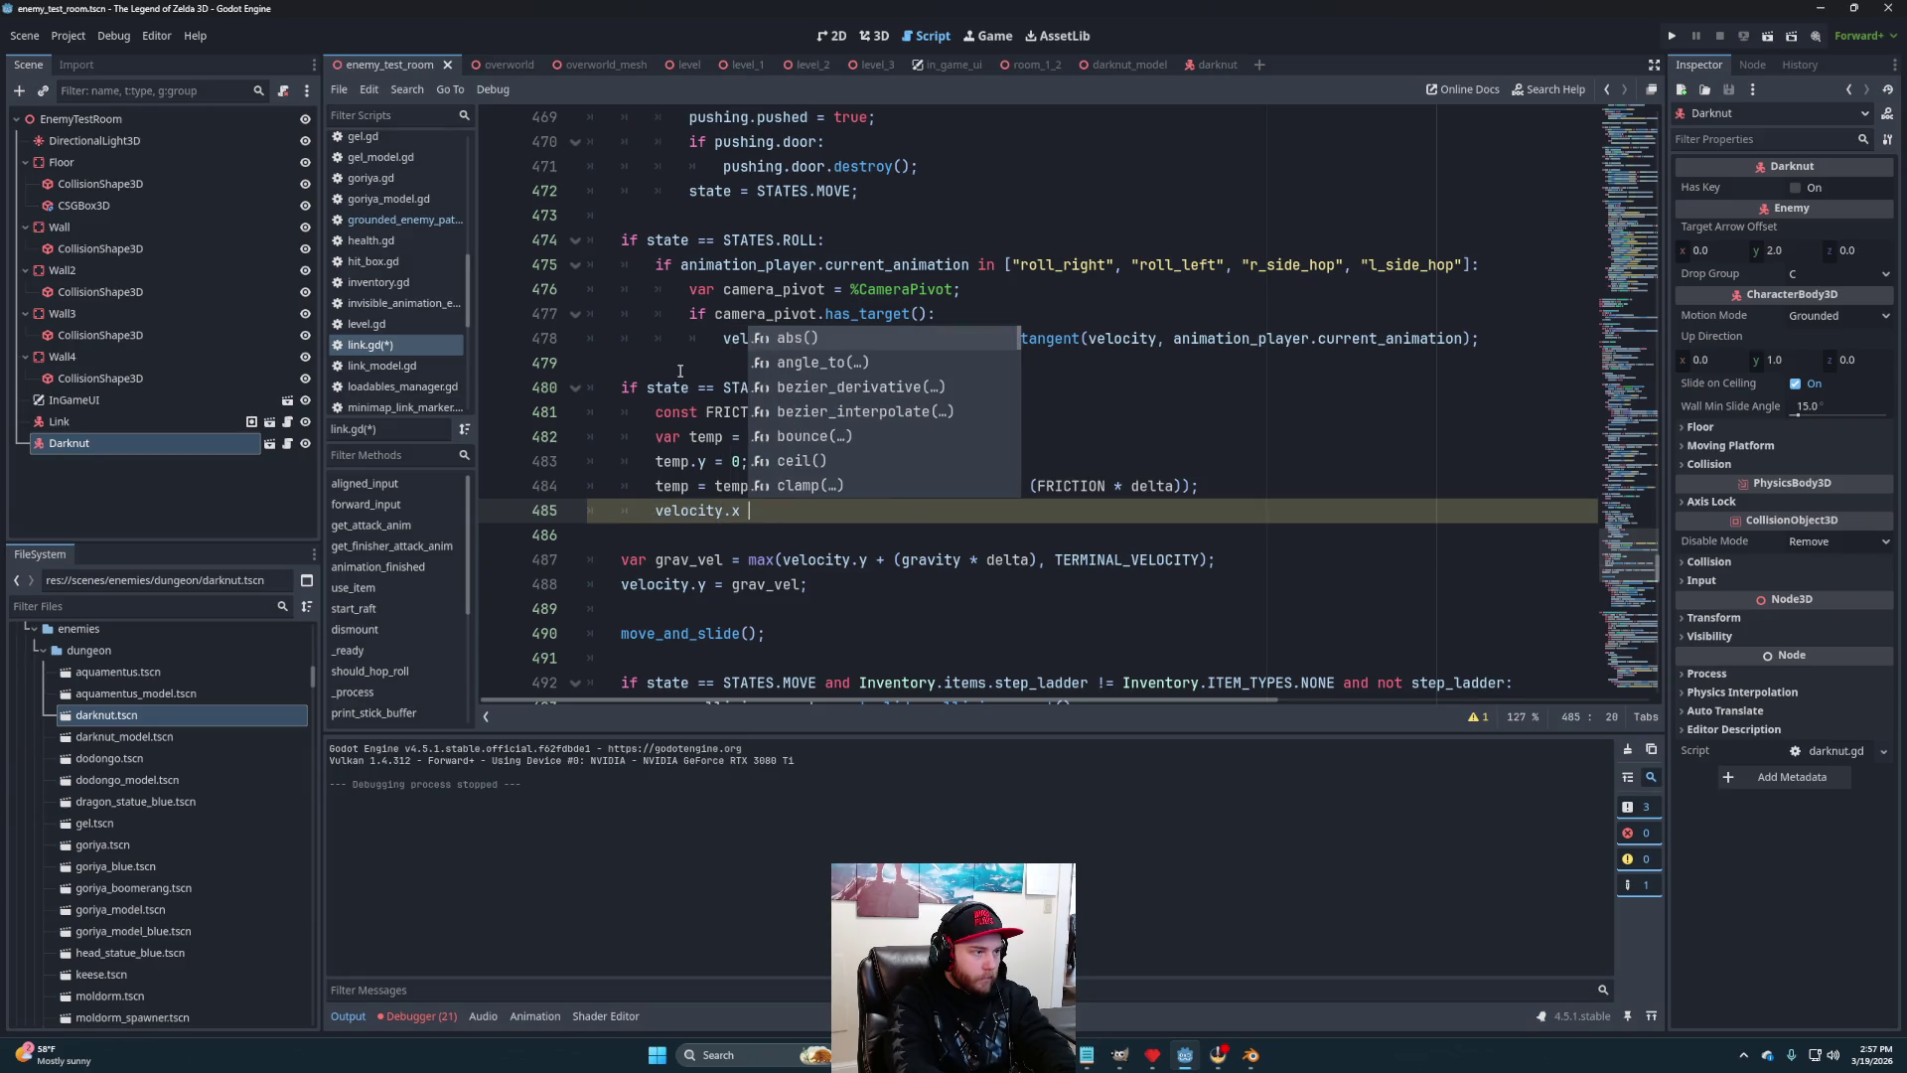
{"action": "type", "text": "="}
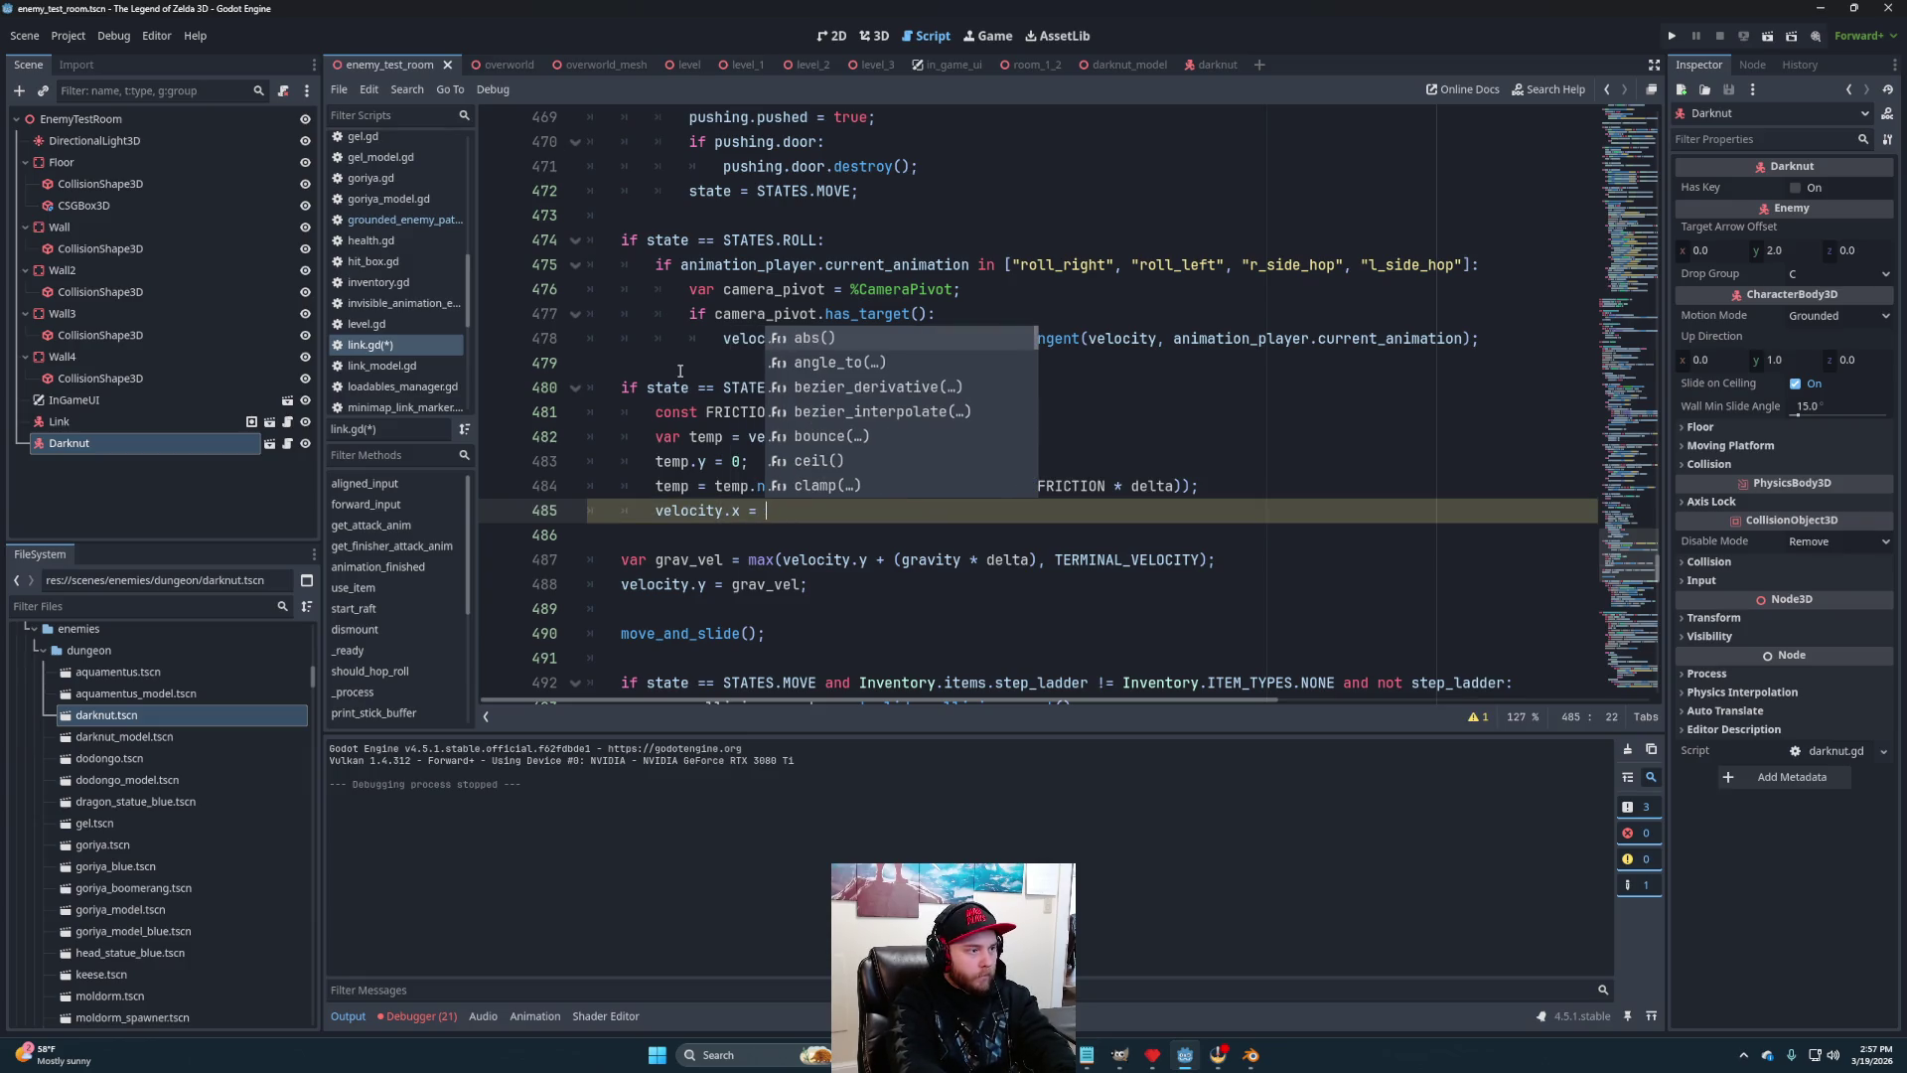
{"action": "left_click", "coordinate": [1222, 485]}
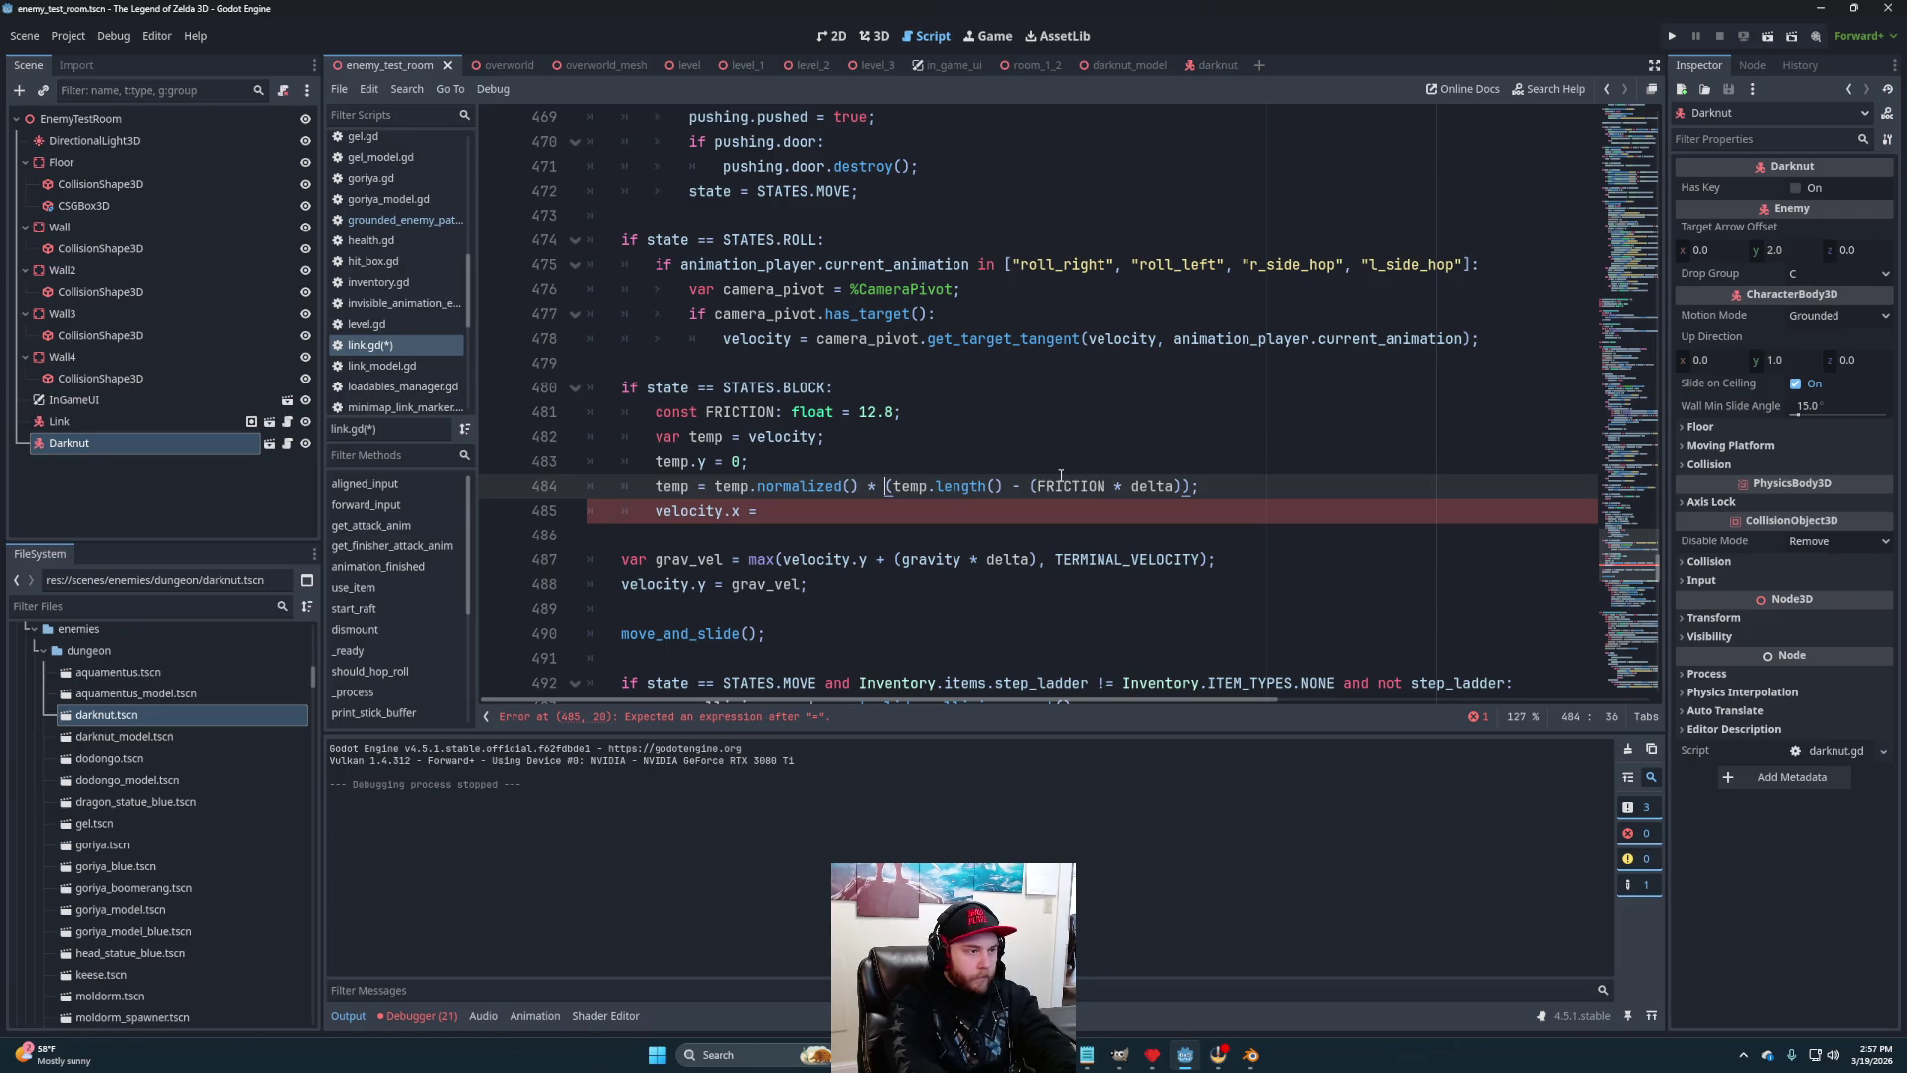
{"action": "type", "text": "m"}
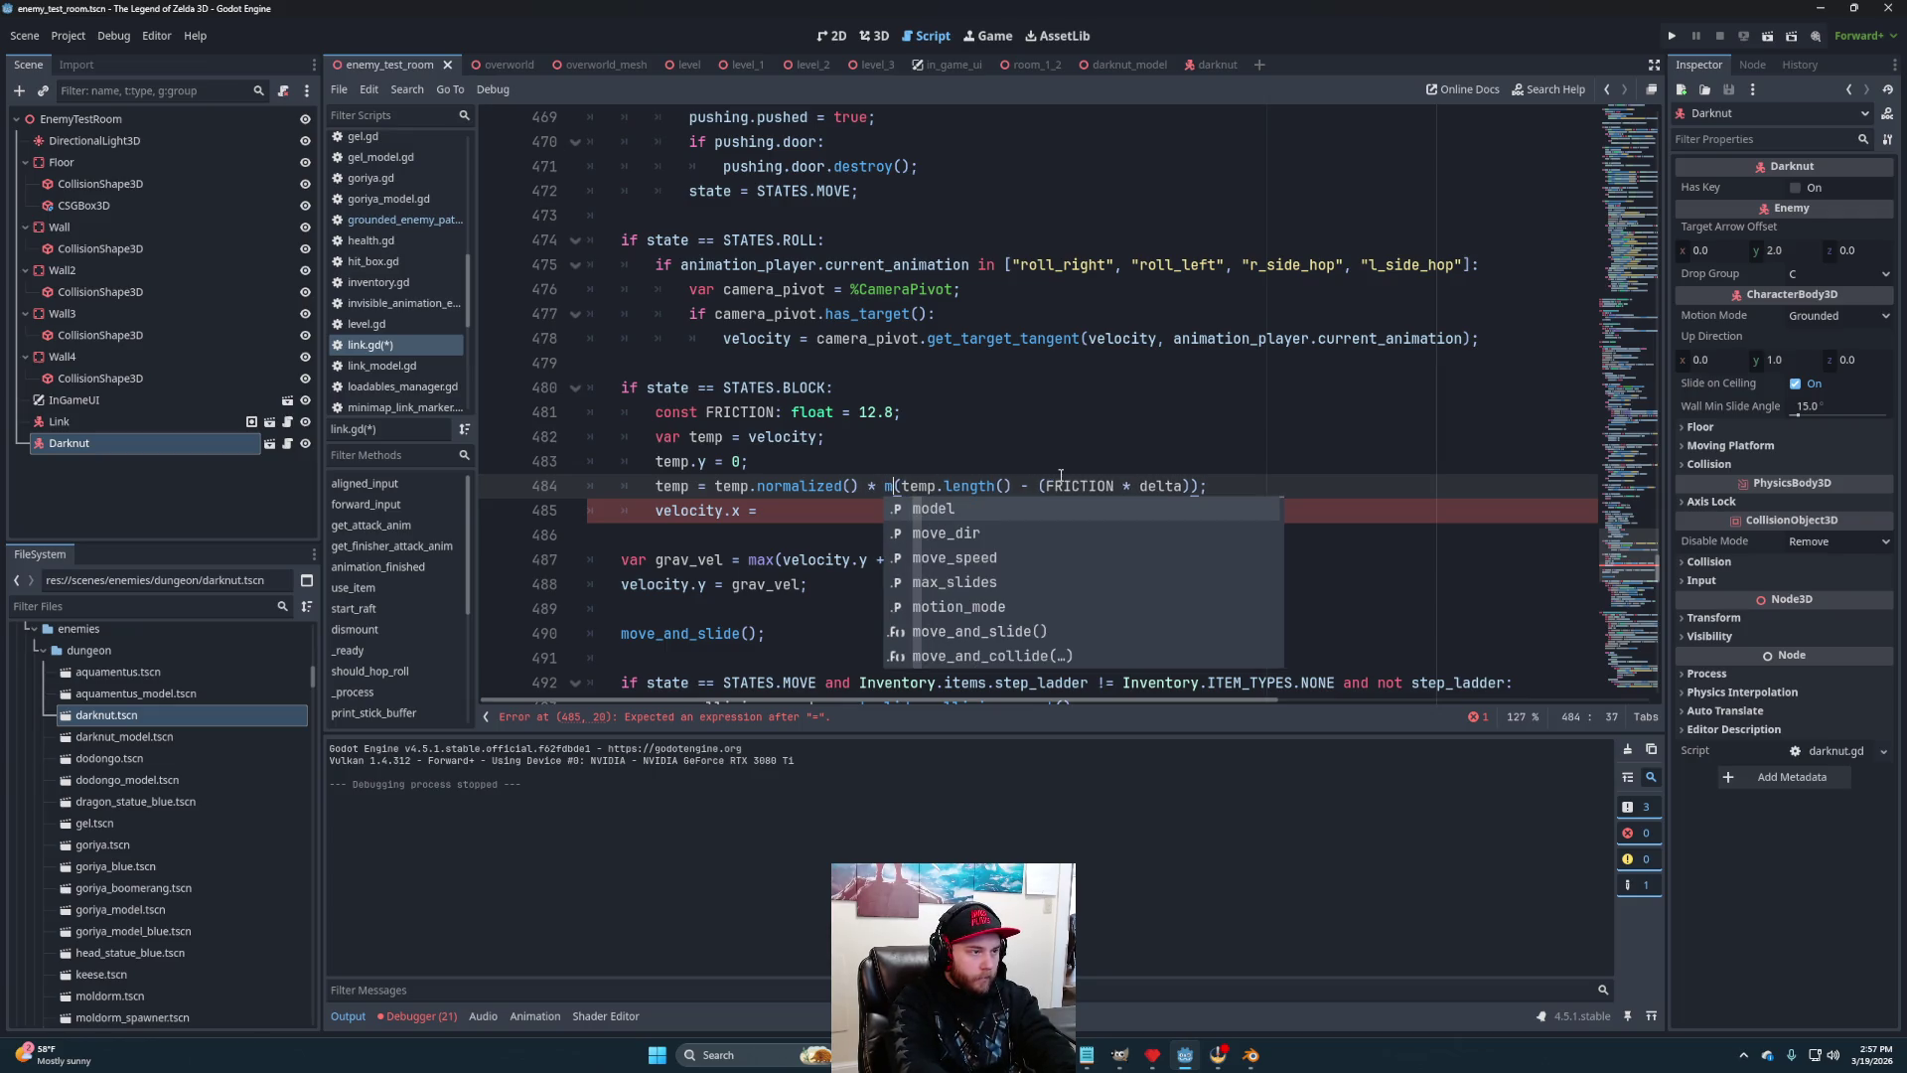
{"action": "type", "text": "in"}
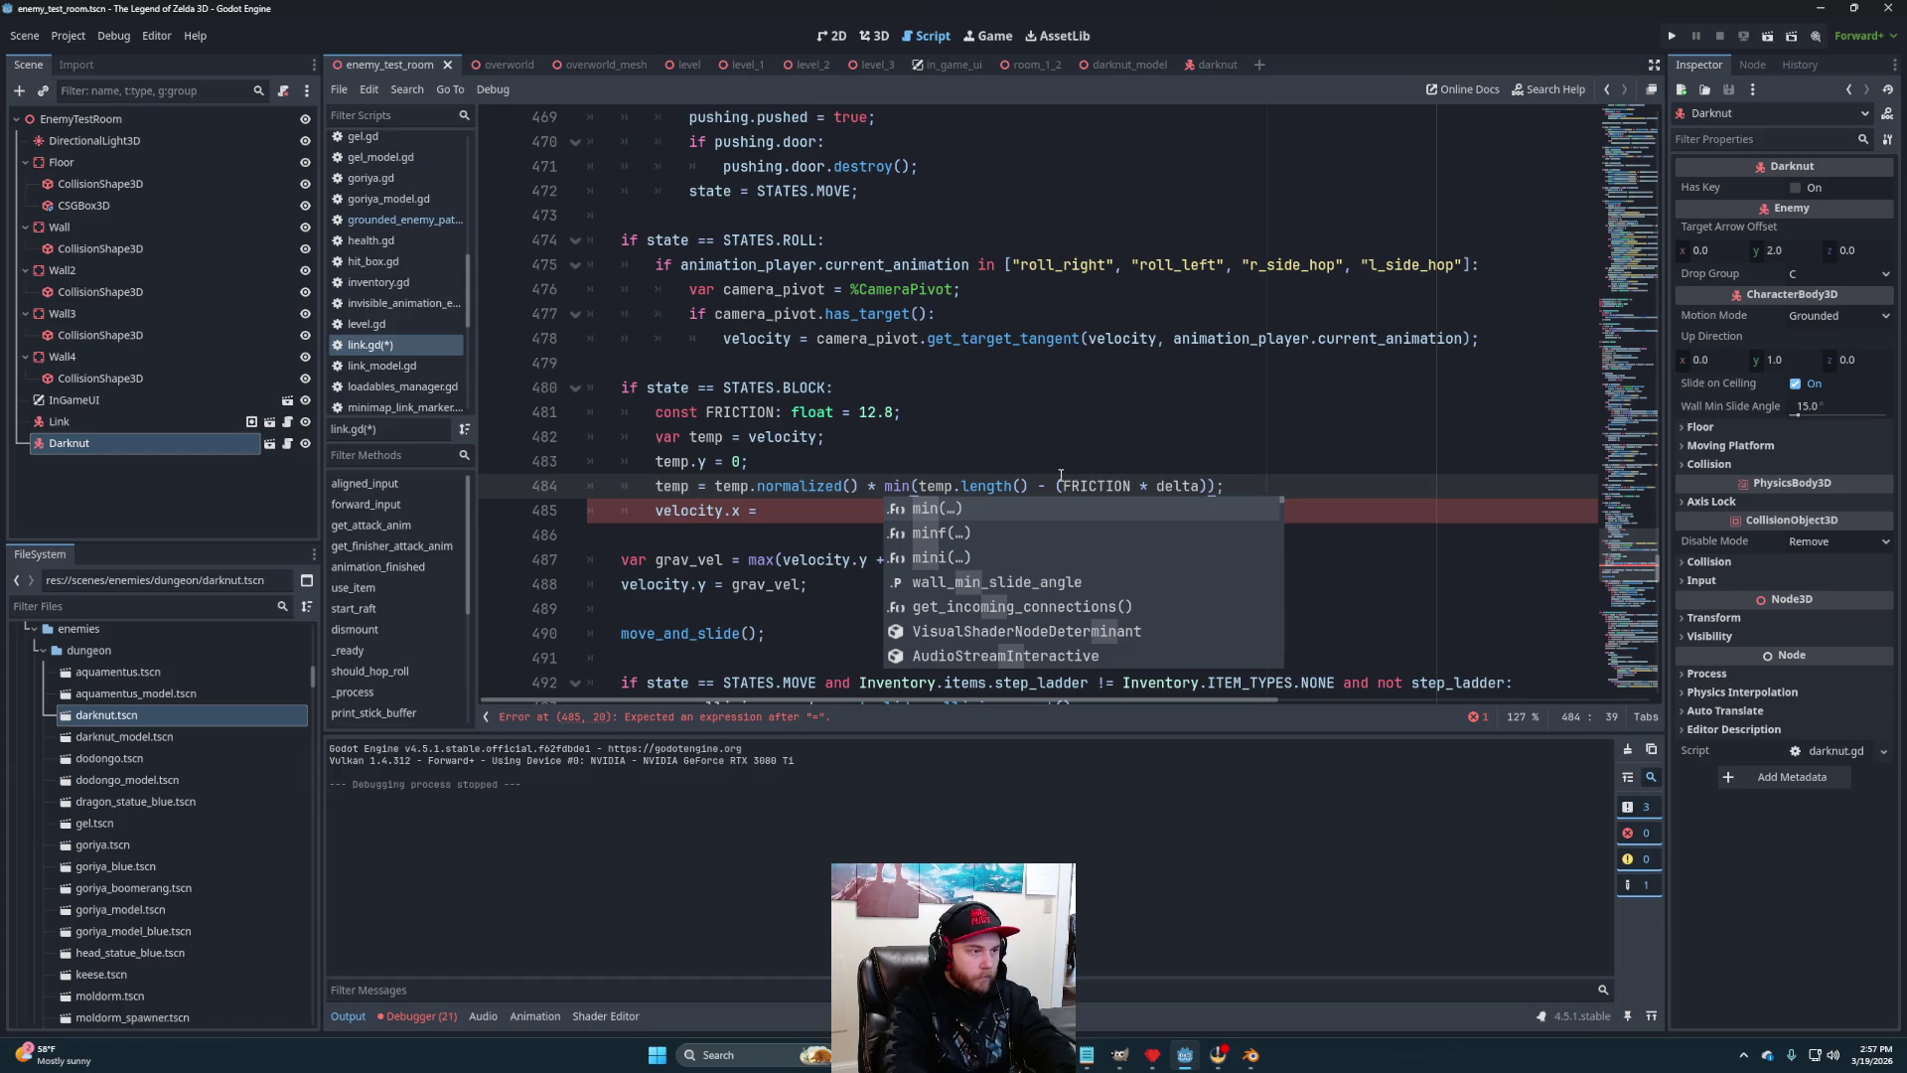
{"action": "key", "text": "BackSpace"}
{"action": "key", "text": "BackSpace"}
{"action": "type", "text": "a"}
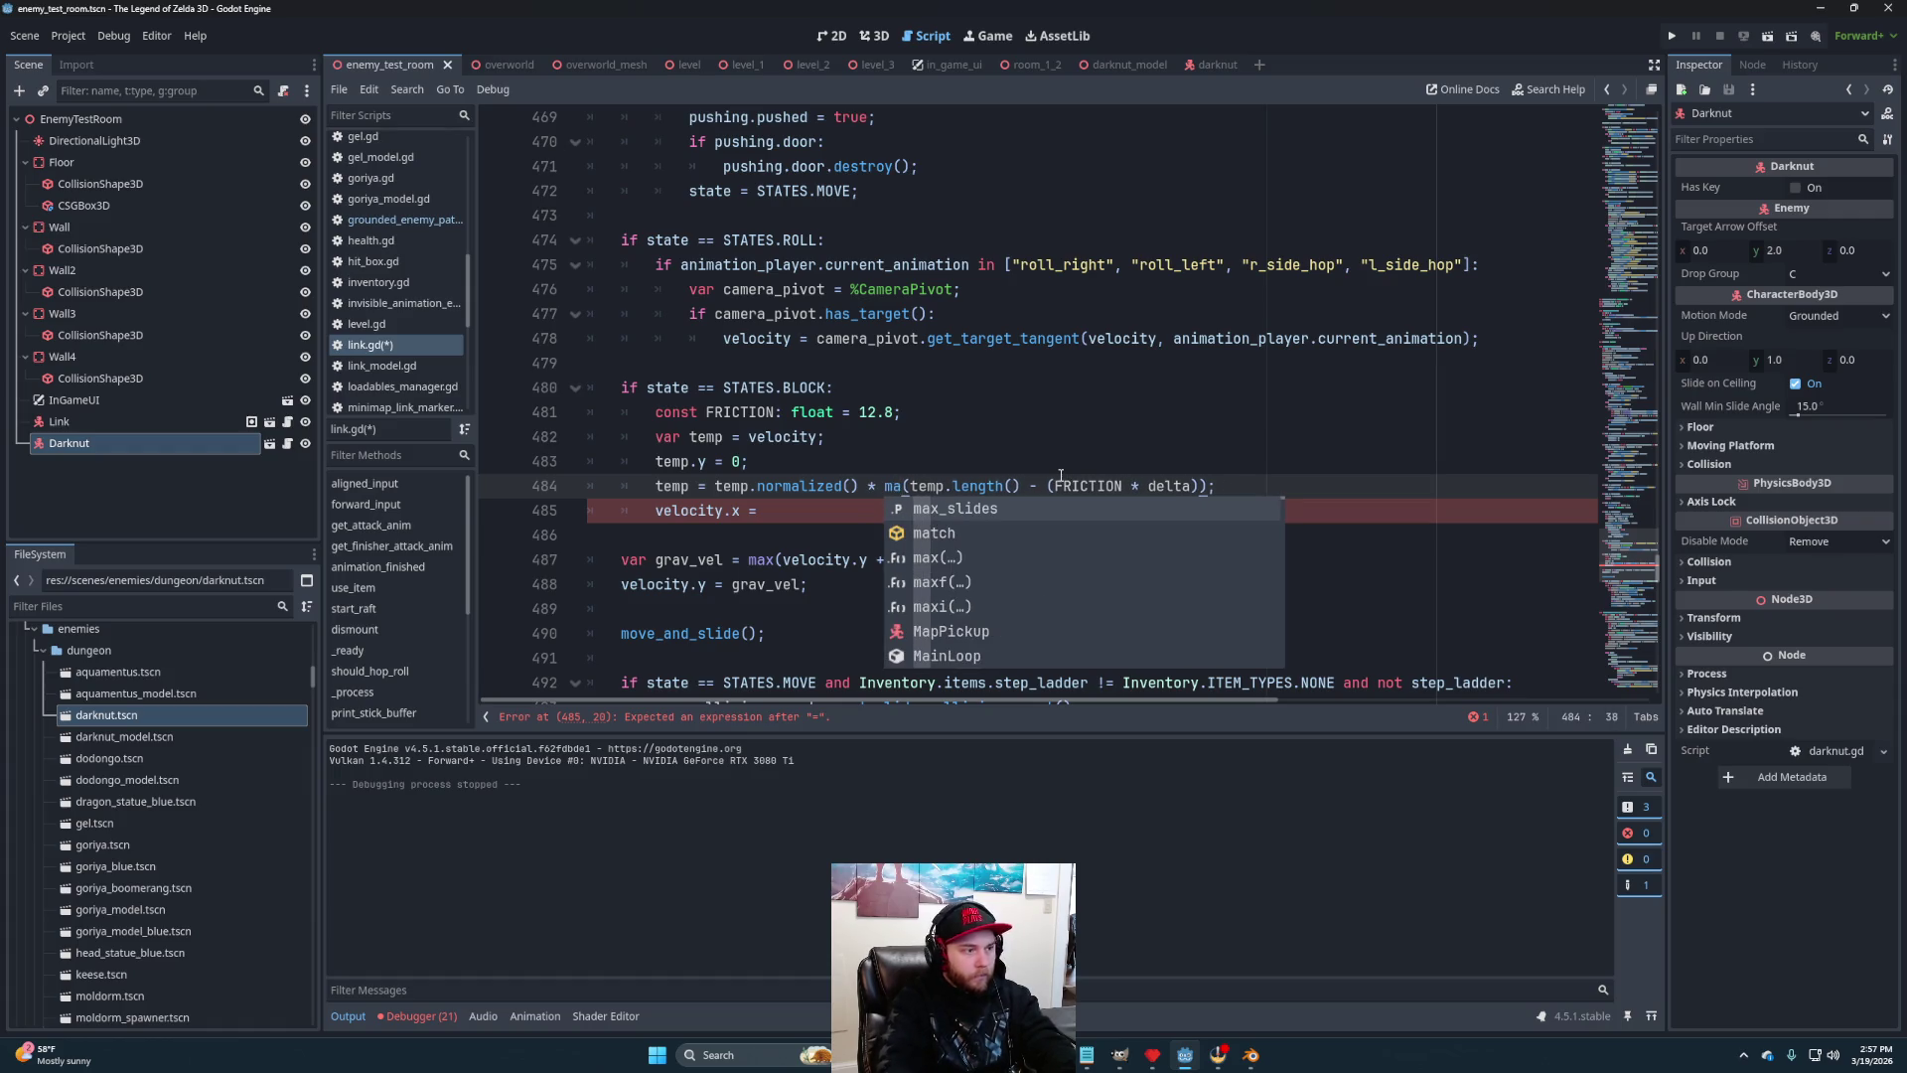
{"action": "type", "text": "x"}
{"action": "left_click", "coordinate": [1209, 486]}
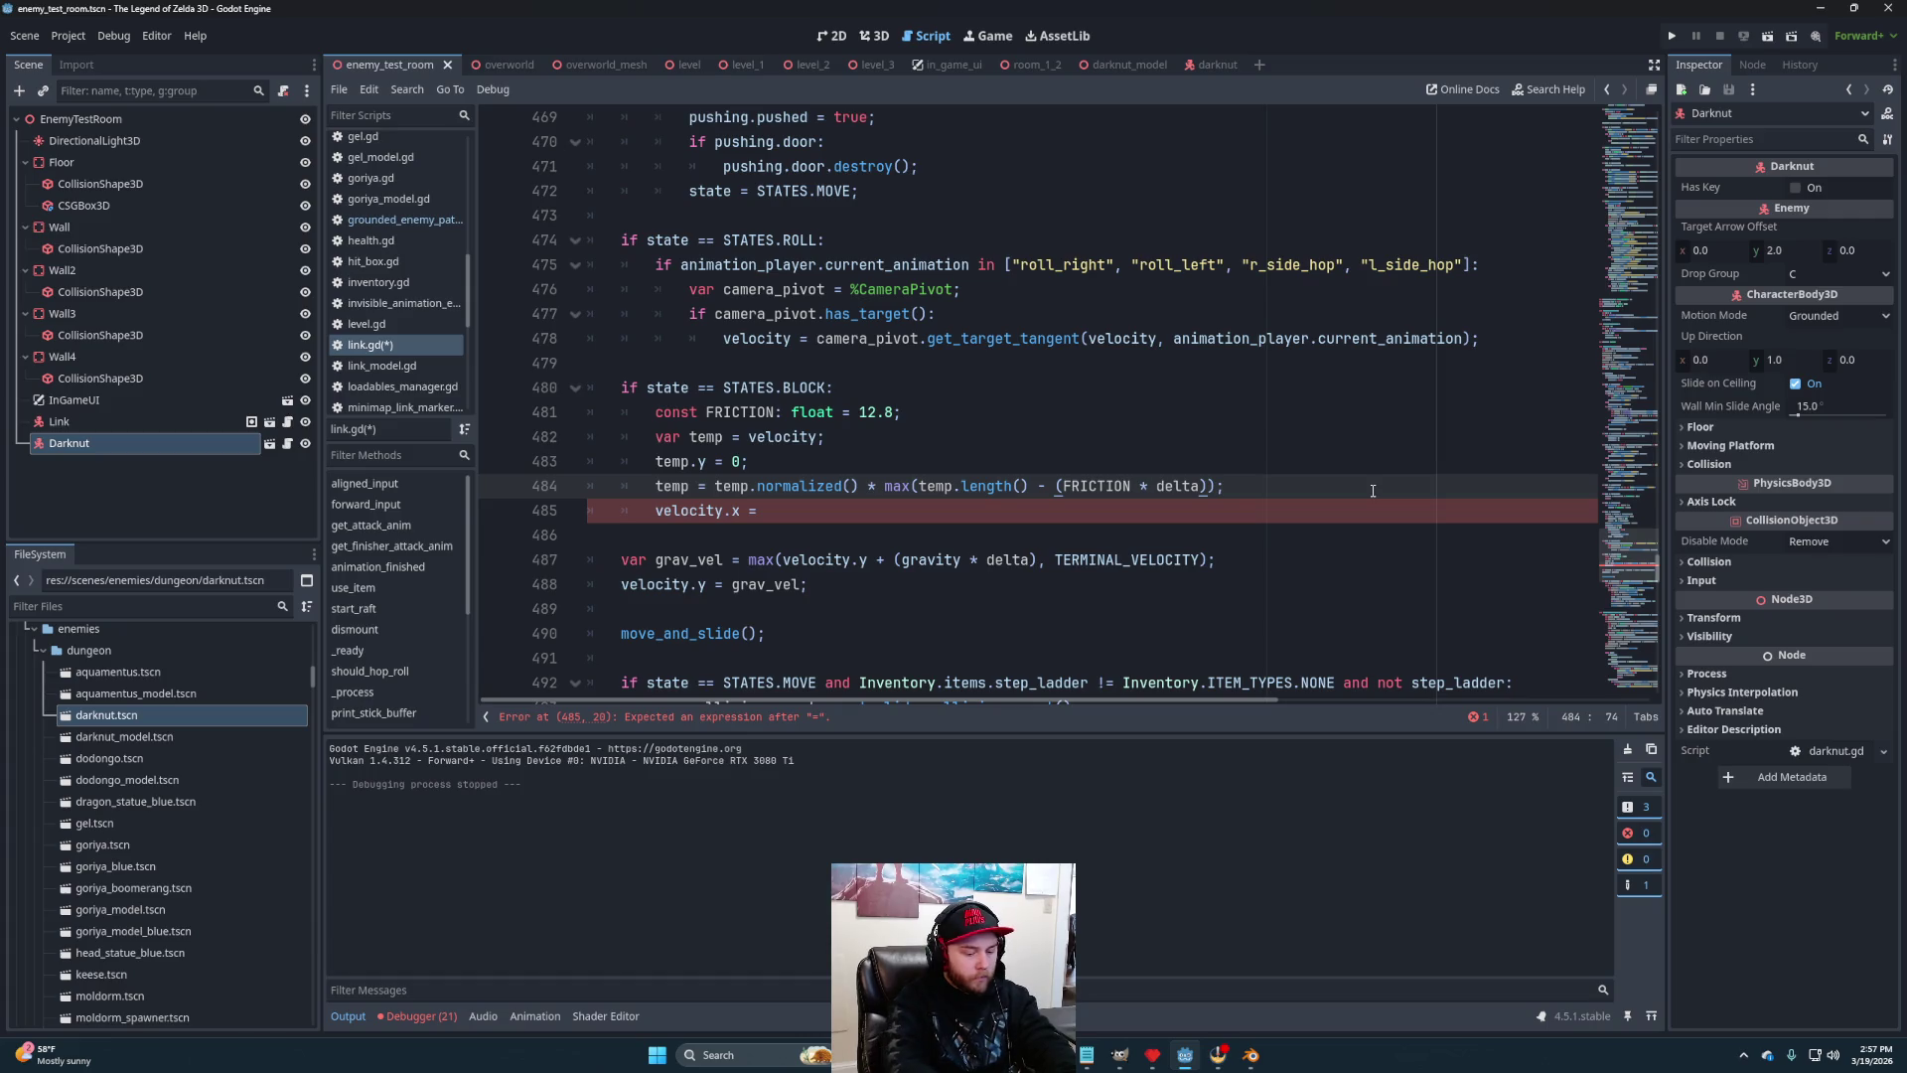
{"action": "type", "text": ", 0"}
Assign temp.x and temp.z to velocity.x and velocity.z, then save link.gd
{"action": "left_click", "coordinate": [810, 507]}
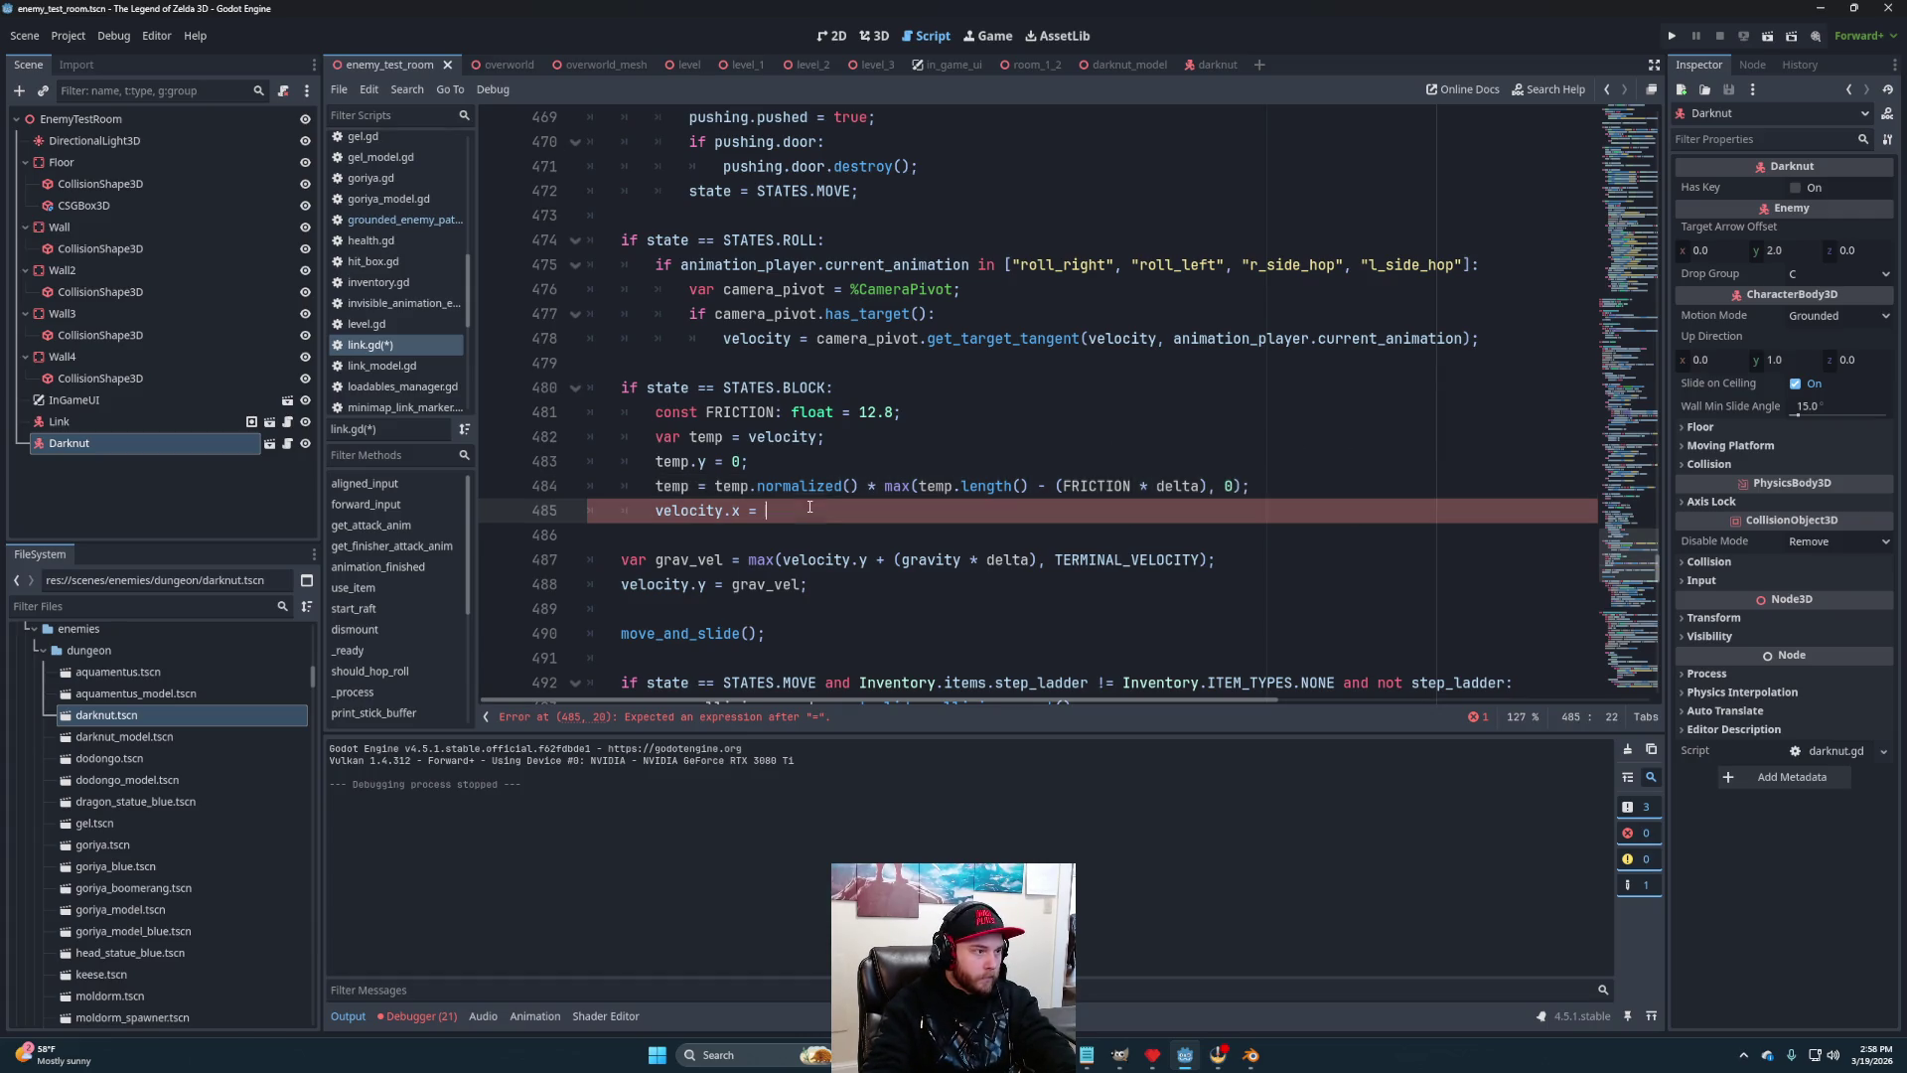
{"action": "type", "text": "te,"}
{"action": "key", "text": "BackSpace"}
{"action": "type", "text": "mp"}
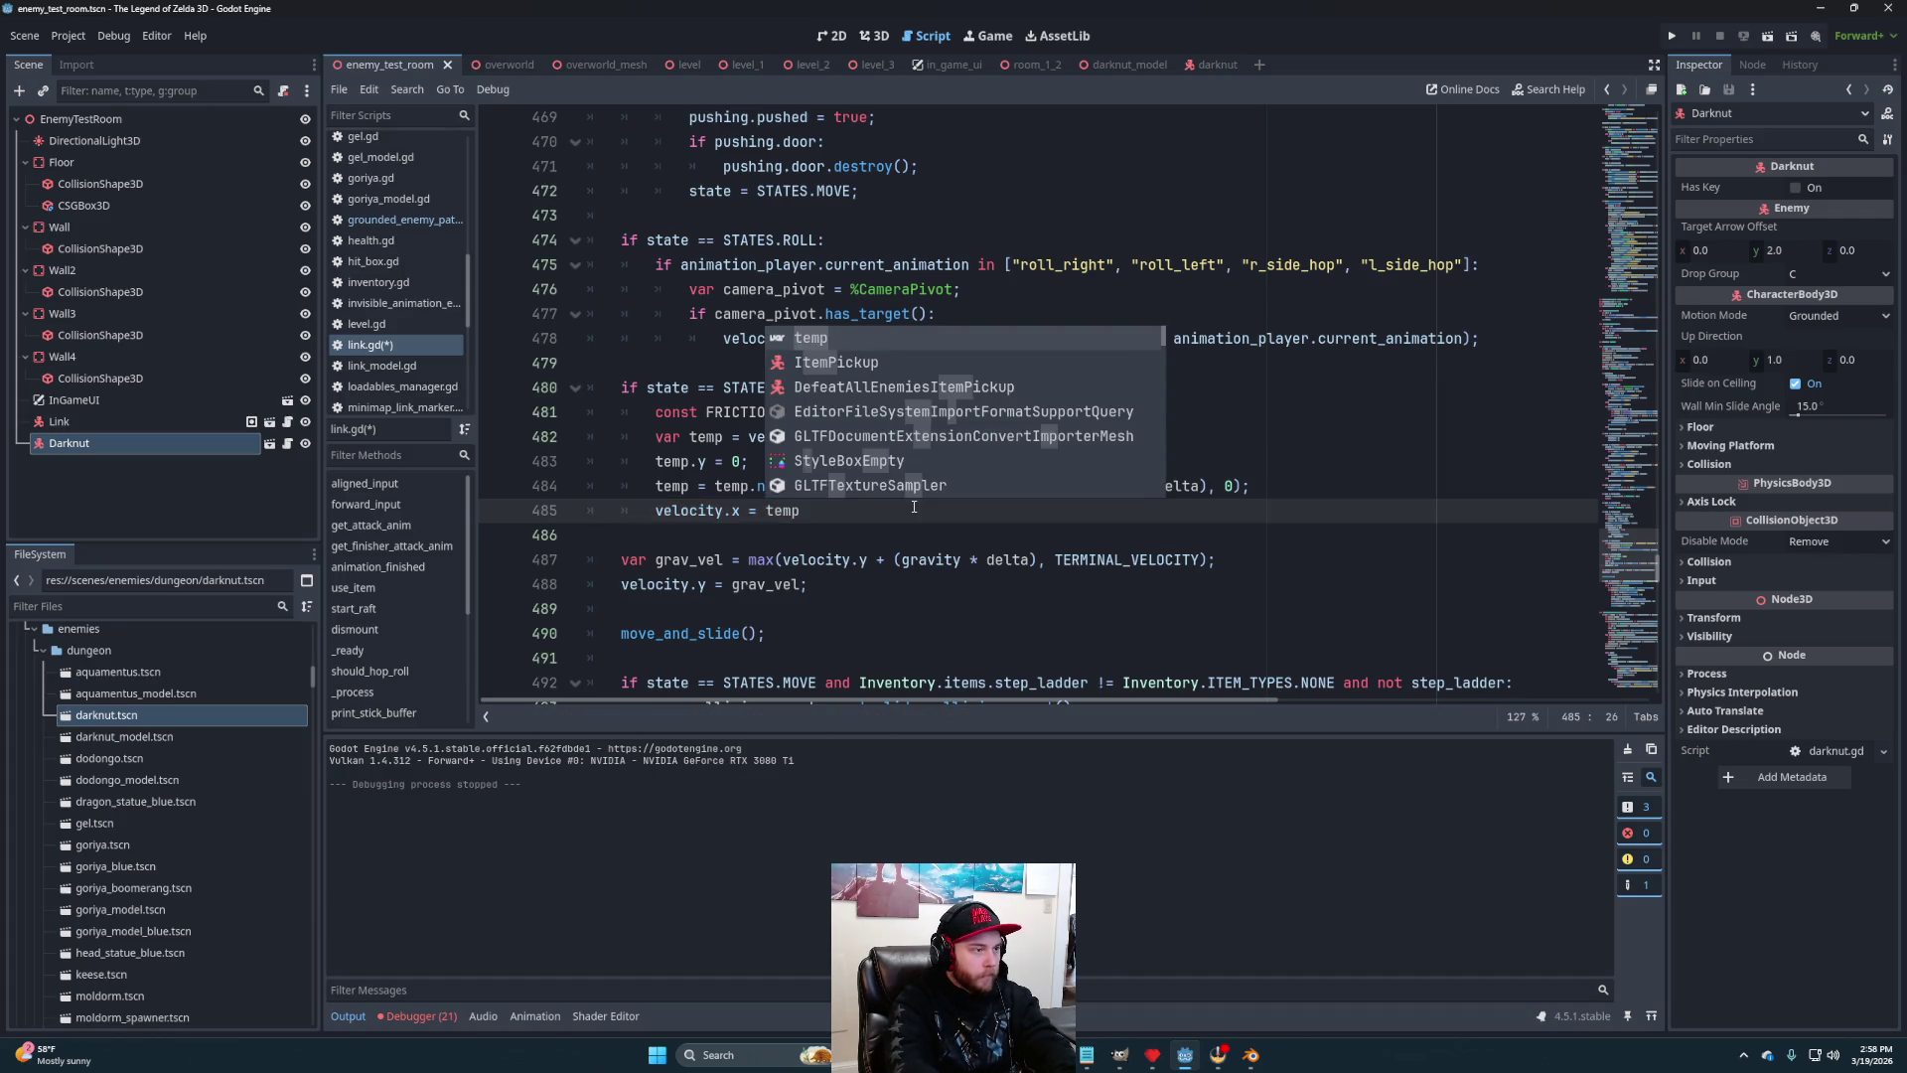
{"action": "type", "text": "/"}
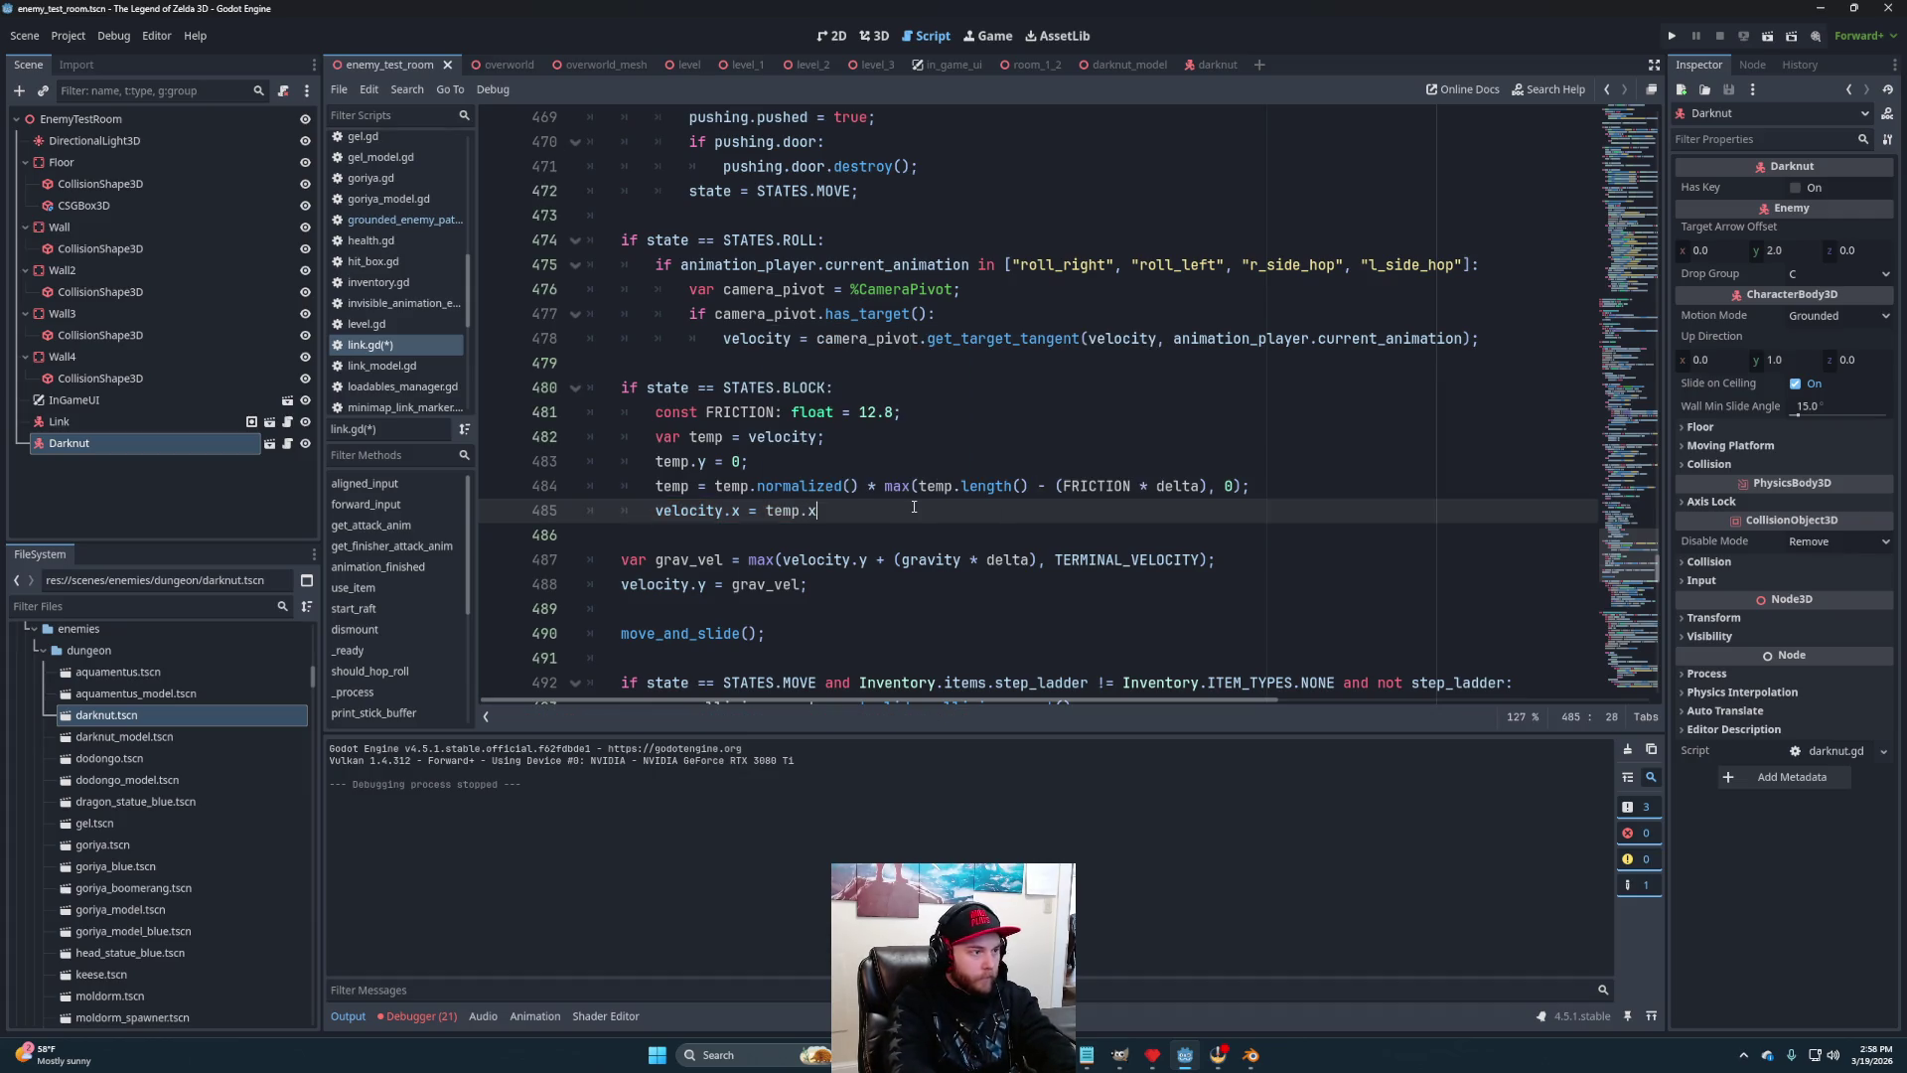
{"action": "type", "text": ";"}
{"action": "key", "text": "Return"}
{"action": "key", "text": "BackSpace"}
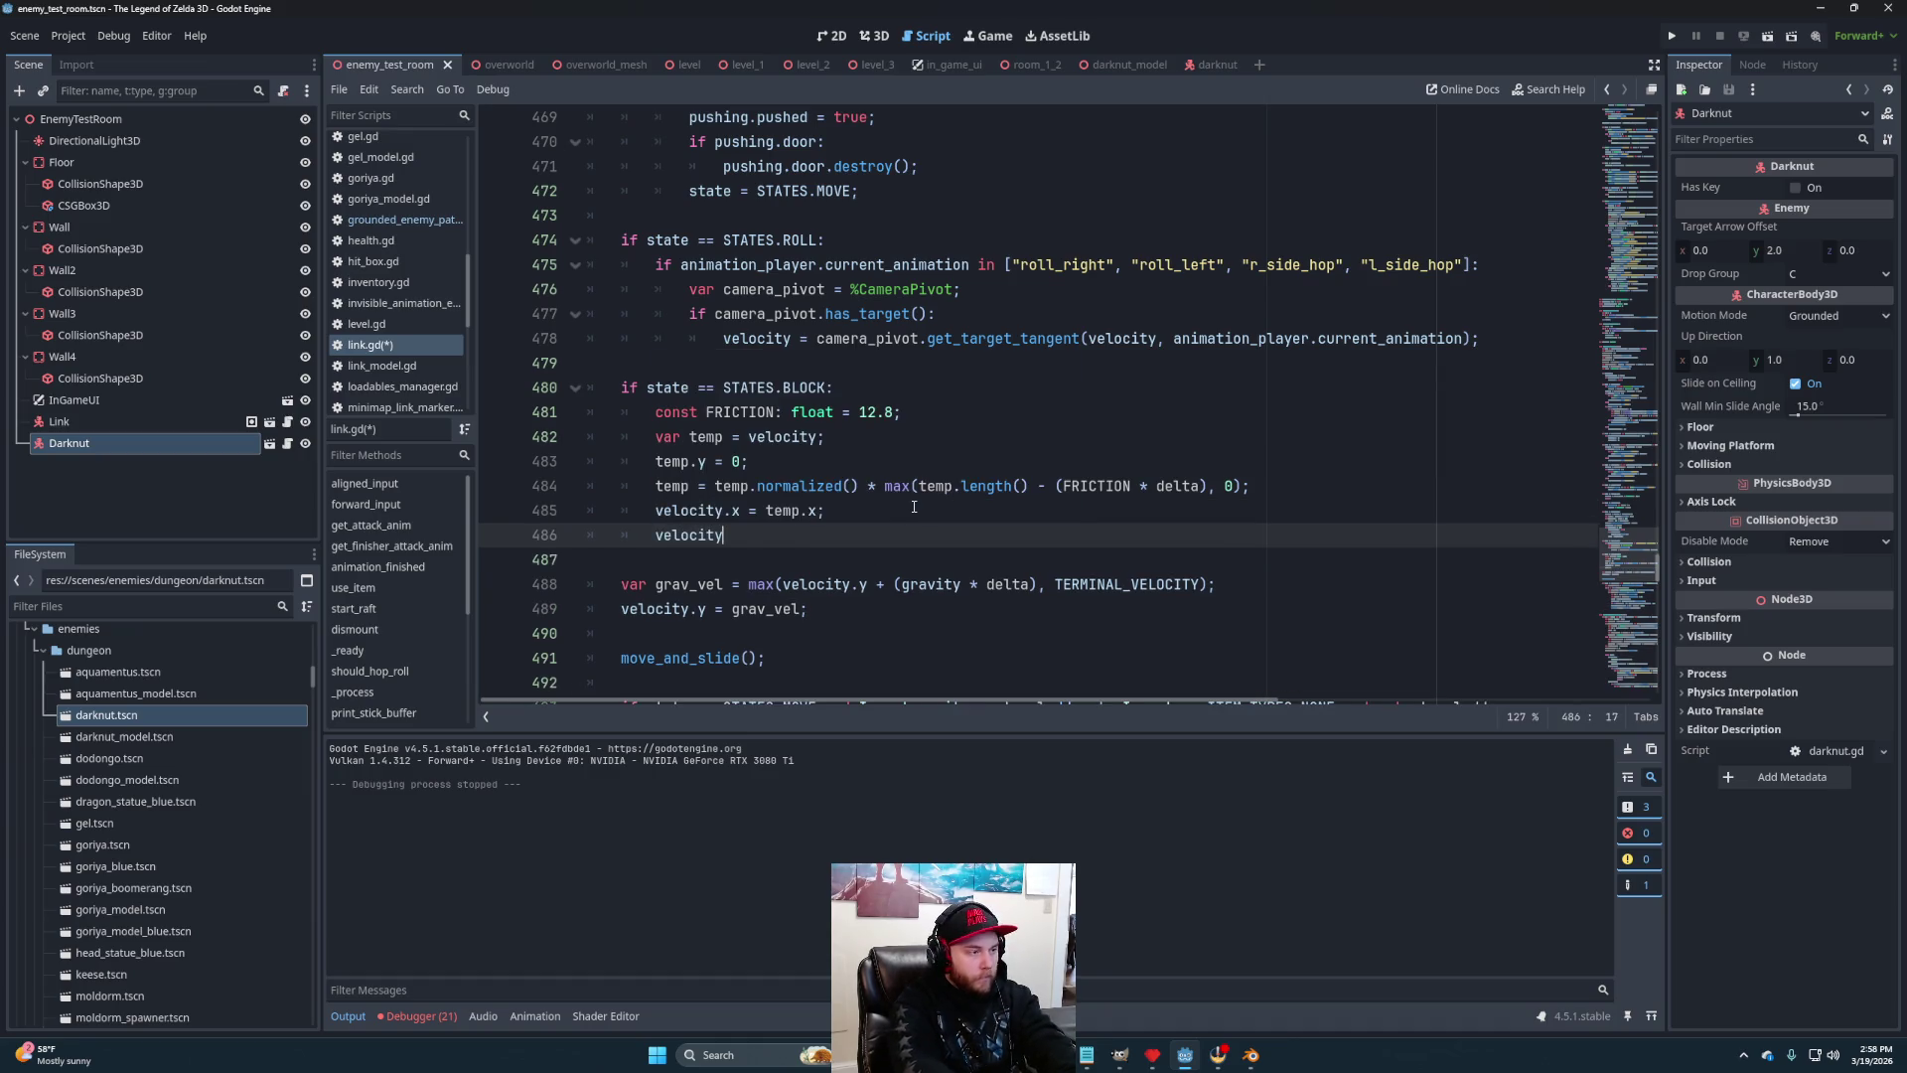
{"action": "type", "text": ".z = "}
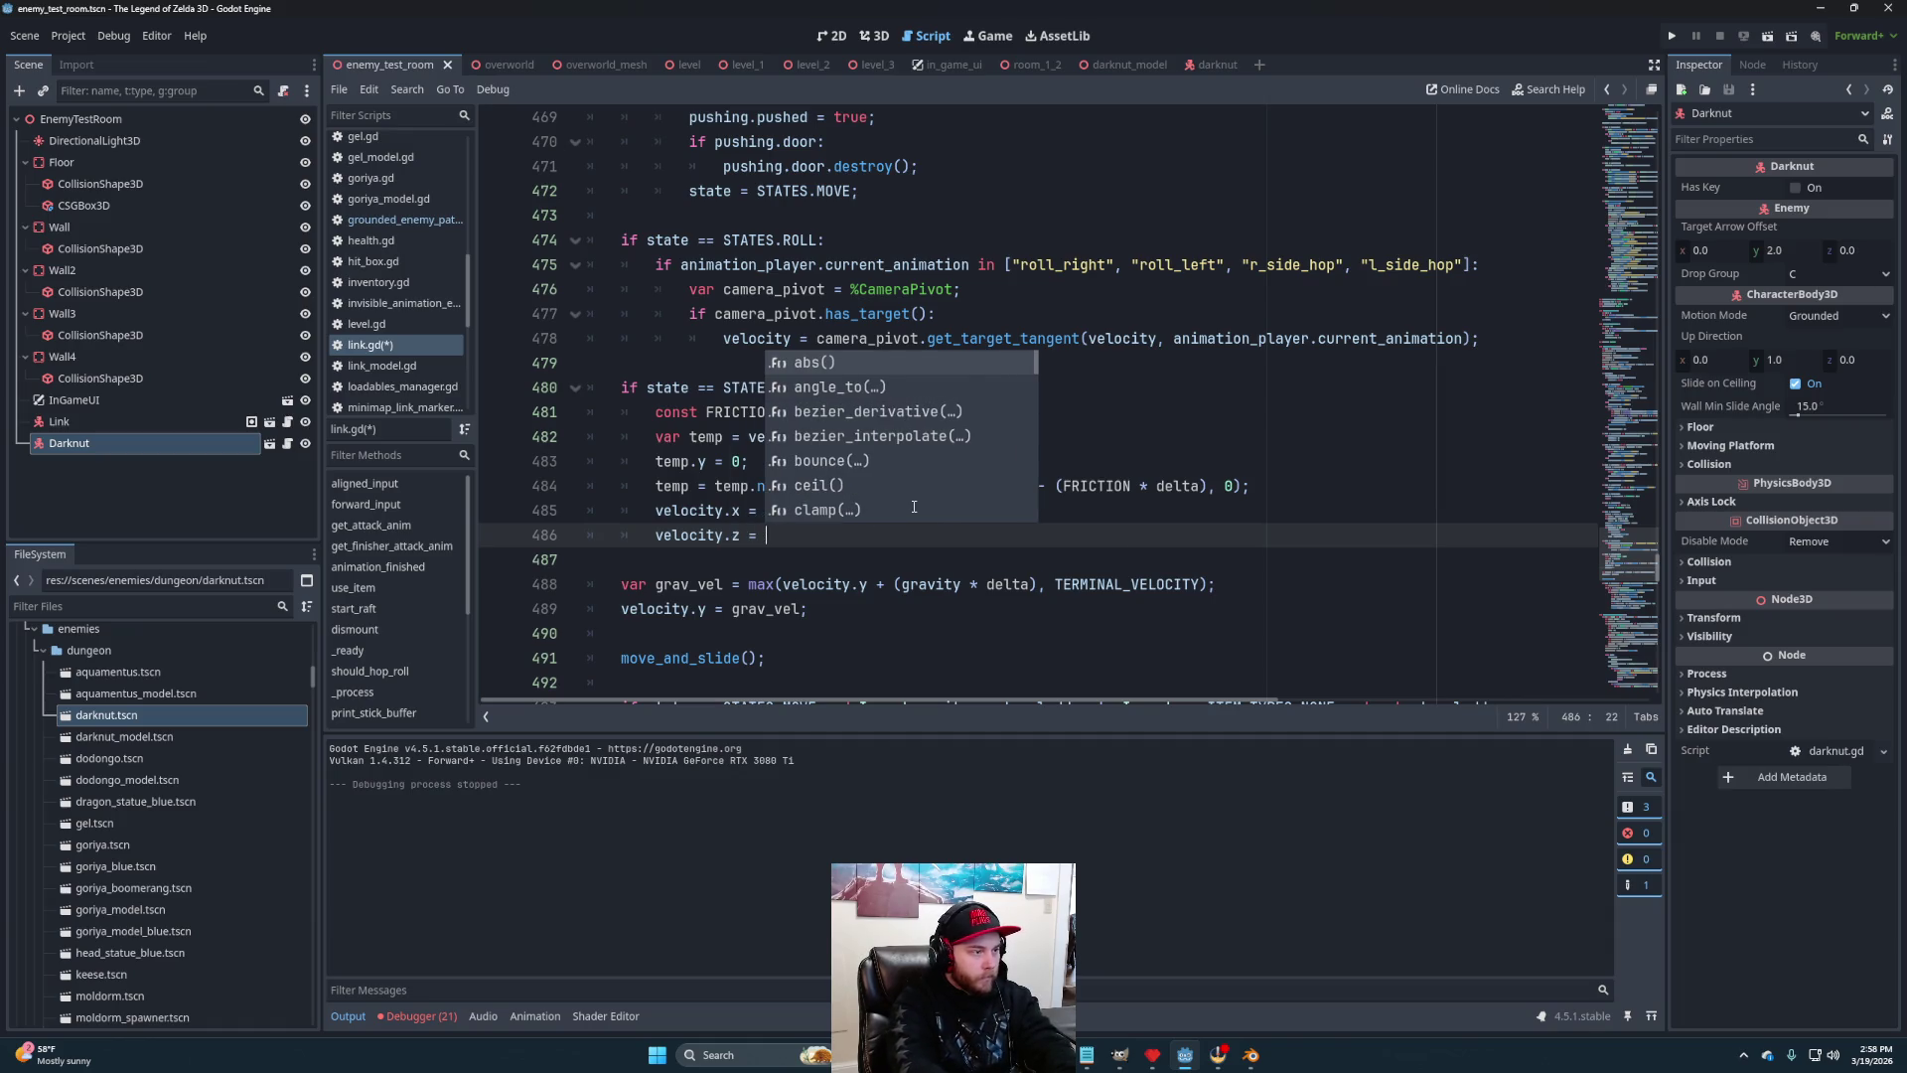
{"action": "type", "text": "temp./"}
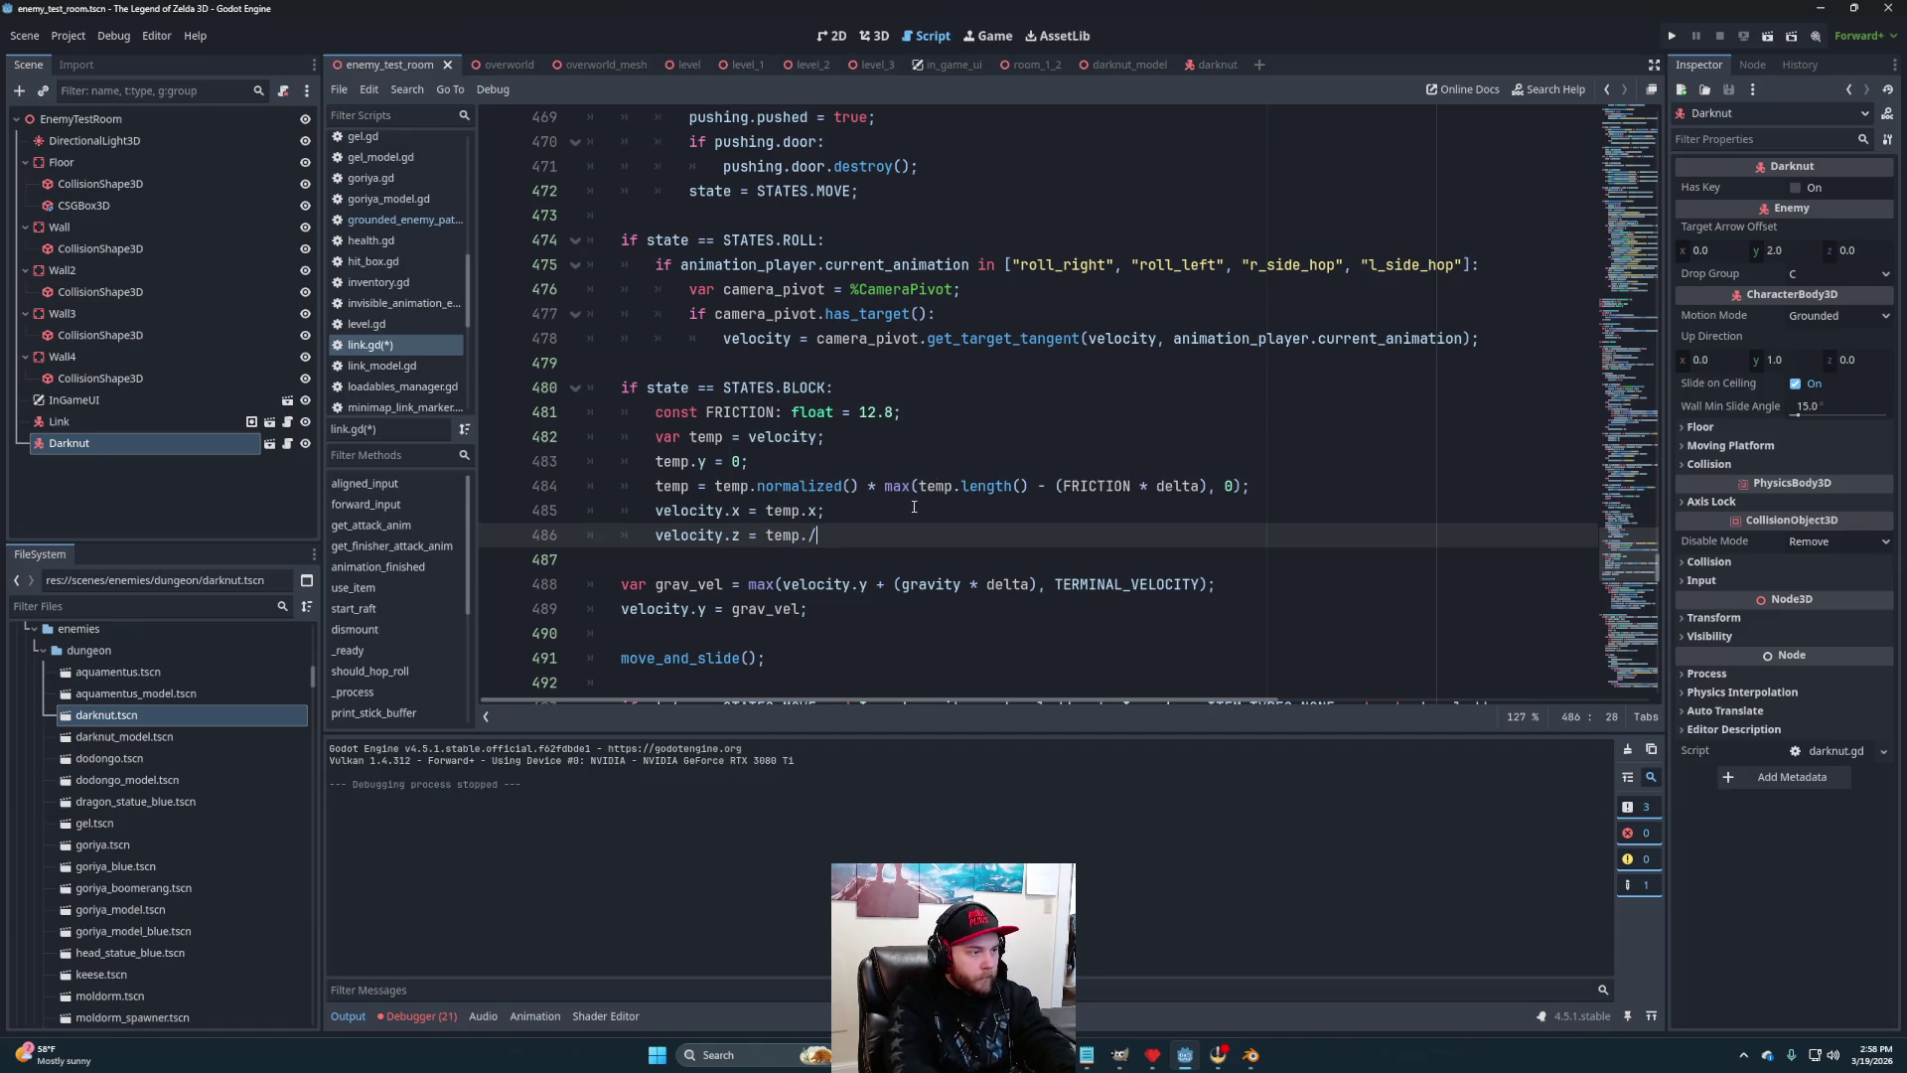
{"action": "key", "text": "Up"}
{"action": "key", "text": "Left"}
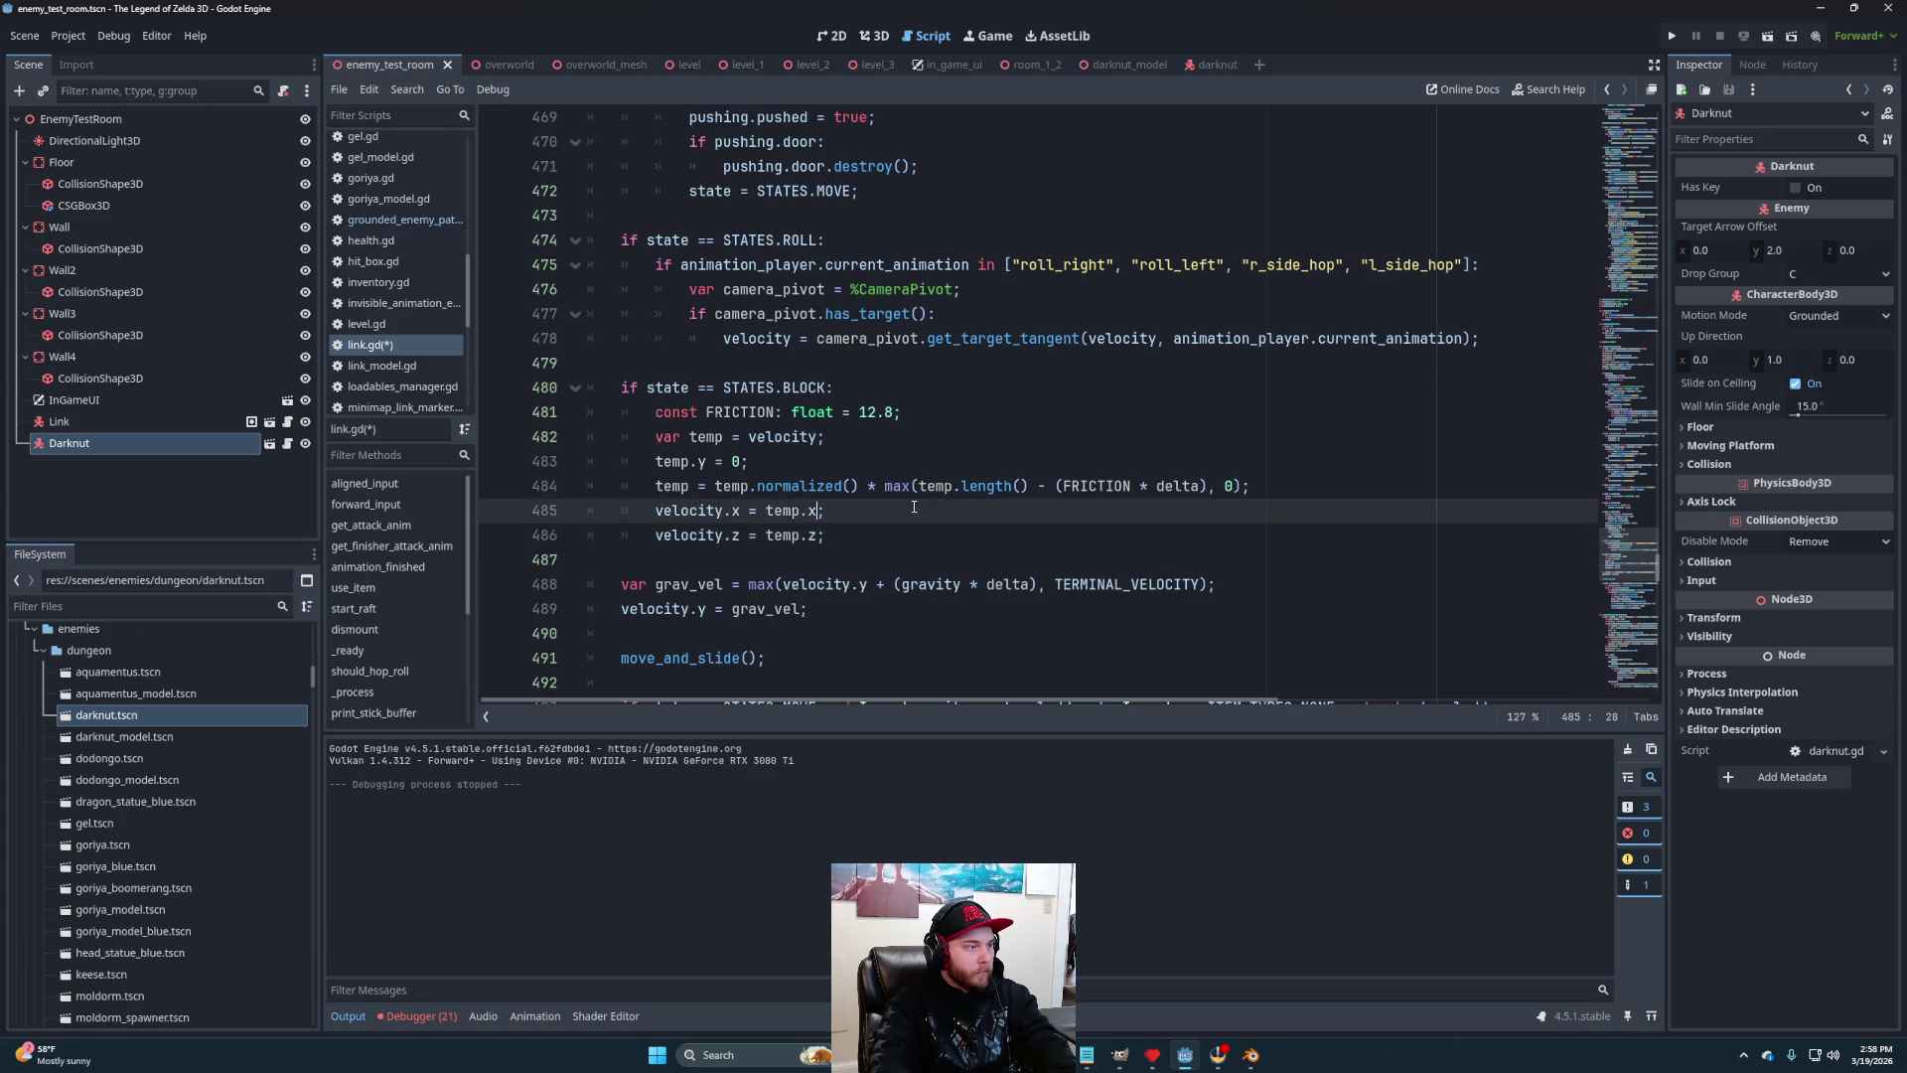
{"action": "left_click", "coordinate": [1018, 504]}
{"action": "key", "text": "ctrl+s"}
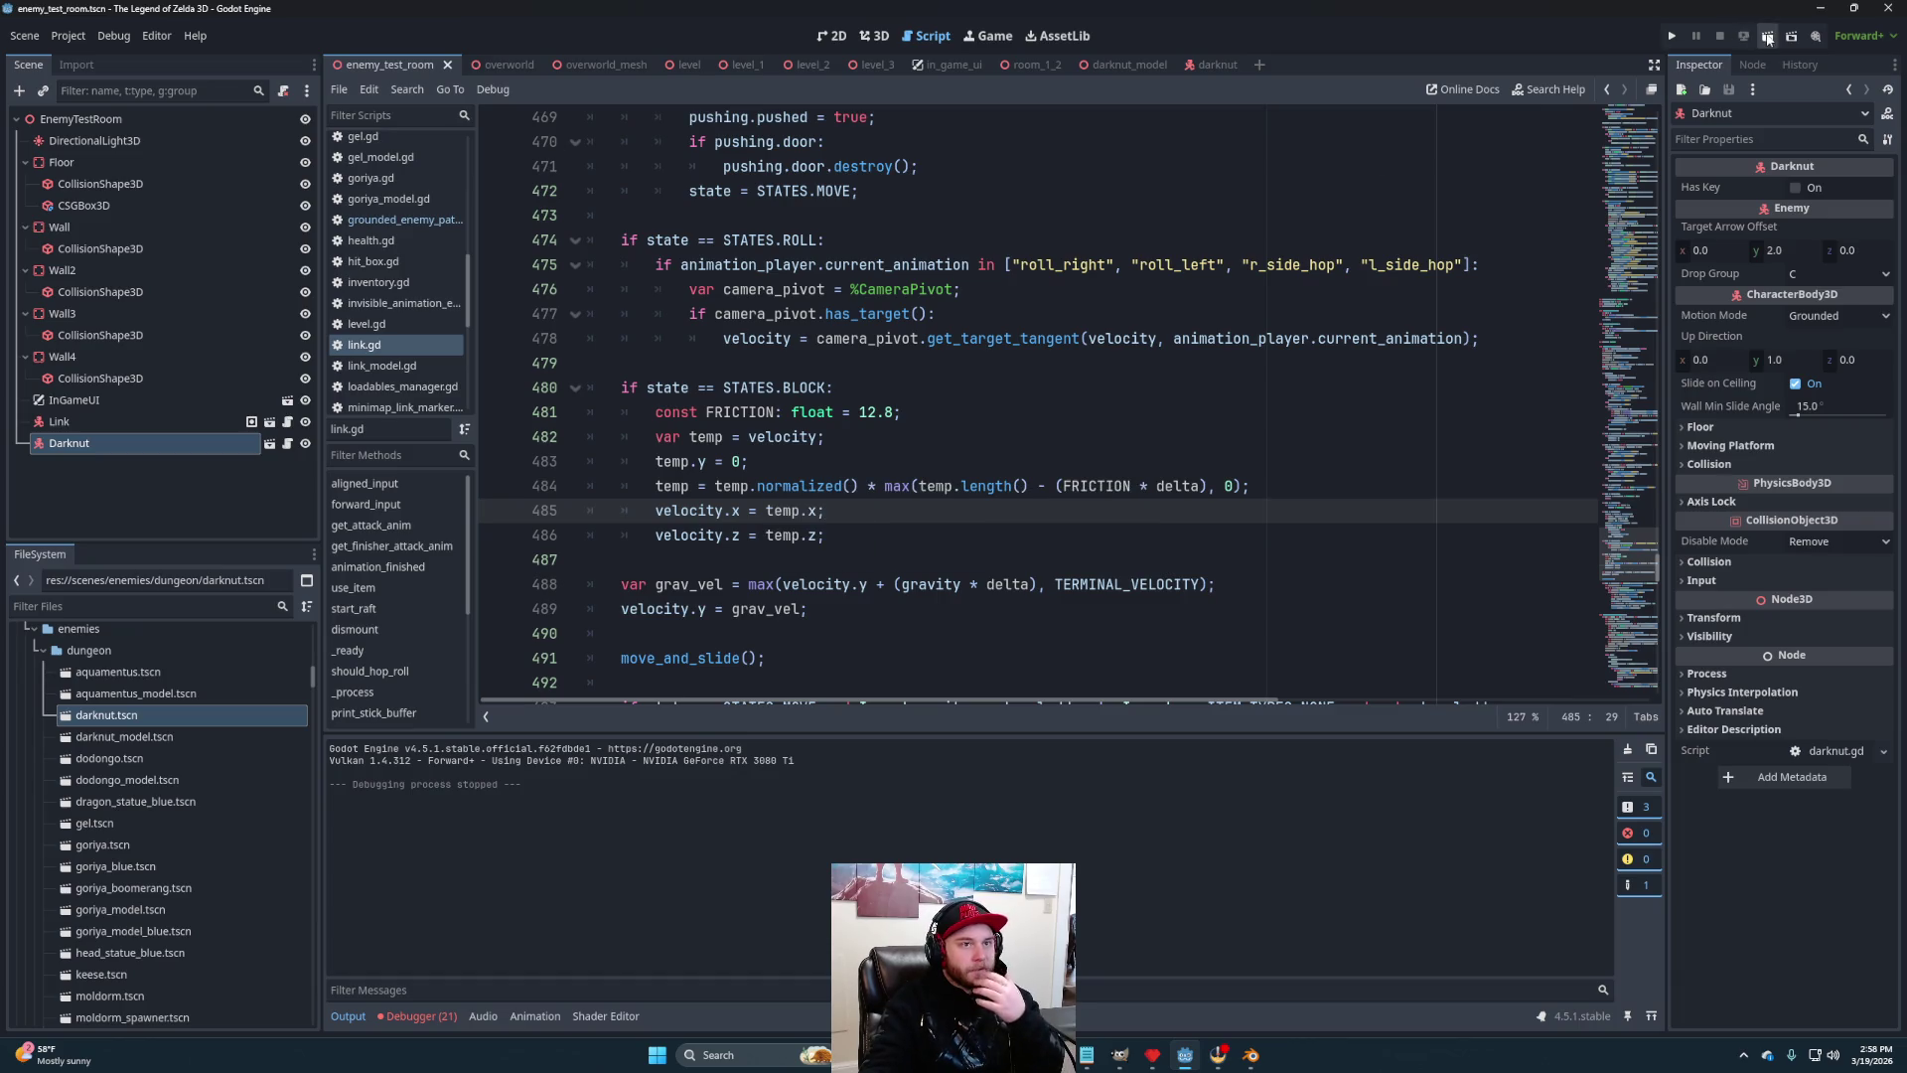
{"action": "left_click", "coordinate": [1768, 38]}
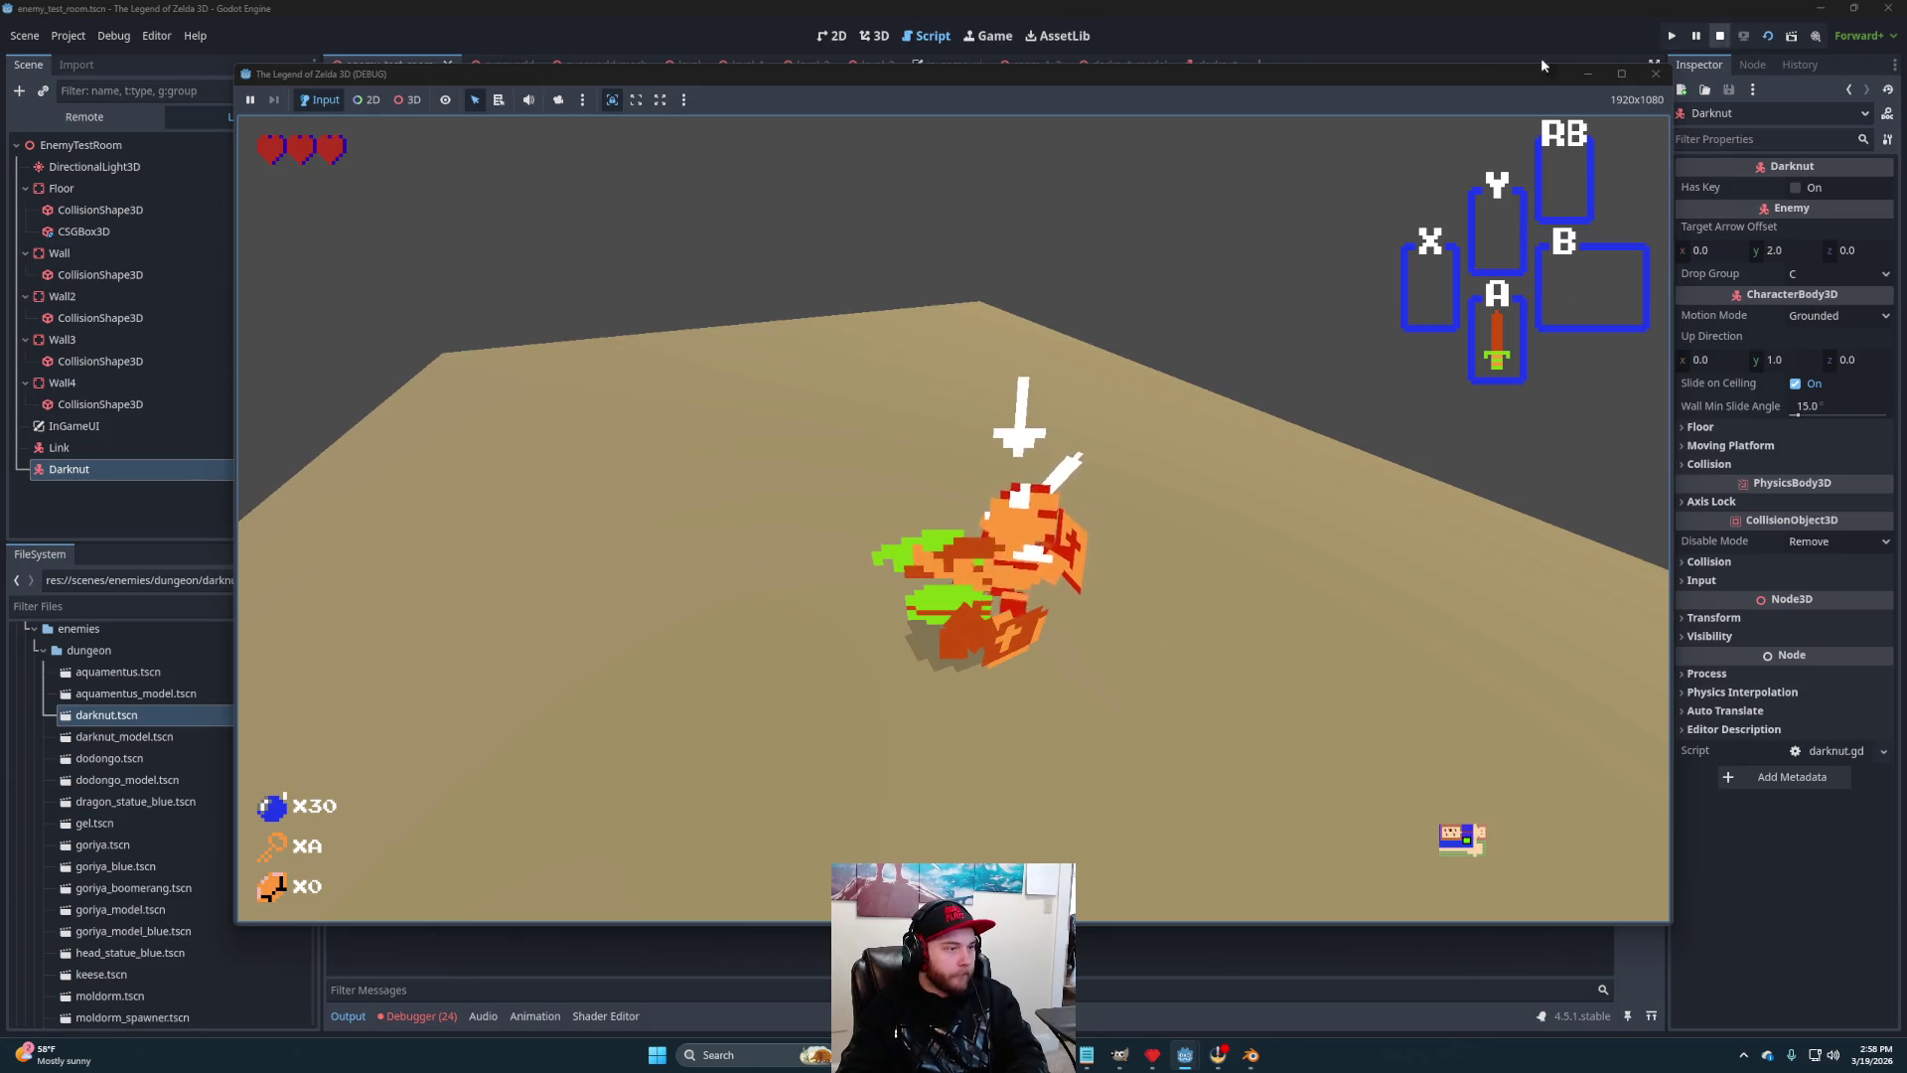
{"action": "mouse_move", "coordinate": [1290, 77]}
{"action": "left_mouse_down"}
{"action": "mouse_move", "coordinate": [1849, 260]}
{"action": "mouse_move", "coordinate": [1777, 200]}
{"action": "mouse_move", "coordinate": [1330, 130]}
{"action": "left_mouse_up"}
{"action": "key", "text": "F8"}
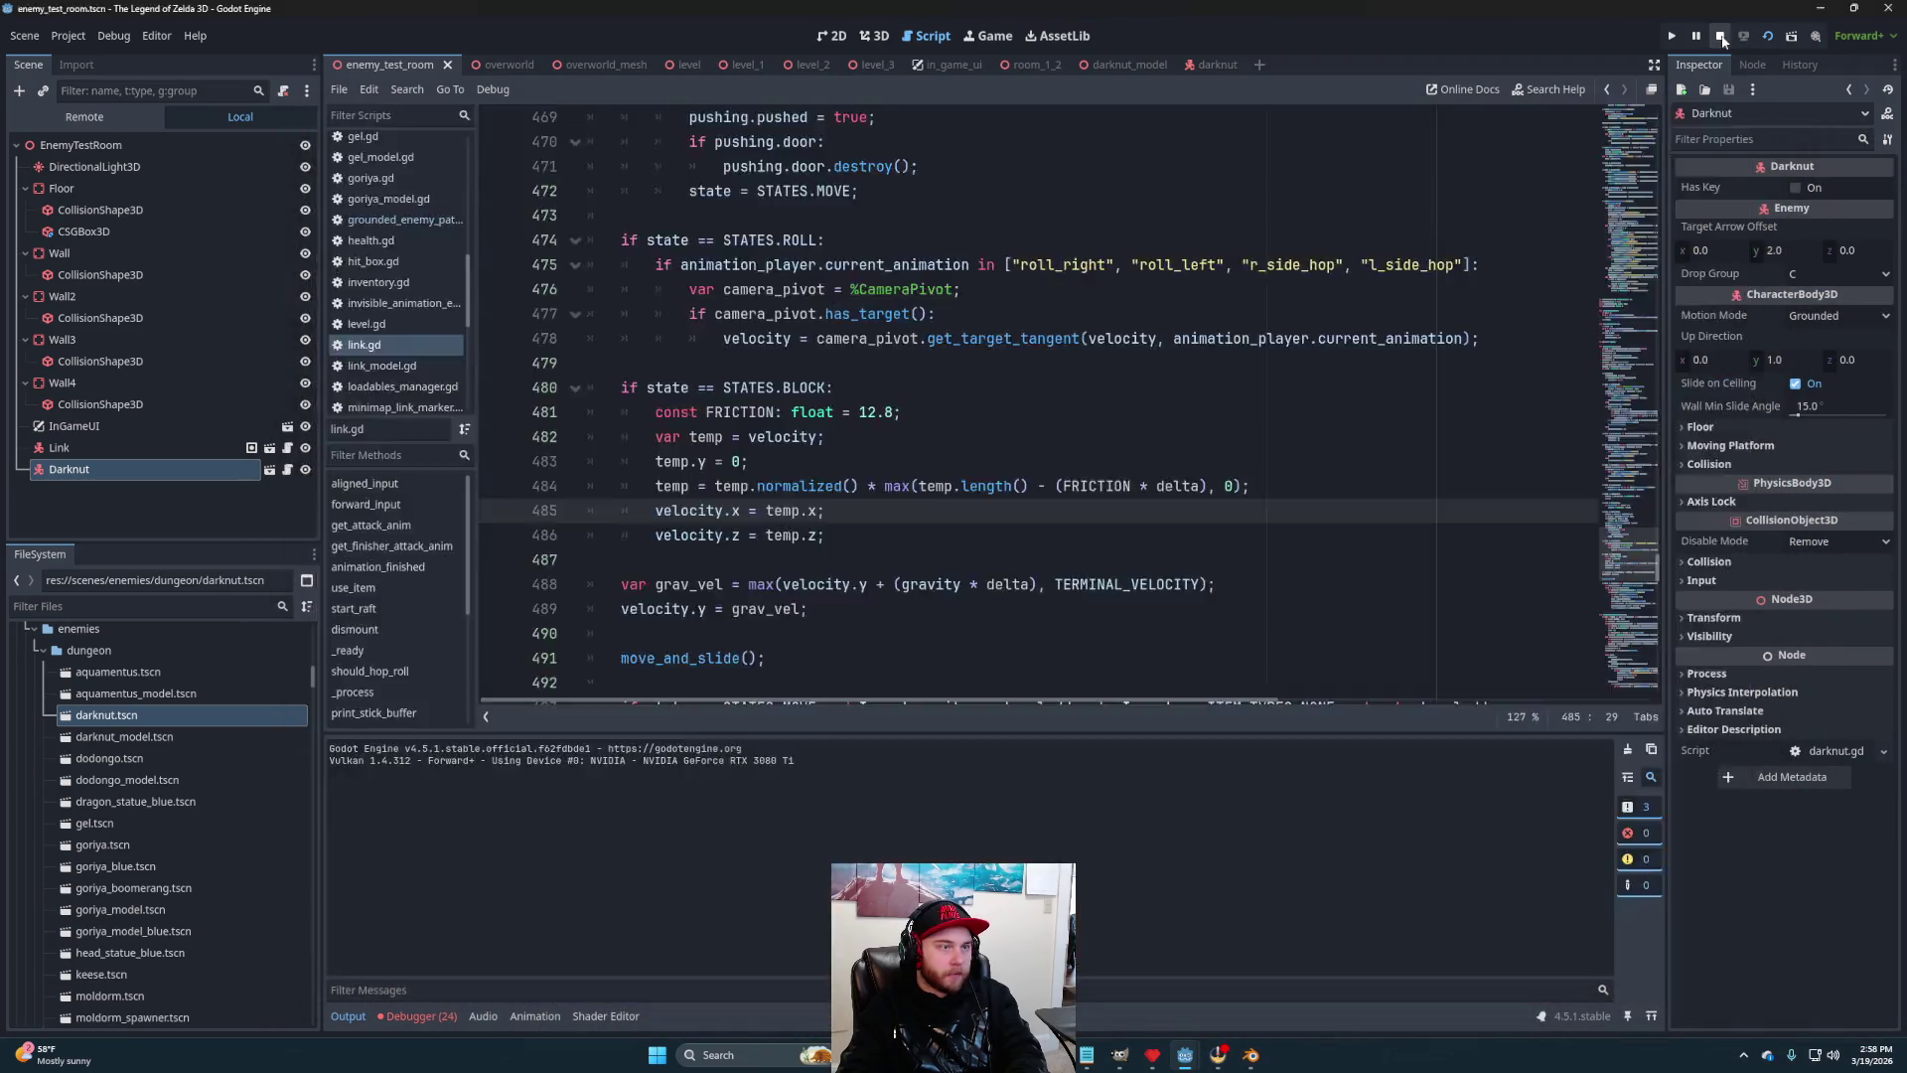
Look over the debugger's error list, then switch to the darknut scene to show darknut.gd
{"action": "left_click", "coordinate": [402, 1016]}
{"action": "left_click", "coordinate": [433, 745]}
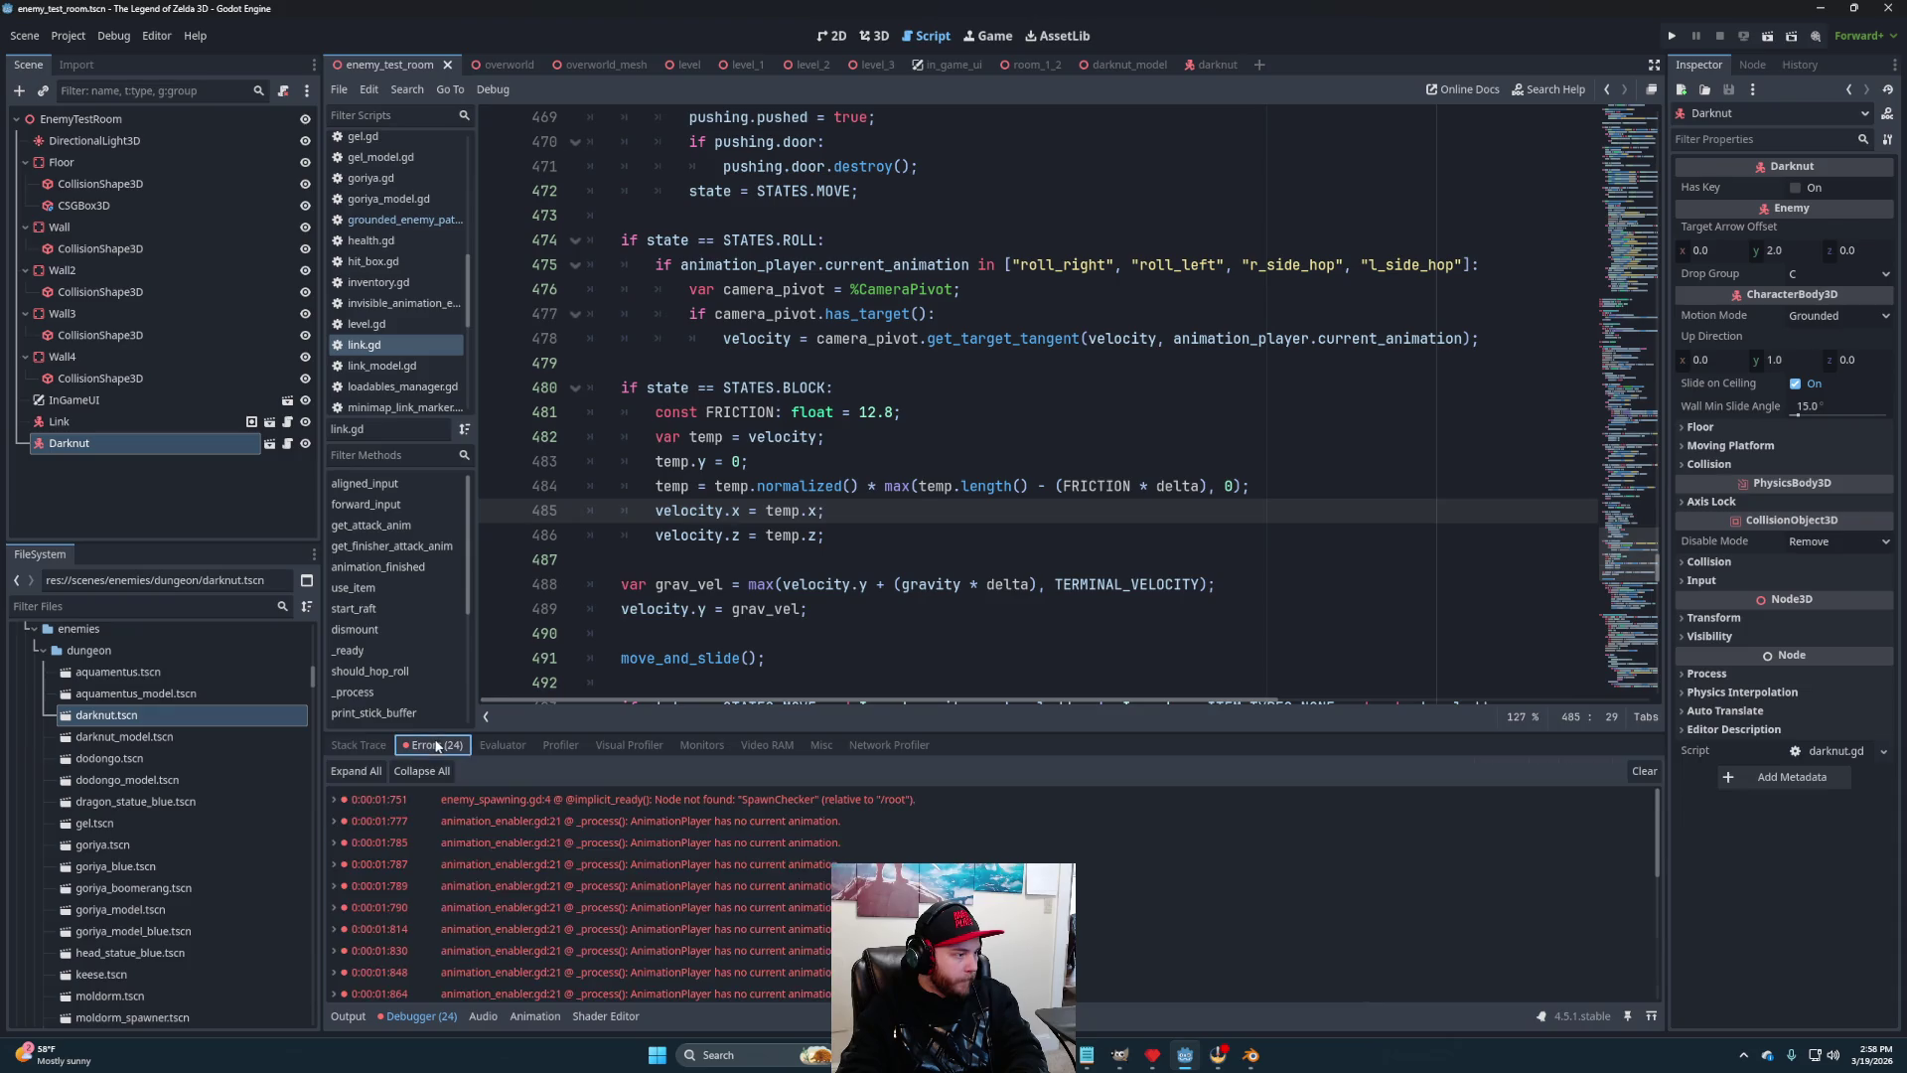
{"action": "scroll", "coordinate": [769, 952], "scroll_direction": "down", "scroll_amount": 5}
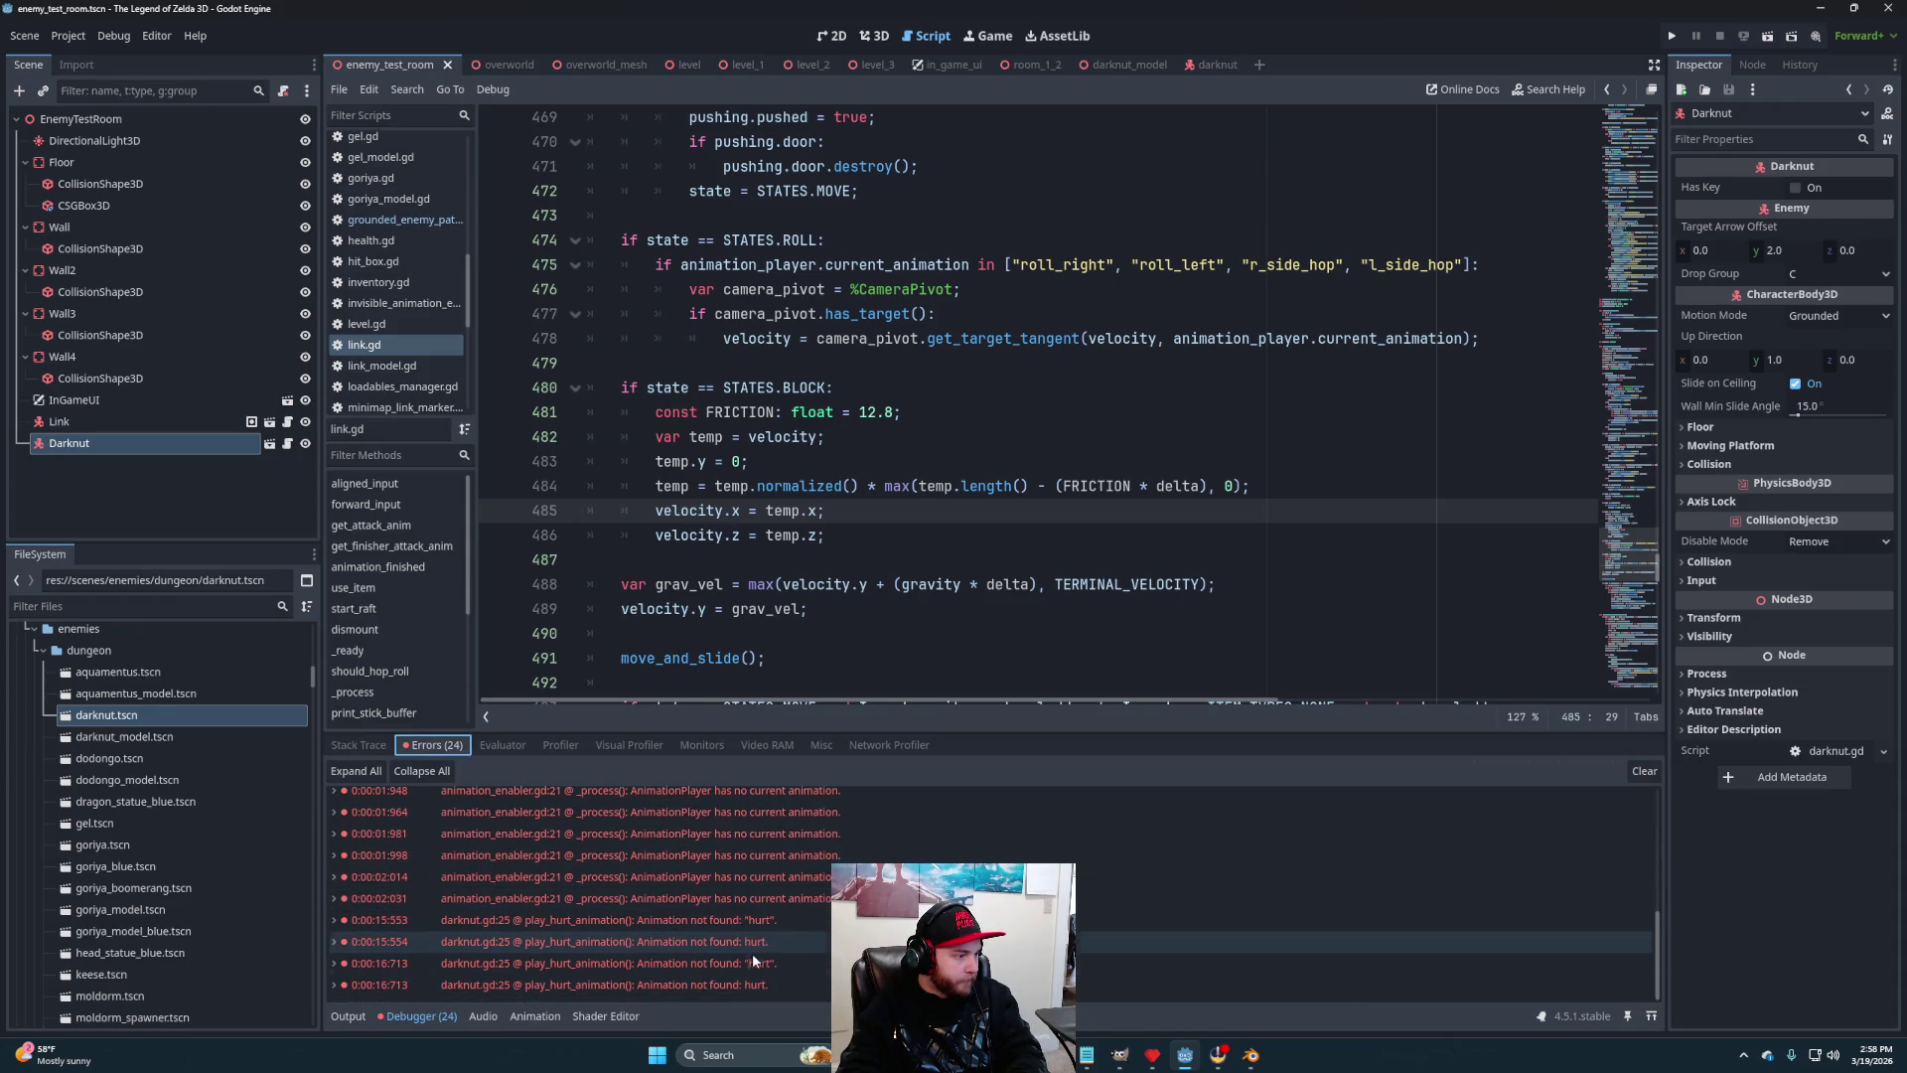
{"action": "mouse_move", "coordinate": [706, 923]}
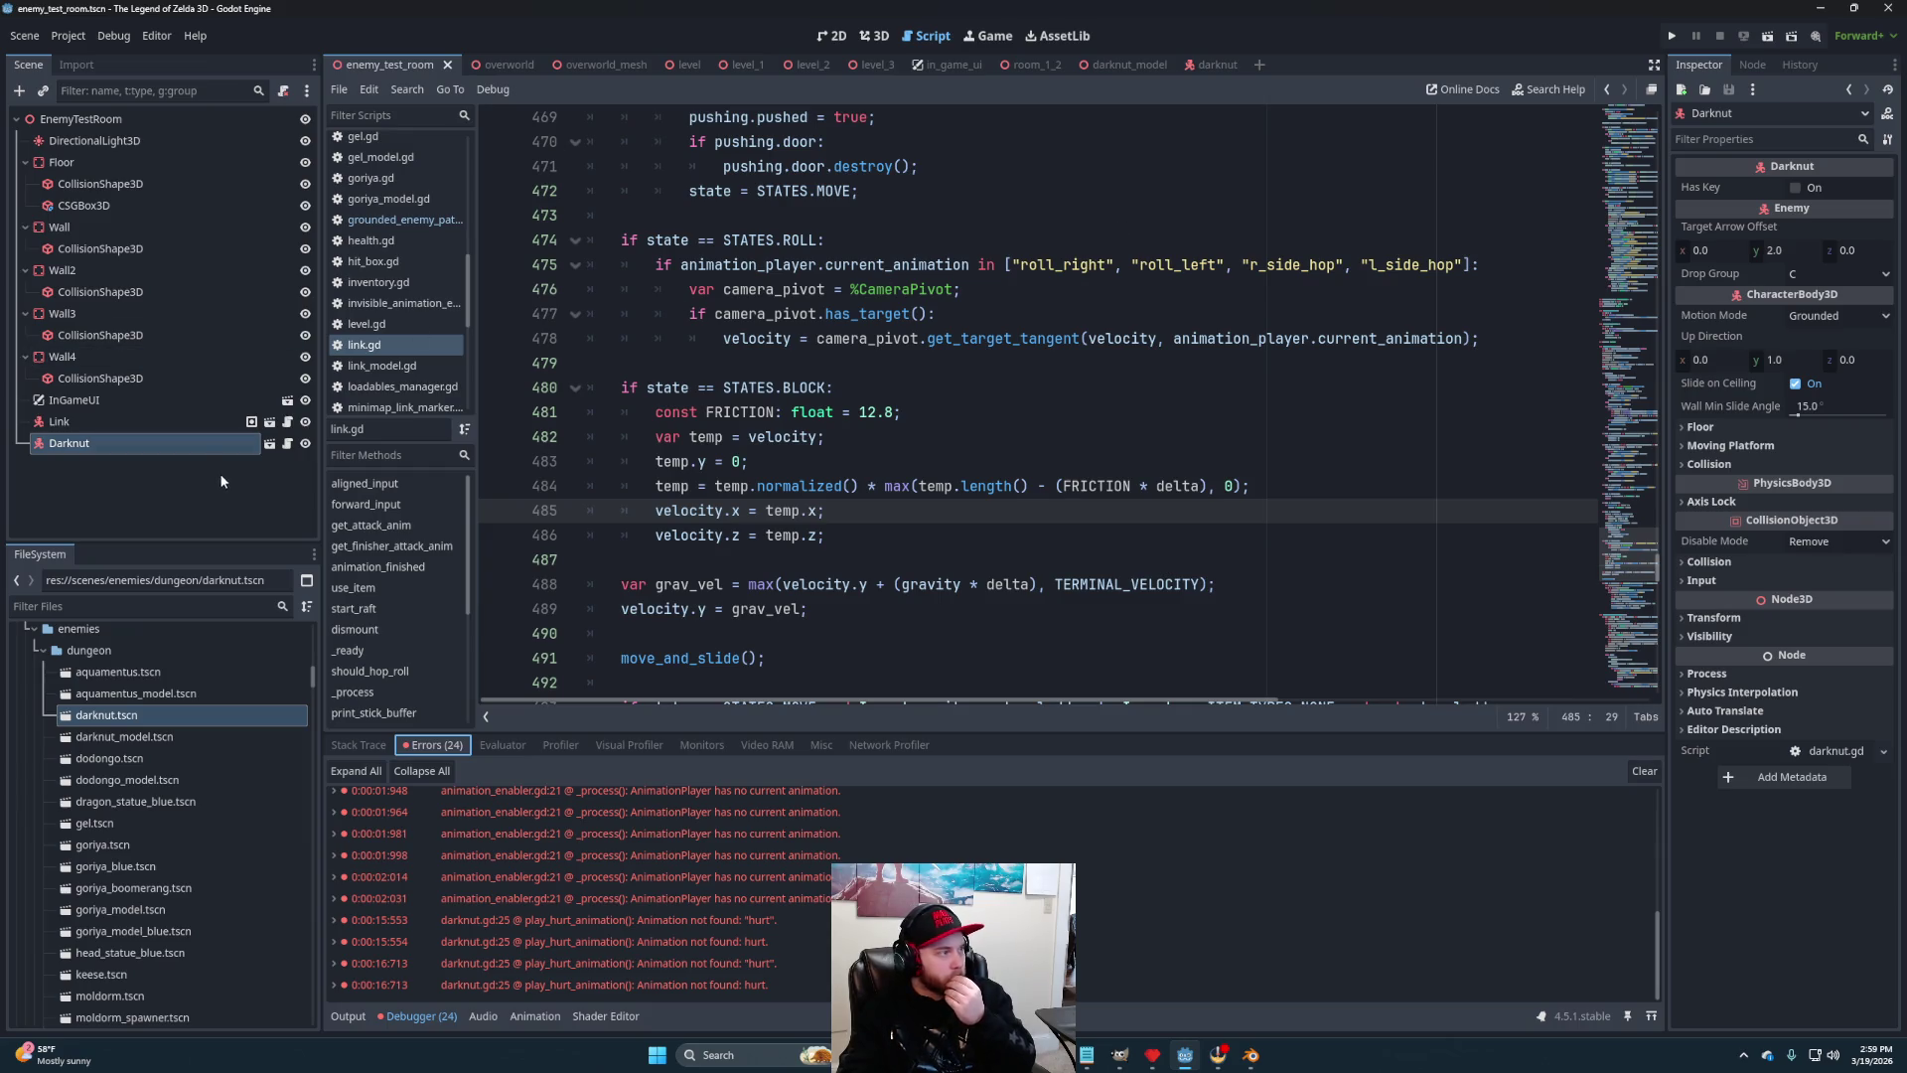
{"action": "left_click", "coordinate": [1200, 65]}
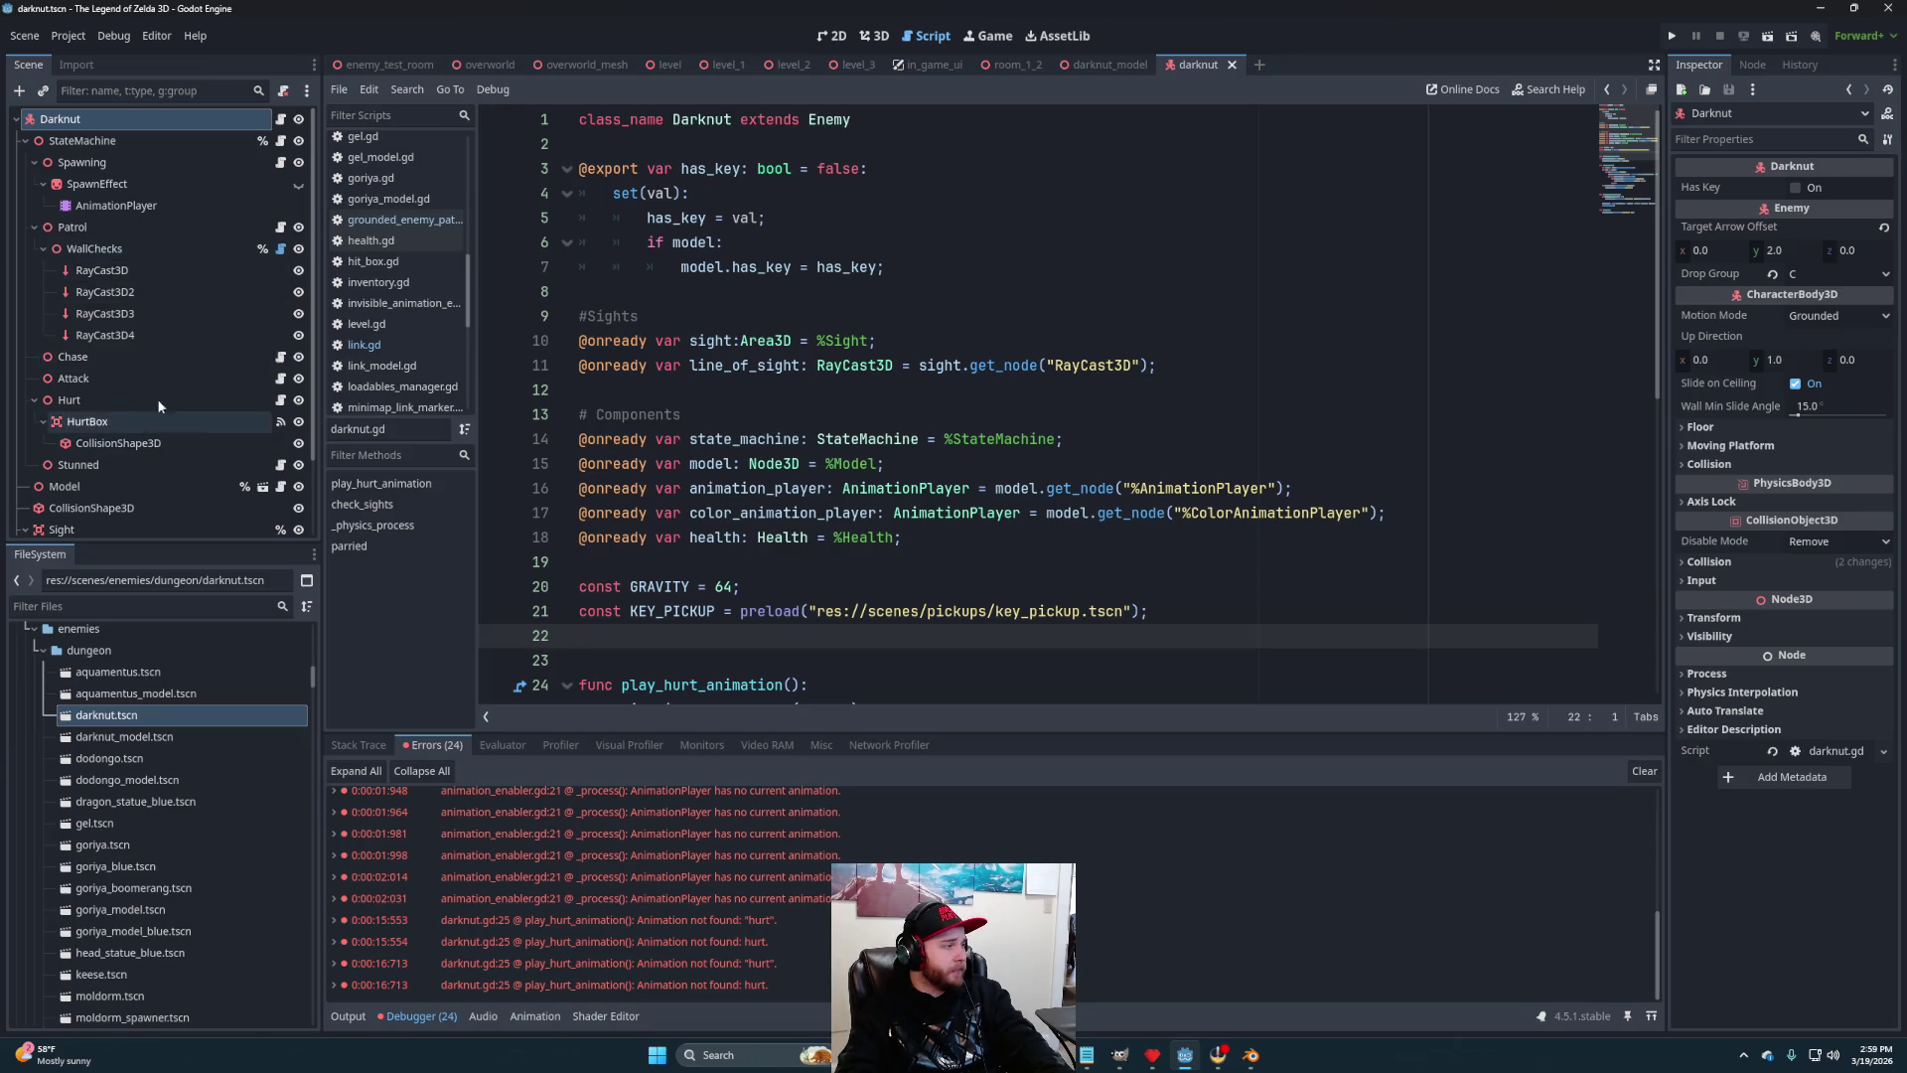
Open the Hurt state's enemy_hurt.gd script and read through it
{"action": "left_click", "coordinate": [280, 400]}
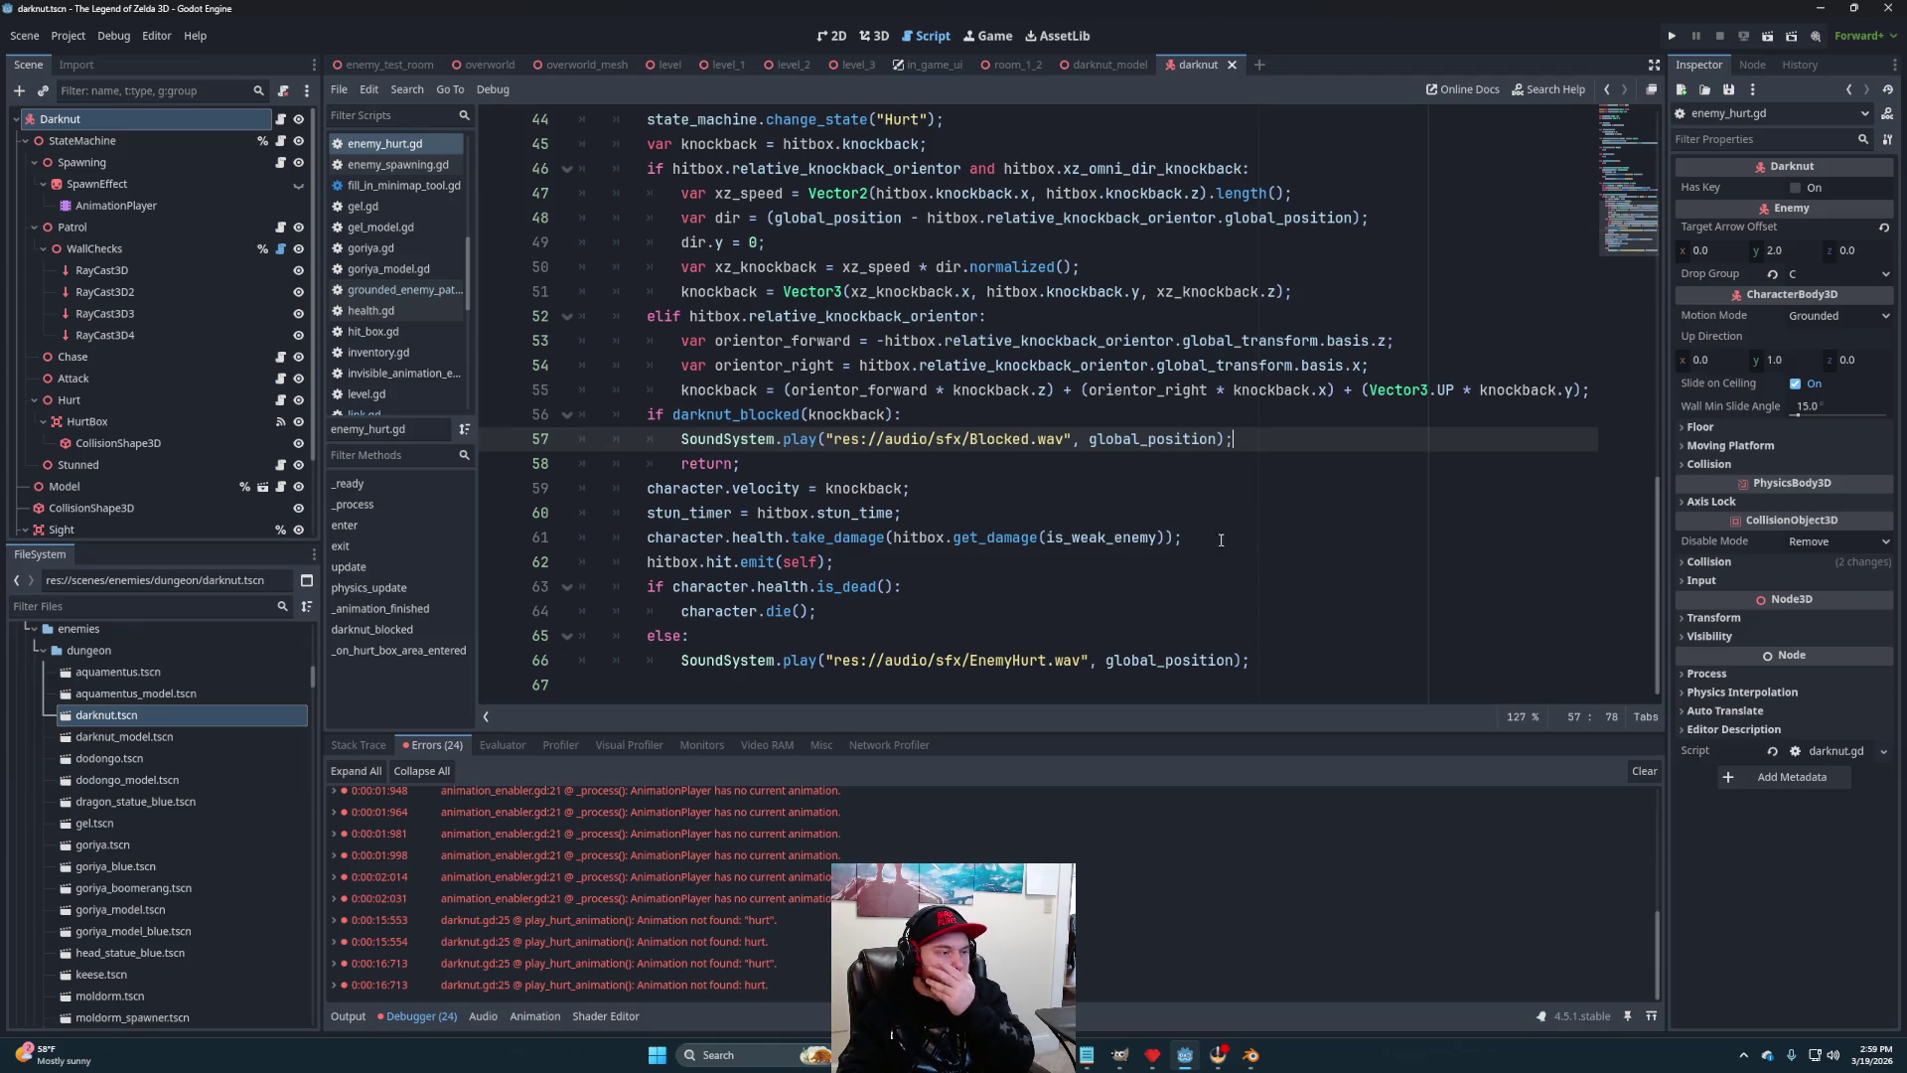
{"action": "scroll", "coordinate": [1058, 508], "scroll_direction": "up", "scroll_amount": 3}
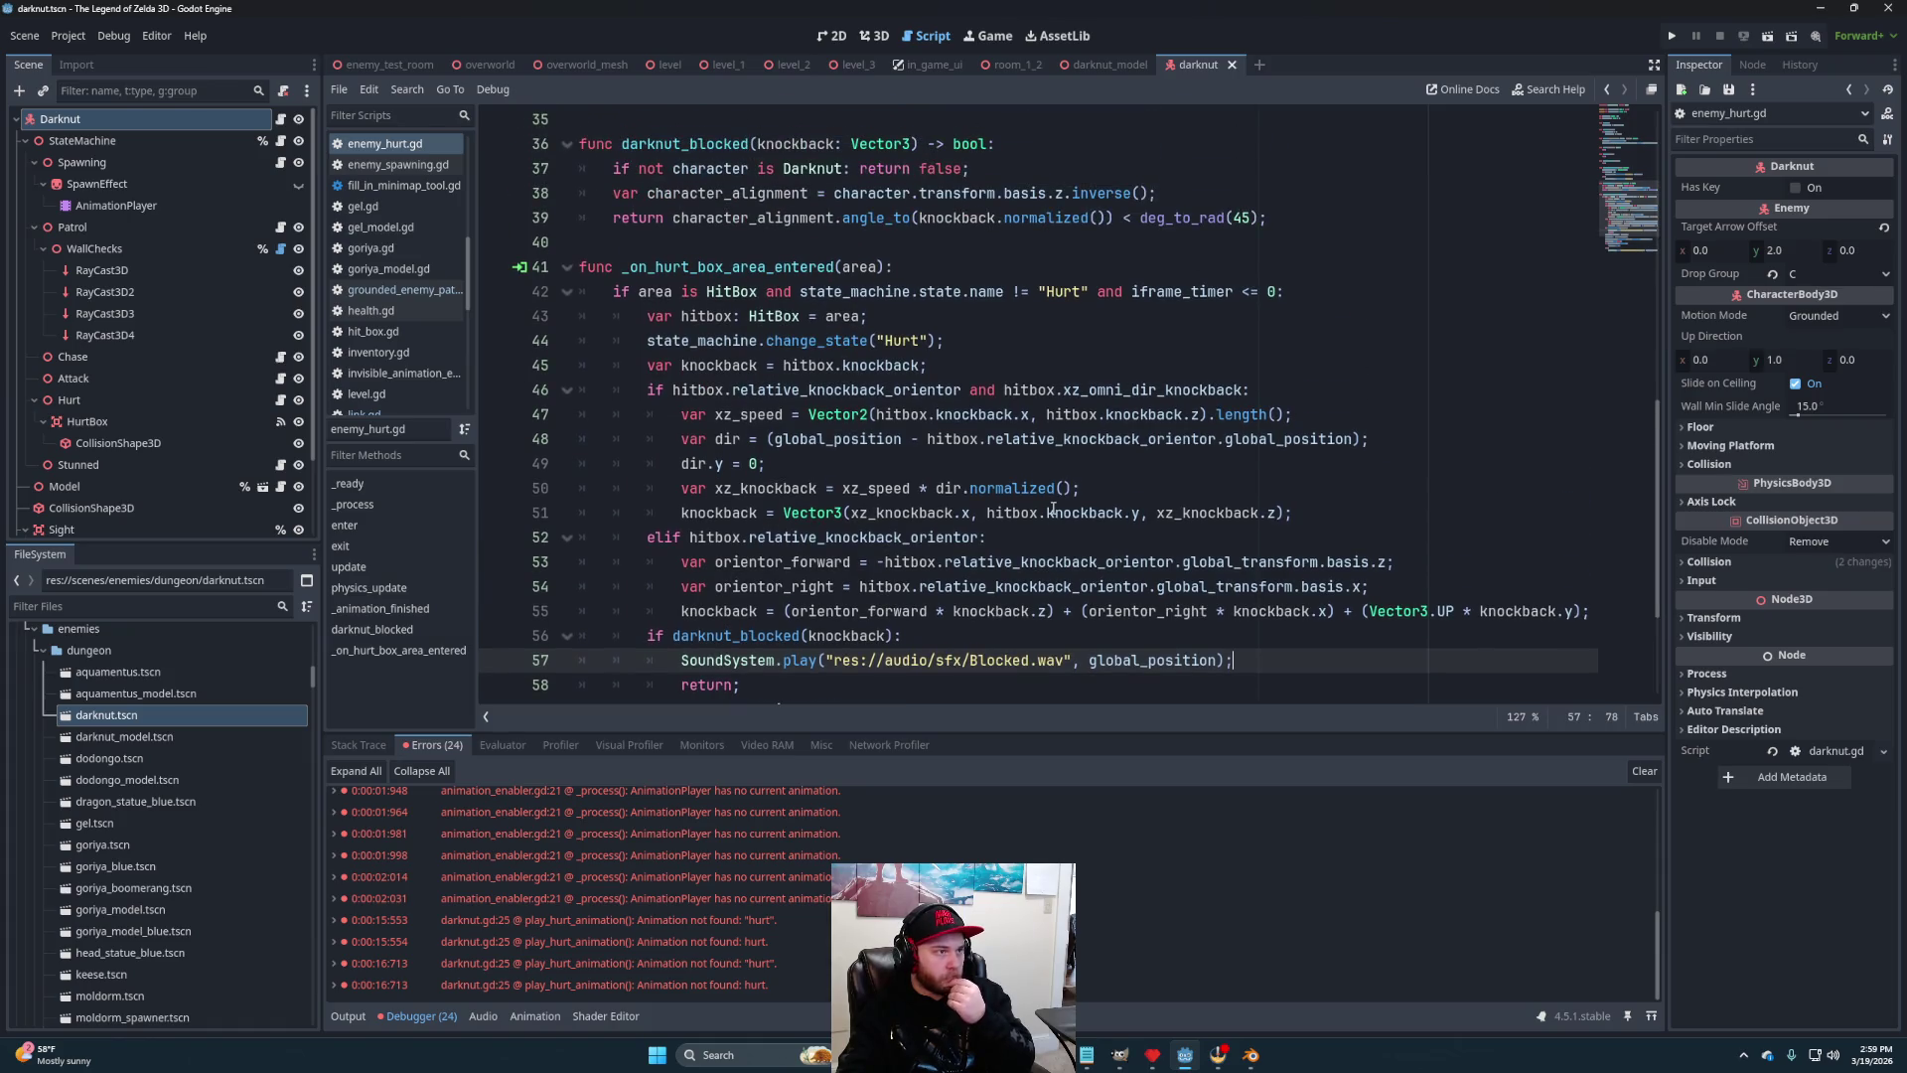
{"action": "scroll", "coordinate": [910, 365], "scroll_direction": "up", "scroll_amount": 5}
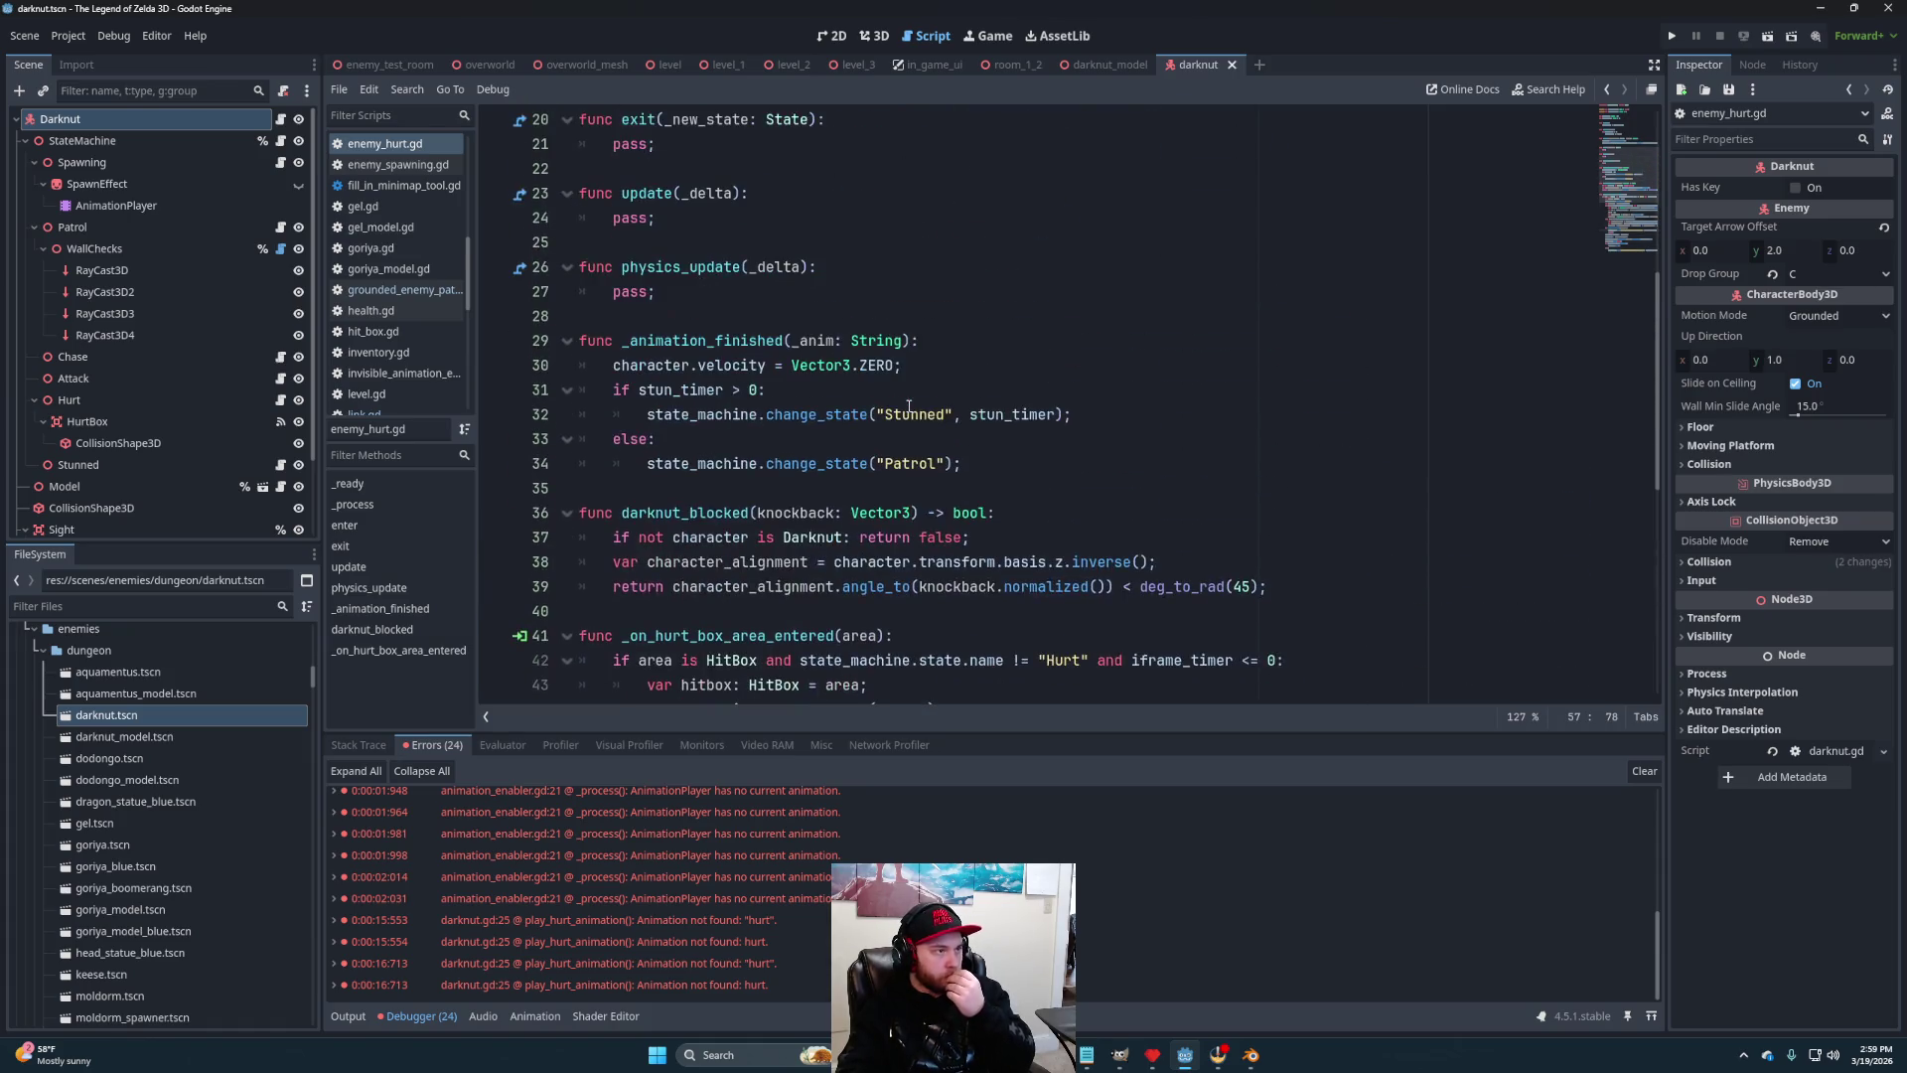
{"action": "scroll", "coordinate": [994, 496], "scroll_direction": "up", "scroll_amount": 6}
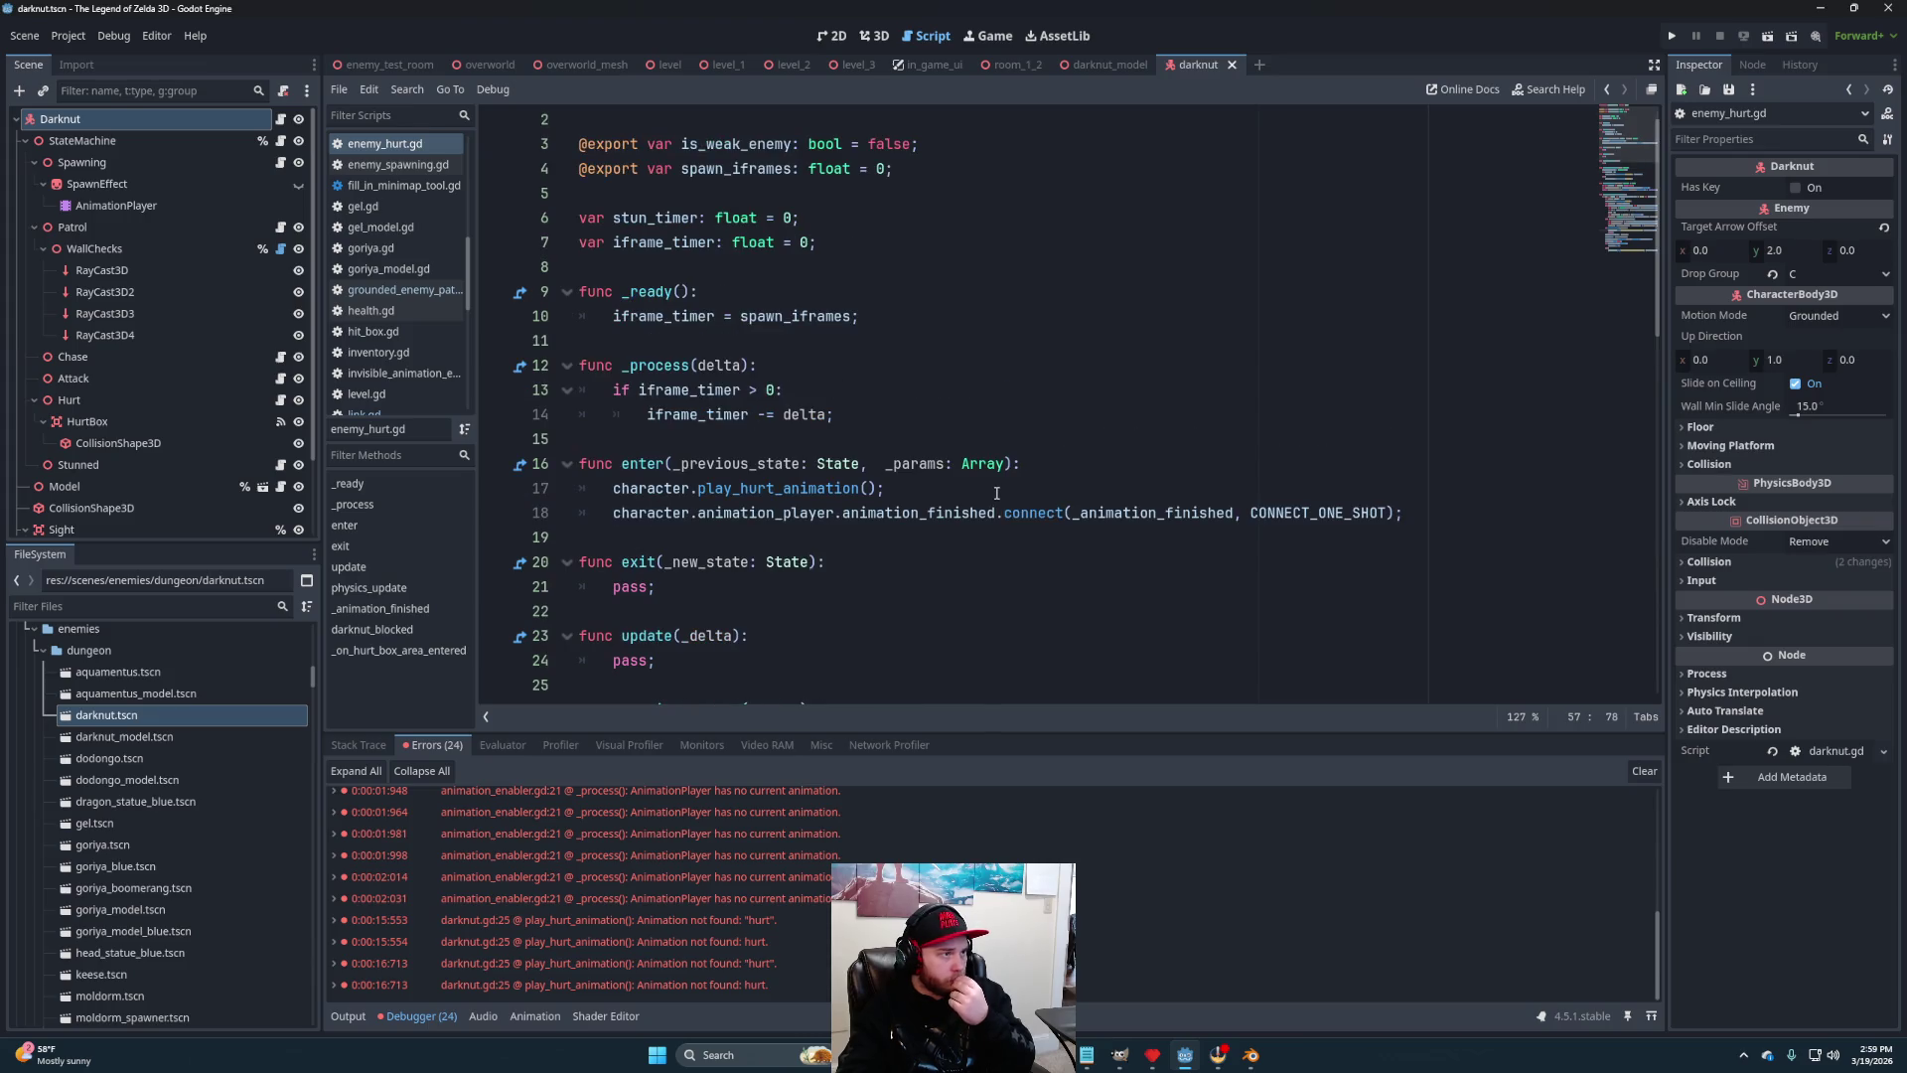
{"action": "scroll", "coordinate": [996, 492], "scroll_direction": "down", "scroll_amount": 7}
{"action": "scroll", "coordinate": [1002, 478], "scroll_direction": "up", "scroll_amount": 3}
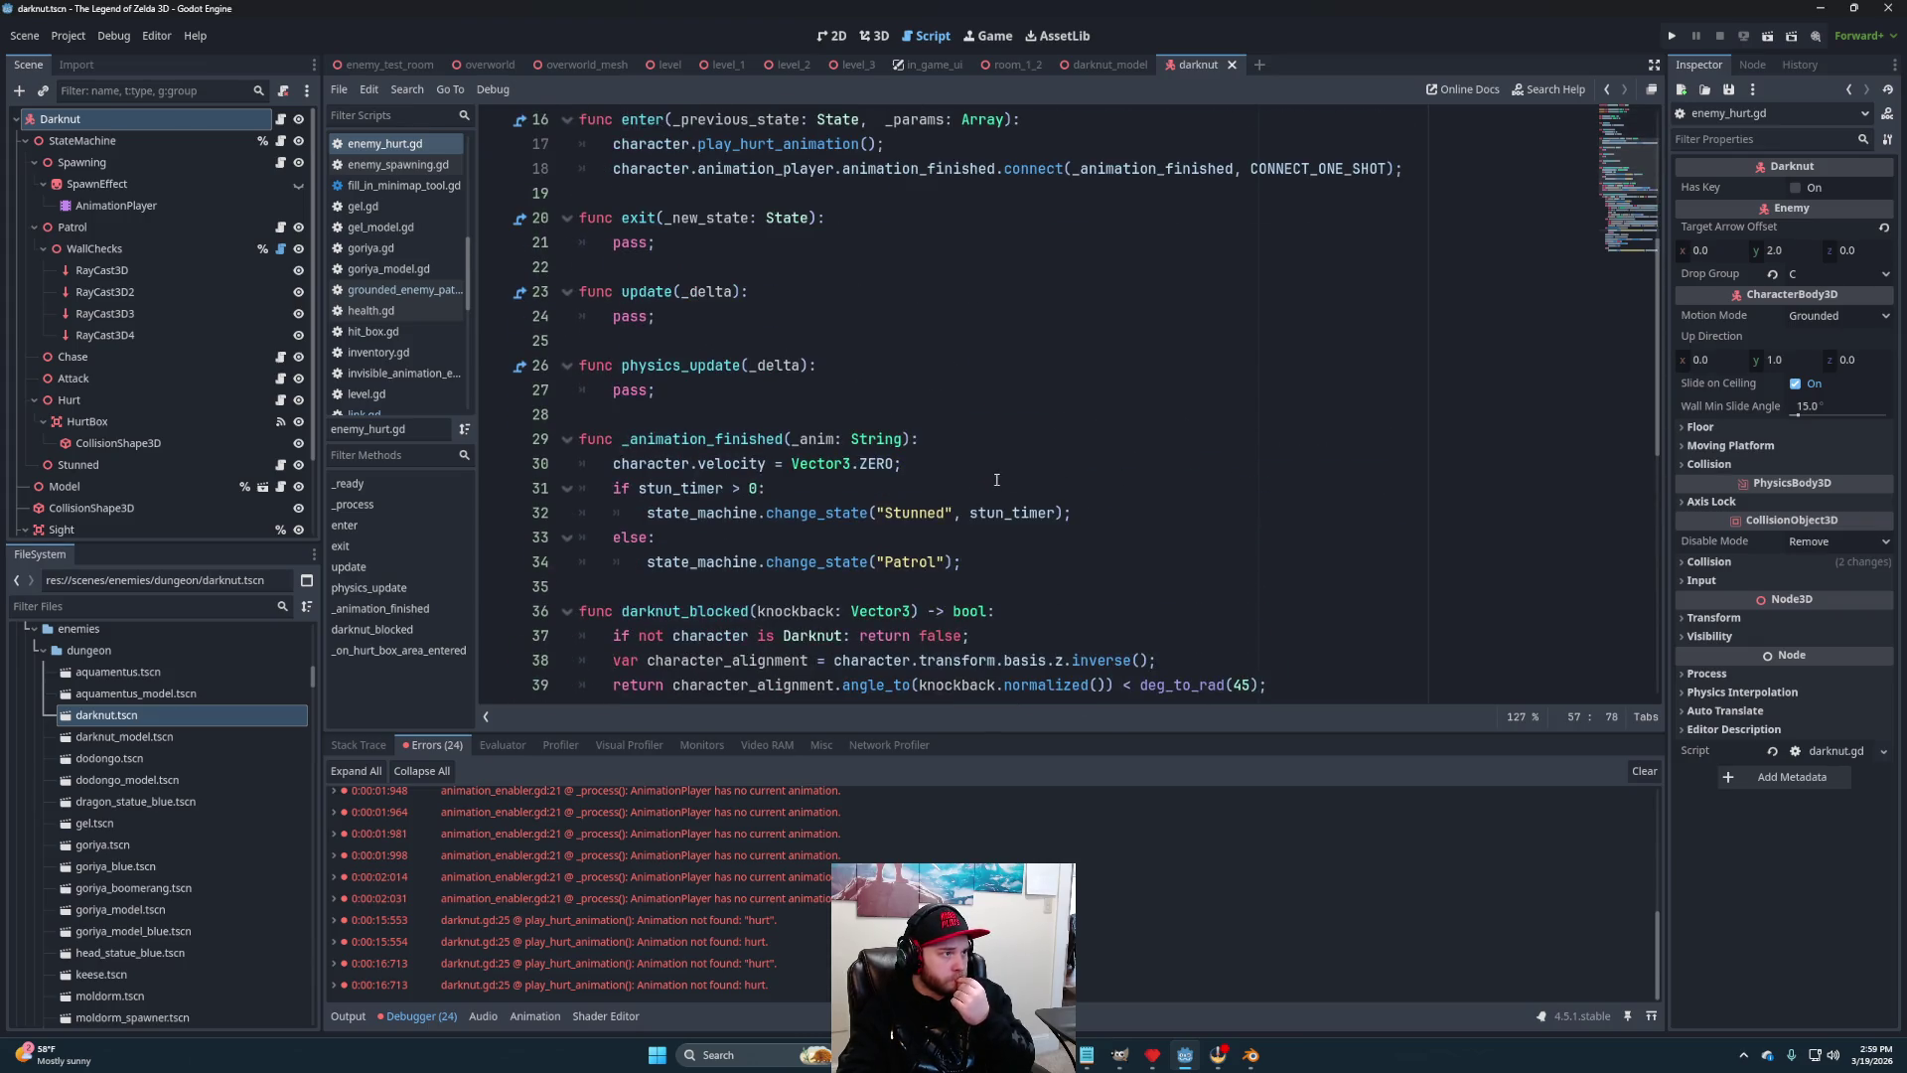
{"action": "scroll", "coordinate": [1068, 455], "scroll_direction": "up", "scroll_amount": 1}
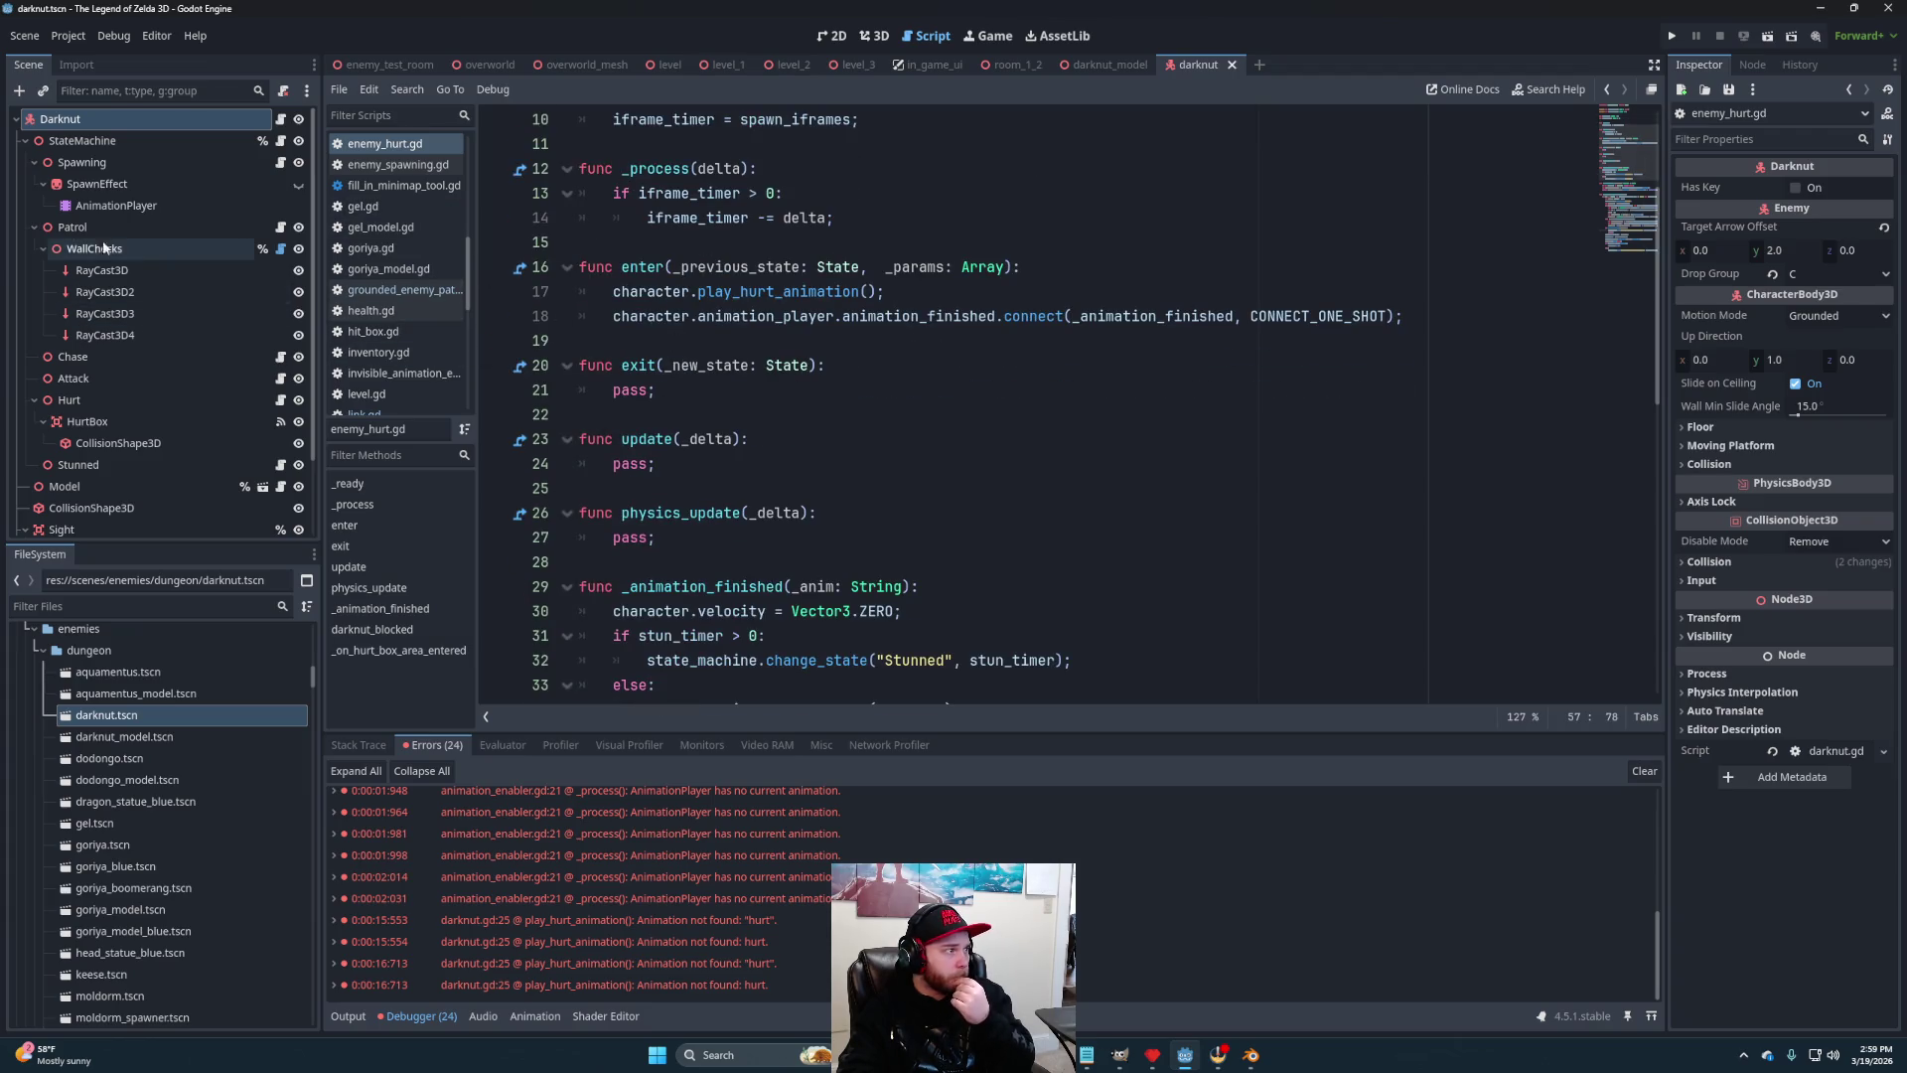
Delete the animation_player.play("hurt") line in darknut.gd, then return to the enemy test room
{"action": "left_click", "coordinate": [279, 119]}
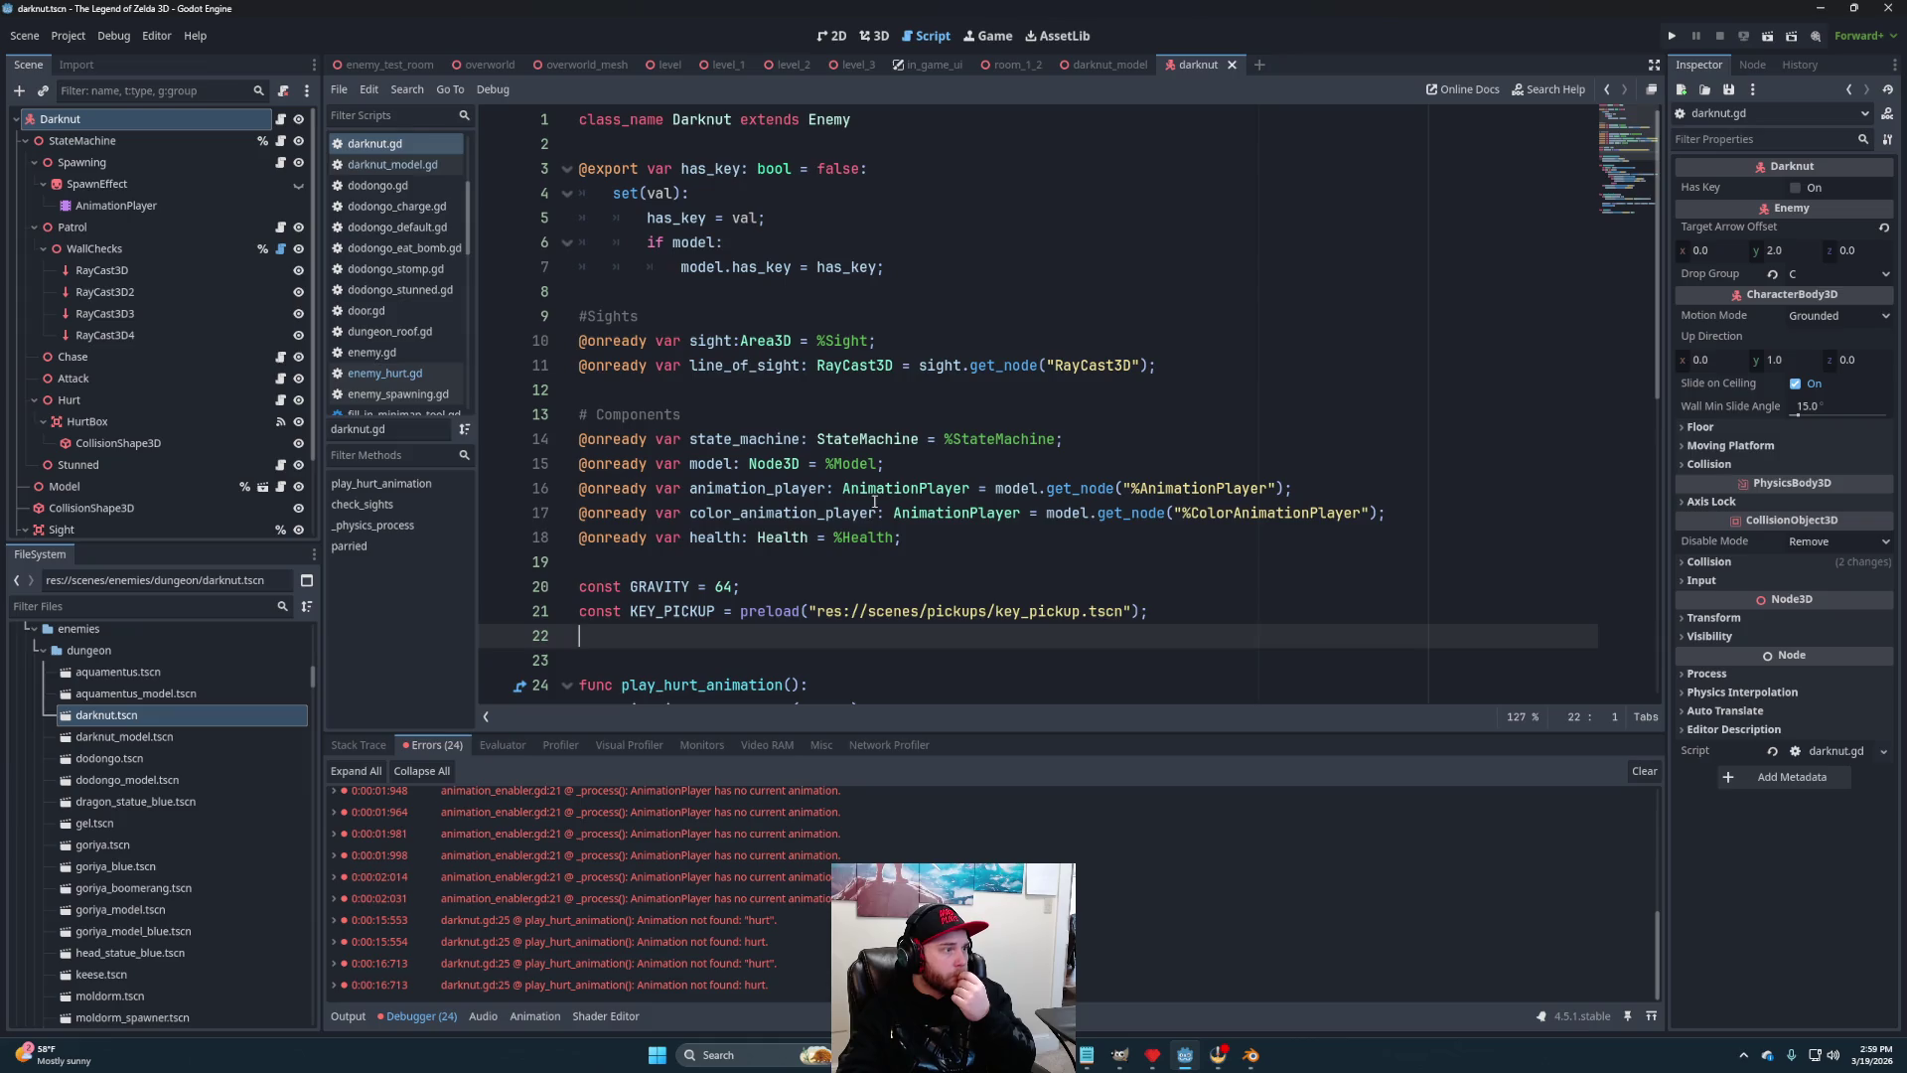
{"action": "scroll", "coordinate": [901, 537], "scroll_direction": "down", "scroll_amount": 4}
{"action": "left_click", "coordinate": [870, 413]}
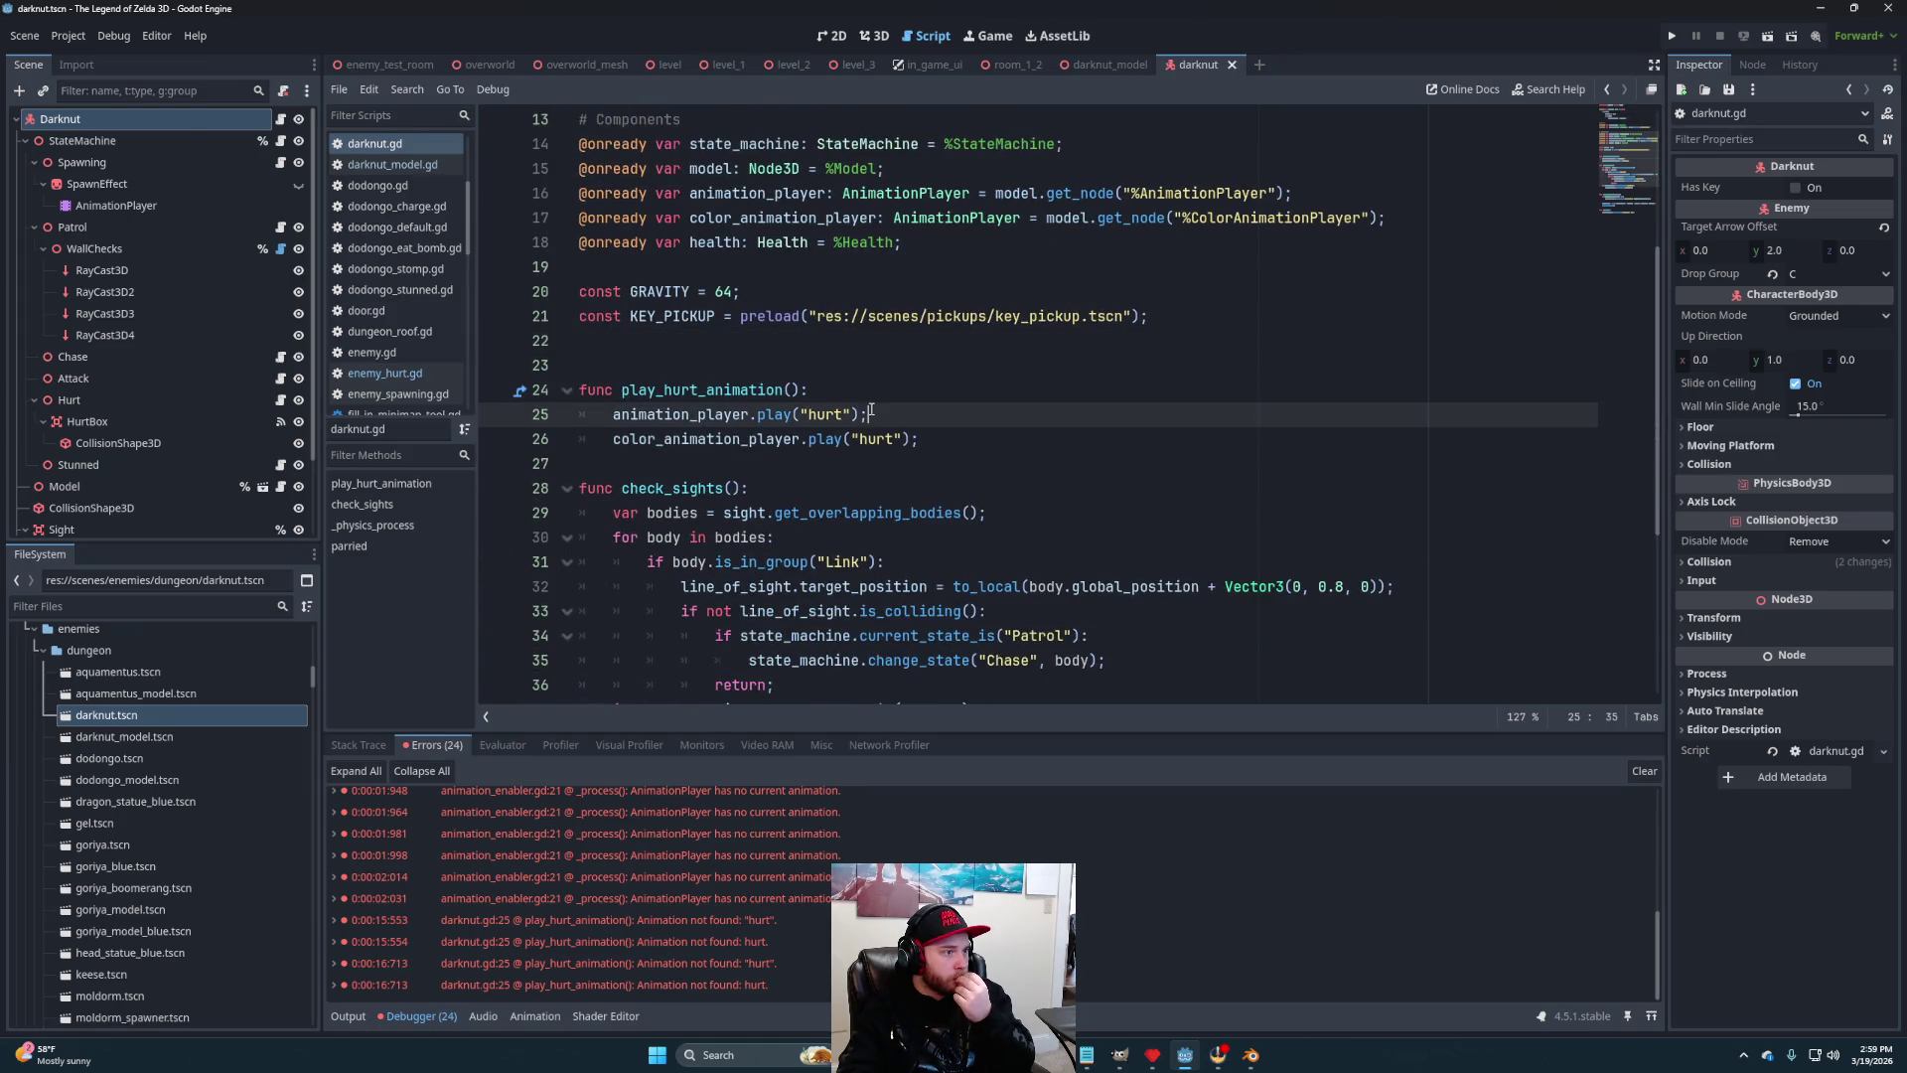
{"action": "left_click_drag", "start_coordinate": [906, 409], "coordinate": [909, 399]}
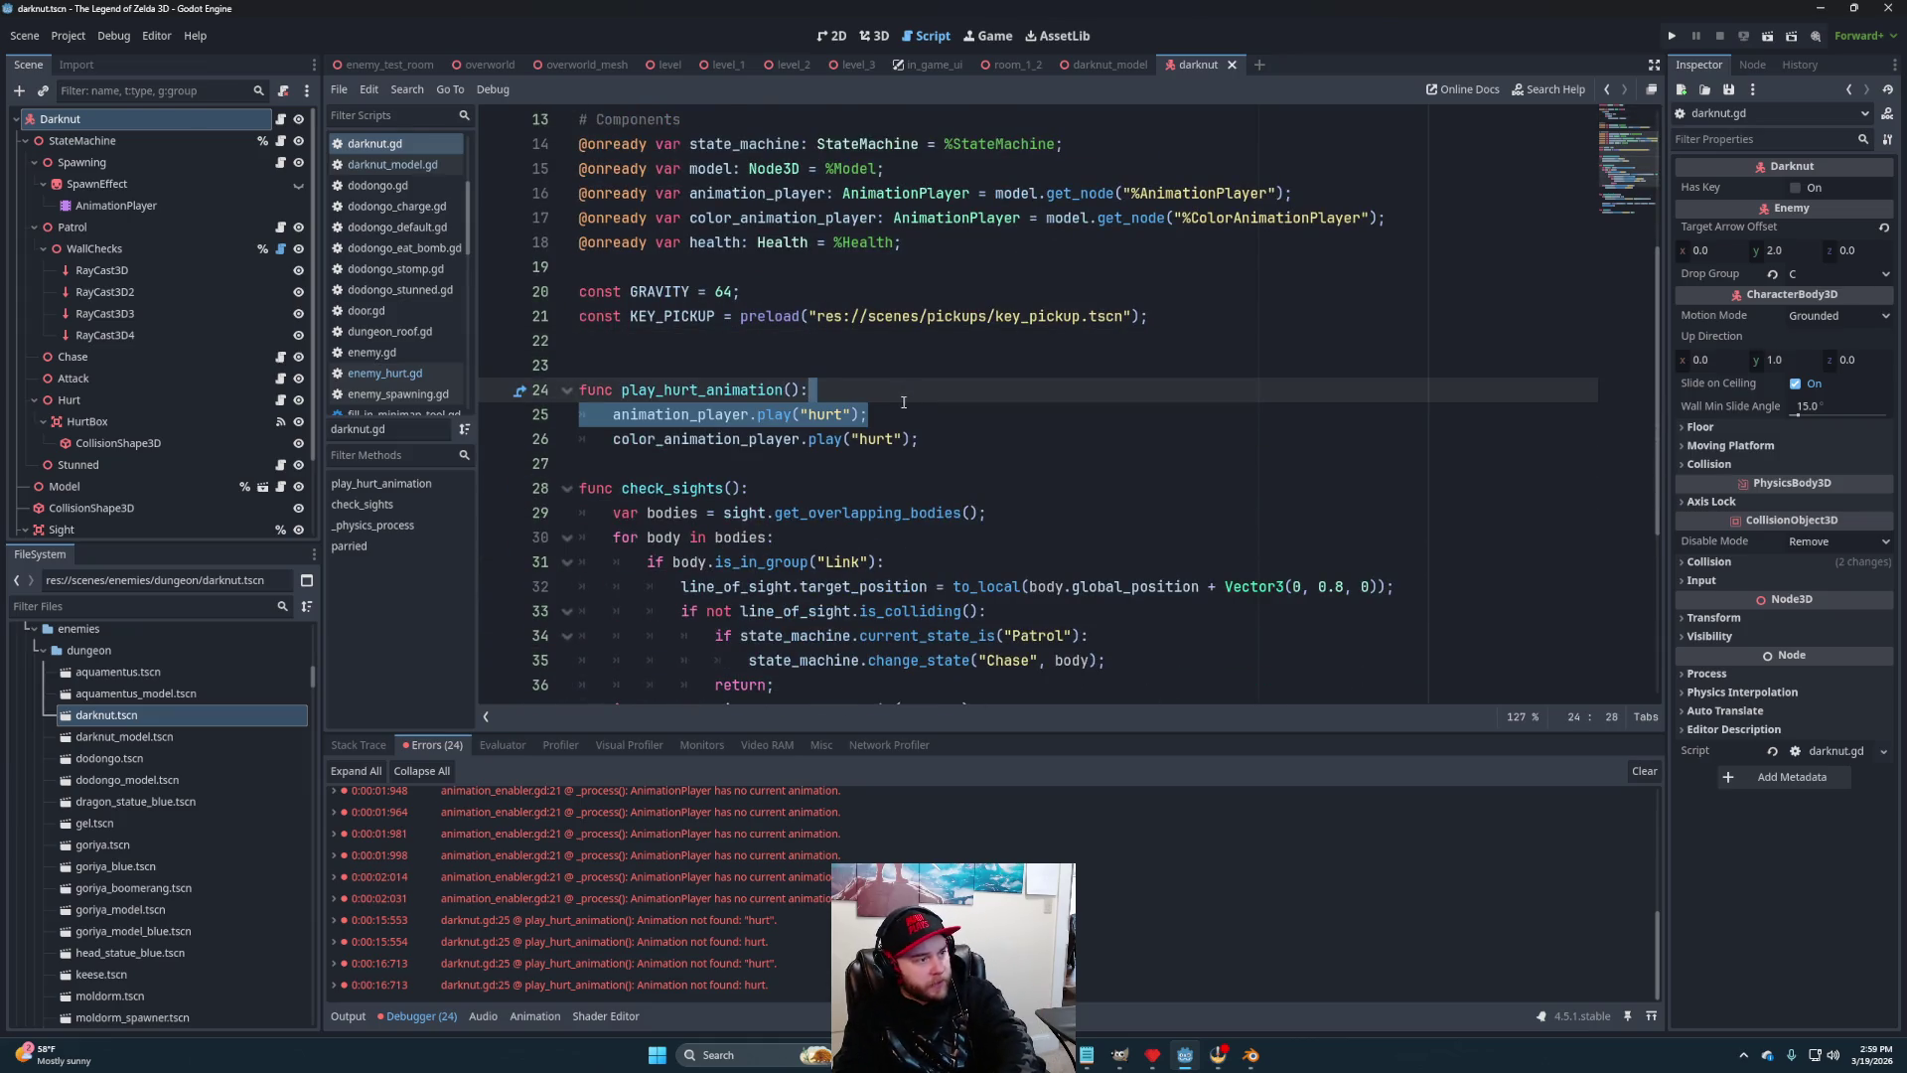
{"action": "key", "text": "BackSpace"}
{"action": "left_click", "coordinate": [951, 411]}
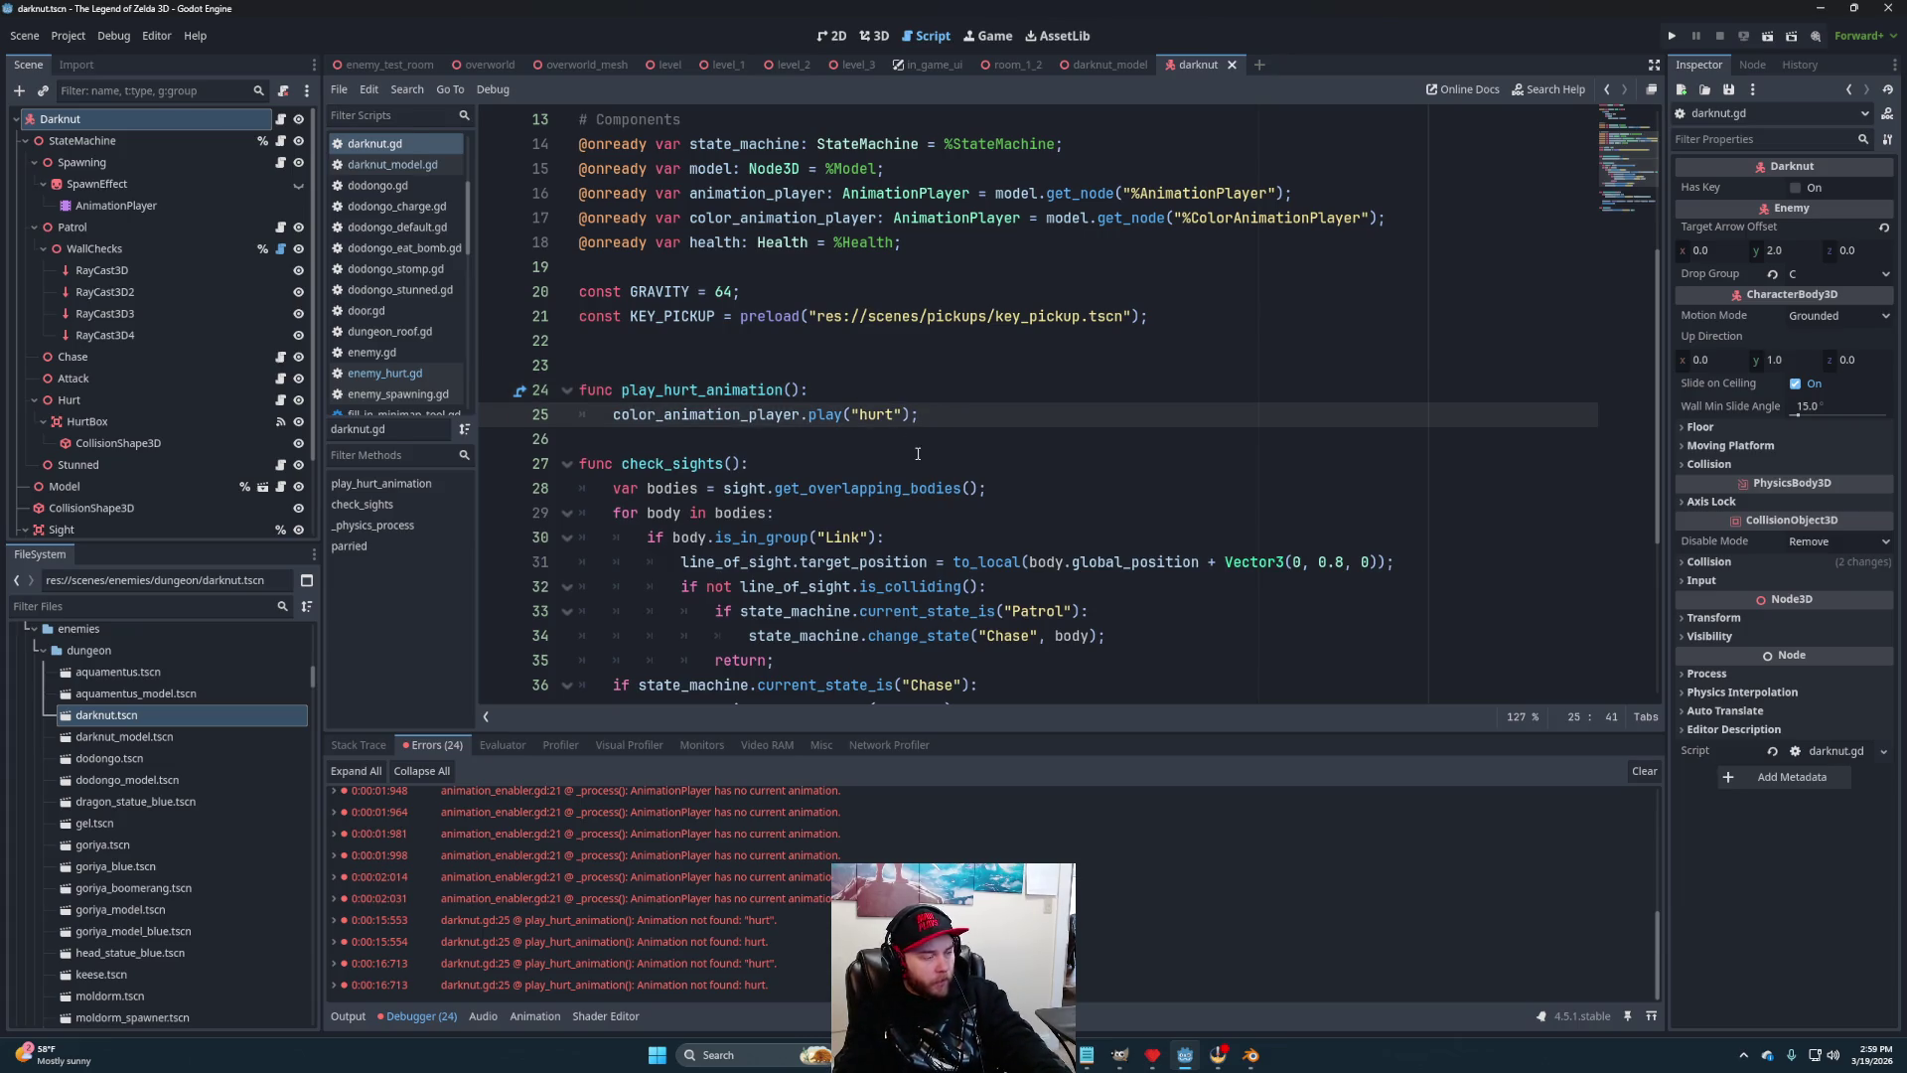
{"action": "left_click", "coordinate": [390, 66]}
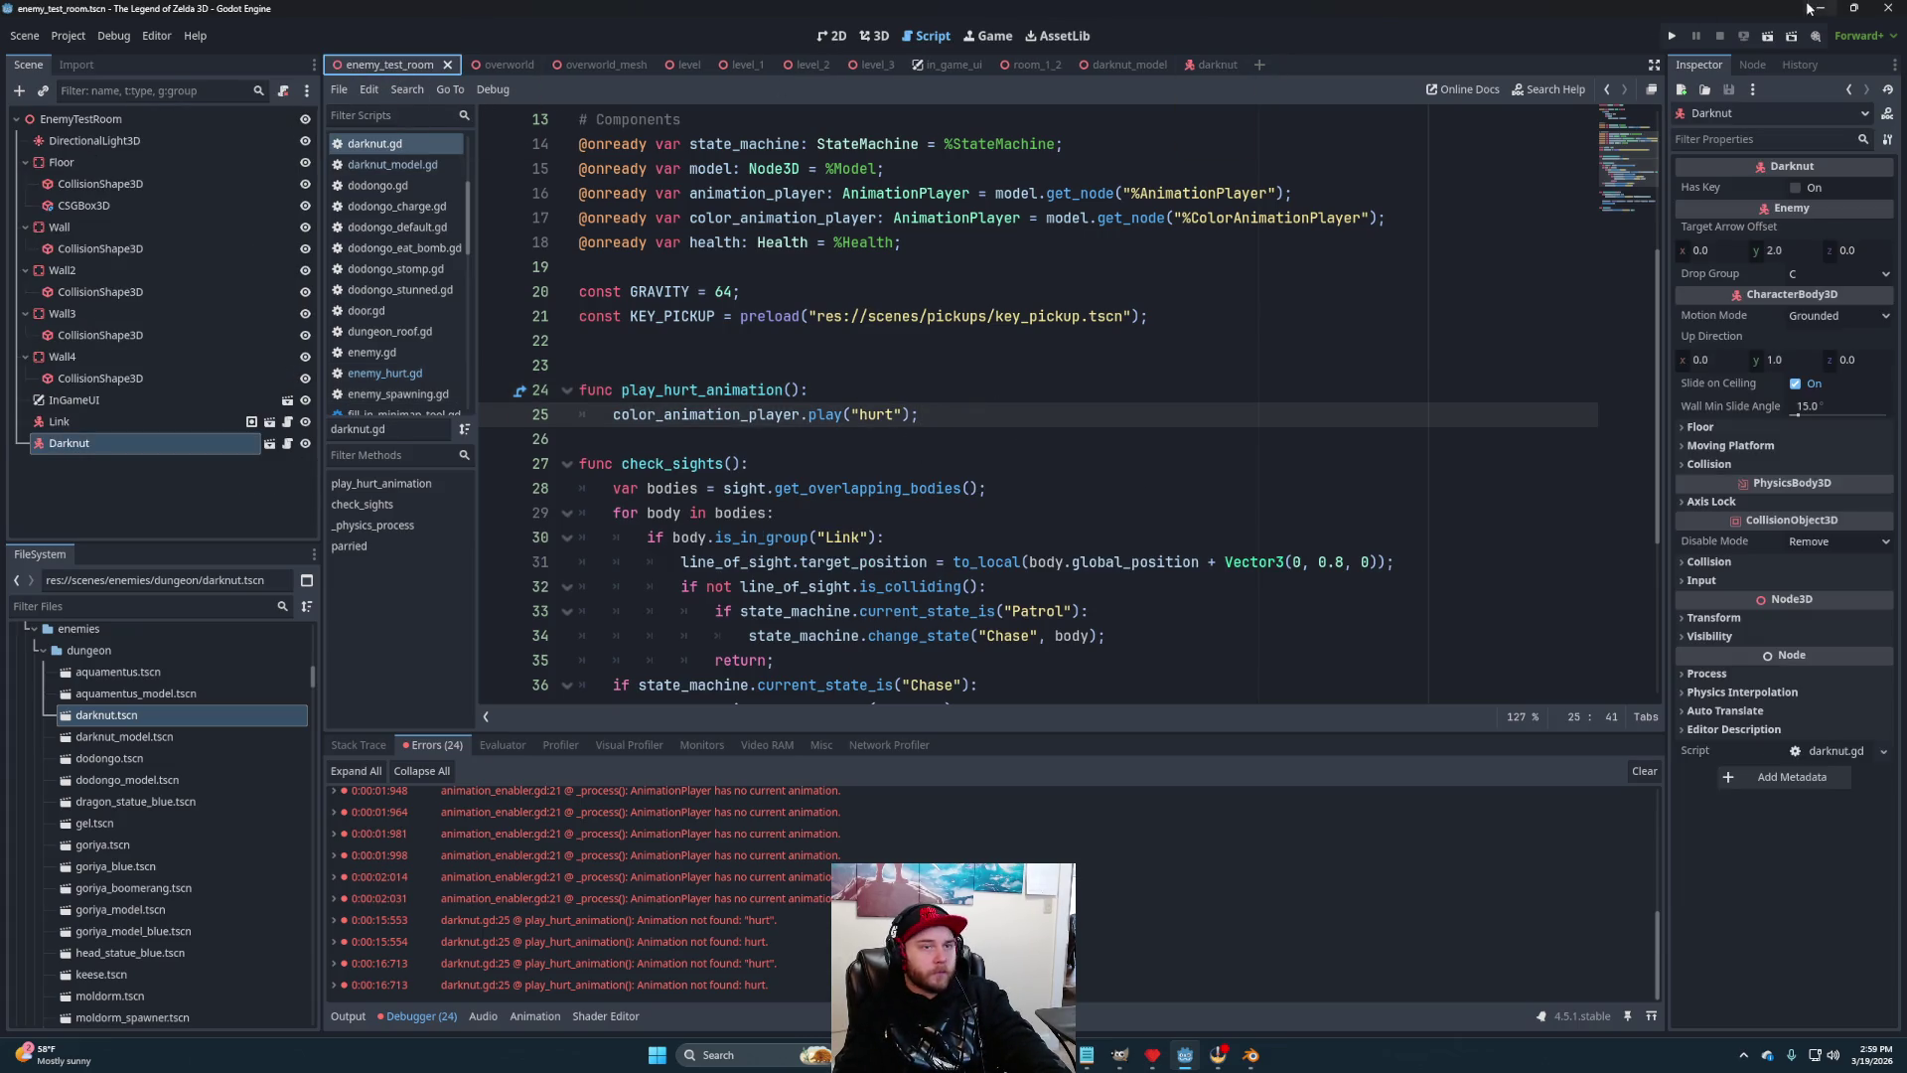
{"action": "left_click", "coordinate": [1767, 35]}
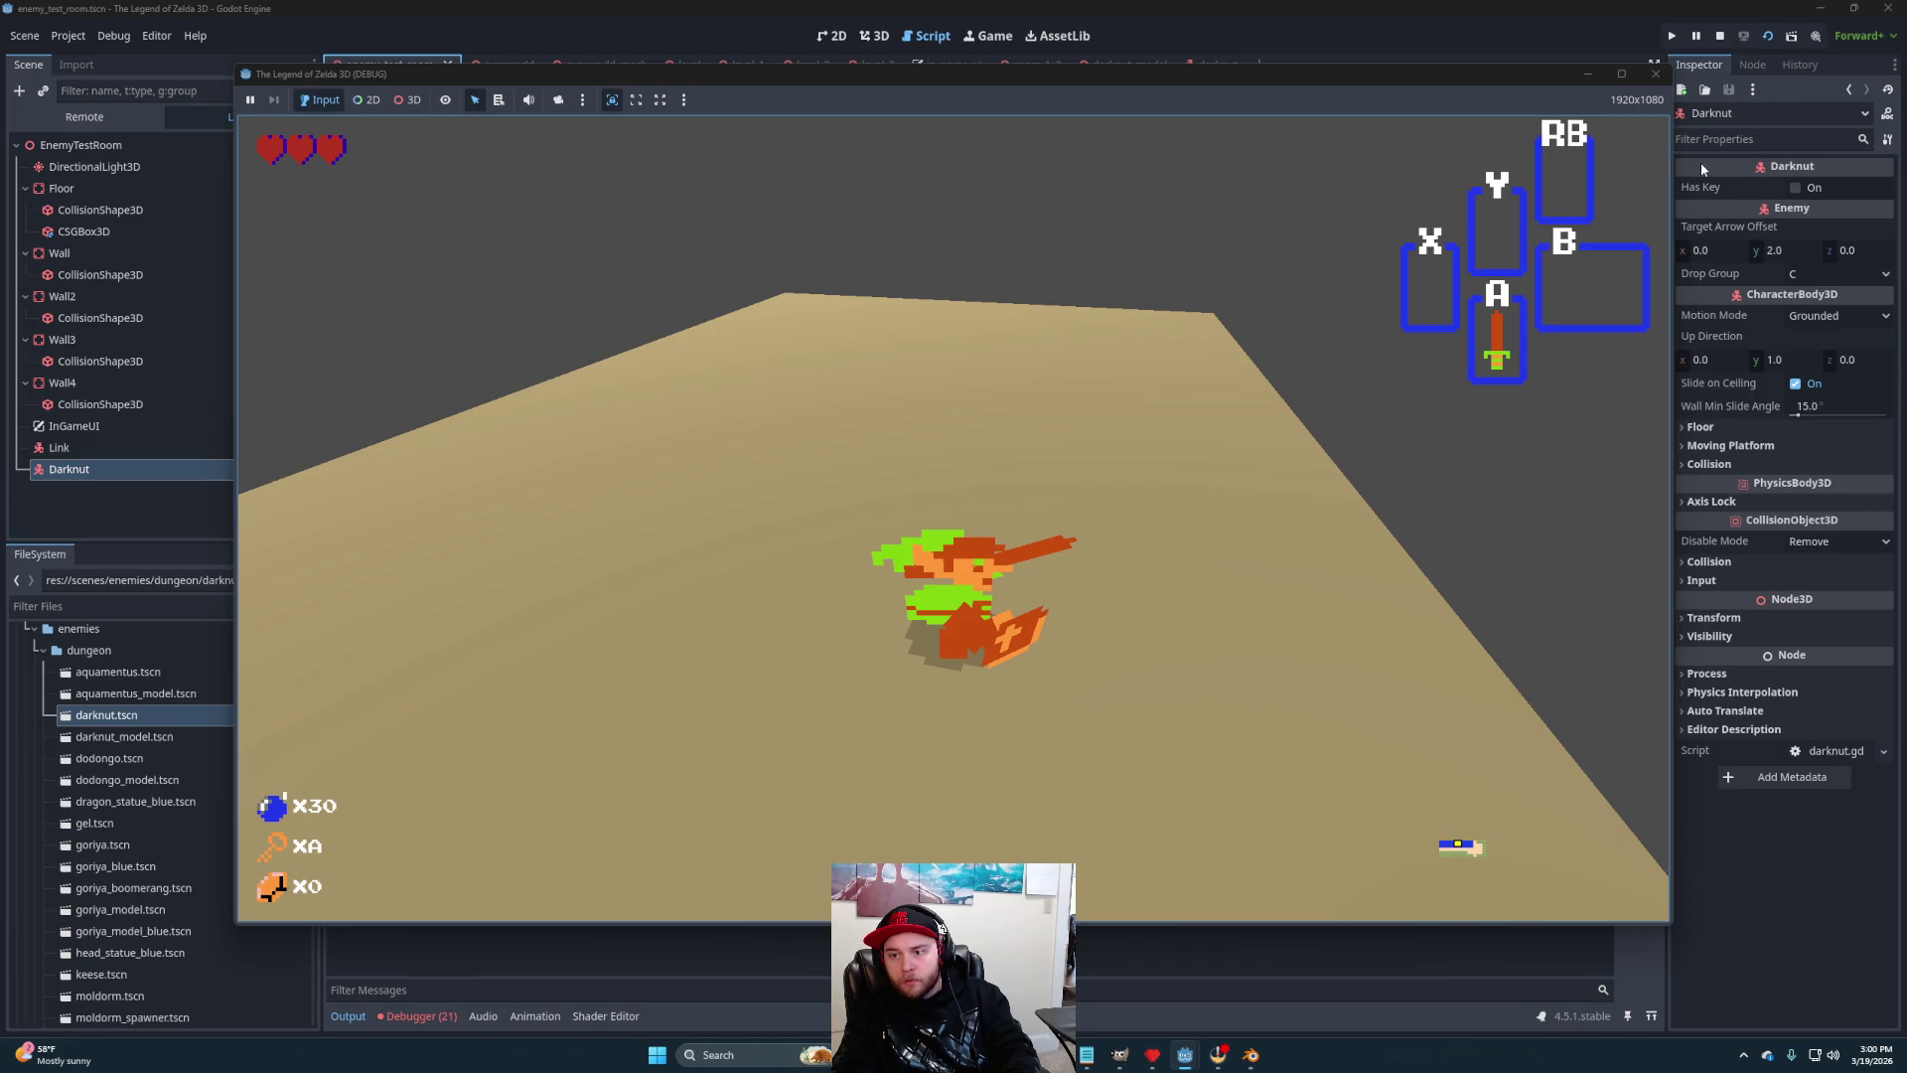
{"action": "left_click", "coordinate": [1719, 36]}
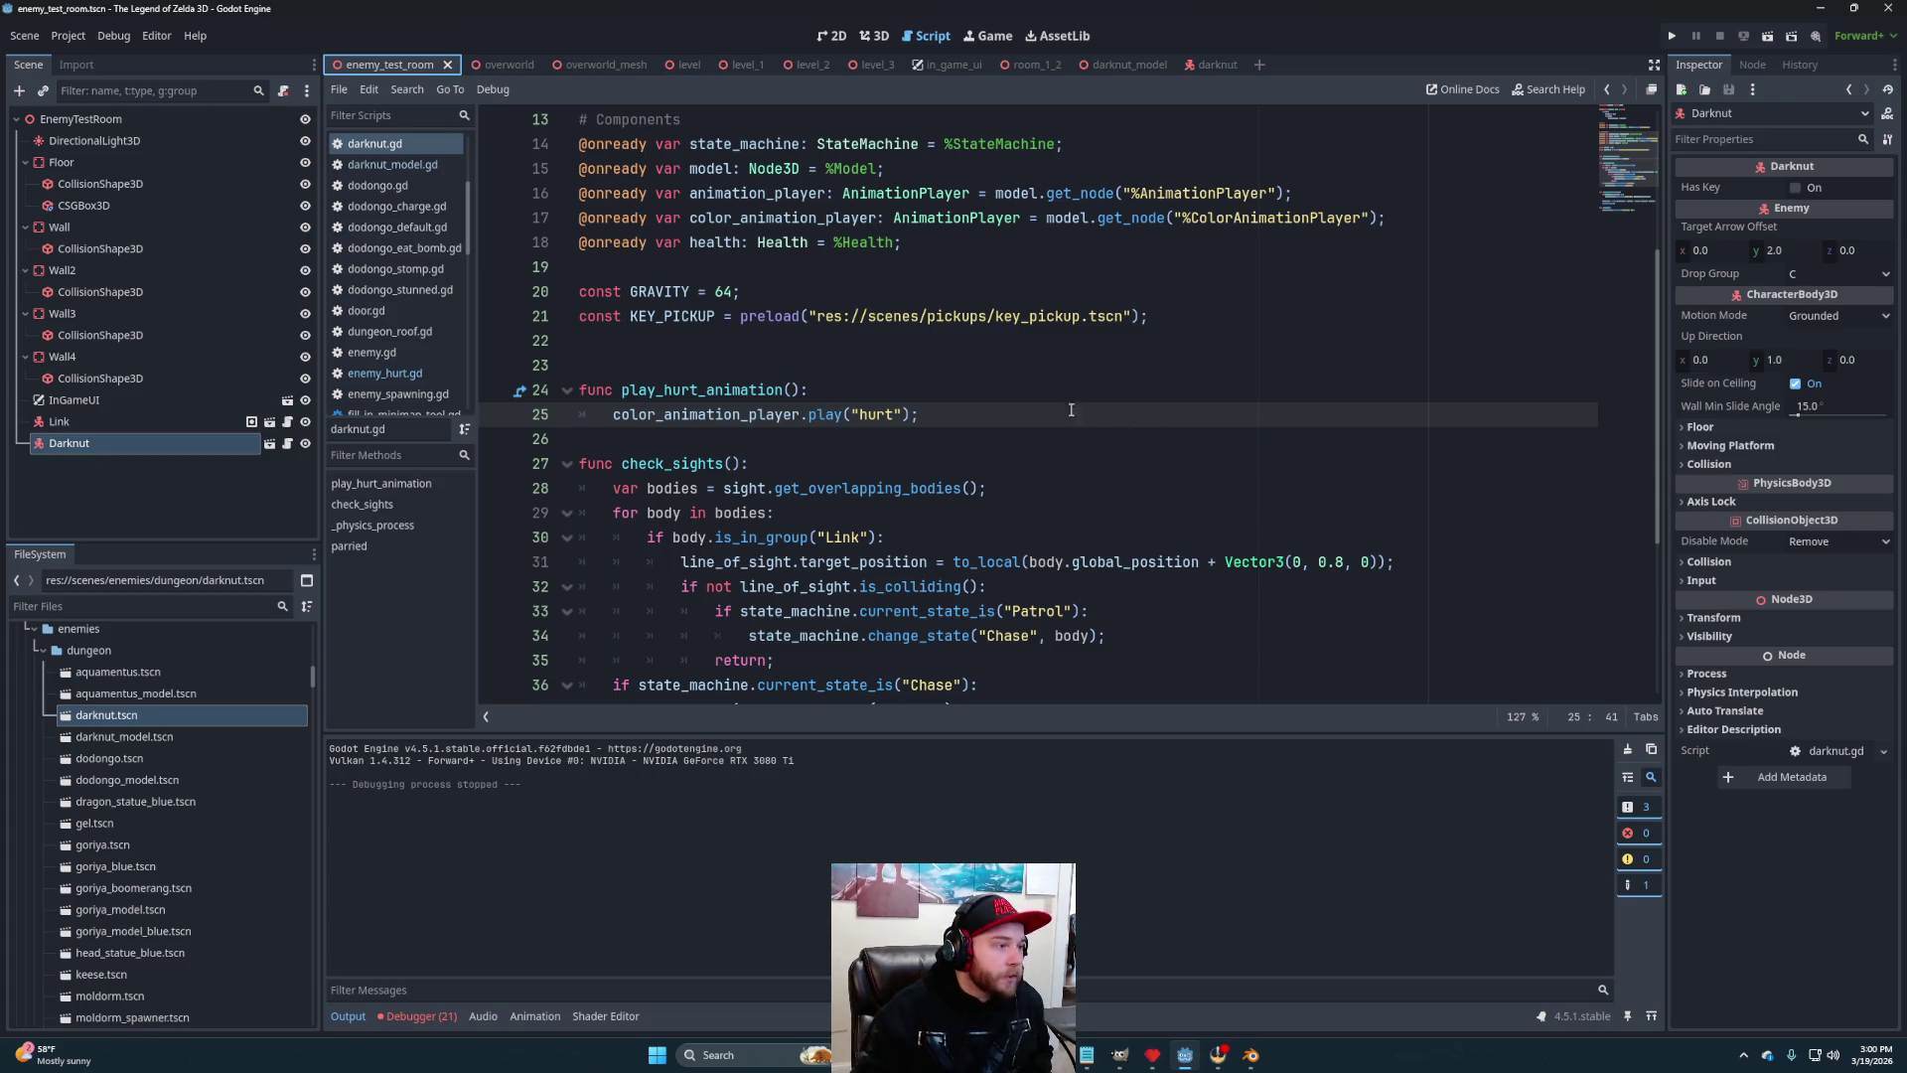
Check the line_of_sight code, then open enemy_hurt.gd at the character_alignment line 38
{"action": "scroll", "coordinate": [1009, 412], "scroll_direction": "down", "scroll_amount": 1}
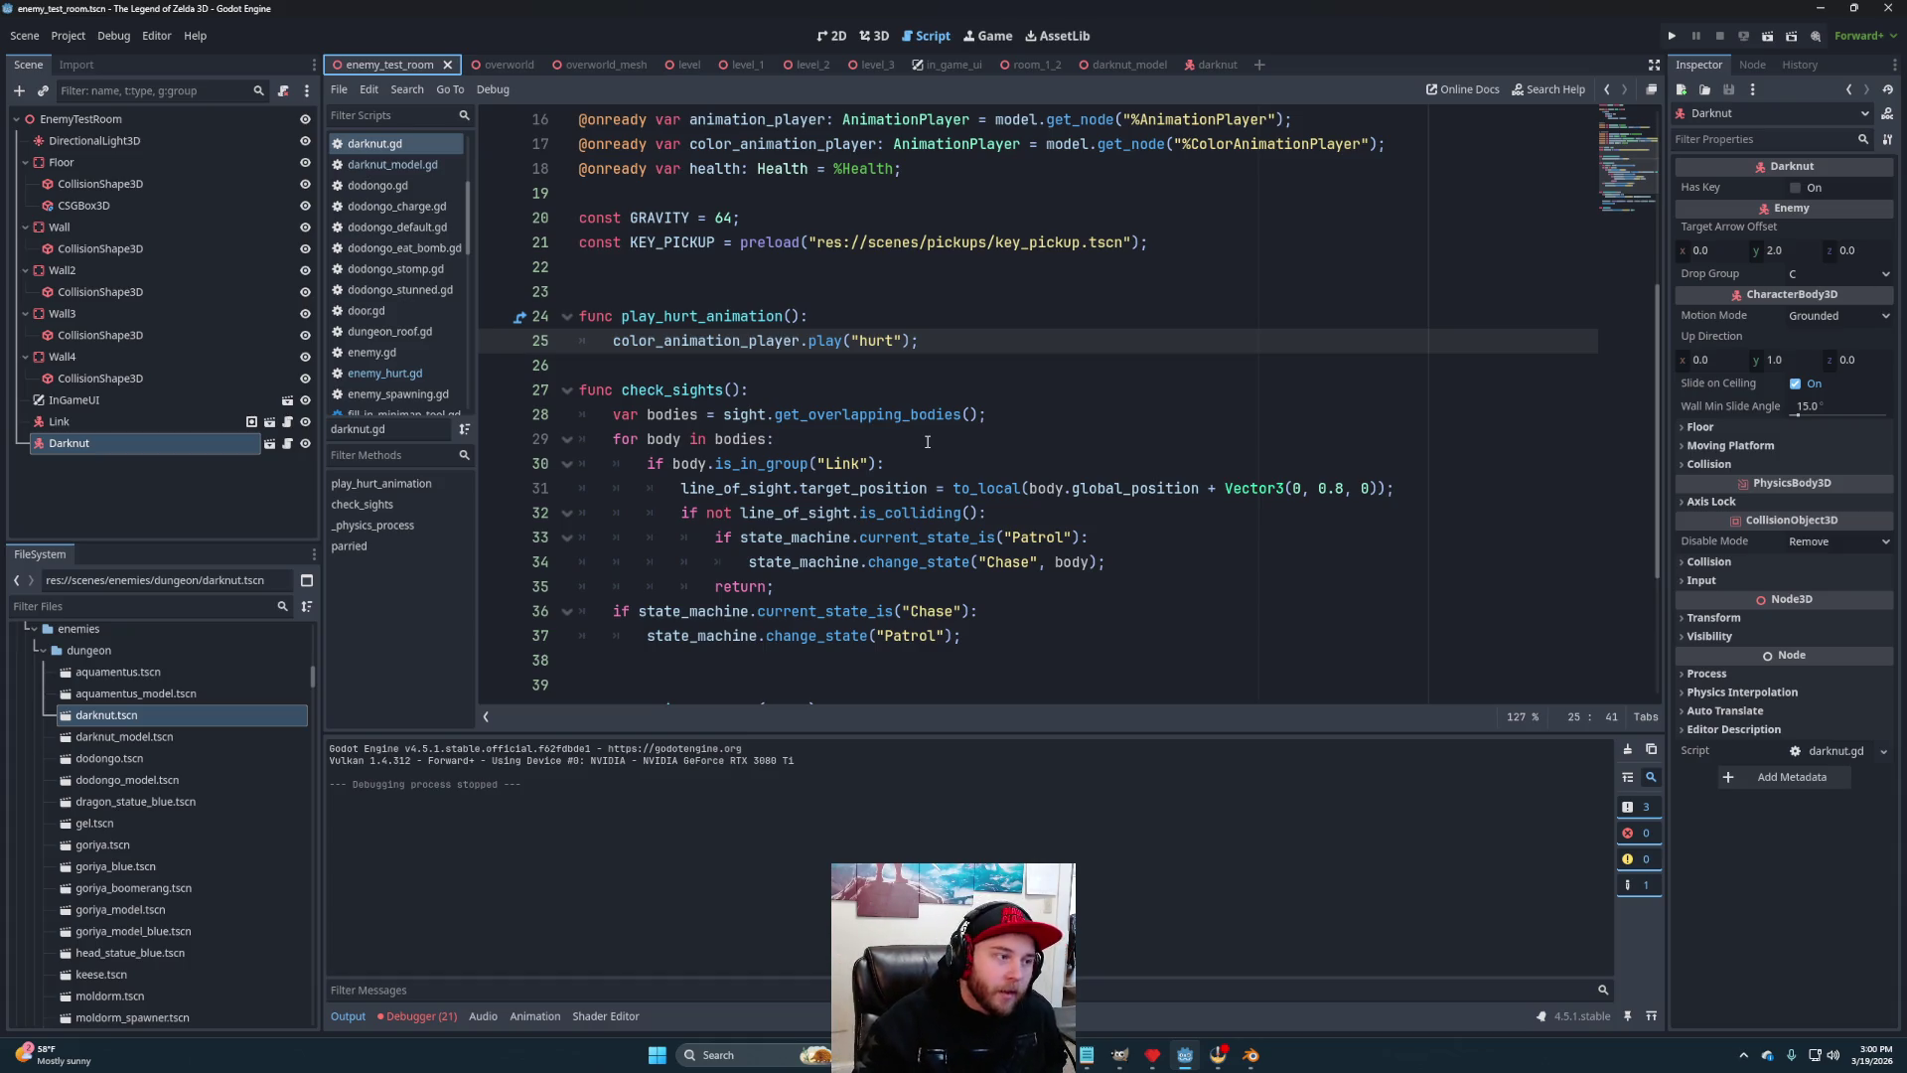
{"action": "left_click", "coordinate": [1144, 538]}
{"action": "key", "text": "Down"}
{"action": "key", "text": "Up"}
{"action": "left_click", "coordinate": [1050, 524]}
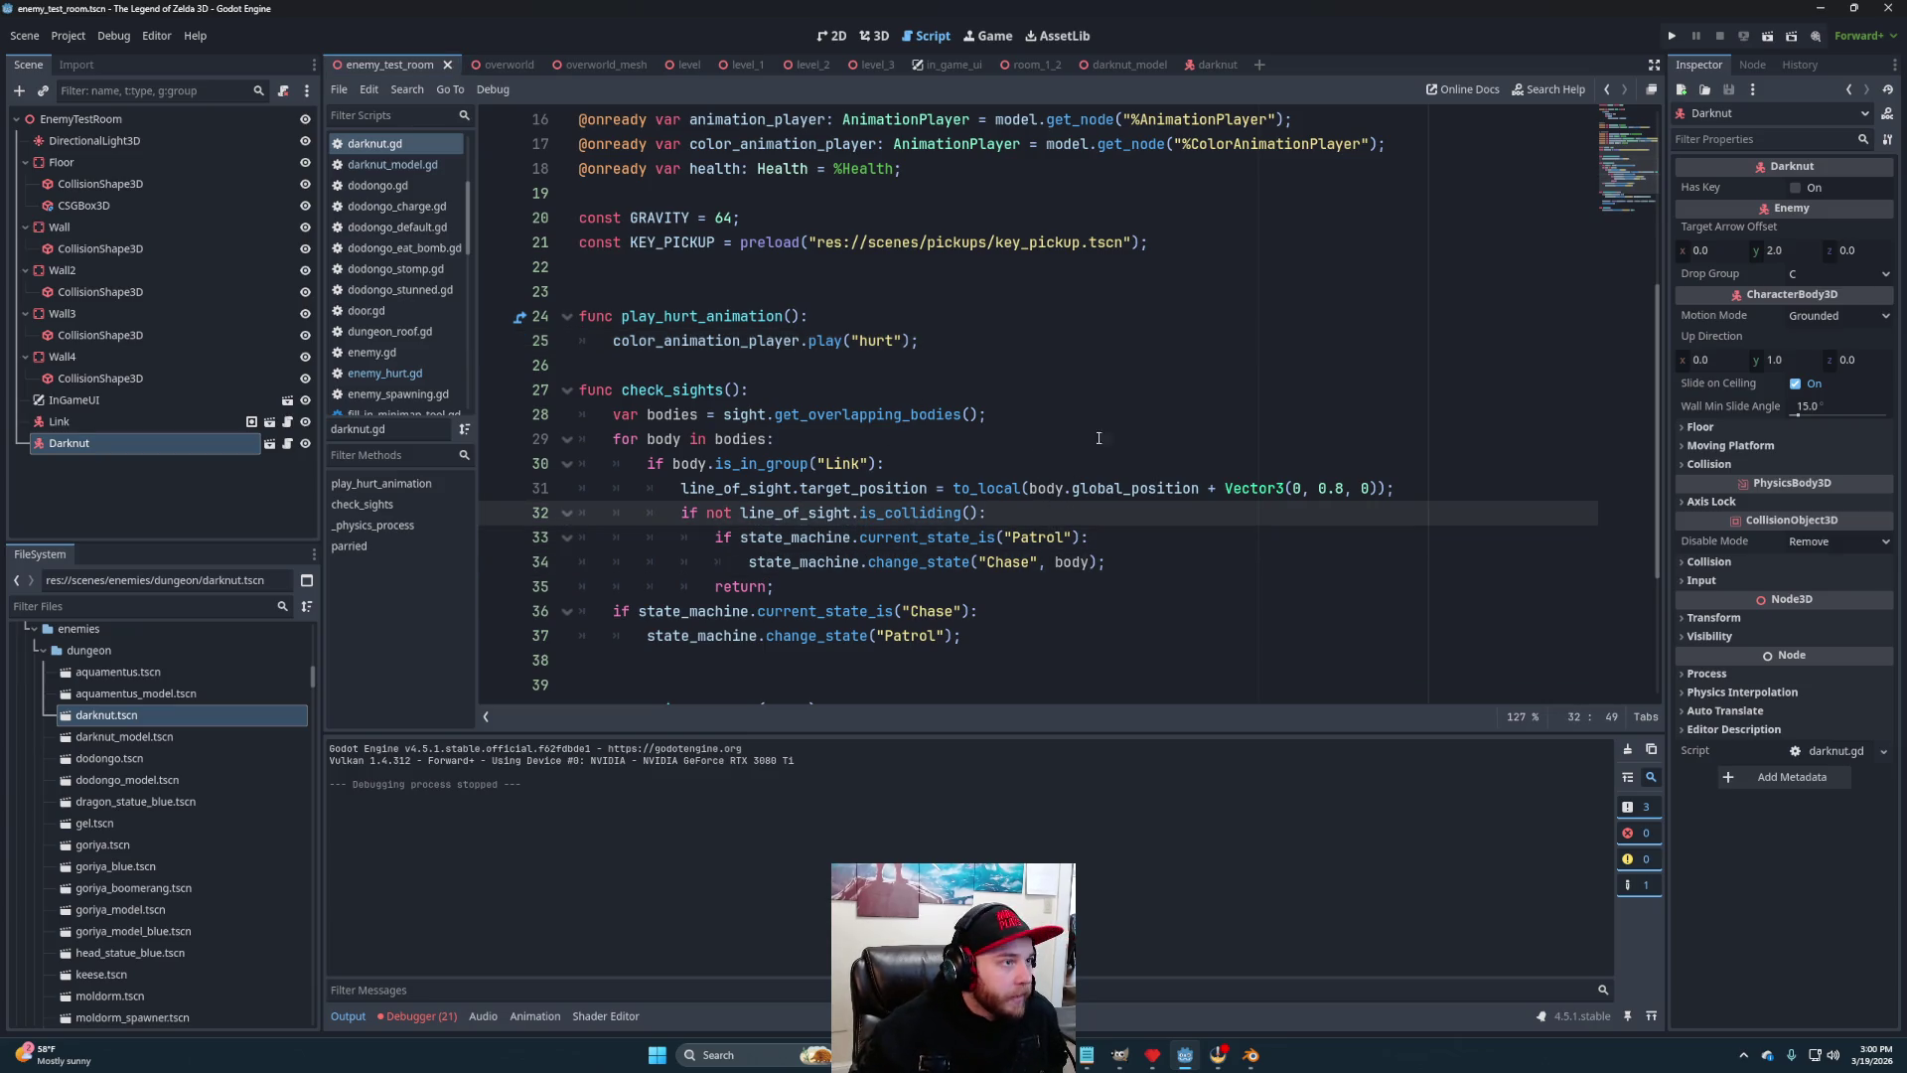
{"action": "scroll", "coordinate": [373, 323], "scroll_direction": "down", "scroll_amount": 3}
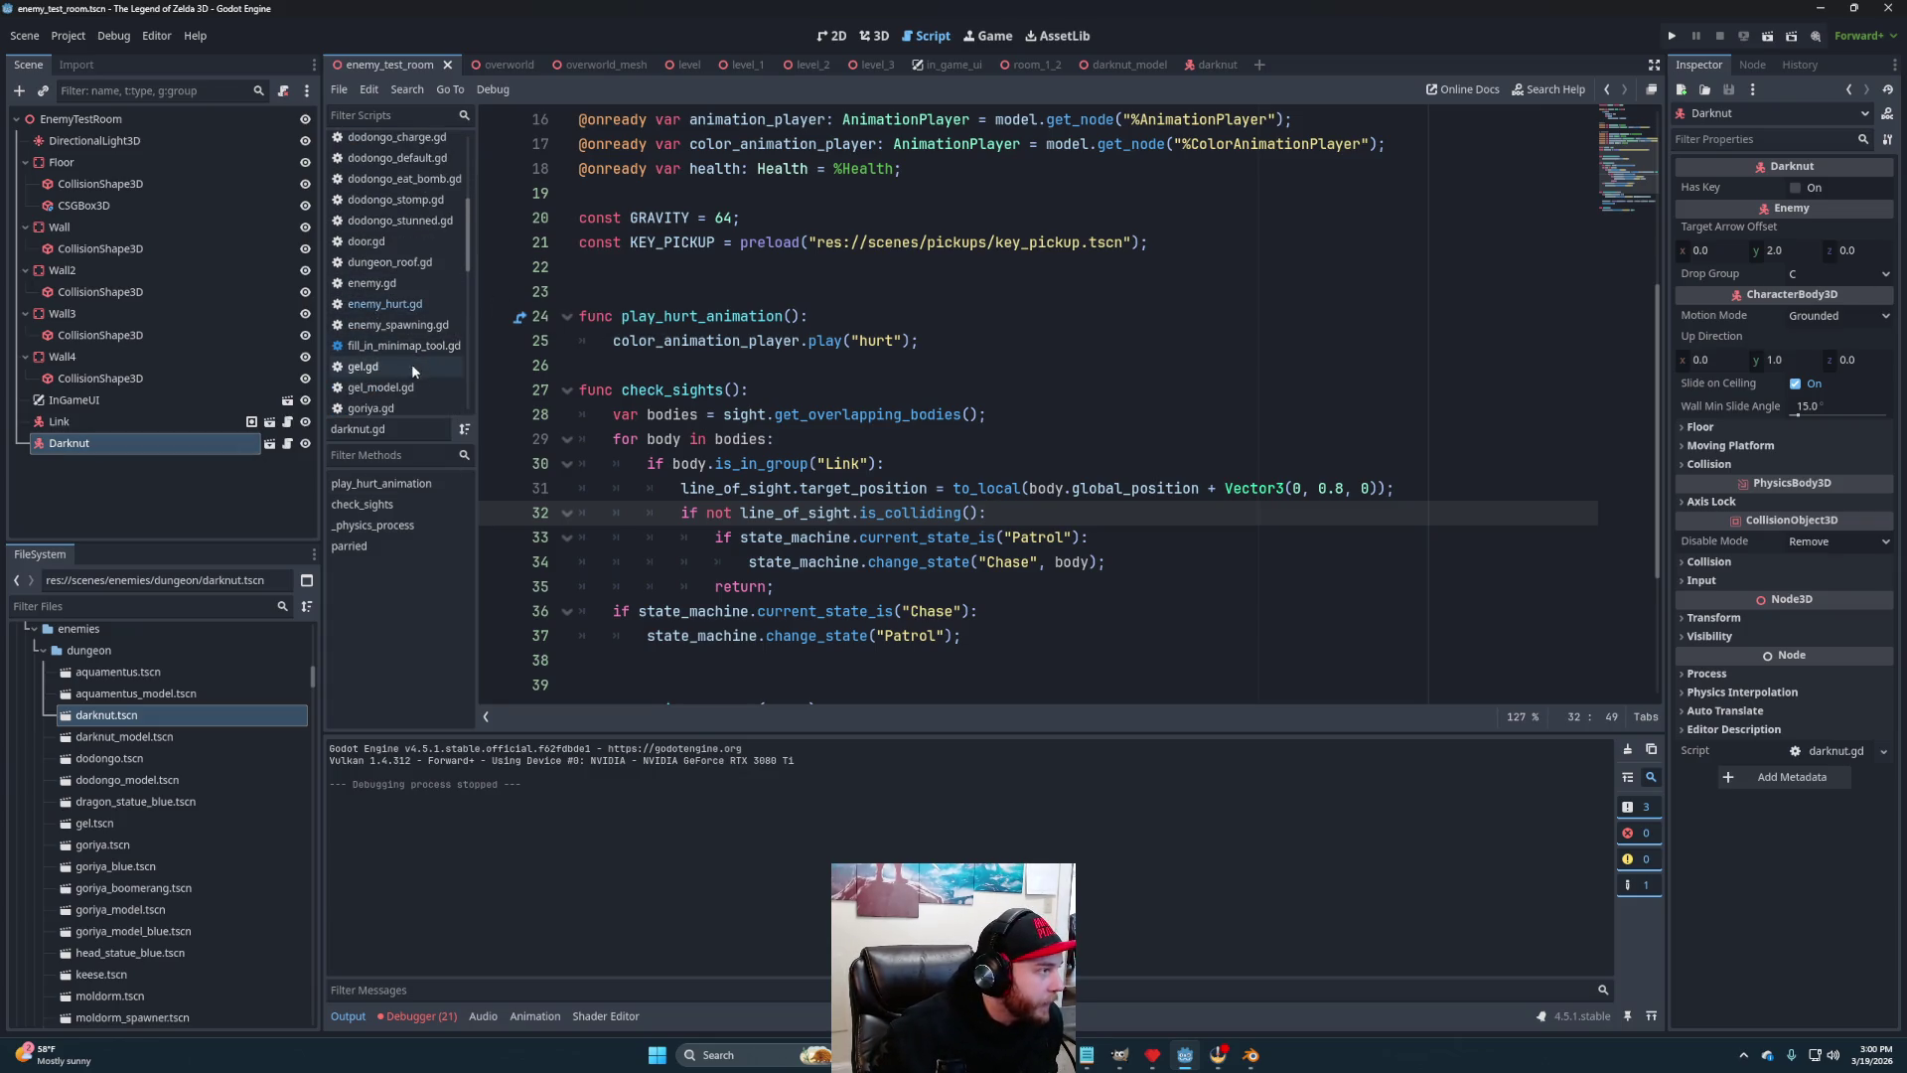
{"action": "left_click", "coordinate": [405, 305]}
{"action": "scroll", "coordinate": [836, 461], "scroll_direction": "down", "scroll_amount": 5}
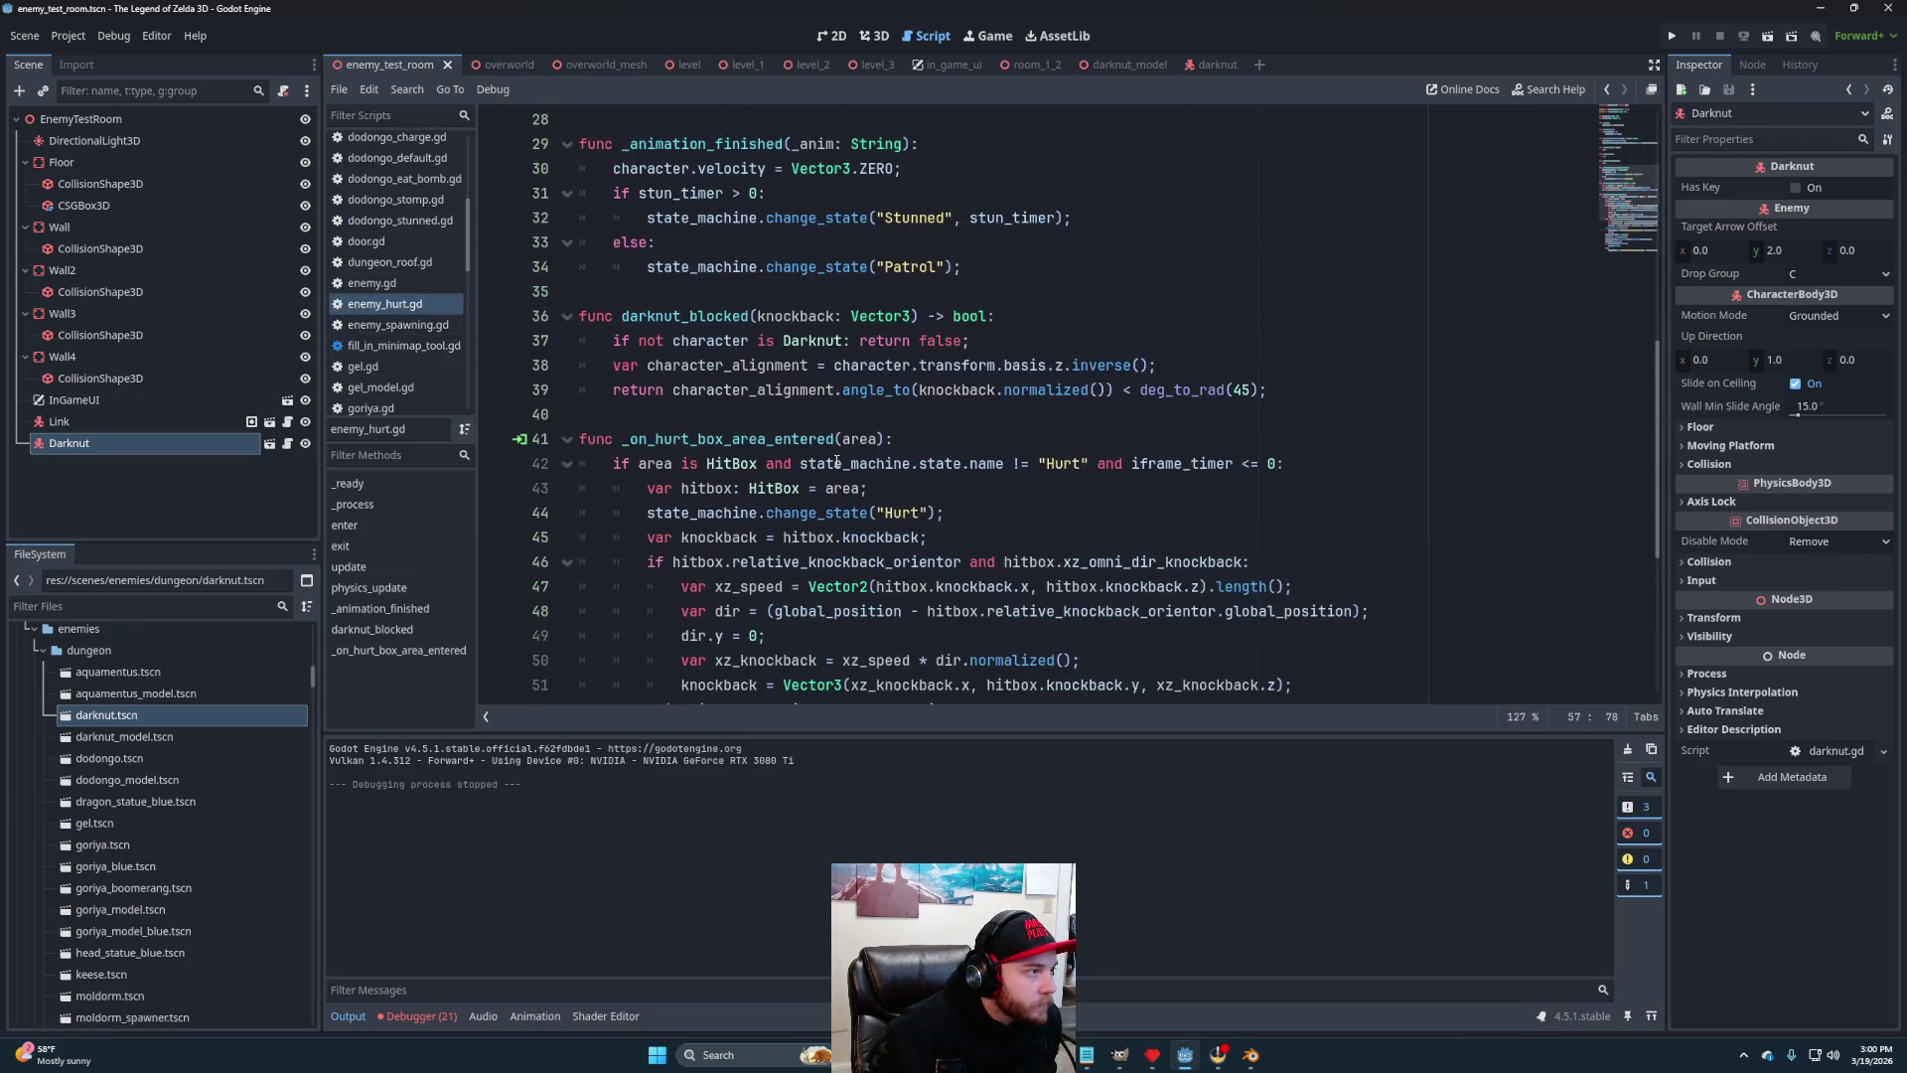
{"action": "scroll", "coordinate": [836, 461], "scroll_direction": "down", "scroll_amount": 1}
{"action": "scroll", "coordinate": [922, 391], "scroll_direction": "up", "scroll_amount": 3}
{"action": "left_click", "coordinate": [1122, 488]}
{"action": "left_click", "coordinate": [1199, 504]}
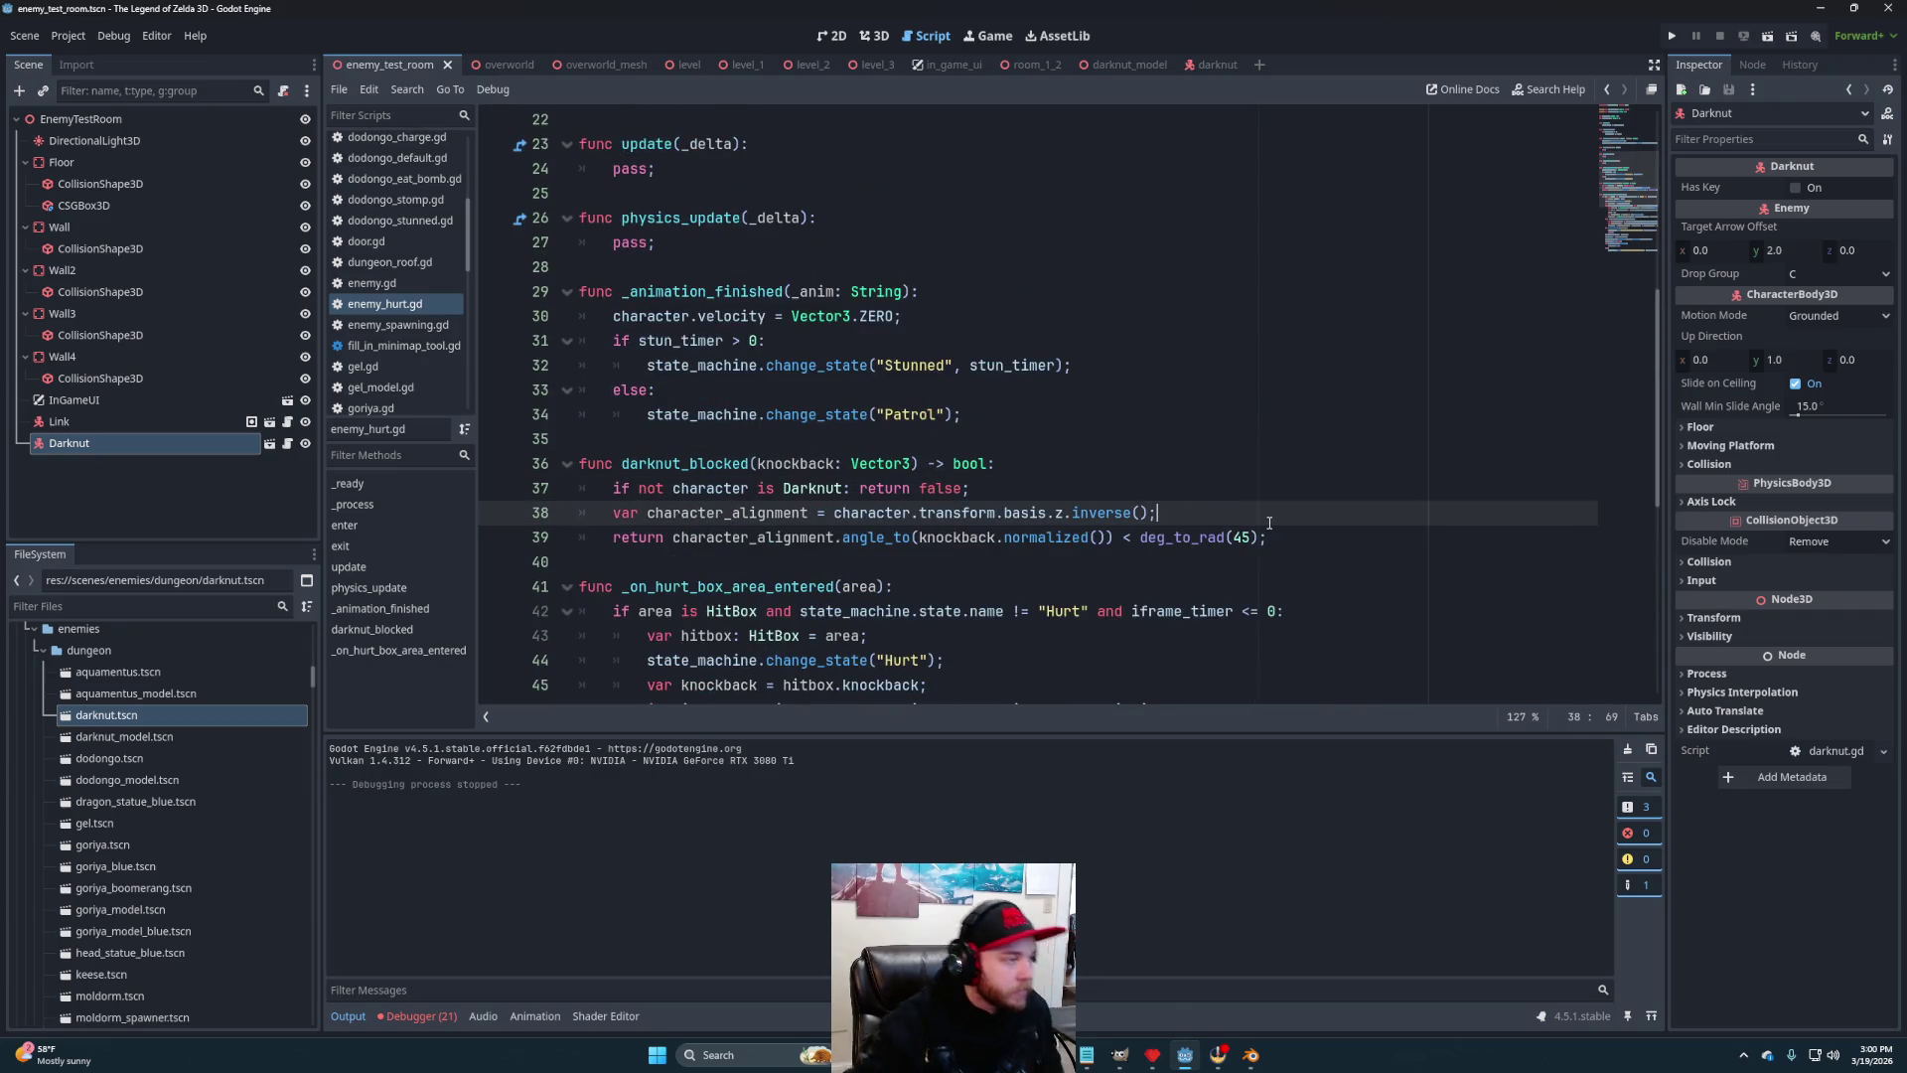
Add print lines for character_alignment and knockback.normalized() below line 38
{"action": "key", "text": "Return"}
{"action": "type", "text": "prin"}
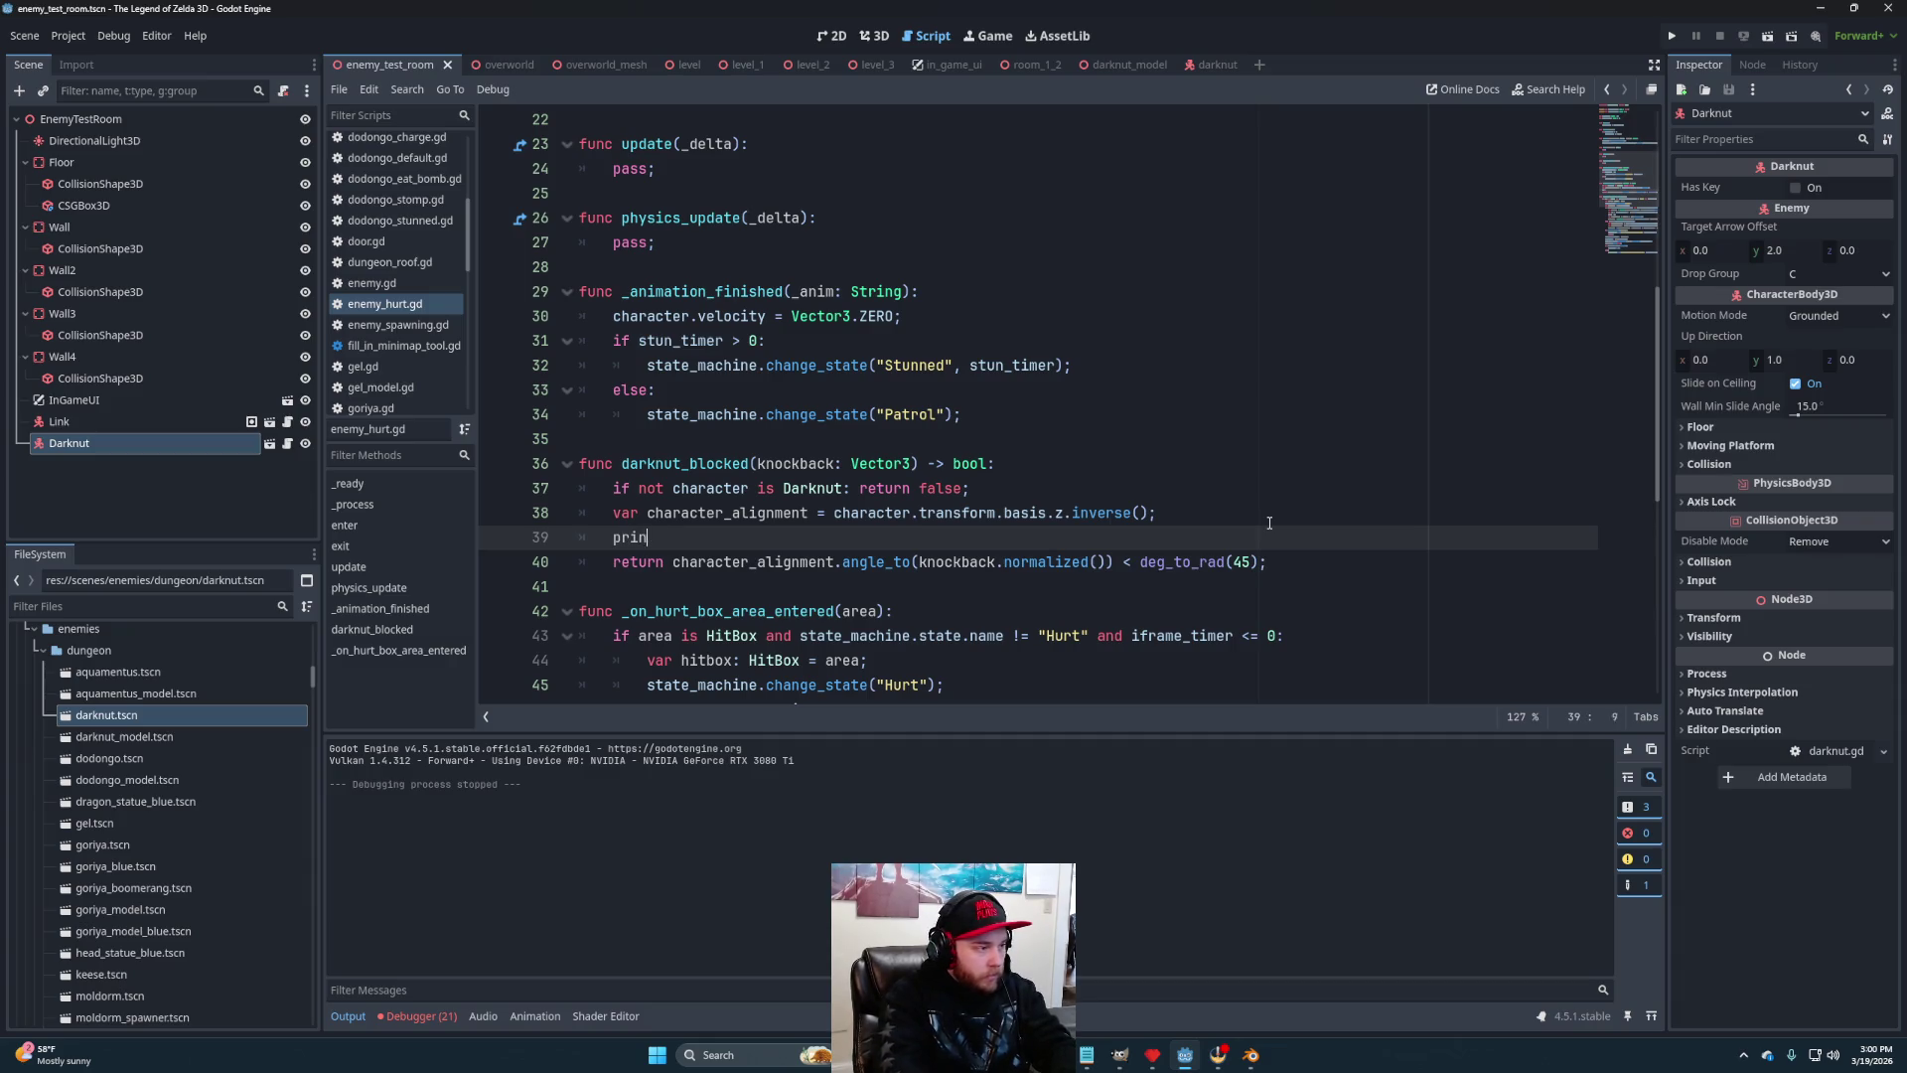
{"action": "type", "text": "t(char"}
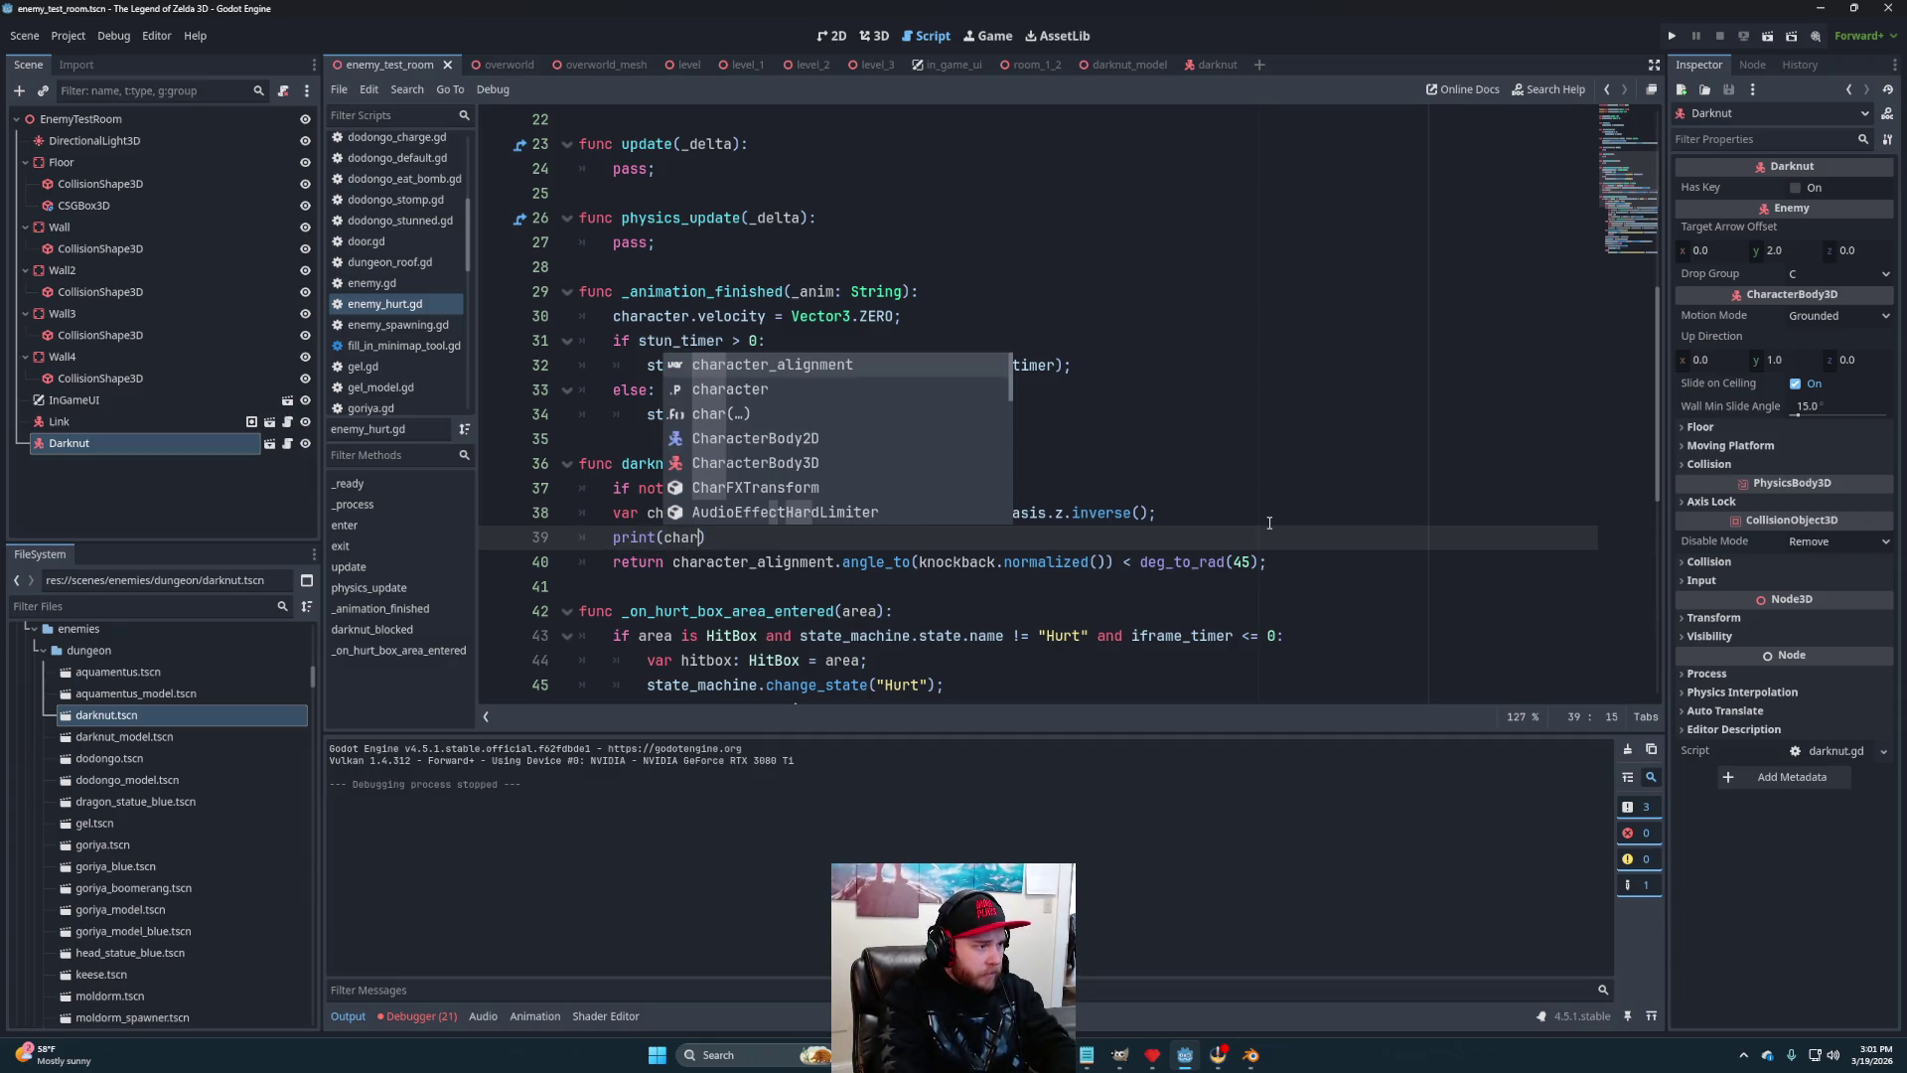
{"action": "key", "text": "Return"}
{"action": "type", "text": ";"}
{"action": "key", "text": "Return"}
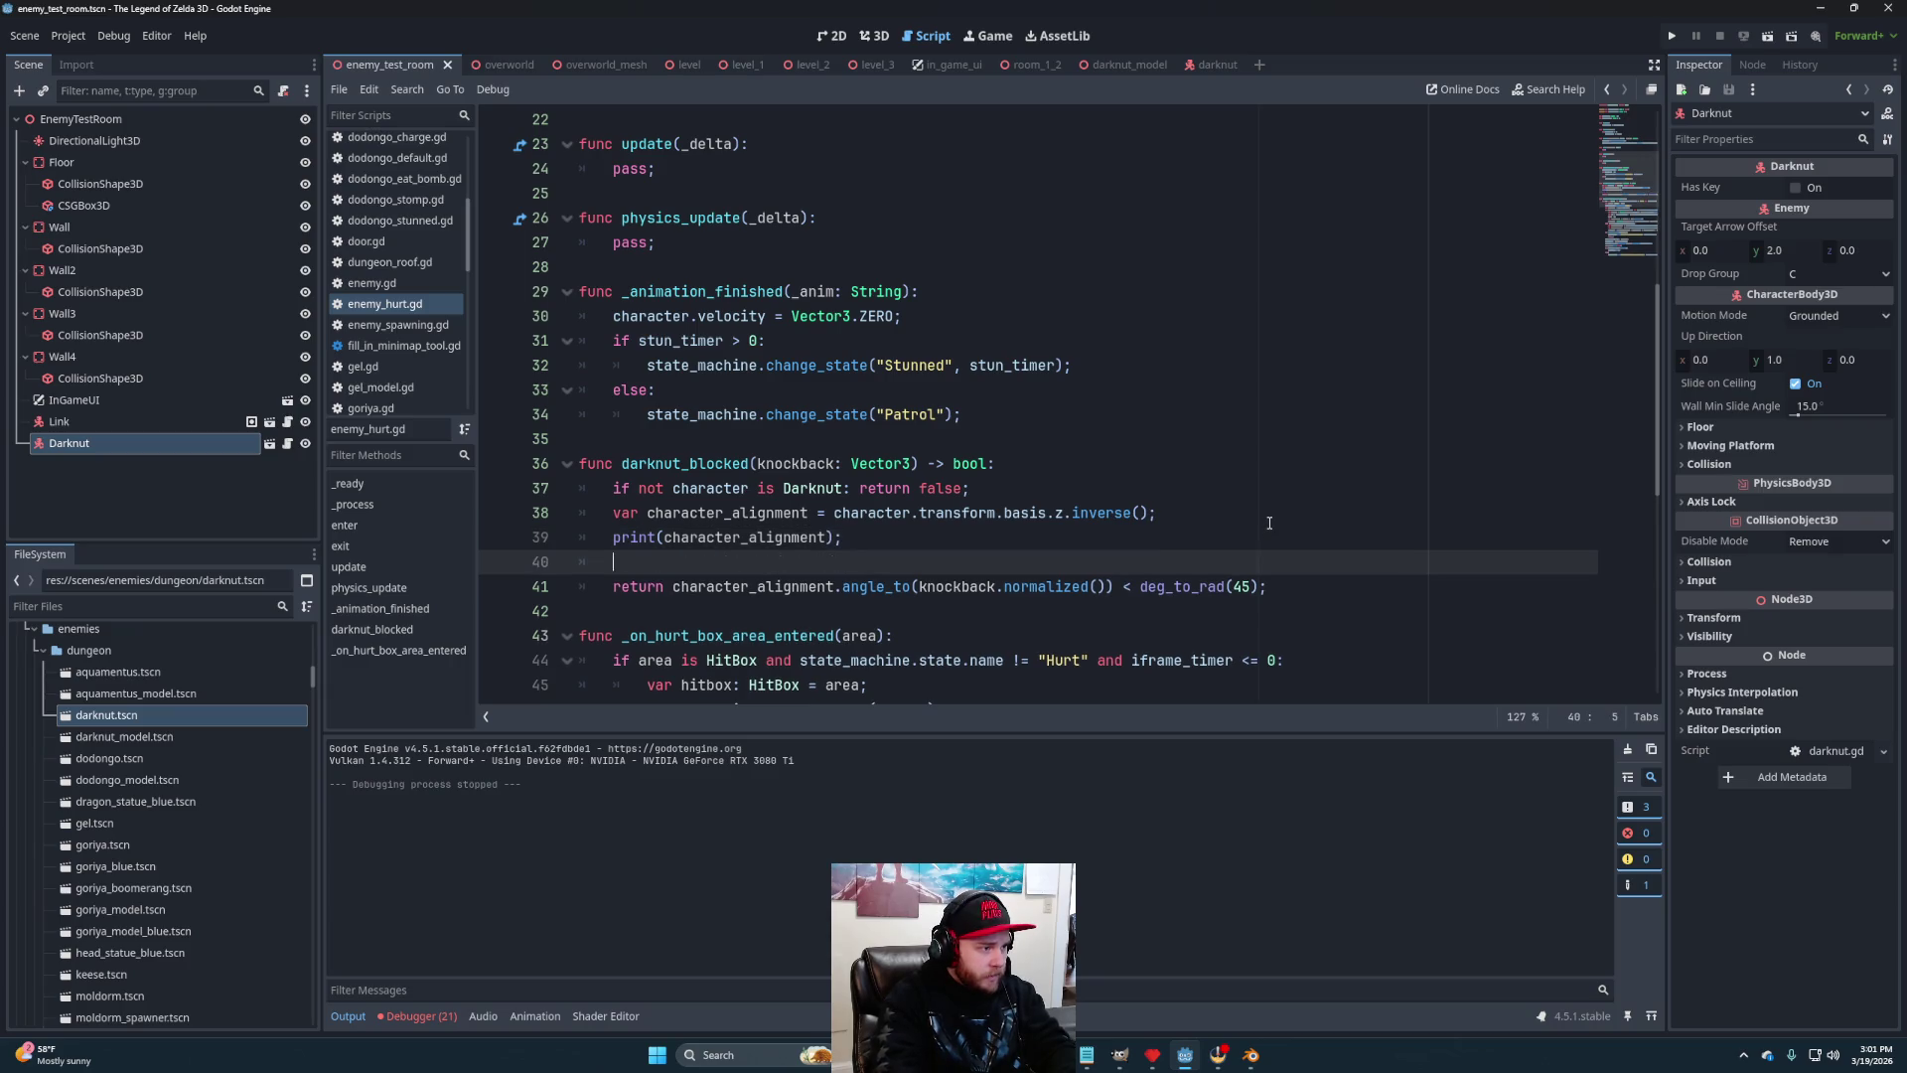
{"action": "type", "text": "print(knock"}
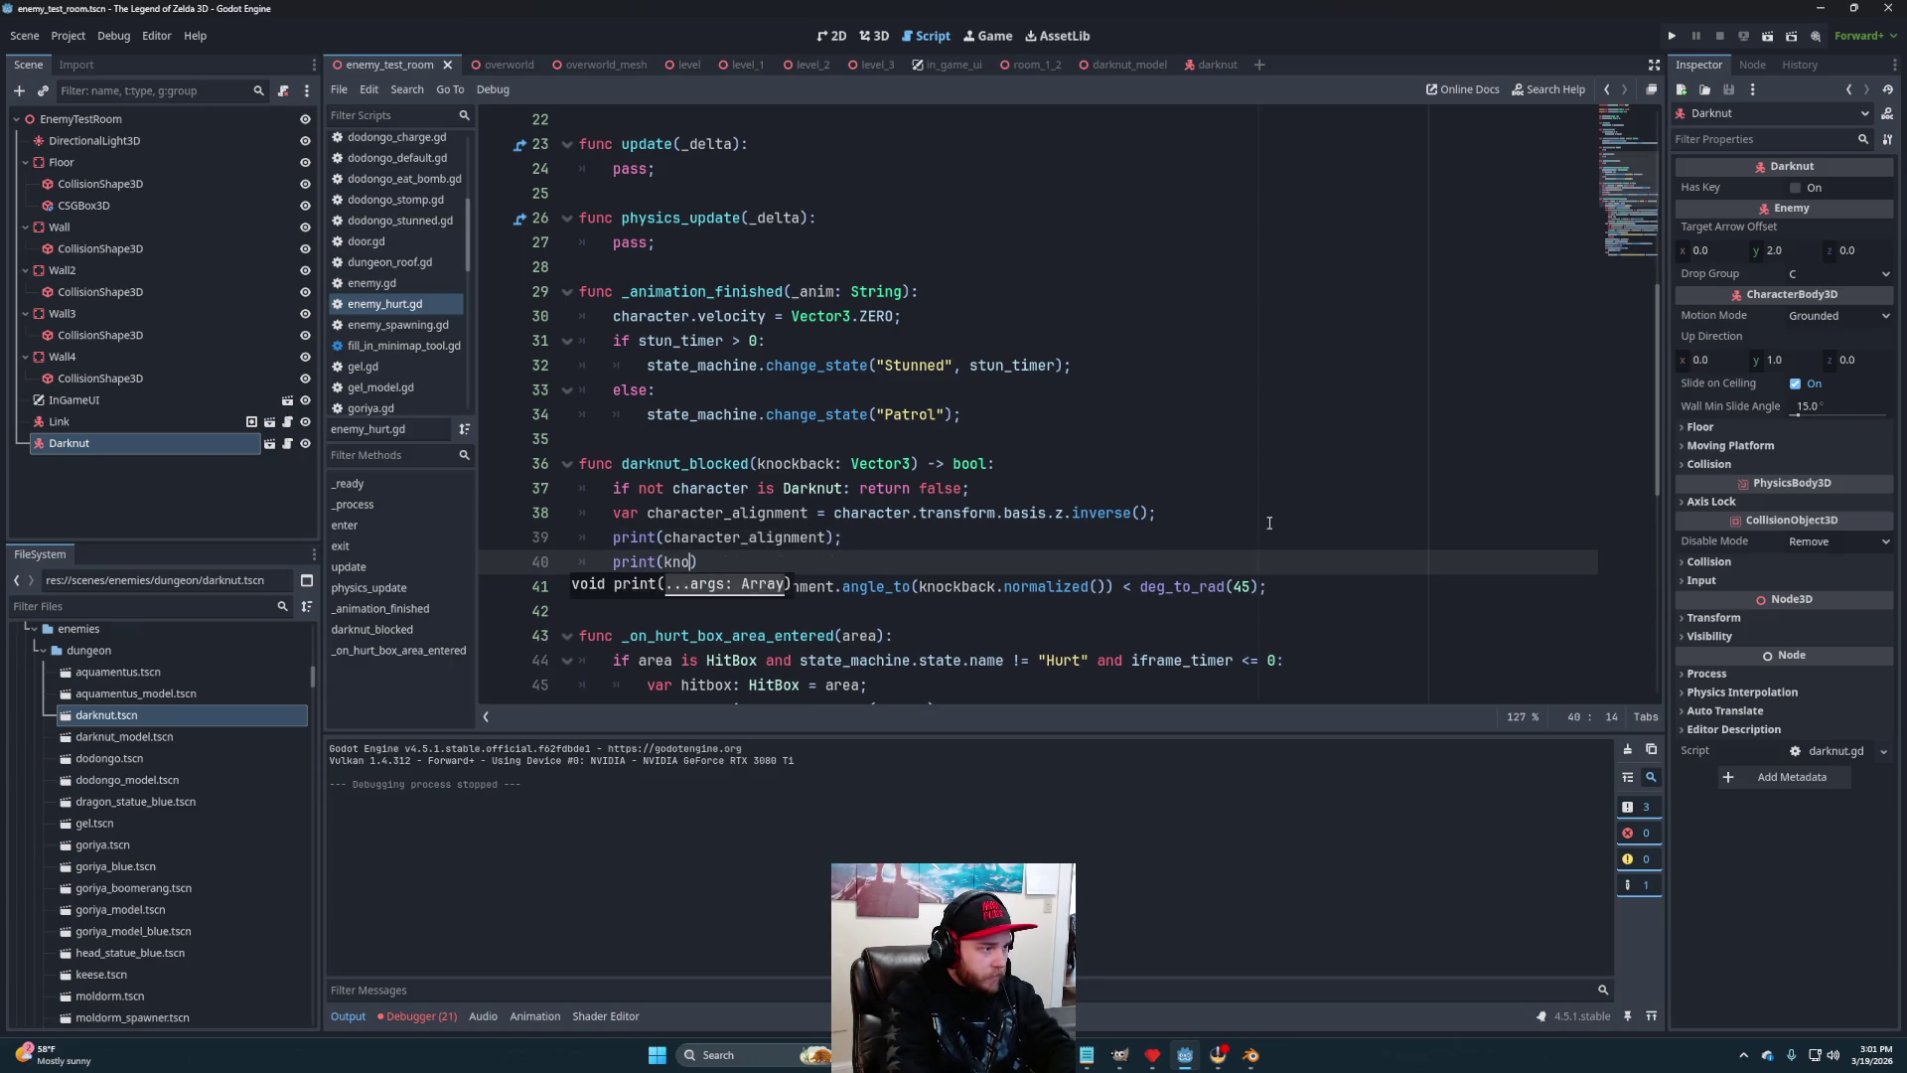
{"action": "type", "text": "back.normalized());"}
{"action": "key", "text": "Return"}
Print rad_to_deg(character_alignment.angle_to(knockback.normalized())) and save enemy_hurt.gd
{"action": "type", "text": "print("}
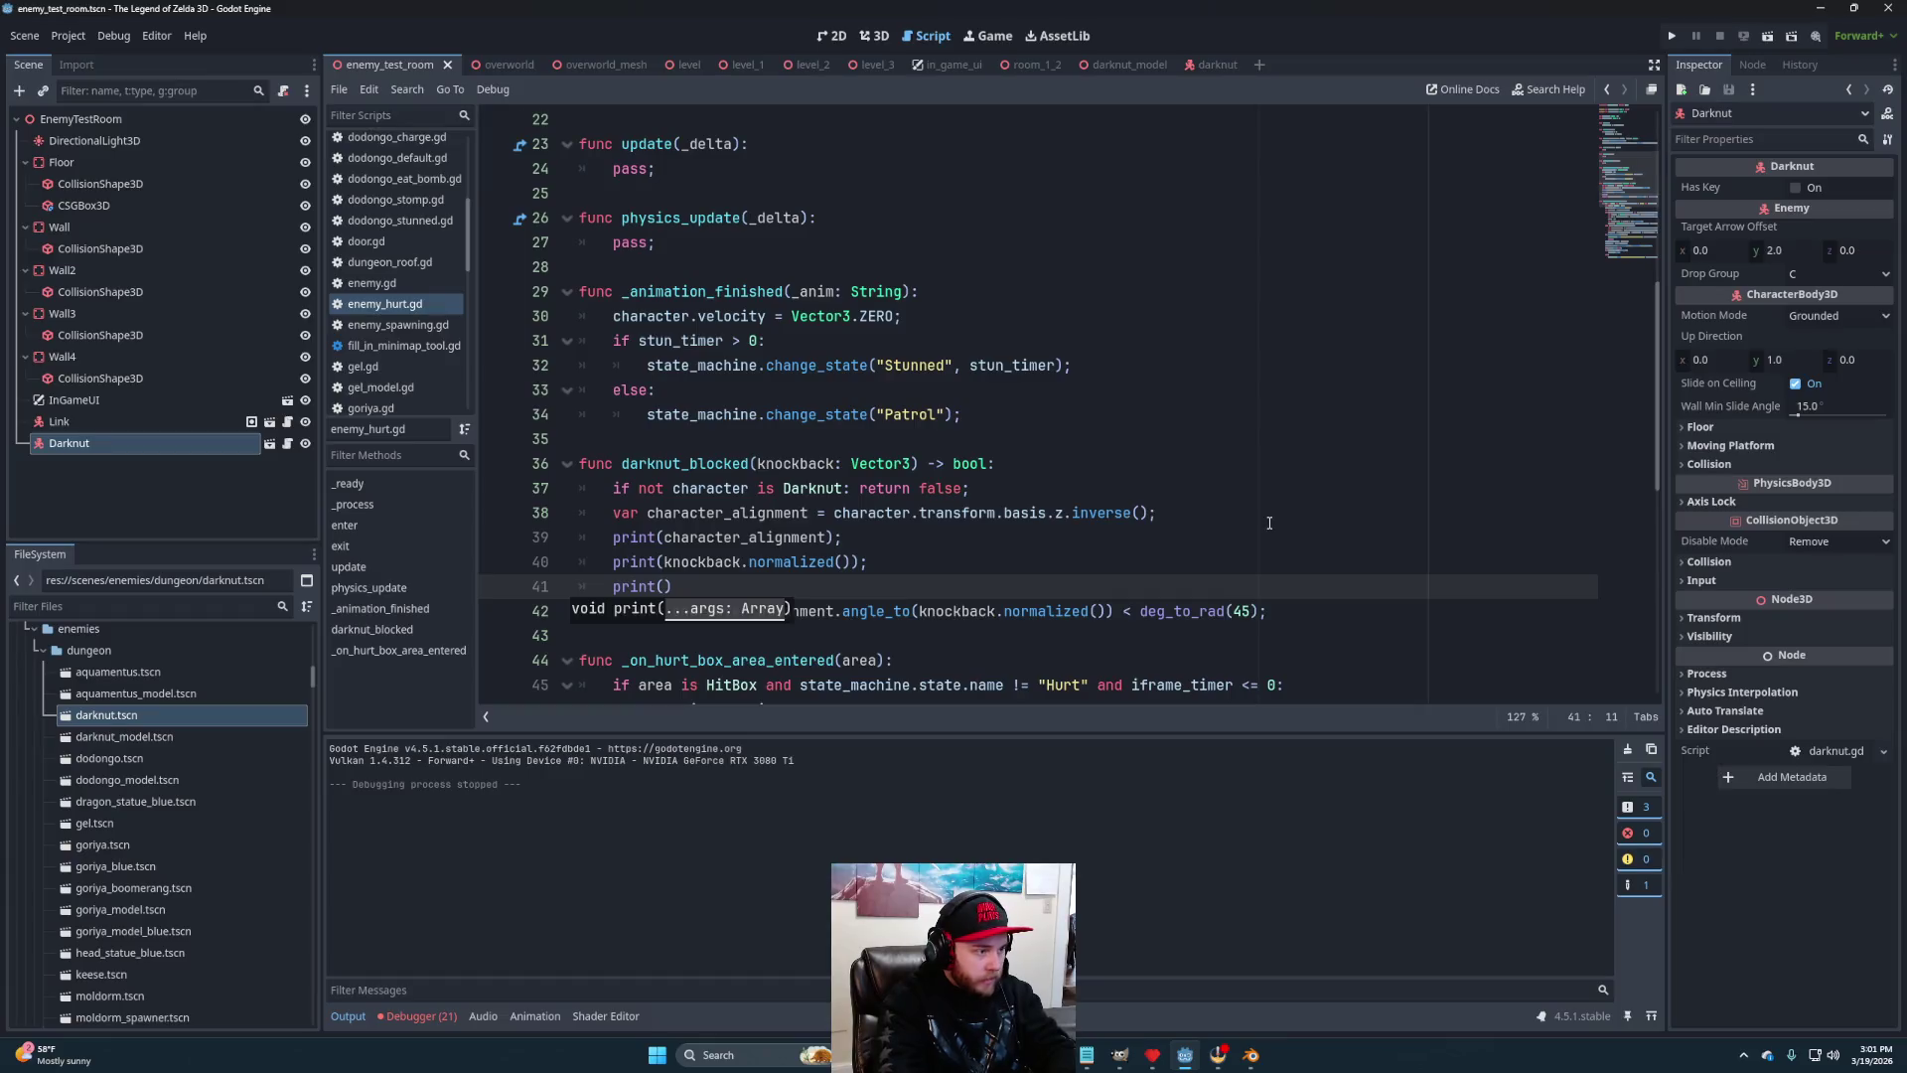
{"action": "type", "text": "rad_to"}
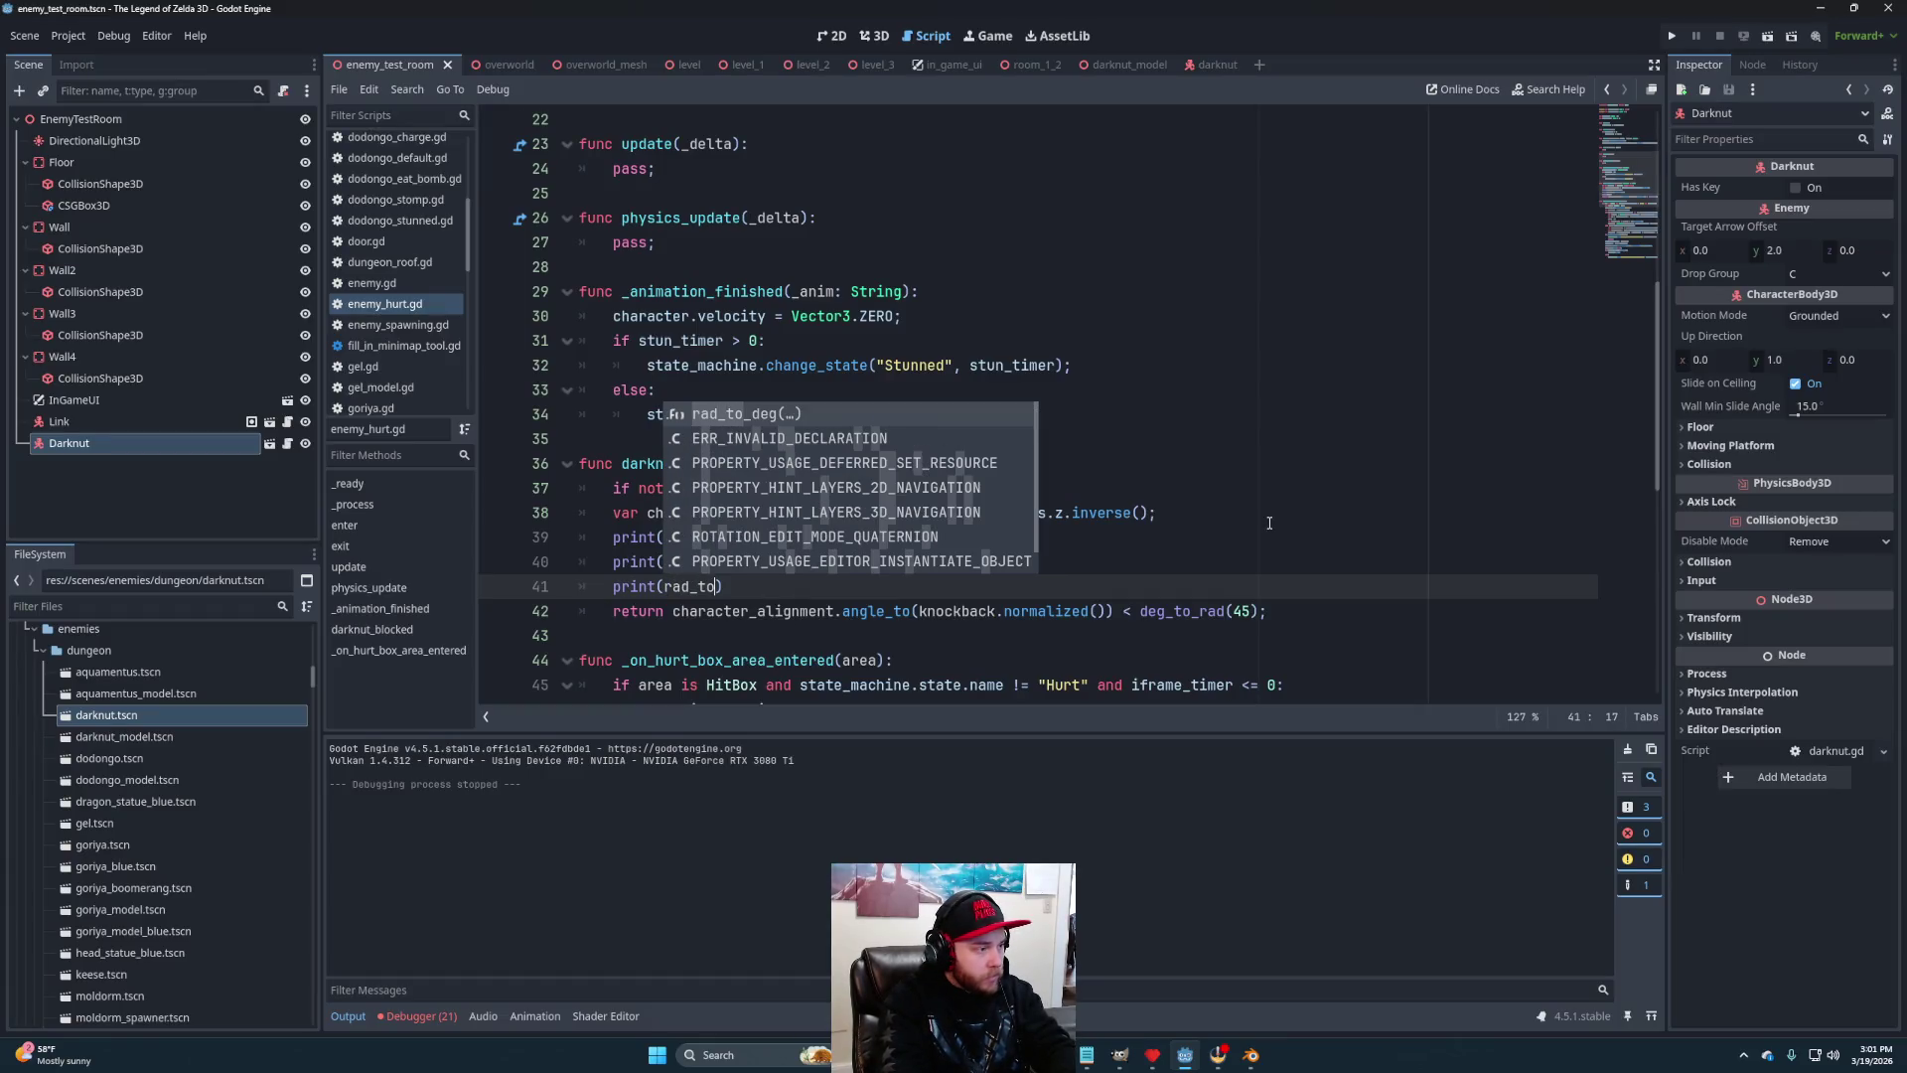
{"action": "key", "text": "Return"}
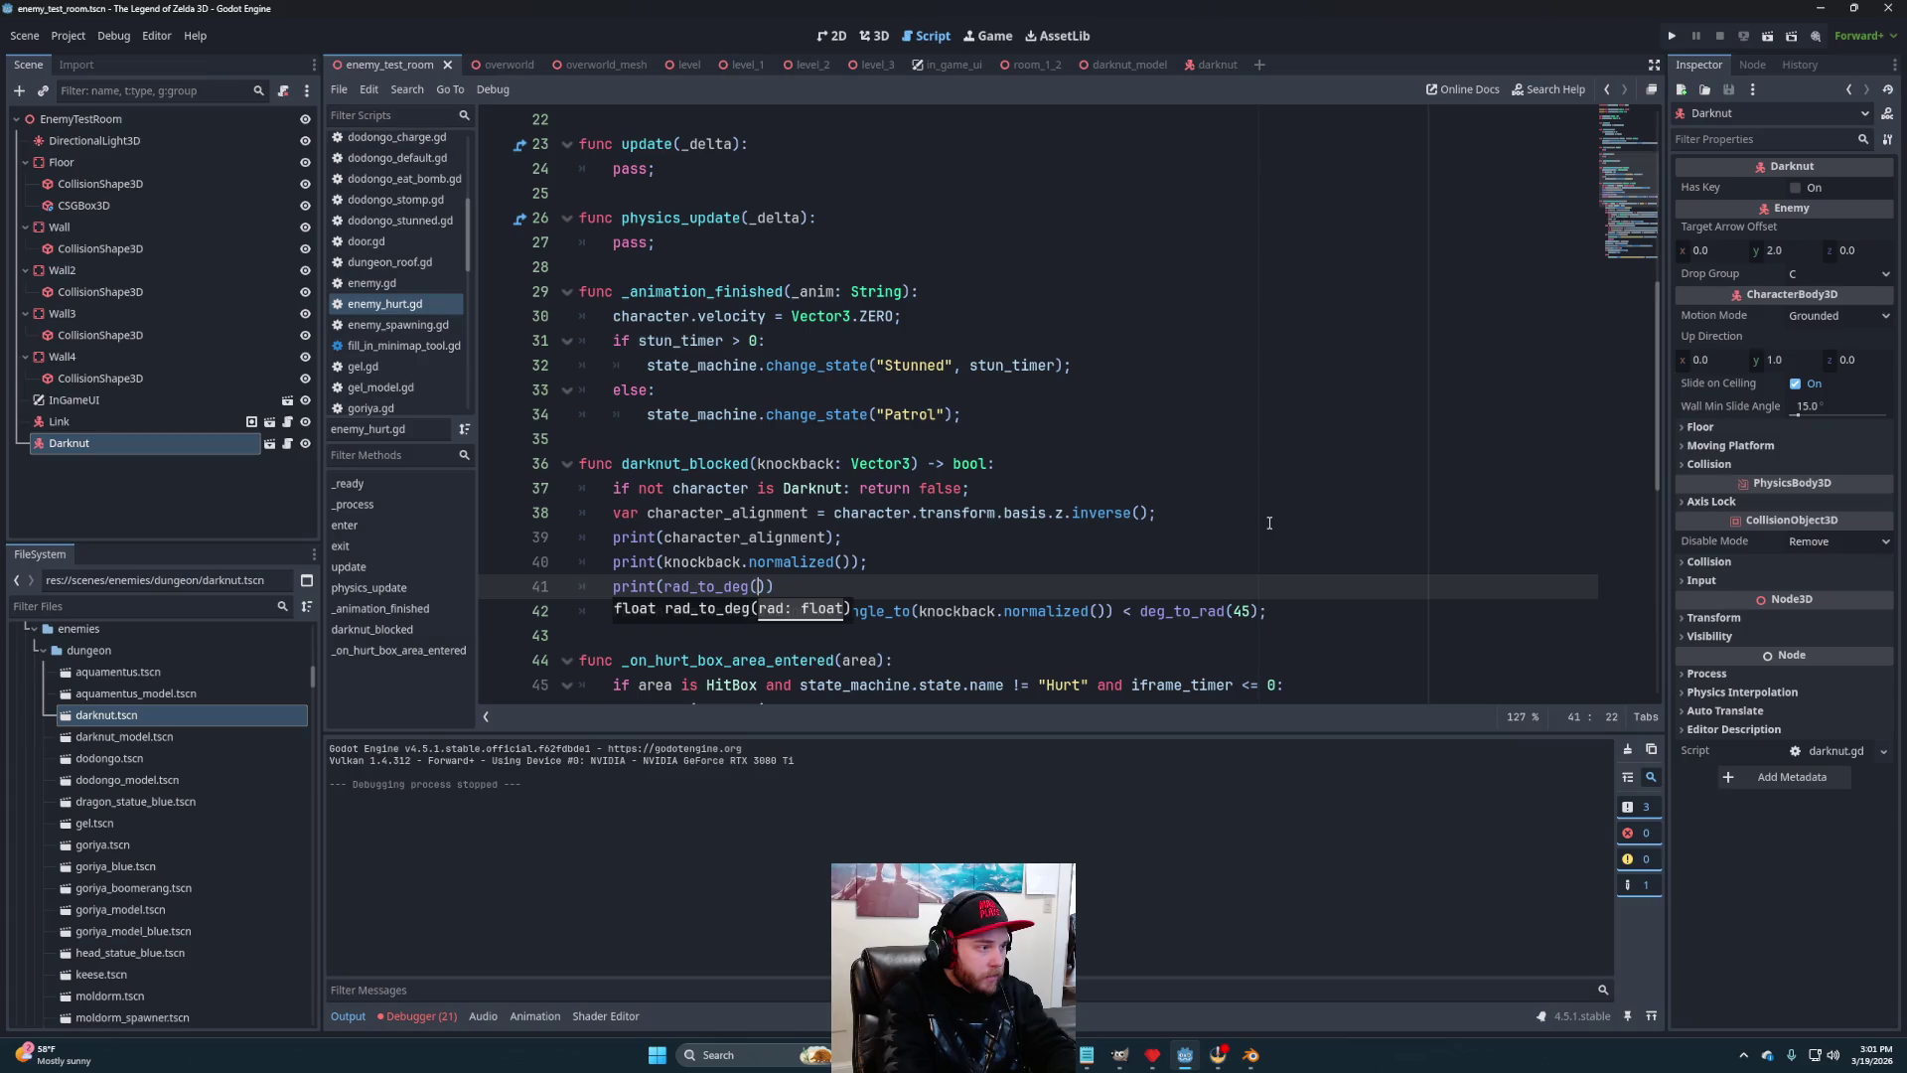
{"action": "type", "text": "chart"}
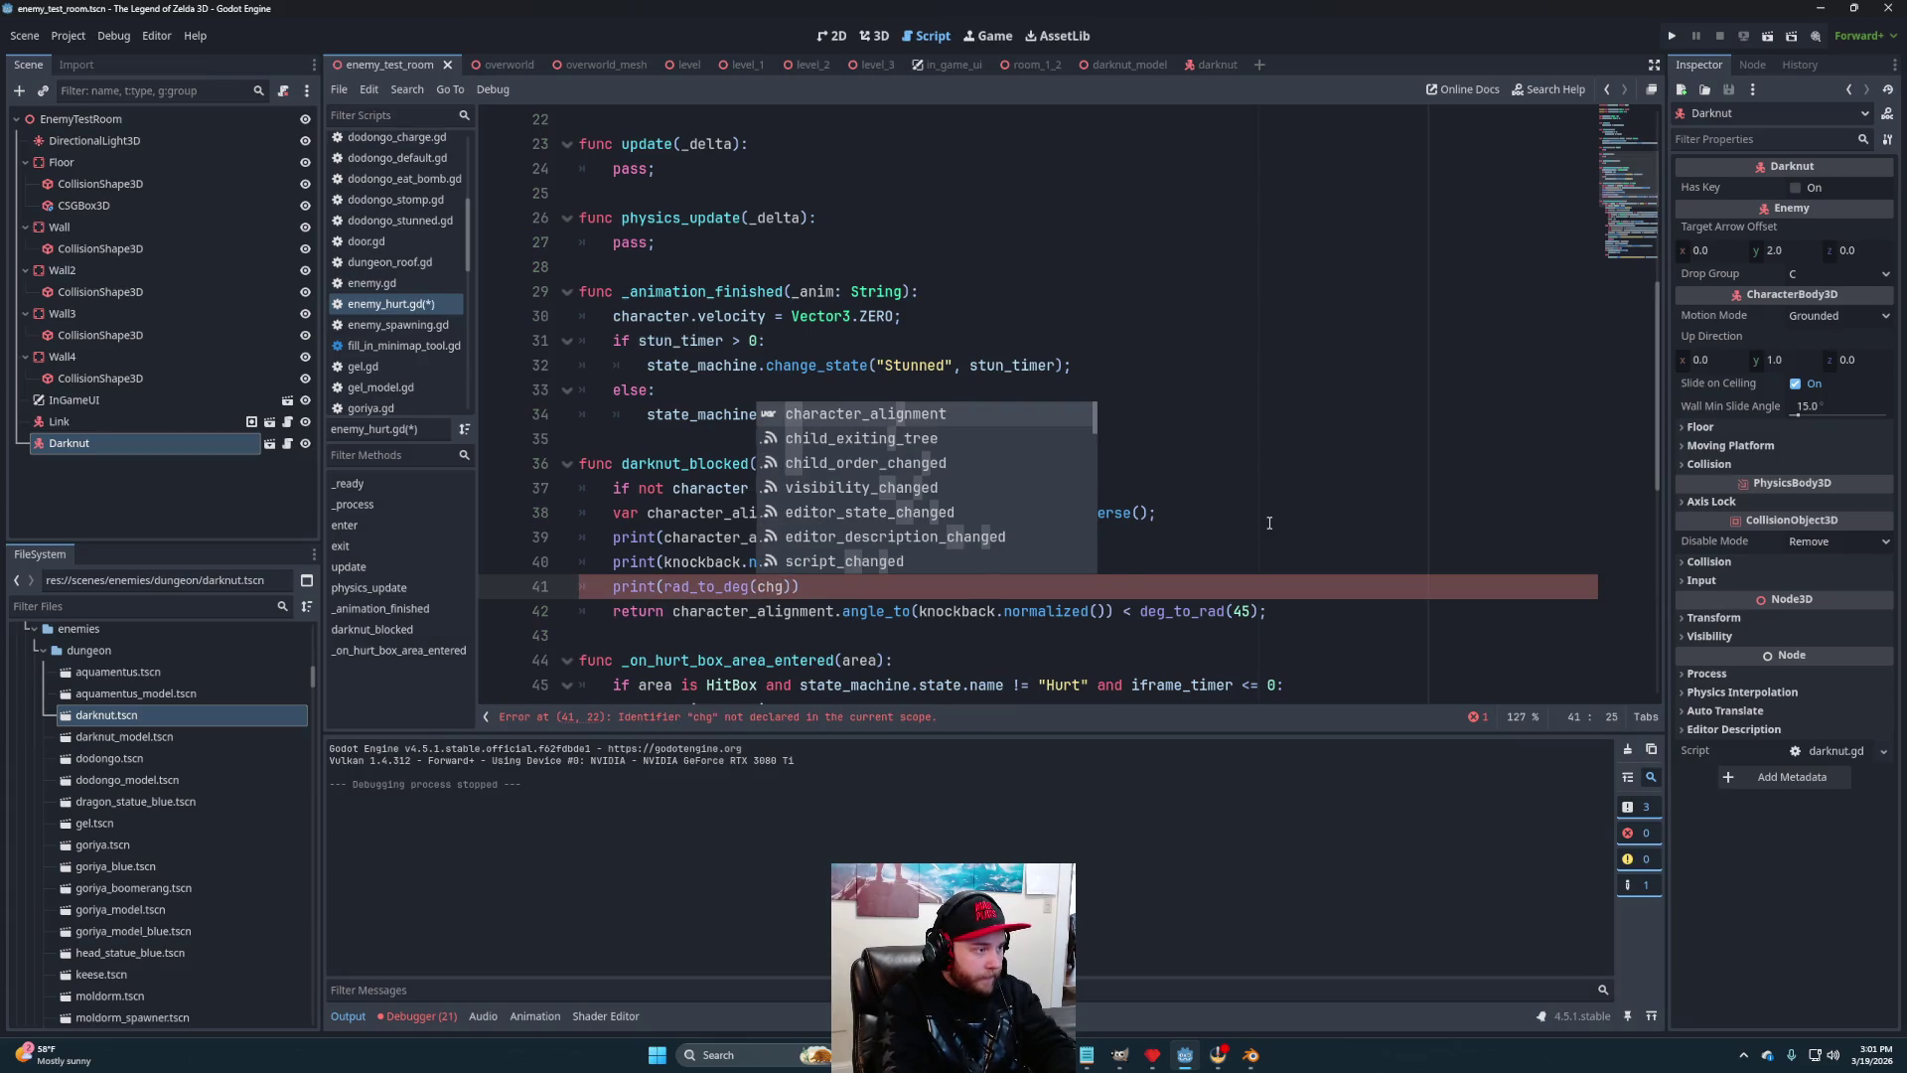
{"action": "key", "text": "Return"}
{"action": "type", "text": ".angle"}
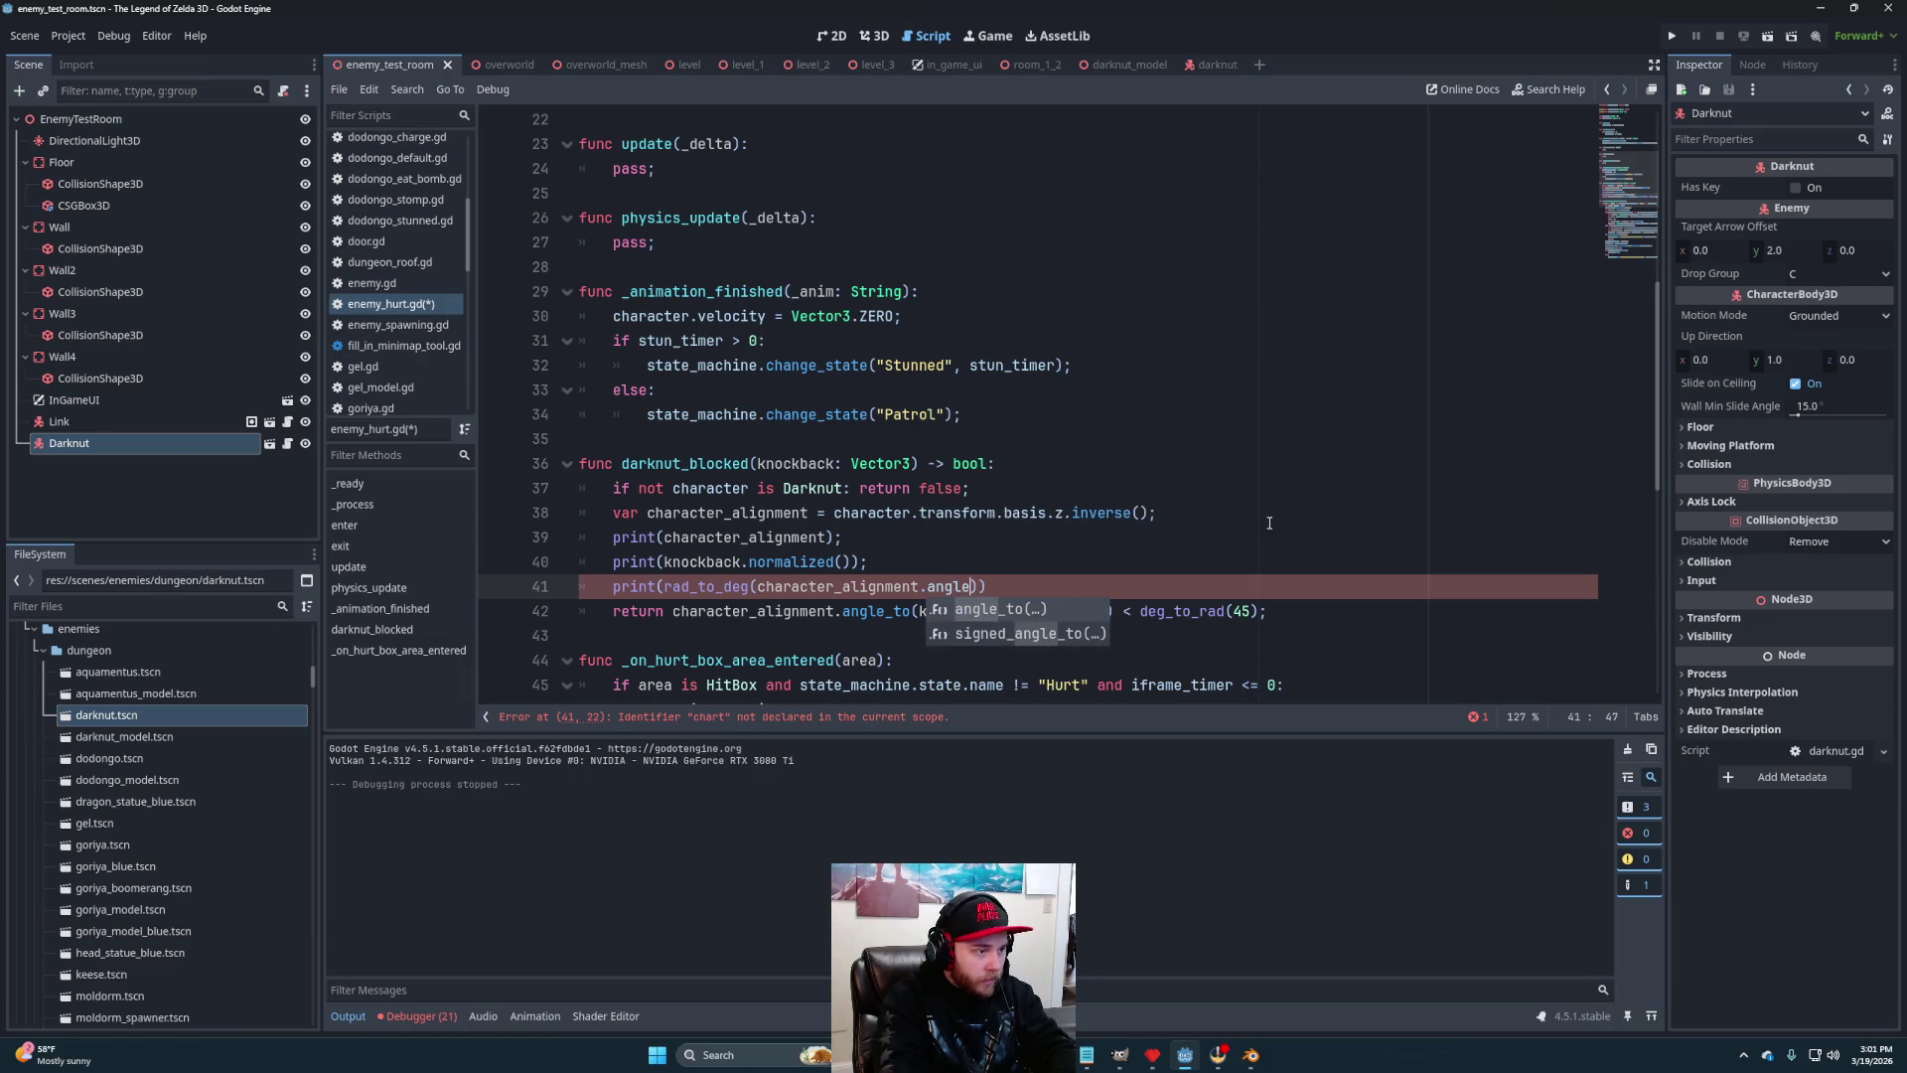
{"action": "key", "text": "Return"}
{"action": "type", "text": "knockback."}
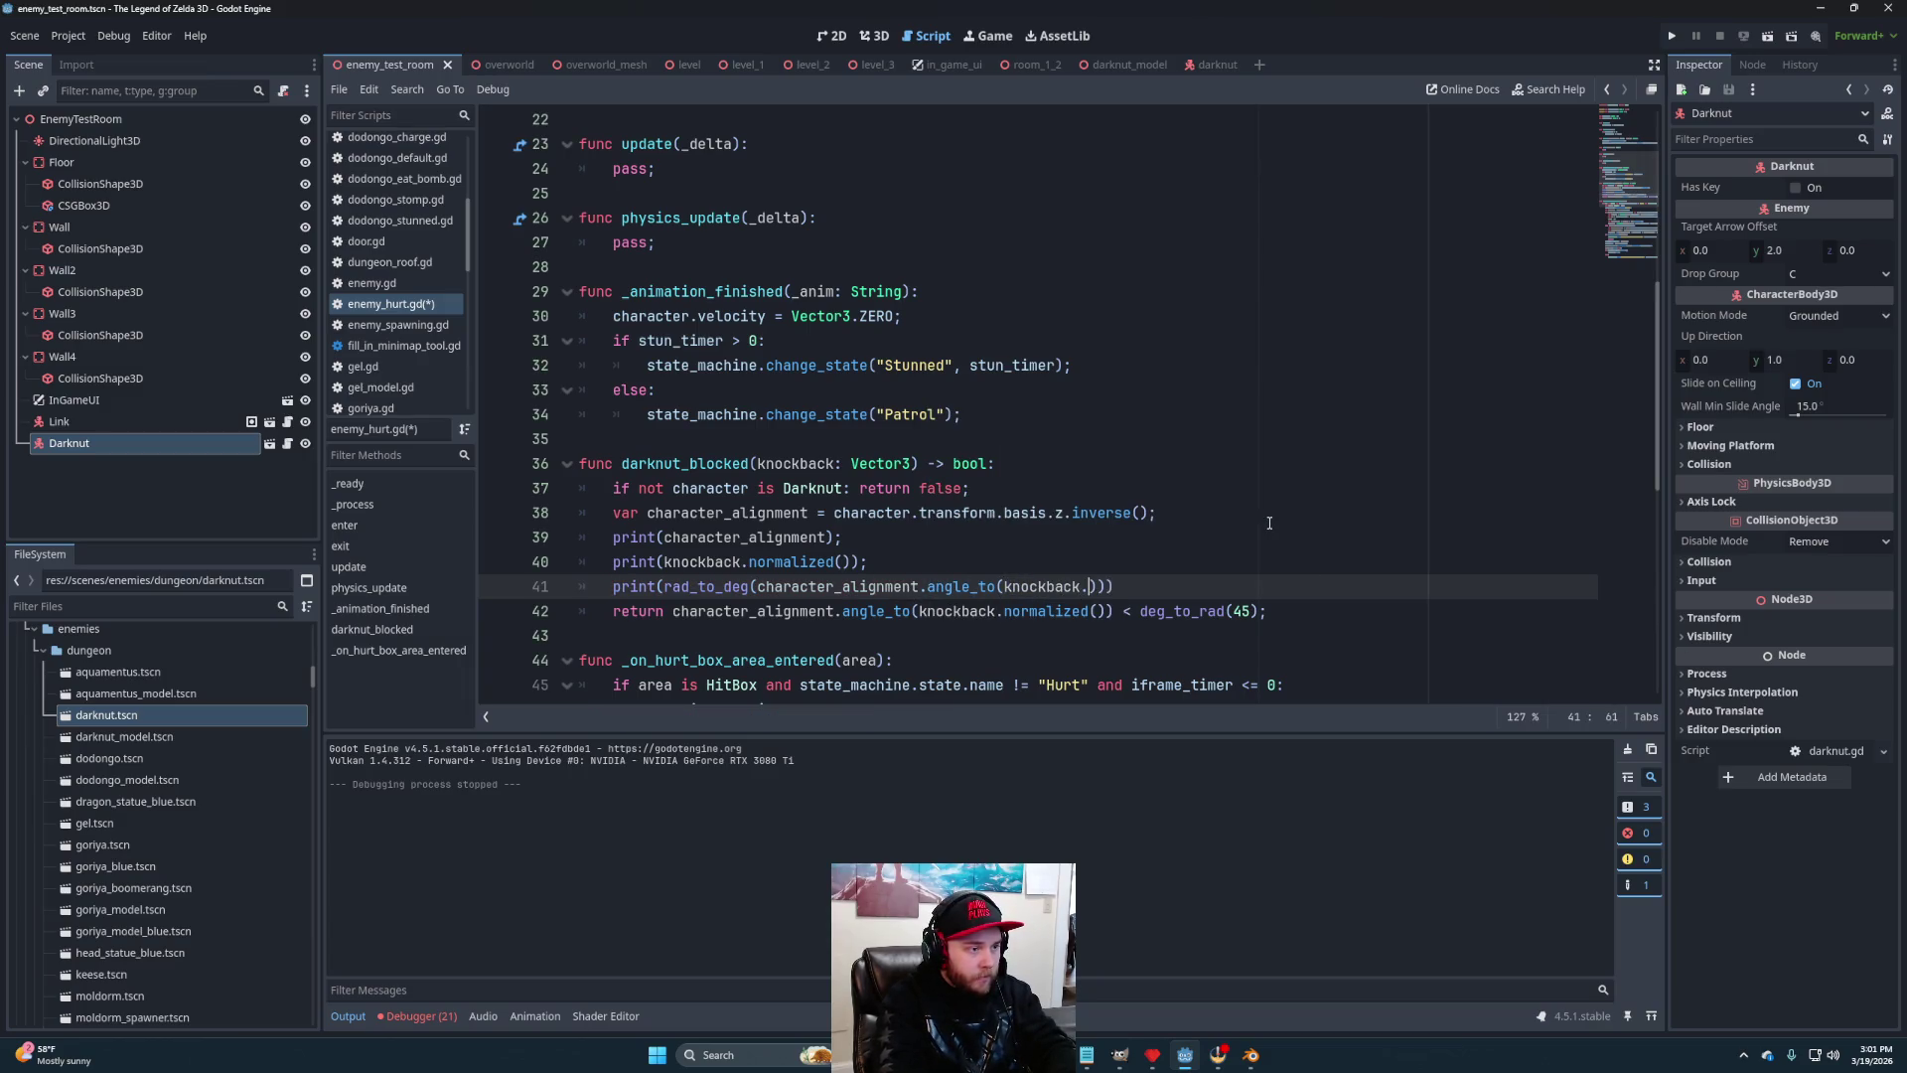
{"action": "type", "text": "norma"}
{"action": "key", "text": "Return"}
{"action": "key", "text": "Right"}
{"action": "type", "text": ";"}
{"action": "key", "text": "ctrl+s"}
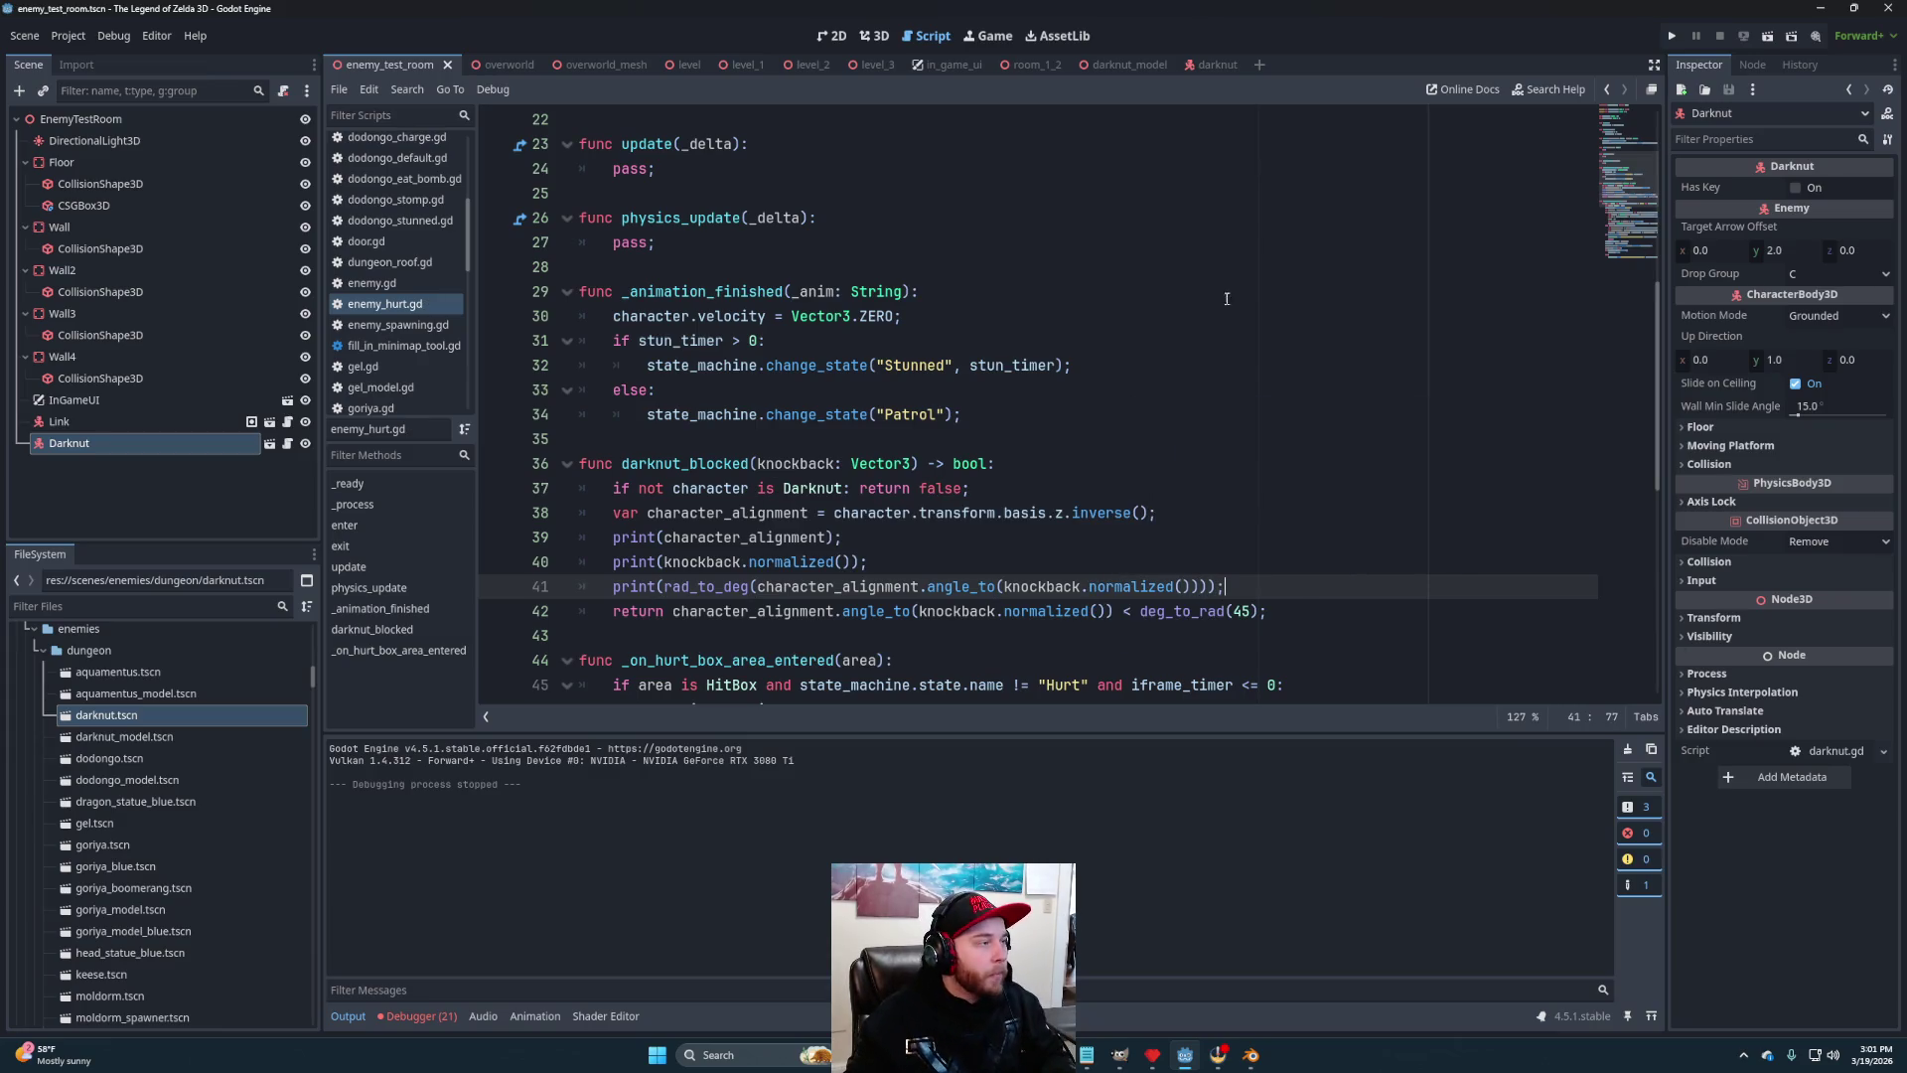
Run the current scene and move the game window aside to watch the output
{"action": "left_click", "coordinate": [1772, 40]}
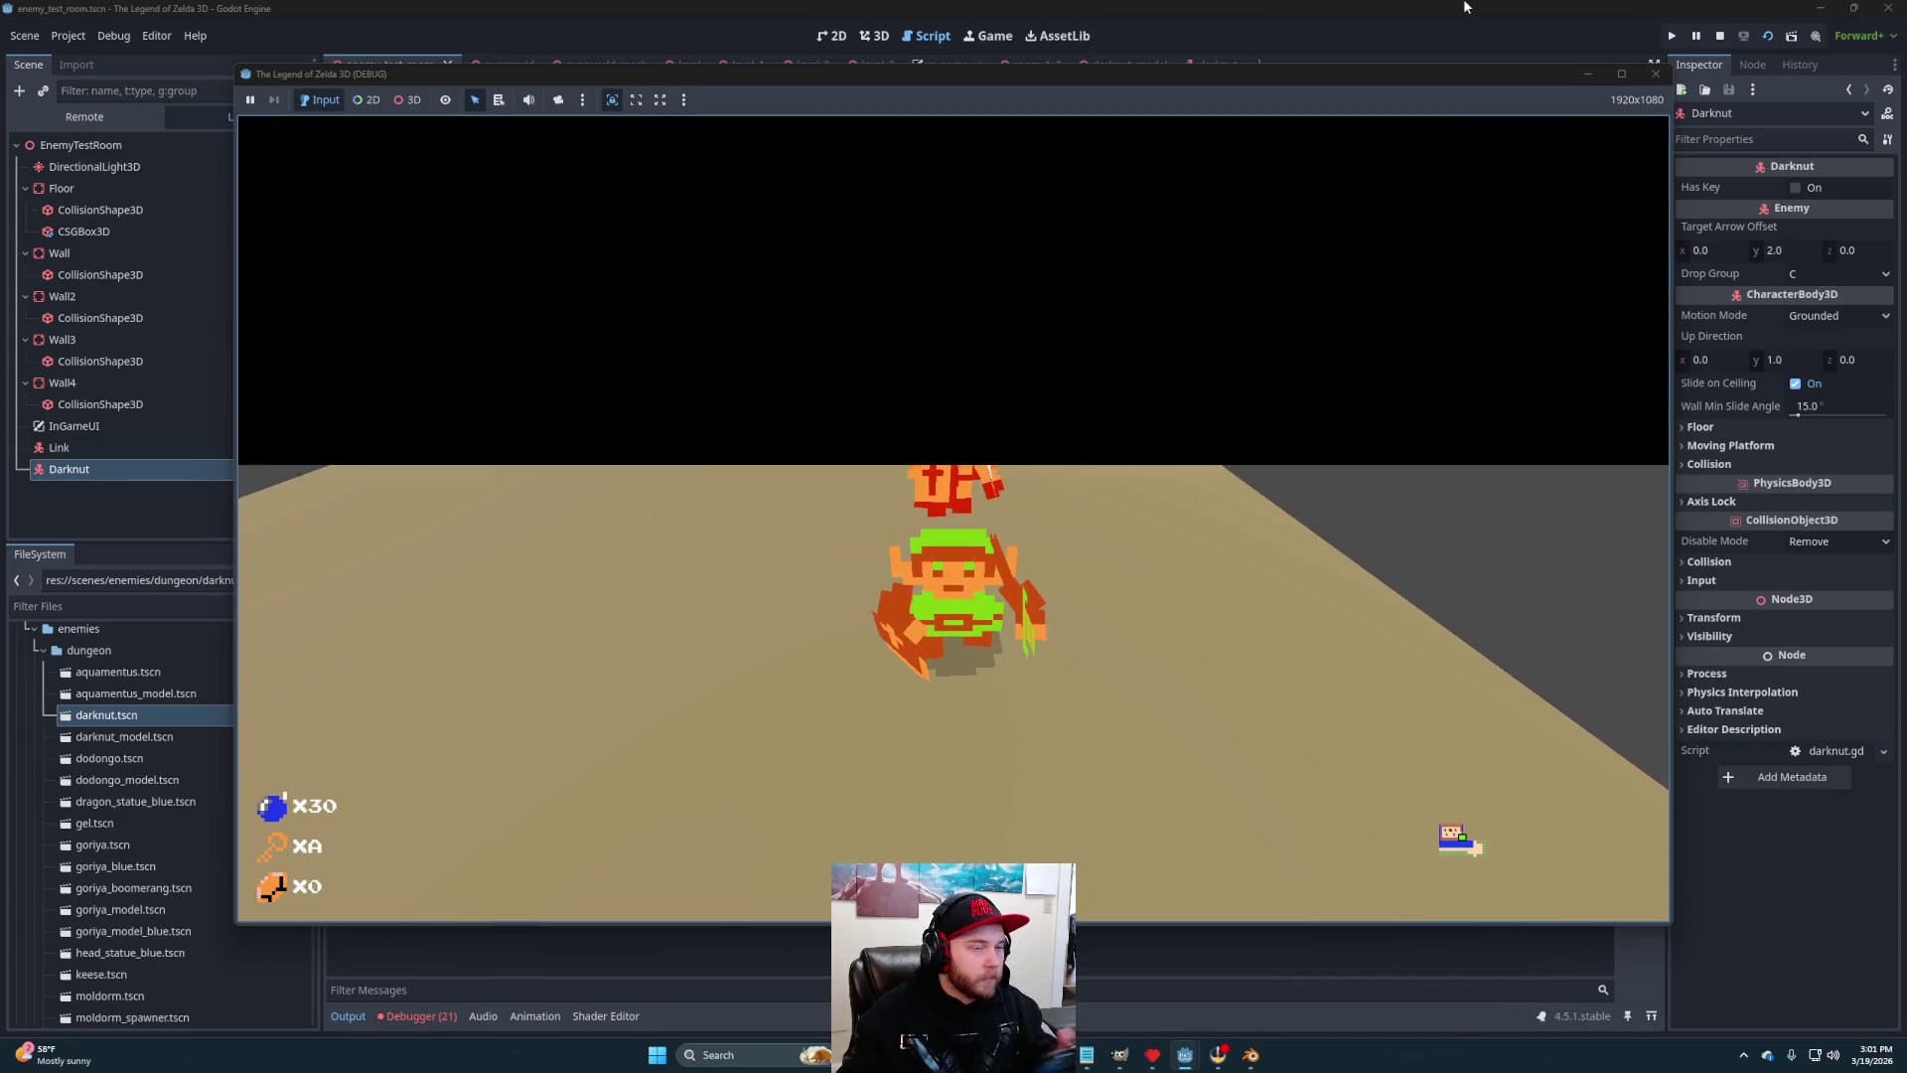
{"action": "mouse_move", "coordinate": [898, 75]}
{"action": "left_mouse_down"}
{"action": "mouse_move", "coordinate": [1211, 87]}
{"action": "mouse_move", "coordinate": [1268, 133]}
{"action": "mouse_move", "coordinate": [1535, 205]}
{"action": "mouse_move", "coordinate": [1629, 206]}
{"action": "mouse_move", "coordinate": [1522, 119]}
{"action": "mouse_move", "coordinate": [1538, 145]}
{"action": "mouse_move", "coordinate": [1854, 207]}
{"action": "mouse_move", "coordinate": [1692, 144]}
{"action": "mouse_move", "coordinate": [1783, 145]}
{"action": "mouse_move", "coordinate": [1902, 316]}
{"action": "mouse_move", "coordinate": [1594, 351]}
{"action": "mouse_move", "coordinate": [1430, 256]}
{"action": "mouse_move", "coordinate": [1430, 691]}
{"action": "mouse_move", "coordinate": [1371, 693]}
{"action": "mouse_move", "coordinate": [1398, 685]}
{"action": "mouse_move", "coordinate": [1379, 624]}
{"action": "mouse_move", "coordinate": [1371, 665]}
{"action": "mouse_move", "coordinate": [1314, 672]}
{"action": "mouse_move", "coordinate": [1401, 707]}
{"action": "mouse_move", "coordinate": [1224, 666]}
{"action": "mouse_move", "coordinate": [1086, 668]}
{"action": "mouse_move", "coordinate": [930, 582]}
{"action": "left_mouse_up"}
Stop the game and add 'character_alignment.y = 0;' below the alignment assignment on line 38
{"action": "key", "text": "F8"}
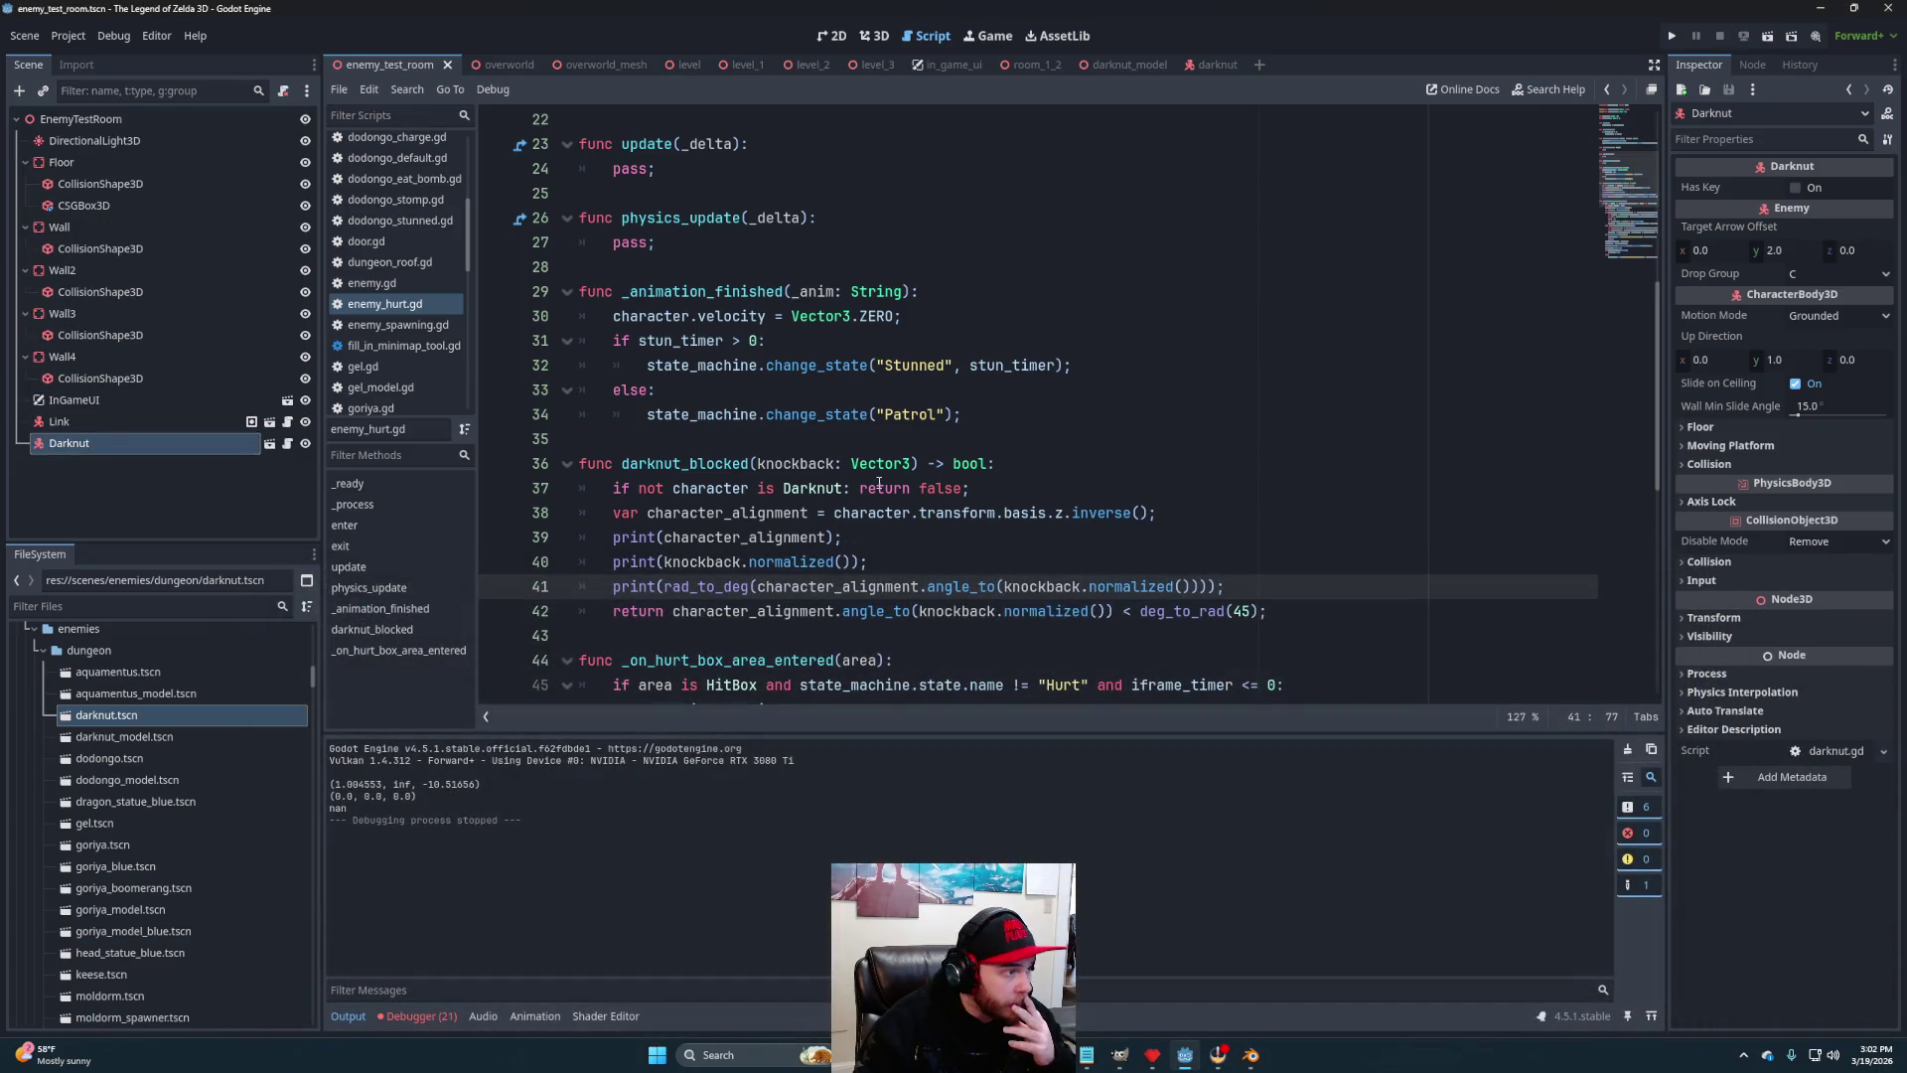
{"action": "left_click", "coordinate": [893, 537]}
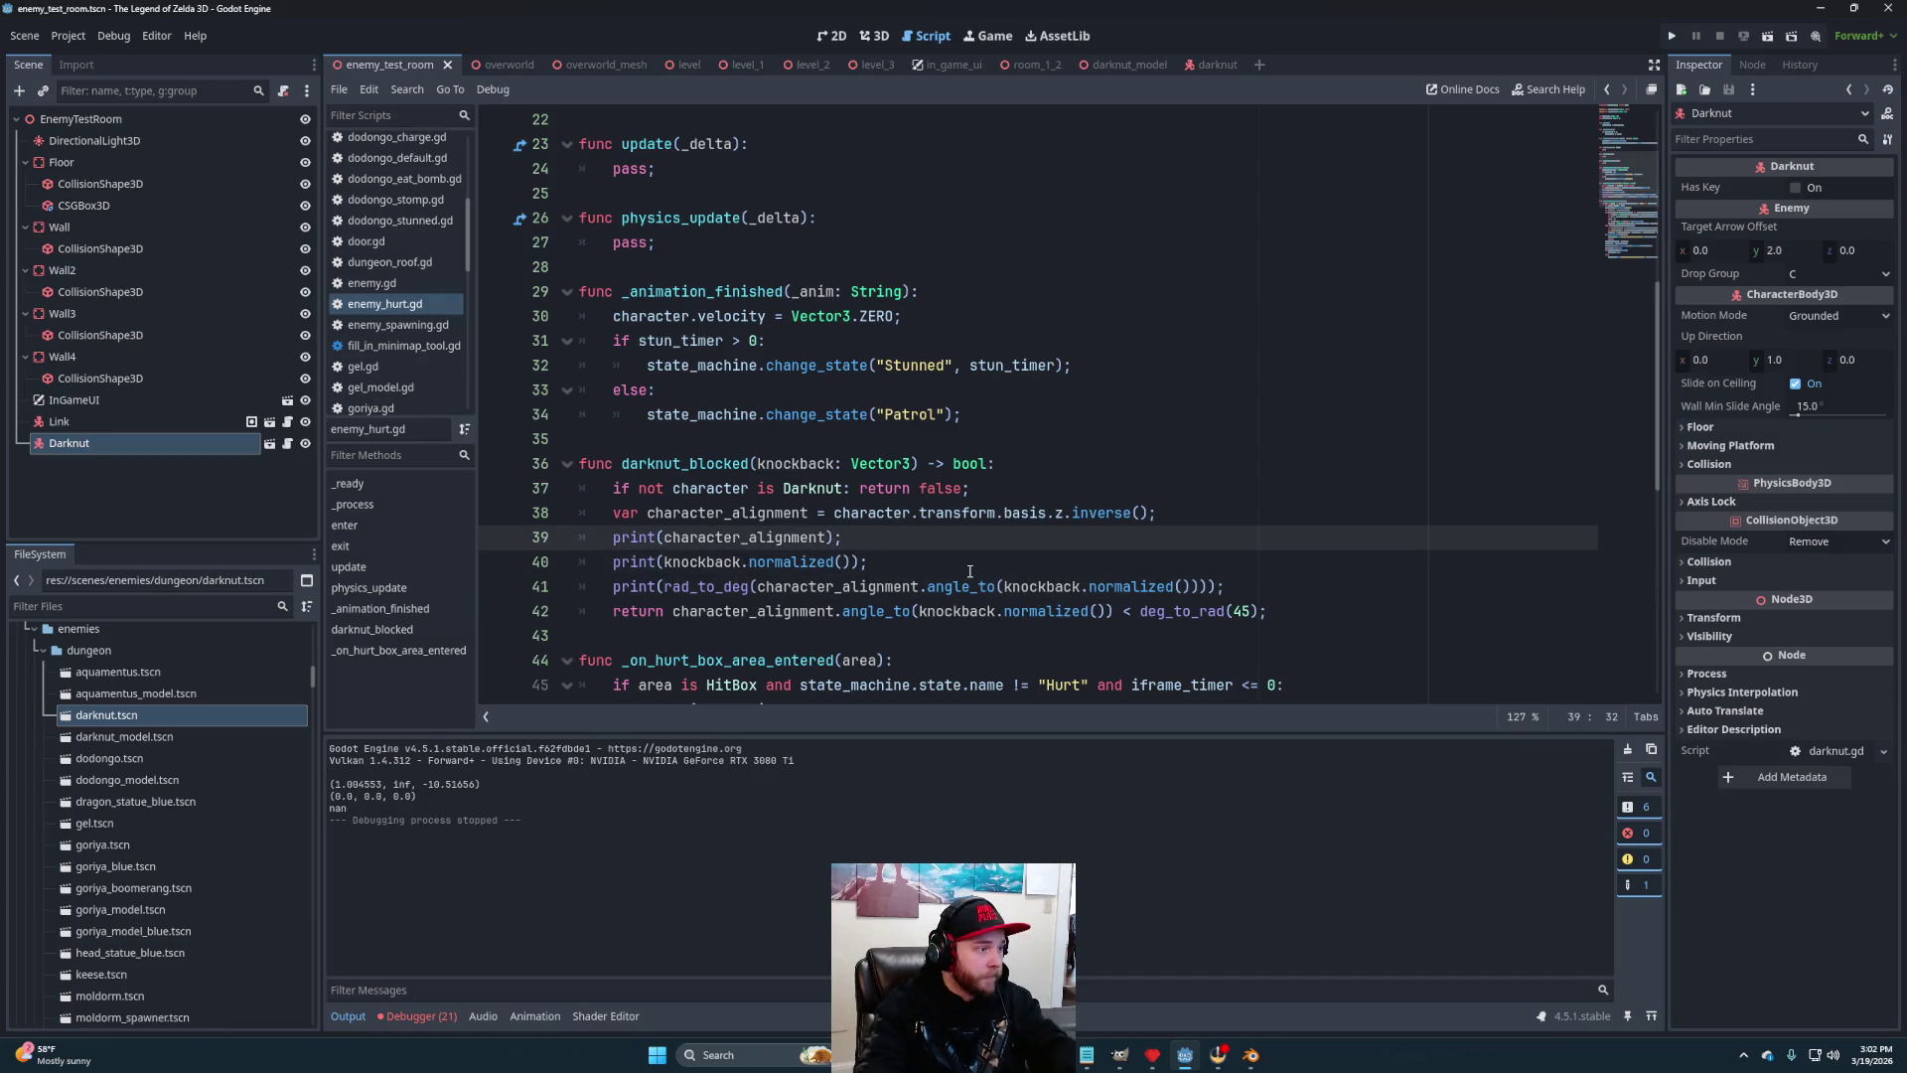
{"action": "left_click", "coordinate": [1246, 515]}
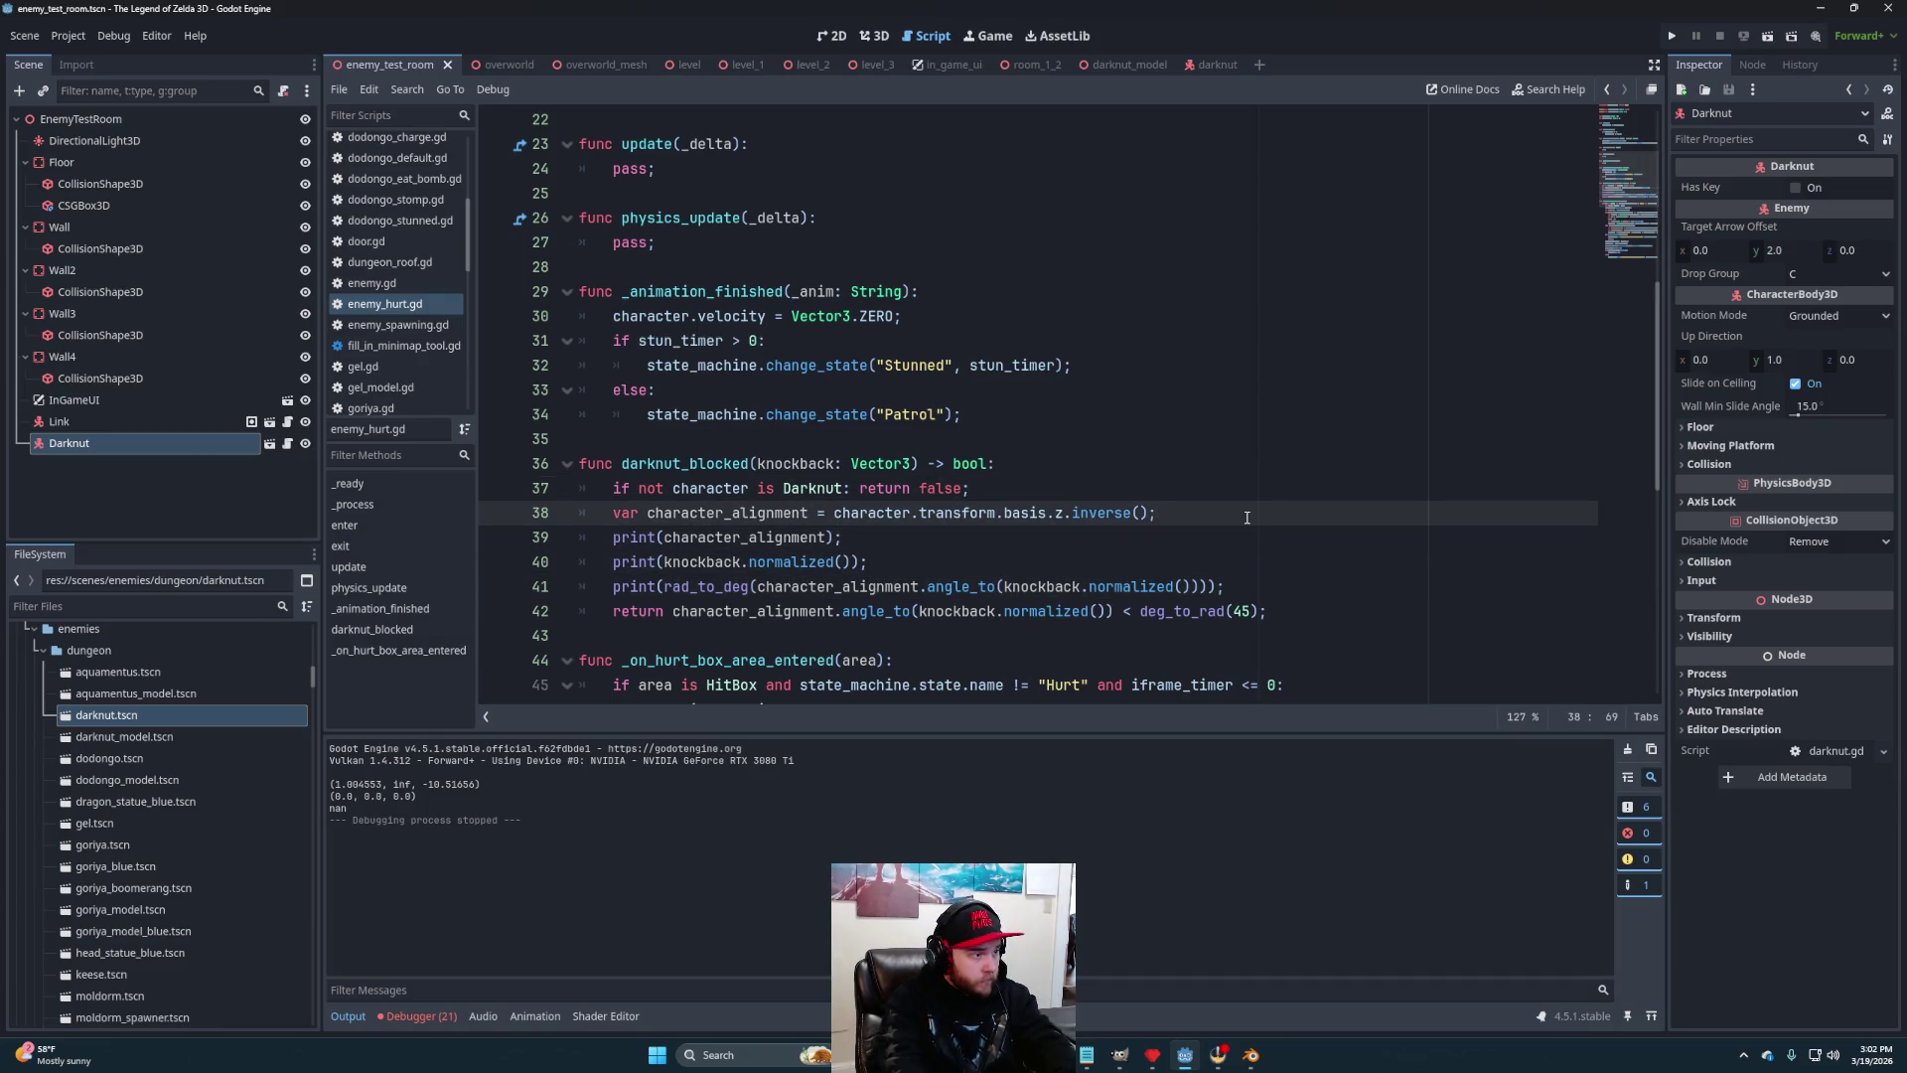
{"action": "key", "text": "Return"}
{"action": "type", "text": "charac"}
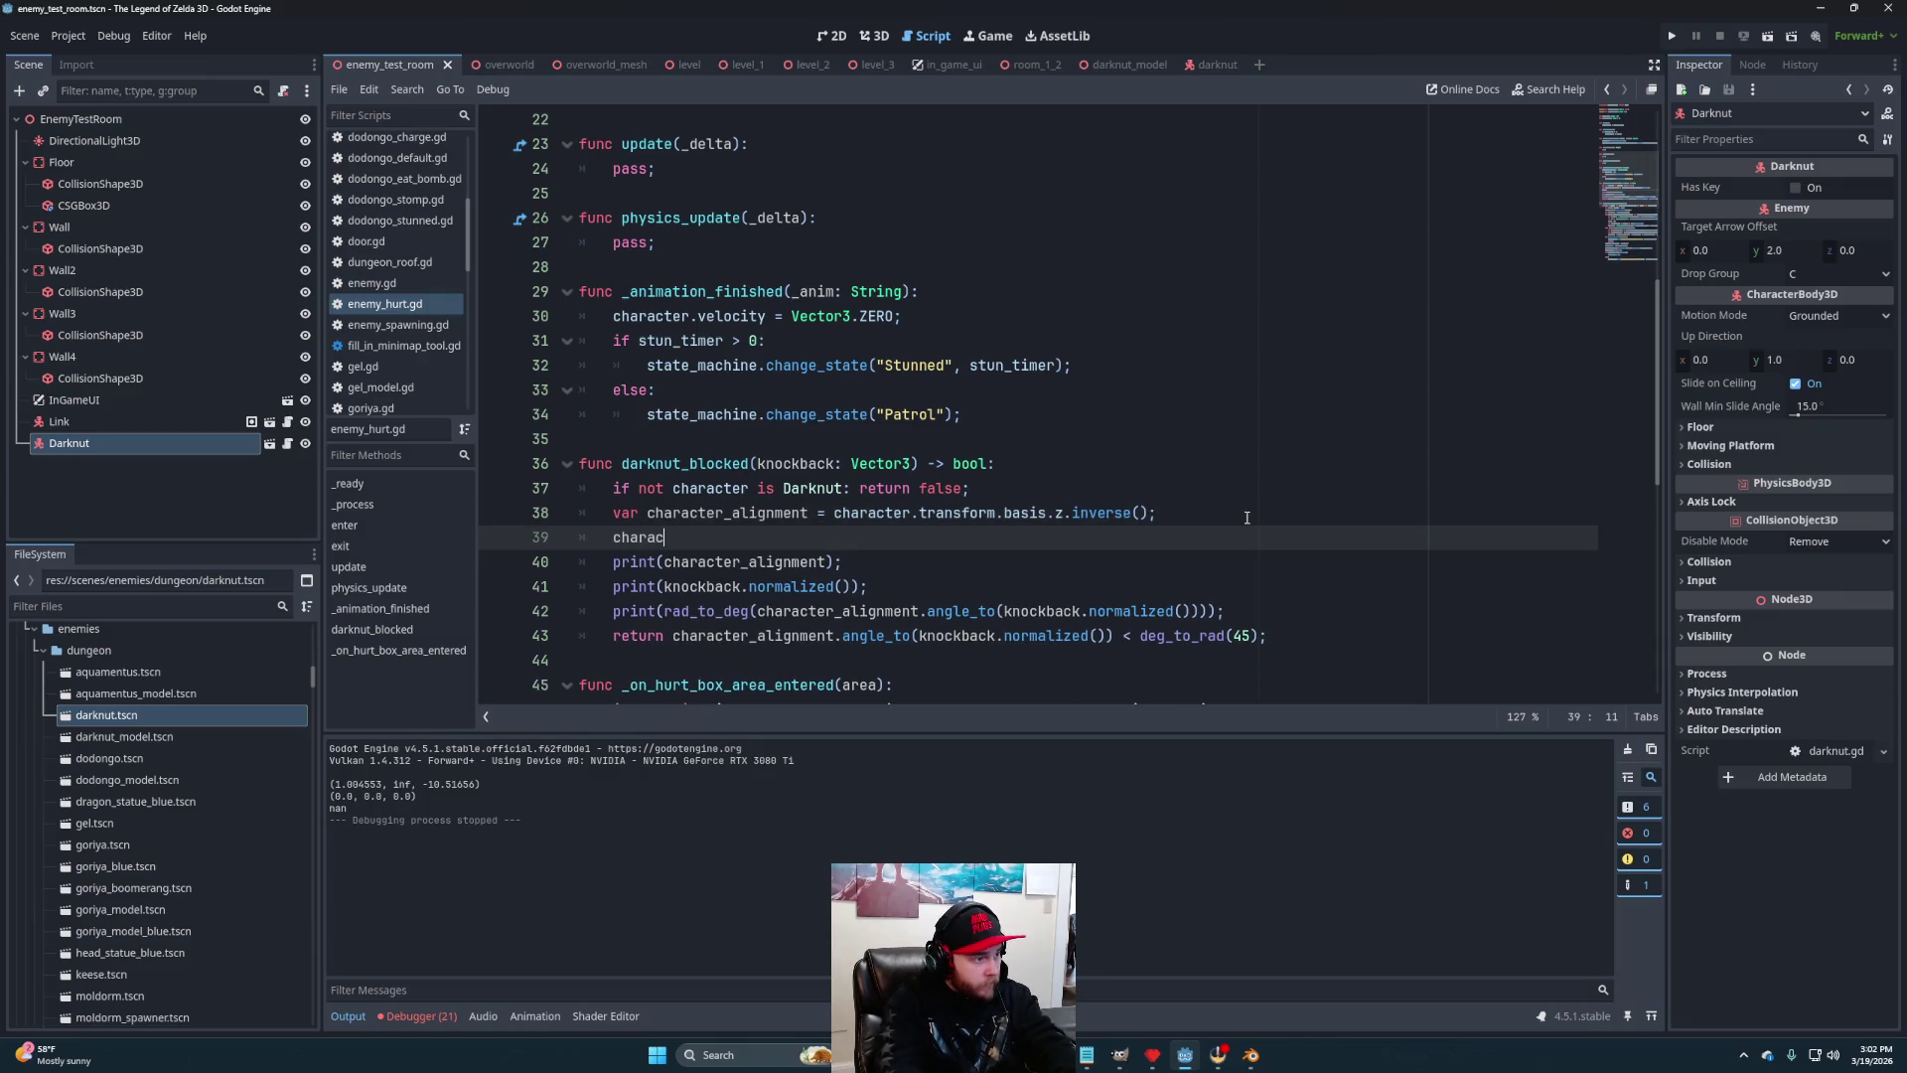
{"action": "key", "text": "Return"}
{"action": "type", "text": "."}
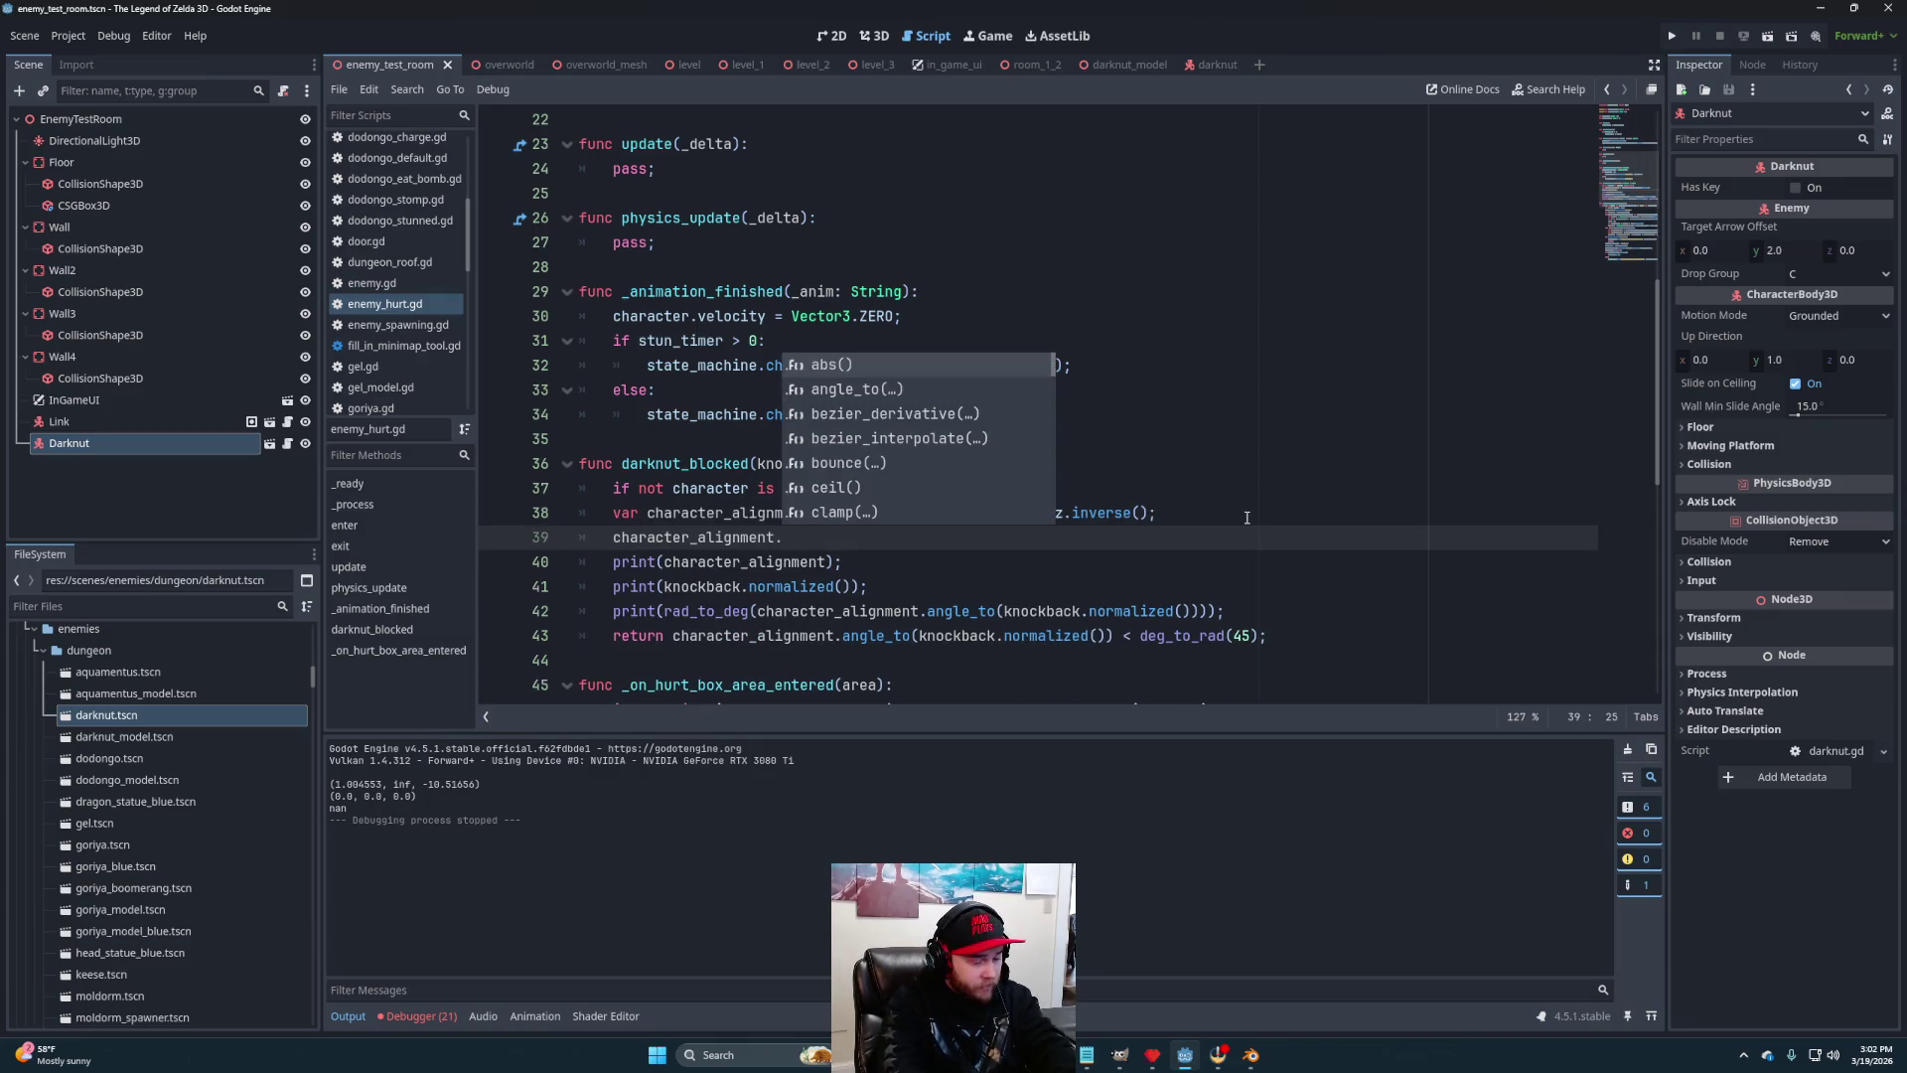
{"action": "type", "text": "y = 0;"}
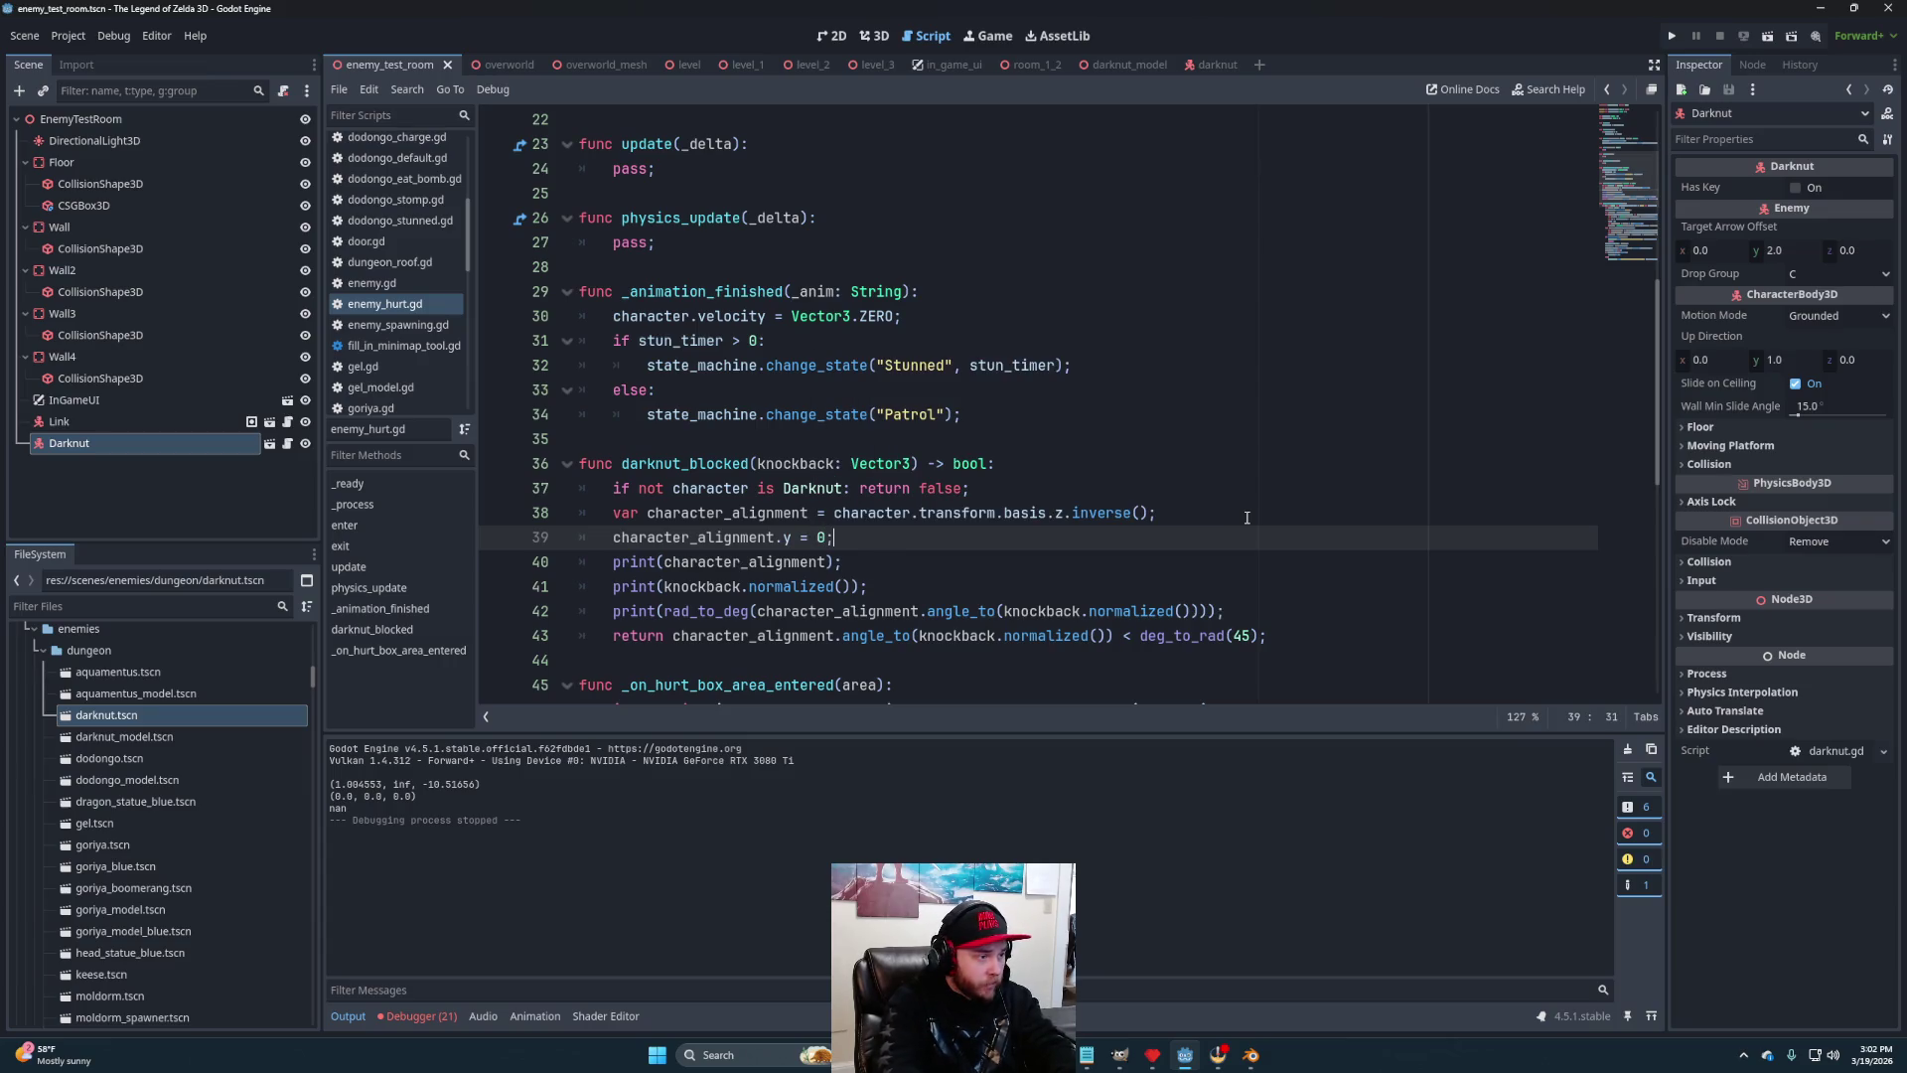
{"action": "scroll", "coordinate": [1247, 517], "scroll_direction": "down", "scroll_amount": 6}
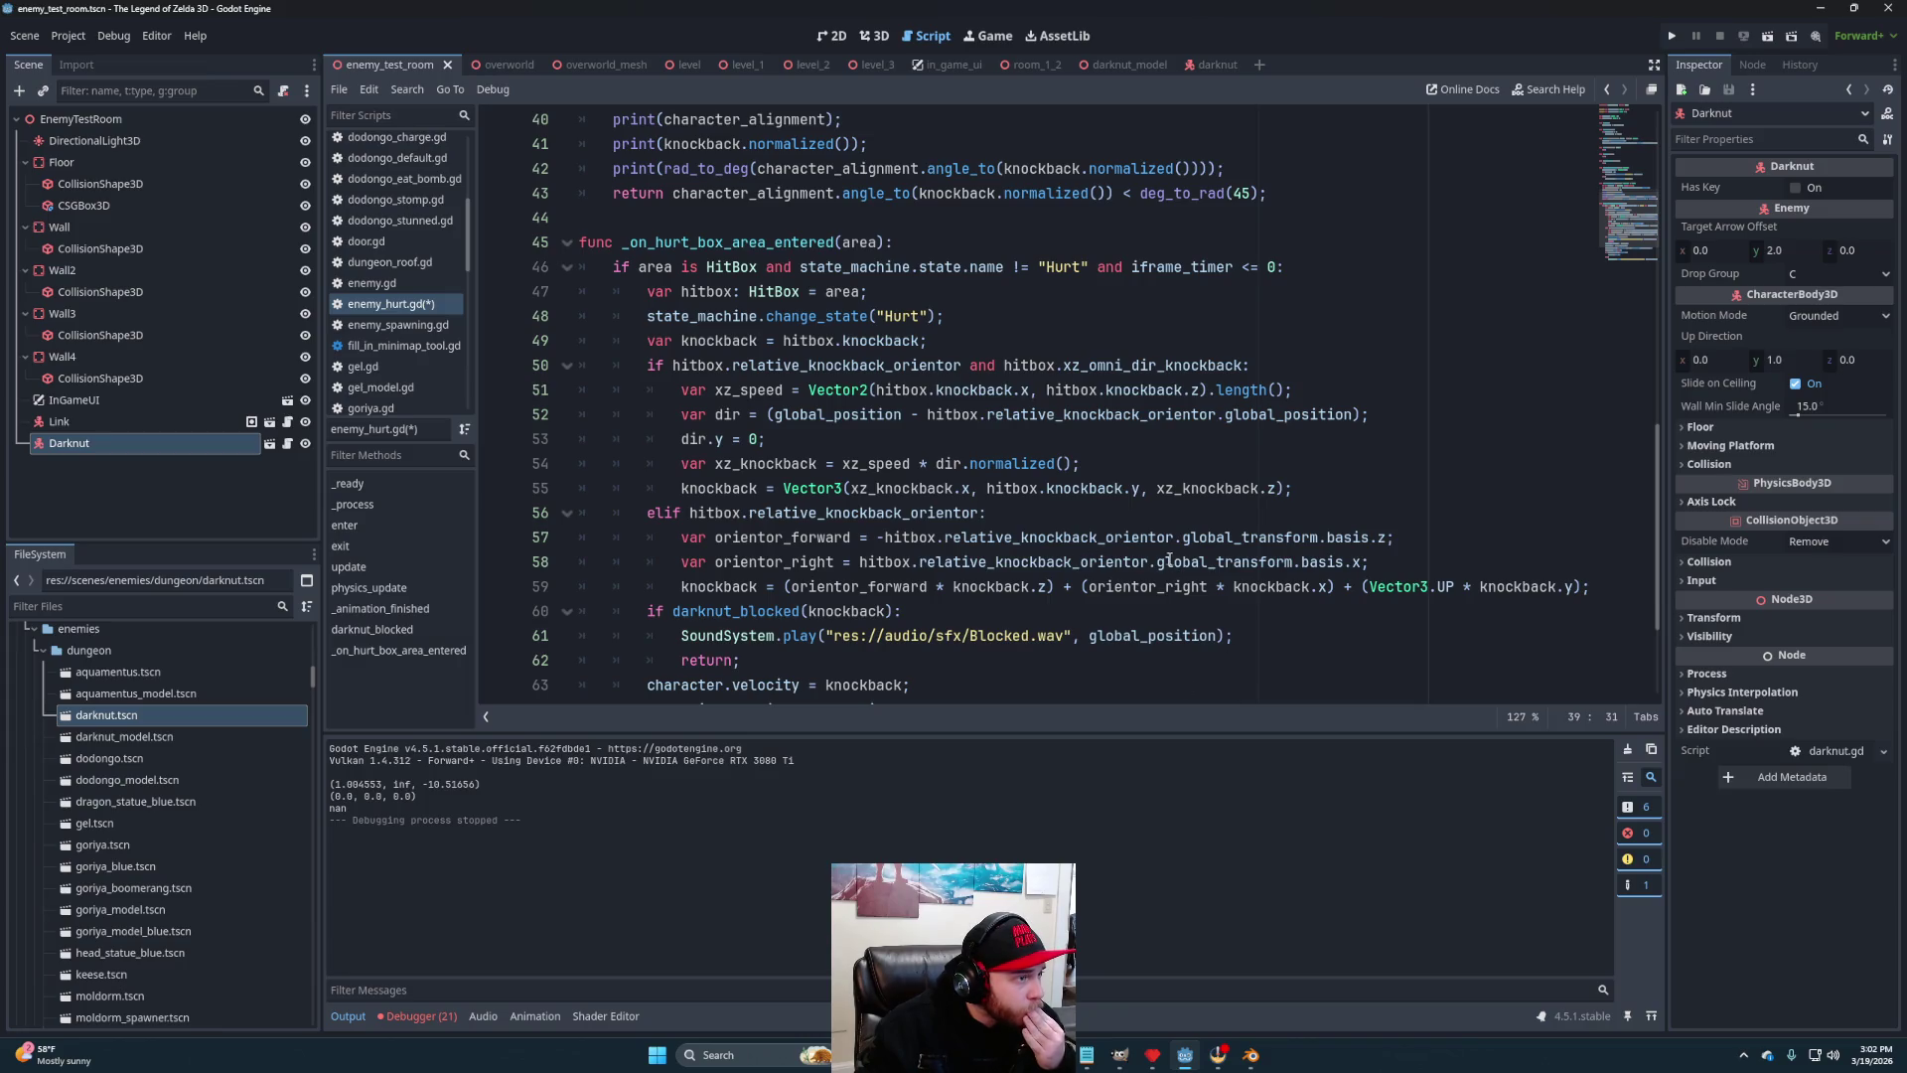
{"action": "mouse_move", "coordinate": [1168, 561]}
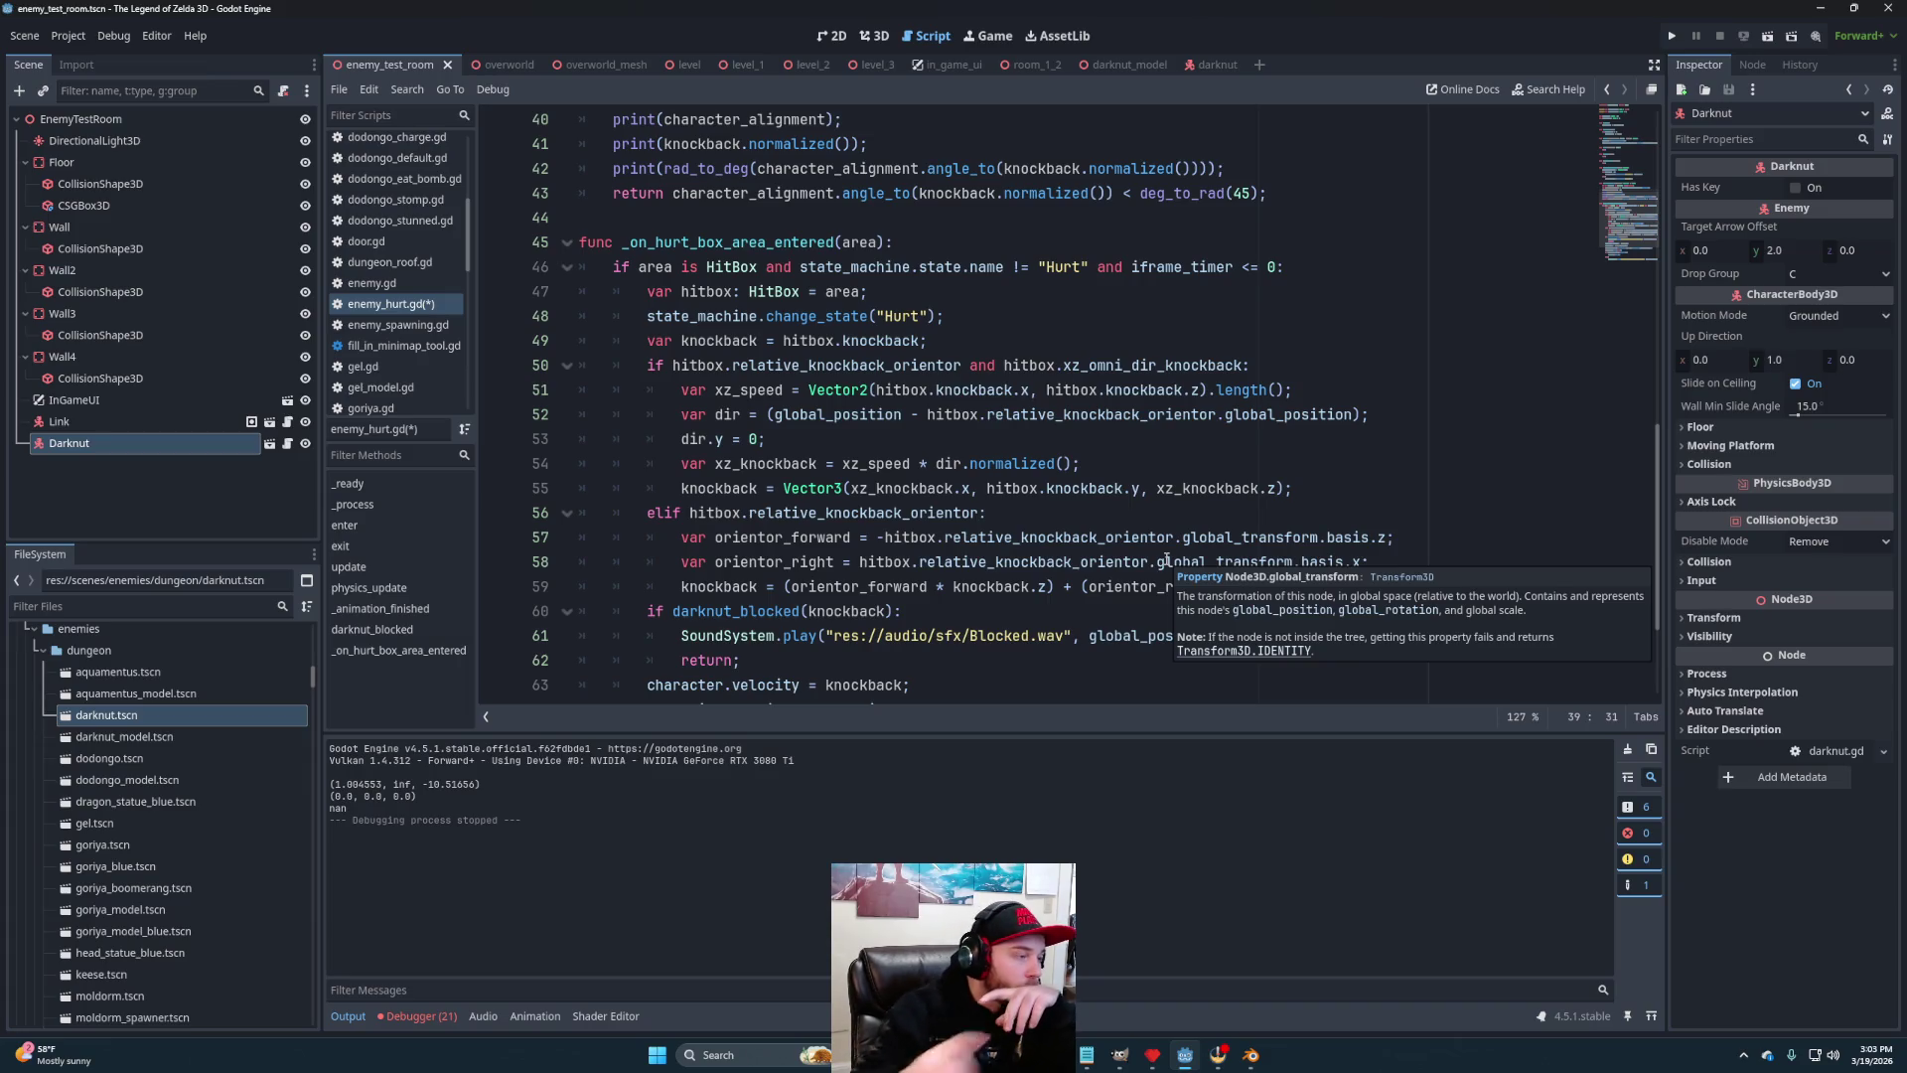
{"action": "left_click", "coordinate": [784, 488]}
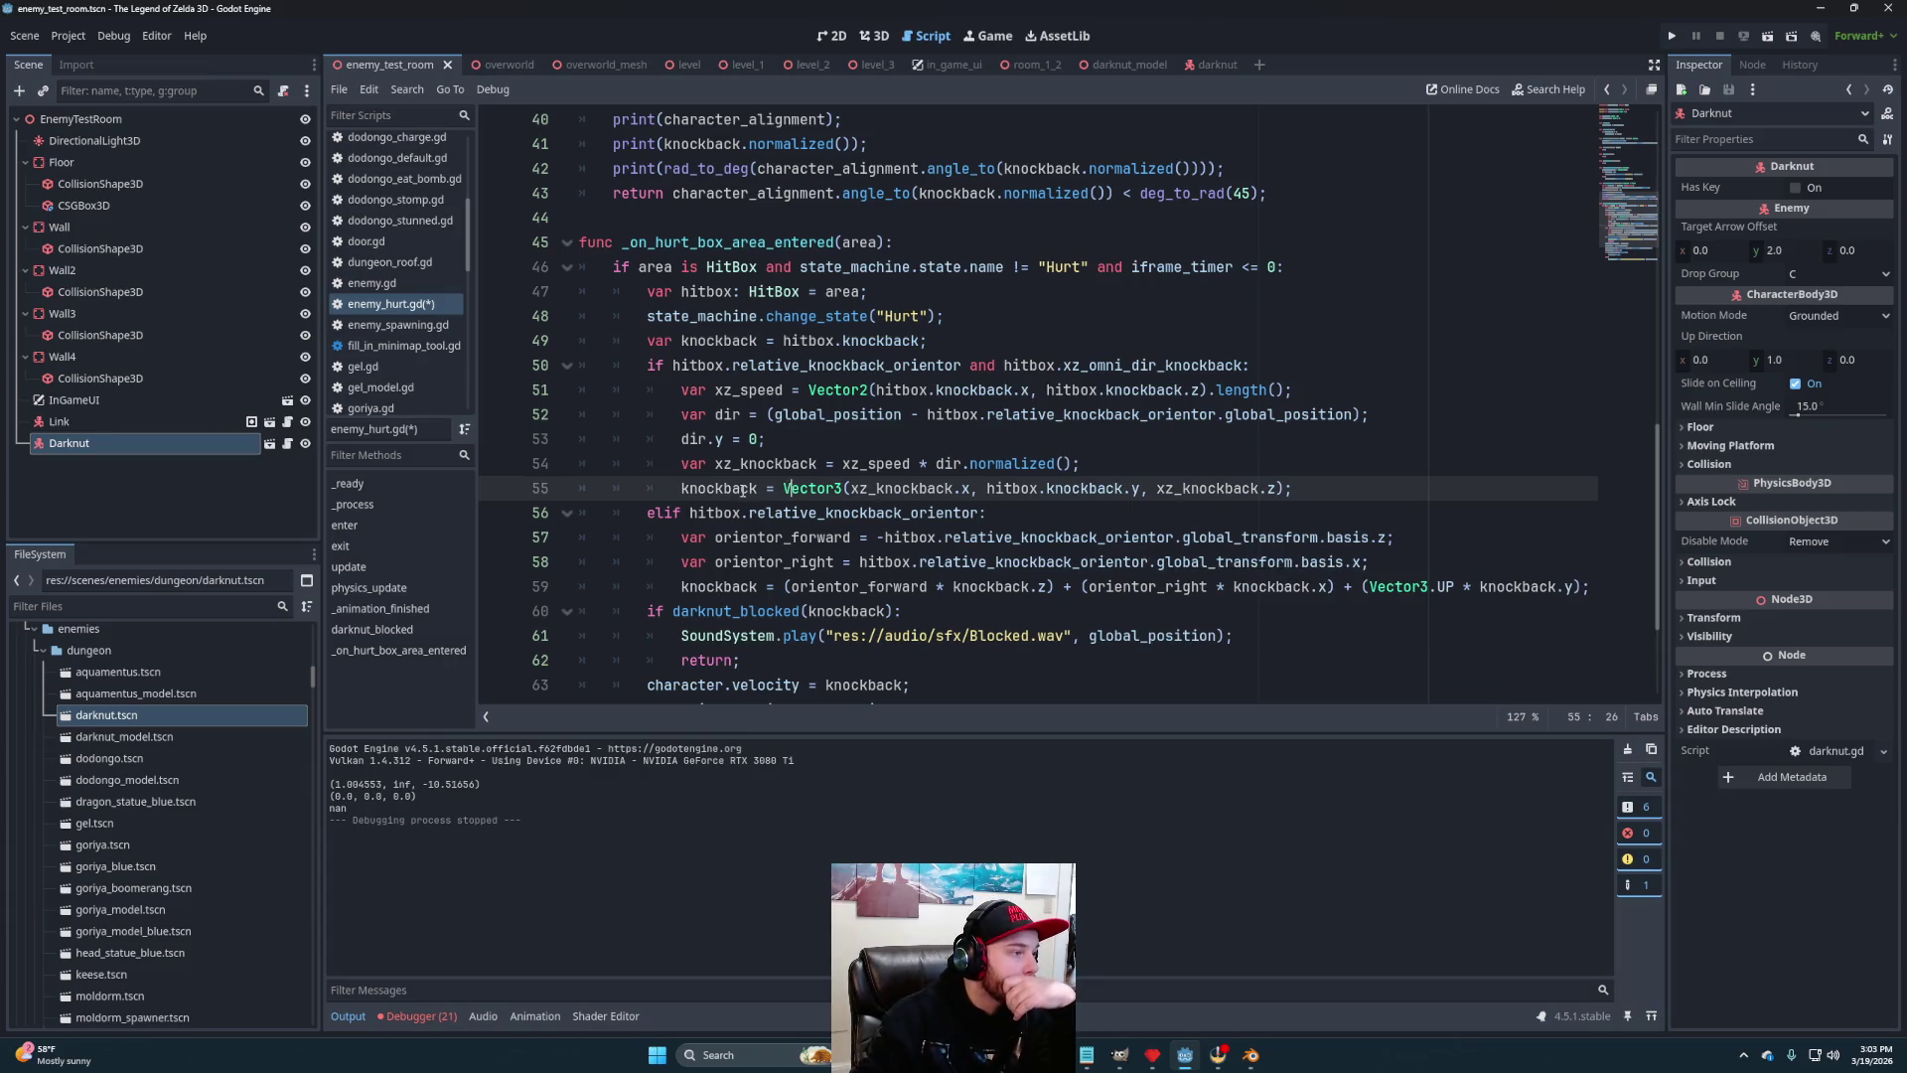
{"action": "left_click", "coordinate": [752, 586]}
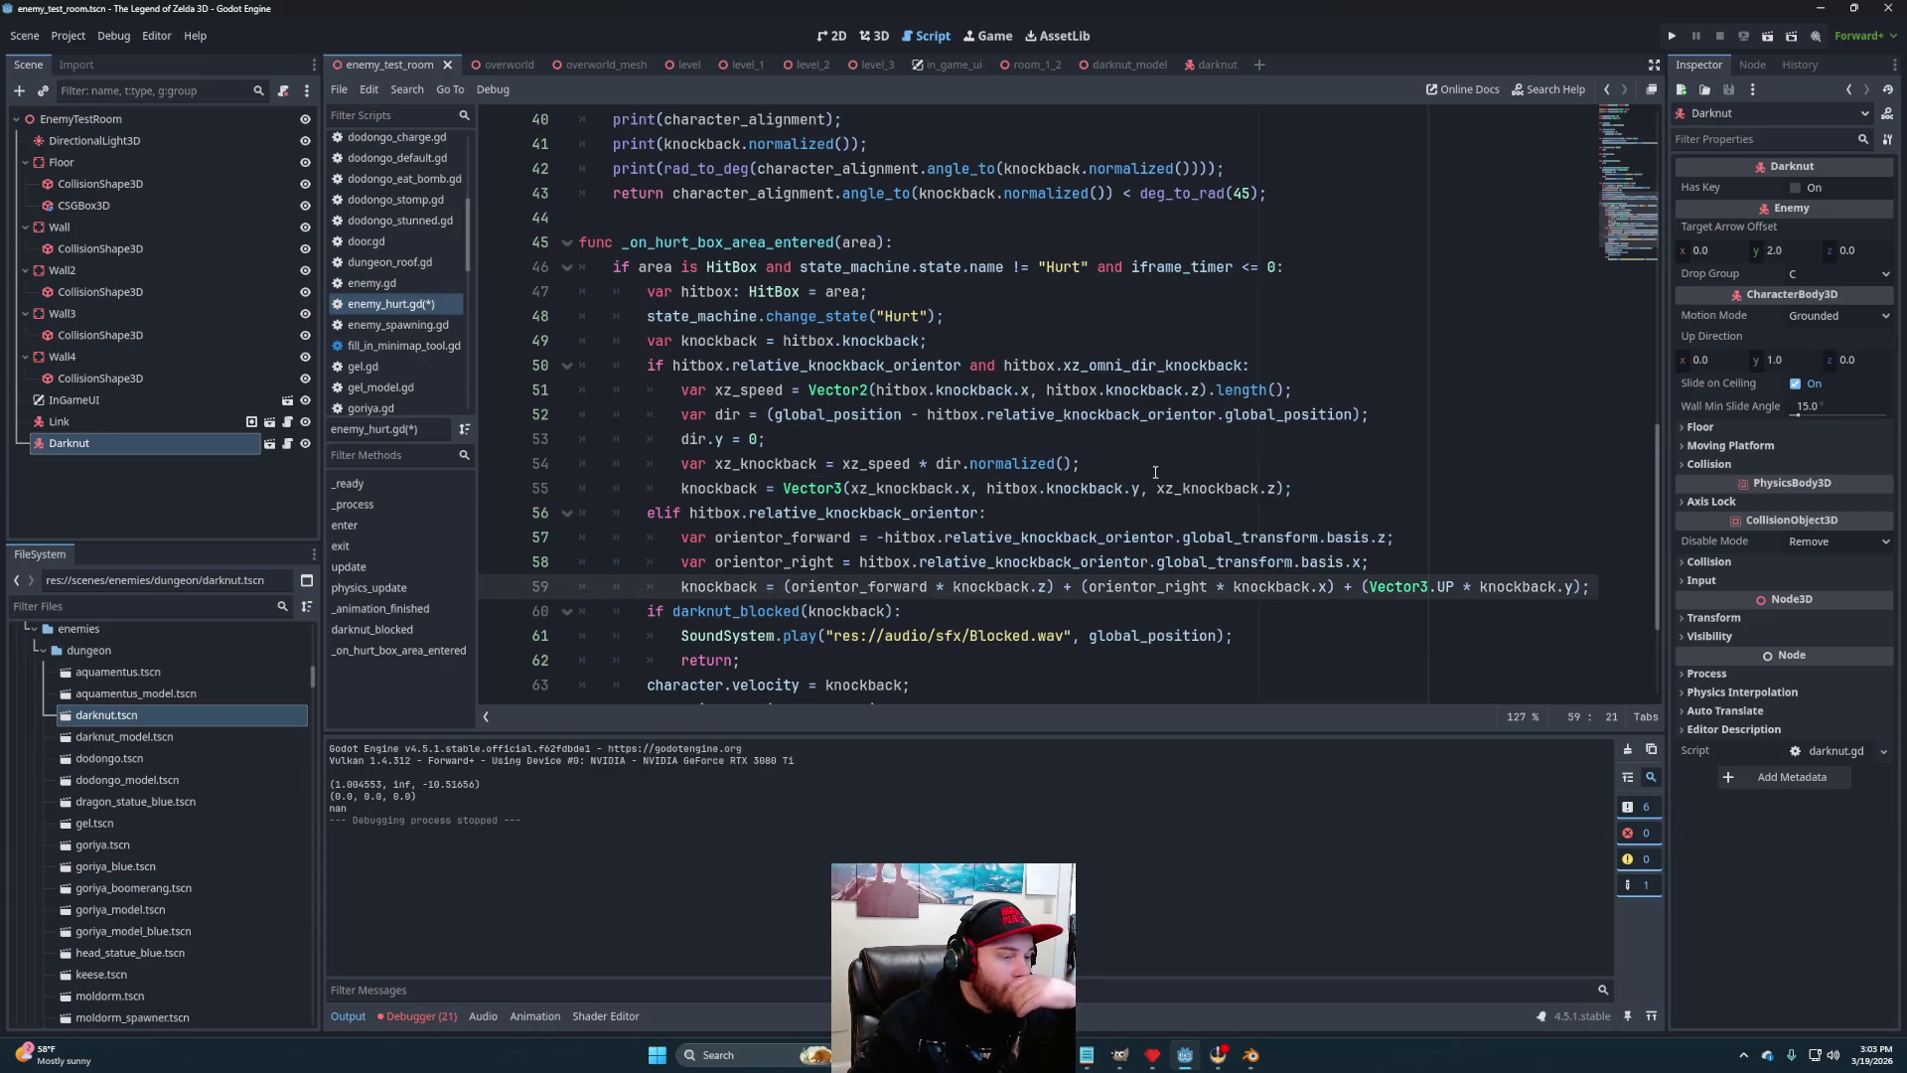
{"action": "scroll", "coordinate": [1154, 472], "scroll_direction": "down", "scroll_amount": 2}
{"action": "scroll", "coordinate": [1149, 502], "scroll_direction": "up", "scroll_amount": 1}
{"action": "left_click", "coordinate": [823, 488]}
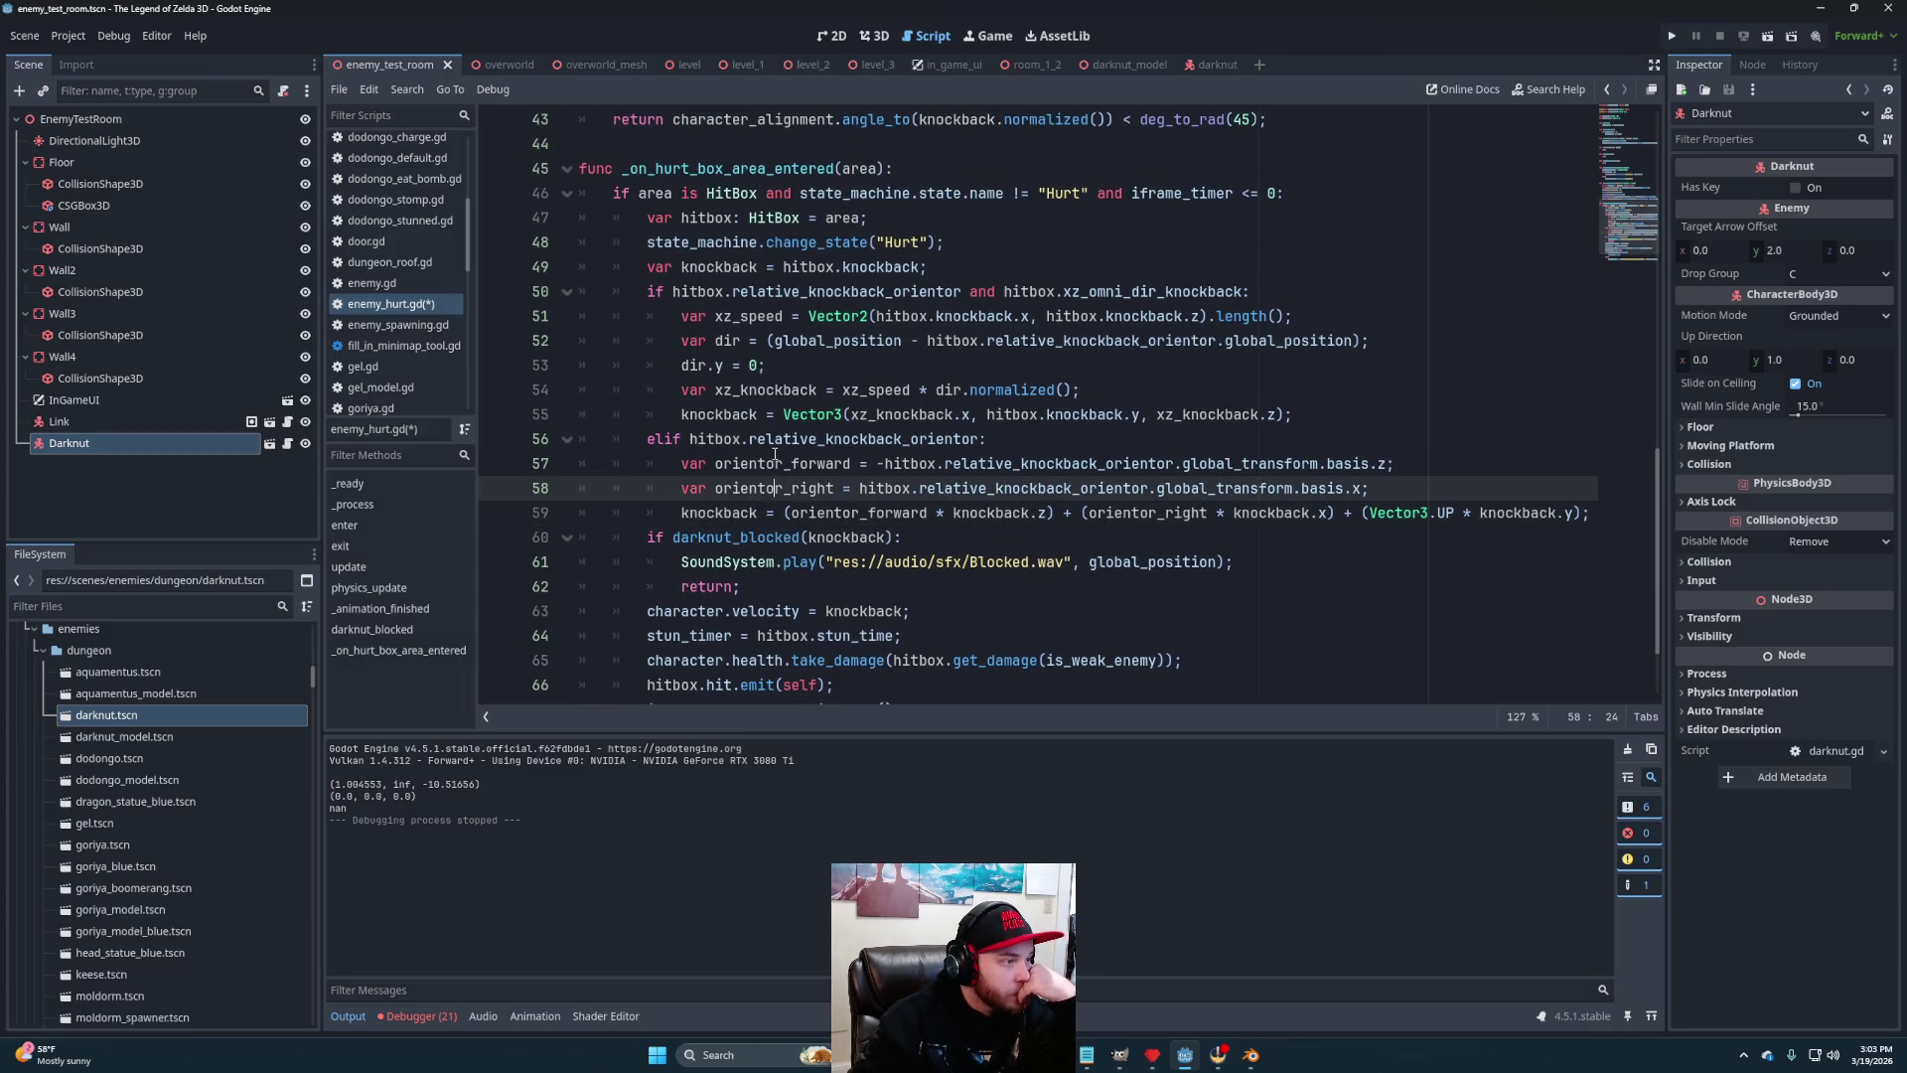
{"action": "left_click", "coordinate": [785, 463]}
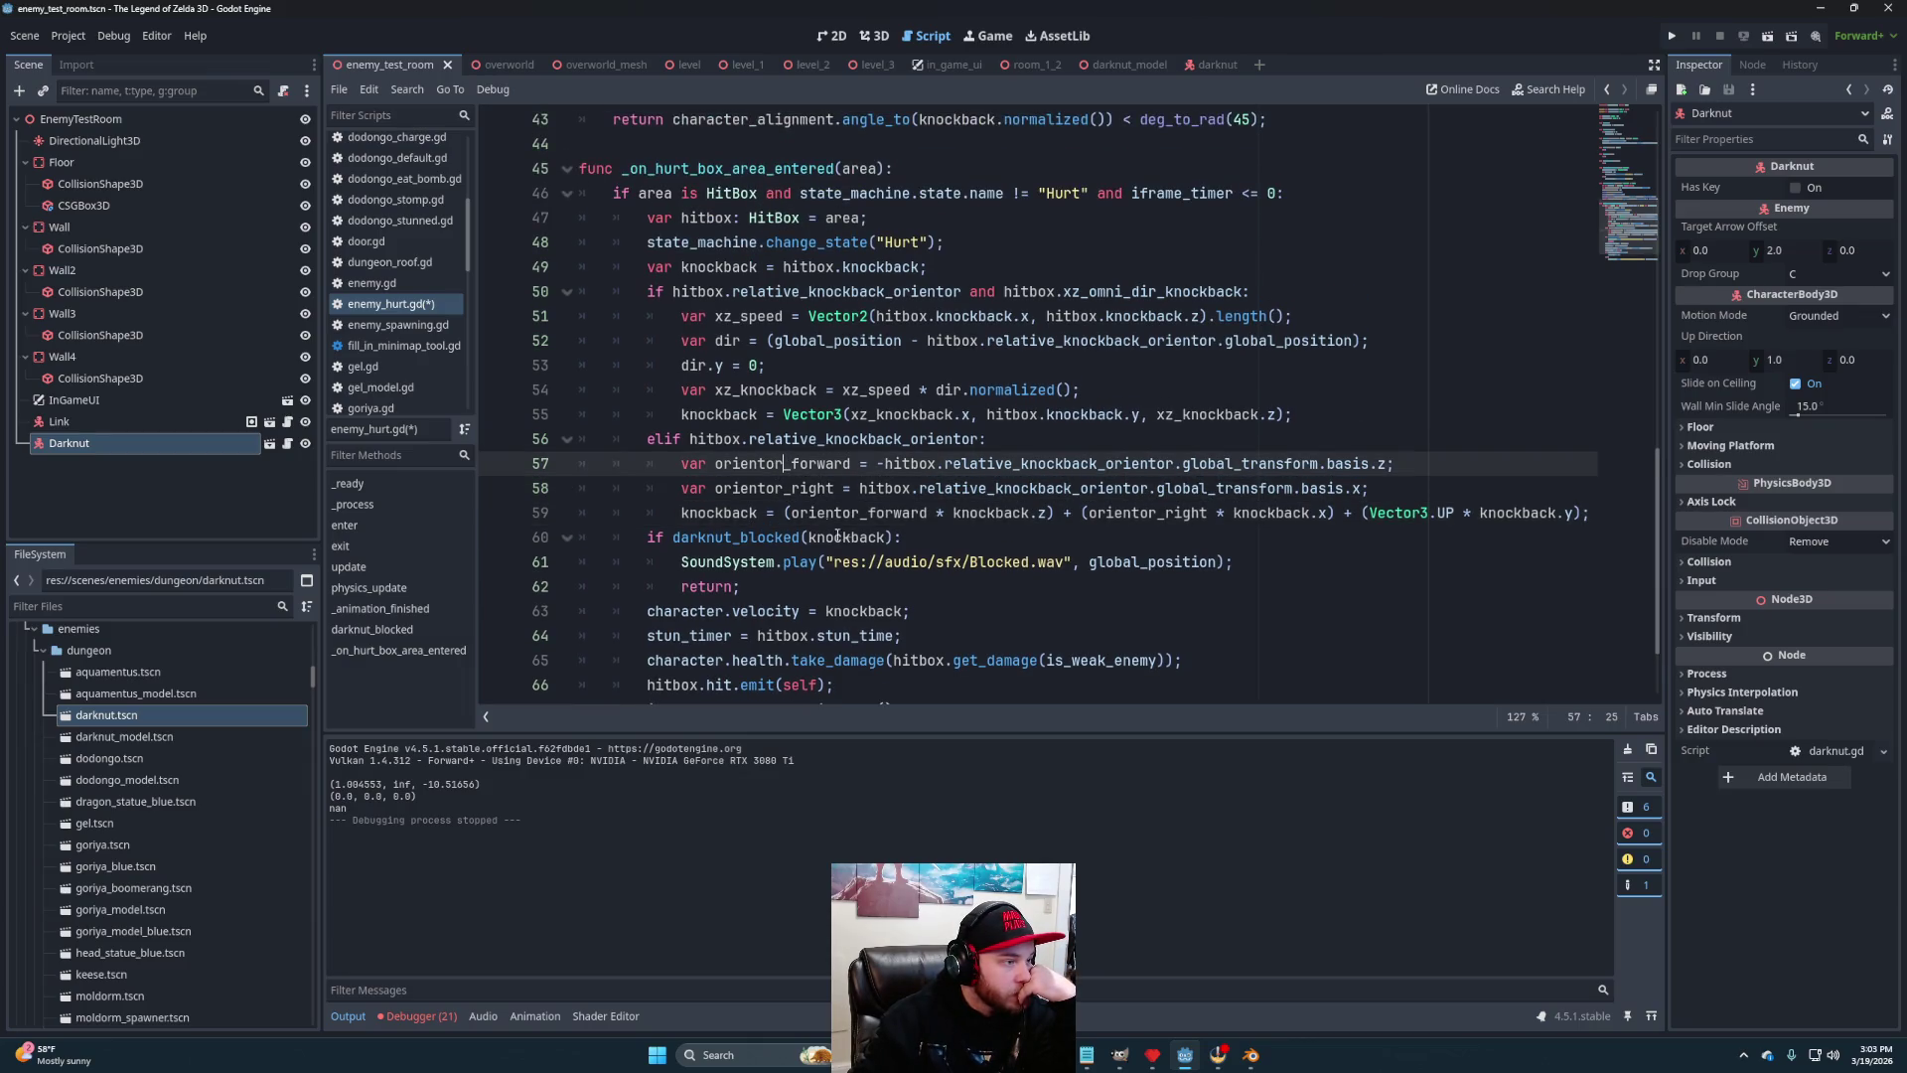
{"action": "mouse_move", "coordinate": [898, 494]}
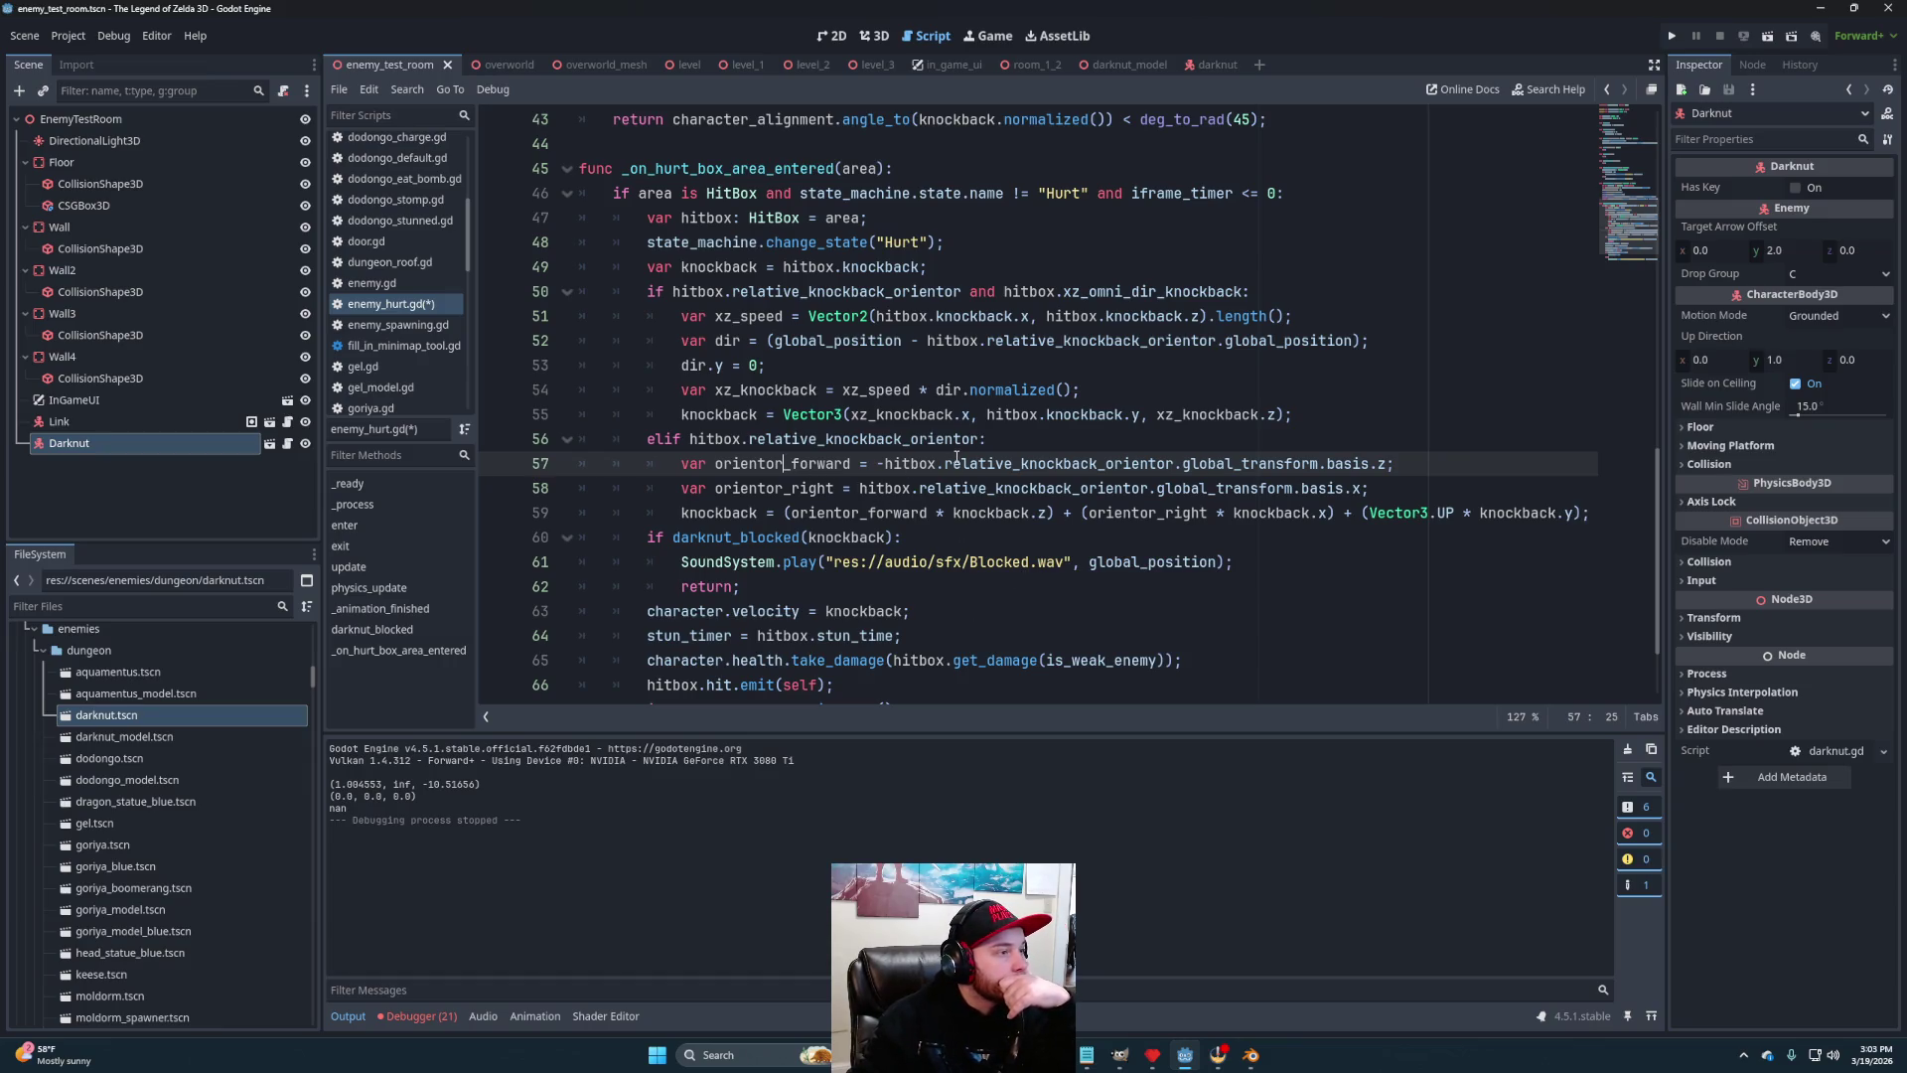
{"action": "mouse_move", "coordinate": [957, 457]}
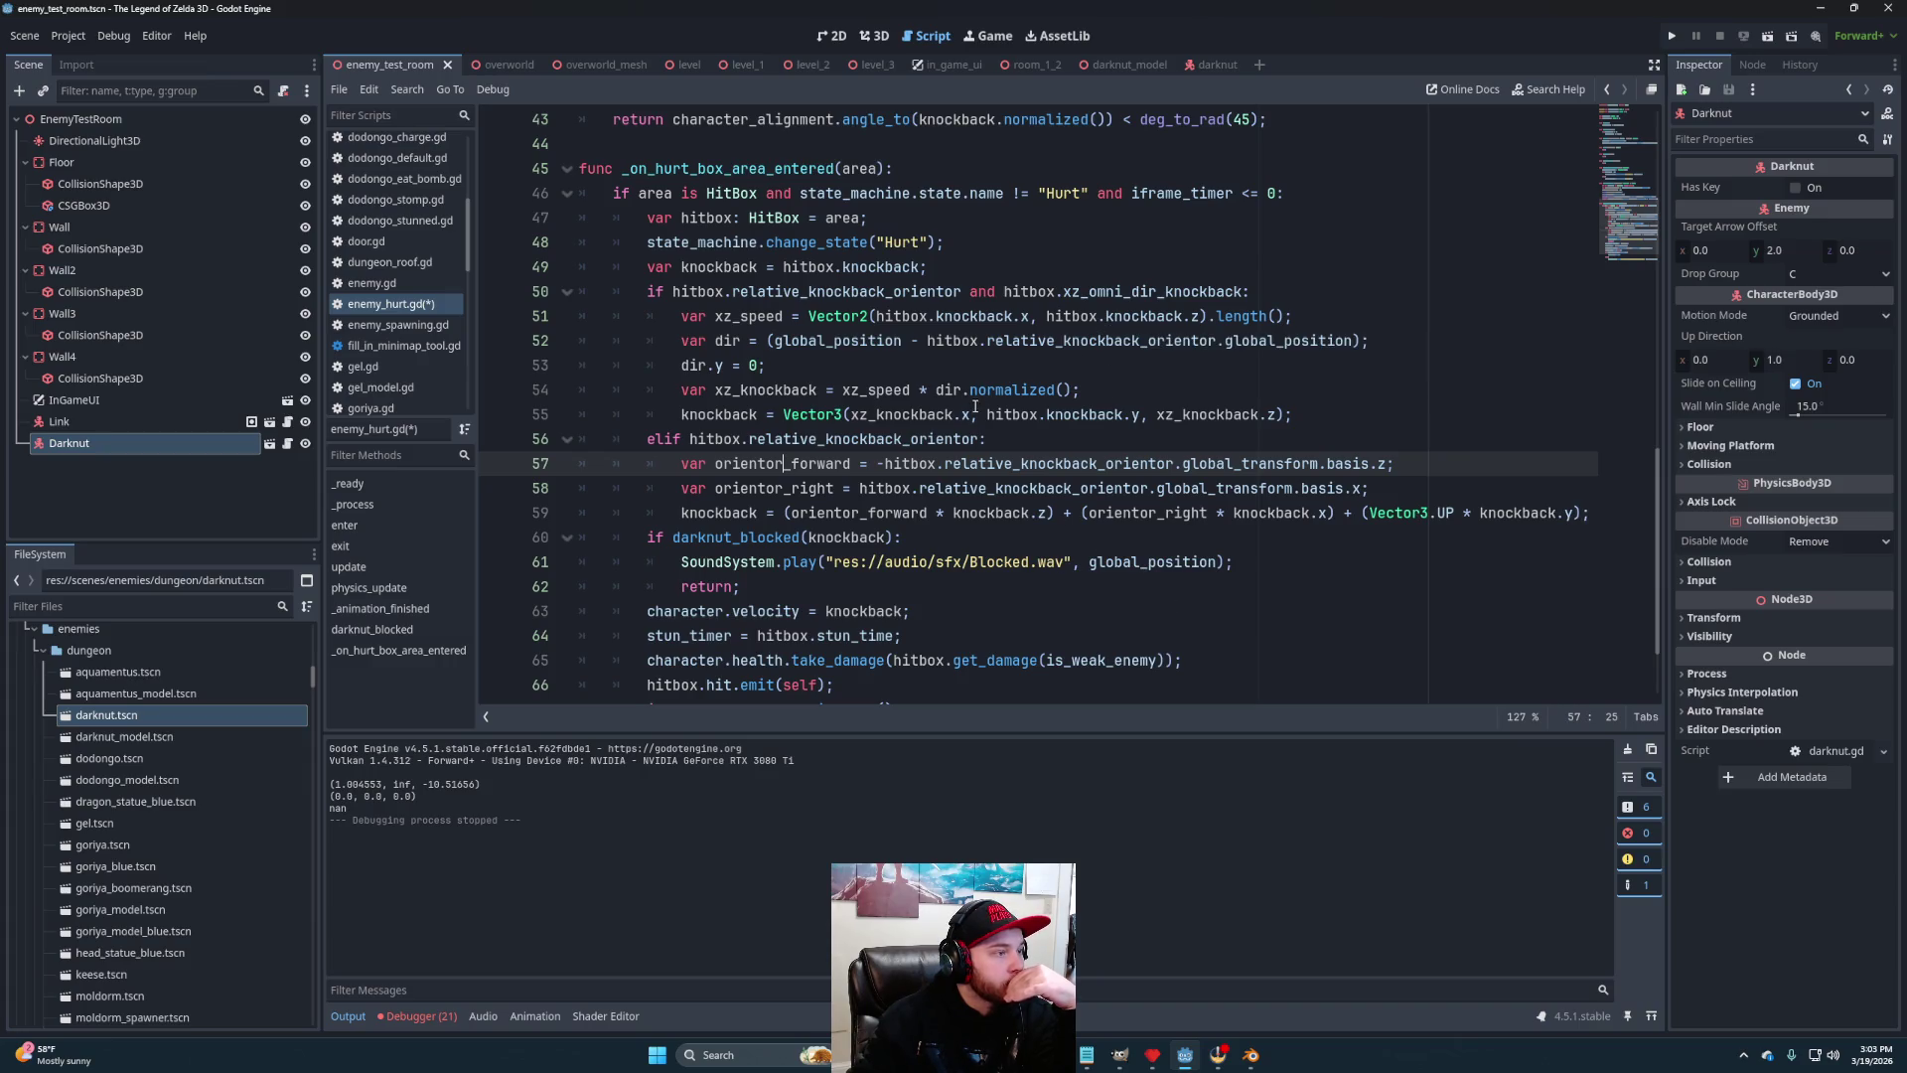
{"action": "mouse_move", "coordinate": [1020, 391]}
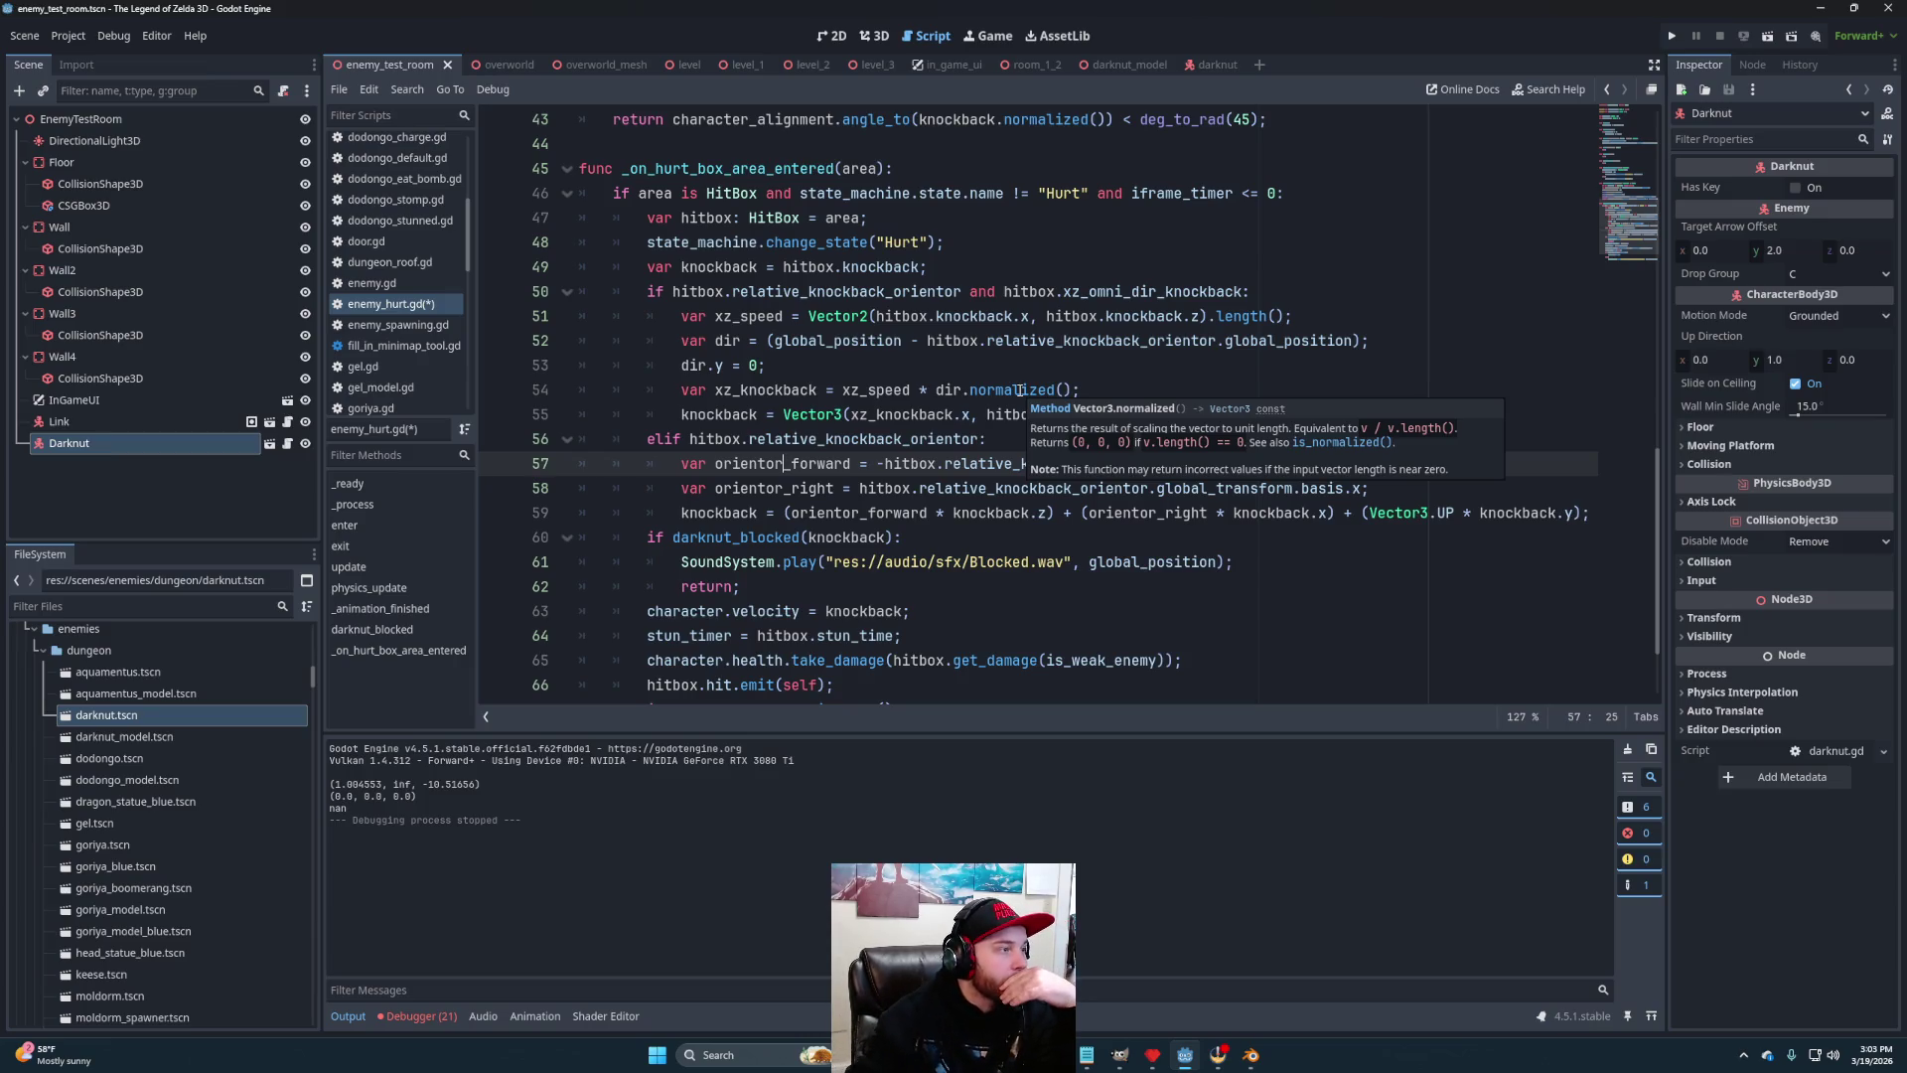
{"action": "left_click", "coordinate": [1063, 268]}
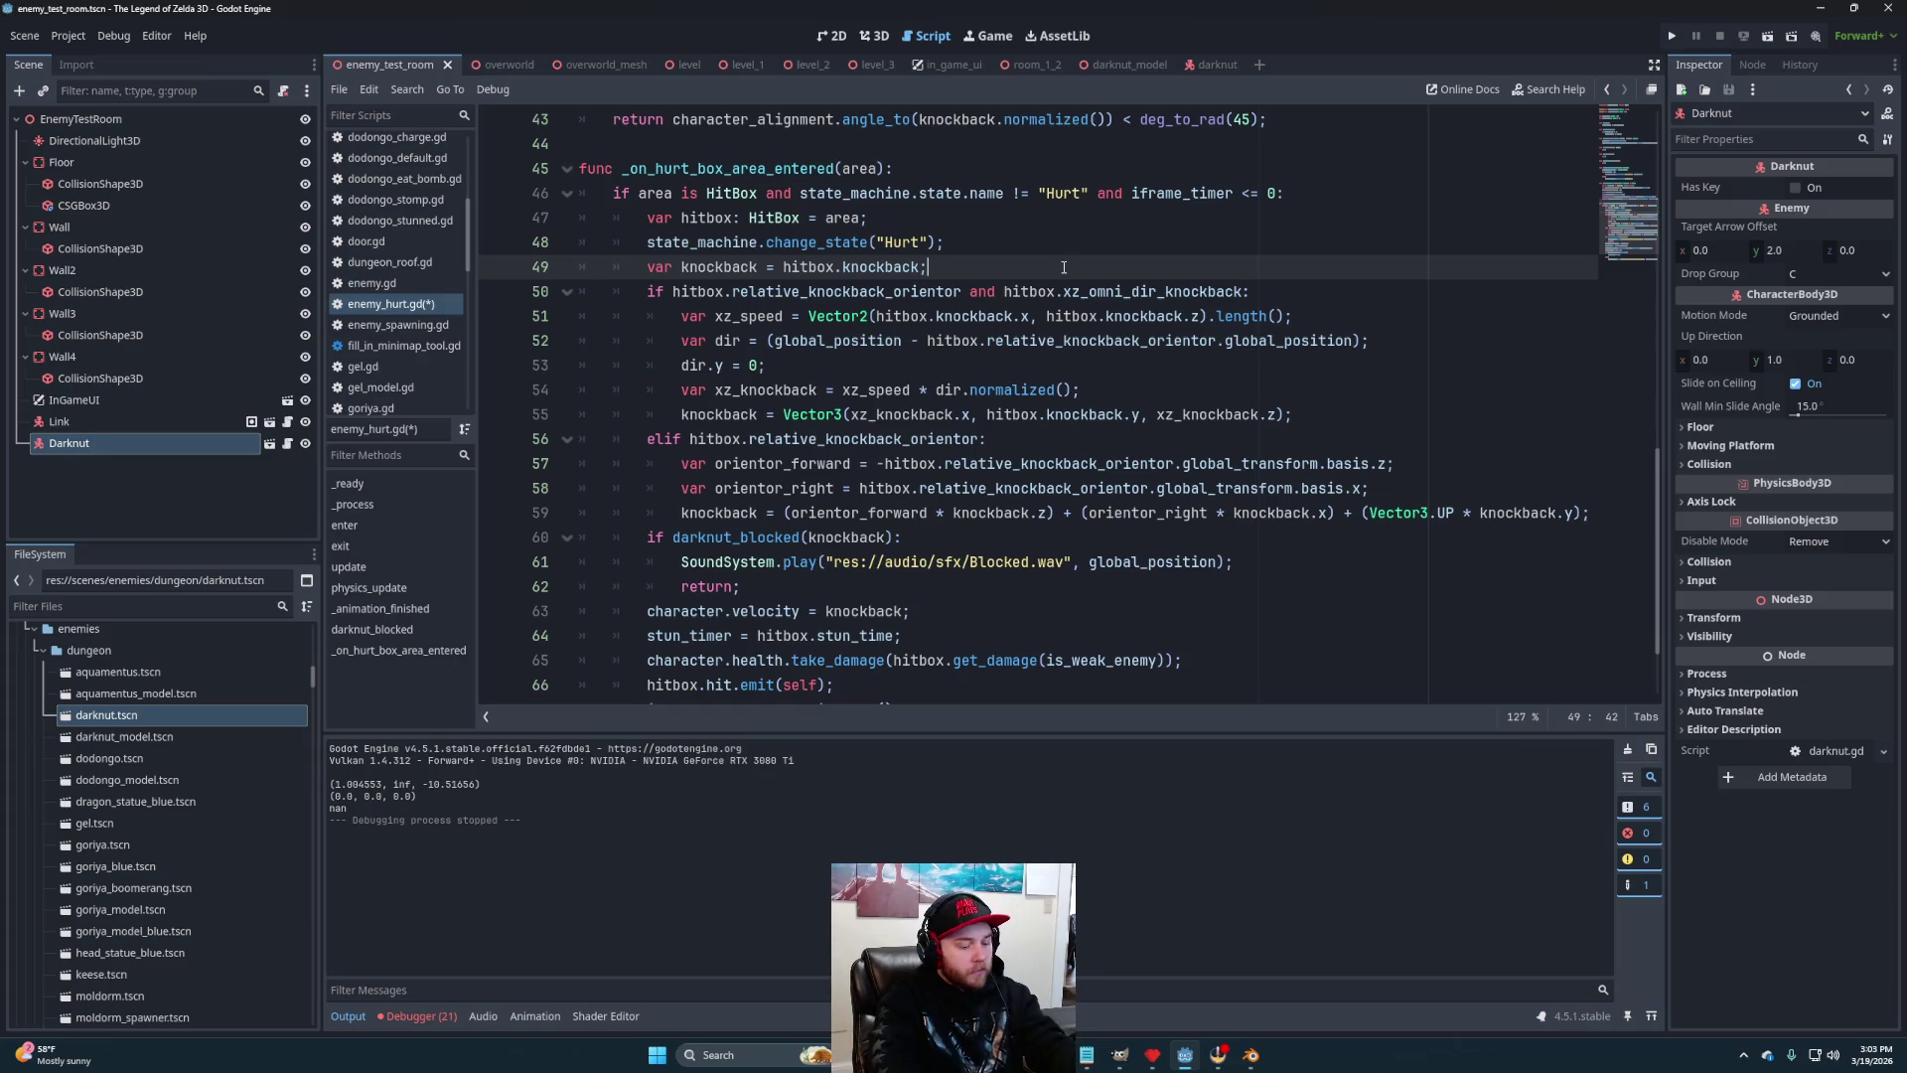
Declare 'var attack_dir = Vector3.FORWARD' after line 49
{"action": "key", "text": "Return"}
{"action": "type", "text": "var"}
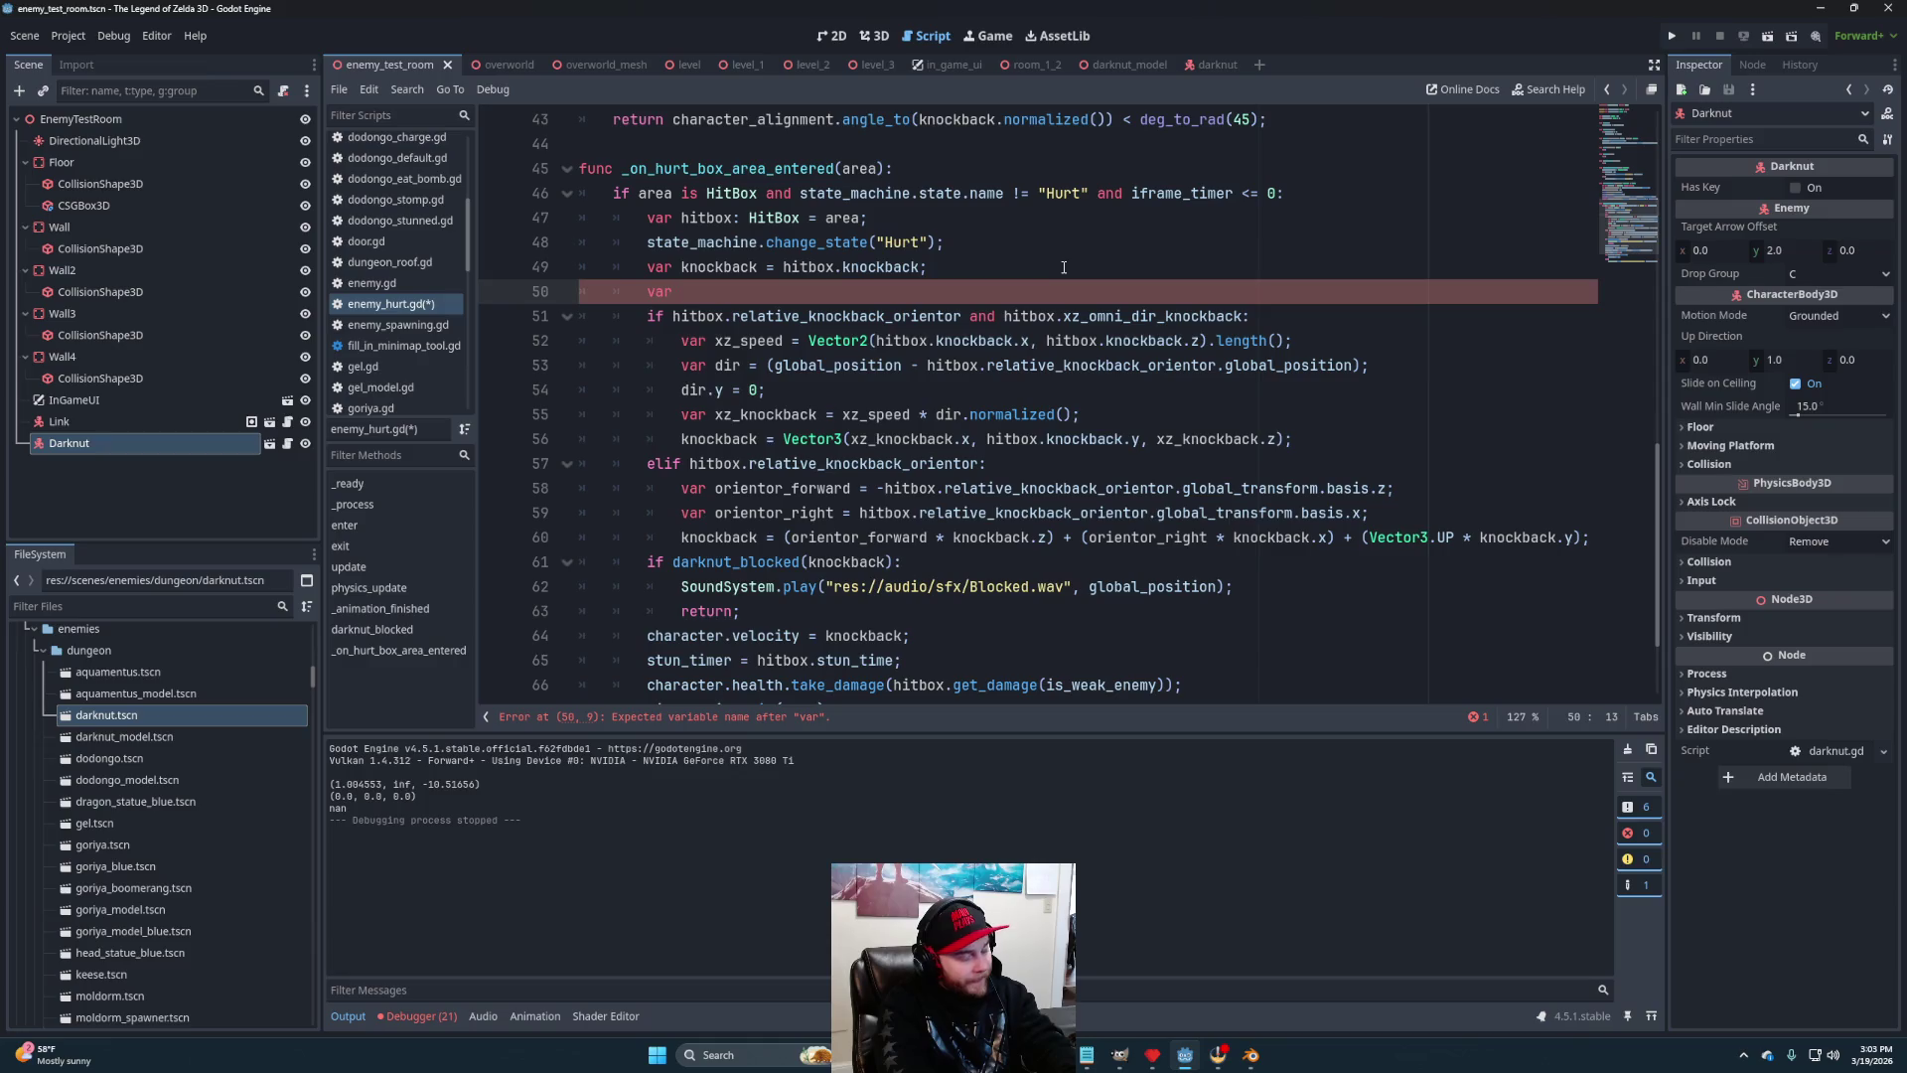
{"action": "type", "text": "at"}
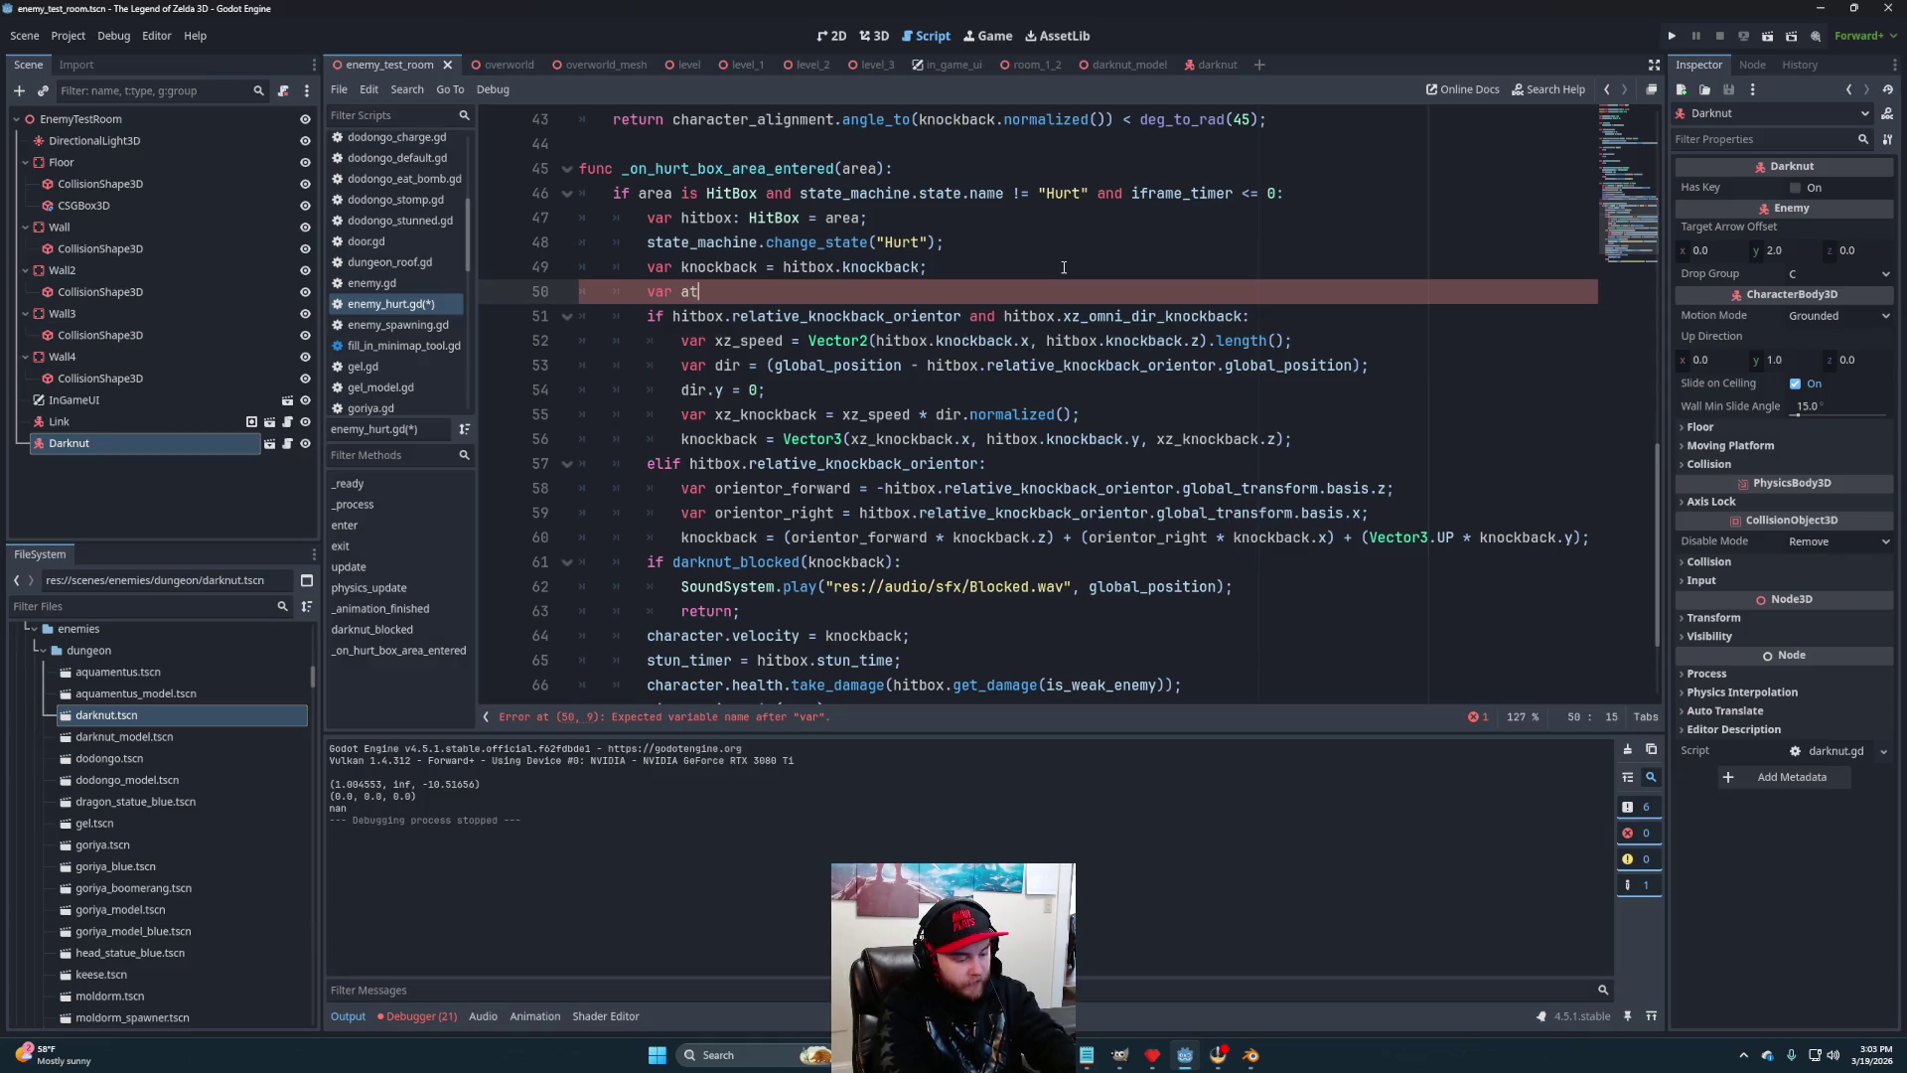
{"action": "type", "text": "tack_dir = Vec"}
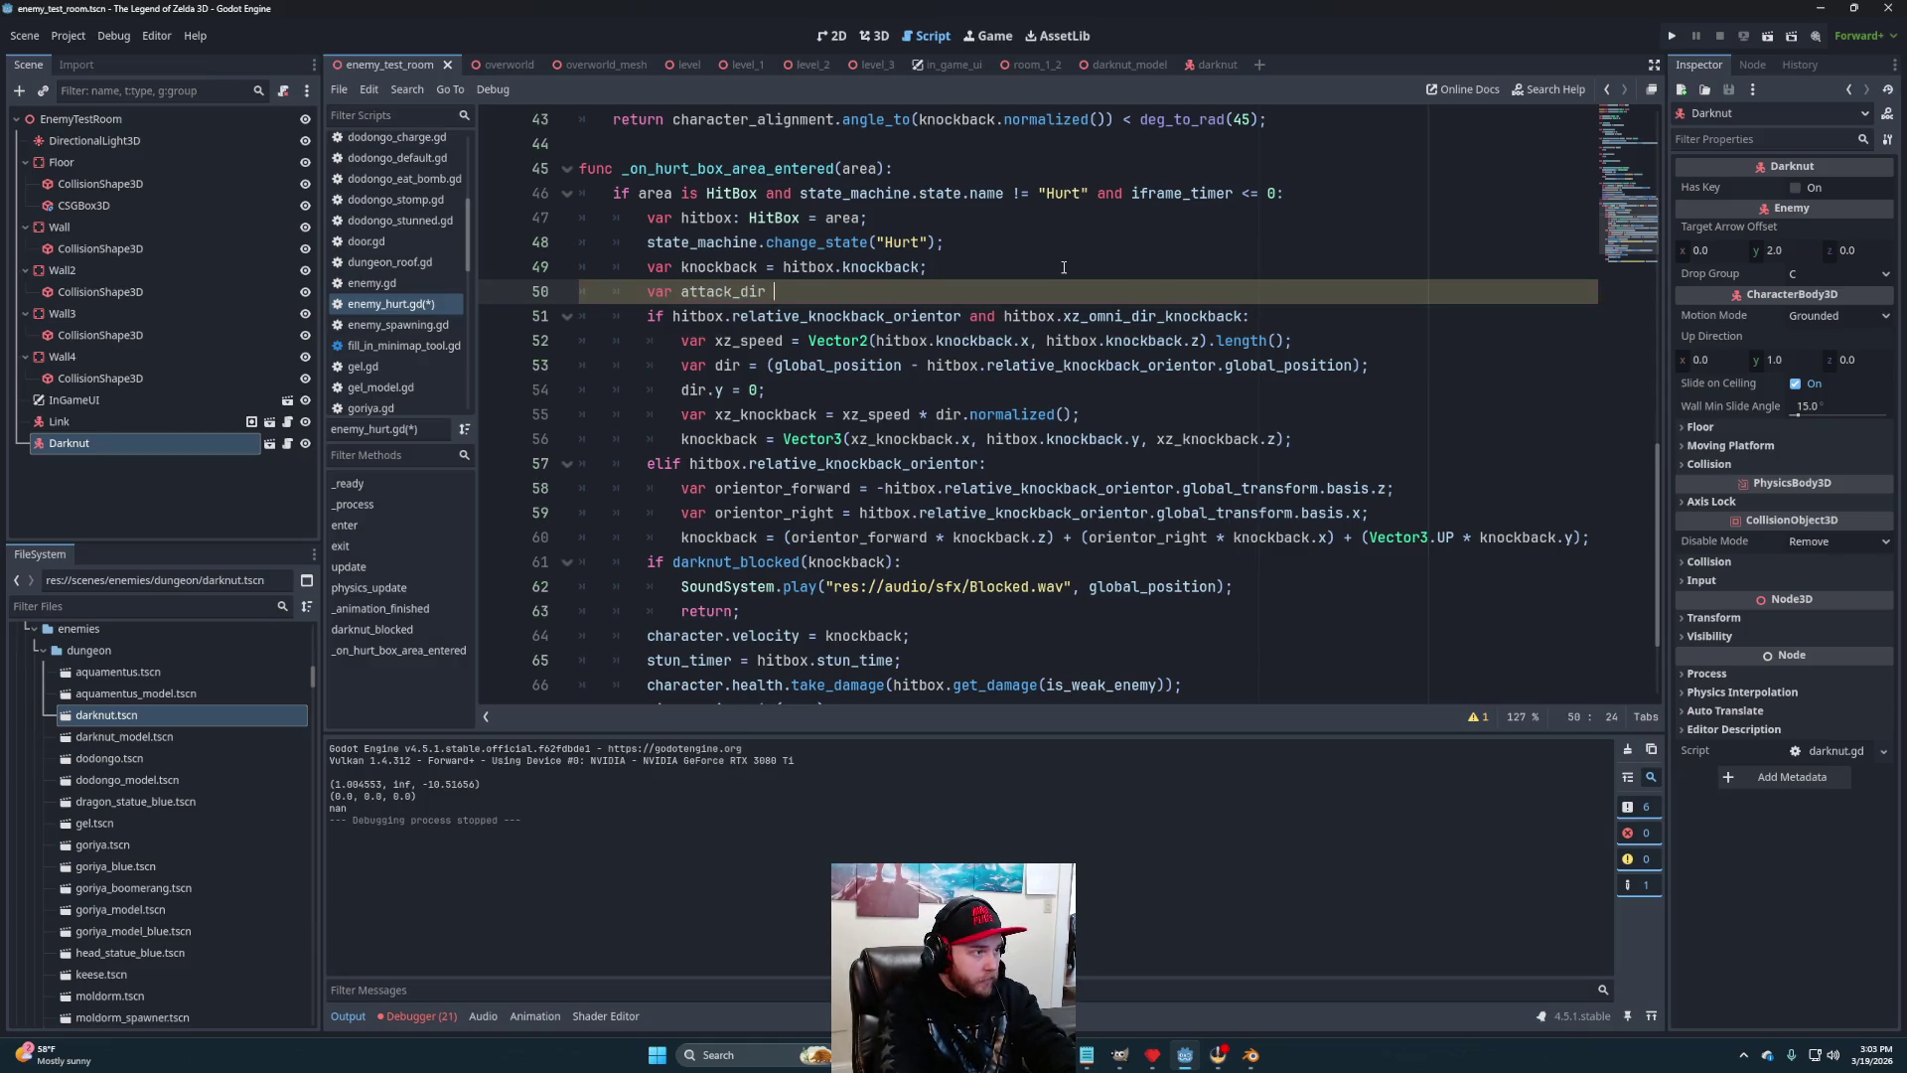
{"action": "key", "text": "Down"}
{"action": "key", "text": "Down"}
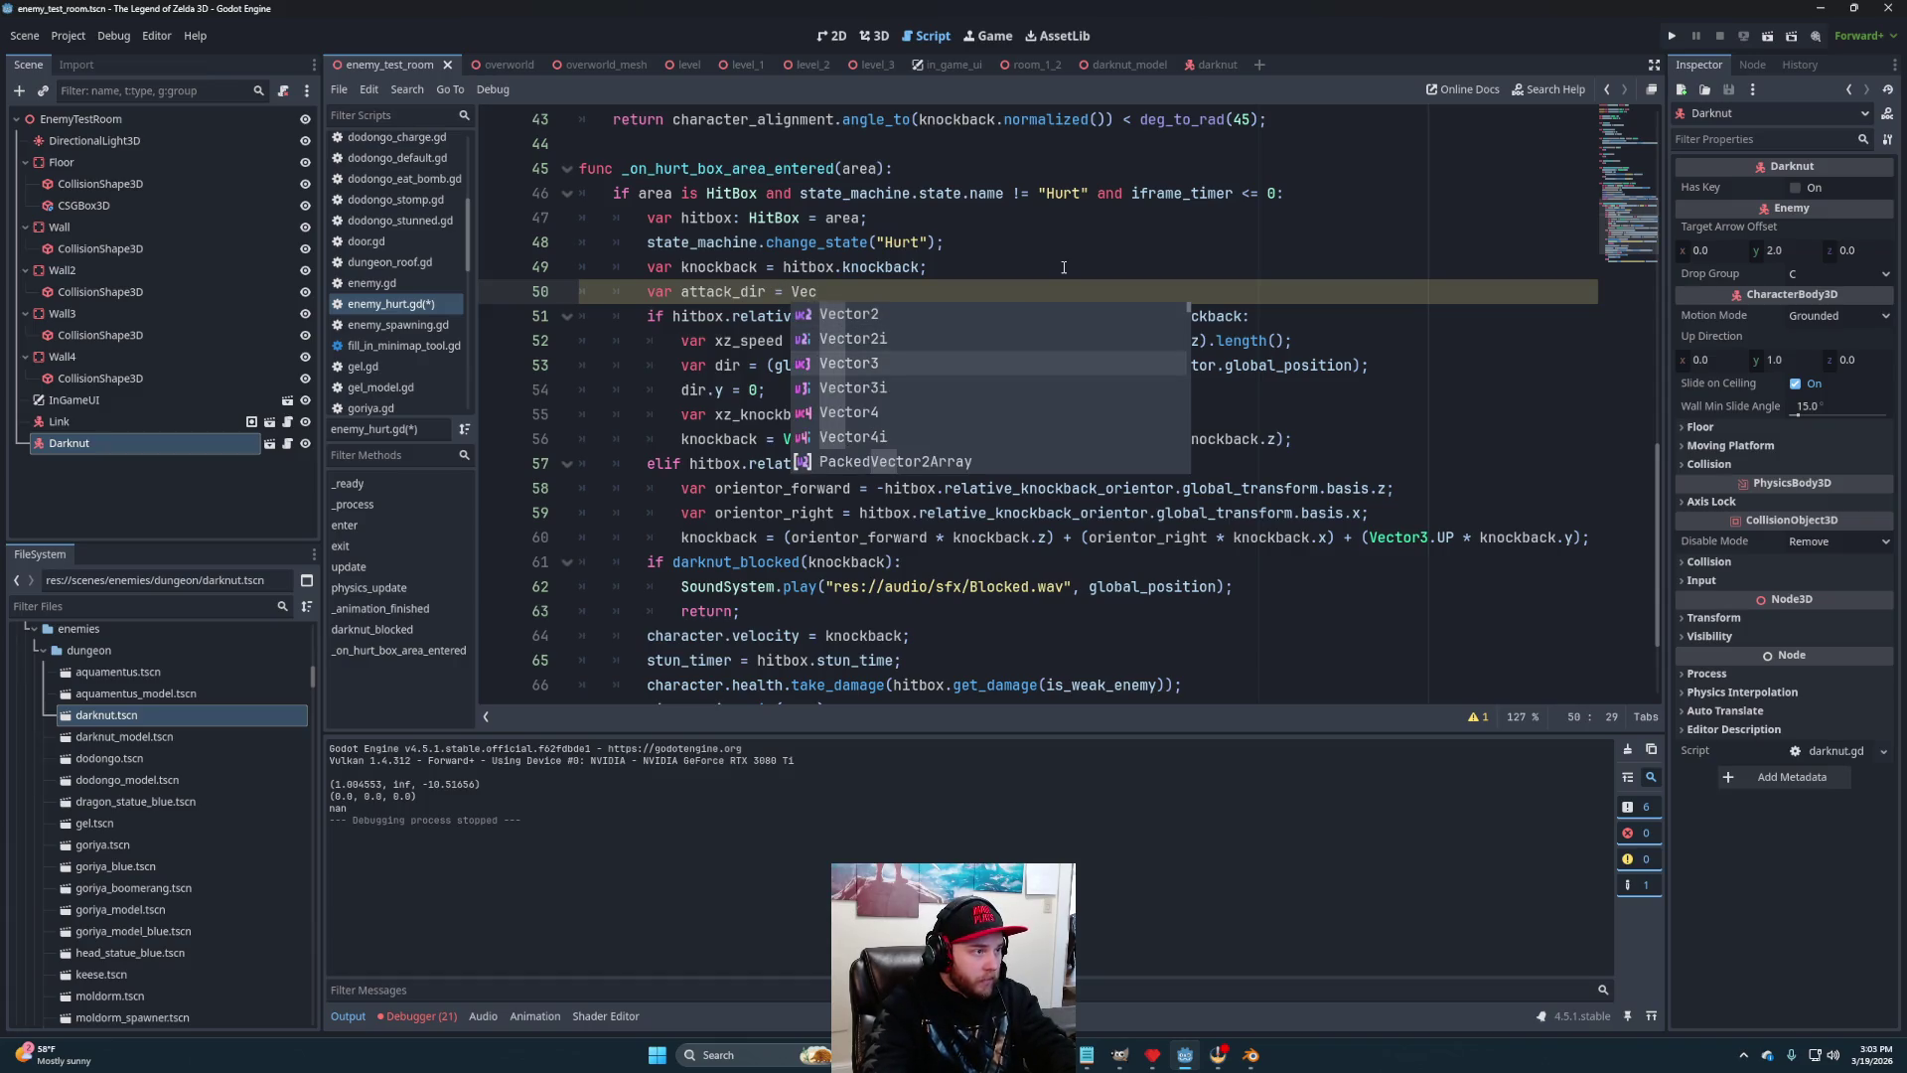
{"action": "key", "text": "Return"}
{"action": "type", "text": ".FO"}
{"action": "key", "text": "Return"}
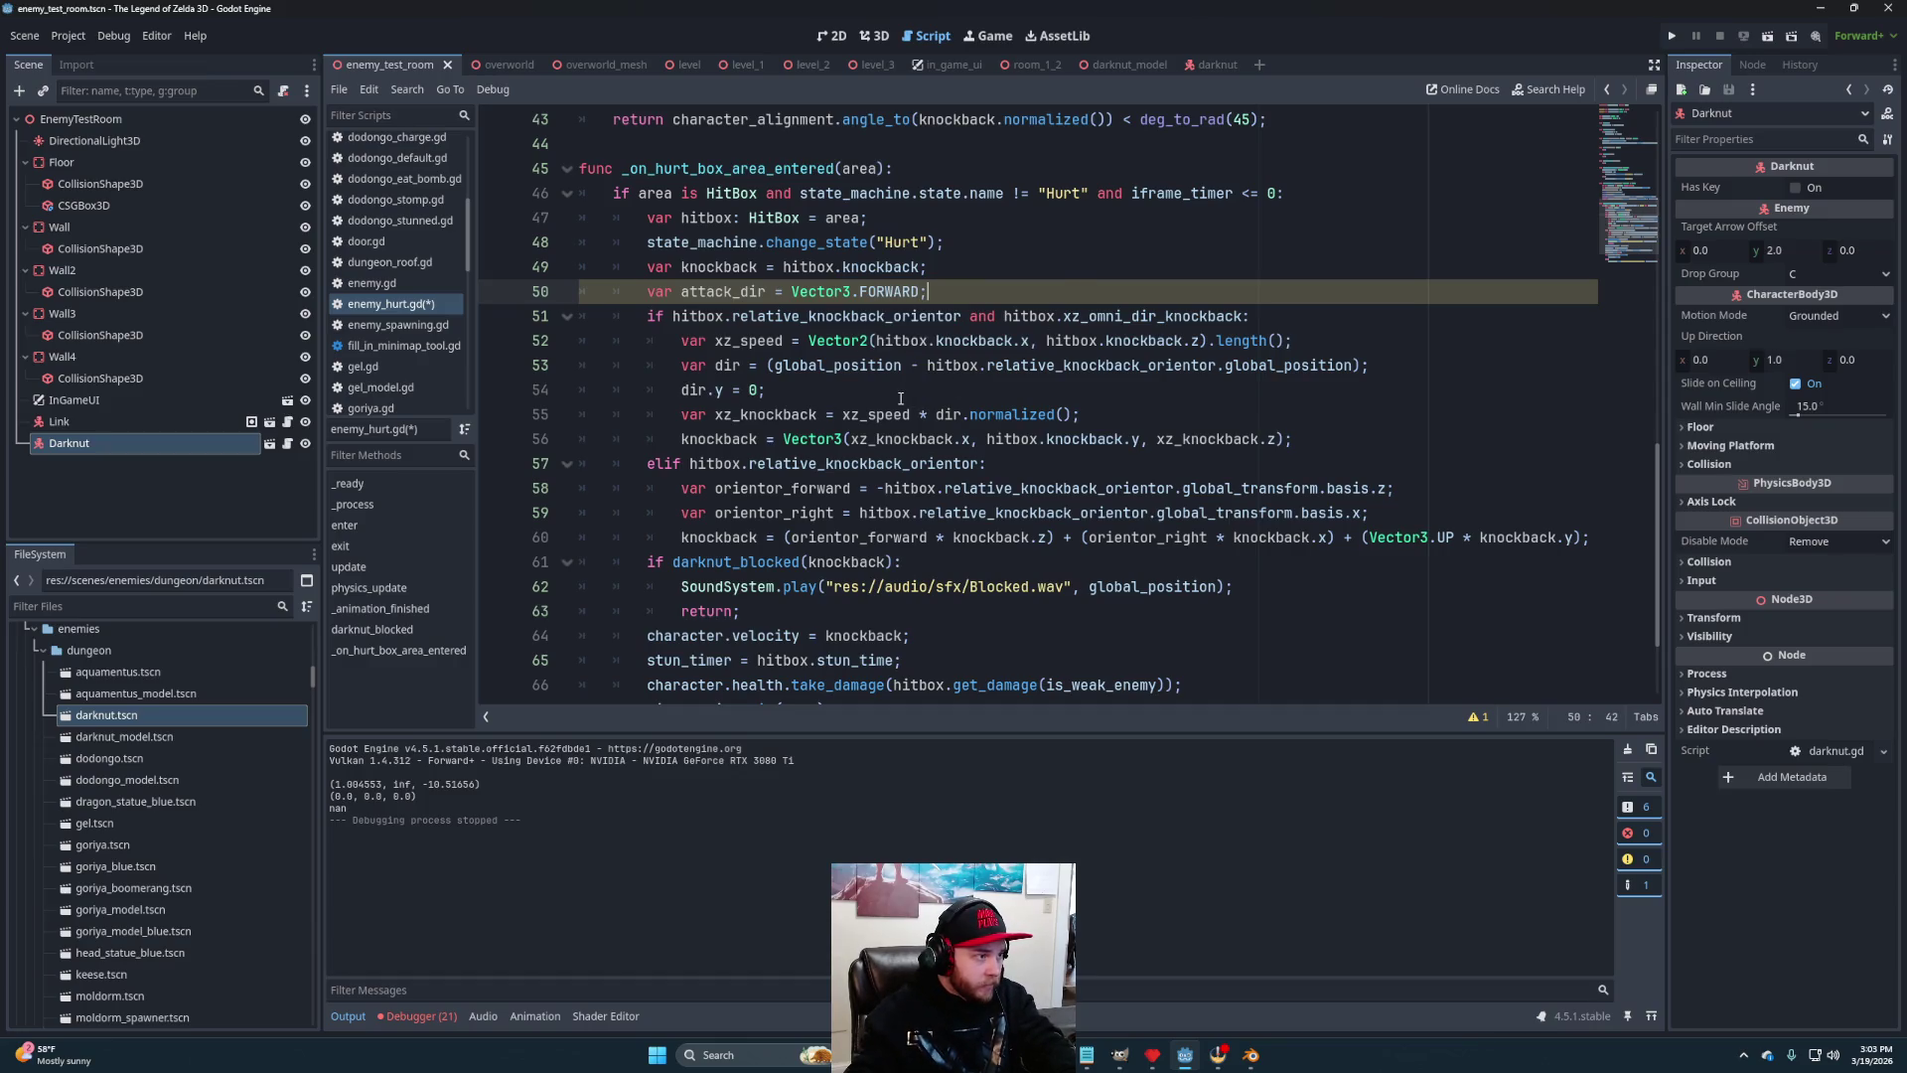
Set attack_dir to dir and to orientor_forward in the two knockback branches
{"action": "left_click", "coordinate": [901, 398]}
{"action": "key", "text": "Return"}
{"action": "type", "text": "attack_dir = dir;"}
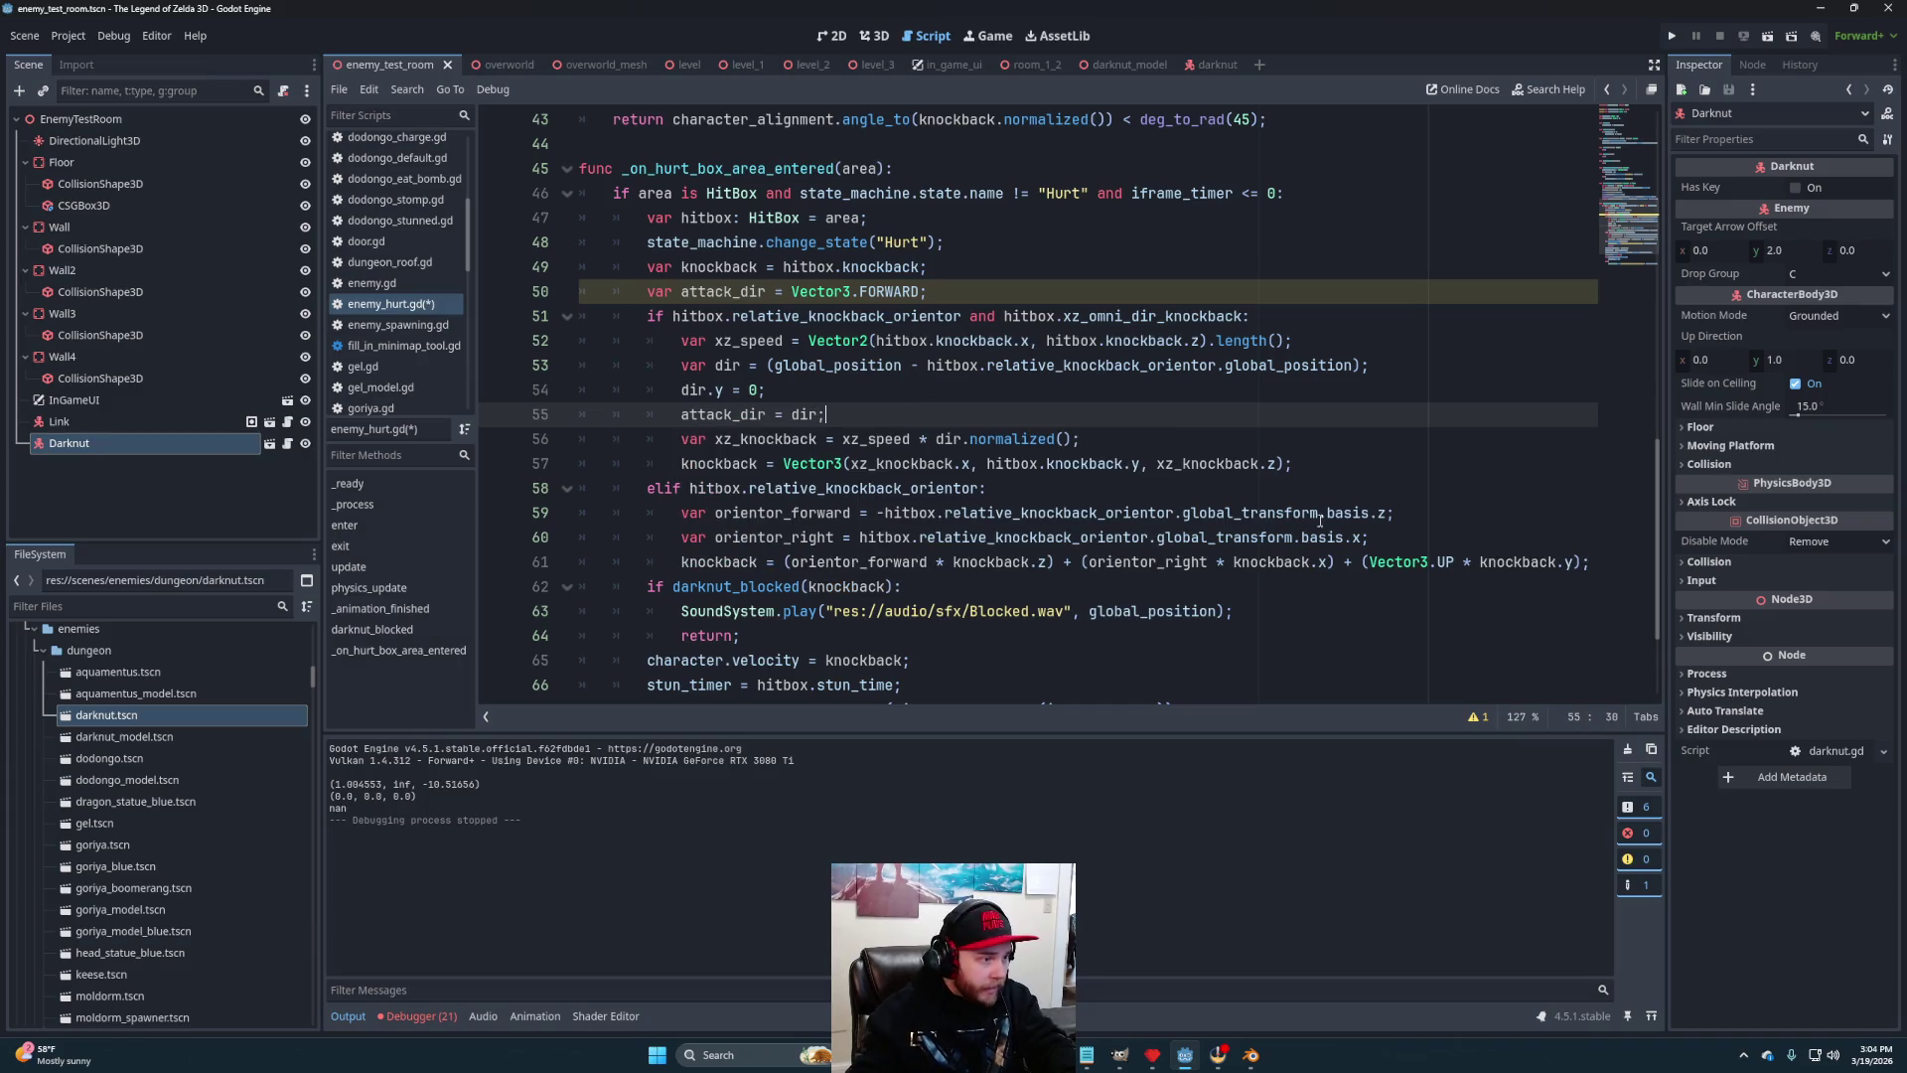
{"action": "left_click", "coordinate": [1408, 517]}
{"action": "key", "text": "Return"}
{"action": "type", "text": "attack_dir = ori"}
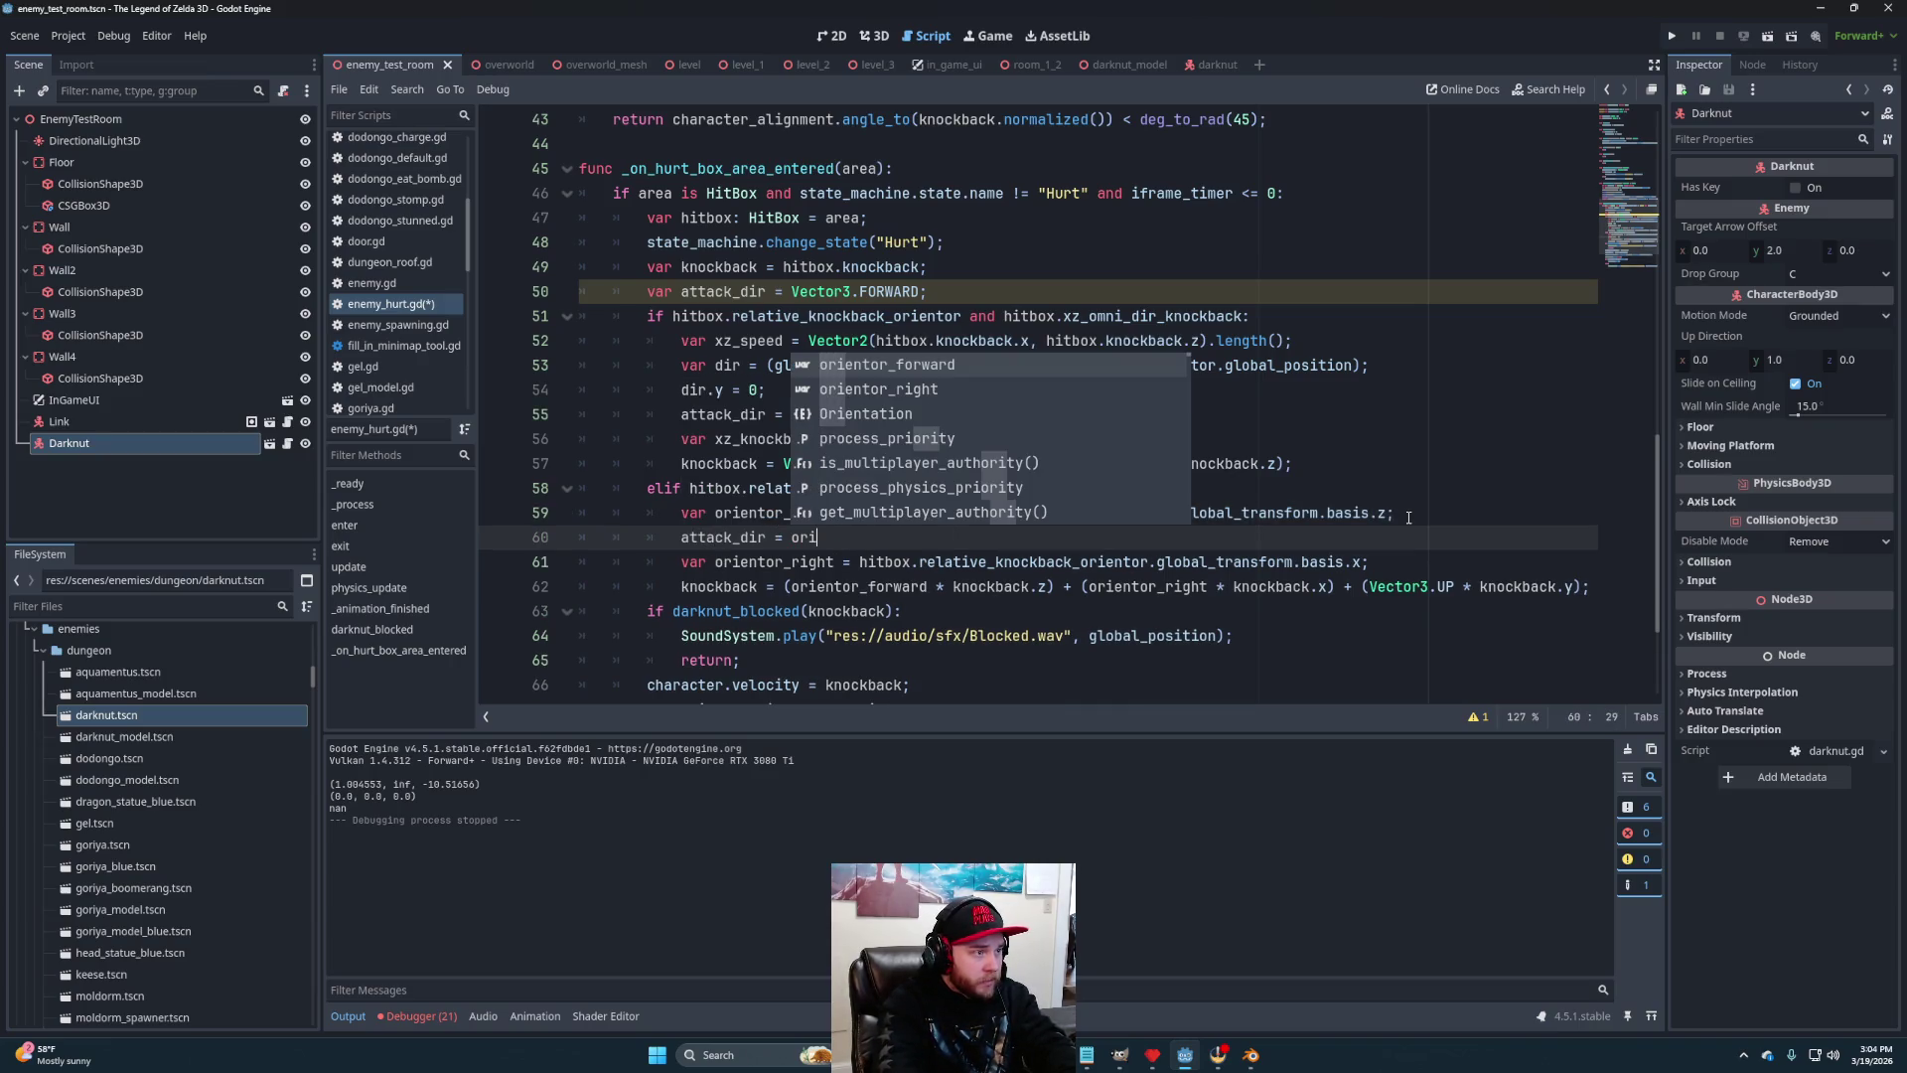
{"action": "key", "text": "Return"}
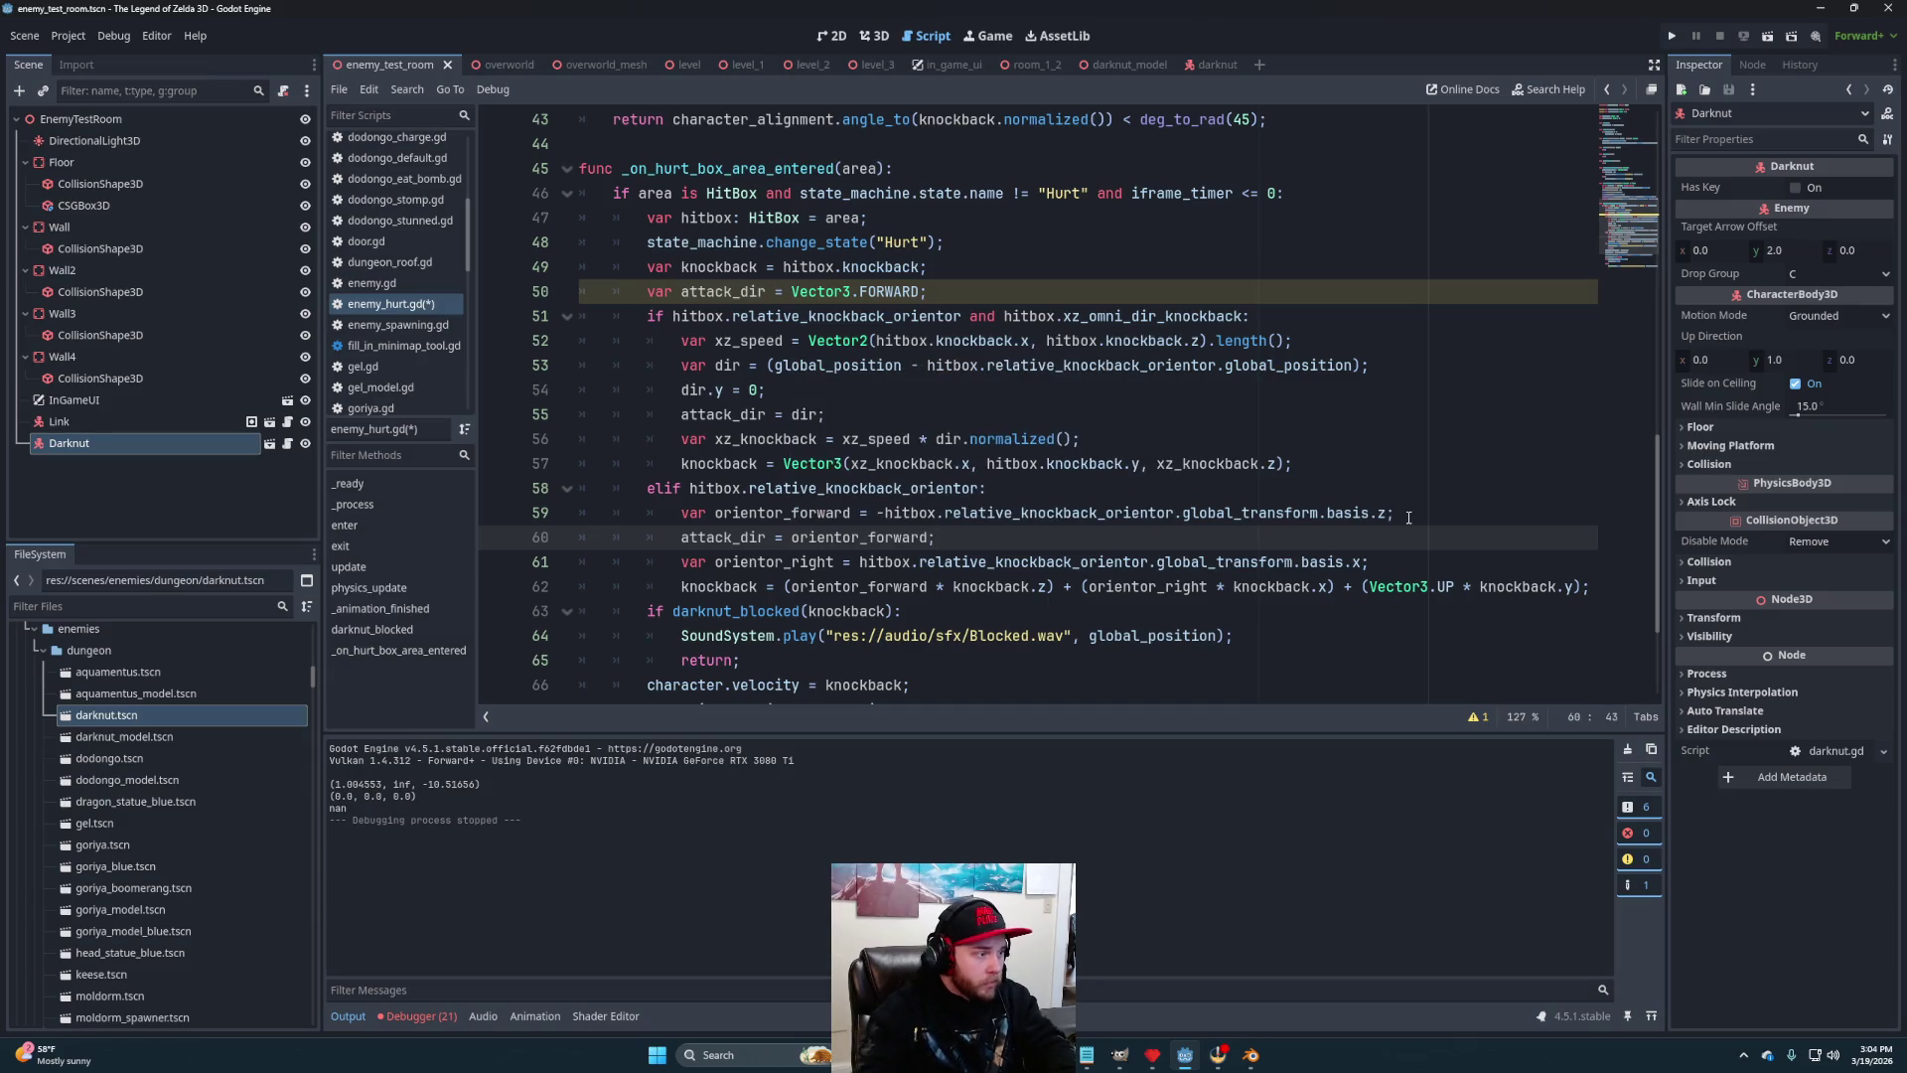
Replace the knockback argument of darknut_blocked on line 63 with attack_dir
{"action": "scroll", "coordinate": [1338, 440], "scroll_direction": "down", "scroll_amount": 1}
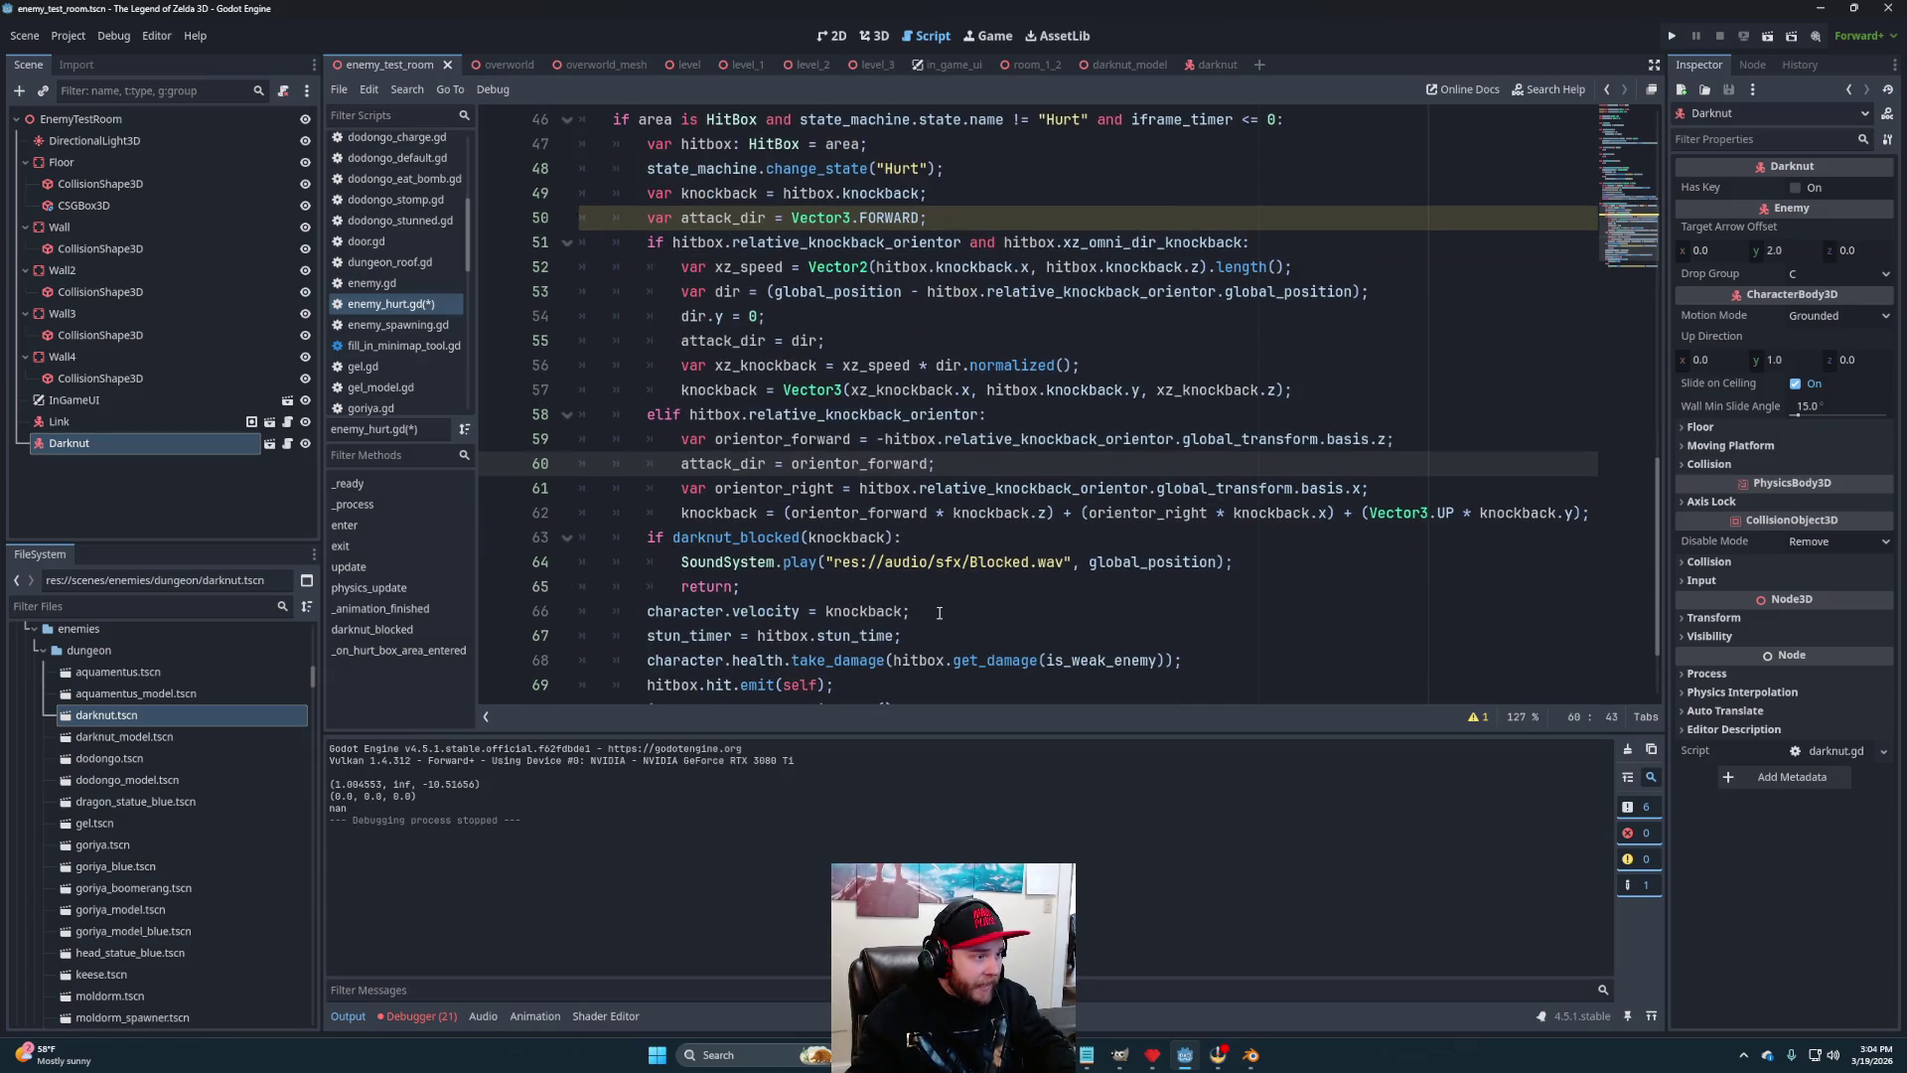
{"action": "scroll", "coordinate": [965, 590], "scroll_direction": "down", "scroll_amount": 1}
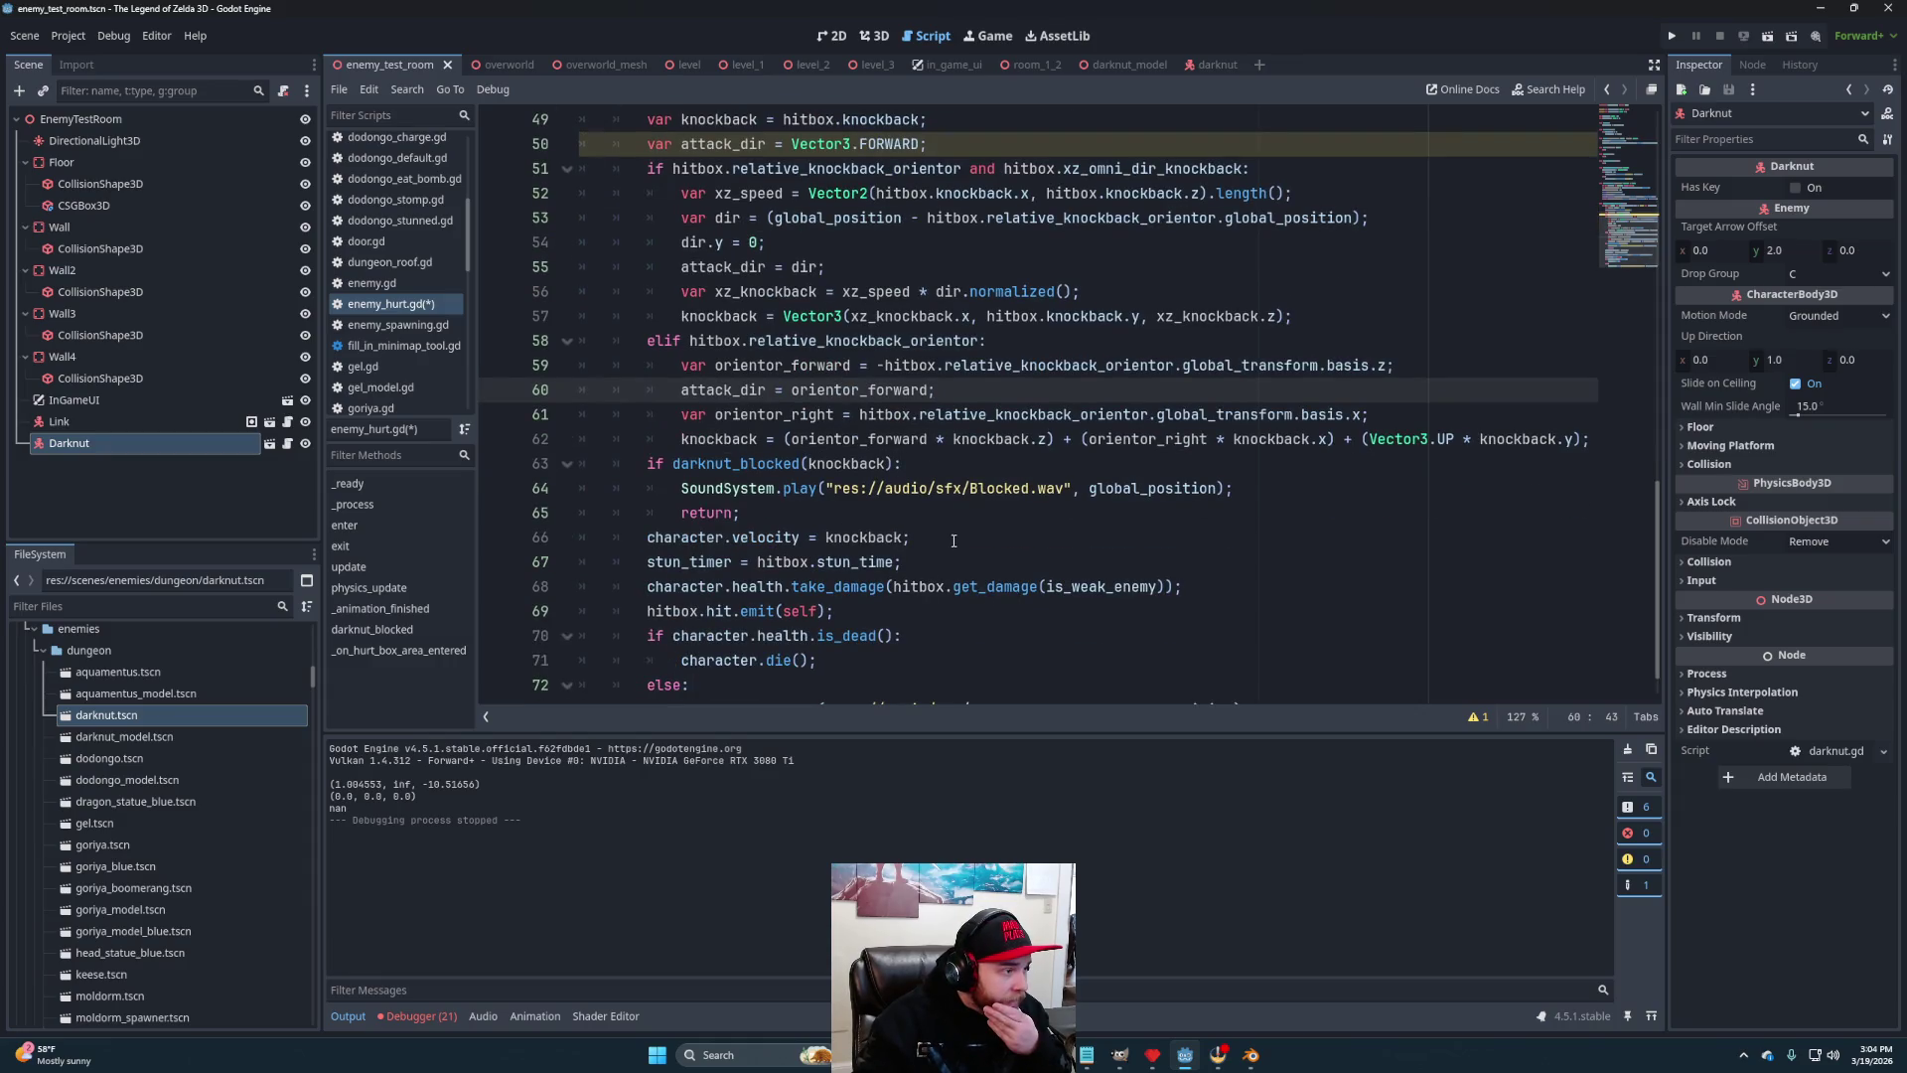
{"action": "left_click", "coordinate": [953, 542]}
{"action": "scroll", "coordinate": [984, 574], "scroll_direction": "down", "scroll_amount": 1}
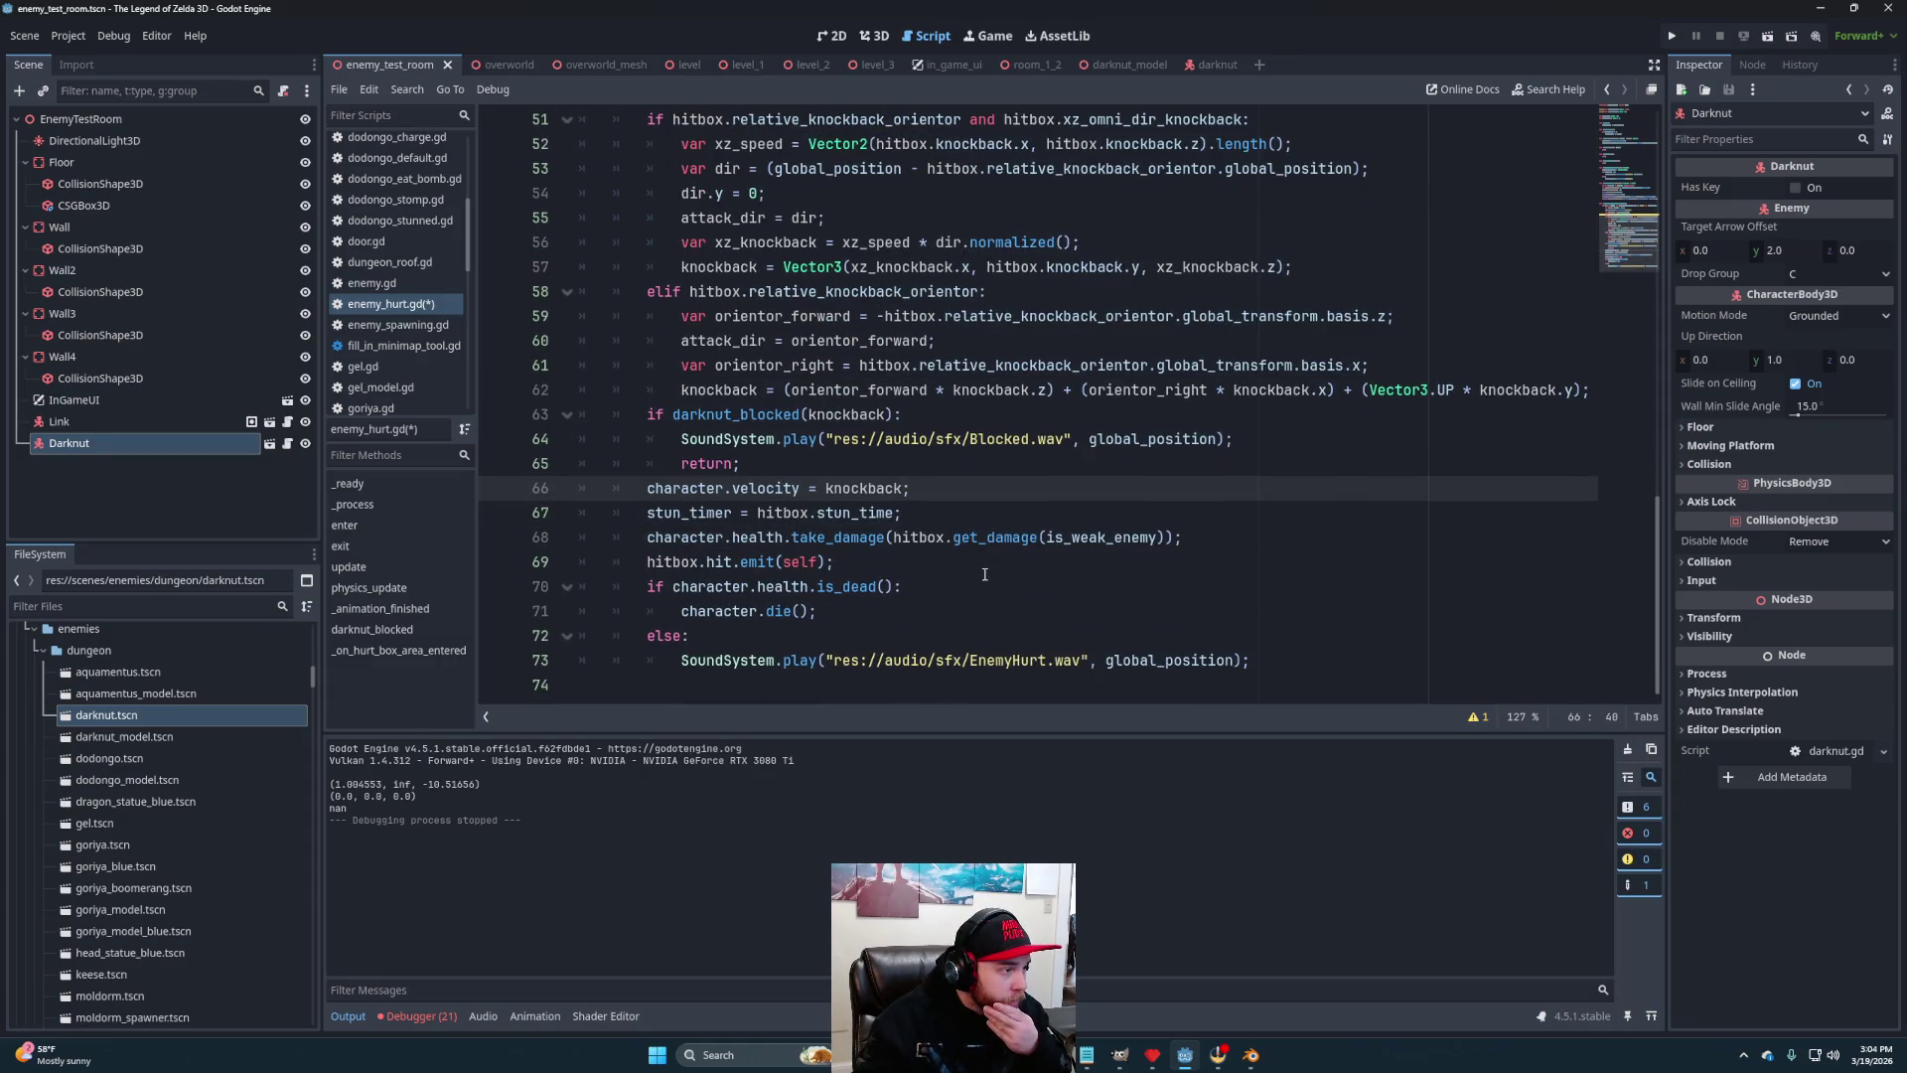
{"action": "double_click", "coordinate": [863, 415]}
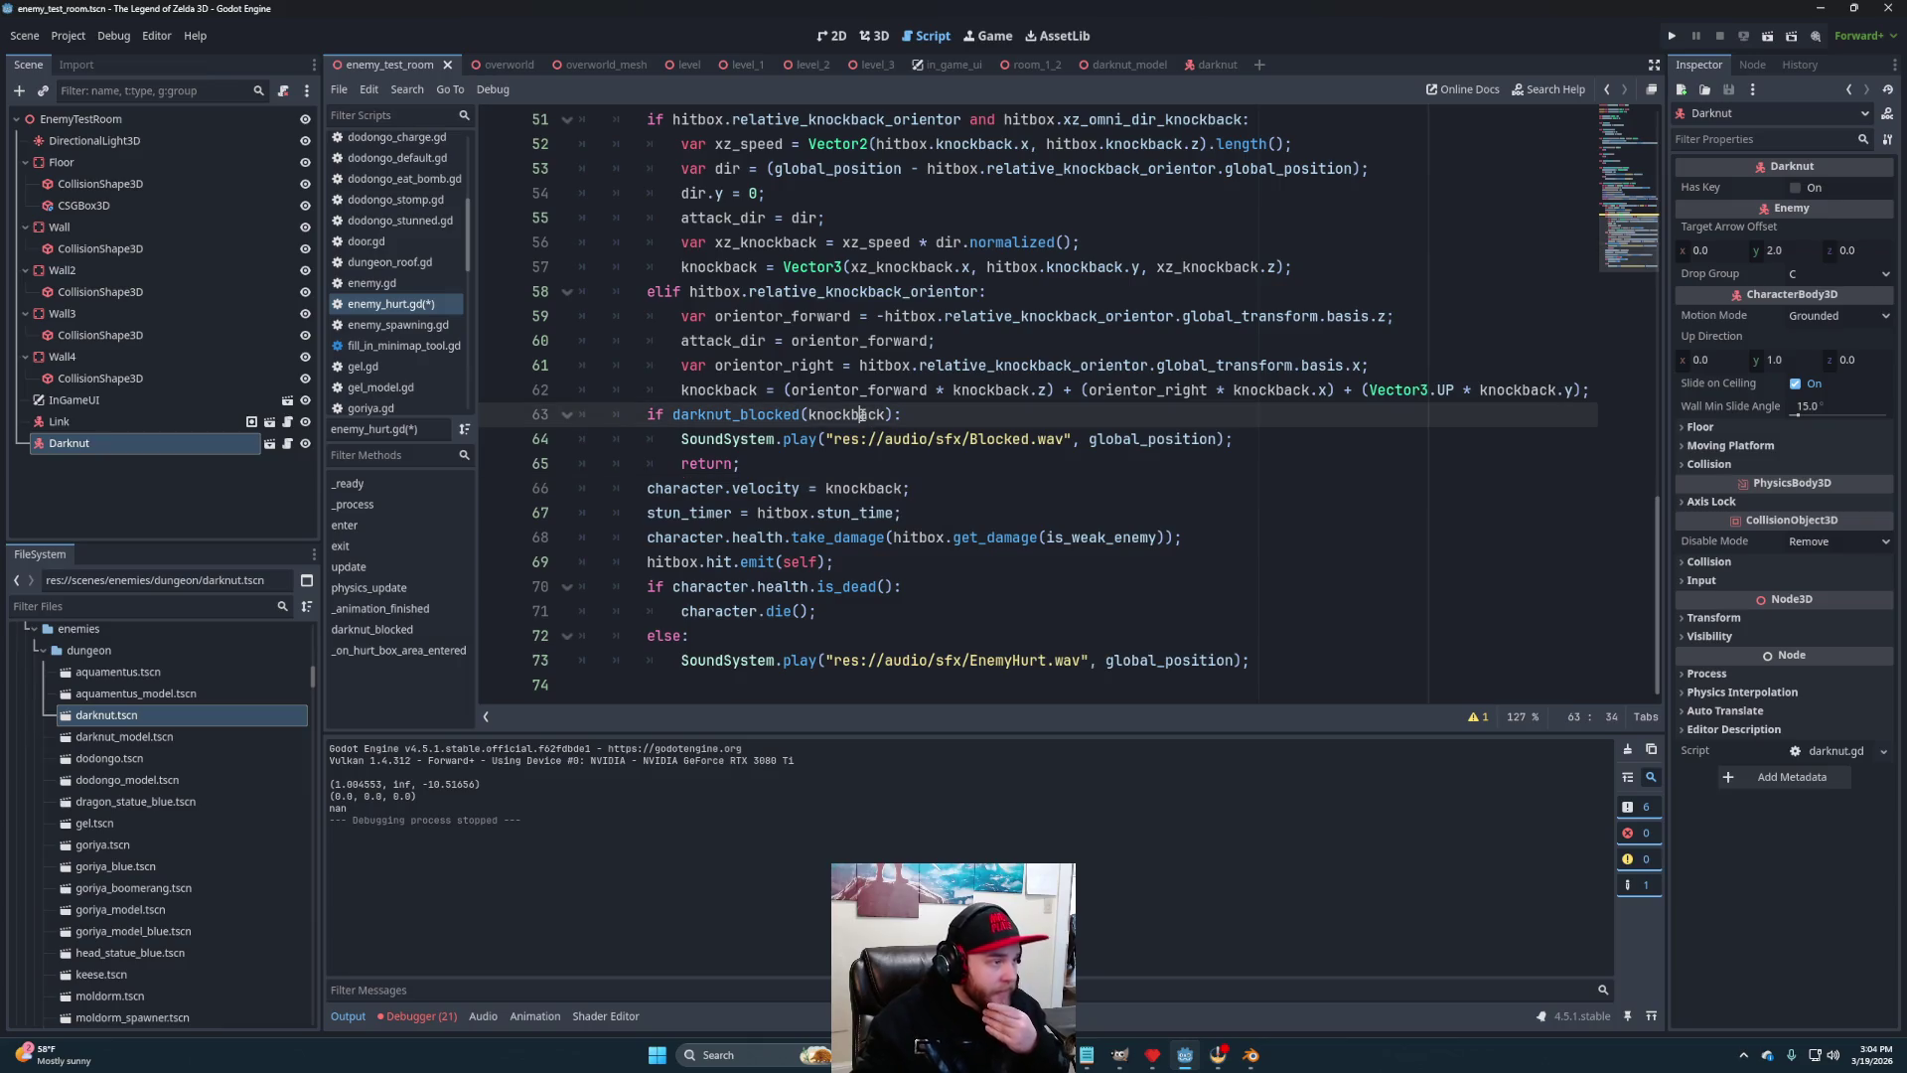
{"action": "type", "text": "attack"}
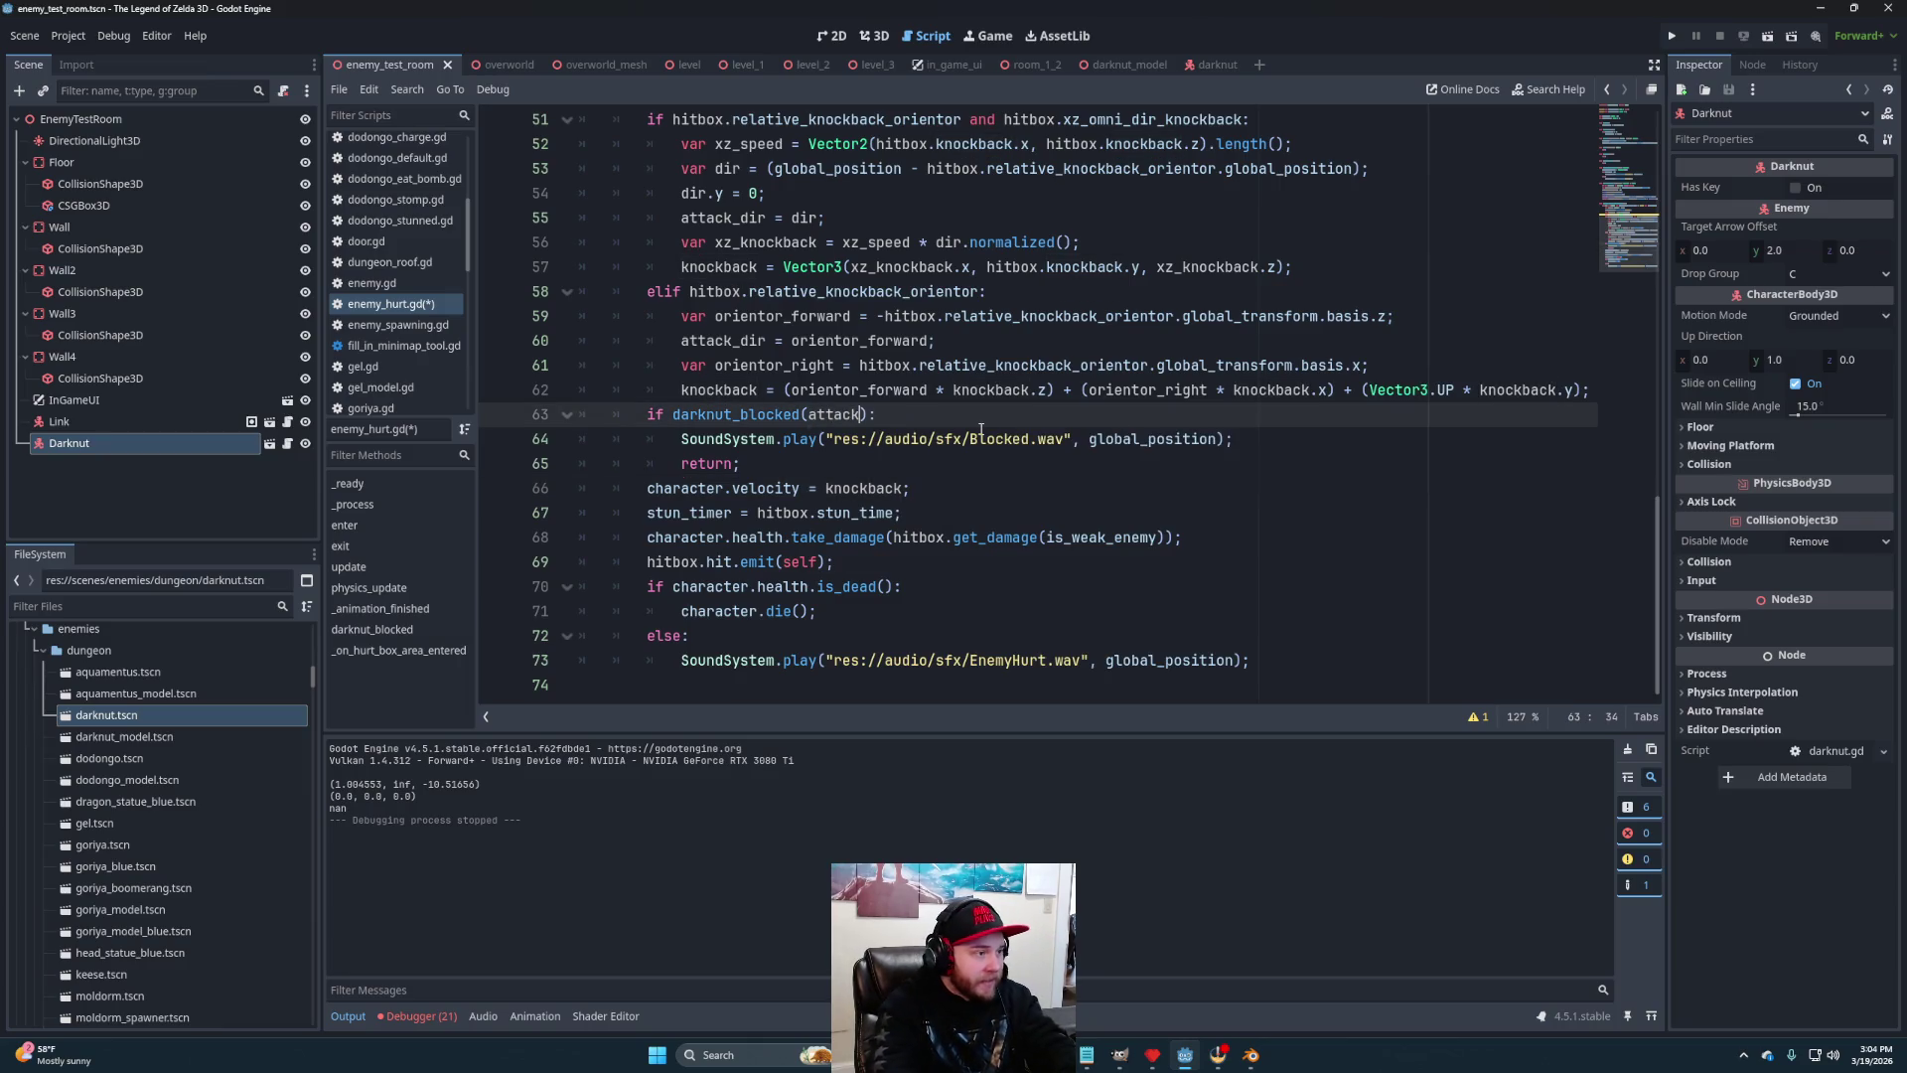
{"action": "key", "text": "Return"}
{"action": "type", "text": ")"}
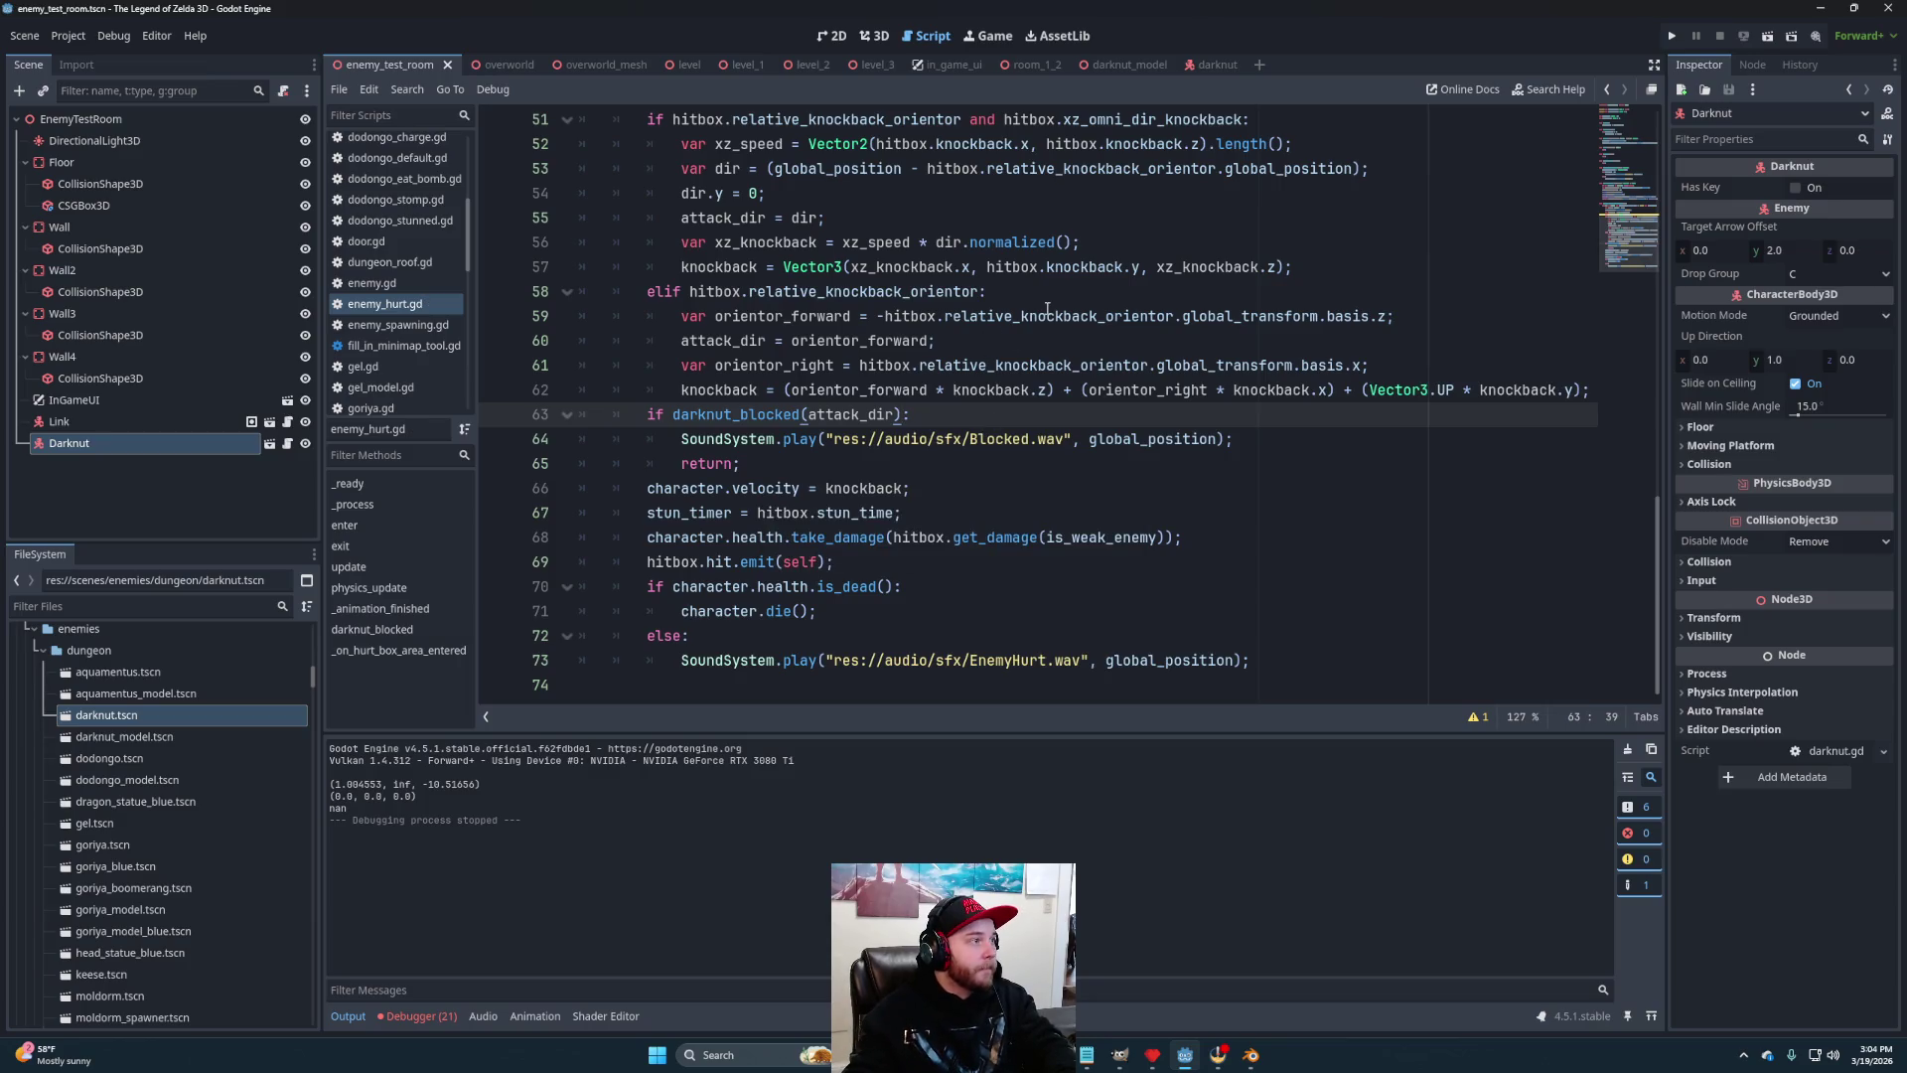
Playtest the current scene, opening the inventory and moving the game window aside, then stop it
{"action": "left_click", "coordinate": [1769, 37]}
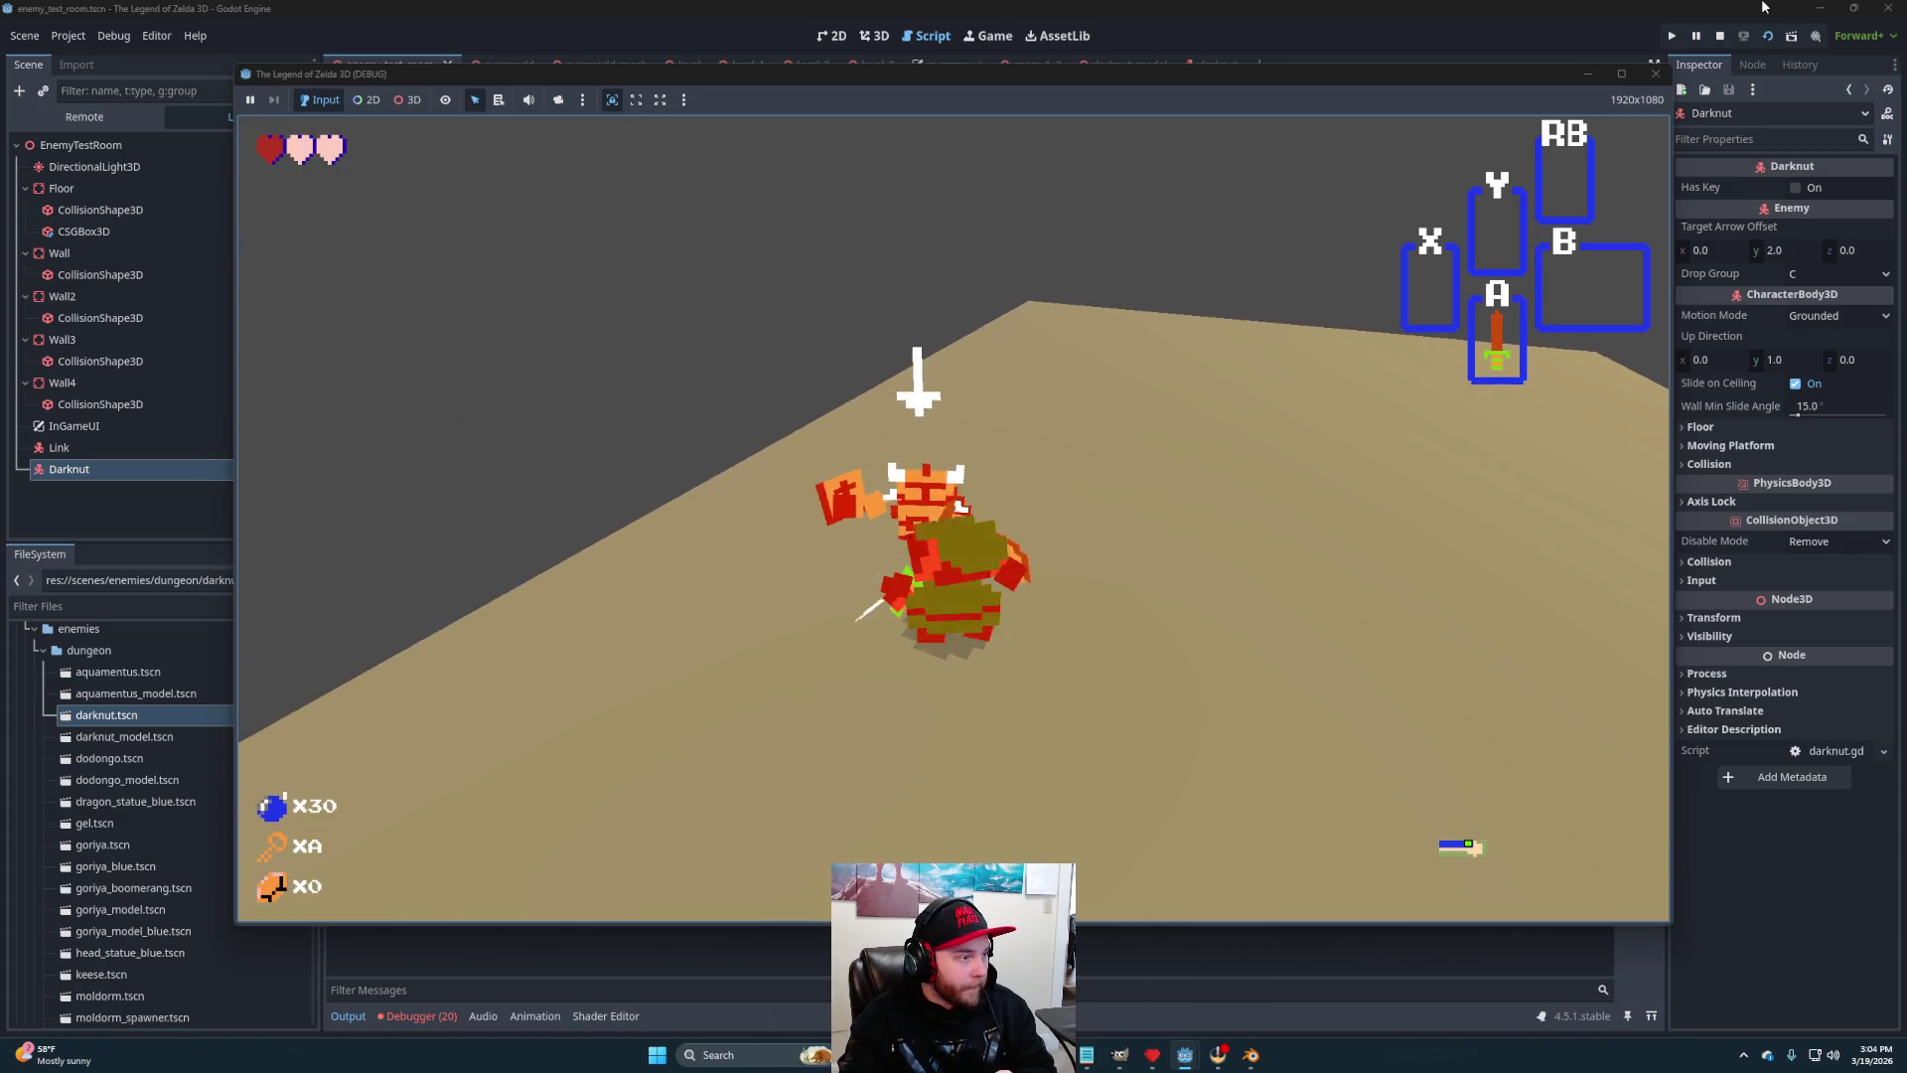
{"action": "key", "text": "Return"}
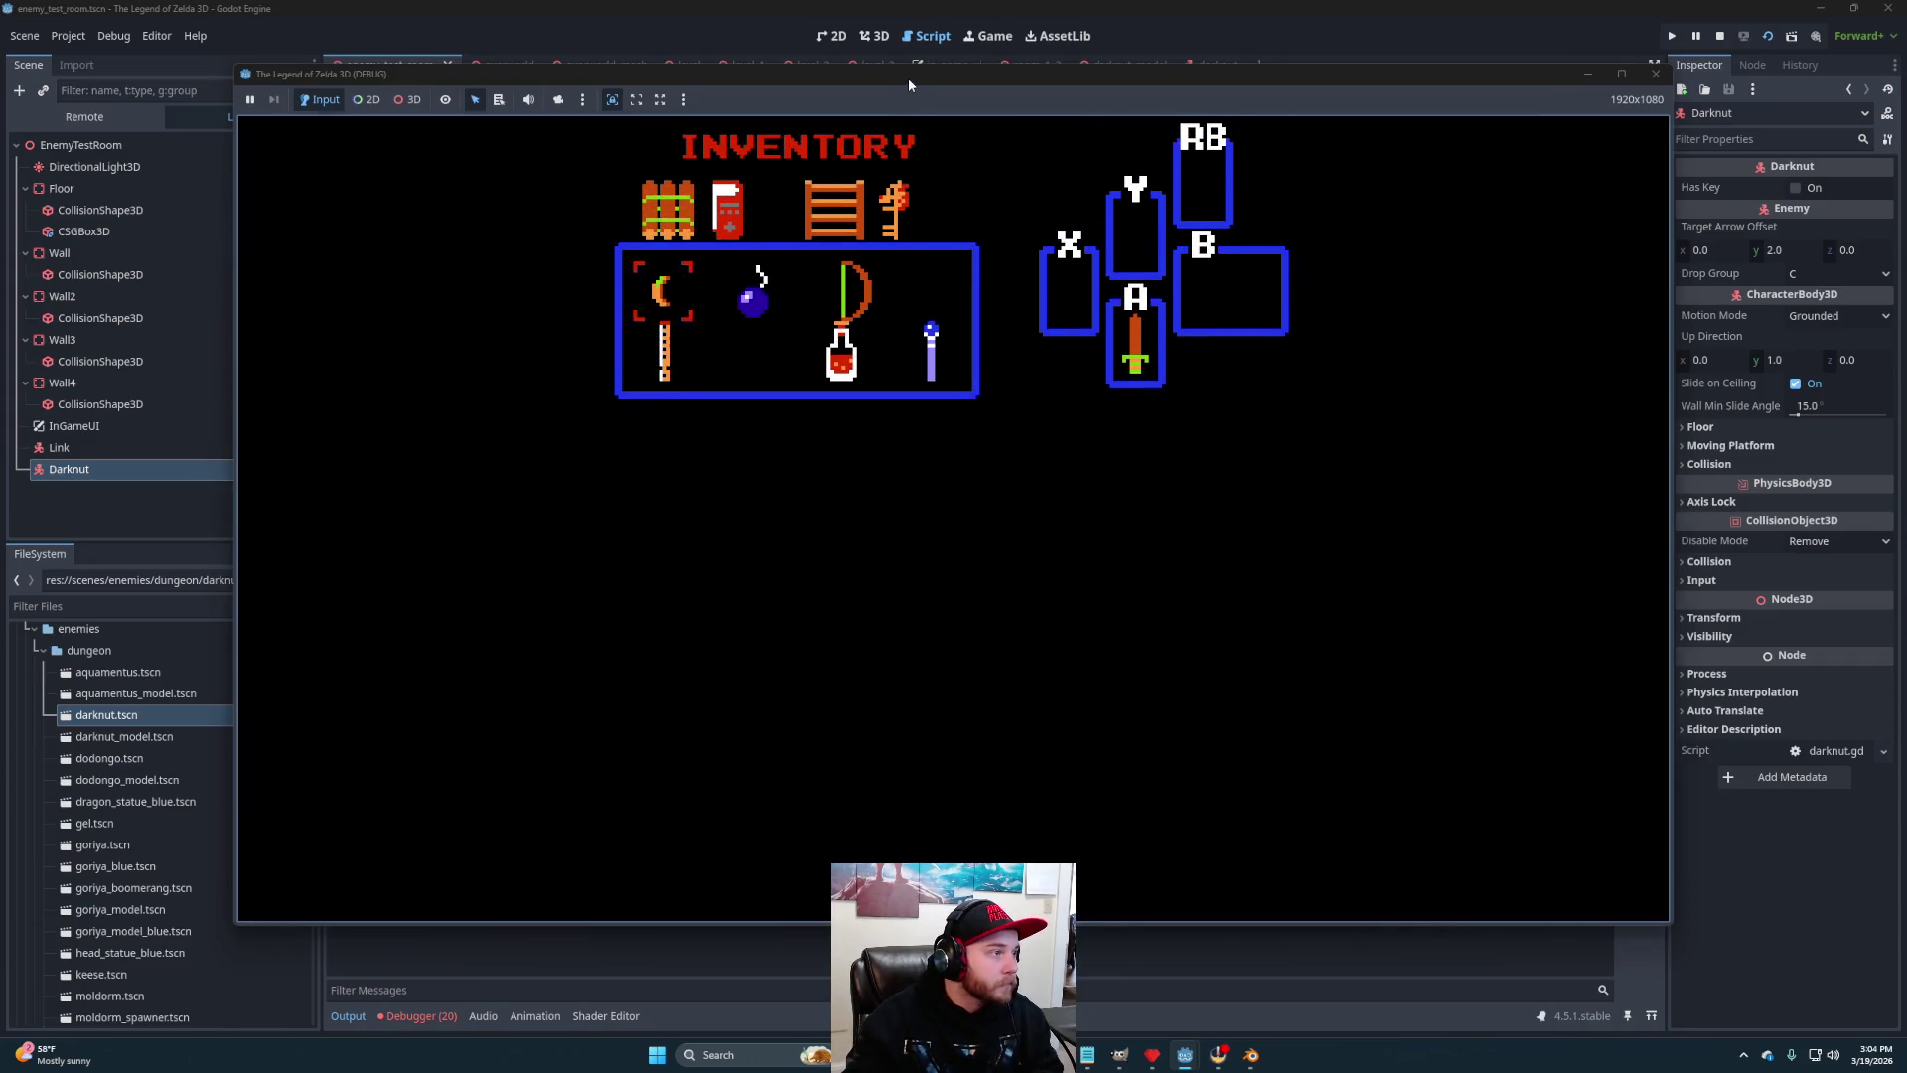
{"action": "mouse_move", "coordinate": [880, 80]}
{"action": "left_mouse_down"}
{"action": "mouse_move", "coordinate": [1482, 184]}
{"action": "mouse_move", "coordinate": [1467, 186]}
{"action": "mouse_move", "coordinate": [1476, 157]}
{"action": "mouse_move", "coordinate": [1522, 162]}
{"action": "left_mouse_up"}
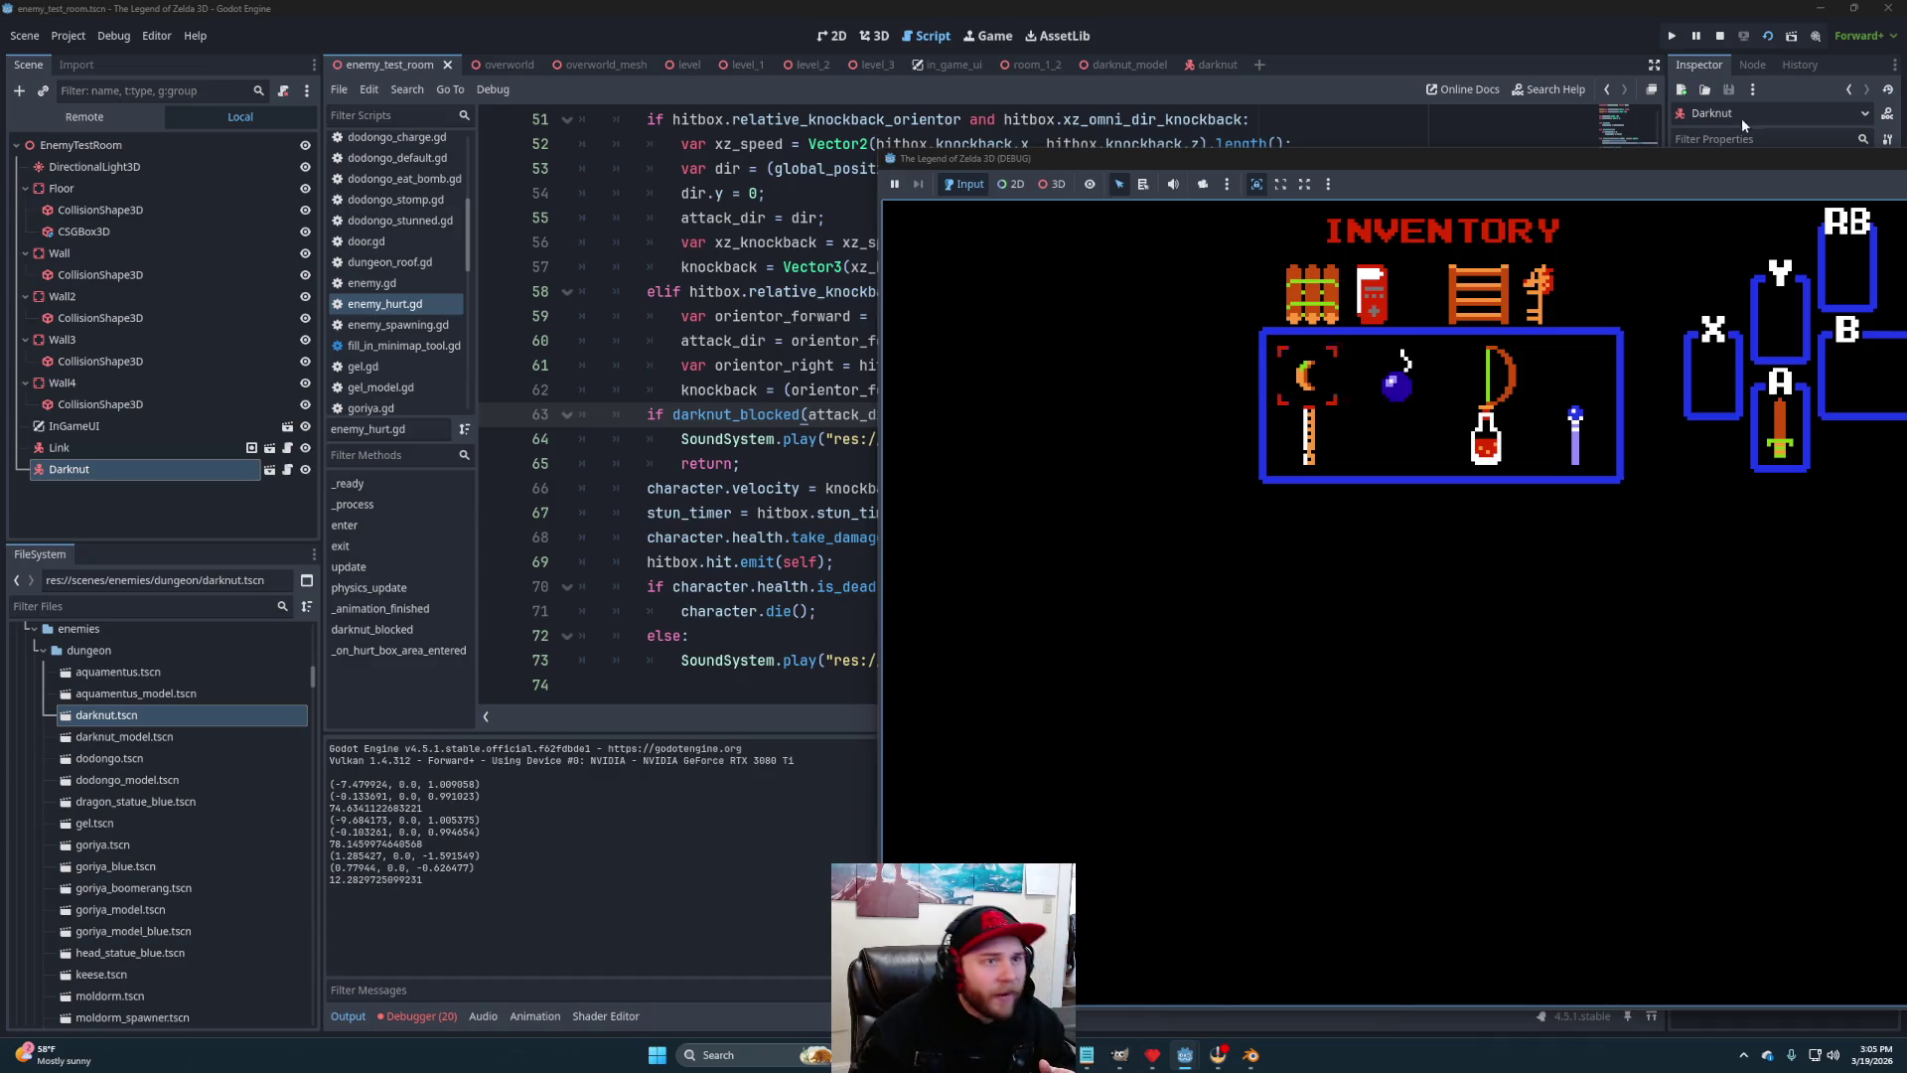
{"action": "left_click", "coordinate": [1722, 37]}
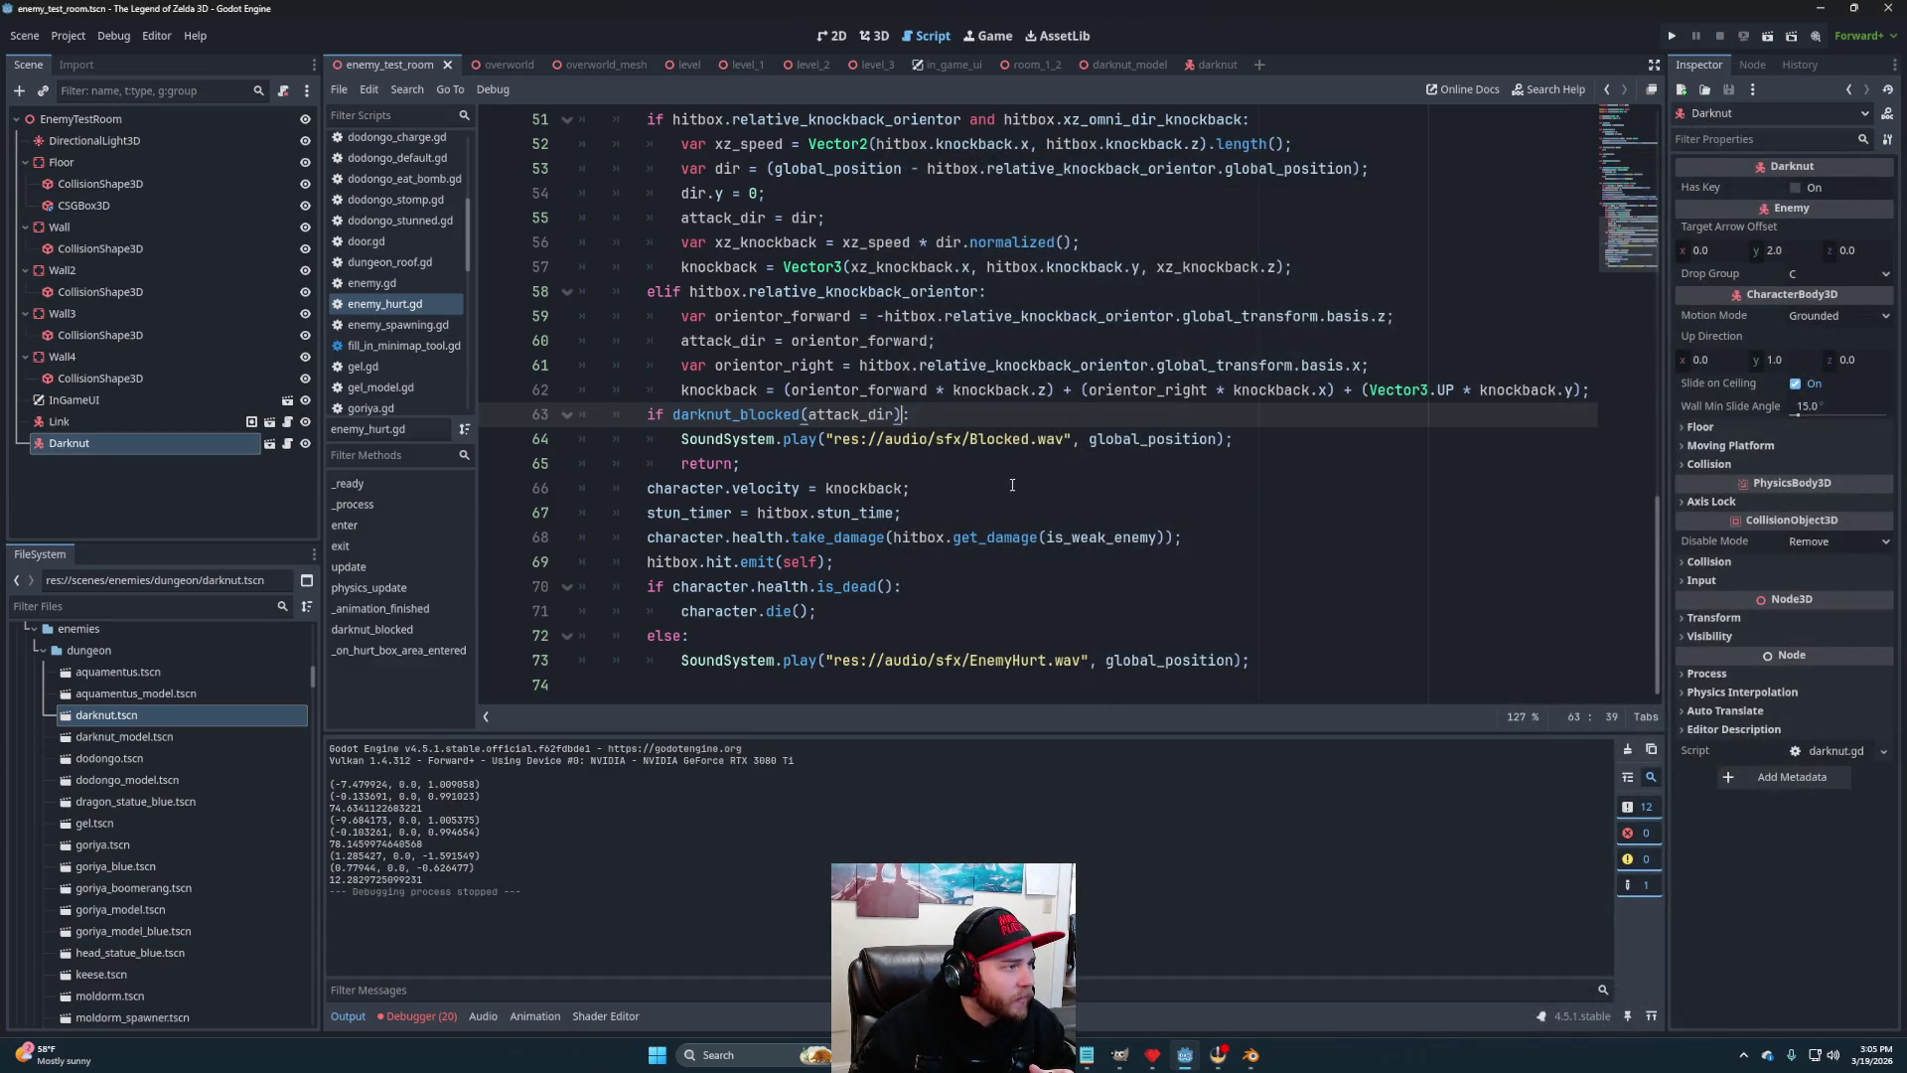
Scroll up to darknut_blocked and place the caret on line 38
{"action": "scroll", "coordinate": [1013, 485], "scroll_direction": "up", "scroll_amount": 2}
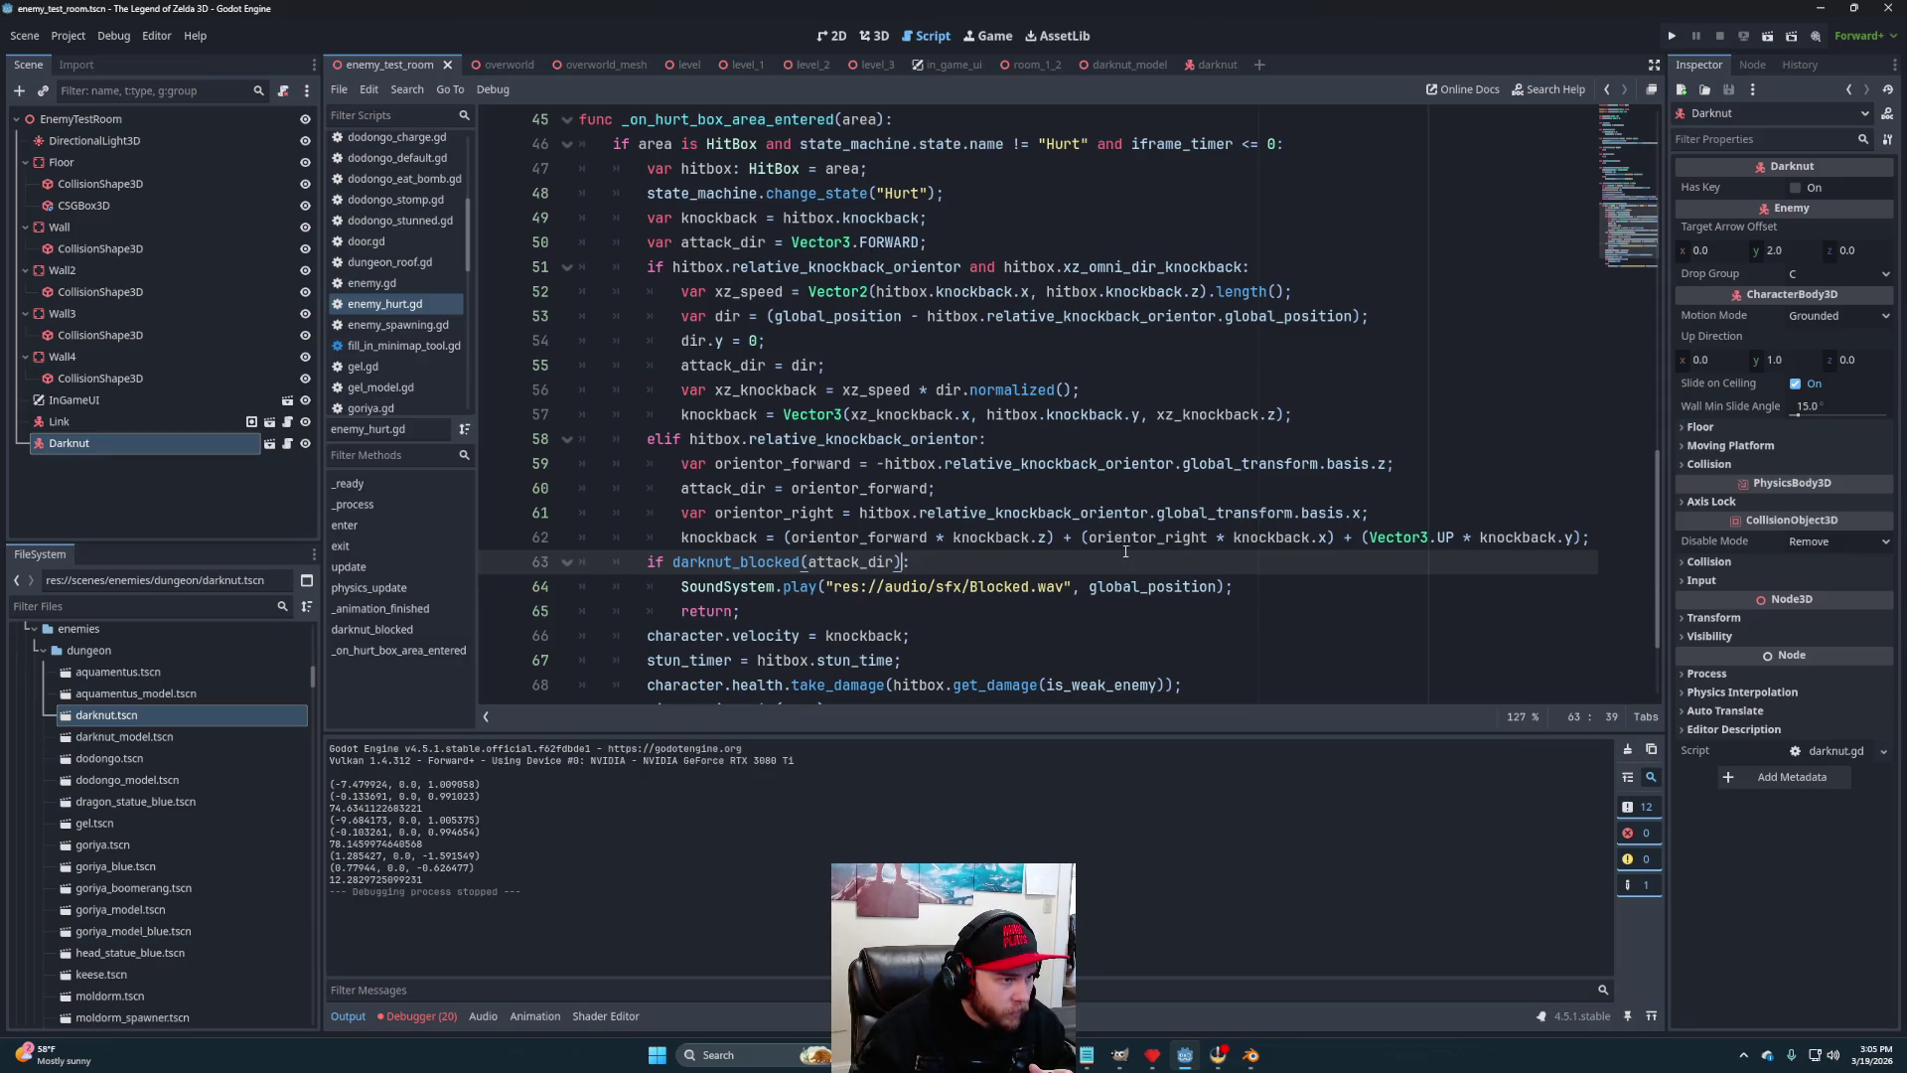
{"action": "scroll", "coordinate": [1112, 556], "scroll_direction": "up", "scroll_amount": 1}
{"action": "scroll", "coordinate": [1084, 553], "scroll_direction": "up", "scroll_amount": 3}
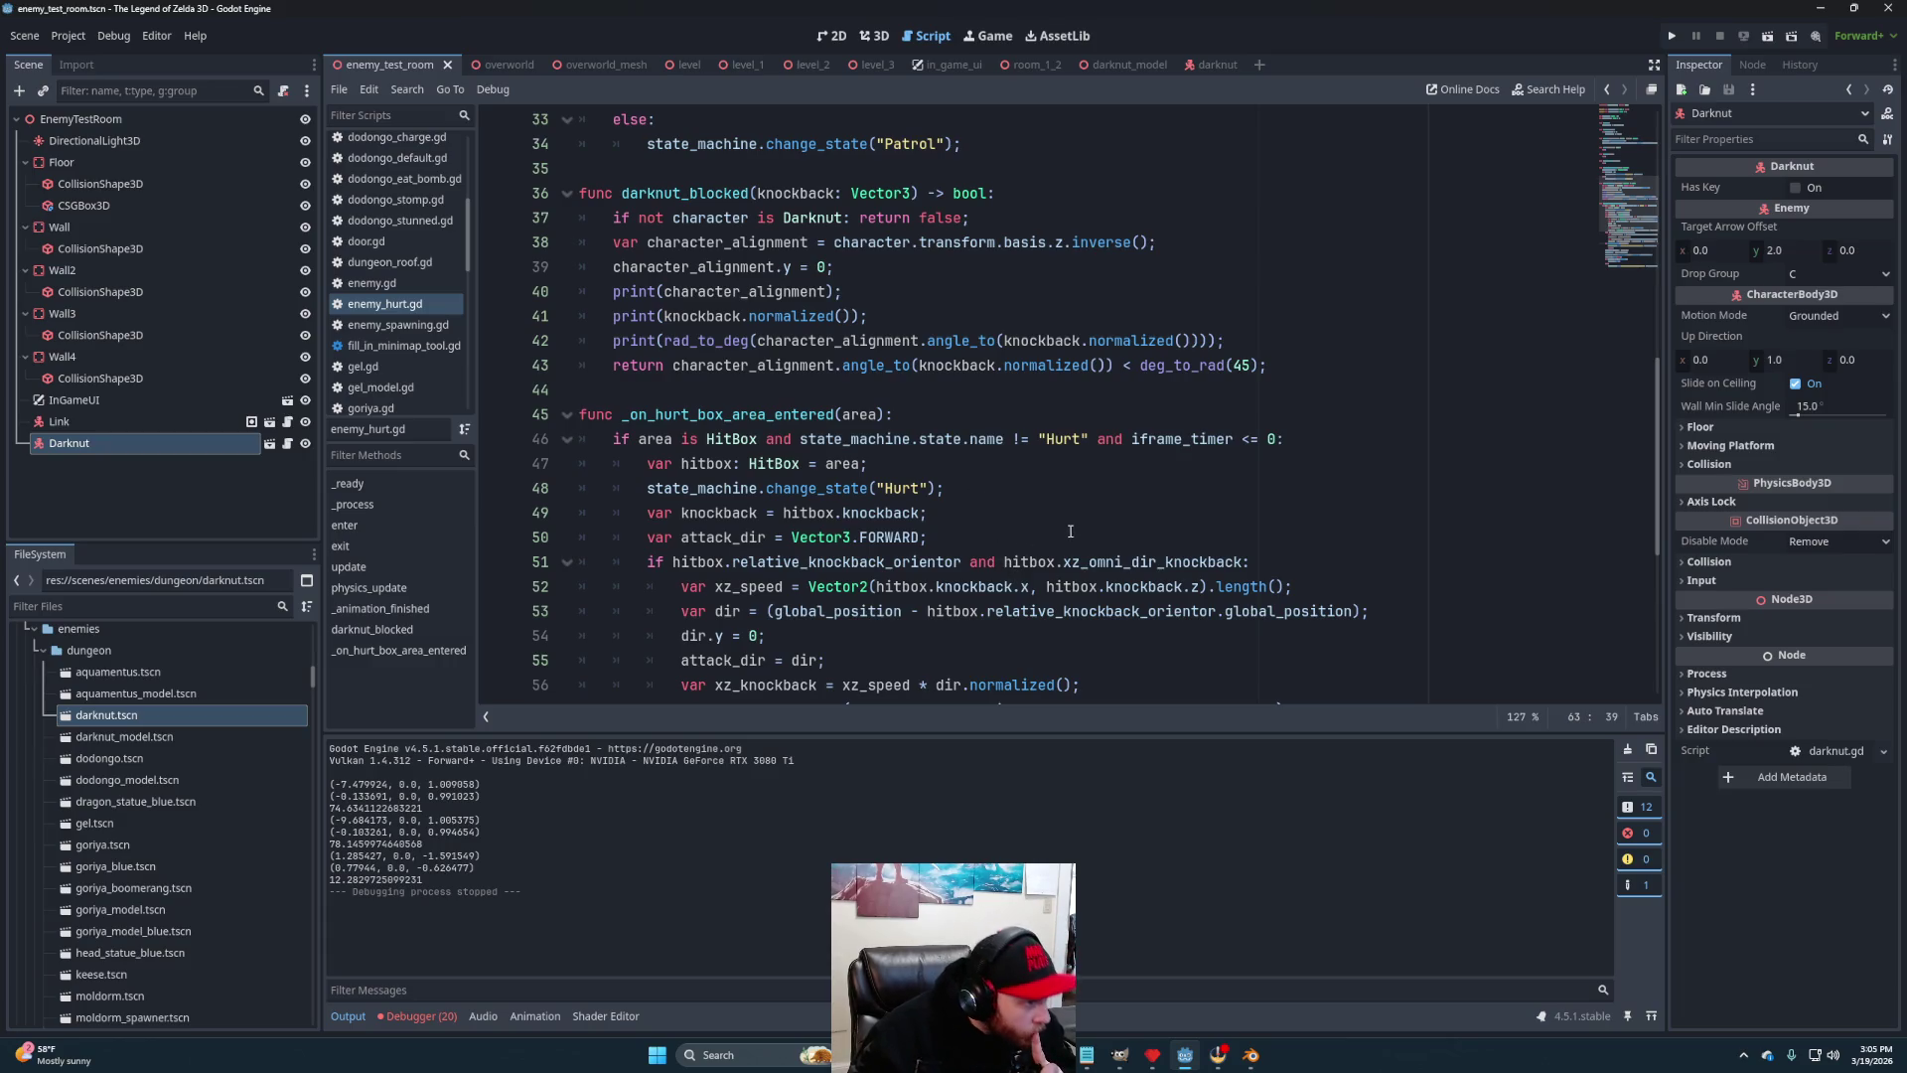
{"action": "left_click", "coordinate": [837, 241]}
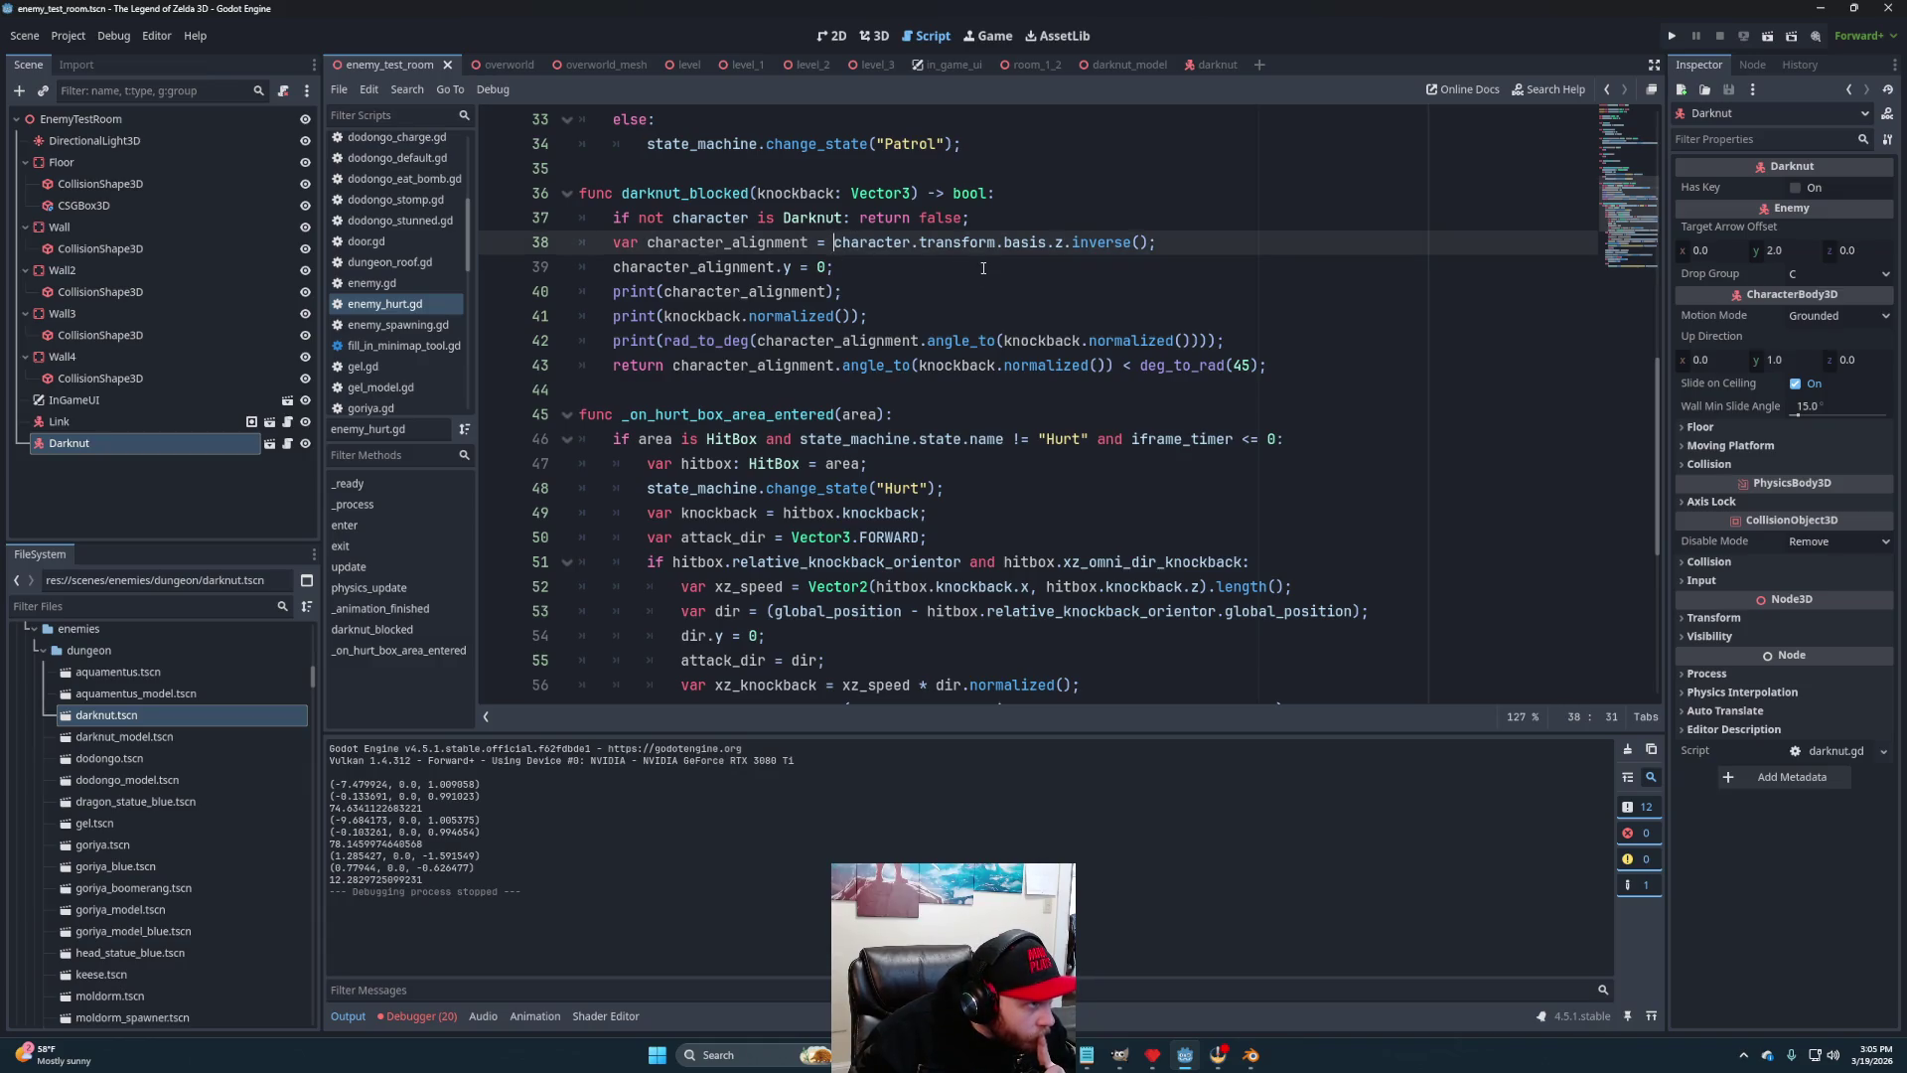
Change line 38 from basis.z.inverse() to basis.z.normalized(), save enemy_hurt.gd, and start a playtest
{"action": "mouse_move", "coordinate": [1001, 252]}
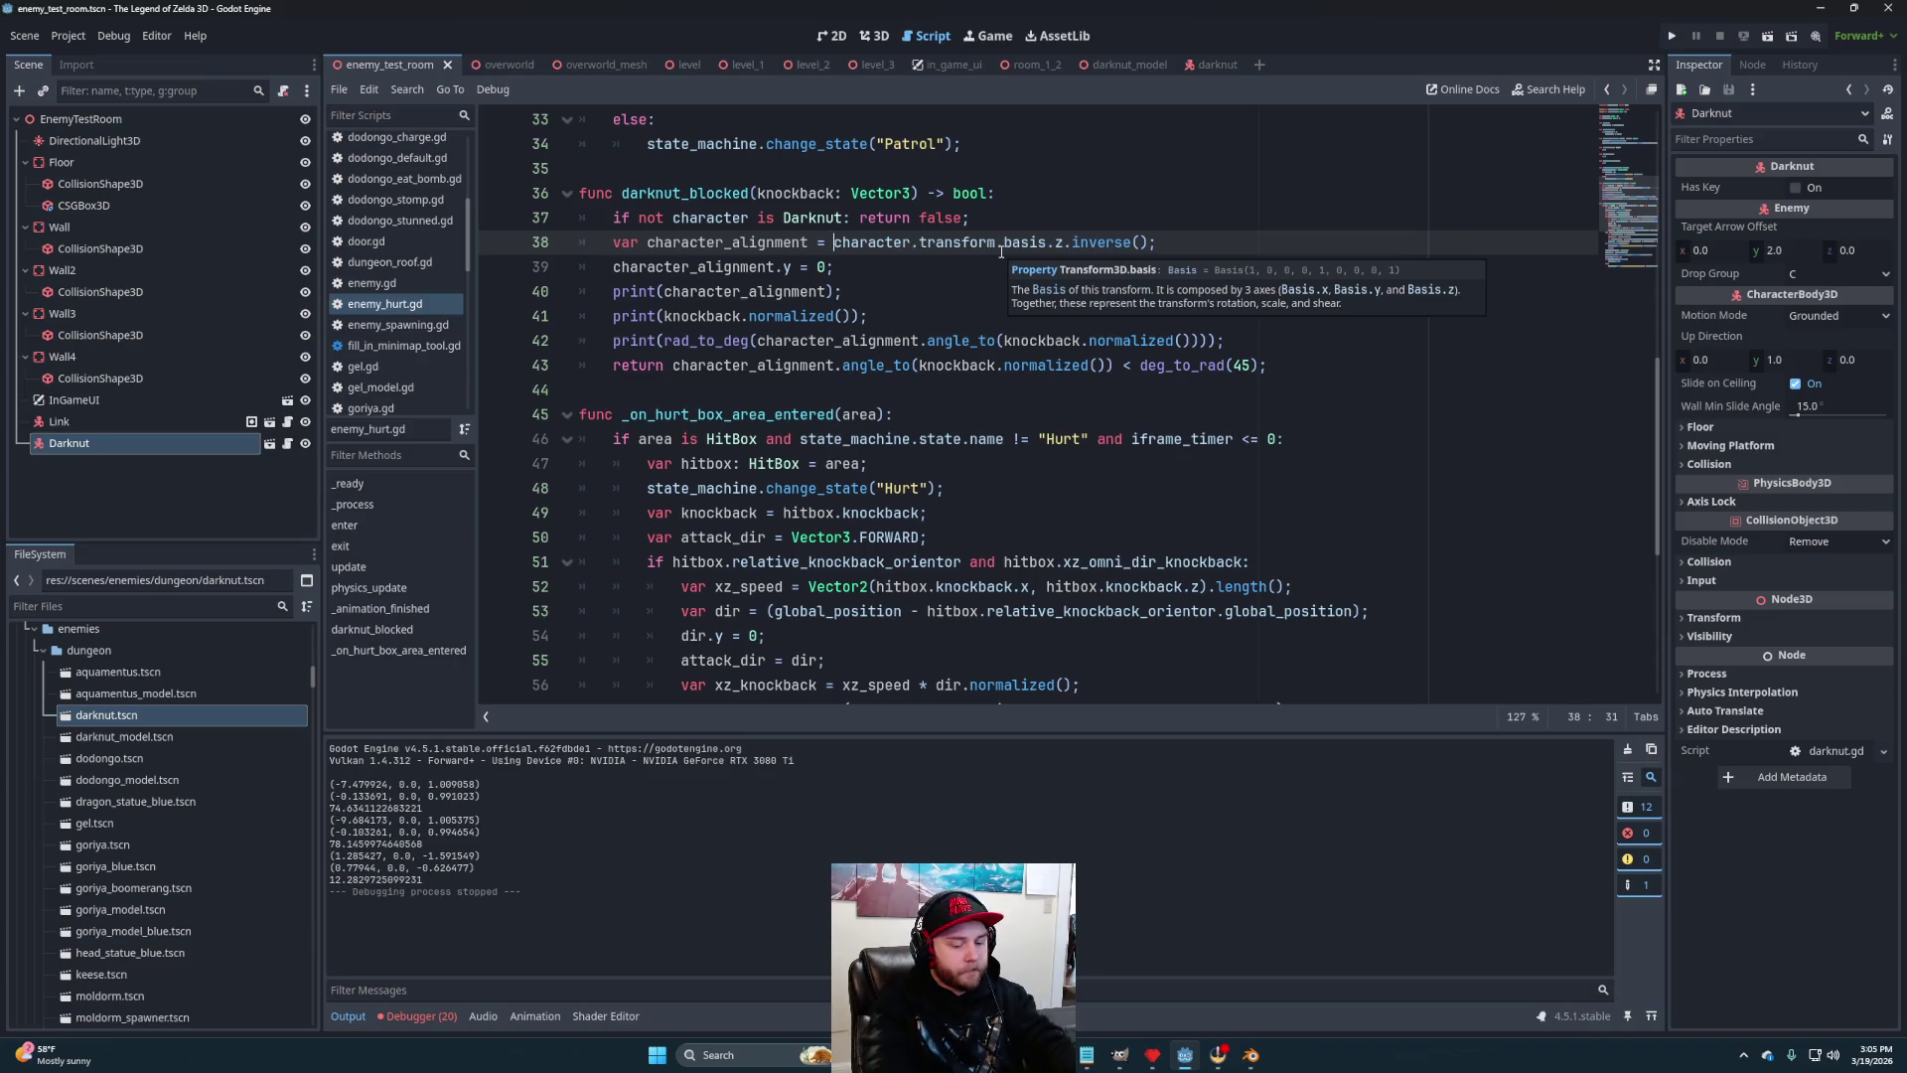
{"action": "type", "text": "-"}
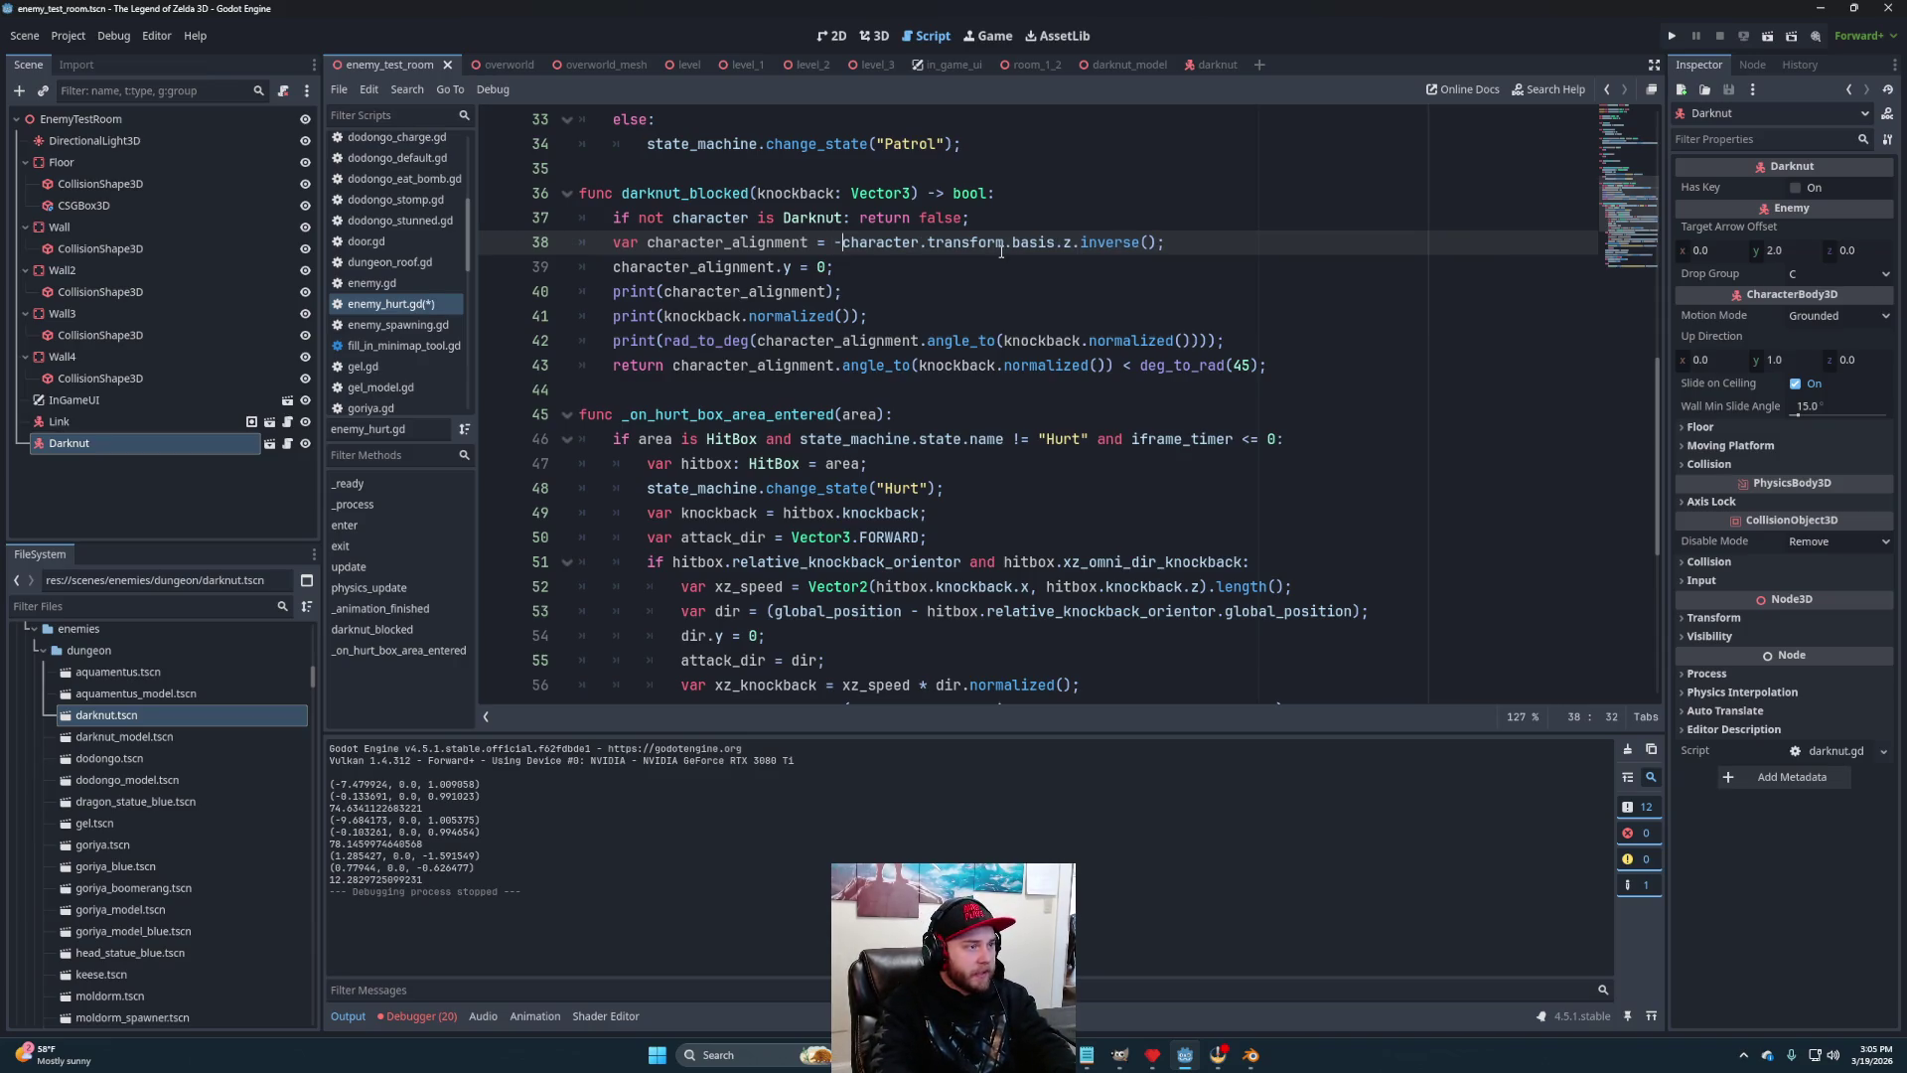
{"action": "key", "text": "BackSpace"}
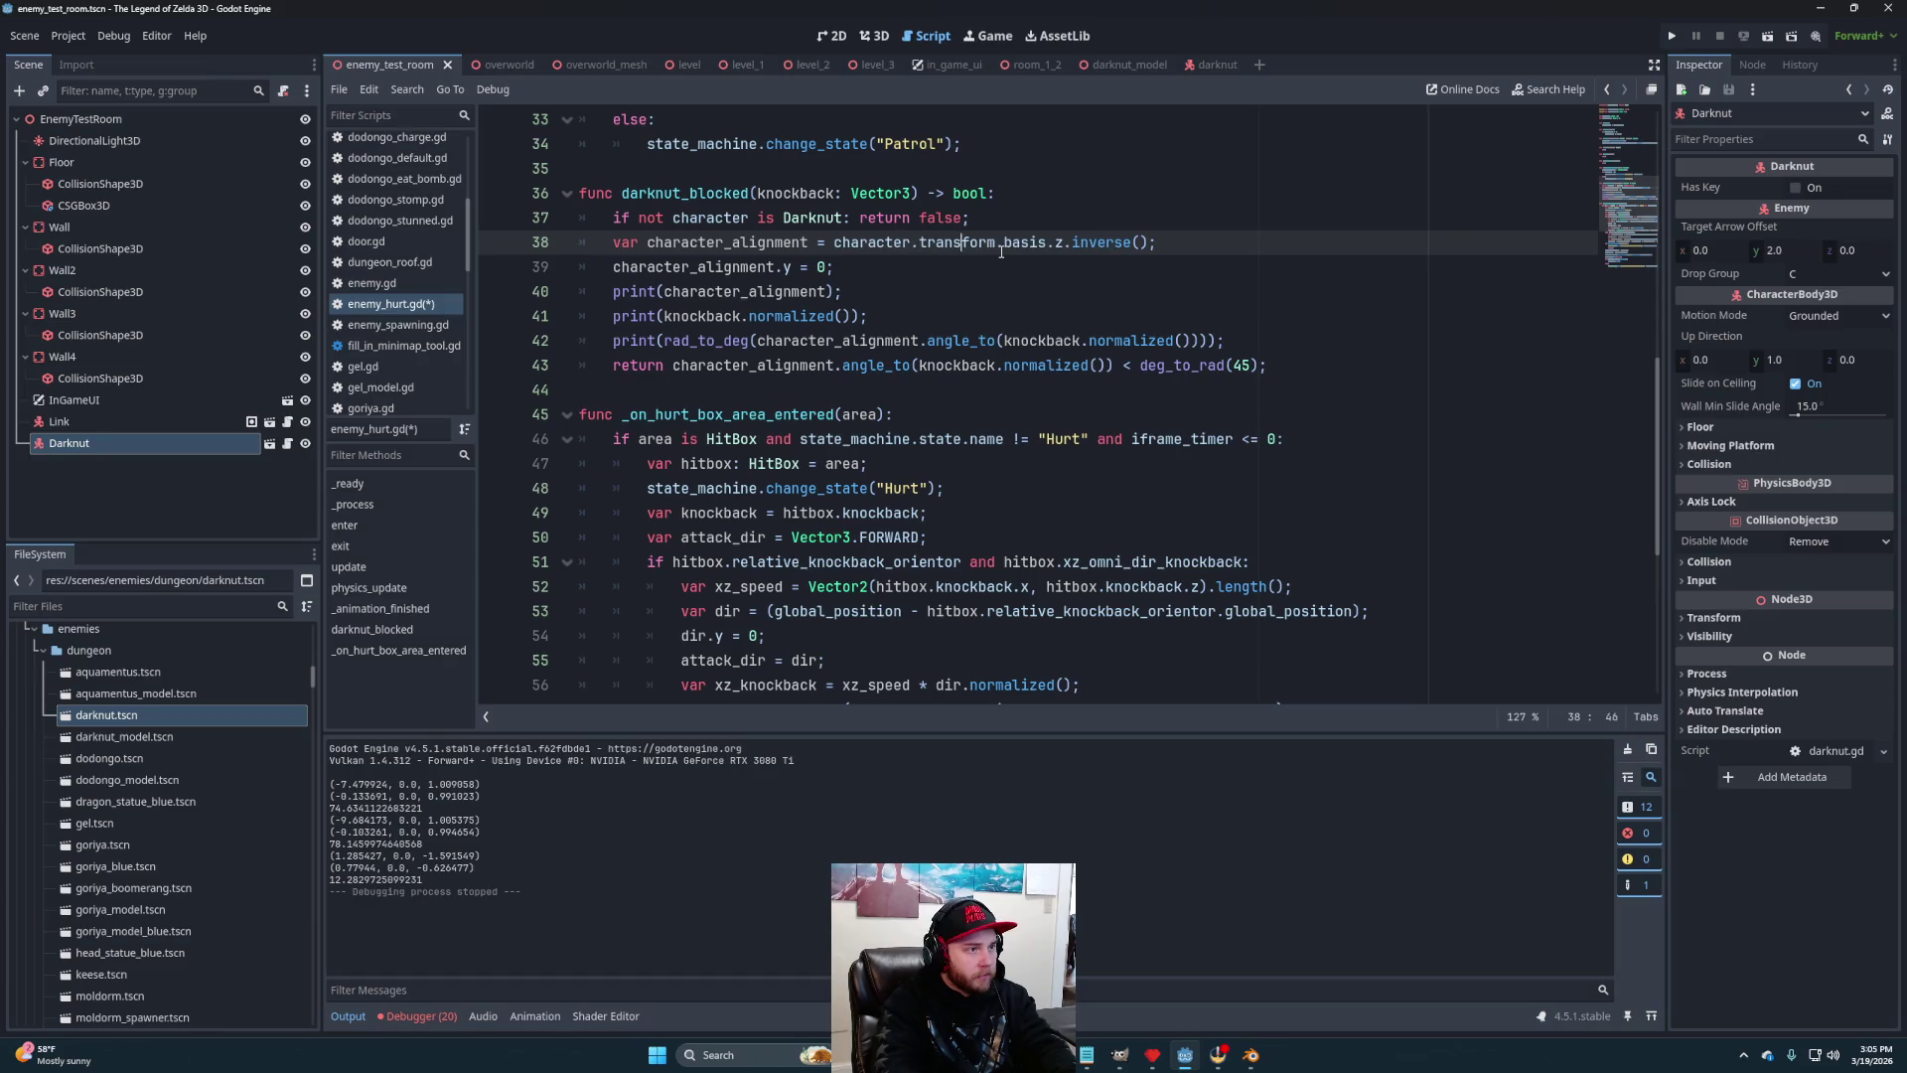
{"action": "key", "text": "ctrl+shift+Right"}
{"action": "key", "text": "ctrl+shift+Right"}
{"action": "key", "text": "ctrl+shift+Right"}
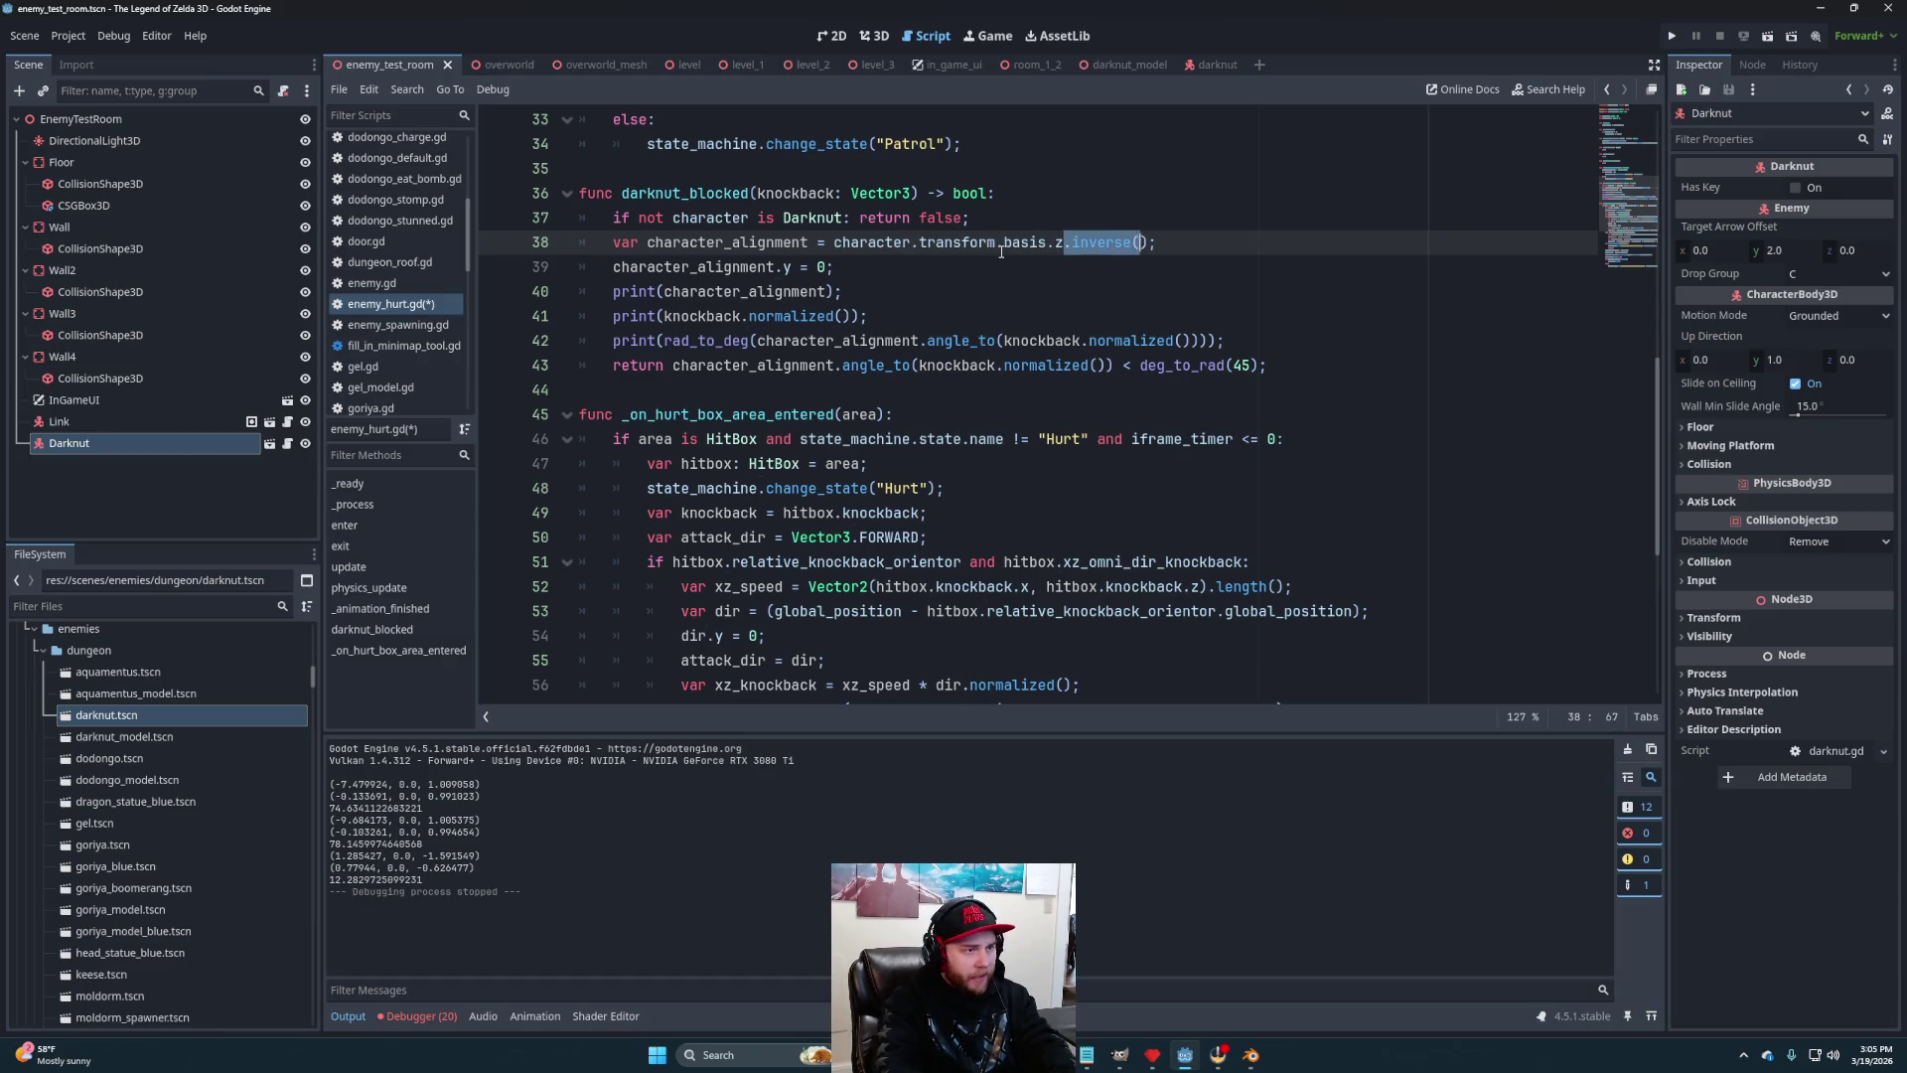
{"action": "key", "text": "BackSpace"}
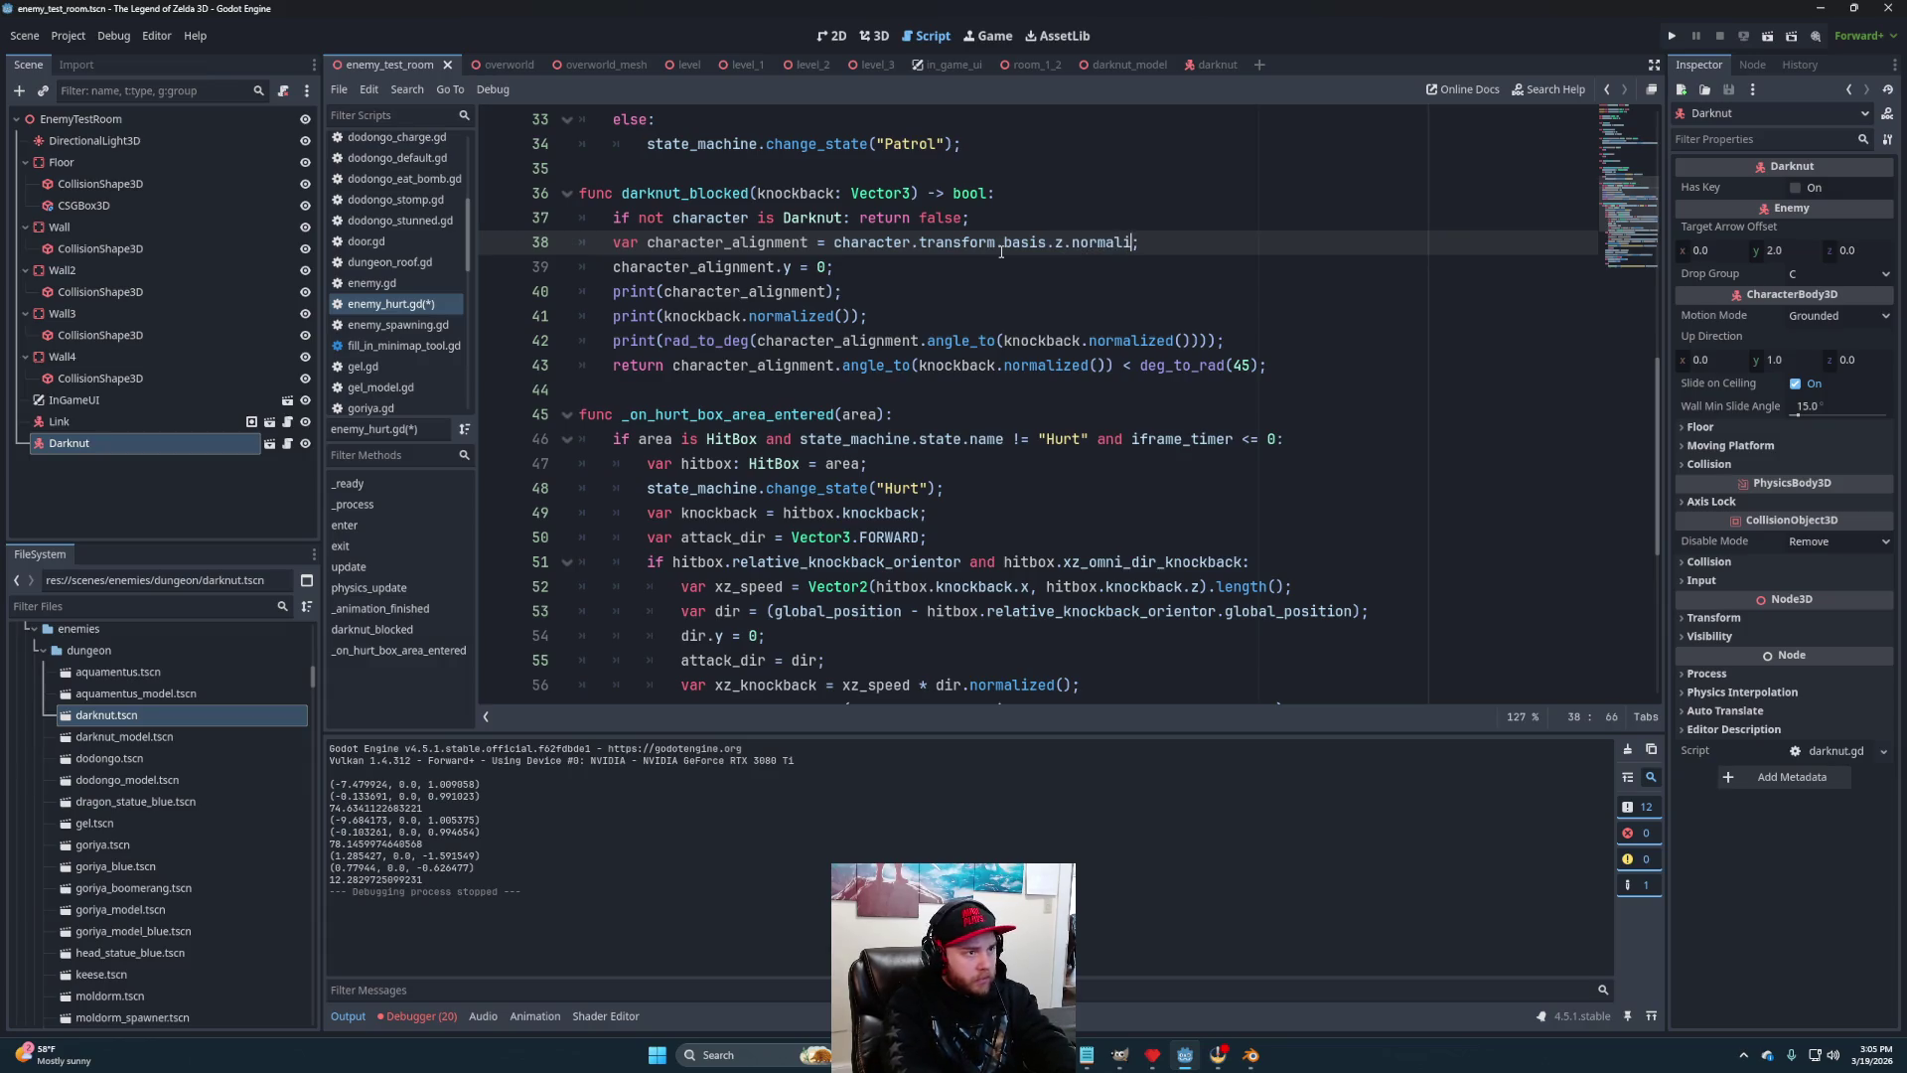
{"action": "key", "text": "End"}
{"action": "type", "text": "()"}
{"action": "key", "text": "ctrl+s"}
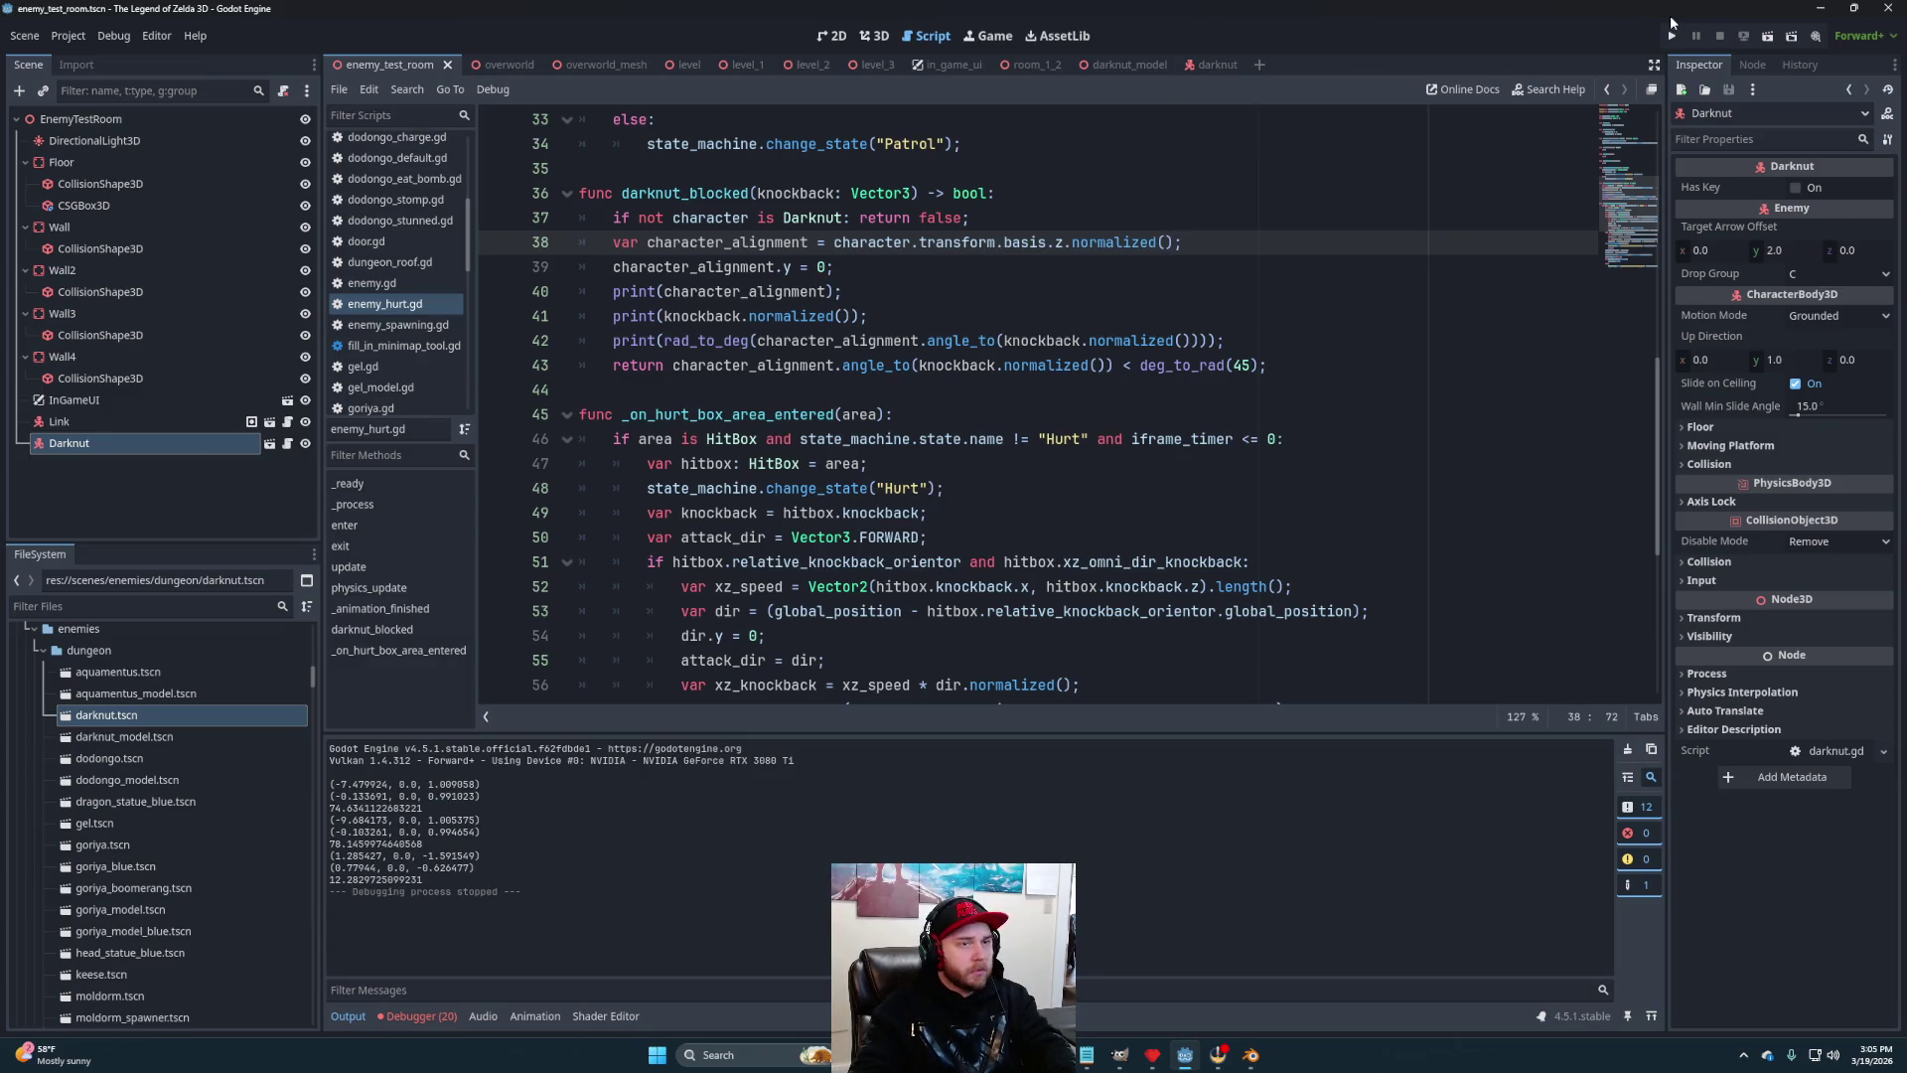
{"action": "left_click", "coordinate": [1767, 36]}
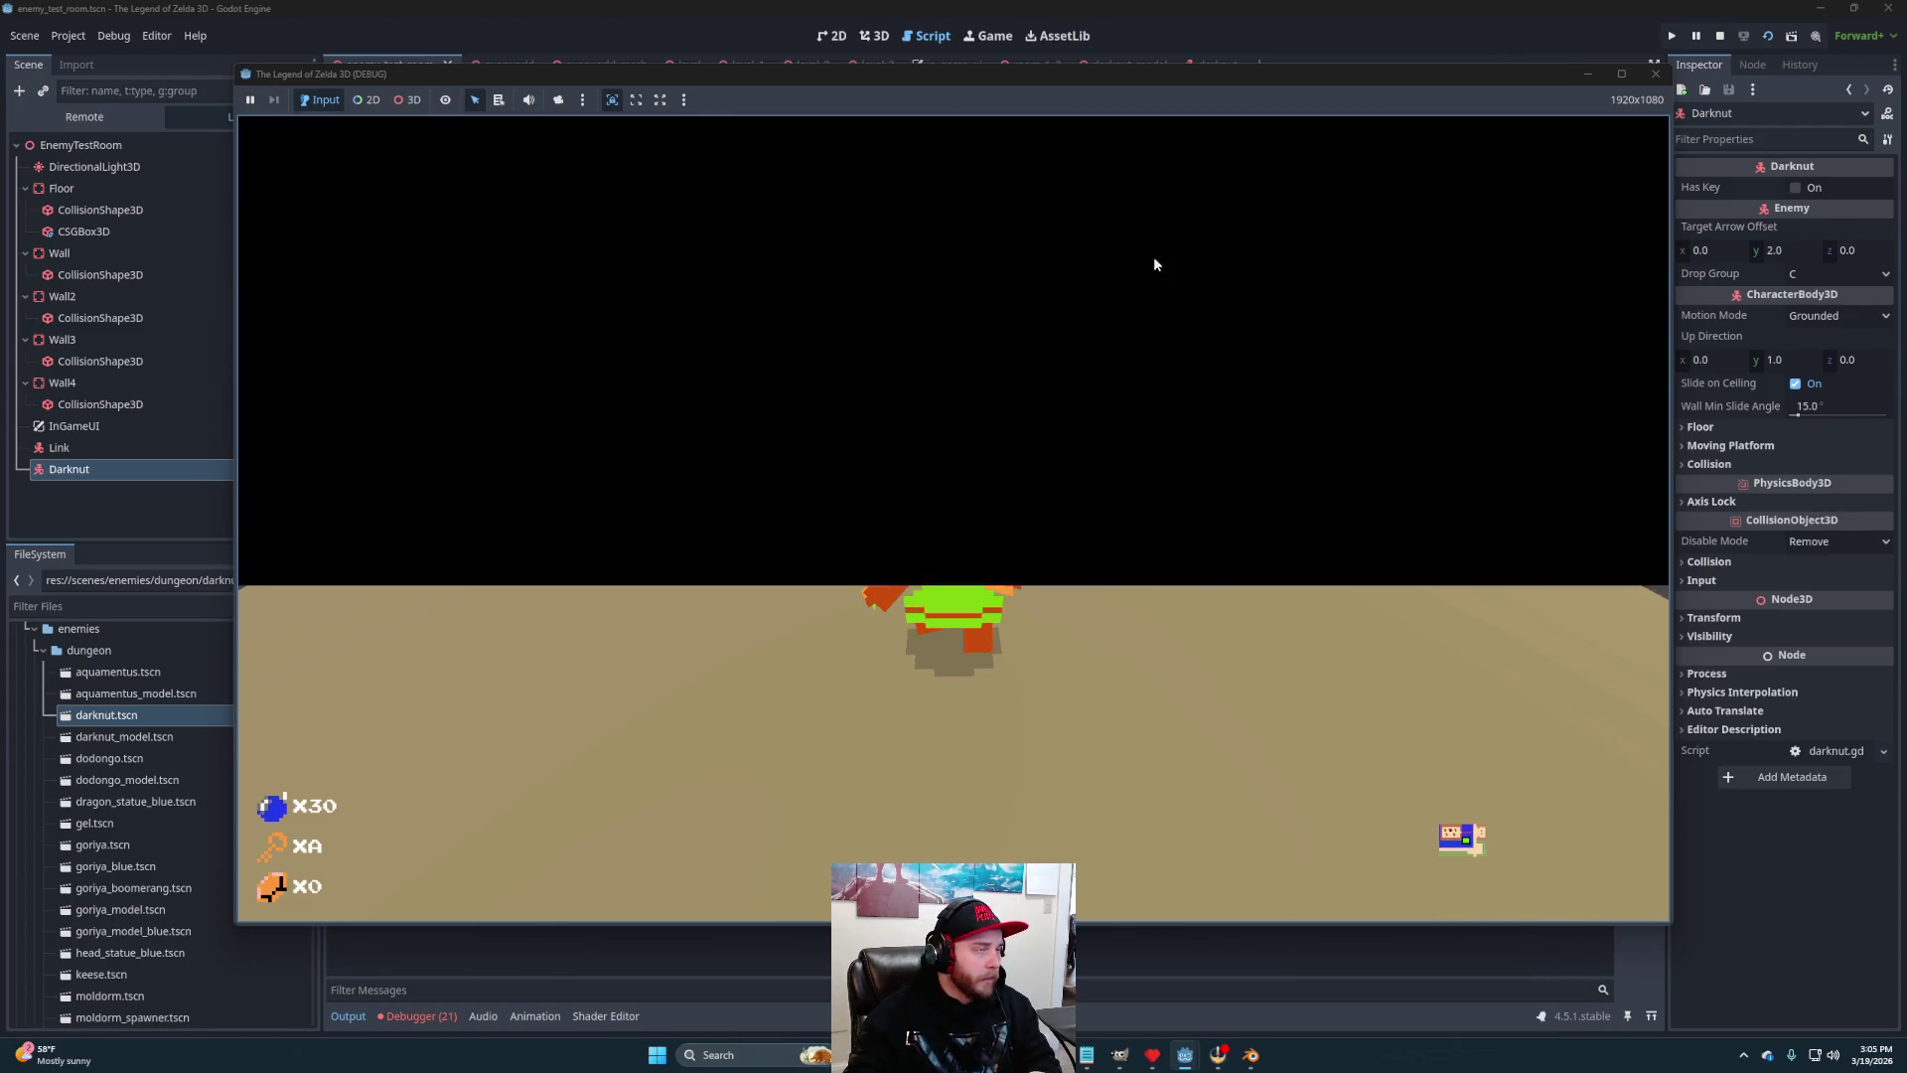
Move the running game window aside to watch the output, then stop the playtest
{"action": "mouse_move", "coordinate": [934, 79]}
{"action": "left_mouse_down"}
{"action": "mouse_move", "coordinate": [1331, 167]}
{"action": "mouse_move", "coordinate": [1093, 103]}
{"action": "mouse_move", "coordinate": [918, 100]}
{"action": "left_mouse_up"}
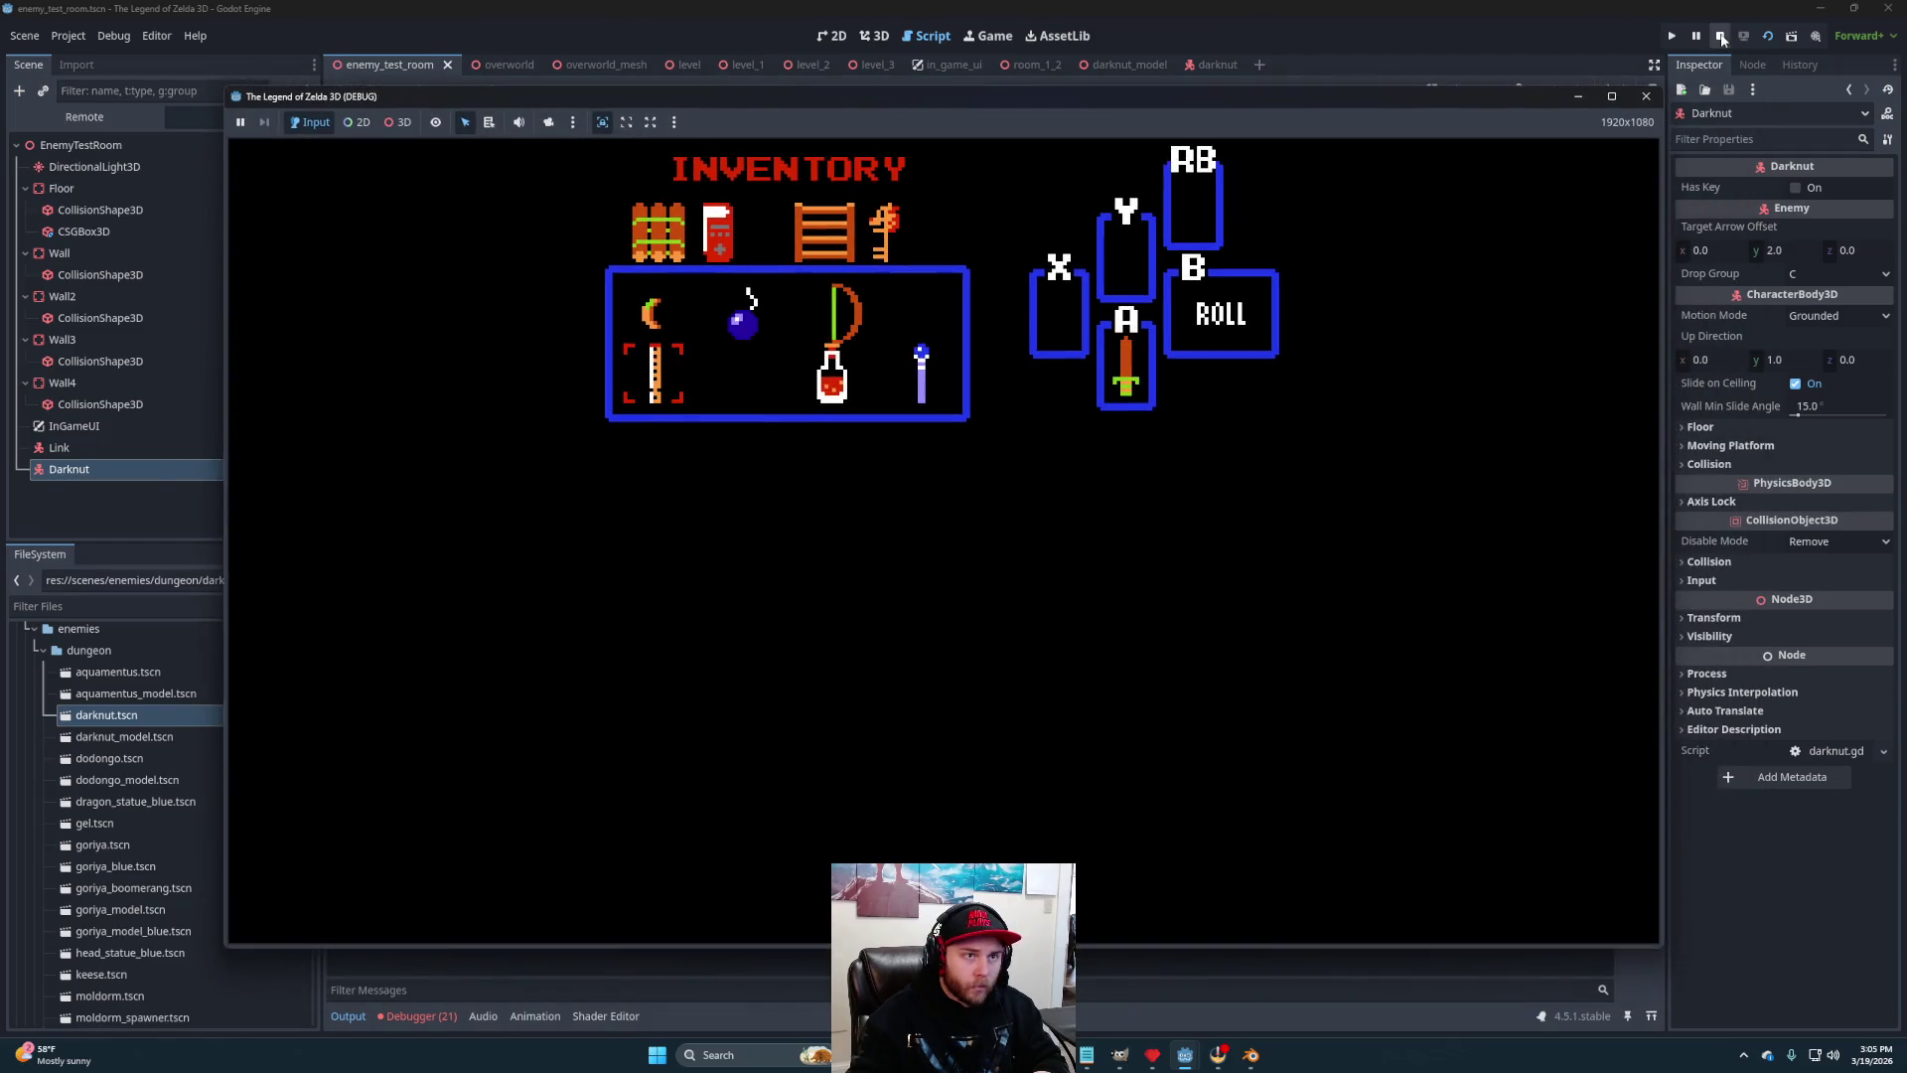
{"action": "left_click", "coordinate": [1720, 36]}
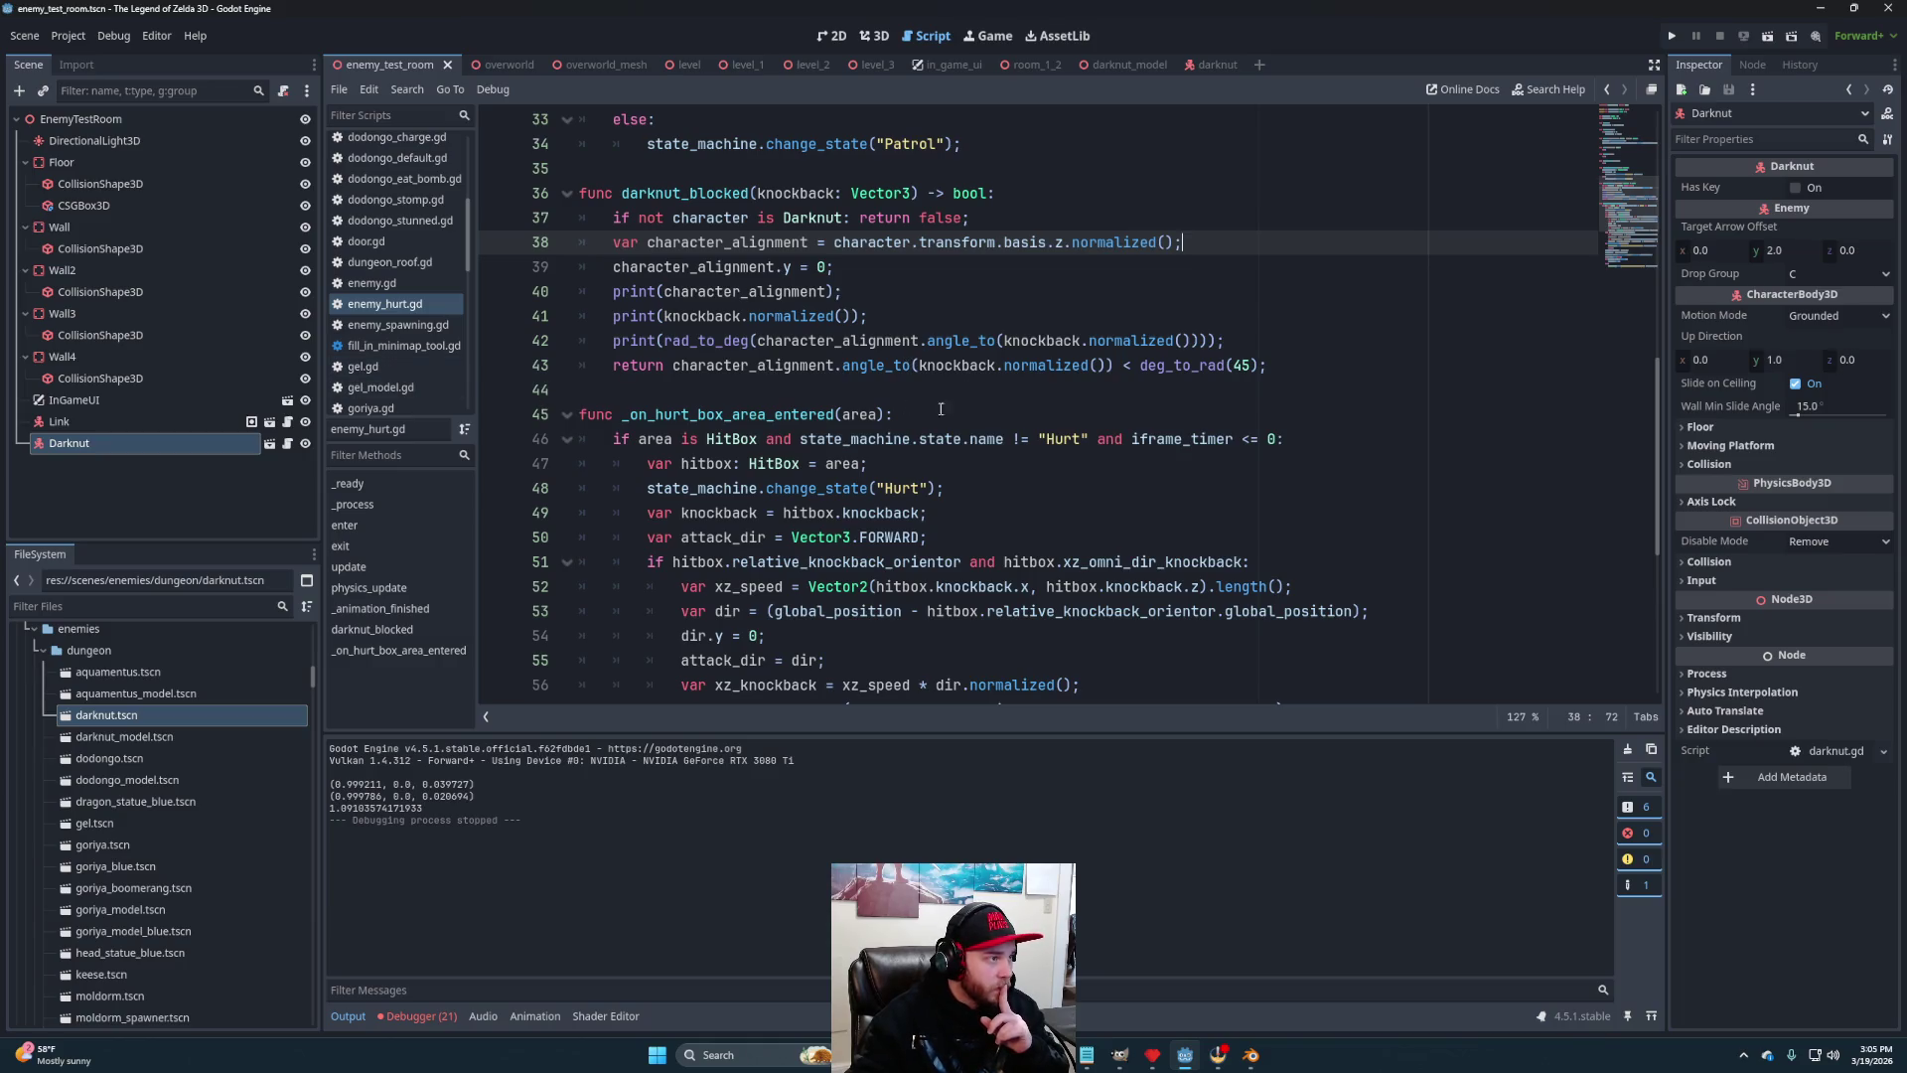
Review the darknut_blocked return and knockback lines in enemy_hurt.gd
{"action": "scroll", "coordinate": [885, 329], "scroll_direction": "down", "scroll_amount": 5}
{"action": "scroll", "coordinate": [931, 377], "scroll_direction": "down", "scroll_amount": 1}
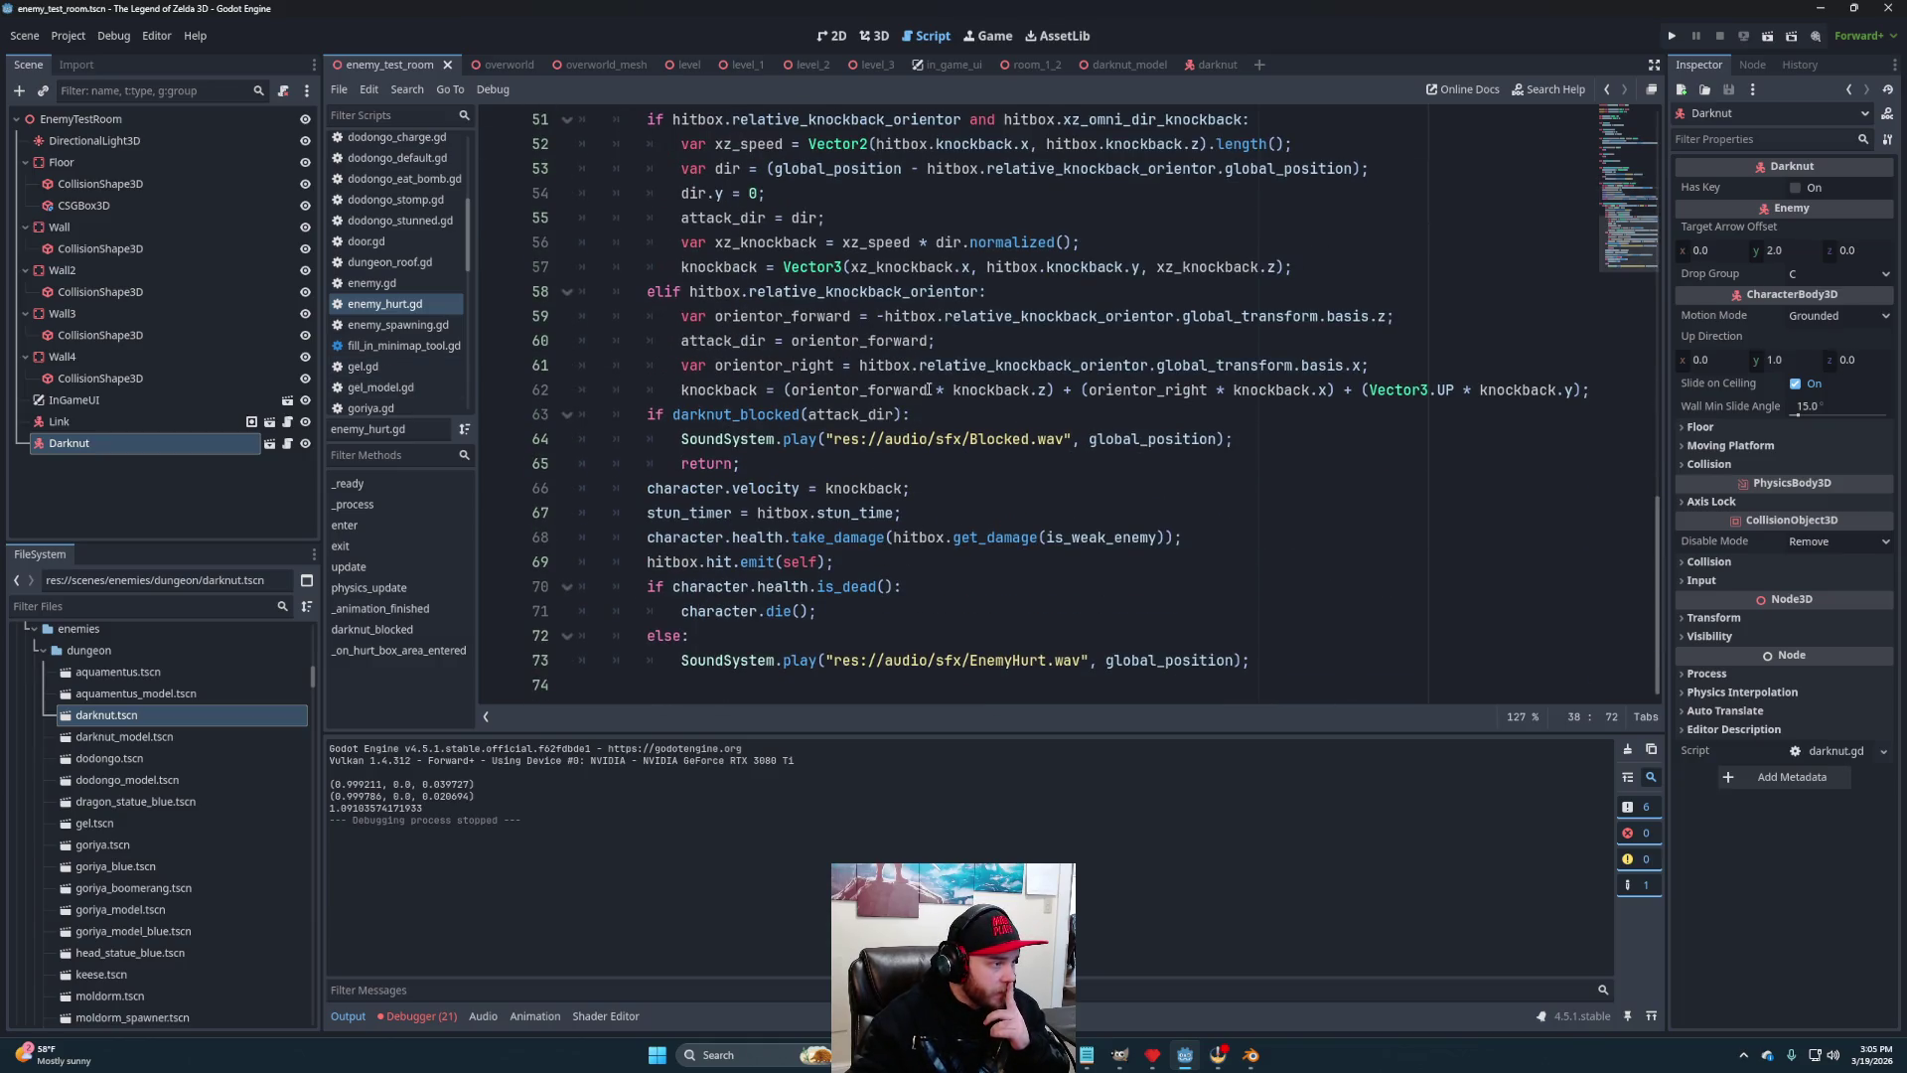
{"action": "scroll", "coordinate": [993, 486], "scroll_direction": "up", "scroll_amount": 3}
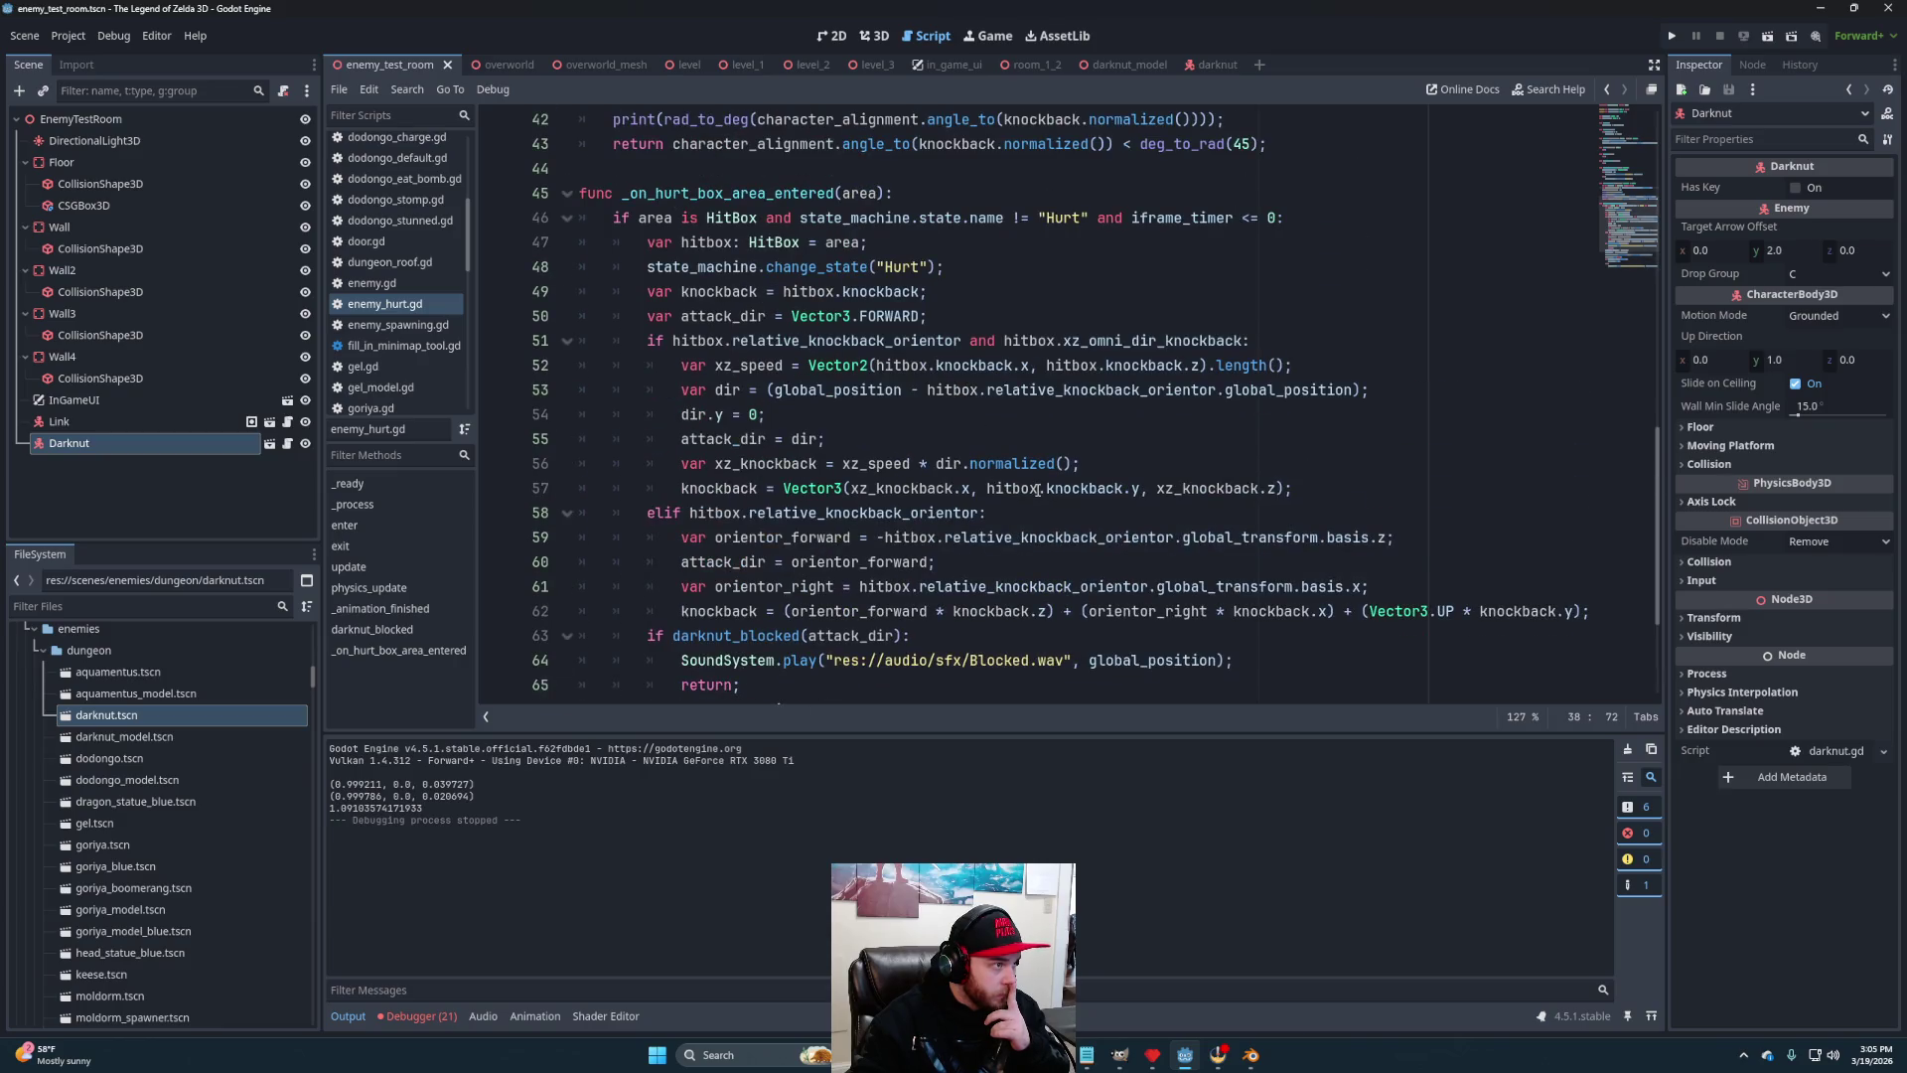
{"action": "mouse_move", "coordinate": [1037, 490]}
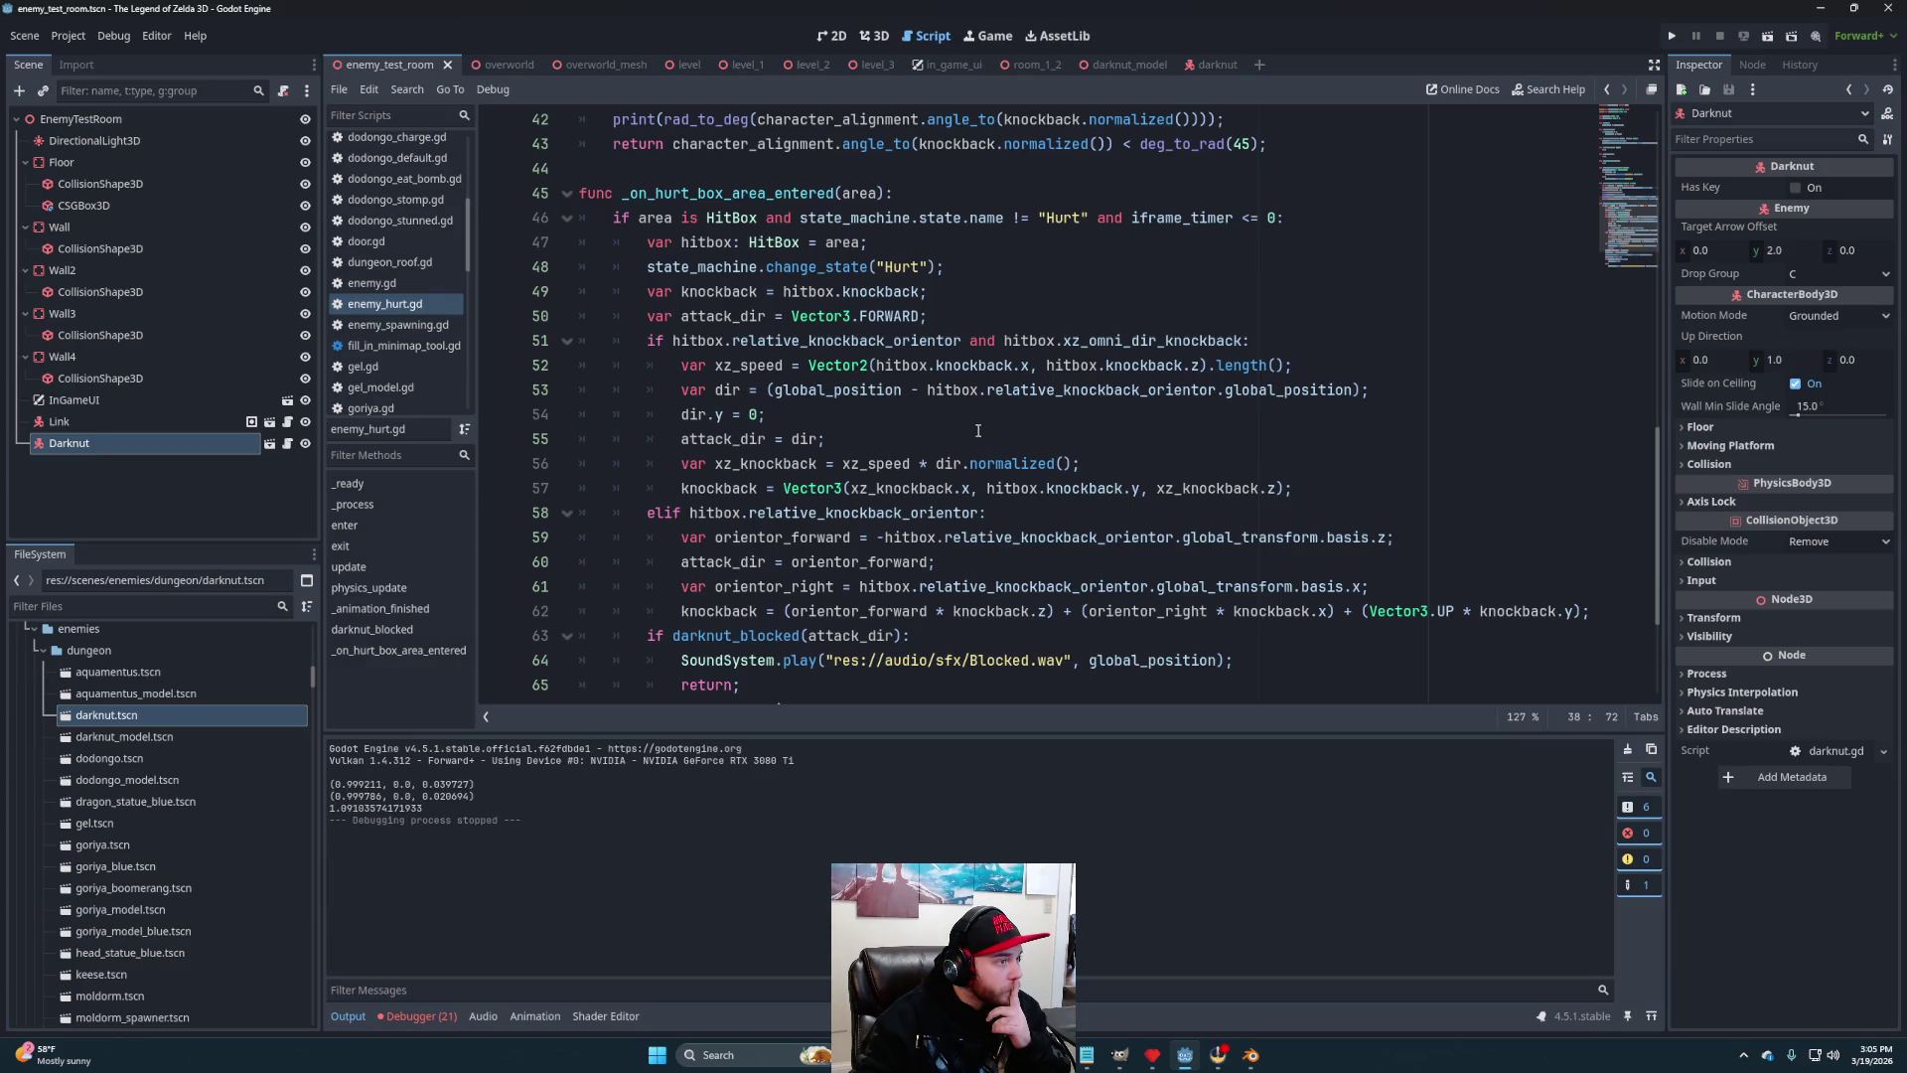
{"action": "scroll", "coordinate": [978, 430], "scroll_direction": "down", "scroll_amount": 3}
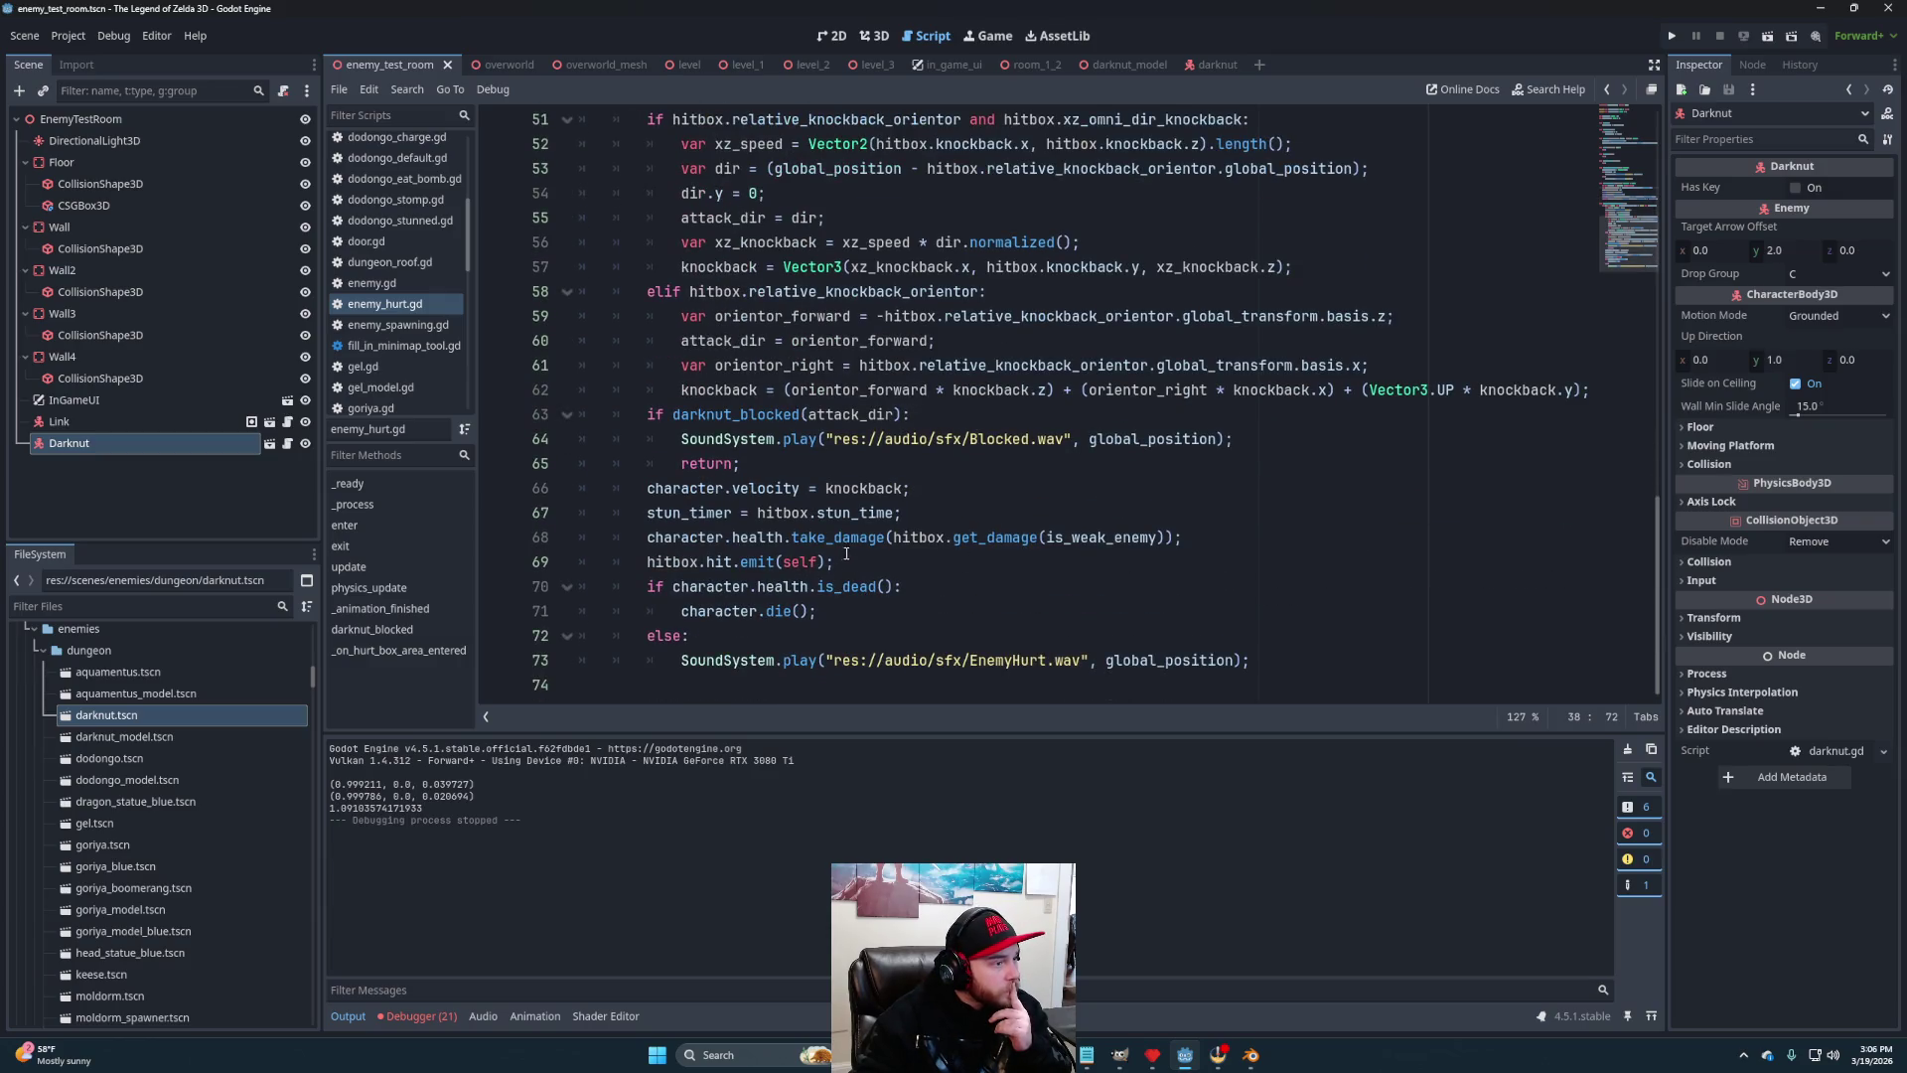
{"action": "scroll", "coordinate": [834, 522], "scroll_direction": "up", "scroll_amount": 1}
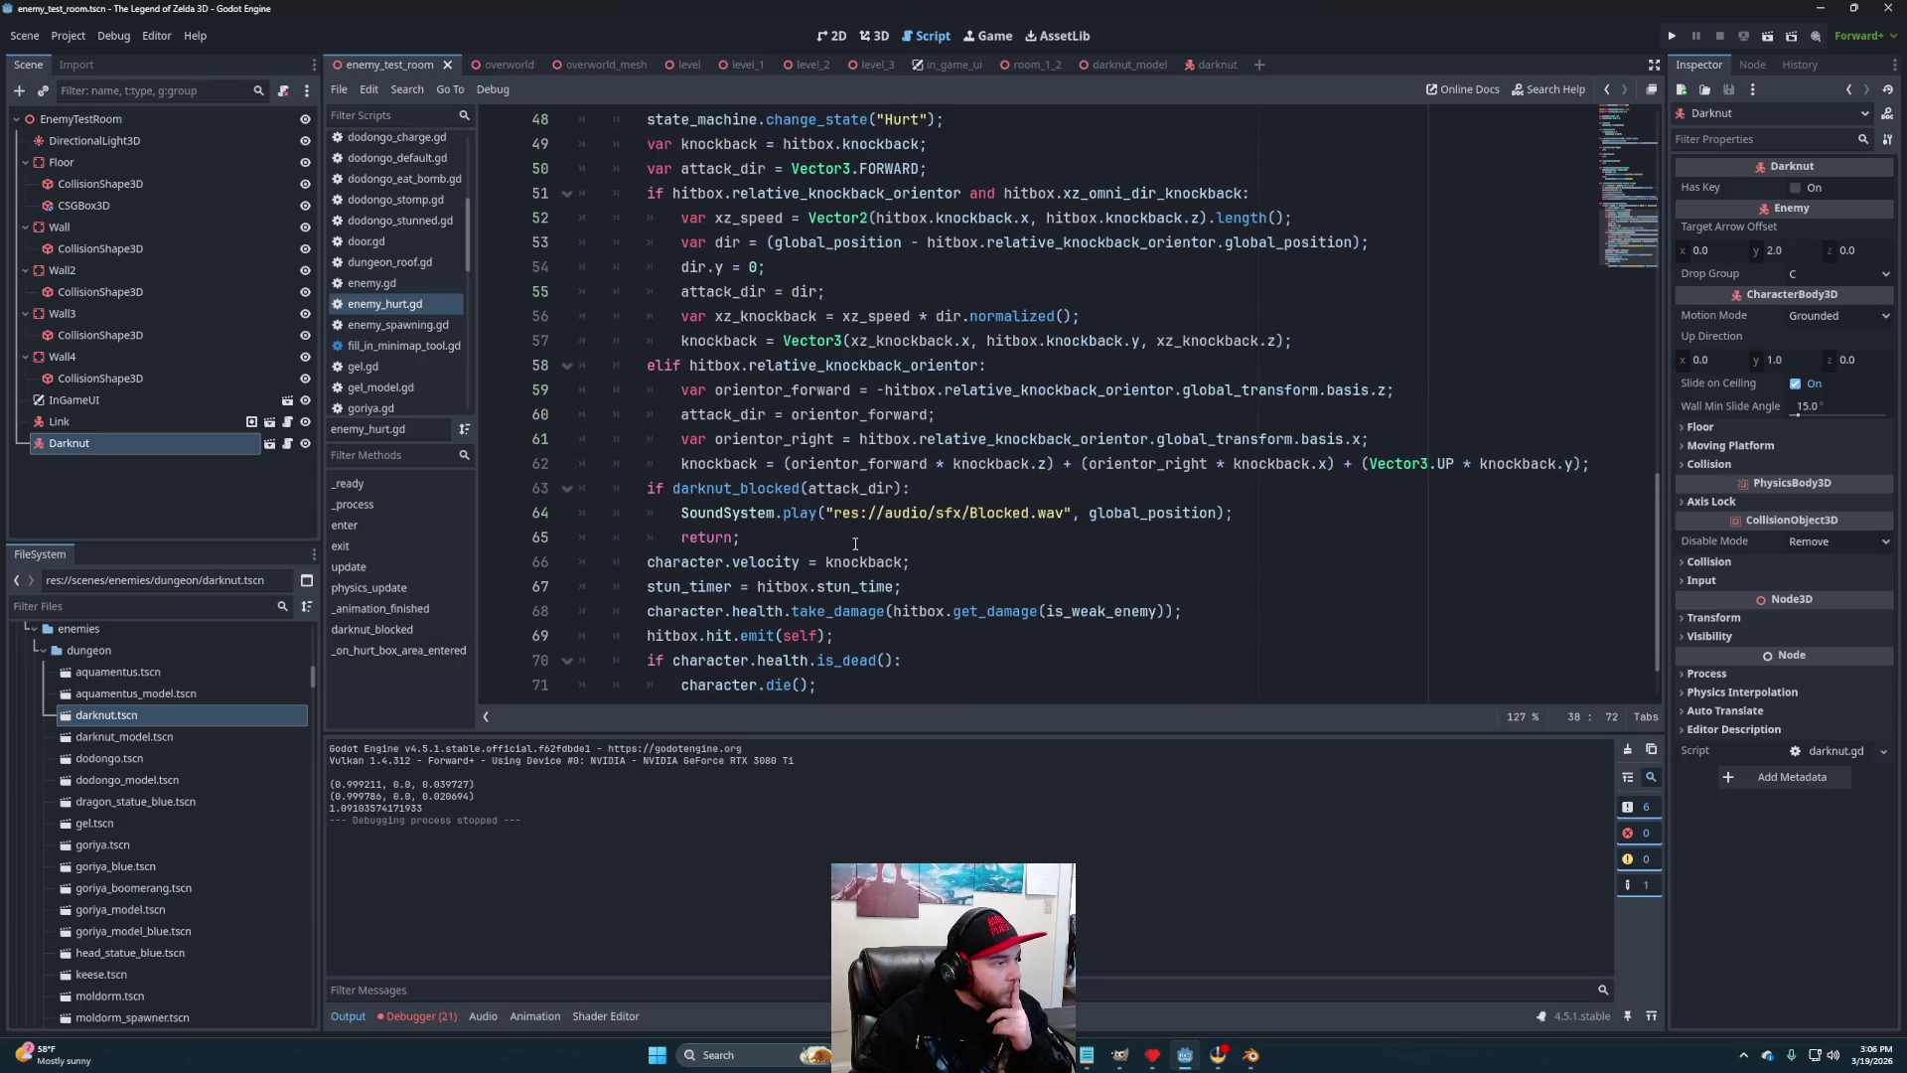
{"action": "left_click", "coordinate": [795, 547]}
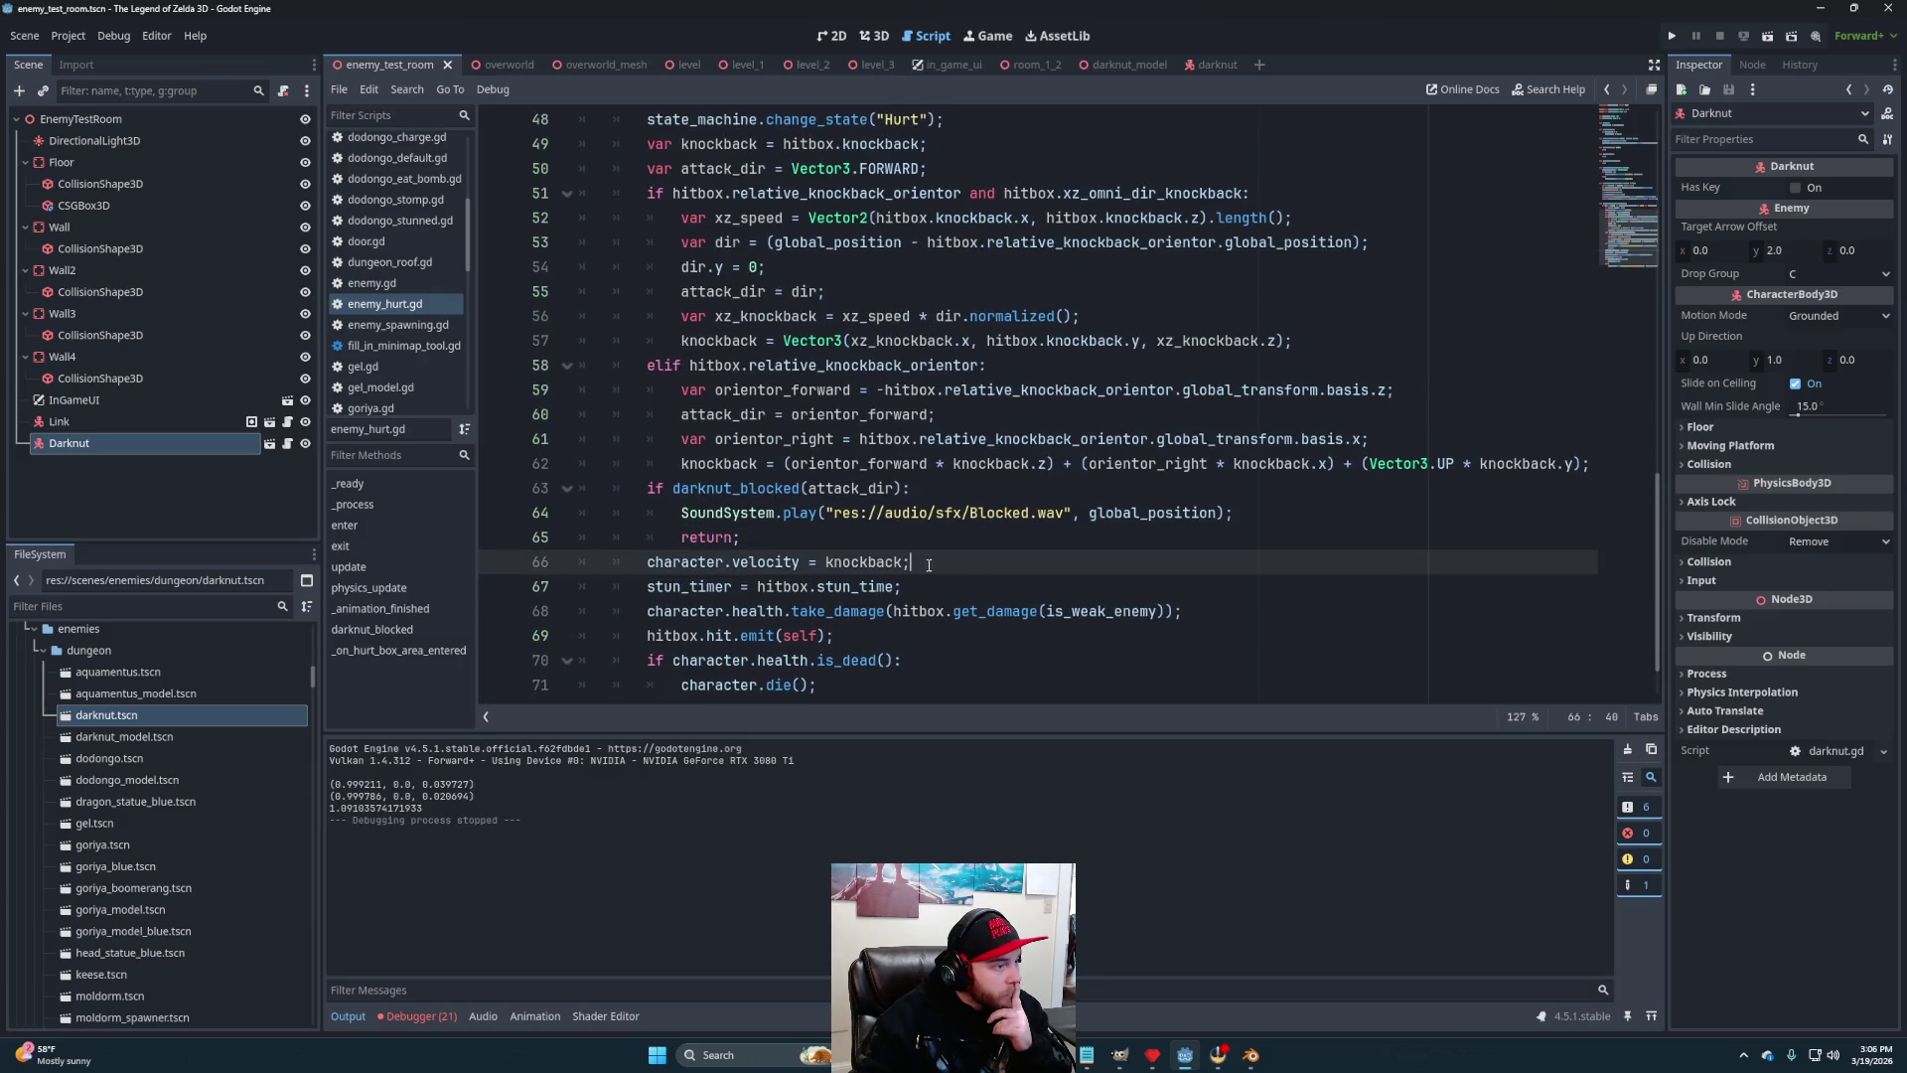
{"action": "scroll", "coordinate": [933, 562], "scroll_direction": "up", "scroll_amount": 3}
{"action": "scroll", "coordinate": [870, 489], "scroll_direction": "up", "scroll_amount": 1}
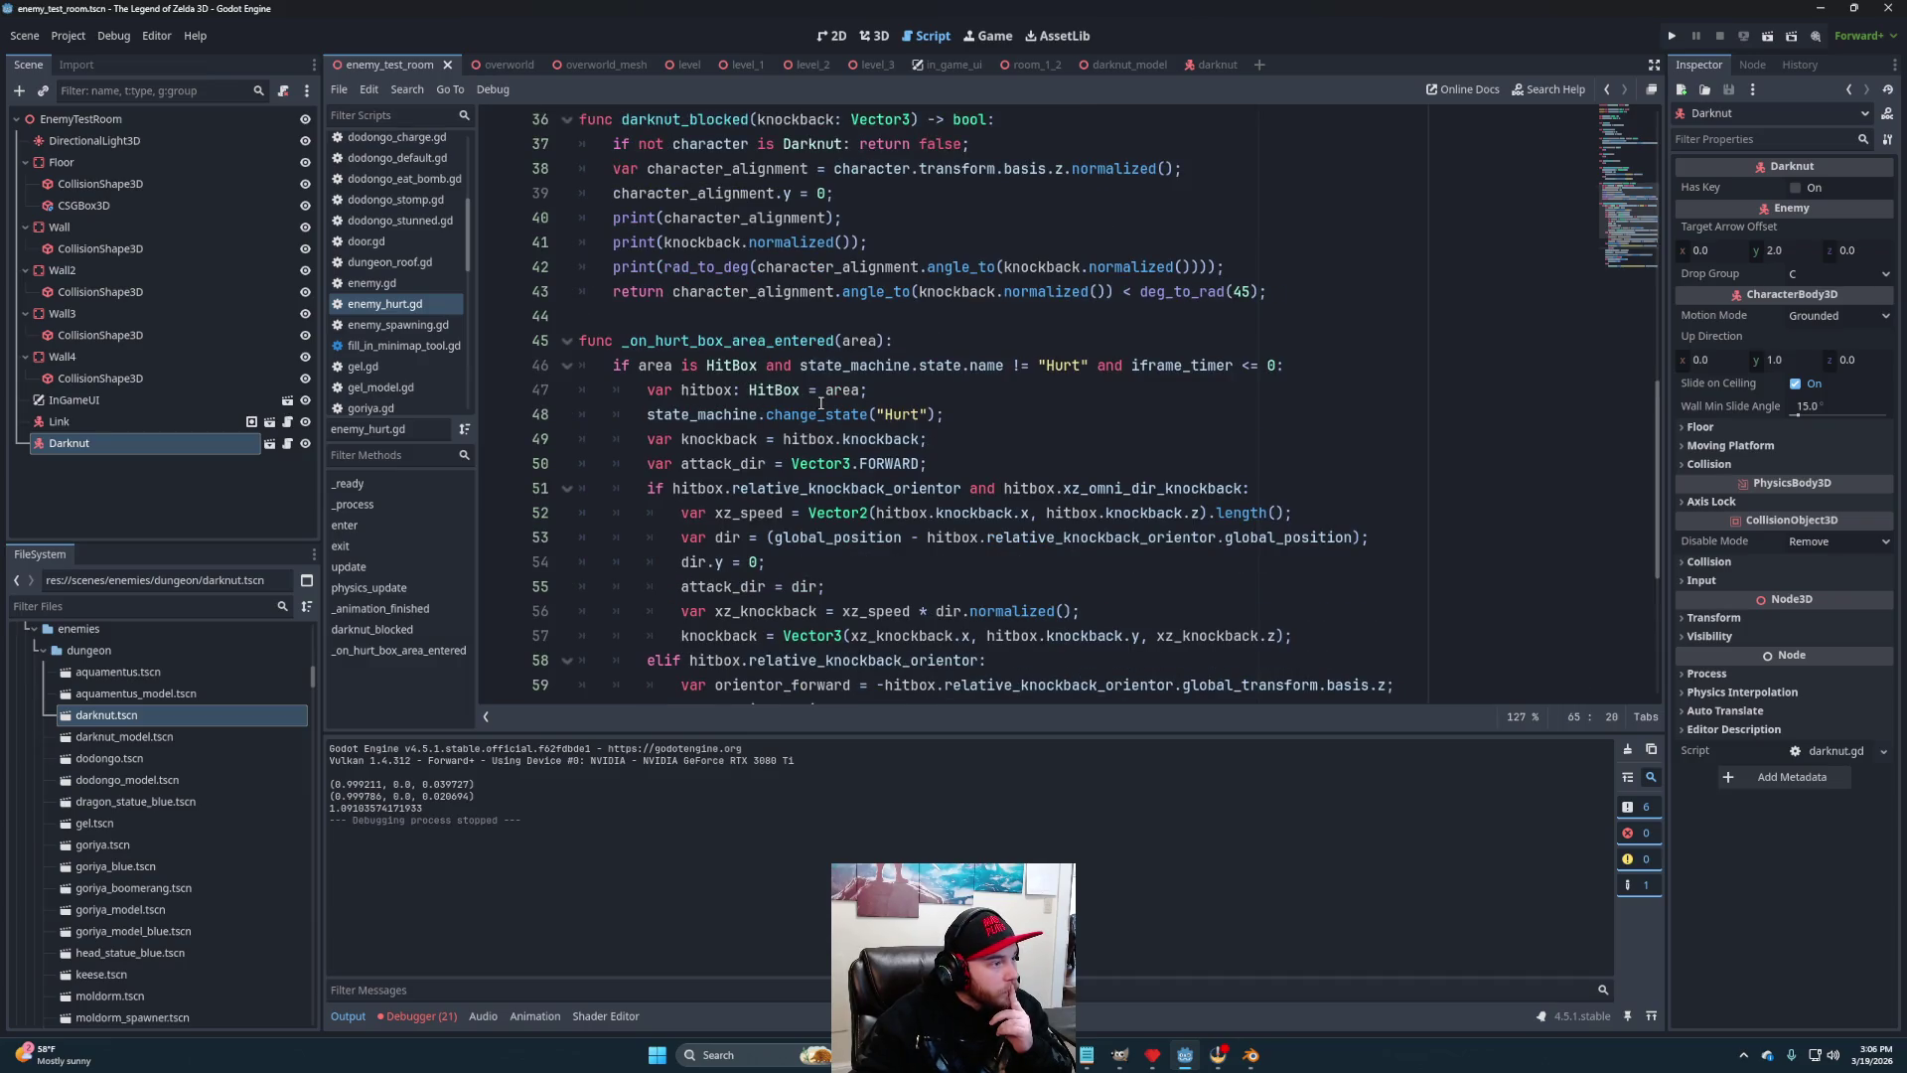
{"action": "left_click", "coordinate": [1014, 406]}
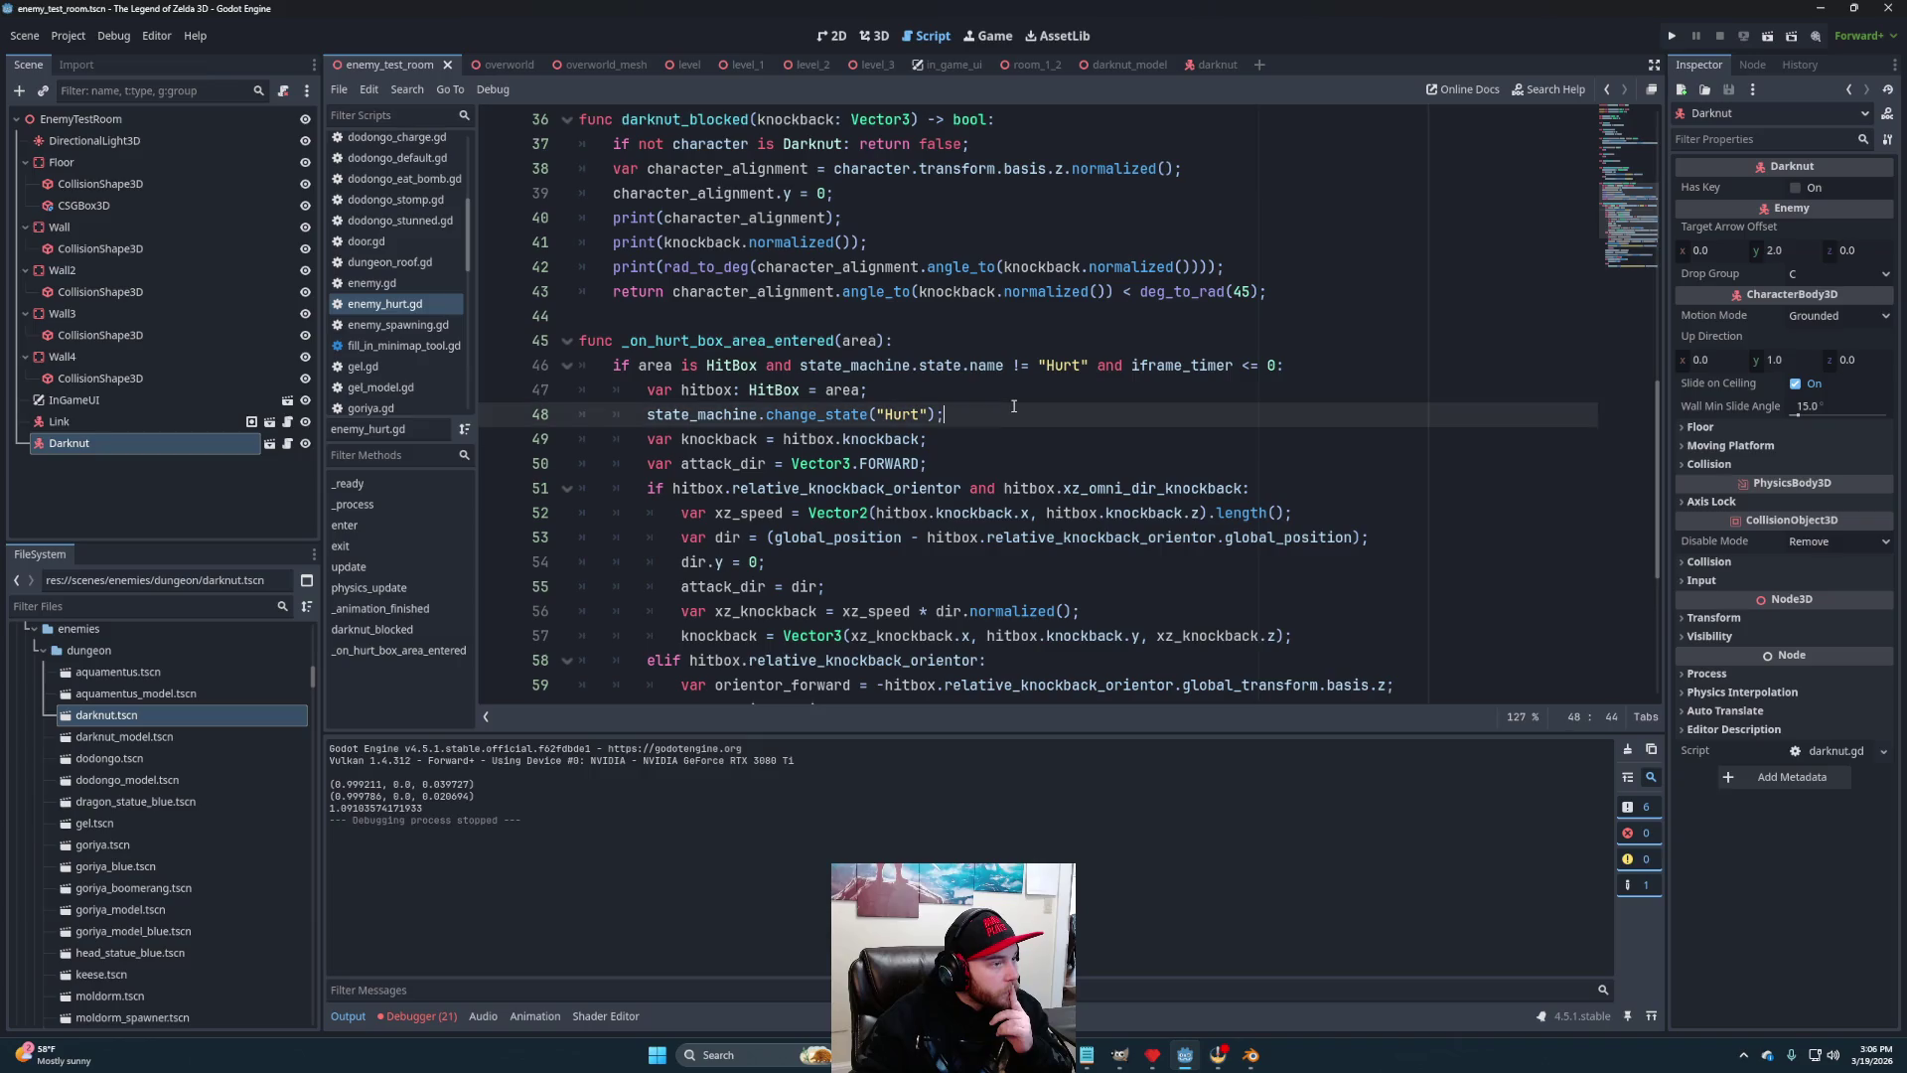
{"action": "scroll", "coordinate": [1011, 406], "scroll_direction": "down", "scroll_amount": 1}
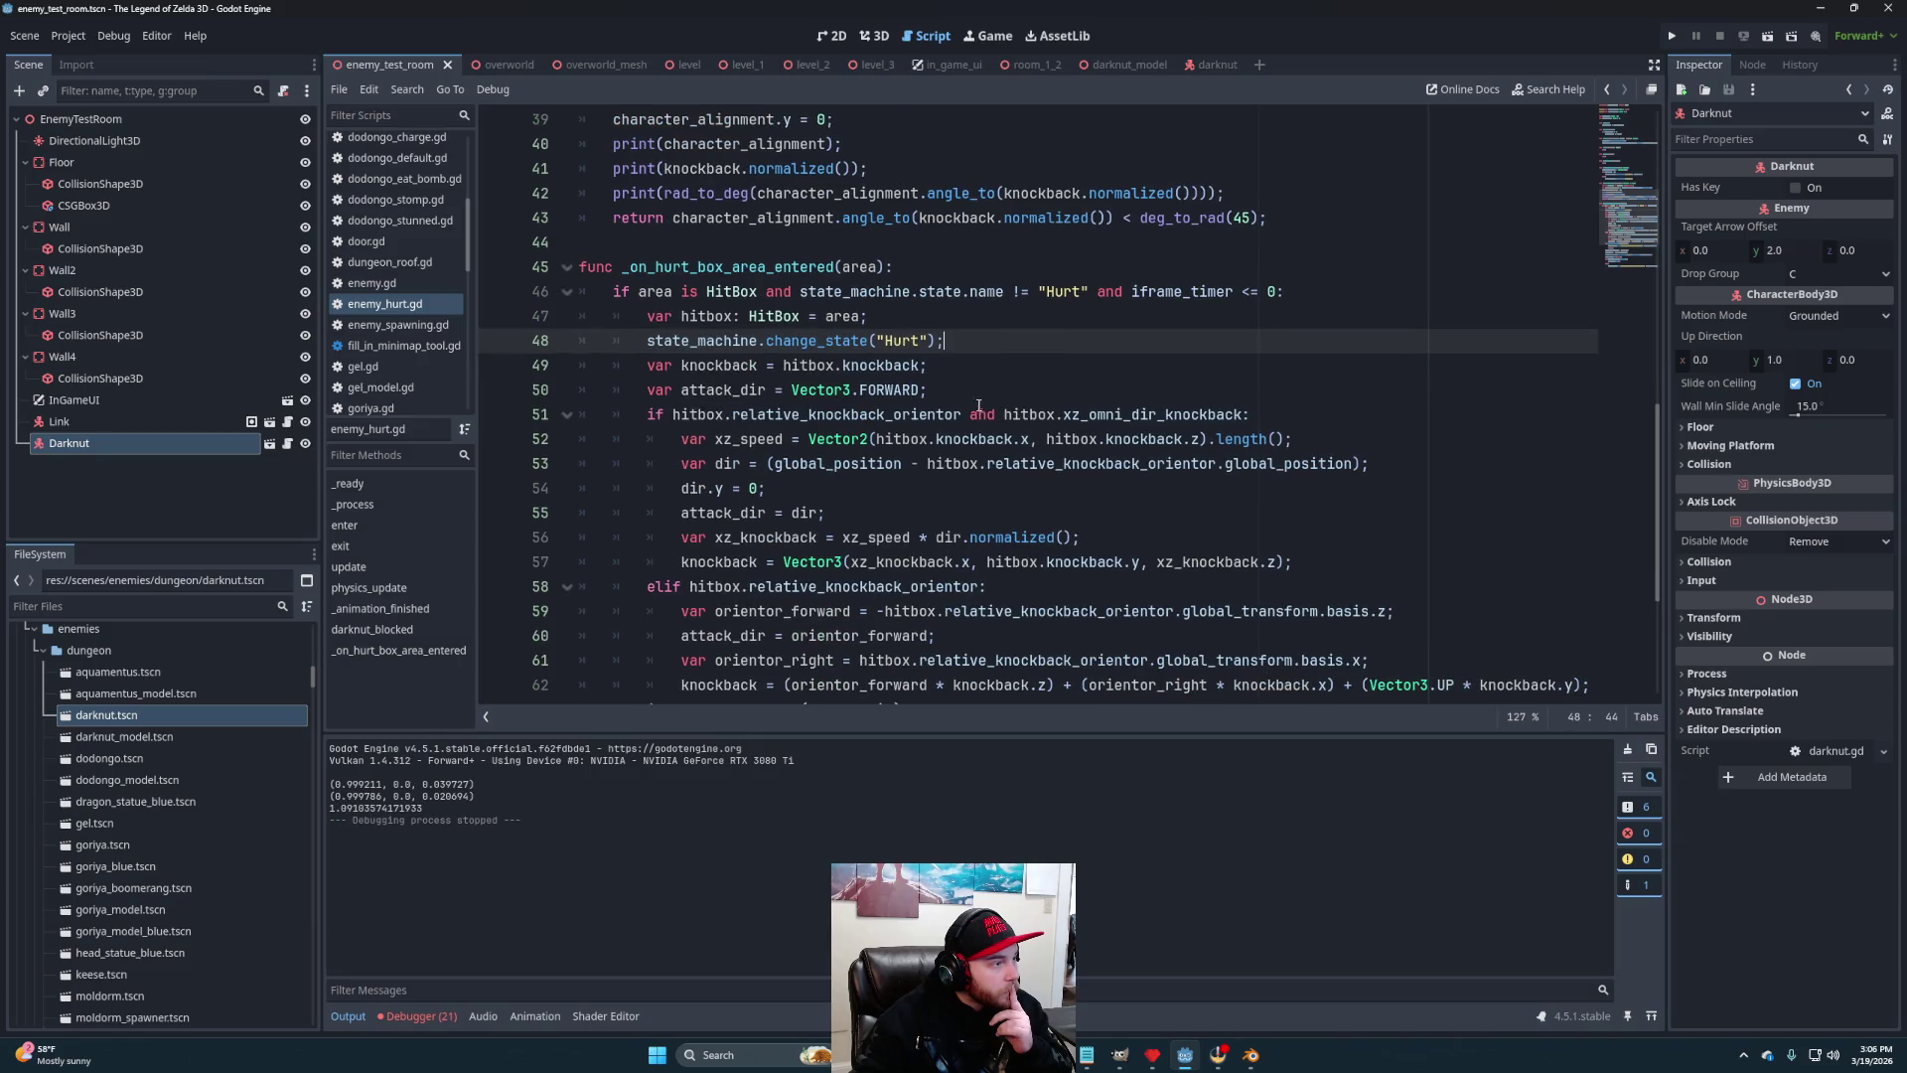
{"action": "key", "text": "Down"}
{"action": "key", "text": "Down"}
{"action": "key", "text": "Up"}
{"action": "scroll", "coordinate": [1054, 428], "scroll_direction": "down", "scroll_amount": 2}
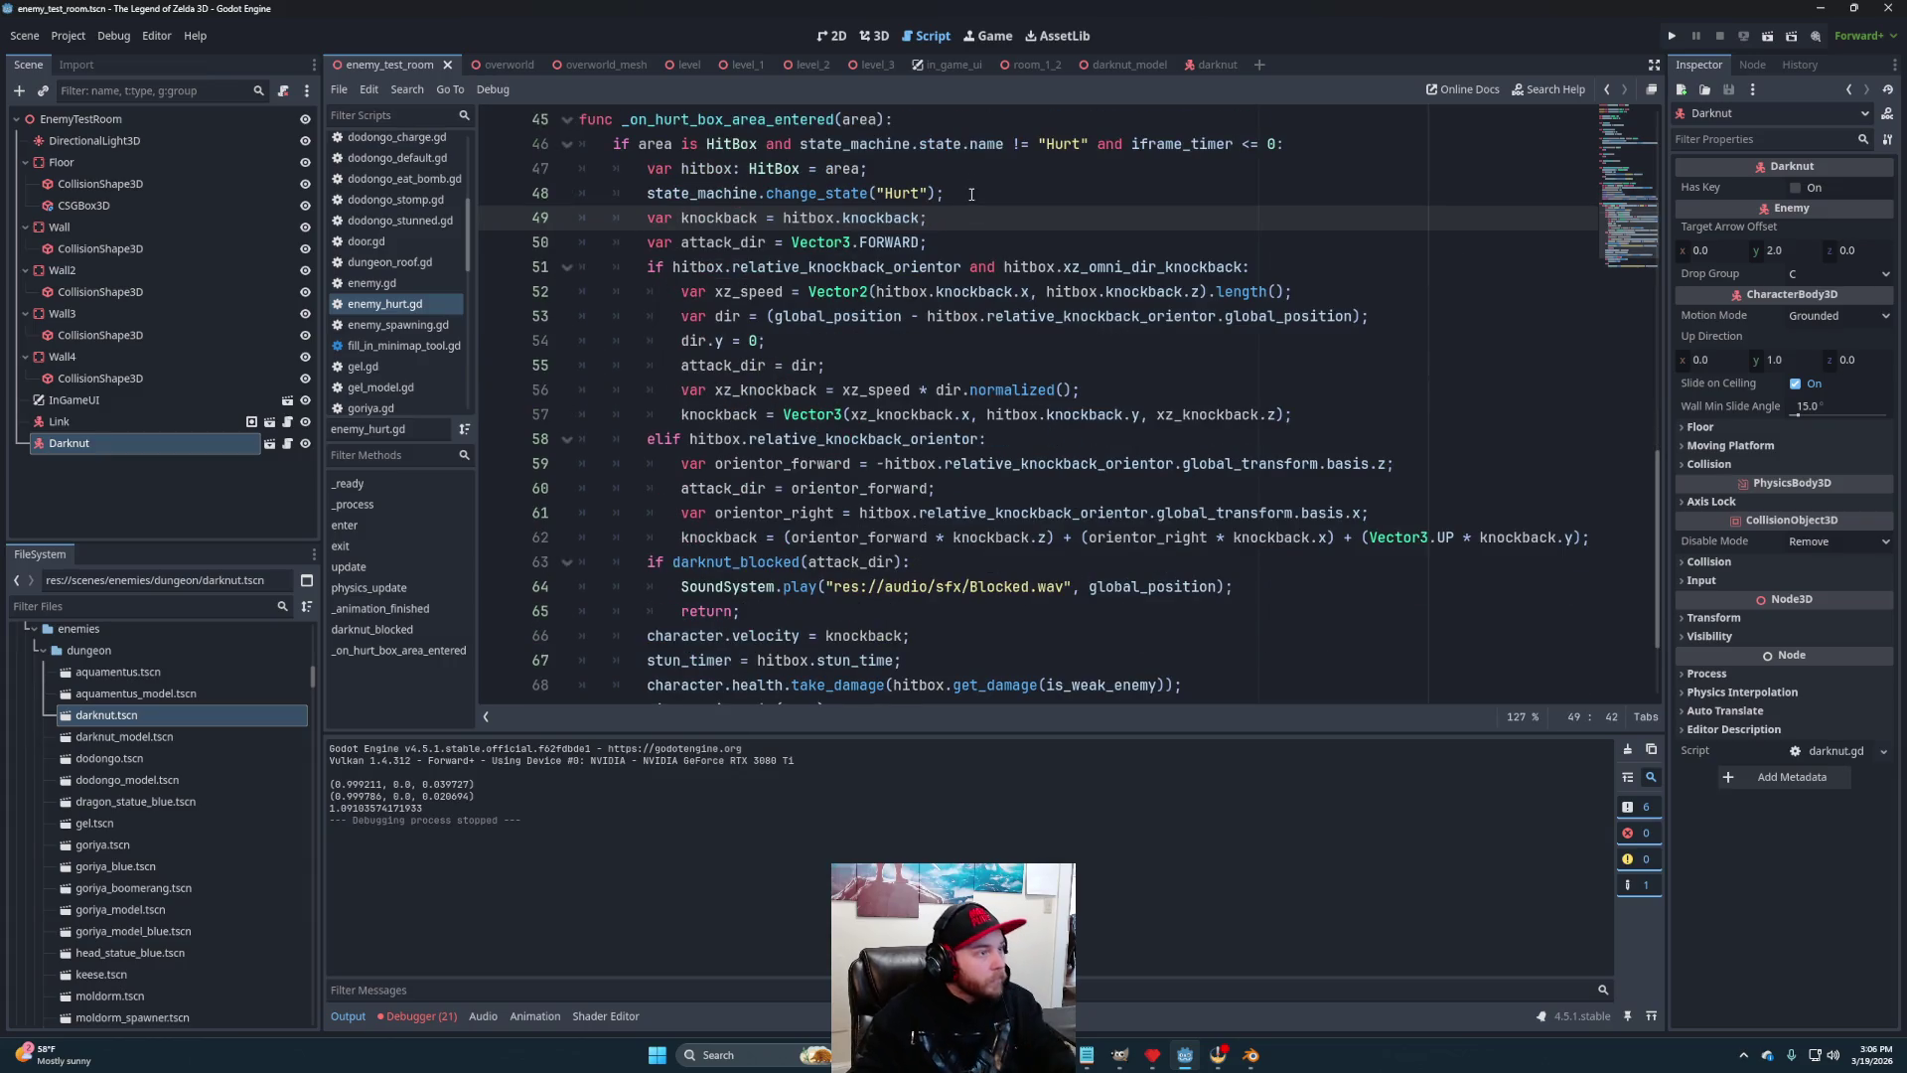
Move the state_machine.change_state("Hurt") line below the darknut_blocked return and save
{"action": "left_click_drag", "start_coordinate": [972, 194], "coordinate": [972, 177]}
{"action": "key", "text": "BackSpace"}
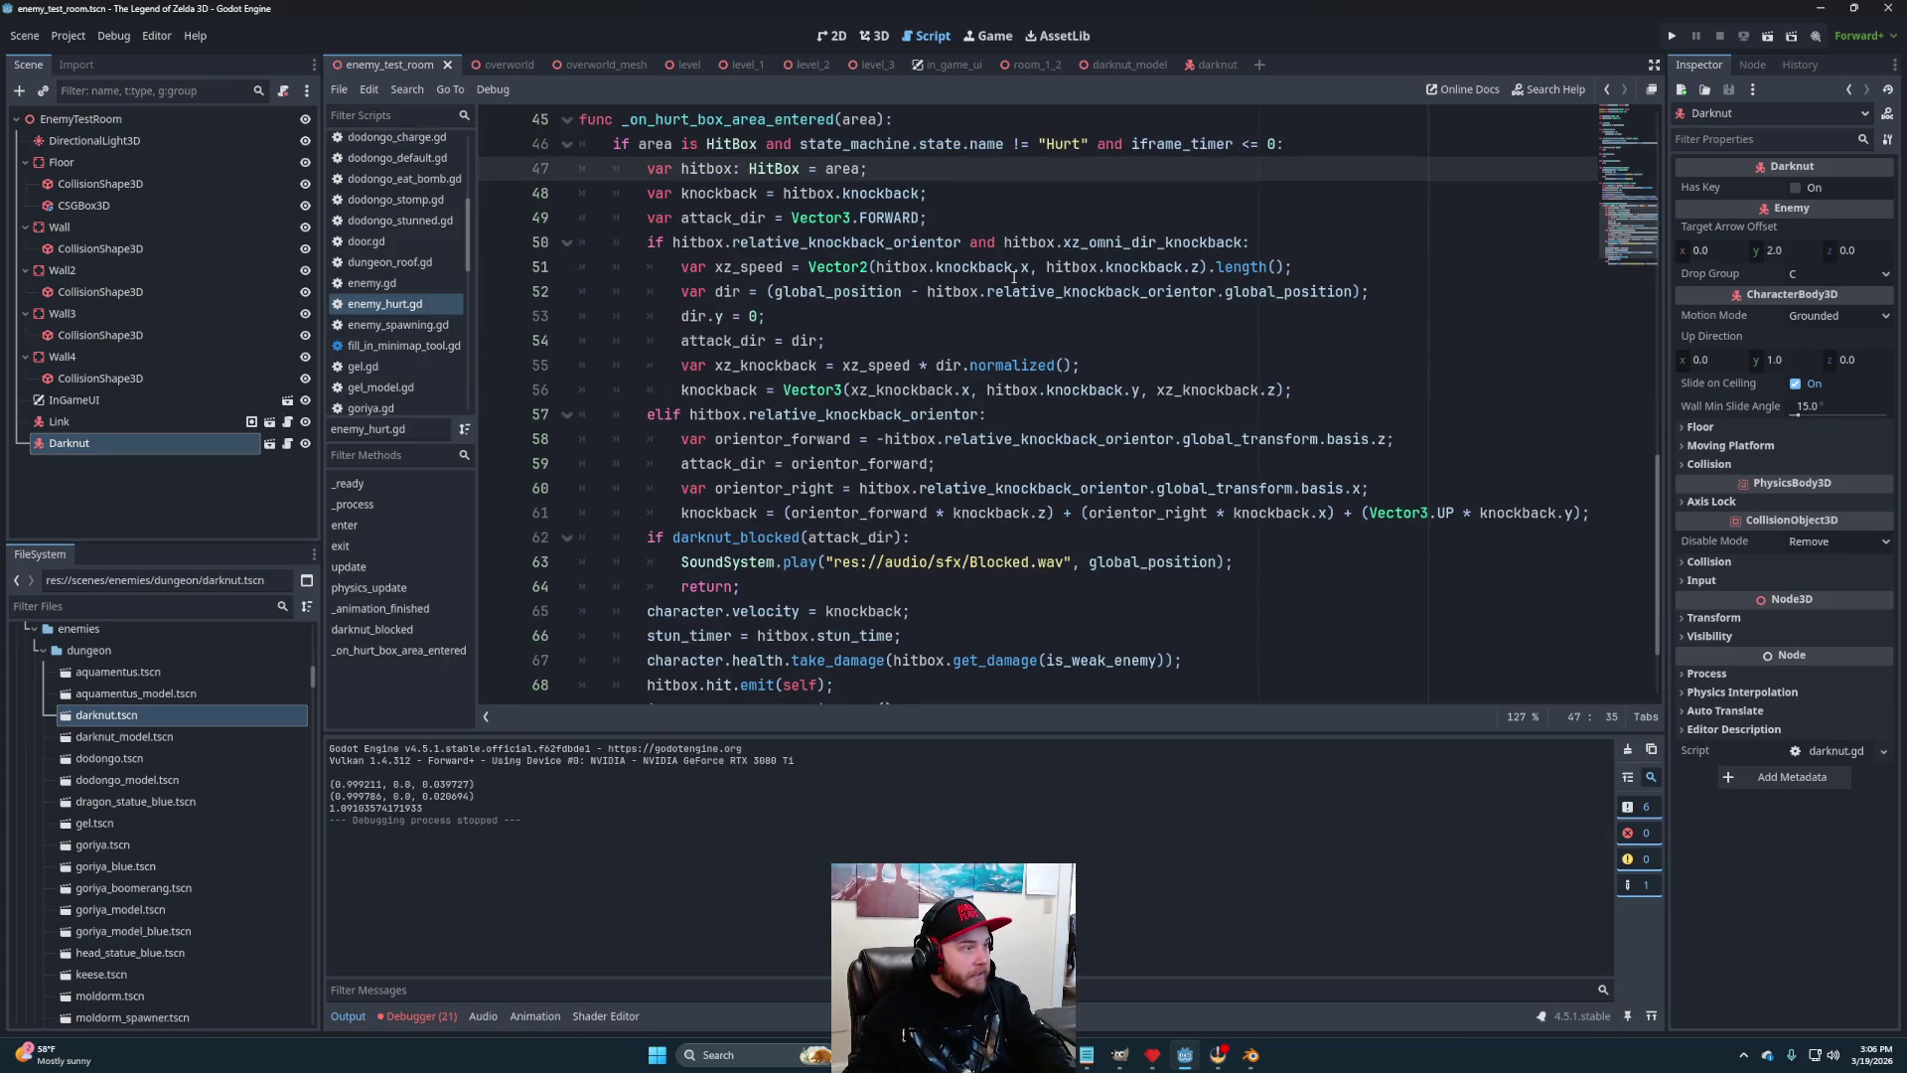
{"action": "scroll", "coordinate": [889, 499], "scroll_direction": "down", "scroll_amount": 1}
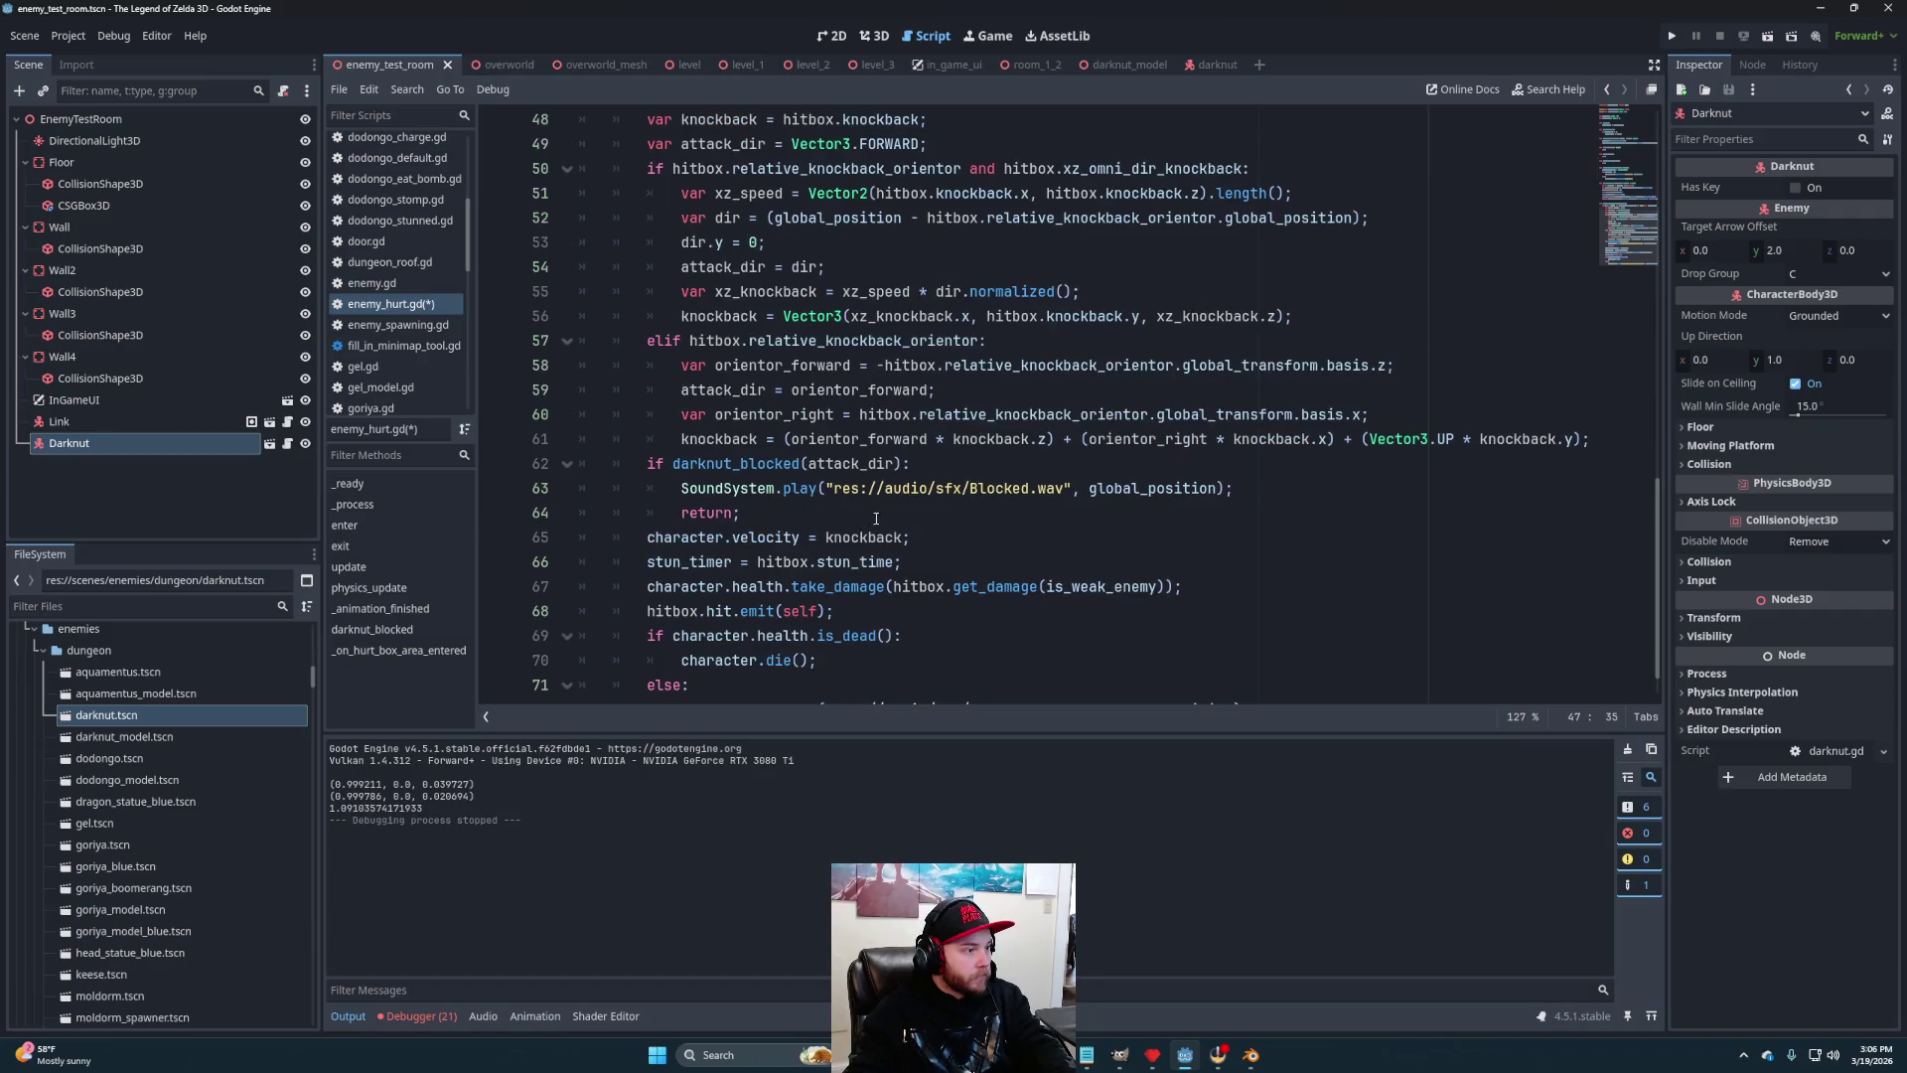
{"action": "left_click", "coordinate": [904, 514]}
{"action": "key", "text": "Return"}
{"action": "type", "text": "state_machine.change_state(\"Hurt\");"}
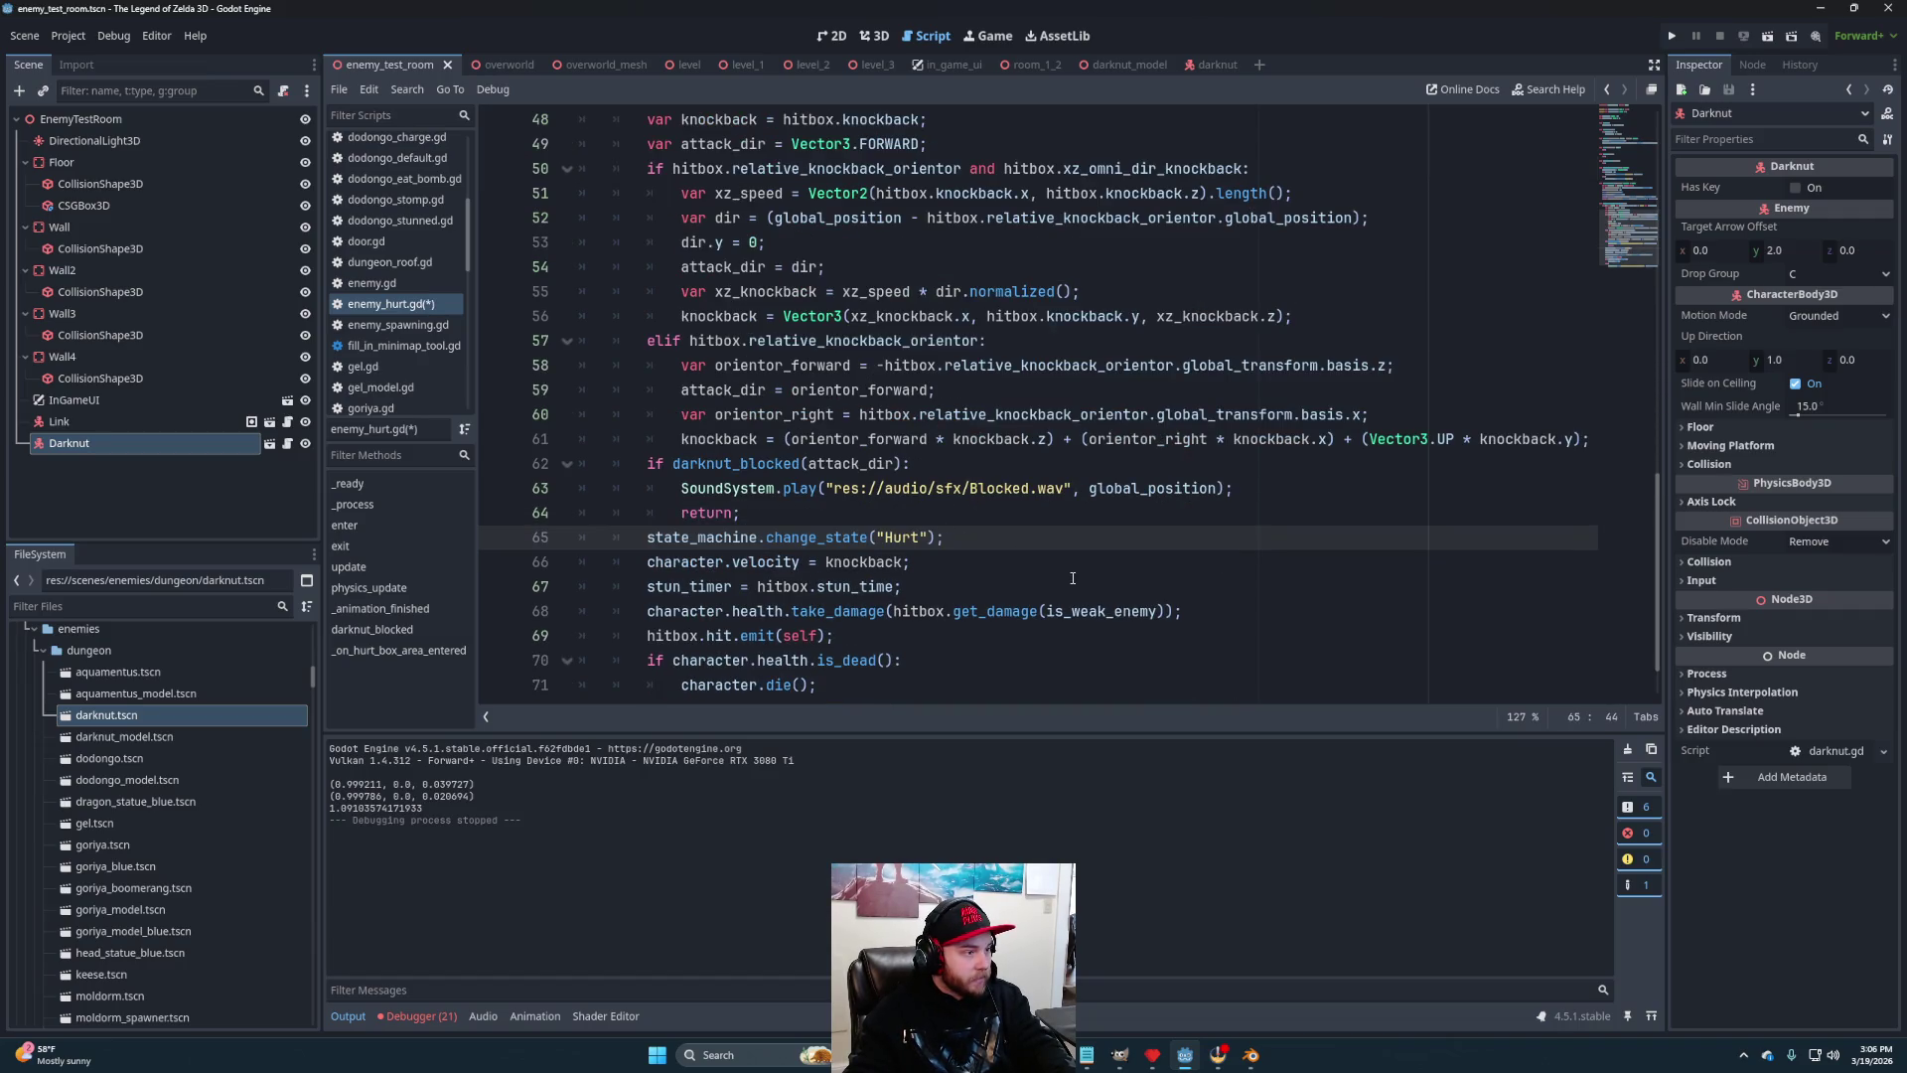
{"action": "scroll", "coordinate": [999, 532], "scroll_direction": "up", "scroll_amount": 3}
{"action": "key", "text": "ctrl+s"}
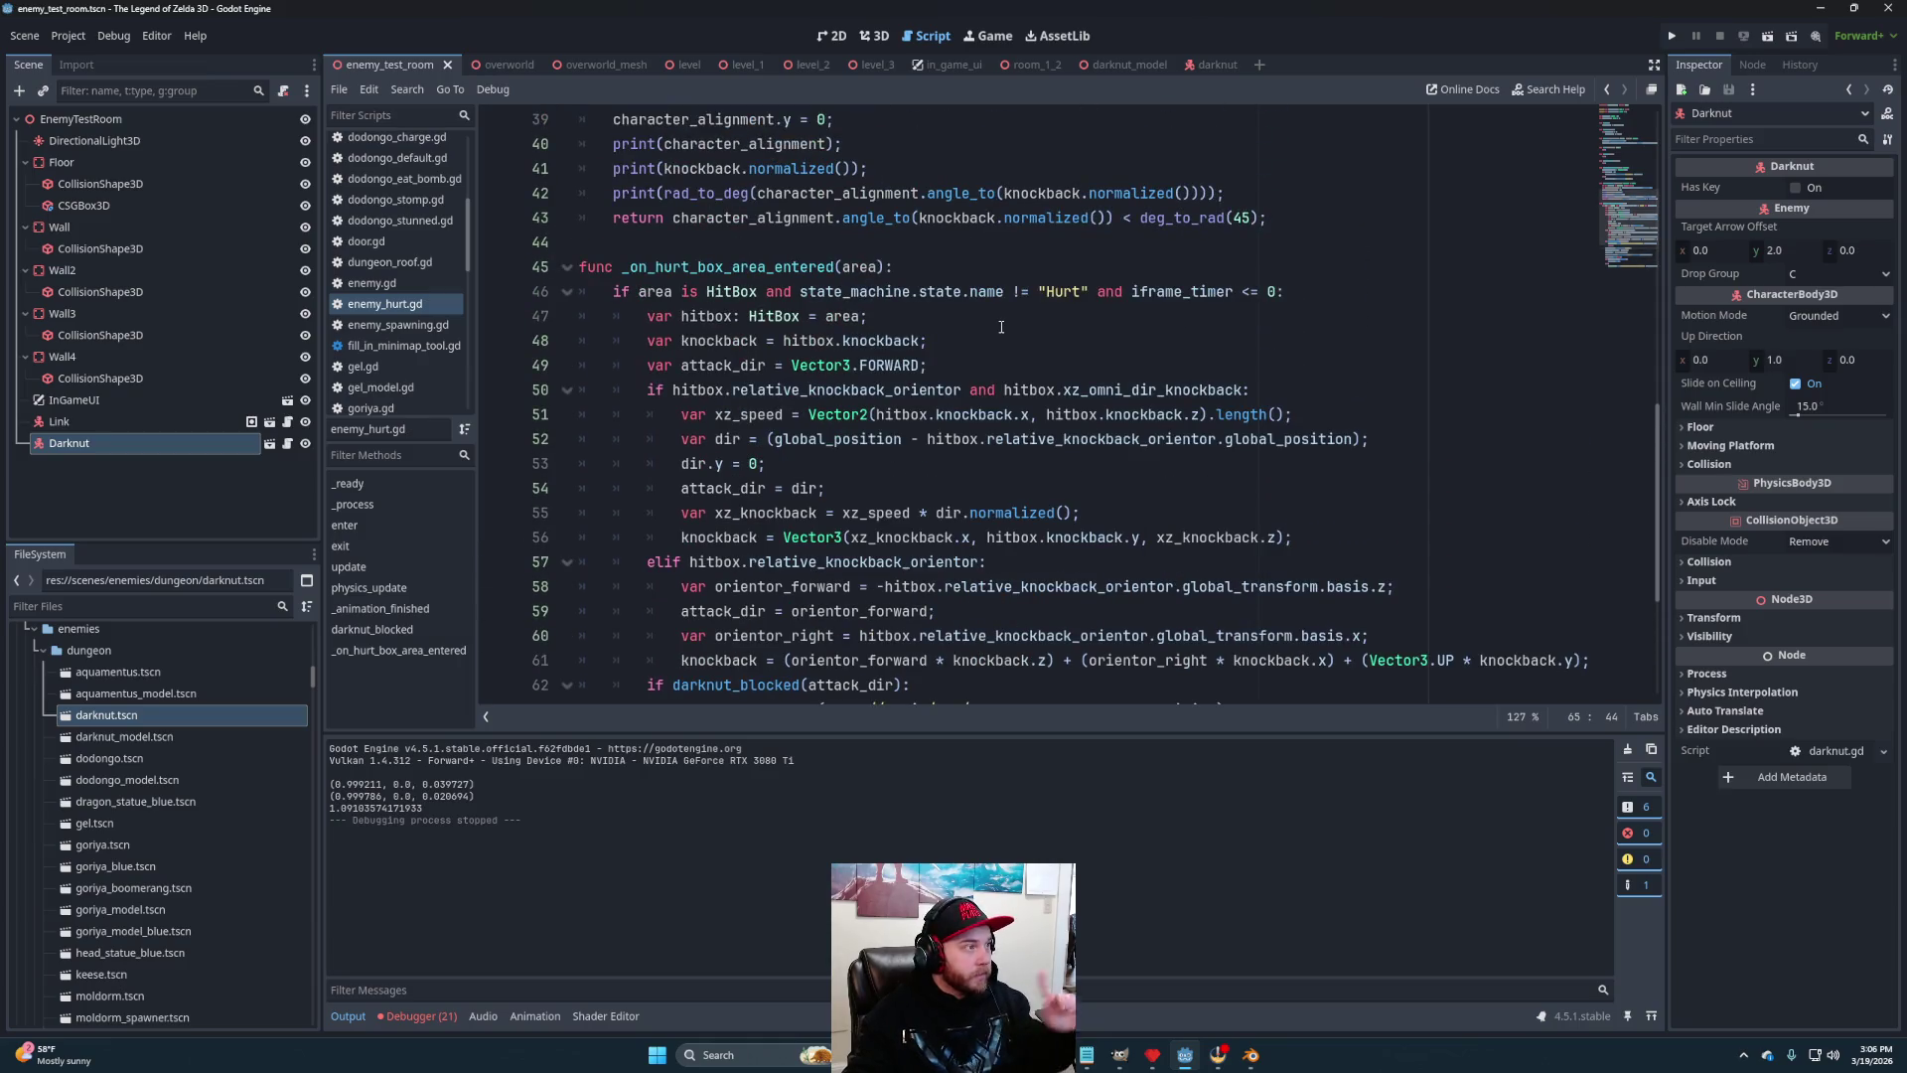
{"action": "left_click", "coordinate": [1673, 37]}
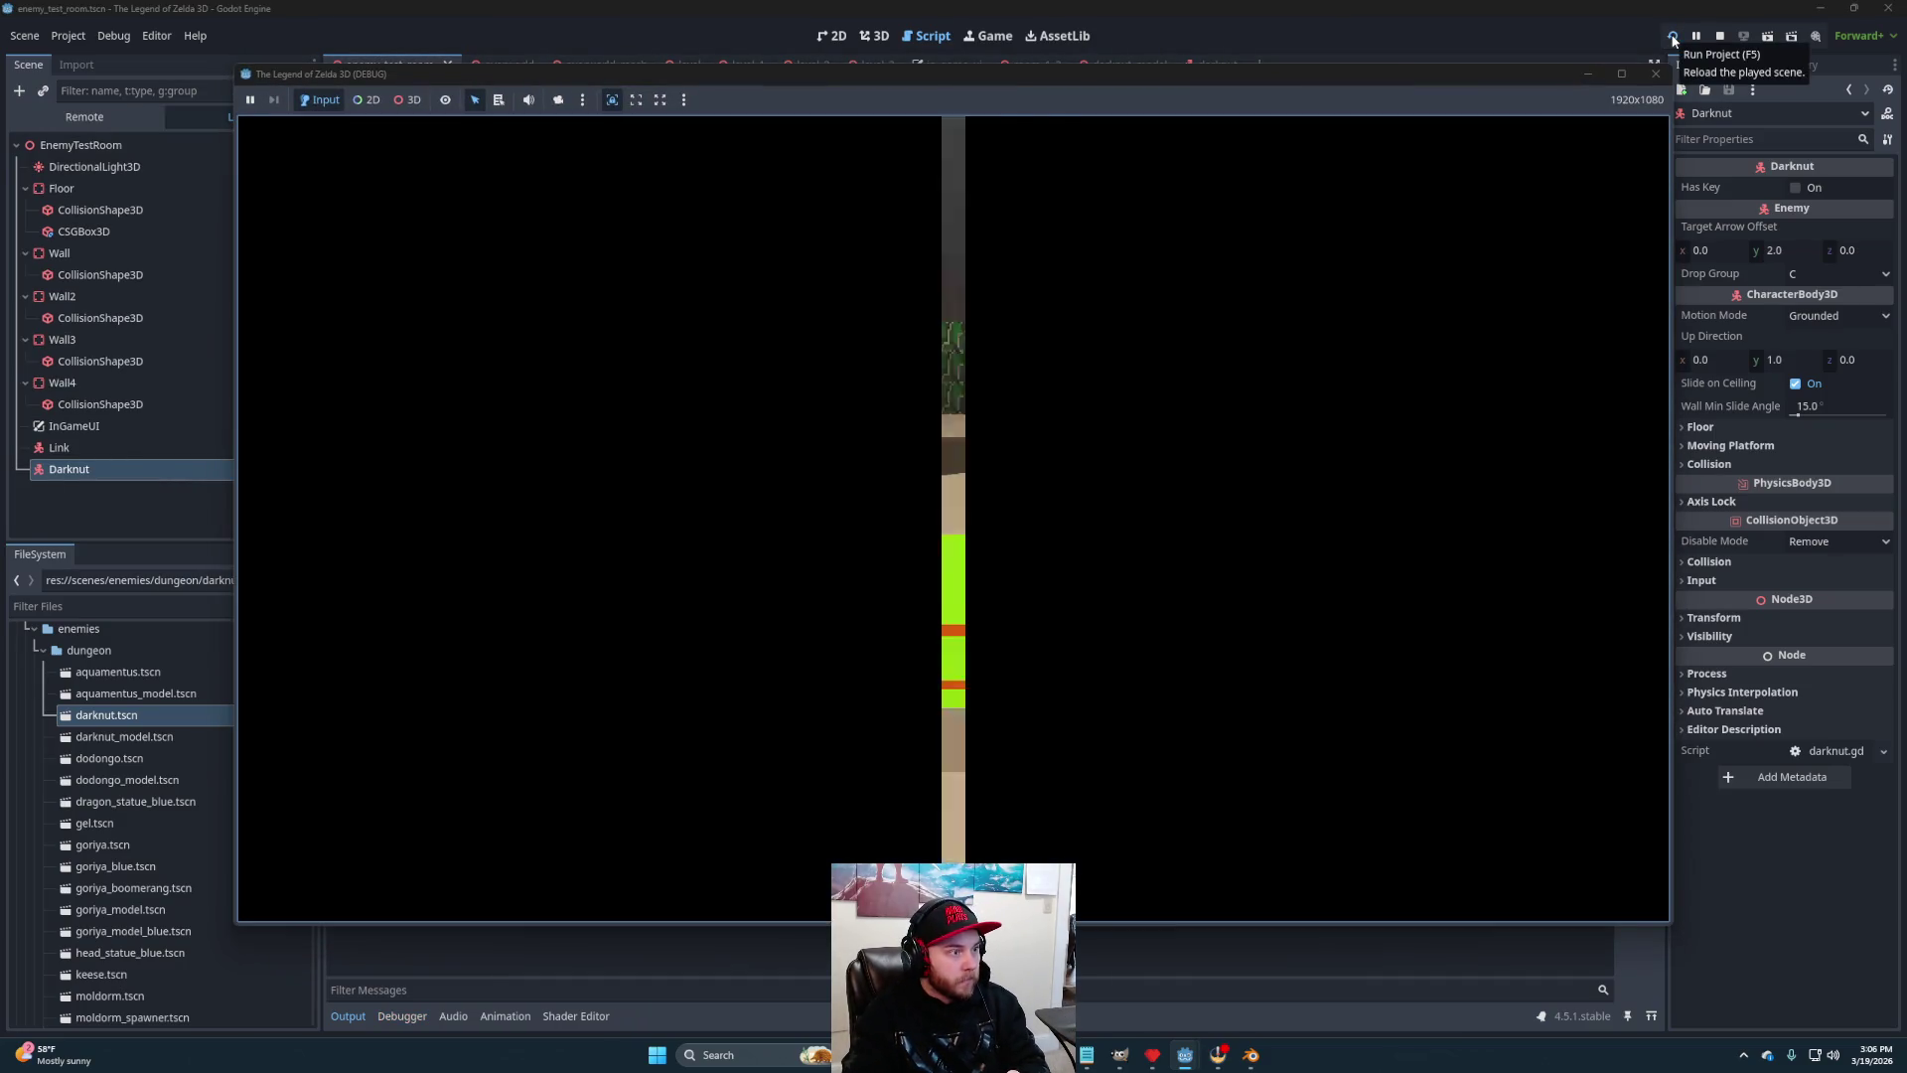
{"action": "left_click", "coordinate": [1722, 37]}
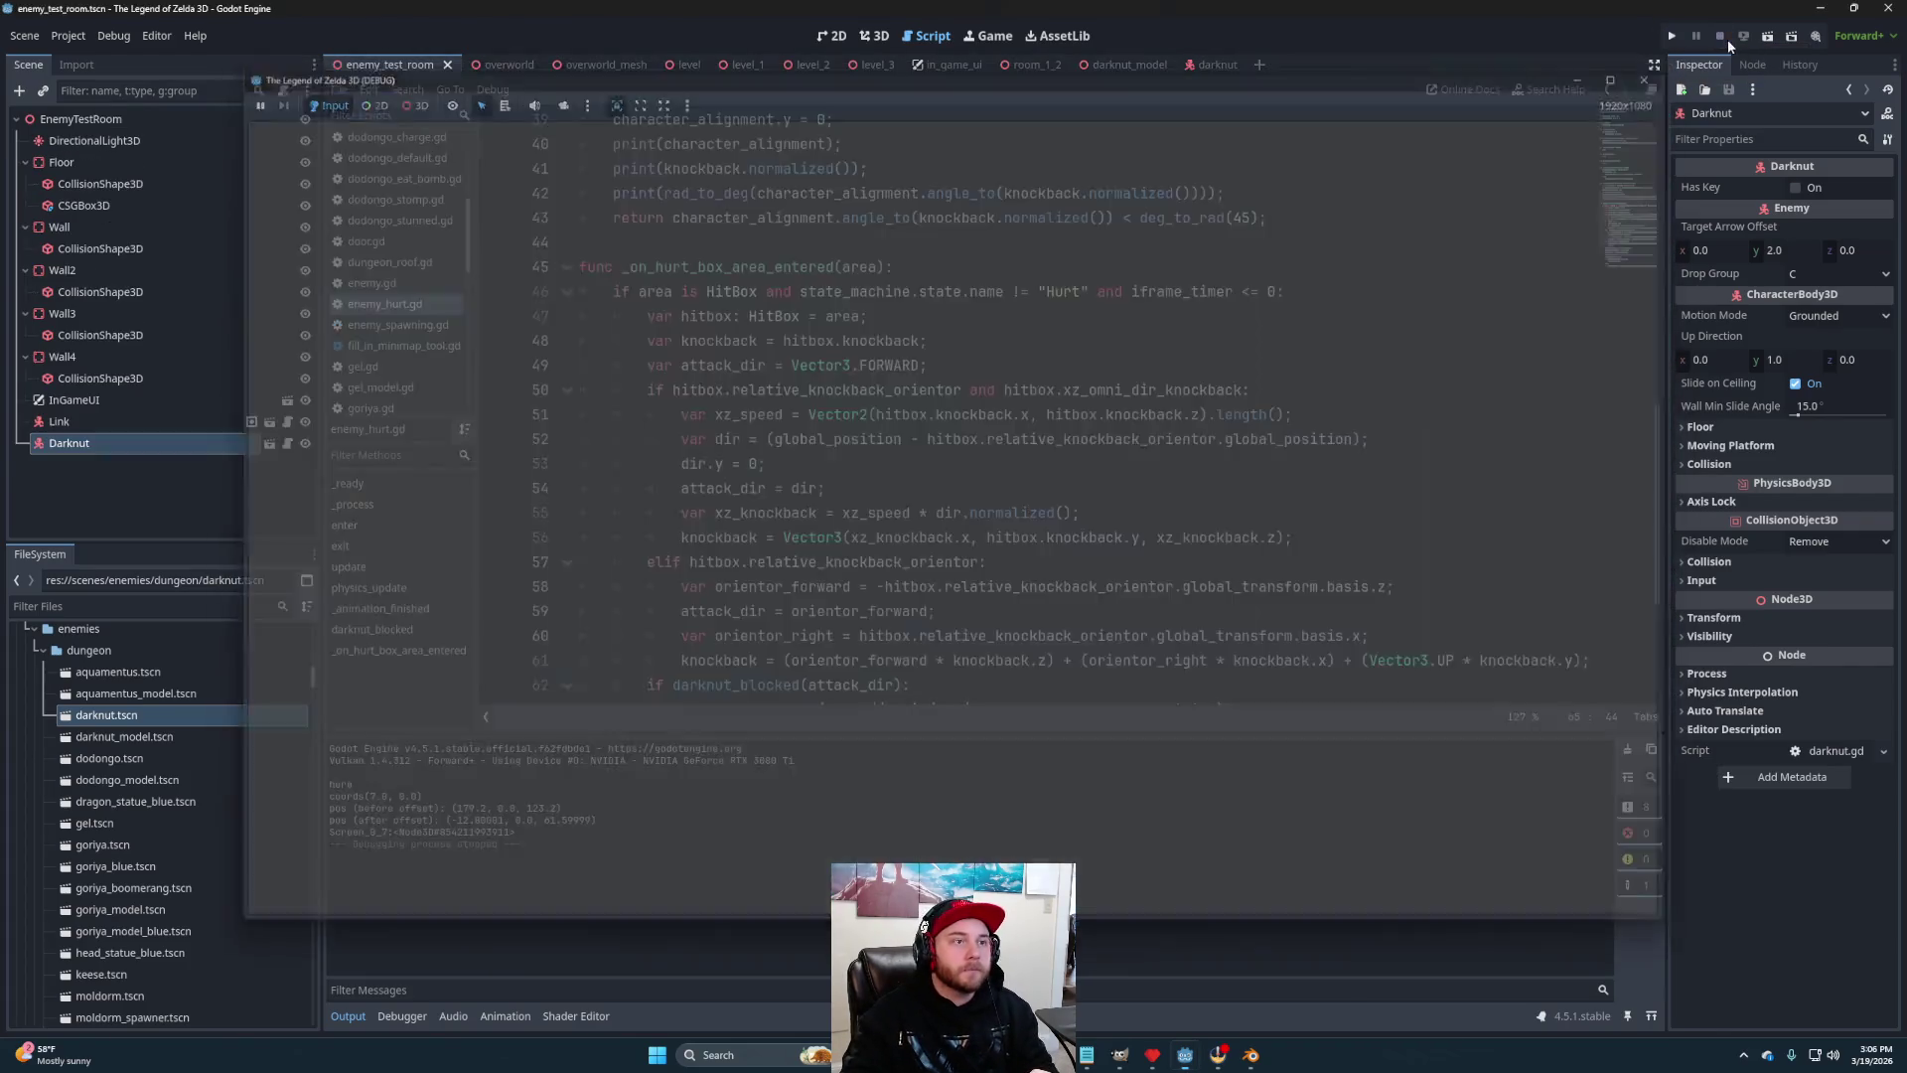
{"action": "left_click", "coordinate": [1767, 35]}
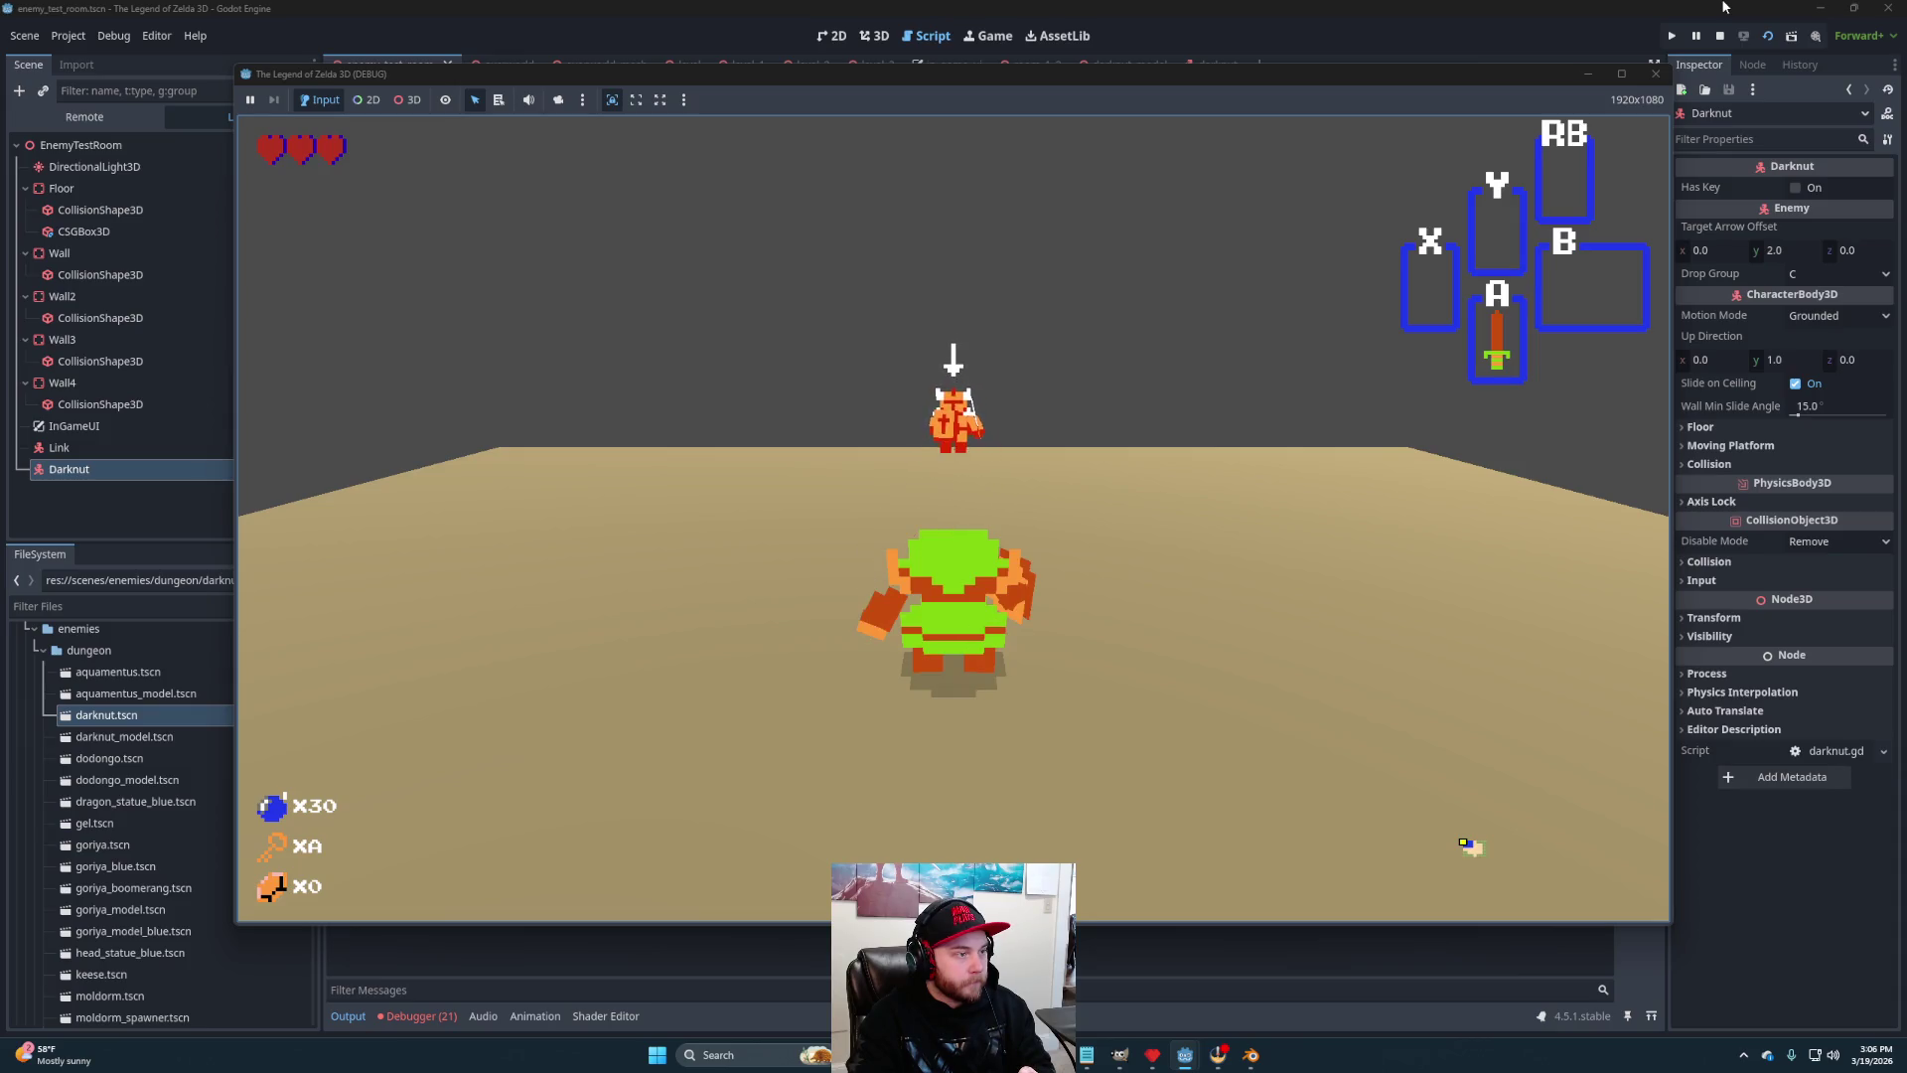
{"action": "left_click", "coordinate": [1719, 35]}
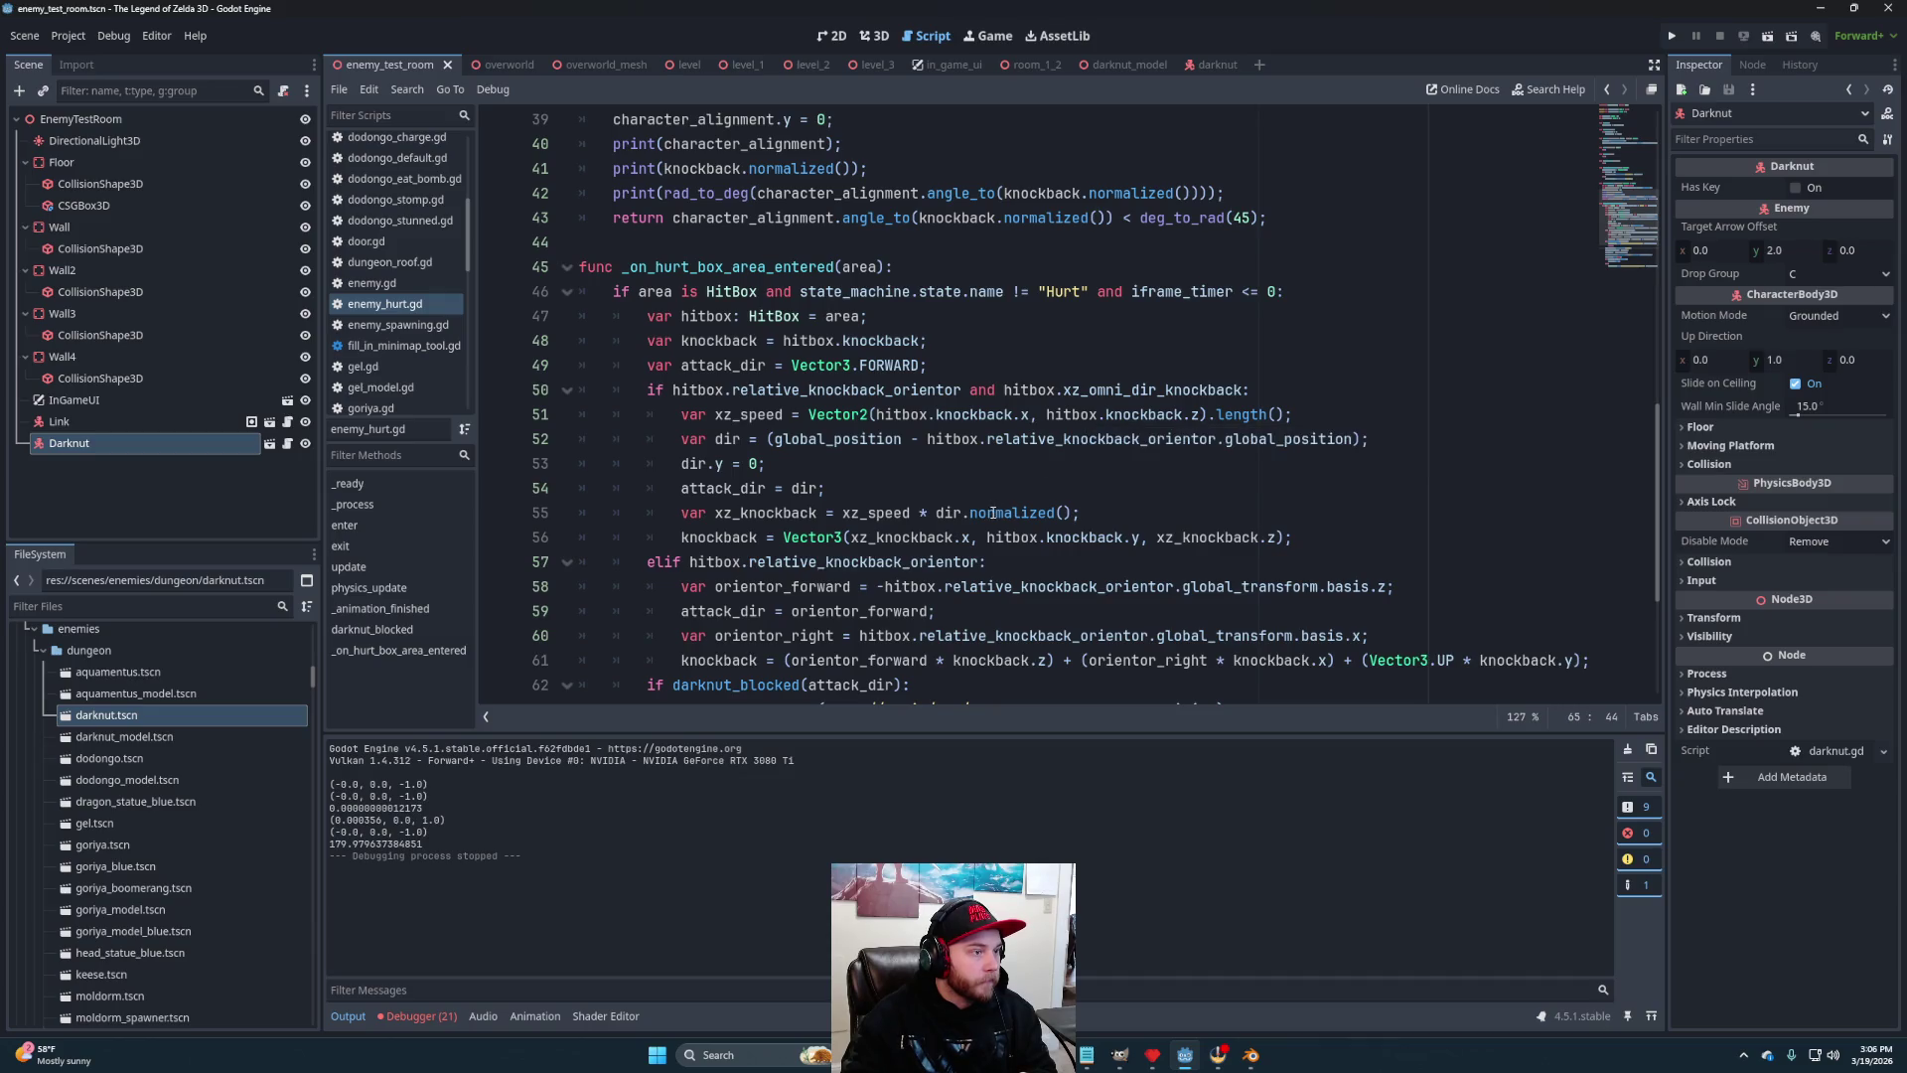
{"action": "scroll", "coordinate": [1021, 464], "scroll_direction": "up", "scroll_amount": 4}
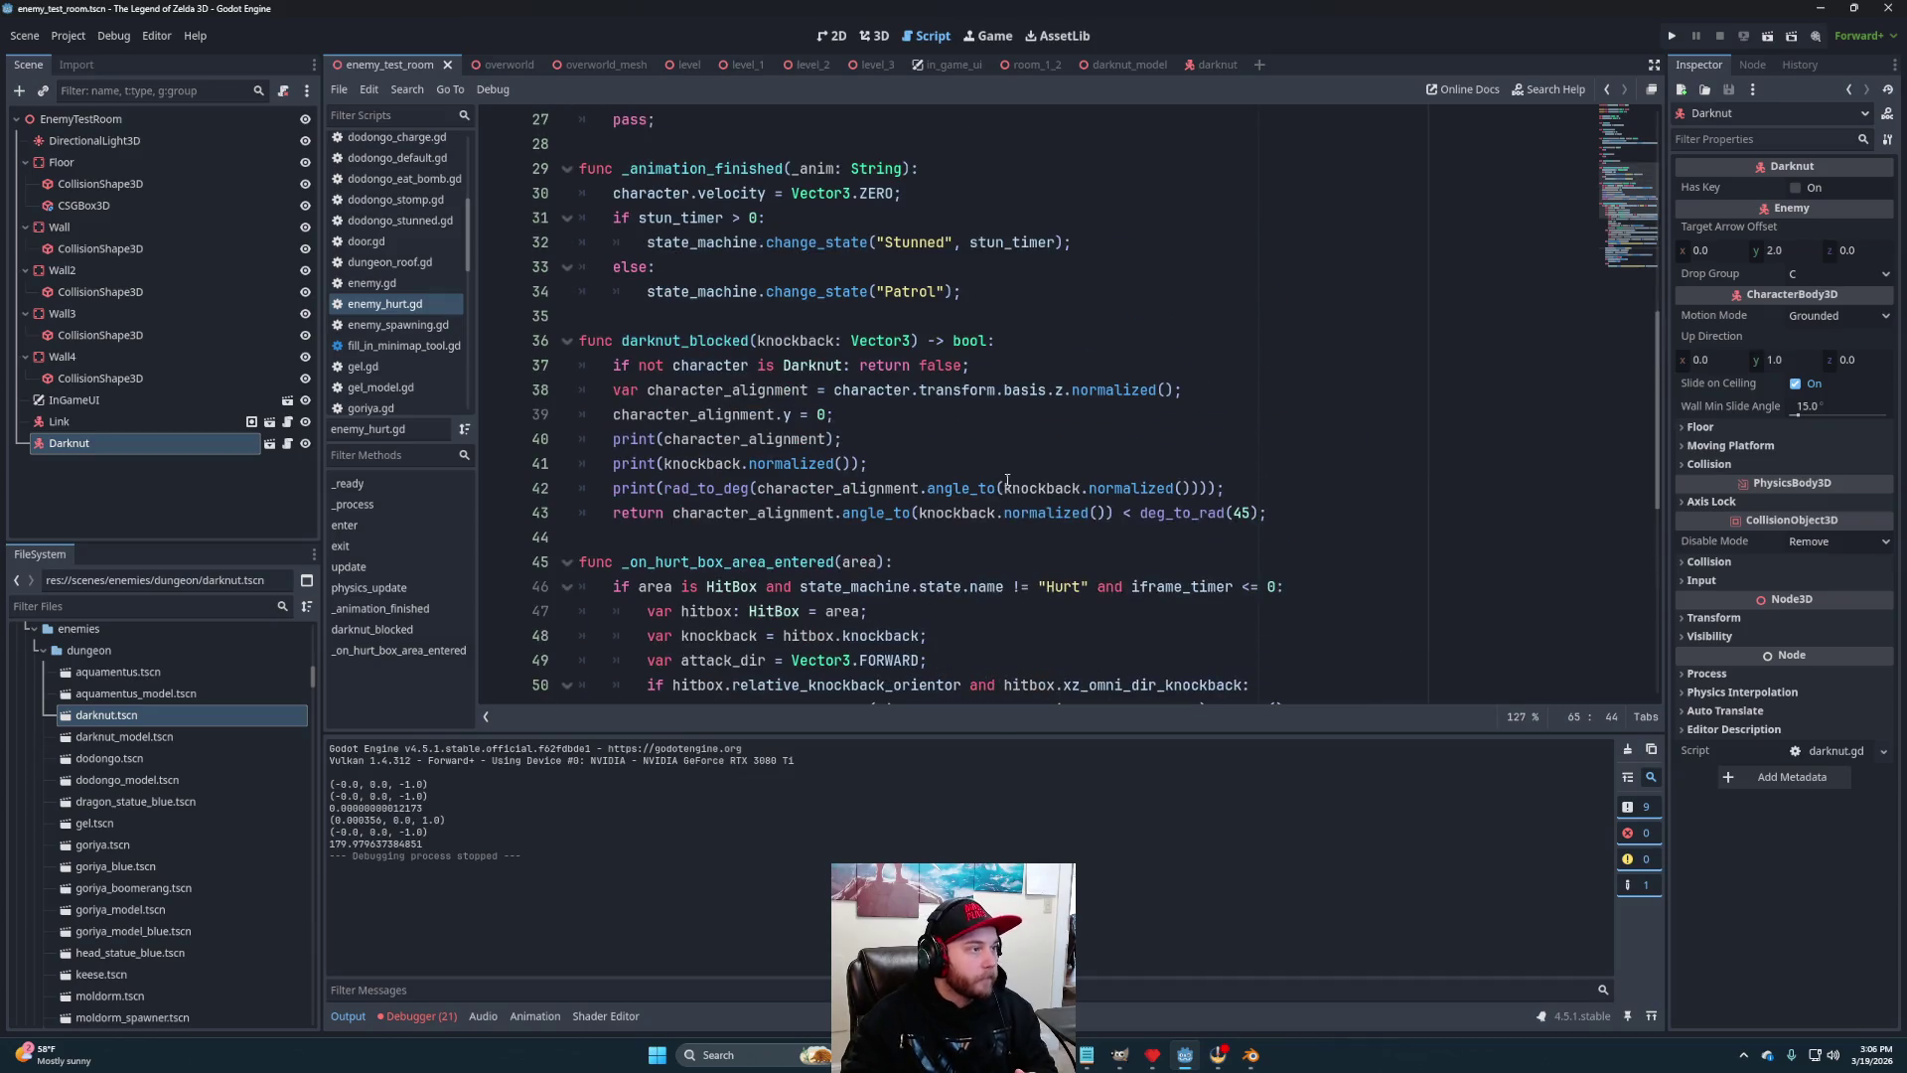
{"action": "left_click", "coordinate": [834, 389]}
{"action": "type", "text": "-"}
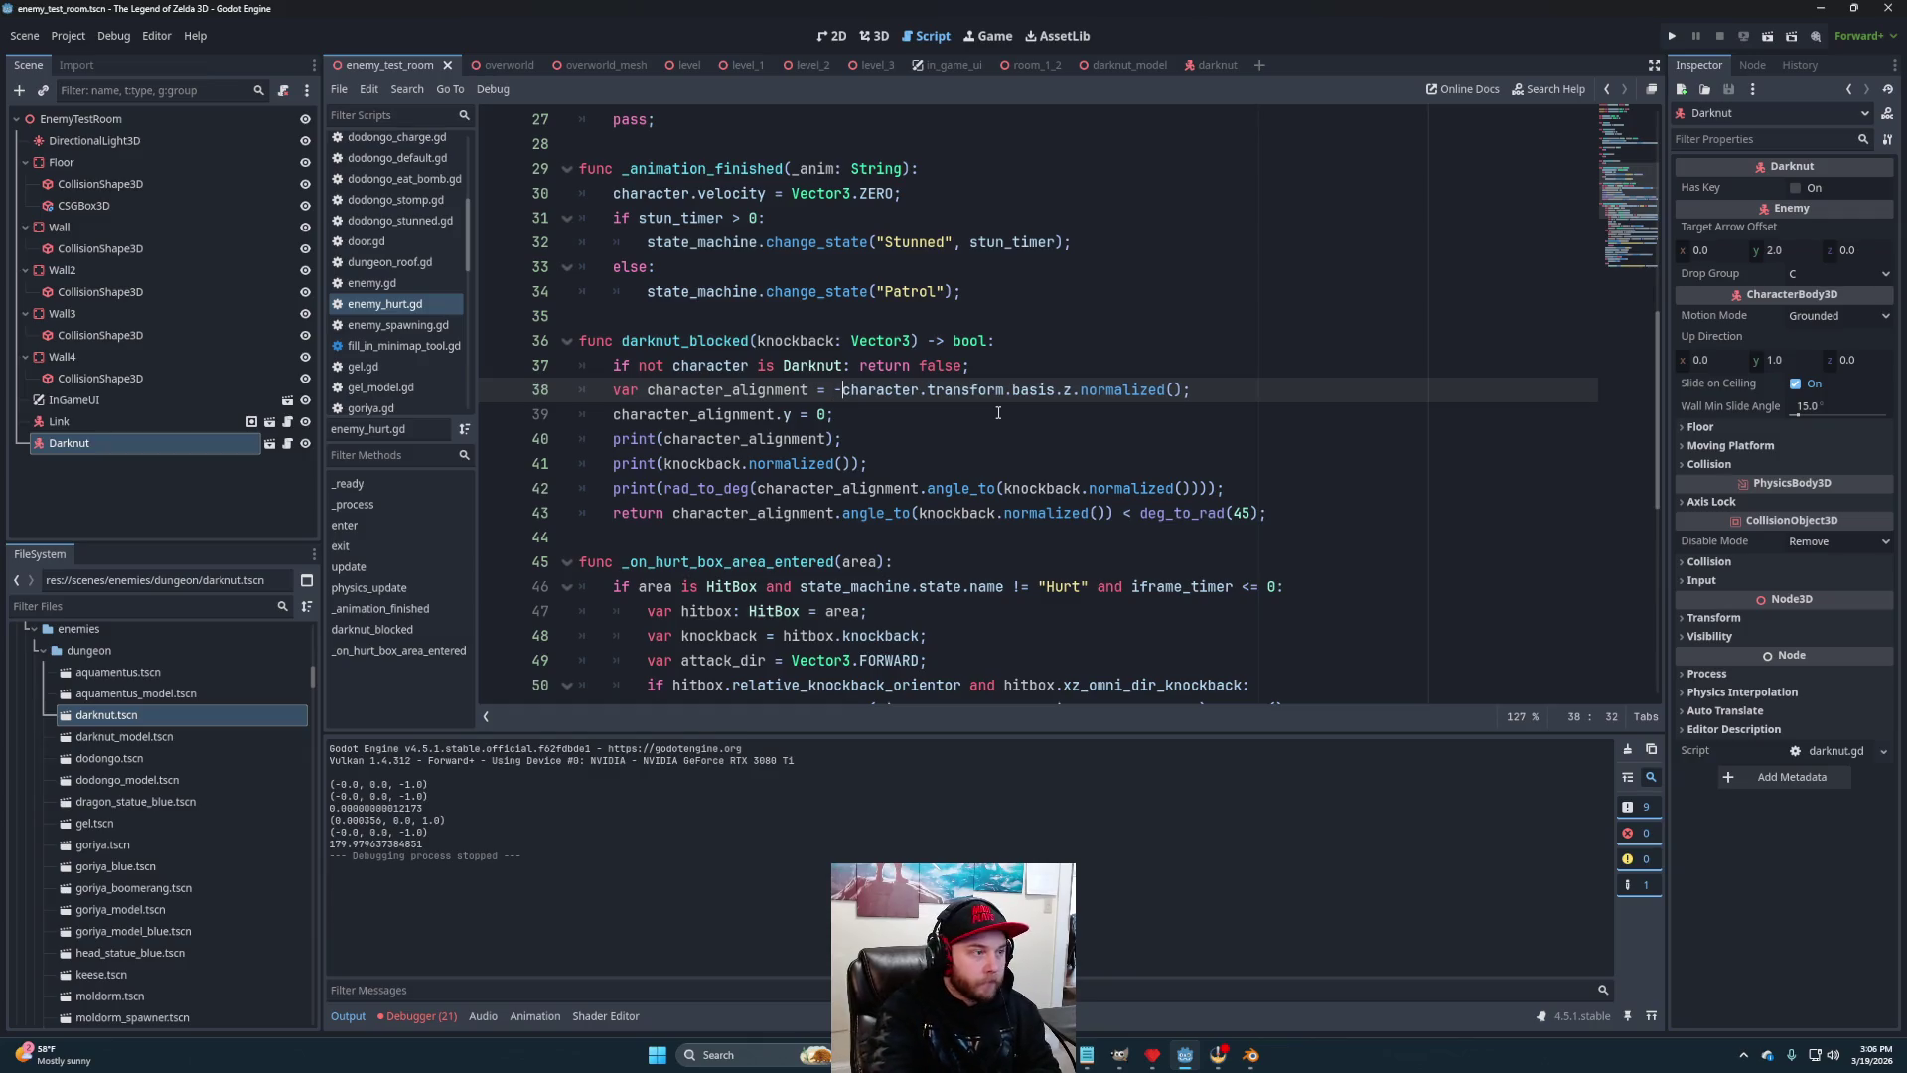
{"action": "left_click", "coordinate": [1674, 36]}
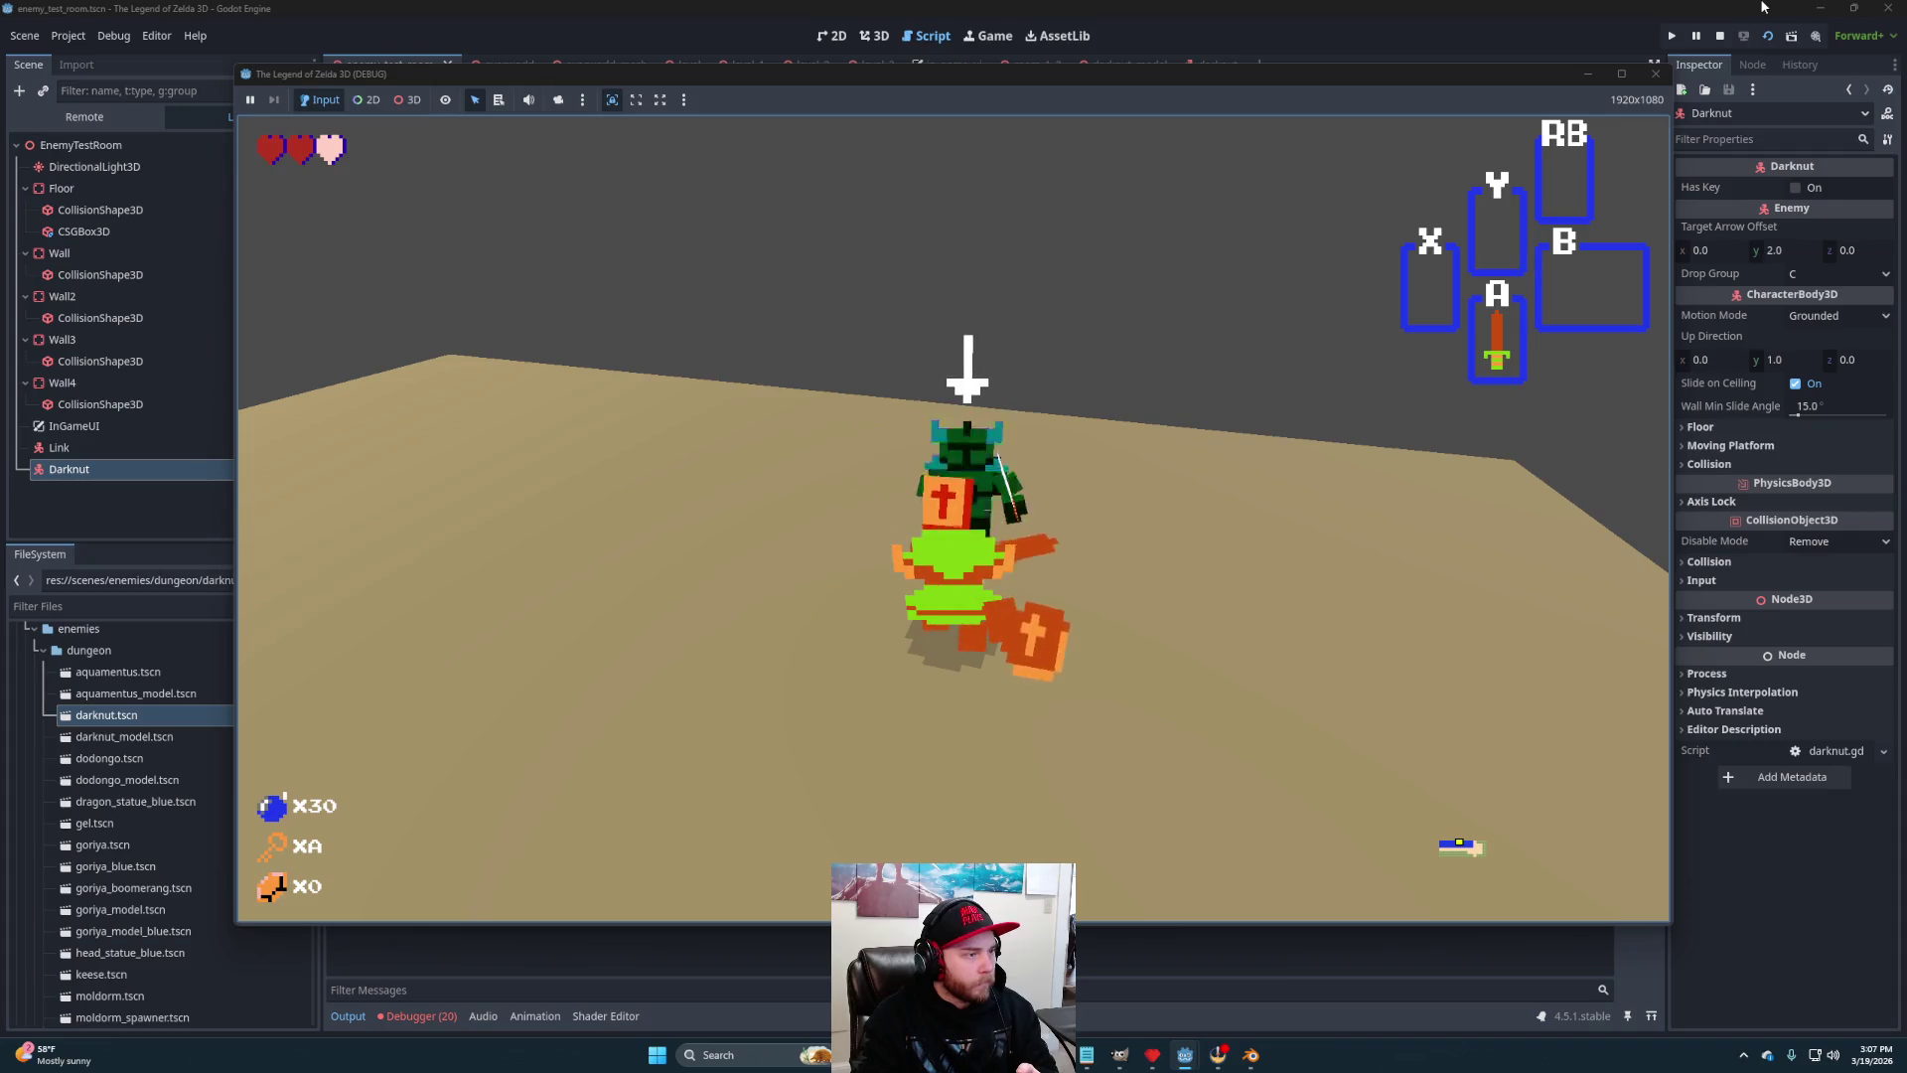
{"action": "left_click", "coordinate": [1722, 35]}
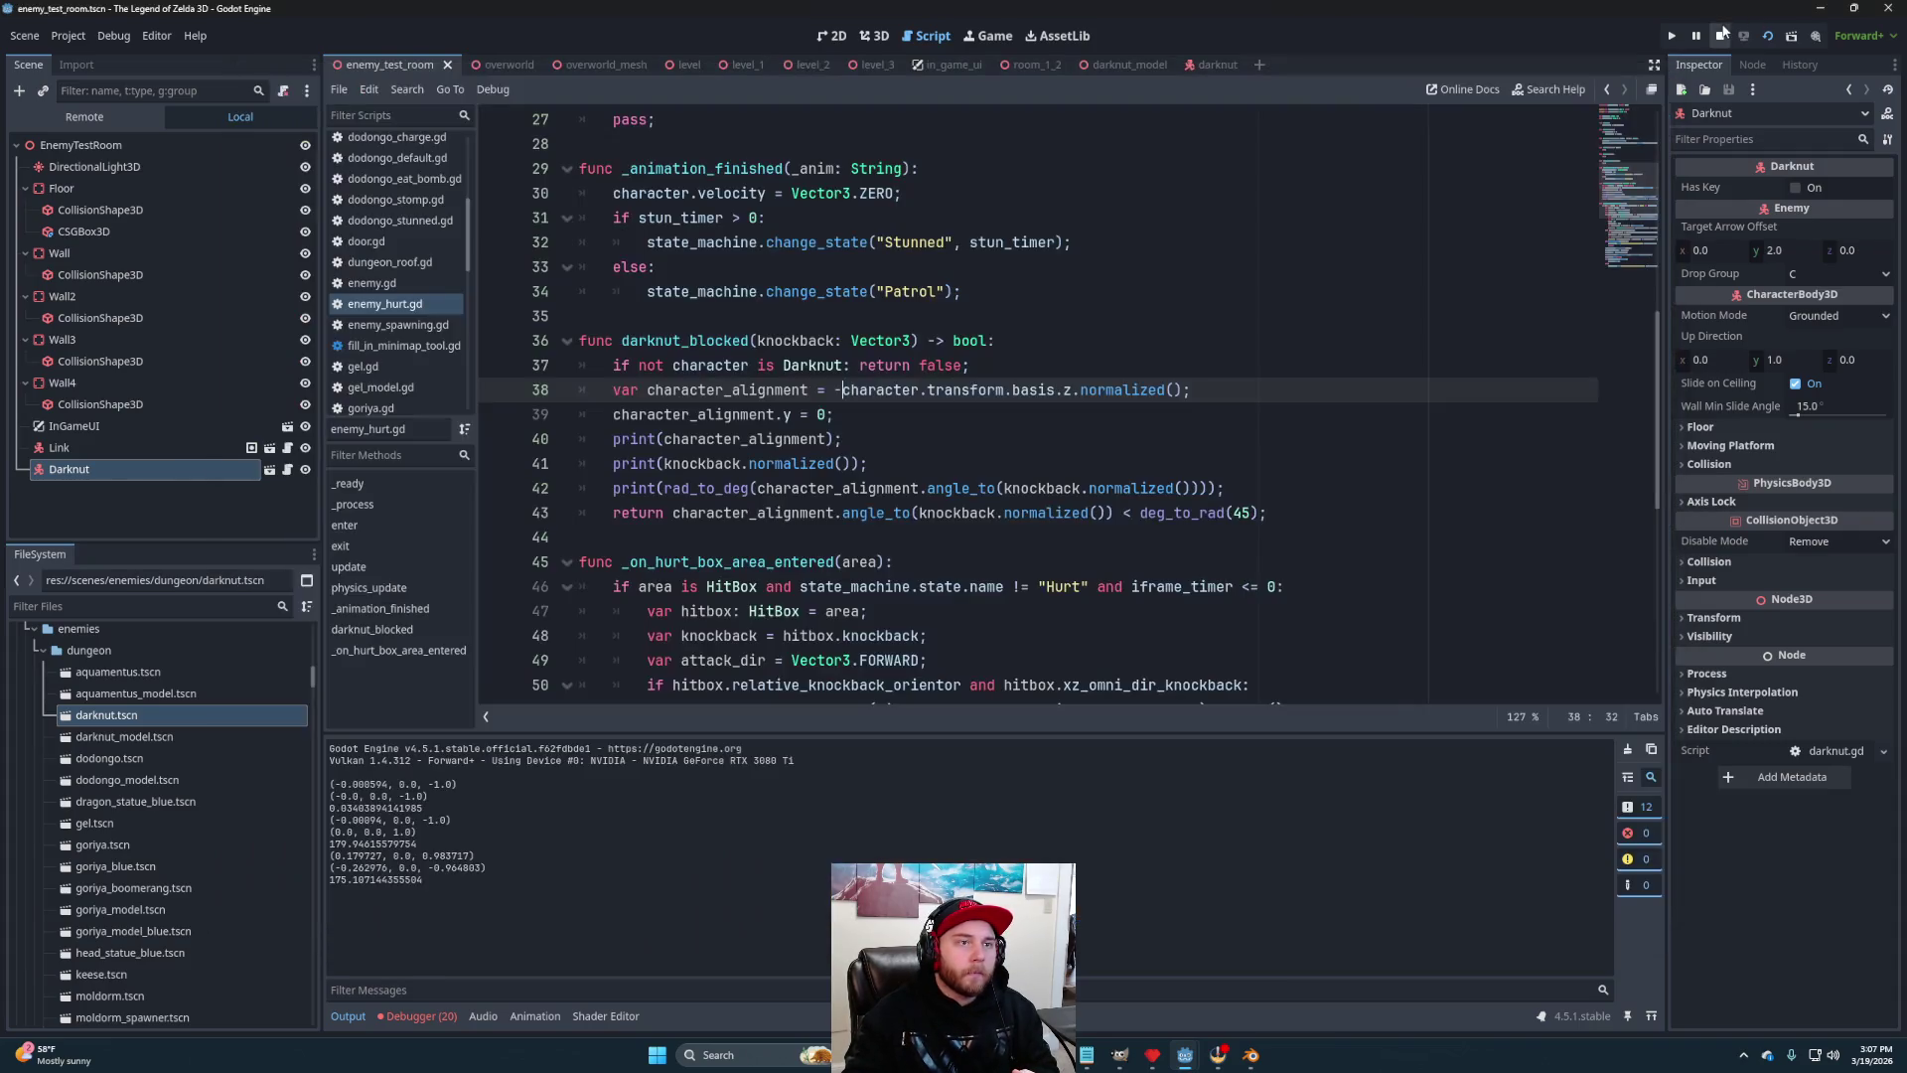
{"action": "key", "text": "BackSpace"}
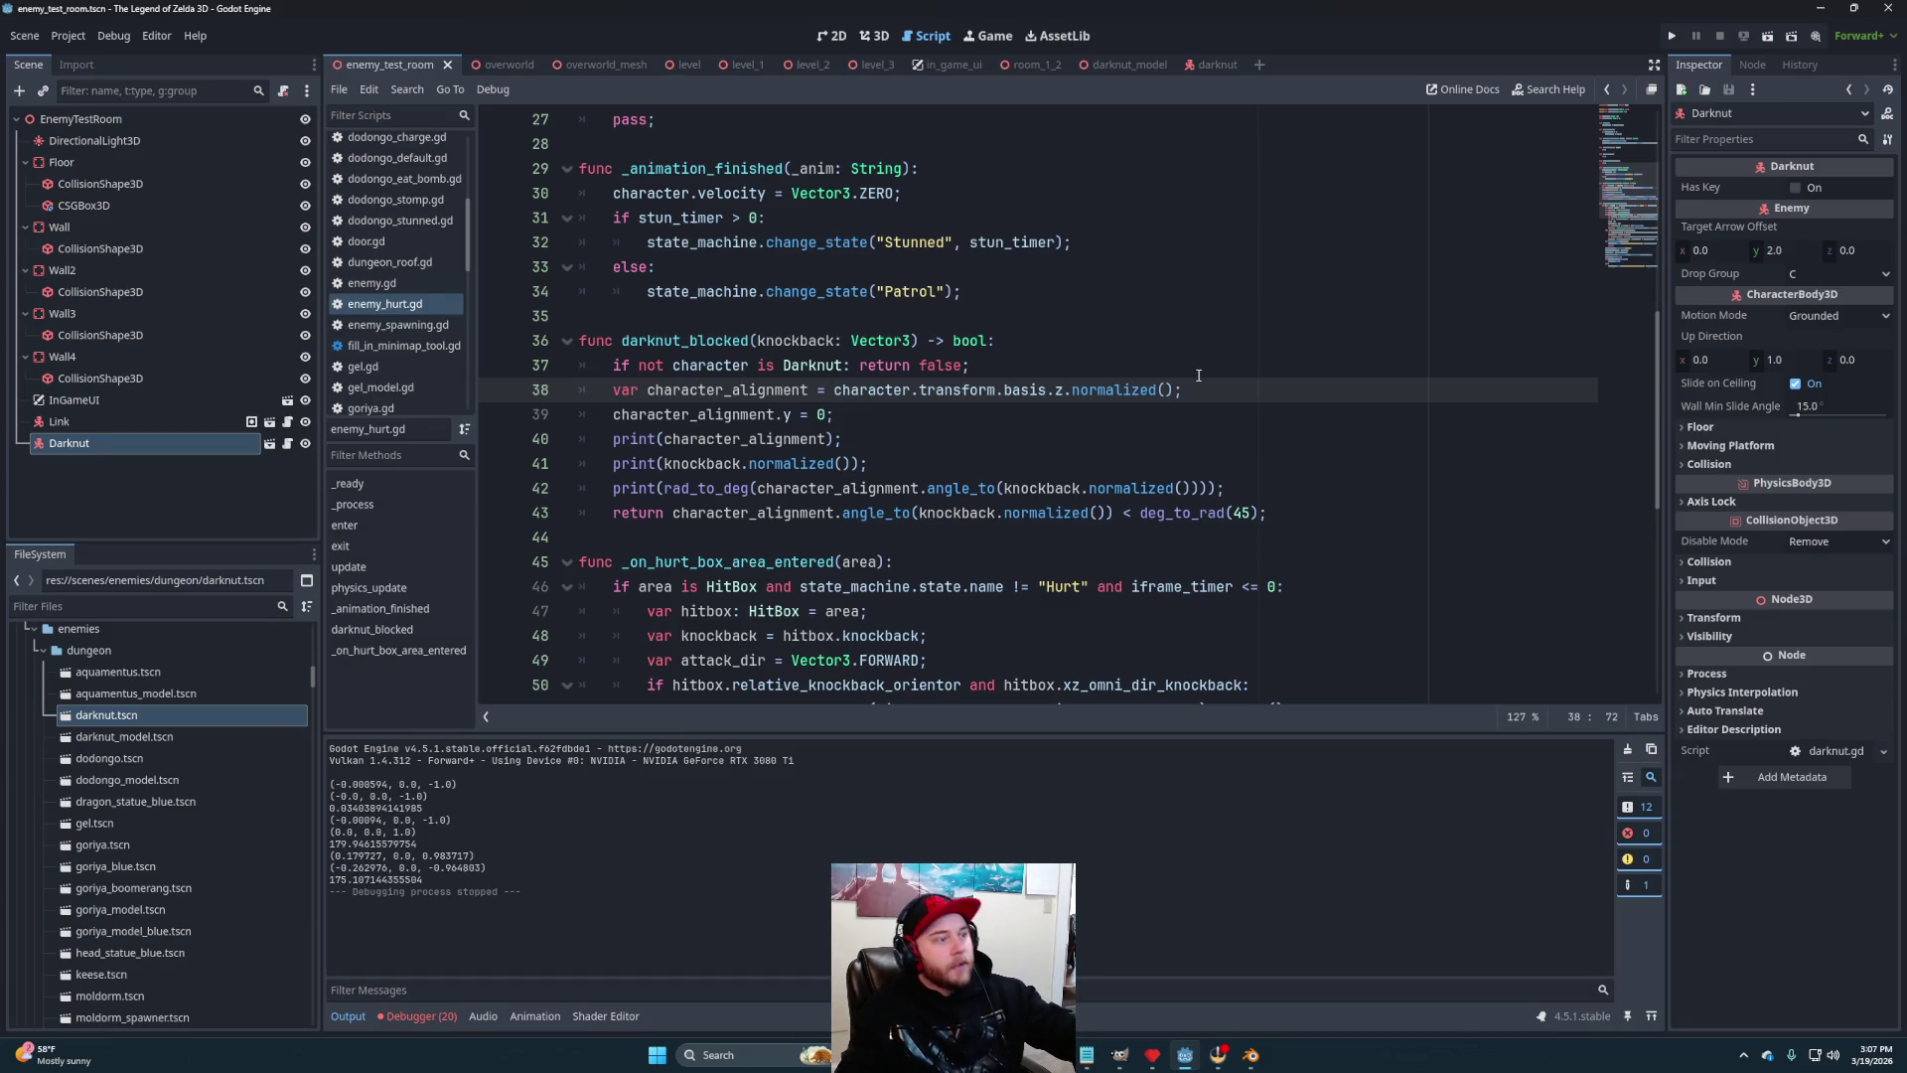
{"action": "key", "text": "Up"}
{"action": "key", "text": "ctrl+s"}
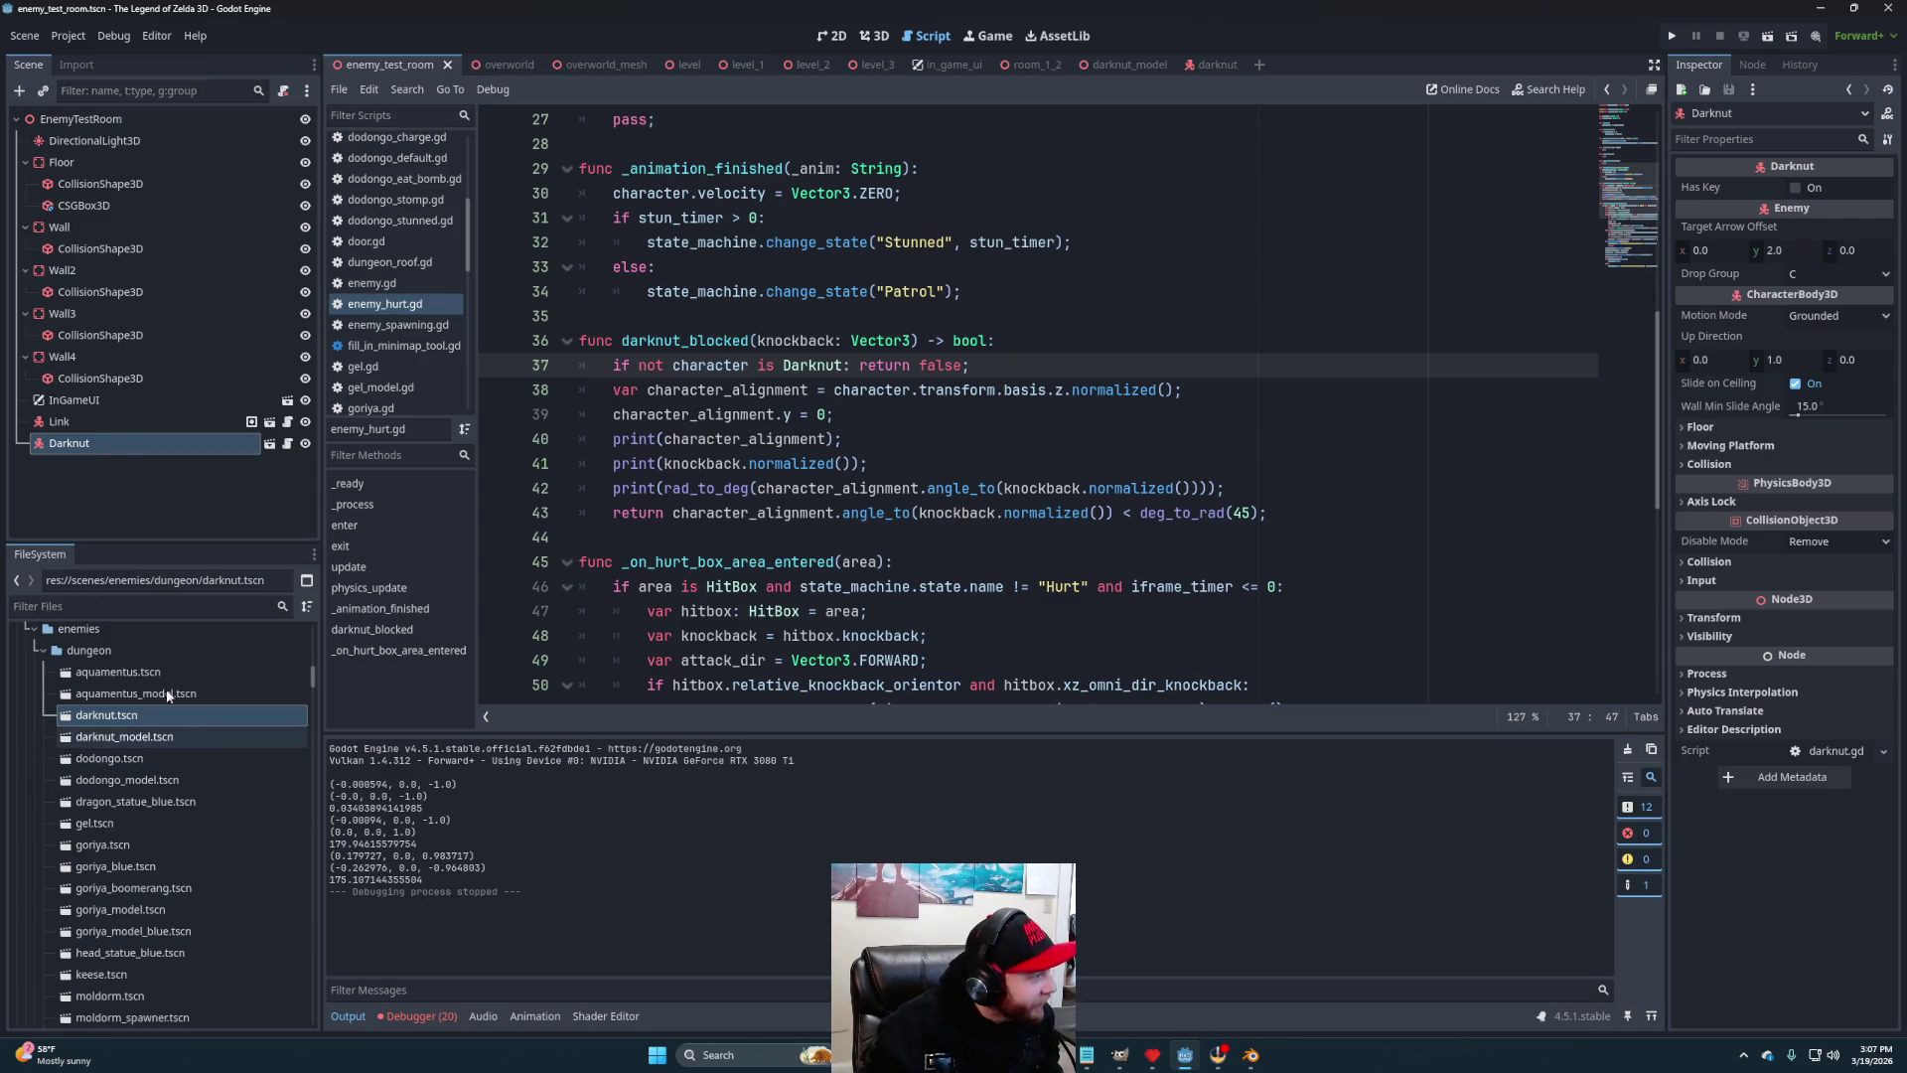
Open sword_beam.tscn from the link folder and select its HitBox Knockback z field
{"action": "left_click", "coordinate": [271, 423]}
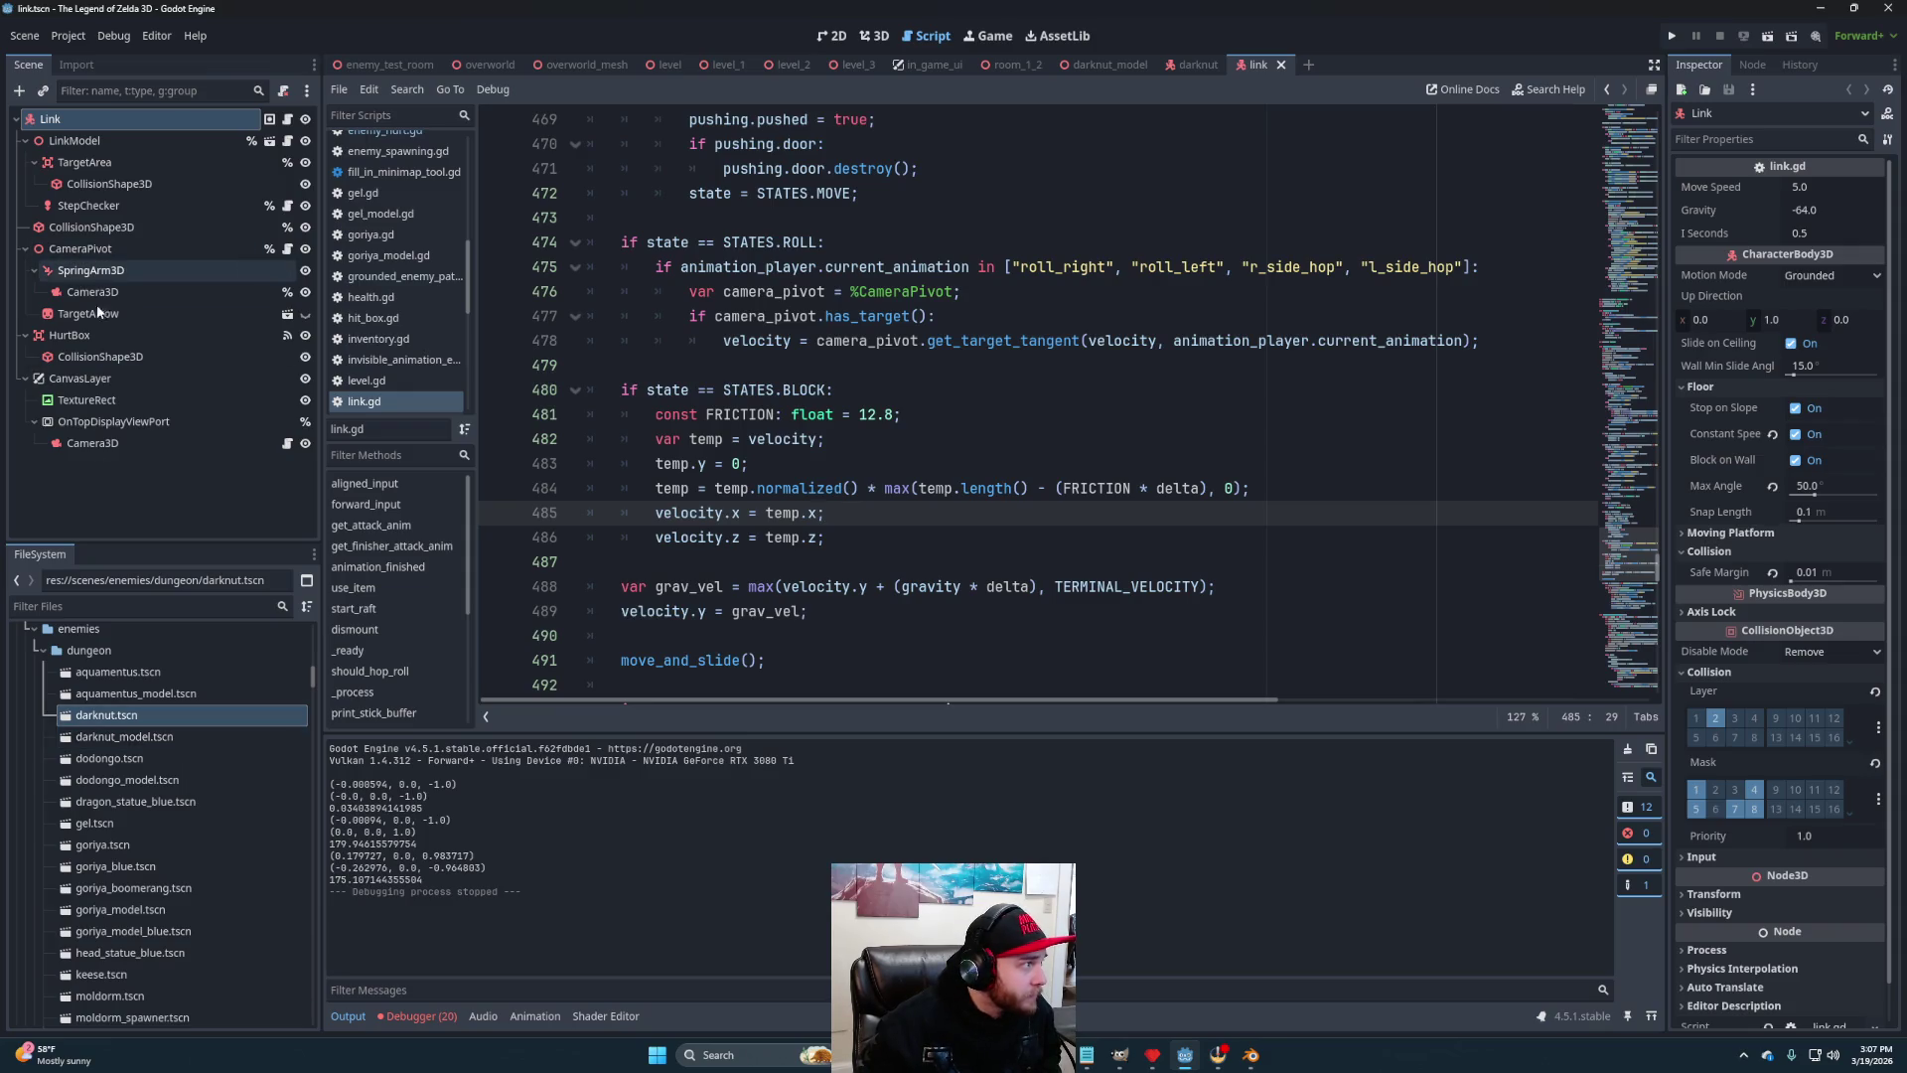
{"action": "left_click_drag", "start_coordinate": [314, 668], "coordinate": [318, 777]}
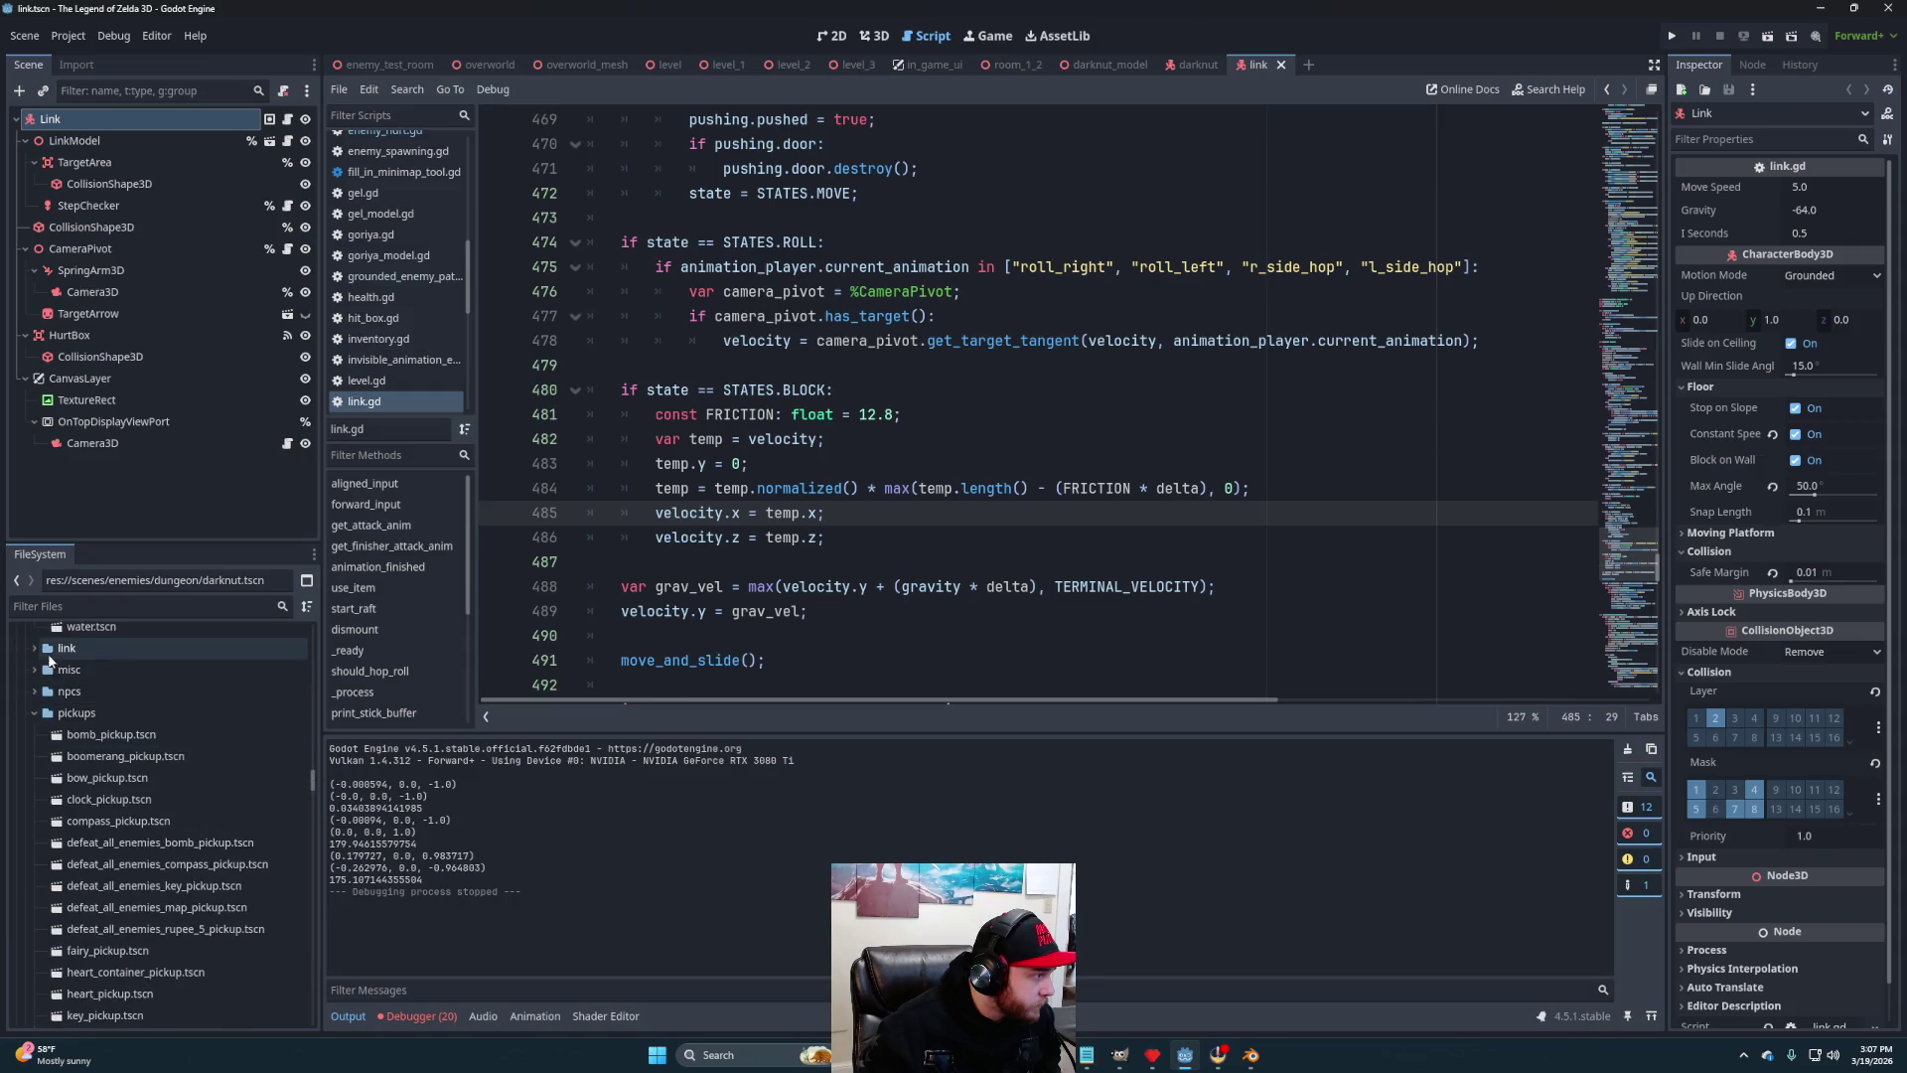
{"action": "left_click", "coordinate": [36, 648]}
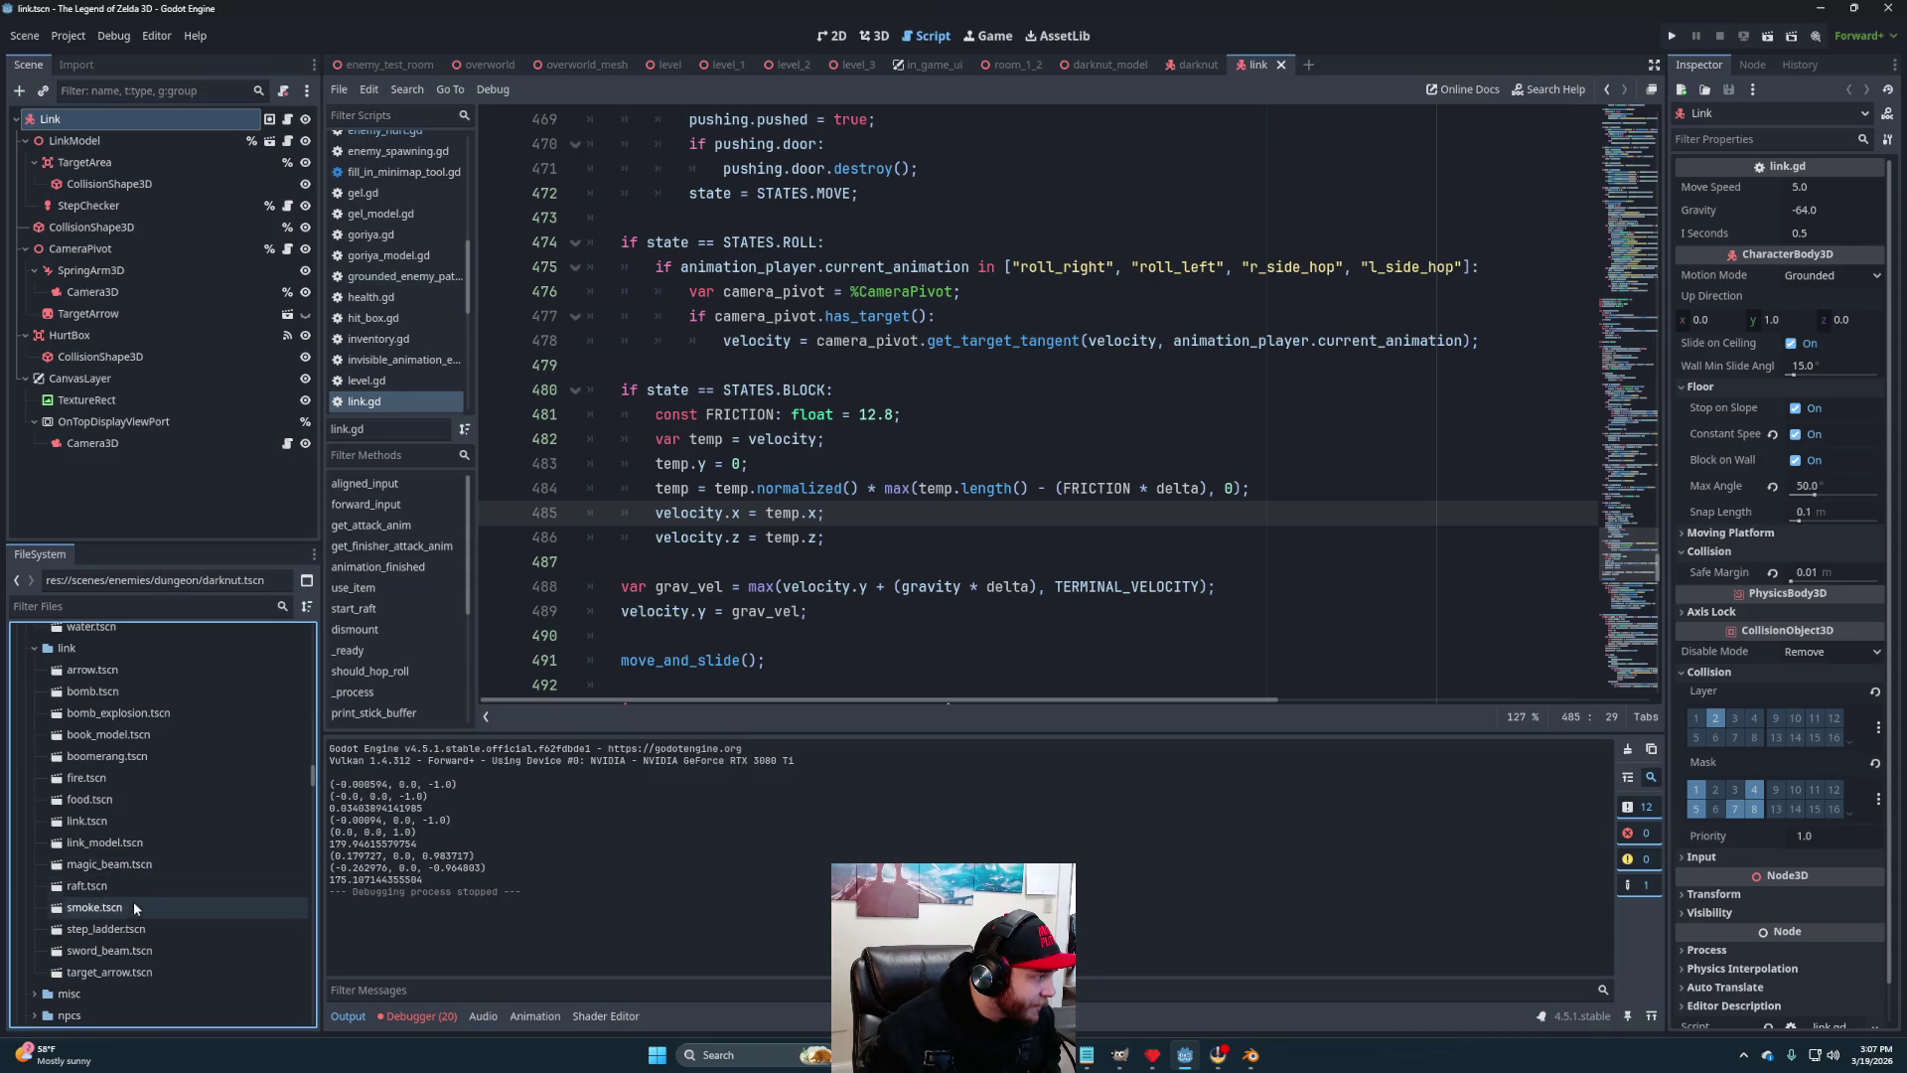
{"action": "double_click", "coordinate": [120, 951]}
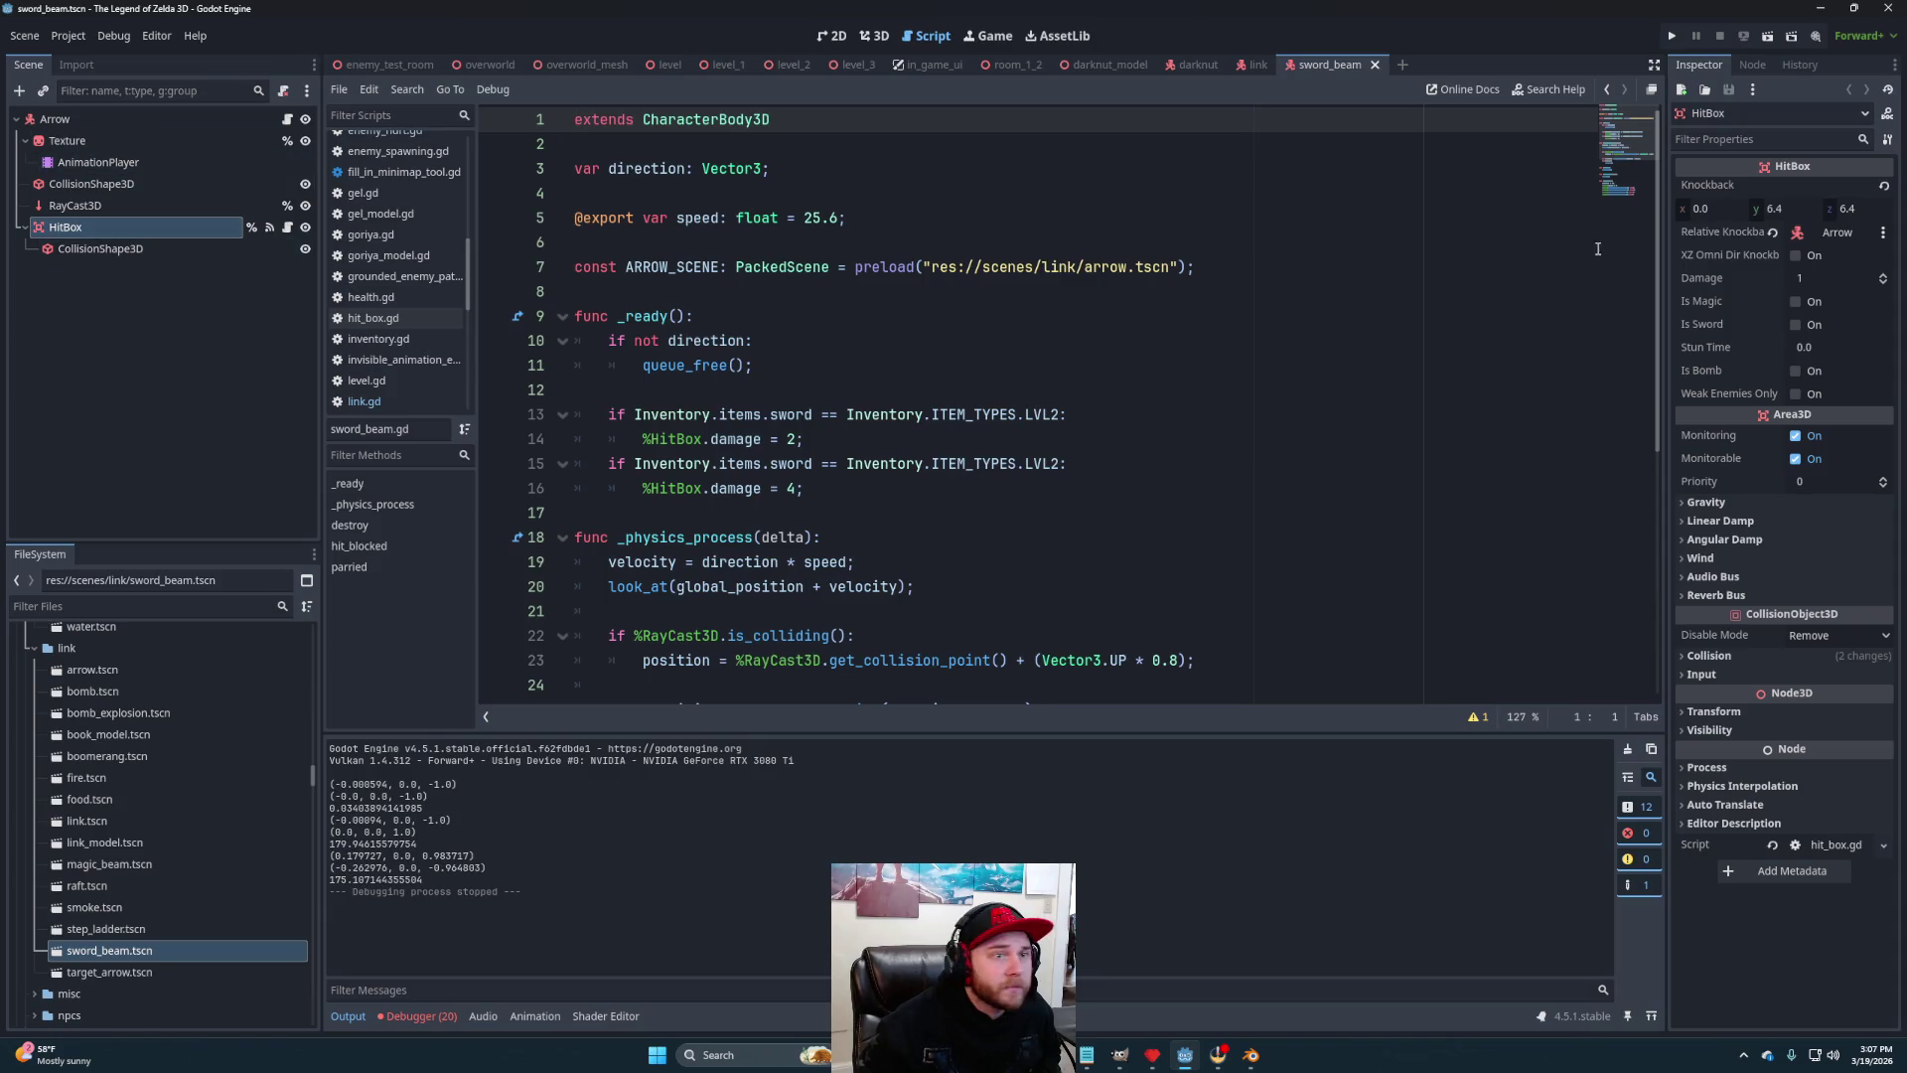
{"action": "left_click", "coordinate": [1846, 209]}
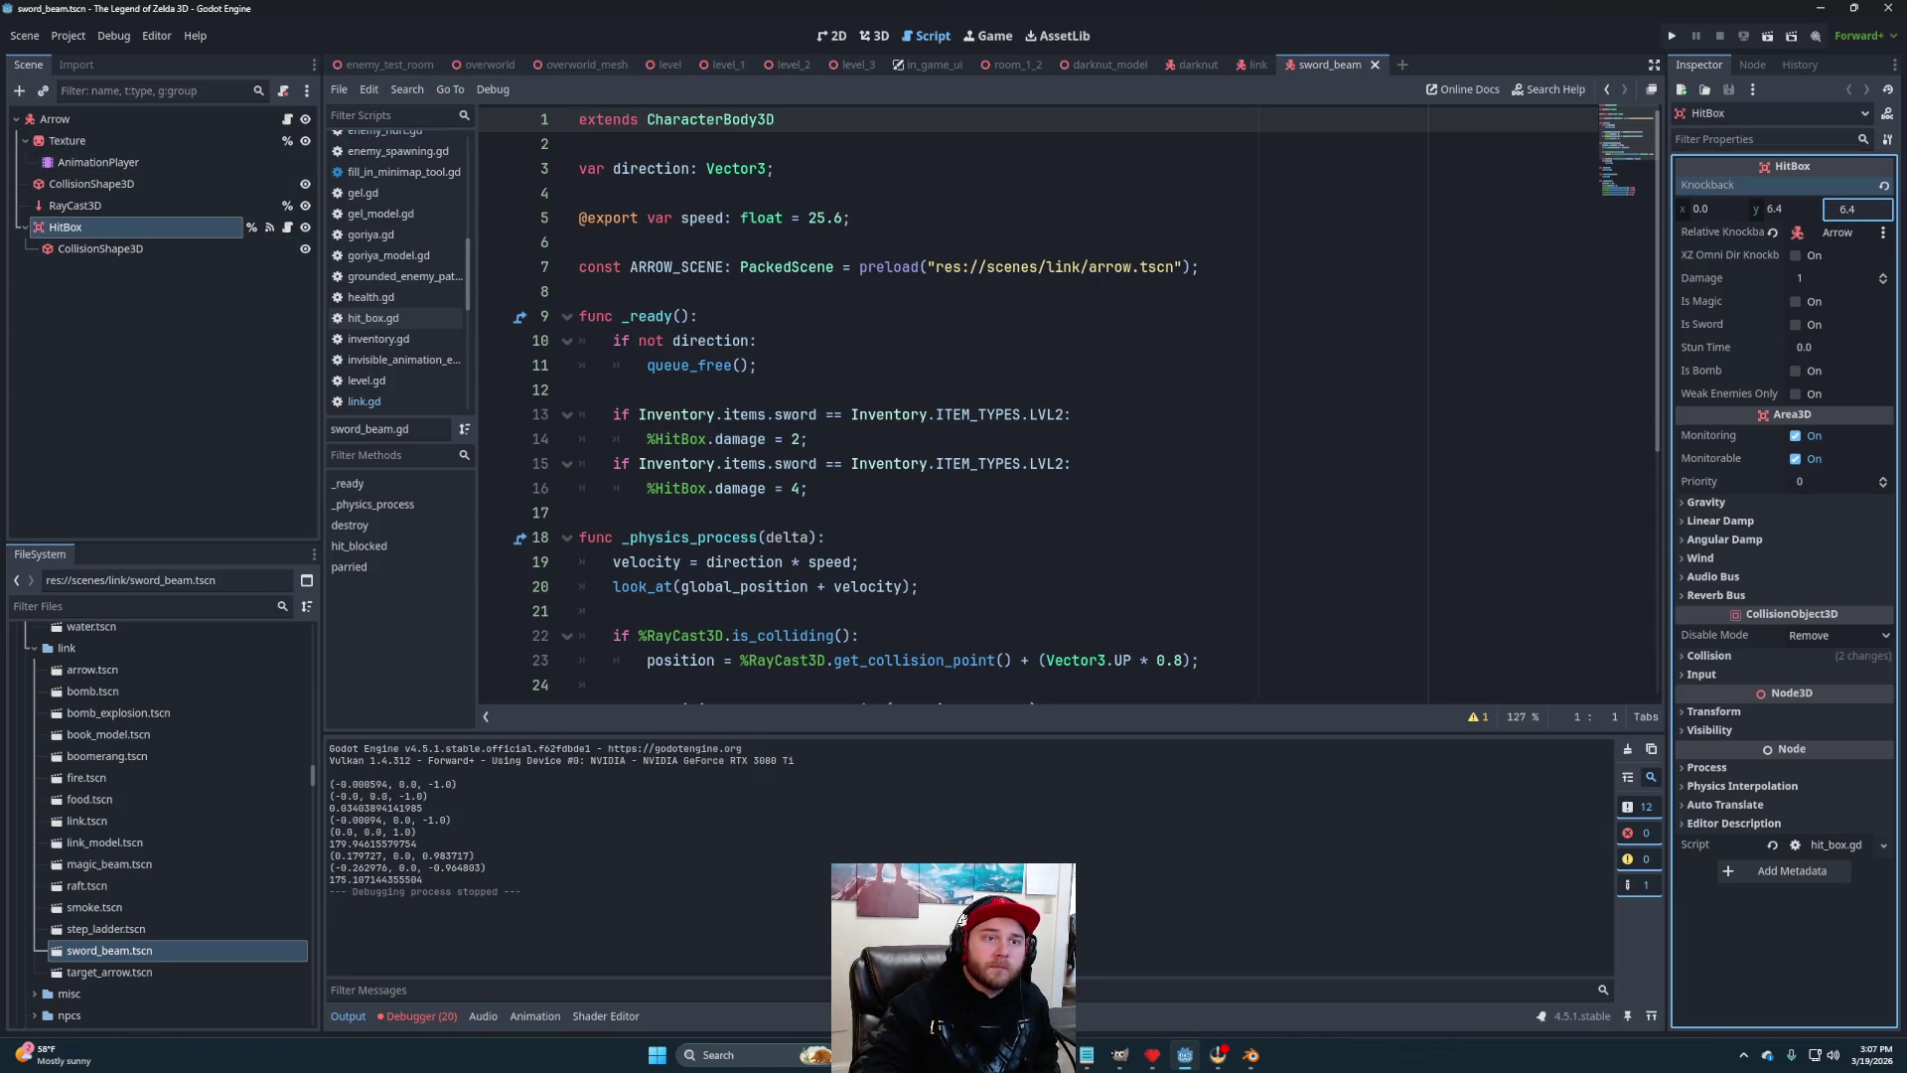
Set the sword beam HitBox knockback z to -6.4, save, and briefly playtest the enemy test room
{"action": "type", "text": "-"}
{"action": "key", "text": "Return"}
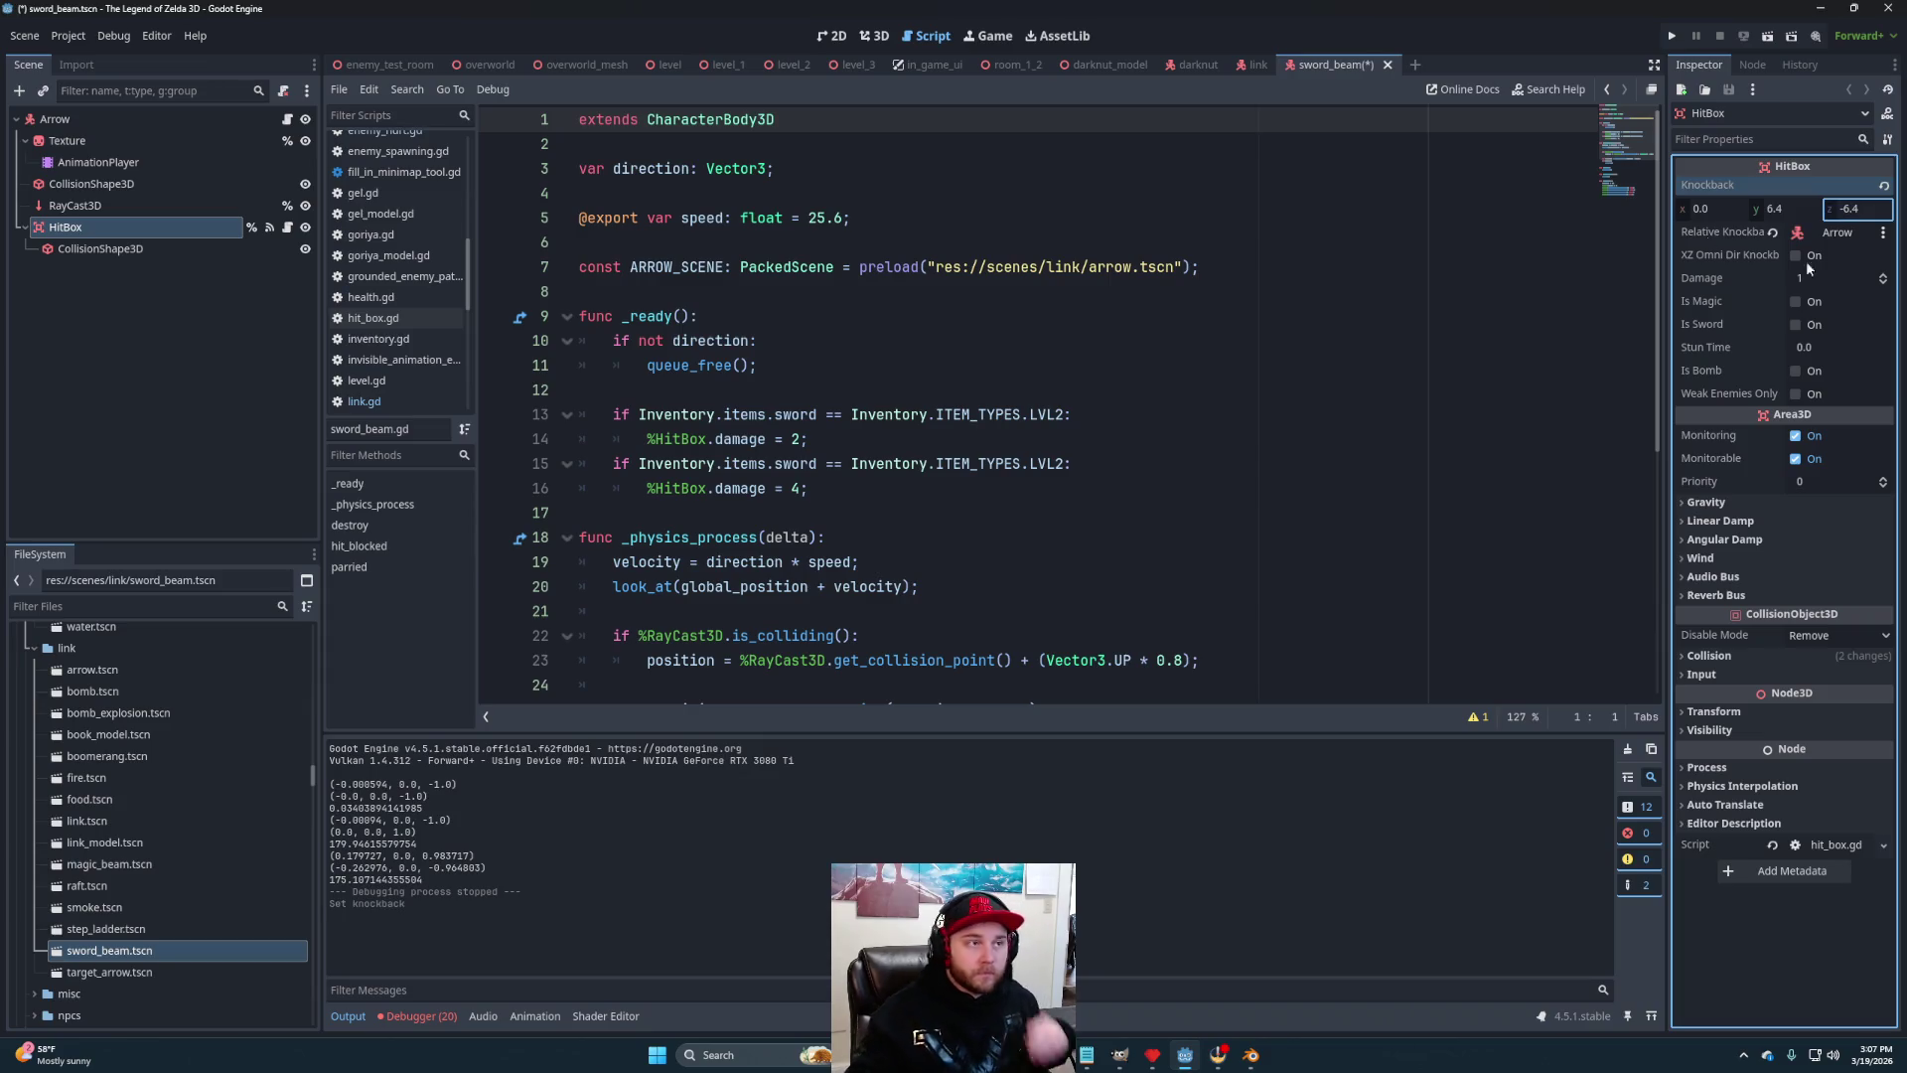
{"action": "key", "text": "ctrl+s"}
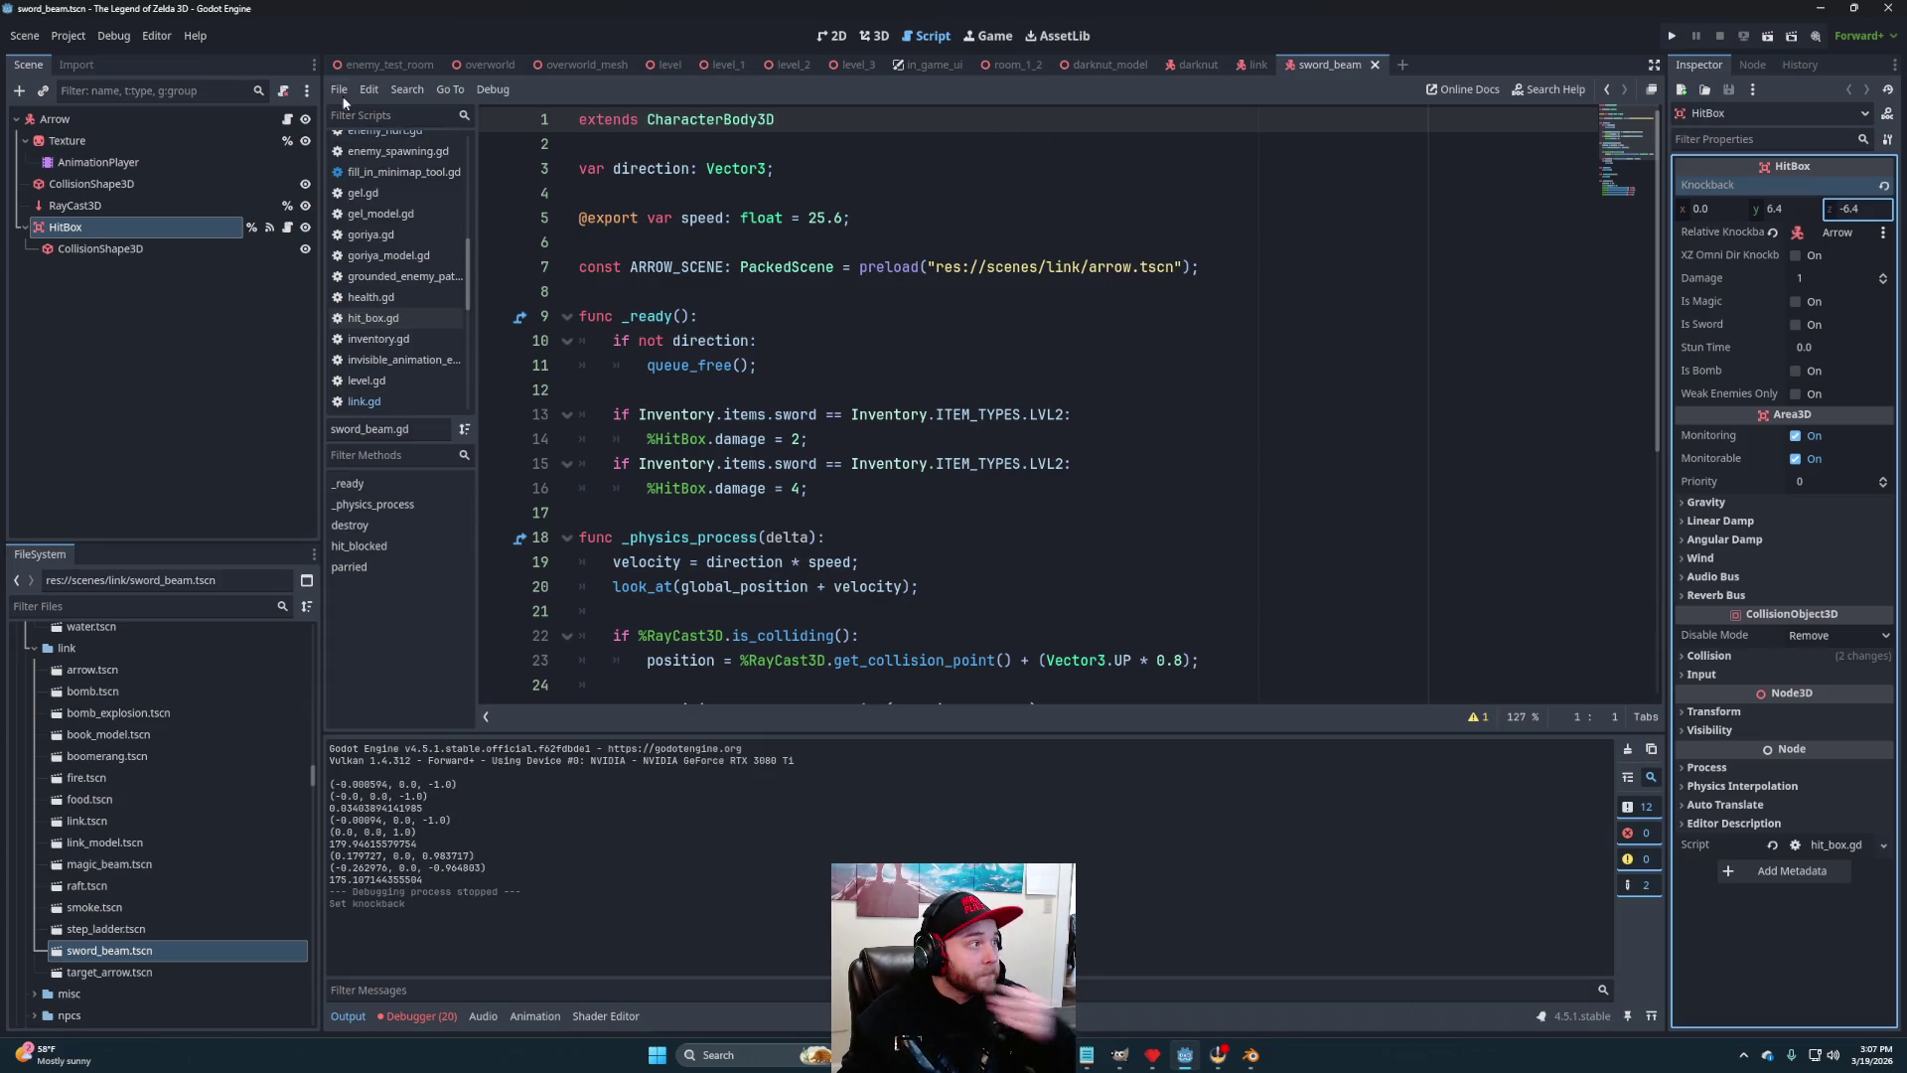
{"action": "left_click", "coordinate": [352, 66]}
{"action": "left_click", "coordinate": [1768, 36]}
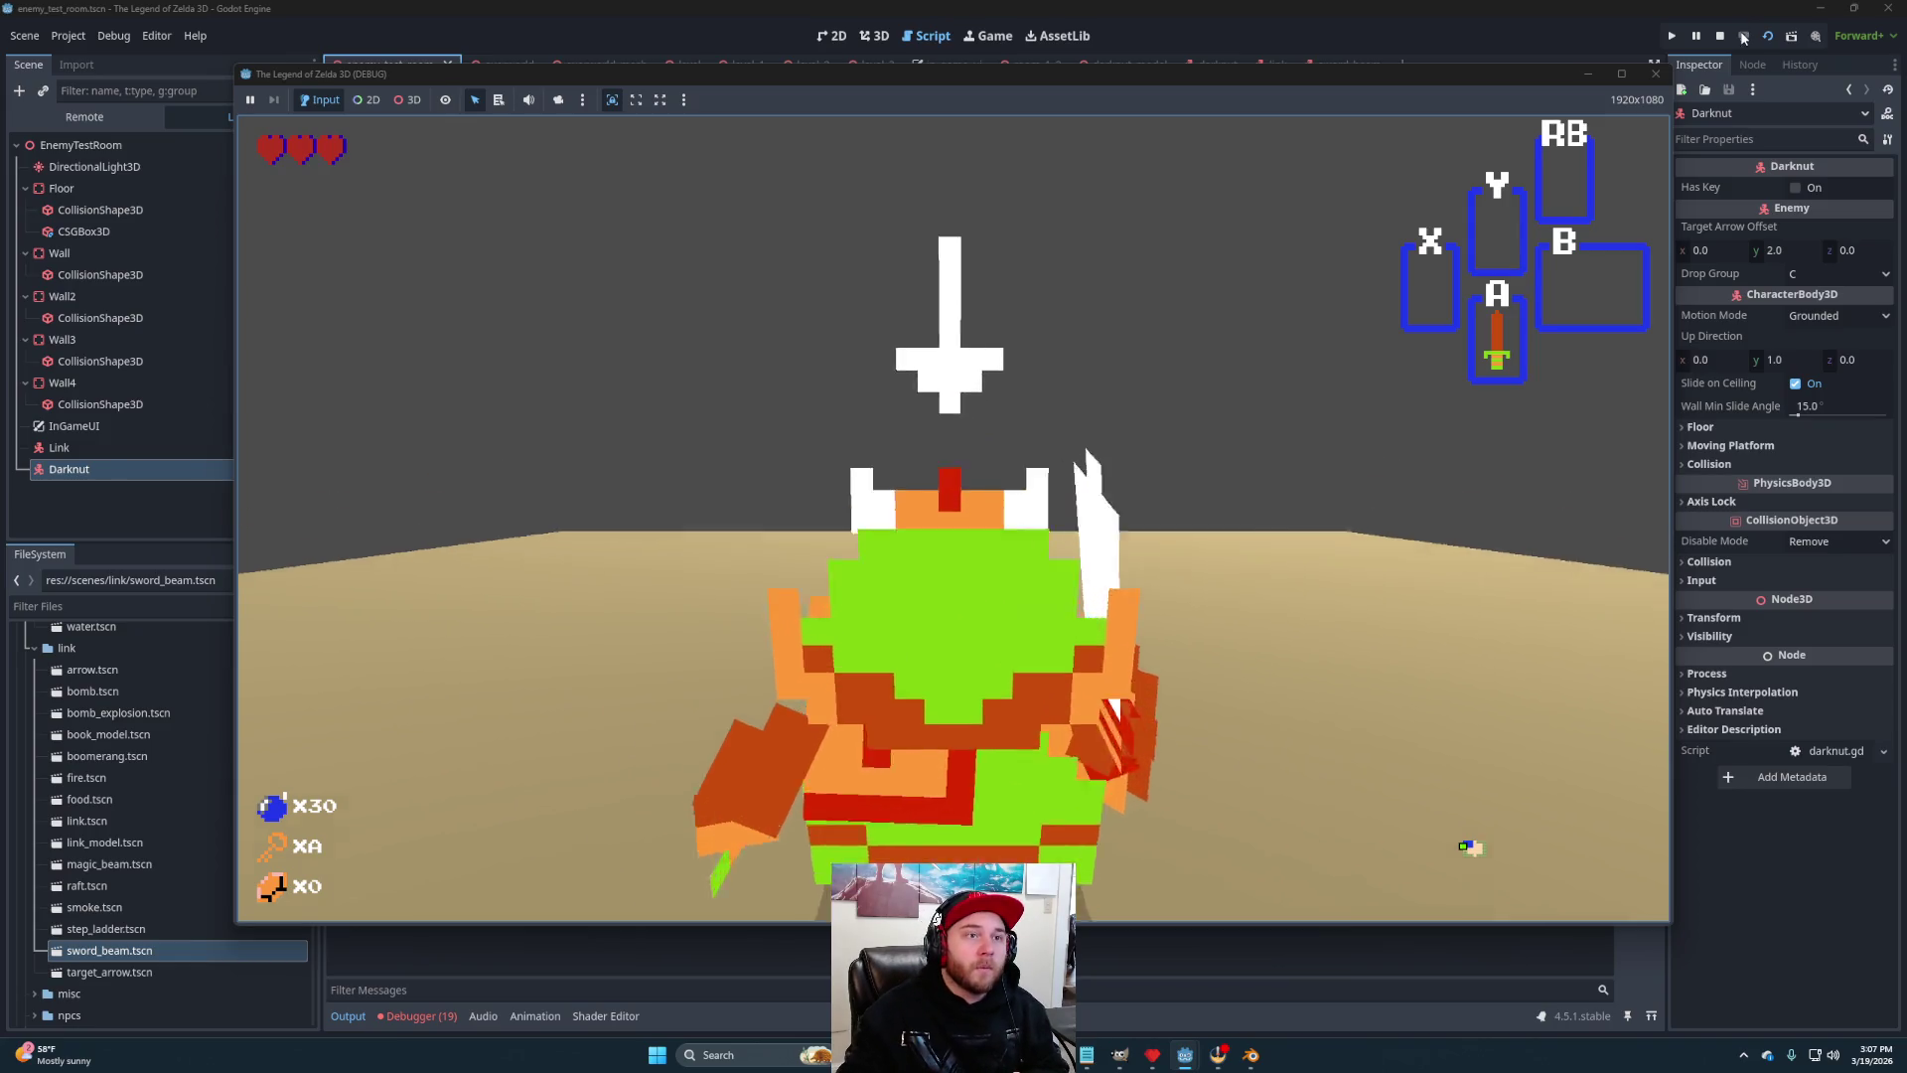
{"action": "left_click", "coordinate": [1720, 36]}
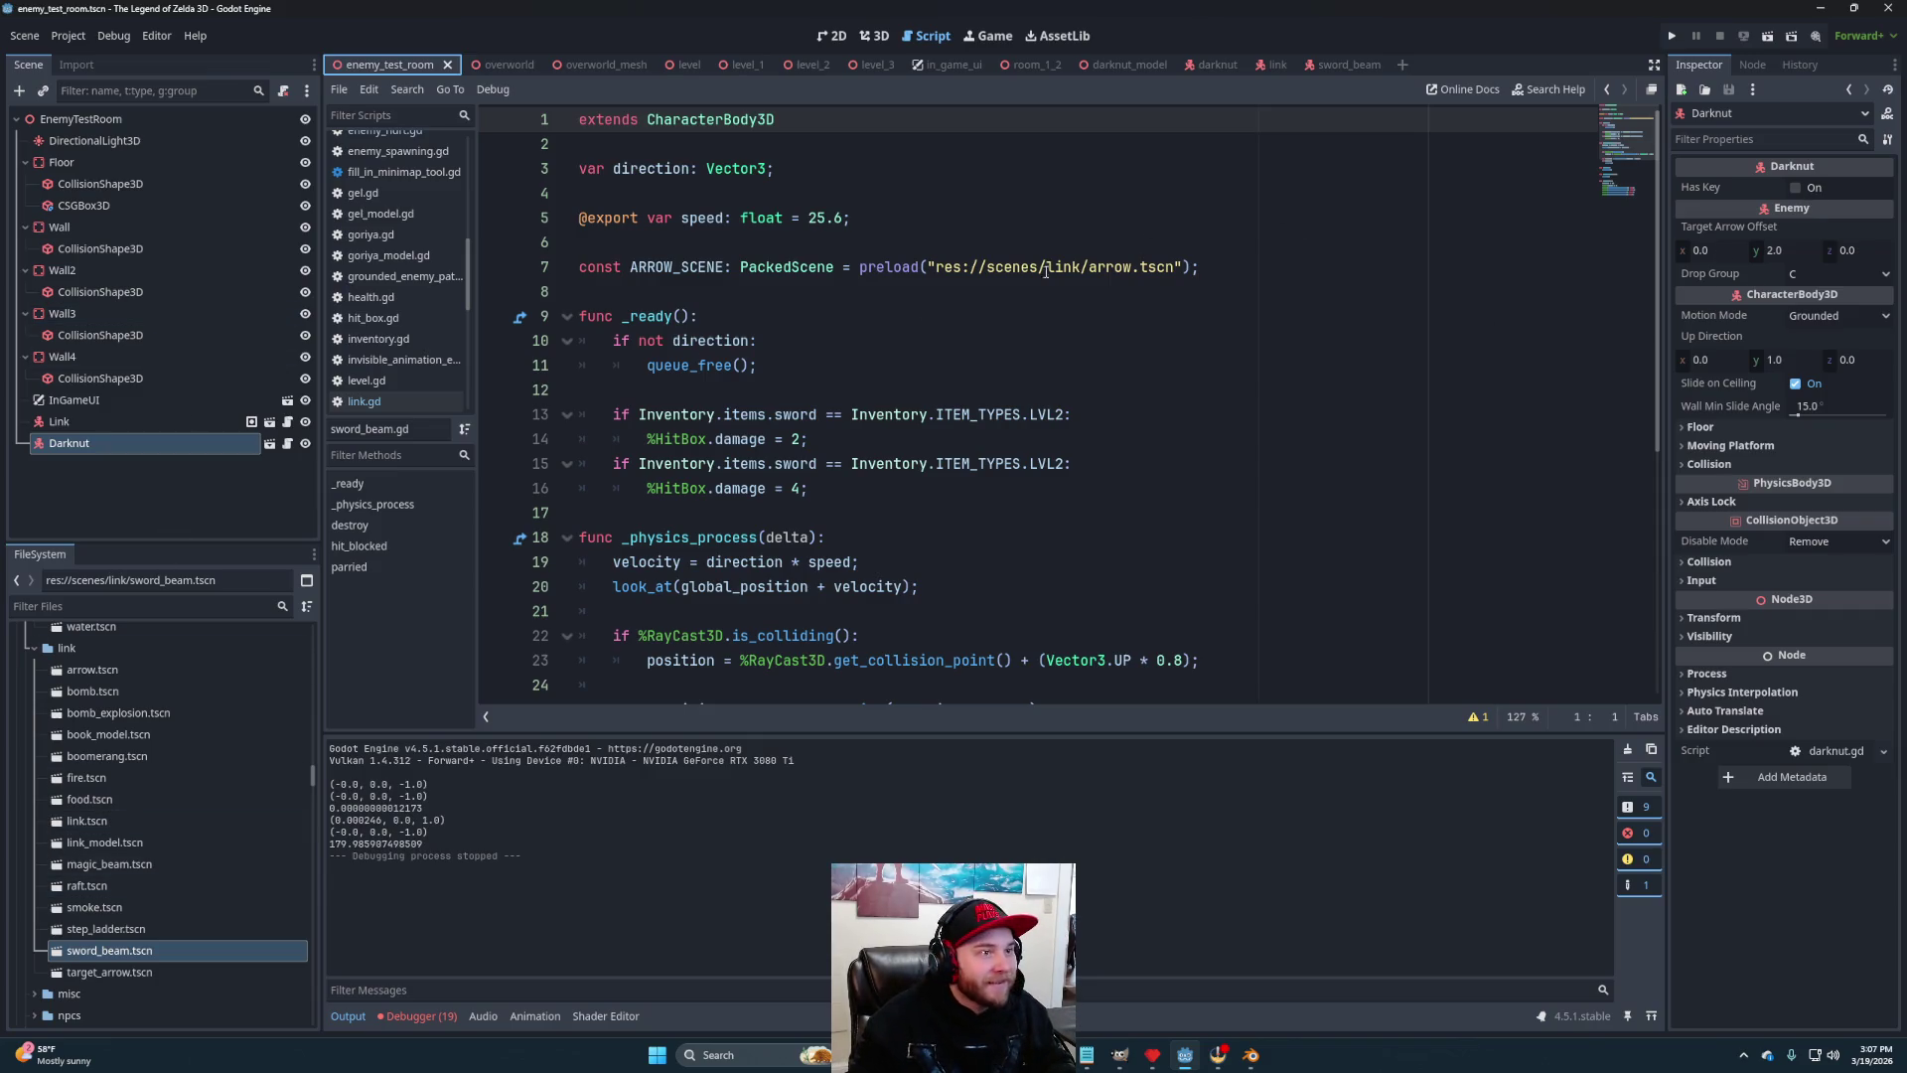
Restore the sword beam knockback z to 6.4, then run and stop the game with F5
{"action": "left_click", "coordinate": [1343, 65]}
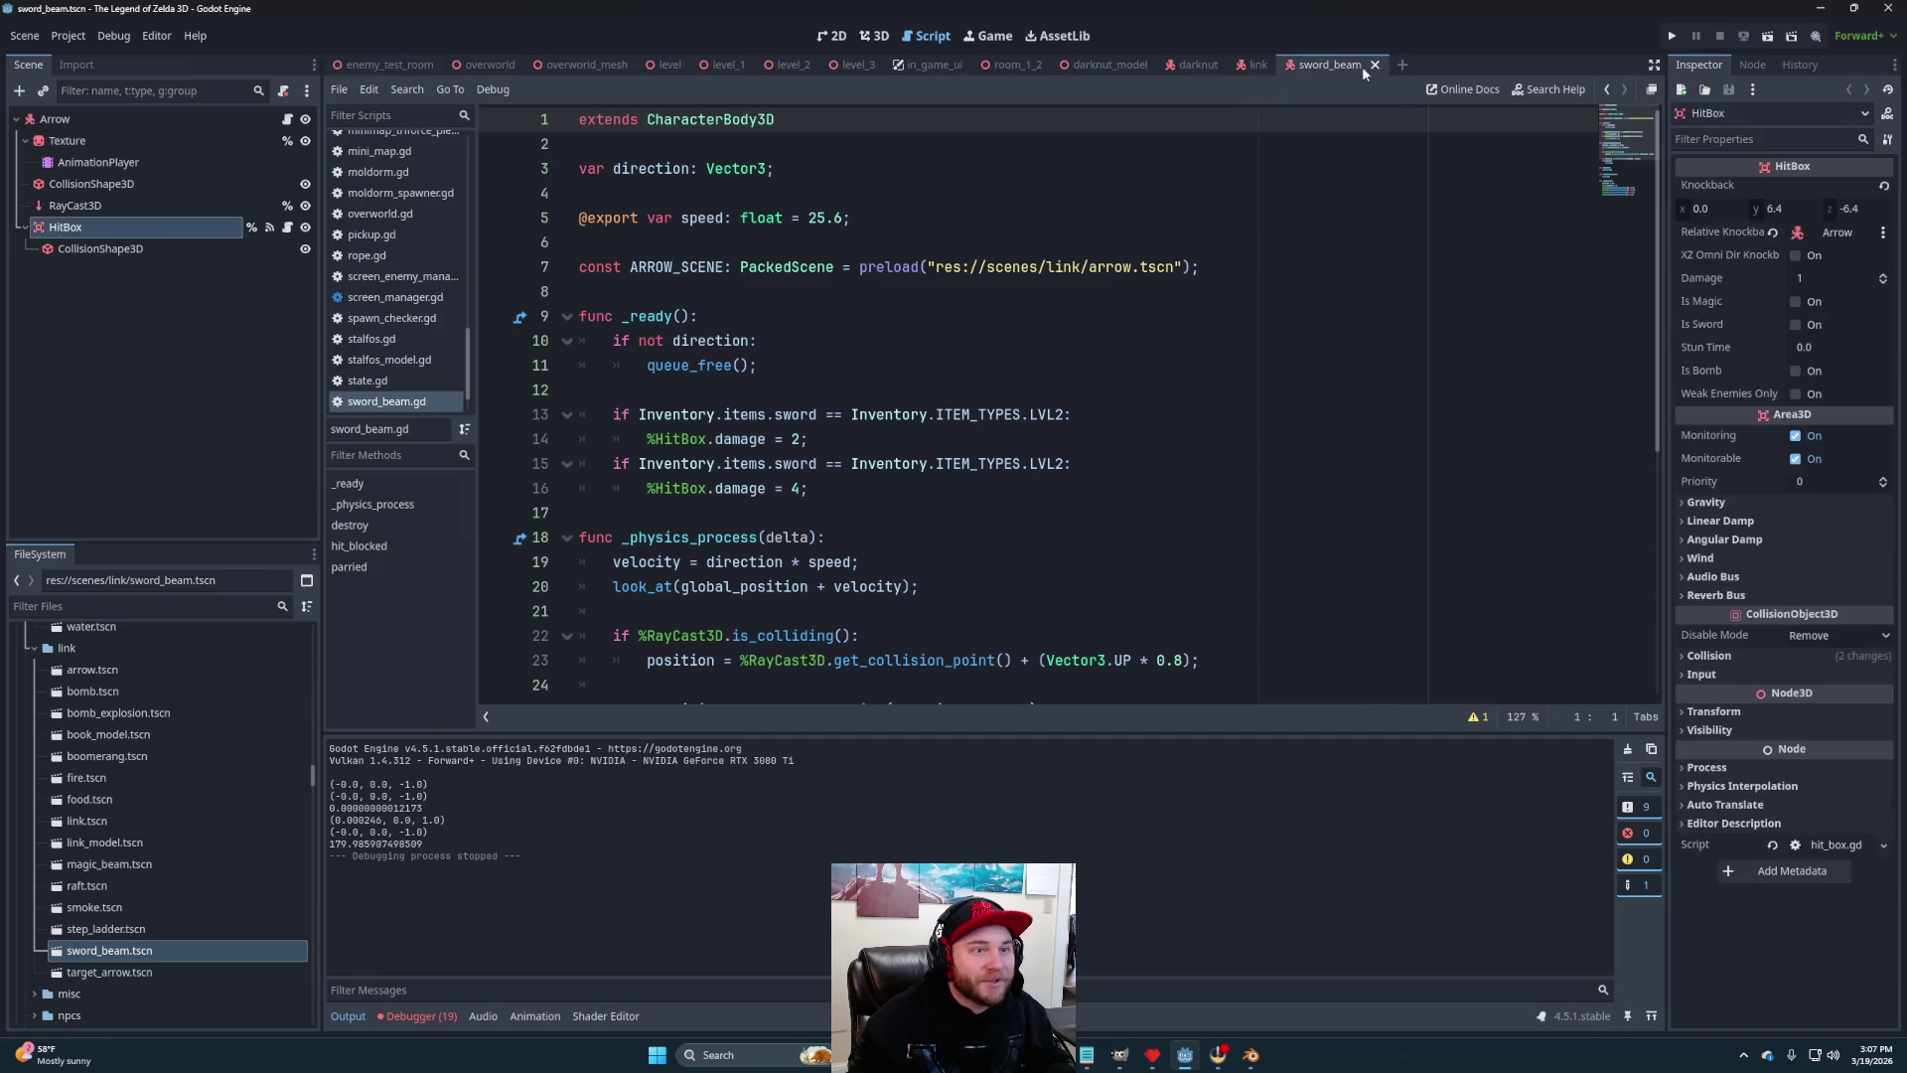
{"action": "left_click", "coordinate": [1842, 208]}
{"action": "type", "text": "6.4"}
{"action": "key", "text": "Return"}
{"action": "key", "text": "F5"}
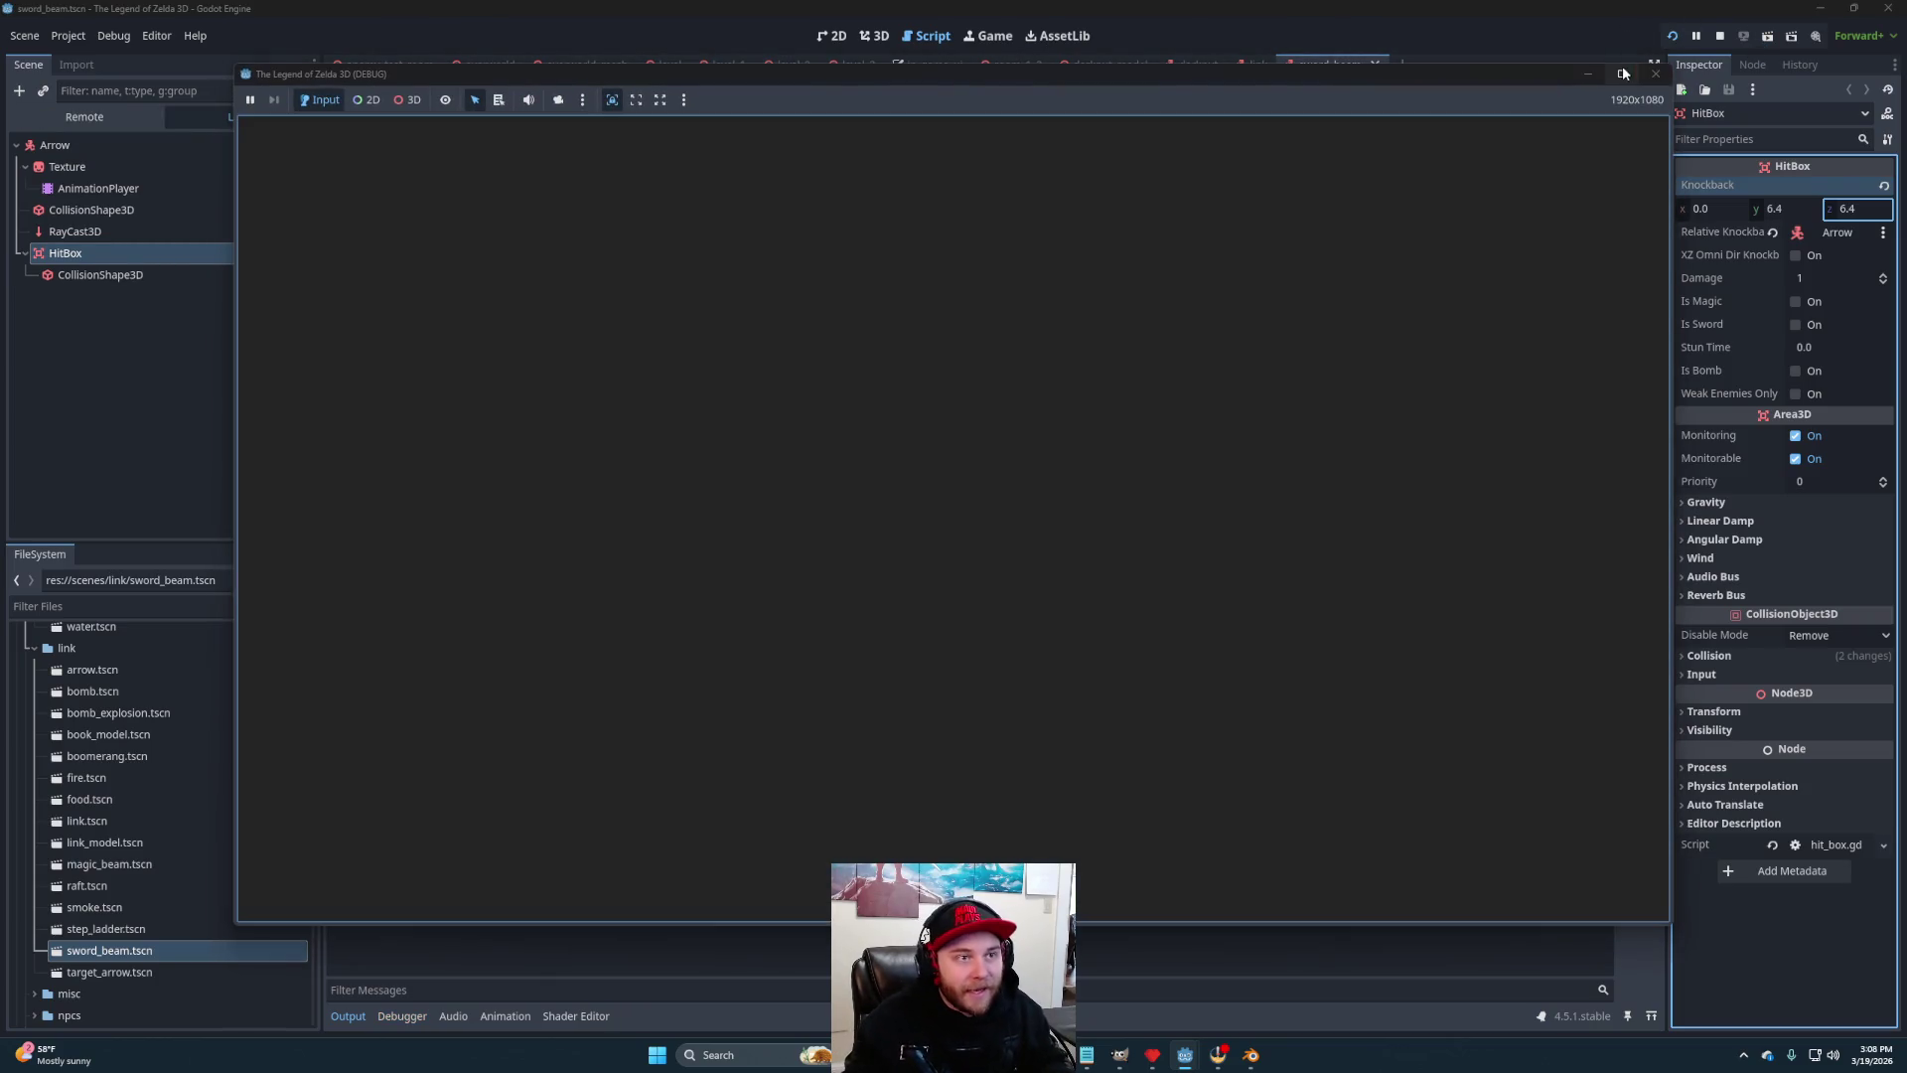
{"action": "left_click", "coordinate": [1720, 38]}
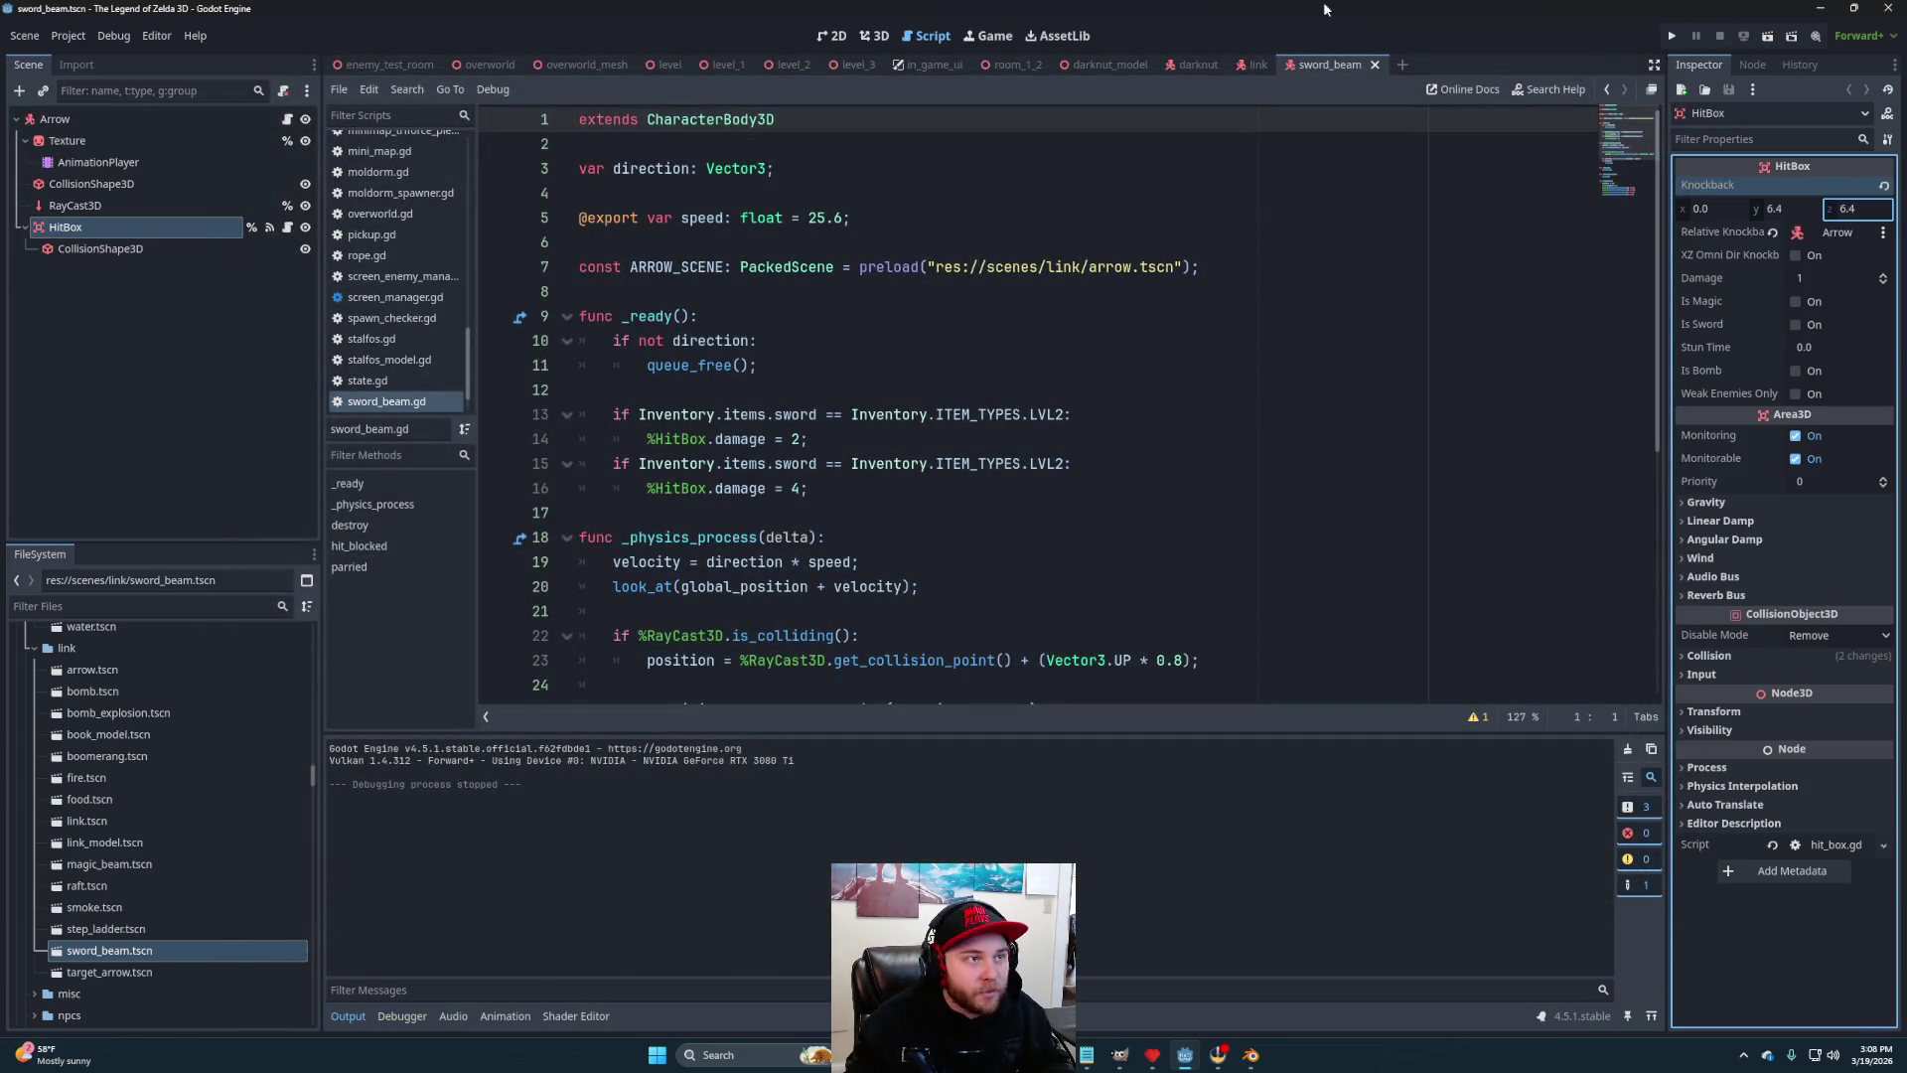
Playtest the enemy test room, swinging Link's sword at the Darknut and rolling
{"action": "key", "text": "ctrl+Tab"}
{"action": "left_click", "coordinate": [1790, 37]}
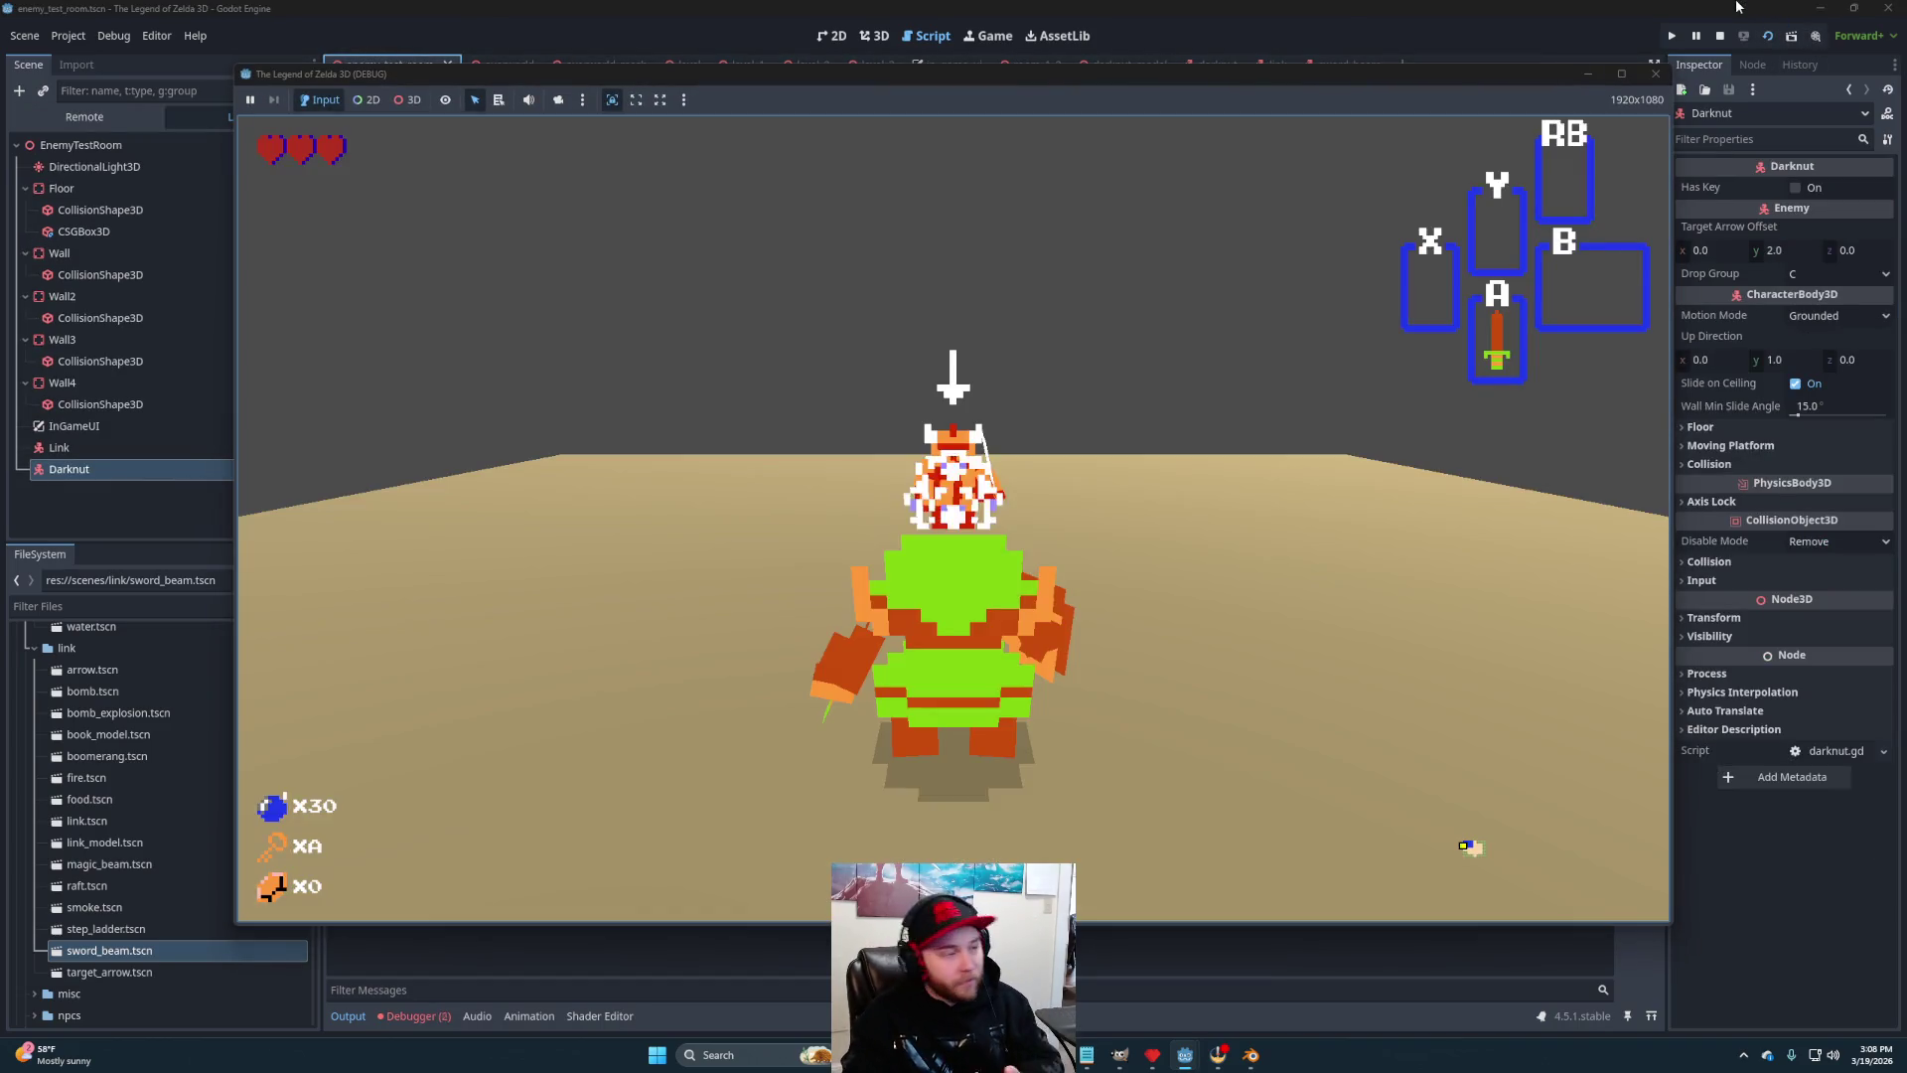
{"action": "key", "text": "space"}
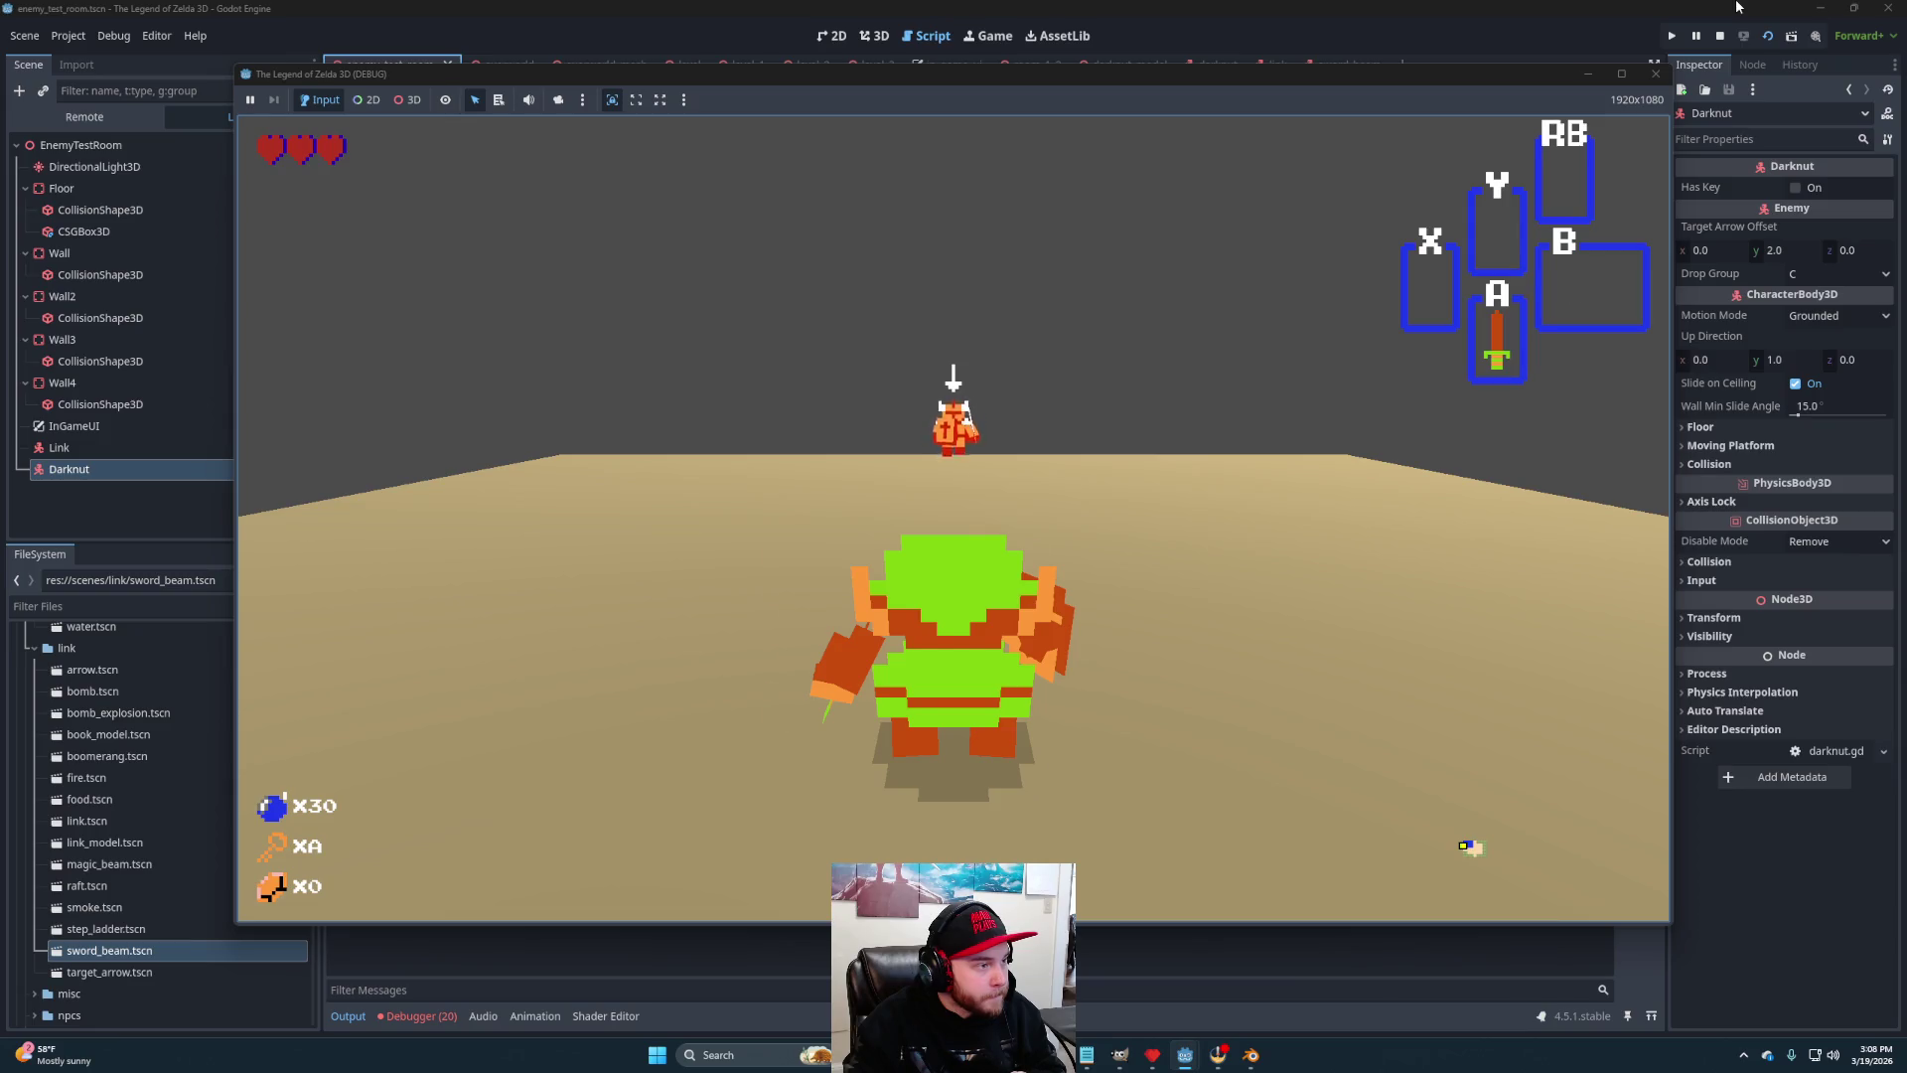
{"action": "key", "text": "space"}
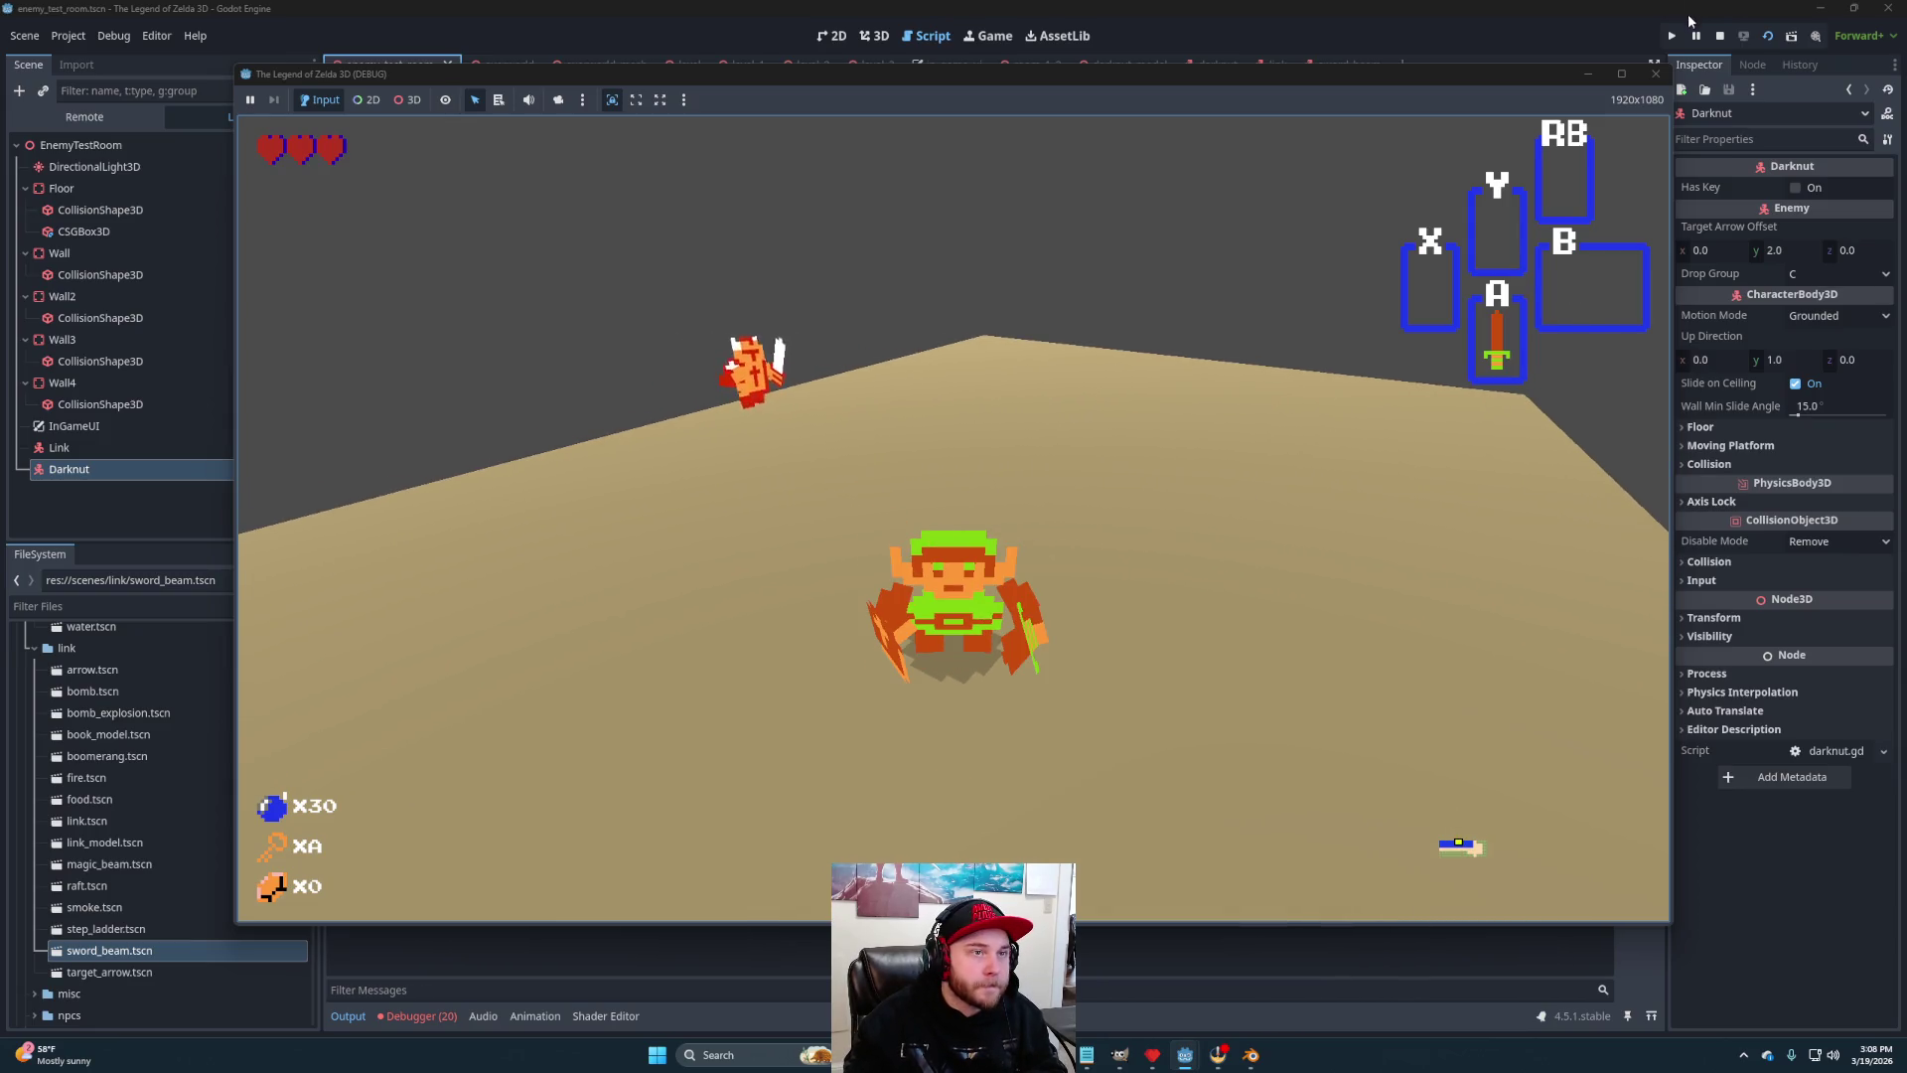
{"action": "left_click", "coordinate": [1720, 36]}
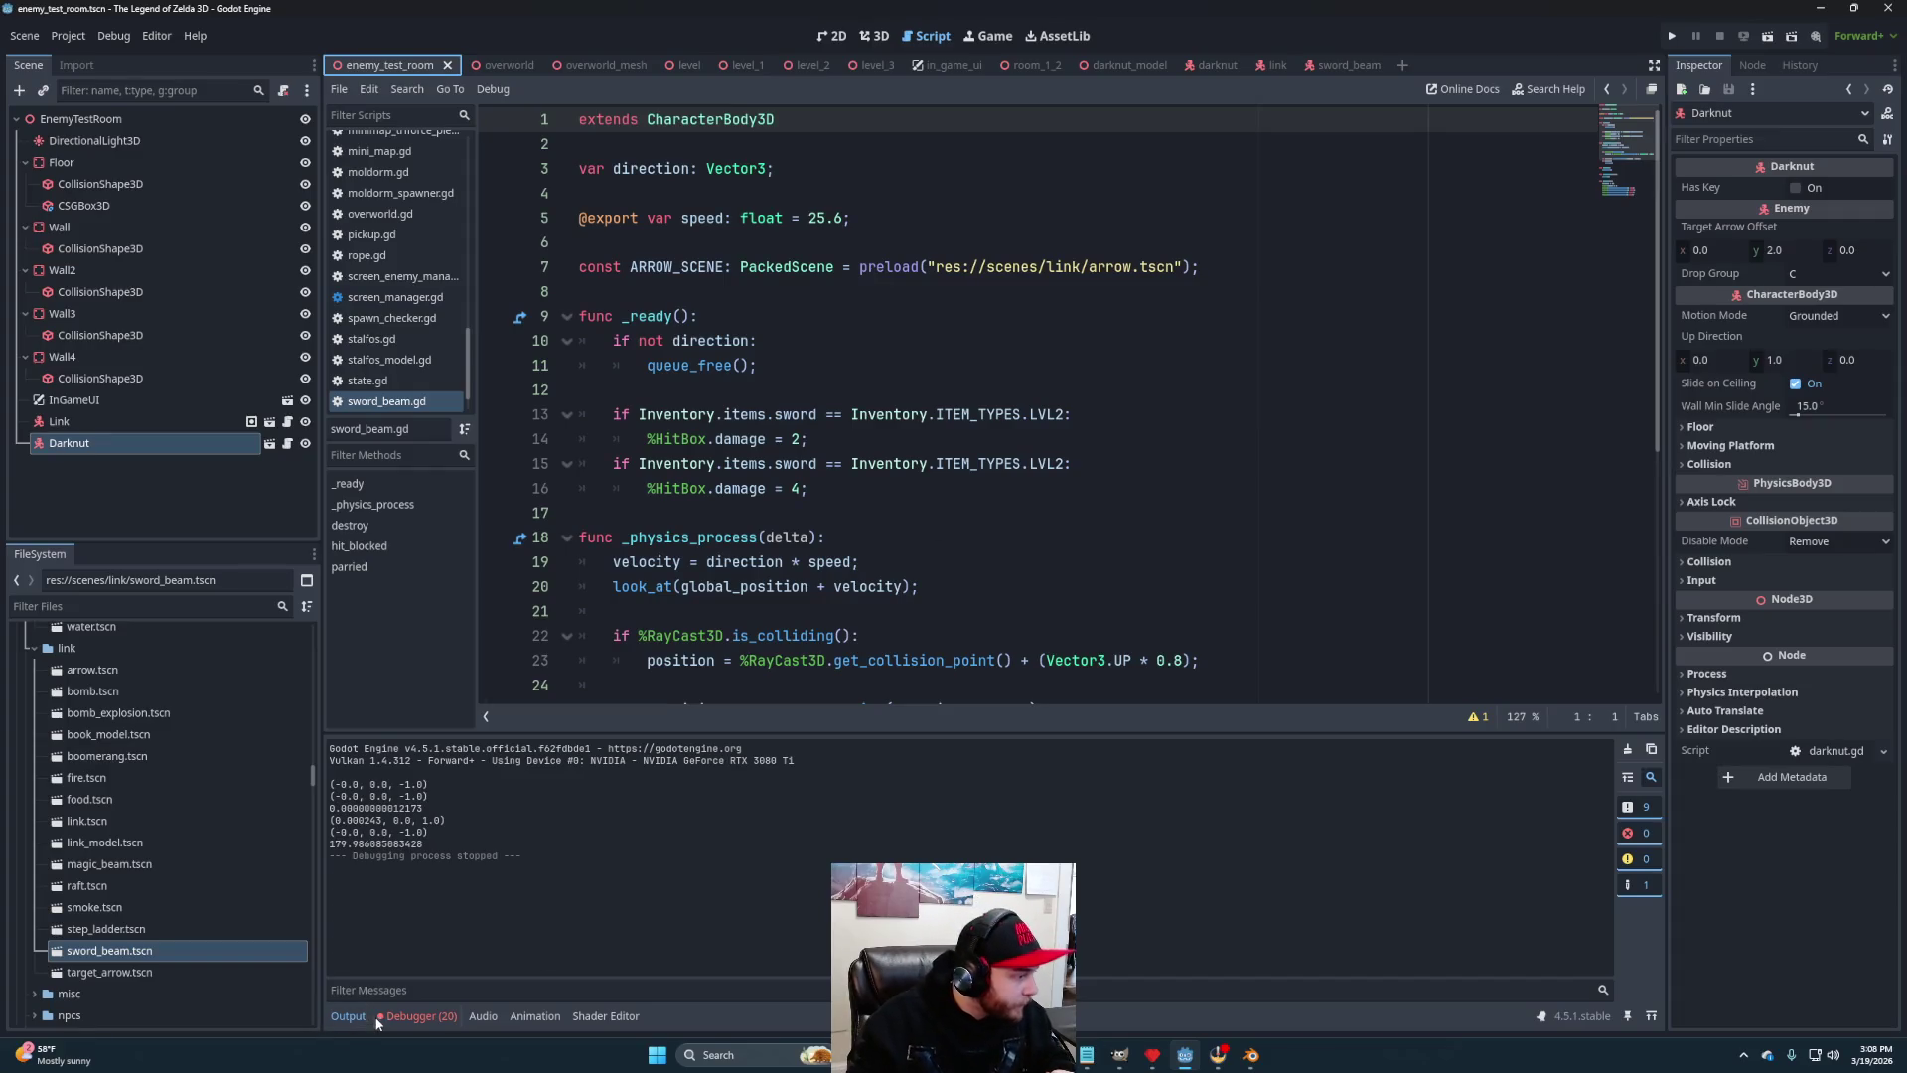
Show the debugger Errors list and jump from an AnimationPlayer error to animation_enabler.gd
{"action": "left_click", "coordinate": [417, 1016]}
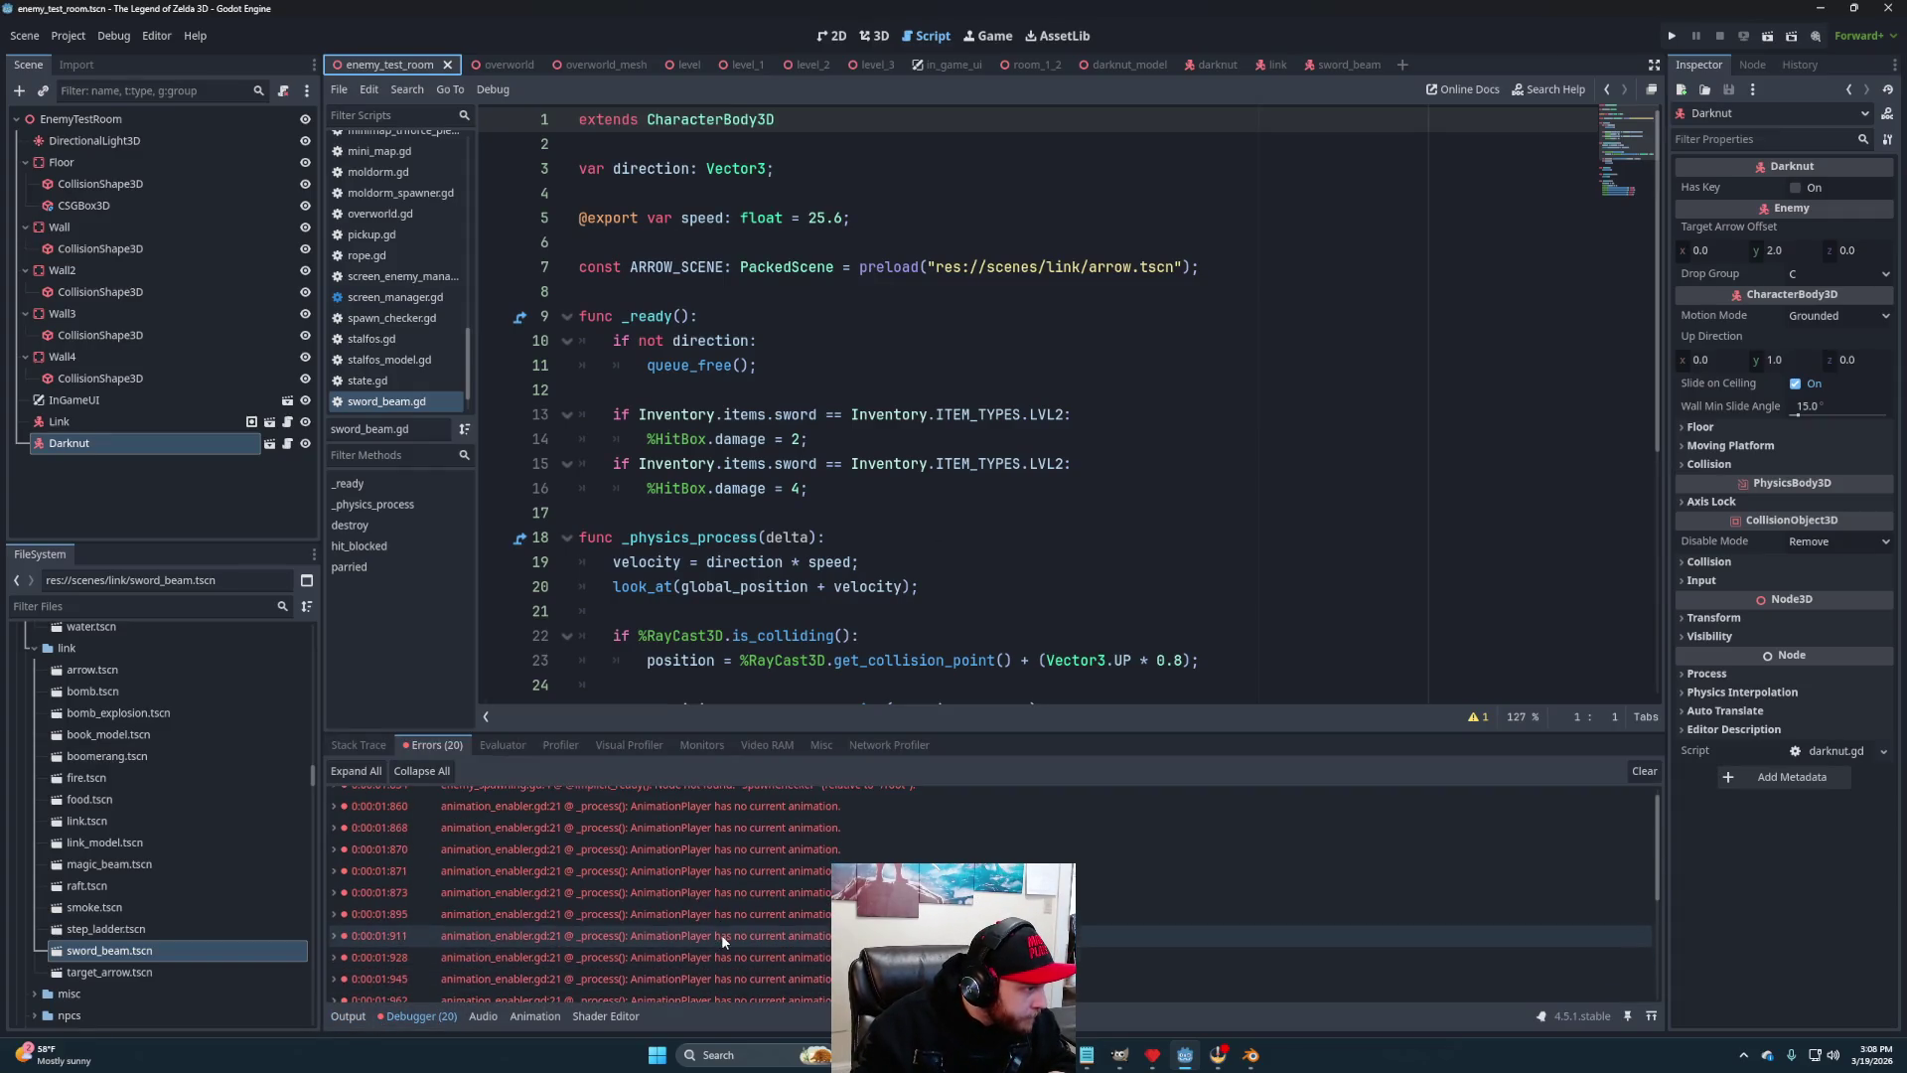
{"action": "scroll", "coordinate": [715, 938], "scroll_direction": "up", "scroll_amount": 1}
{"action": "scroll", "coordinate": [711, 937], "scroll_direction": "down", "scroll_amount": 1}
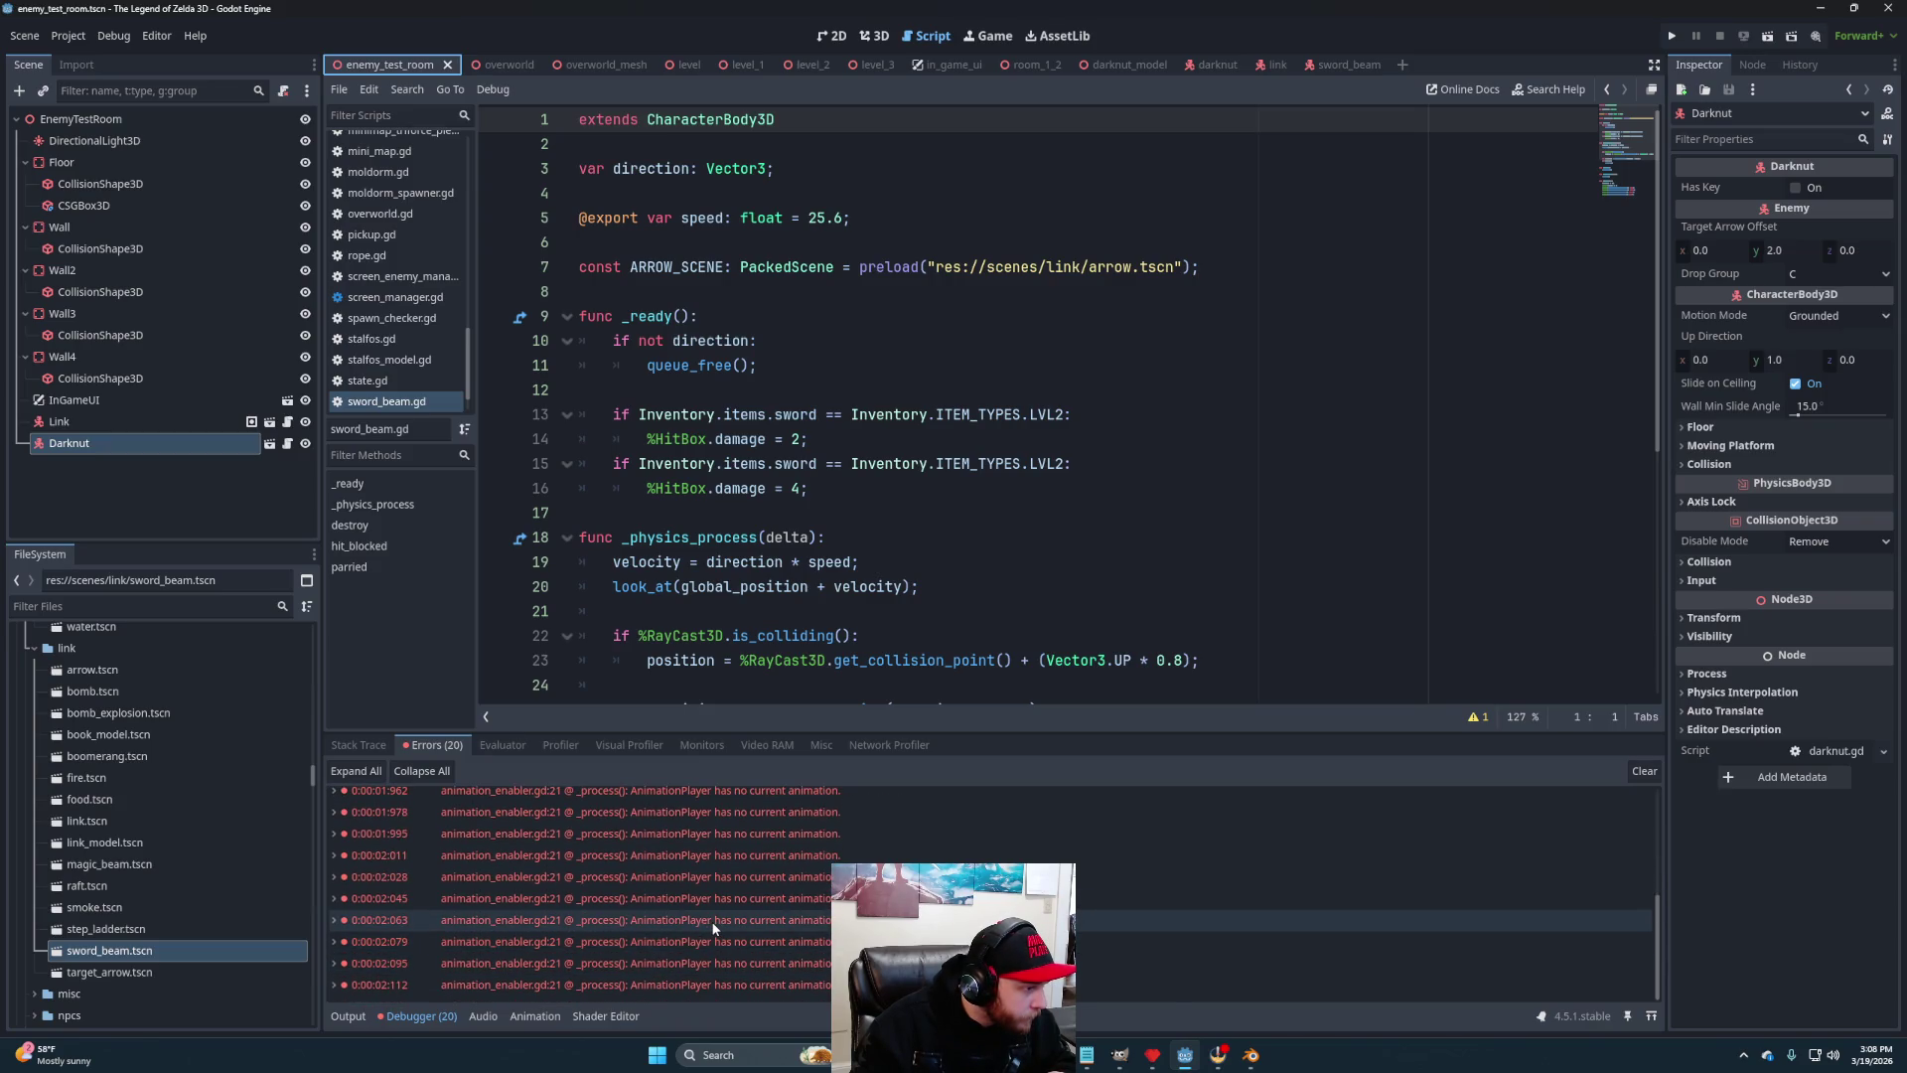
{"action": "mouse_move", "coordinate": [713, 928]}
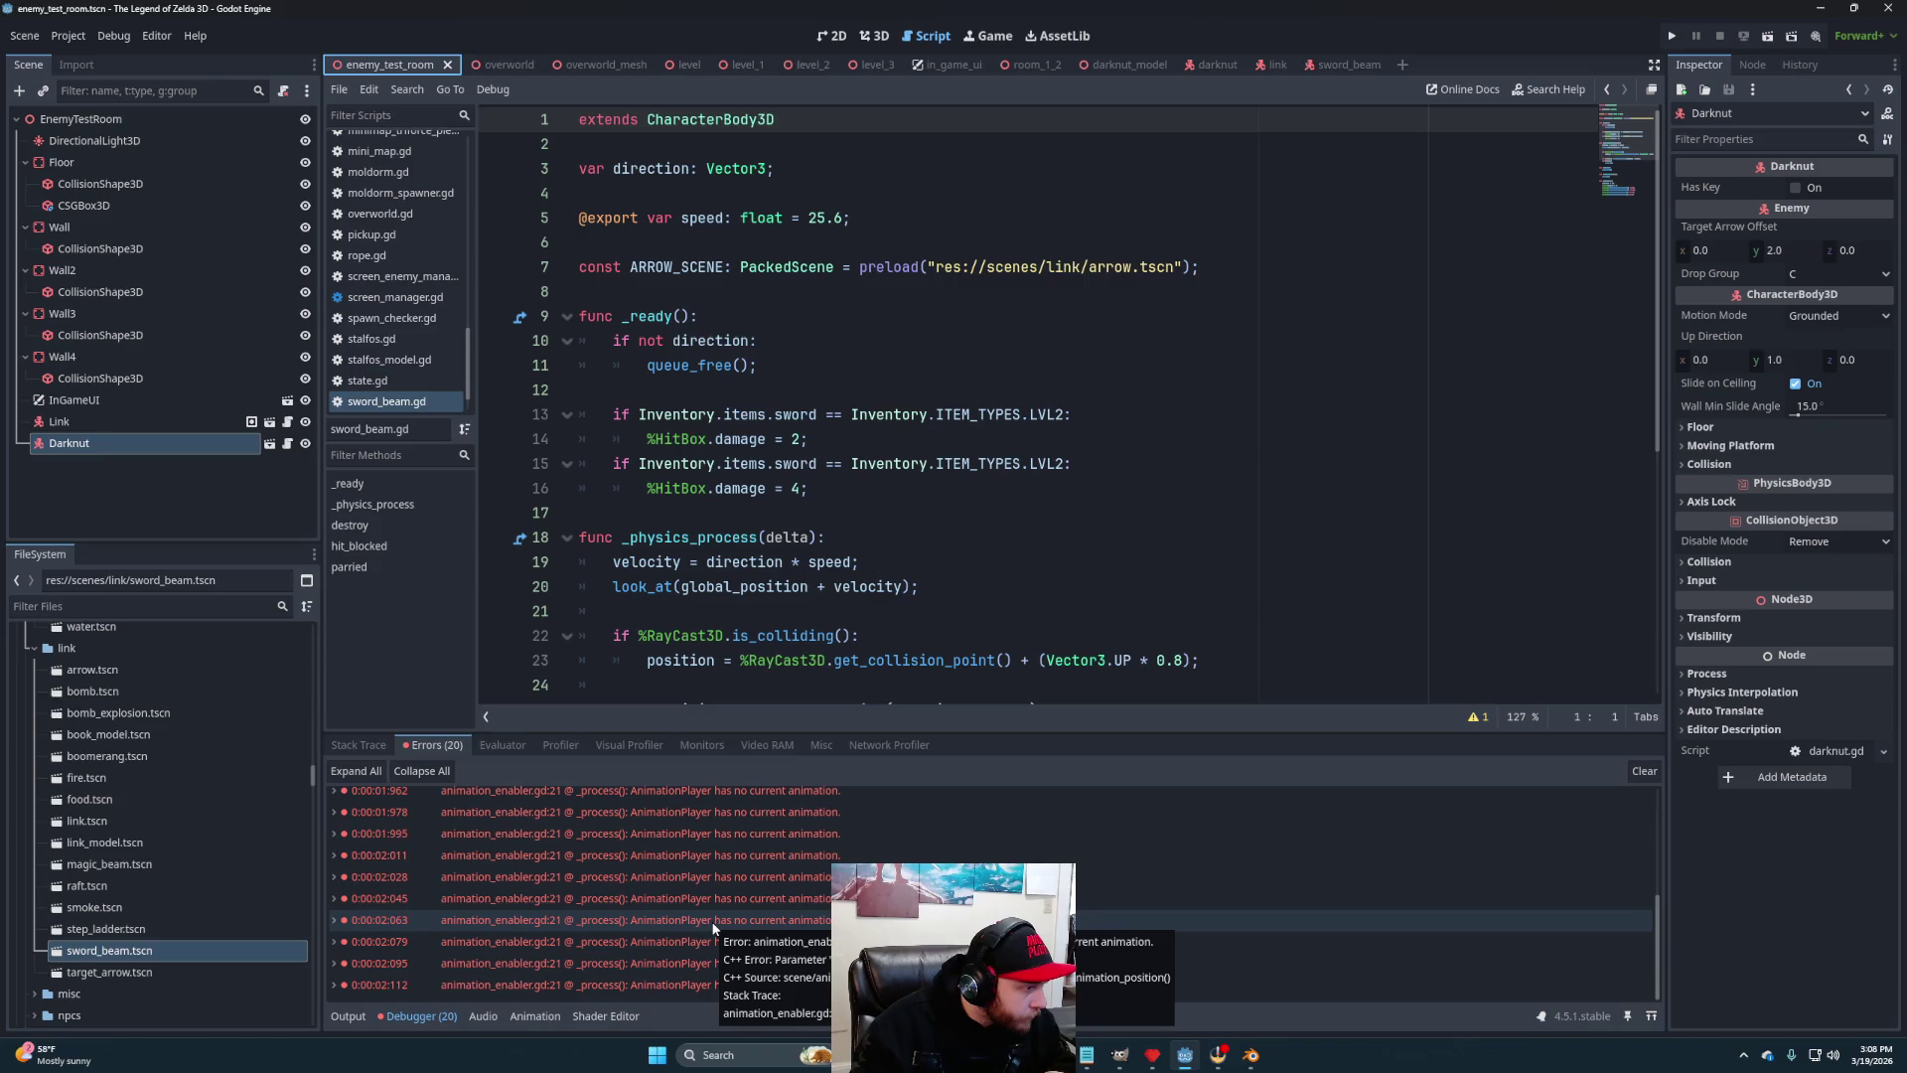
{"action": "double_click", "coordinate": [714, 928]}
{"action": "mouse_move", "coordinate": [662, 900]}
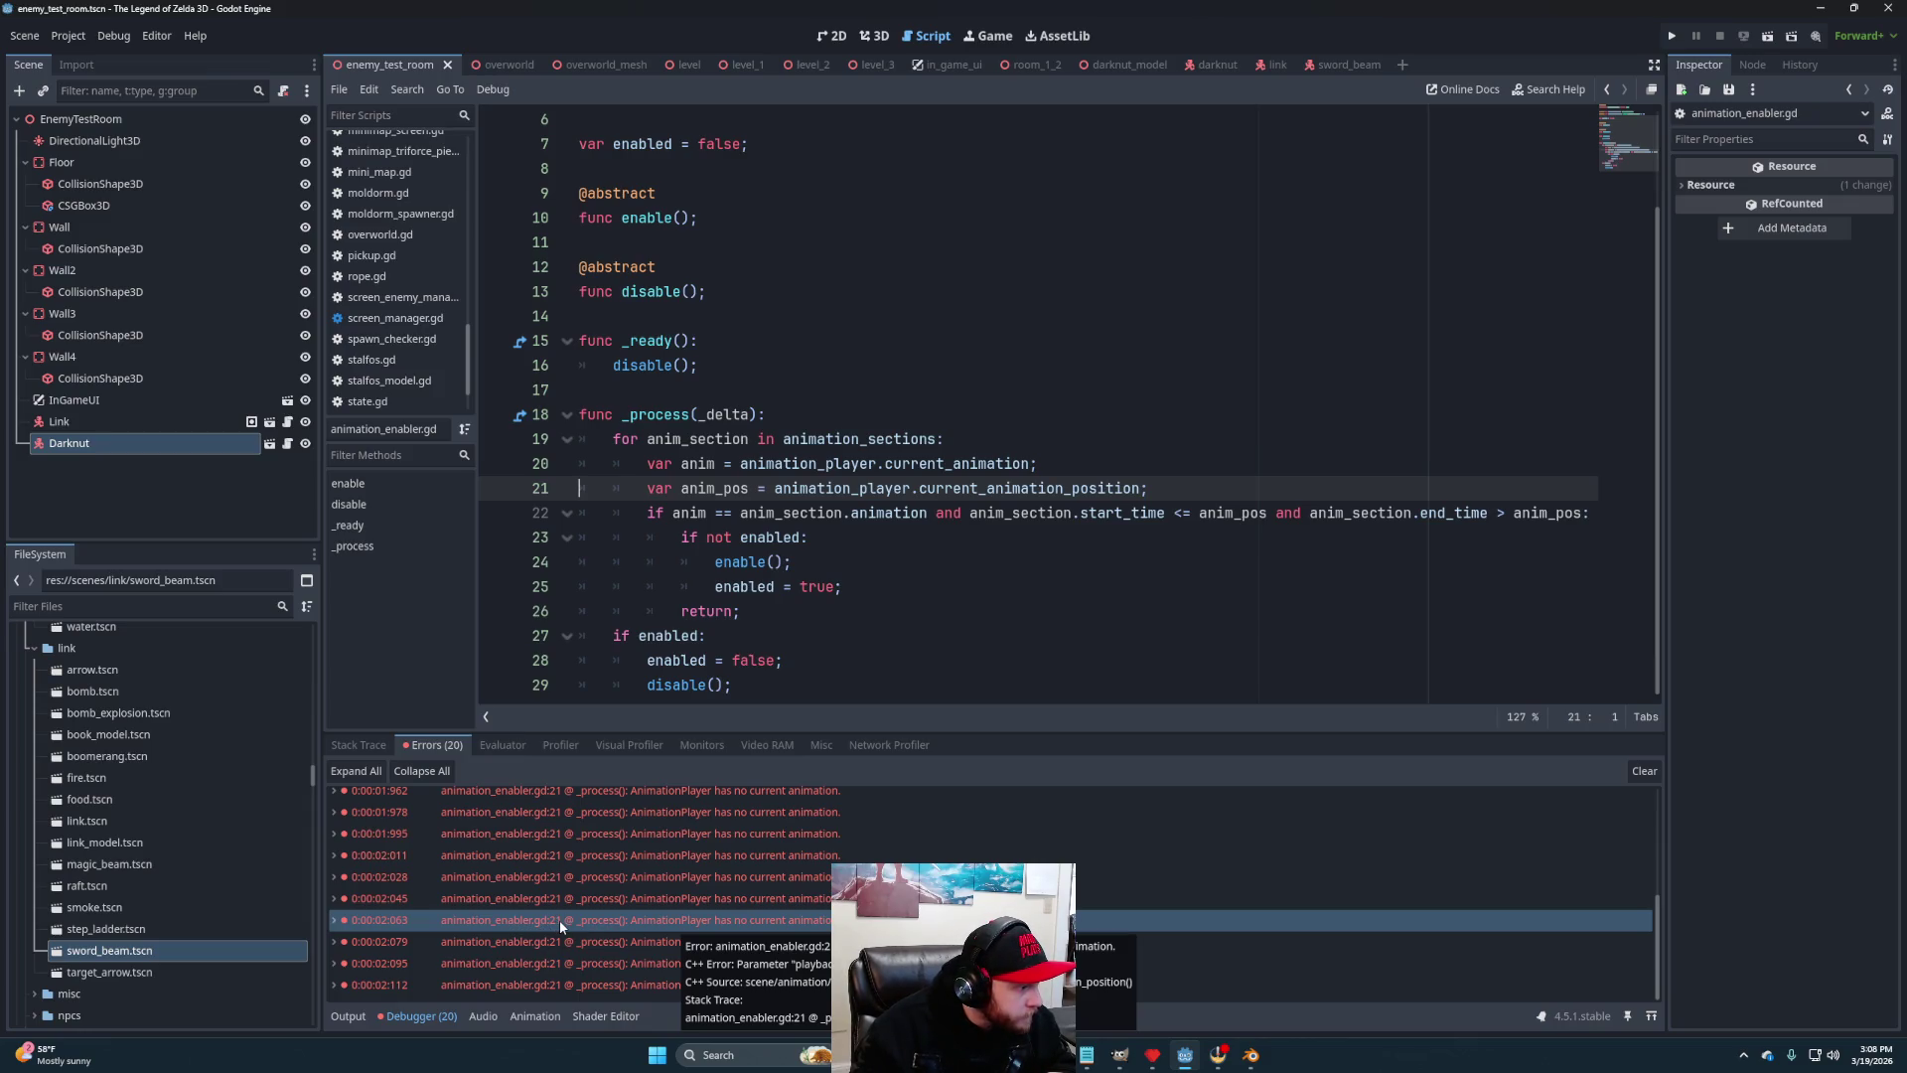
Expand and collapse the first AnimationPlayer error to read its details
{"action": "scroll", "coordinate": [559, 920], "scroll_direction": "up", "scroll_amount": 5}
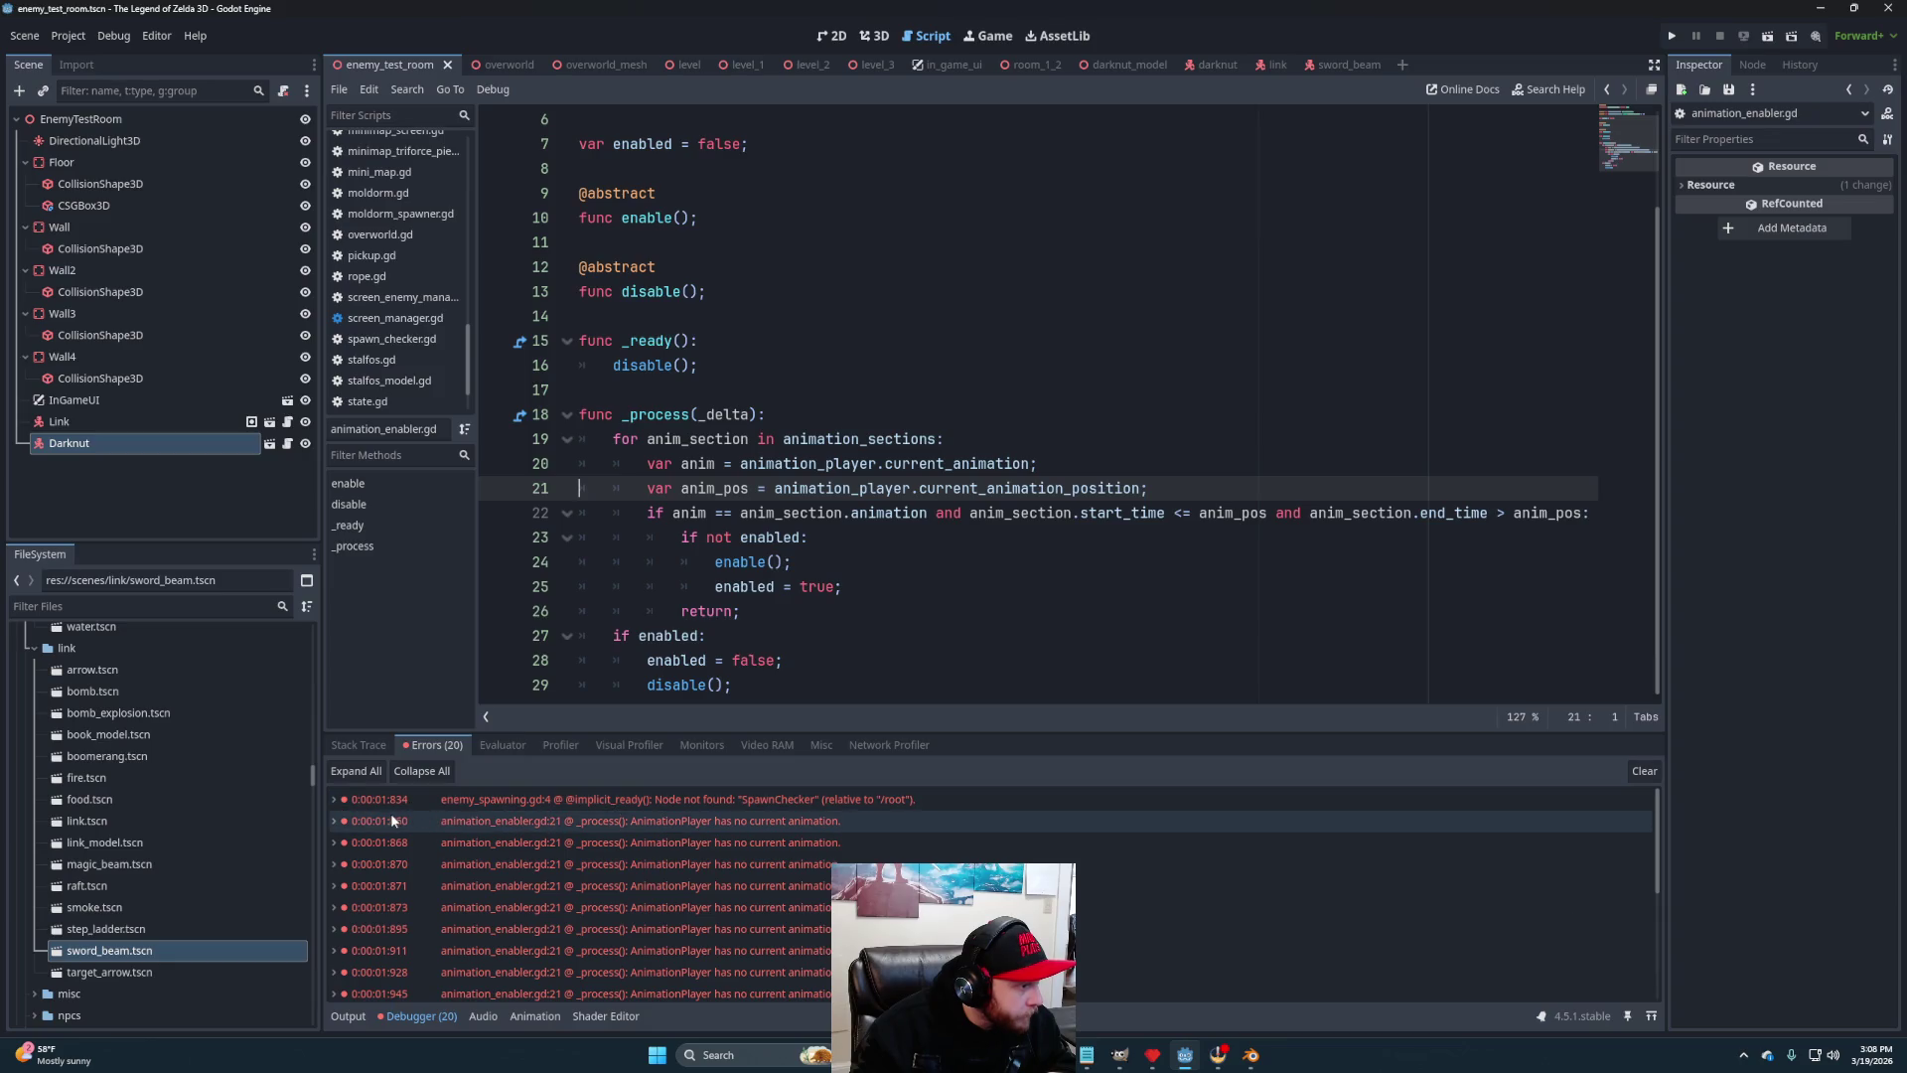
{"action": "left_click", "coordinate": [339, 823]}
{"action": "left_click", "coordinate": [336, 820]}
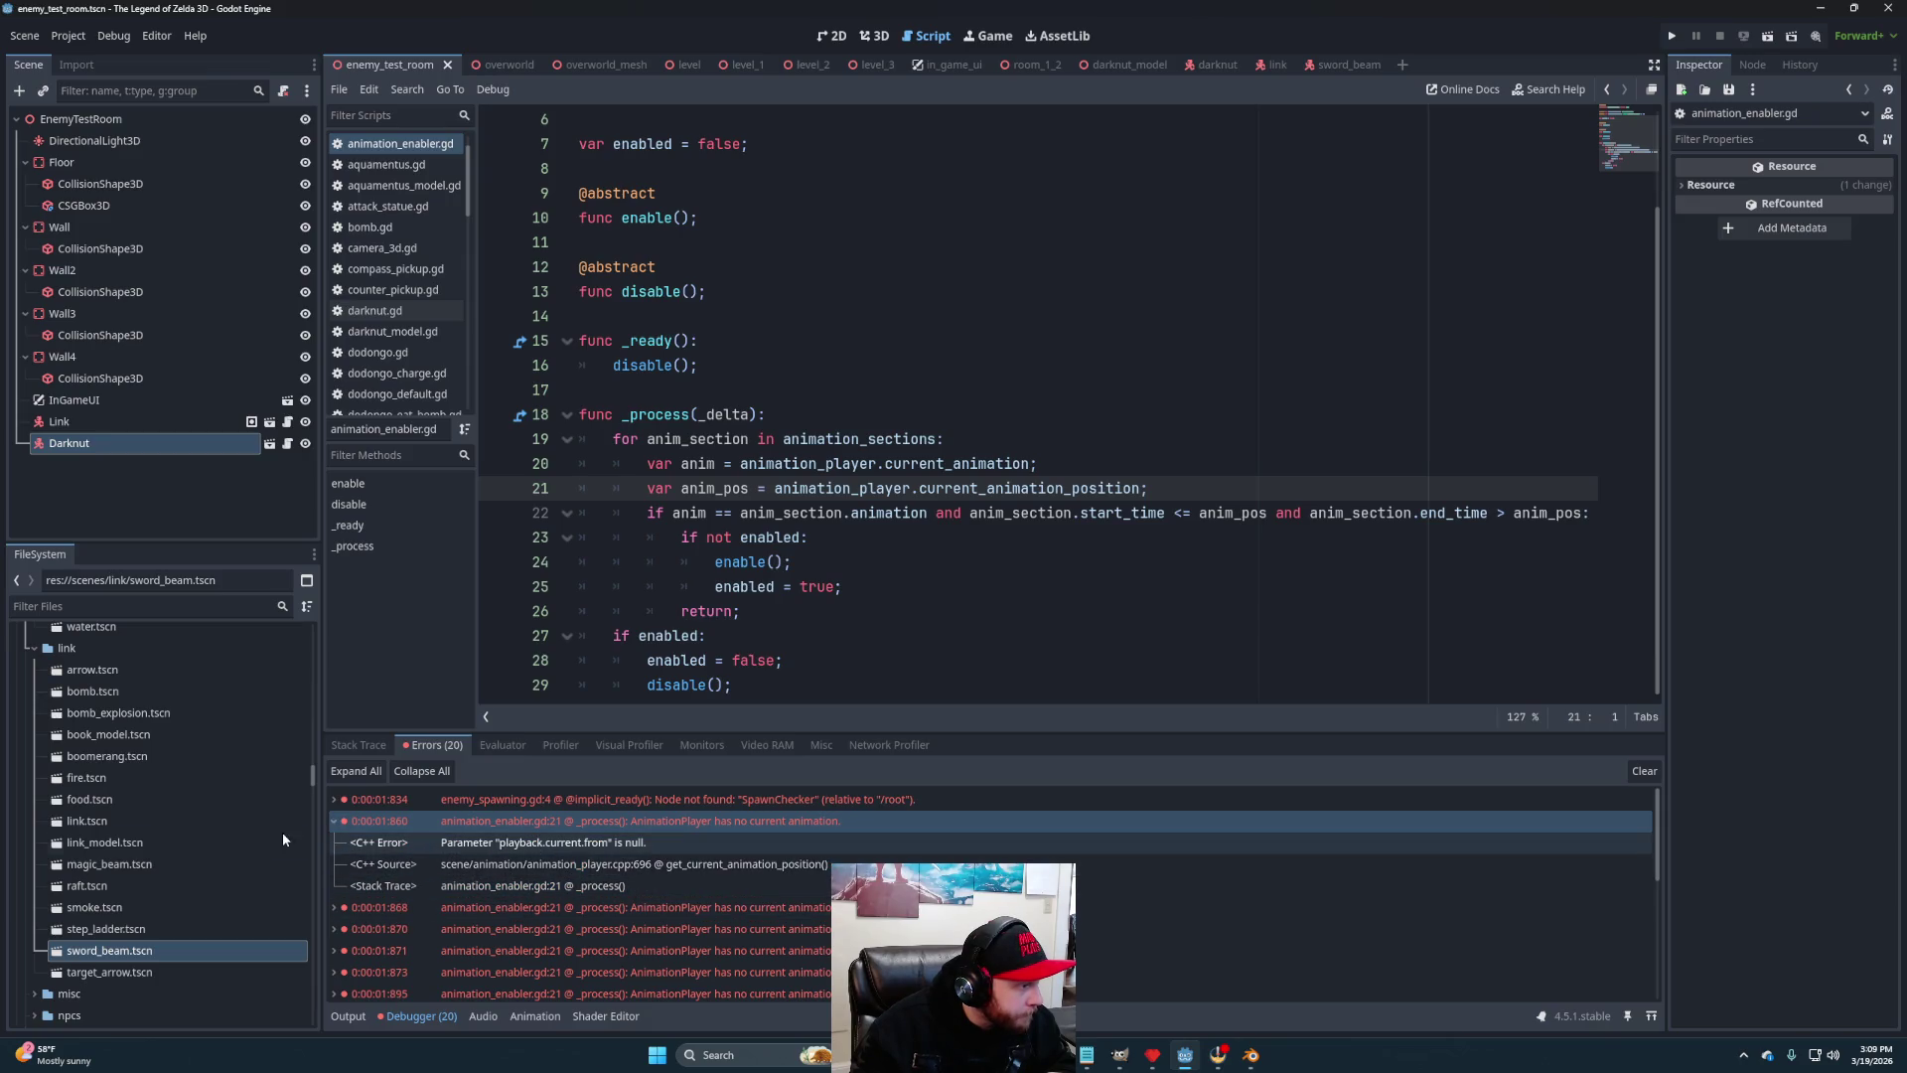
{"action": "left_click", "coordinate": [332, 818]}
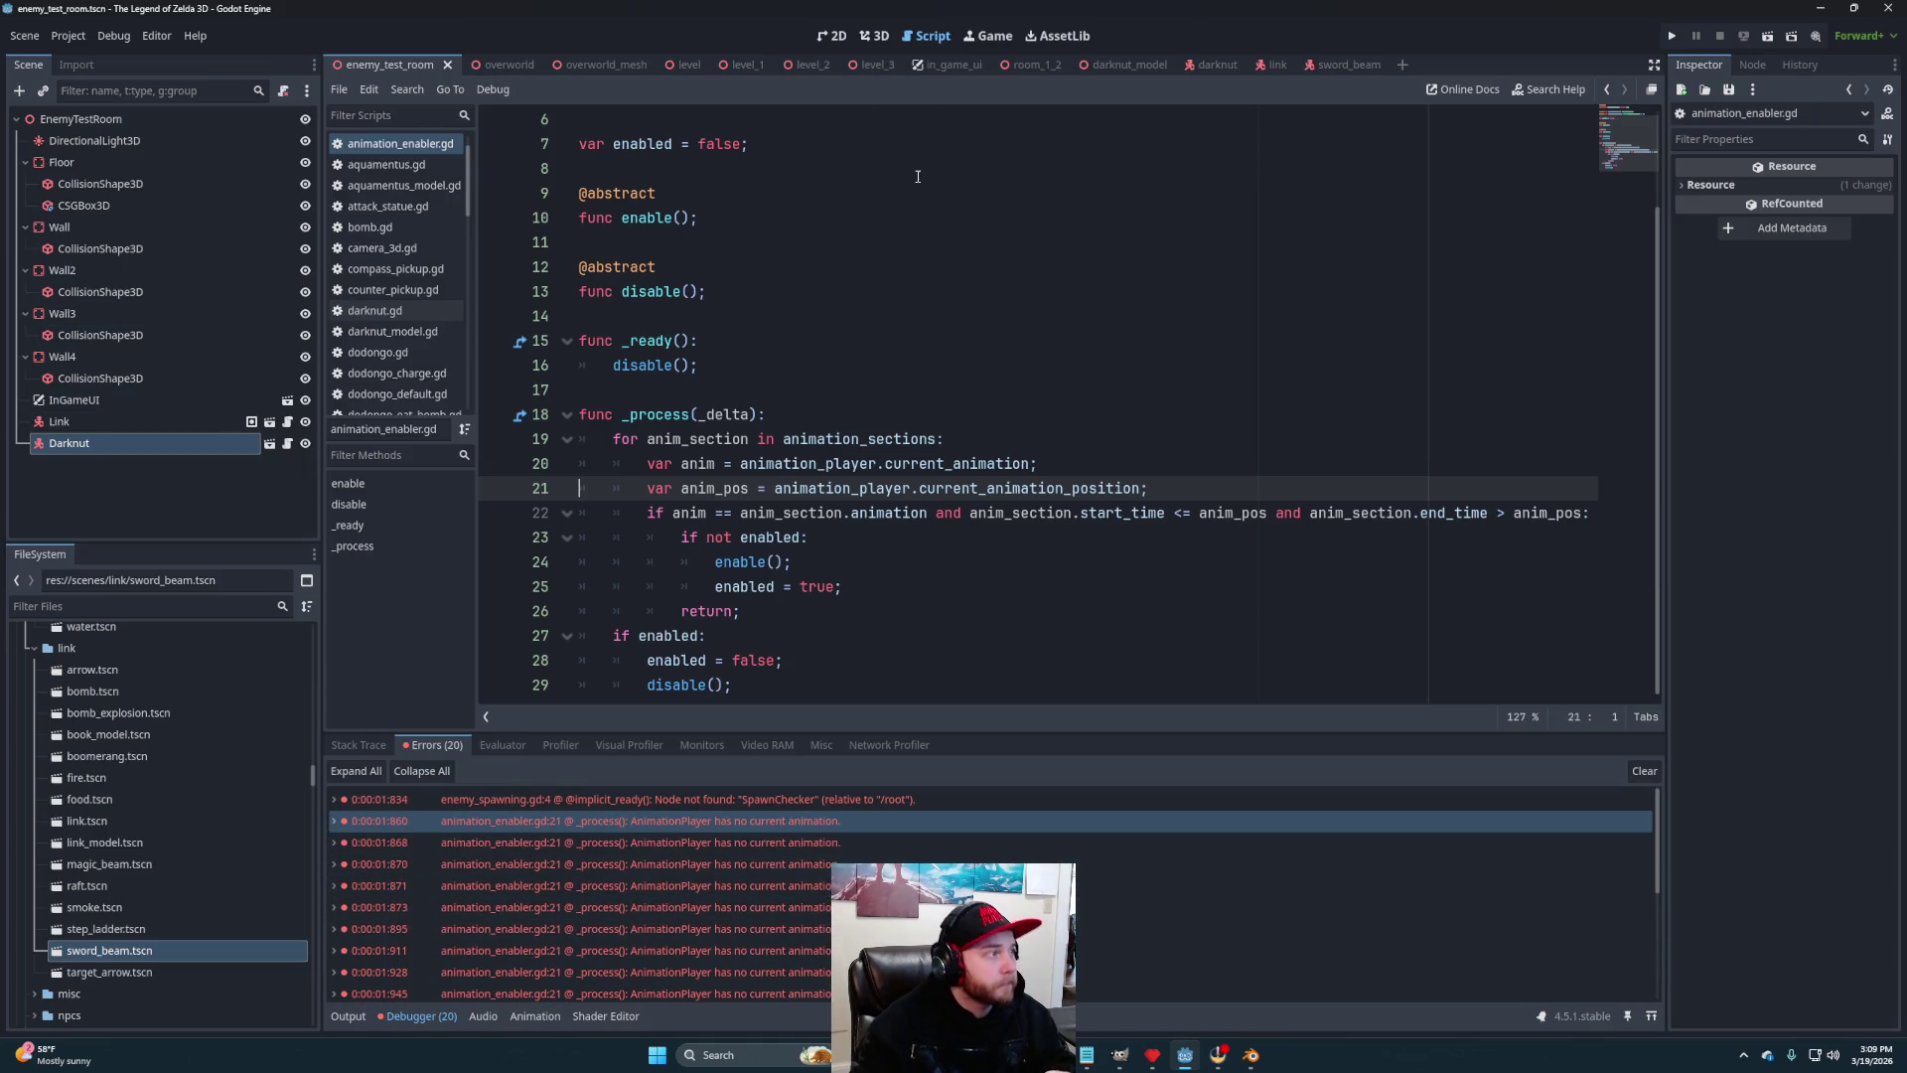
Inspect lines 24–25 of animation_enabler.gd, then switch to the sword_beam scene
{"action": "mouse_move", "coordinate": [1338, 70]}
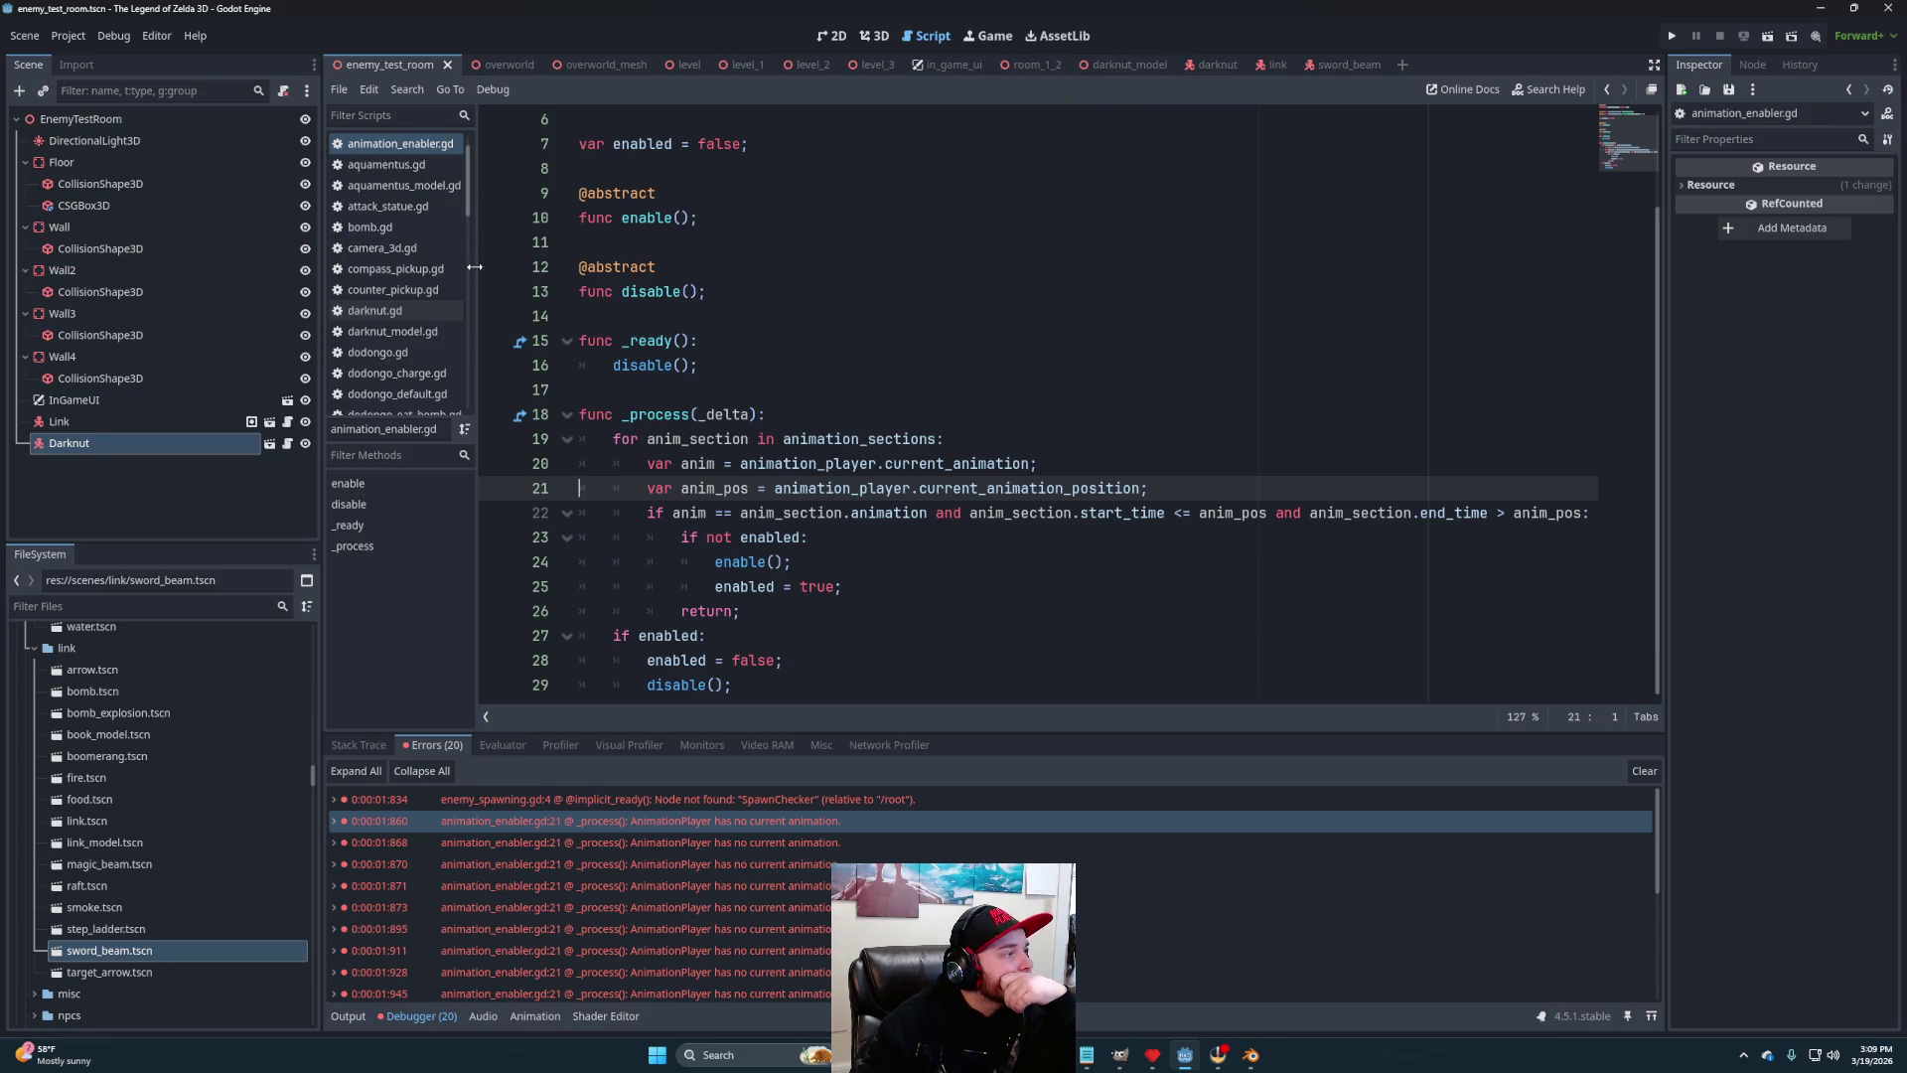
{"action": "left_click", "coordinate": [890, 586]}
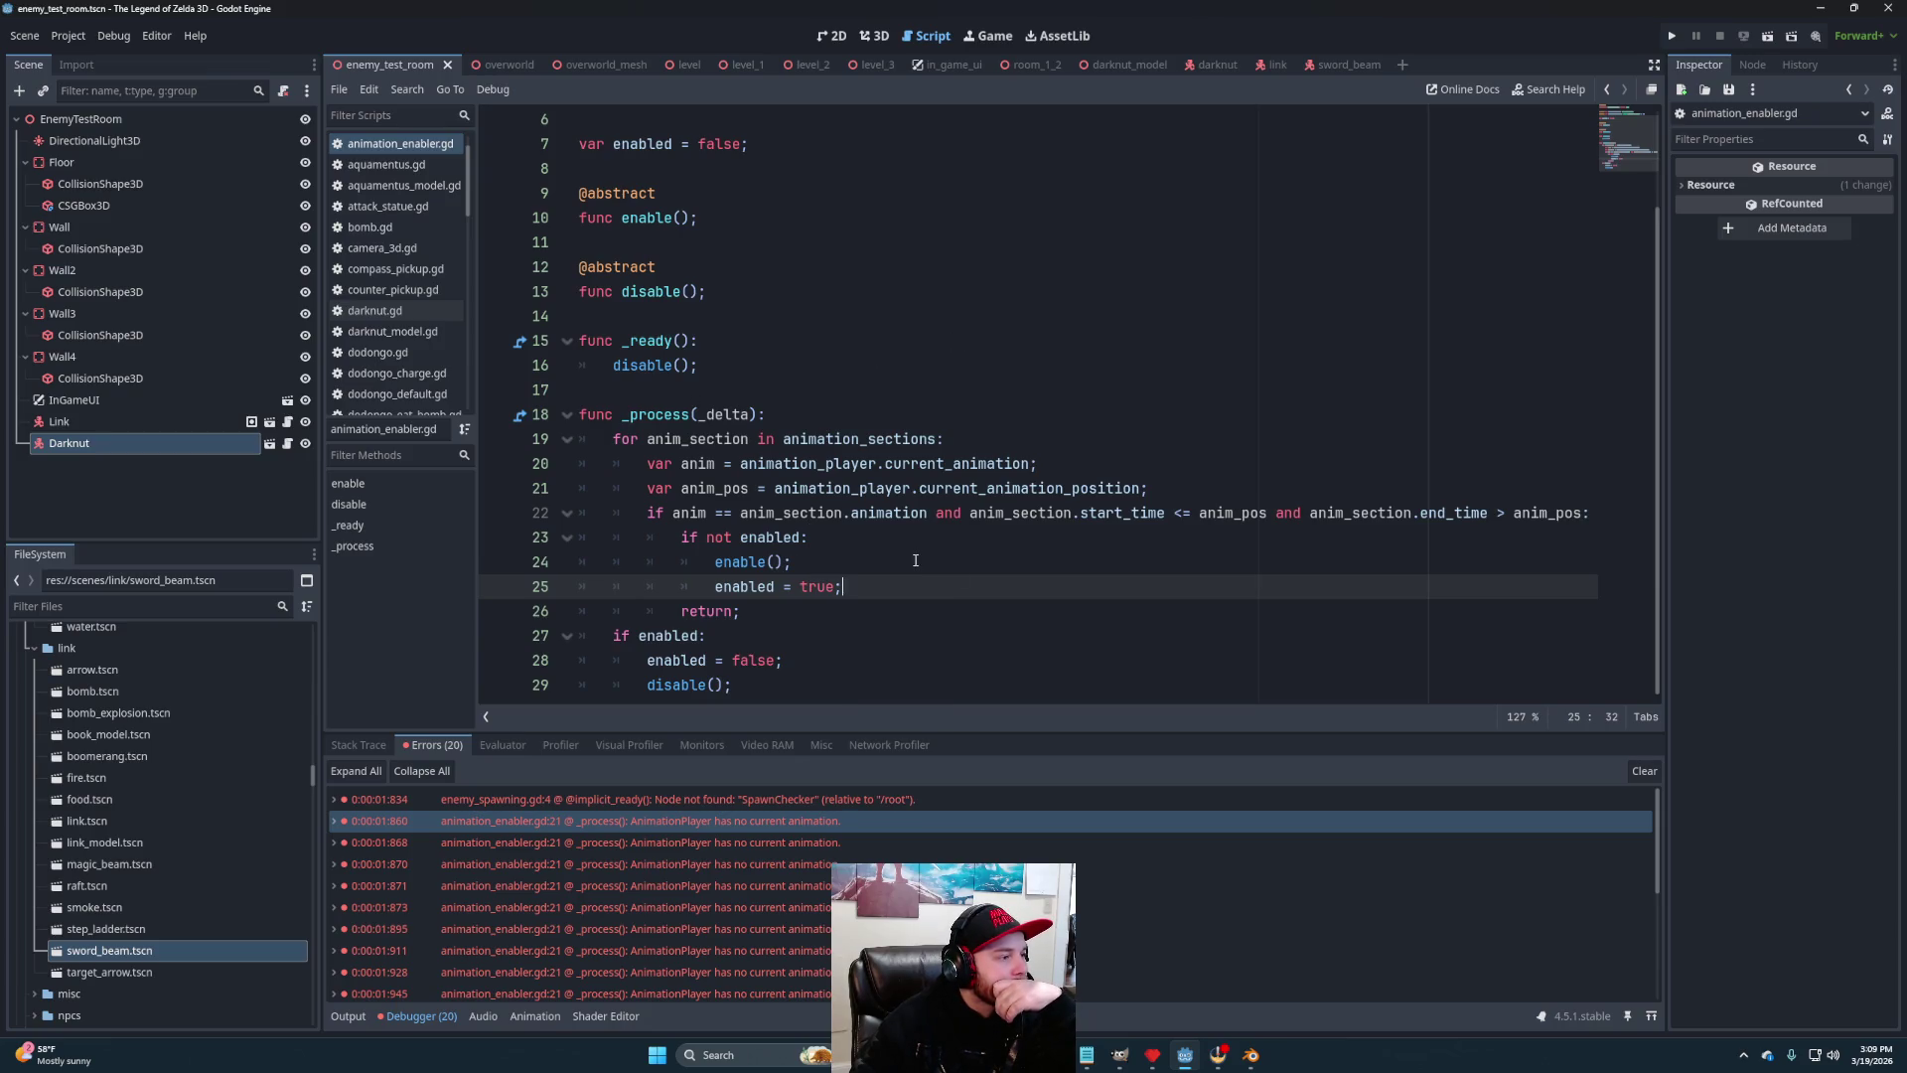
{"action": "key", "text": "Up"}
{"action": "key", "text": "Down"}
{"action": "key", "text": "Up"}
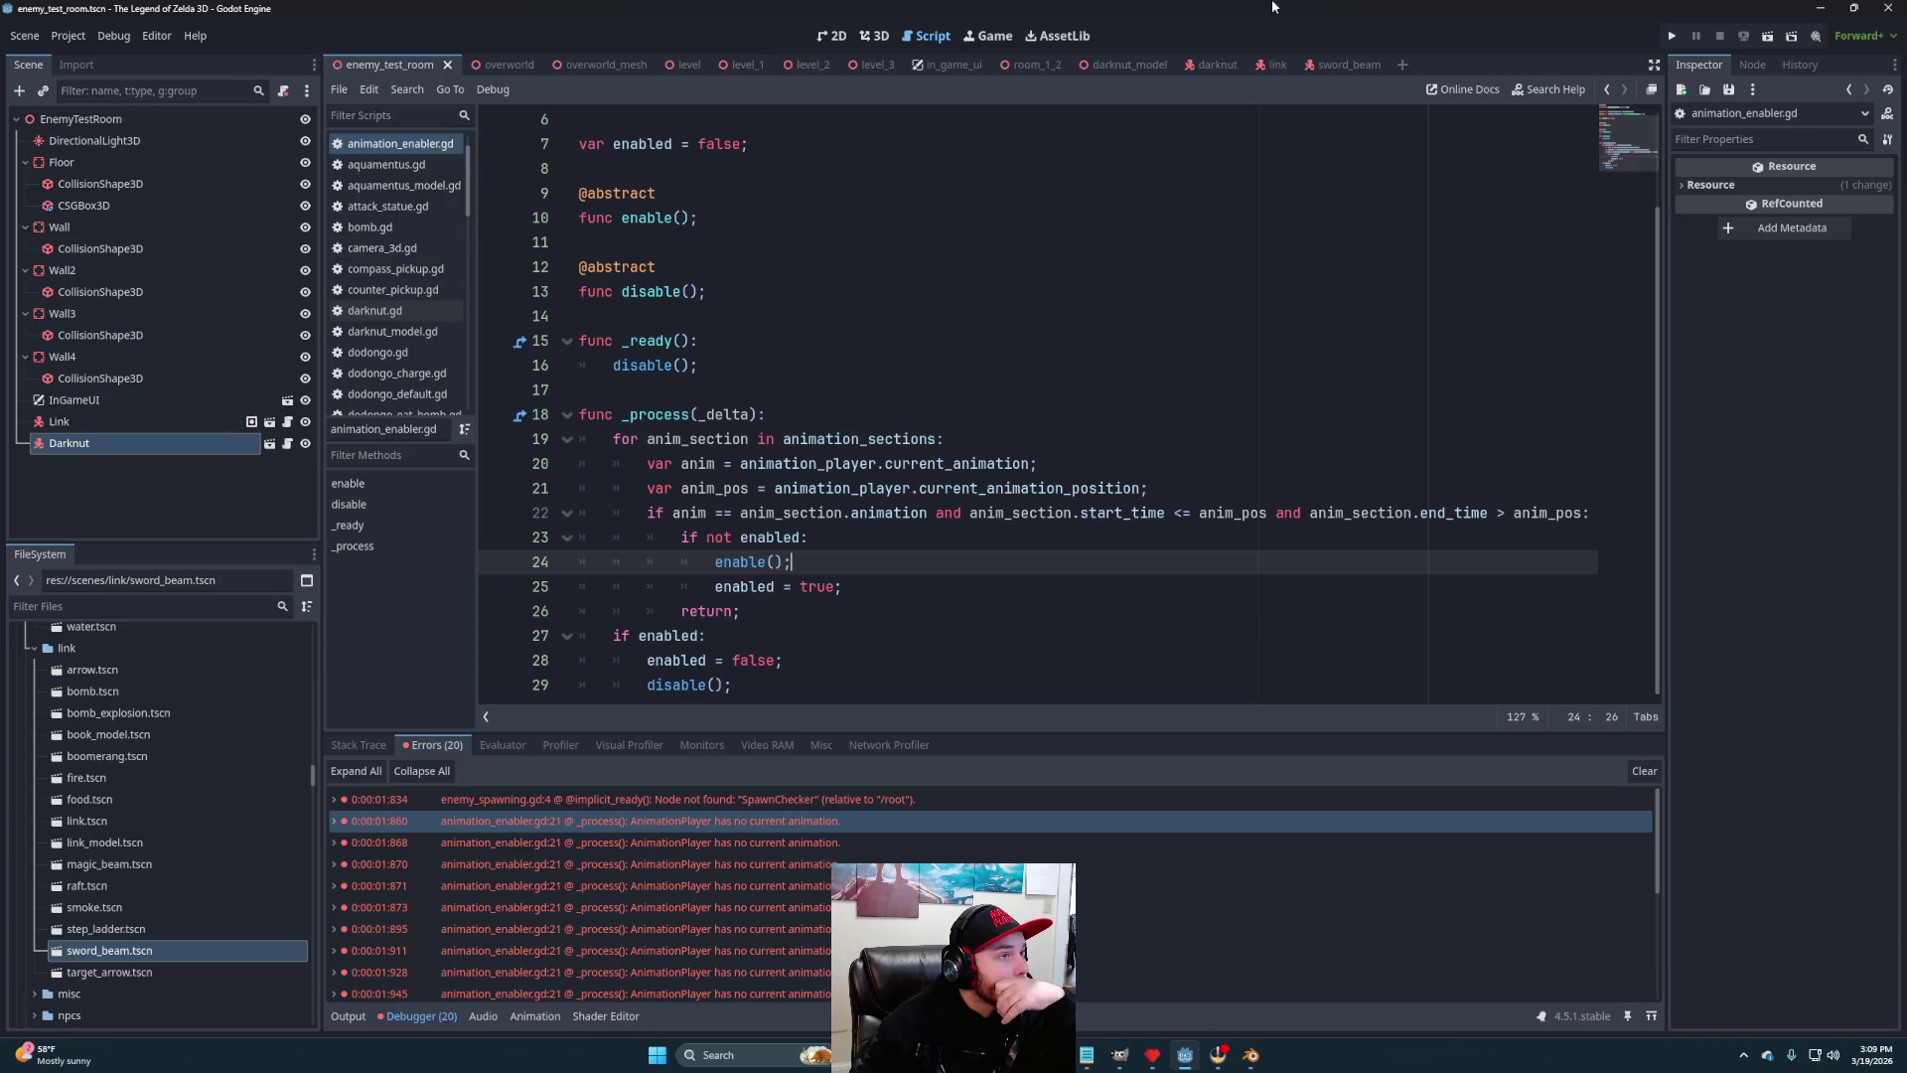
{"action": "left_click", "coordinate": [1341, 64]}
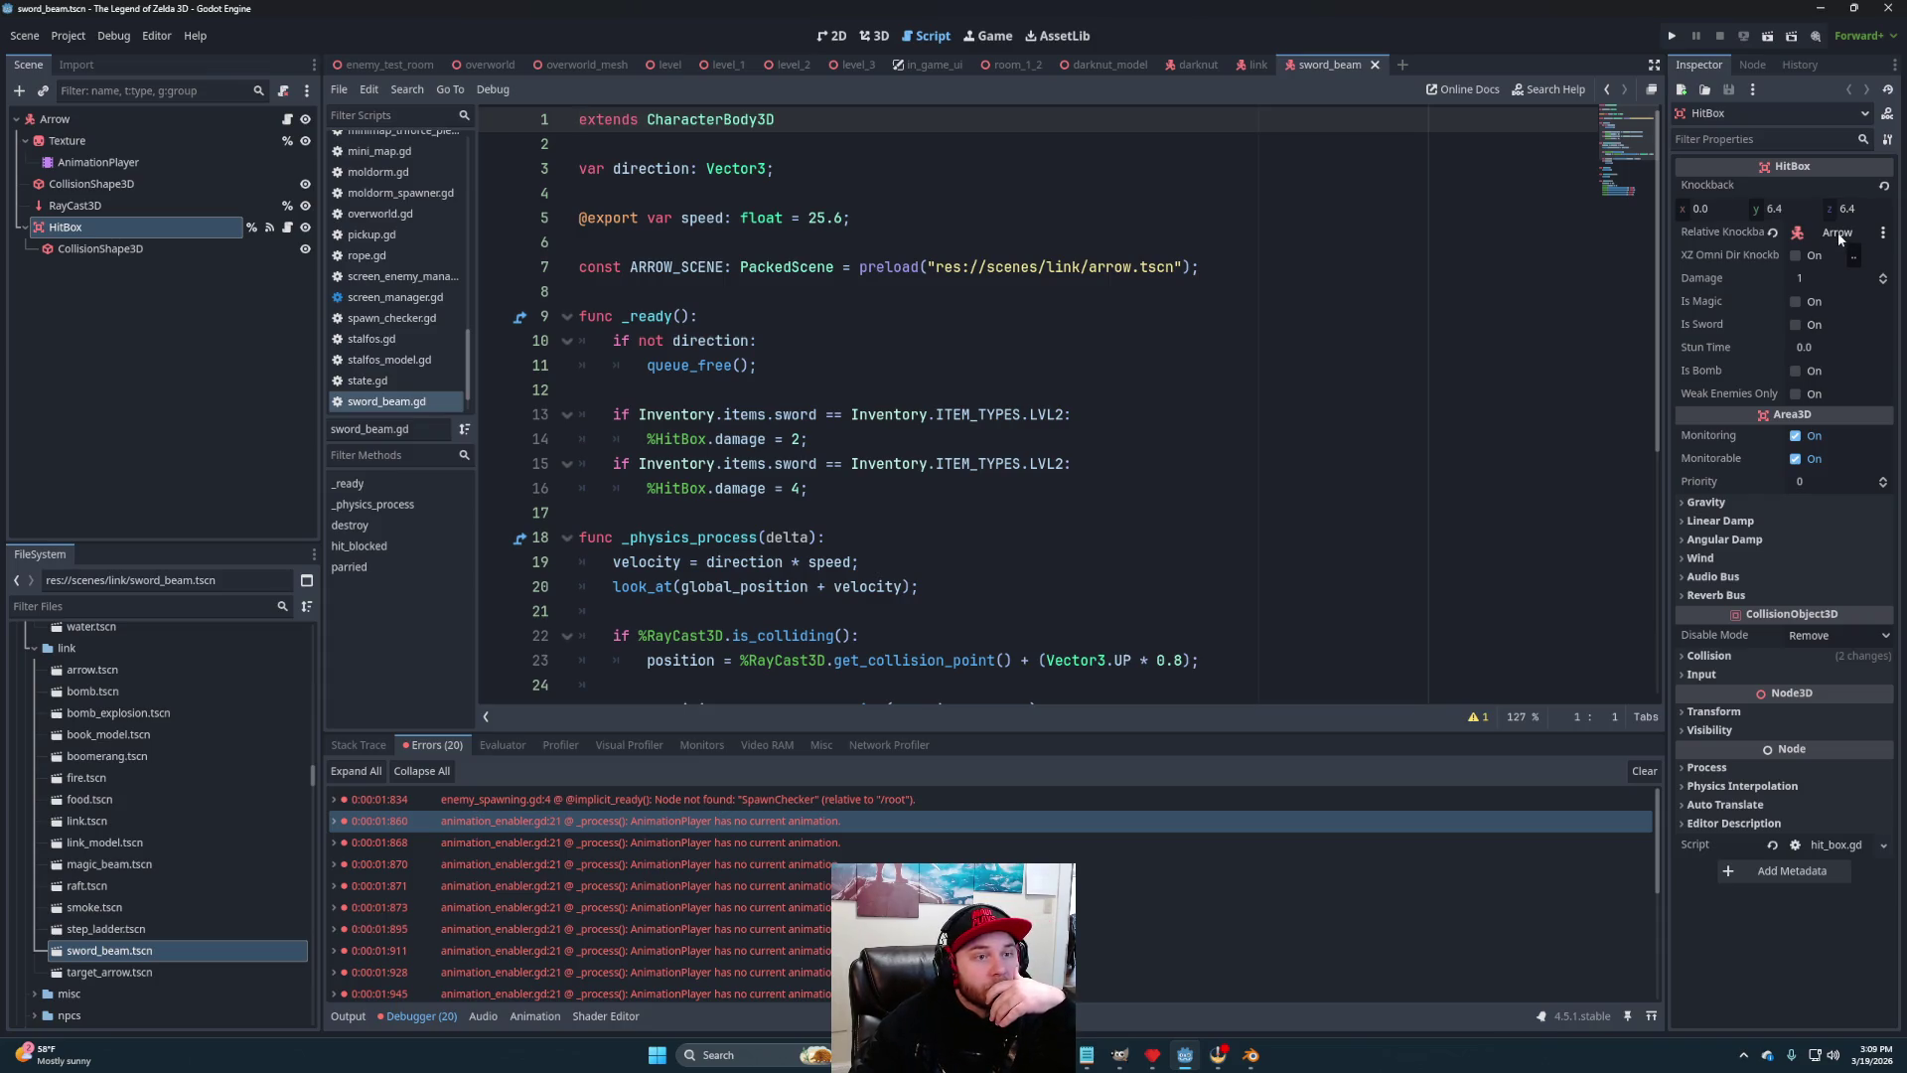
View the sword_beam scene in 3D, try rotating the Arrow node upright, and undo it
{"action": "left_click", "coordinate": [874, 36]}
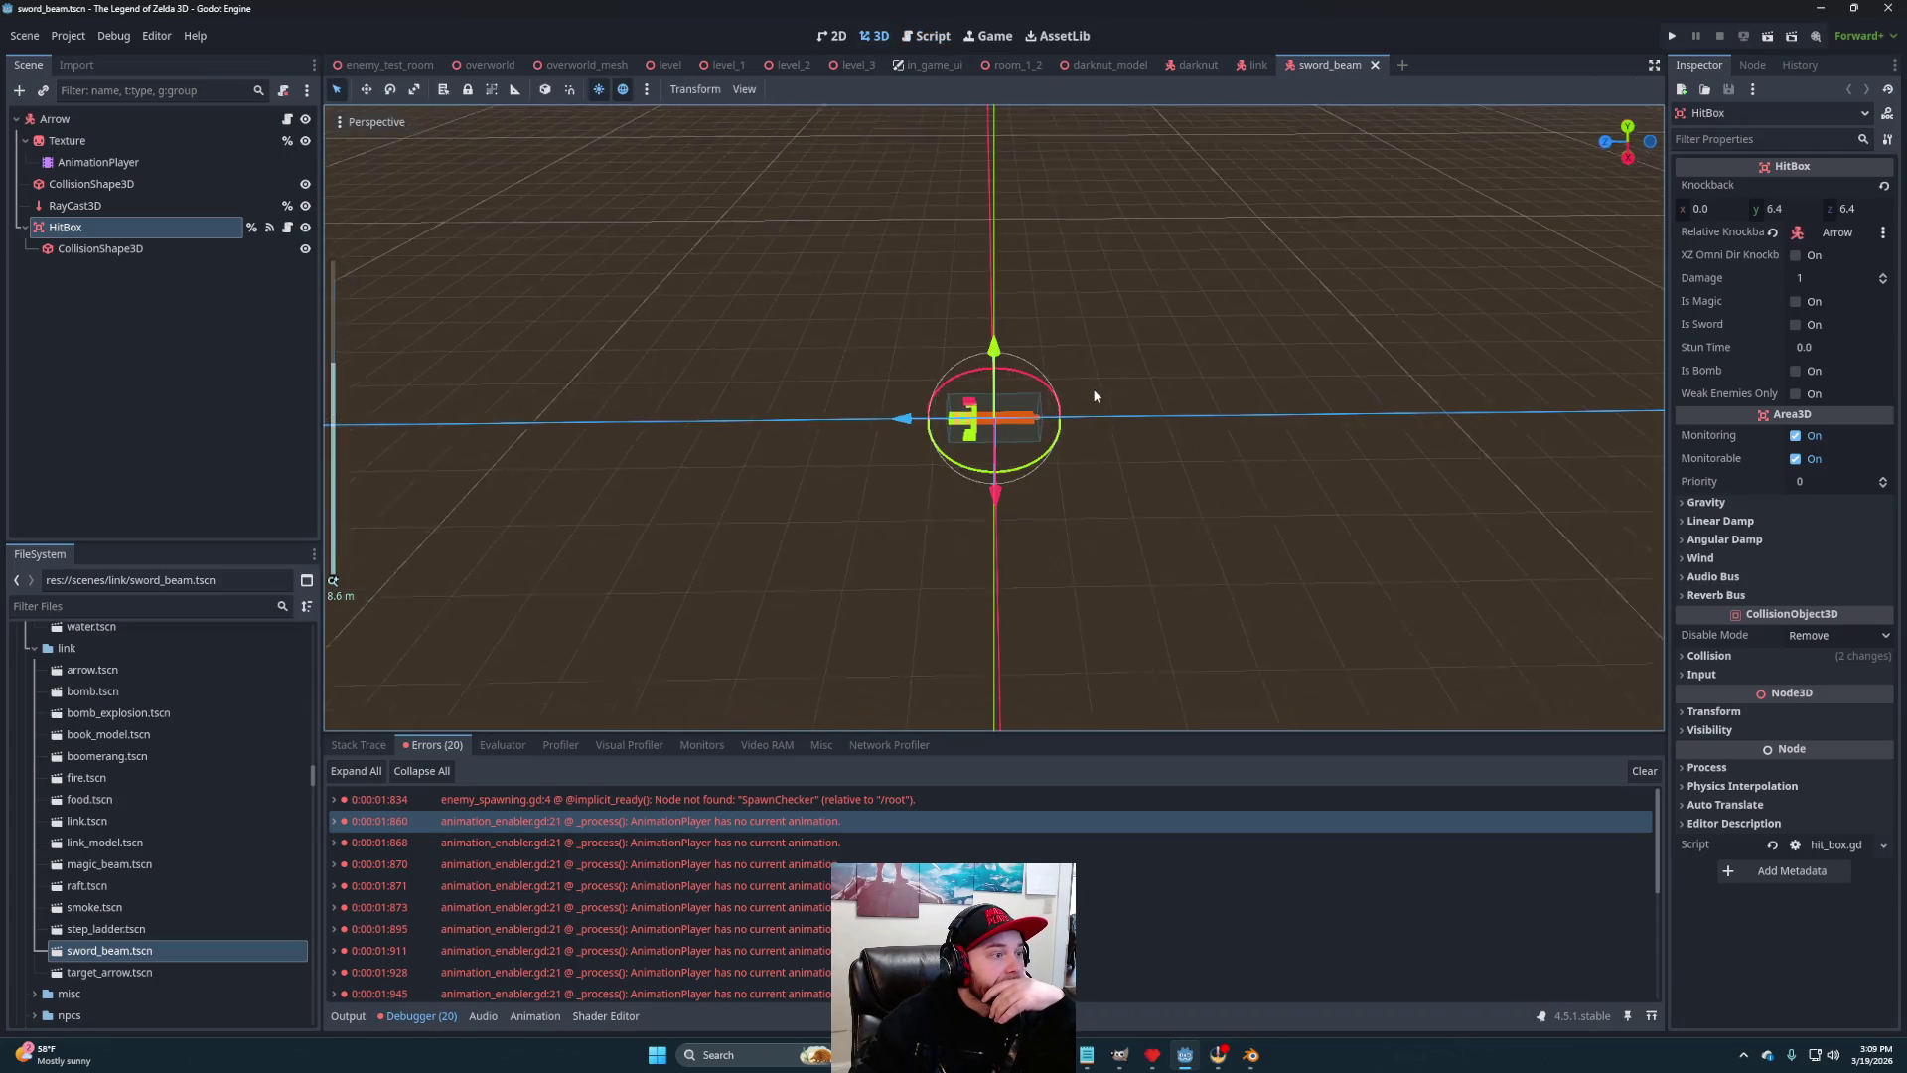
{"action": "left_click_drag", "start_coordinate": [821, 469], "coordinate": [934, 477]}
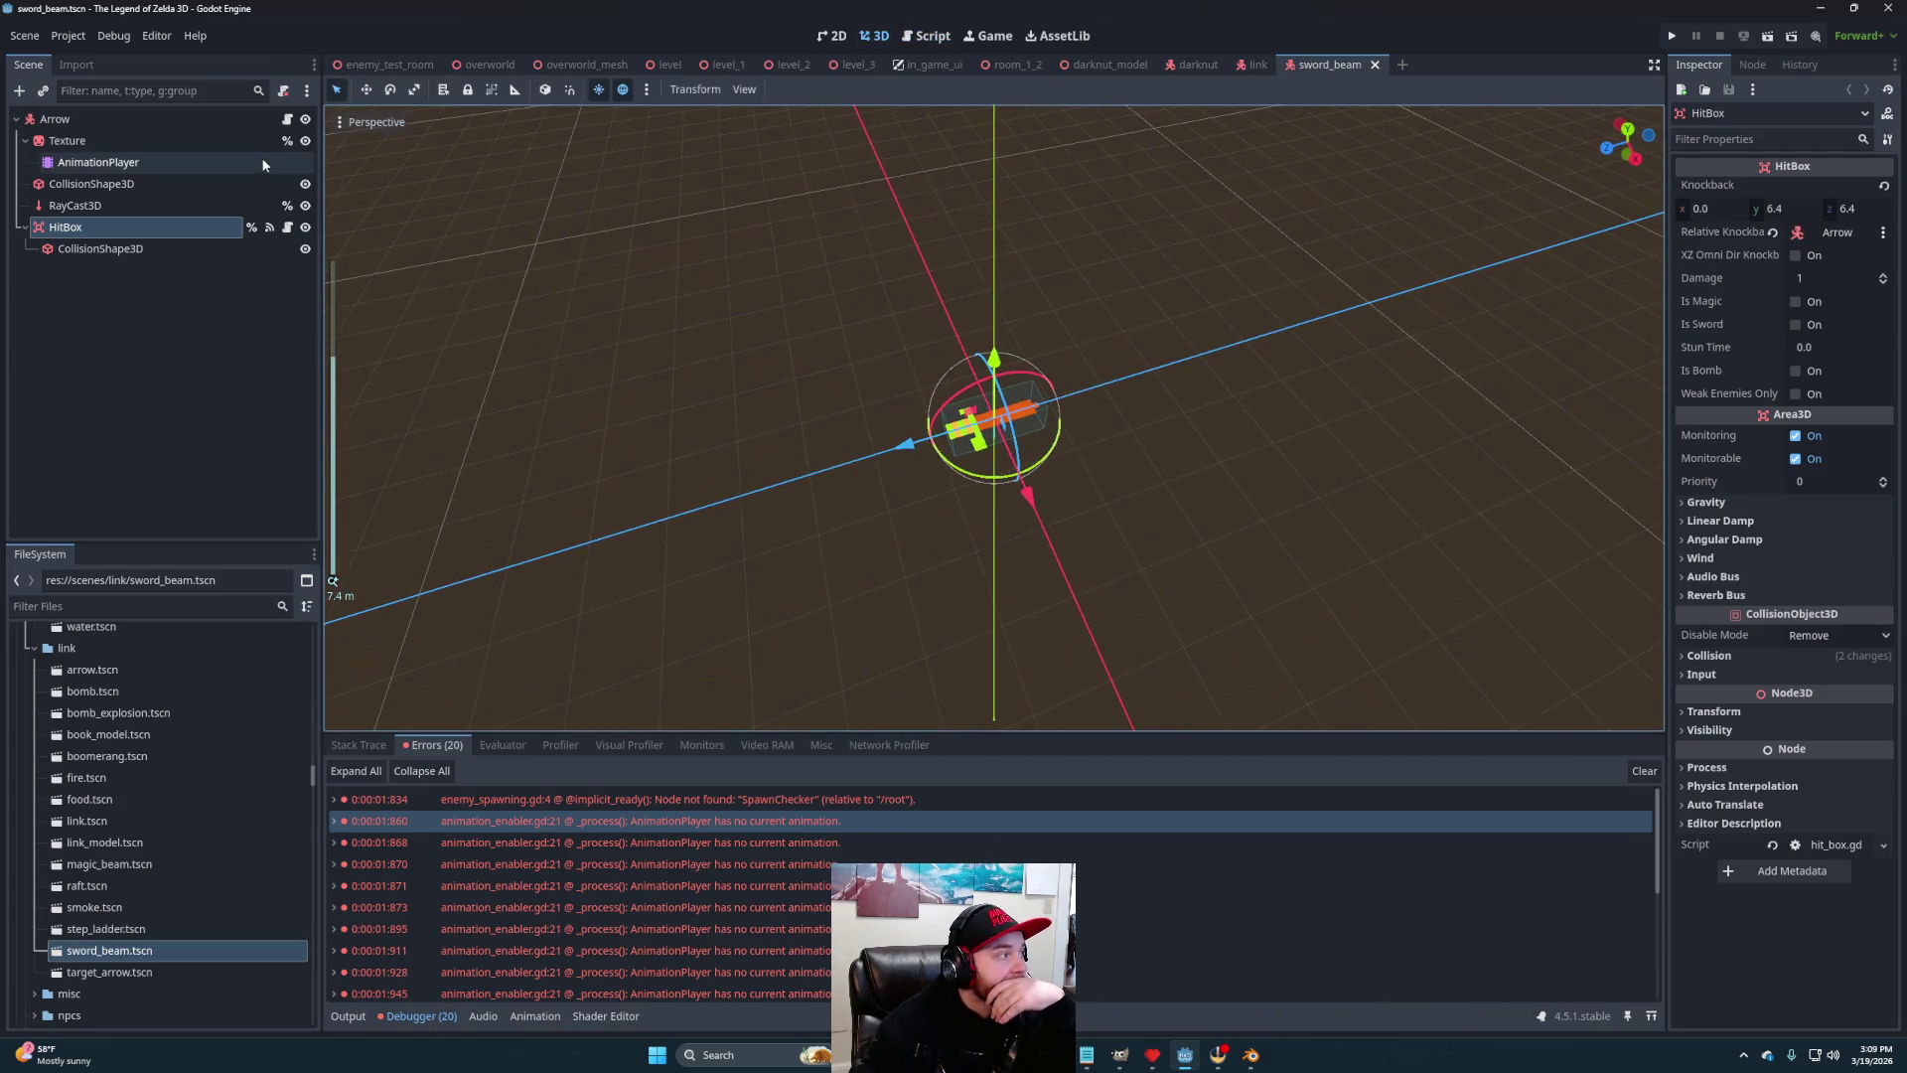
{"action": "left_click", "coordinate": [141, 125]}
{"action": "mouse_move", "coordinate": [1048, 452]}
{"action": "left_mouse_down"}
{"action": "mouse_move", "coordinate": [1010, 499]}
{"action": "mouse_move", "coordinate": [1058, 487]}
{"action": "mouse_move", "coordinate": [1077, 352]}
{"action": "left_mouse_up"}
{"action": "key", "text": "ctrl+z"}
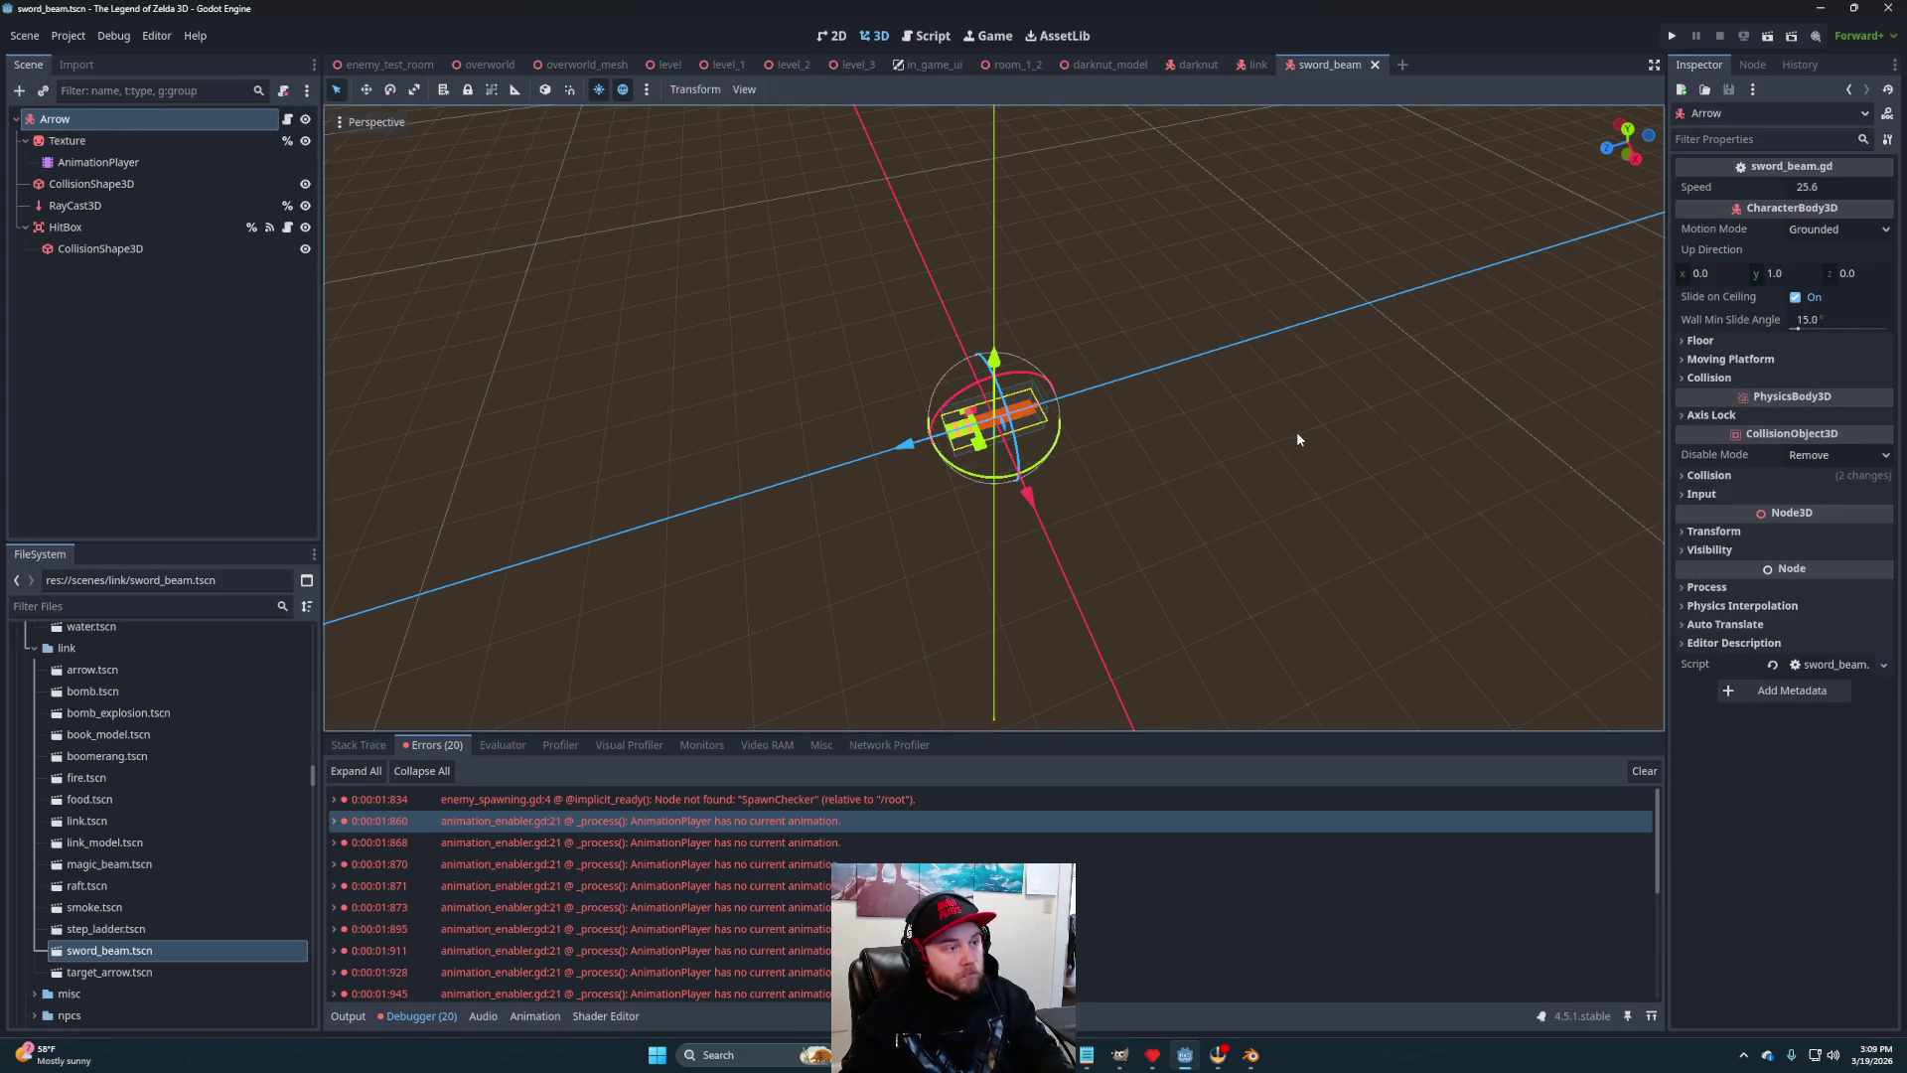
{"action": "left_click", "coordinate": [1296, 431]}
Select the HitBox node, show the Output log, and return to enemy_test_room
{"action": "left_click", "coordinate": [90, 230]}
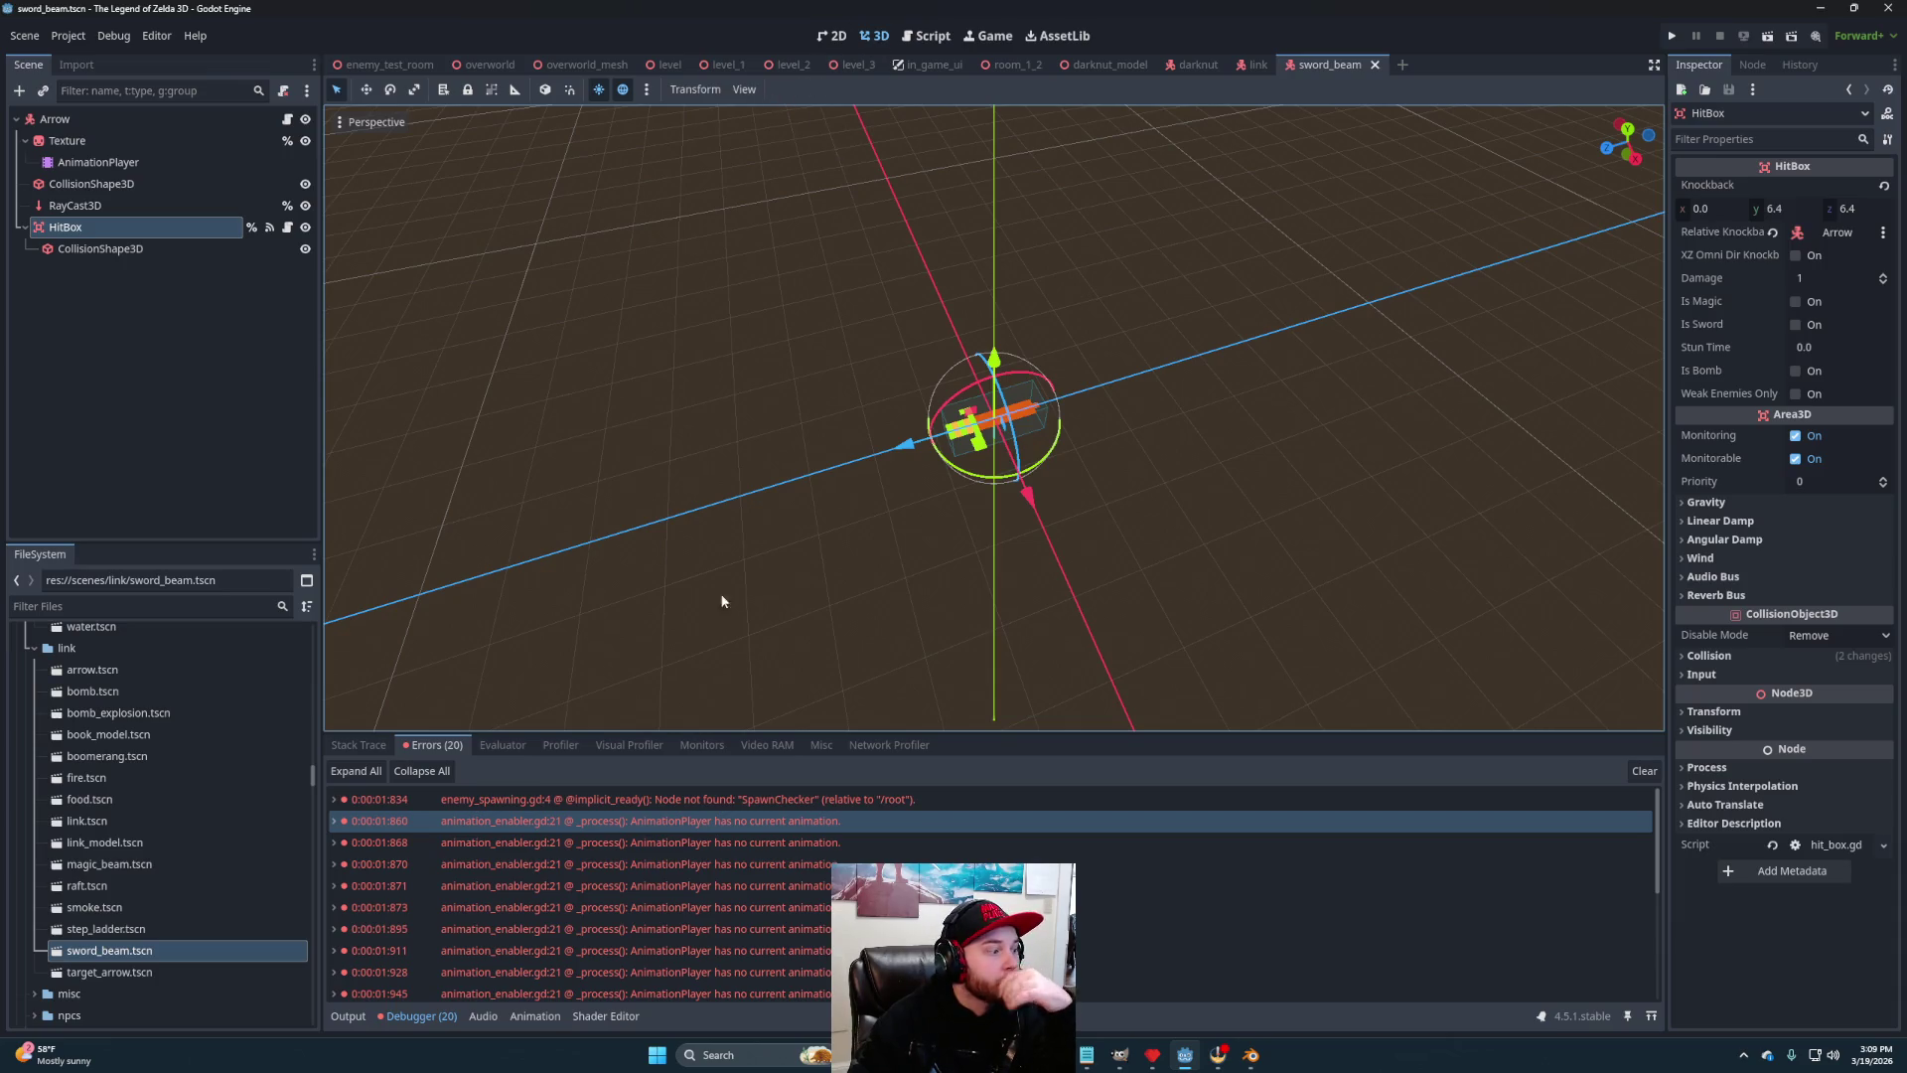
{"action": "left_click", "coordinate": [348, 1015]}
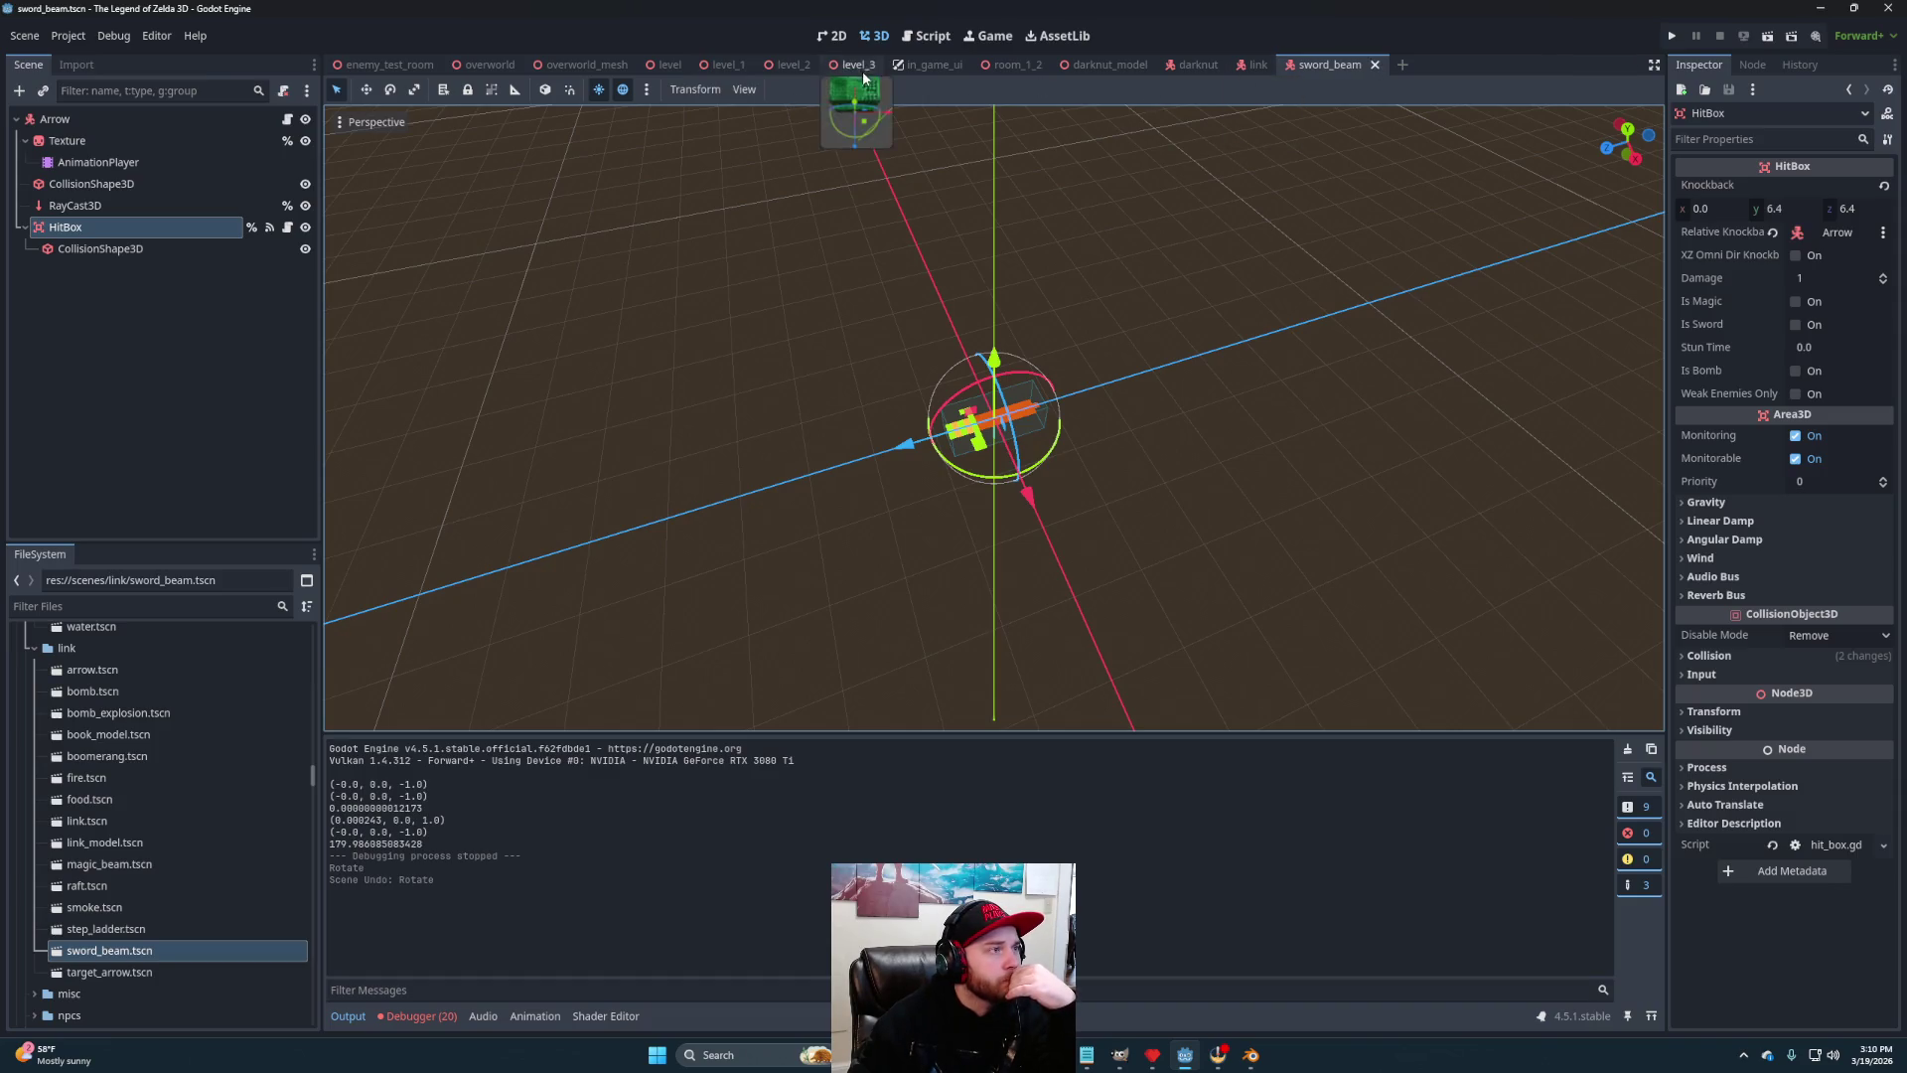
{"action": "left_click", "coordinate": [387, 65]}
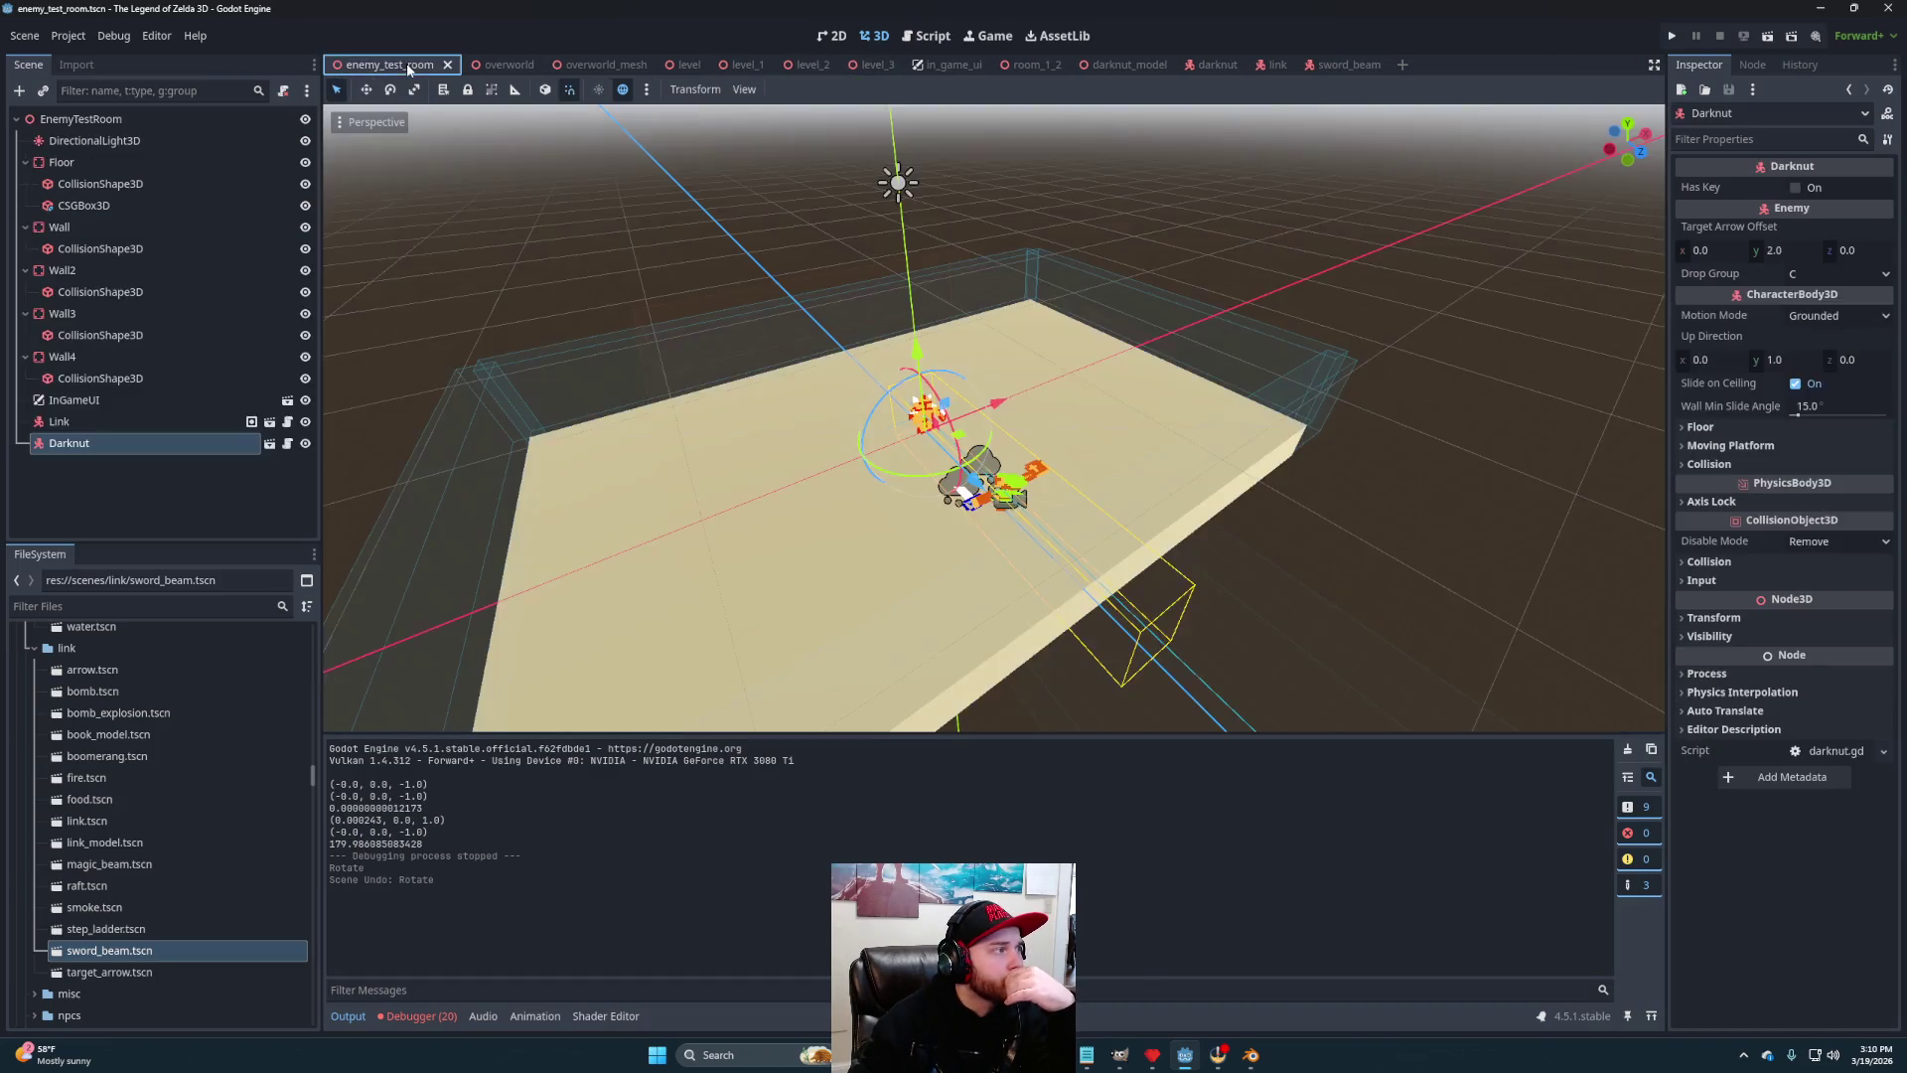
Playtest the room again, opening the inventory, then end it with F8
{"action": "left_click", "coordinate": [1767, 37]}
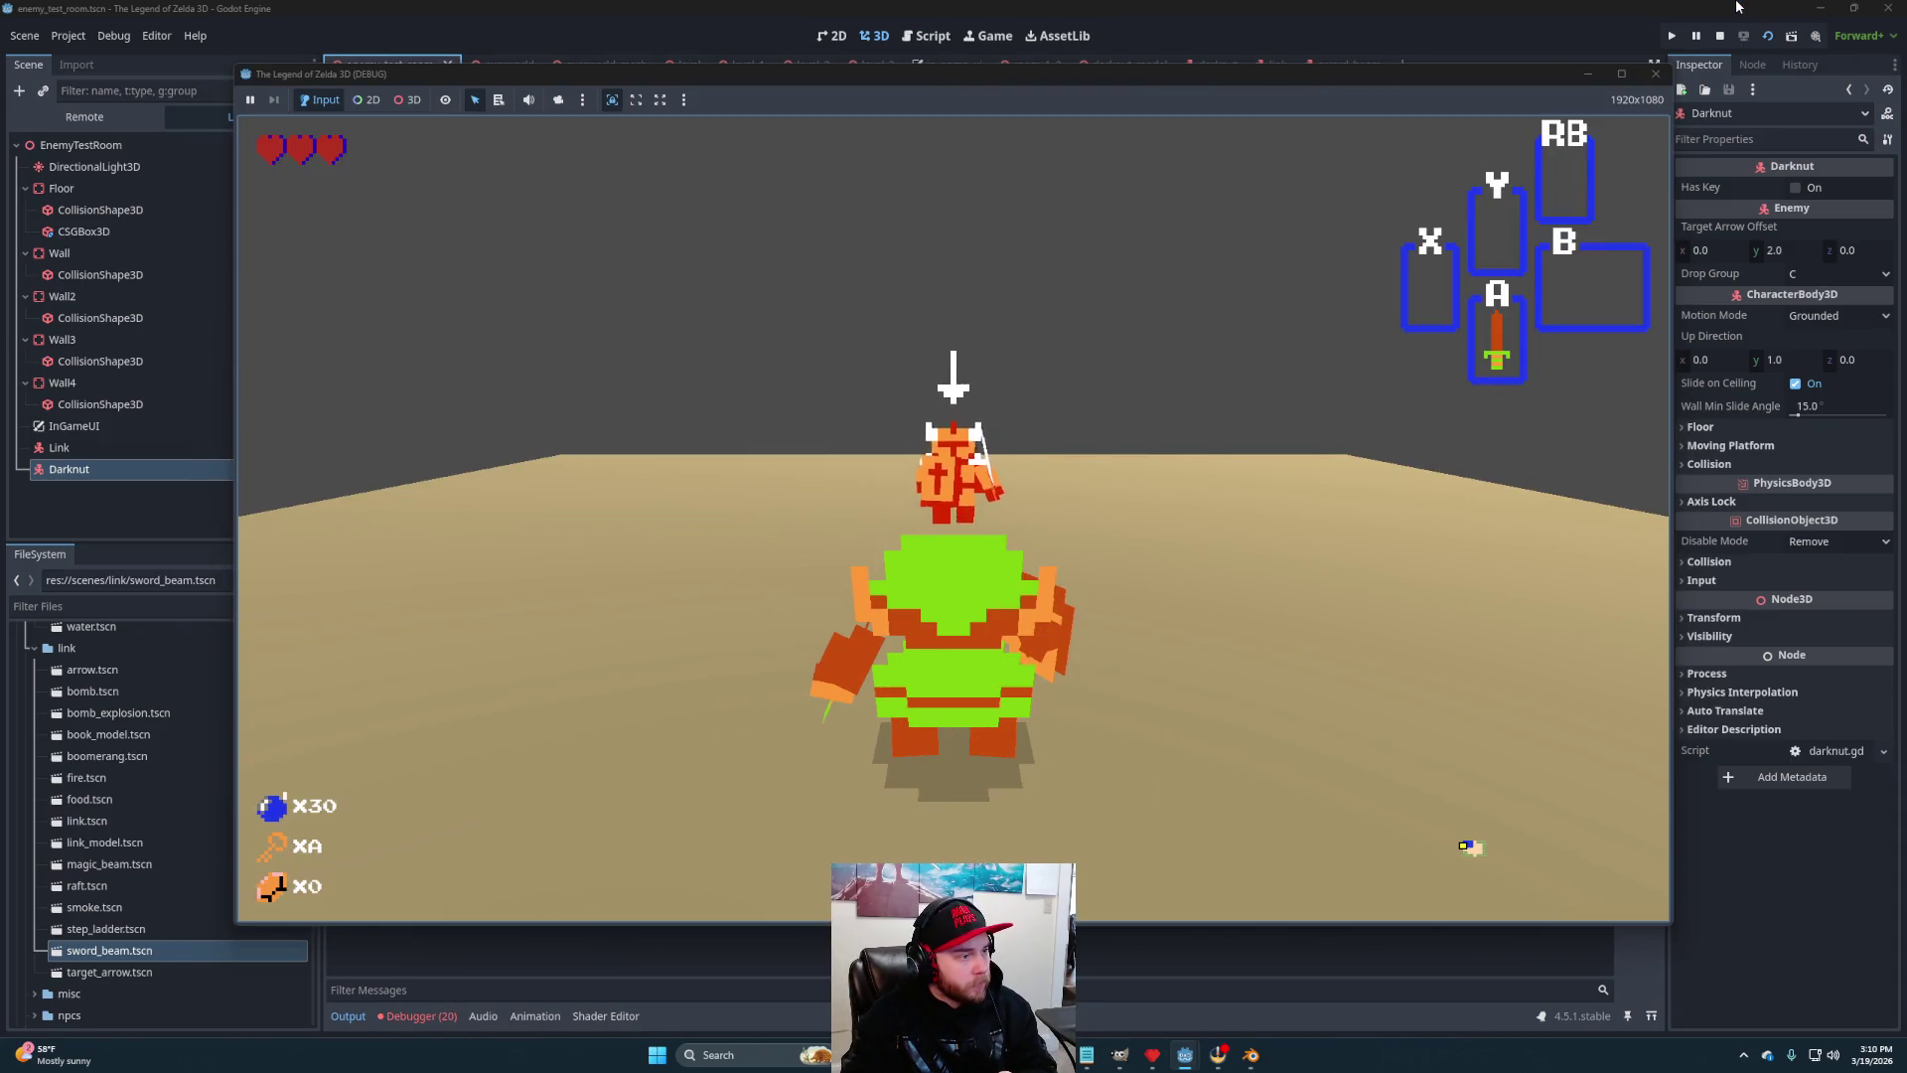
{"action": "key", "text": "Return"}
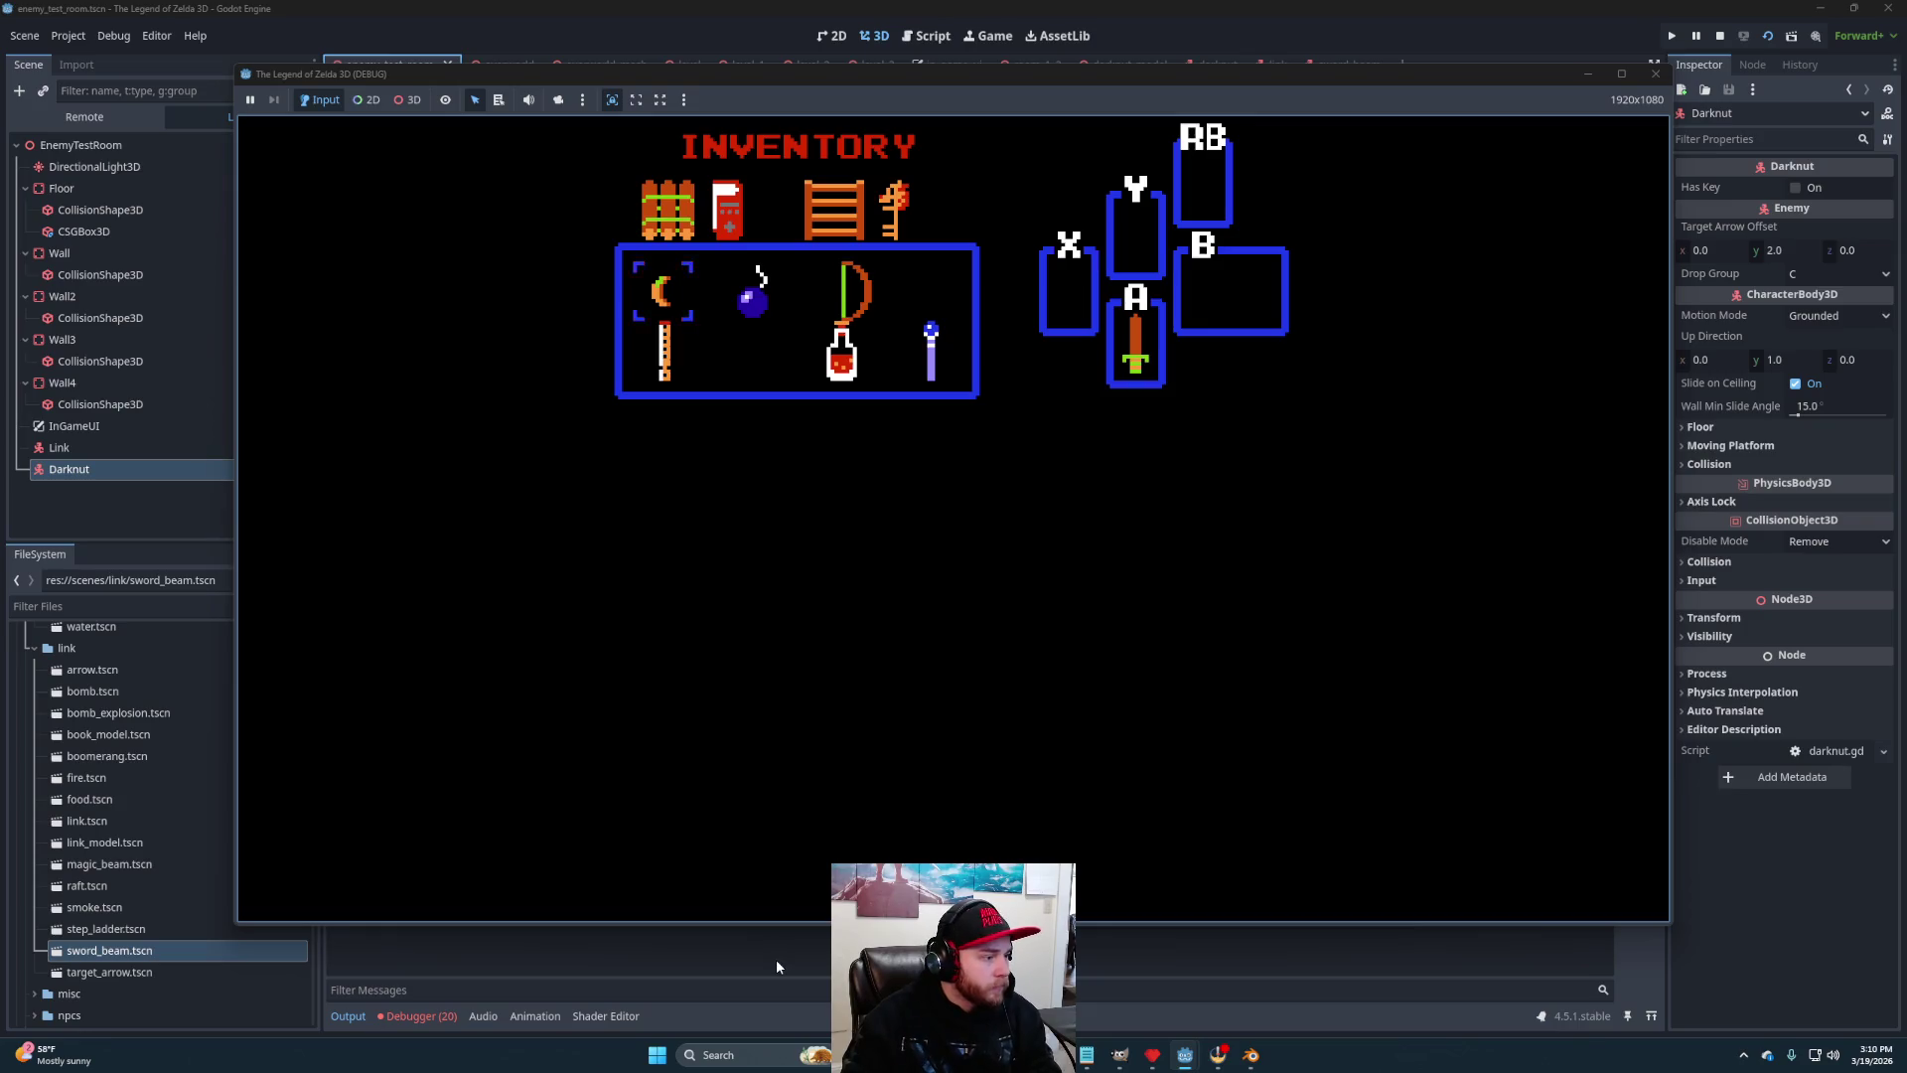
{"action": "key", "text": "F8"}
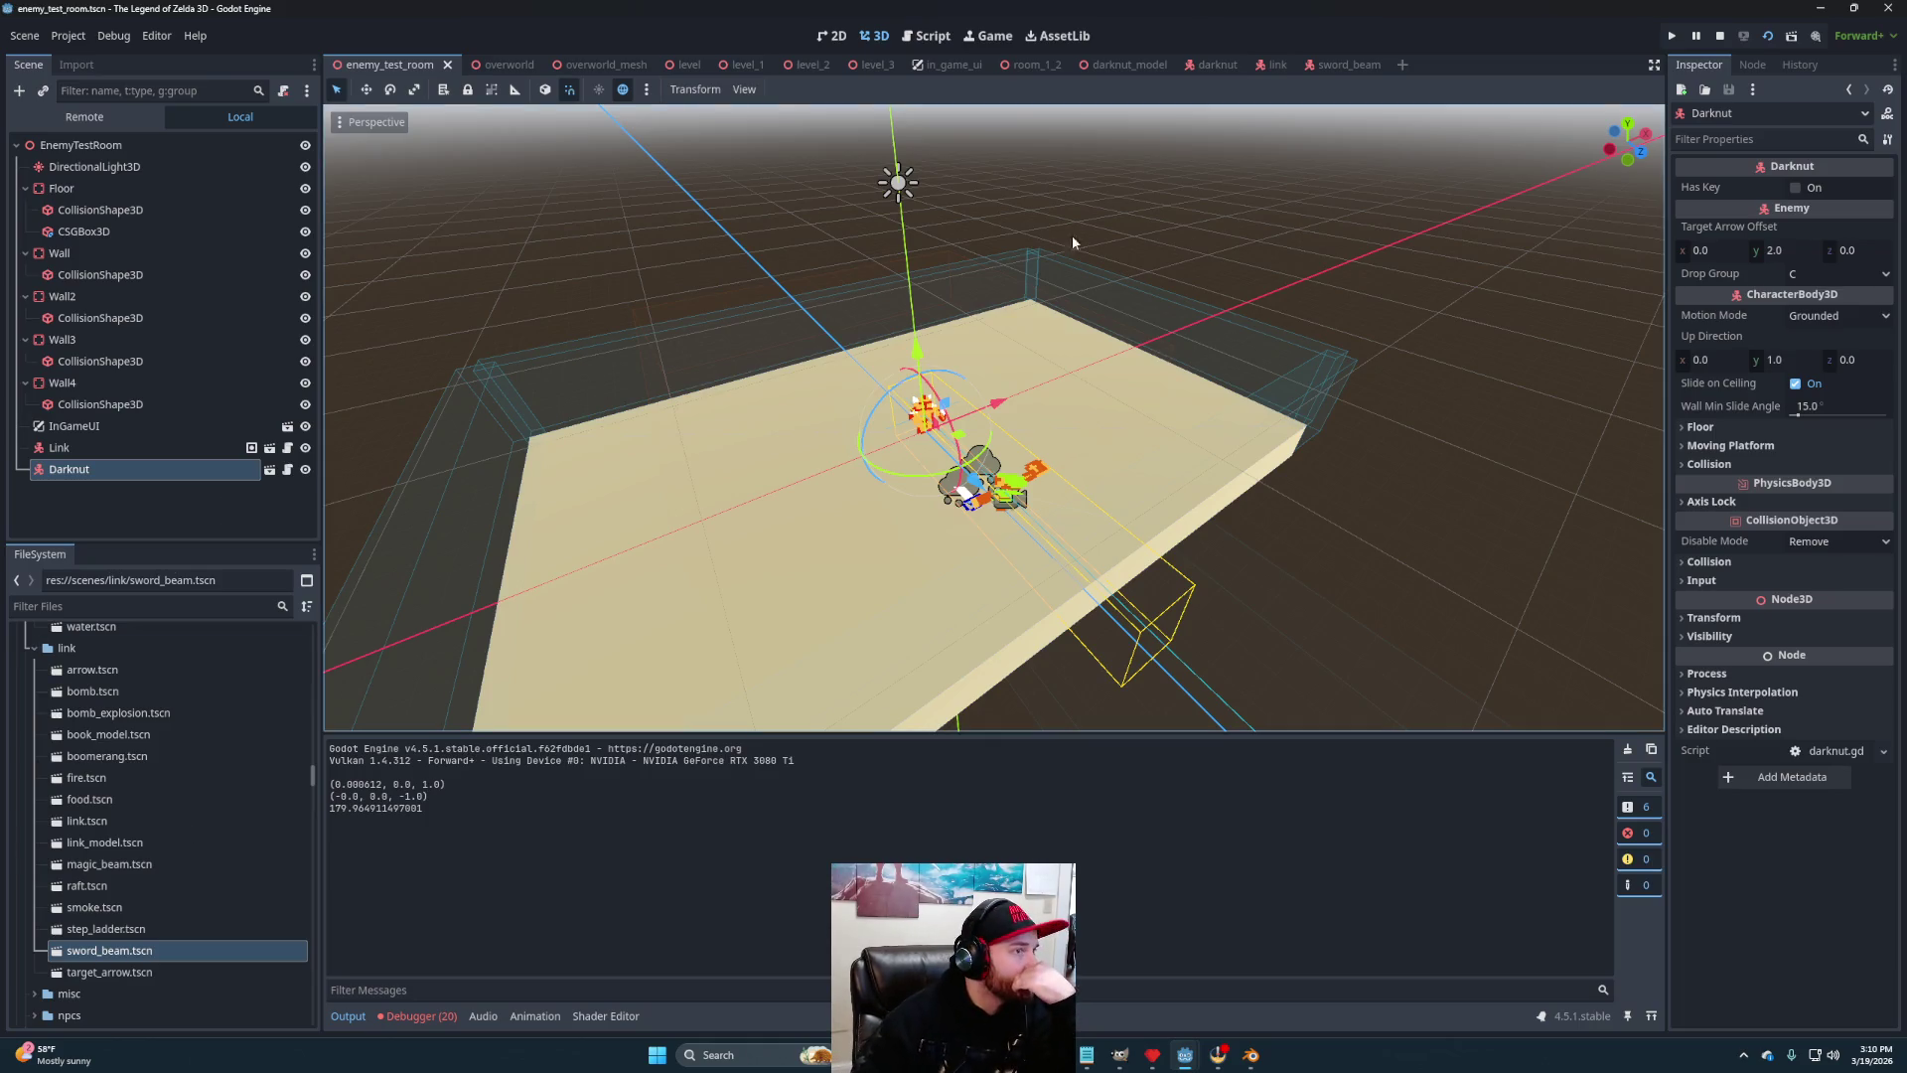
Edit the sword_beam HitBox knockback z value, then return to enemy_test_room's script editor
{"action": "left_click", "coordinate": [1343, 65]}
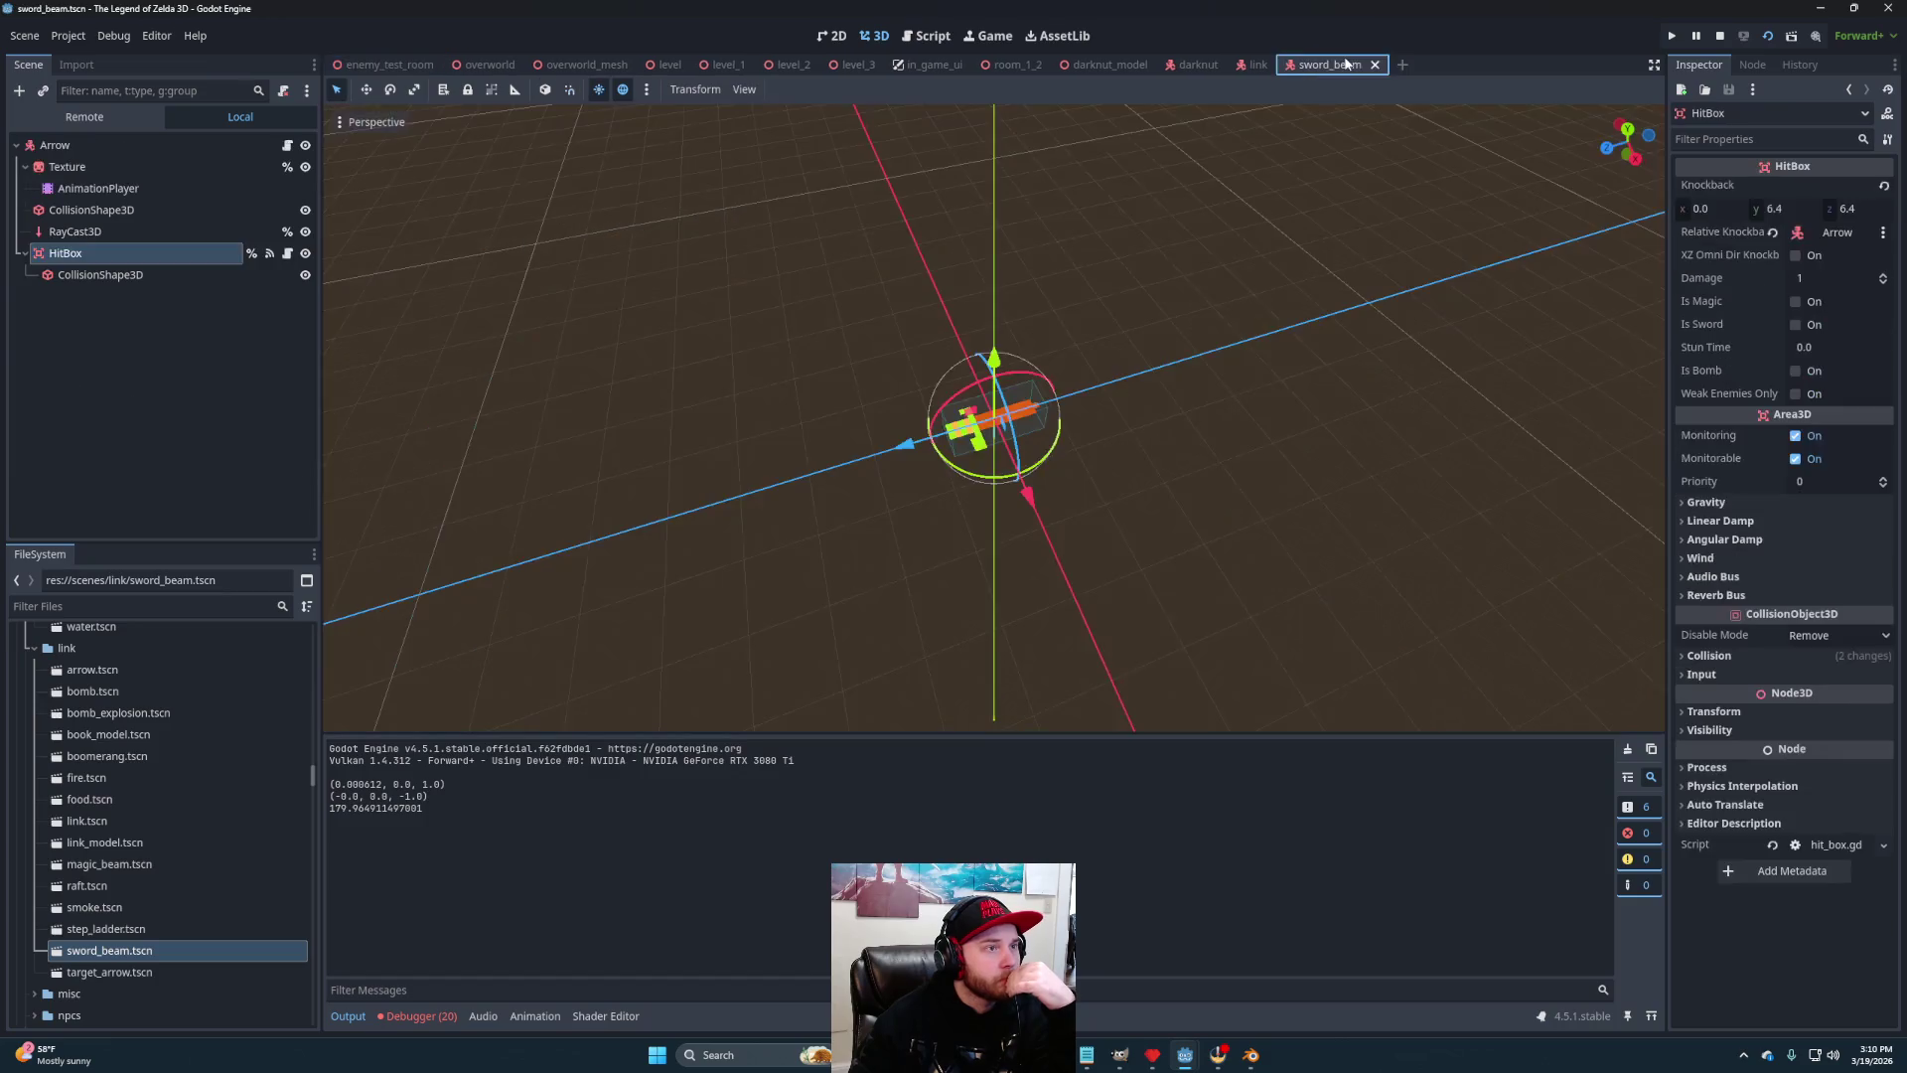
{"action": "left_click", "coordinate": [1844, 209]}
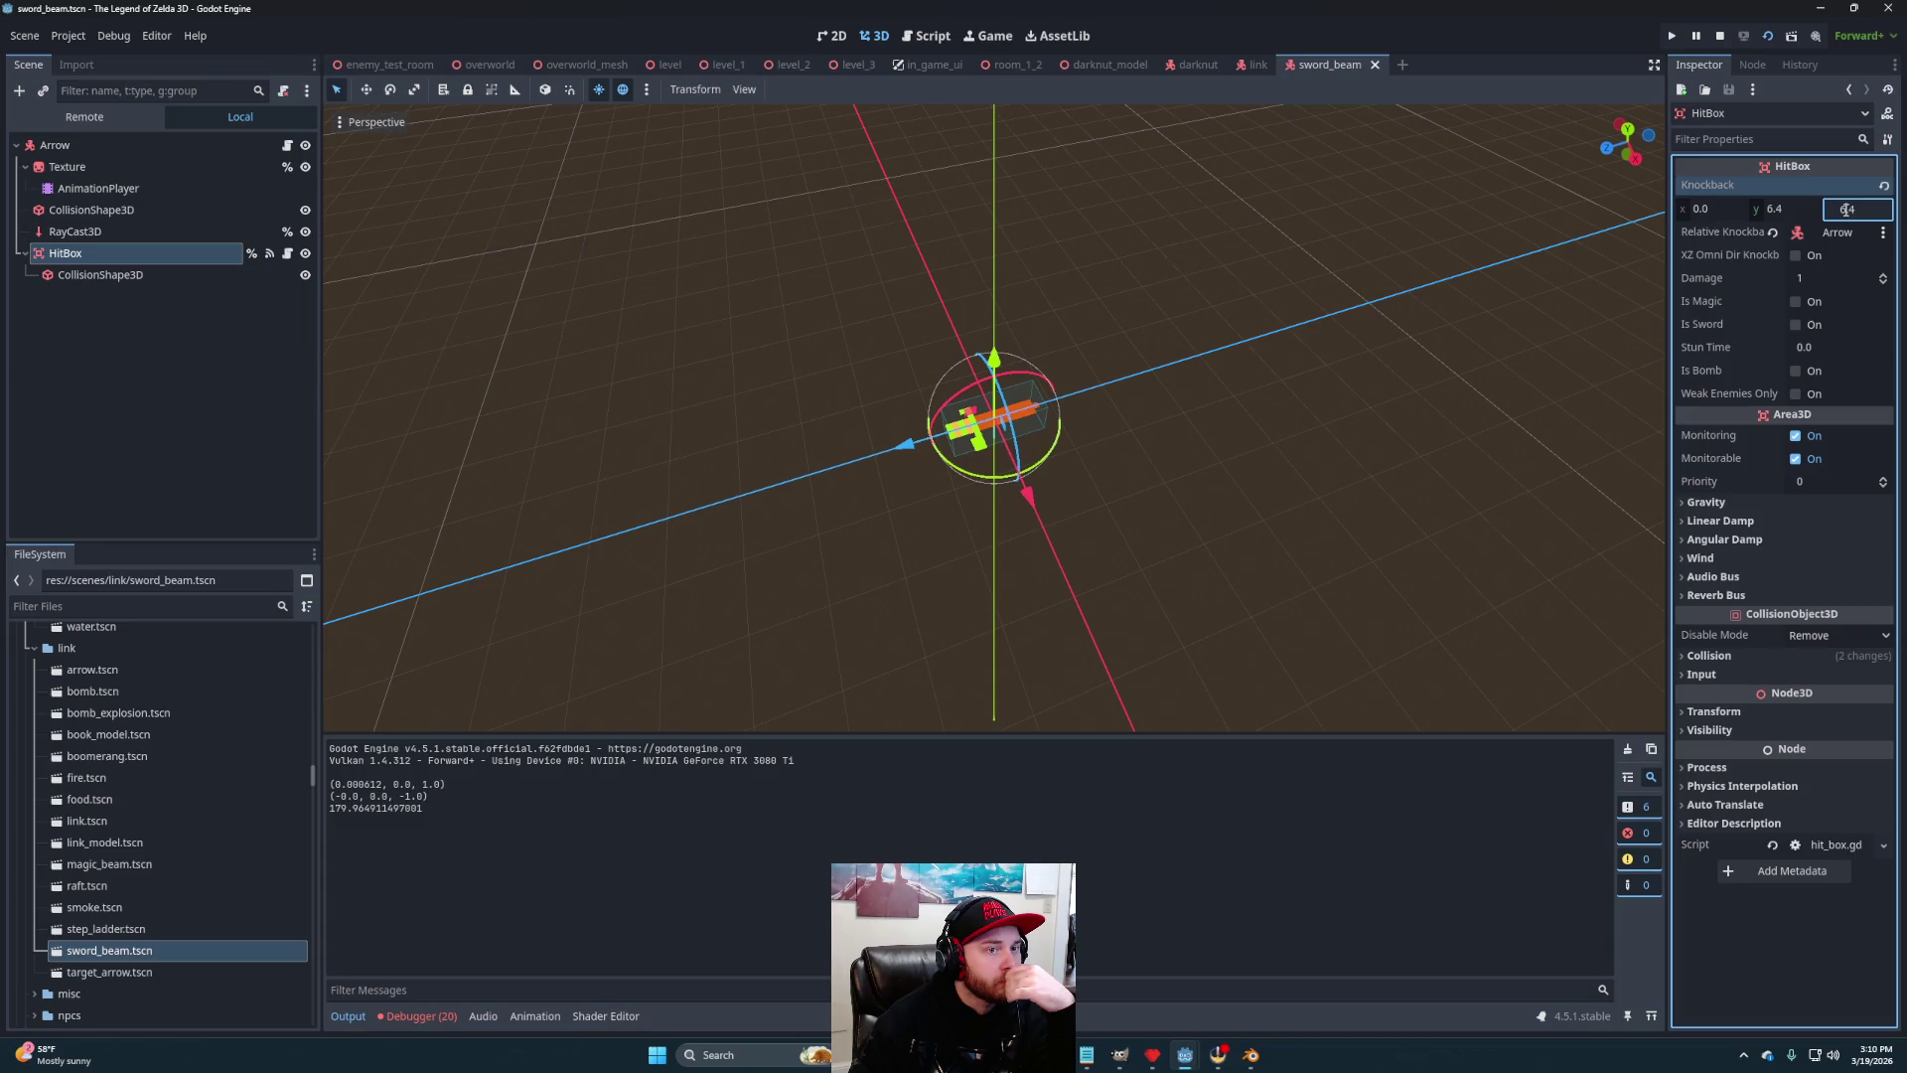
{"action": "left_click", "coordinate": [1859, 211]}
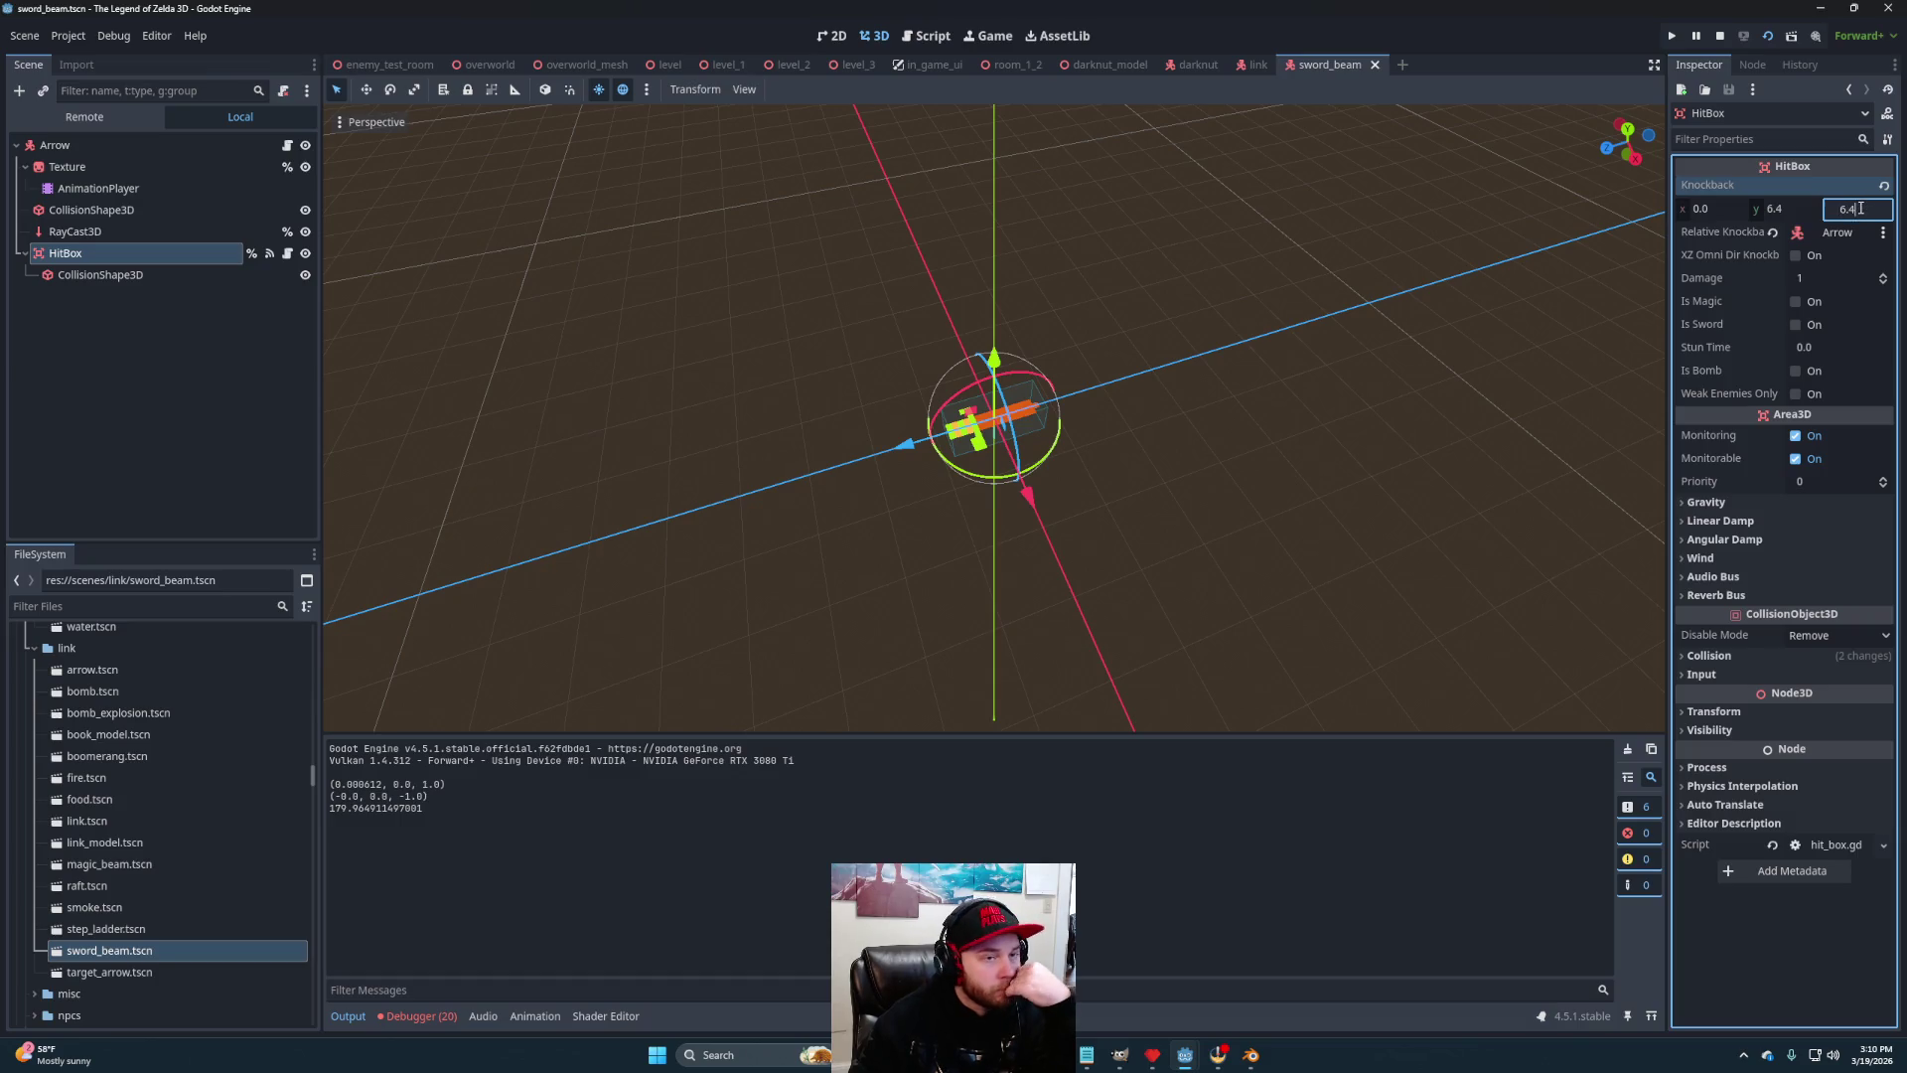
{"action": "key", "text": "BackSpace"}
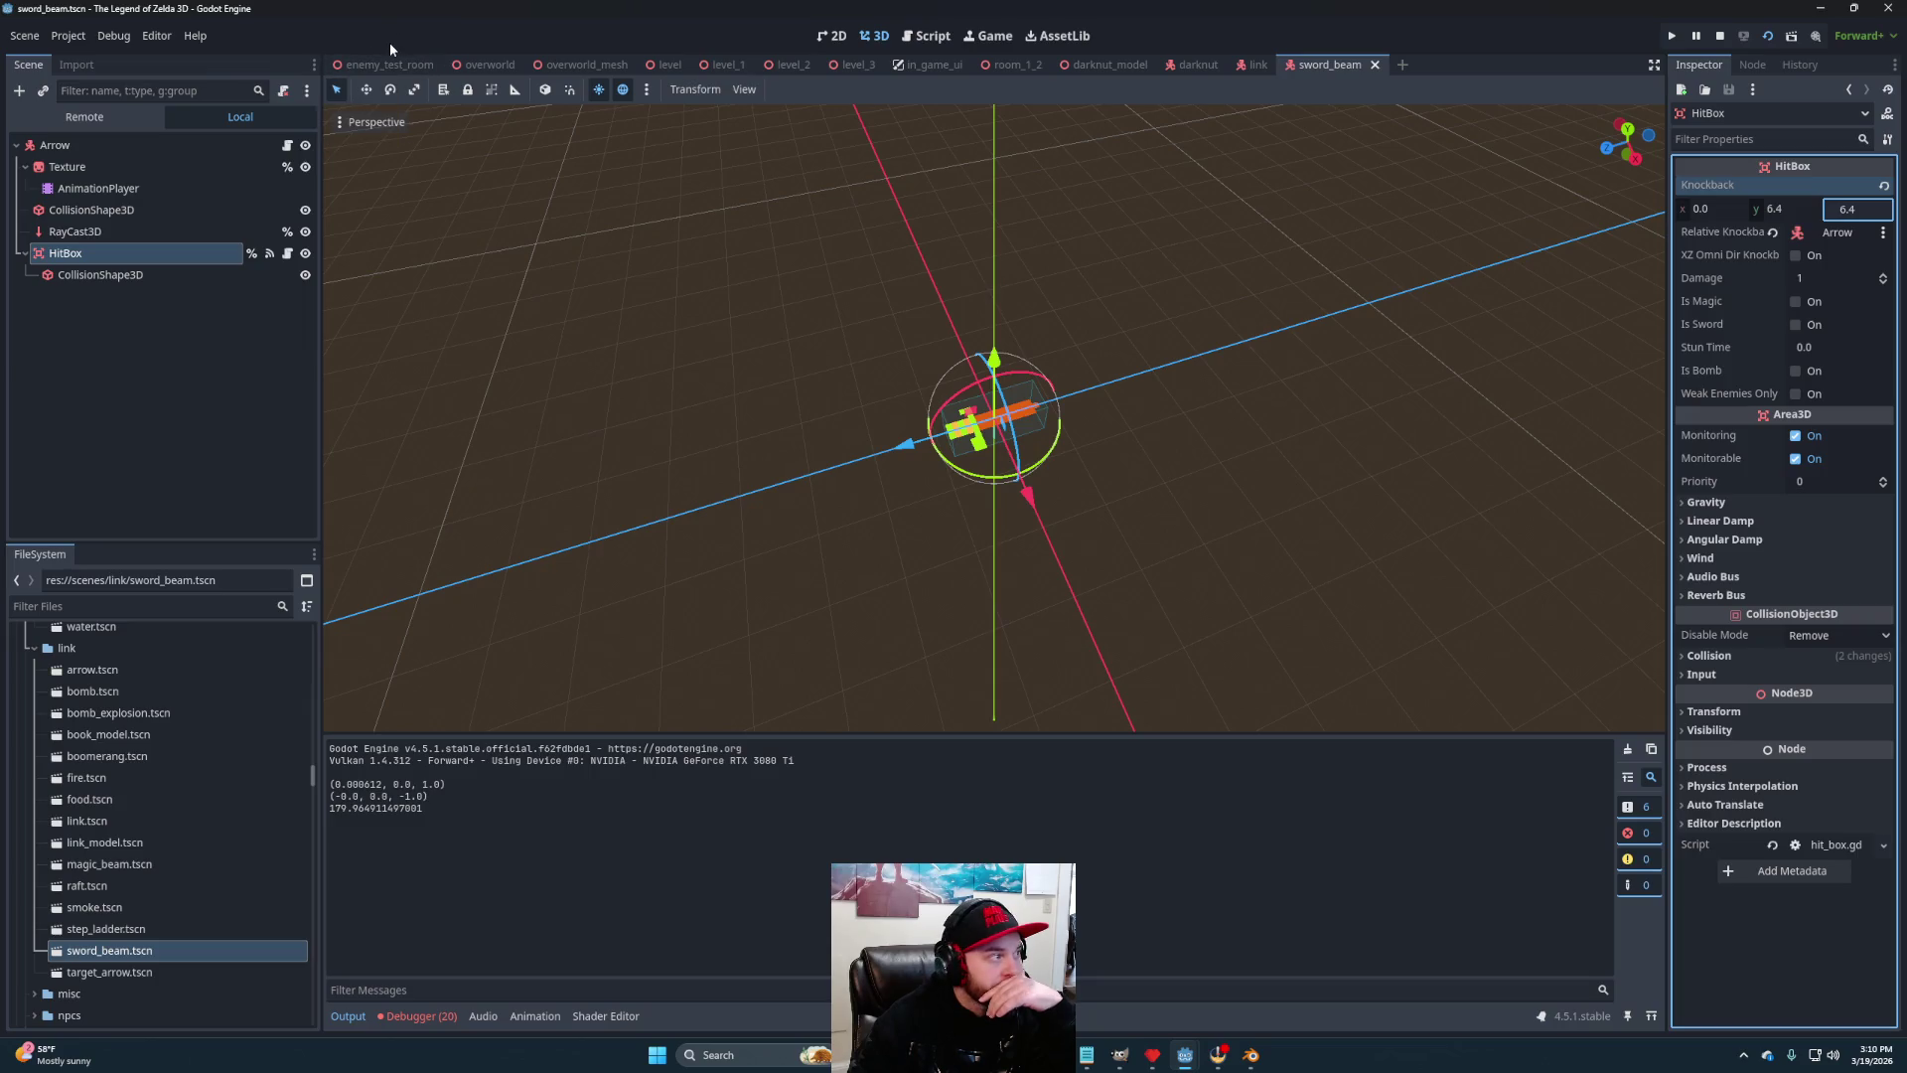
{"action": "left_click", "coordinate": [403, 63]}
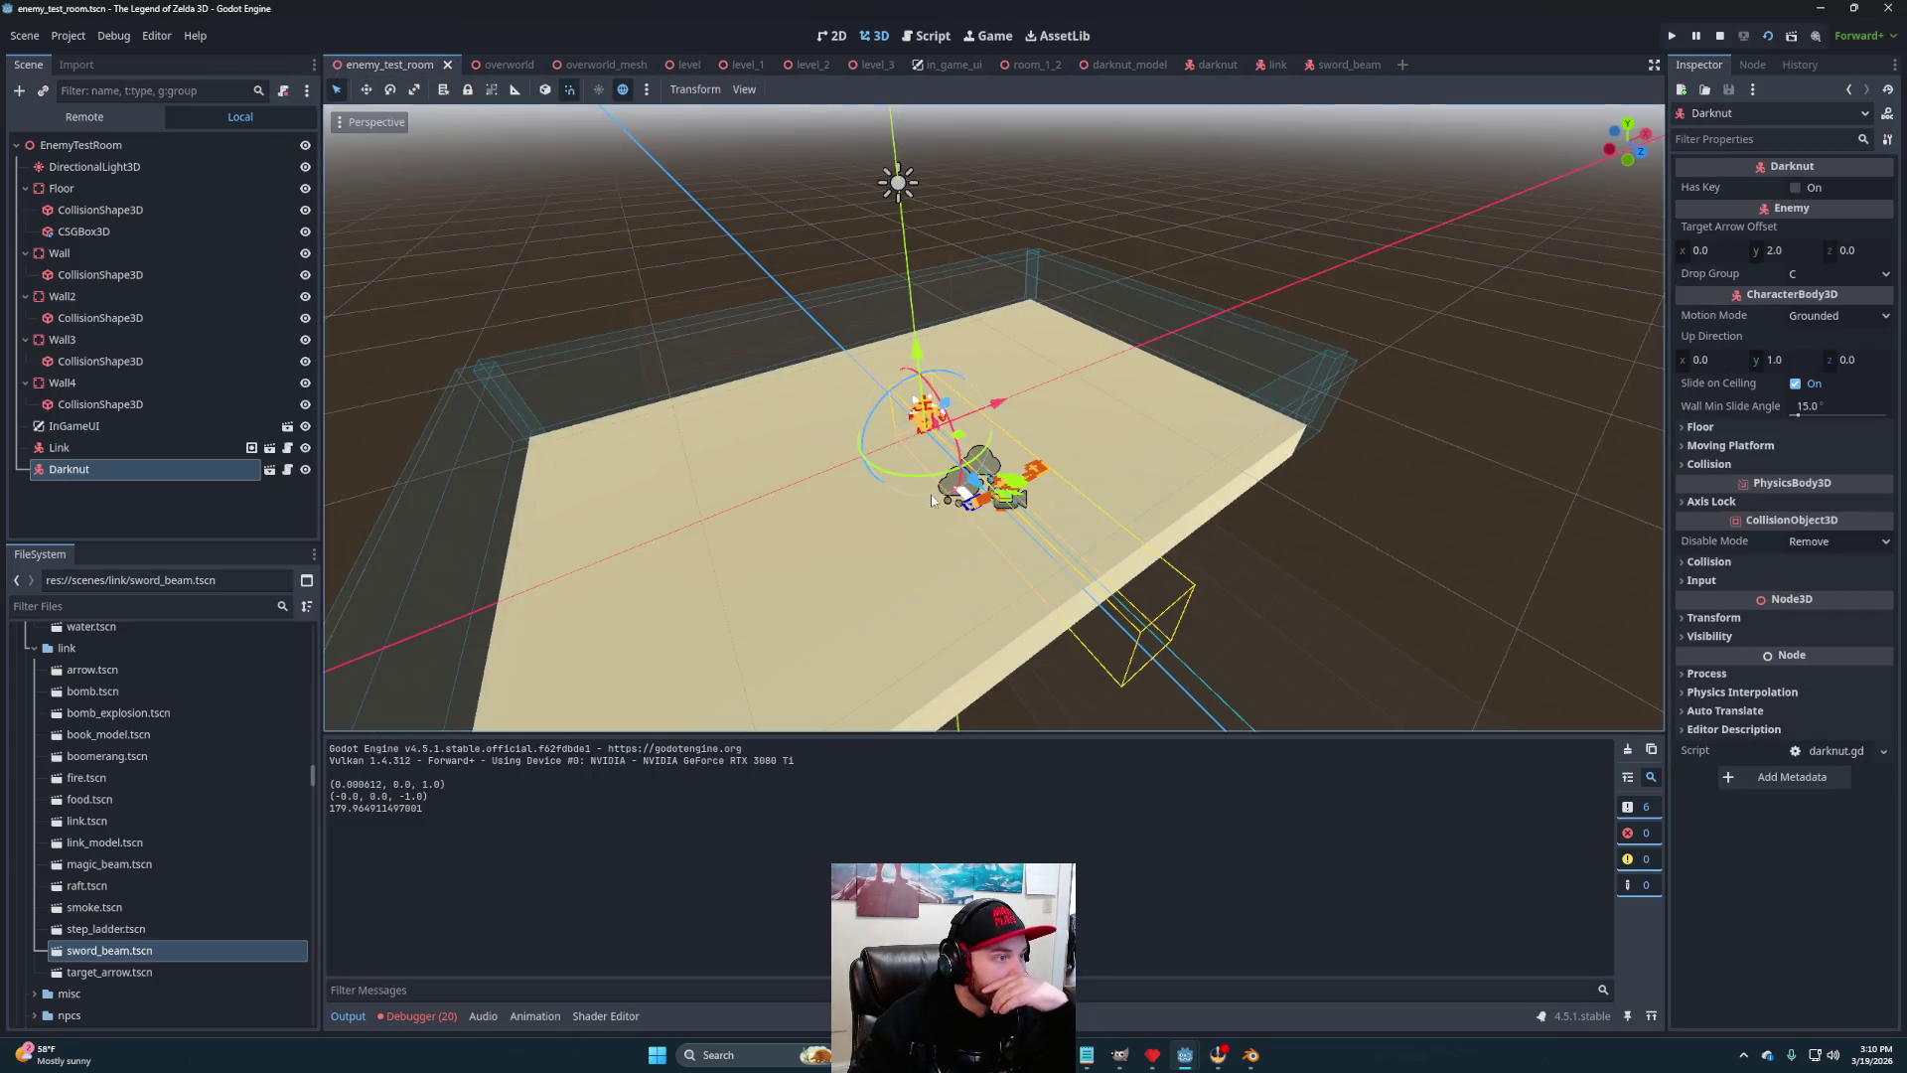
{"action": "left_click", "coordinate": [926, 37]}
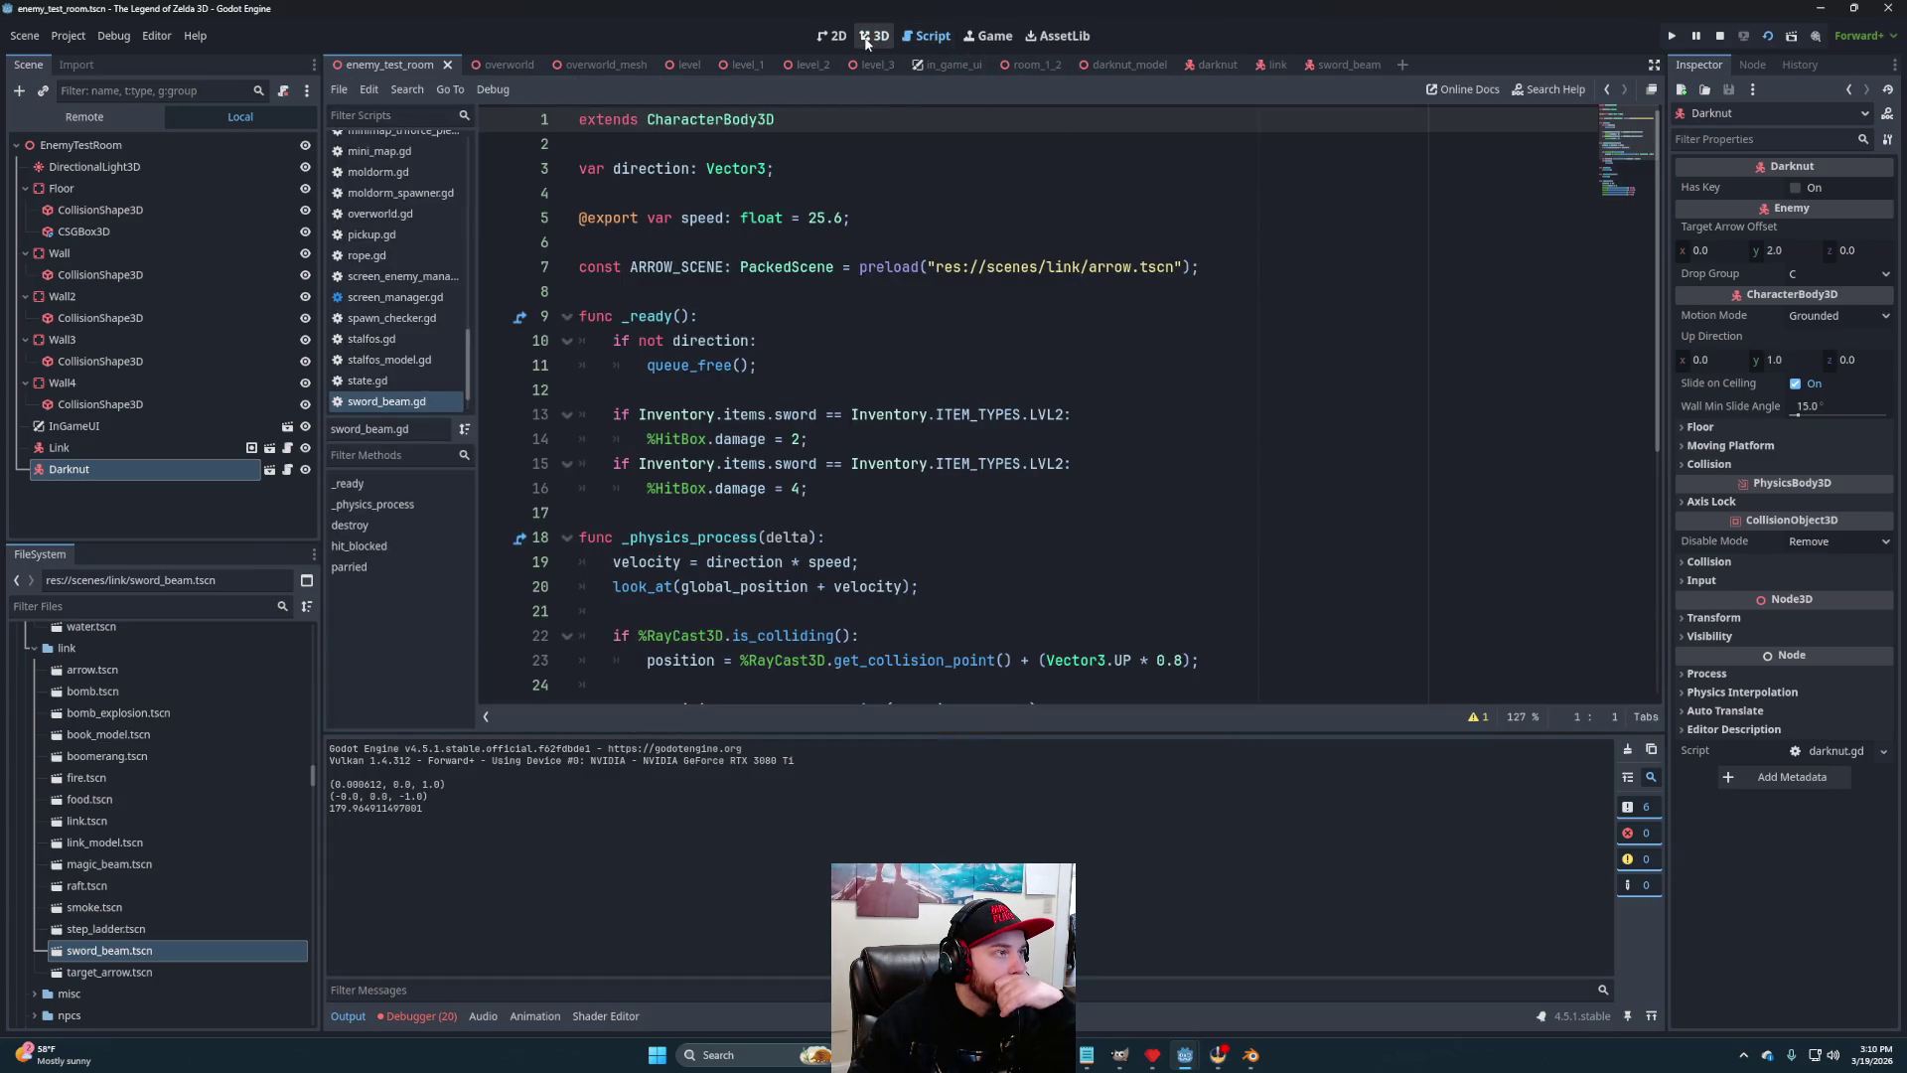
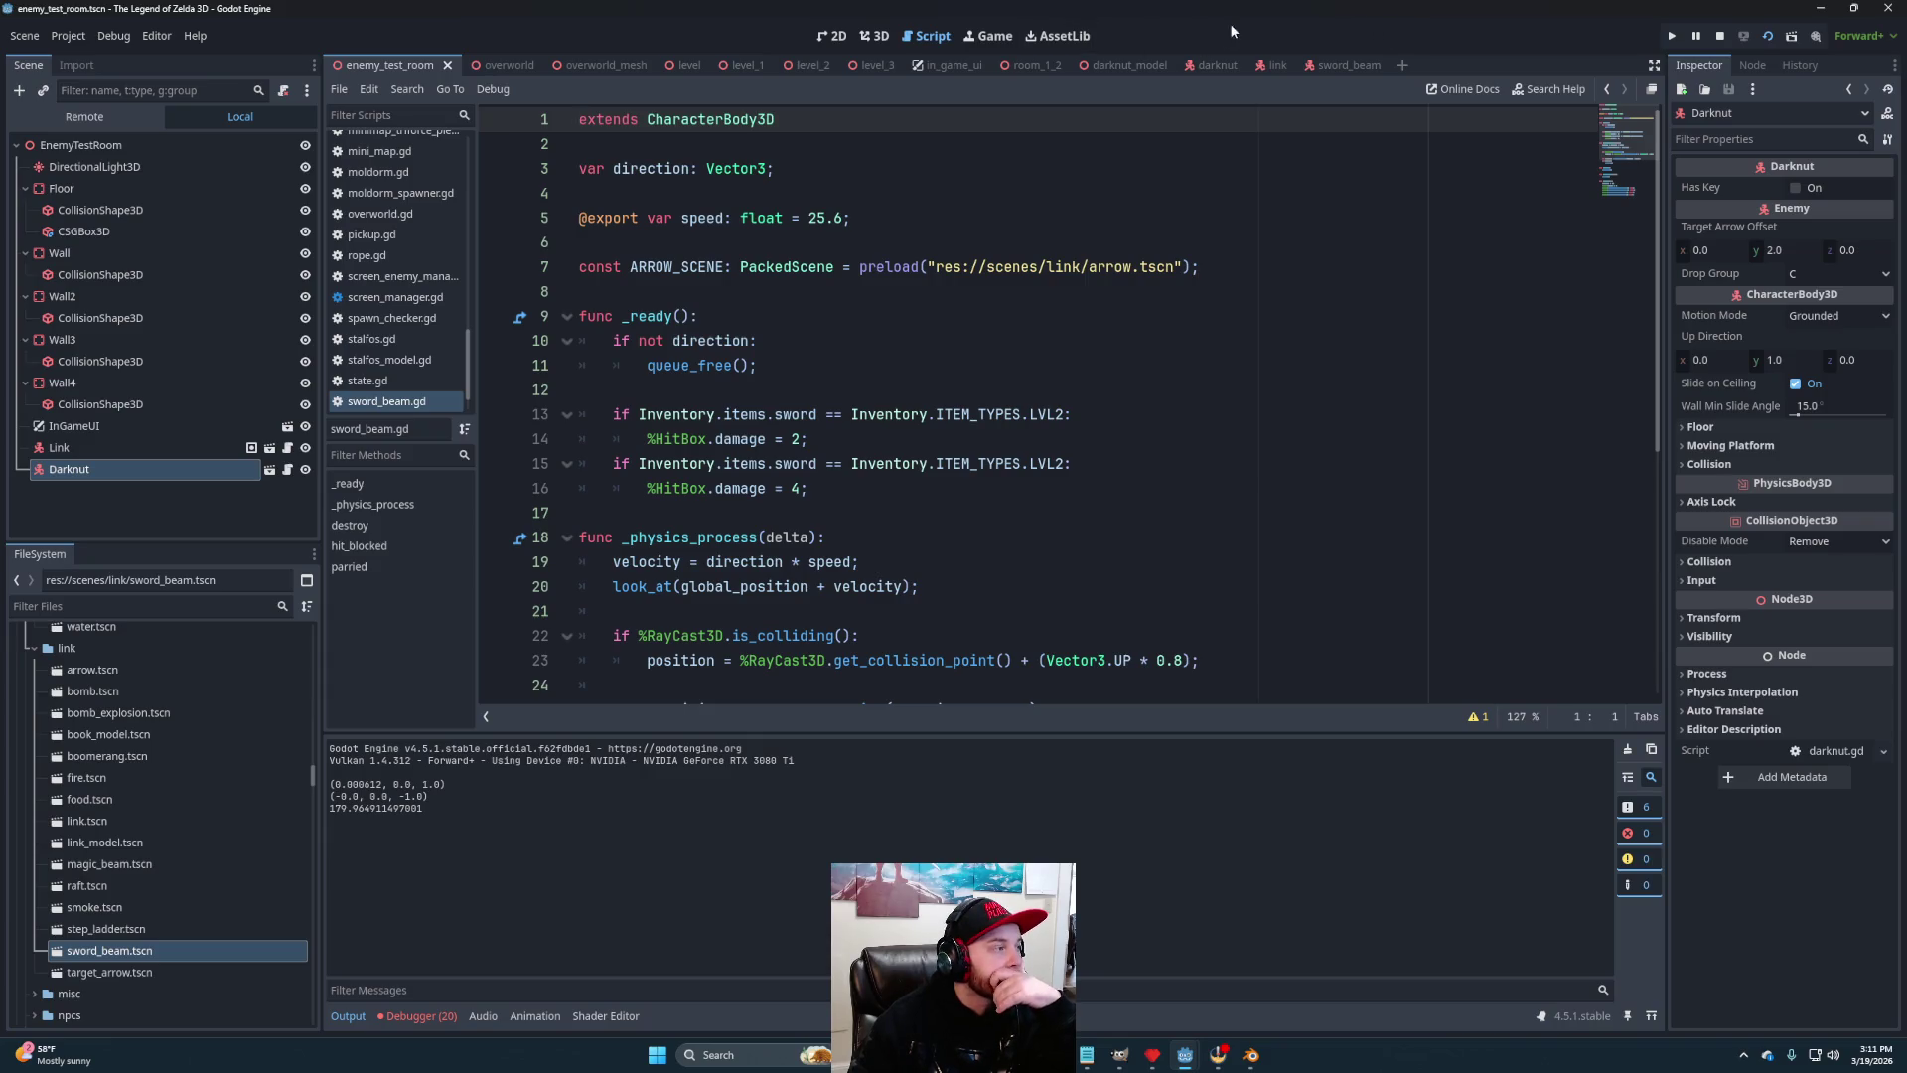
In link_model, set the sword NormalHitBox knockback z to -0.1 and save the scene
{"action": "left_click", "coordinate": [1273, 65]}
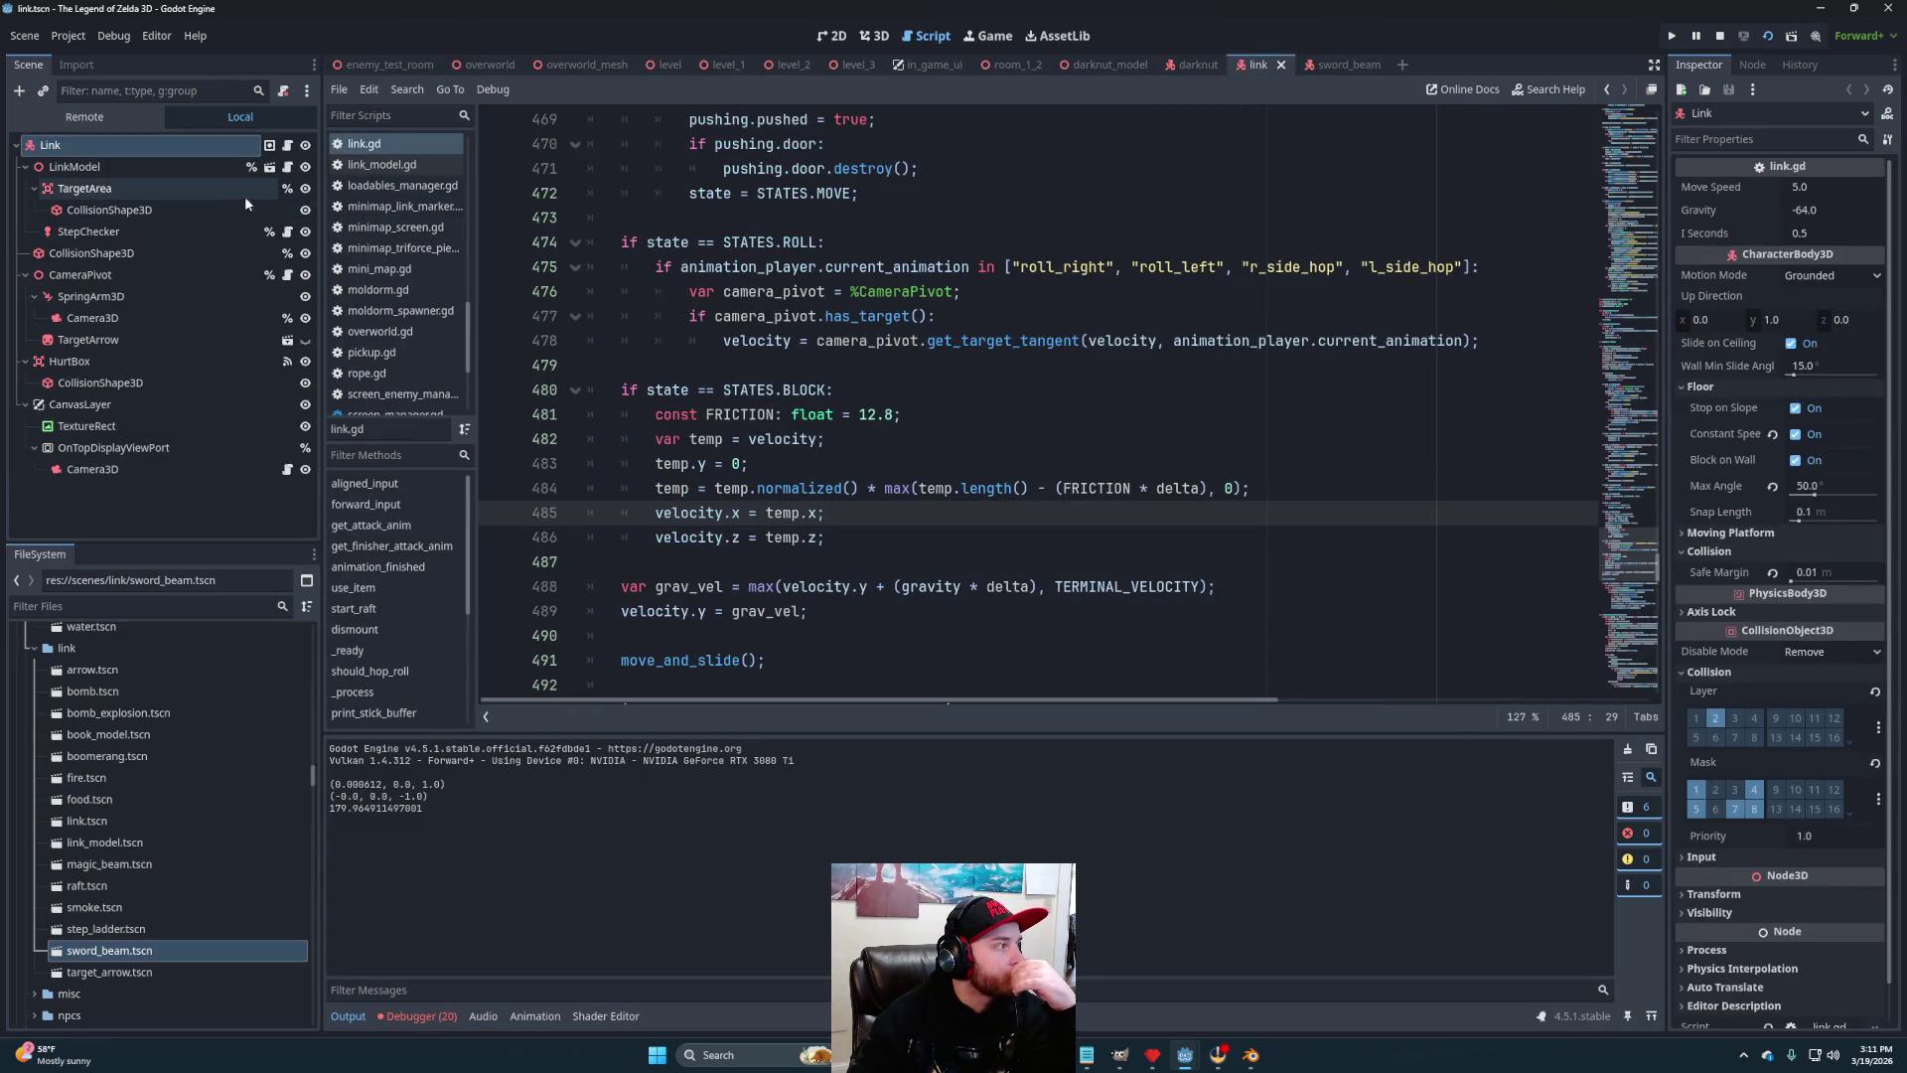
{"action": "left_click", "coordinate": [268, 169]}
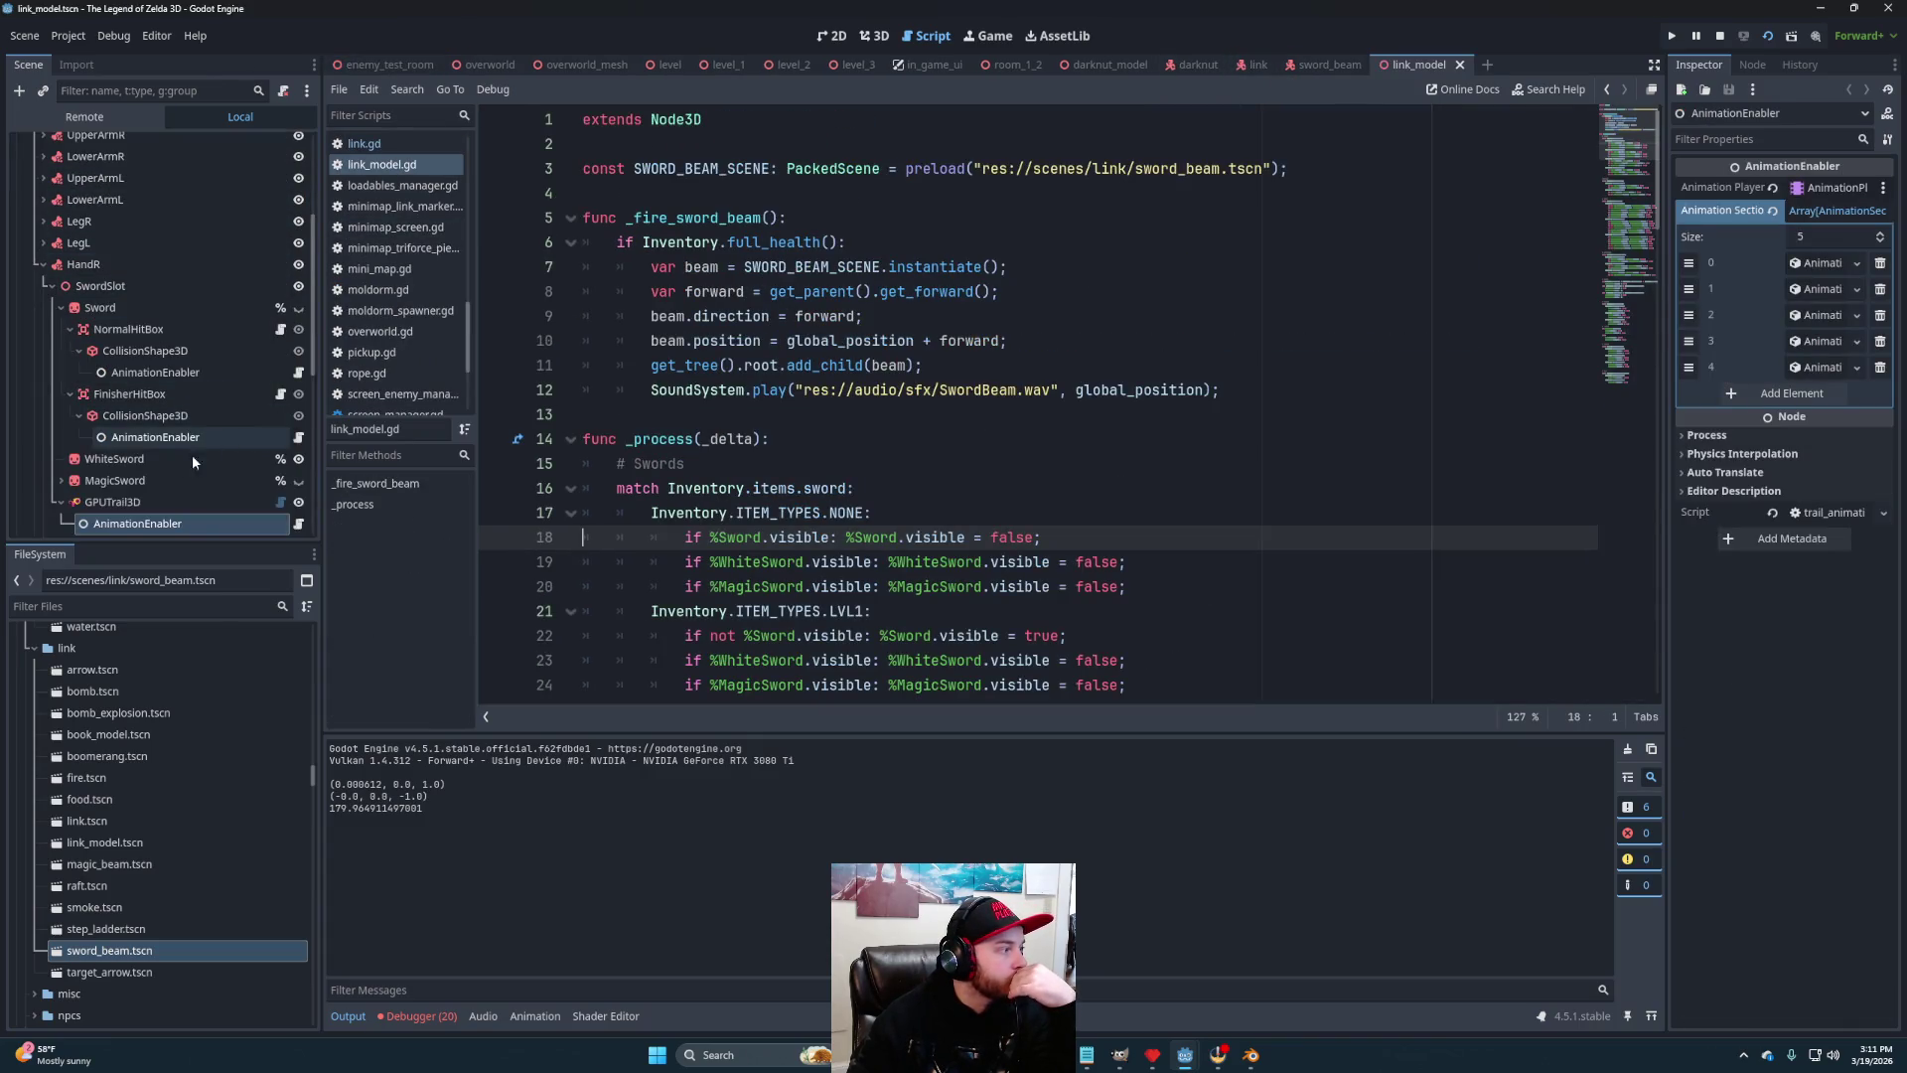
{"action": "left_click", "coordinate": [134, 332]}
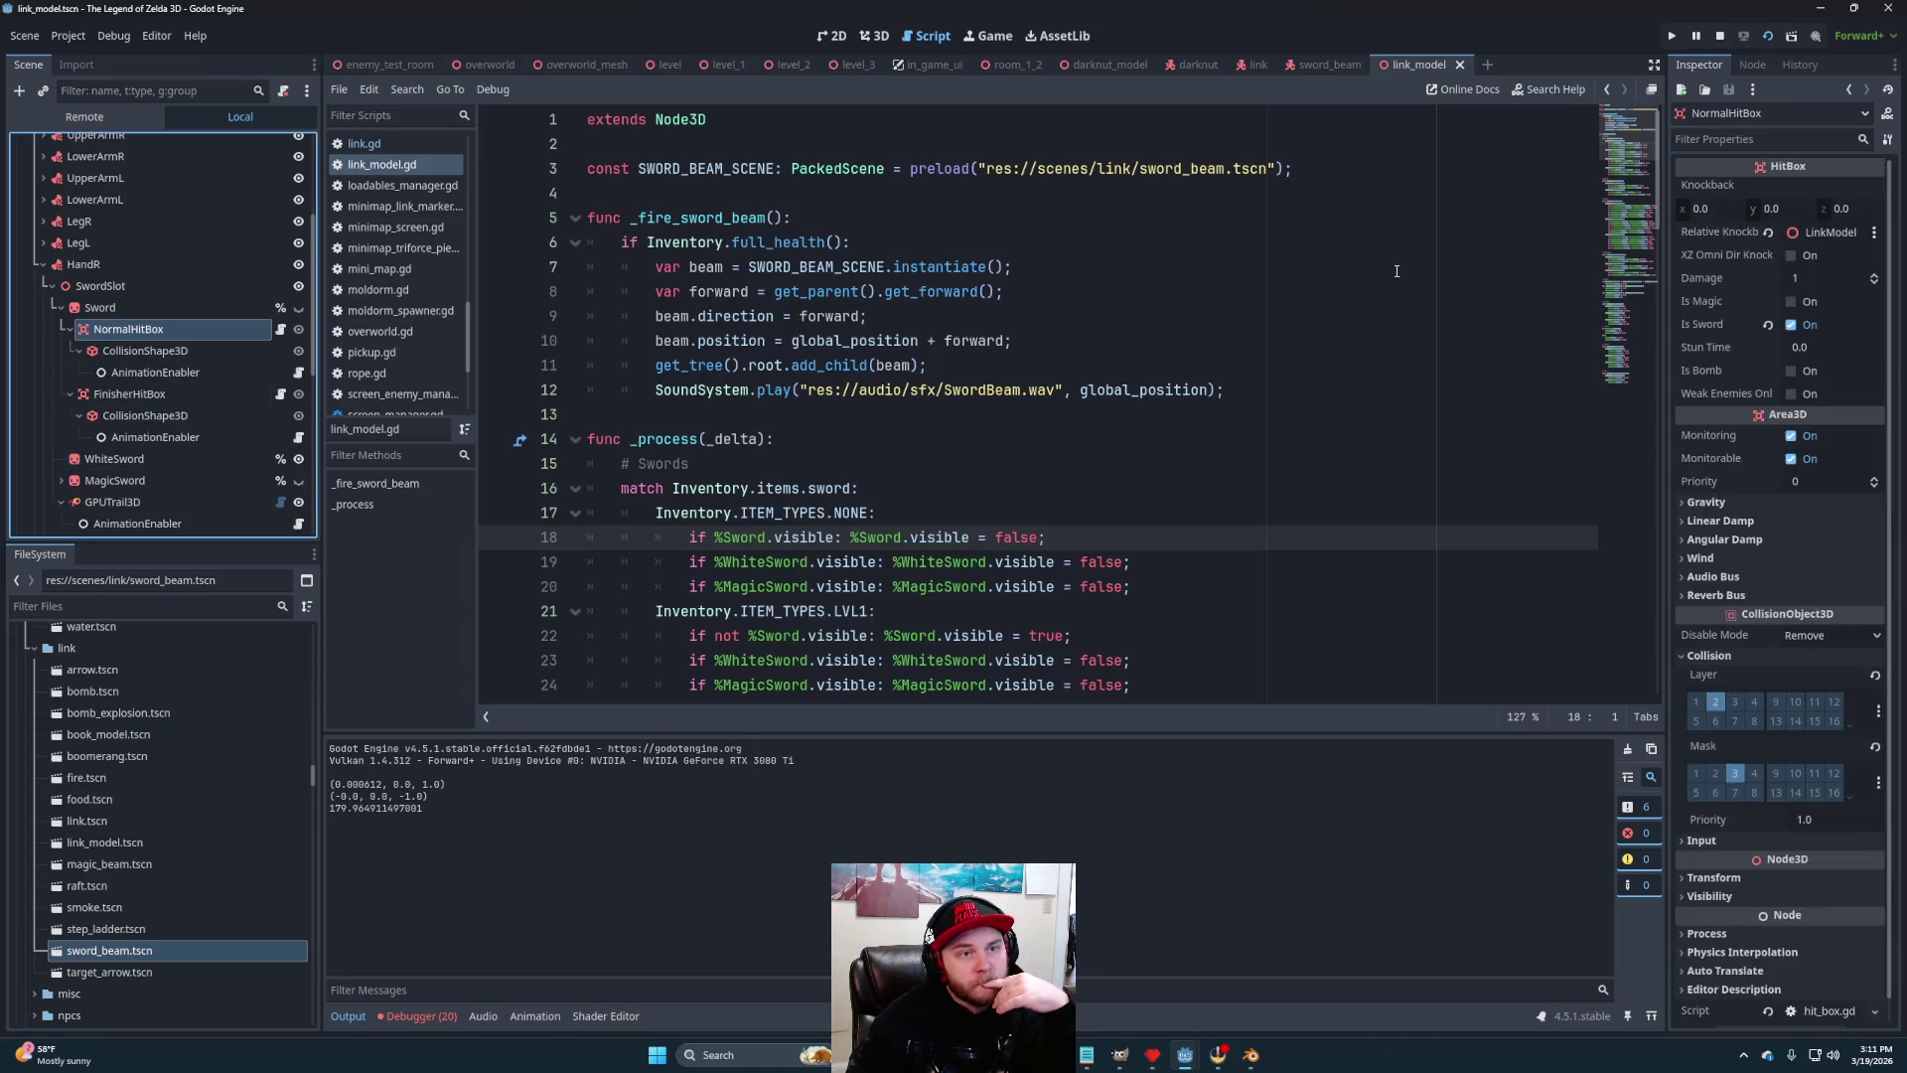
{"action": "left_click", "coordinate": [1874, 211]}
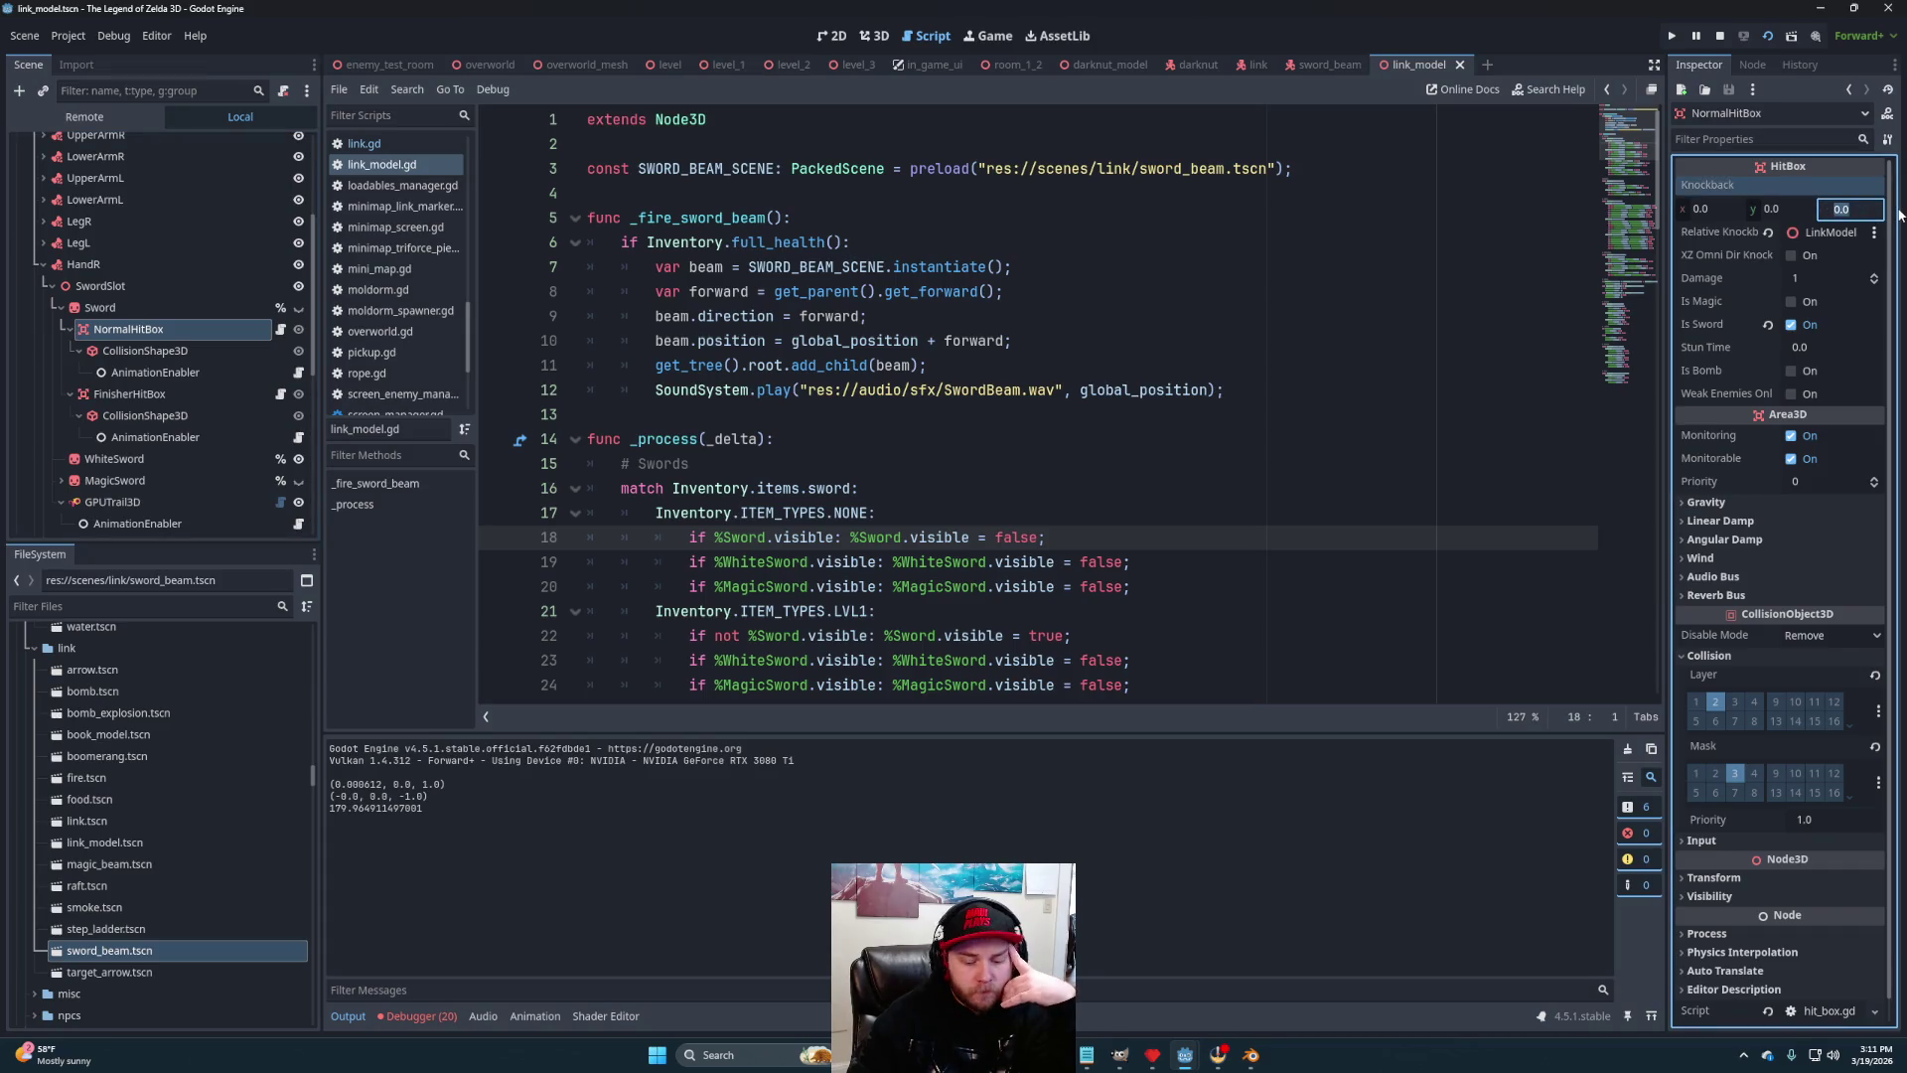
{"action": "type", "text": "-"}
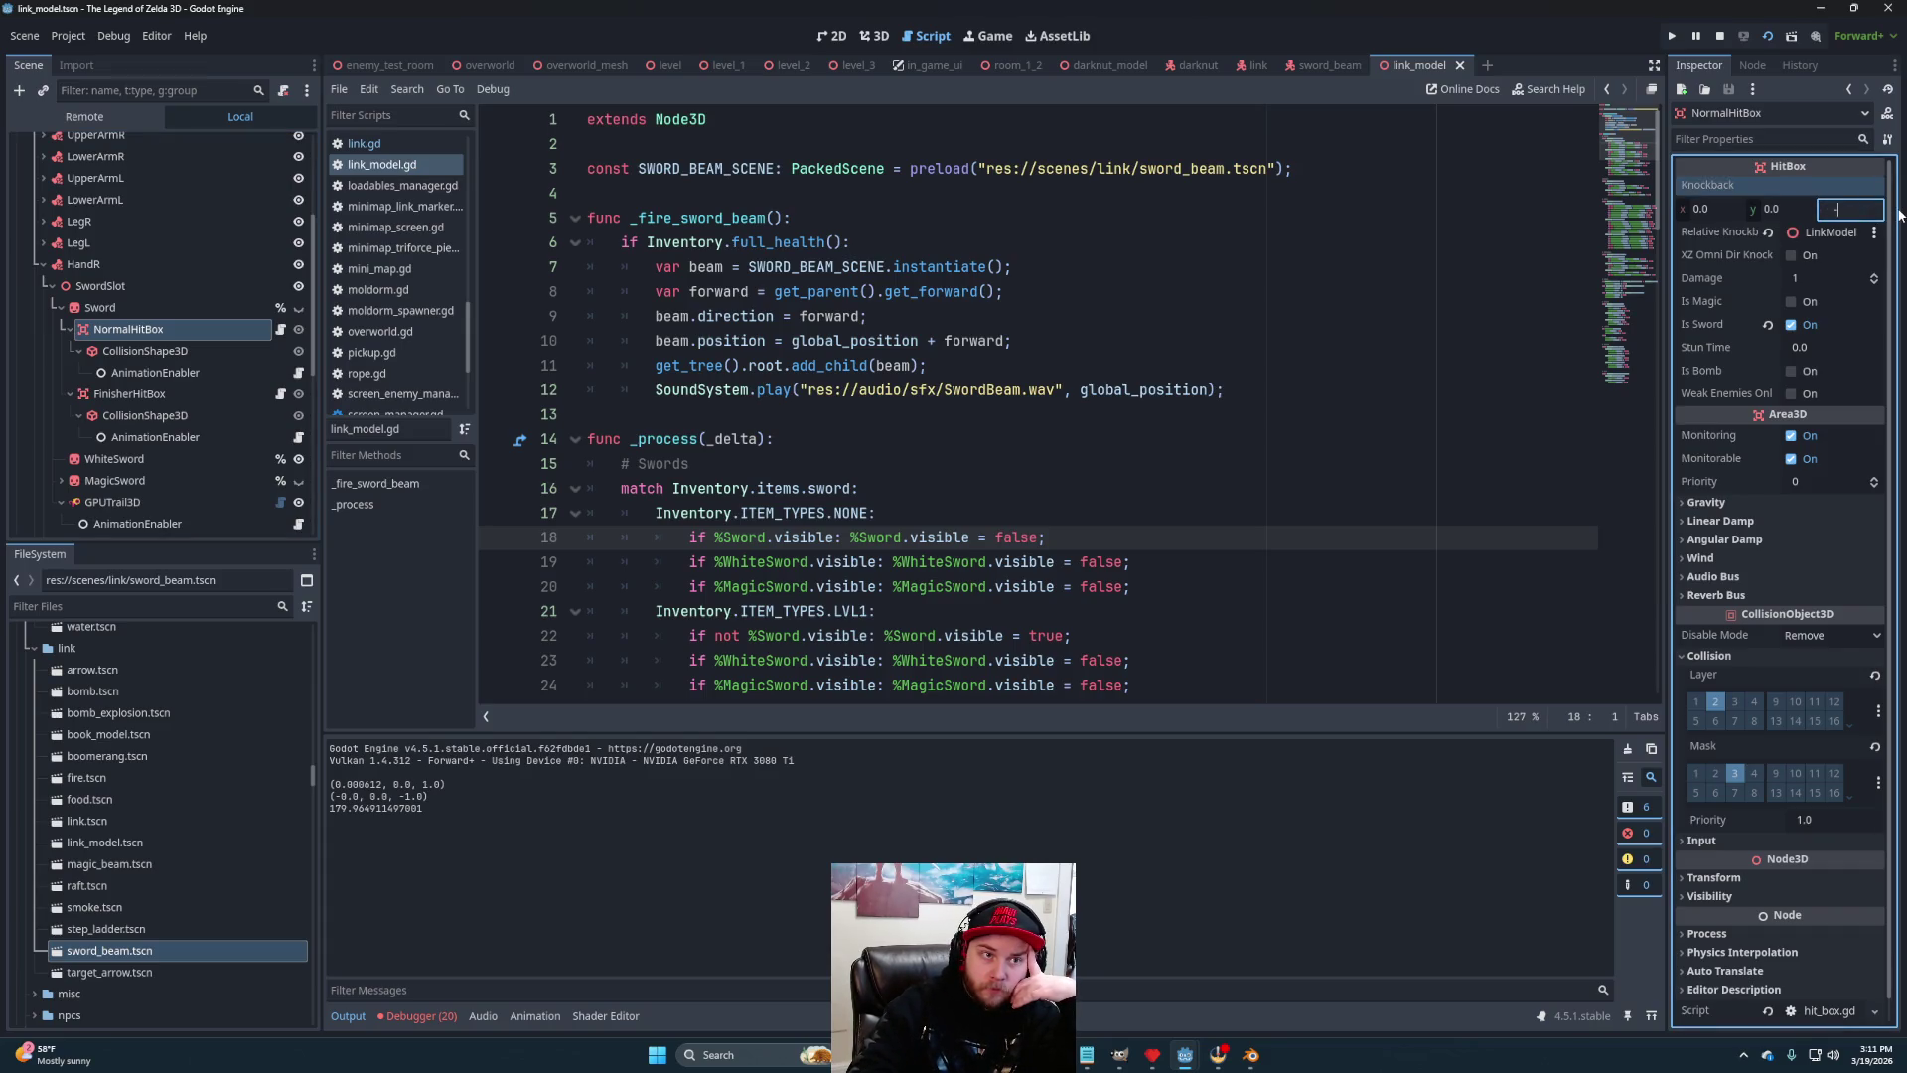
{"action": "type", "text": "0.1"}
{"action": "key", "text": "Return"}
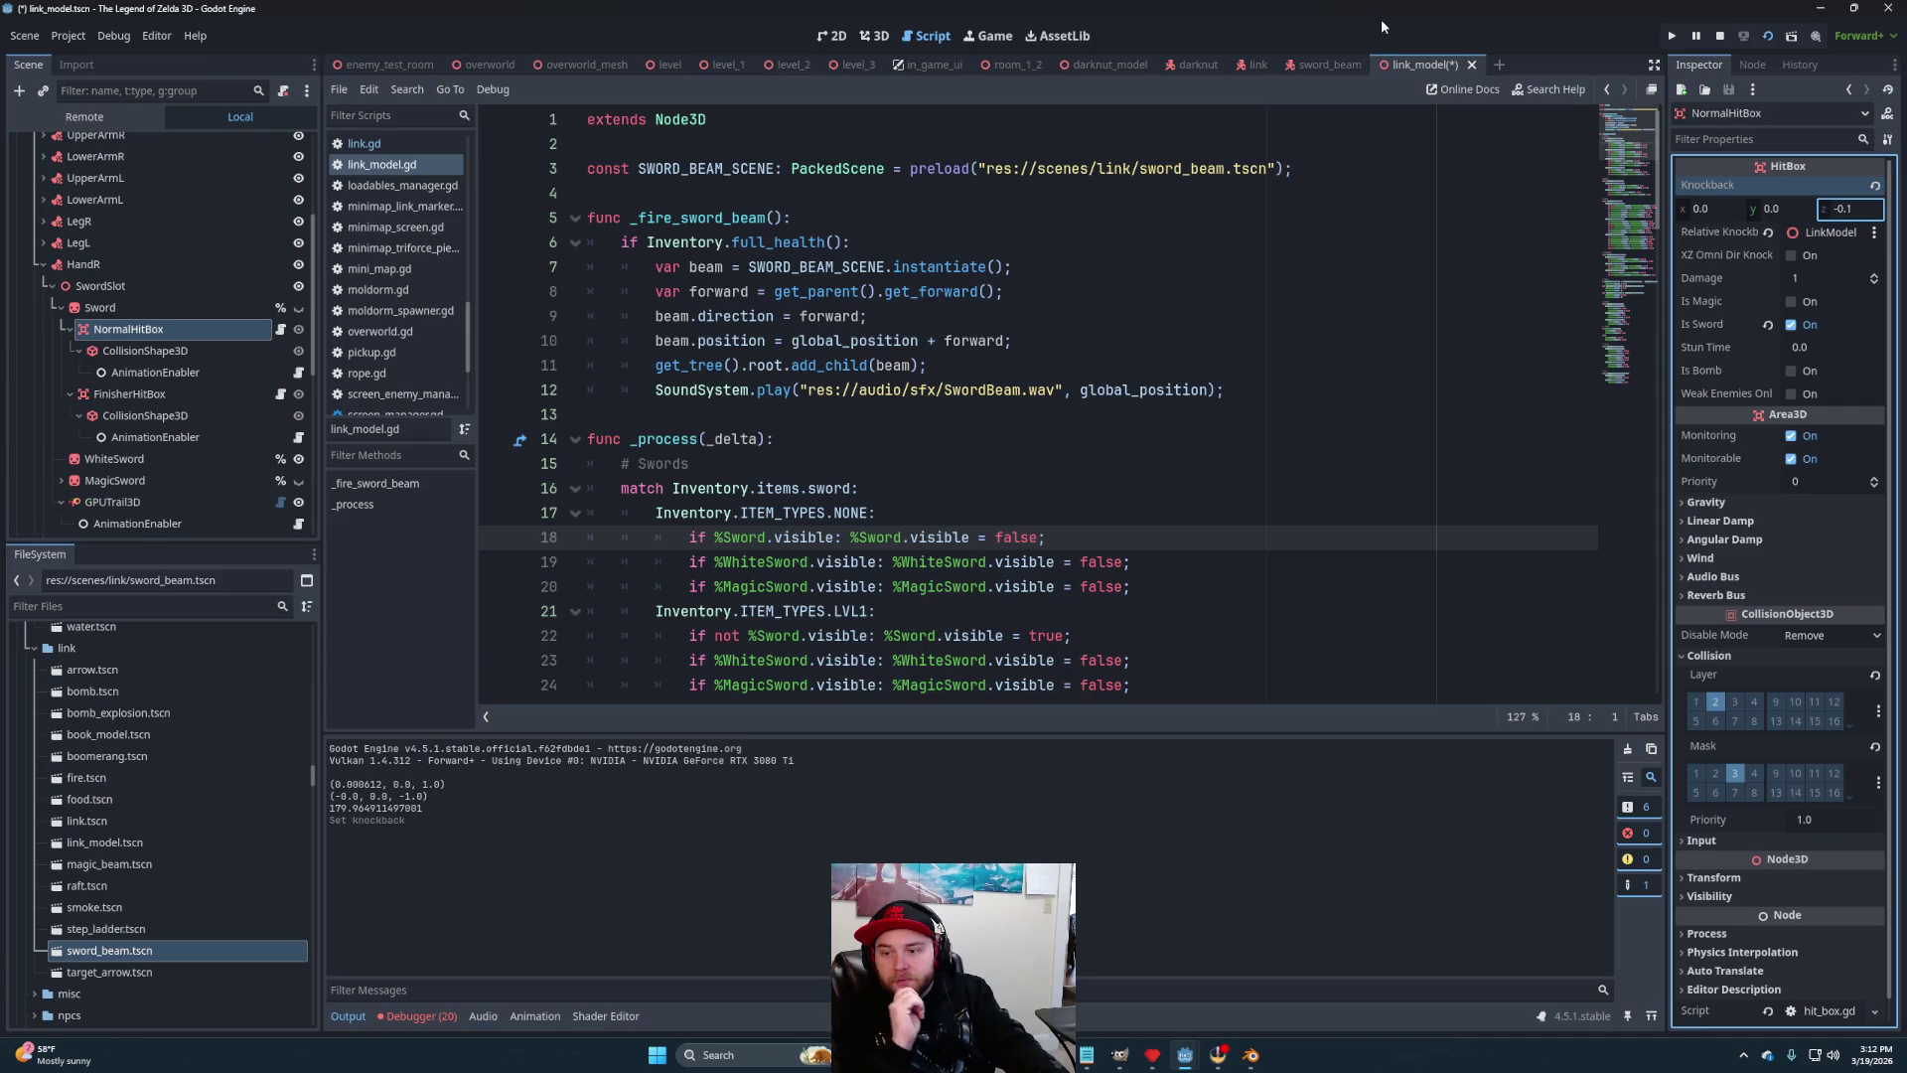
{"action": "key", "text": "ctrl+s"}
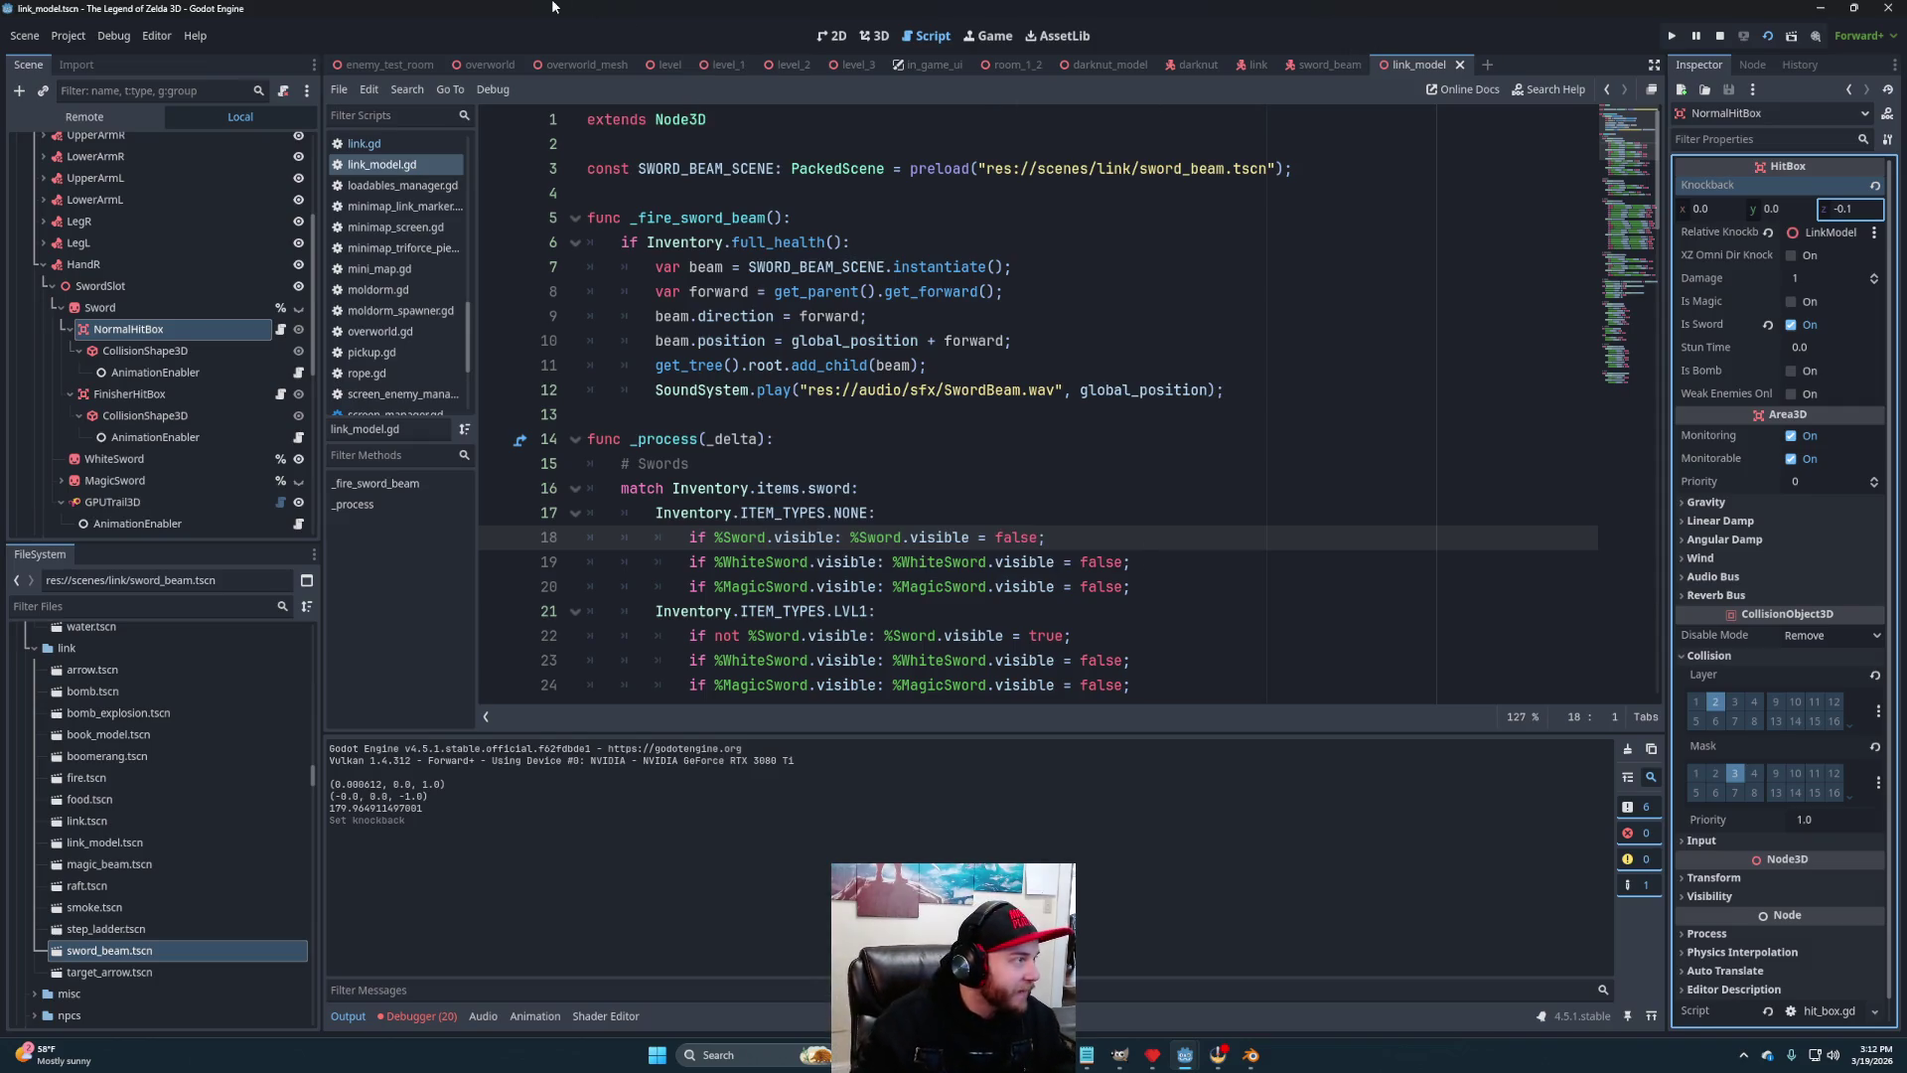
{"action": "left_click", "coordinate": [392, 65]}
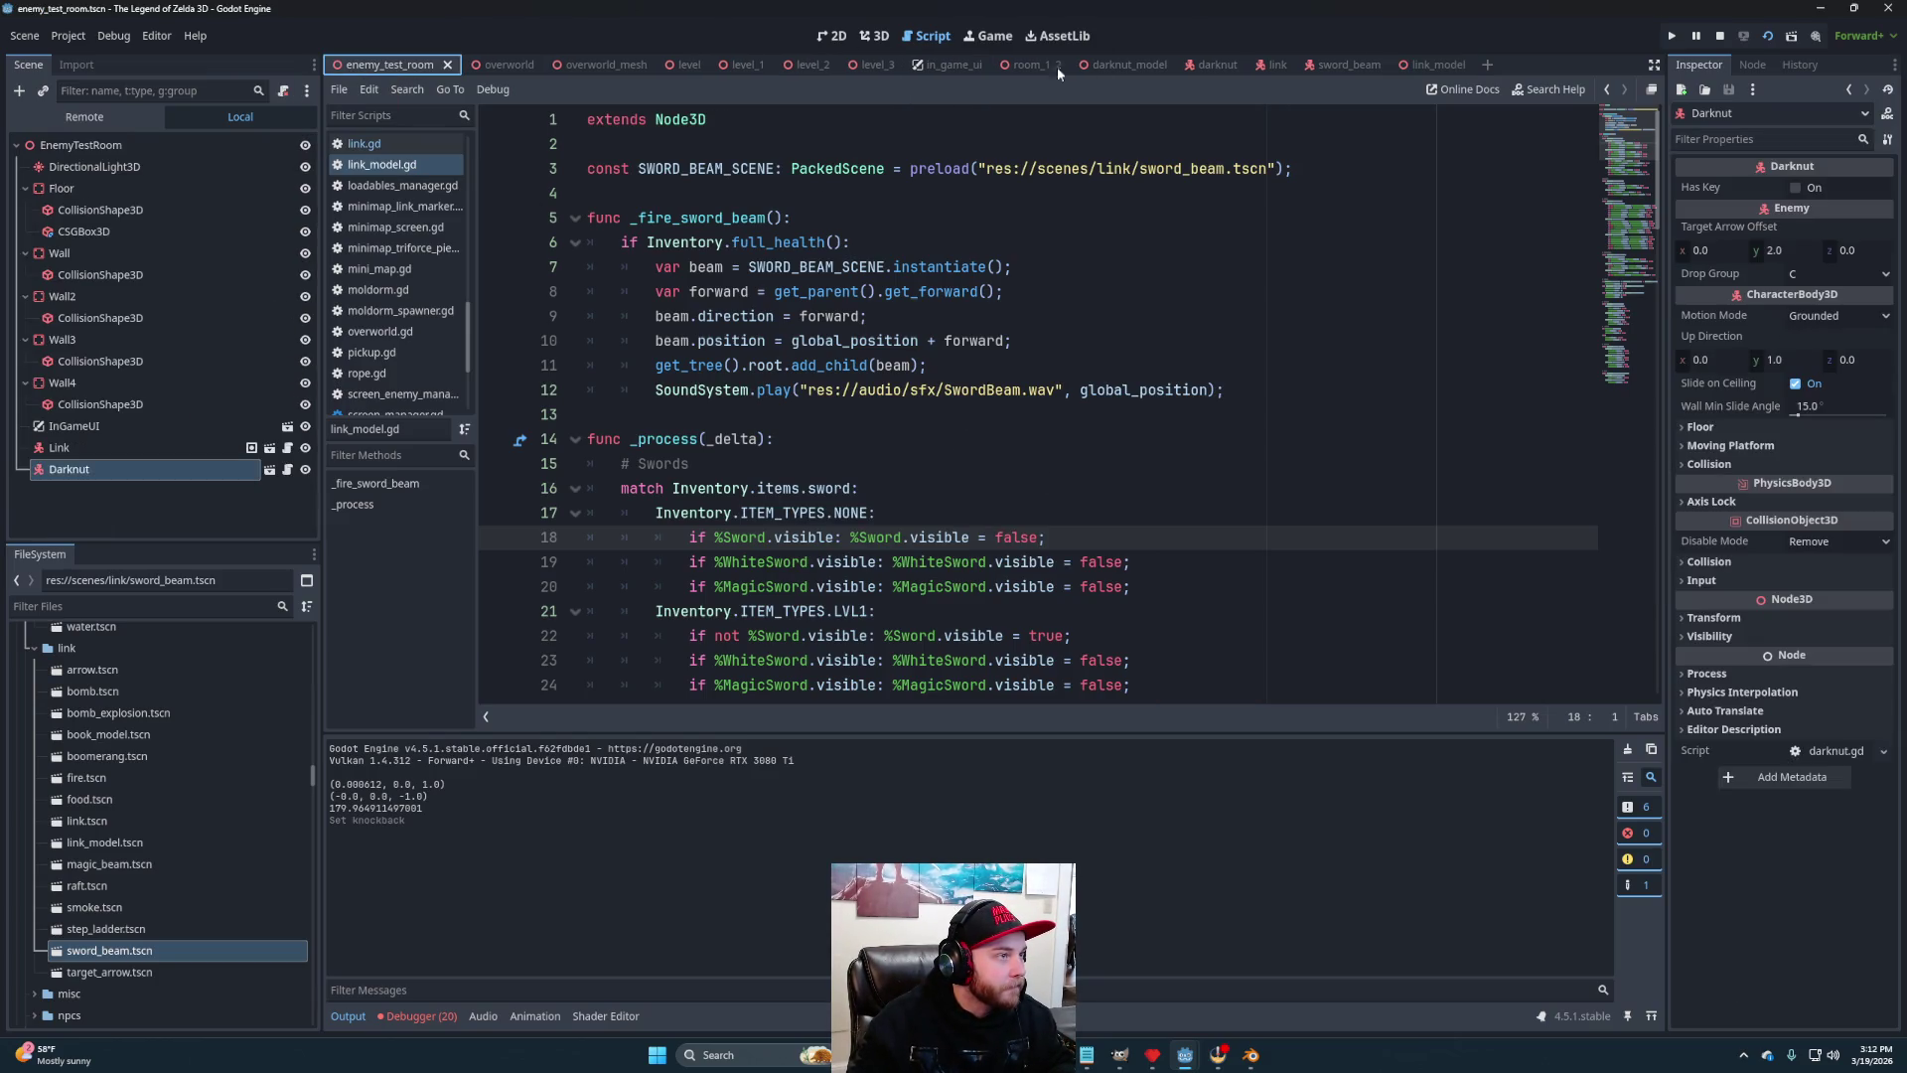
From the darknut scene, open the enemy_hurt.gd script
{"action": "mouse_move", "coordinate": [1218, 63]}
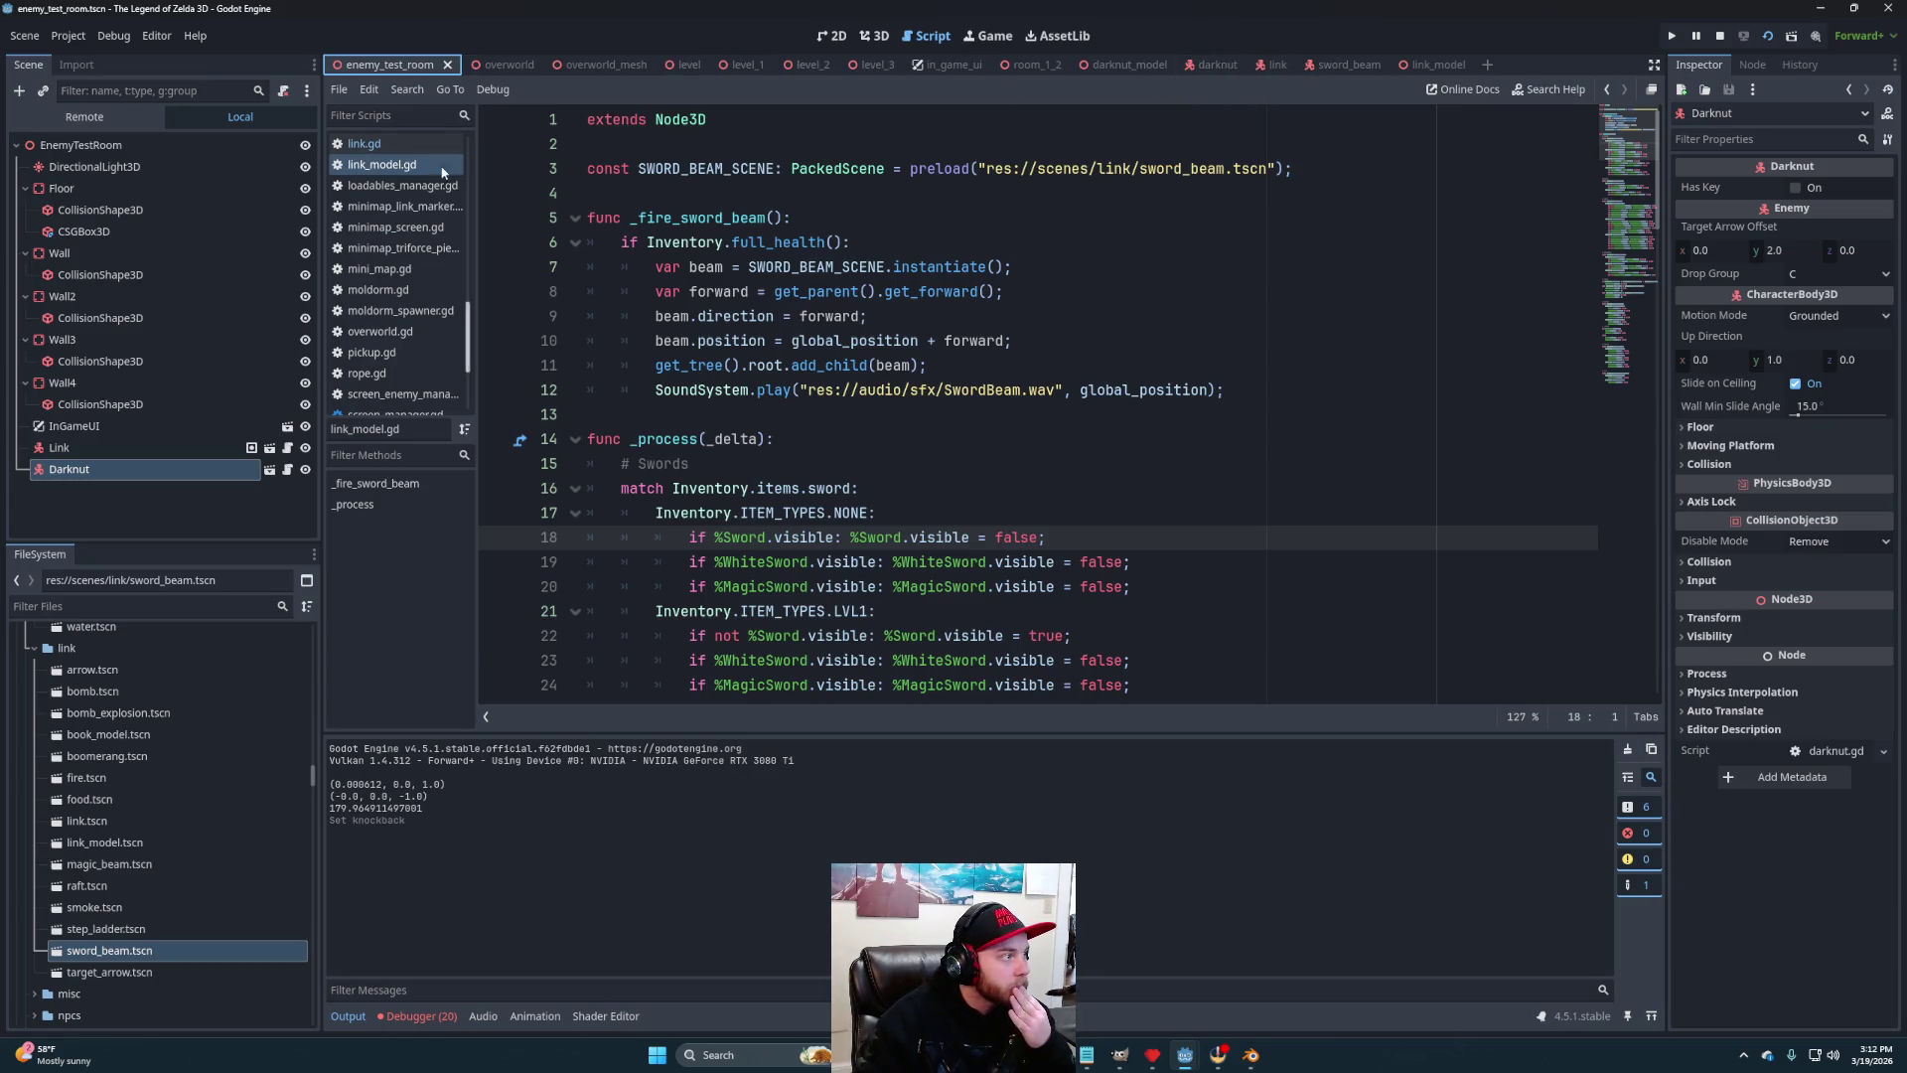
{"action": "mouse_move", "coordinate": [1156, 69]}
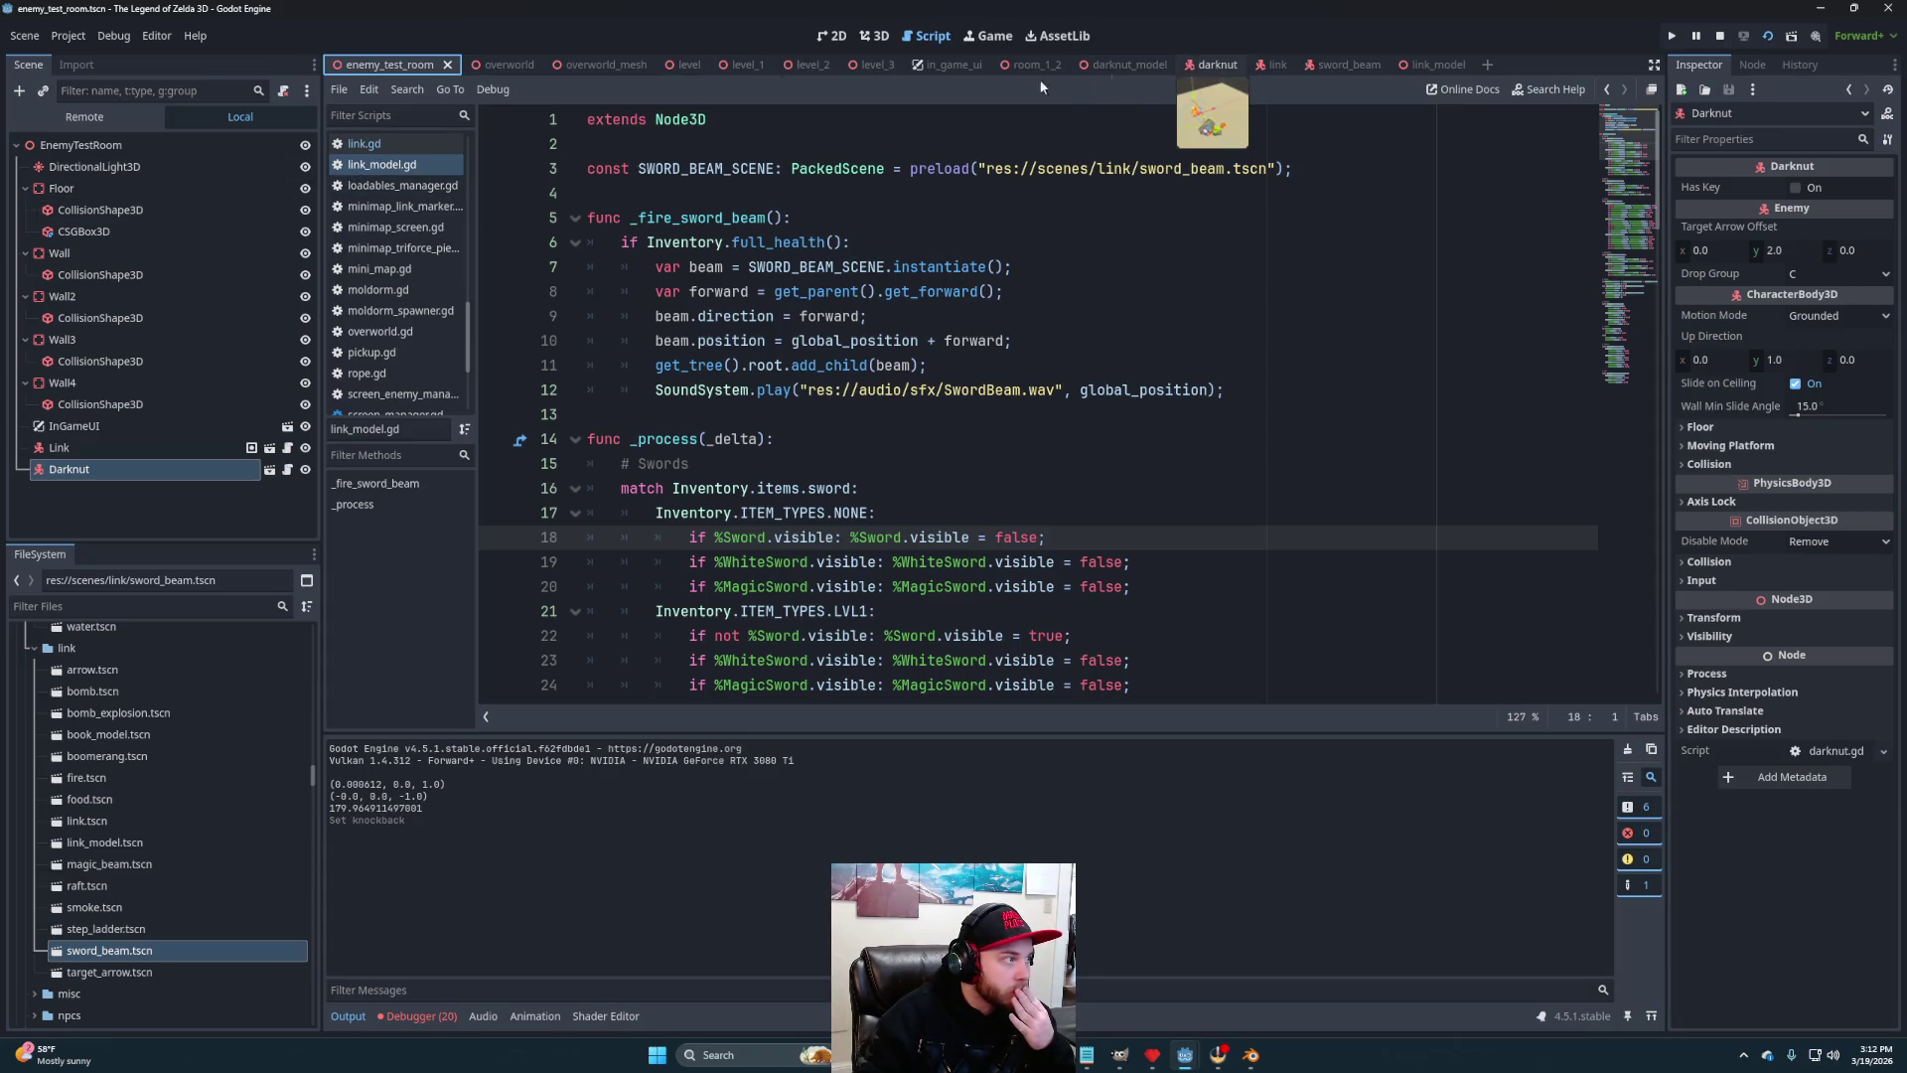
{"action": "left_click", "coordinate": [1195, 64]}
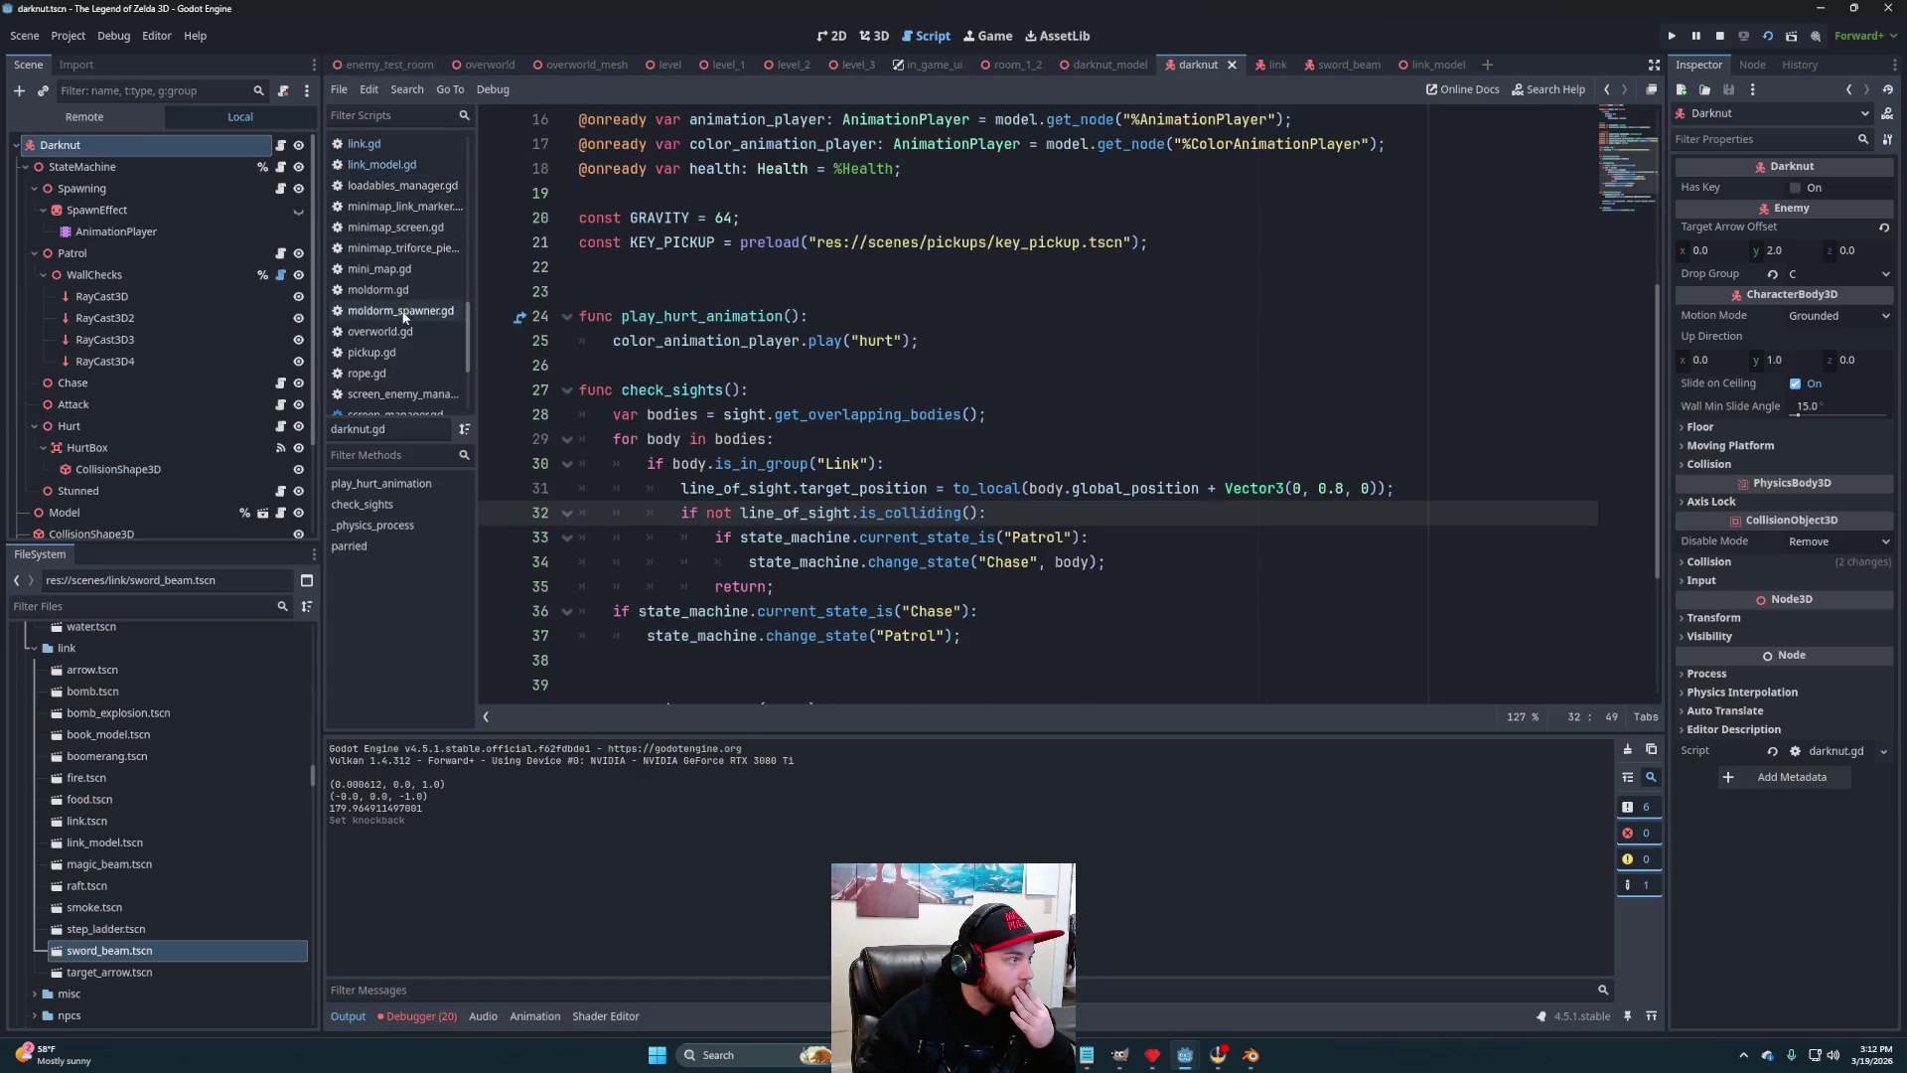
{"action": "scroll", "coordinate": [382, 314], "scroll_direction": "up", "scroll_amount": 2}
{"action": "scroll", "coordinate": [382, 314], "scroll_direction": "up", "scroll_amount": 6}
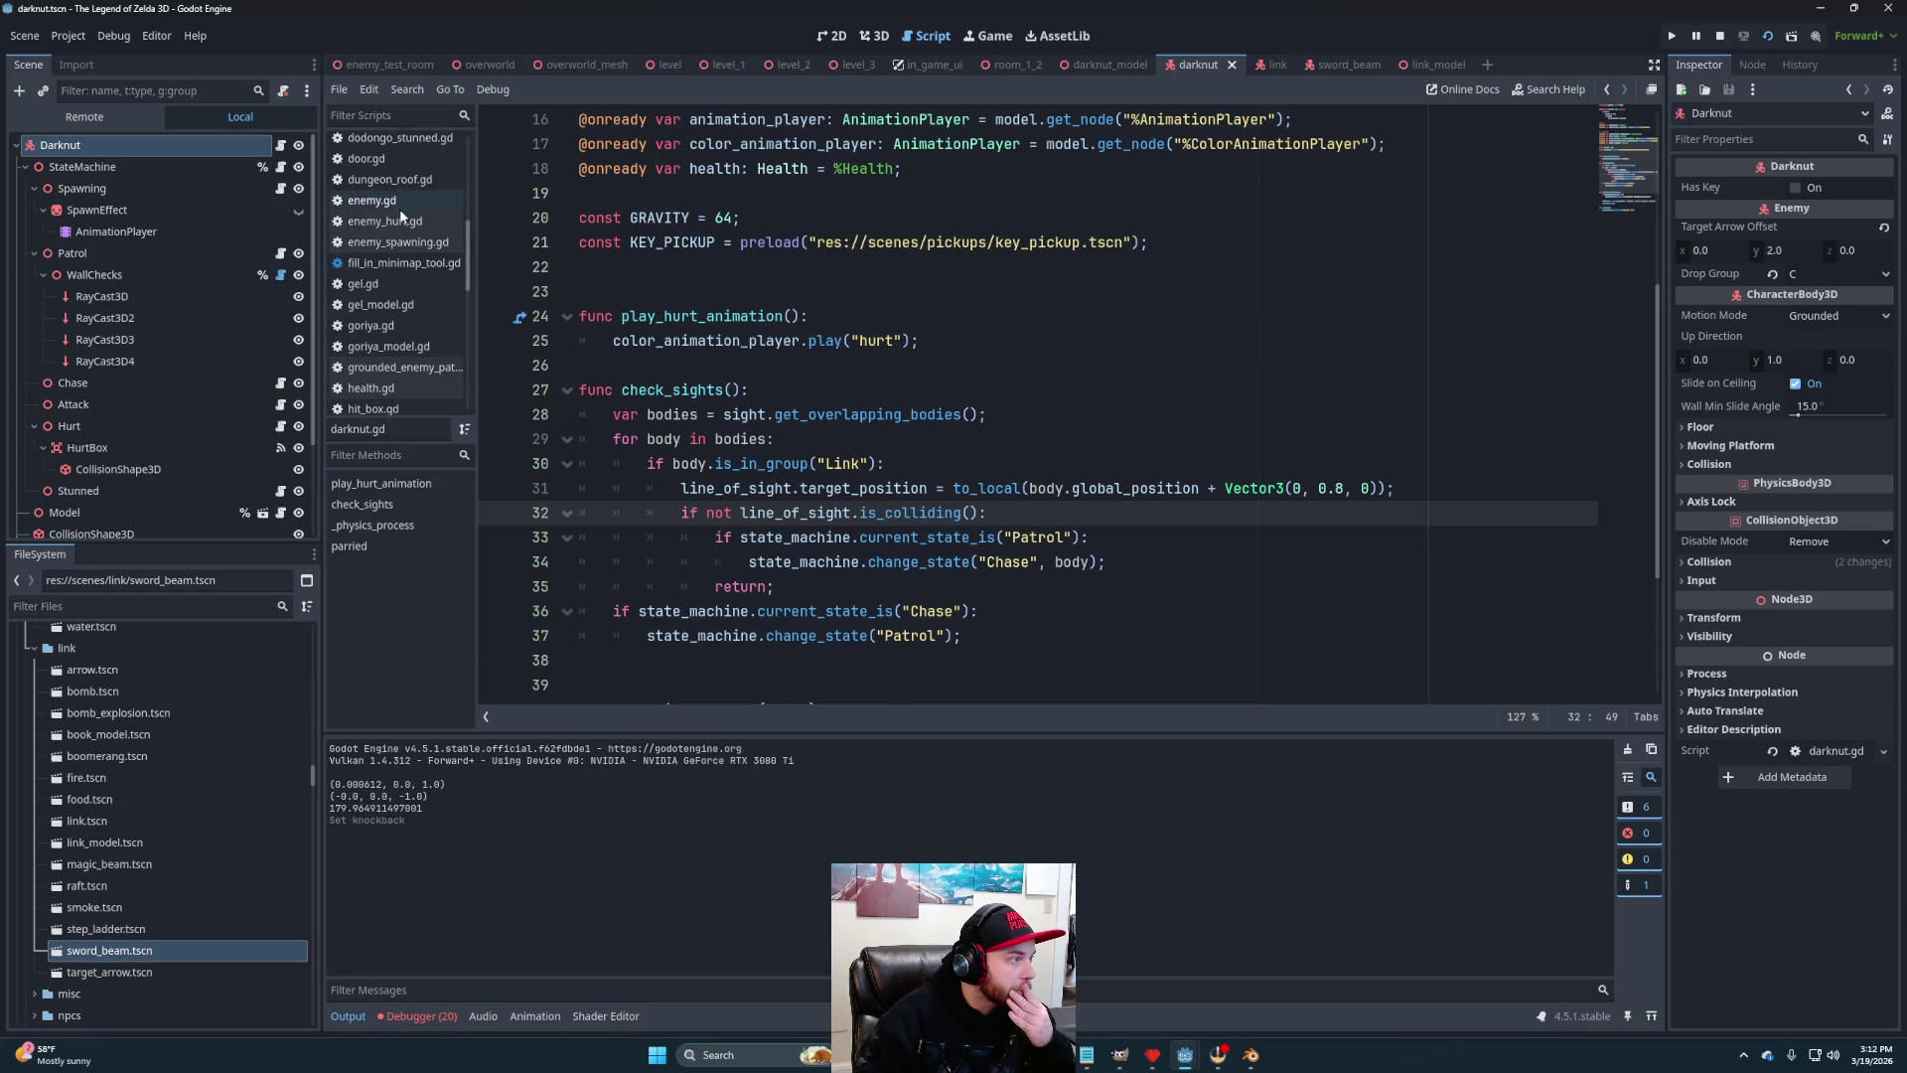
{"action": "left_click", "coordinate": [427, 221]}
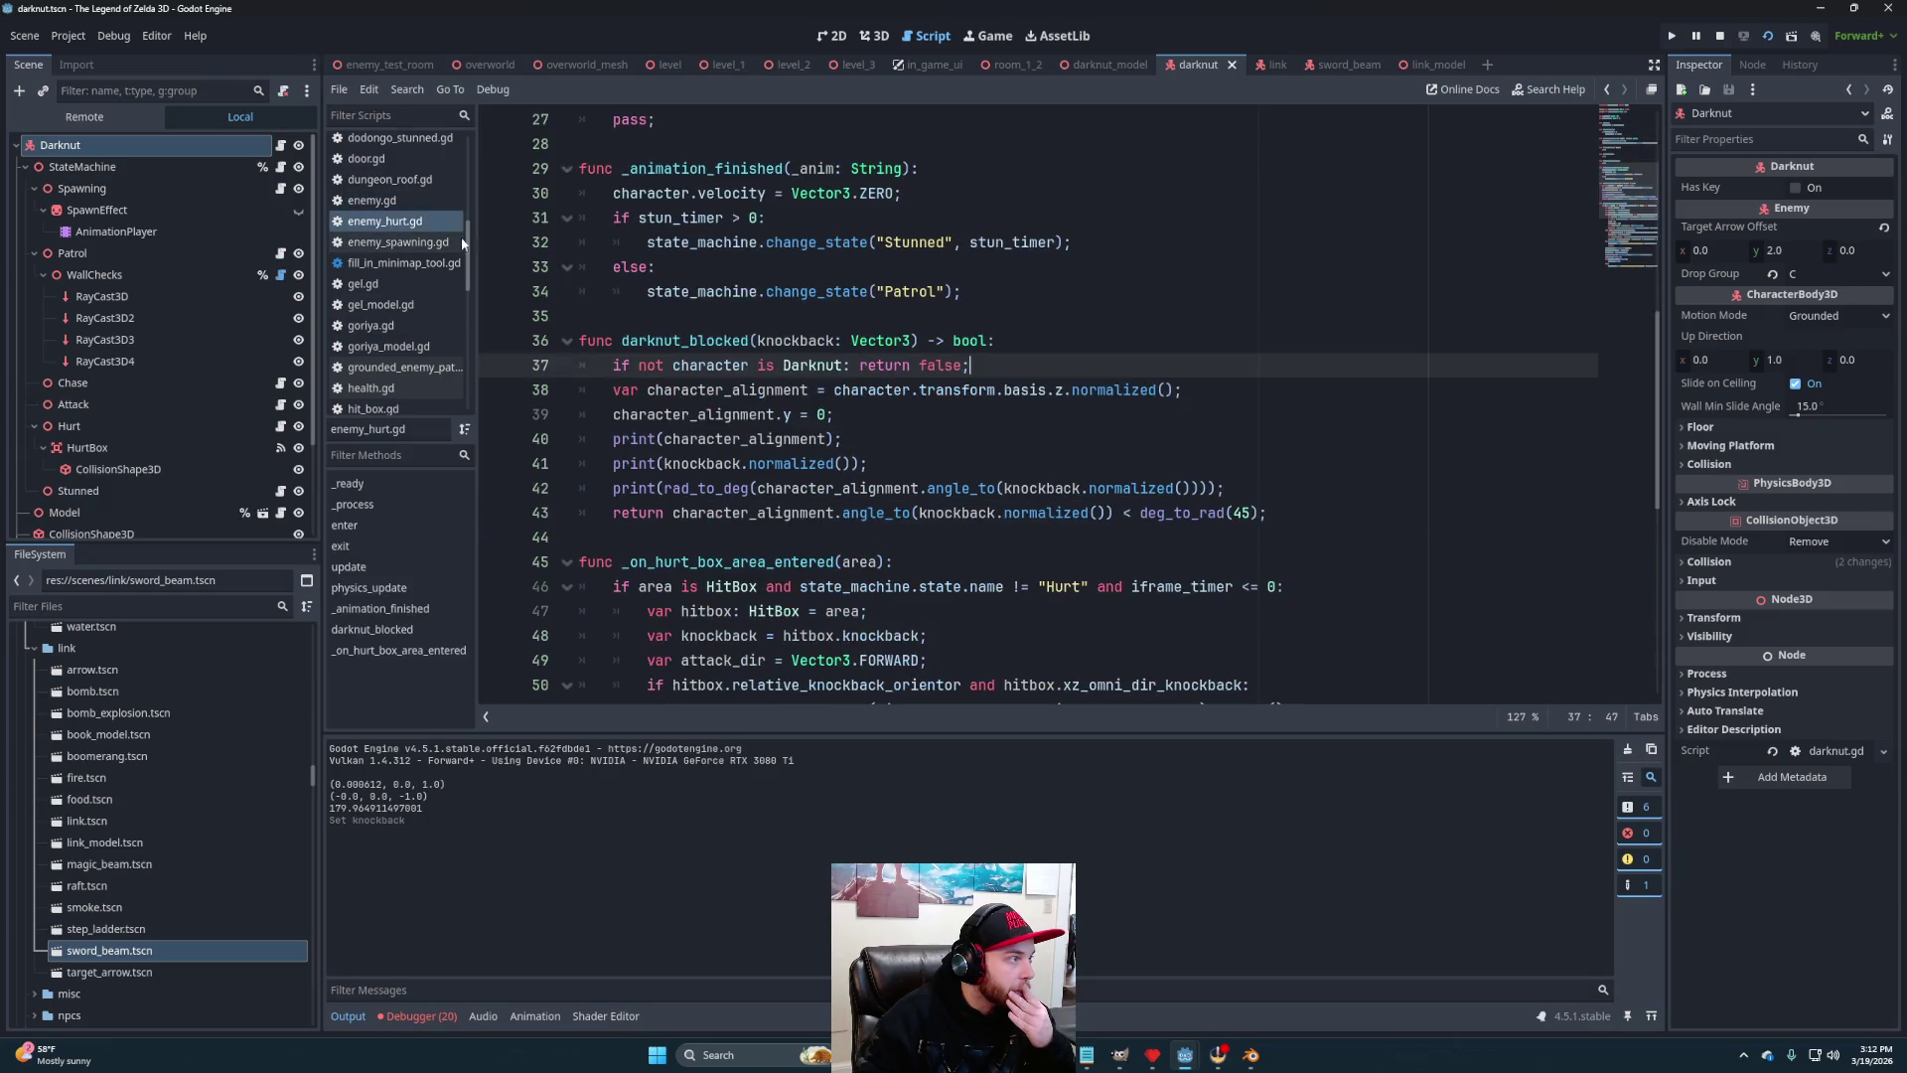
Add '-' before character.transform on line 38, save, and run the enemy test room
{"action": "left_click", "coordinate": [830, 387]}
{"action": "type", "text": "-"}
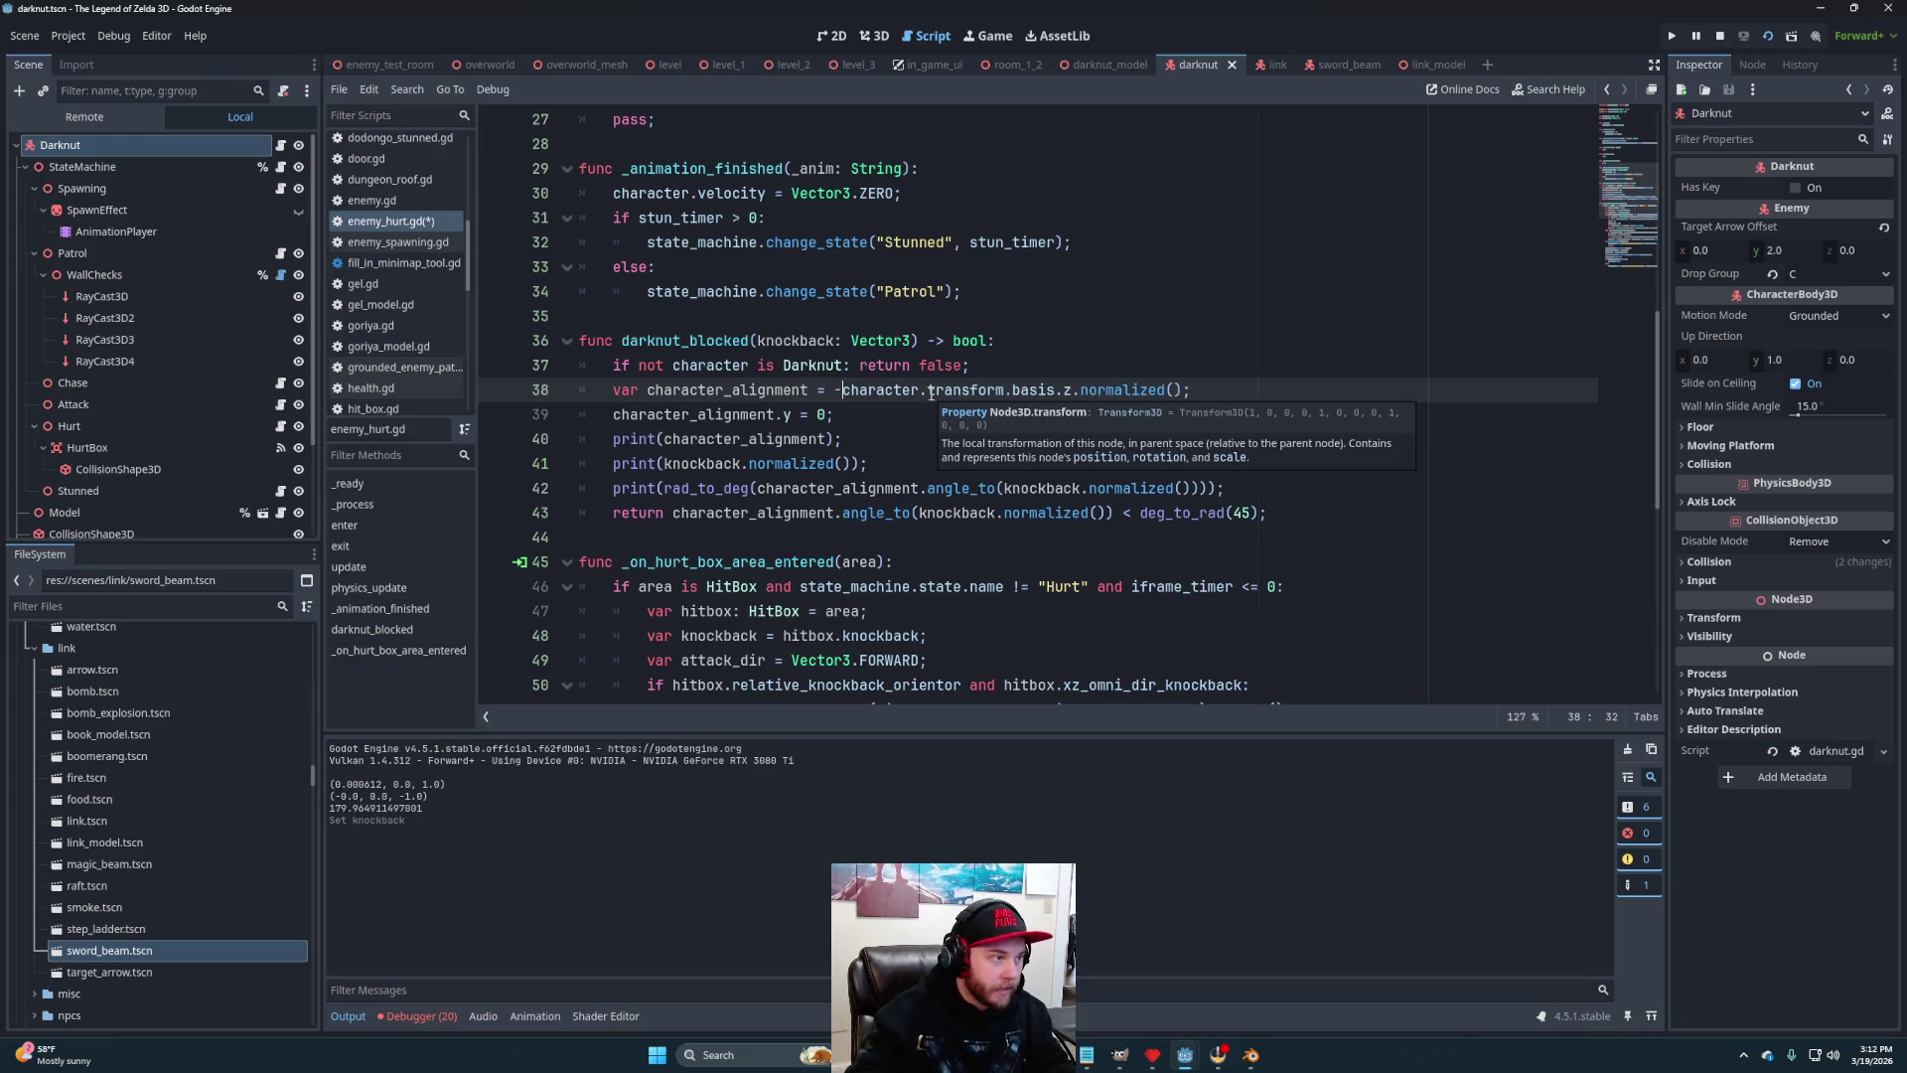
{"action": "key", "text": "Down"}
{"action": "key", "text": "ctrl+s"}
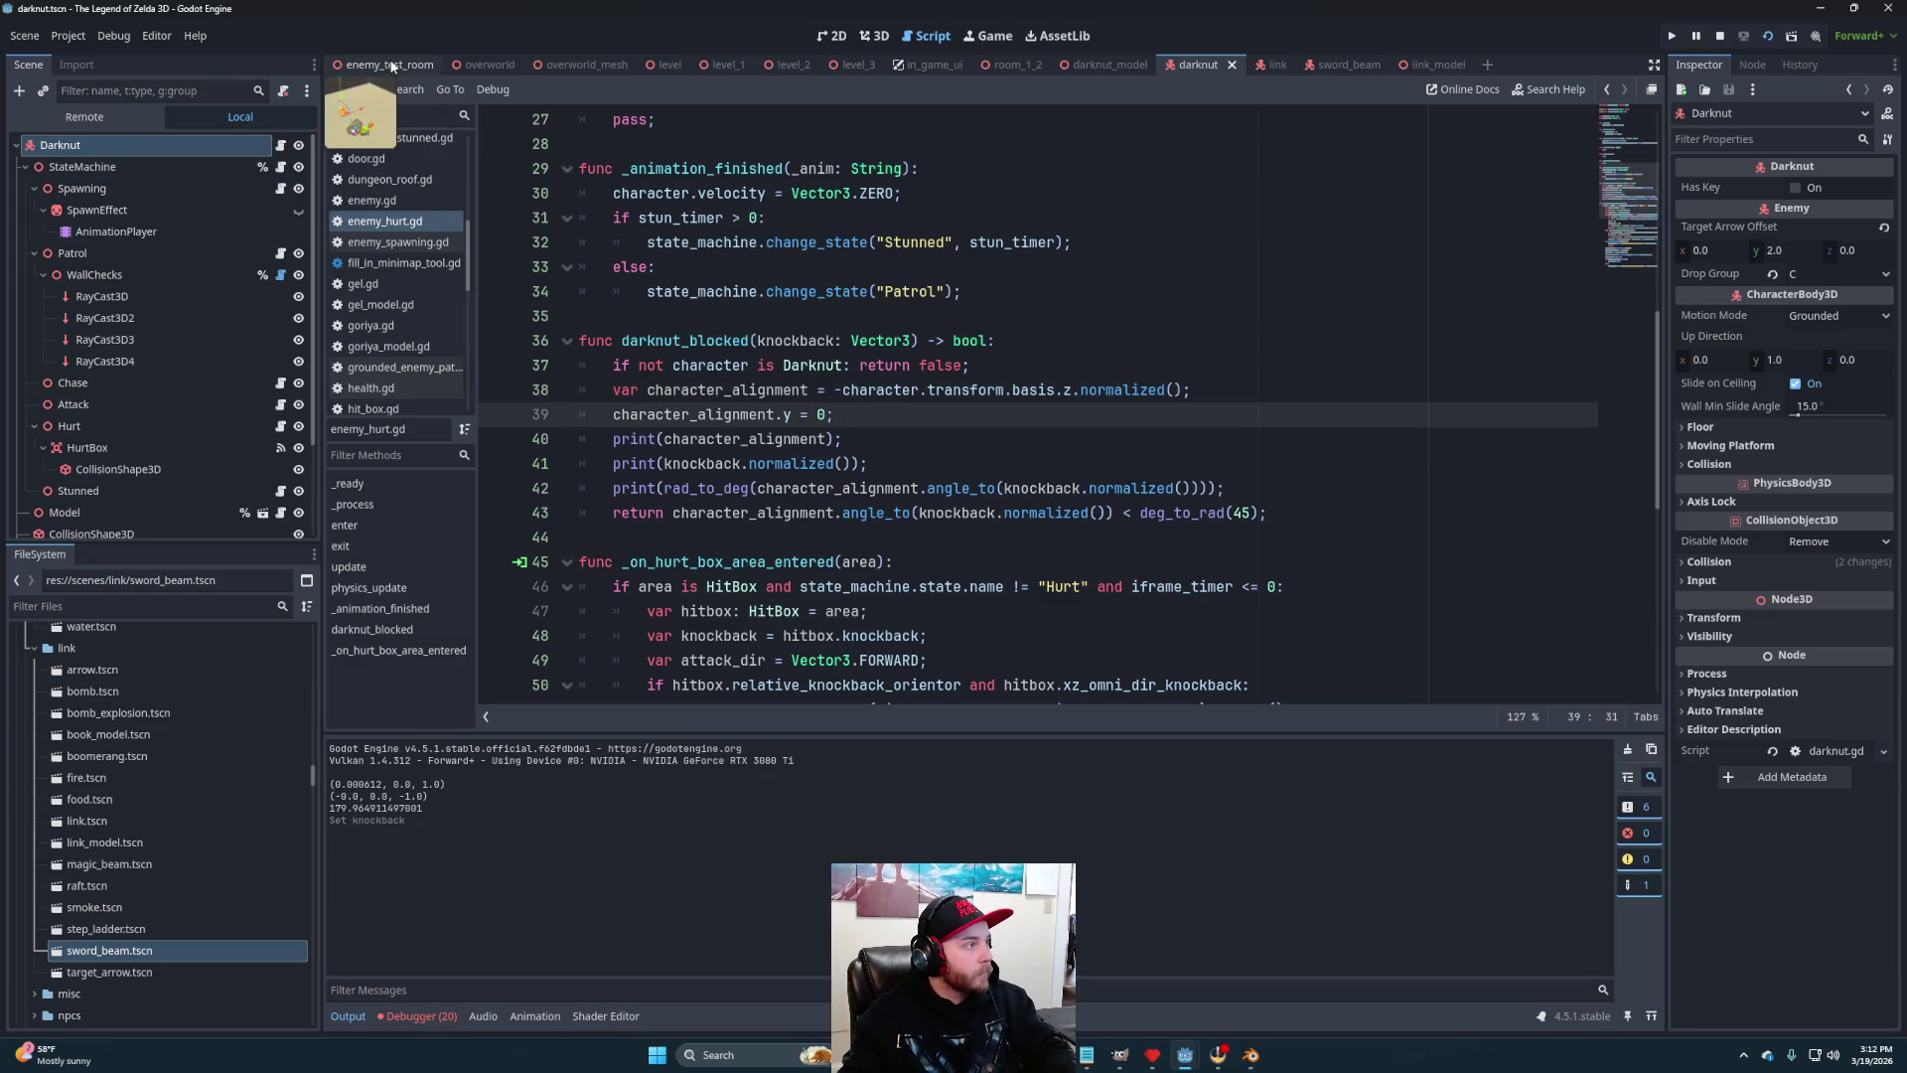
{"action": "left_click", "coordinate": [393, 66]}
{"action": "left_click", "coordinate": [1762, 34]}
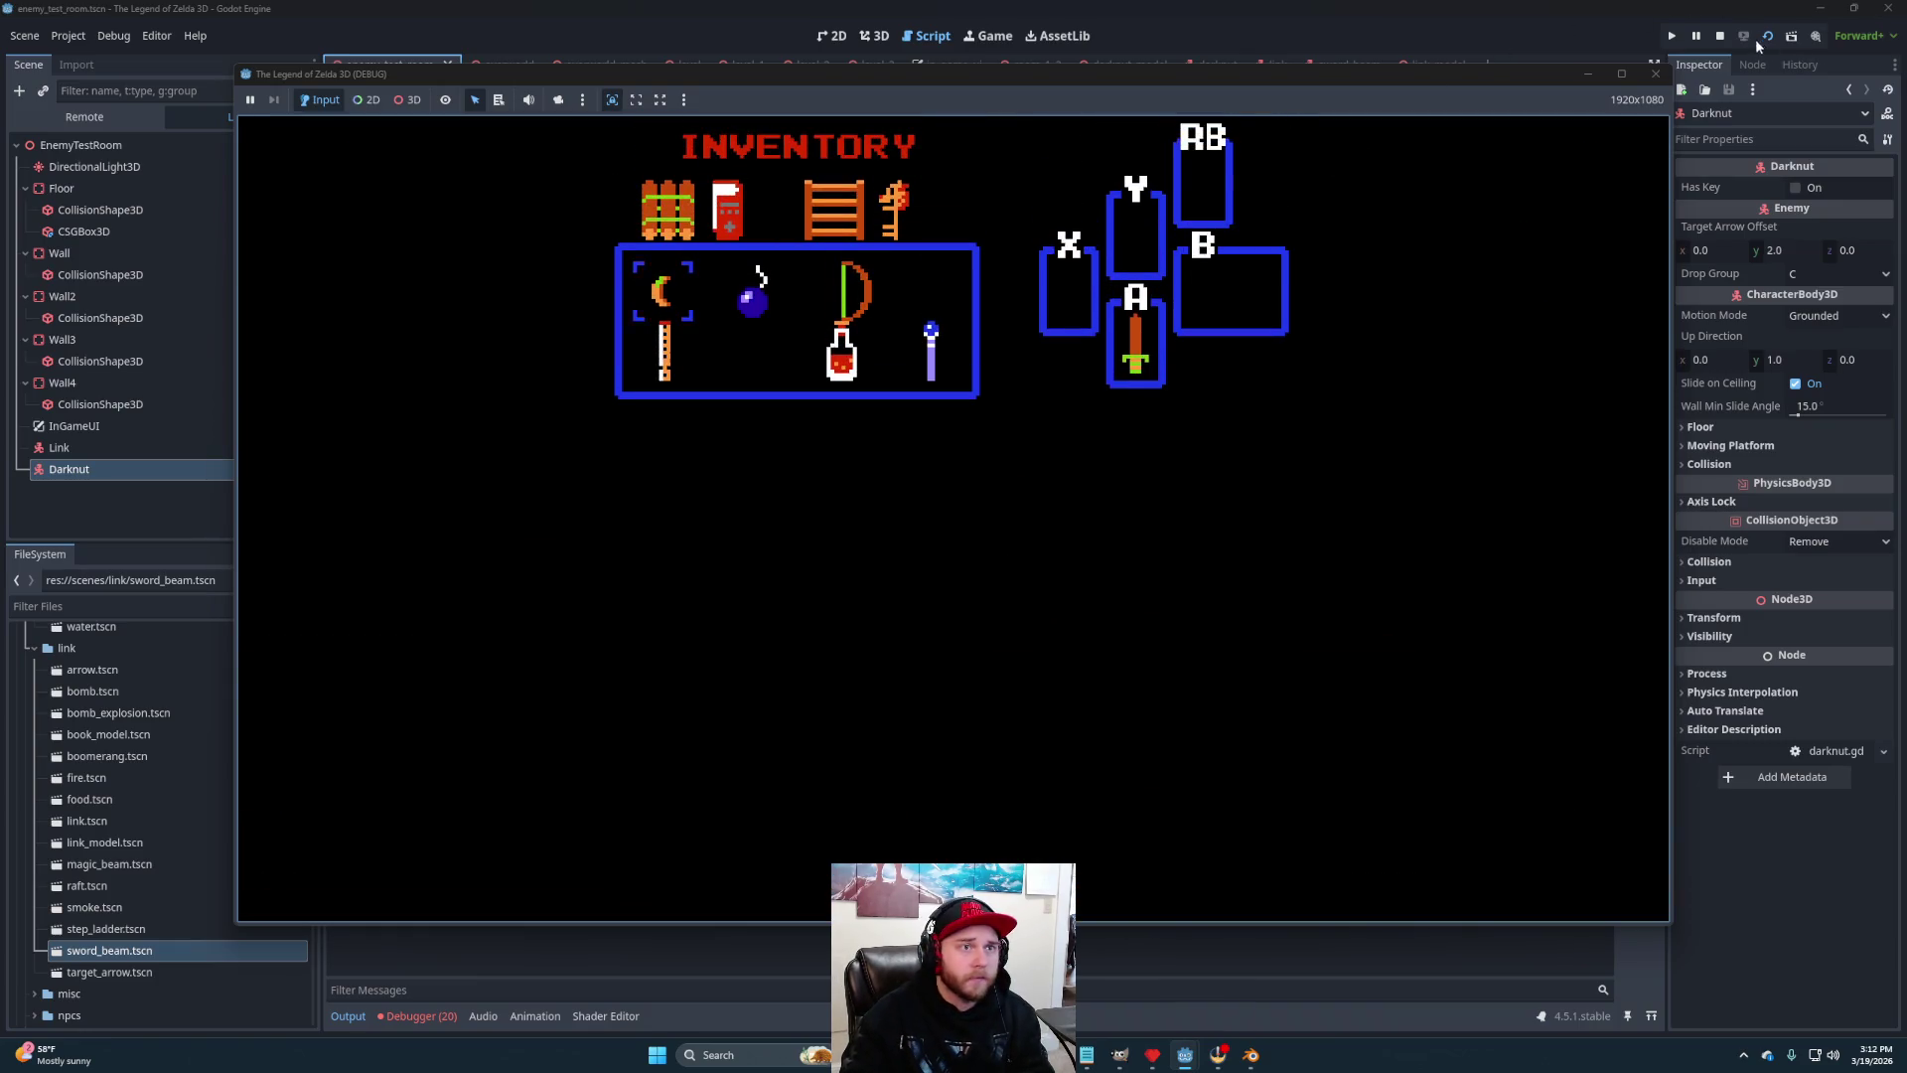
Stop the running game with F8 to review darknut_blocked's debug output
{"action": "key", "text": "F8"}
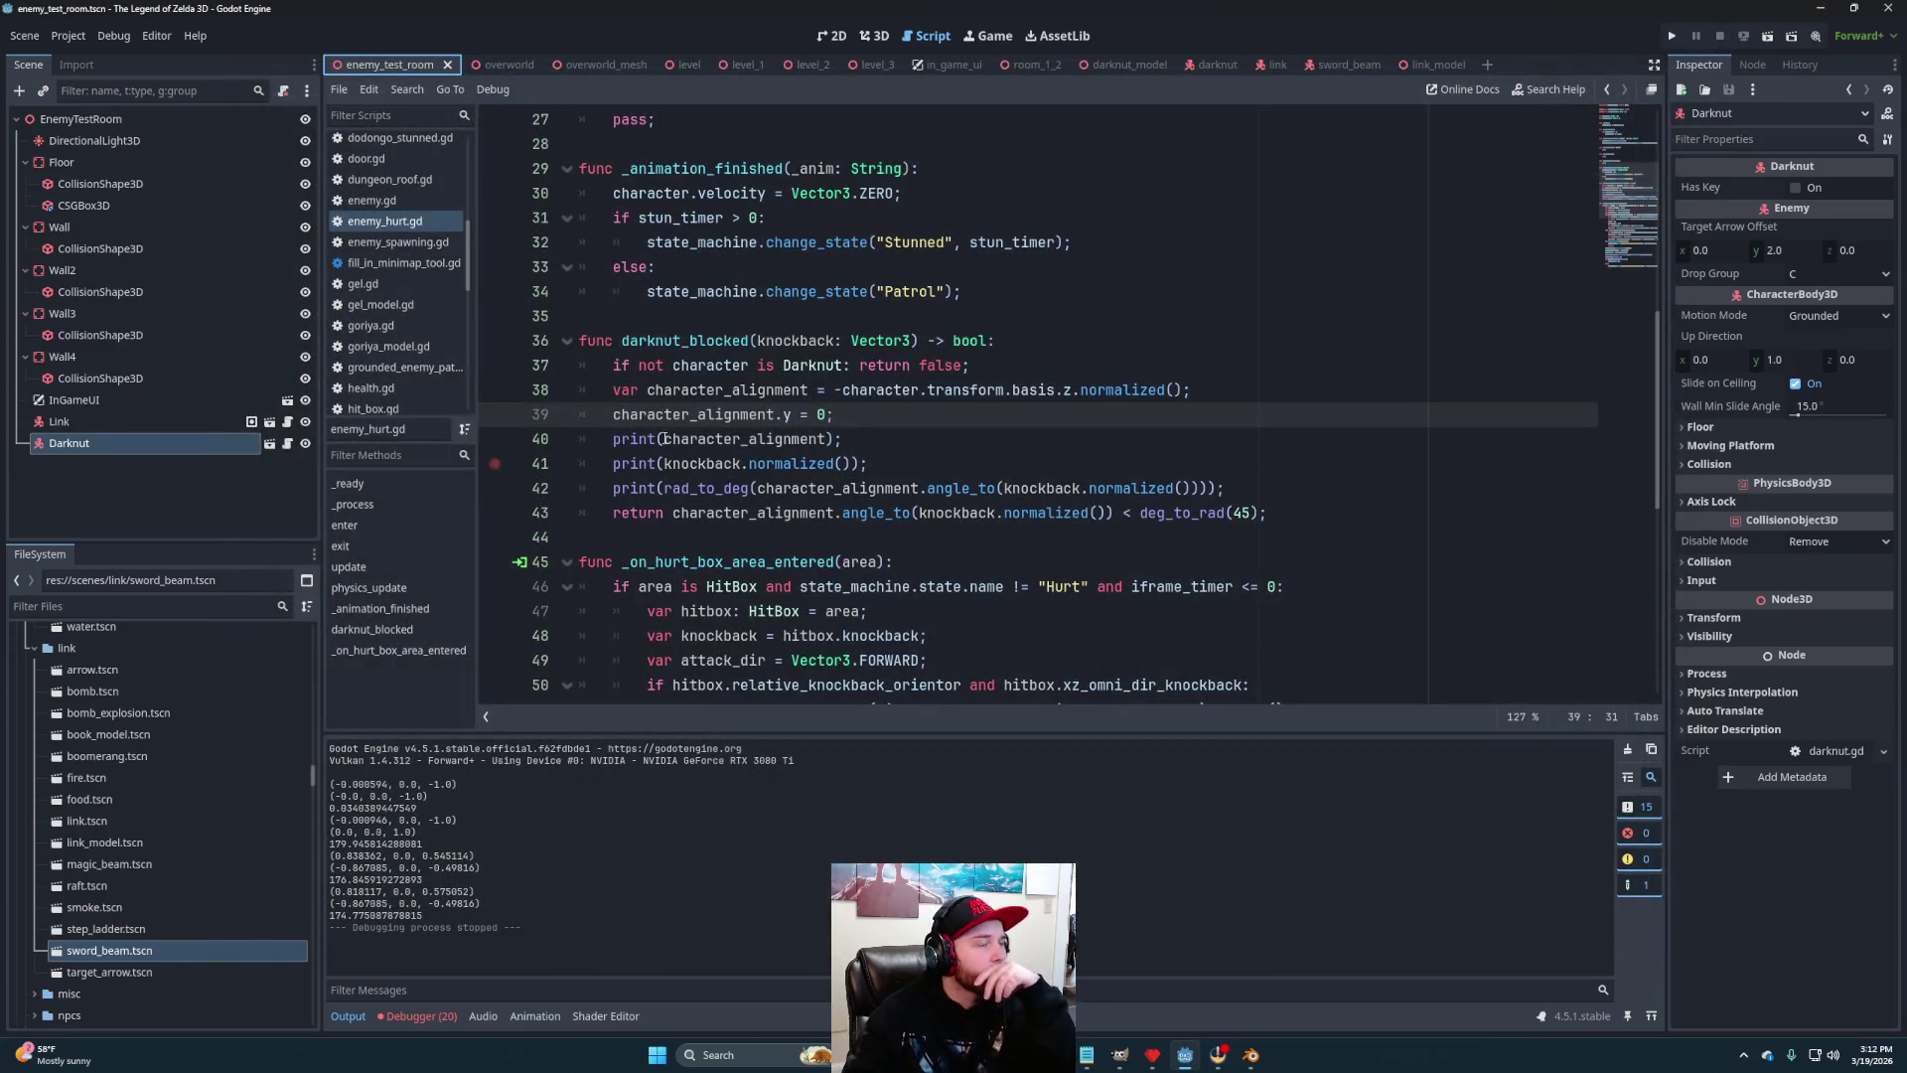
Set the NormalHitBox knockback z to -1.0 in link_model and save
{"action": "left_click", "coordinate": [1421, 66]}
{"action": "left_click", "coordinate": [1864, 208]}
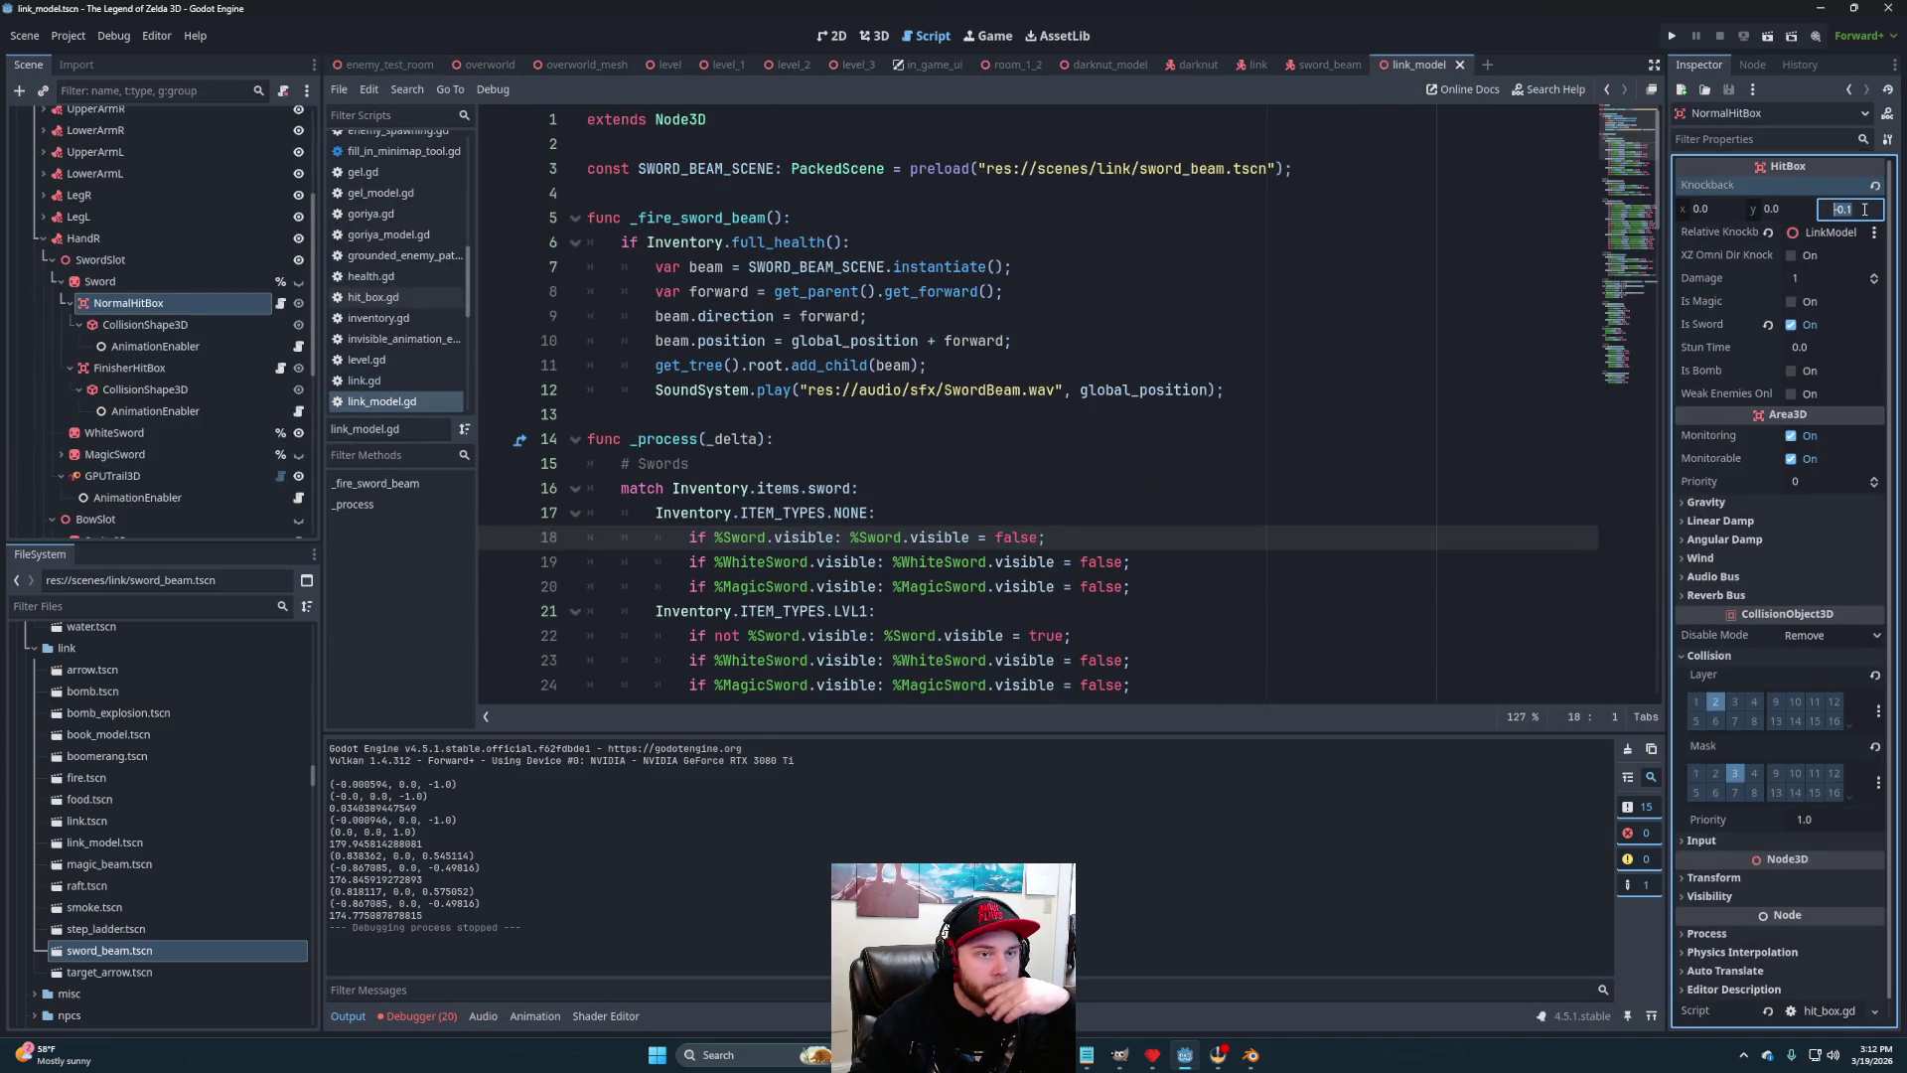
{"action": "type", "text": "-1"}
{"action": "key", "text": "Return"}
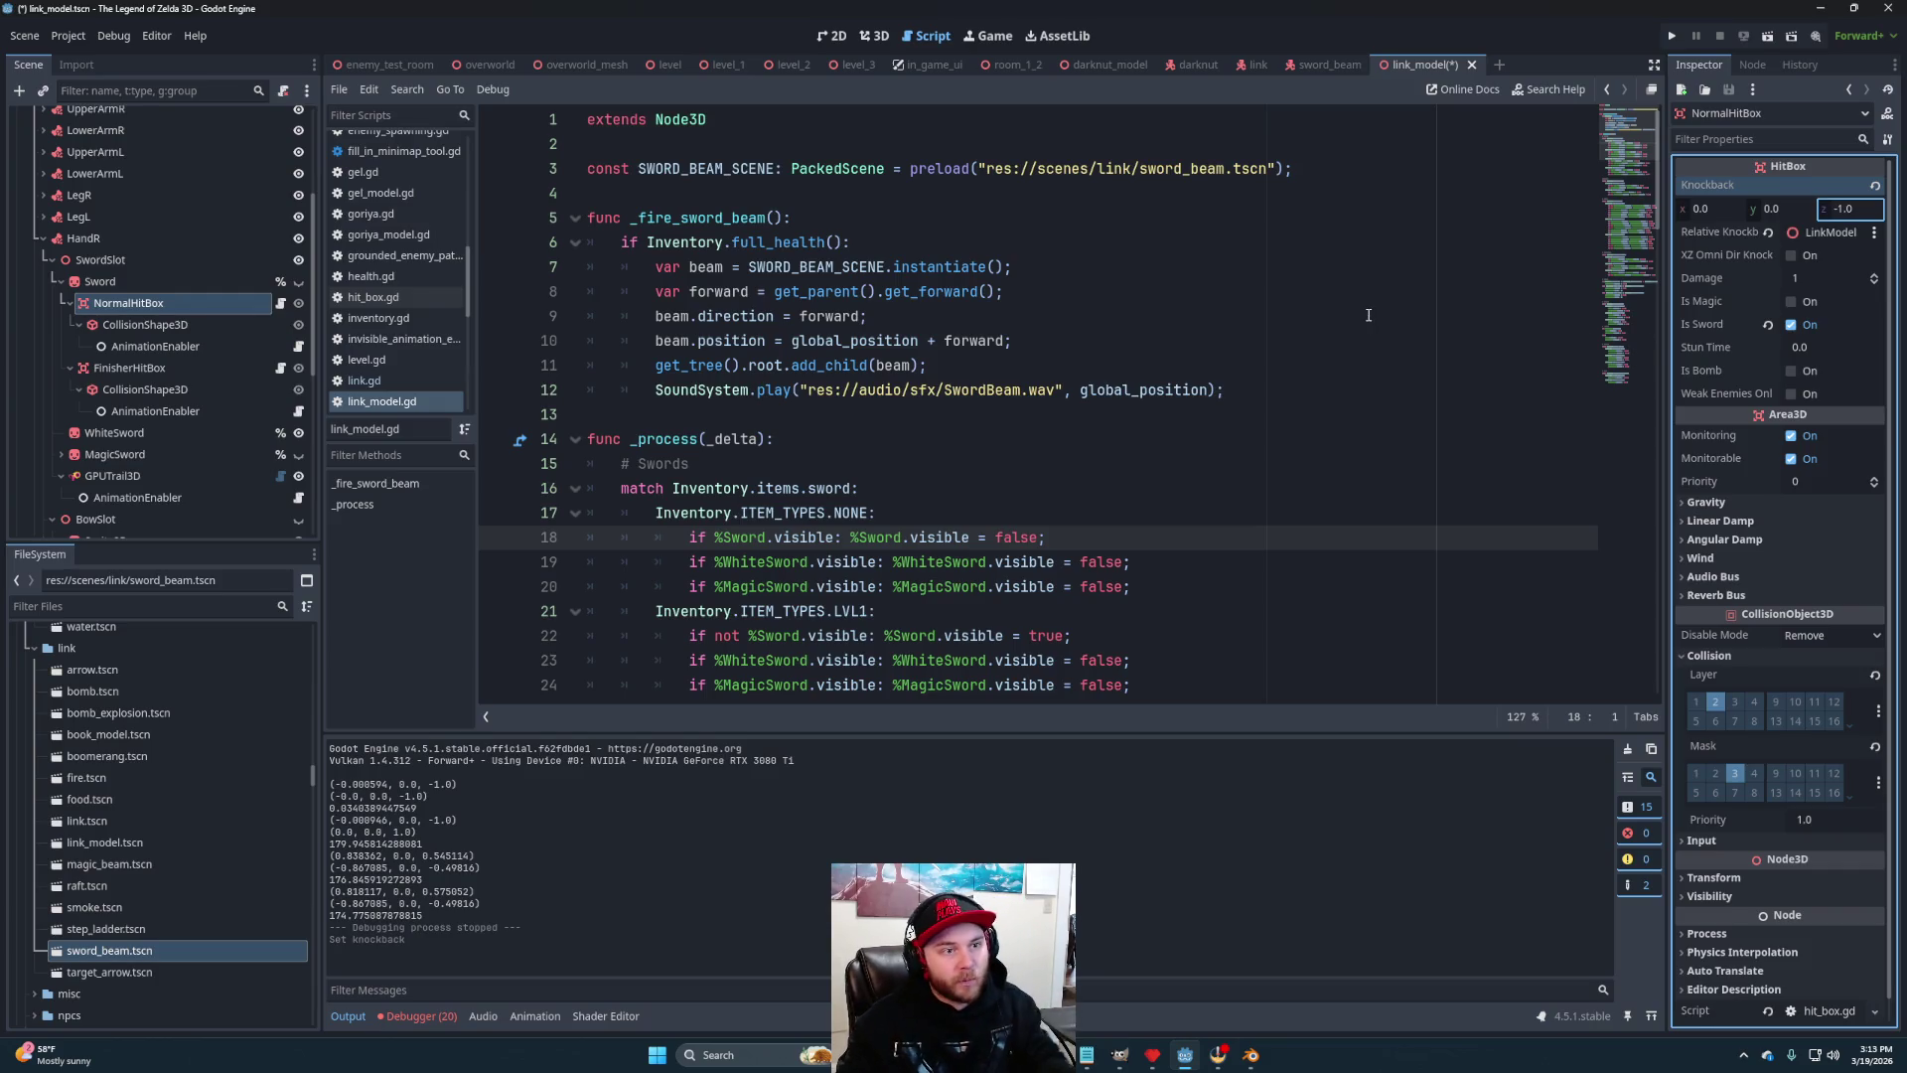
{"action": "key", "text": "ctrl+s"}
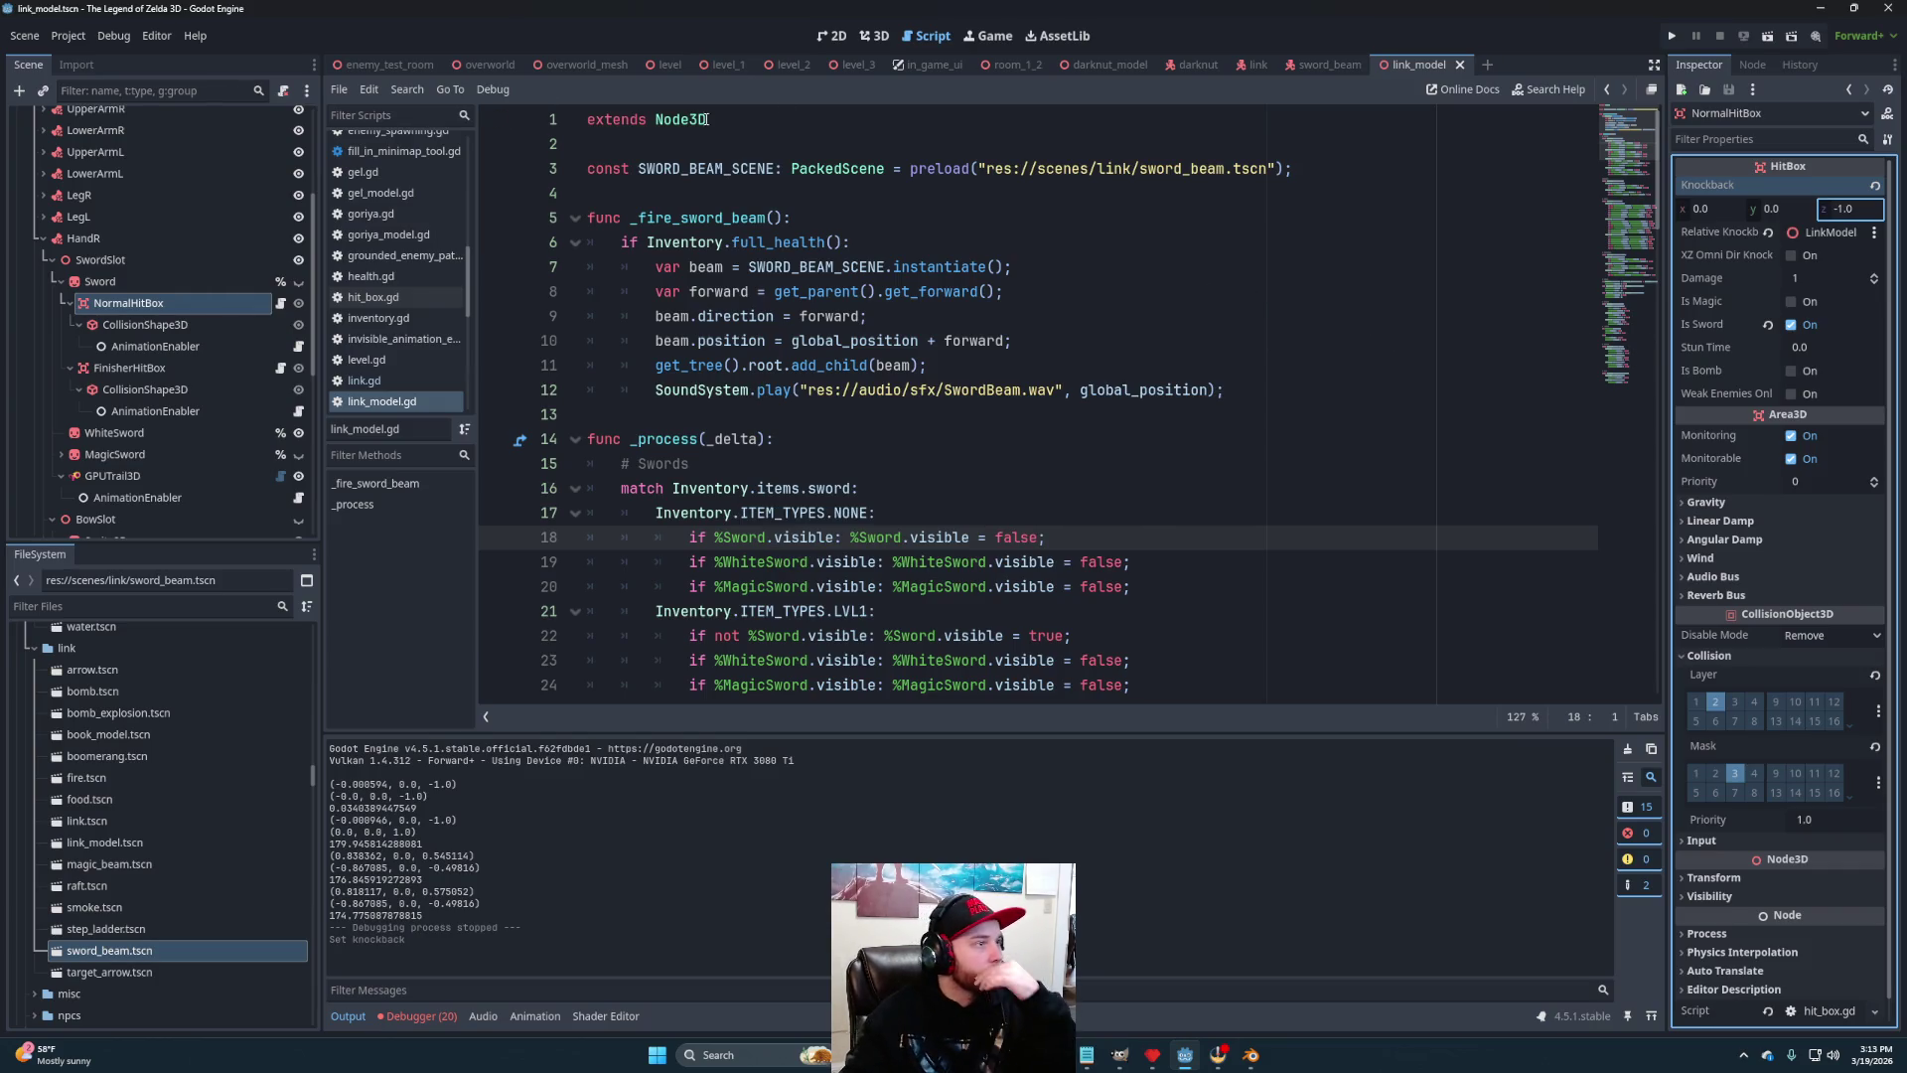
Run the enemy test room, swing Link's sword at the Darknut, then stop the game
{"action": "left_click", "coordinate": [387, 65]}
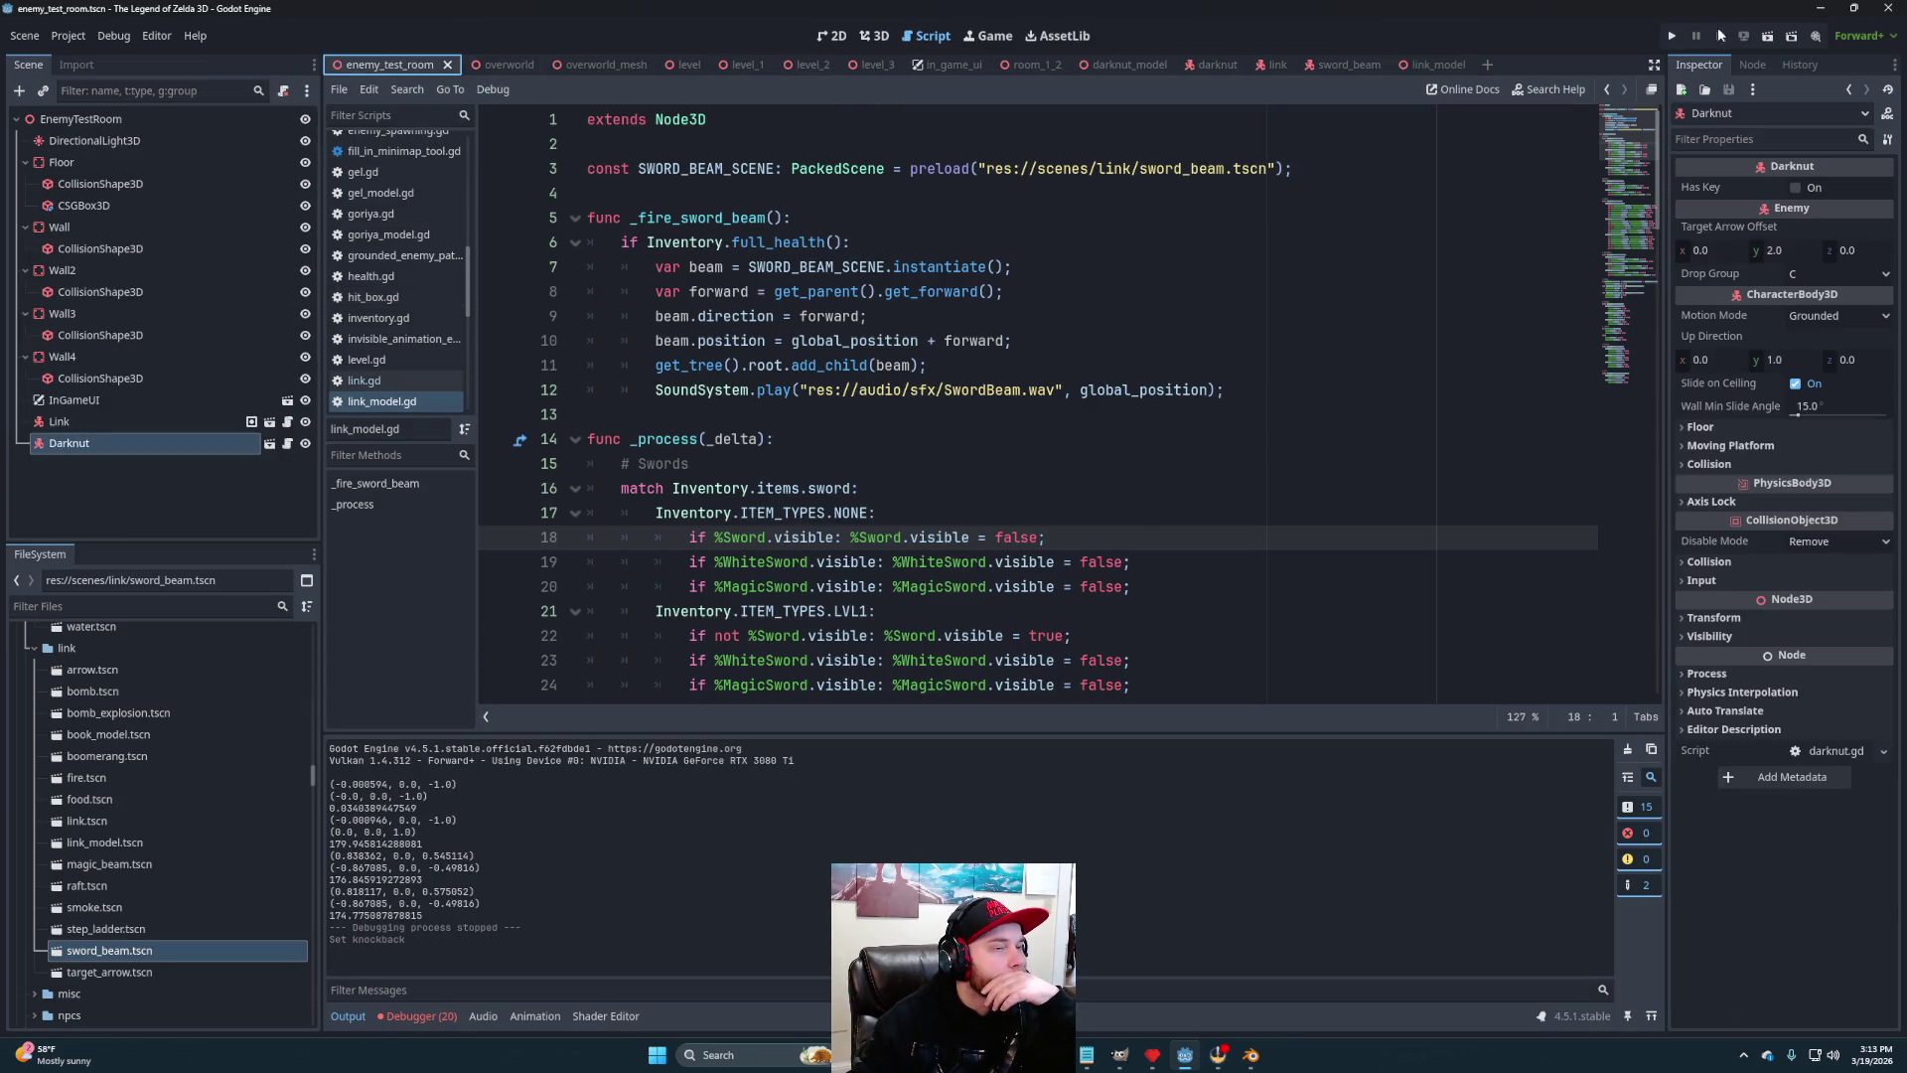
{"action": "left_click", "coordinate": [1767, 36]}
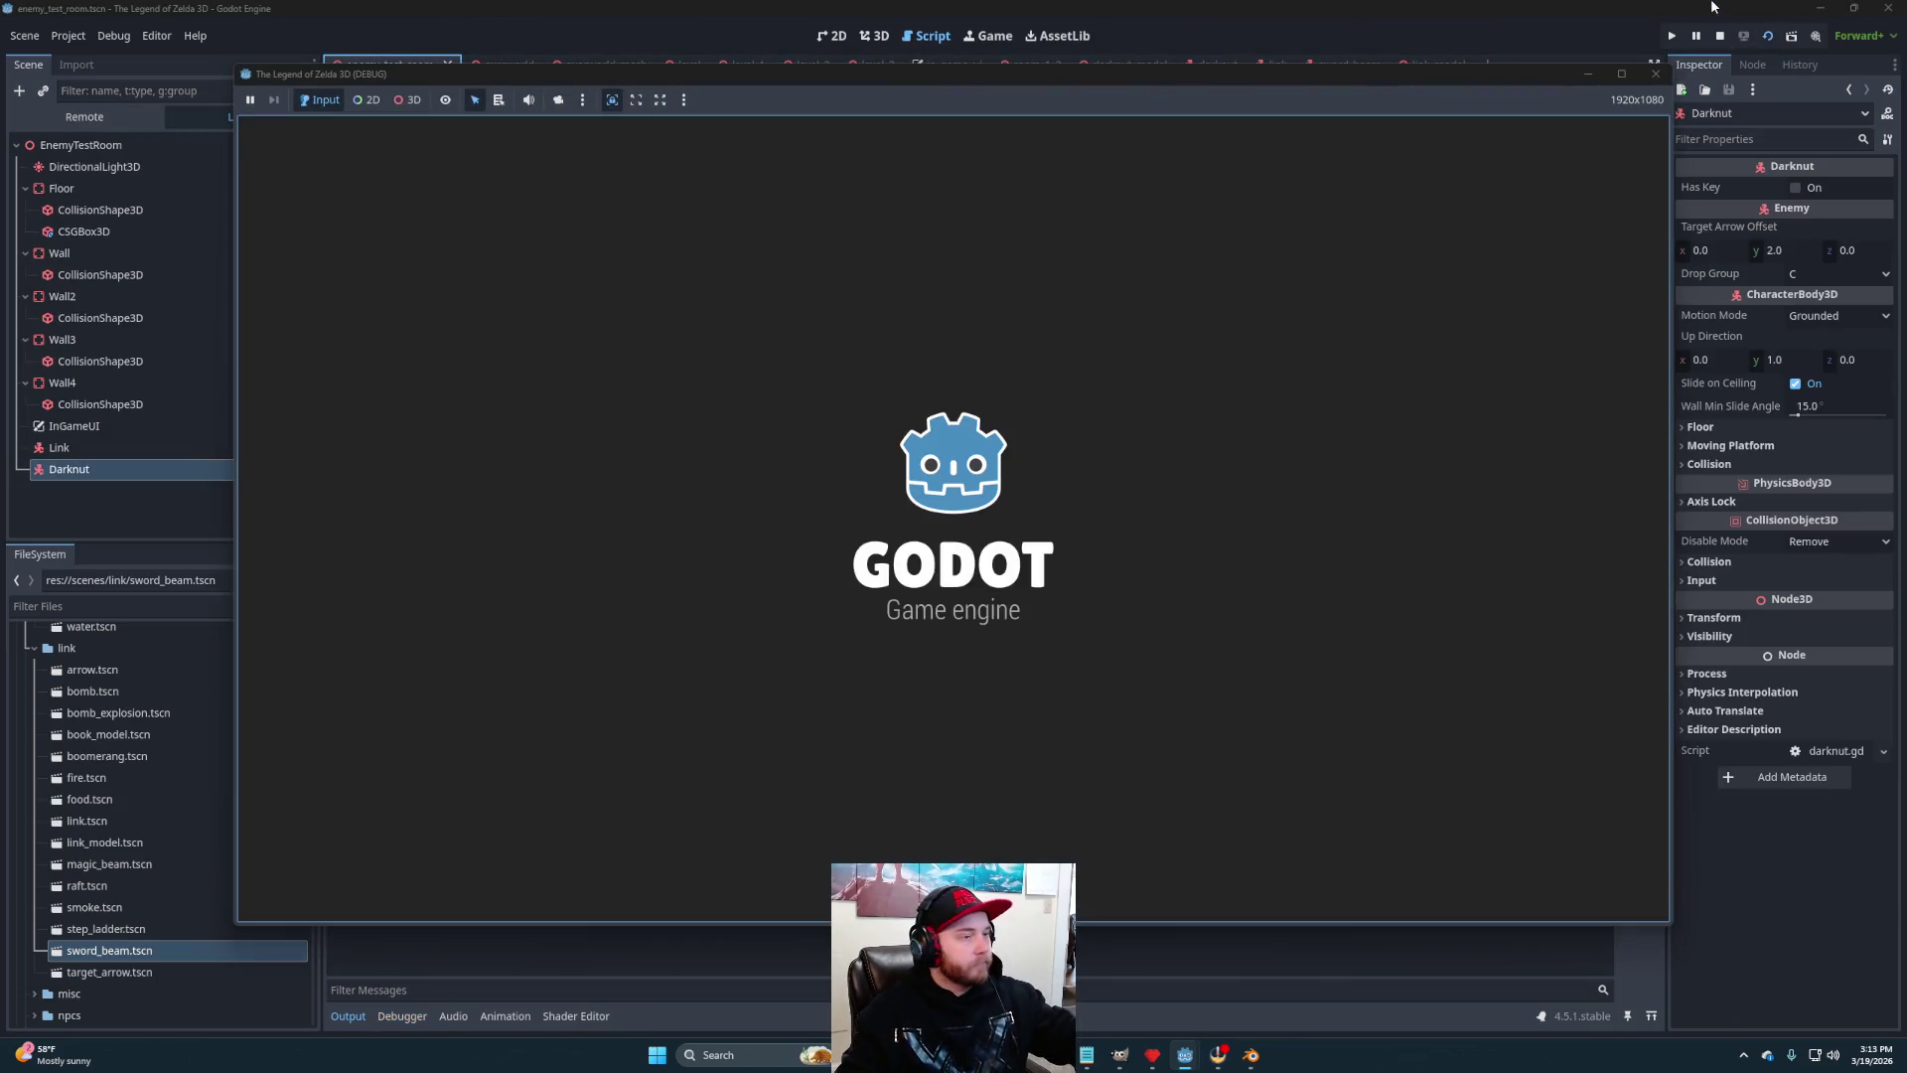
{"action": "key", "text": "space"}
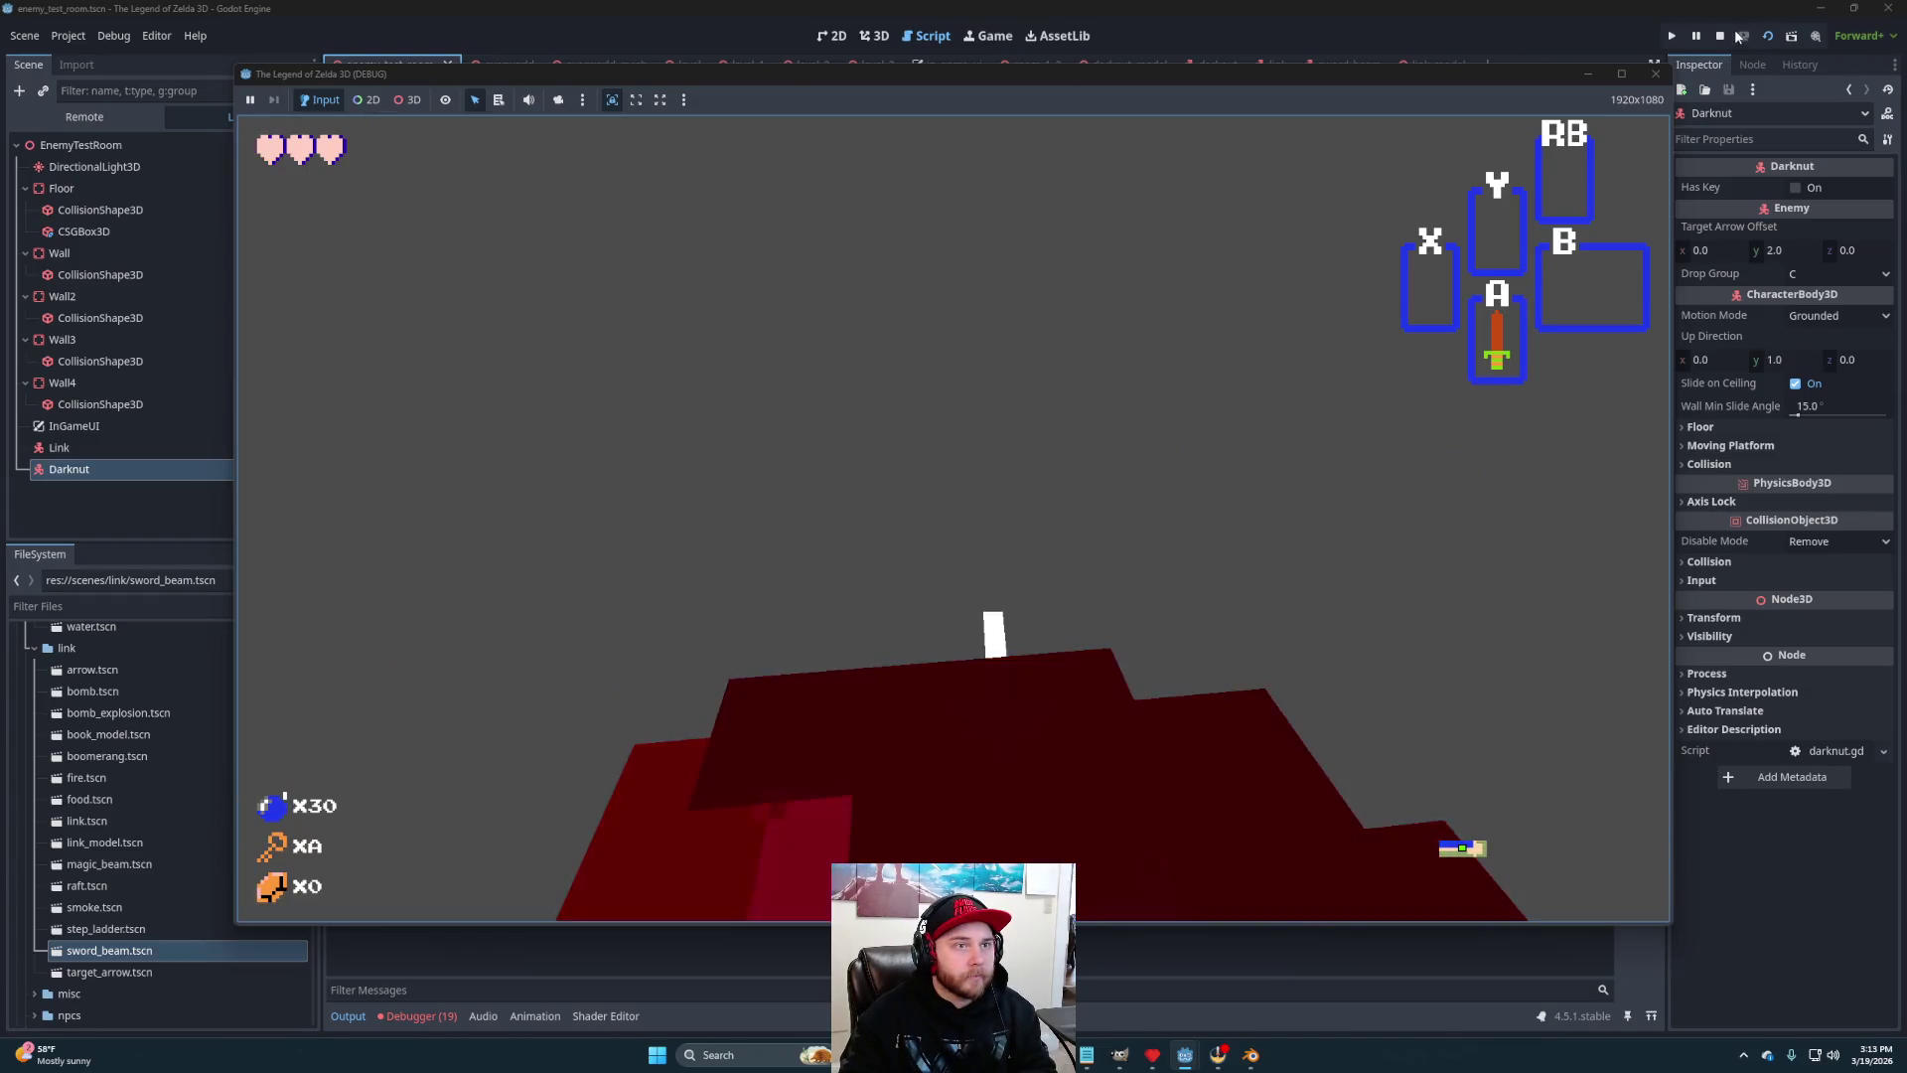
{"action": "left_click", "coordinate": [1723, 36]}
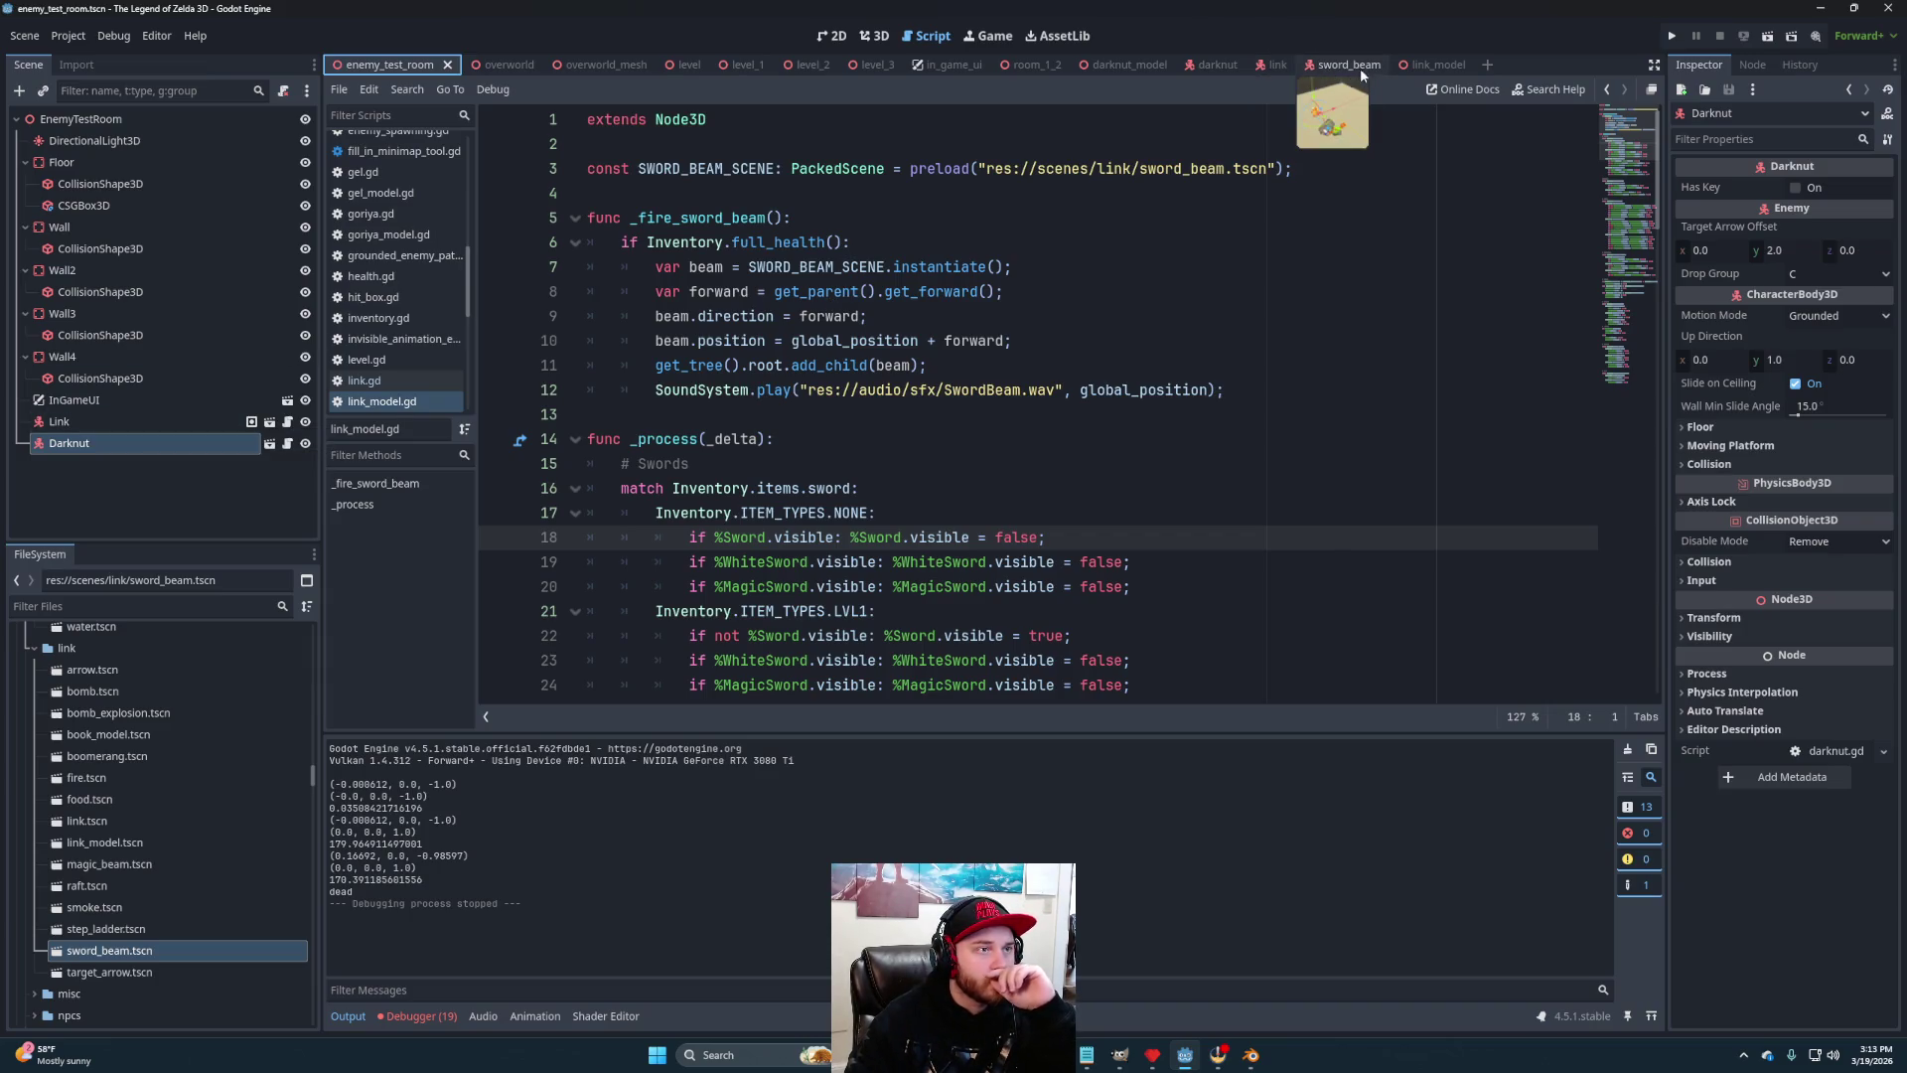
{"action": "left_click", "coordinate": [1431, 66]}
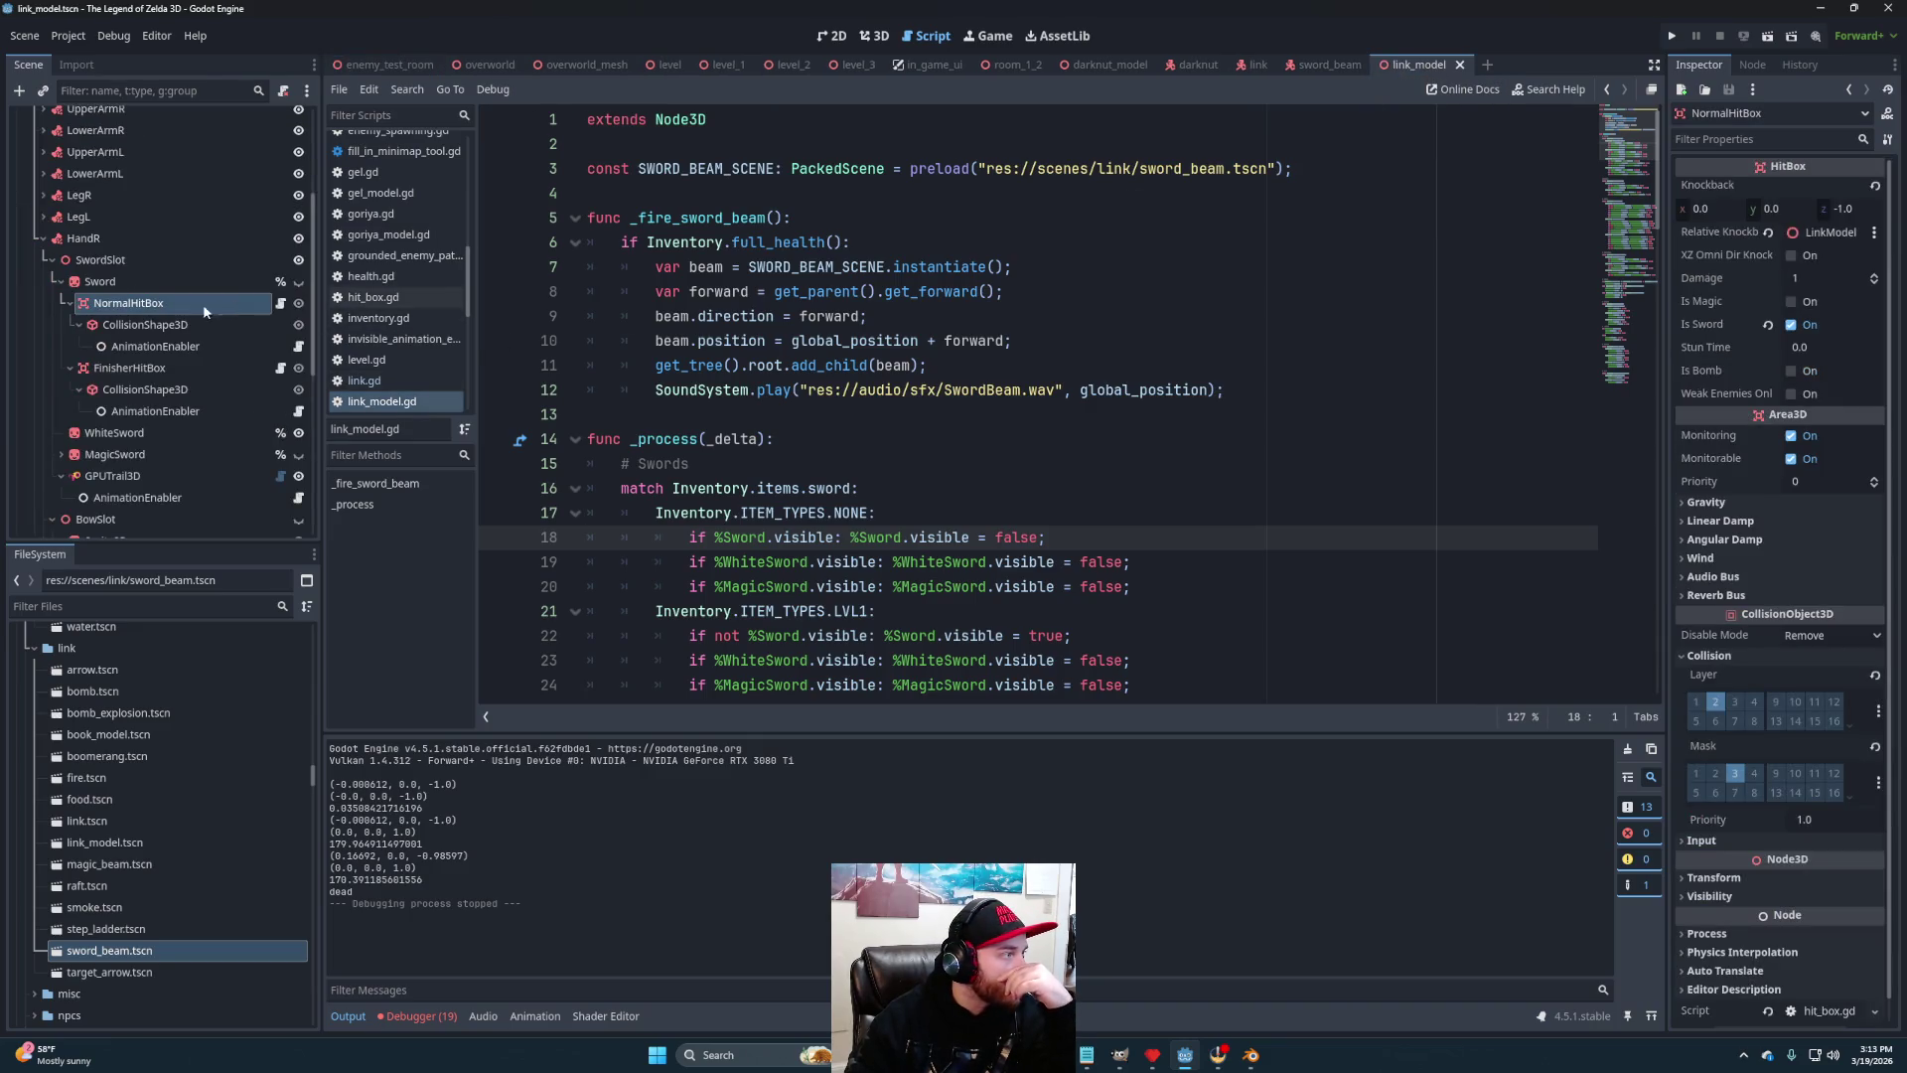
Set the NormalHitBox knockback z to -15.0, briefly checking the FinisherHitBox settings
{"action": "left_click", "coordinate": [1861, 209]}
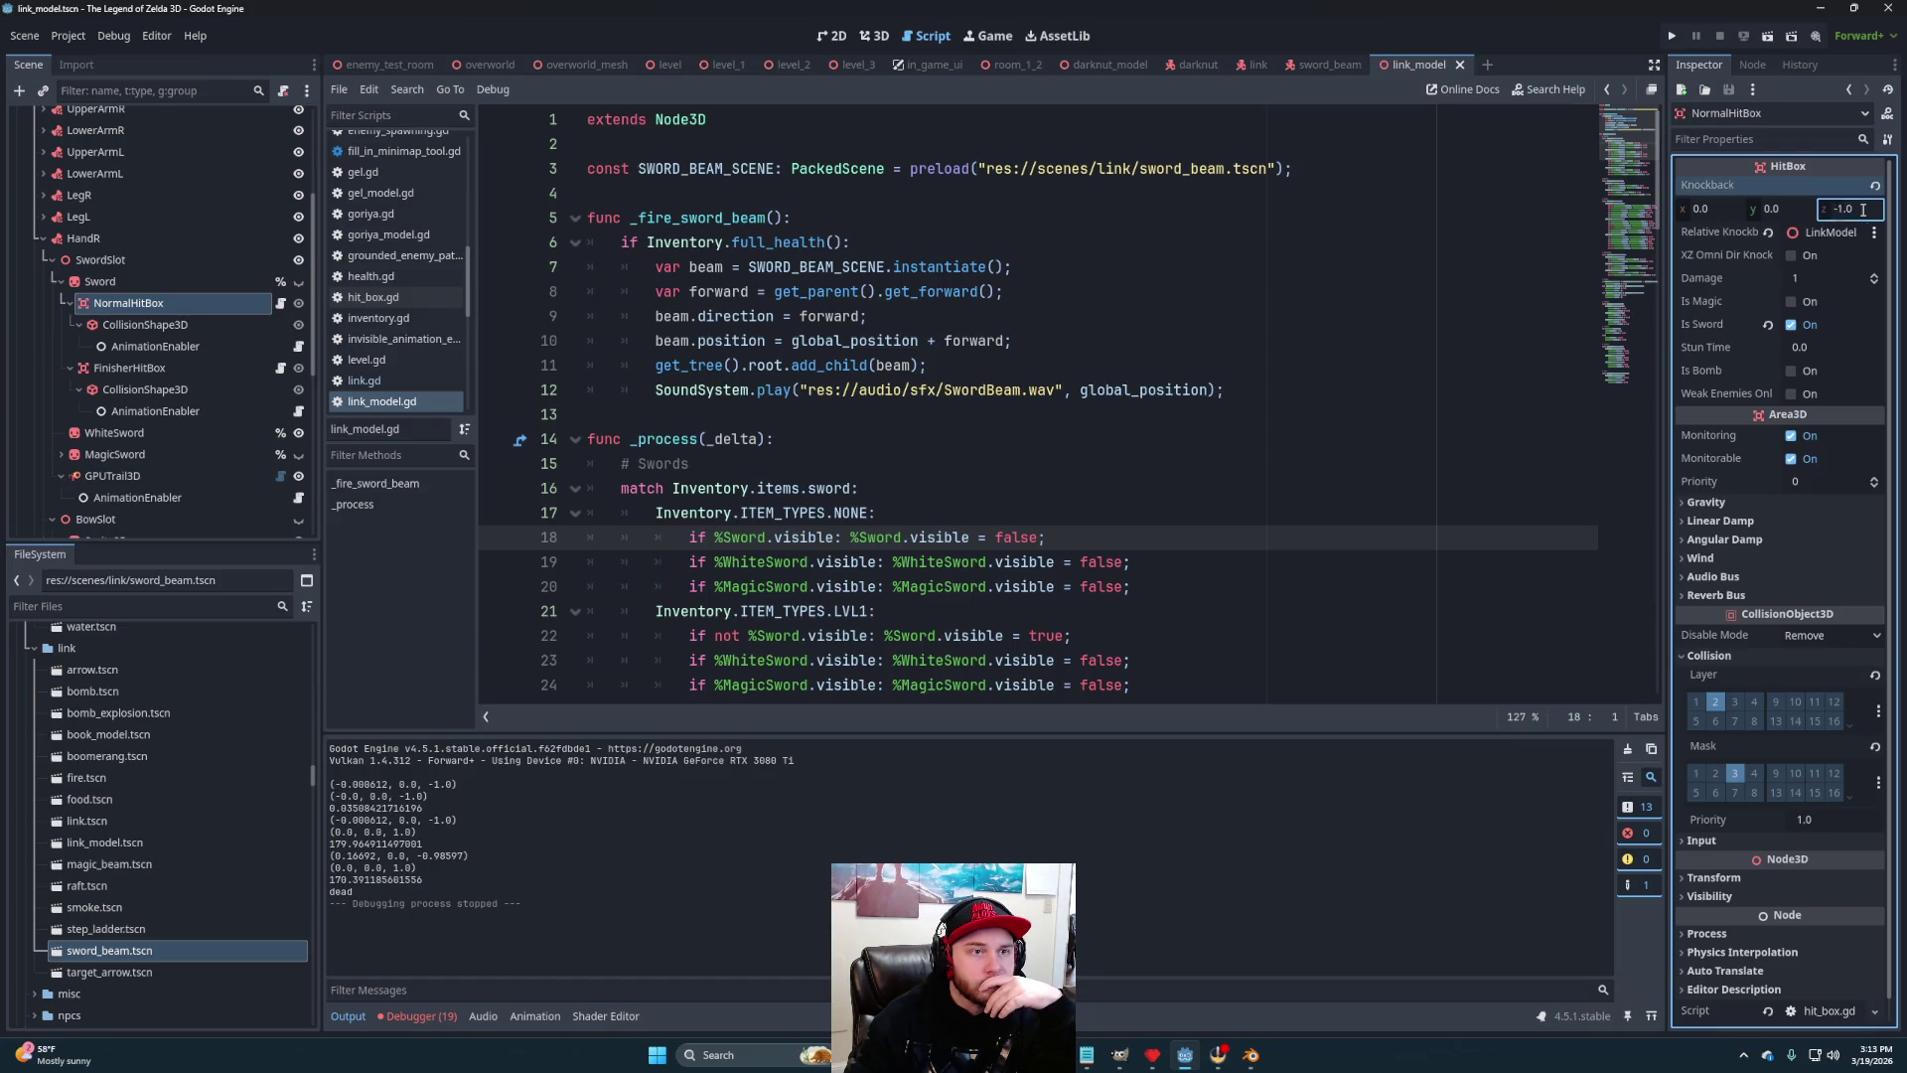
{"action": "type", "text": "-"}
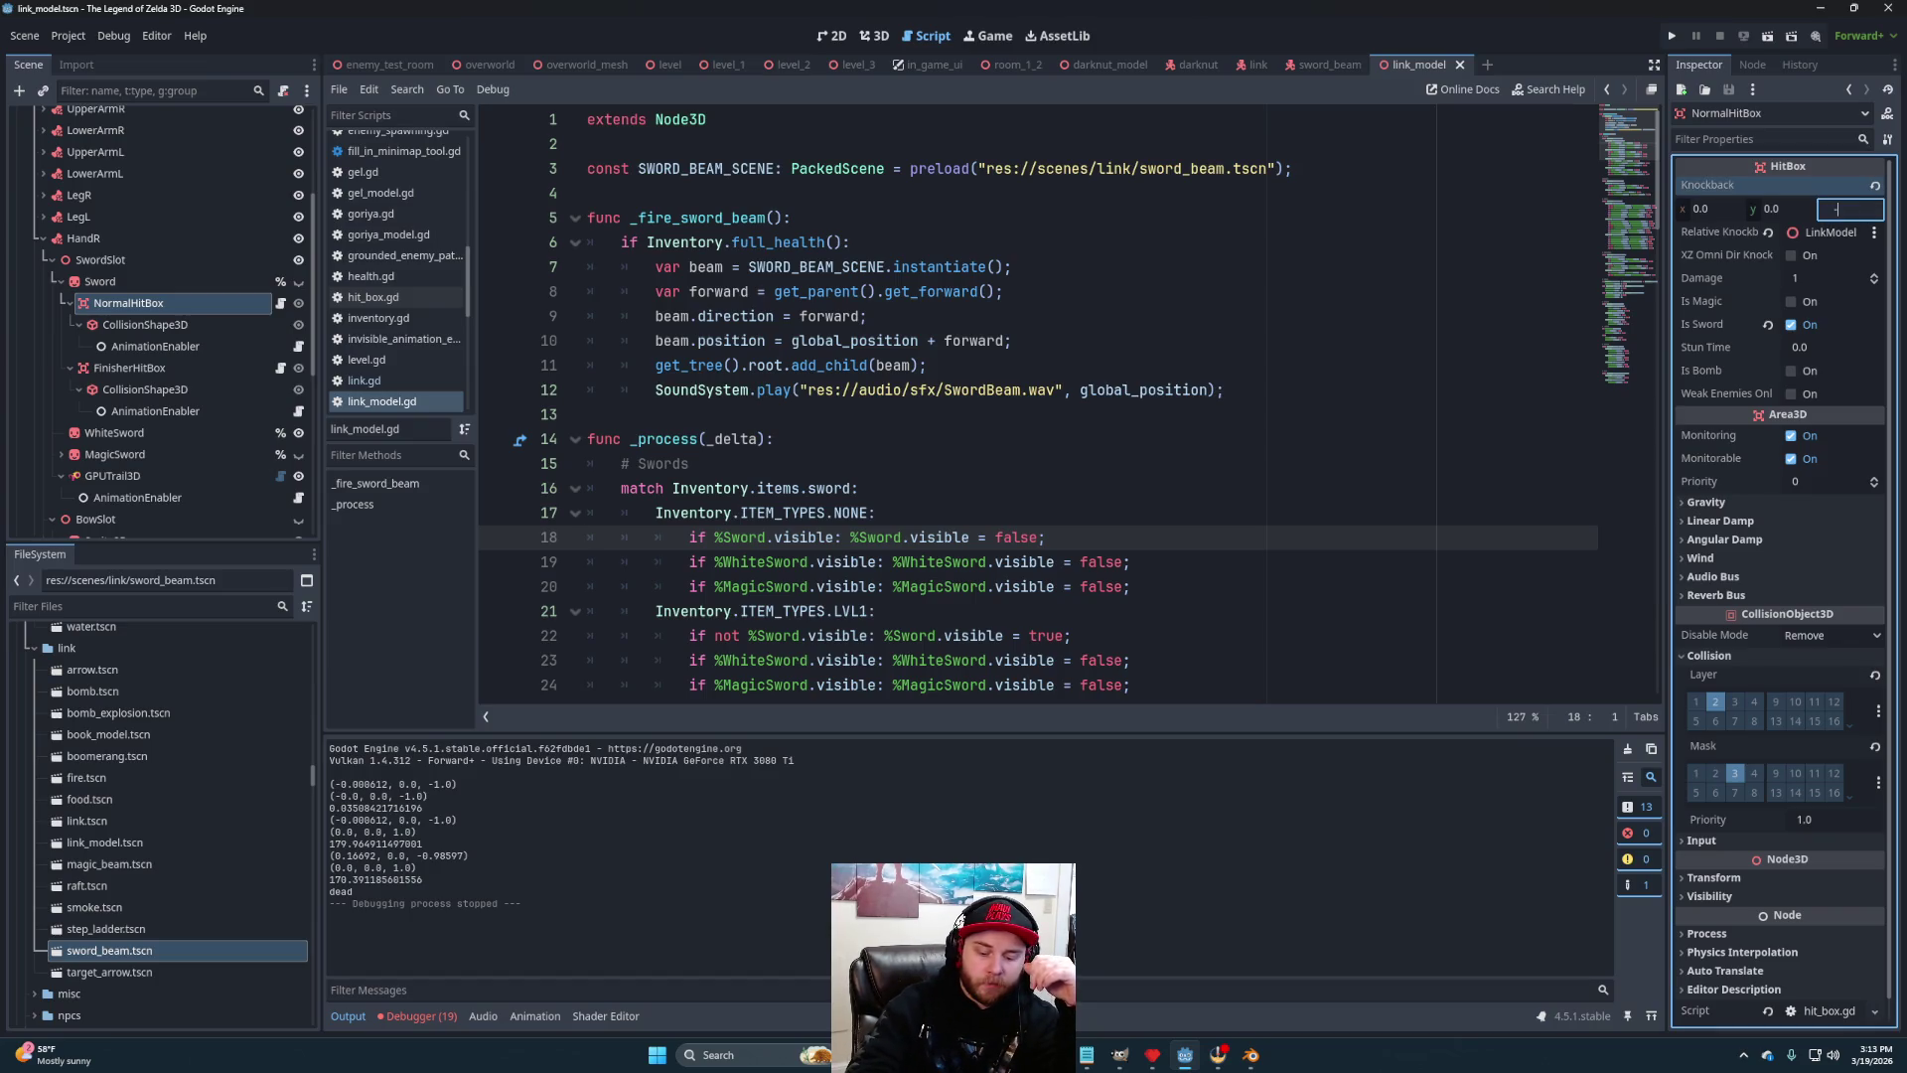
{"action": "type", "text": "15"}
{"action": "key", "text": "Return"}
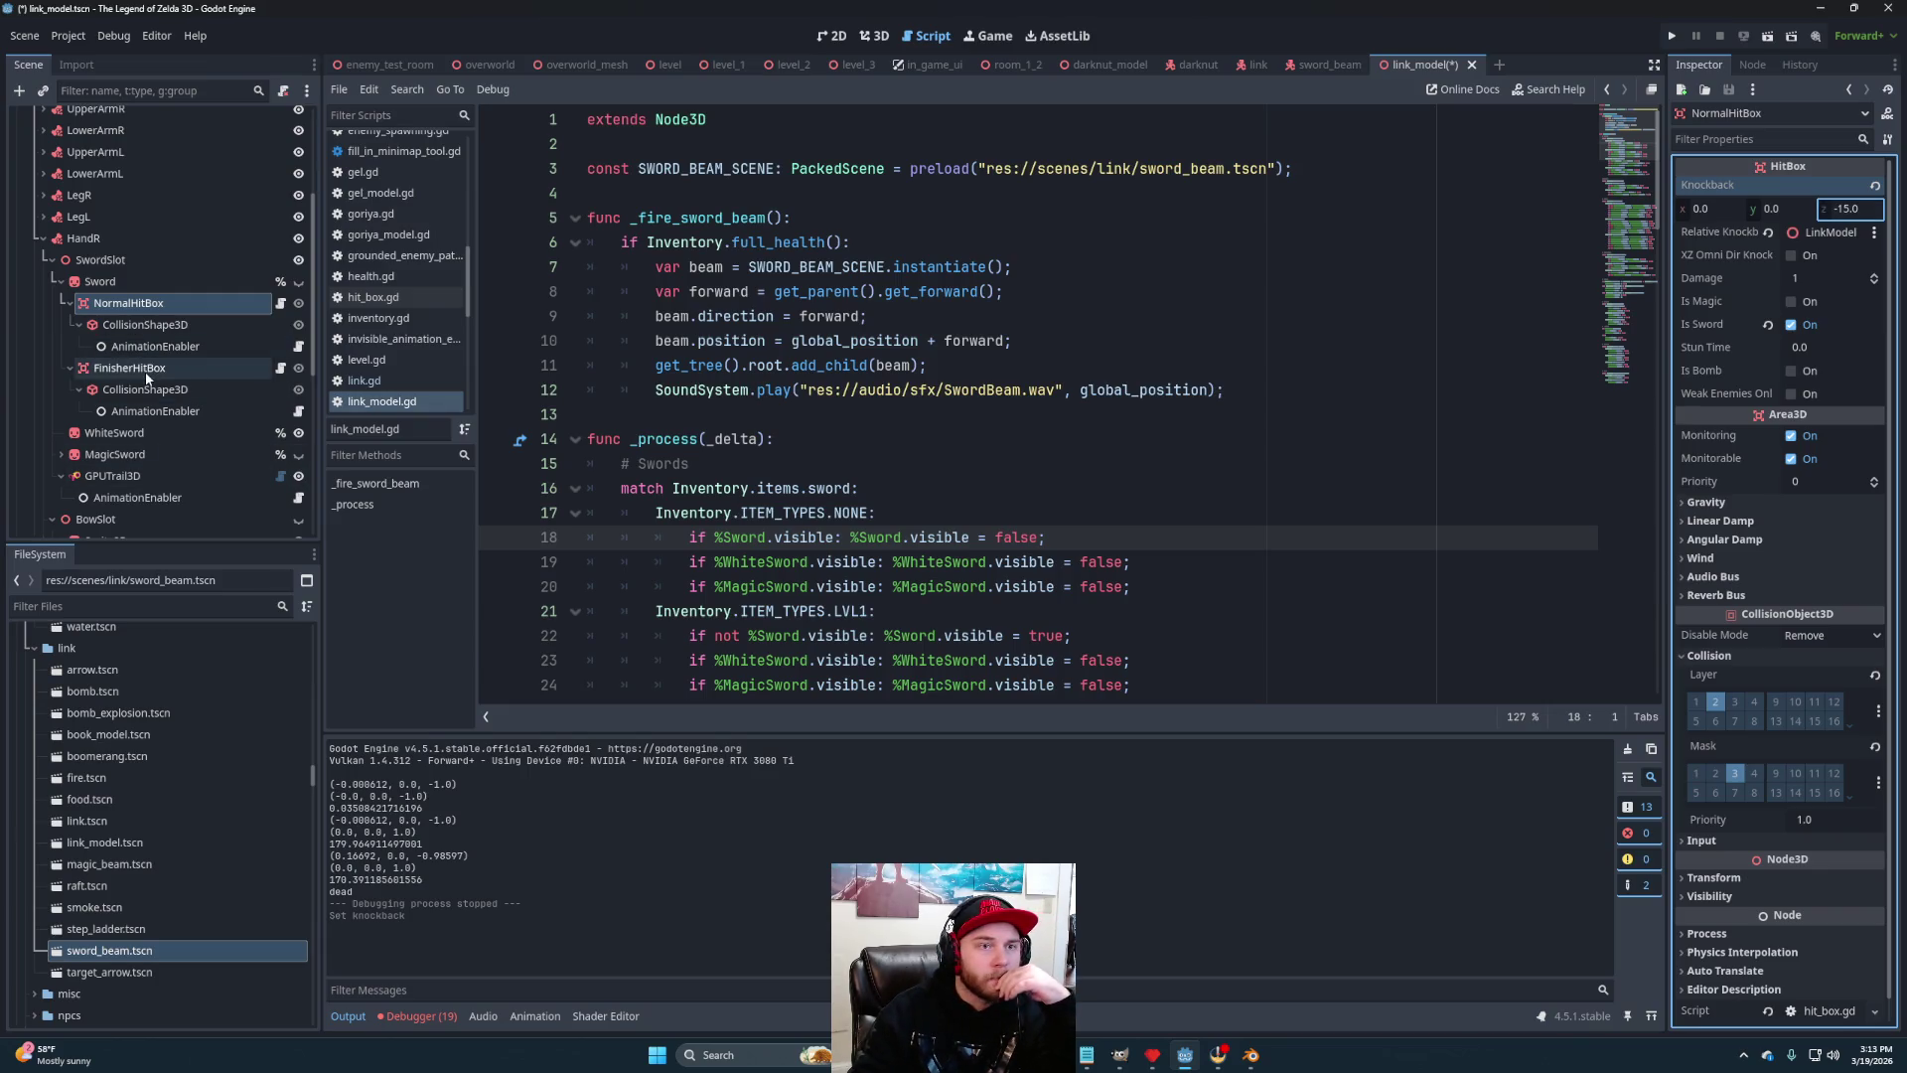
{"action": "left_click", "coordinate": [154, 368]}
{"action": "left_click", "coordinate": [129, 303]}
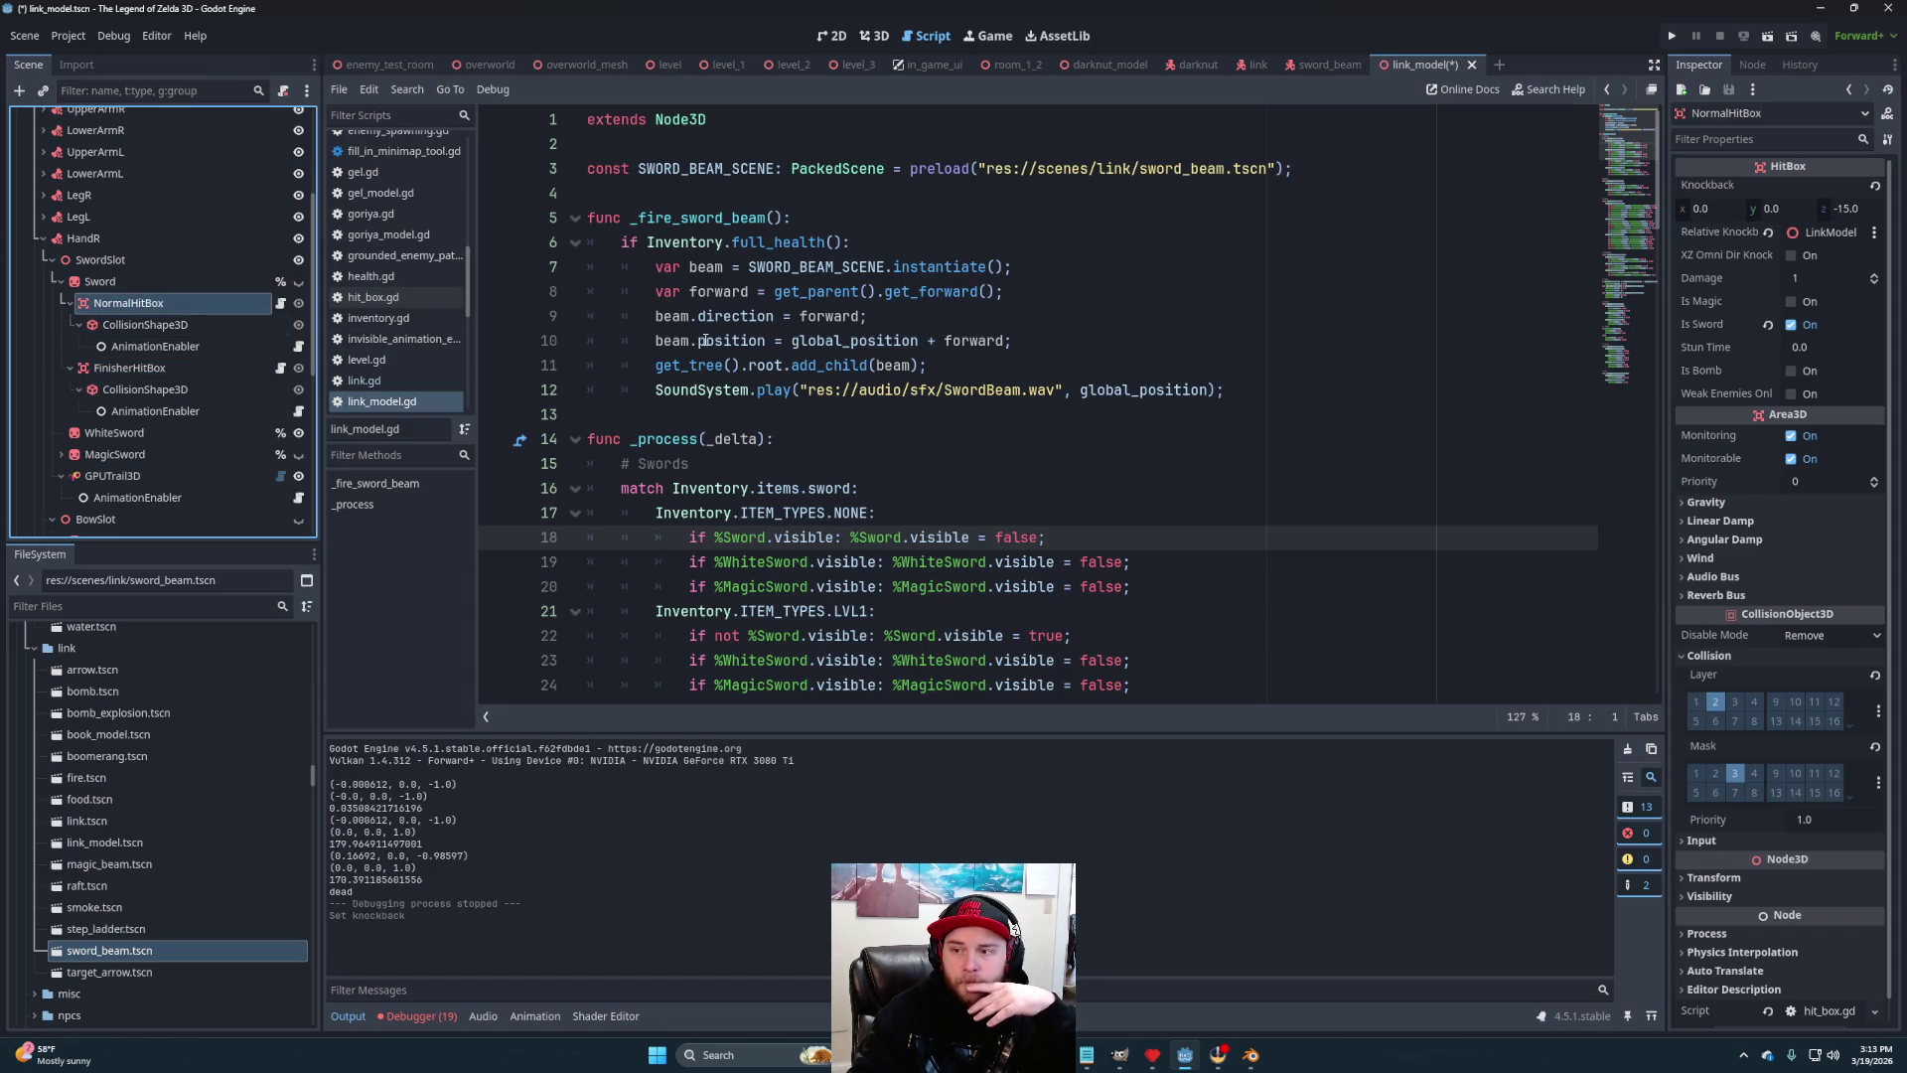
{"action": "mouse_move", "coordinate": [829, 324]}
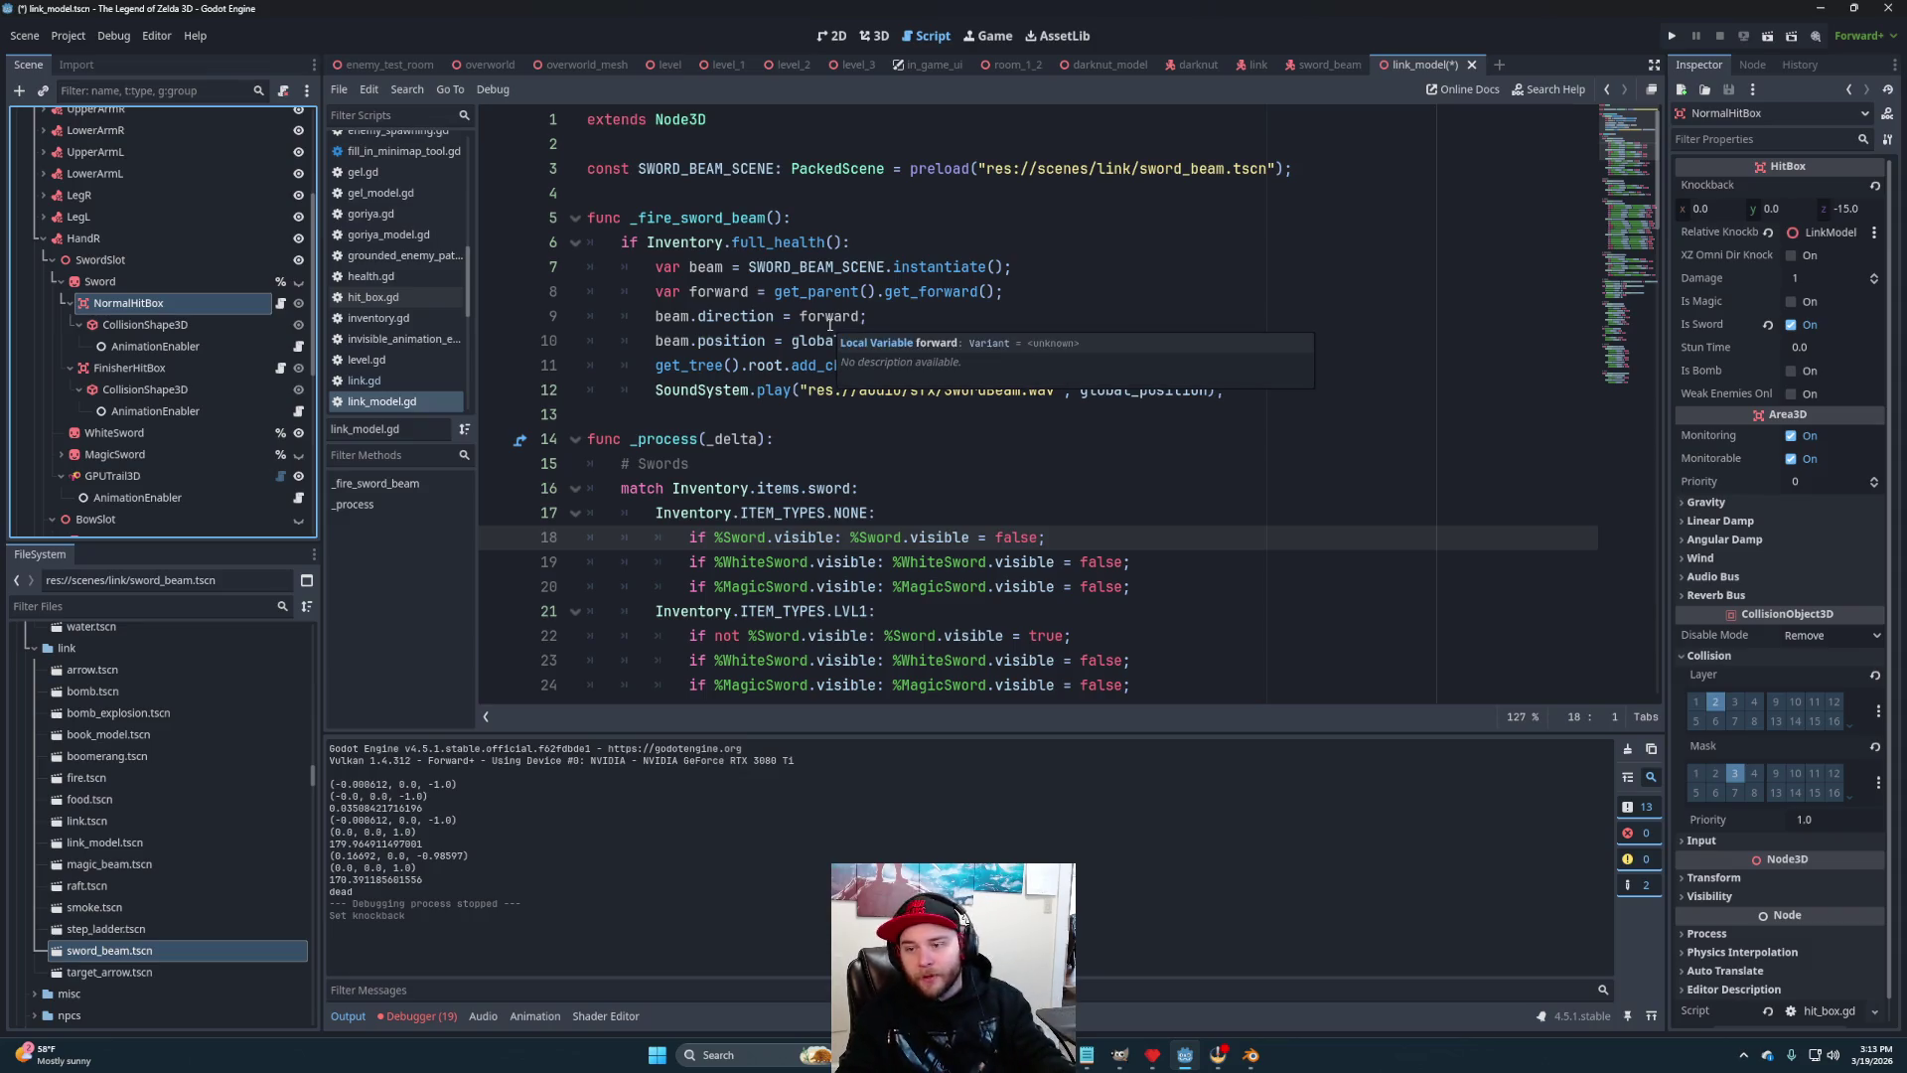
Save link_model and run the enemy test room to test the stronger knockback
{"action": "key", "text": "ctrl+s"}
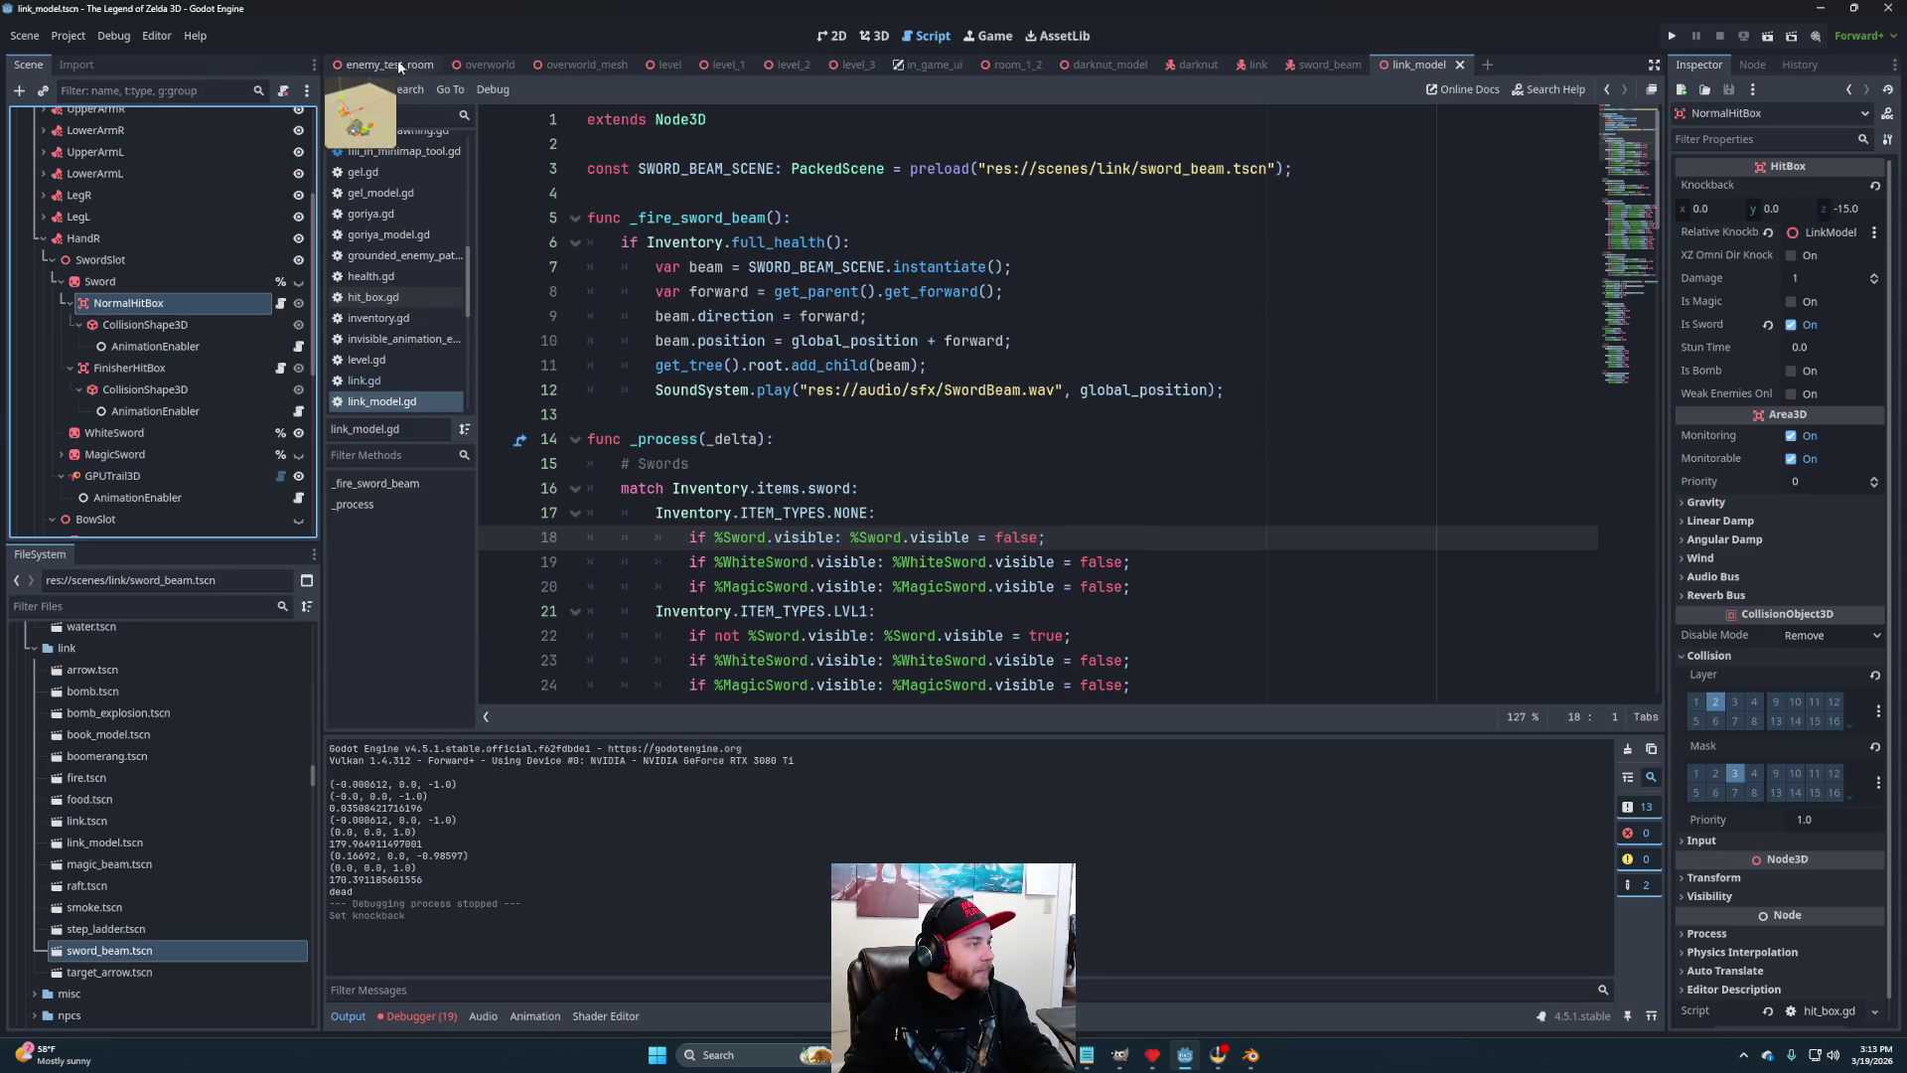
{"action": "left_click", "coordinate": [389, 65]}
{"action": "left_click", "coordinate": [1763, 36]}
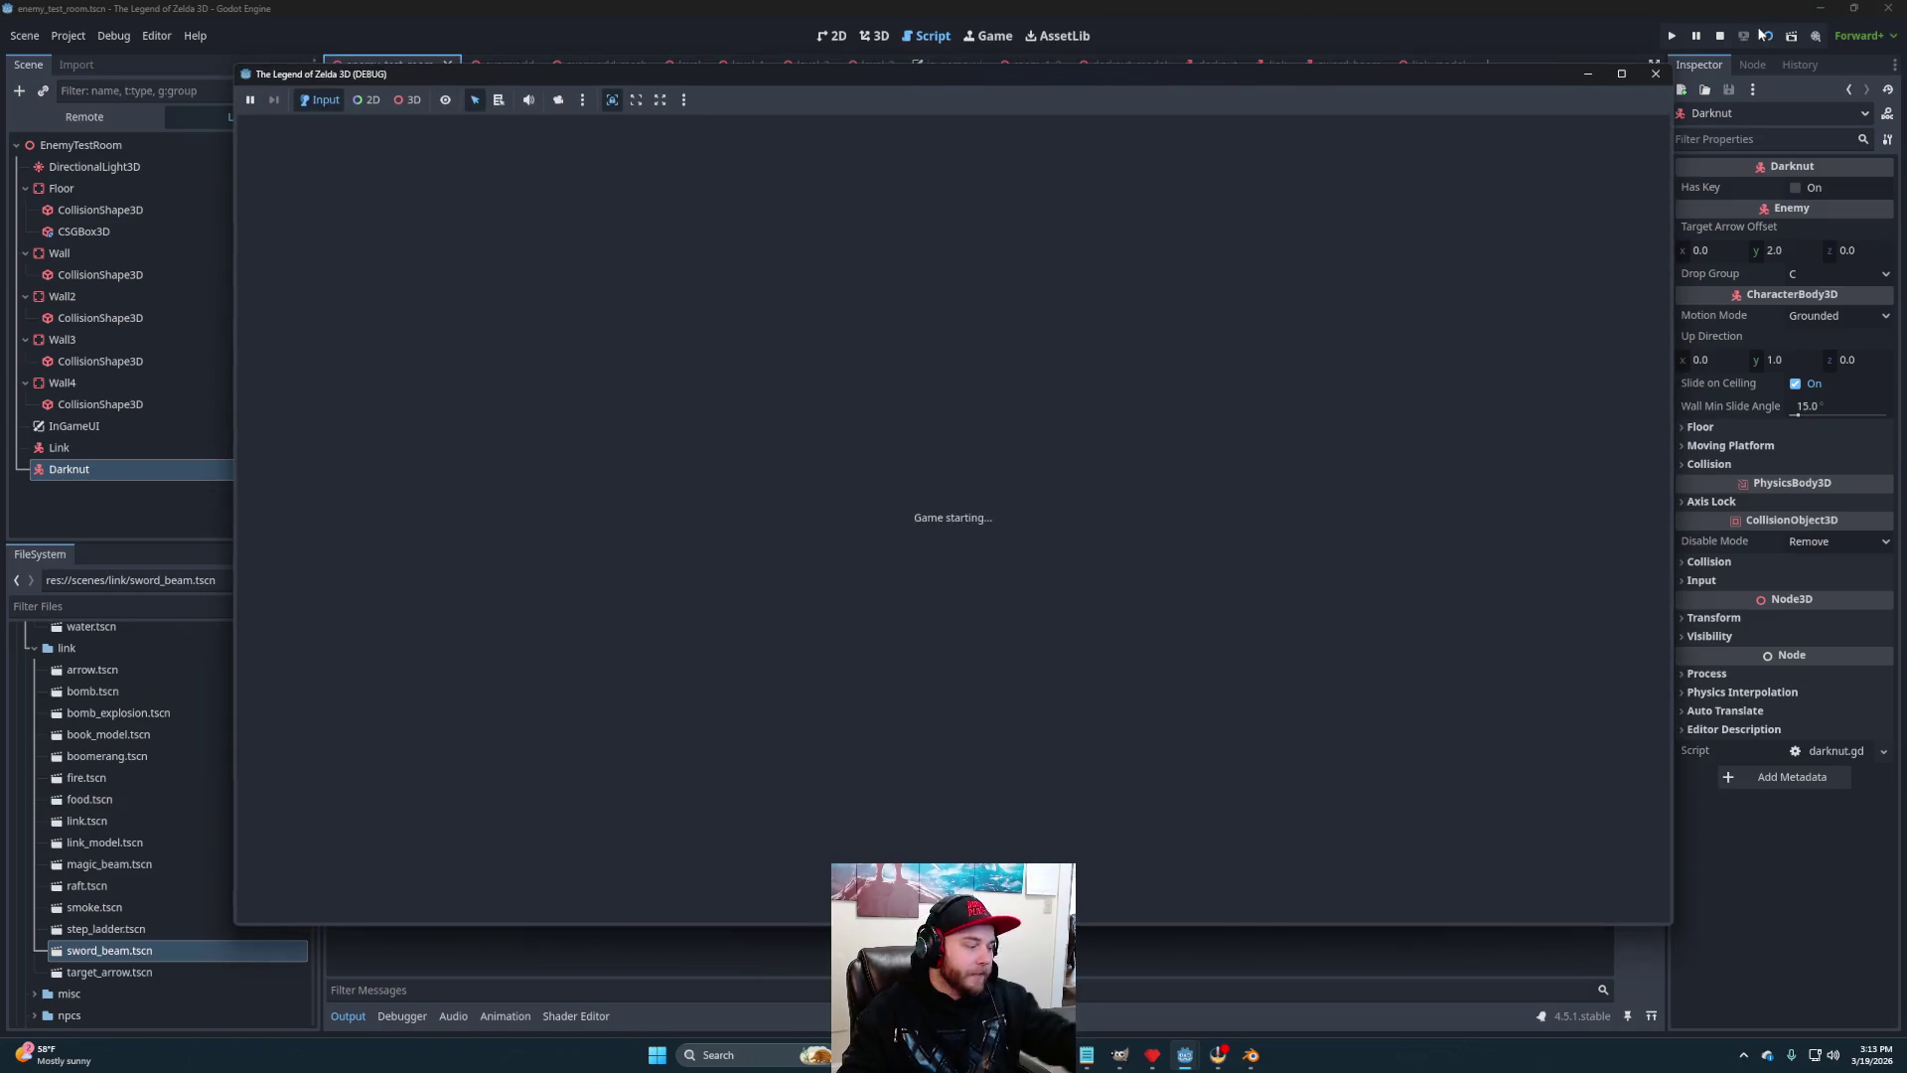